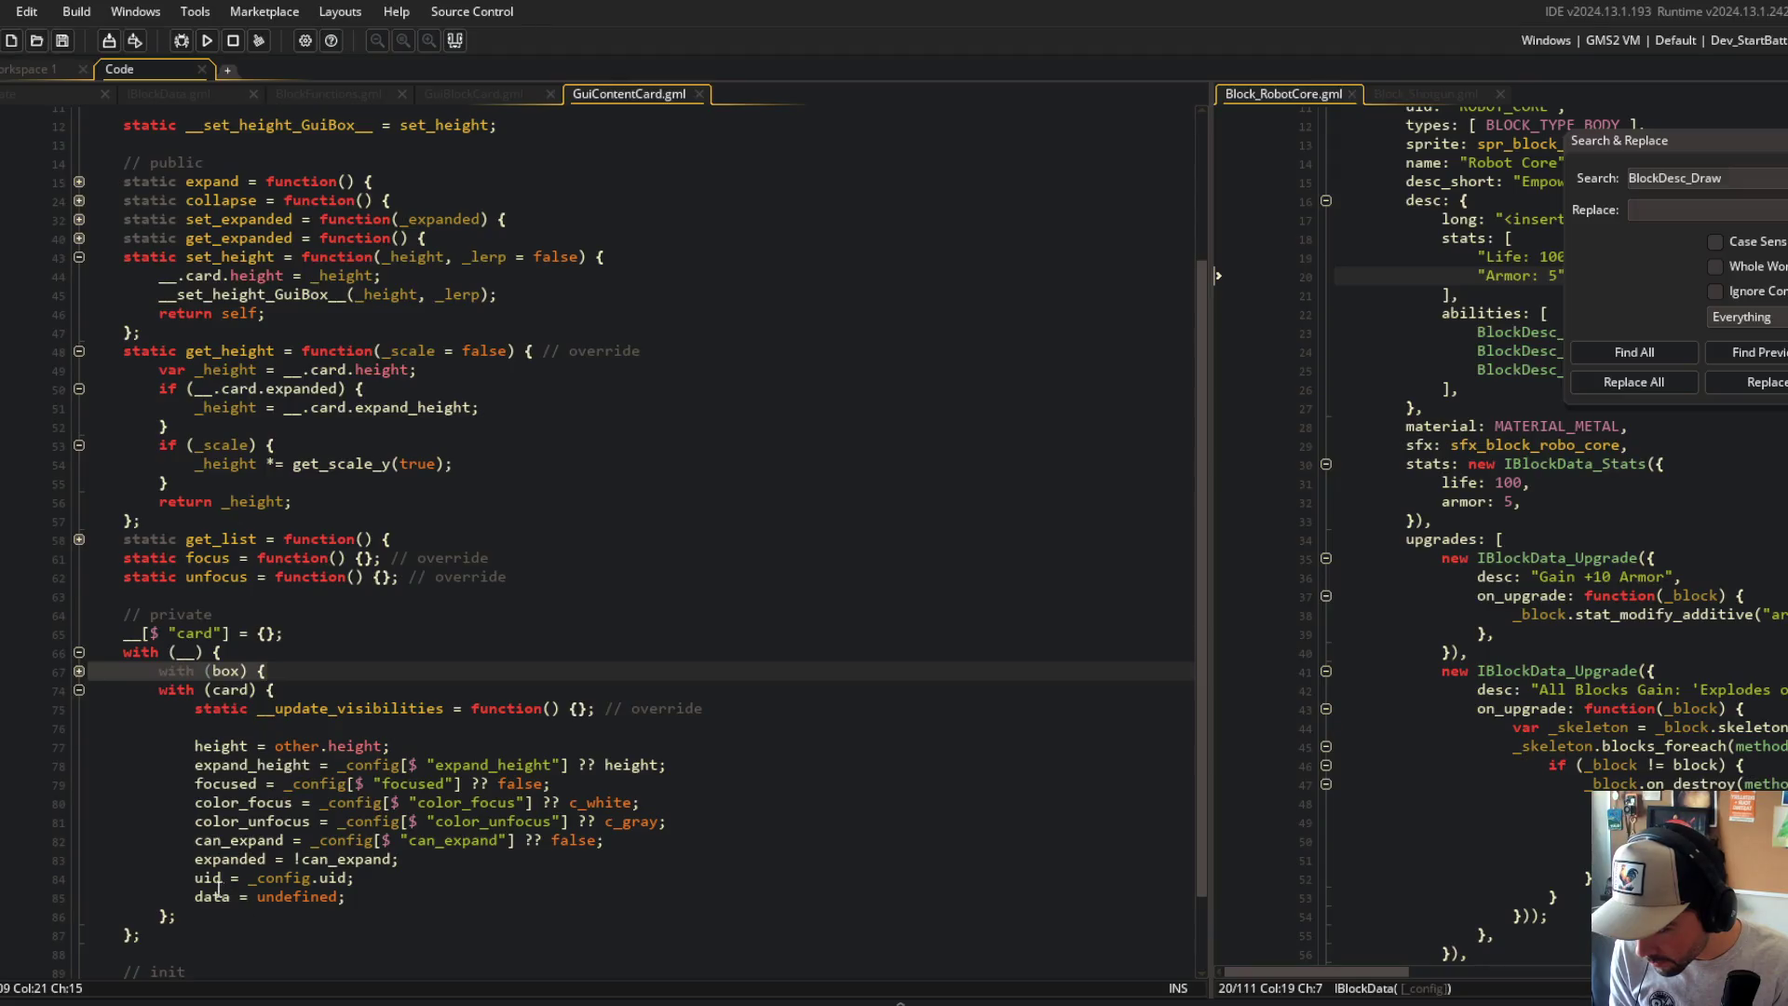
# Step: Find the uid and data assignments in GuiContentCard.gml with an in-file search
pyautogui.hotkey('ctrl', 'f')
pyautogui.write('uid')
pyautogui.click(1166, 143)
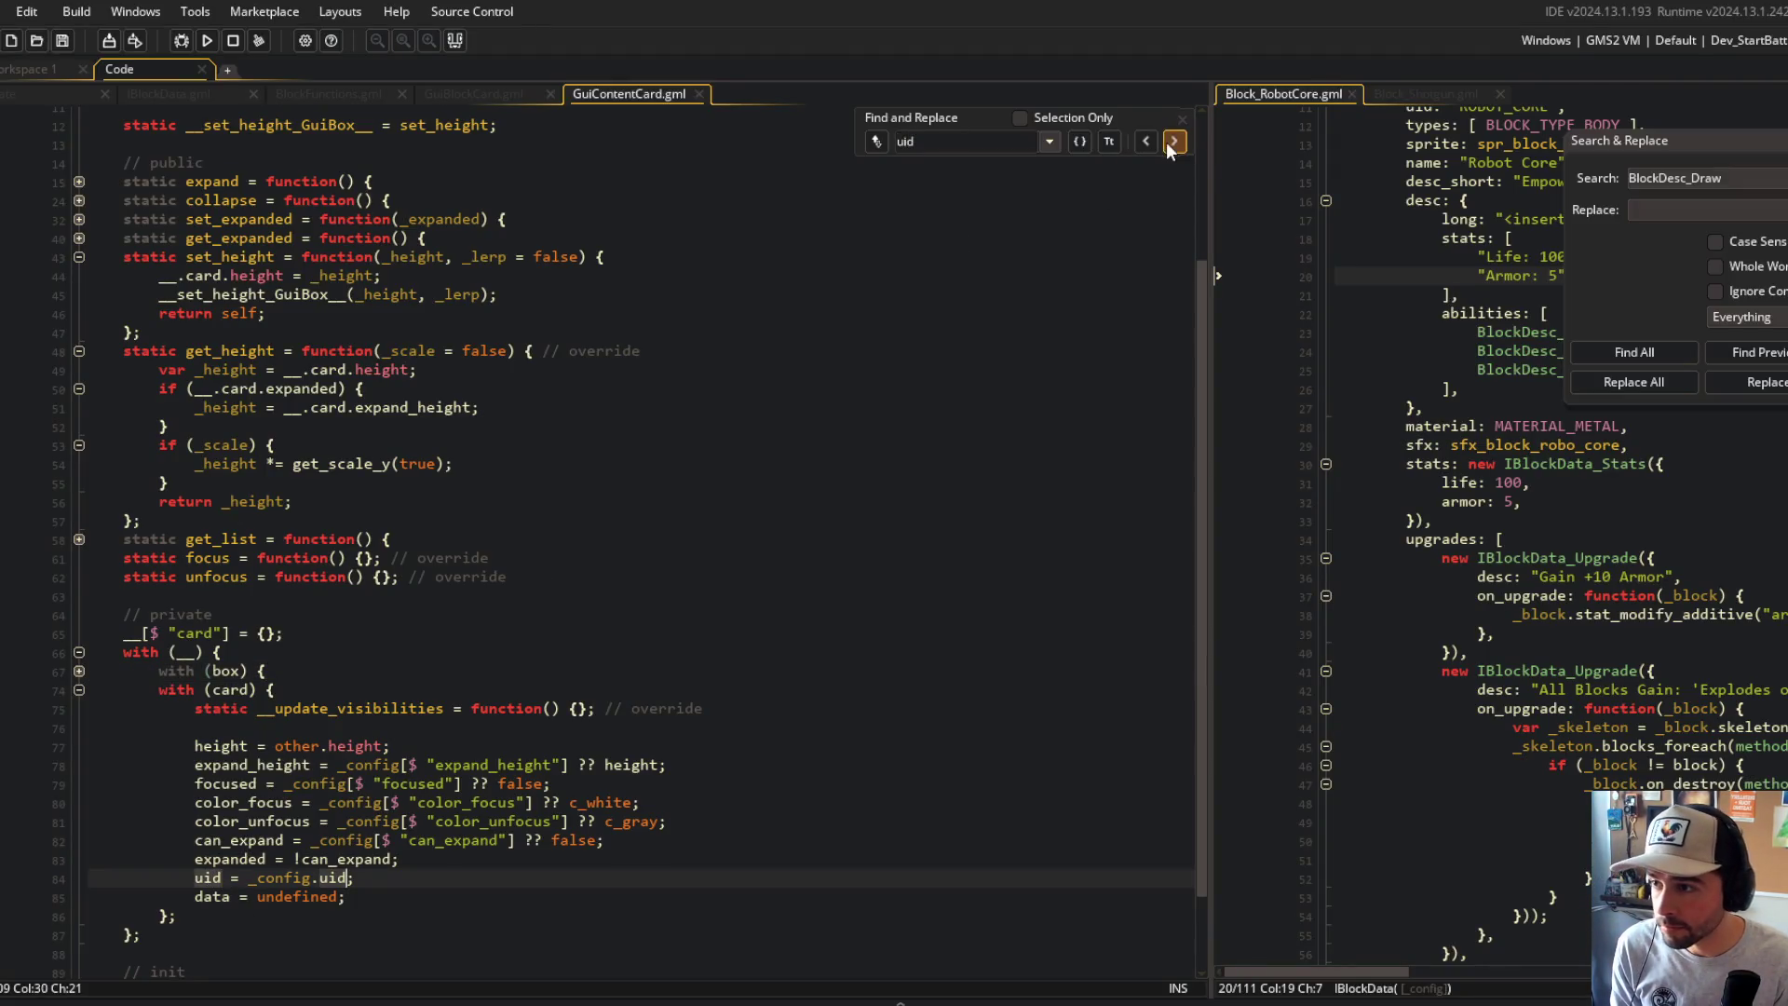
pyautogui.click(1175, 143)
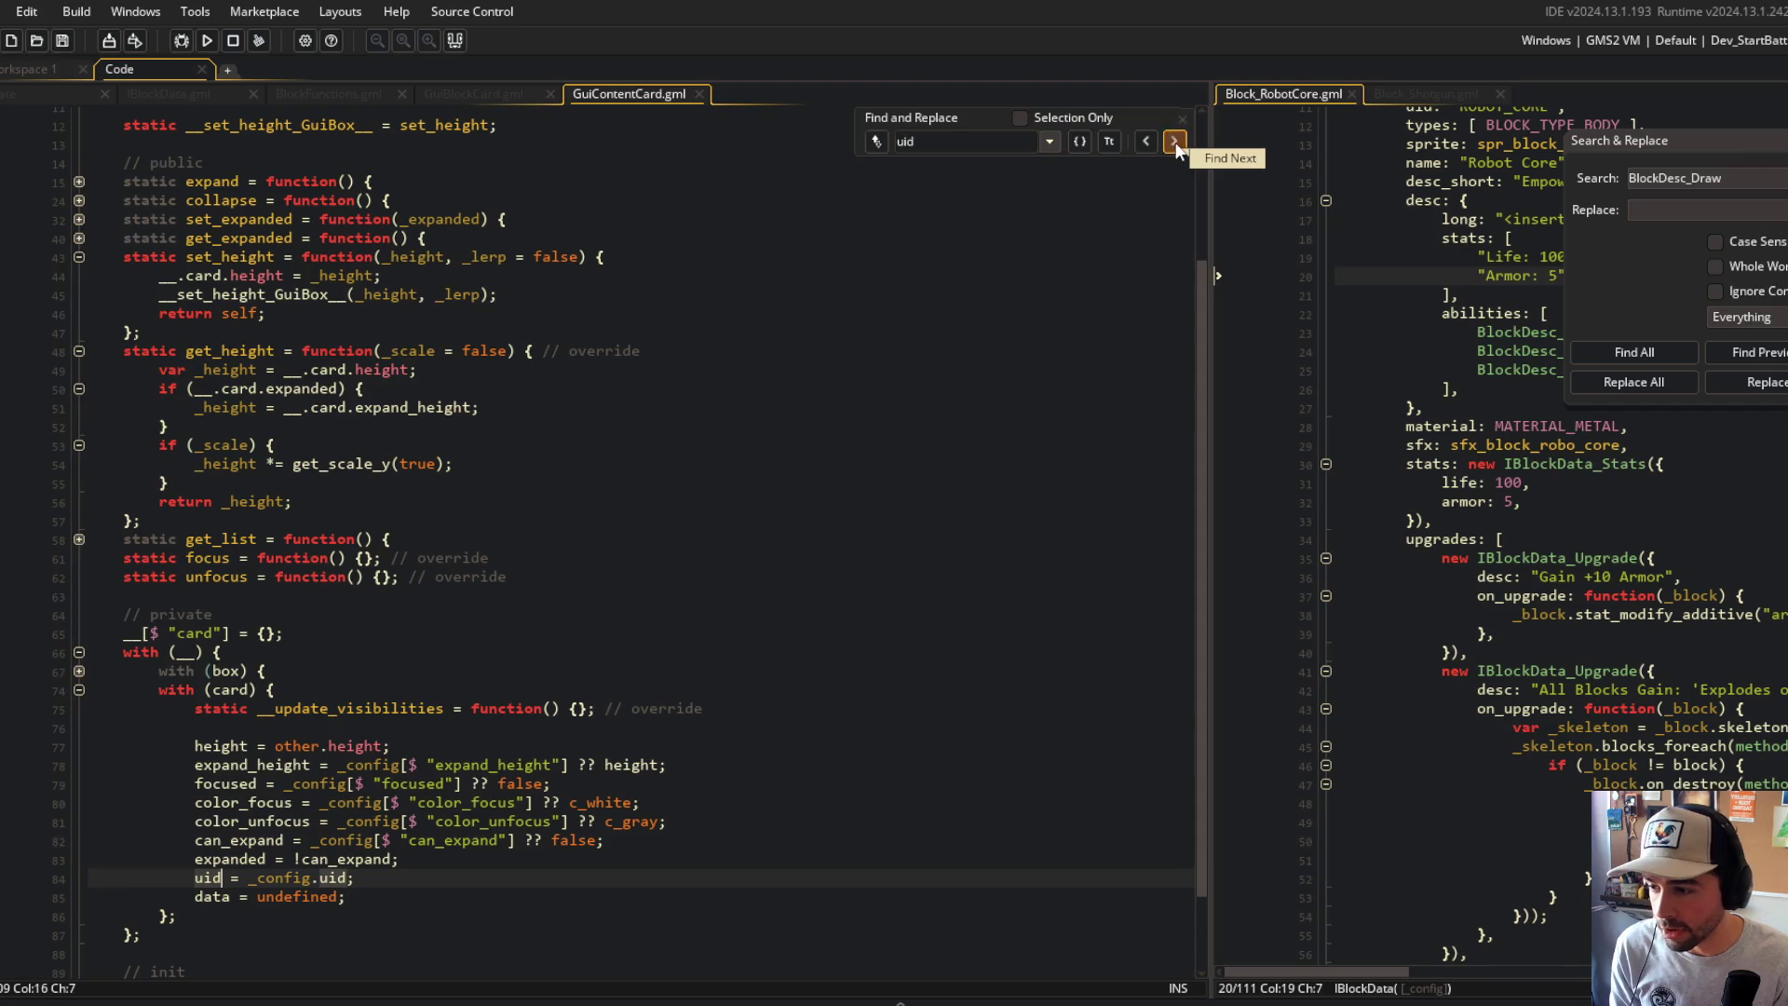
pyautogui.click(1175, 142)
pyautogui.click(1175, 141)
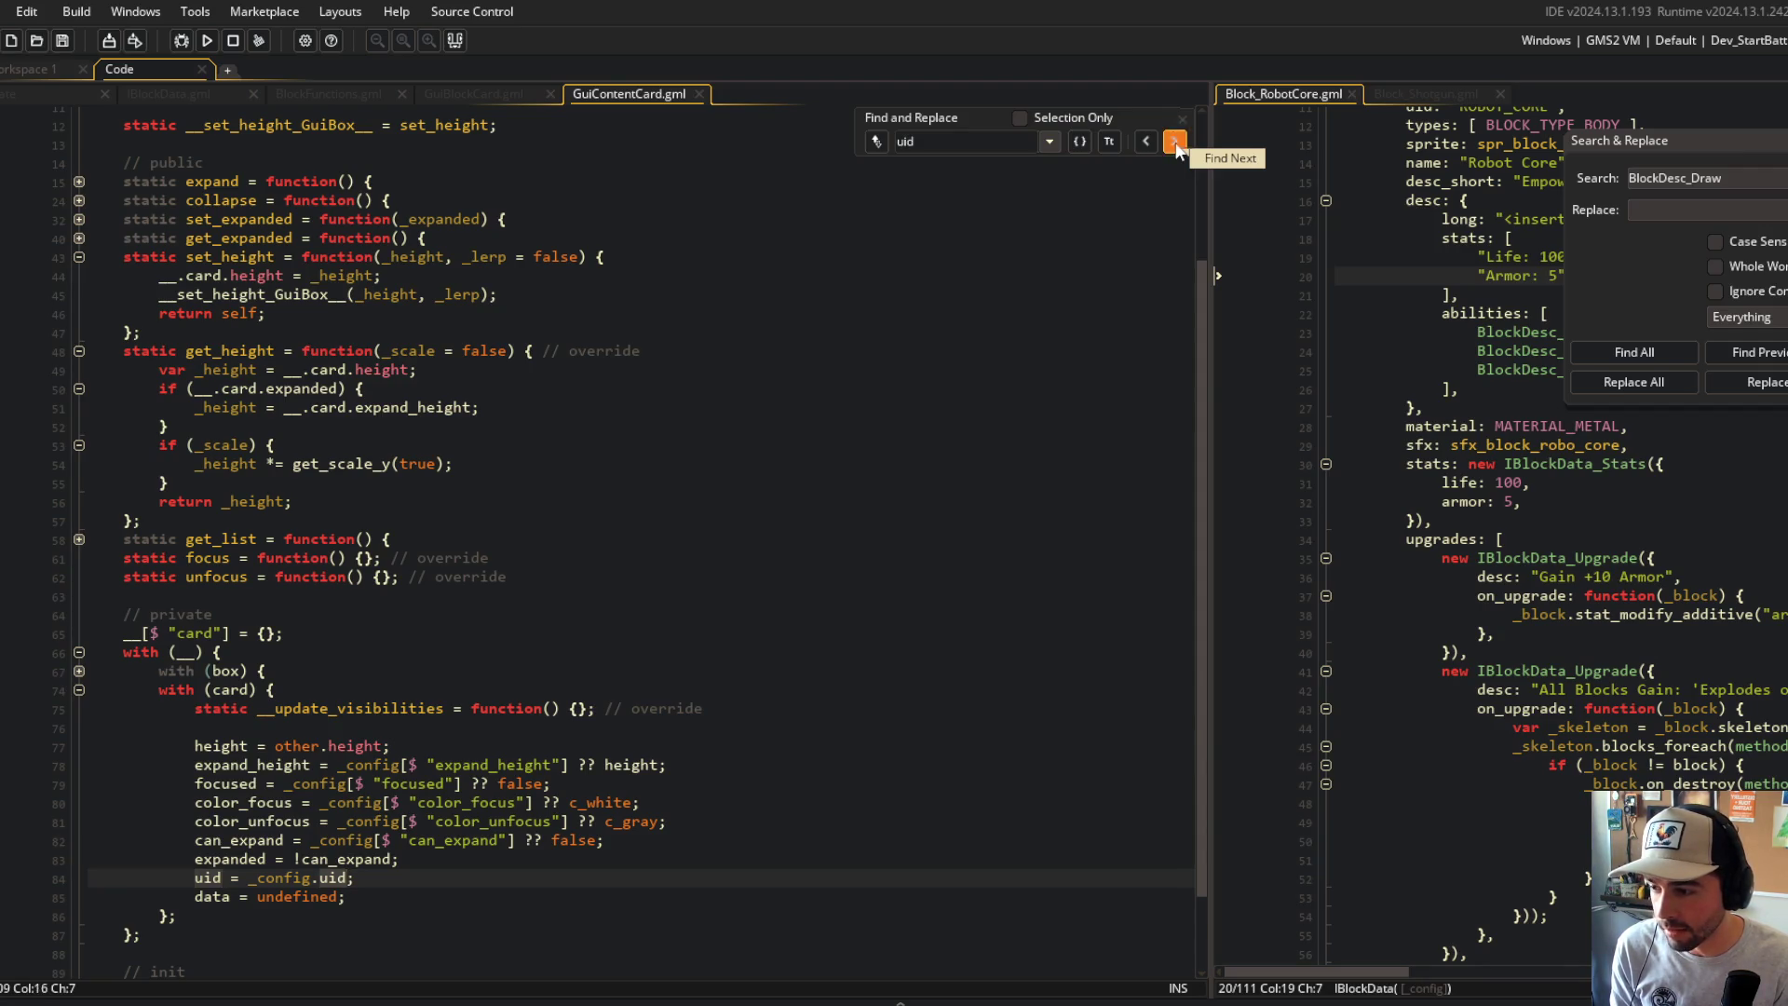
pyautogui.click(972, 138)
pyautogui.write('data')
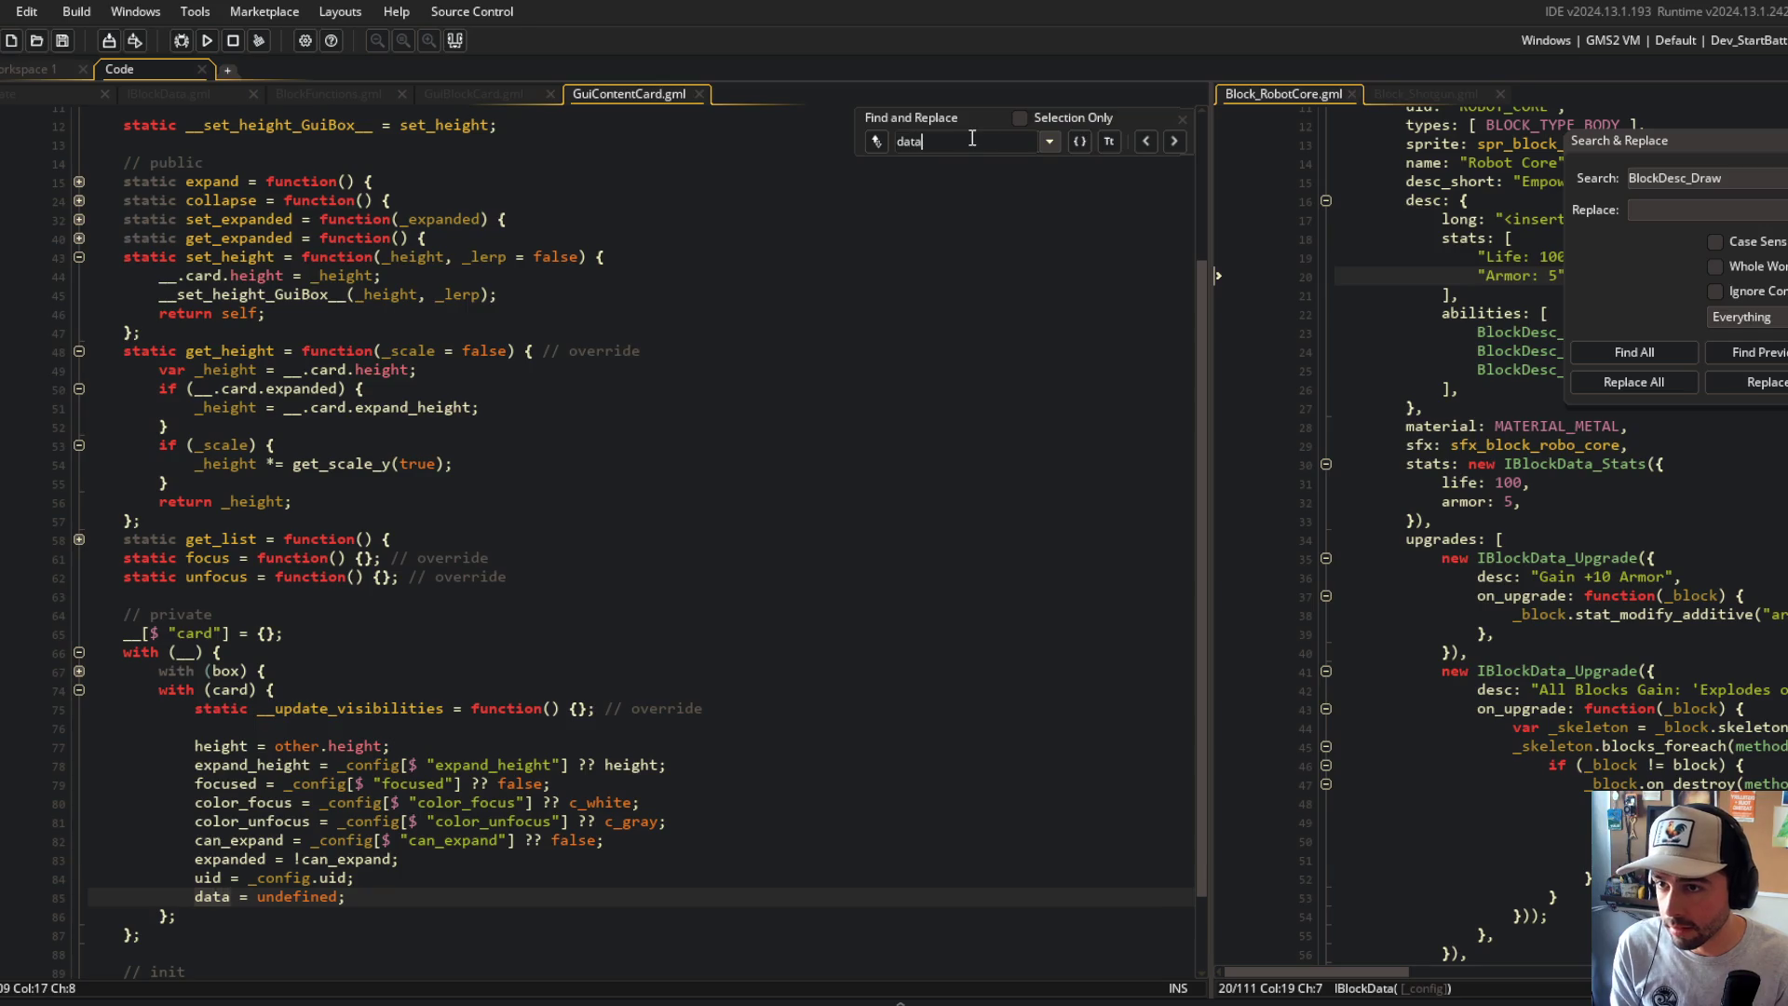
pyautogui.click(1177, 142)
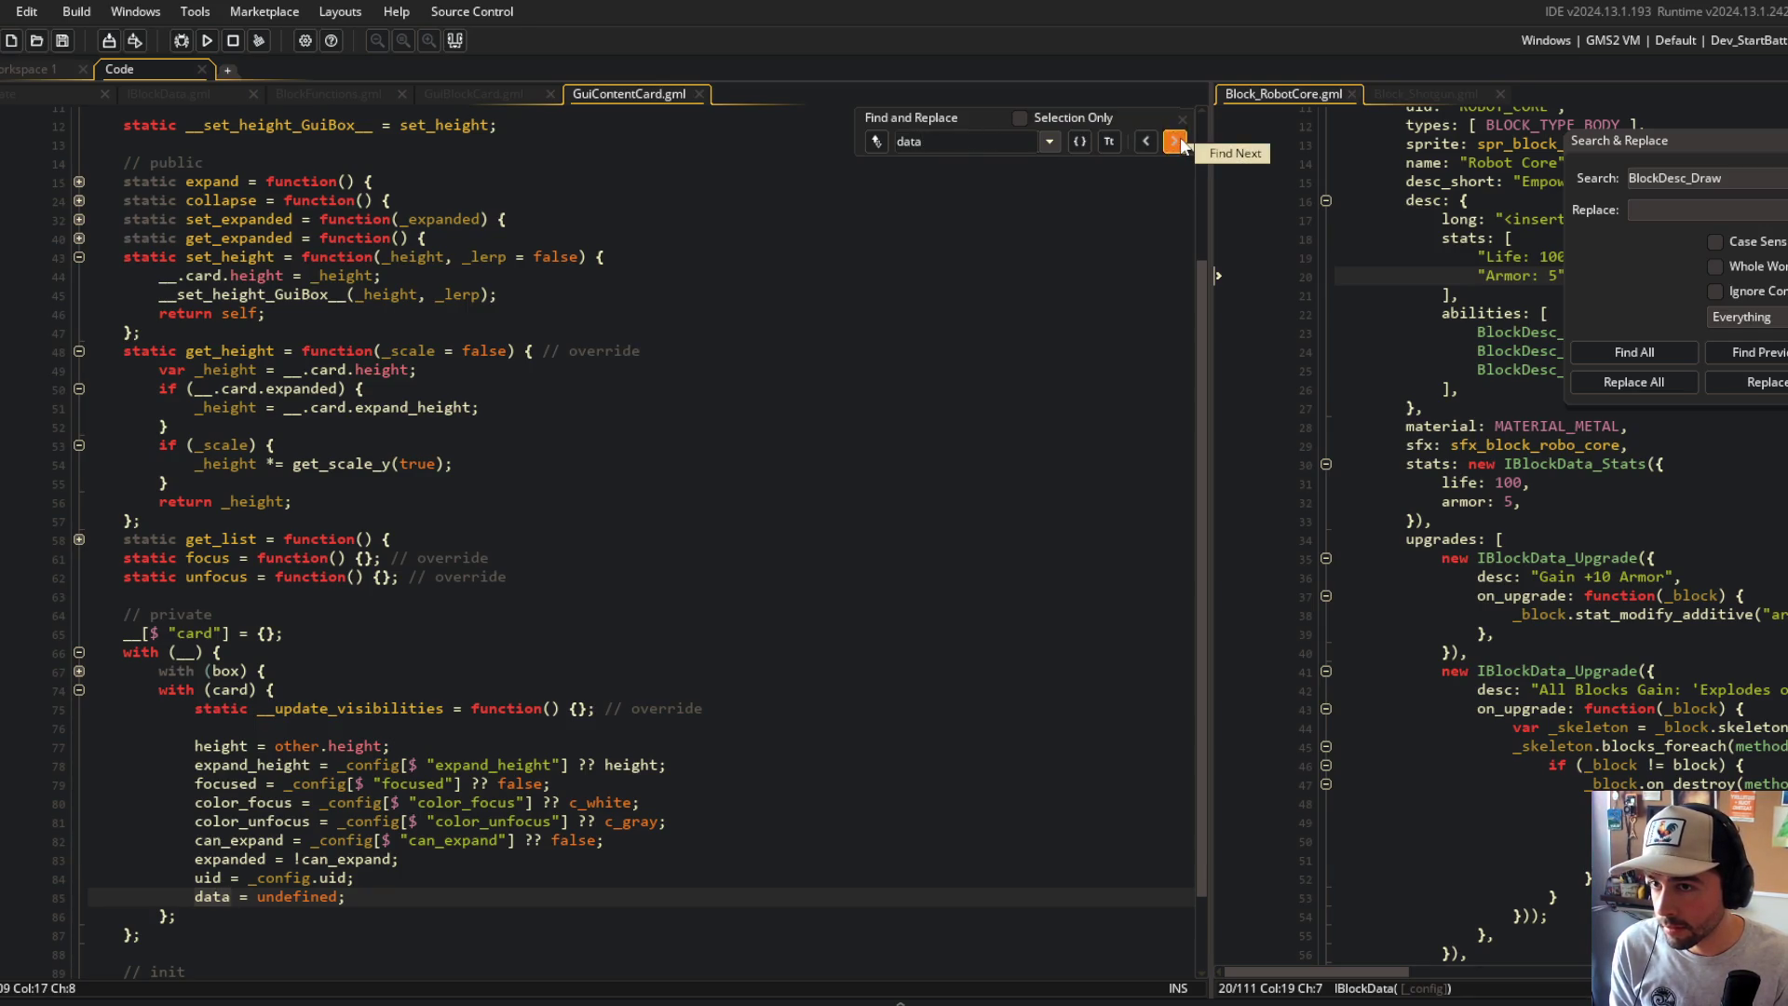
pyautogui.click(894, 334)
pyautogui.scroll(3, 819, 335)
pyautogui.scroll(-4, 727, 466)
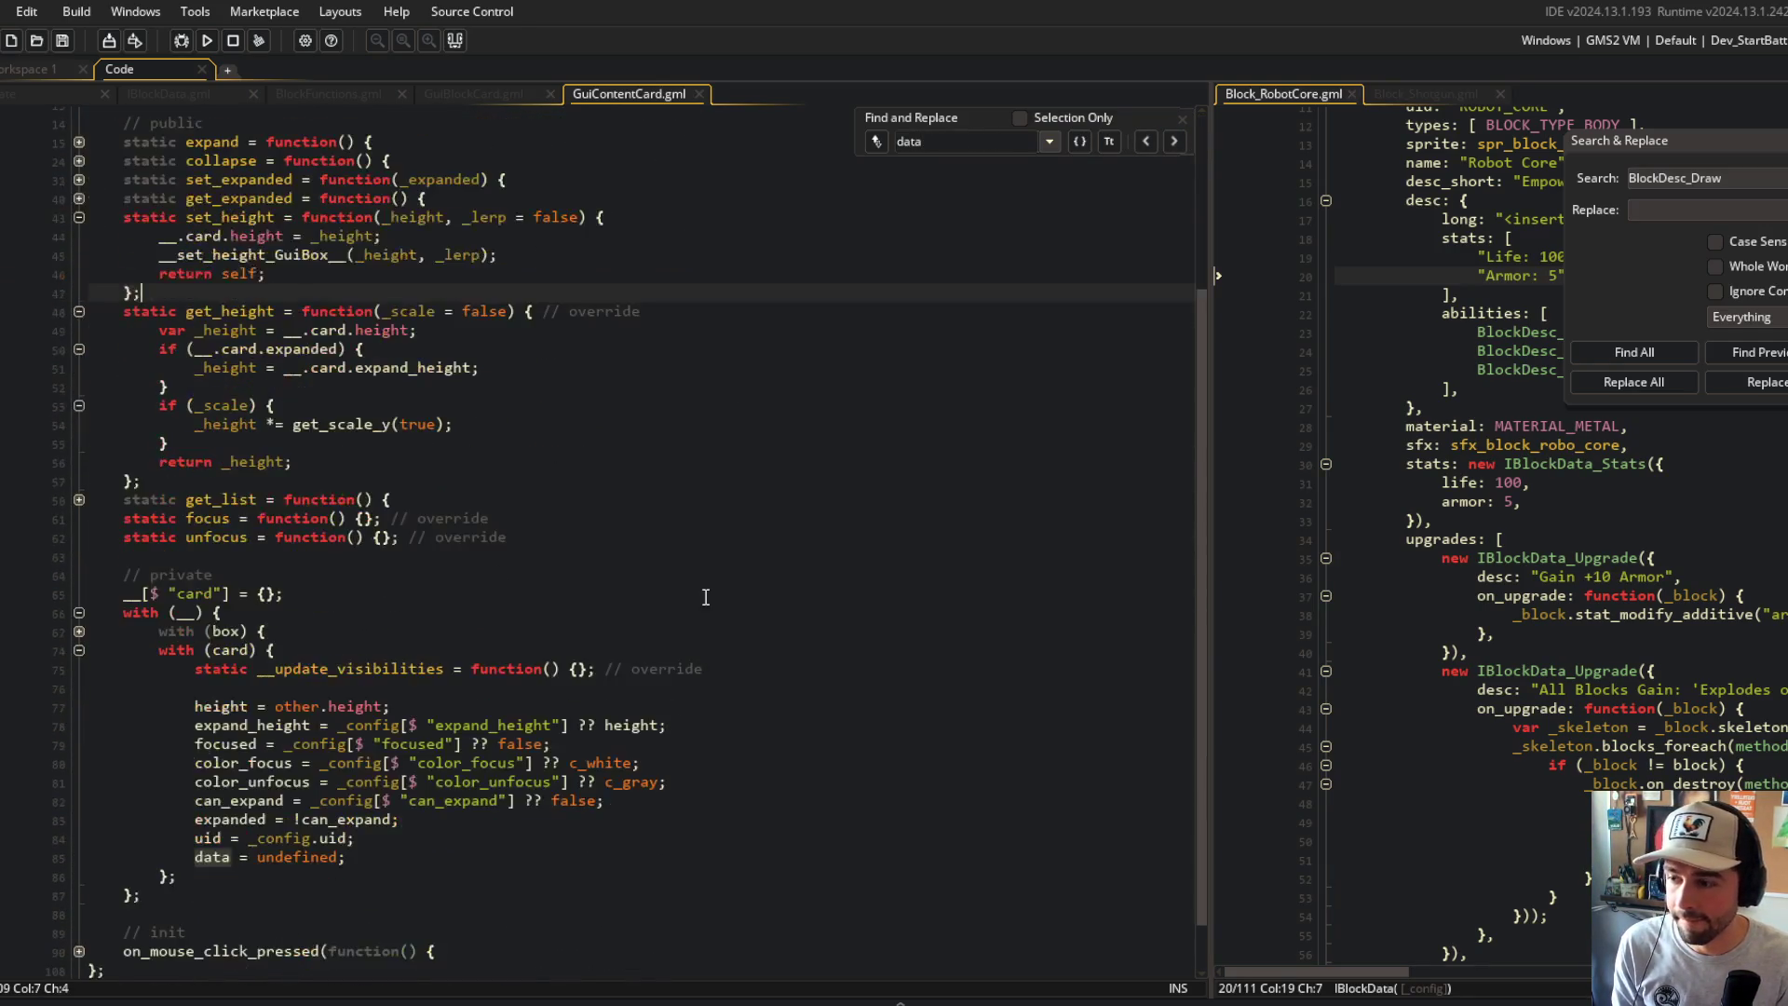
# Step: Fold set_height and get_height, remove lines 84–85, and close GuiContentCard.gml
pyautogui.click(79, 217)
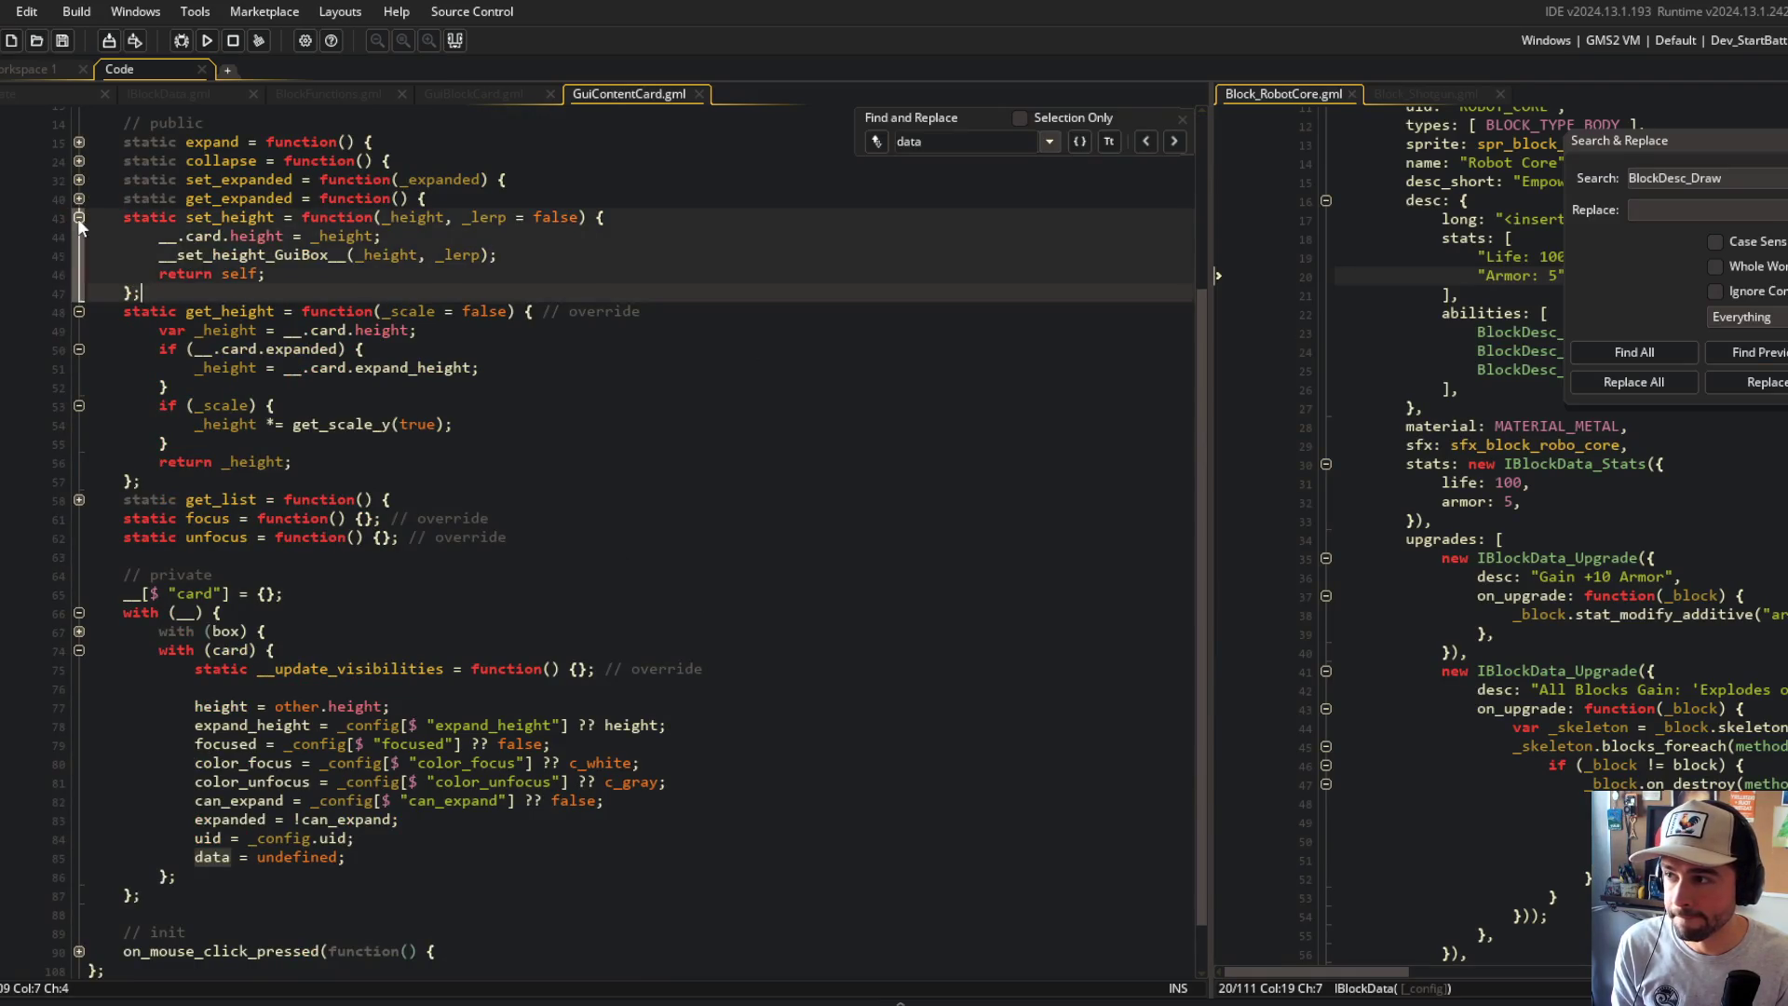
pyautogui.click(79, 236)
pyautogui.scroll(3, 79, 248)
pyautogui.keyDown('shift'); pyautogui.click(78, 251); pyautogui.keyUp('shift')
pyautogui.click(453, 406)
pyautogui.click(396, 782)
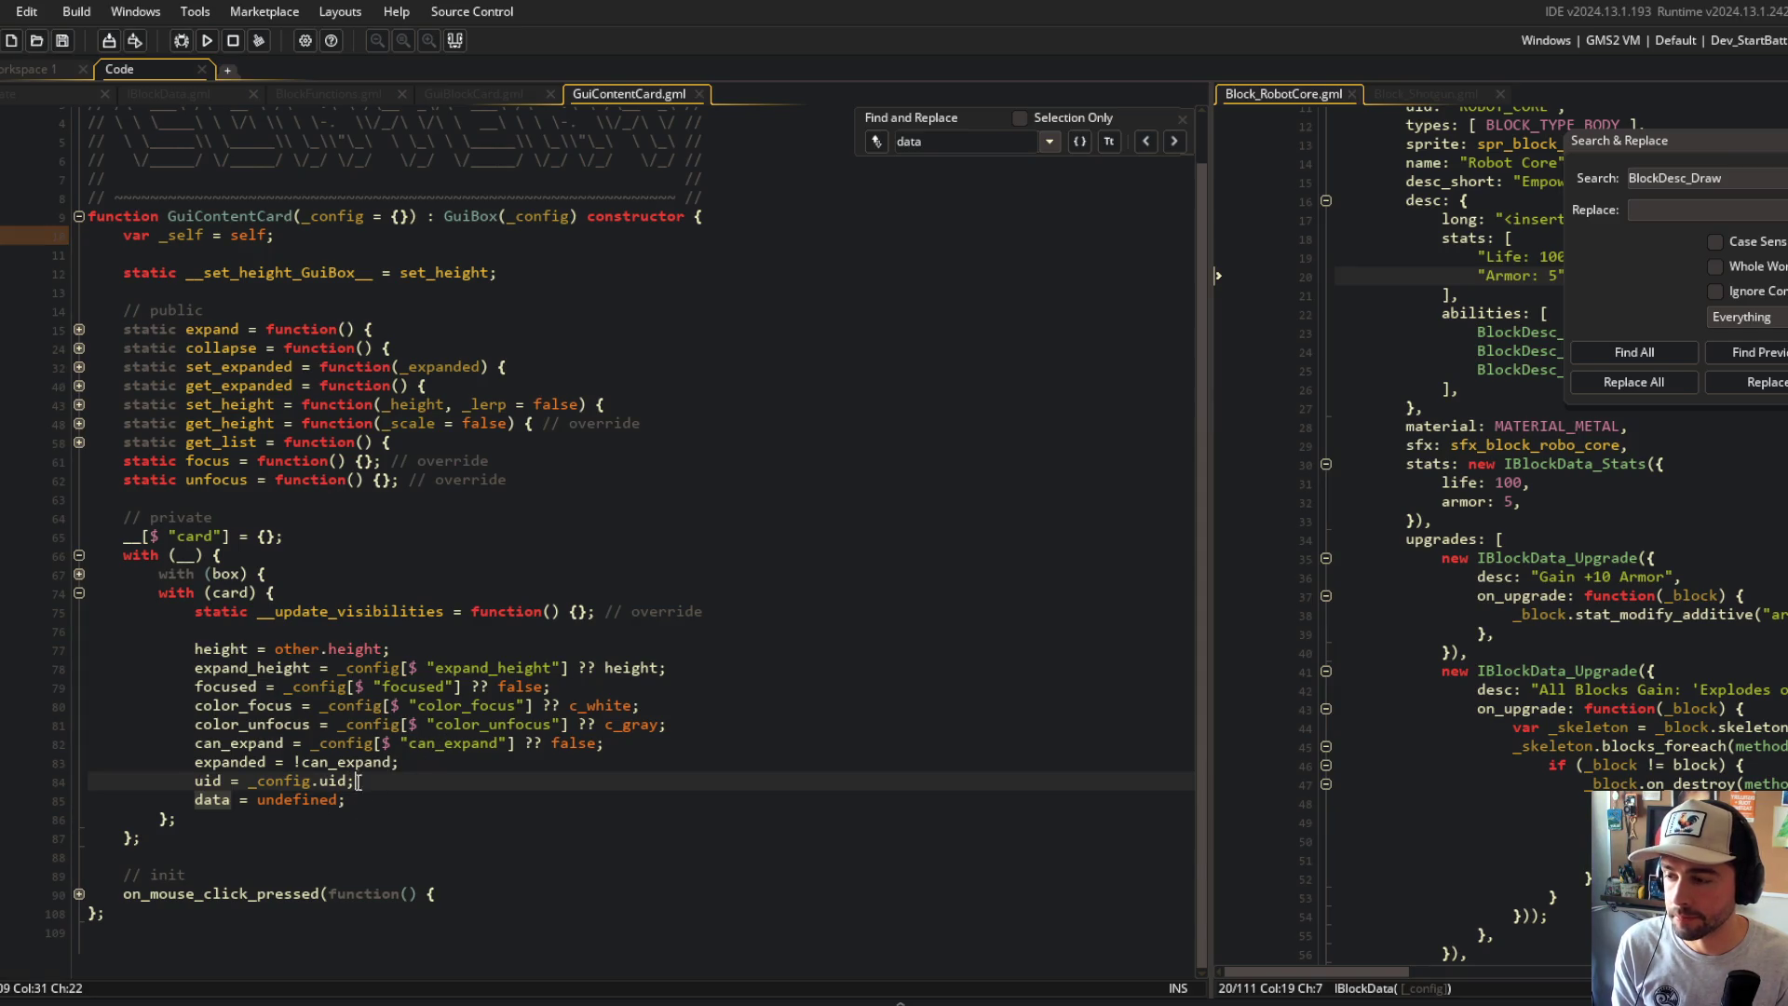
pyautogui.hotkey('ctrl', 'z')
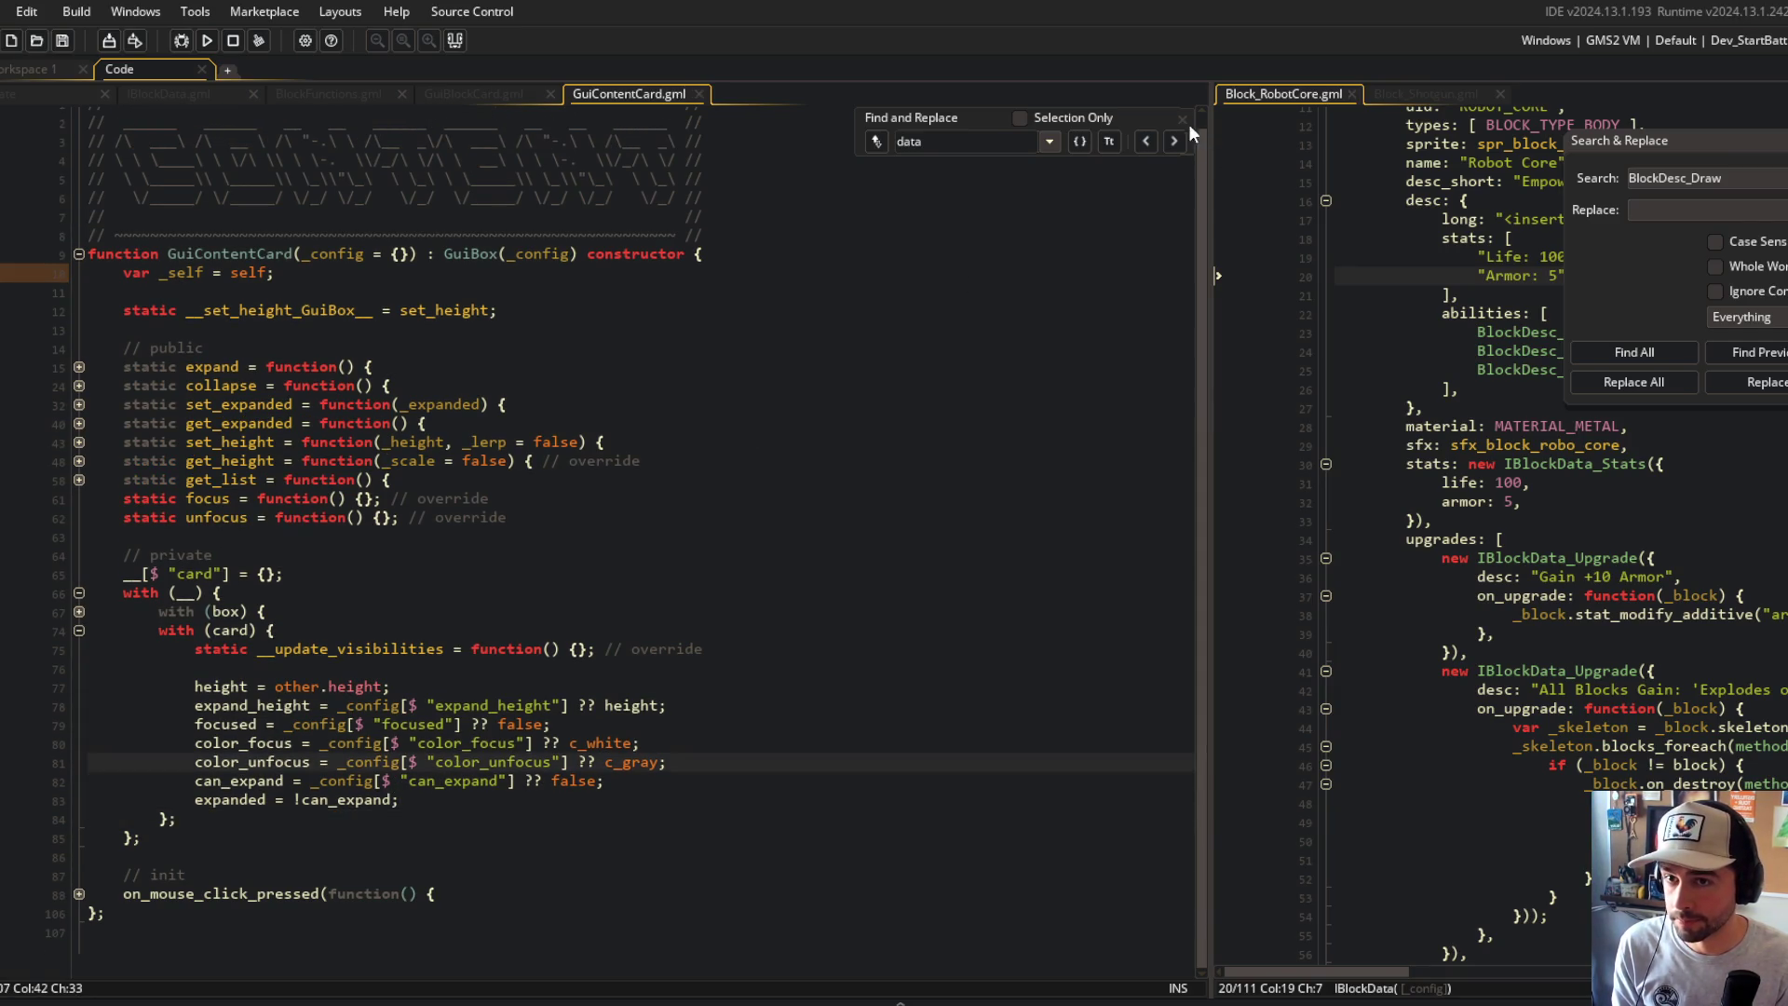
pyautogui.click(1183, 120)
pyautogui.middleClick(652, 99)
# Step: Add 'block = _config[$ "block"];' on line 132 and save
pyautogui.click(626, 705)
pyautogui.click(399, 553)
pyautogui.scroll(-4, 474, 629)
pyautogui.scroll(4, 474, 629)
pyautogui.click(276, 385)
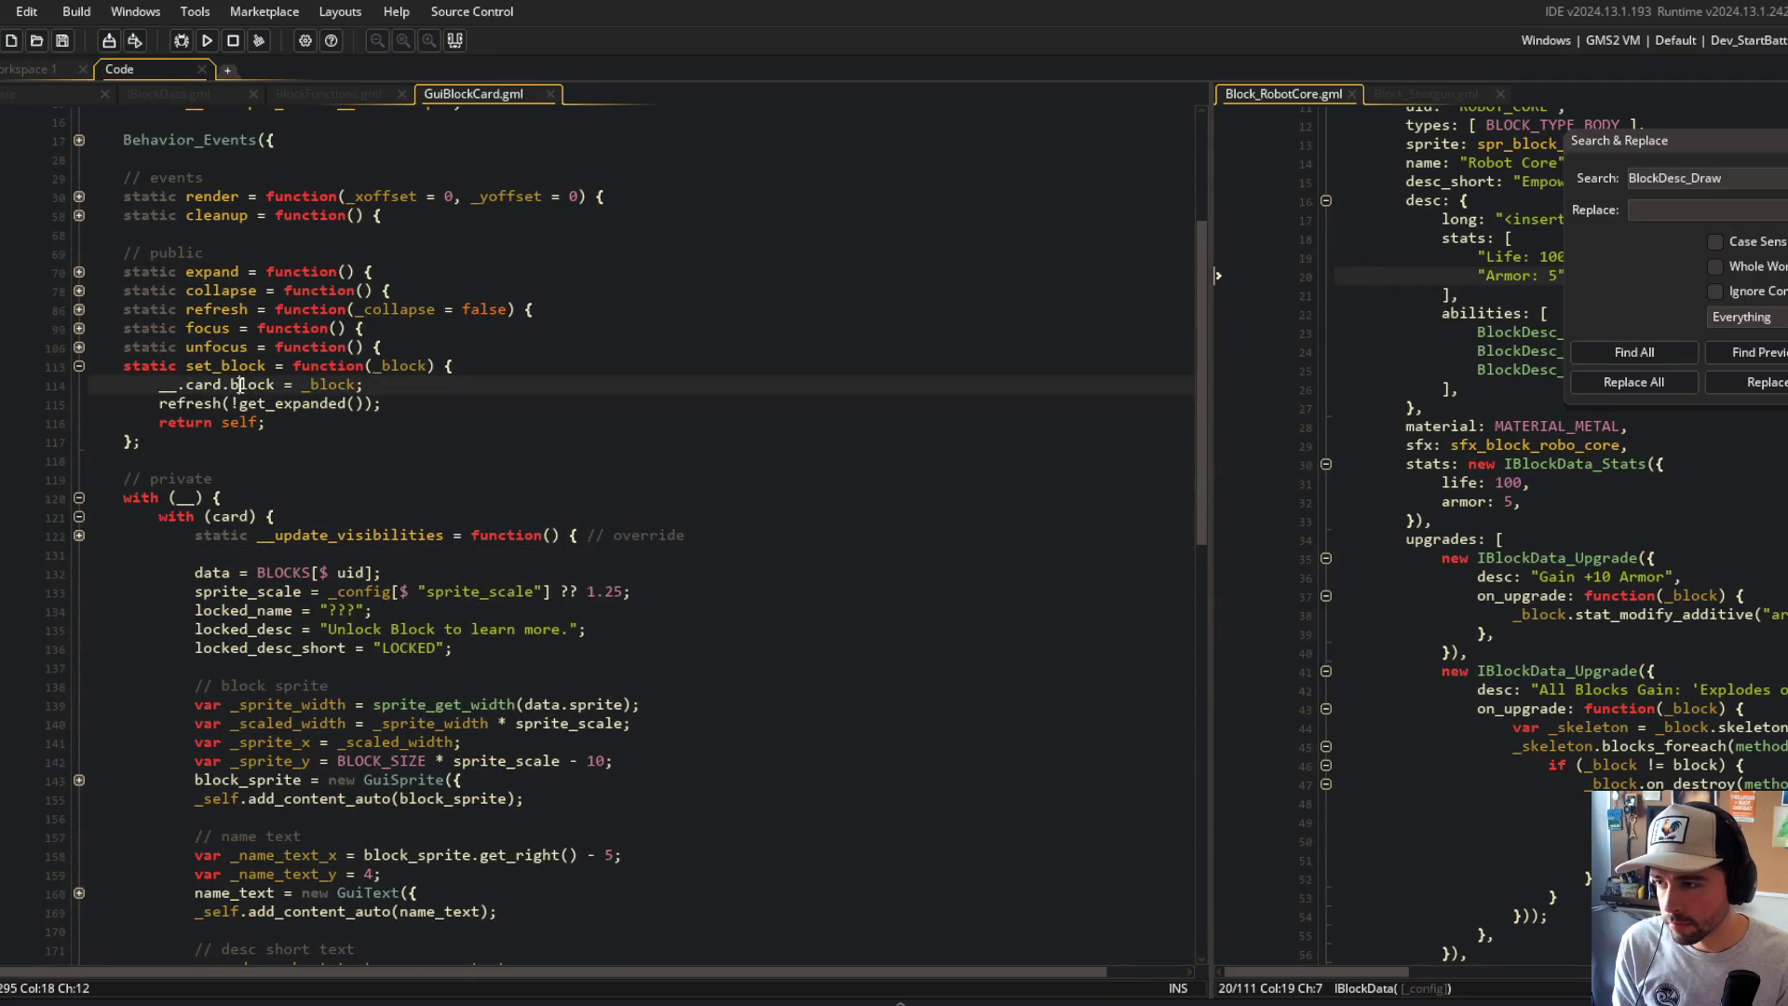
pyautogui.scroll(-1, 247, 294)
pyautogui.click(281, 475)
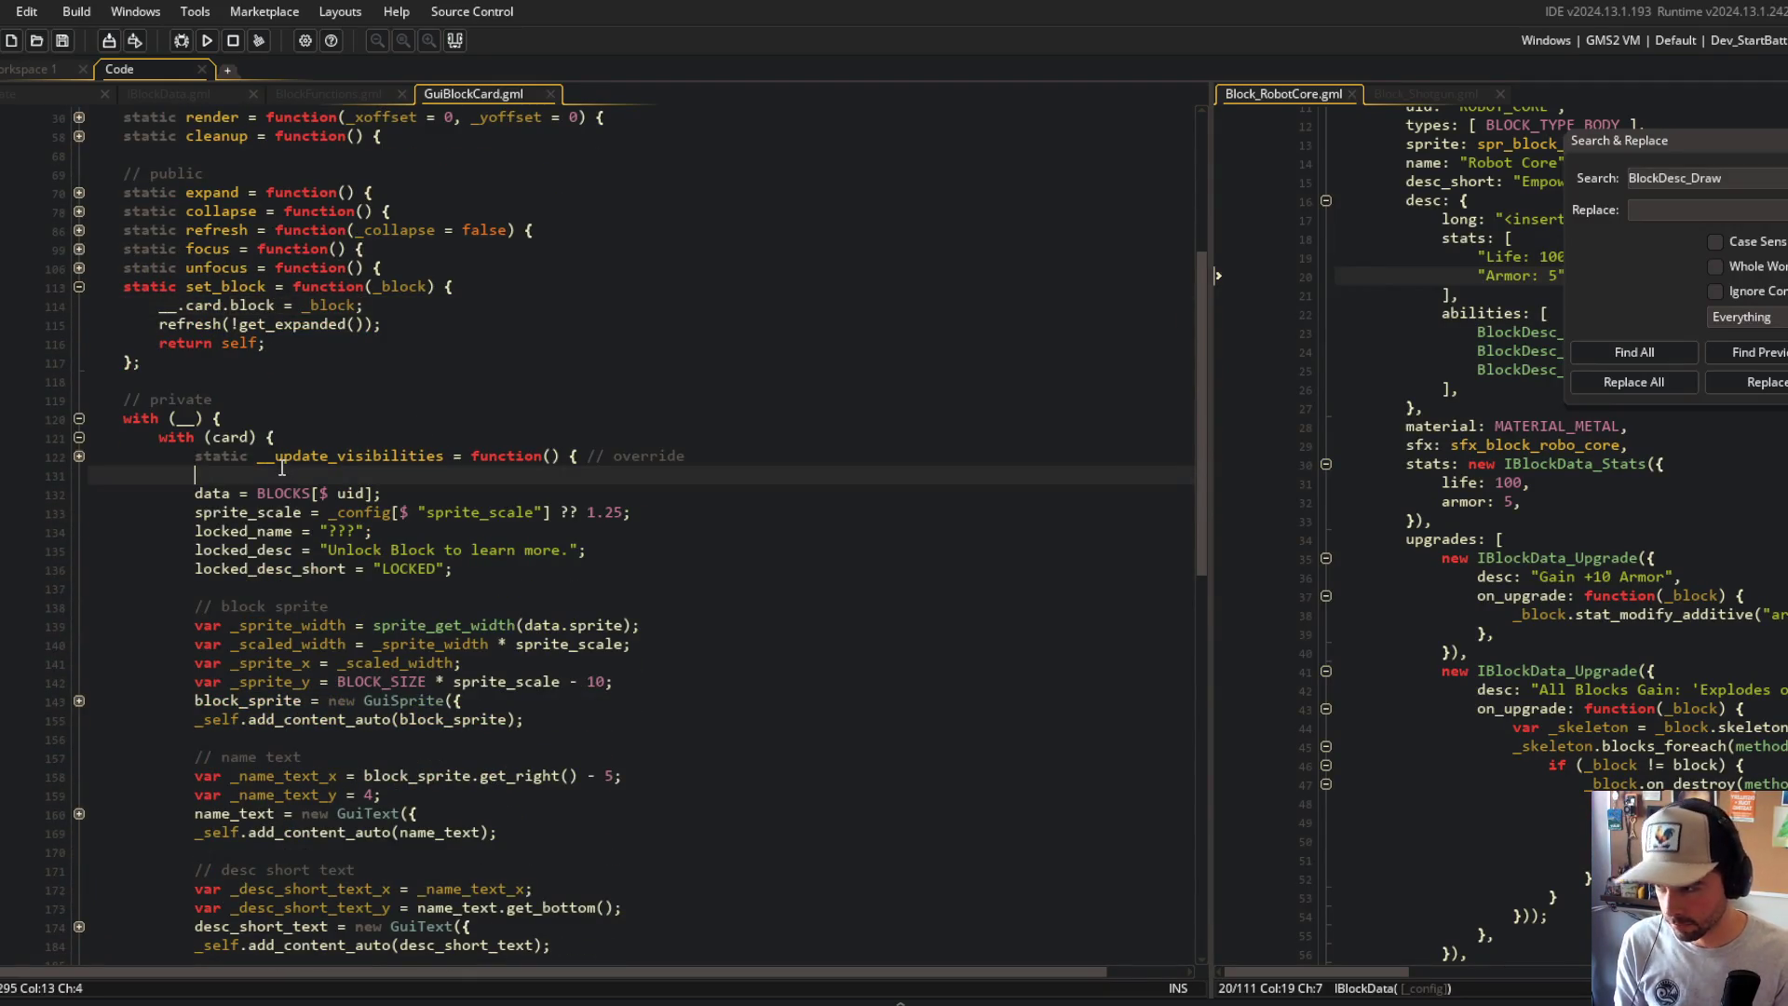
pyautogui.press('Return')
pyautogui.write('block = _co')
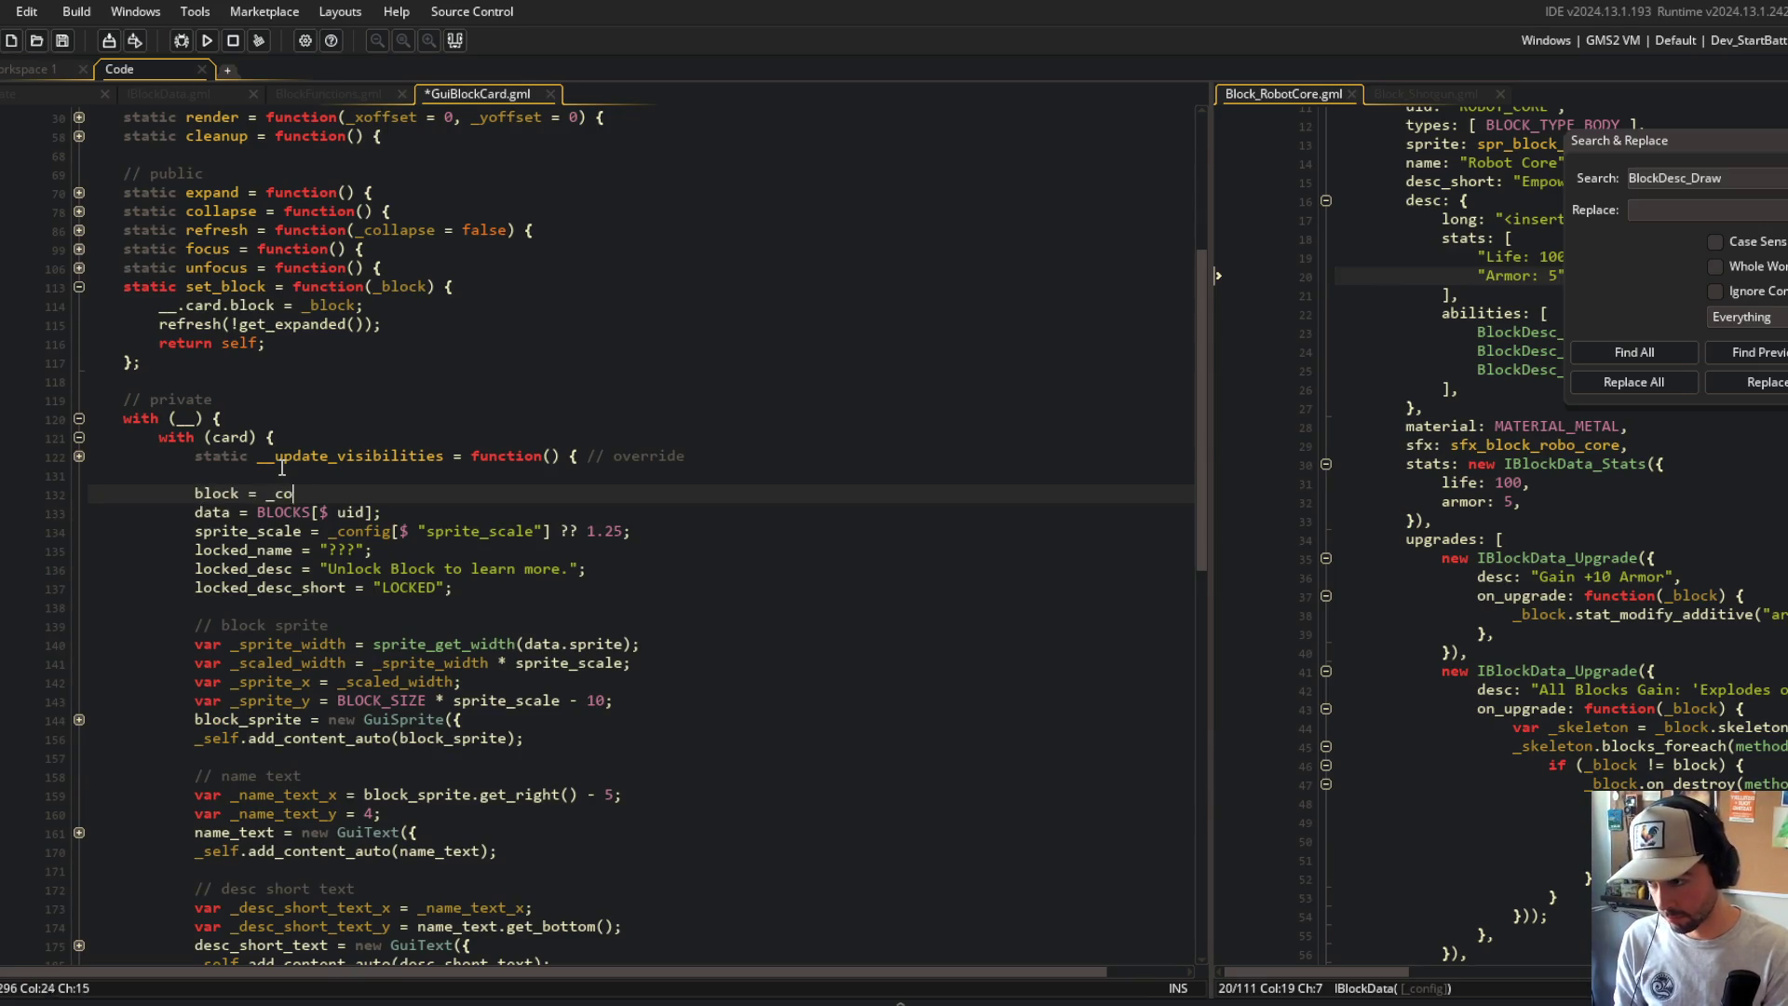
pyautogui.write('nfig[$ "block"] ??')
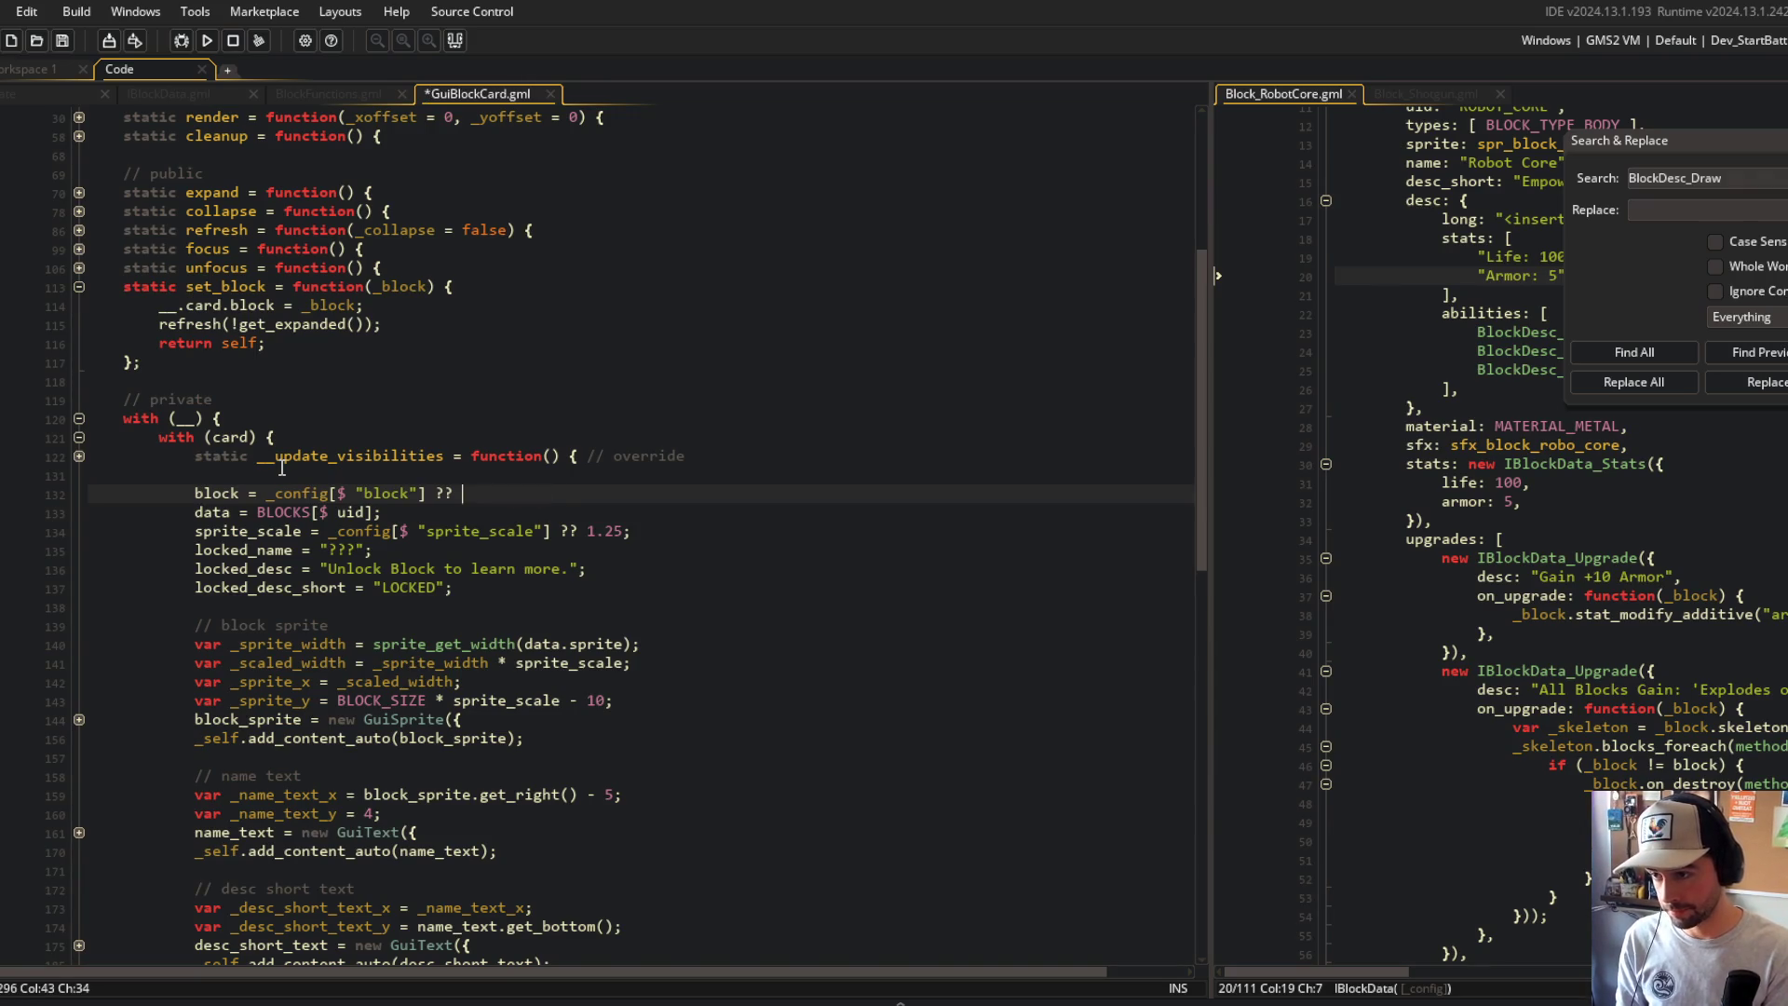
pyautogui.press('BackSpace')
pyautogui.write(';')
pyautogui.hotkey('ctrl', 's')
# Step: Replace line 133's BLOCKS uid lookup with 'data = block.data;' and save
pyautogui.press('Down')
pyautogui.click(230, 513)
pyautogui.scroll(-2, 412, 454)
pyautogui.scroll(2, 412, 453)
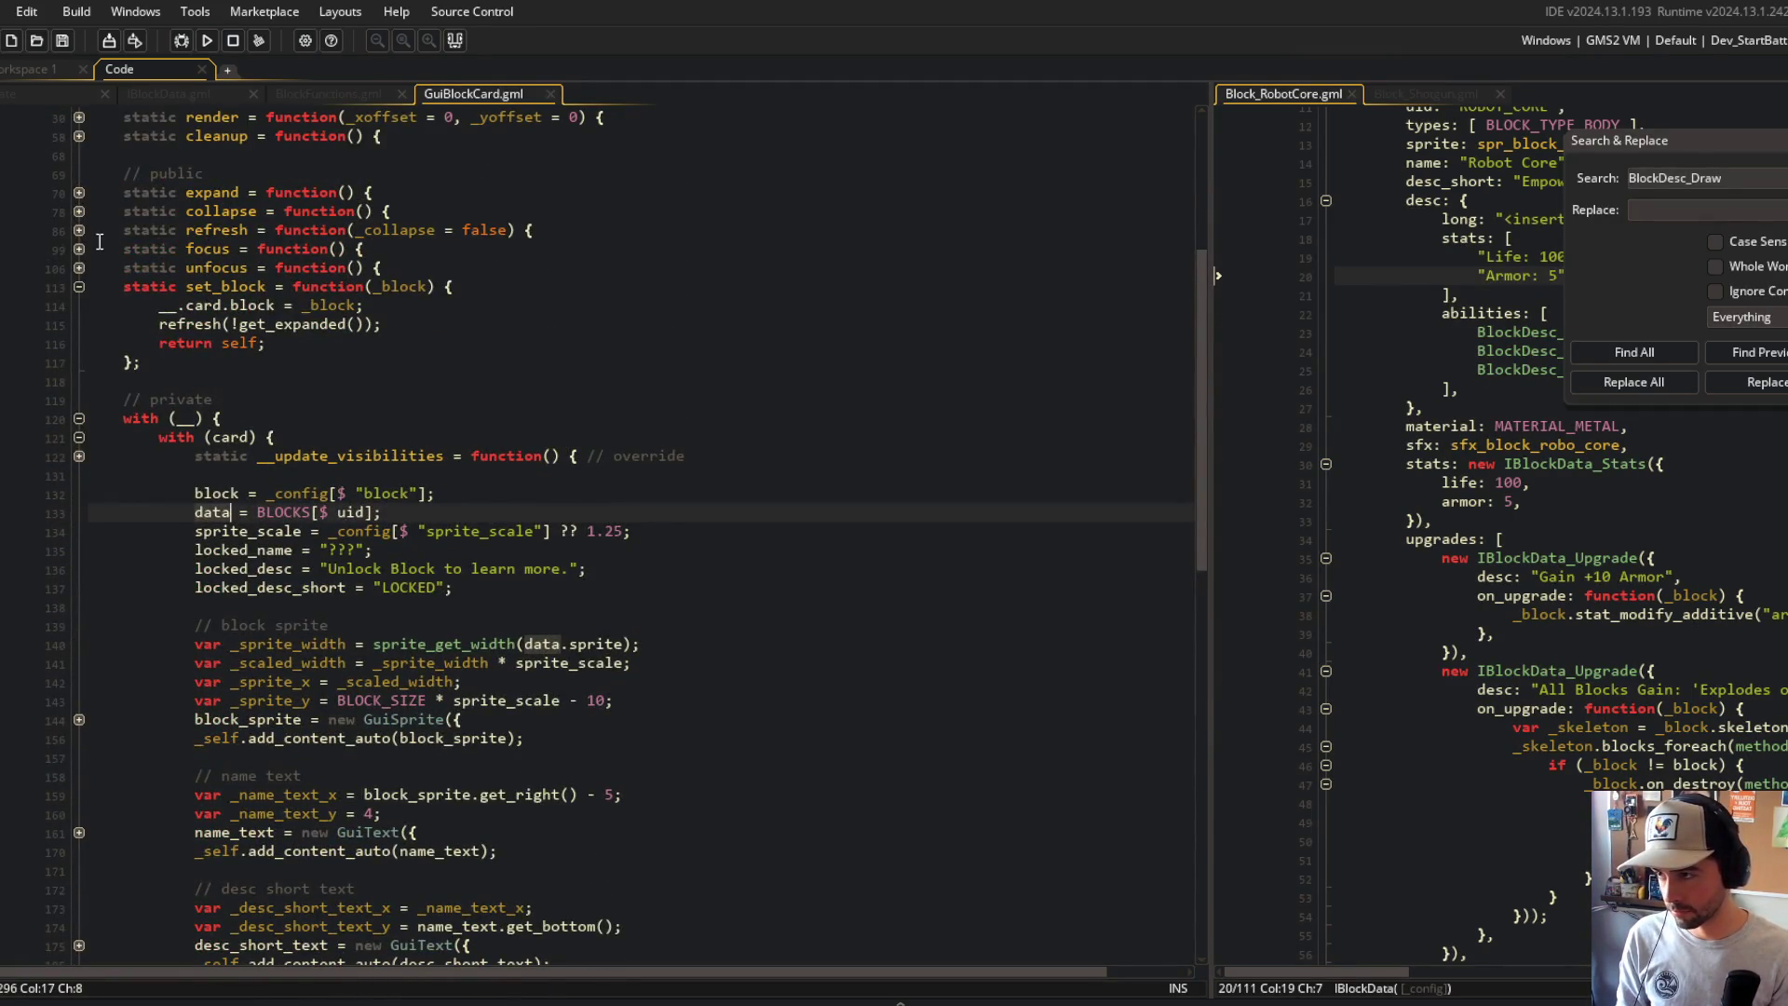
pyautogui.click(78, 229)
pyautogui.click(79, 229)
pyautogui.click(361, 494)
pyautogui.click(230, 513)
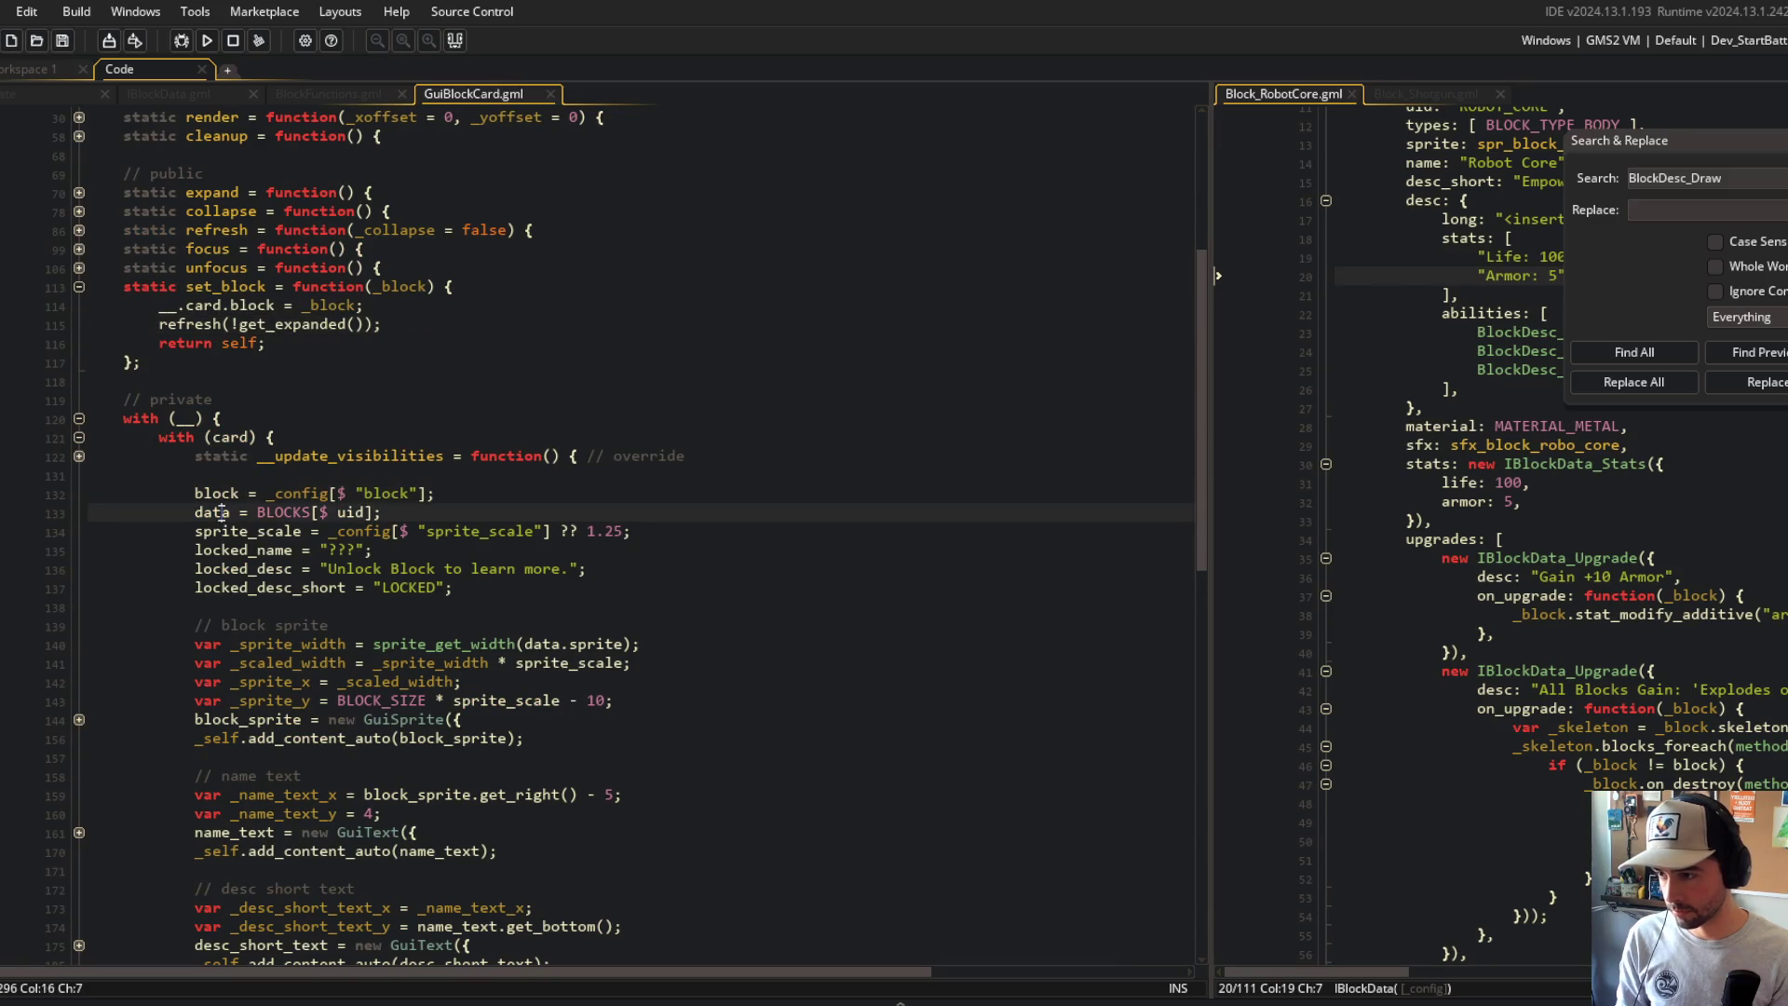
pyautogui.press('End')
pyautogui.press('BackSpace')
pyautogui.press('BackSpace')
pyautogui.press('BackSpace')
pyautogui.write('lock.data;')
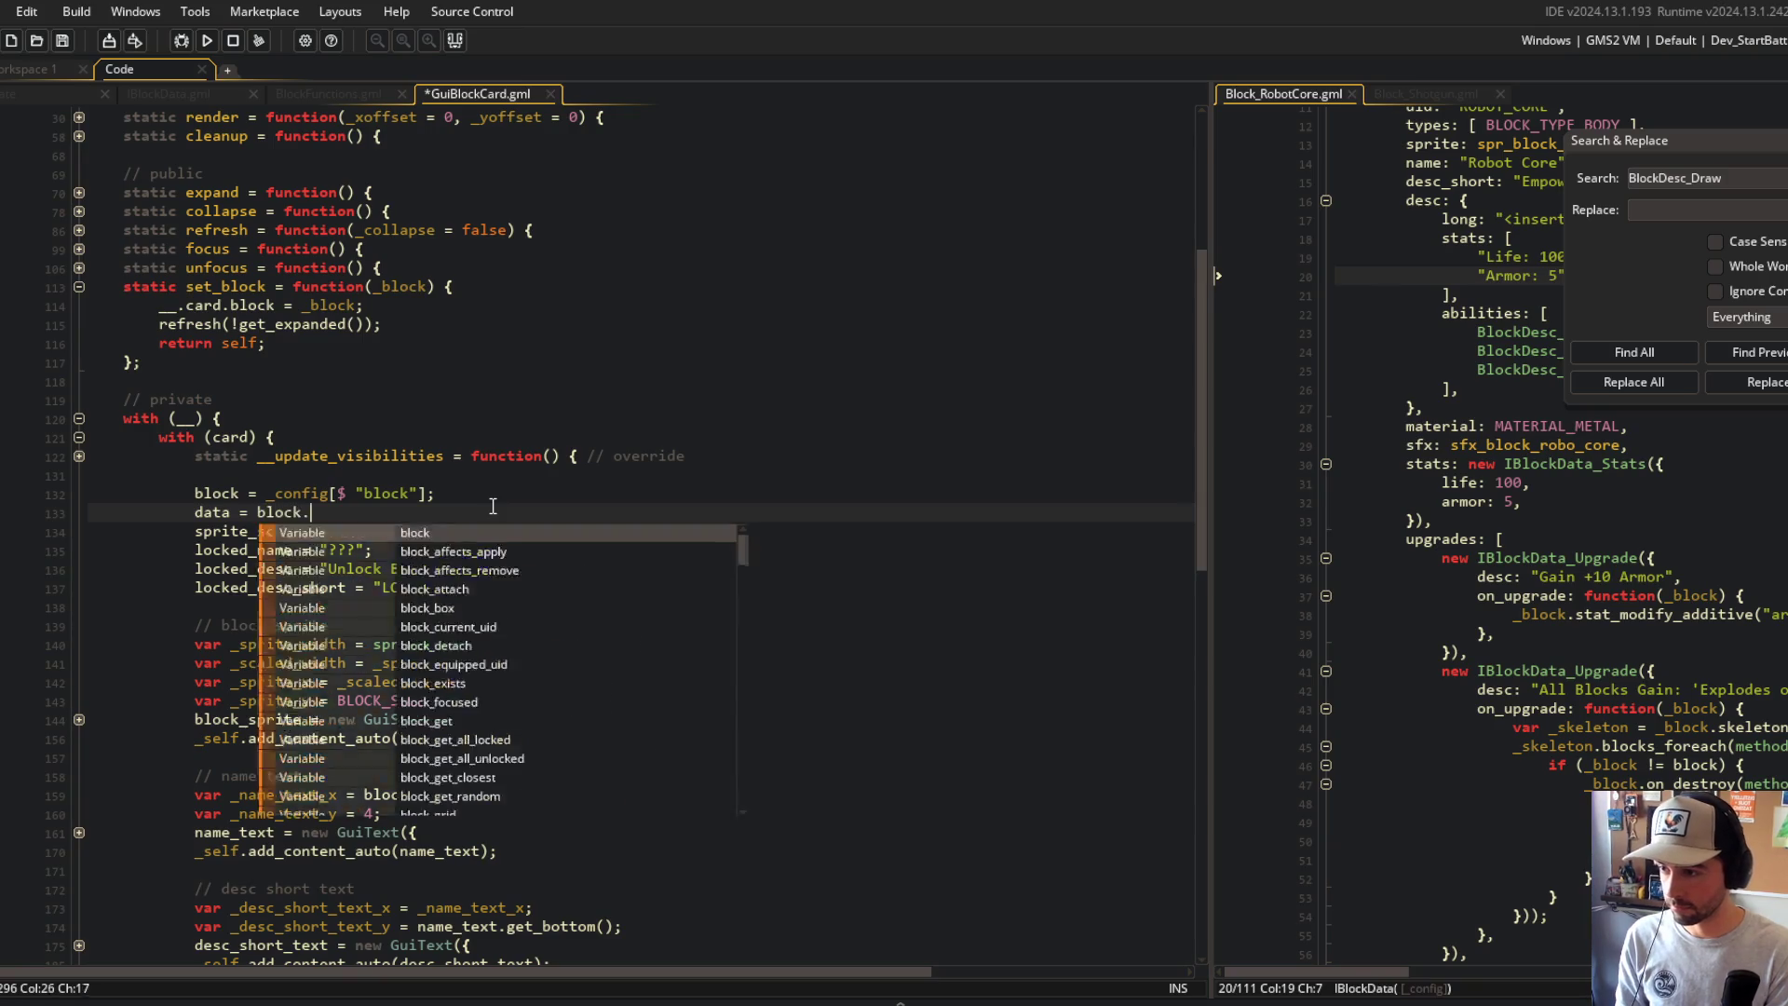
pyautogui.hotkey('ctrl', 's')
# Step: Highlight and review every use of data further down GuiBlockCard.gml
pyautogui.click(375, 644)
pyautogui.click(227, 512)
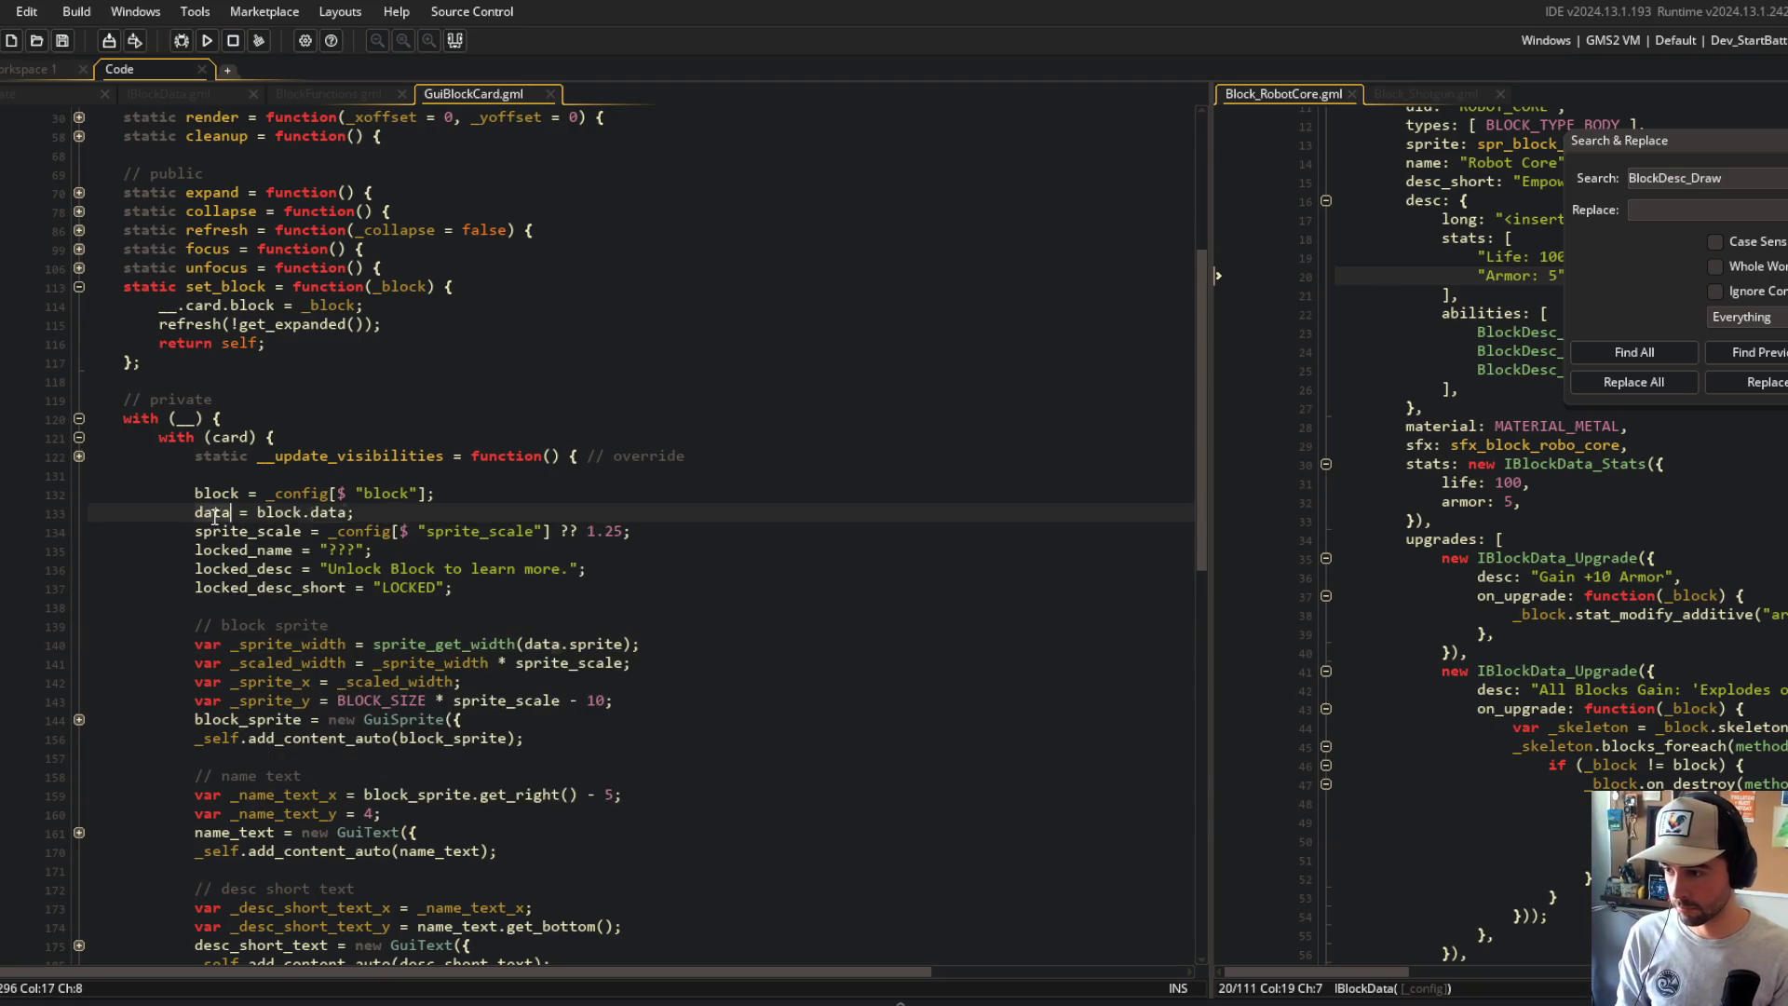
pyautogui.scroll(-9, 420, 461)
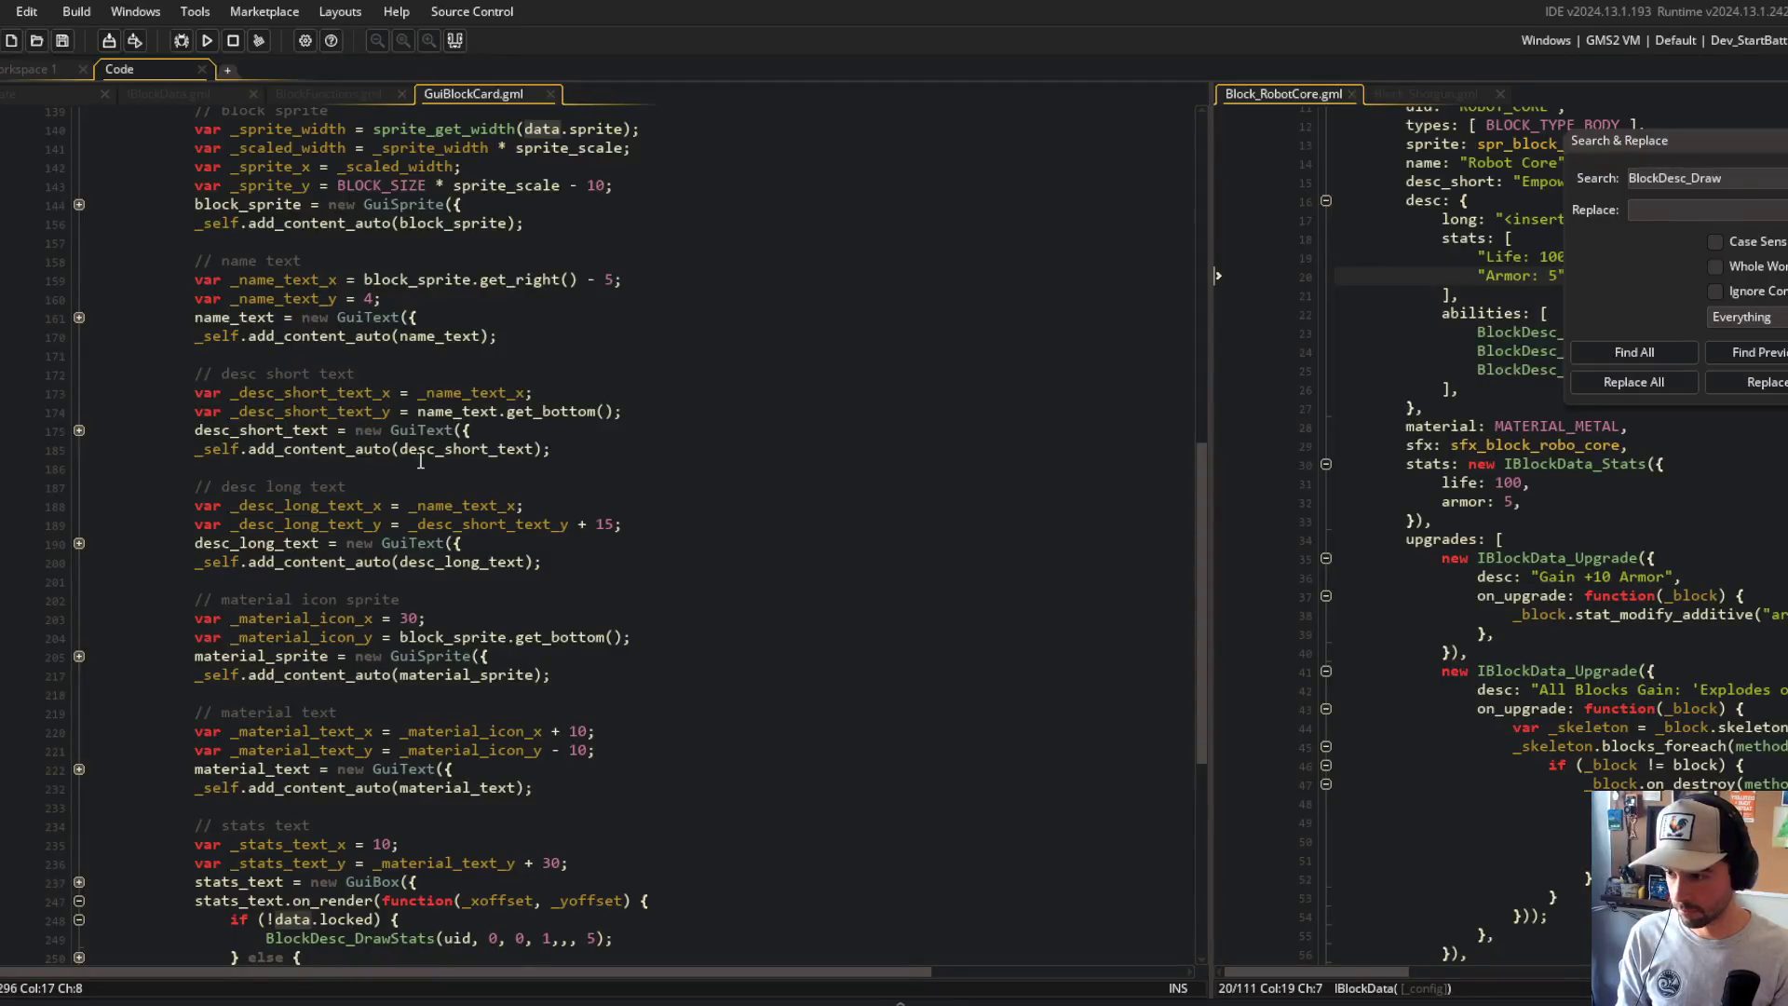
pyautogui.scroll(-17, 420, 461)
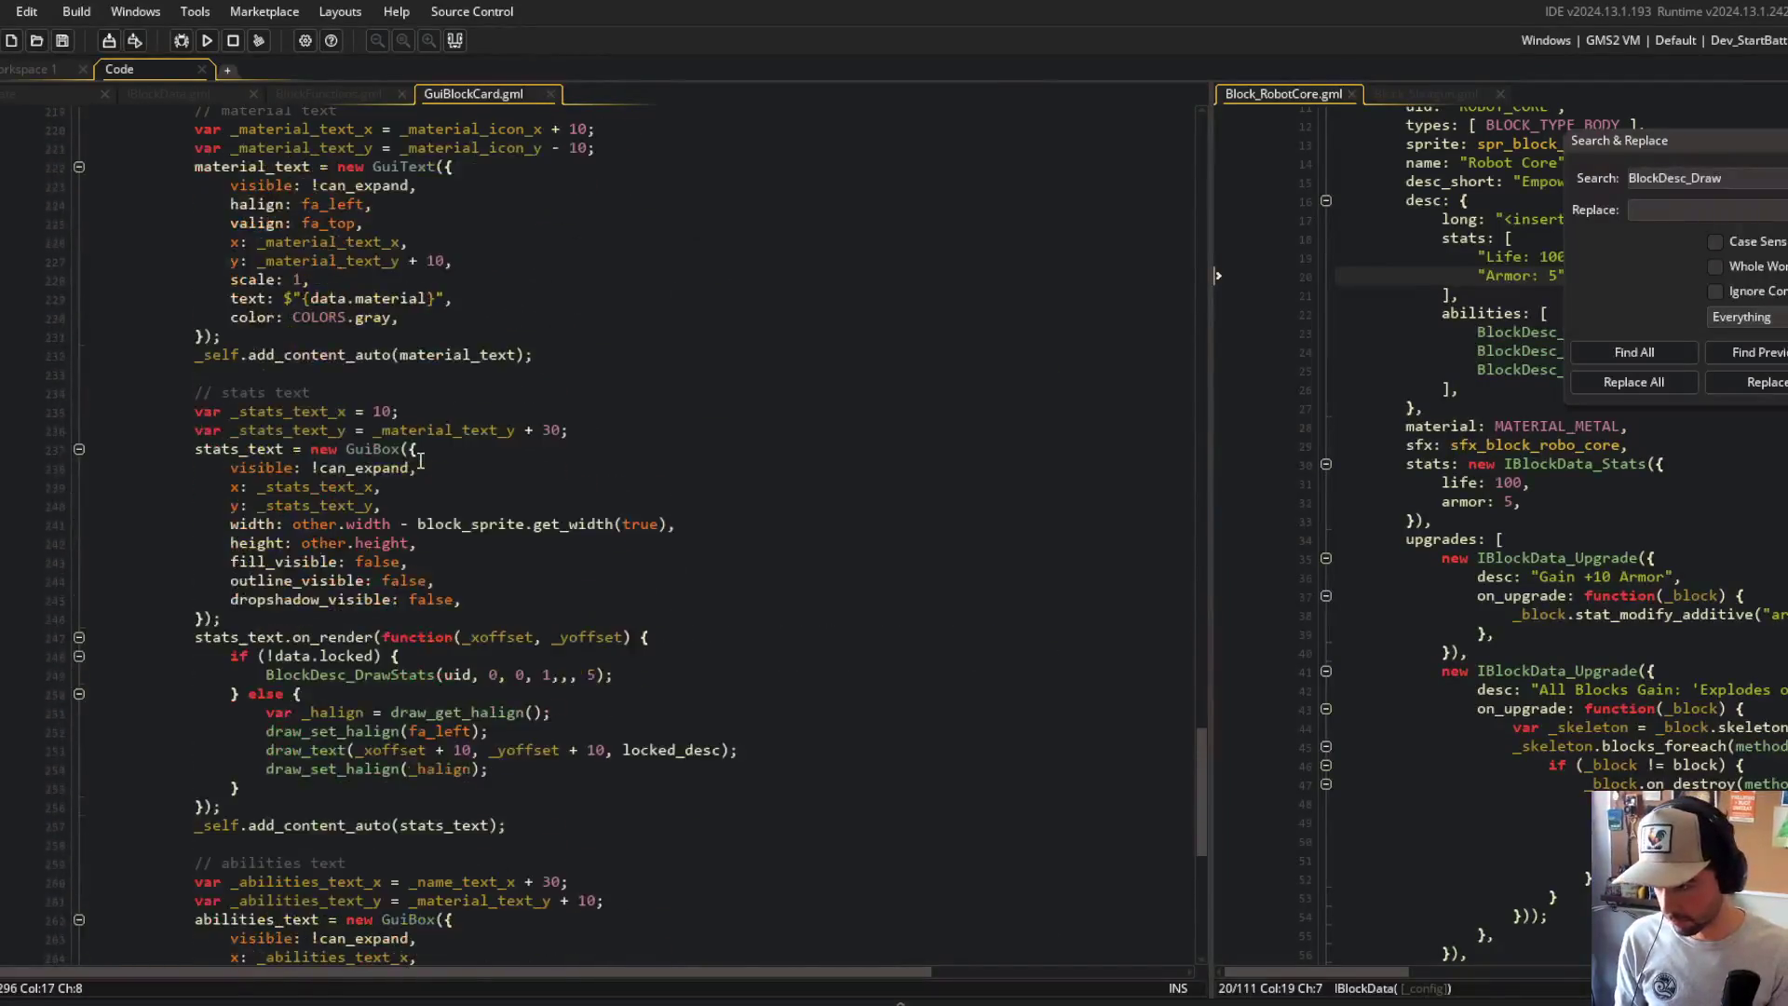
pyautogui.moveTo(1201, 862)
pyautogui.mouseDown()
pyautogui.moveTo(1171, 166)
pyautogui.moveTo(1126, 494)
pyautogui.moveTo(1122, 469)
pyautogui.mouseUp()
pyautogui.click(197, 527)
pyautogui.click(458, 529)
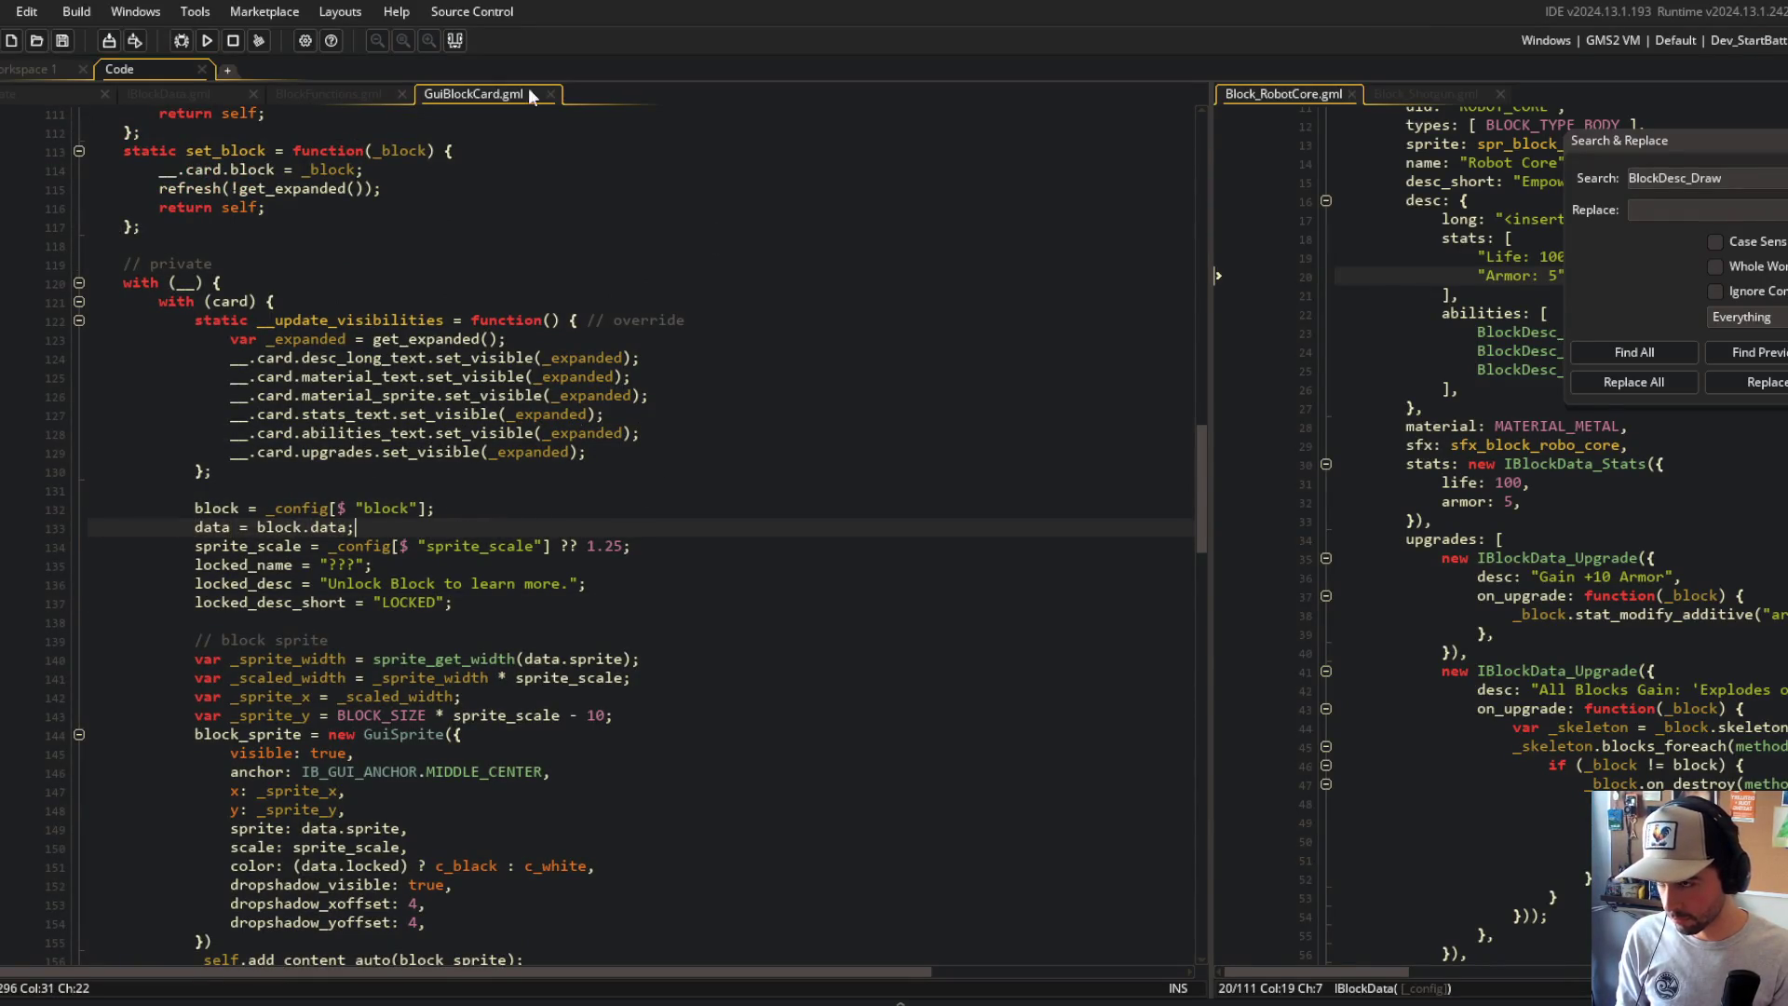
# Step: Fold the BlockDesc_DrawAbilities function in BlockFunctions.gml
pyautogui.click(332, 94)
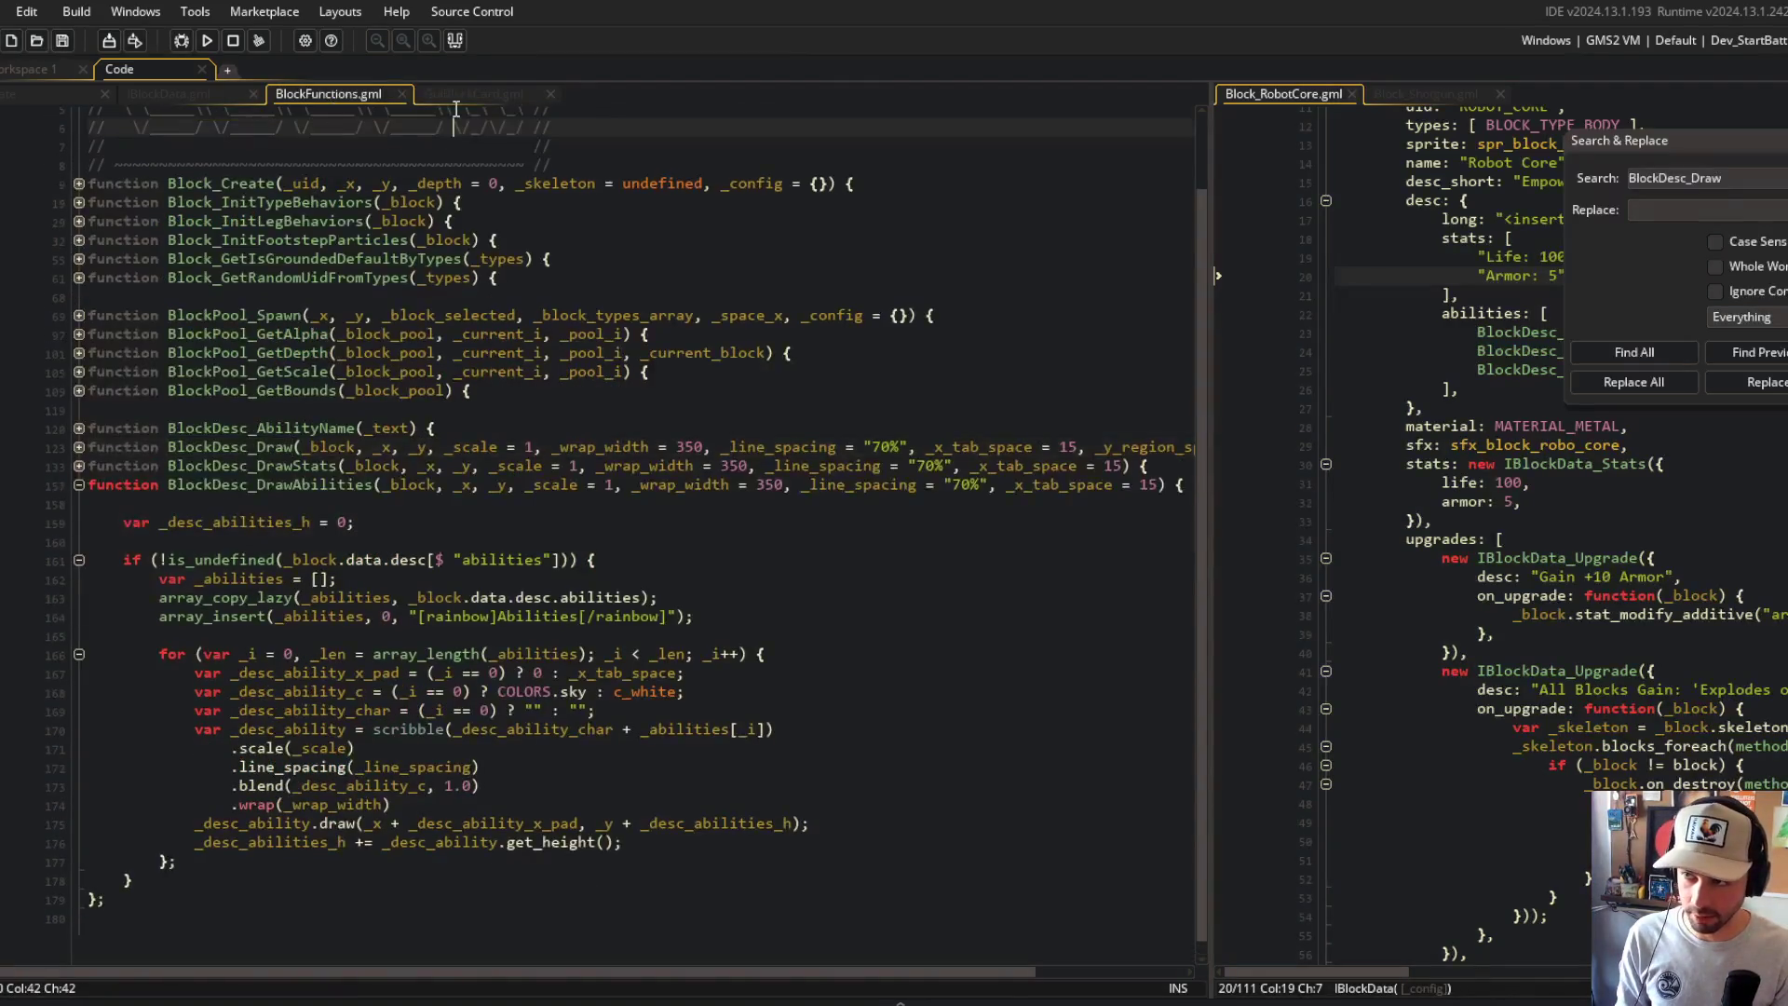
pyautogui.click(473, 94)
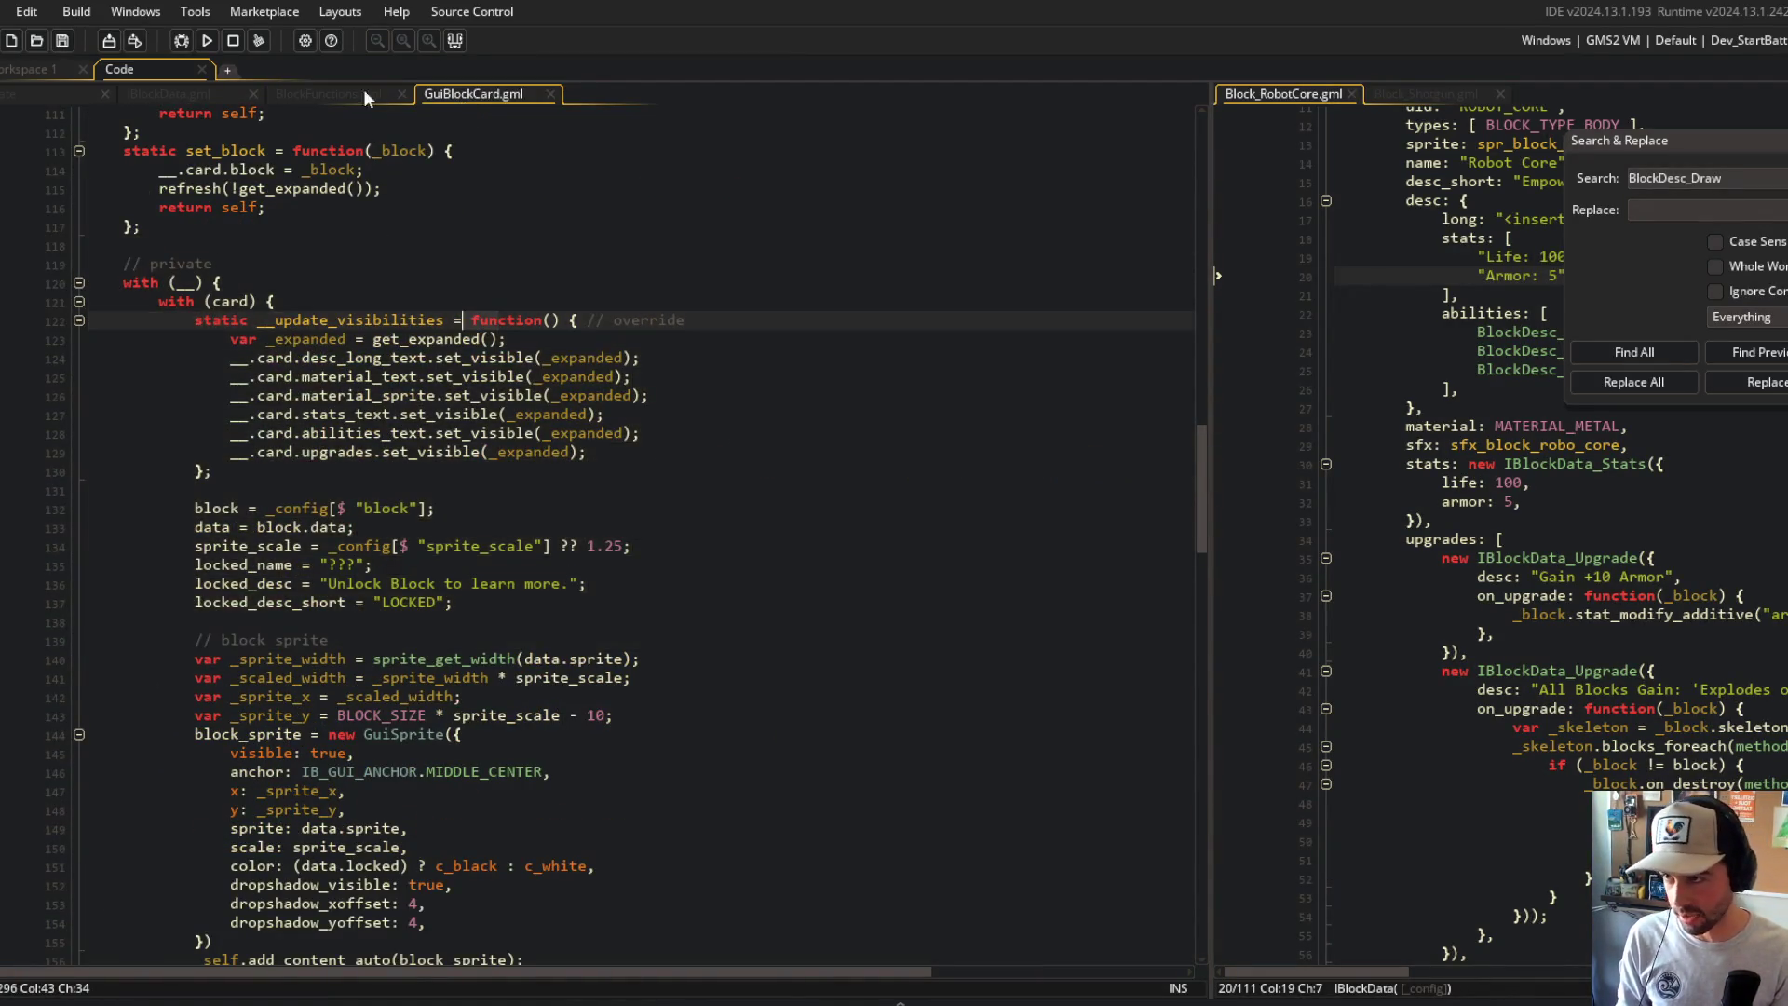
pyautogui.click(347, 96)
pyautogui.click(348, 240)
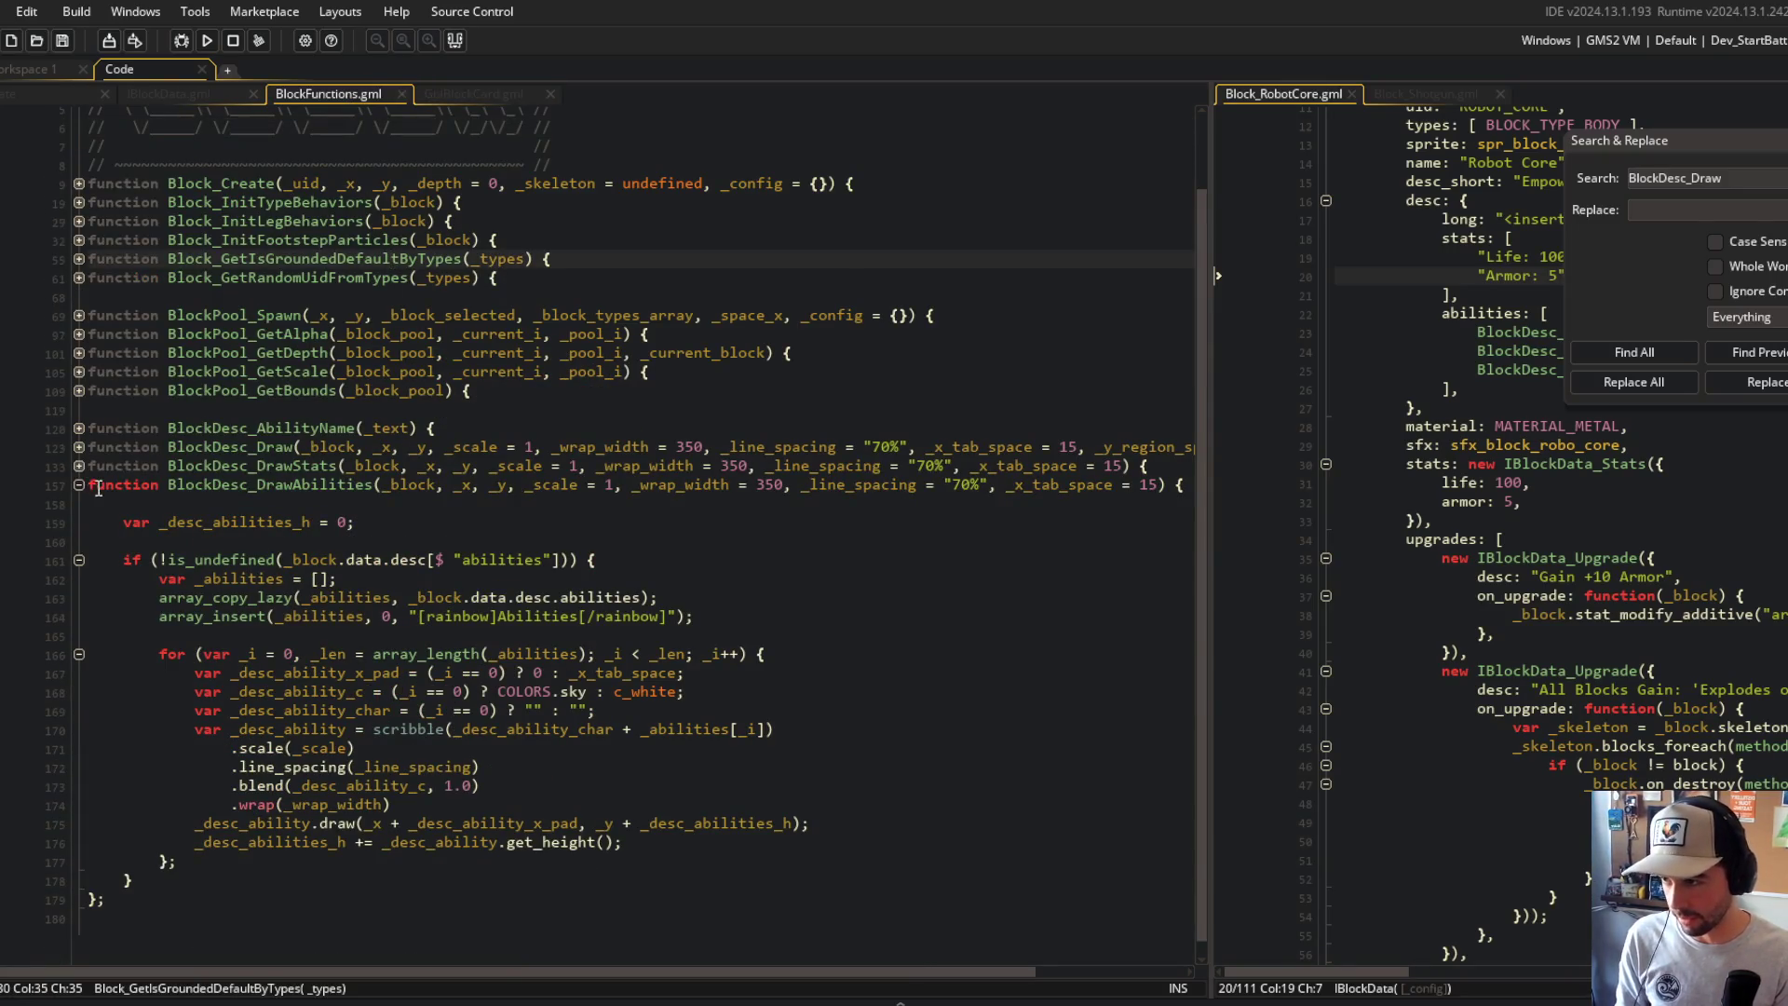
pyautogui.click(79, 485)
# Step: Back in GuiBlockCard.gml, select data on line 133 and begin an in-file search
pyautogui.click(437, 93)
pyautogui.scroll(-10, 552, 239)
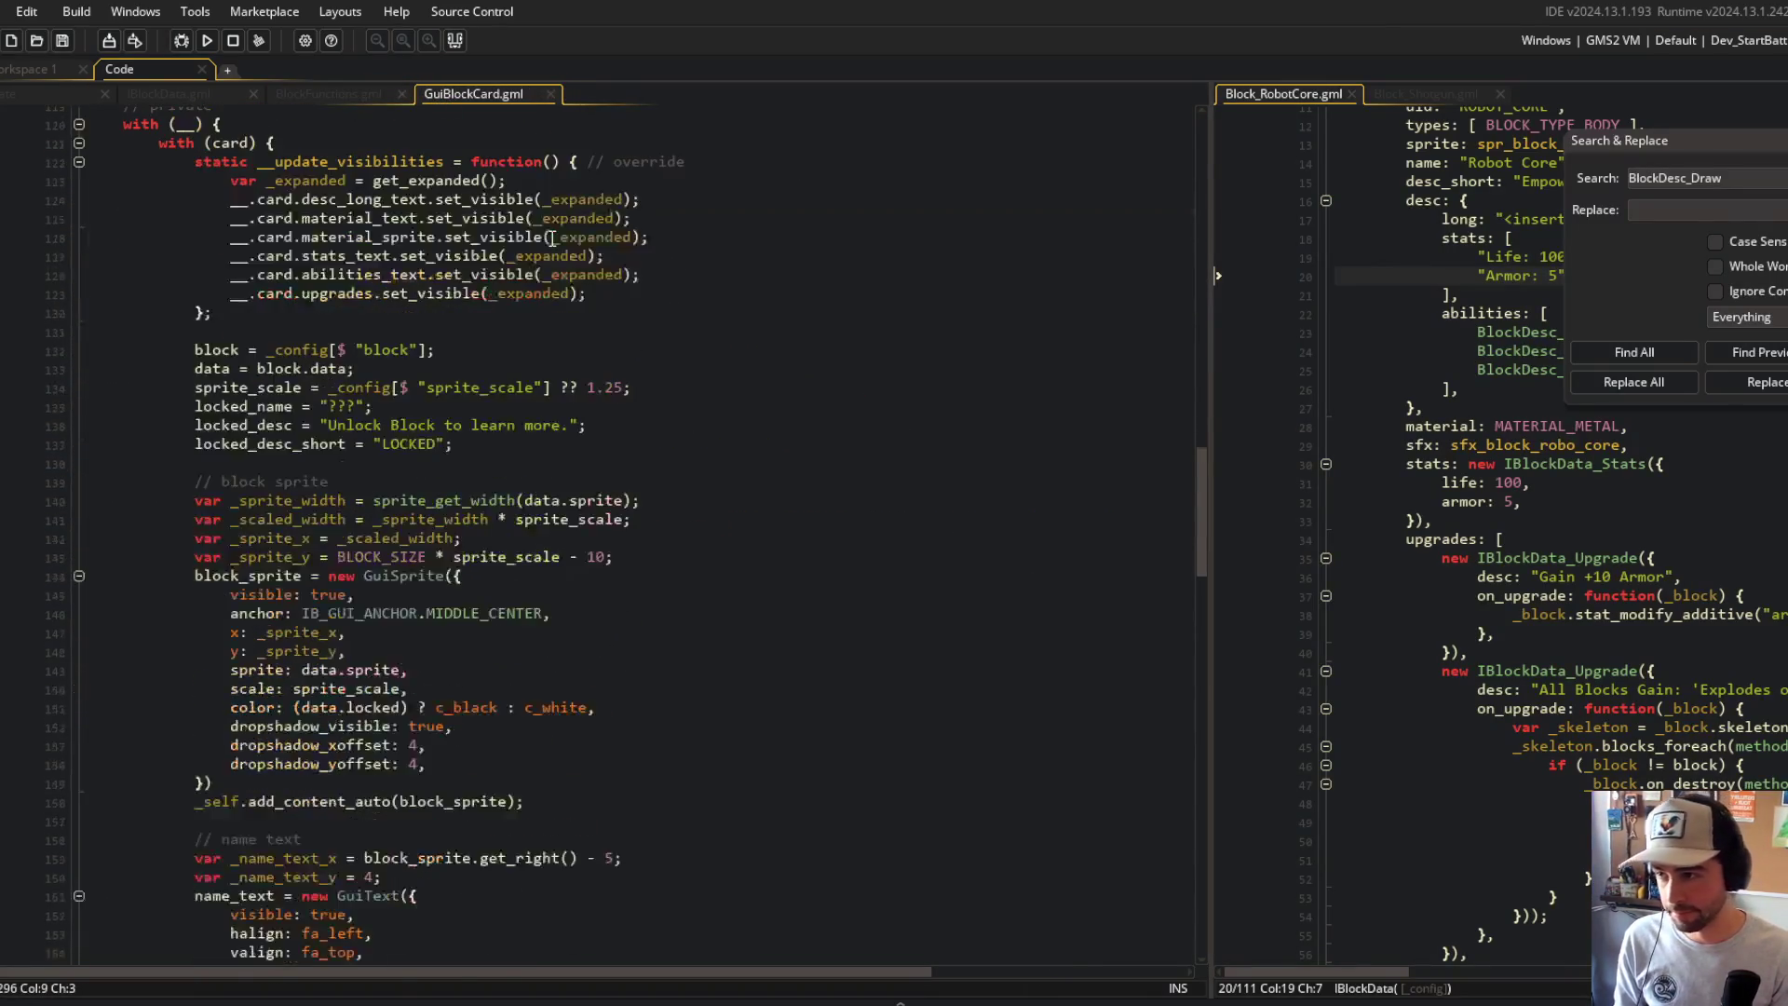
pyautogui.scroll(5, 552, 239)
pyautogui.click(522, 439)
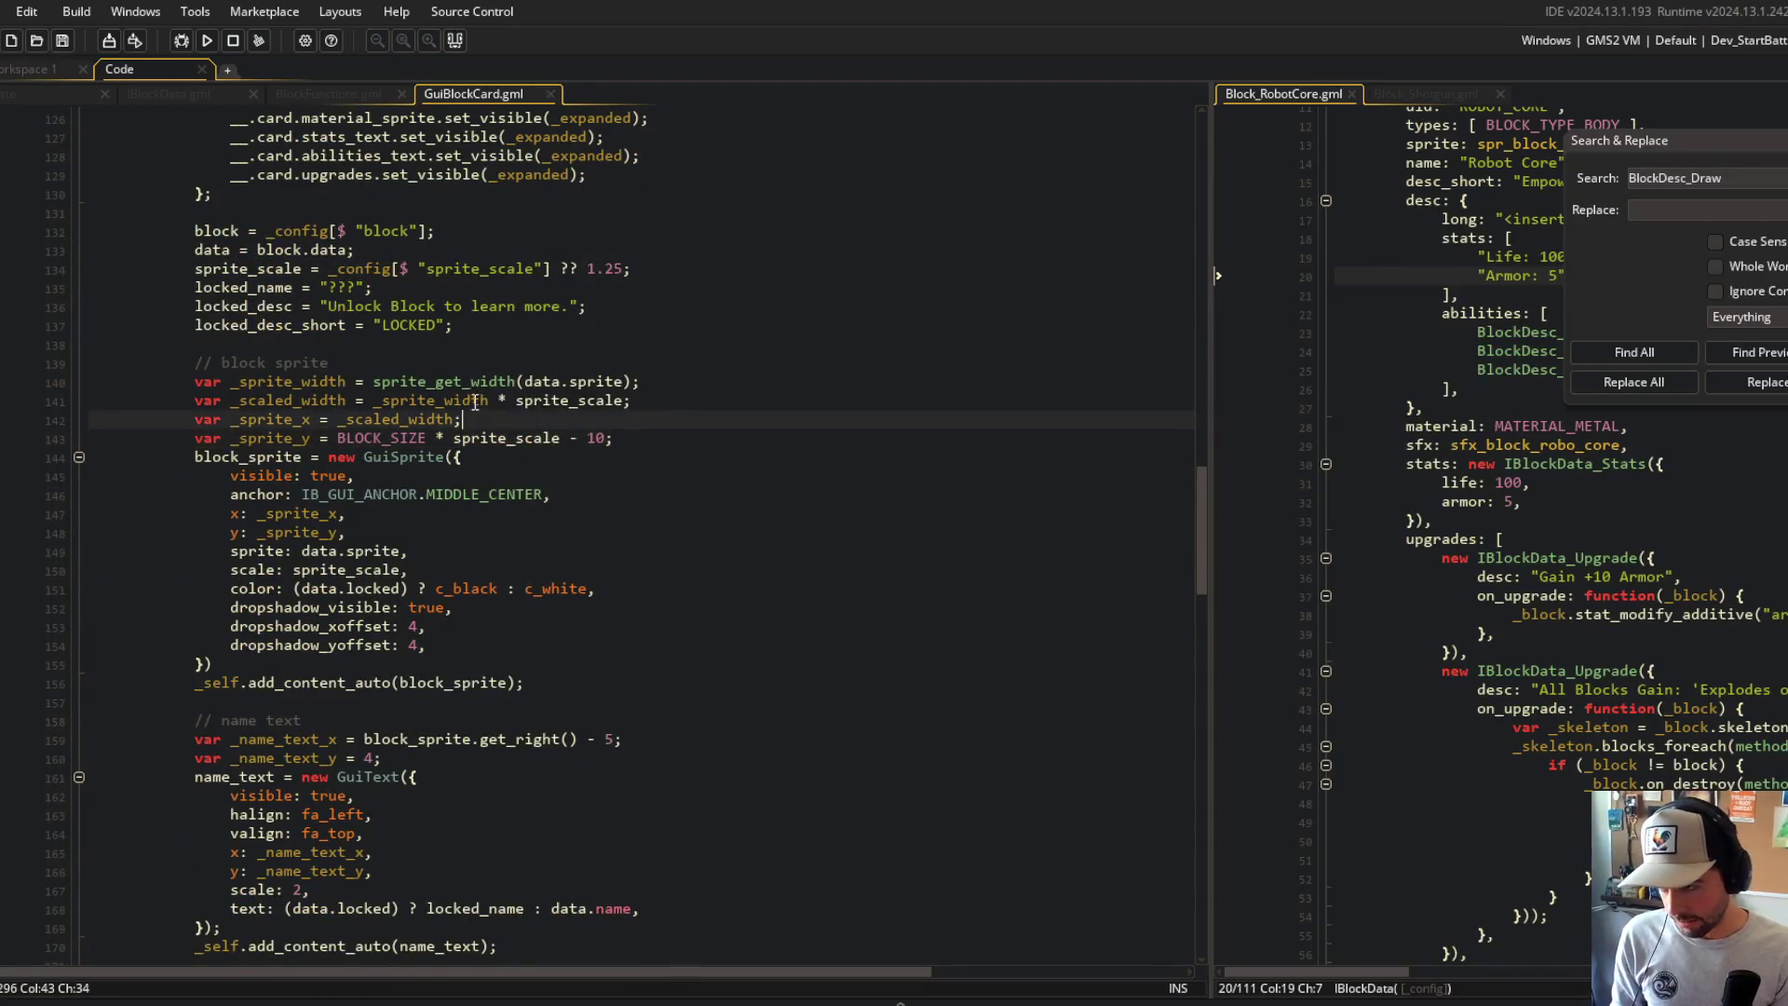
pyautogui.scroll(5, 208, 527)
pyautogui.doubleClick(209, 527)
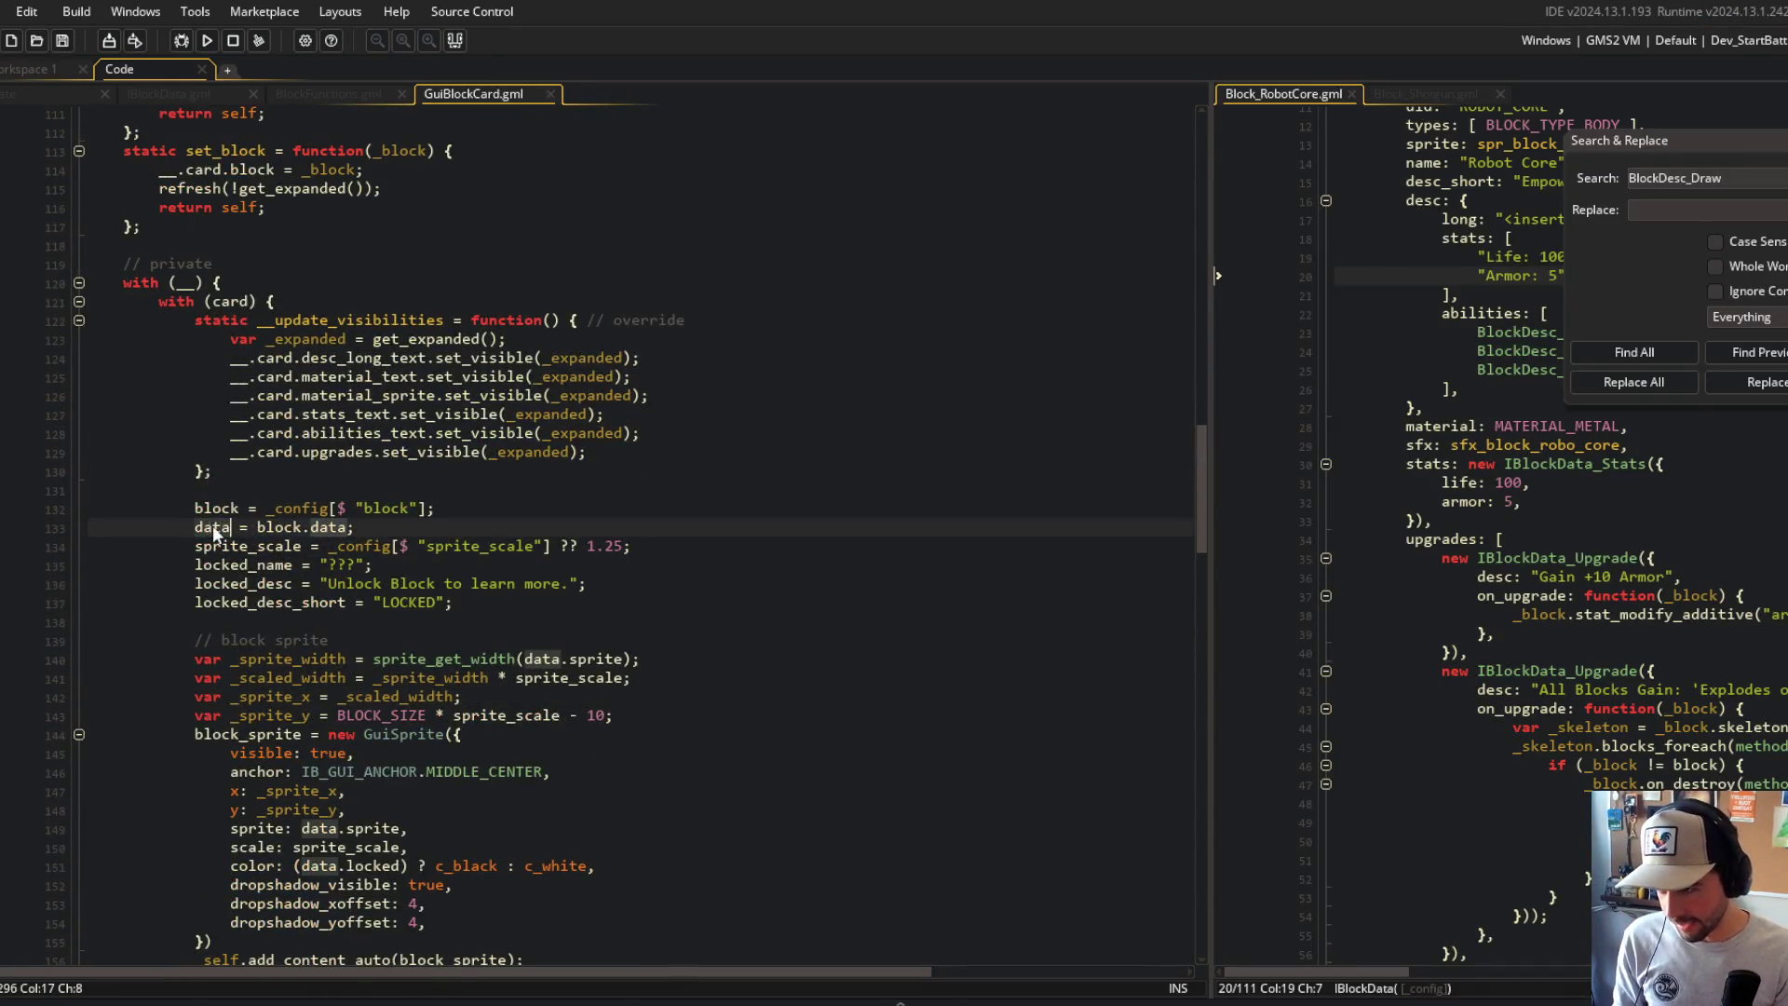
pyautogui.click(348, 527)
pyautogui.hotkey('ctrl', 'shift', 'Left')
pyautogui.hotkey('ctrl', 'shift', 'Left')
pyautogui.hotkey('ctrl', 'f')
# Step: Step through the 'data' matches using whole-word, case-sensitive search
pyautogui.write('data')
pyautogui.click(1175, 141)
pyautogui.click(1174, 141)
pyautogui.click(1175, 140)
pyautogui.click(1174, 140)
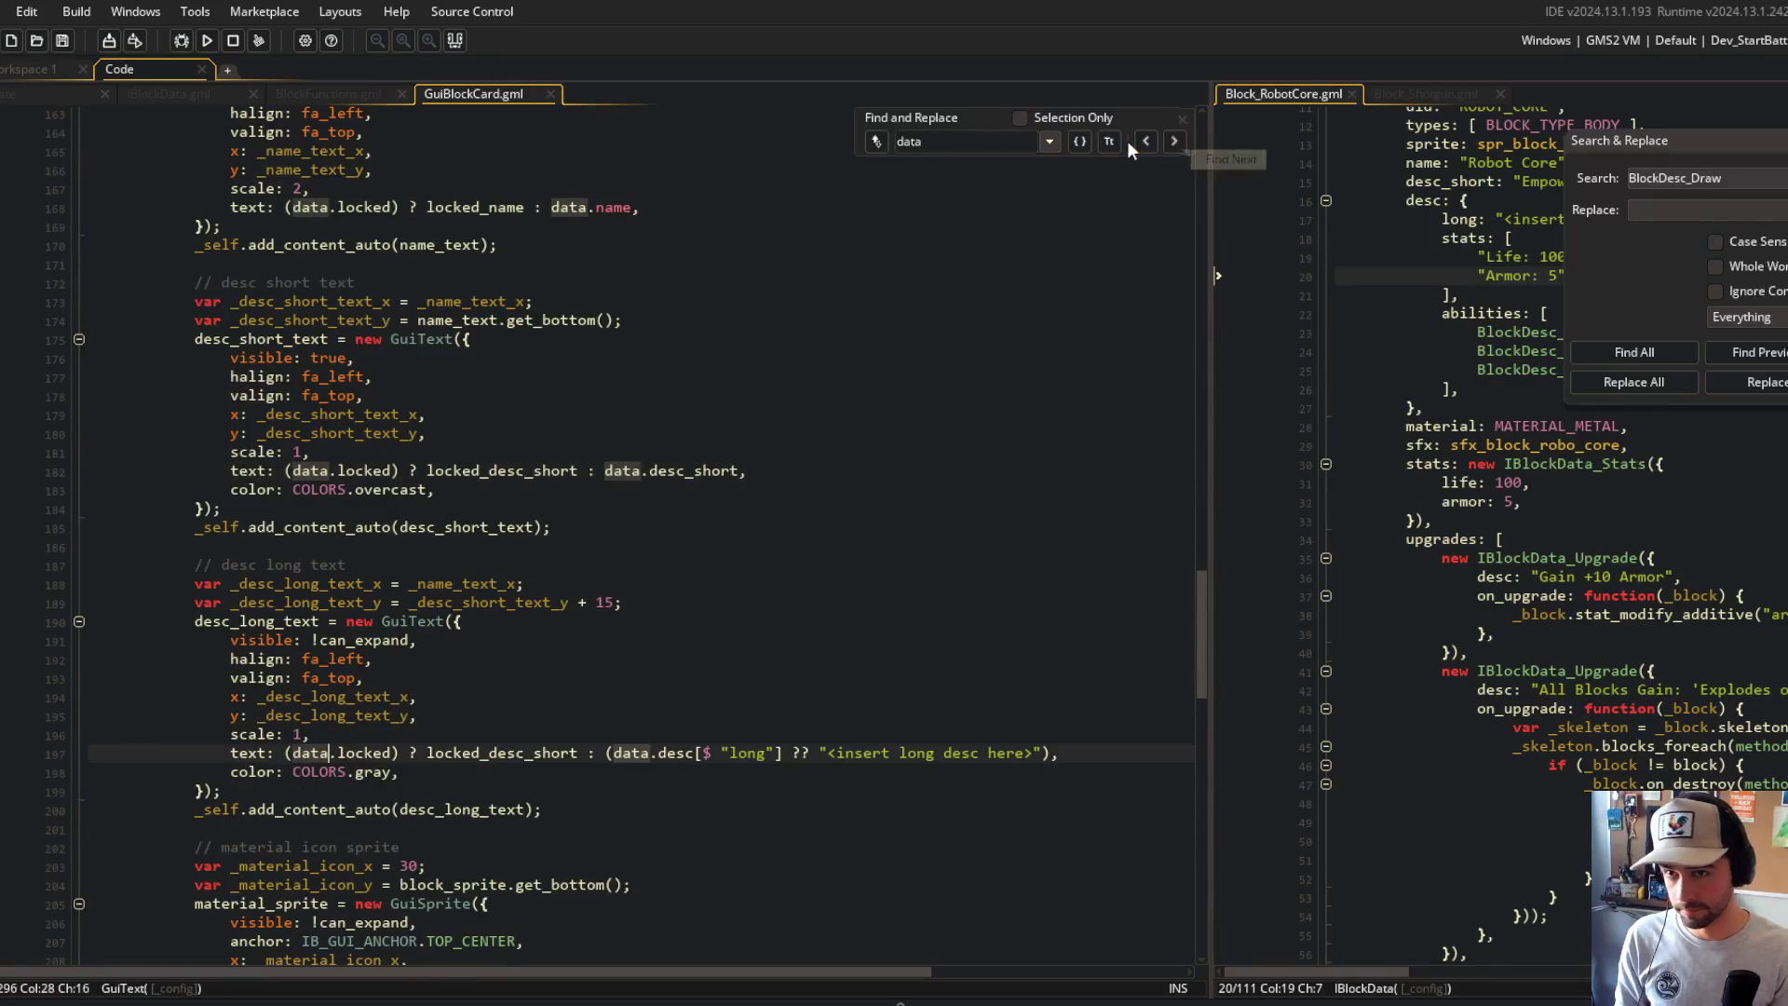
pyautogui.click(1079, 141)
pyautogui.click(1108, 140)
pyautogui.click(1175, 141)
pyautogui.click(1175, 141)
pyautogui.click(1174, 141)
pyautogui.click(1174, 141)
pyautogui.click(1174, 141)
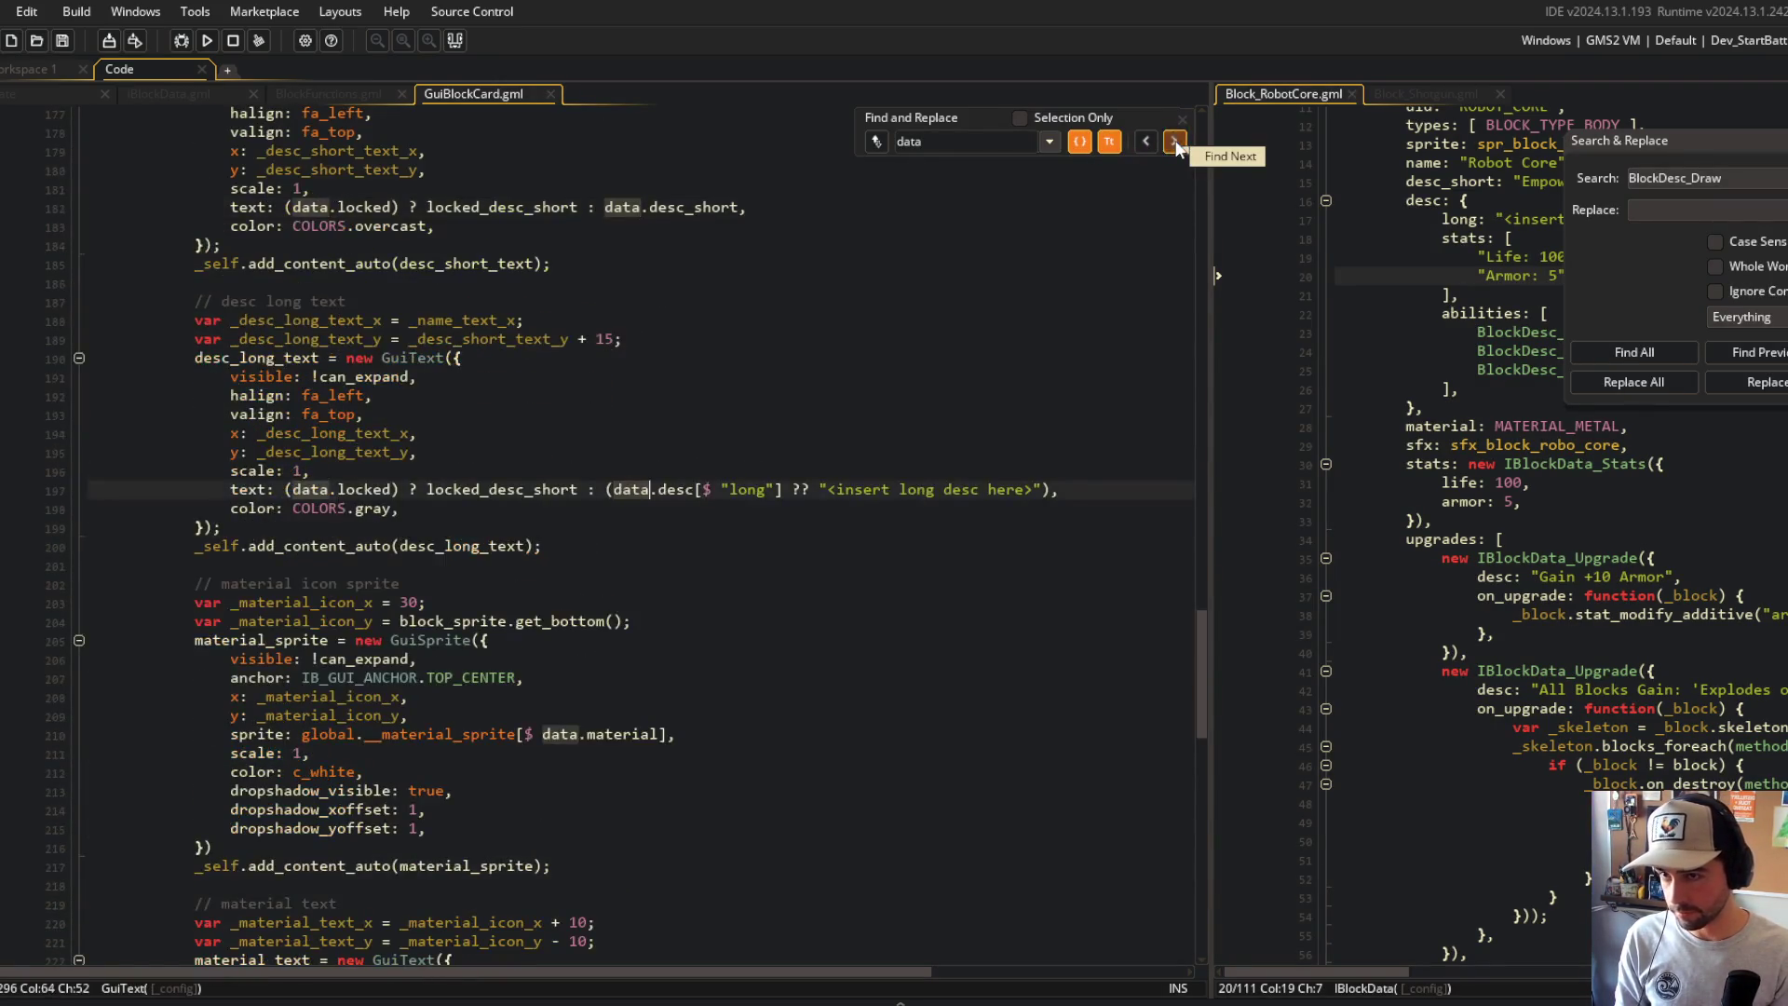
pyautogui.click(1174, 141)
# Step: Replace every data with block.data and close the search bar
pyautogui.click(877, 141)
pyautogui.write('block')
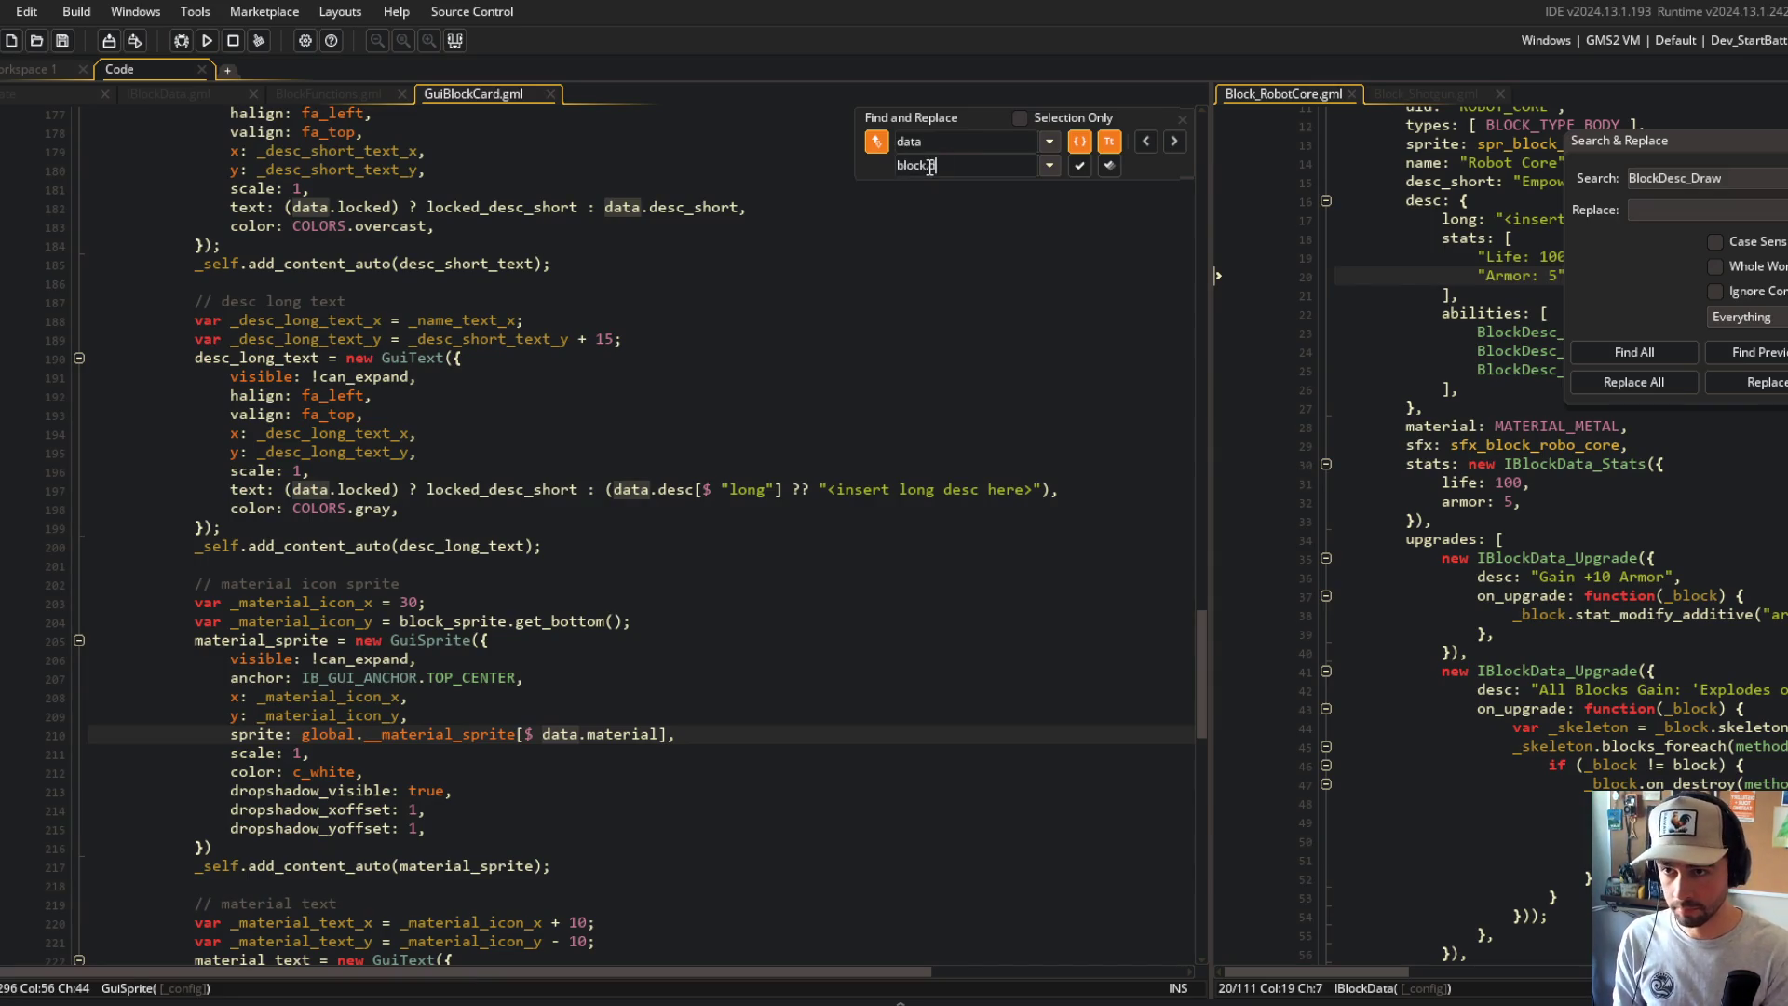
pyautogui.write('.data')
pyautogui.click(1108, 165)
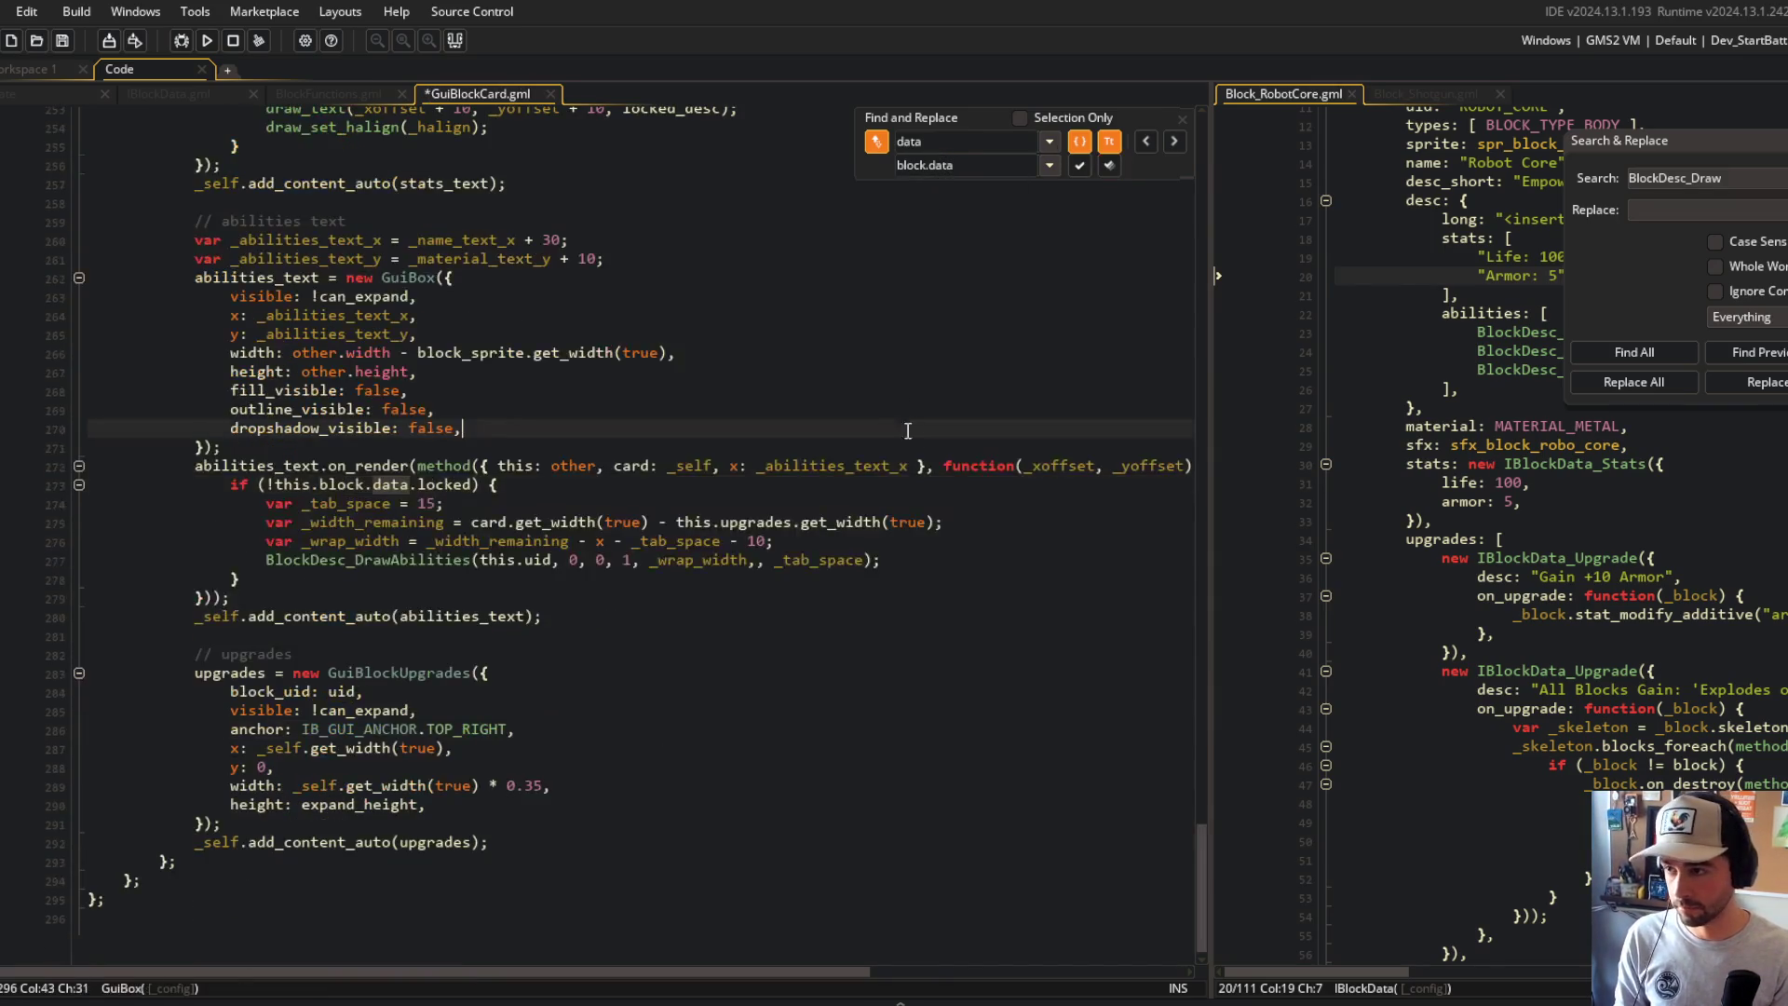
pyautogui.moveTo(1200, 857)
pyautogui.mouseDown()
pyautogui.moveTo(1225, 282)
pyautogui.moveTo(1202, 186)
pyautogui.mouseUp()
pyautogui.click(1182, 119)
# Step: Delete the redundant block.data = block.block.data line and save GuiBlockCard
pyautogui.scroll(-20, 650, 511)
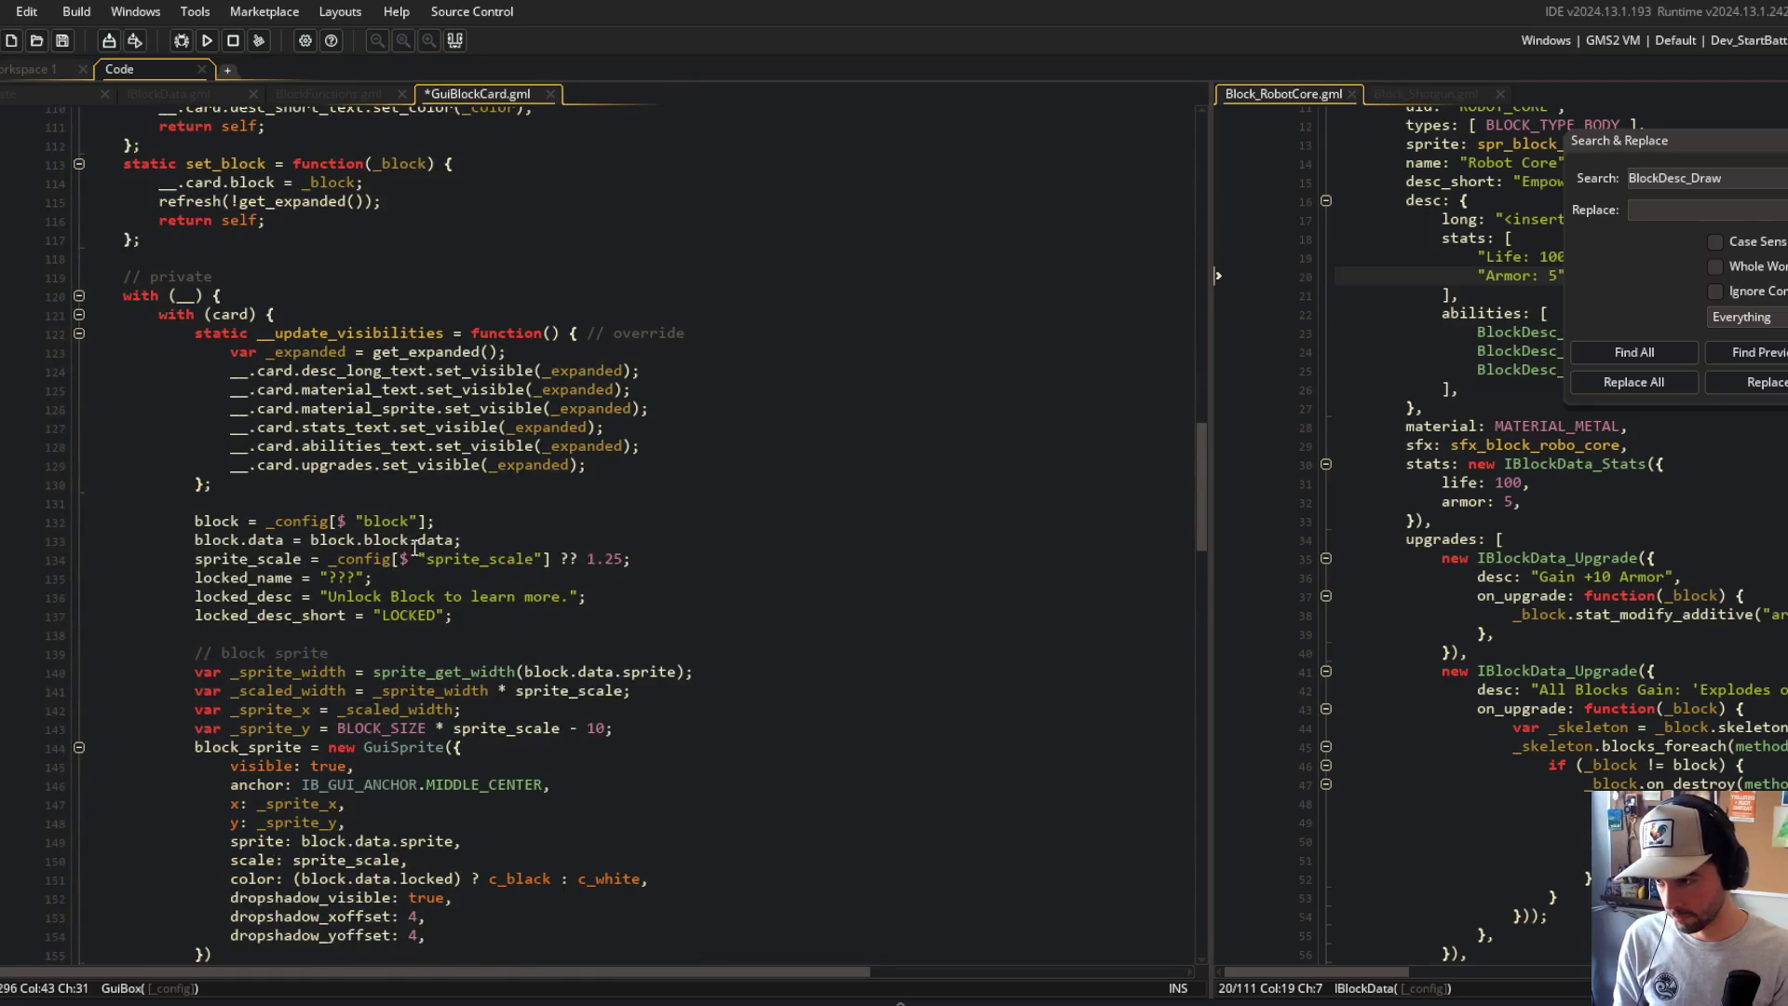
pyautogui.click(412, 541)
pyautogui.hotkey('ctrl', 'd')
pyautogui.hotkey('ctrl', 's')
# Step: Search the project for 'new GuiBlockC'
pyautogui.scroll(3, 652, 419)
pyautogui.hotkey('ctrl', 'f')
pyautogui.write('new GuiBlockC')
# Step: Find all matches, open the one in the ui_library Create event, and expand line 128
pyautogui.press('Return')
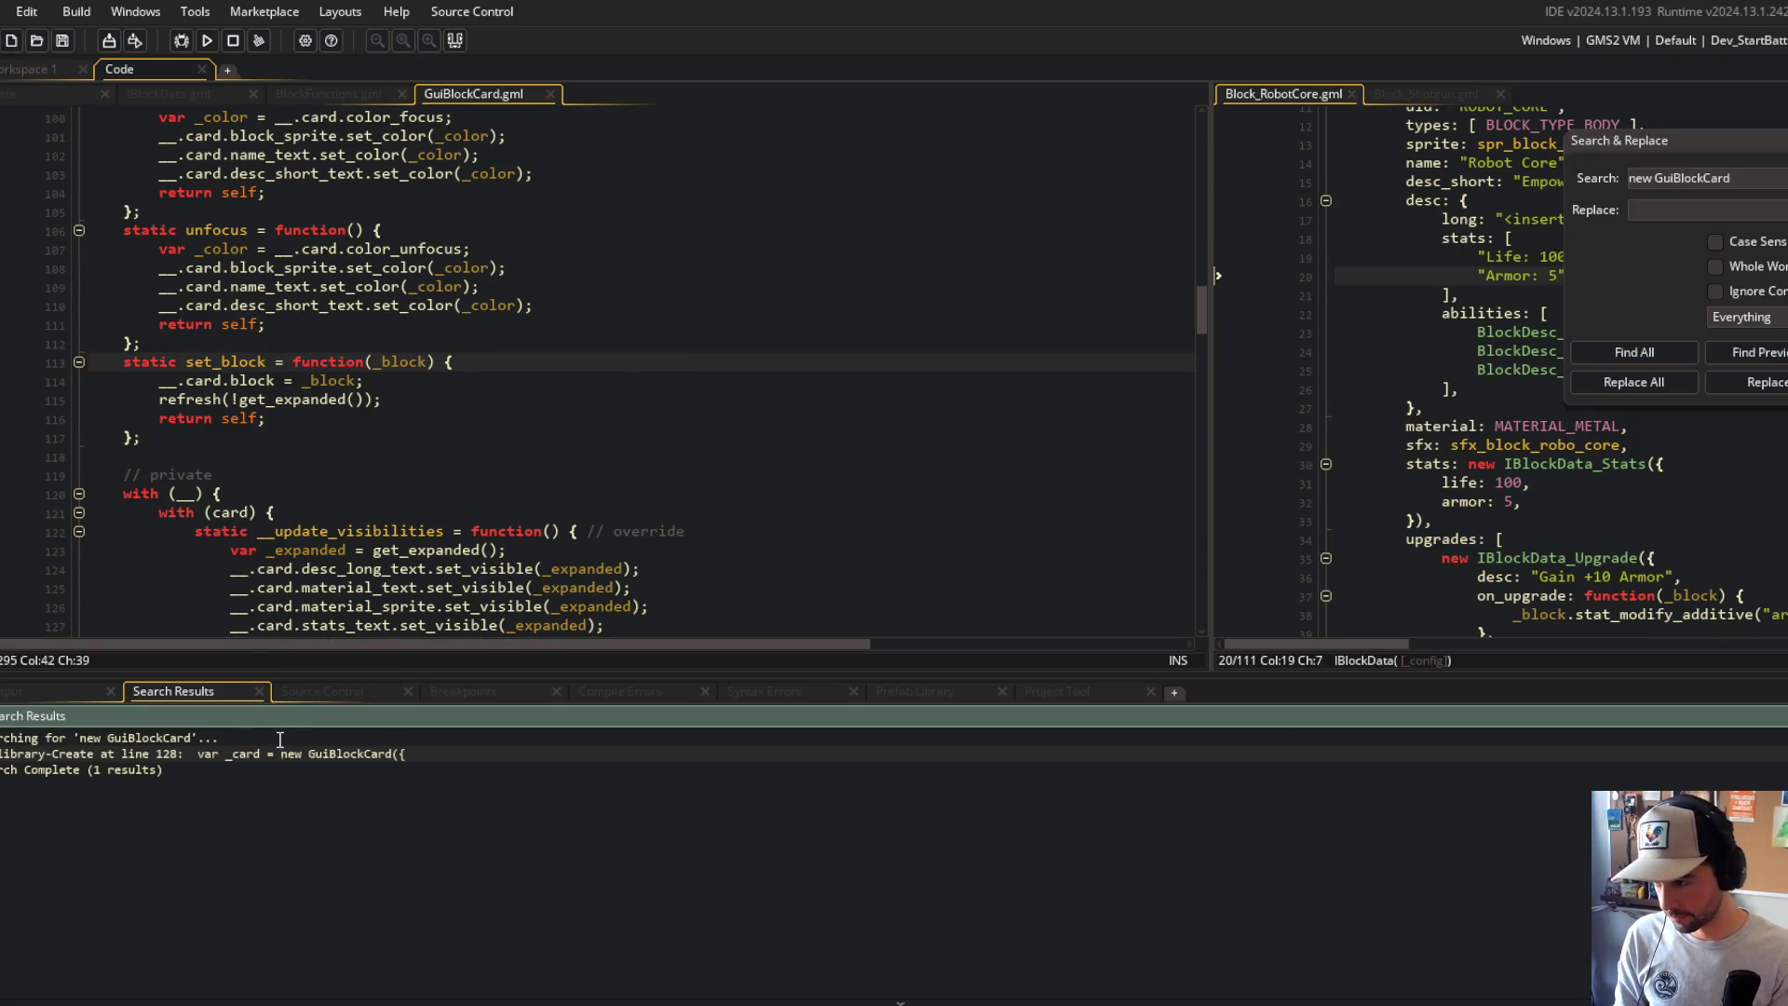
pyautogui.doubleClick(274, 756)
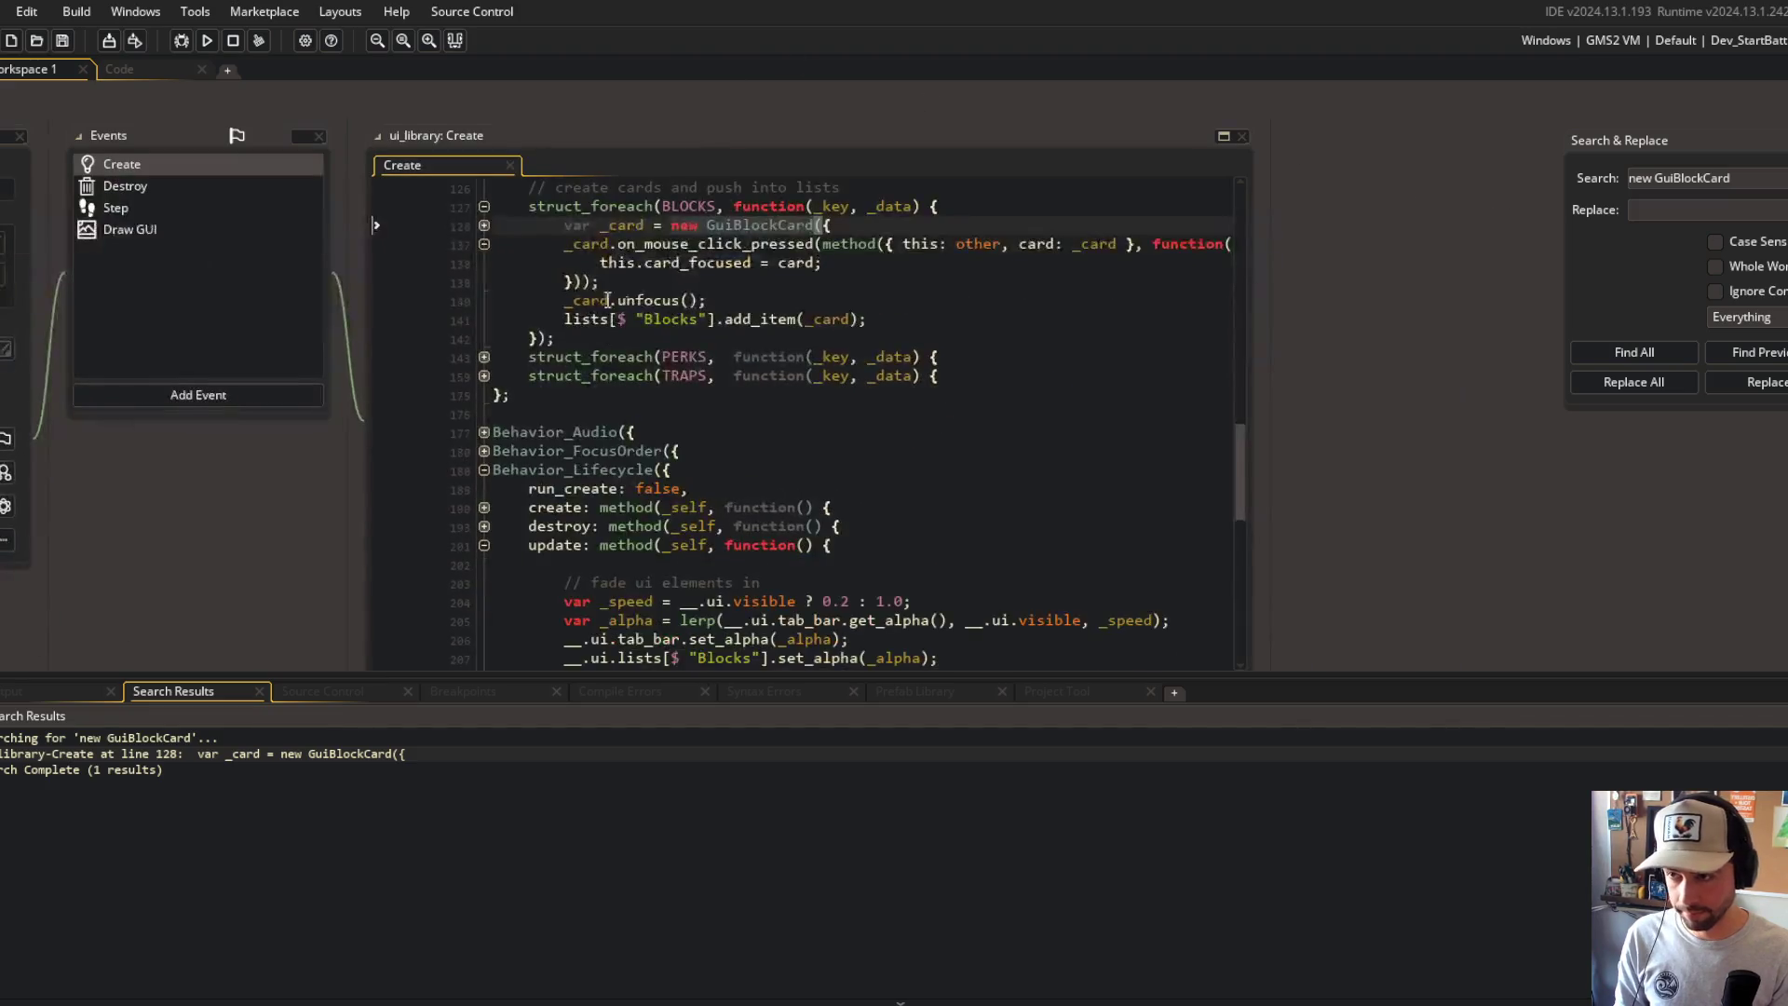
pyautogui.click(483, 225)
pyautogui.click(871, 281)
pyautogui.click(454, 40)
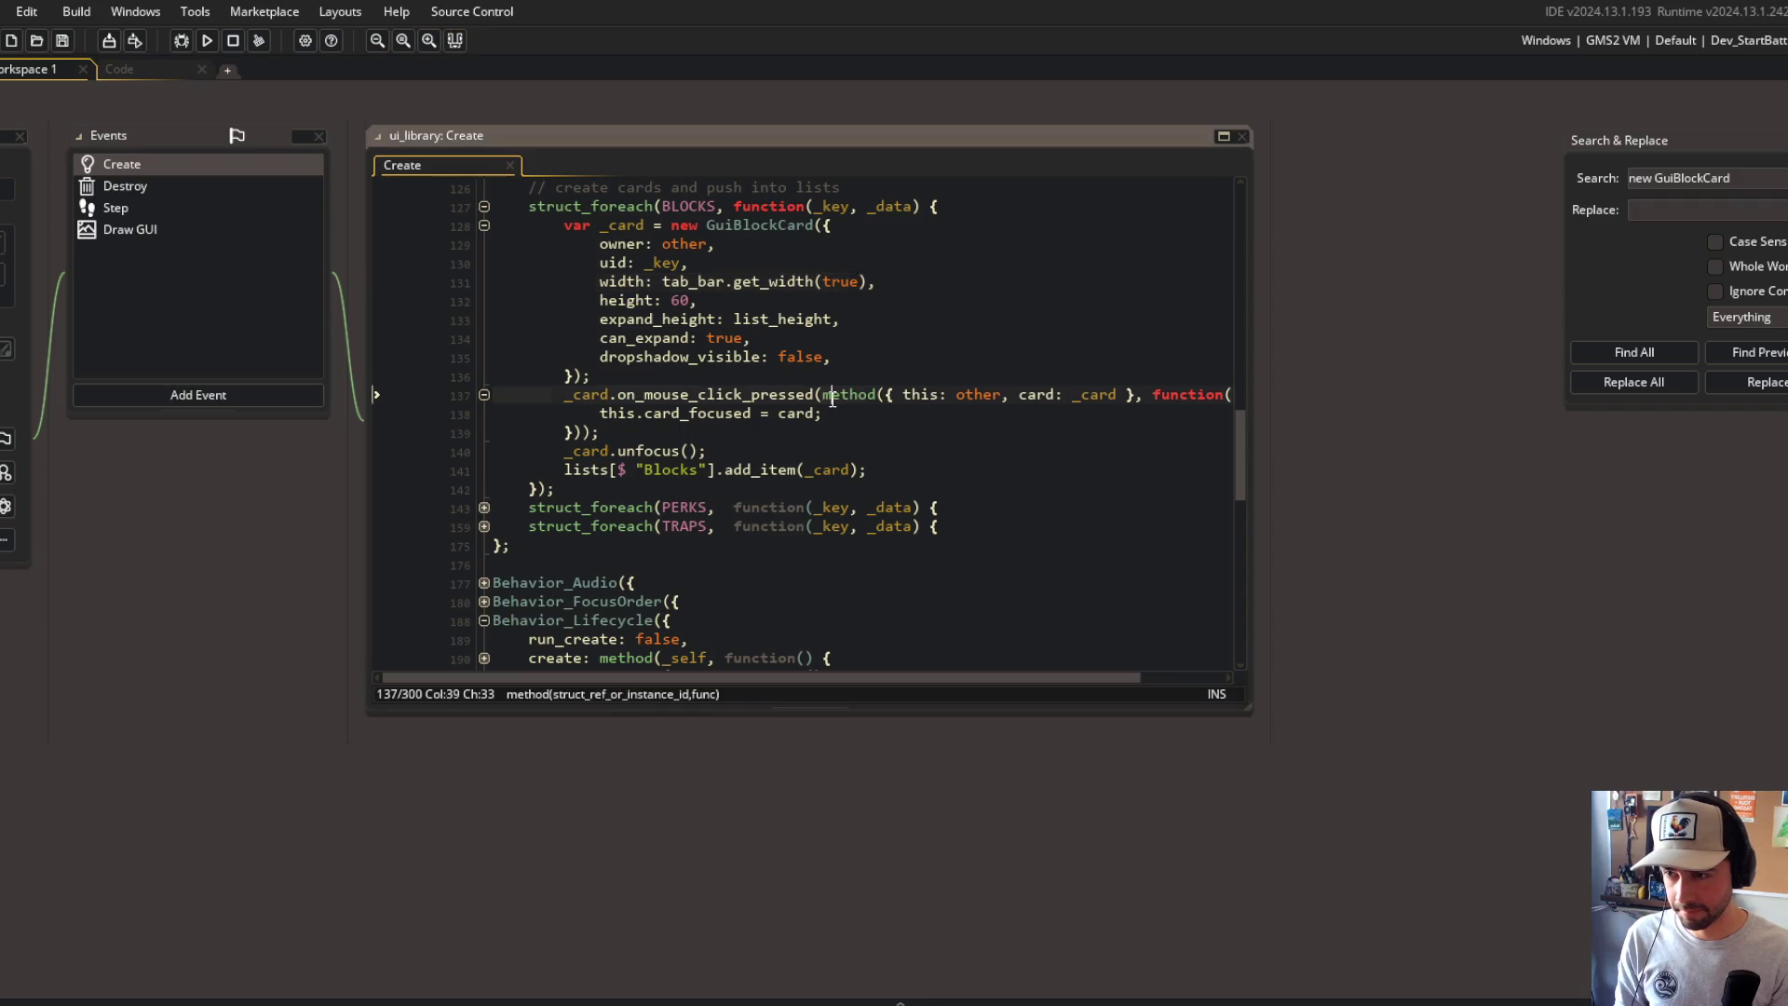
# Step: Inspect lines 126–131 where each card is built from BLOCKS with uid: _key
pyautogui.click(630, 262)
pyautogui.scroll(2, 802, 334)
pyautogui.scroll(5, 802, 334)
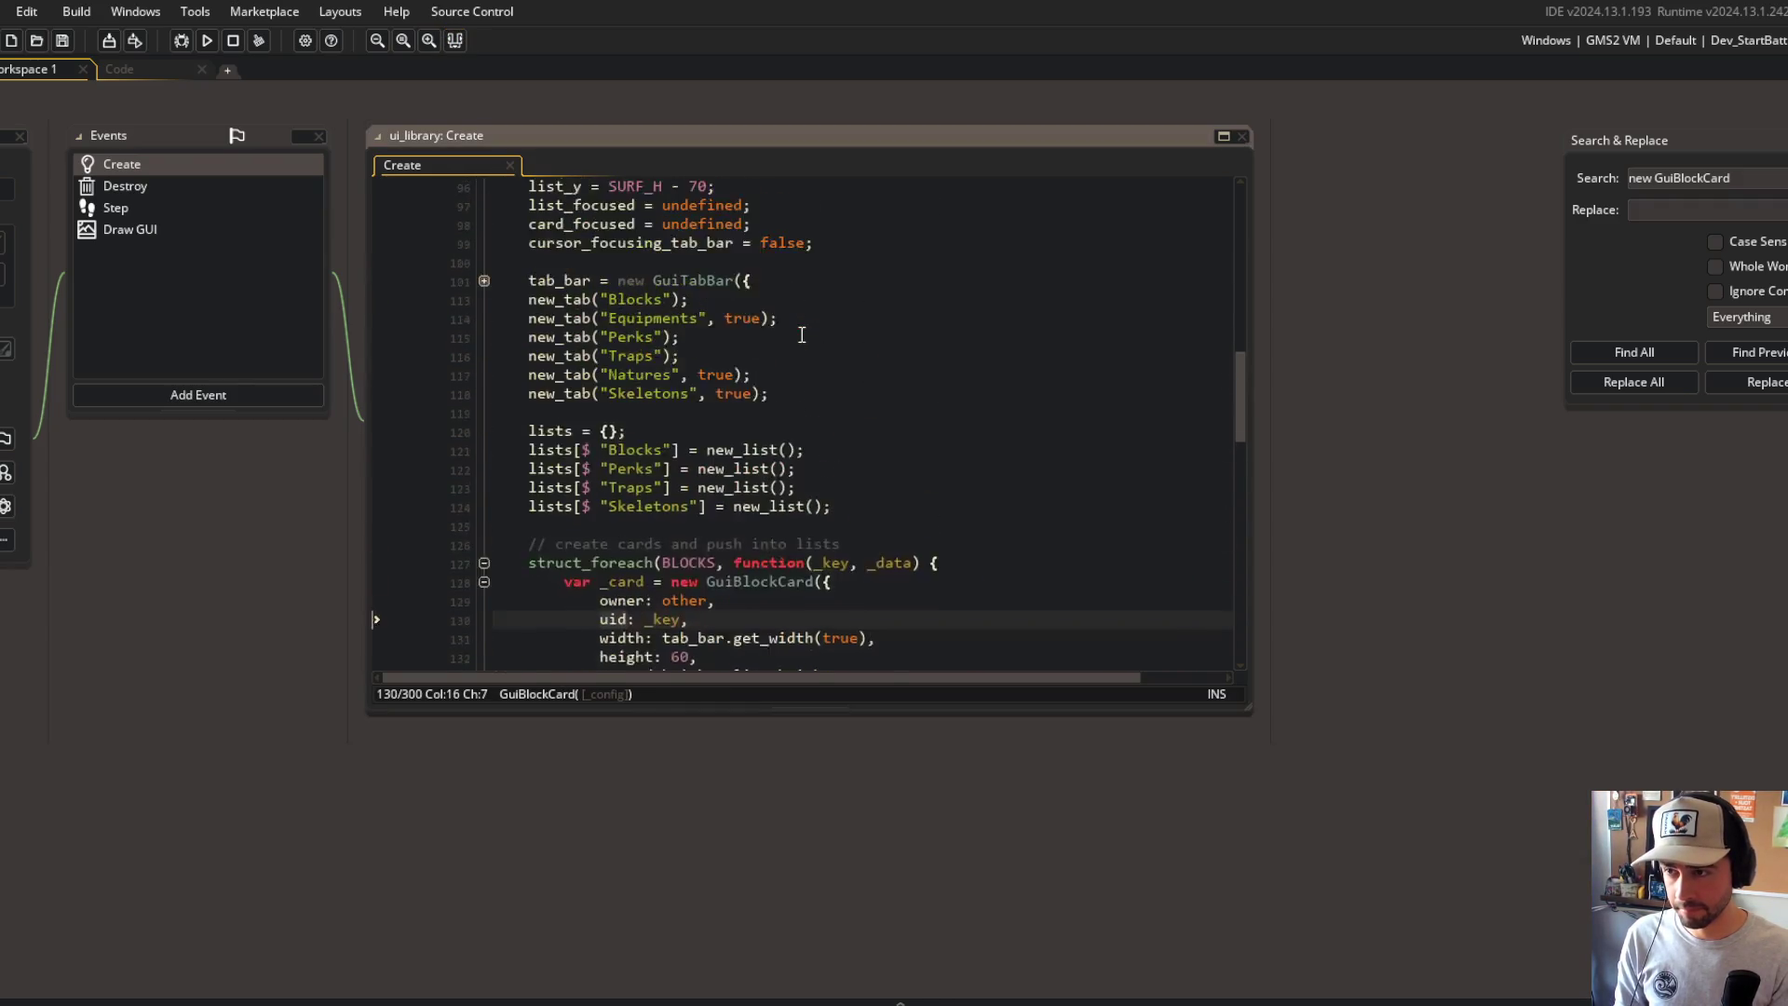
pyautogui.doubleClick(683, 602)
pyautogui.scroll(4, 683, 601)
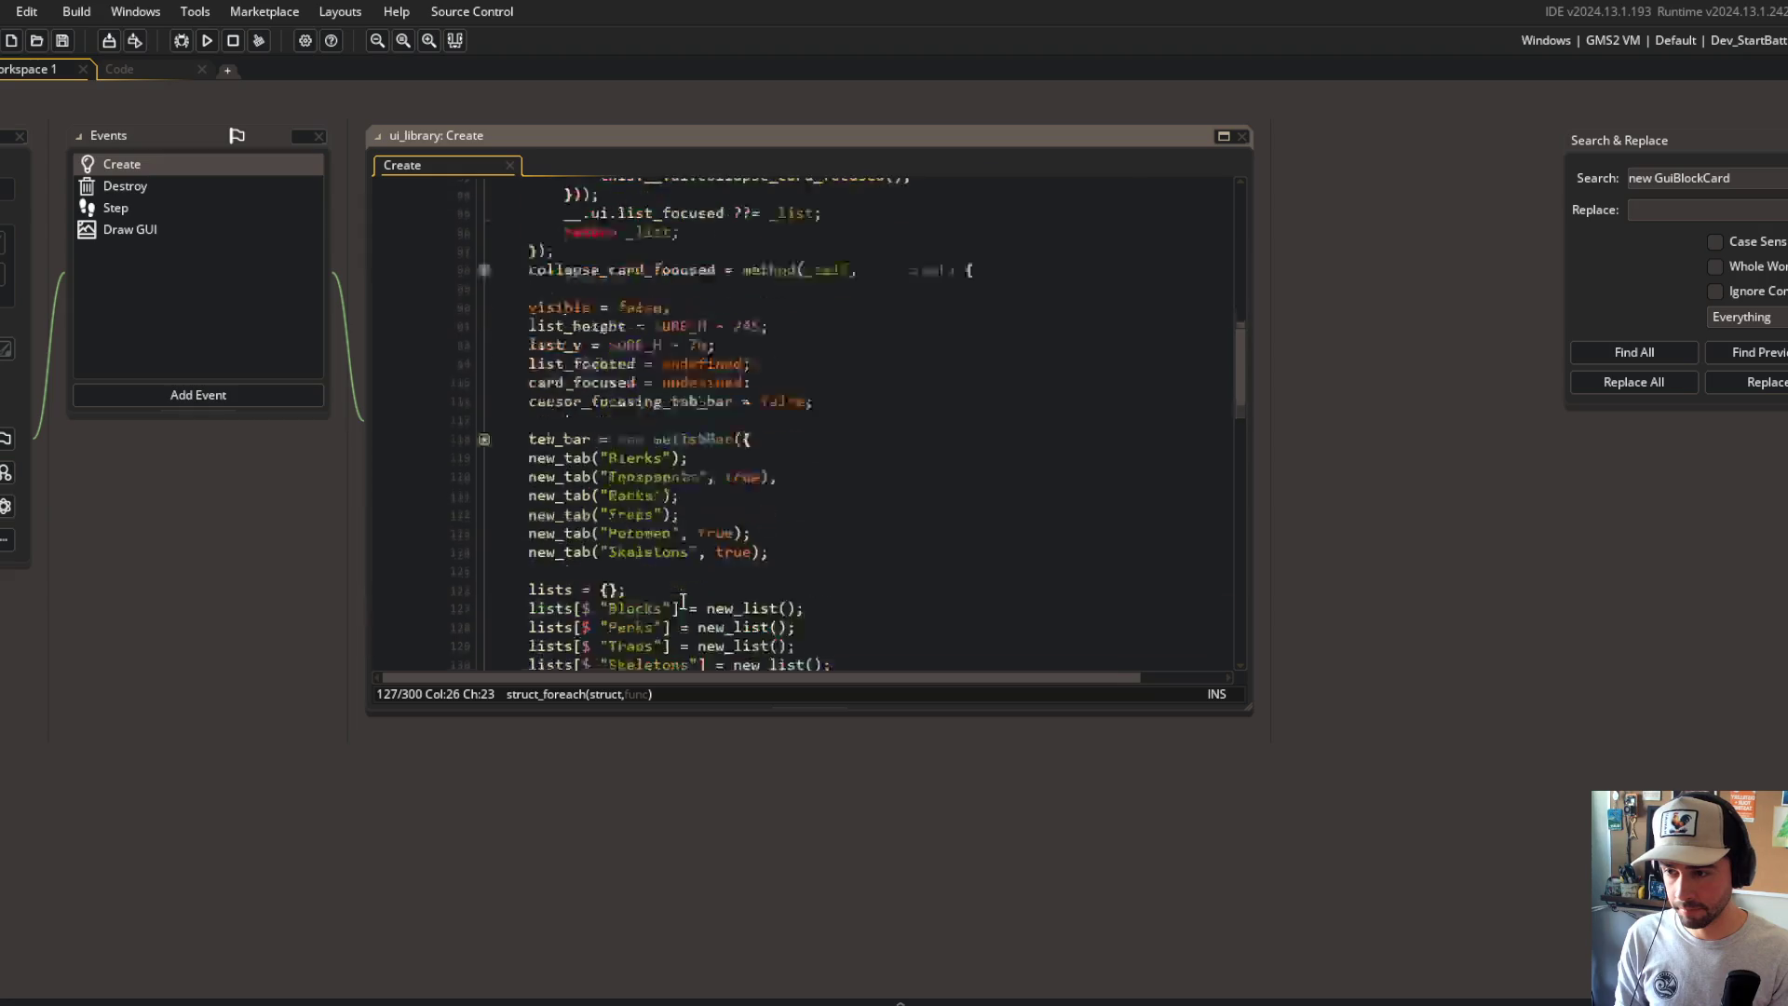
pyautogui.scroll(-3, 682, 601)
pyautogui.scroll(-2, 682, 602)
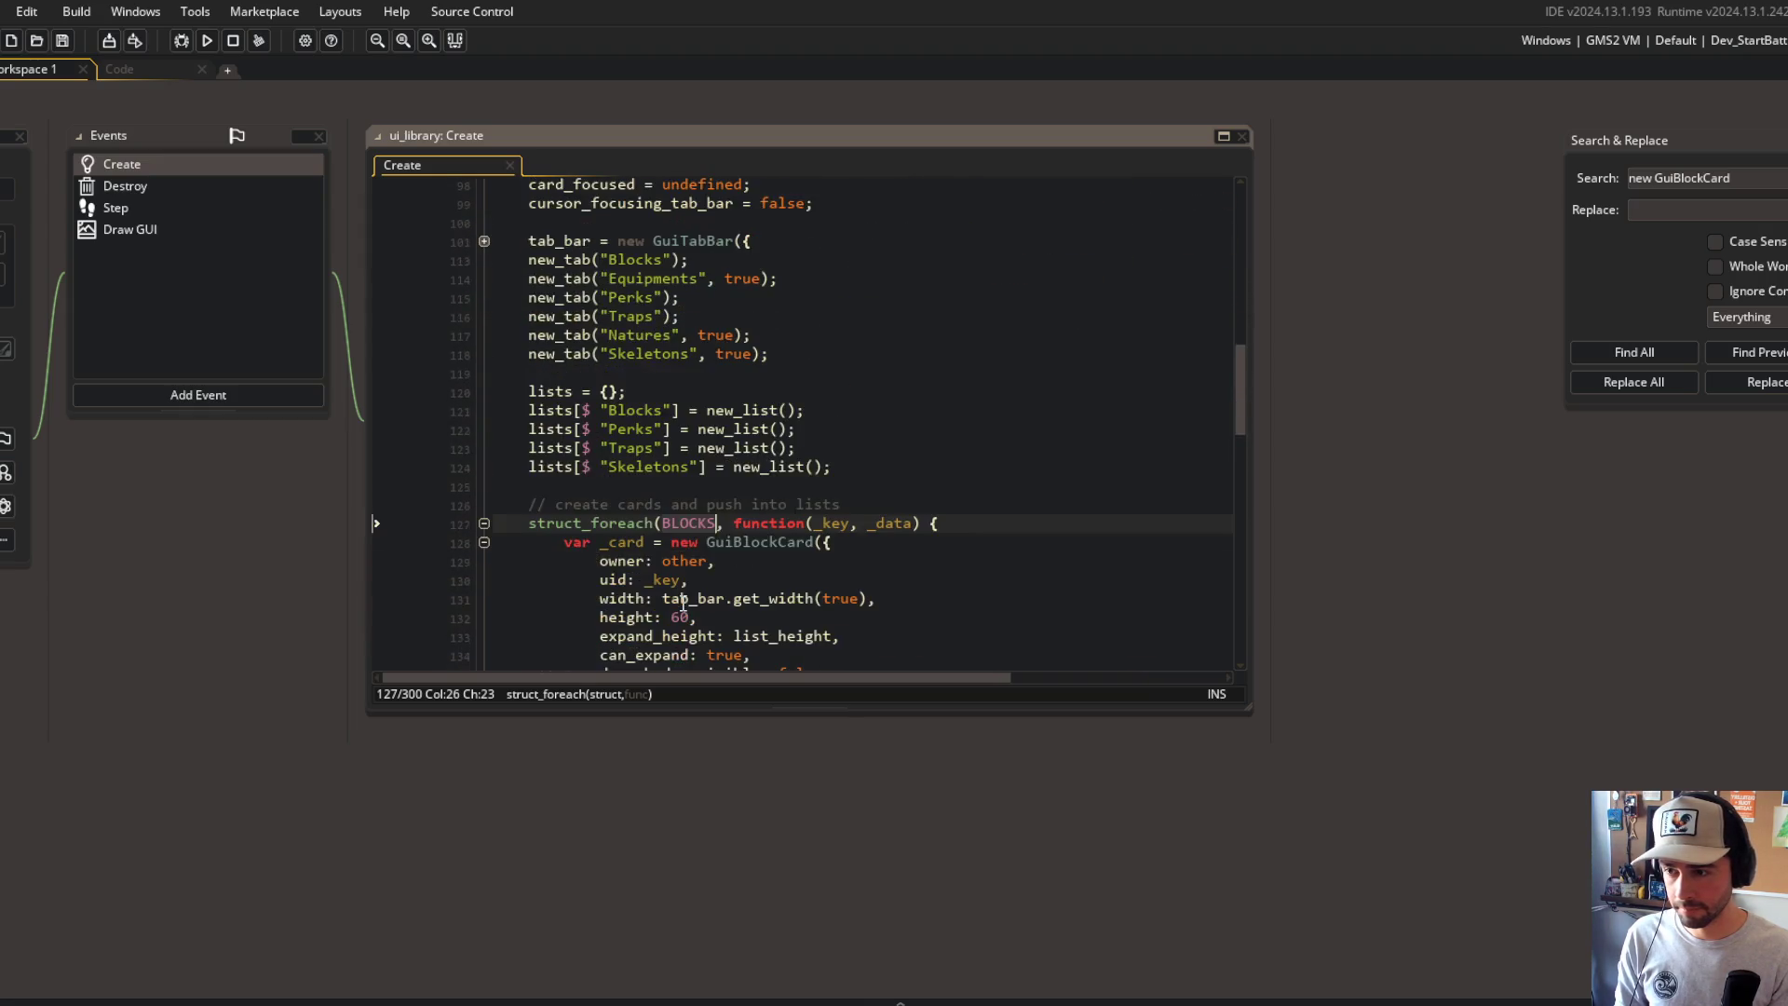
pyautogui.scroll(-4, 680, 596)
pyautogui.scroll(3, 677, 593)
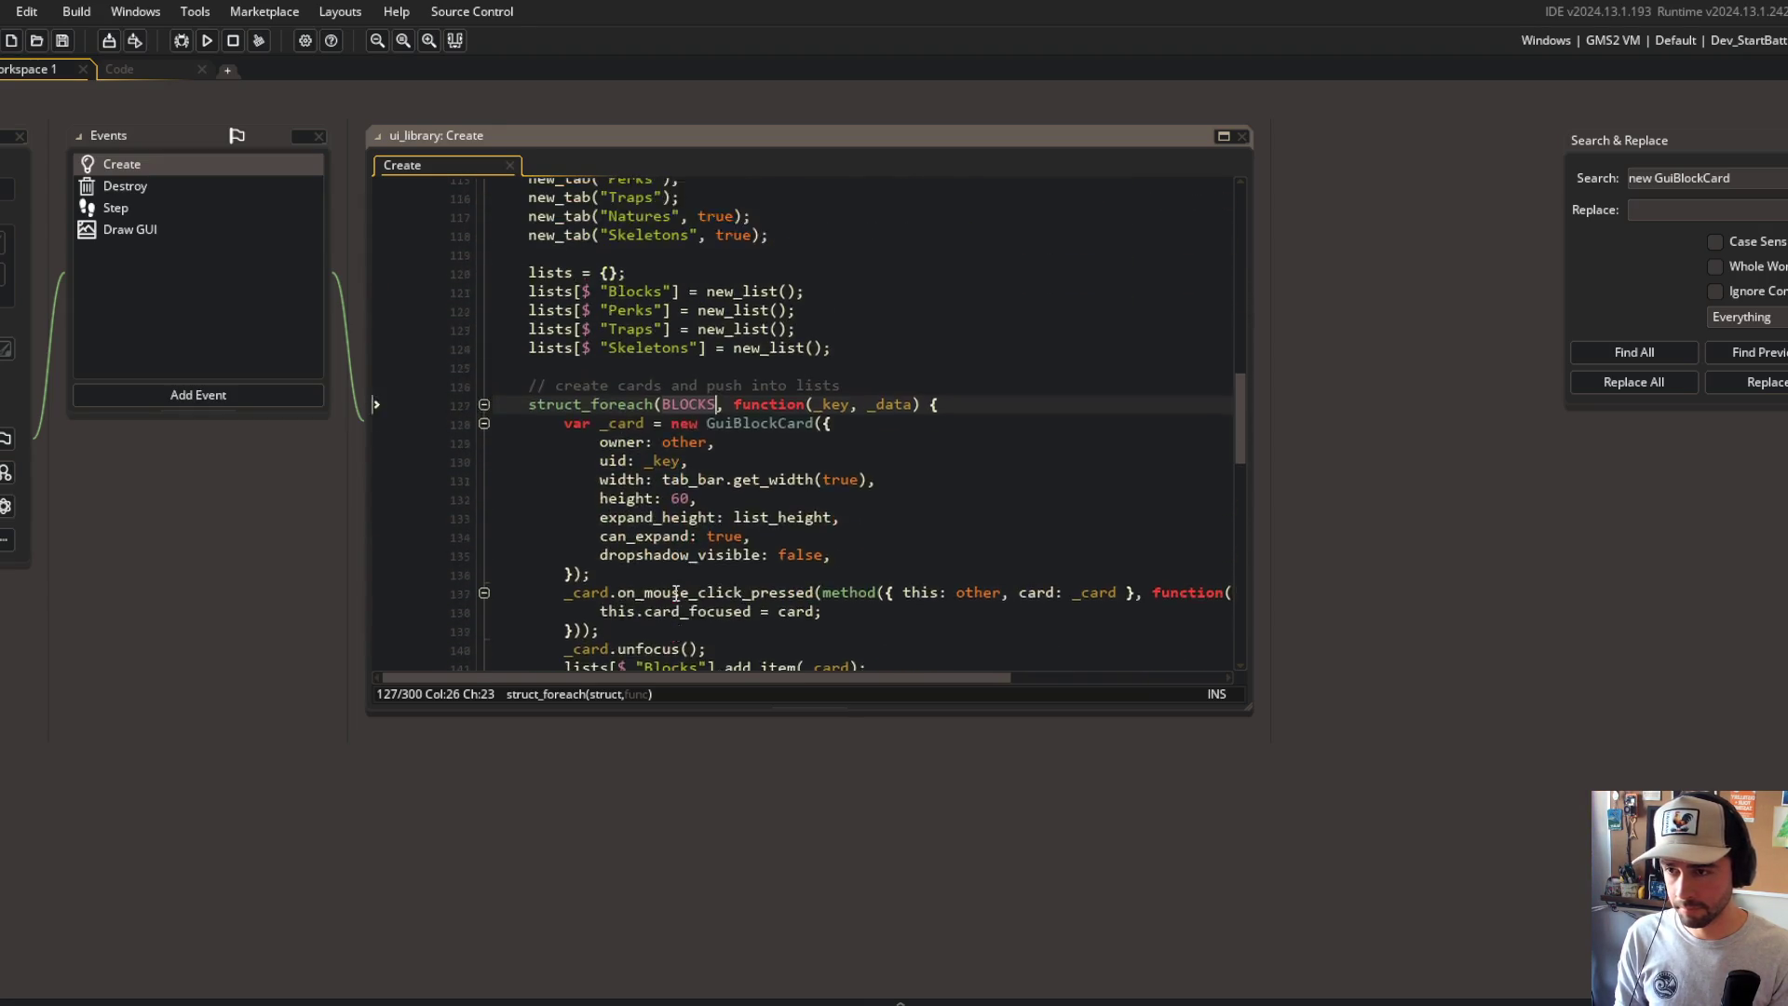
pyautogui.scroll(-2, 677, 593)
pyautogui.click(732, 457)
pyautogui.click(815, 344)
pyautogui.click(857, 305)
pyautogui.click(689, 325)
pyautogui.click(768, 402)
pyautogui.click(880, 345)
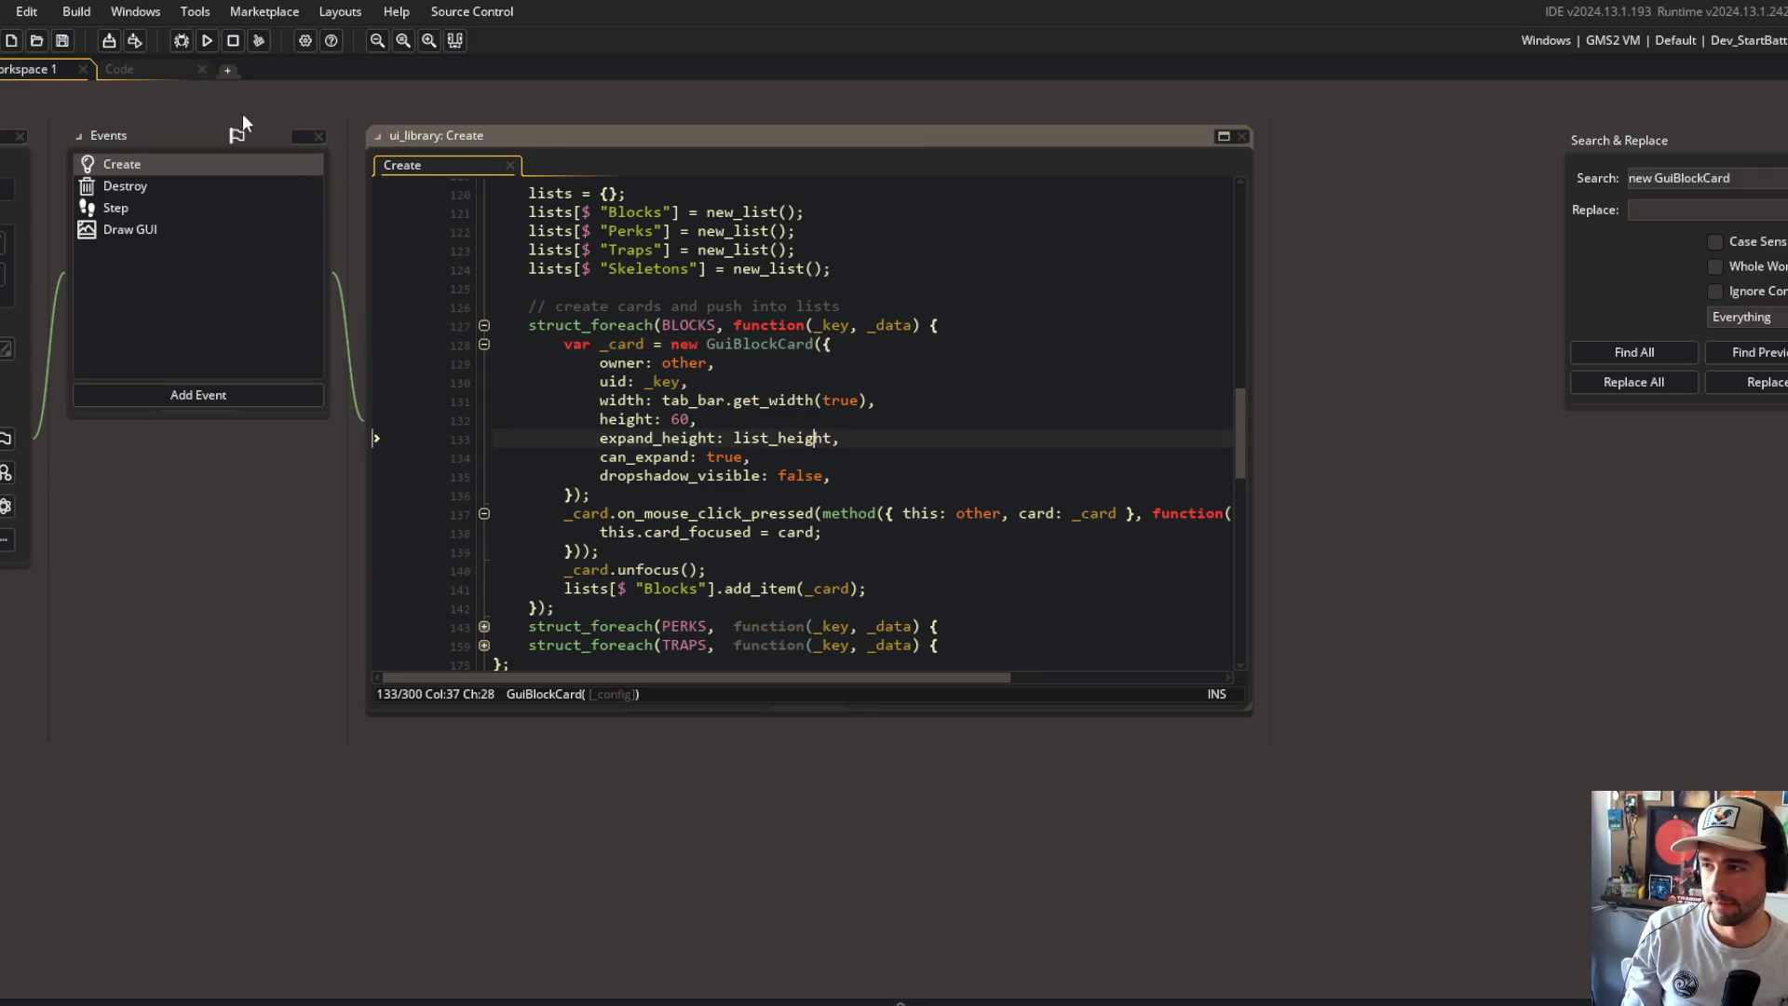
# Step: Return to the Code workspace showing GuiBlockCard.gml
pyautogui.click(160, 69)
pyautogui.click(514, 231)
pyautogui.click(570, 531)
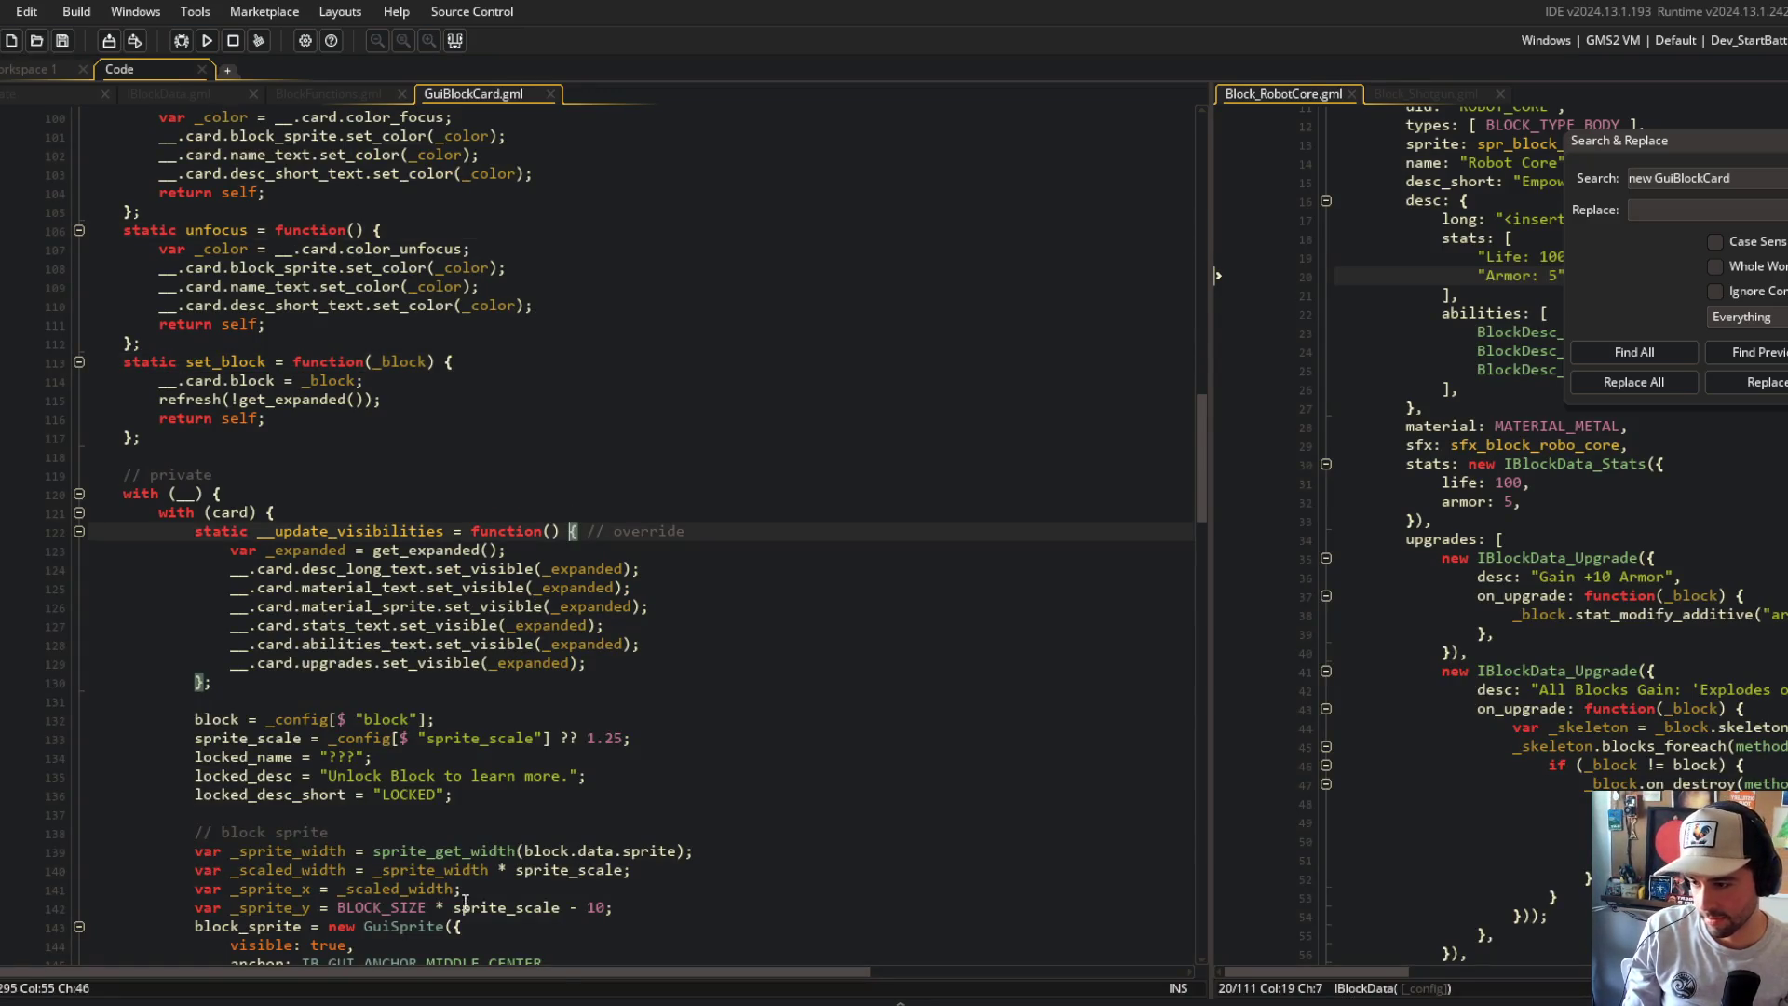
# Step: Launch Visual Studio Code from Windows search with 'visua'
pyautogui.press('super')
pyautogui.write('visua')
pyautogui.press('Return')
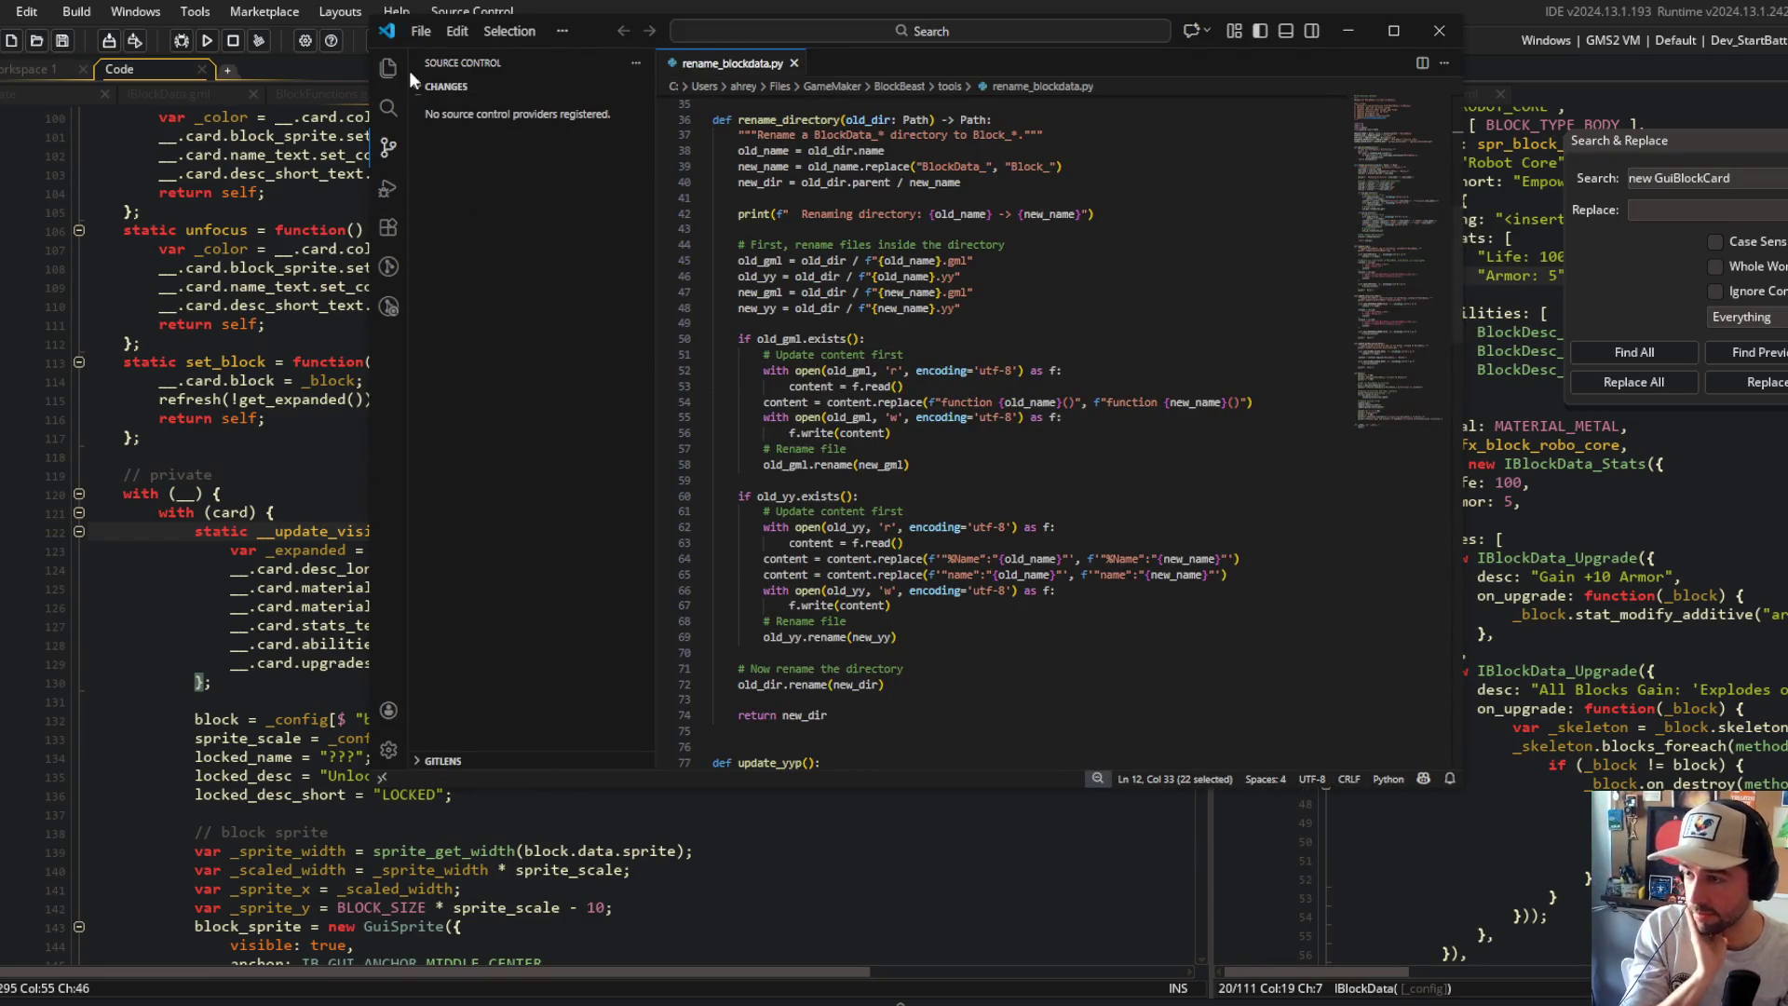
# Step: Close rename_blockdata.py, open the project repository, and discard GuiBlockCard.gml's changes
pyautogui.click(795, 62)
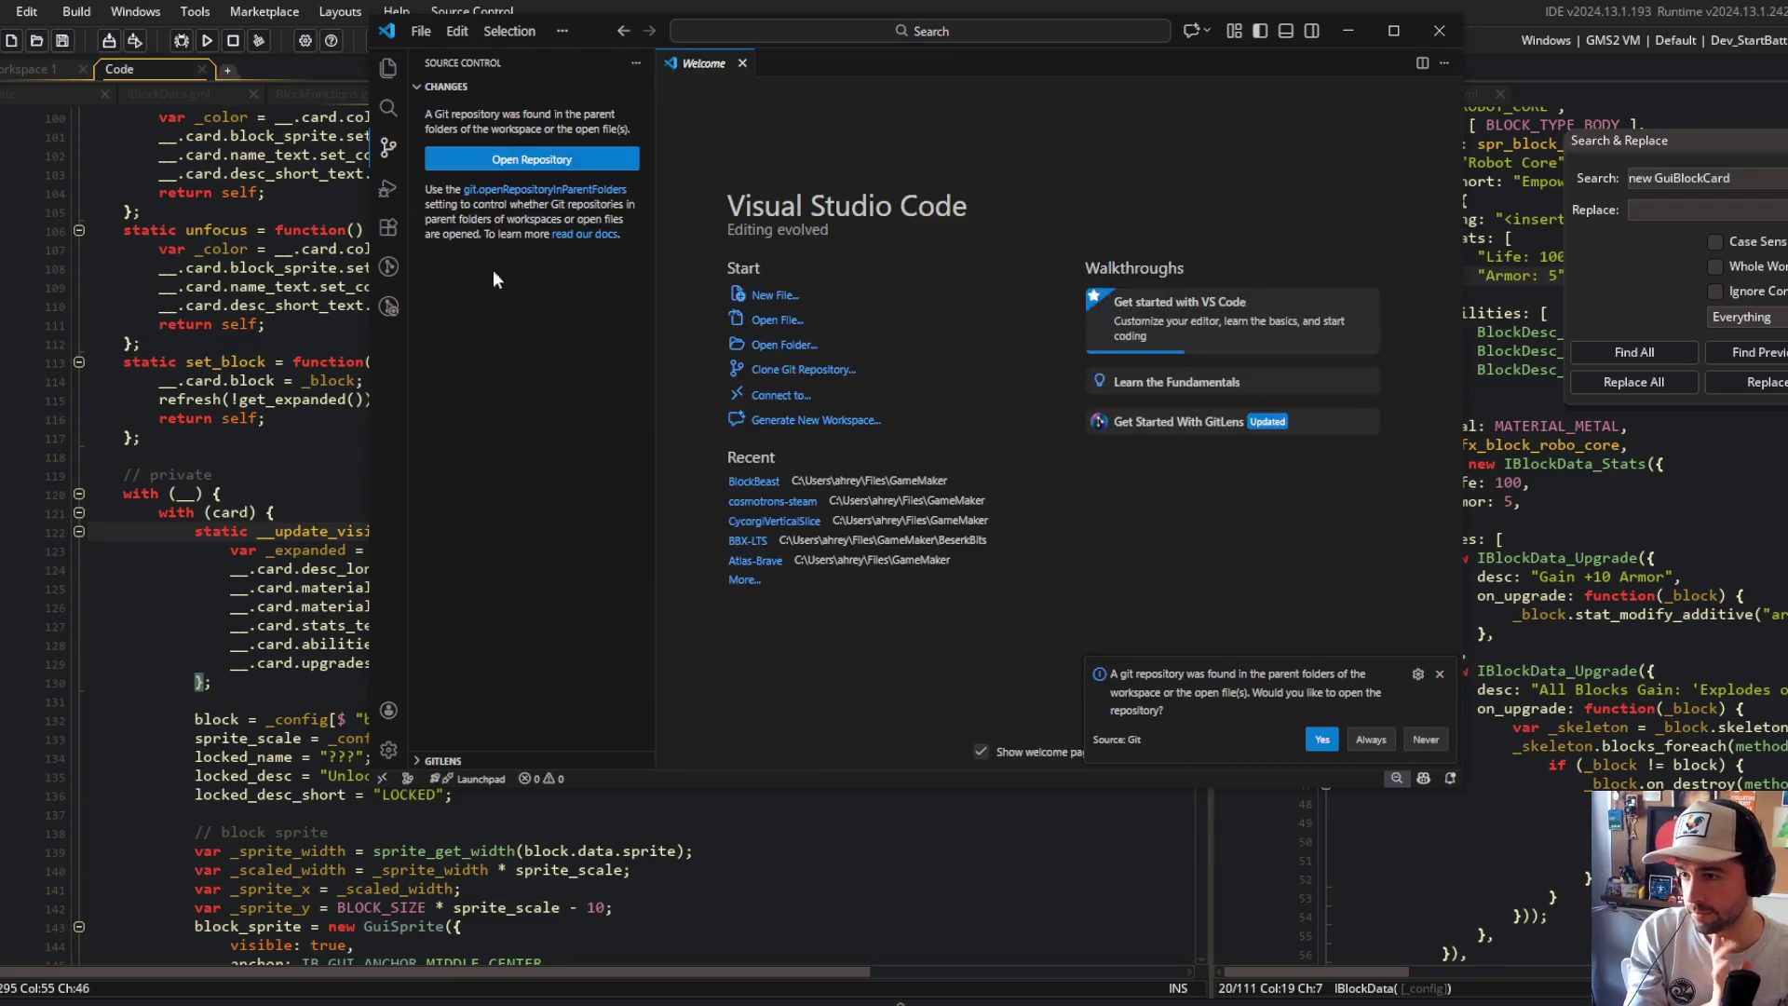
pyautogui.click(529, 163)
pyautogui.click(918, 82)
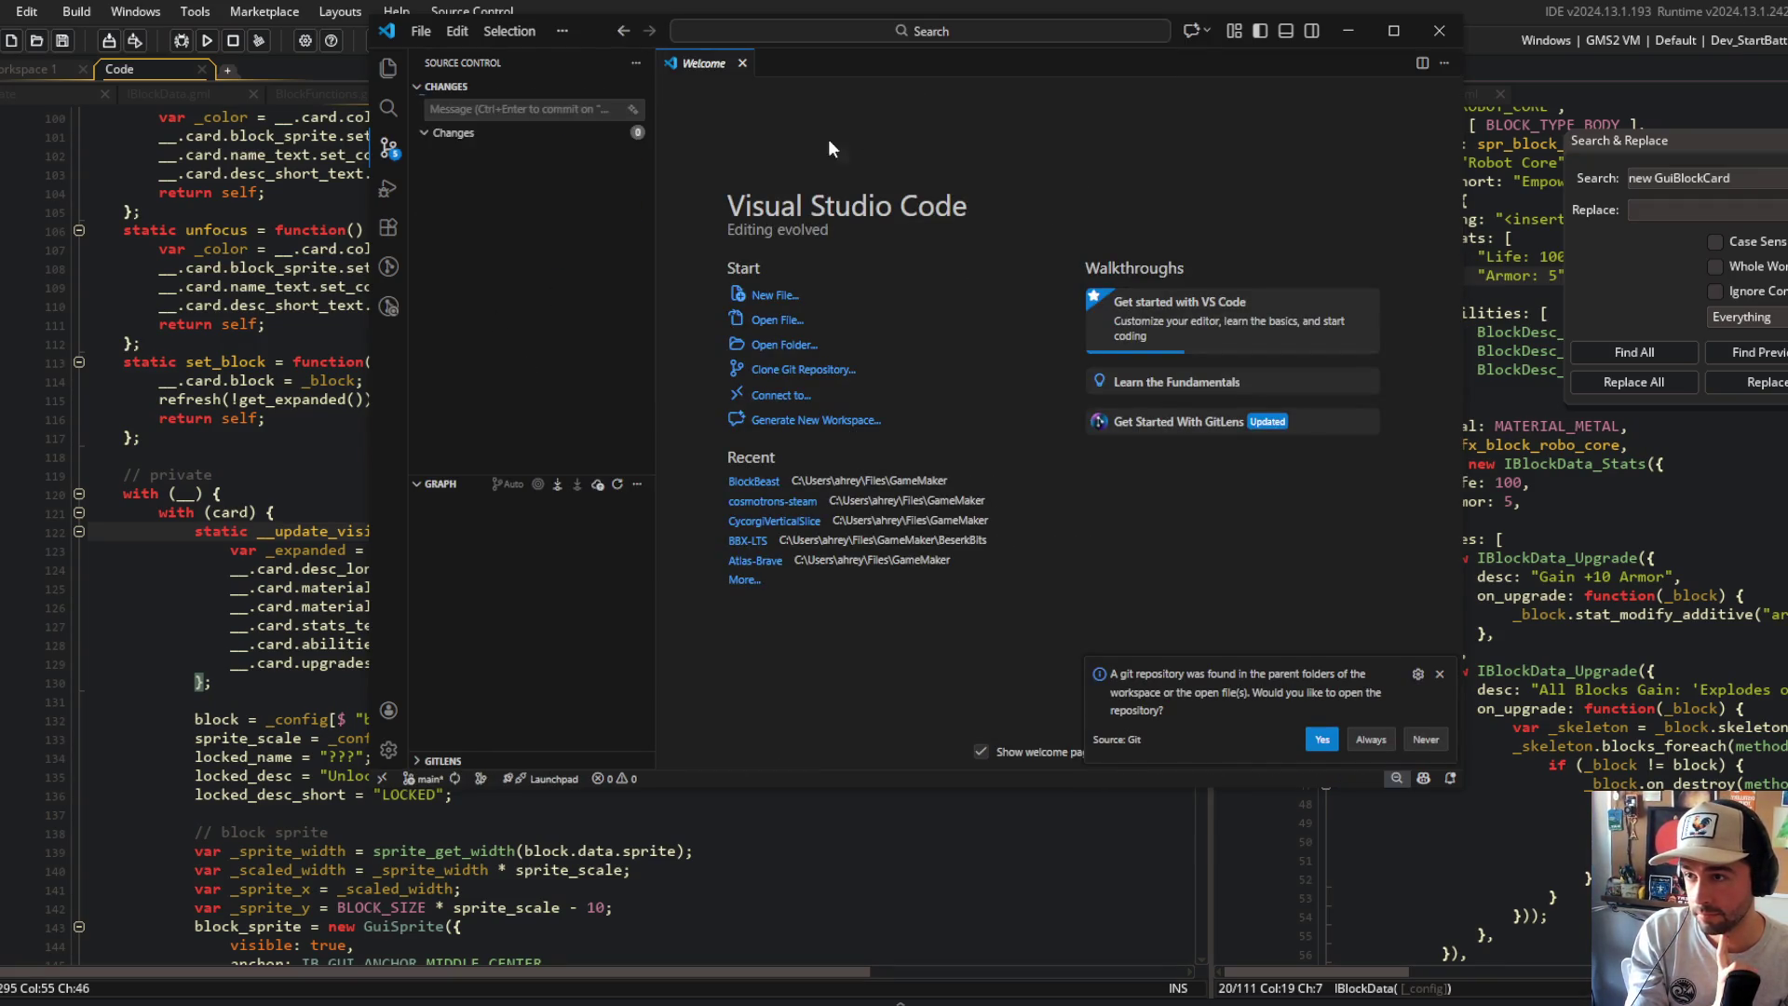
pyautogui.click(530, 198)
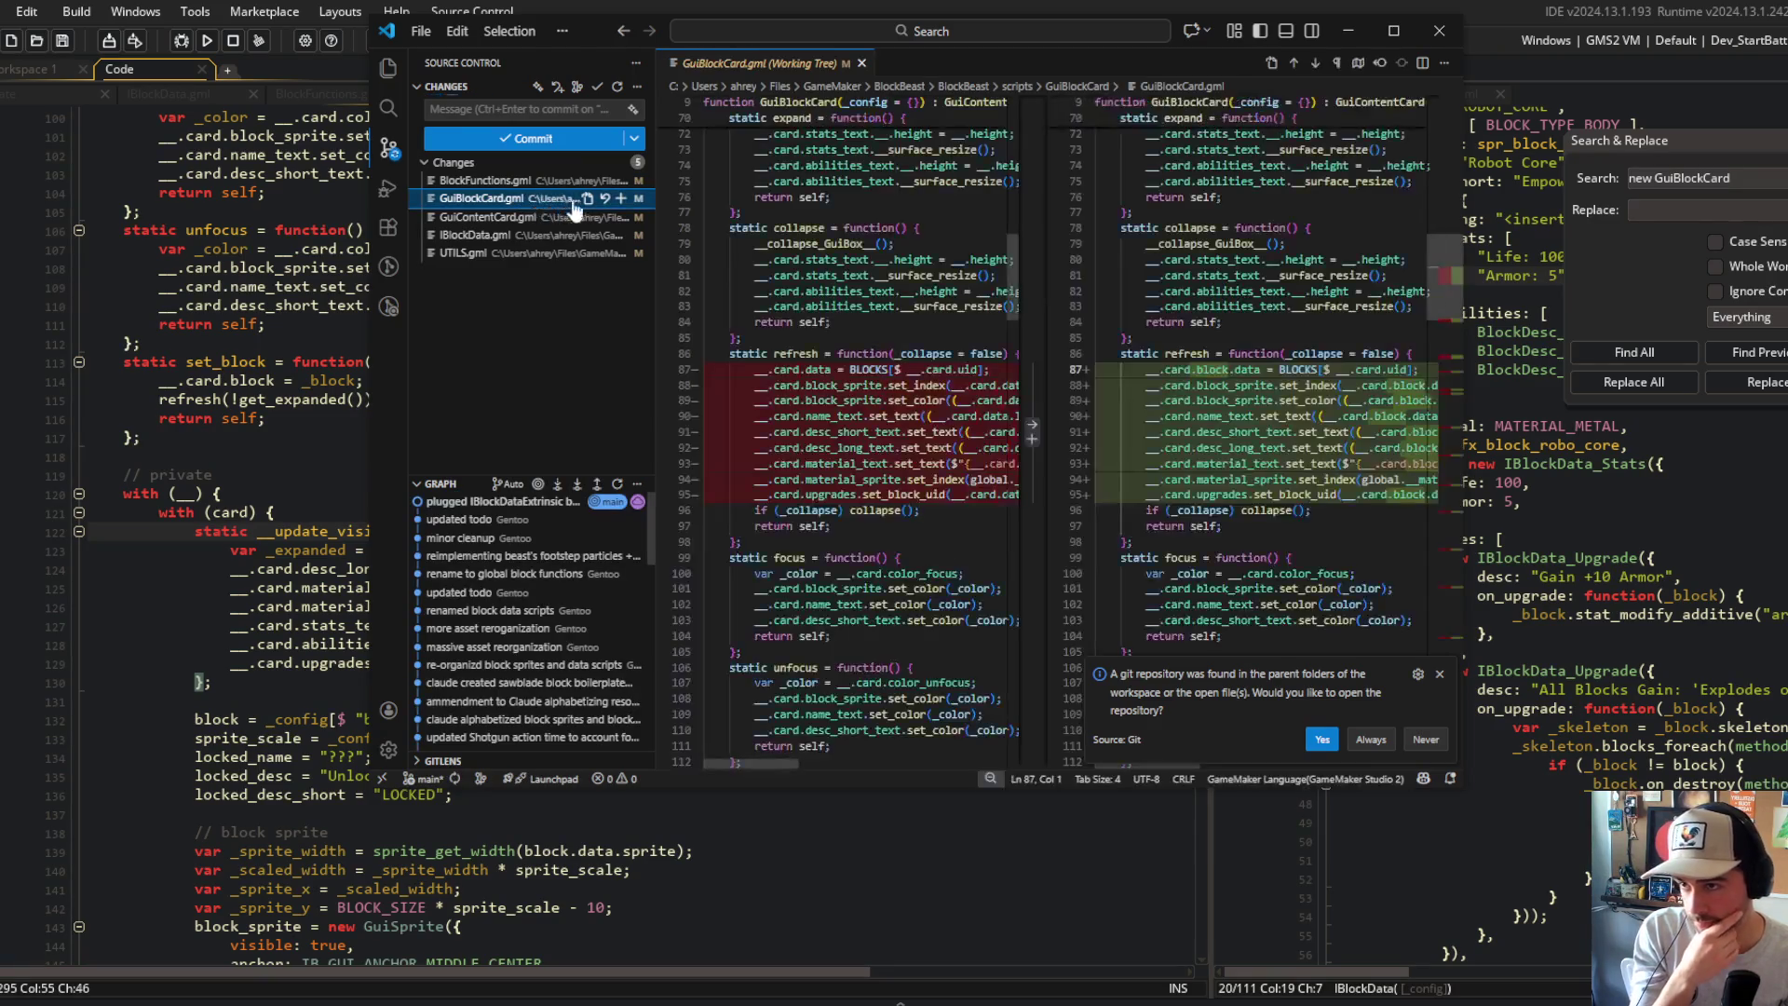
pyautogui.click(605, 198)
pyautogui.click(964, 407)
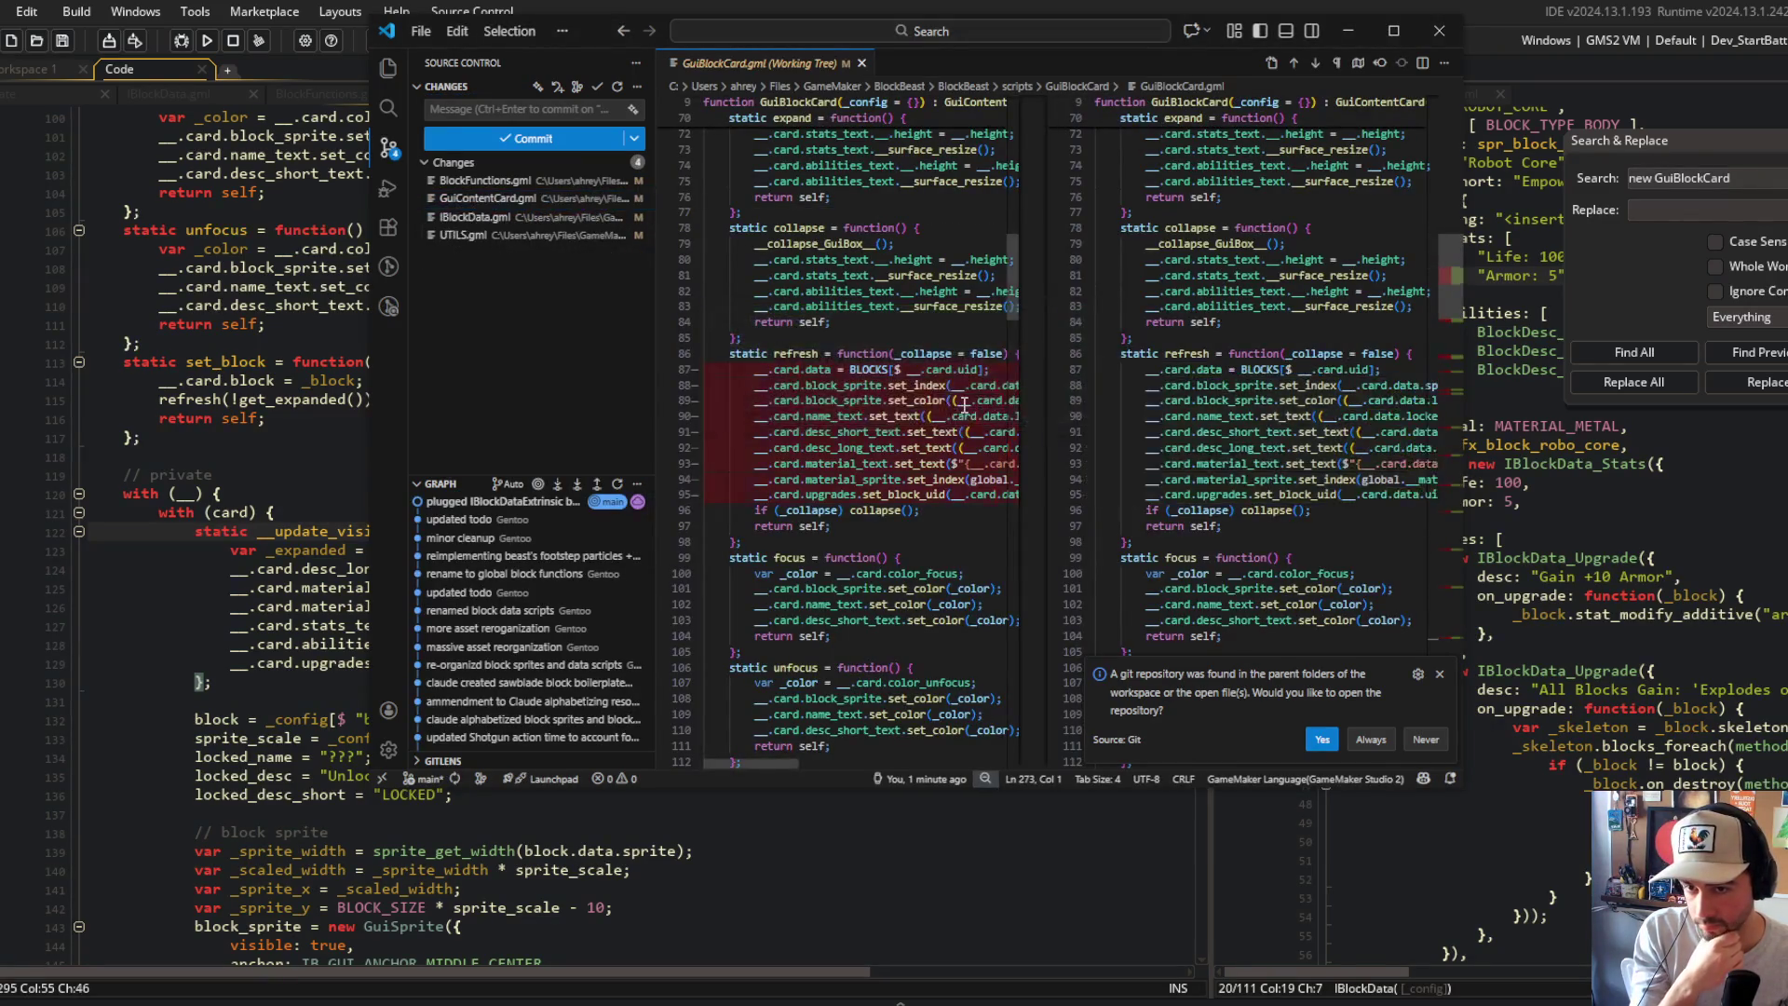
# Step: Reload the reverted GuiBlockCard.gml in GameMaker
pyautogui.click(248, 230)
pyautogui.press('Return')
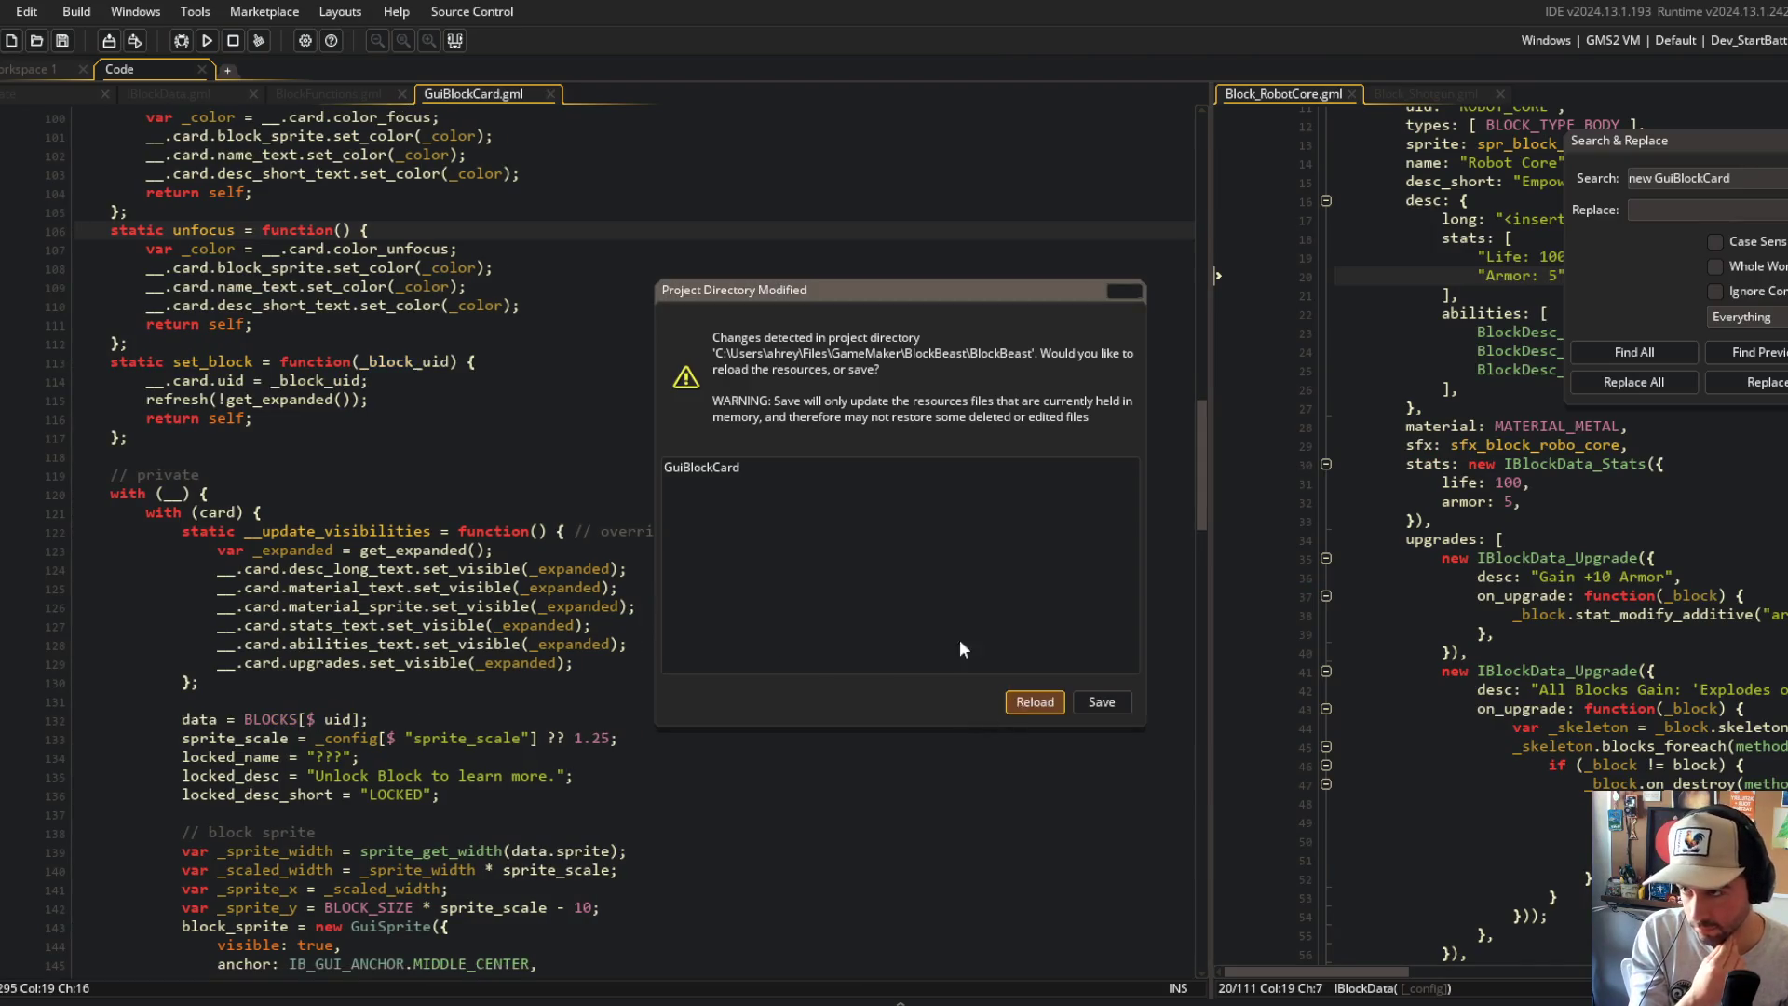
pyautogui.click(616, 397)
pyautogui.scroll(-4, 617, 391)
# Step: Discard GuiContentCard.gml's changes in VS Code Source Control
pyautogui.click(548, 350)
pyautogui.hotkey('alt', 'Tab')
pyautogui.click(547, 202)
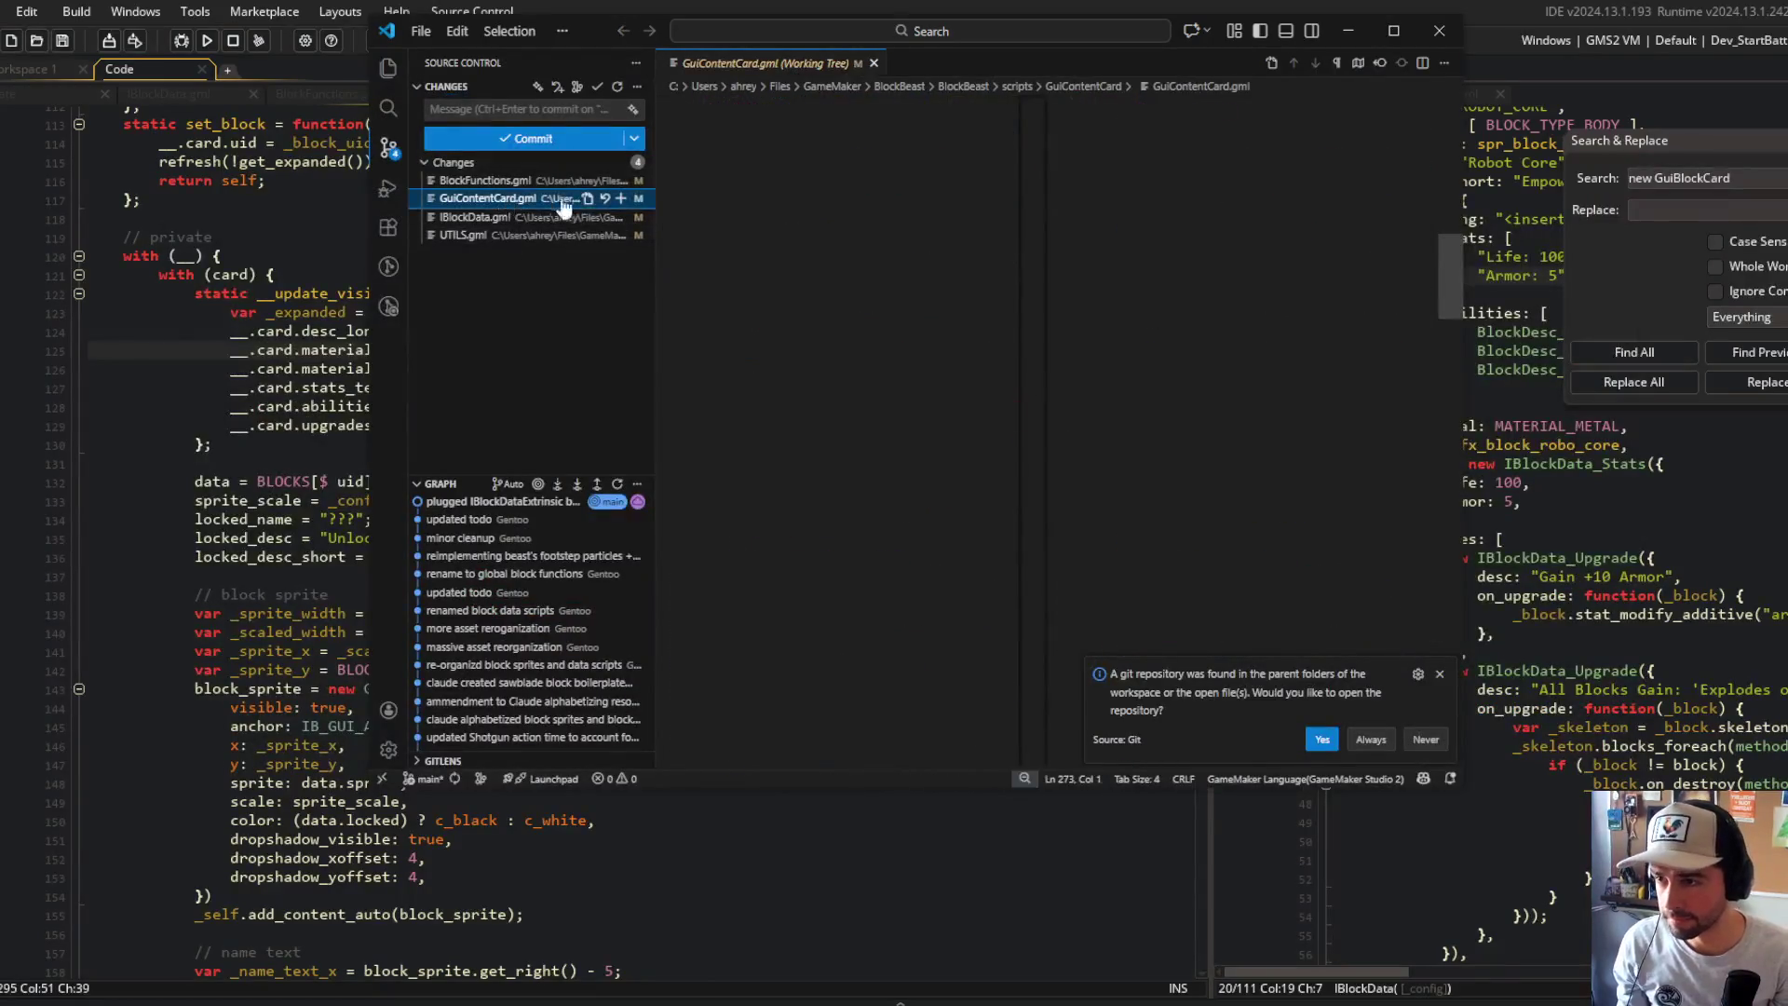
pyautogui.click(605, 199)
pyautogui.click(967, 407)
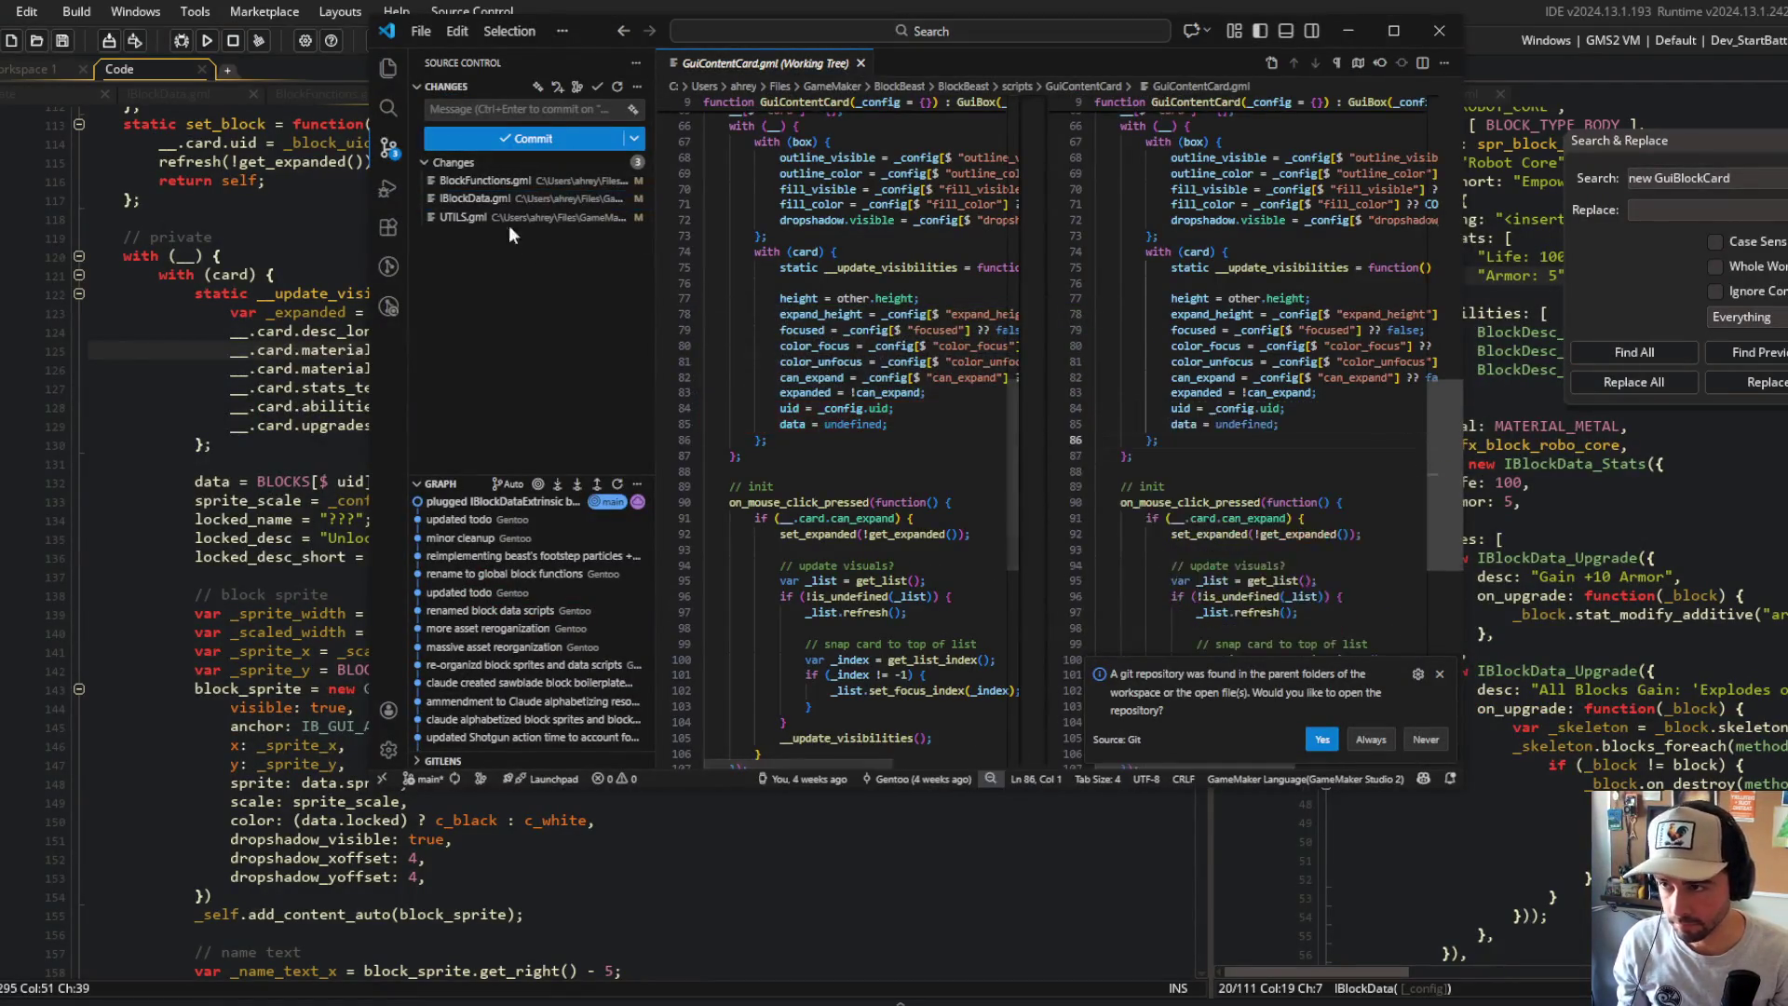
# Step: Review the UTILS.gml, IBlockData.gml and BlockFunctions.gml diffs
pyautogui.click(511, 218)
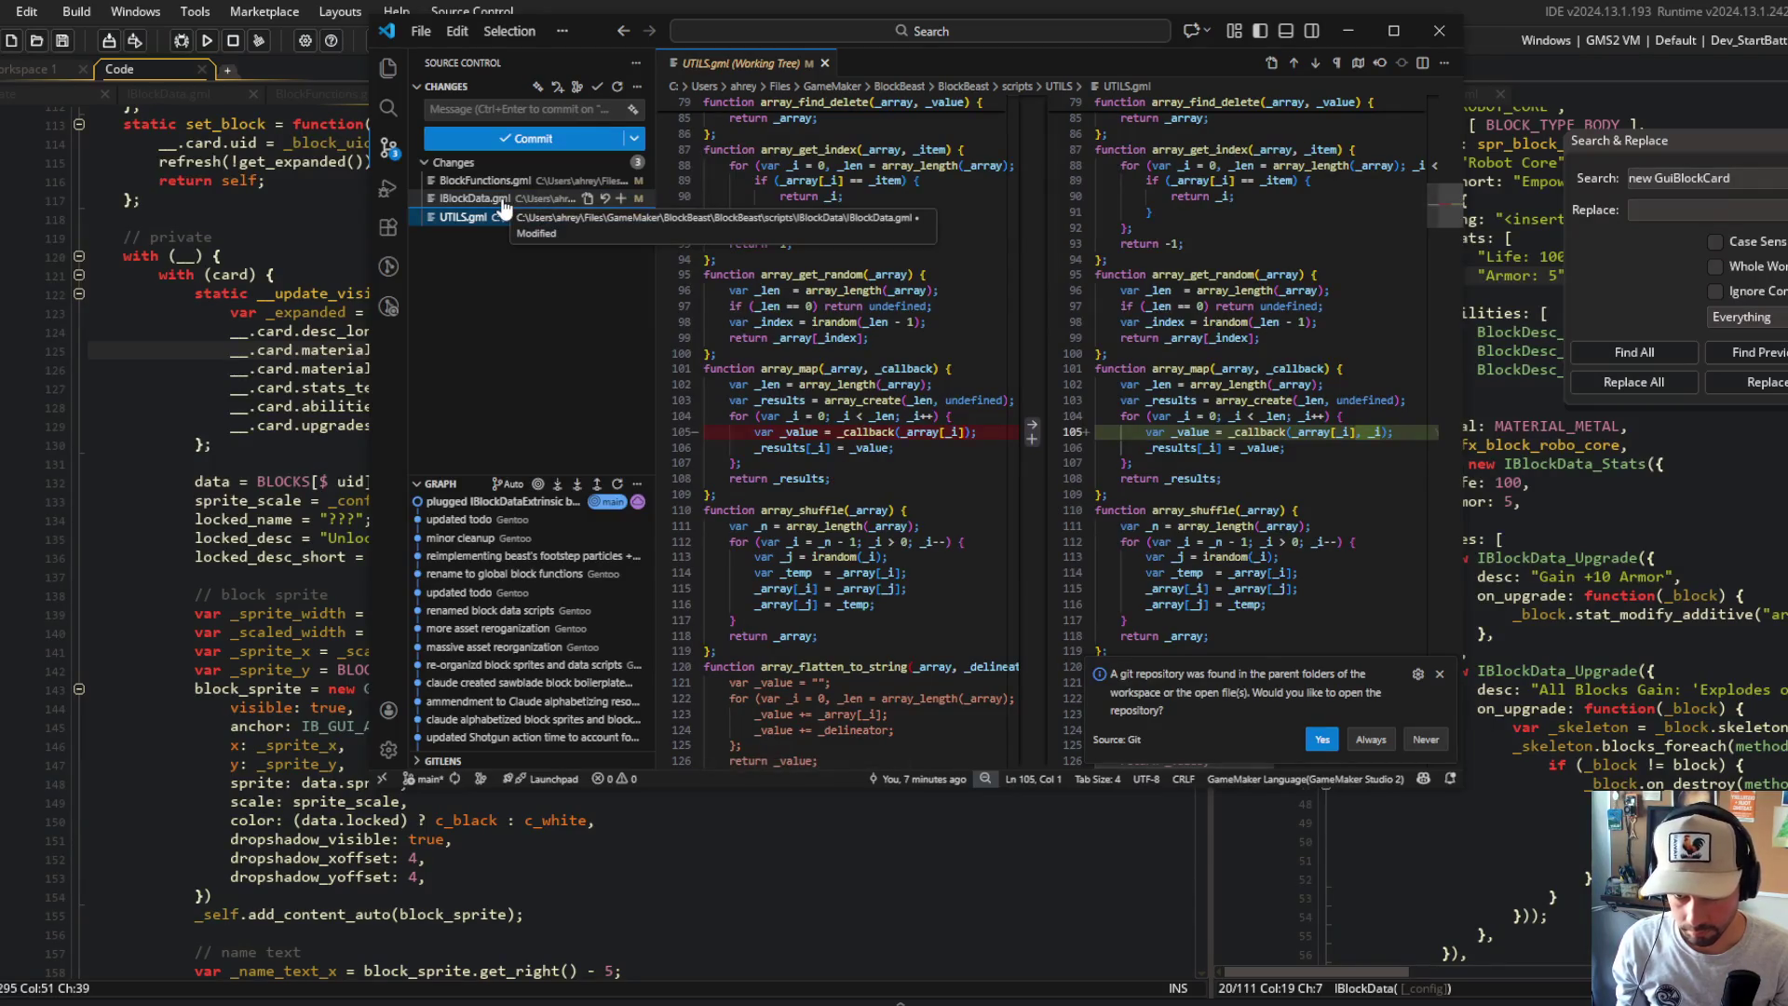
pyautogui.click(503, 199)
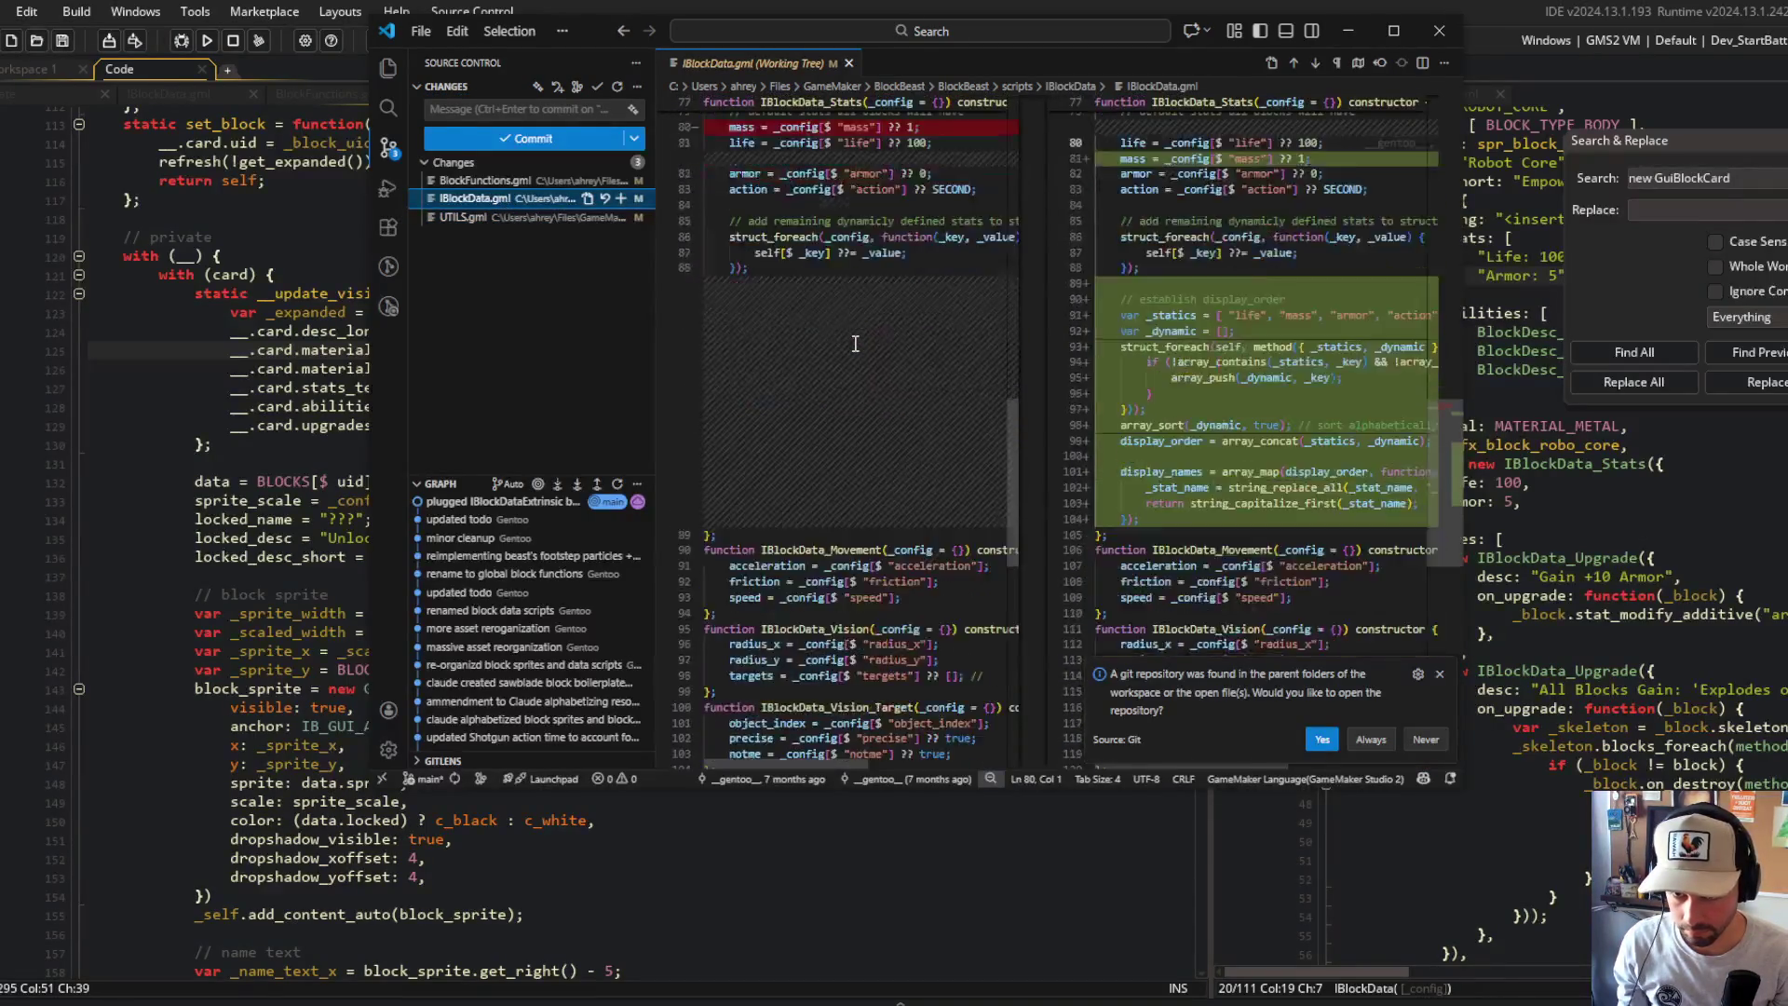
pyautogui.scroll(3, 855, 344)
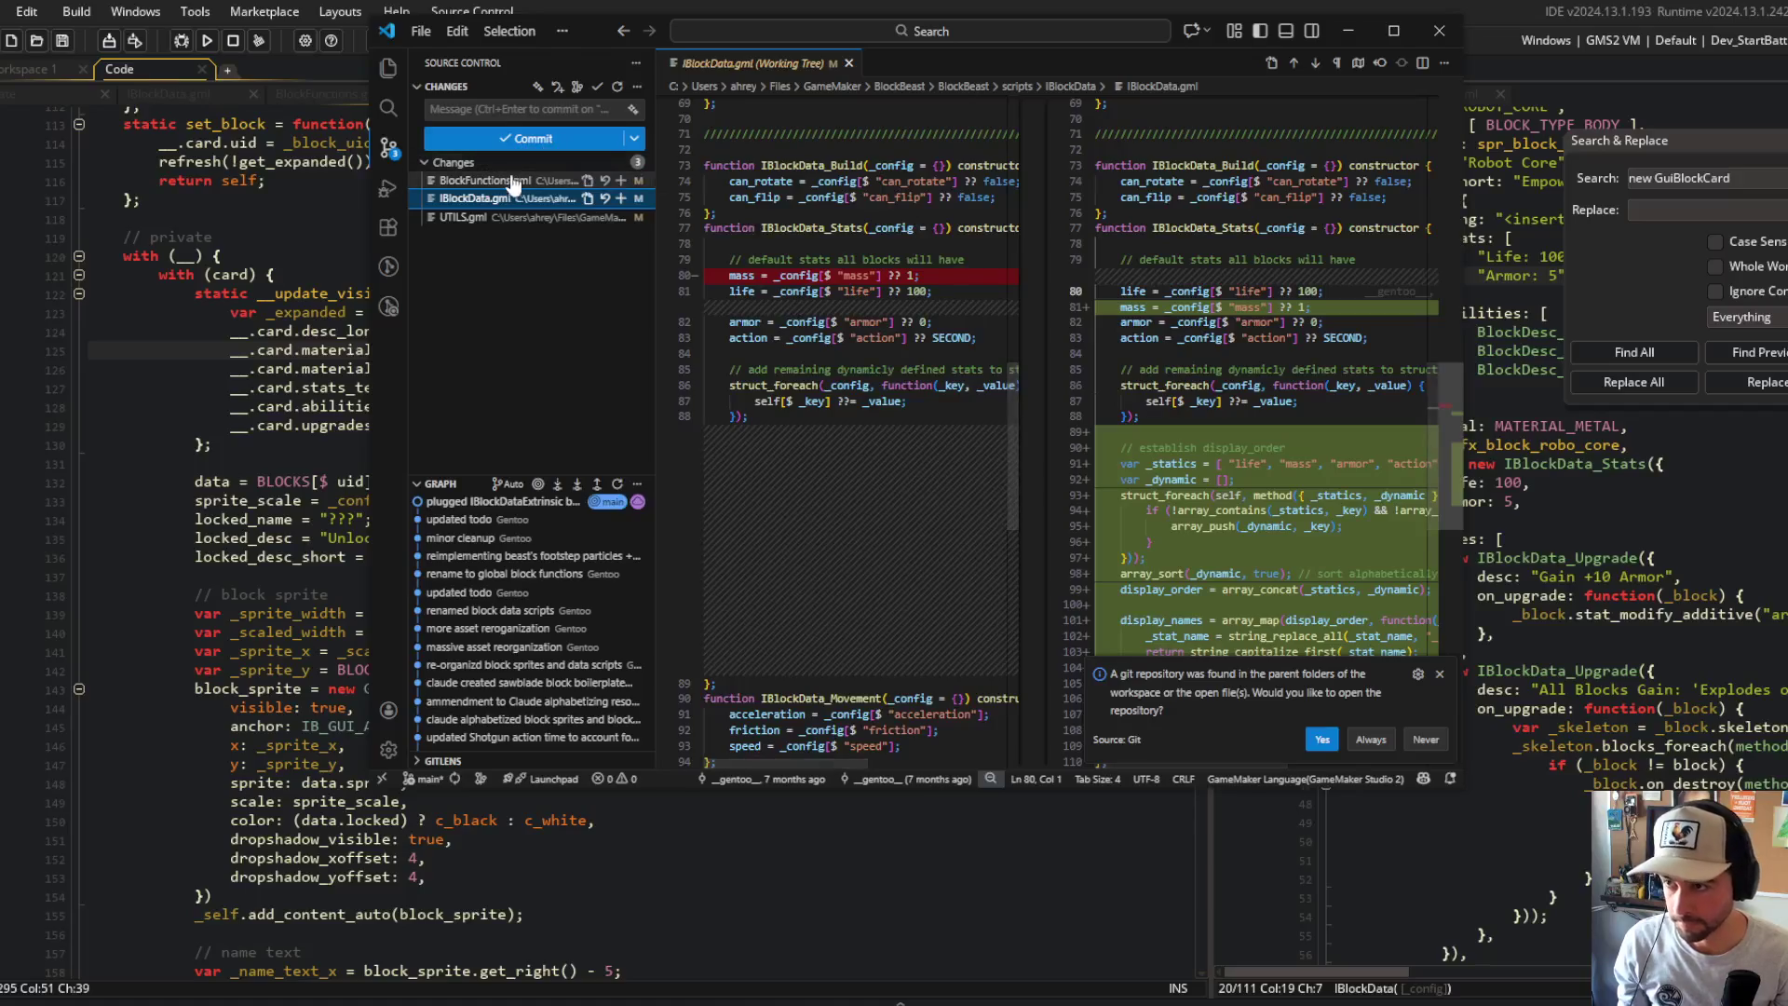
pyautogui.click(513, 182)
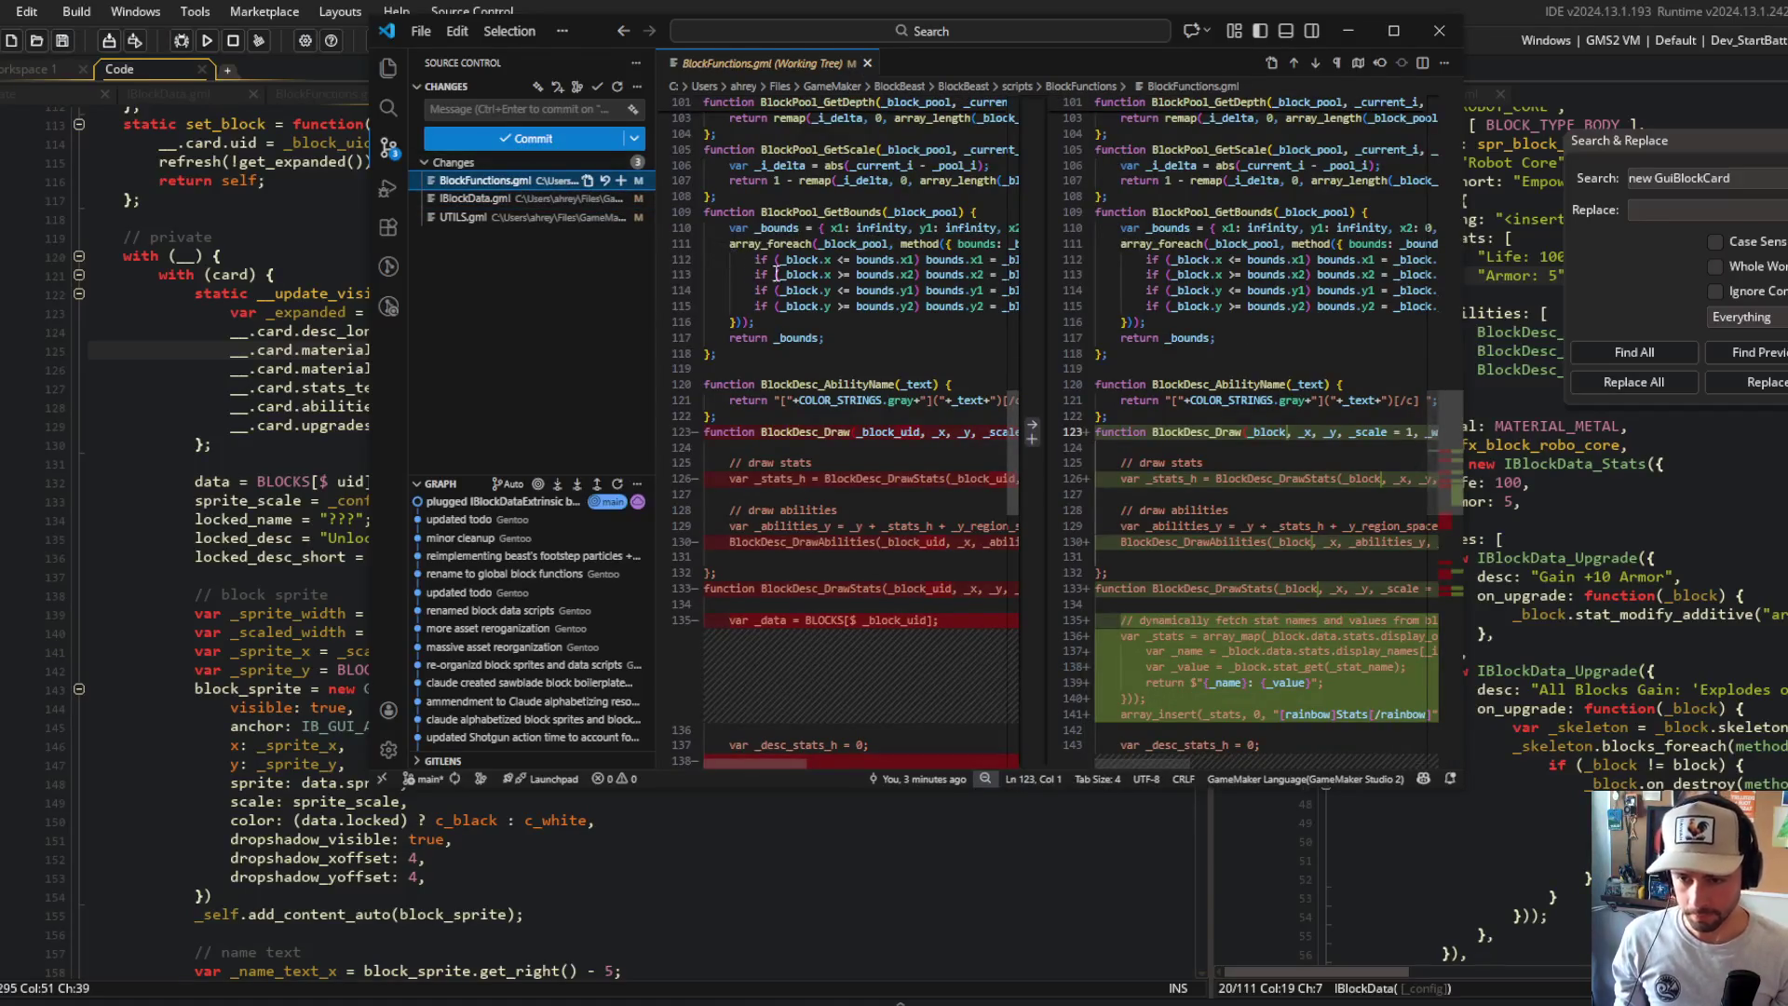
pyautogui.click(284, 272)
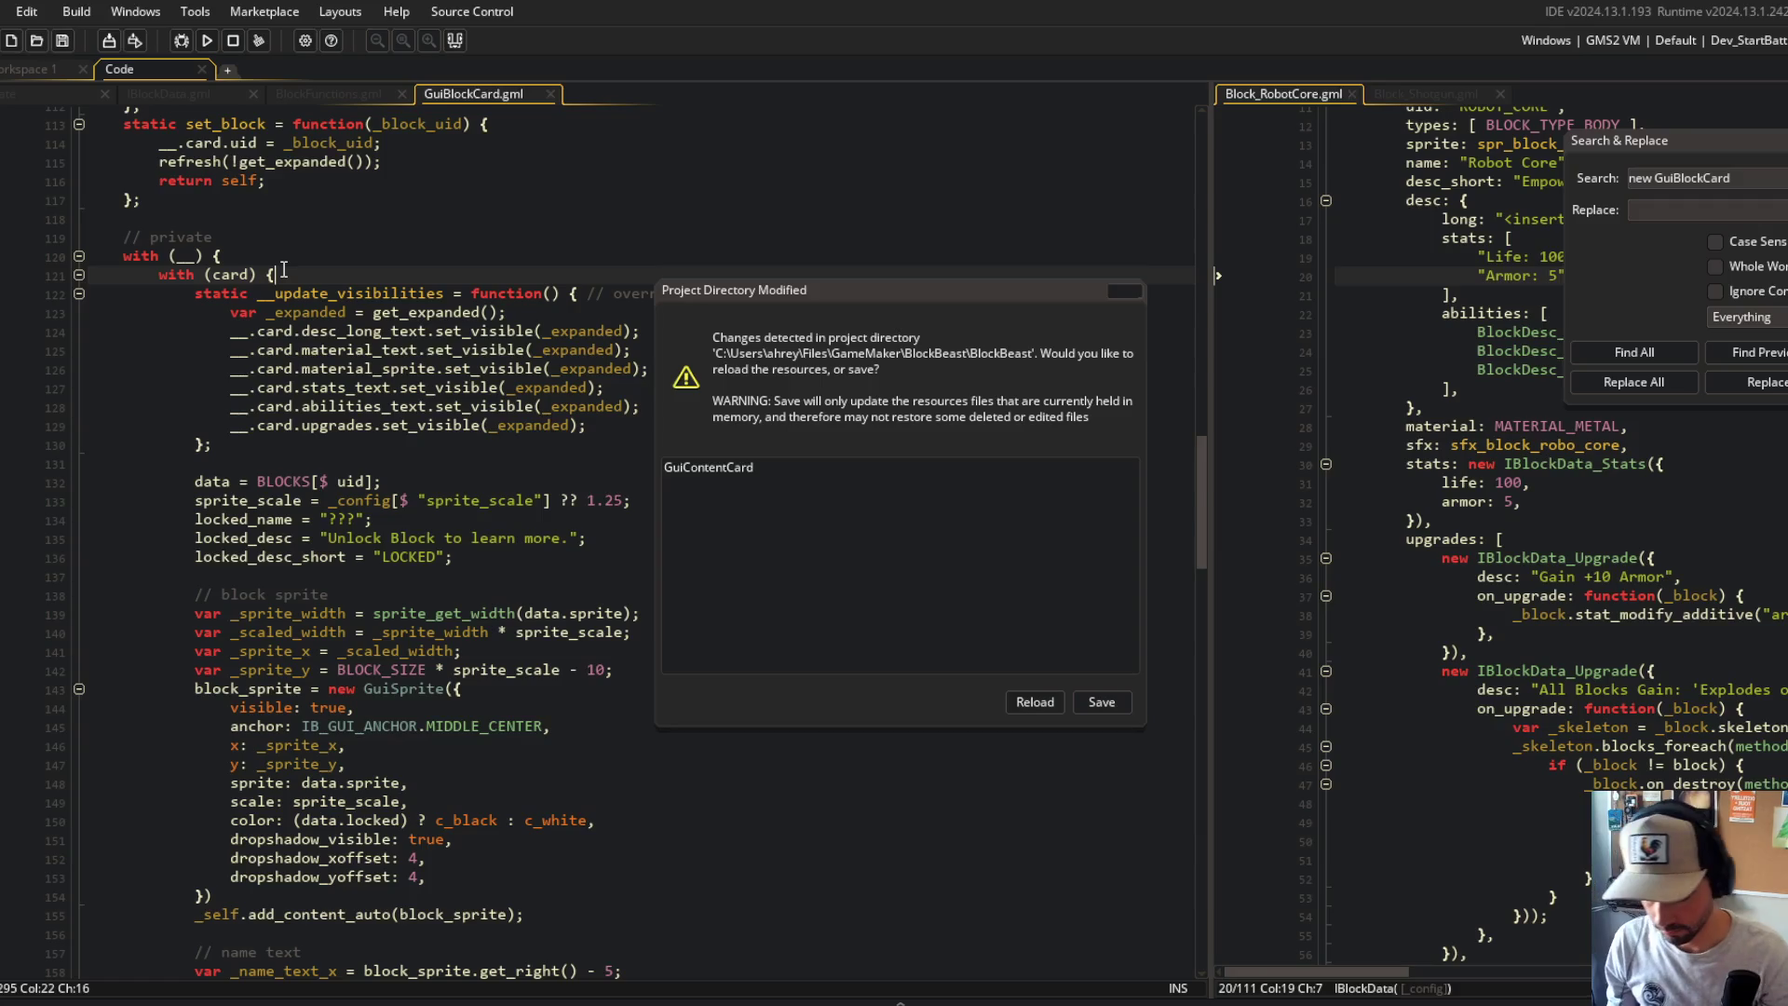
# Step: Accept Reload in the Project Directory Modified prompt and bring up BlockFunctions.gml
pyautogui.click(1022, 694)
pyautogui.click(716, 406)
pyautogui.click(617, 307)
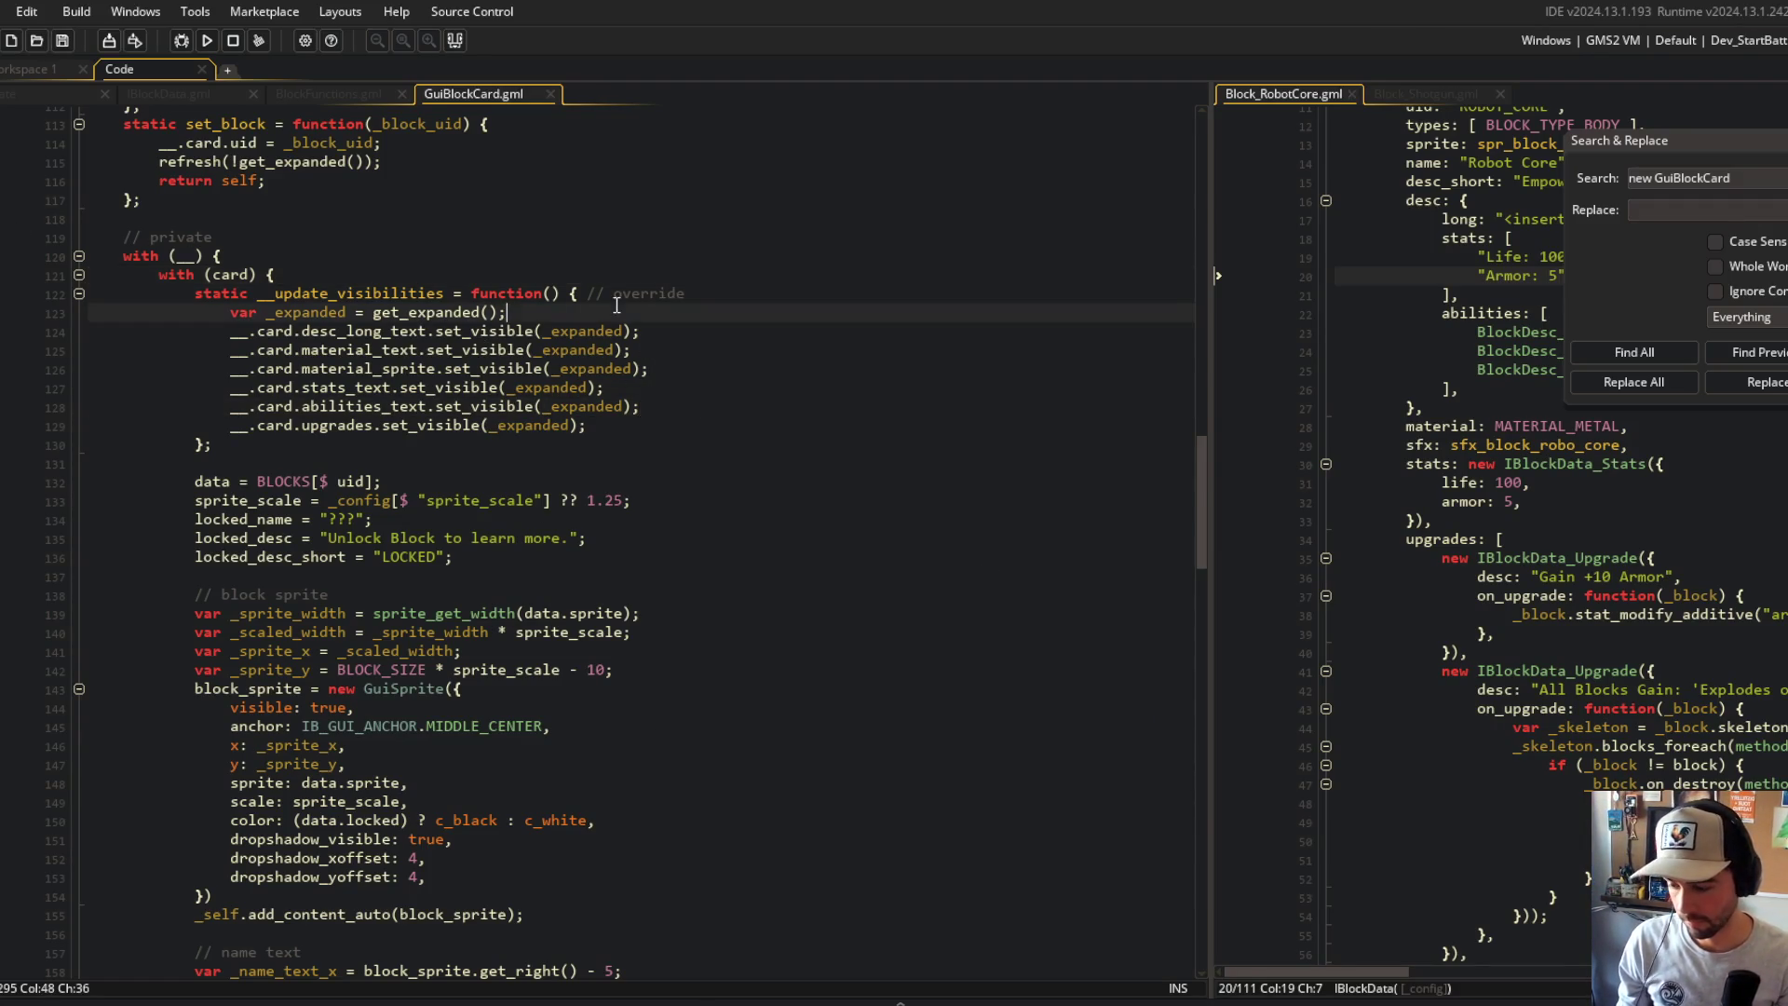
pyautogui.scroll(-3, 473, 361)
pyautogui.scroll(1, 419, 280)
pyautogui.click(317, 93)
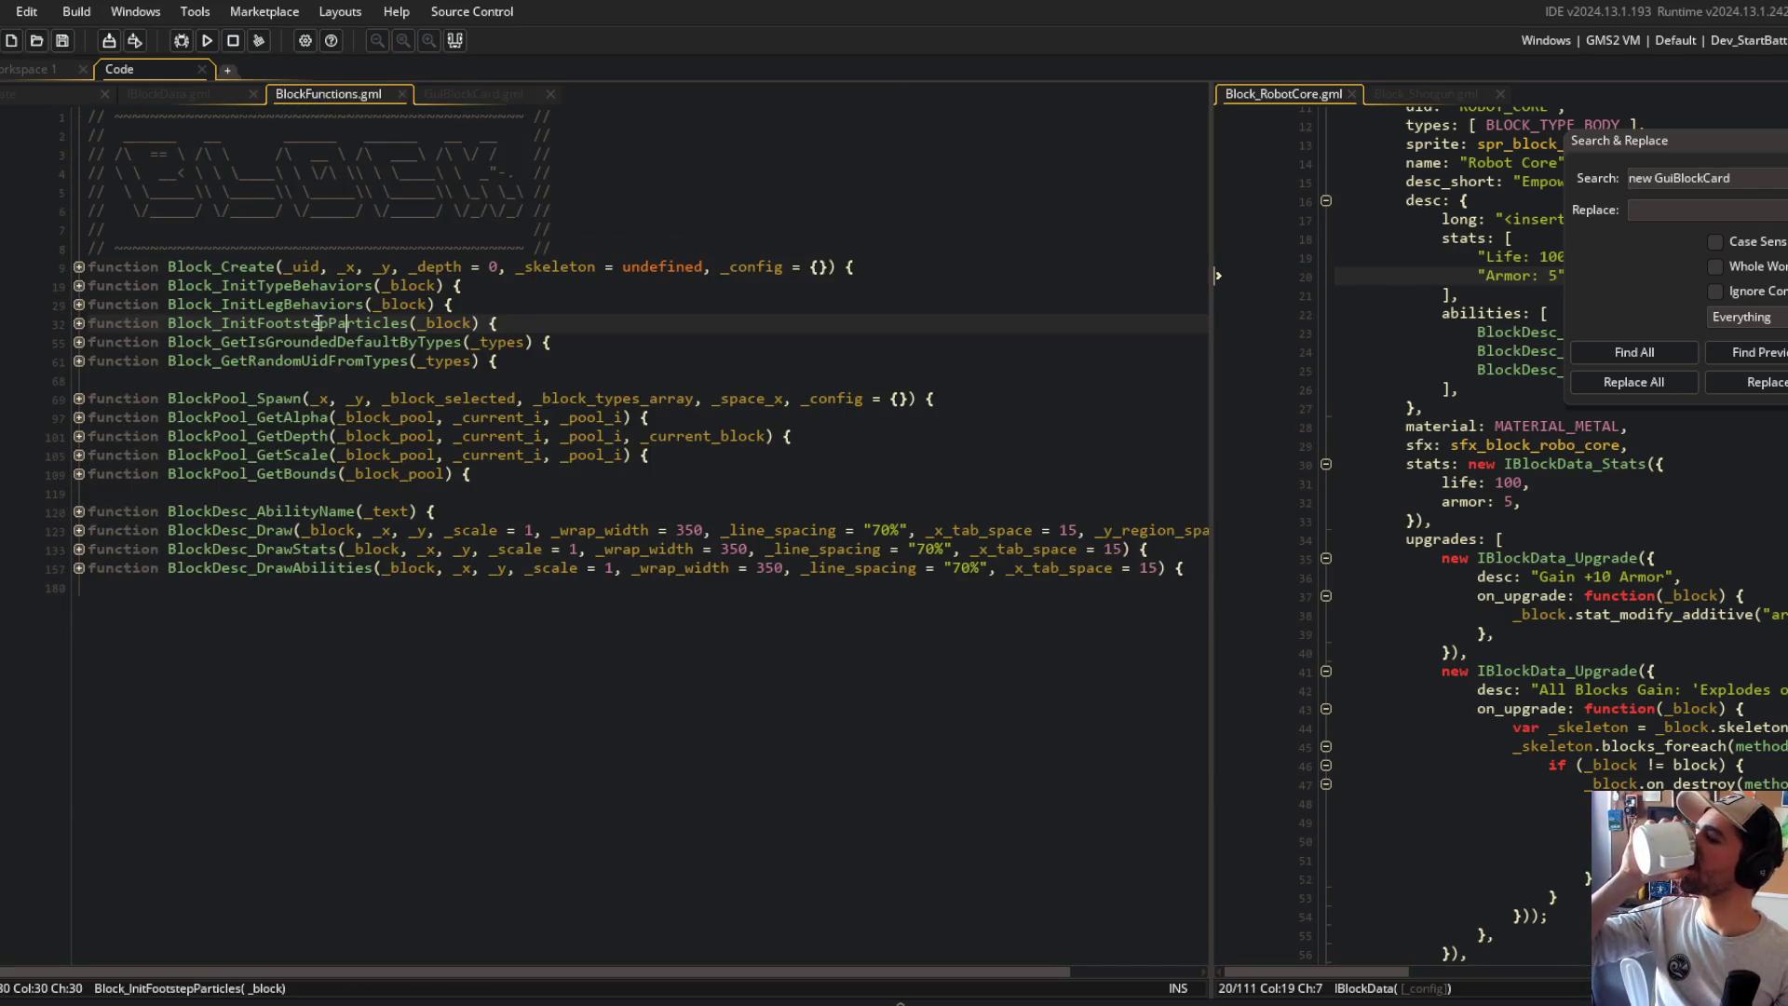
# Step: Find all 7 project uses of BlockDesc_Draw, then dismiss the search results and search dialog
pyautogui.click(78, 530)
pyautogui.click(79, 532)
pyautogui.click(296, 530)
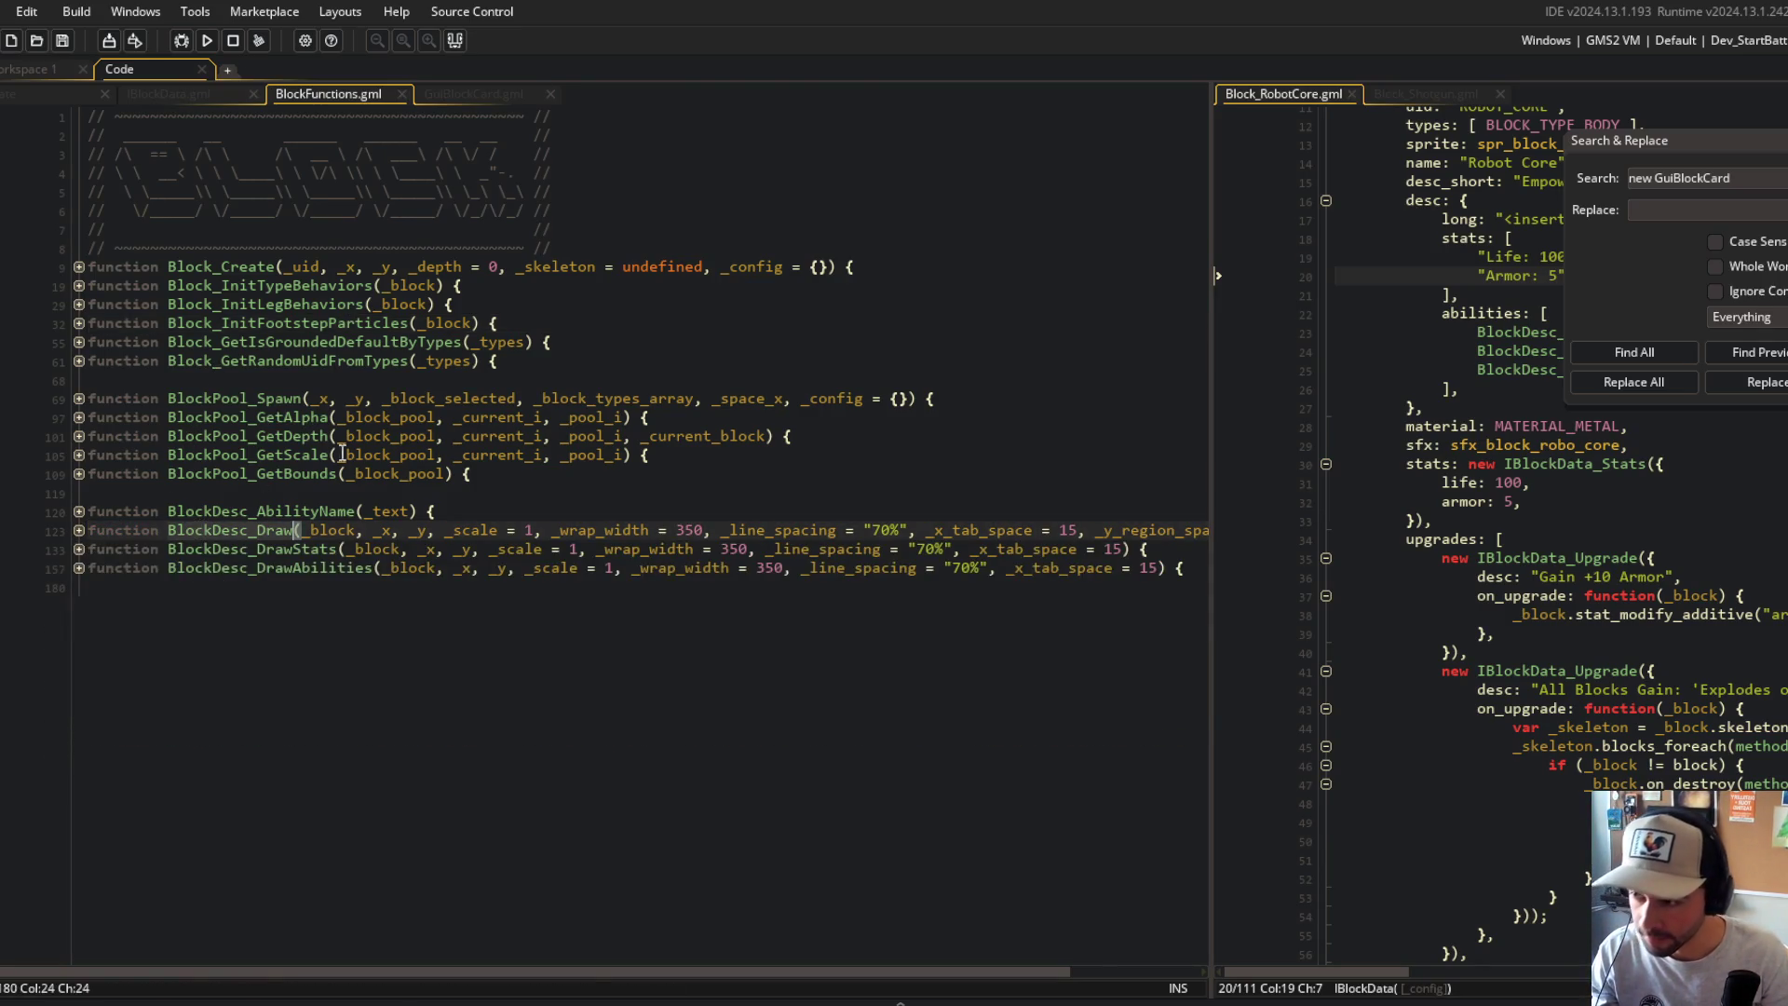
pyautogui.hotkey('ctrl', 'shift', 'f')
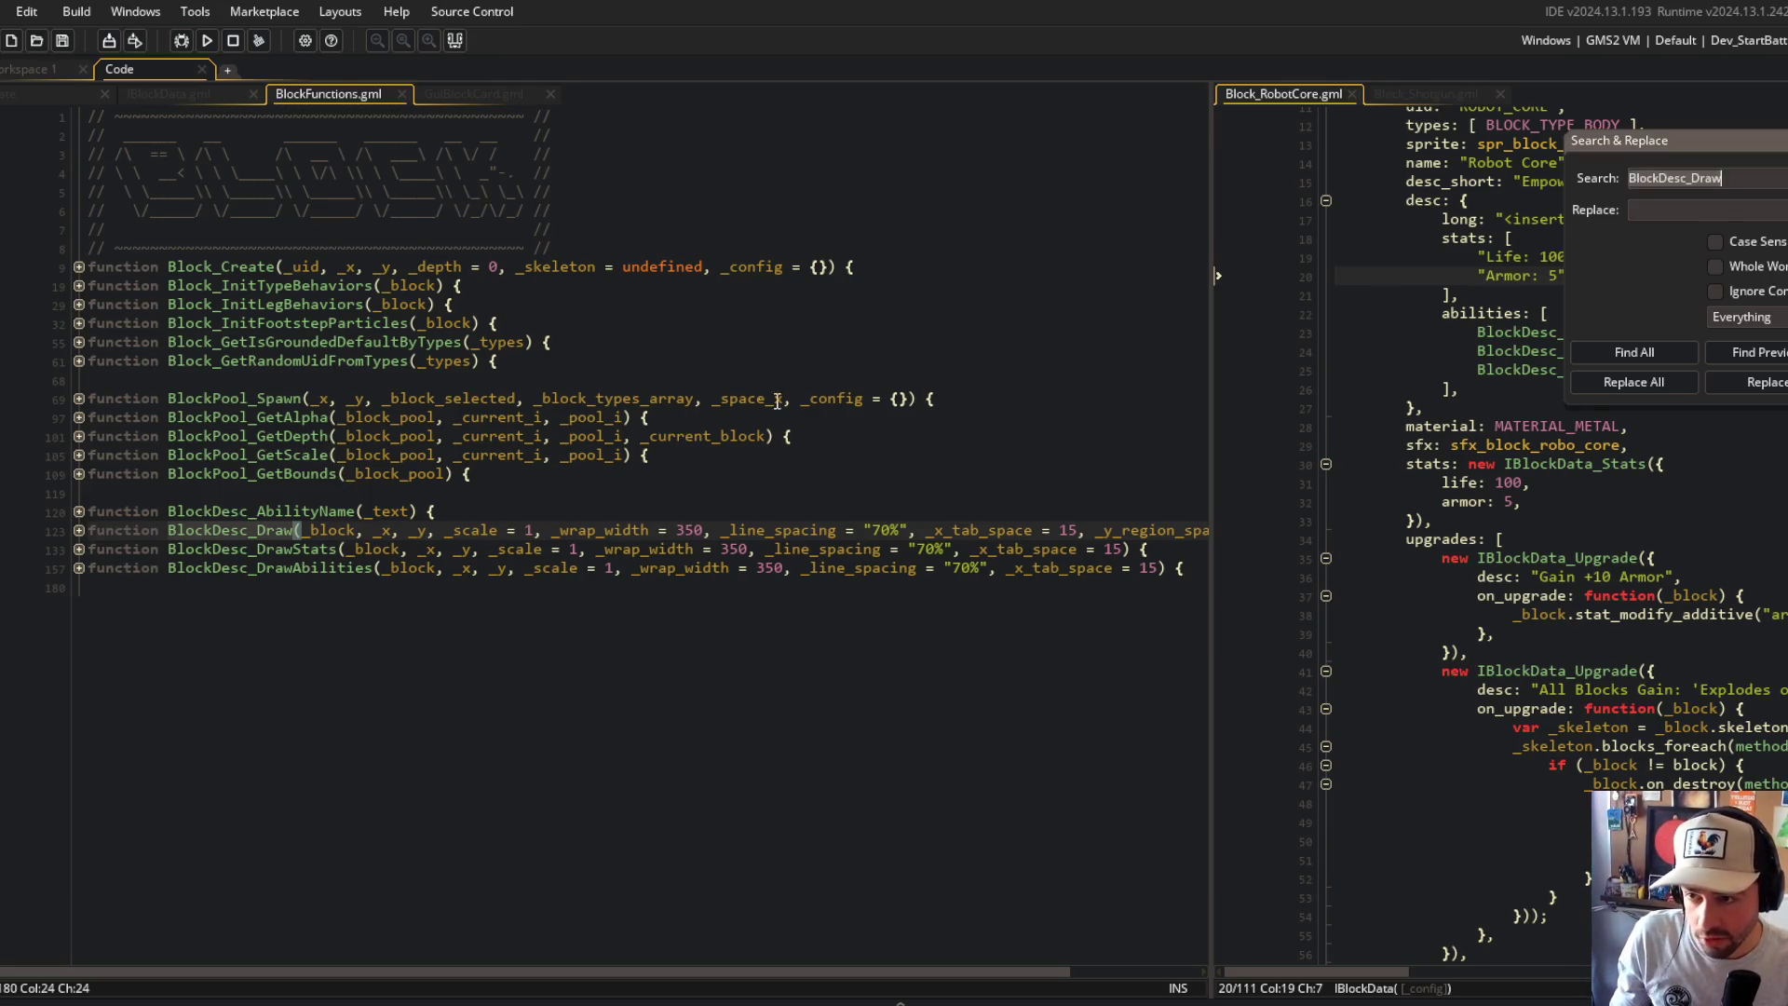
pyautogui.moveTo(1635, 140)
pyautogui.mouseDown()
pyautogui.moveTo(1574, 157)
pyautogui.moveTo(1456, 242)
pyautogui.mouseUp()
pyautogui.click(1489, 447)
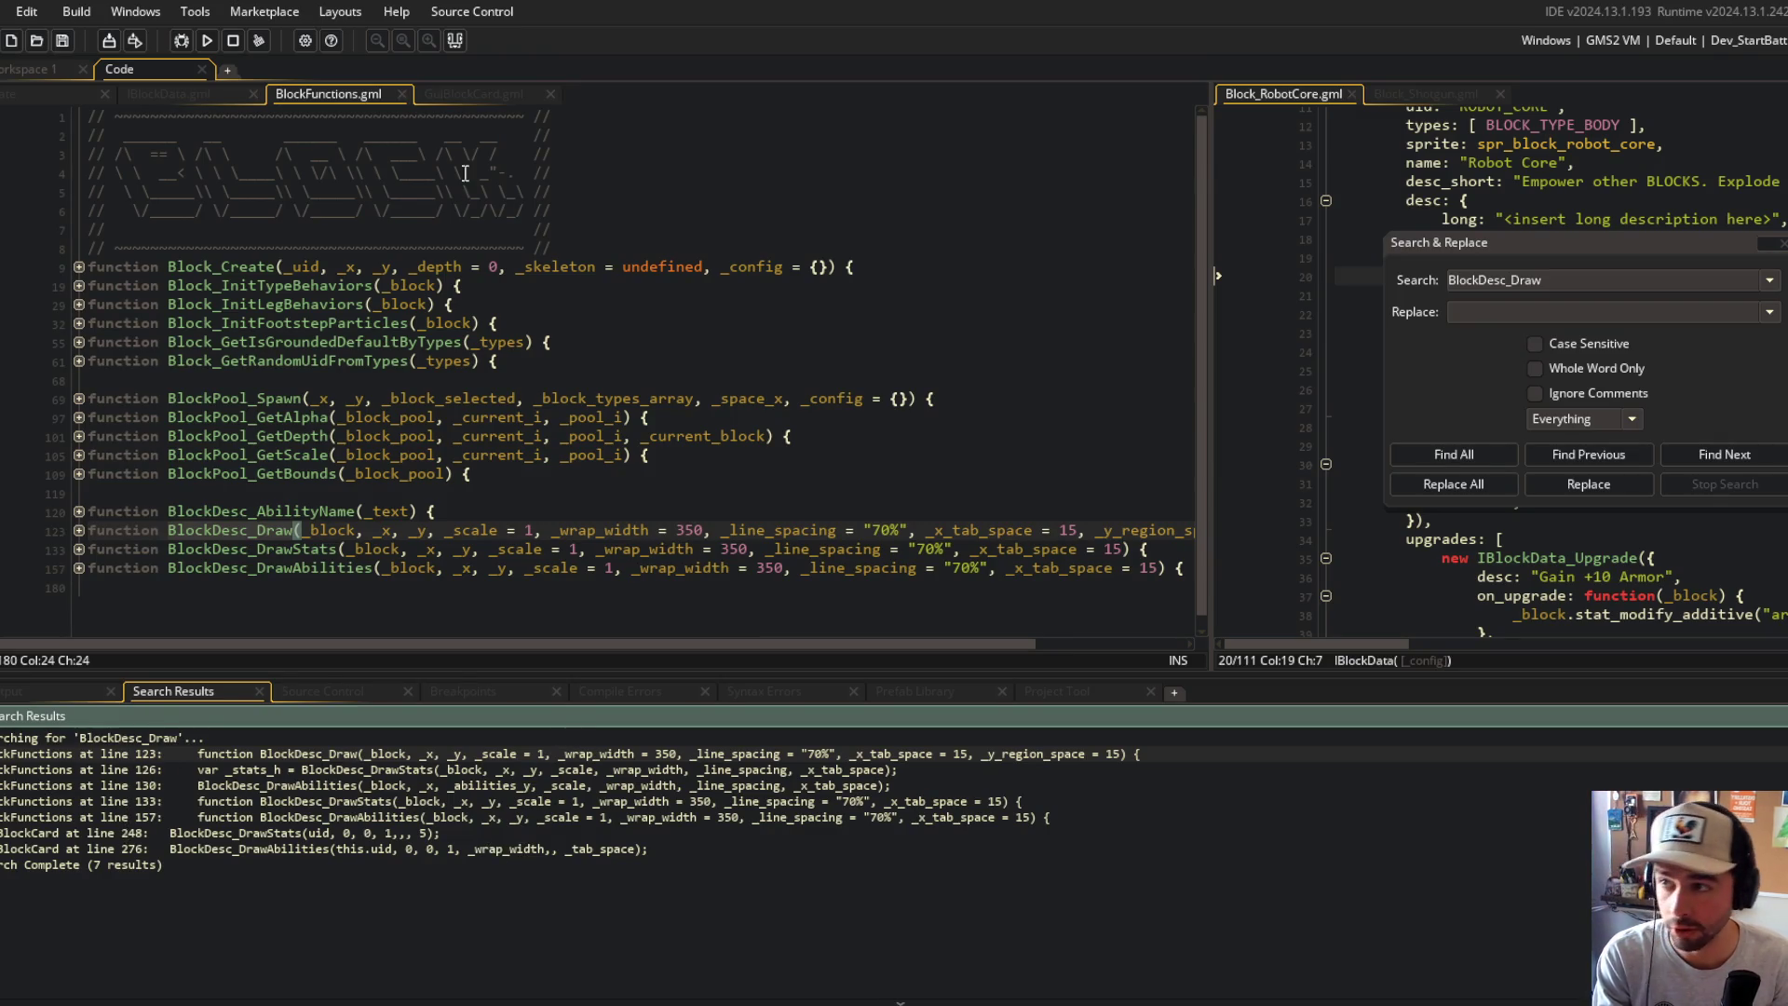
pyautogui.press('F12')
pyautogui.press('Escape')
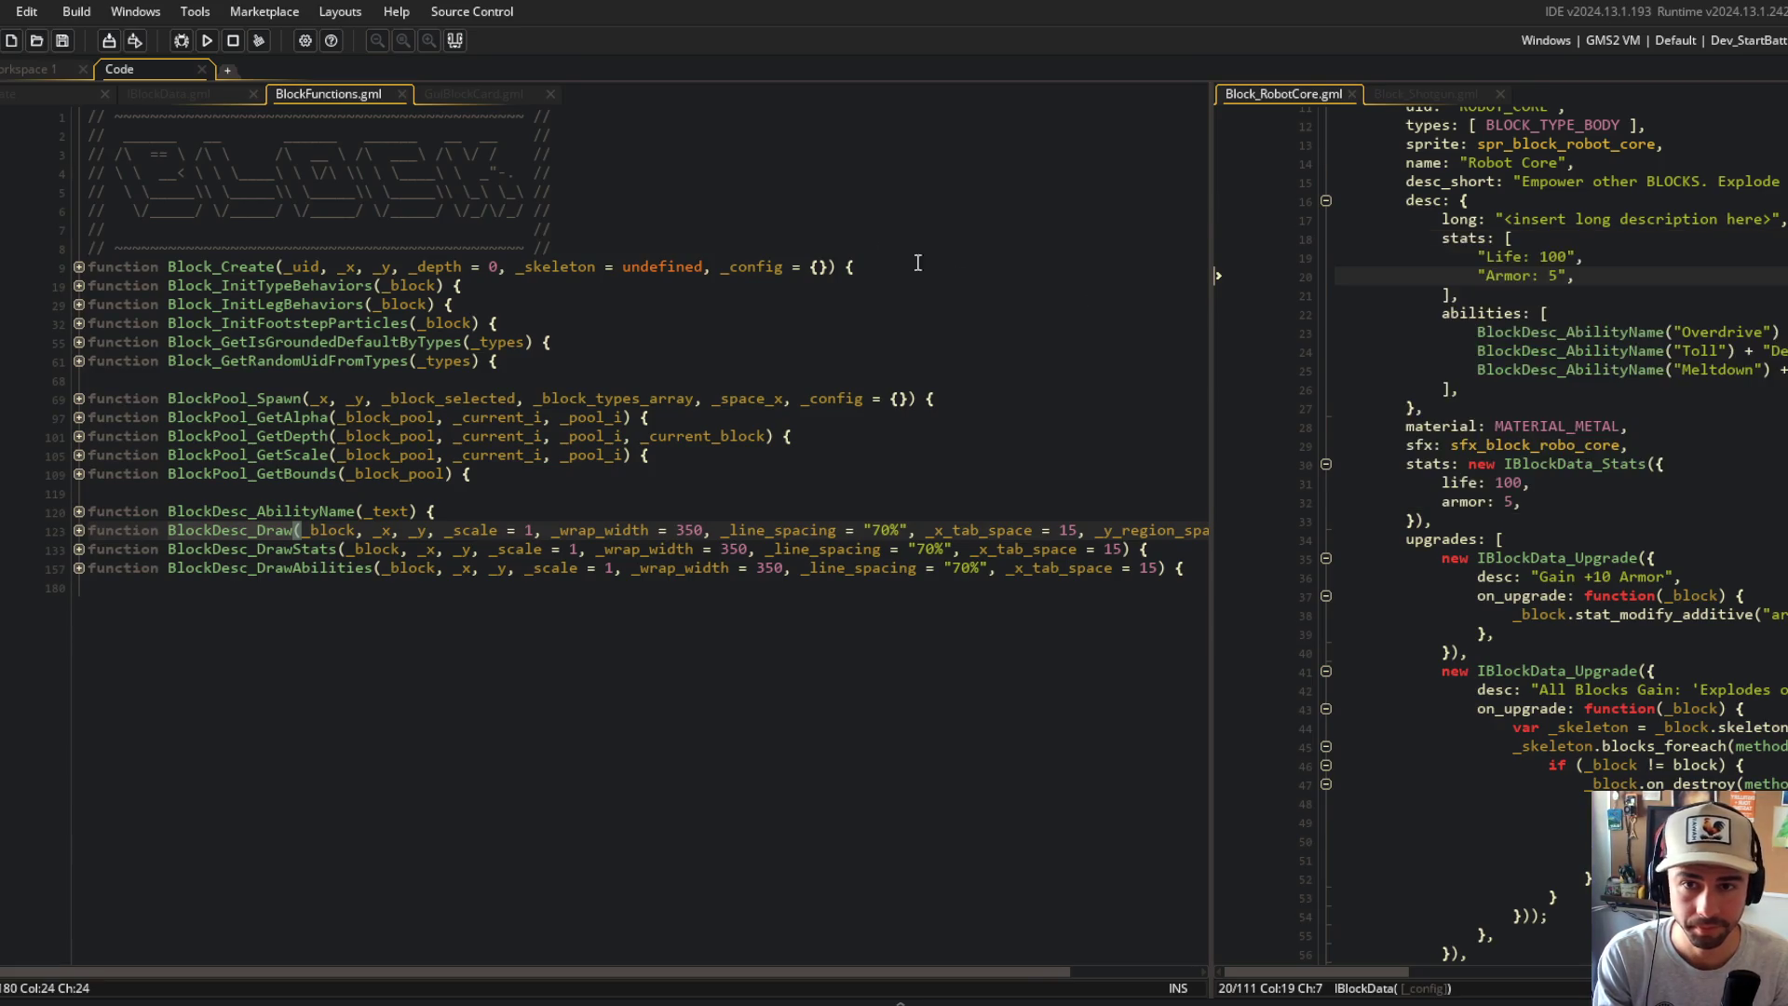
# Step: Expand BlockDesc_Draw and BlockDesc_DrawStats and inspect how _block is used
pyautogui.click(78, 530)
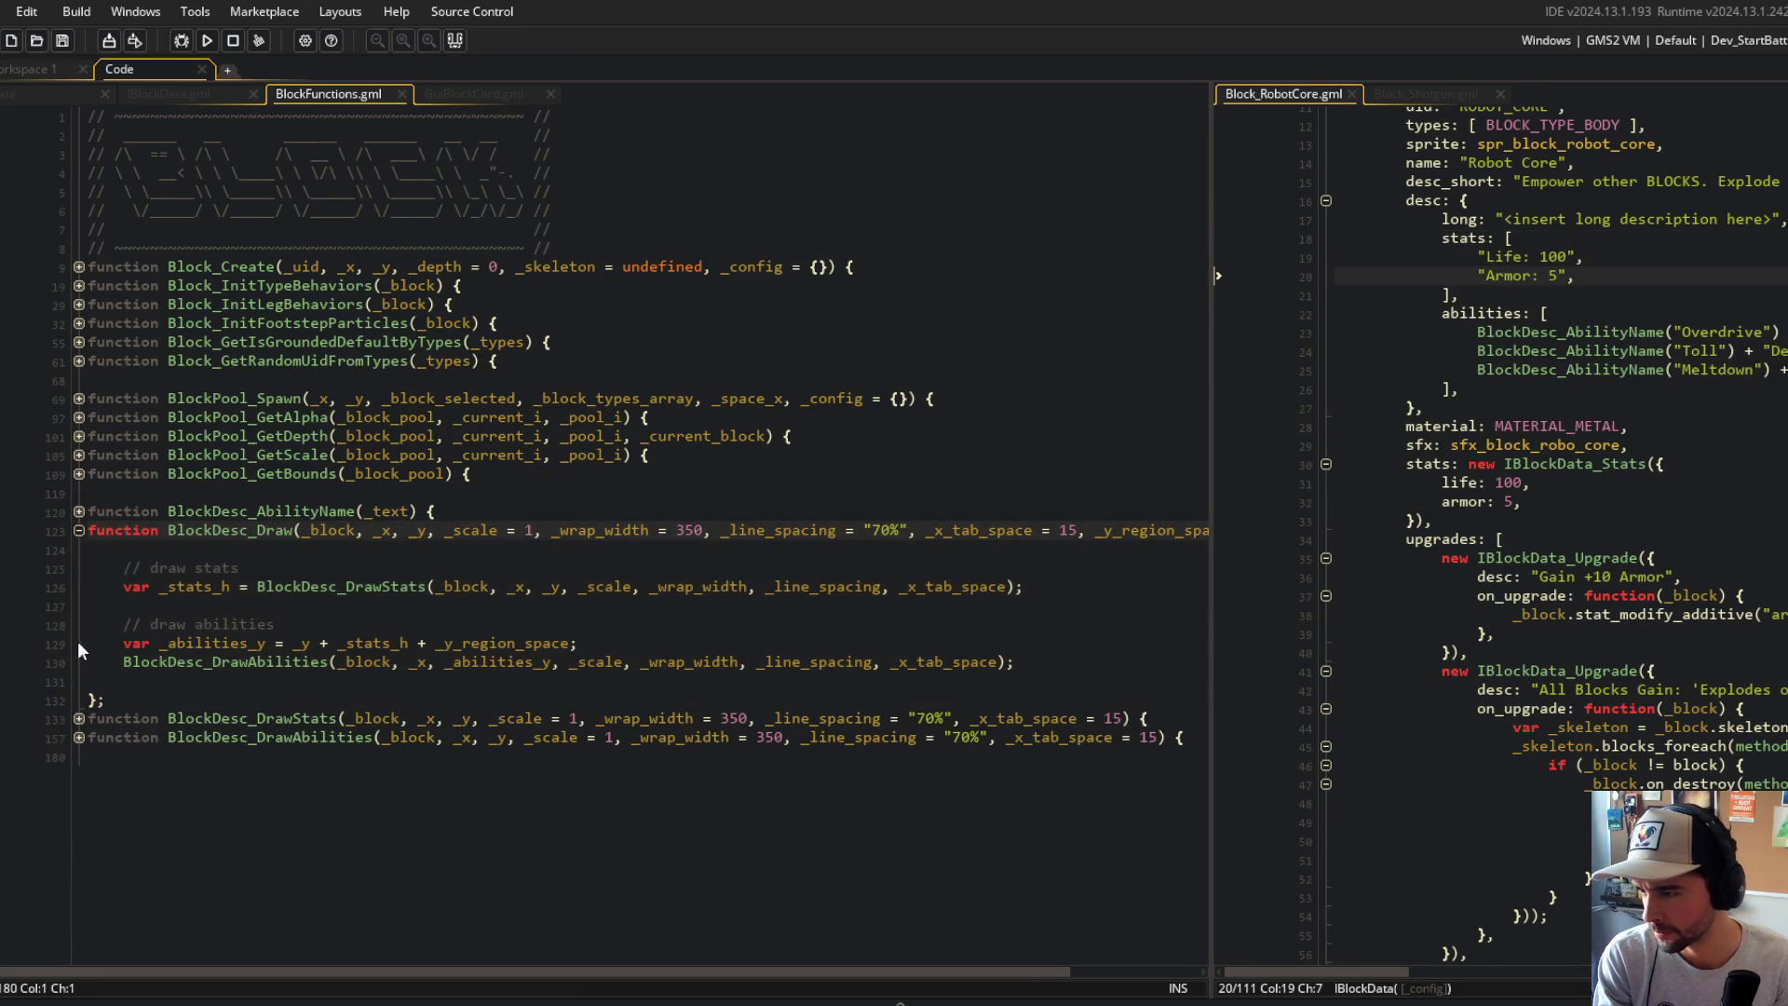
pyautogui.click(79, 718)
pyautogui.scroll(-5, 93, 736)
pyautogui.scroll(1, 122, 736)
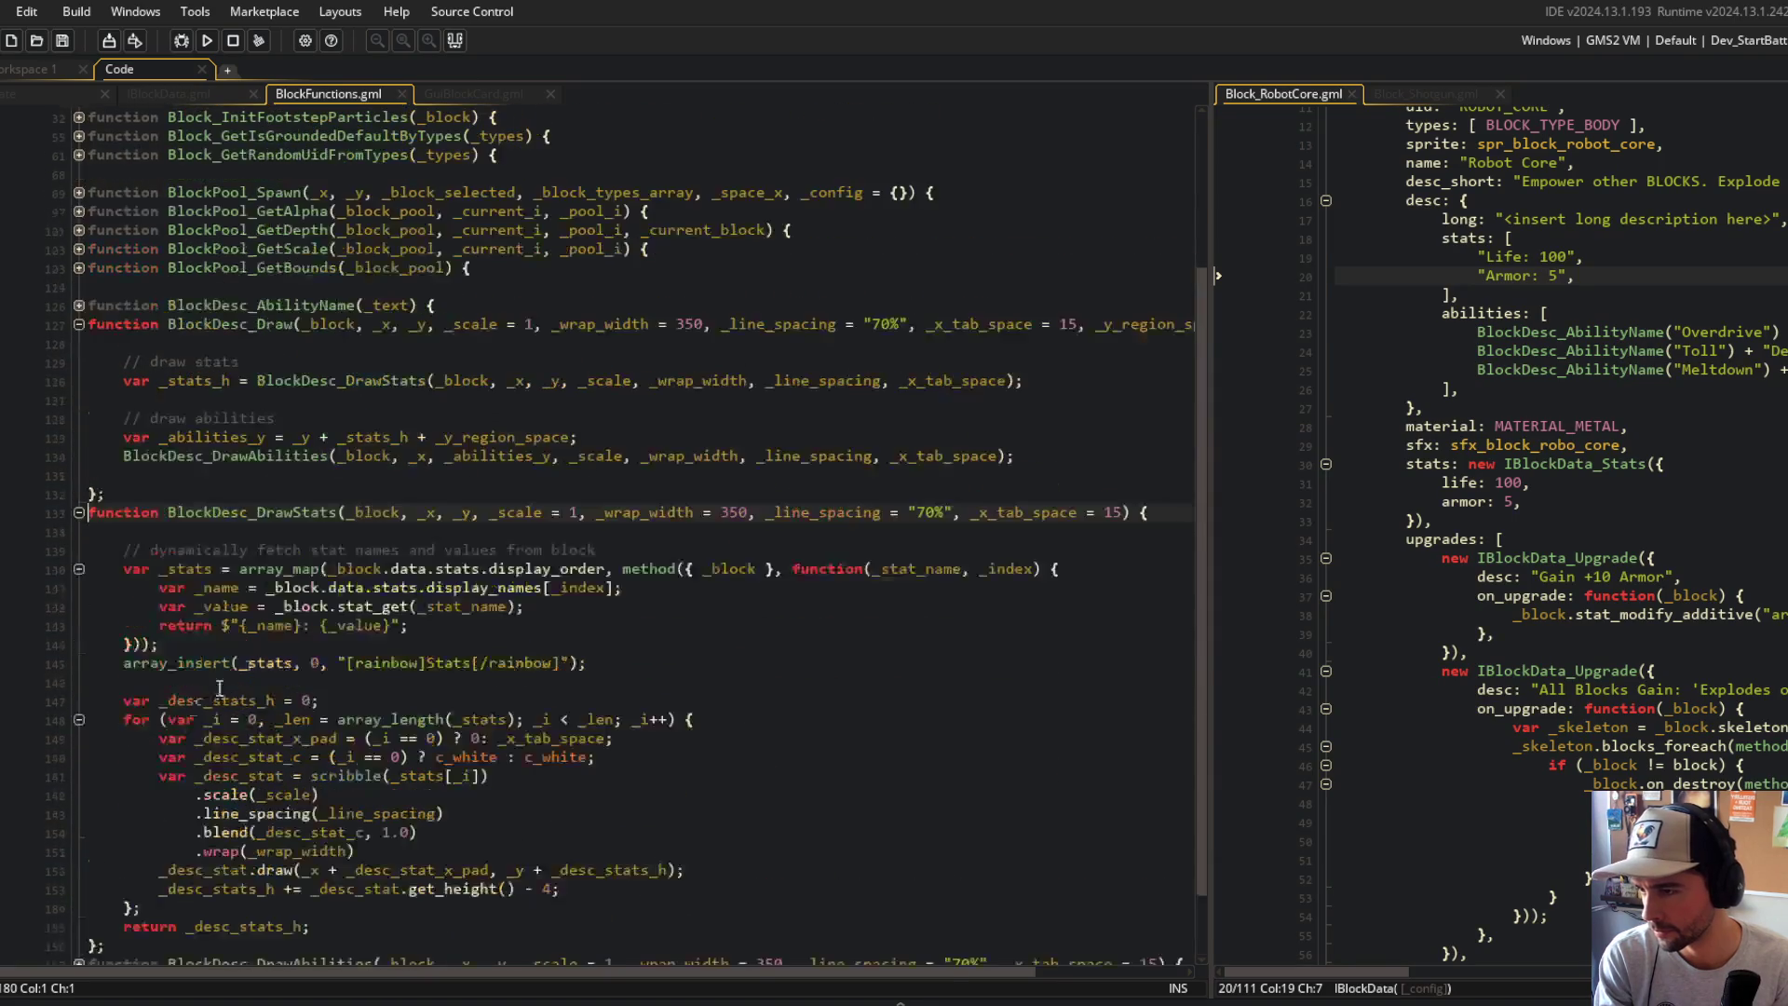
pyautogui.click(400, 512)
pyautogui.scroll(-1, 426, 771)
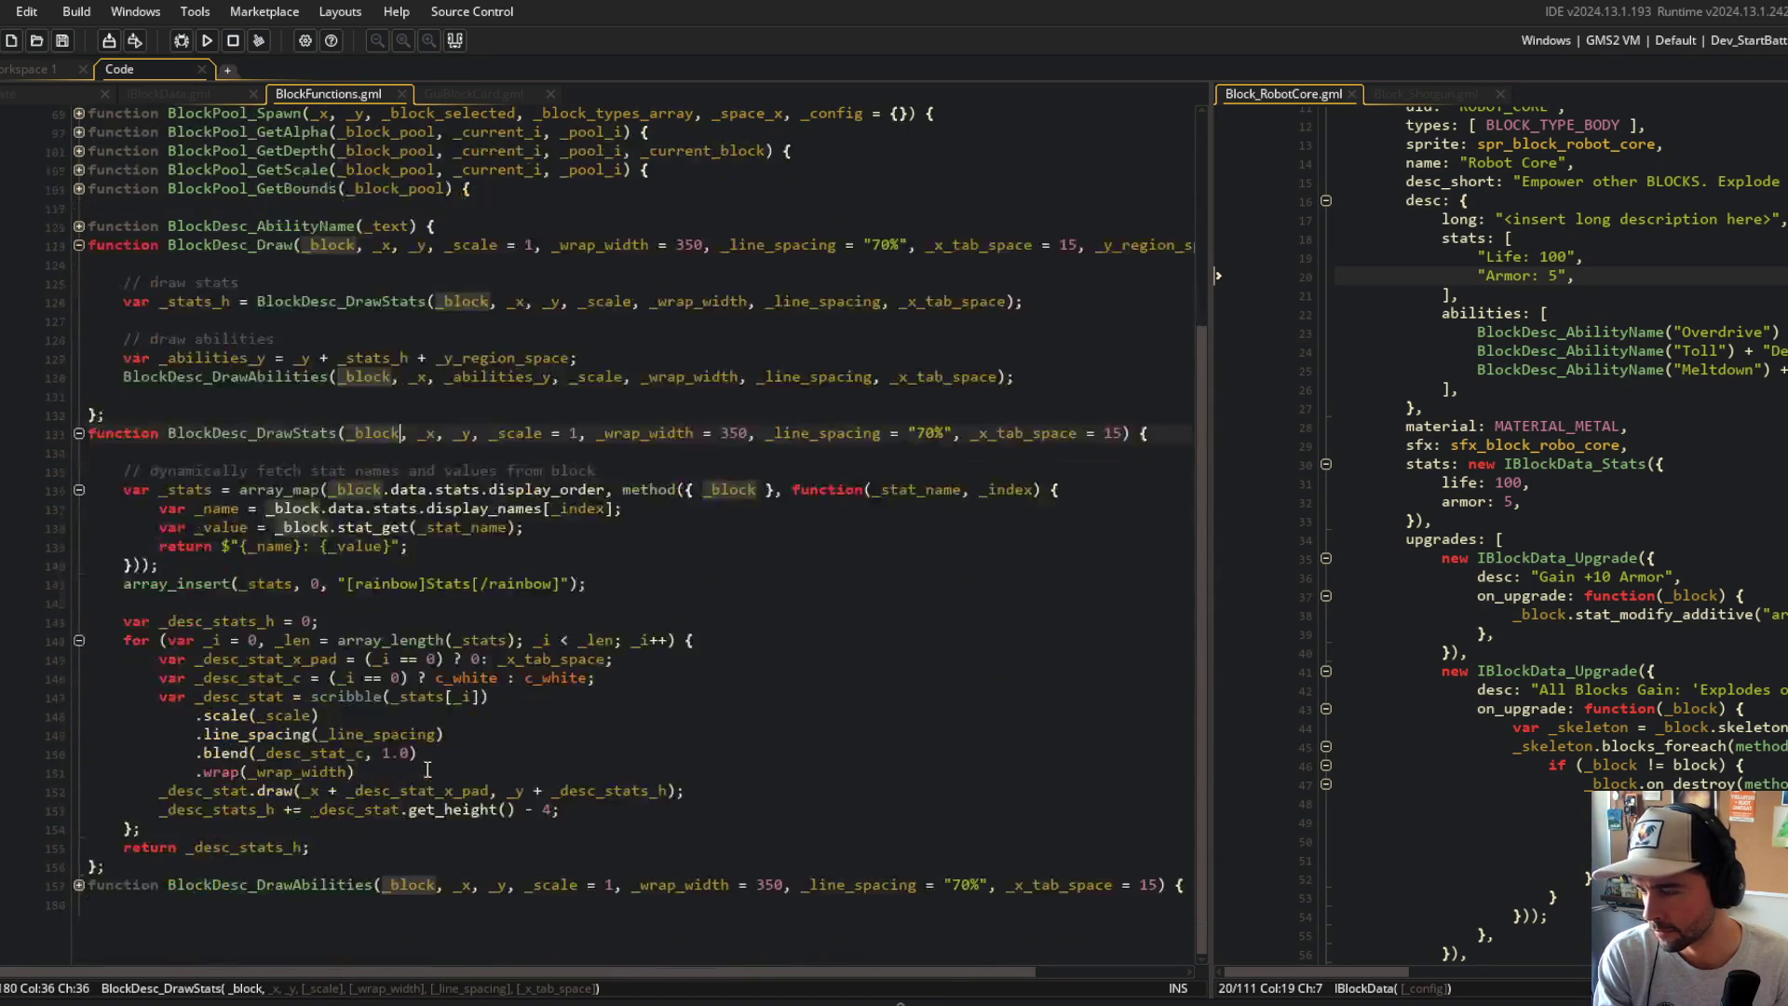
pyautogui.click(563, 607)
pyautogui.click(486, 580)
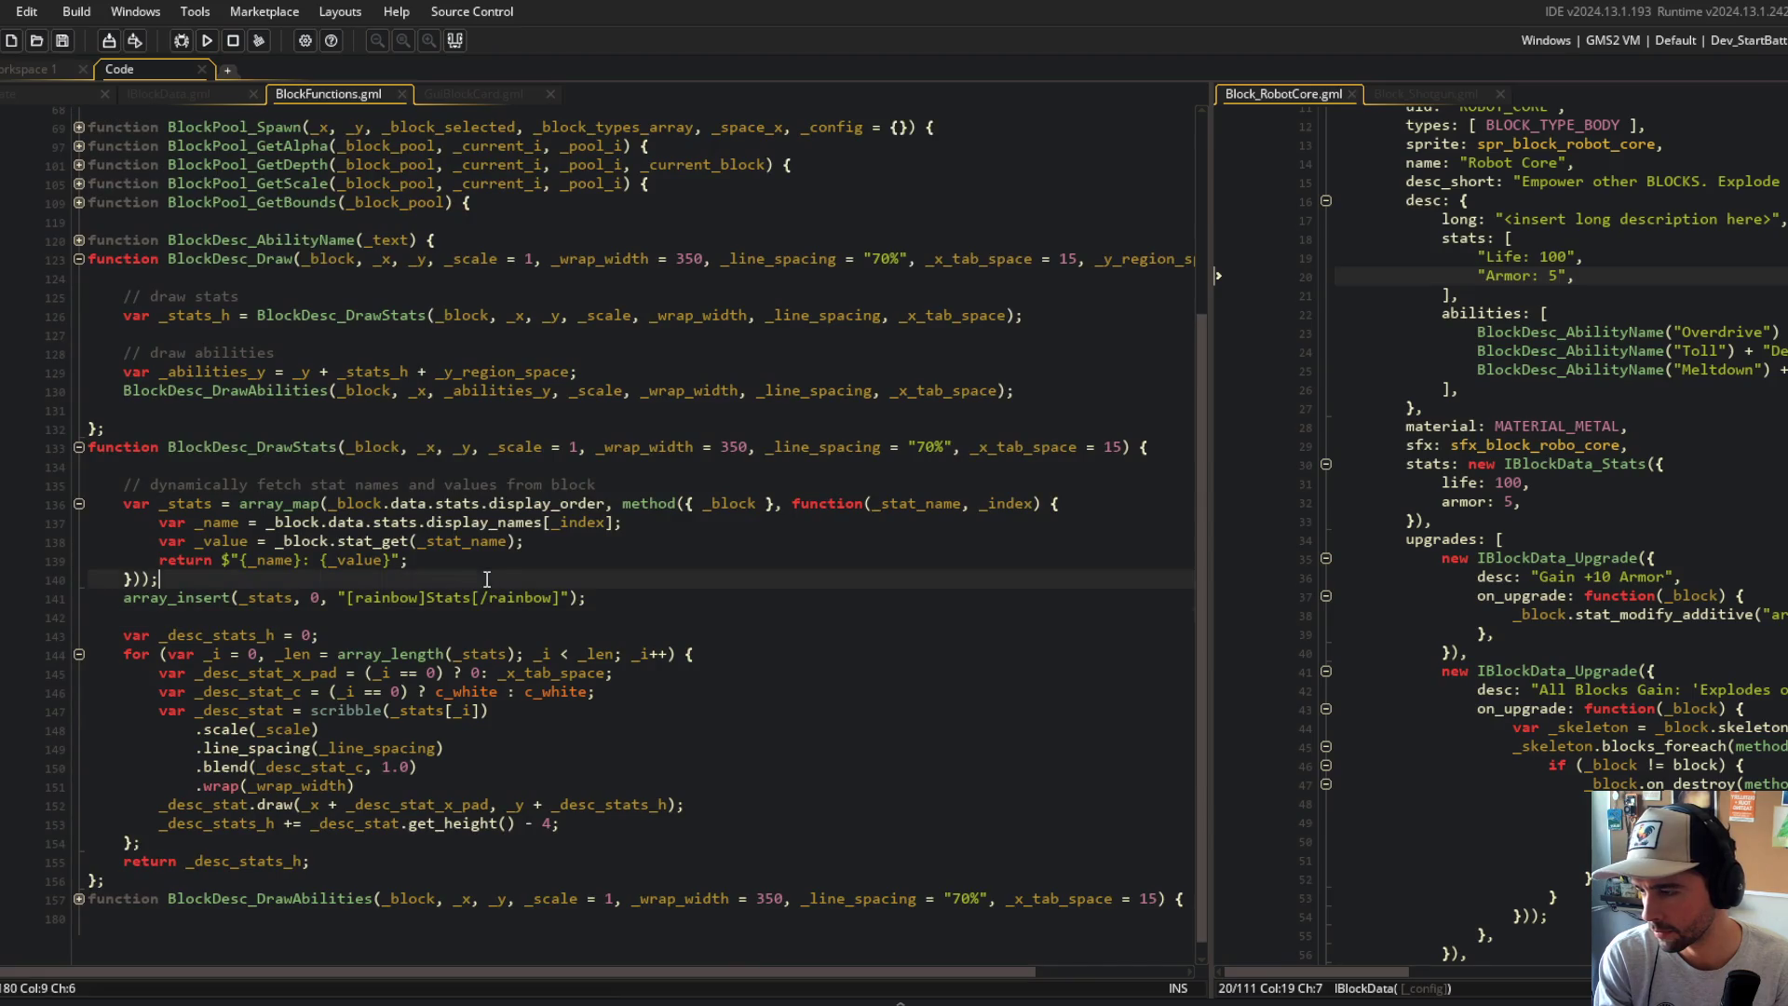
pyautogui.doubleClick(296, 542)
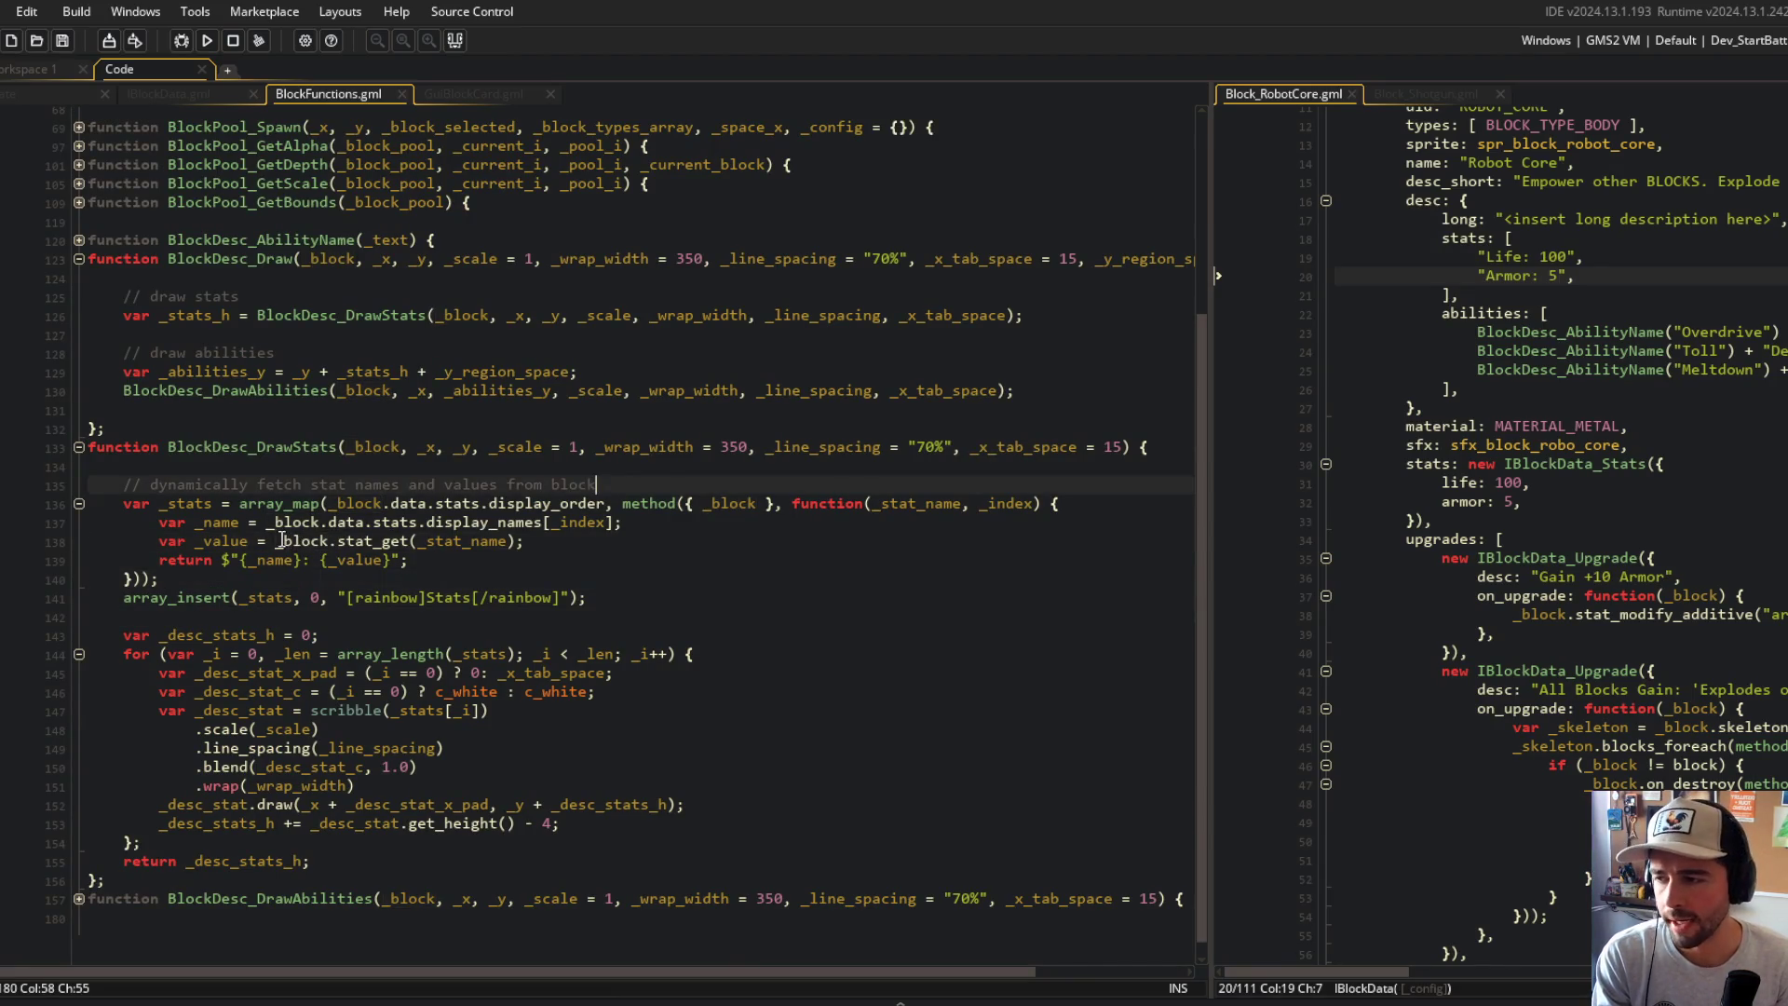
pyautogui.click(373, 541)
# Step: Select the Robot Core stats and abilities description lines, then expand BlockDesc_DrawAbilities
pyautogui.click(1497, 308)
pyautogui.moveTo(1439, 219)
pyautogui.mouseDown()
pyautogui.moveTo(1583, 410)
pyautogui.moveTo(1625, 427)
pyautogui.mouseUp()
pyautogui.click(554, 321)
pyautogui.click(484, 634)
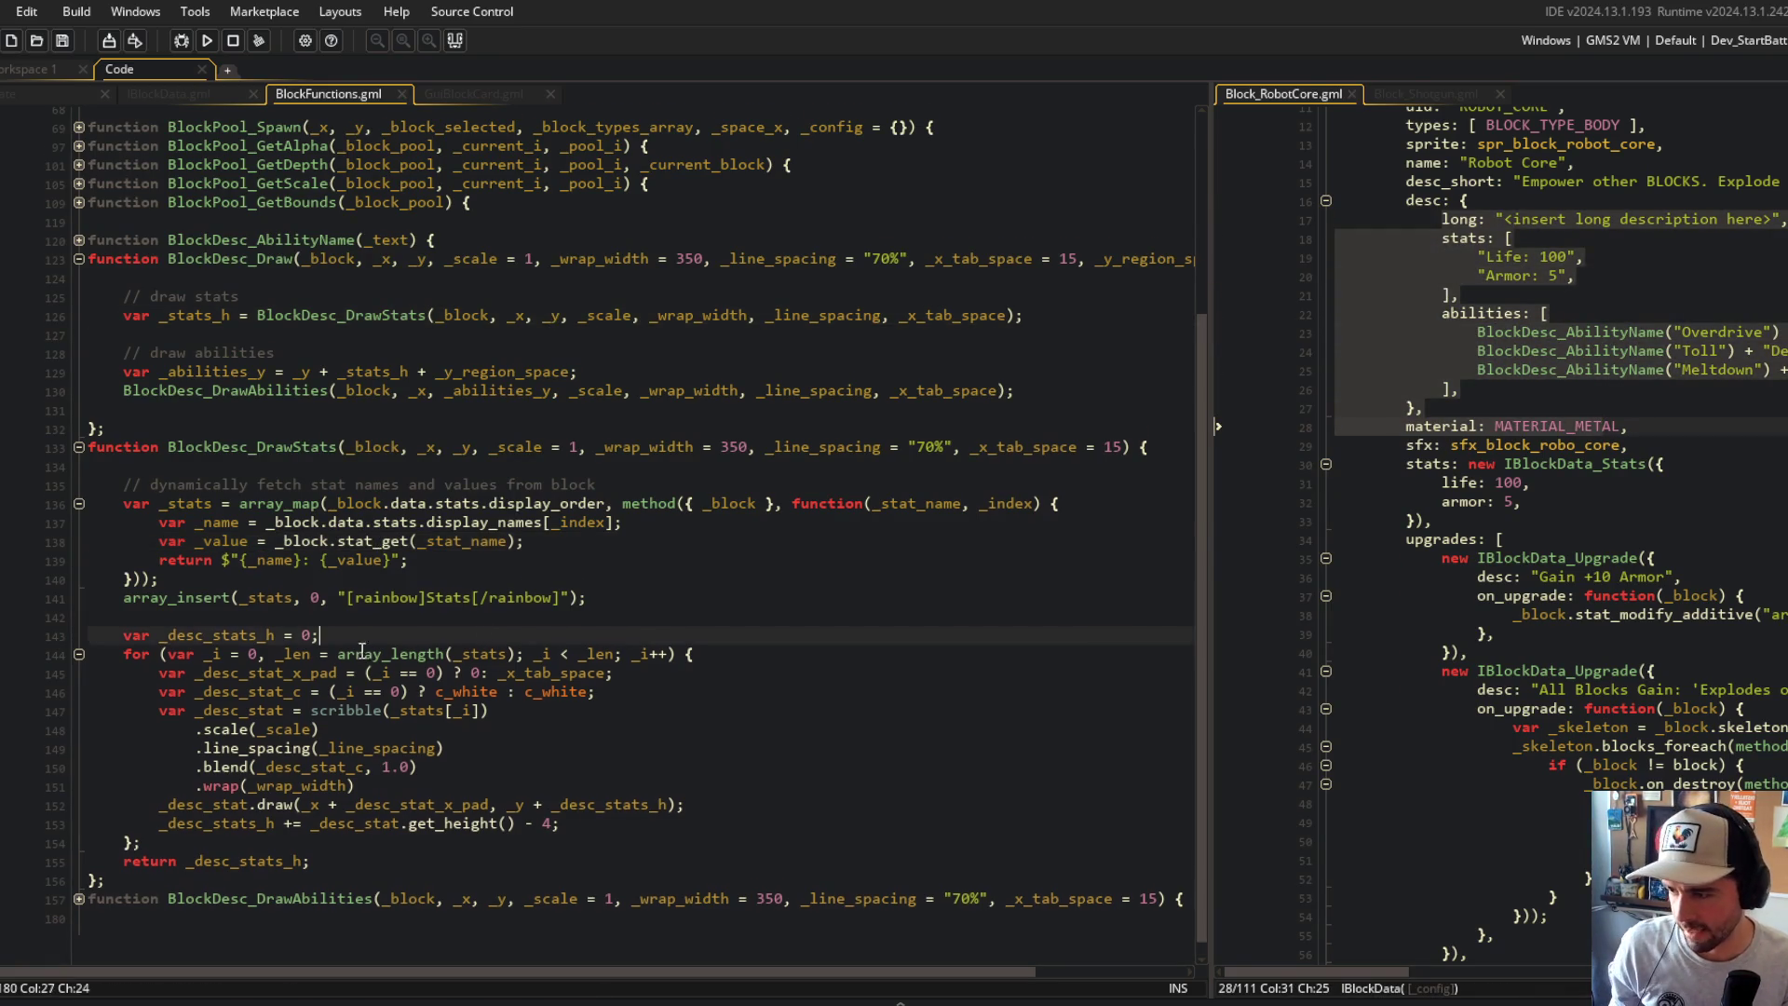
pyautogui.scroll(-1, 368, 652)
pyautogui.click(80, 885)
# Step: Type into the line 135 comment, then undo and redo to review earlier code versions
pyautogui.click(605, 471)
pyautogui.write('s and value sfrom bl')
pyautogui.hotkey('ctrl', 'z')
pyautogui.hotkey('ctrl', 'z')
pyautogui.hotkey('ctrl', 'z')
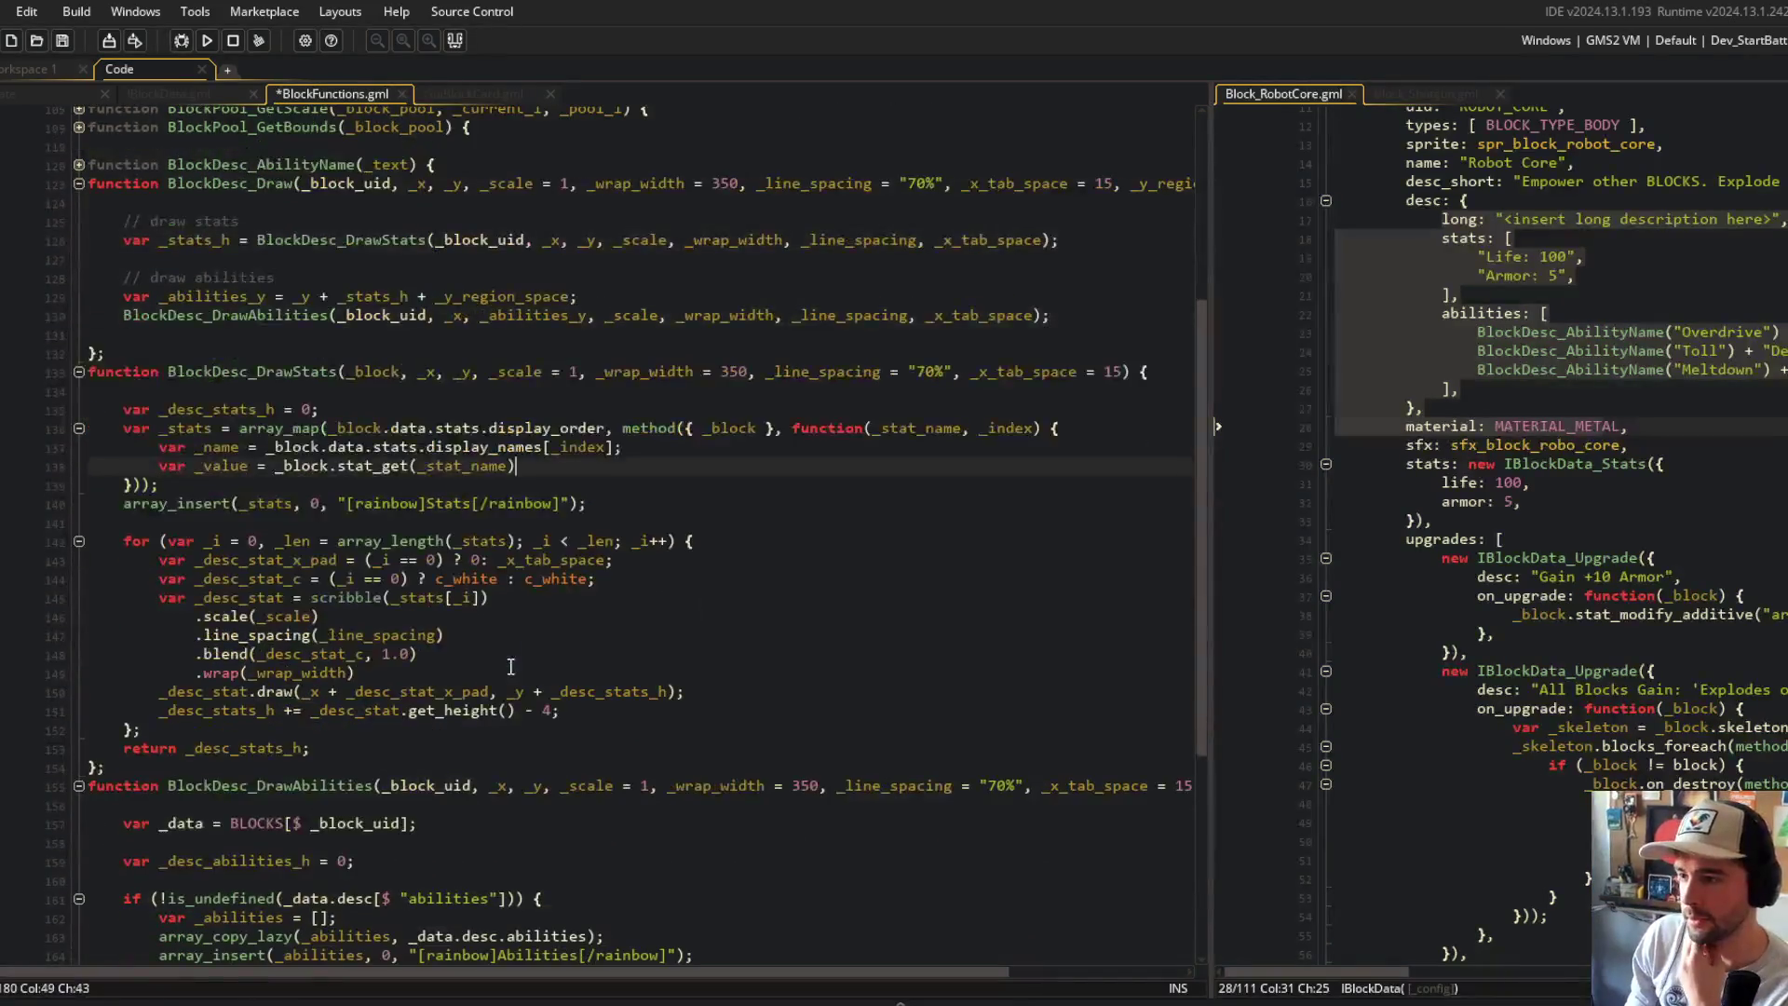
pyautogui.hotkey('ctrl', 'z')
pyautogui.hotkey('ctrl', 'z')
pyautogui.hotkey('ctrl', 'z')
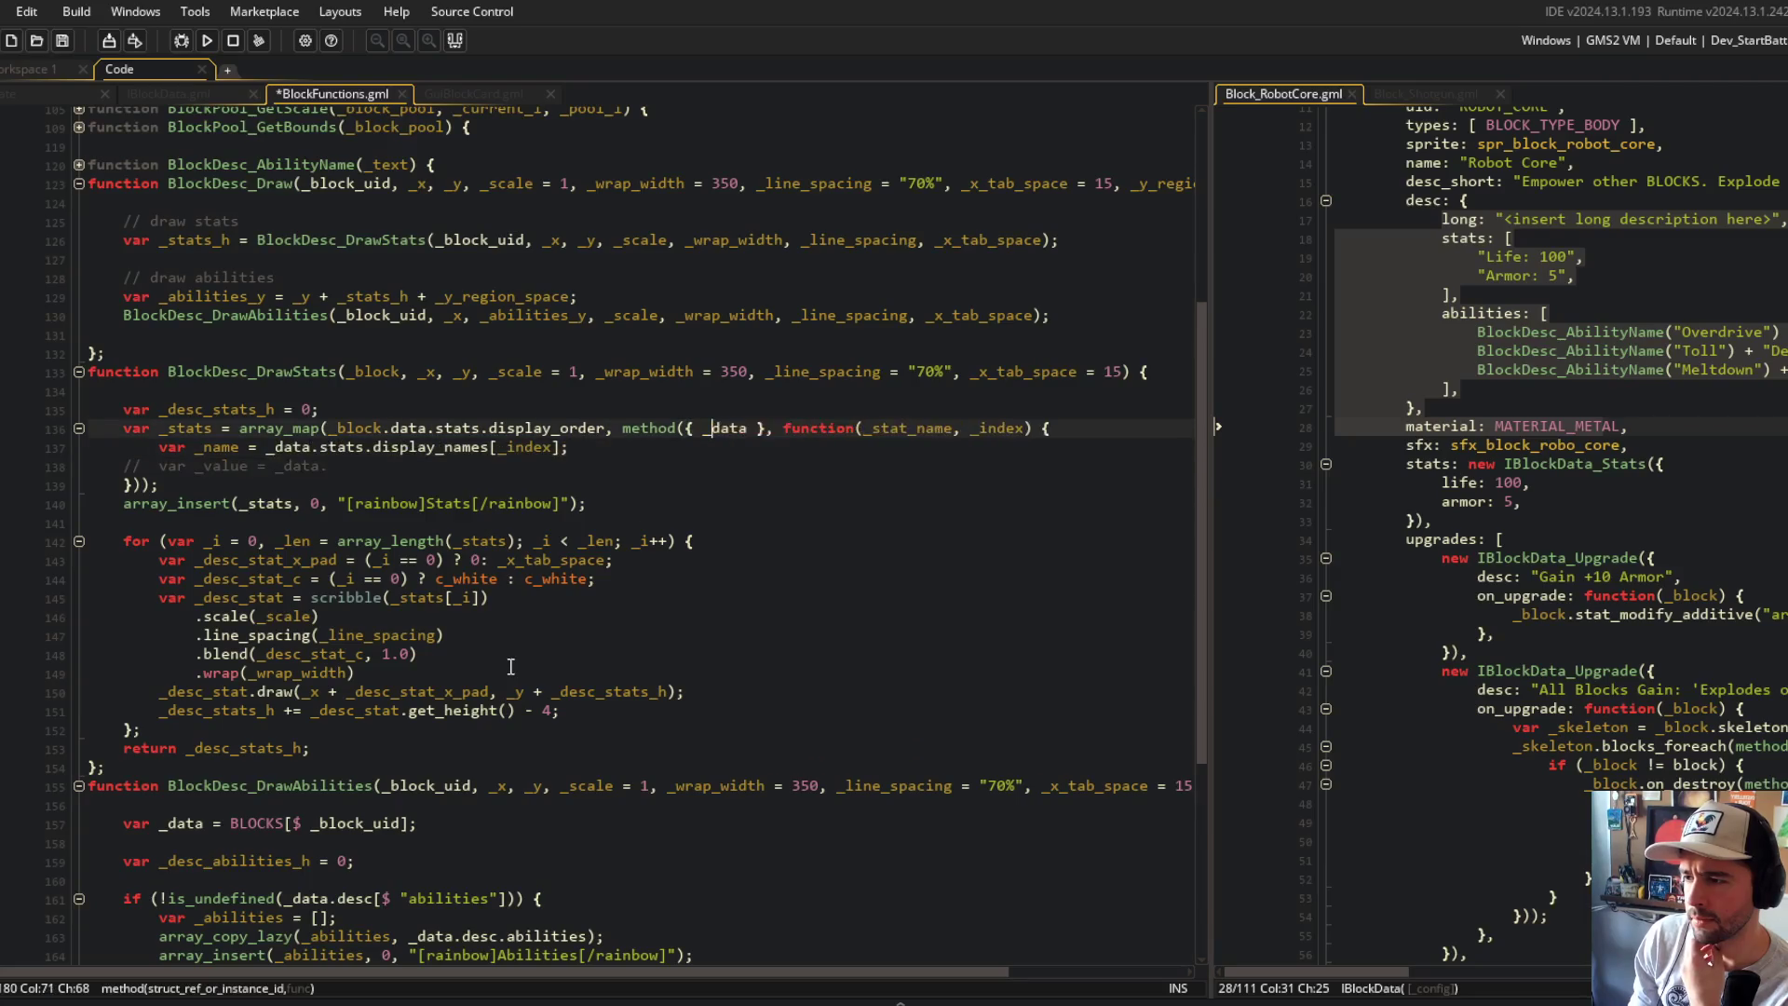
pyautogui.hotkey('ctrl', 'y')
pyautogui.hotkey('ctrl', 'y')
pyautogui.hotkey('ctrl', 'y')
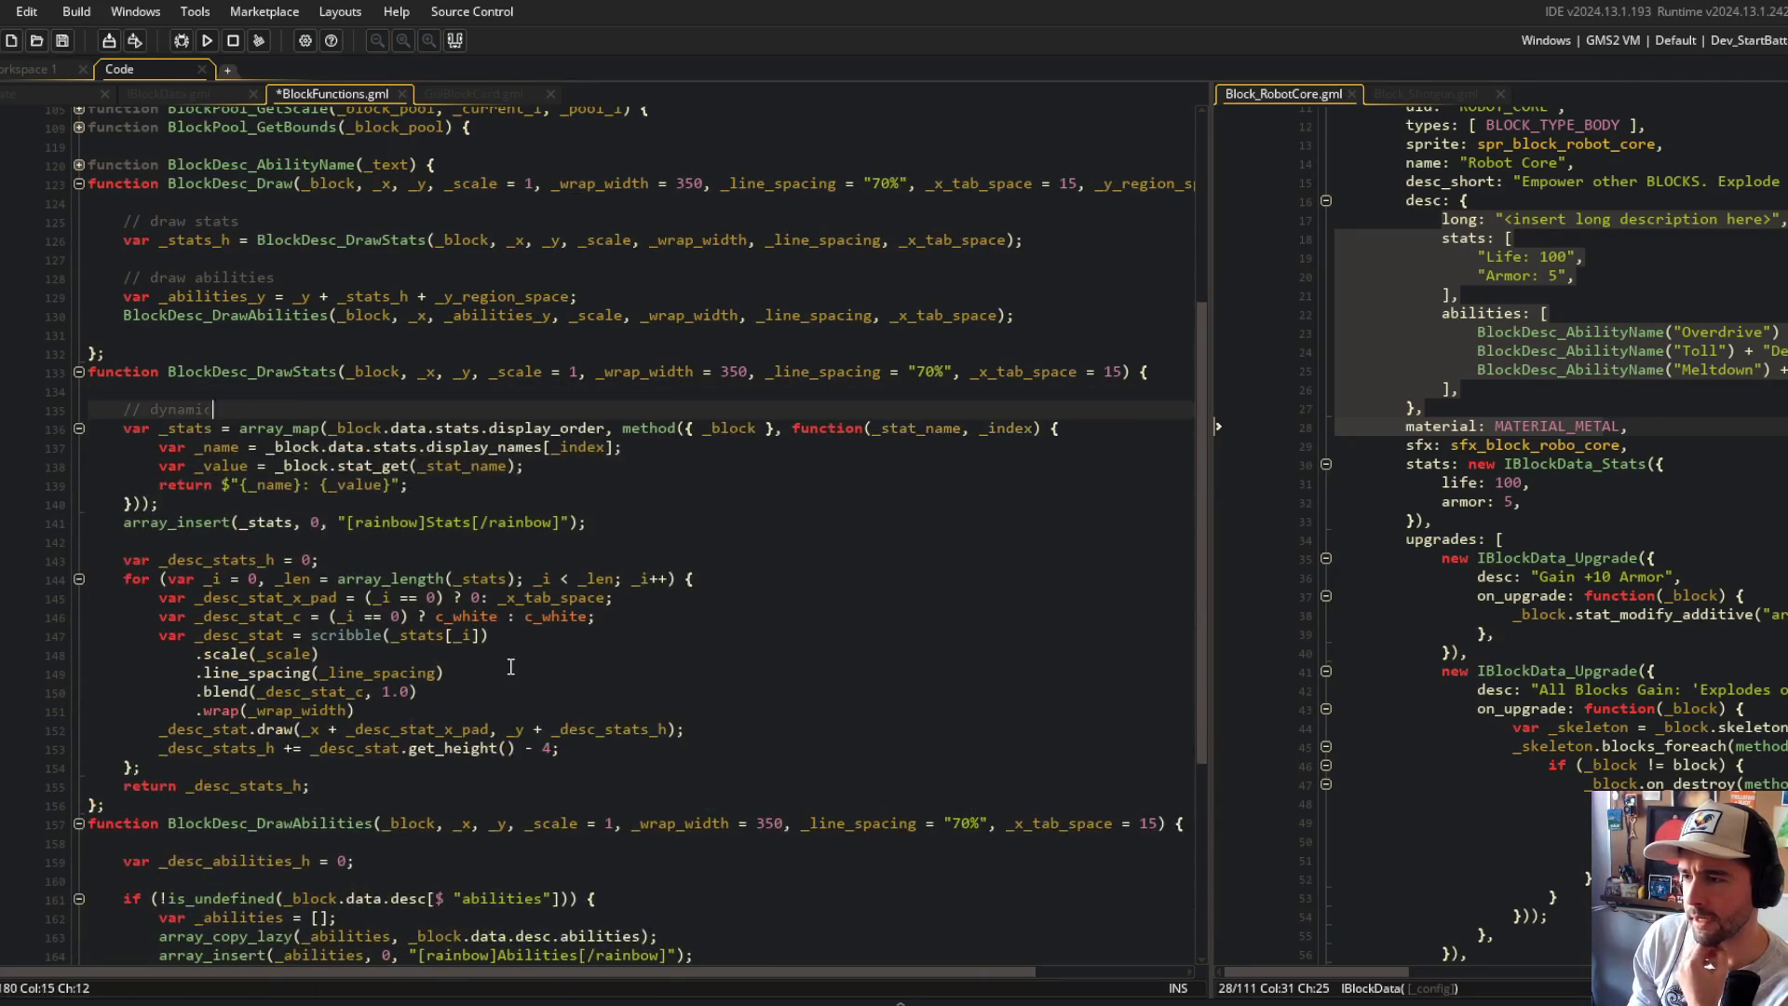
# Step: Rename _block to _block_uid in BlockDesc_Draw's parameters and its DrawStats call
pyautogui.click(356, 183)
pyautogui.write('_uid')
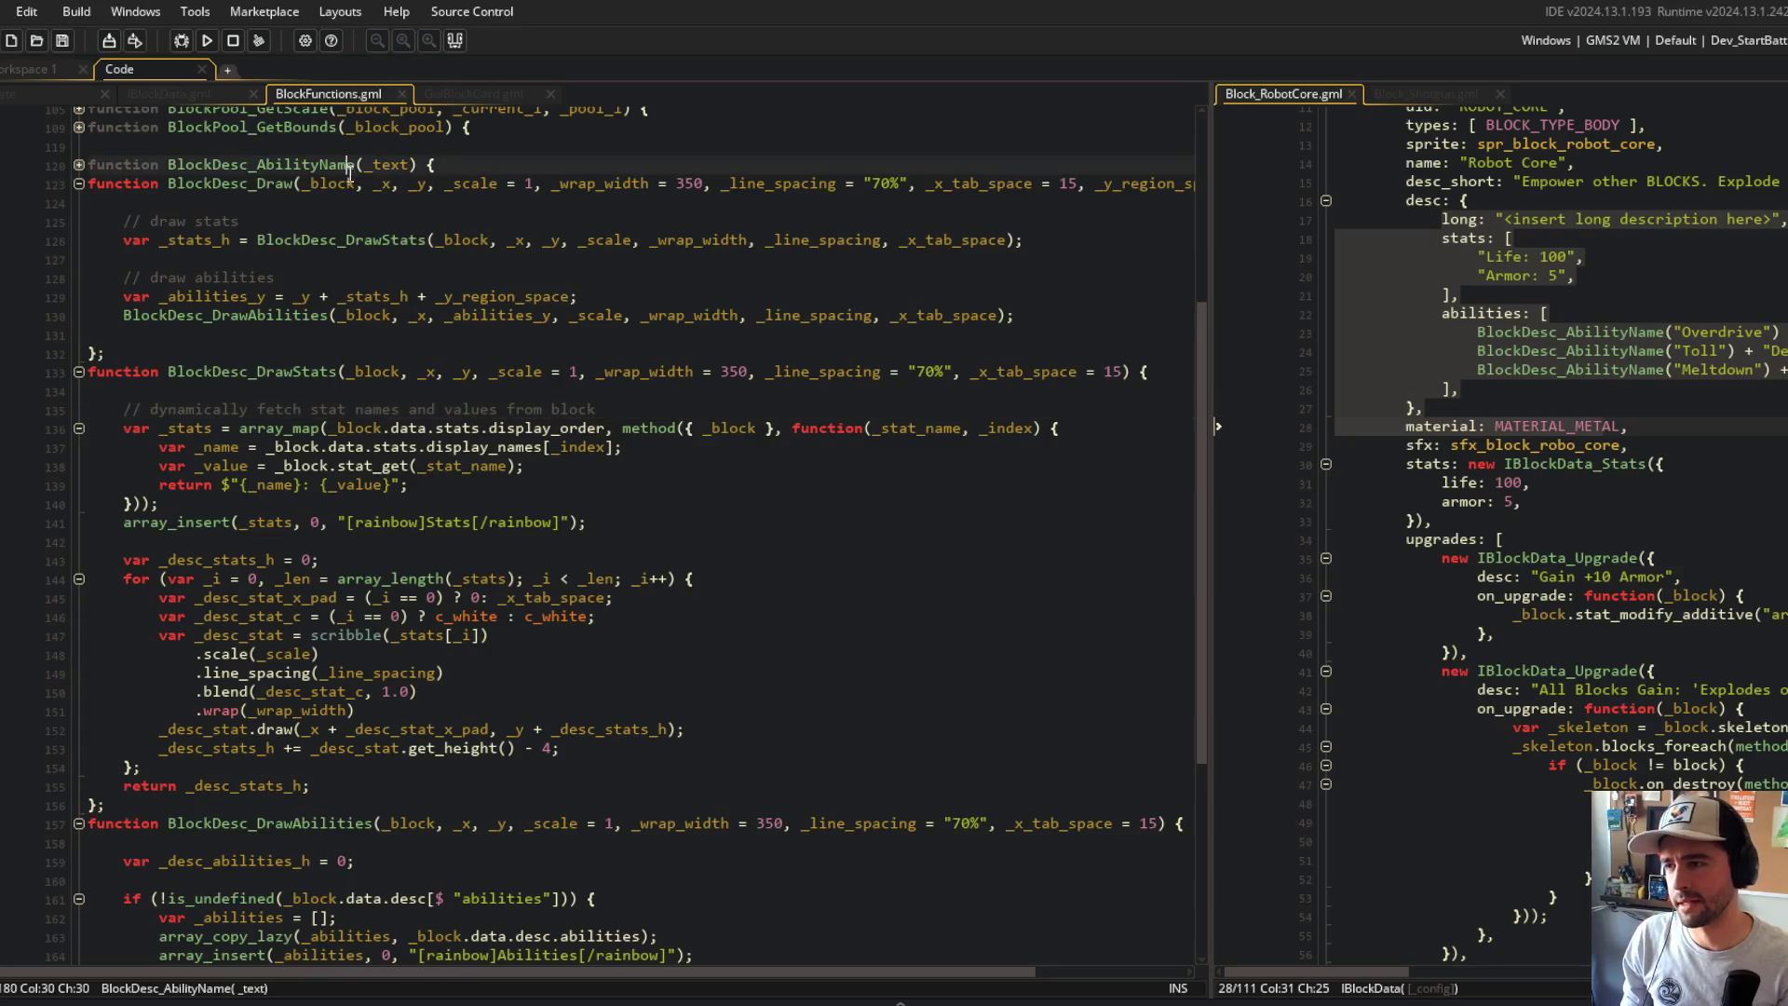
pyautogui.press('Escape')
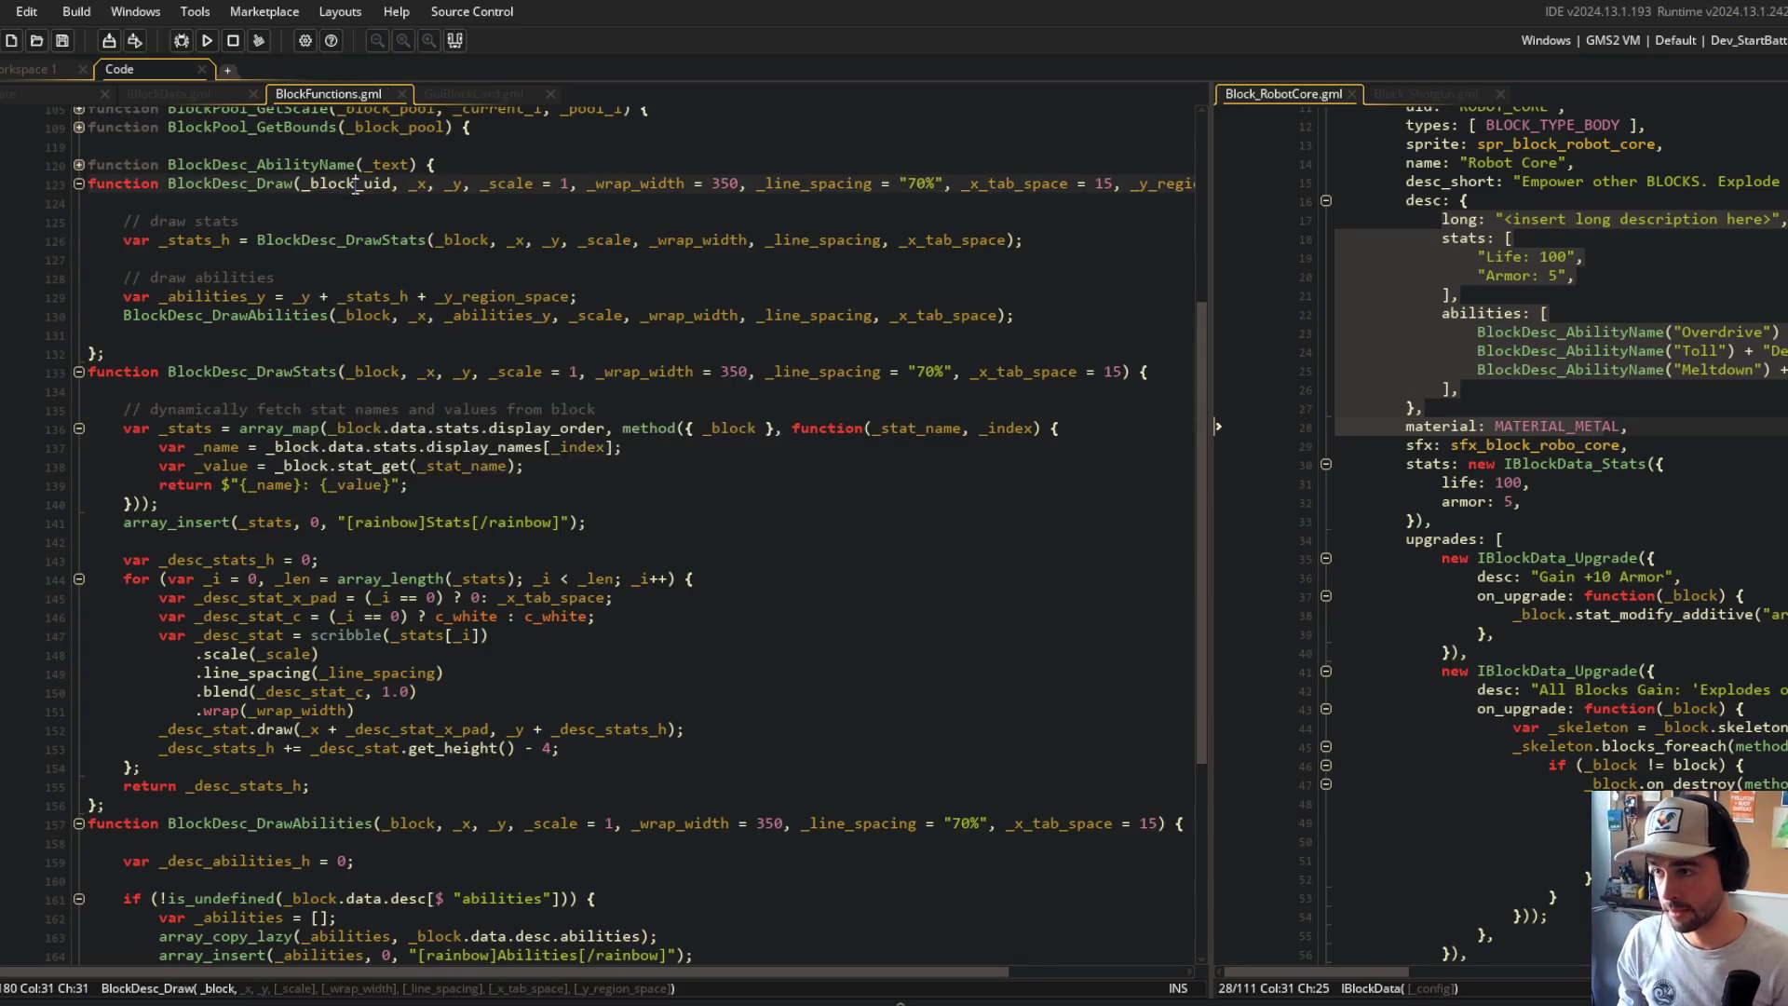
pyautogui.doubleClick(469, 239)
pyautogui.write('_block_uid')
pyautogui.click(417, 258)
pyautogui.scroll(-6, 437, 216)
# Step: Make BlockDesc_DrawAbilities take _block_uid, add var _data = BLOCKS[$ _block_uid];, and save
pyautogui.doubleClick(417, 485)
pyautogui.write('_block_uid')
pyautogui.doubleClick(312, 560)
pyautogui.write('_block_uid')
pyautogui.click(431, 536)
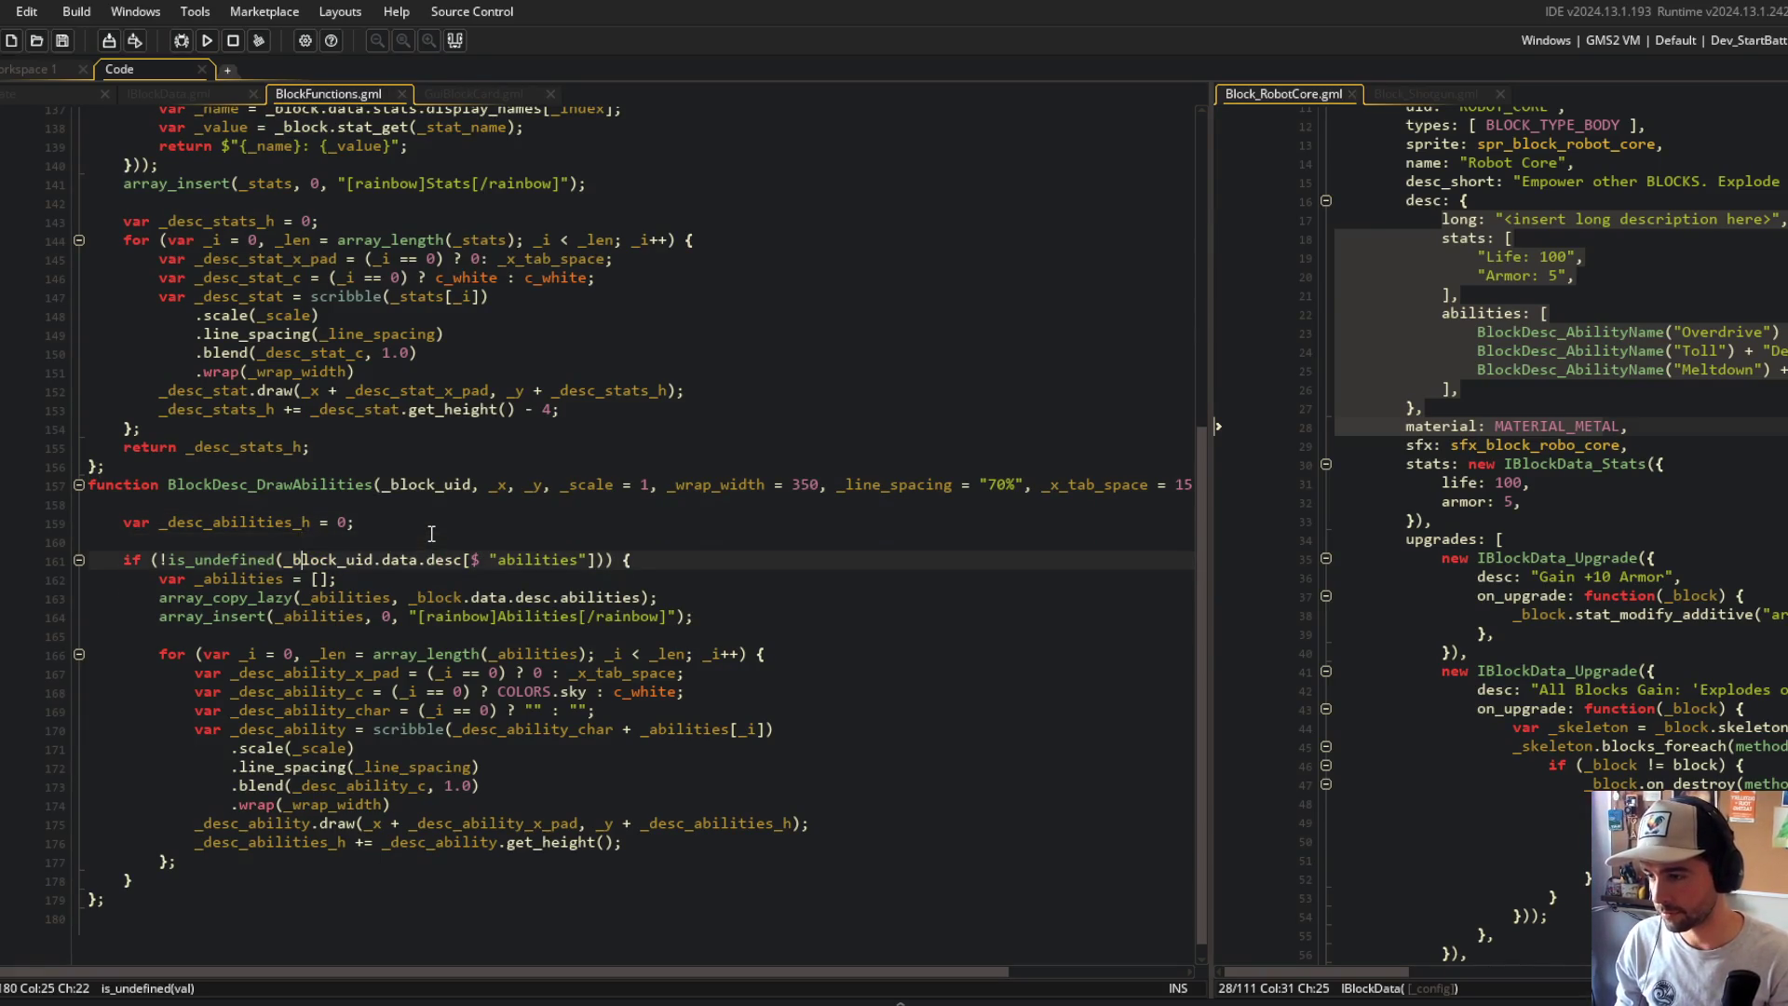
pyautogui.press('Up')
pyautogui.press('Up')
pyautogui.press('Return')
pyautogui.write('var _data ')
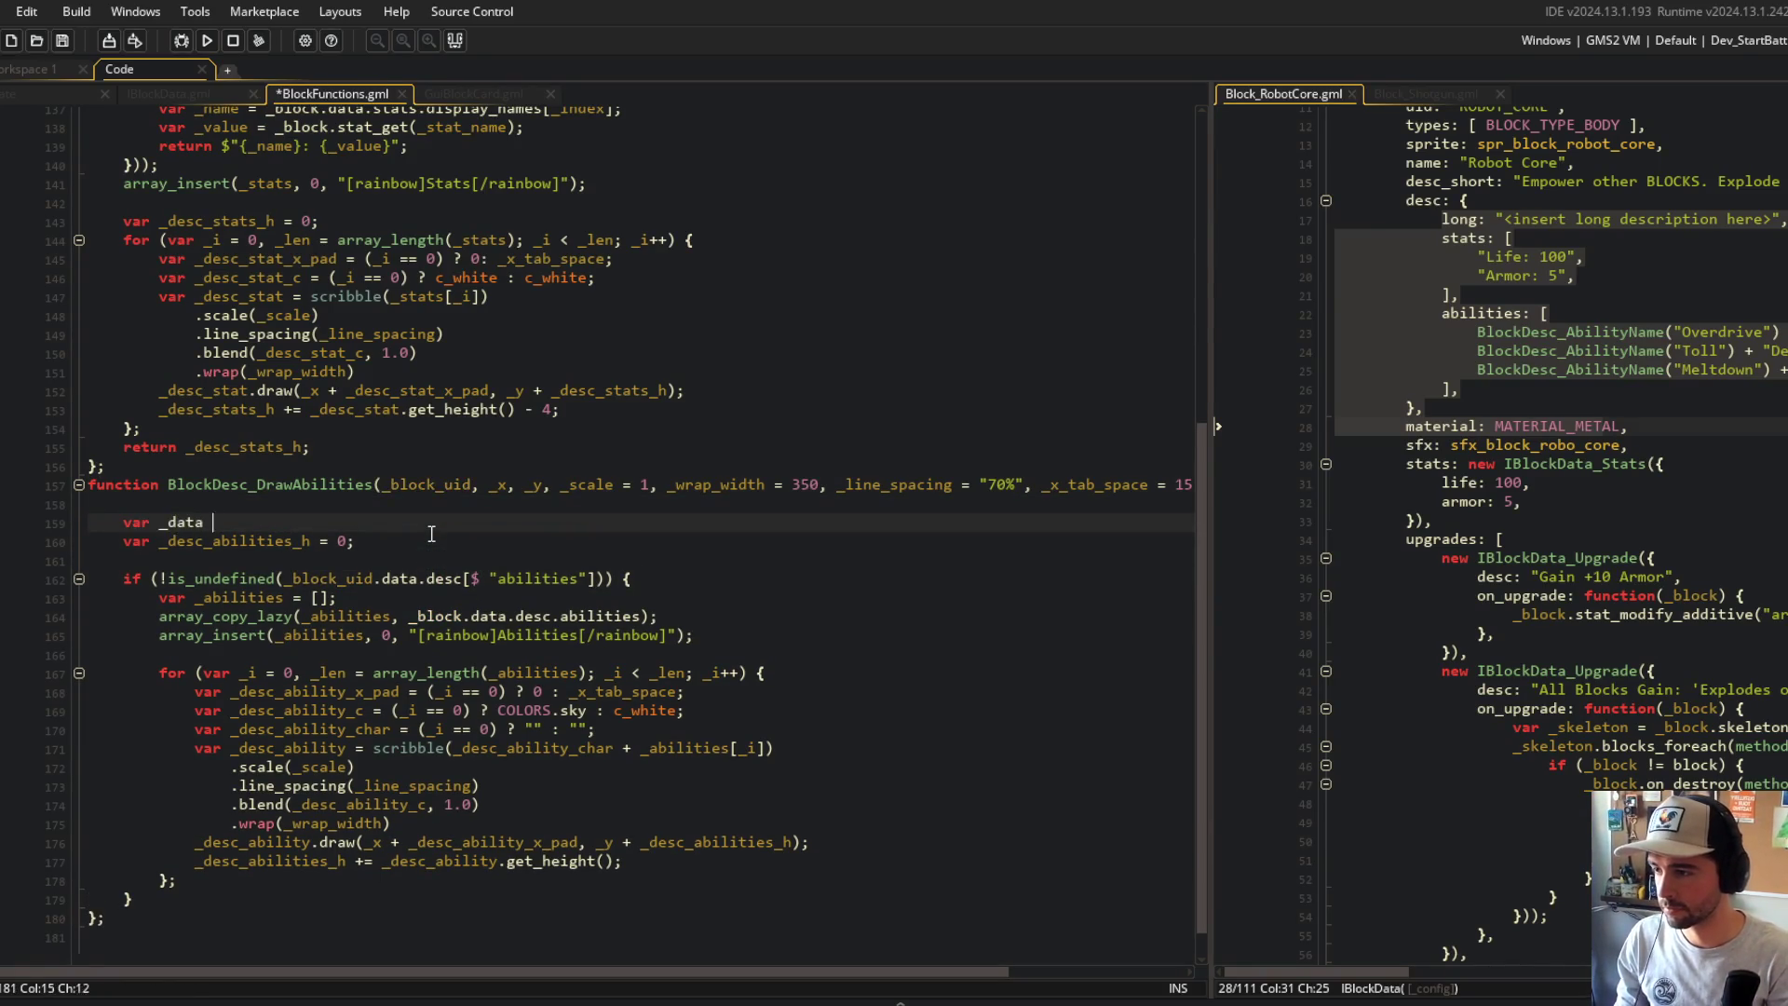
pyautogui.write('= BLOCKS[')
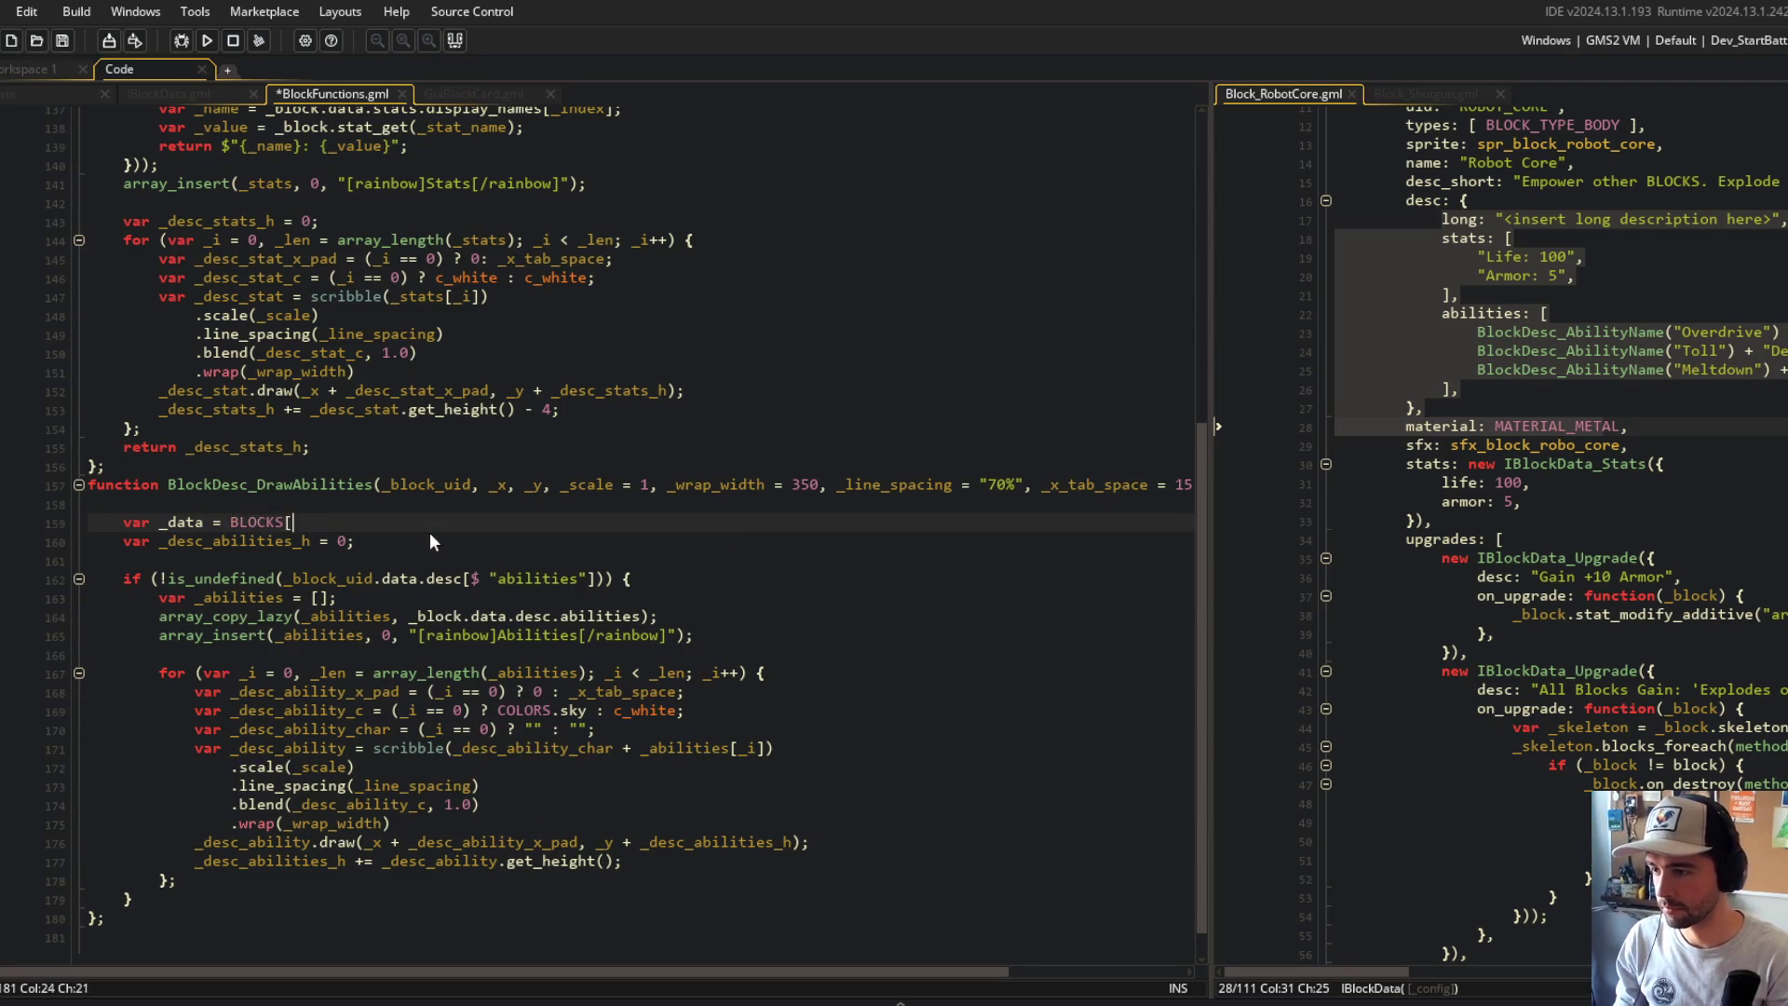
pyautogui.write('$ _block_uid;')
pyautogui.hotkey('ctrl', 's')
pyautogui.hotkey('alt', 'Tab')
pyautogui.hotkey('alt', 'Tab')
pyautogui.hotkey('alt', 'Tab')
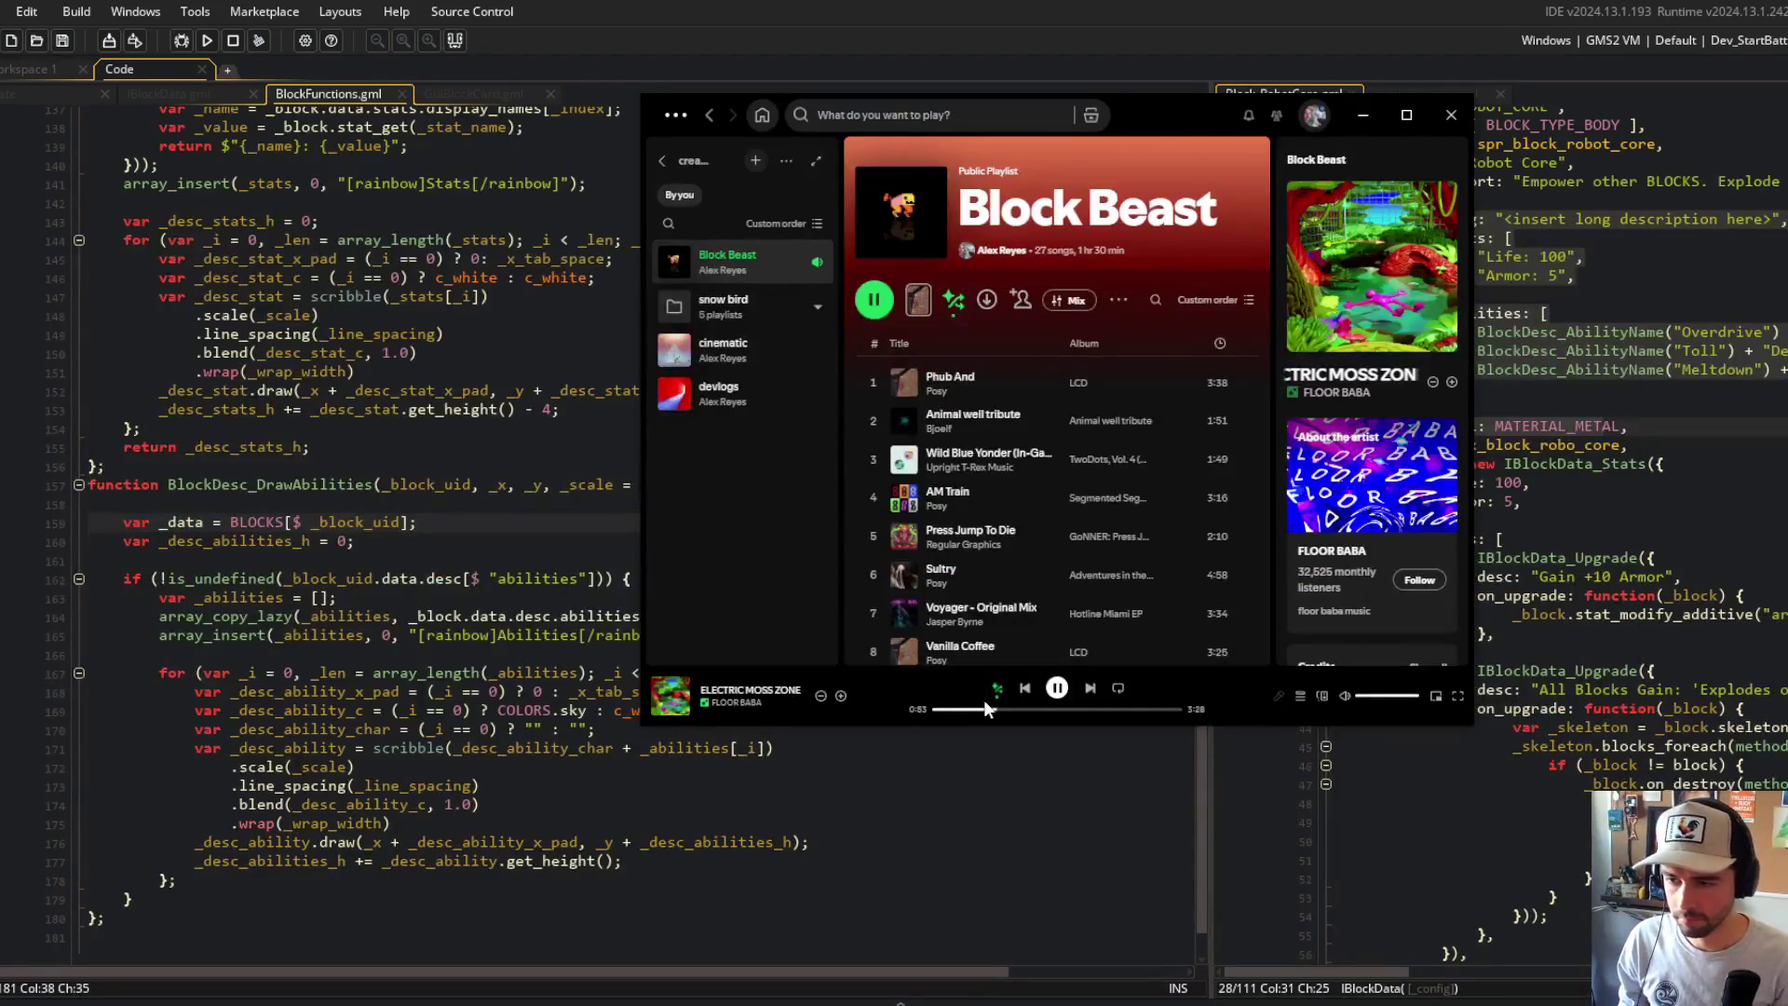
# Step: Add ELECTRIC MOSS ZONE to Block Beast, play PREHISTORY track 1, then return to the code
pyautogui.click(841, 697)
pyautogui.scroll(-5, 1010, 424)
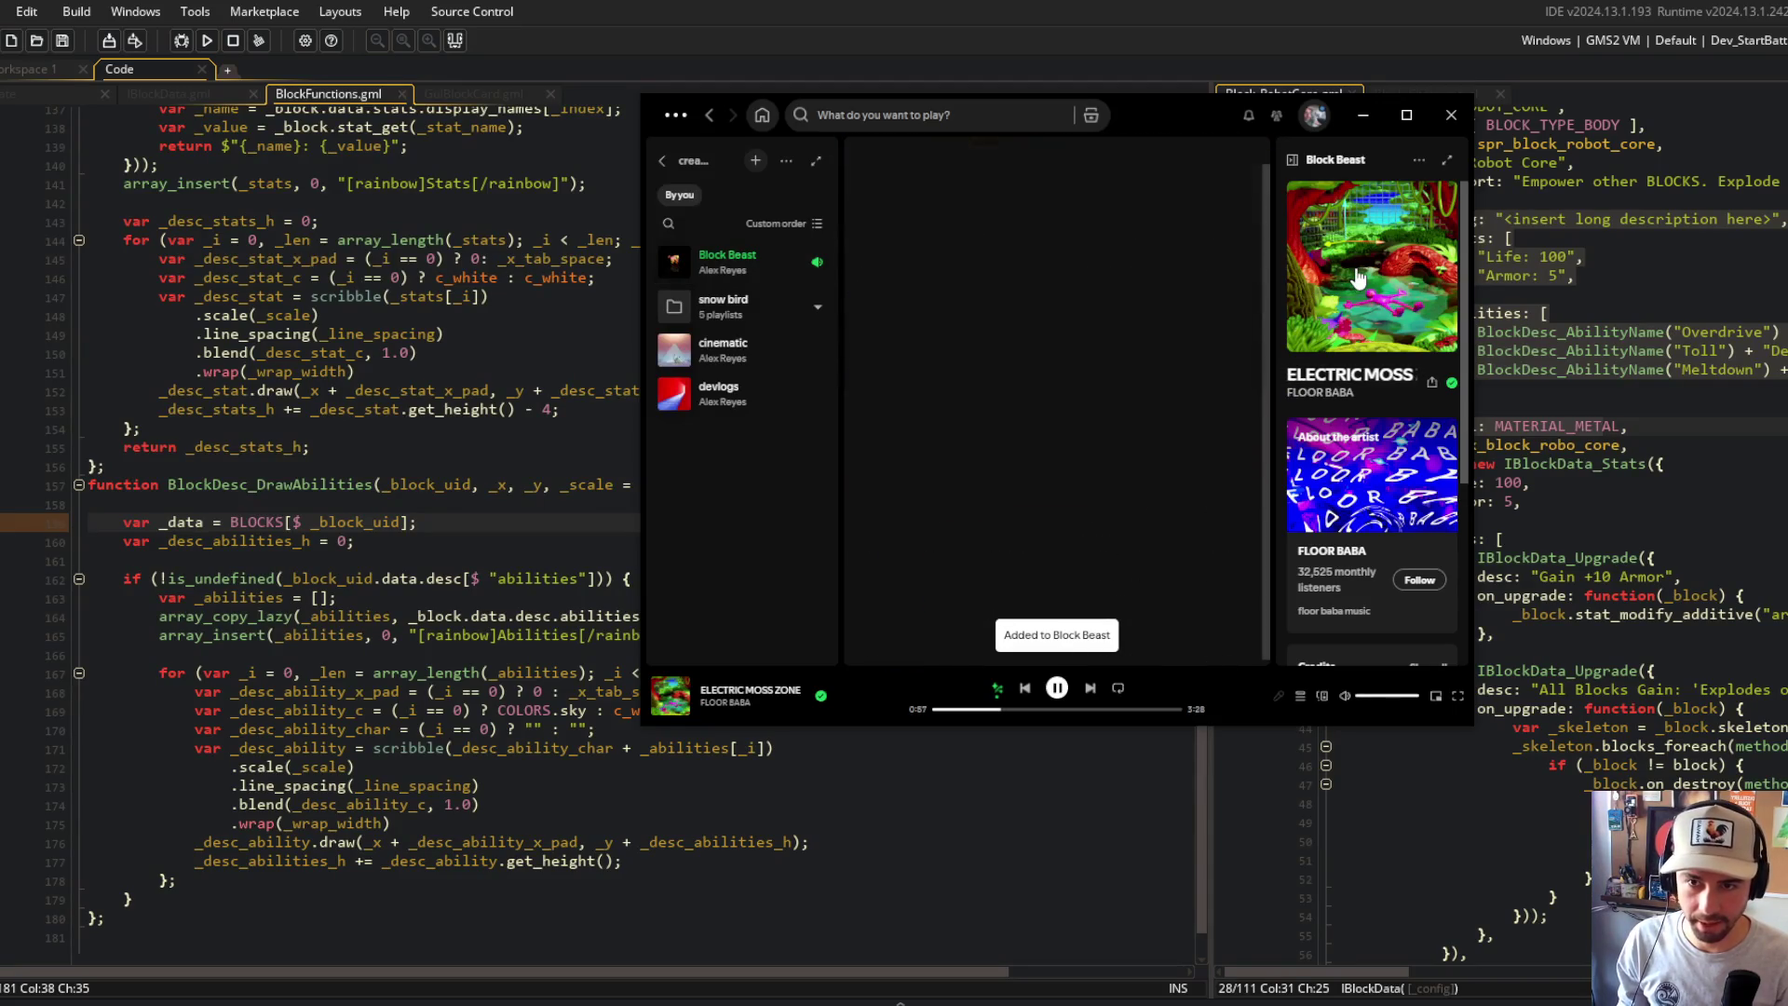
pyautogui.scroll(10, 1056, 366)
pyautogui.scroll(-2, 1056, 365)
pyautogui.scroll(2, 1058, 366)
pyautogui.doubleClick(1069, 383)
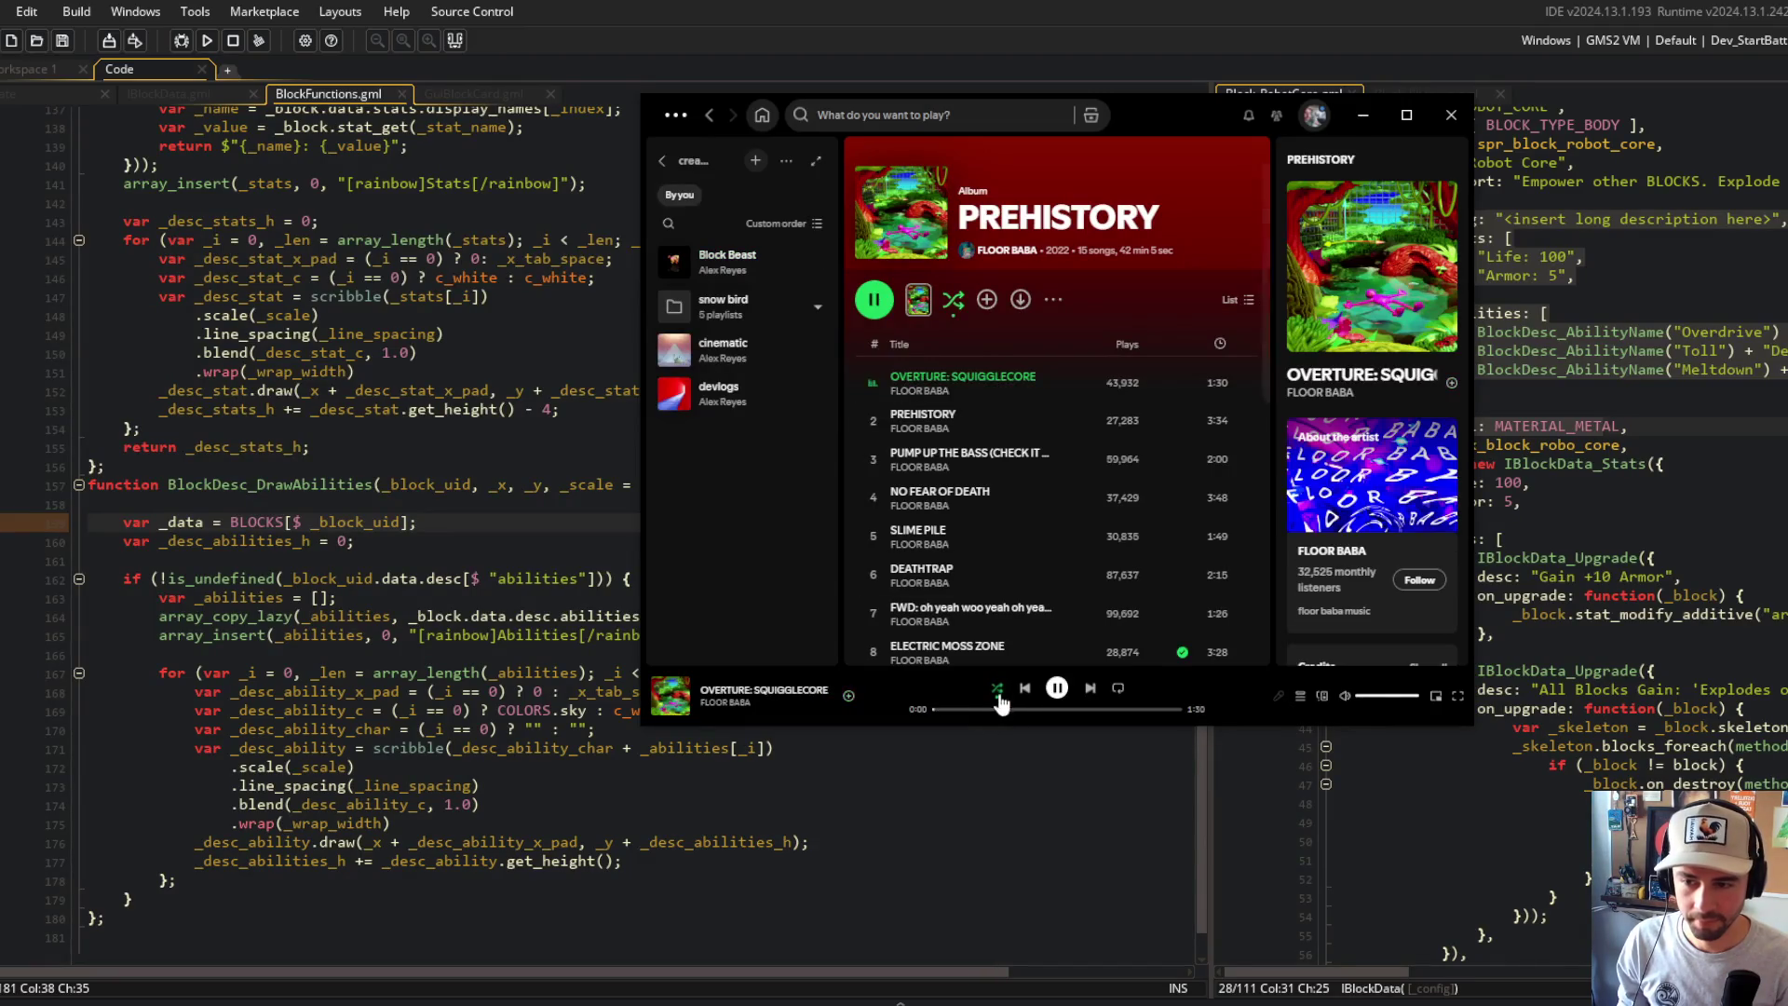
pyautogui.click(332, 579)
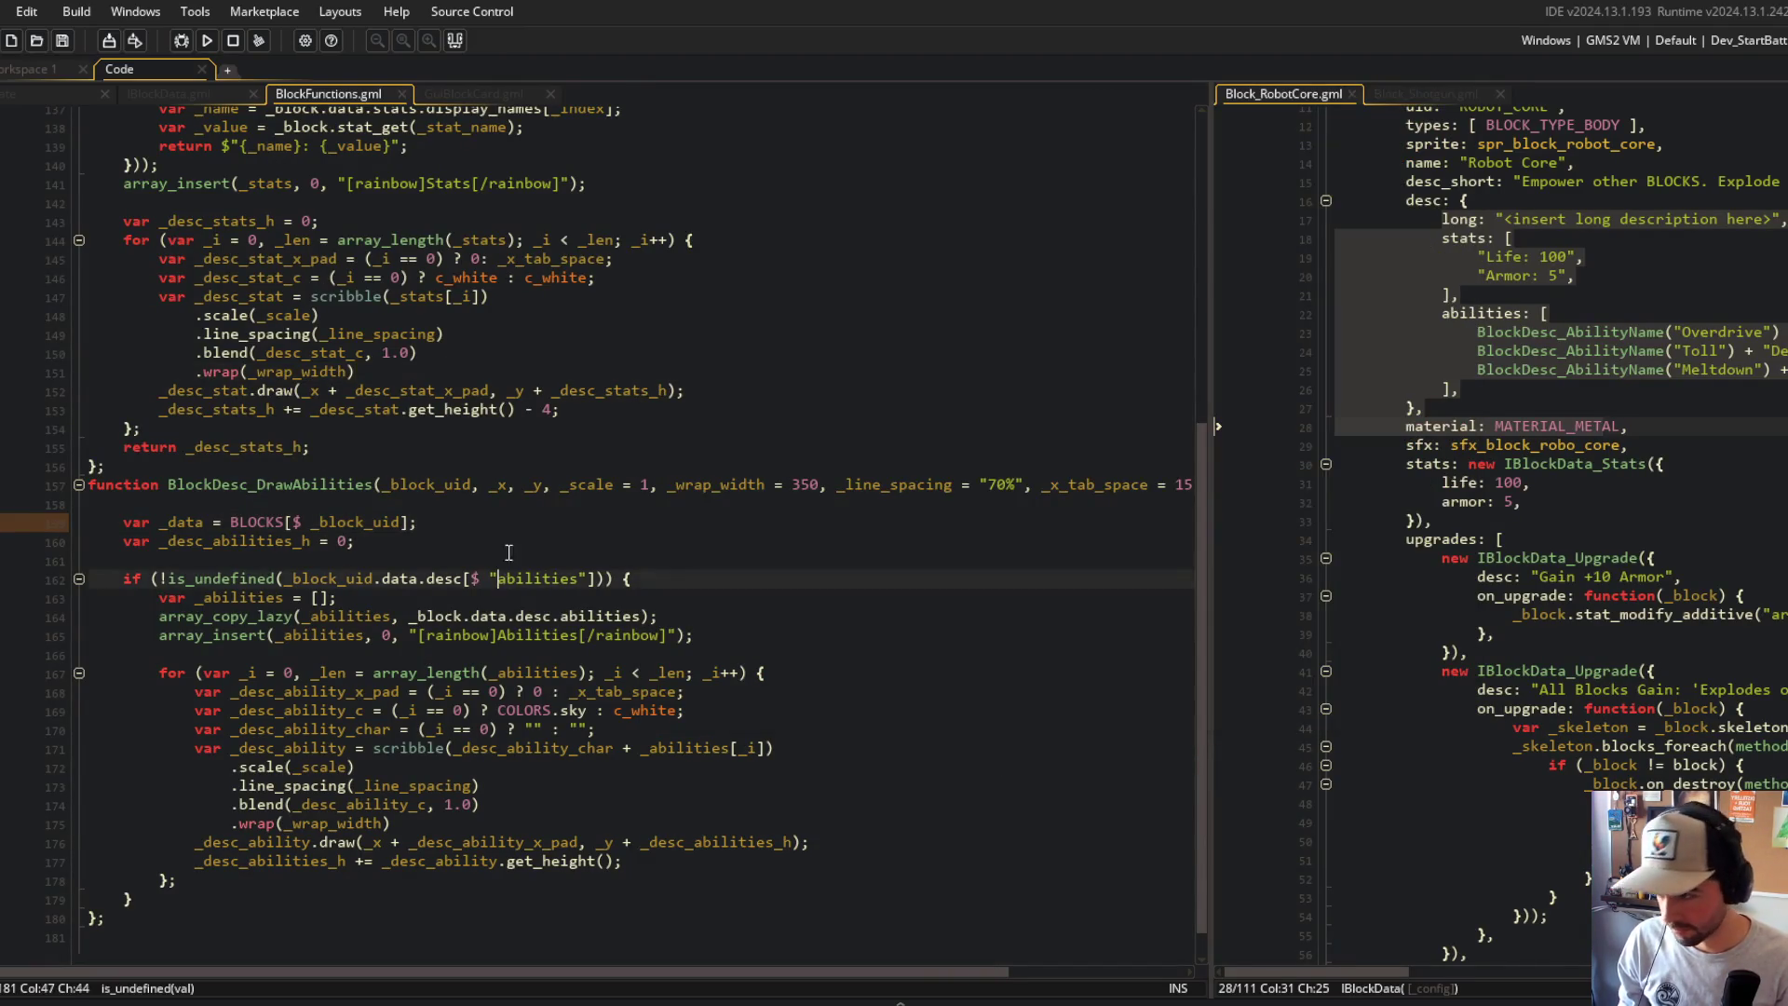
# Step: Replace _block_uid.data and _block.data on lines 162 and 164 with _data
pyautogui.scroll(-1, 333, 575)
pyautogui.doubleClick(193, 503)
pyautogui.click(425, 557)
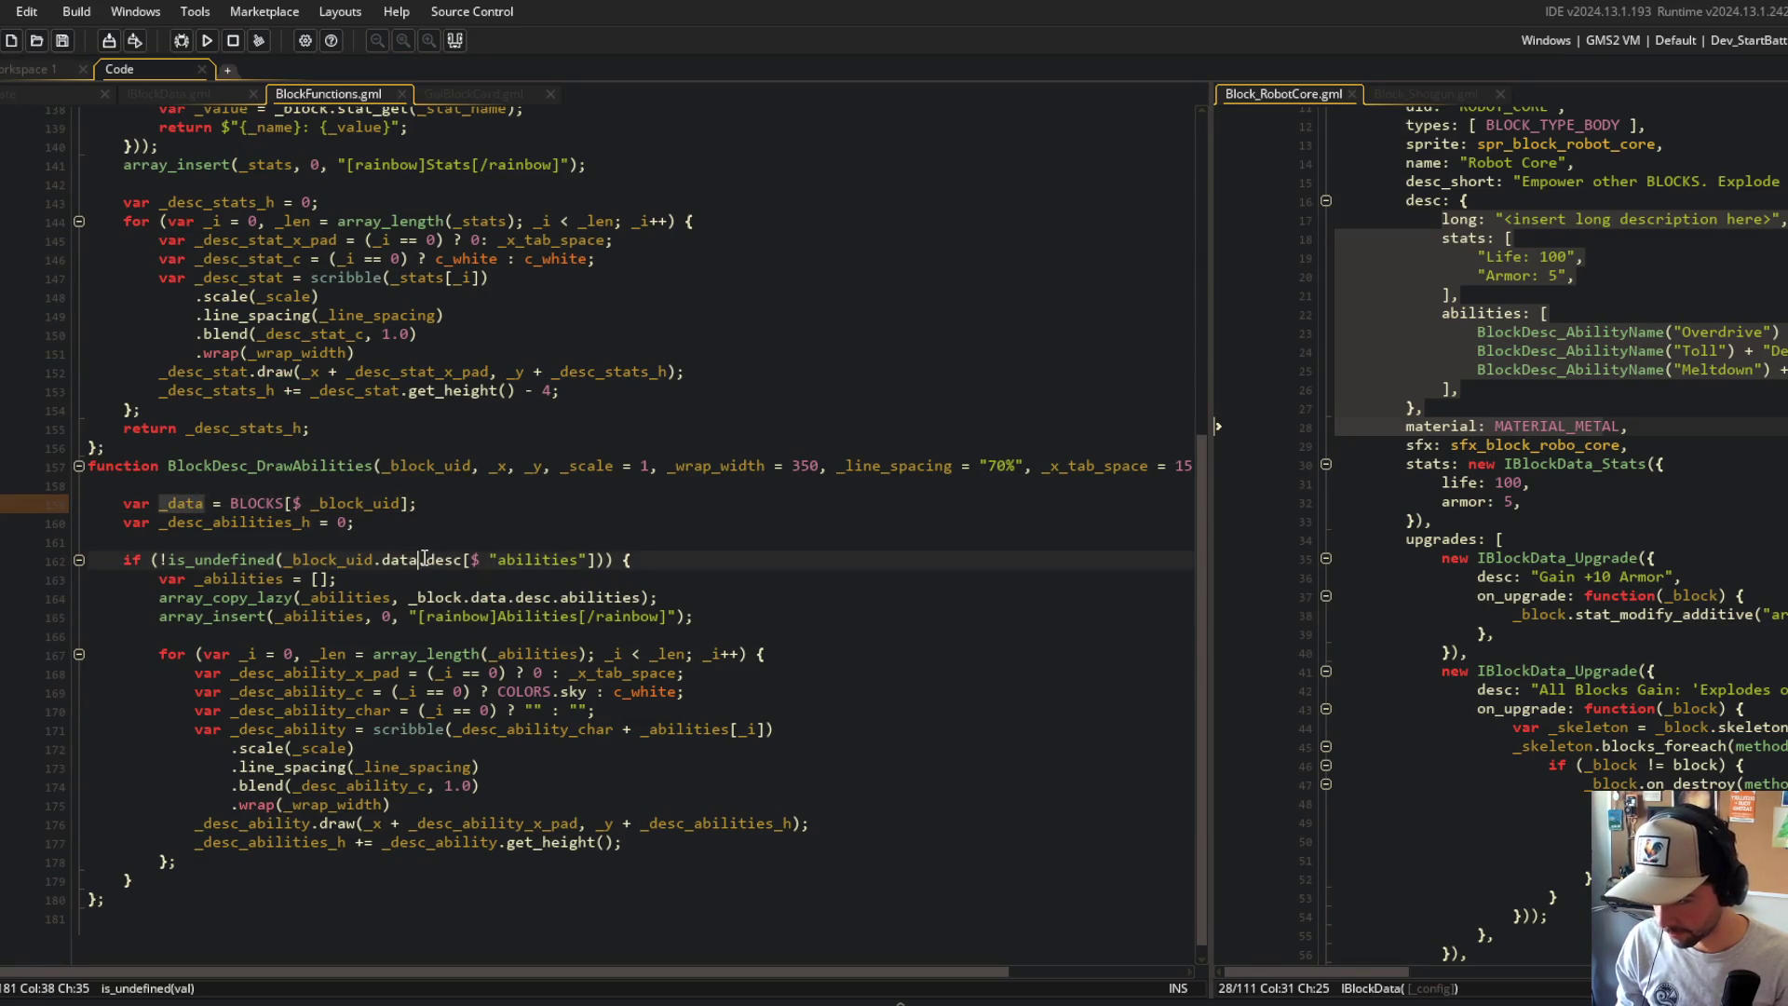
pyautogui.write('_data')
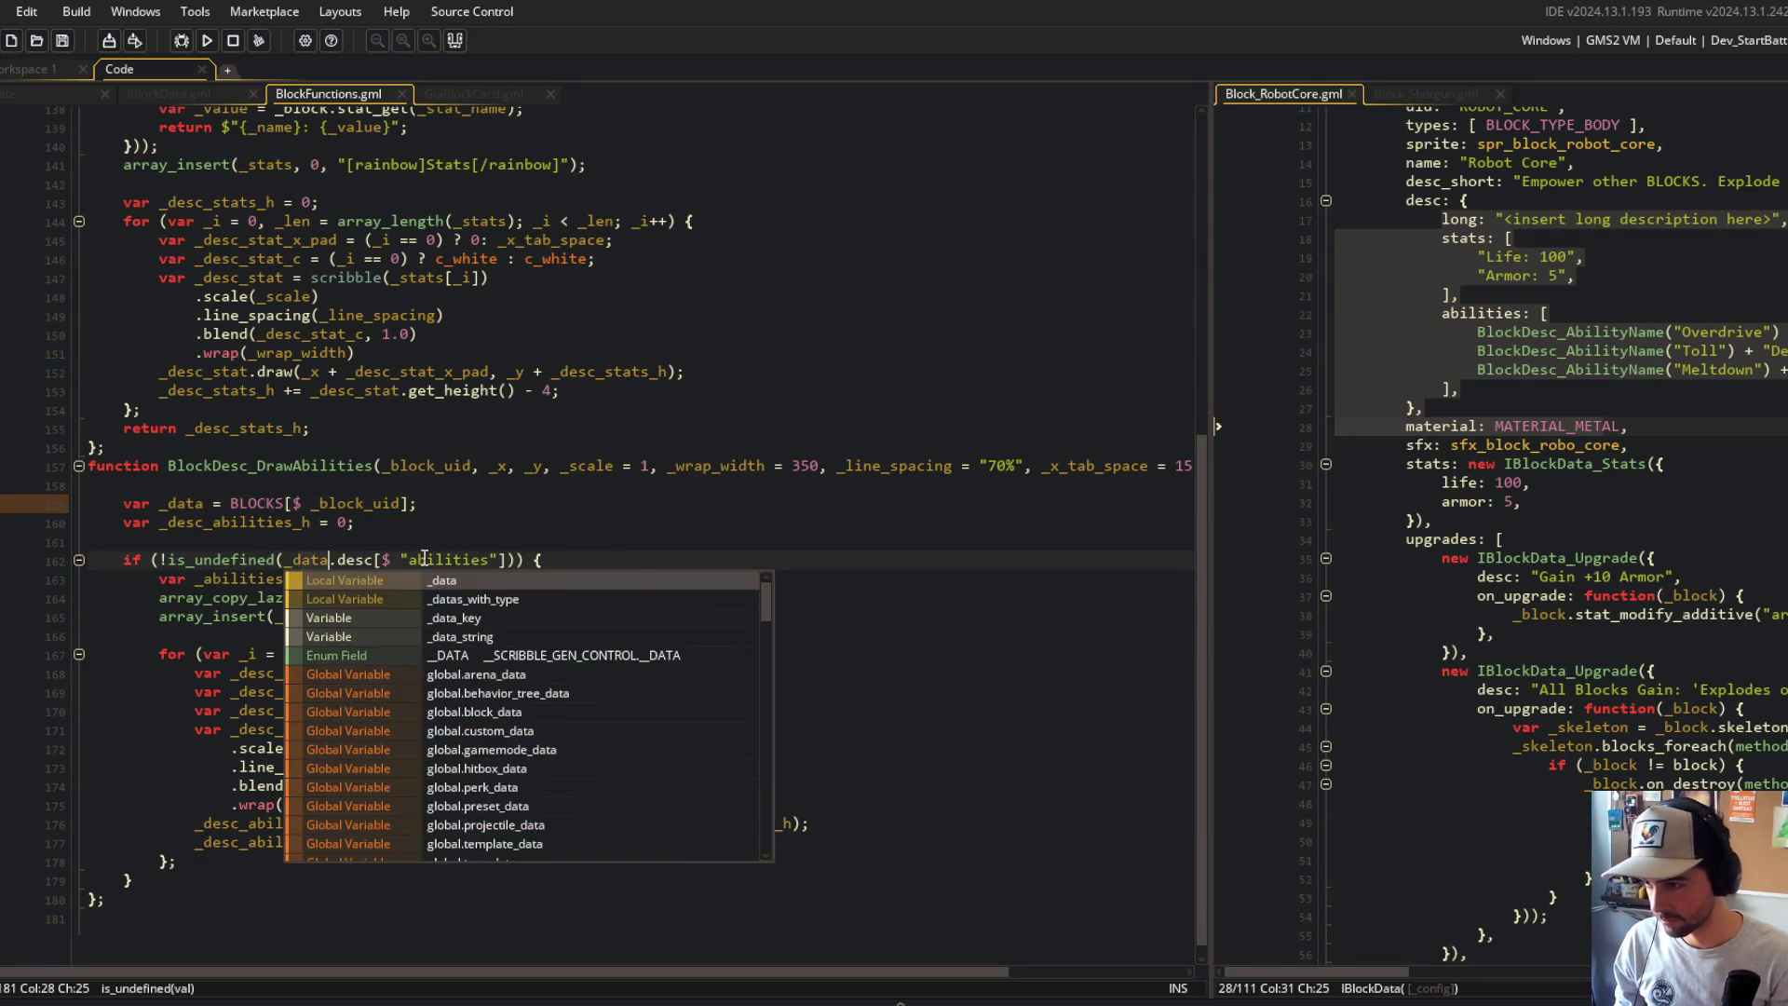
pyautogui.press('Return')
pyautogui.click(508, 597)
pyautogui.hotkey('ctrl', 'shift', 'Left')
pyautogui.hotkey('ctrl', 'shift', 'Left')
pyautogui.hotkey('ctrl', 'shift', 'Left')
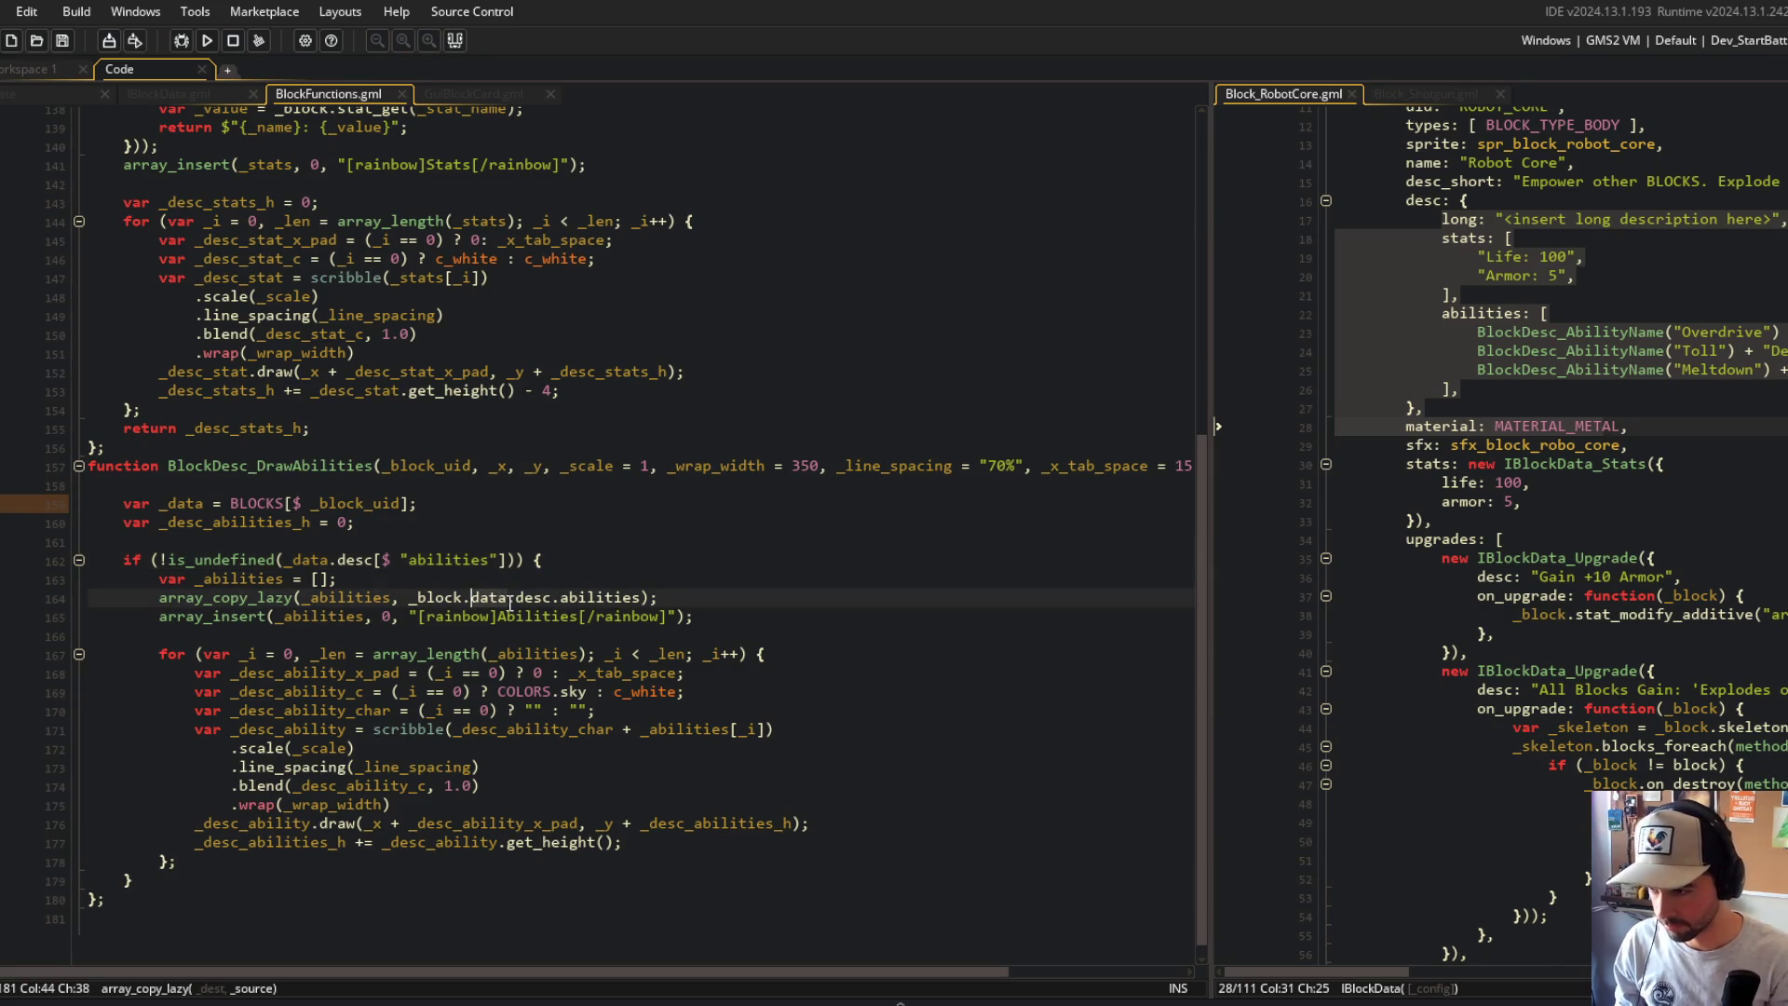
pyautogui.write('_data')
pyautogui.click(583, 534)
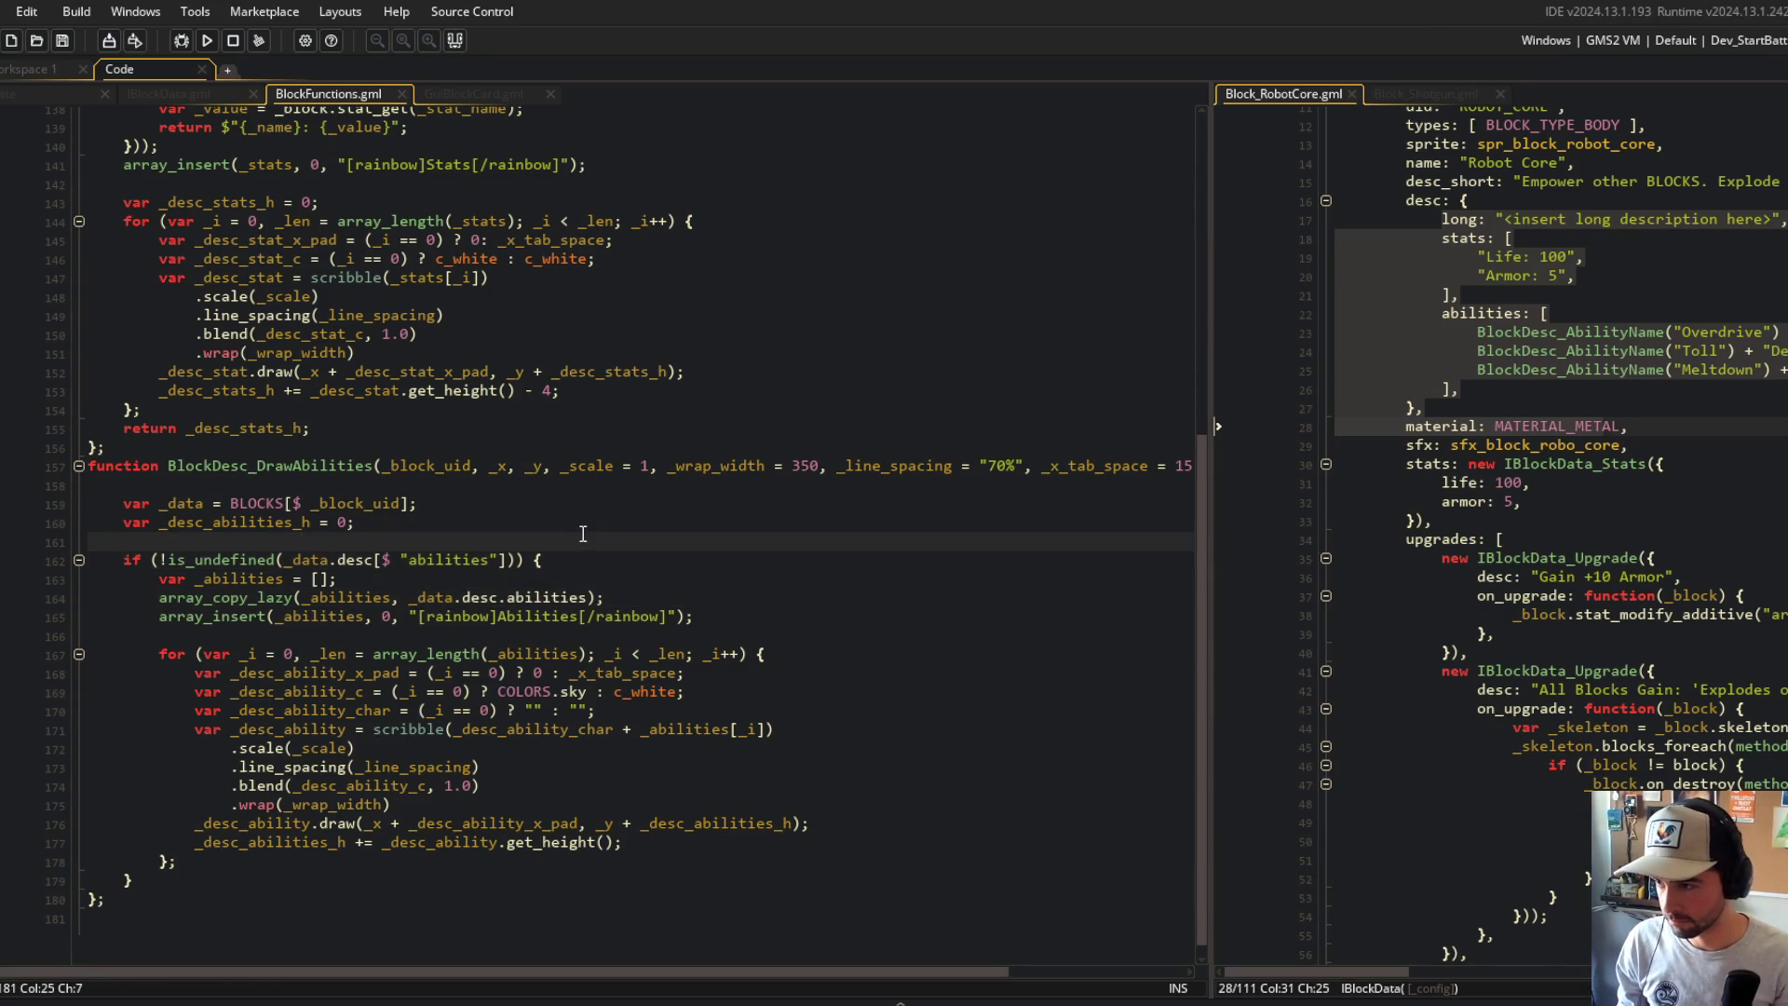
pyautogui.click(223, 503)
# Step: Expand BlockDesc_Draw, glance at Spotify, and find _block_uid in DrawAbilities' signature
pyautogui.scroll(3, 322, 506)
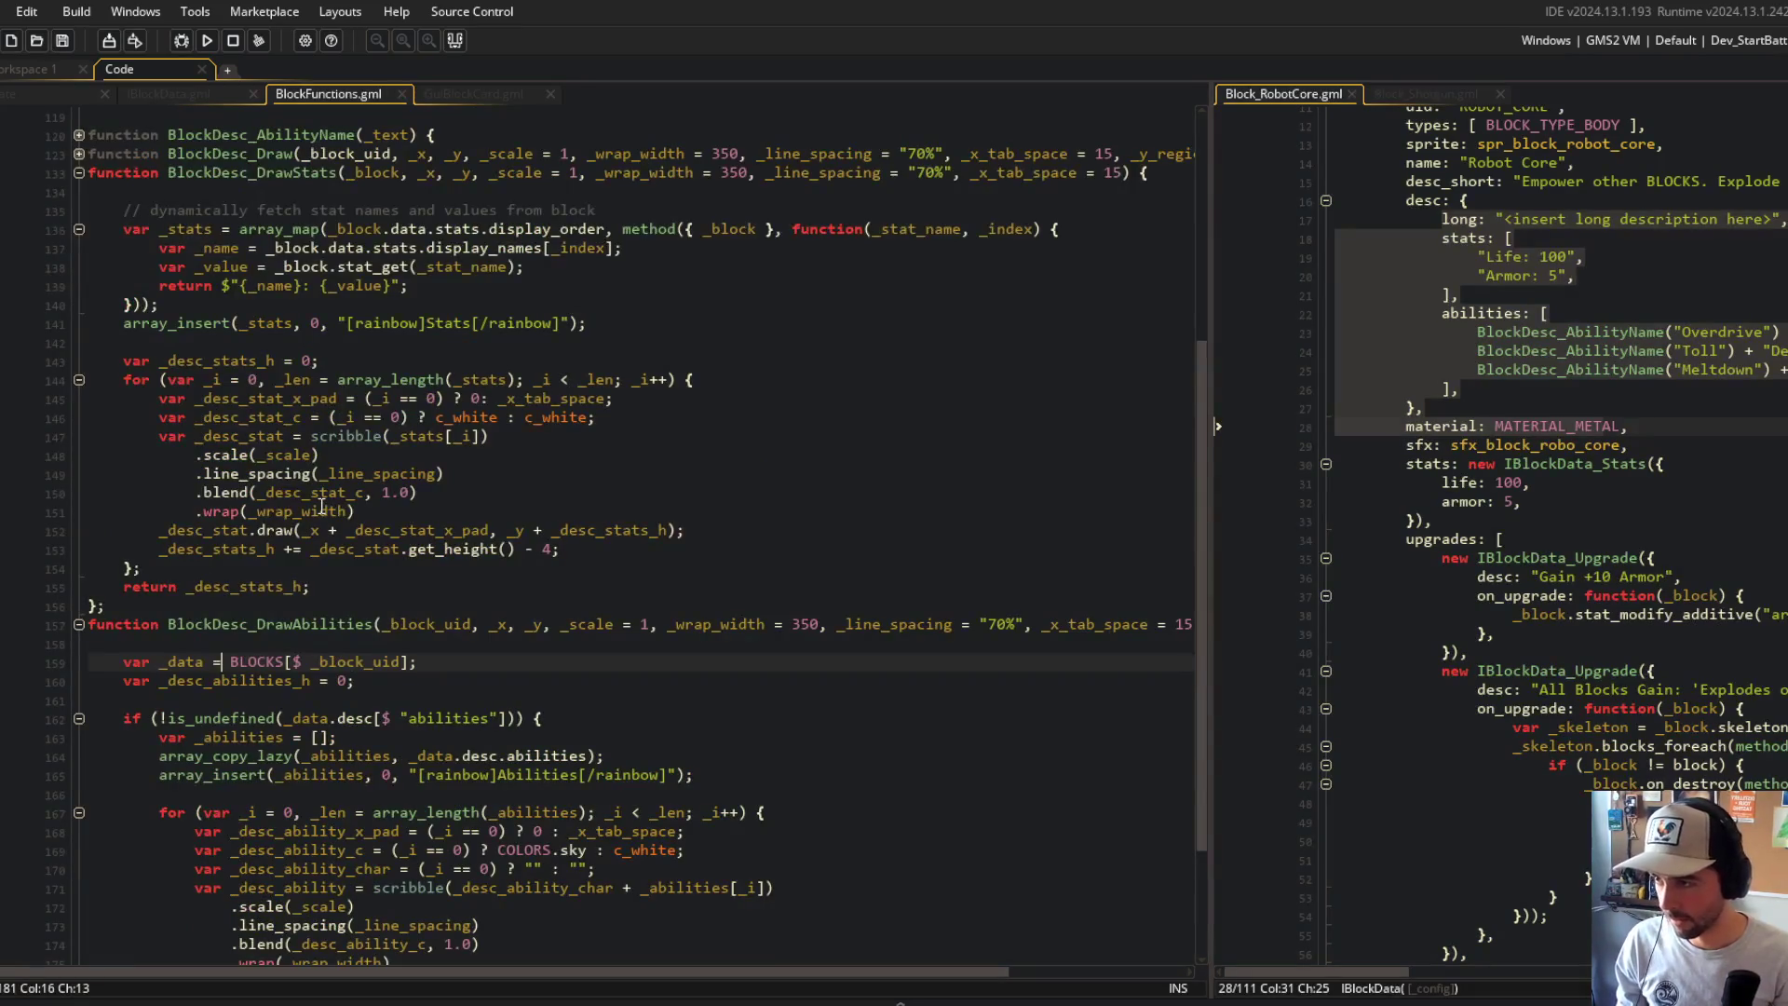
pyautogui.scroll(3, 321, 506)
pyautogui.click(80, 312)
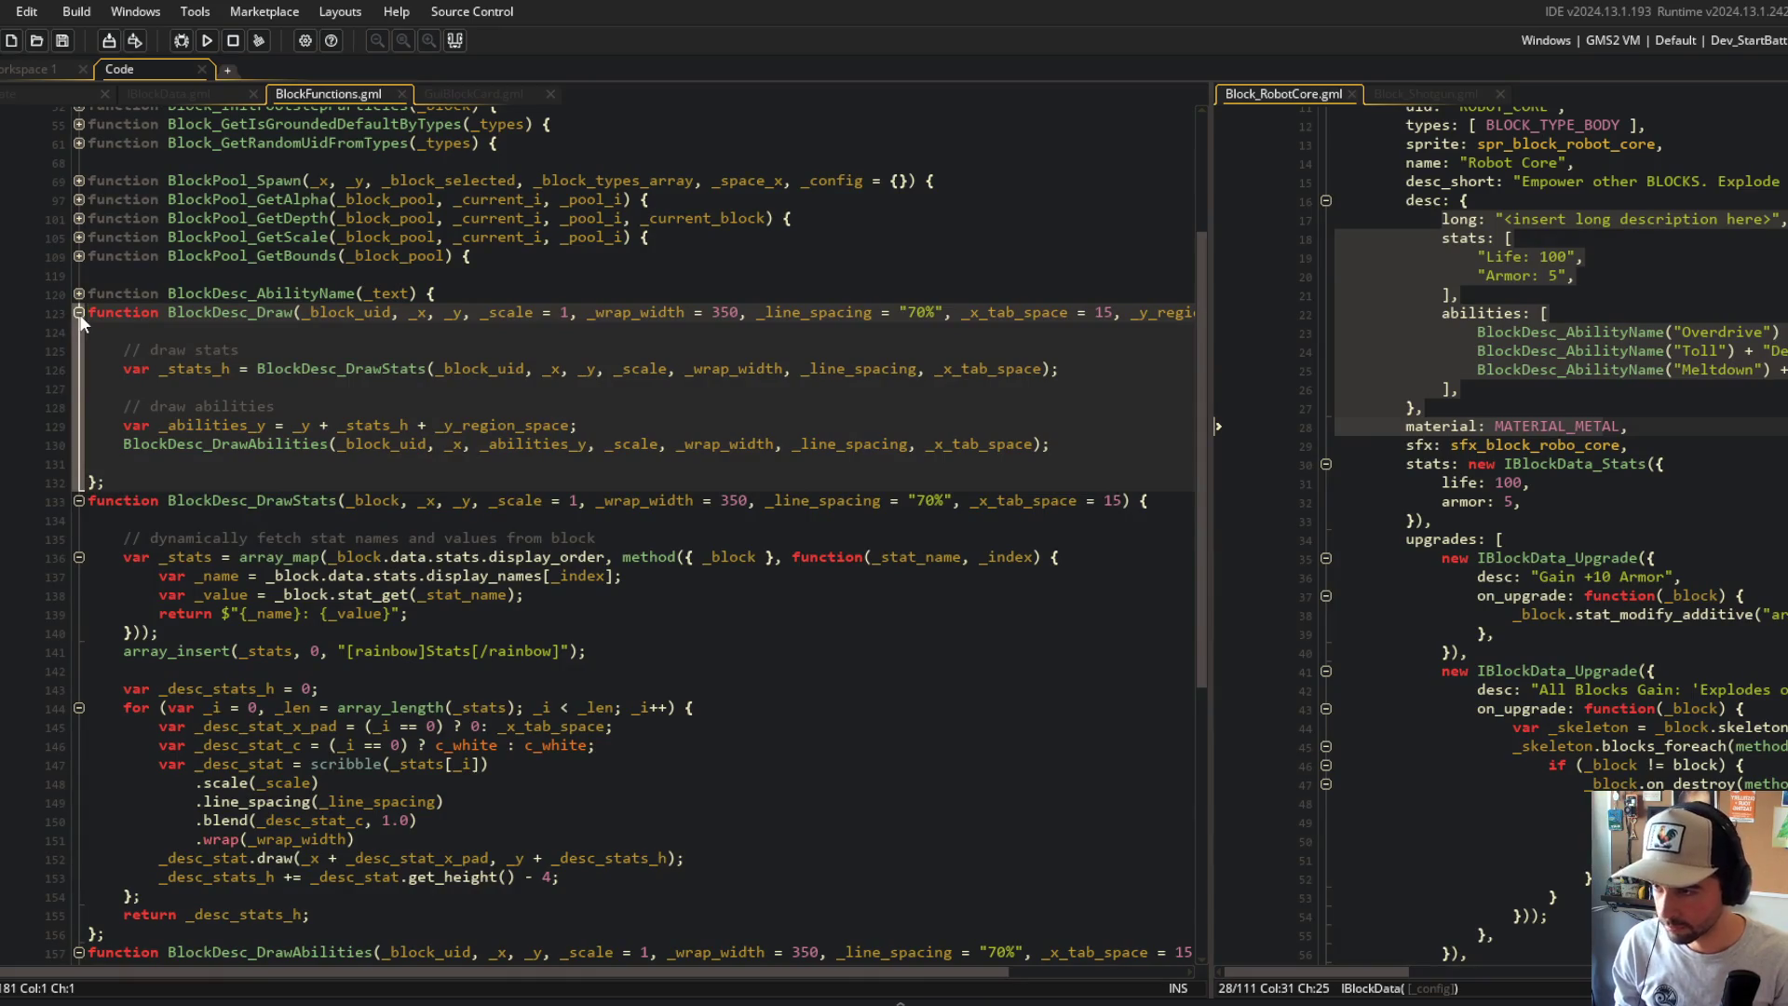
pyautogui.hotkey('alt', 'Tab')
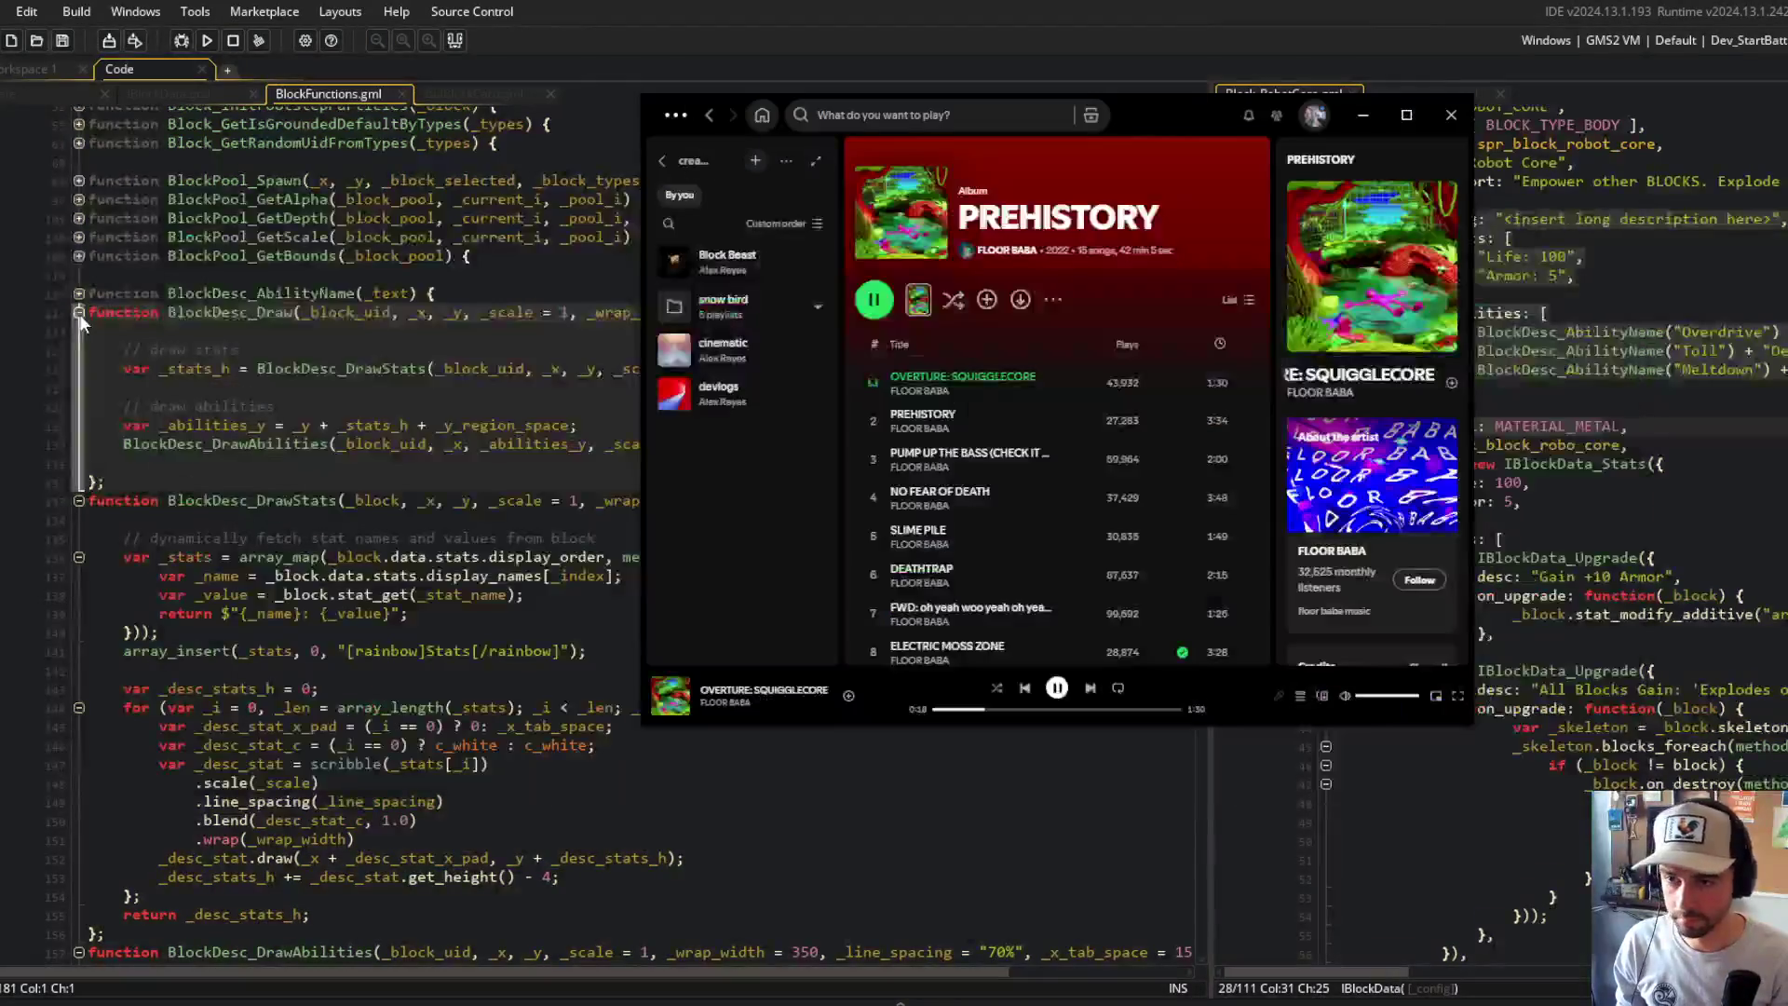
pyautogui.hotkey('alt', 'Tab')
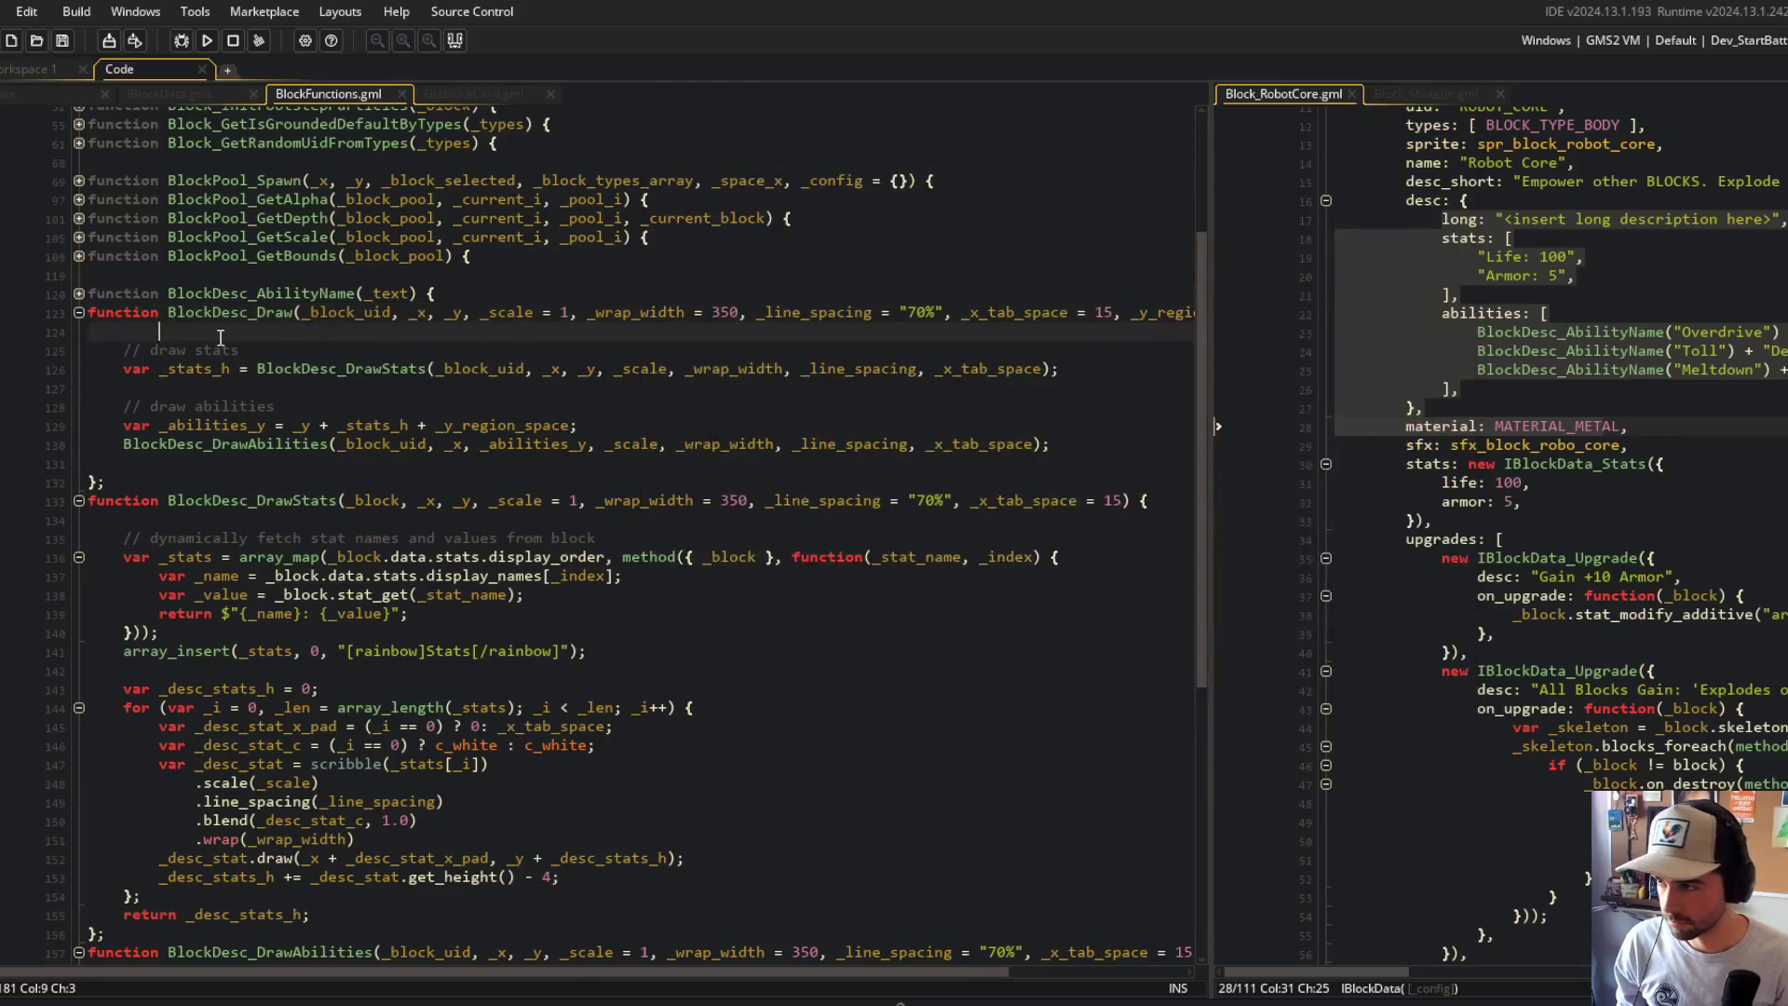
pyautogui.scroll(-6, 596, 559)
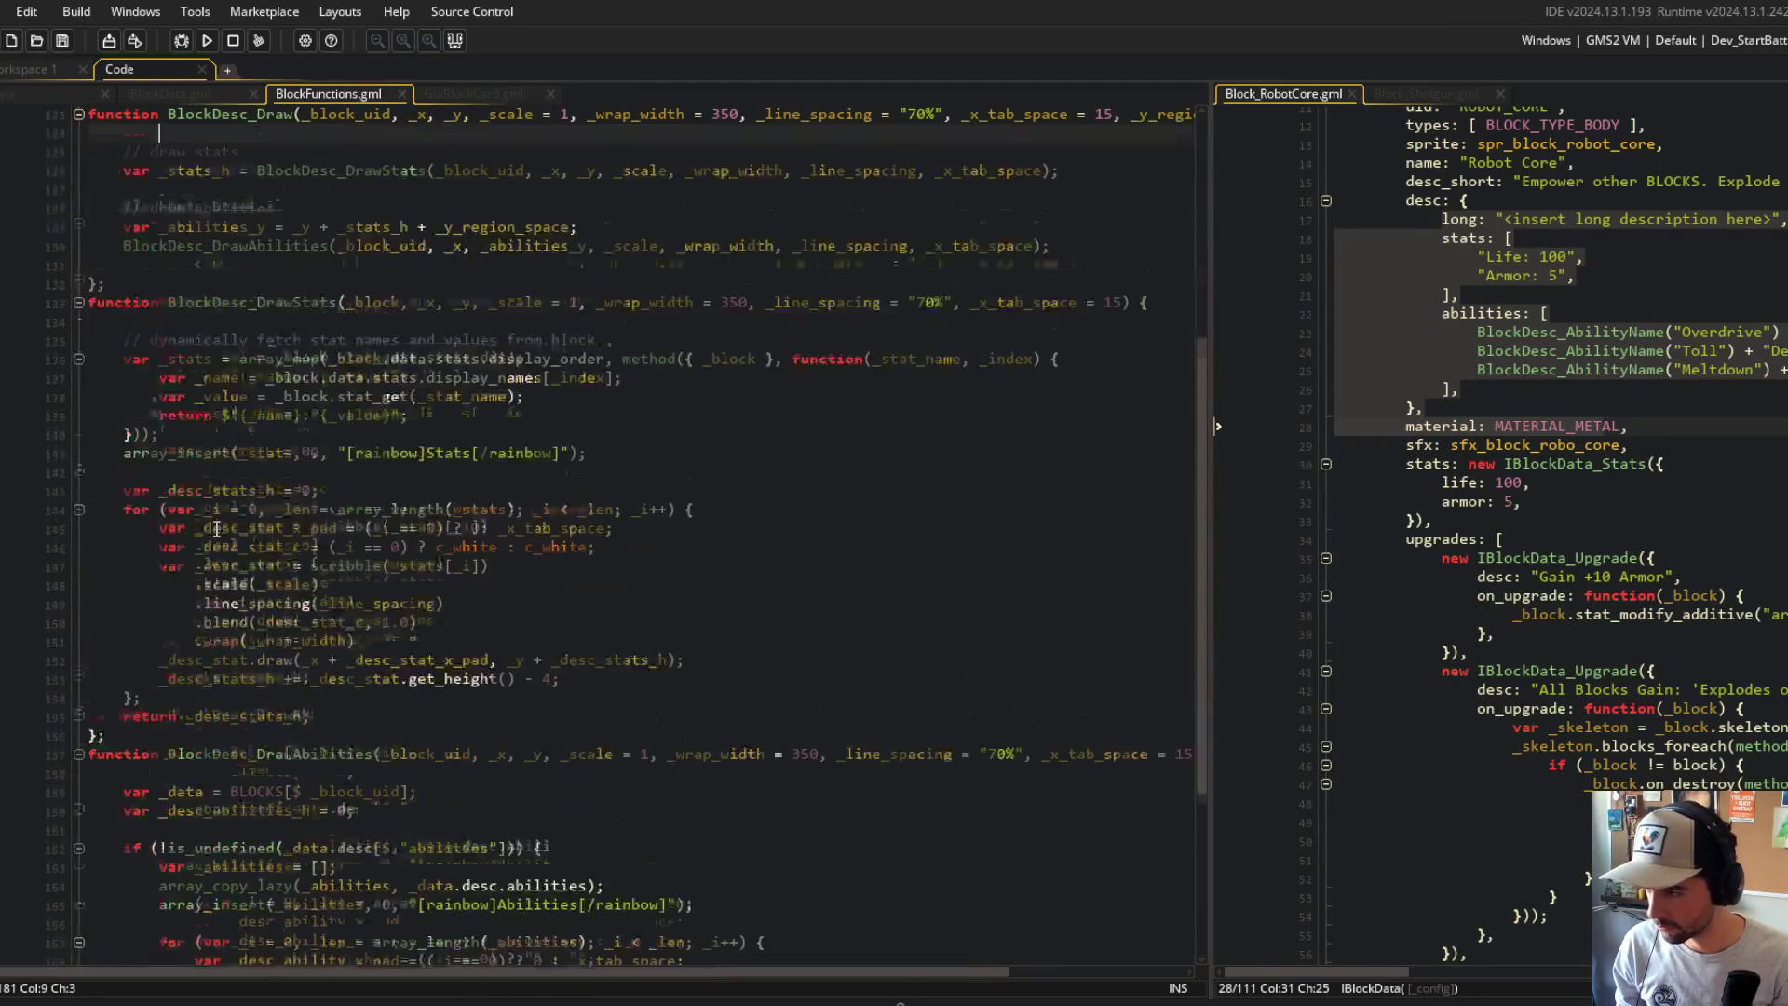
pyautogui.doubleClick(417, 635)
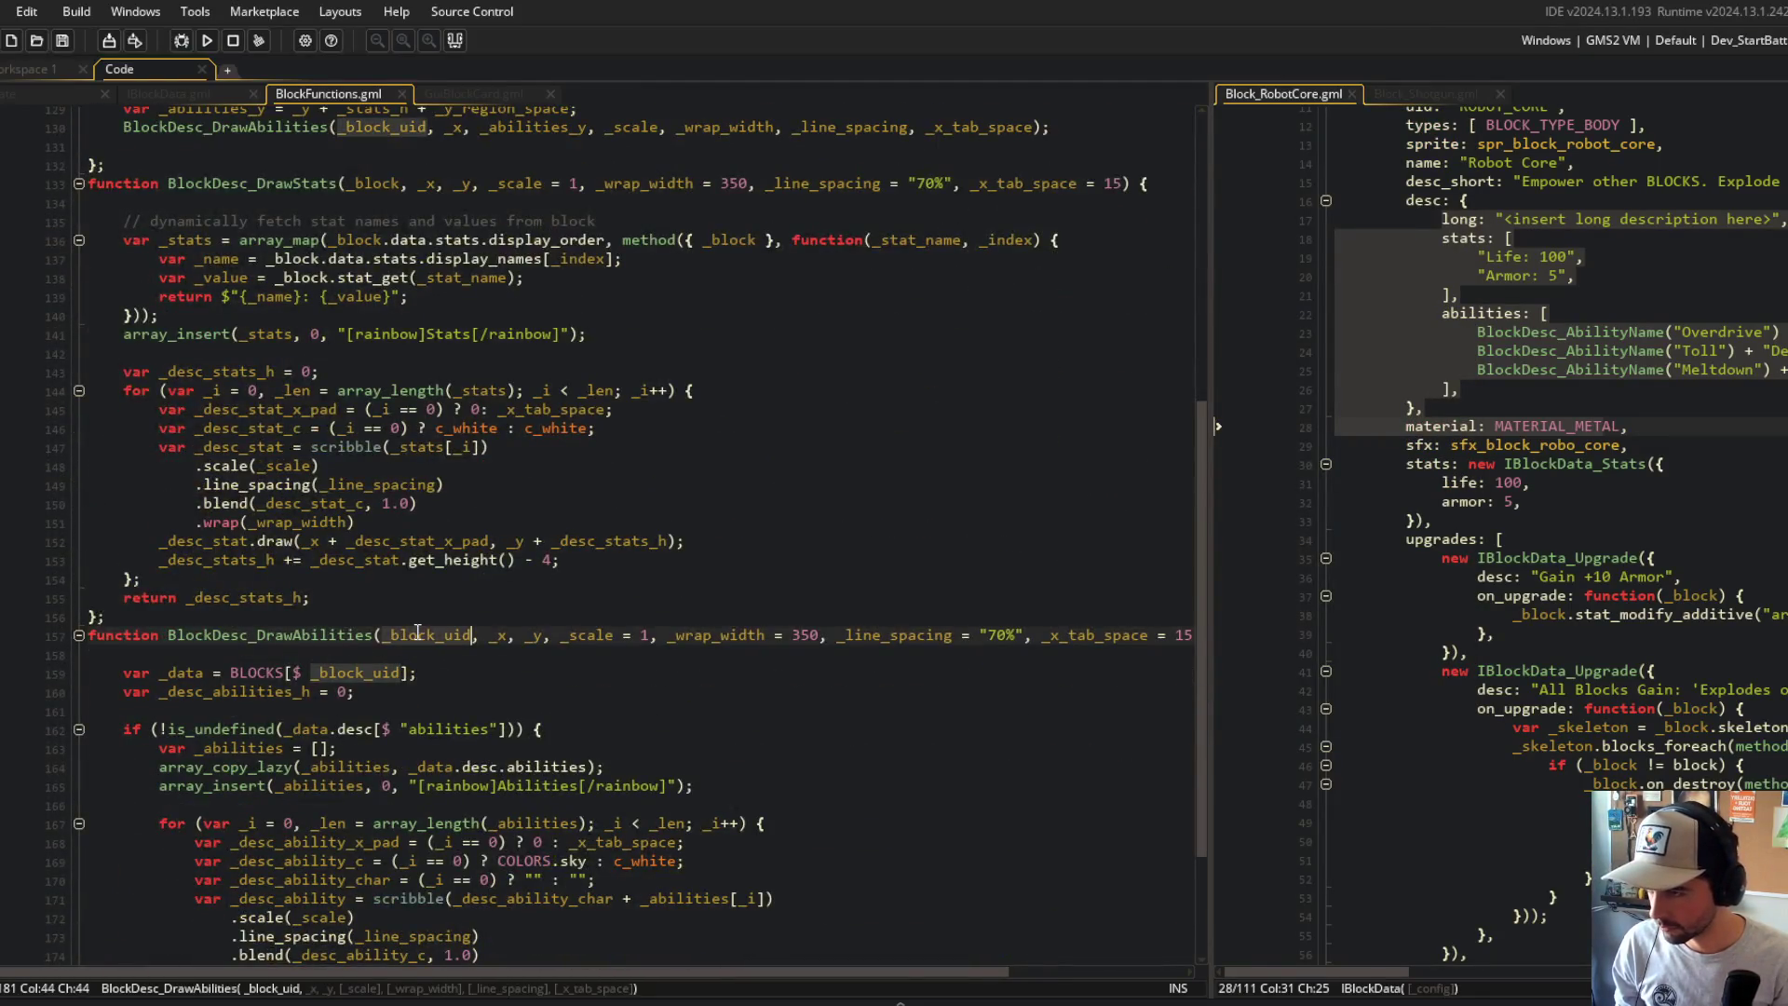
# Step: Rename DrawStats' parameter to _block_uid, add var _block_data = BLOCKS[$ _block_uid], and save
pyautogui.click(407, 186)
pyautogui.write('_uid')
pyautogui.click(377, 205)
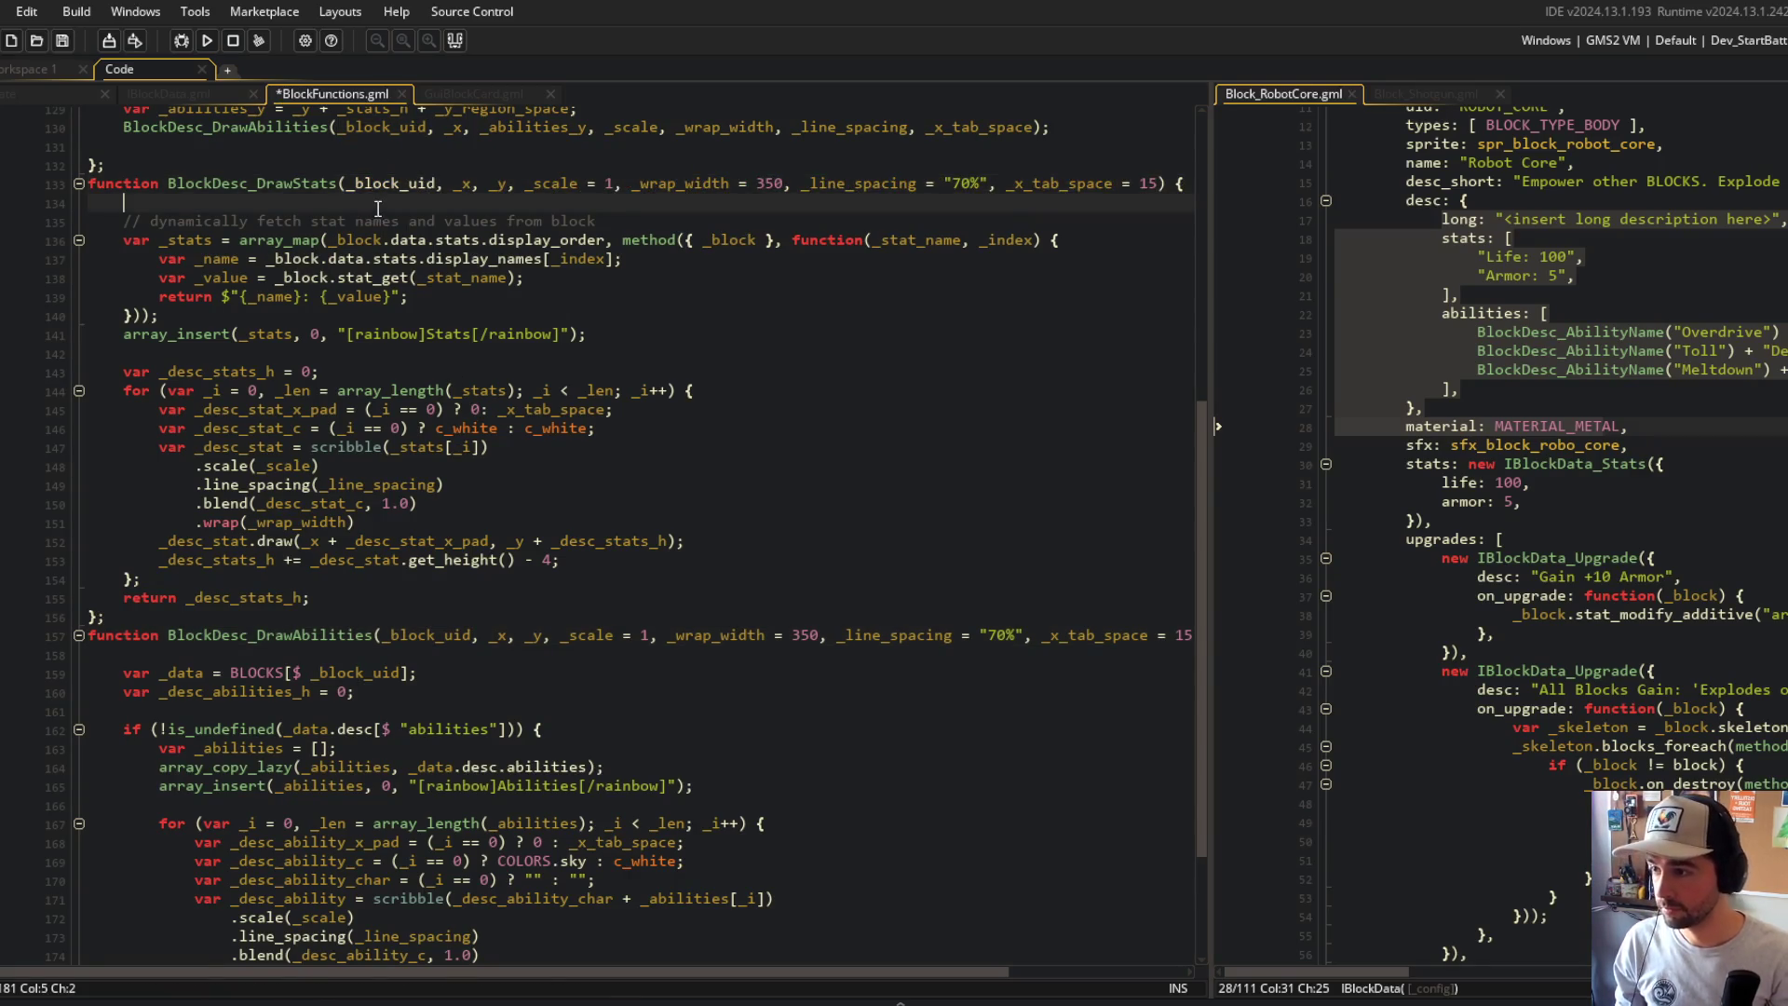
pyautogui.press('Return')
pyautogui.press('Return')
pyautogui.press('Up')
pyautogui.write('var ')
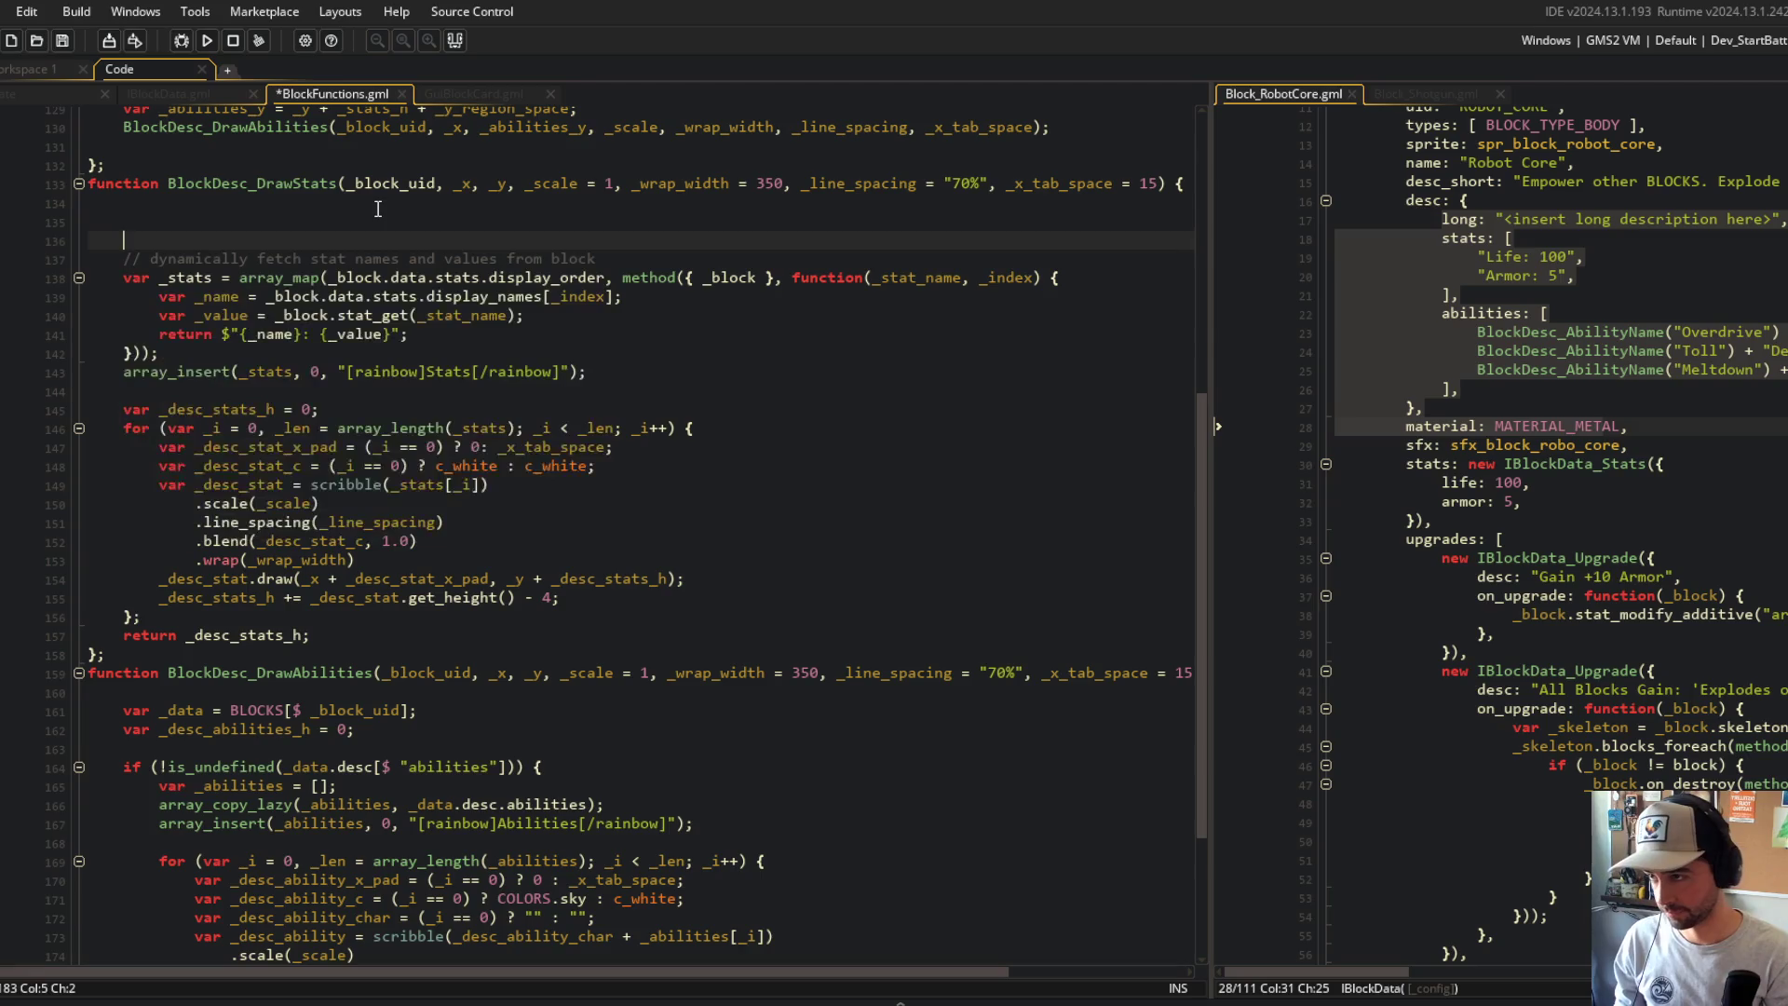
pyautogui.write('_block_data ')
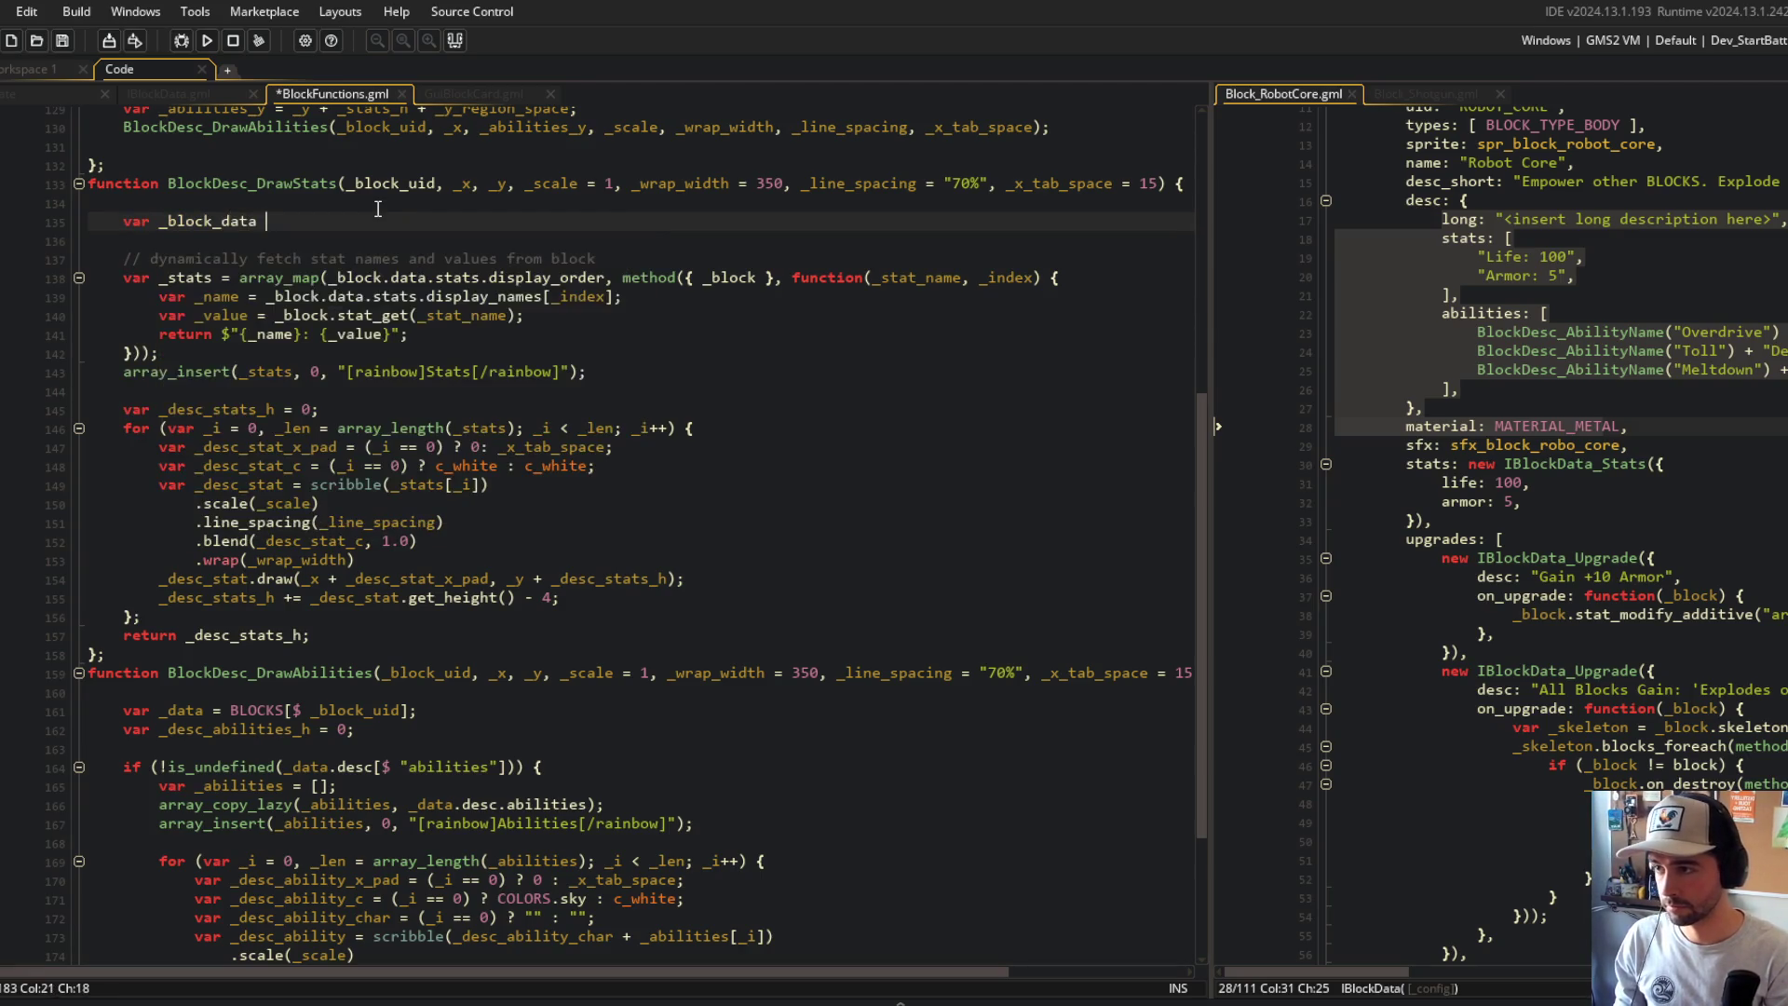
pyautogui.write('= BLOCKS[$ _block_uid')
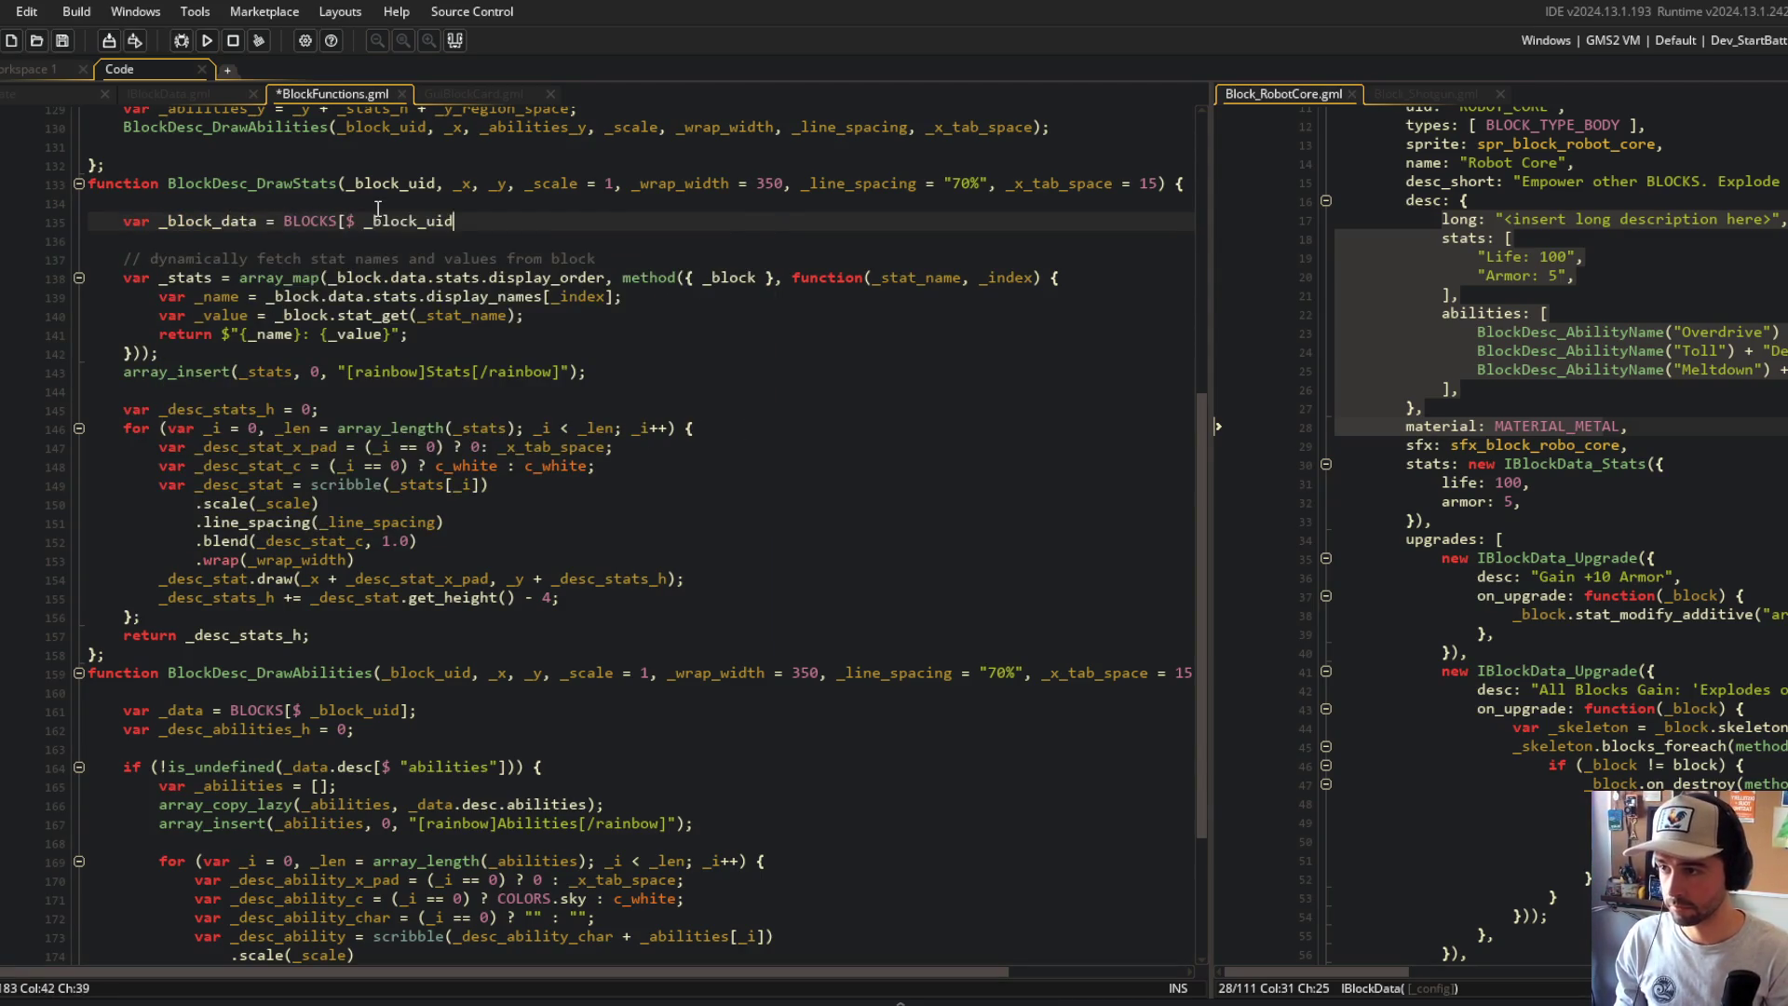
pyautogui.hotkey('ctrl', 's')
# Step: Rename _data to _block_data on lines 161, 164 and 166
pyautogui.doubleClick(184, 221)
pyautogui.hotkey('ctrl', 'c')
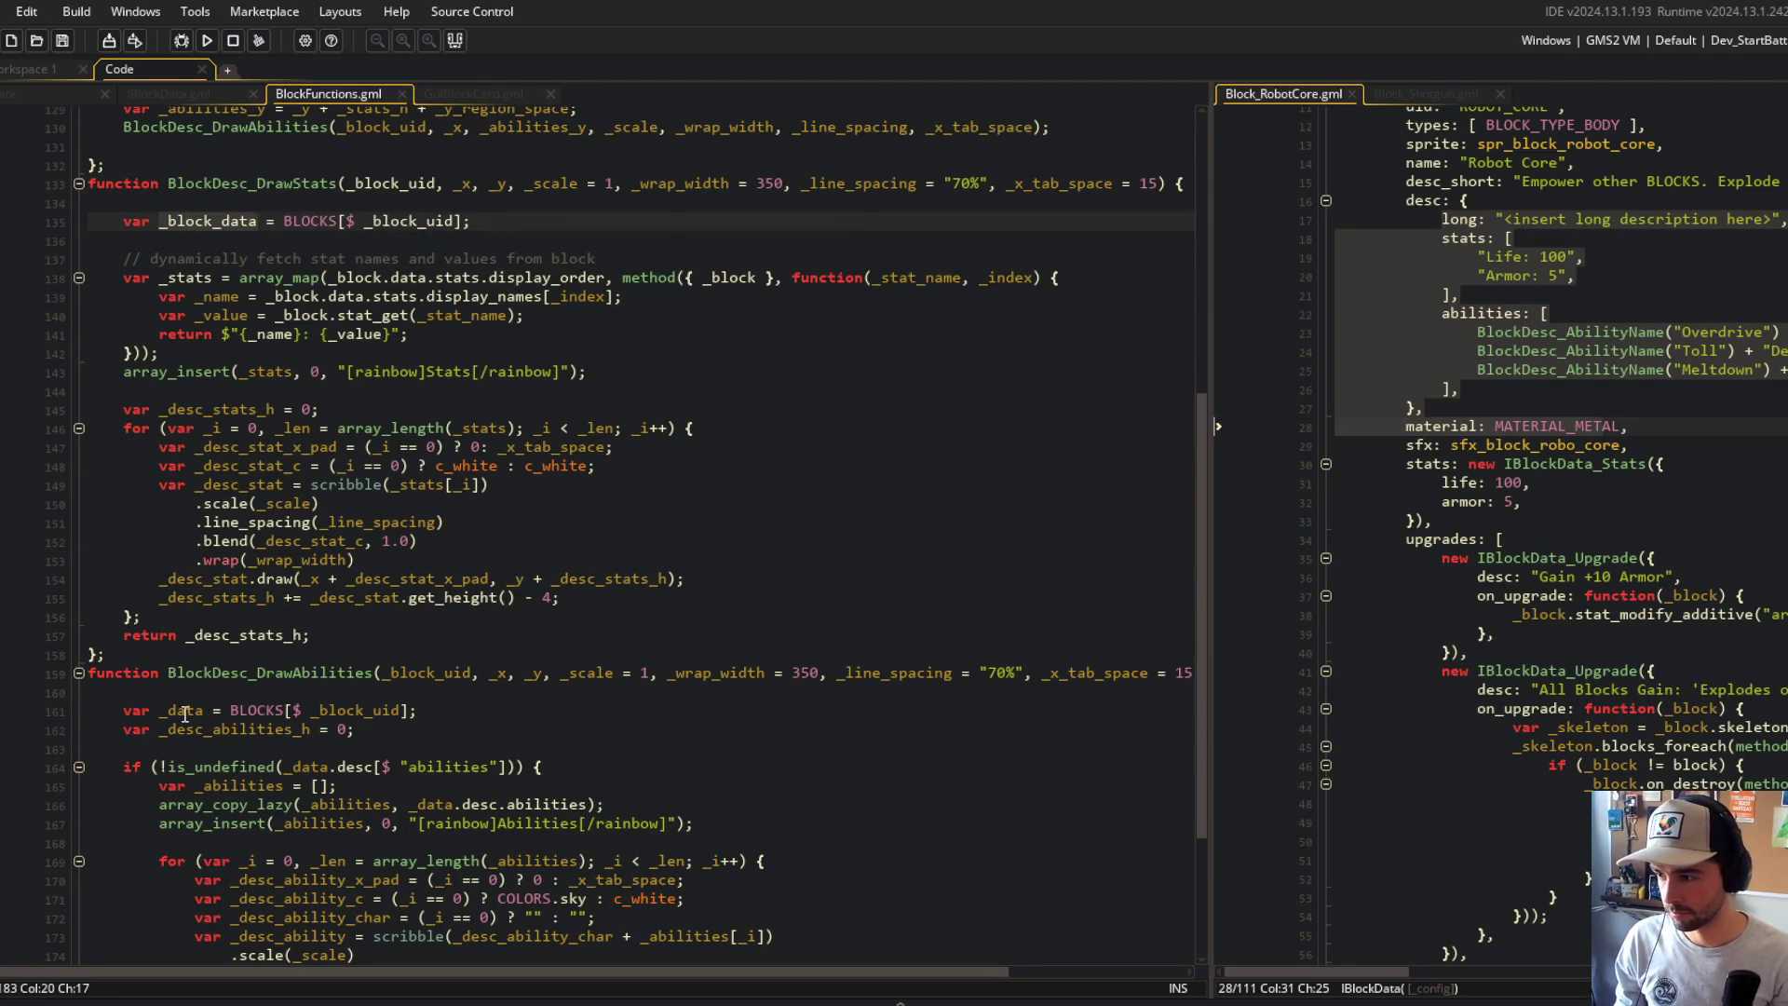
pyautogui.doubleClick(185, 713)
pyautogui.scroll(-4, 184, 713)
pyautogui.hotkey('ctrl', 'v')
pyautogui.doubleClick(313, 568)
pyautogui.hotkey('ctrl', 'v')
pyautogui.doubleClick(447, 607)
pyautogui.hotkey('ctrl', 'v')
pyautogui.scroll(4, 267, 256)
# Step: Change _block.data to _block_data in the stats map and its bound variable, and save
pyautogui.click(241, 221)
pyautogui.click(391, 277)
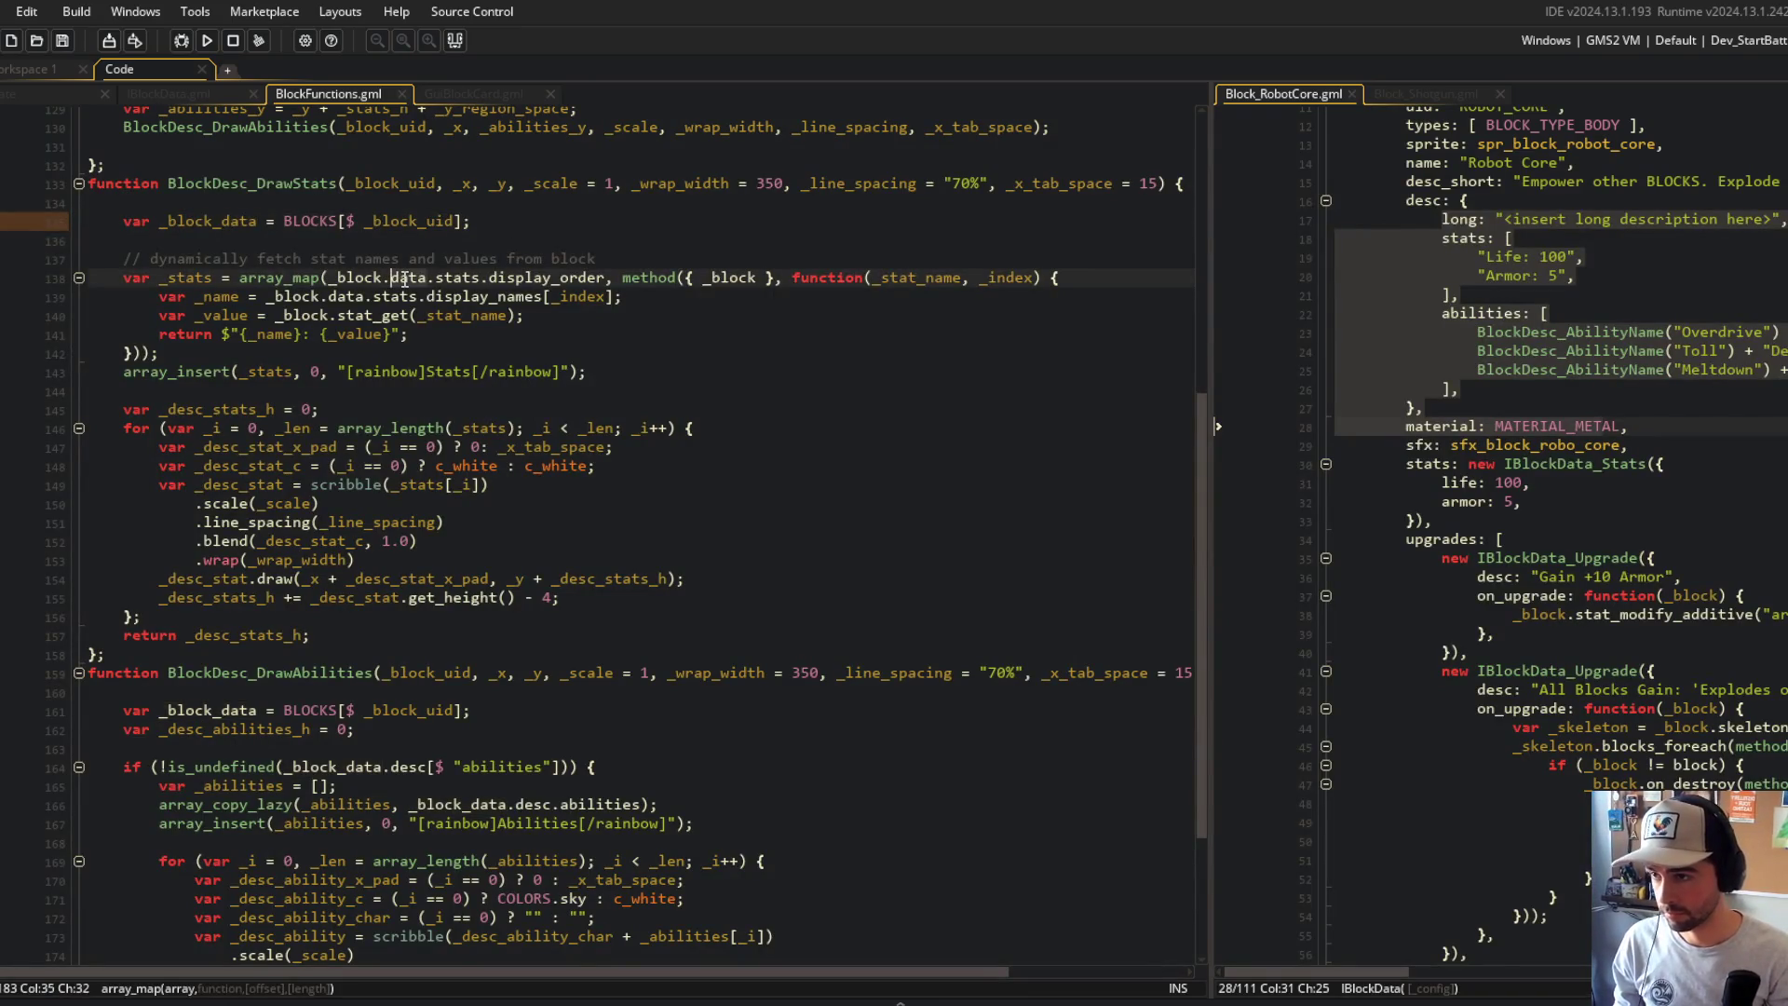
pyautogui.press('Down')
pyautogui.press('Left')
pyautogui.press('Left')
pyautogui.press('Left')
pyautogui.press('BackSpace')
pyautogui.write('_')
pyautogui.press('Down')
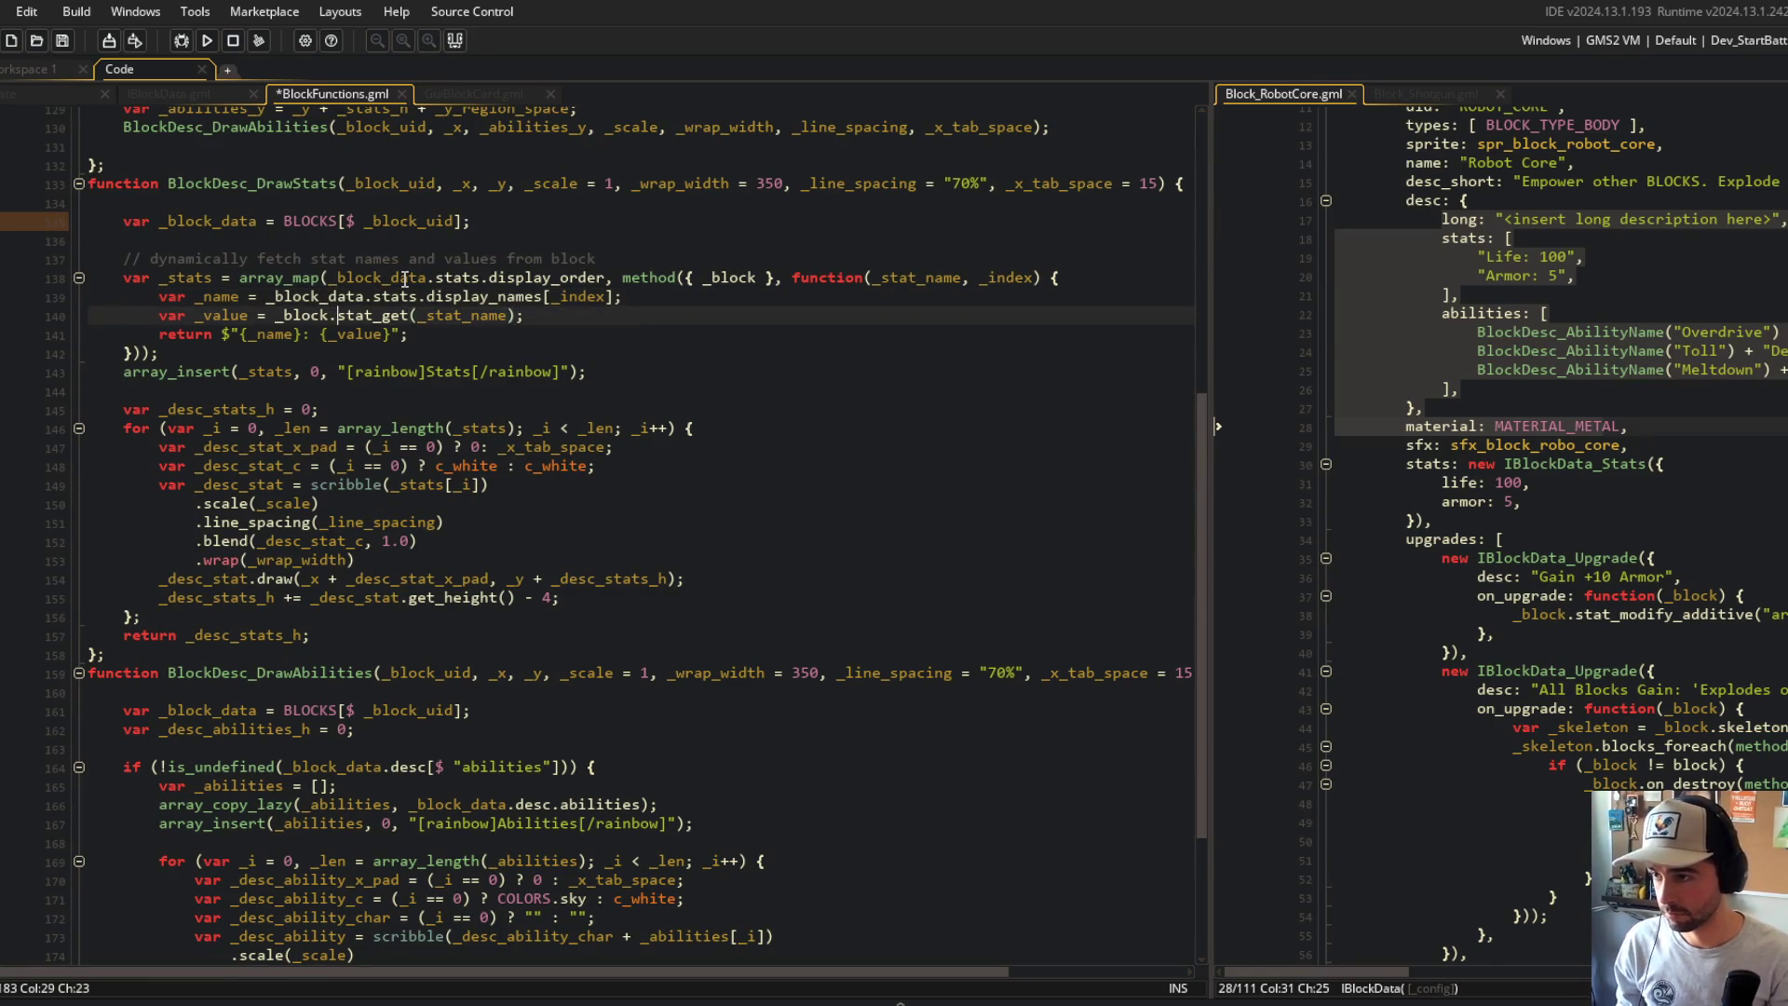
pyautogui.write('_data')
pyautogui.hotkey('ctrl', 's')
pyautogui.click(755, 278)
pyautogui.write('_data')
pyautogui.hotkey('ctrl', 's')
# Step: Scroll down past the stat-drawing loop and fold BlockDesc_DrawAbilities
pyautogui.click(744, 433)
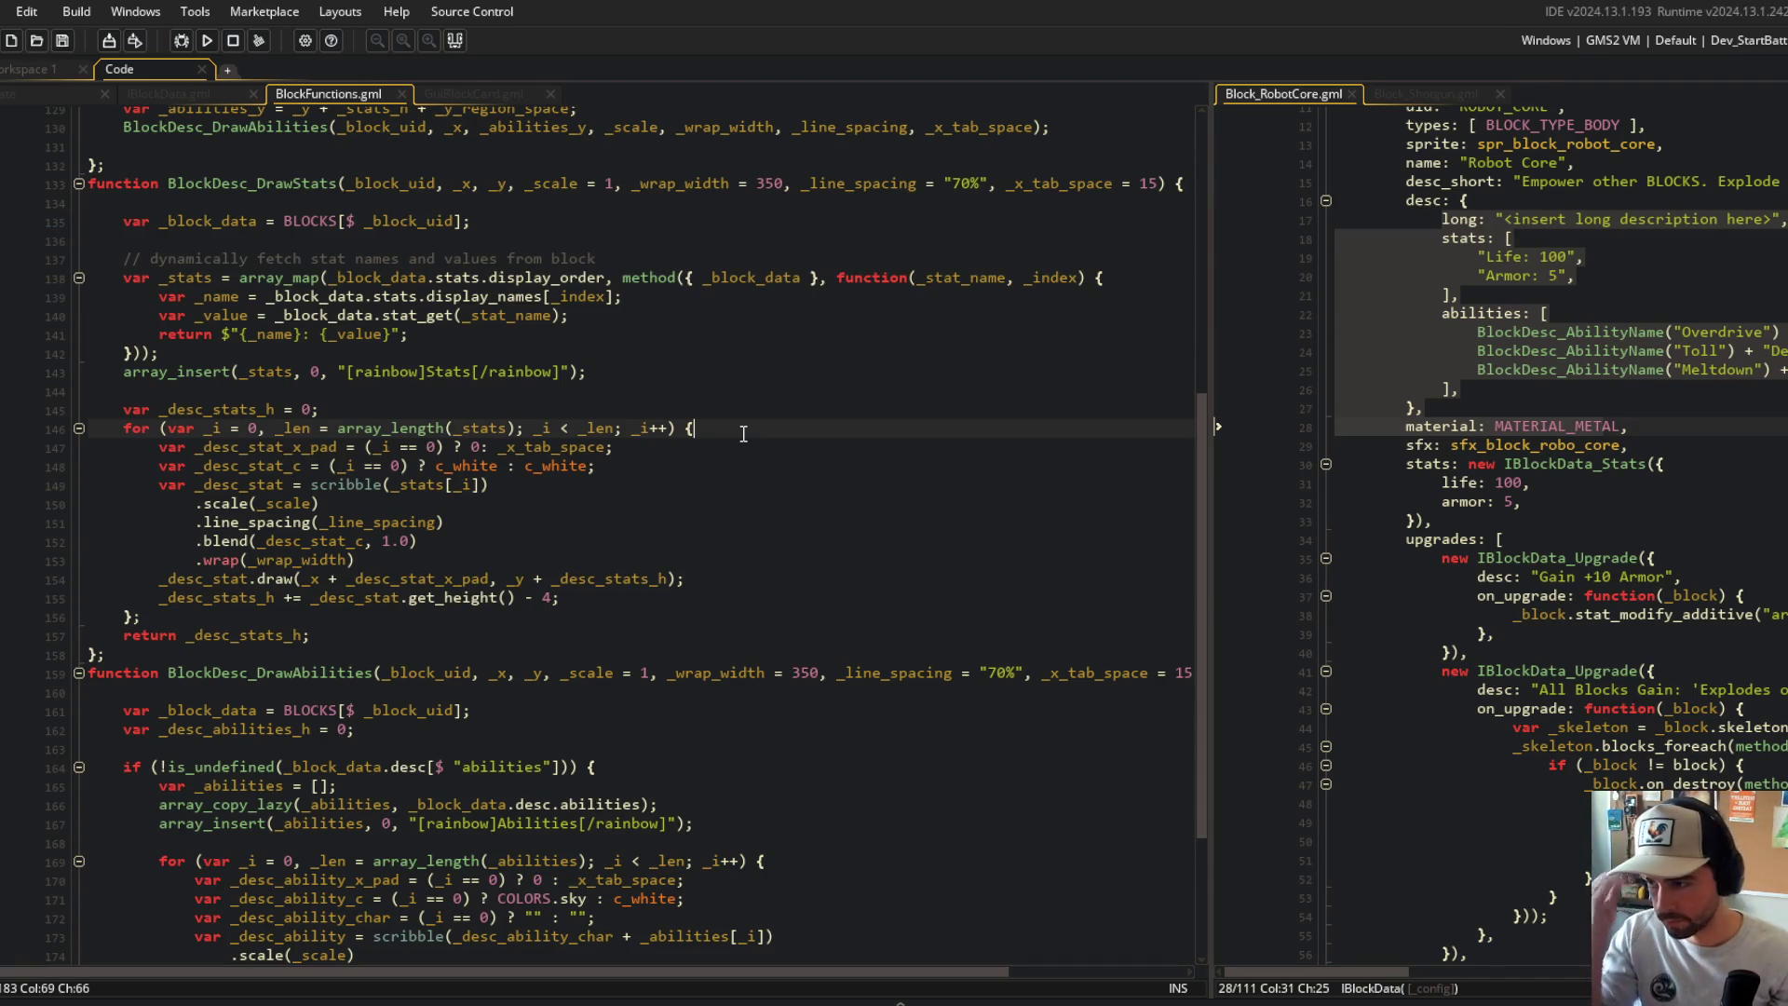
pyautogui.press('Down')
pyautogui.press('Down')
pyautogui.press('Down')
pyautogui.scroll(-3, 578, 512)
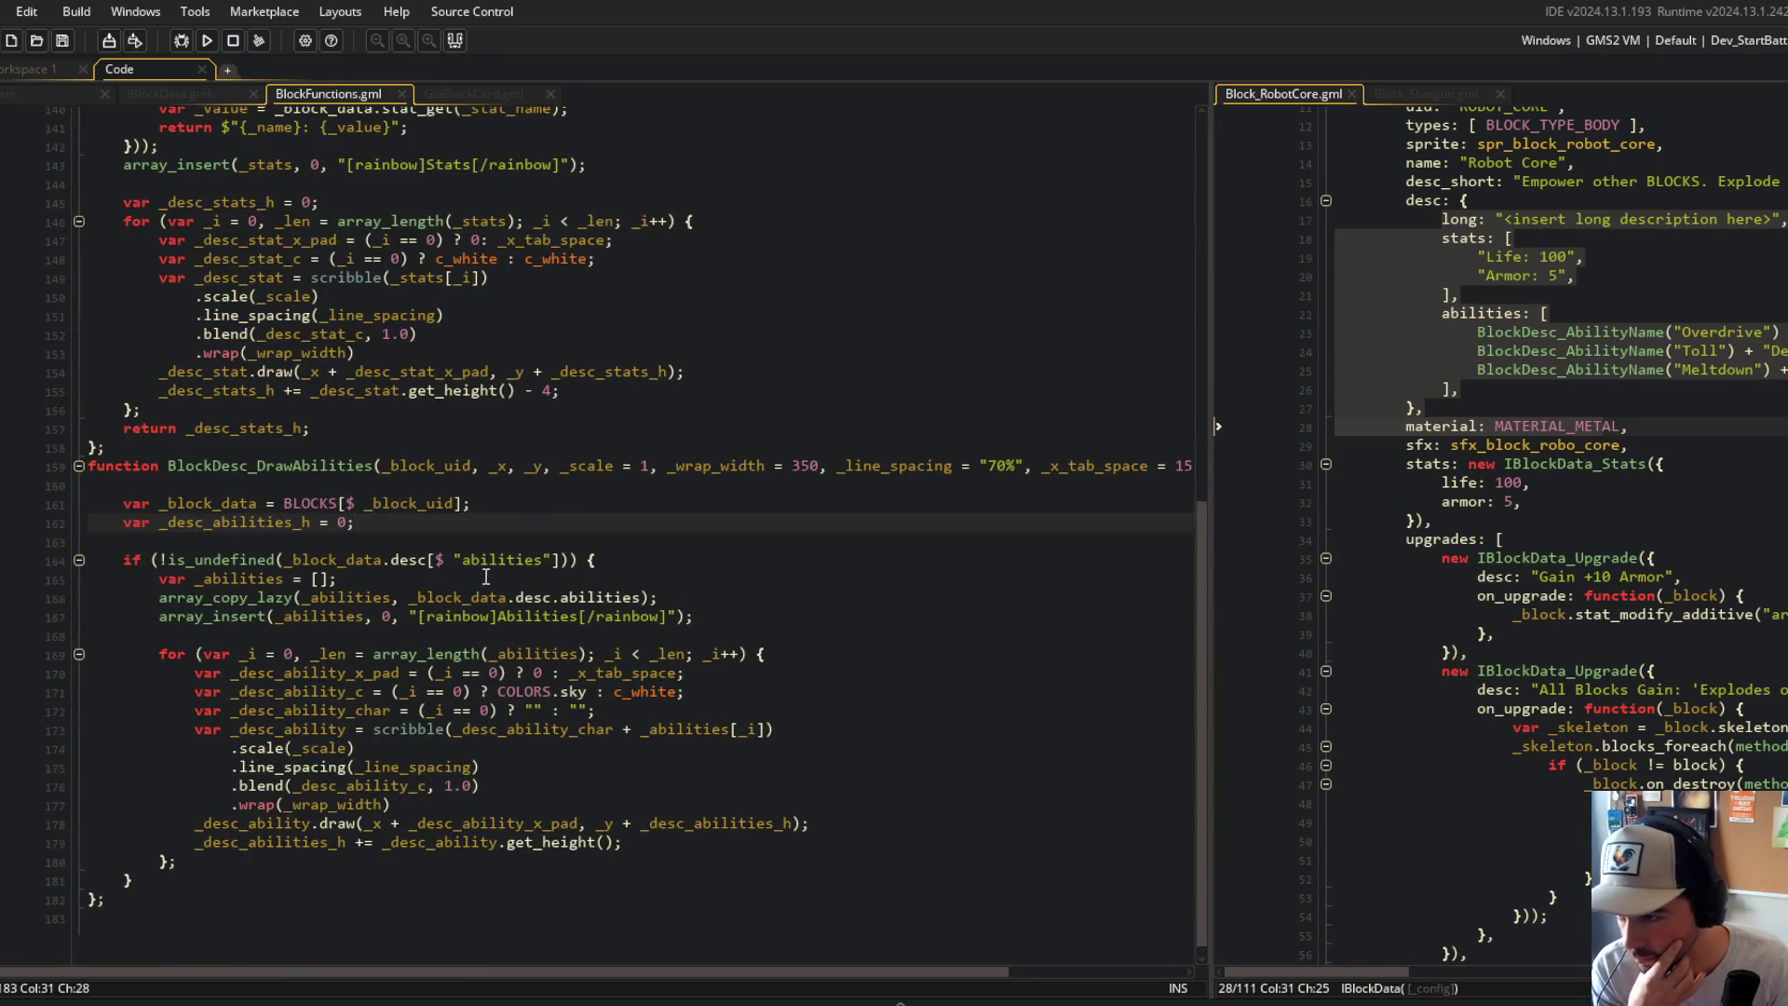
pyautogui.scroll(4, 406, 384)
pyautogui.scroll(-1, 500, 424)
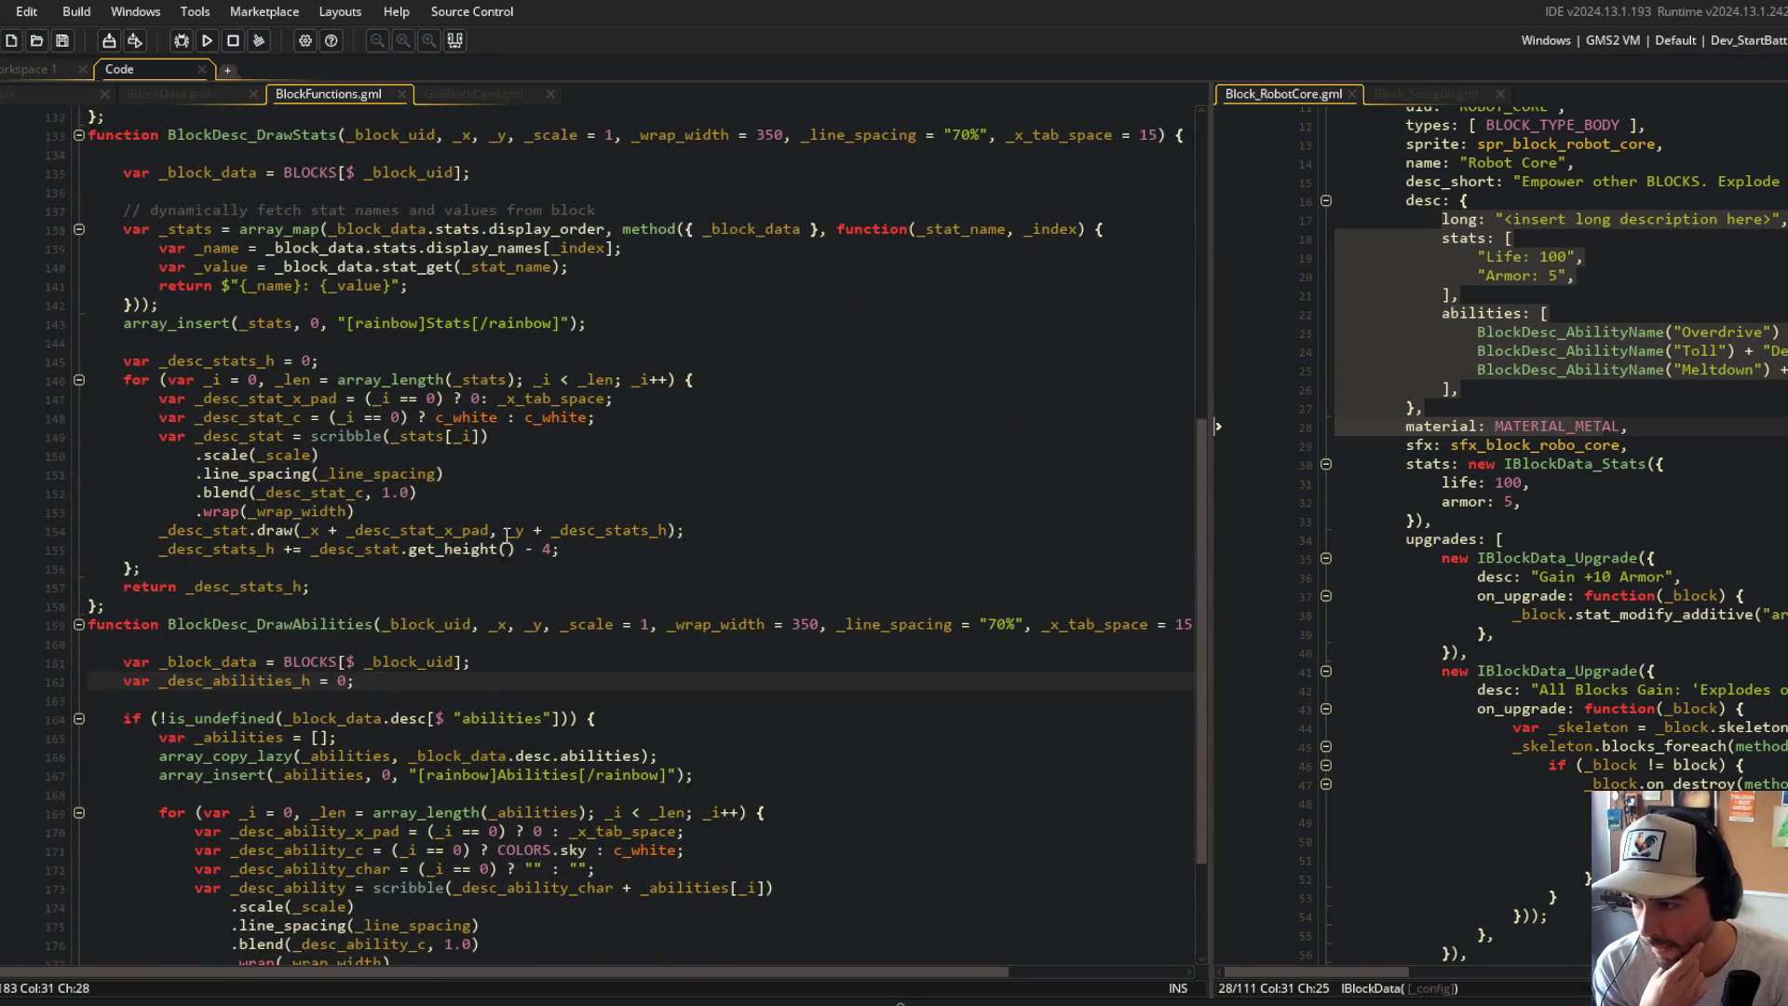
pyautogui.scroll(-1, 391, 605)
pyautogui.click(79, 585)
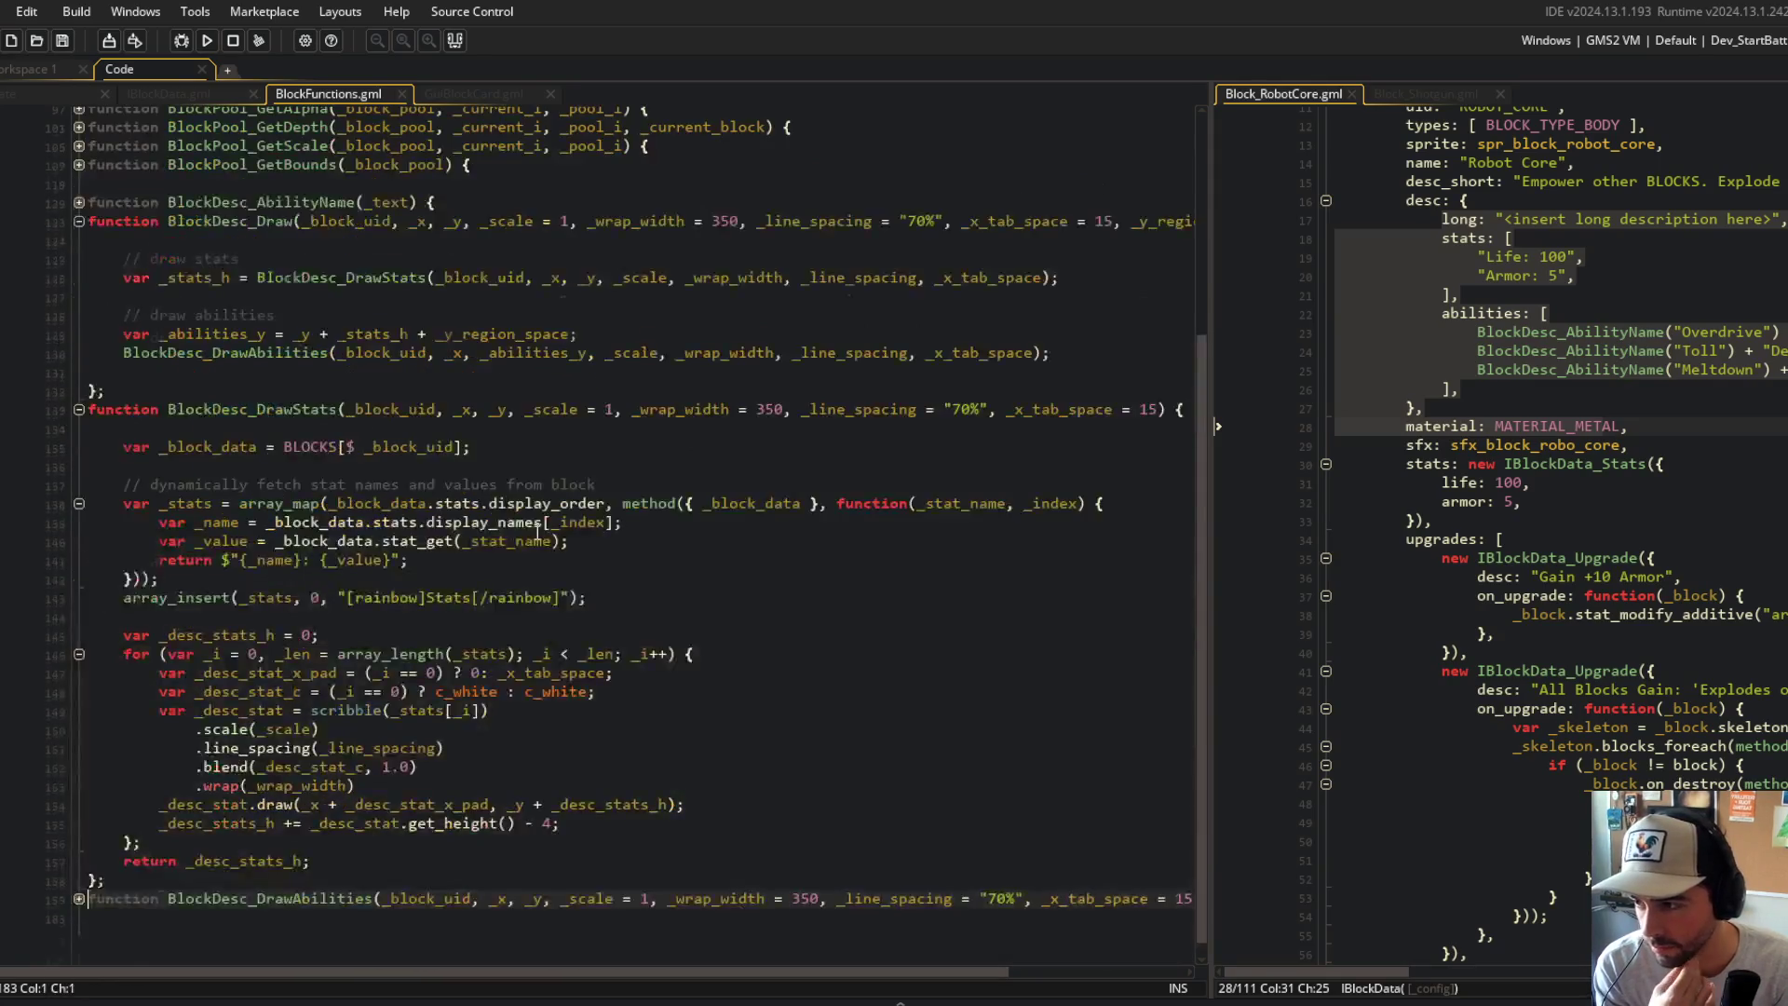
# Step: Fold BlockDesc_Draw, widen the Block_RobotCore pane, and highlight every _block_data use
pyautogui.scroll(-1, 183, 326)
pyautogui.click(78, 208)
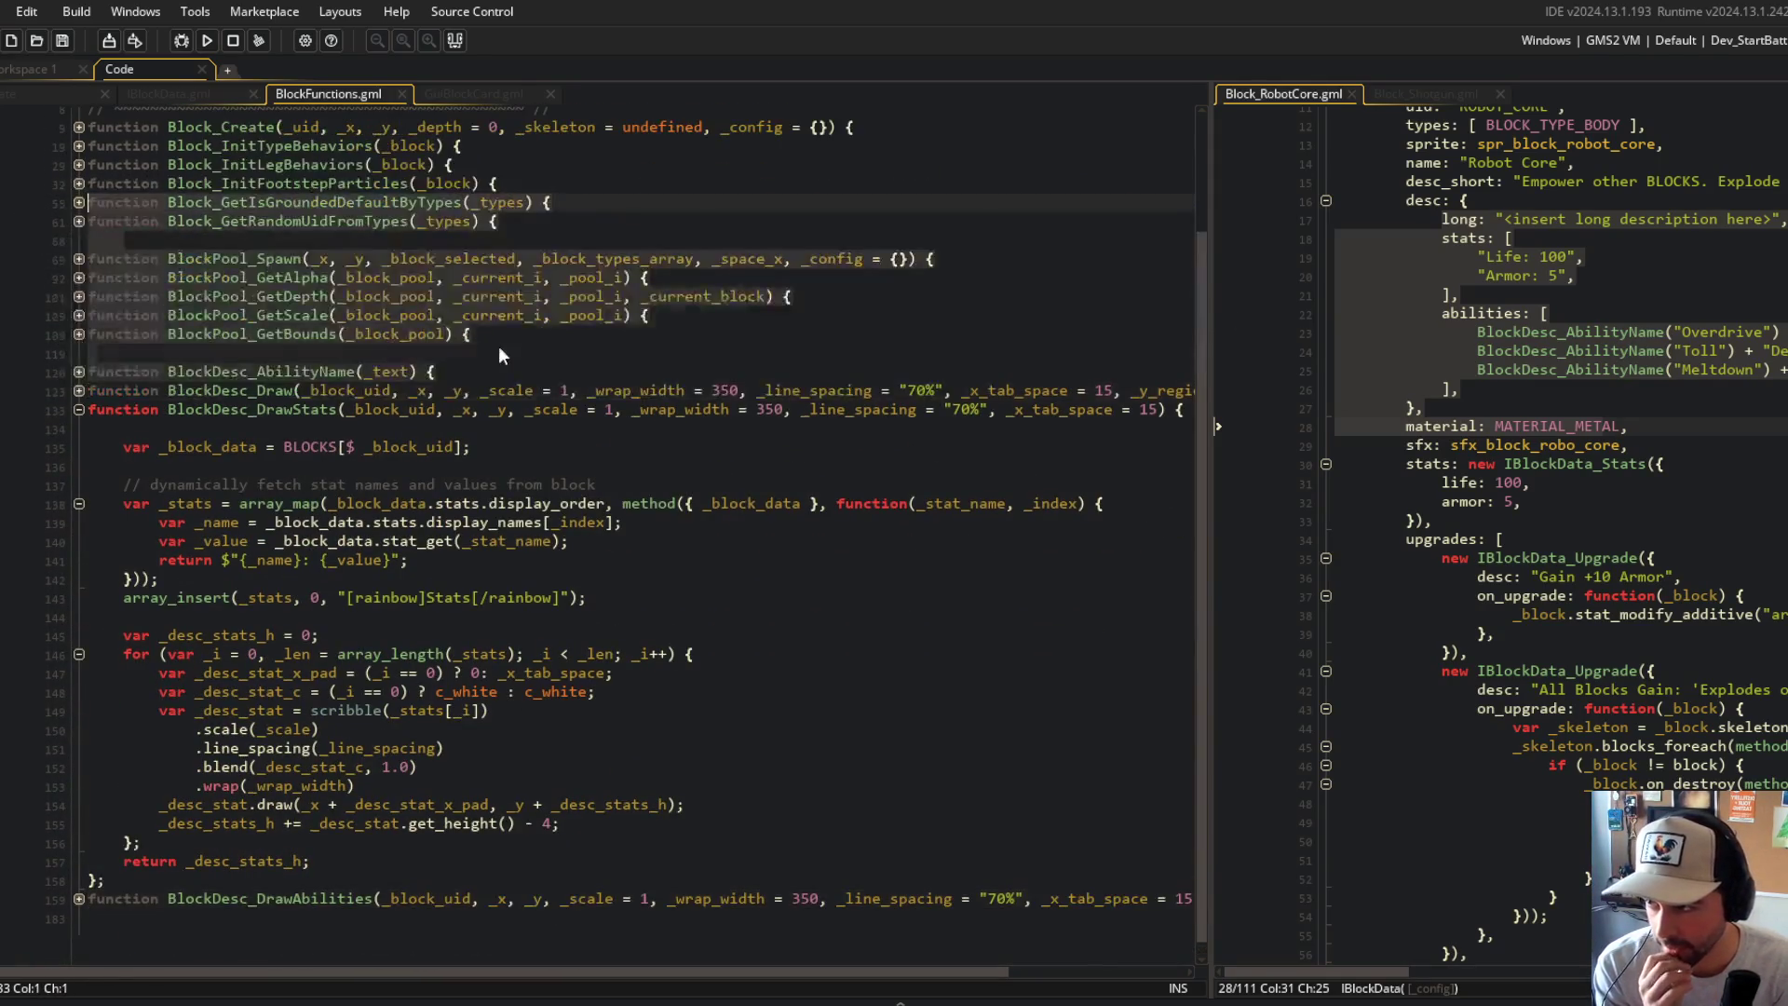
pyautogui.moveTo(1211, 193); pyautogui.dragTo(984, 192)
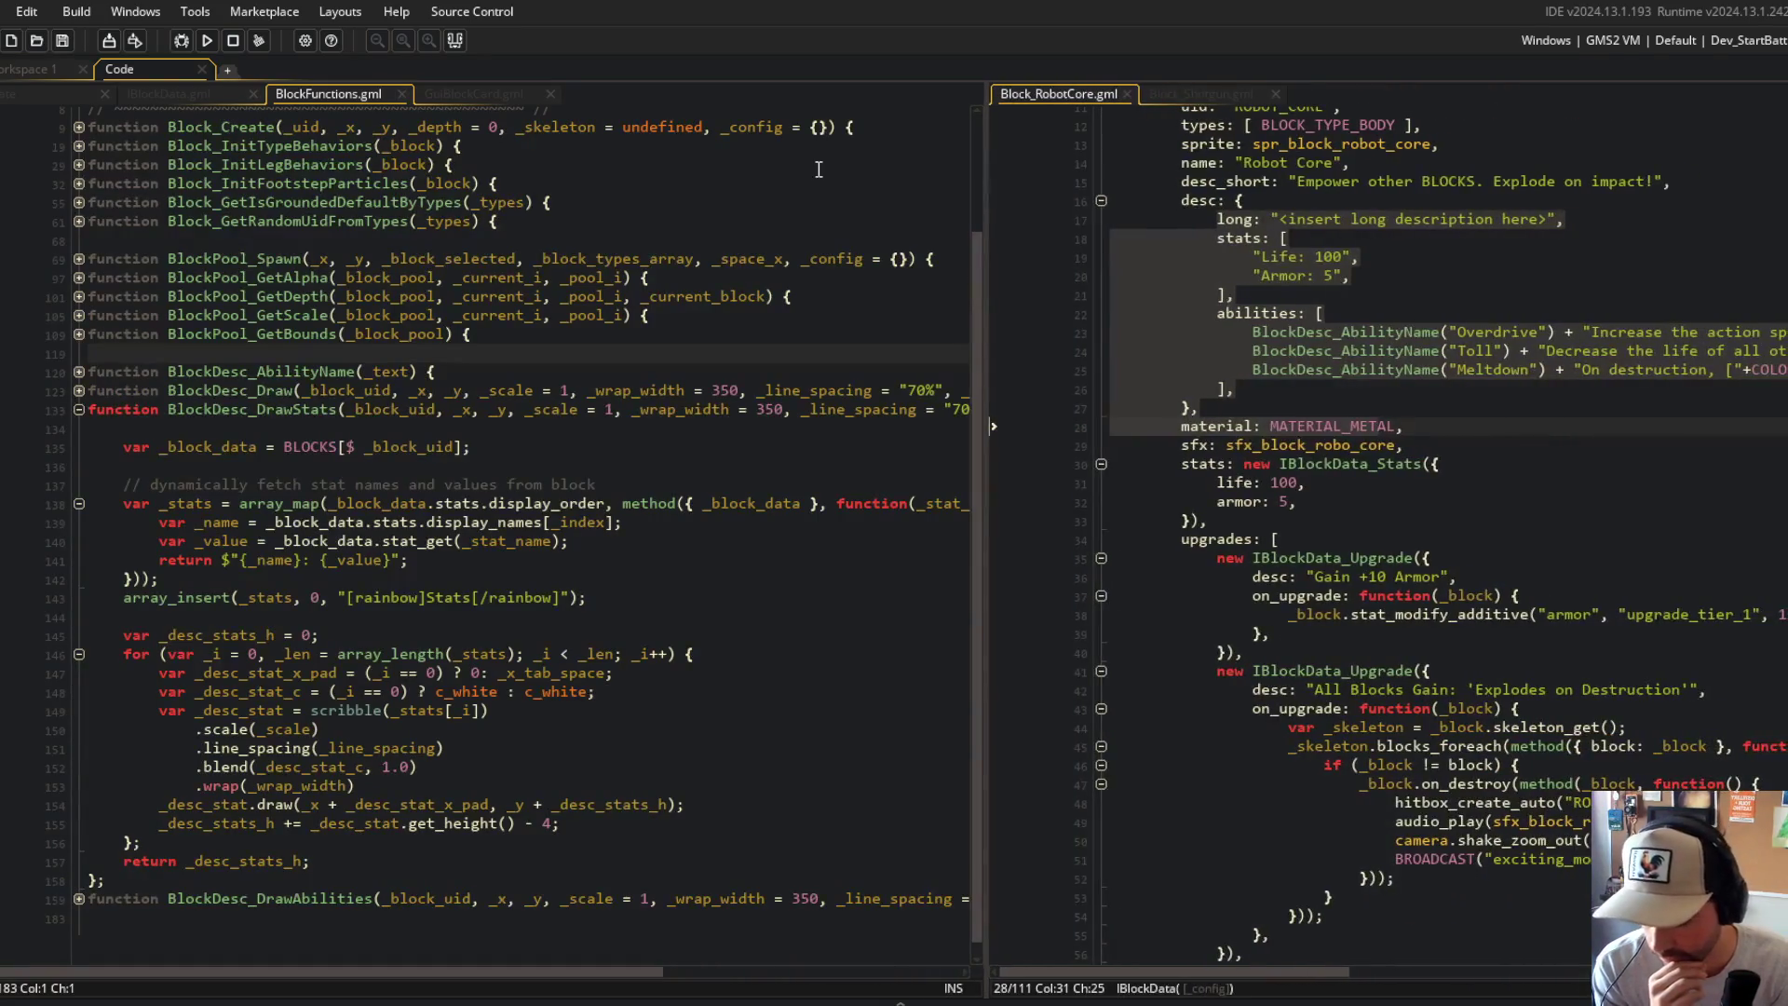
pyautogui.click(369, 503)
pyautogui.doubleClick(370, 503)
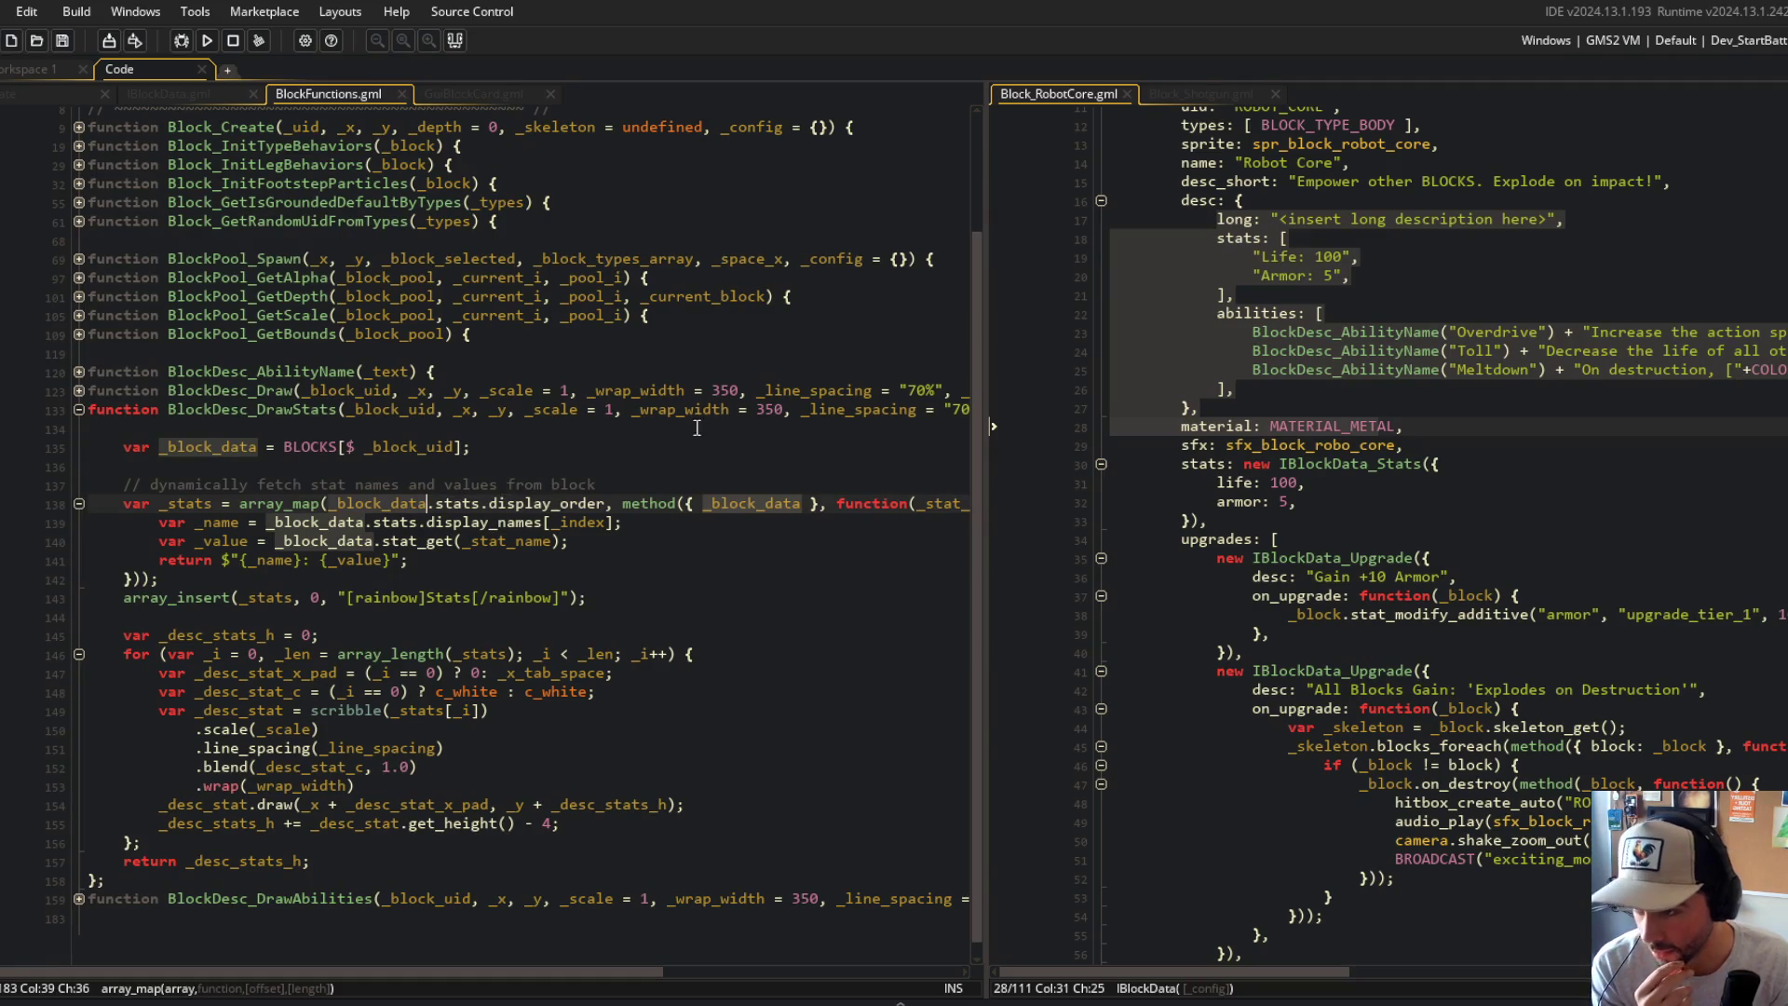
pyautogui.click(1458, 370)
pyautogui.scroll(-2, 1350, 341)
pyautogui.scroll(2, 1351, 341)
pyautogui.scroll(-2, 1378, 466)
pyautogui.scroll(4, 1415, 615)
pyautogui.click(1326, 434)
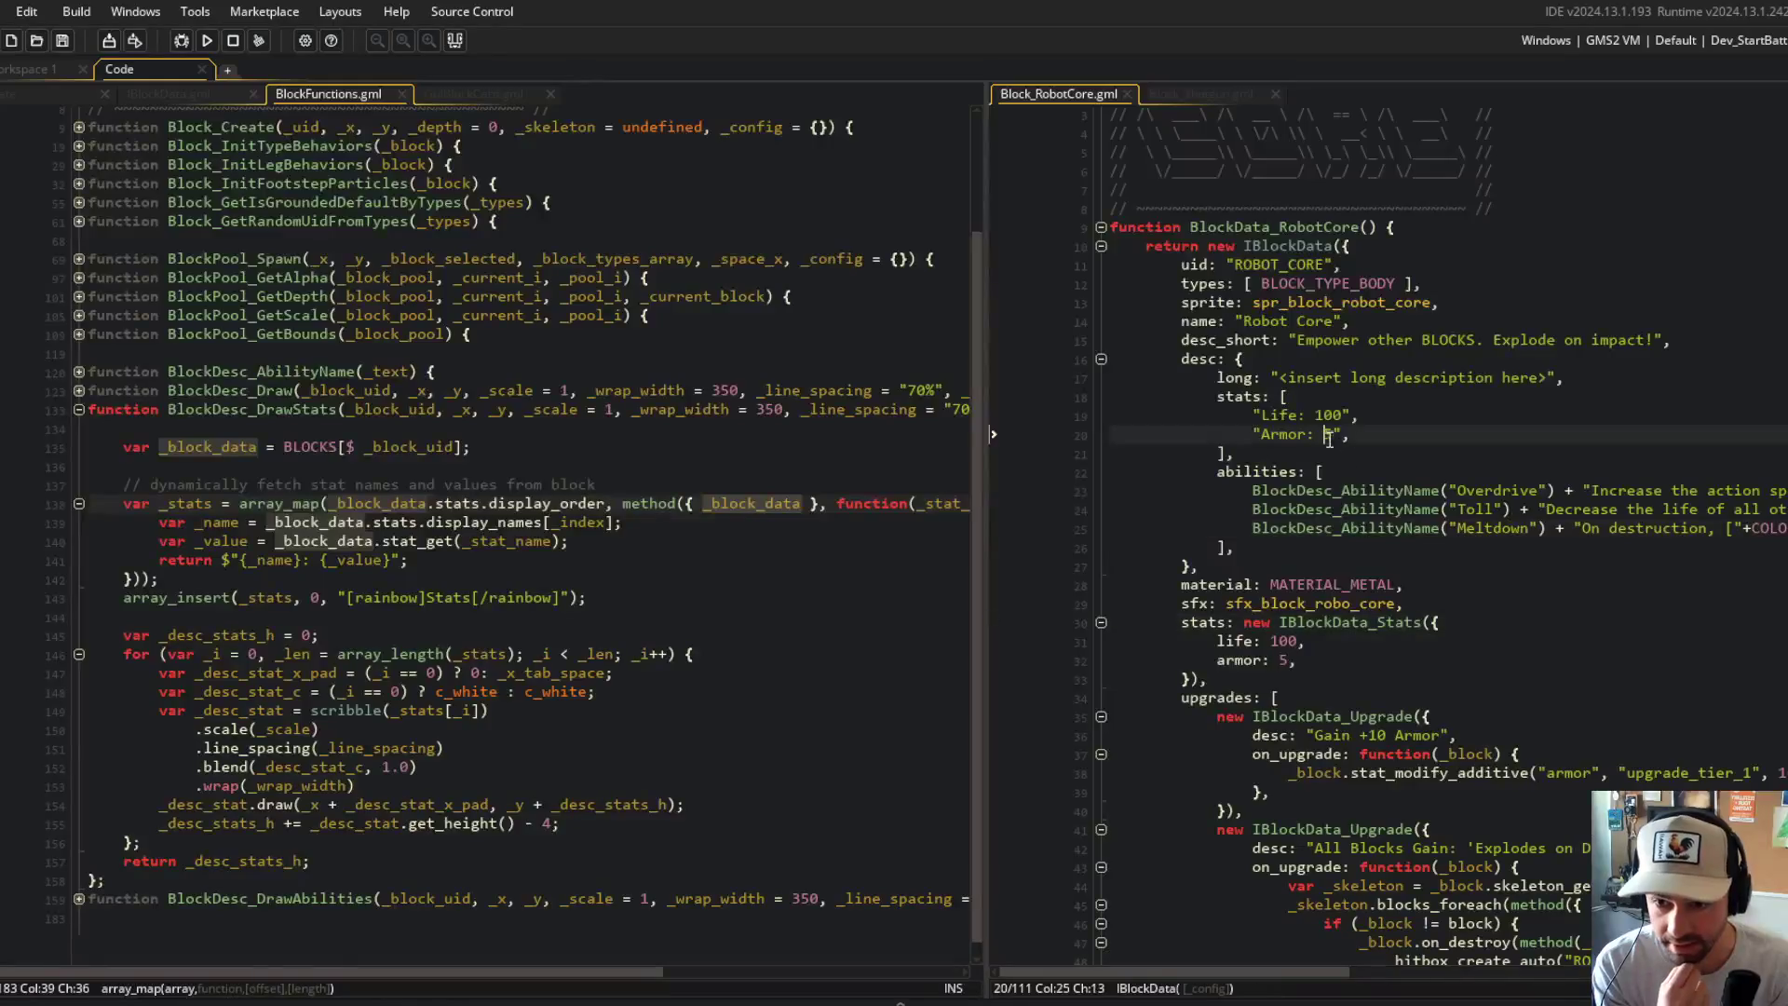
# Step: Open the IBlockData_Stats definition in the right pane and bring BlockFunctions.gml back on the left
pyautogui.middleClick(1350, 622)
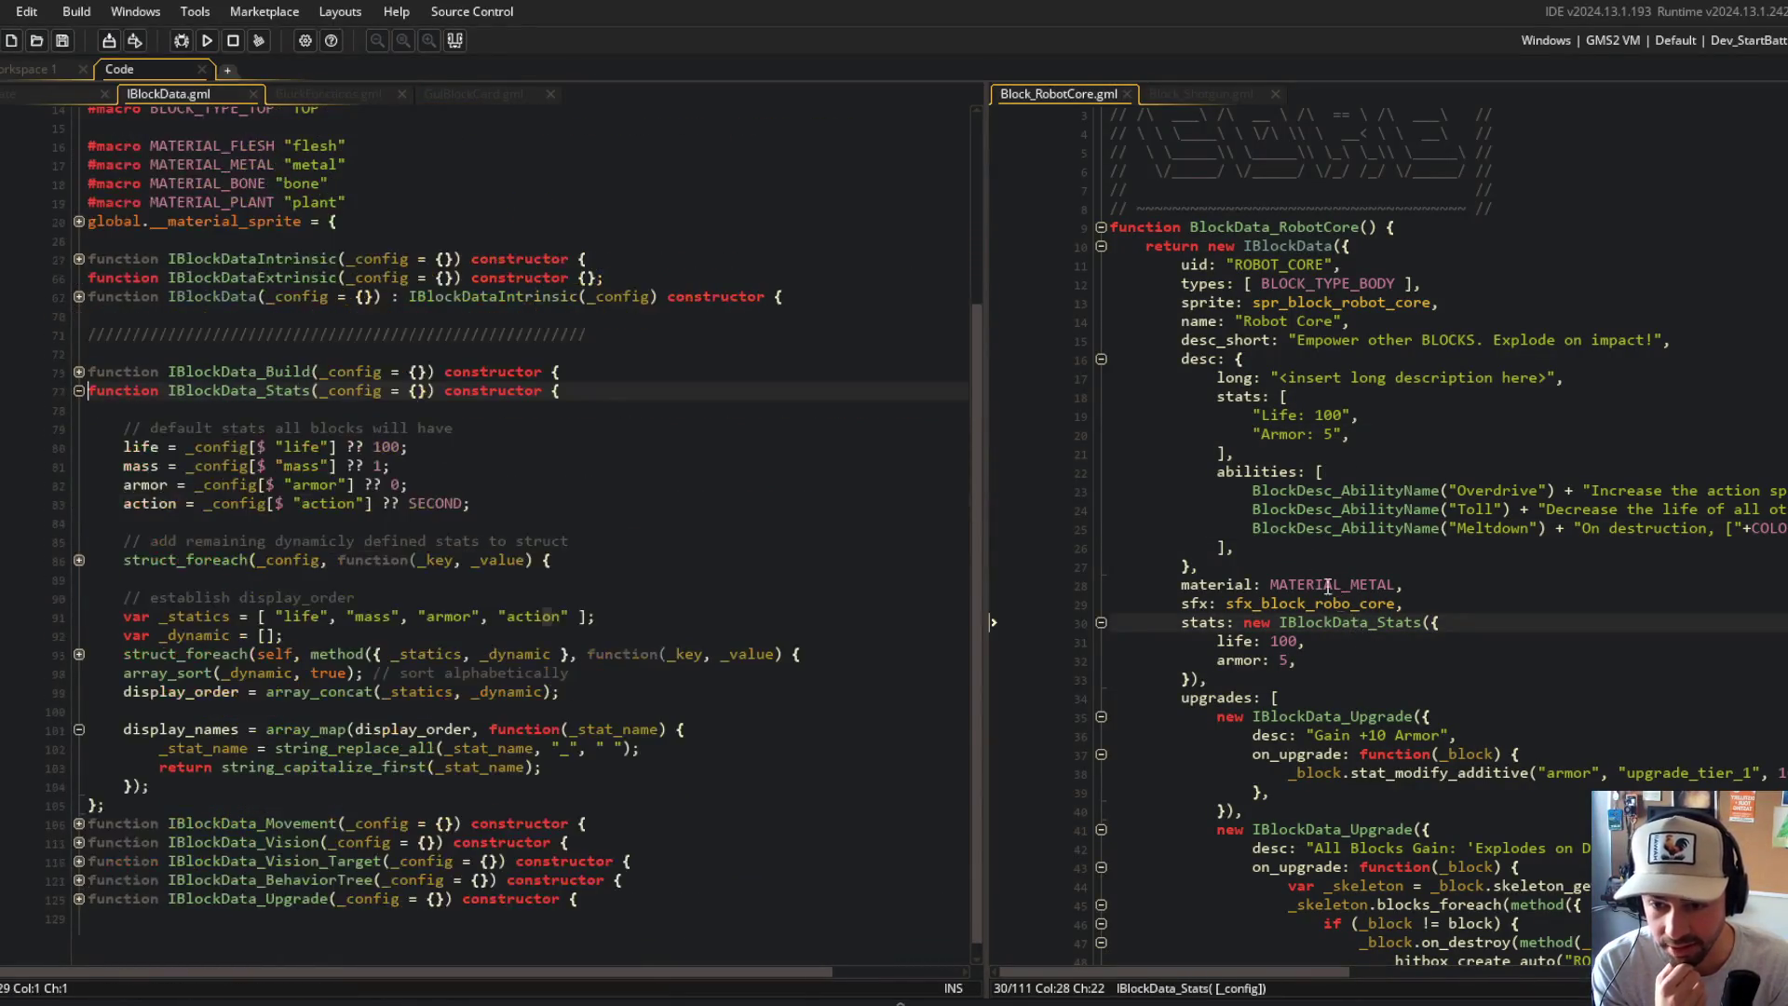
pyautogui.moveTo(175, 97); pyautogui.dragTo(1205, 97)
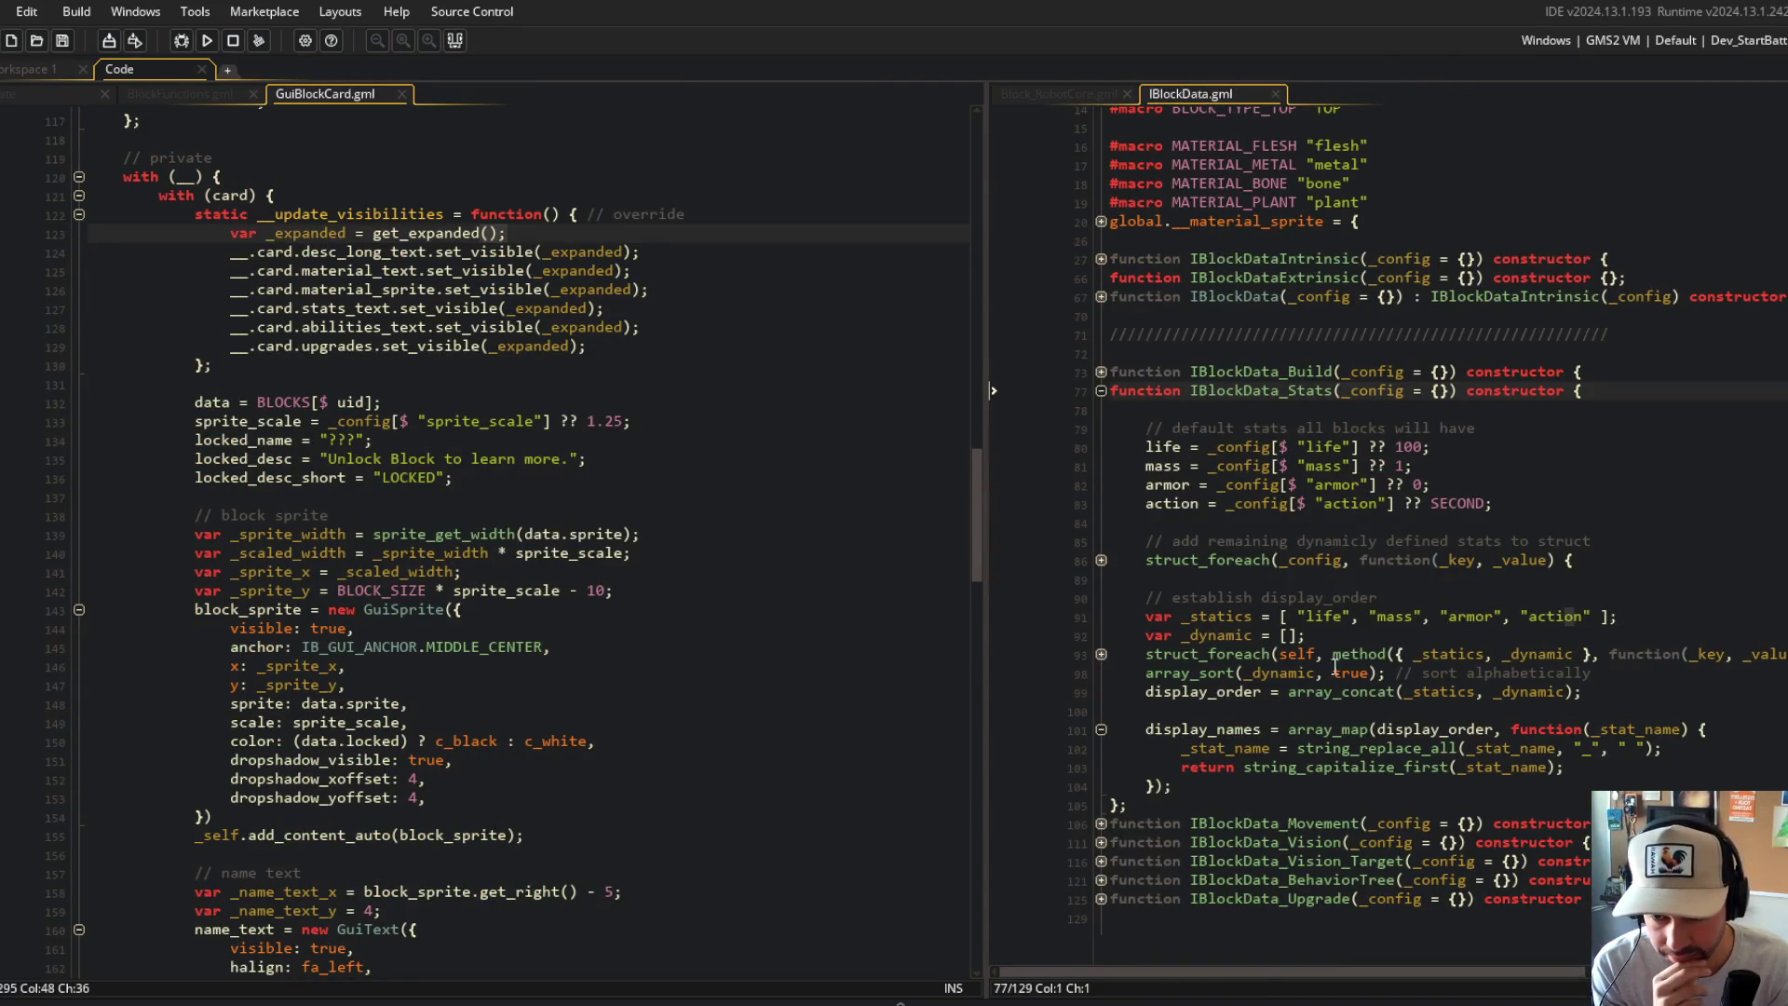
pyautogui.moveTo(1148, 427)
pyautogui.mouseDown()
pyautogui.moveTo(1490, 796)
pyautogui.moveTo(1422, 748)
pyautogui.mouseUp()
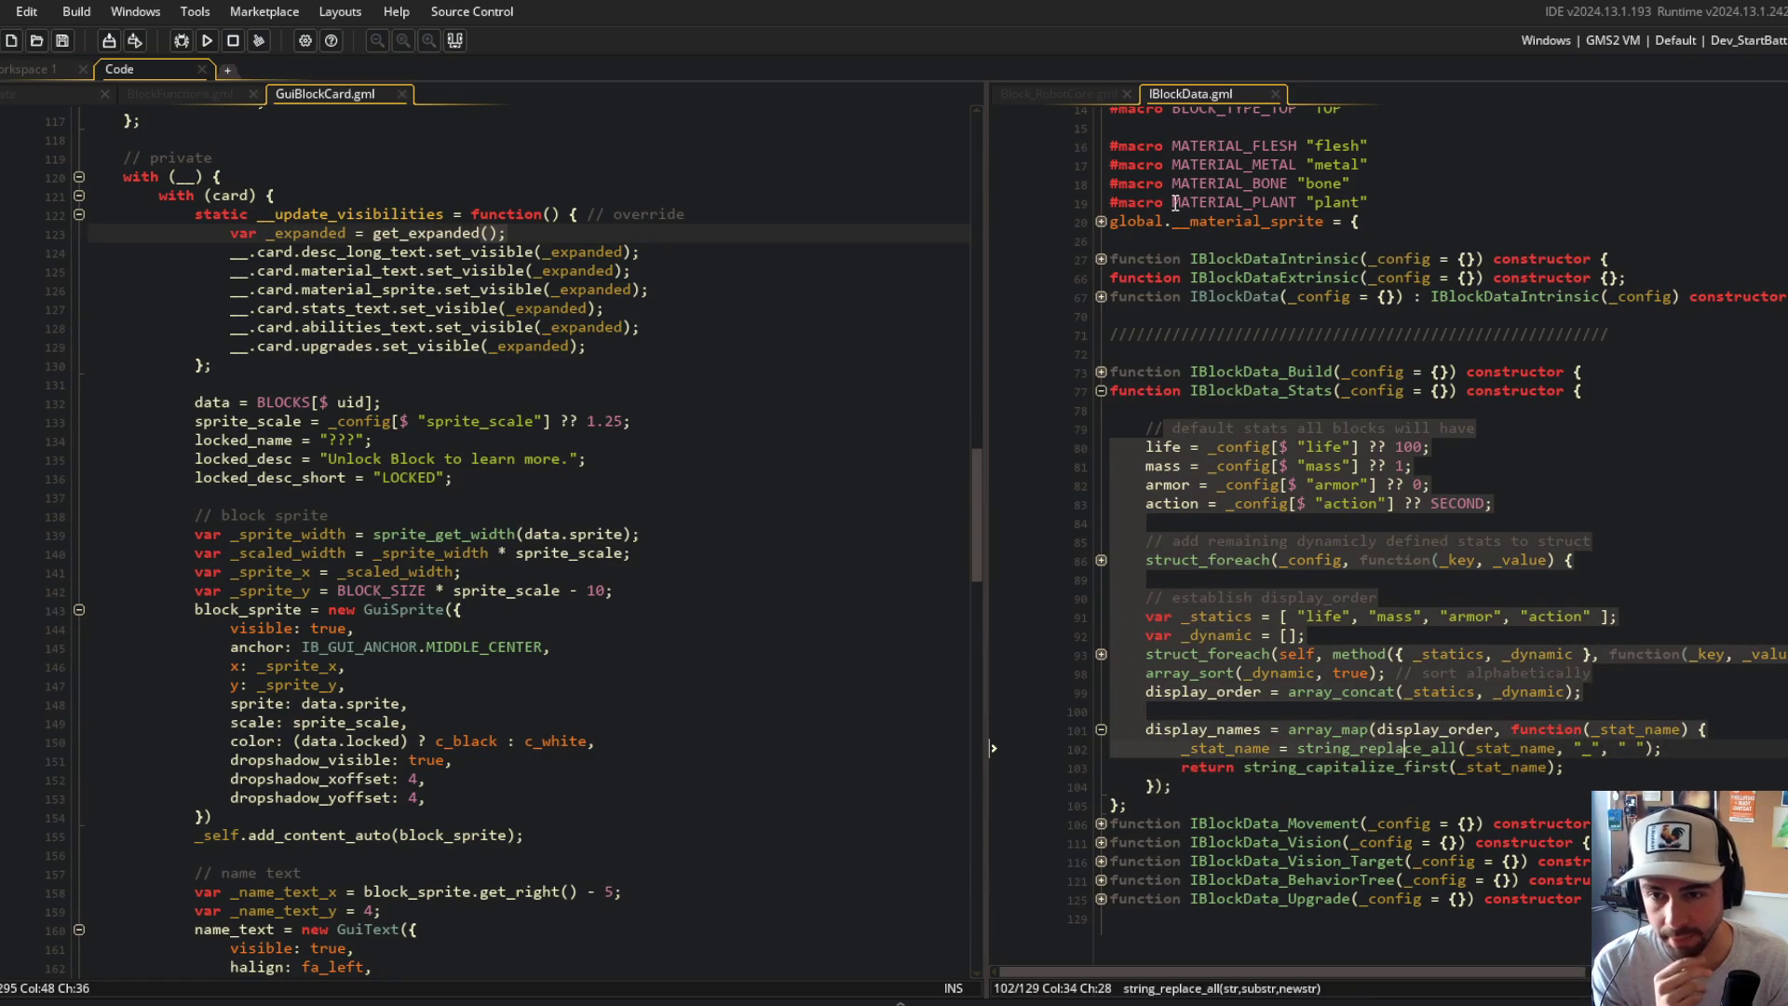
pyautogui.doubleClick(1232, 393)
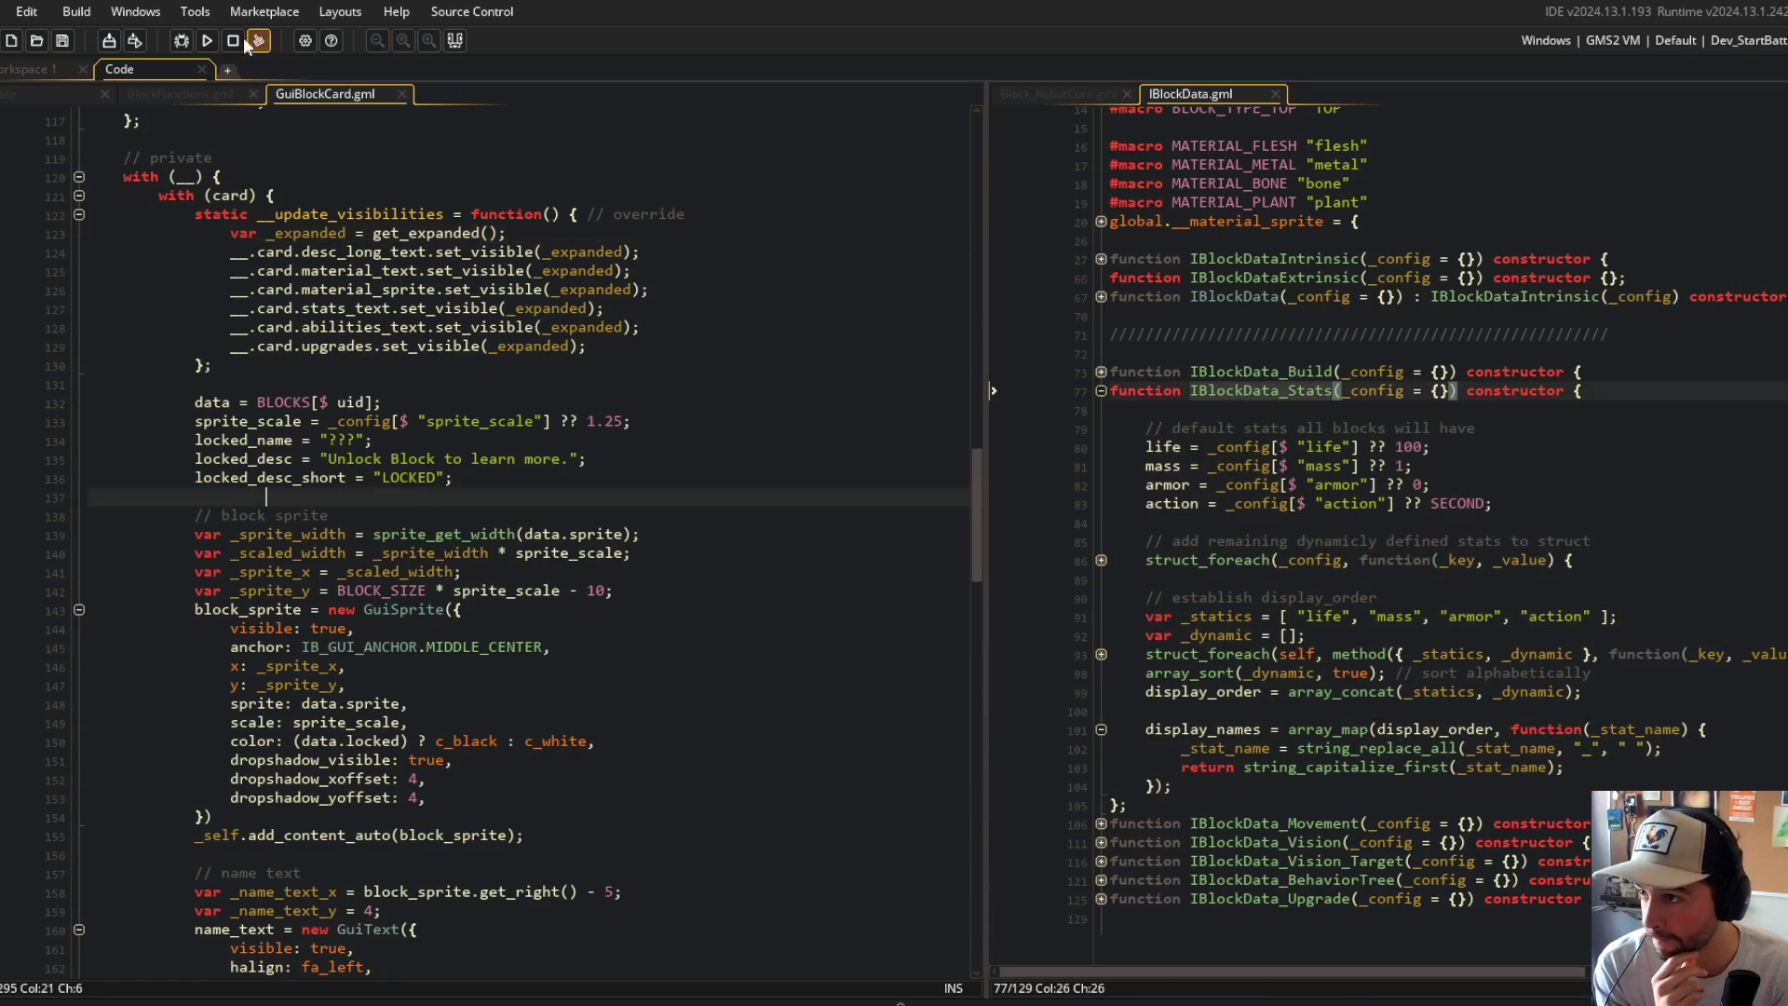
pyautogui.click(197, 92)
pyautogui.click(531, 443)
pyautogui.click(428, 503)
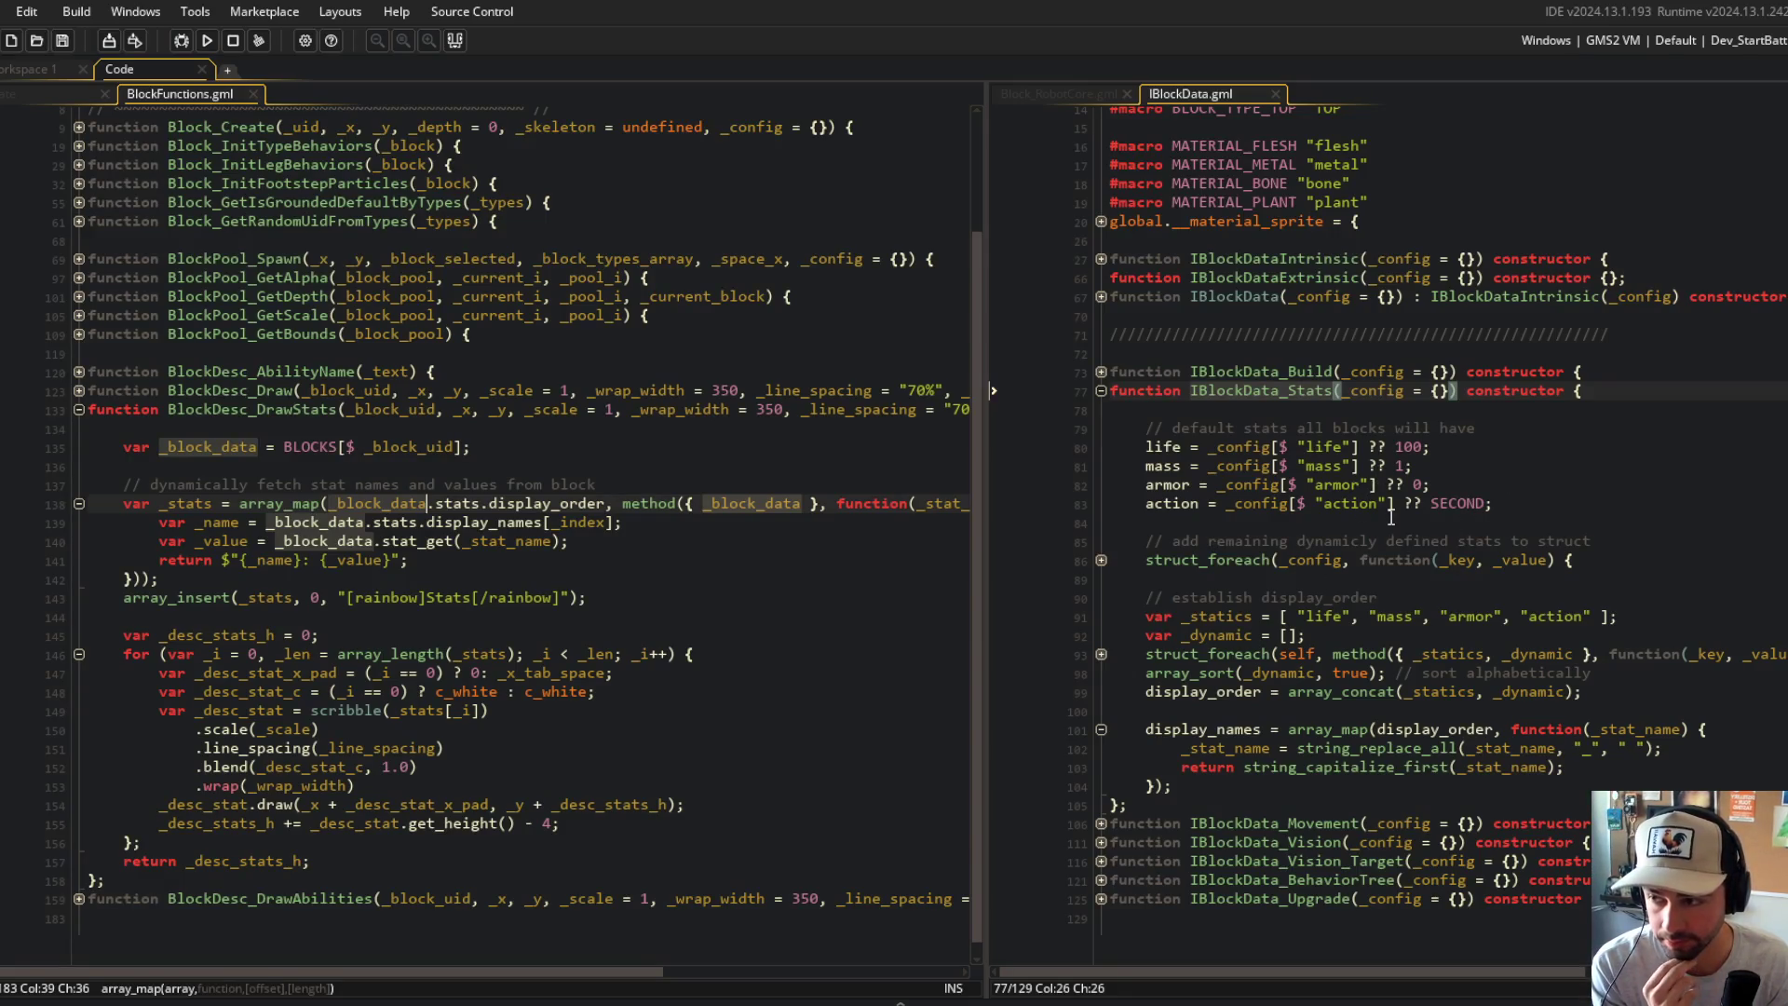
# Step: Add a static get_value(_stat_name) method returning self[$ _stat_name] to IBlockData_Stats, and save
pyautogui.click(1291, 790)
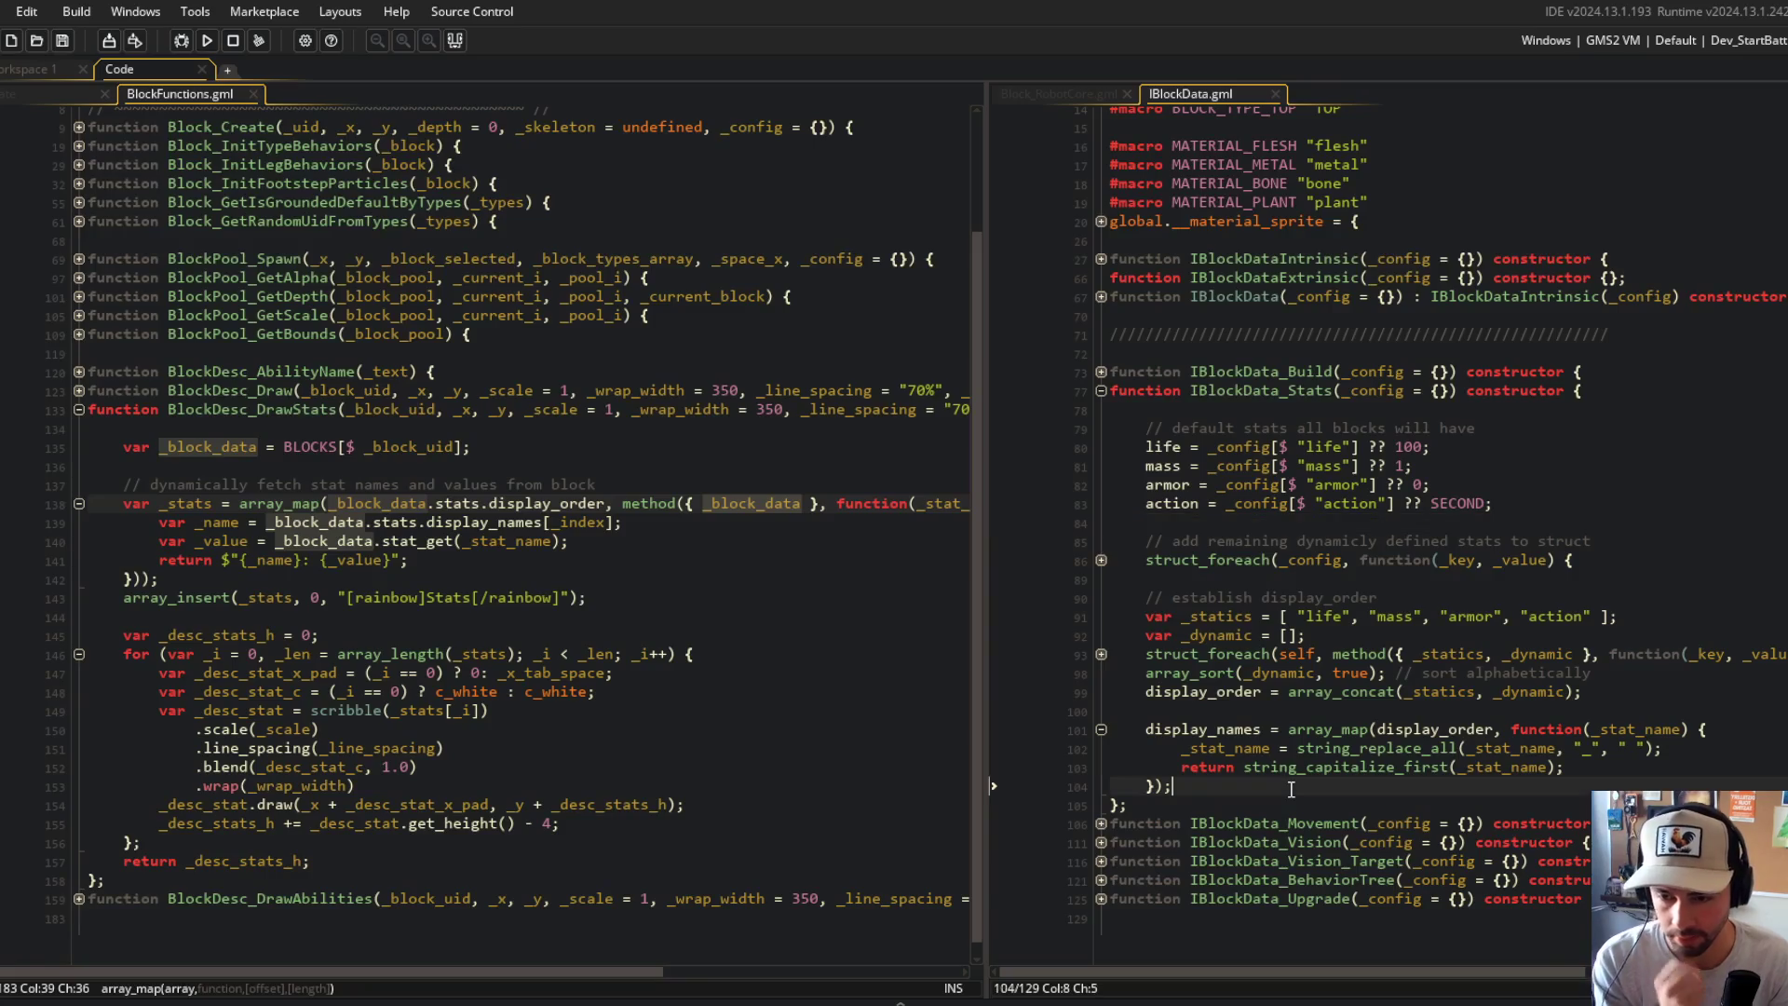
pyautogui.press('Return')
pyautogui.press('Return')
pyautogui.write('static ')
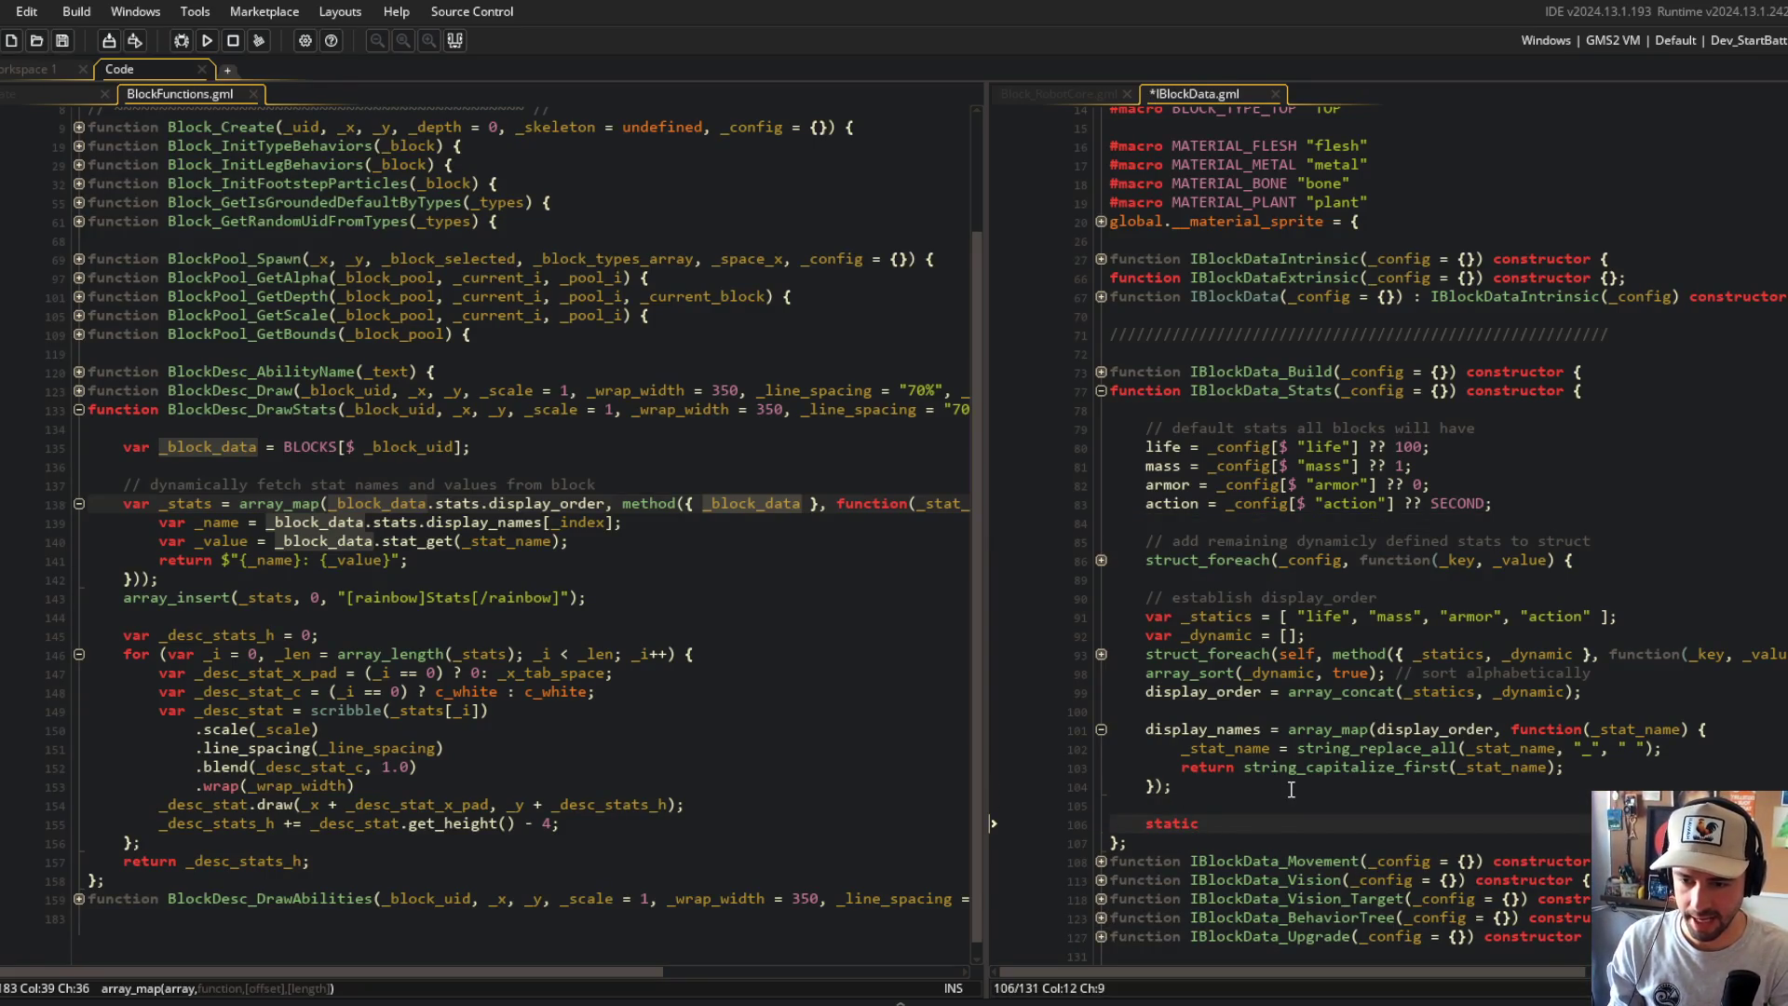
pyautogui.write('get_value = func')
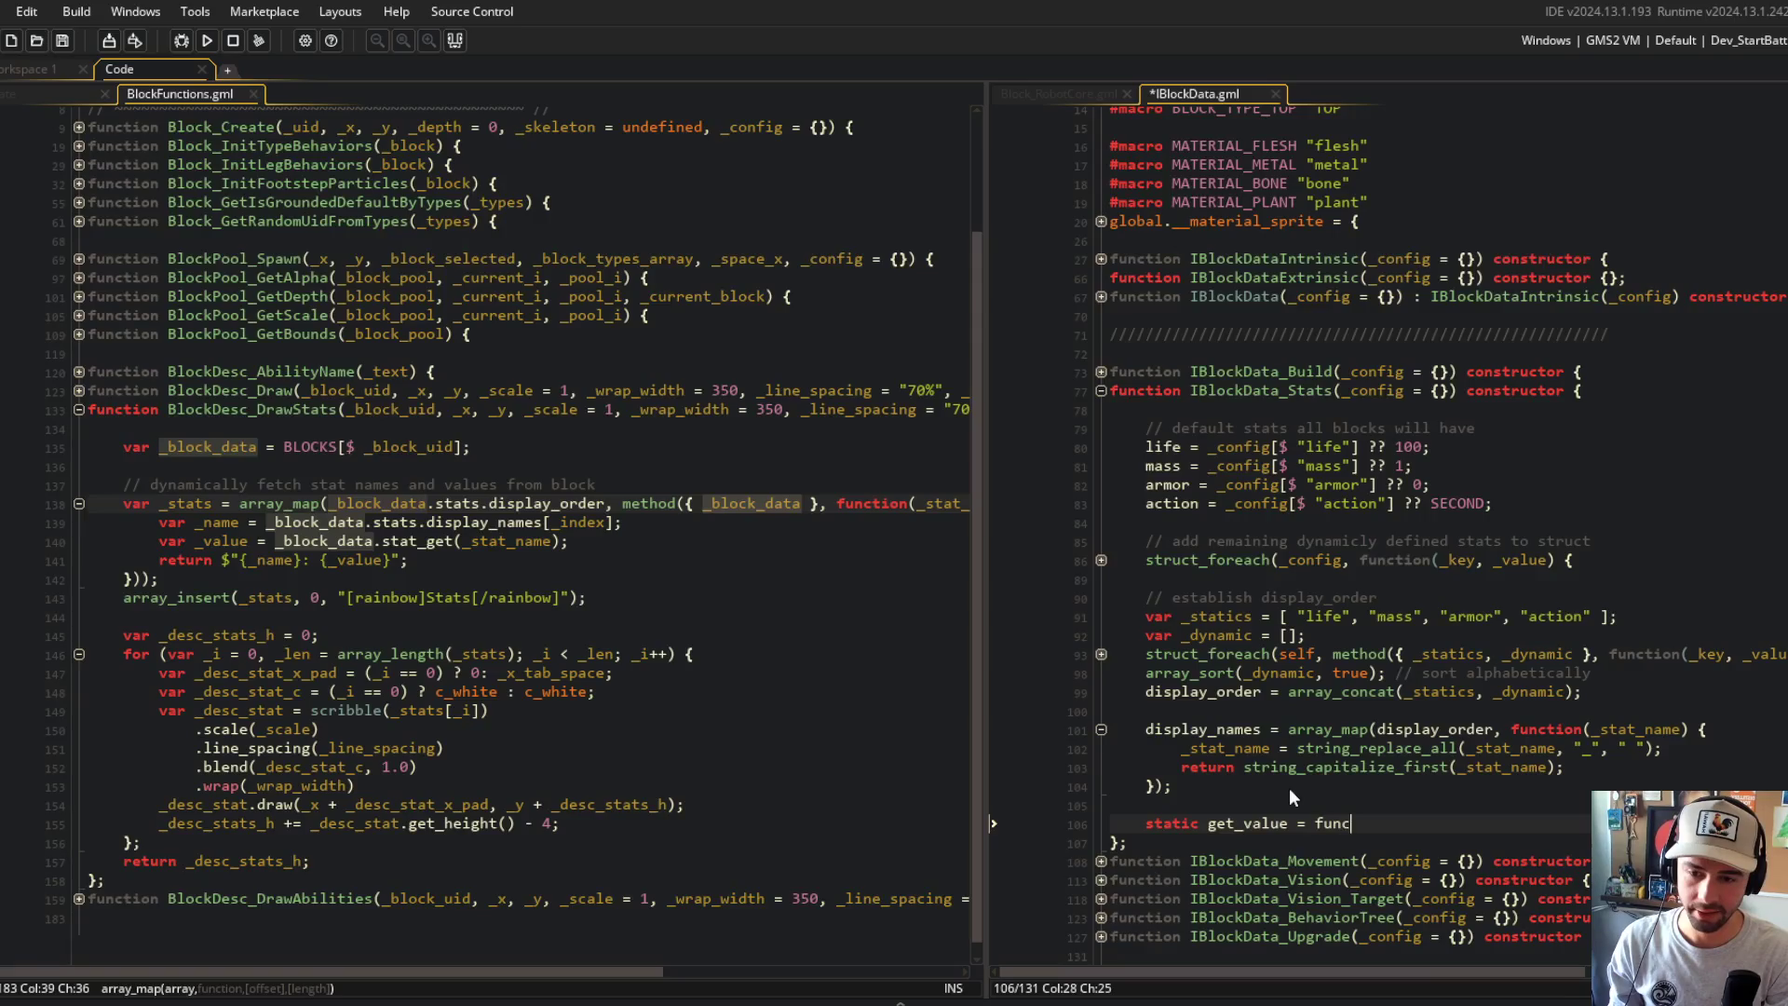
pyautogui.write('tion(_stat_nam')
pyautogui.press('BackSpace')
pyautogui.press('BackSpace')
pyautogui.press('BackSpace')
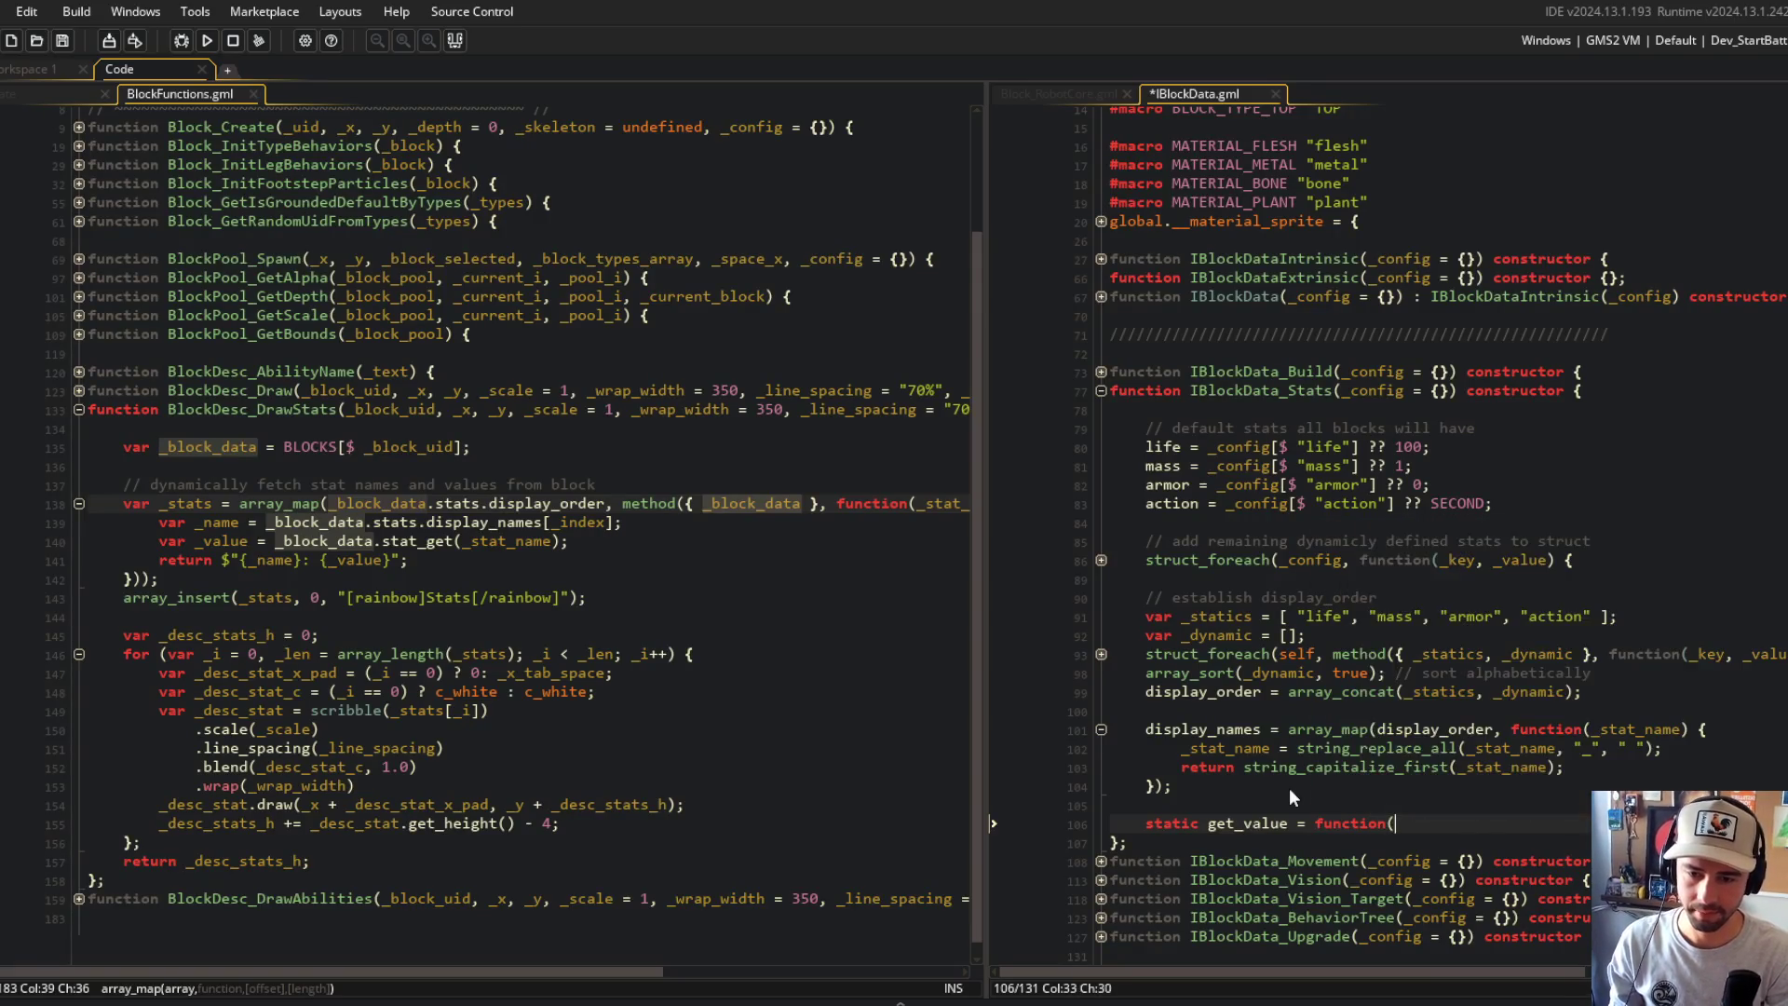
pyautogui.write('(_stat_name) {')
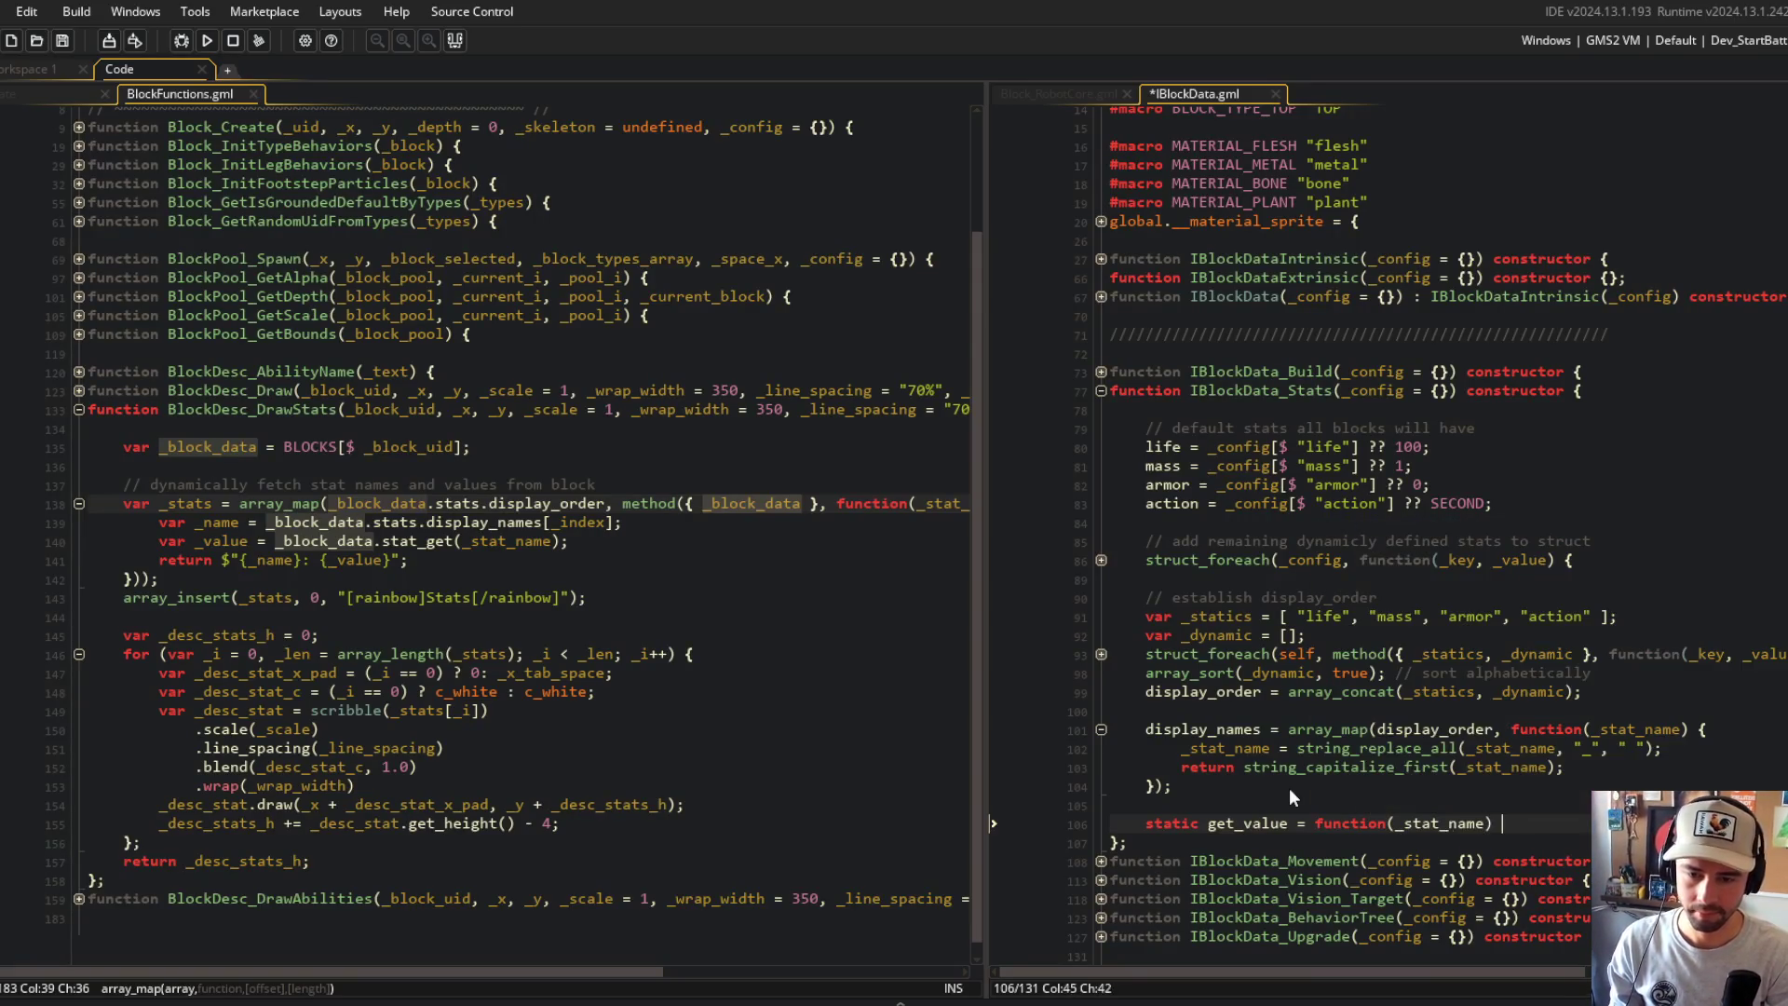
pyautogui.press('Return')
pyautogui.press('Return')
pyautogui.write(';')
pyautogui.press('Up')
pyautogui.write('return self')
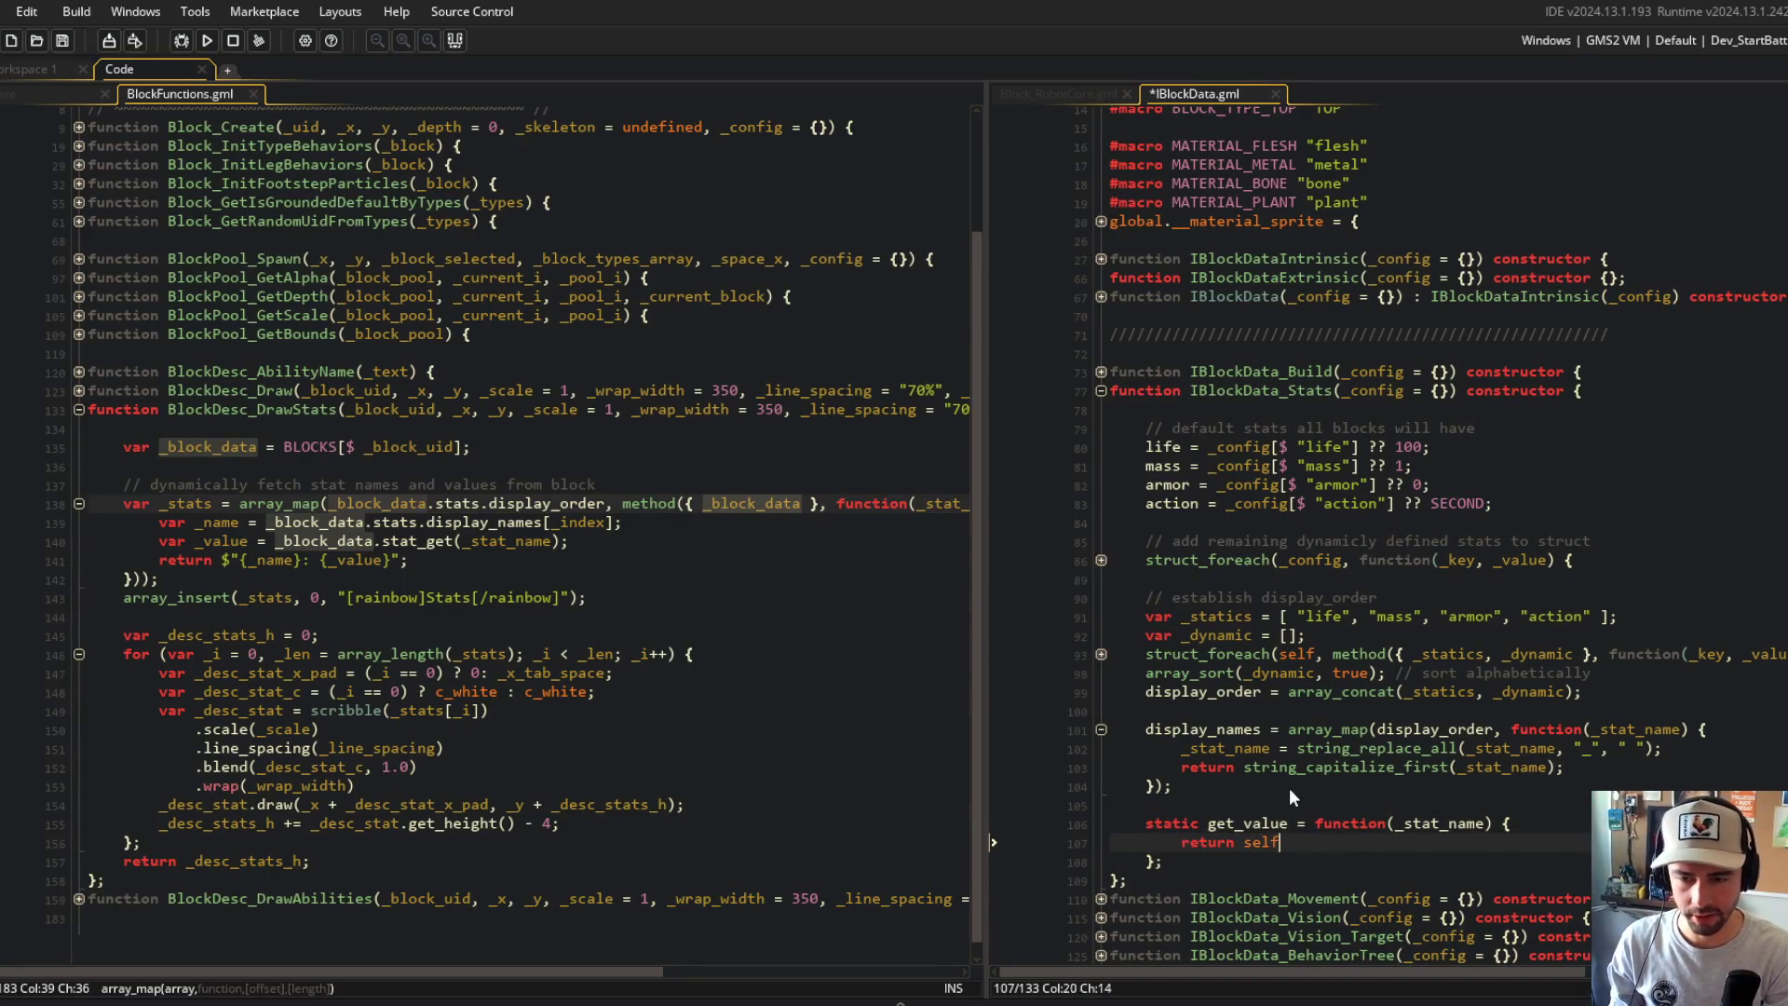
pyautogui.write('[$ _stat')
pyautogui.press('Return')
pyautogui.write('];')
pyautogui.hotkey('ctrl', 's')
# Step: Locate the stats mapping and display_names lookup lines in BlockDesc_DrawStats
pyautogui.click(1334, 729)
pyautogui.scroll(-2, 1335, 729)
pyautogui.click(1397, 616)
pyautogui.click(560, 541)
pyautogui.click(560, 483)
pyautogui.click(799, 503)
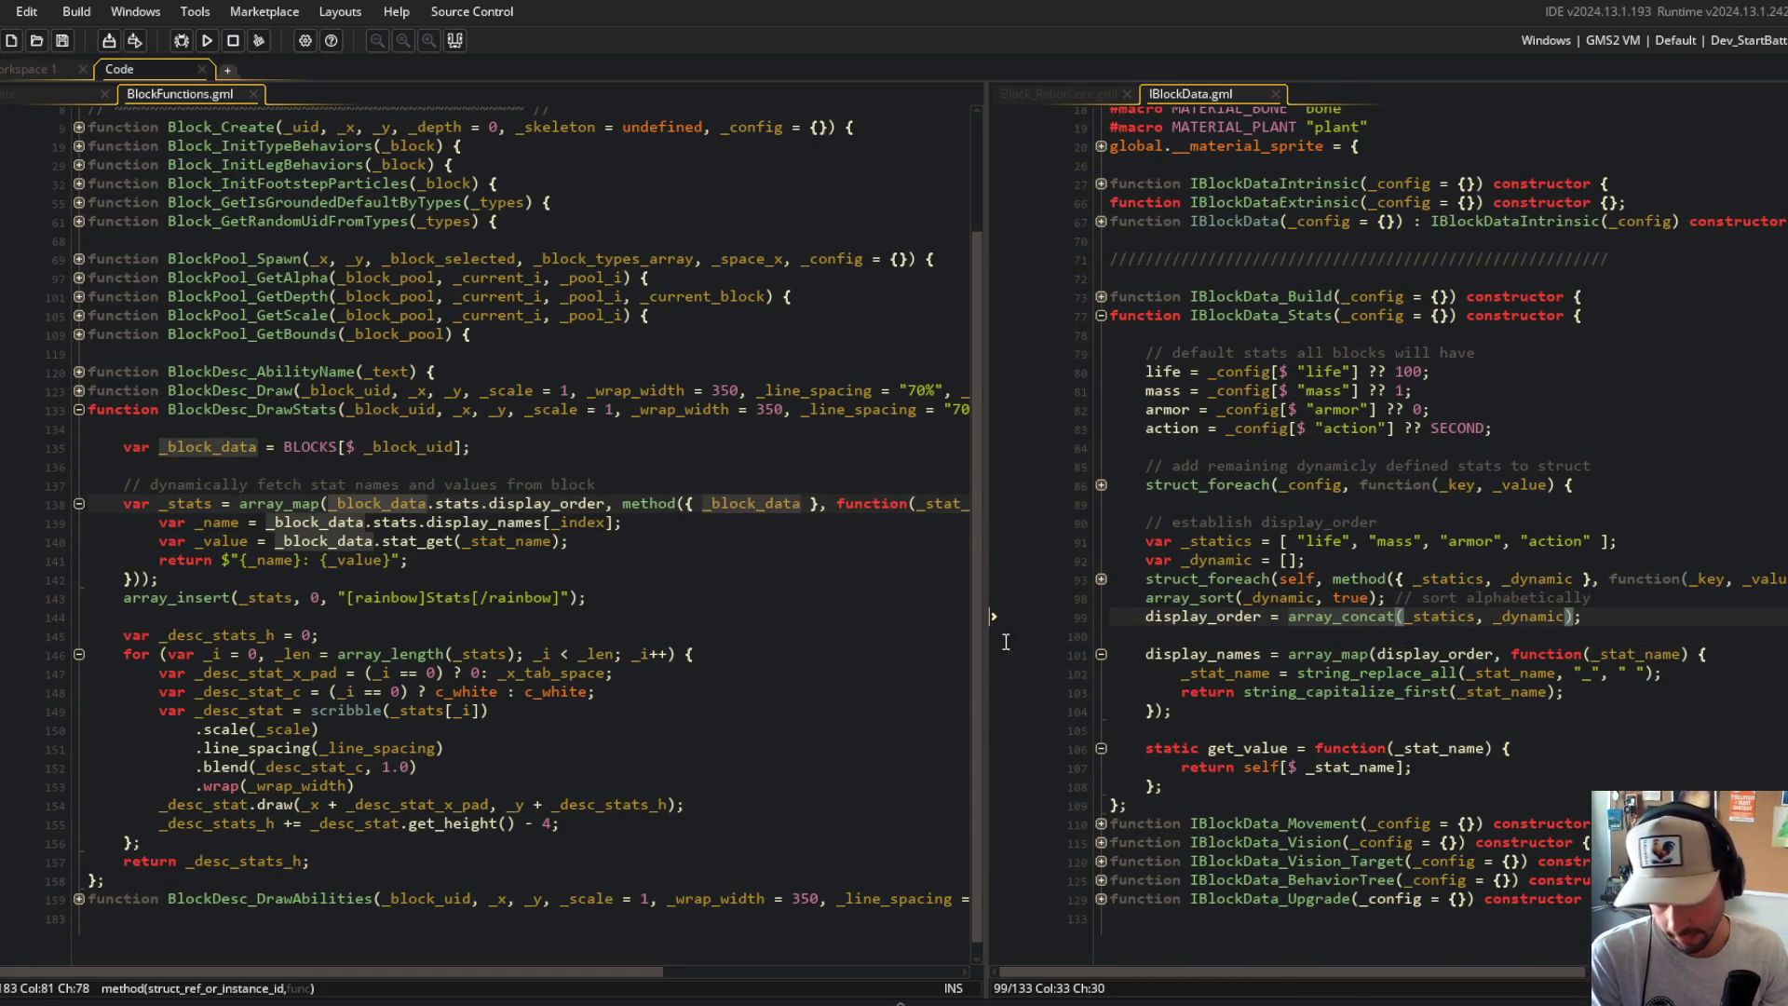
pyautogui.click(1306, 654)
pyautogui.click(326, 560)
pyautogui.click(323, 523)
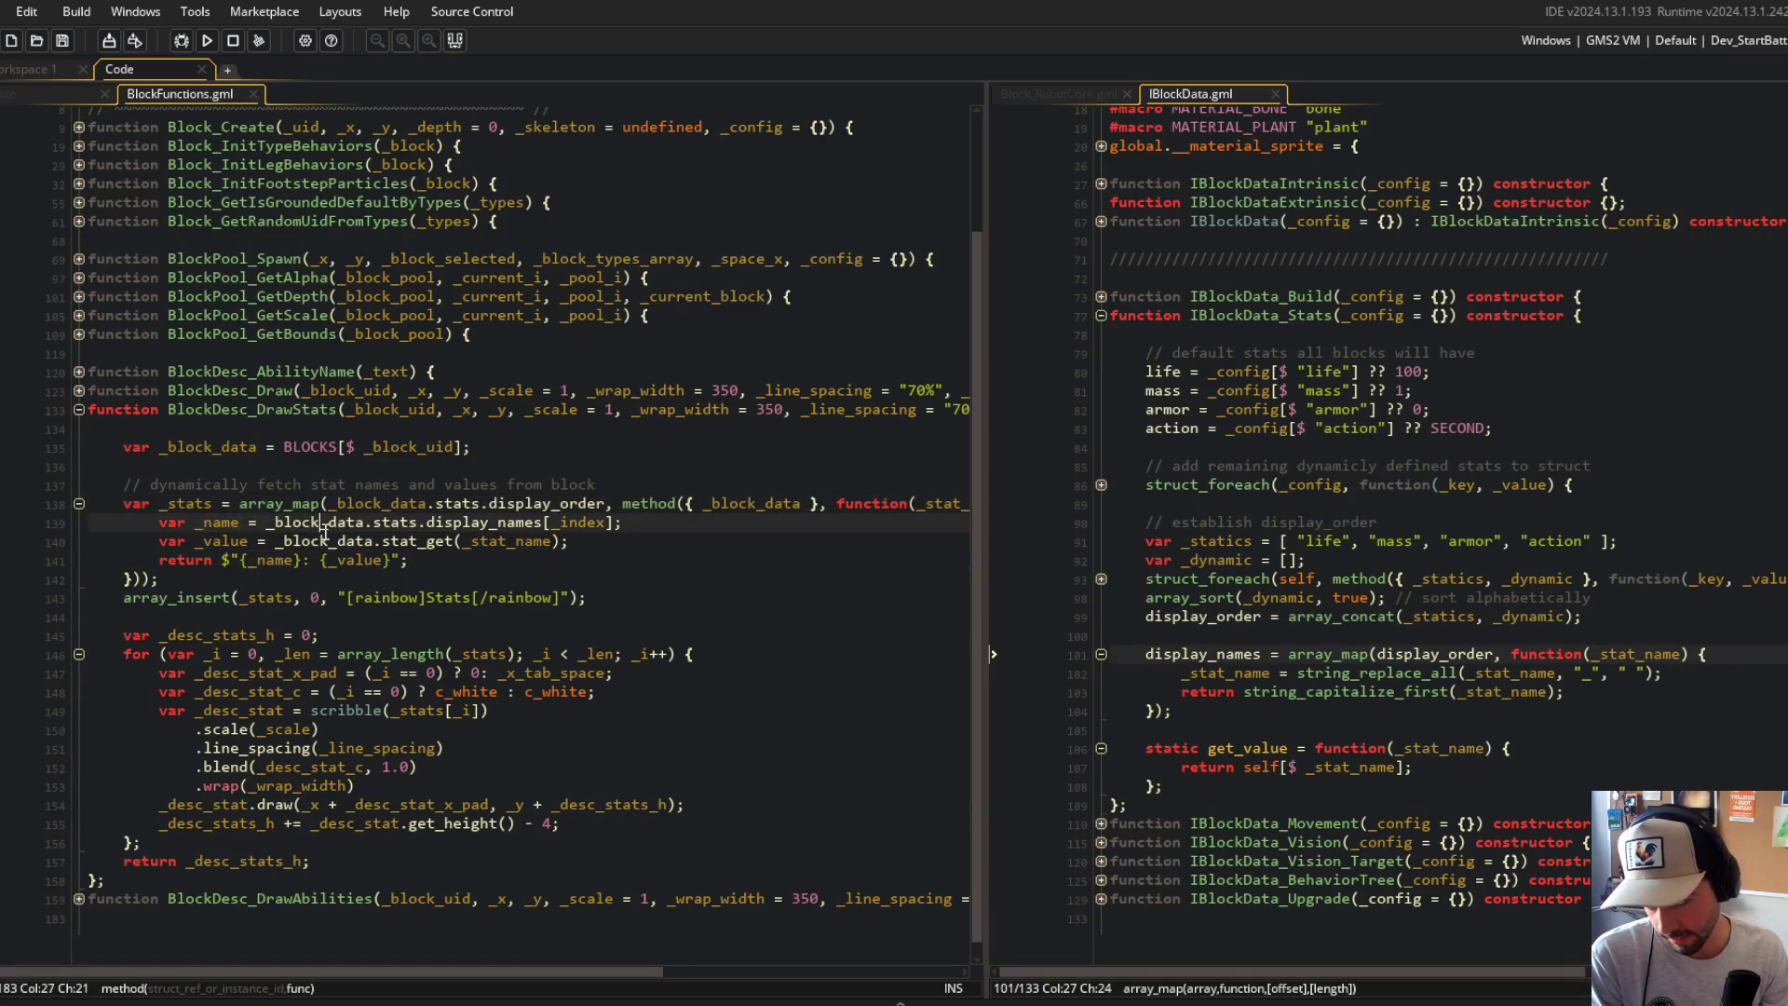
pyautogui.press('Right')
pyautogui.press('Right')
pyautogui.press('Right')
pyautogui.press('Right')
pyautogui.press('Right')
pyautogui.press('Right')
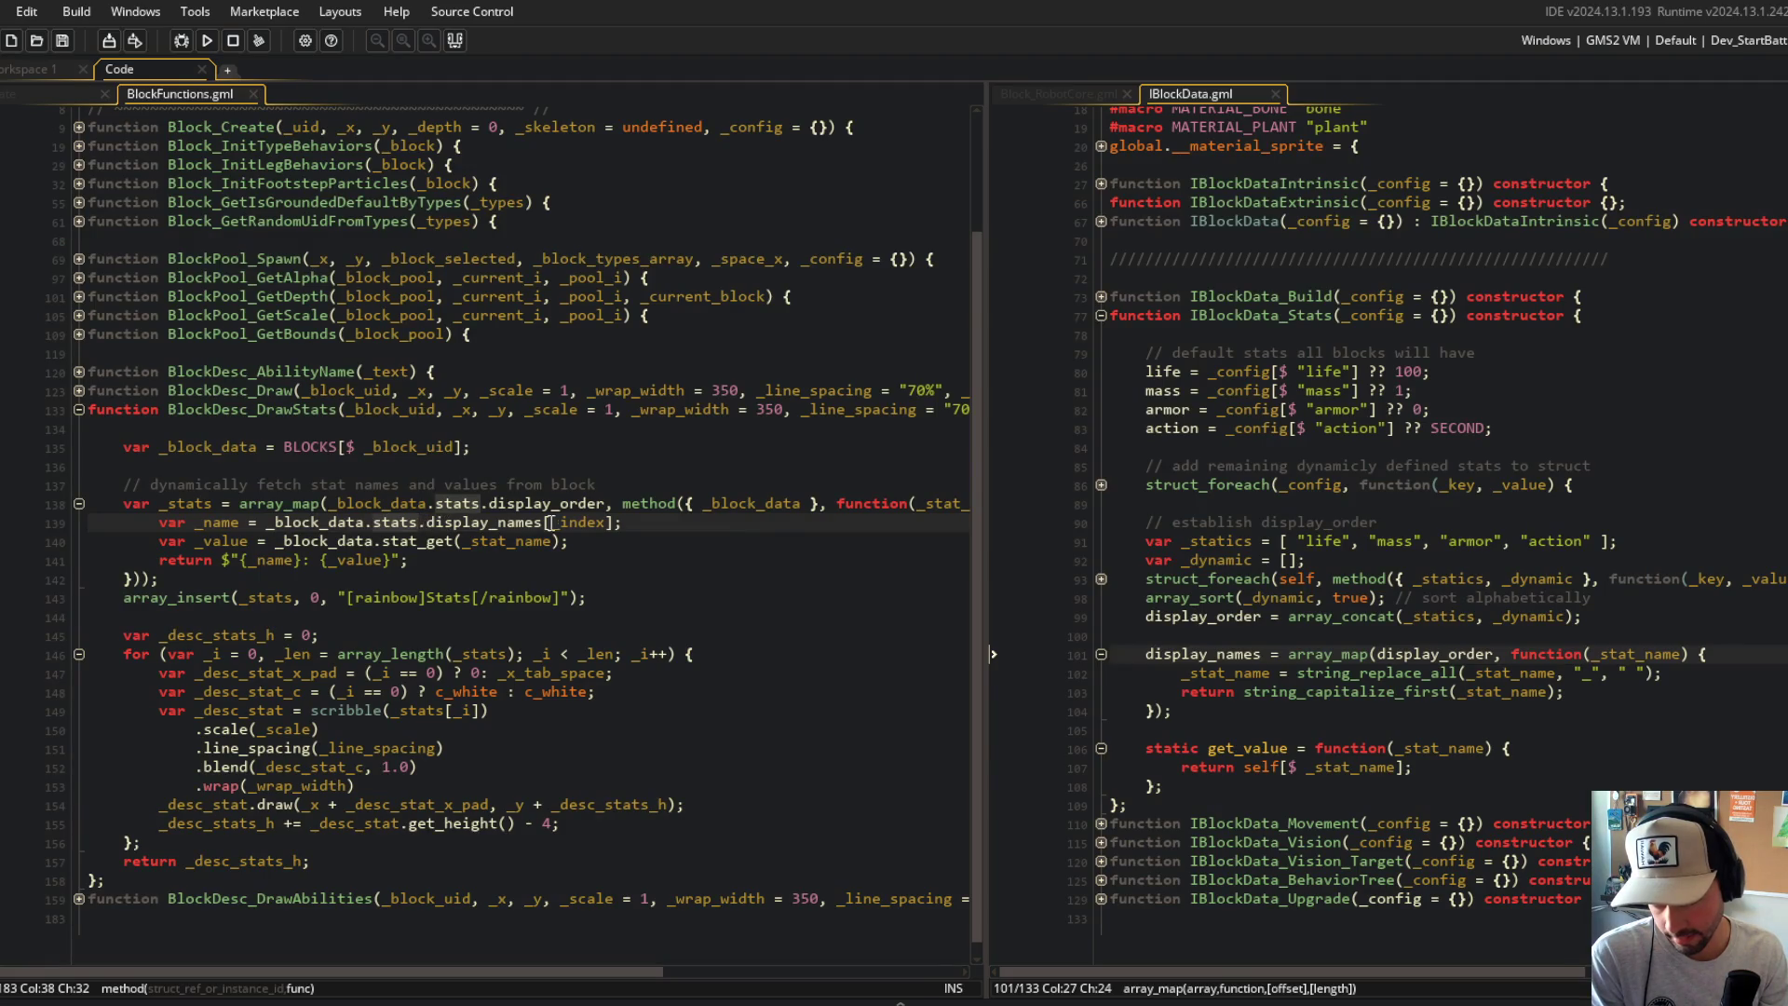
# Step: Replace the stat_get call with _block_data.stats.get_value on line 140
pyautogui.click(470, 503)
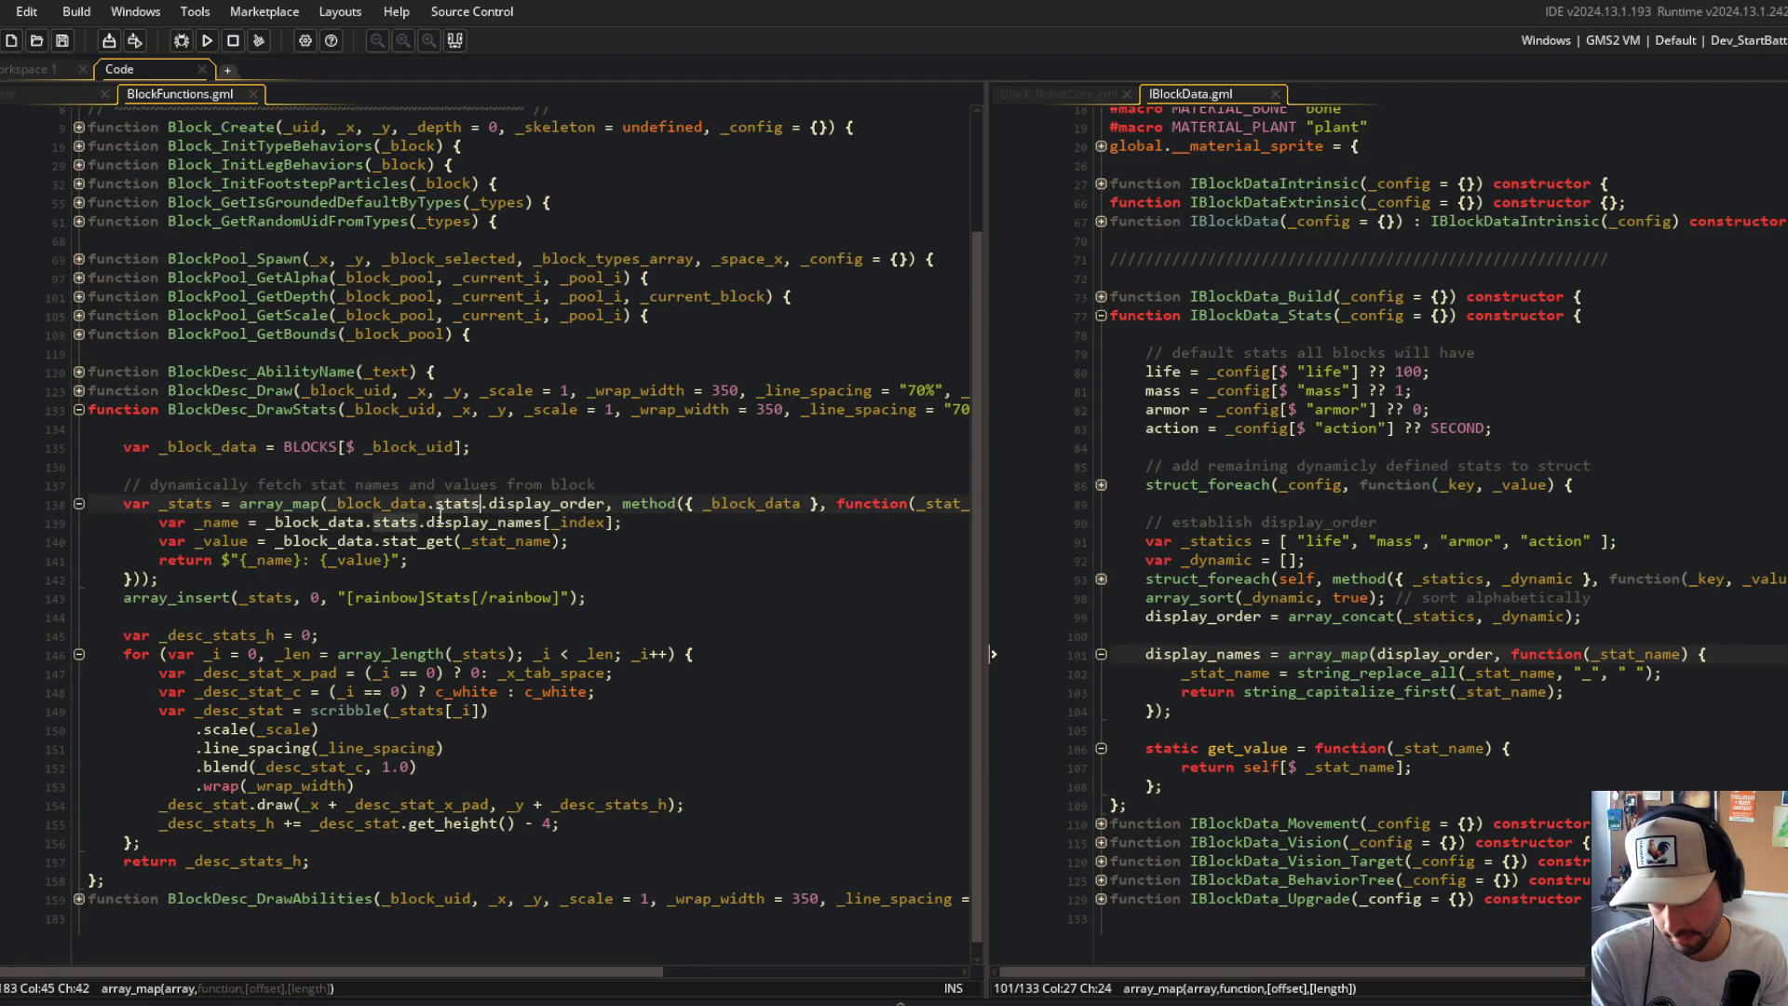
pyautogui.click(328, 521)
pyautogui.doubleClick(457, 521)
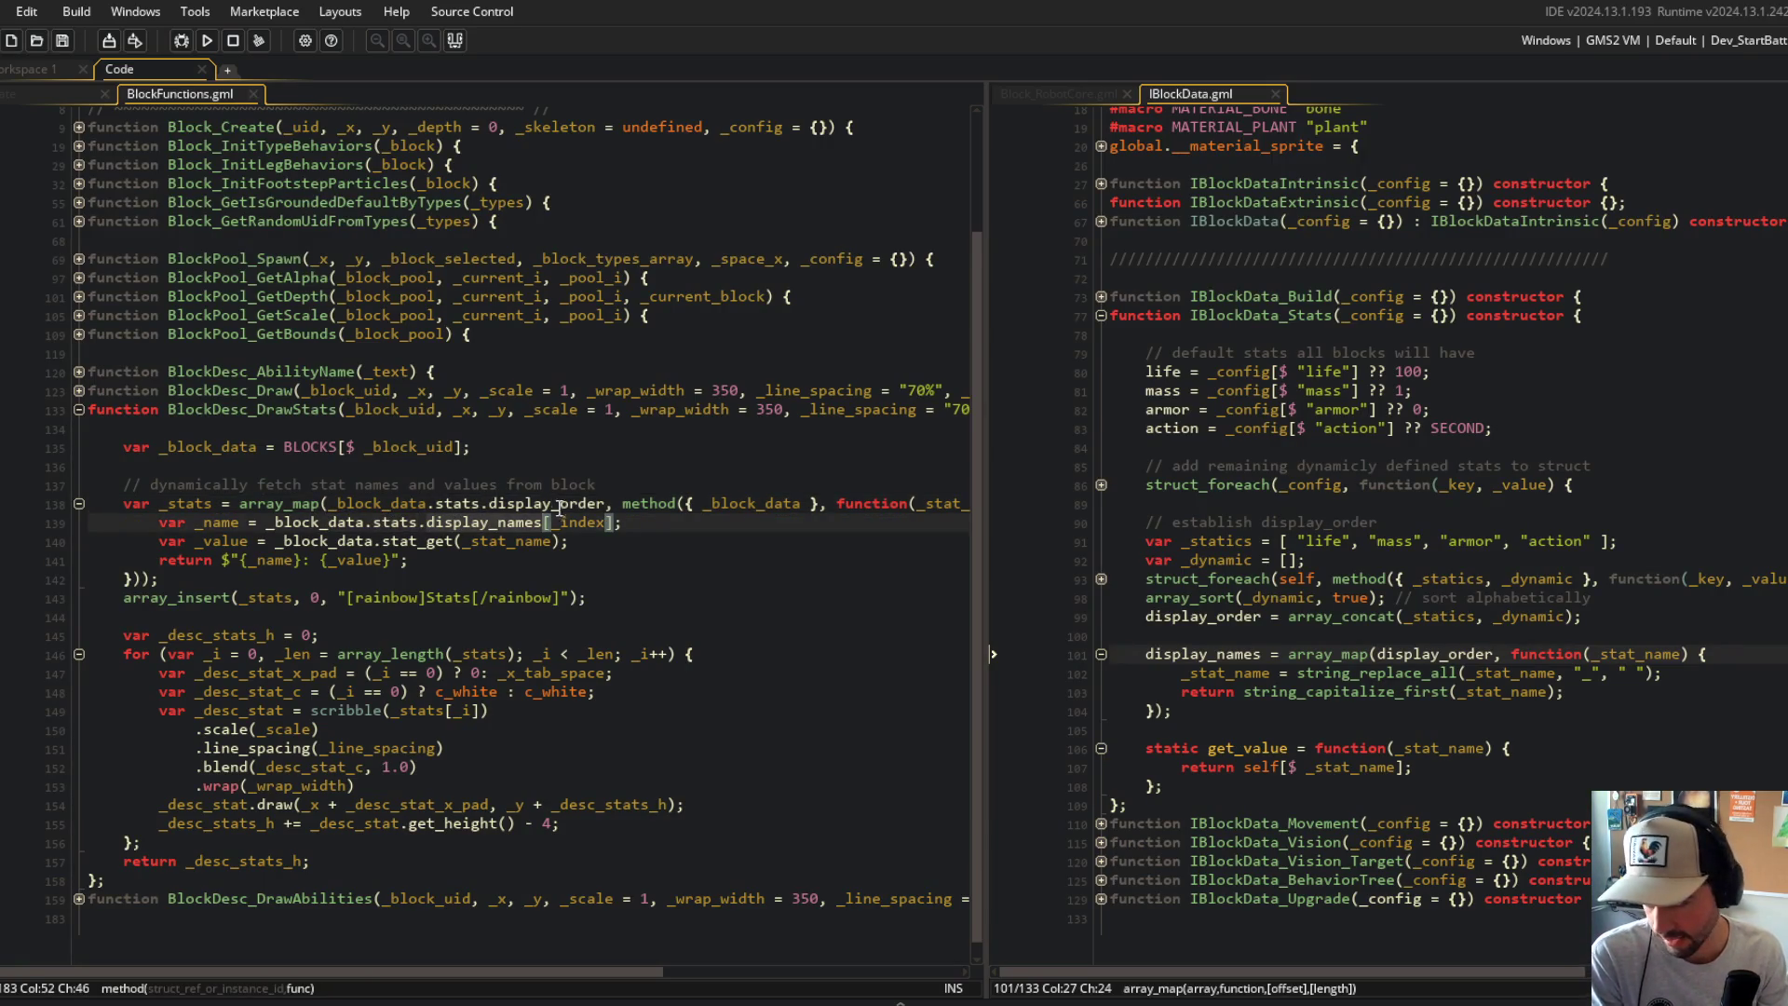
pyautogui.click(375, 540)
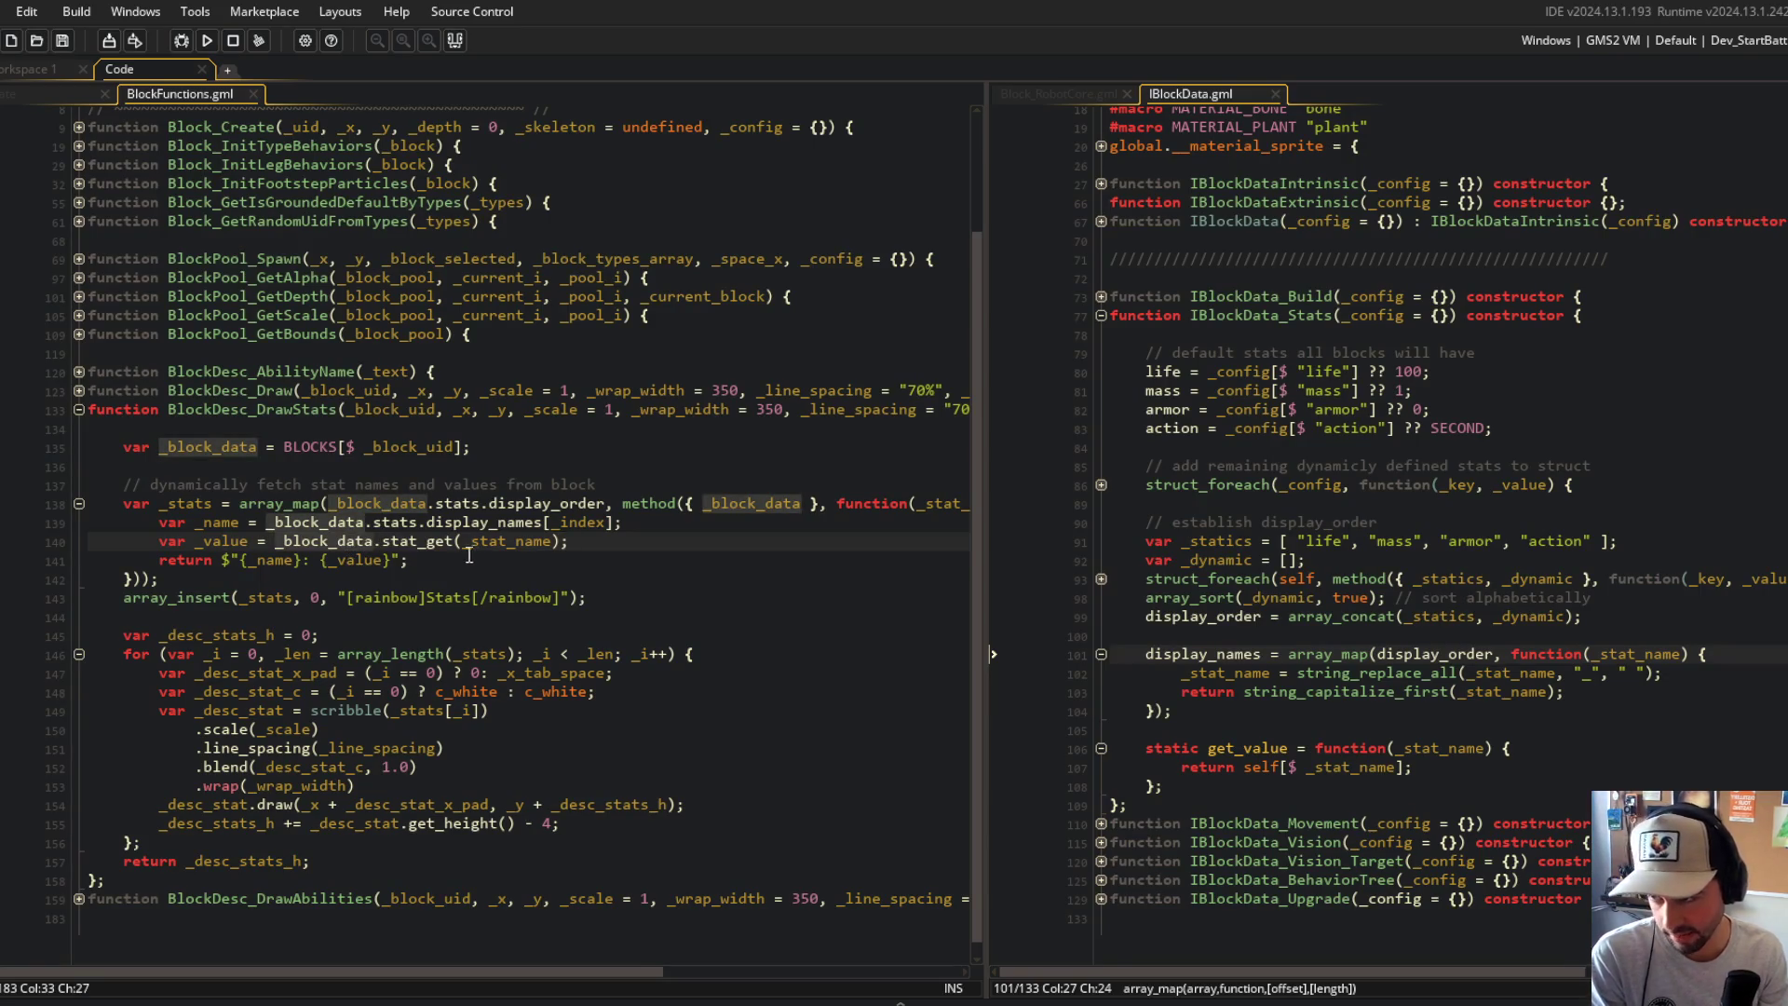
pyautogui.write('.statsstat')
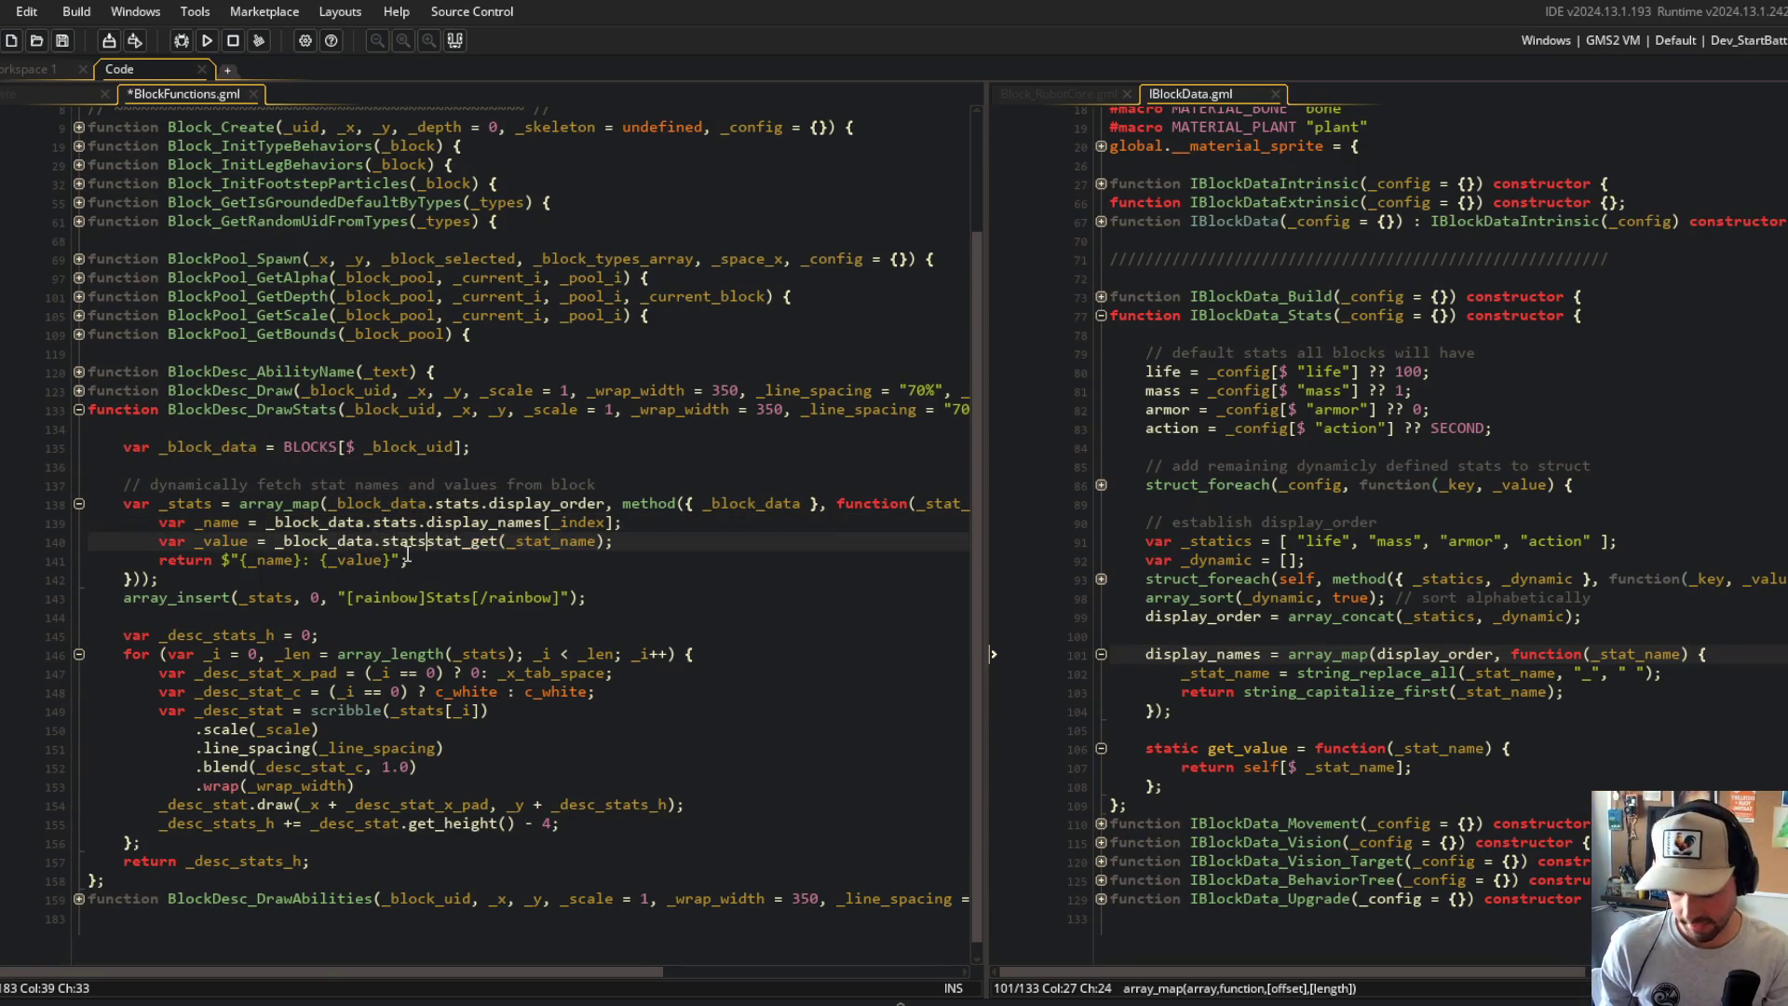
pyautogui.hotkey('ctrl', 'Delete')
pyautogui.write('.get_value')
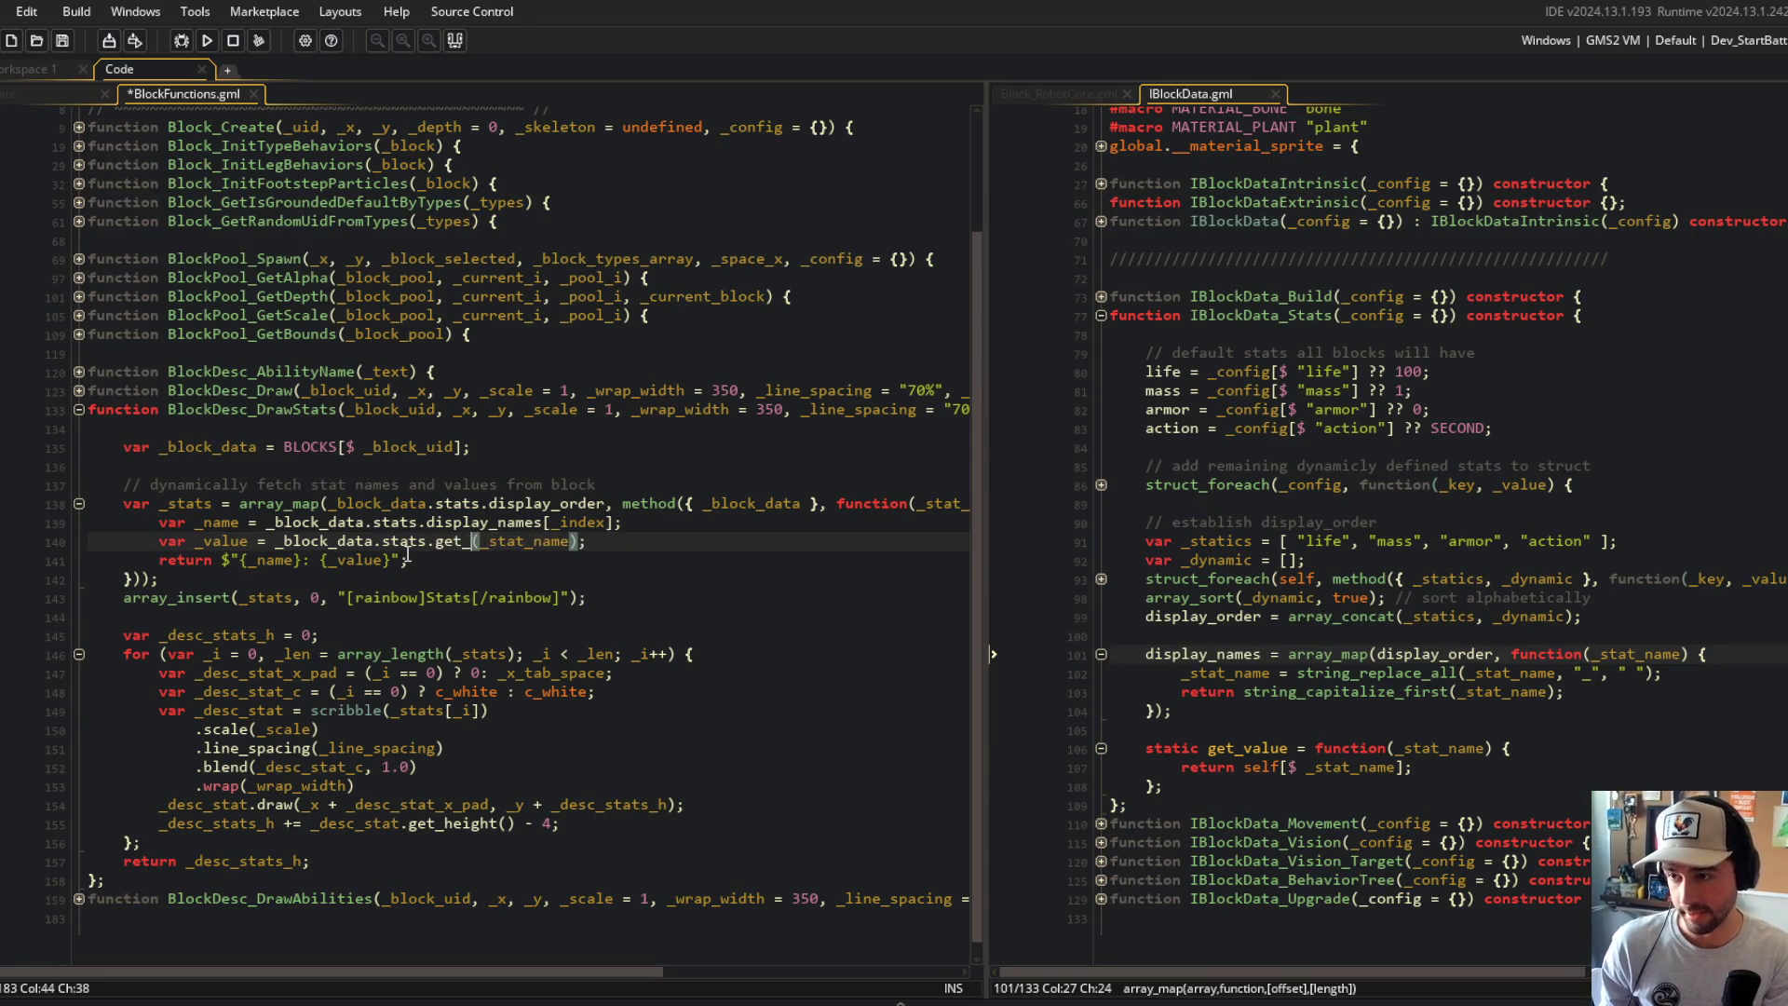
pyautogui.click(483, 522)
# Step: Run Block Beast to test the updated stat listing, then close the game window
pyautogui.click(205, 40)
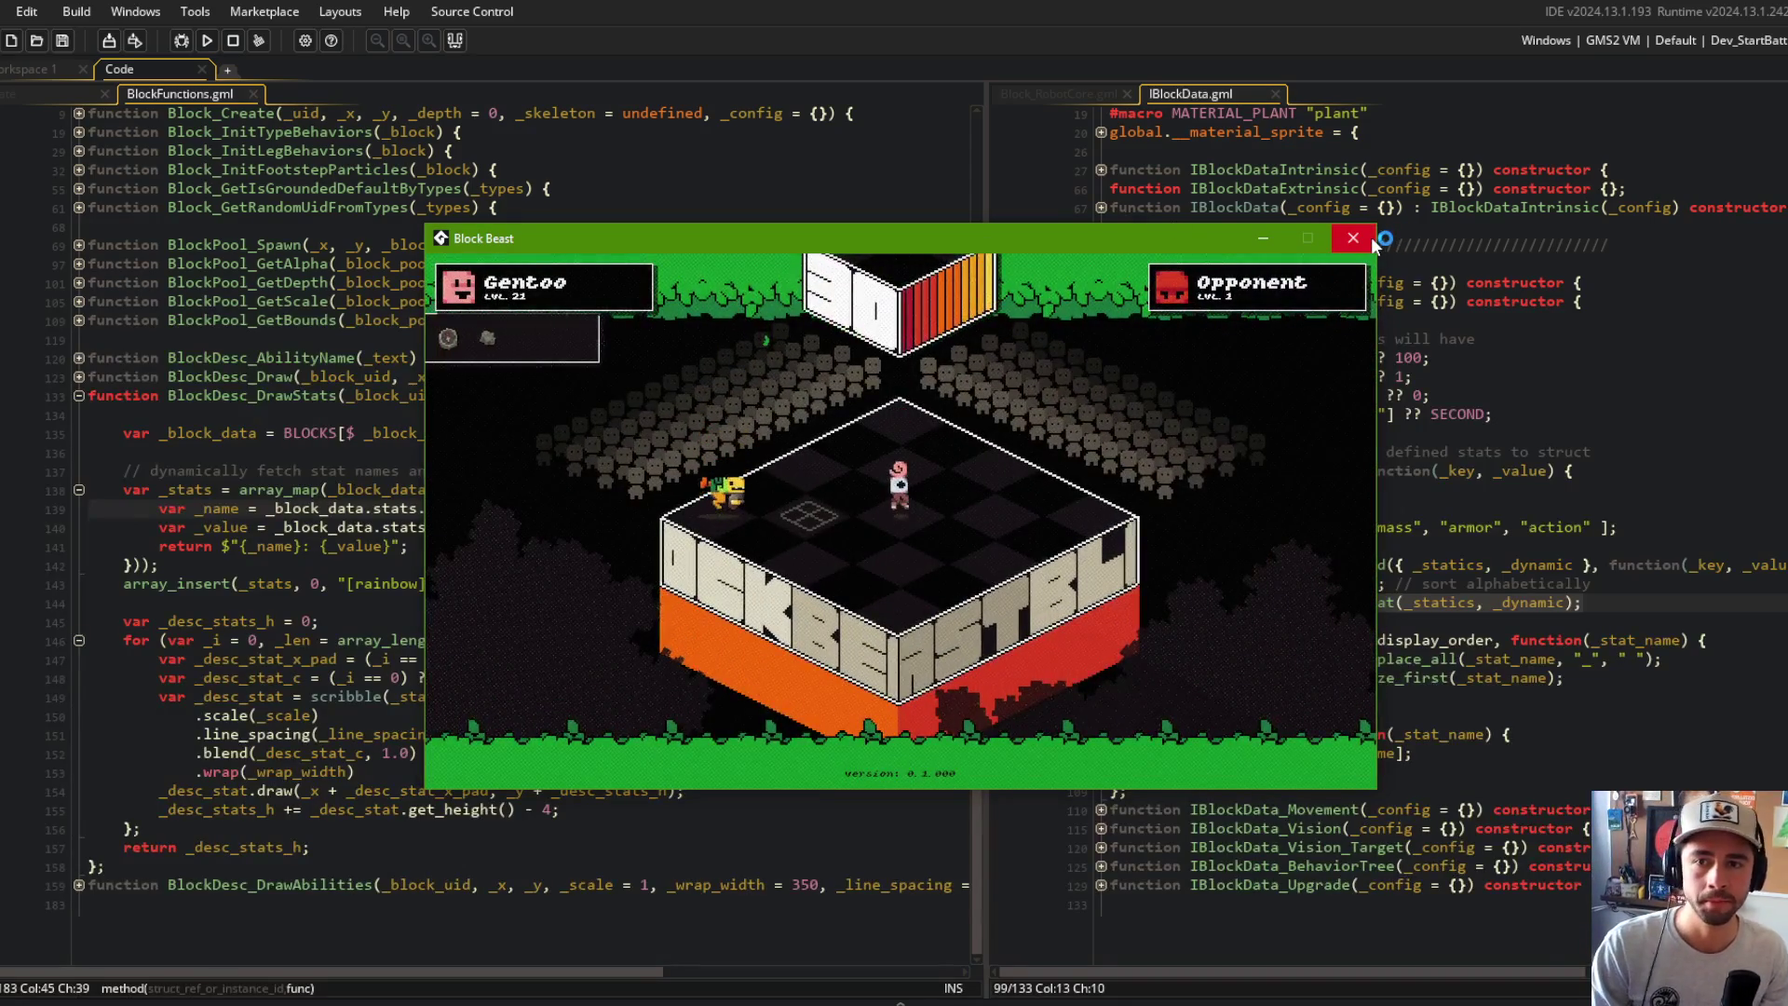
pyautogui.click(1719, 54)
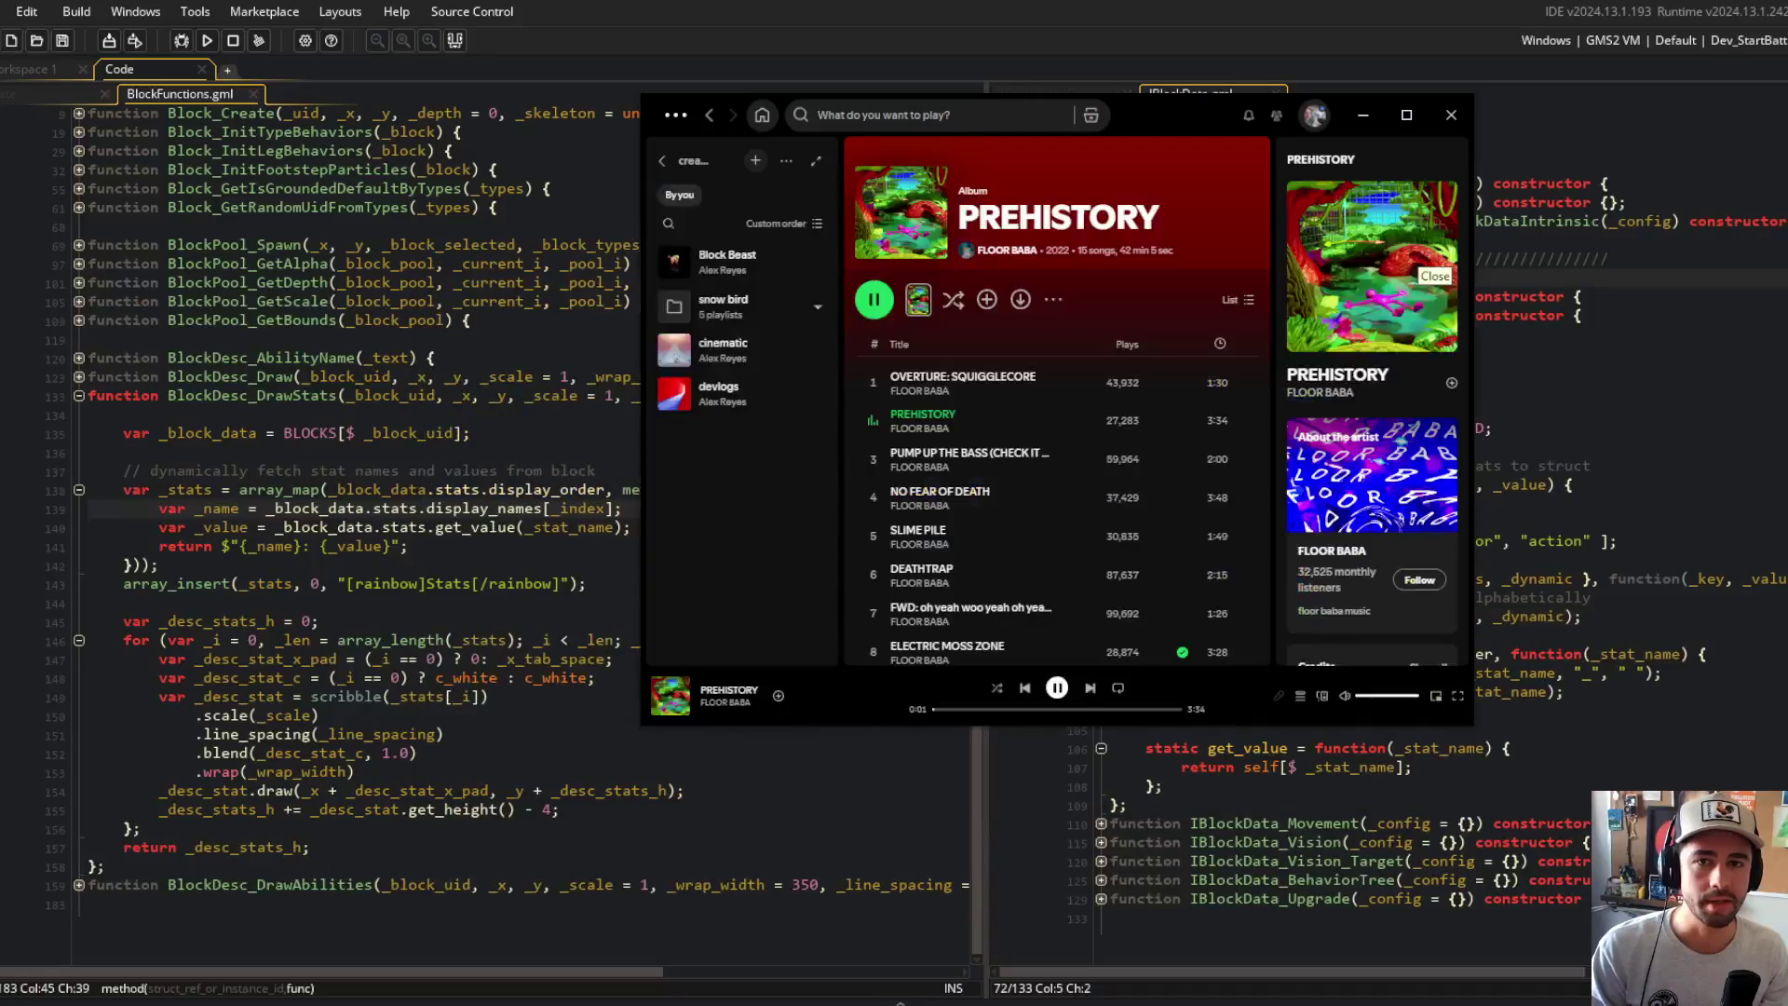
# Step: Select the Dev_StartEditor run configuration and launch the game
pyautogui.click(1692, 234)
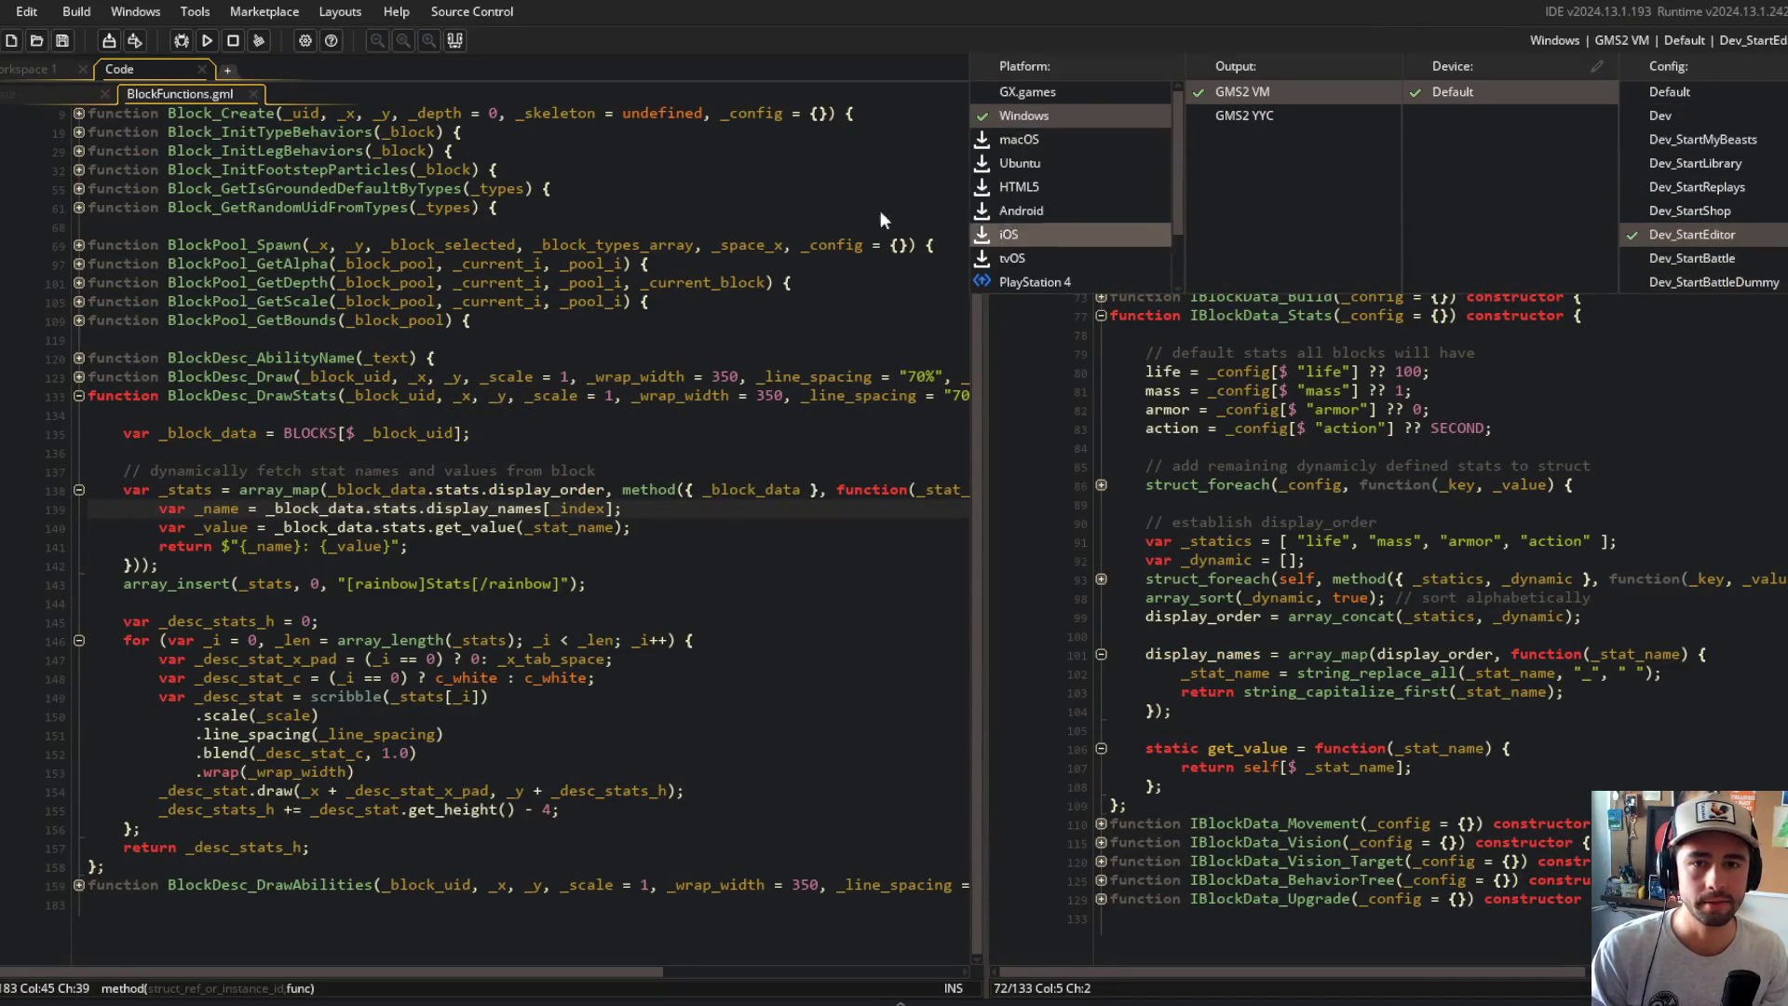
pyautogui.click(456, 147)
pyautogui.click(205, 43)
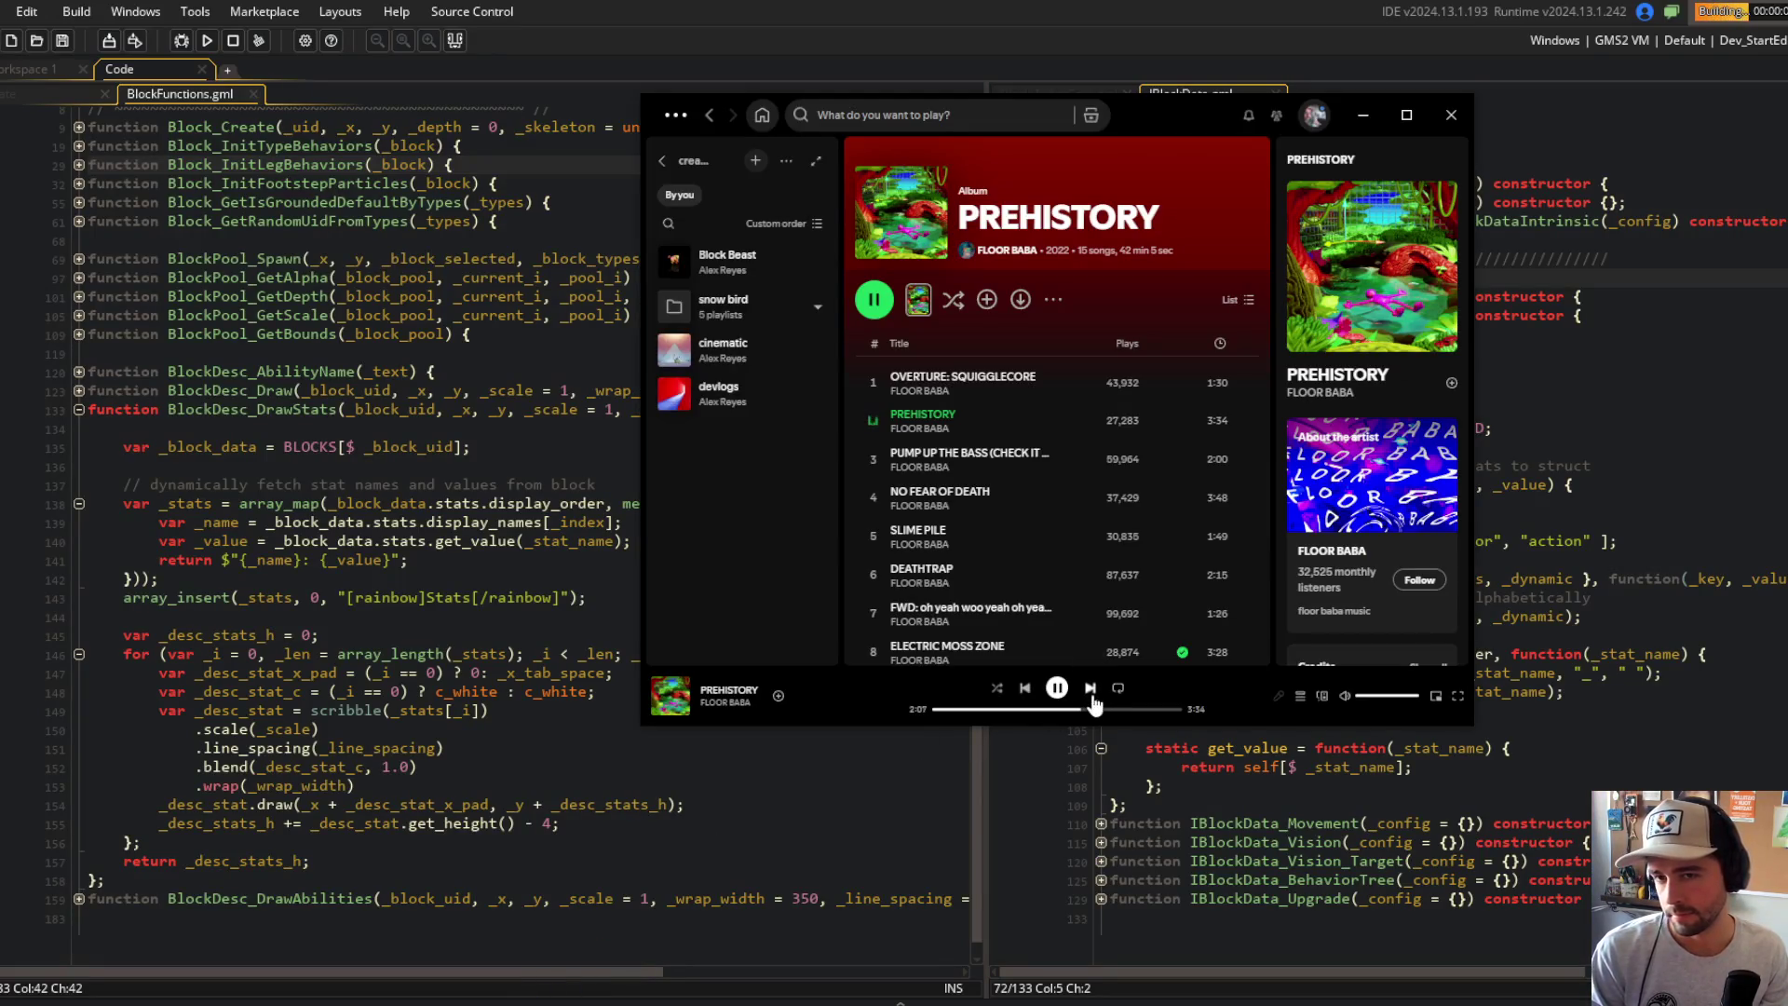
# Step: Skip Spotify to the next track, Pump Up The Bass (Check It Out)
pyautogui.click(1091, 689)
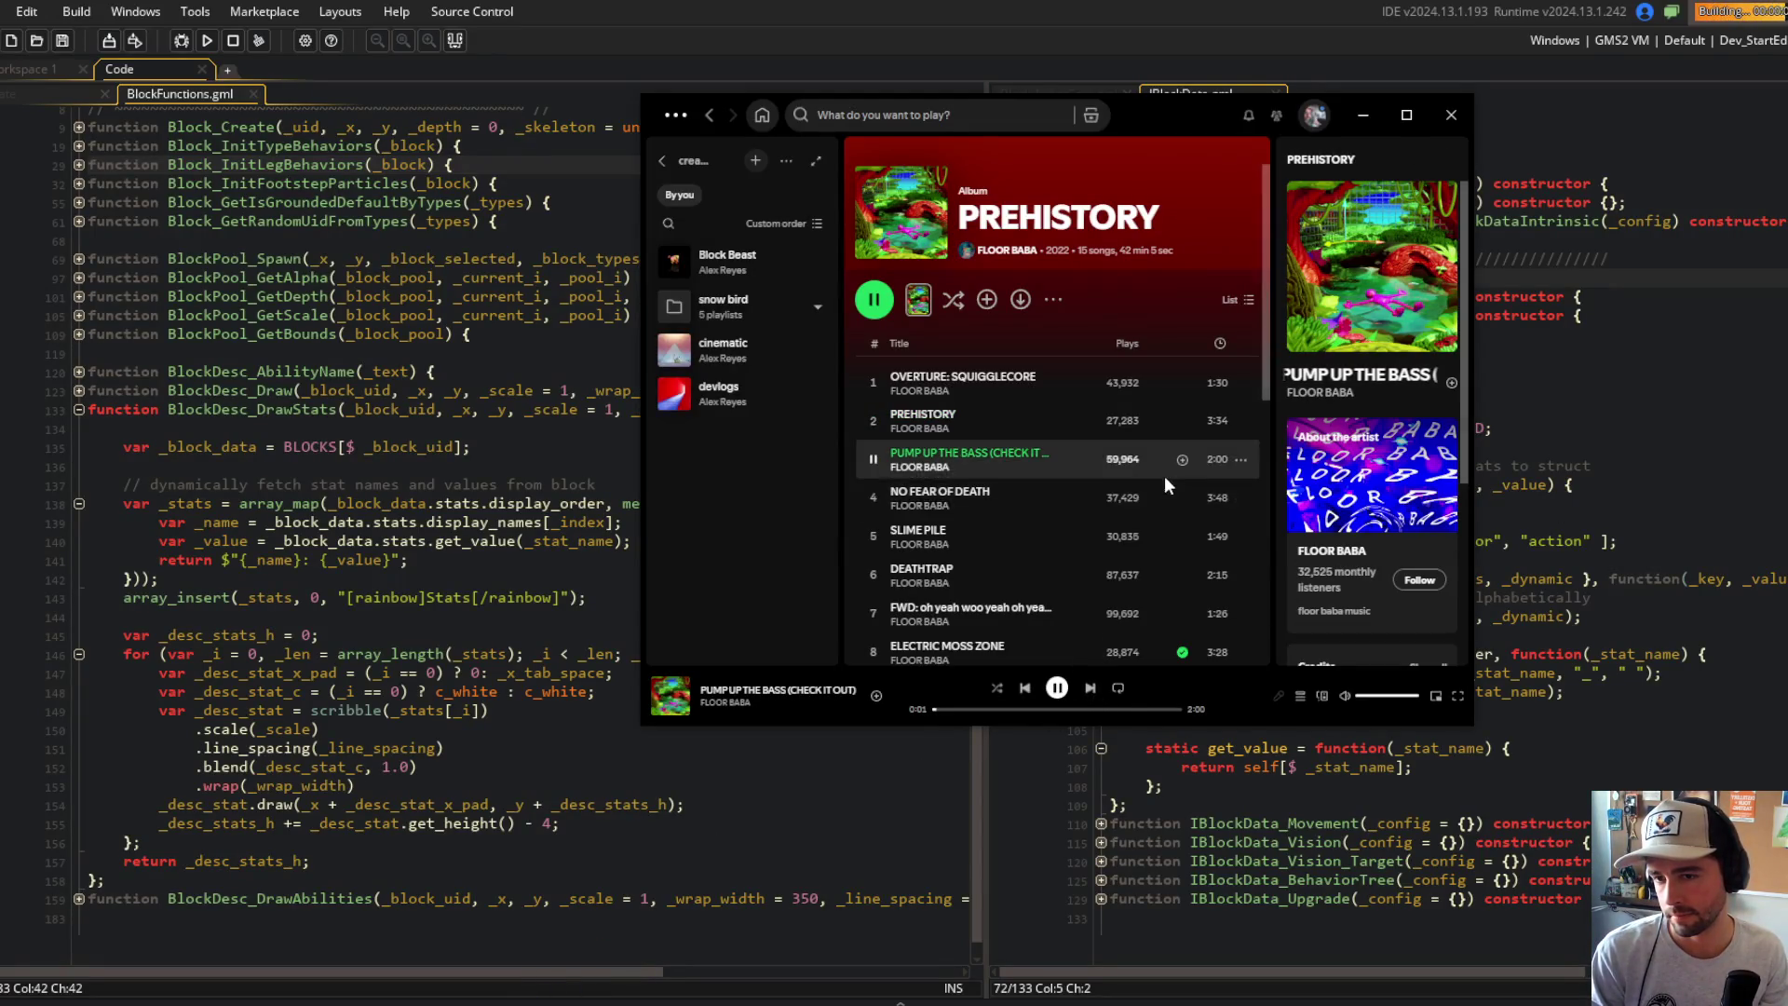
pyautogui.scroll(-3, 1165, 477)
pyautogui.click(1603, 262)
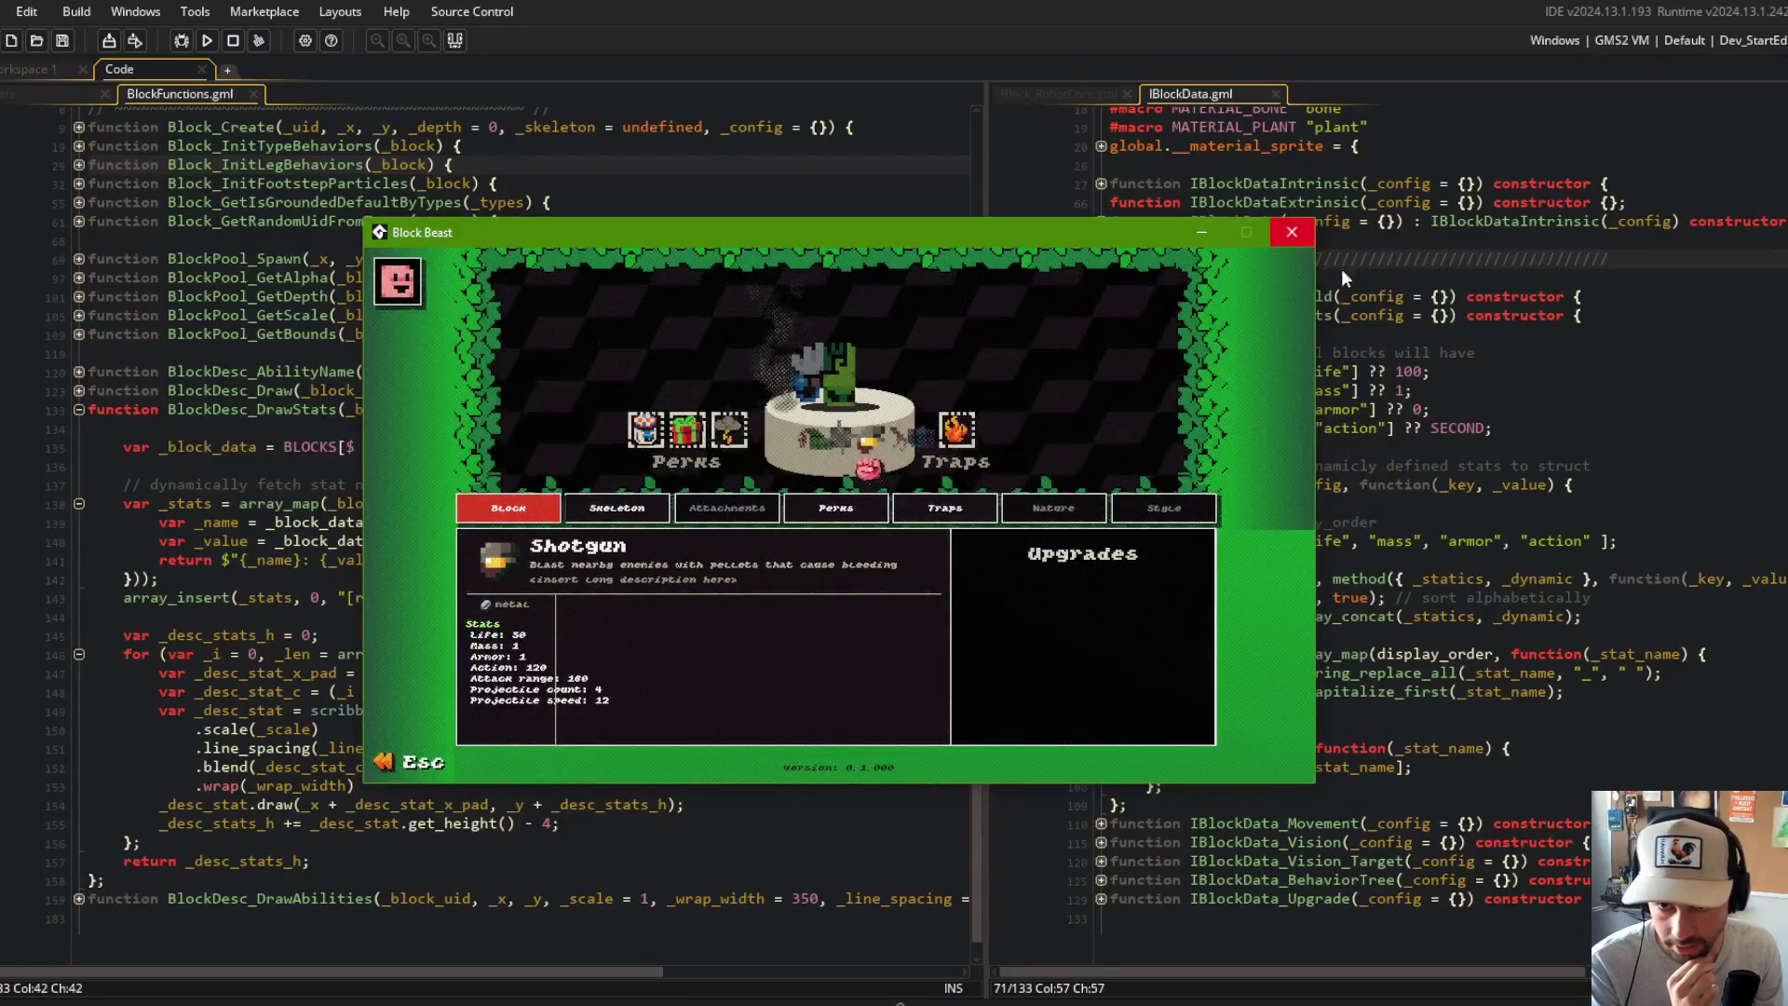
# Step: Leave the game, show Block_RobotCore.gml, and widen the right-hand code pane
pyautogui.click(1476, 315)
pyautogui.click(1054, 93)
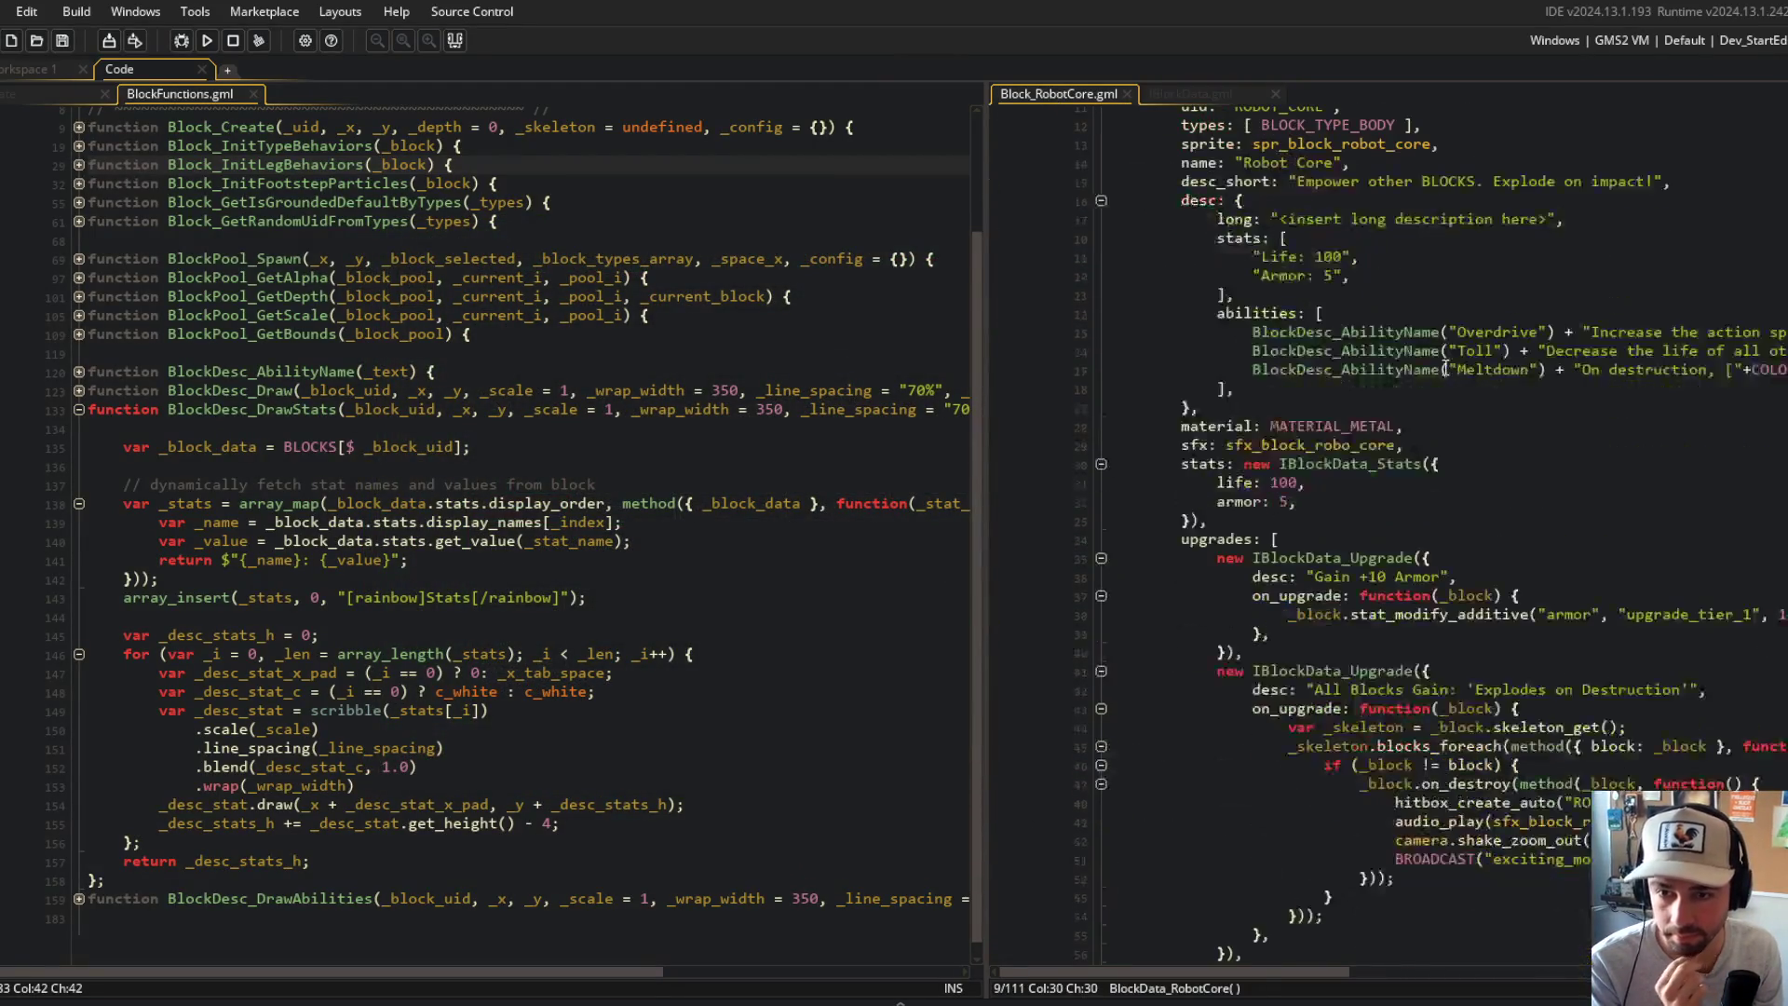
pyautogui.click(1190, 200)
pyautogui.scroll(2, 1083, 231)
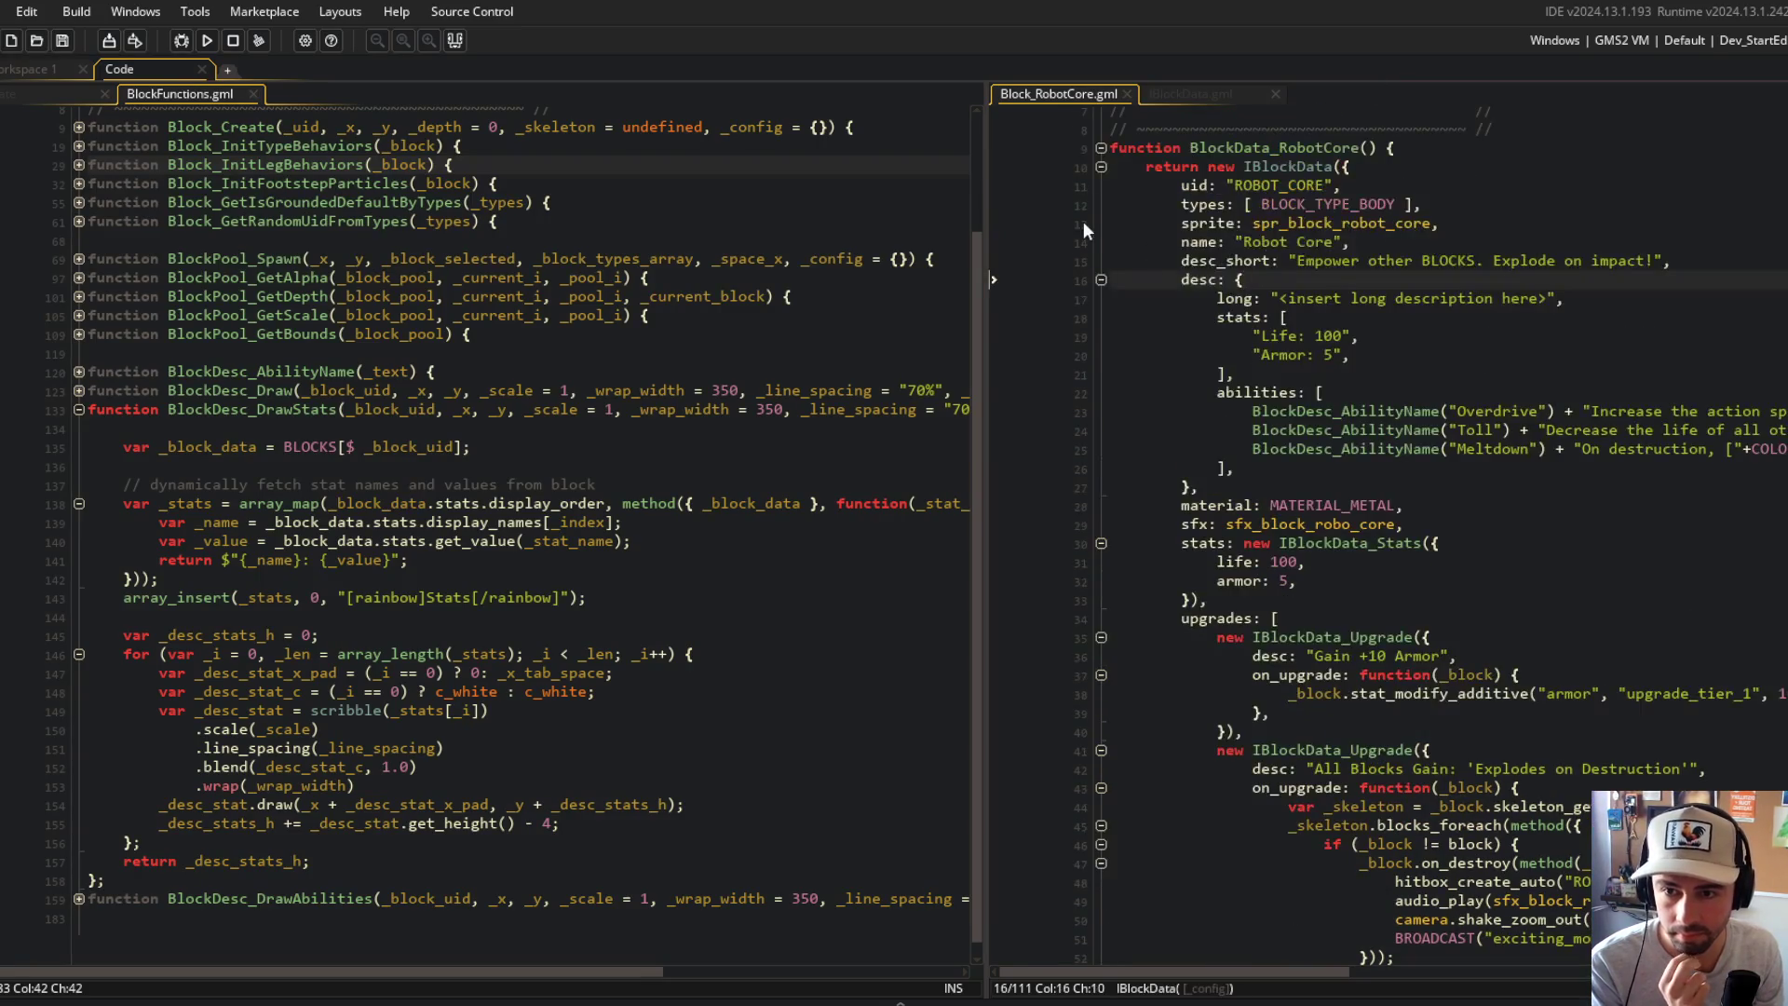
pyautogui.moveTo(983, 200); pyautogui.dragTo(762, 209)
pyautogui.click(1172, 336)
pyautogui.click(576, 371)
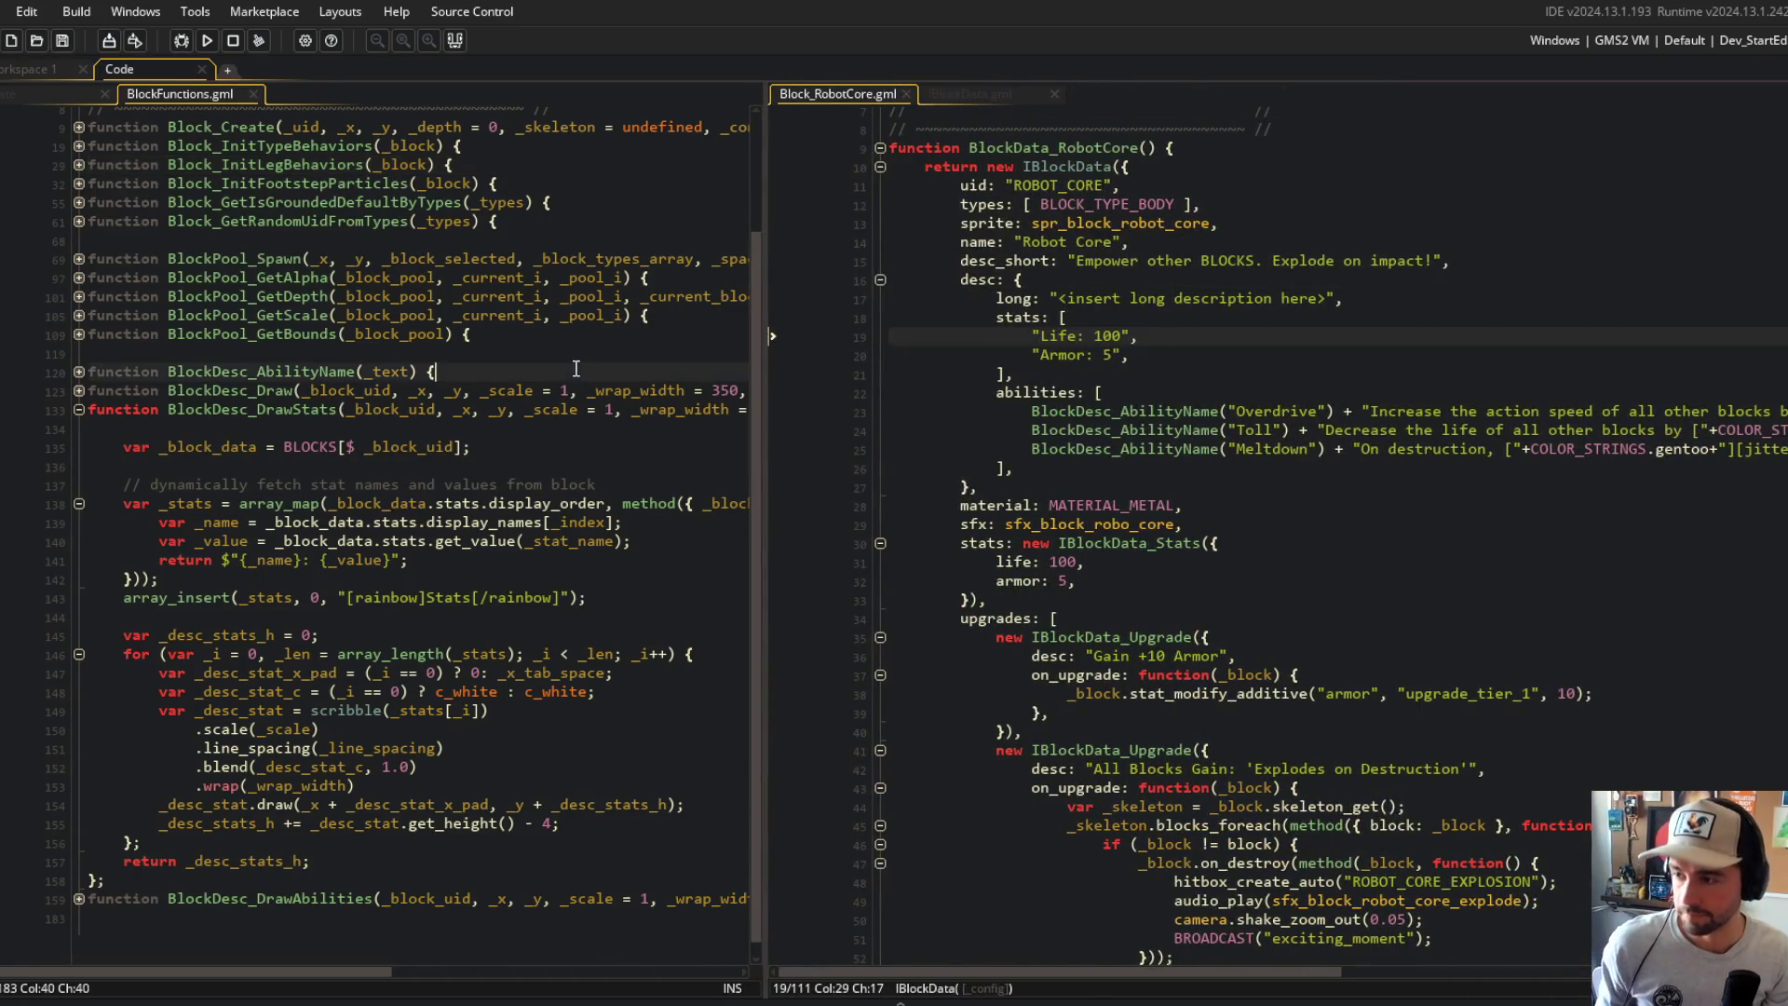
pyautogui.hotkey('alt', 'Tab')
# Step: Stage all files, commit as "dynamically display block stats", and push to main
pyautogui.write('it add .')
pyautogui.press('Return')
pyautogui.write('git commi')
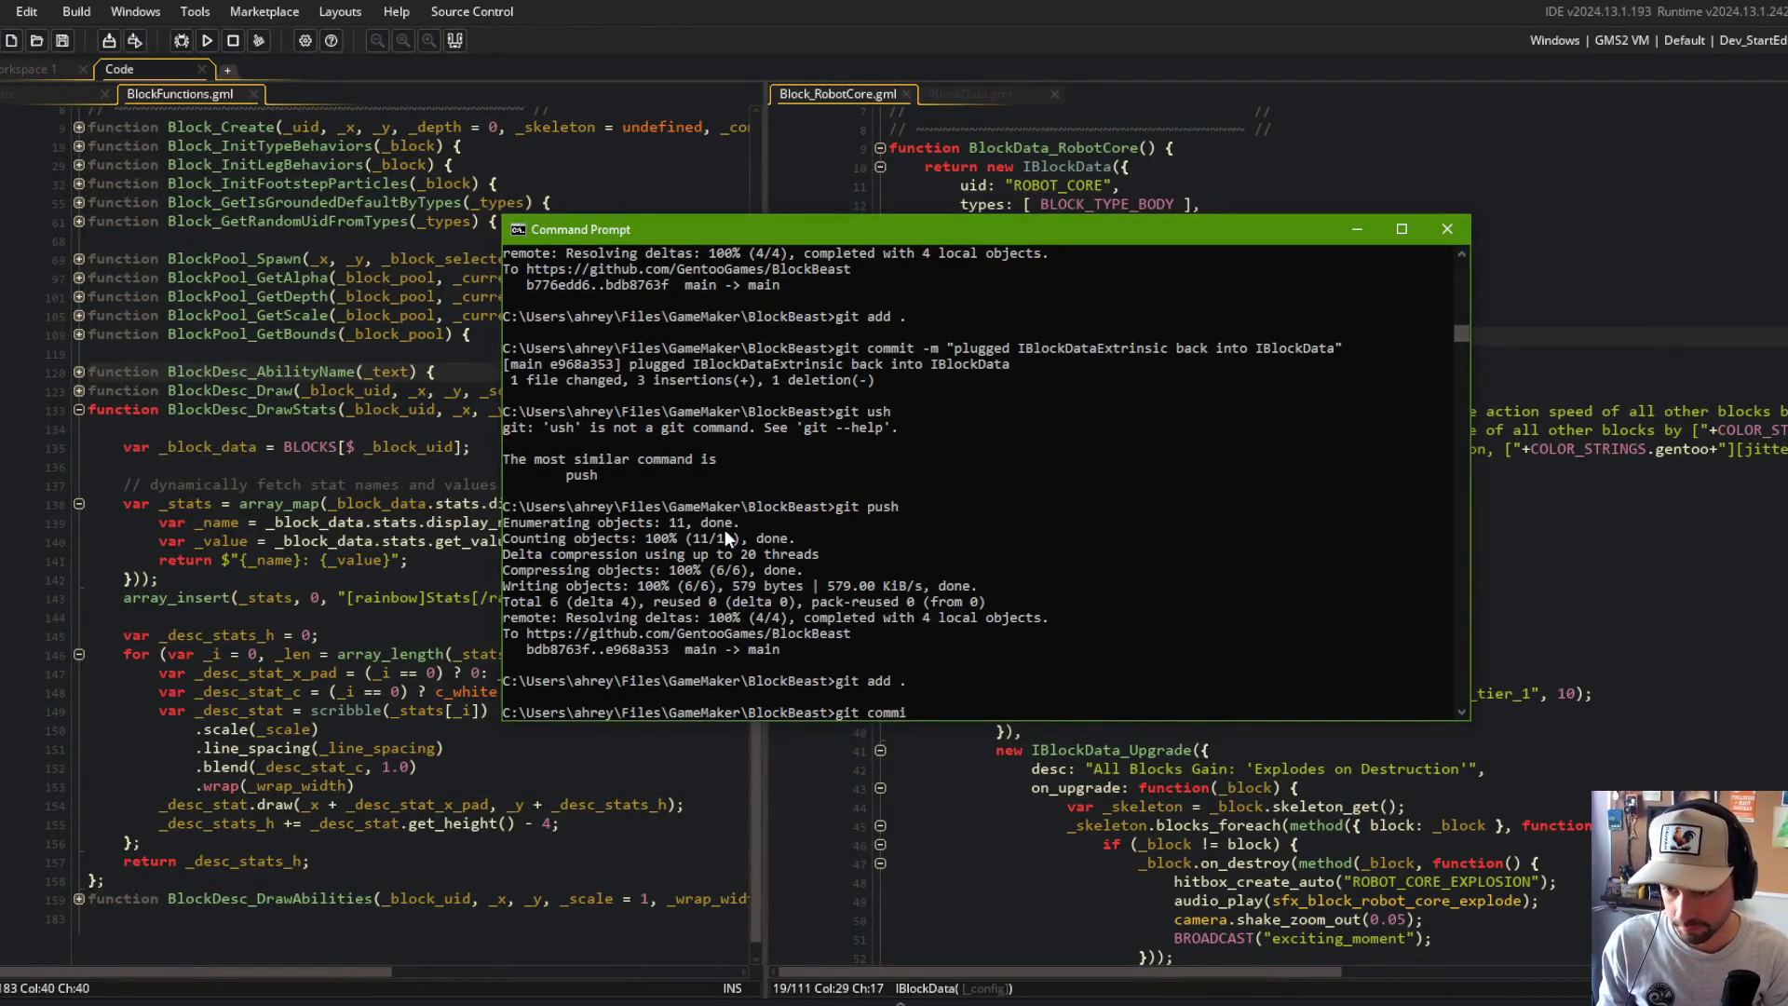
pyautogui.write('t -m "dynamically display block stats')
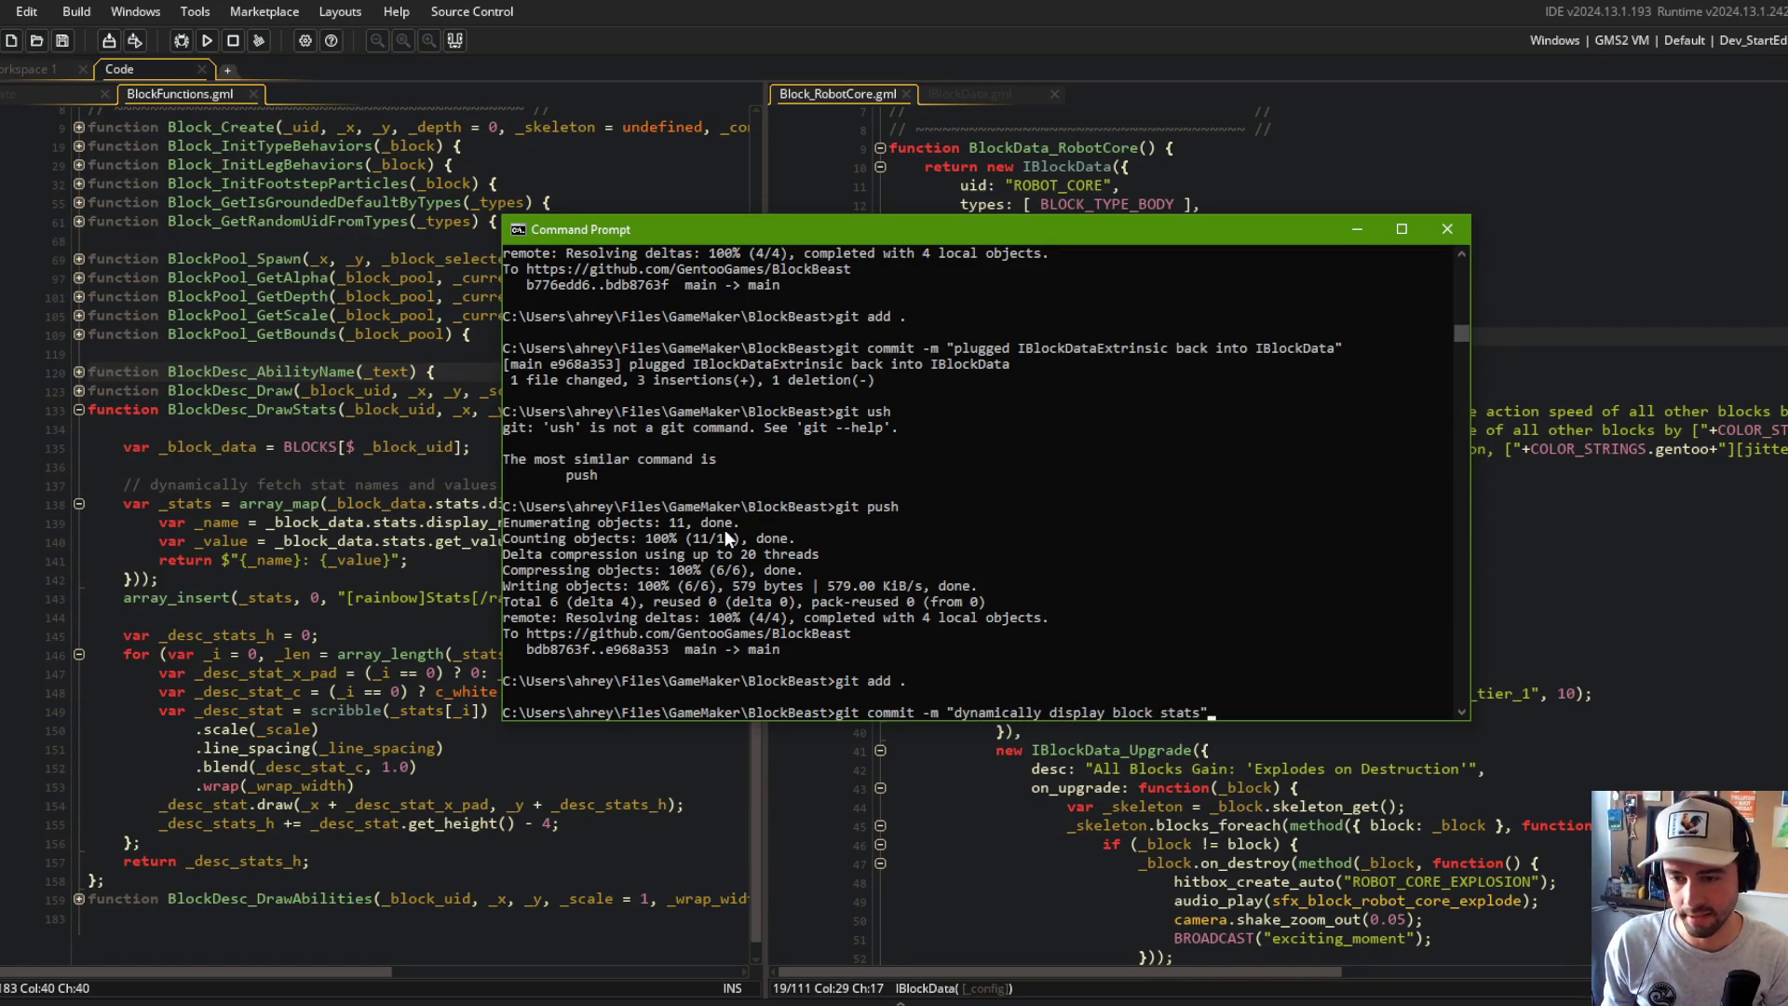
pyautogui.press('Return')
pyautogui.write('git push')
pyautogui.press('Return')
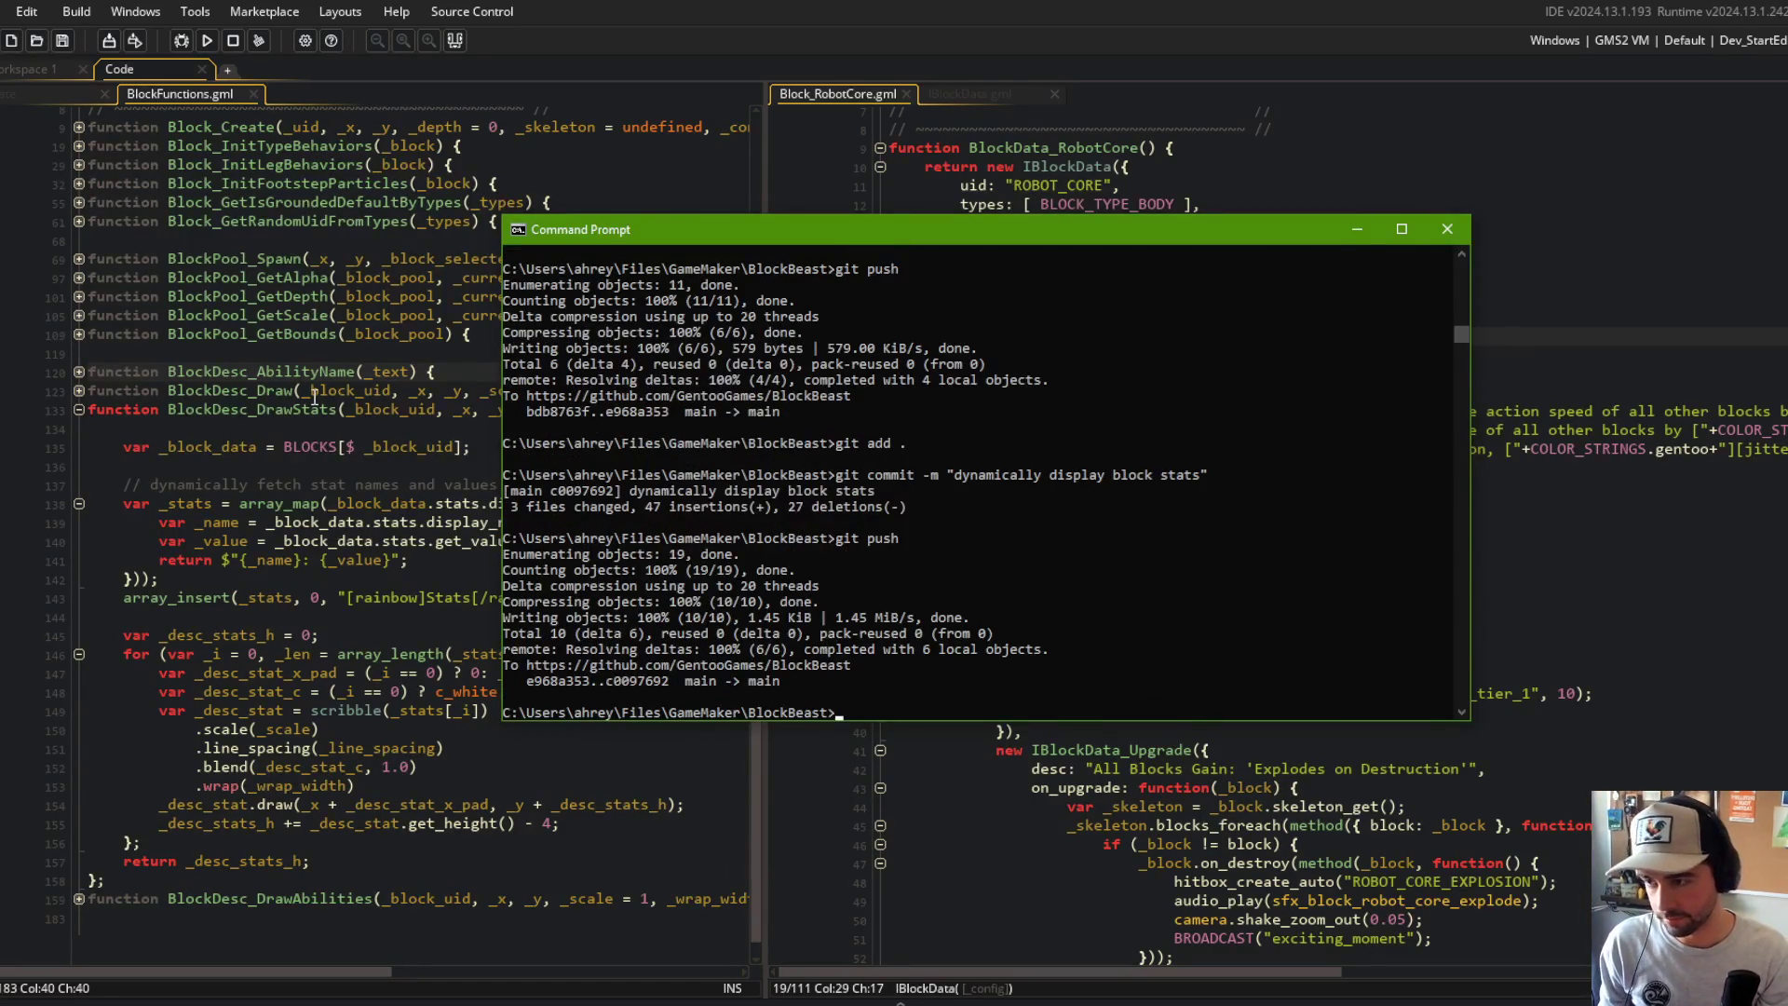
pyautogui.click(315, 357)
pyautogui.click(1070, 391)
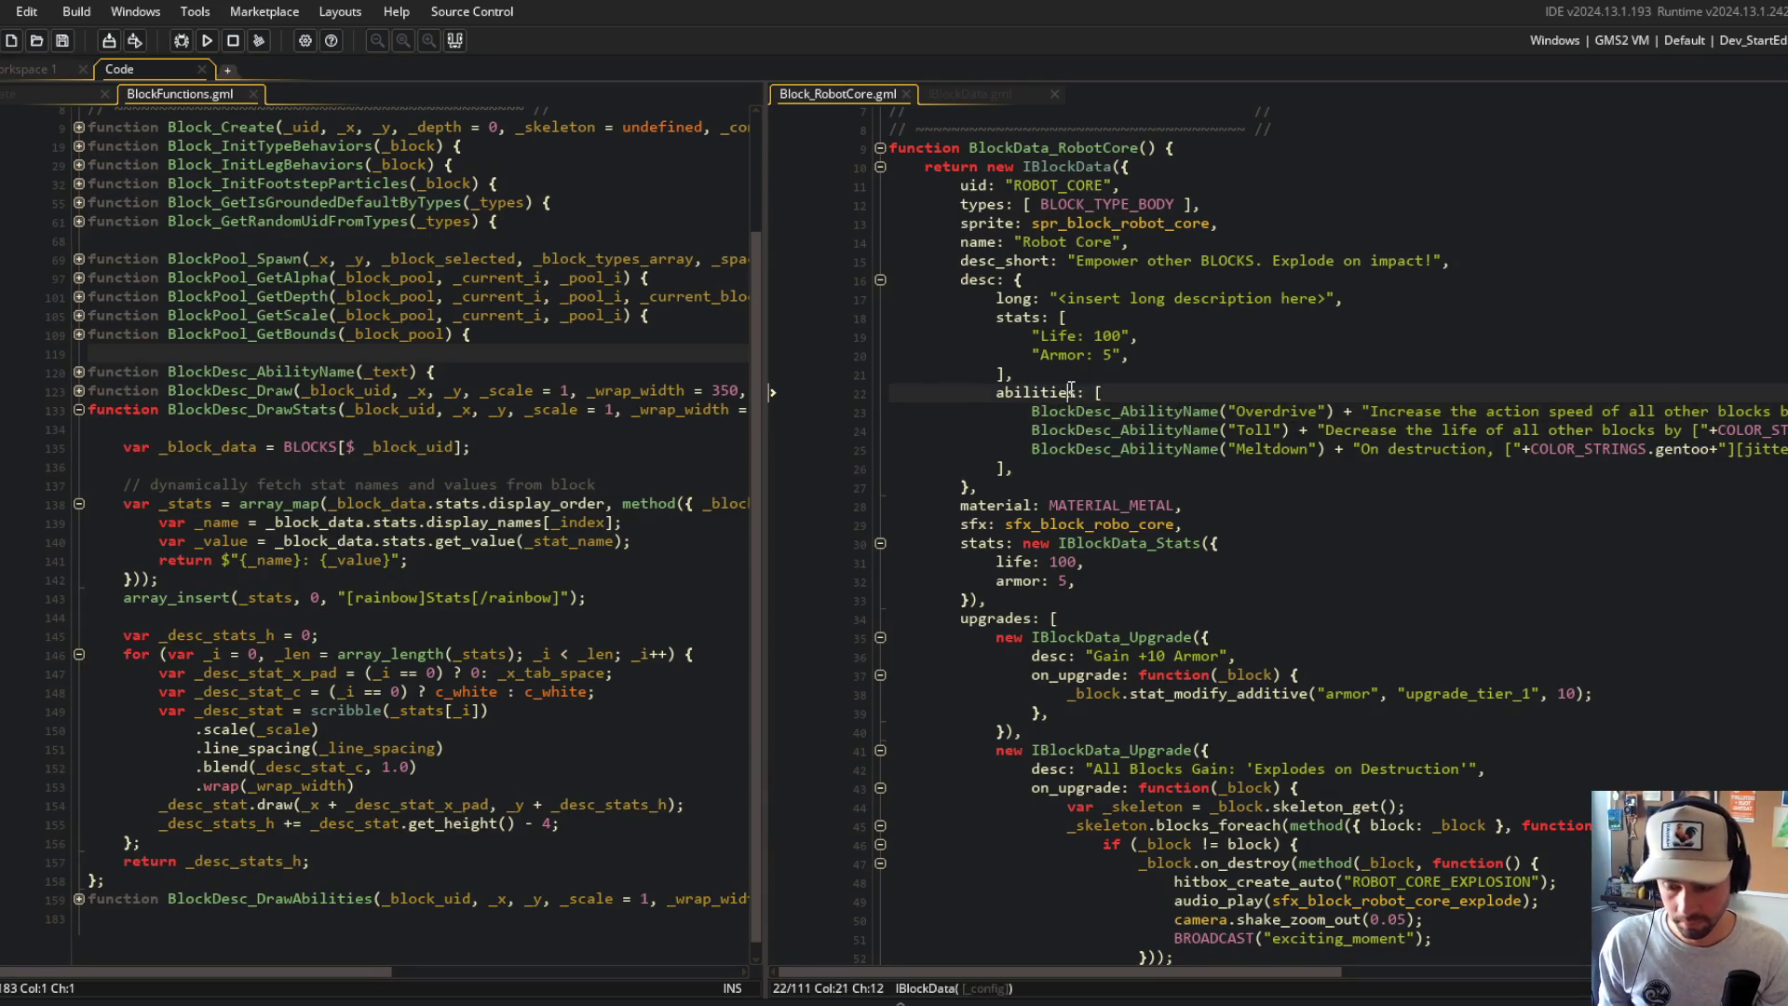
# Step: Open Block_Wand.gml and expand its IBlockData stats block
pyautogui.hotkey('ctrl', 't')
pyautogui.write('wand')
pyautogui.press('Return')
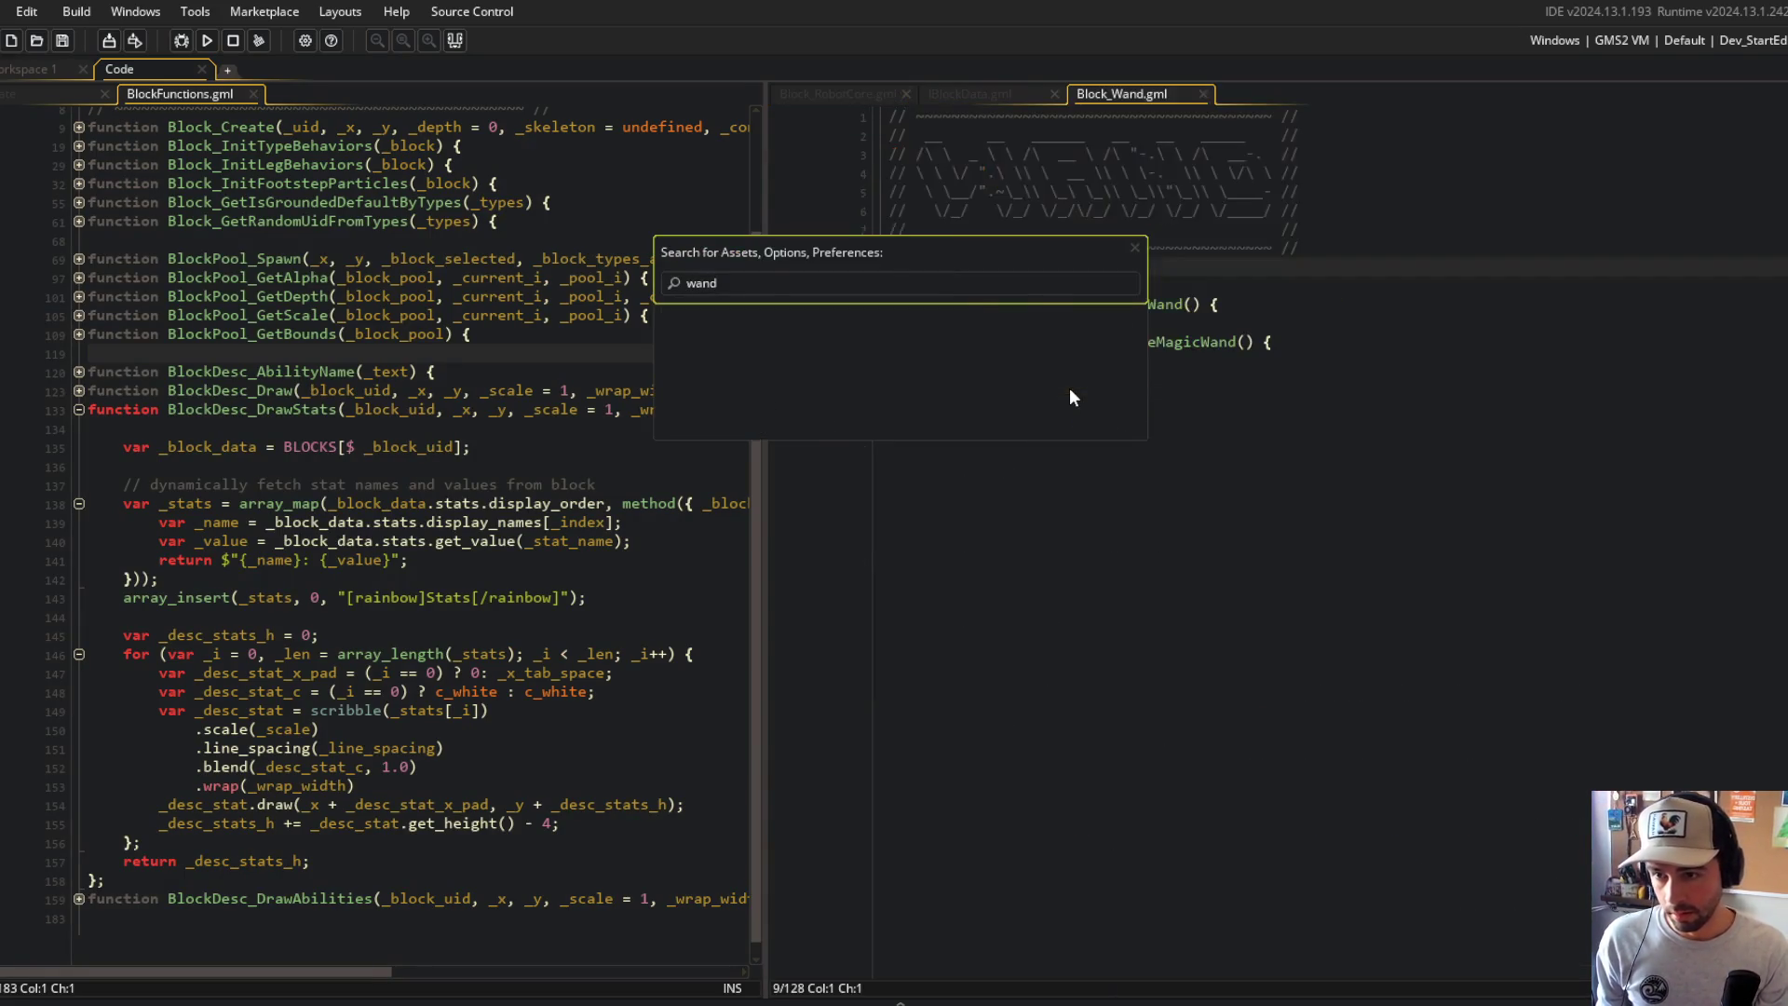
pyautogui.click(881, 267)
pyautogui.click(883, 270)
pyautogui.click(883, 270)
pyautogui.click(881, 286)
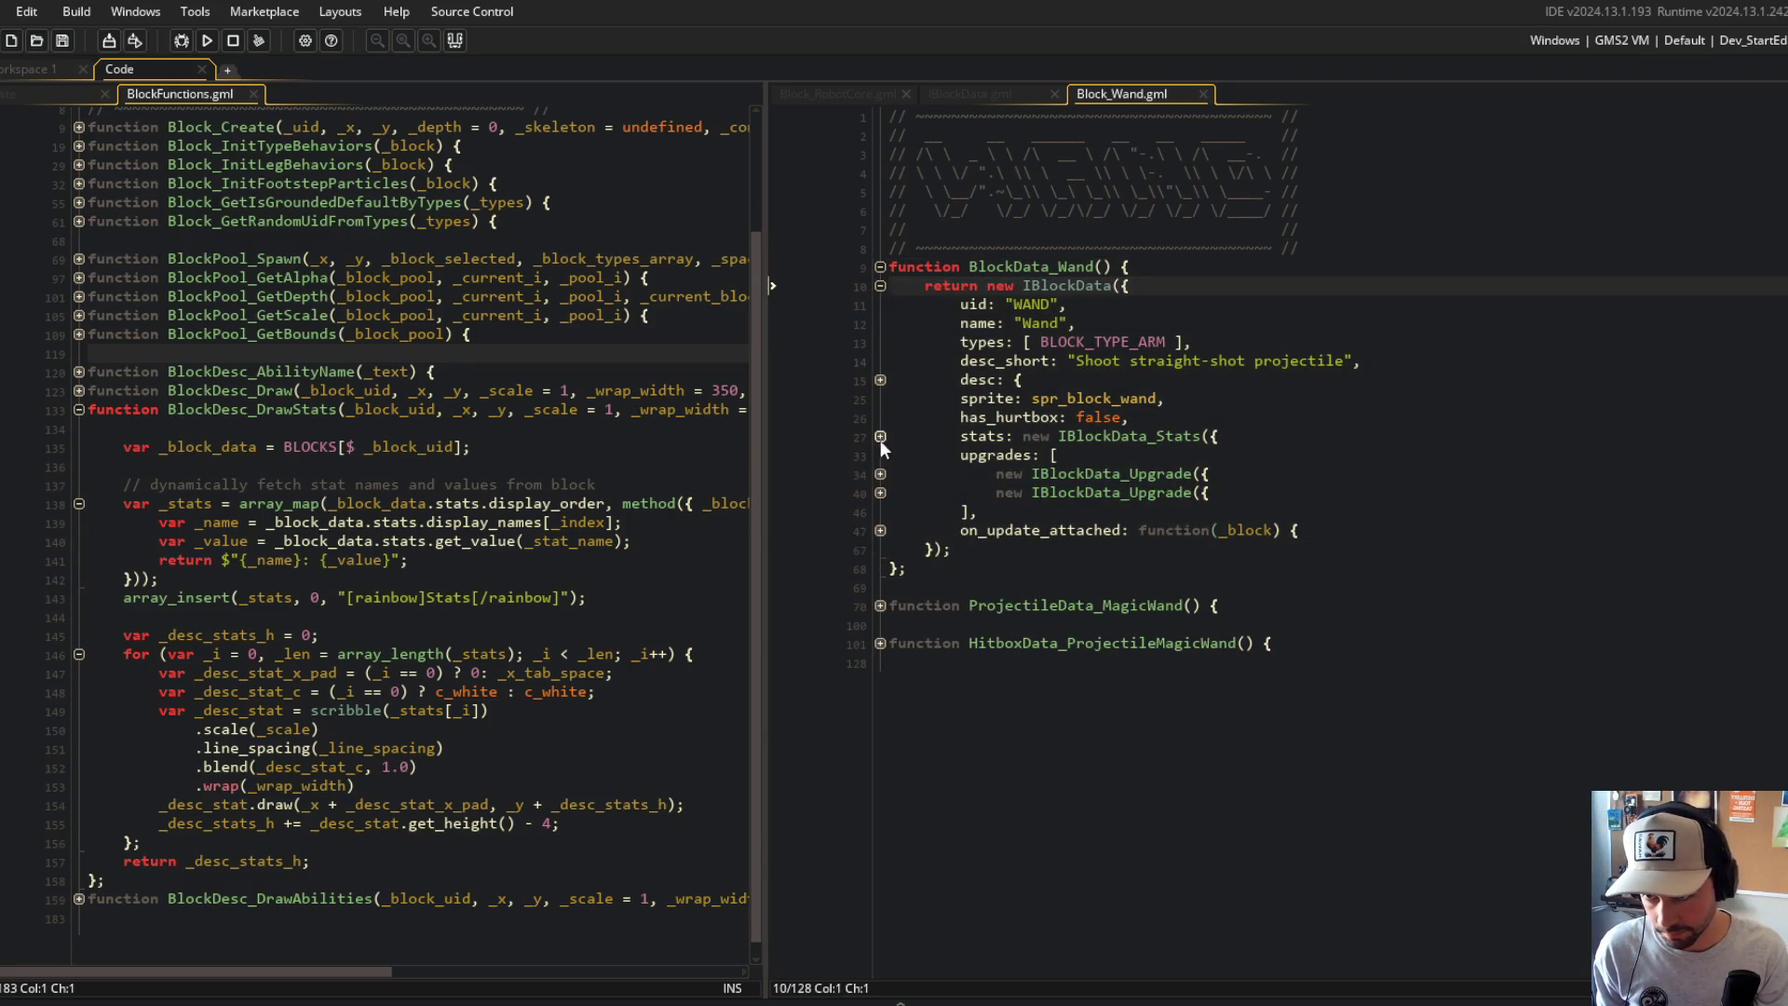
pyautogui.click(881, 435)
# Step: Rename projectile_count to bullets across the whole project
pyautogui.click(1069, 492)
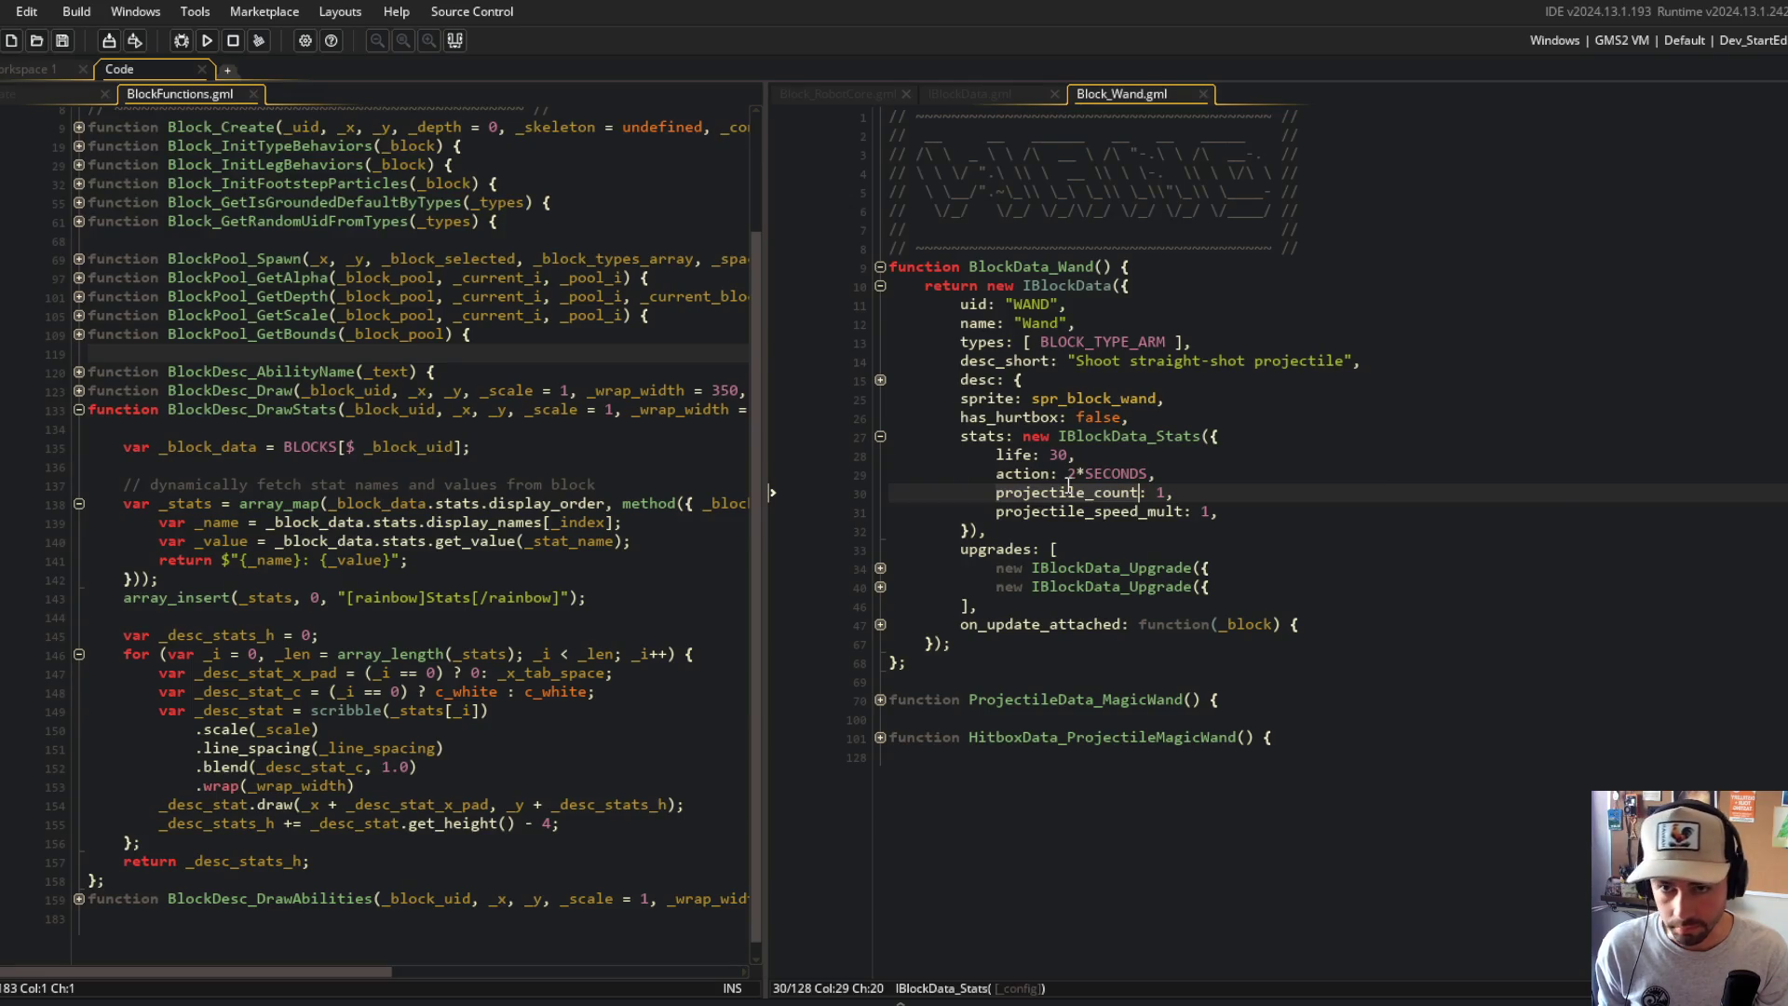
pyautogui.hotkey('ctrl', 'f')
pyautogui.click(1447, 454)
pyautogui.click(1537, 395)
pyautogui.click(1449, 454)
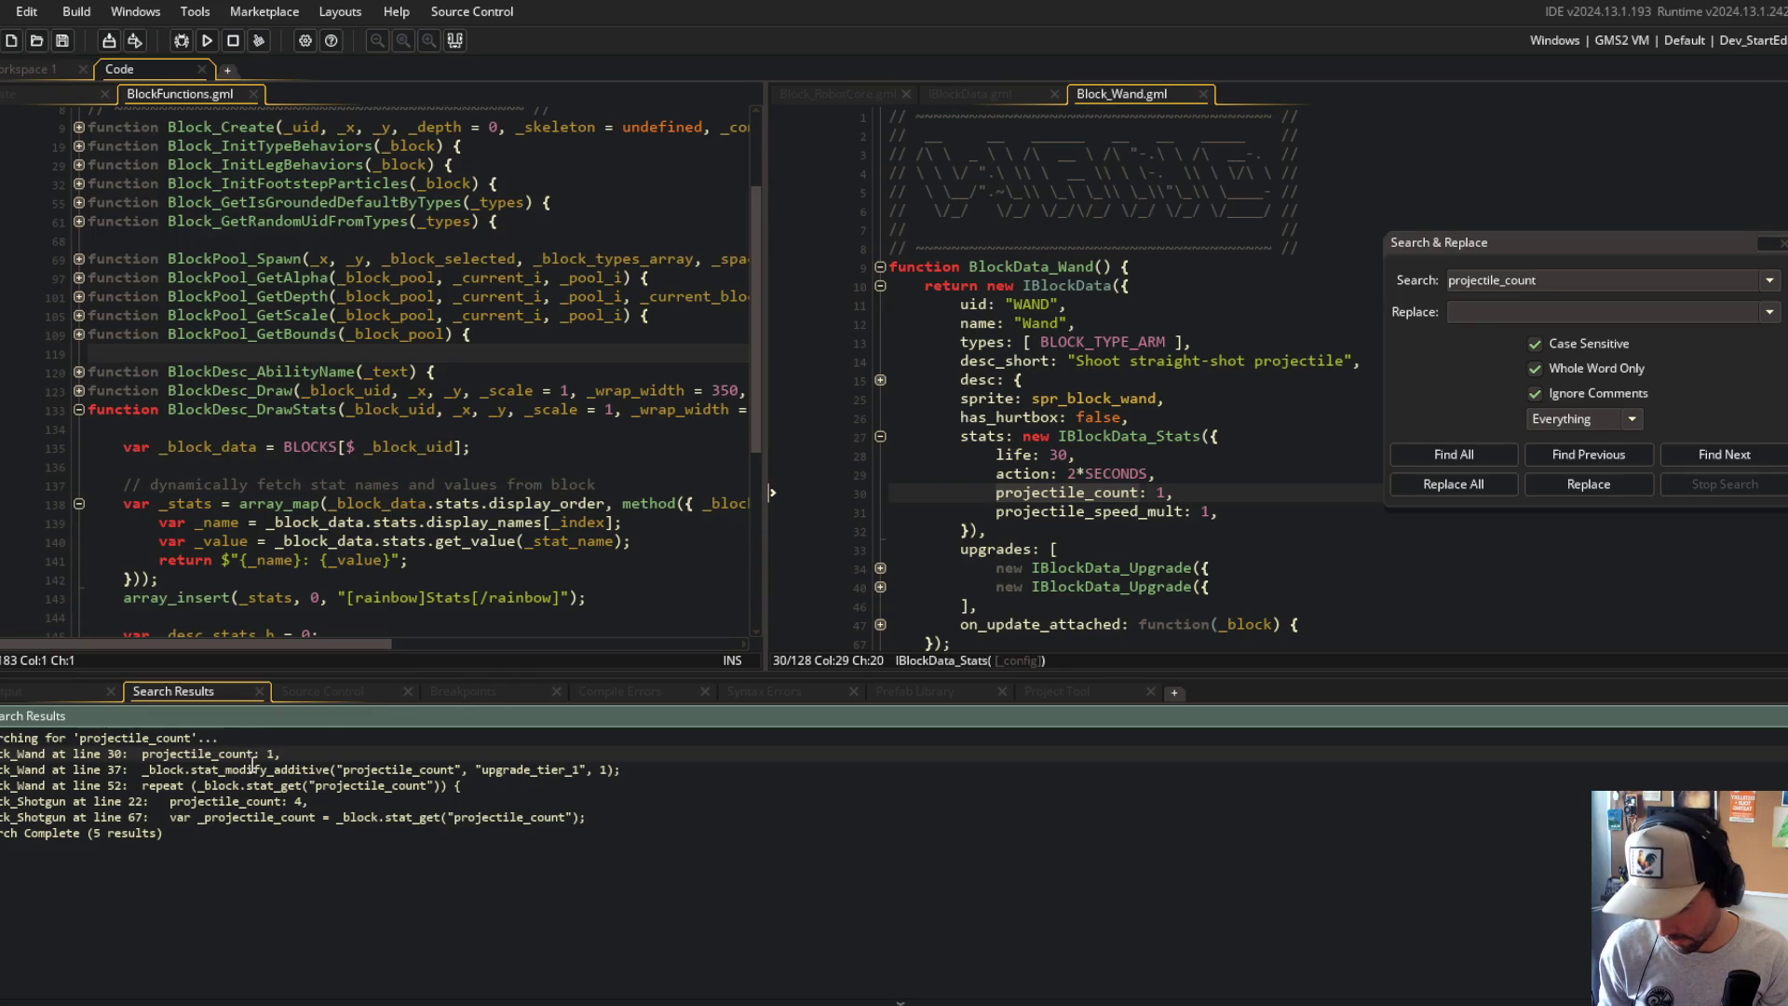
pyautogui.click(1496, 317)
pyautogui.write('bullets')
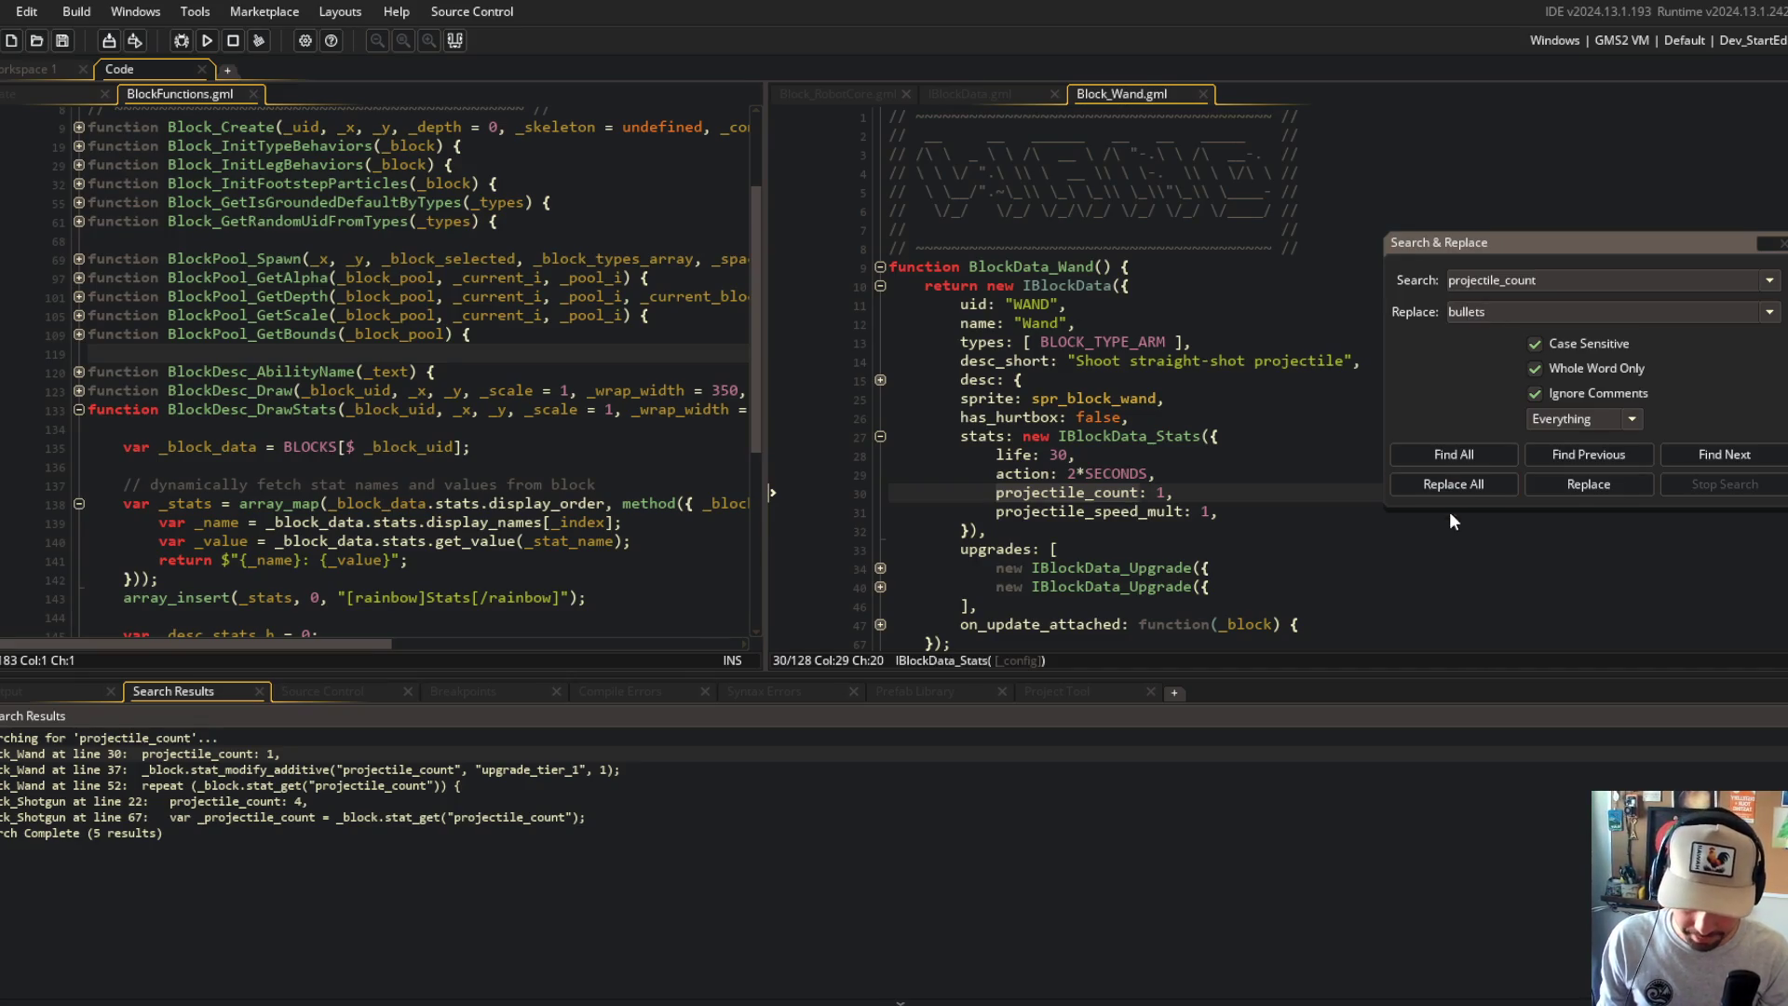
pyautogui.click(1451, 486)
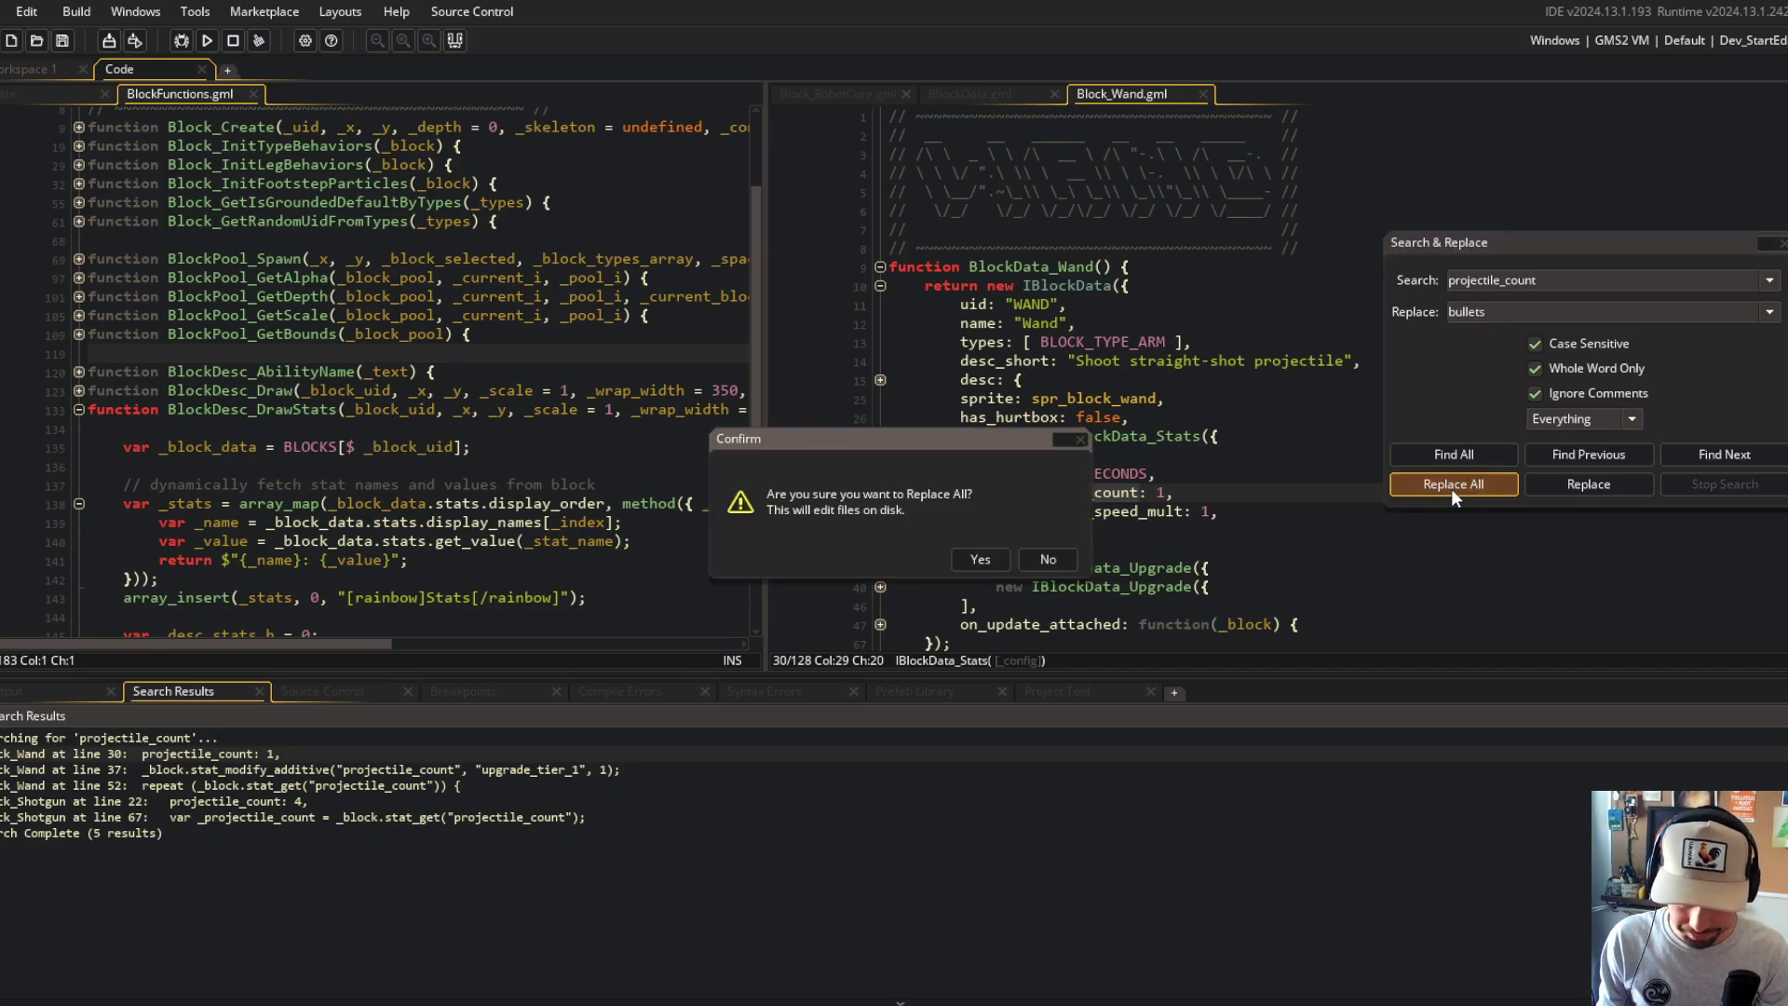
pyautogui.click(989, 560)
# Step: Rename projectile_speed to bullet_spd across the whole project
pyautogui.click(1061, 512)
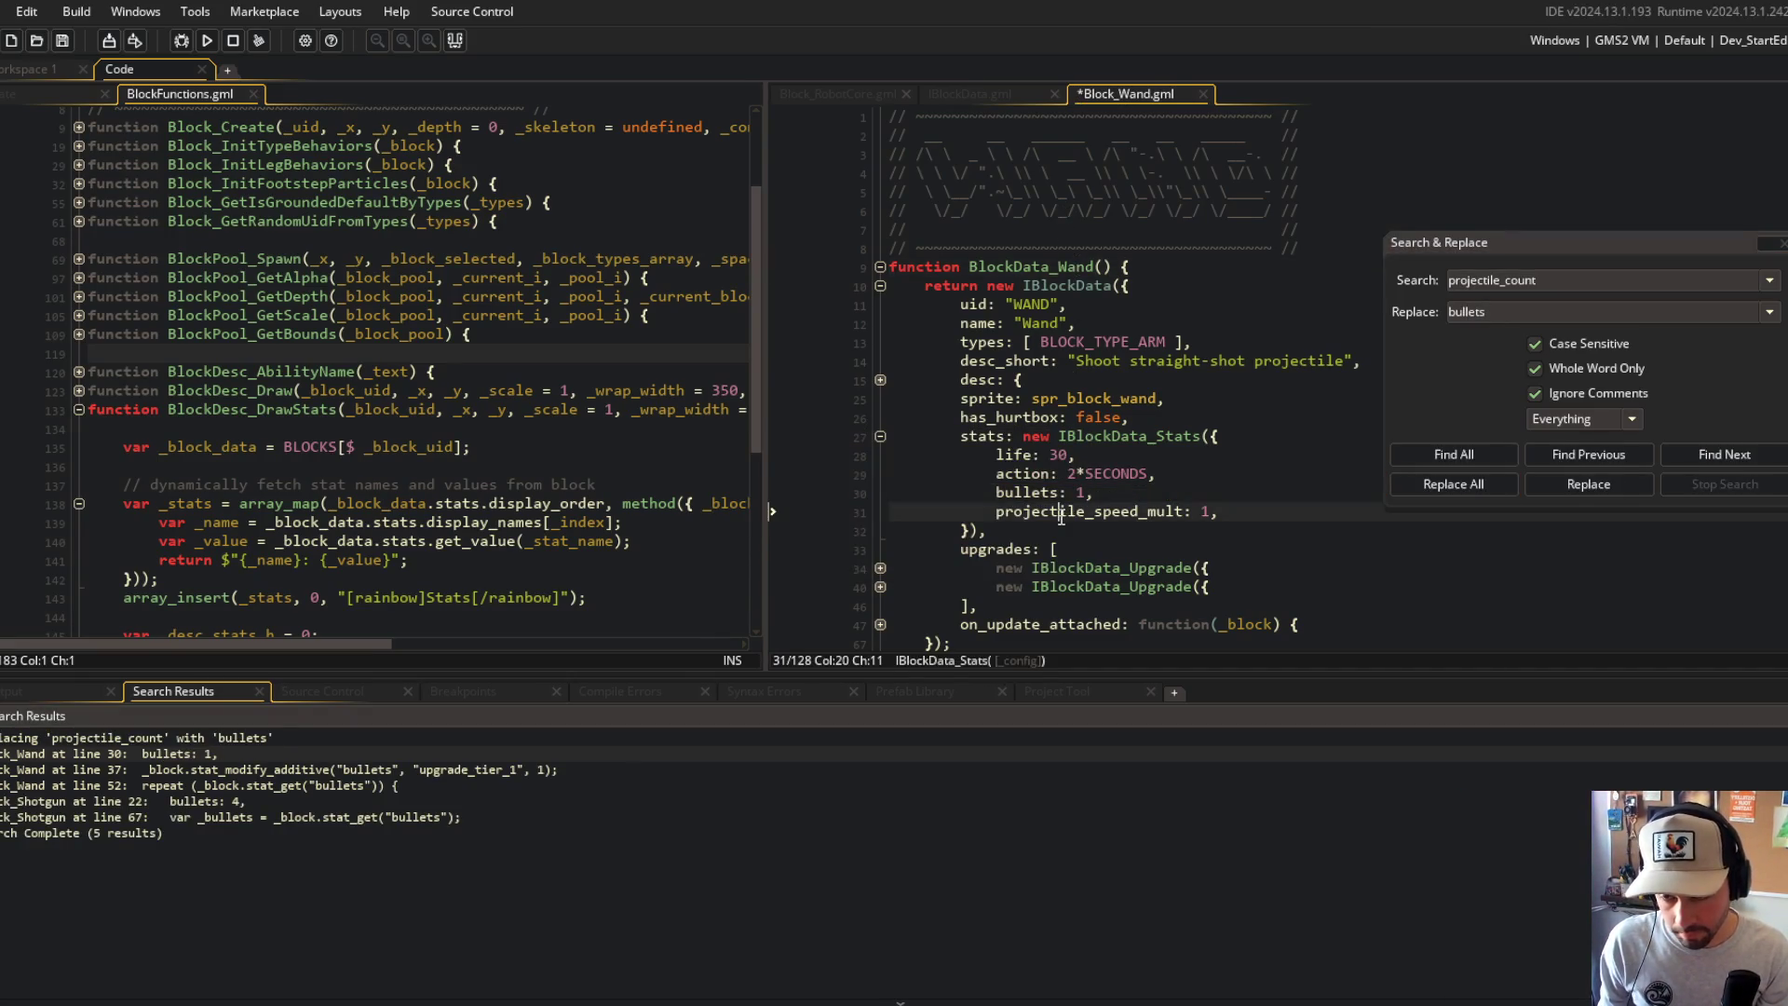
pyautogui.click(1502, 279)
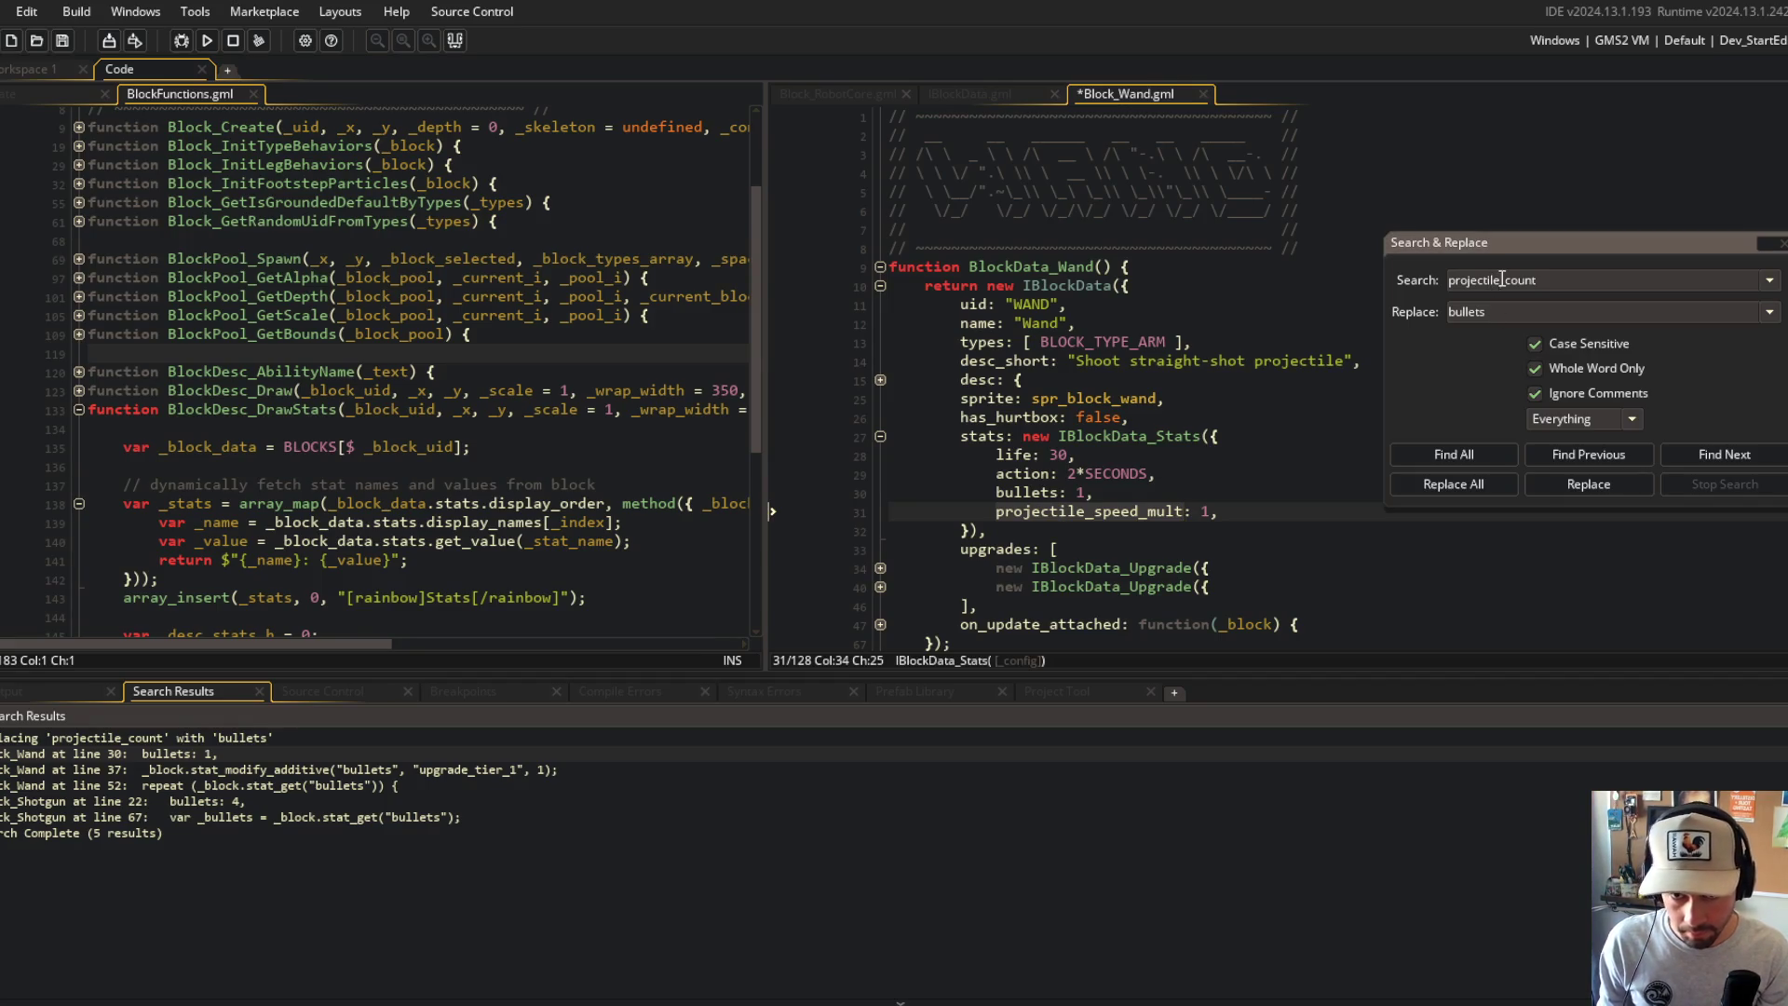
pyautogui.click(1468, 458)
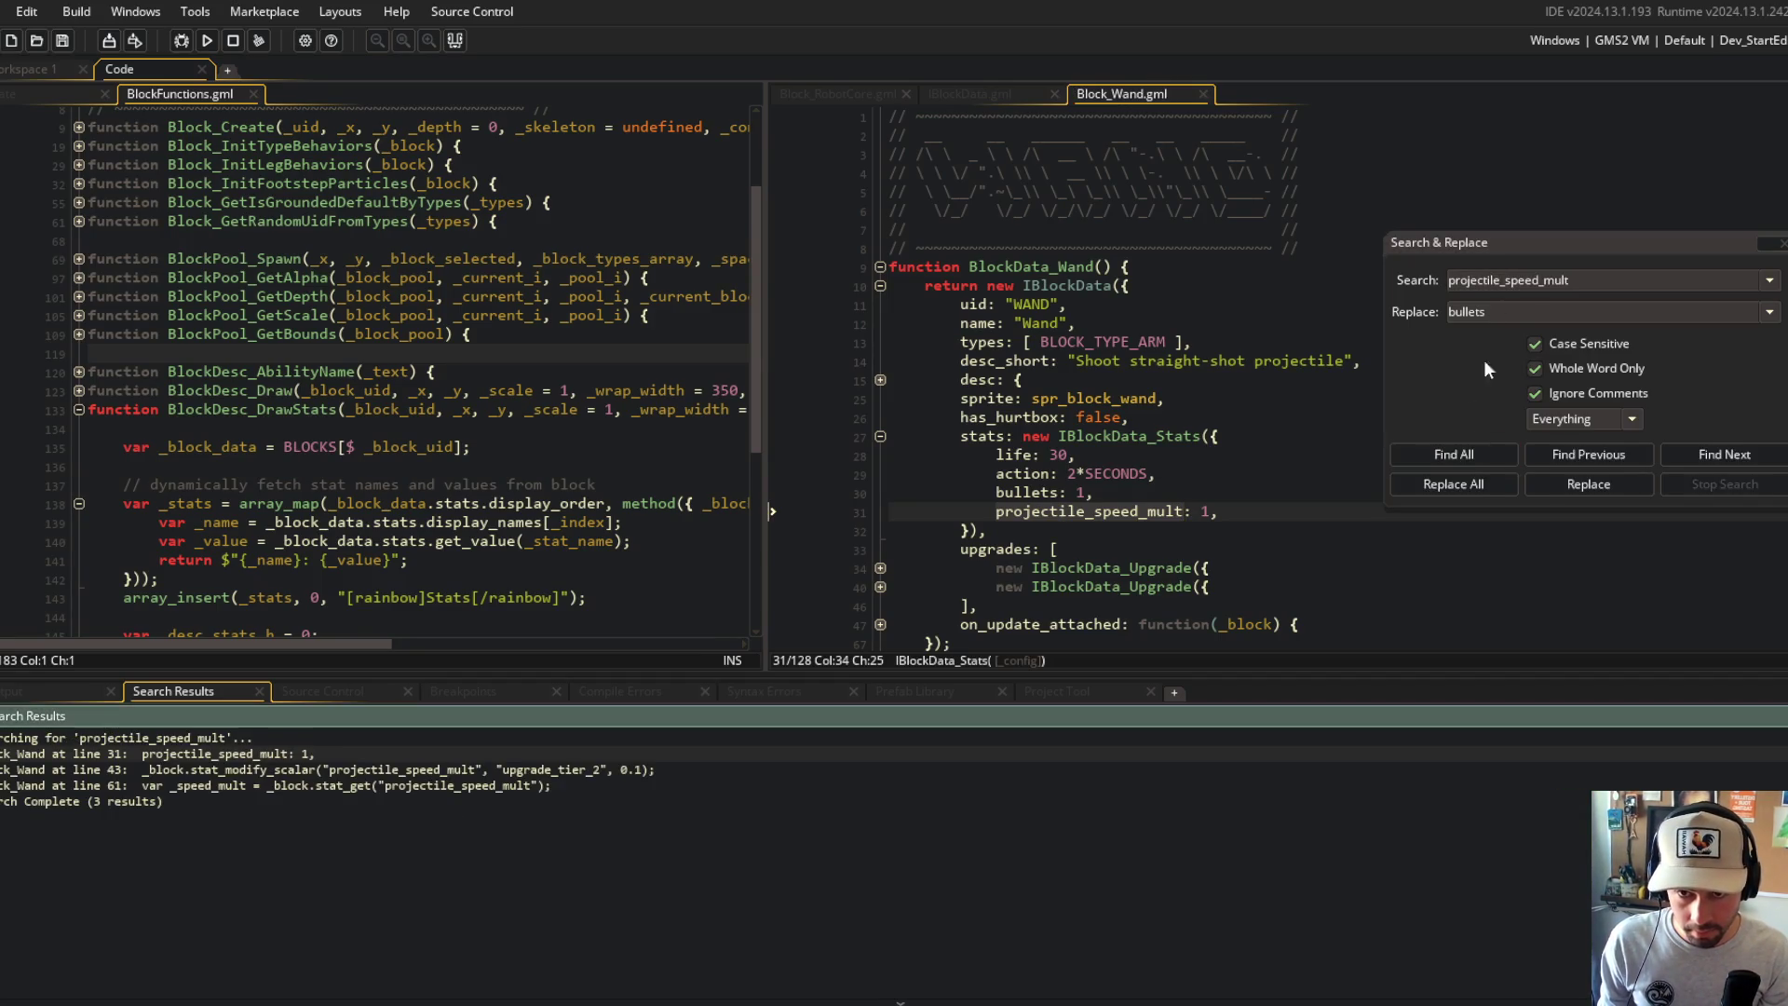
pyautogui.click(1590, 282)
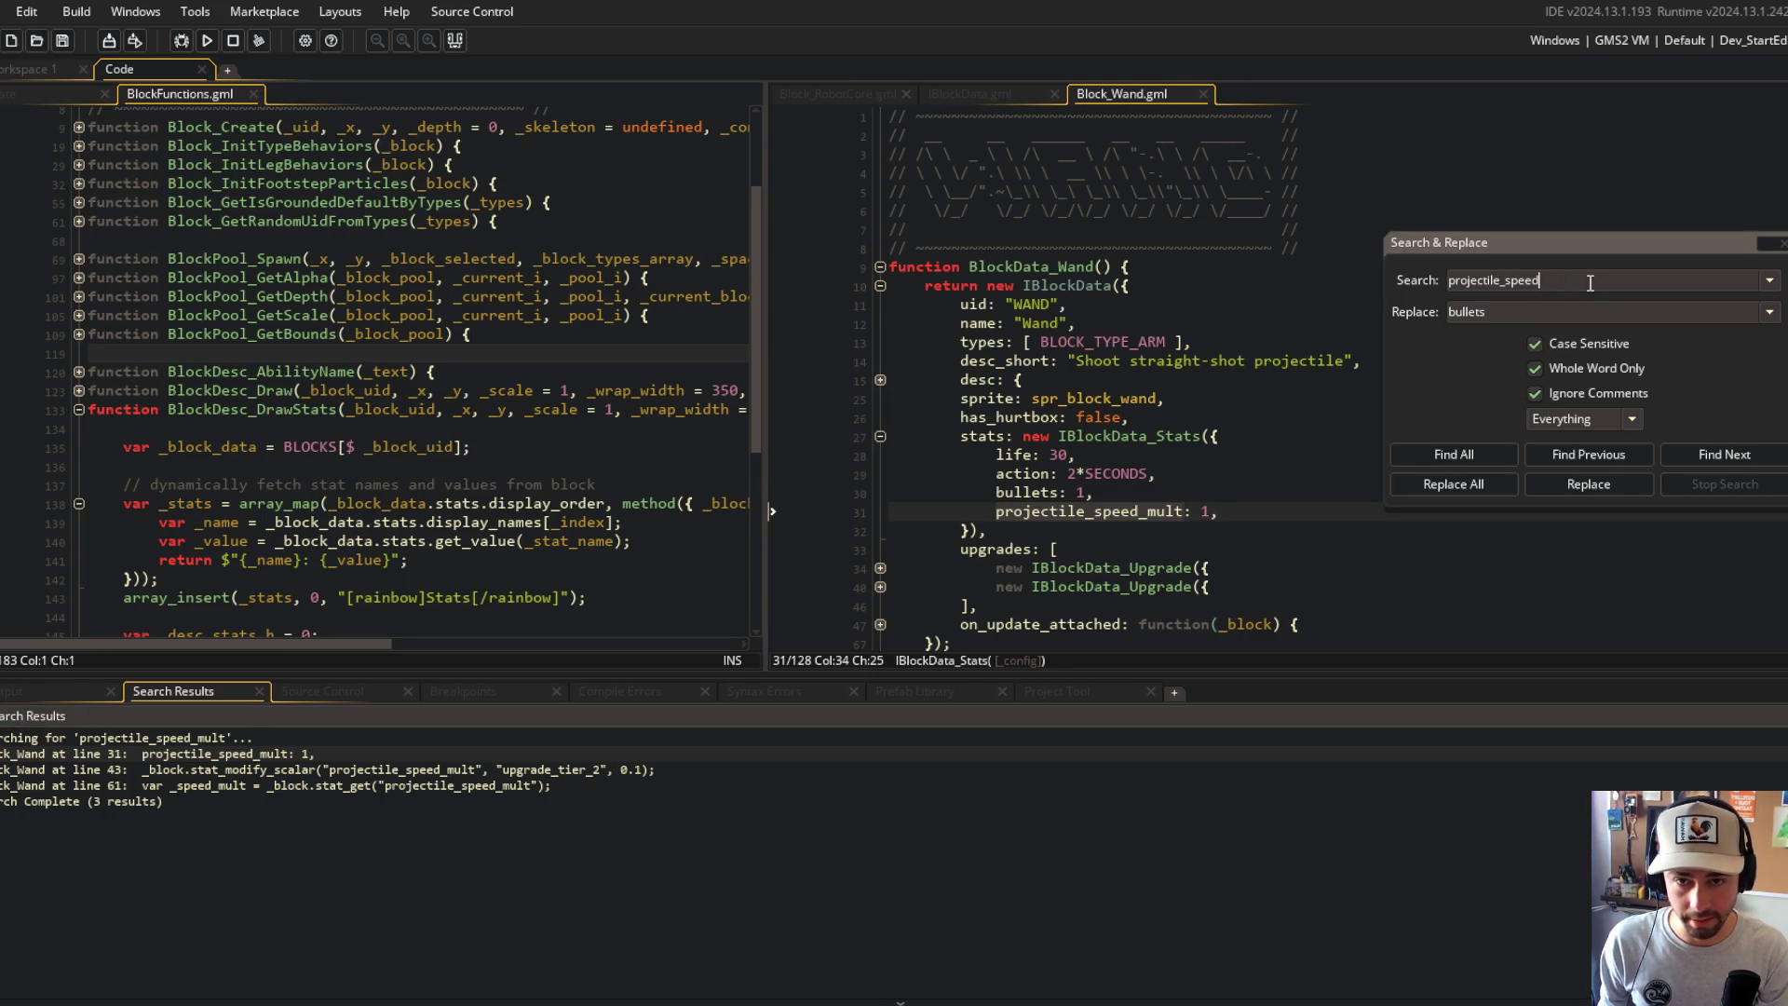
pyautogui.press('Return')
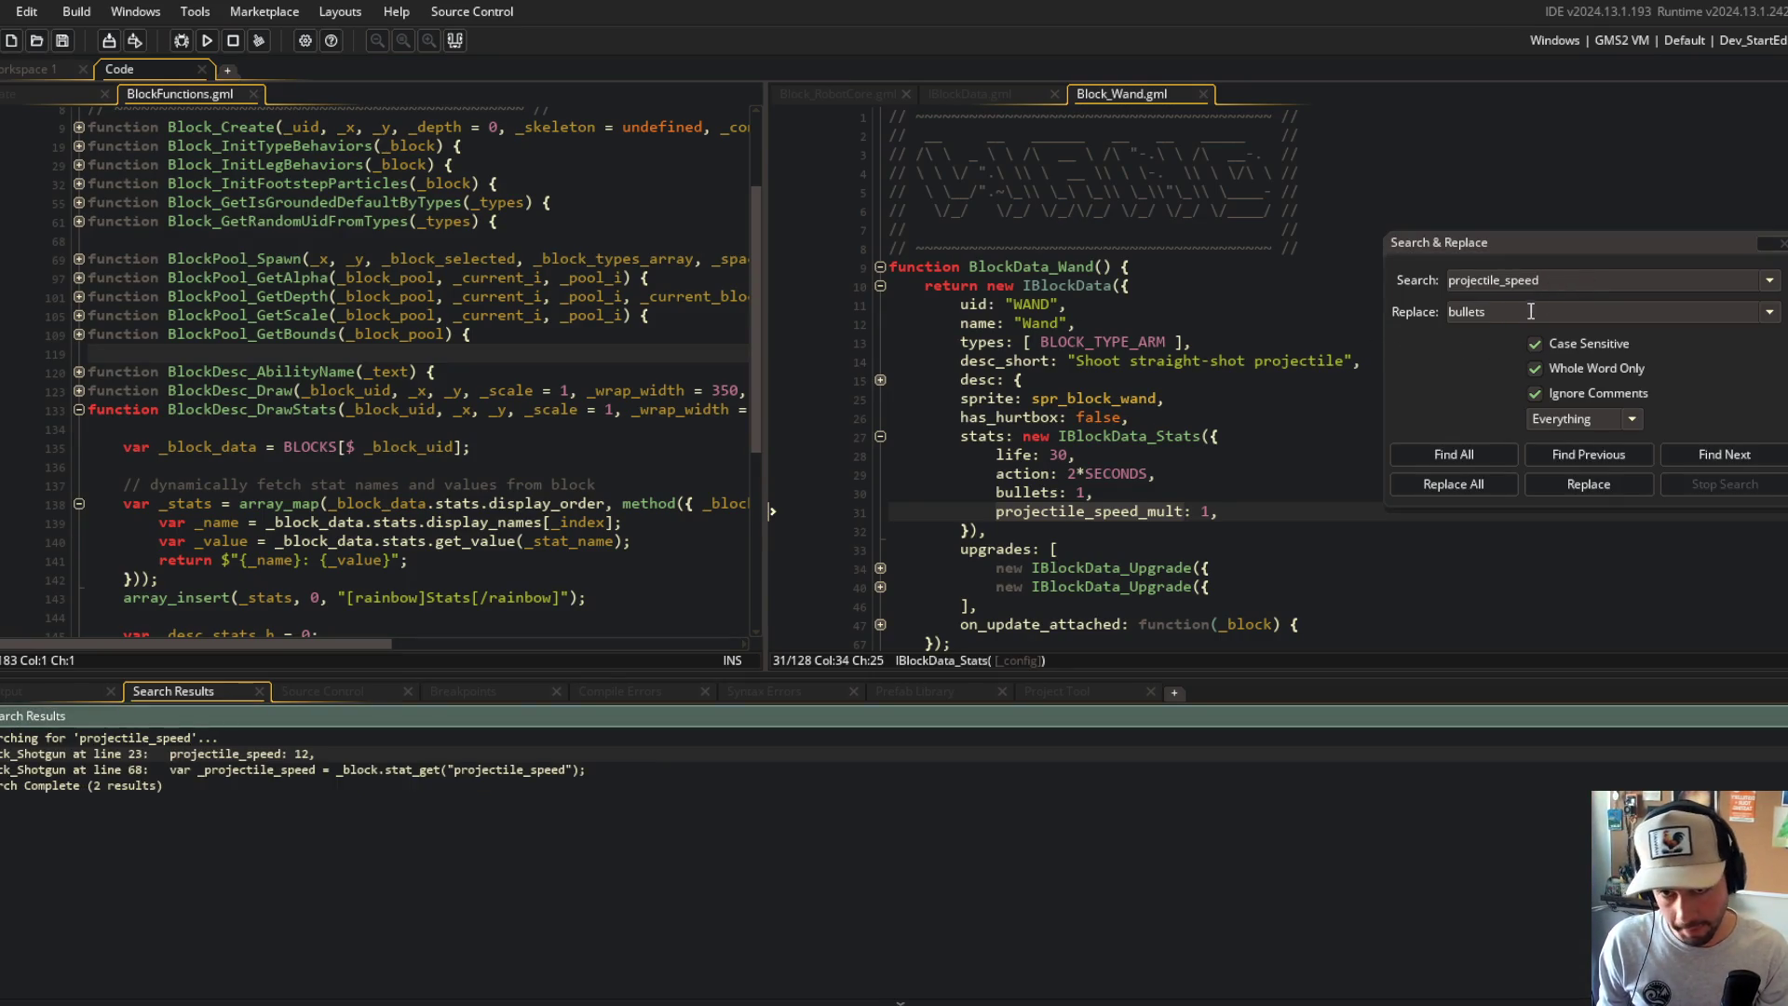
pyautogui.doubleClick(1530, 312)
pyautogui.write('projectile_speed_mult')
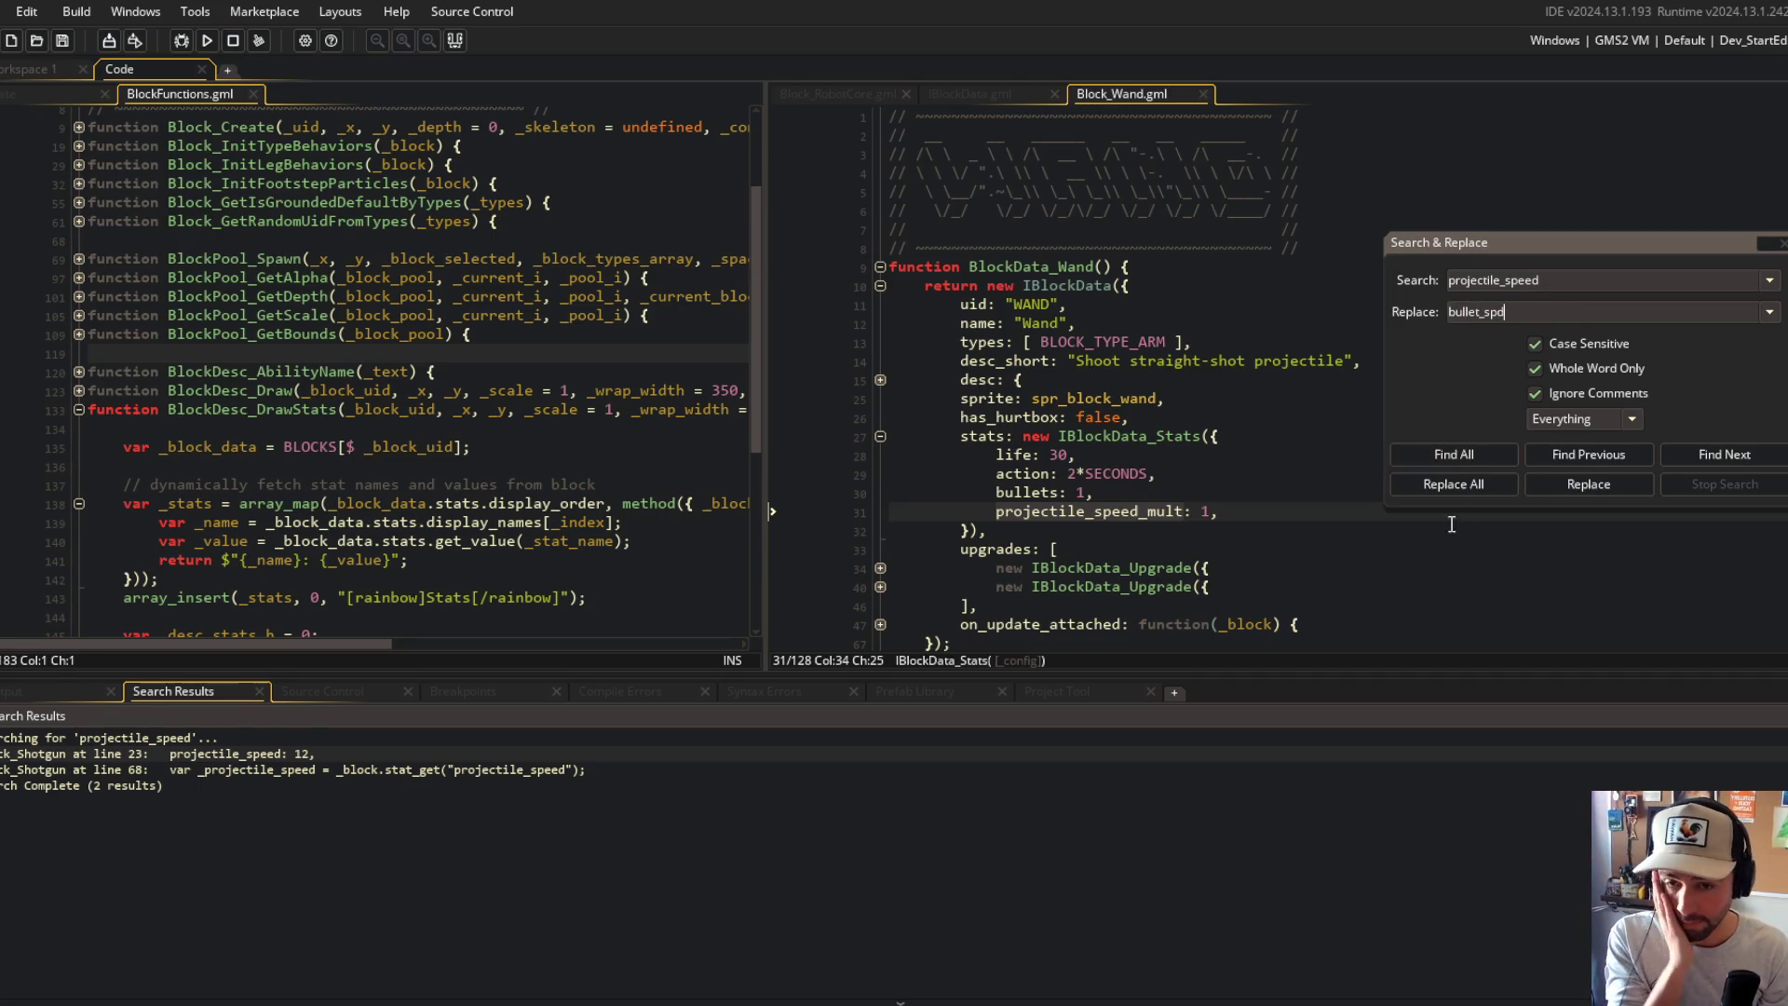
pyautogui.click(1459, 486)
pyautogui.click(1024, 546)
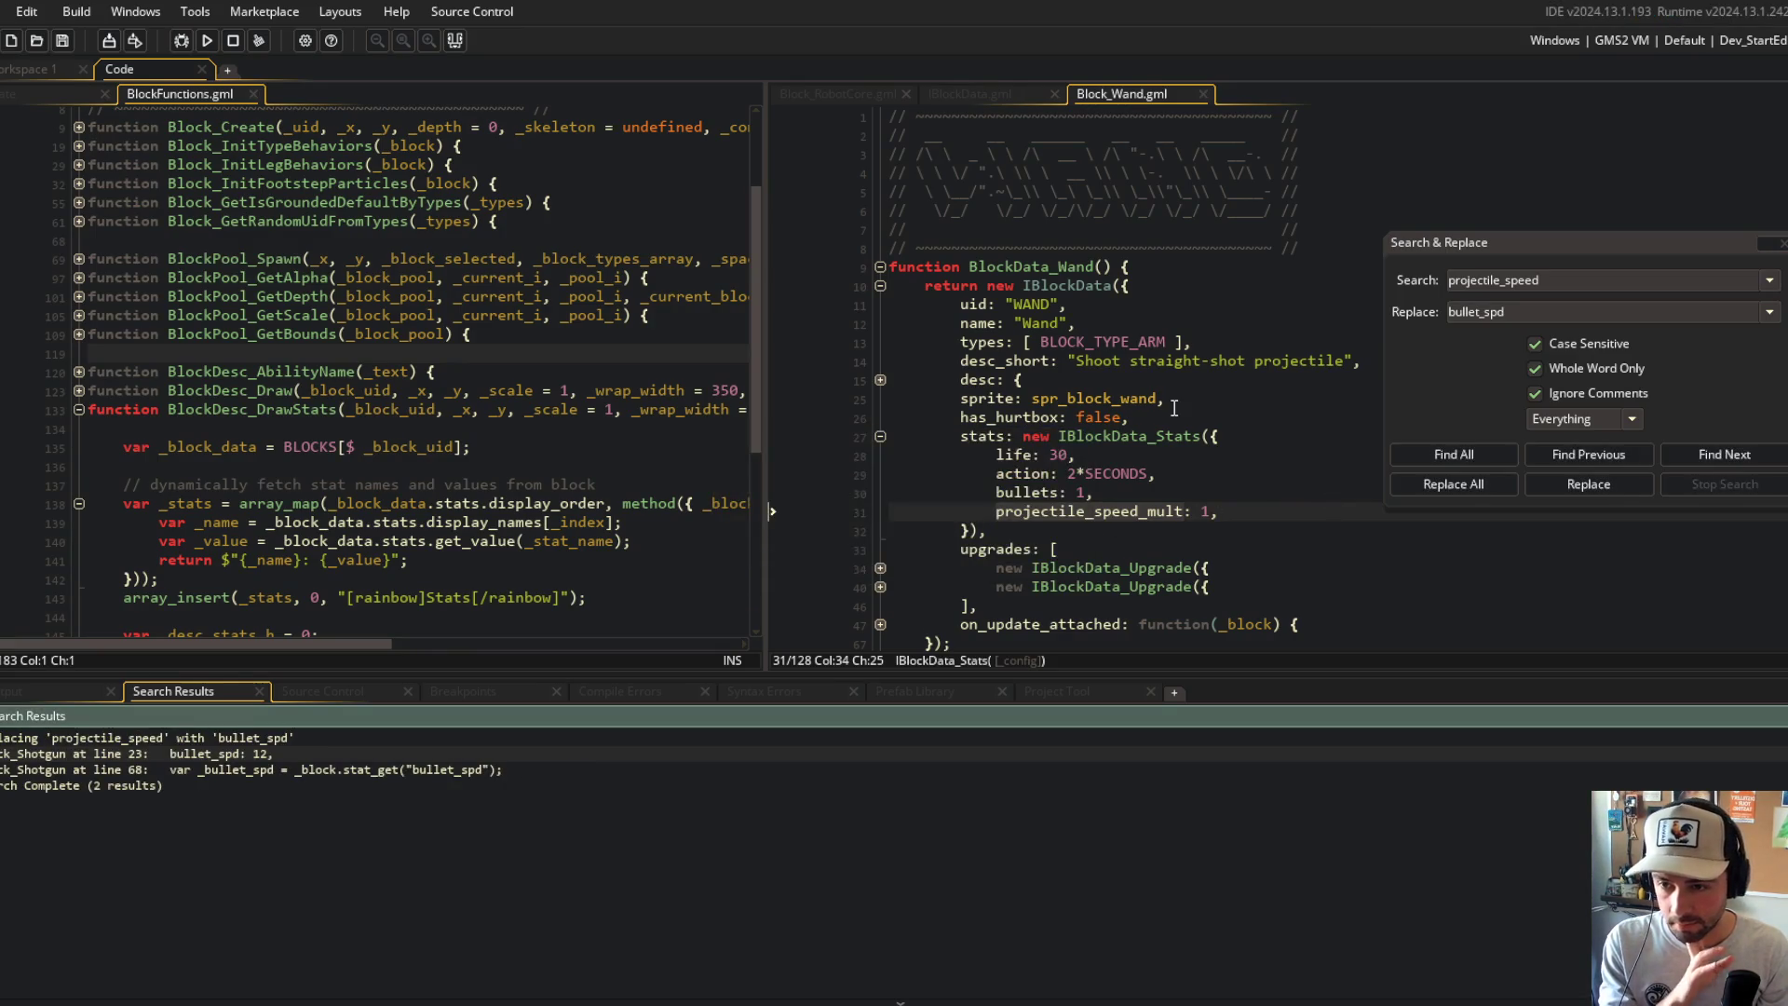
# Step: Rename projectile_speed_mult to bullet_spd_mult across the whole project
pyautogui.click(1555, 289)
pyautogui.write('_mult')
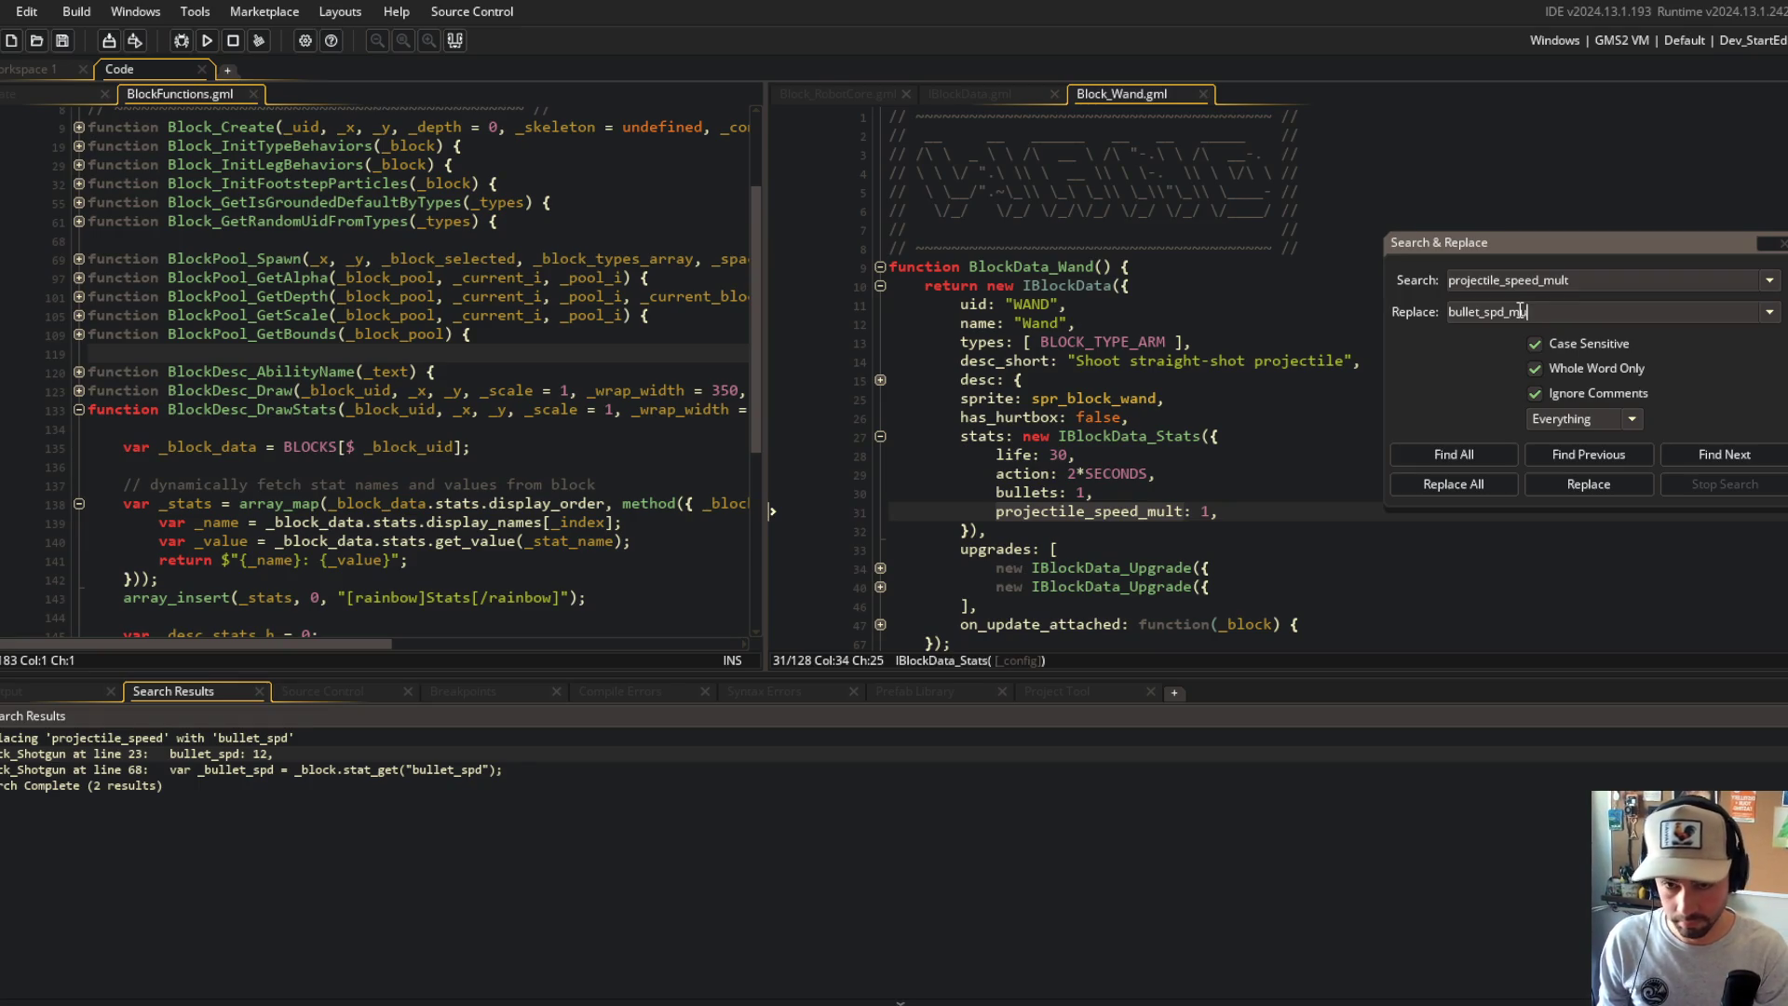
pyautogui.click(1466, 484)
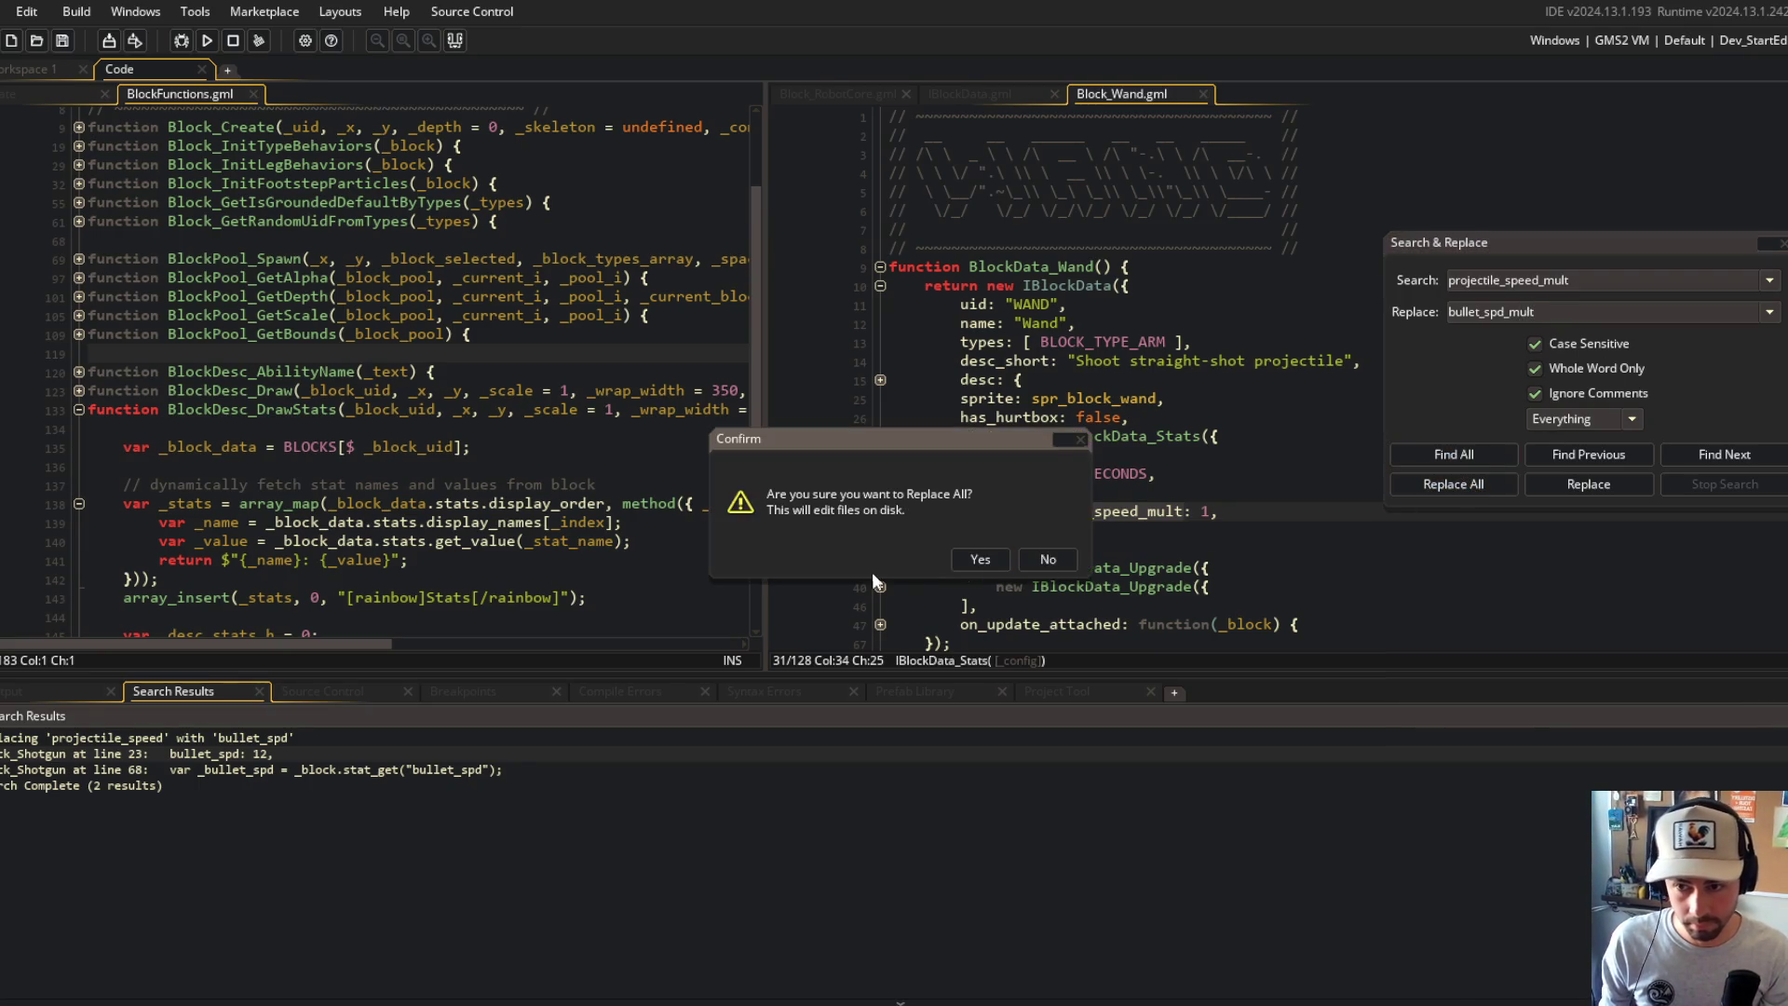
pyautogui.click(965, 570)
pyautogui.click(472, 333)
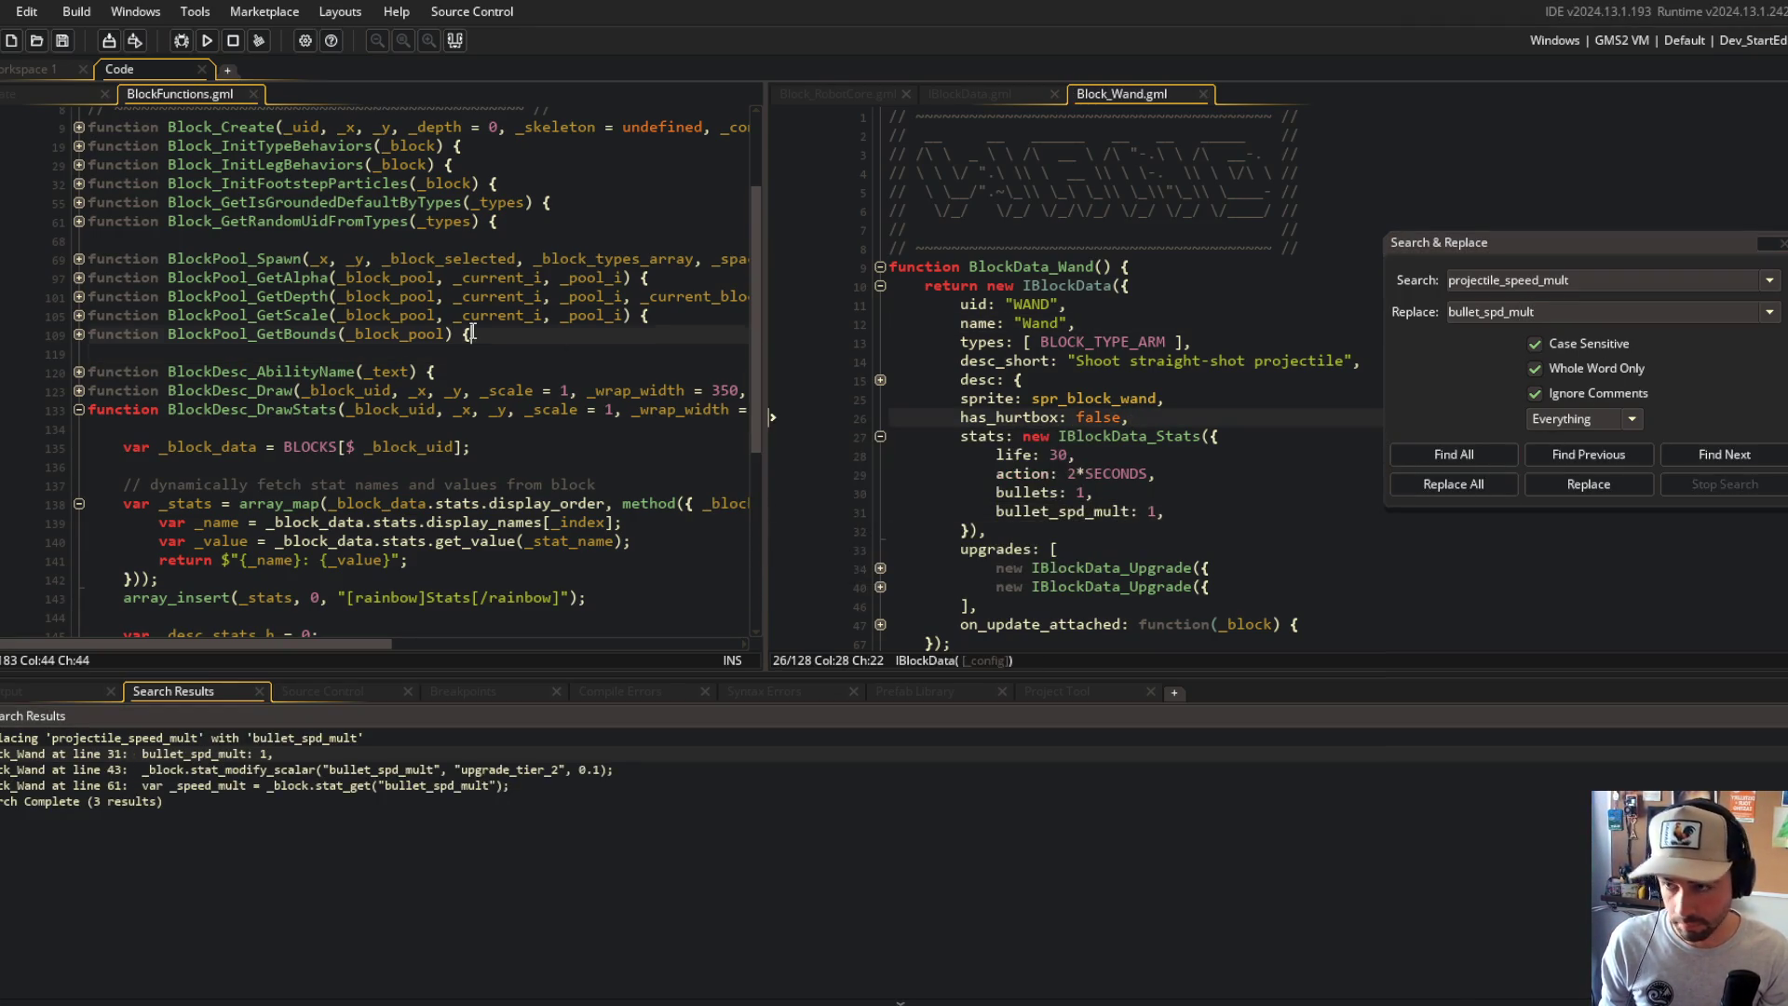
# Step: Run the game, check the Wand lists Bullet spd mult 1 and Bullets 1, then exit to menu
pyautogui.click(207, 41)
pyautogui.click(1265, 154)
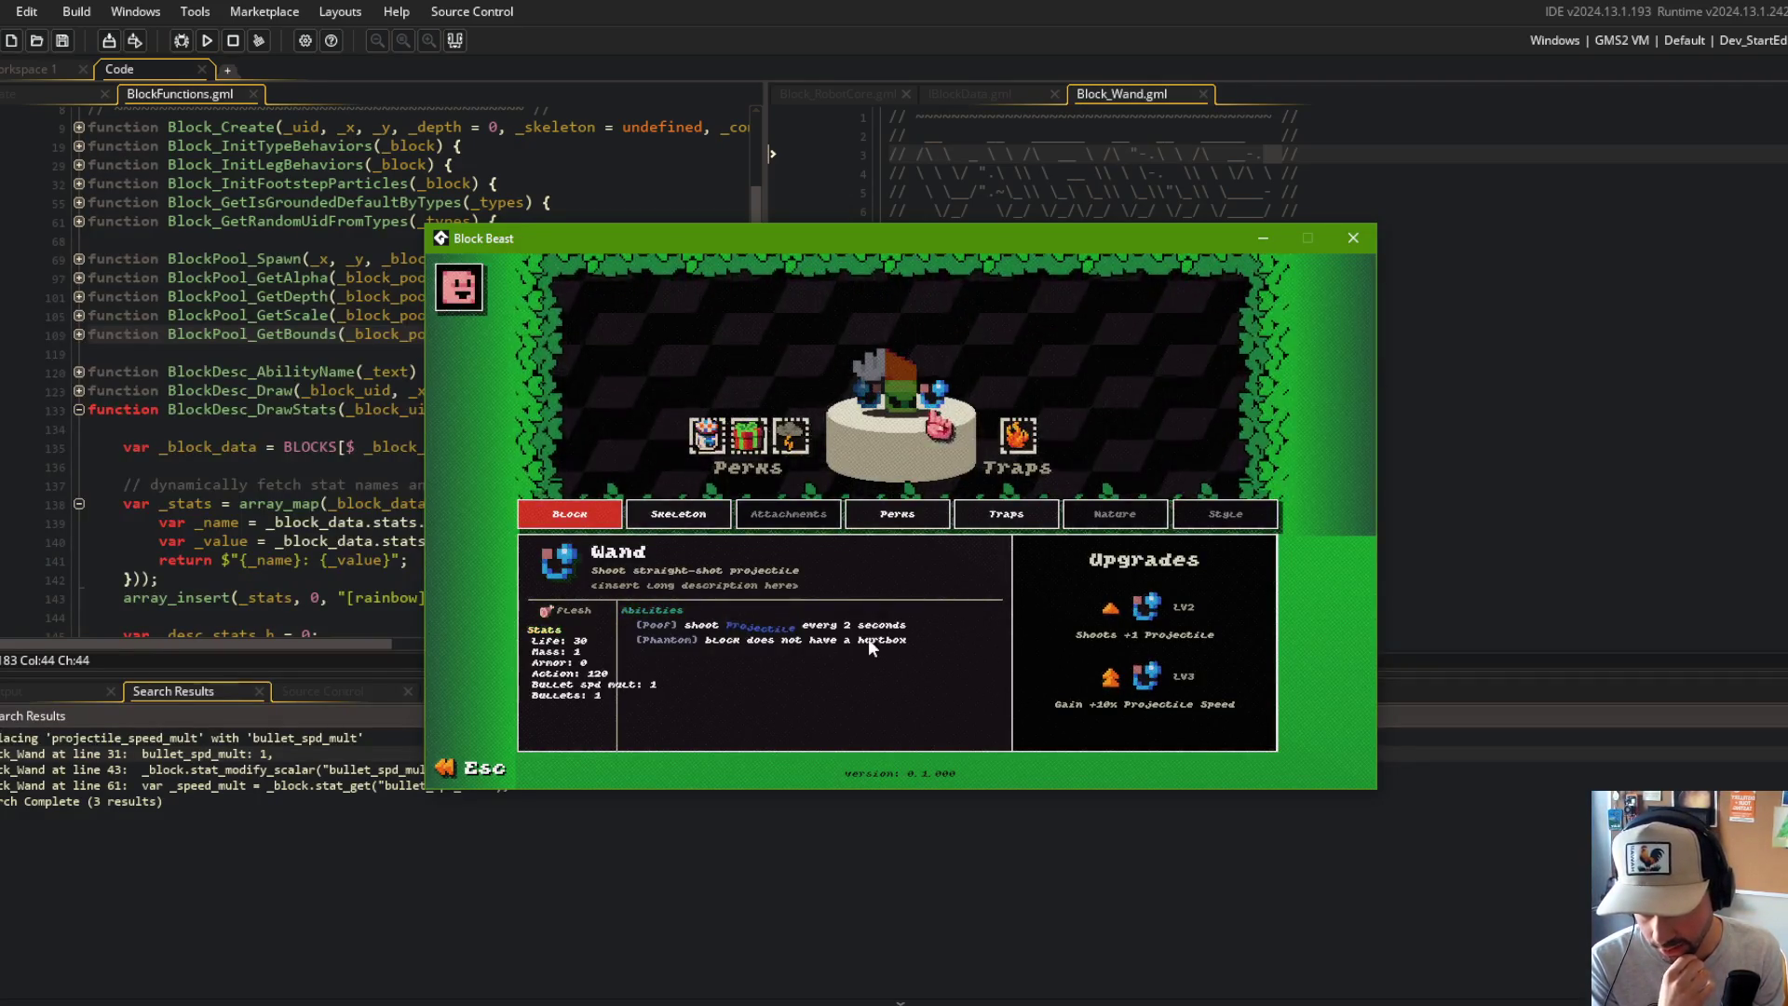
pyautogui.moveTo(899, 396)
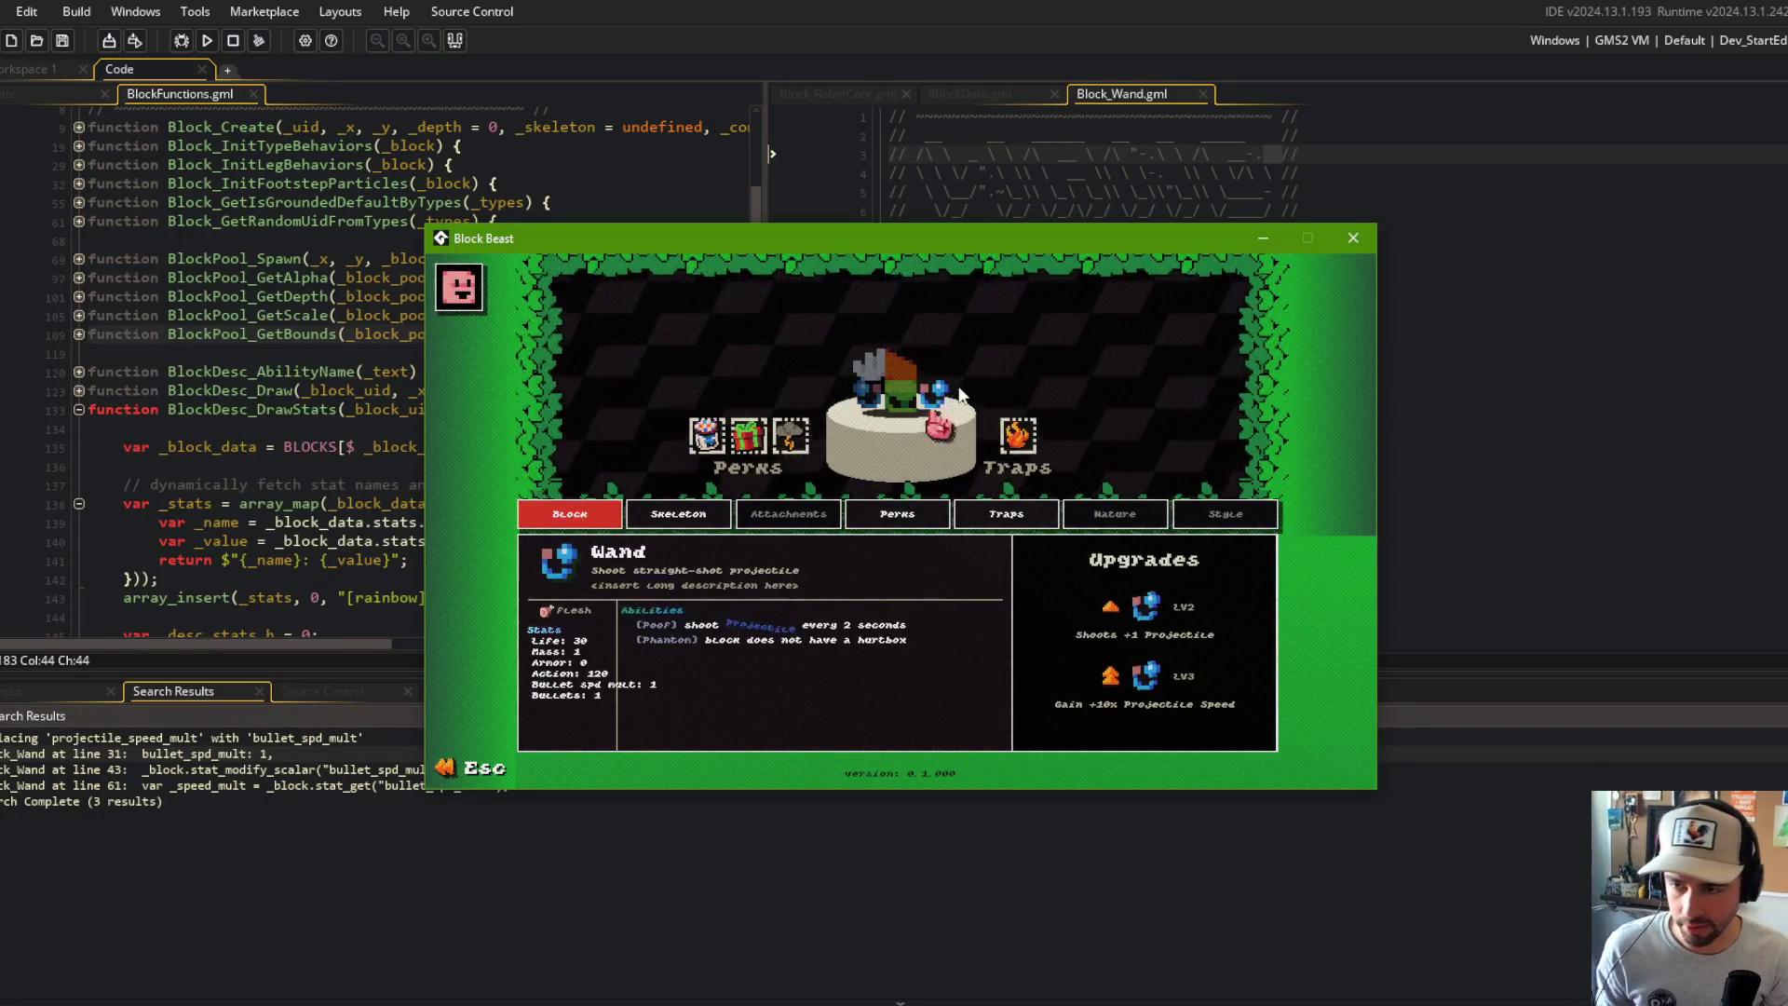
pyautogui.press('Escape')
pyautogui.press('Escape')
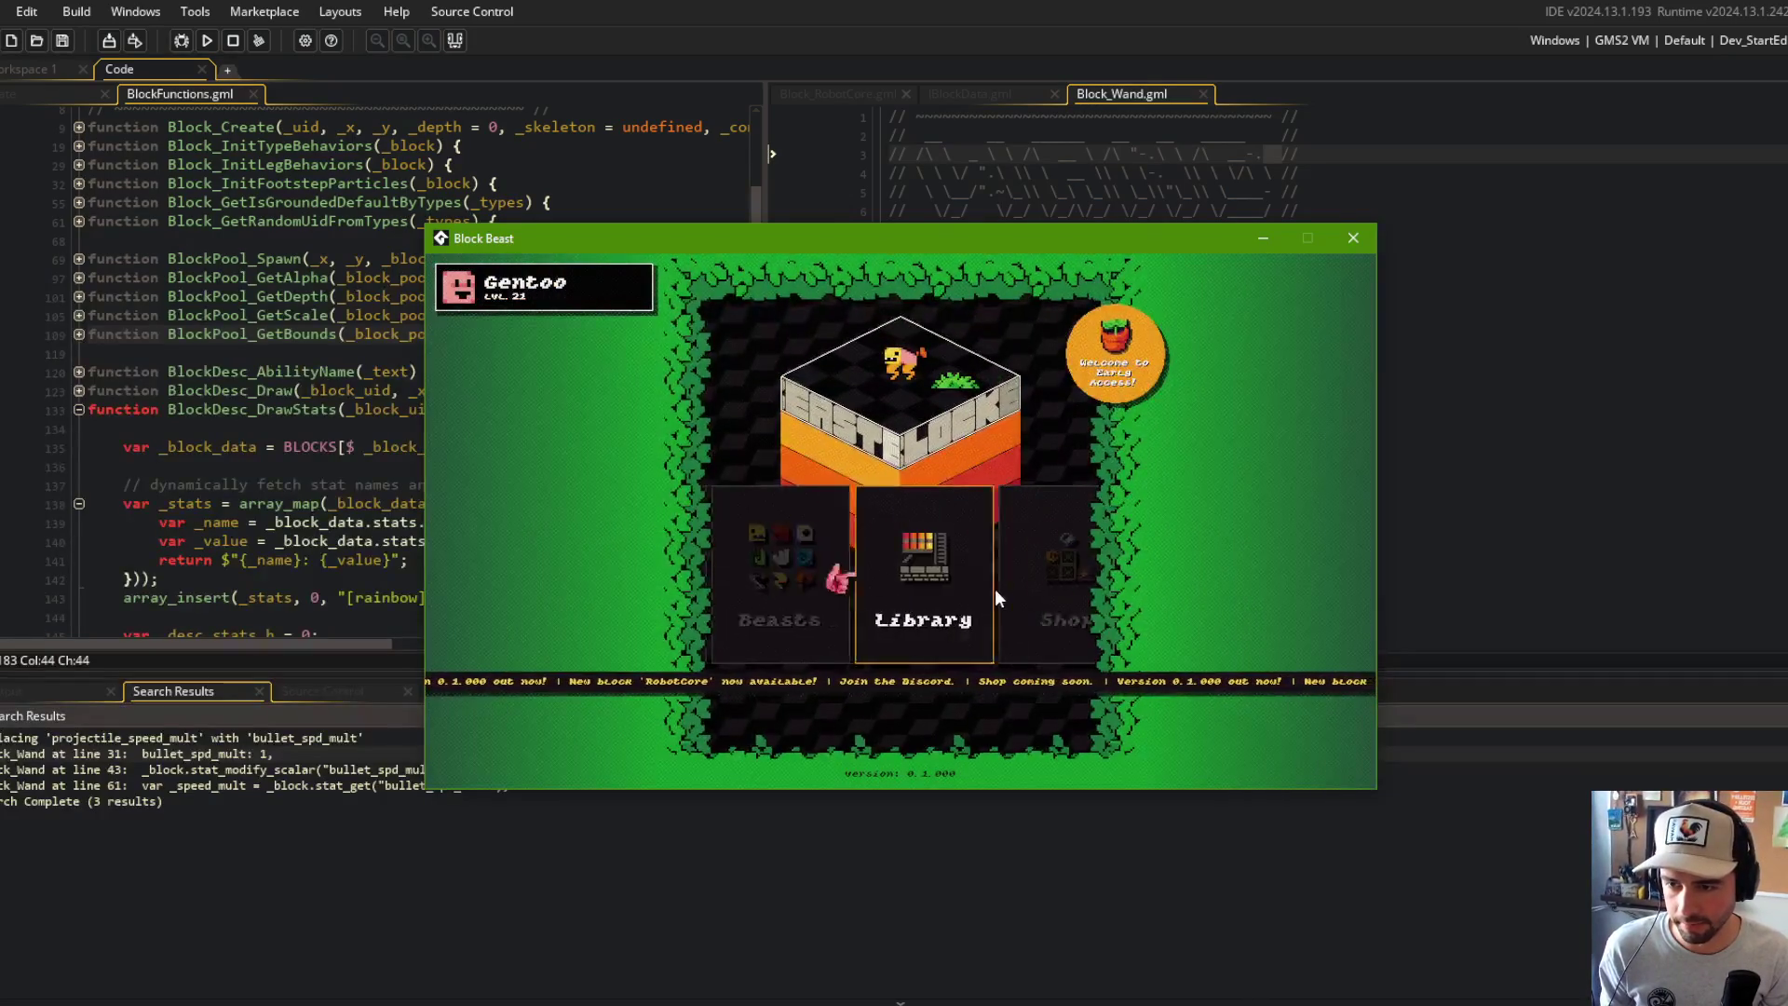
# Step: View the Shotgun block's stat list in the game's Blocks library
pyautogui.click(897, 583)
pyautogui.scroll(-15, 801, 615)
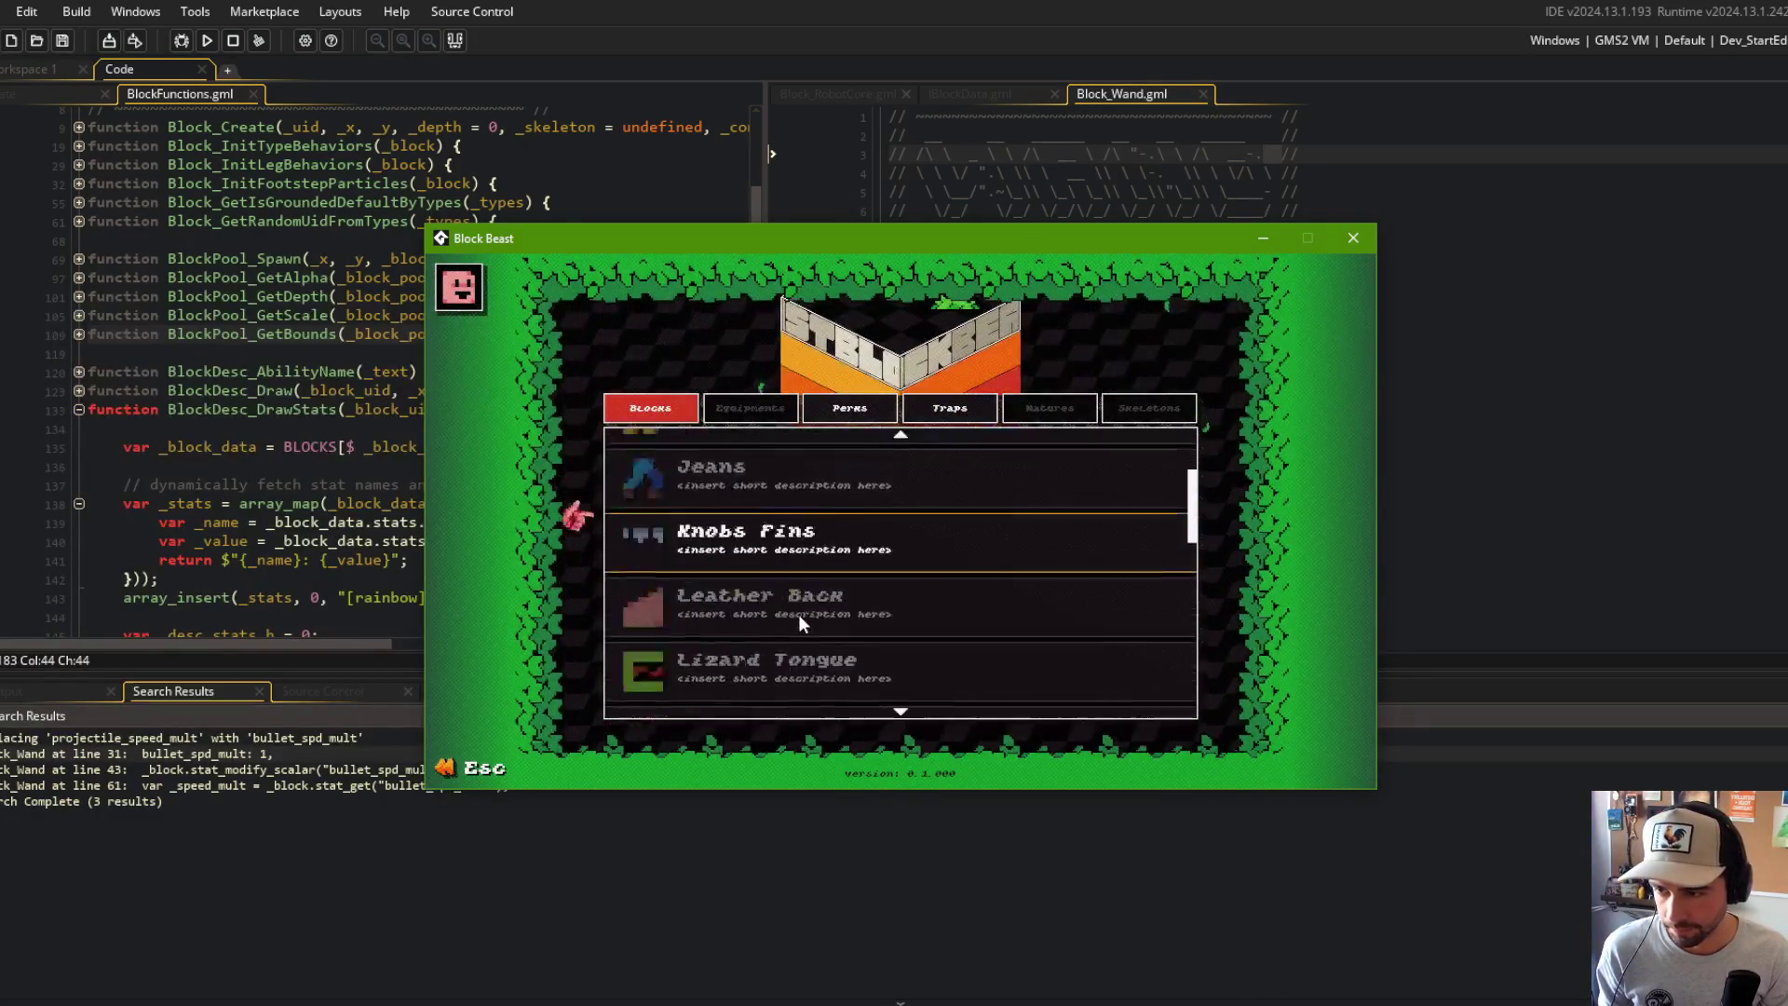
pyautogui.scroll(-12, 797, 613)
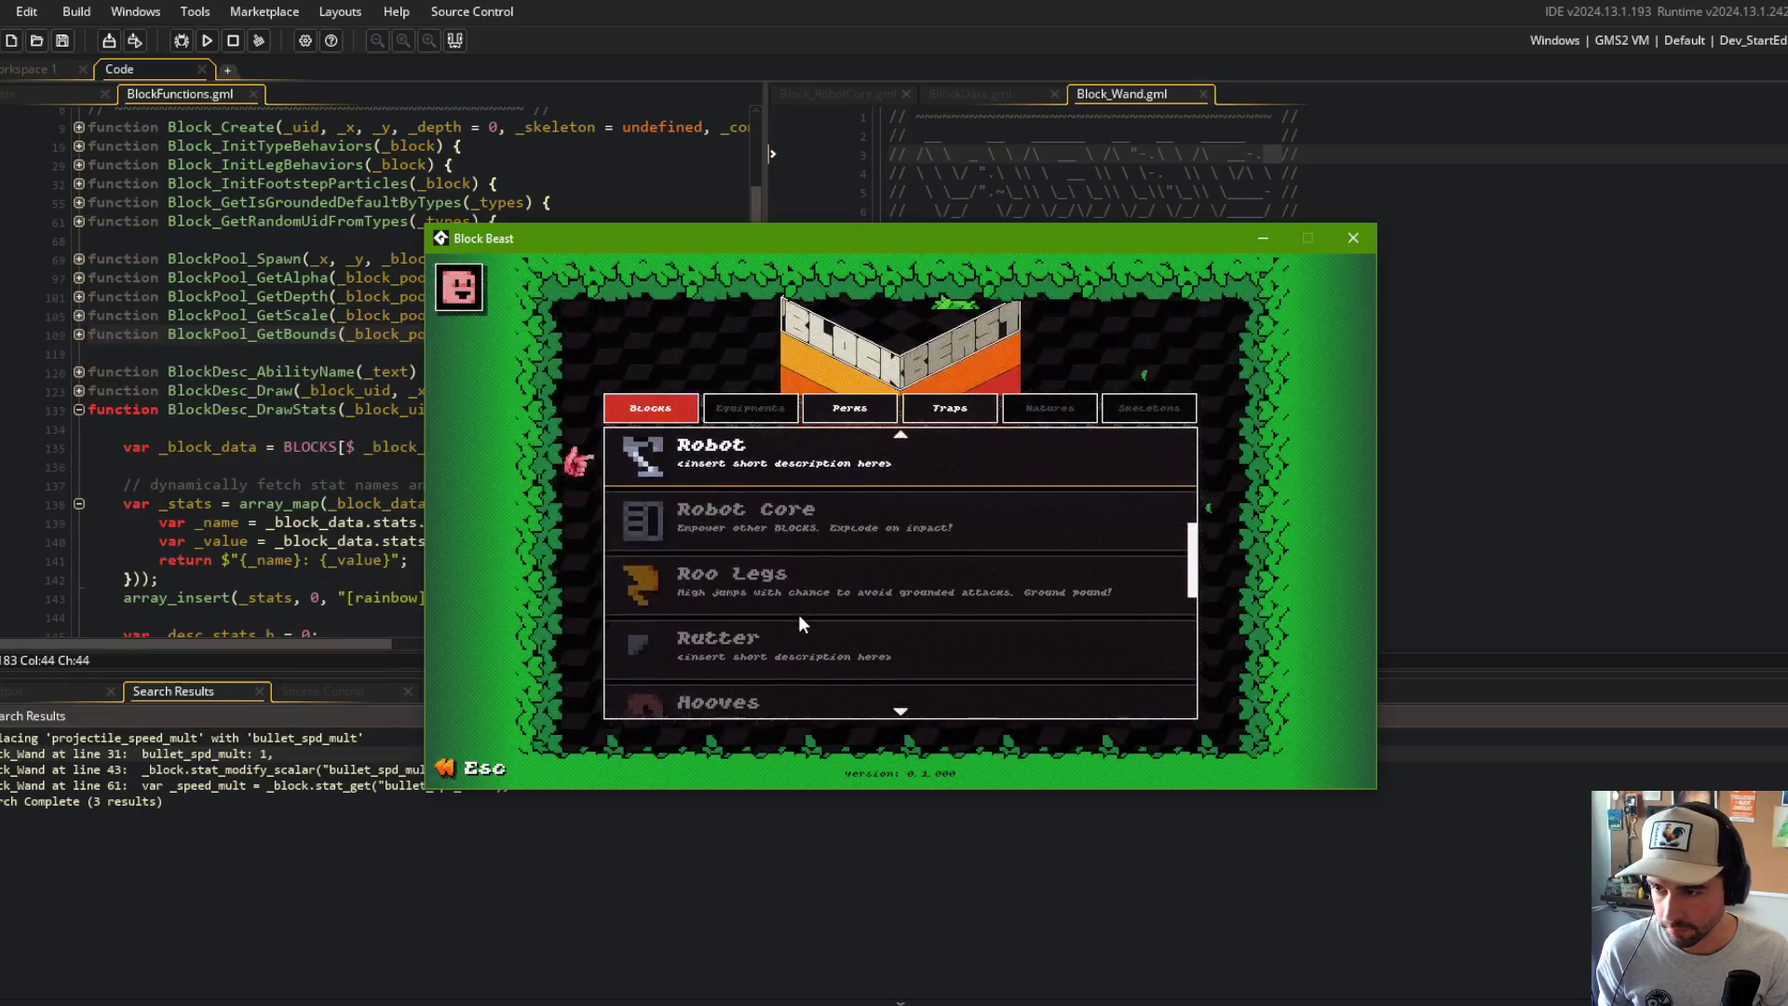
pyautogui.scroll(-3, 797, 613)
pyautogui.scroll(3, 797, 613)
pyautogui.click(756, 522)
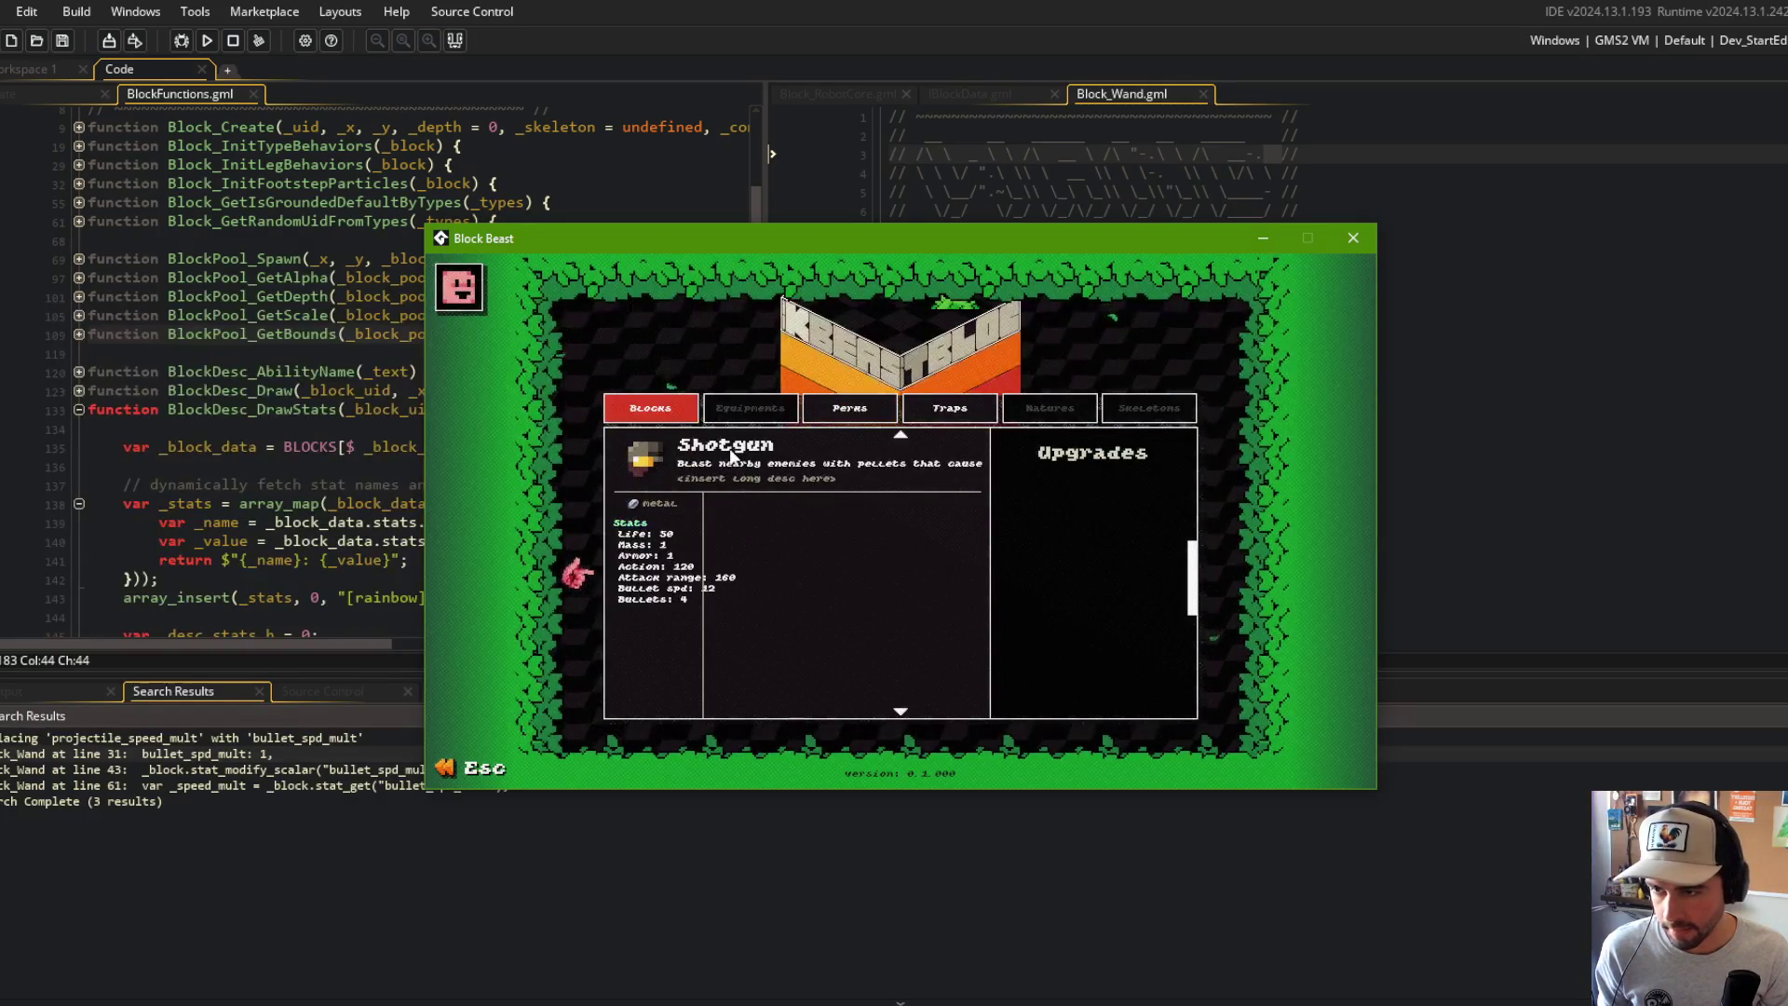
pyautogui.press('Escape')
# Step: Check the Wand block's stat list, then return to the code editor
pyautogui.click(892, 544)
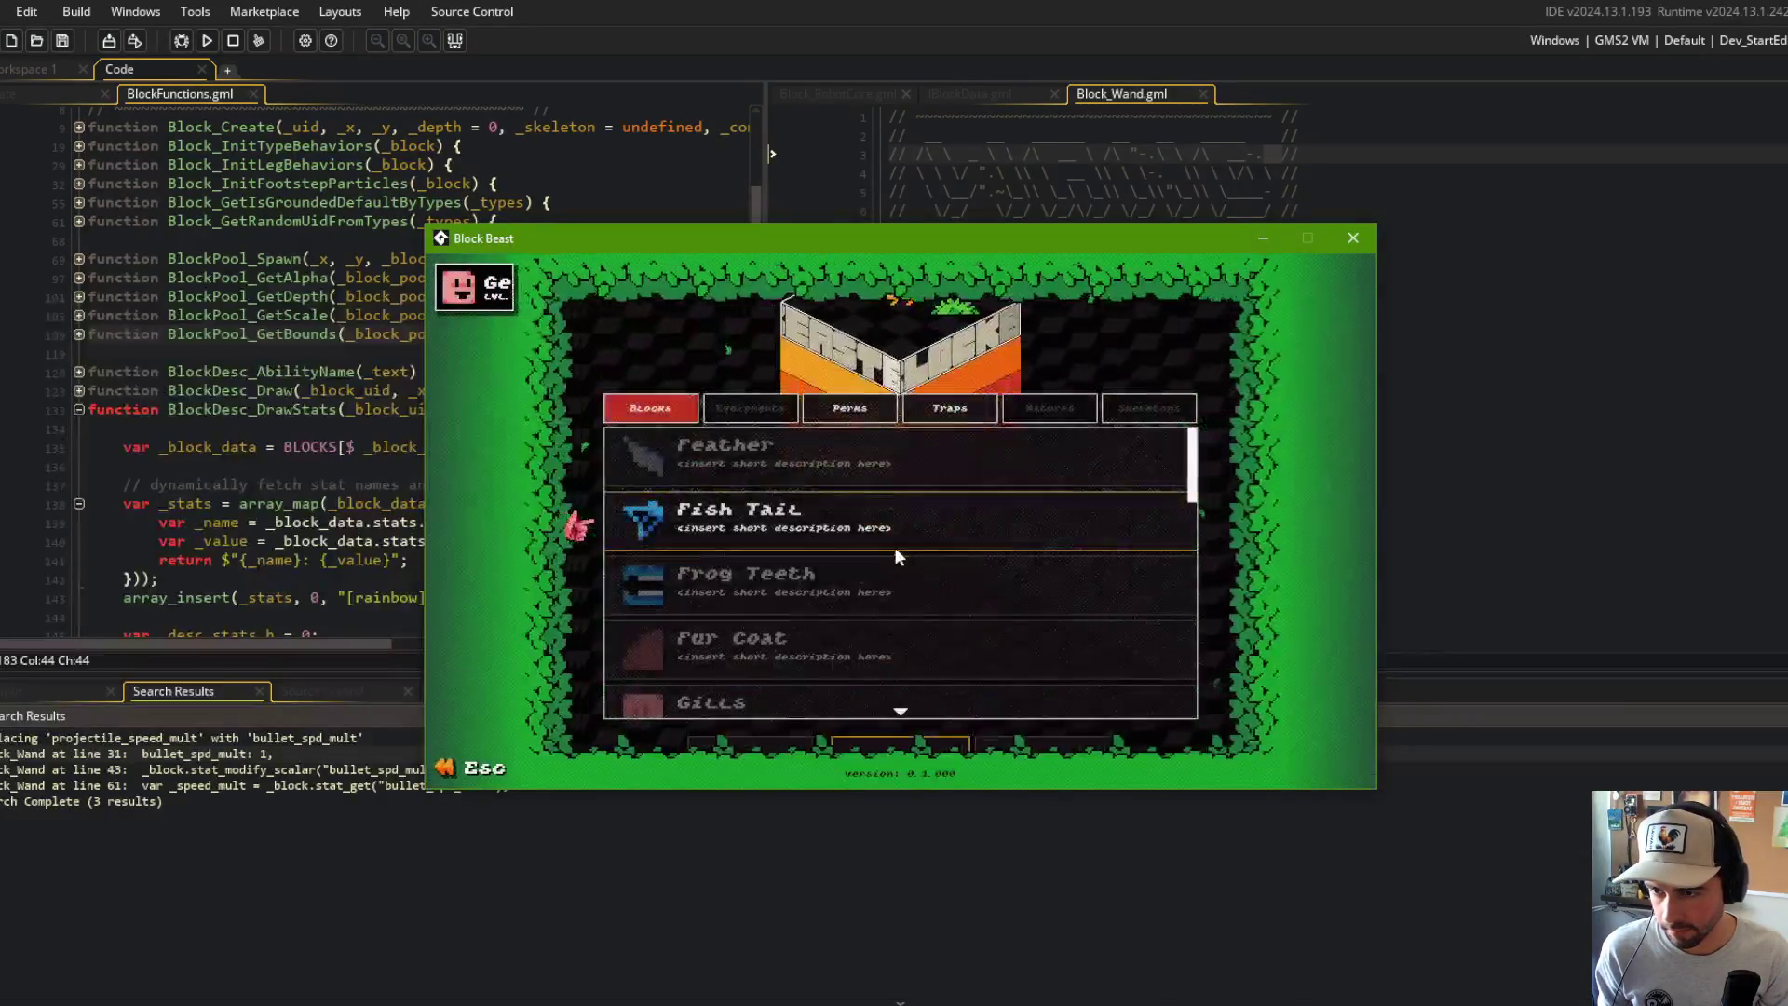
pyautogui.scroll(-5, 874, 557)
pyautogui.scroll(-15, 870, 563)
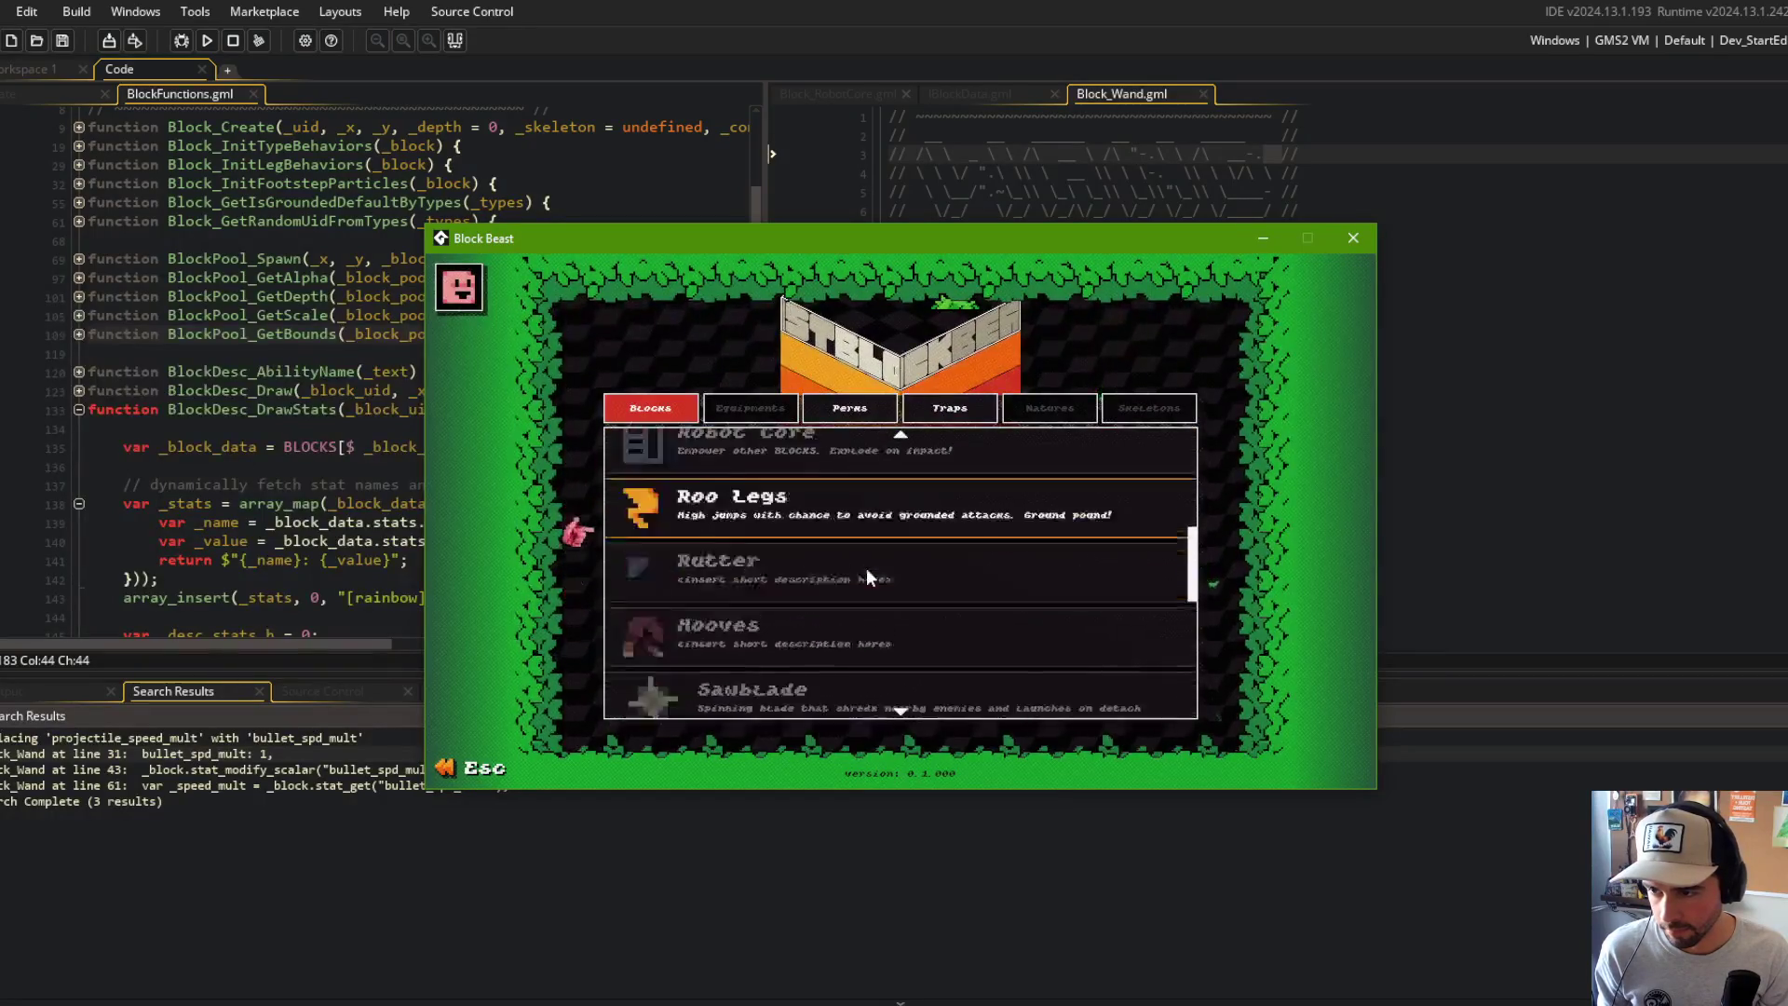
pyautogui.scroll(-8, 866, 569)
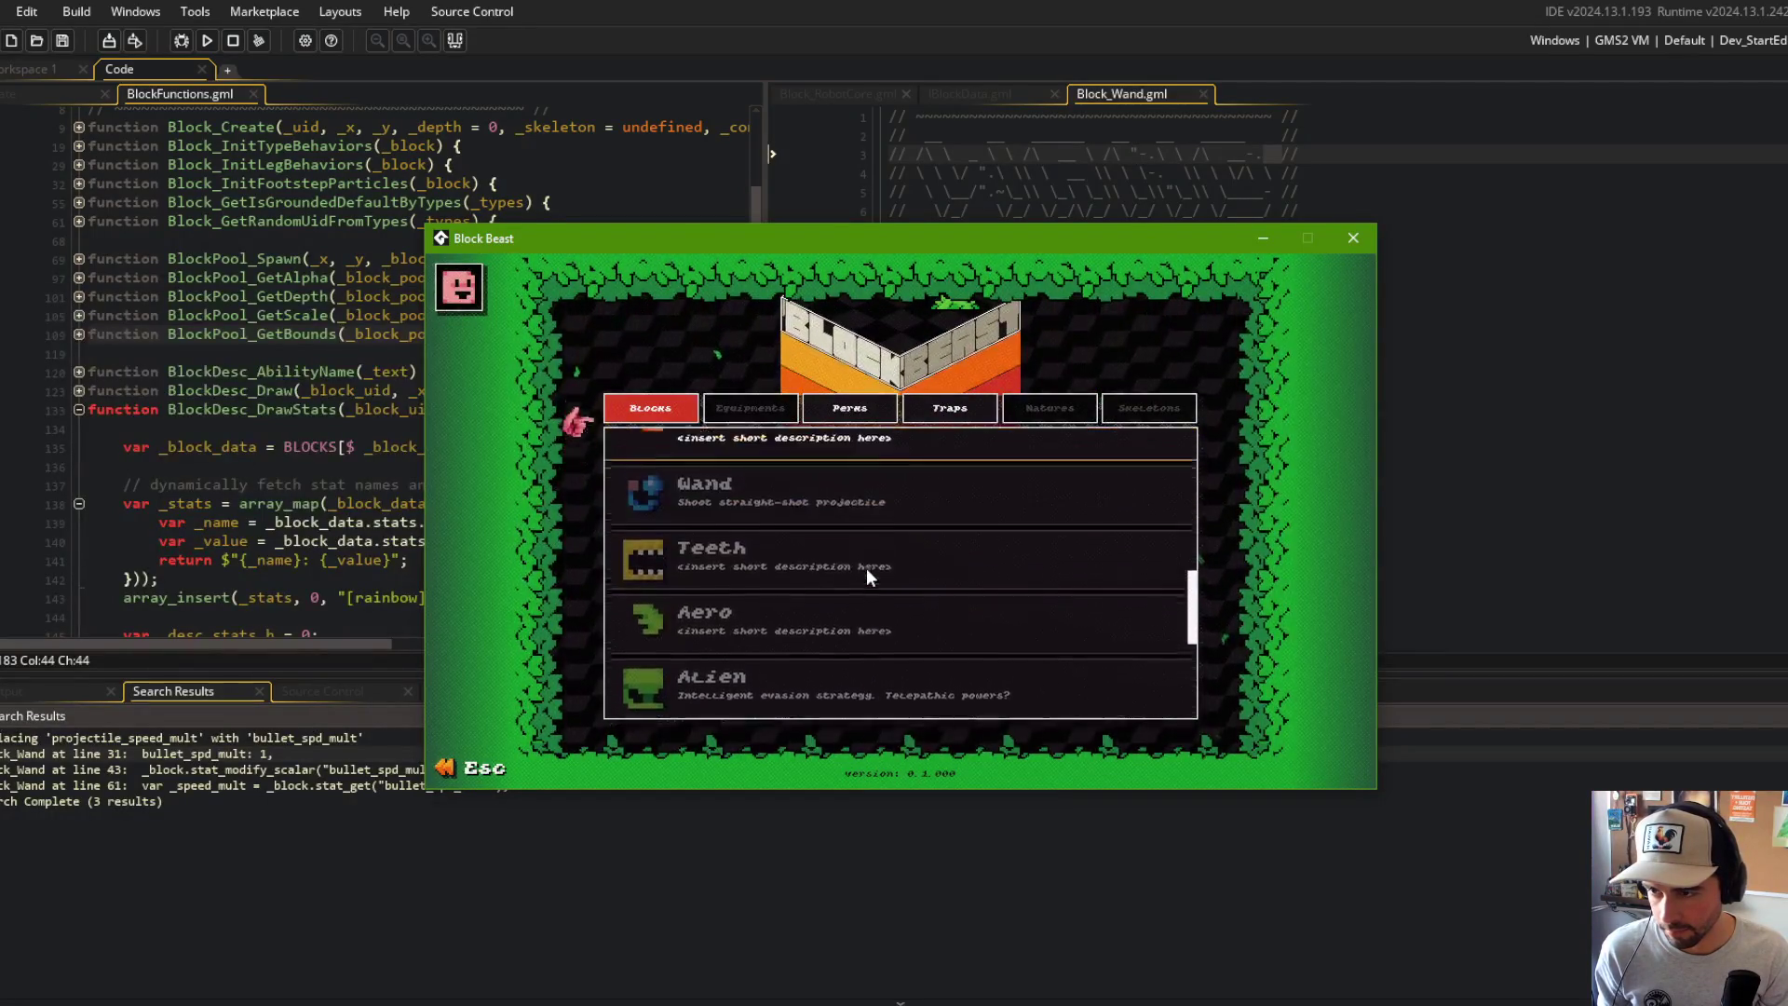
pyautogui.click(841, 532)
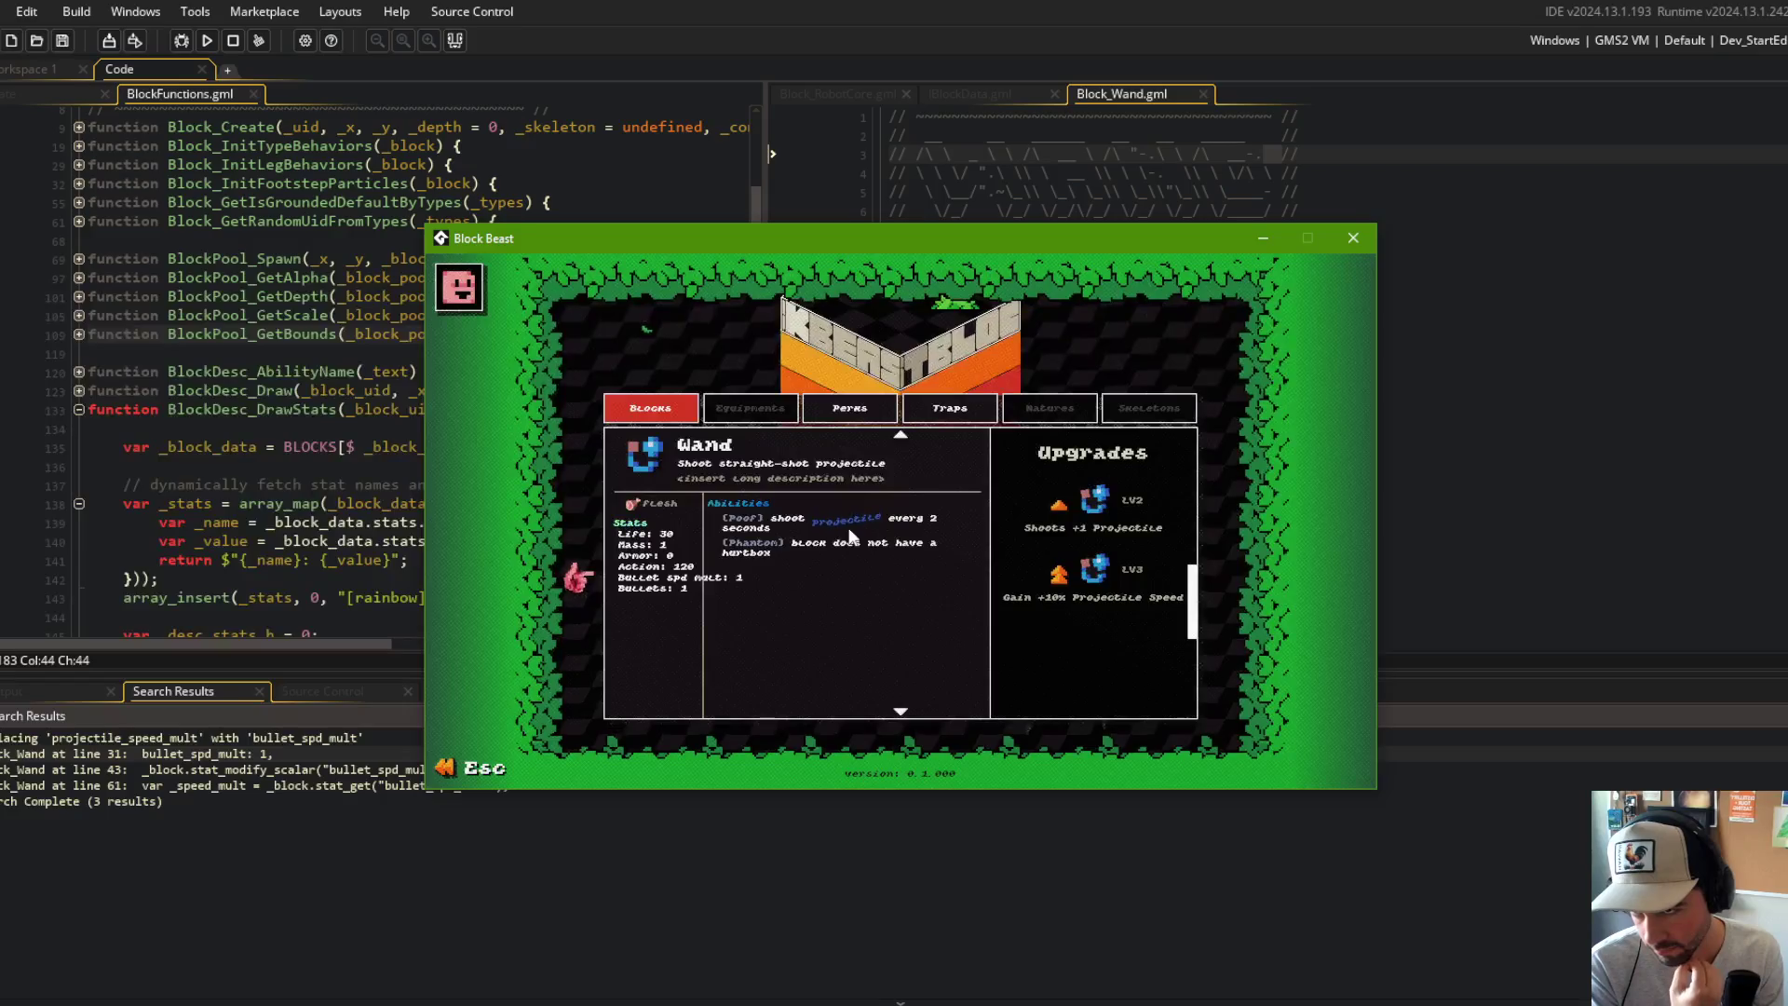
pyautogui.click(582, 161)
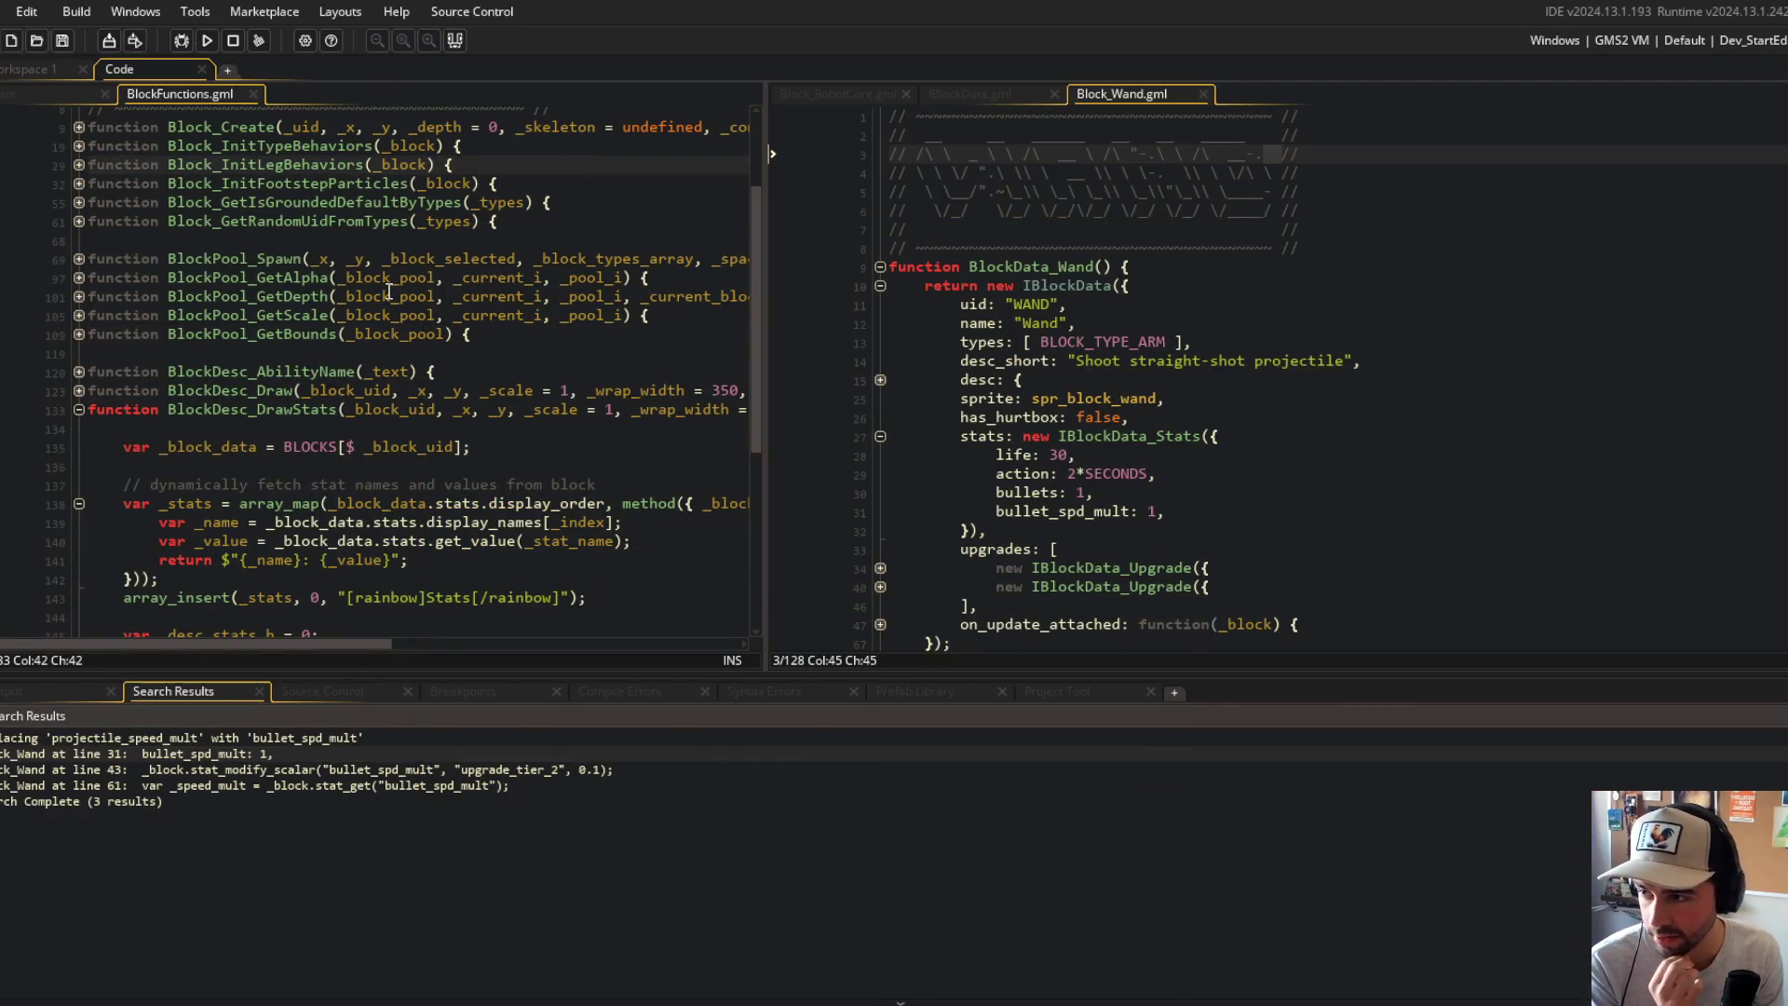
# Step: Hide search results and store the formatted stat in var _stat, followed by return _stat;
pyautogui.click(382, 334)
pyautogui.click(454, 40)
pyautogui.click(149, 354)
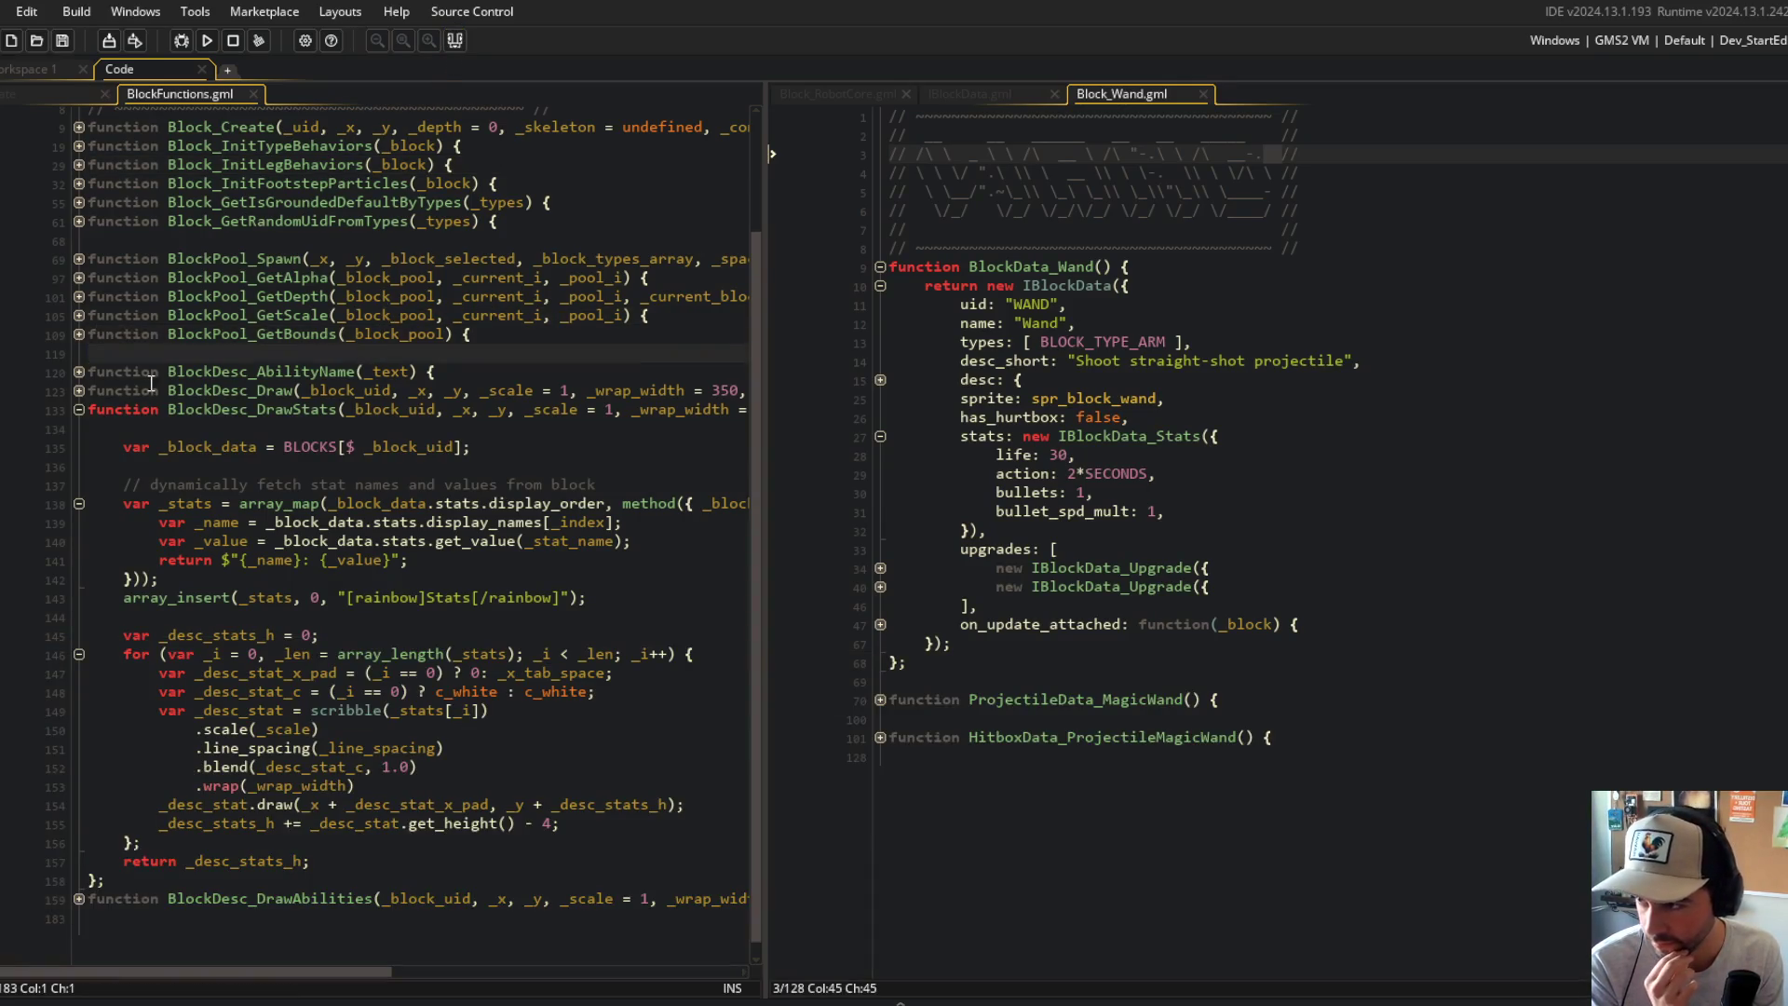
pyautogui.click(655, 547)
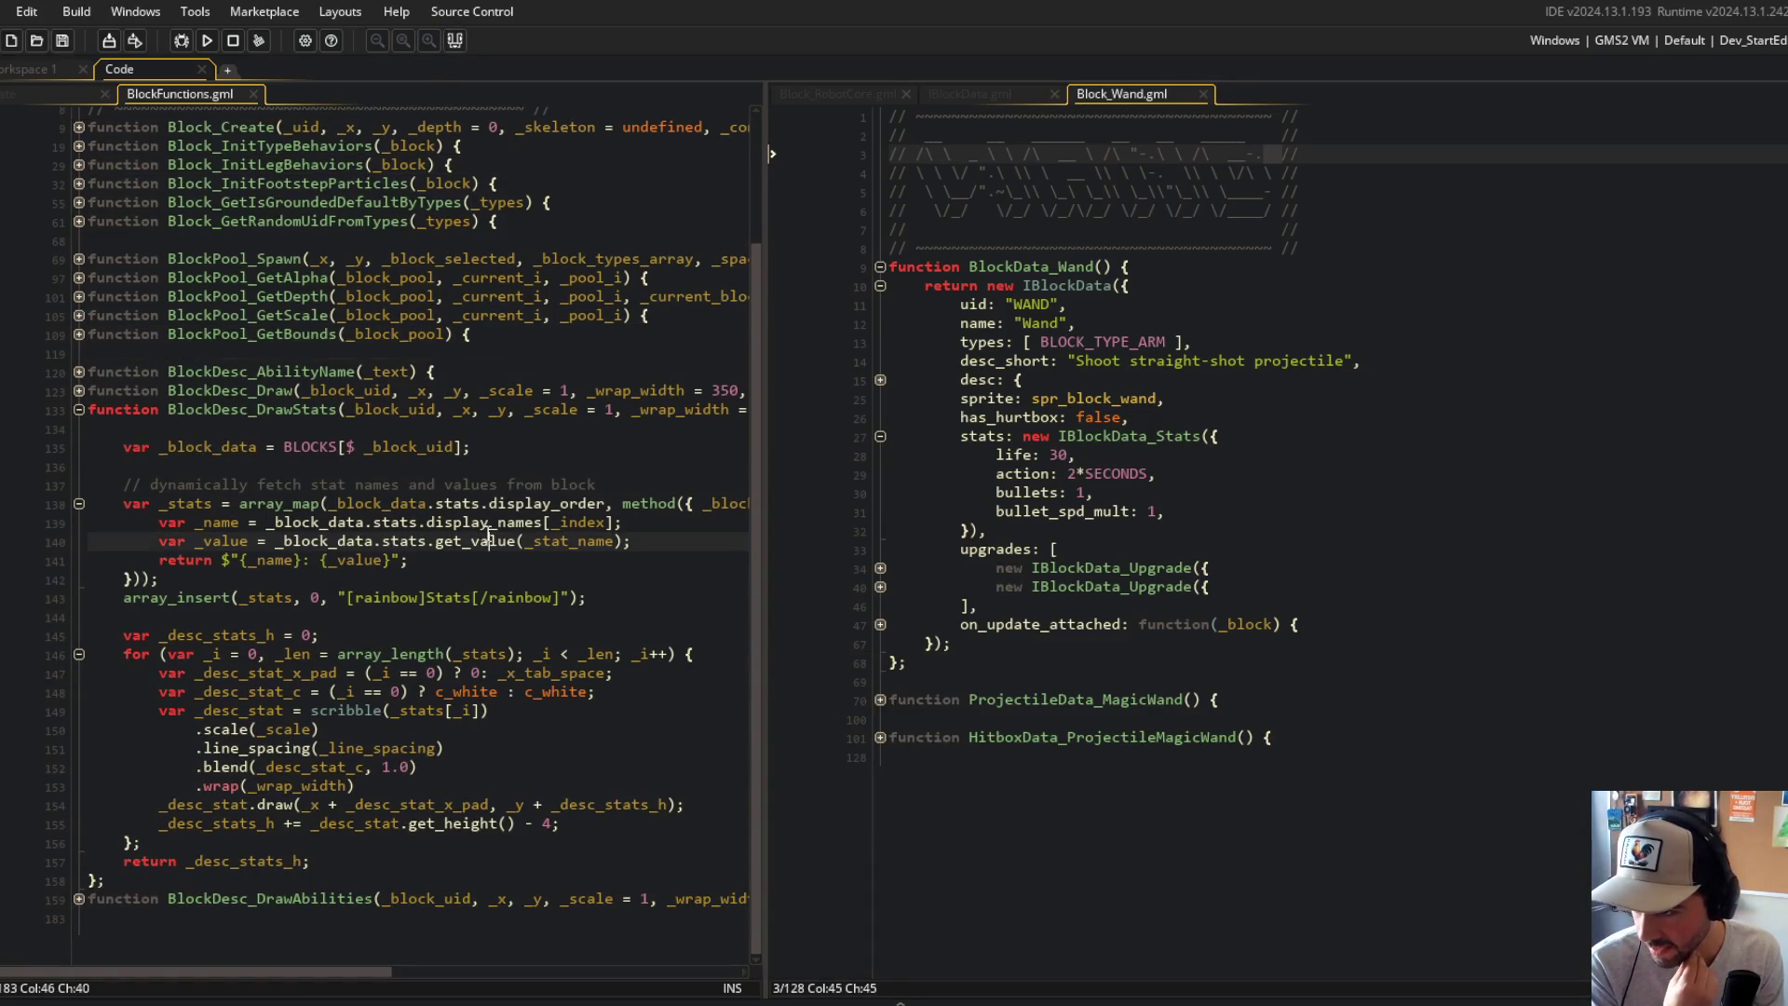
pyautogui.click(685, 555)
pyautogui.press('Home')
pyautogui.hotkey('ctrl', 'shift', 'Right')
pyautogui.write('var _stat')
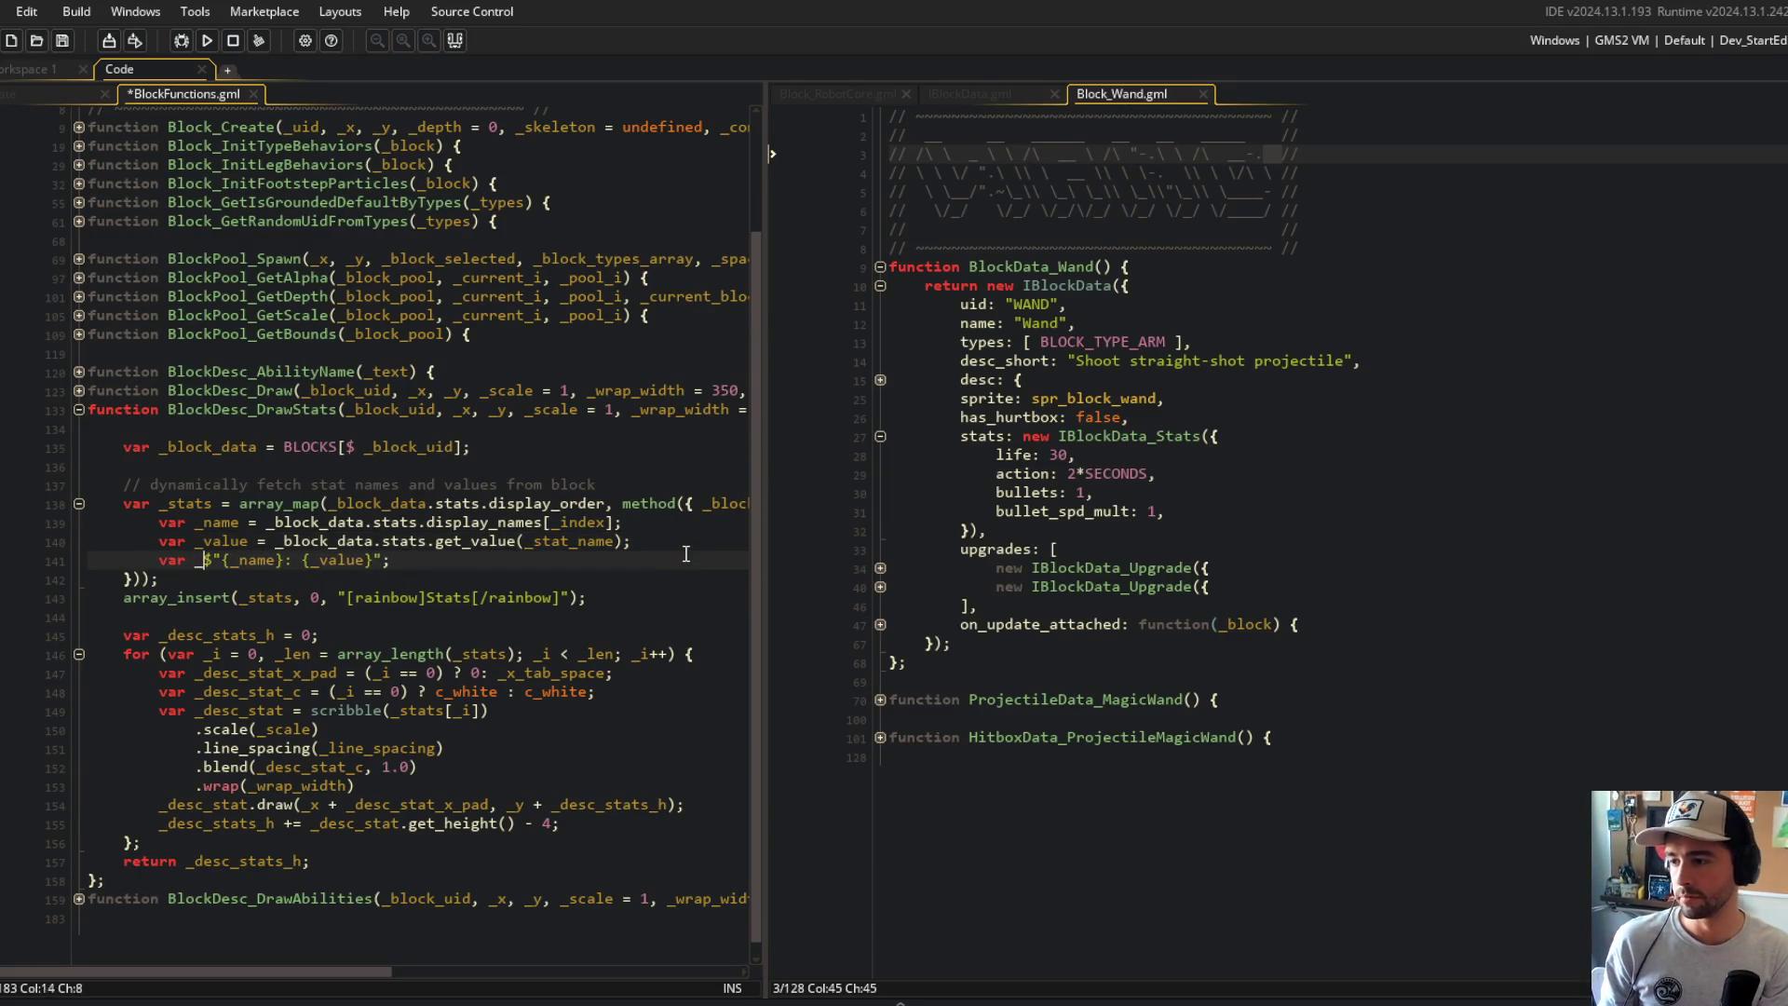
pyautogui.write(' =')
pyautogui.press('End')
pyautogui.press('Return')
pyautogui.write('re')
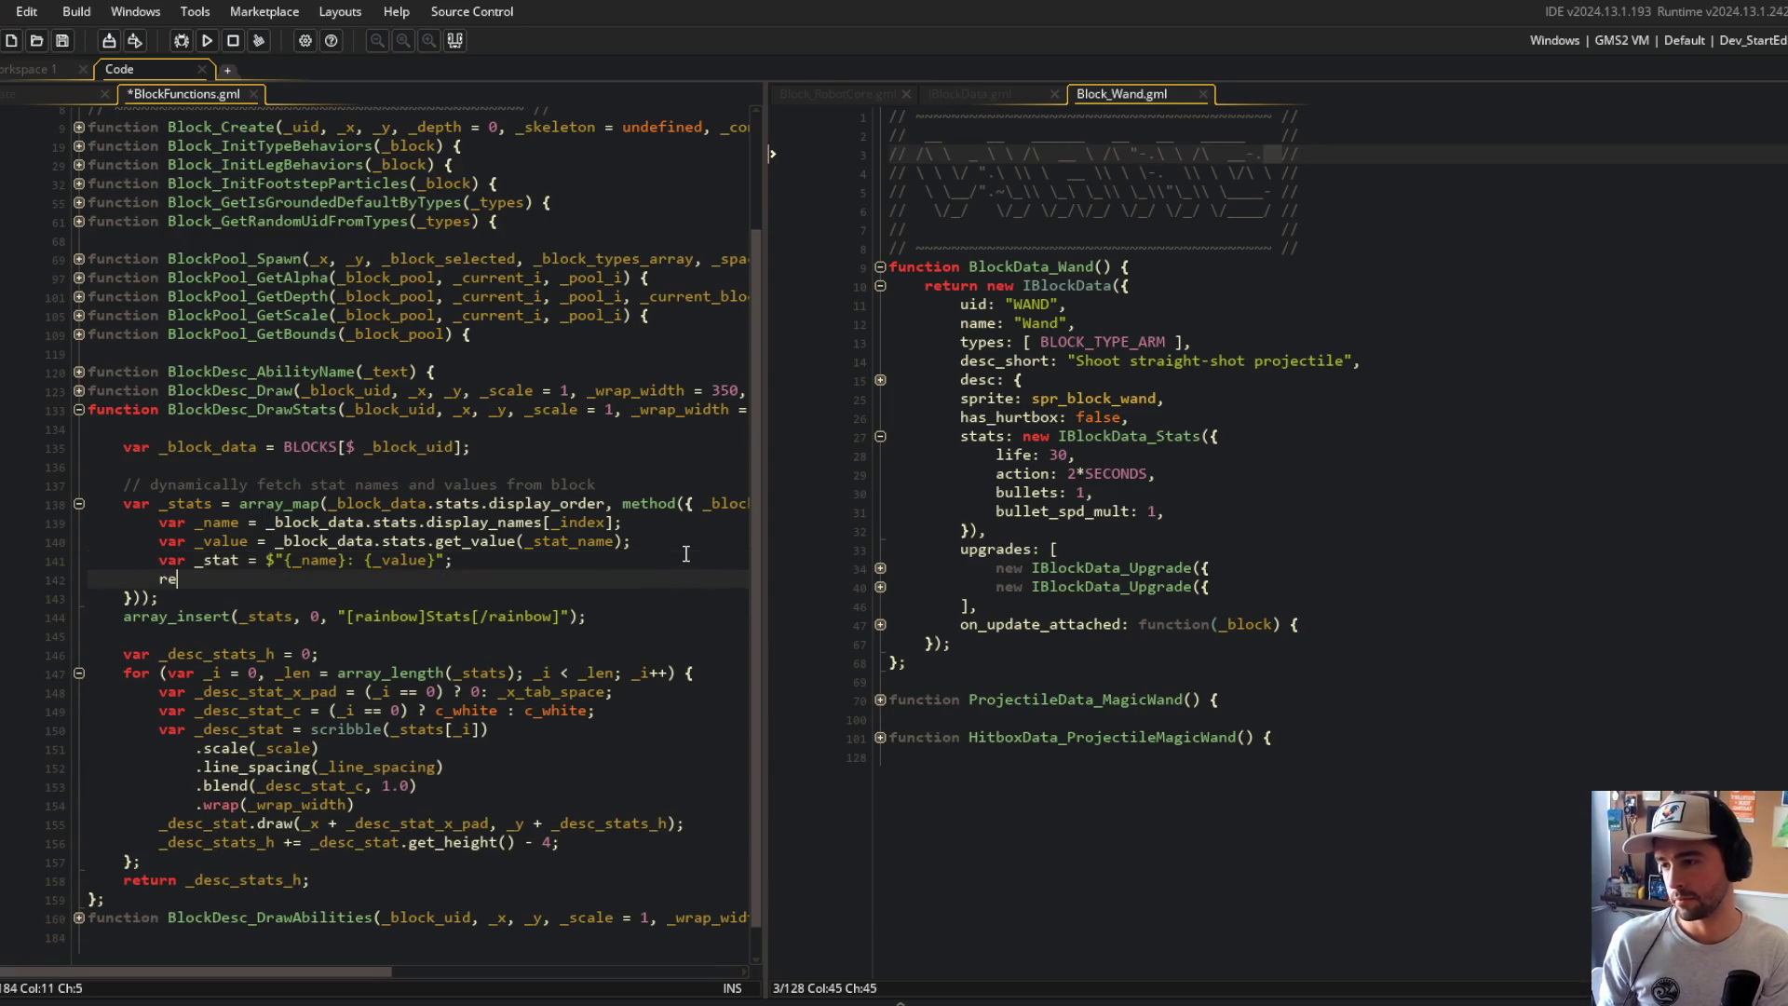
pyautogui.write('turn _stat;')
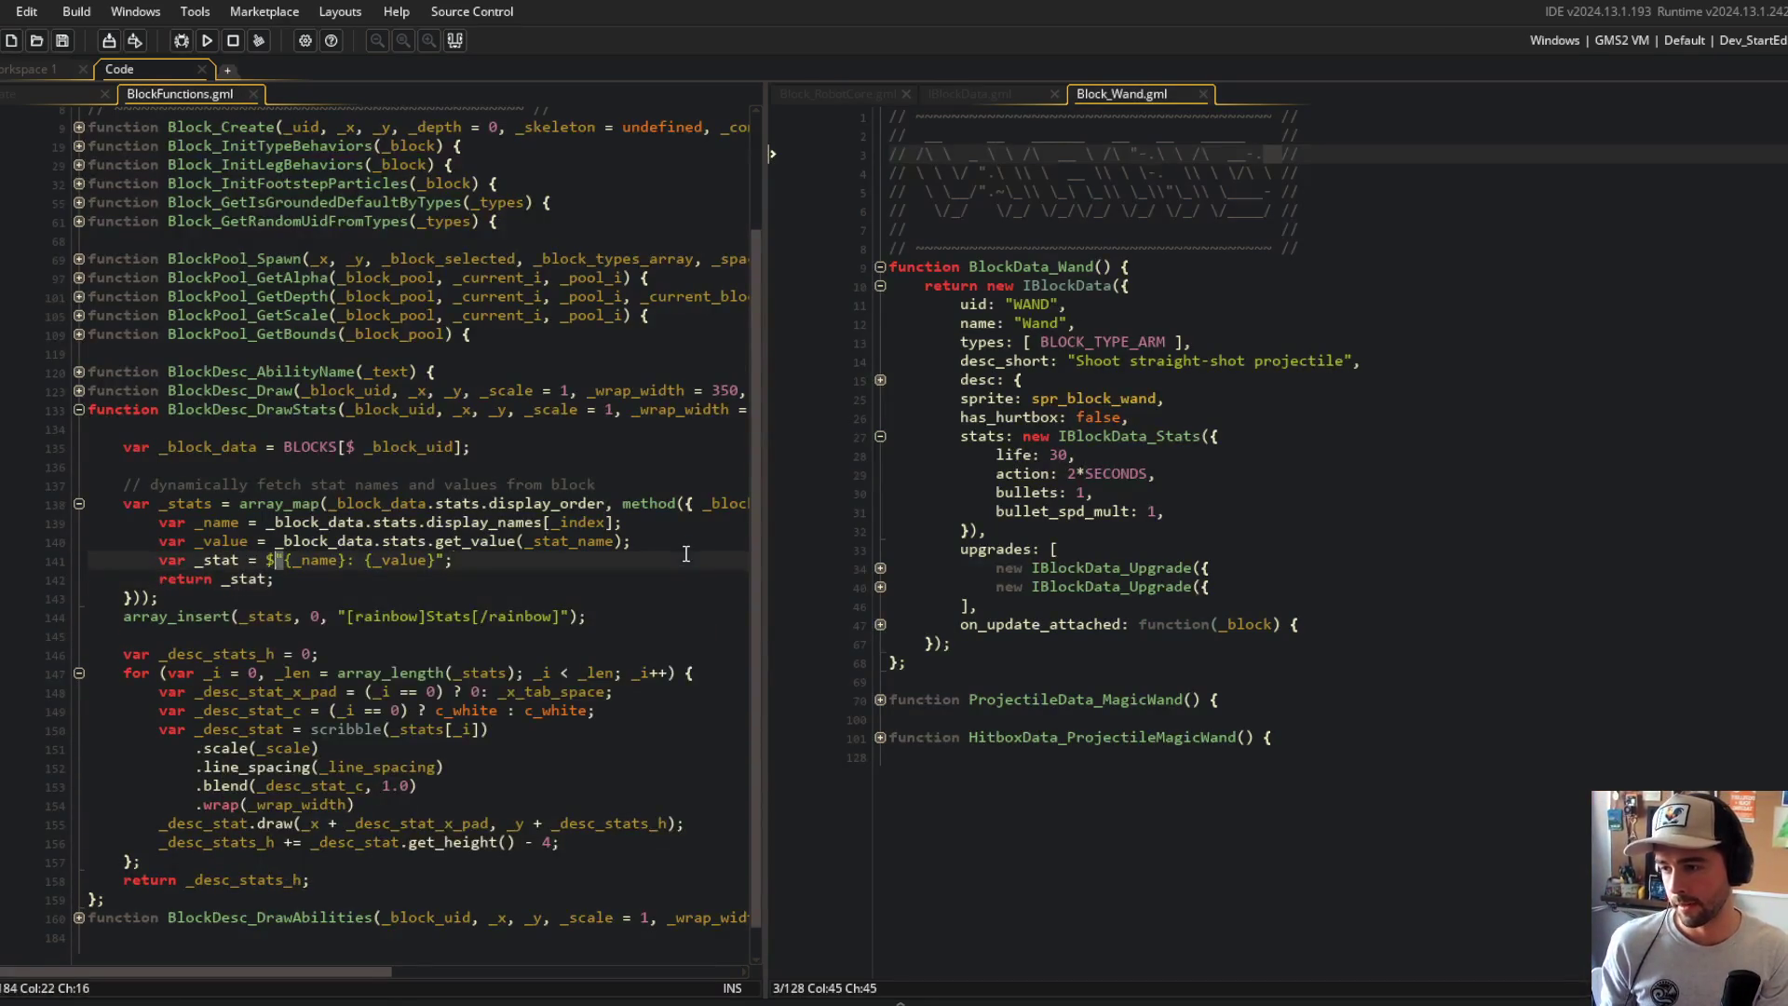
# Step: Start an if block checking whether string_lower(_name) contains "mult" above return _stat
pyautogui.press('Home')
pyautogui.press('Return')
pyautogui.press('Up')
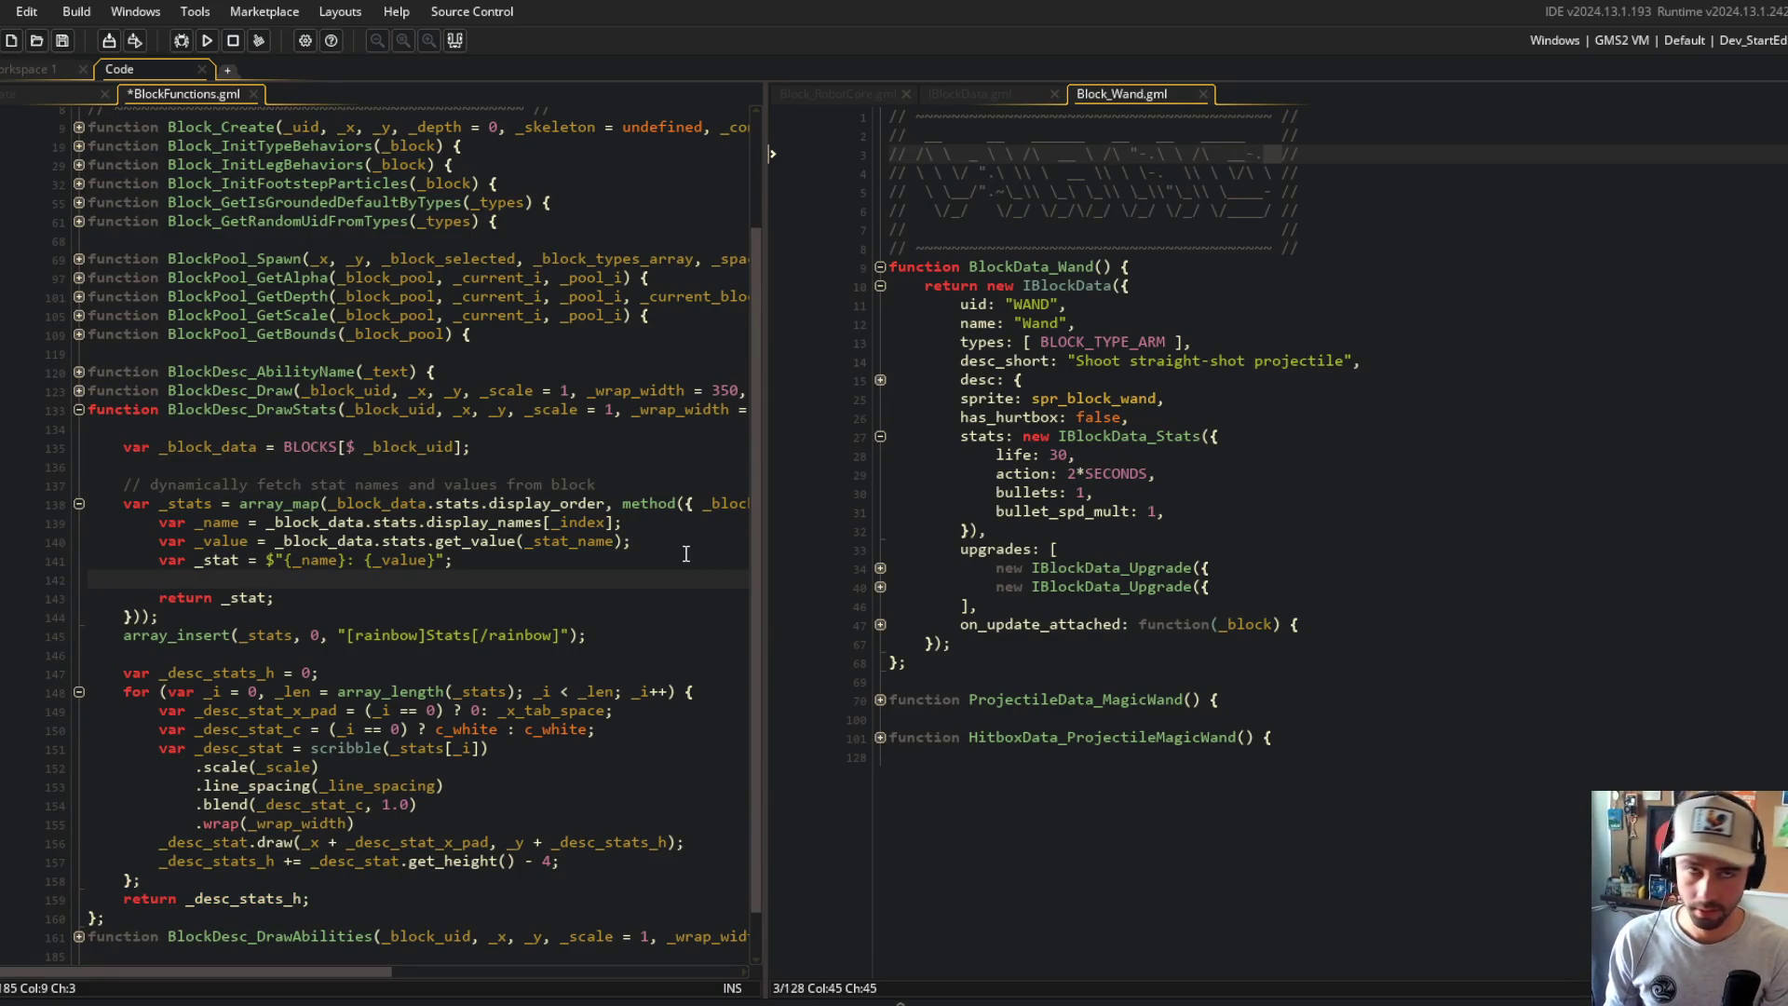
pyautogui.write('if ')
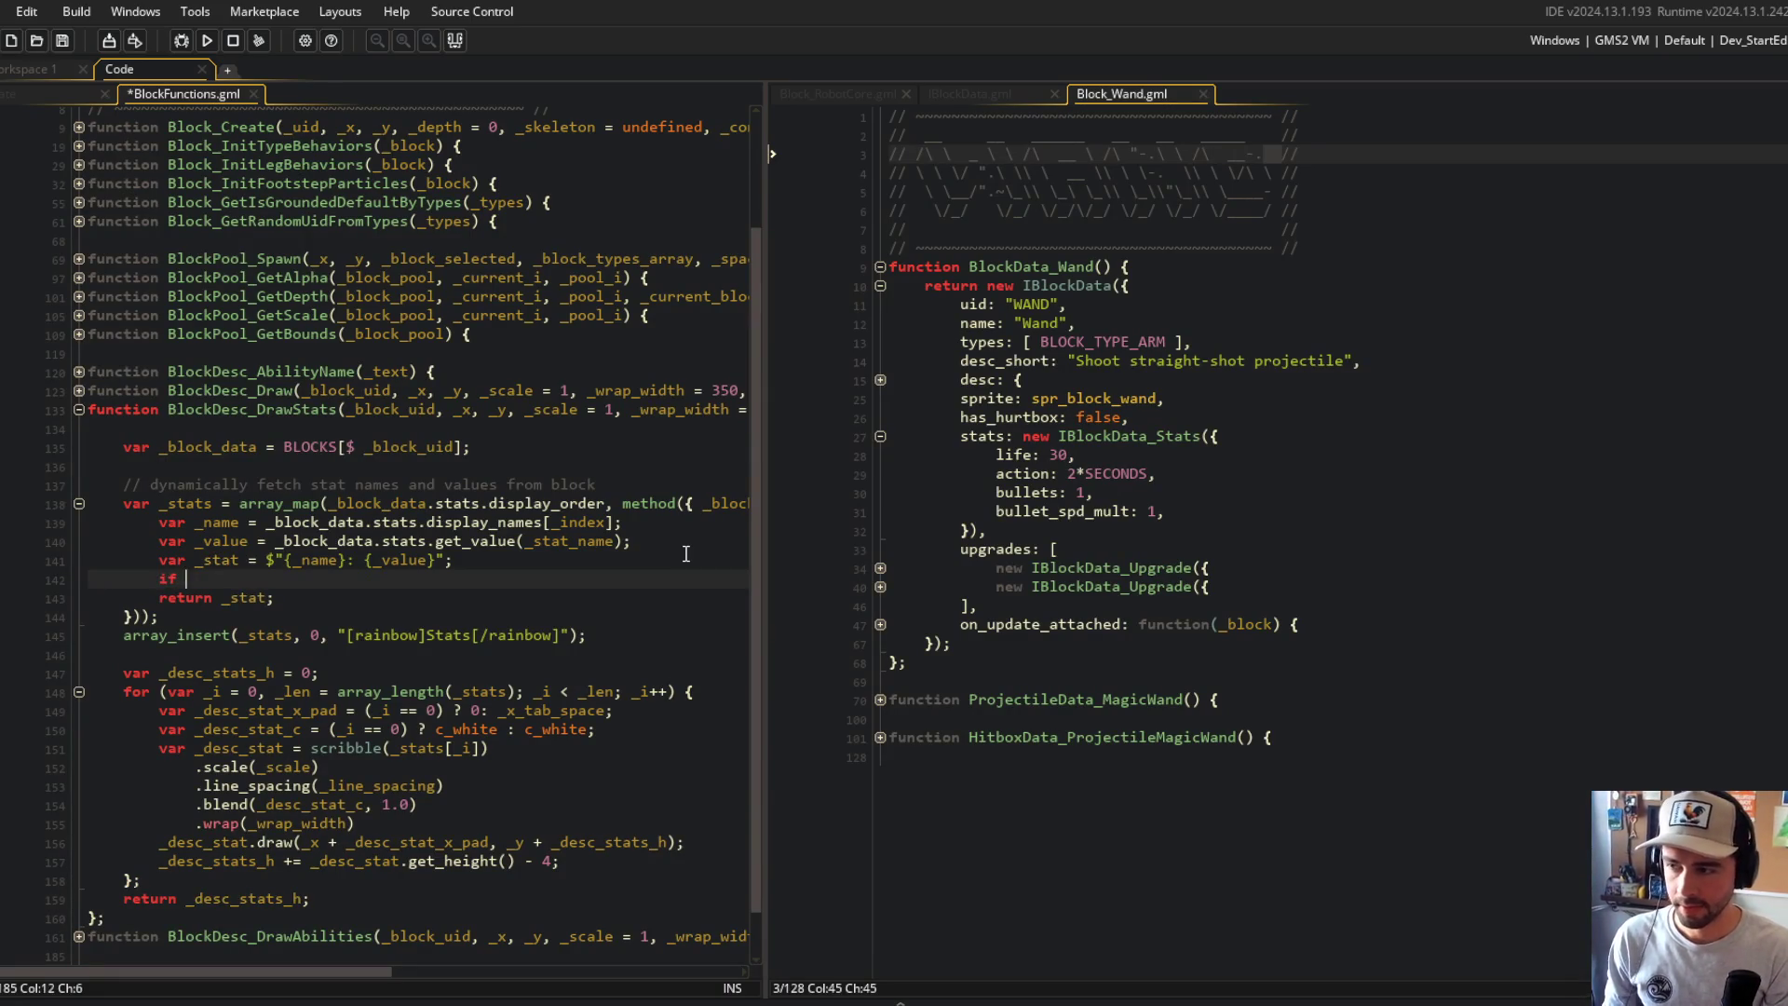
pyautogui.write('(string_con')
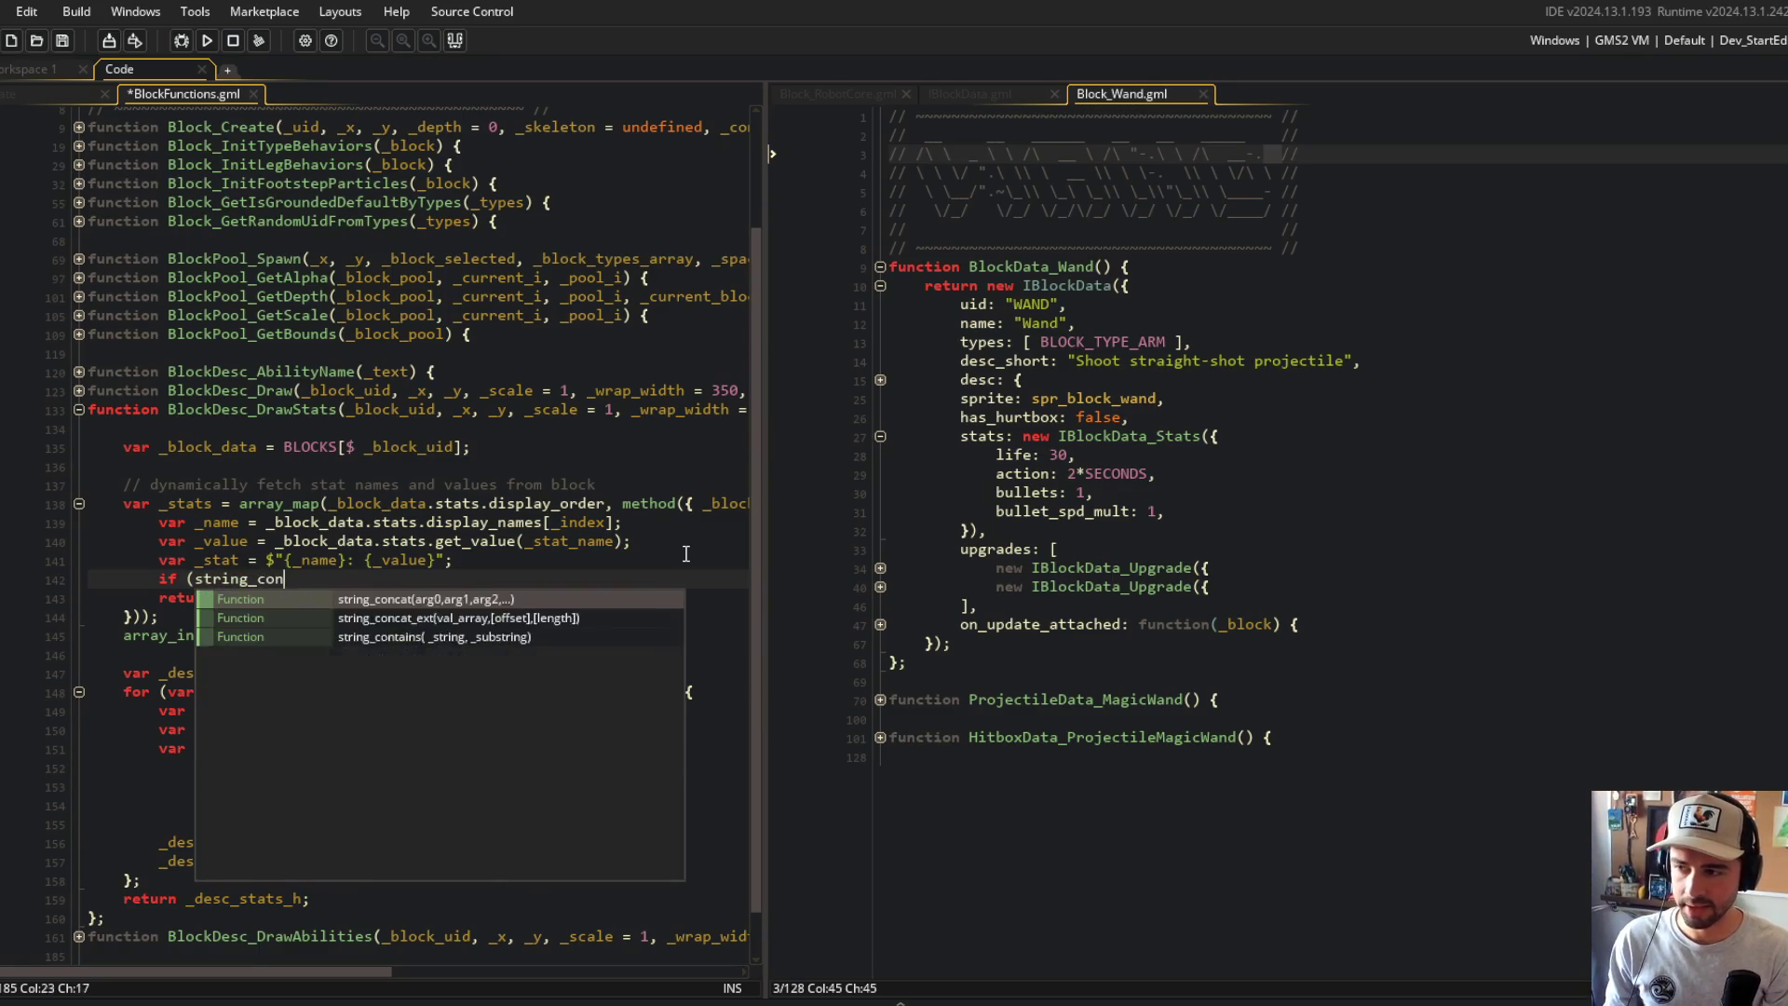
pyautogui.write('tains(_name')
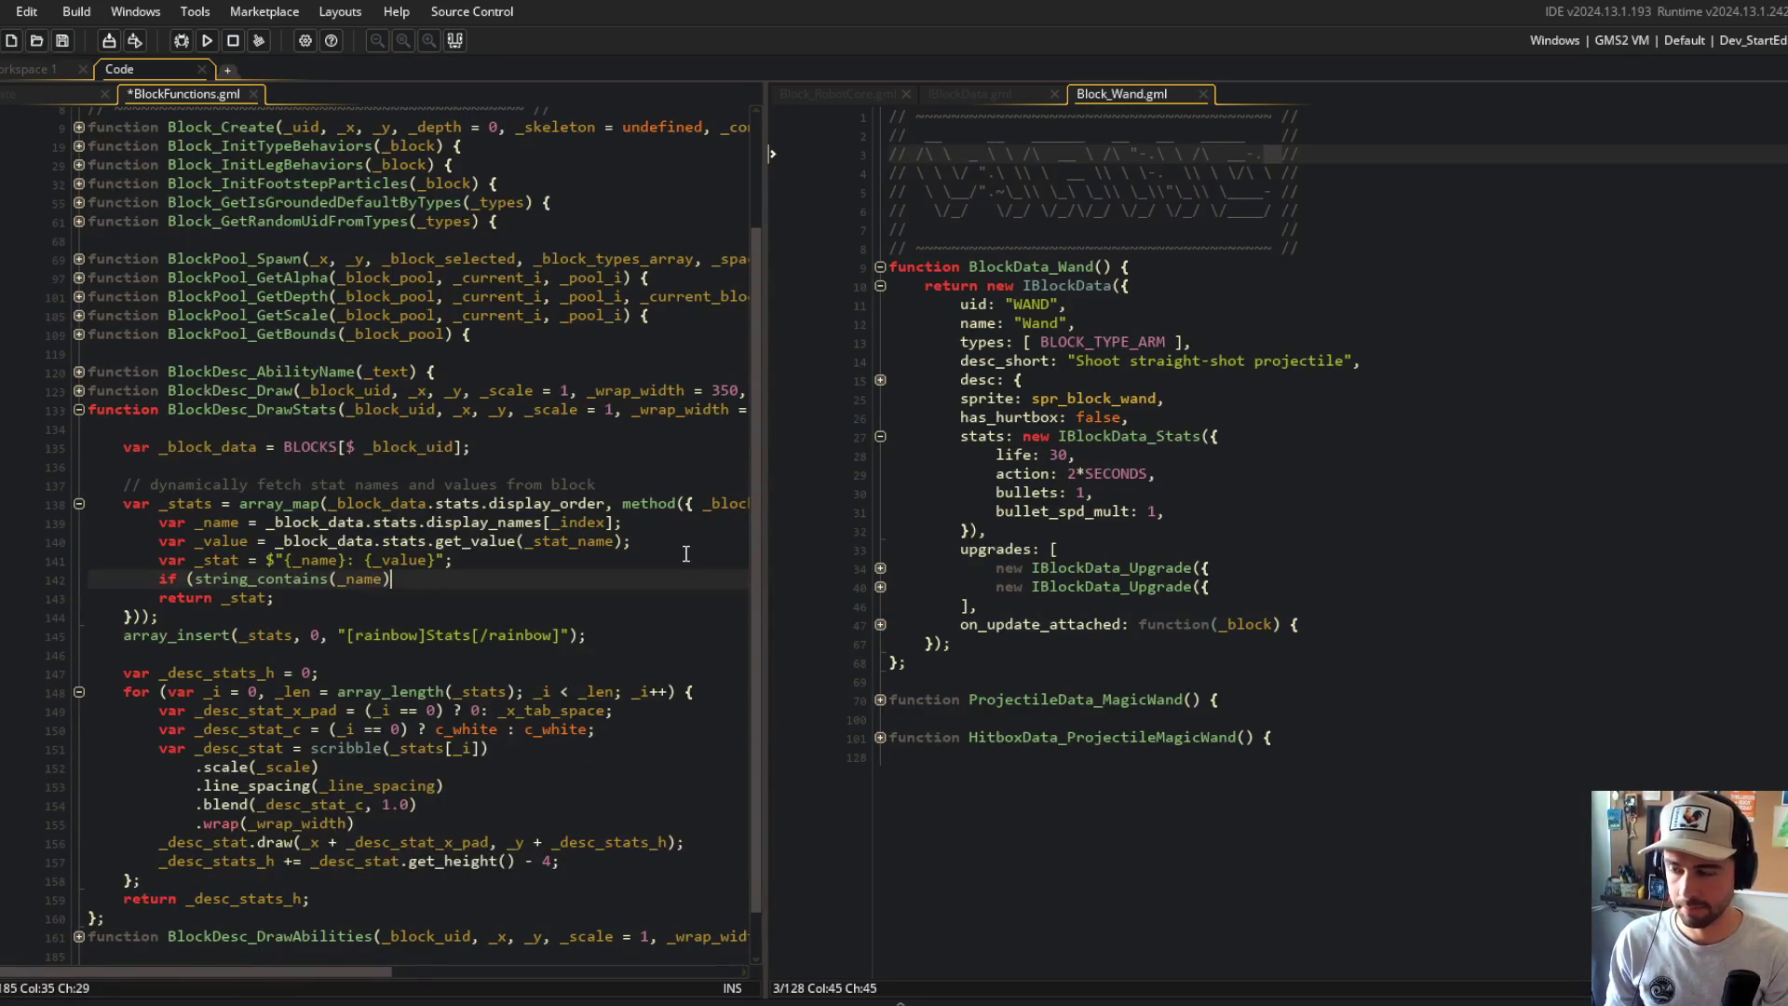
pyautogui.press('BackSpace')
pyautogui.press('BackSpace')
pyautogui.press('BackSpace')
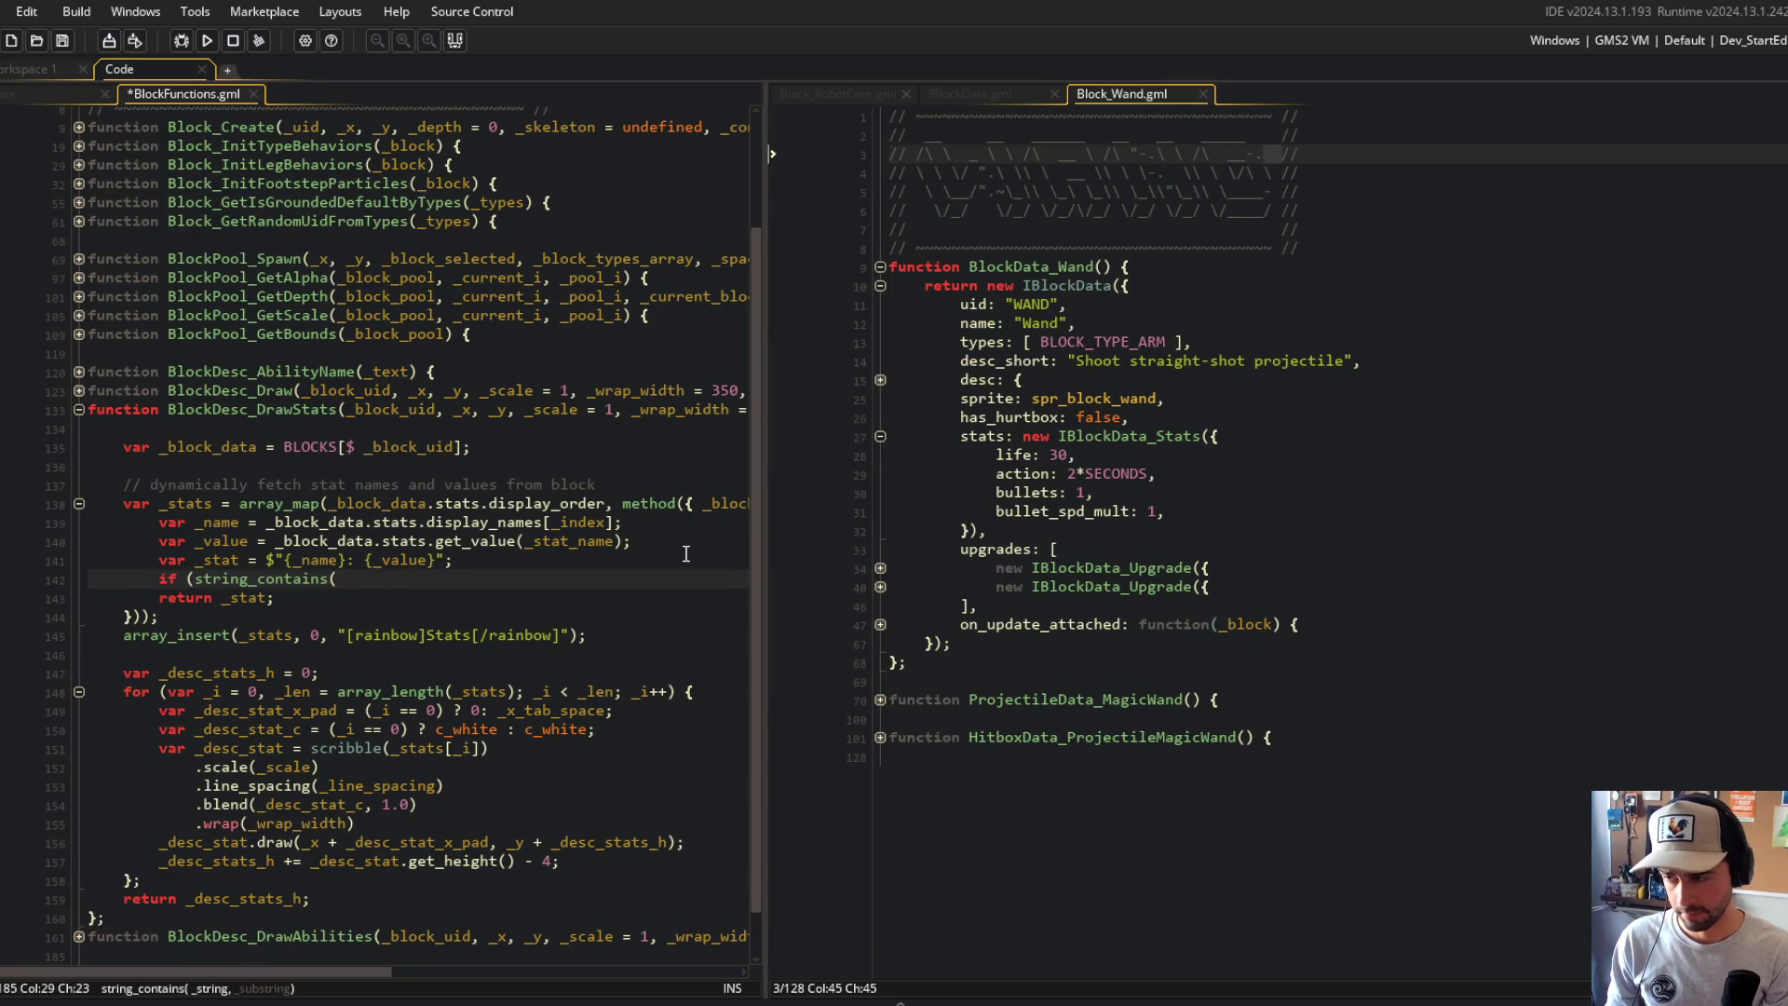
pyautogui.press('BackSpace')
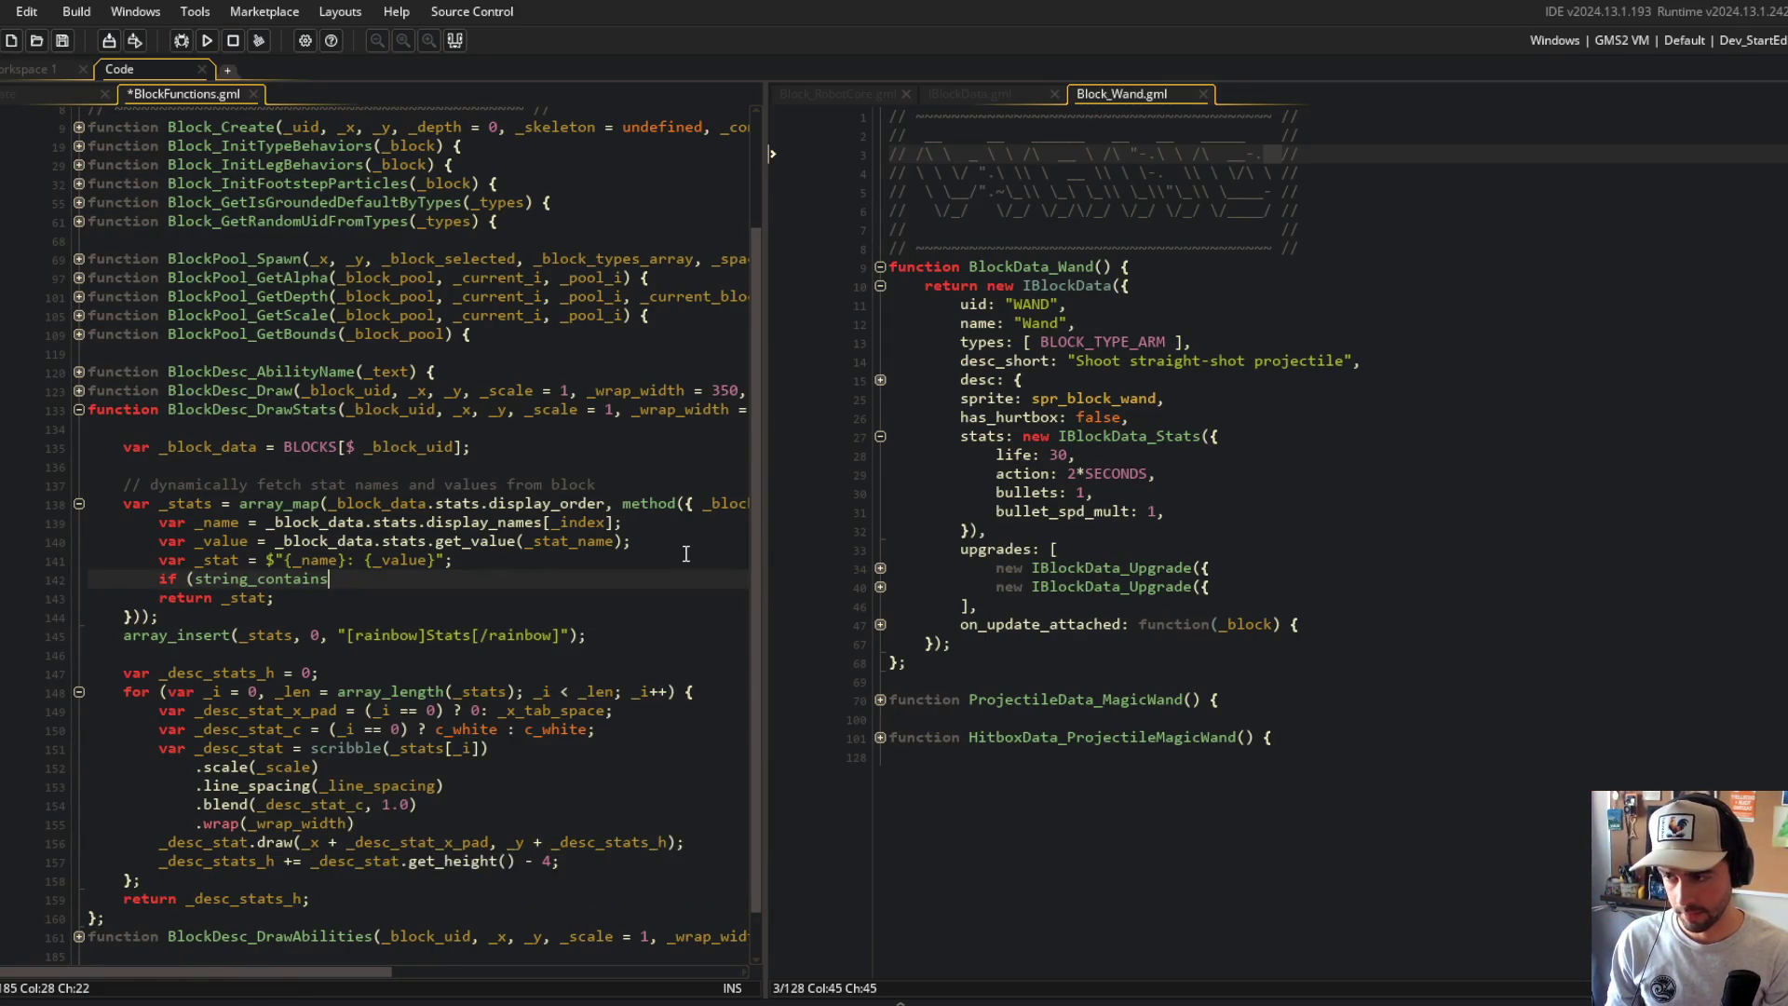
pyautogui.hotkey('ctrl', 'BackSpace')
pyautogui.write('string_co')
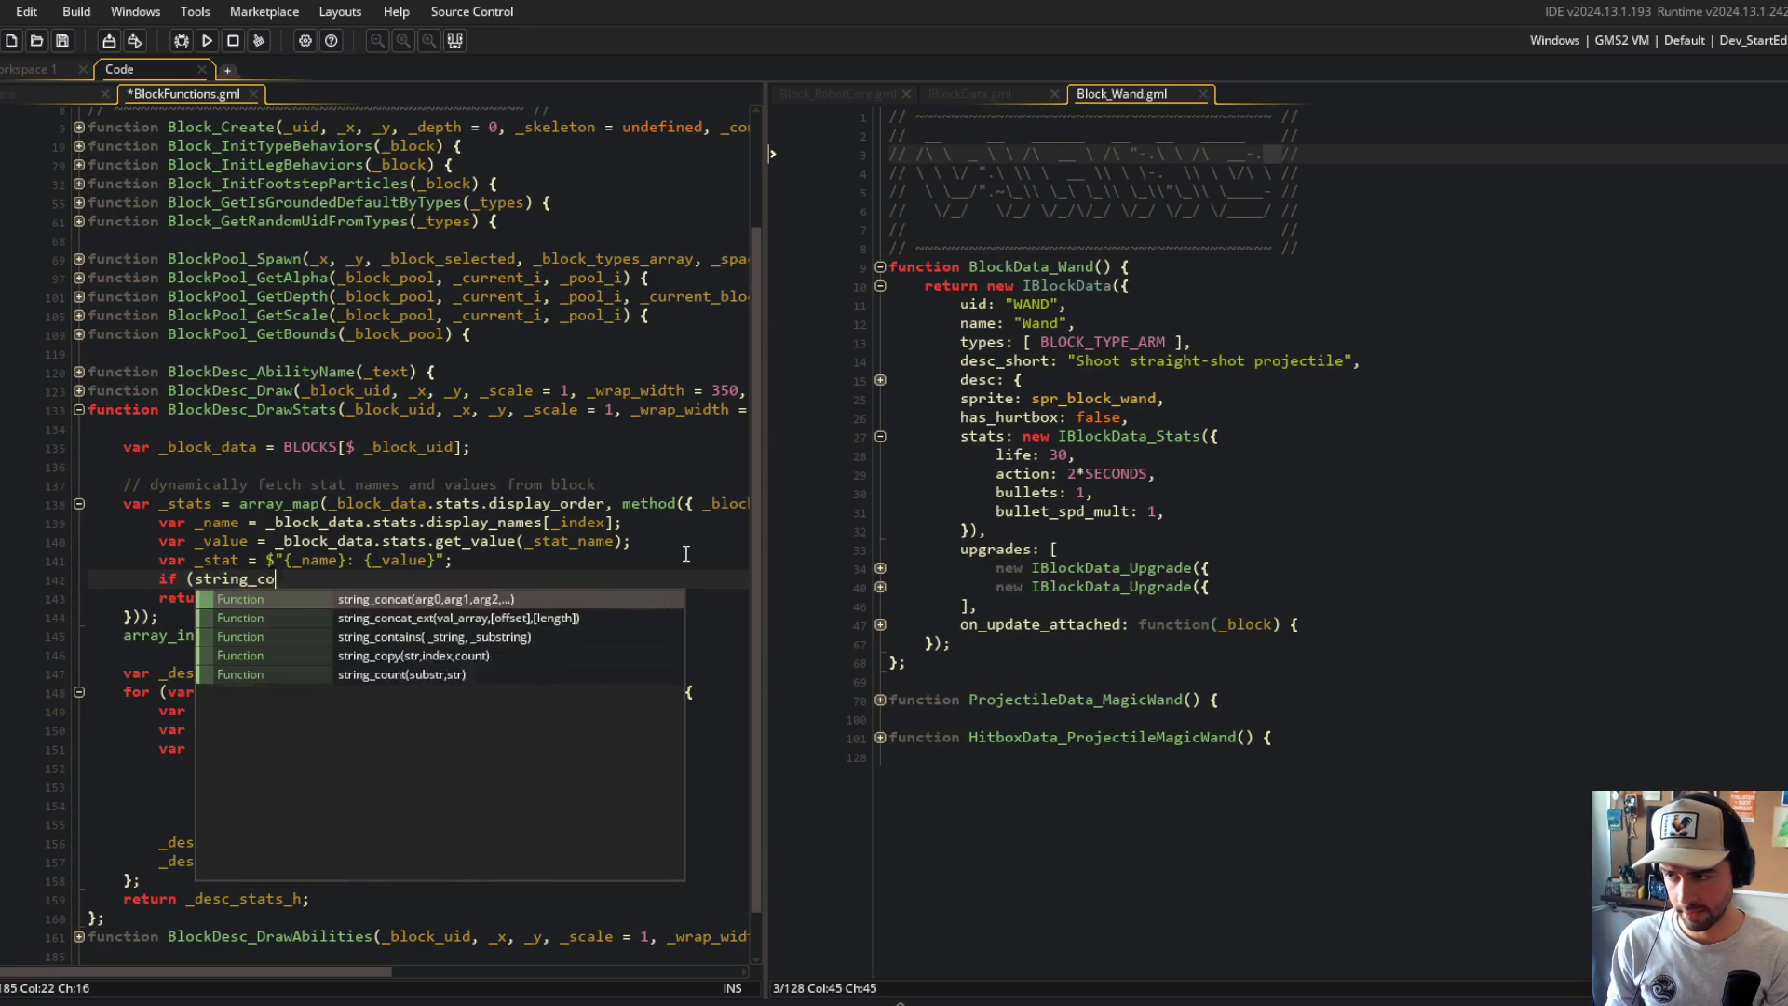
pyautogui.write('ntains(string_cl')
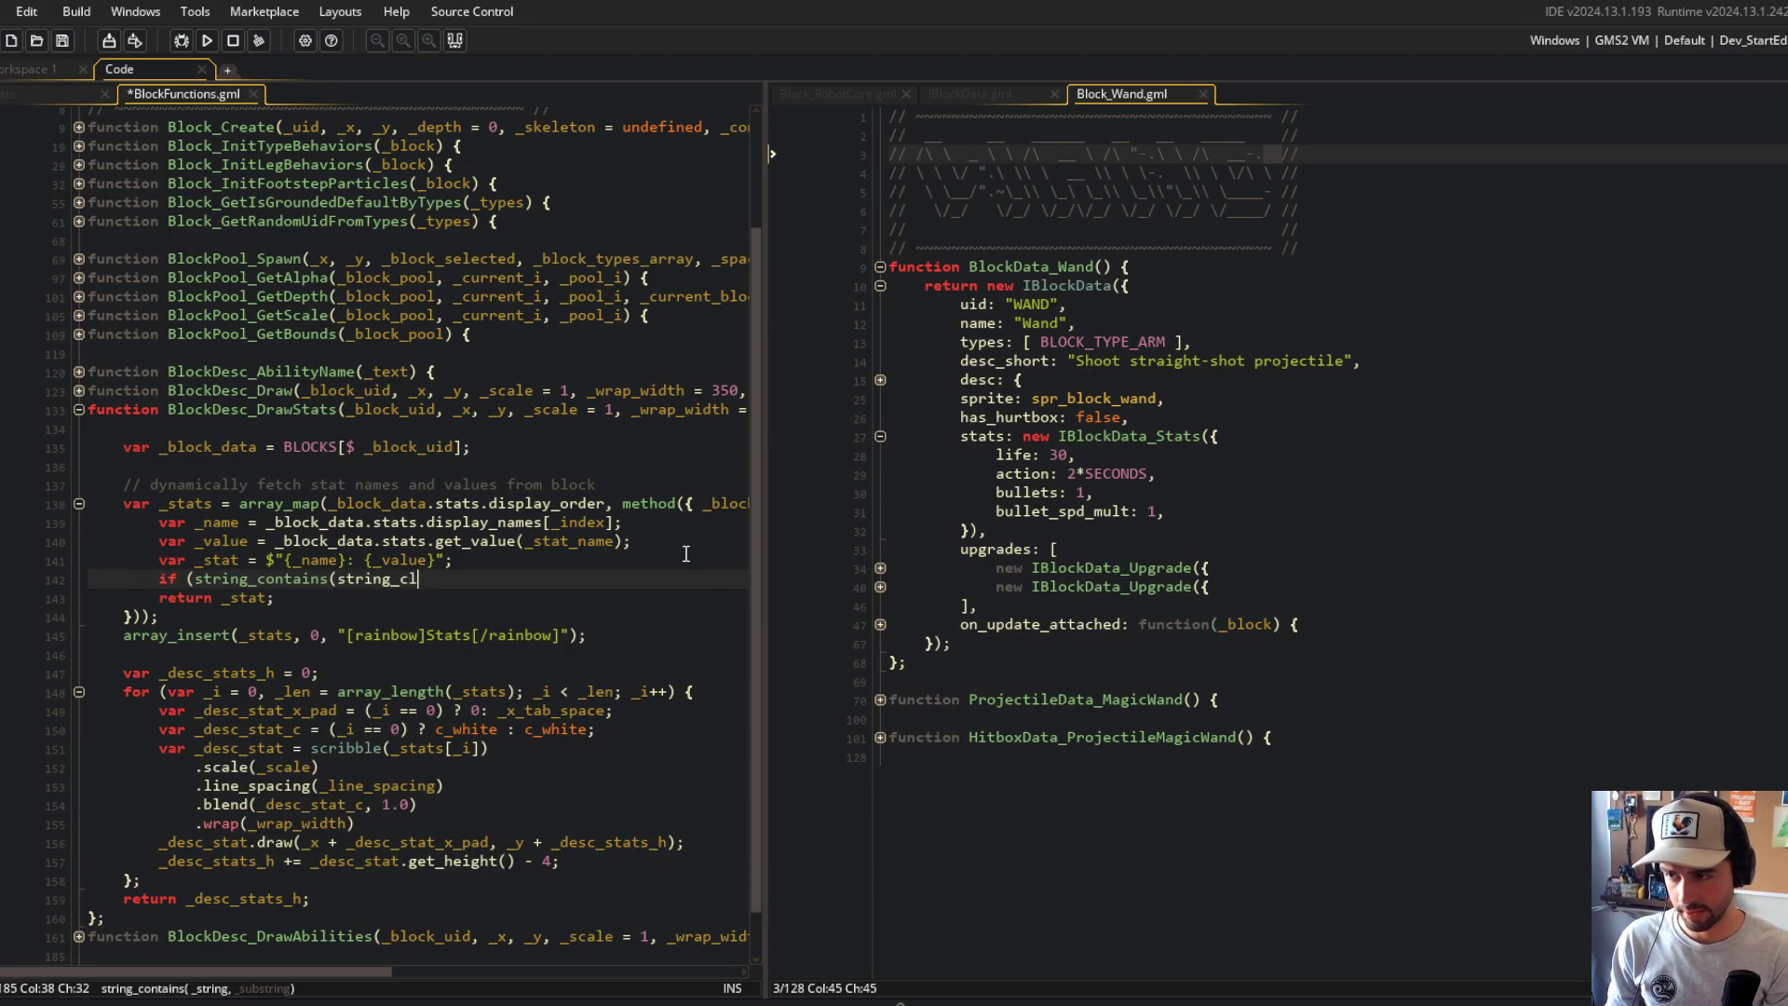
pyautogui.press('BackSpace')
pyautogui.press('BackSpace')
pyautogui.write('lower(_na')
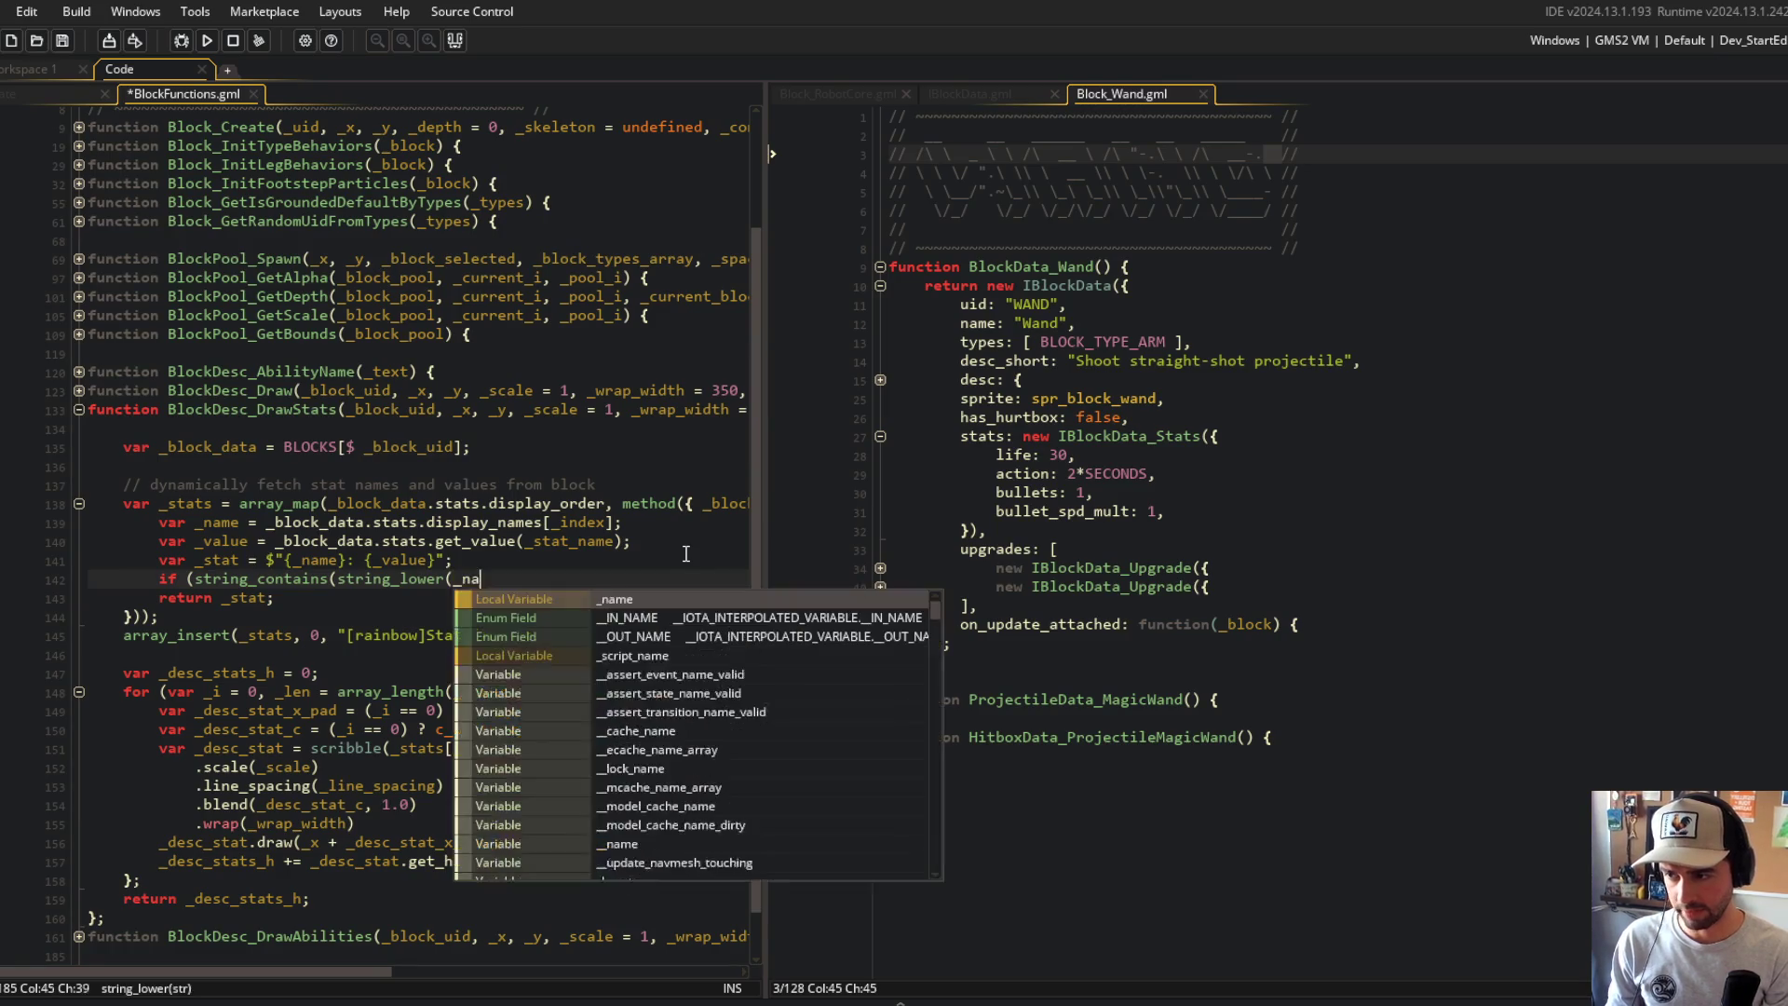
pyautogui.write('me))')
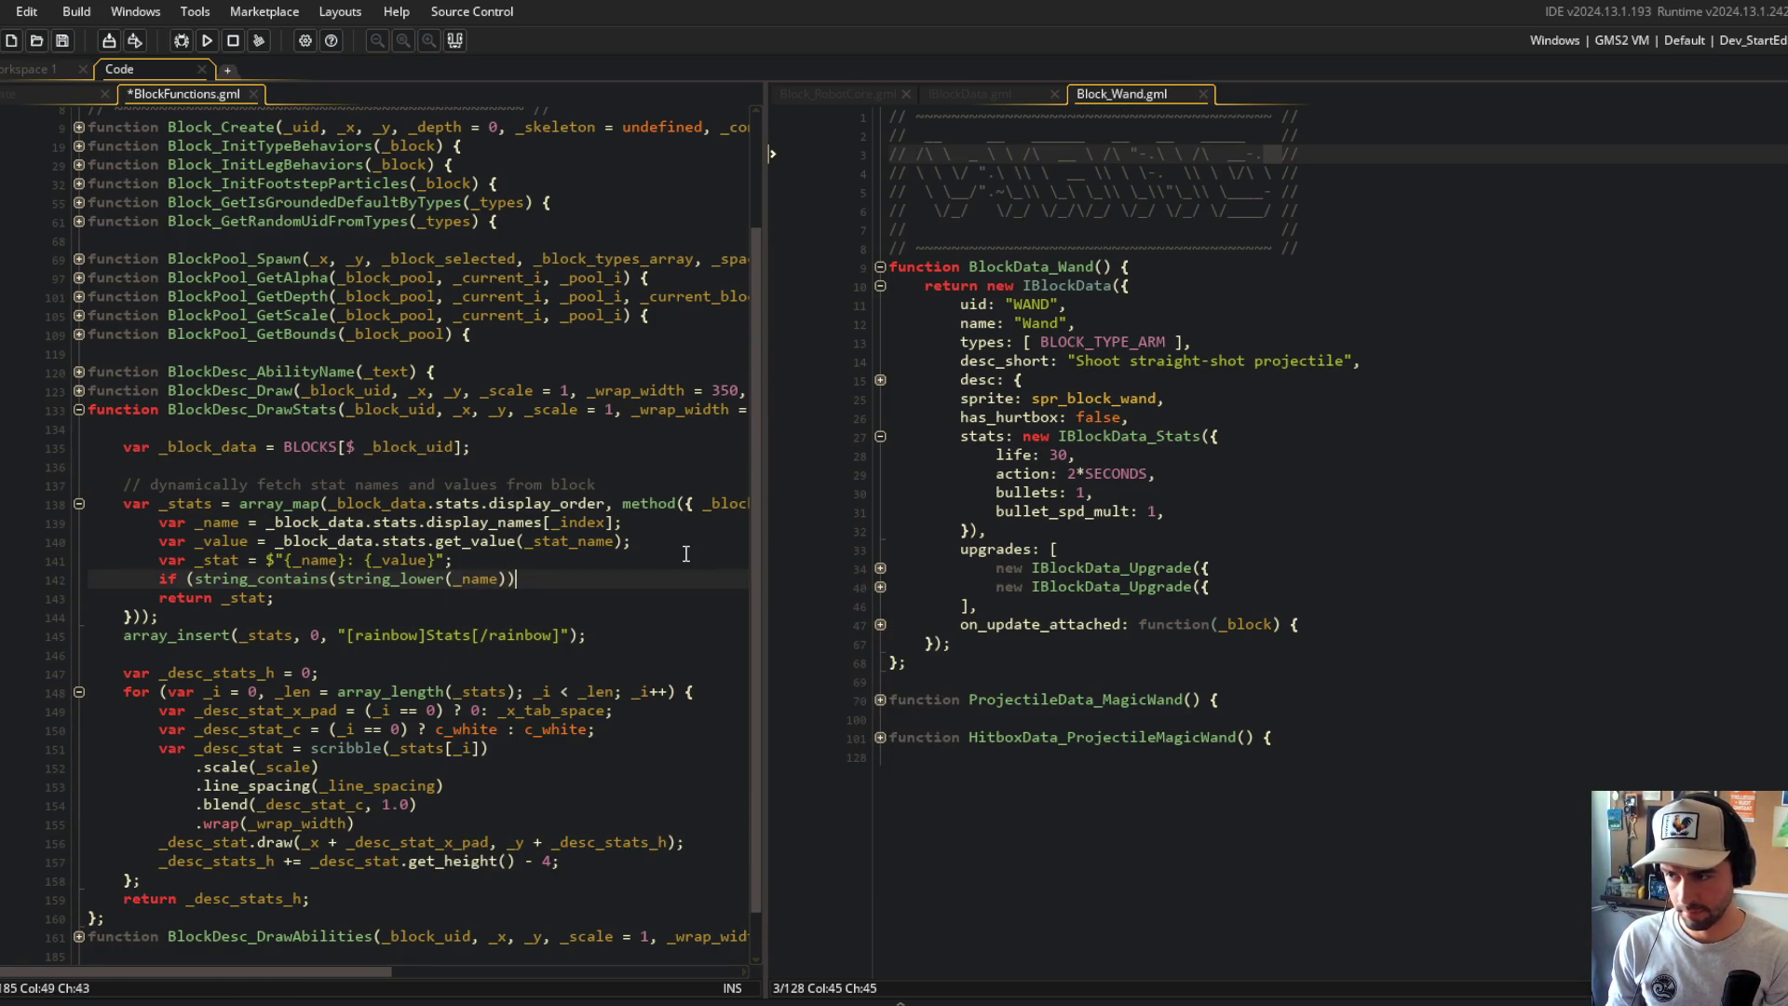
pyautogui.write(', ')
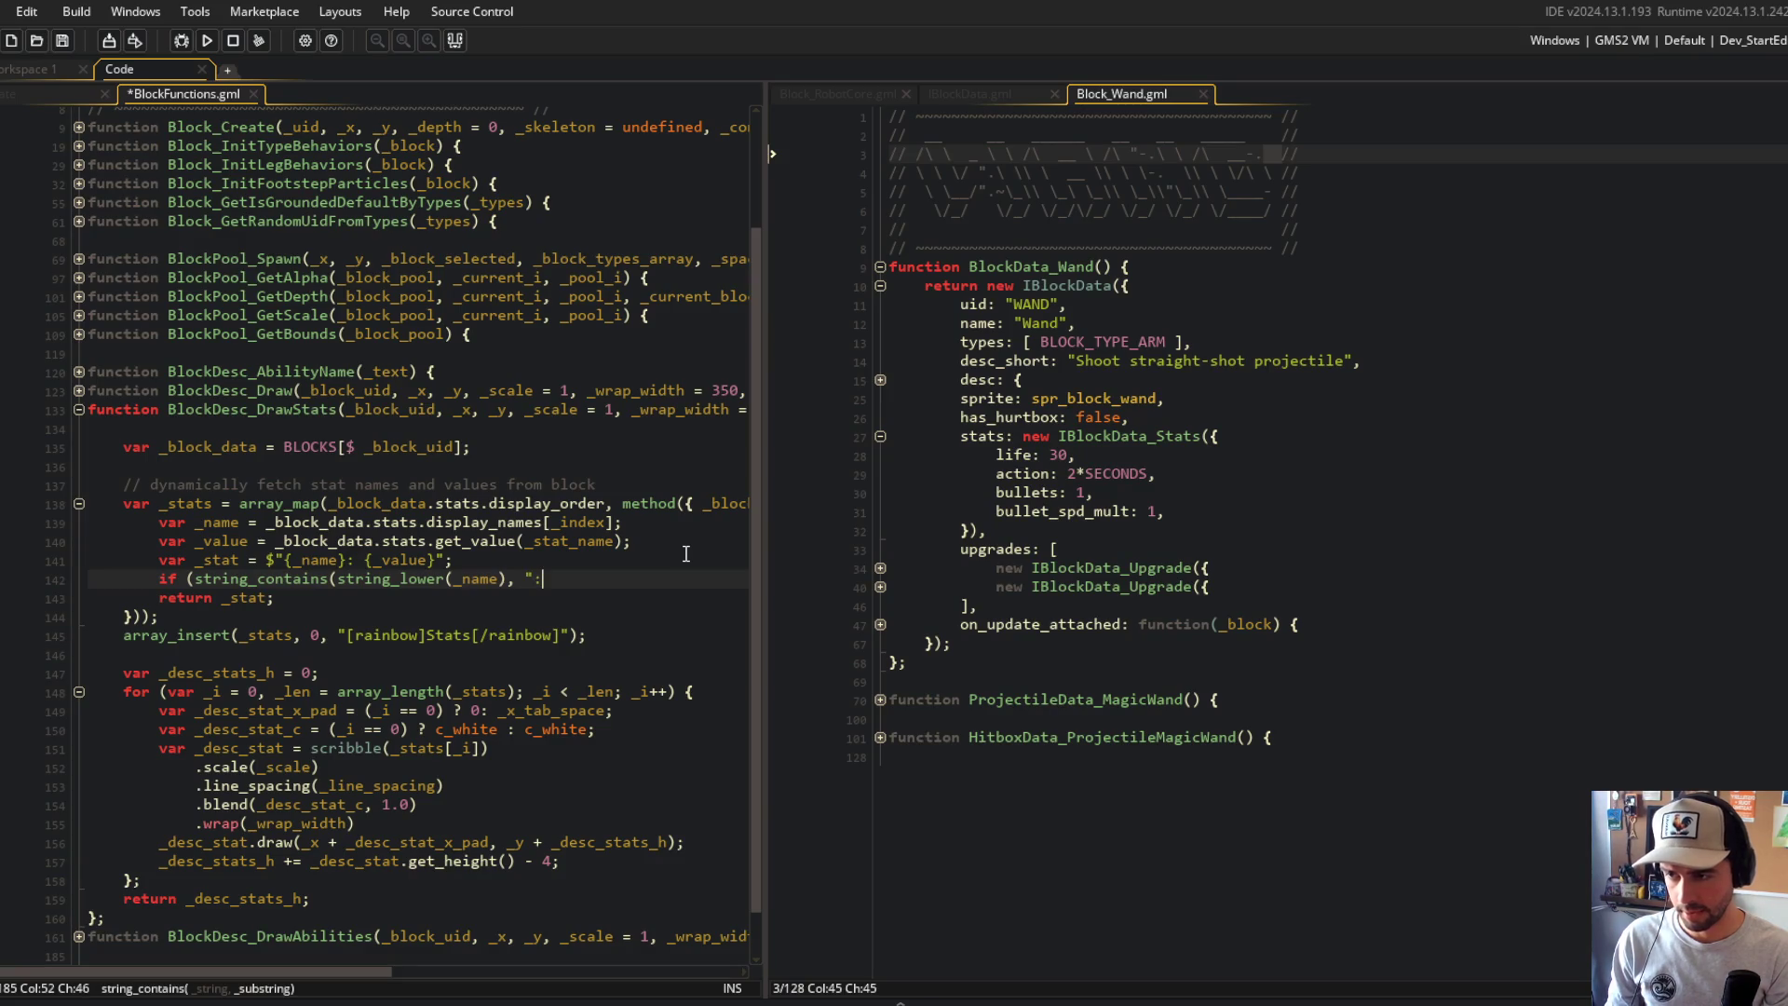
pyautogui.write('mult")')
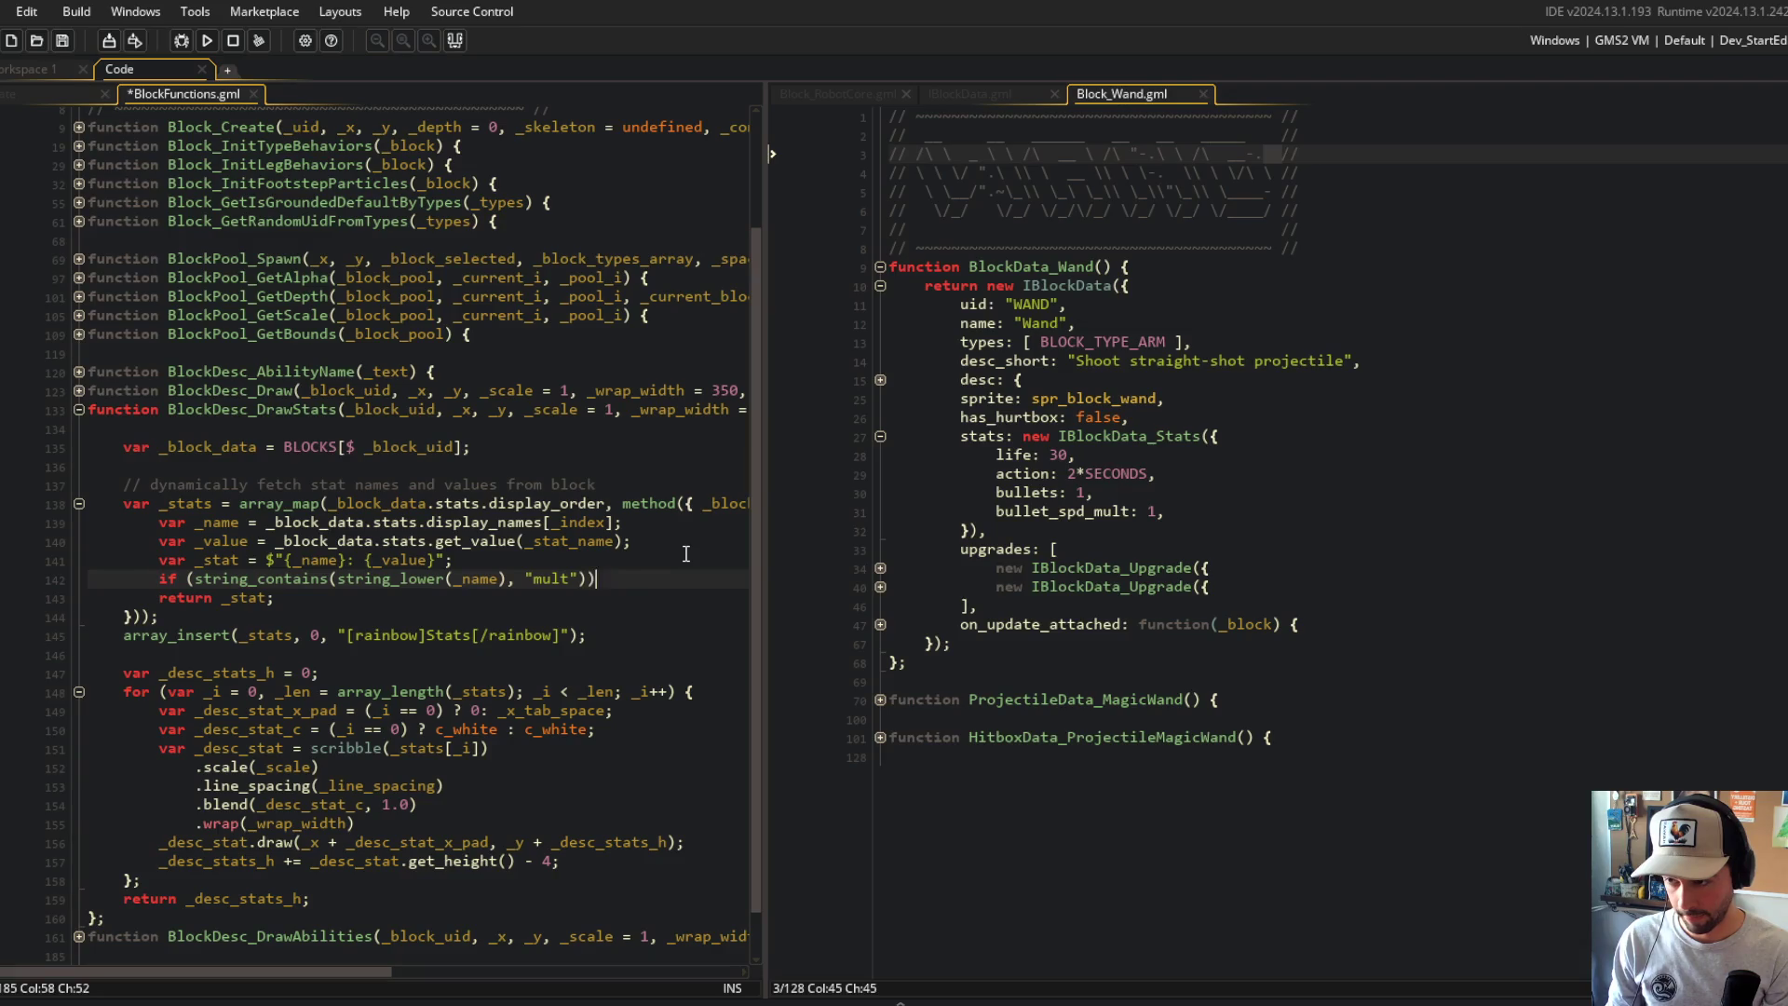
pyautogui.write('{')
pyautogui.press('Return')
pyautogui.write('_v')
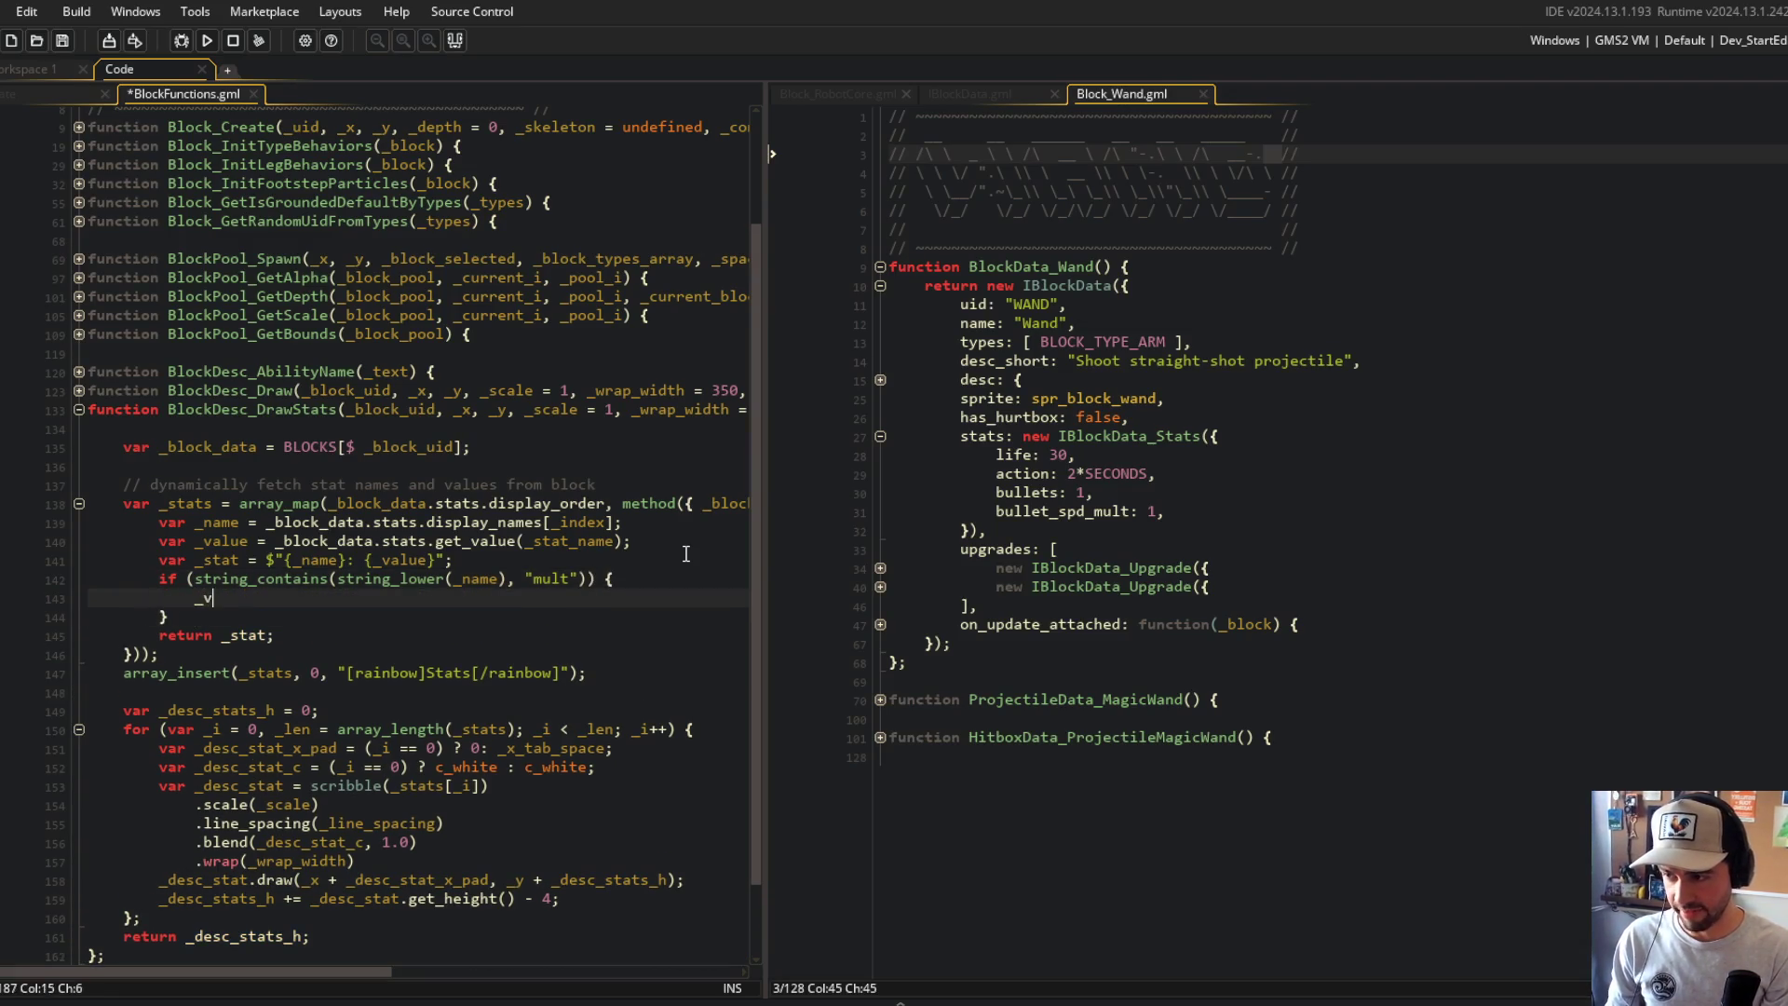
pyautogui.write('alue +')
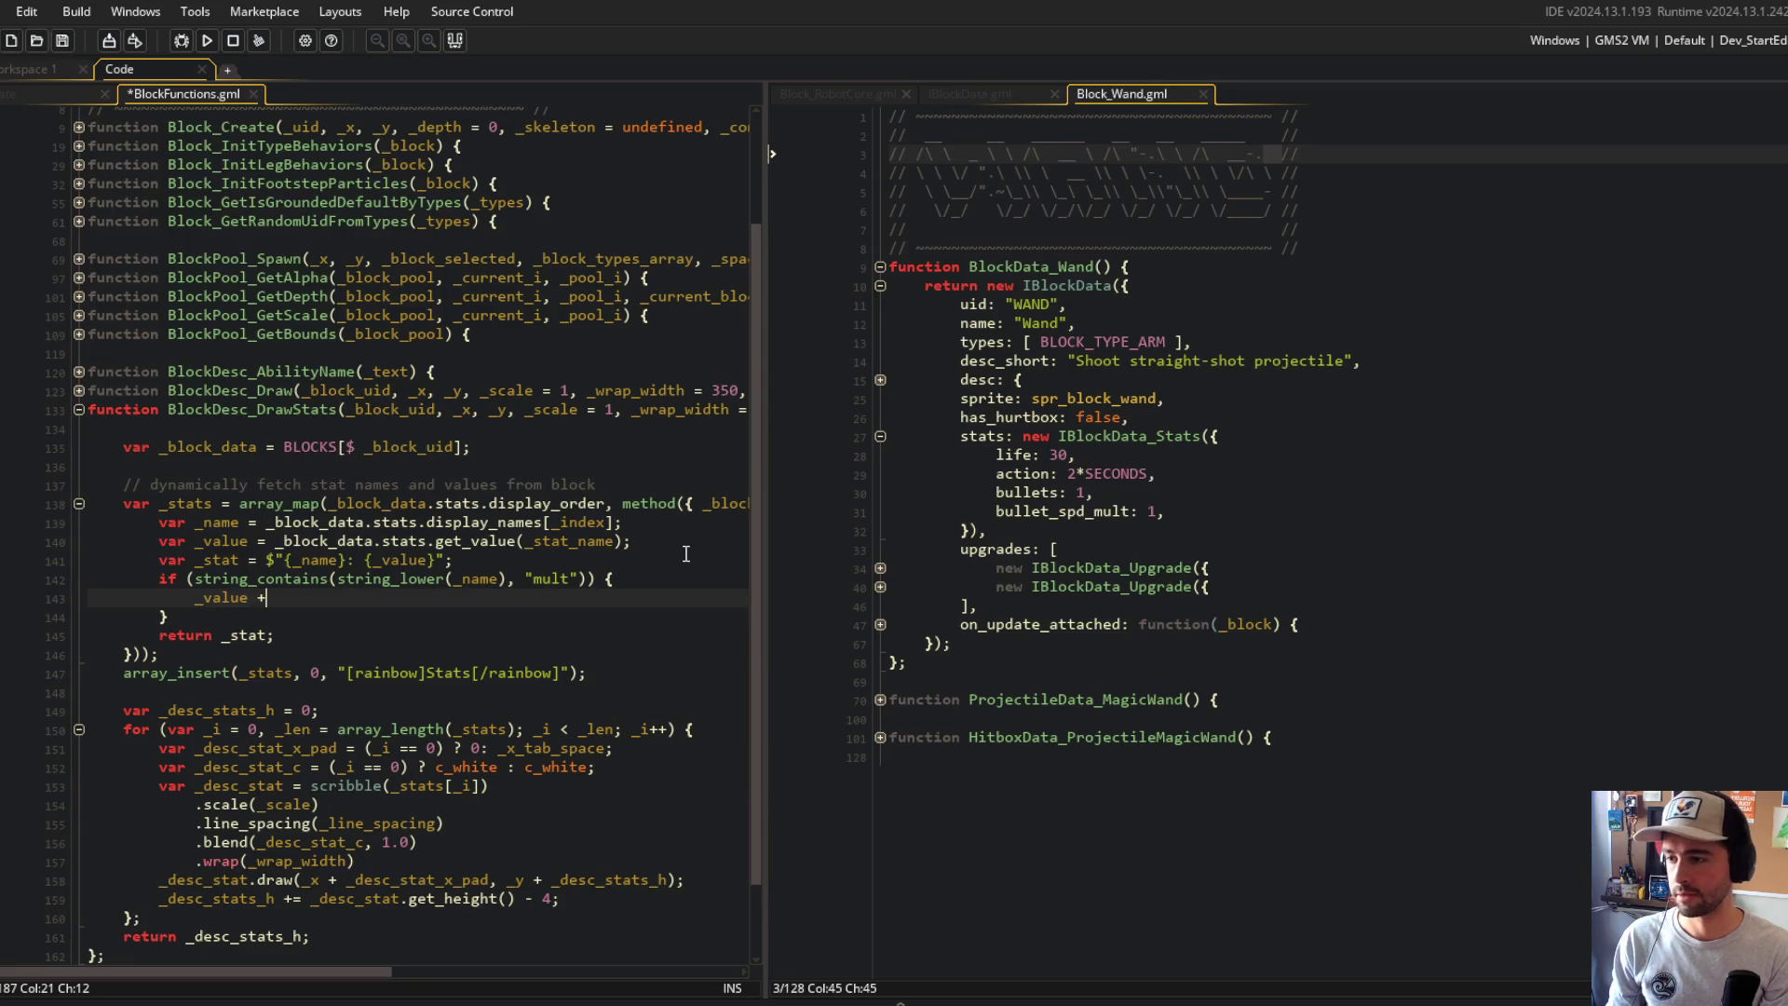
pyautogui.write('= = "x";')
# Step: Move the _stat declaration below the if block, return it directly, and delete the redundant return _stat line
pyautogui.hotkey('ctrl', 's')
pyautogui.press('Up')
pyautogui.press('Up')
pyautogui.press('Home')
pyautogui.hotkey('ctrl', 'x')
pyautogui.press('Down')
pyautogui.press('Down')
pyautogui.press('Down')
pyautogui.hotkey('ctrl', 'v')
pyautogui.press('Up')
pyautogui.press('Up')
pyautogui.press('Up')
pyautogui.press('Down')
pyautogui.press('Down')
pyautogui.press('Down')
pyautogui.press('Home')
pyautogui.hotkey('ctrl', 'shift', 'Right')
pyautogui.hotkey('ctrl', 'shift', 'Right')
pyautogui.hotkey('ctrl', 'shift', 'Right')
pyautogui.write('return')
pyautogui.press('Down')
pyautogui.hotkey('ctrl', 'd')
pyautogui.hotkey('ctrl', 's')
pyautogui.press('Up')
pyautogui.press('Up')
pyautogui.press('Up')
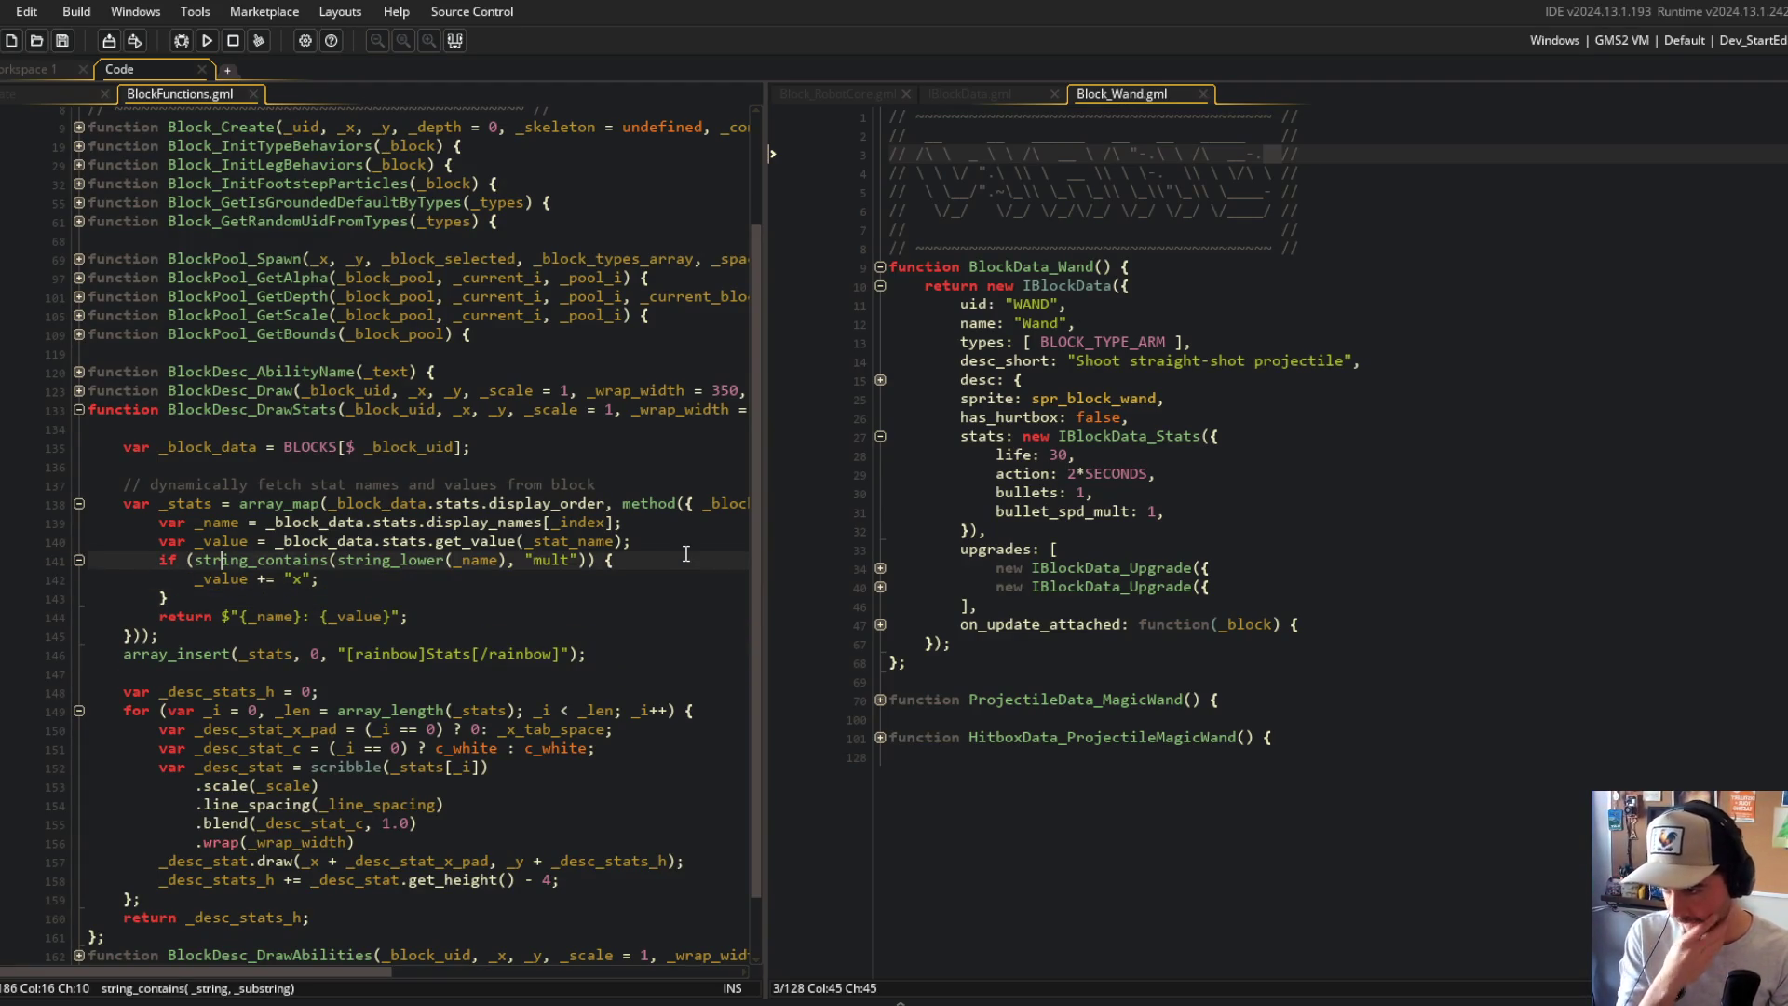
# Step: Try splitting the if condition onto a new line with ||, then undo it and save
pyautogui.press('End')
pyautogui.press('Left')
pyautogui.press('Left')
pyautogui.press('Left')
pyautogui.press('Return')
pyautogui.write('||')
pyautogui.press('Up')
pyautogui.press('Right')
pyautogui.press('Right')
pyautogui.hotkey('ctrl', 'z')
pyautogui.hotkey('ctrl', 'z')
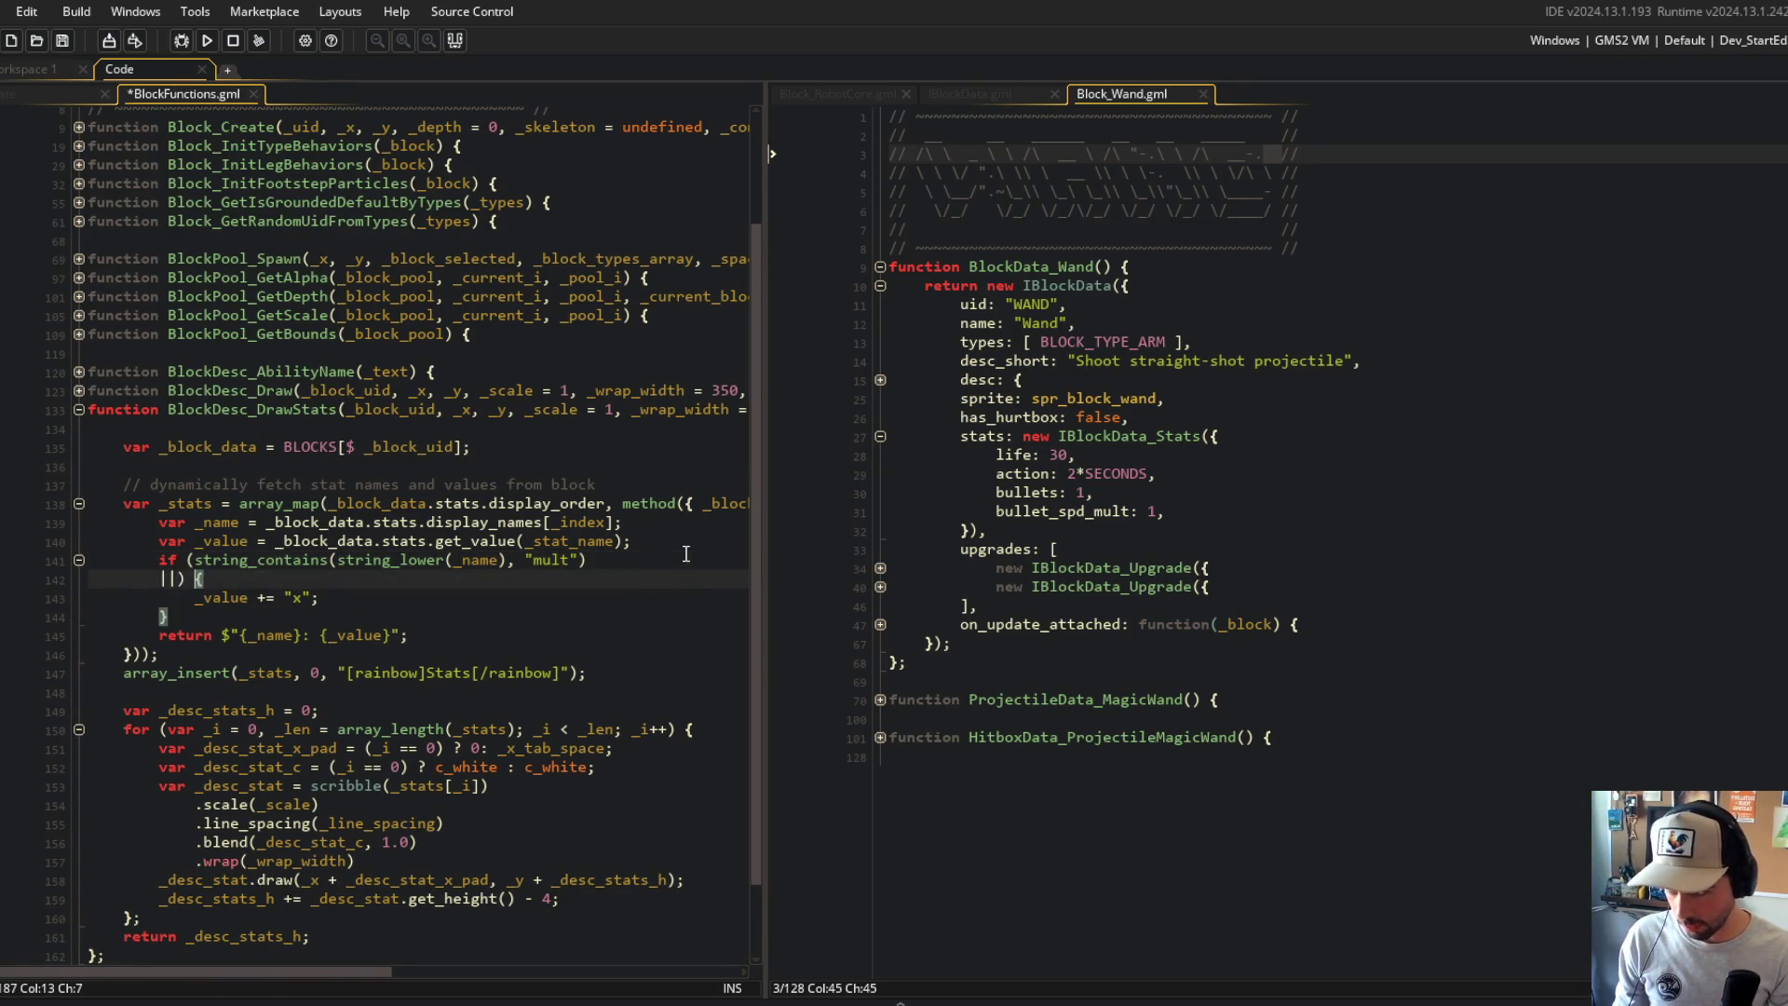
pyautogui.hotkey('ctrl', 's')
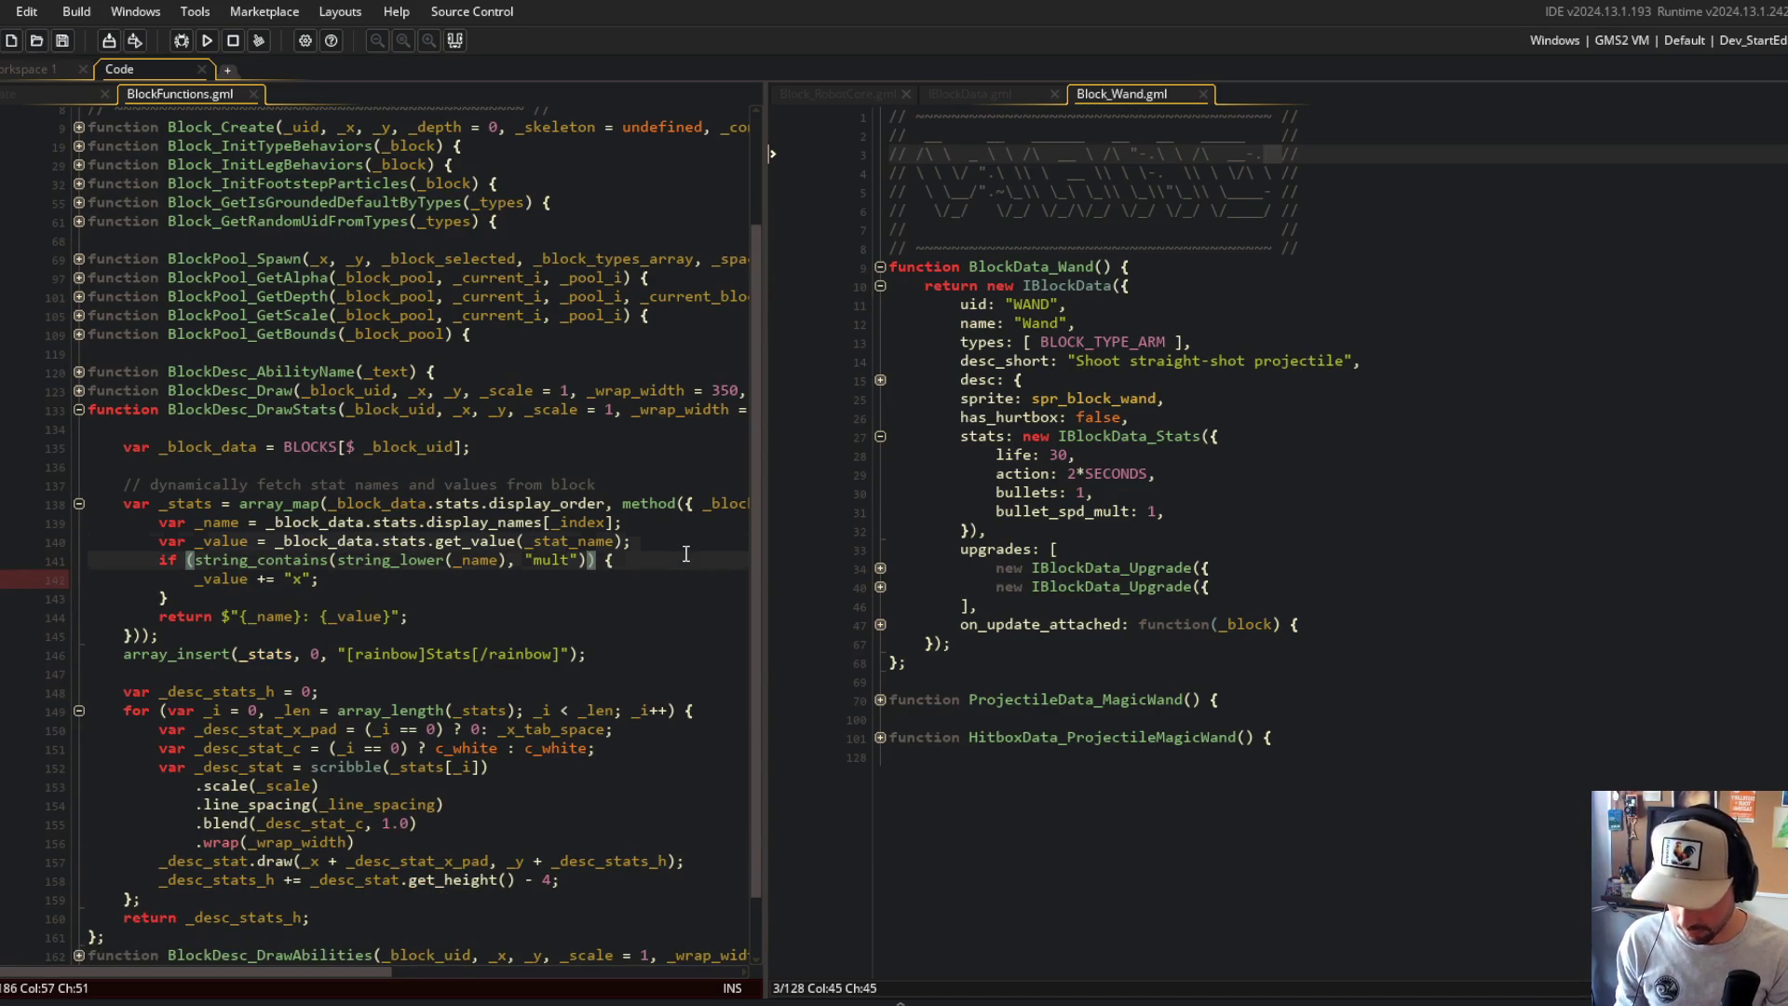
# Step: Add an if (_name == "Action") block setting _value = real(_value) % SECOND;
pyautogui.press('Down')
pyautogui.press('Down')
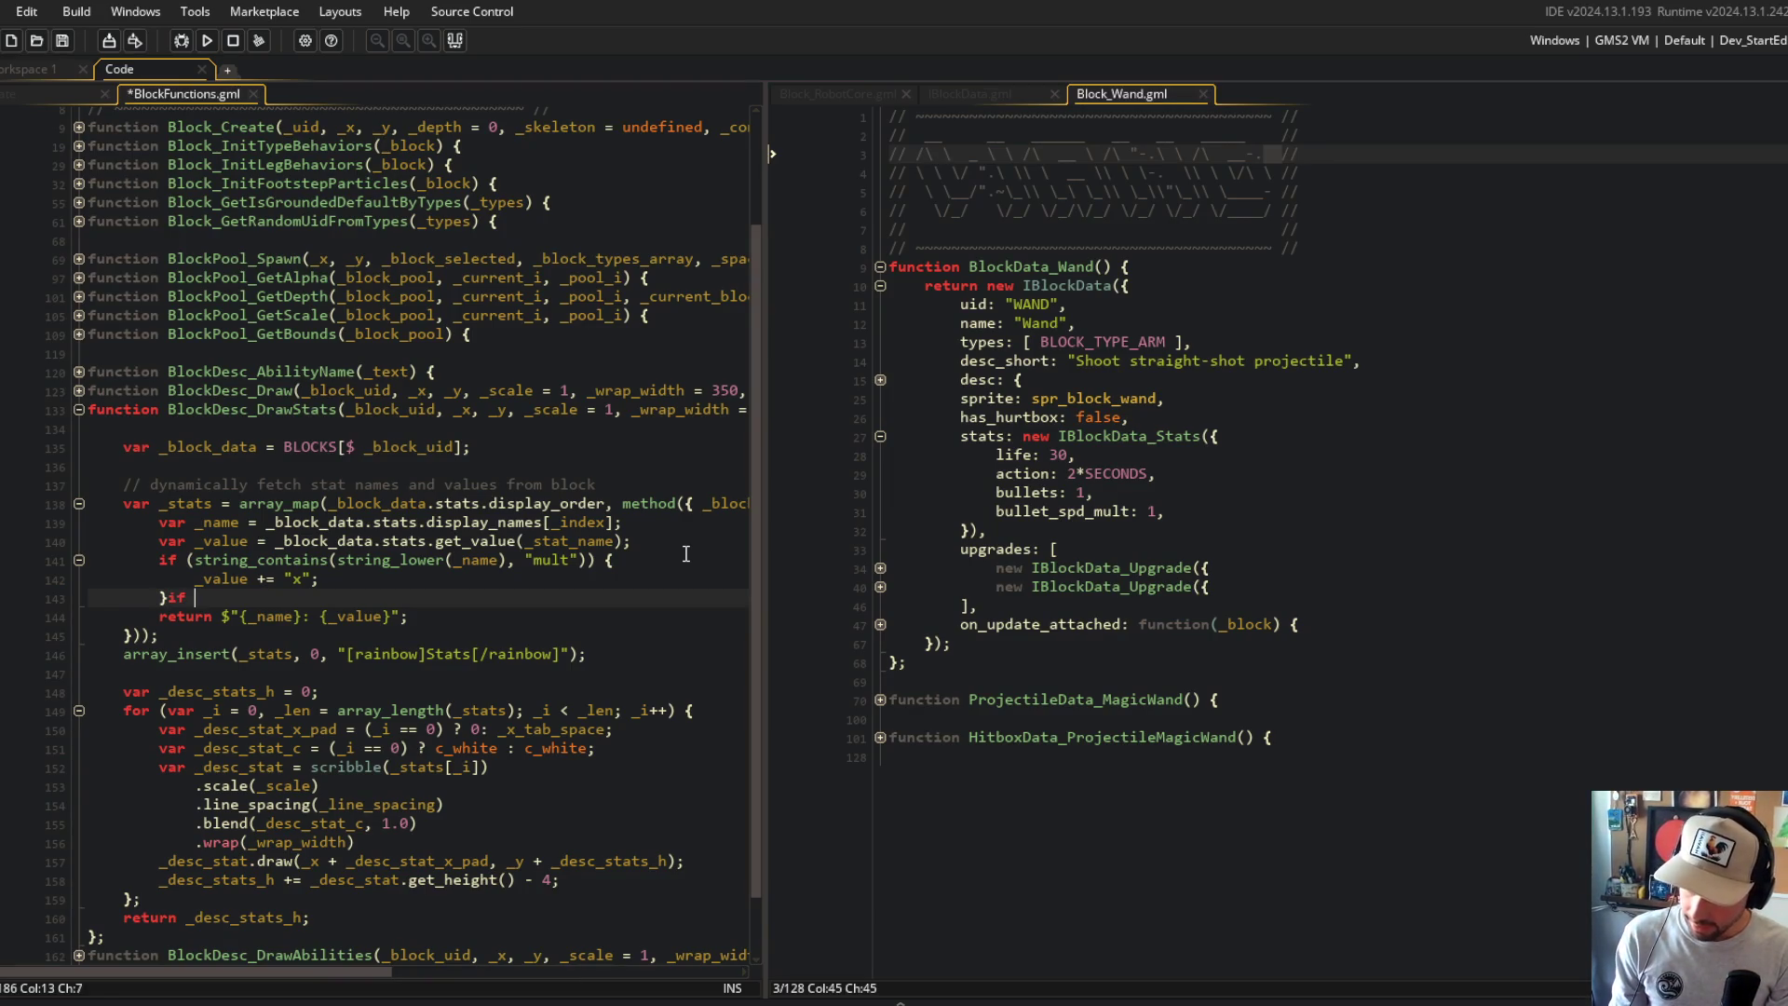
pyautogui.press('Return')
pyautogui.write('if (_')
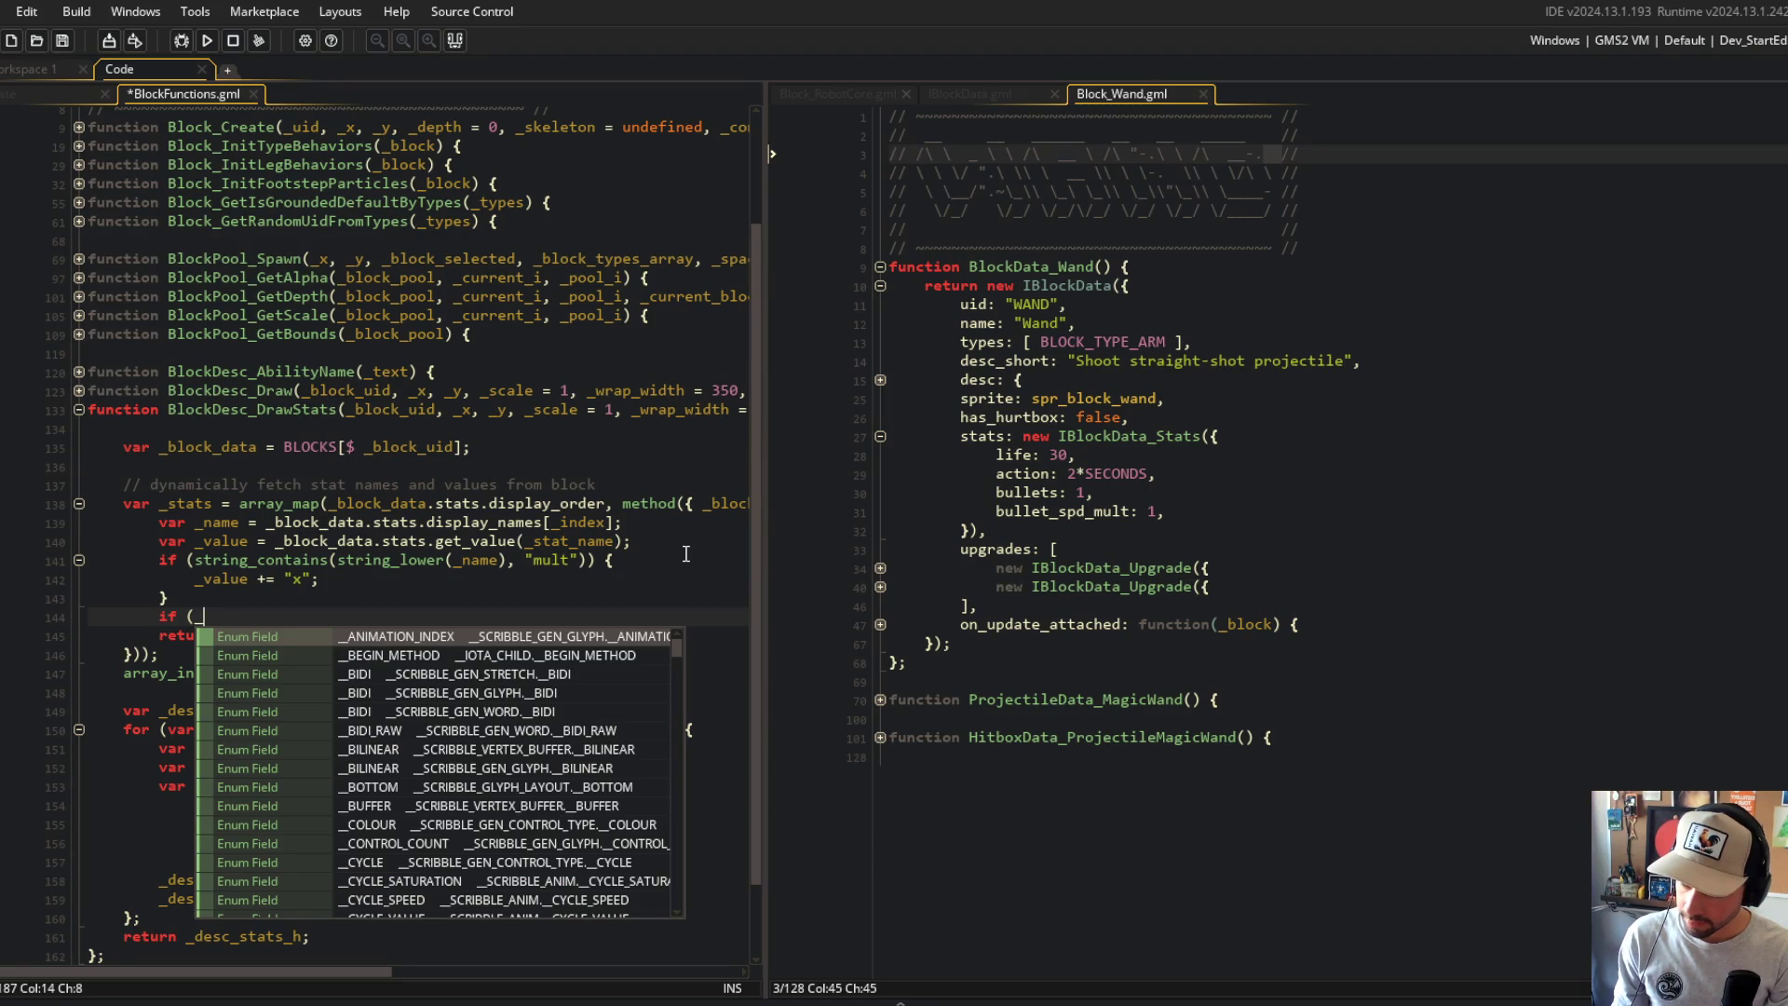
pyautogui.write('name == "Action") ')
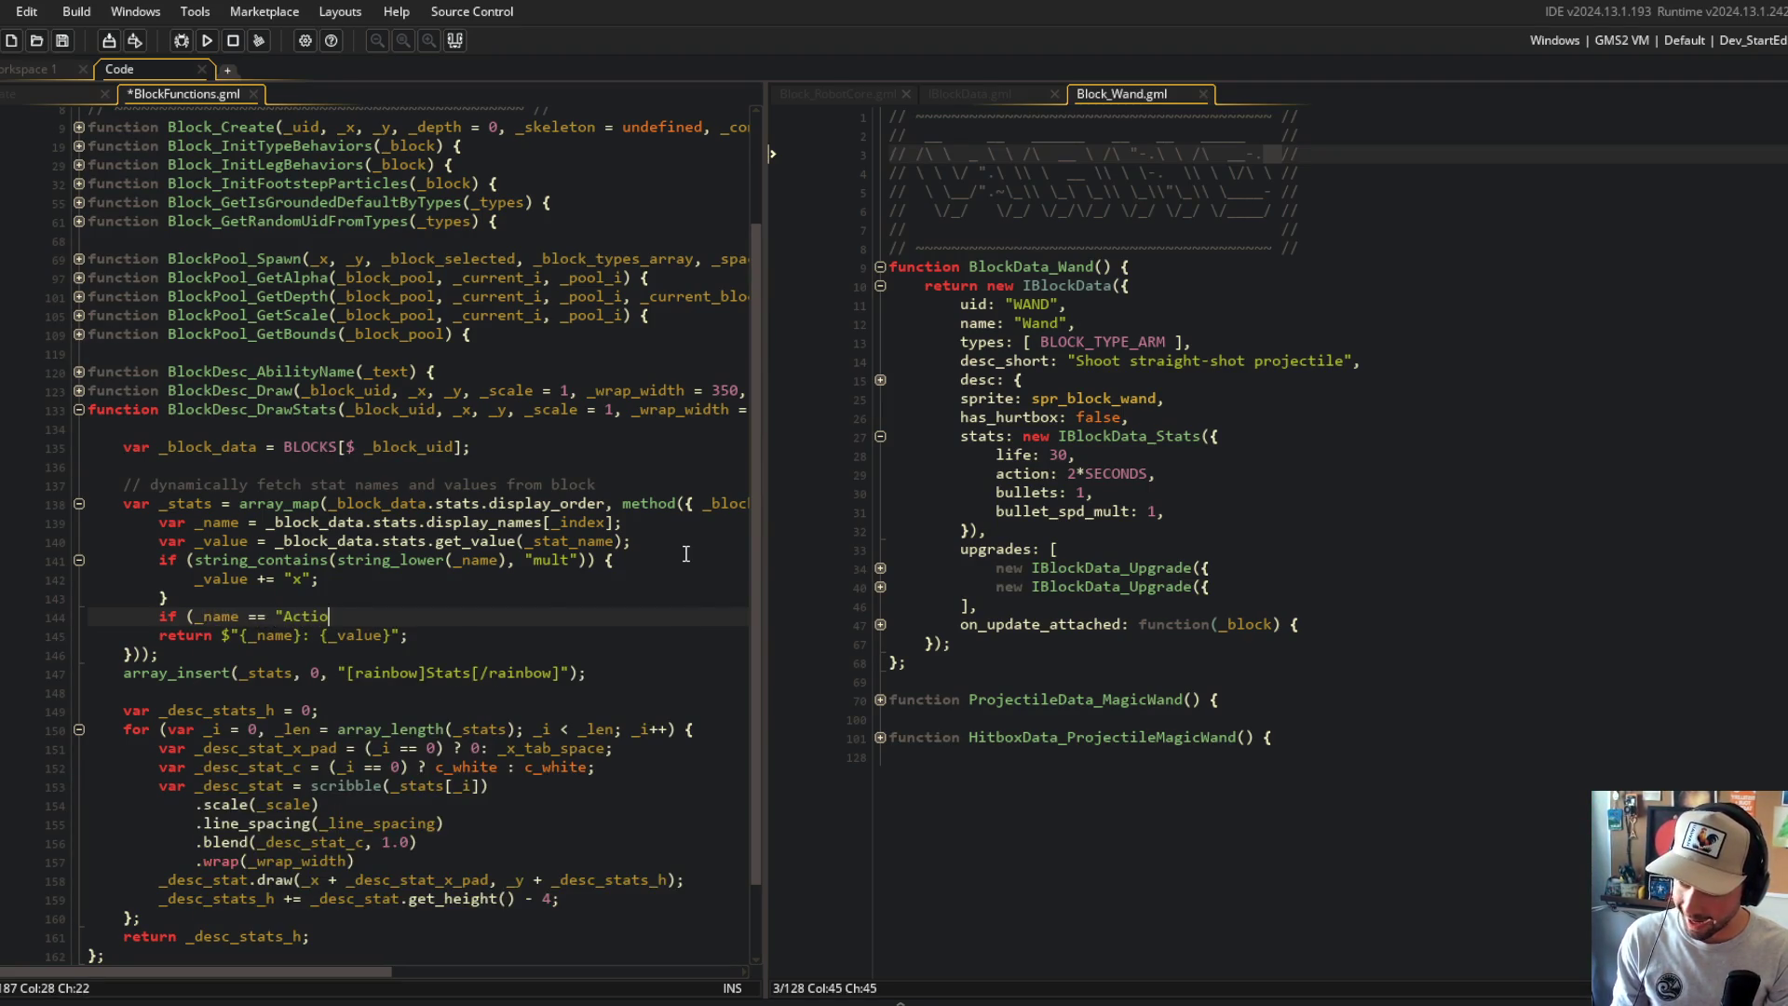
pyautogui.write('{')
pyautogui.press('Return')
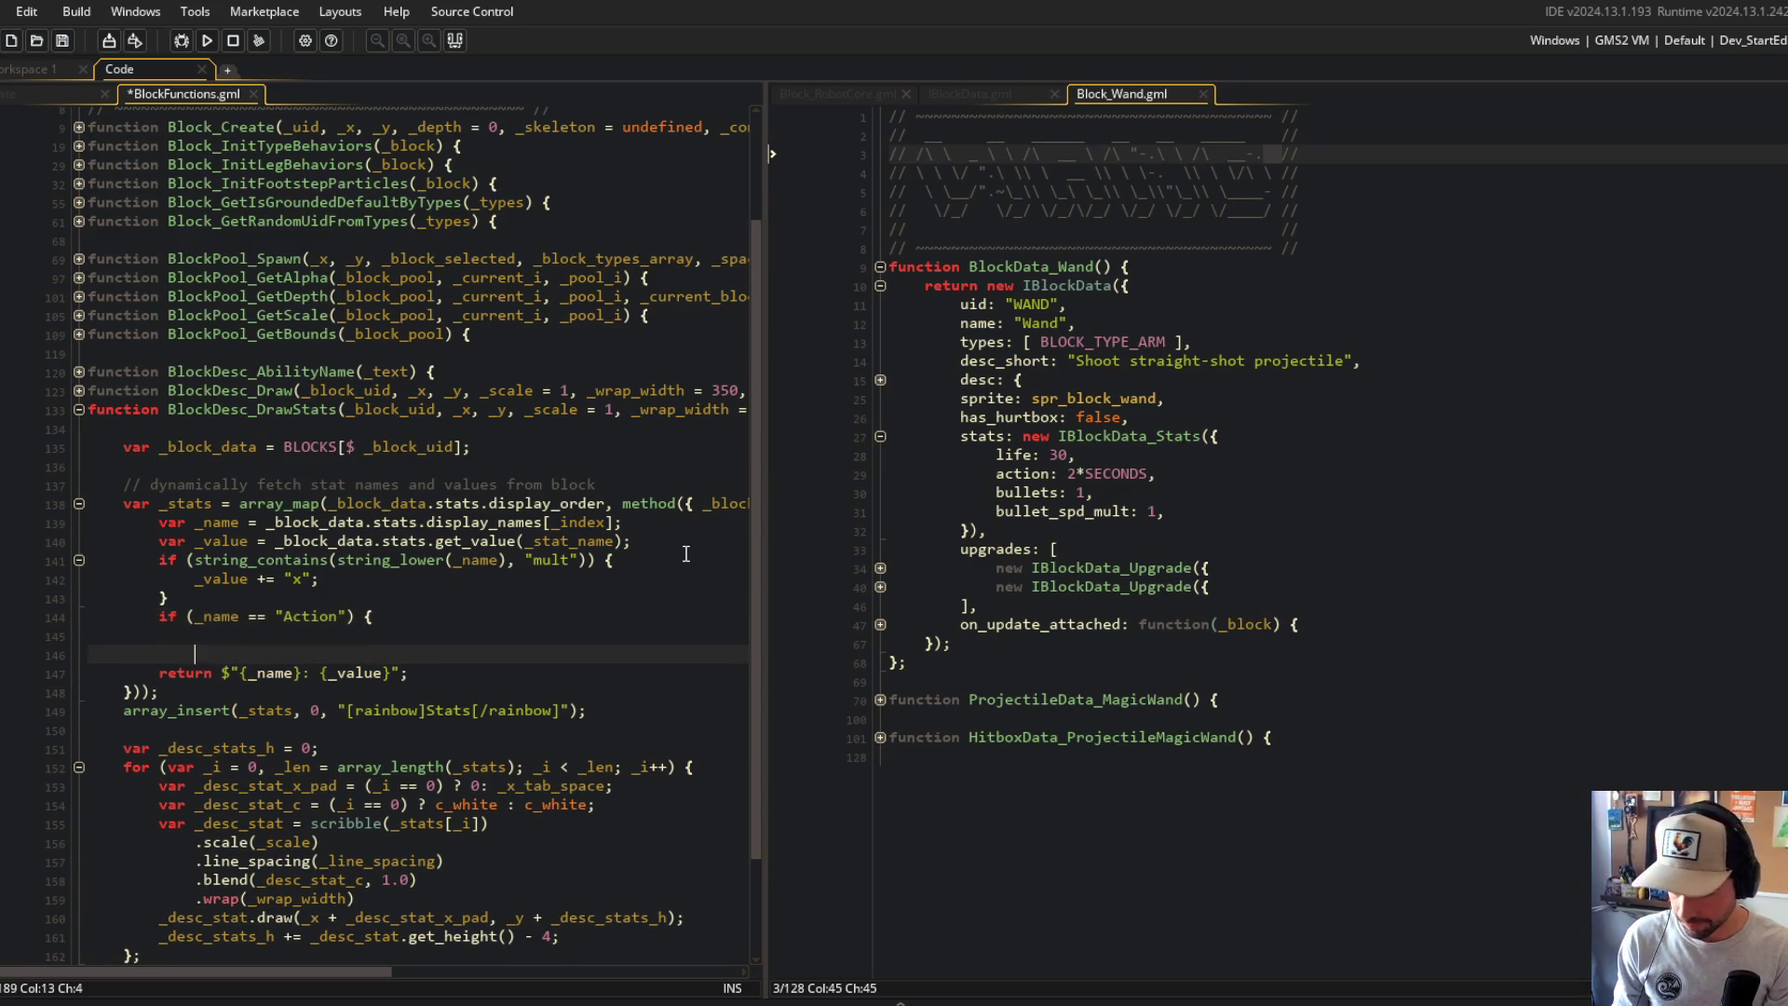
pyautogui.write('_value')
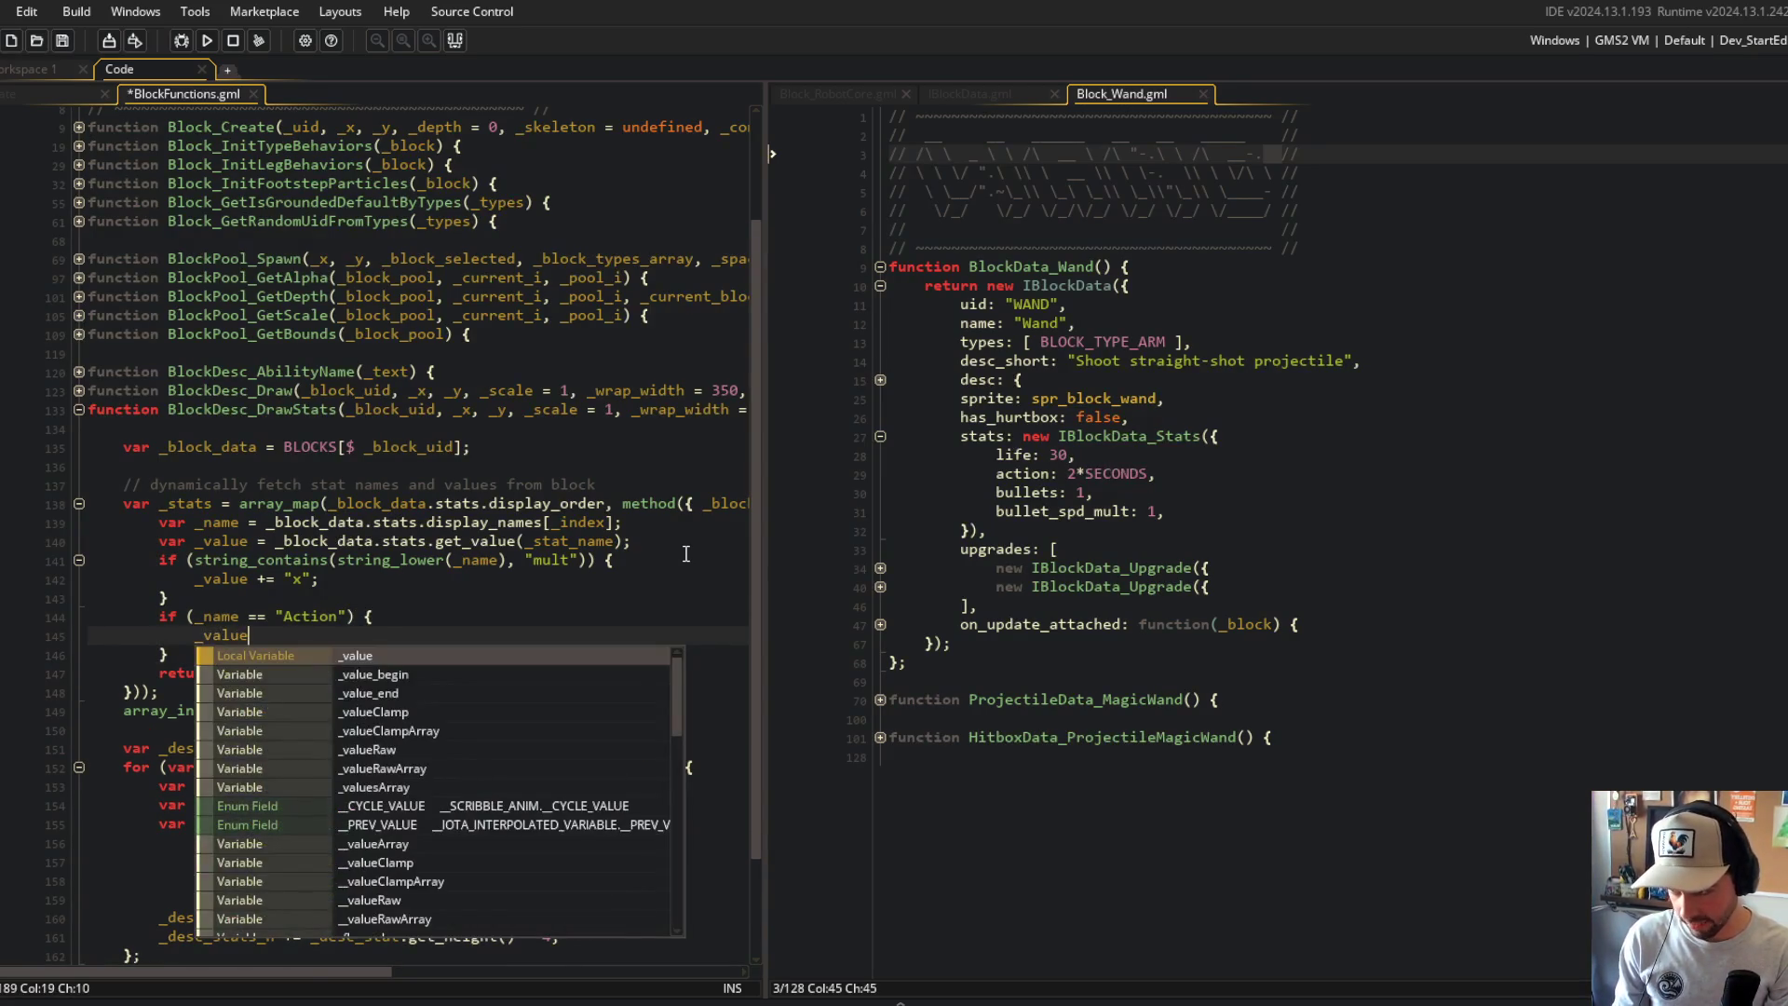
pyautogui.write(' = ')
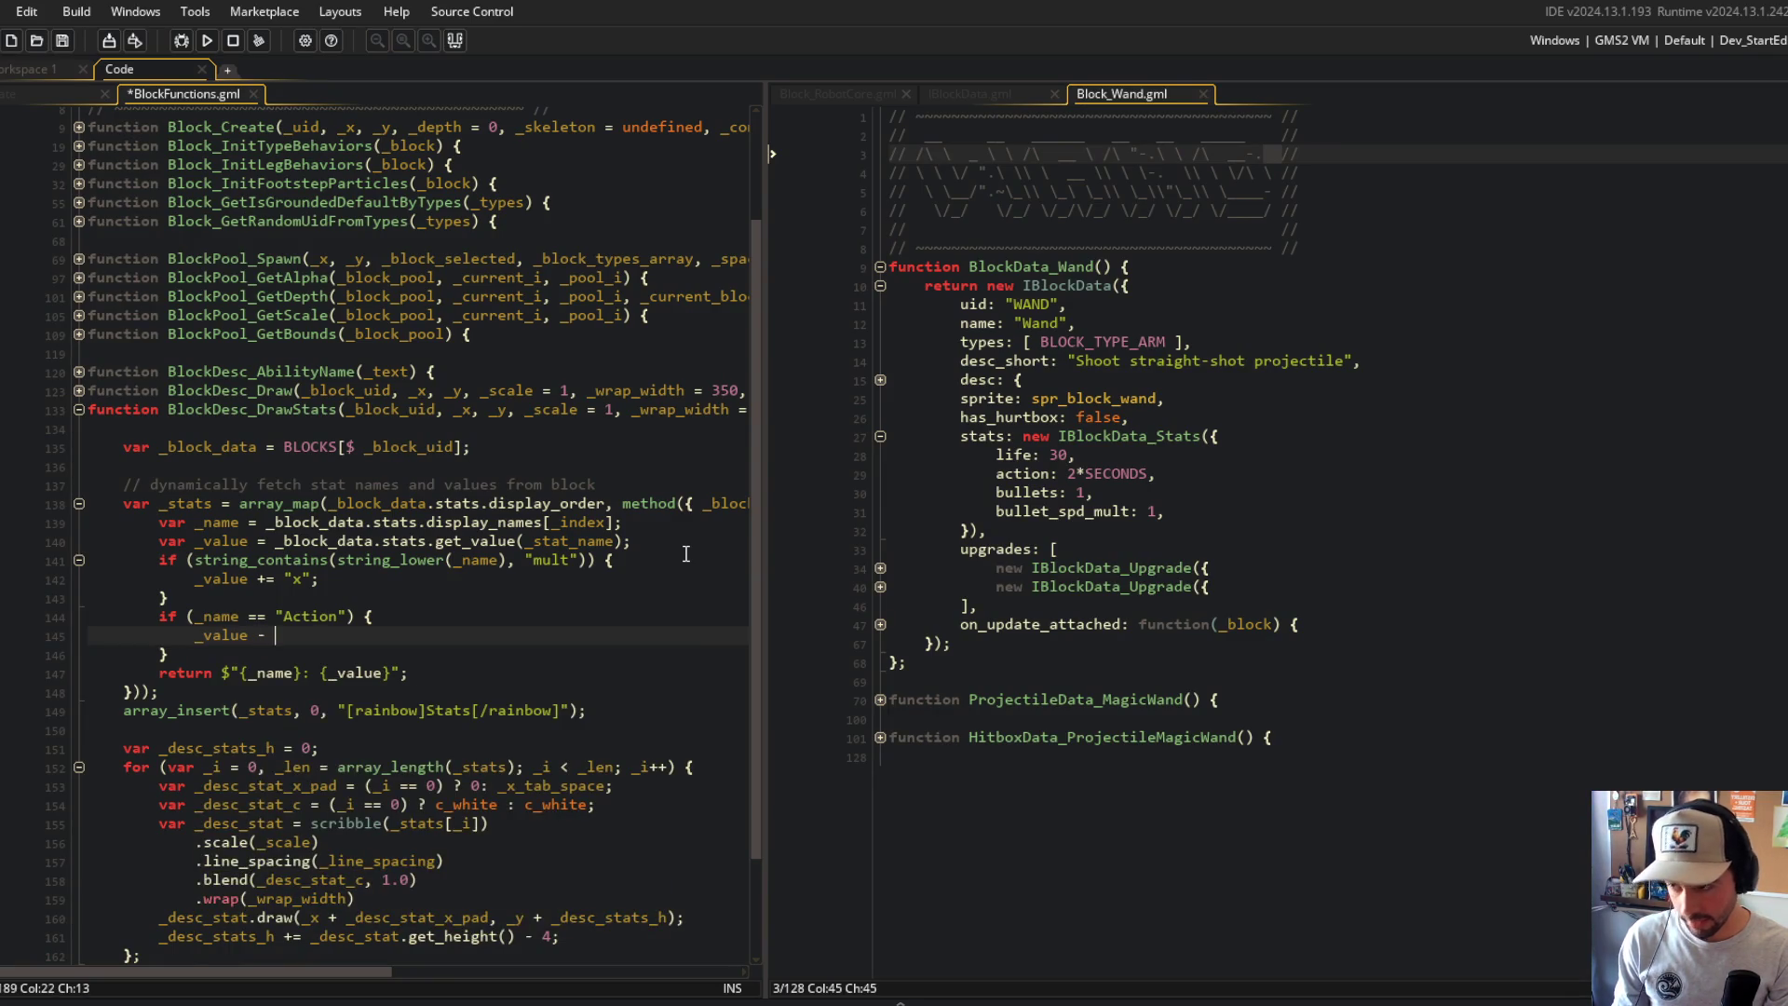
pyautogui.write('real(')
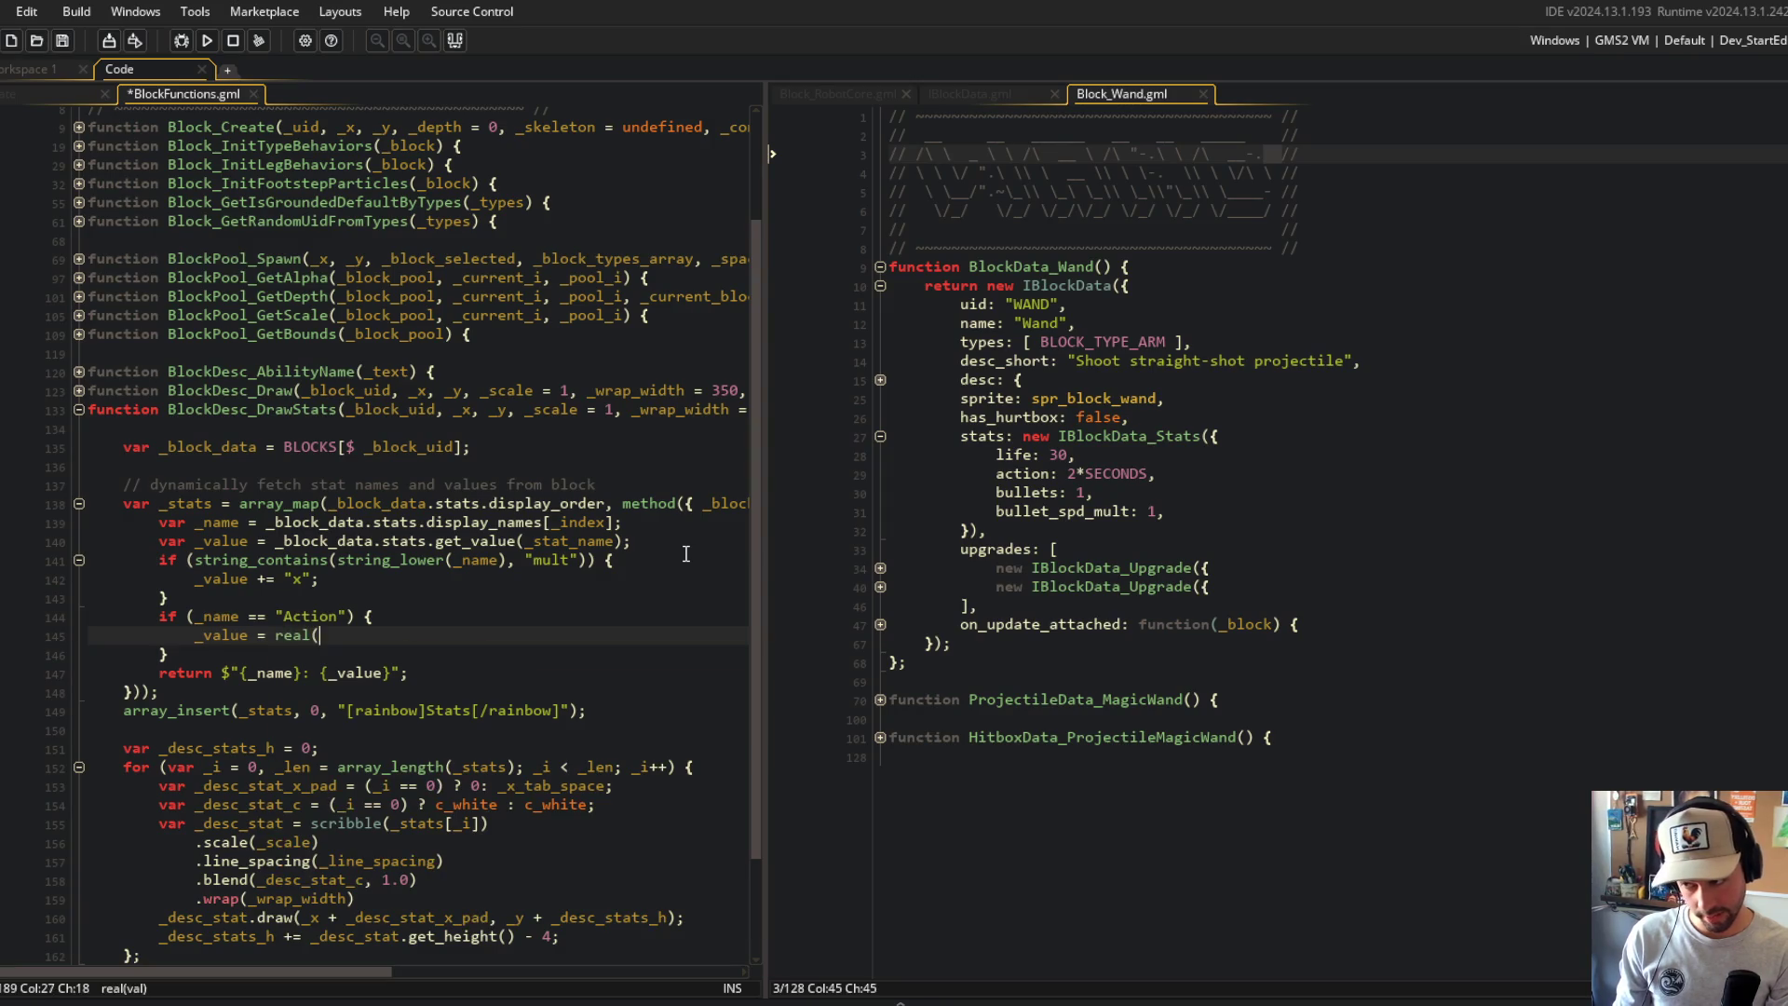
pyautogui.write('_value) ')
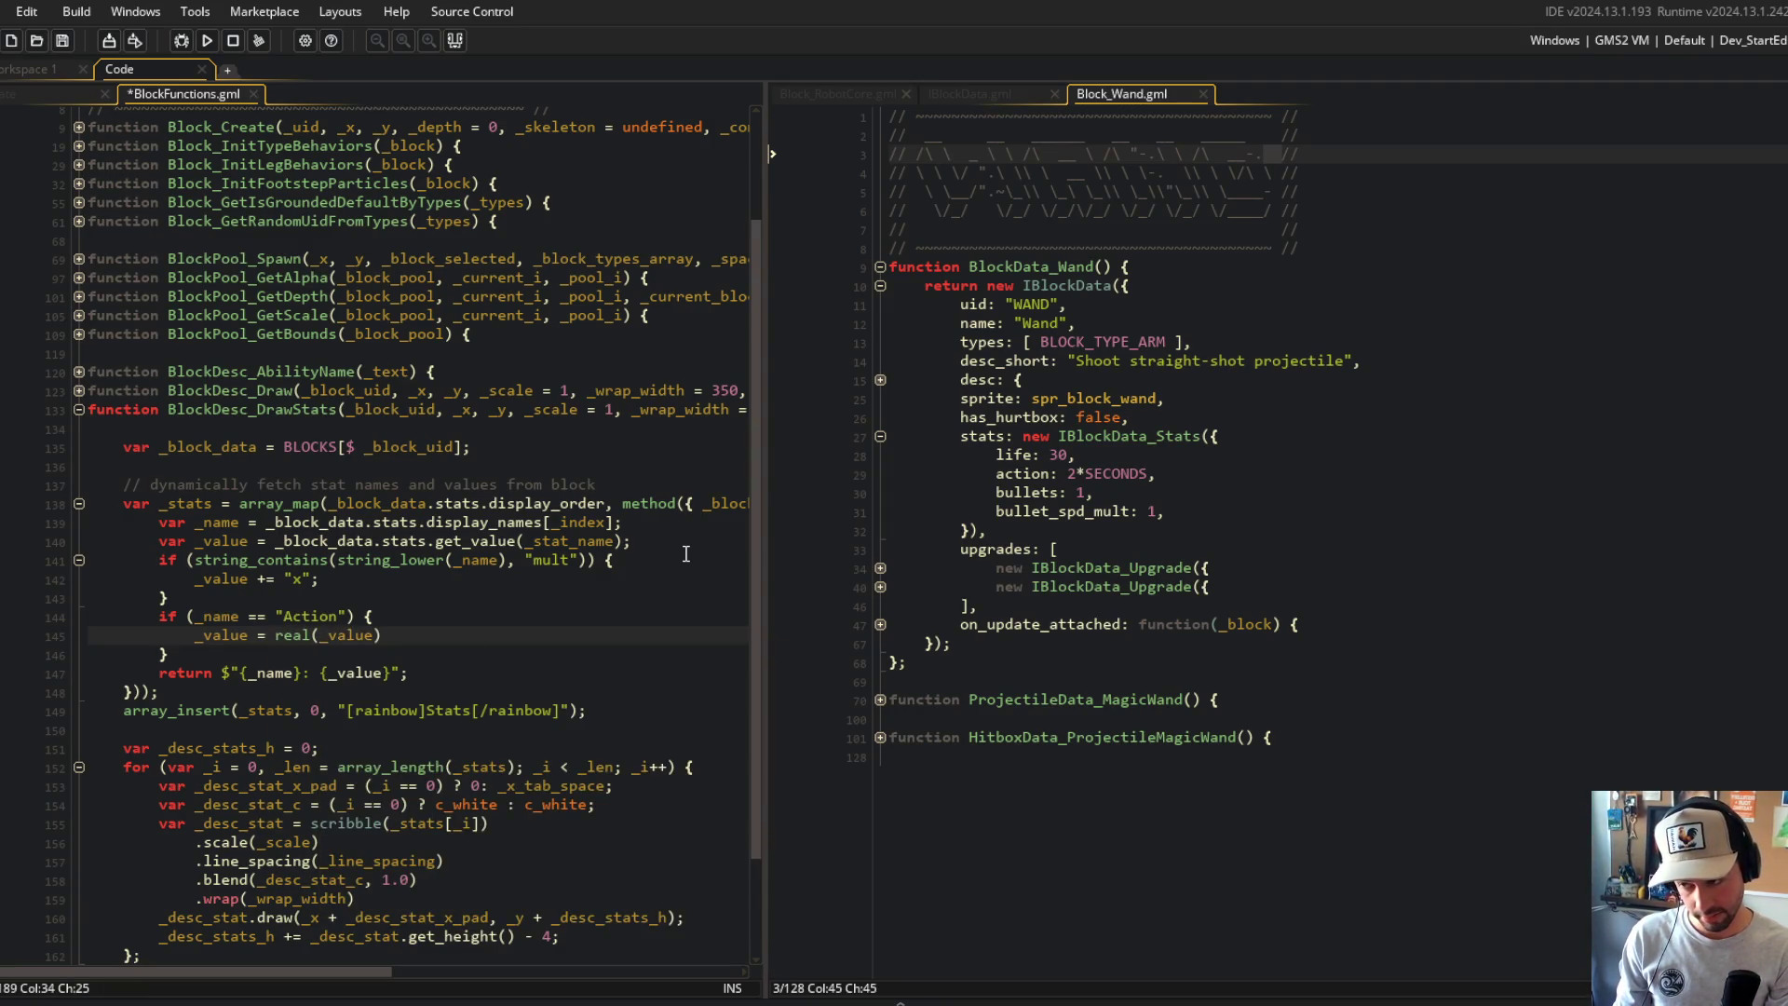
pyautogui.write('% ')
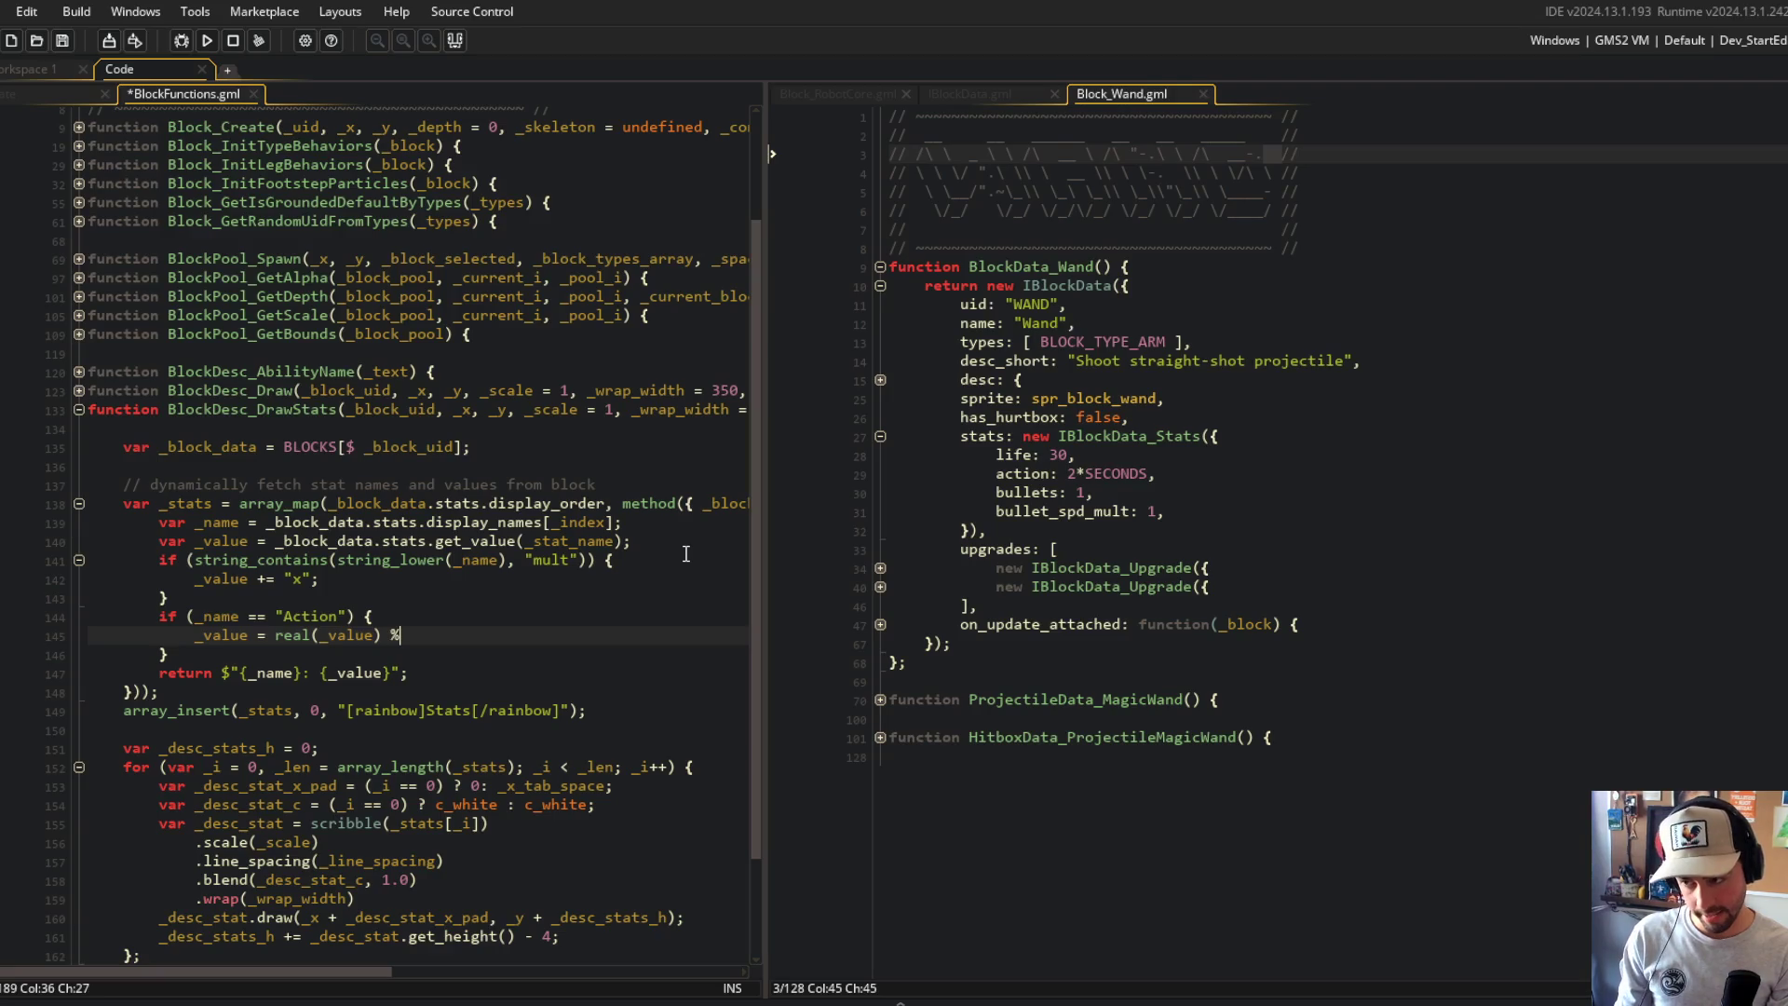
pyautogui.write('SECOND;')
# Step: Wrap the Action value calculation in string()
pyautogui.press('Home')
pyautogui.hotkey('ctrl', 's')
pyautogui.hotkey('ctrl', 'Right')
pyautogui.hotkey('ctrl', 'Right')
pyautogui.write('string(')
pyautogui.press('End')
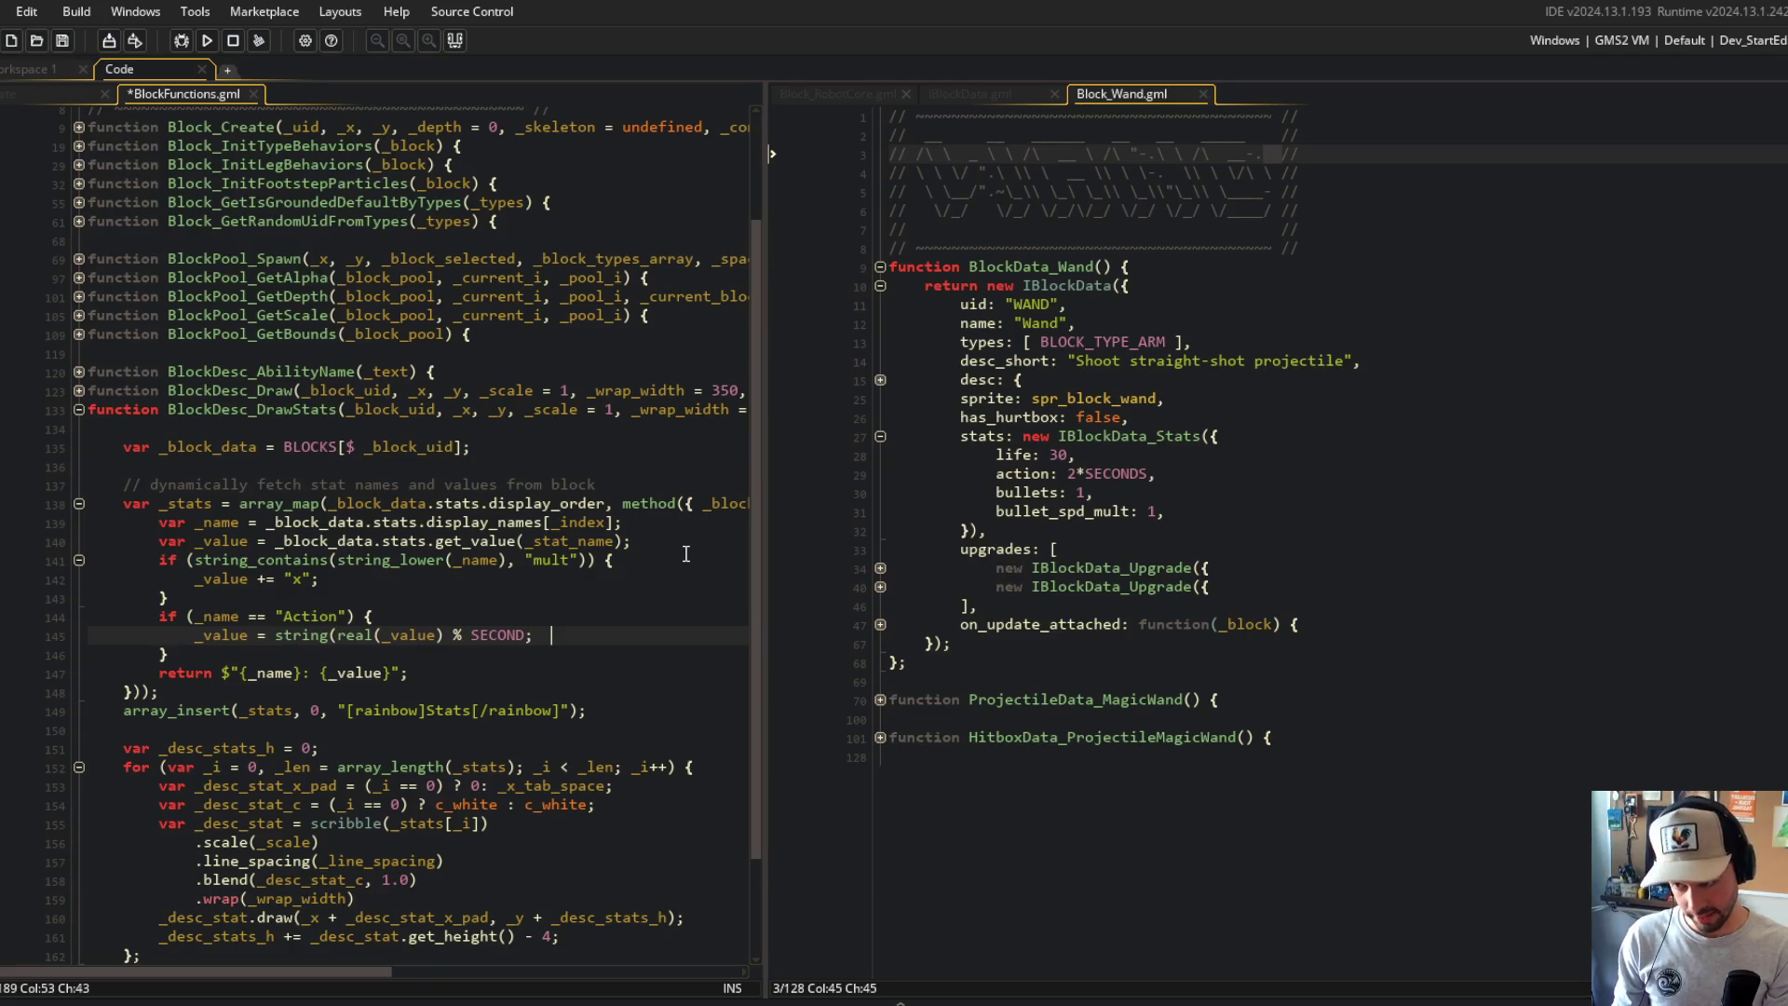
pyautogui.press('BackSpace')
pyautogui.write(');')
pyautogui.hotkey('ctrl', 's')
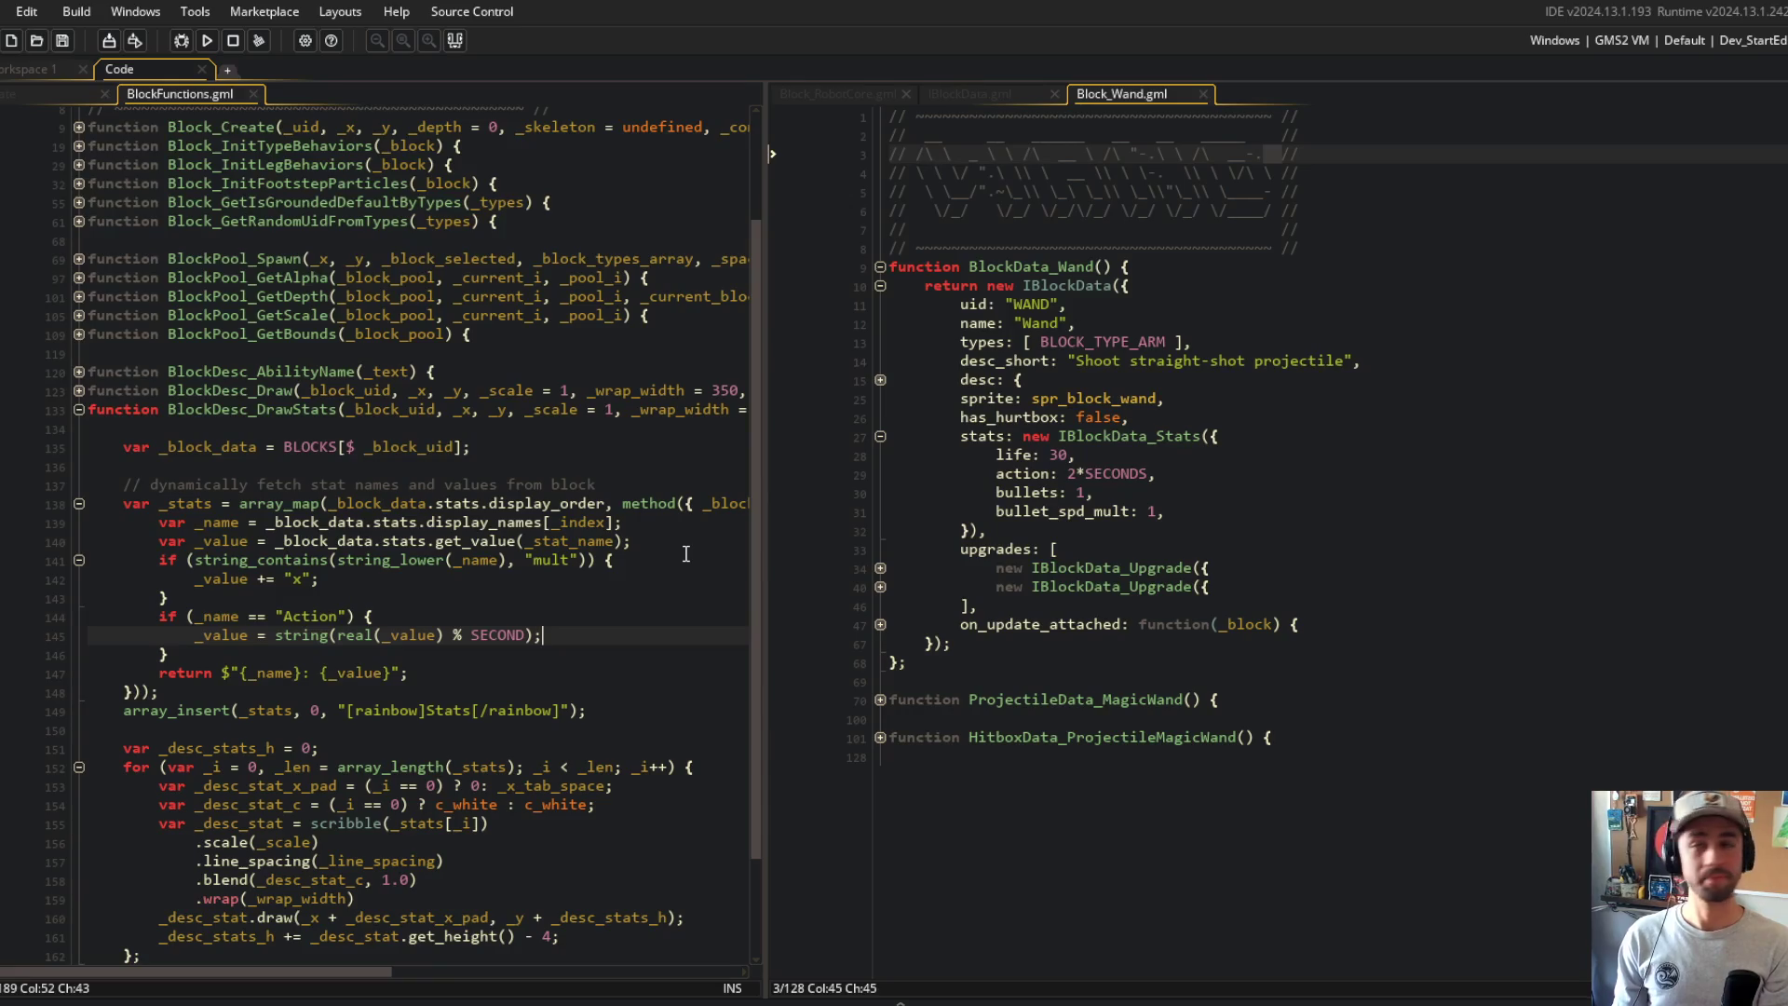
# Step: Turn the Action value into the interpolated text $"{string(...)} sec" and save
pyautogui.press('BackSpace')
pyautogui.hotkey('ctrl', 'Right')
pyautogui.hotkey('ctrl', 'Right')
pyautogui.write('$"{')
pyautogui.press('End')
pyautogui.press('BackSpace')
pyautogui.write('}')
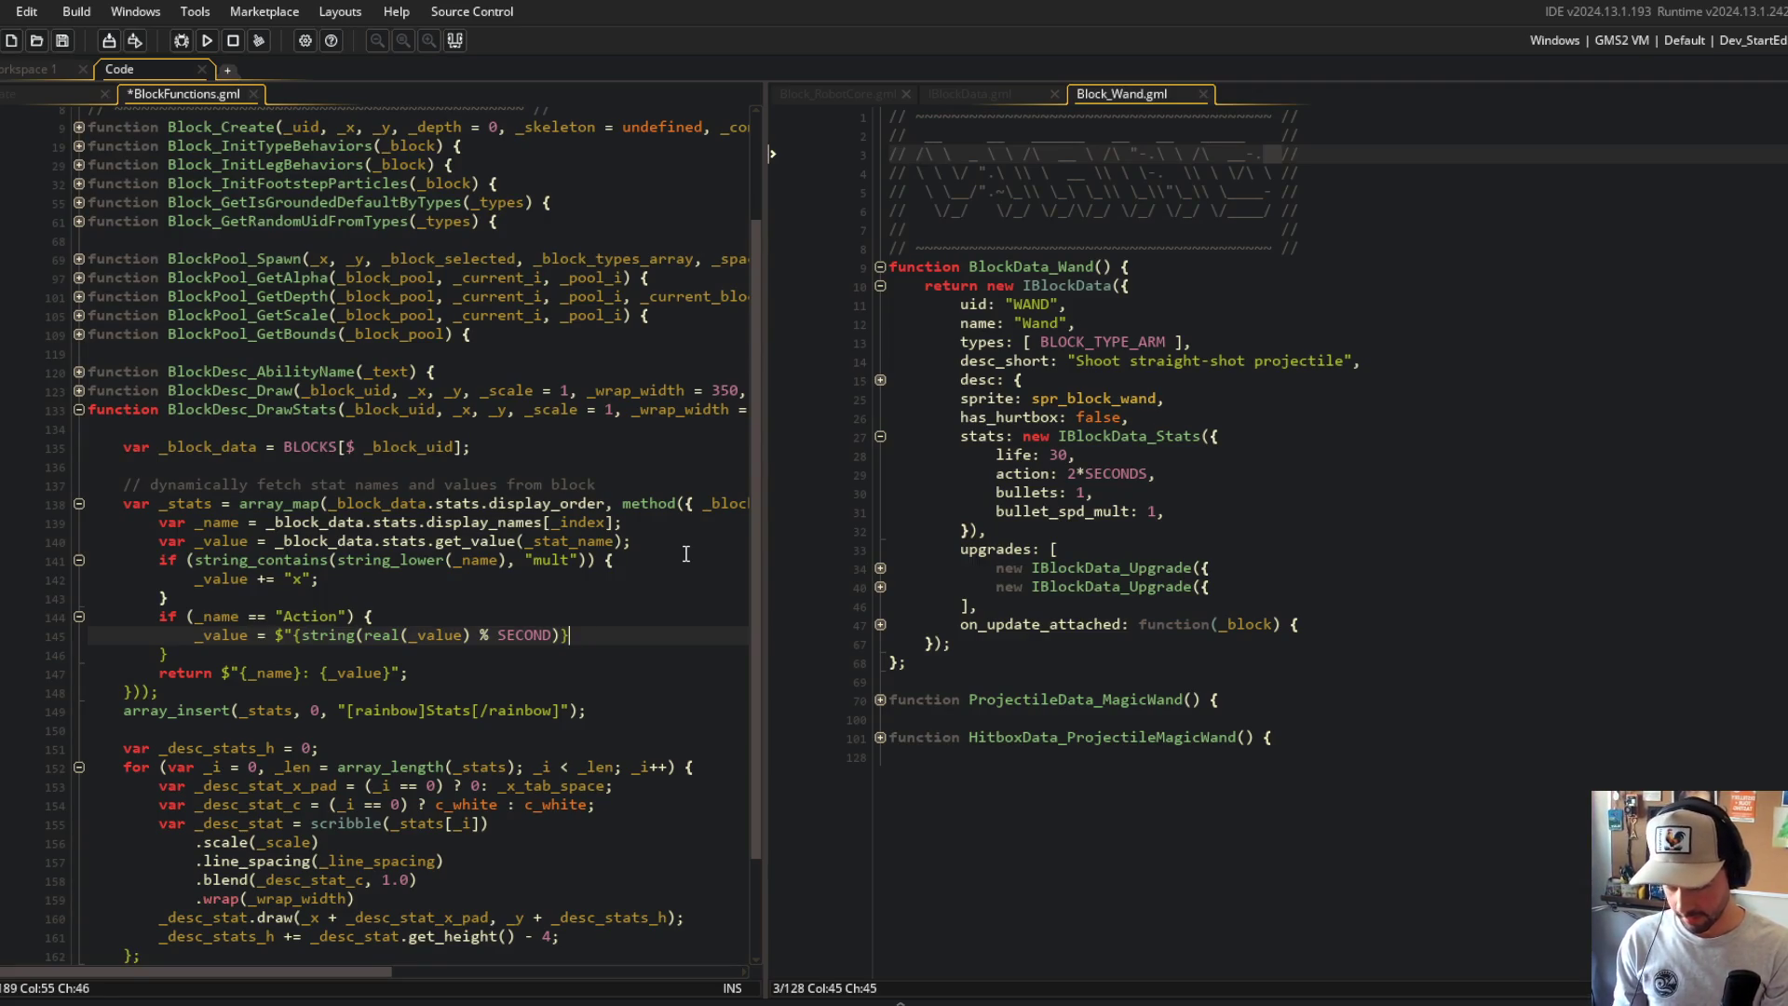
pyautogui.press('Left')
pyautogui.press('Left')
pyautogui.write('sec')
pyautogui.press('End')
pyautogui.hotkey('ctrl', 's')
# Step: Insert a var _seconds = line above the Action value assignment
pyautogui.press('Left')
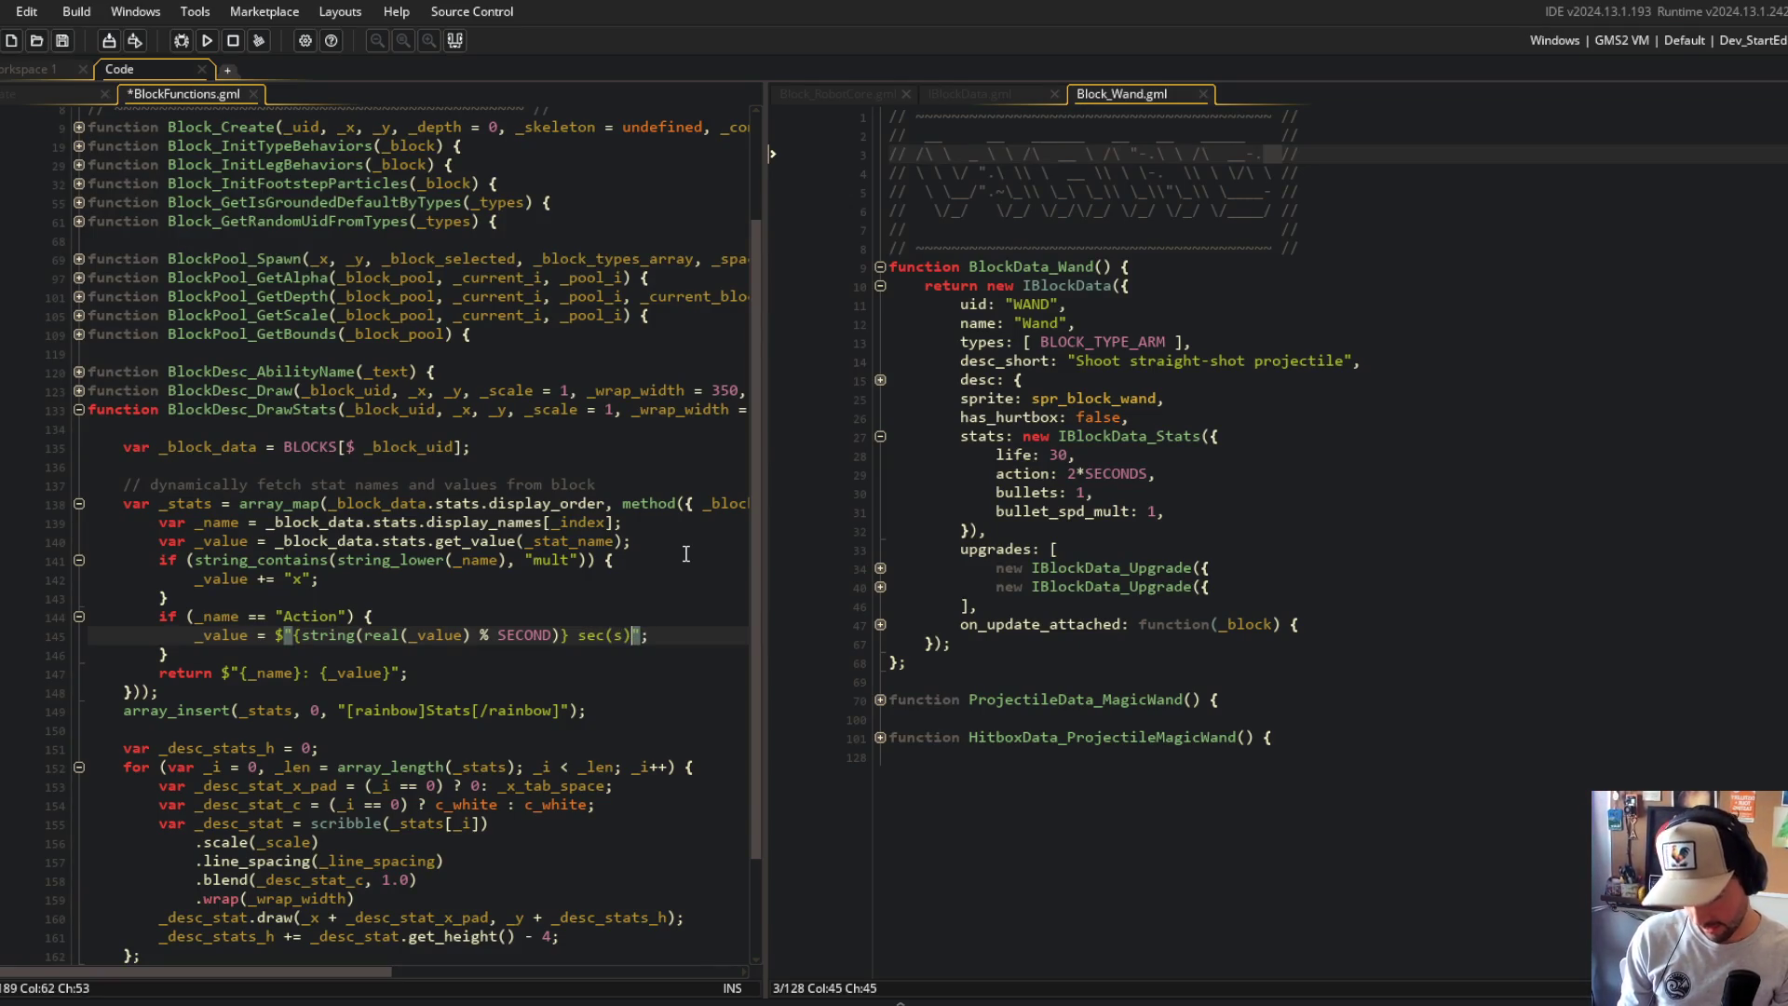
pyautogui.hotkey('ctrl', 'space')
pyautogui.press('Escape')
pyautogui.press('Home')
pyautogui.press('Return')
pyautogui.press('Up')
pyautogui.write('var _seconds =')
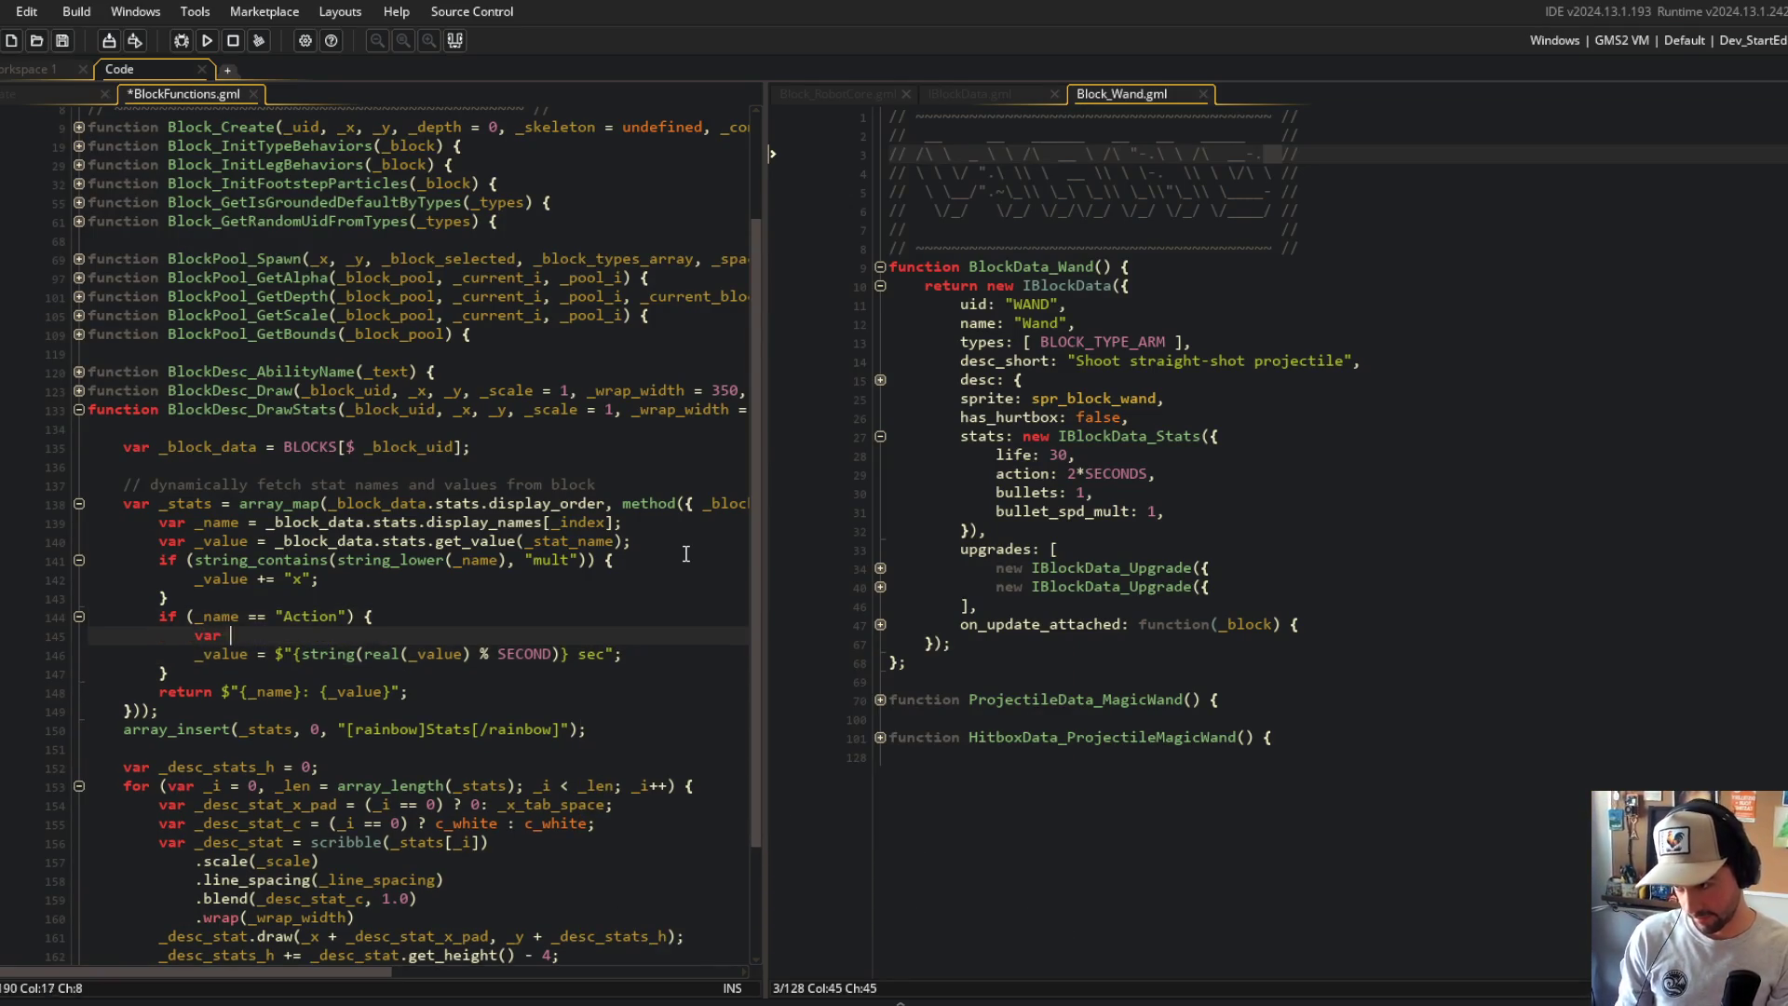
pyautogui.hotkey('ctrl', 's')
# Step: Move the seconds calculation into _seconds, use _seconds in the text, and add var _suffix = 1;
pyautogui.press('Down')
pyautogui.hotkey('ctrl', 'Right')
pyautogui.hotkey('ctrl', 'Right')
pyautogui.hotkey('ctrl', 'Right')
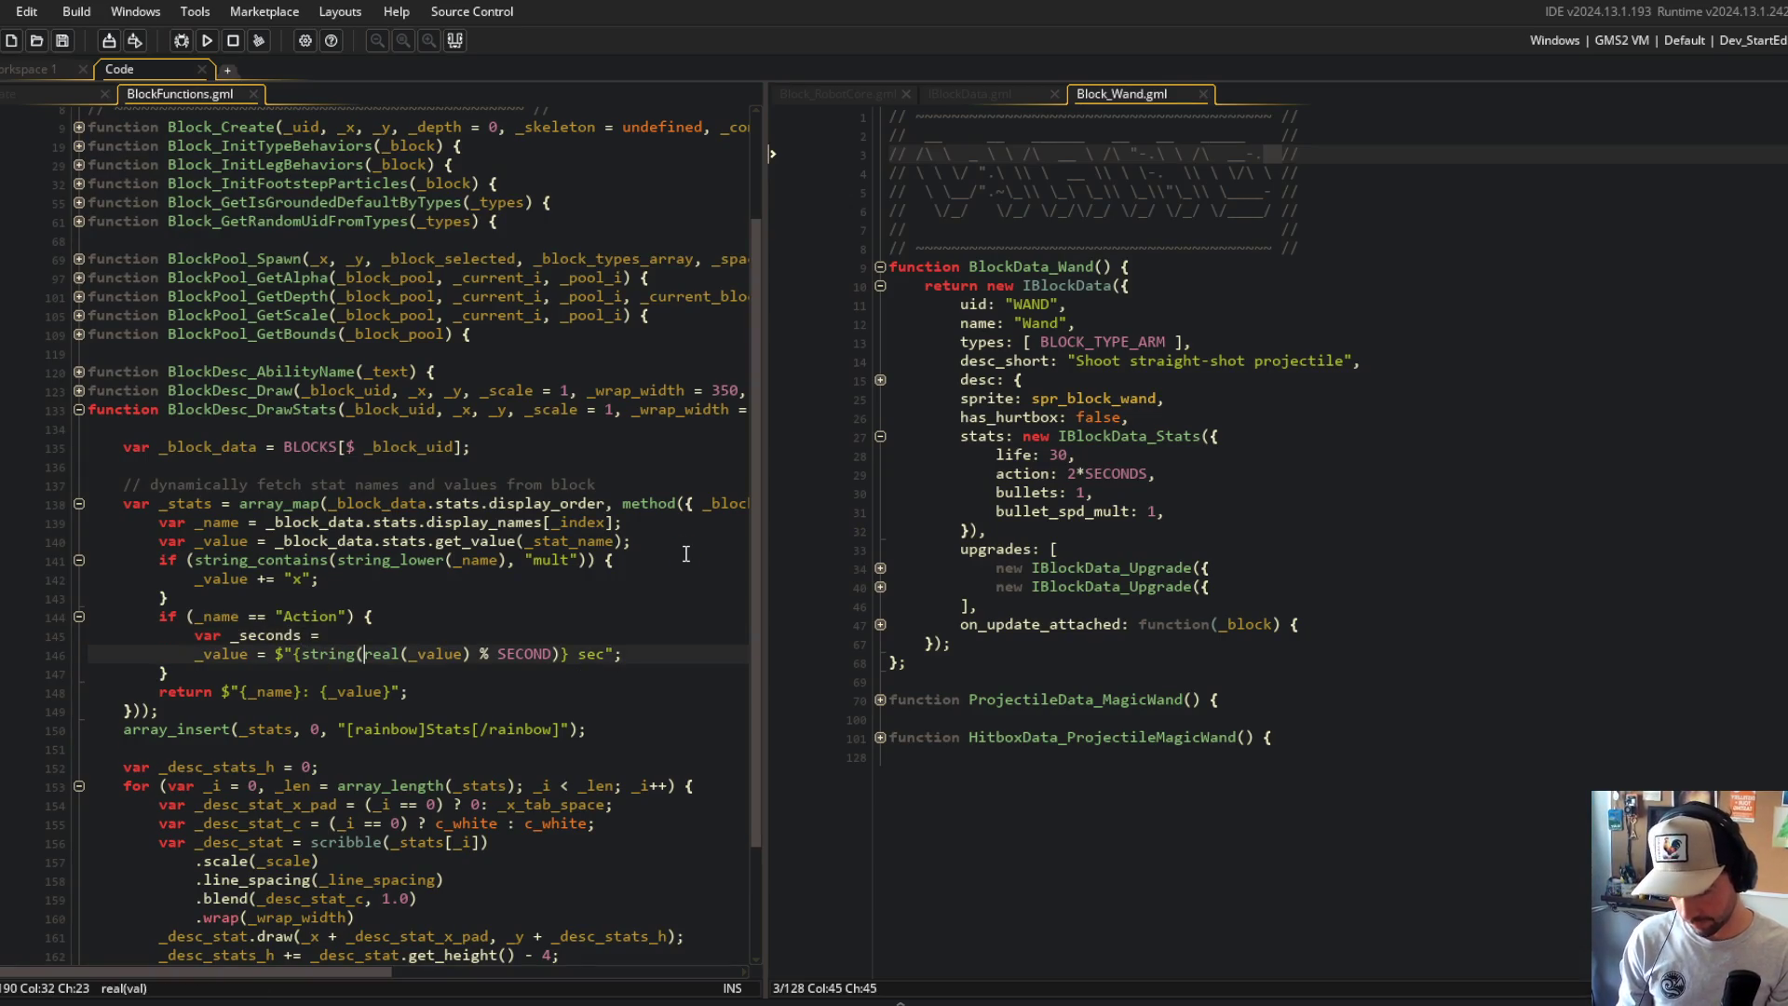
pyautogui.hotkey('ctrl', 'shift', 'Right')
pyautogui.hotkey('ctrl', 'shift', 'Right')
pyautogui.press('BackSpace')
pyautogui.hotkey('ctrl', 'BackSpace')
pyautogui.hotkey('ctrl', 'BackSpace')
pyautogui.hotkey('ctrl', 'BackSpace')
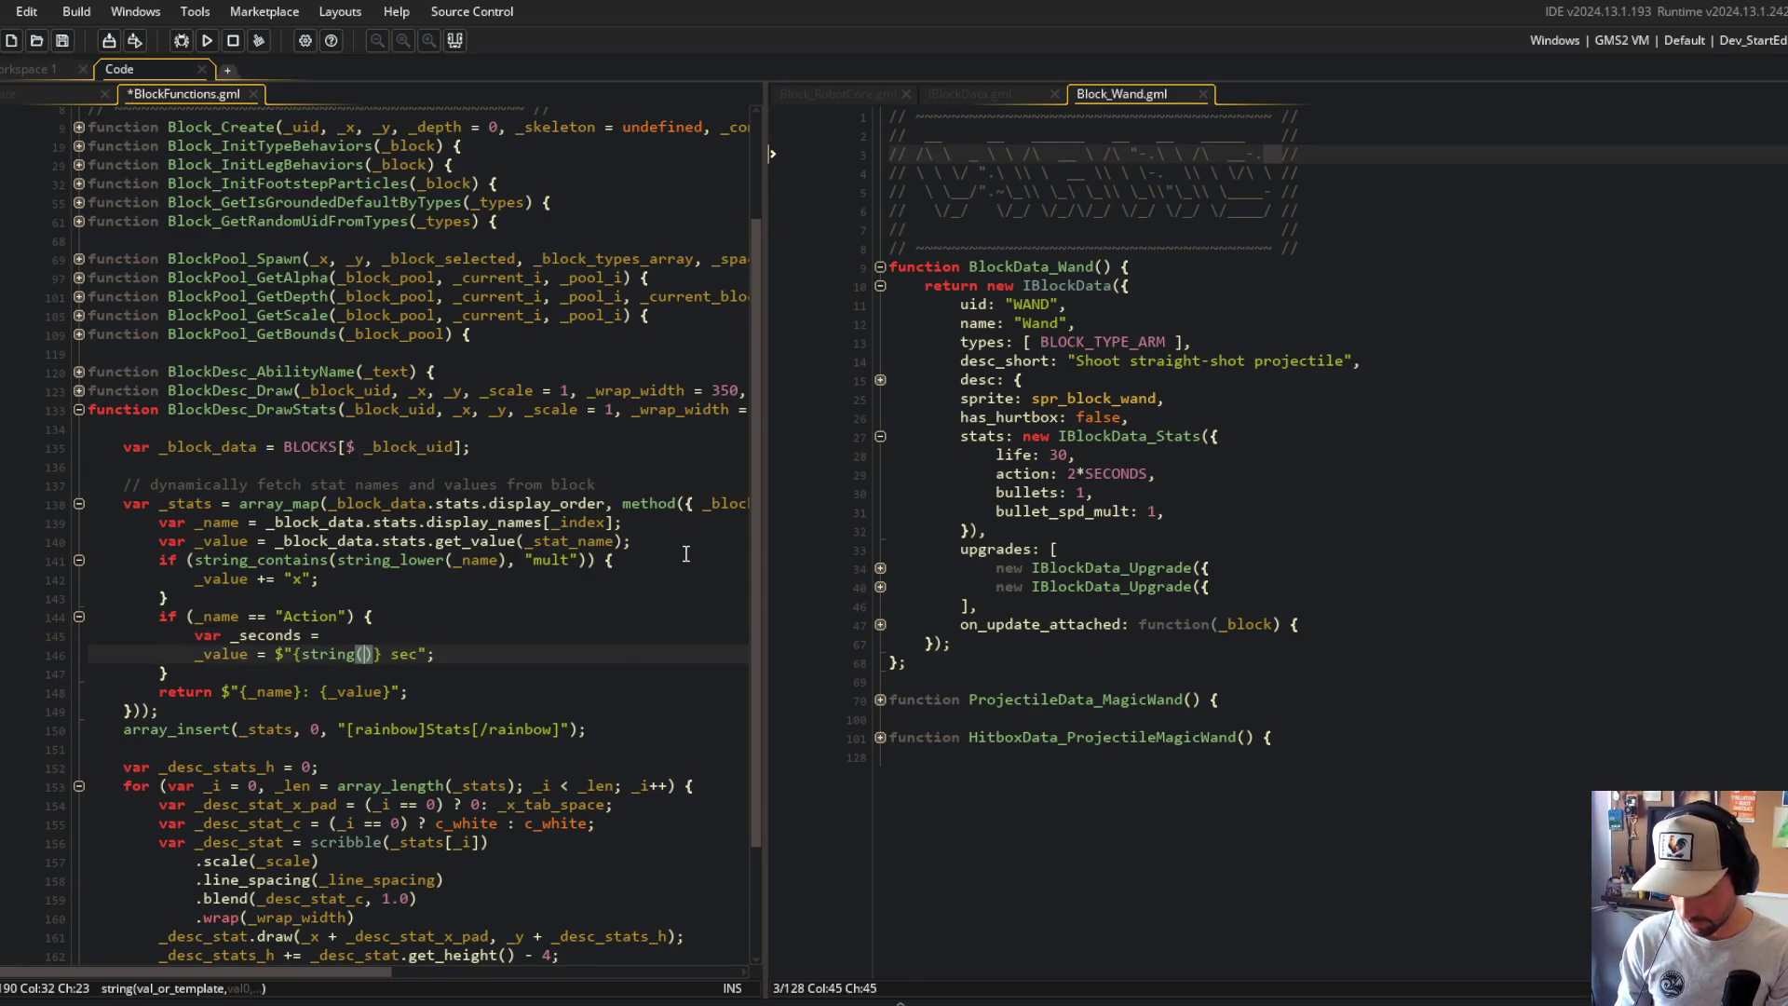
pyautogui.write('_seconds')
pyautogui.press('Escape')
pyautogui.press('Up')
pyautogui.press('End')
pyautogui.write('real(_value) % SECOND')
pyautogui.write(';')
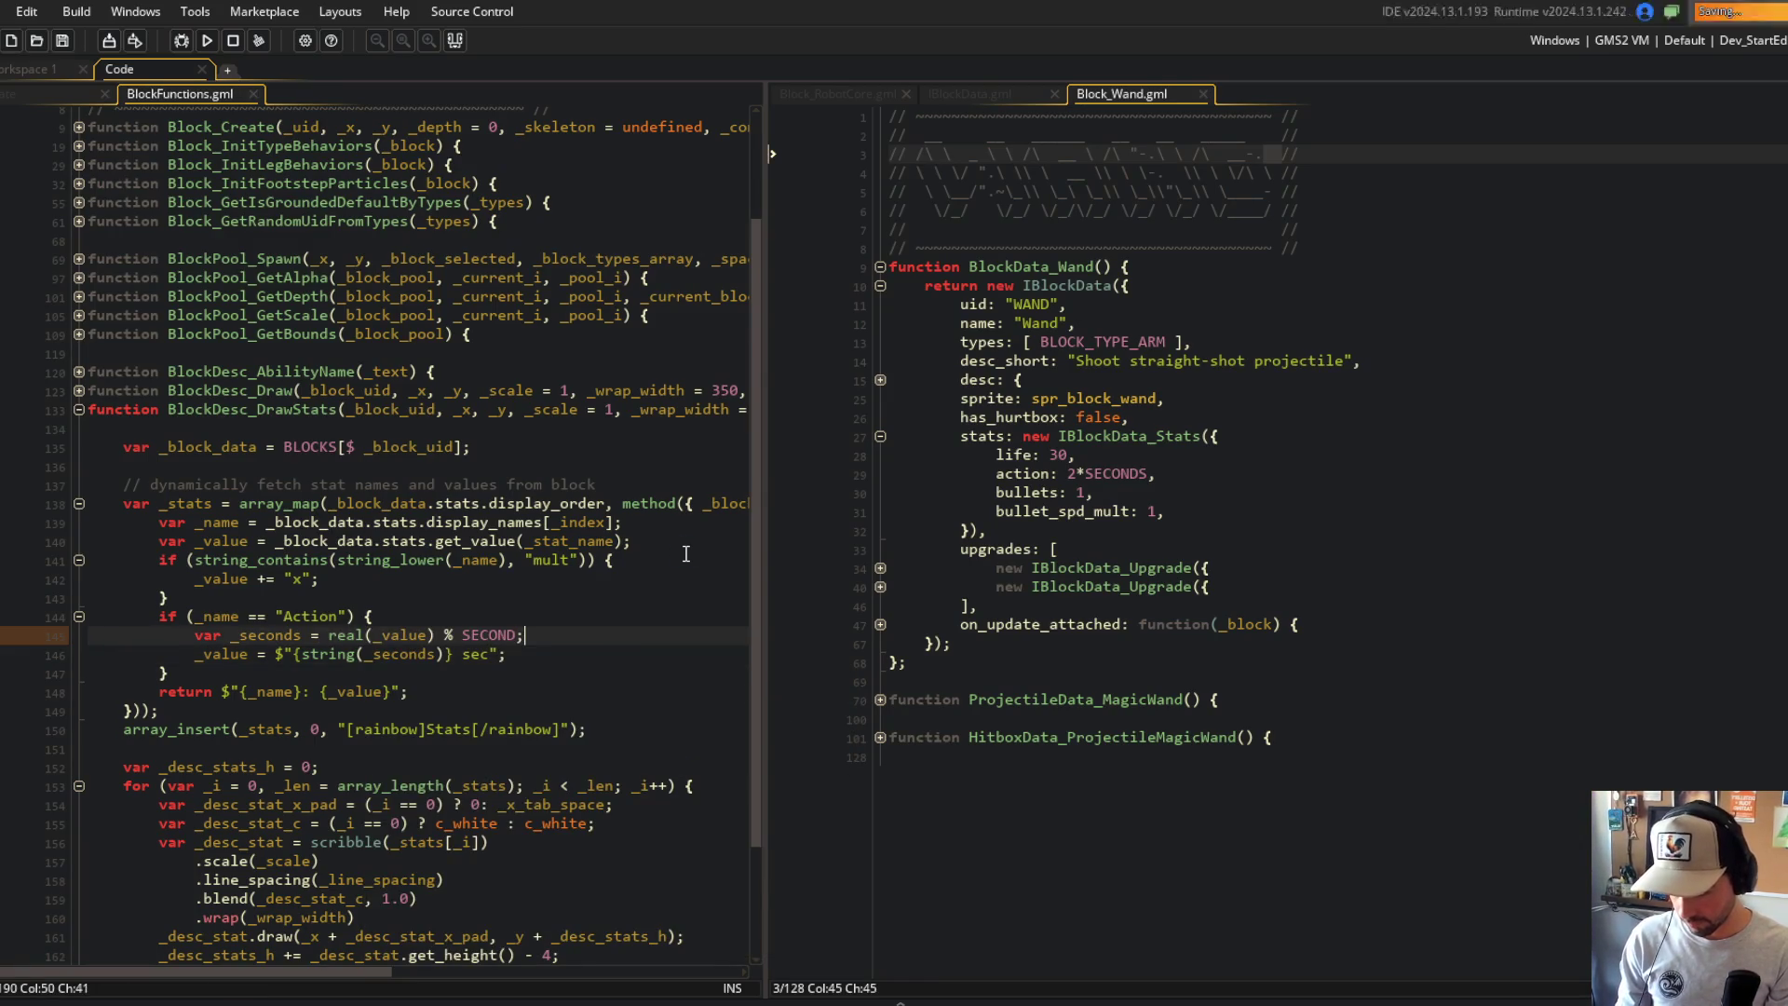
pyautogui.press('Return')
pyautogui.write('var _suffix ')
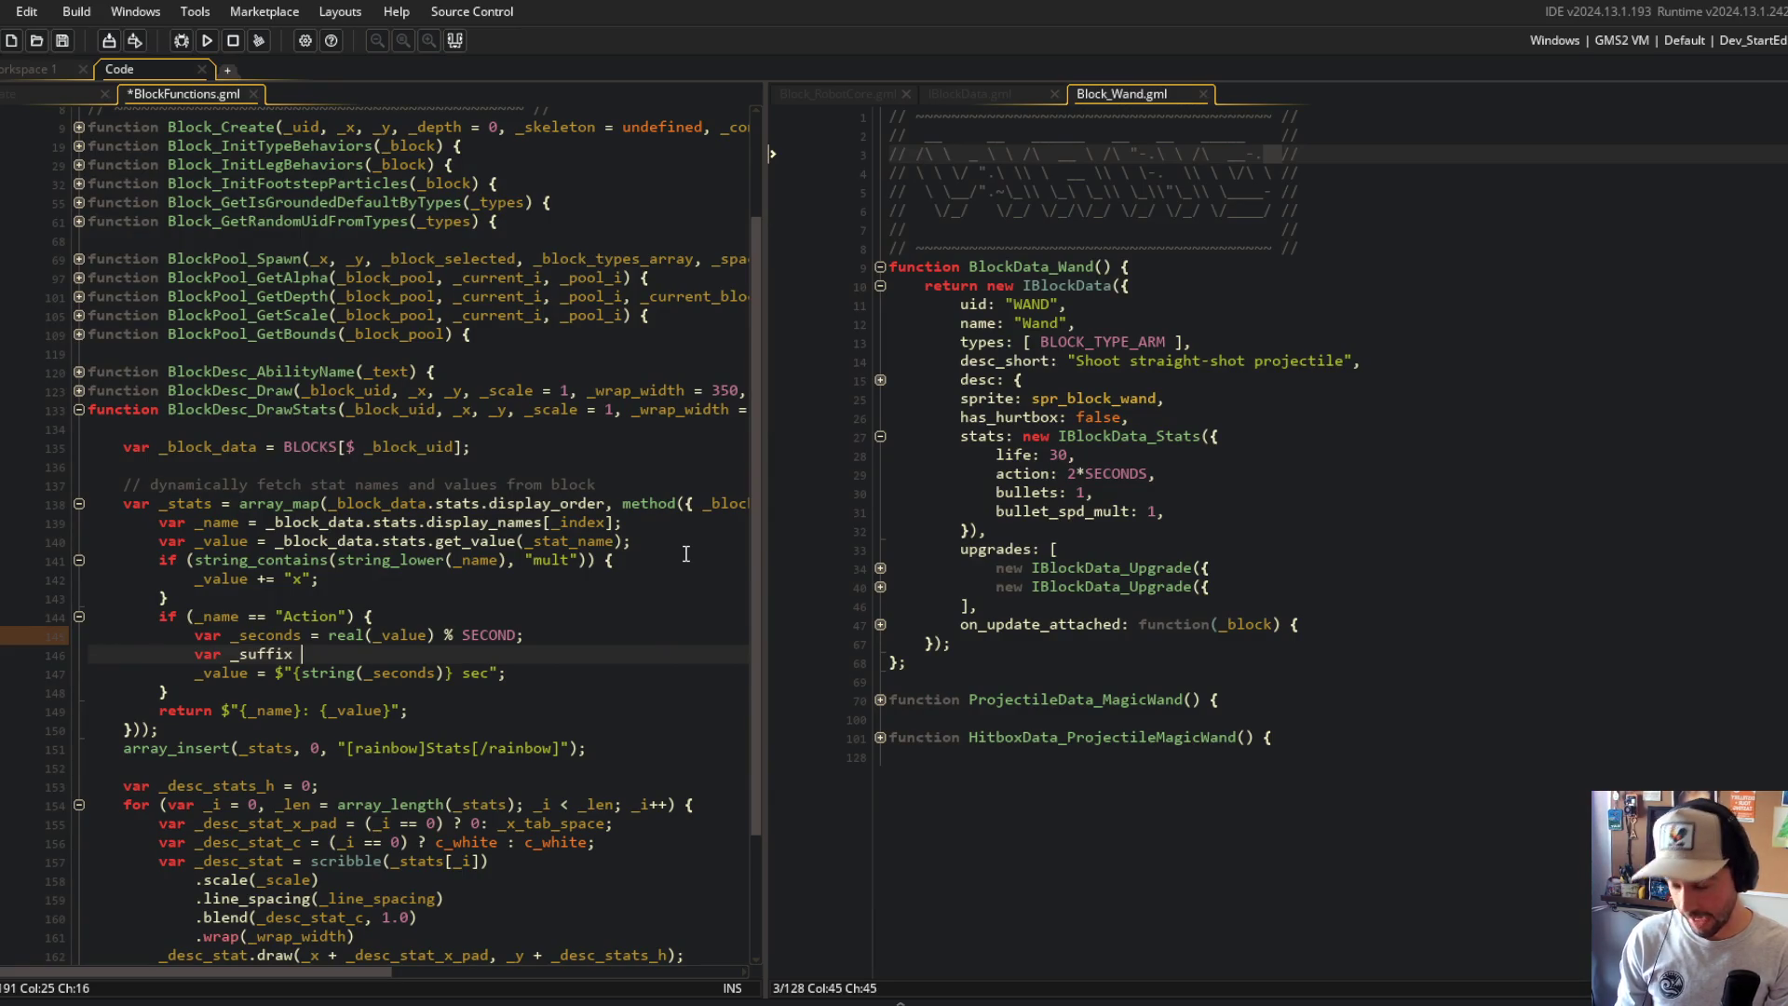
pyautogui.write('= 1;')
# Step: Set _suffix to (_seconds == 1) ? "sec" : "secs" and save
pyautogui.hotkey('ctrl', 's')
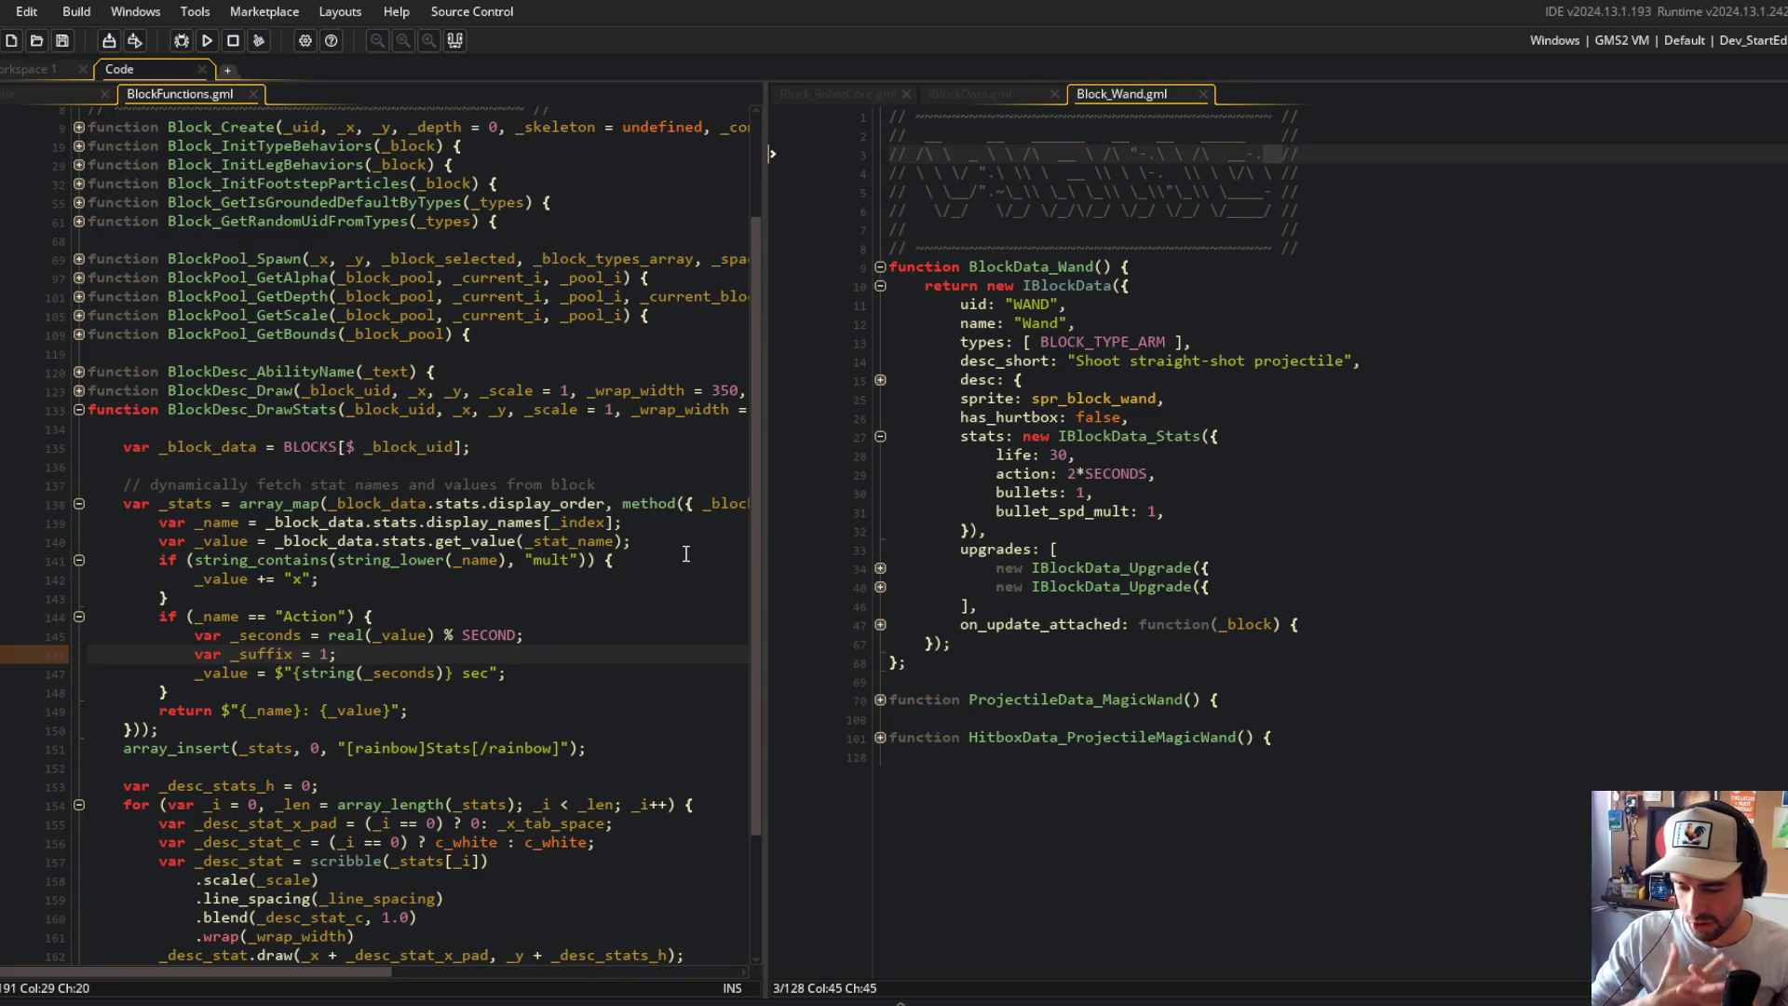
pyautogui.press('BackSpace')
pyautogui.press('BackSpace')
pyautogui.write('0;')
pyautogui.hotkey('ctrl', 's')
pyautogui.press('BackSpace')
pyautogui.press('BackSpace')
pyautogui.hotkey('ctrl', 's')
pyautogui.press('BackSpace')
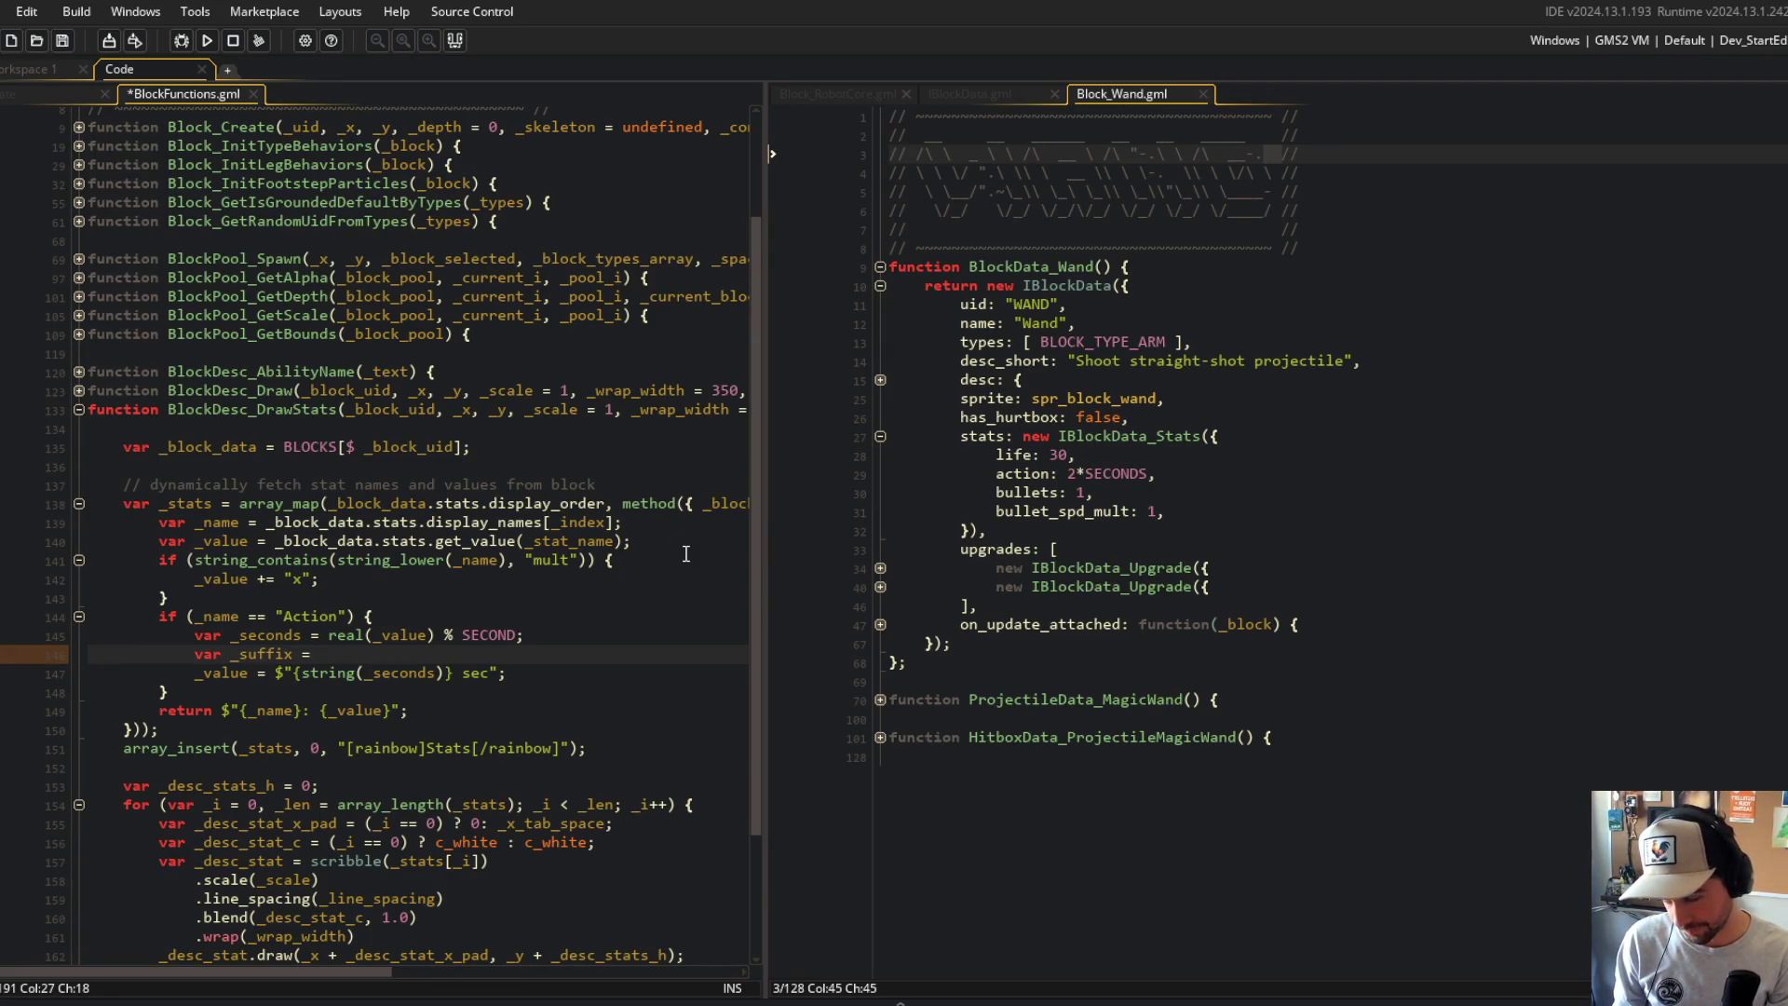
pyautogui.write('seconds == 1')
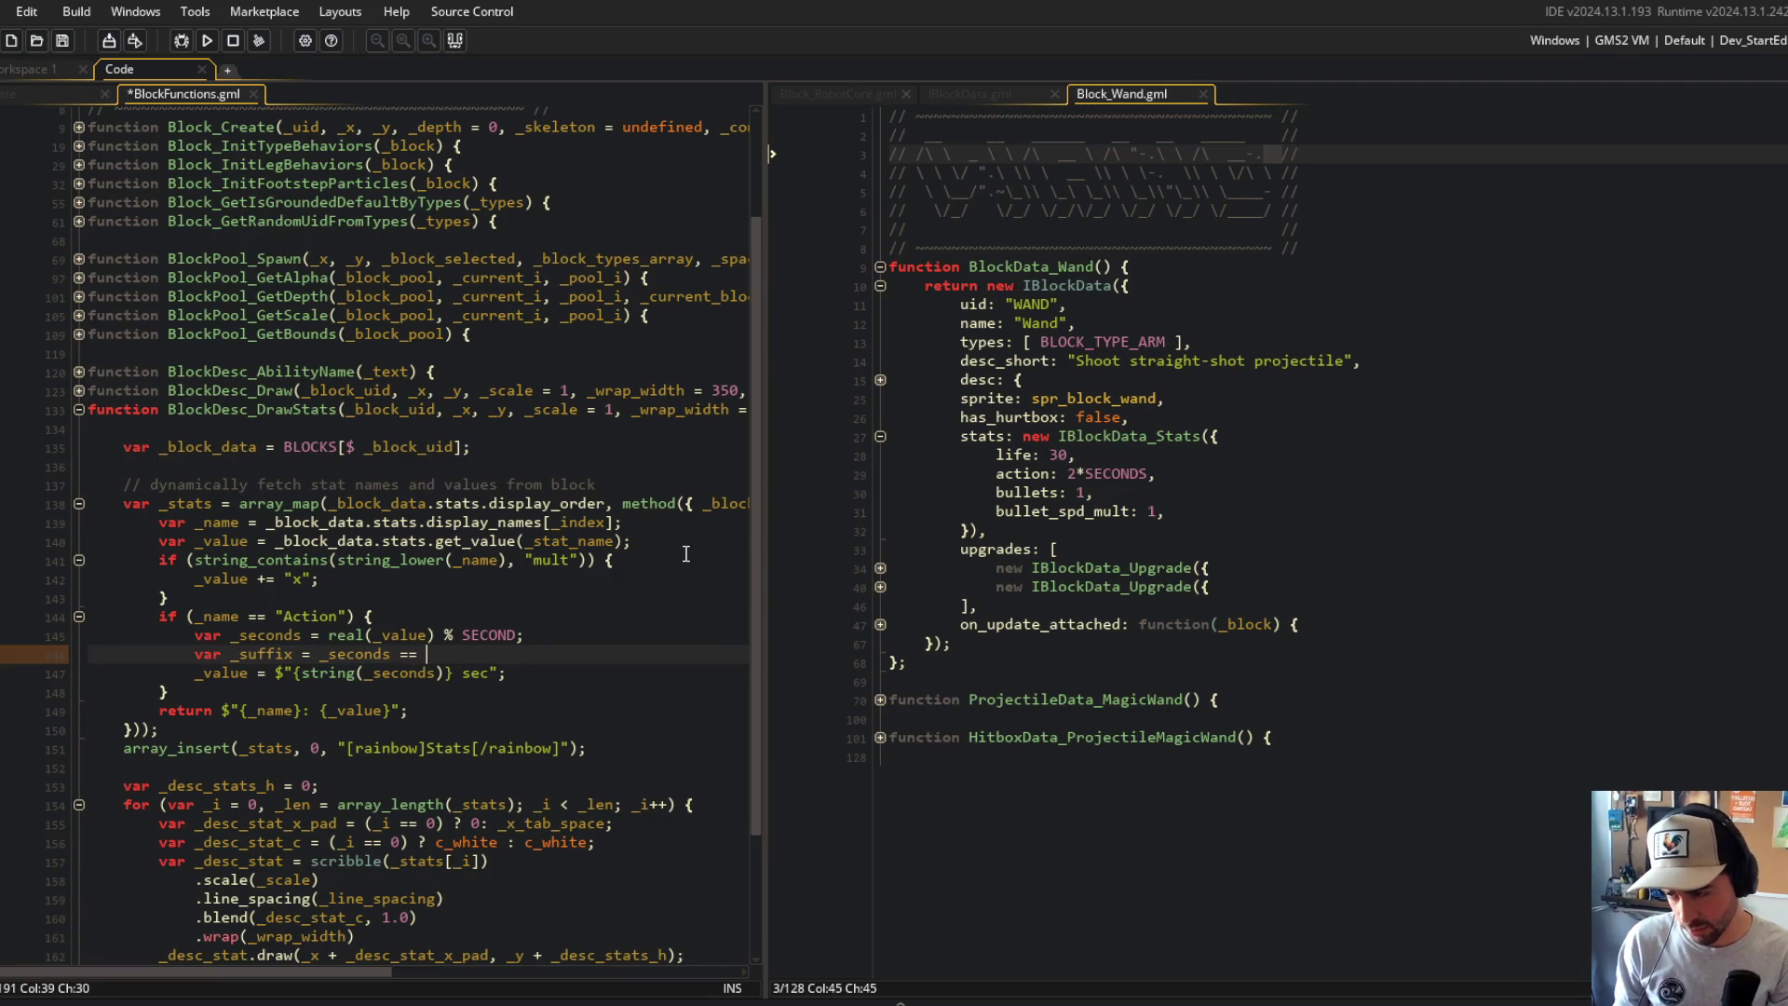
pyautogui.hotkey('ctrl', 'Left')
pyautogui.hotkey('ctrl', 'Left')
pyautogui.hotkey('ctrl', 'Left')
pyautogui.write('(')
pyautogui.press('End')
pyautogui.write(') ? "')
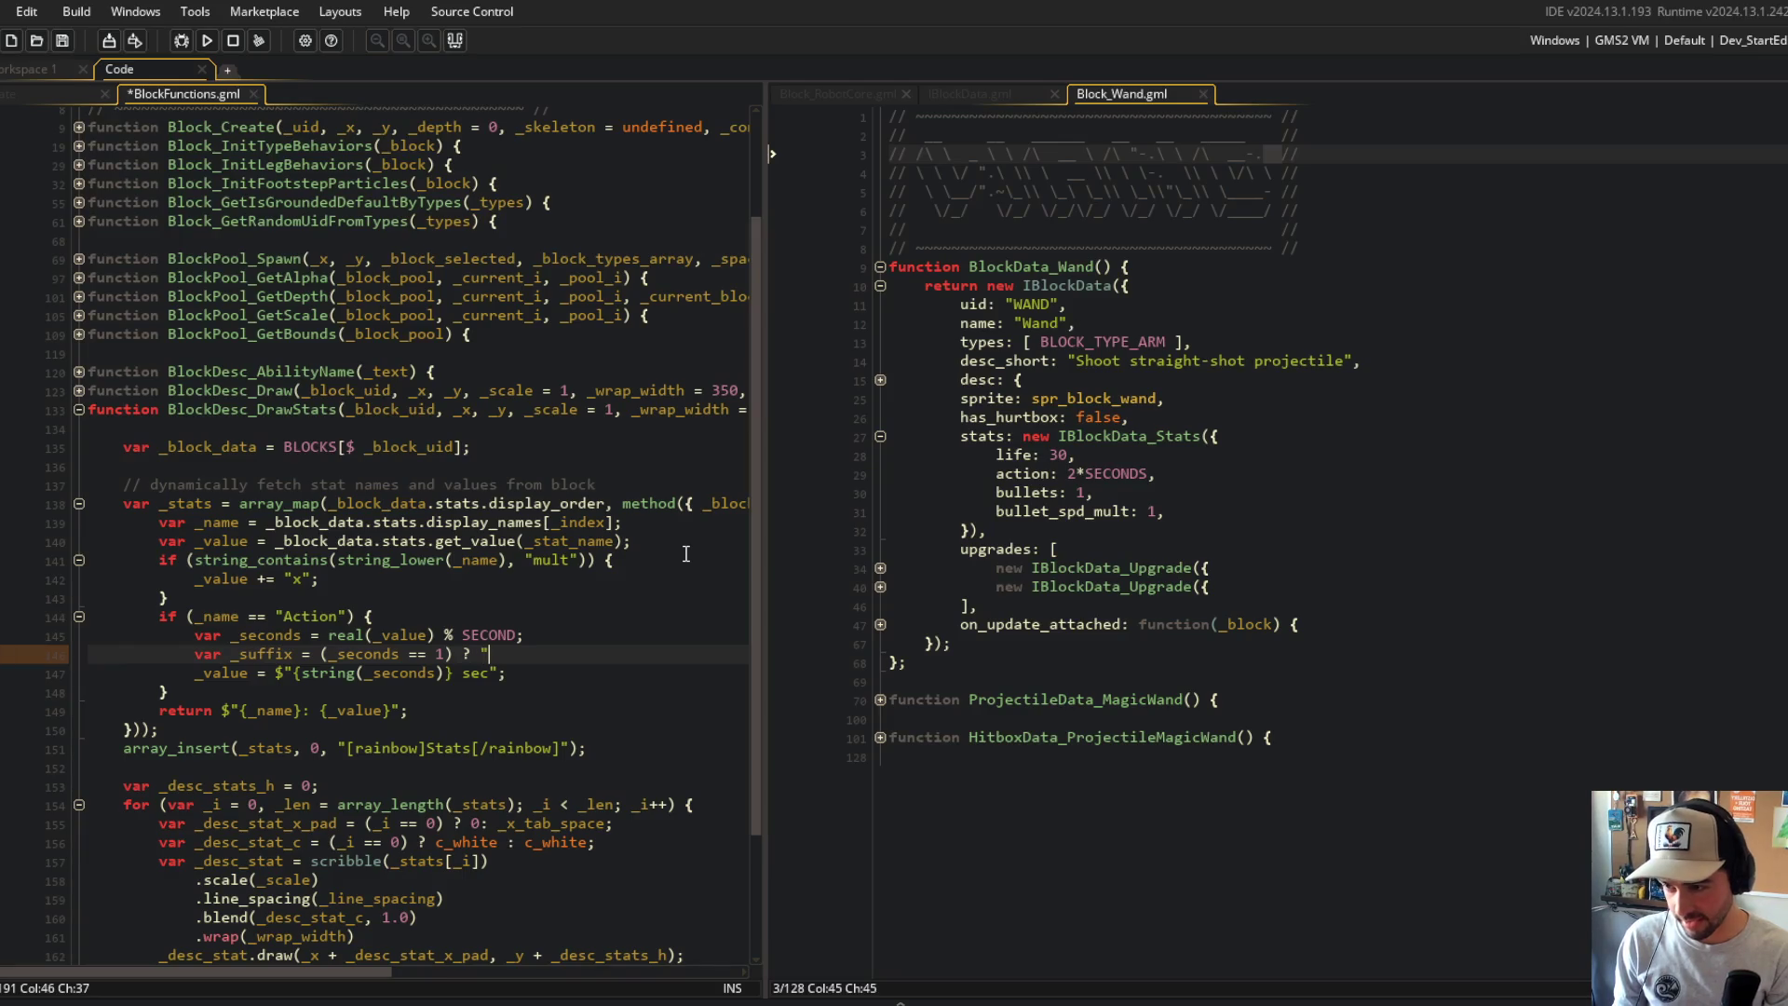
pyautogui.write('sec" : ')
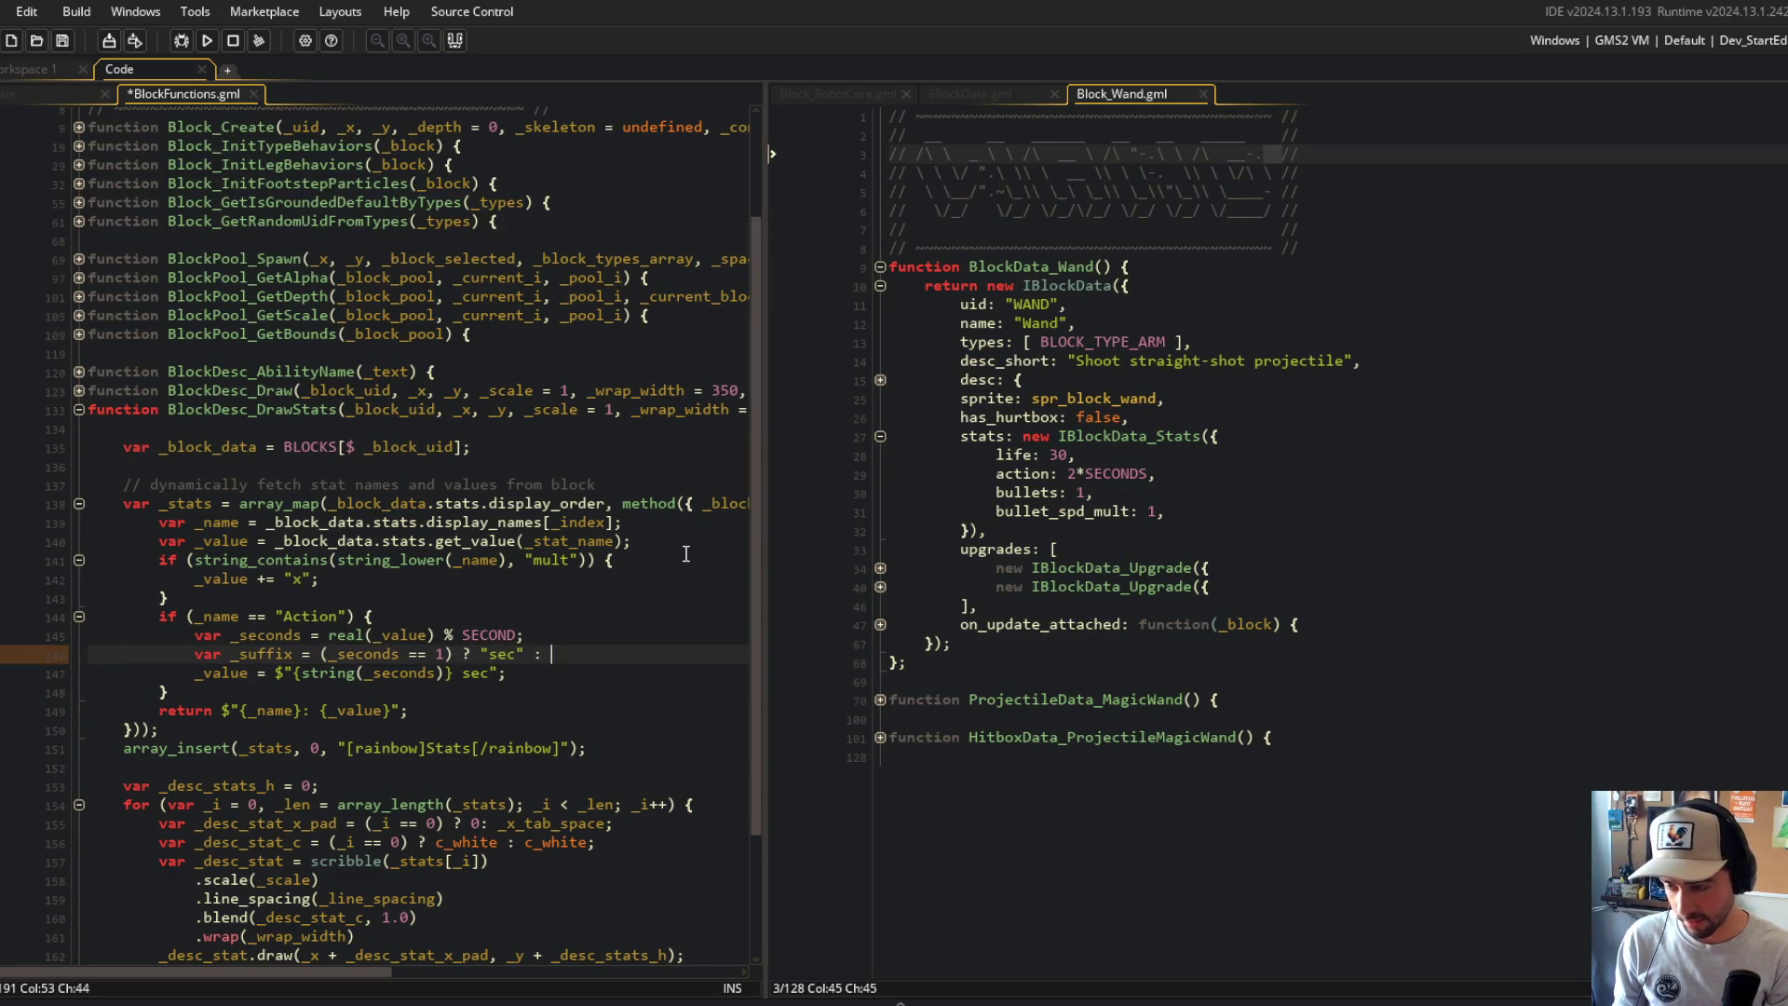
pyautogui.write('"secs')
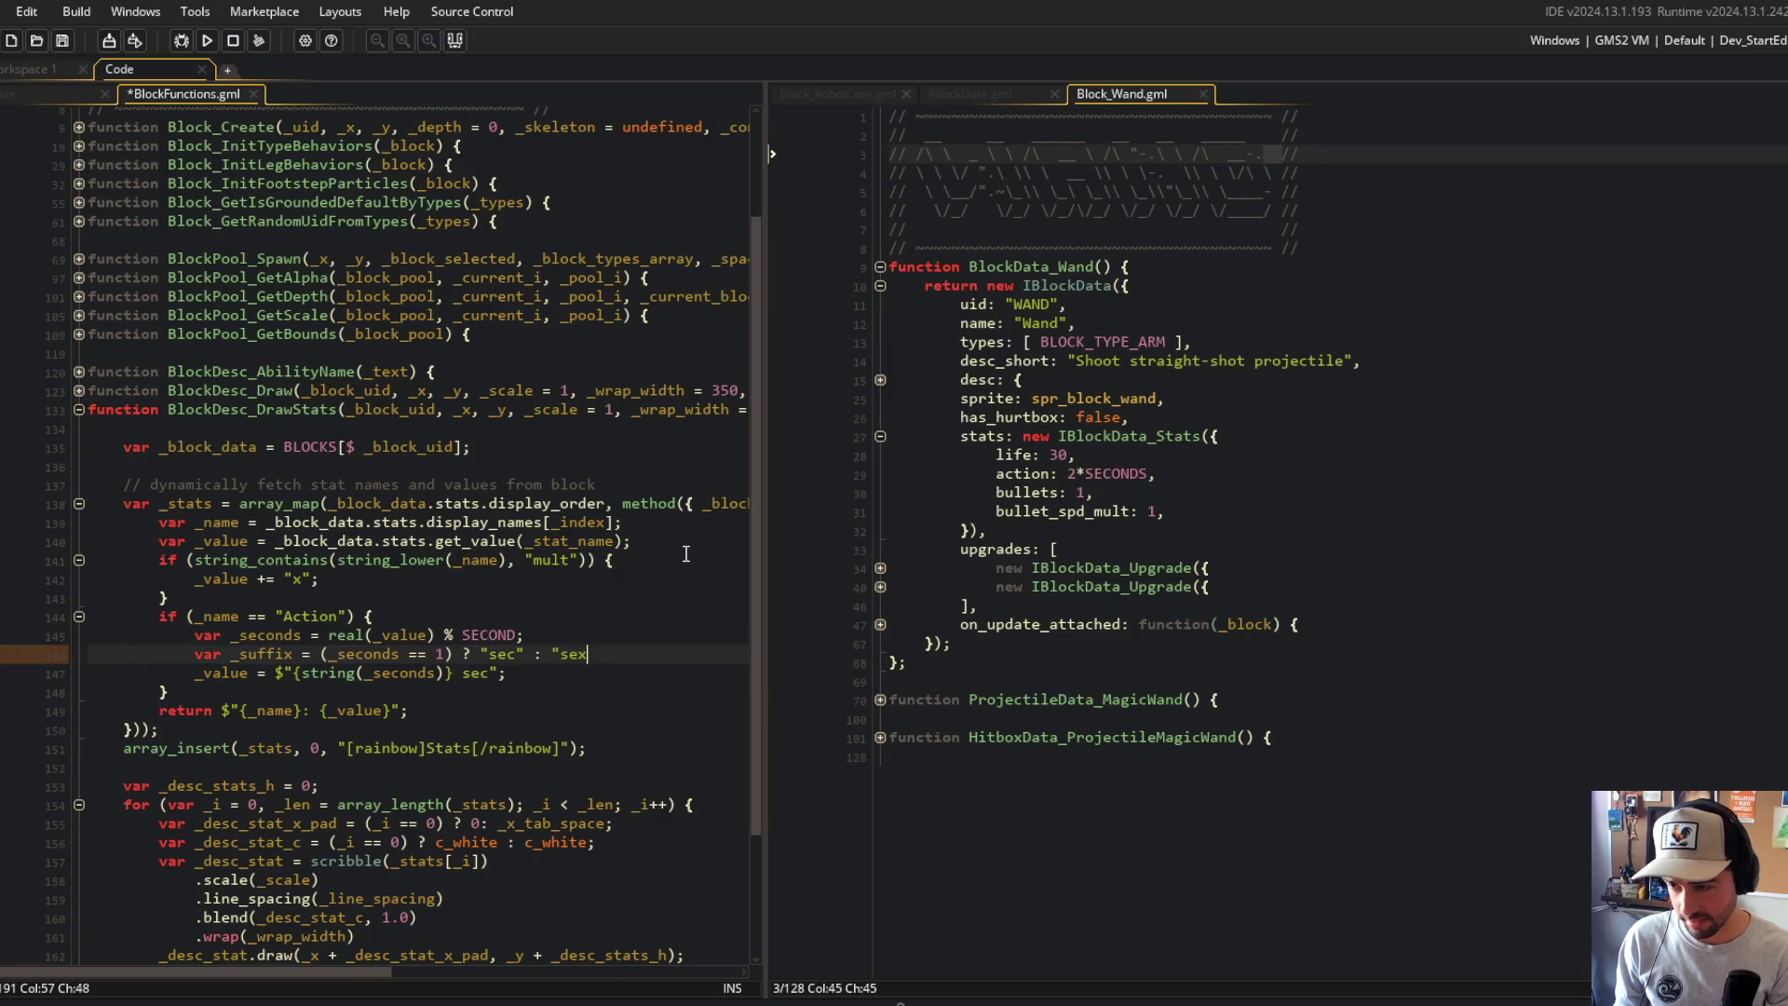
pyautogui.write('";')
pyautogui.hotkey('ctrl', 's')
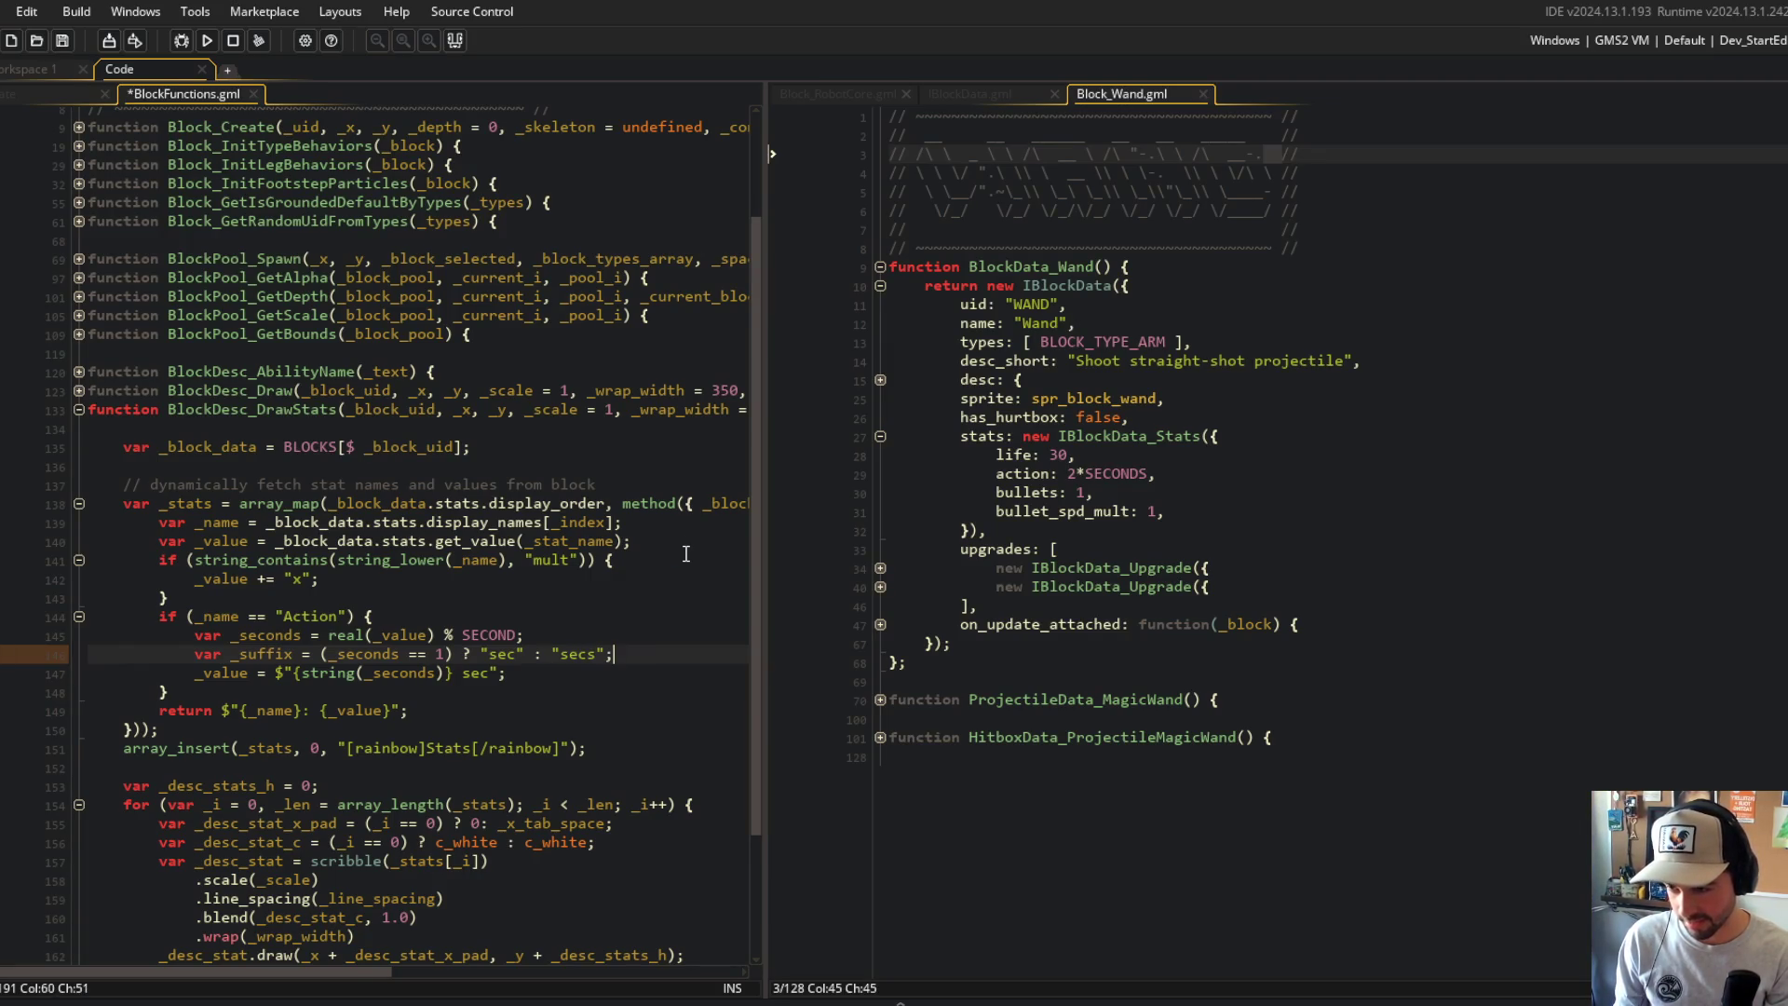
# Step: Replace the hard-coded sec label in the _value string with {_suffix} and save
pyautogui.press('Down')
pyautogui.press('Left')
pyautogui.press('Left')
pyautogui.press('BackSpace')
pyautogui.press('BackSpace')
pyautogui.press('BackSpace')
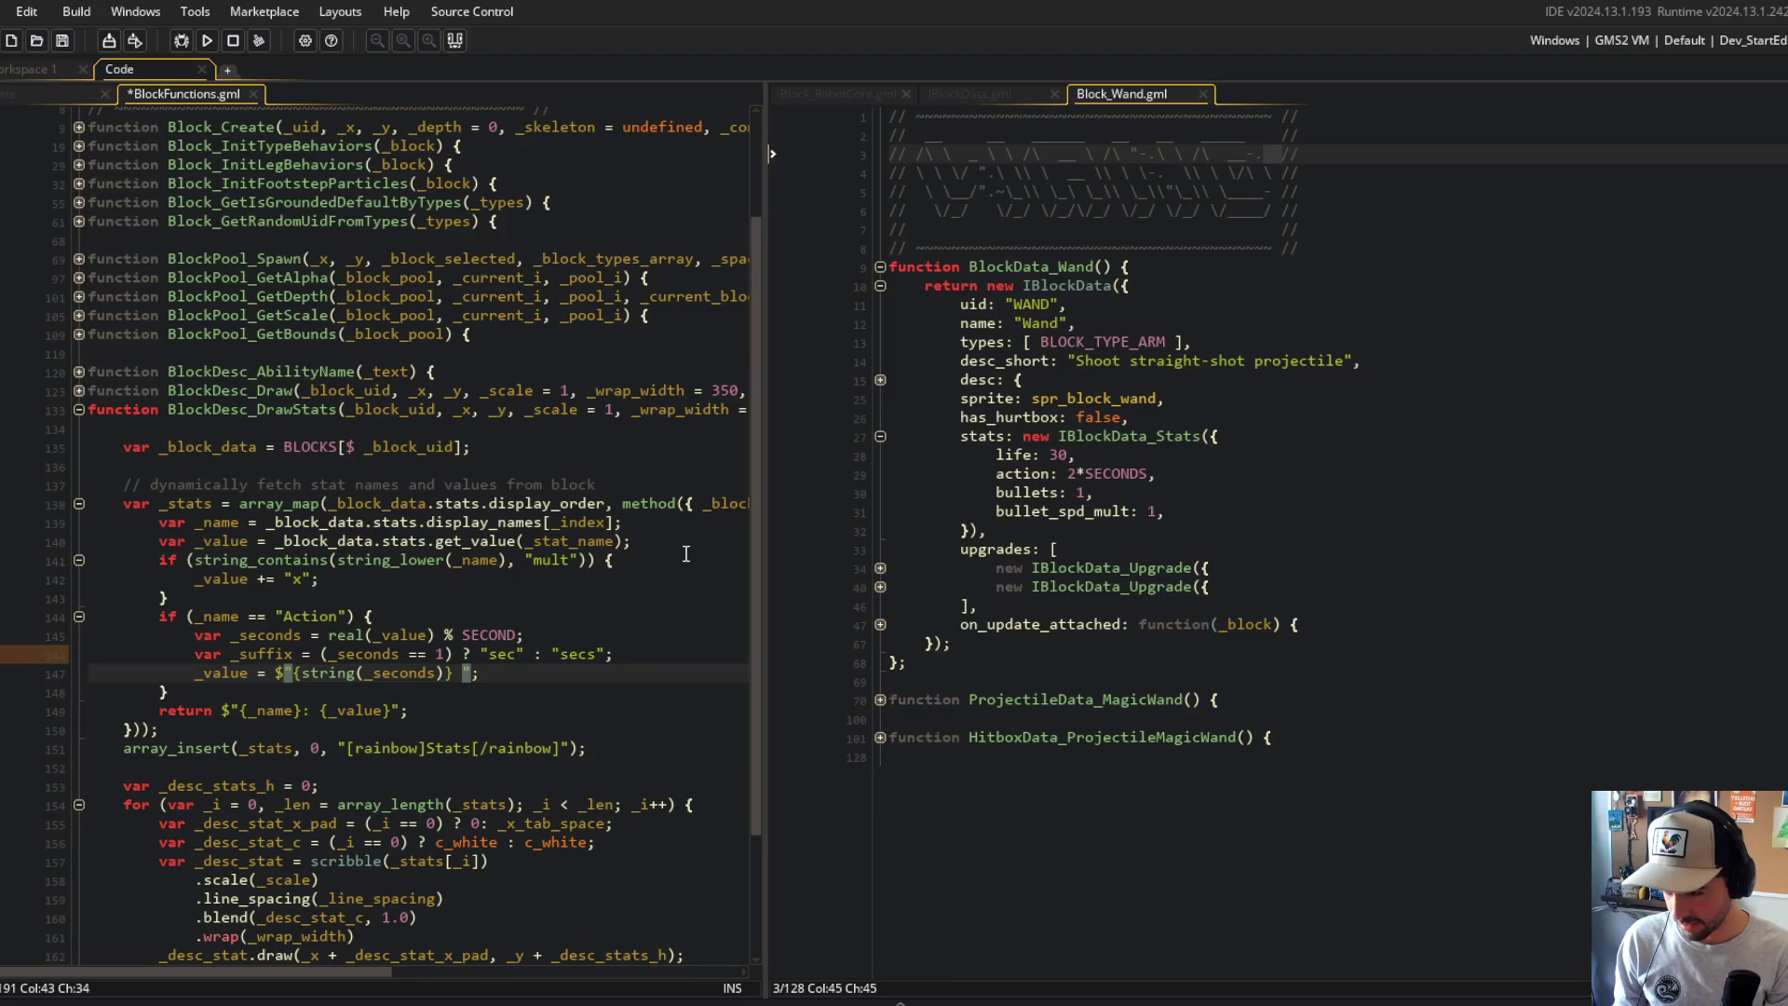
pyautogui.write('{_suffix')
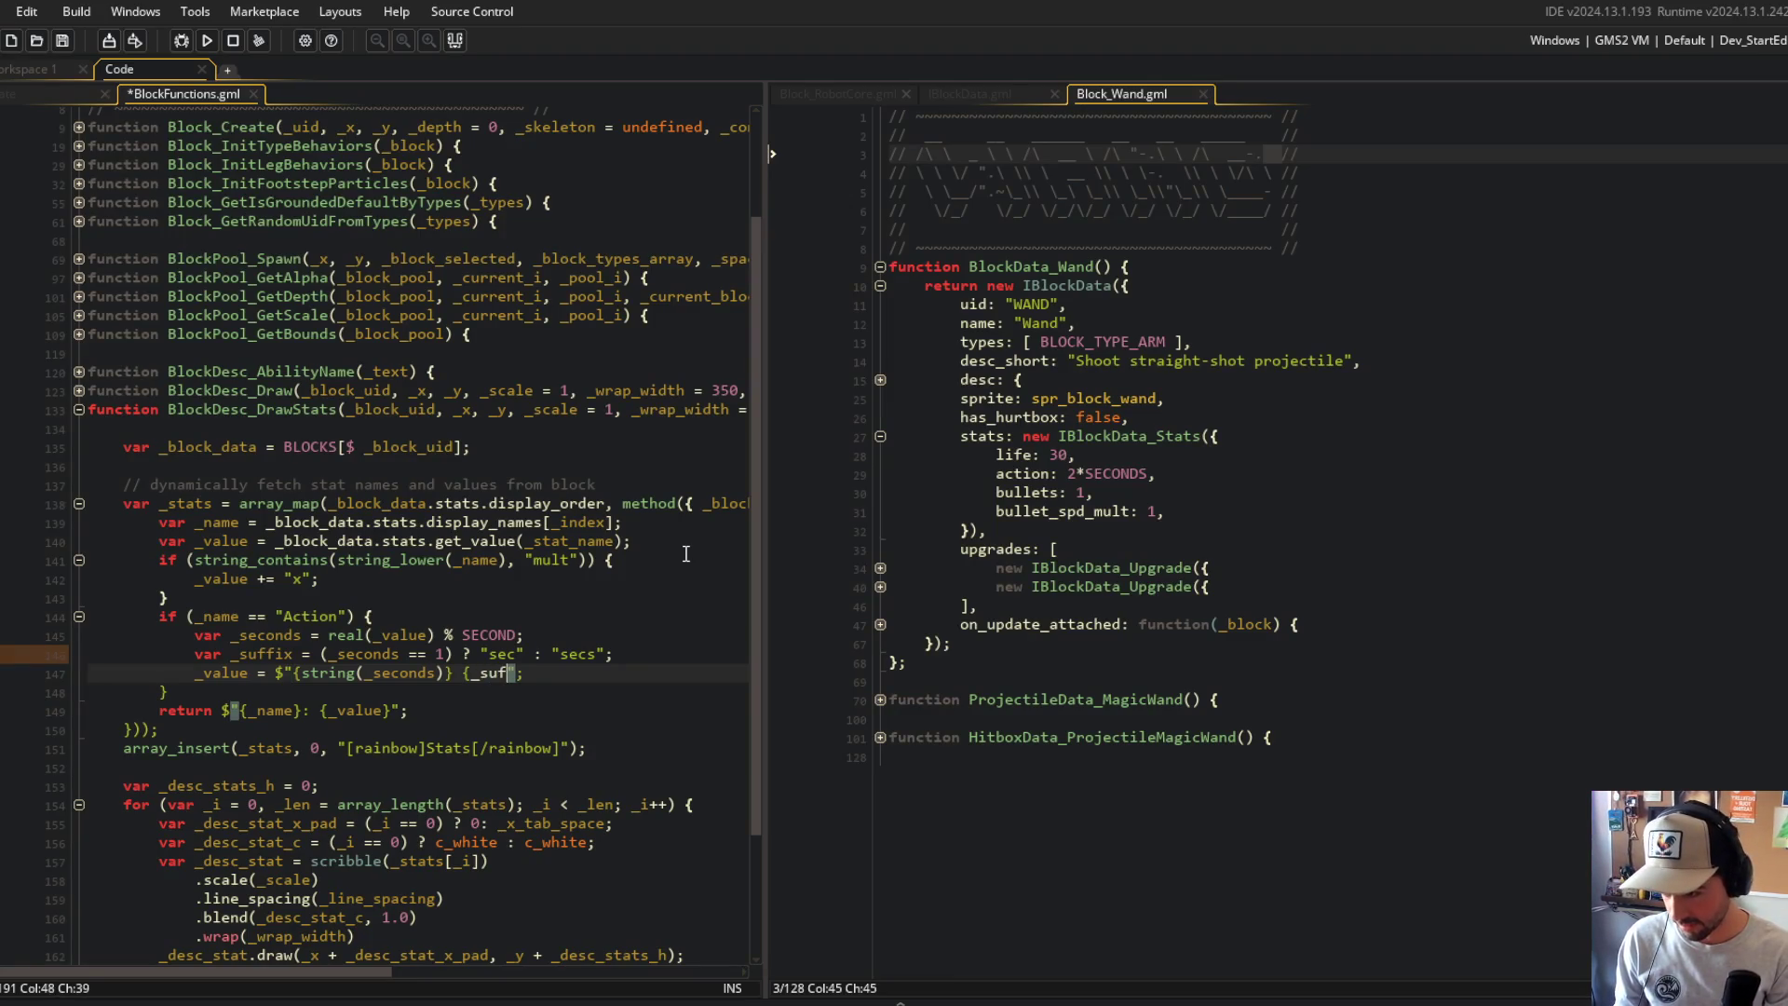
pyautogui.write('}')
pyautogui.hotkey('ctrl', 's')
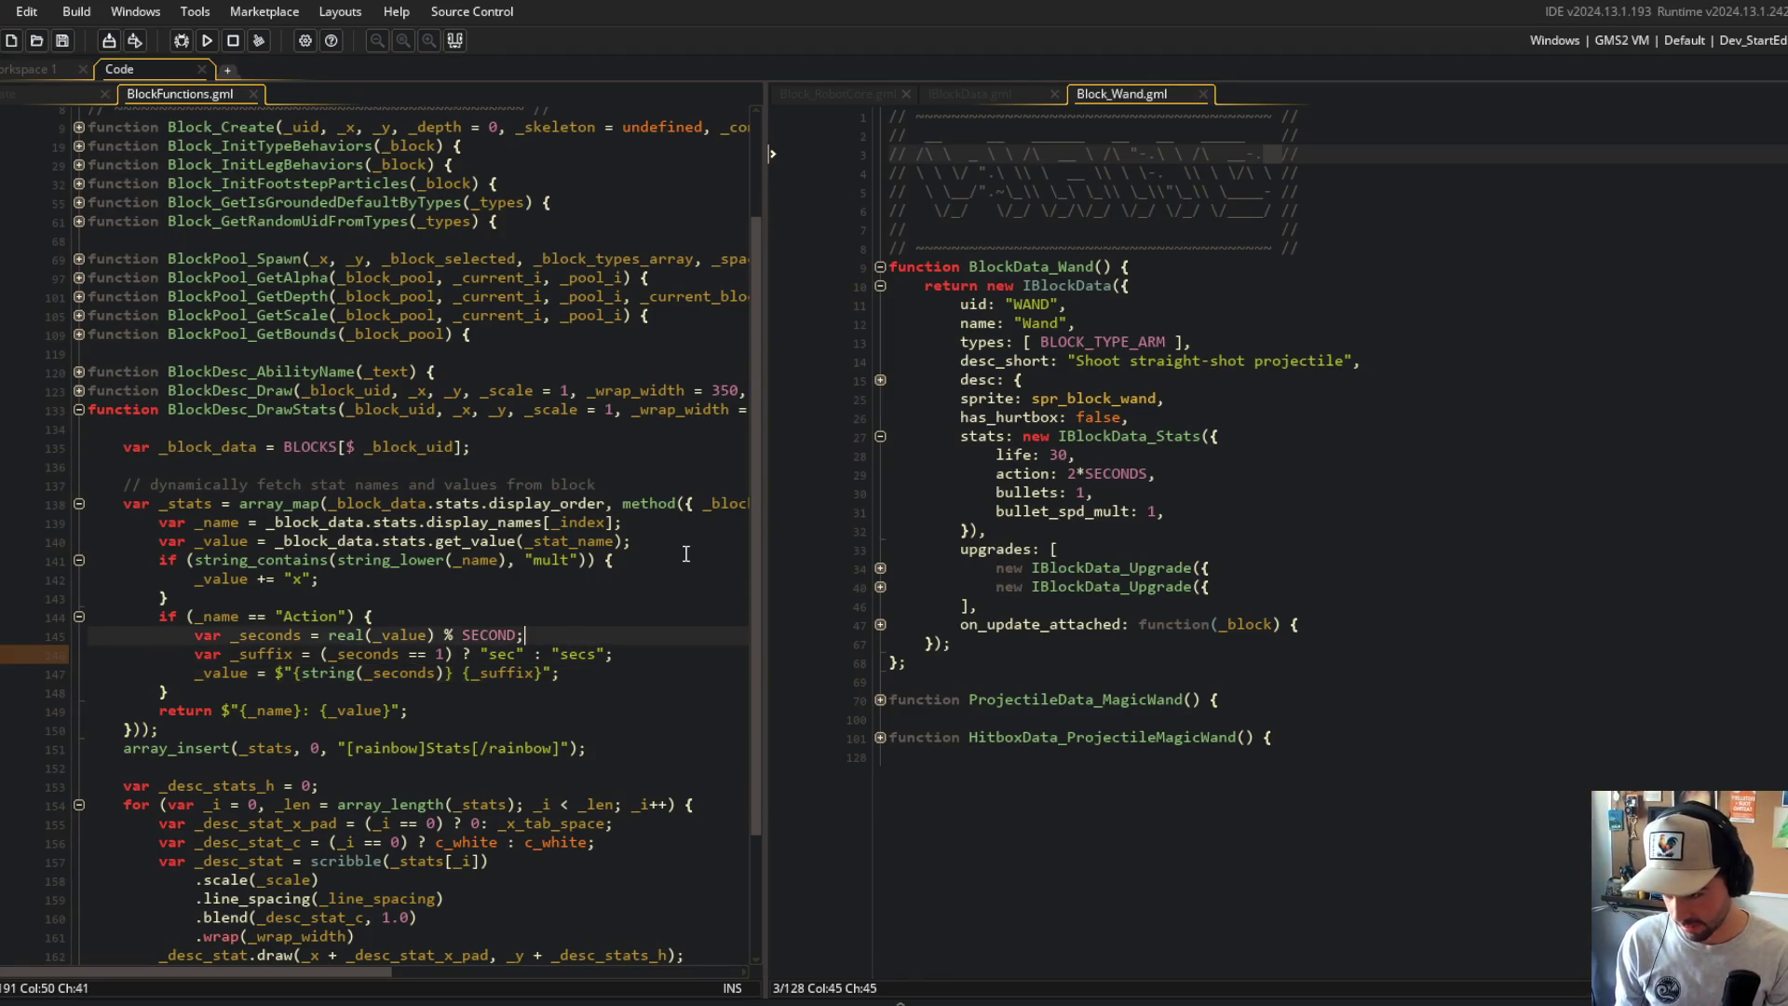
pyautogui.press('Down')
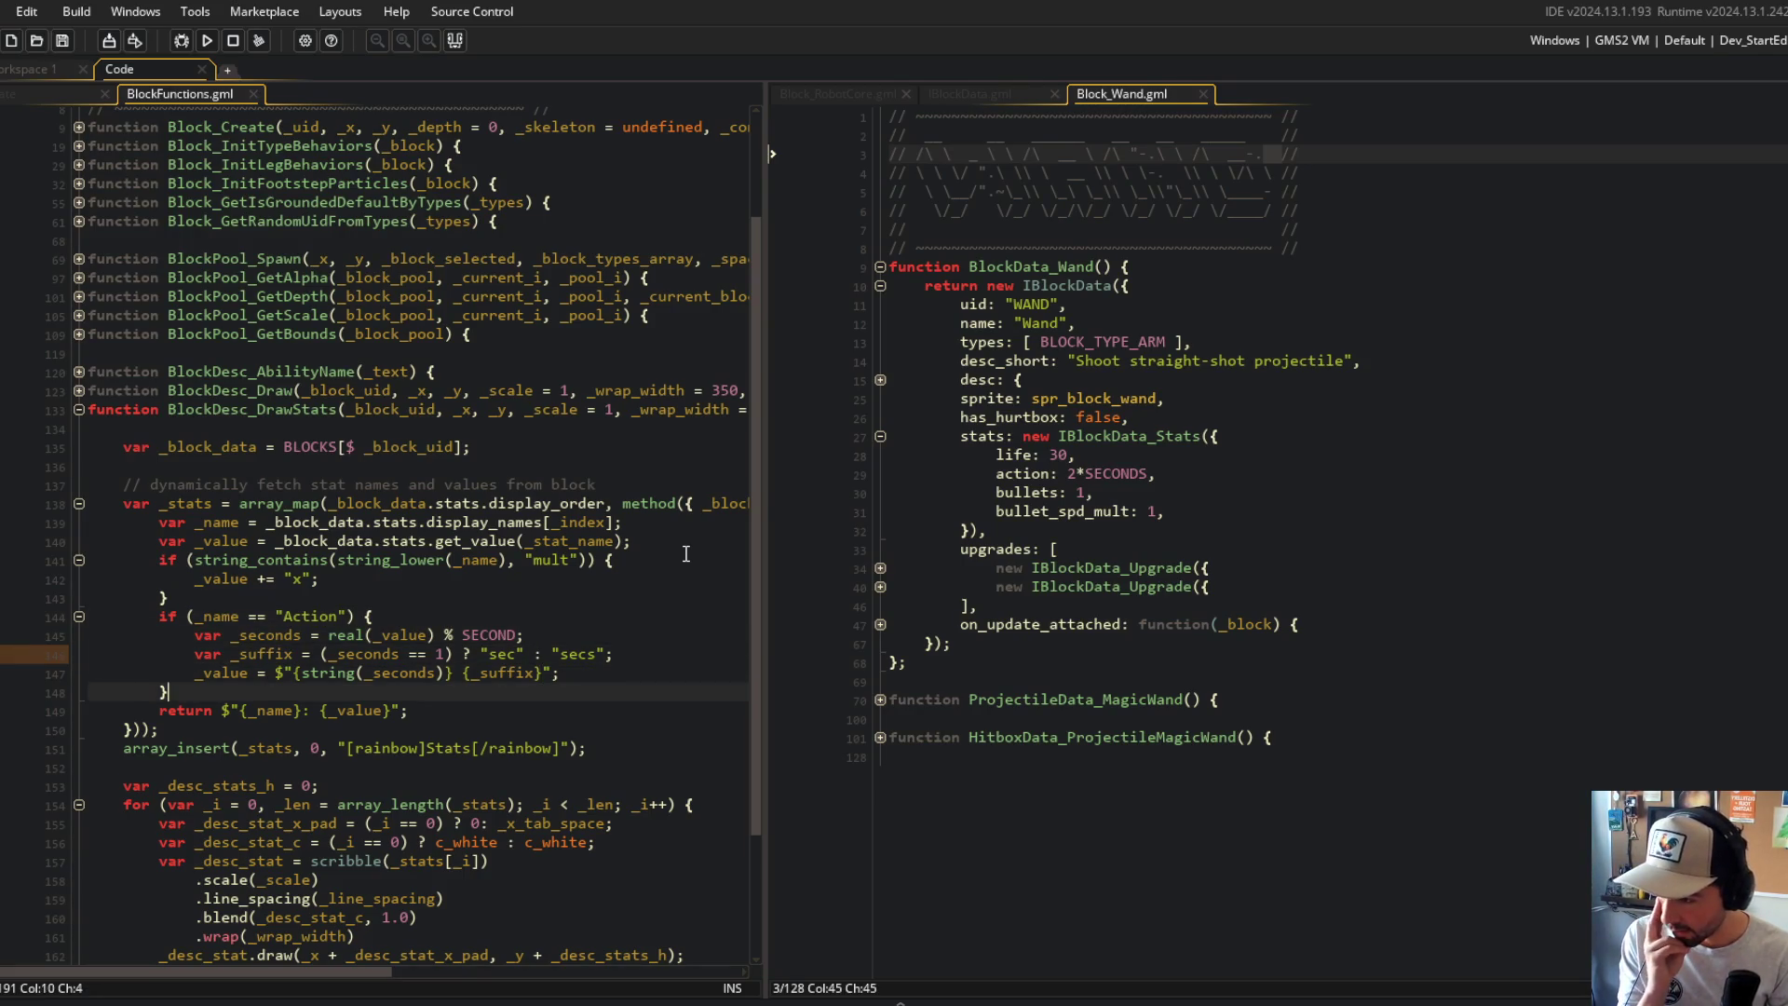
pyautogui.click(685, 554)
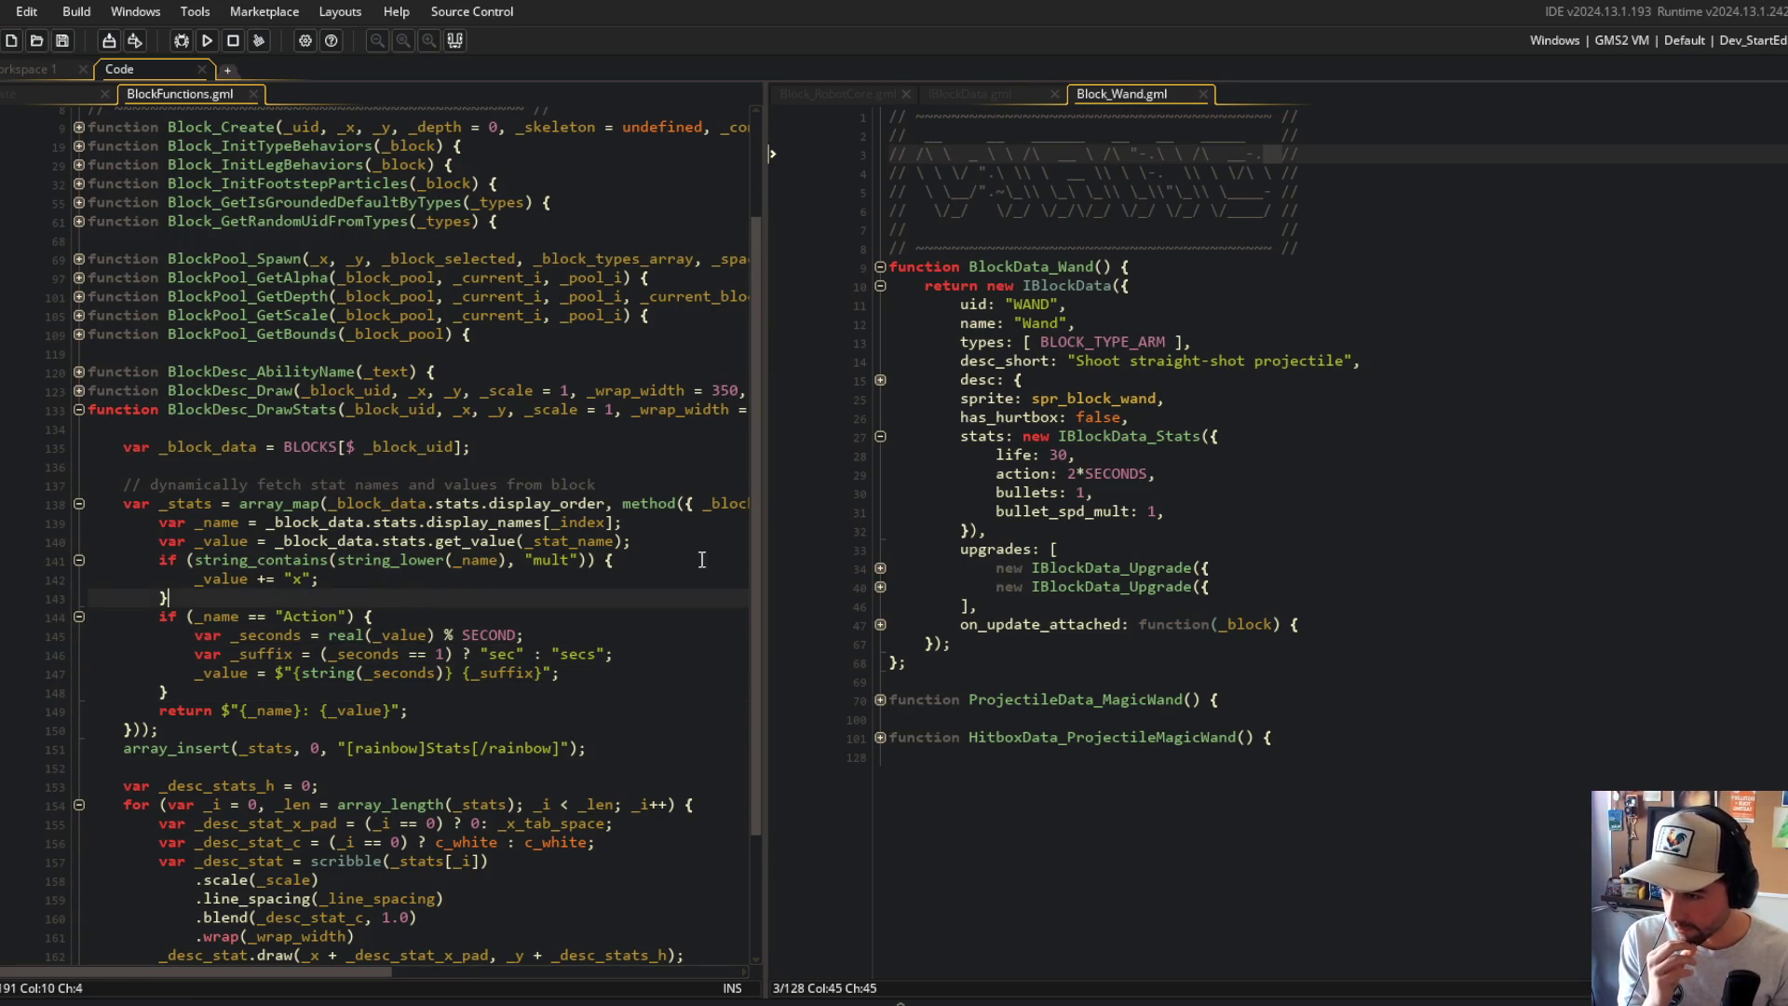
# Step: Add a "// add multiplier" comment above the multiplier block
pyautogui.press('Up')
pyautogui.press('End')
pyautogui.press('Return')
pyautogui.press('Return')
pyautogui.write('// add multiplier')
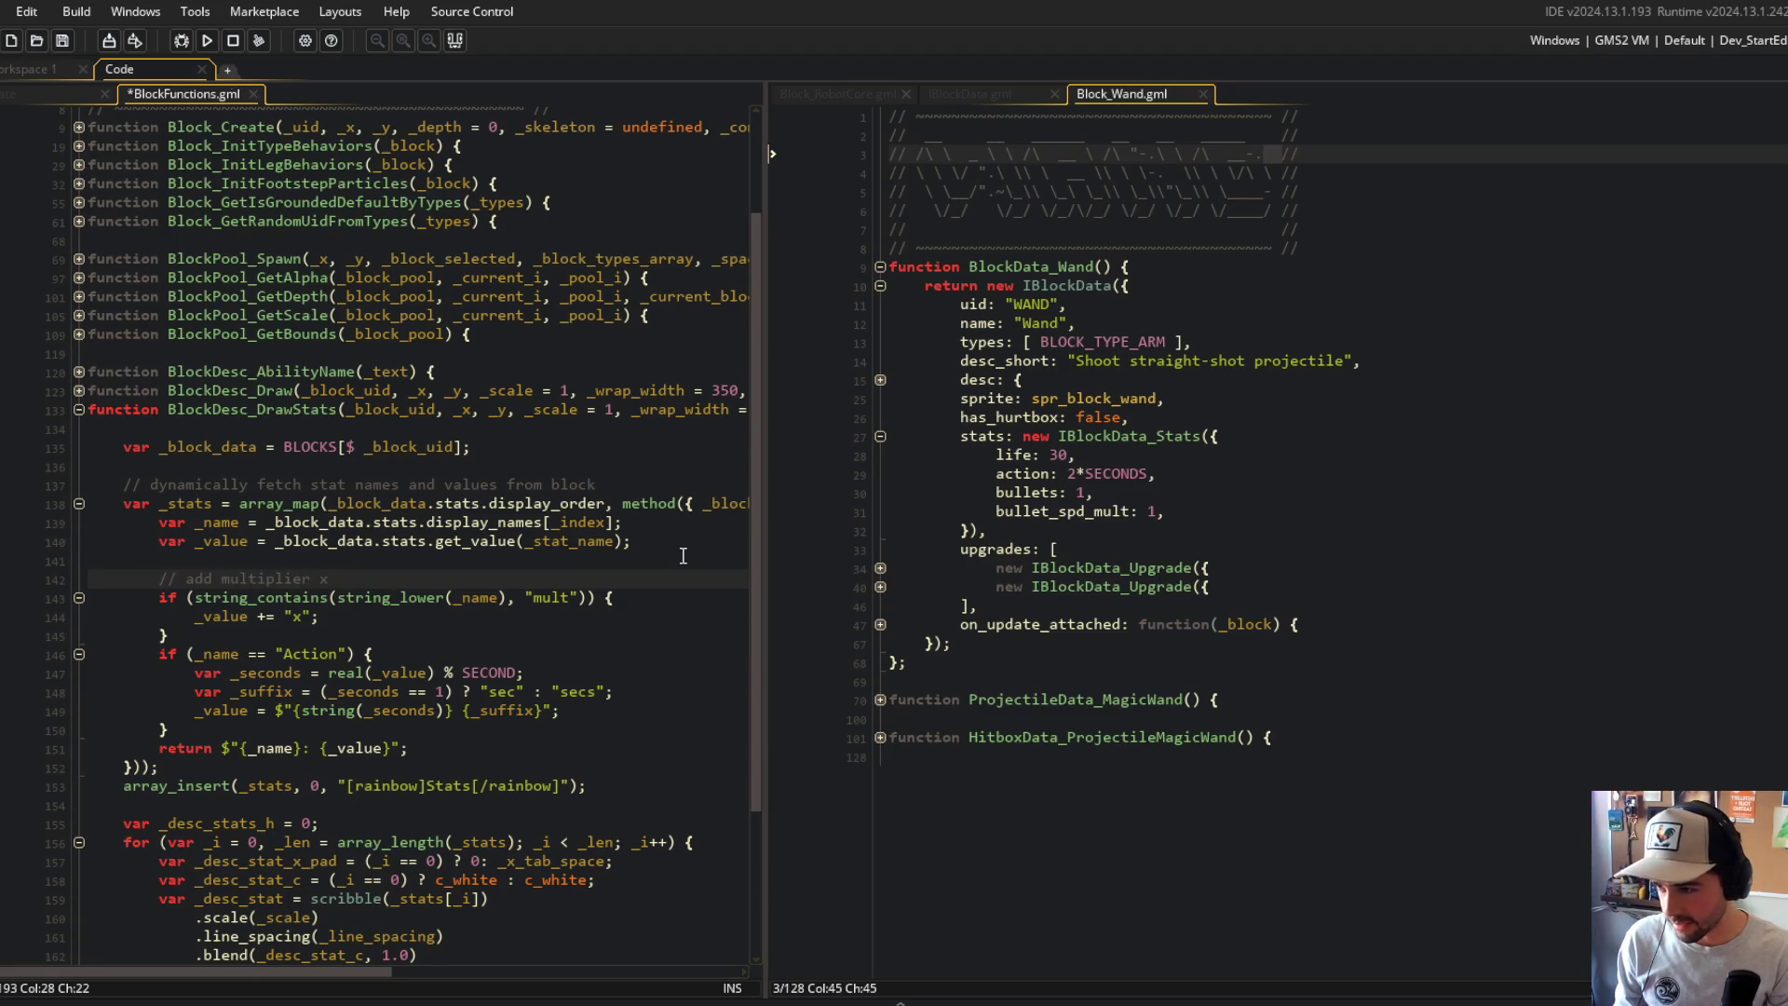
# Step: Head the Action block with "// convert action time to seconds" and save BlockFunctions.gml
pyautogui.press('Down')
pyautogui.press('Down')
pyautogui.press('Down')
pyautogui.press('Return')
pyautogui.press('Return')
pyautogui.write('// con')
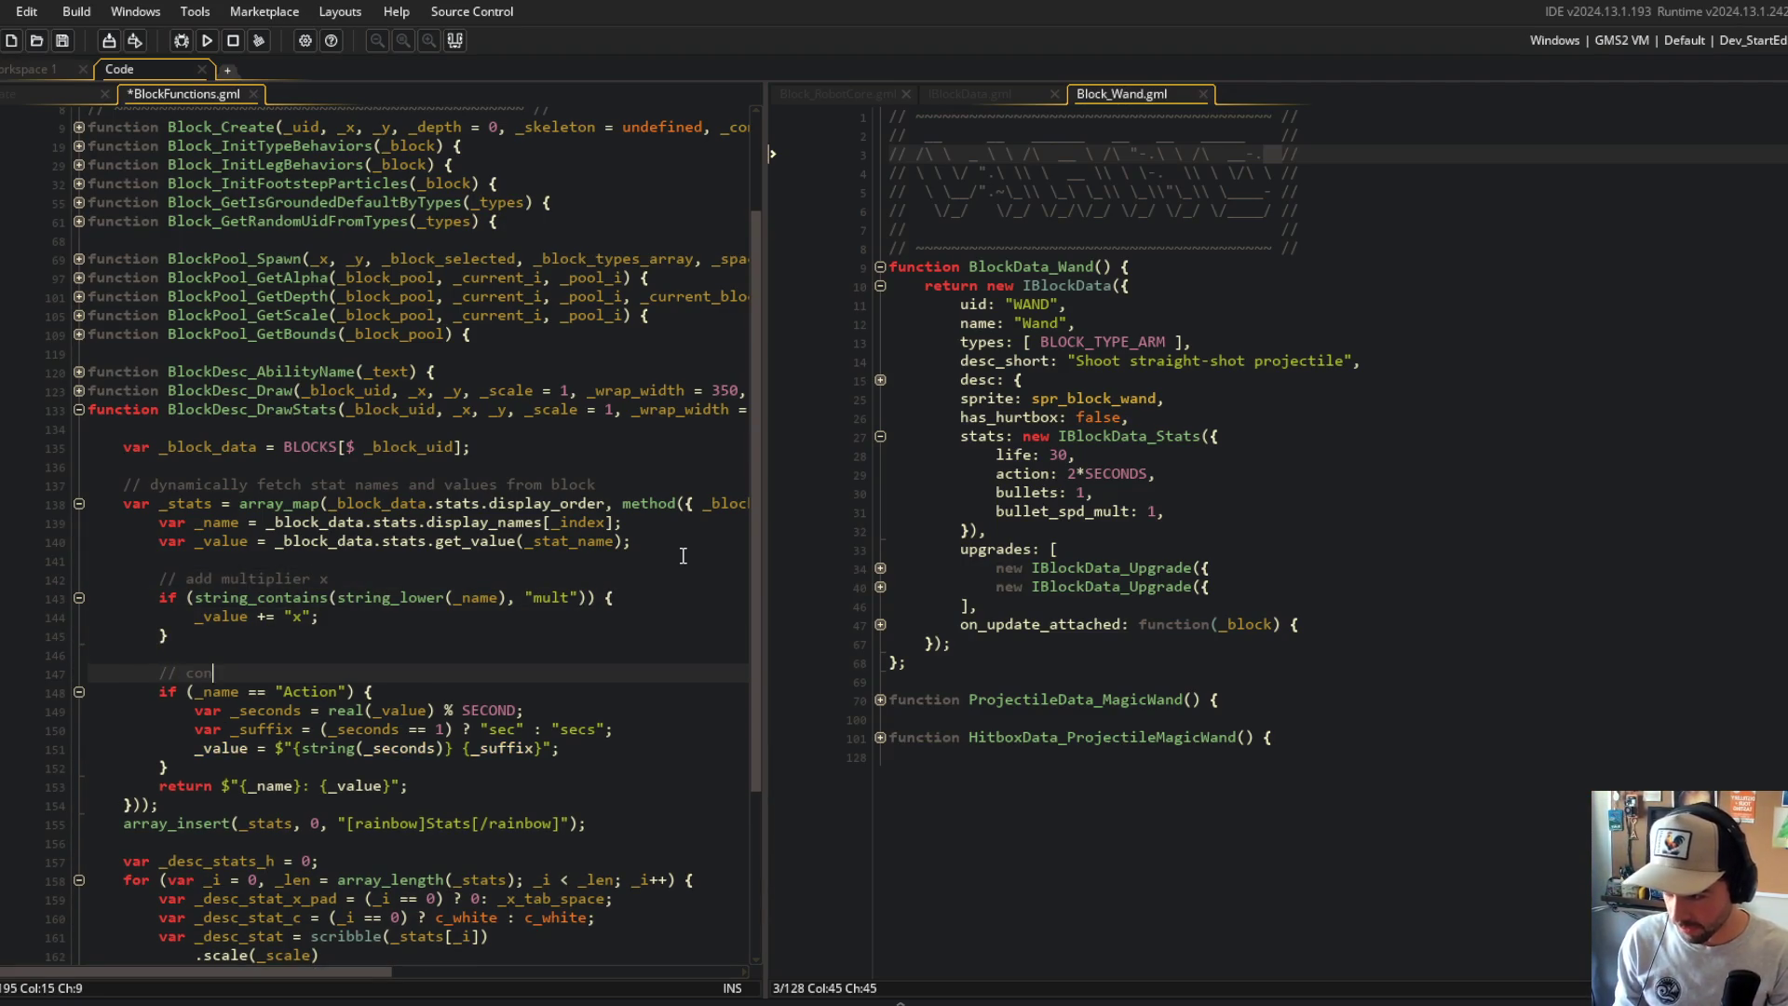
pyautogui.write('vert action time')
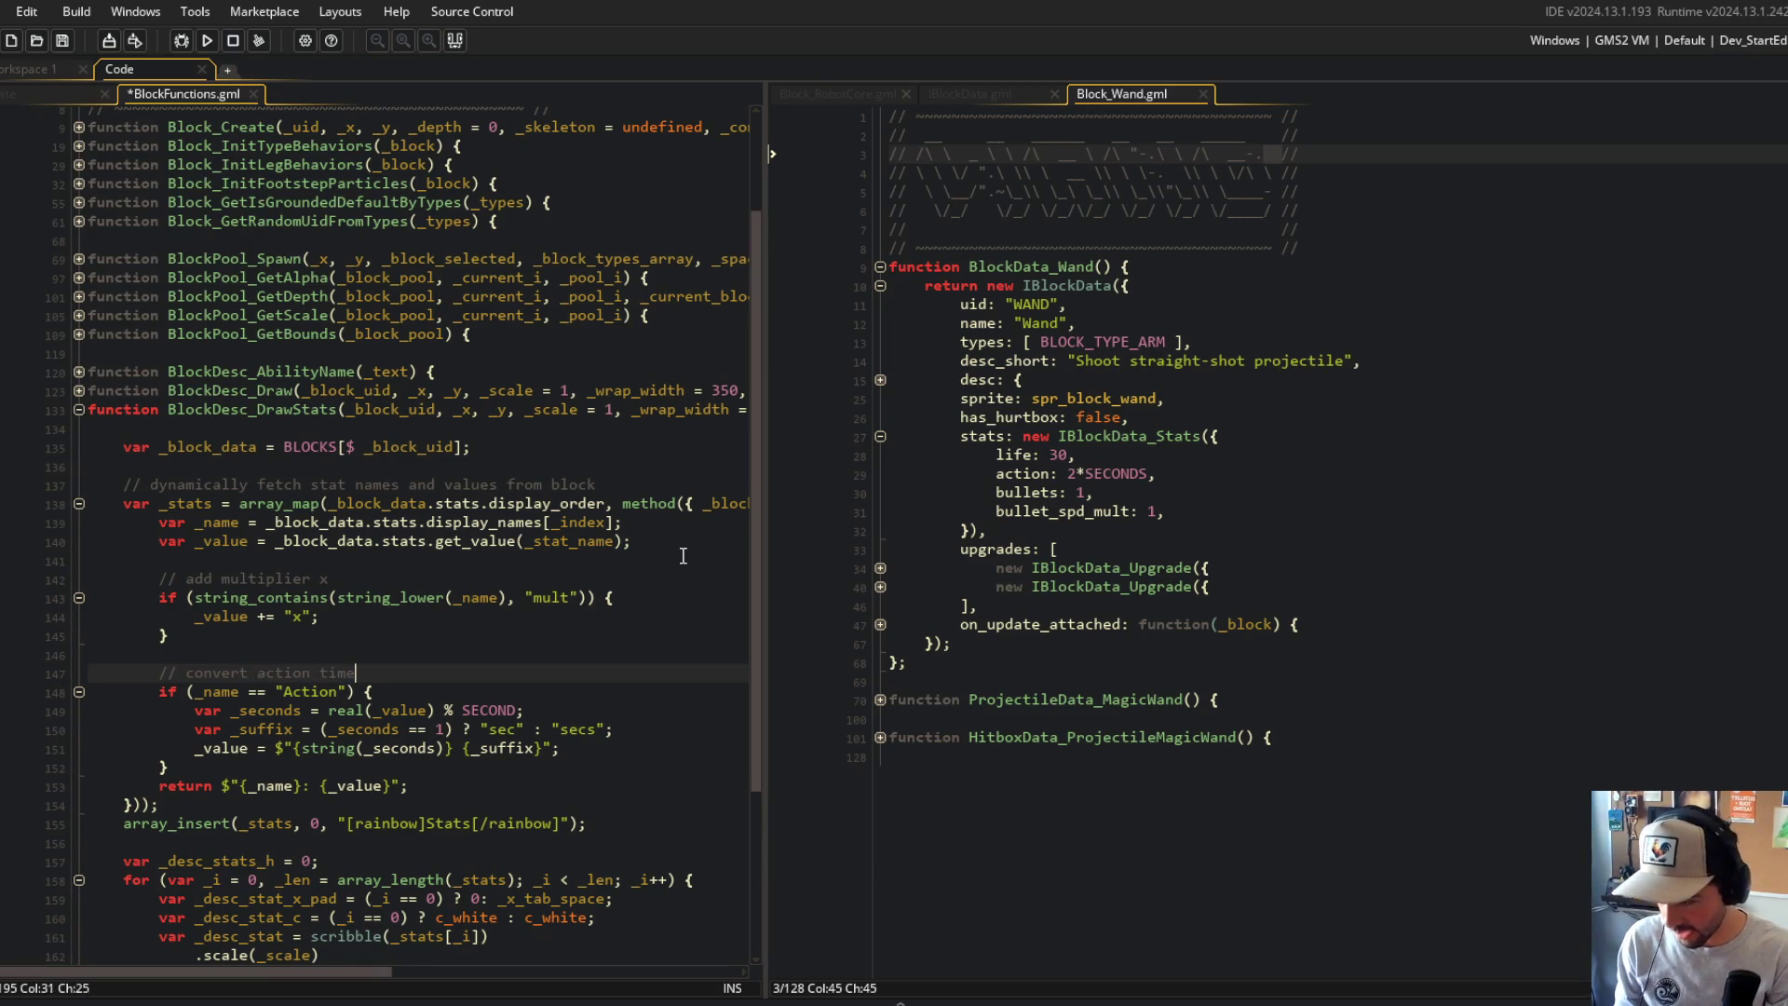
pyautogui.write(' to seconds')
pyautogui.press('Down')
pyautogui.press('Down')
pyautogui.press('Down')
pyautogui.press('Return')
pyautogui.hotkey('ctrl', 's')
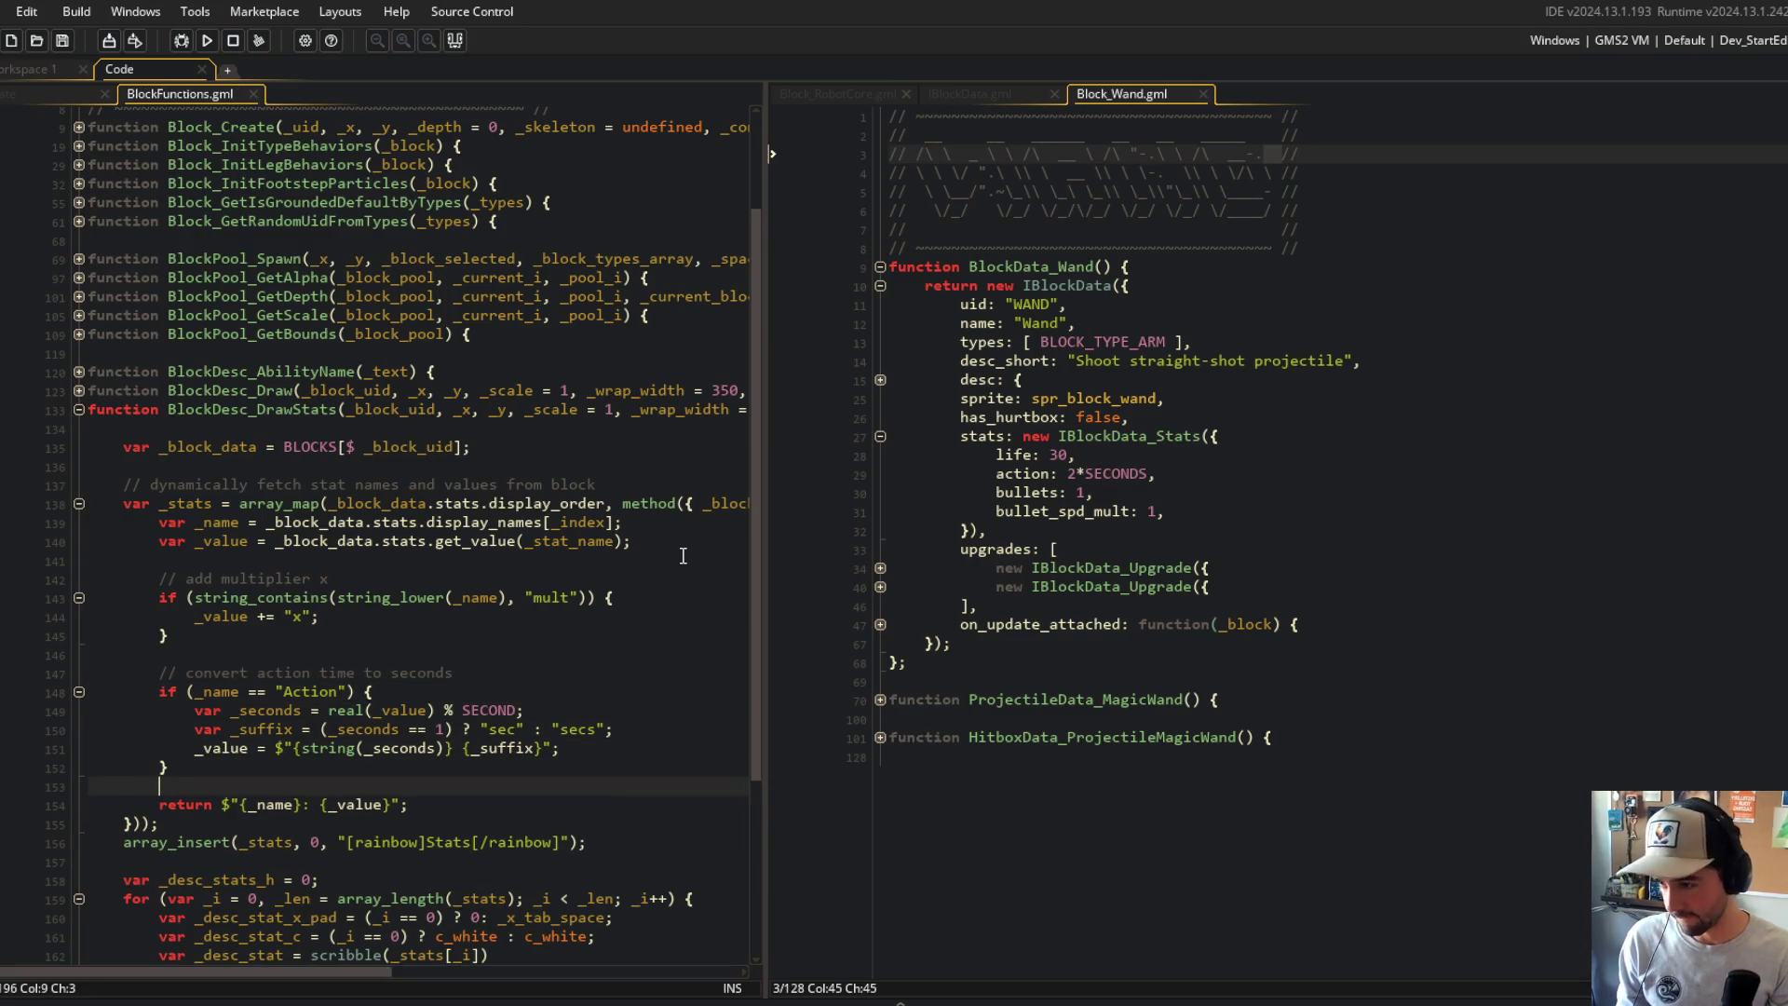
pyautogui.click(506, 579)
pyautogui.scroll(-2, 503, 573)
pyautogui.click(341, 591)
pyautogui.click(430, 592)
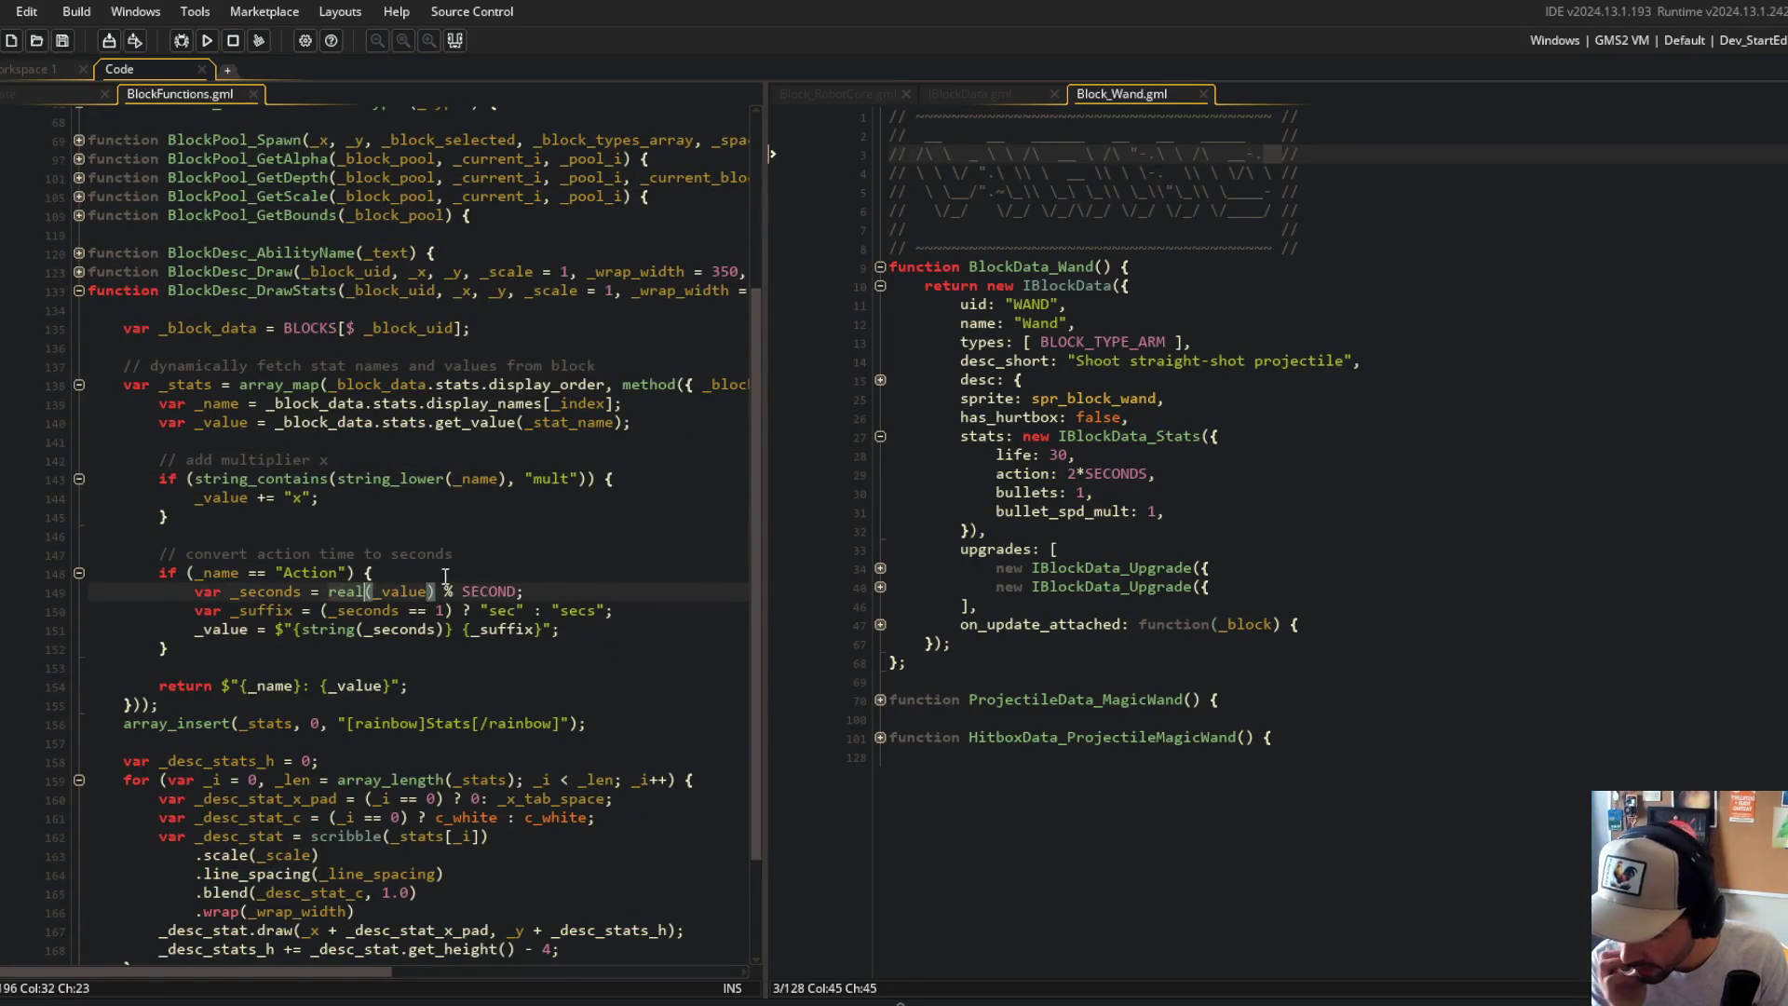
# Step: Change the seconds calculation to use SECONDS instead of SECOND
pyautogui.click(468, 650)
pyautogui.click(516, 593)
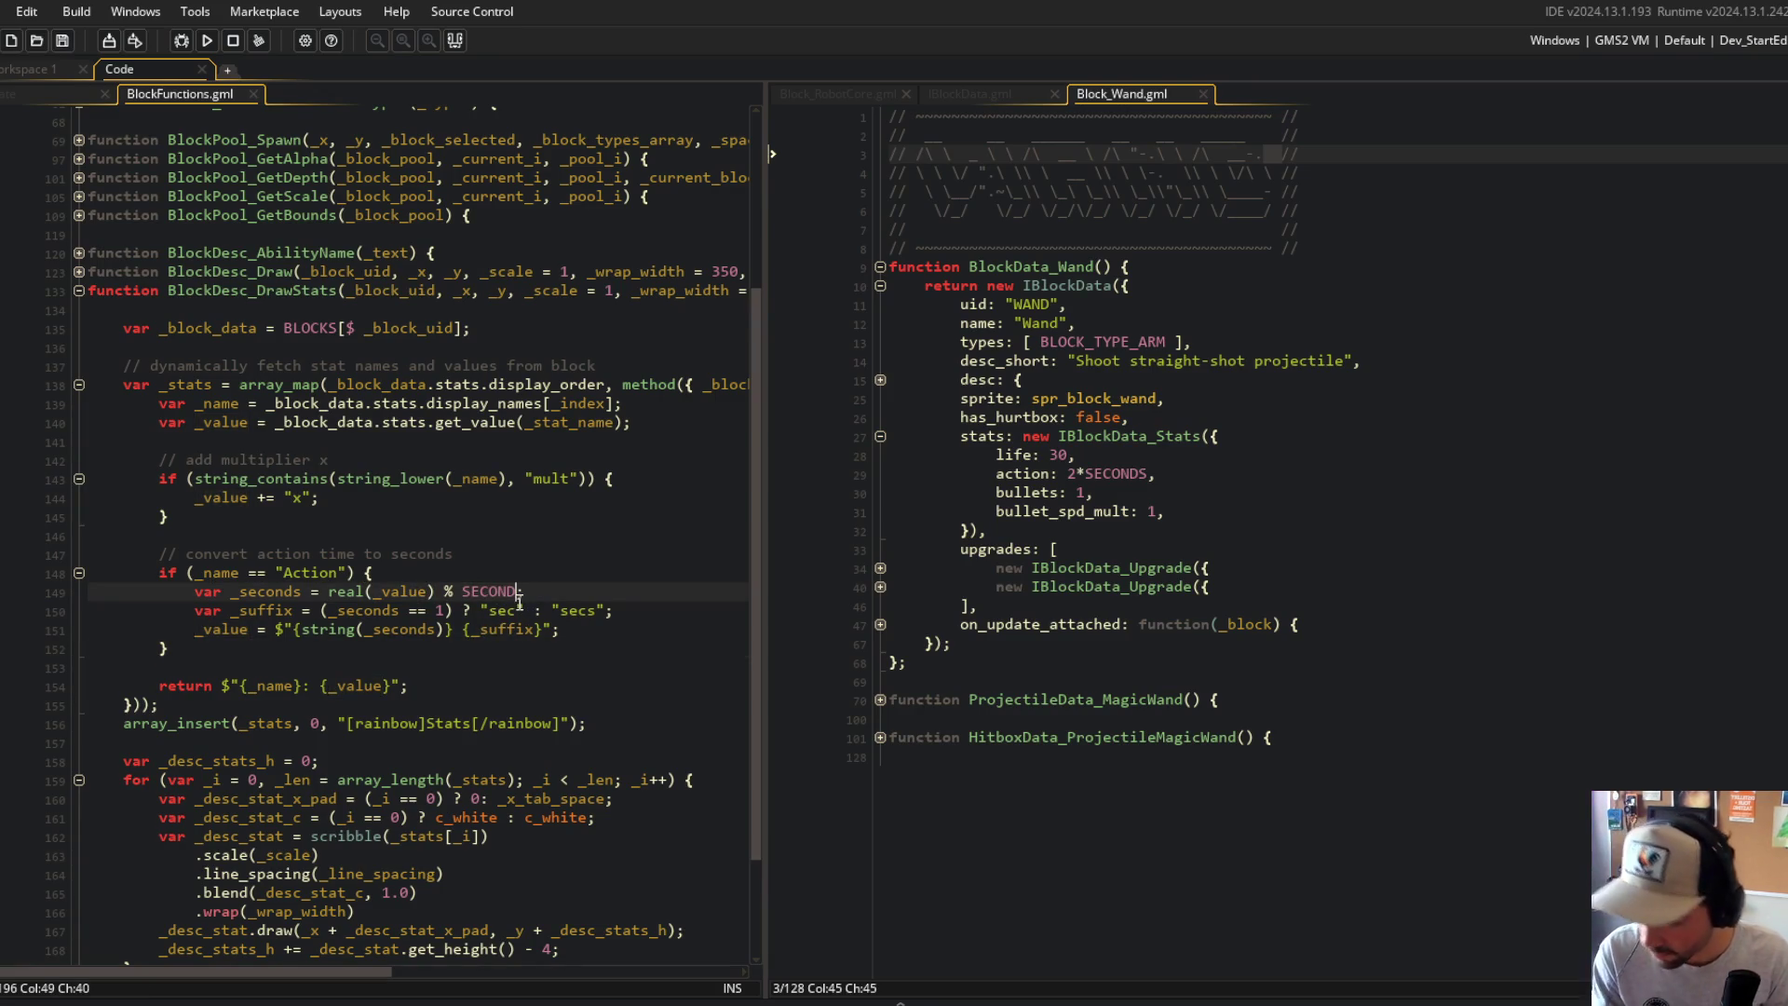
pyautogui.write('S;')
pyautogui.click(247, 612)
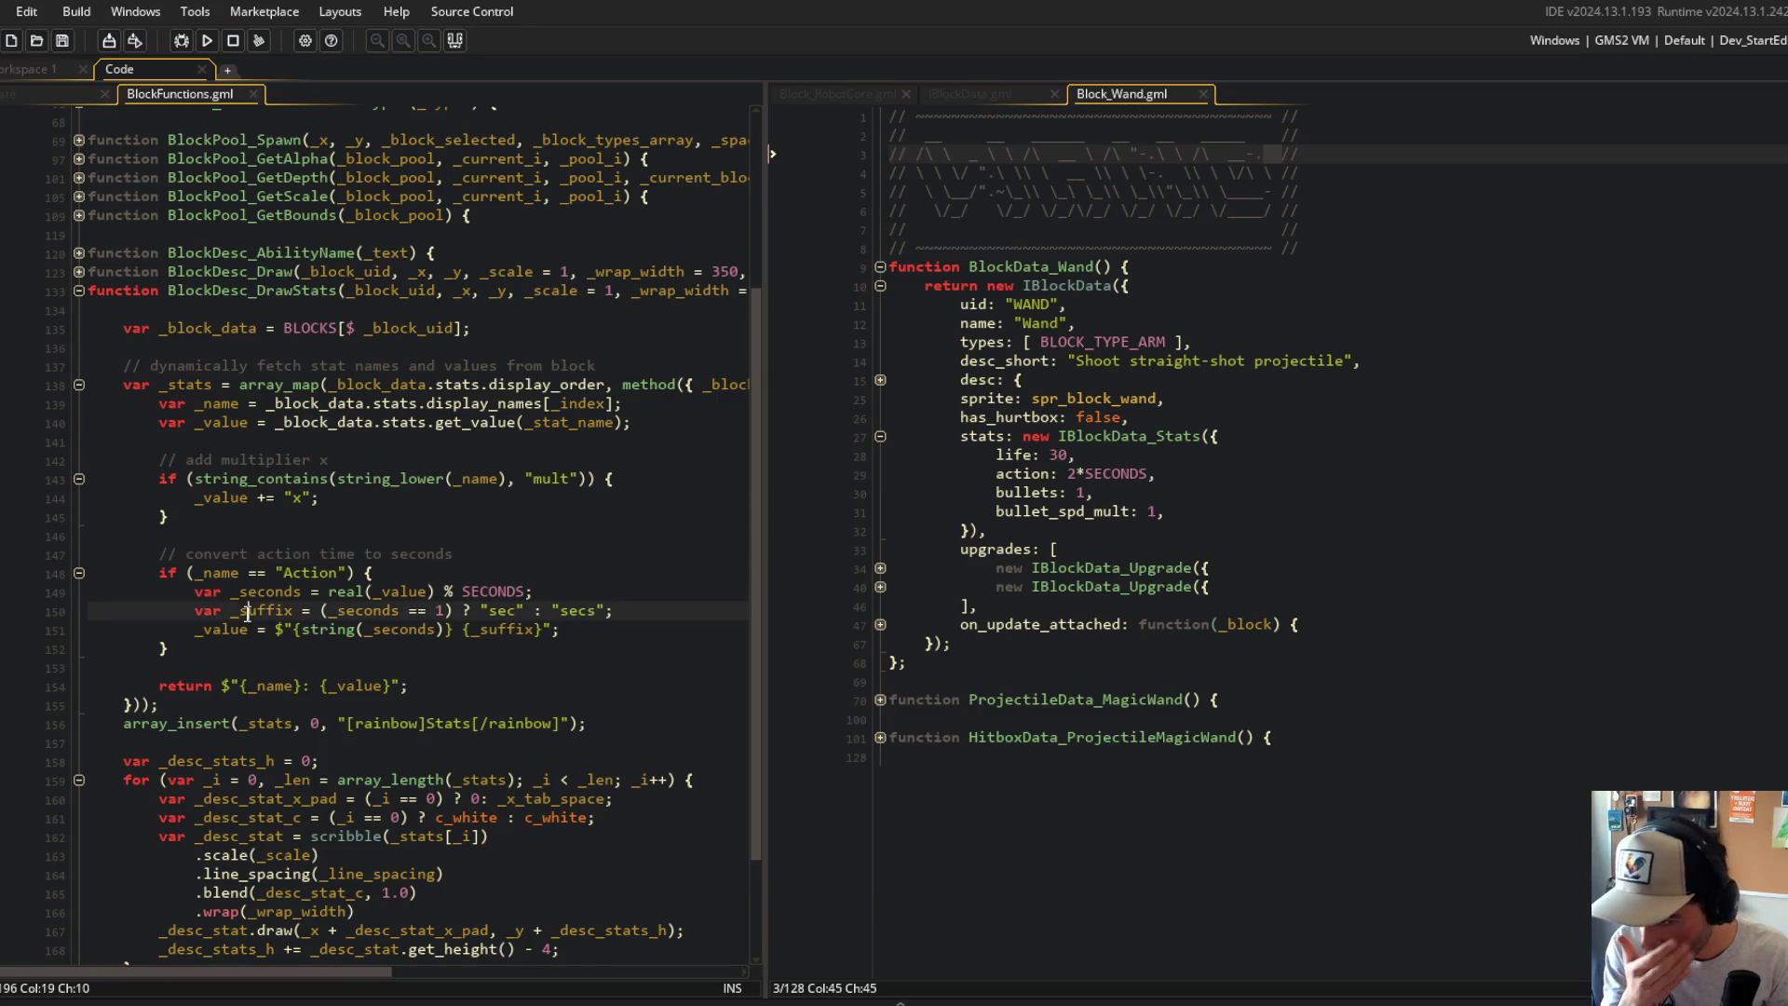
pyautogui.click(294, 612)
pyautogui.click(462, 541)
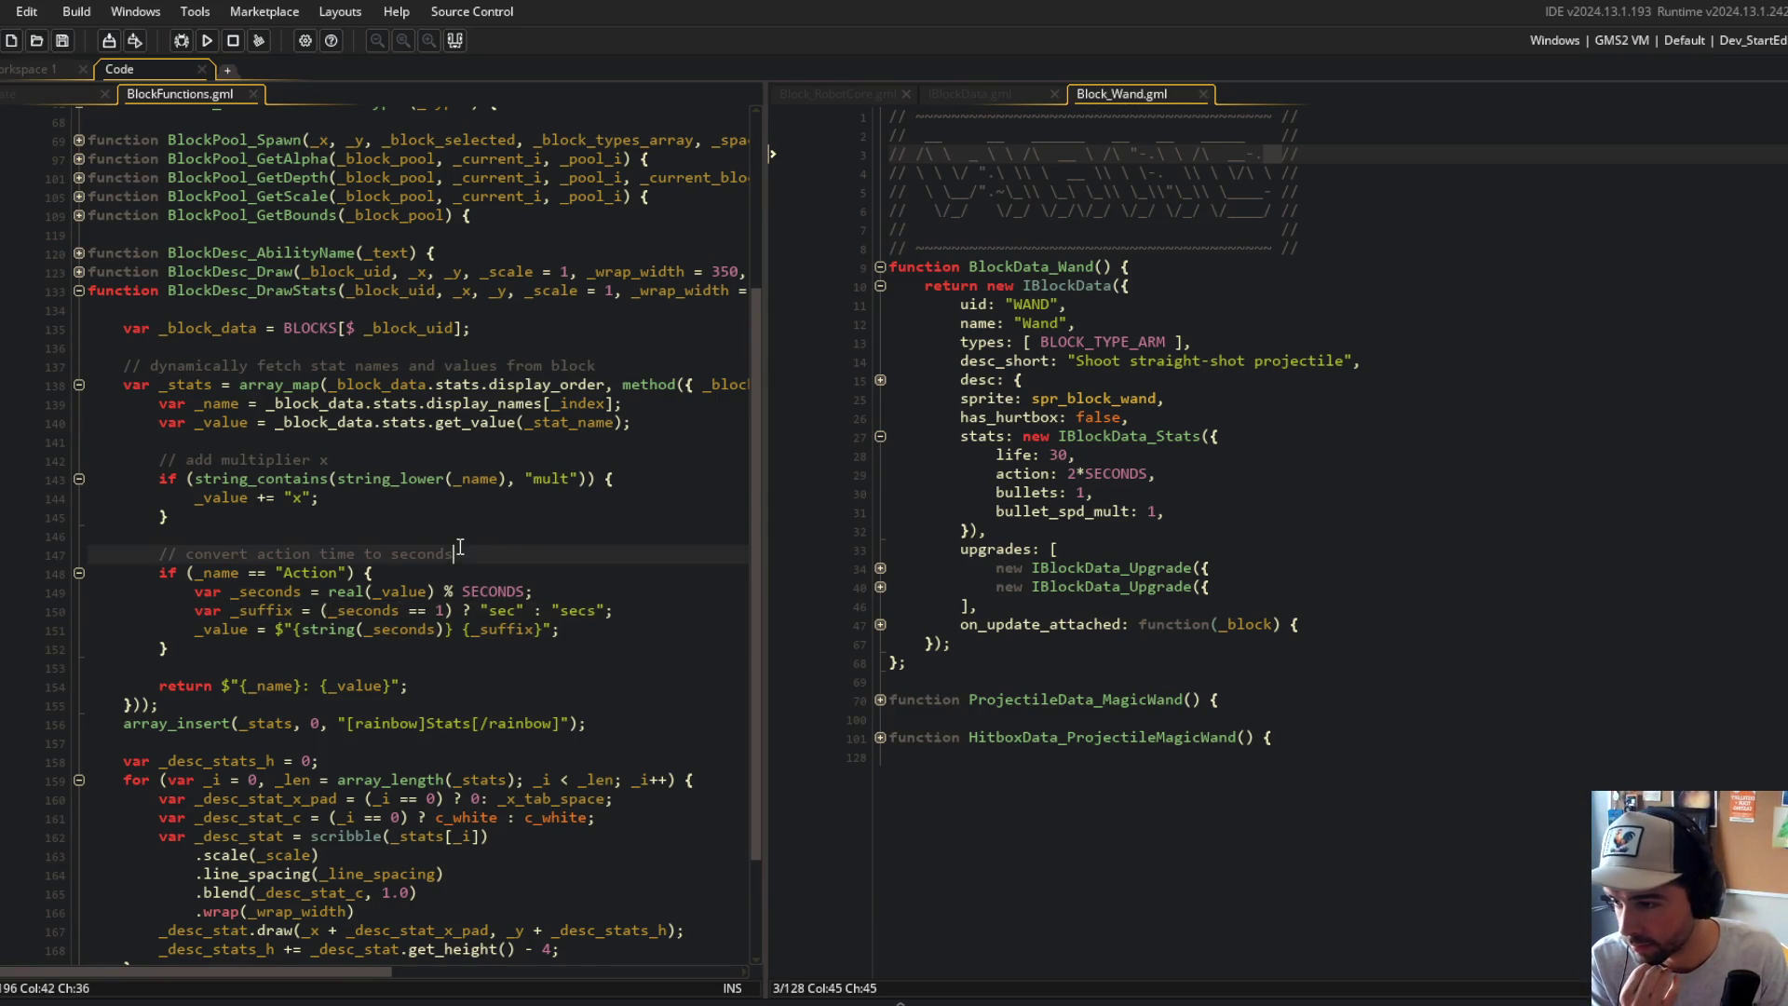
# Step: Remove the string() wrapper so _seconds is inserted directly into the text
pyautogui.click(250, 631)
pyautogui.doubleClick(318, 630)
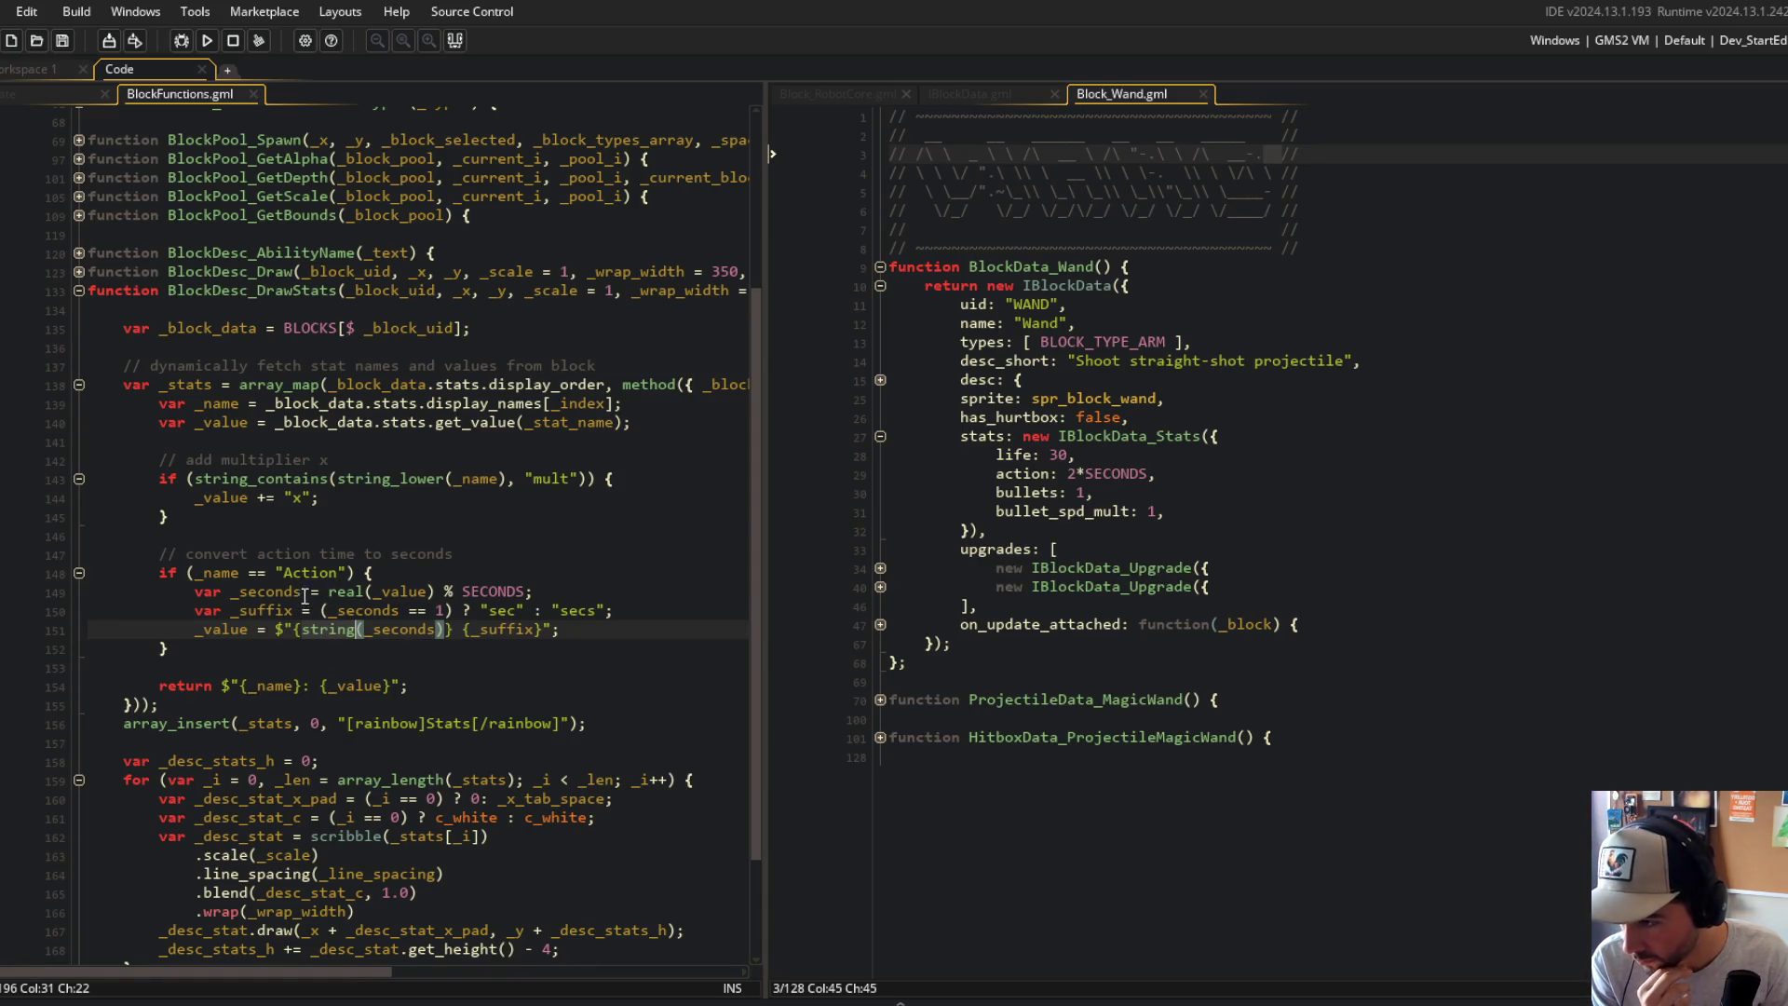
pyautogui.hotkey('ctrl', 'BackSpace')
pyautogui.press('Delete')
pyautogui.hotkey('ctrl', 'Right')
pyautogui.press('Delete')
pyautogui.press('Up')
pyautogui.press('Down')
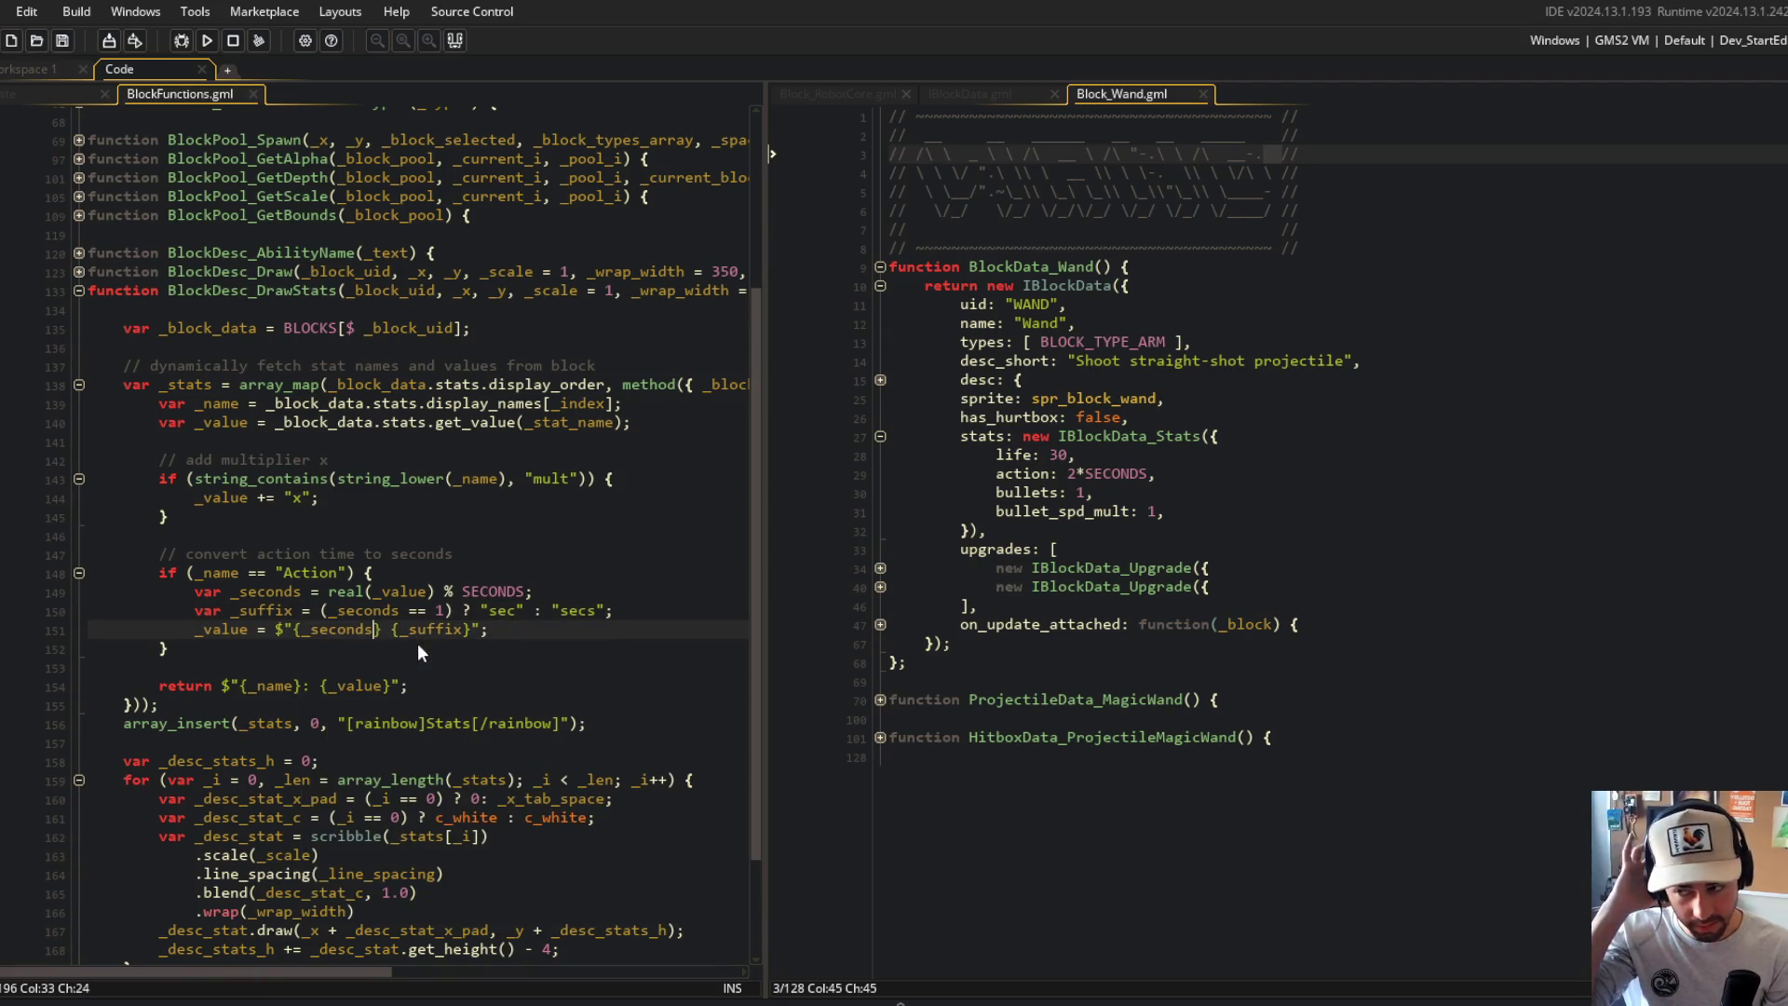
pyautogui.click(465, 557)
pyautogui.write('/')
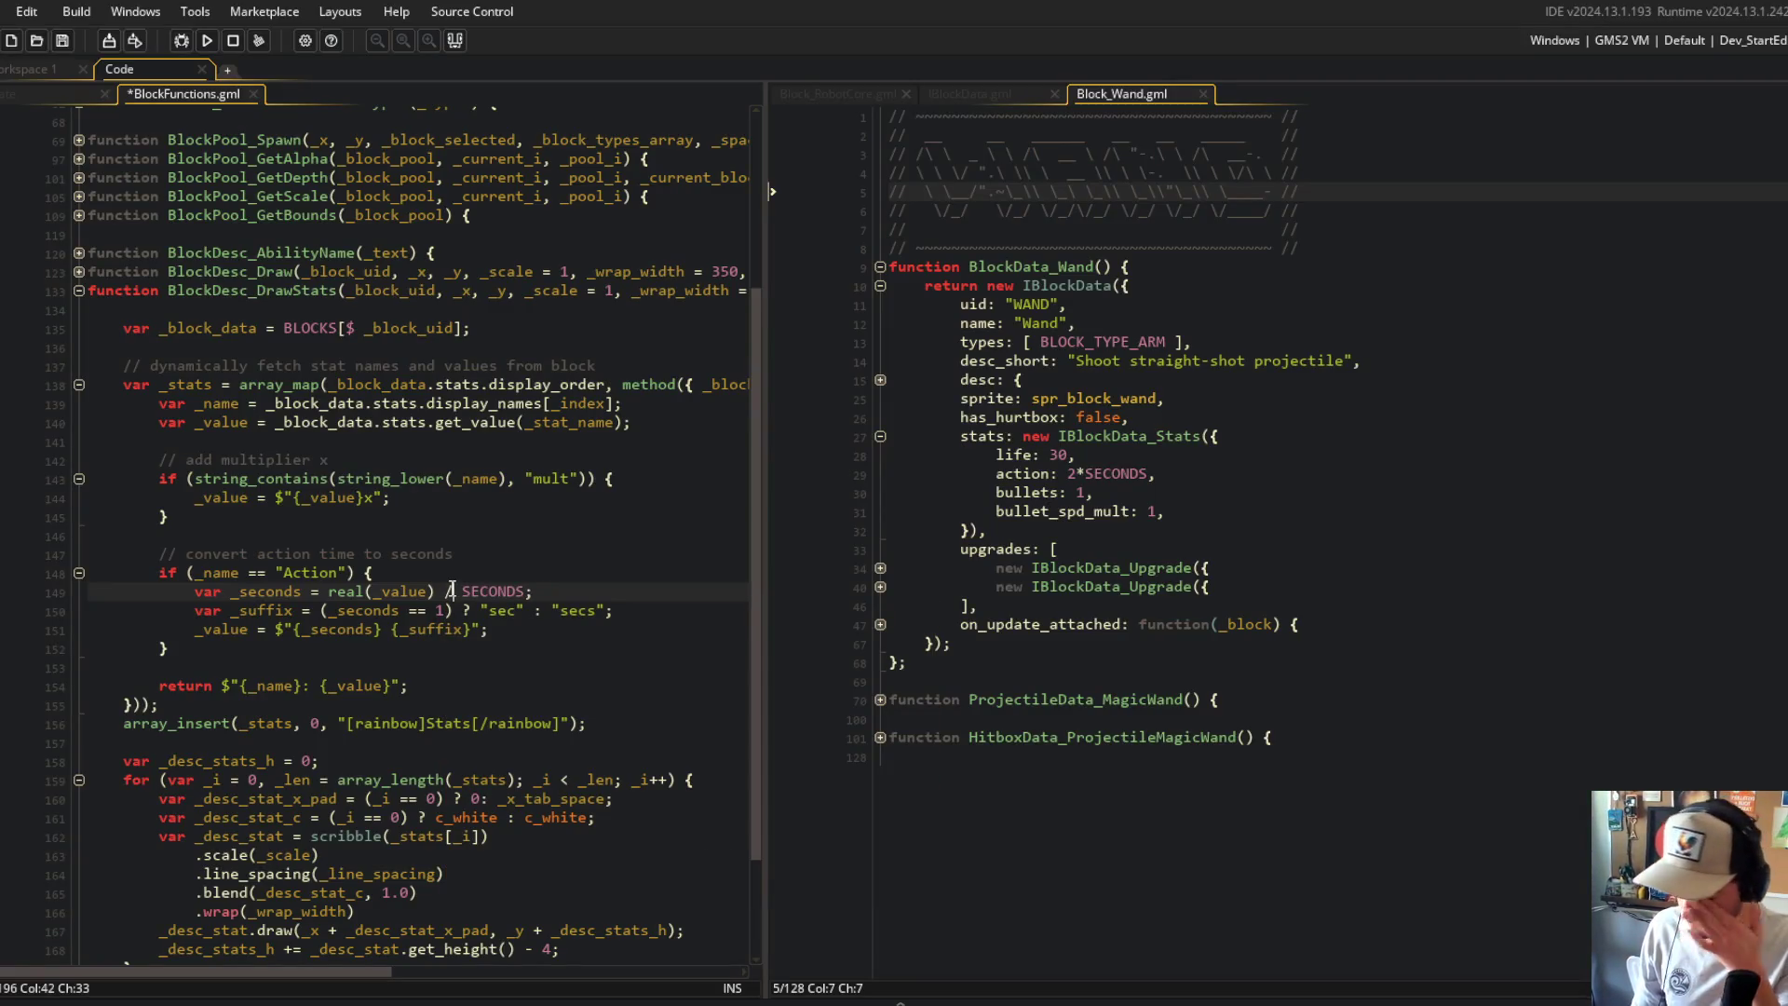
# Step: Build and run the game with F5 to check the Alien block's stats, then return to the code
pyautogui.press('F5')
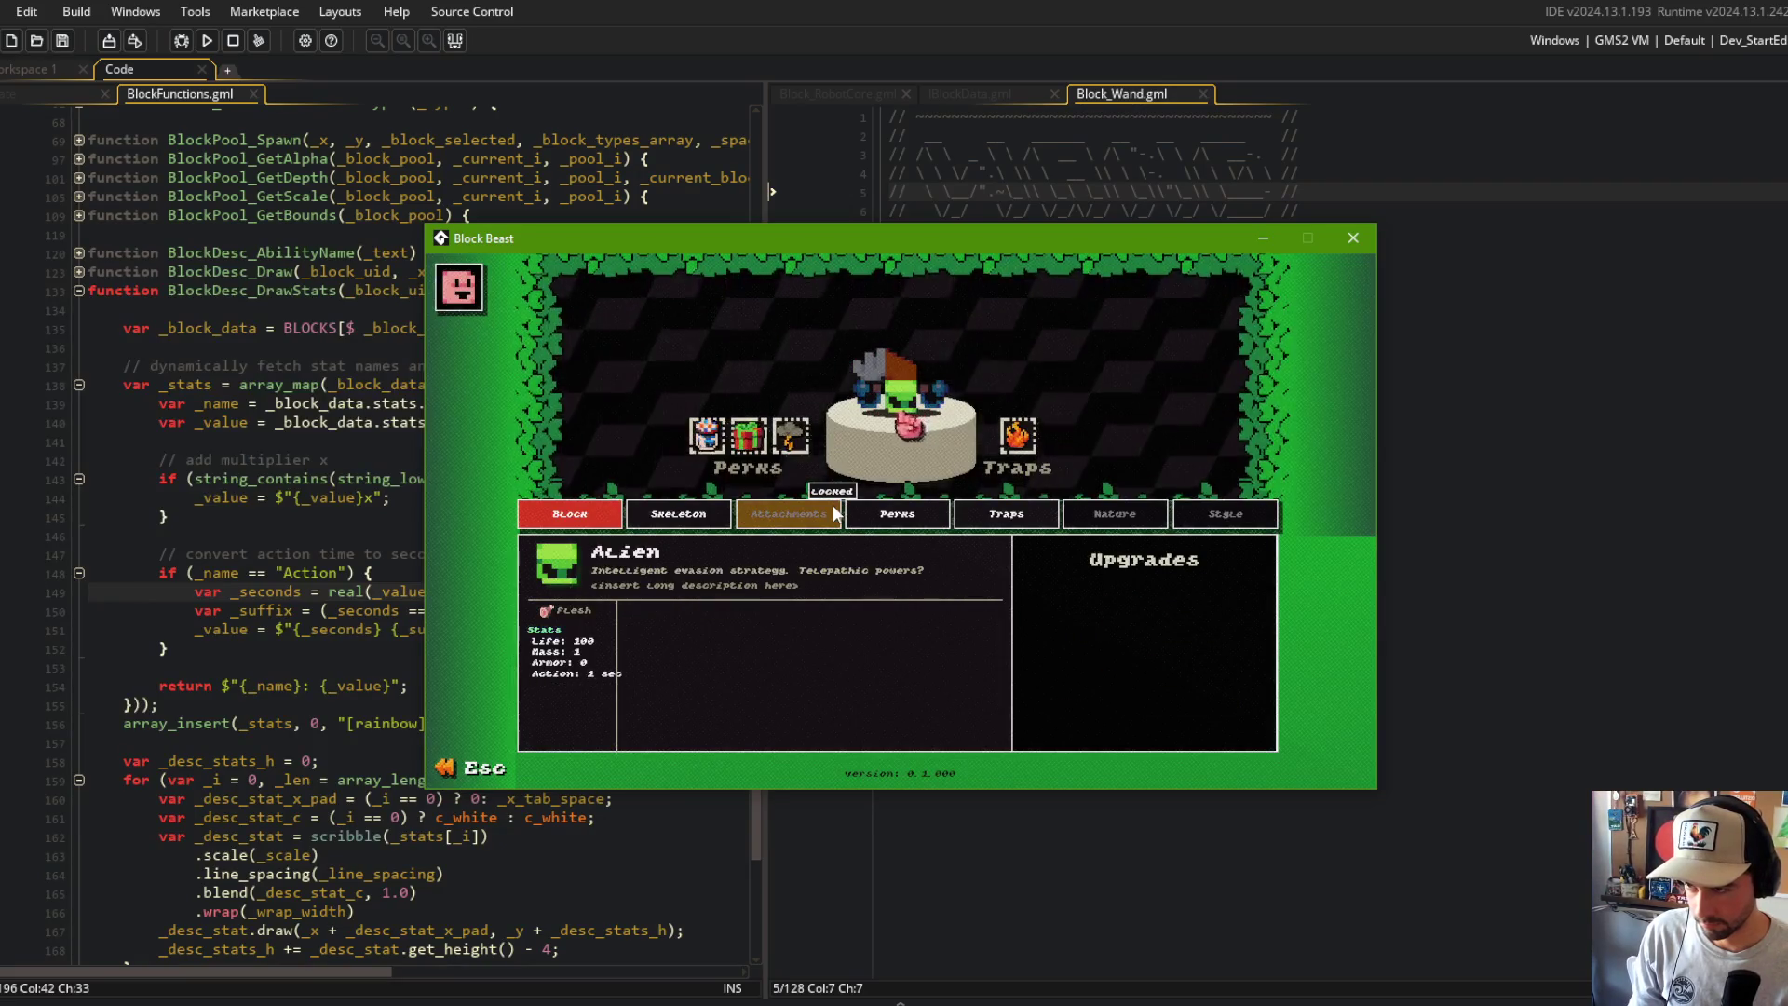
pyautogui.click(1193, 300)
# Step: In IBlockData.gml, change the action default from SECOND to -1 and start another test run
pyautogui.click(983, 91)
pyautogui.click(945, 431)
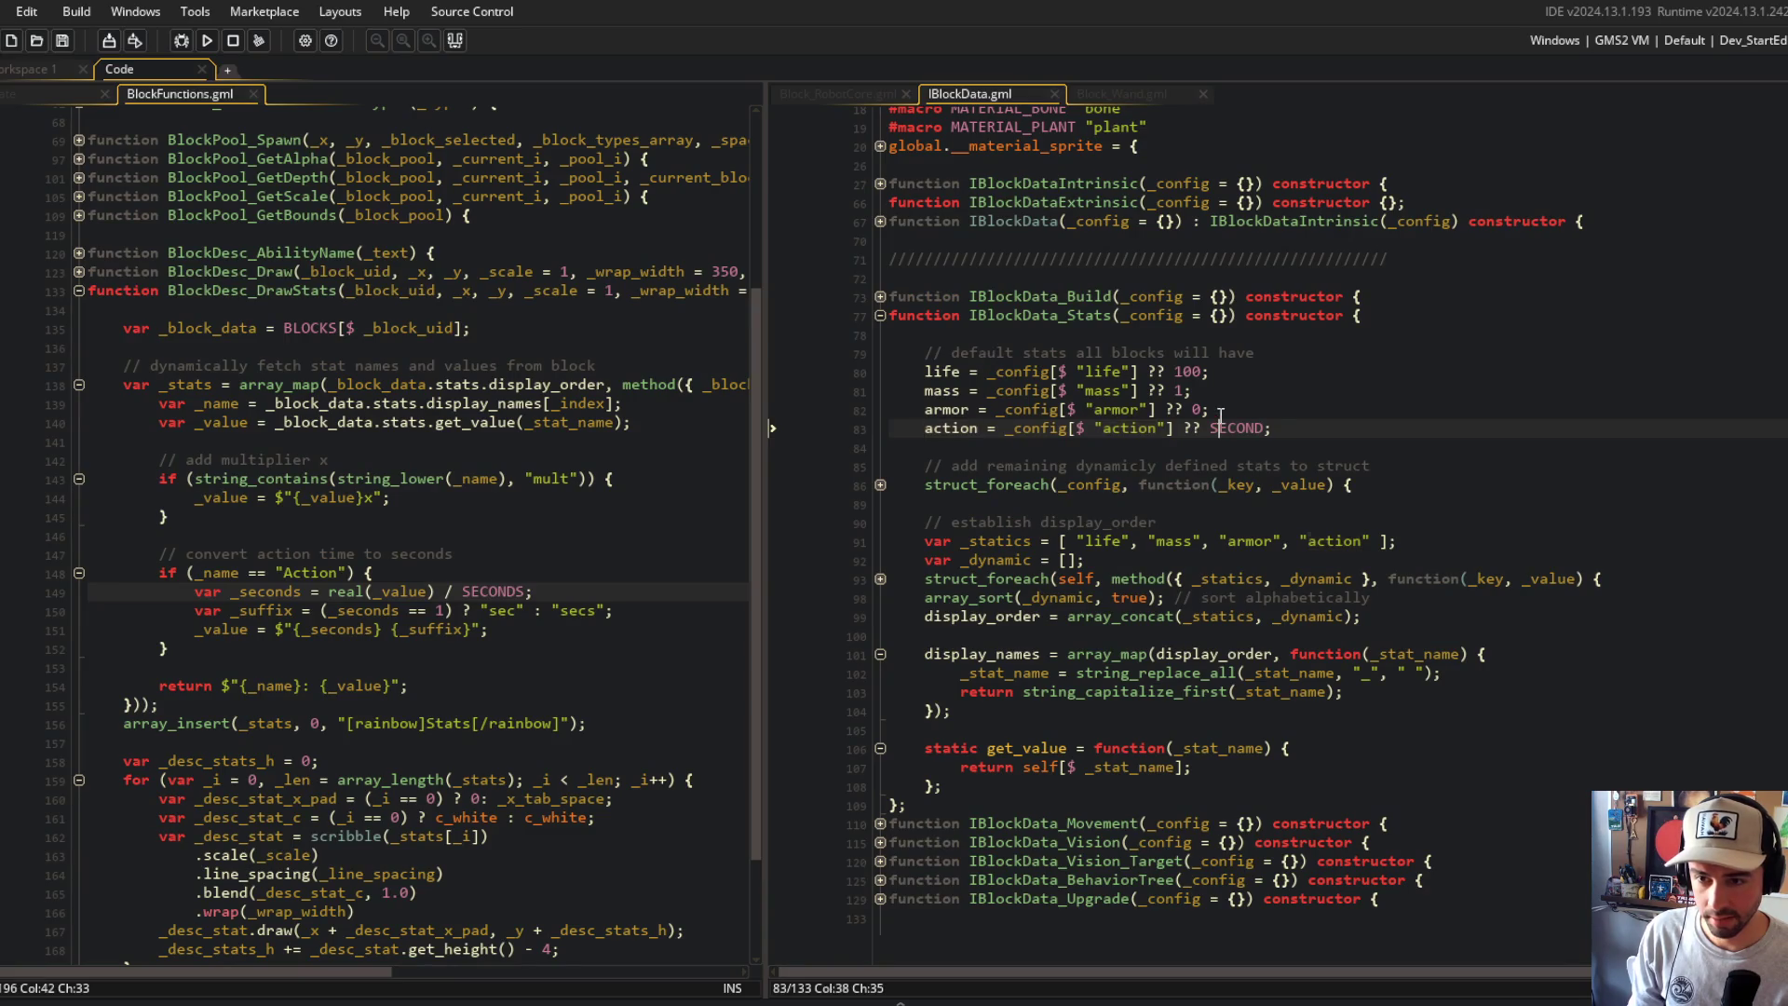
pyautogui.press('Left')
pyautogui.press('Left')
pyautogui.press('Left')
pyautogui.scroll(3, 980, 402)
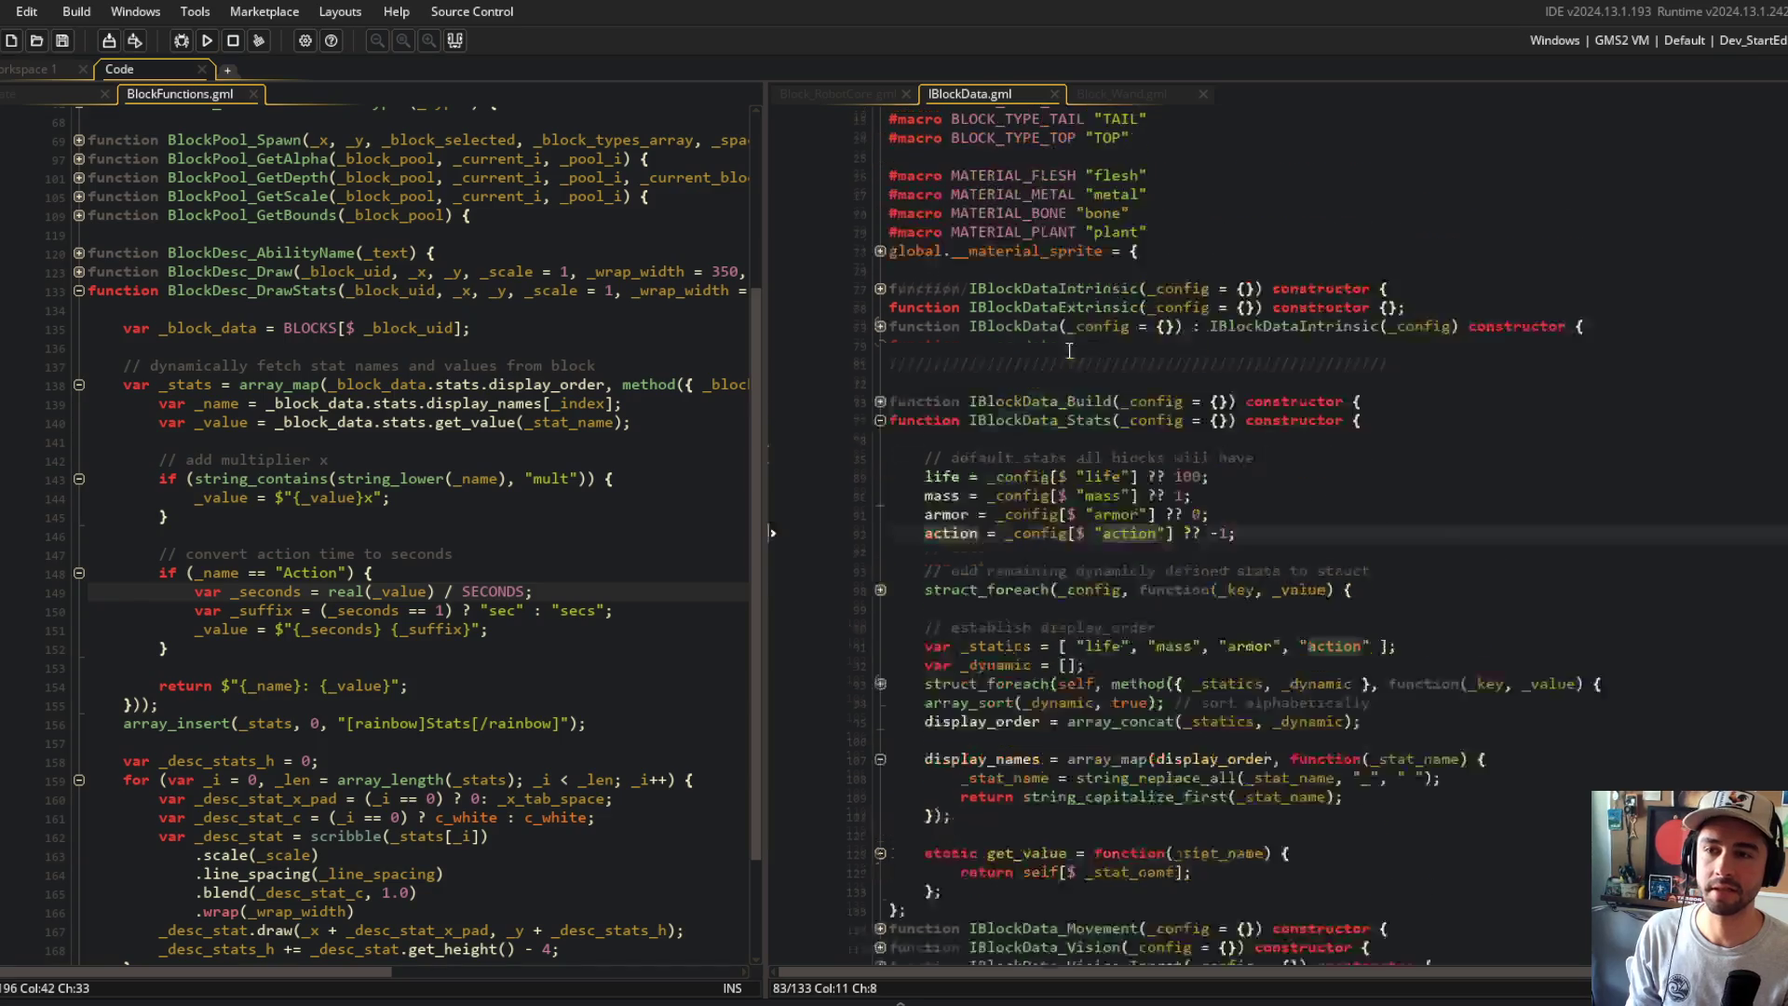
pyautogui.click(1031, 252)
pyautogui.click(373, 215)
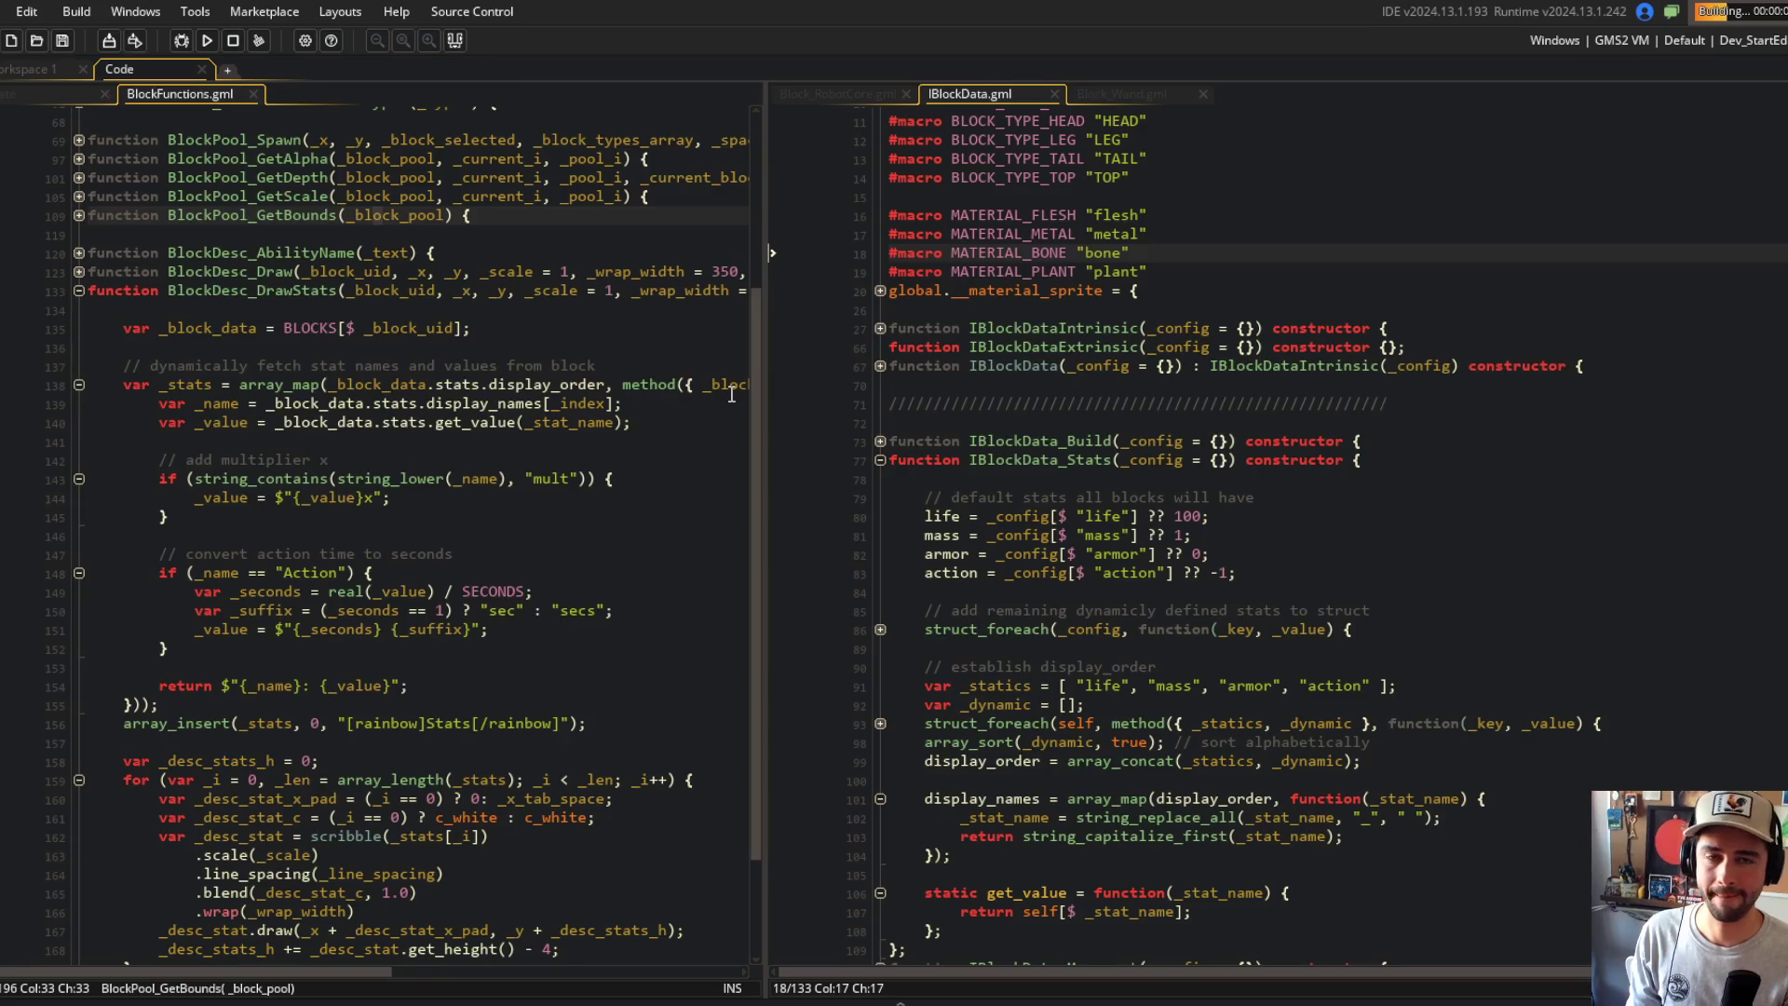
pyautogui.hotkey('alt', 'Tab')
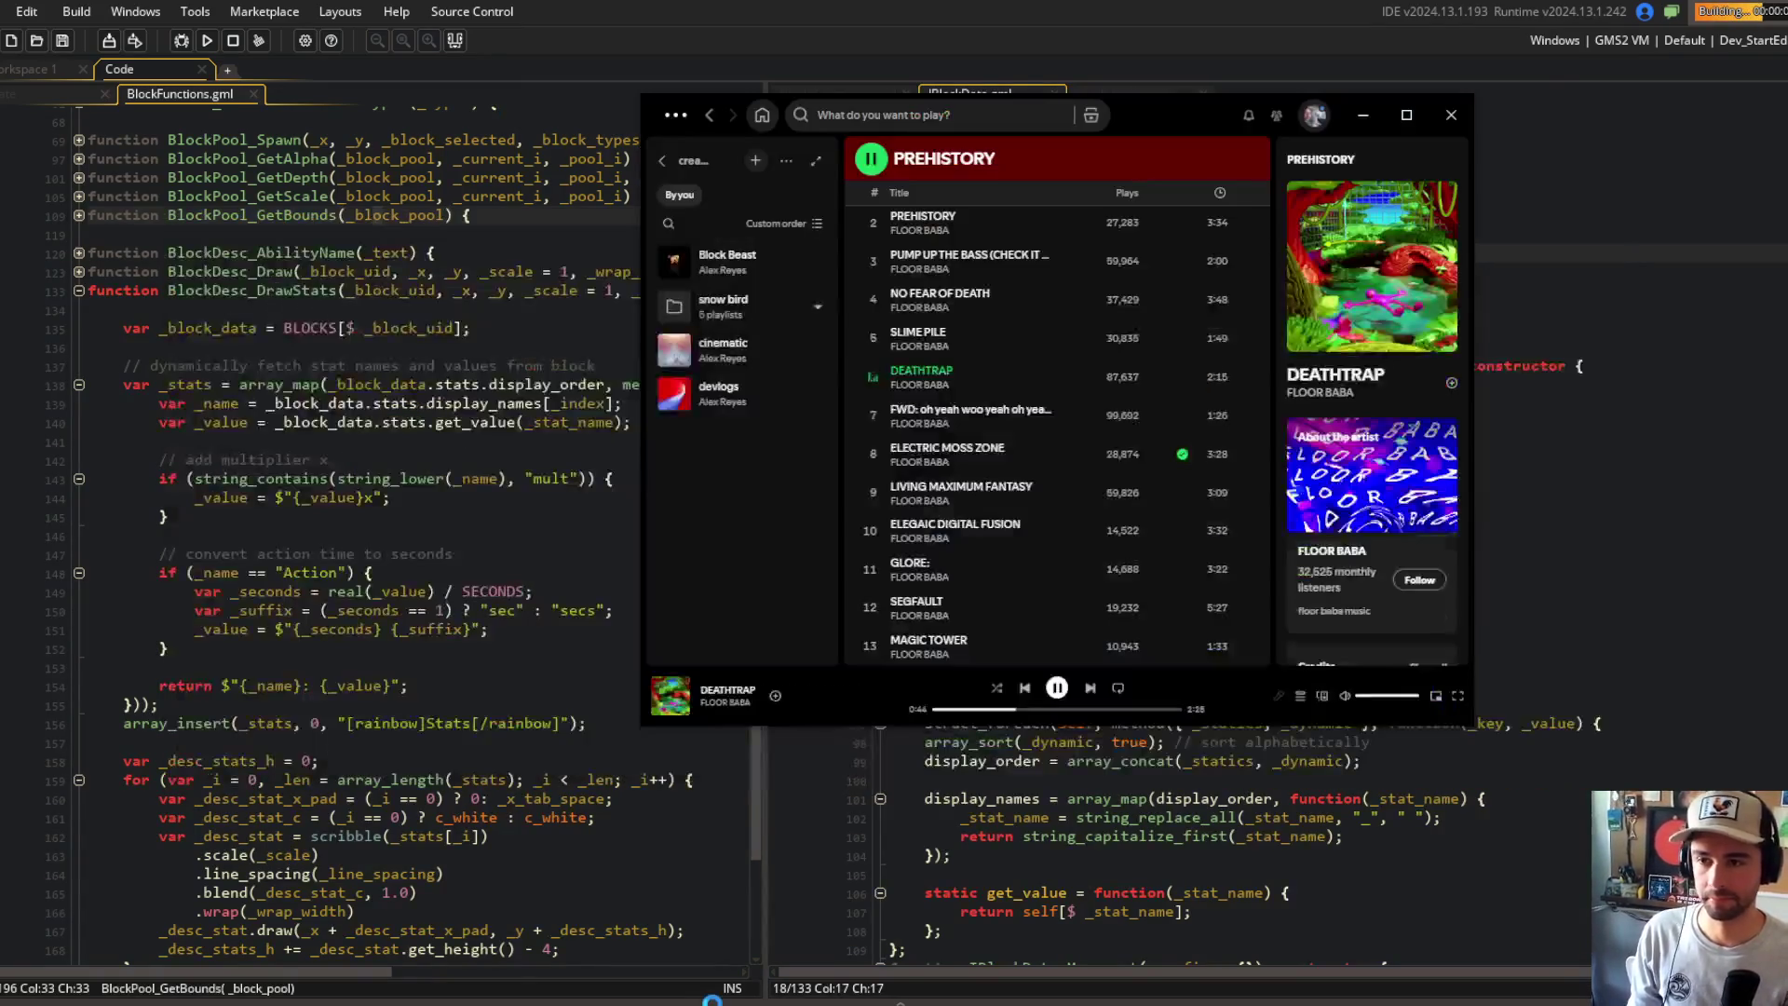
# Step: Play ELECTRIC MOSS ZONE from the Block Beast playlist with shuffle, then return to the game's beast selection
pyautogui.doubleClick(1034, 451)
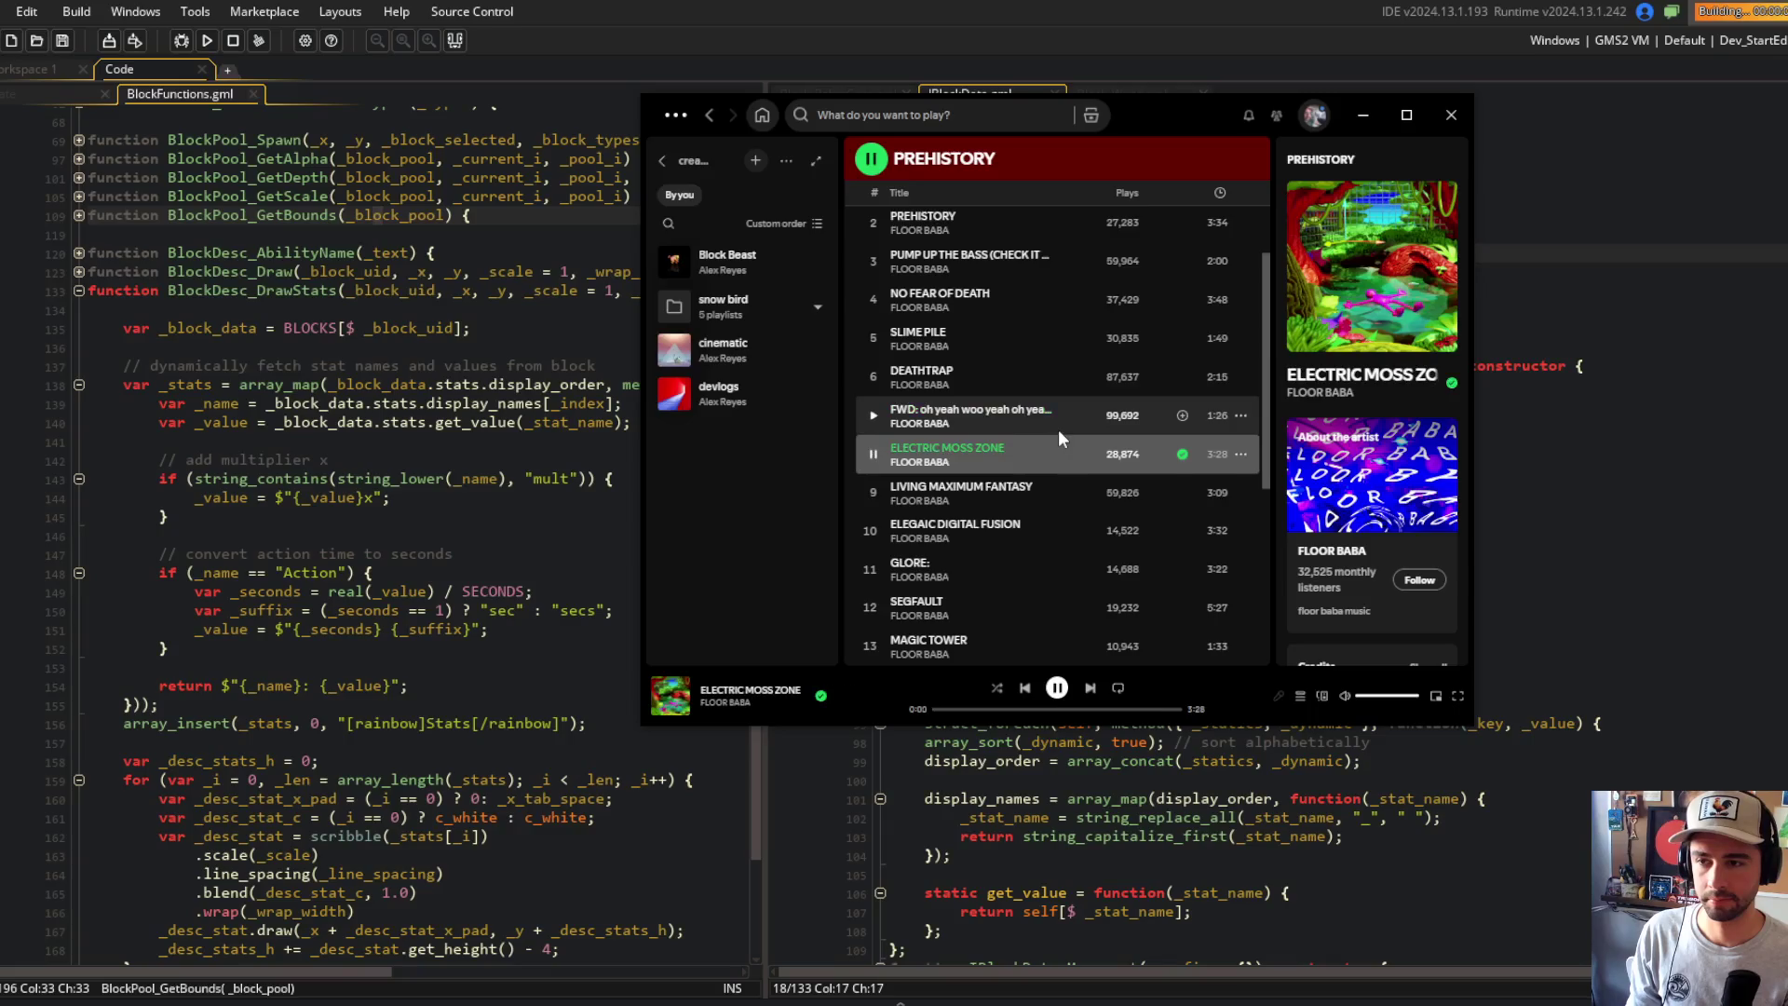
pyautogui.scroll(-2, 1058, 483)
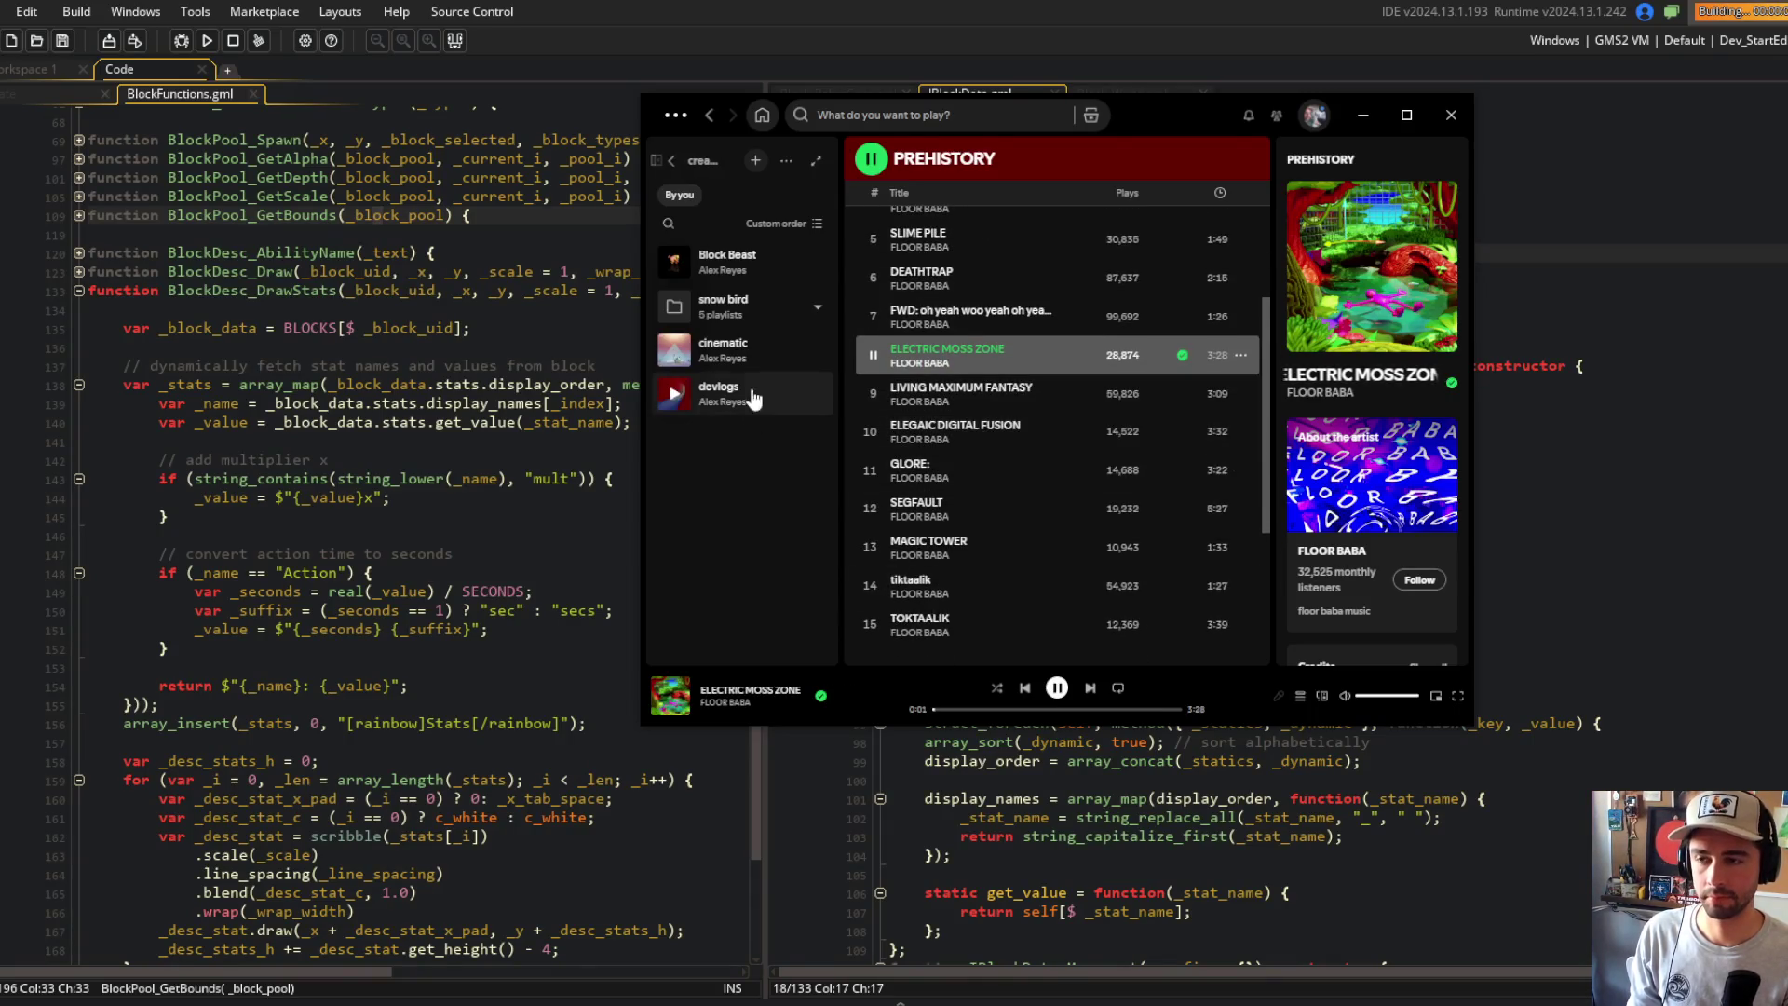
pyautogui.click(745, 267)
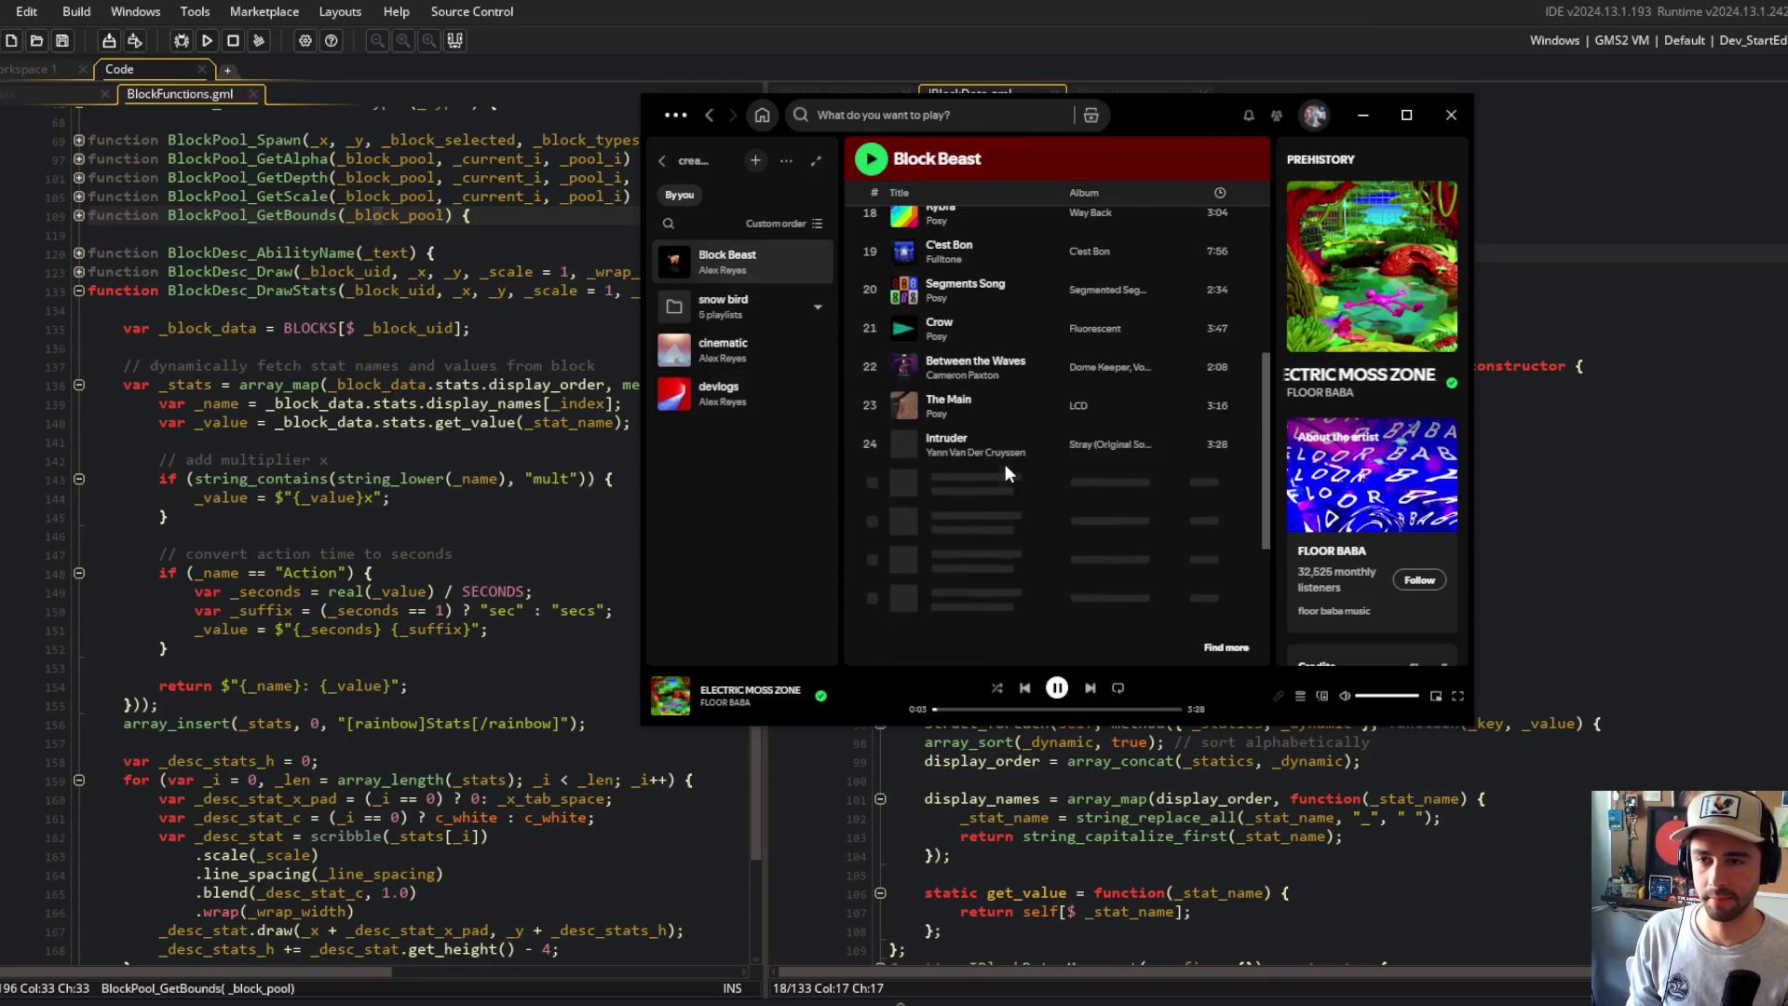
pyautogui.scroll(-6, 1006, 522)
pyautogui.doubleClick(1011, 591)
pyautogui.click(993, 689)
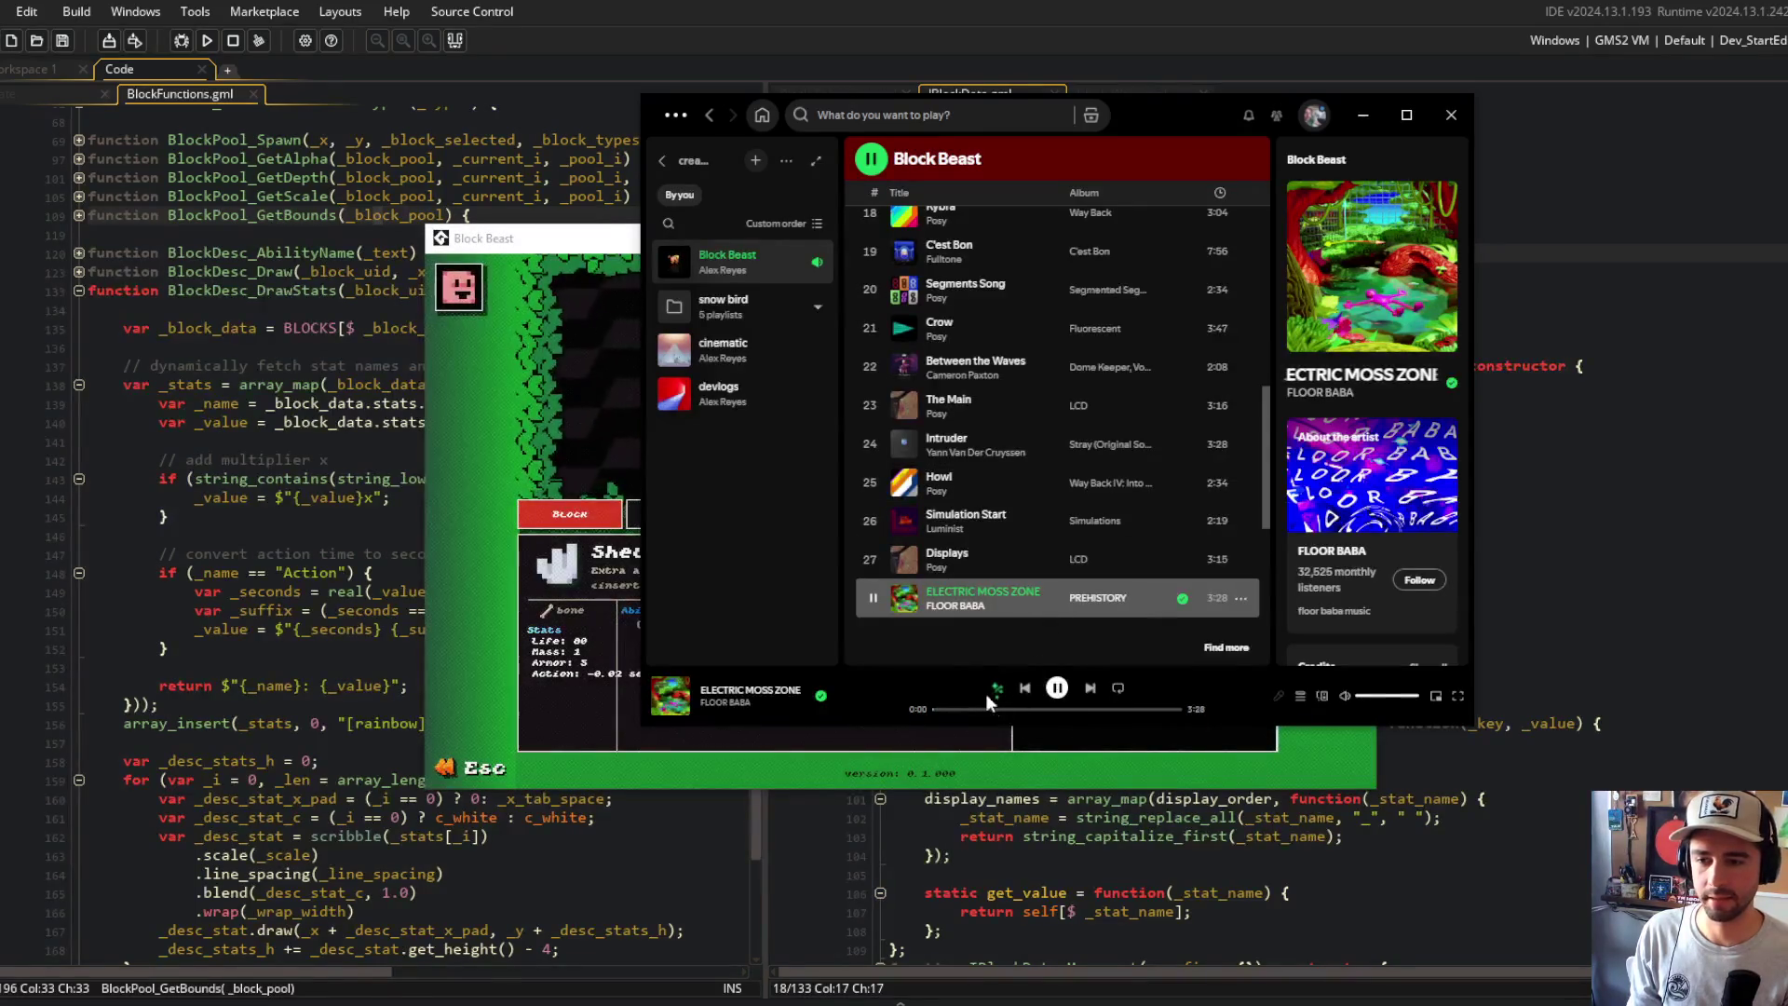
pyautogui.click(609, 294)
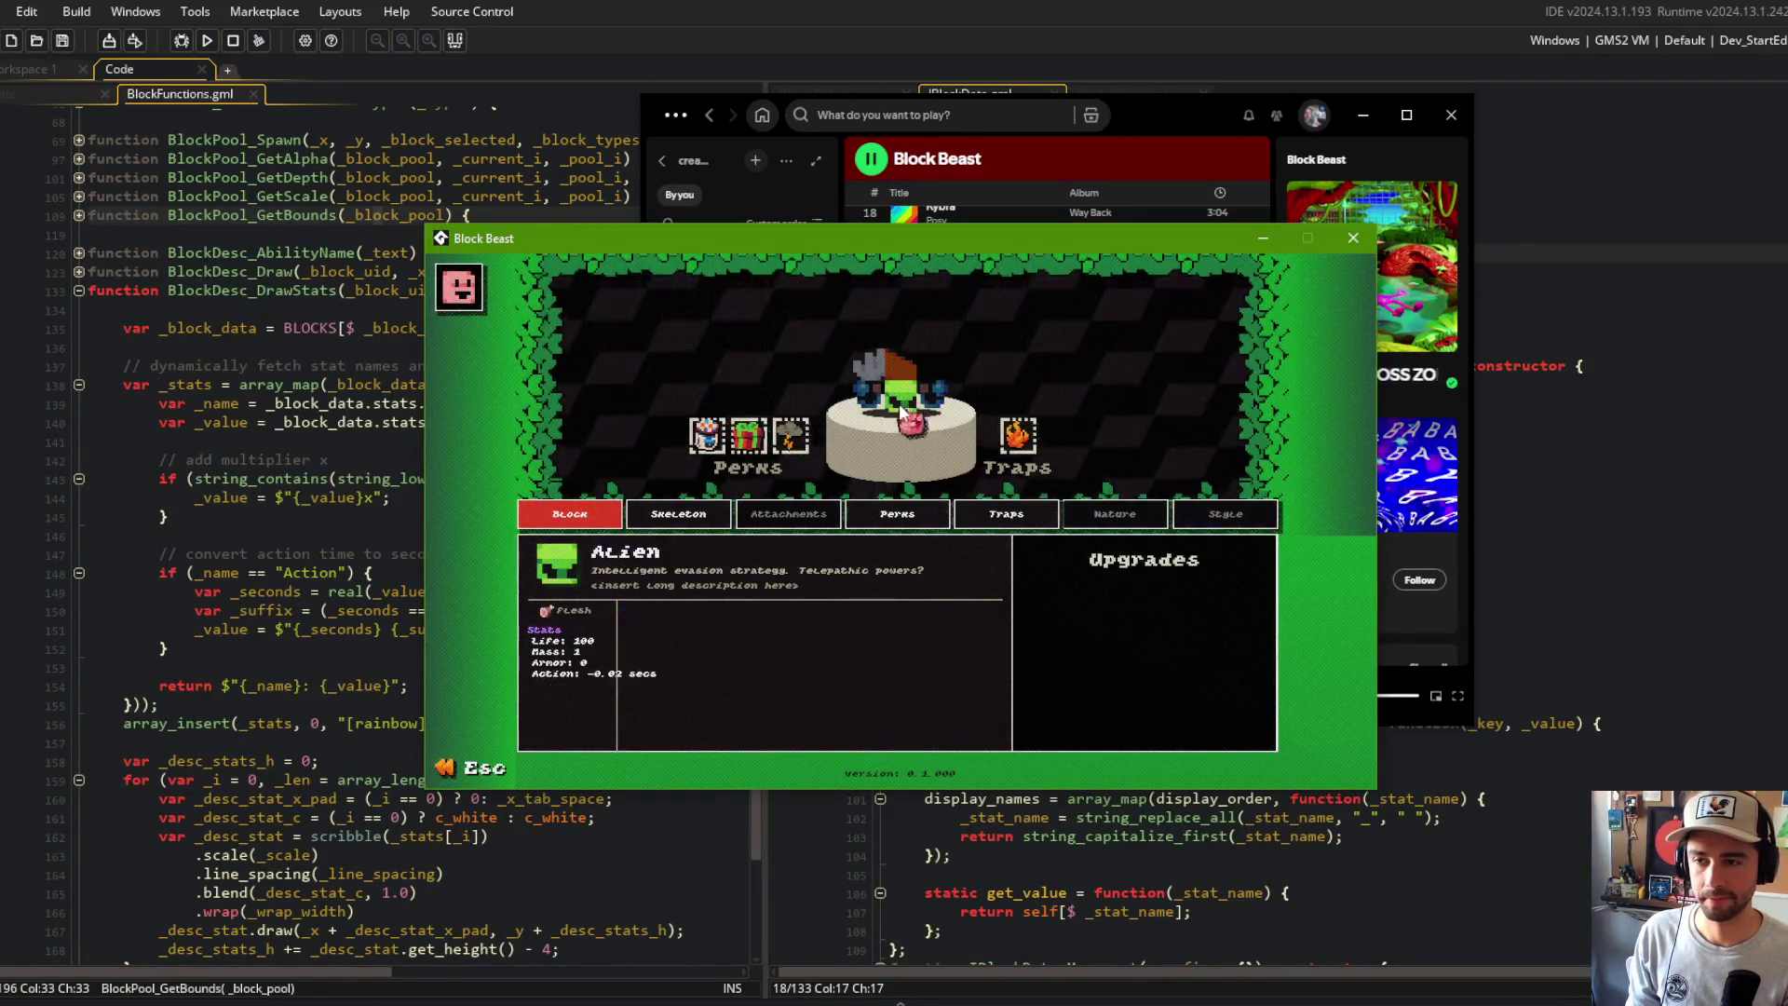
pyautogui.press('Escape')
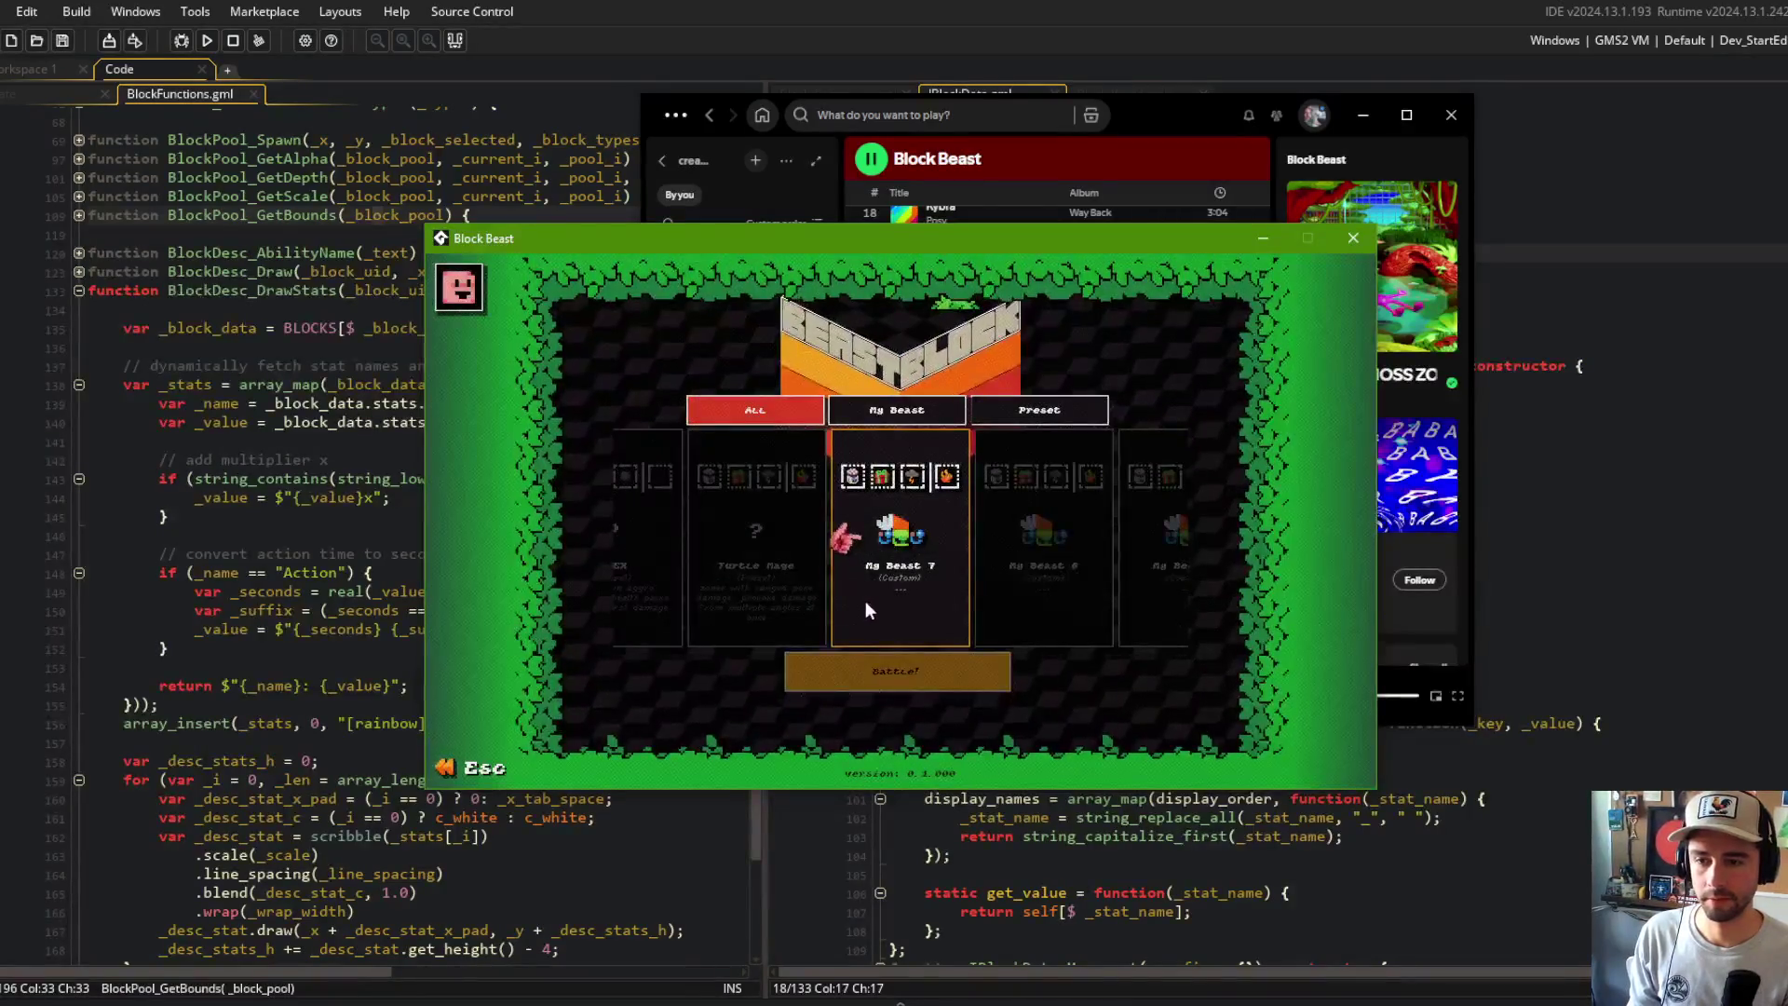
# Step: Leave the block editor for the main menu and open the Battle mode selection
pyautogui.press('Escape')
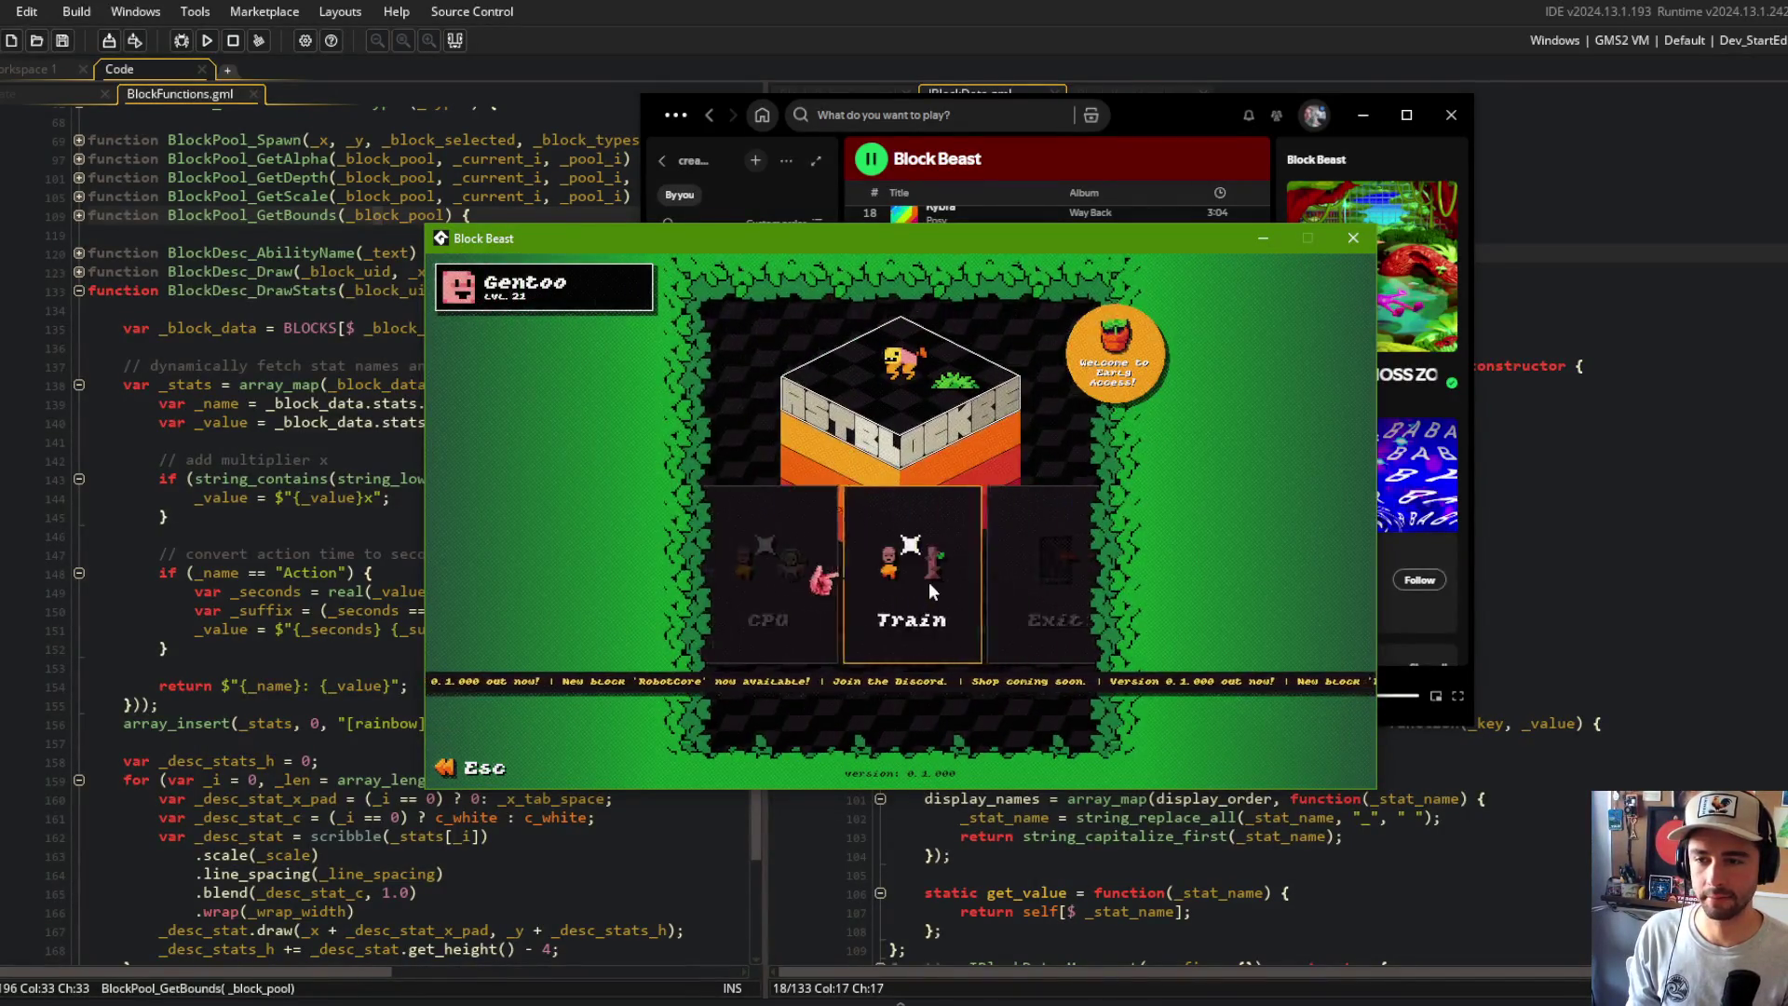
pyautogui.click(777, 564)
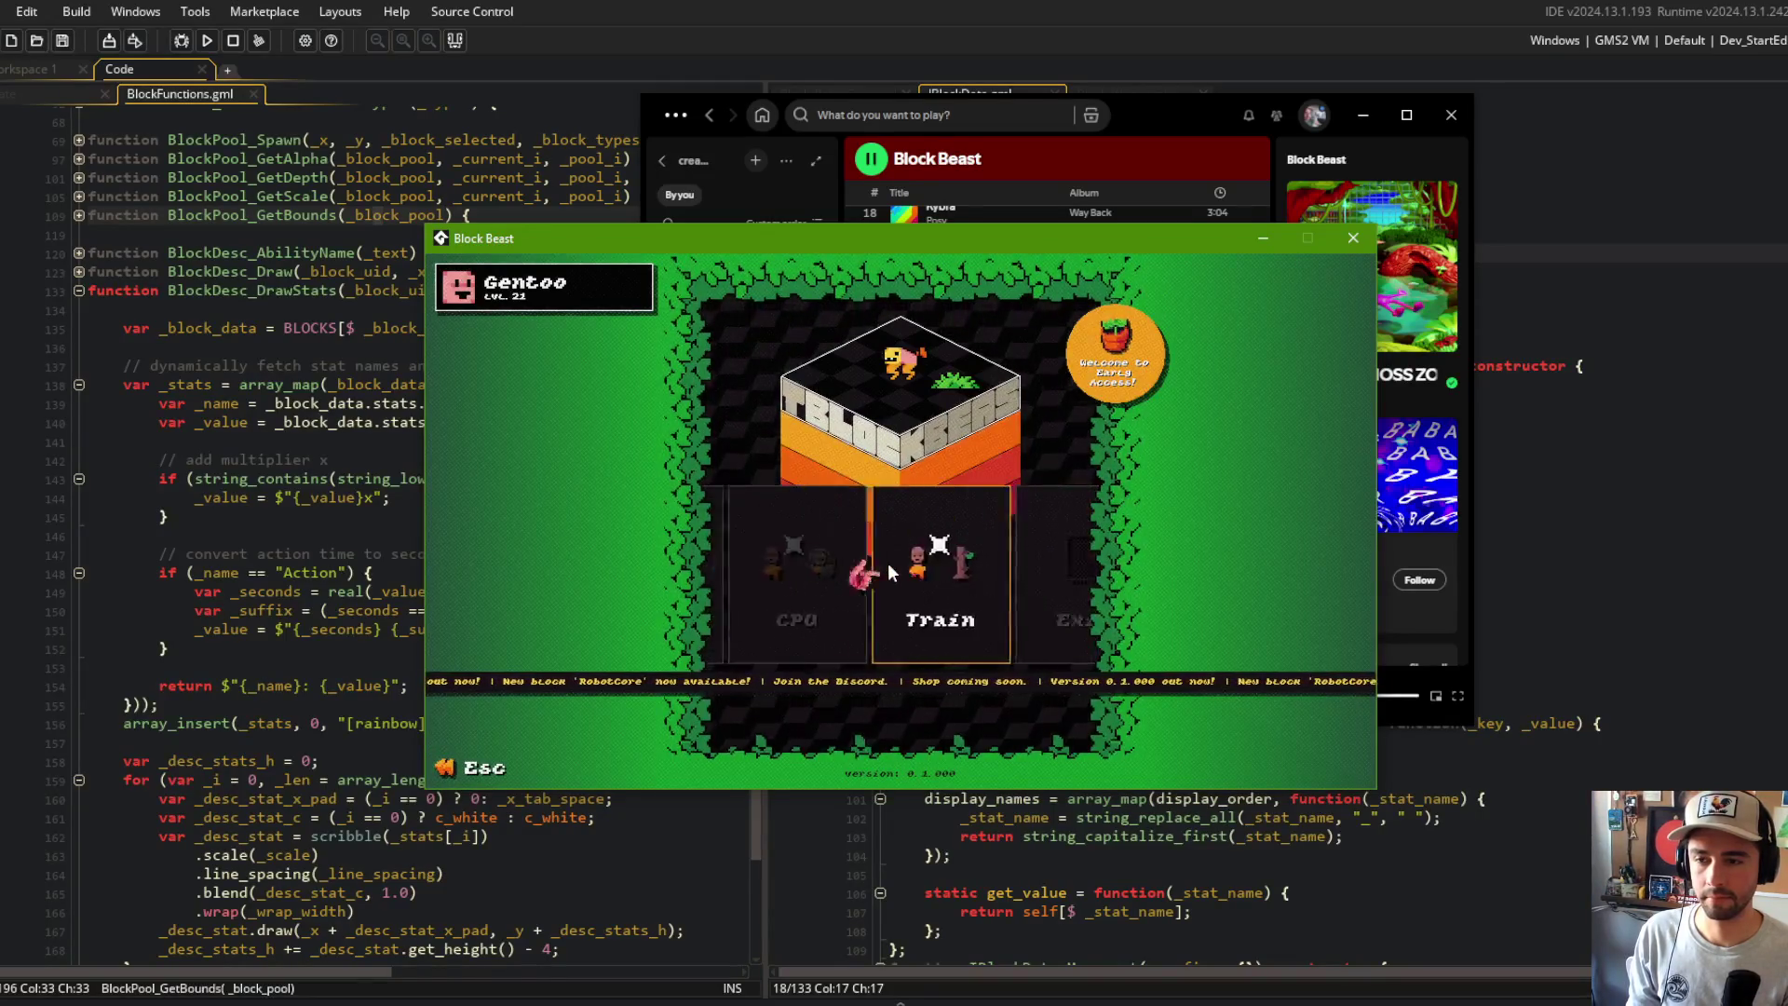
pyautogui.click(917, 574)
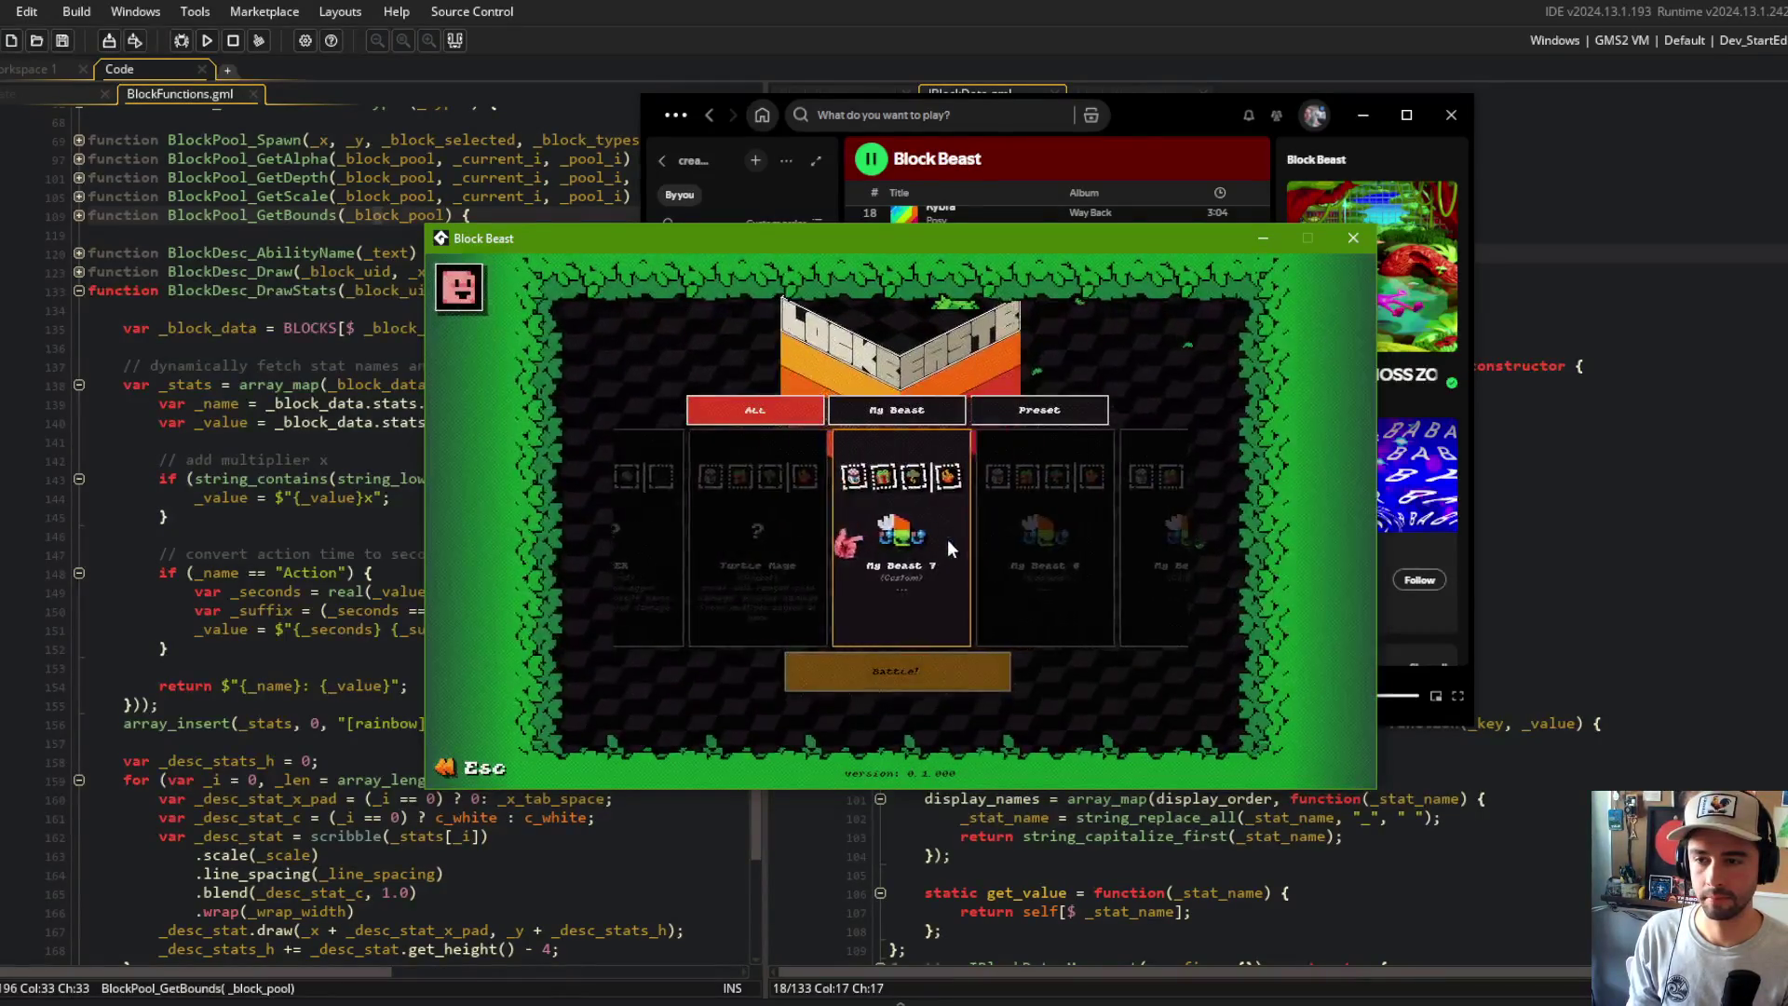
# Step: Pick a My Beast card, fight a brief battle, then close the test game
pyautogui.scroll(-2, 941, 544)
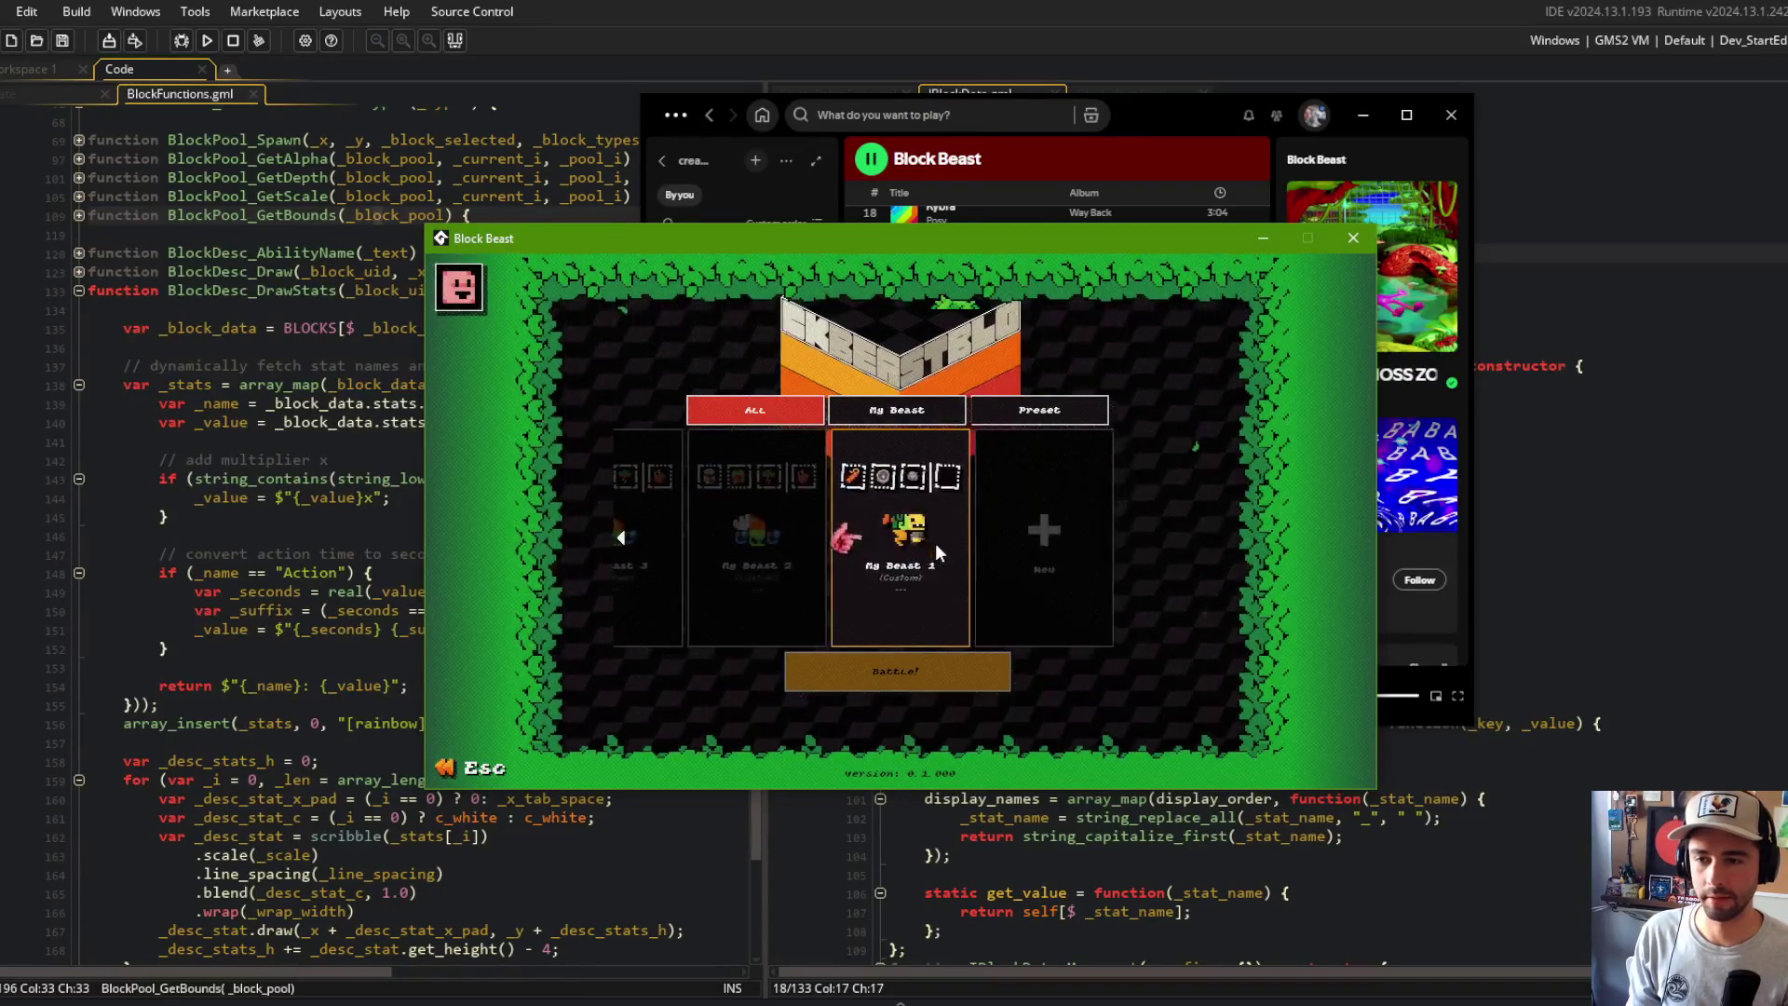
pyautogui.scroll(3, 838, 545)
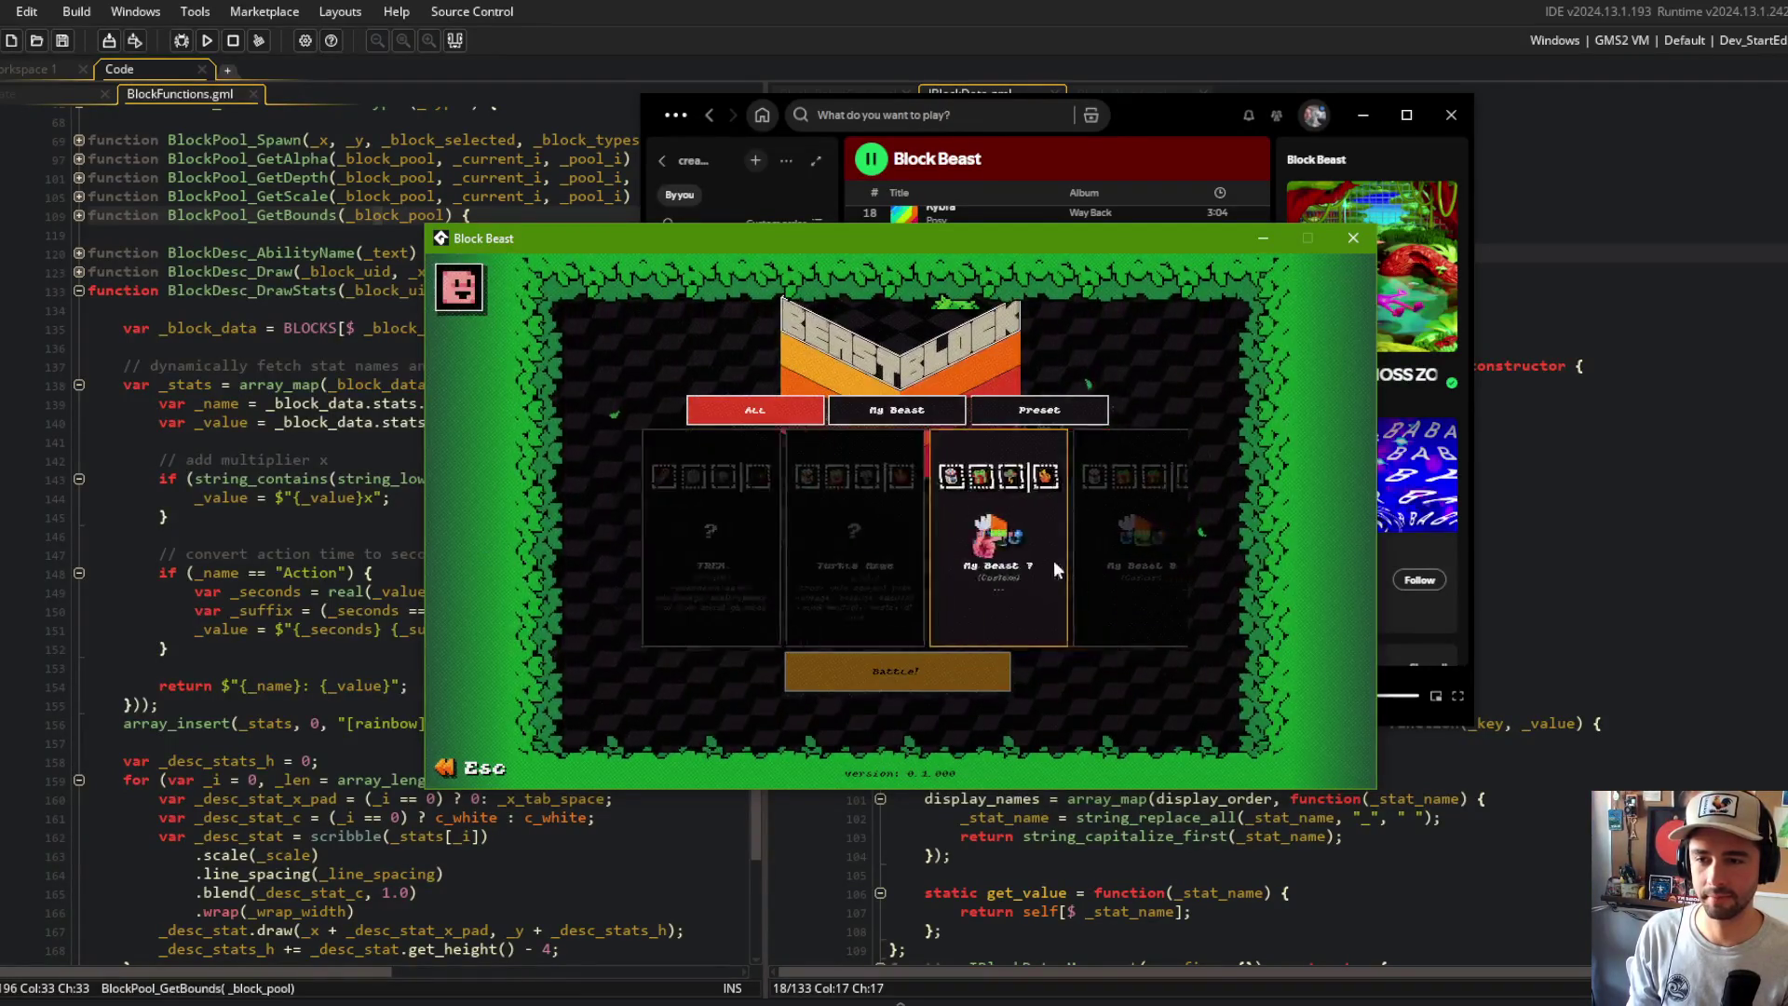
pyautogui.scroll(2, 926, 539)
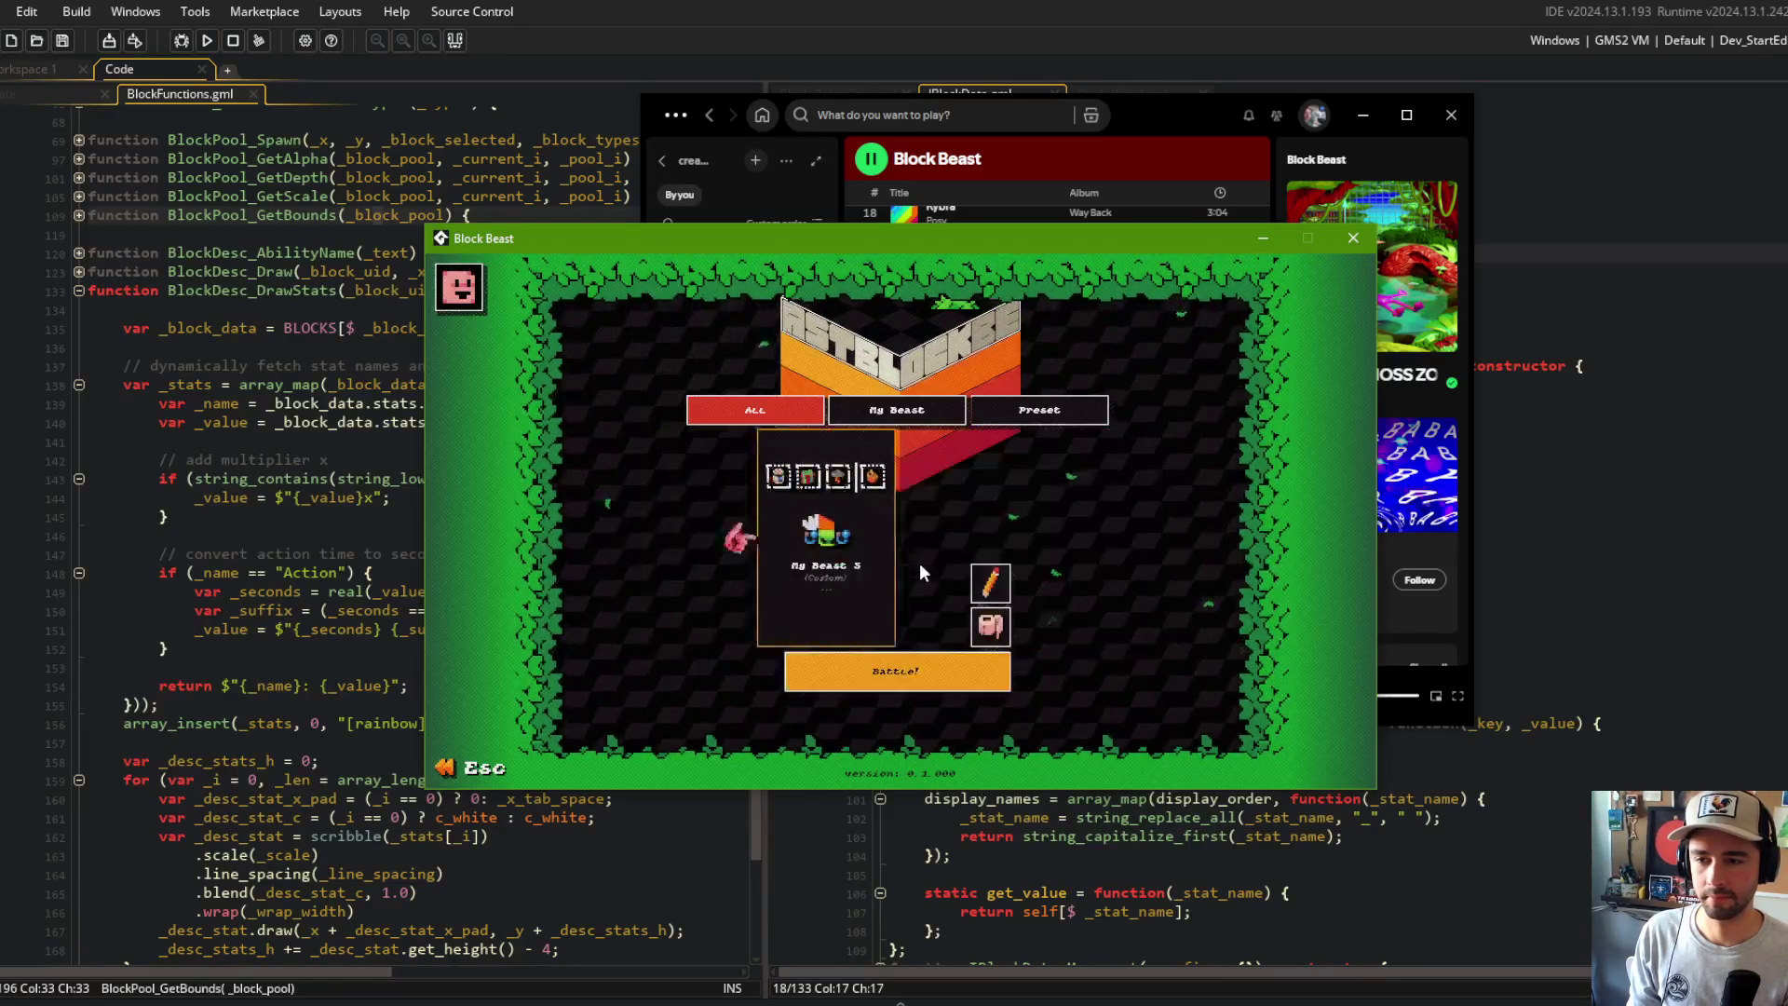
pyautogui.scroll(-2, 925, 563)
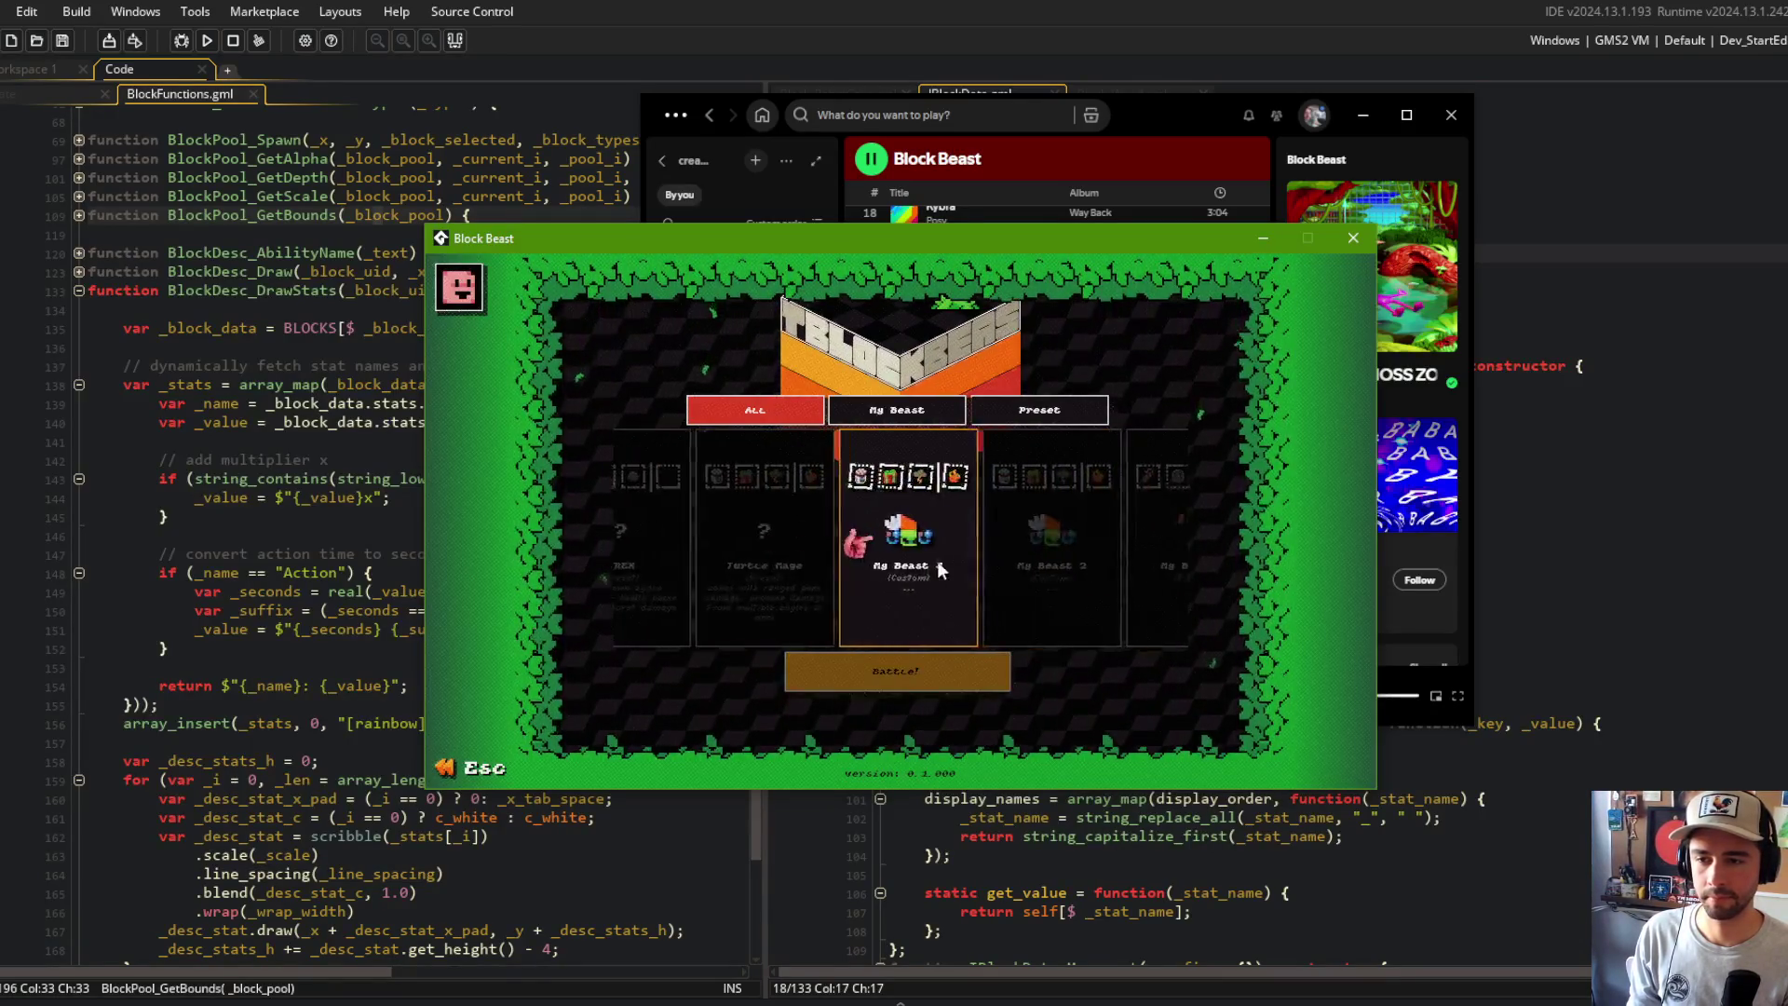
pyautogui.scroll(3, 920, 558)
pyautogui.scroll(-1, 917, 557)
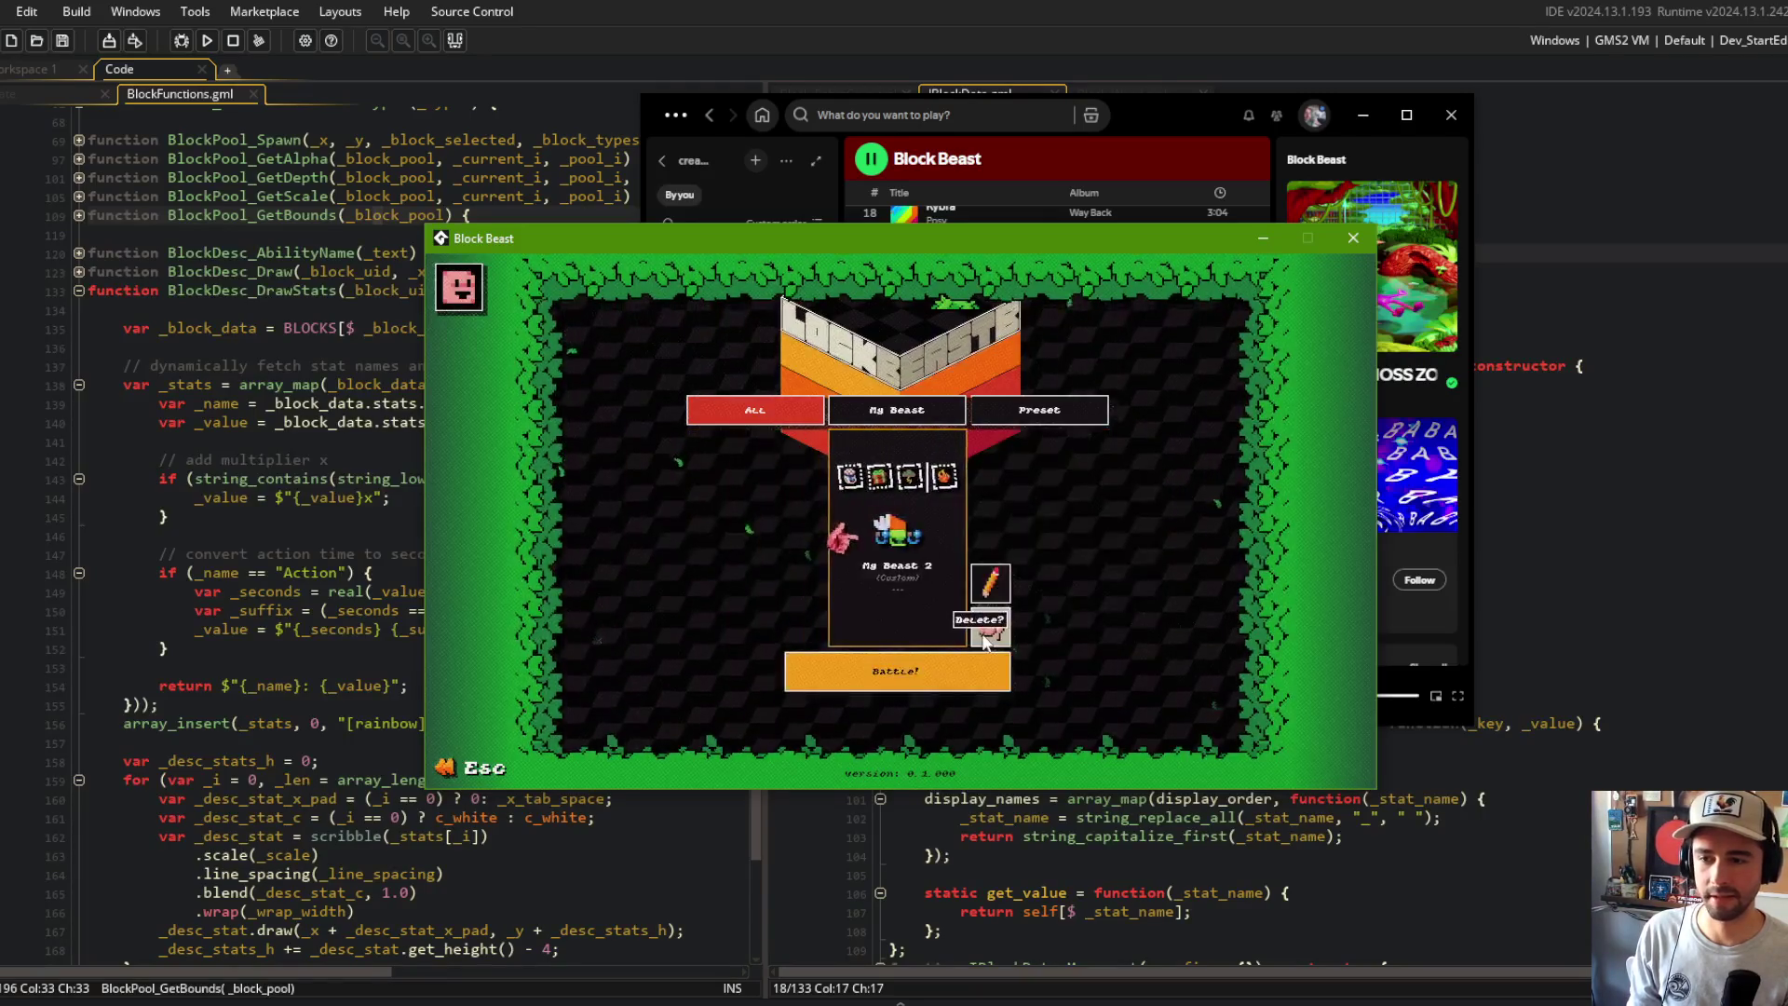
pyautogui.click(940, 663)
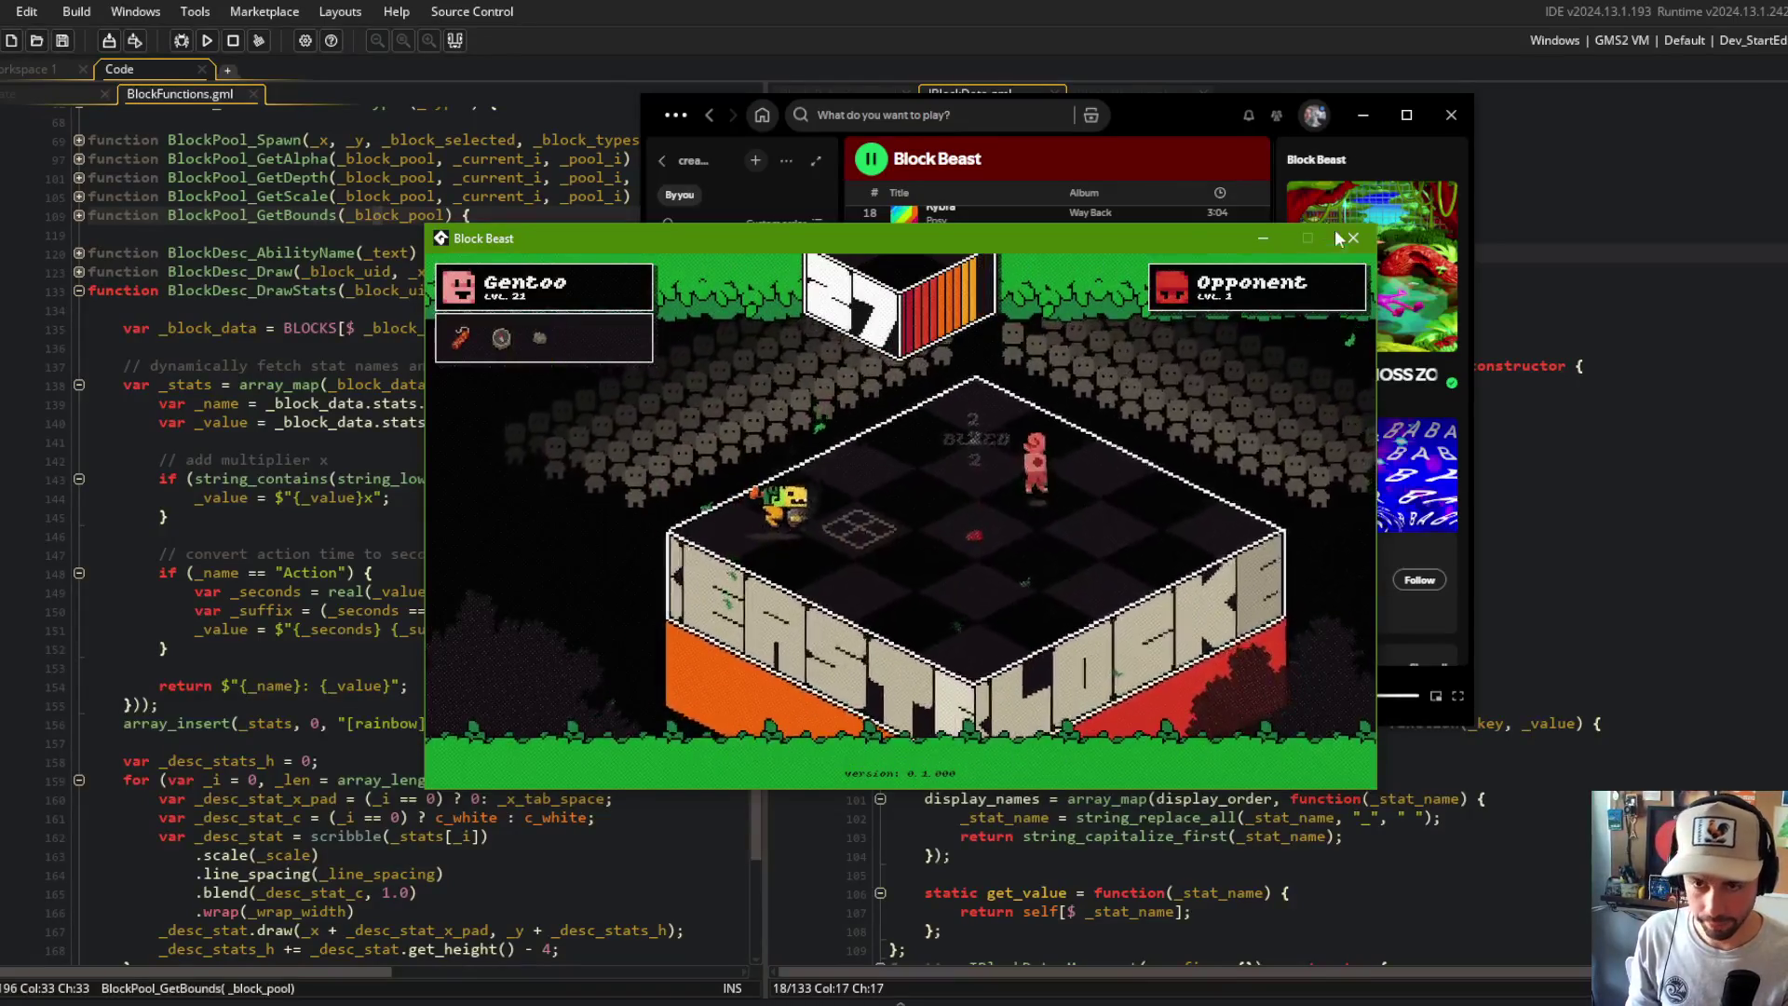
pyautogui.click(1352, 240)
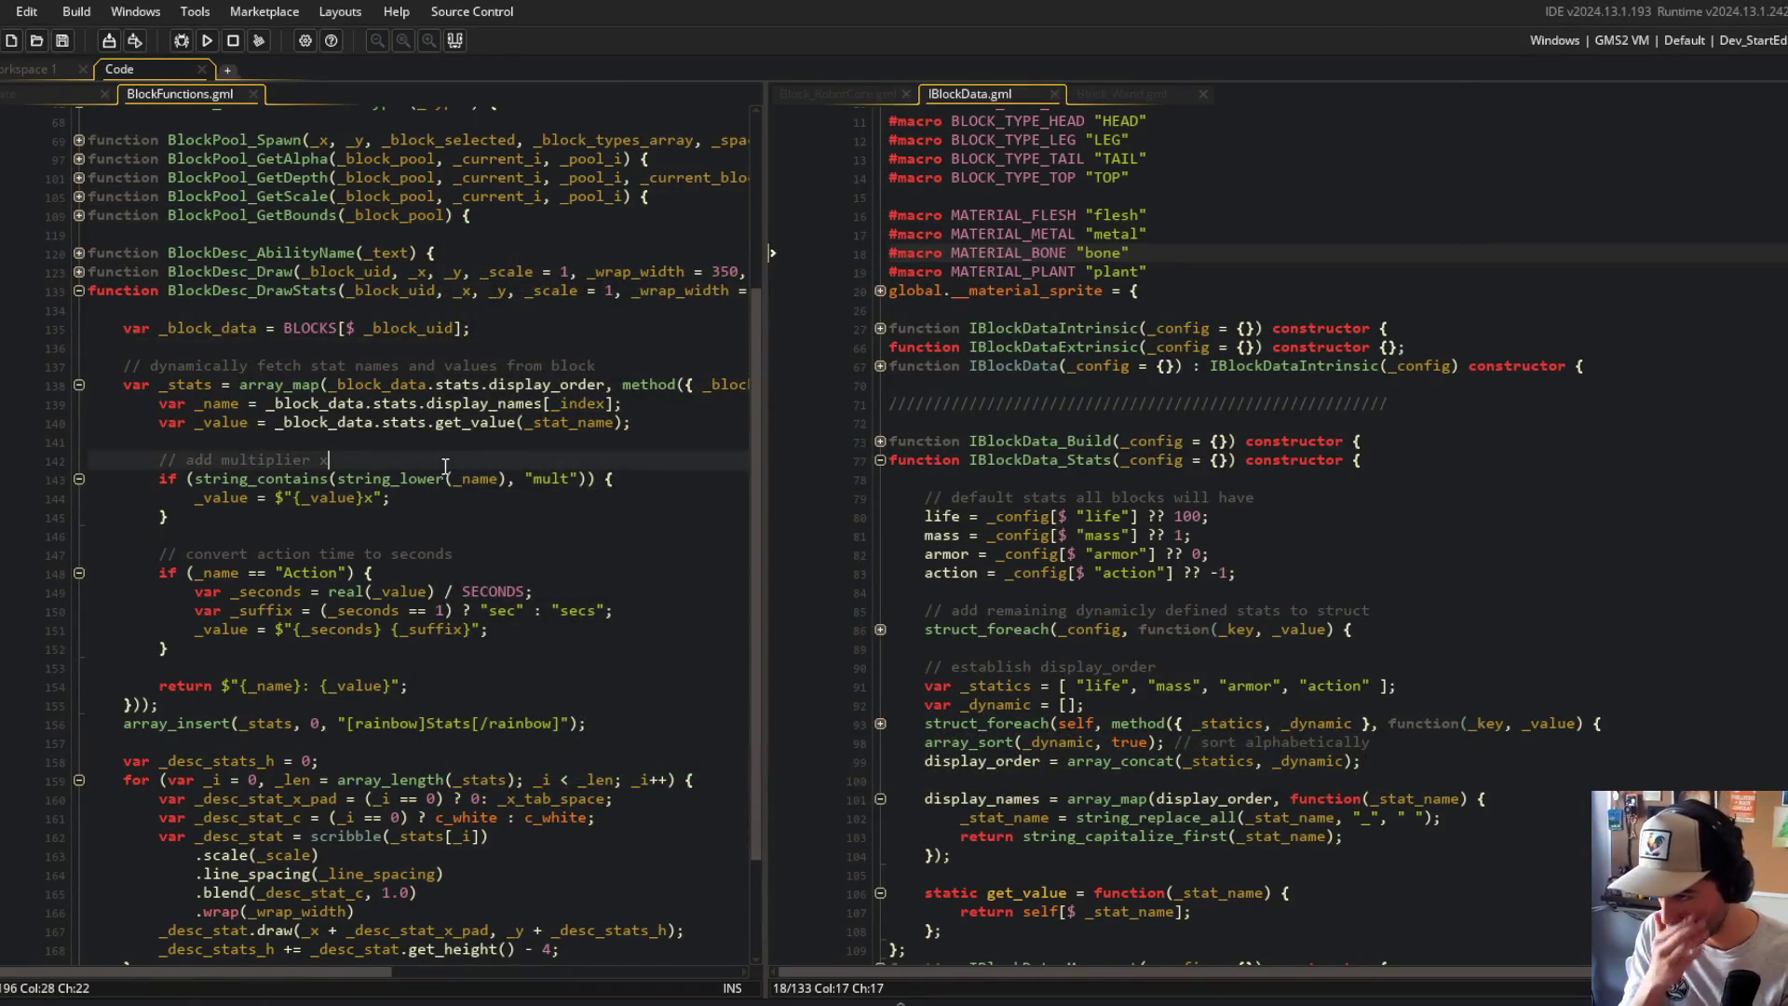
pyautogui.scroll(-2, 447, 528)
pyautogui.scroll(-1, 447, 529)
pyautogui.click(448, 493)
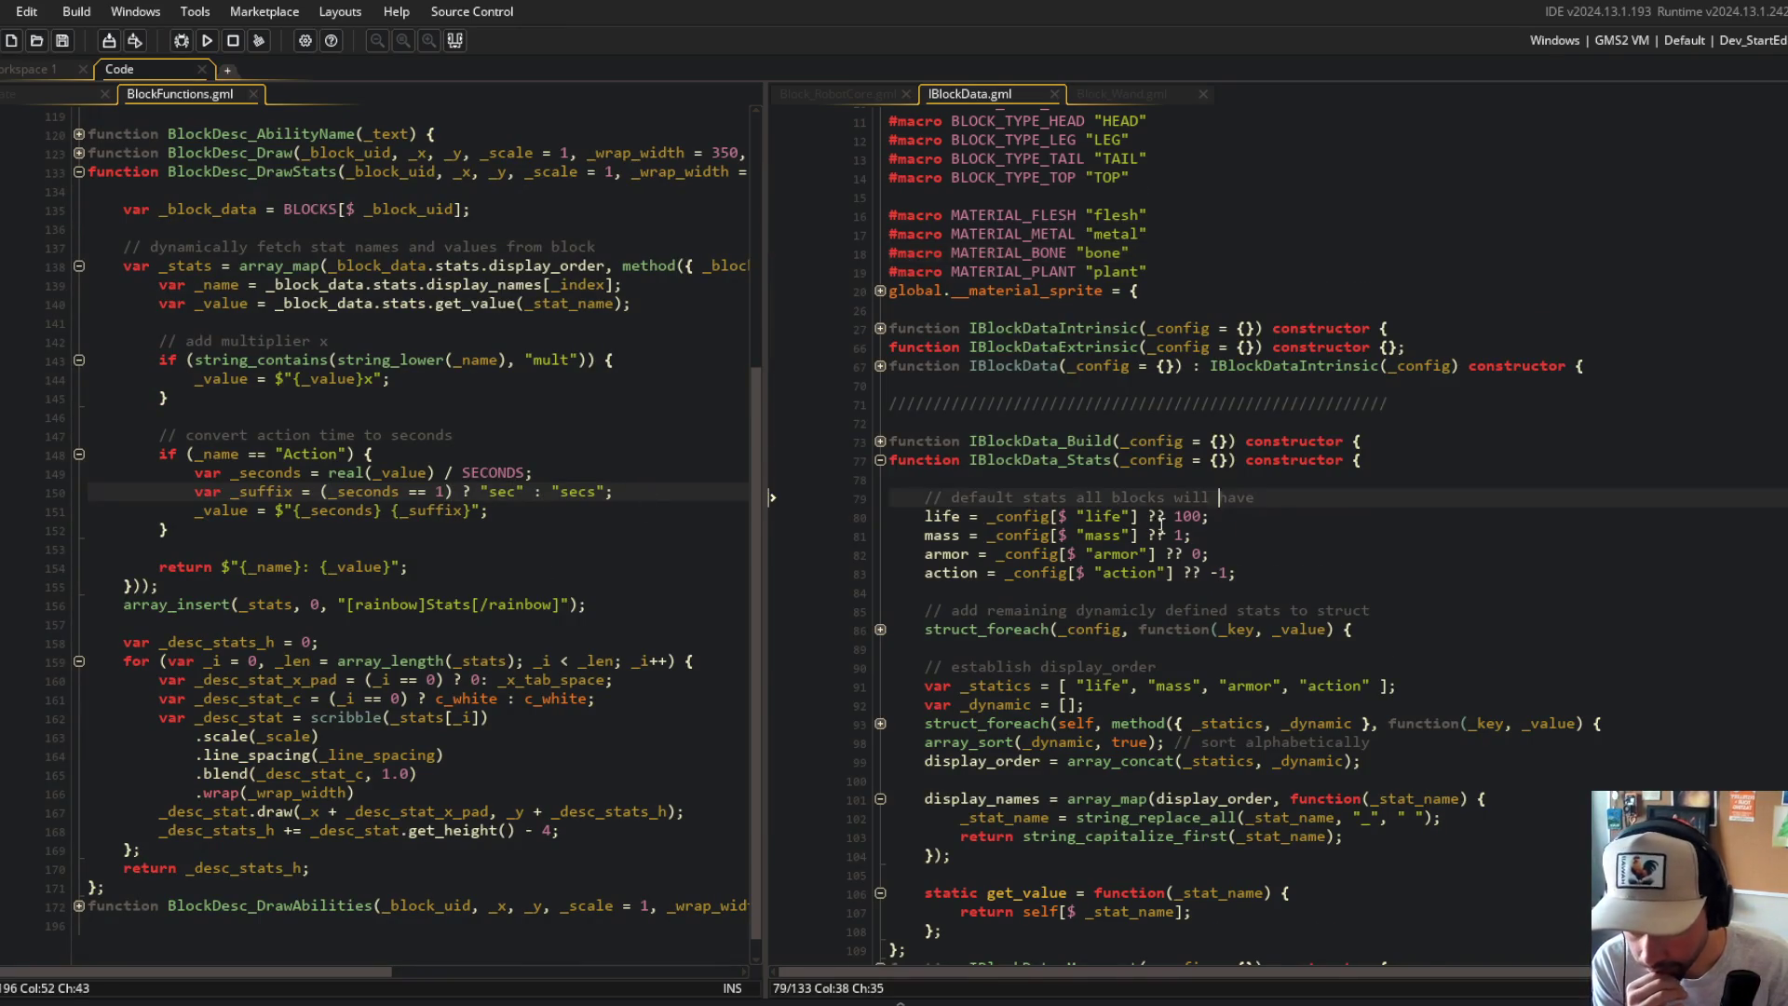
pyautogui.click(331, 453)
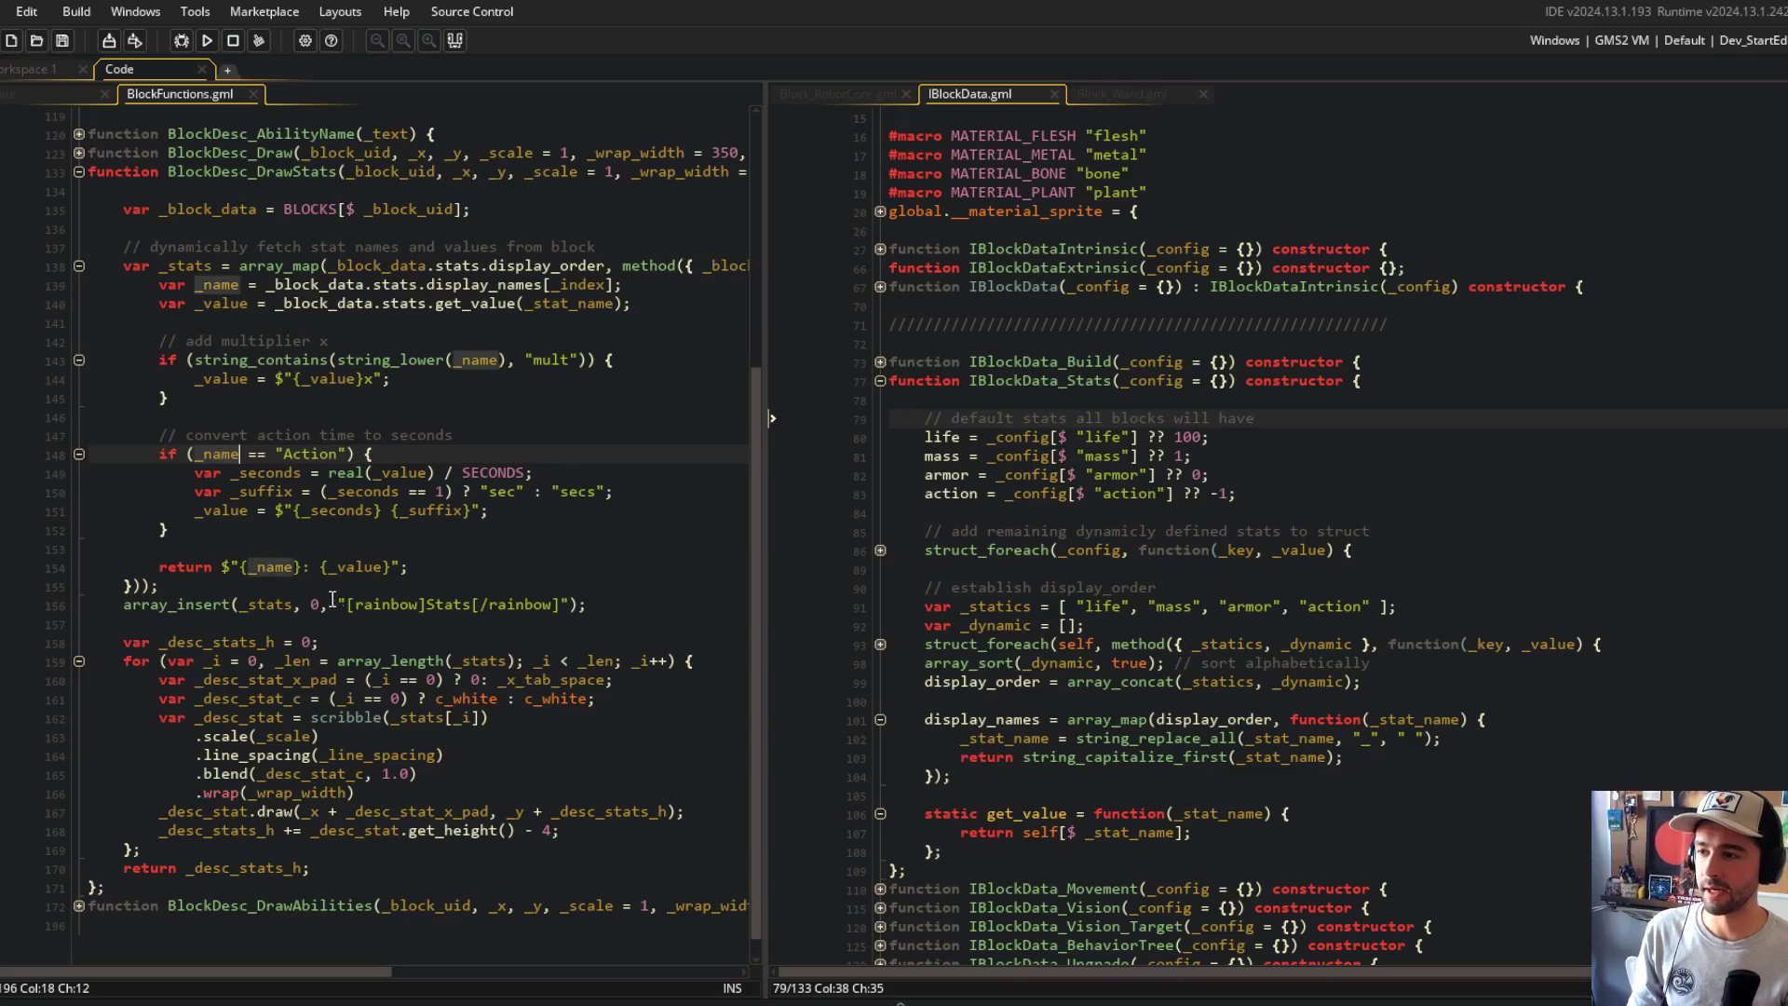
pyautogui.click(194, 549)
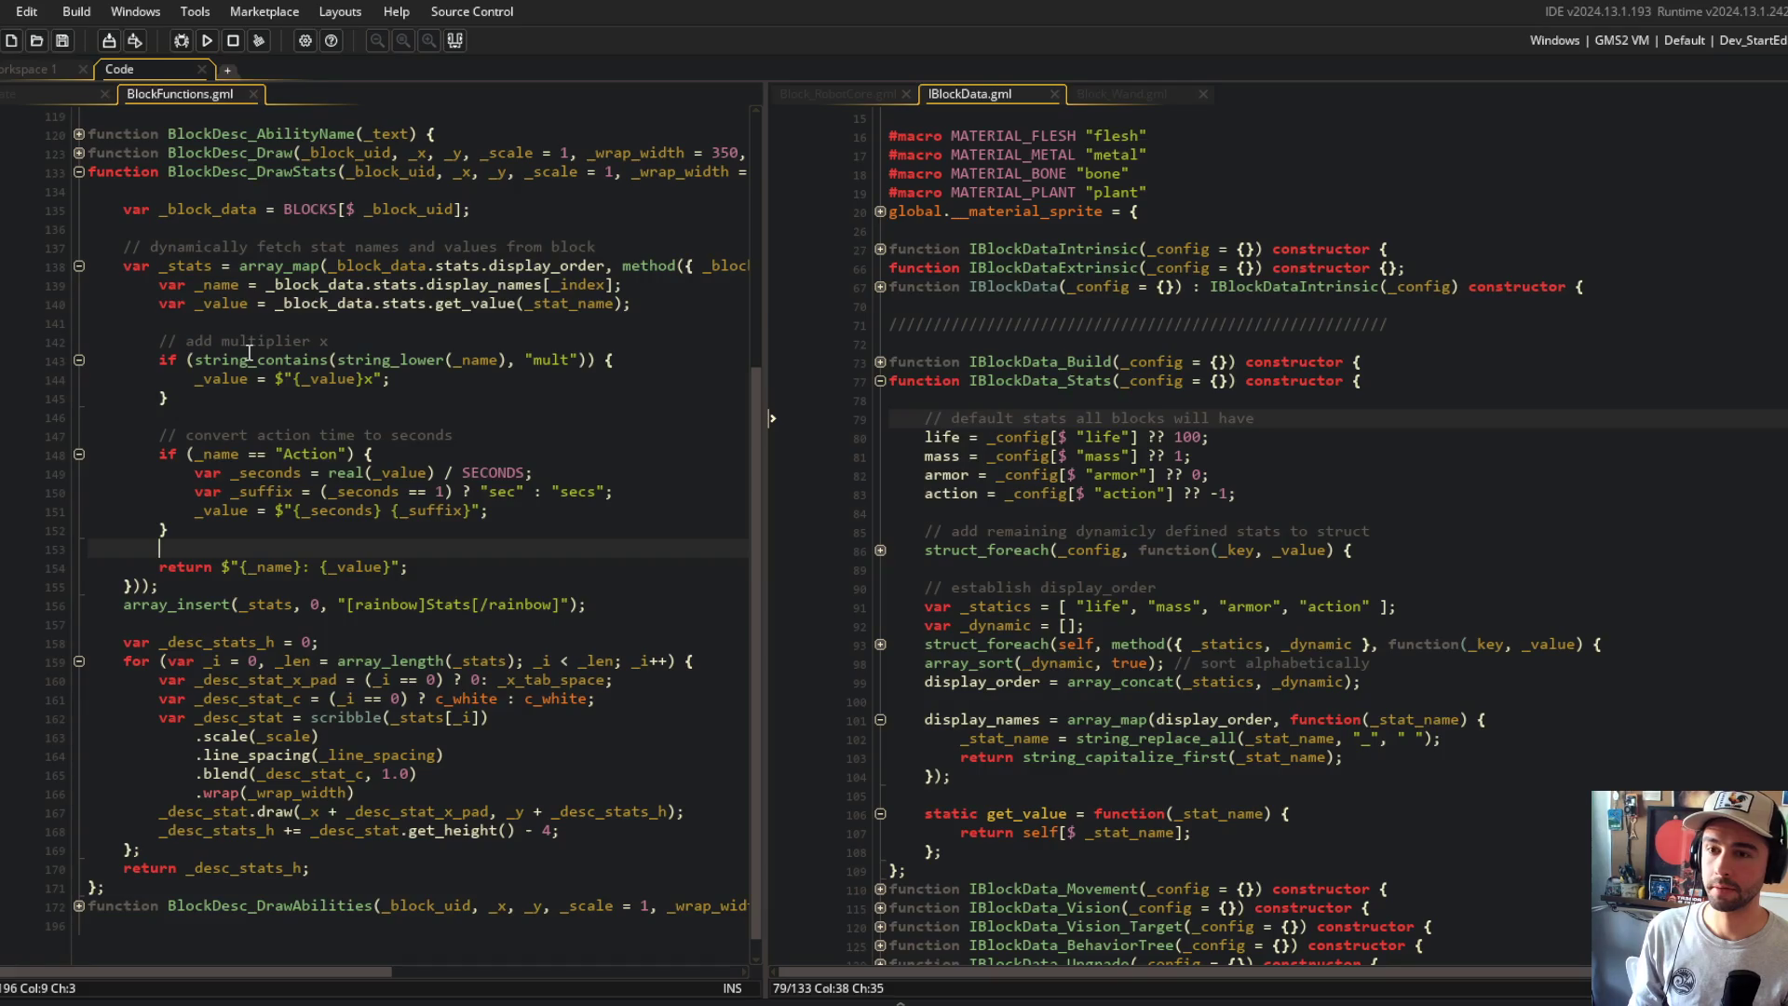
pyautogui.click(194, 266)
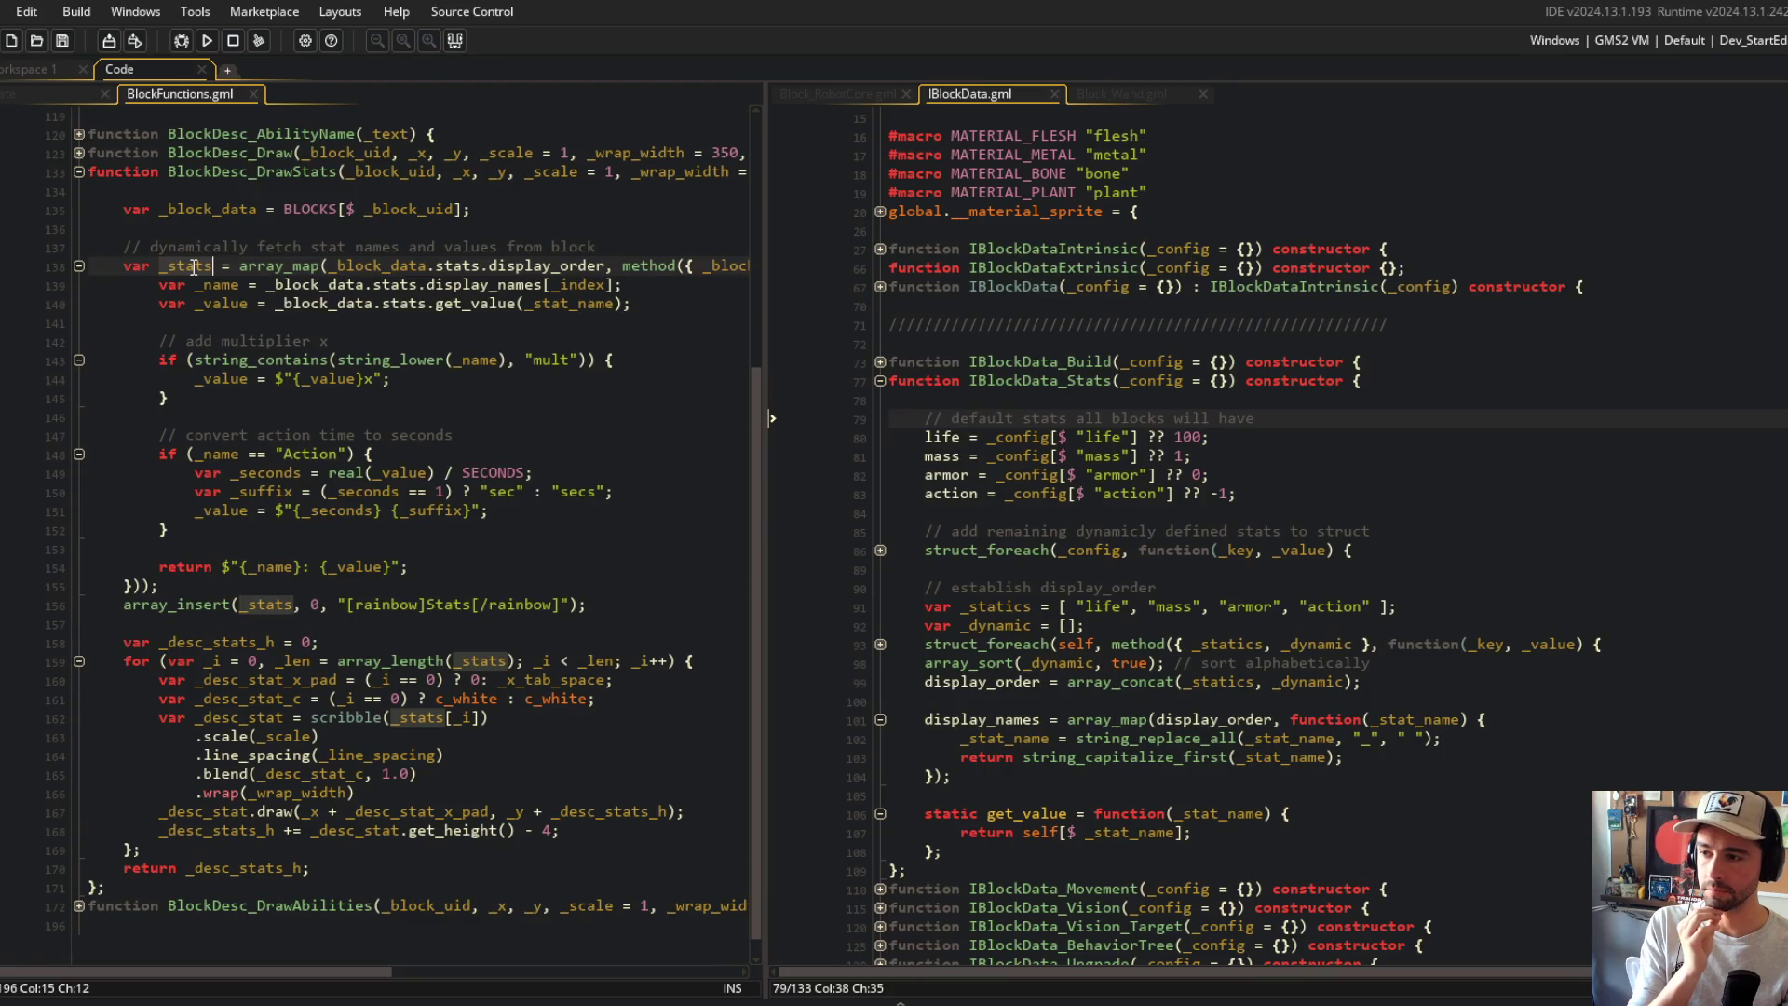
pyautogui.click(213, 378)
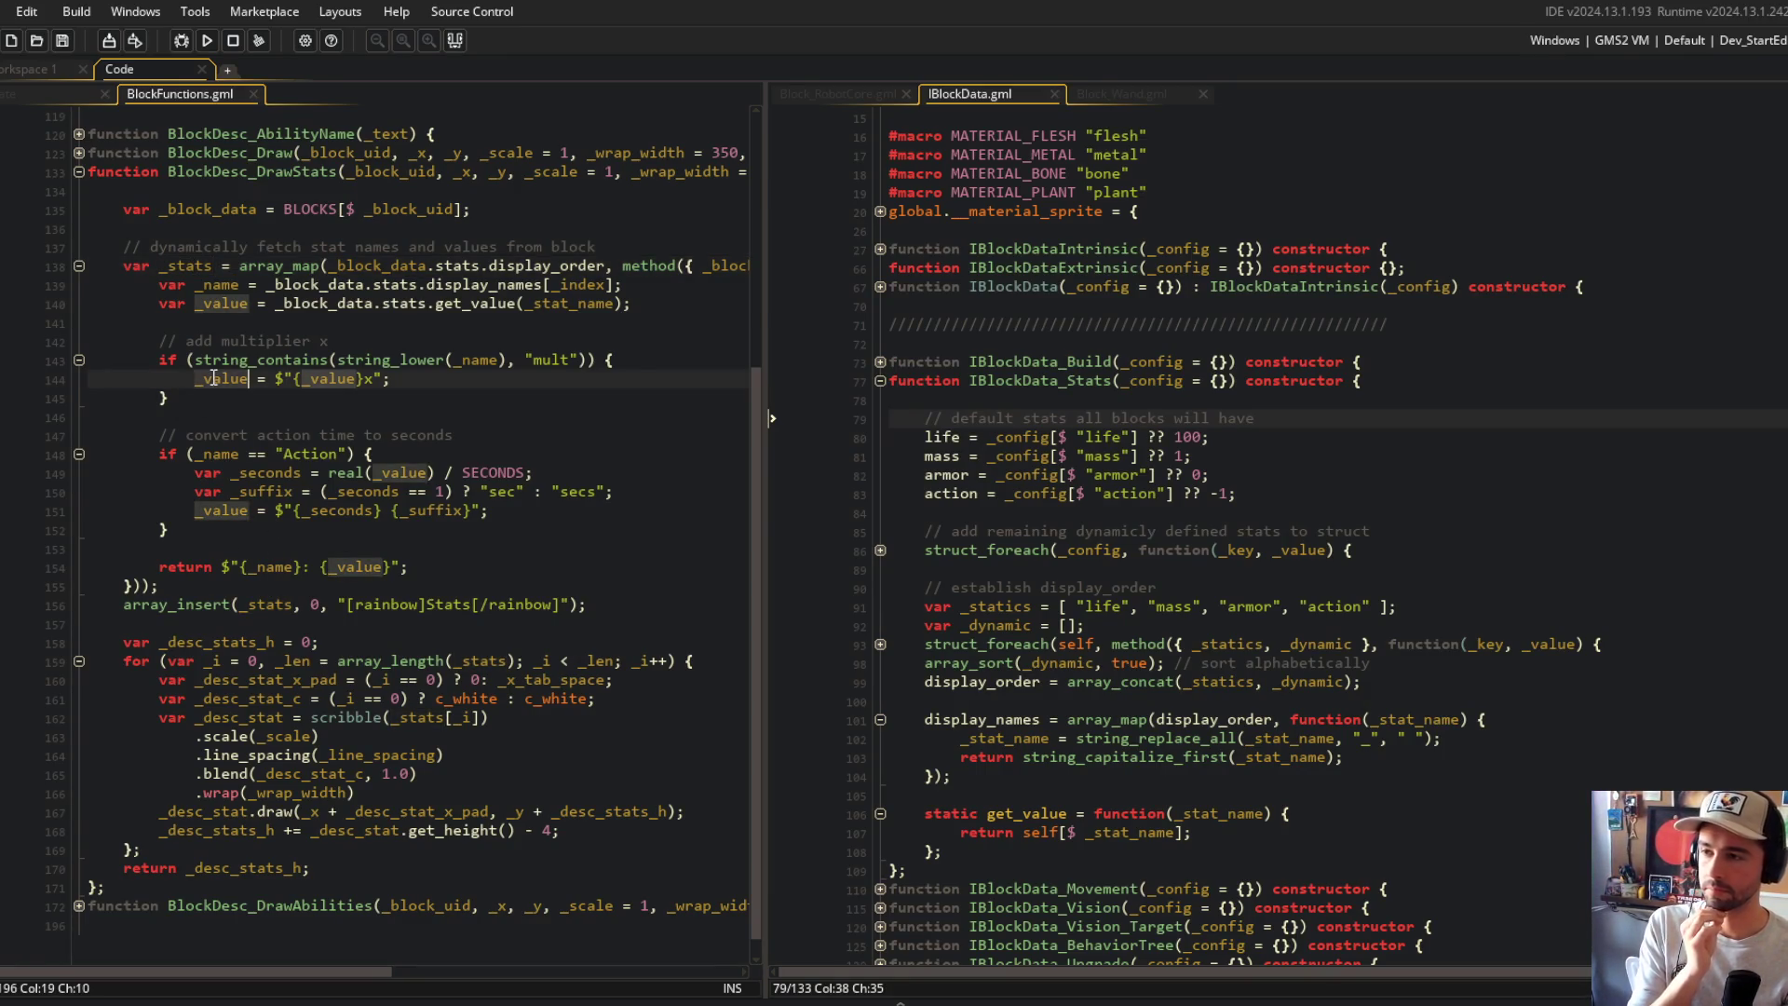
pyautogui.click(232, 326)
# Step: Discard the half-written if (_name == "Action") line and its leftover blank line
pyautogui.press('Return')
pyautogui.press('Return')
pyautogui.press('Up')
pyautogui.write('if (_name == ')
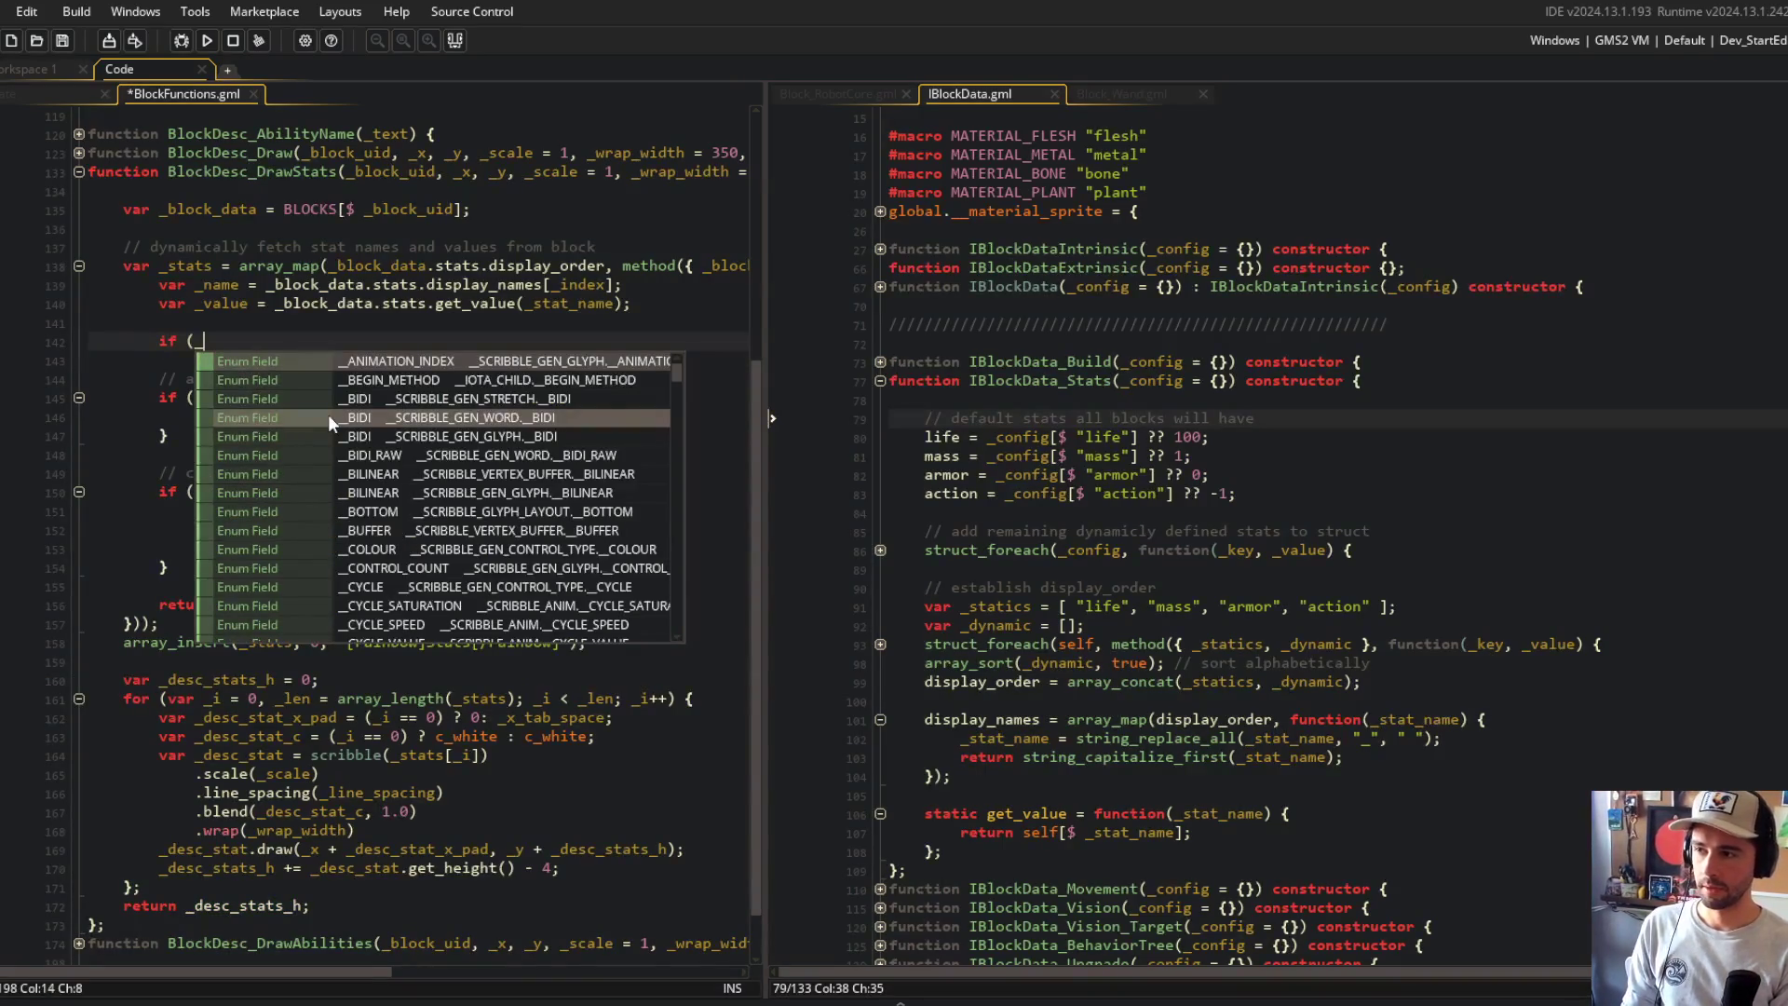
pyautogui.write('"Action"')
pyautogui.hotkey('shift', 'Home')
pyautogui.hotkey('shift', 'Home')
pyautogui.press('BackSpace')
pyautogui.press('BackSpace')
pyautogui.press('BackSpace')
pyautogui.press('BackSpace')
pyautogui.press('BackSpace')
pyautogui.press('Down')
pyautogui.press('Down')
pyautogui.press('Down')
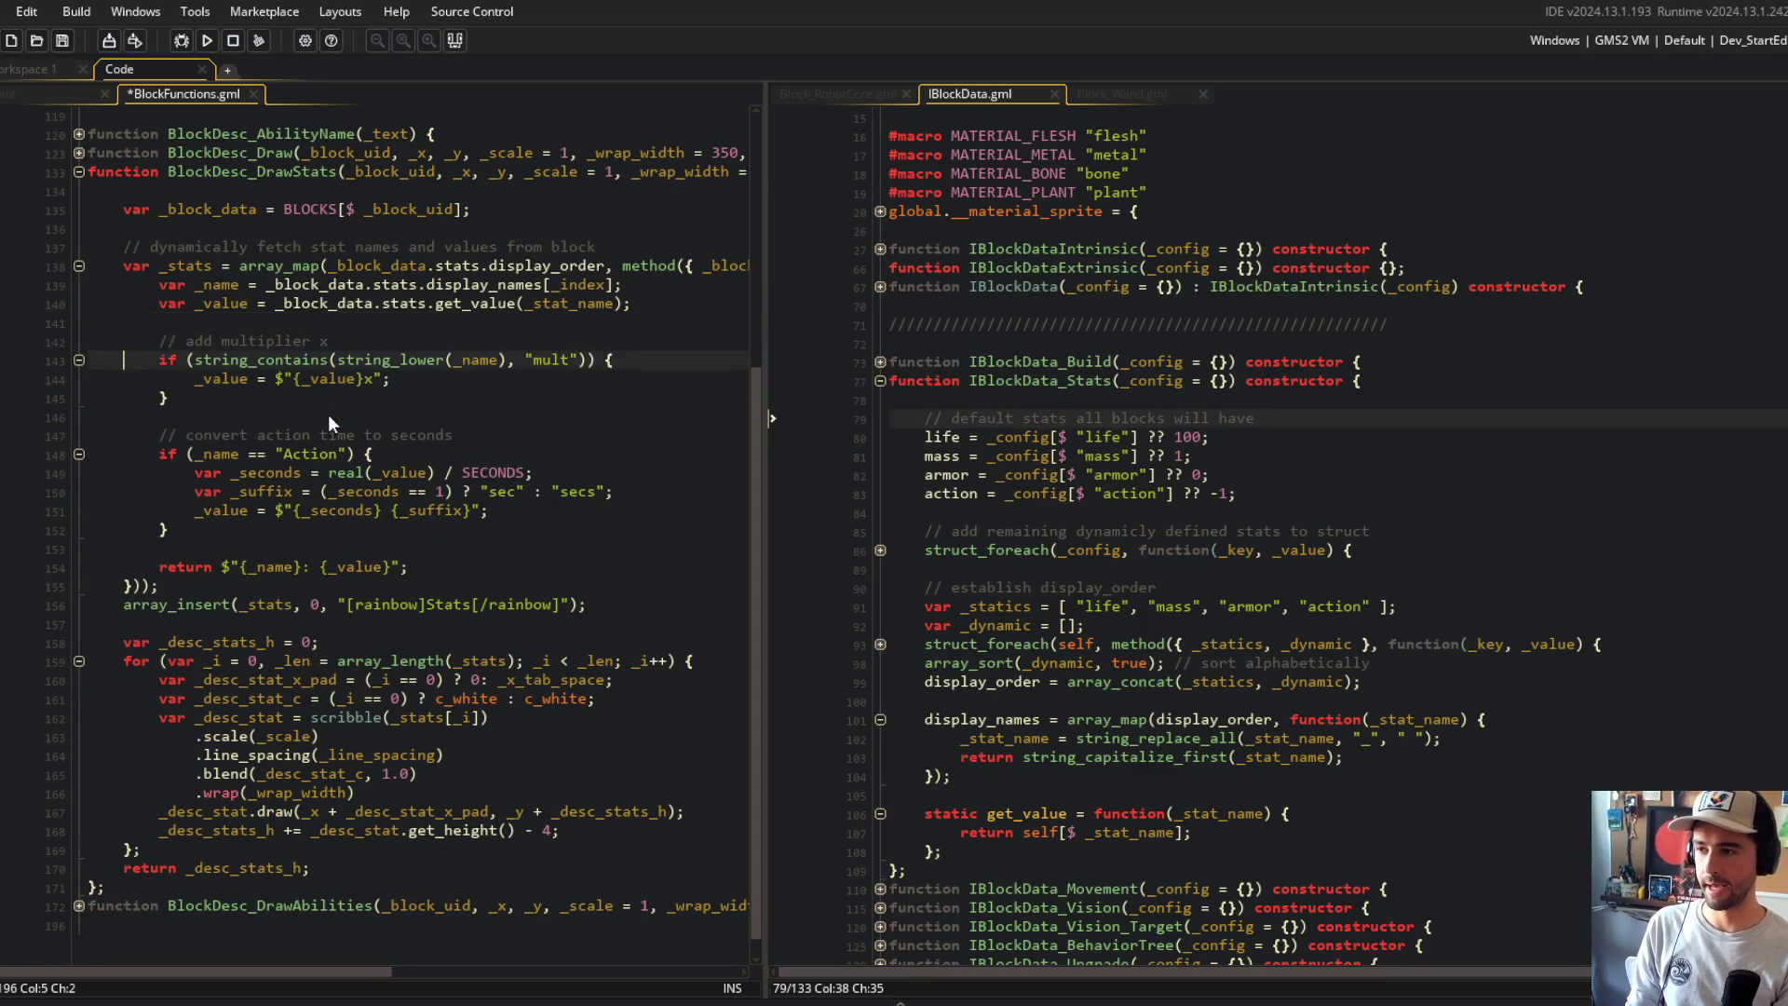
# Step: Add an if (_value == -1) { return -1; } check inside the Action branch and save
pyautogui.press('Return')
pyautogui.write('if (_va')
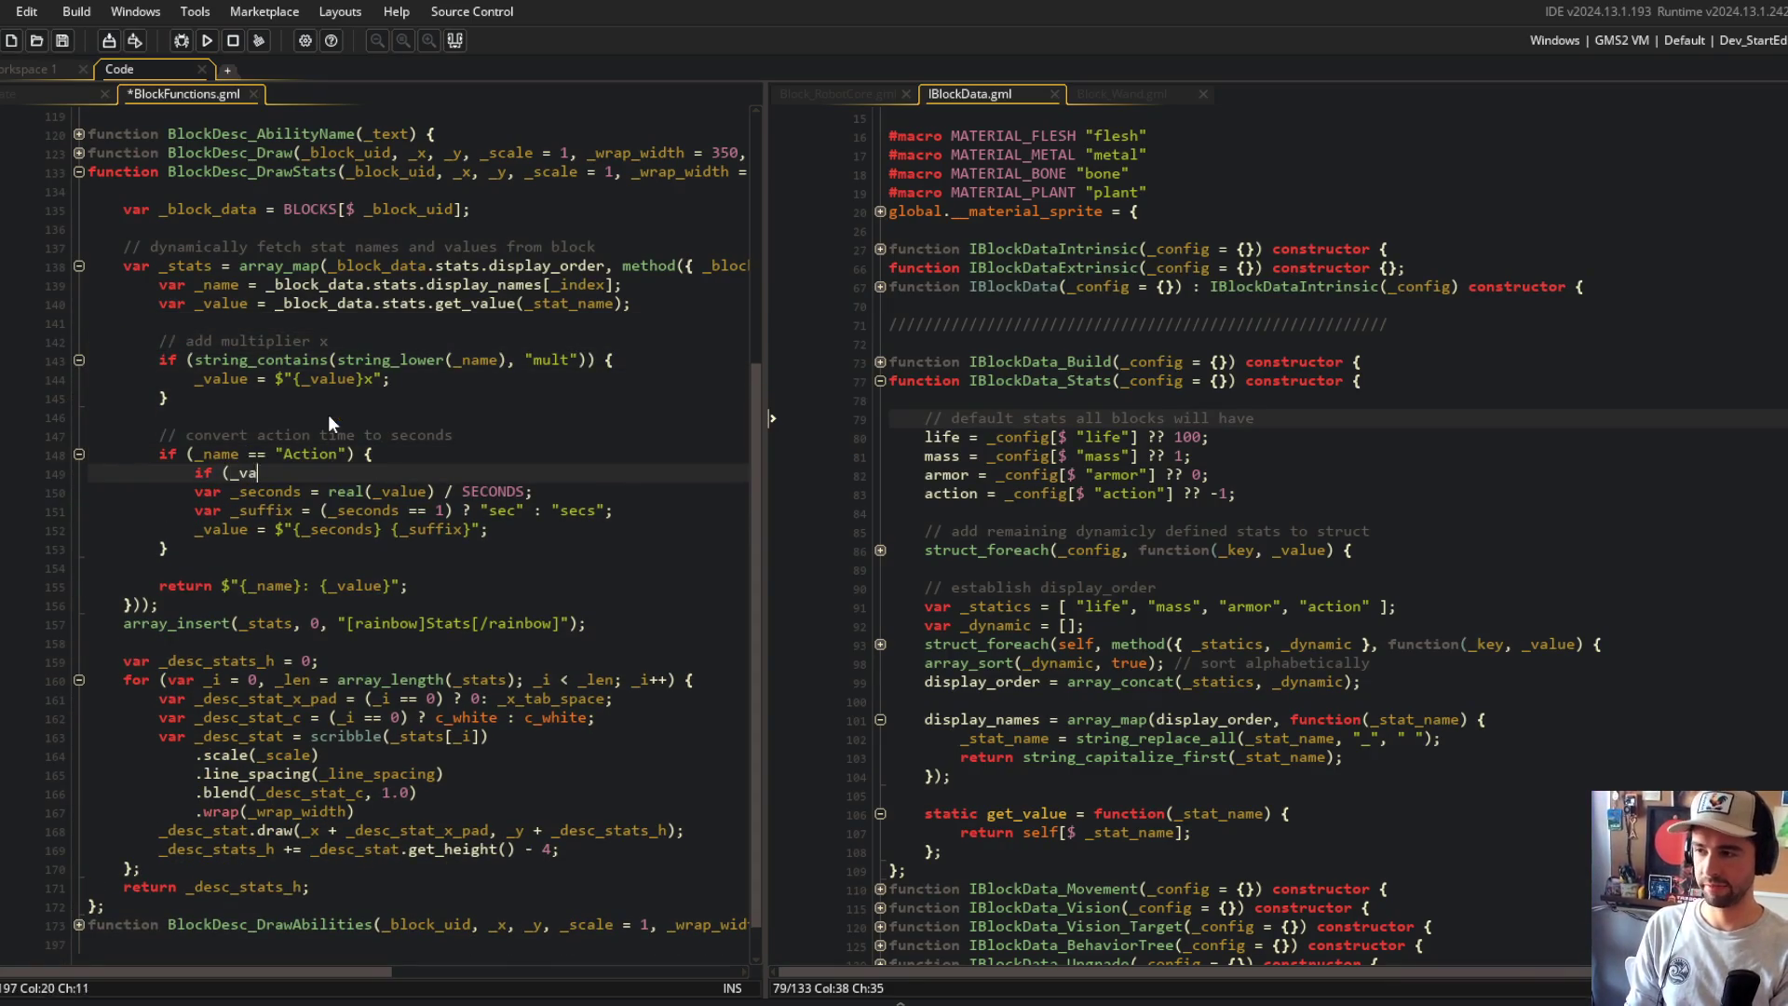
pyautogui.write('lue == -1) {')
pyautogui.press('Return')
pyautogui.write('return -1;')
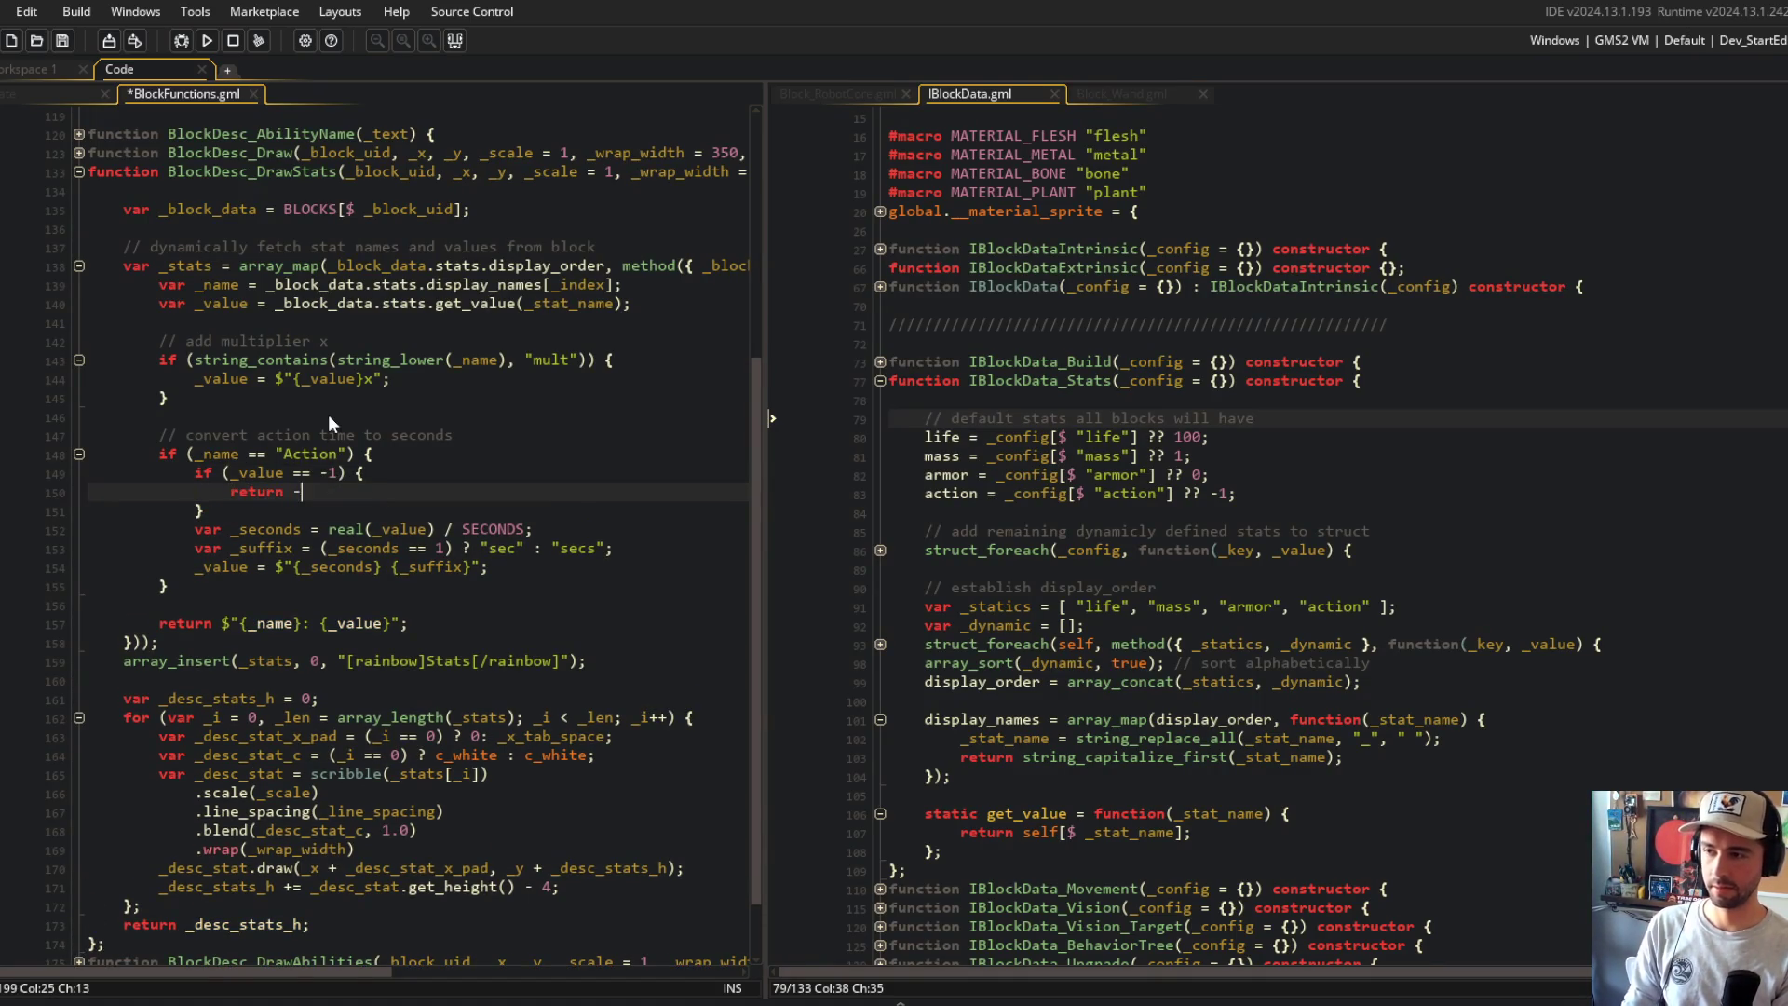
pyautogui.hotkey('ctrl', 's')
# Step: Collapse the check onto one line: if (_value == -1) return -1;
pyautogui.press('Up')
pyautogui.press('End')
pyautogui.press('BackSpace')
pyautogui.press('Delete')
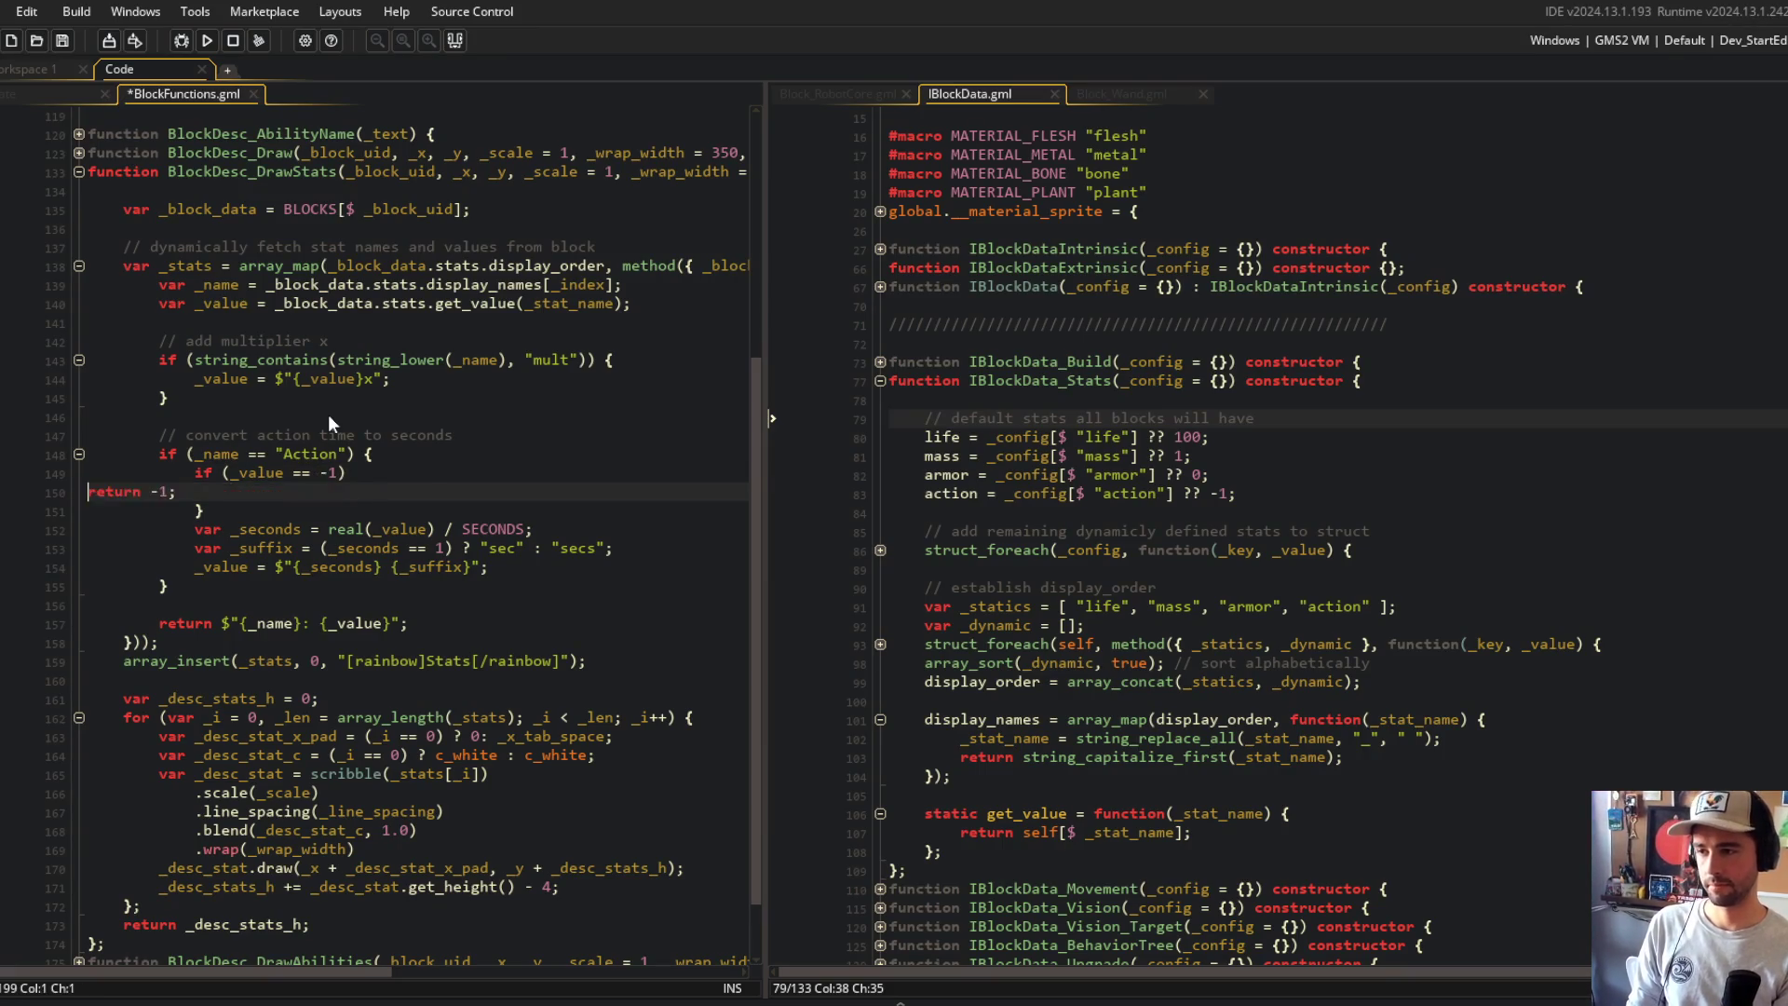
pyautogui.hotkey('ctrl', 'Delete')
pyautogui.press('Down')
pyautogui.hotkey('ctrl', 'd')
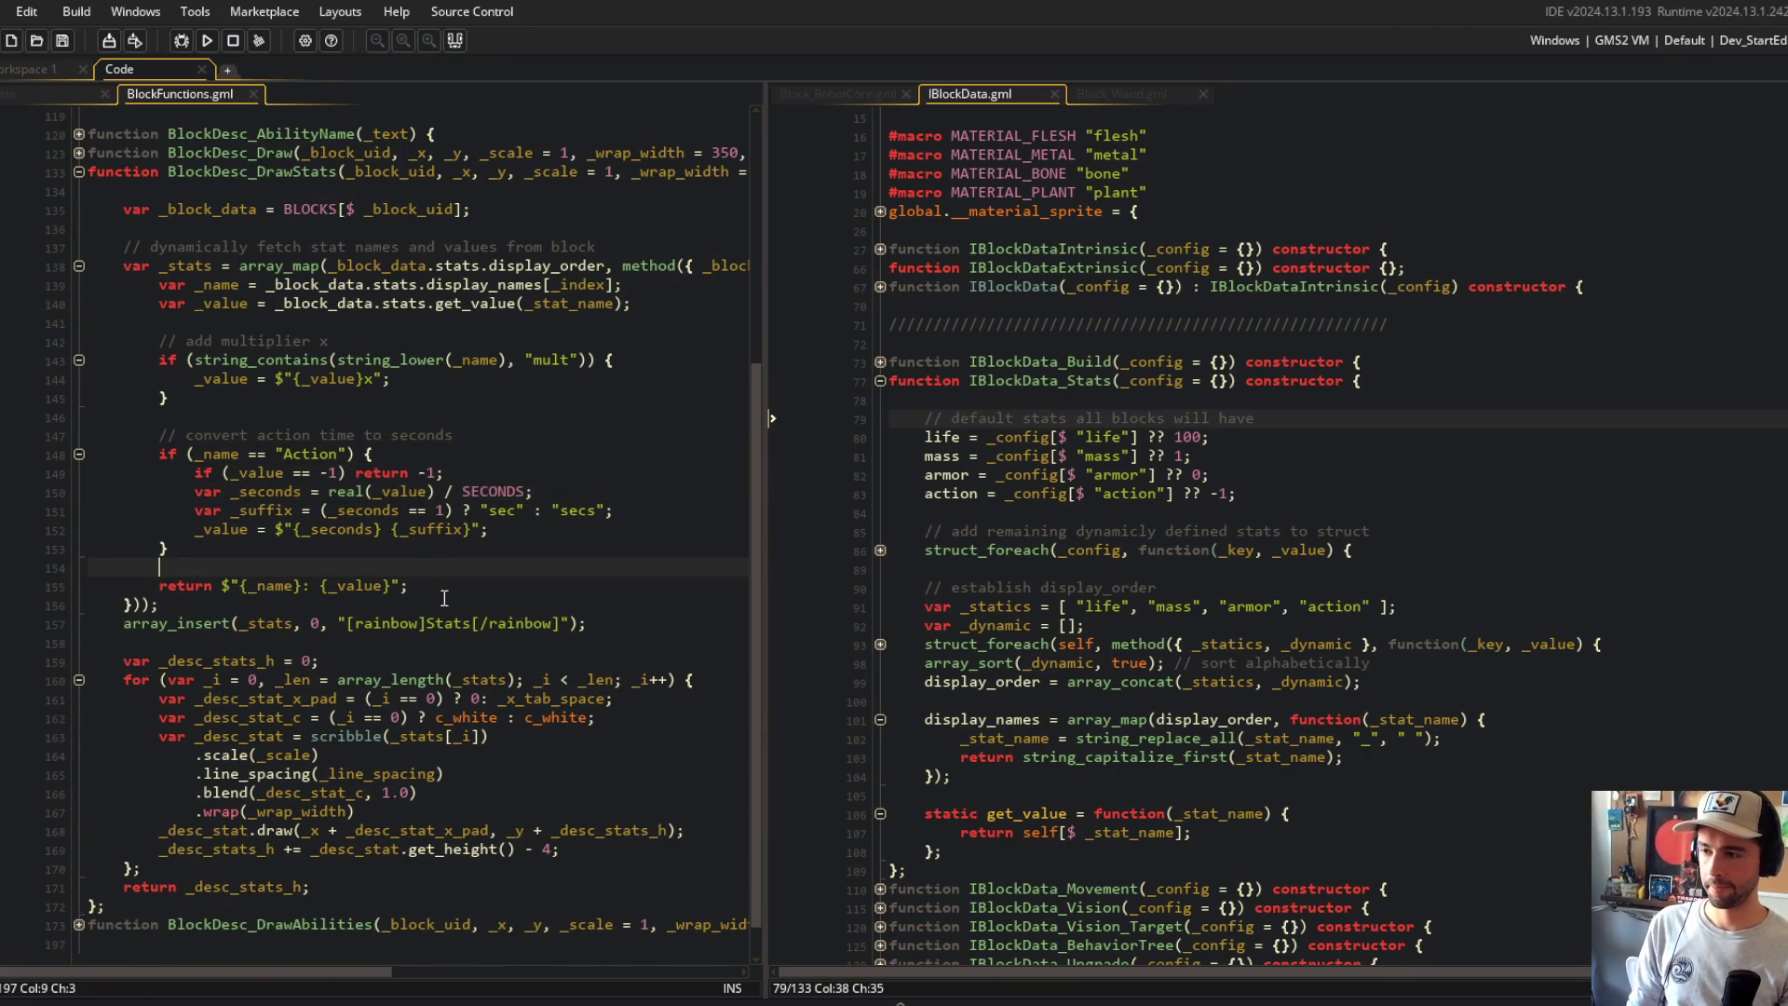
pyautogui.click(628, 623)
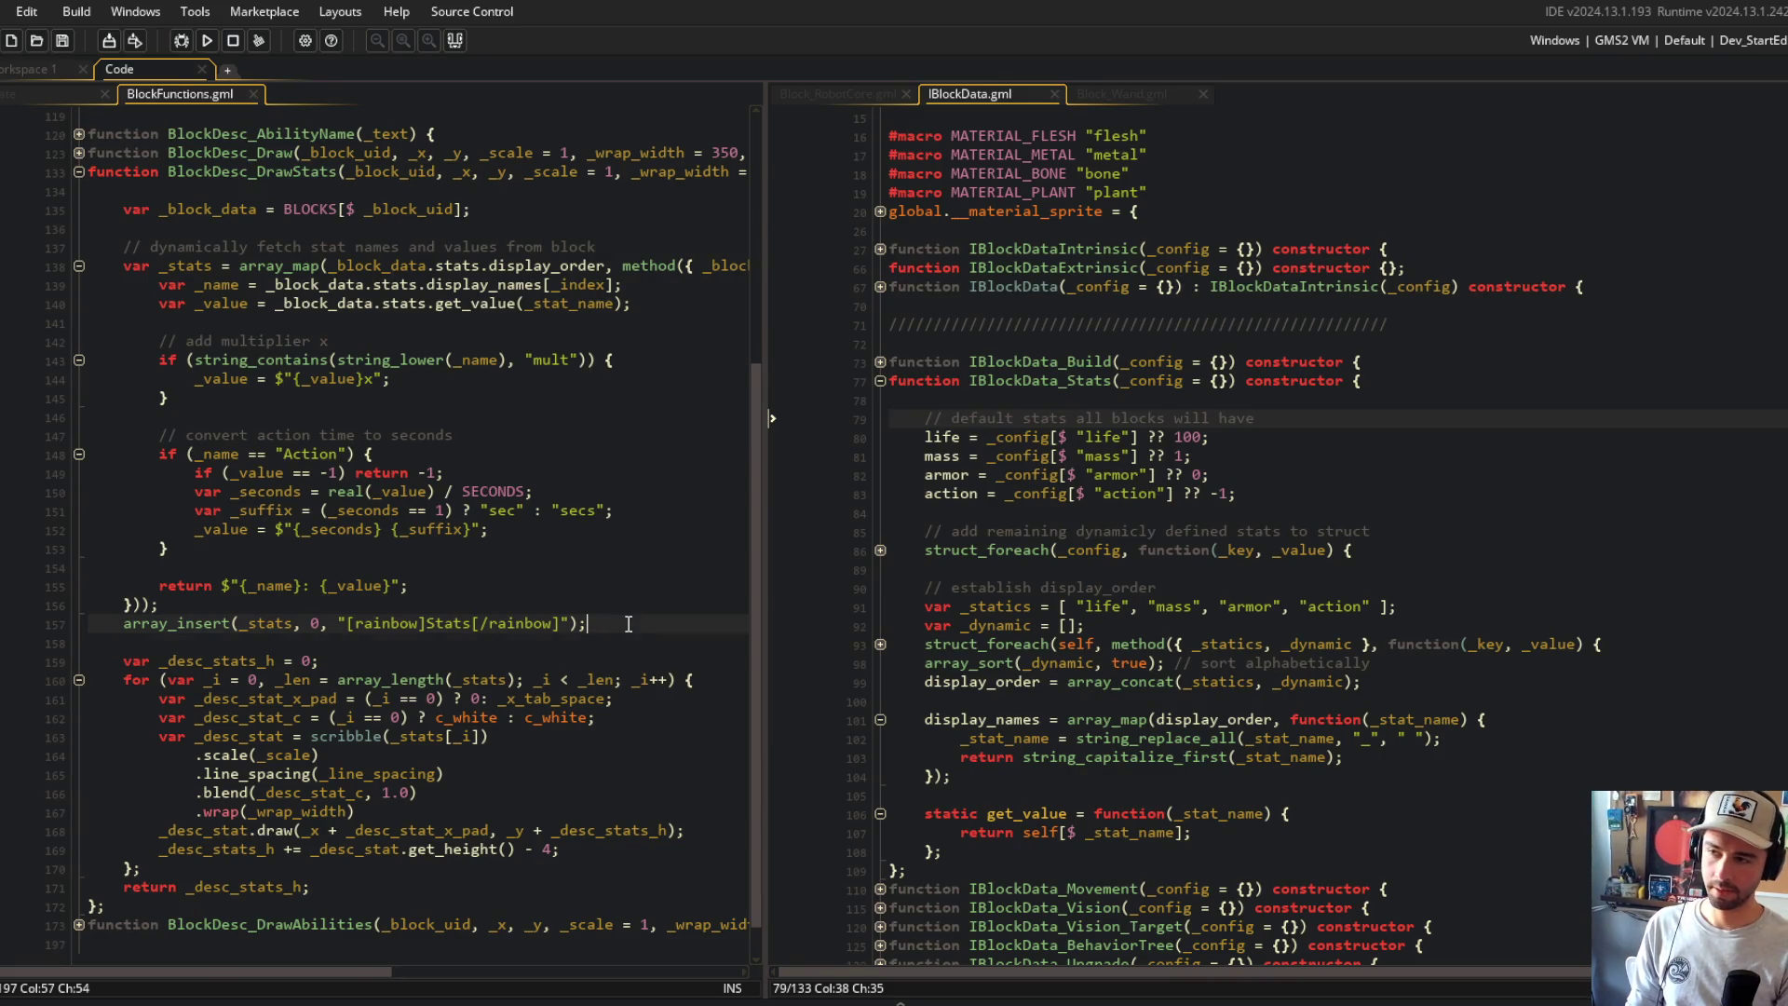
# Step: Add _stats = array_filter(_stats, ...) returning _stat_text != -1 below array_insert, and save
pyautogui.press('Return')
pyautogui.press('Return')
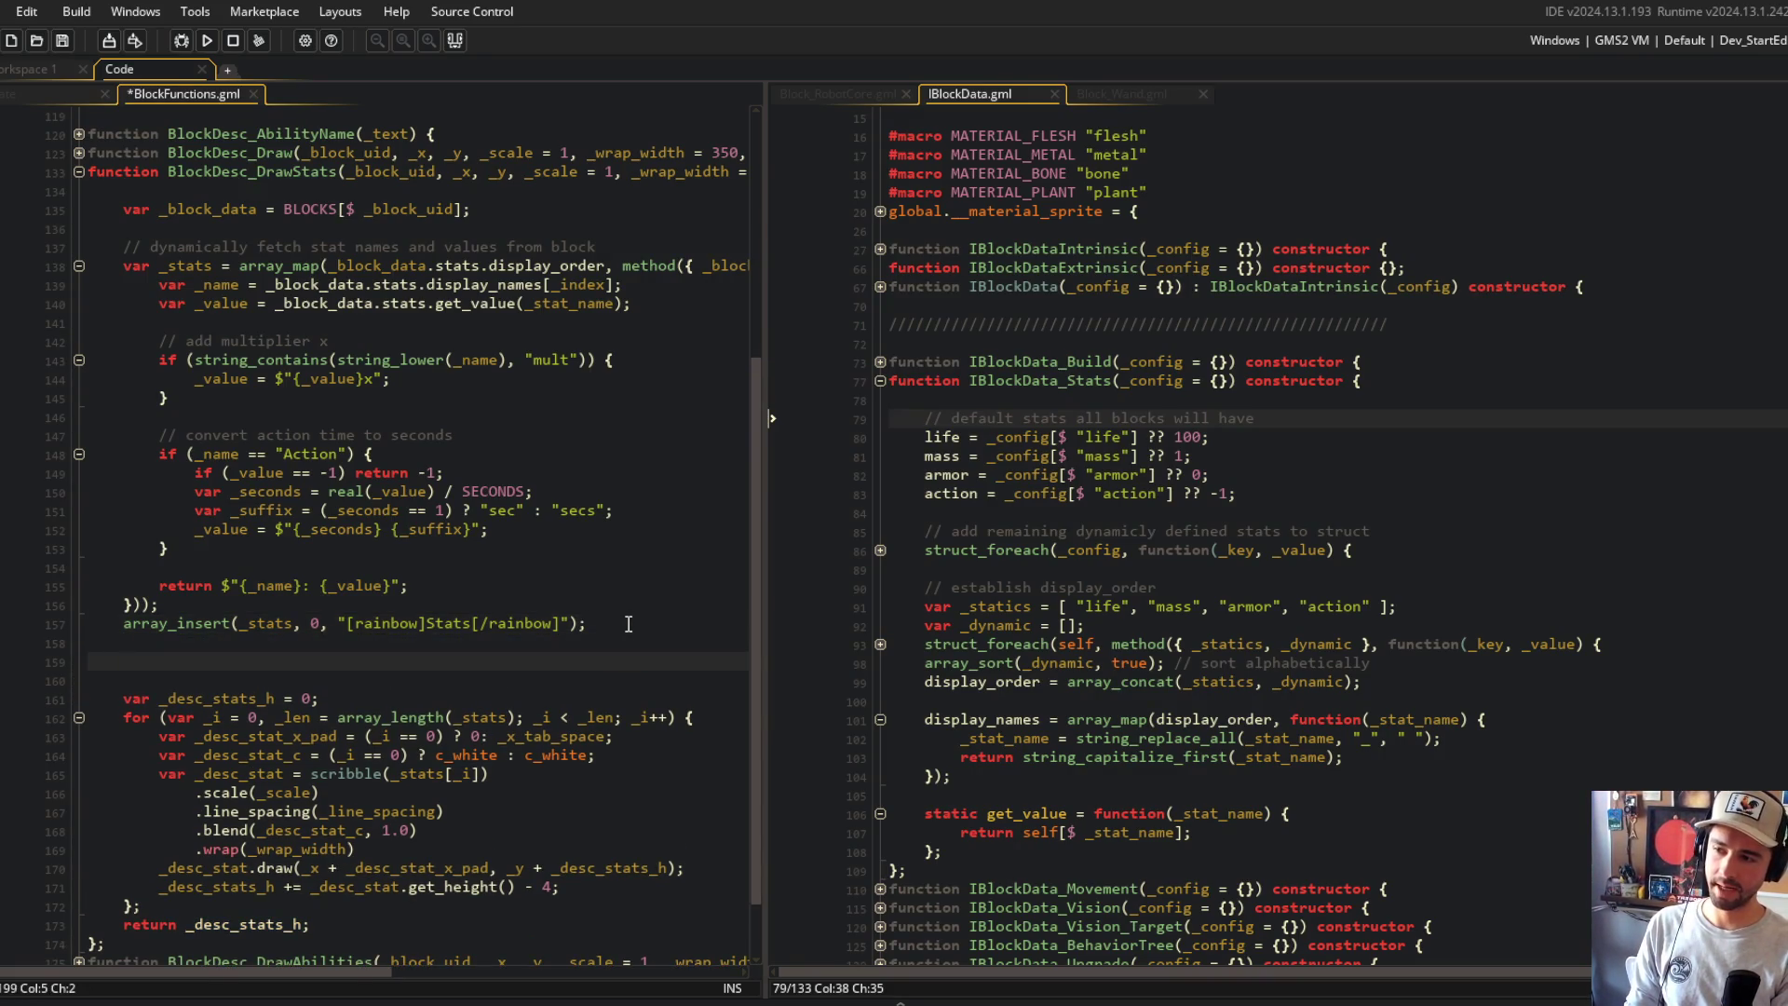
pyautogui.write('_stats = array_filt')
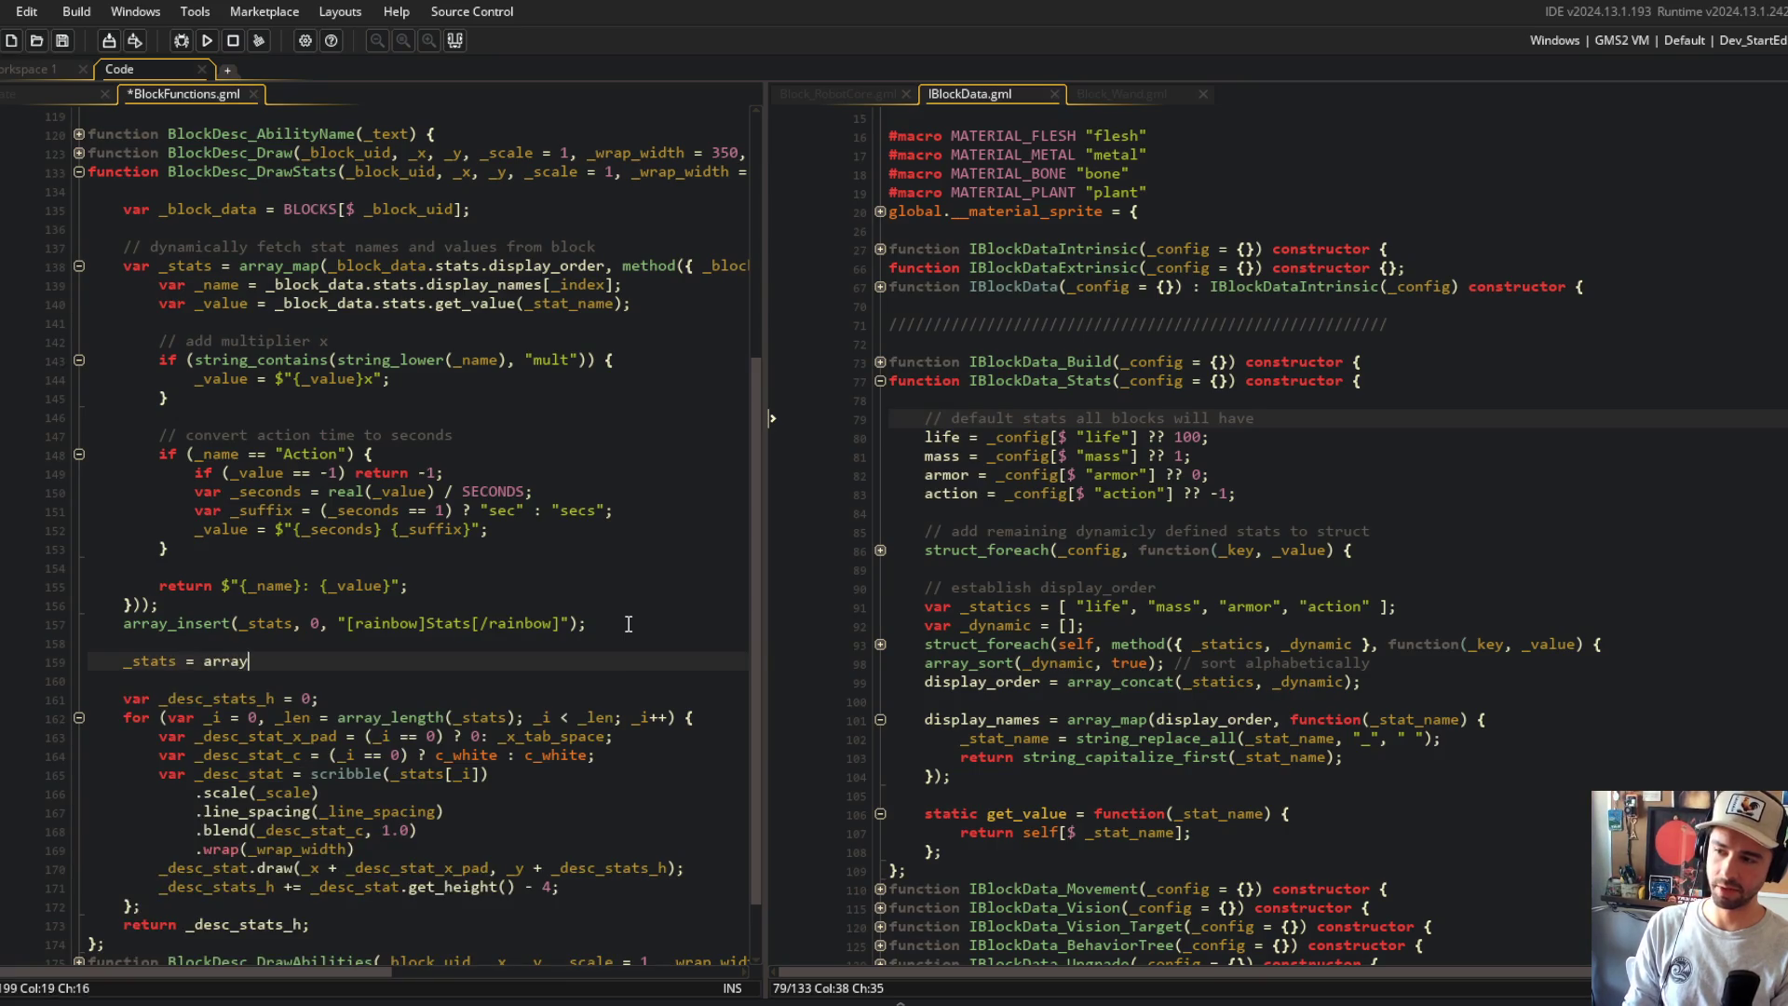
pyautogui.write('er(_stats, function(_stat_')
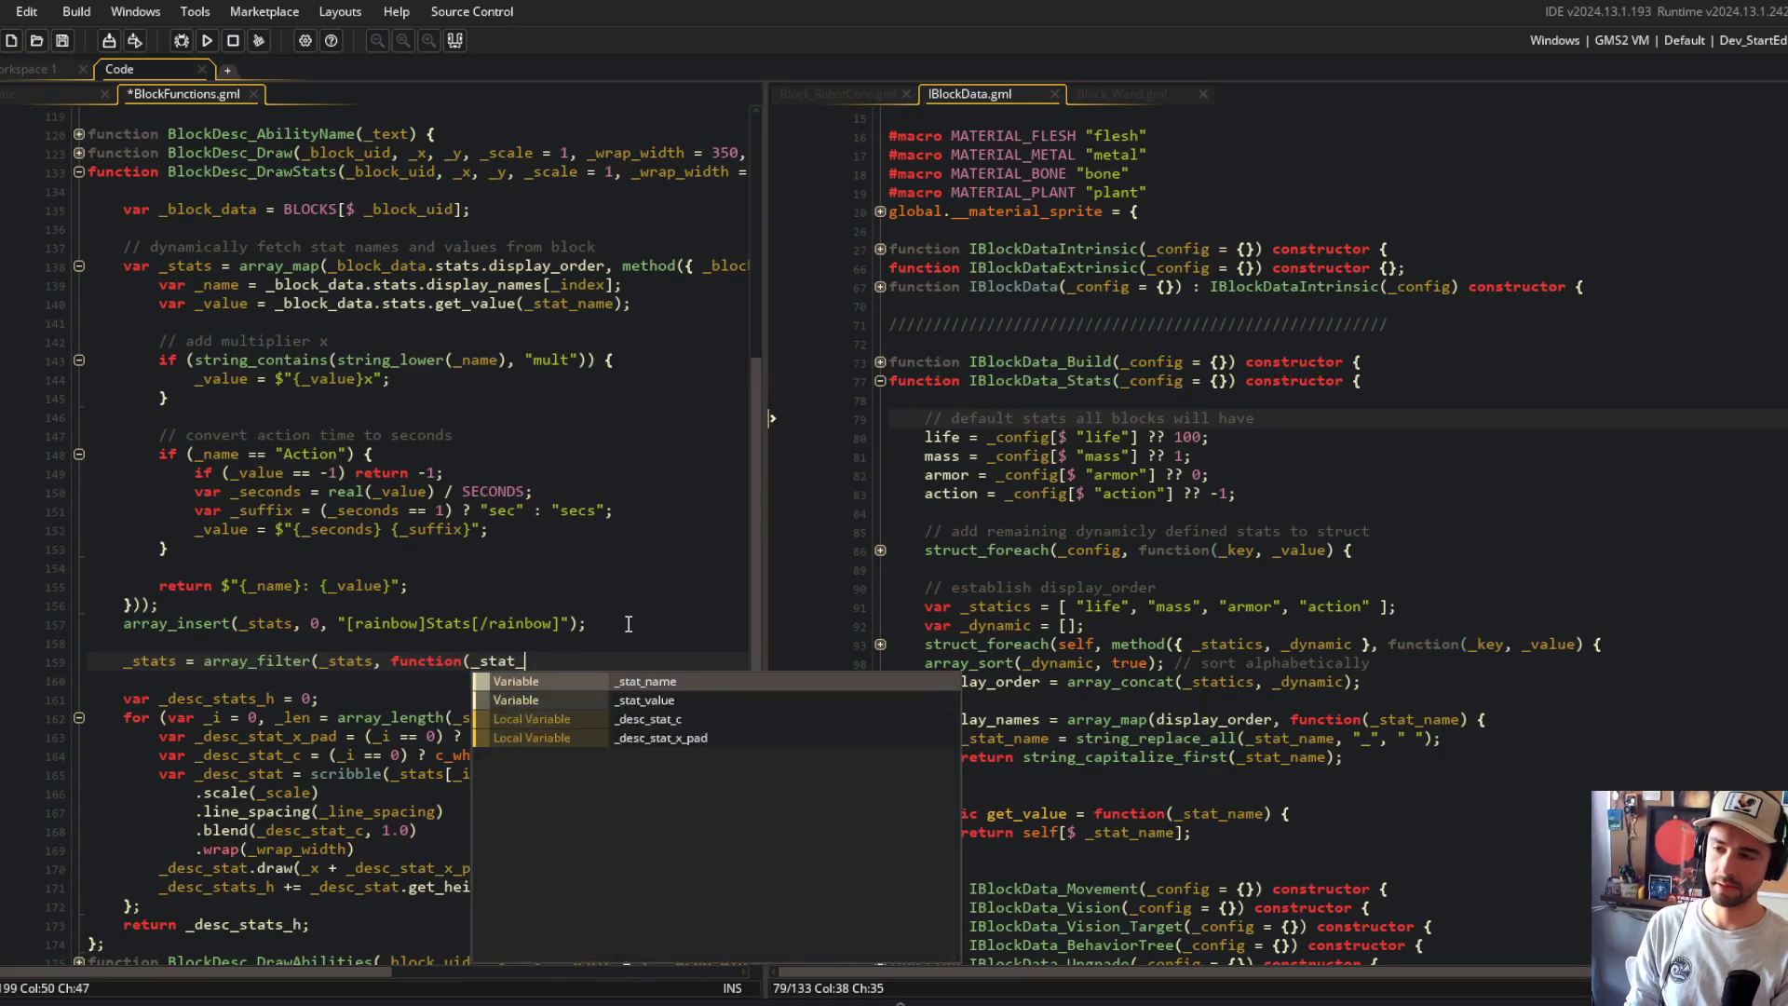
pyautogui.write('text) {')
pyautogui.press('Return')
pyautogui.write('return _stat_text != -1')
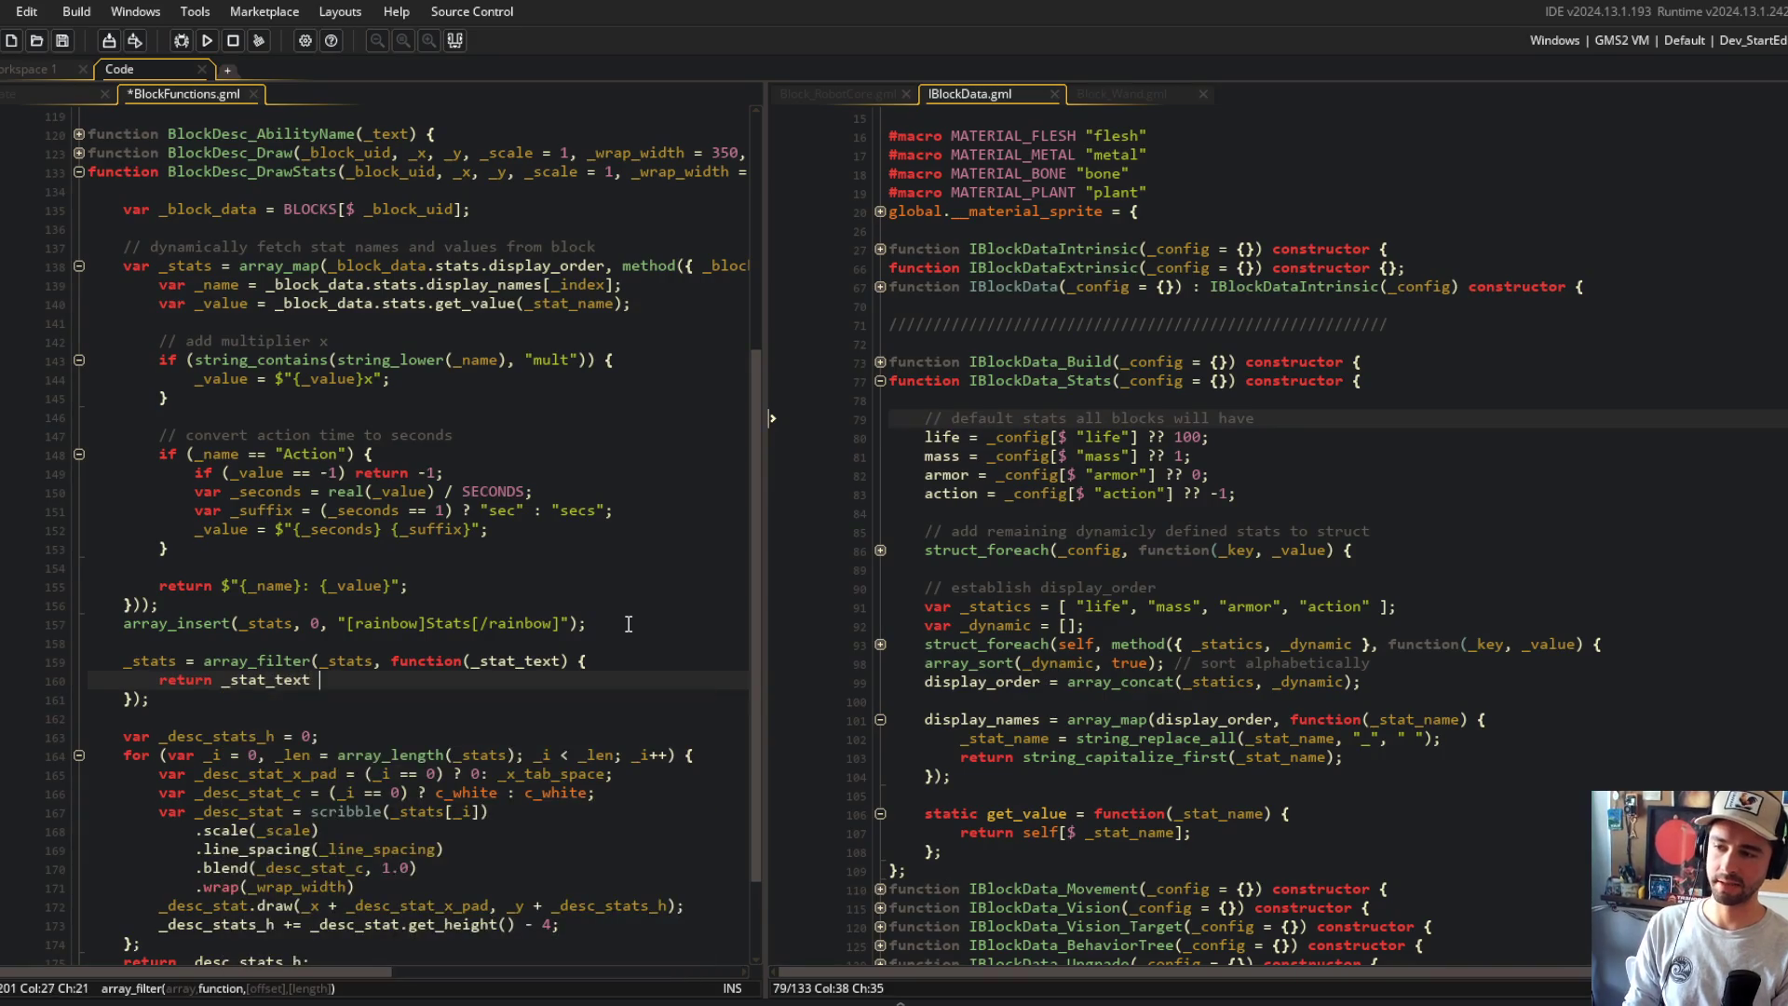
pyautogui.write(';')
pyautogui.hotkey('ctrl', 's')
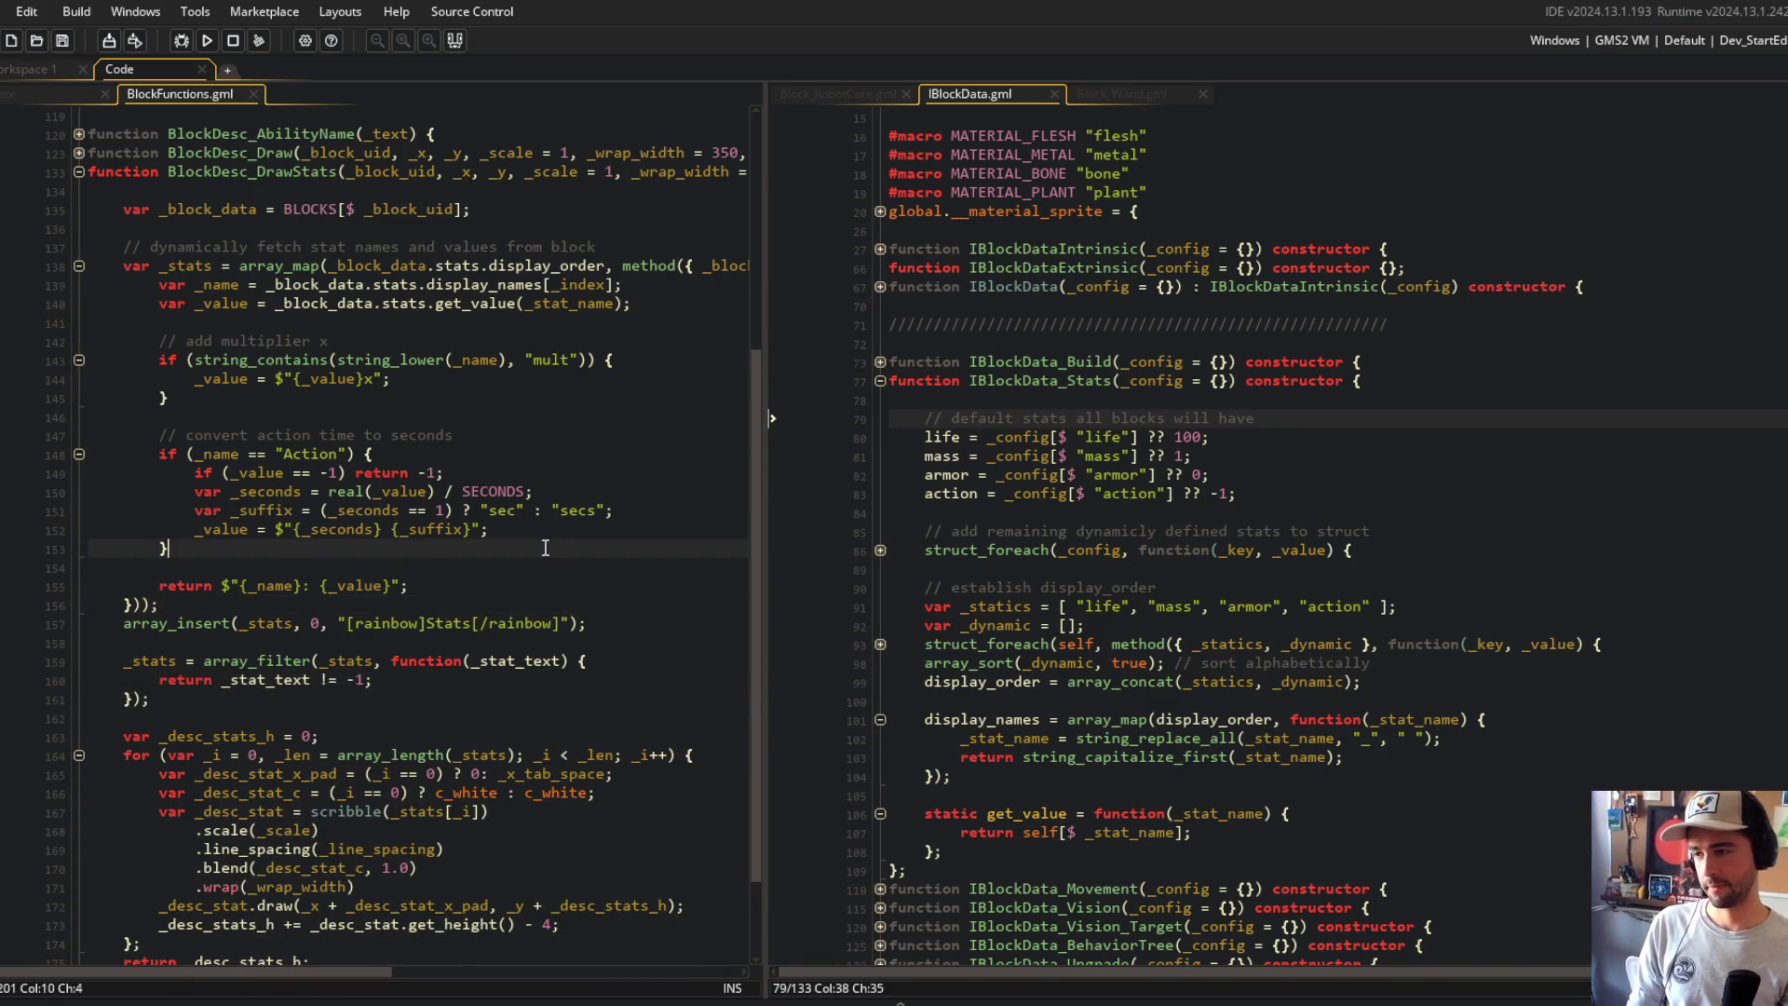
# Step: Review the stat mapping code to confirm the default action value is -1
pyautogui.scroll(2, 516, 365)
pyautogui.click(516, 366)
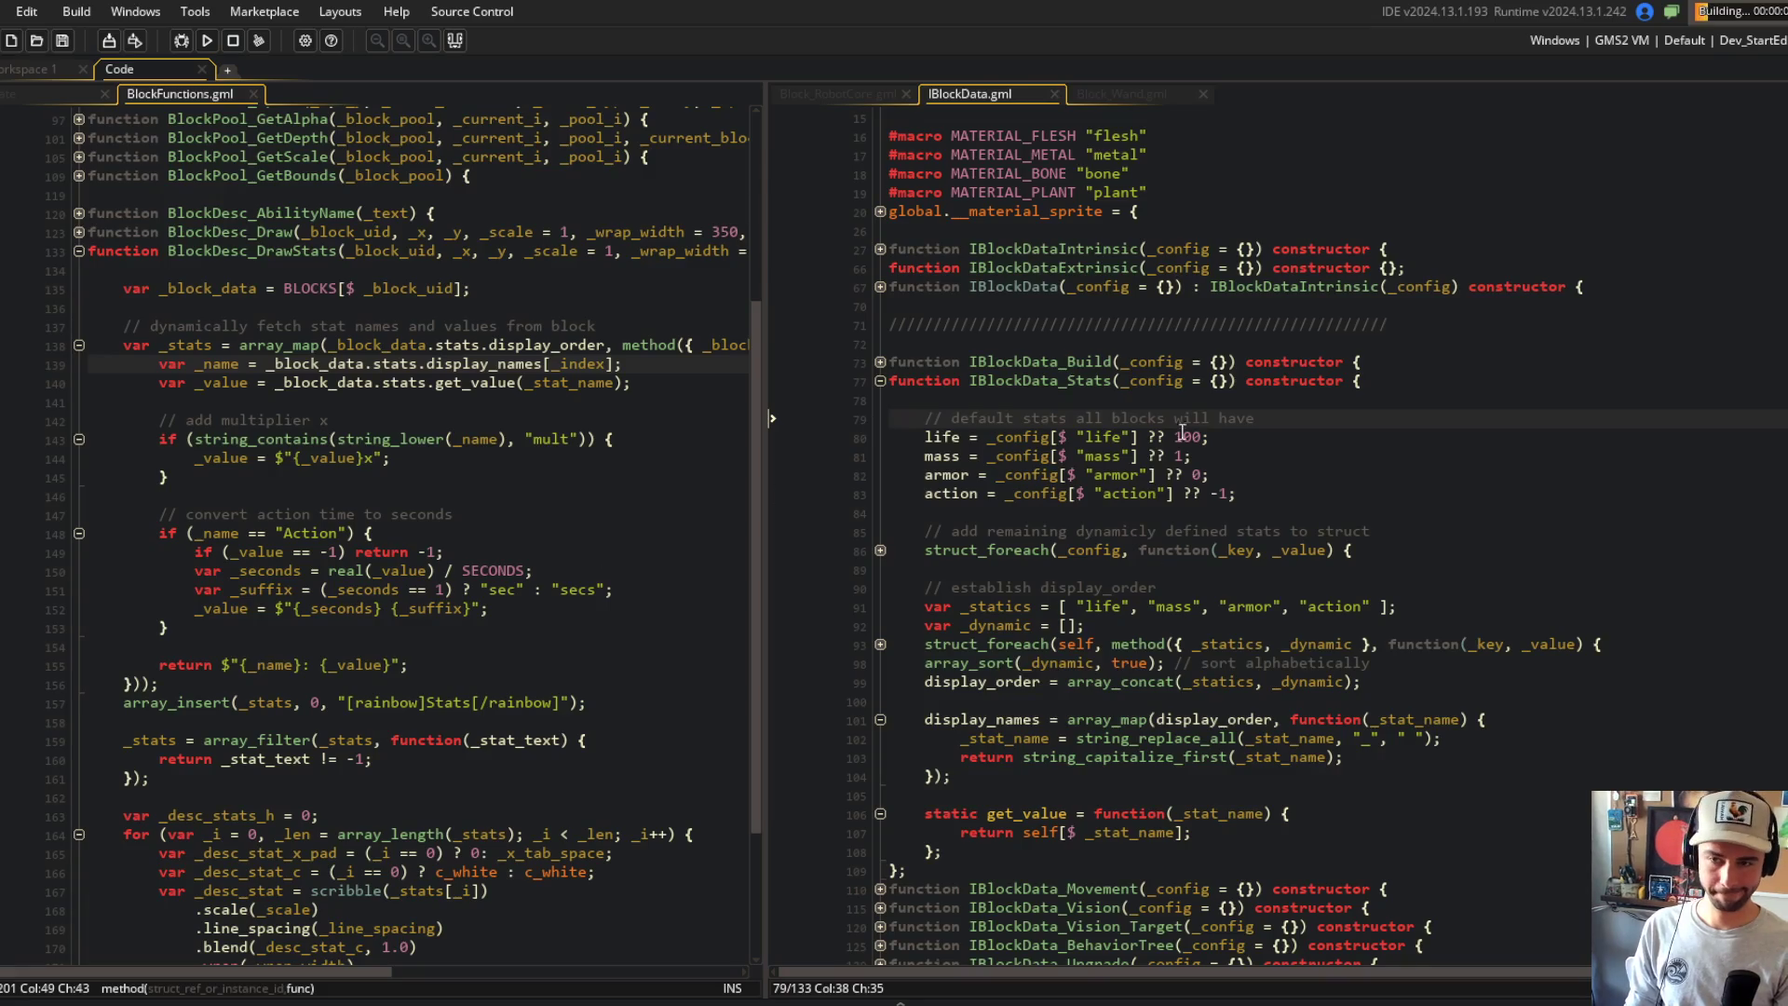
pyautogui.scroll(-2, 1182, 433)
pyautogui.scroll(1, 1049, 386)
pyautogui.click(1272, 424)
pyautogui.click(1106, 428)
pyautogui.click(1362, 429)
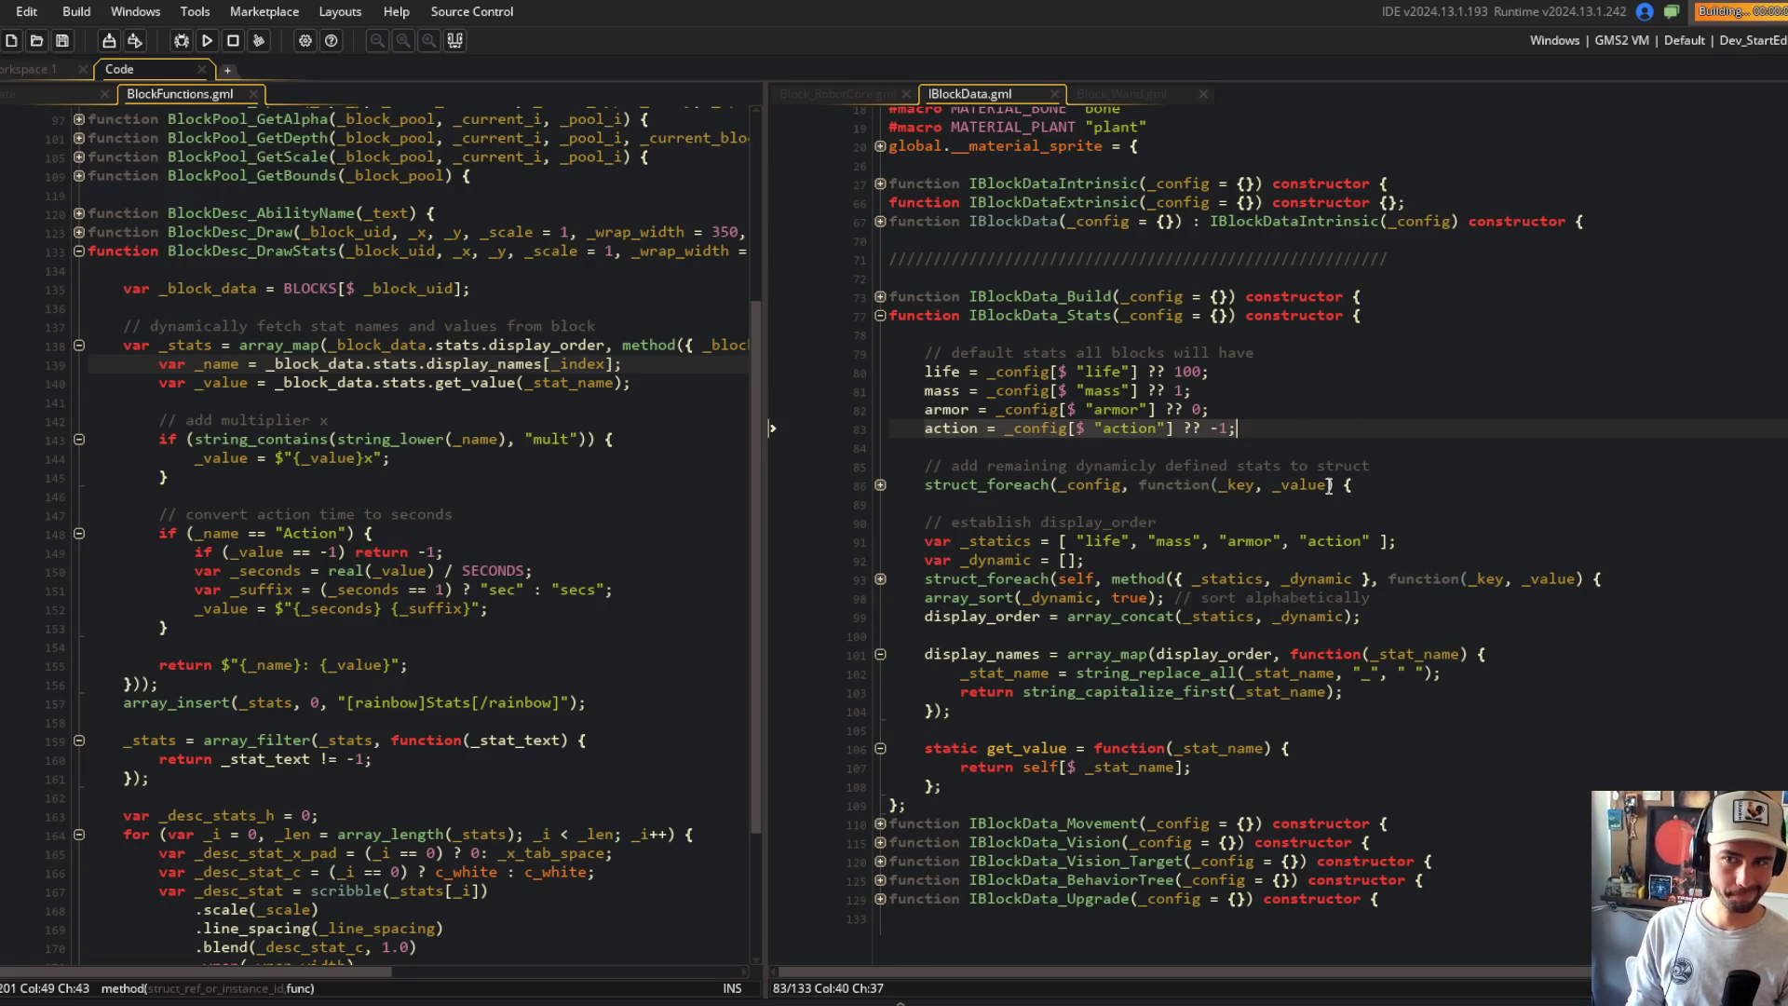
pyautogui.press('F5')
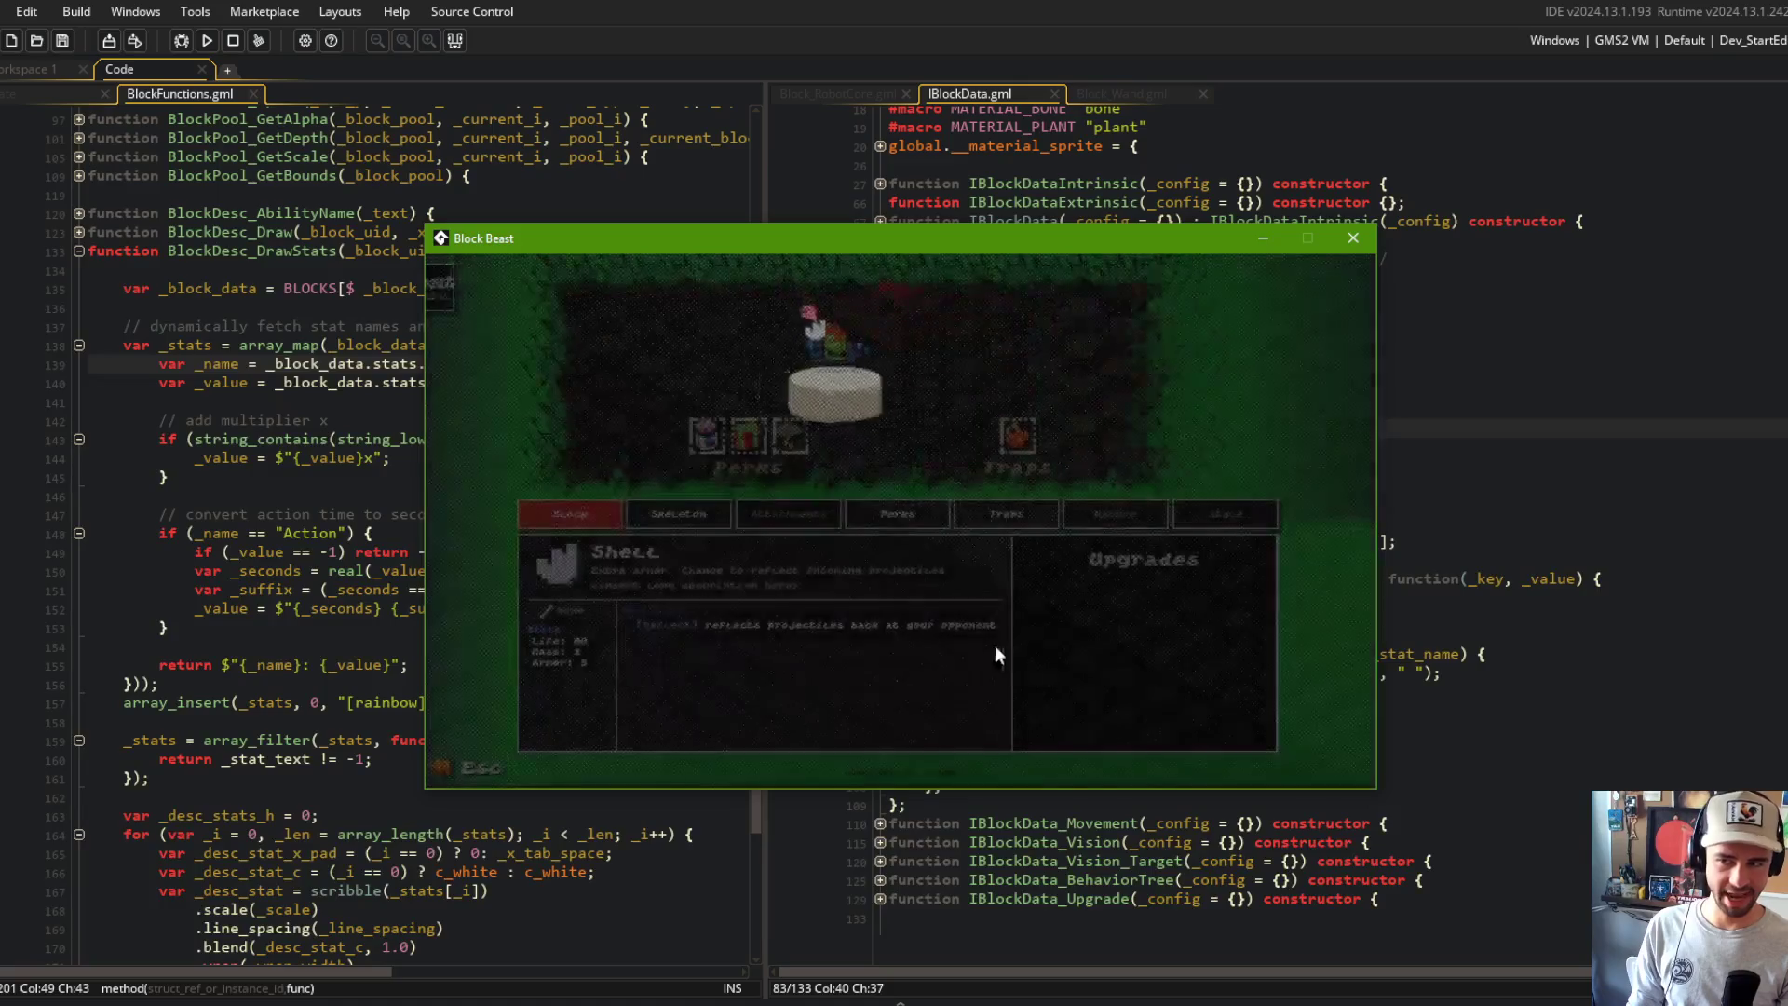
# Step: Browse several blocks' stats in the running game, confirming Shell lists no Action stat
pyautogui.click(885, 363)
pyautogui.click(885, 364)
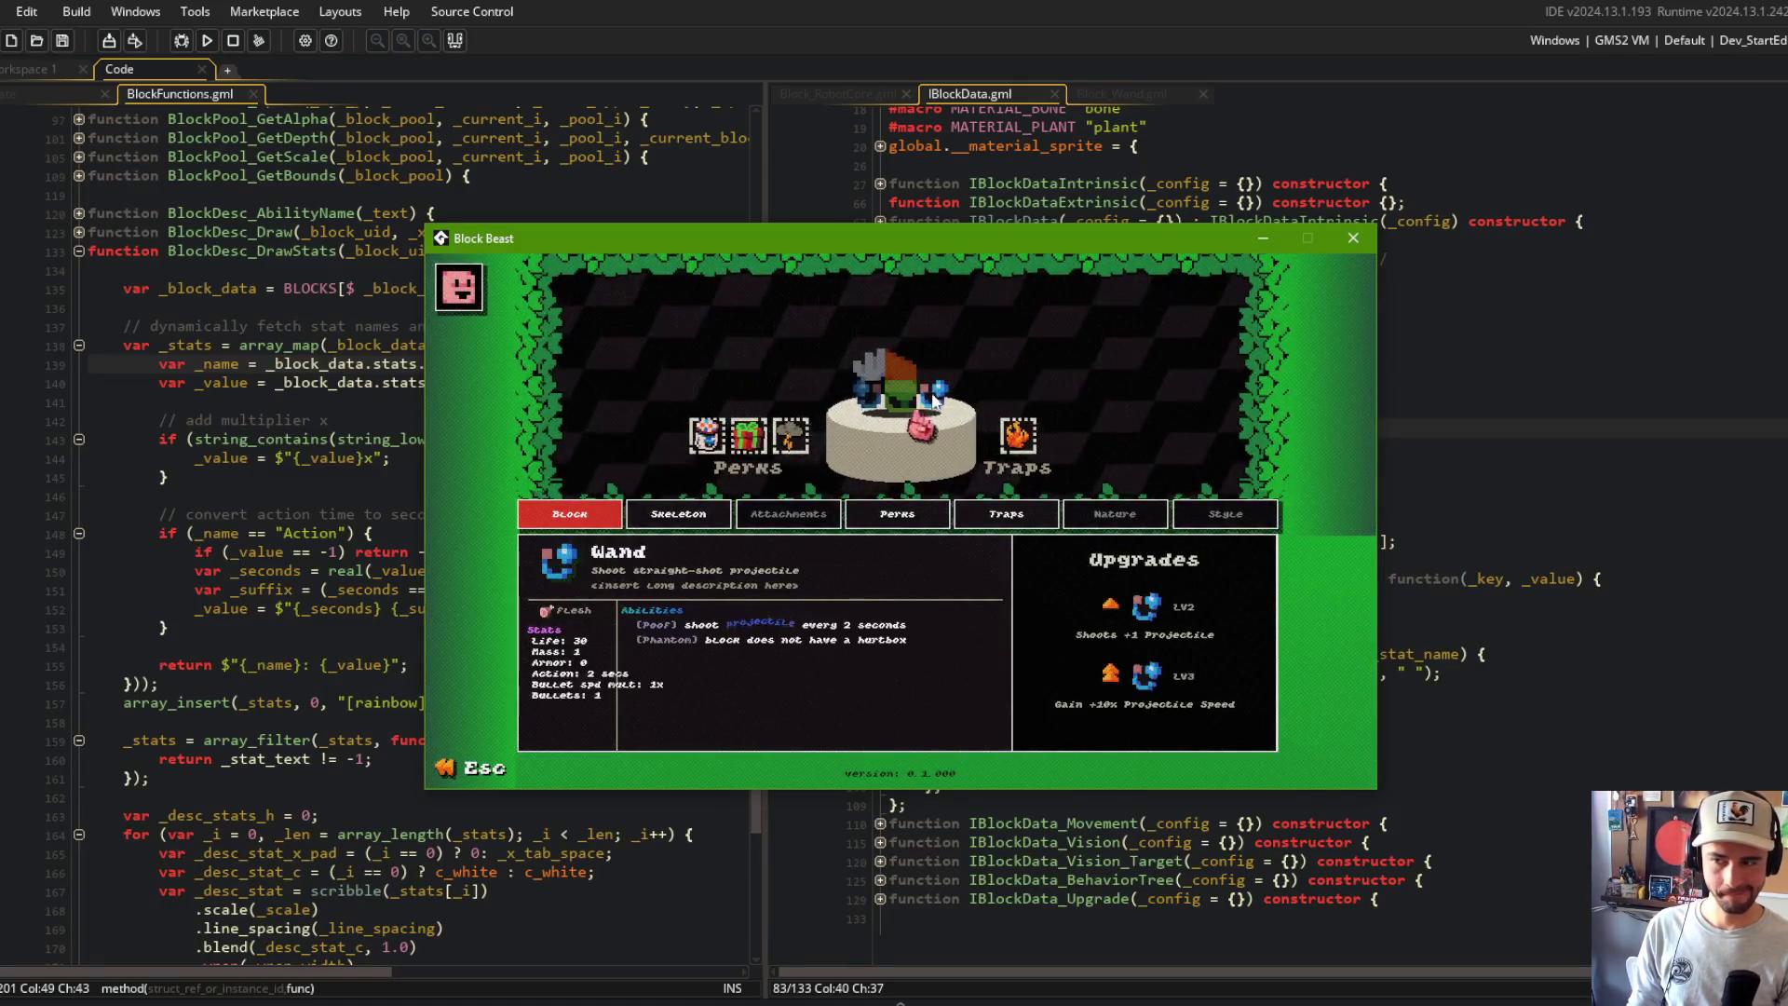
pyautogui.click(899, 358)
pyautogui.click(934, 396)
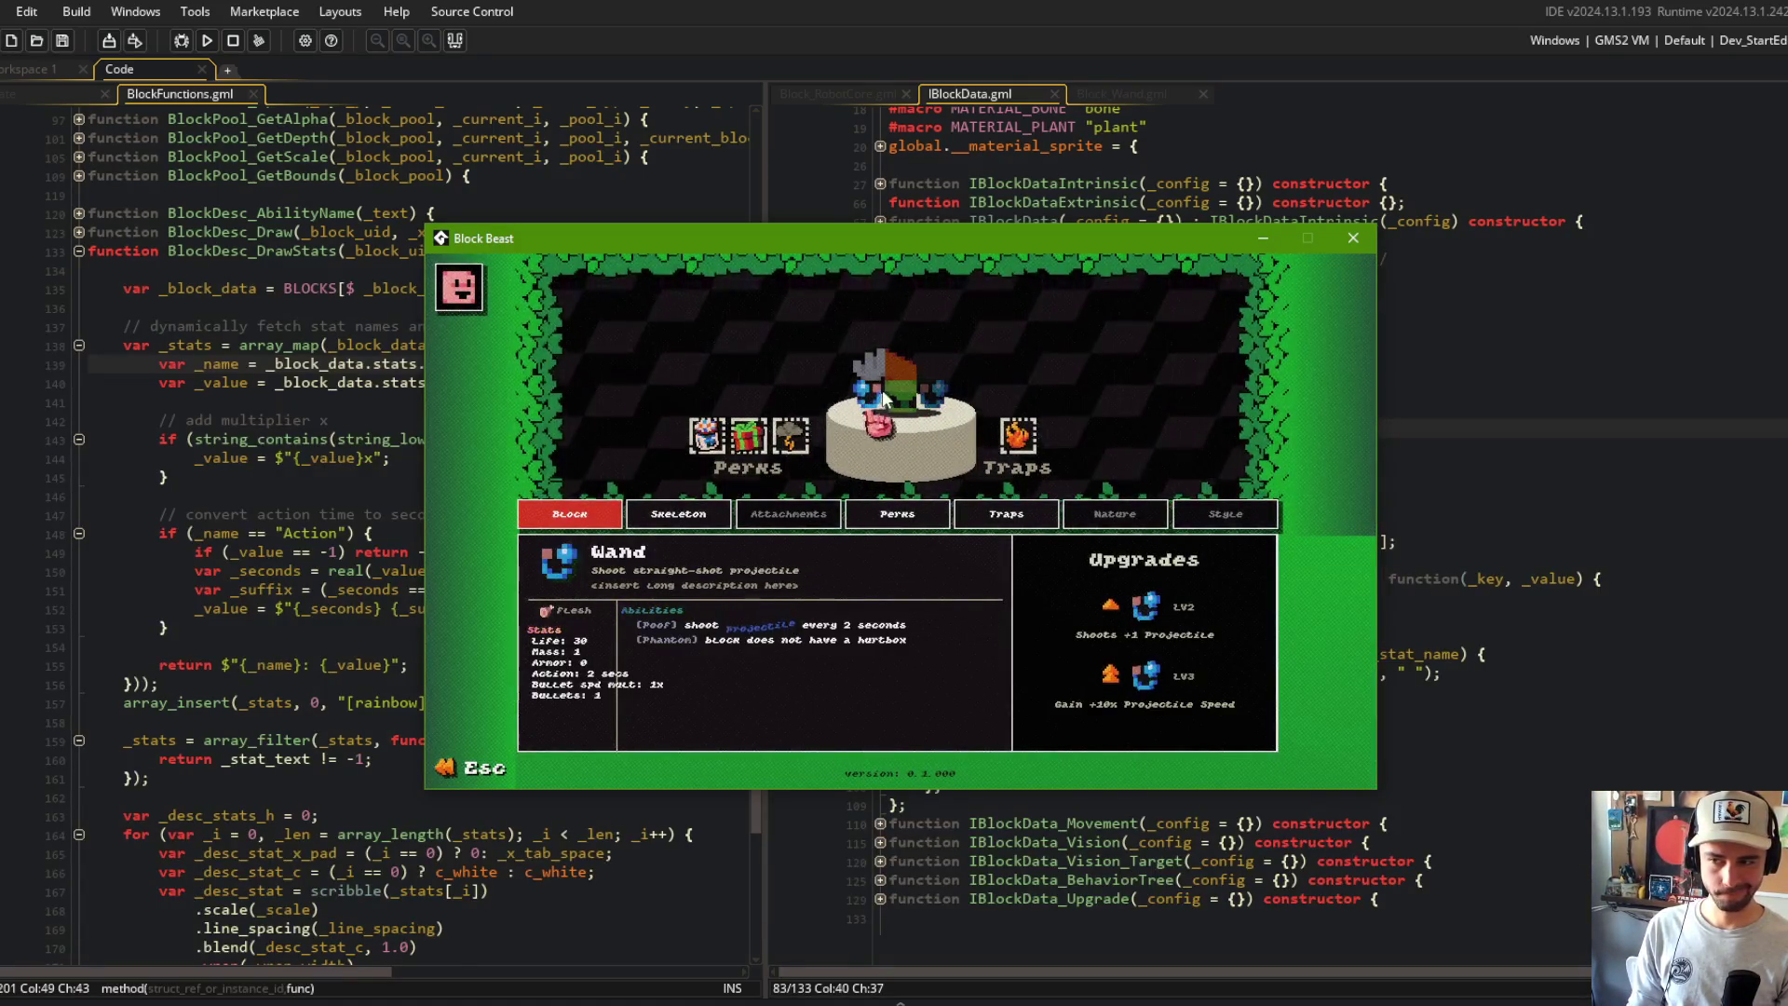
pyautogui.click(885, 371)
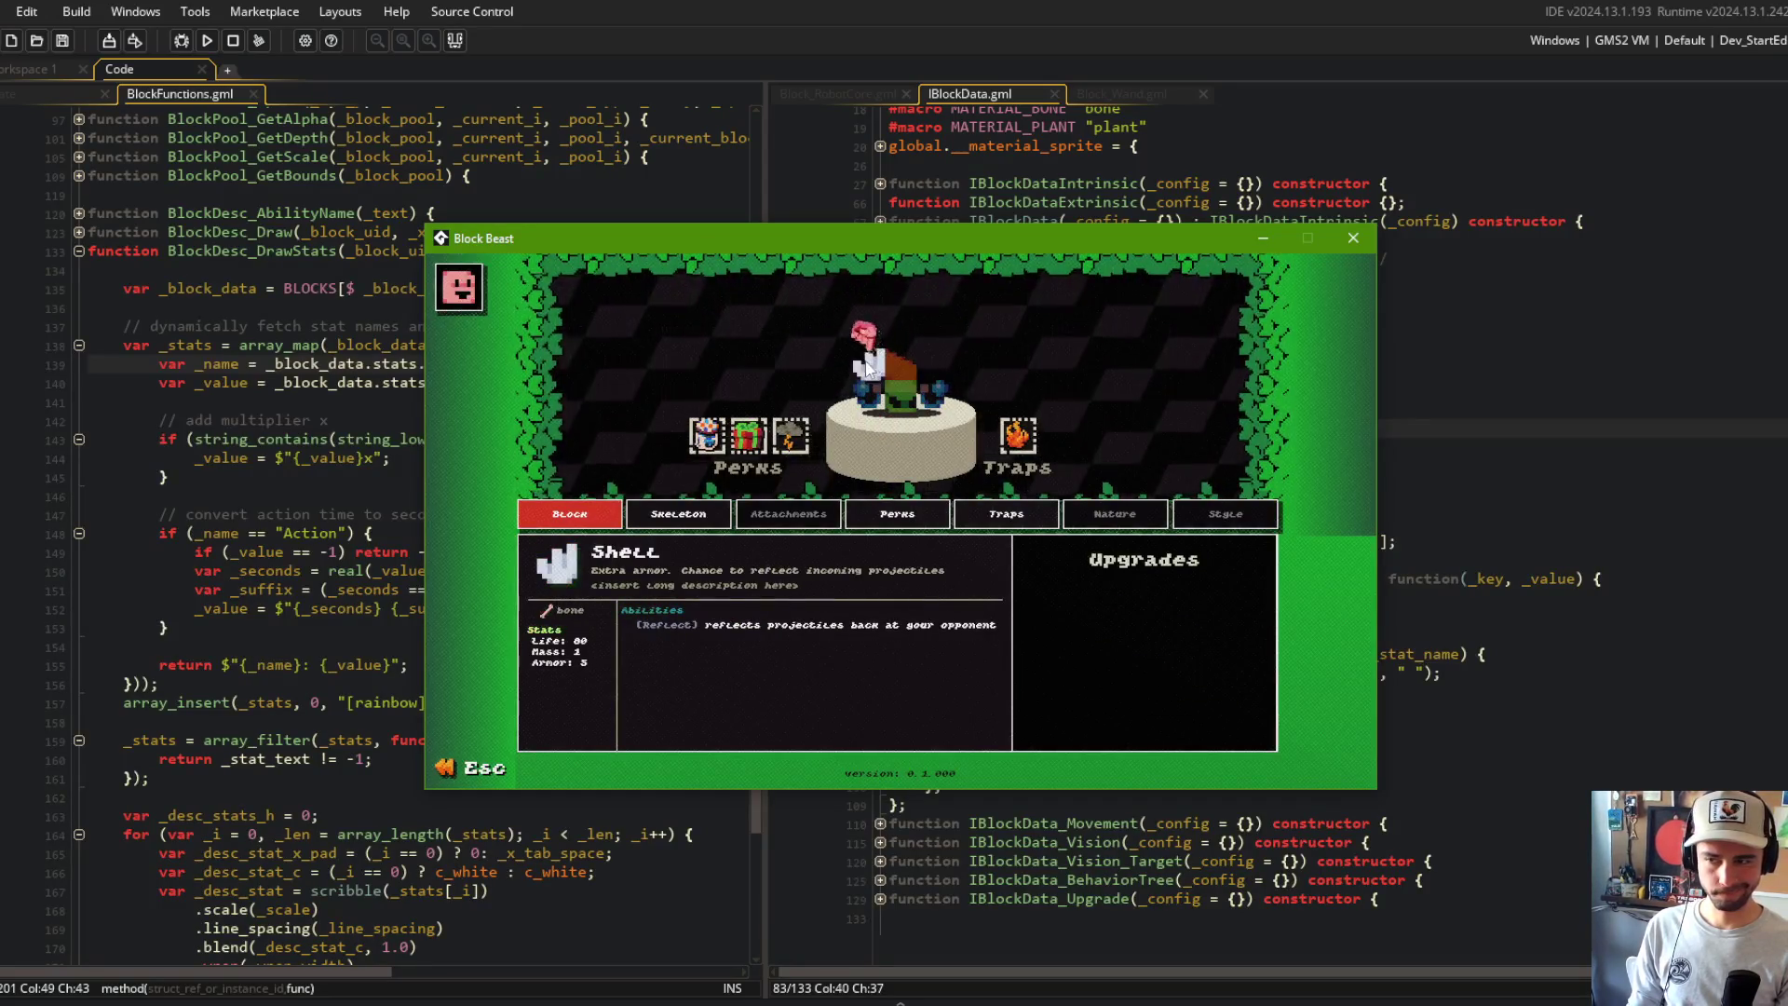
pyautogui.moveTo(865, 400)
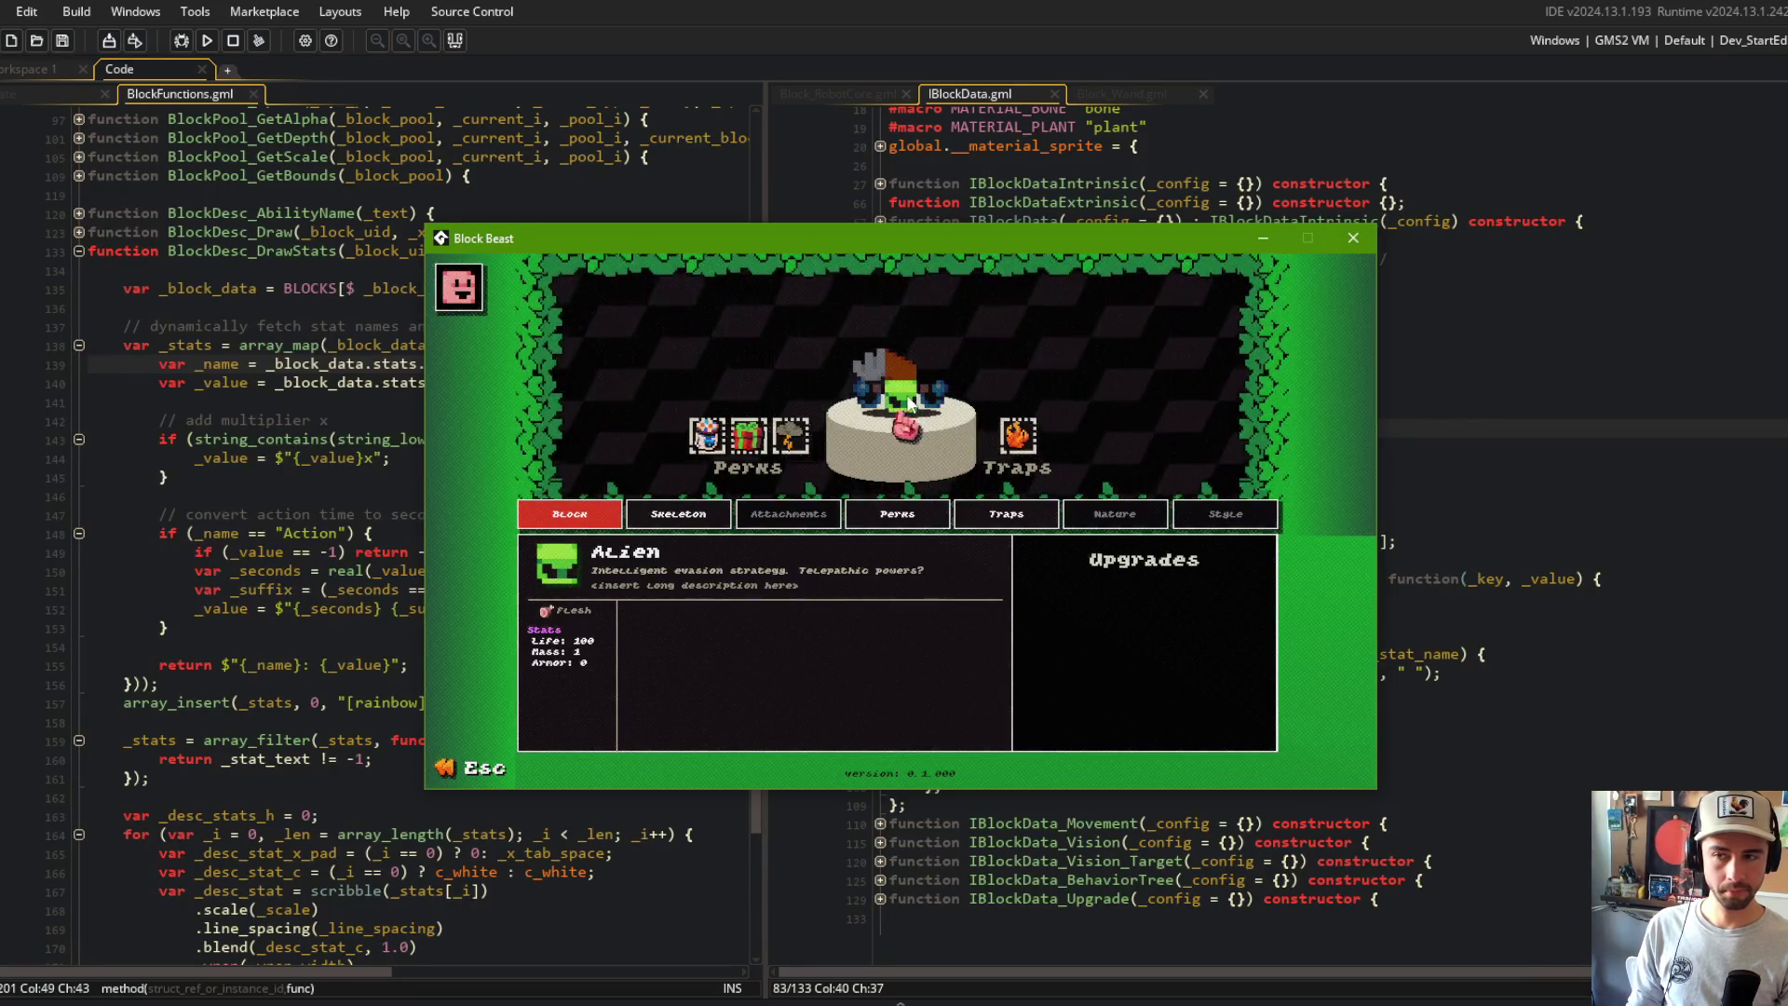
# Step: Leave the block detail screen, return to the main menu, and start a battle
pyautogui.press('Escape')
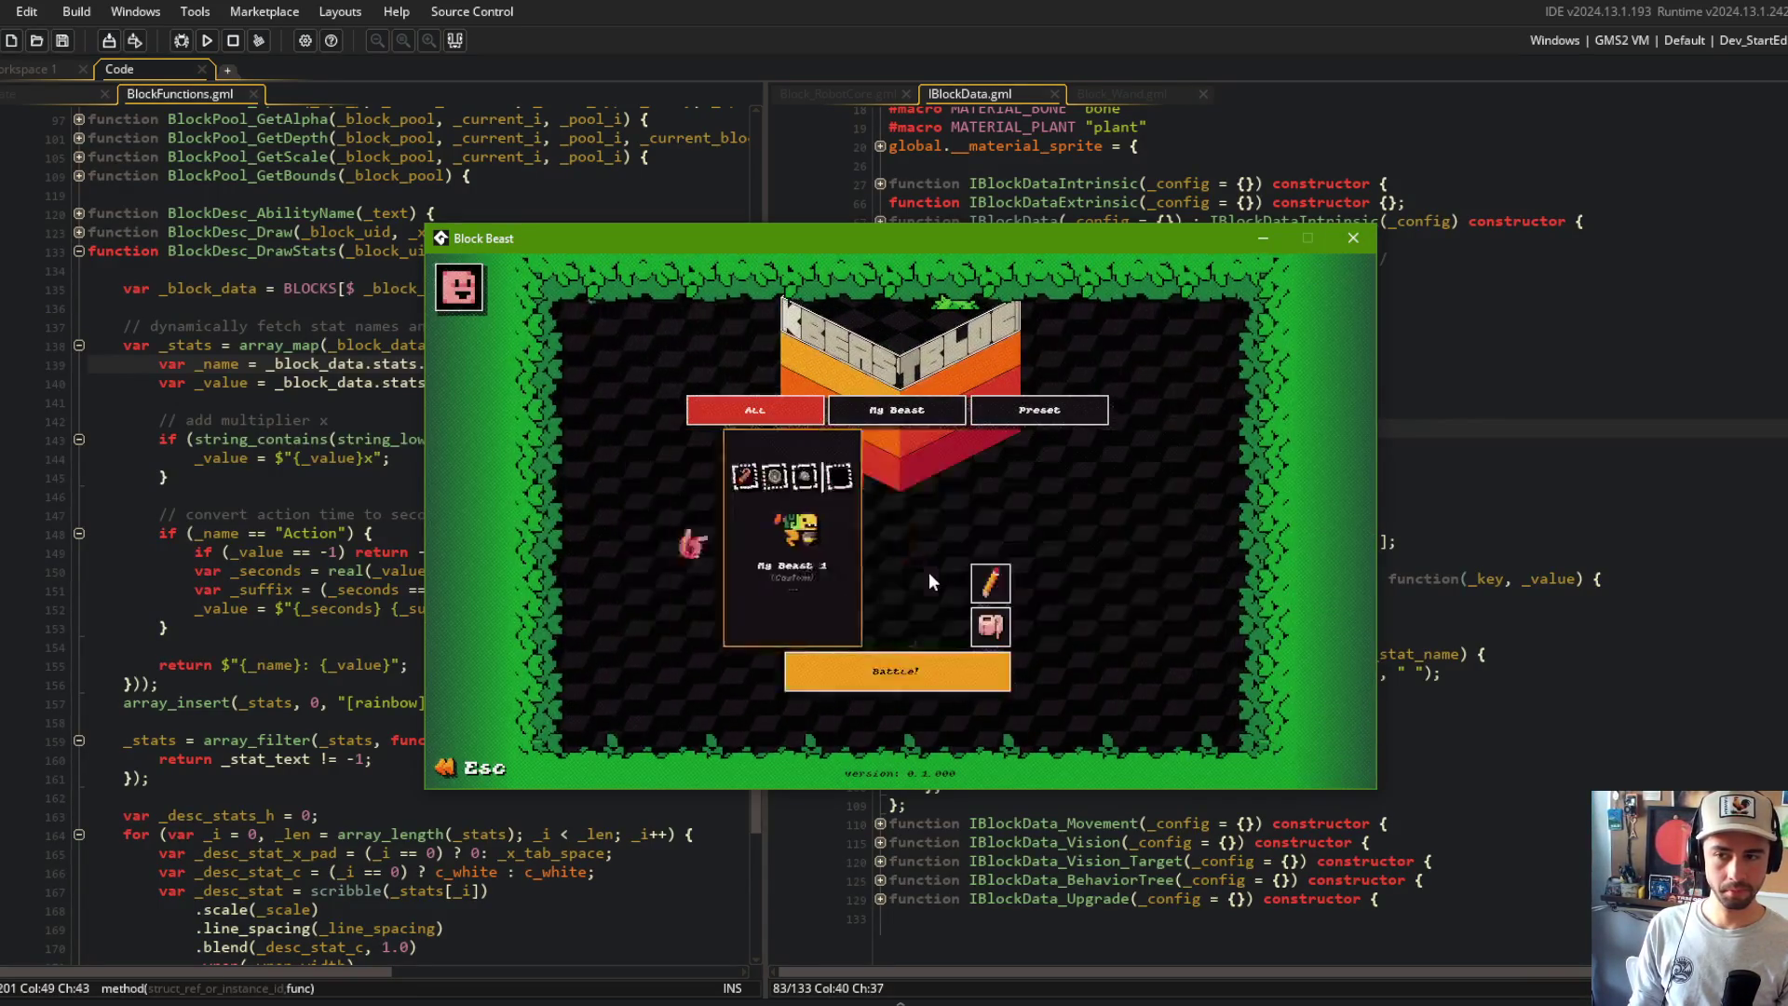
pyautogui.click(928, 656)
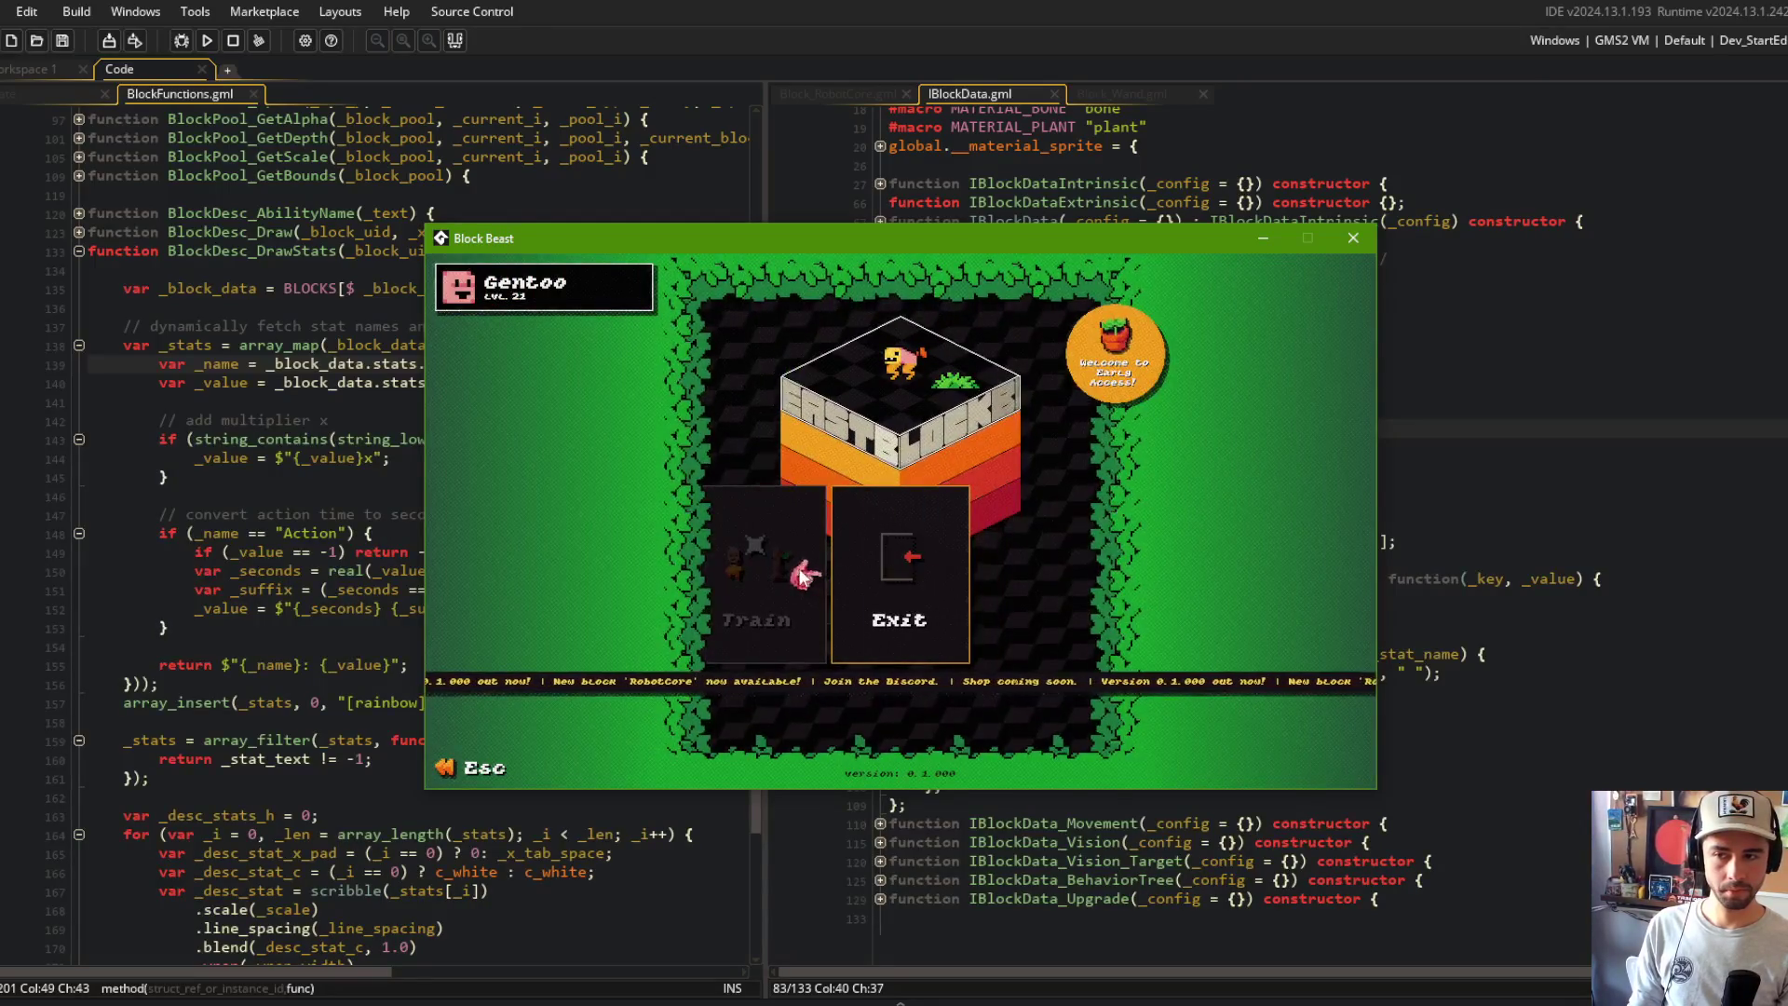
pyautogui.click(924, 562)
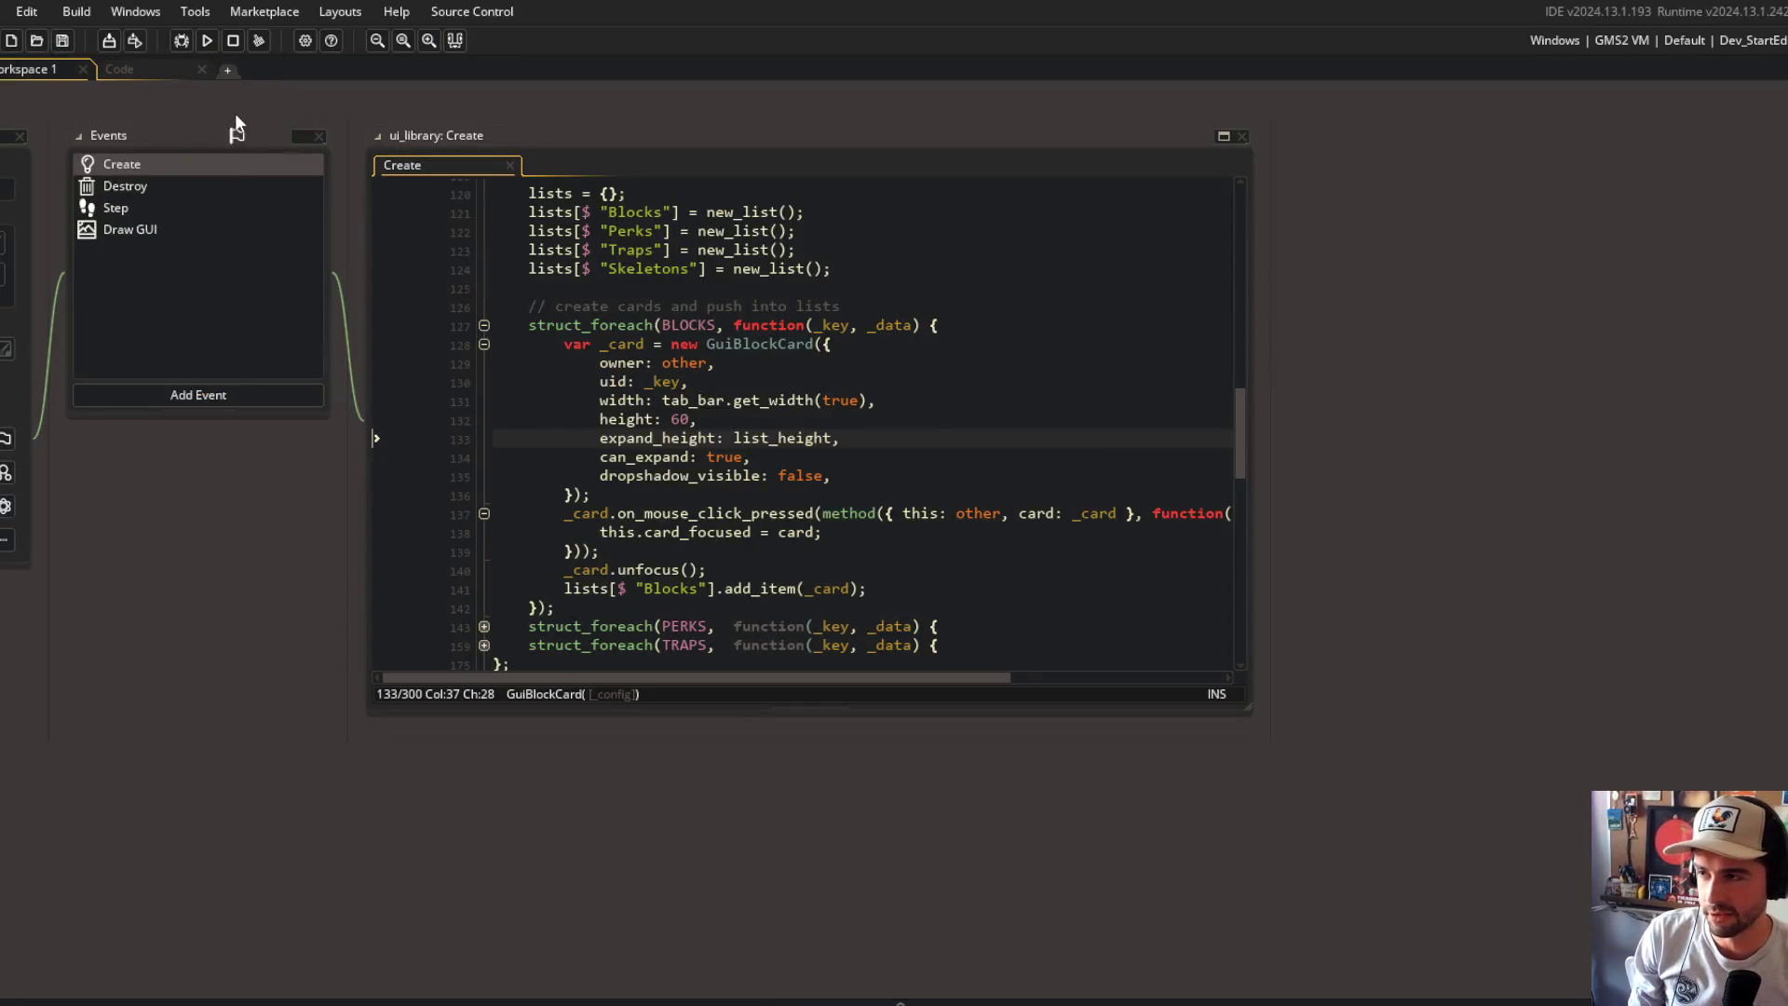
# Step: Add '--- bleed status should stack' under DEVLOG in todo.txt, close it, and return to the game
pyautogui.hotkey('ctrl', 't')
pyautogui.write('odo')
pyautogui.press('Return')
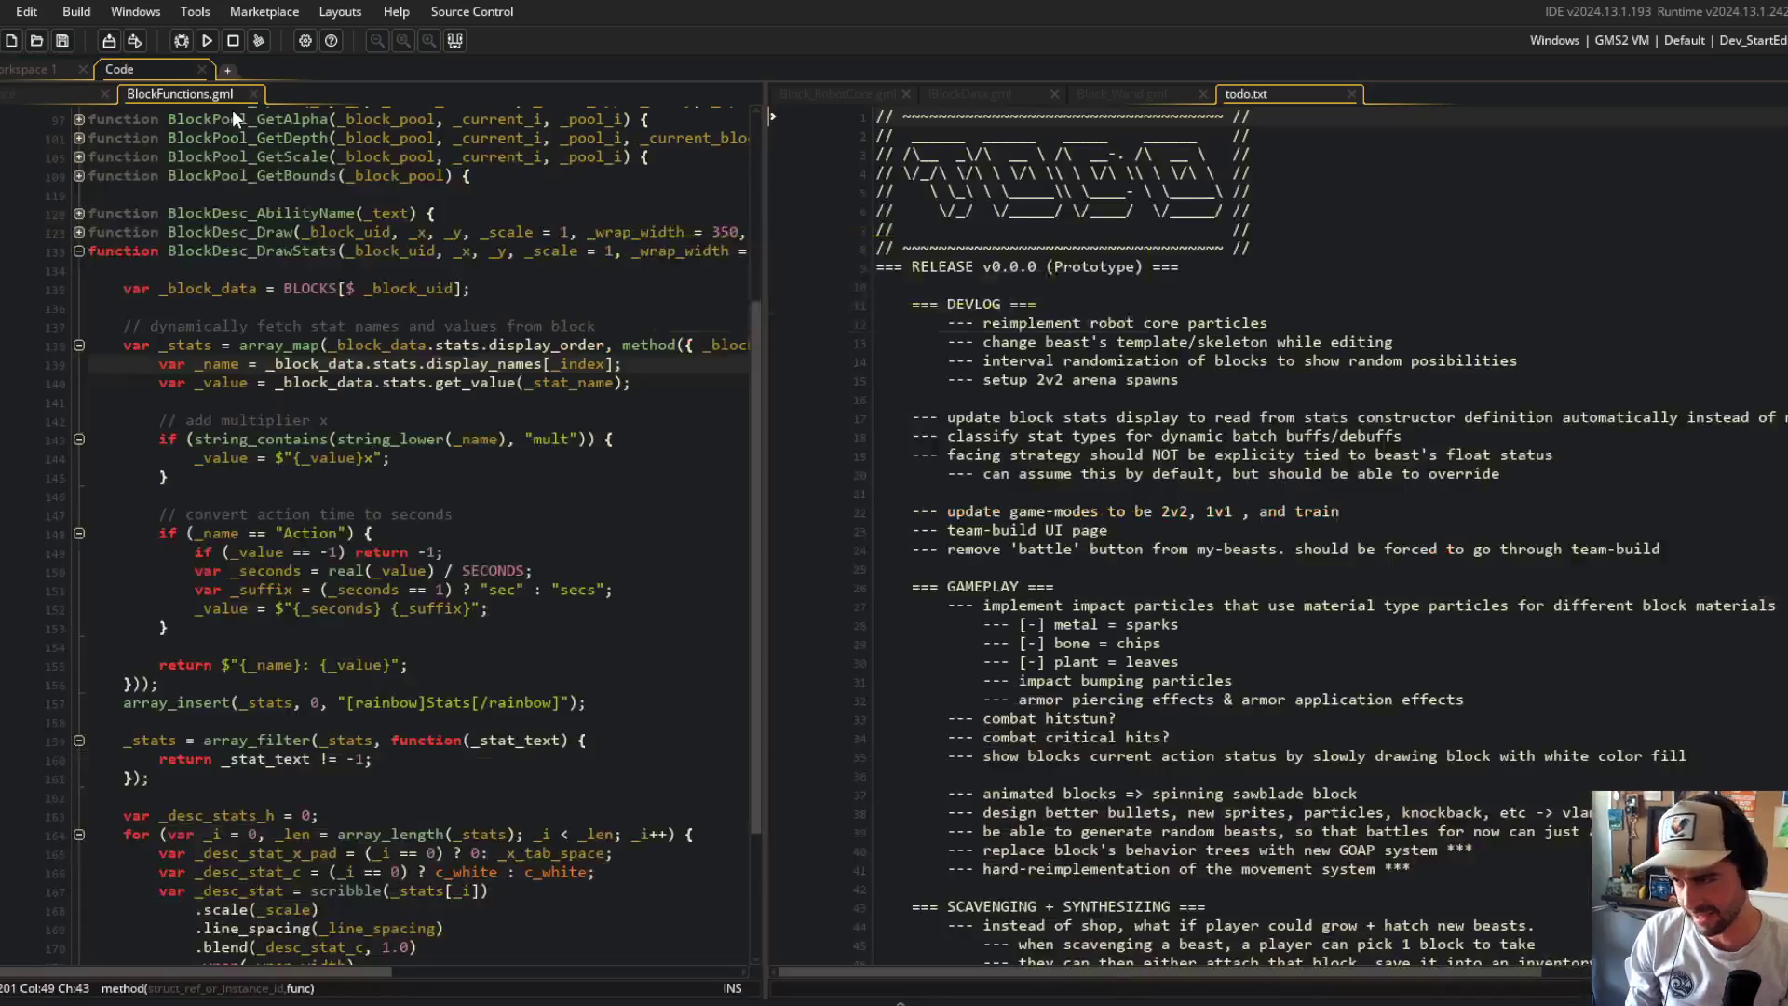
pyautogui.click(1241, 362)
pyautogui.click(1186, 402)
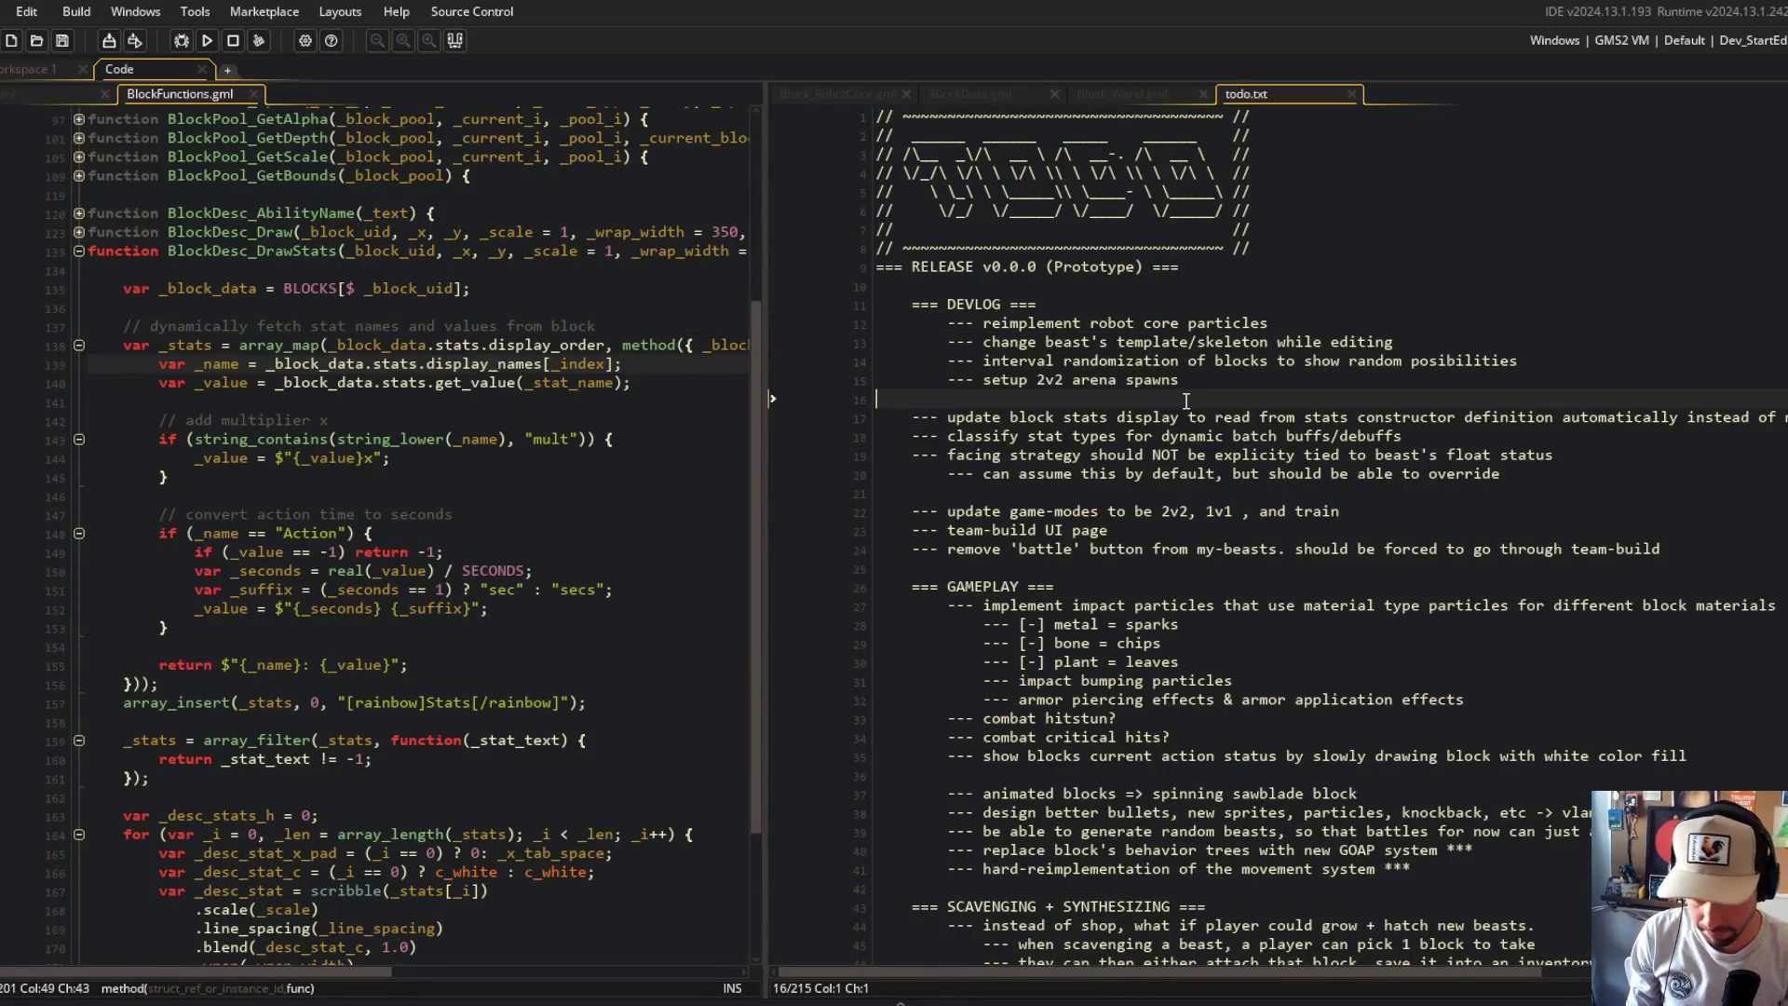
pyautogui.press('Return')
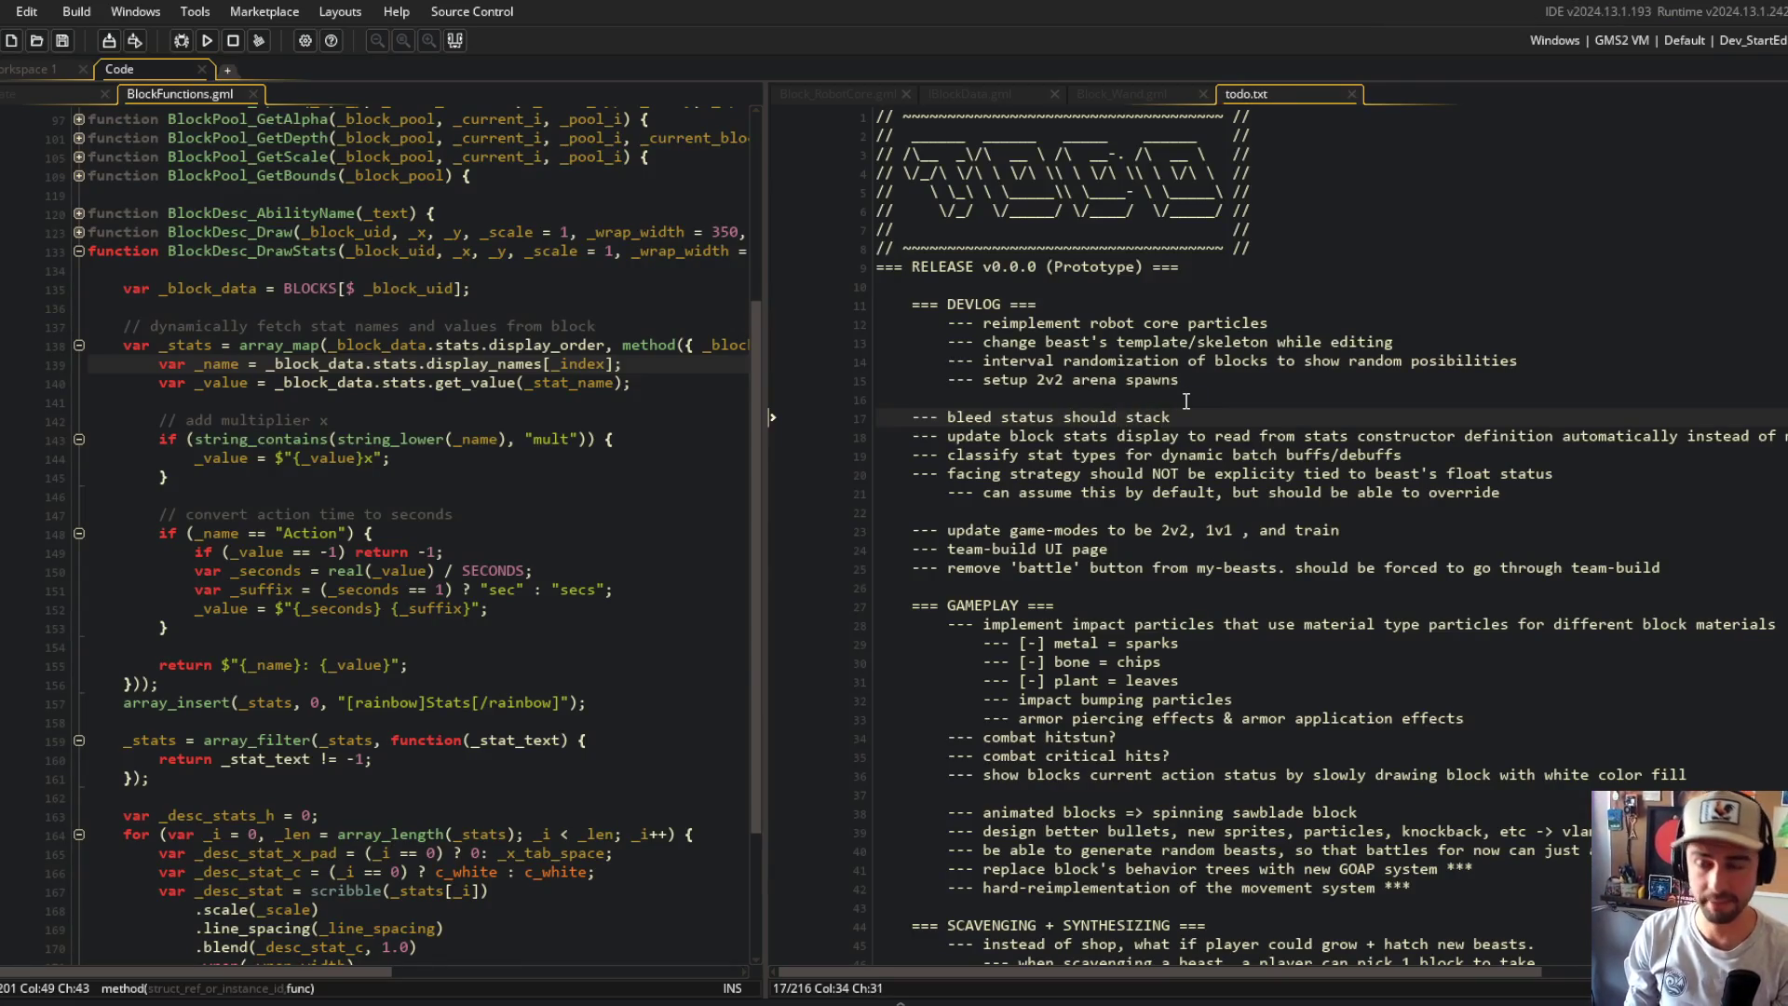
pyautogui.hotkey('ctrl', 'w')
pyautogui.hotkey('alt', 'Tab')
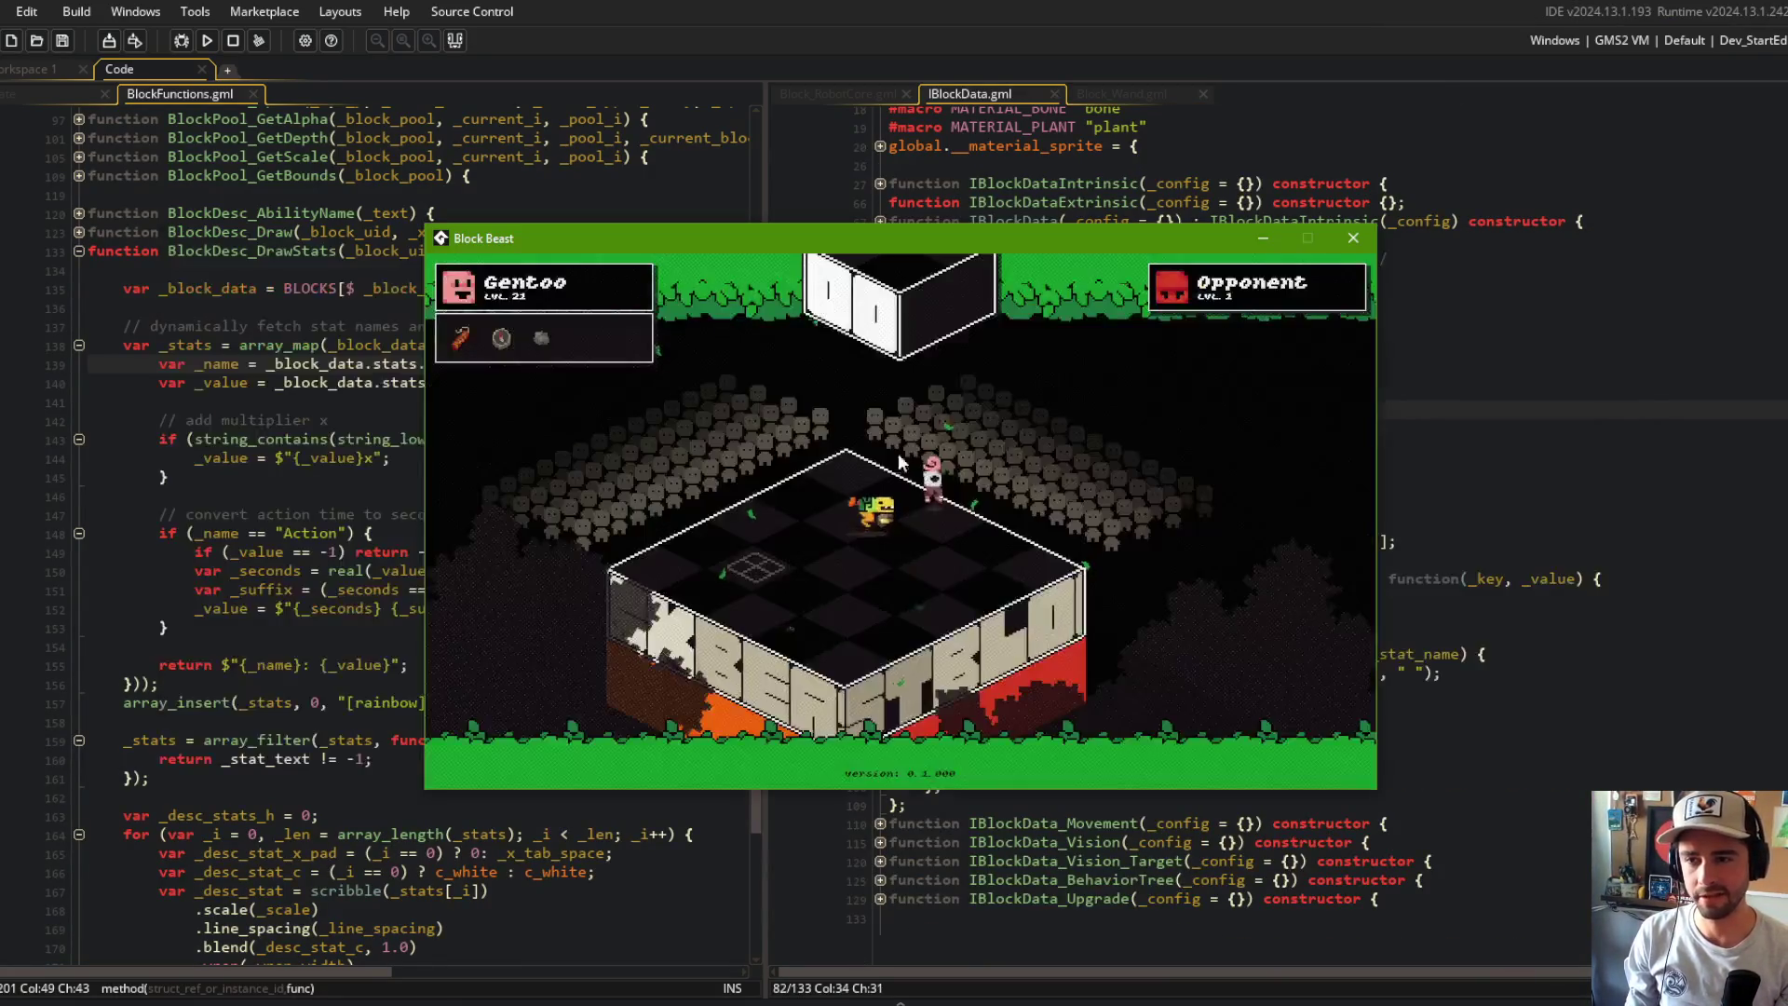
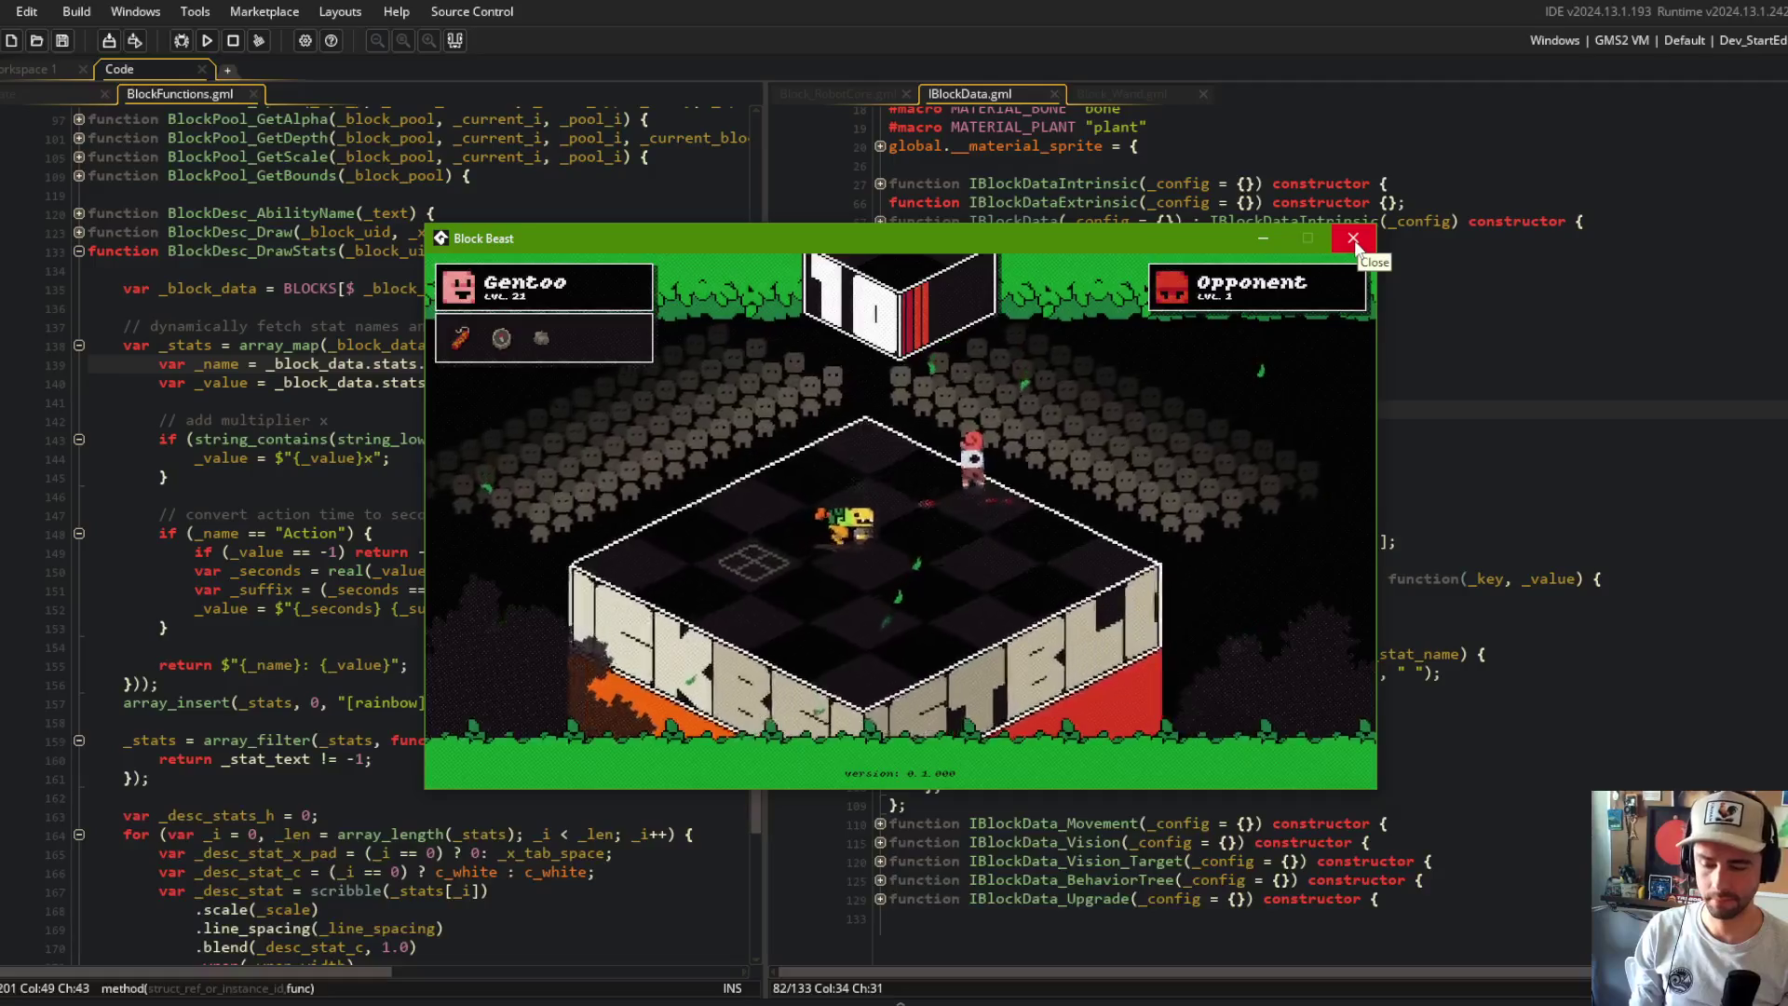
# Step: Close the running Block Beast game and unfold the IBlockData_Stats constructor
pyautogui.click(1353, 238)
pyautogui.click(1319, 447)
pyautogui.click(1304, 352)
pyautogui.click(879, 317)
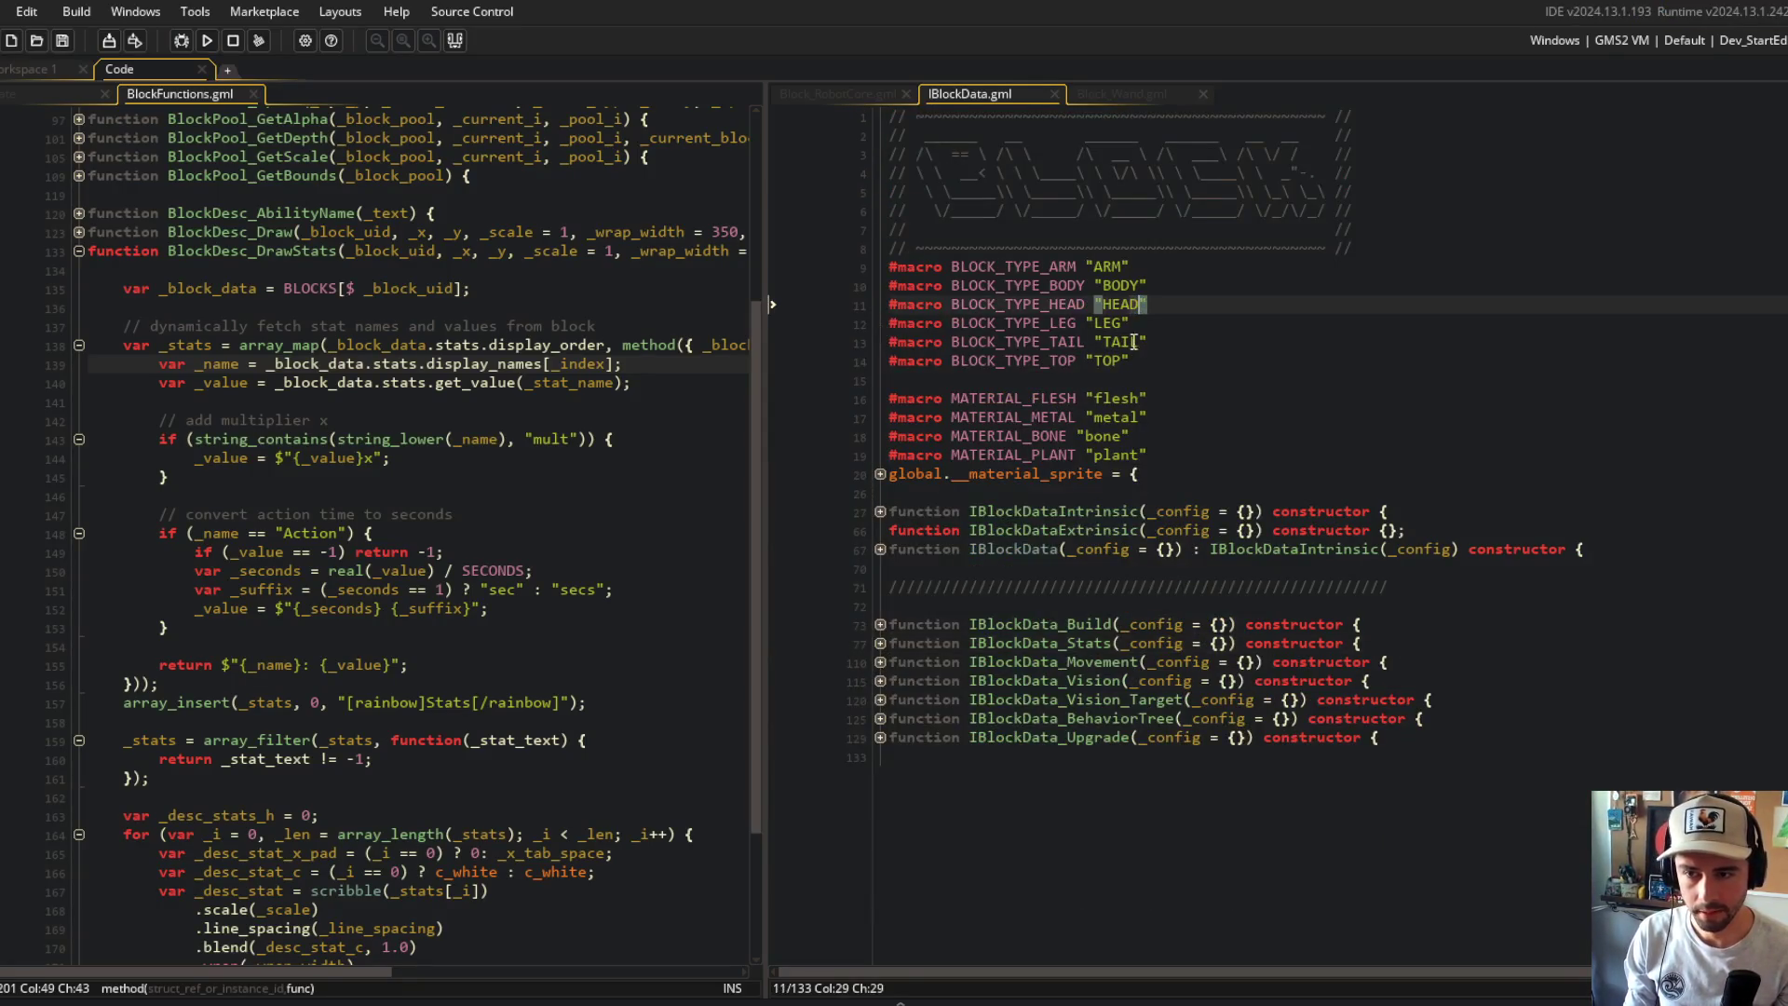
pyautogui.click(879, 550)
pyautogui.click(880, 552)
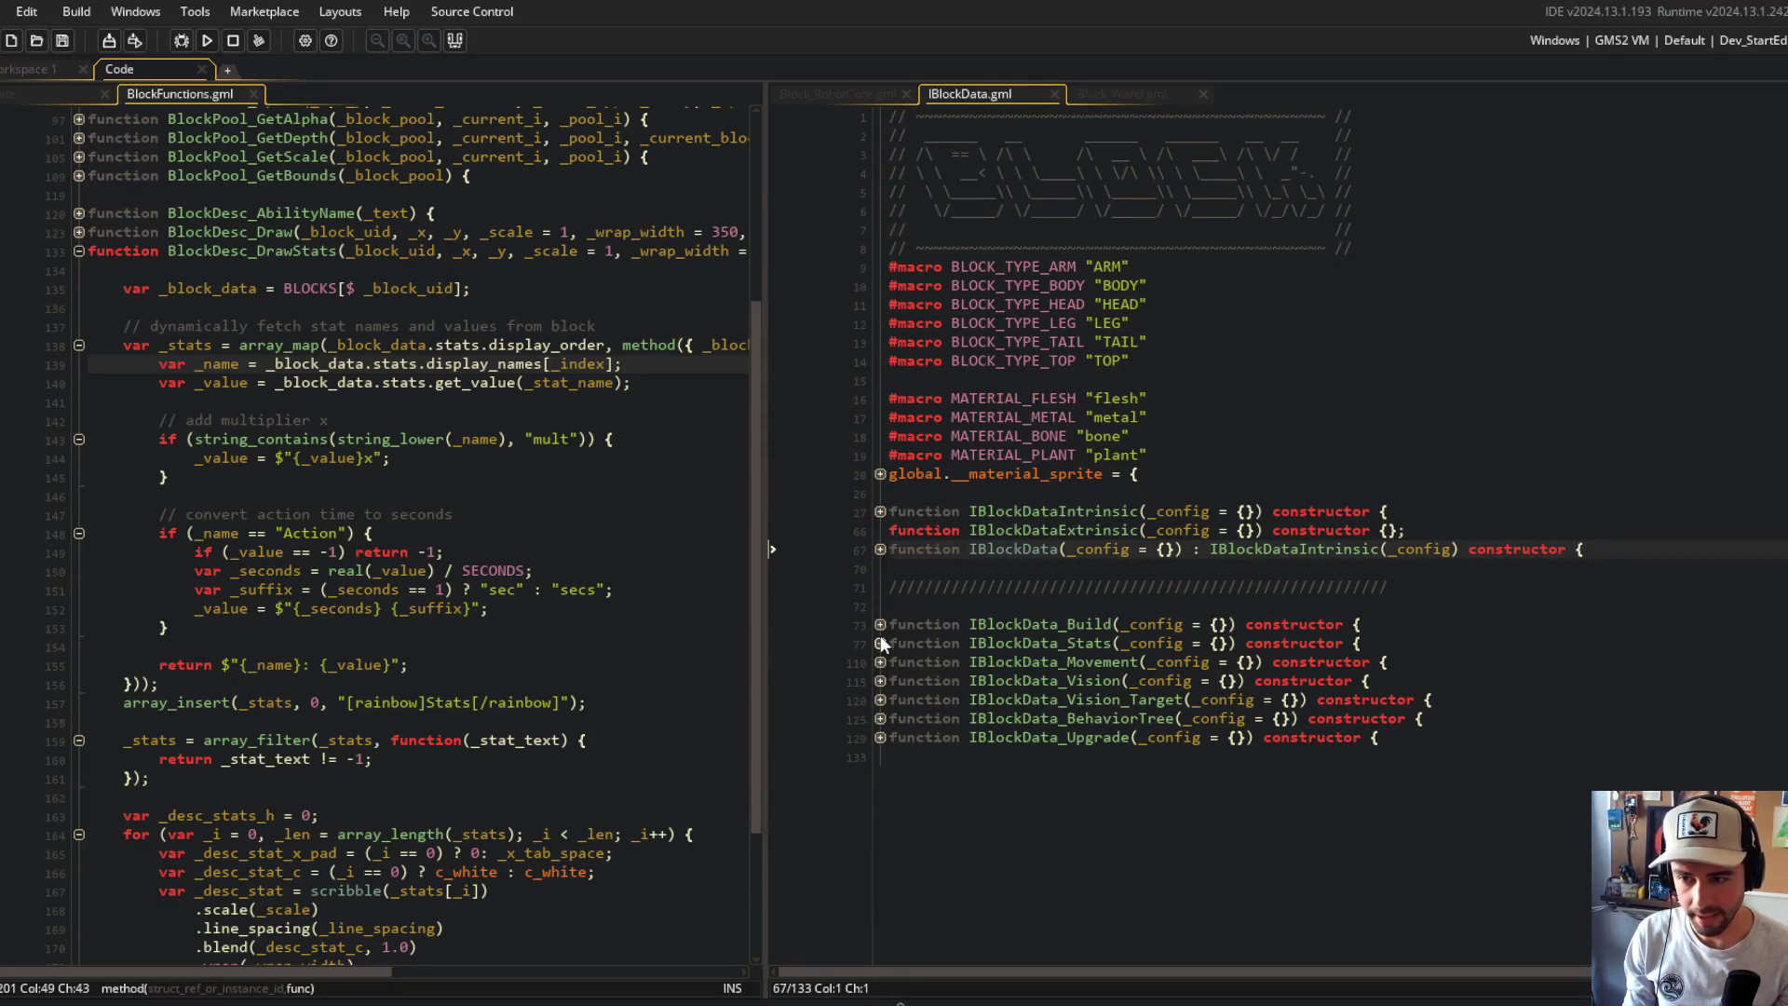
pyautogui.click(880, 643)
pyautogui.scroll(-6, 1024, 606)
pyautogui.click(1183, 654)
# Step: Fold the display_names mapping block and delete the blank line above it
pyautogui.click(285, 477)
pyautogui.moveTo(90, 326); pyautogui.dragTo(123, 722)
pyautogui.scroll(-1, 372, 652)
pyautogui.click(1164, 578)
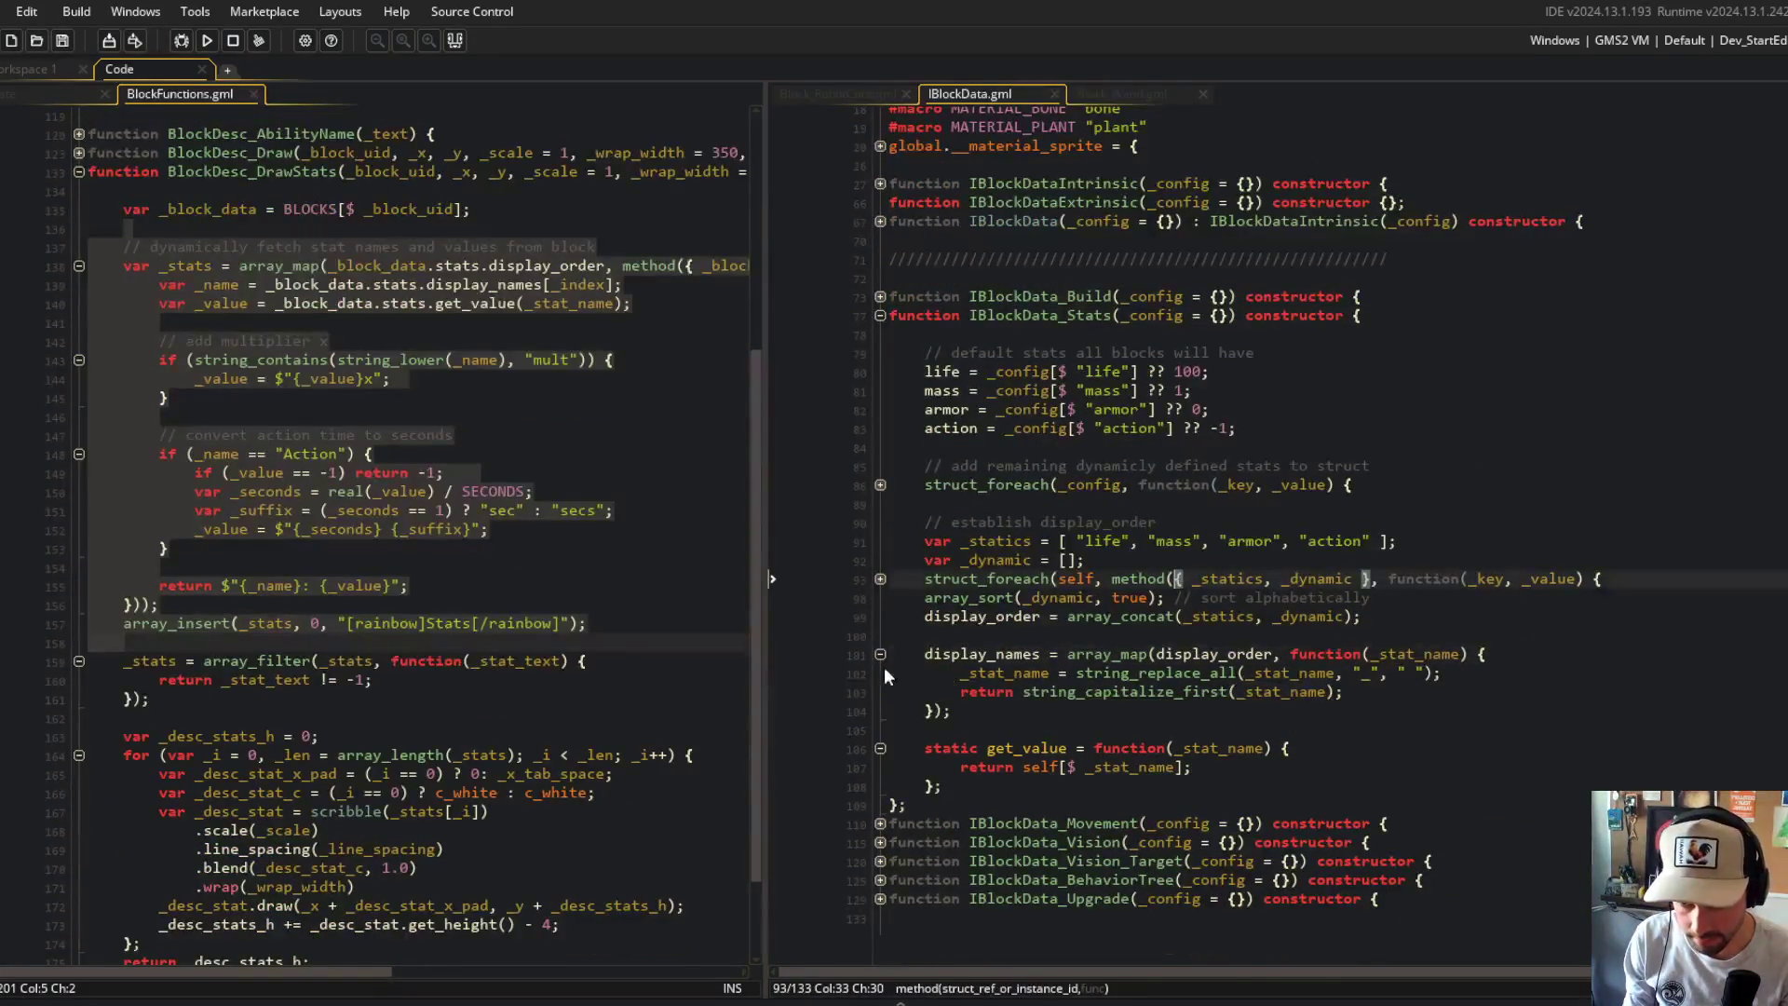
pyautogui.click(880, 655)
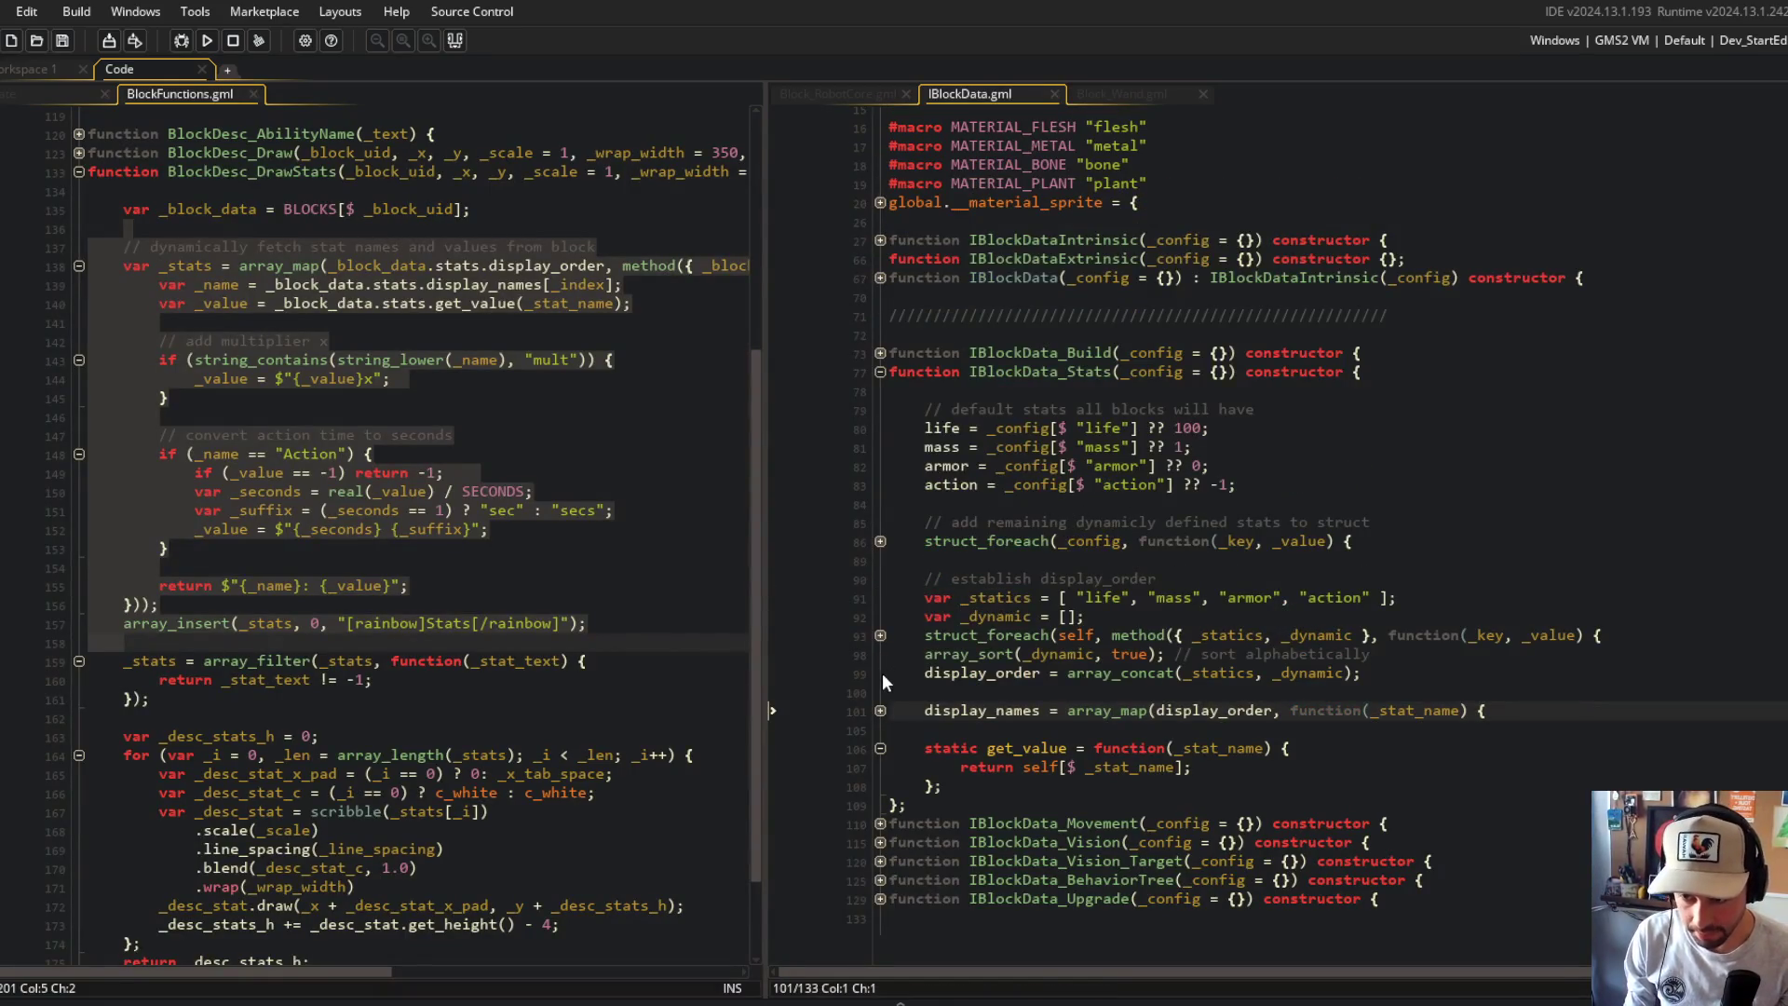
pyautogui.press('BackSpace')
# Step: Review BlockFunctions' stat name, value and multiplier code, then open a line below display_names
pyautogui.click(1534, 697)
pyautogui.scroll(-2, 531, 406)
pyautogui.scroll(3, 522, 419)
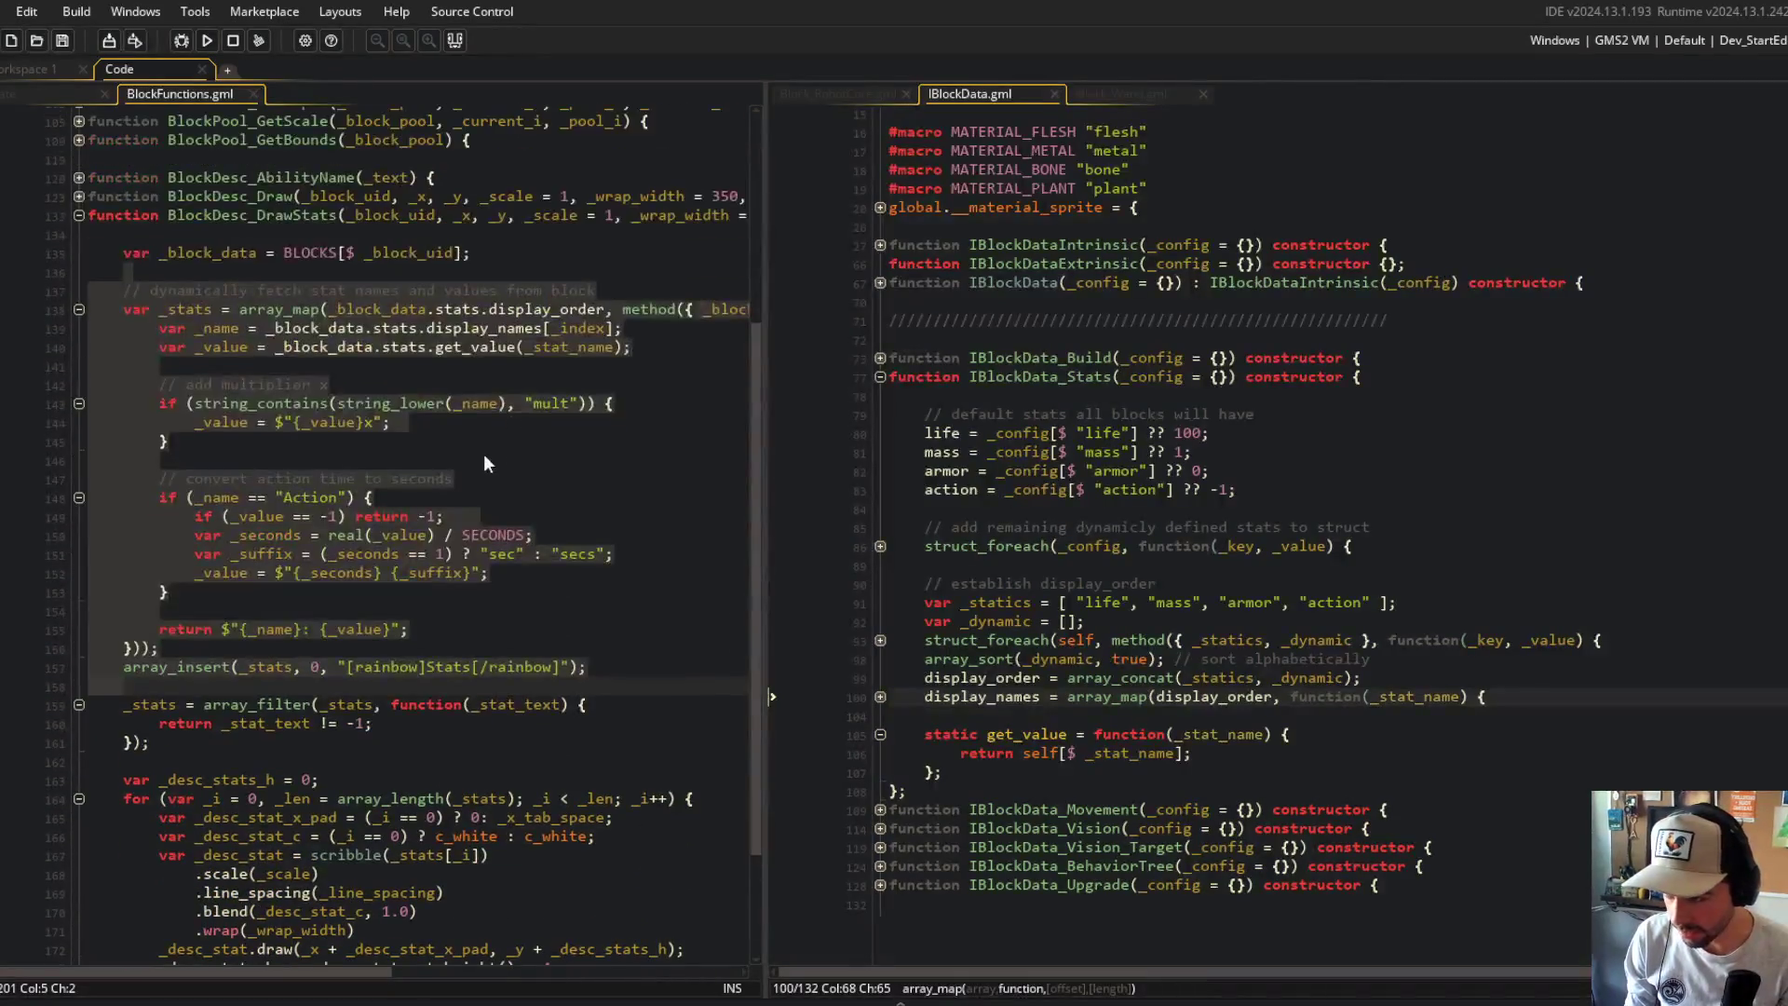
pyautogui.click(494, 456)
pyautogui.moveTo(91, 291)
pyautogui.mouseDown()
pyautogui.moveTo(400, 666)
pyautogui.moveTo(489, 677)
pyautogui.mouseUp()
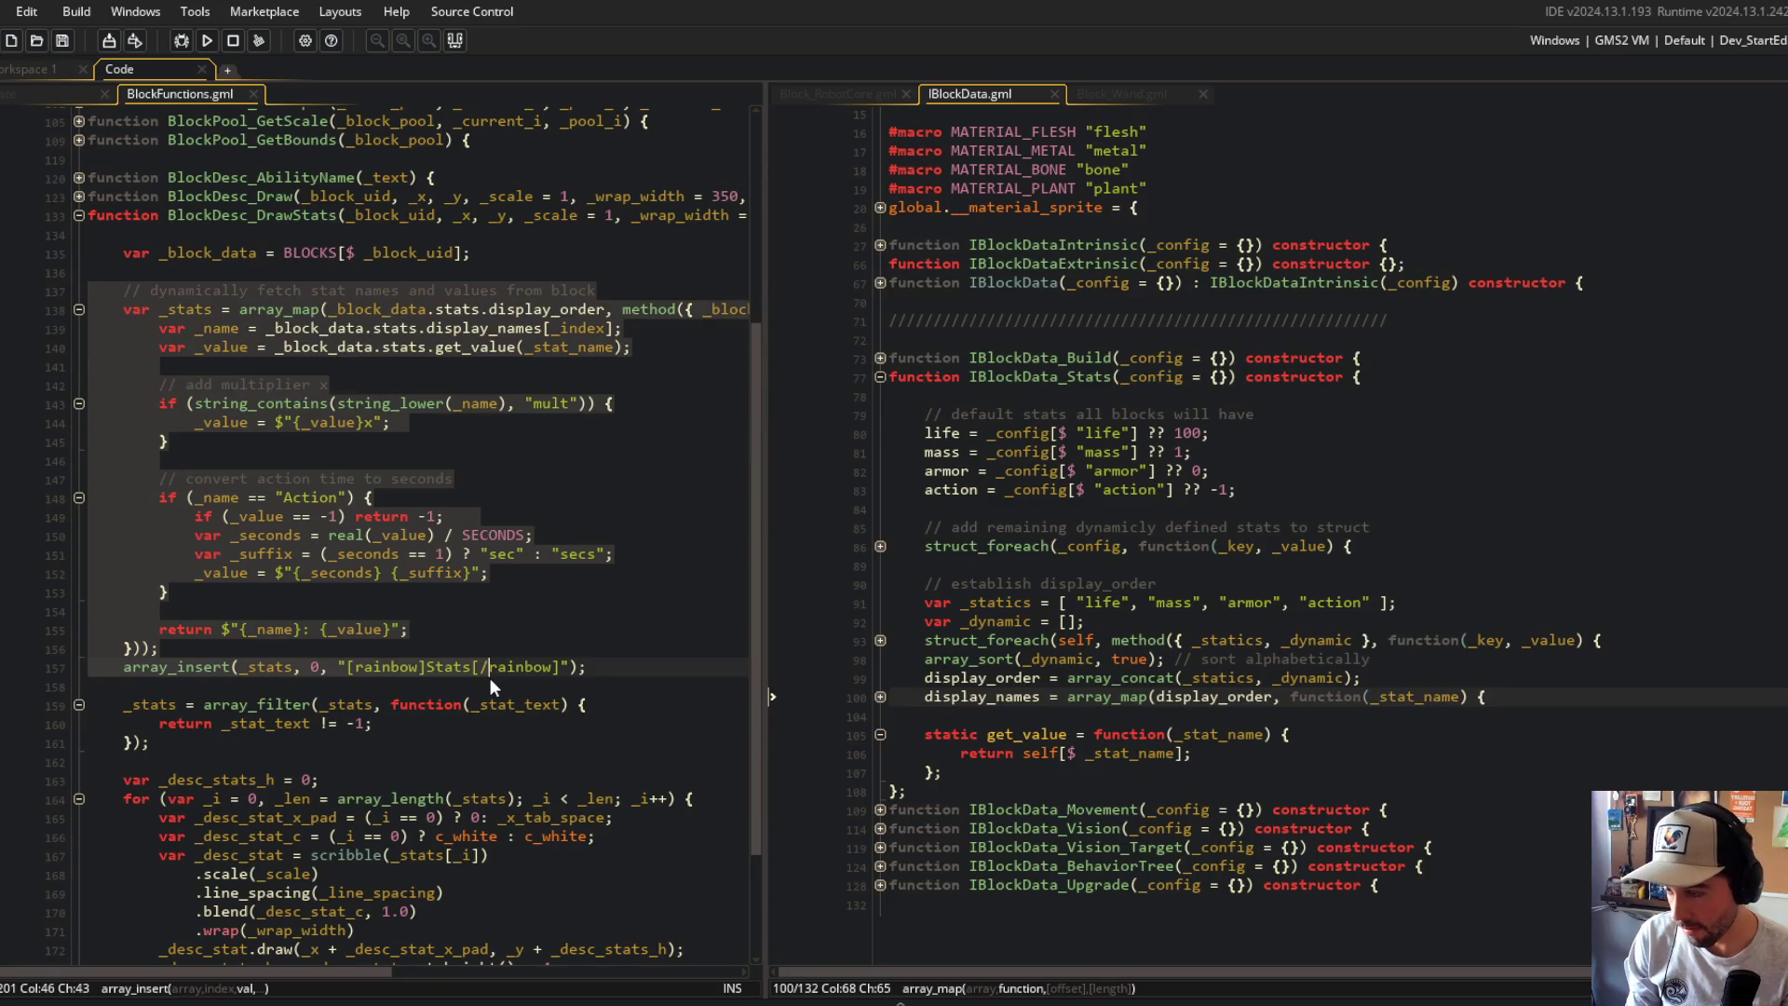
pyautogui.click(541, 484)
pyautogui.click(294, 630)
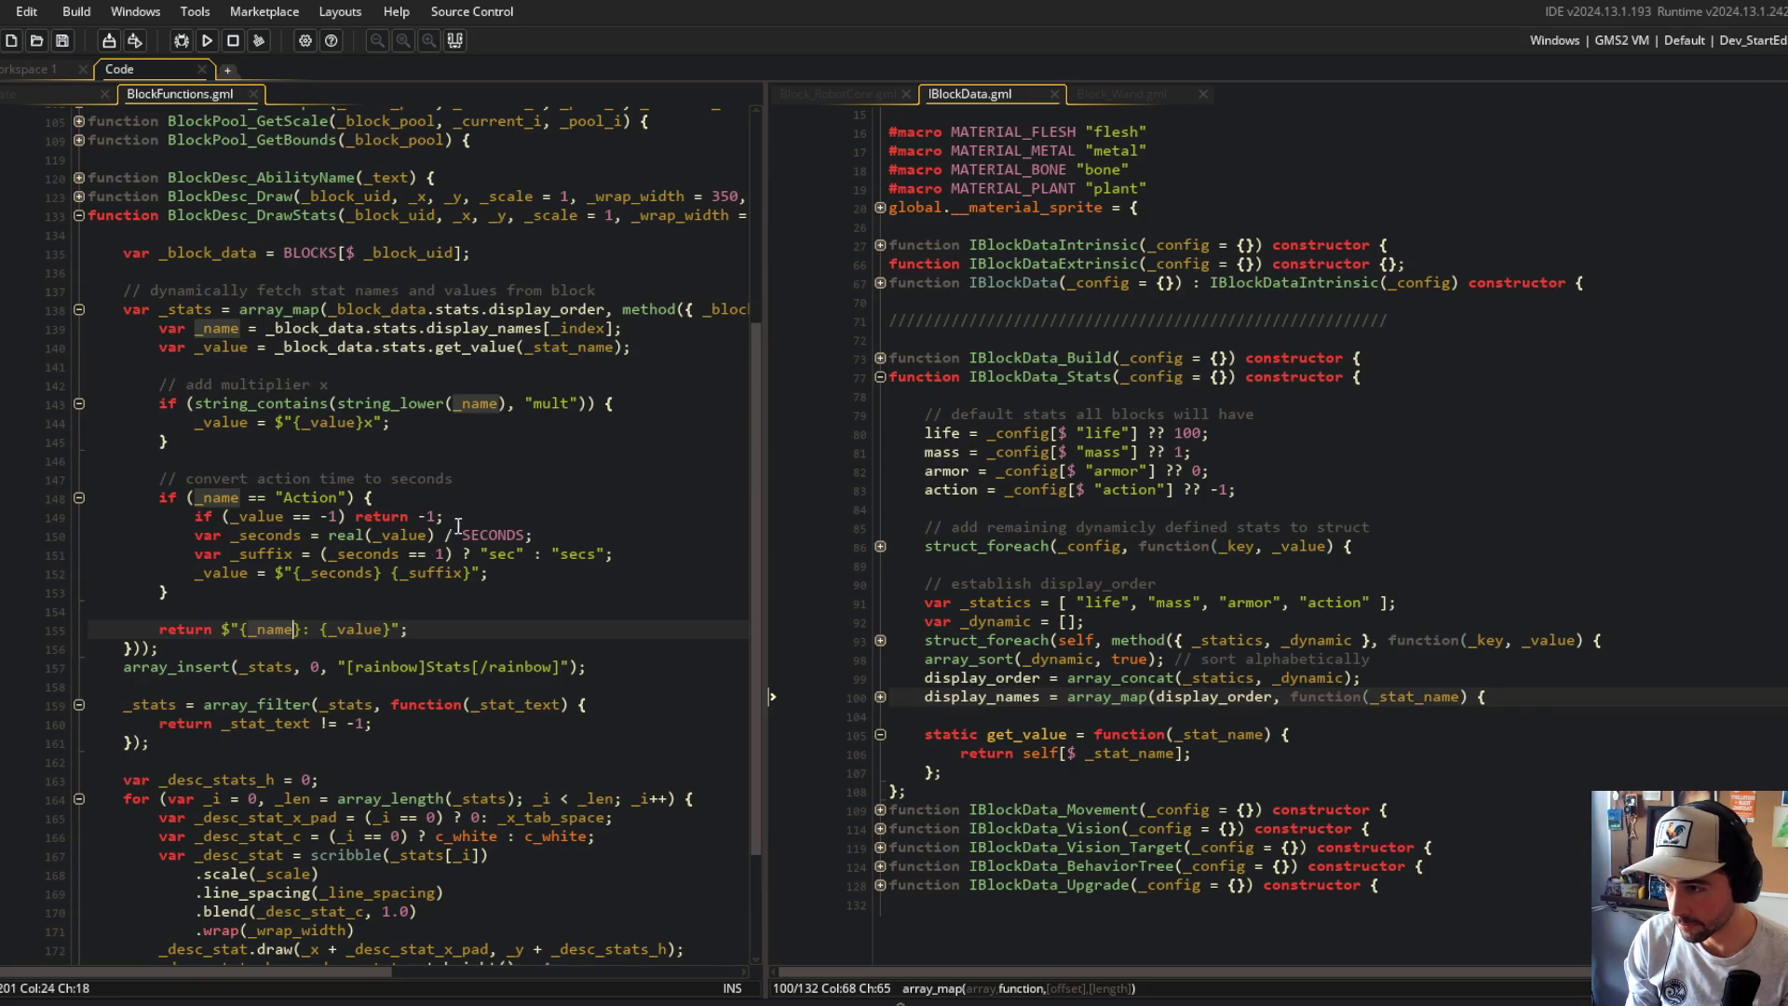
pyautogui.moveTo(159, 384)
pyautogui.mouseDown()
pyautogui.moveTo(280, 437)
pyautogui.moveTo(410, 612)
pyautogui.mouseUp()
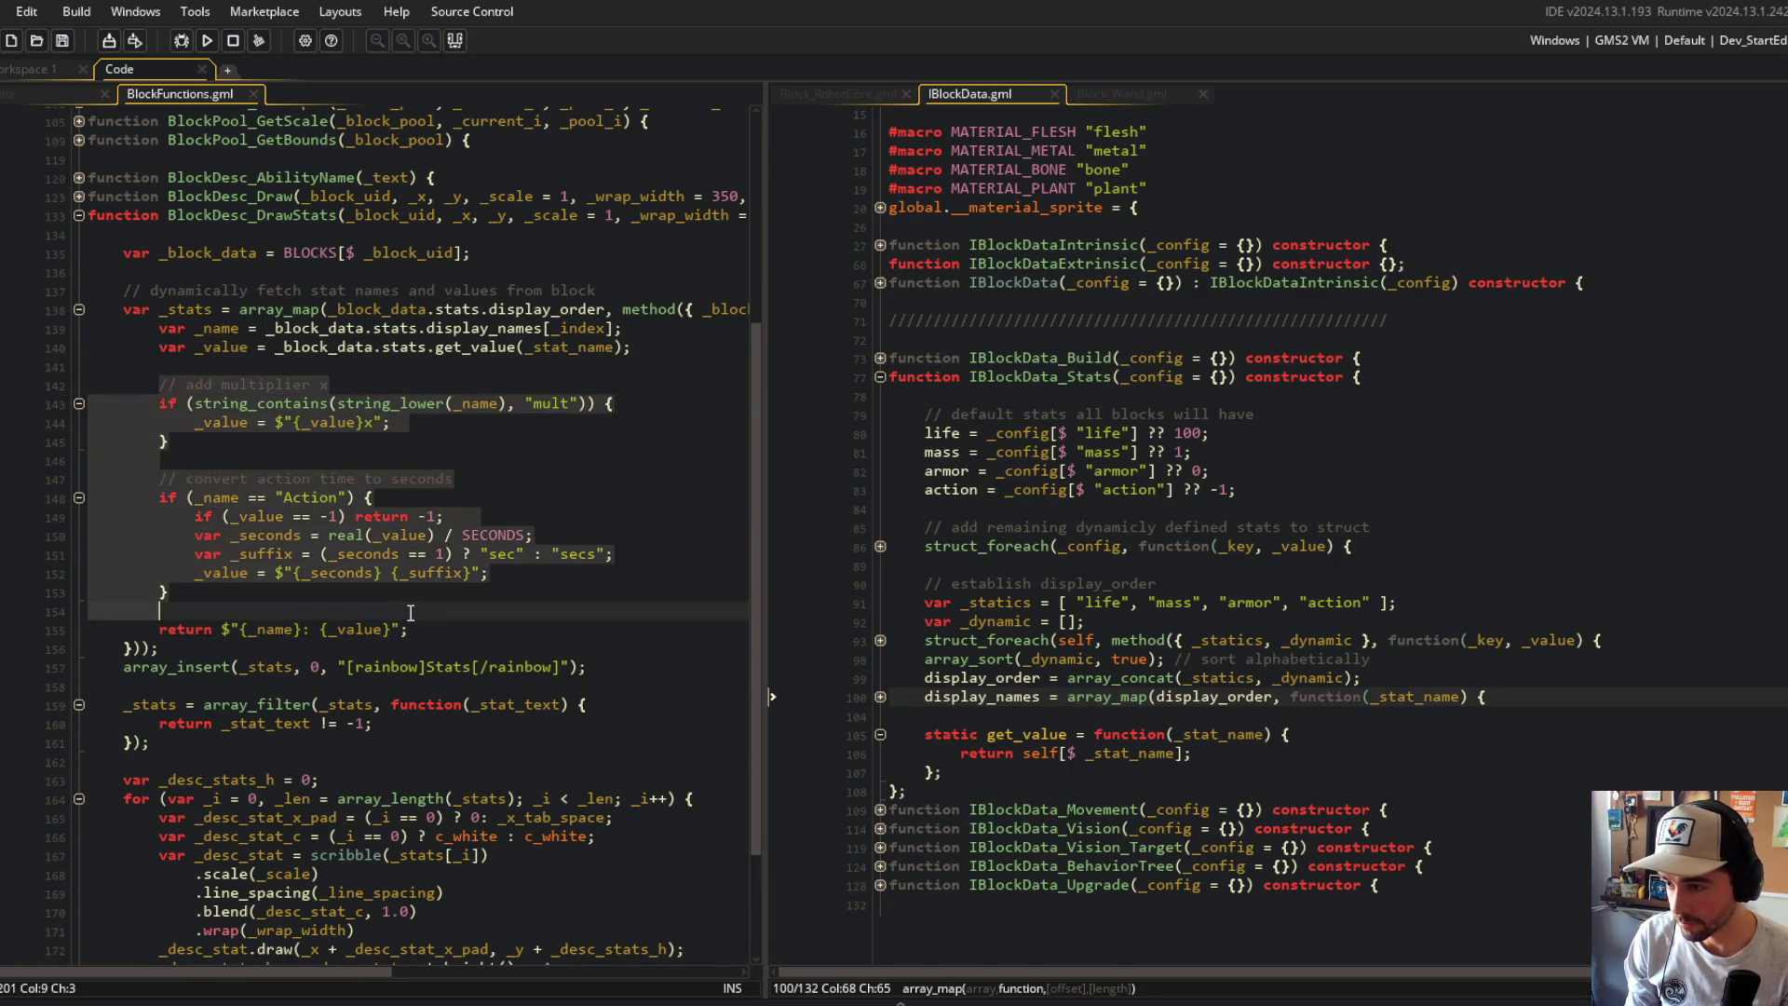
pyautogui.press('Return')
# Step: Add display_values = array_map(display_order, function...) {}); below display_names and save
pyautogui.write('d')
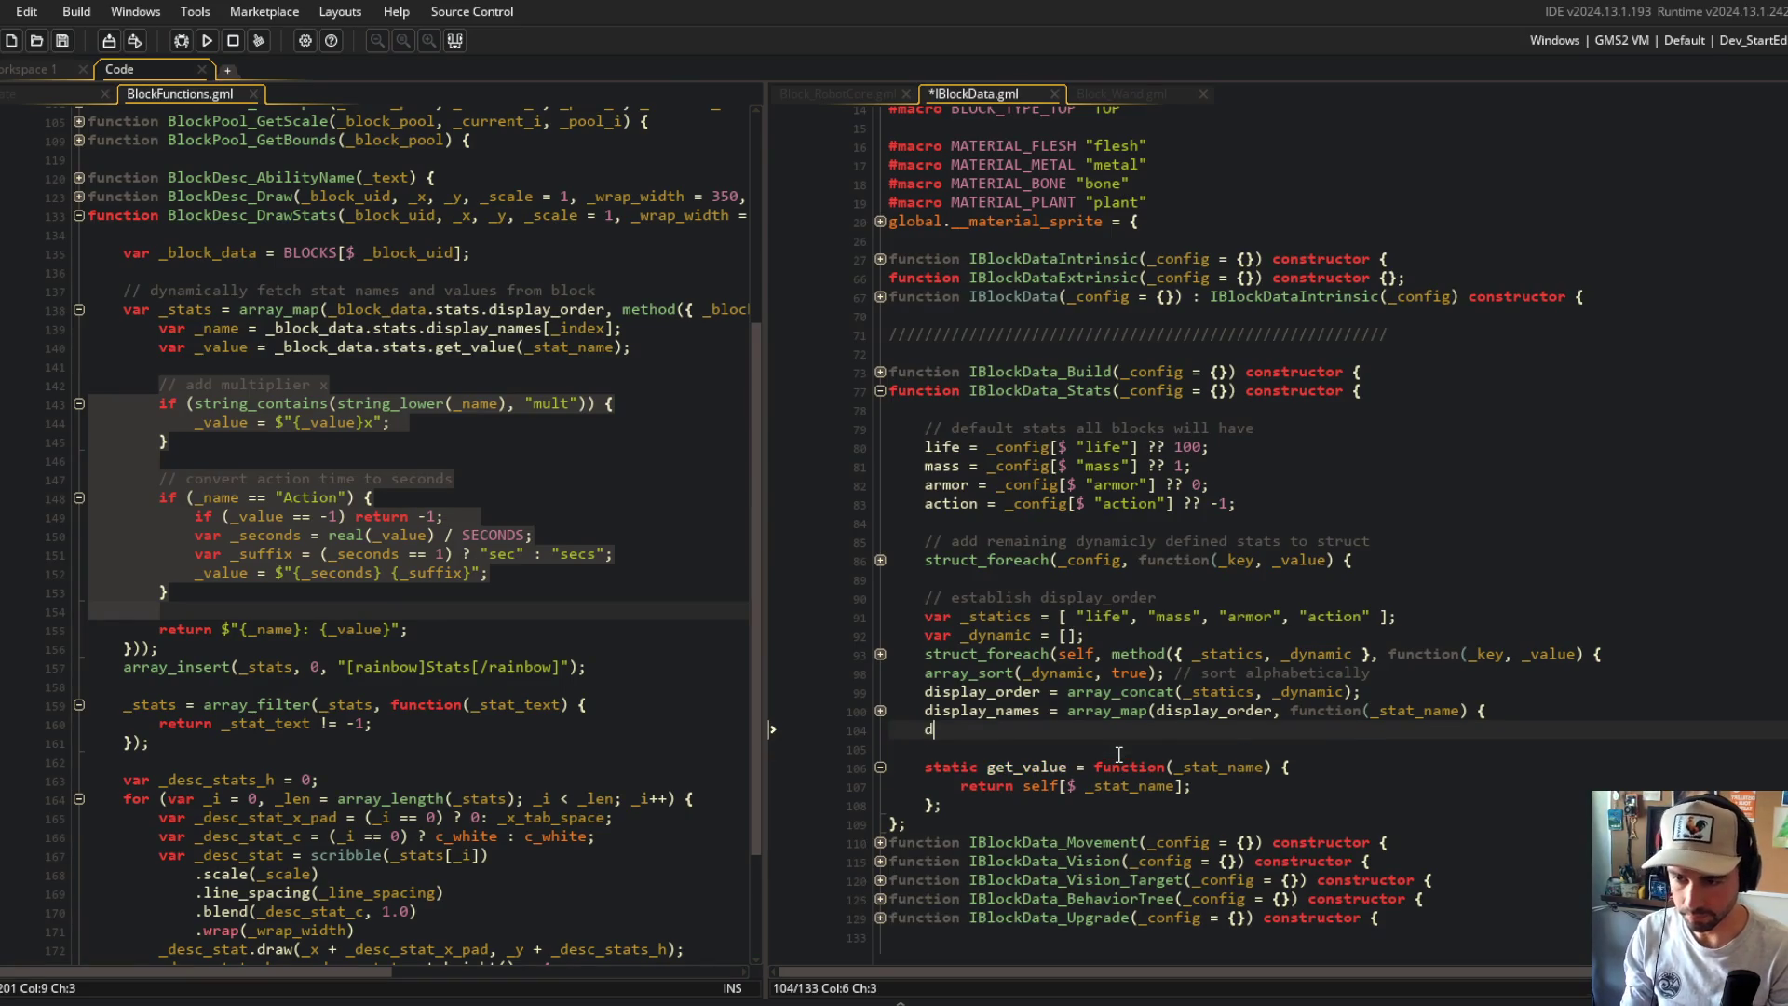
pyautogui.write('ispay_')
pyautogui.press('BackSpace')
pyautogui.write('lay_values')
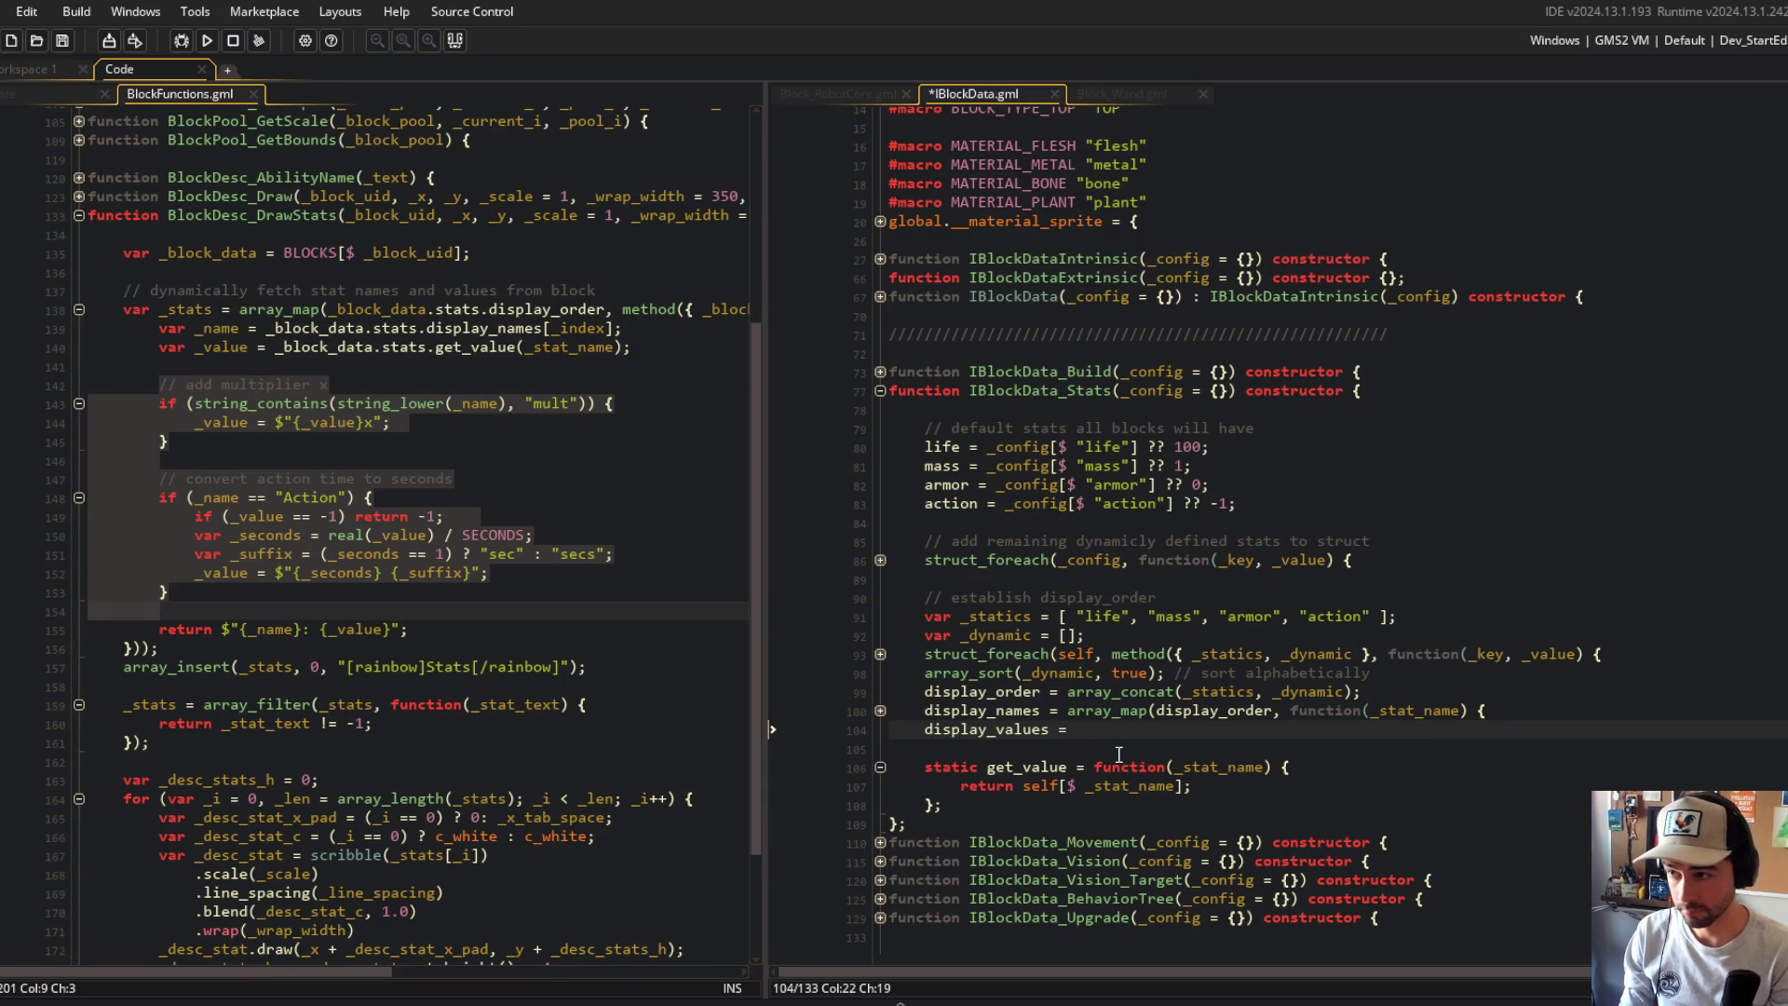
pyautogui.write('p(')
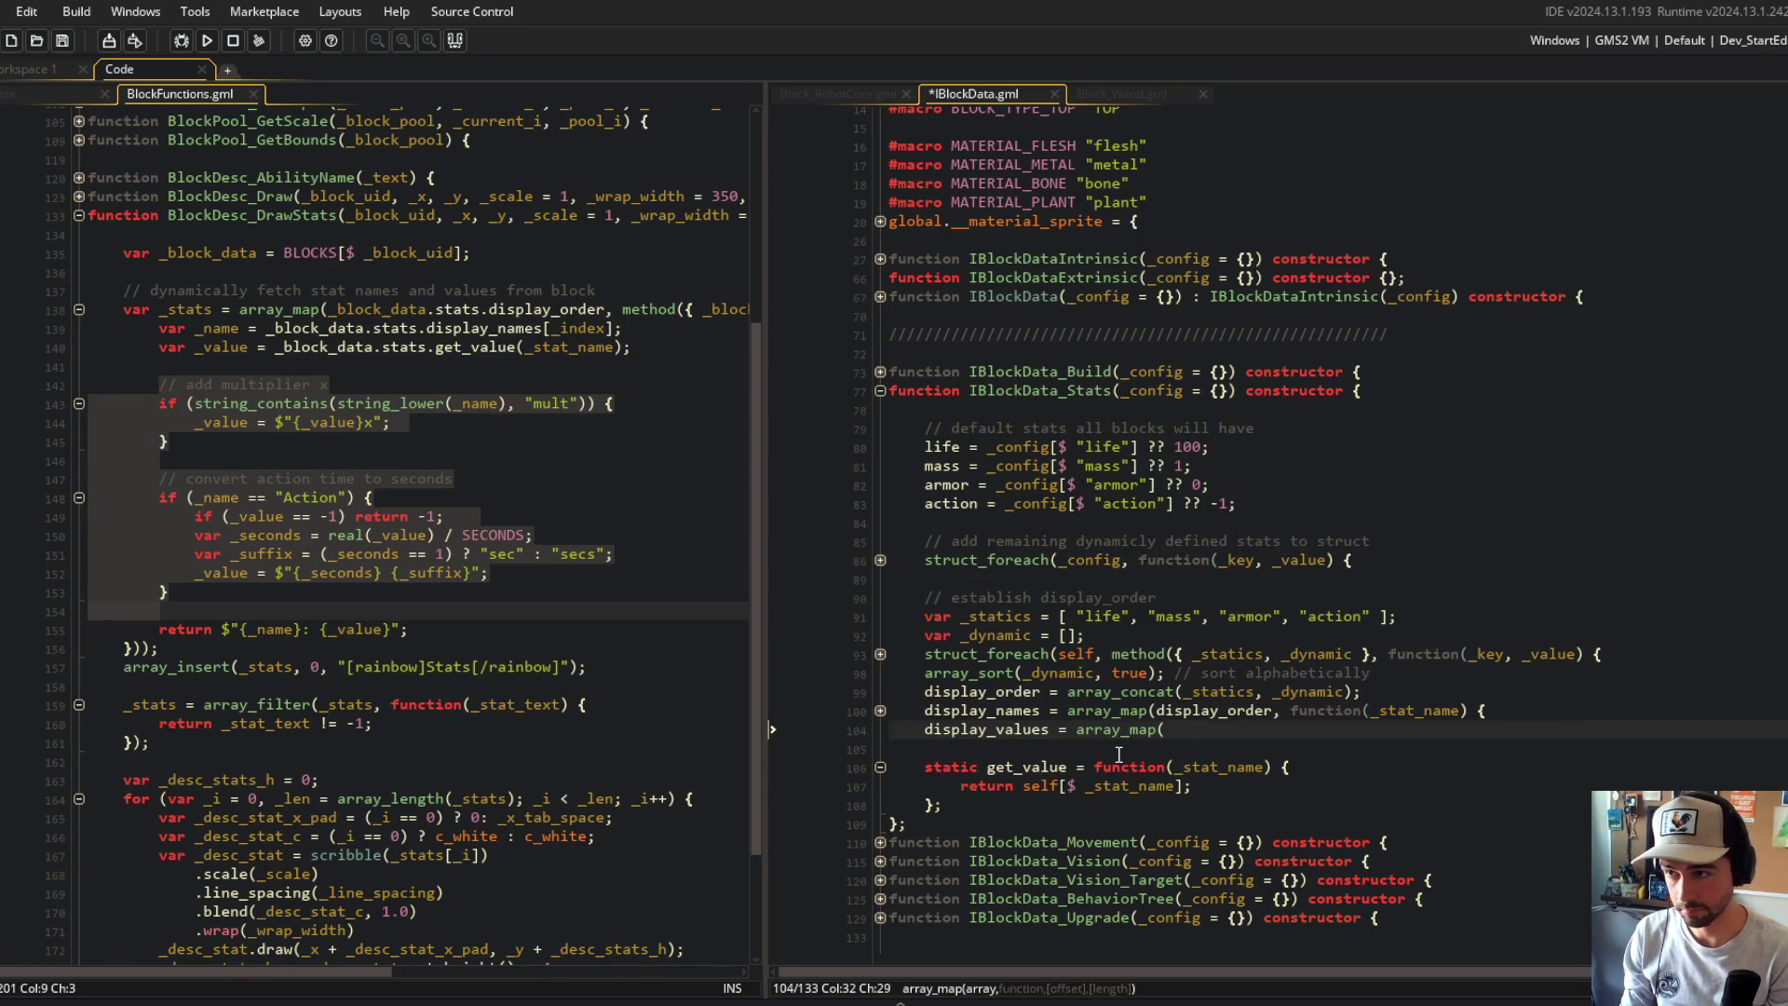
pyautogui.write('display_ord')
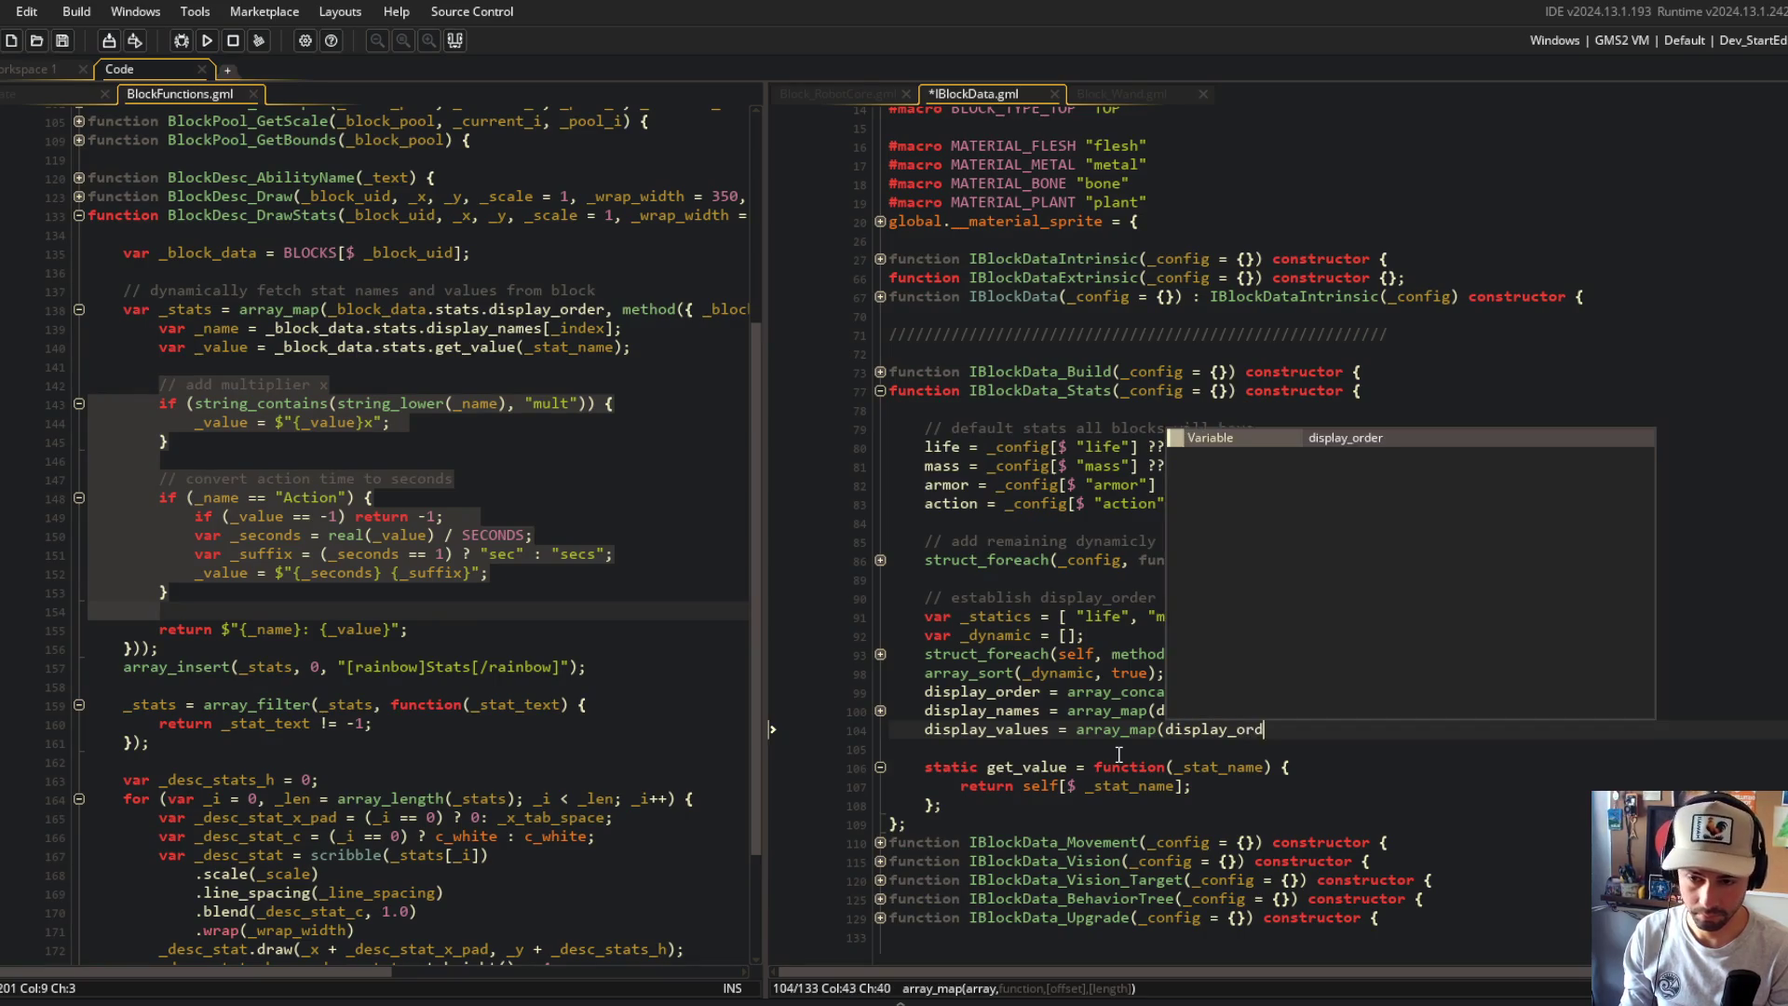
pyautogui.write('er, fn(')
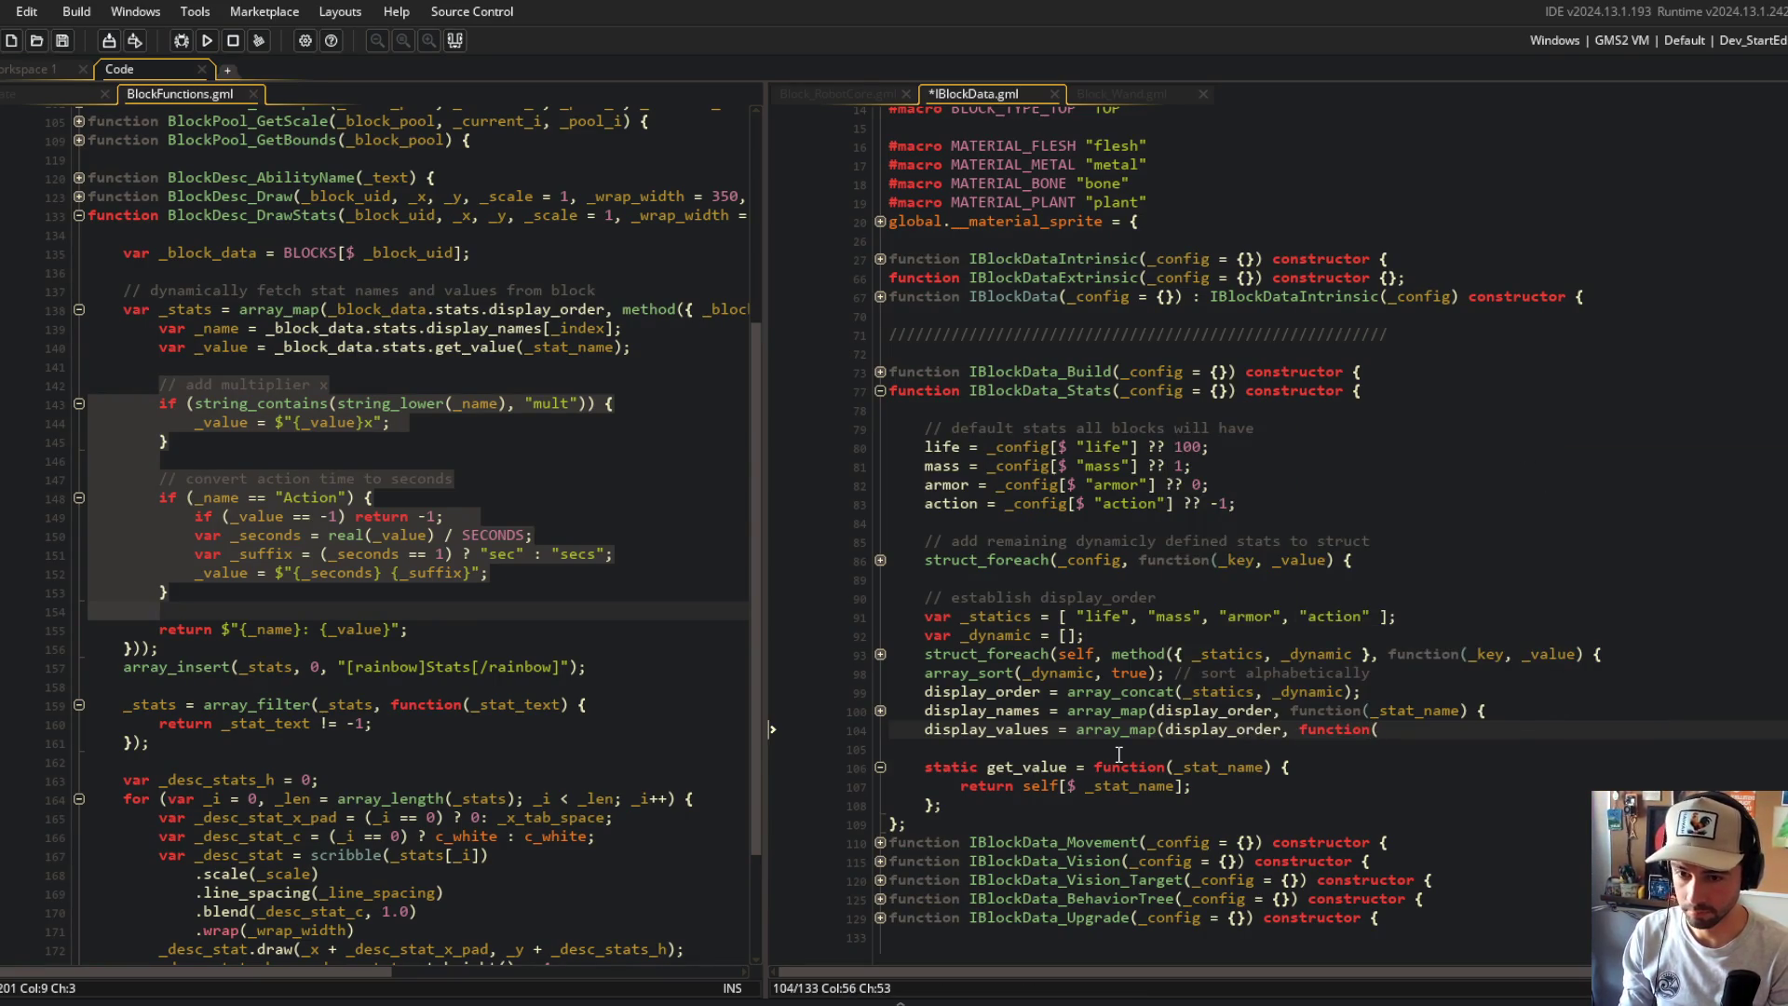
pyautogui.write('_')
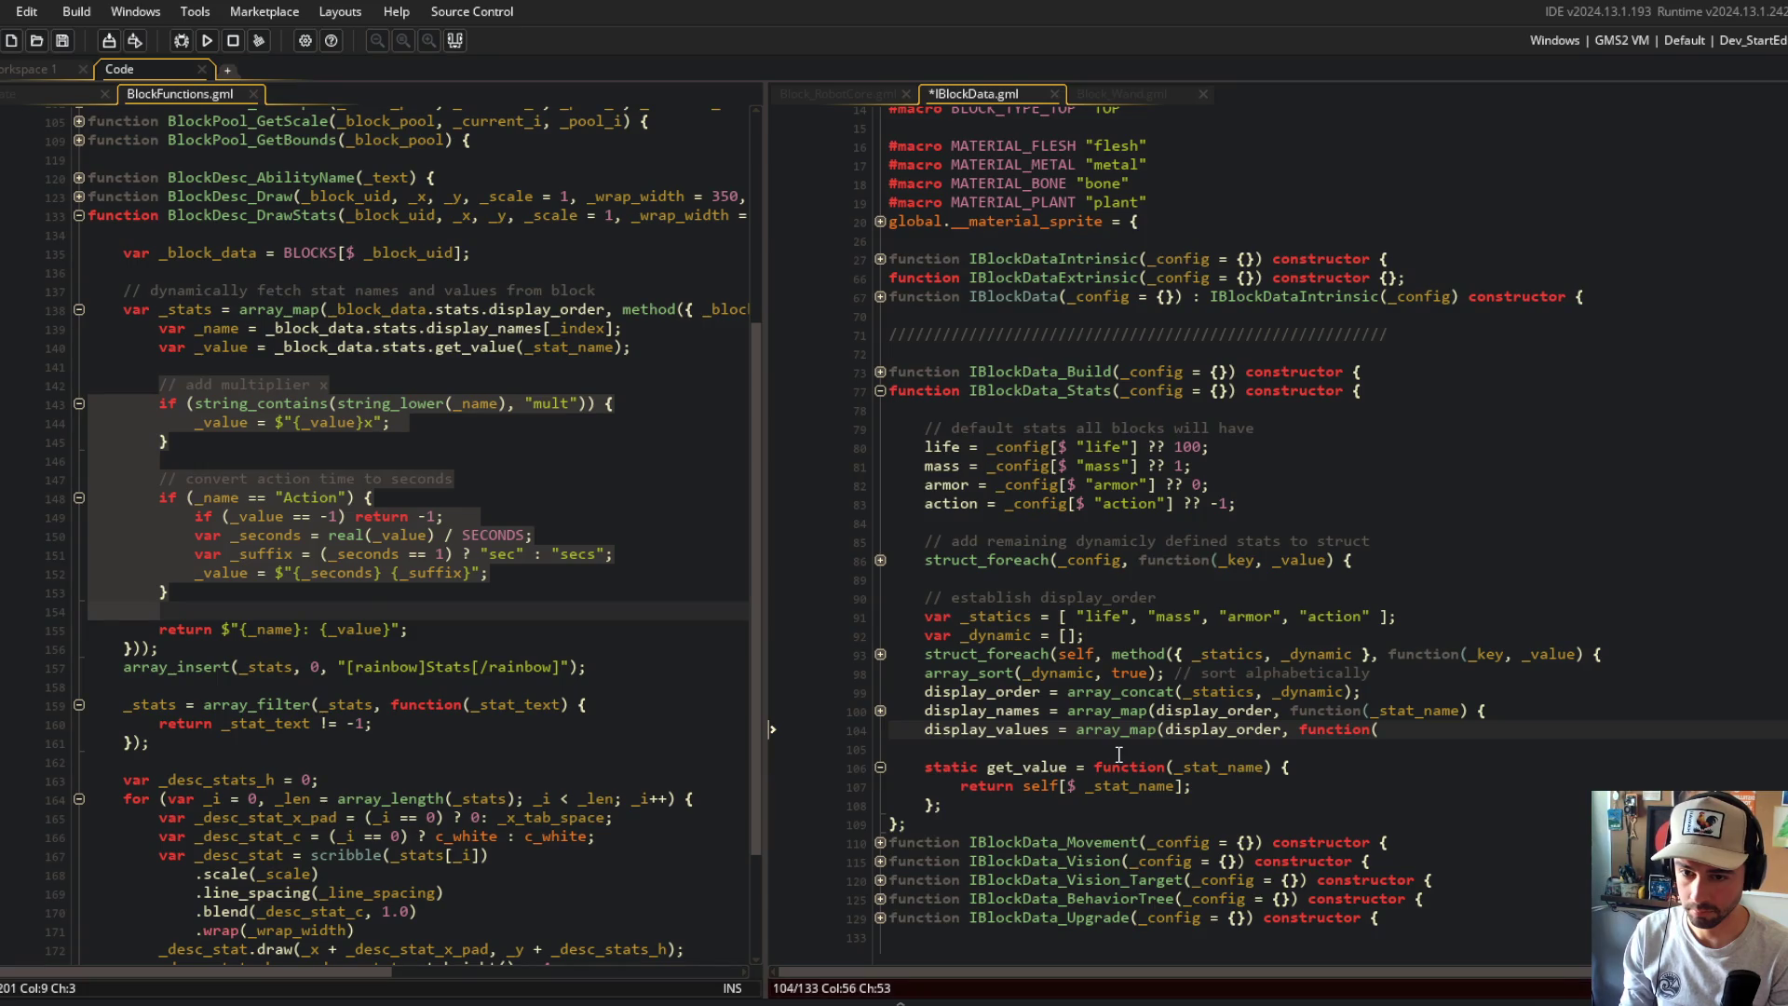
pyautogui.press('BackSpace')
pyautogui.write(') ')
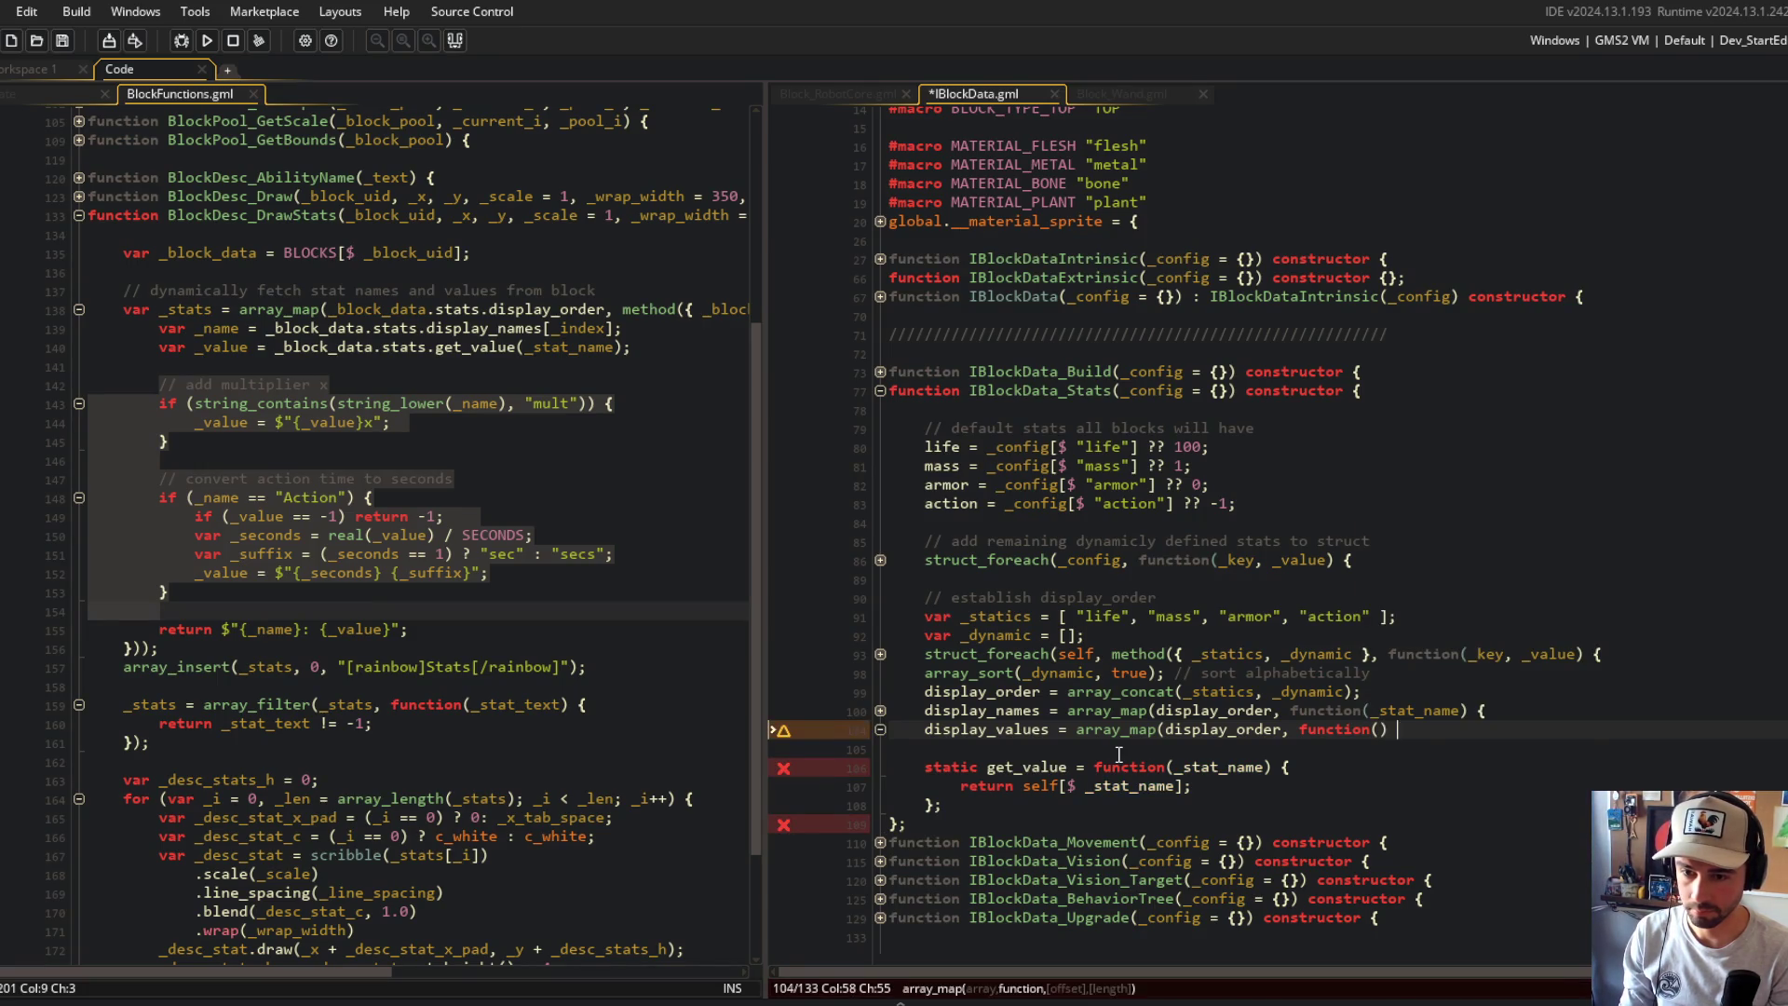
pyautogui.write('{});')
pyautogui.hotkey('ctrl', 's')
# Step: Widen the left BlockFunctions code pane
pyautogui.click(1235, 615)
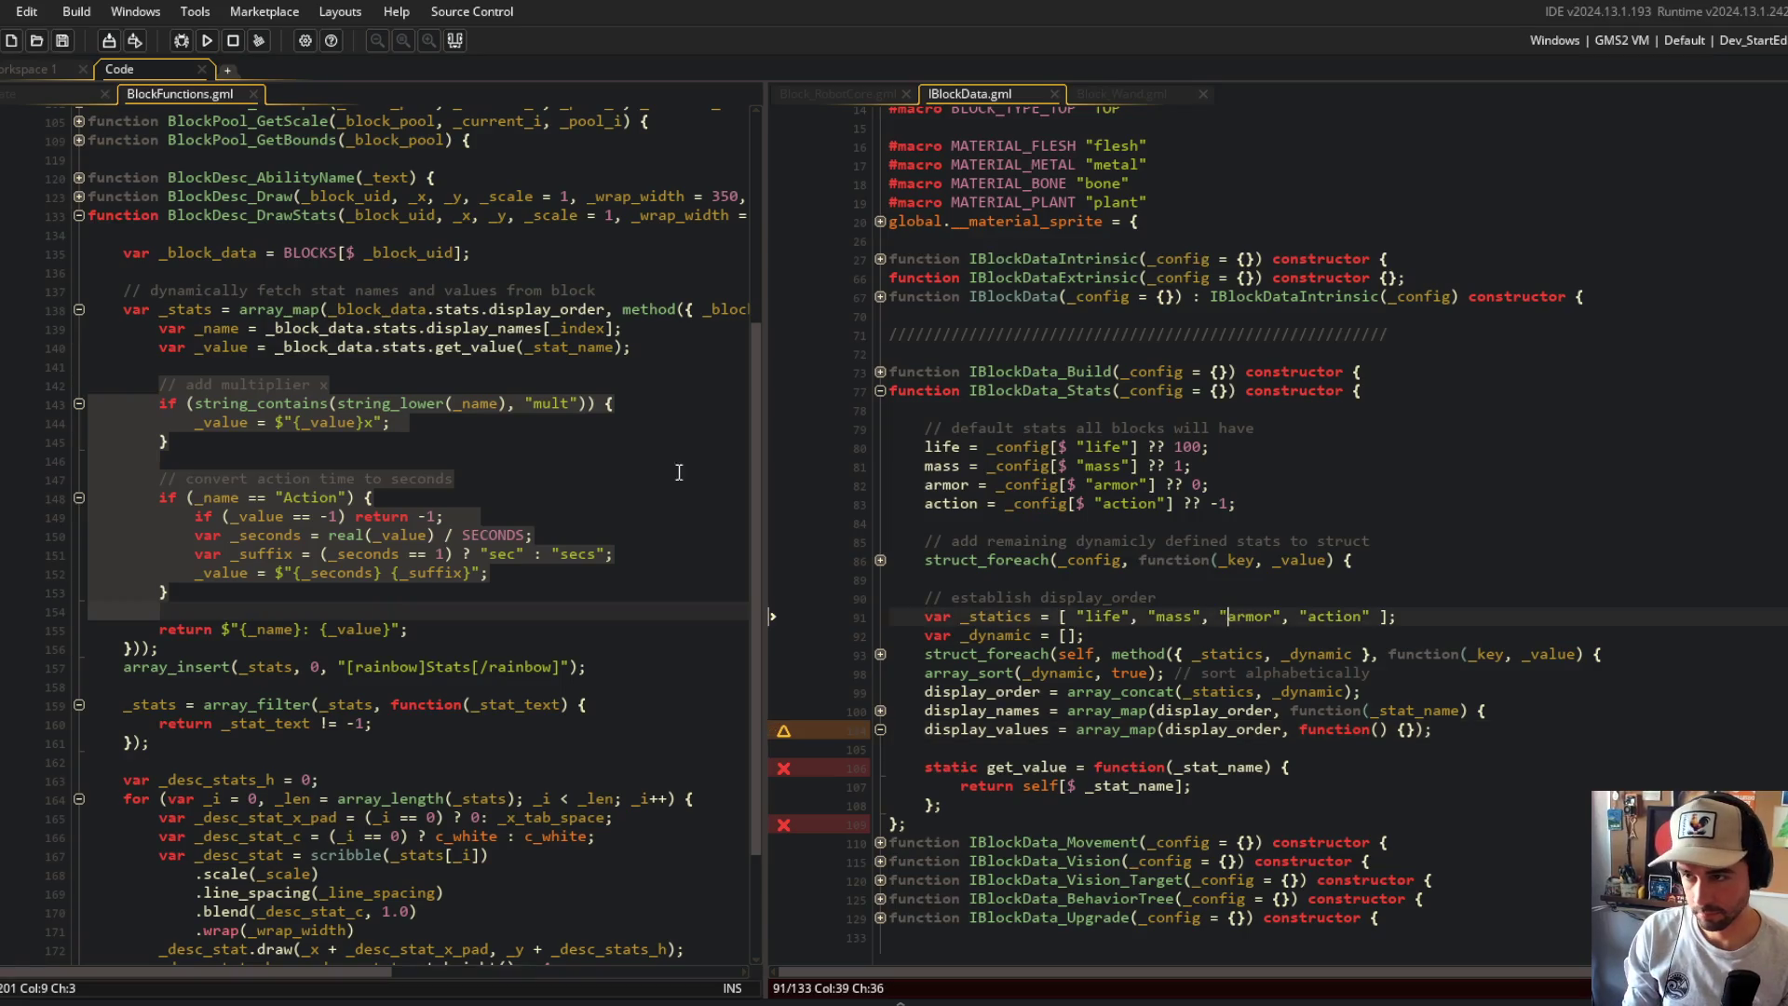
pyautogui.click(540, 387)
pyautogui.click(623, 308)
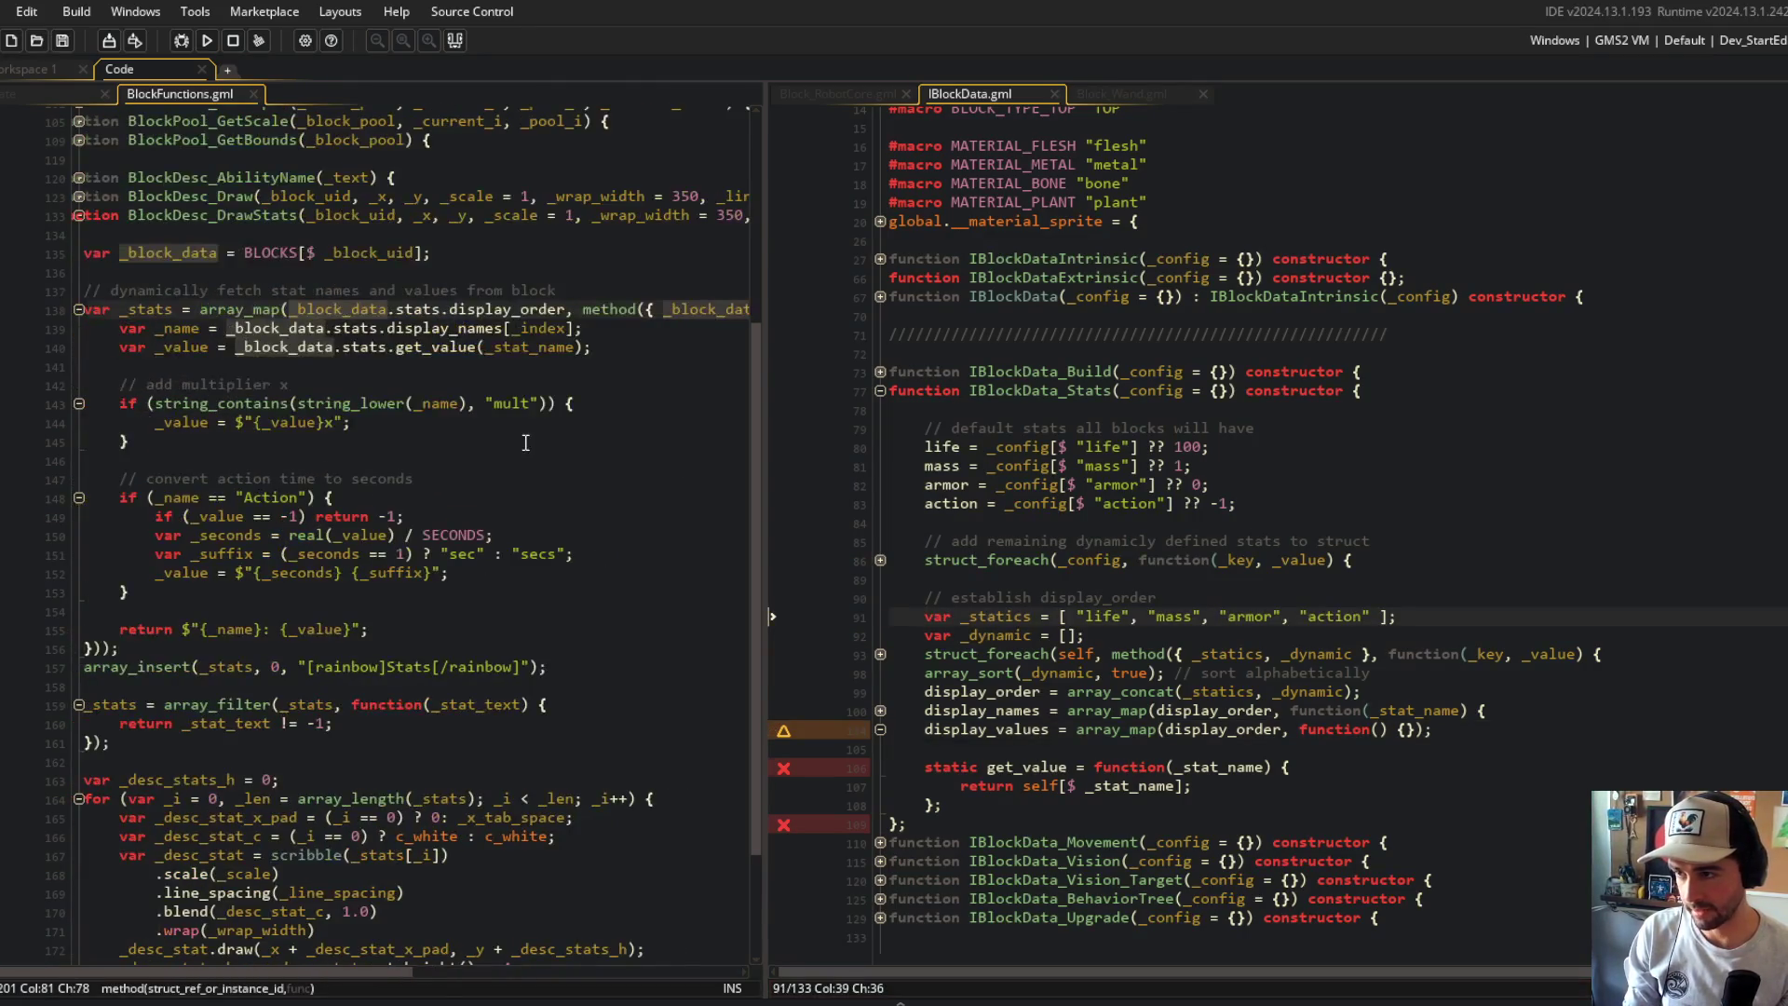
pyautogui.hscroll(-3, 514, 408)
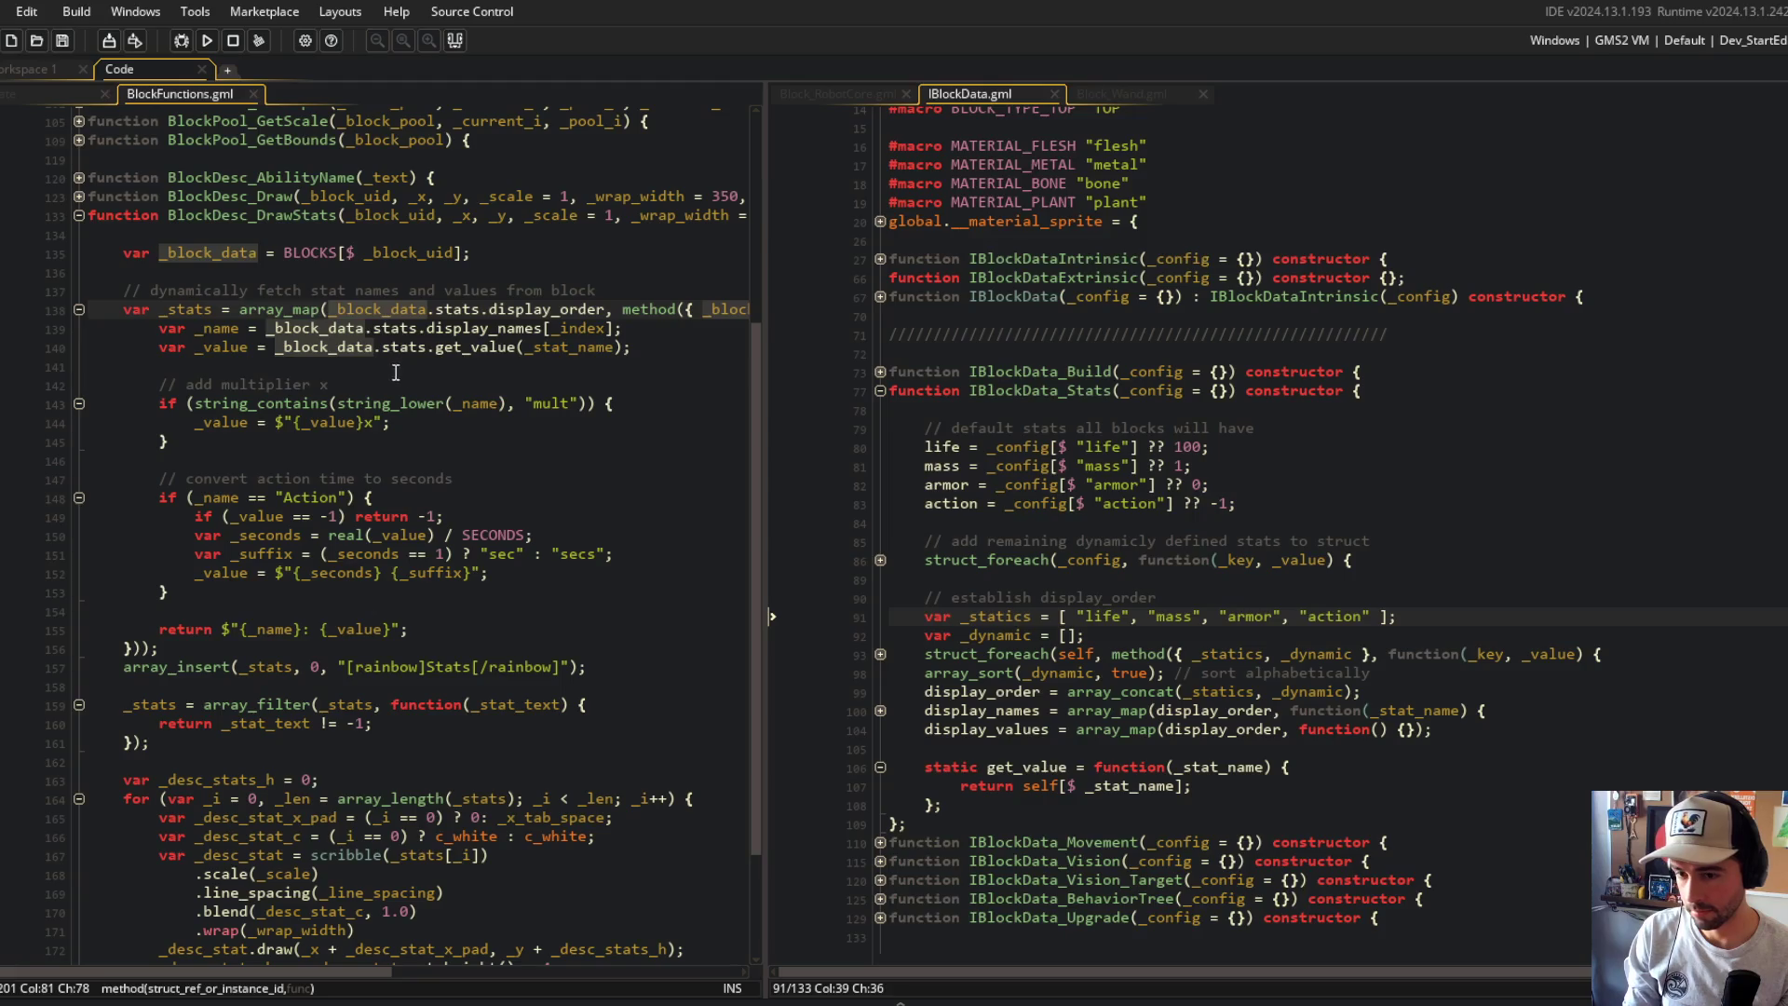
pyautogui.moveTo(764, 387)
pyautogui.mouseDown()
pyautogui.moveTo(1183, 386)
pyautogui.moveTo(878, 386)
pyautogui.mouseUp()
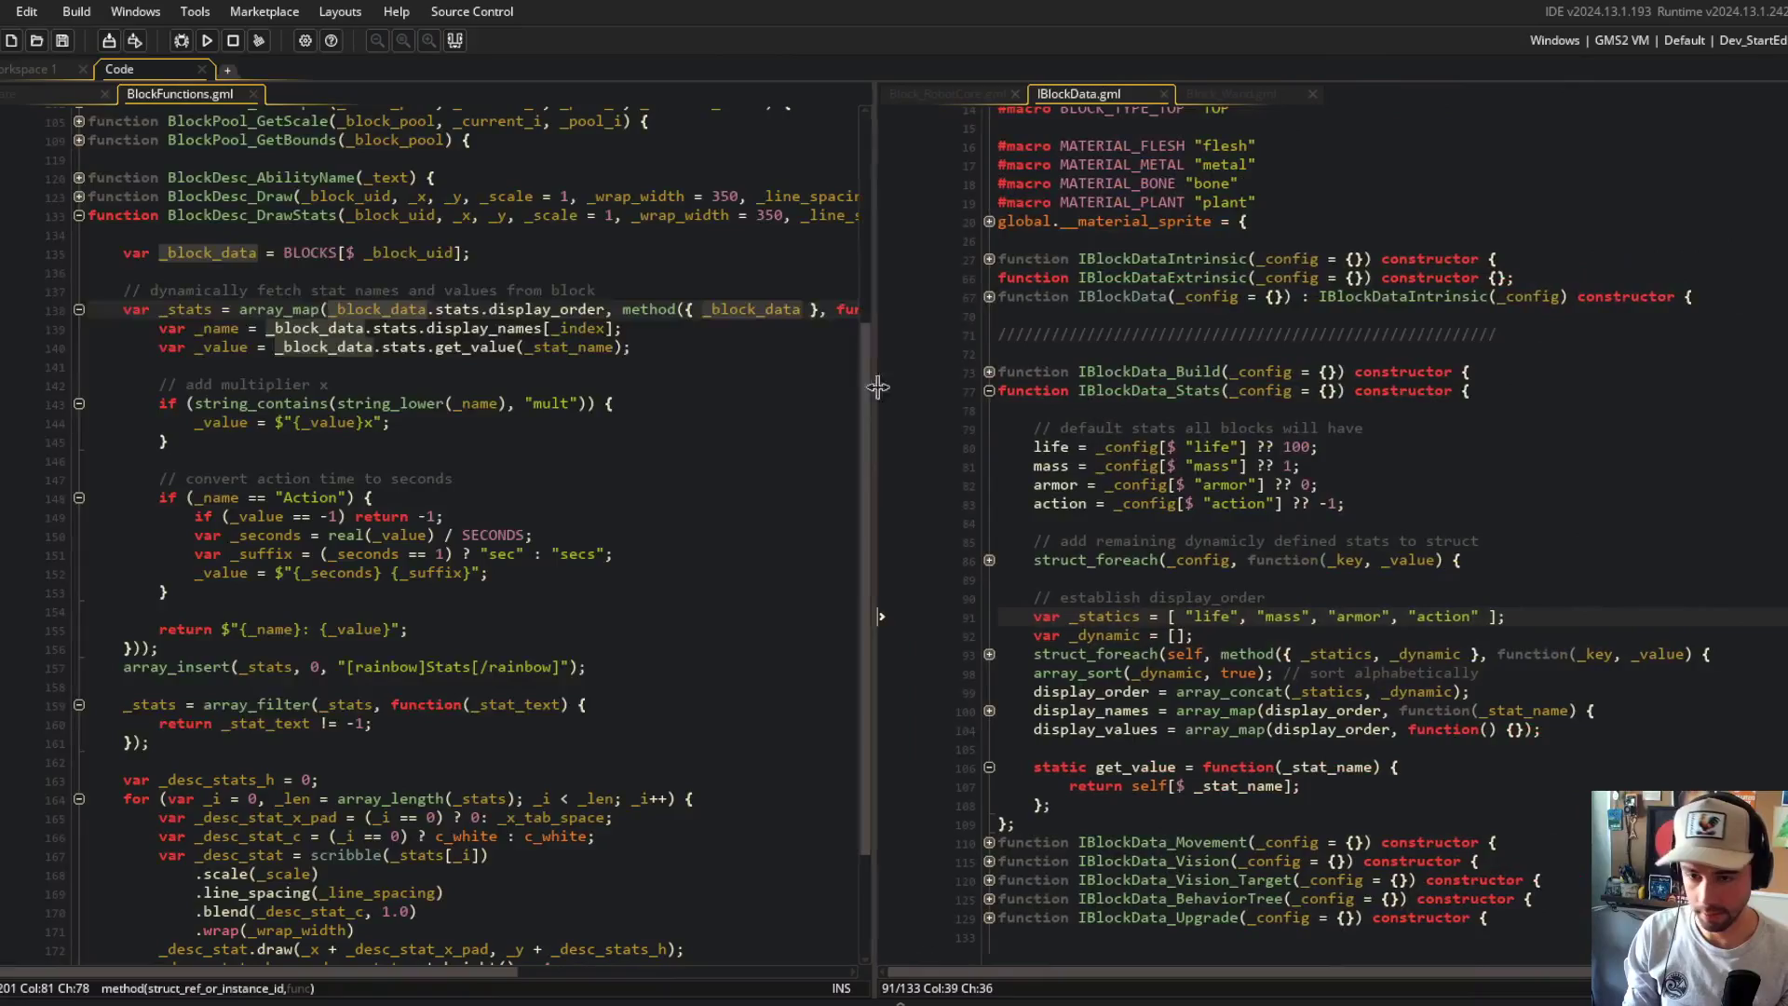
# Step: Give the callback _stat_name, _index parameters and an empty body line, then save
pyautogui.click(1516, 730)
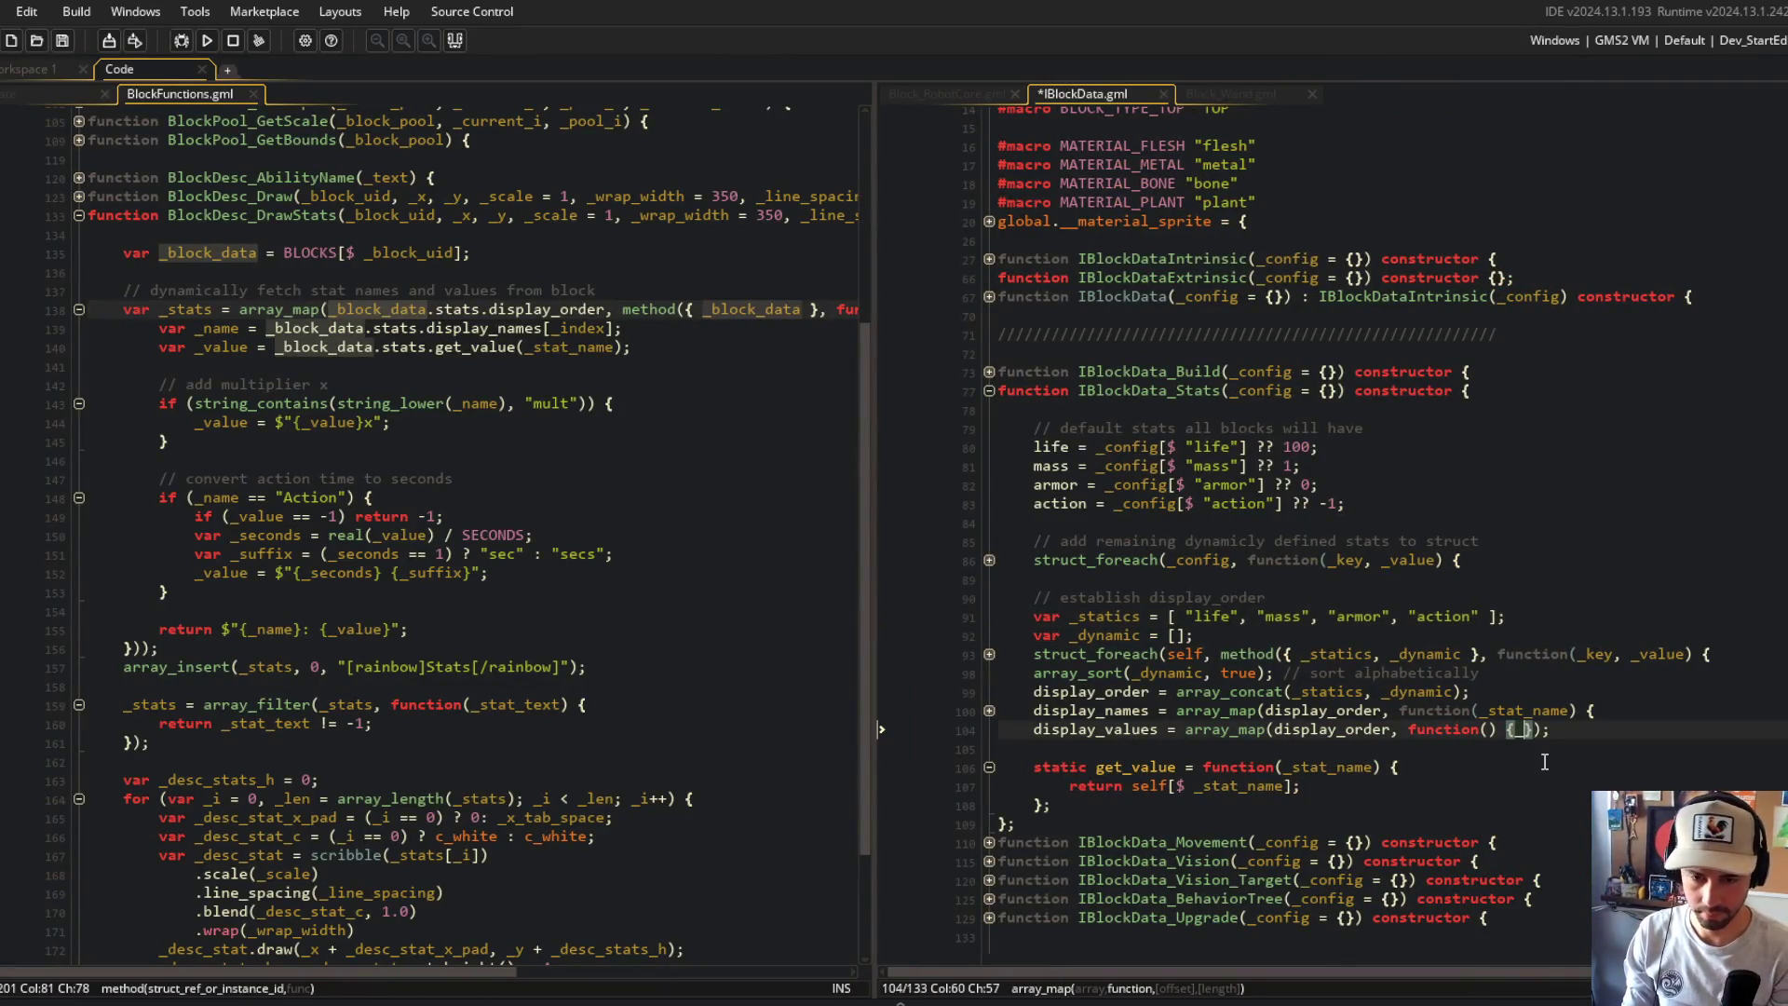
pyautogui.write('stat_name, _index')
pyautogui.hotkey('ctrl', 's')
pyautogui.hotkey('ctrl', 'z')
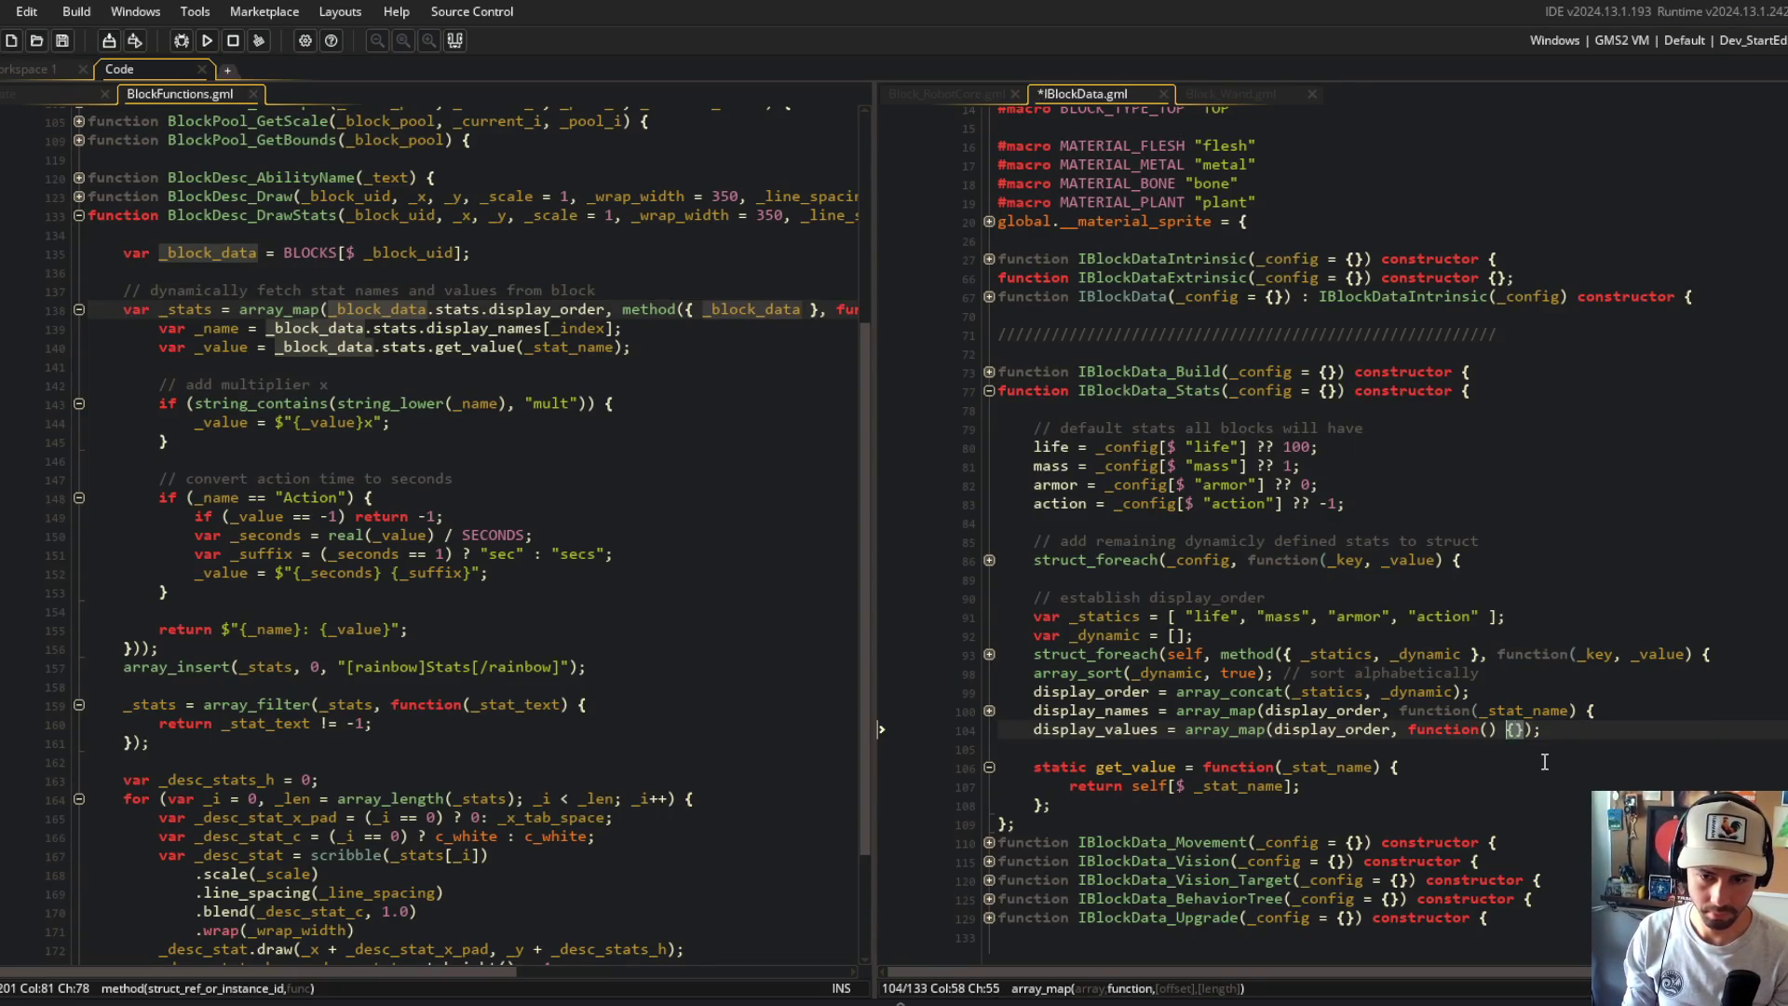
pyautogui.hotkey('ctrl', 'y')
pyautogui.press('Return')
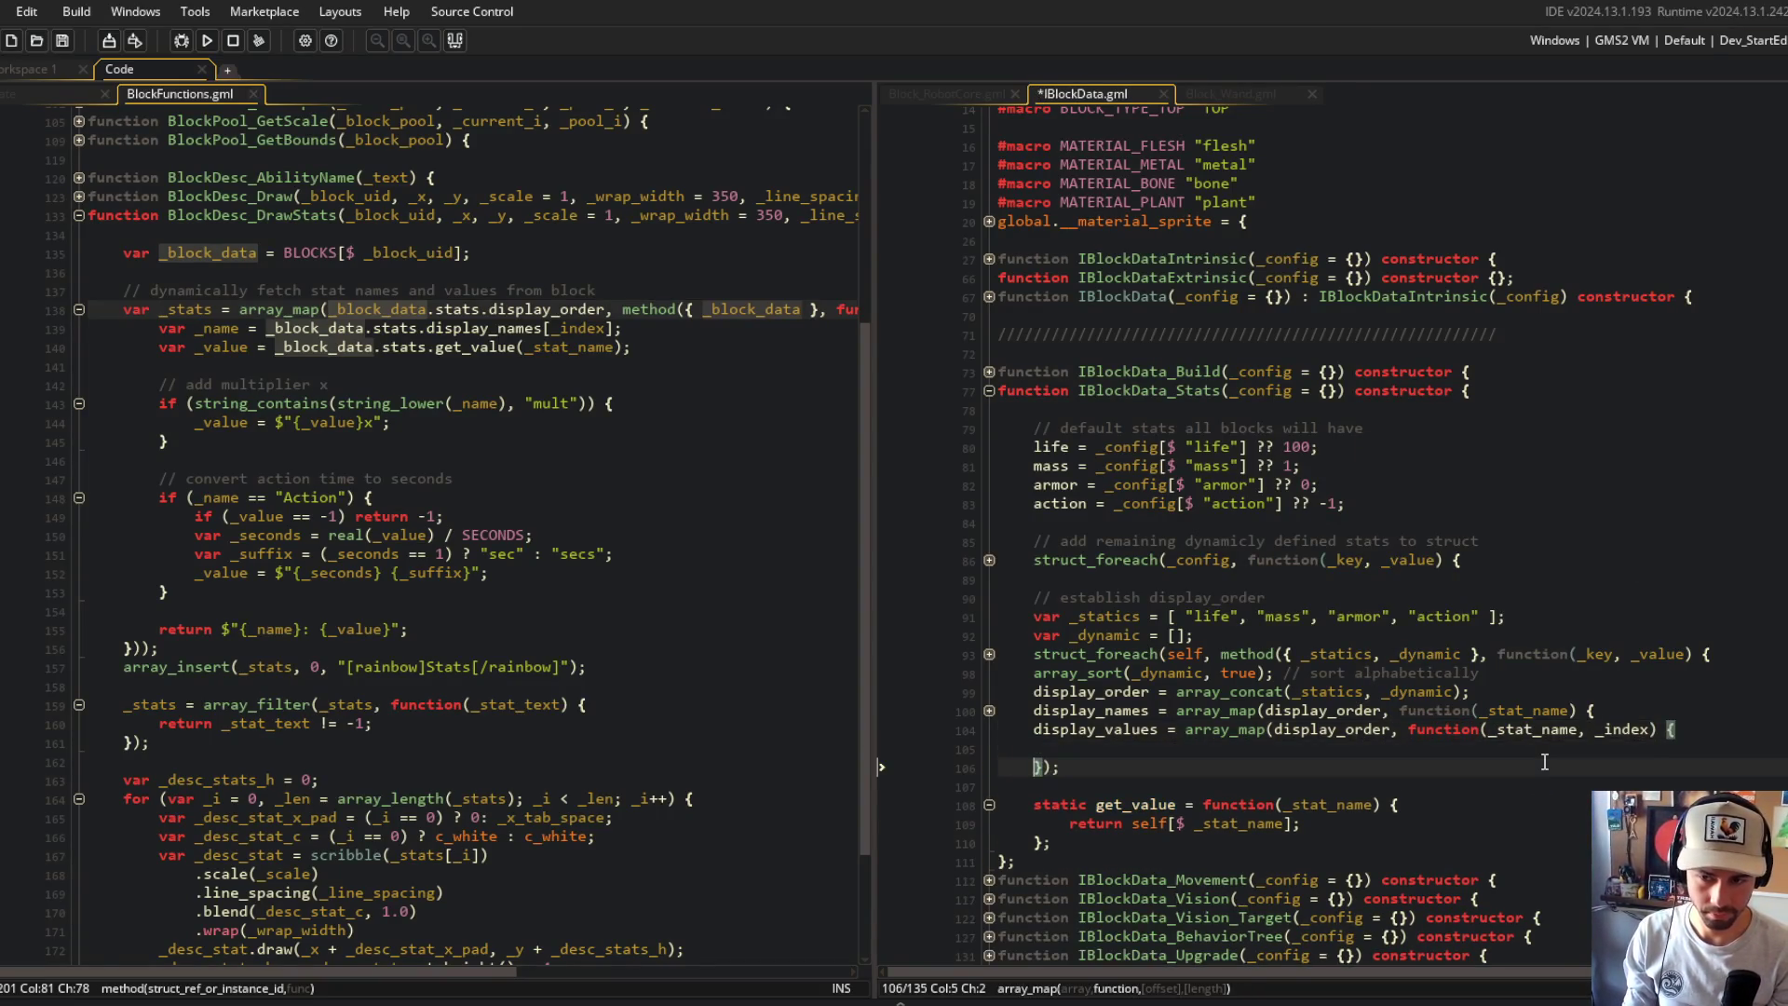
pyautogui.hotkey('ctrl', 's')
pyautogui.scroll(-1, 1481, 727)
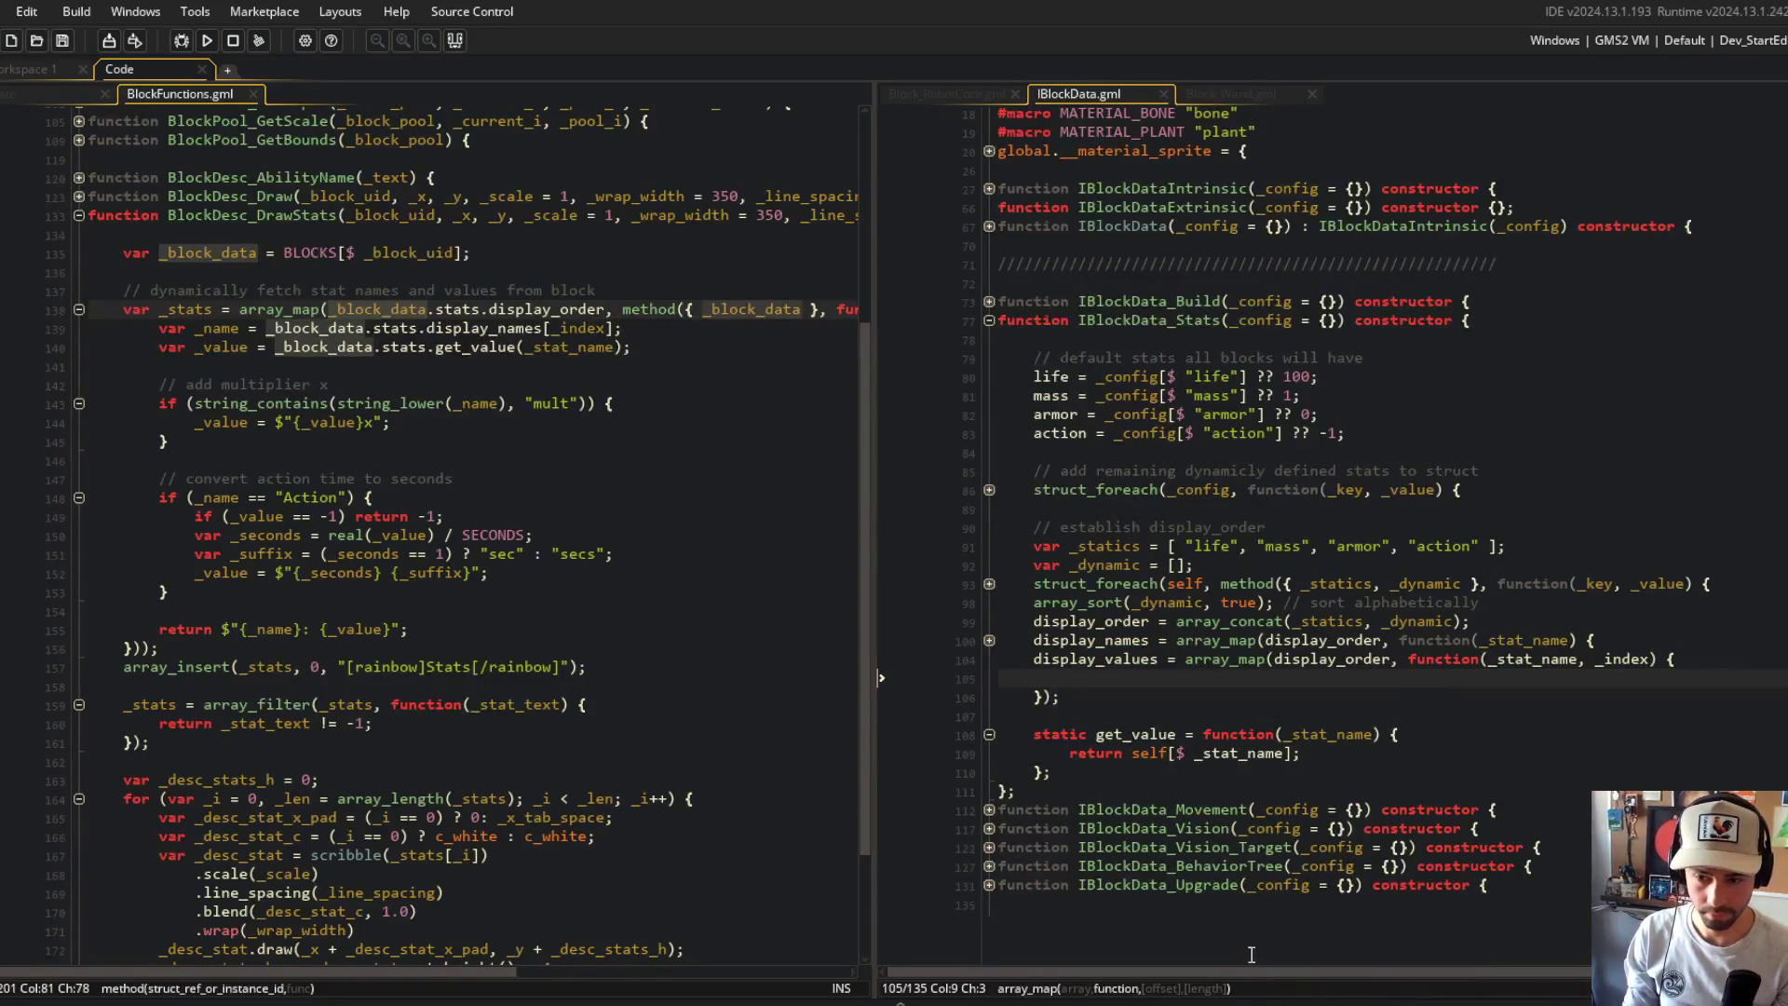
pyautogui.click(1253, 999)
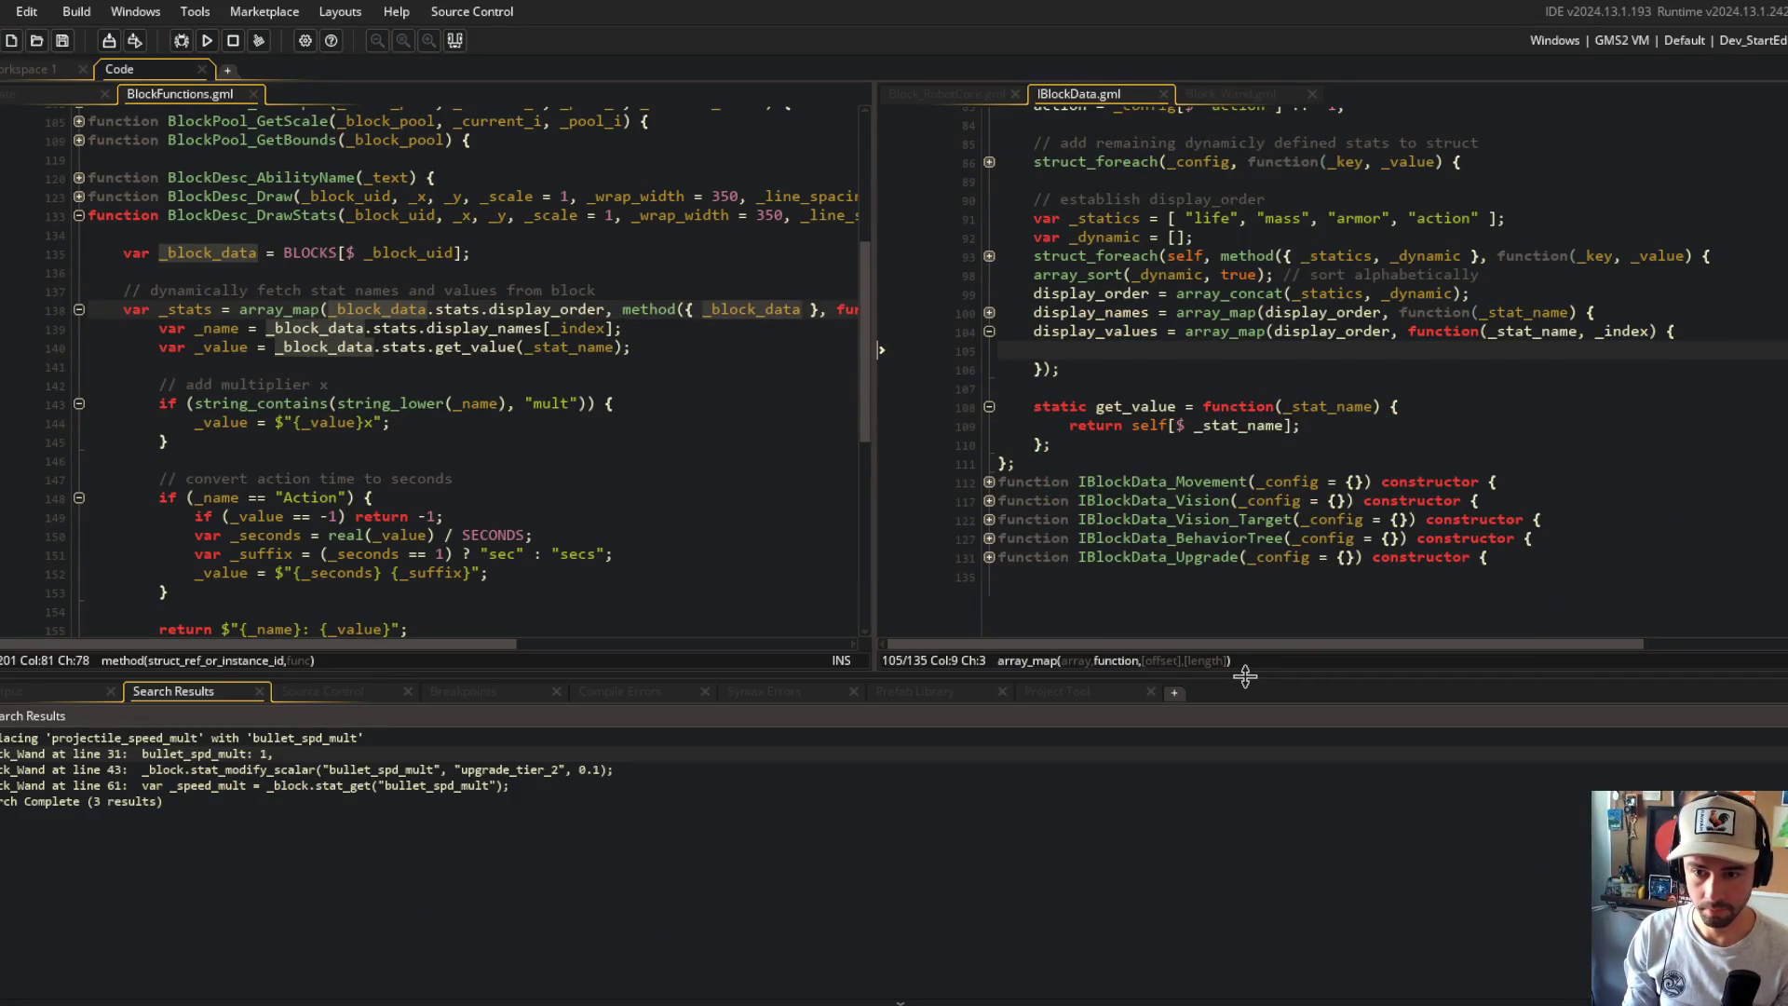
# Step: Move the stat-formatting code from BlockFunctions into the display_values callback and save both files
pyautogui.moveTo(1246, 677); pyautogui.dragTo(1246, 786)
pyautogui.click(527, 328)
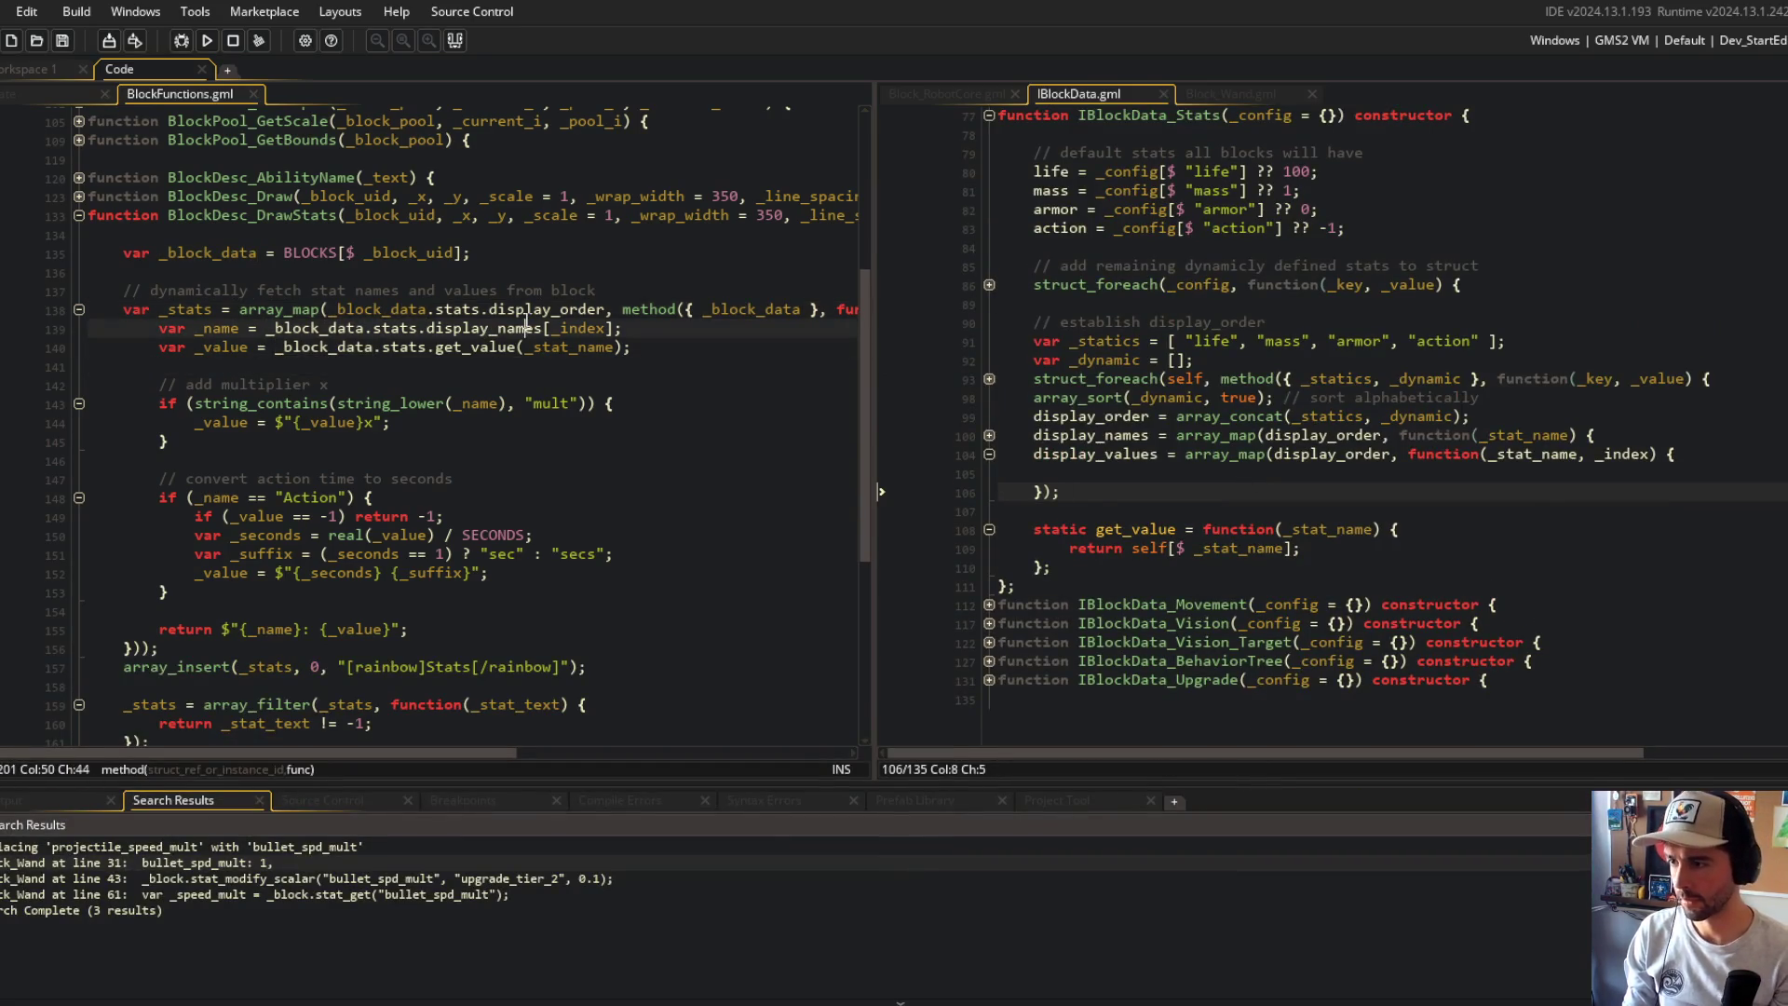
pyautogui.press('Home')
pyautogui.hotkey('shift', 'Down')
pyautogui.hotkey('shift', 'Down')
pyautogui.hotkey('shift', 'Down')
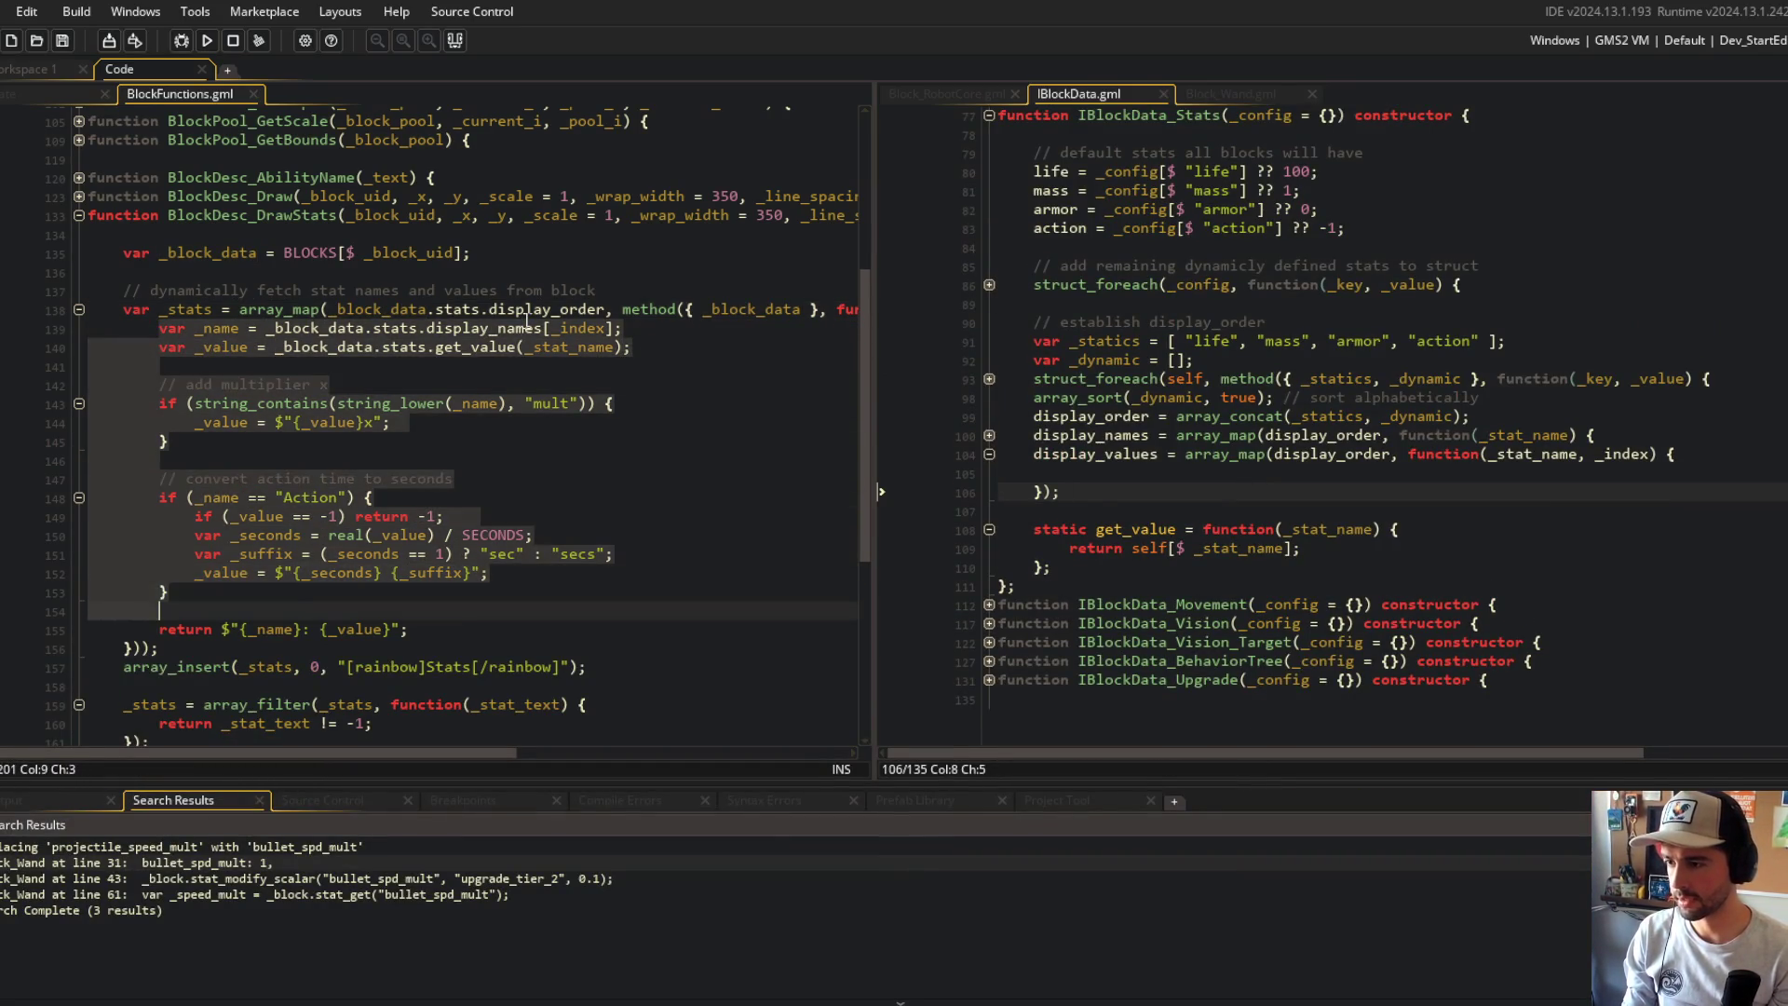
pyautogui.hotkey('ctrl', 'x')
pyautogui.click(1165, 475)
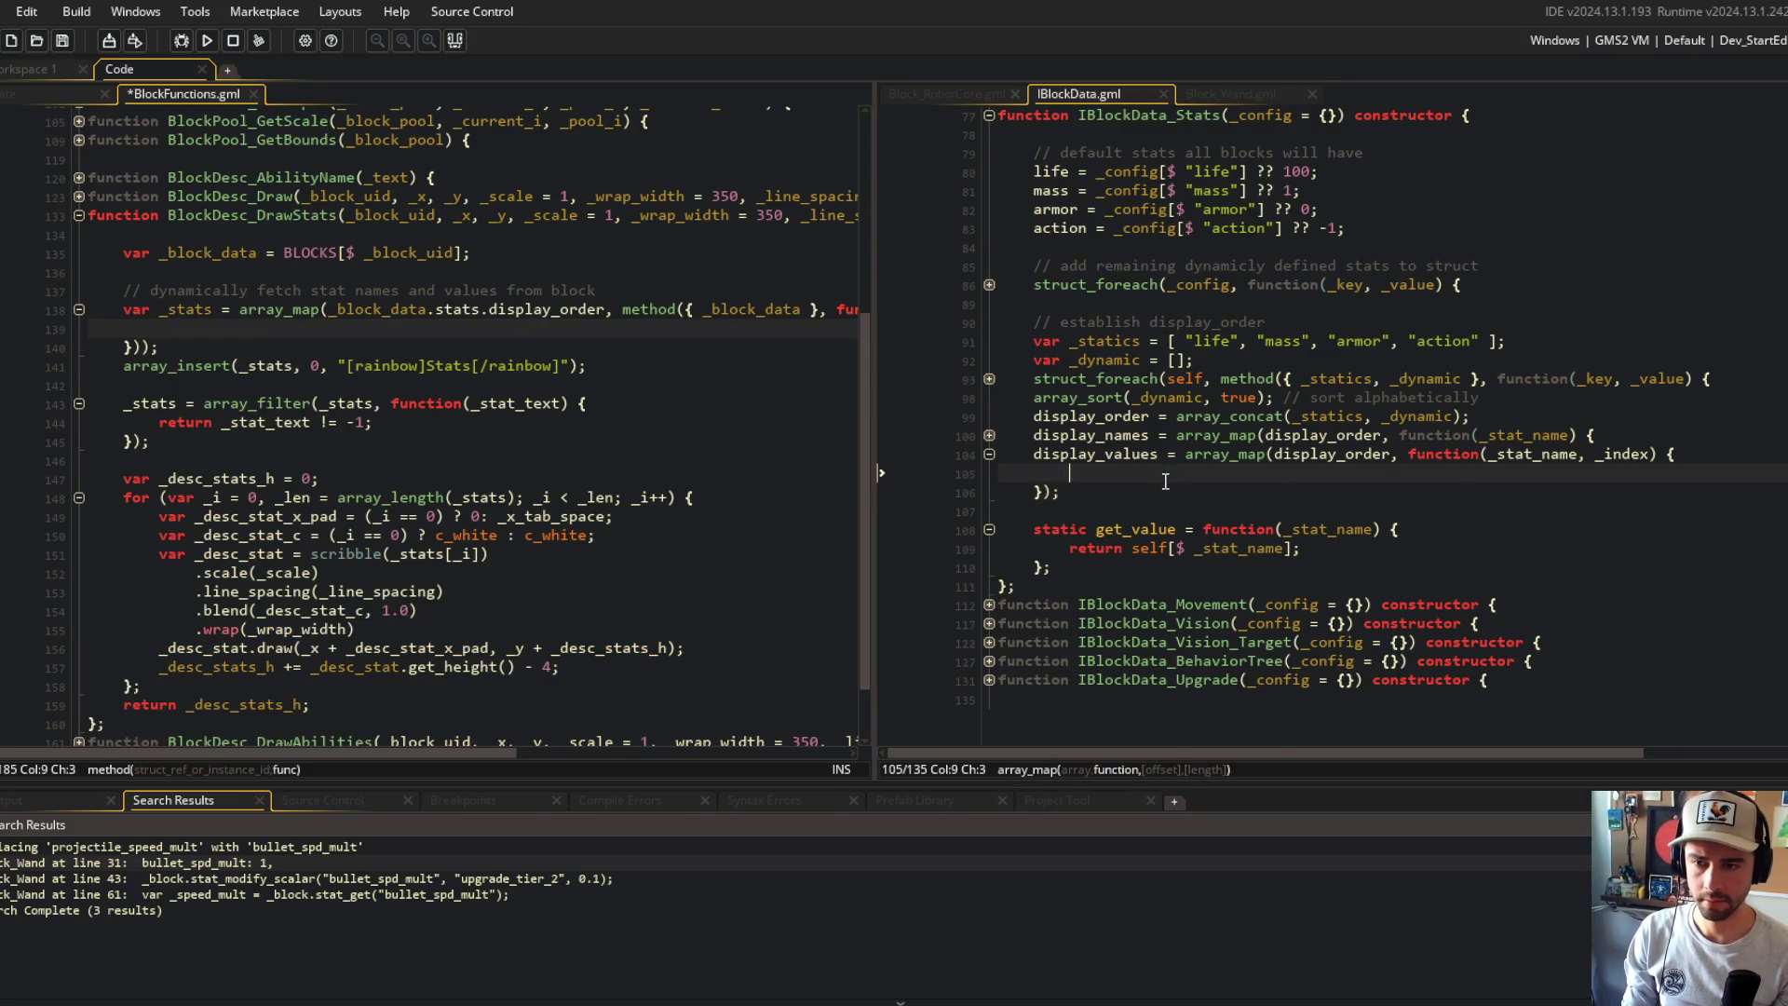
pyautogui.hotkey('ctrl', 'v')
pyautogui.hotkey('ctrl', 's')
# Step: Strip the _block_data.stats prefix from the name and value lookups, then fold display_values
pyautogui.click(1134, 456)
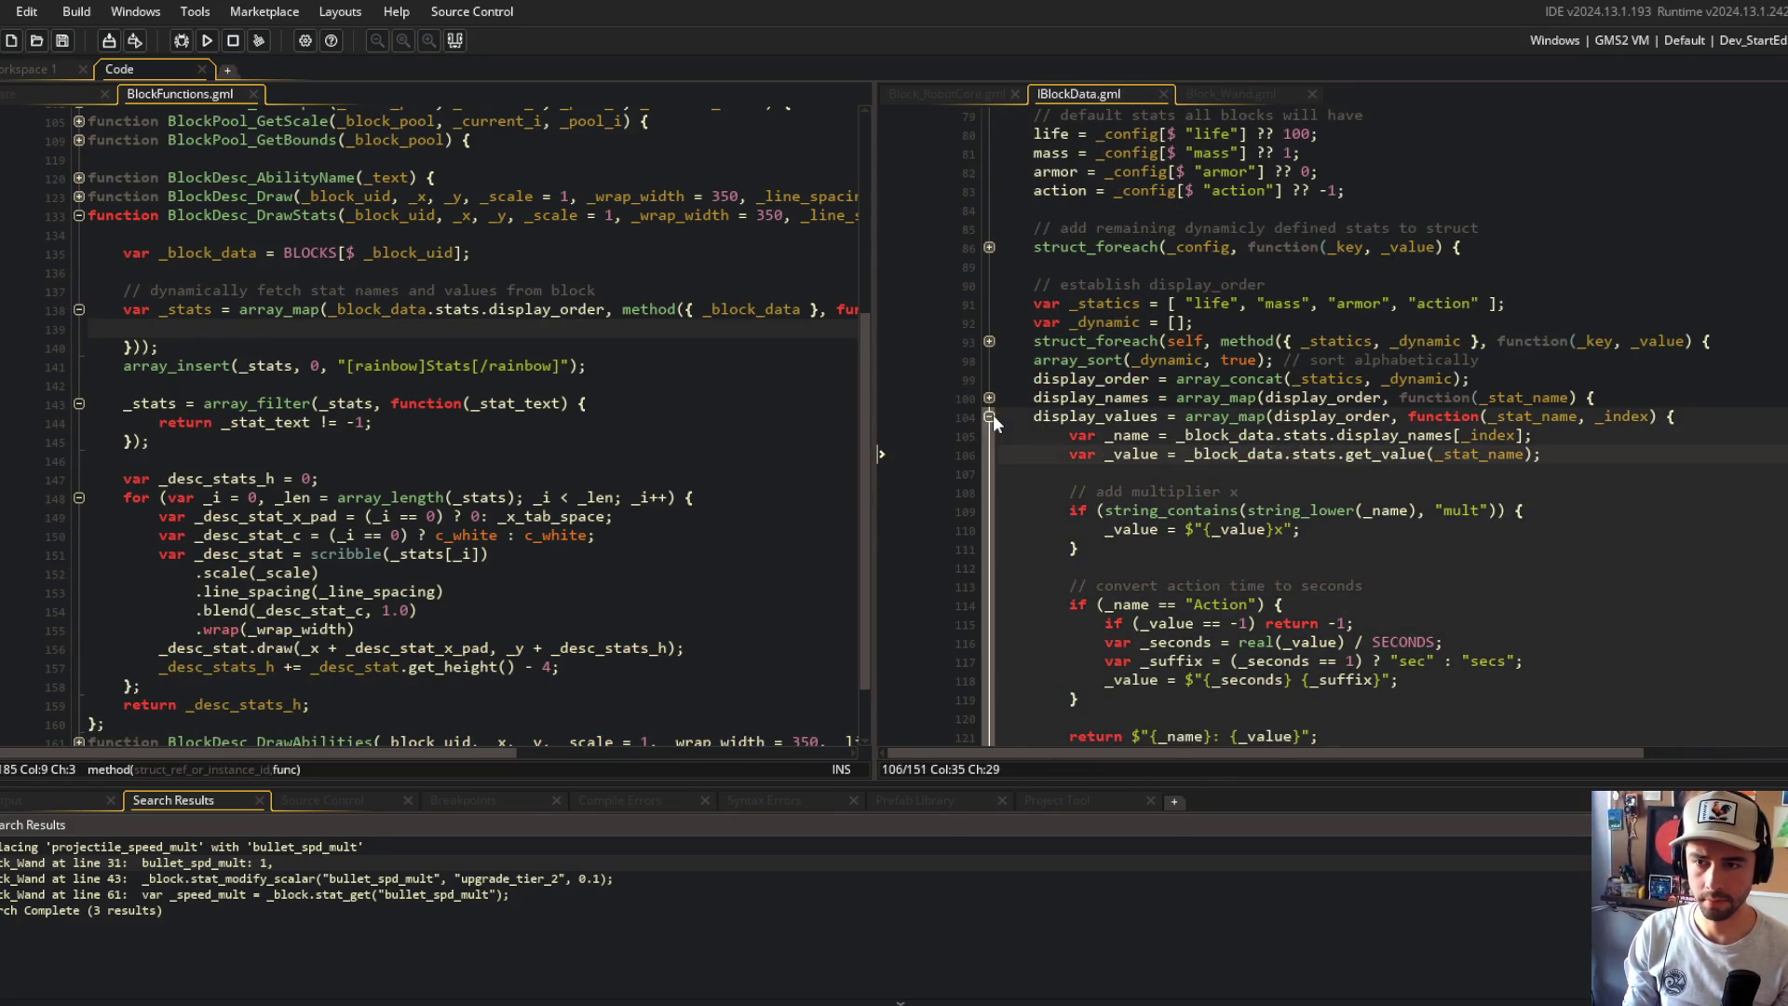
pyautogui.click(1314, 435)
pyautogui.press('Delete')
pyautogui.press('BackSpace')
pyautogui.press('BackSpace')
pyautogui.press('BackSpace')
pyautogui.press('Down')
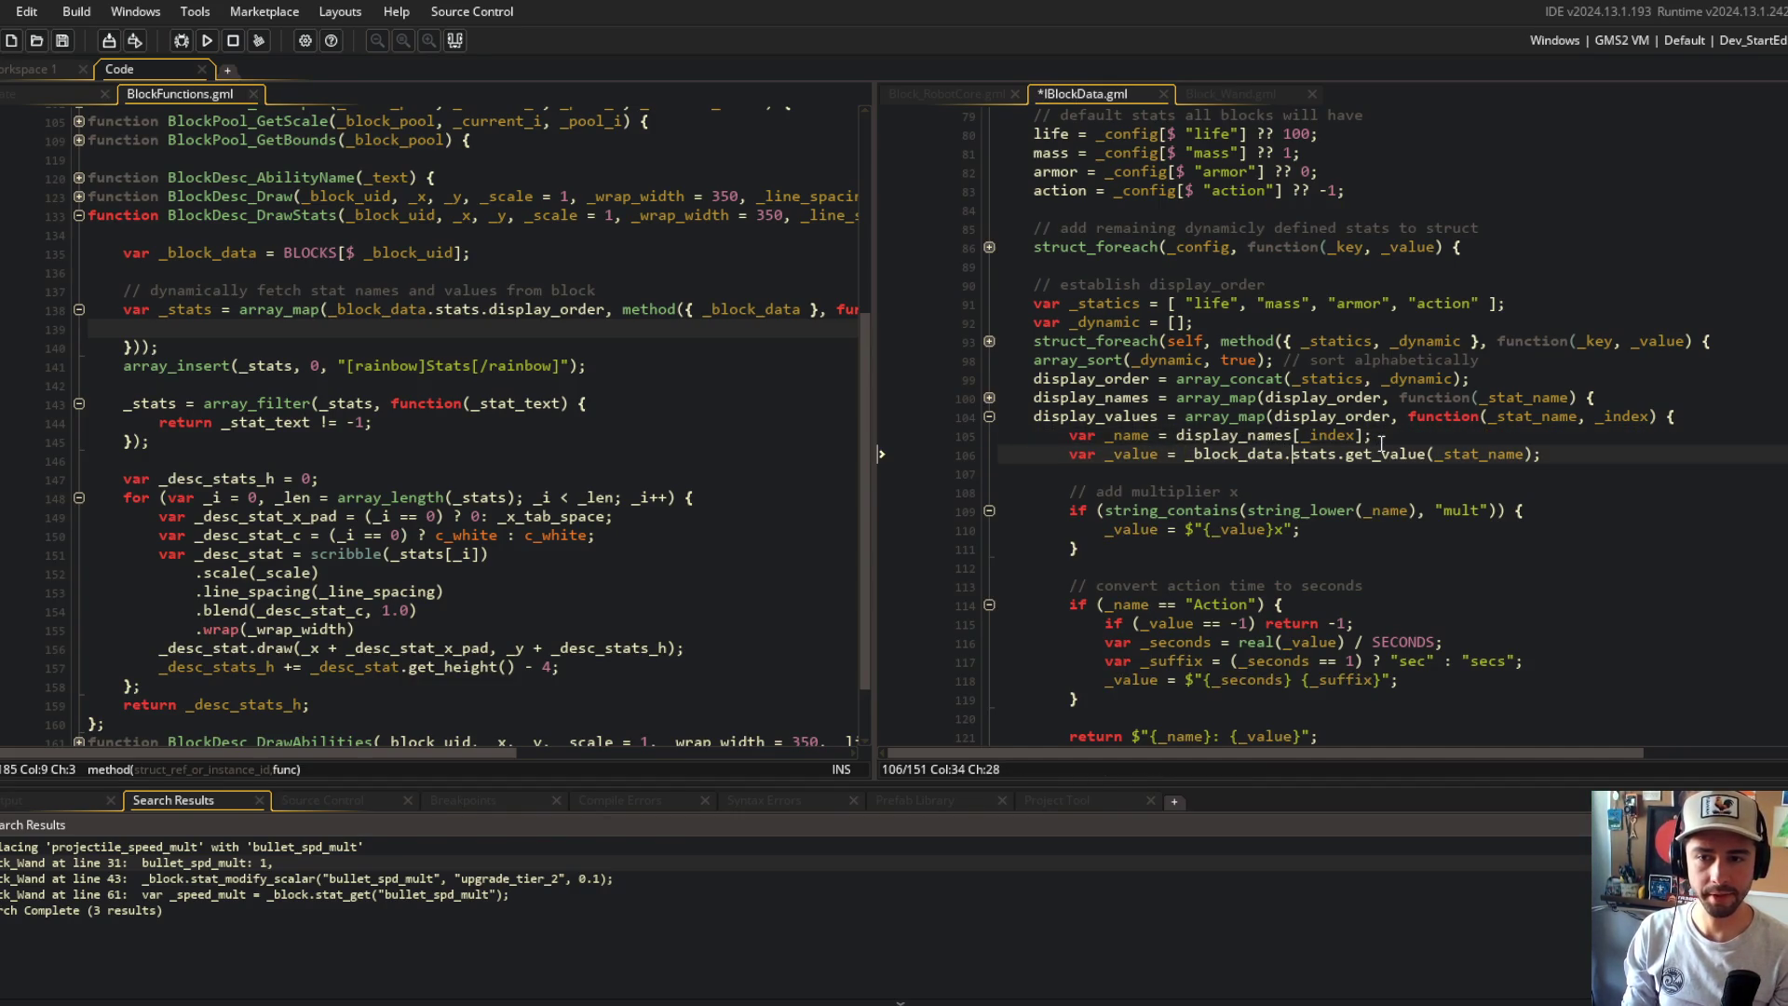
pyautogui.press('BackSpace')
pyautogui.press('BackSpace')
pyautogui.press('BackSpace')
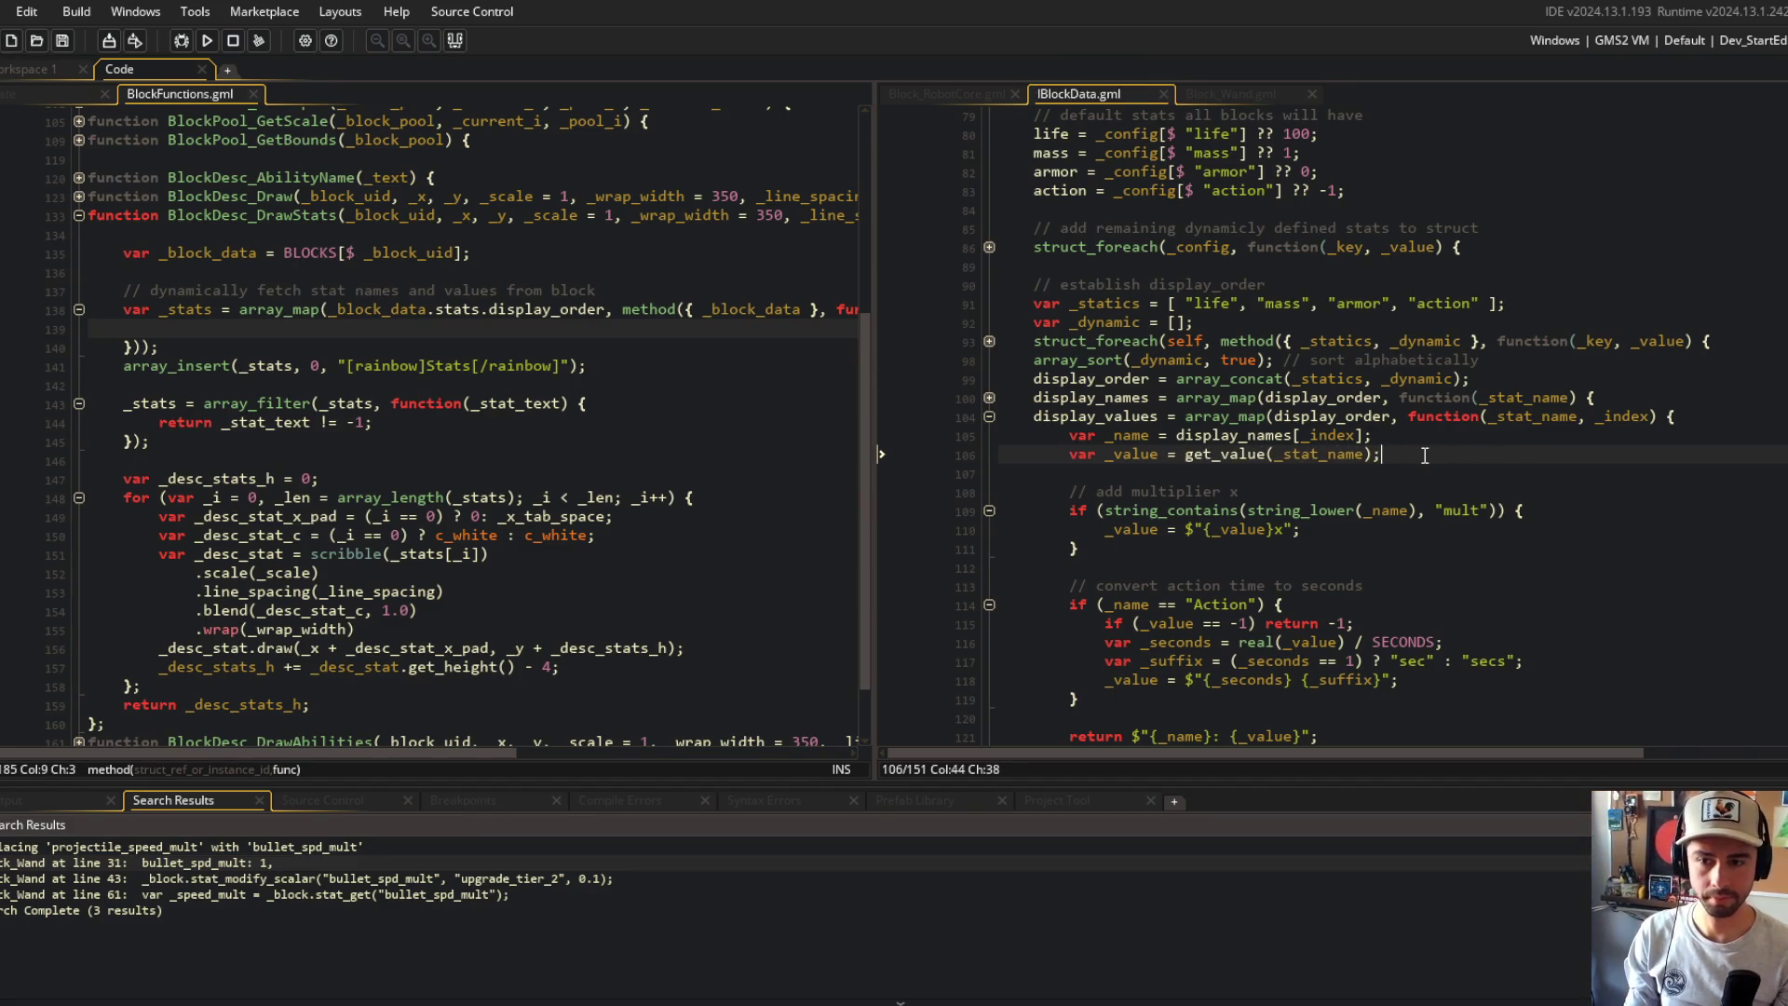
pyautogui.scroll(-3, 1425, 455)
pyautogui.click(1440, 483)
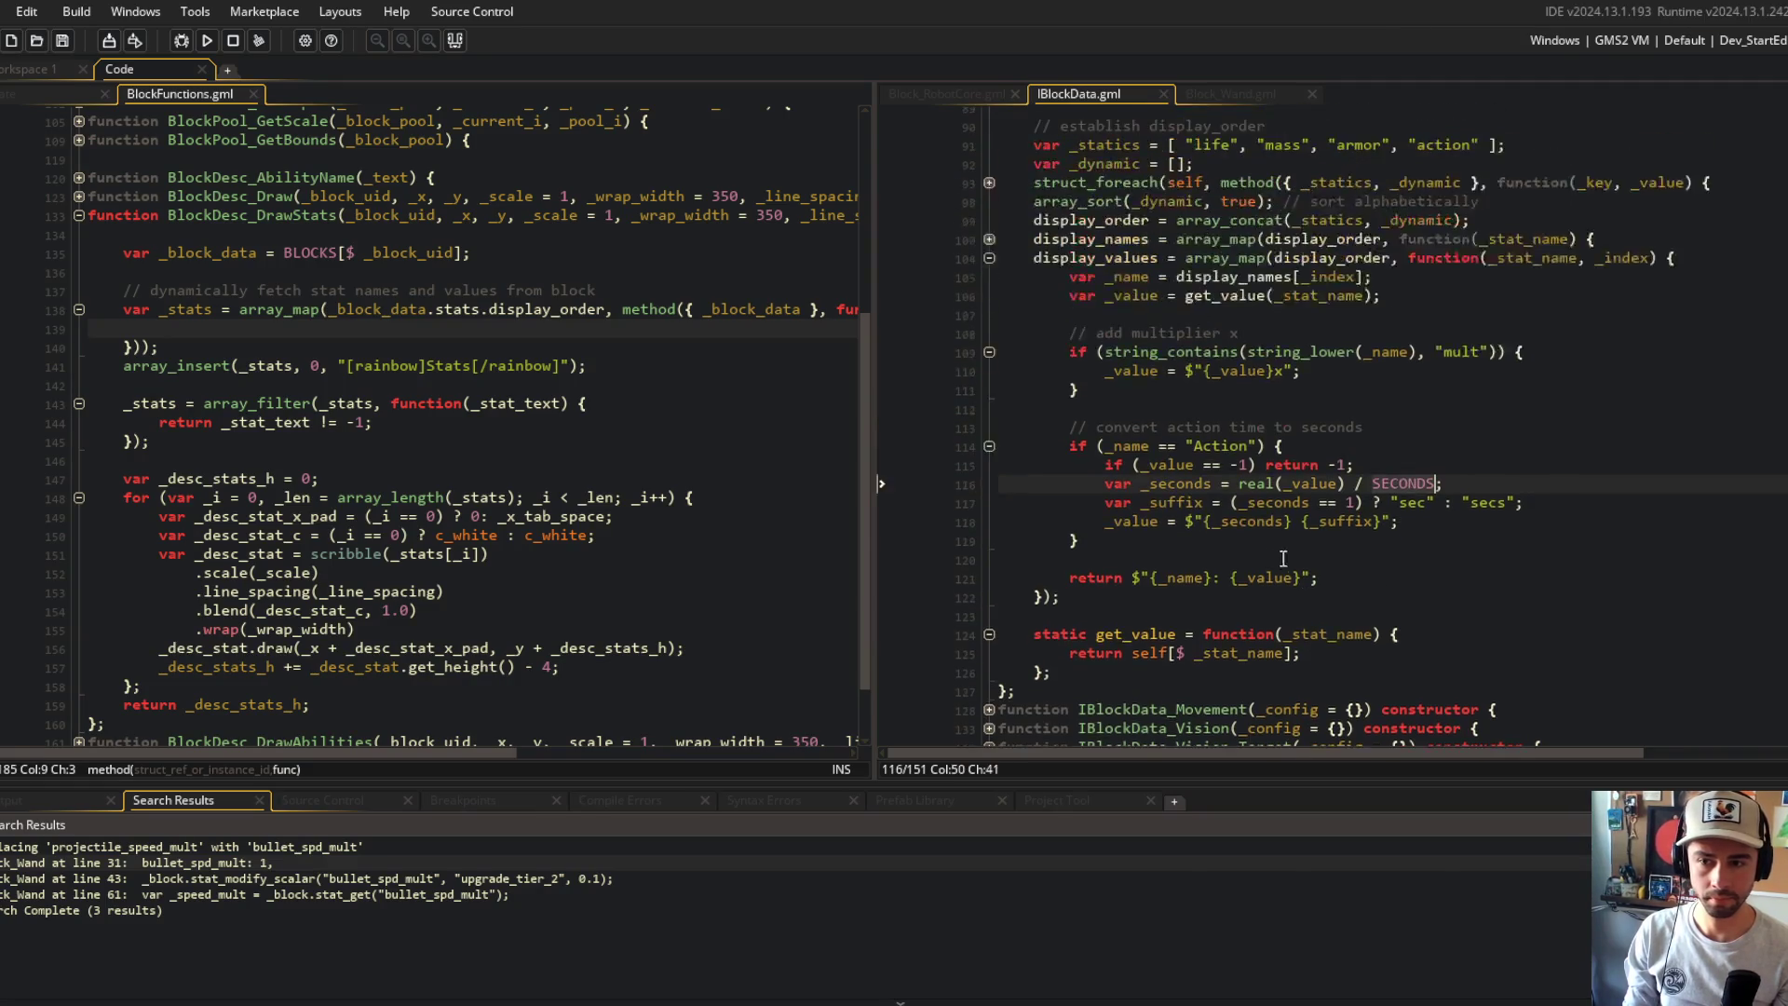
pyautogui.scroll(3, 1283, 559)
pyautogui.click(990, 414)
pyautogui.click(1288, 454)
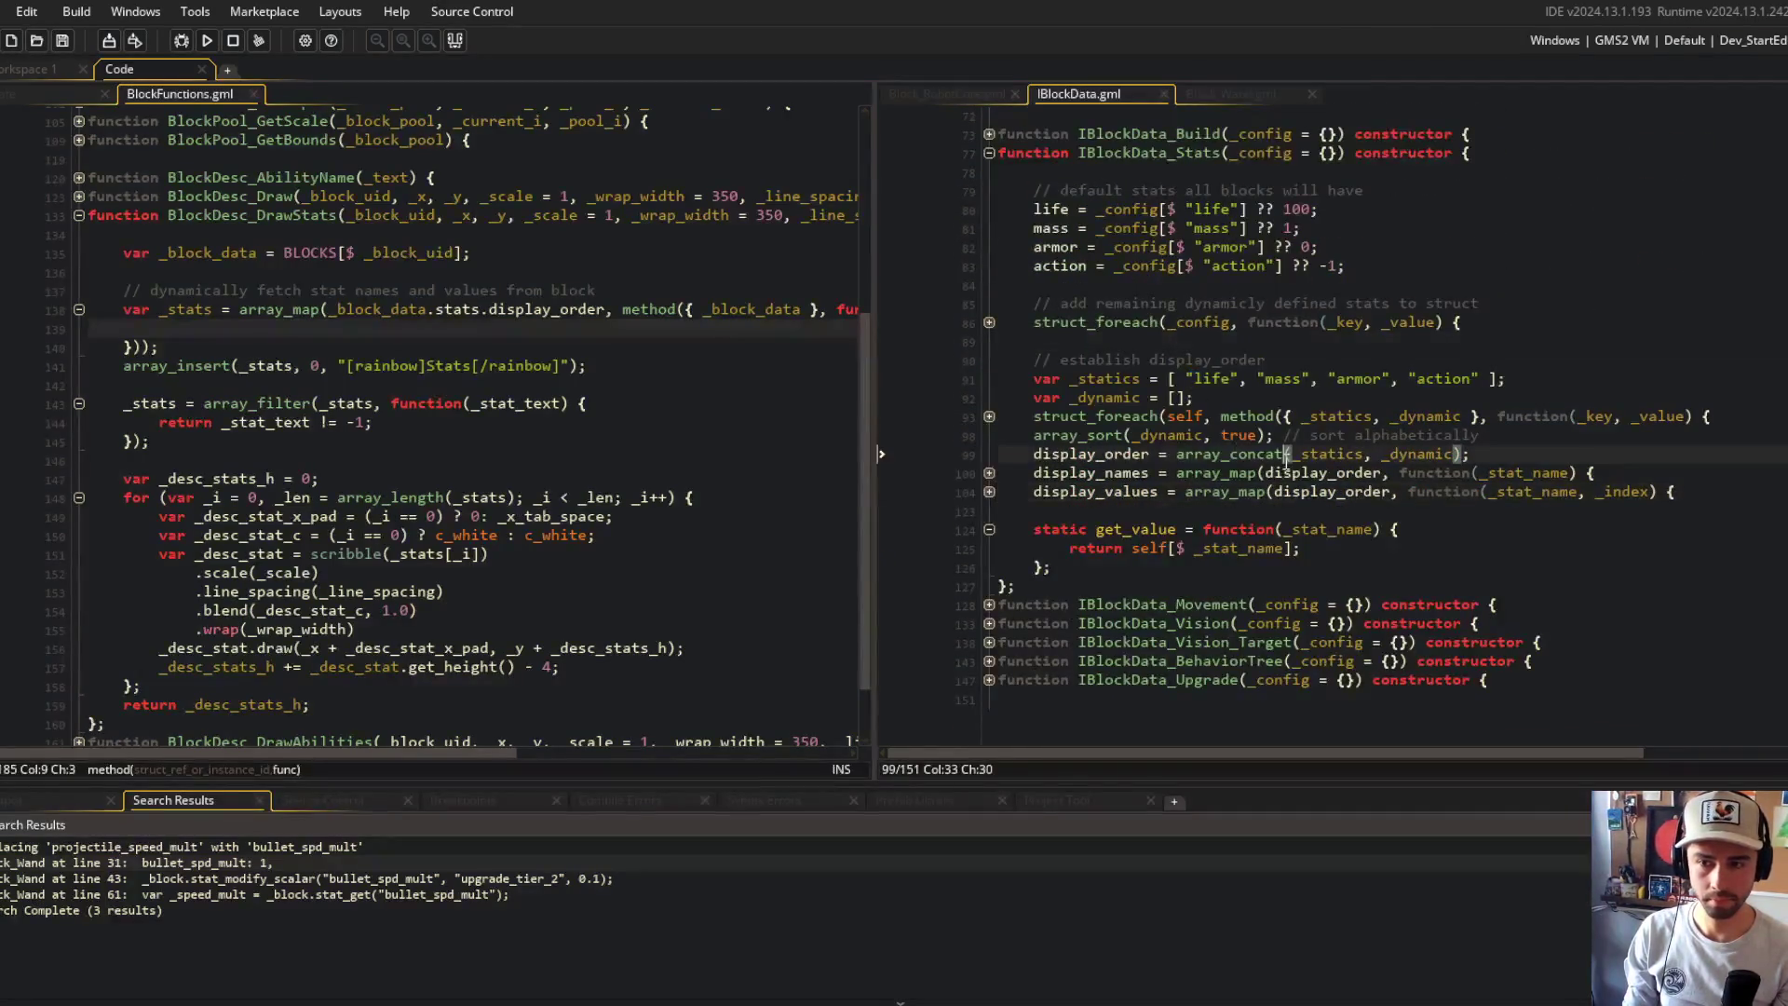
# Step: Inspect the get_value function and display_values mapping block in IBlockData_Stats
pyautogui.click(989, 529)
pyautogui.click(1153, 491)
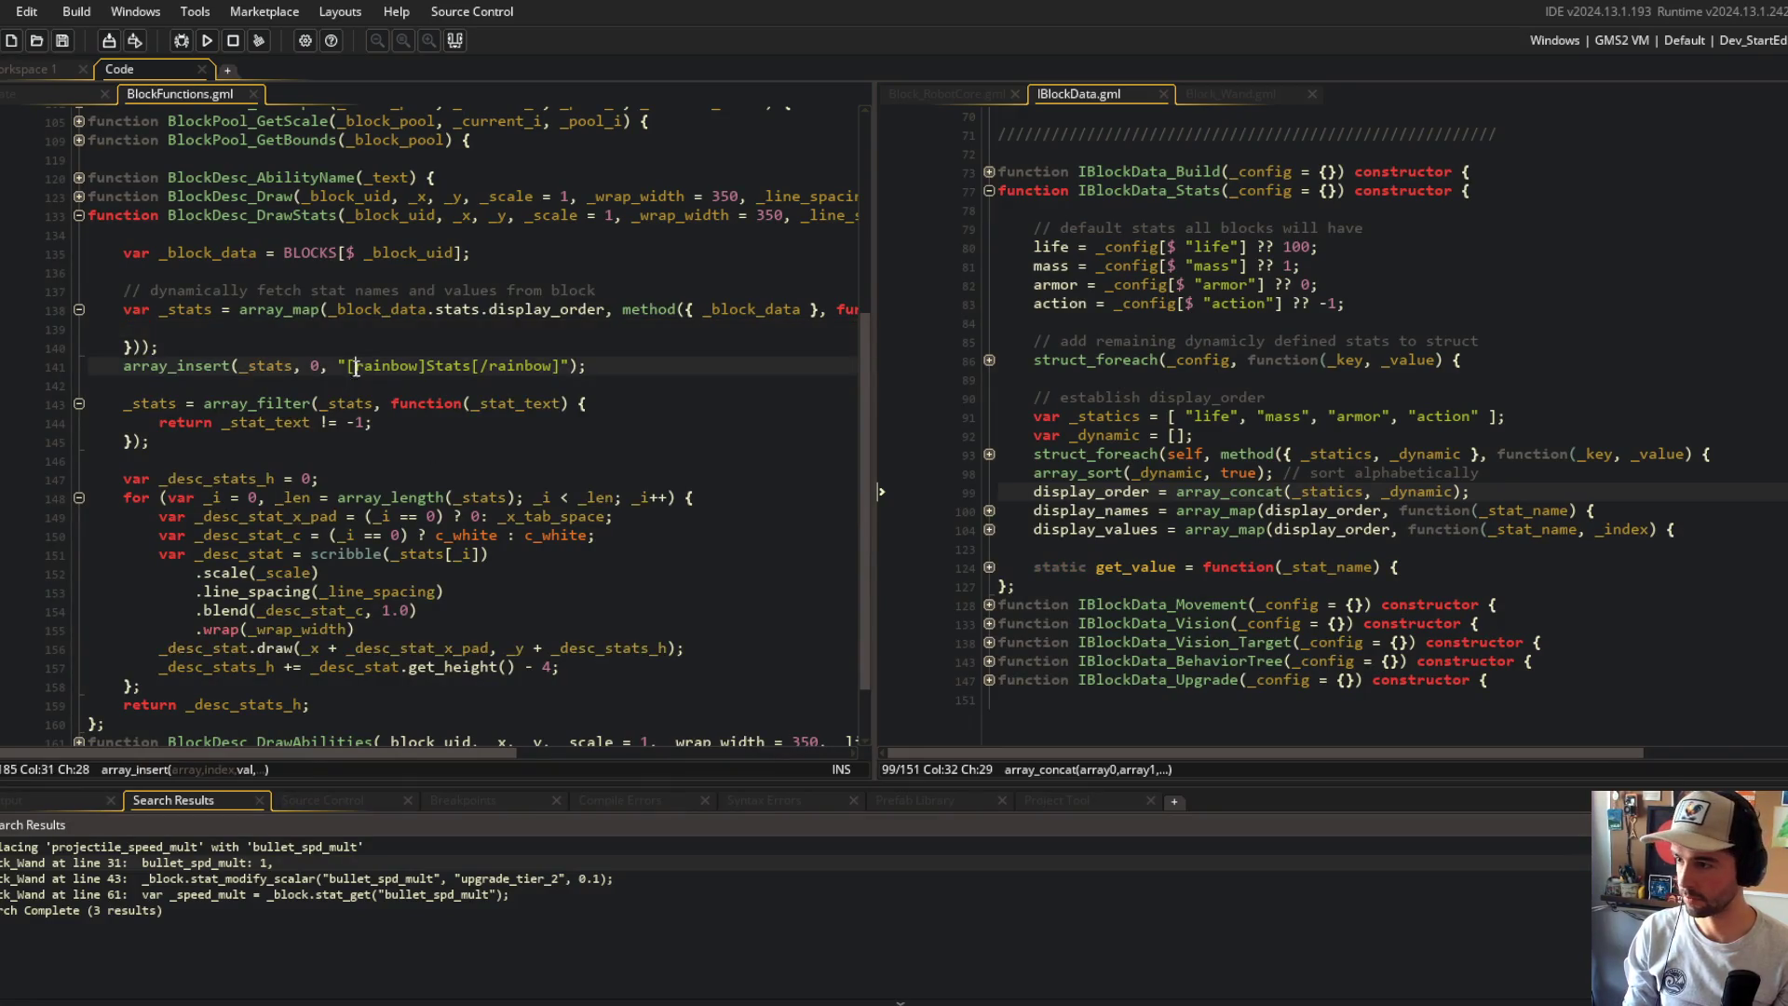
pyautogui.click(239, 310)
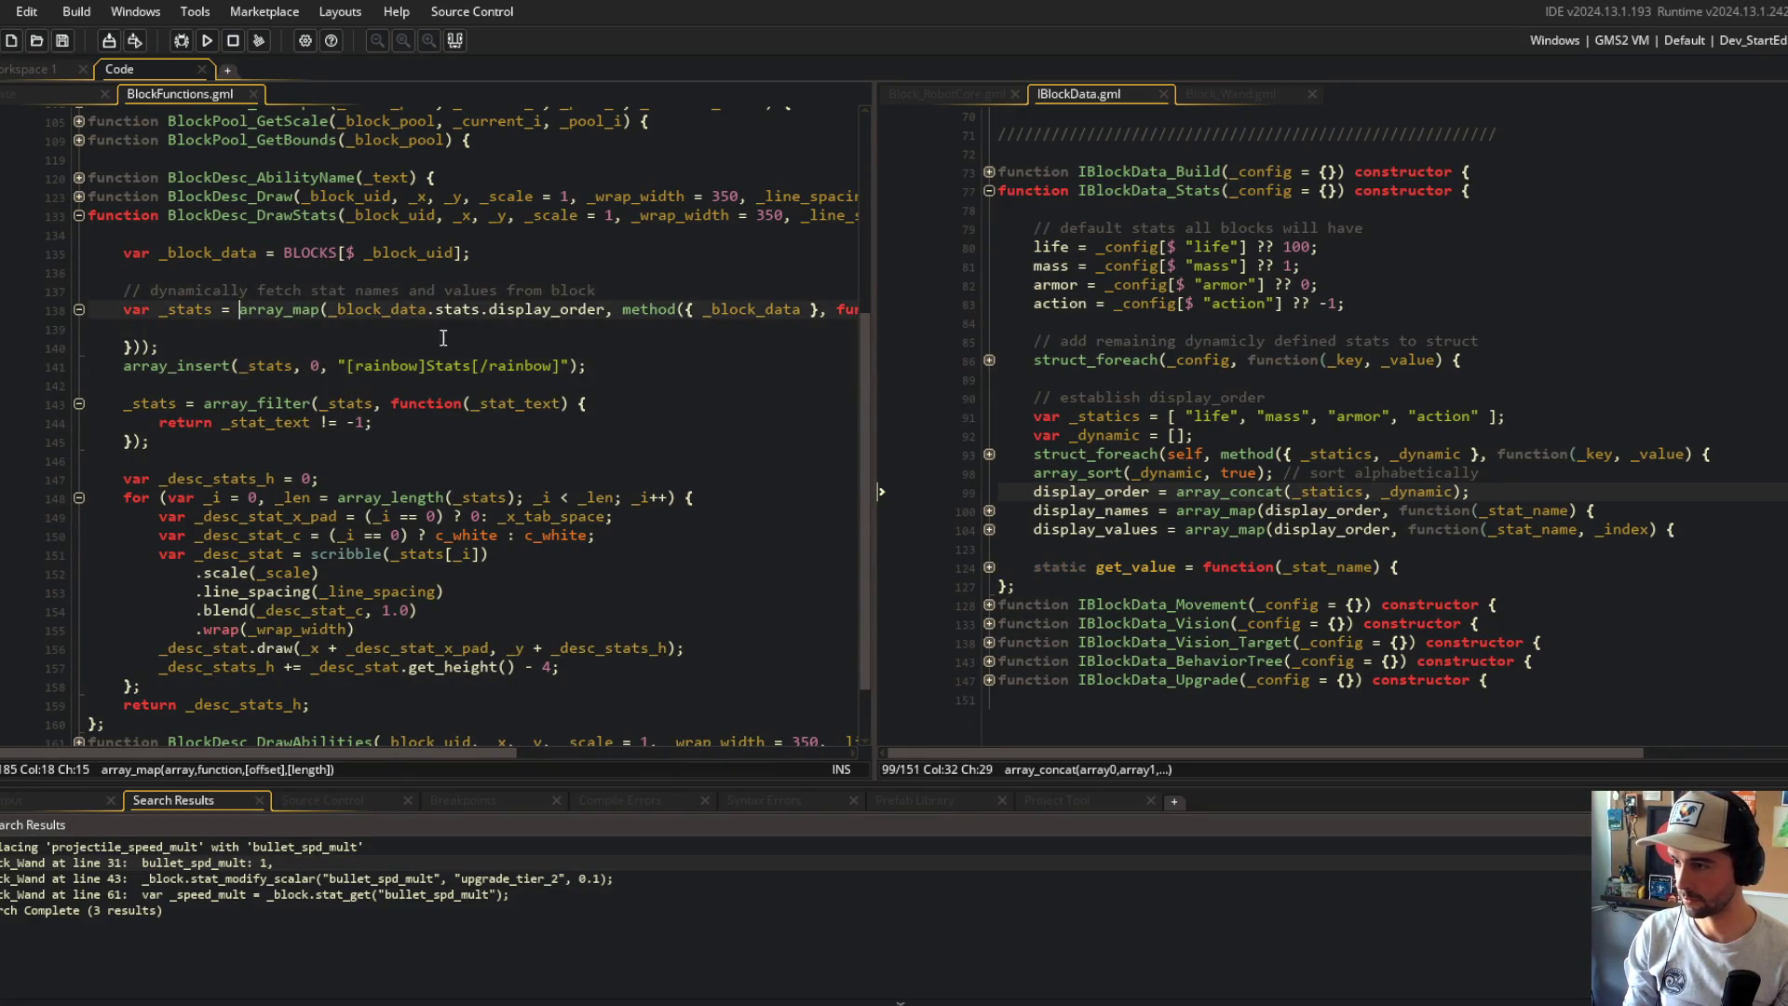
pyautogui.click(989, 529)
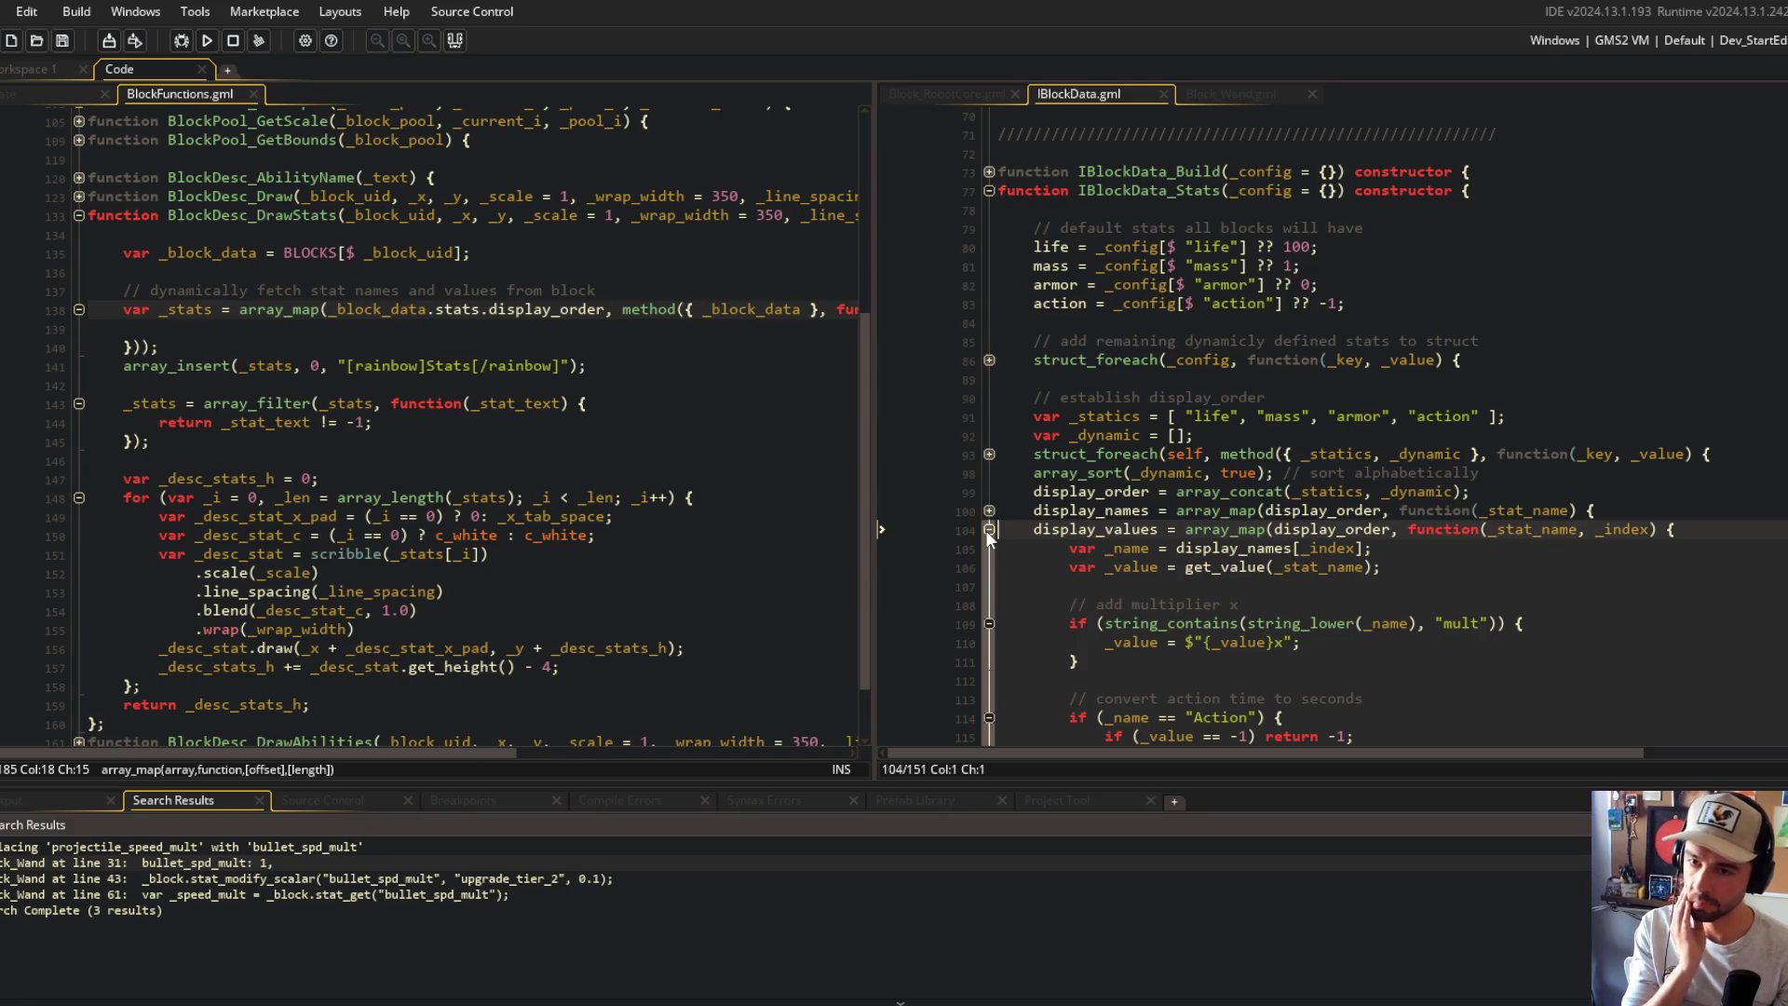
pyautogui.scroll(-4, 988, 529)
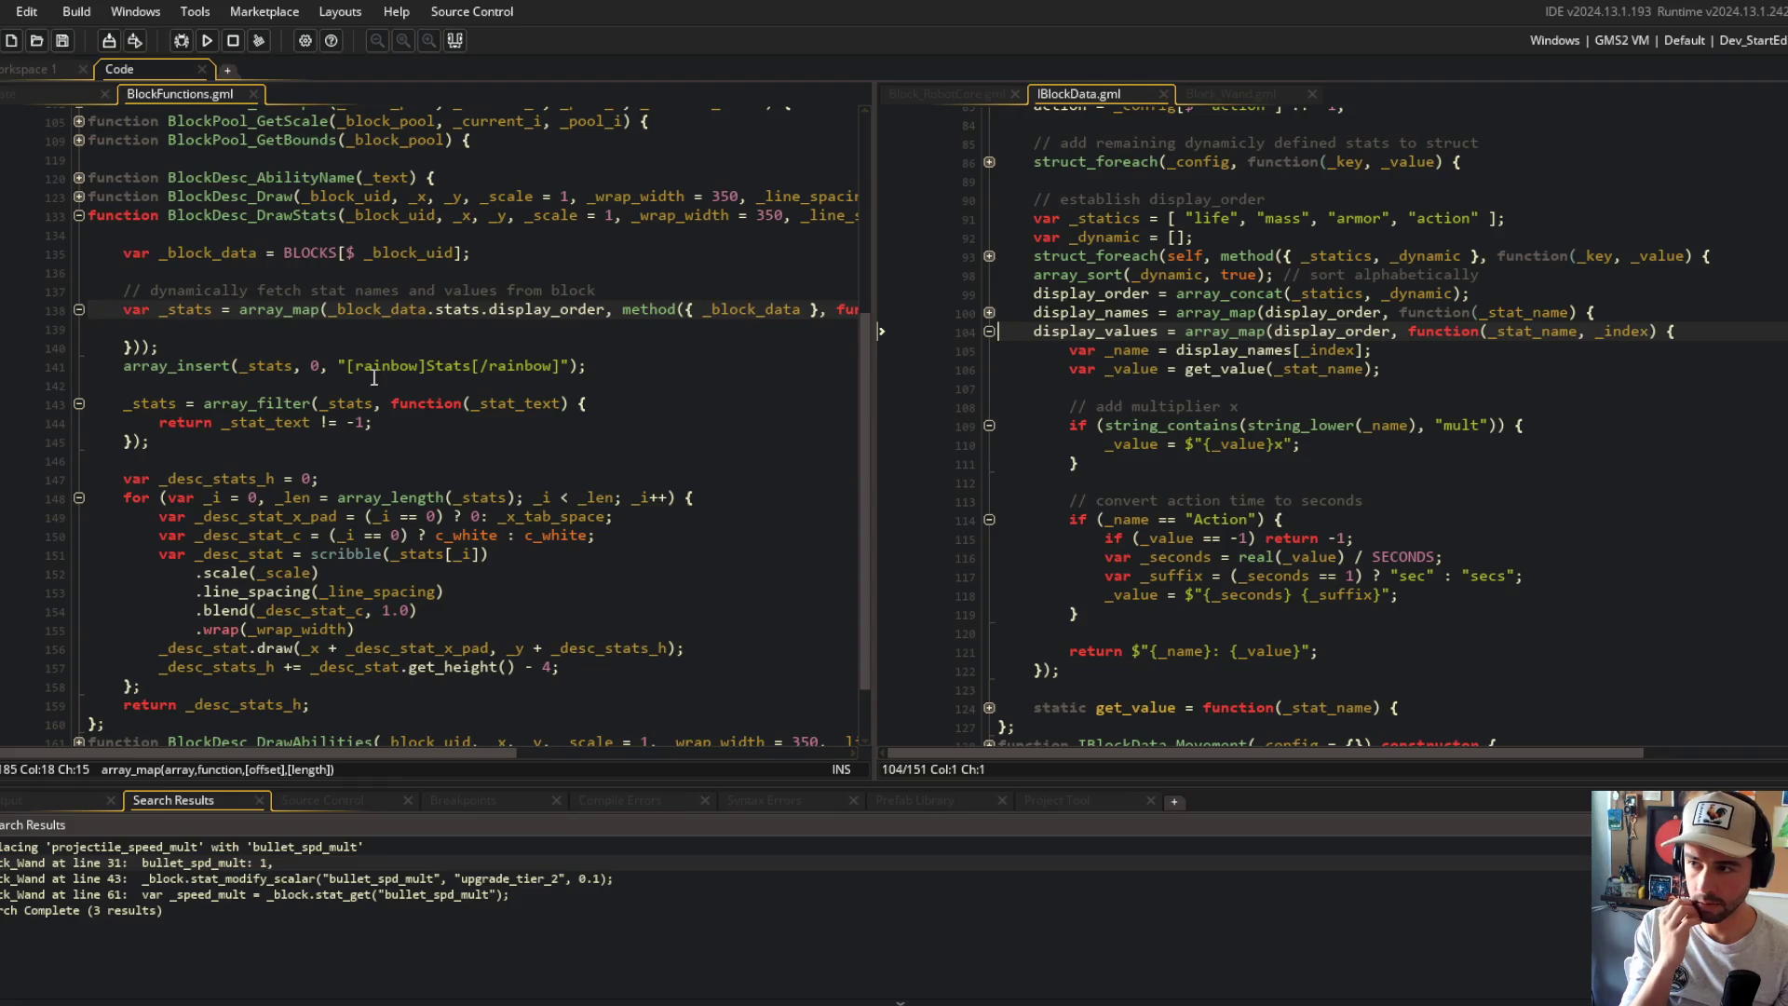
pyautogui.click(443, 326)
pyautogui.click(1099, 673)
# Step: Add an array_filter over display_values with a _stat_text callback dropping -1 entries, and save
pyautogui.press('Return')
pyautogui.write('display_values = array_filt')
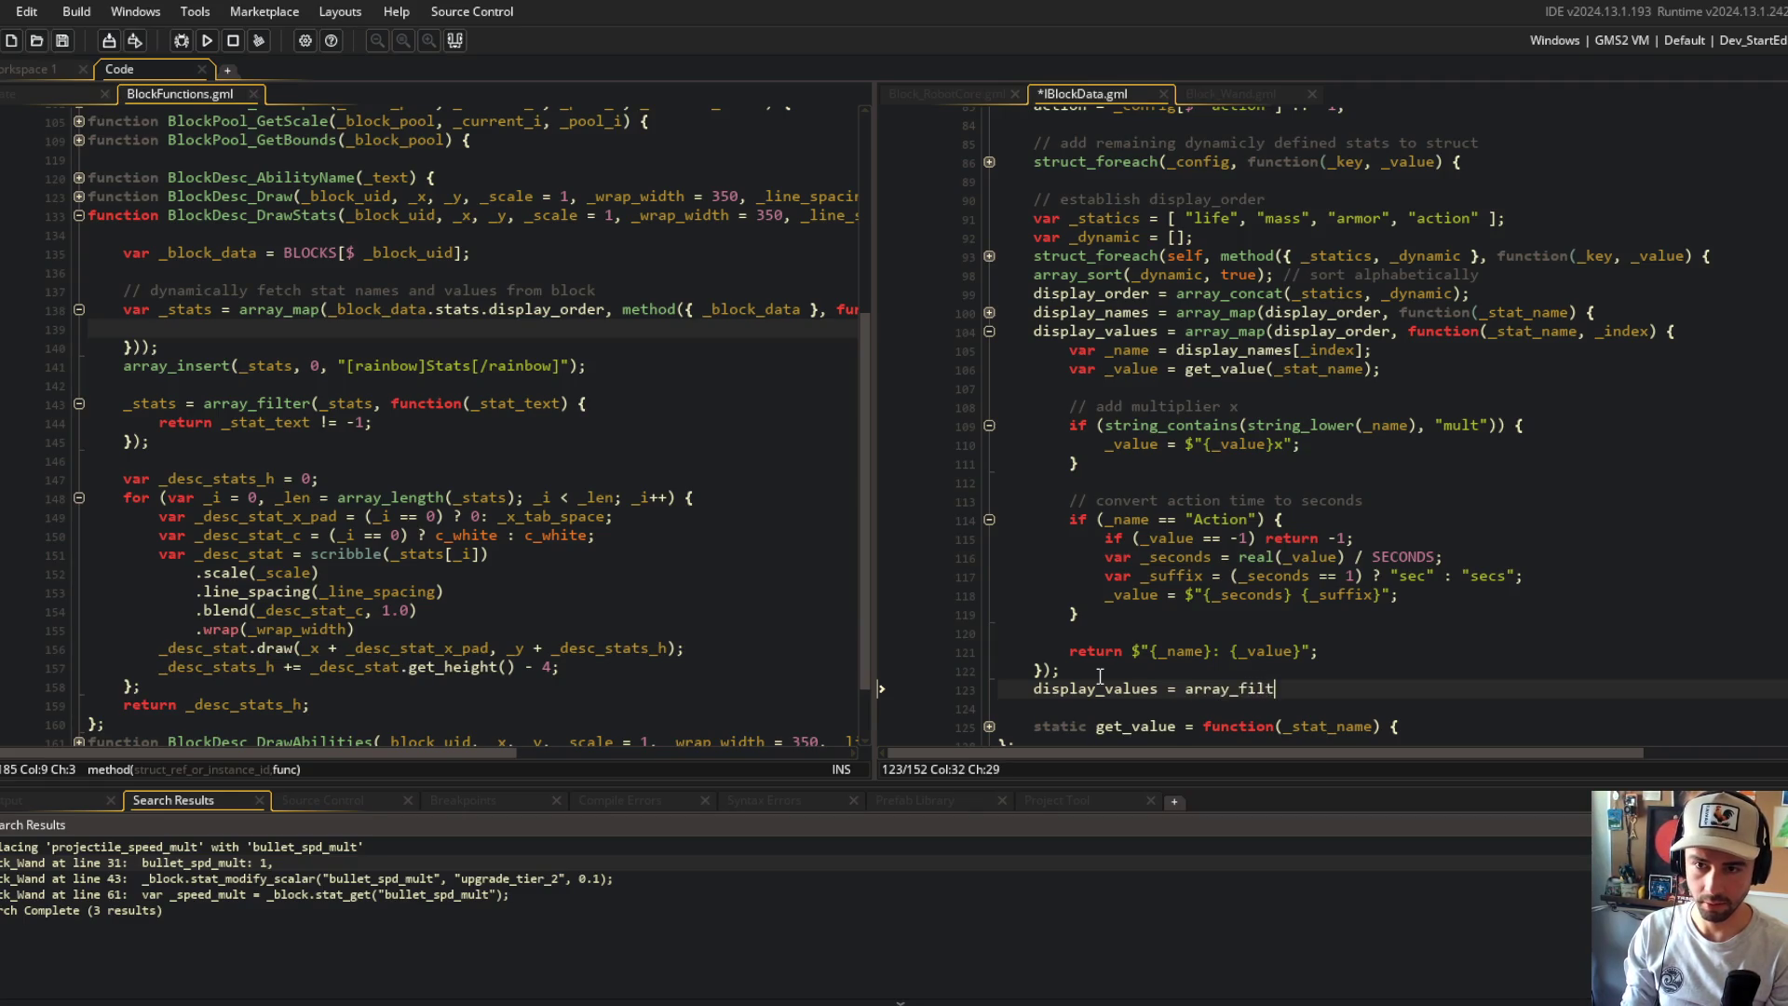
pyautogui.write('er(display_values, function(_stat_text) {')
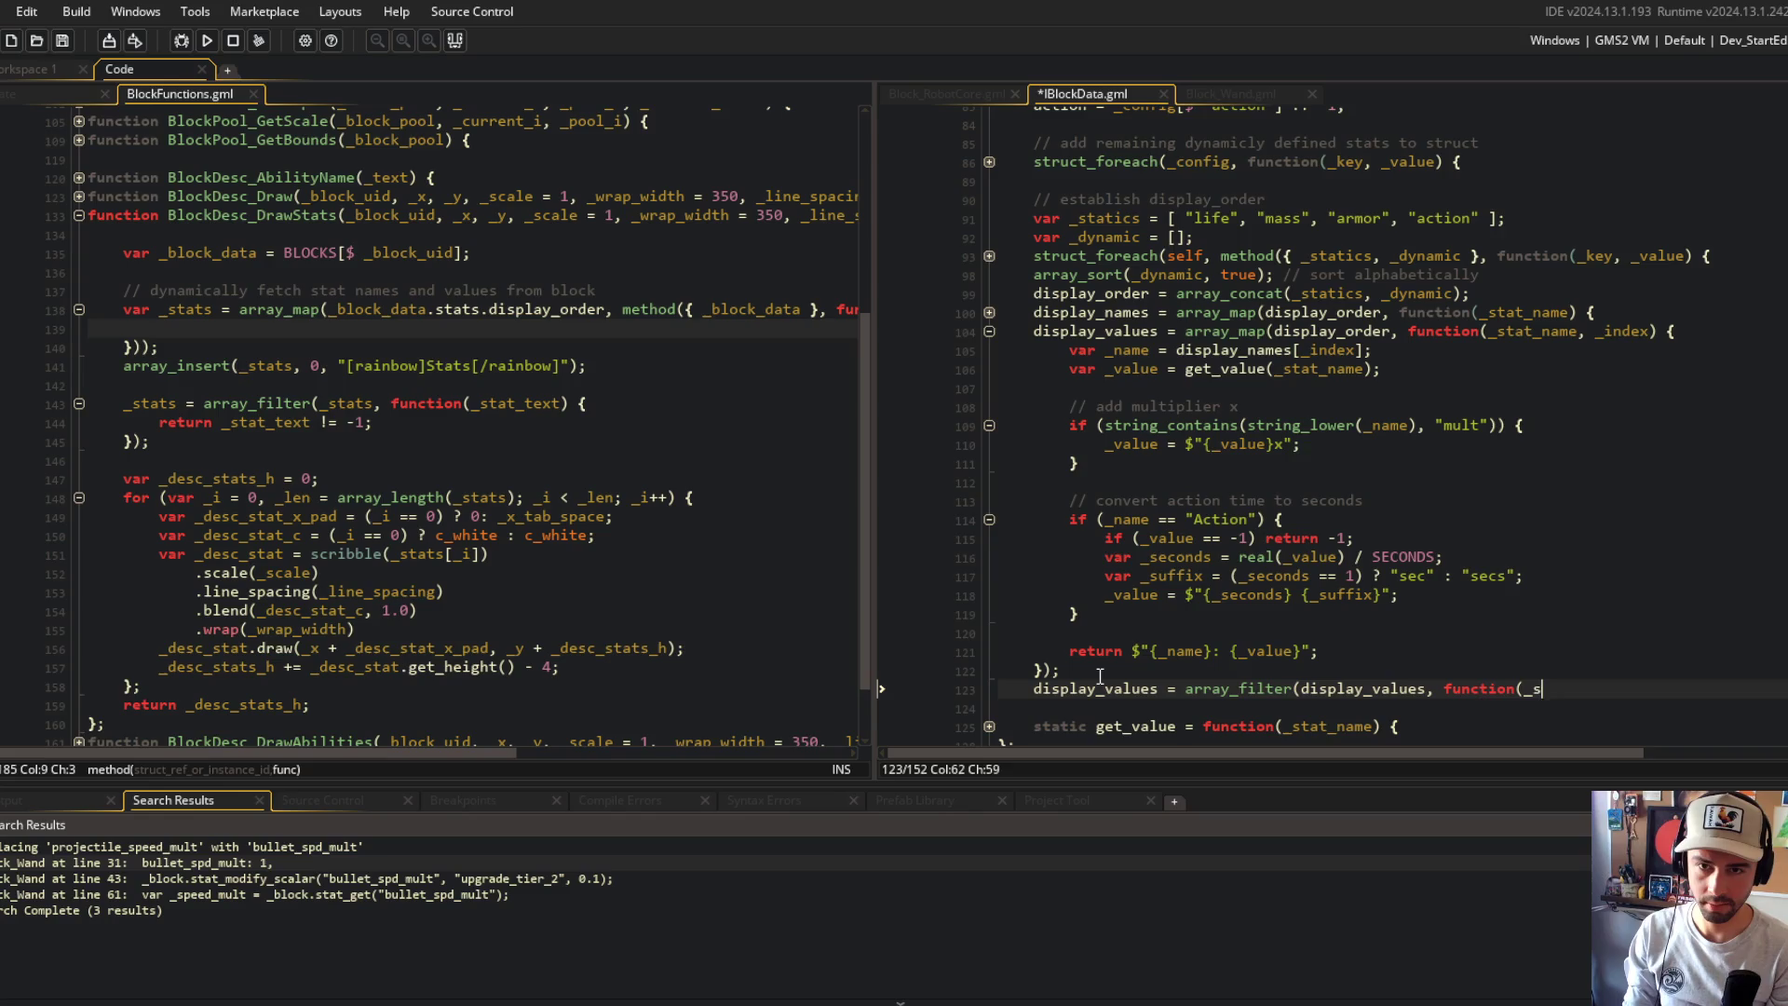
pyautogui.press('Return')
pyautogui.press('Return')
pyautogui.write('});')
pyautogui.press('Up')
pyautogui.write('rn -')
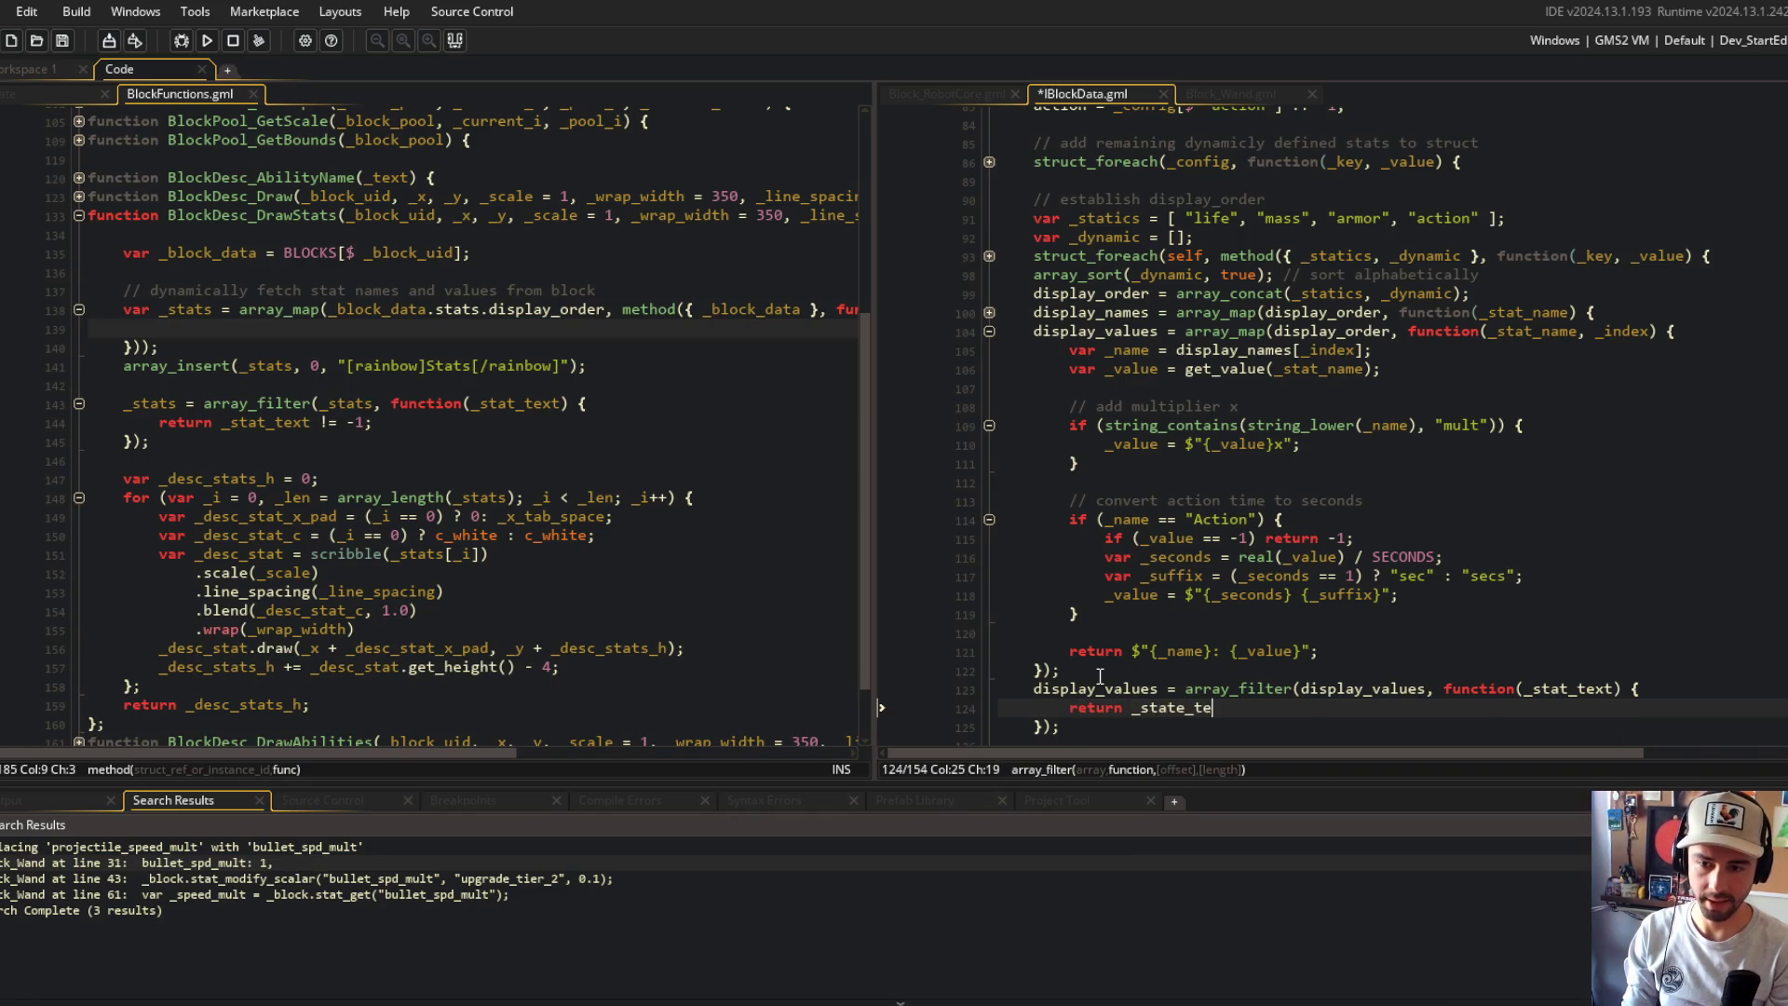
pyautogui.write('1;')
pyautogui.hotkey('ctrl', 's')
# Step: Fold the new filter block and add a comma to the display_order comment, then save
pyautogui.click(1106, 538)
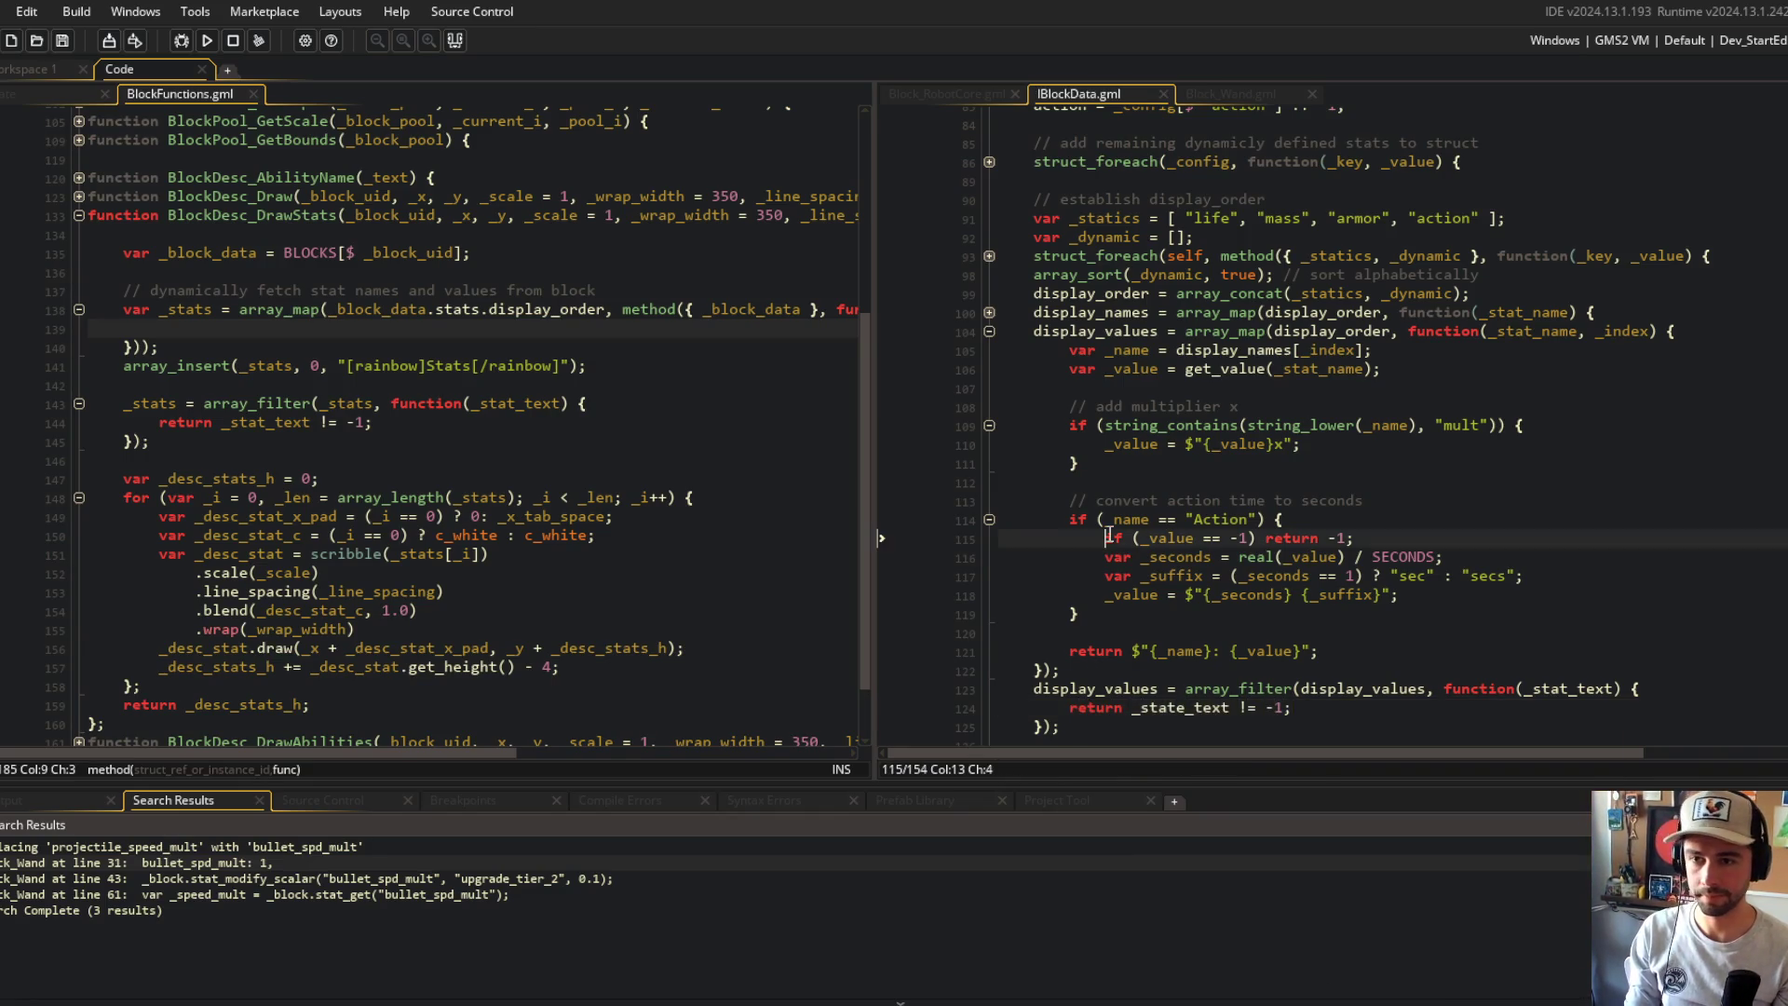
pyautogui.scroll(-2, 993, 250)
pyautogui.click(1344, 472)
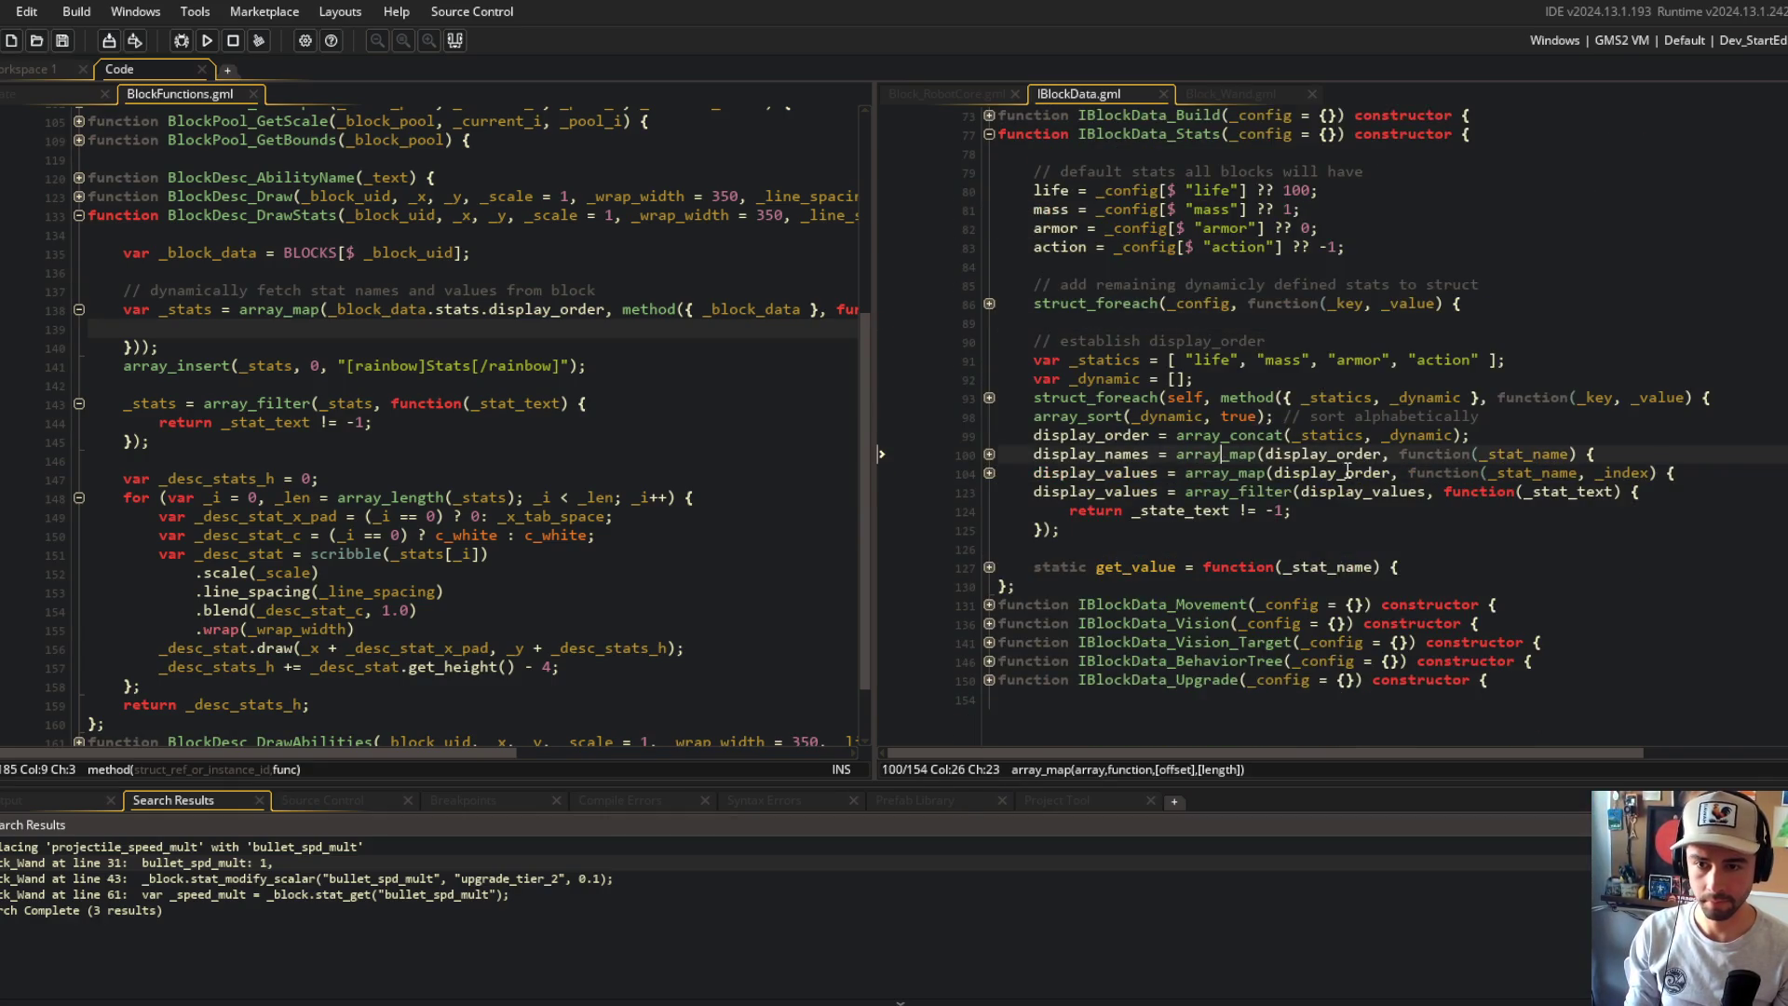
pyautogui.click(989, 492)
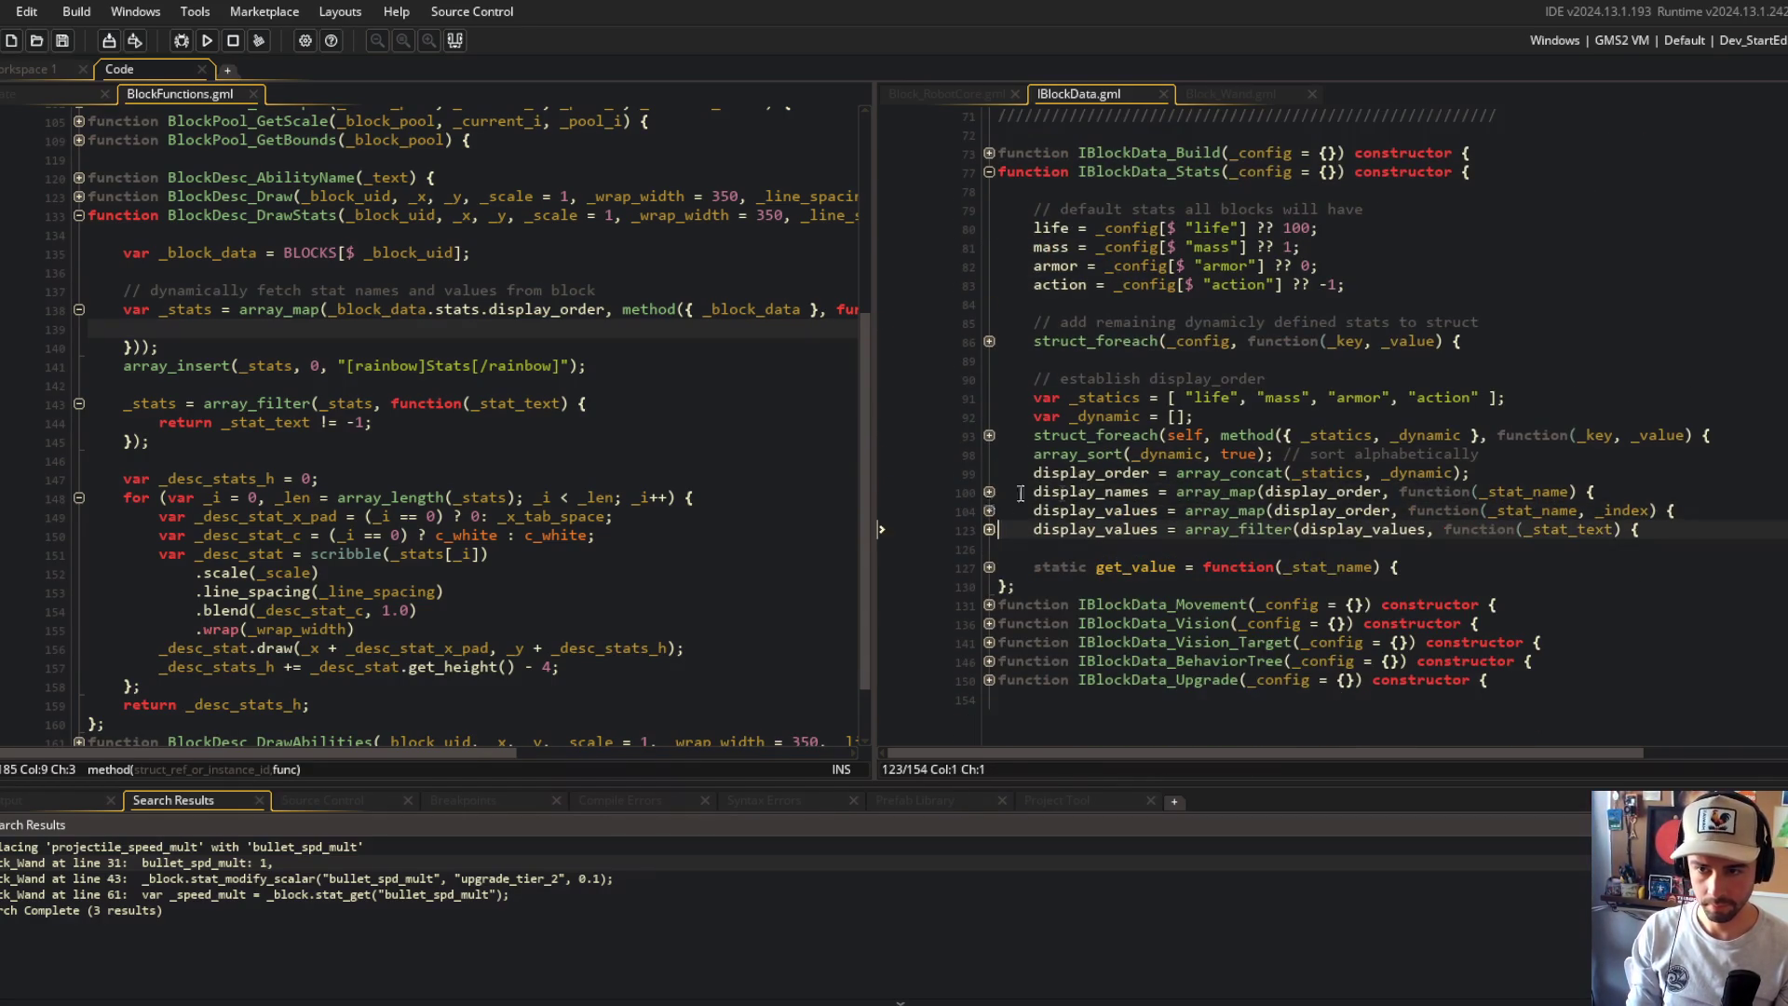
pyautogui.click(1368, 368)
pyautogui.write(', names, & values')
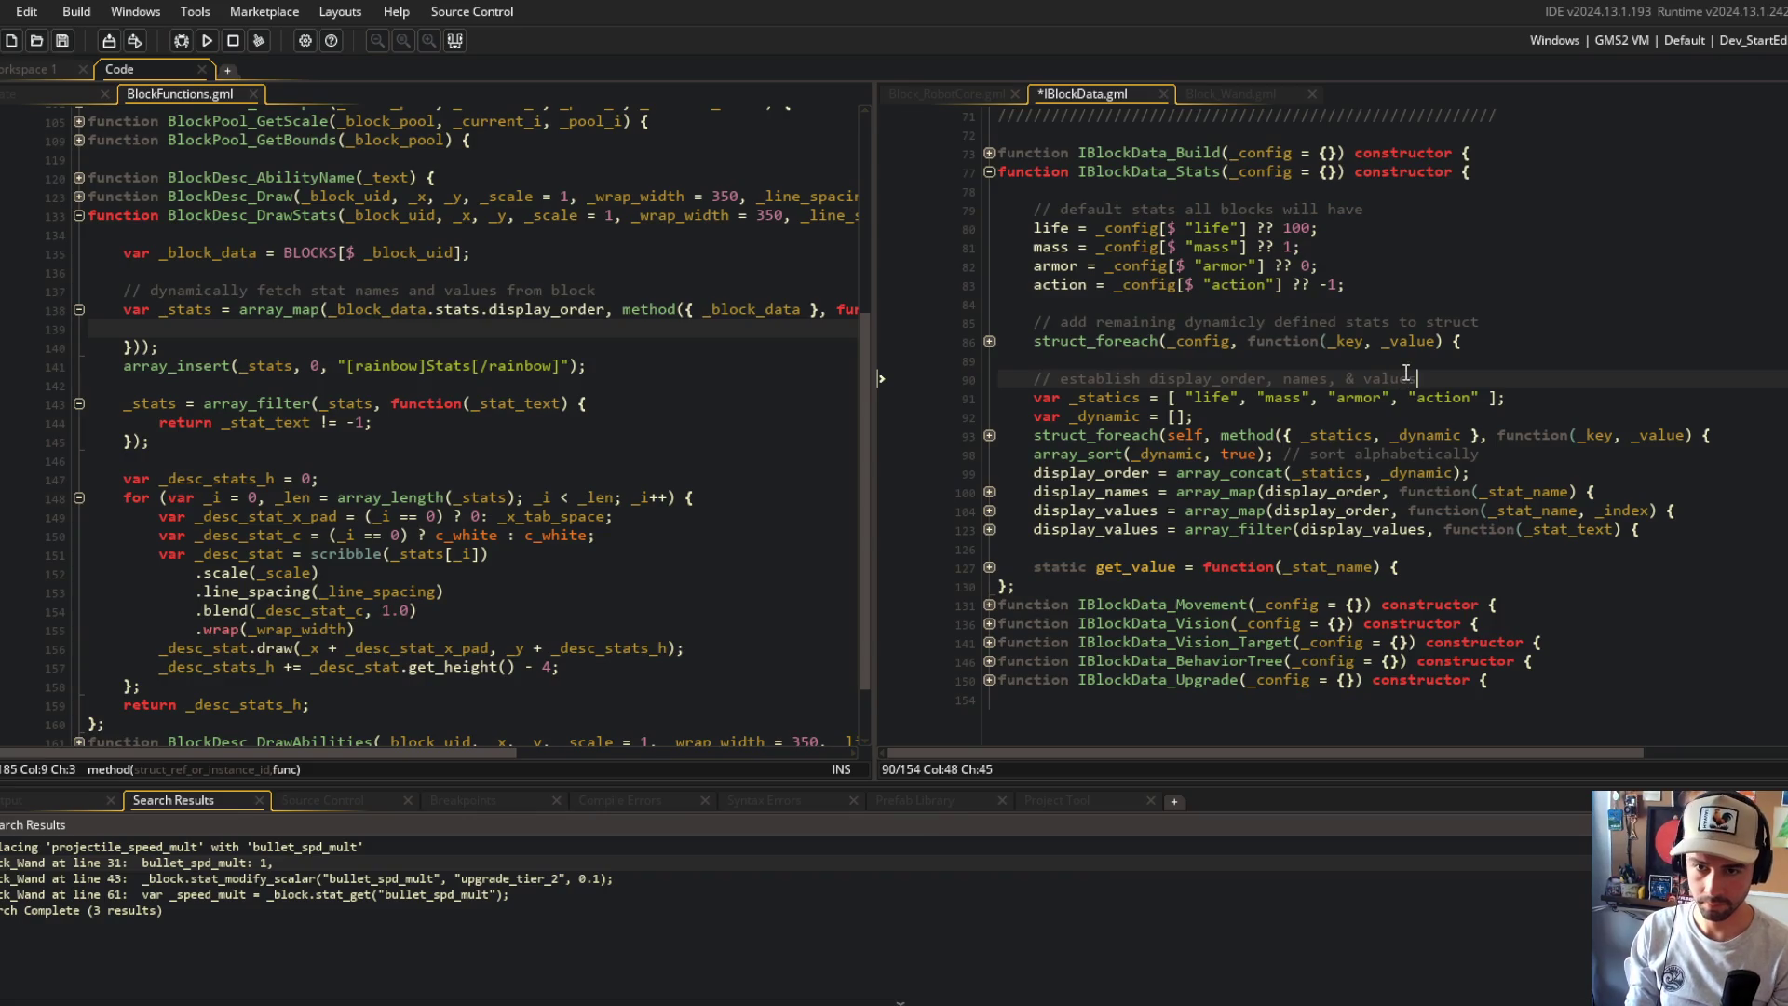
pyautogui.hotkey('ctrl', 's')
# Step: Unfold the get_value, array_filter and display_values blocks to review them
pyautogui.click(1510, 342)
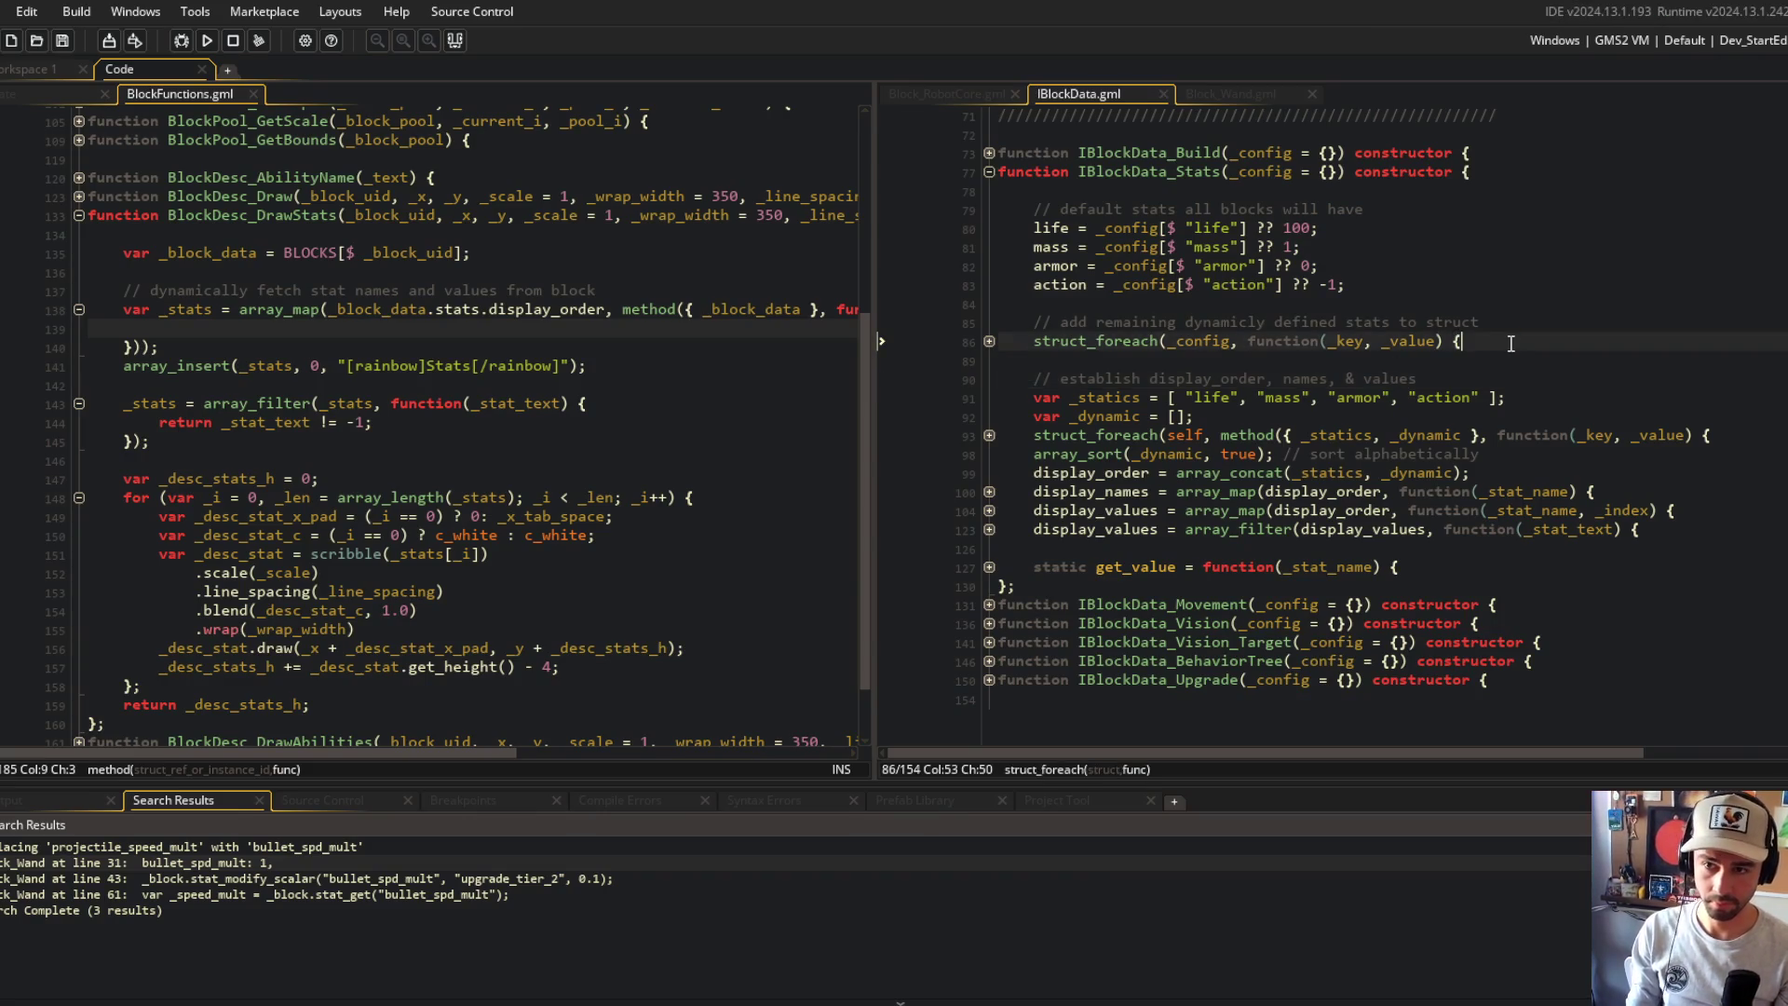
pyautogui.click(1430, 207)
pyautogui.click(1439, 569)
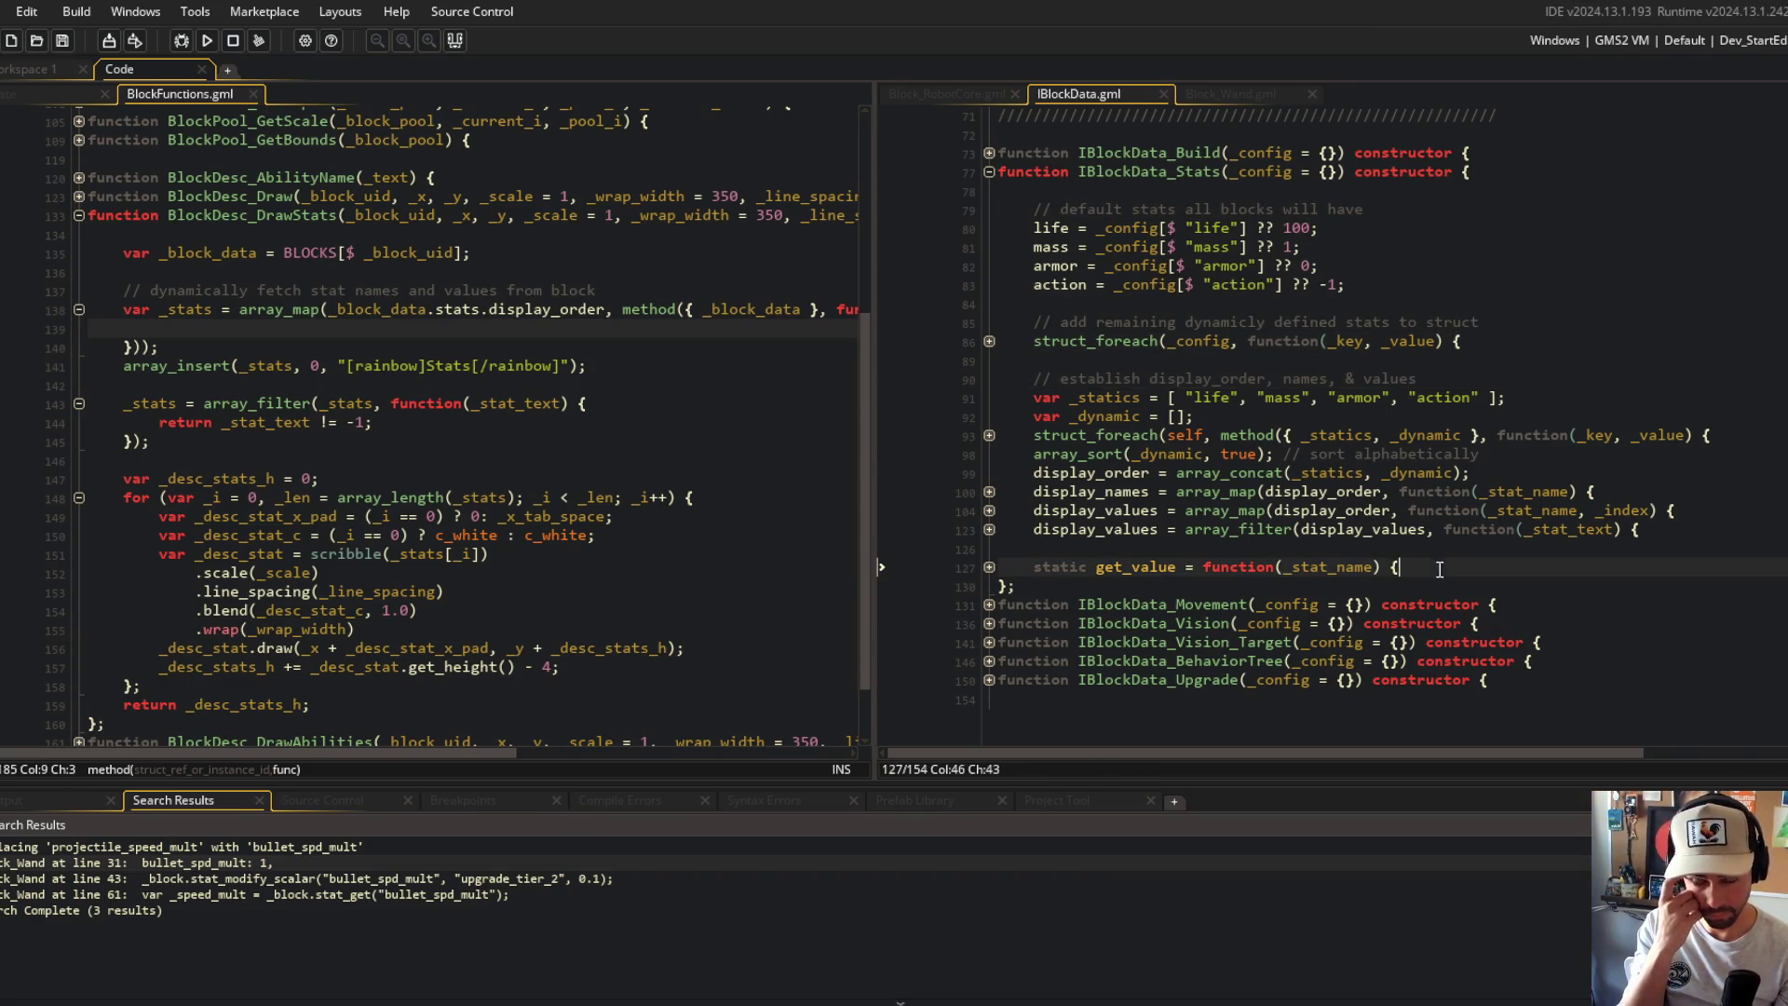
pyautogui.click(989, 568)
pyautogui.click(990, 529)
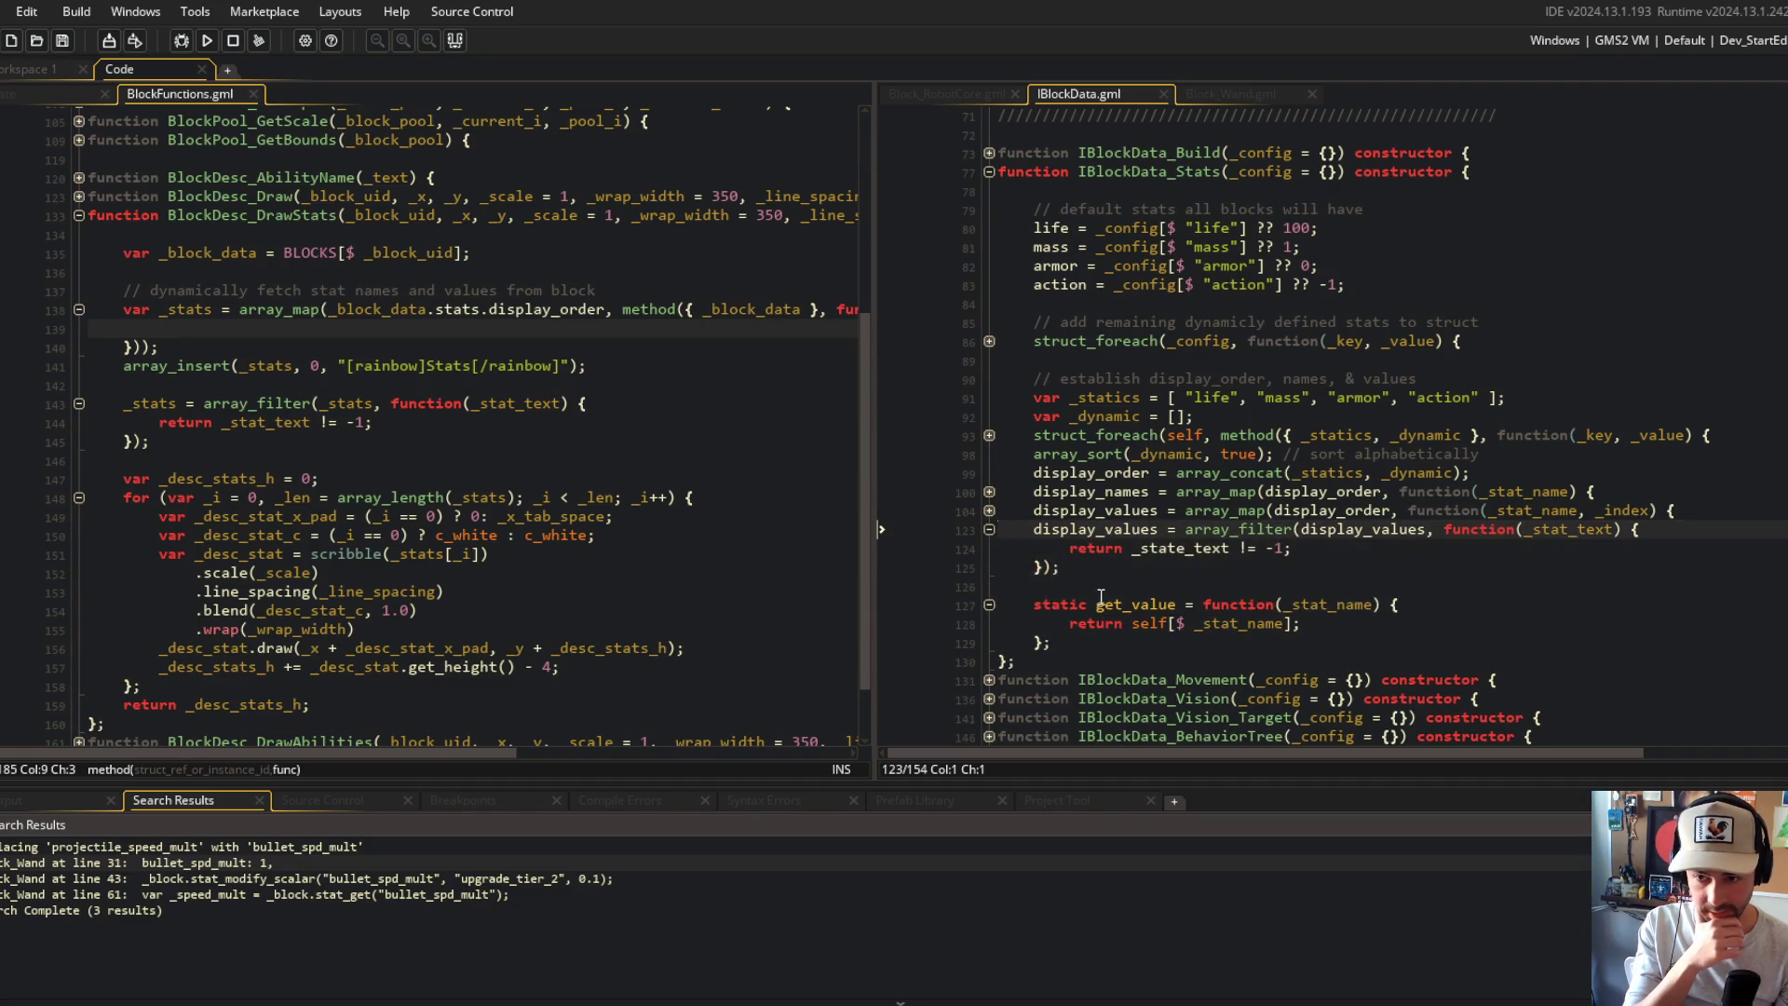
pyautogui.doubleClick(1136, 604)
pyautogui.click(1617, 529)
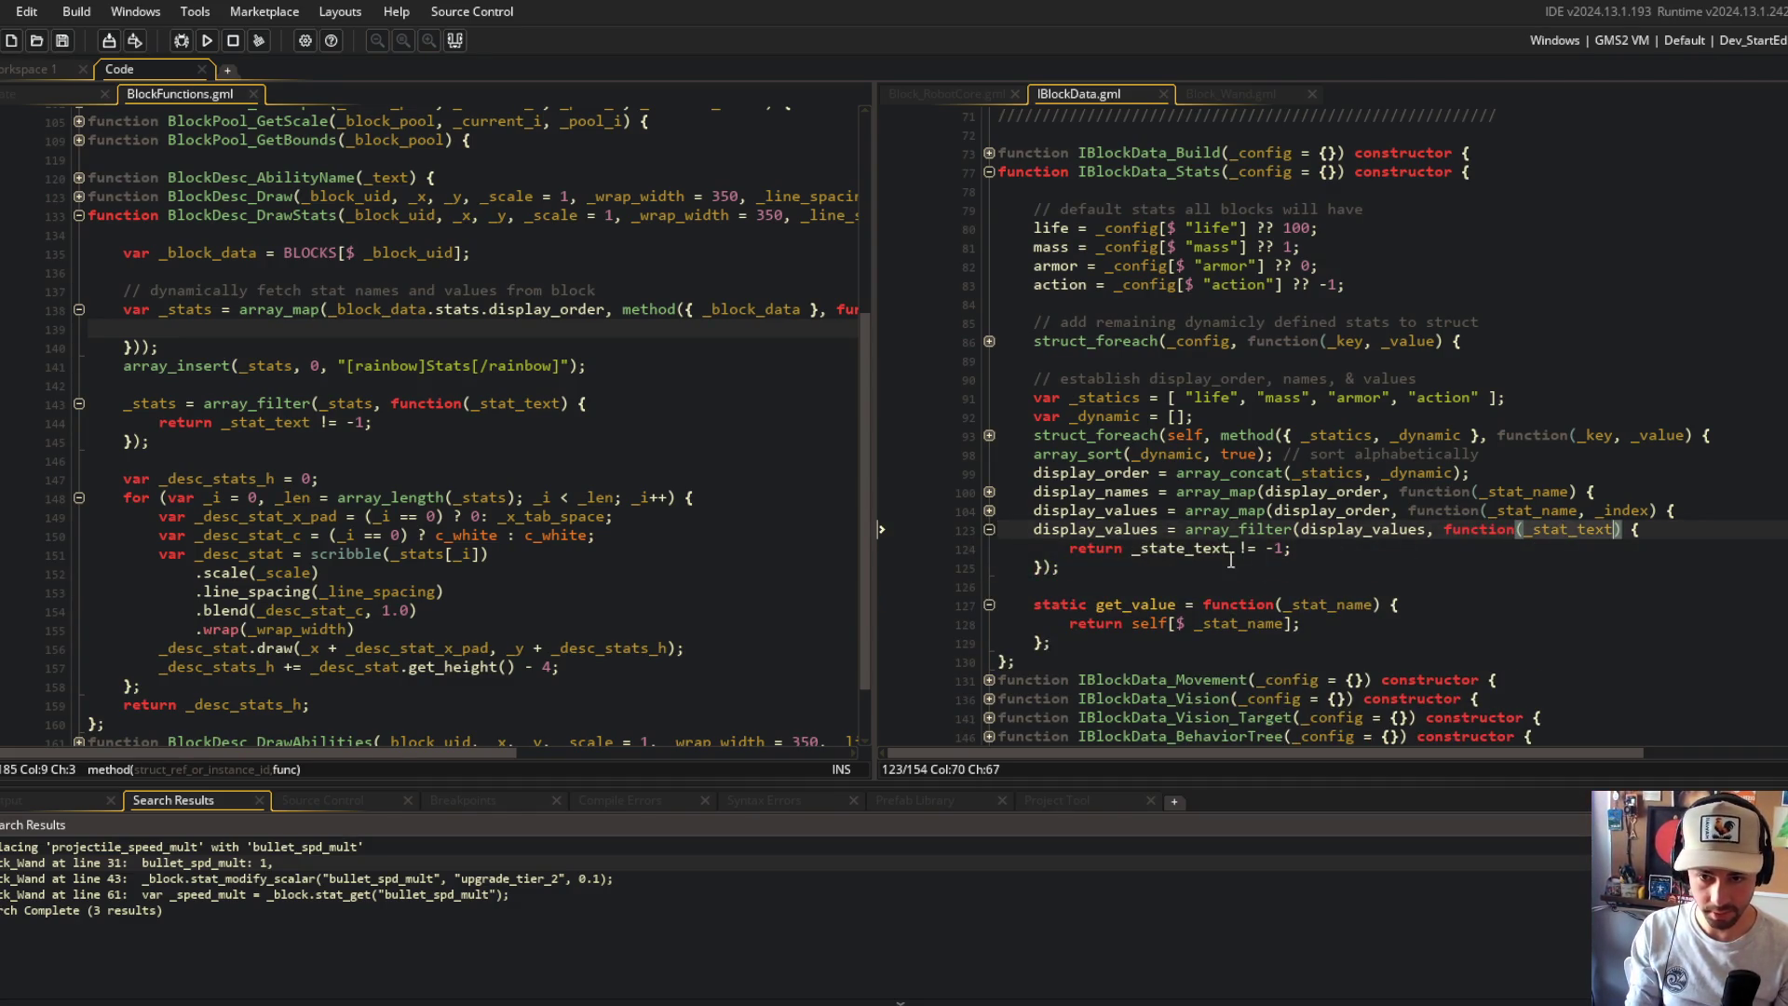
pyautogui.click(989, 511)
pyautogui.scroll(-5, 1437, 390)
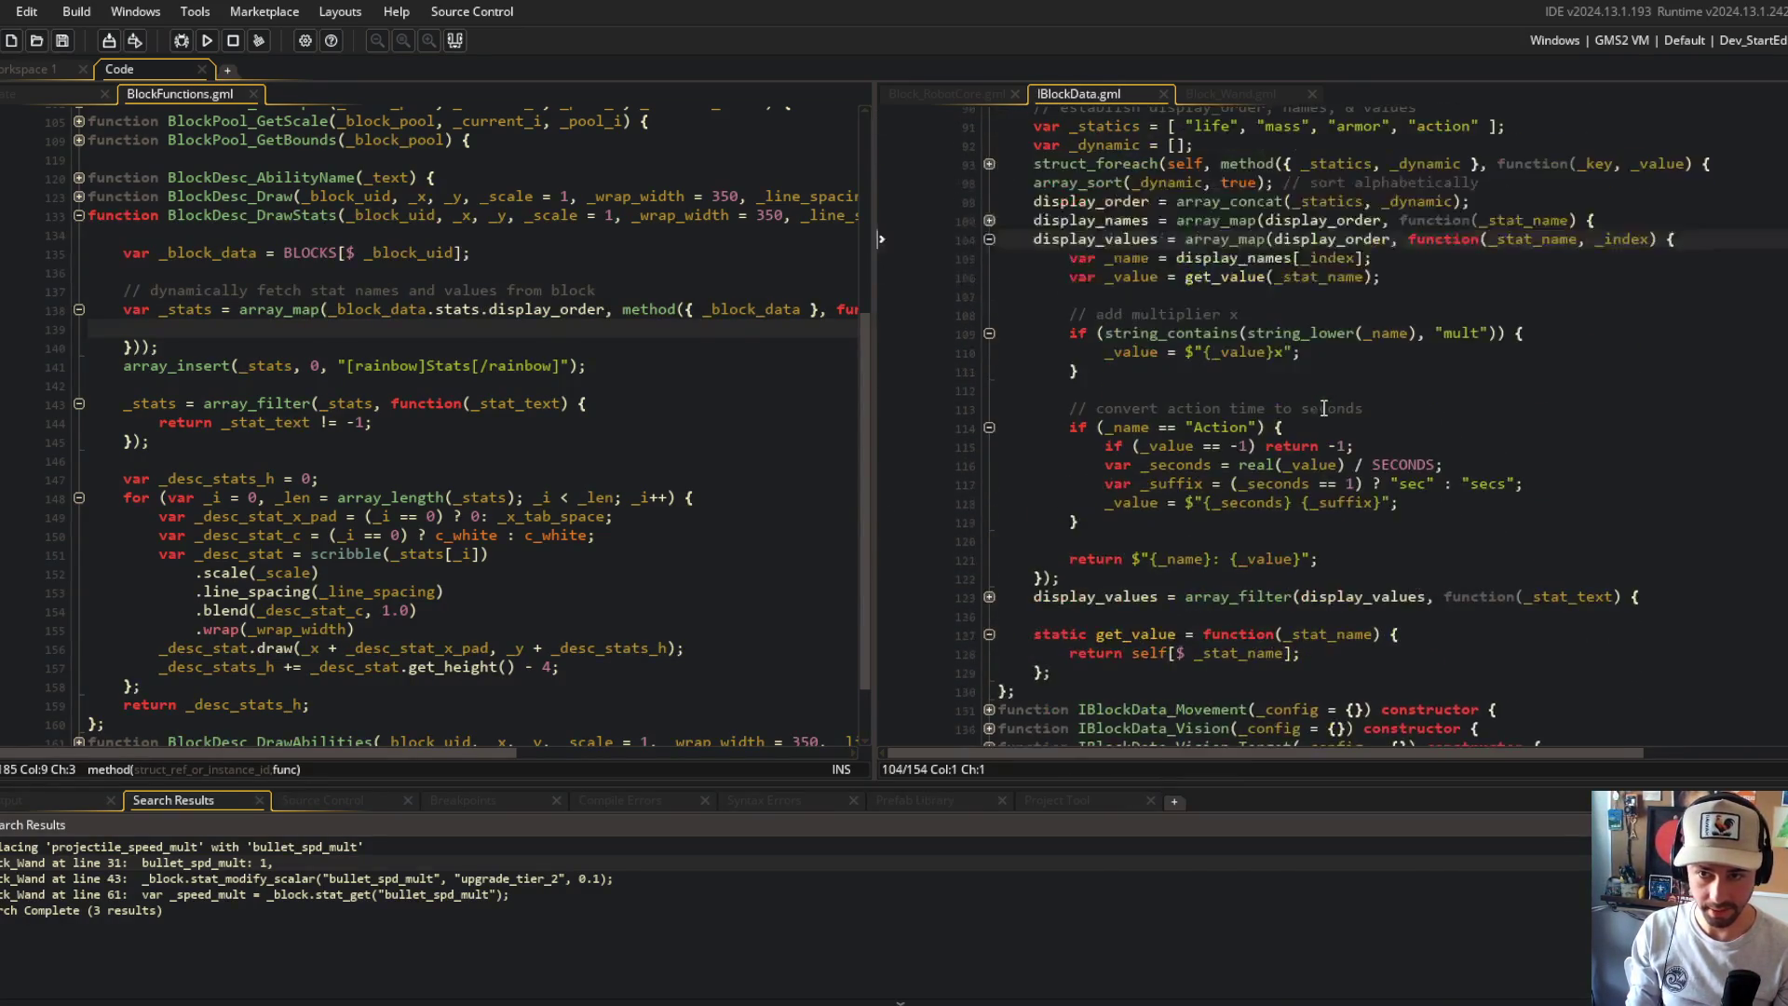
# Step: Replace get_value in the value lookup with self[$ _stat_name] and save
pyautogui.doubleClick(1240, 238)
pyautogui.write('self')
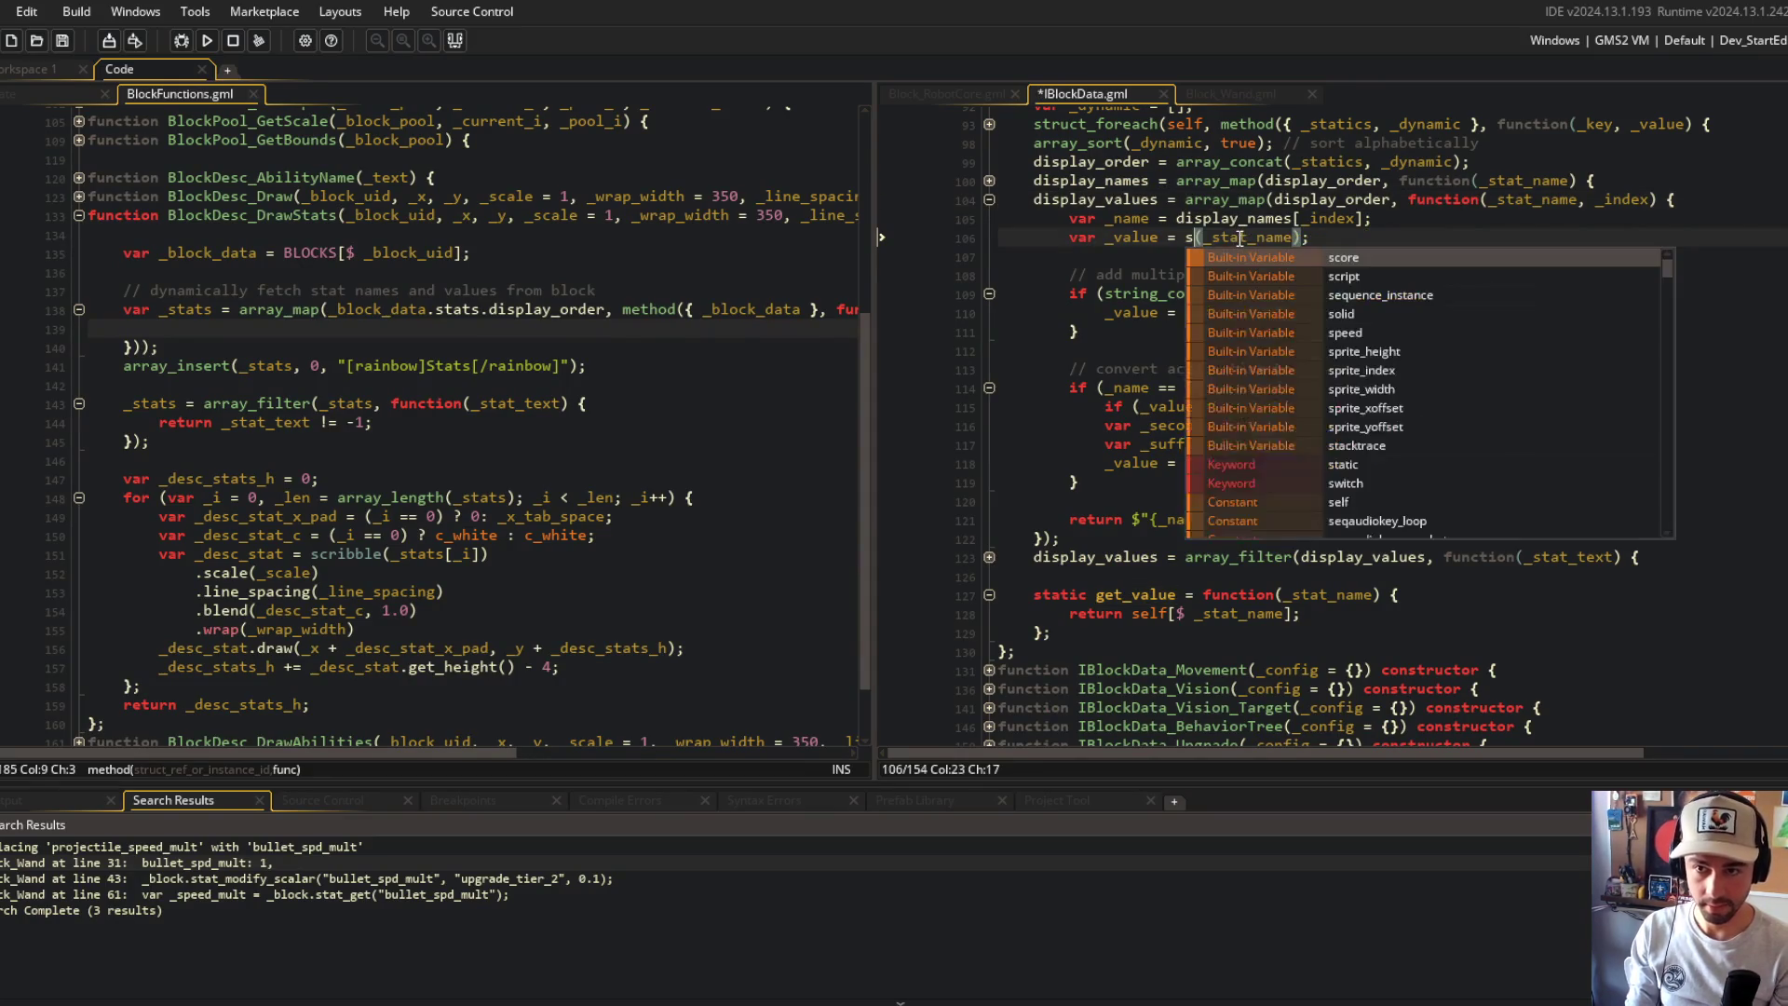
pyautogui.press('Right')
pyautogui.write('$')
pyautogui.hotkey('ctrl', 's')
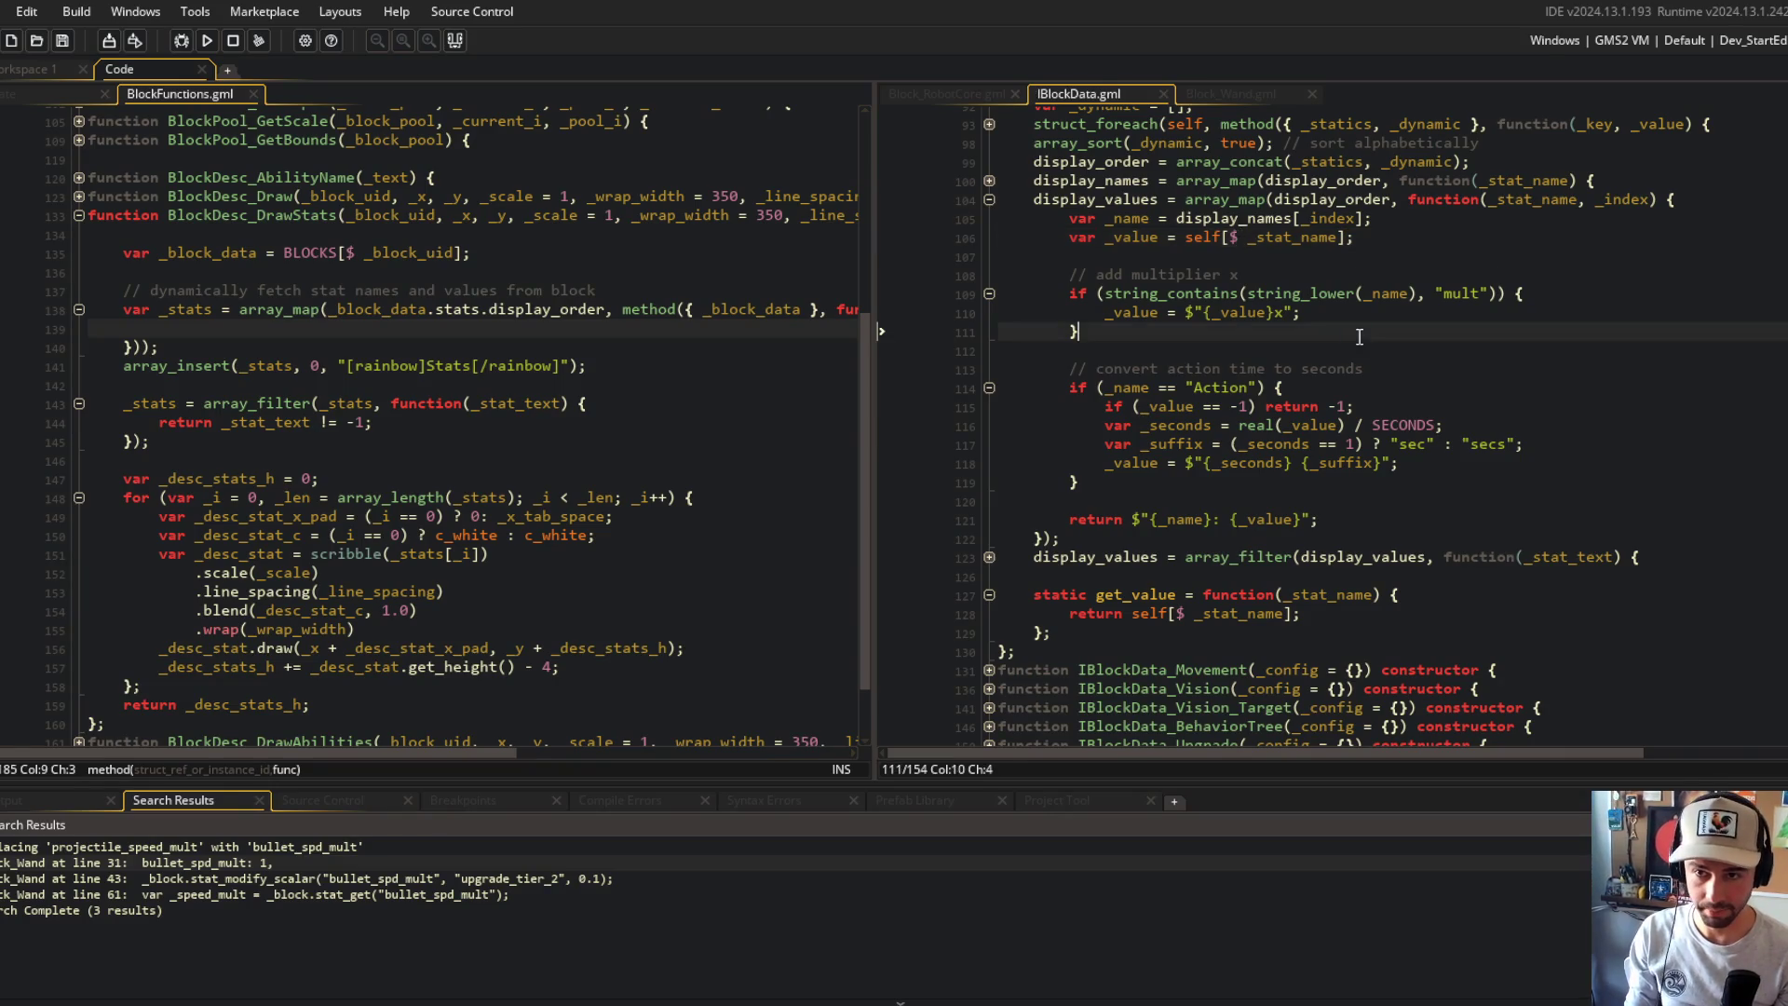
# Step: Delete the unused static get_value function
pyautogui.click(989, 199)
pyautogui.scroll(6, 985, 199)
pyautogui.click(1176, 303)
pyautogui.moveTo(1124, 514); pyautogui.dragTo(1052, 567)
pyautogui.press('BackSpace')
pyautogui.click(1222, 511)
pyautogui.scroll(1, 355, 345)
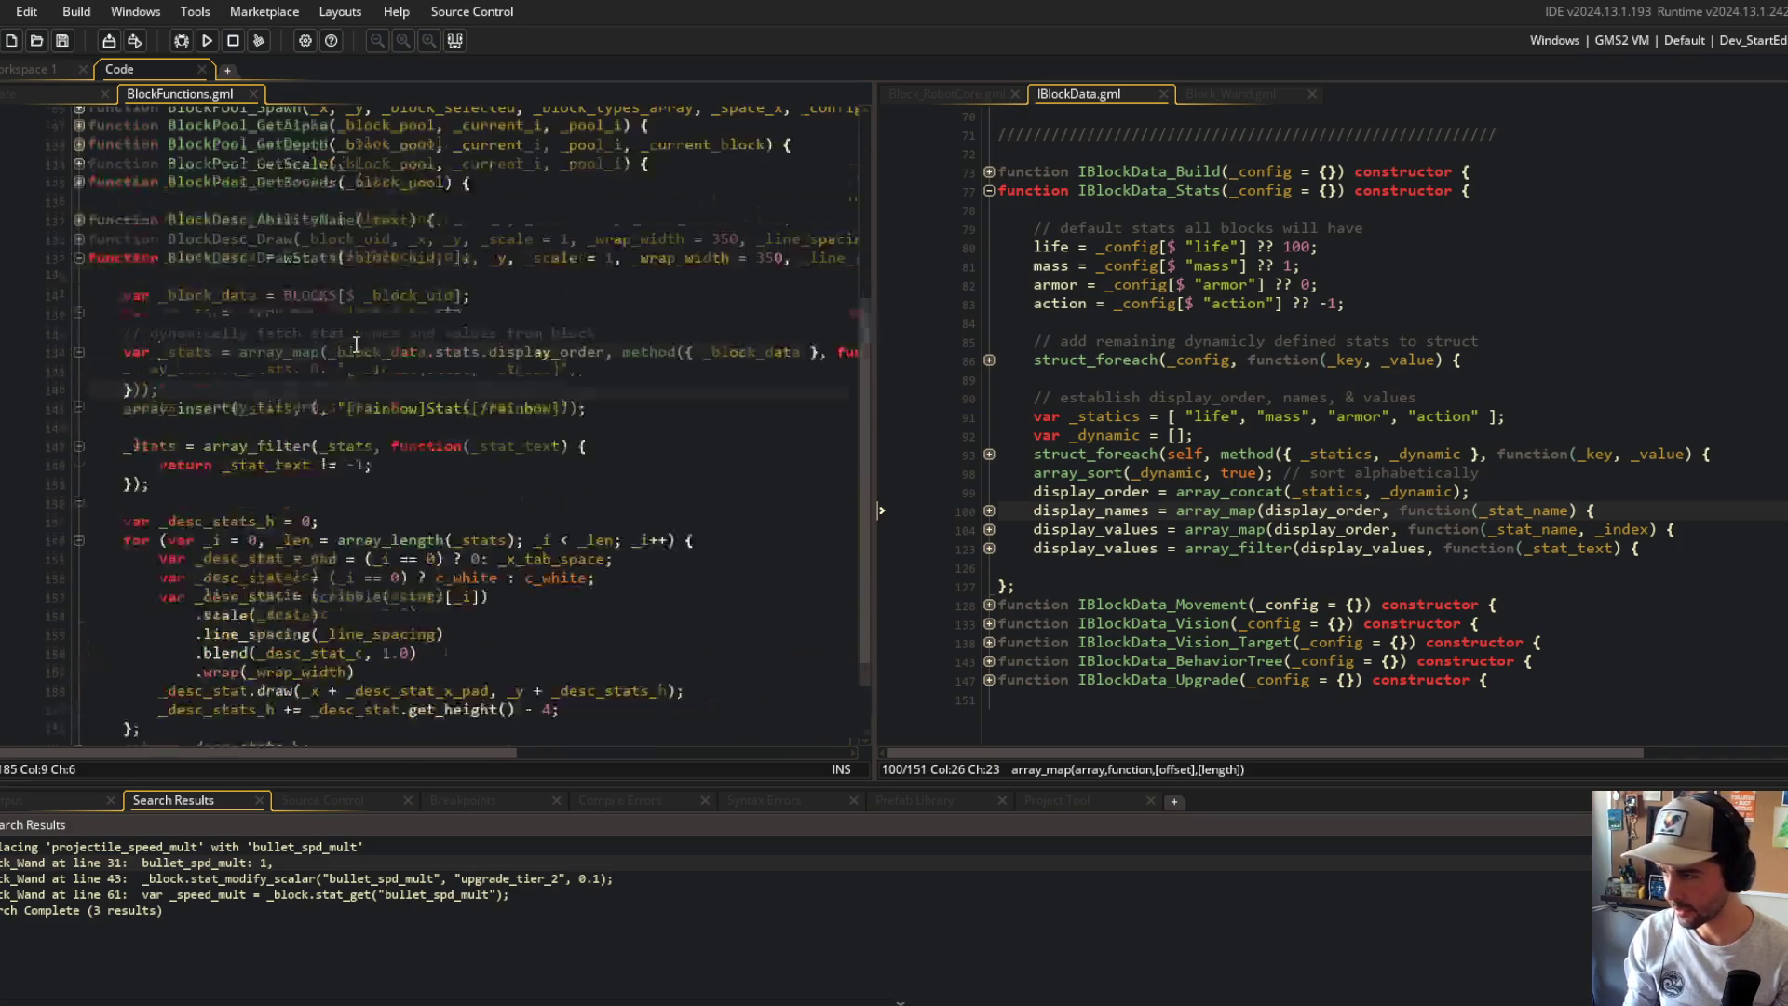
# Step: Replace the array_map stats expression in BlockDesc_DrawStats with _block_data.stats.display_values;
pyautogui.click(185, 441)
pyautogui.click(238, 352)
pyautogui.moveTo(237, 355); pyautogui.dragTo(328, 397)
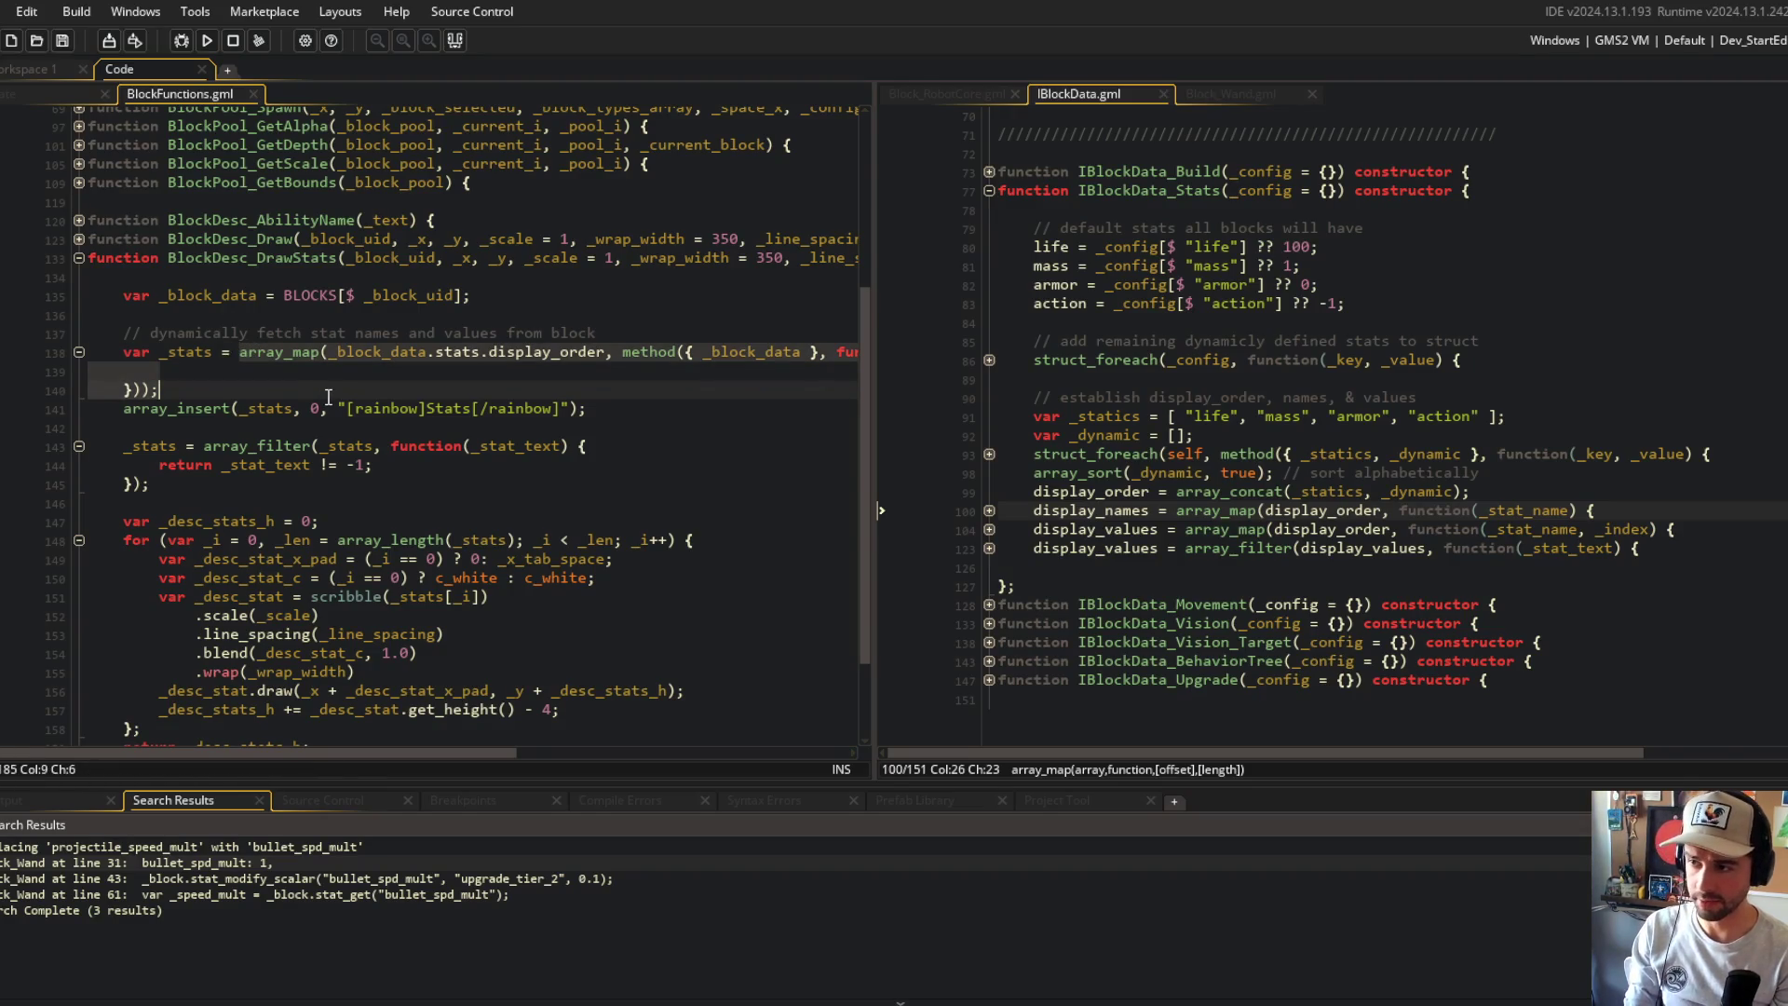
pyautogui.write('_block_data')
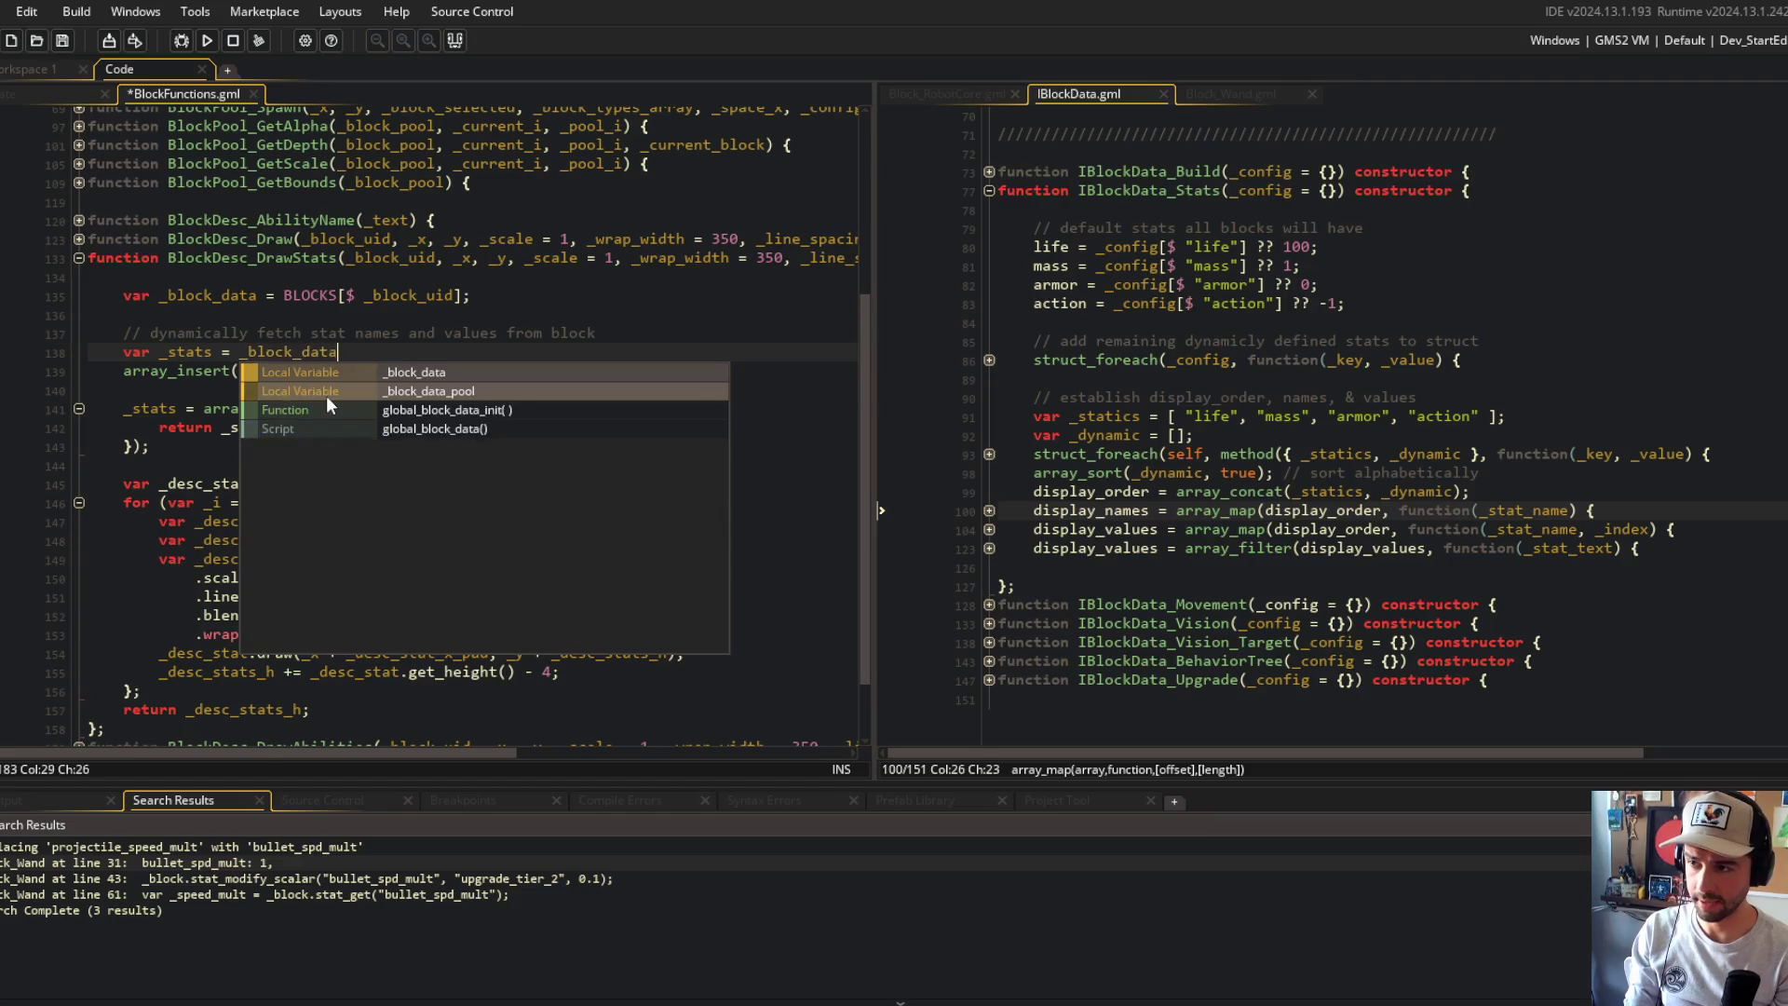
pyautogui.write('.stats.')
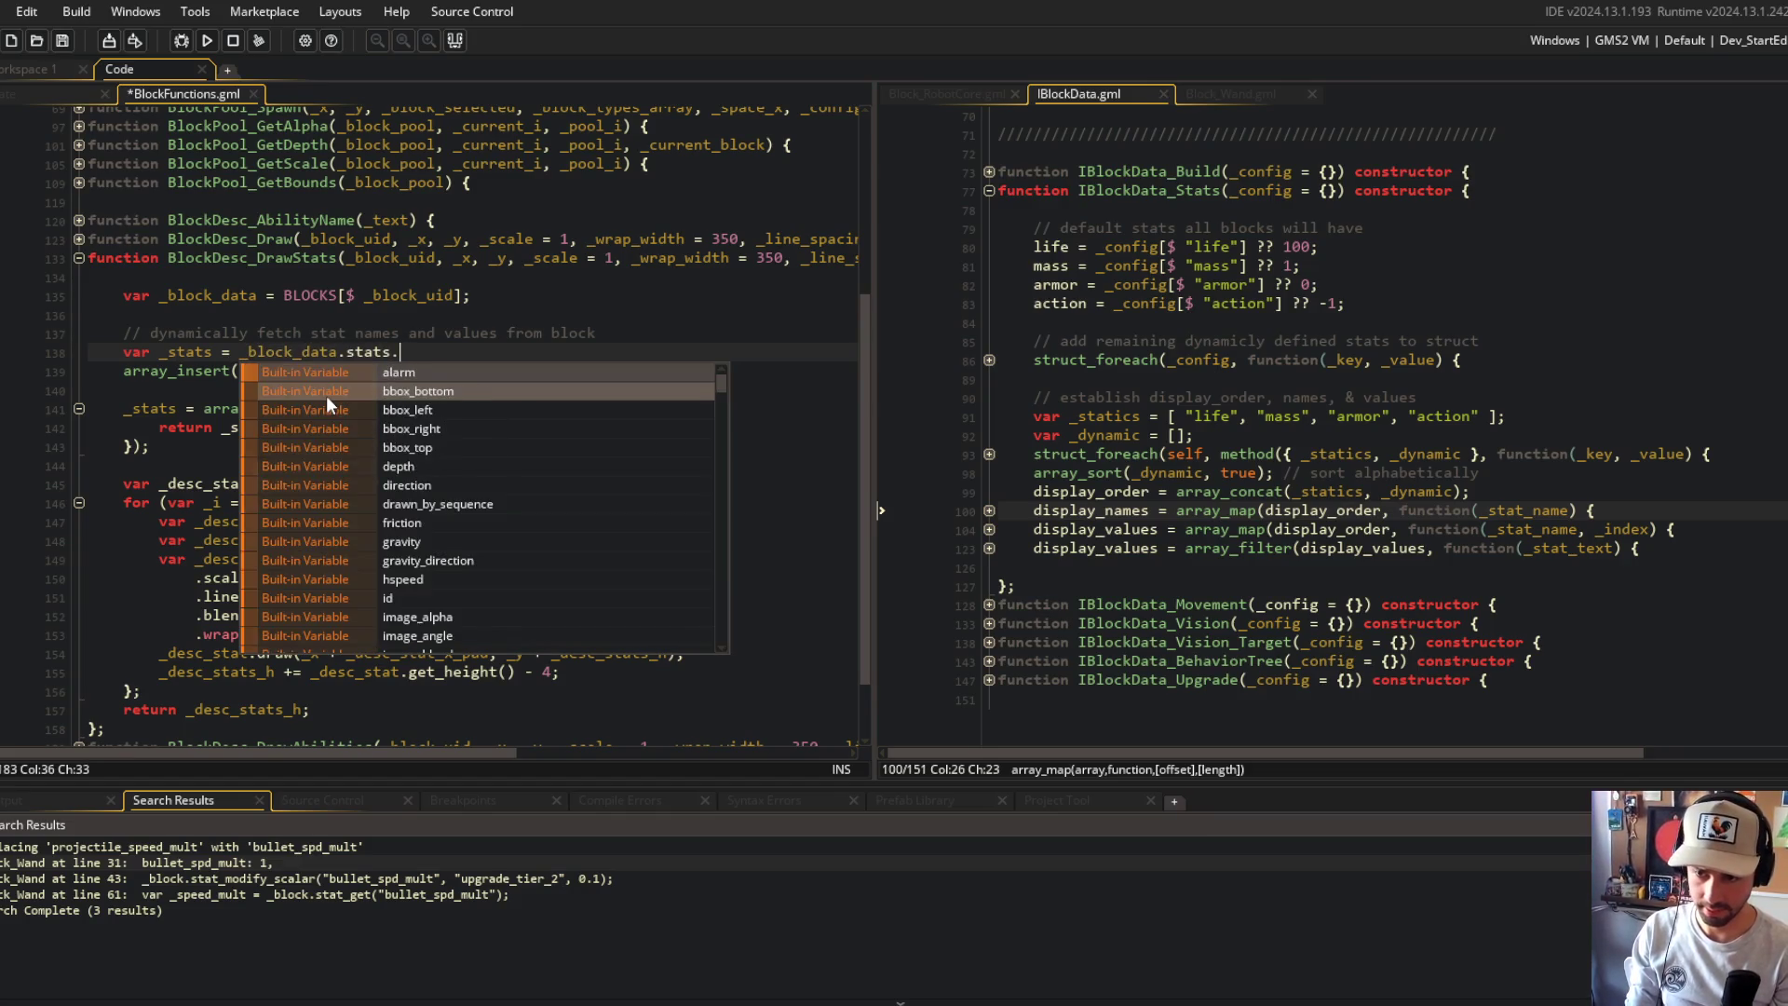
pyautogui.write('display_v')
pyautogui.press('Return')
pyautogui.write(';')
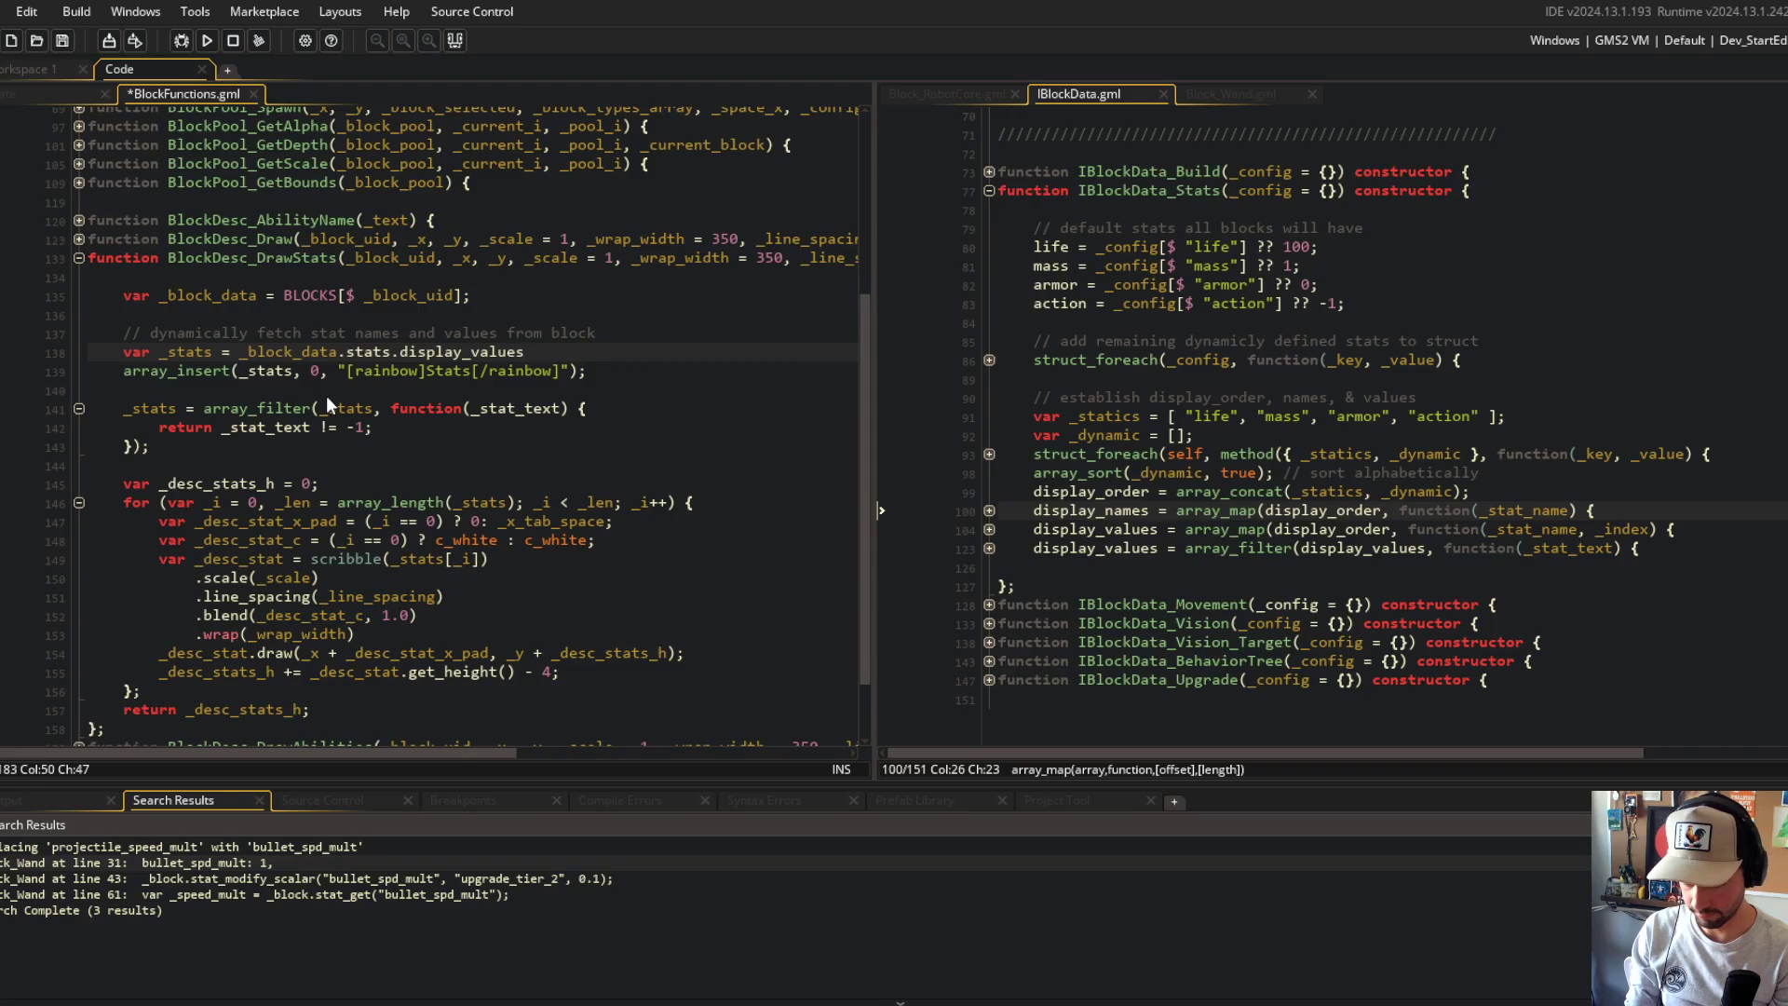
pyautogui.hotkey('ctrl', 's')
# Step: Delete the redundant array_filter block and run the game with F5
pyautogui.press('Down')
pyautogui.press('Down')
pyautogui.hotkey('shift', 'Down')
pyautogui.hotkey('shift', 'Down')
pyautogui.hotkey('shift', 'Down')
pyautogui.press('Delete')
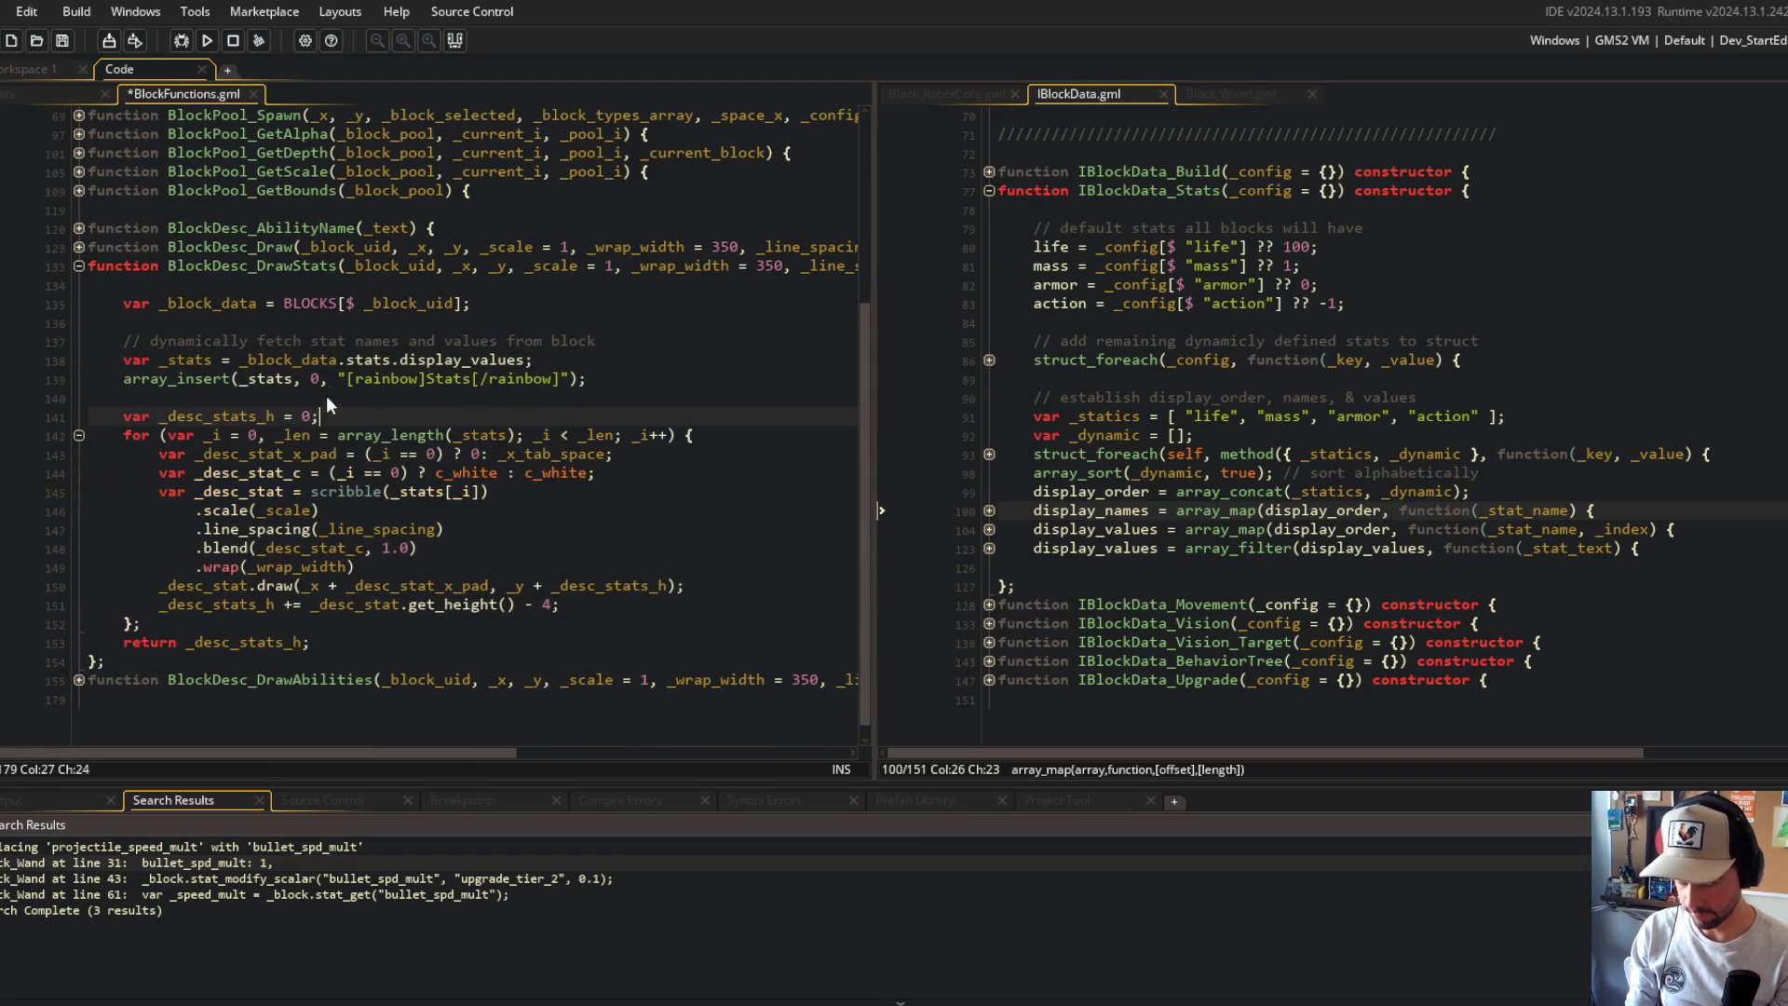
pyautogui.press('F5')
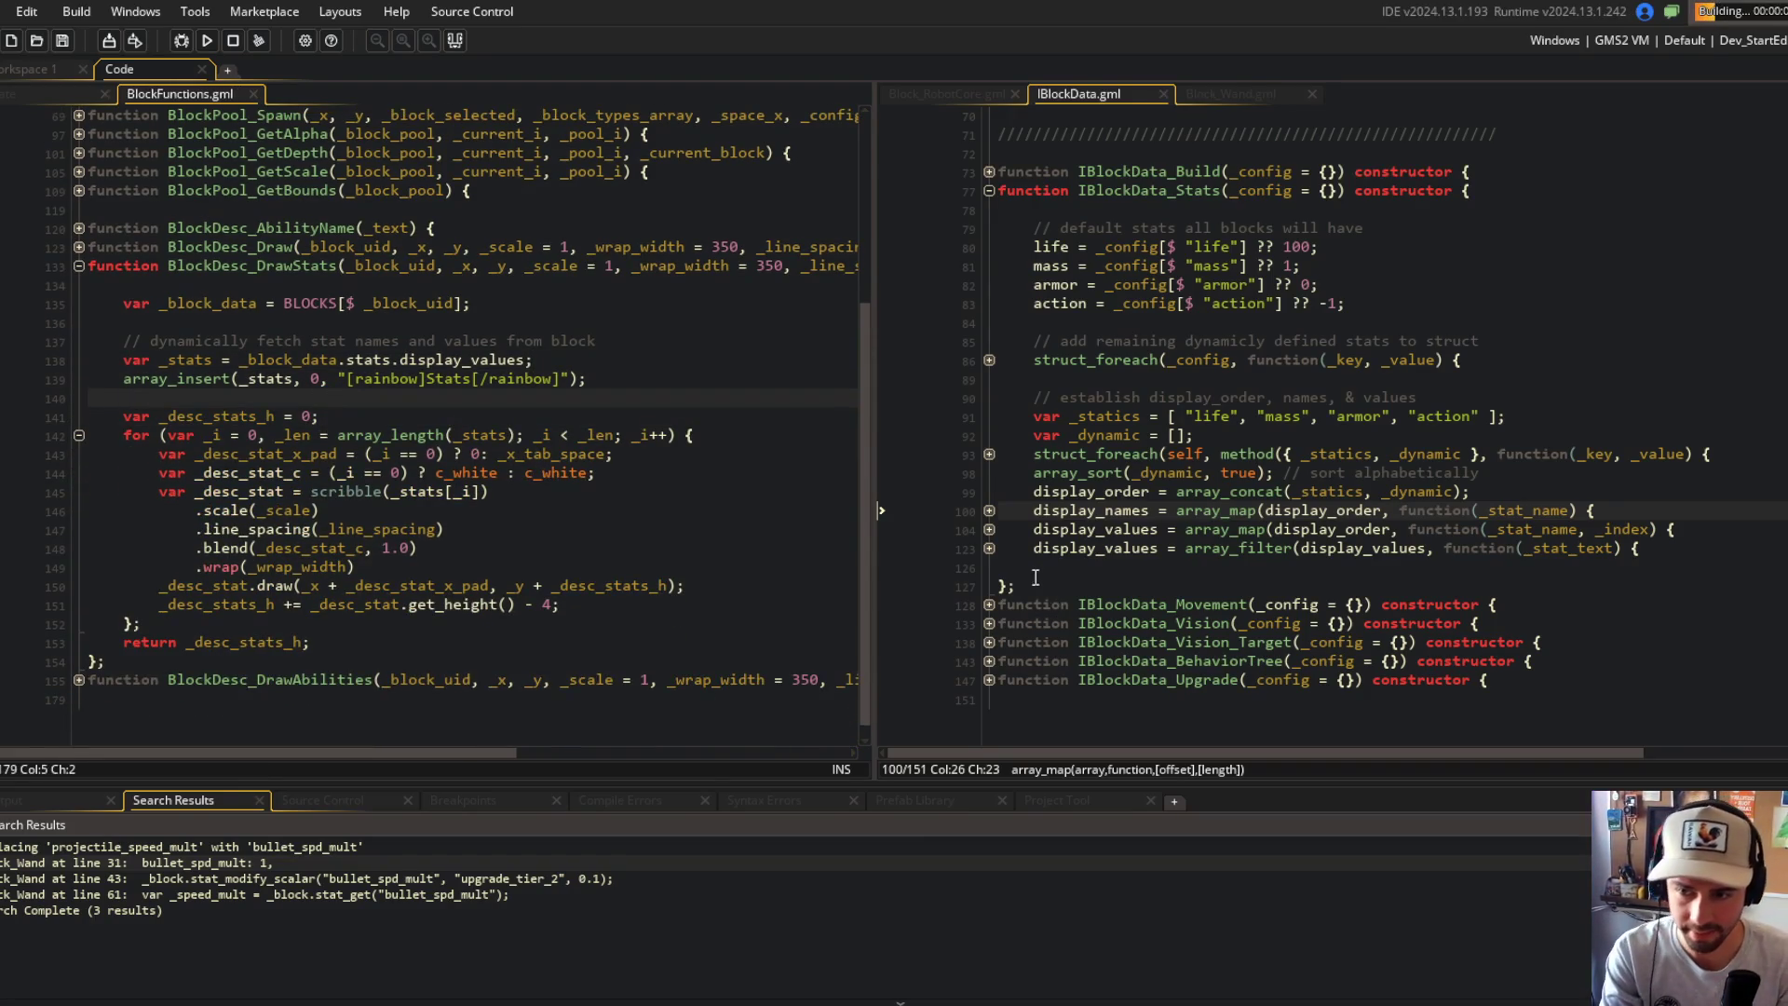
pyautogui.click(989, 548)
pyautogui.click(989, 547)
pyautogui.click(1211, 421)
pyautogui.scroll(1, 1062, 540)
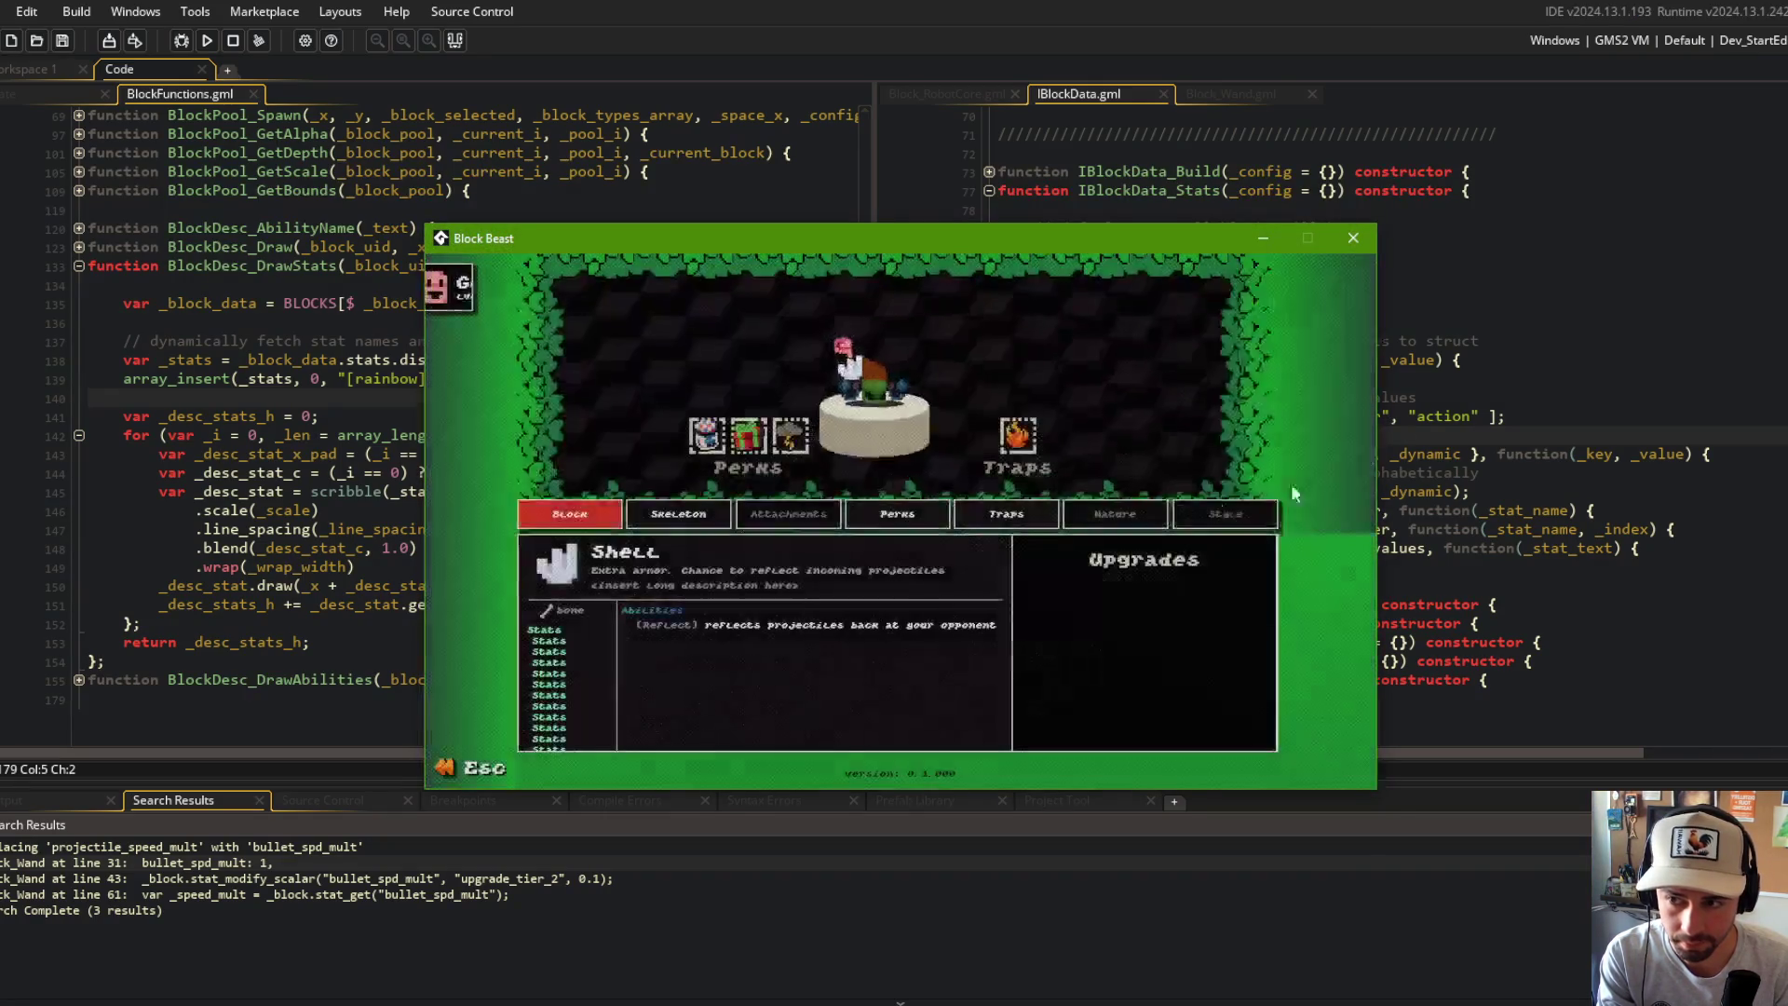
pyautogui.moveTo(892, 377)
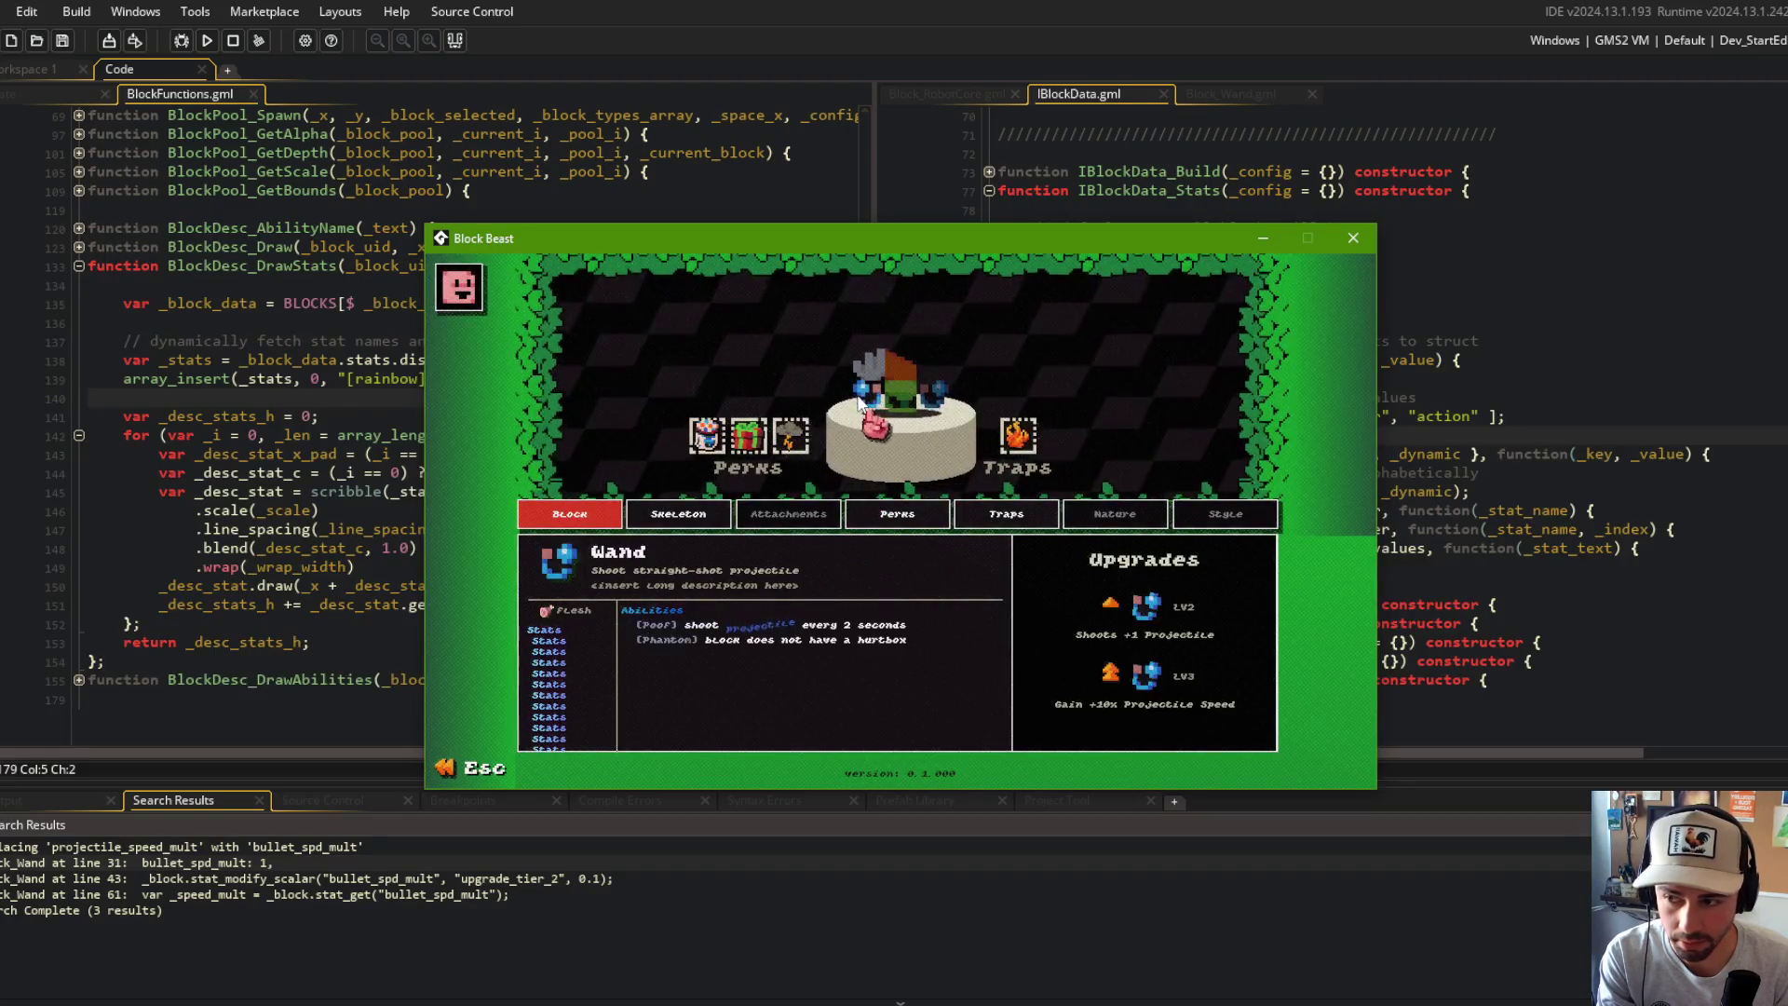
pyautogui.click(233, 43)
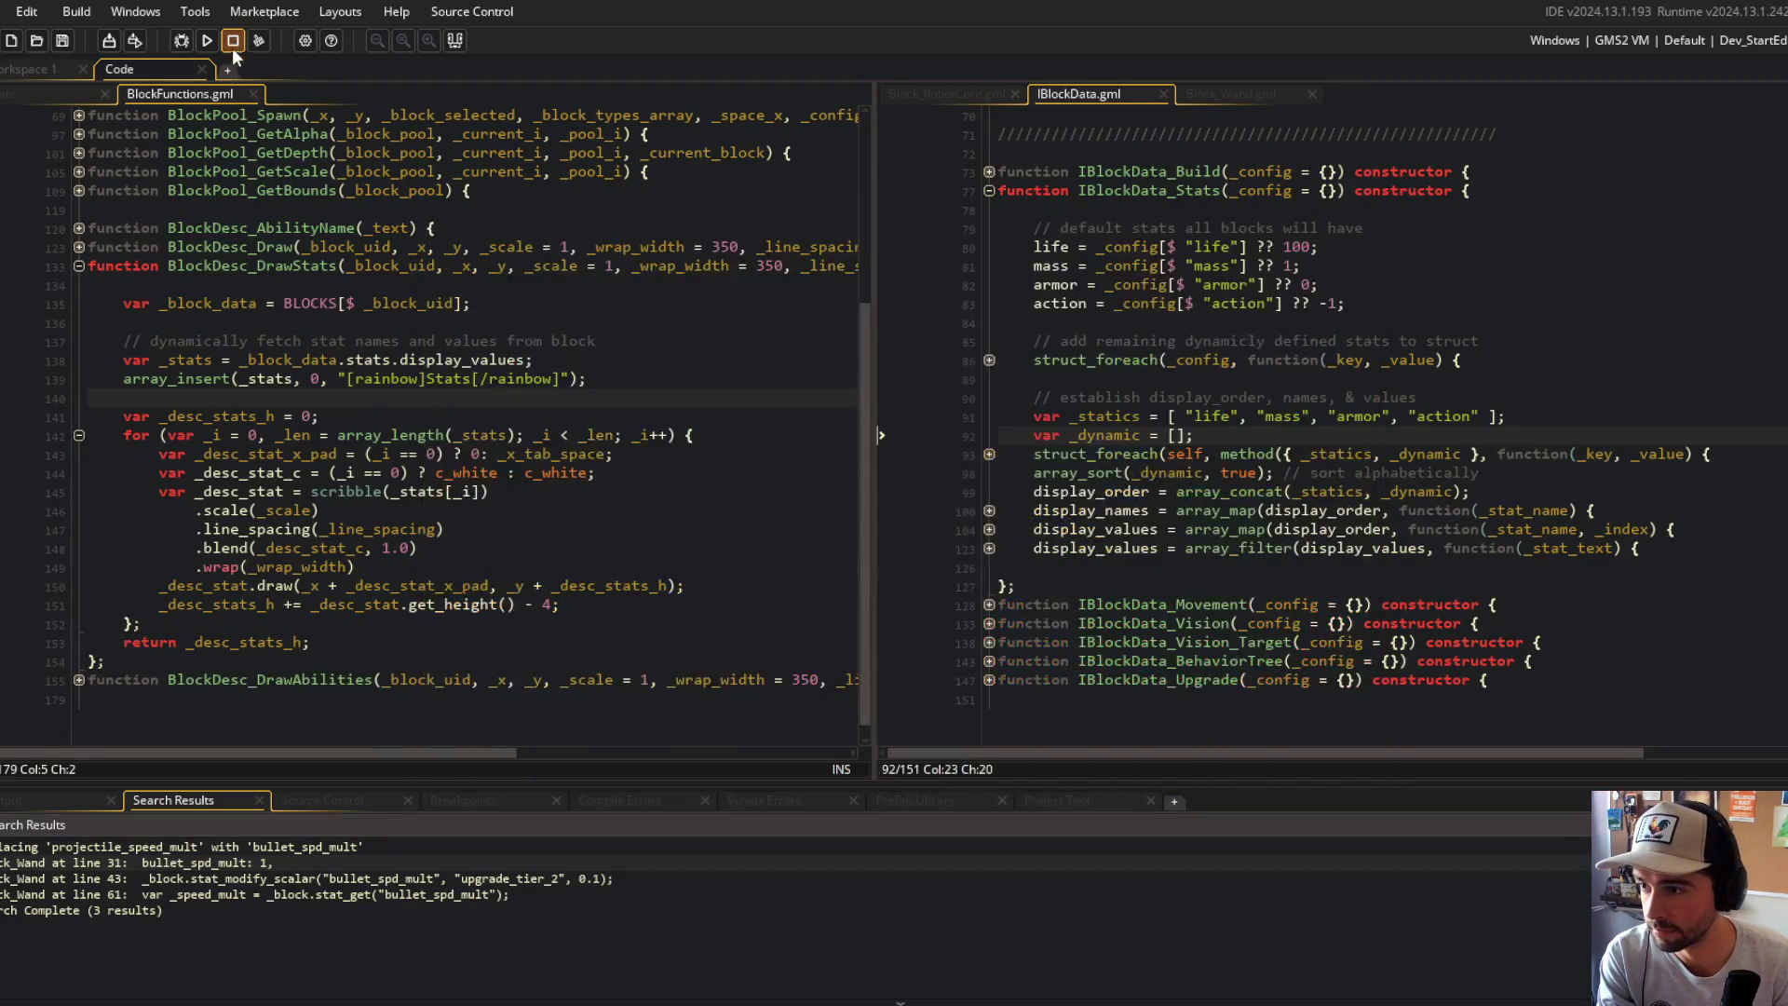
pyautogui.click(681, 371)
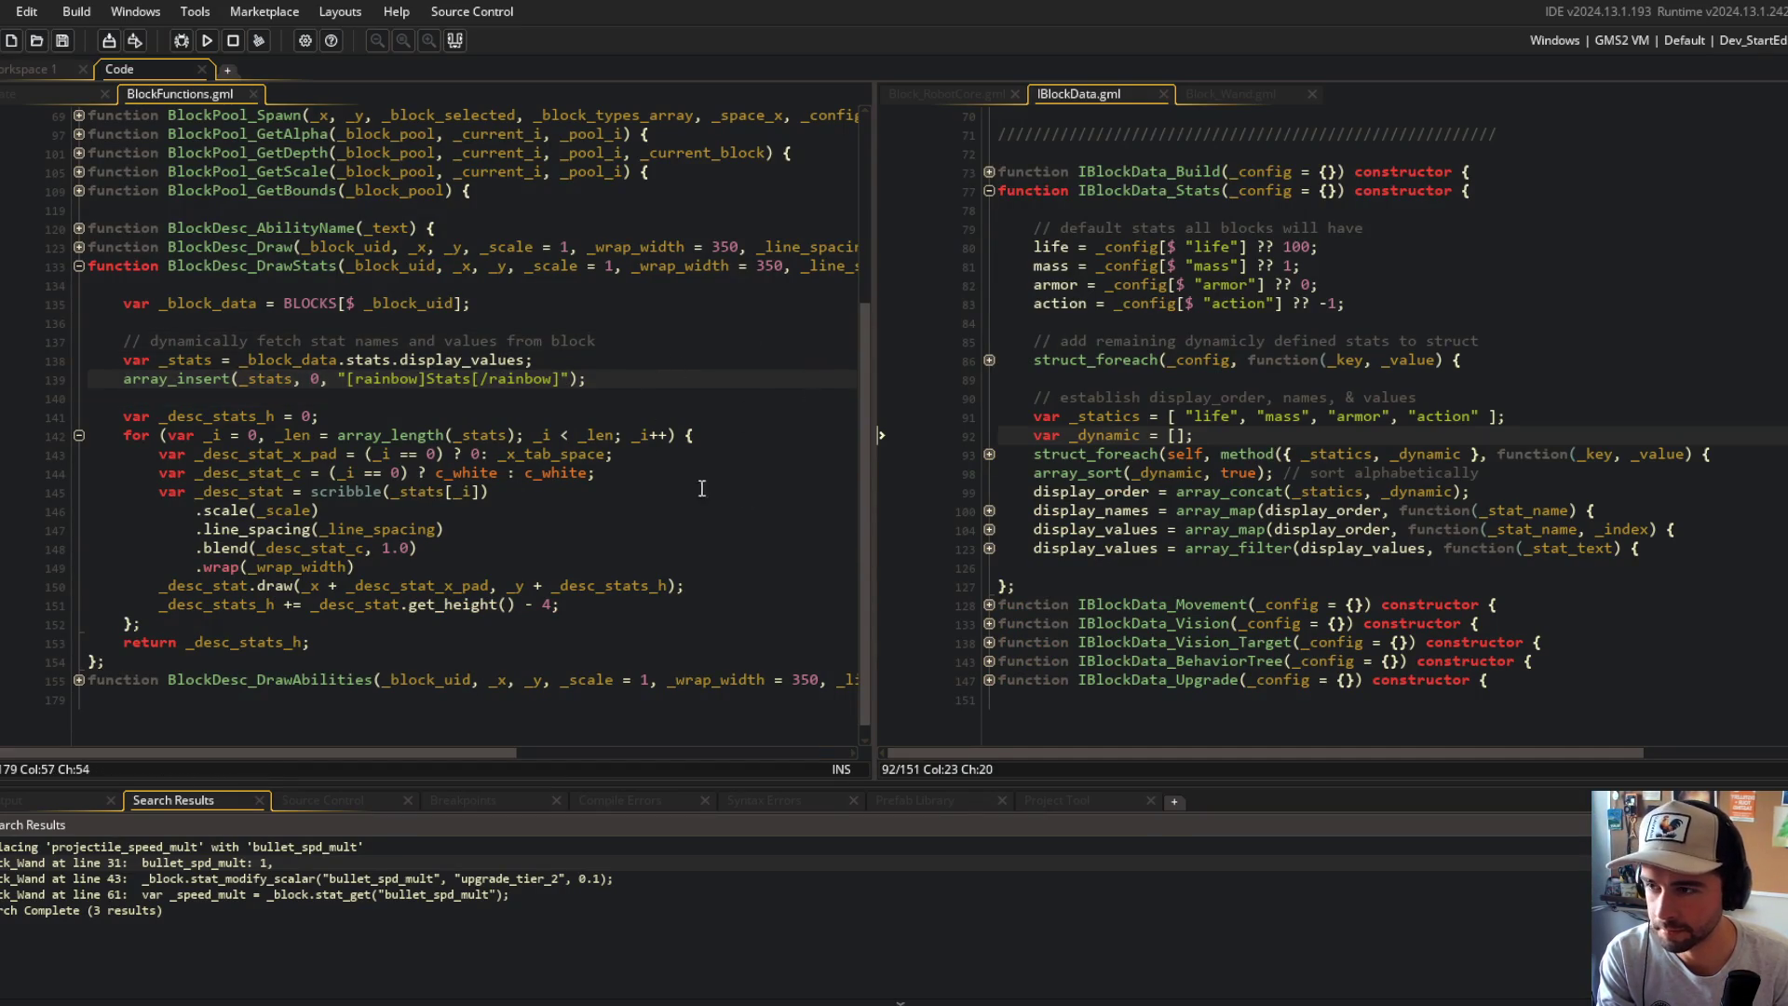
# Step: Review the _stats uses in BlockDesc_DrawStats and undo a stray array_insert edit in IBlockData
pyautogui.doubleClick(269, 377)
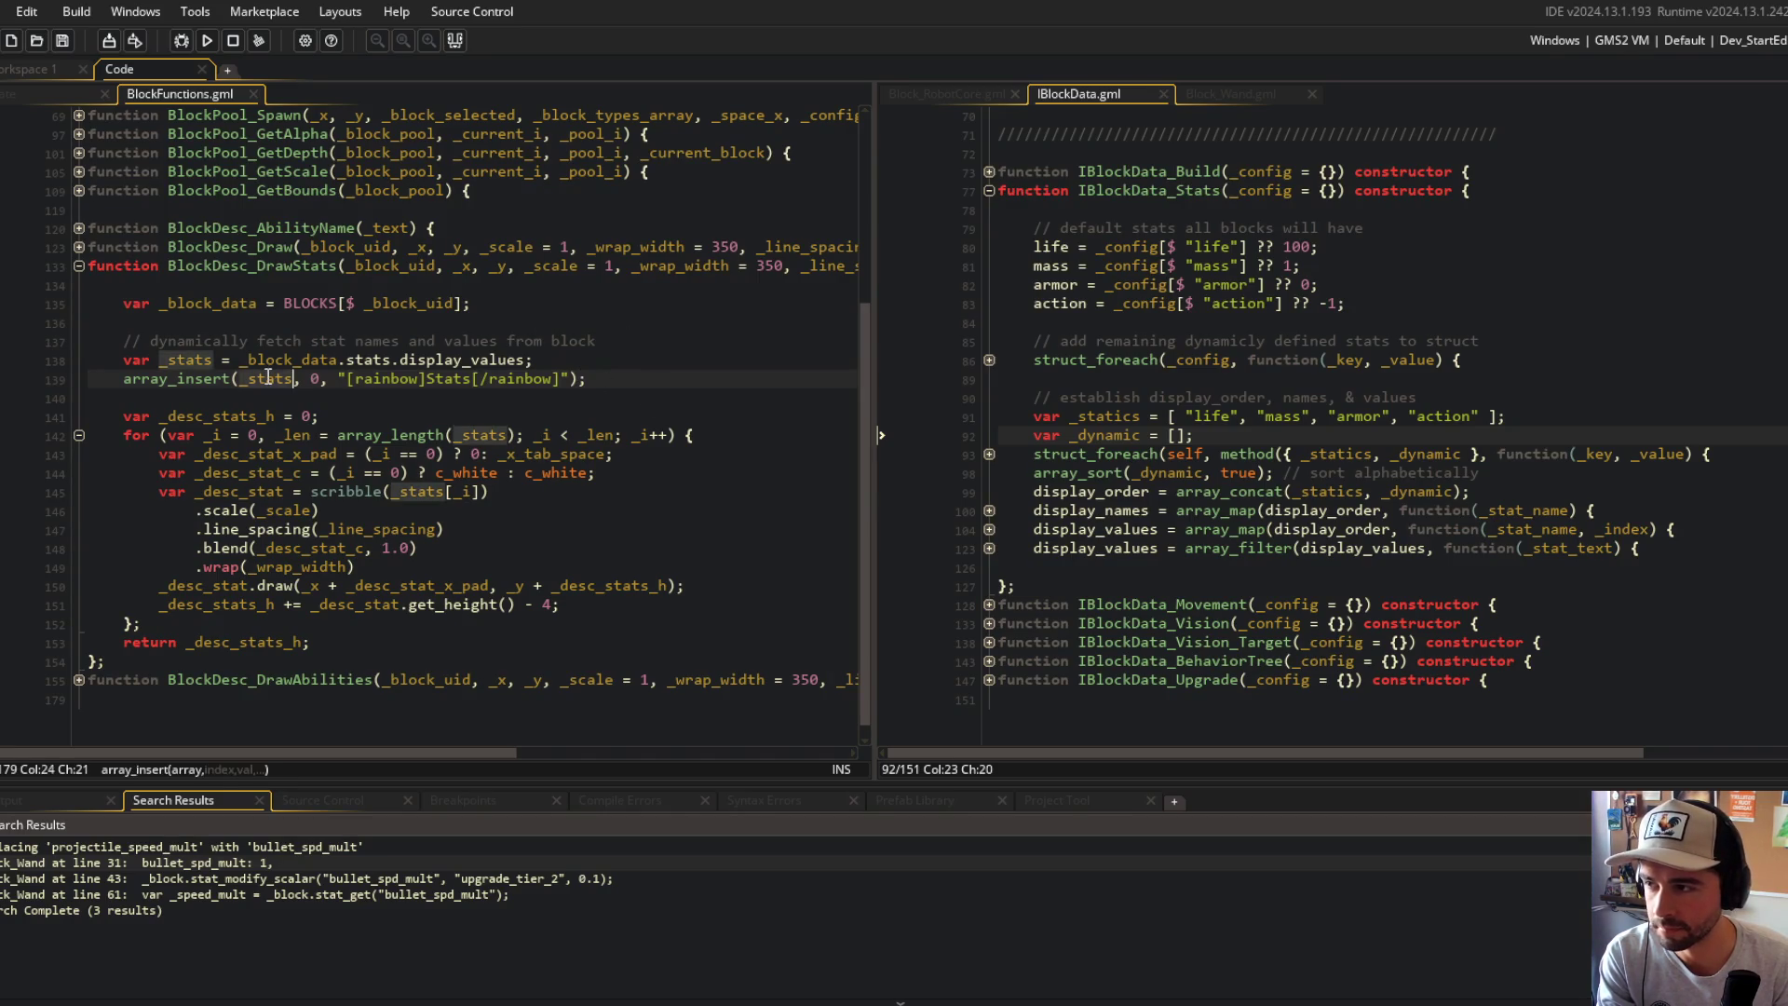
pyautogui.click(187, 360)
pyautogui.moveTo(123, 361); pyautogui.dragTo(534, 360)
pyautogui.click(518, 360)
pyautogui.moveTo(123, 361); pyautogui.dragTo(535, 360)
pyautogui.click(535, 361)
pyautogui.scroll(3, 542, 407)
pyautogui.scroll(-3, 542, 407)
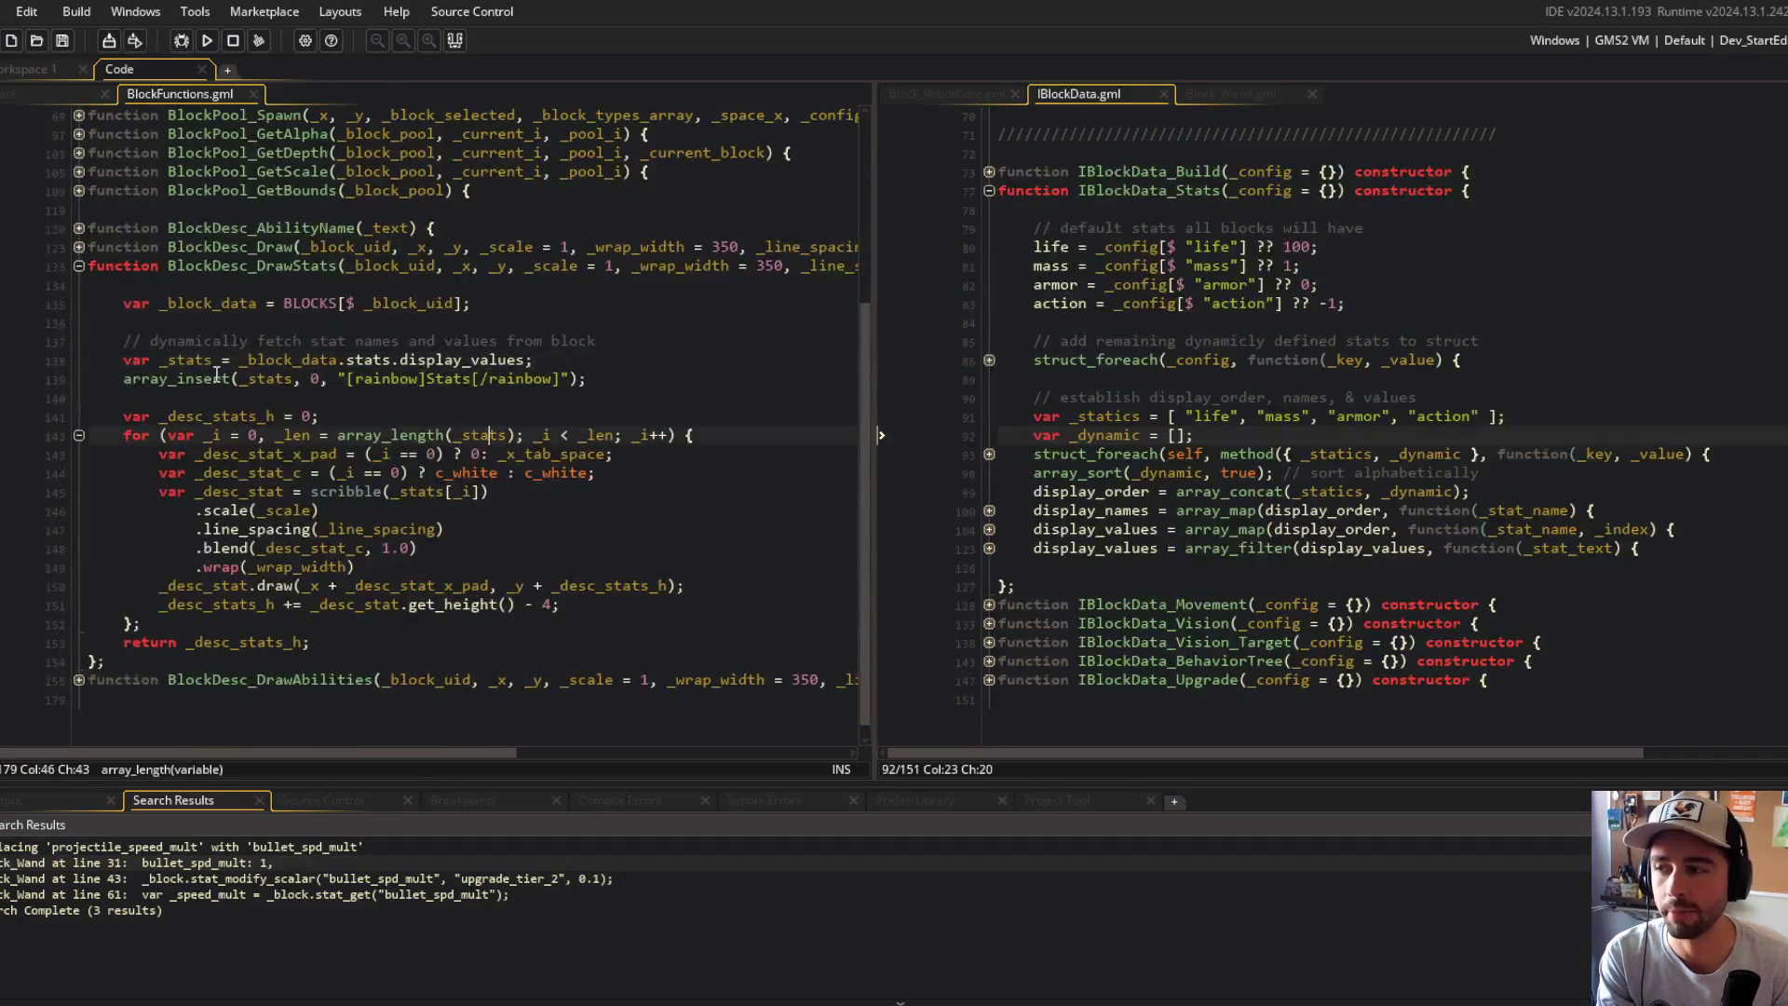
pyautogui.click(587, 378)
pyautogui.click(1432, 548)
pyautogui.press('End')
pyautogui.press('Return')
pyautogui.write('rray_')
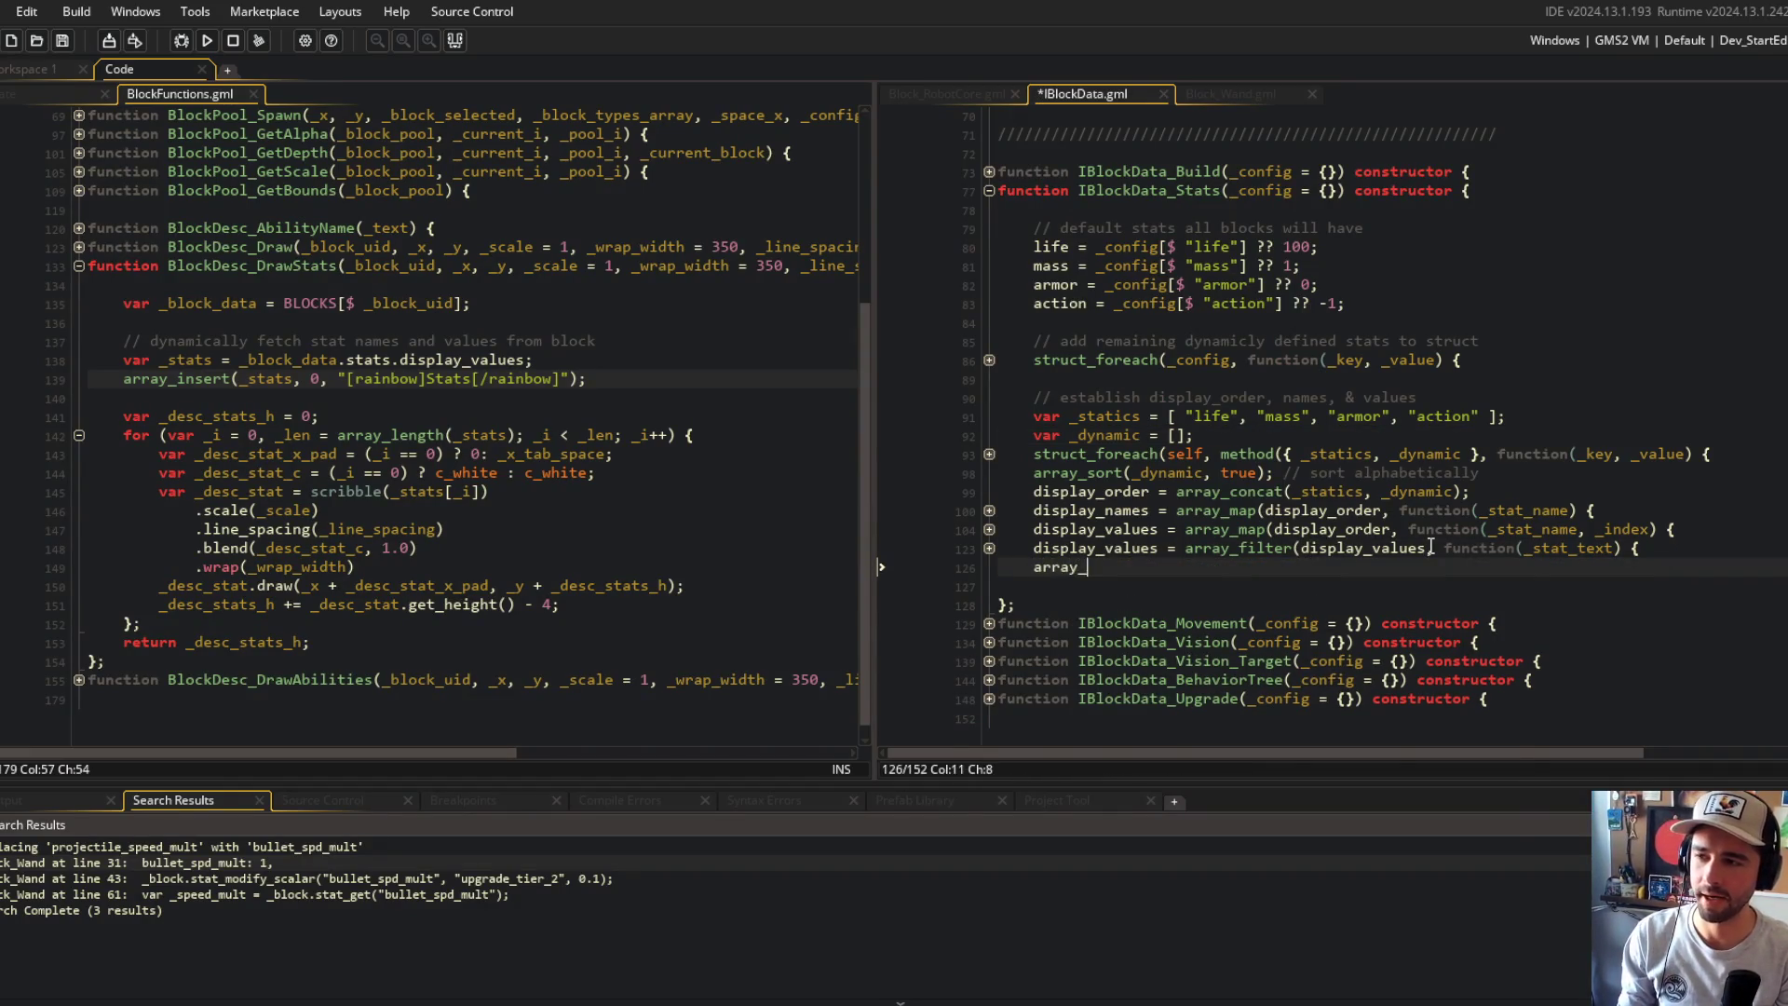
pyautogui.write('inser(t(')
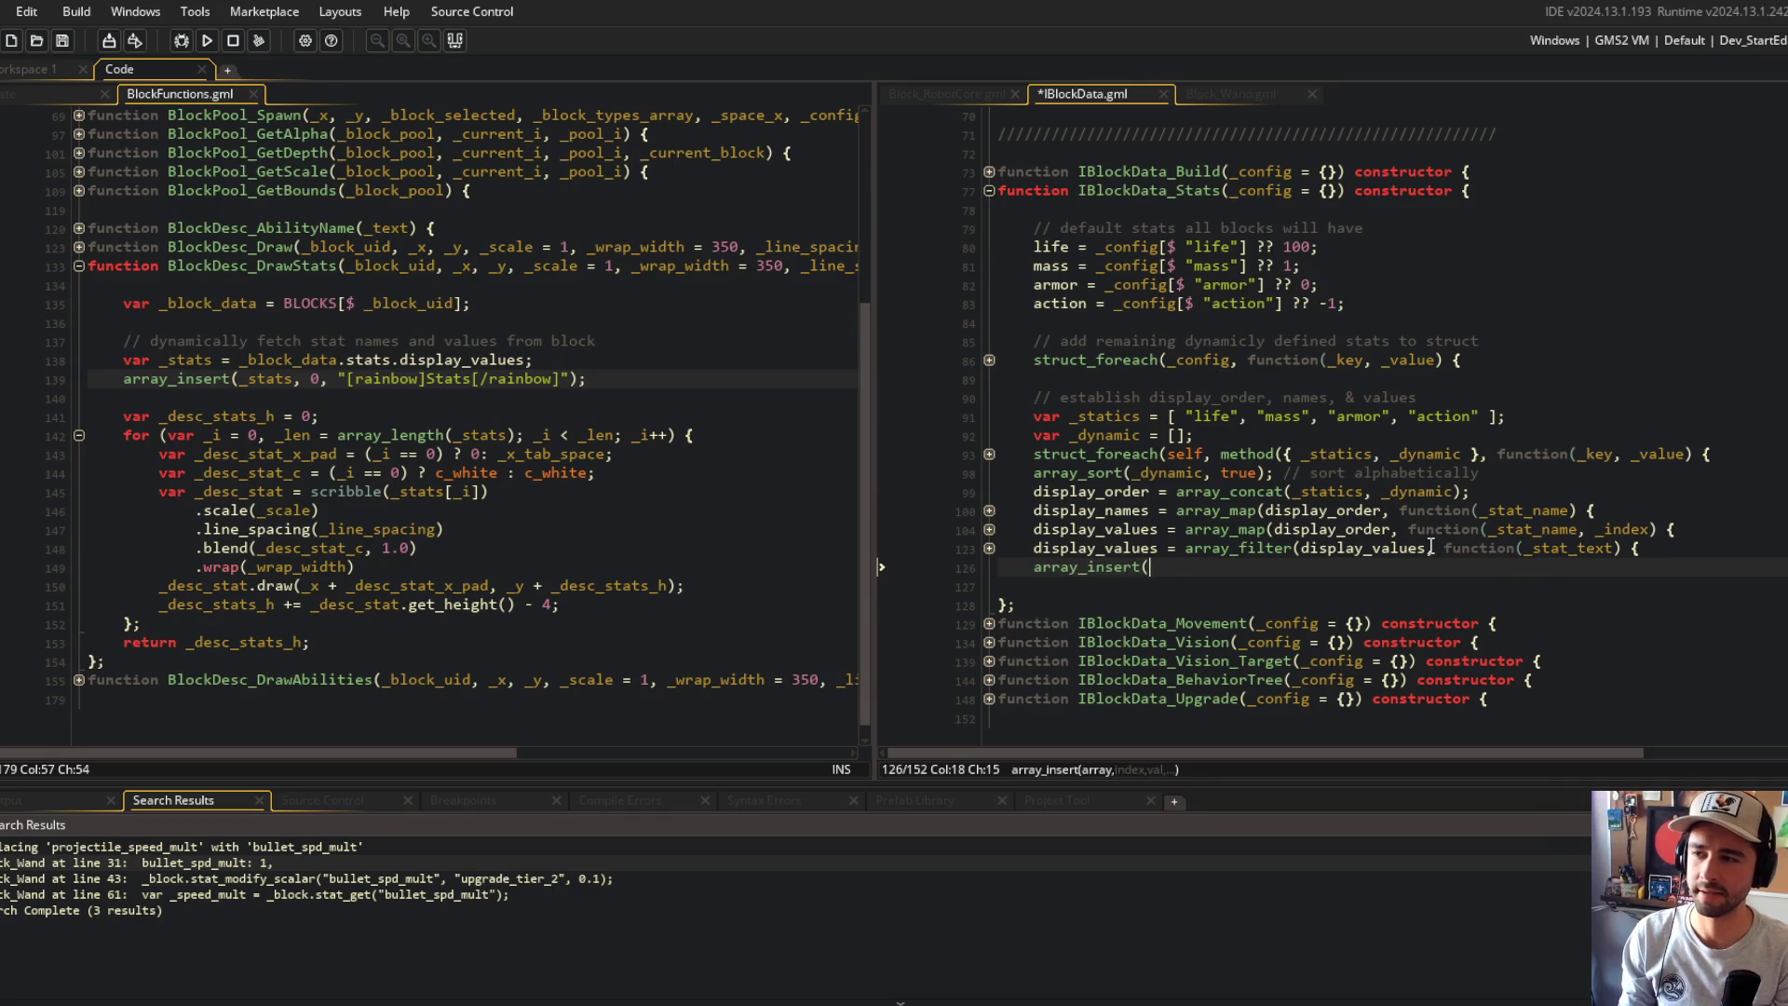
pyautogui.hotkey('ctrl', 'z')
pyautogui.hotkey('ctrl', 'z')
pyautogui.hotkey('ctrl', 'z')
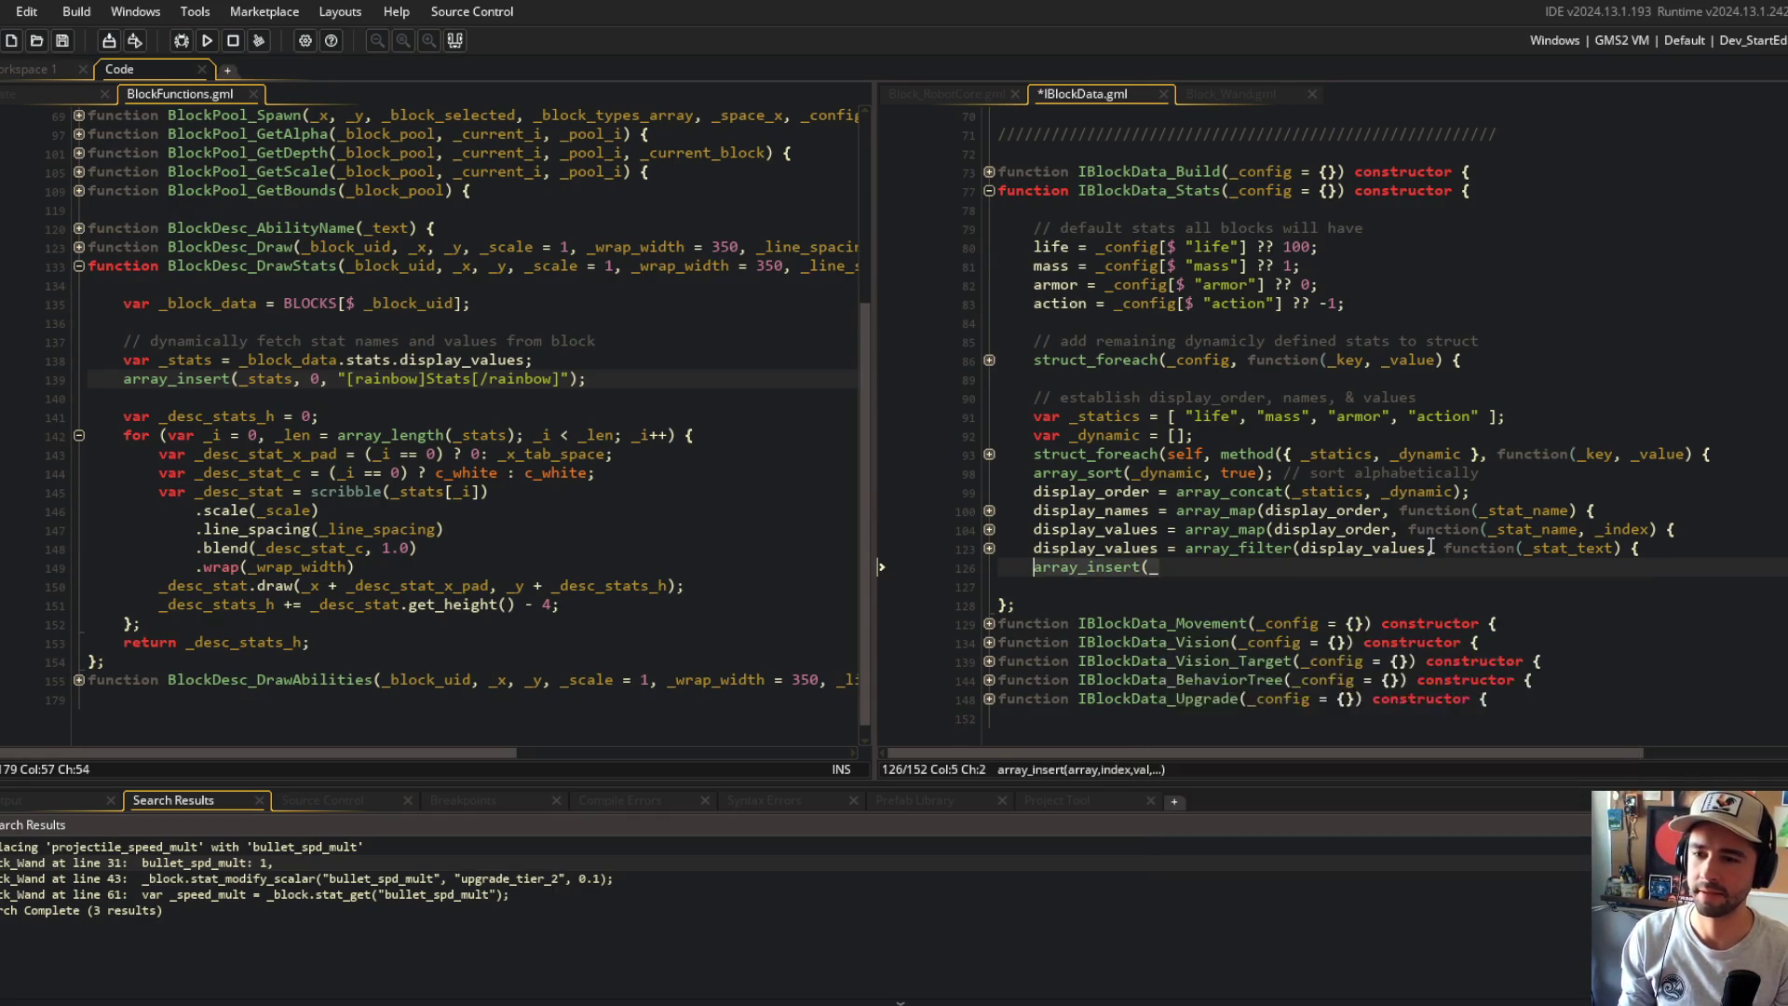
# Step: Add var _header_text holding the rainbow Stats string cut from the array_insert call
pyautogui.click(660, 378)
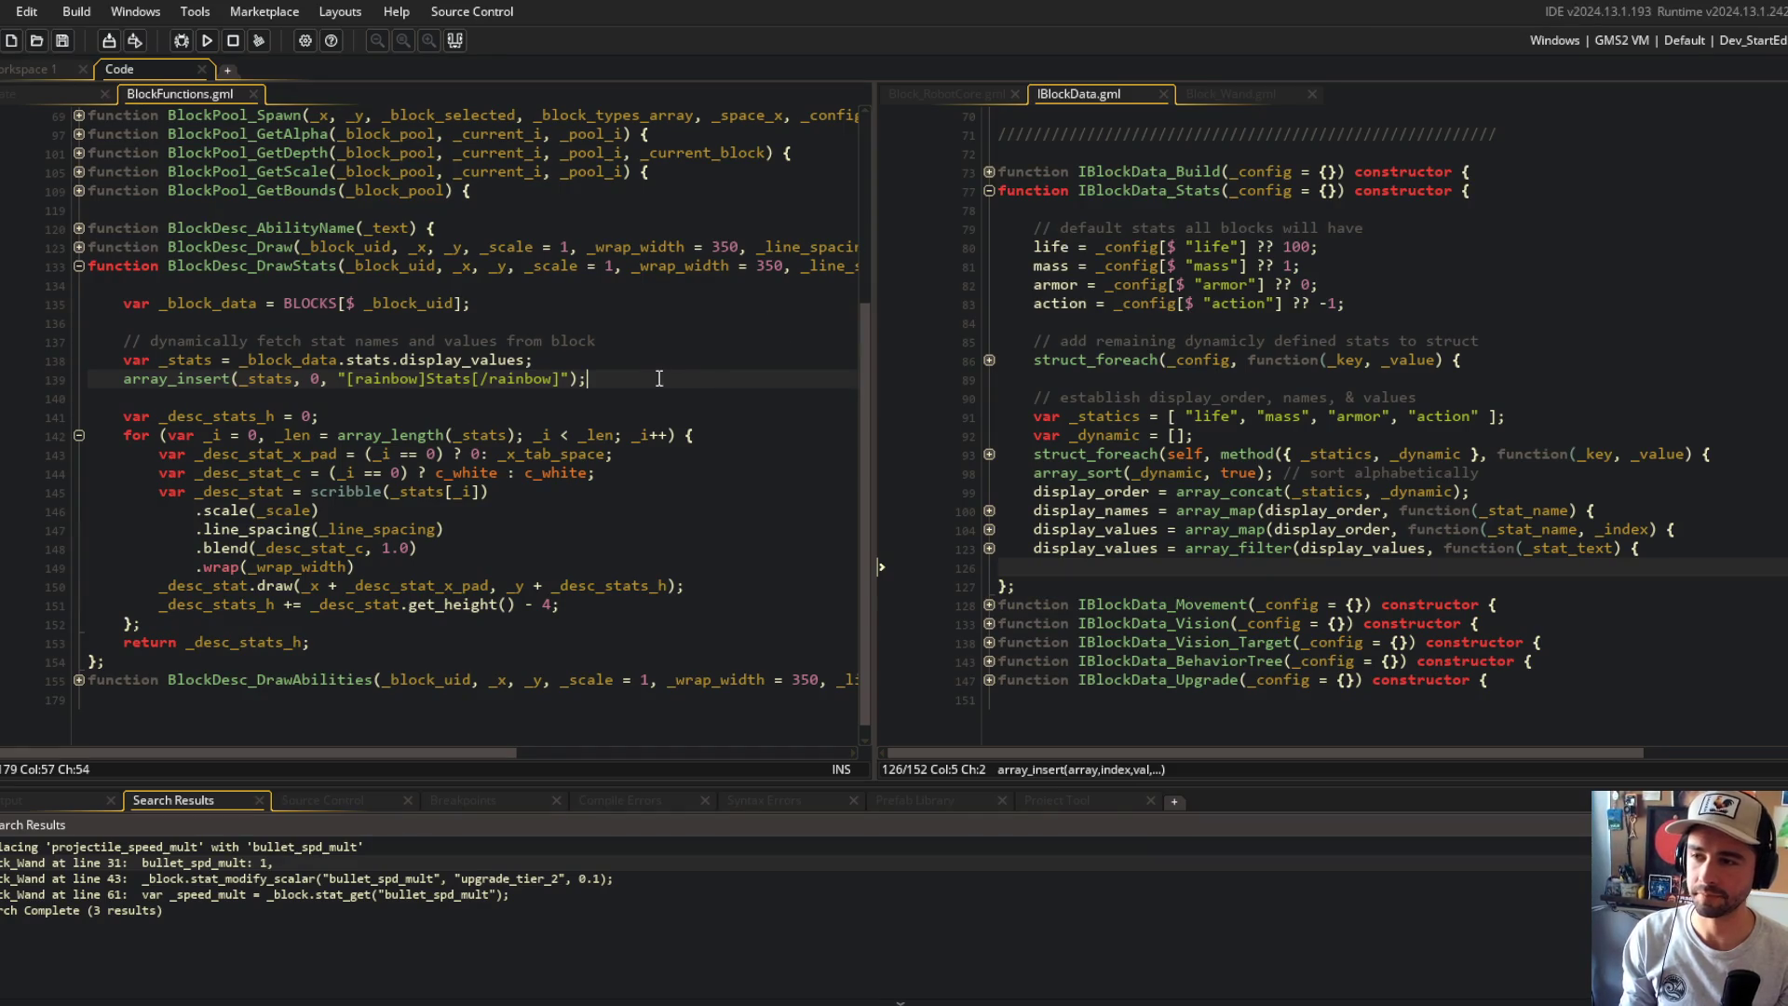
pyautogui.press('Up')
pyautogui.press('Return')
pyautogui.write('if (')
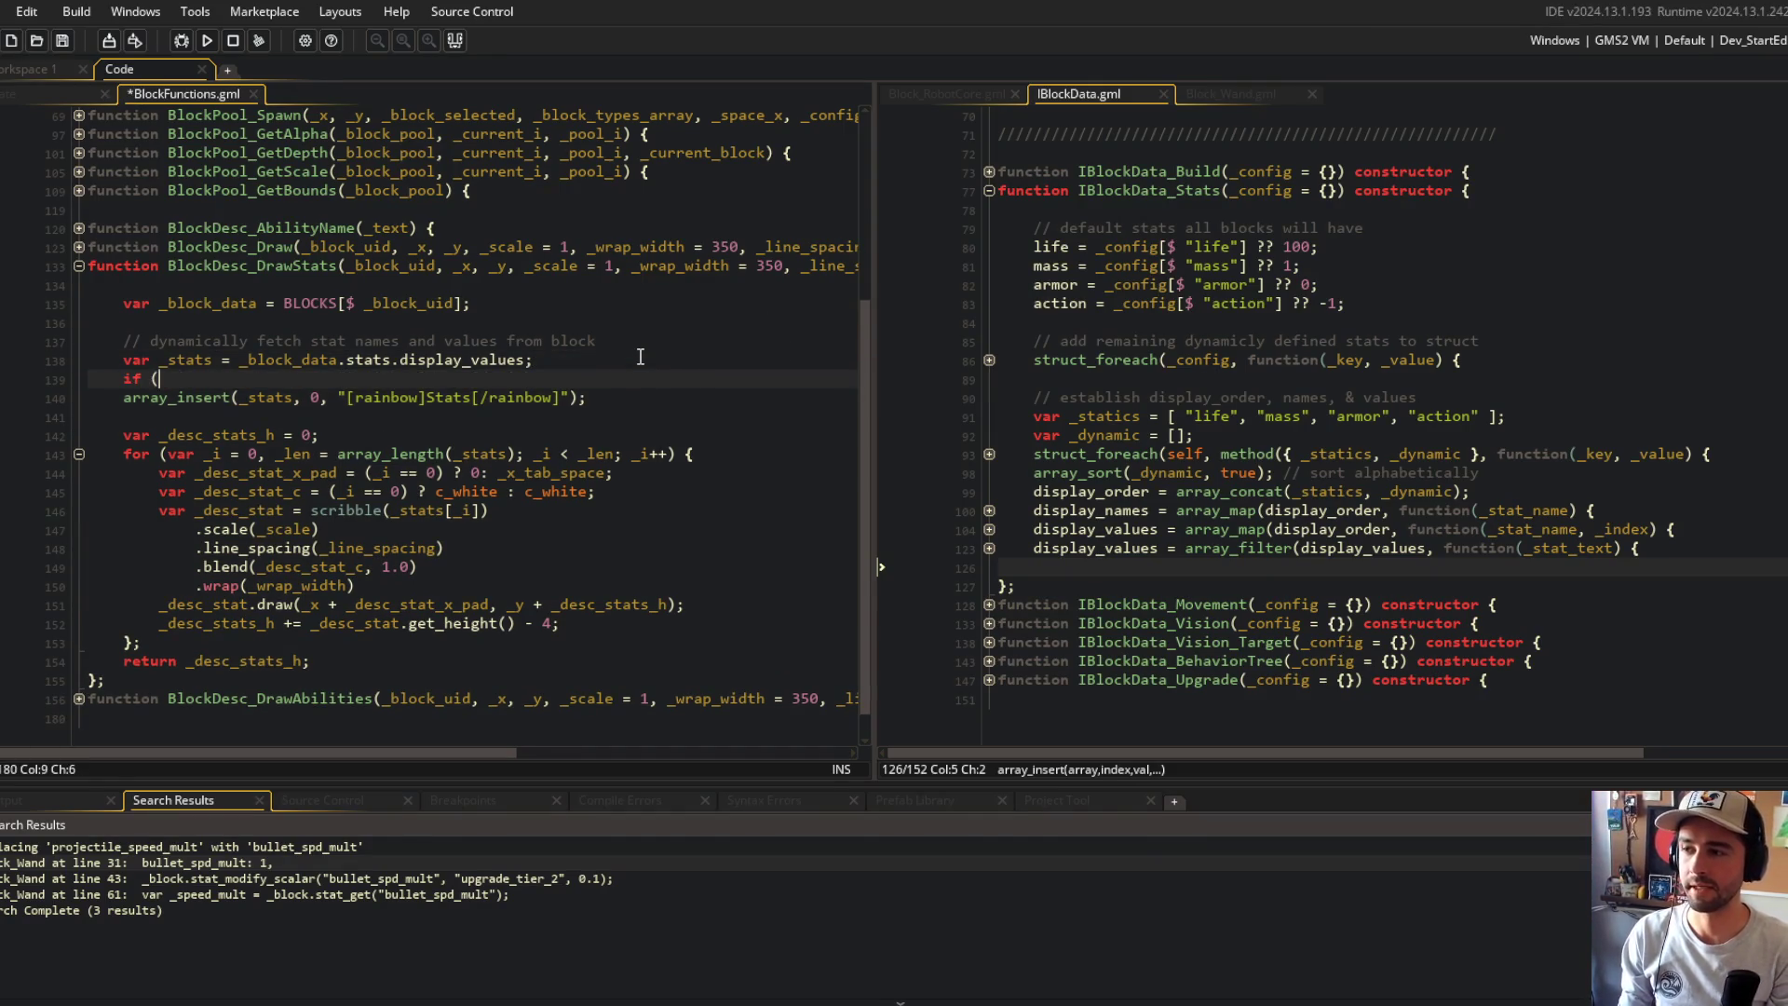
pyautogui.press('Return')
pyautogui.write('var _')
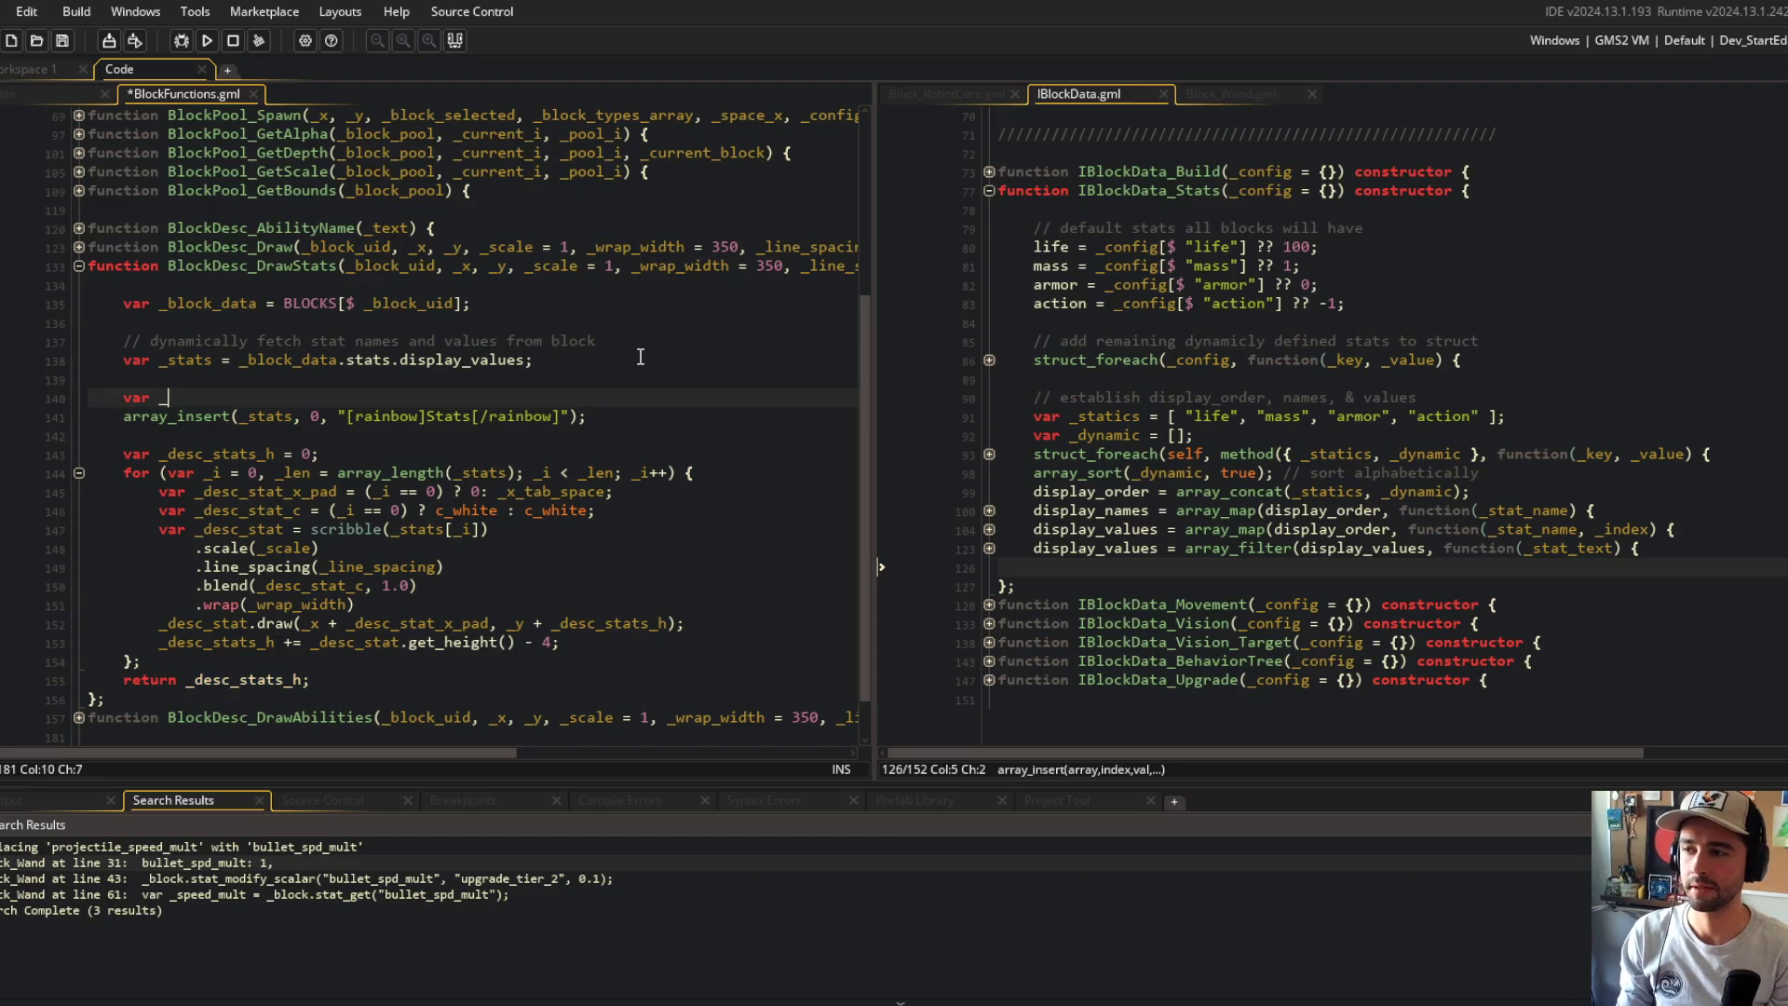
pyautogui.write('header_text =')
pyautogui.hotkey('ctrl', 's')
pyautogui.press('Down')
pyautogui.hotkey('ctrl', 'Right')
pyautogui.hotkey('ctrl', 'Right')
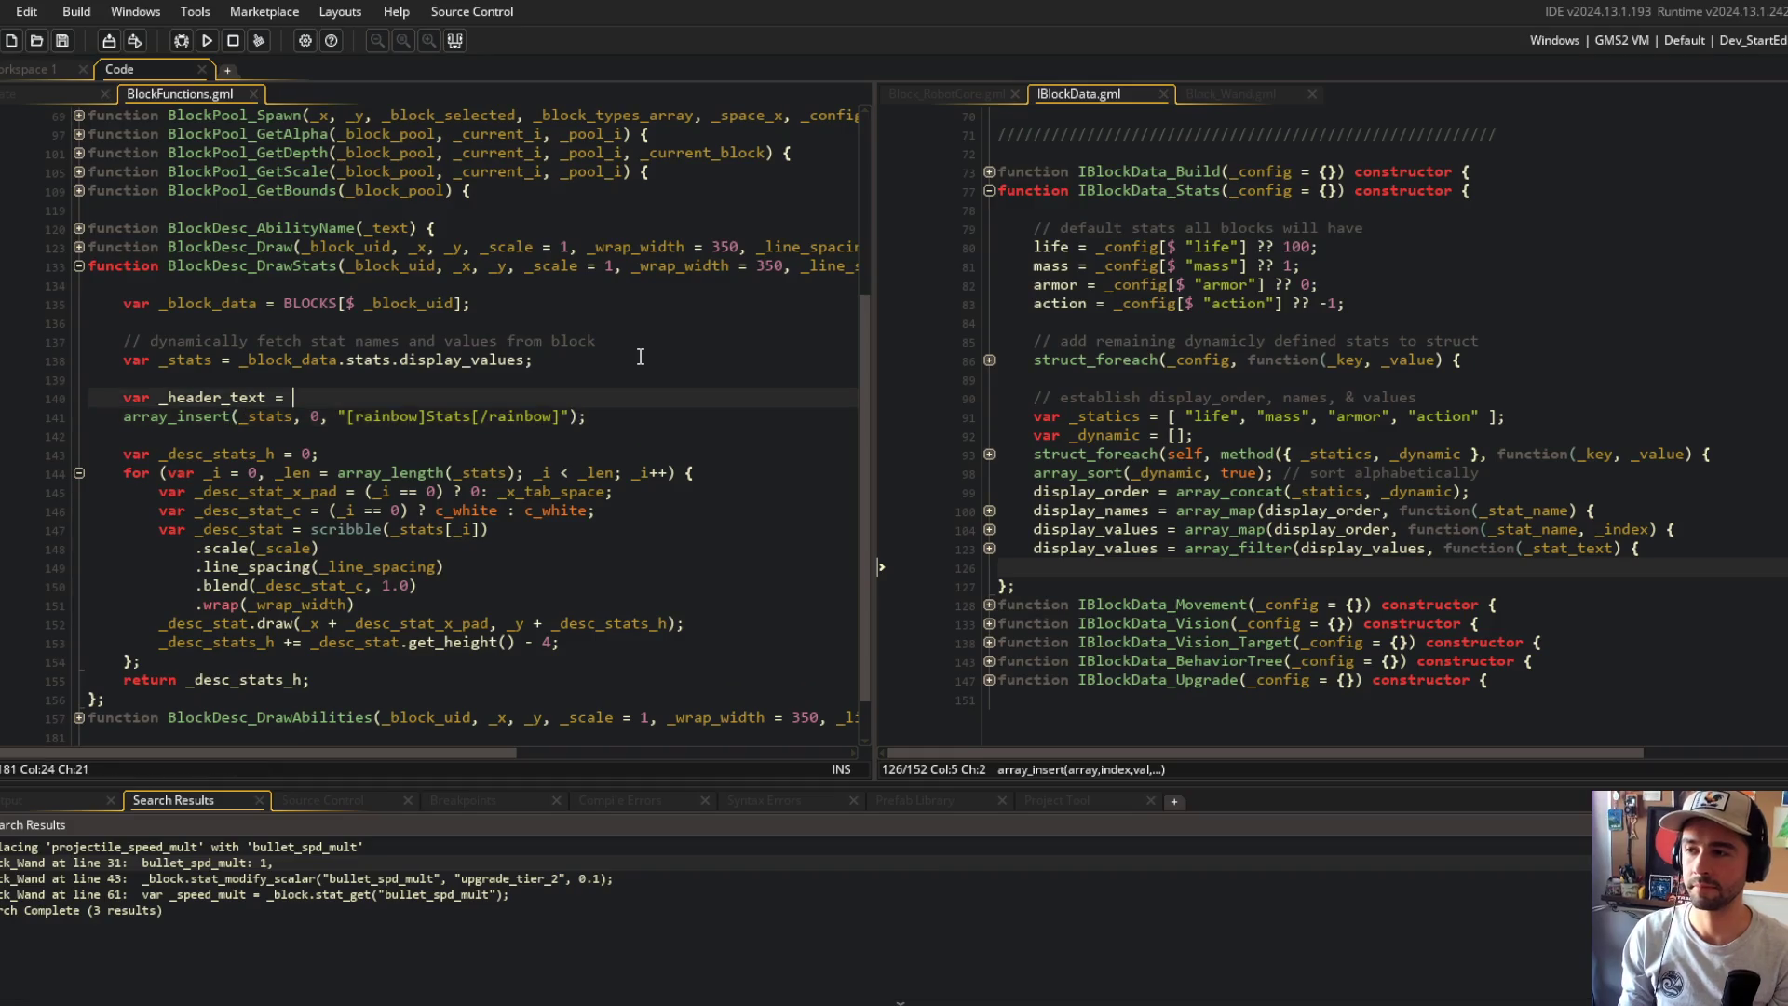
pyautogui.press('End')
pyautogui.press('Left')
pyautogui.press('Left')
pyautogui.hotkey('ctrl', 'shift', 'Left')
pyautogui.hotkey('ctrl', 'shift', 'Left')
pyautogui.hotkey('ctrl', 'shift', 'Left')
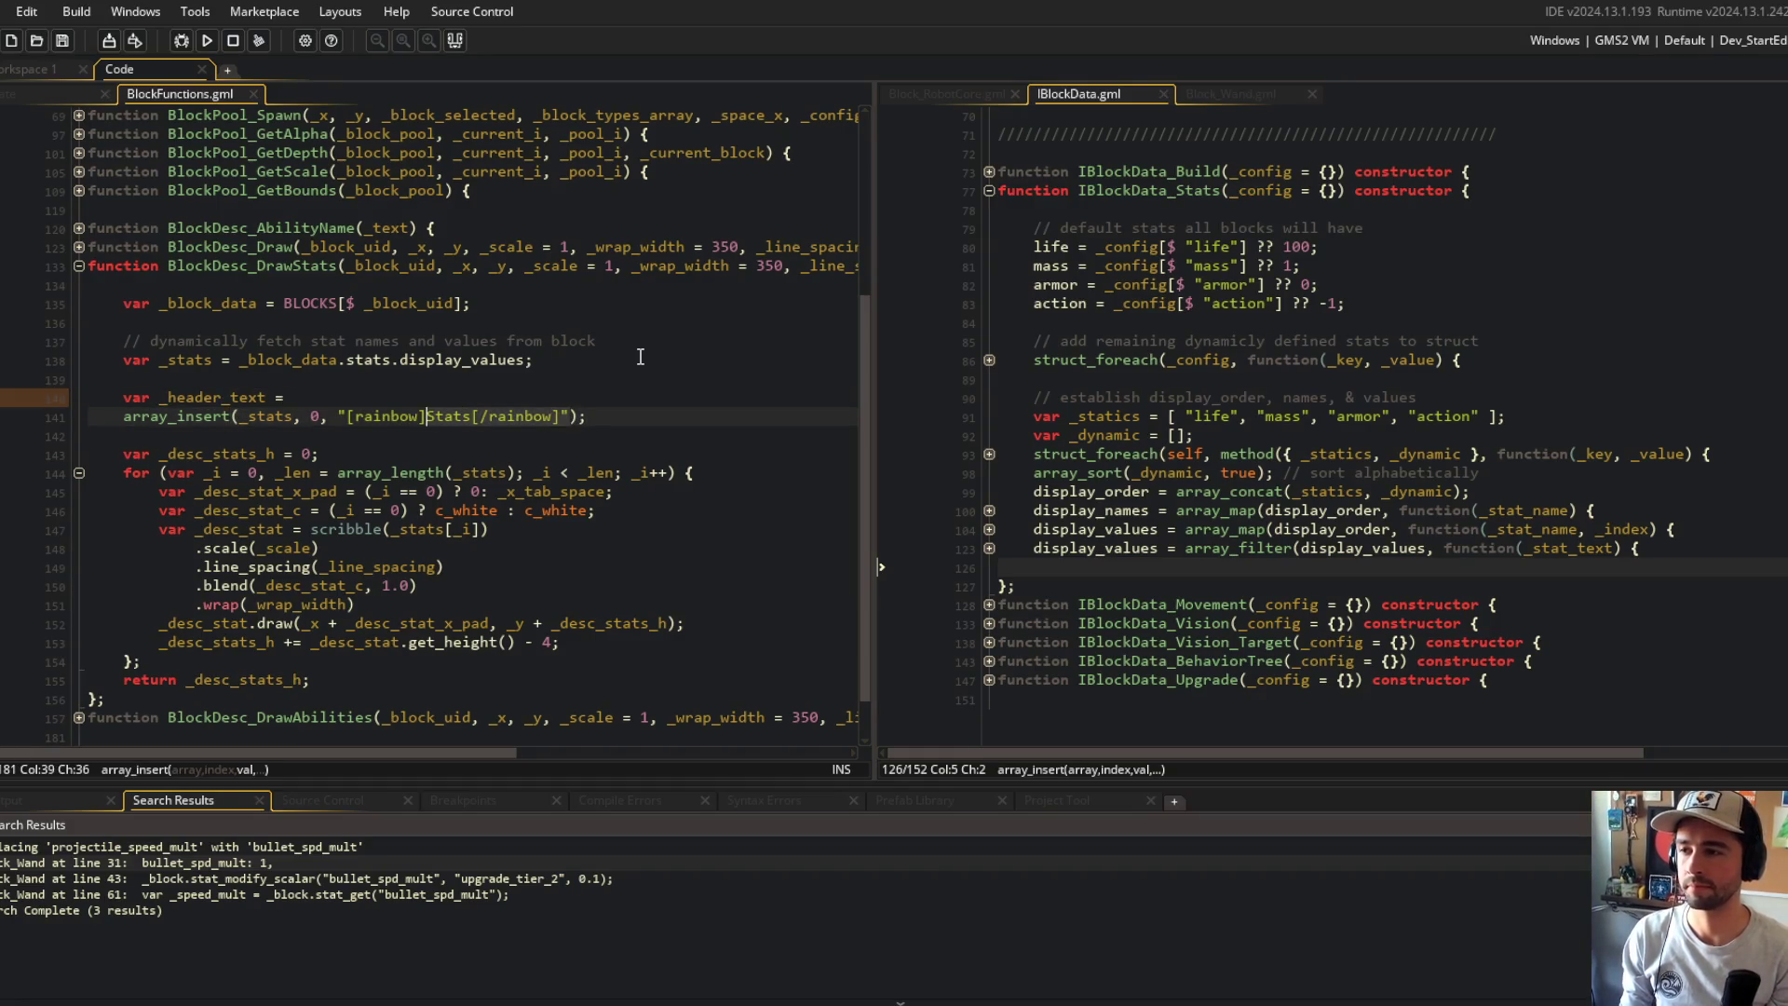
pyautogui.hotkey('ctrl', 'x')
pyautogui.press('Up')
pyautogui.press('End')
pyautogui.hotkey('ctrl', 'v')
pyautogui.write(';')
# Step: Wrap array_insert in if (_stats[0] != _header_text) { … } using _header_text, and save
pyautogui.press('Return')
pyautogui.write('if (ar')
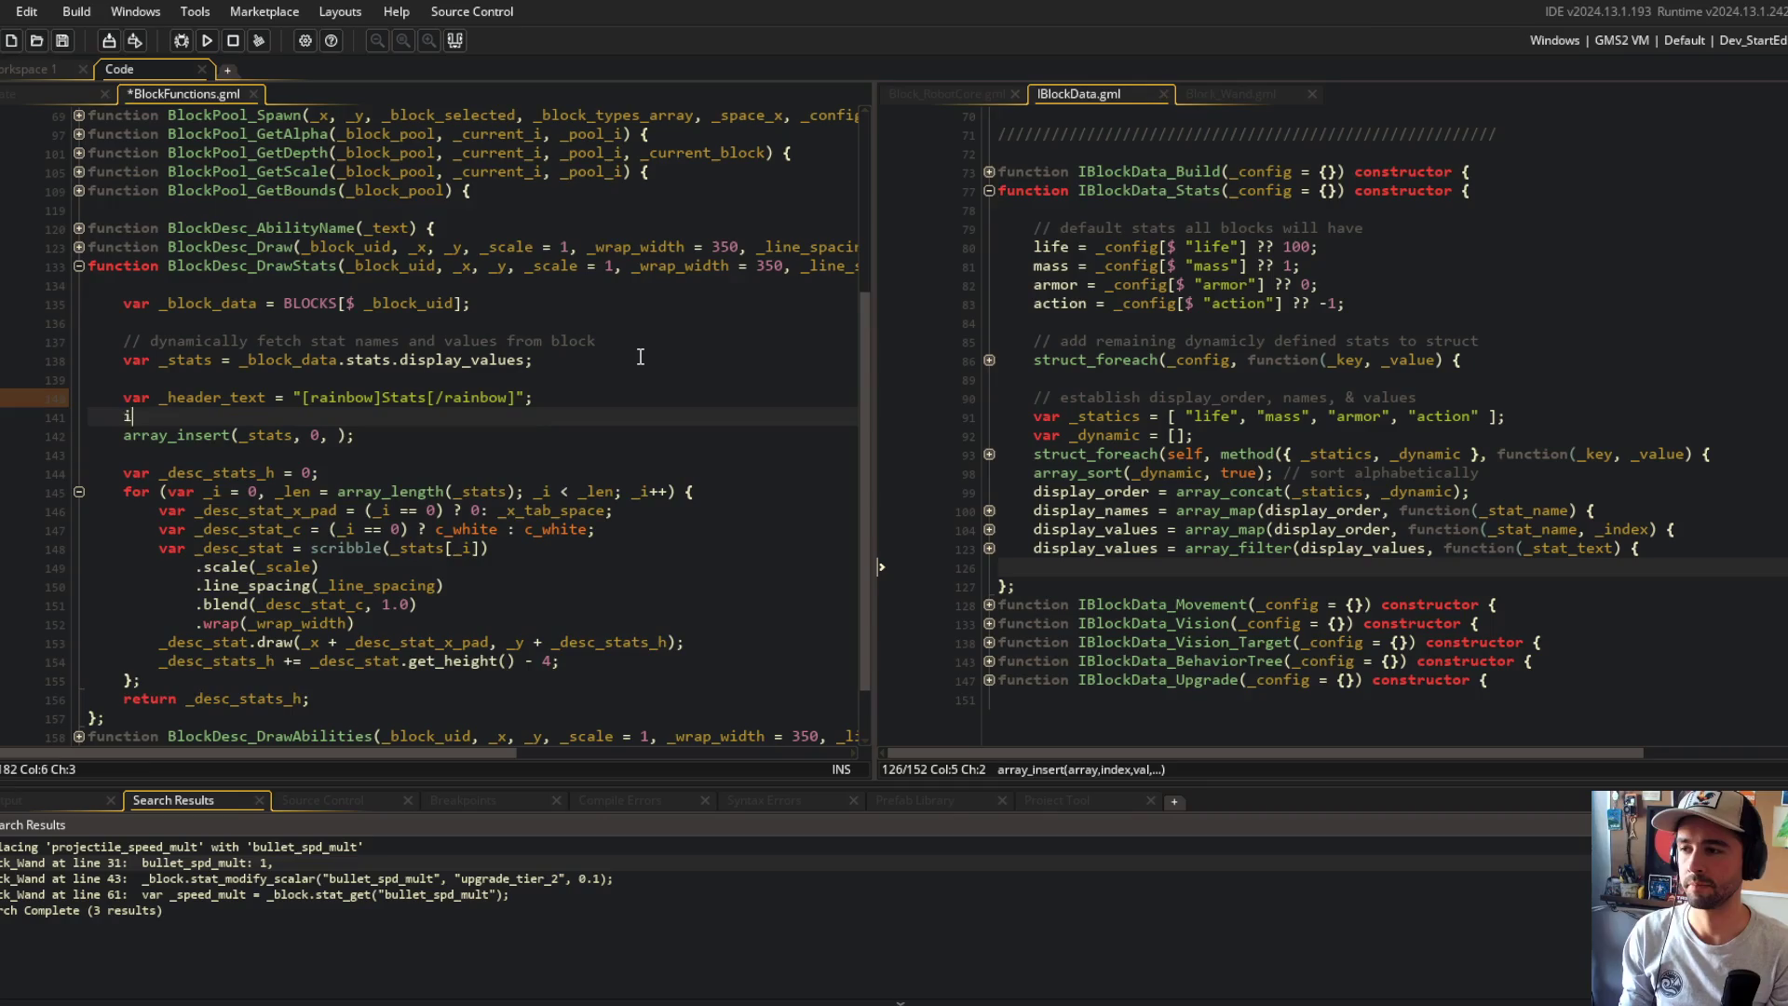
pyautogui.press('BackSpace')
pyautogui.press('BackSpace')
pyautogui.press('BackSpace')
pyautogui.write('_stats[0] != ')
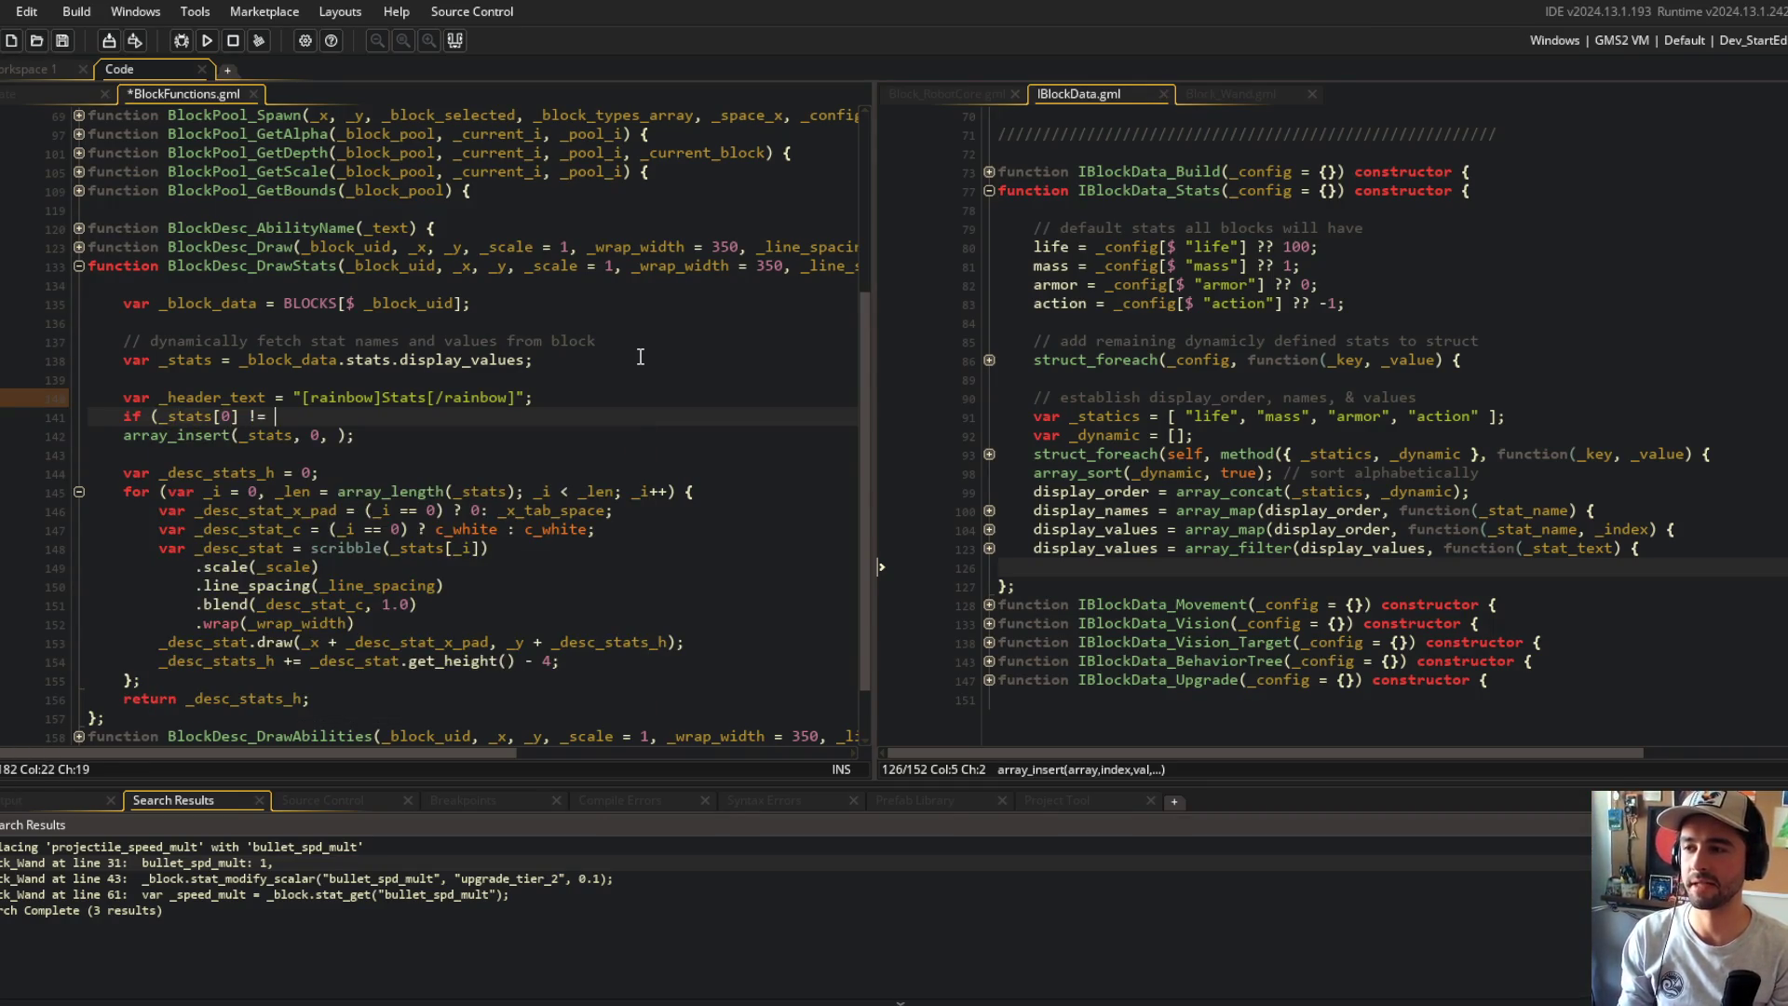
pyautogui.write('_header_text) {')
pyautogui.press('Down')
pyautogui.press('Home')
pyautogui.press('Tab')
pyautogui.press('End')
pyautogui.write('}')
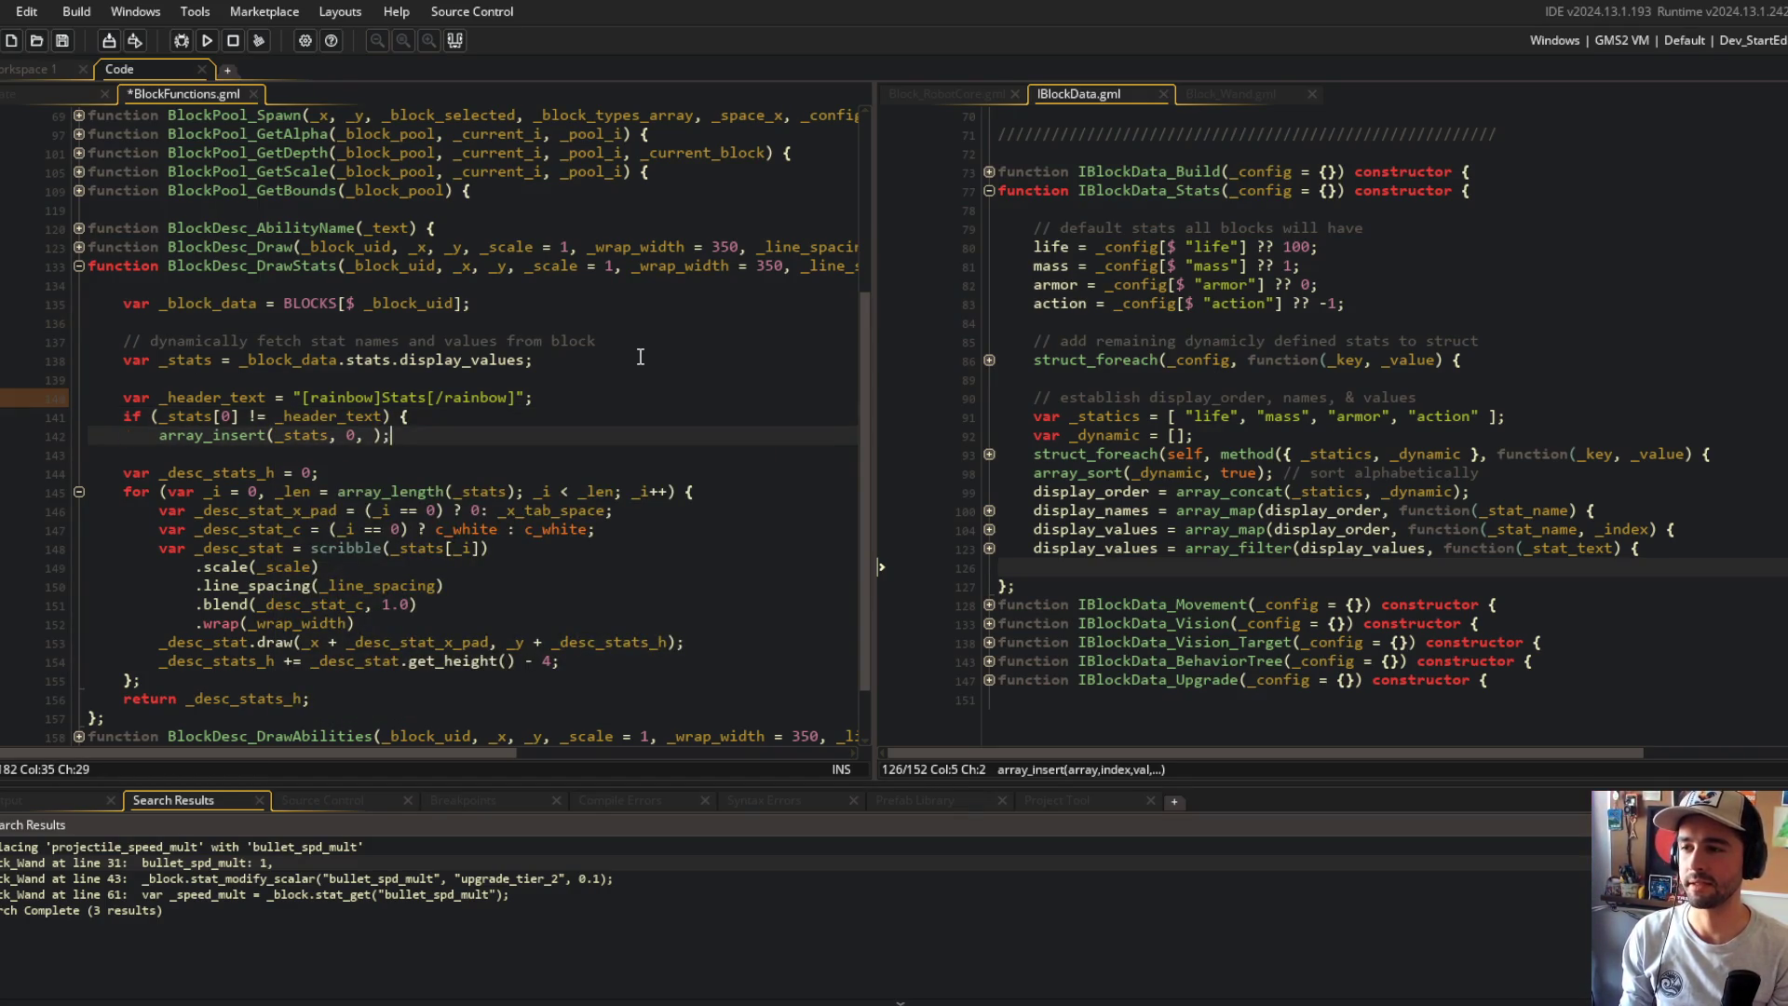
pyautogui.press('Return')
pyautogui.write('}')
pyautogui.press('Up')
pyautogui.press('End')
pyautogui.press('Left')
pyautogui.press('Left')
pyautogui.write('_header')
pyautogui.press('Tab')
pyautogui.hotkey('ctrl', 's')
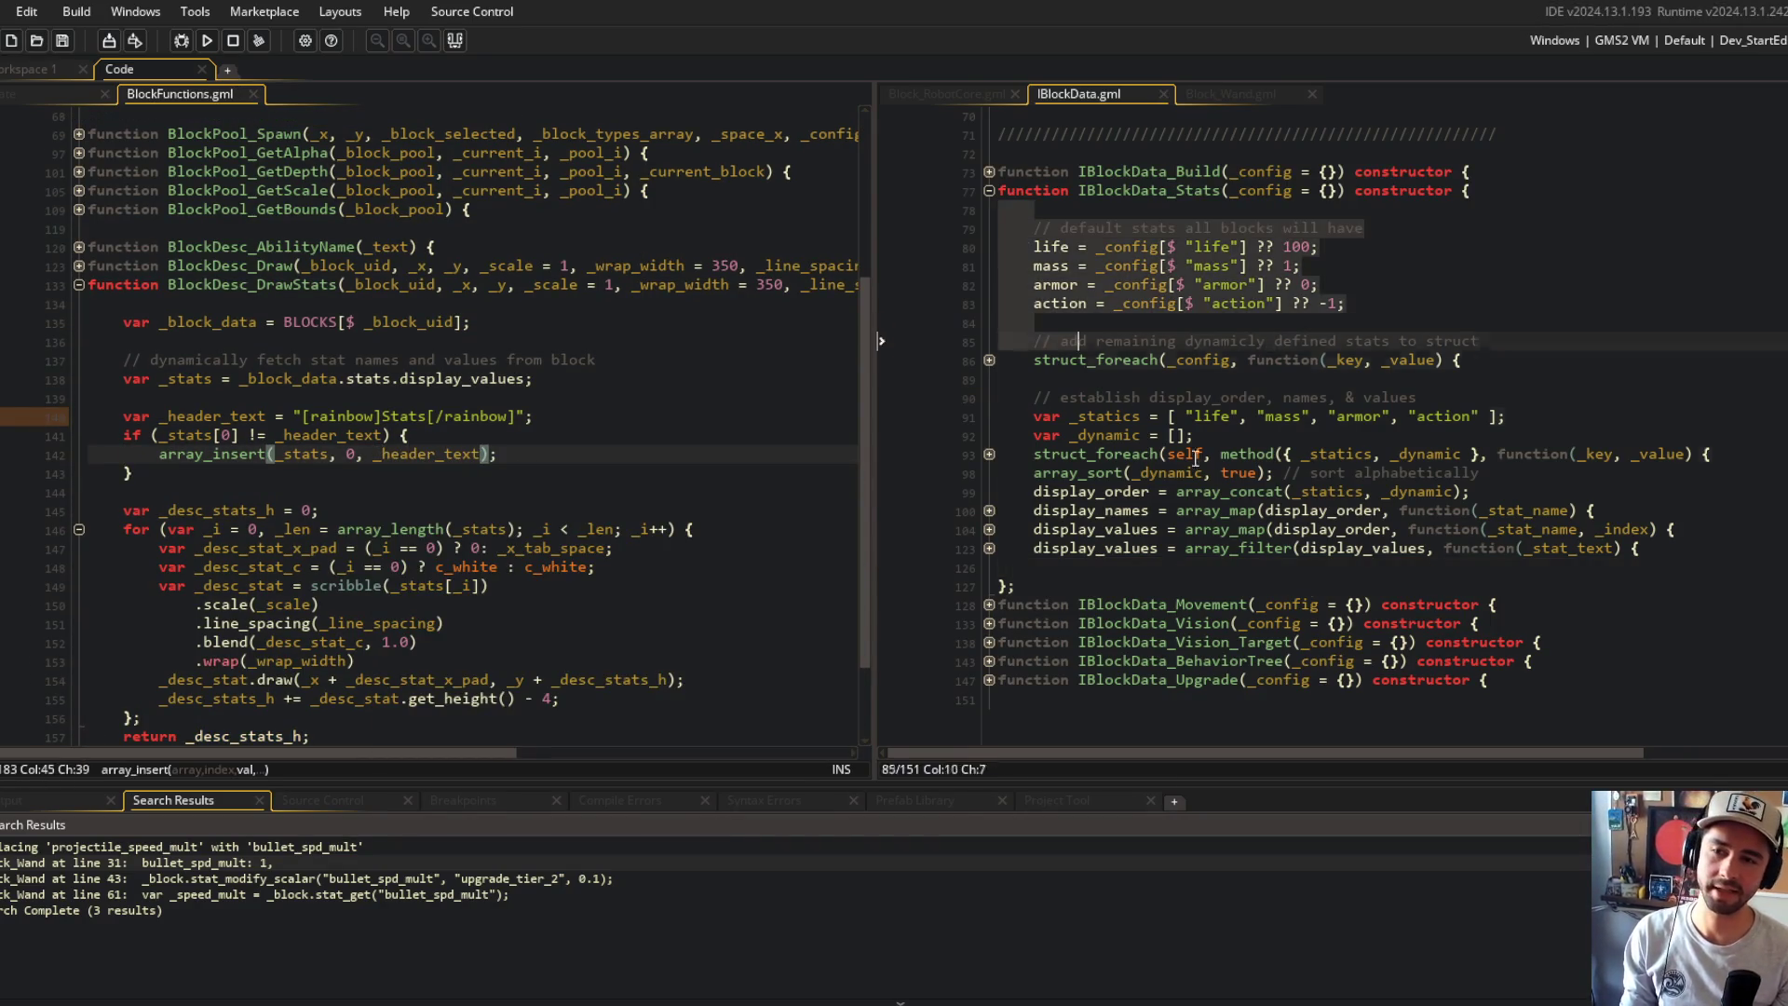
# Step: Revert the header check, removing the if block and the _header_text line, and save
pyautogui.hotkey('ctrl', 'shift', 'End')
pyautogui.click(328, 359)
pyautogui.click(291, 416)
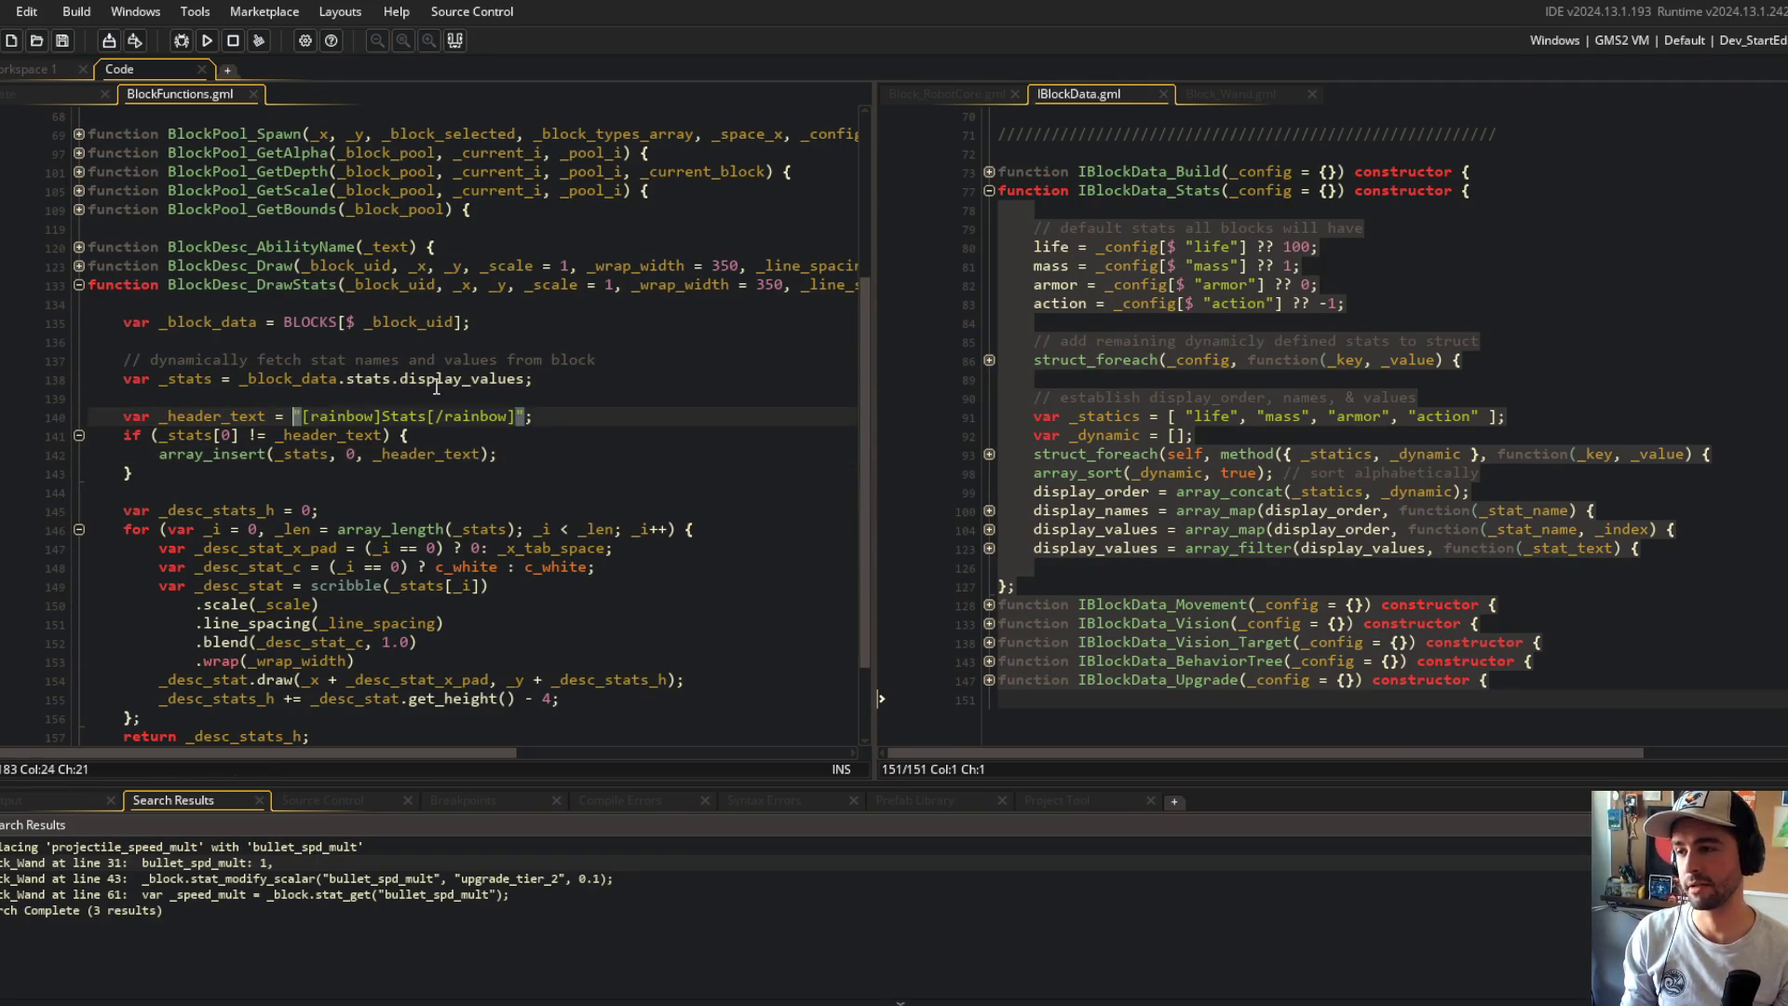
pyautogui.click(649, 453)
pyautogui.press('Left')
pyautogui.press('Left')
pyautogui.hotkey('ctrl', 'BackSpace')
pyautogui.press('End')
pyautogui.hotkey('shift', 'Down')
pyautogui.press('Delete')
pyautogui.press('Up')
pyautogui.hotkey('shift', 'Home')
pyautogui.hotkey('shift', 'Down')
pyautogui.press('Delete')
pyautogui.press('Up')
pyautogui.press('End')
pyautogui.hotkey('shift', 'Home')
pyautogui.hotkey('ctrl', 'x')
pyautogui.press('Down')
pyautogui.press('End')
pyautogui.press('Left')
pyautogui.press('Left')
pyautogui.hotkey('ctrl', 'v')
pyautogui.press('Up')
pyautogui.press('End')
pyautogui.press('BackSpace')
pyautogui.press('BackSpace')
pyautogui.press('BackSpace')
pyautogui.hotkey('shift', 'Home')
pyautogui.press('BackSpace')
pyautogui.press('BackSpace')
pyautogui.press('BackSpace')
pyautogui.hotkey('ctrl', 's')
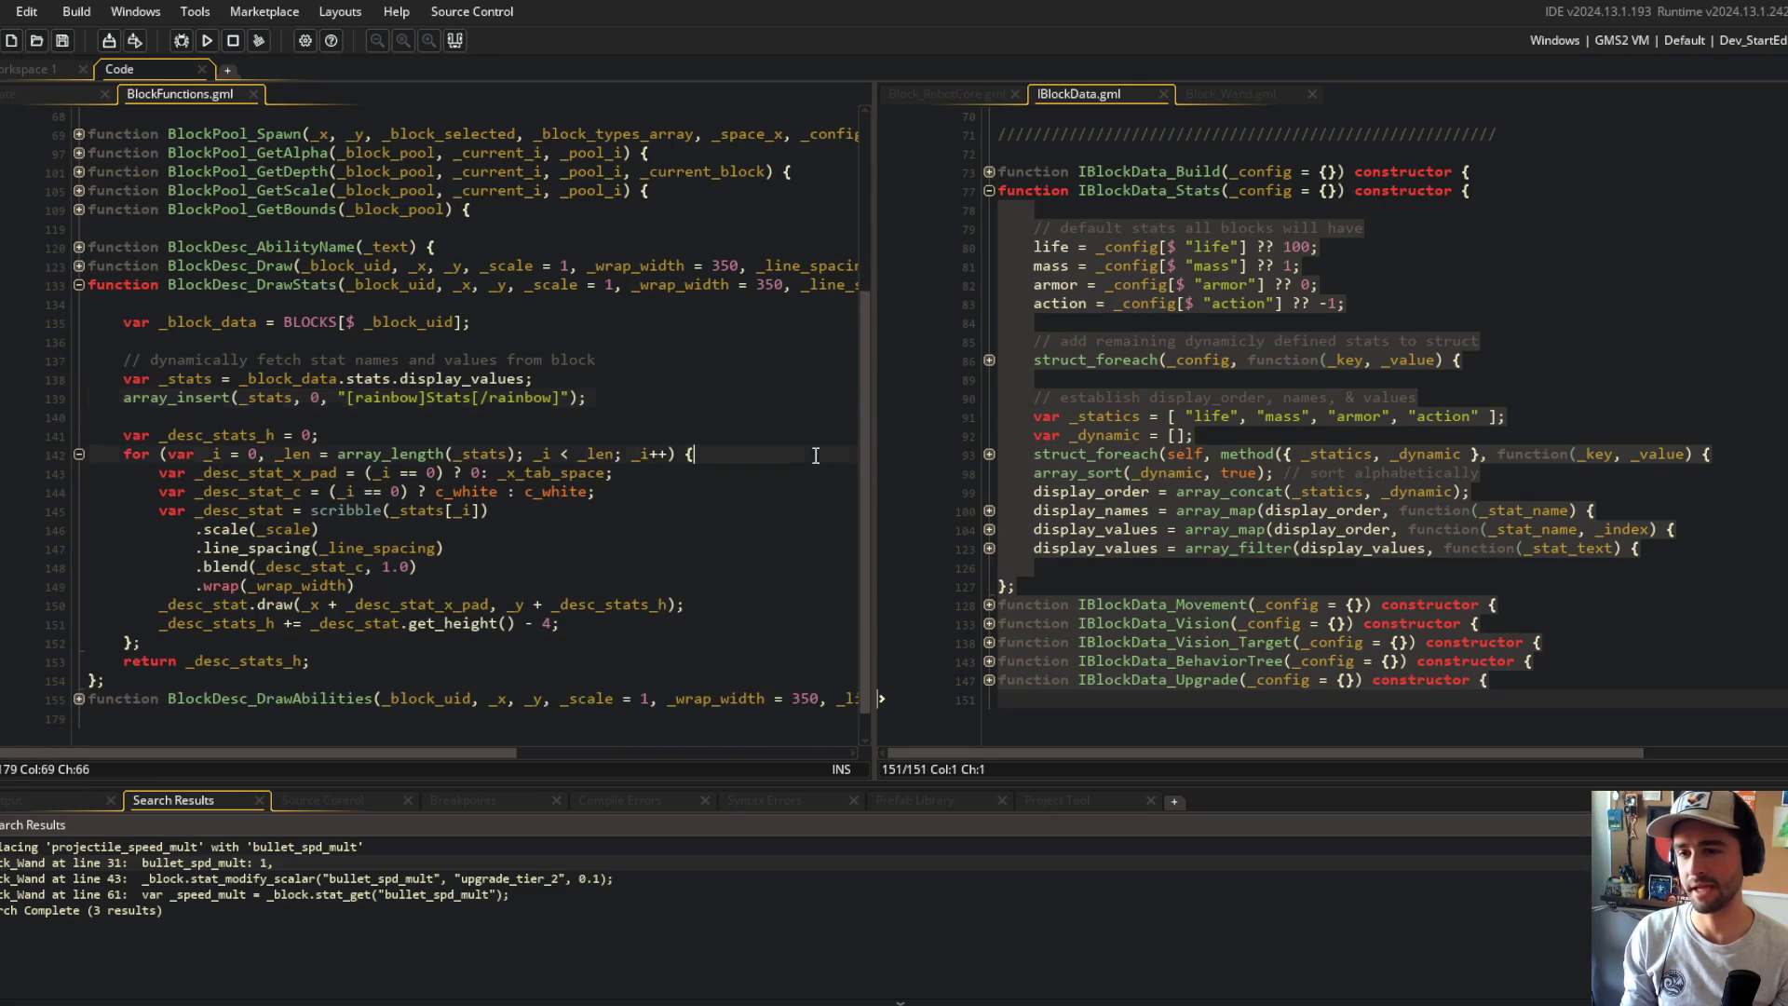
# Step: Add array_copy_lazy(_stats, _block_data.stats.display_values); below the stats assignment and save
pyautogui.click(1259, 510)
pyautogui.click(1347, 570)
pyautogui.click(615, 379)
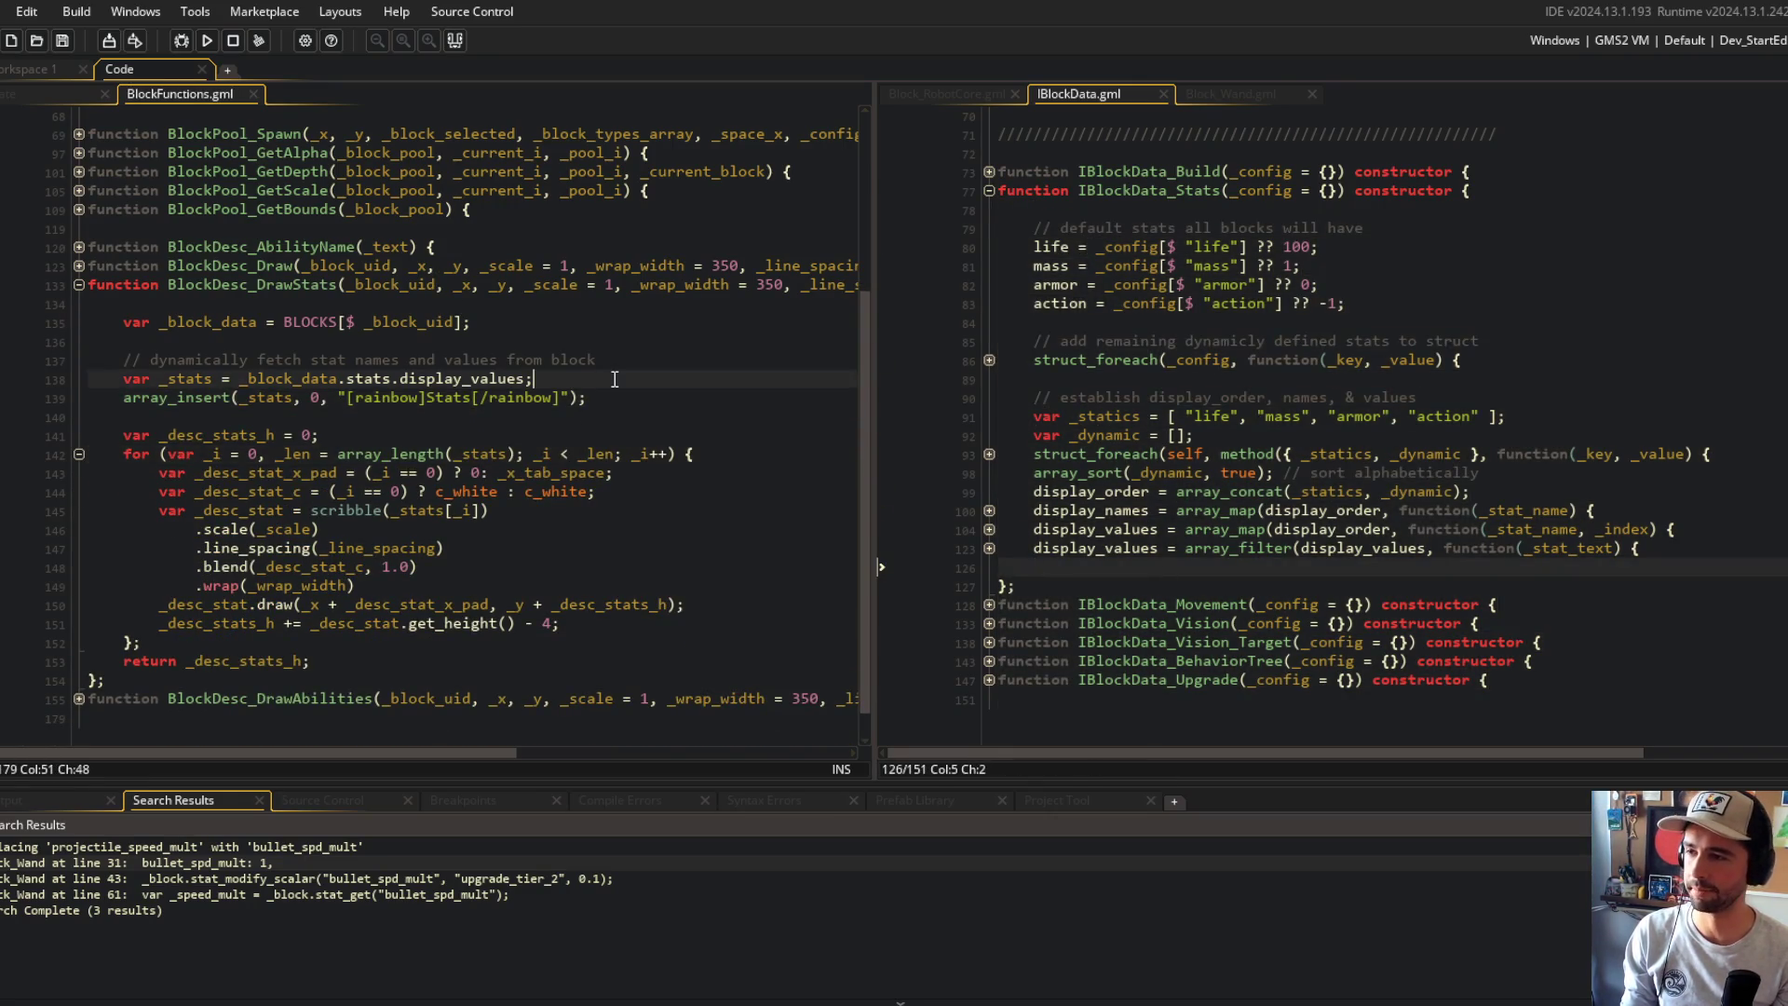
pyautogui.press('Return')
pyautogui.write('array_copy_laze')
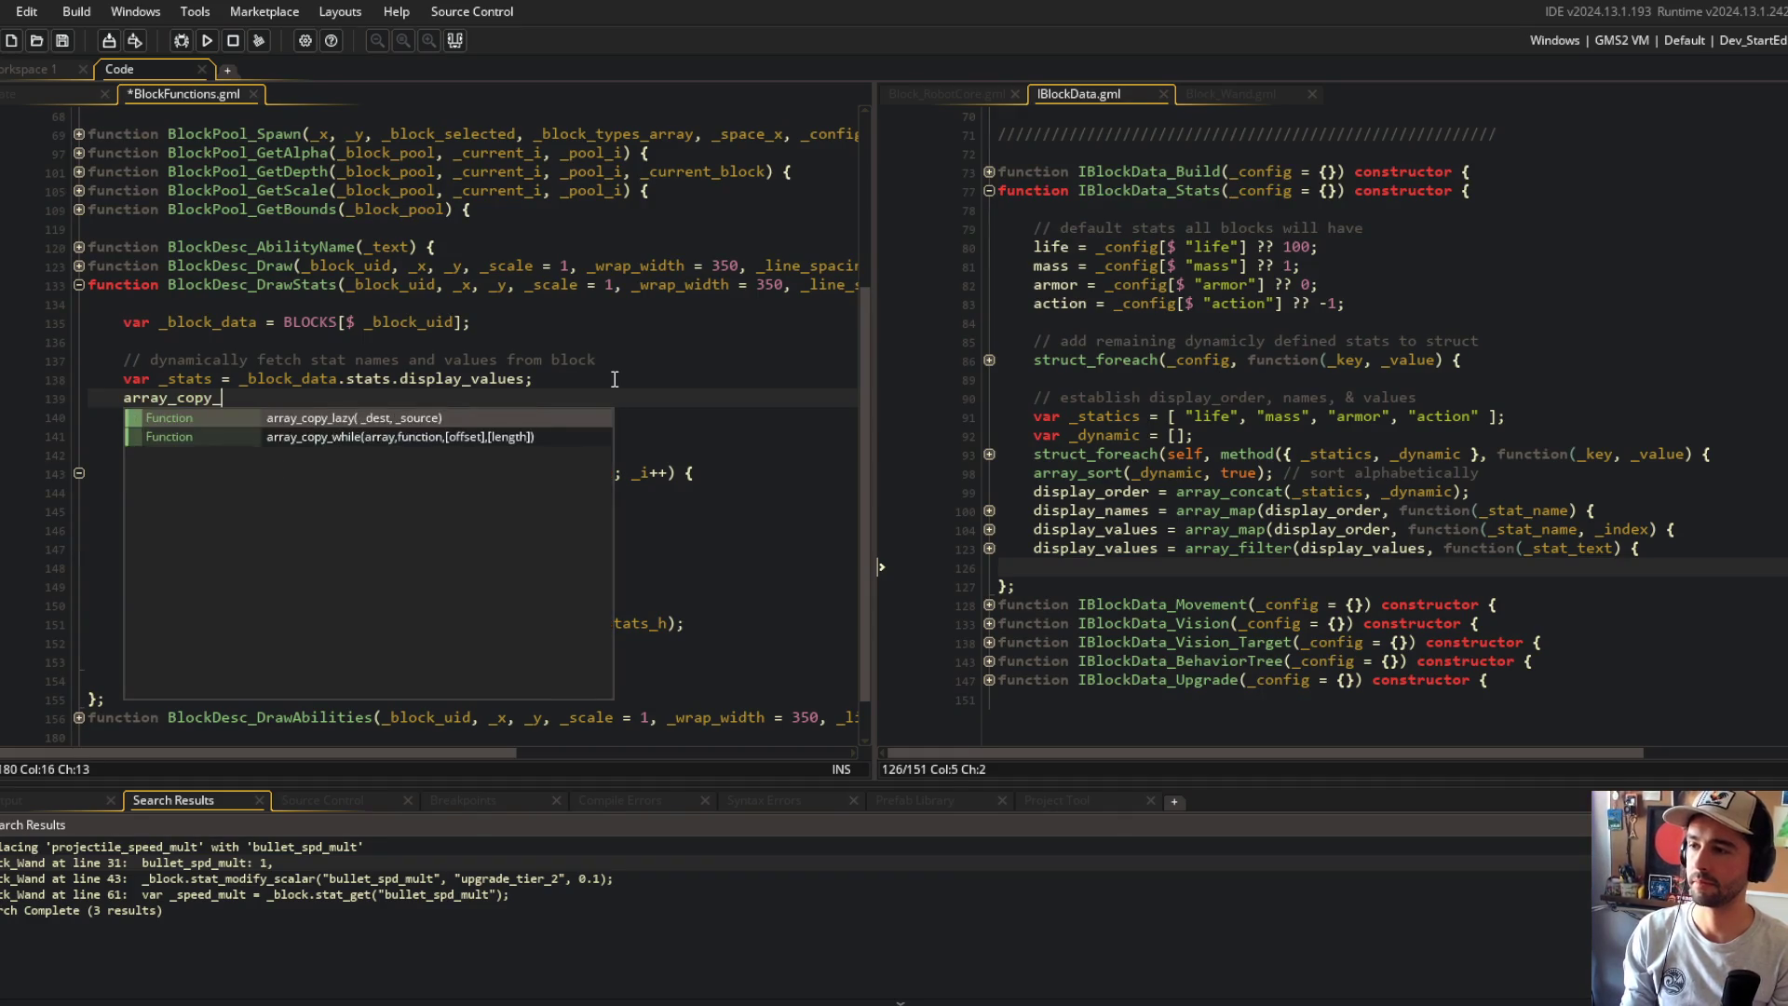
pyautogui.press('BackSpace')
pyautogui.write('y(')
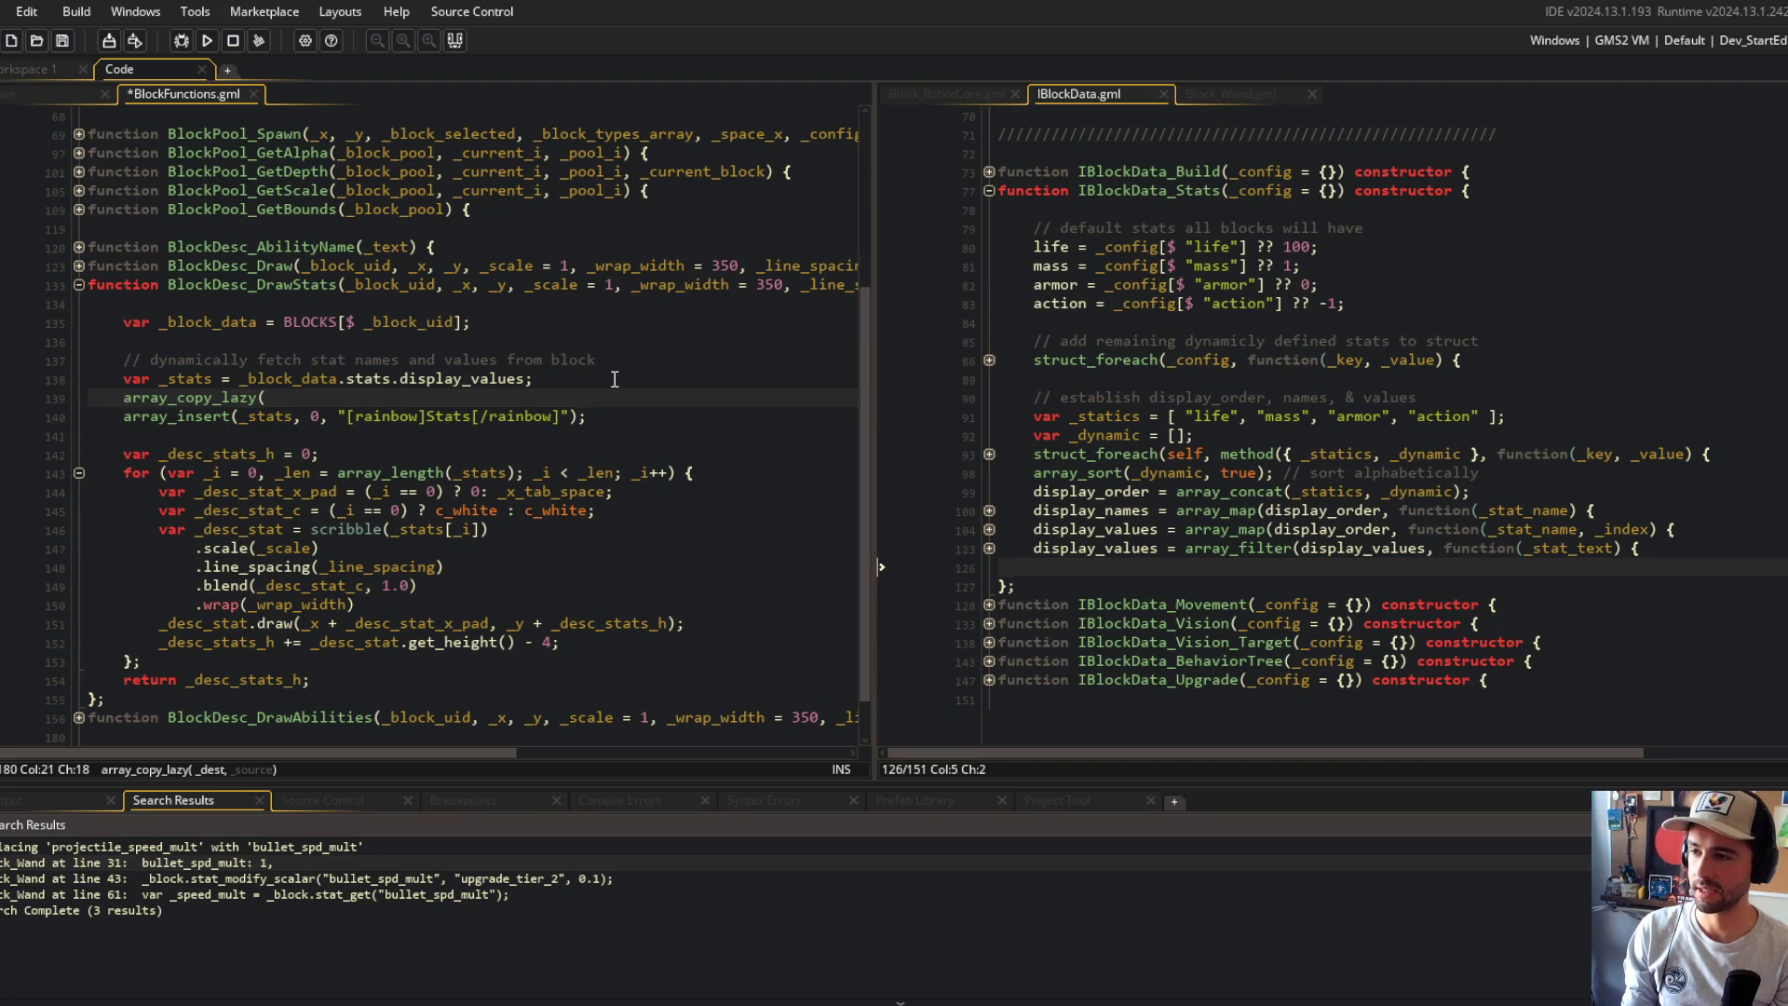
pyautogui.write('[],.')
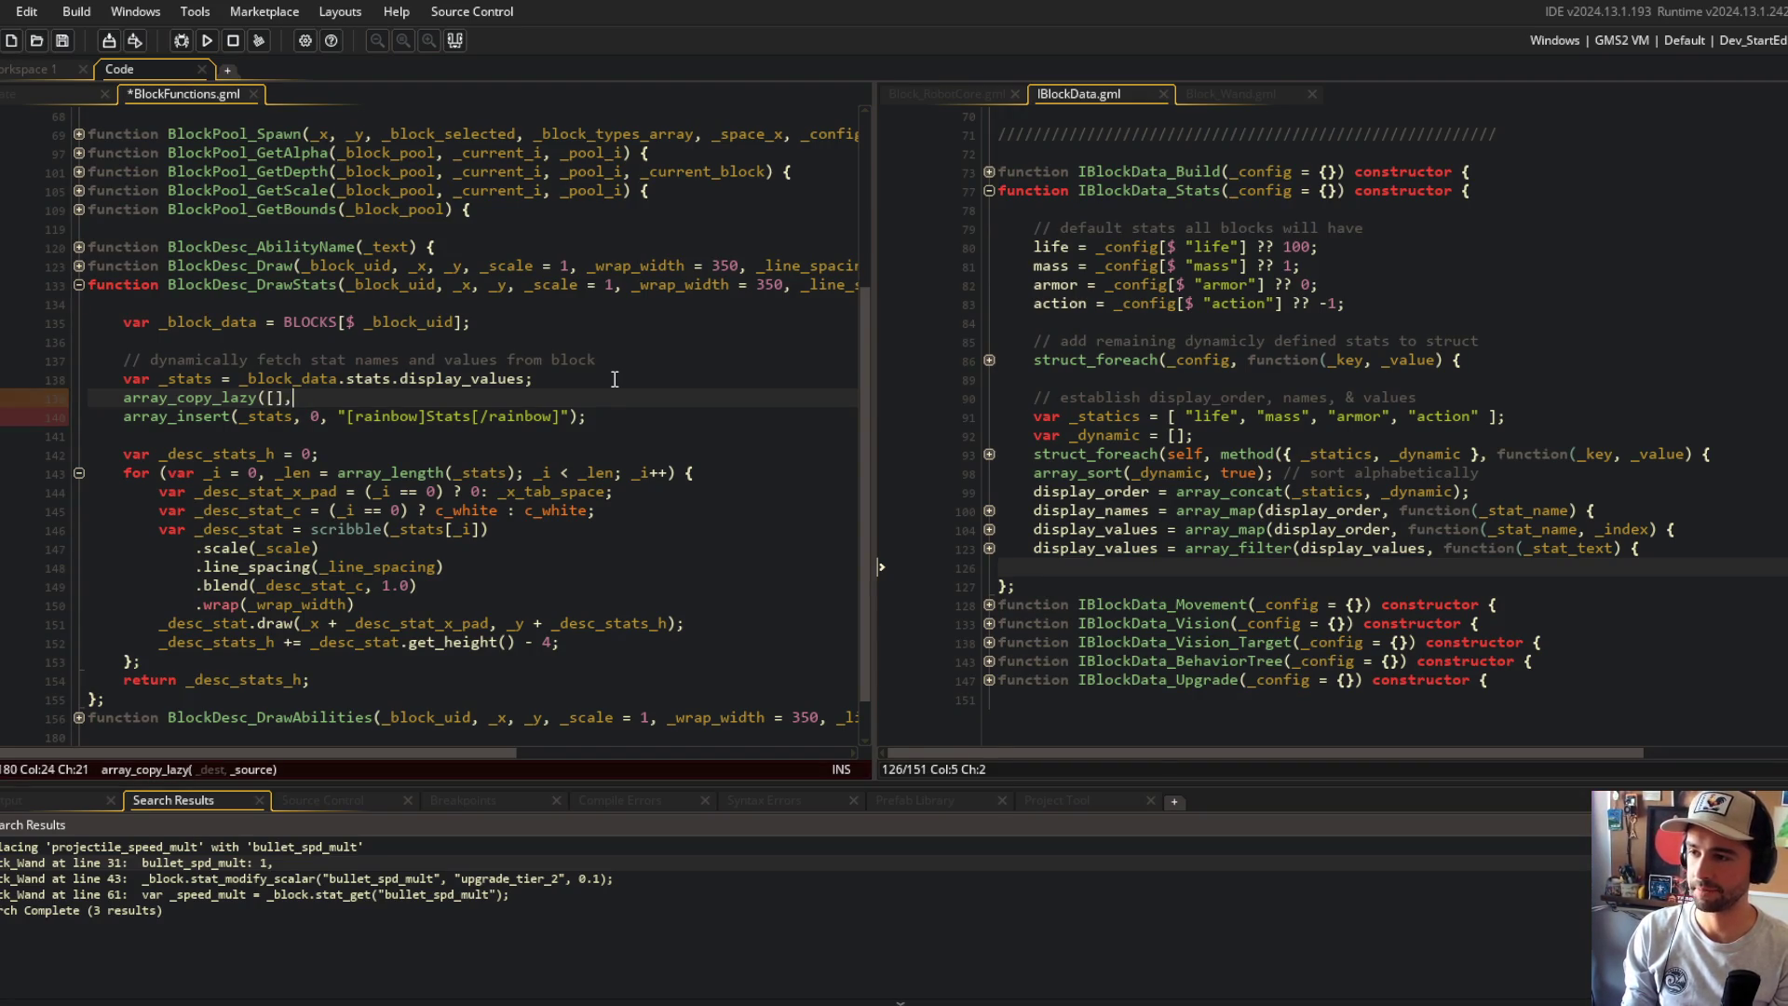
pyautogui.press('BackSpace')
pyautogui.press('BackSpace')
pyautogui.press('BackSpace')
pyautogui.write('(_stats, ')
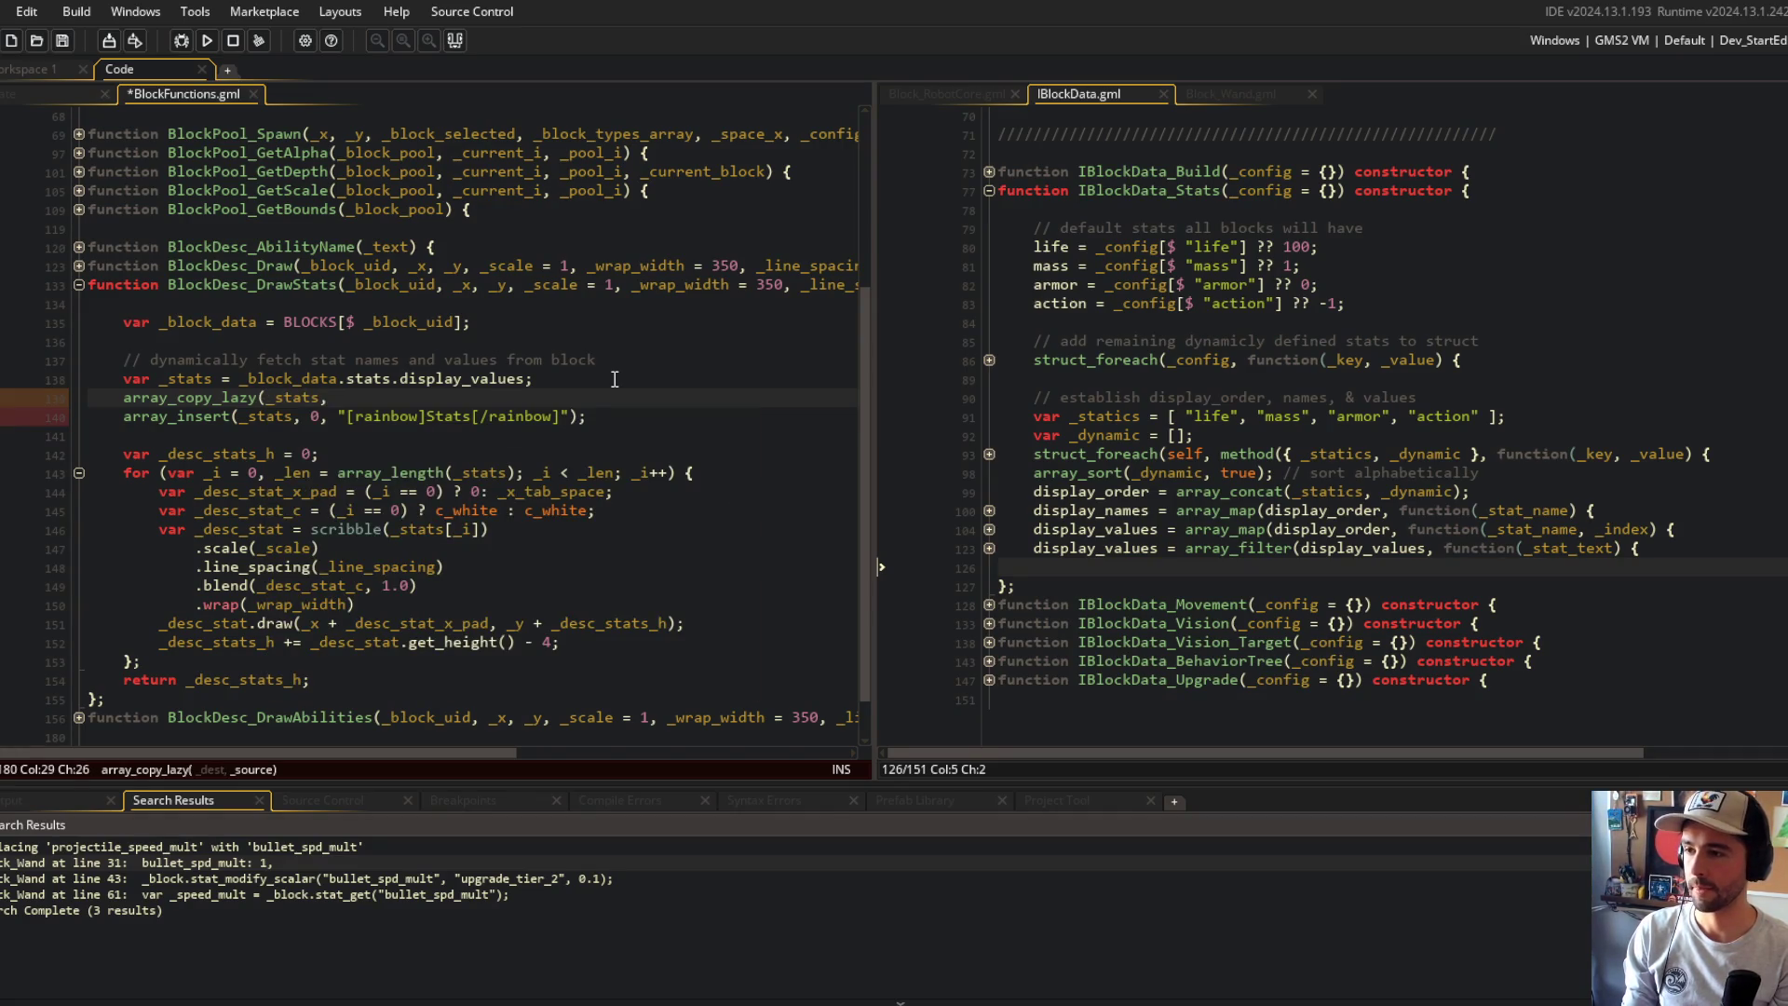
pyautogui.write('bnl')
pyautogui.write('data.stats.display_')
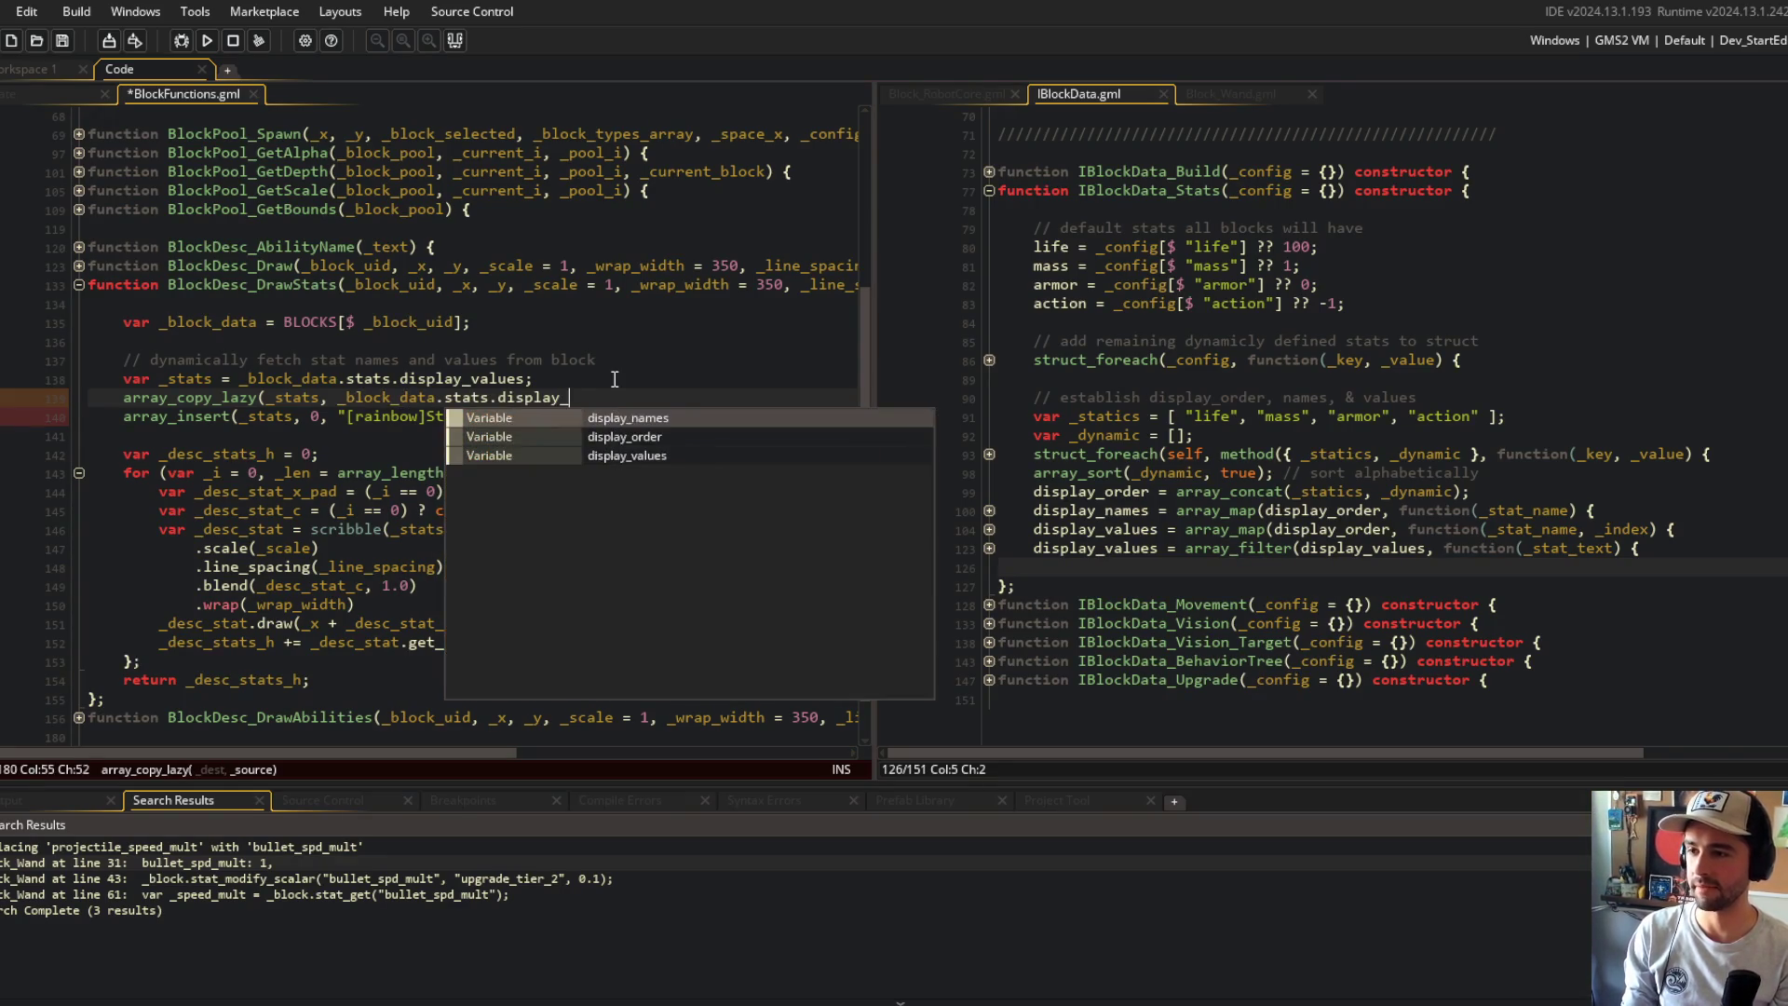
pyautogui.write('values);')
pyautogui.hotkey('ctrl', 's')
# Step: Change the _stats assignment to array_create(0) and save
pyautogui.click(615, 379)
pyautogui.hotkey('ctrl', 'shift', 'Left')
pyautogui.hotkey('ctrl', 'shift', 'Left')
pyautogui.hotkey('ctrl', 'shift', 'Left')
pyautogui.write('ar _stats = ar')
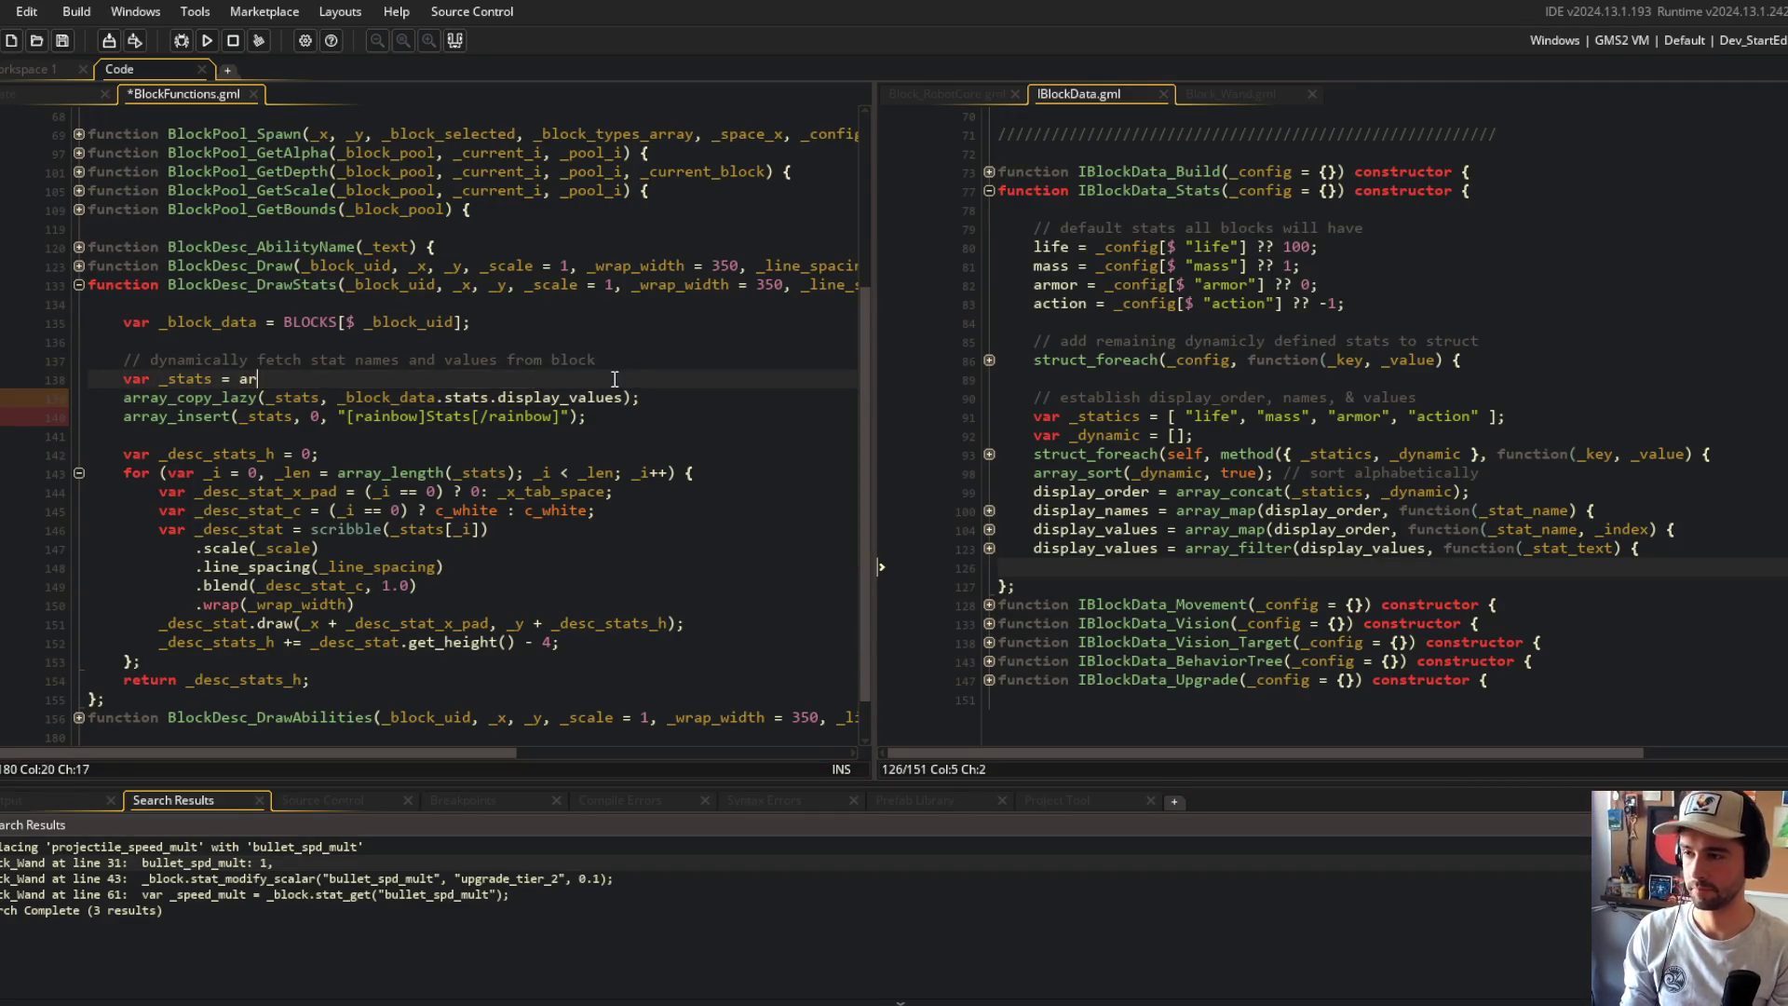
pyautogui.write('ay_create(0);')
pyautogui.hotkey('ctrl', 's')
pyautogui.press('Down')
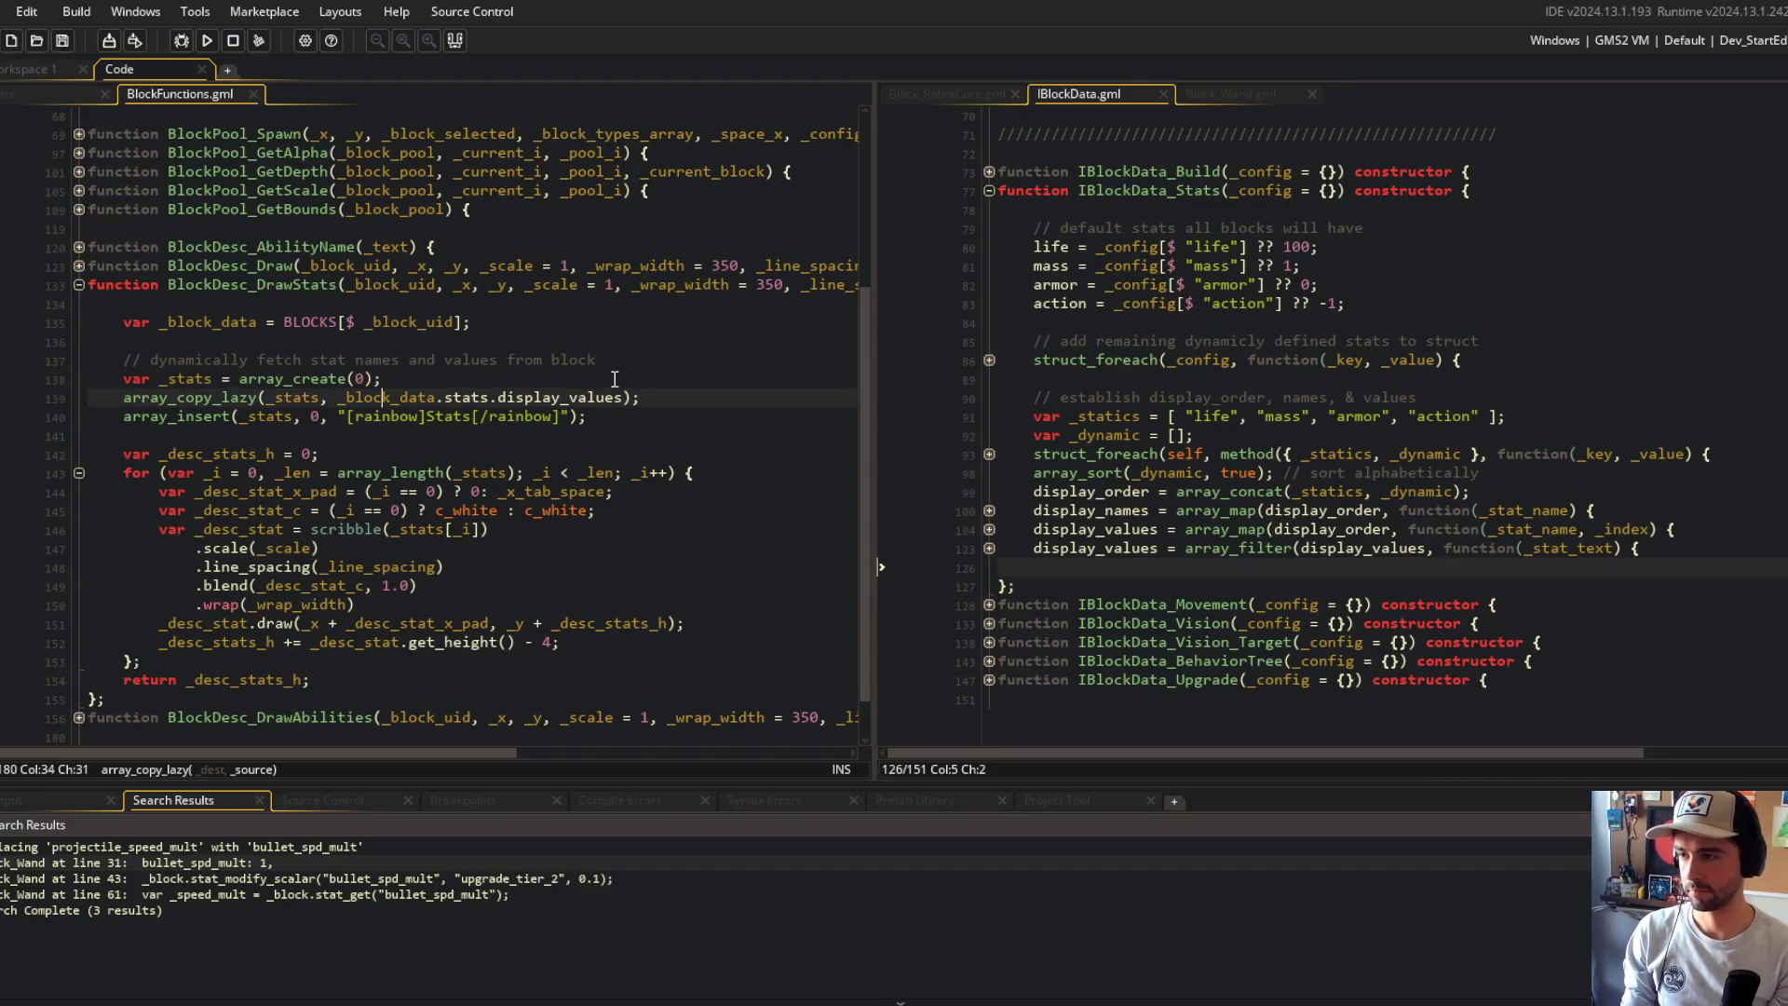
# Step: Delete the outdated fetch stat names comment and run the game with F5
pyautogui.press('Up')
pyautogui.press('Up')
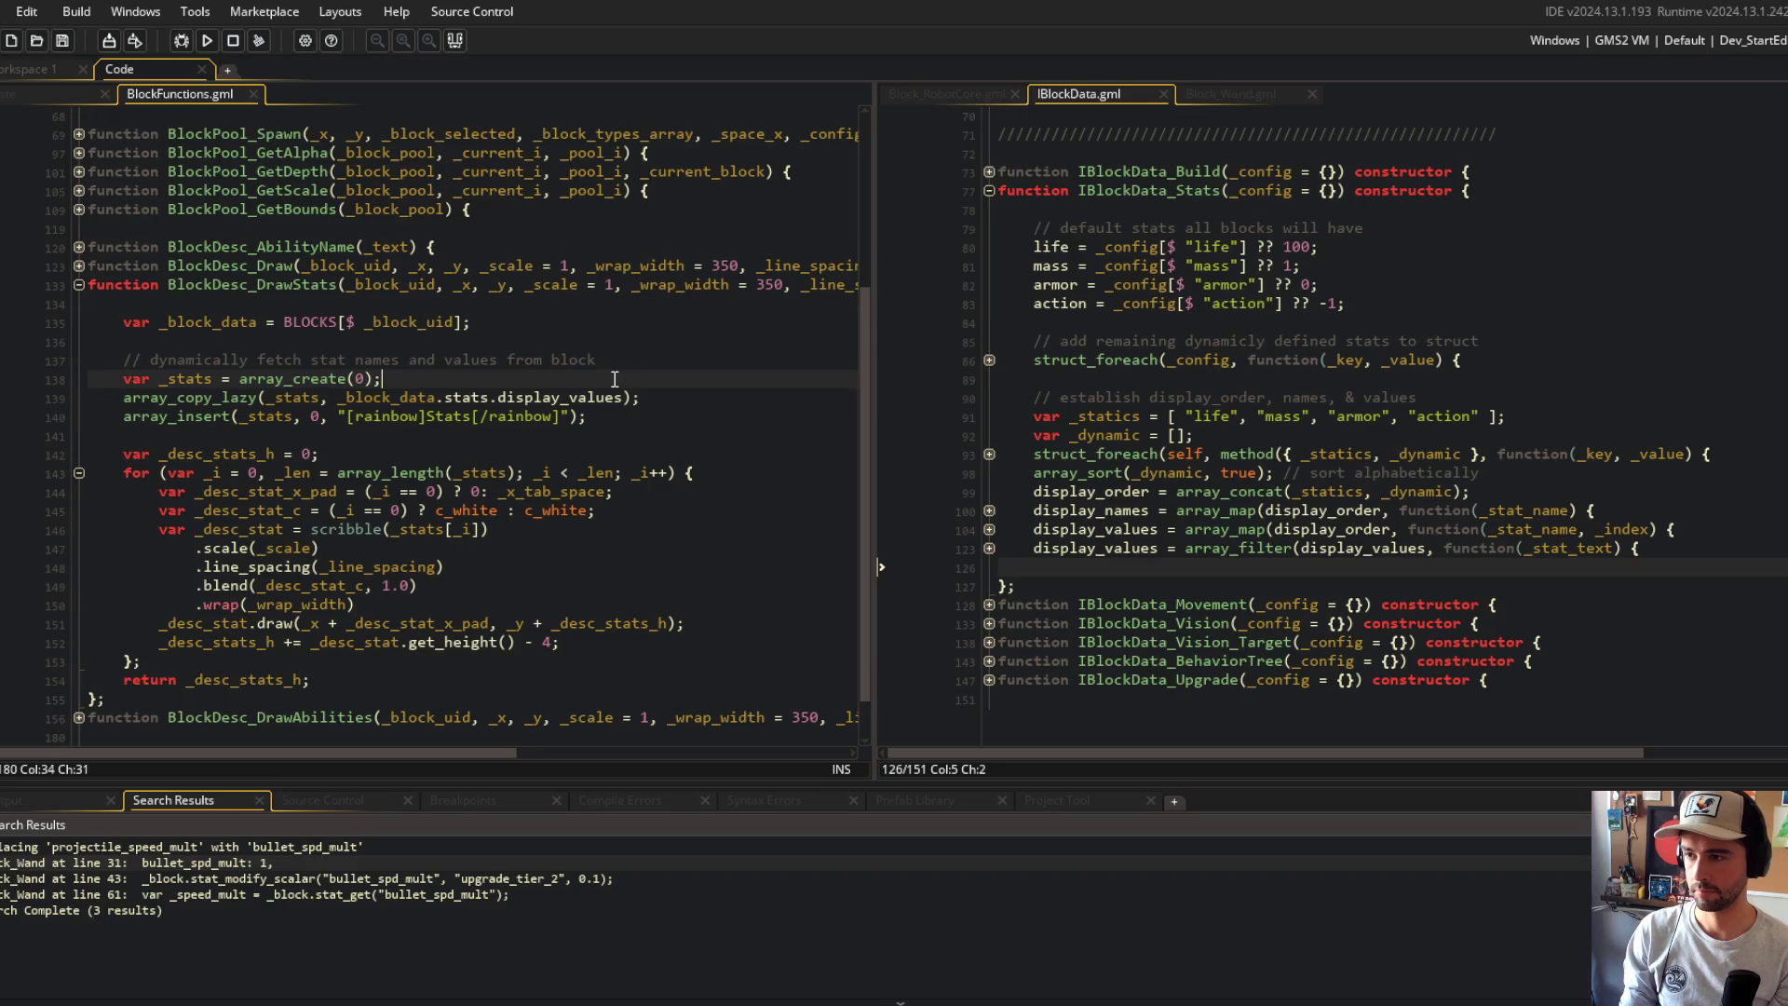
pyautogui.press('End')
pyautogui.hotkey('shift', 'Home')
pyautogui.press('BackSpace')
pyautogui.press('BackSpace')
pyautogui.press('F5')
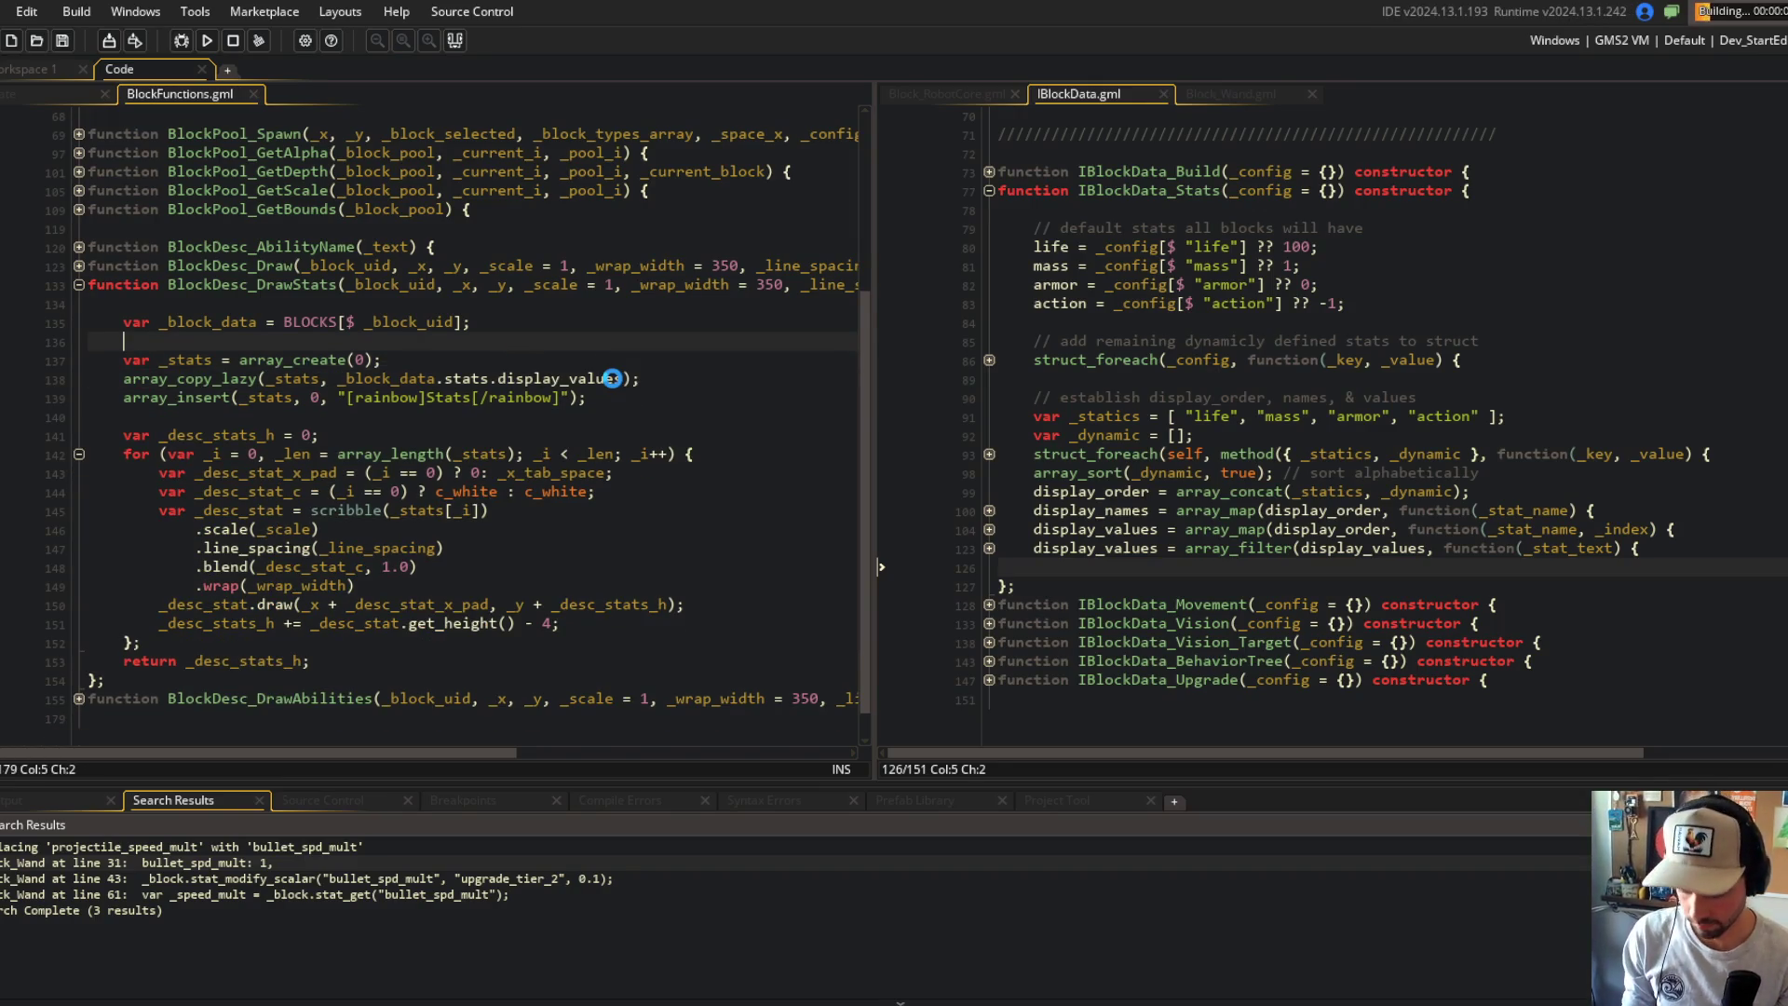
pyautogui.scroll(-1, 612, 378)
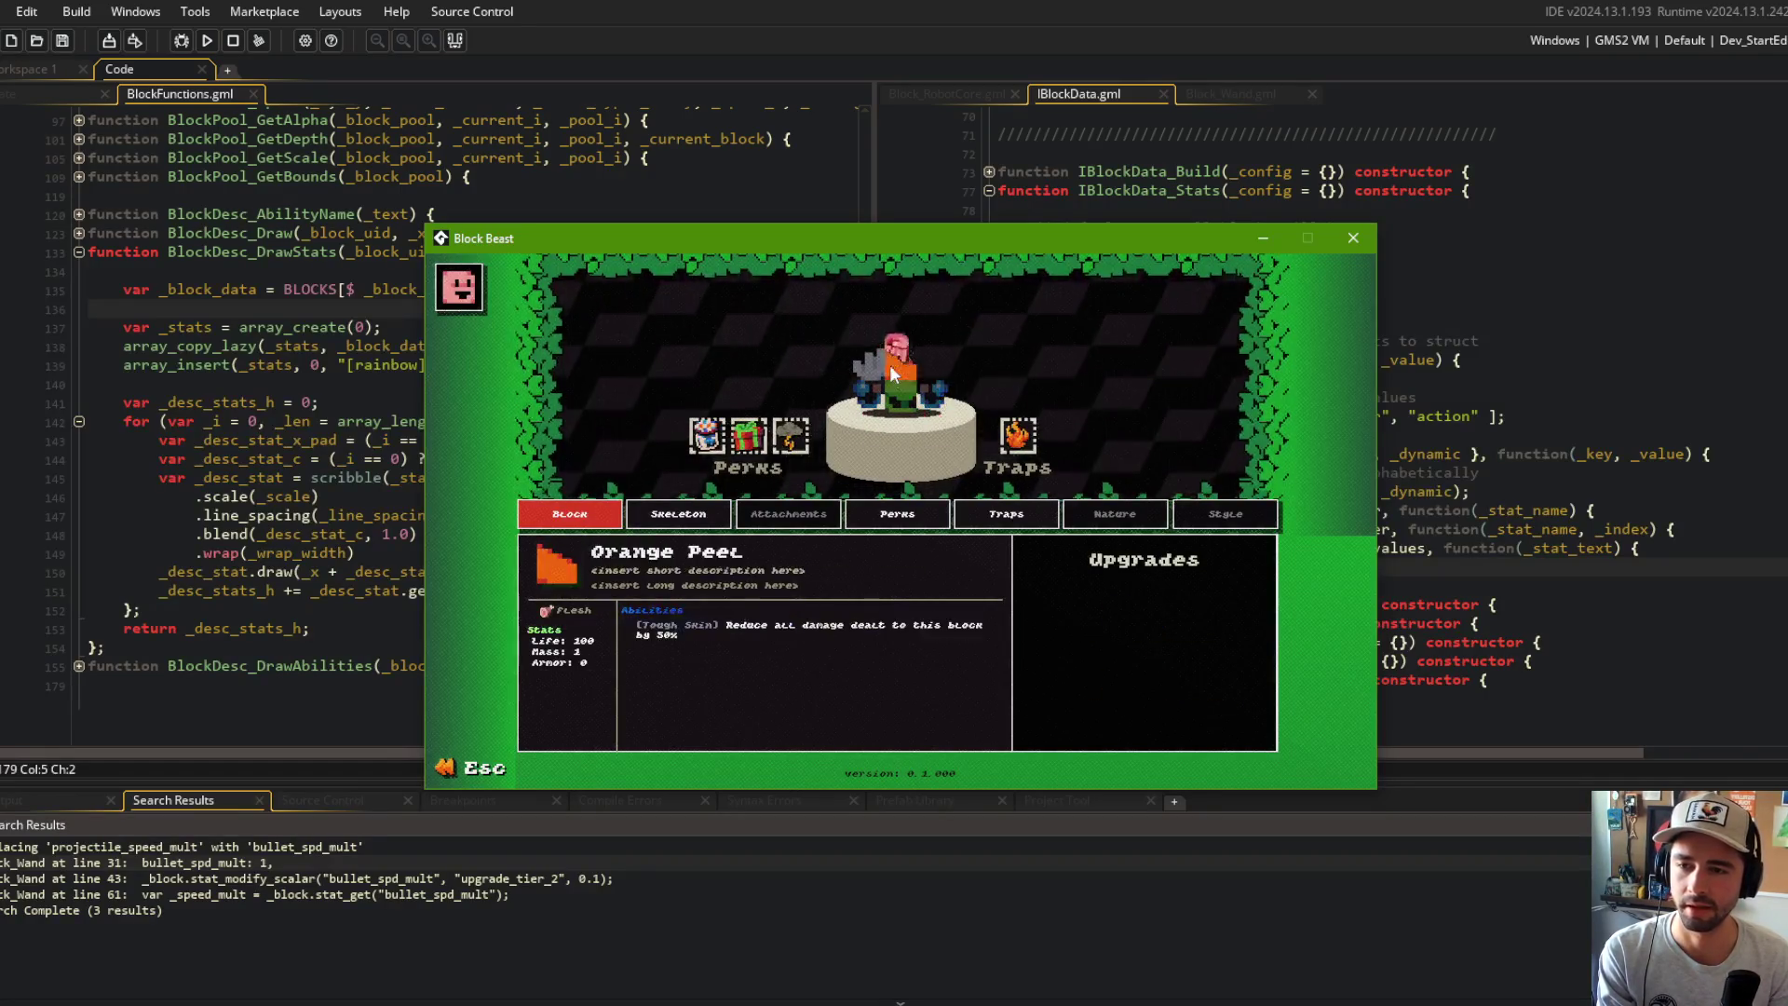
# Step: Restore the Block Beast runner from the taskbar and click the pedestal block repeatedly until the Wand card shows
pyautogui.press('Escape')
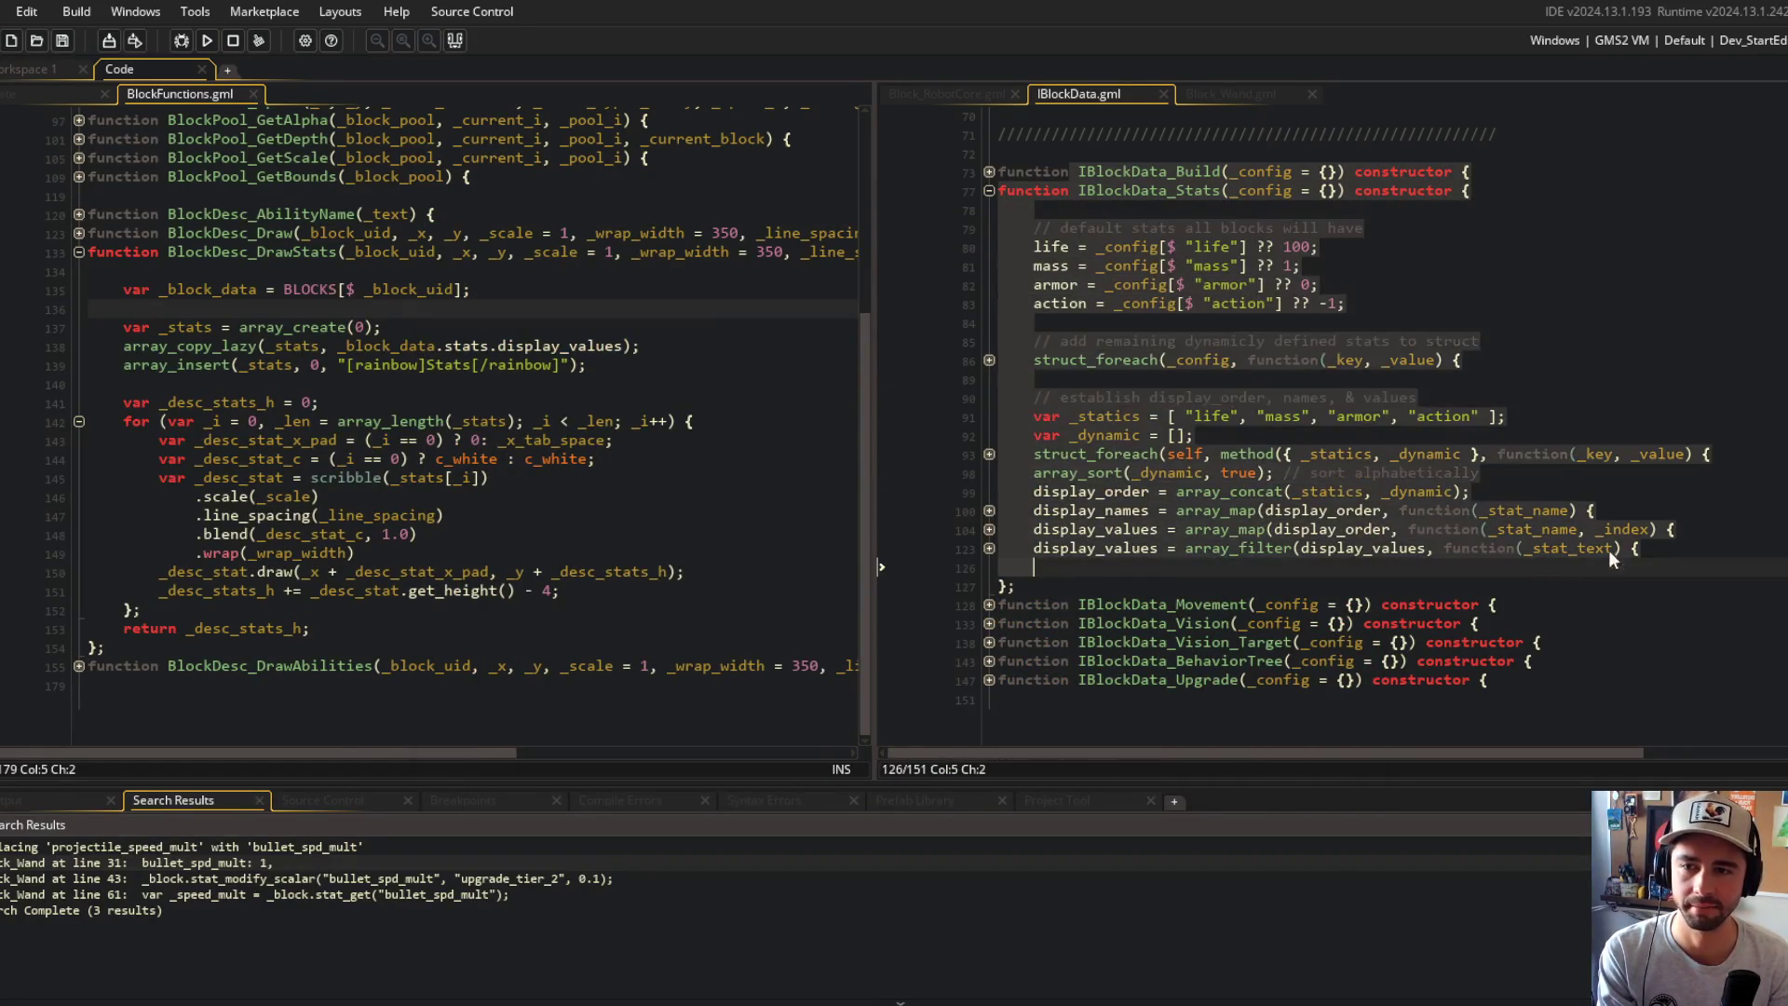
pyautogui.press('Home')
pyautogui.click(1545, 395)
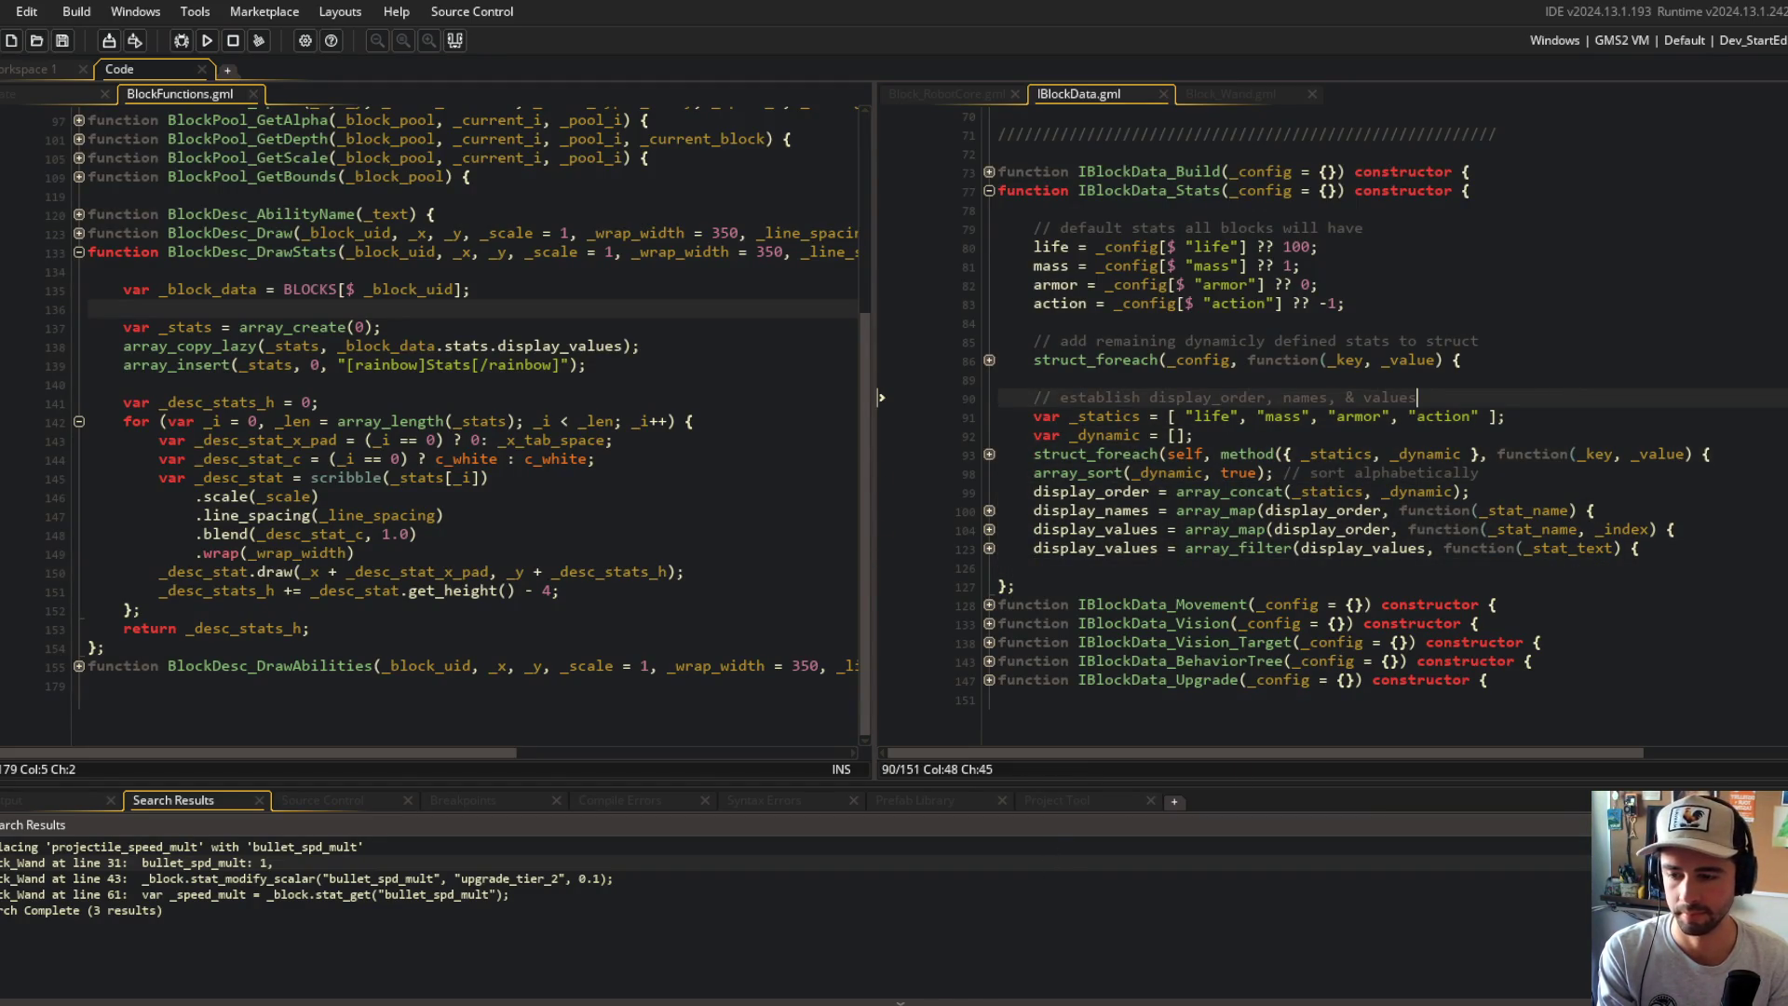
pyautogui.click(922, 995)
pyautogui.click(880, 381)
pyautogui.click(880, 382)
pyautogui.click(881, 382)
pyautogui.click(880, 382)
pyautogui.click(881, 384)
pyautogui.click(877, 396)
pyautogui.click(876, 410)
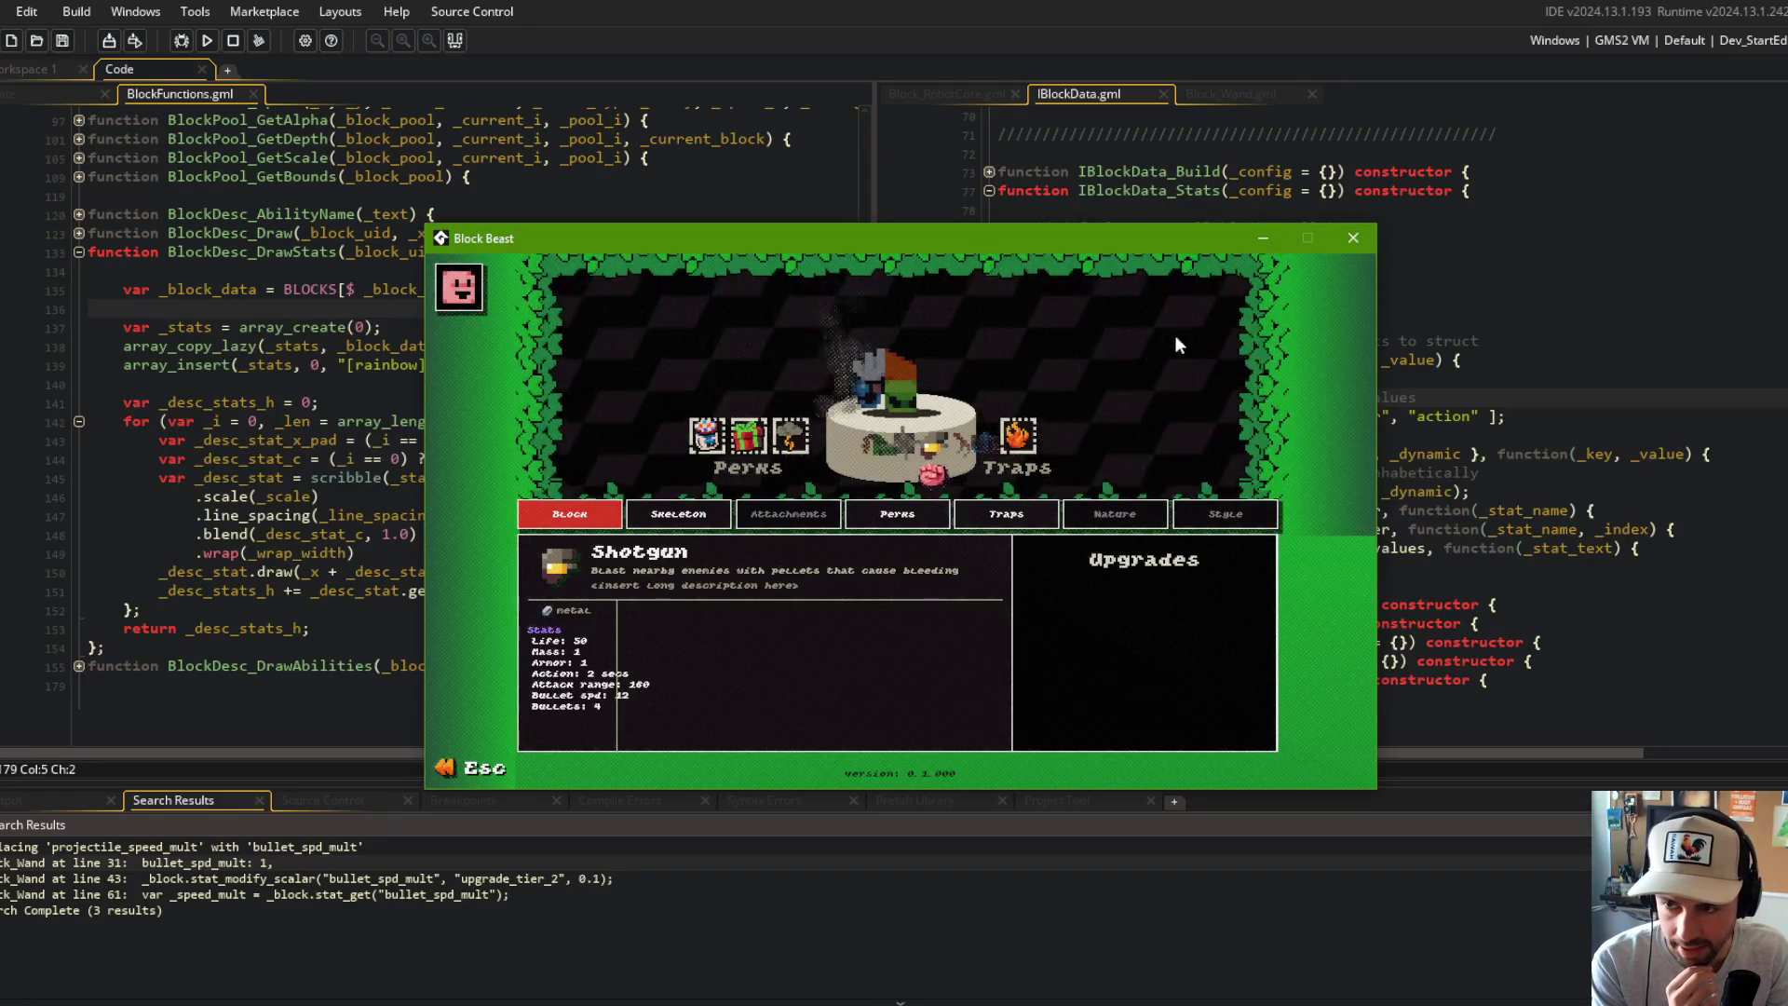
pyautogui.click(922, 405)
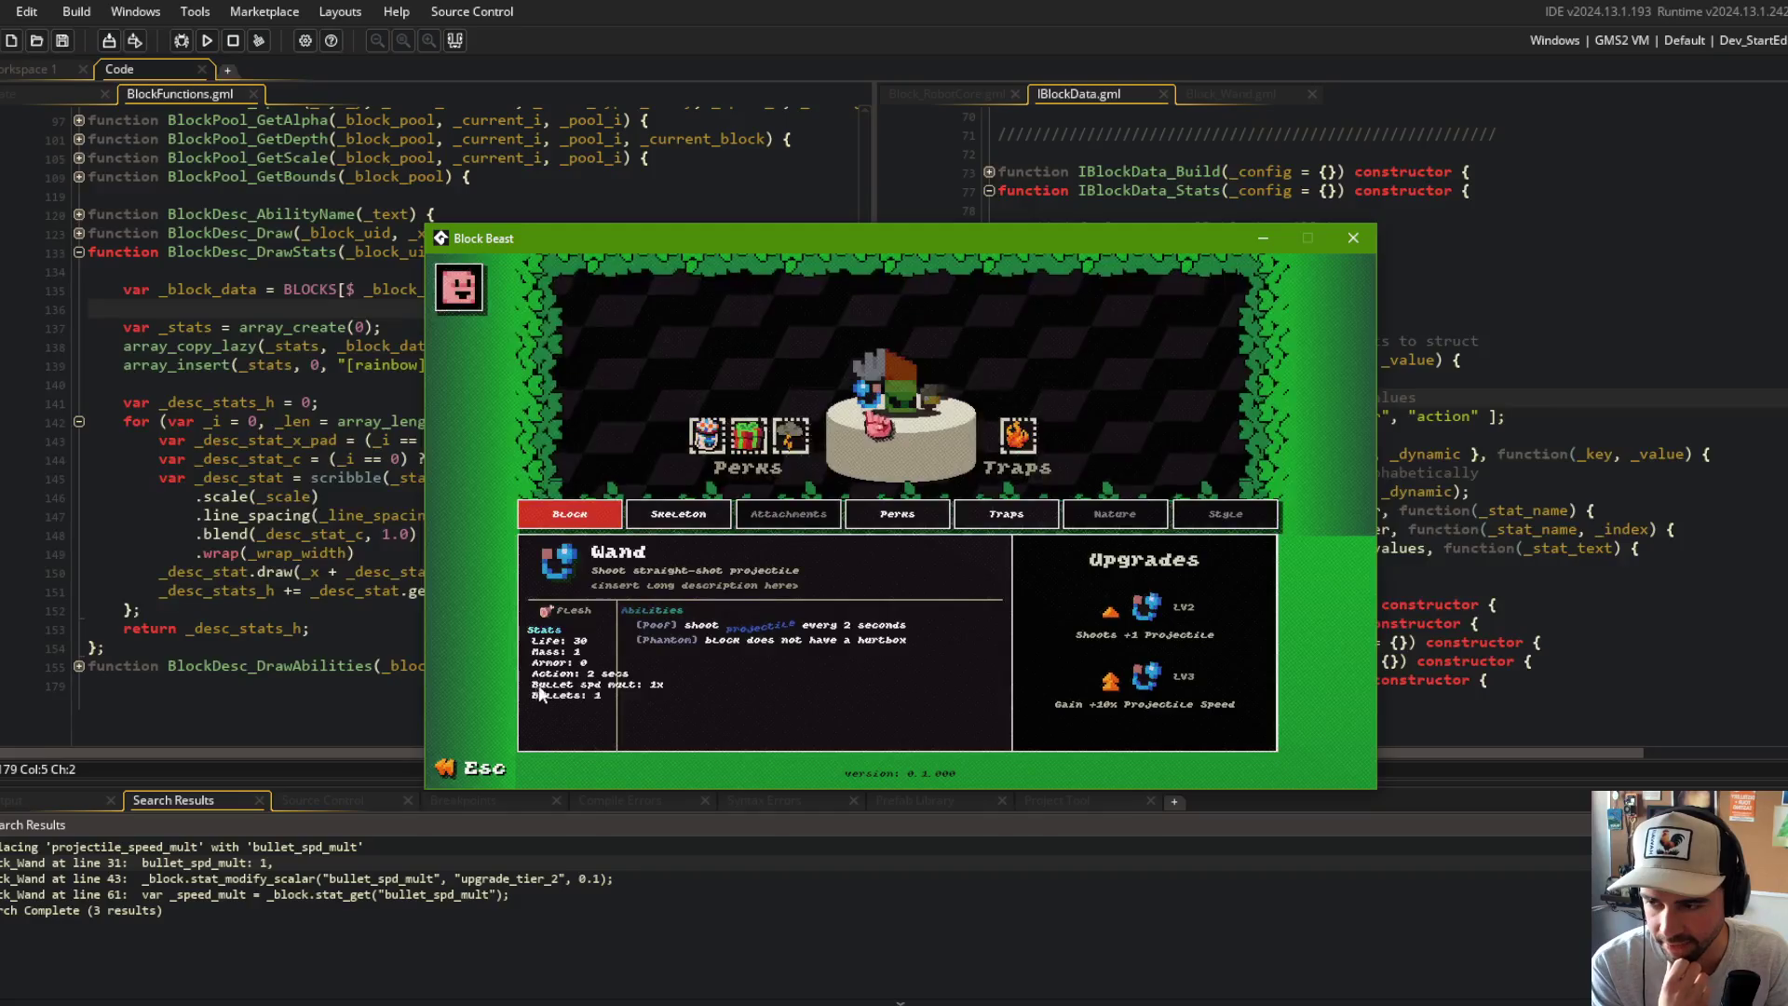
pyautogui.click(1617, 303)
# Step: Show Block_Wand.gml in a wider right pane and locate the uses of bullet_spd_mult
pyautogui.click(1231, 94)
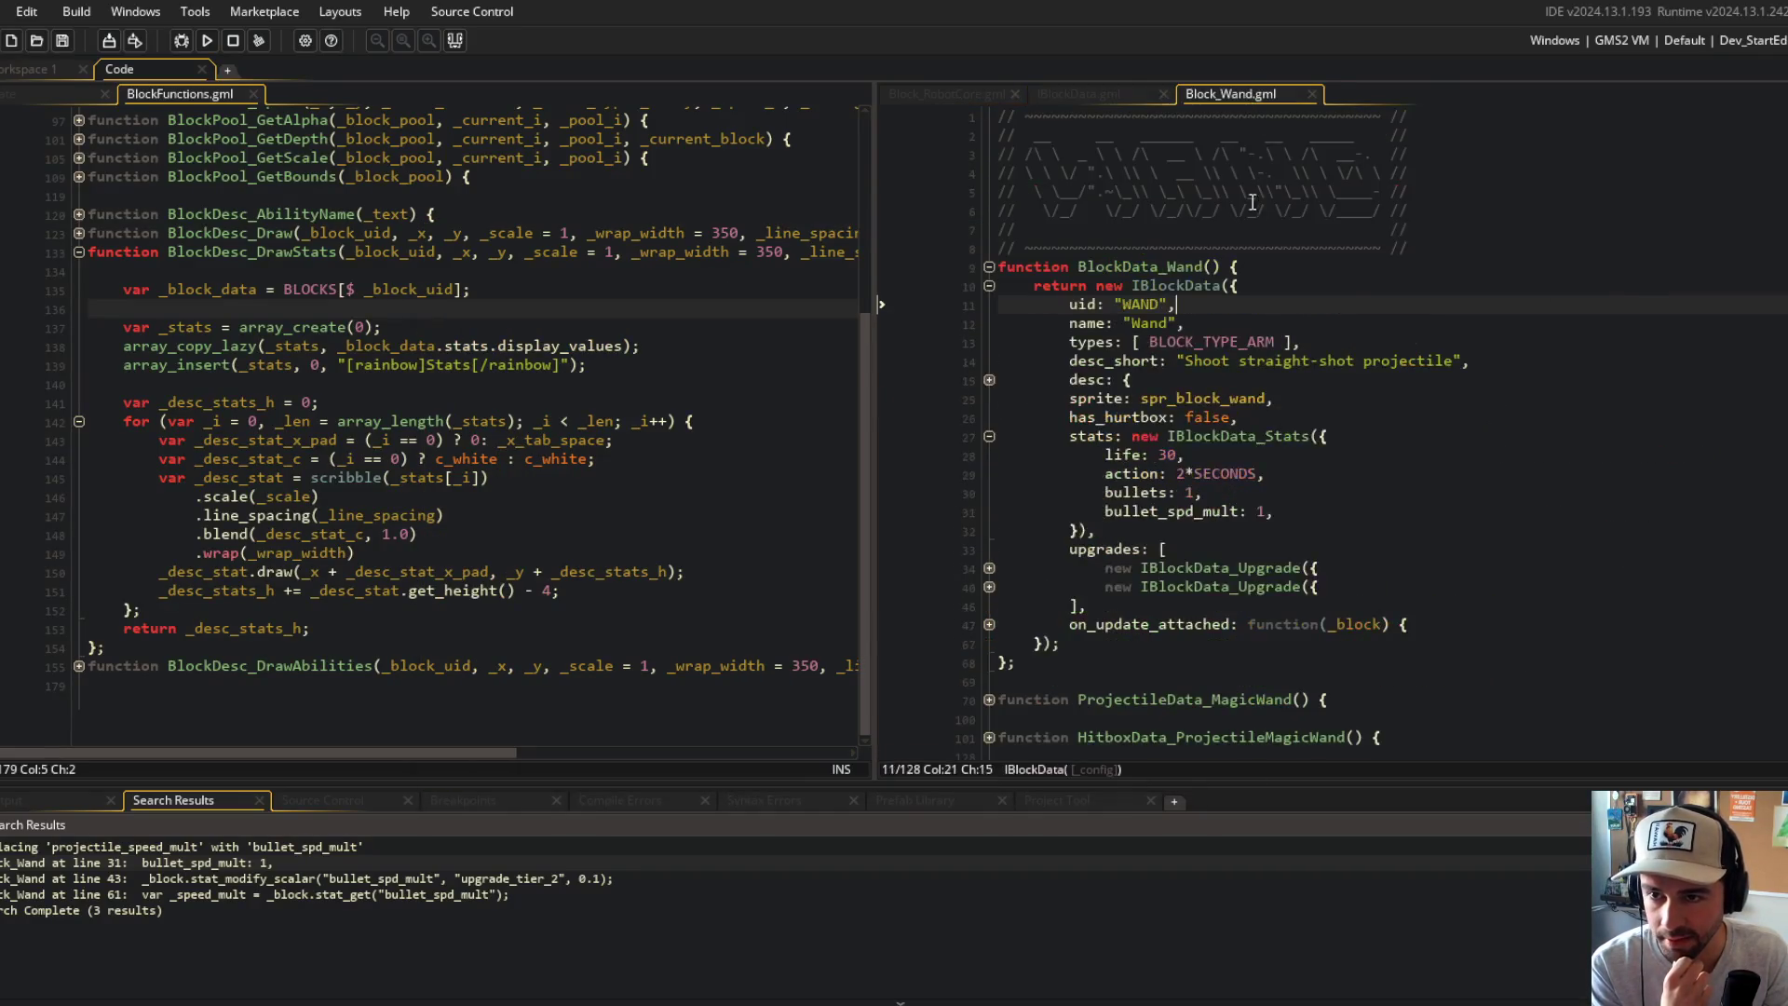
pyautogui.scroll(-2, 1110, 497)
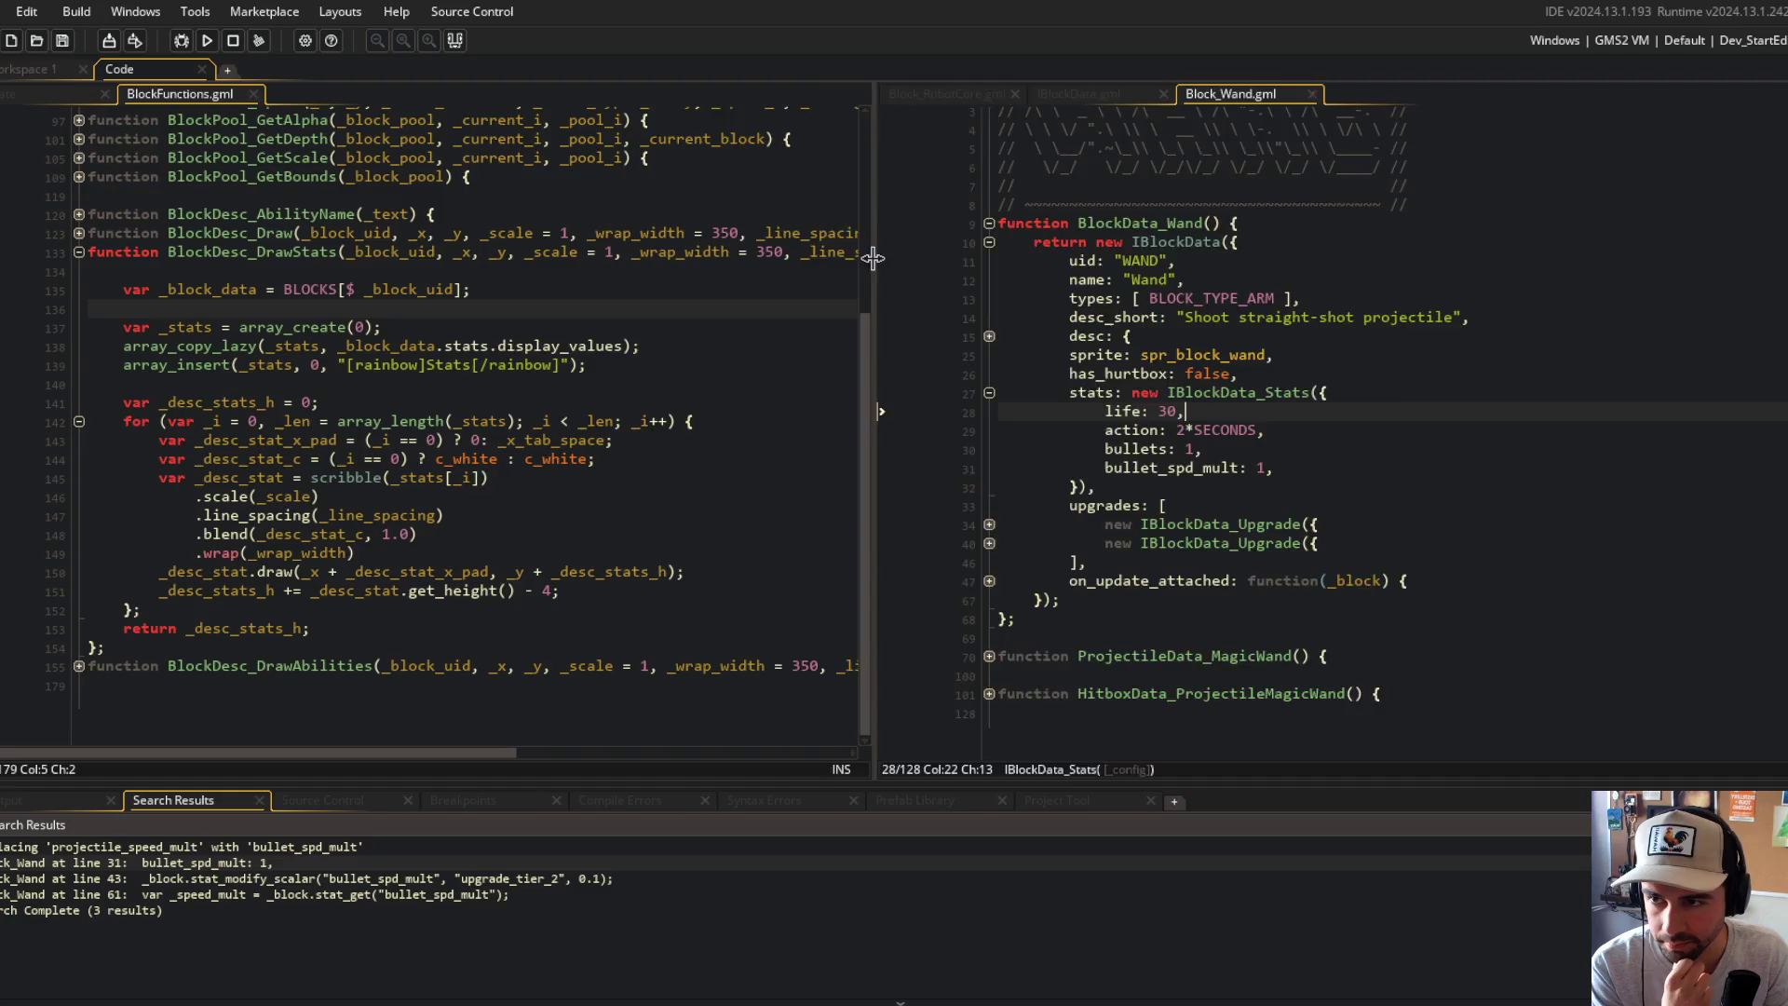
pyautogui.moveTo(873, 258); pyautogui.dragTo(473, 253)
pyautogui.click(753, 449)
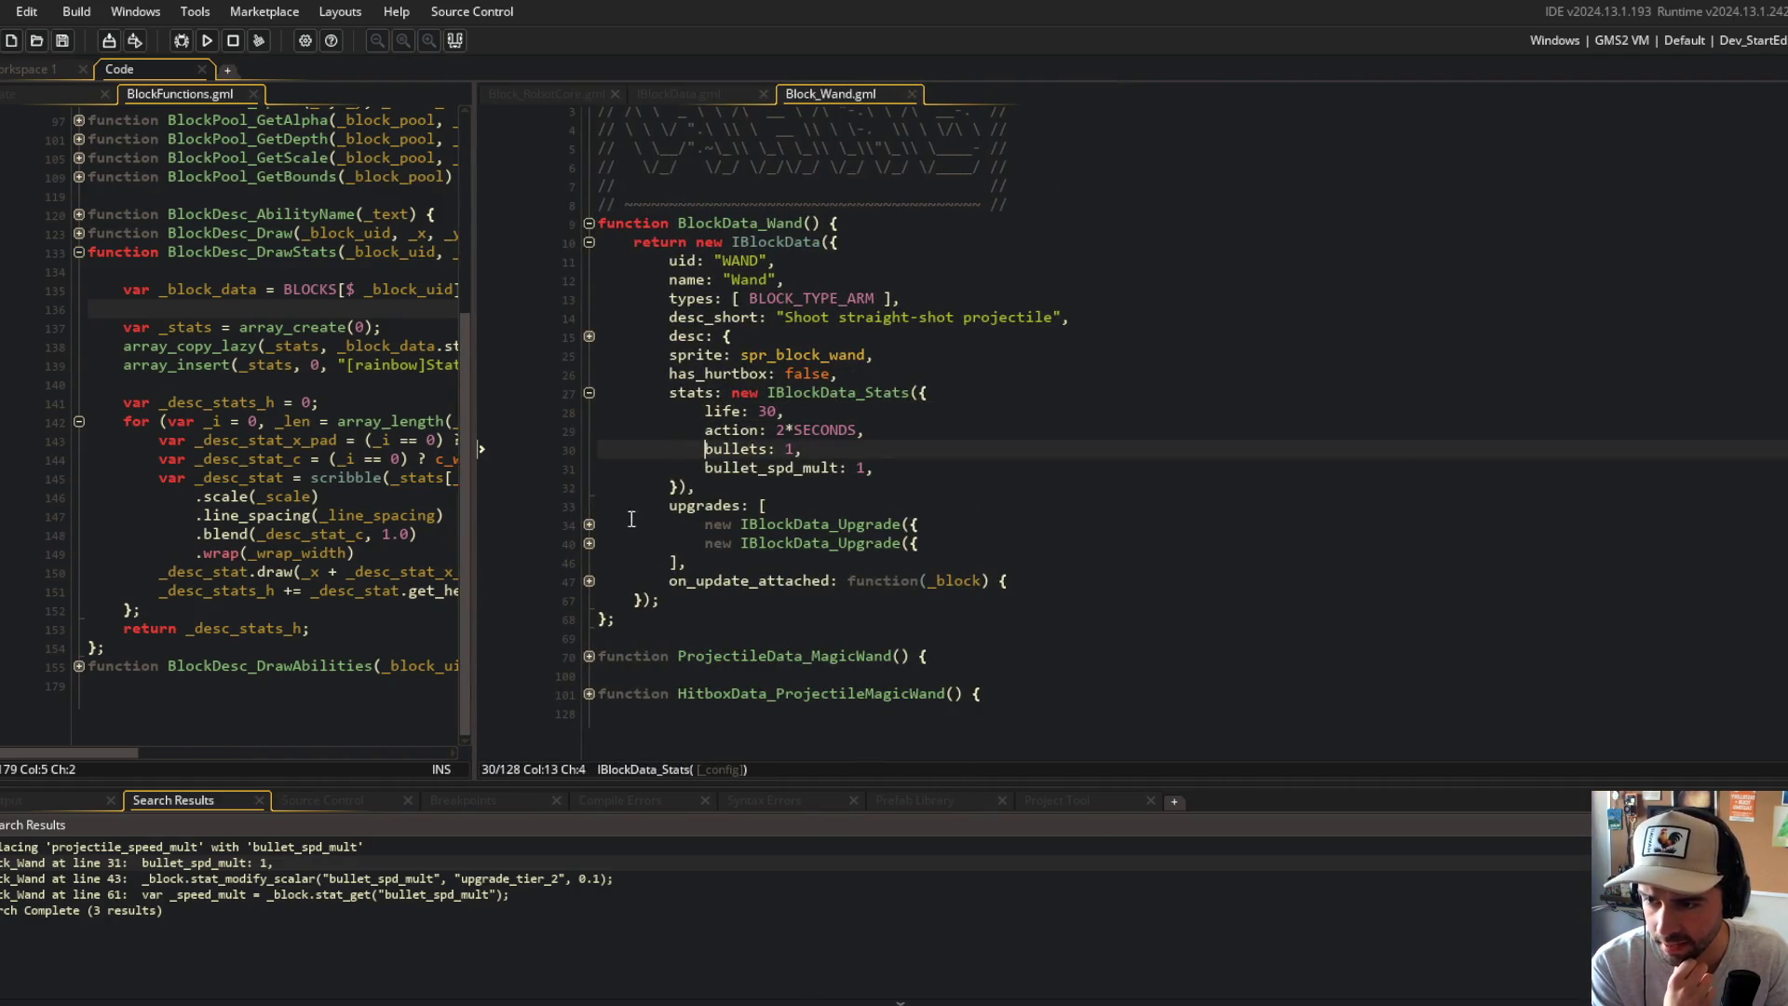
pyautogui.click(589, 543)
pyautogui.scroll(-1, 735, 503)
pyautogui.click(589, 543)
pyautogui.click(951, 561)
pyautogui.doubleClick(1080, 559)
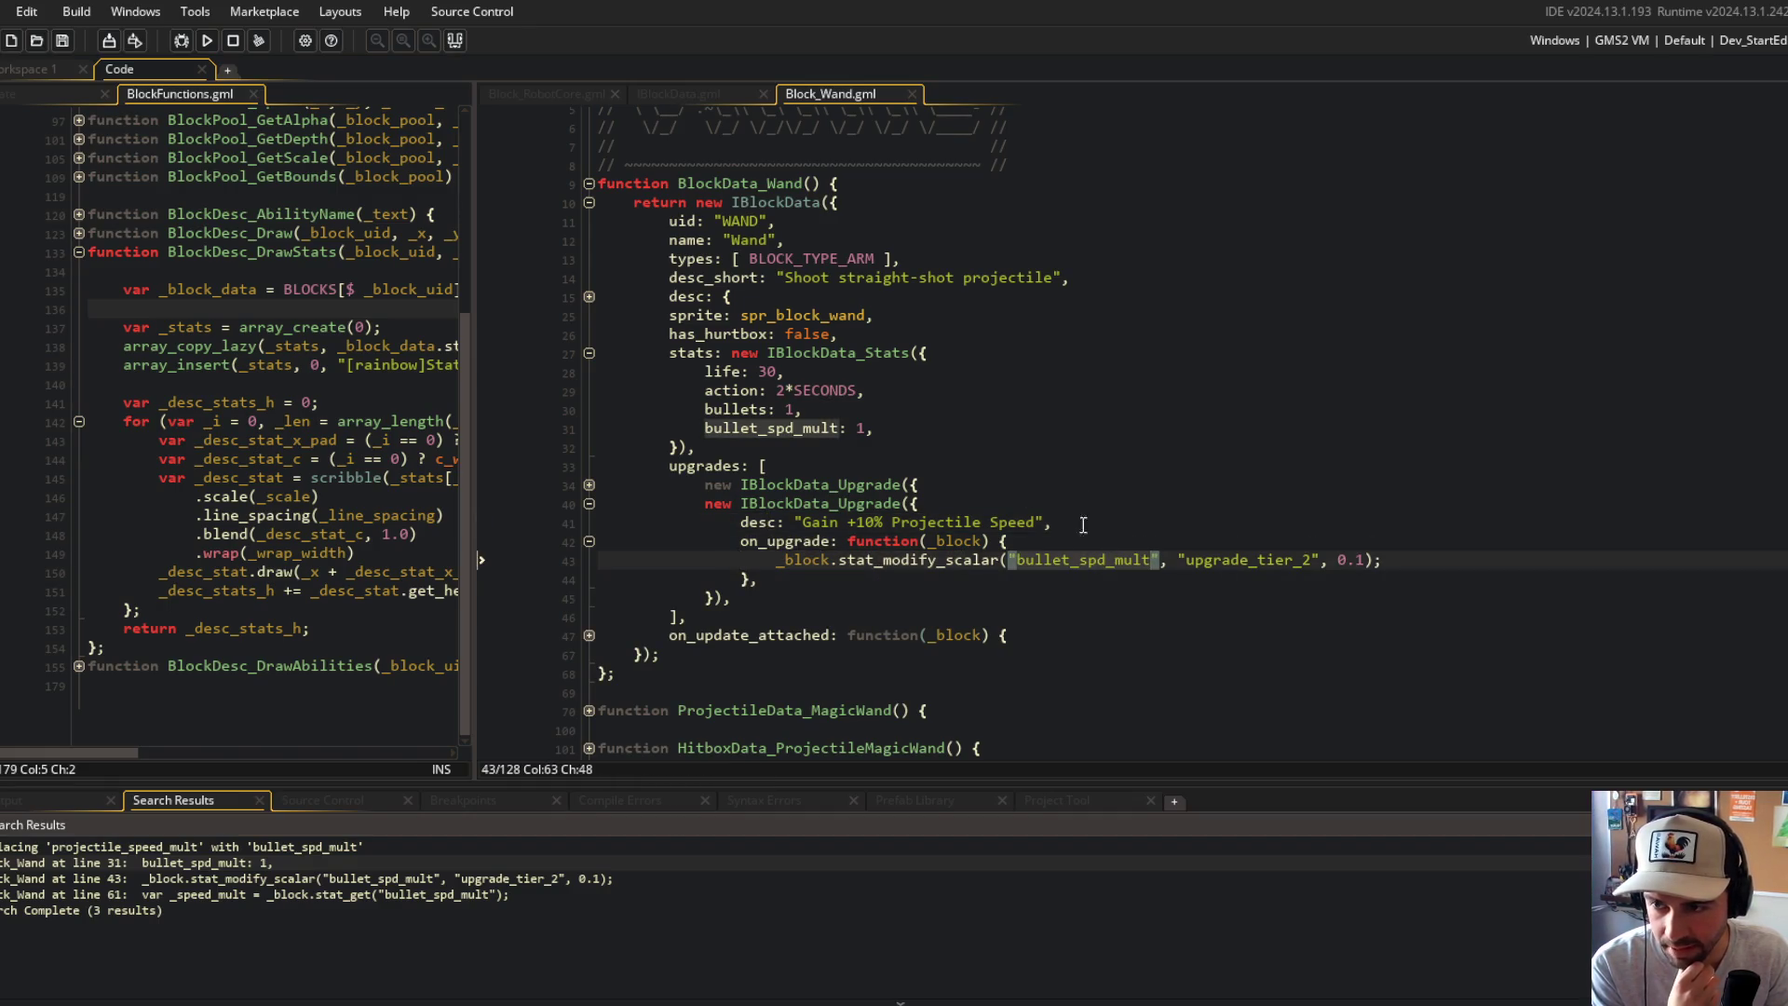
pyautogui.click(1286, 559)
pyautogui.click(1337, 449)
pyautogui.click(922, 435)
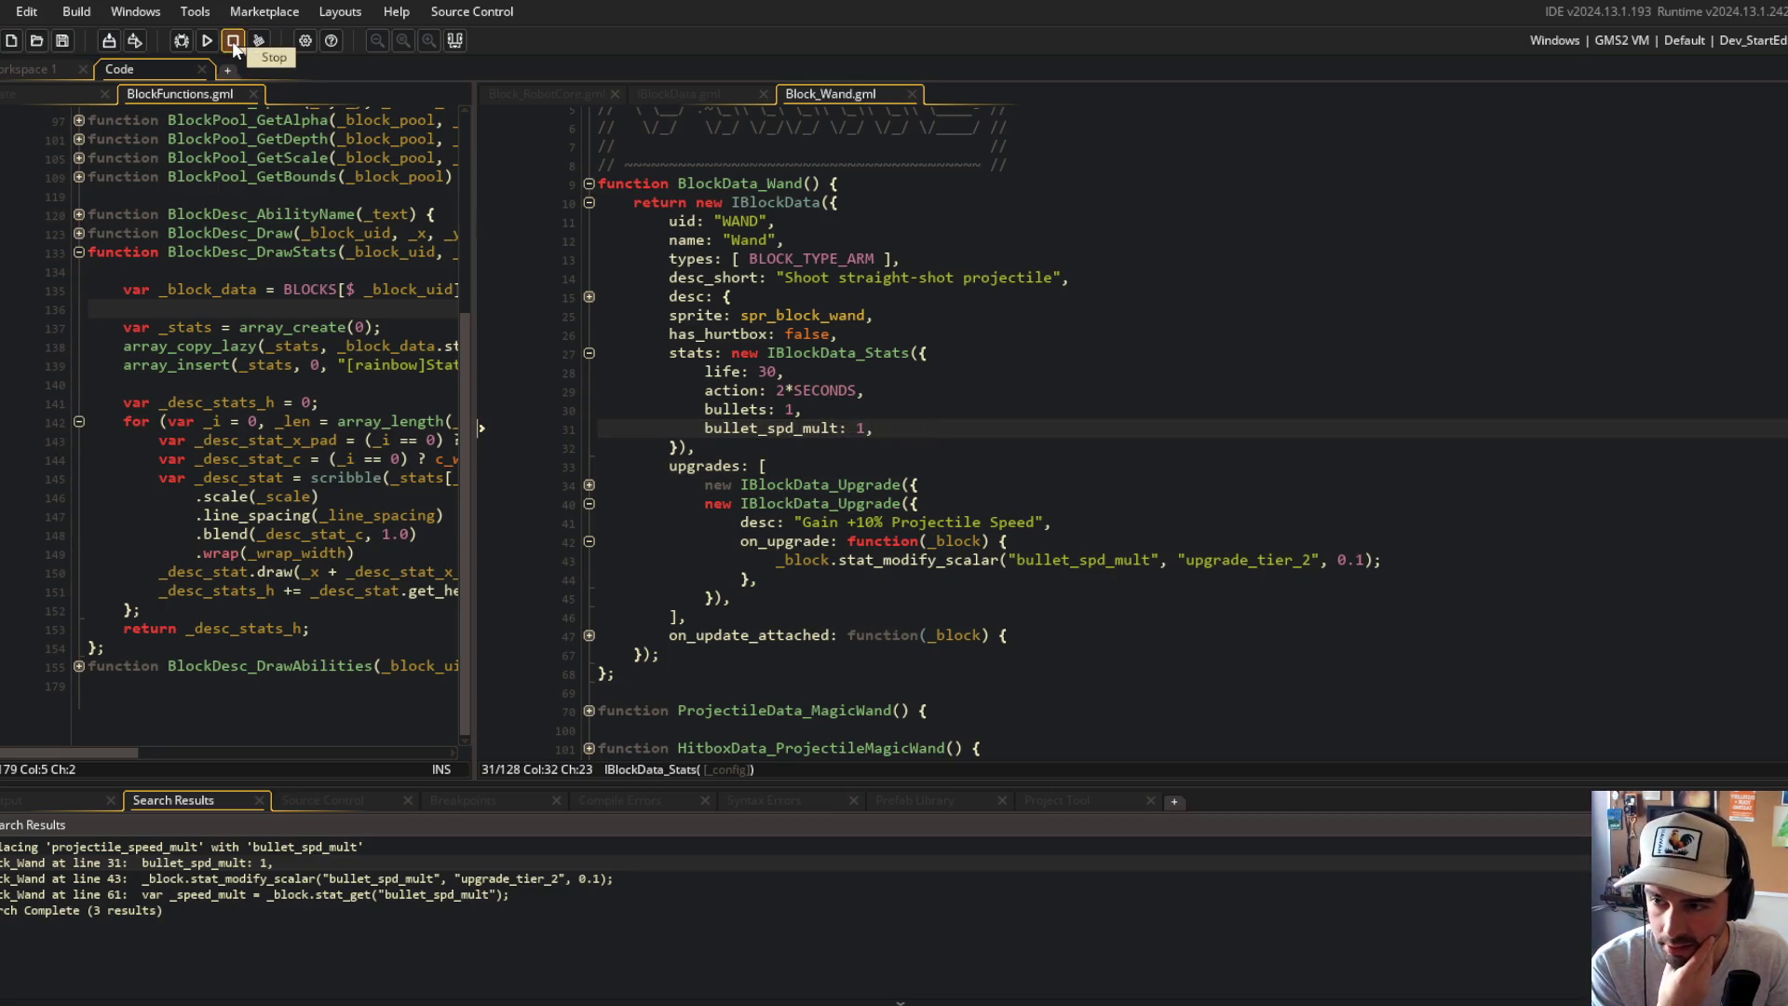
pyautogui.click(634, 334)
# Step: Expand the ProjectileData_MagicWand, on_create and enemy targeting folds, then return to the bullet_spd_mult stat
pyautogui.click(589, 484)
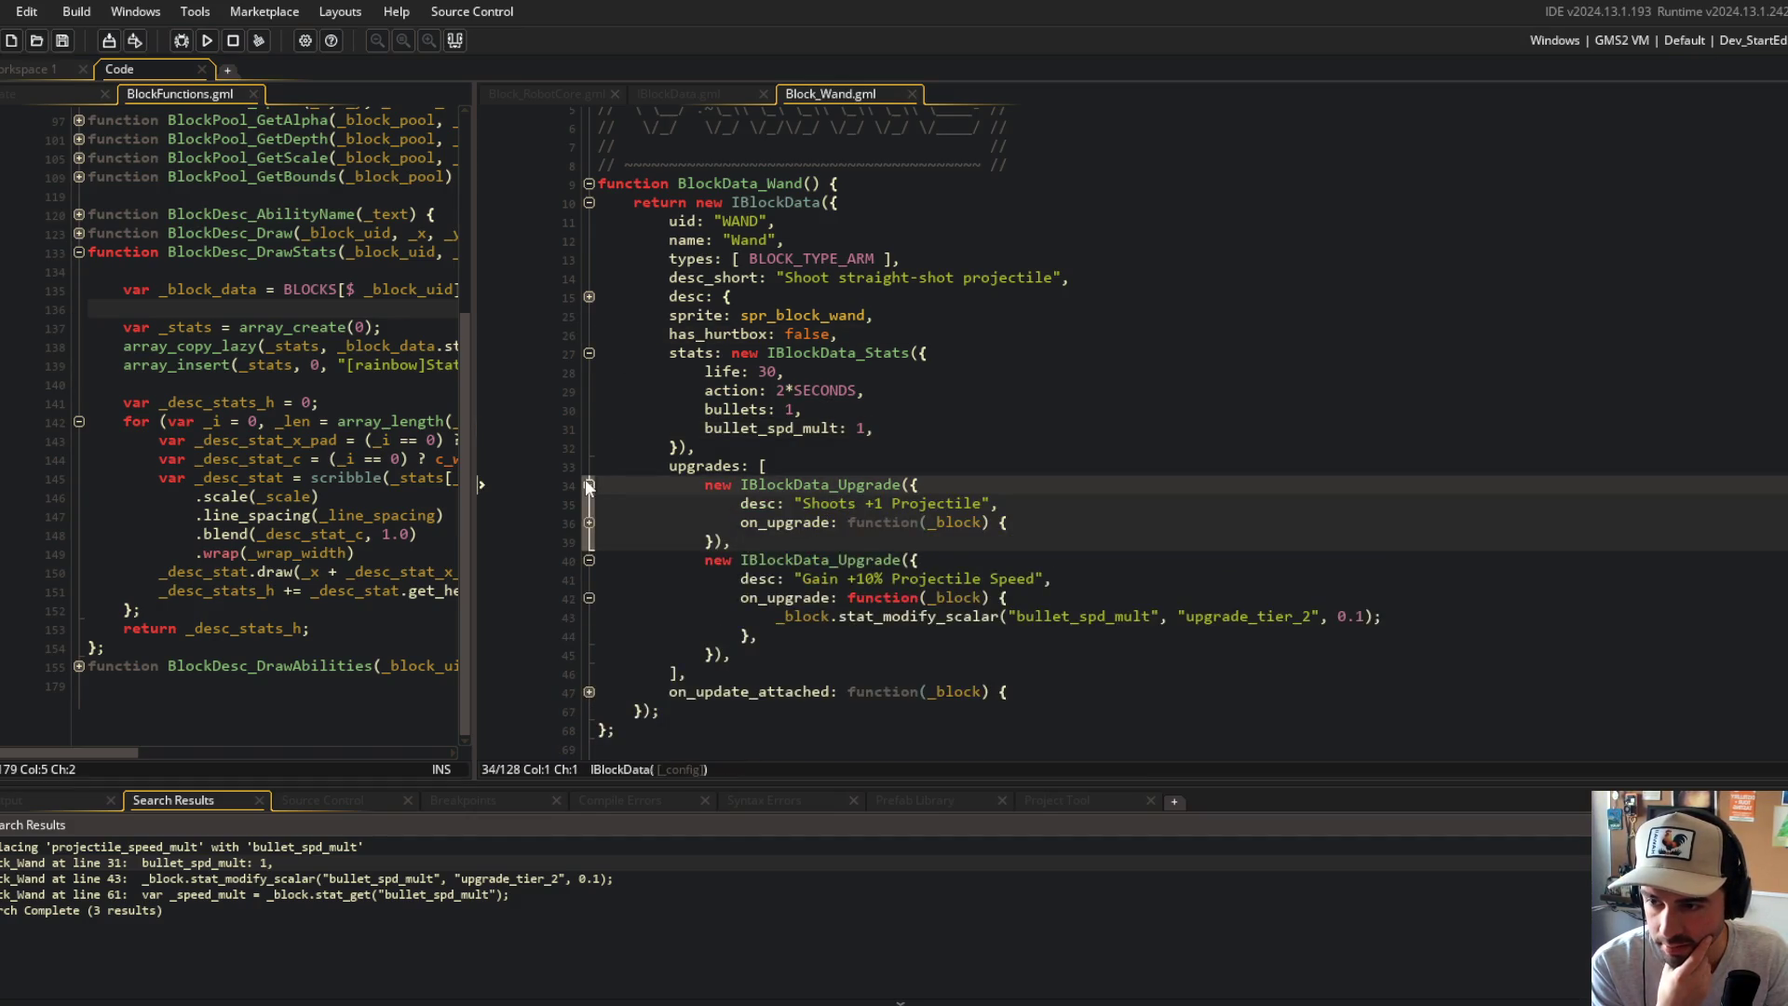
pyautogui.click(589, 484)
pyautogui.scroll(-1, 584, 559)
pyautogui.click(596, 655)
pyautogui.click(588, 656)
pyautogui.scroll(-2, 708, 559)
pyautogui.click(795, 470)
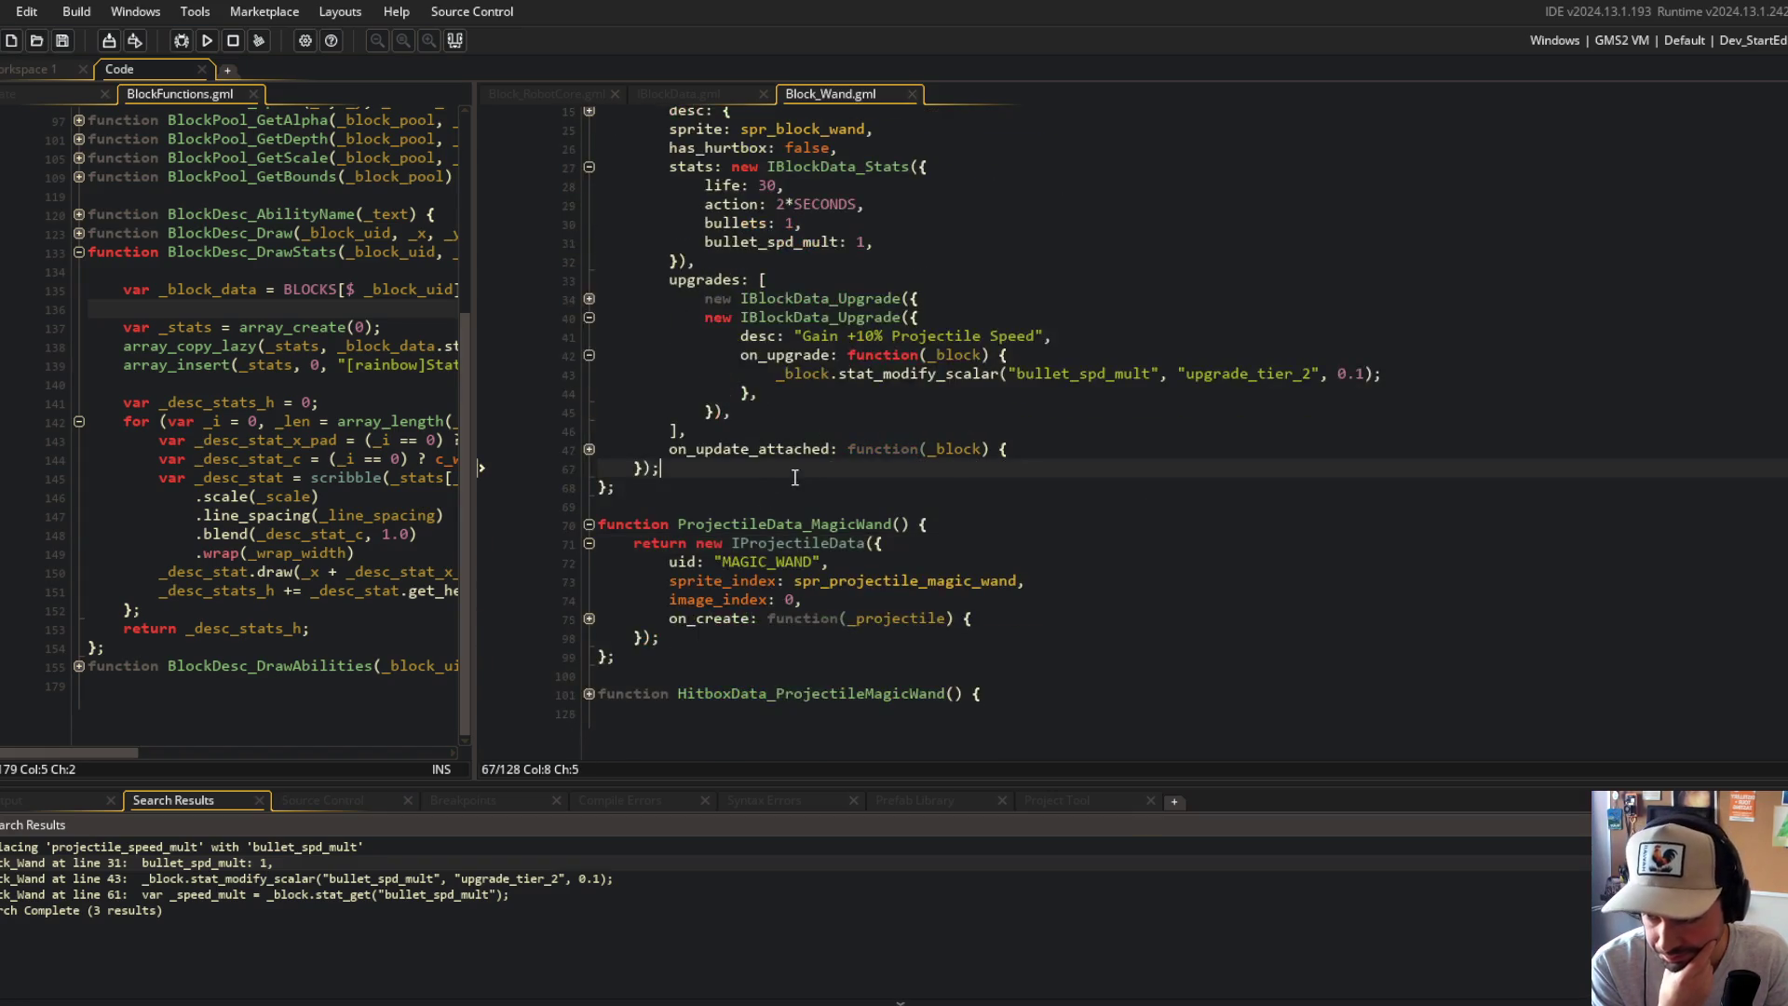
pyautogui.click(588, 619)
pyautogui.scroll(-3, 634, 577)
pyautogui.click(847, 524)
pyautogui.click(589, 602)
pyautogui.scroll(-3, 708, 577)
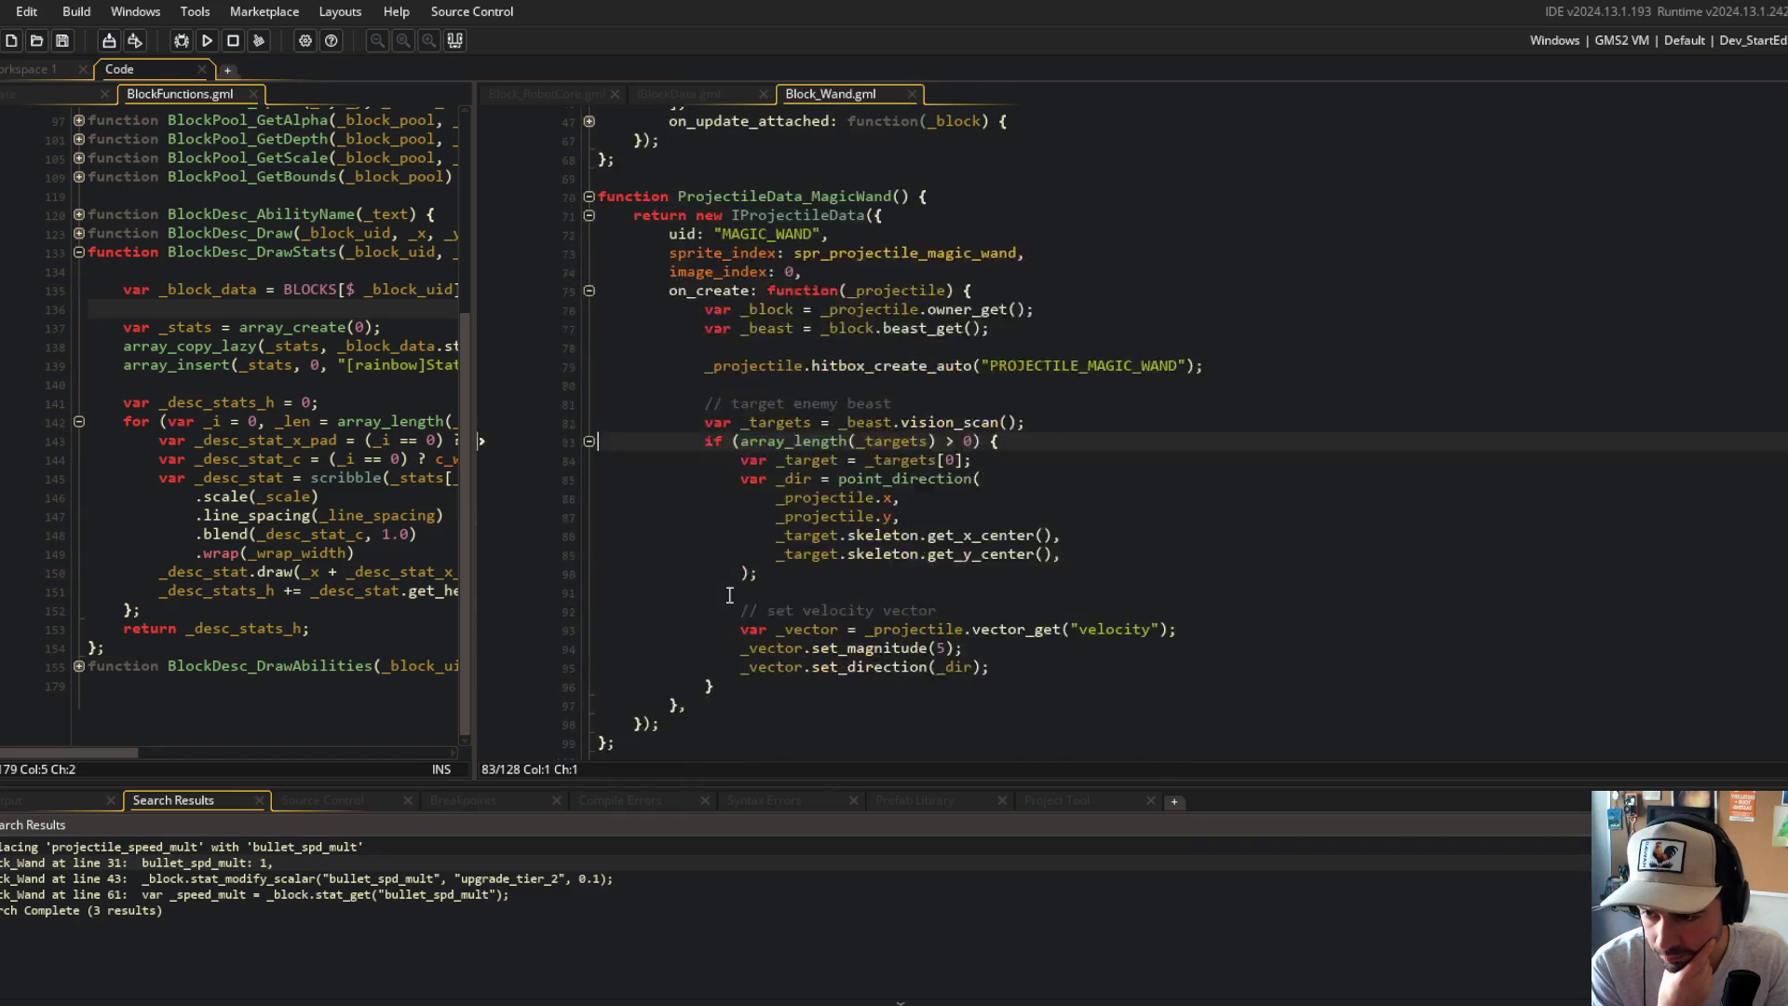
pyautogui.click(888, 649)
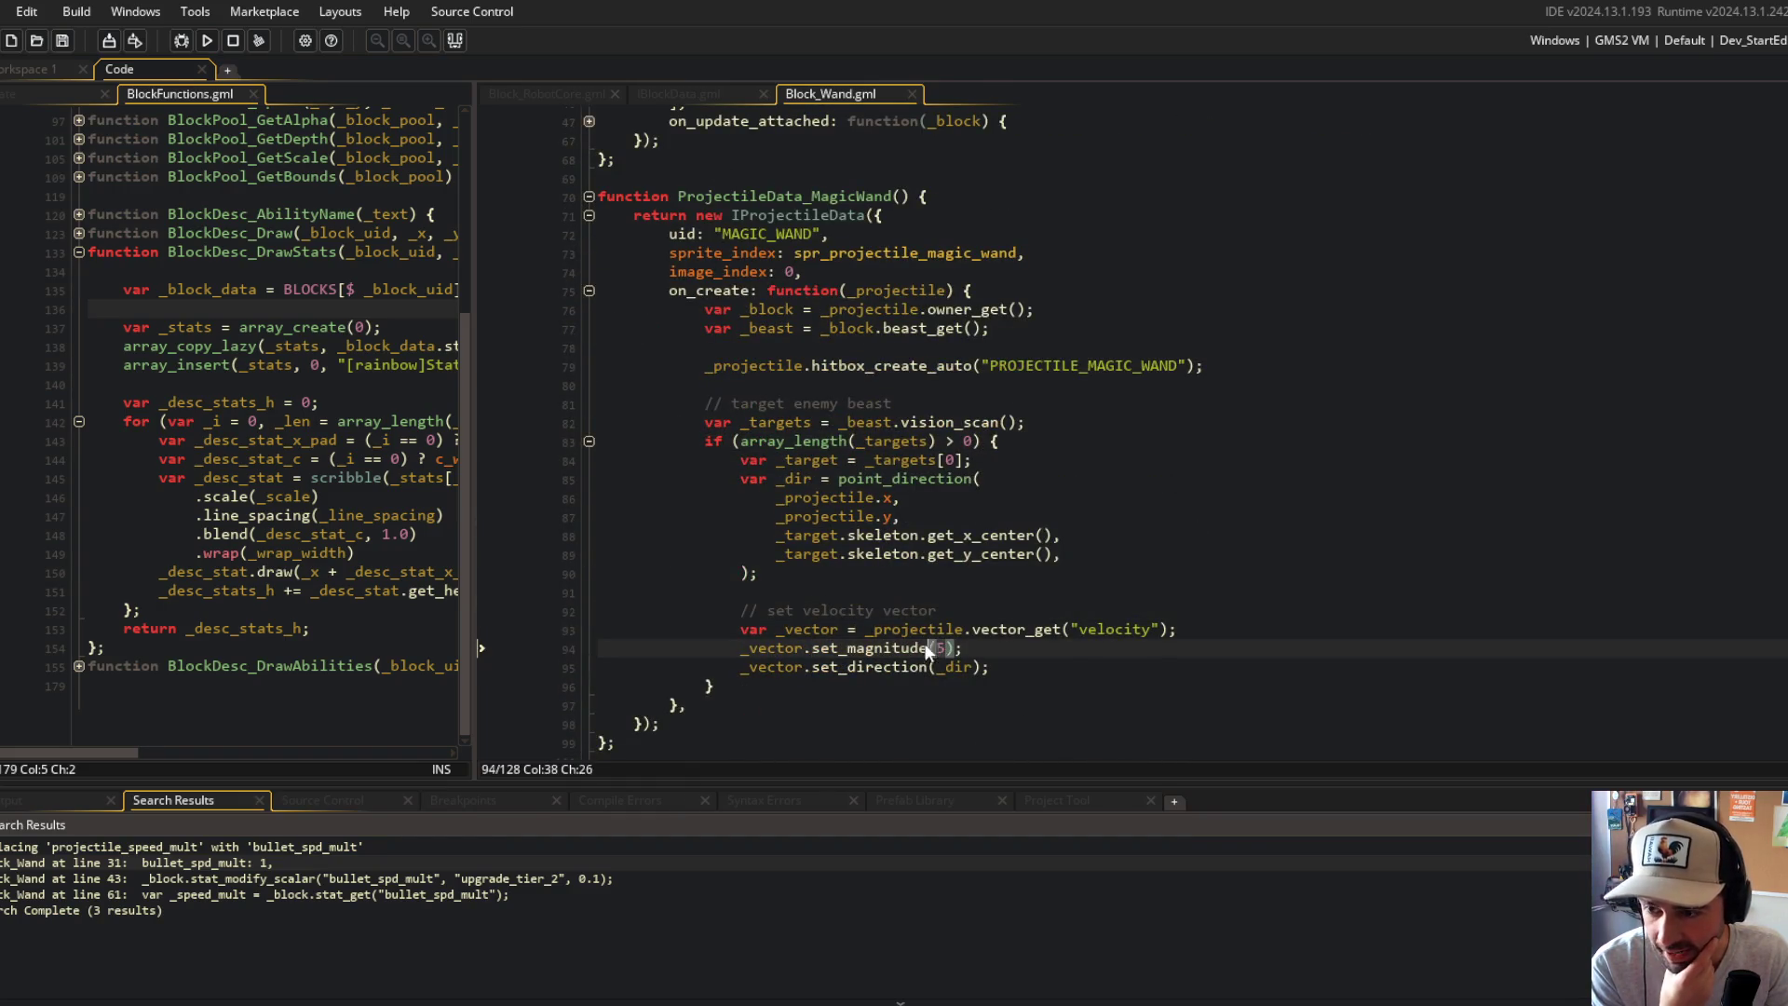
pyautogui.scroll(8, 962, 483)
pyautogui.click(803, 389)
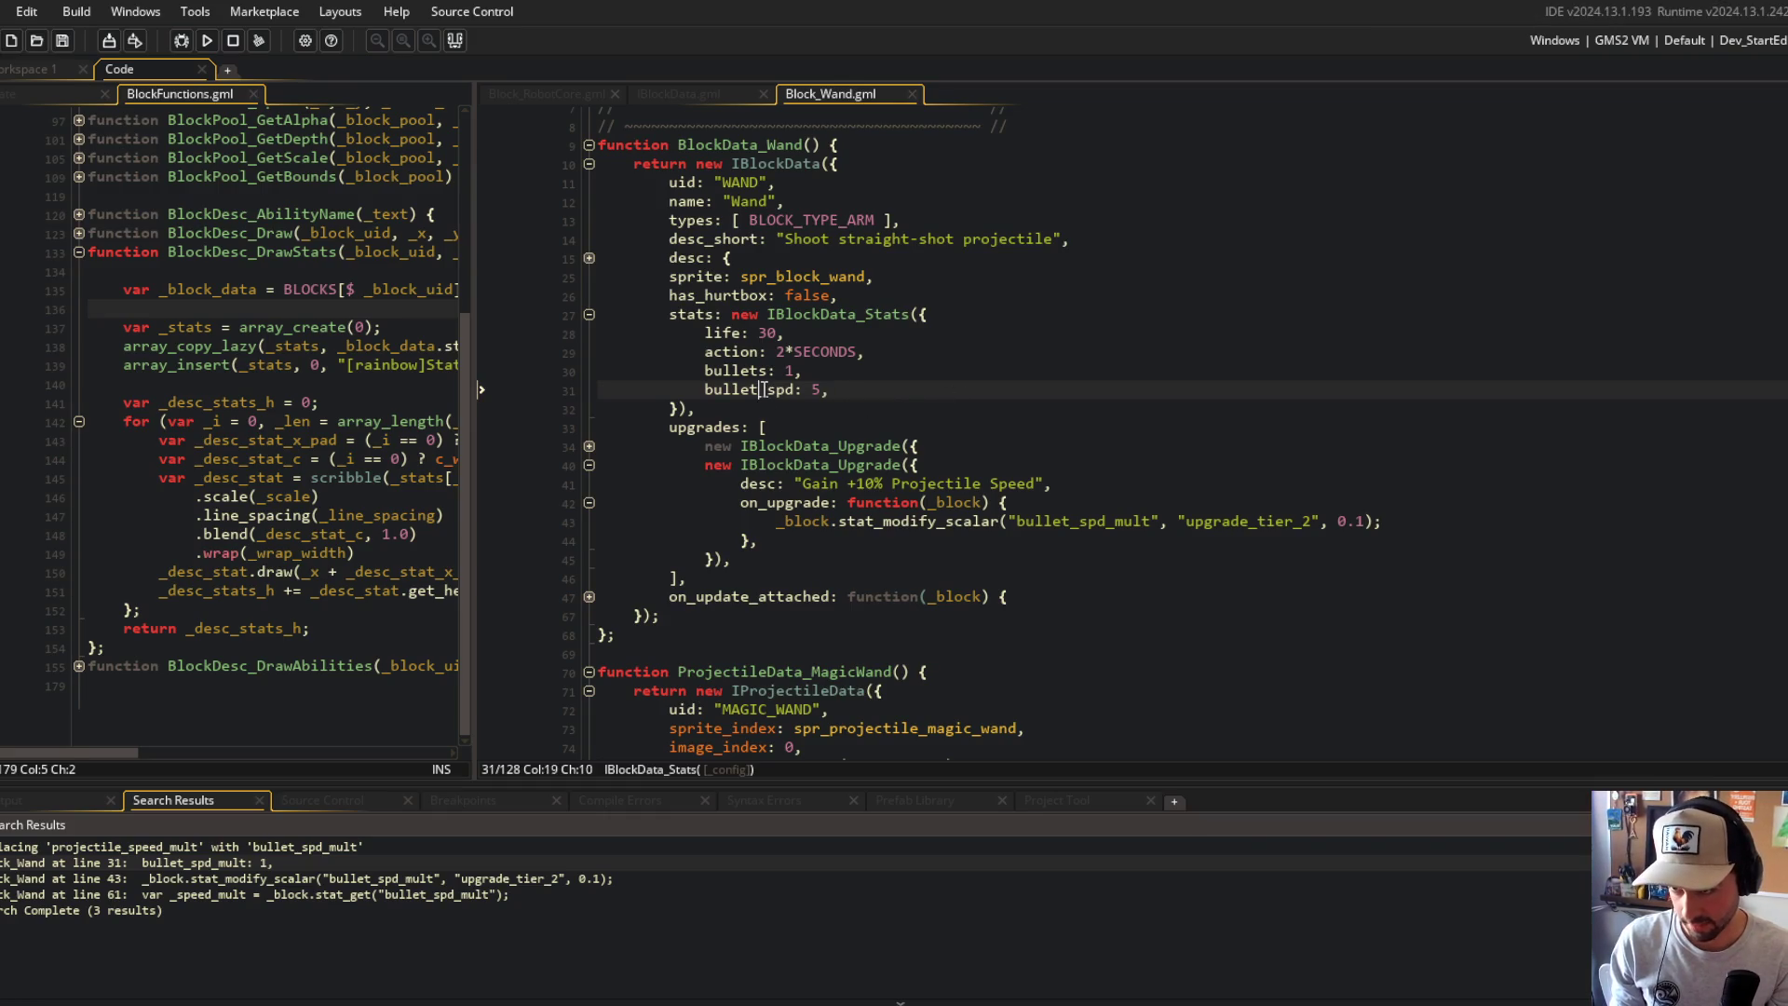
# Step: Replace the projectile's set_magnitude(5) value with _block.stat_get("bullet_spd")
pyautogui.scroll(-9, 931, 419)
pyautogui.click(1052, 438)
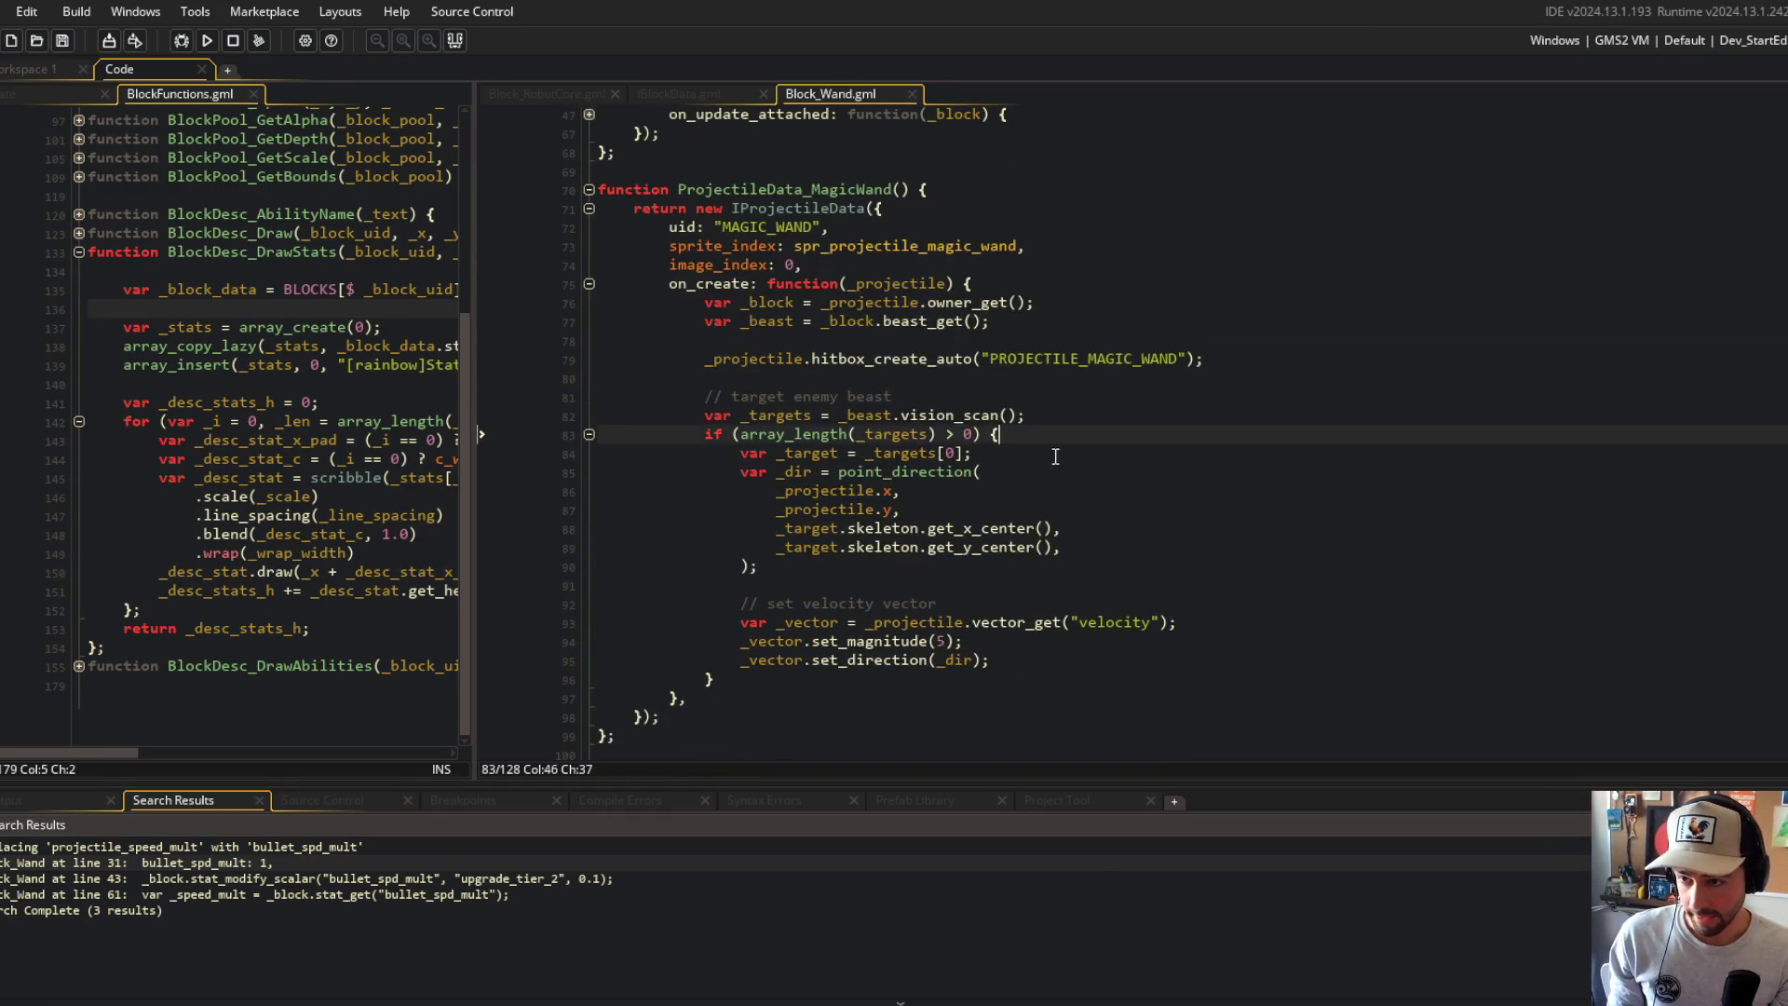
pyautogui.click(941, 640)
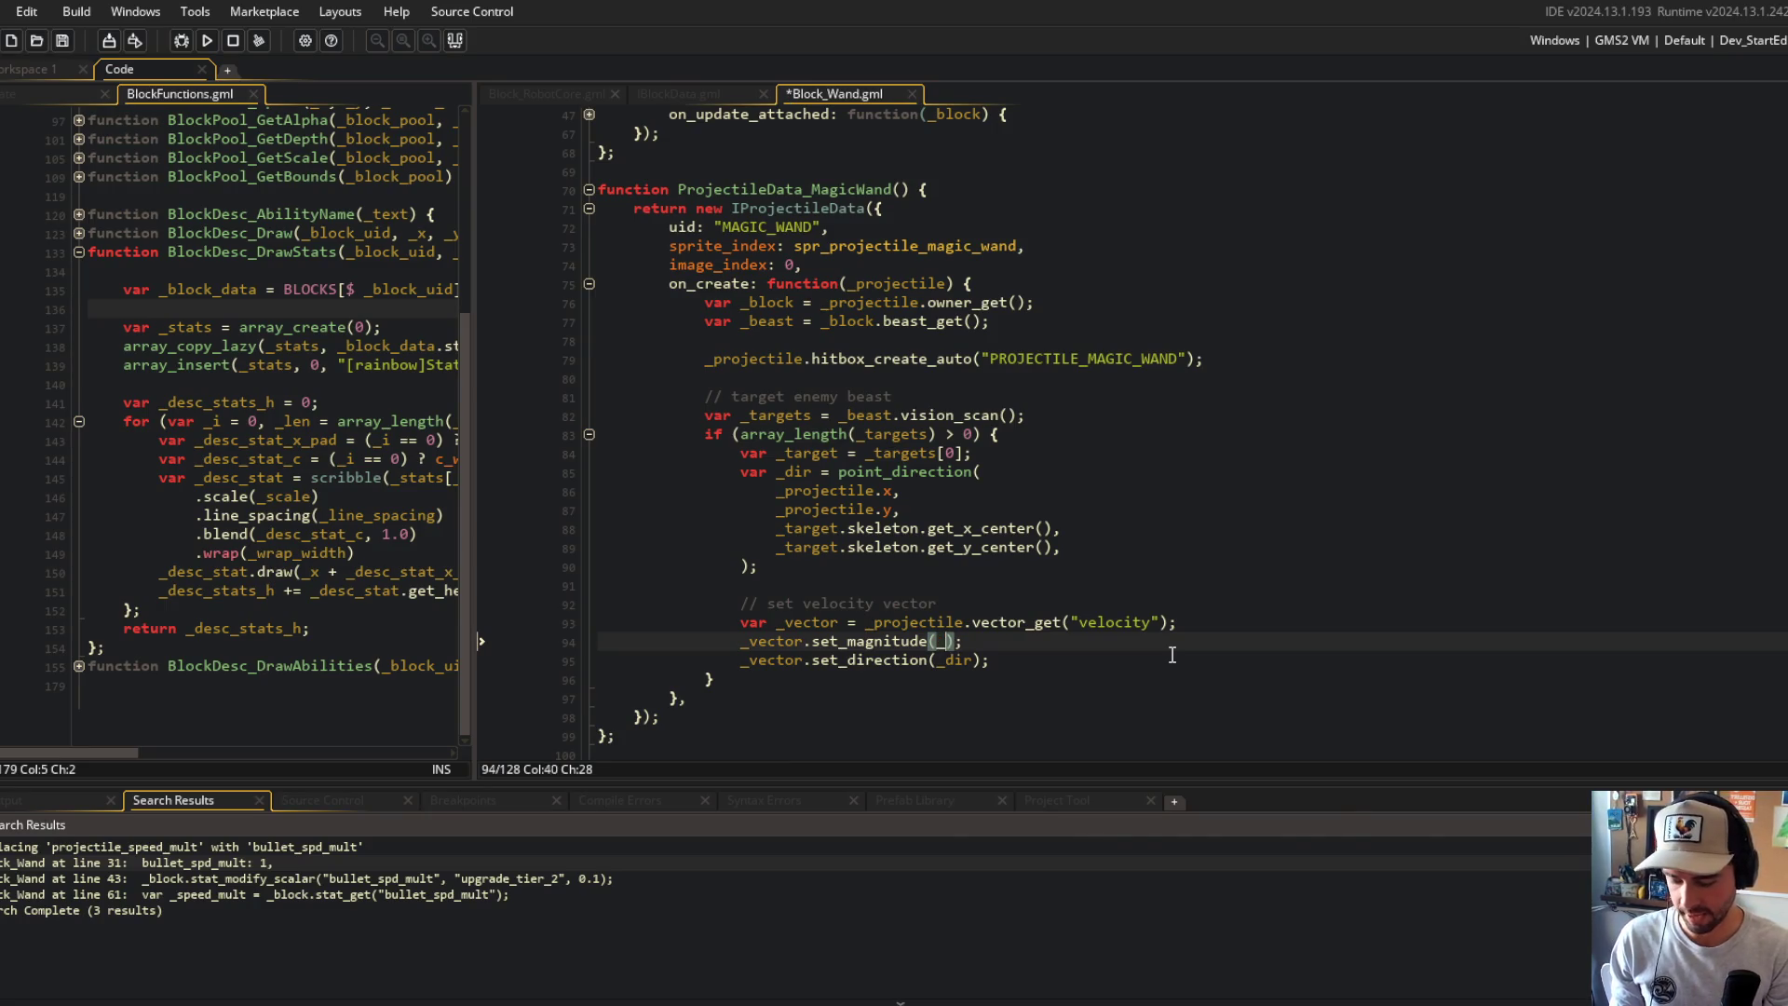
pyautogui.write('block.stat_get("bullet_spd"0')
pyautogui.hotkey('ctrl', 's')
pyautogui.press('BackSpace')
pyautogui.write(')')
pyautogui.click(1161, 621)
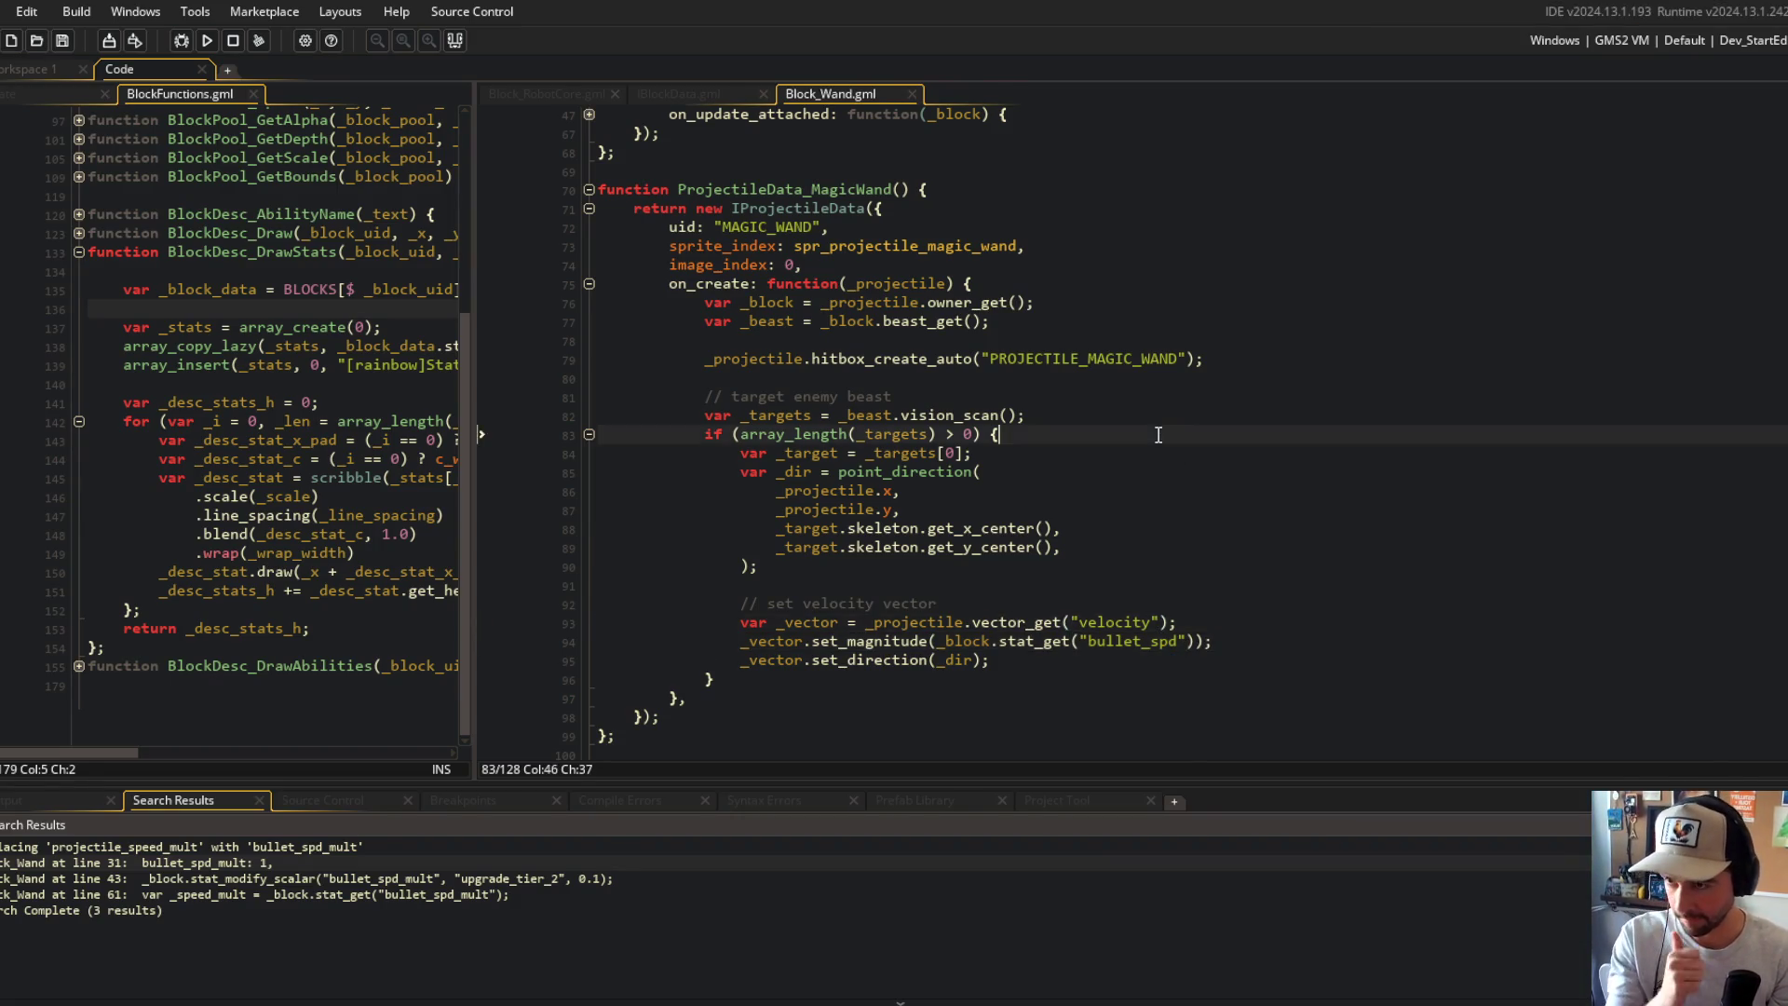
# Step: Change the speed upgrade's stat_modify_scalar target from bullet_spd_mult to bullet_spd
pyautogui.scroll(-2, 1159, 435)
pyautogui.scroll(4, 1071, 521)
pyautogui.click(980, 559)
pyautogui.scroll(8, 982, 562)
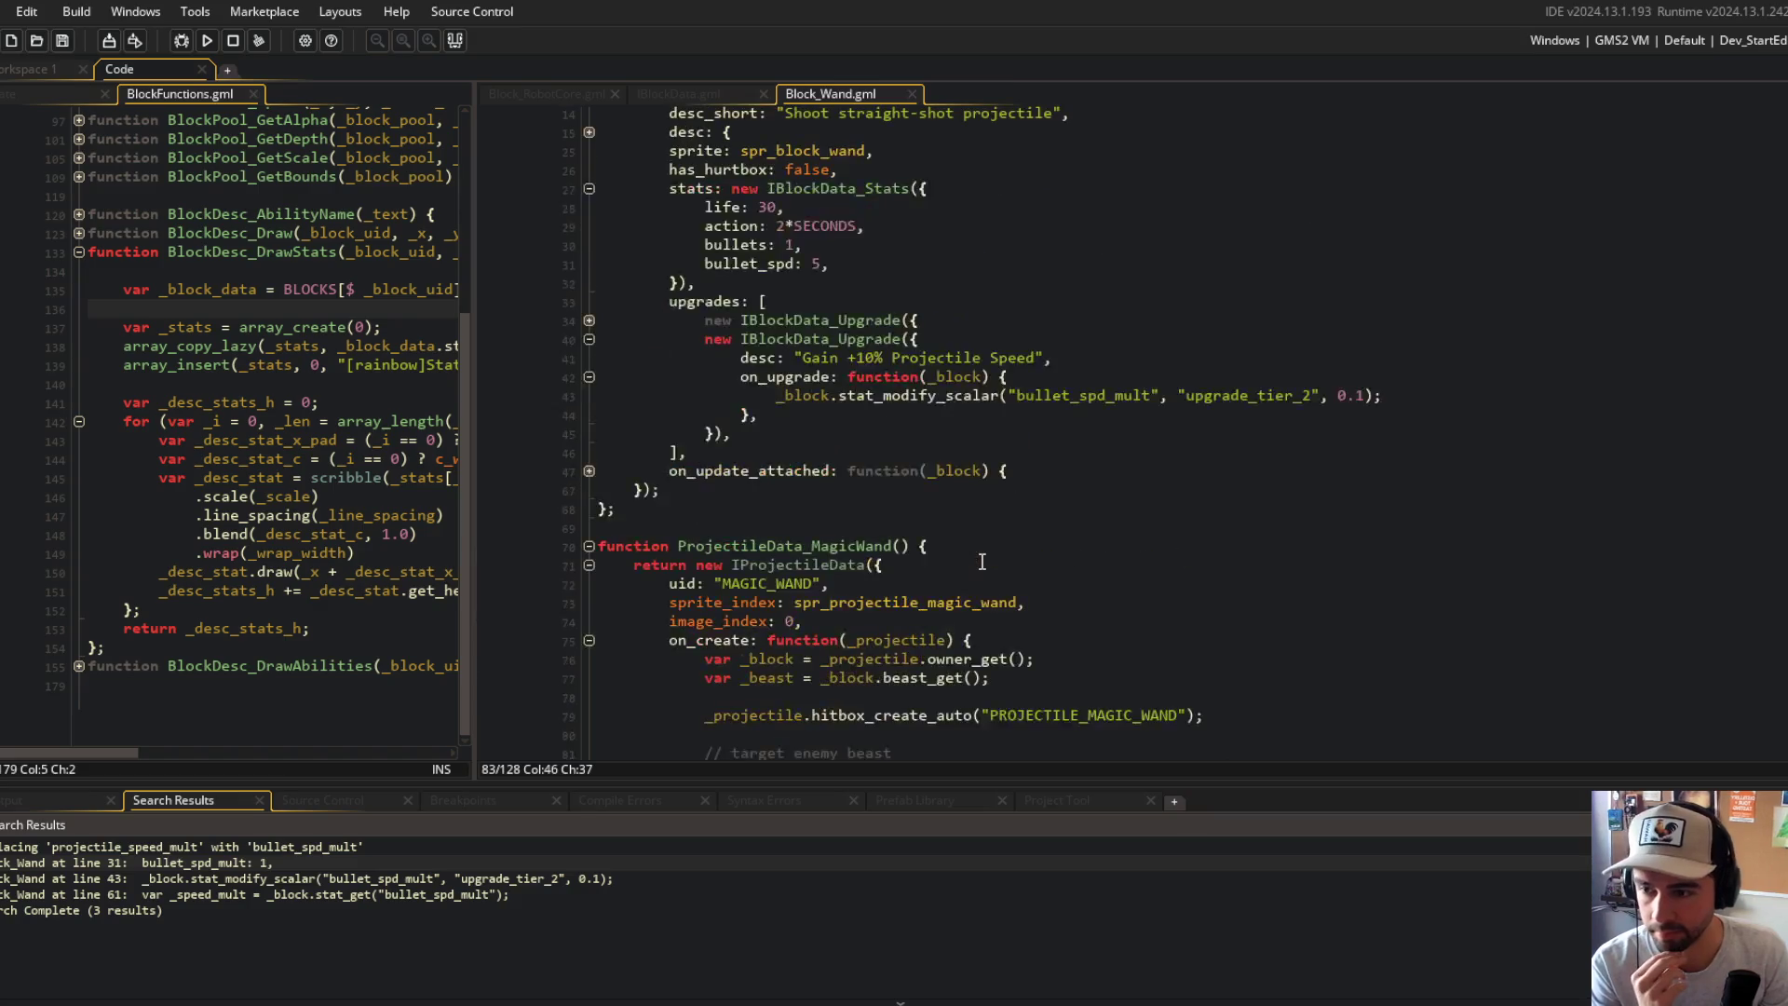
pyautogui.click(1437, 556)
pyautogui.click(1066, 509)
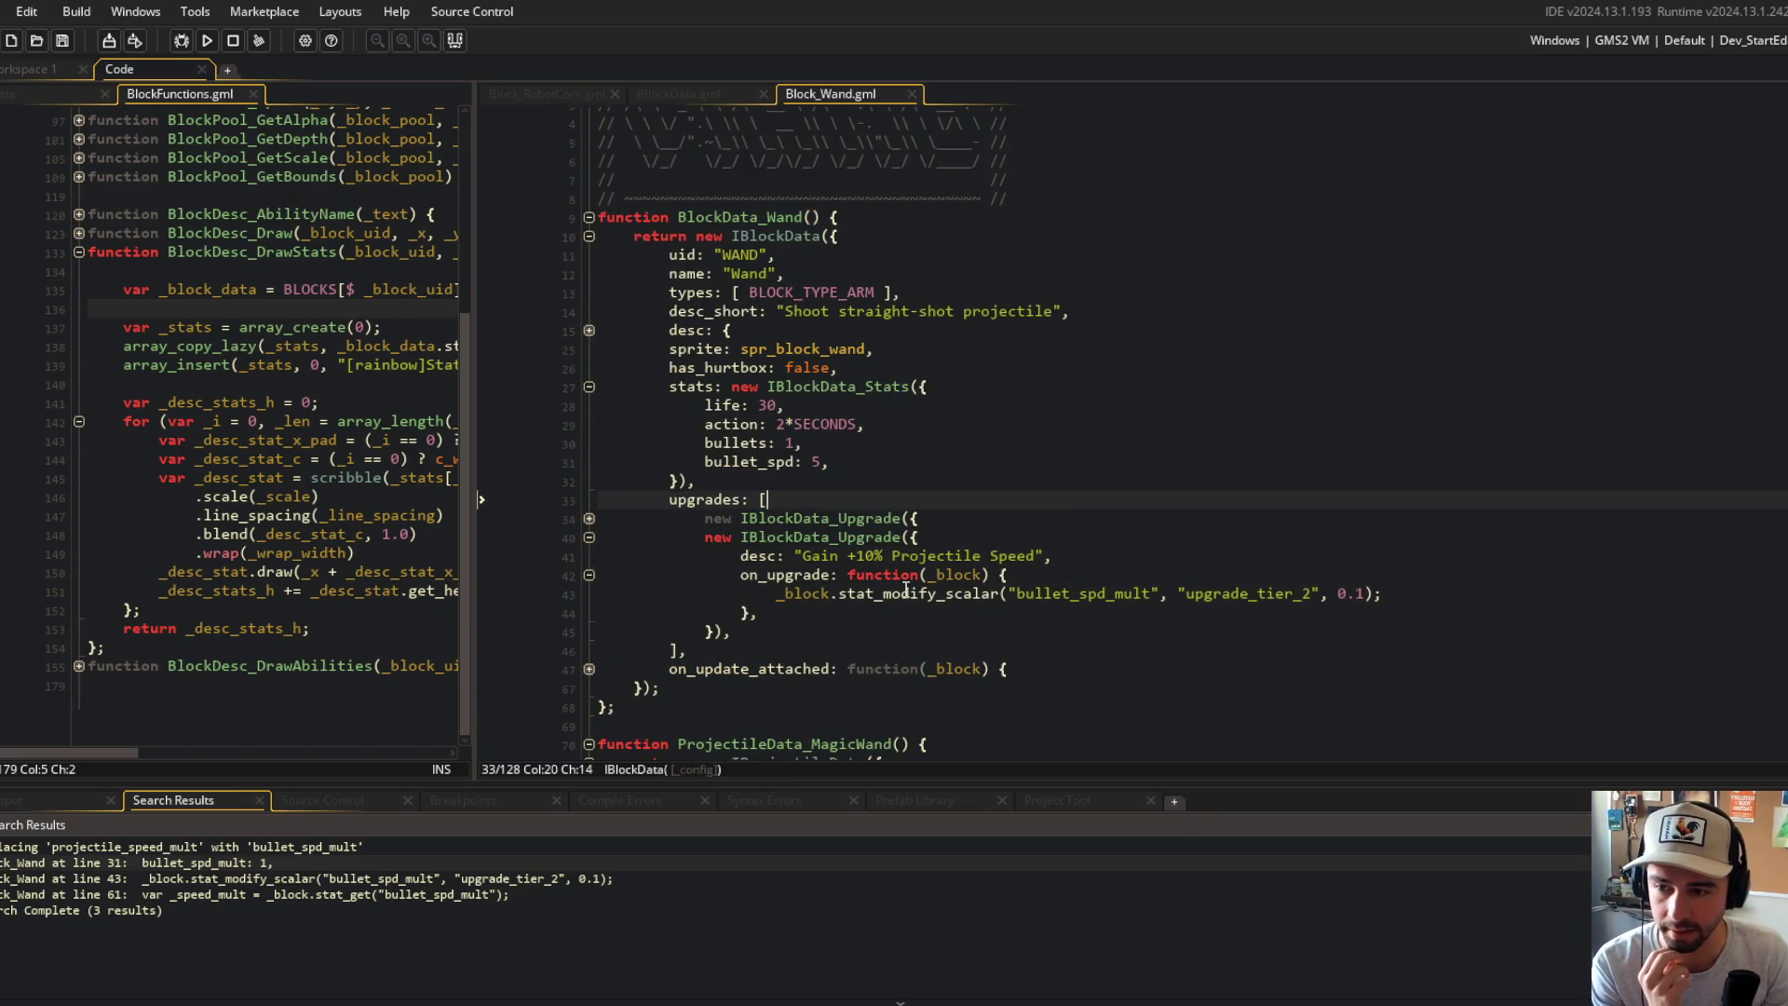
pyautogui.doubleClick(960, 593)
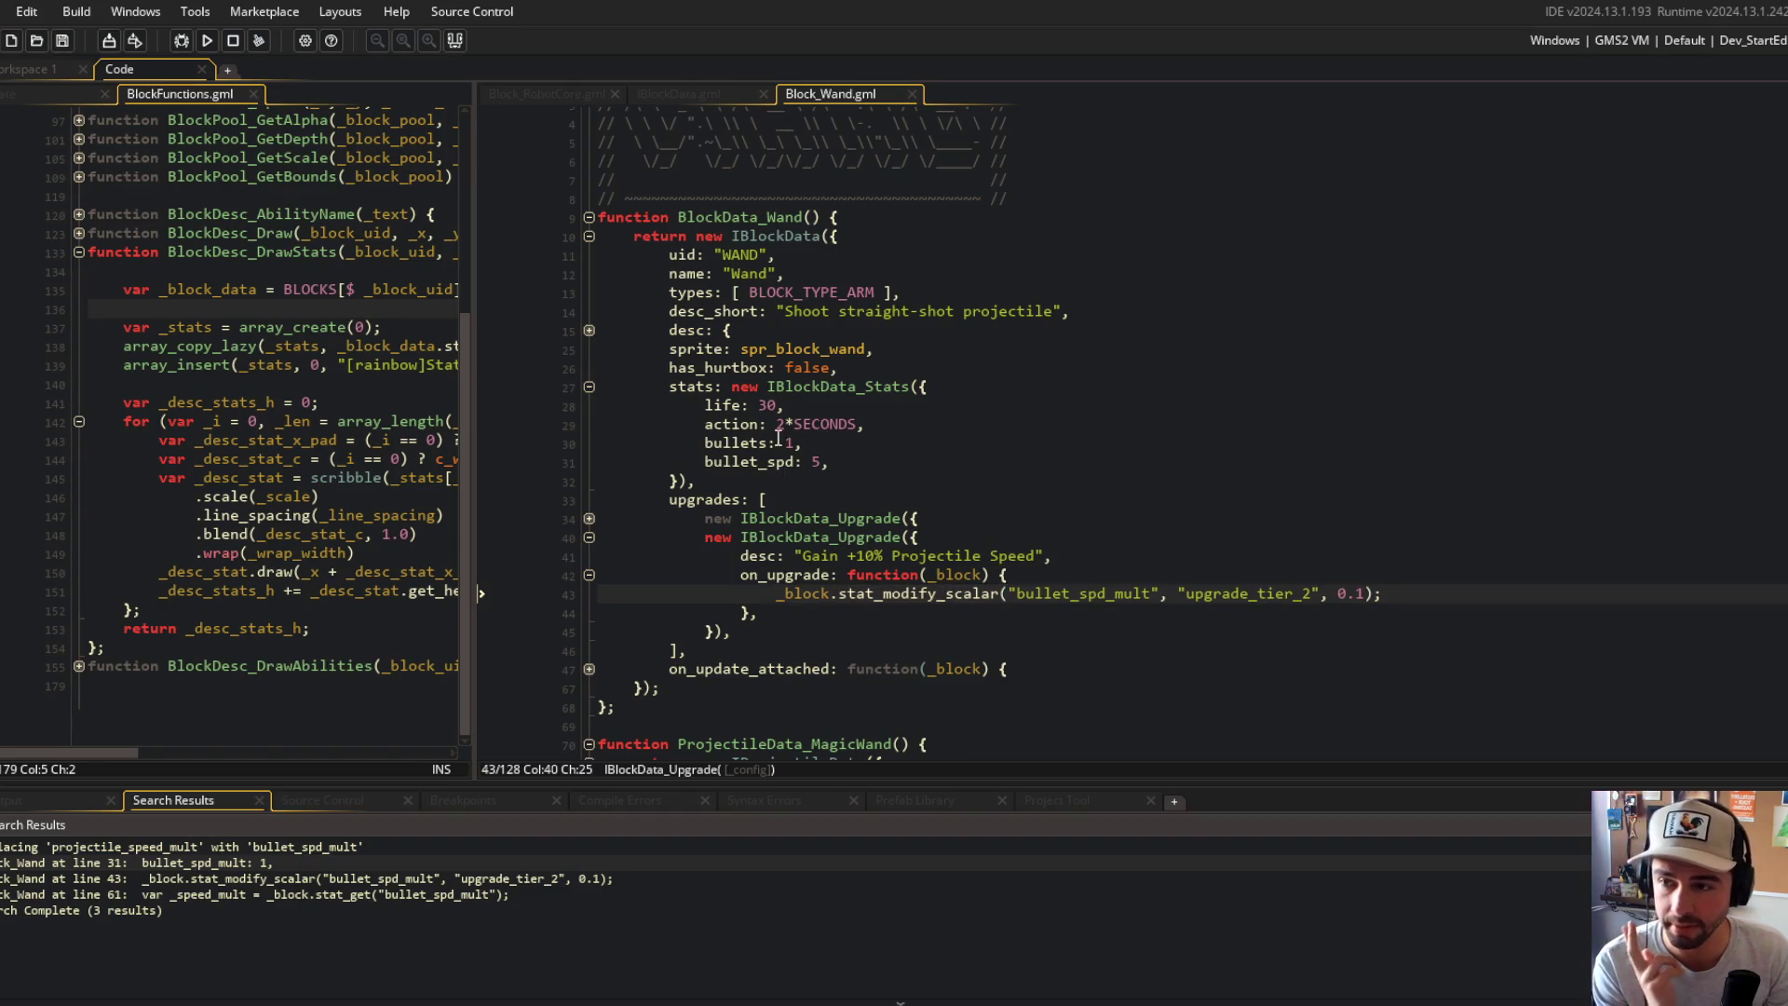
pyautogui.doubleClick(753, 461)
pyautogui.hotkey('ctrl', 'c')
pyautogui.doubleClick(1080, 593)
pyautogui.hotkey('ctrl', 'v')
# Step: Check the edited stat_modify_scalar call against the bullet_spd stat line
pyautogui.click(1240, 559)
pyautogui.click(1199, 589)
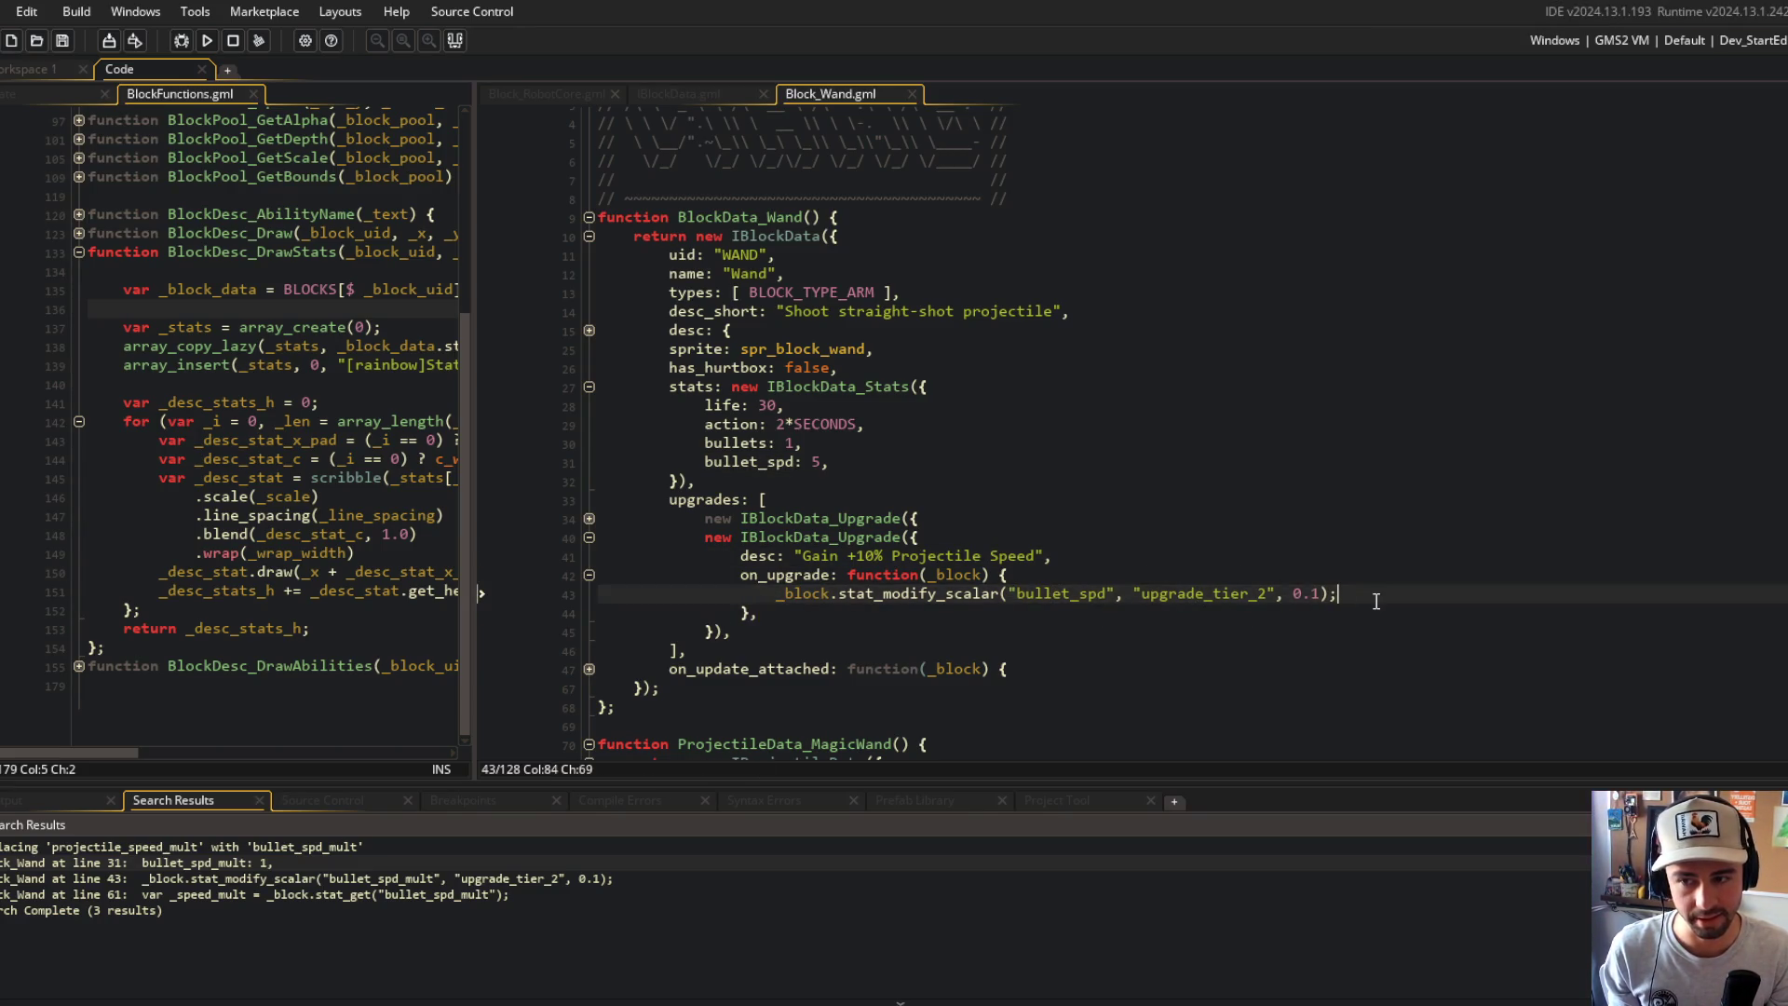
pyautogui.click(885, 600)
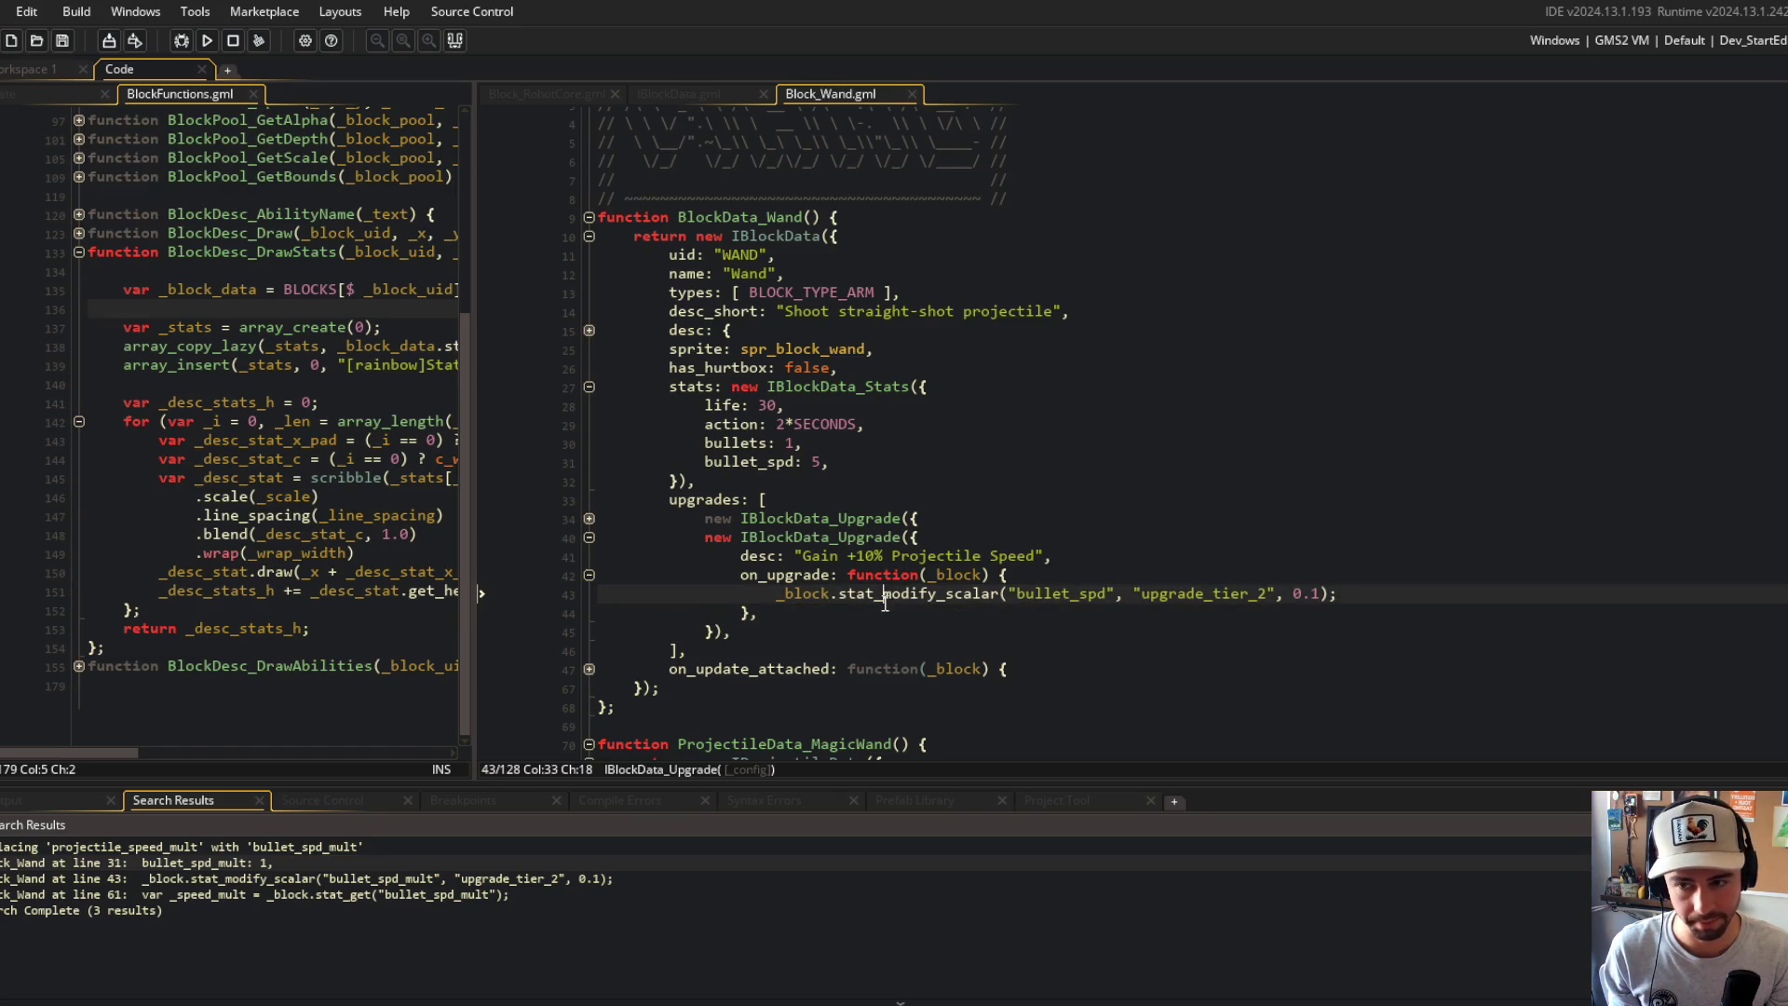
pyautogui.click(946, 594)
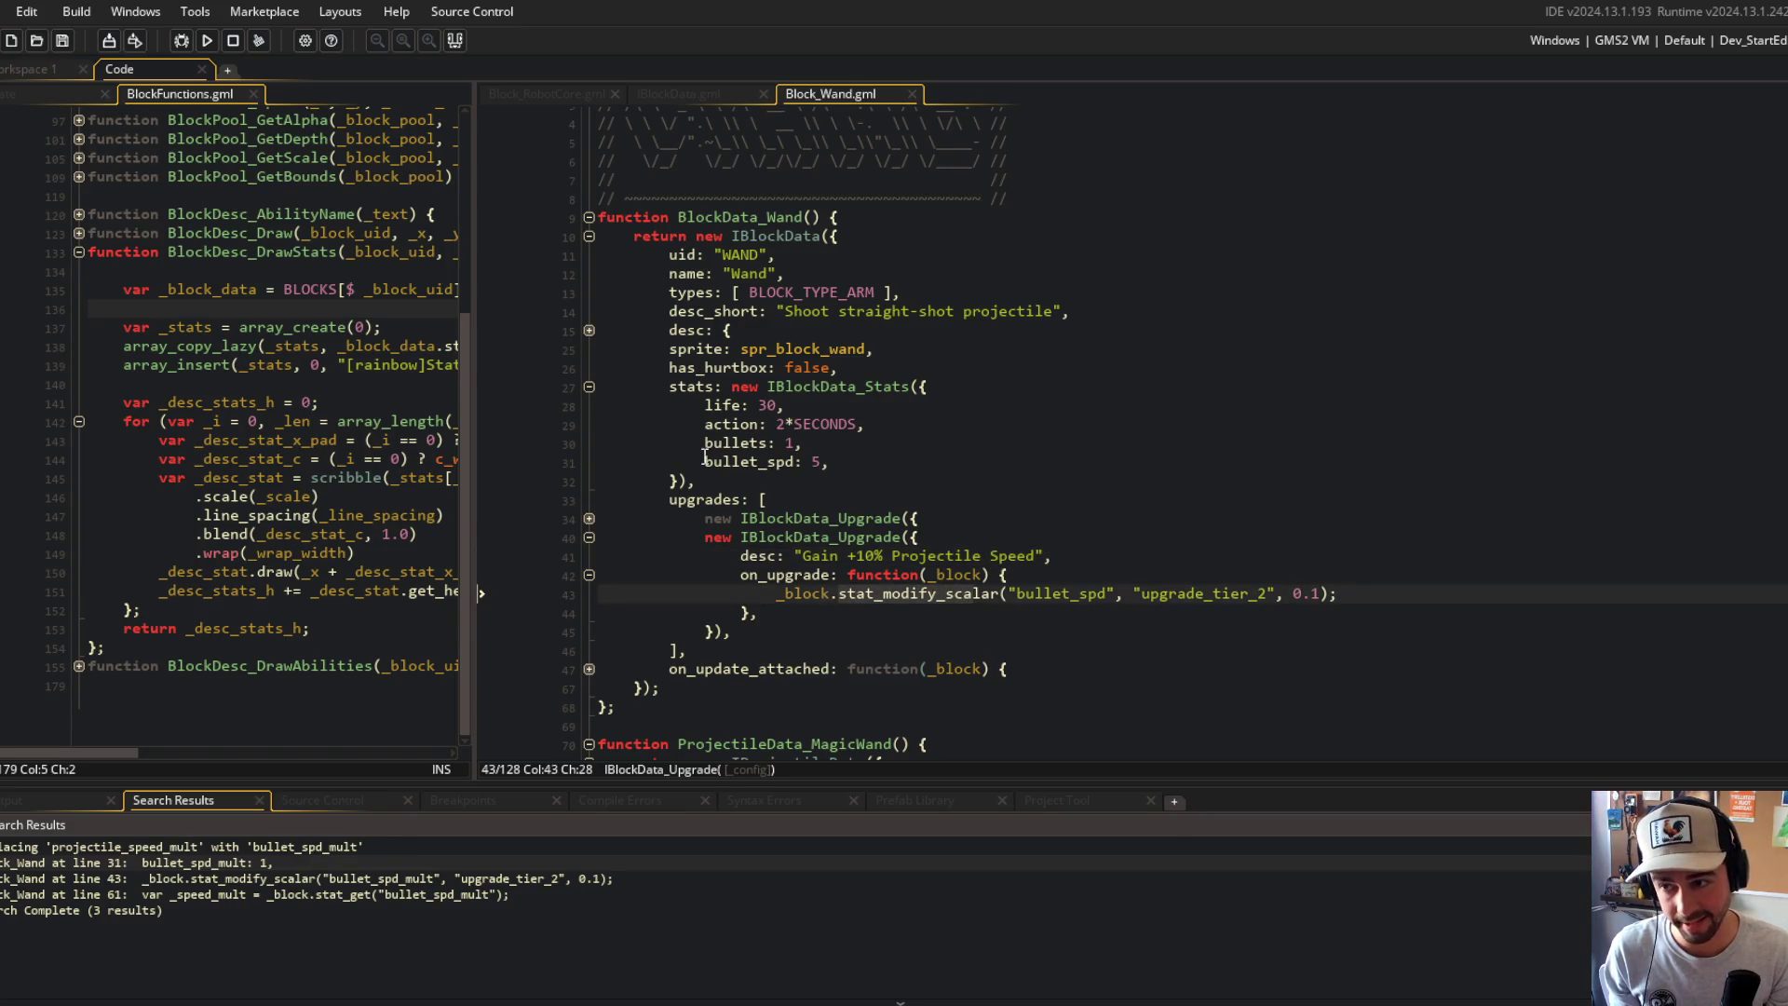
pyautogui.click(877, 467)
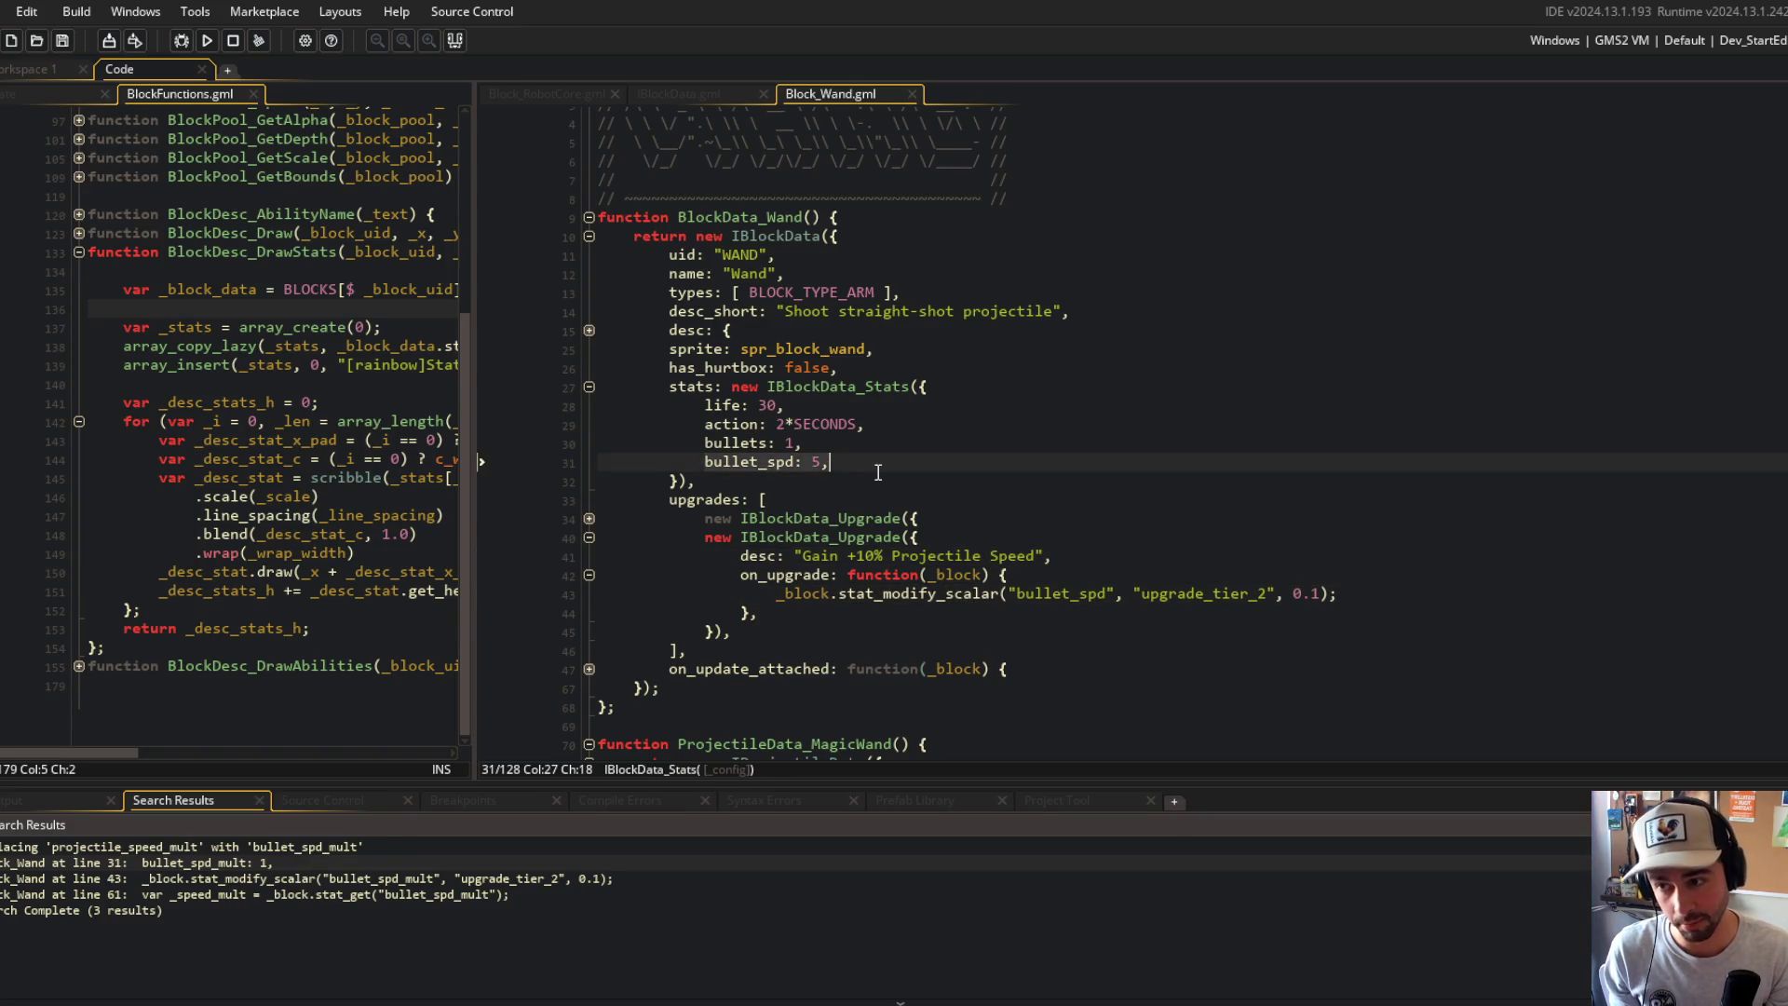
pyautogui.doubleClick(878, 595)
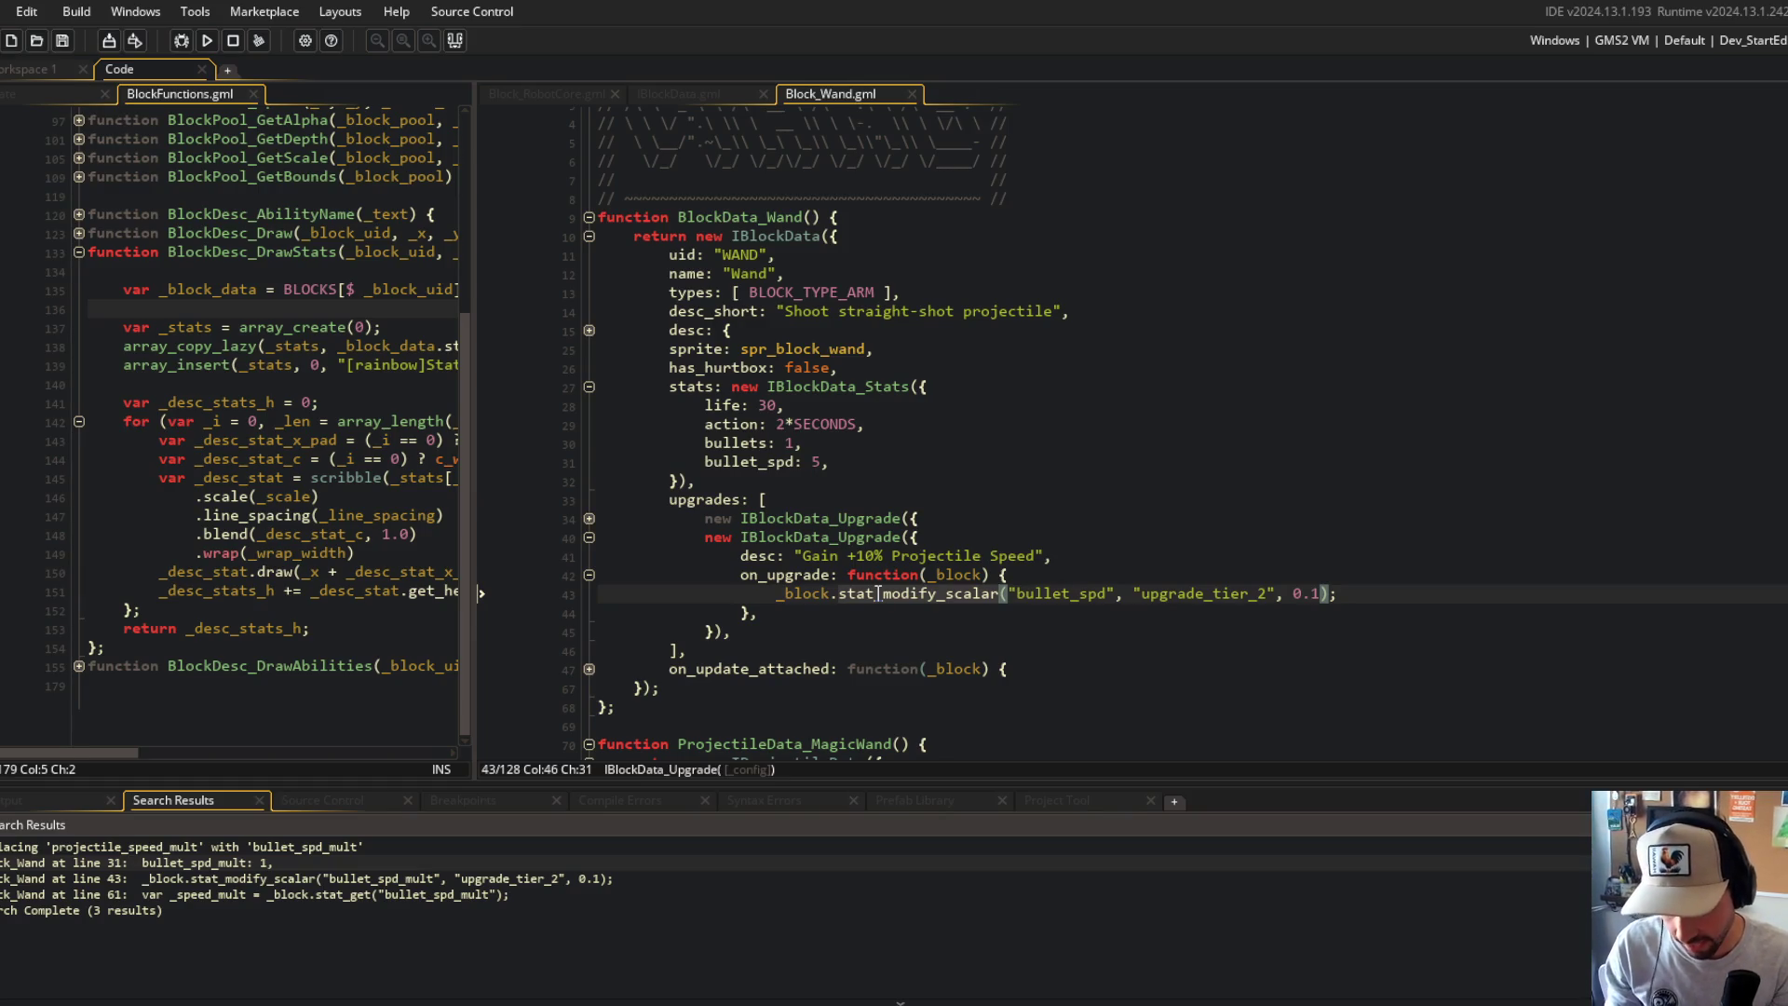
pyautogui.click(939, 556)
pyautogui.scroll(-4, 938, 551)
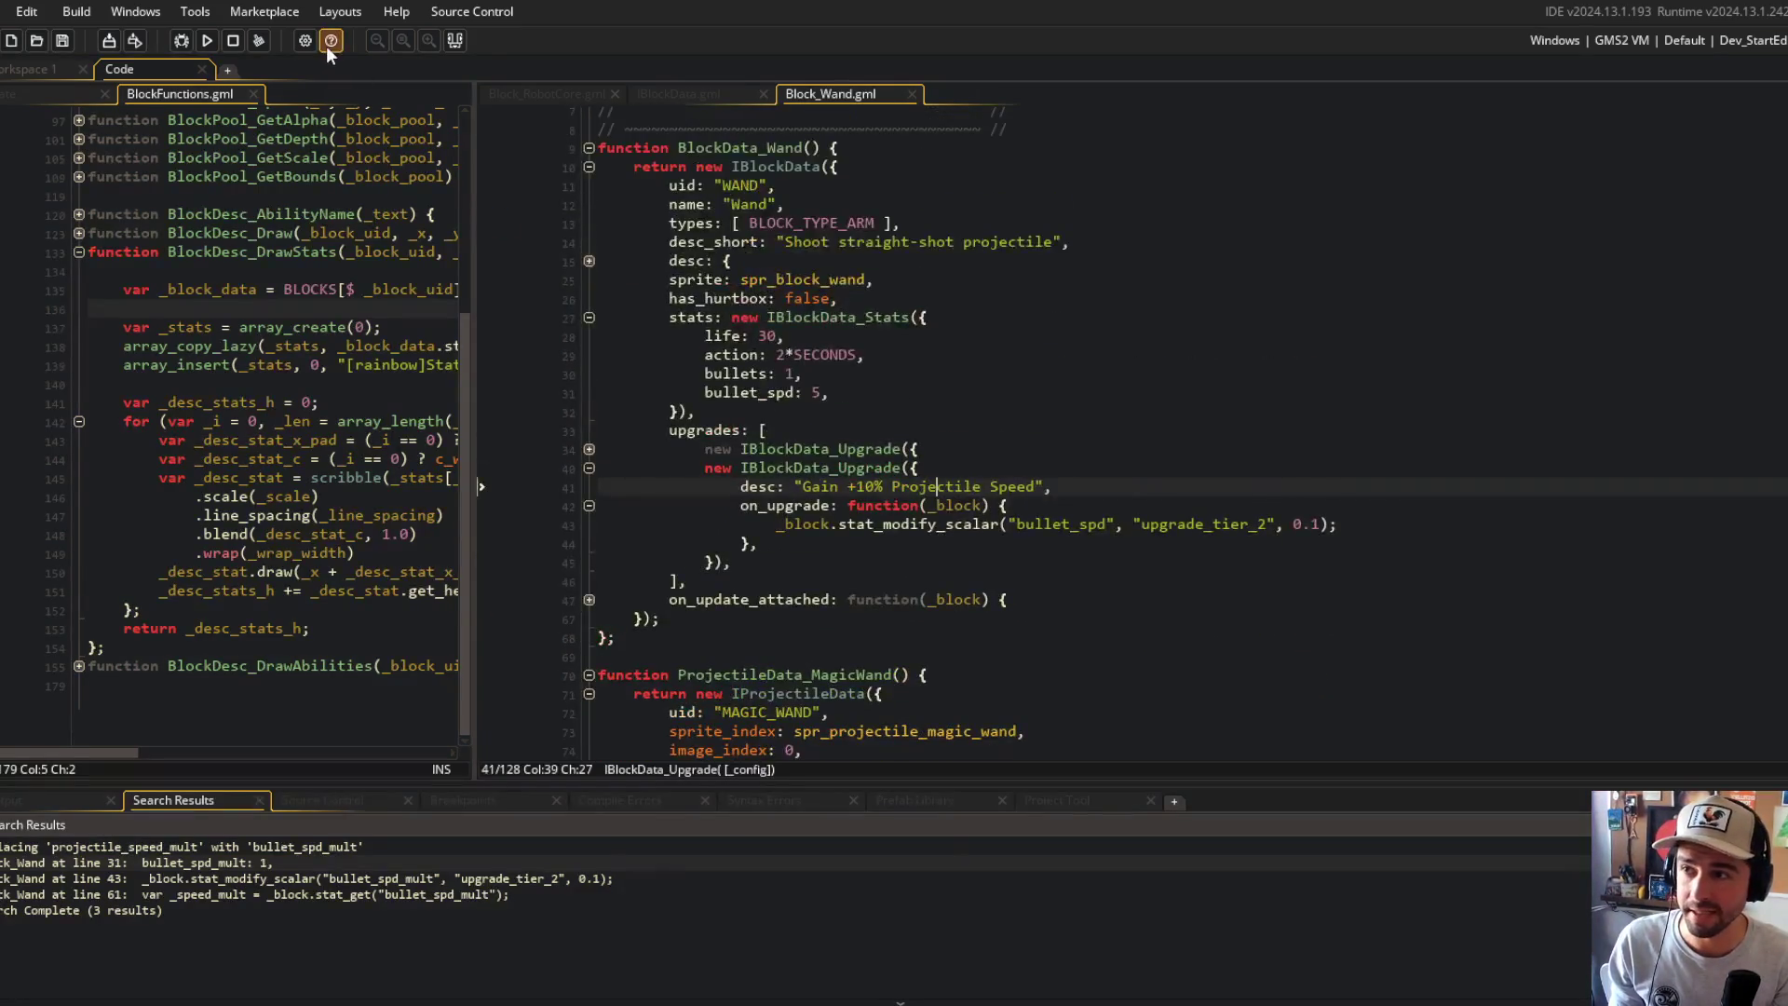
# Step: Hide the Search Results panel and widen the left code pane
pyautogui.click(465, 48)
pyautogui.moveTo(475, 91)
pyautogui.mouseDown()
pyautogui.moveTo(650, 158)
pyautogui.moveTo(611, 227)
pyautogui.mouseUp()
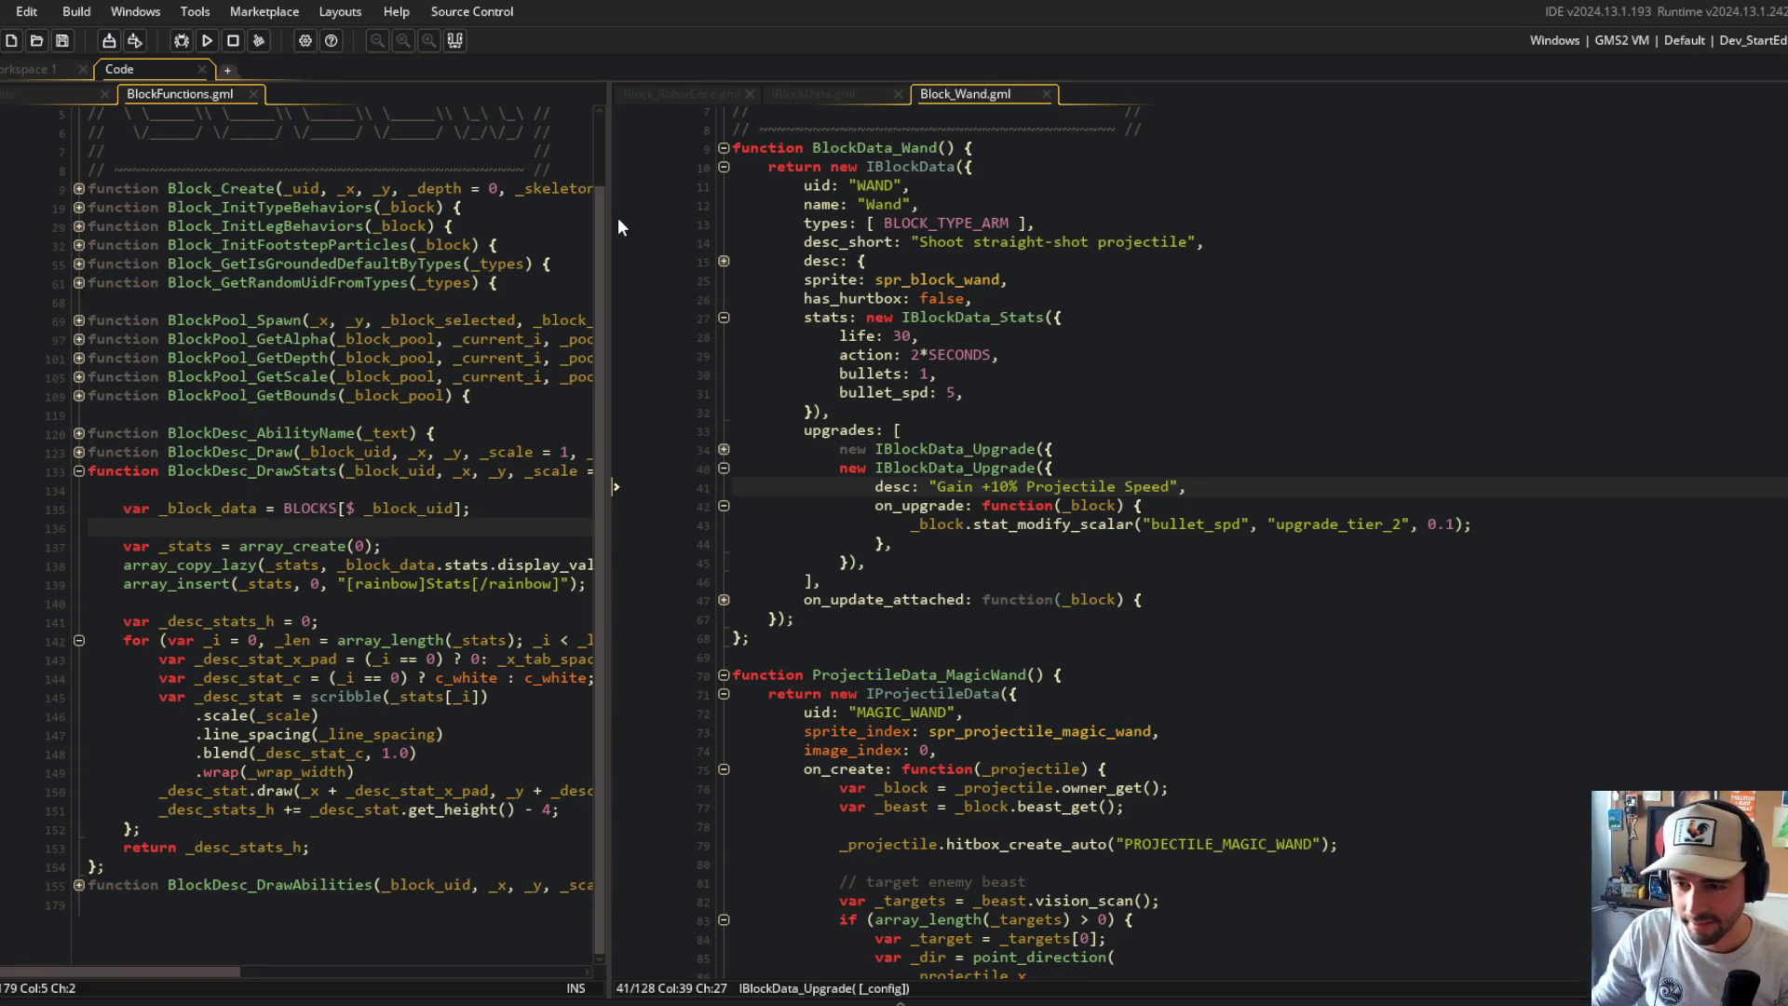
pyautogui.click(1266, 447)
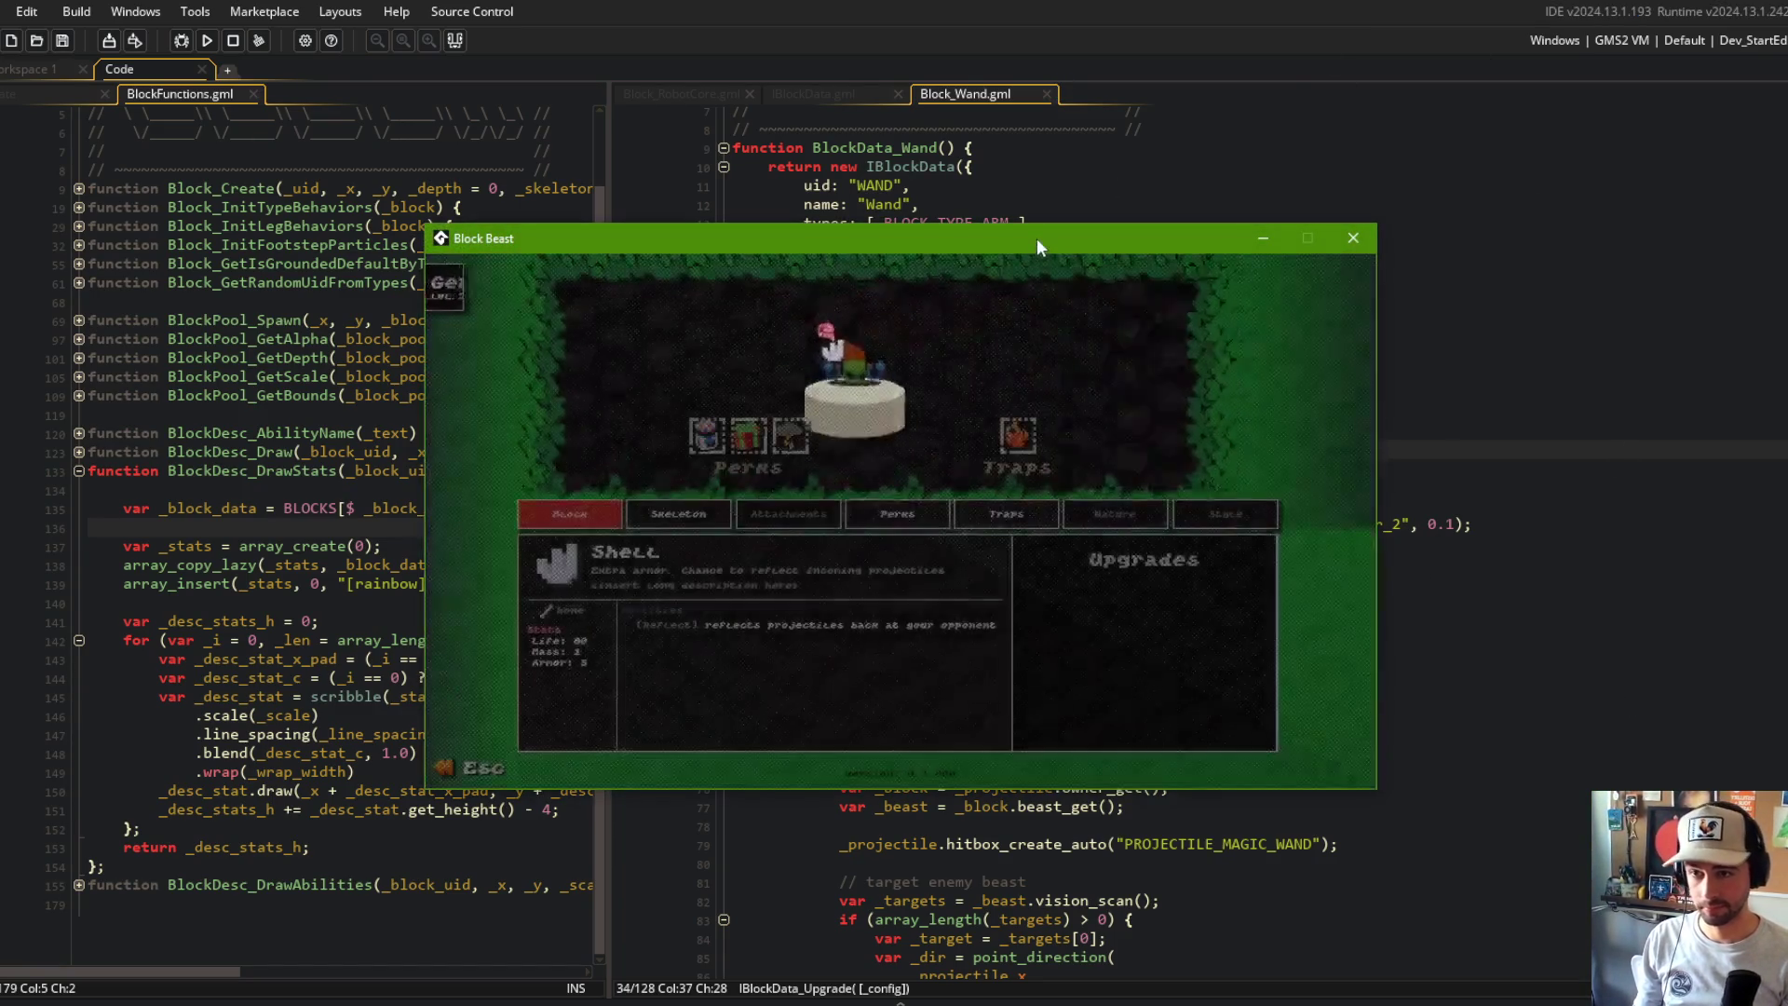
# Step: Check the Wand card (Bullet spd 5) in Block Beast, then return to the Wand code
pyautogui.moveTo(1037, 247); pyautogui.dragTo(933, 265)
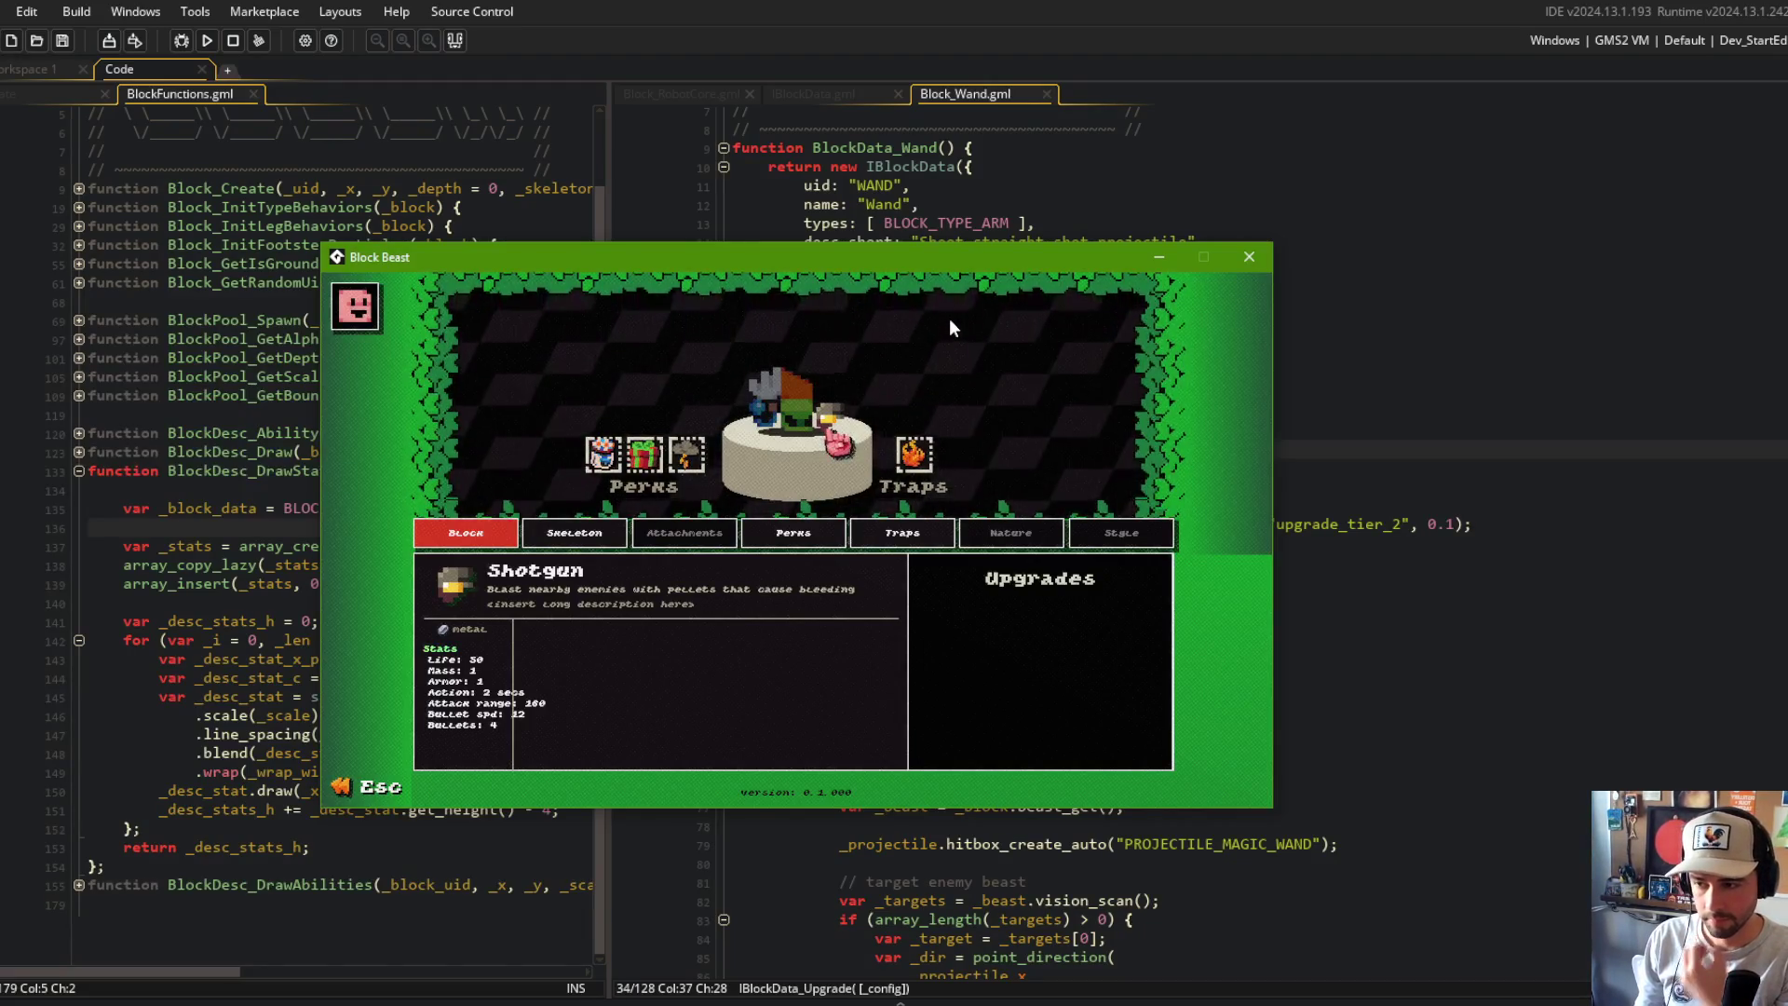
pyautogui.click(1304, 261)
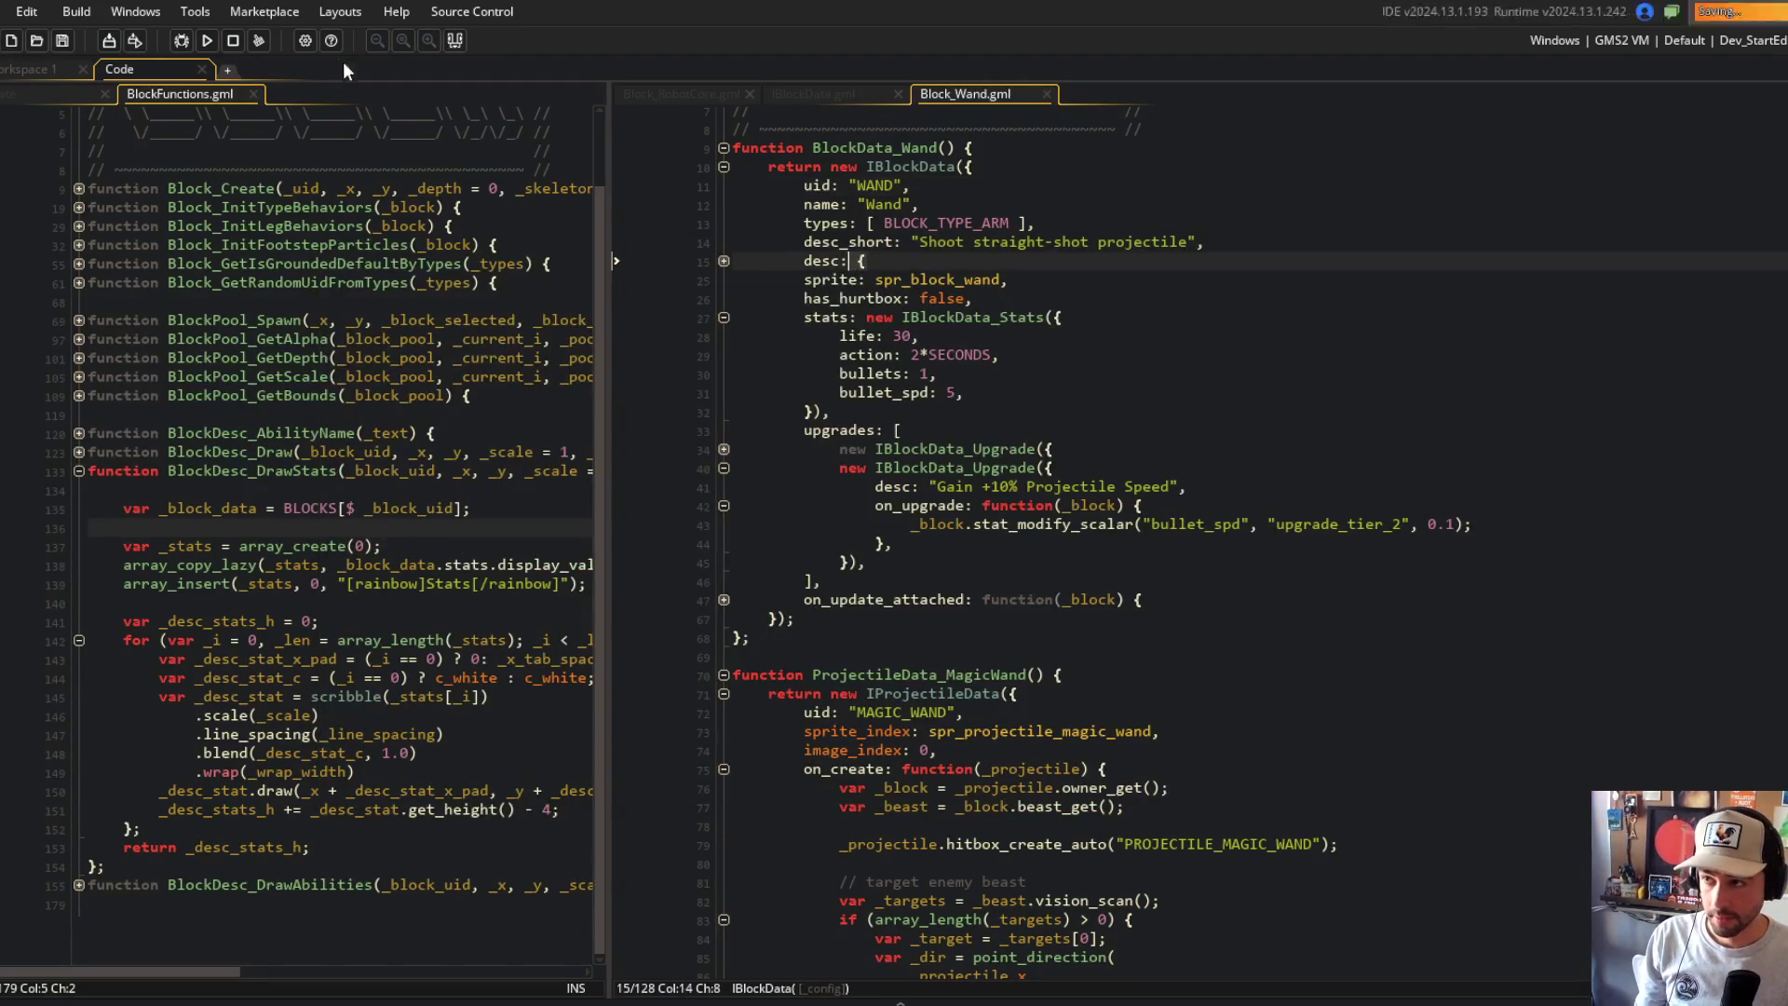
pyautogui.click(1211, 277)
# Step: Open the Block_Shotgun script through the asset search for 'shotgun'
pyautogui.click(844, 97)
pyautogui.click(703, 91)
pyautogui.click(813, 97)
pyautogui.click(996, 238)
pyautogui.hotkey('ctrl', 't')
pyautogui.write('shotgun')
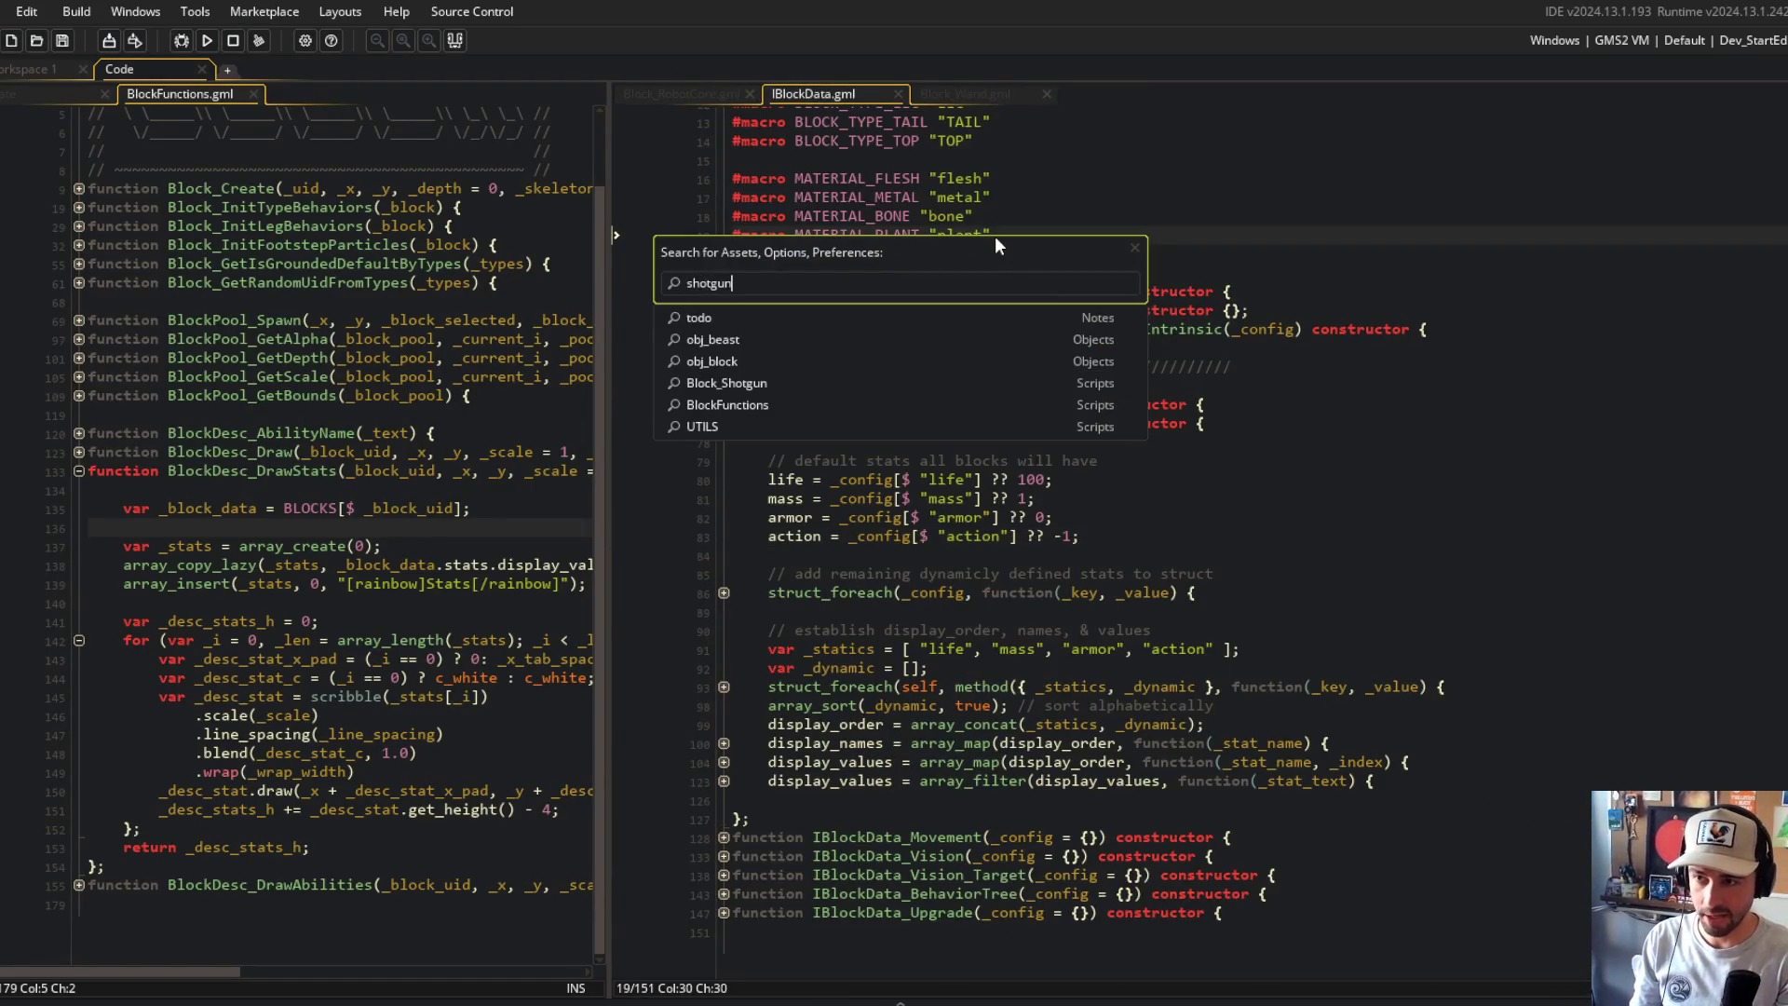
pyautogui.press('Return')
# Step: Replace every attack_range with range in Block_Shotgun.gml, then run the game to test it
pyautogui.click(886, 492)
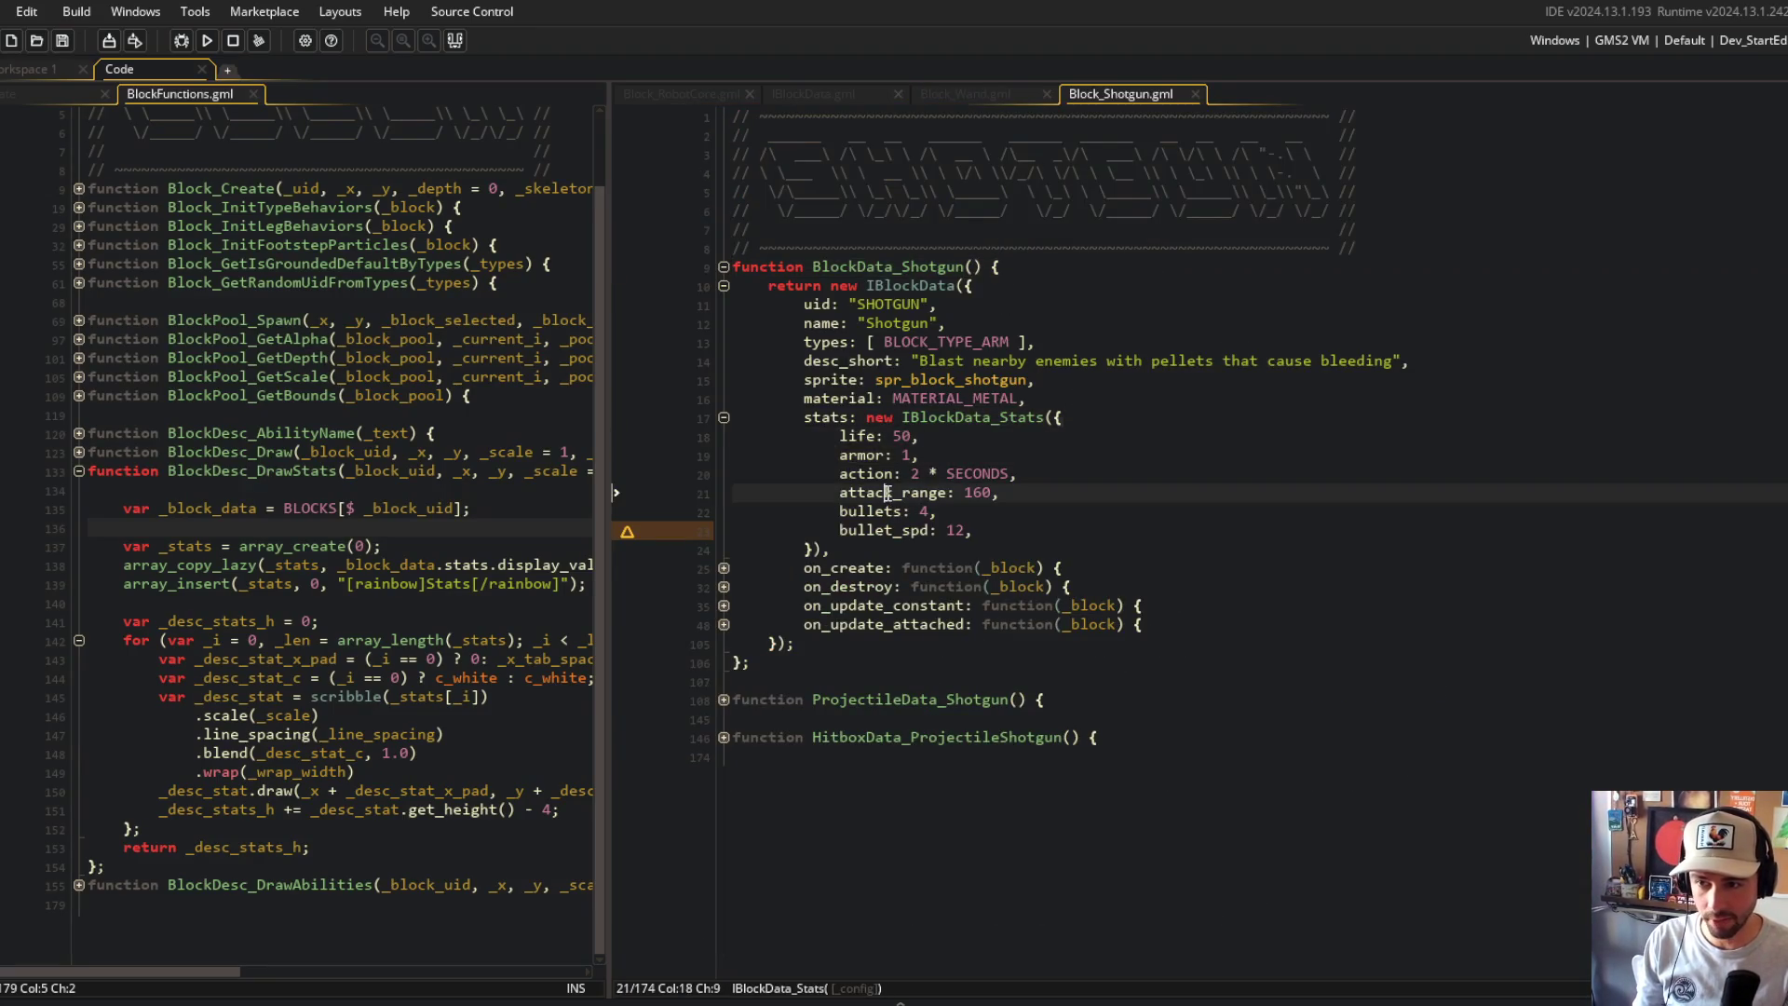
pyautogui.hotkey('ctrl', 'shift', 'f')
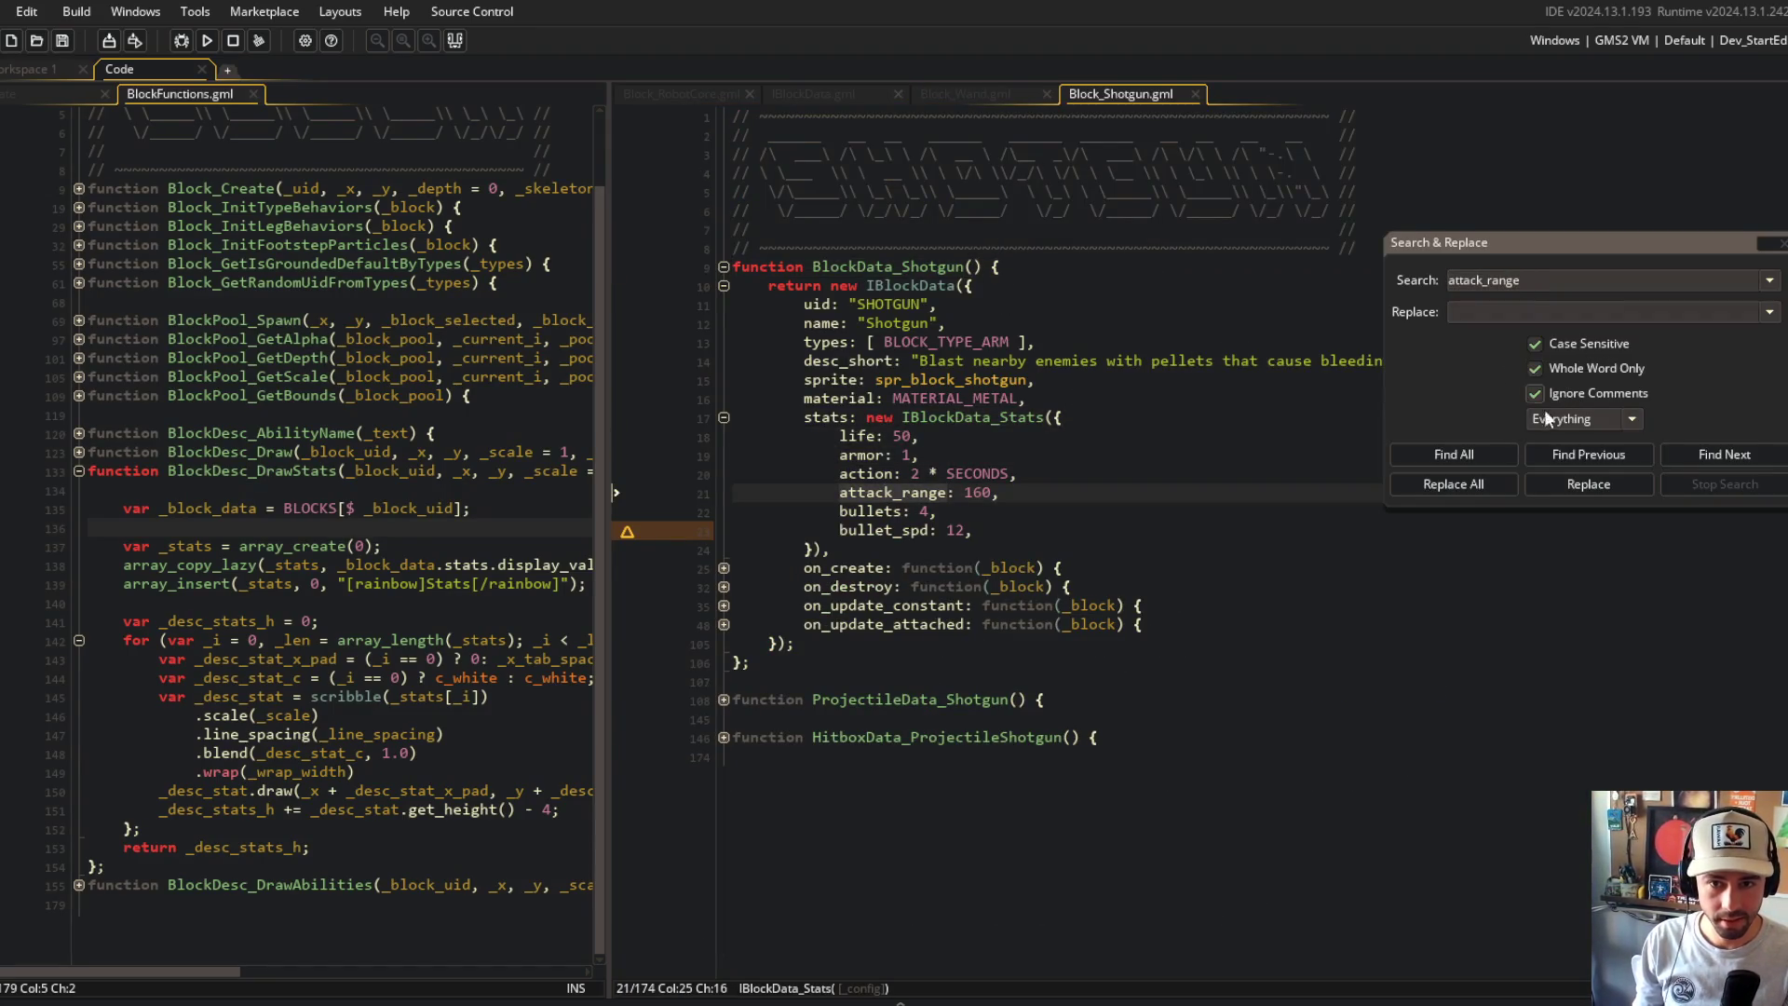
pyautogui.click(1466, 460)
pyautogui.click(1475, 312)
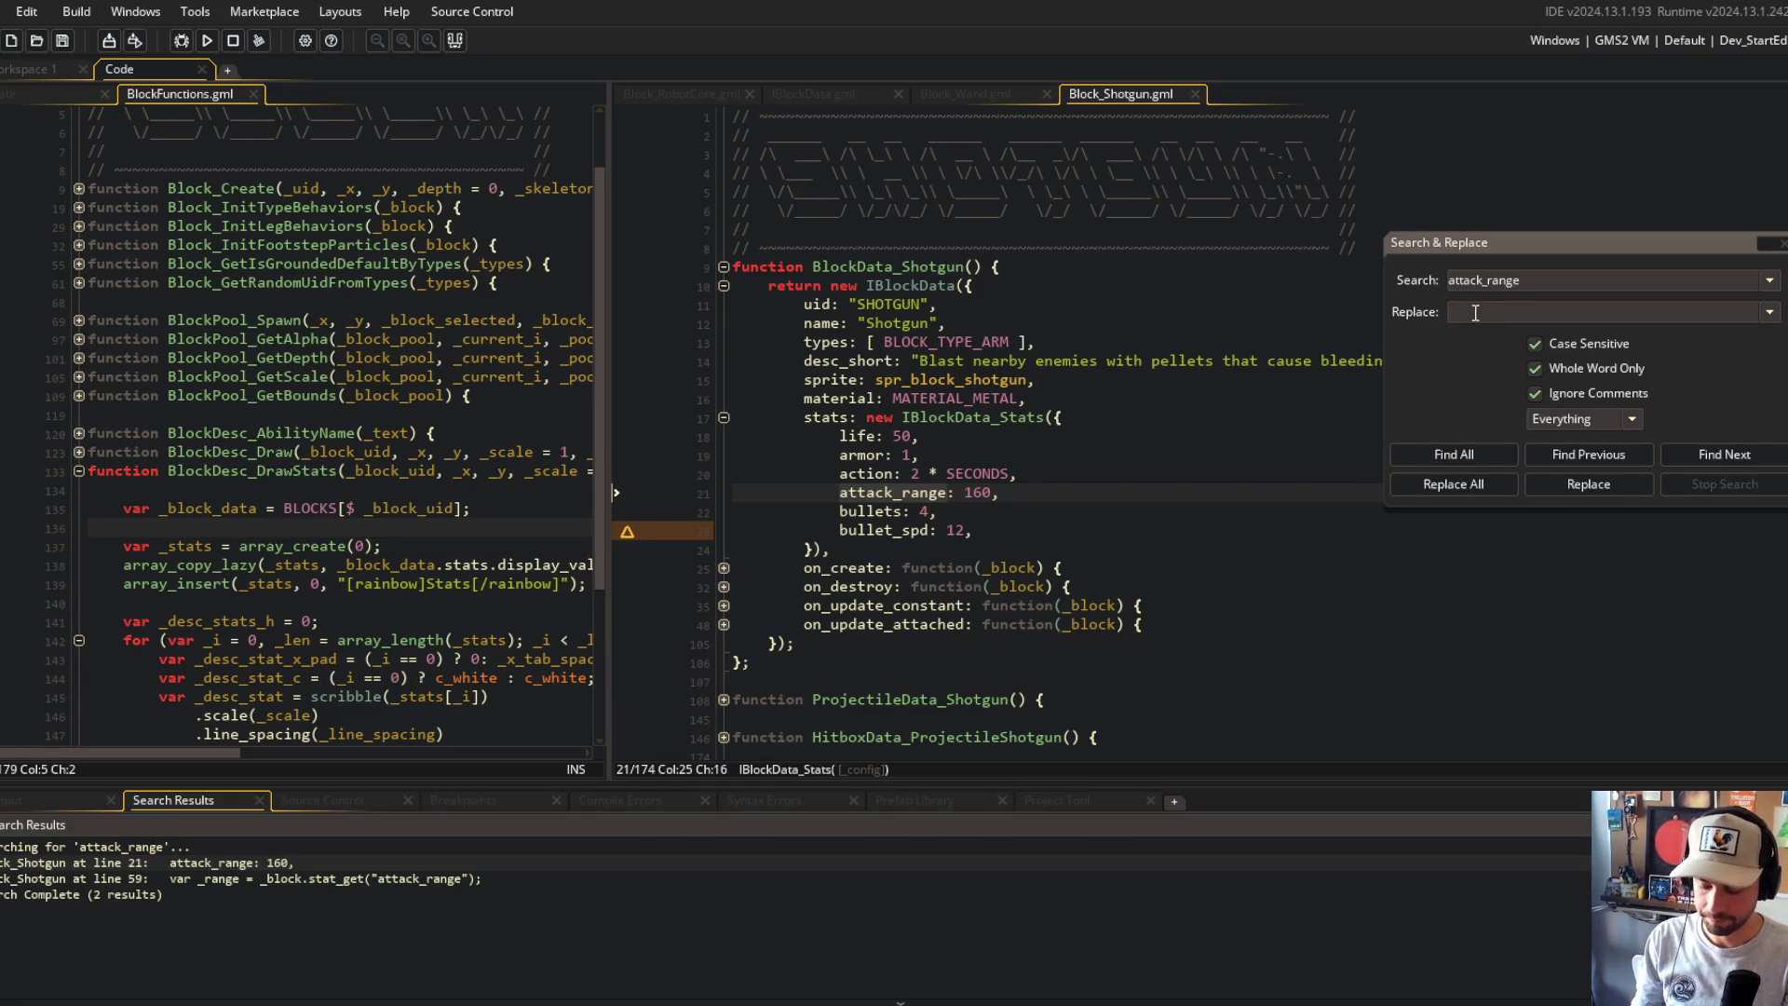
pyautogui.write('range')
pyautogui.click(1451, 486)
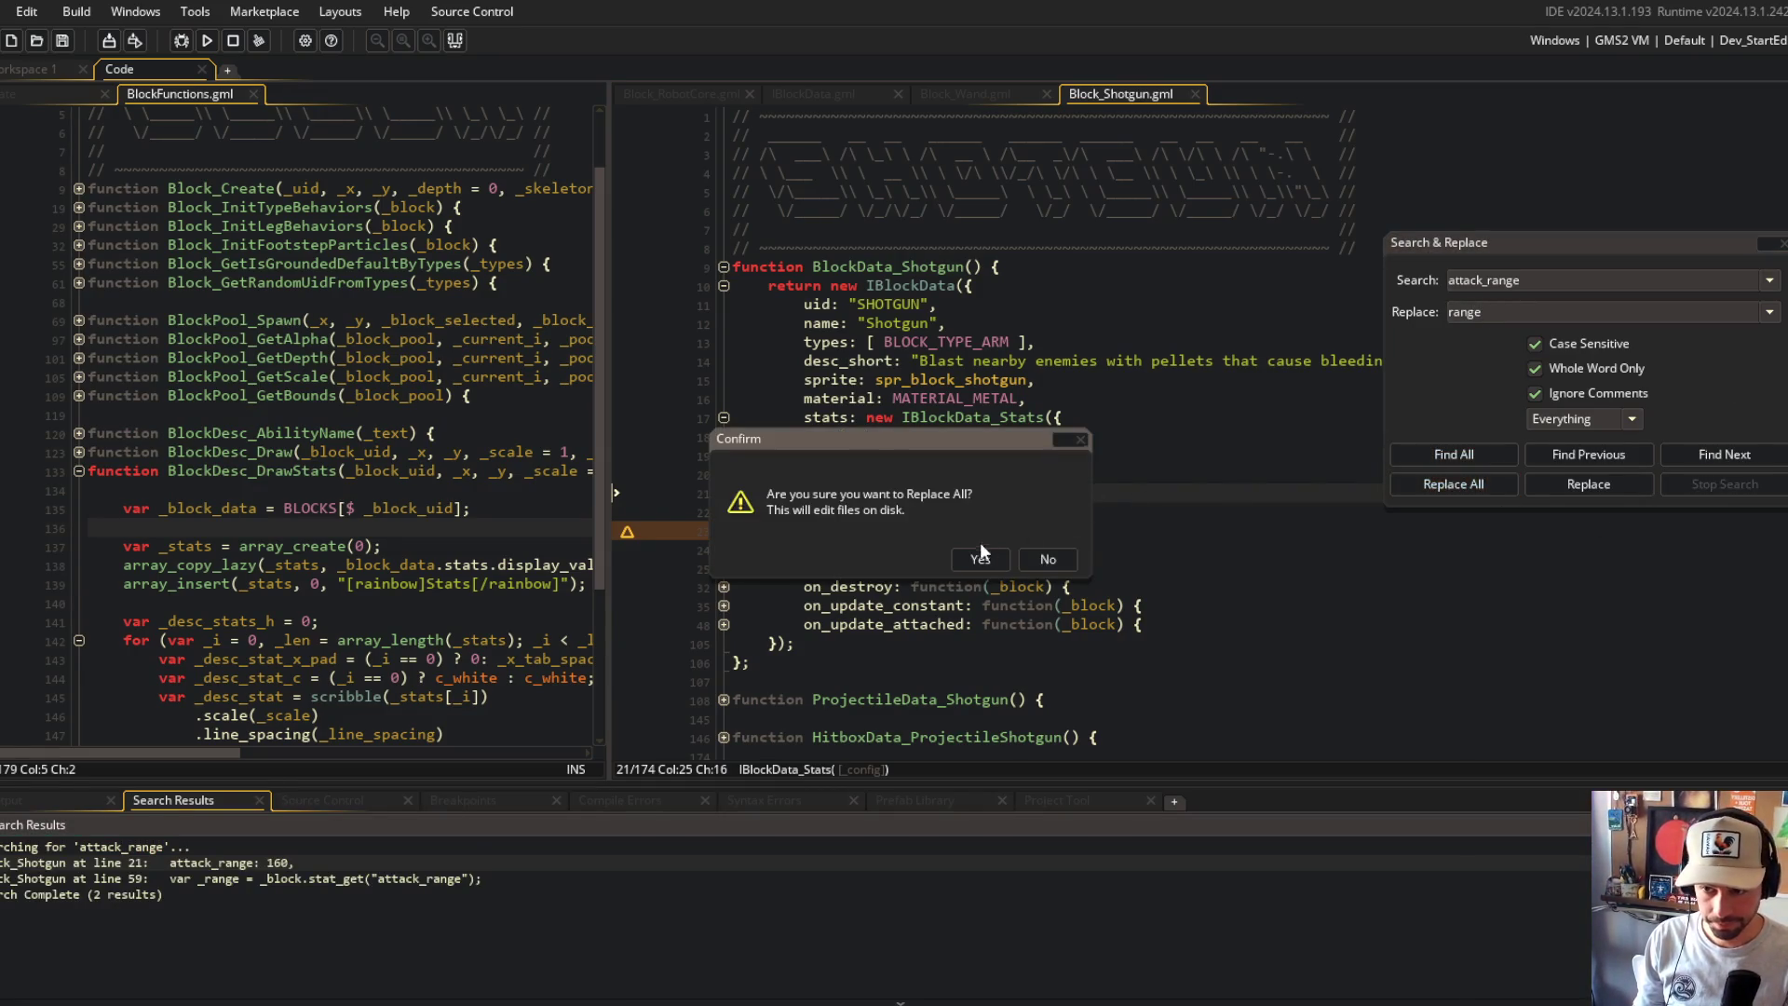
pyautogui.click(981, 557)
pyautogui.click(1075, 328)
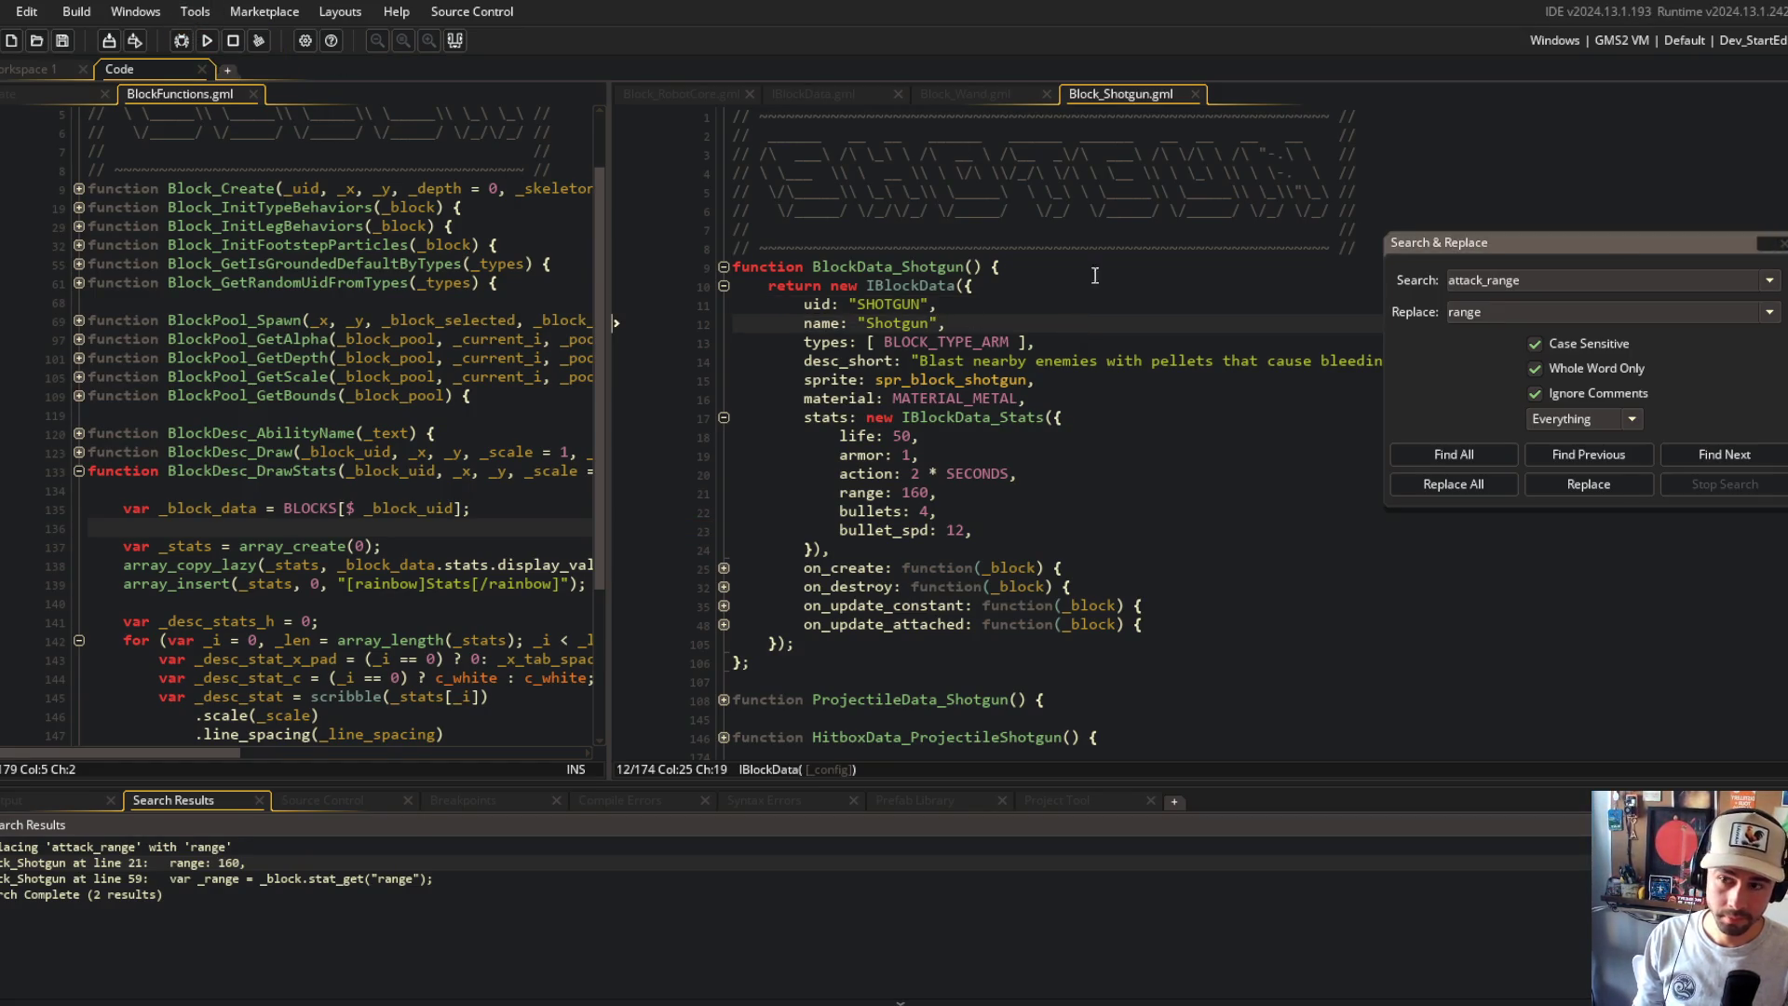
pyautogui.doubleClick(1002, 246)
pyautogui.click(206, 41)
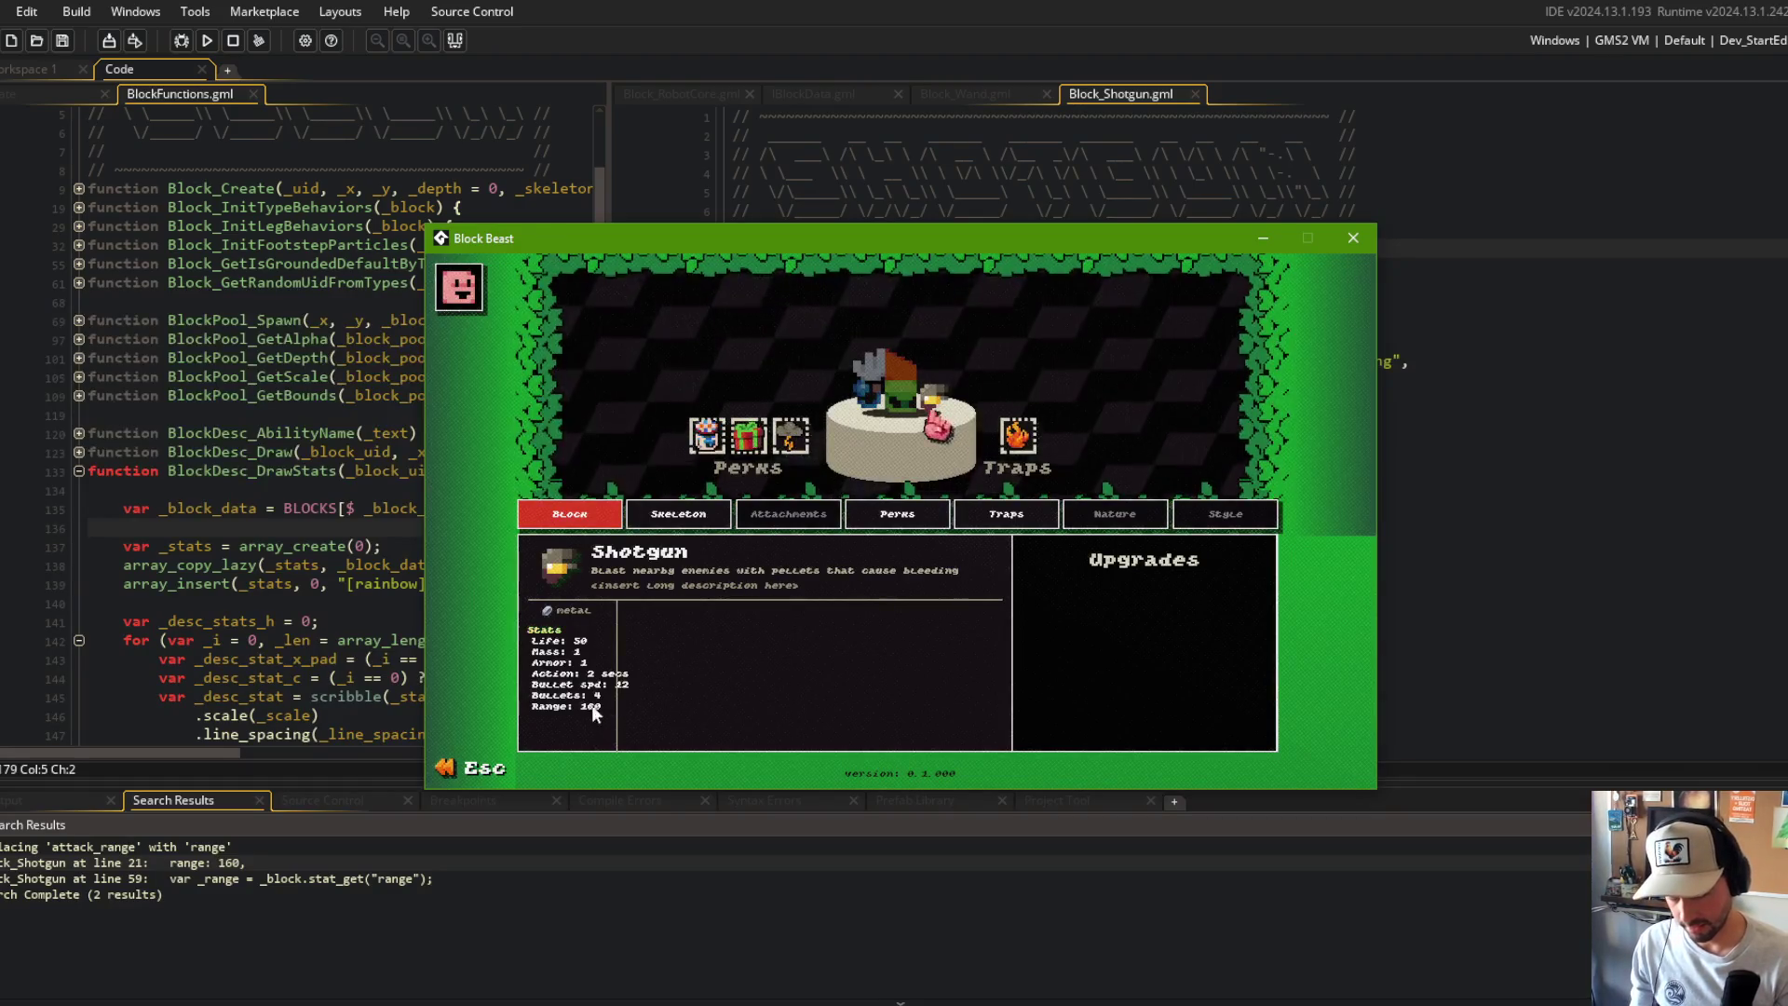
pyautogui.click(1353, 237)
pyautogui.click(1173, 191)
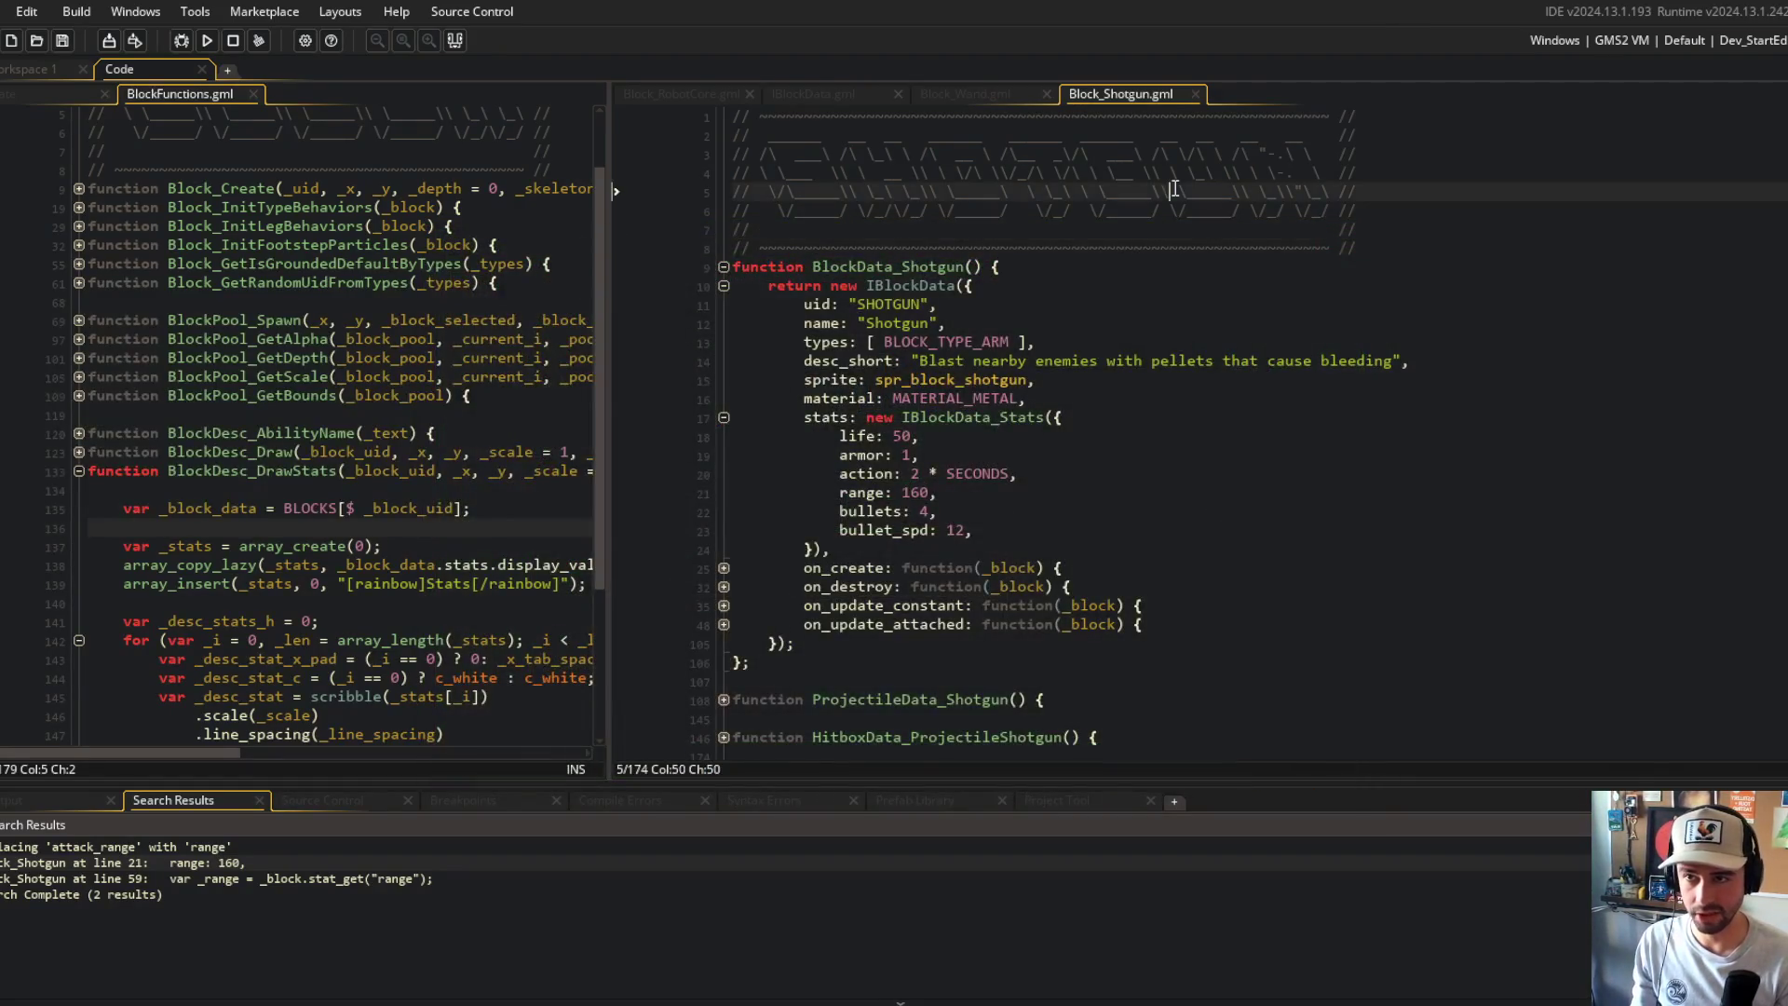
# Step: Expand the folded display_values and display_names blocks in IBlockData_Stats
pyautogui.click(962, 97)
pyautogui.click(835, 92)
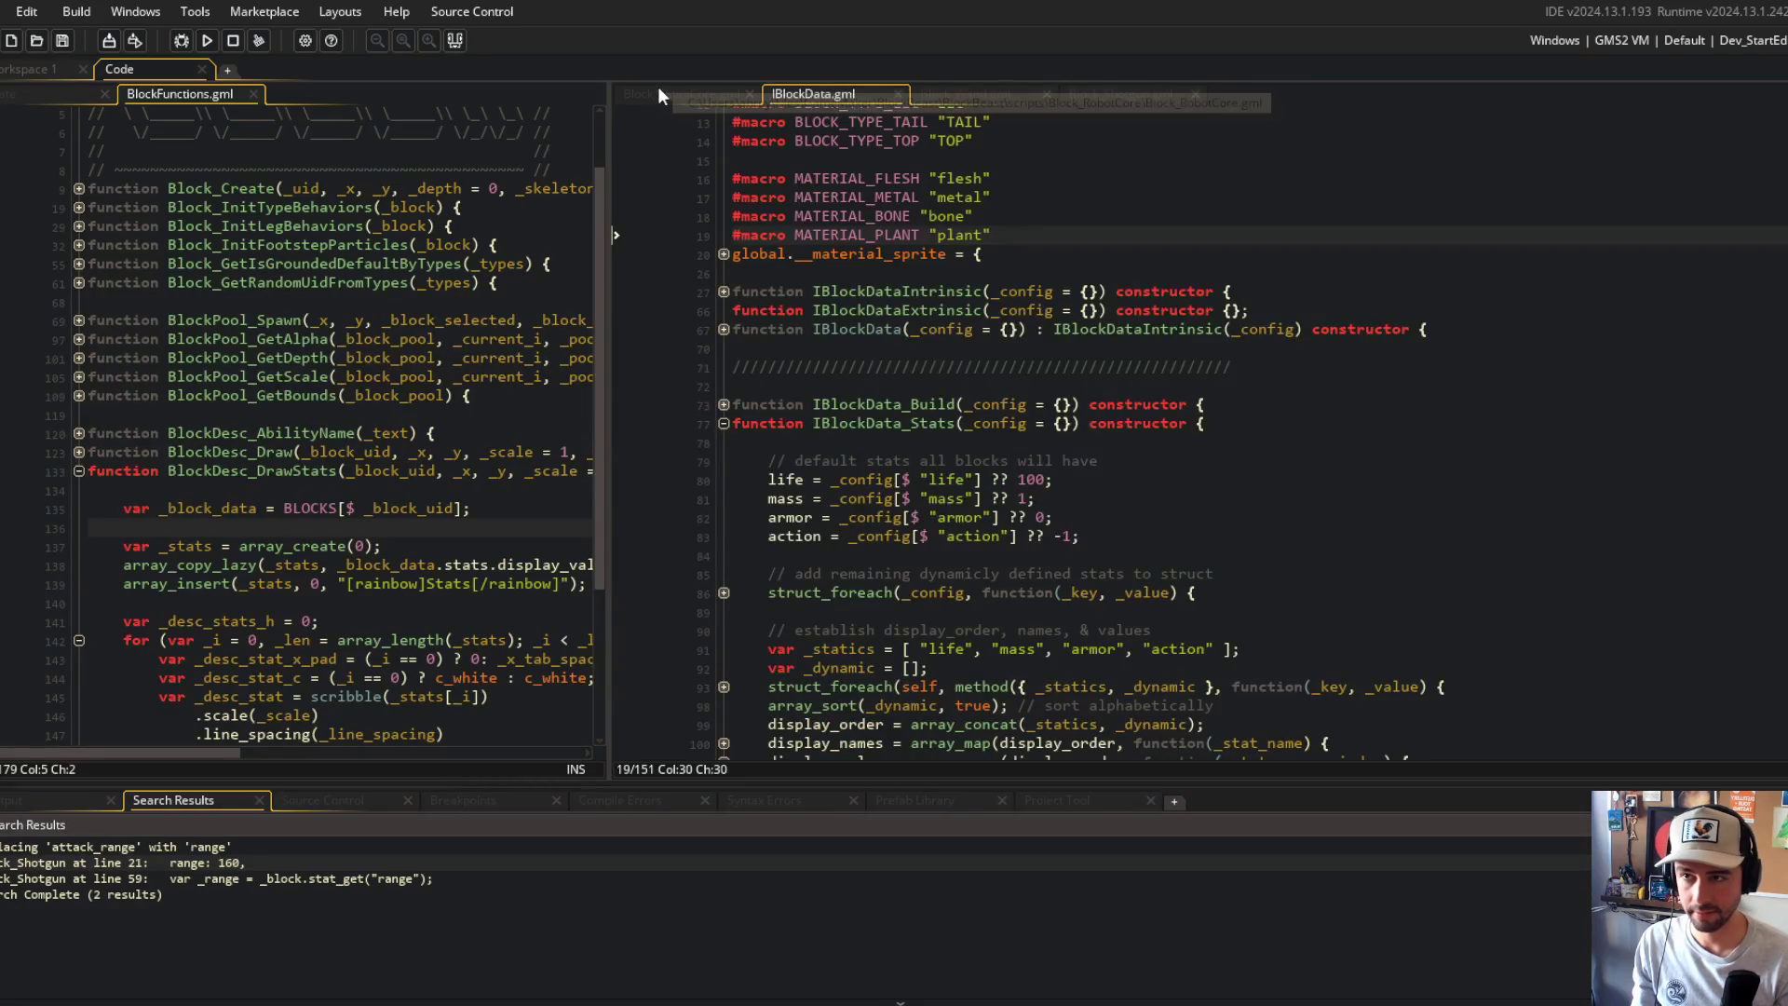
pyautogui.scroll(-3, 985, 466)
pyautogui.click(985, 490)
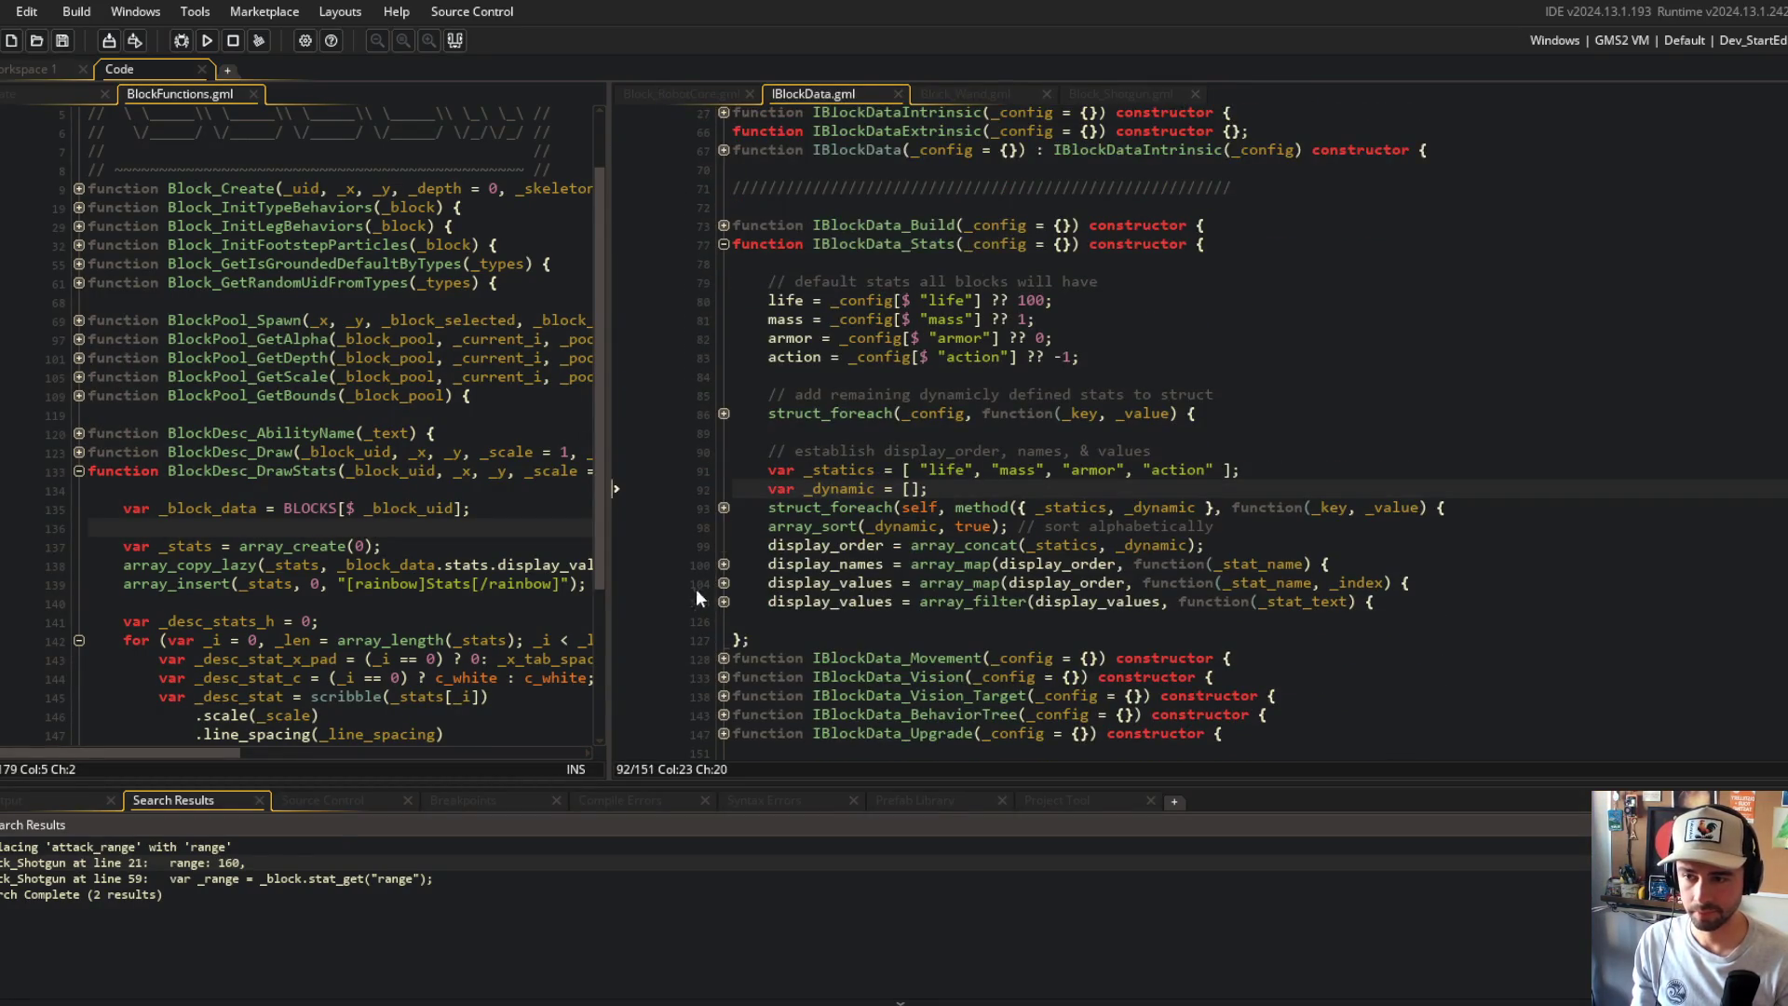
pyautogui.click(724, 584)
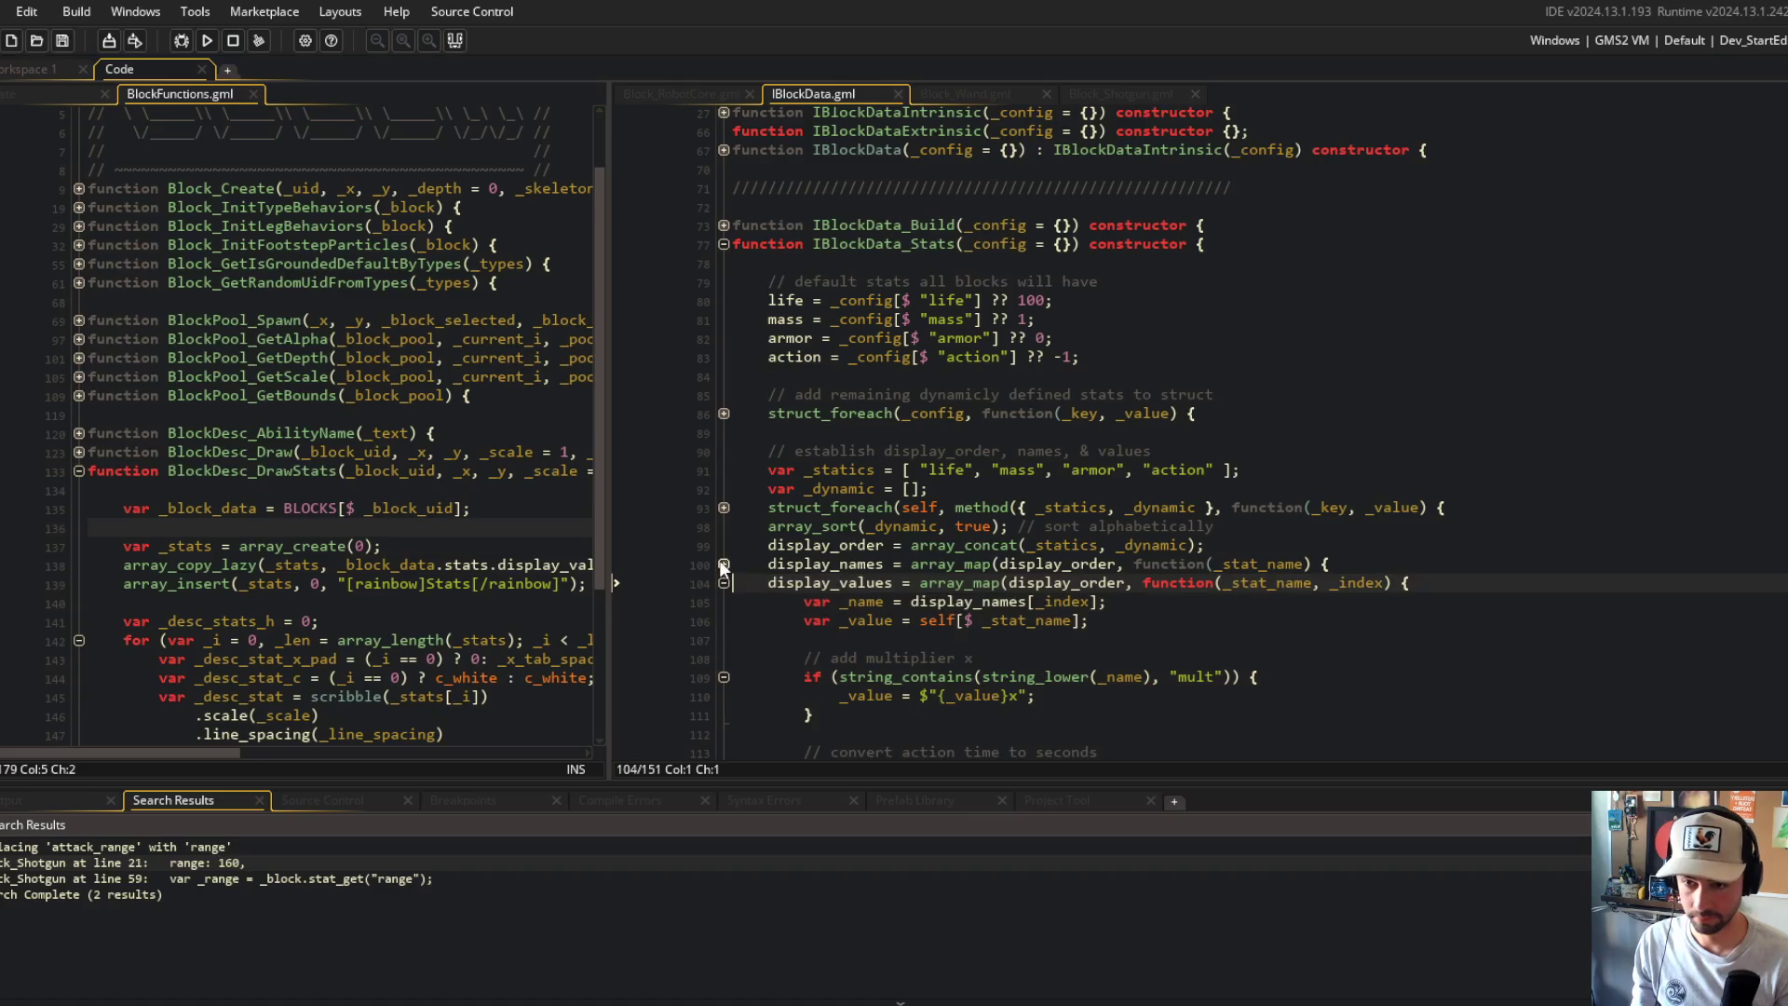
pyautogui.click(724, 565)
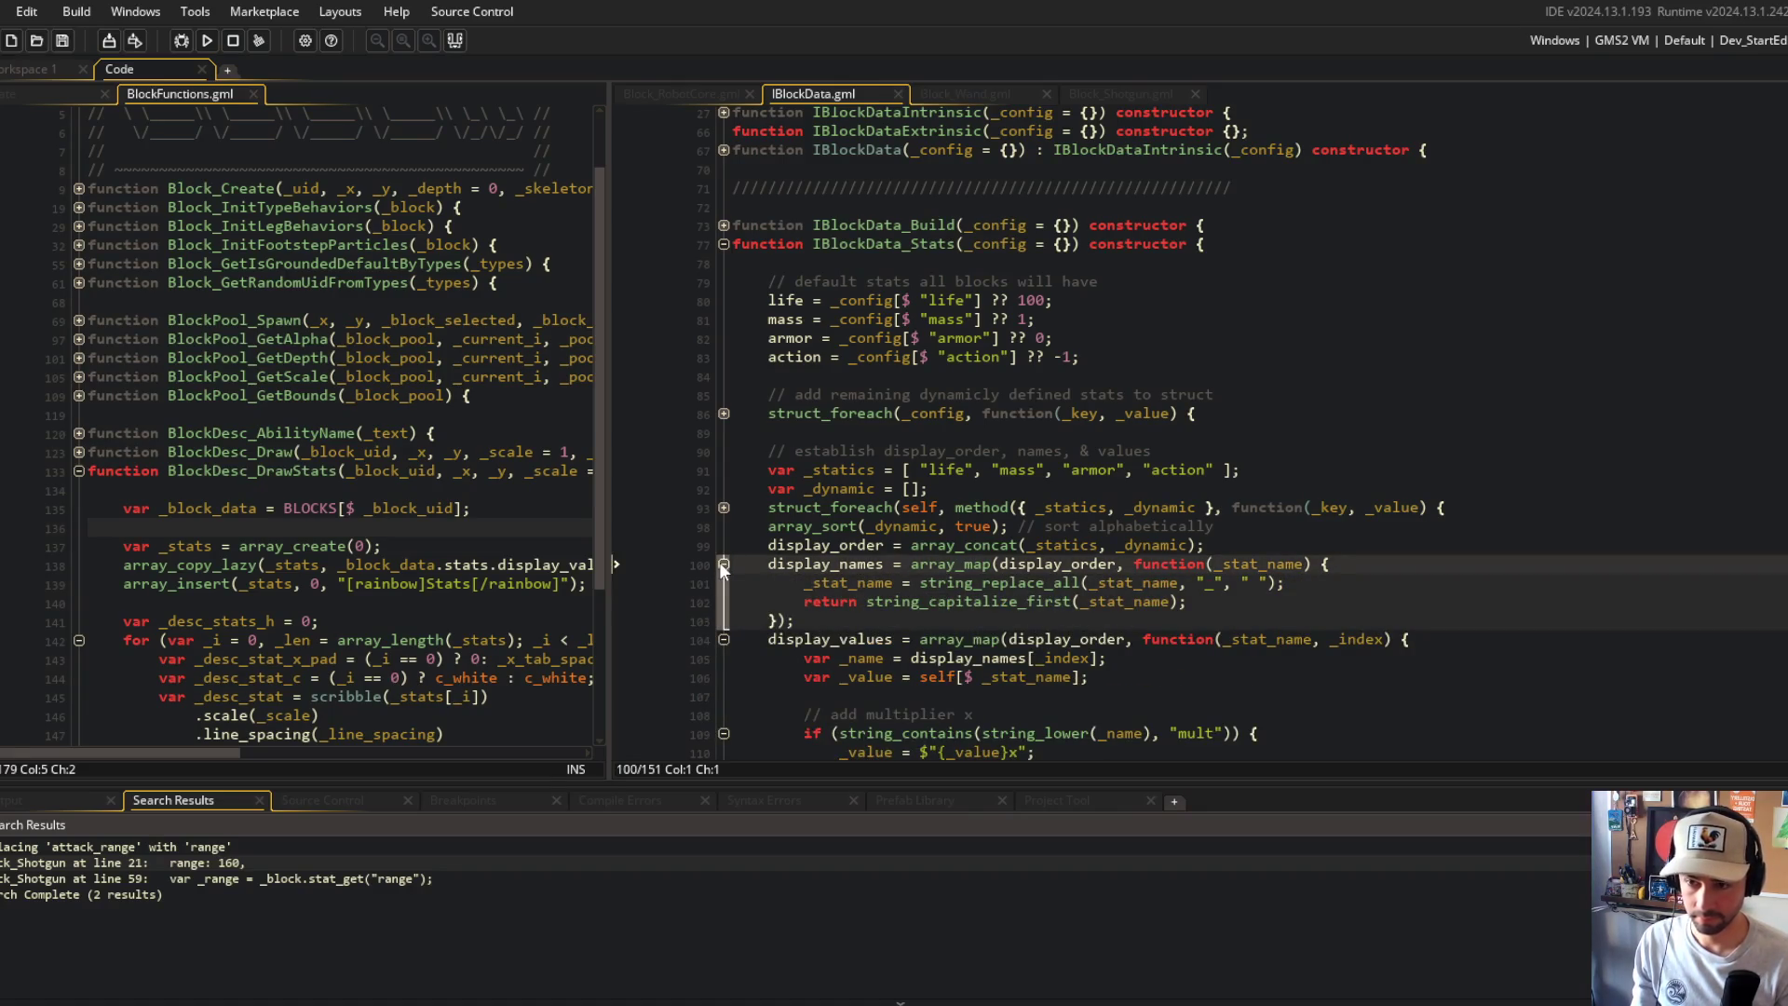
pyautogui.click(724, 564)
pyautogui.scroll(-3, 730, 589)
pyautogui.click(922, 556)
pyautogui.click(724, 406)
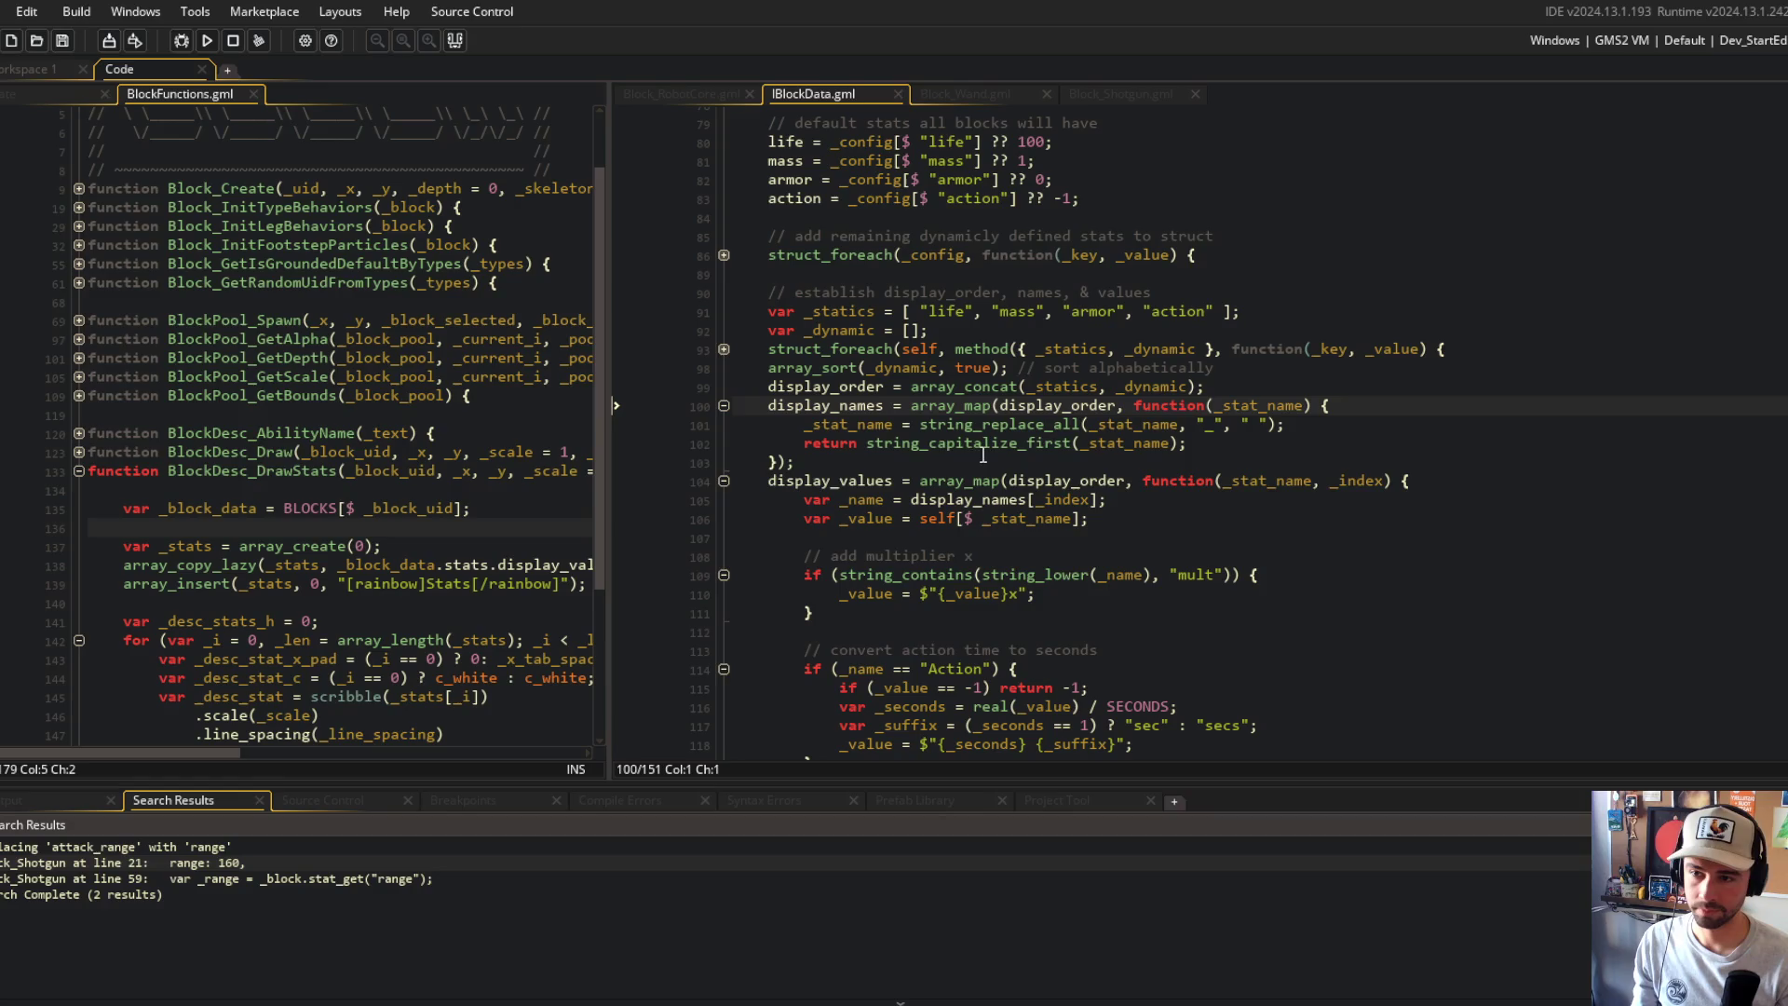
# Step: Move the string_replace_all call into string_capitalize_first on the display_values name line
pyautogui.click(922, 424)
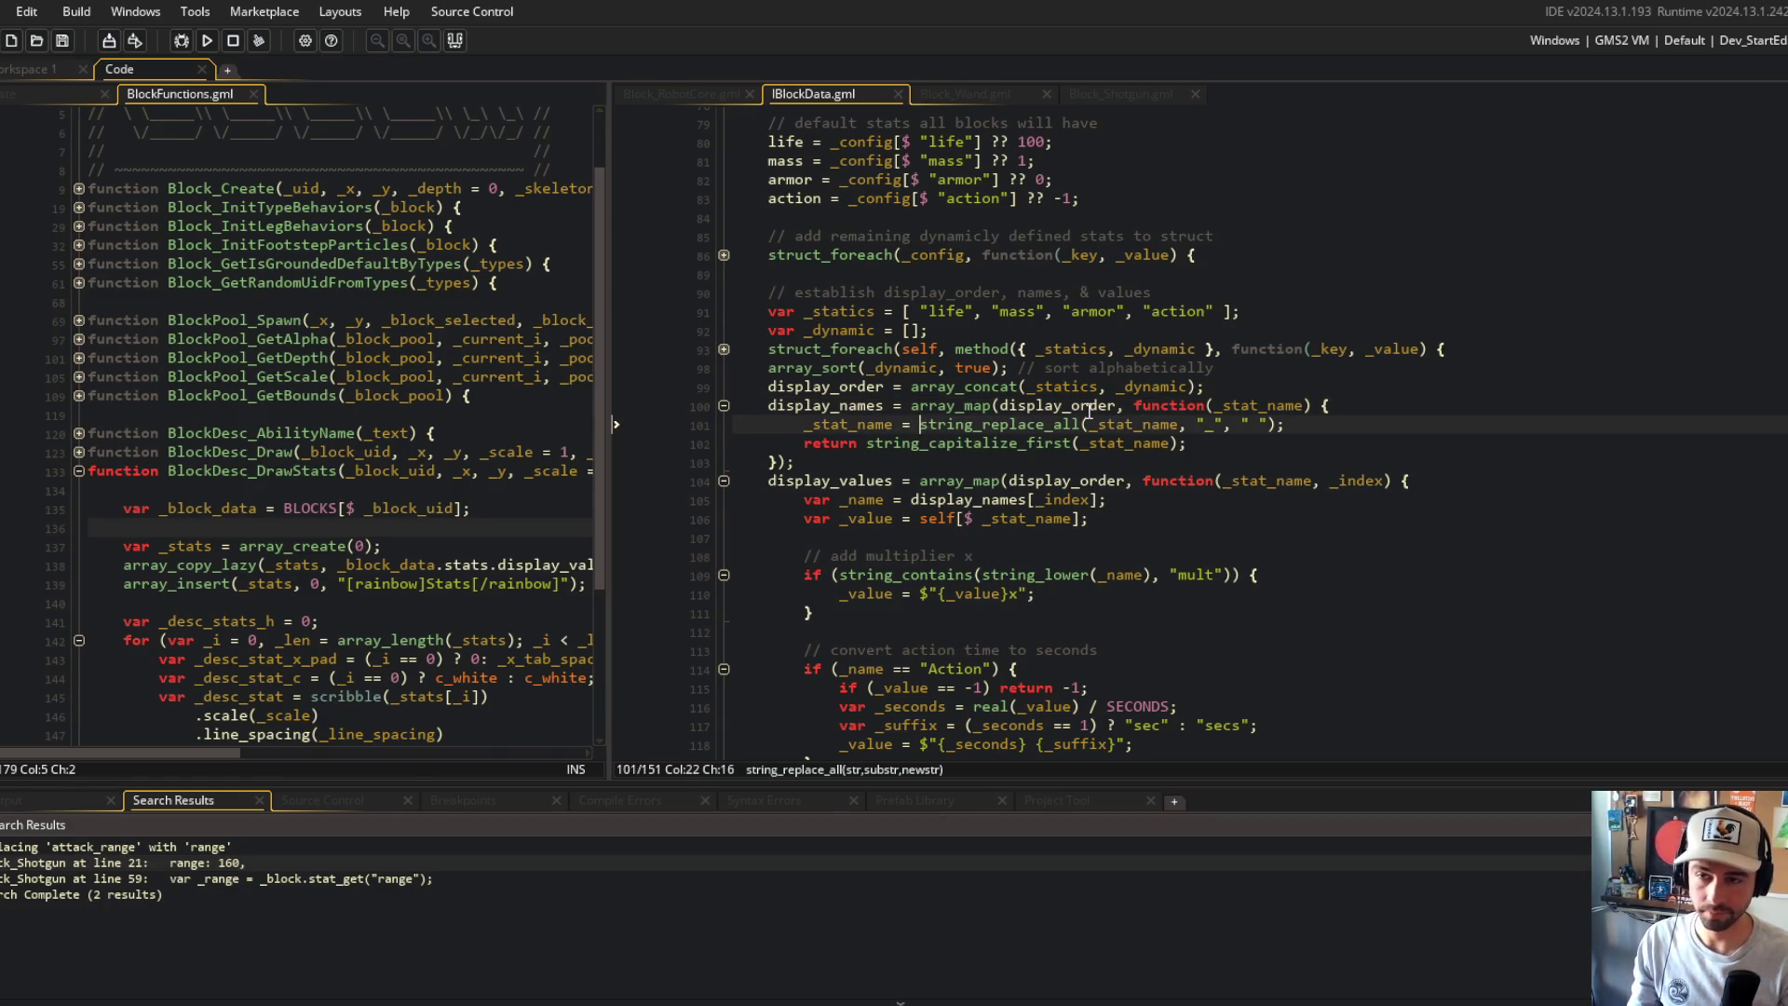
pyautogui.press('Left')
pyautogui.press('Left')
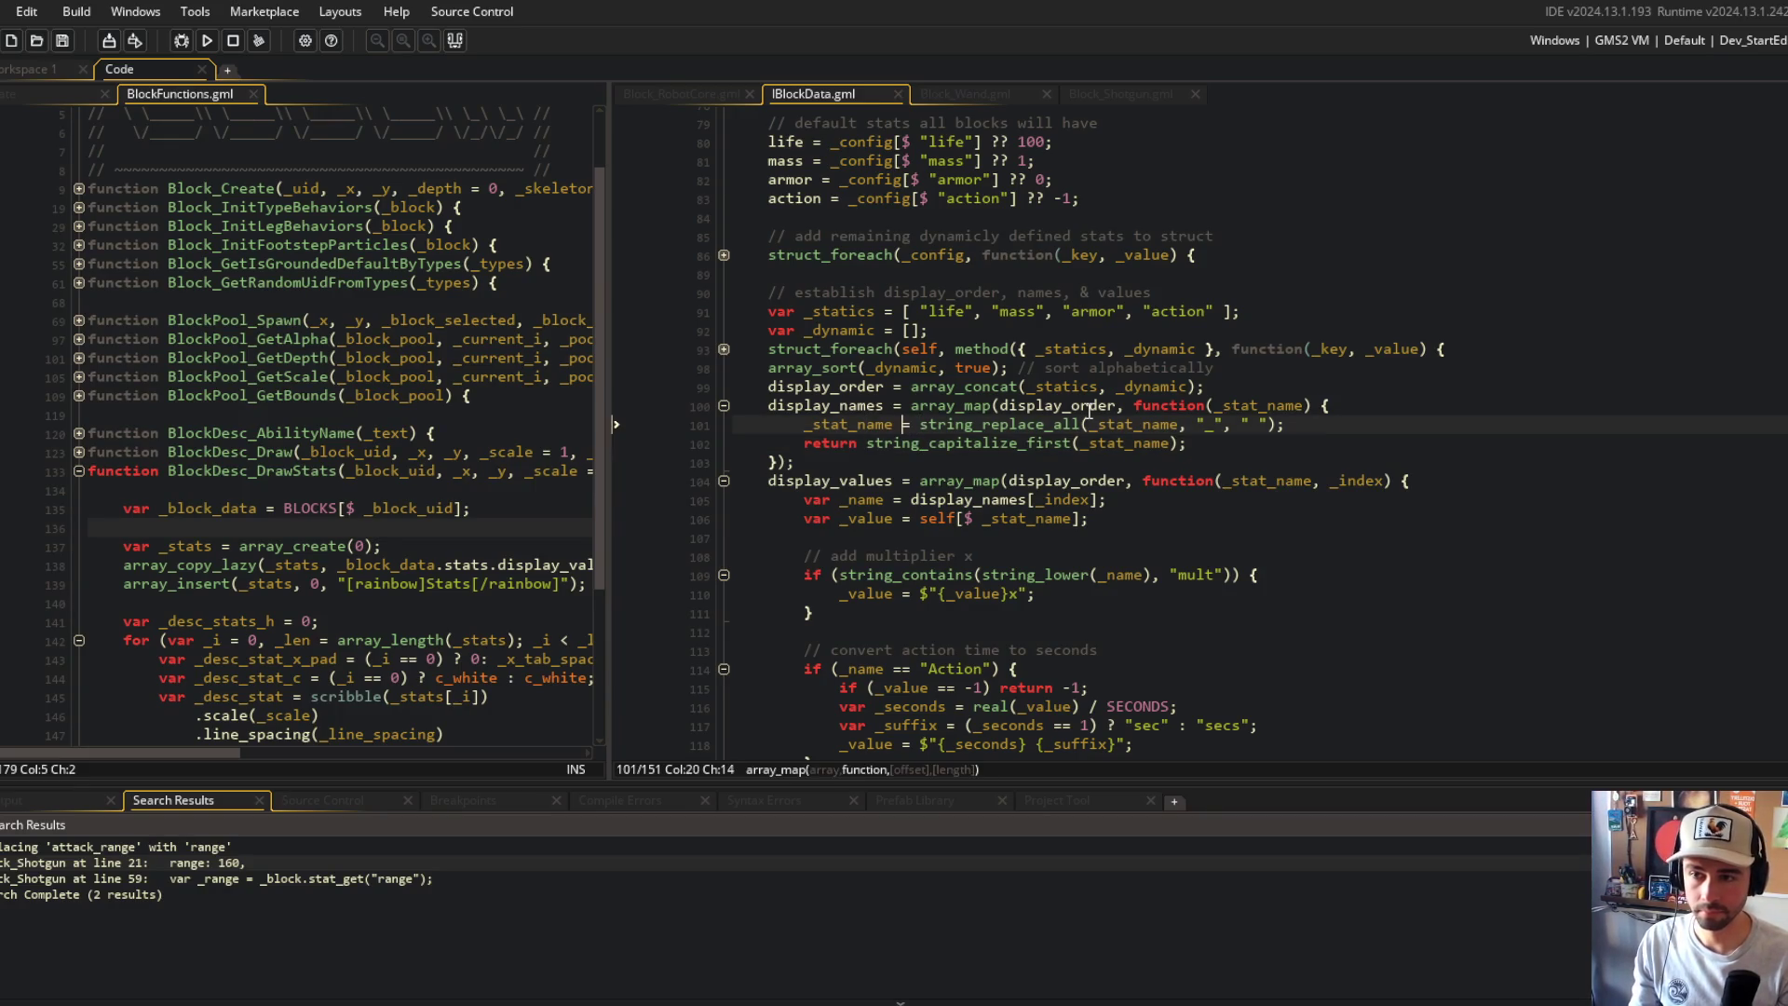
pyautogui.hotkey('shift', 'End')
pyautogui.hotkey('shift', 'Left')
pyautogui.hotkey('ctrl', 'x')
pyautogui.press('Down')
pyautogui.press('End')
pyautogui.press('Left')
pyautogui.press('Left')
pyautogui.hotkey('ctrl', 'shift', 'Left')
pyautogui.hotkey('ctrl', 'v')
# Step: Delete the expression after return on line 102 and close IBlockData
pyautogui.hotkey('shift', 'End')
pyautogui.hotkey('ctrl', 'x')
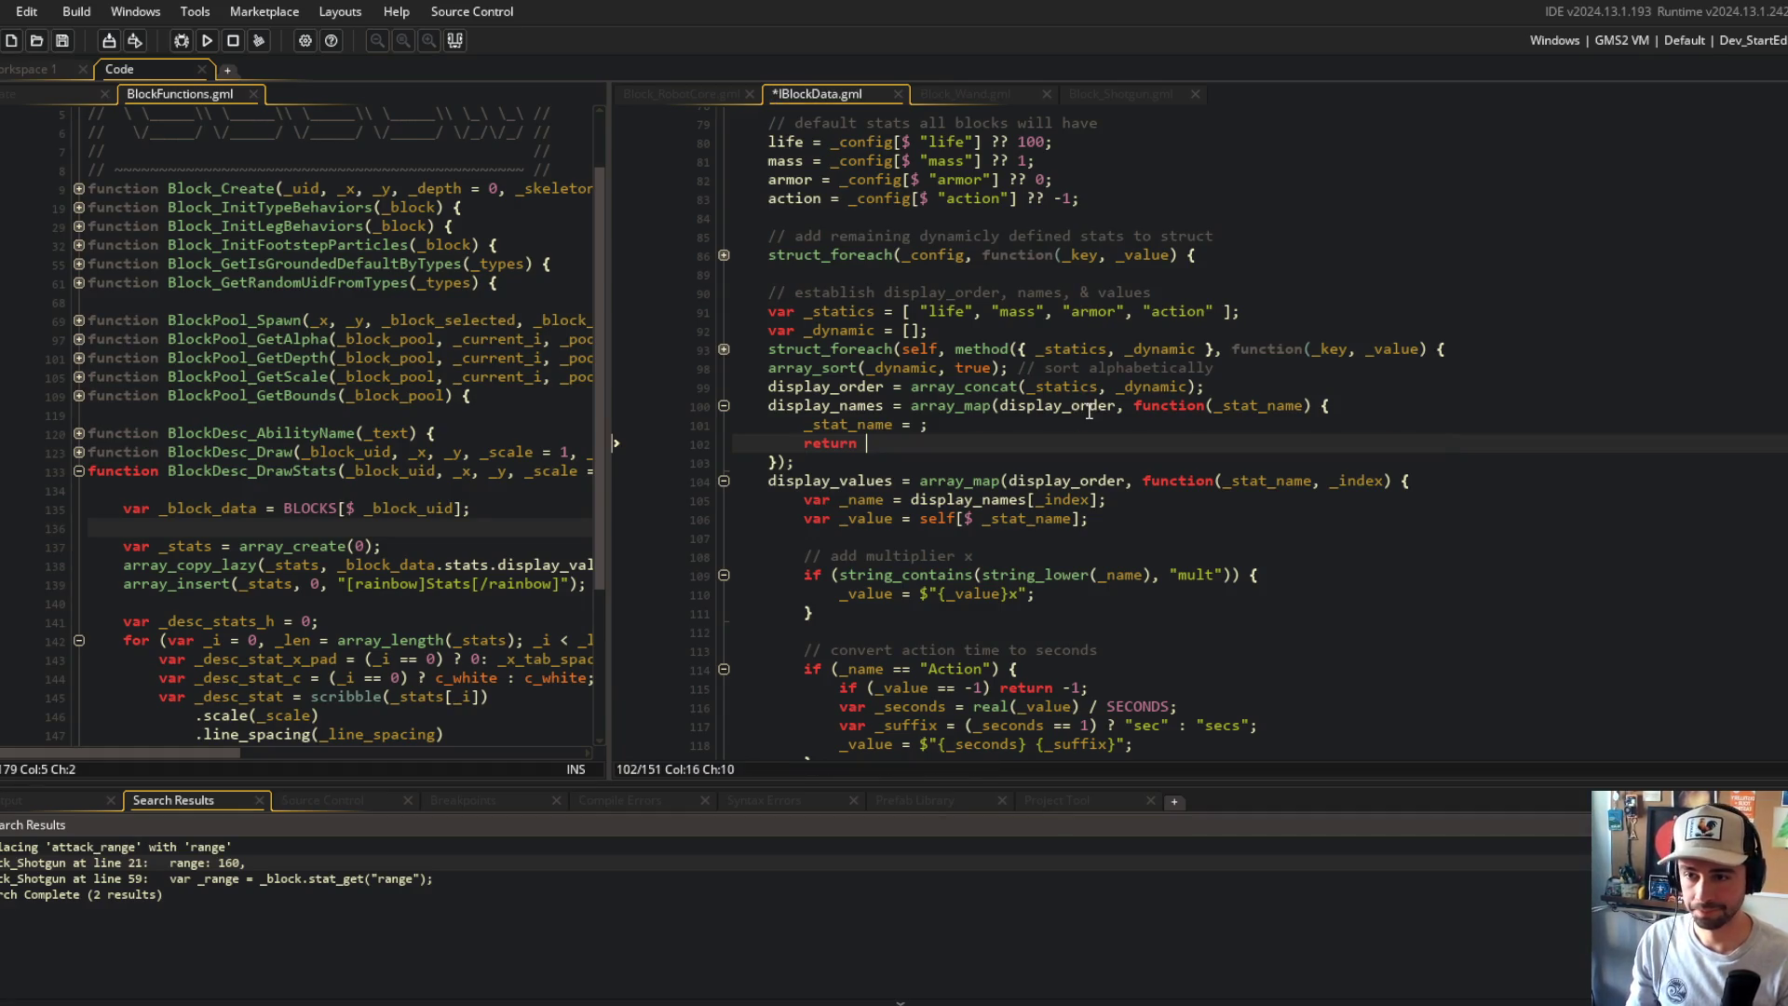
pyautogui.click(947, 500)
pyautogui.hotkey('ctrl', 'w')
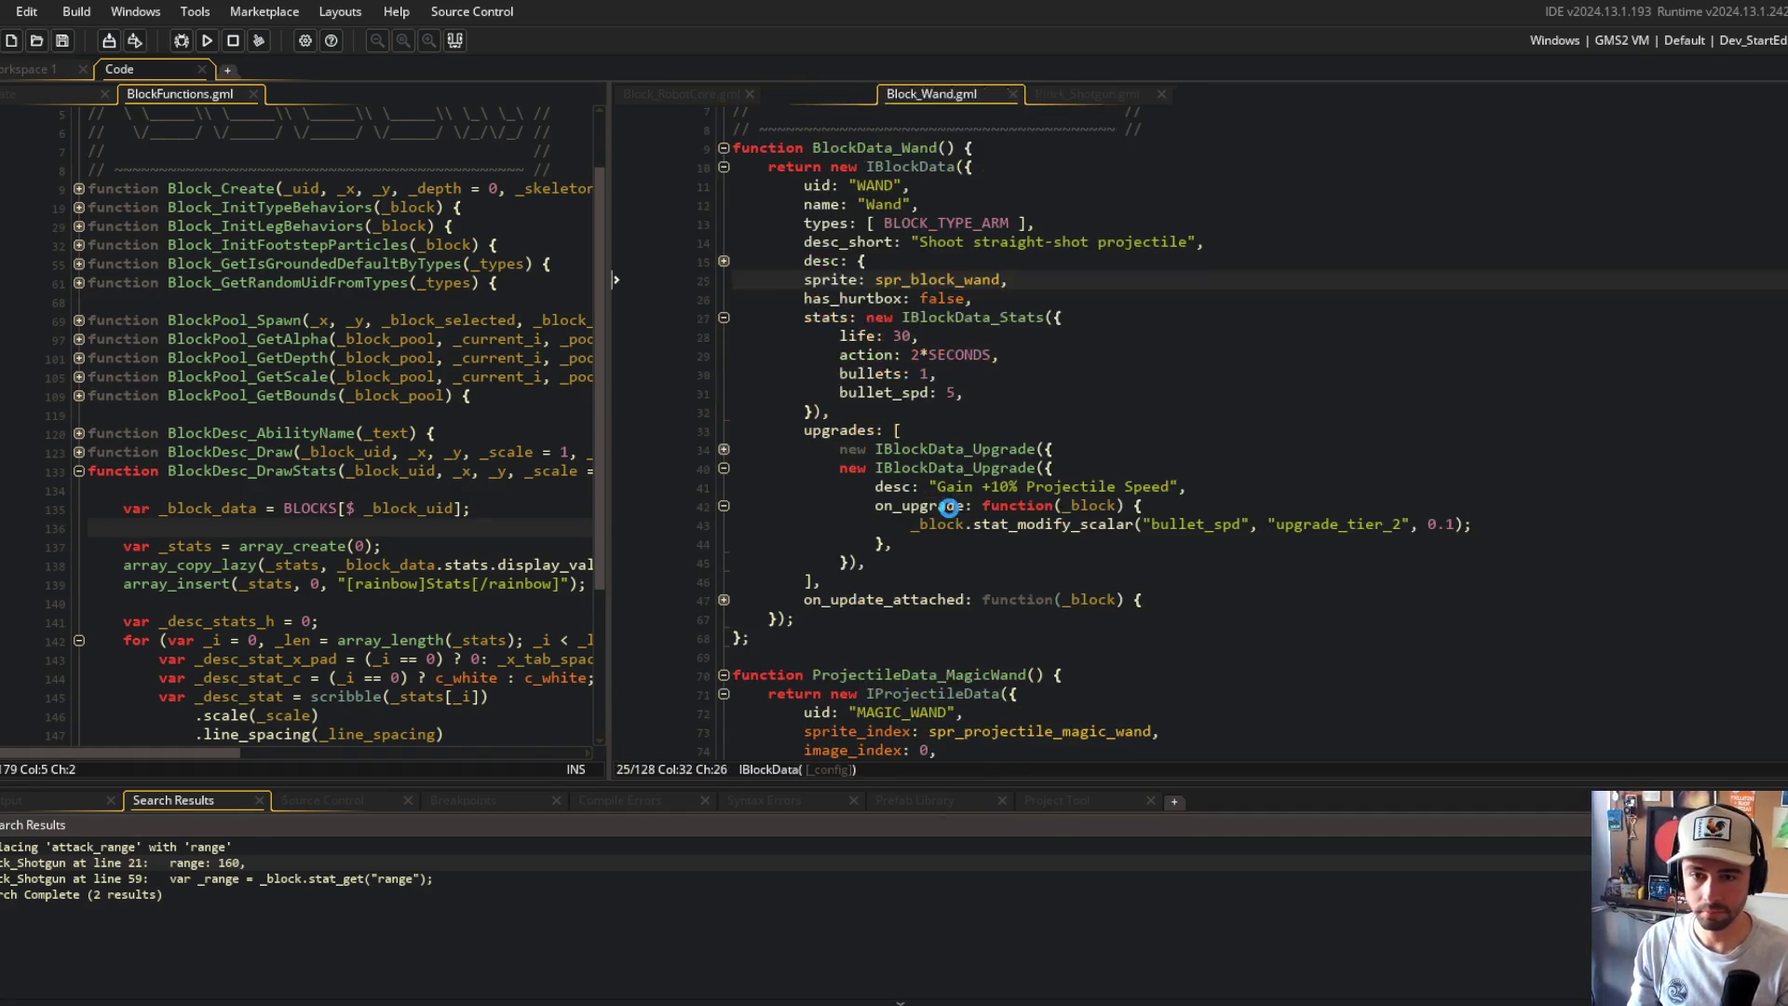
pyautogui.click(1015, 368)
# Step: Reopen IBlockData via the 'data' asset search and remove the display_names mapping lines
pyautogui.hotkey('ctrl', 't')
pyautogui.write('iblock')
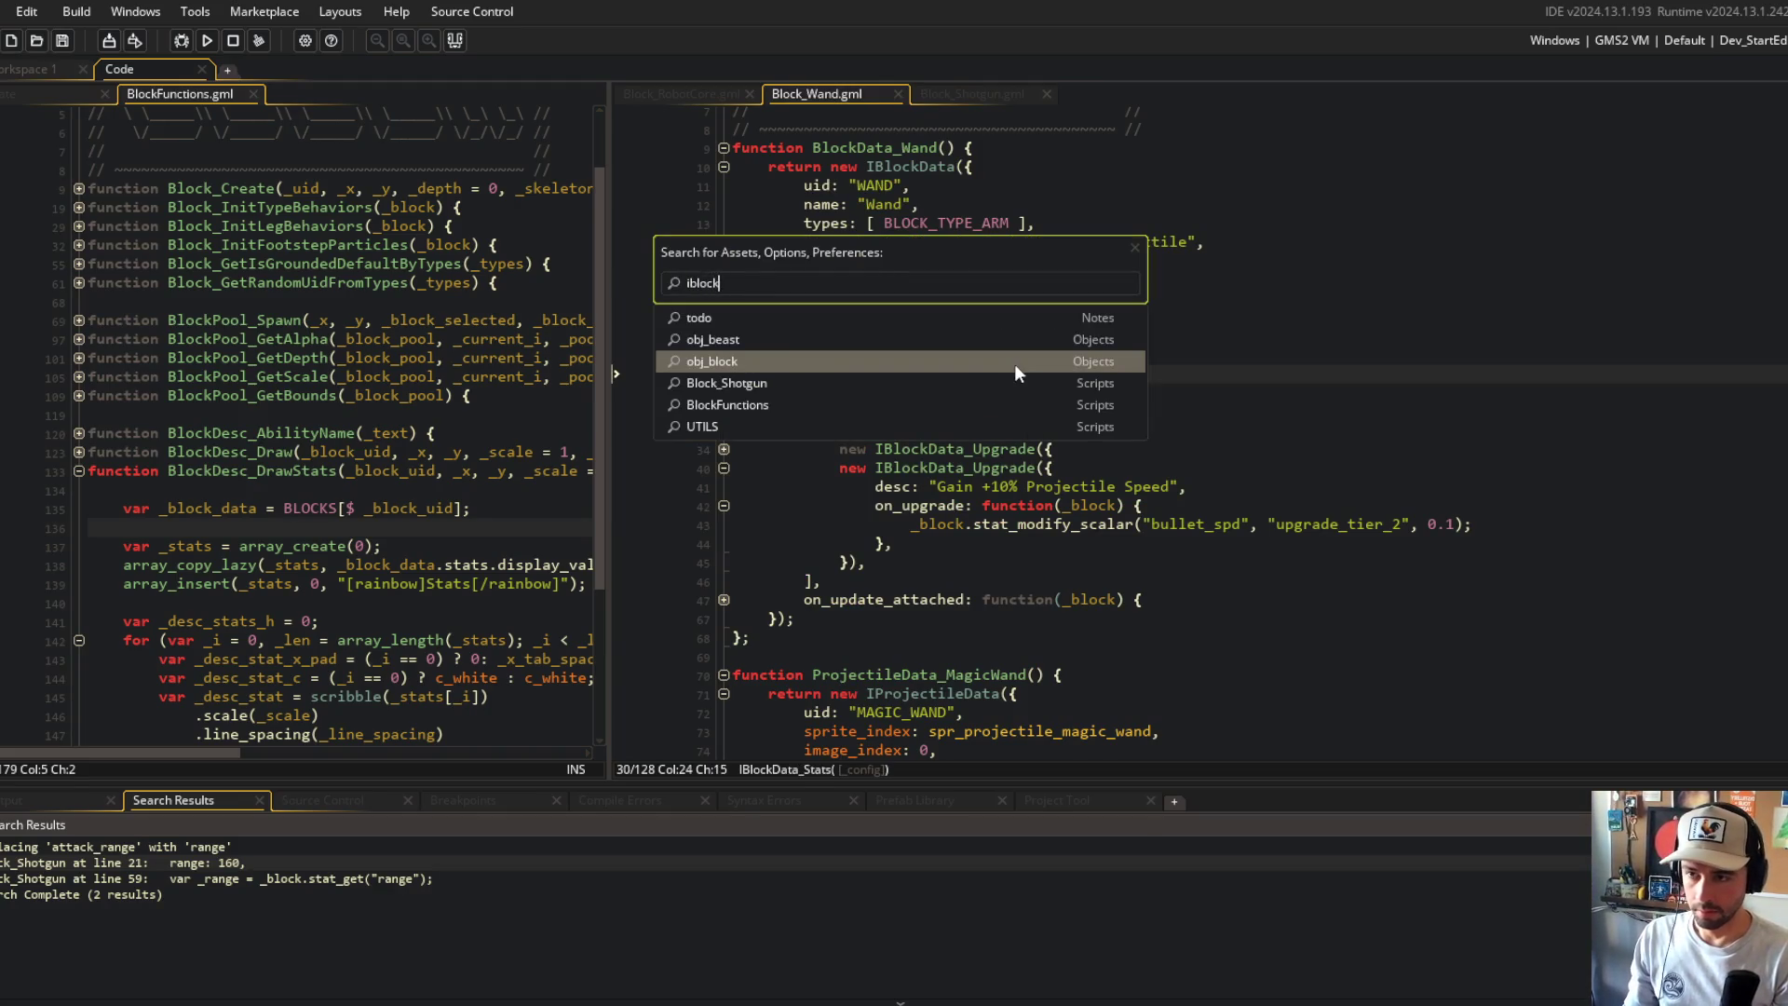
pyautogui.write('data')
pyautogui.press('Return')
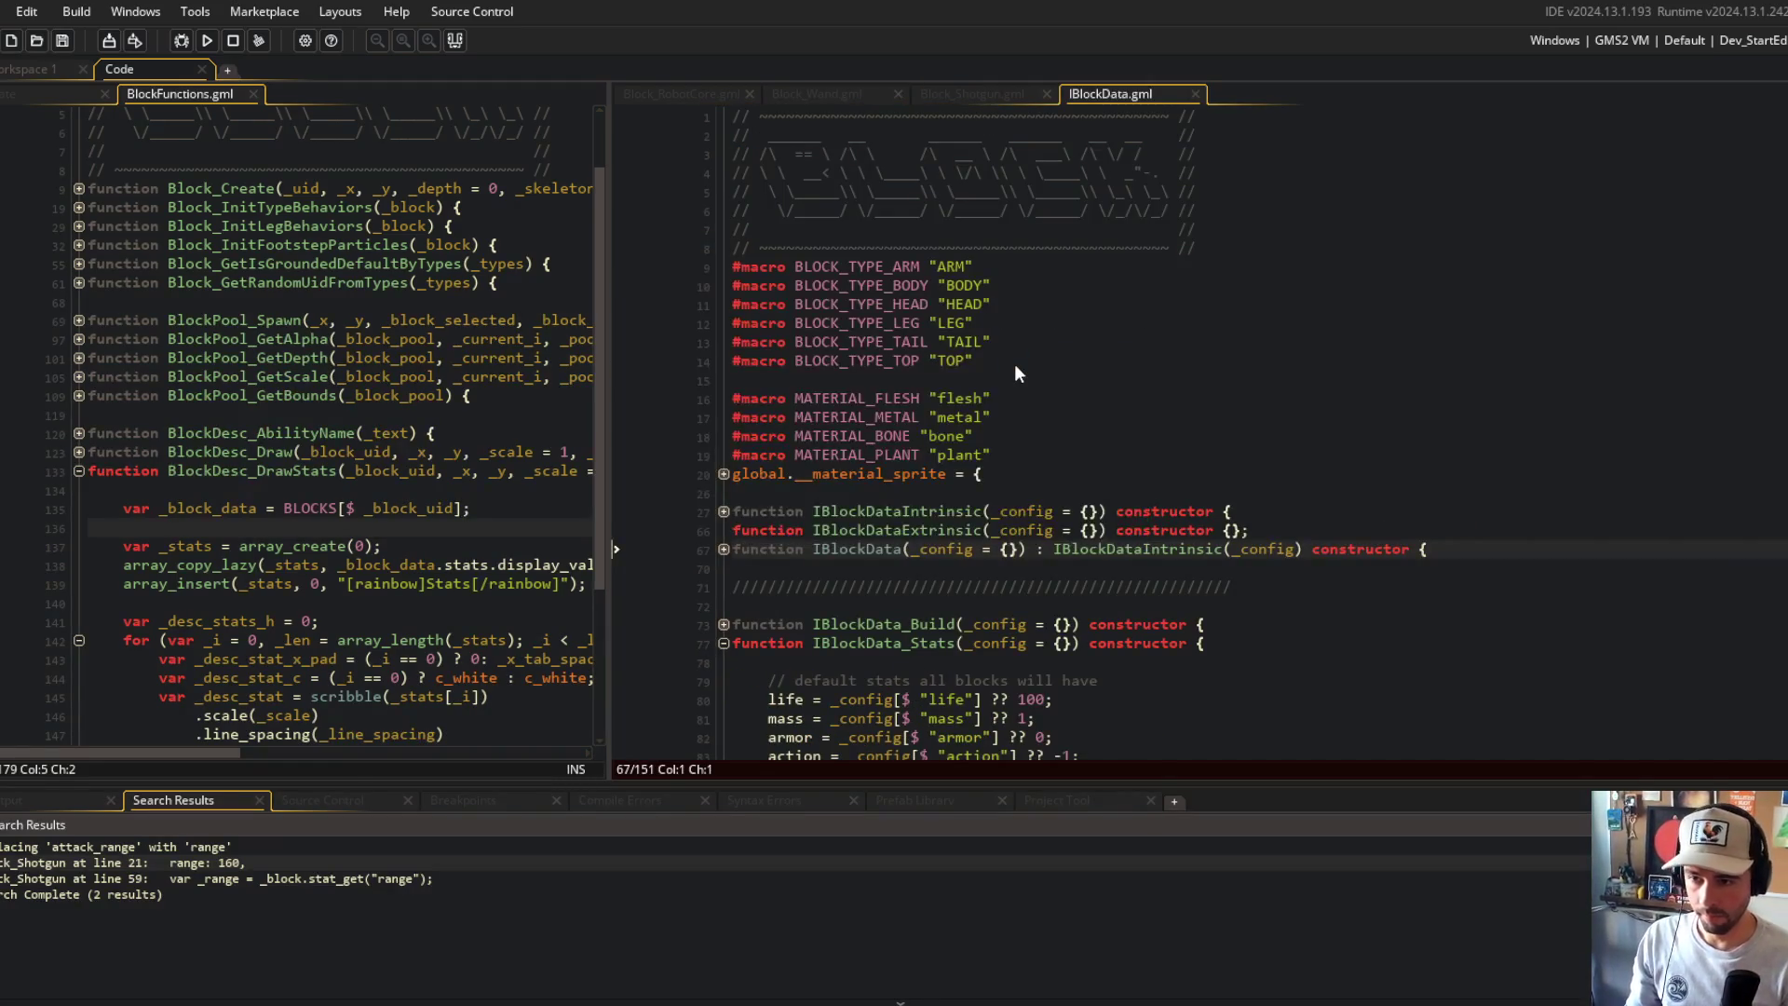
pyautogui.scroll(-6, 1014, 370)
pyautogui.click(909, 333)
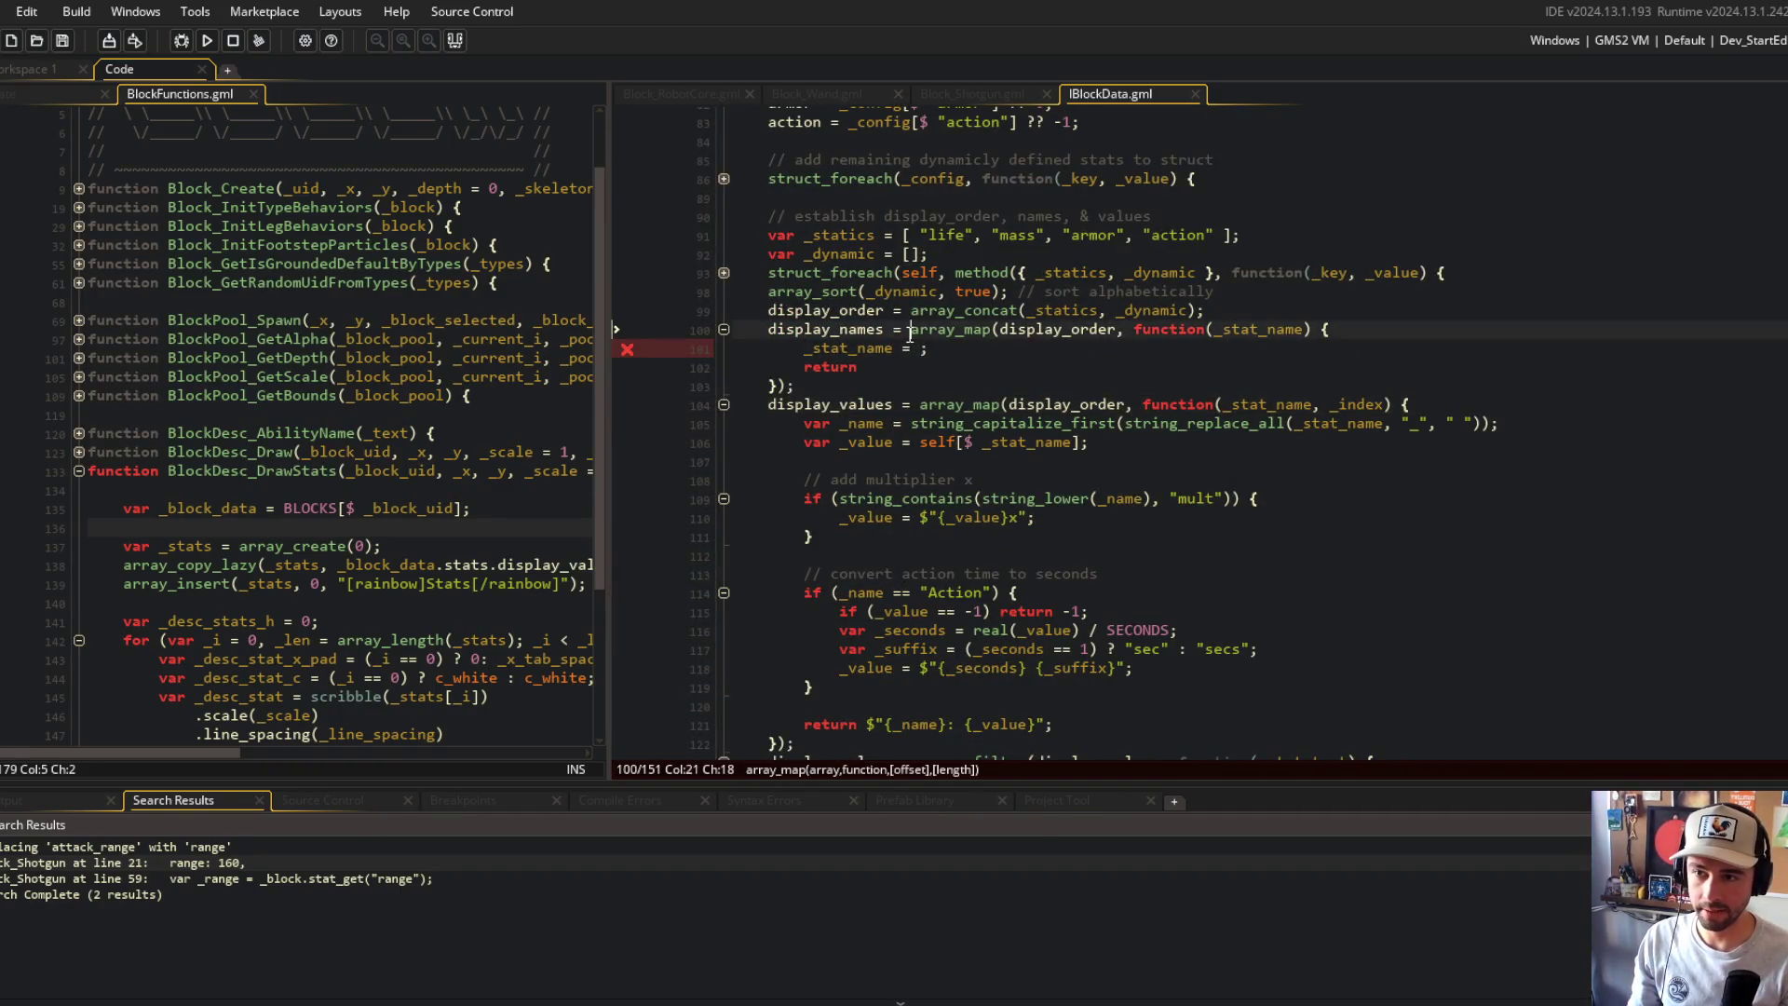
pyautogui.hotkey('ctrl', 'z')
pyautogui.hotkey('ctrl', 'z')
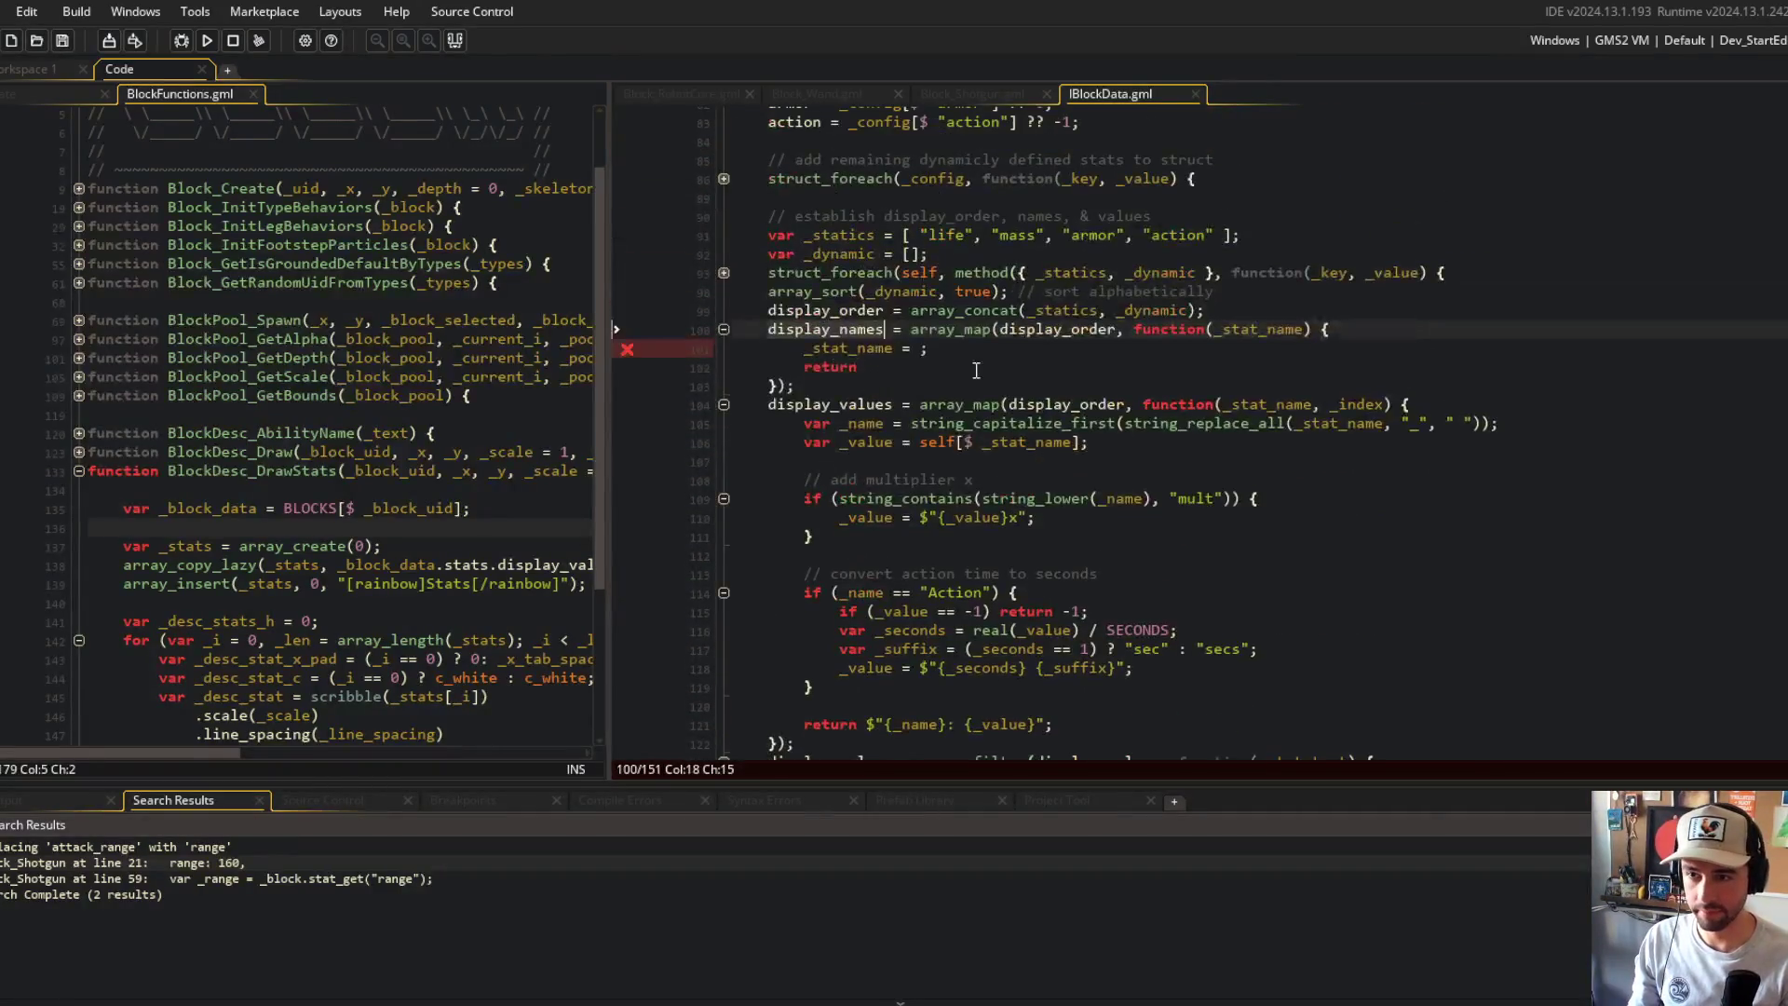
pyautogui.hotkey('ctrl', 'z')
pyautogui.hotkey('ctrl', 'z')
pyautogui.click(1036, 276)
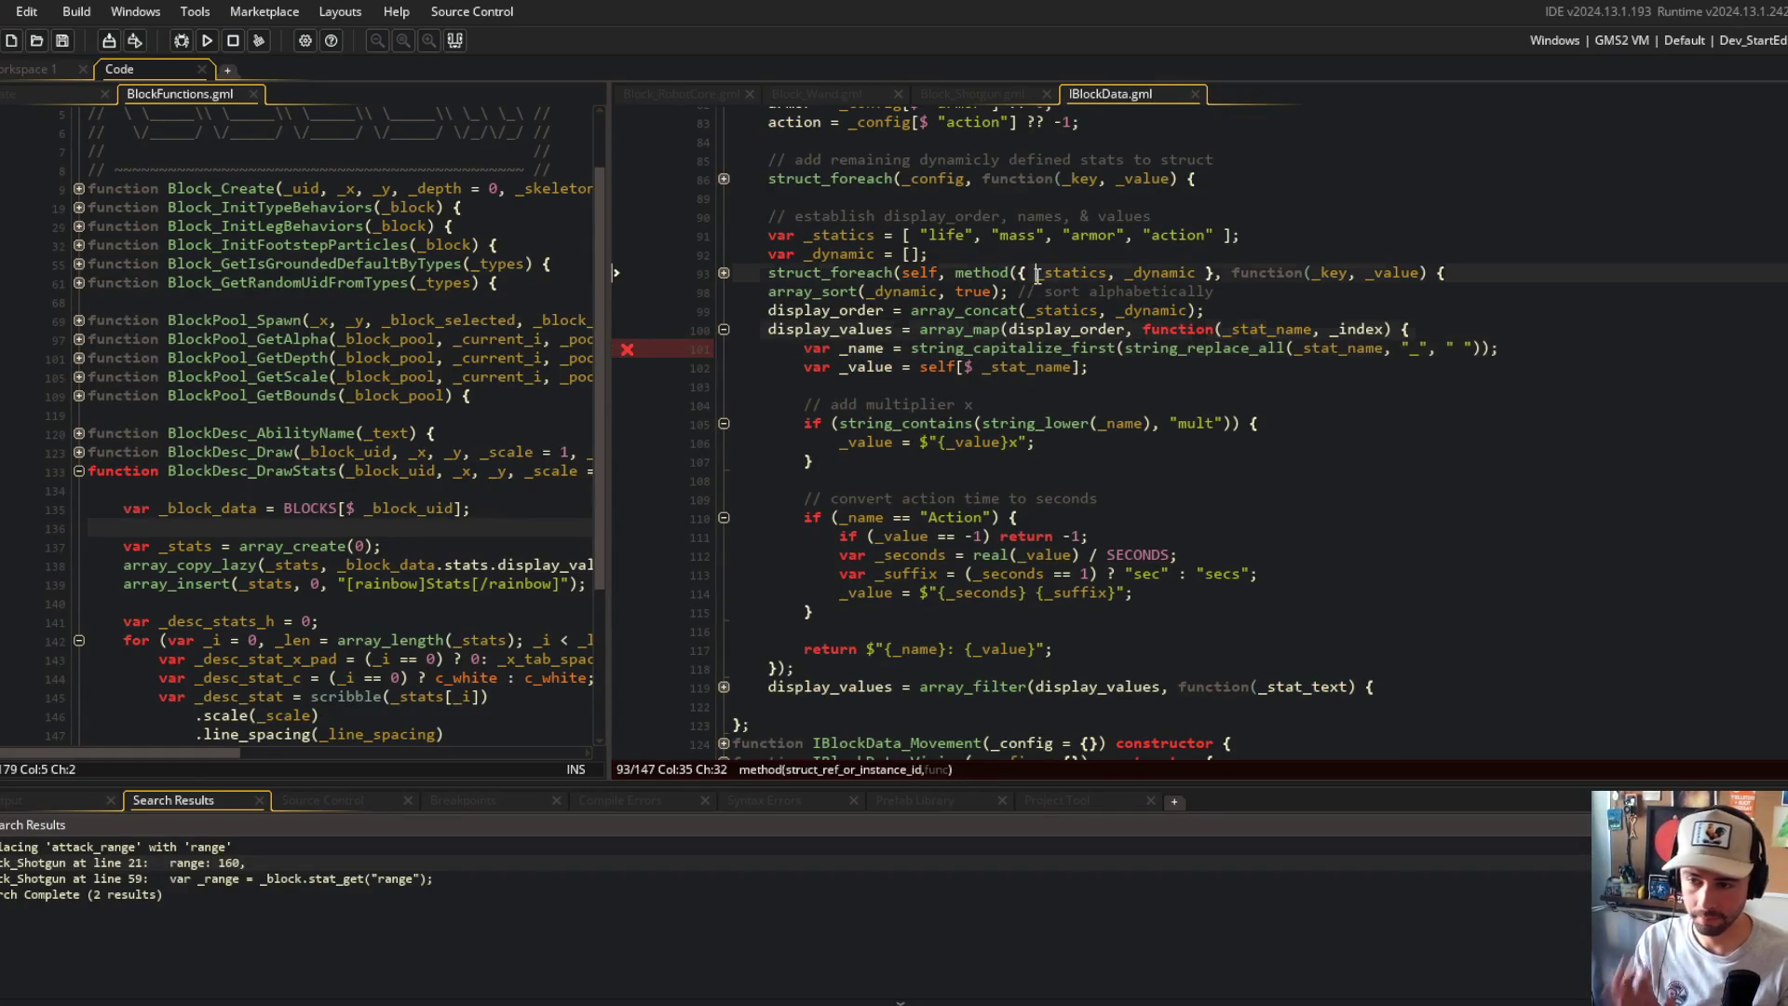
# Step: Cut the string_replace_all call out of the string_capitalize_first line in display_values
pyautogui.click(862, 334)
pyautogui.click(1053, 329)
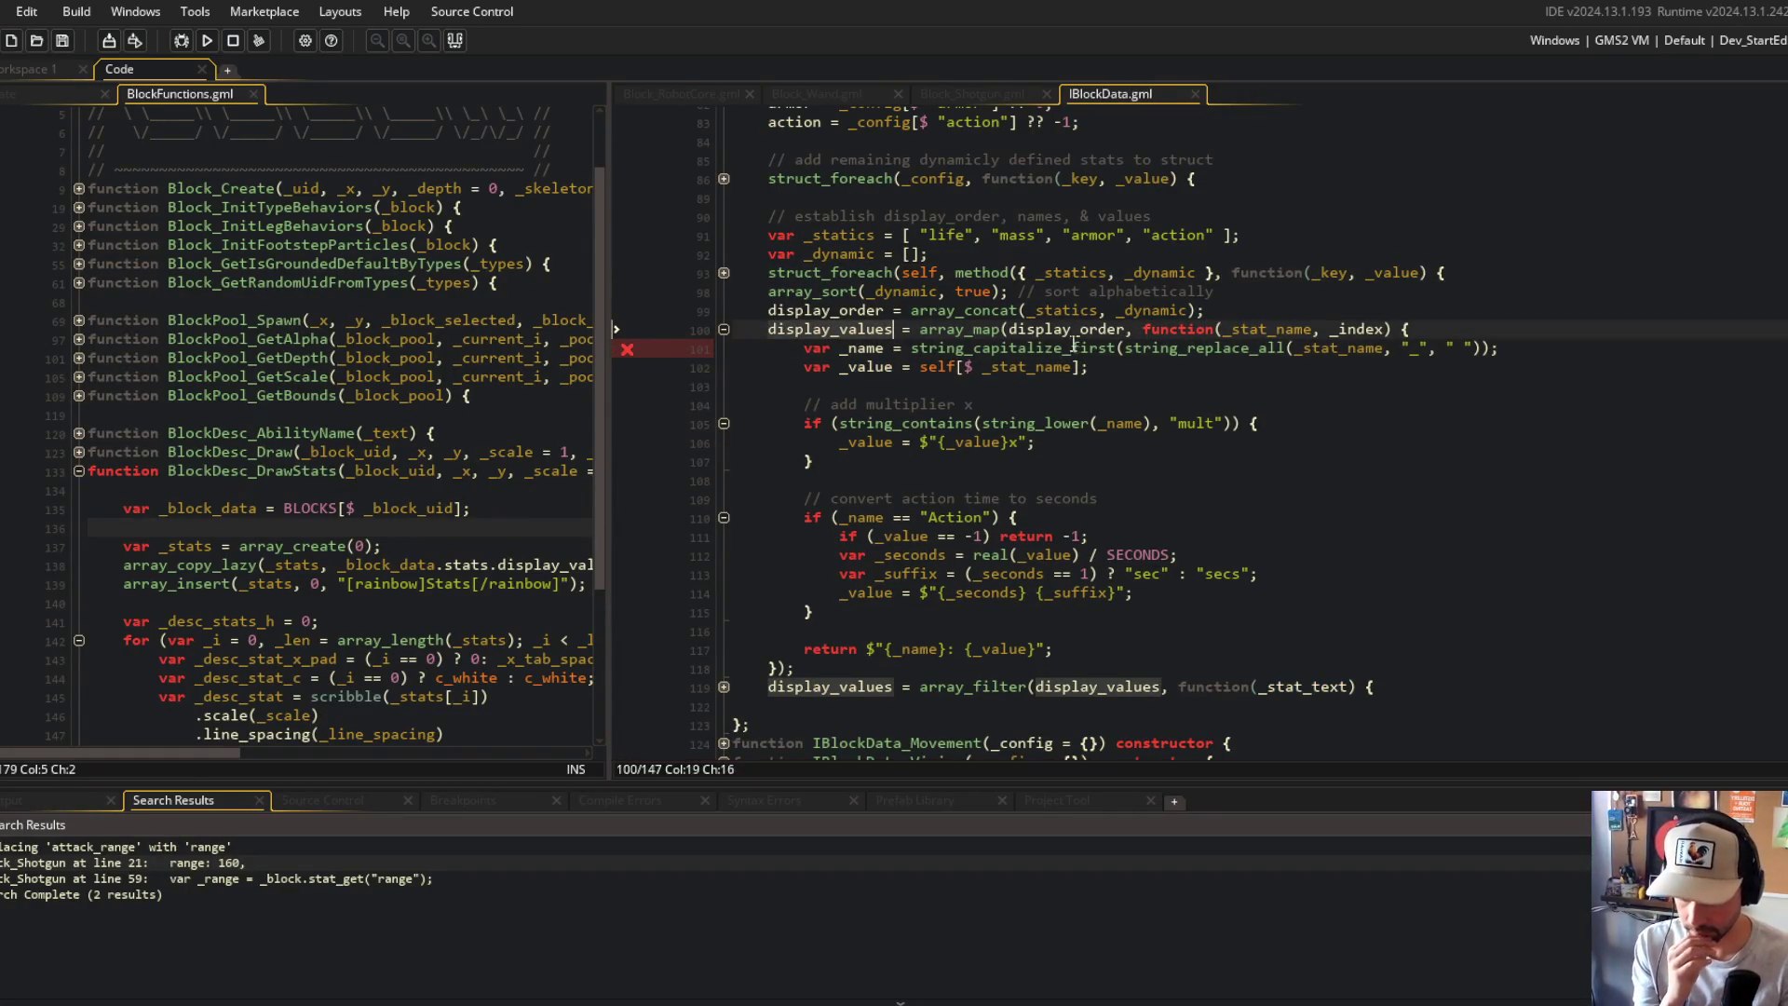
pyautogui.click(1123, 425)
pyautogui.click(1161, 408)
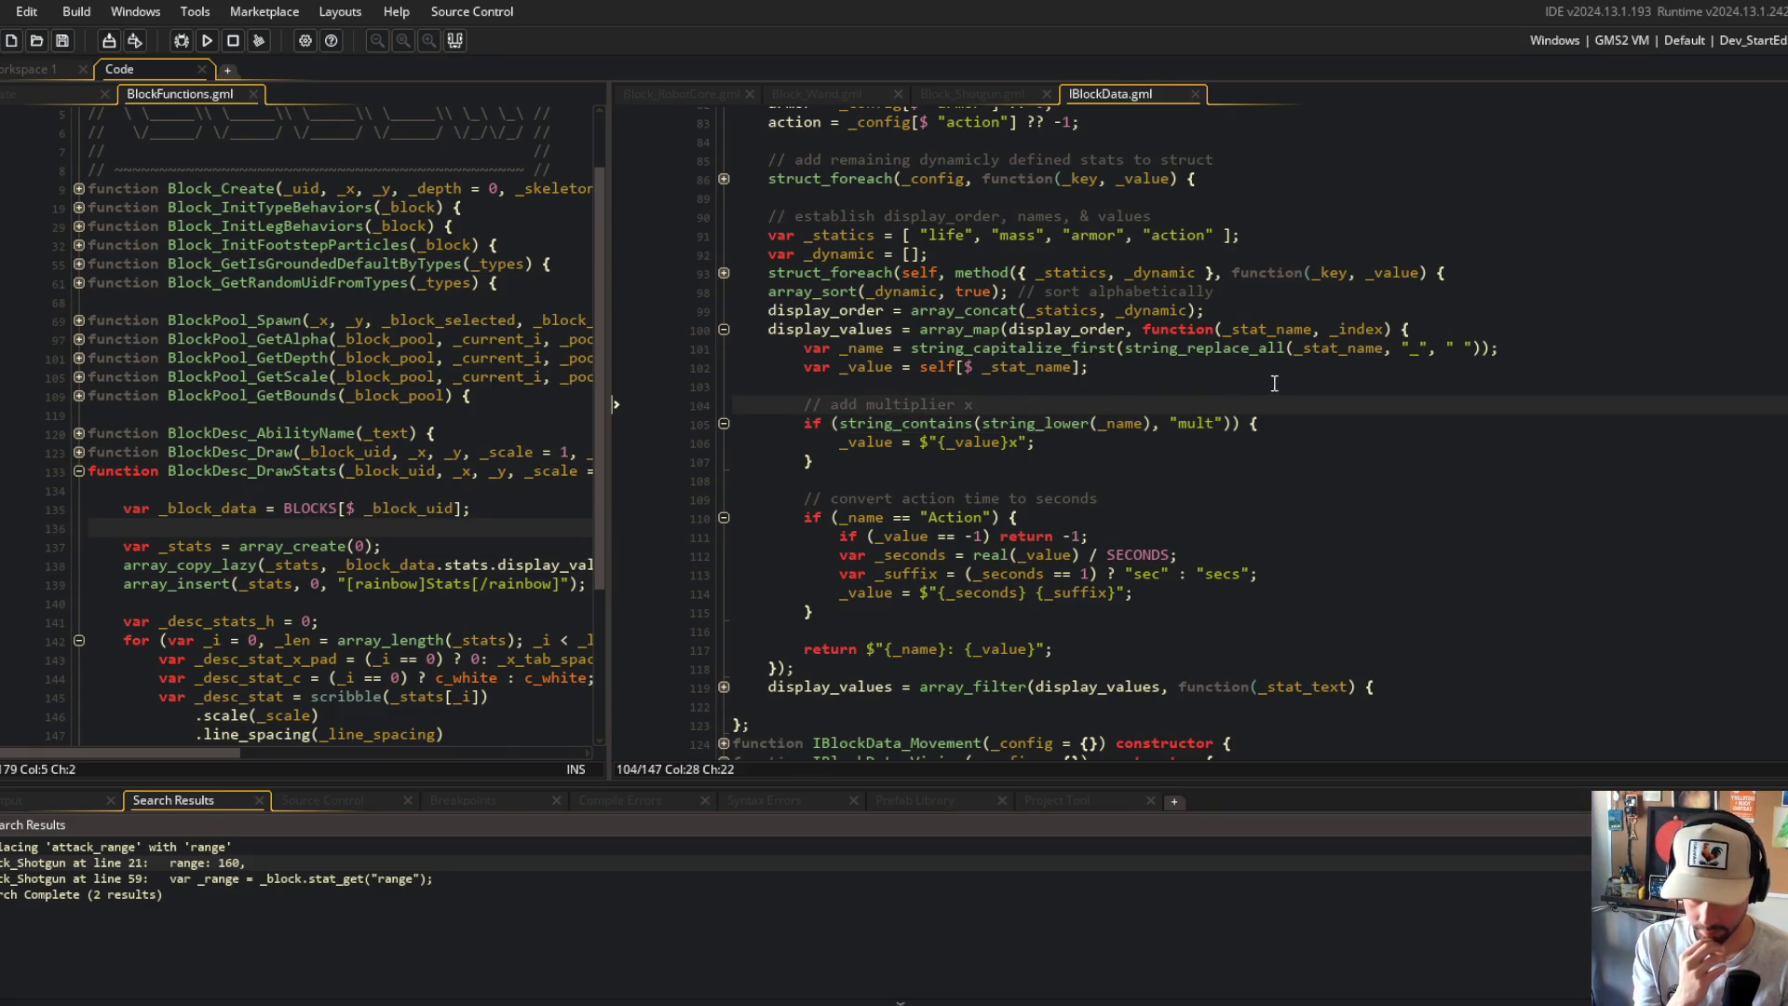
pyautogui.click(1437, 332)
pyautogui.press('Down')
pyautogui.hotkey('ctrl', 'Left')
pyautogui.hotkey('ctrl', 'Left')
pyautogui.hotkey('ctrl', 'Left')
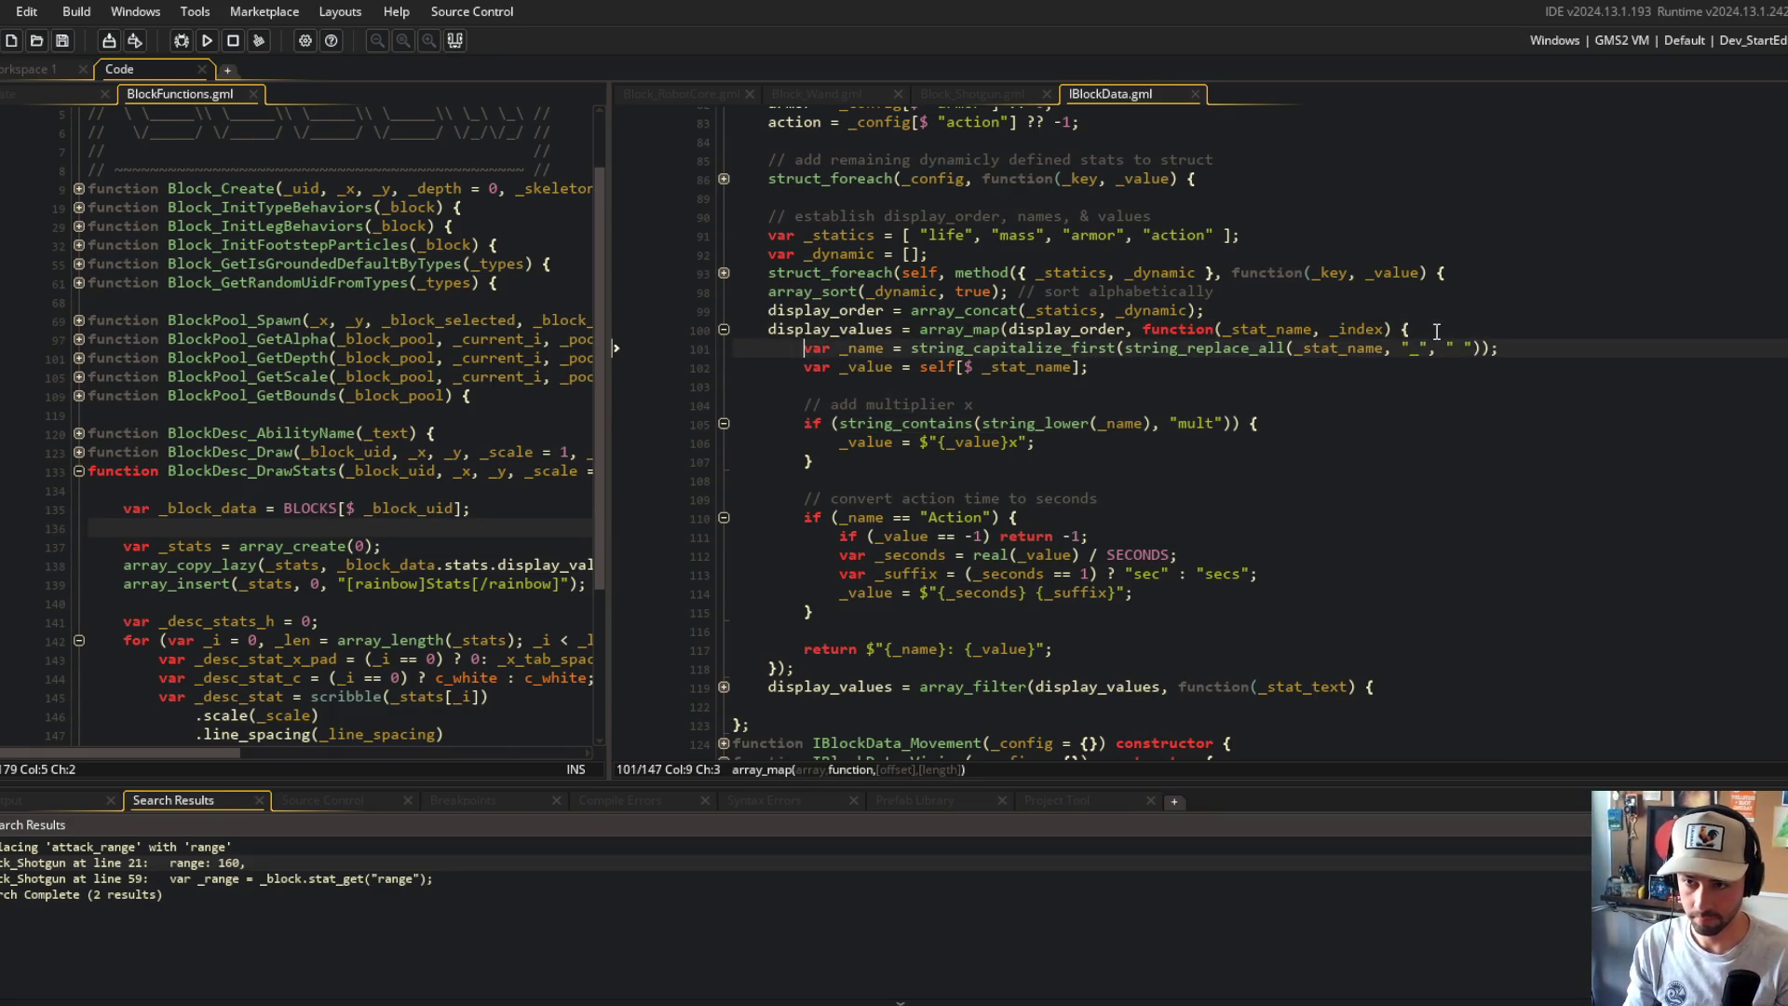
pyautogui.hotkey('shift', 'End')
pyautogui.hotkey('shift', 'Left')
pyautogui.hotkey('shift', 'Left')
pyautogui.hotkey('ctrl', 'x')
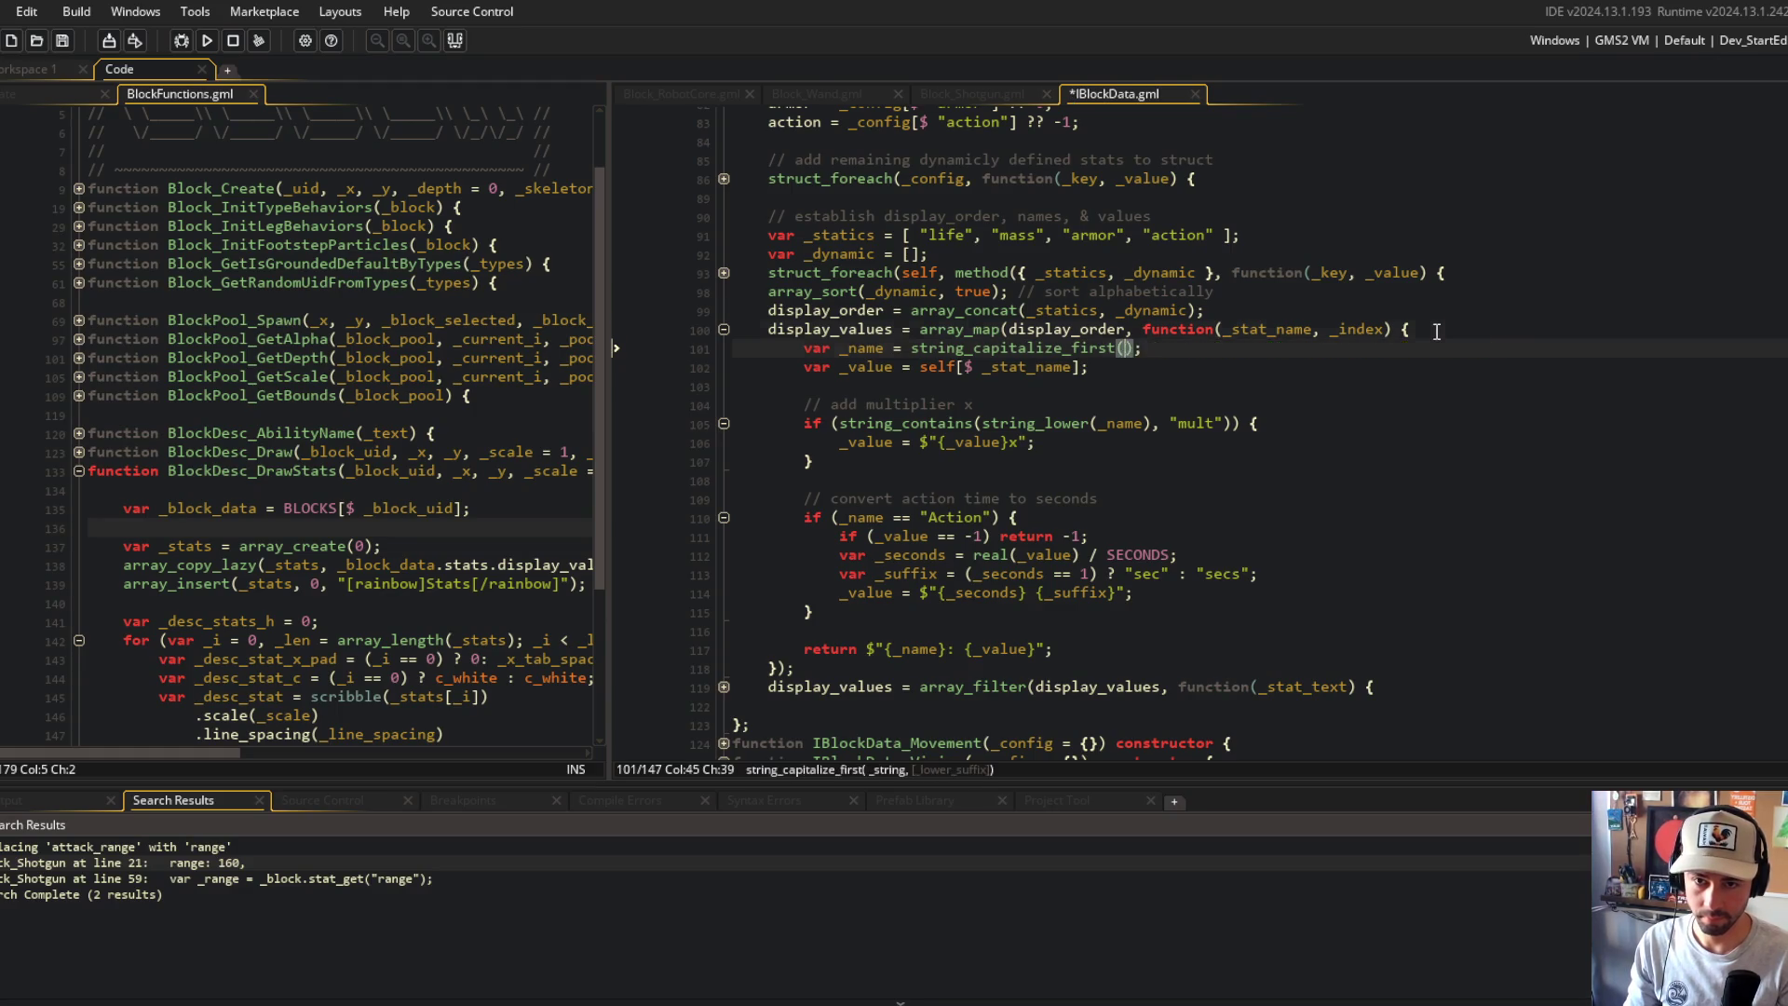
# Step: Paste it into a new _name assignment line above, make the capitalize line assign _name, and save
pyautogui.press('Home')
pyautogui.press('Return')
pyautogui.press('Up')
pyautogui.write('at_name =')
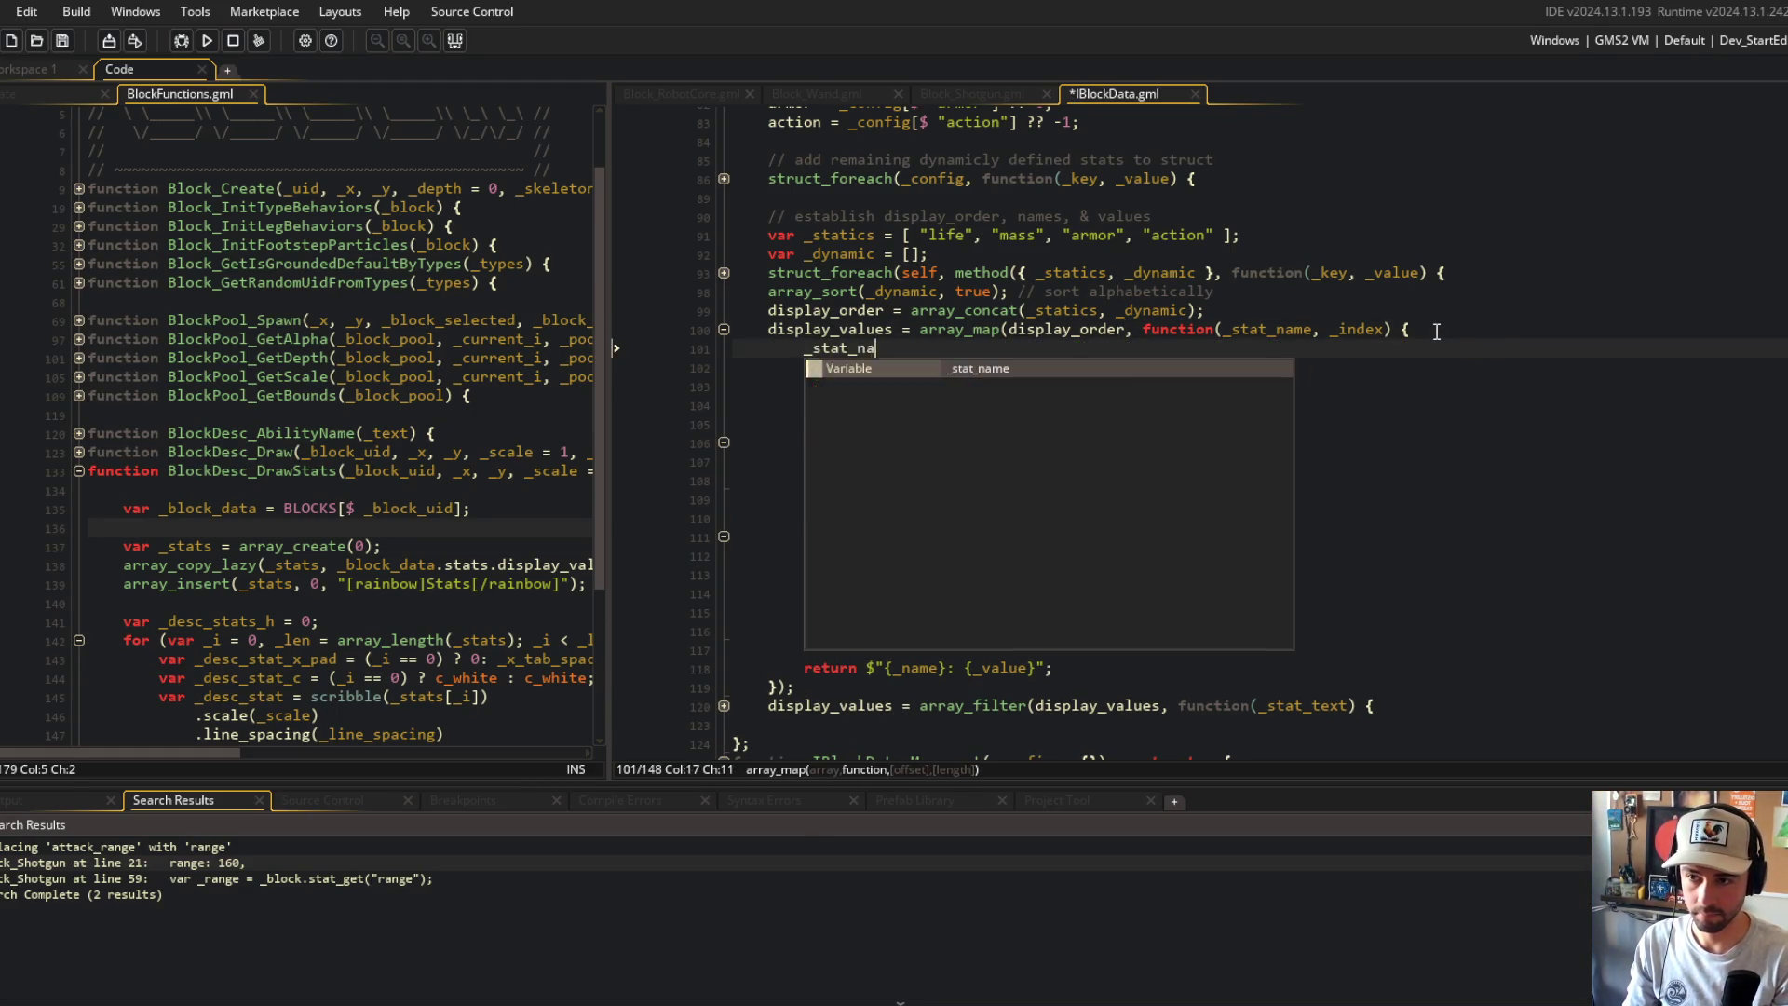
pyautogui.hotkey('ctrl', 'v')
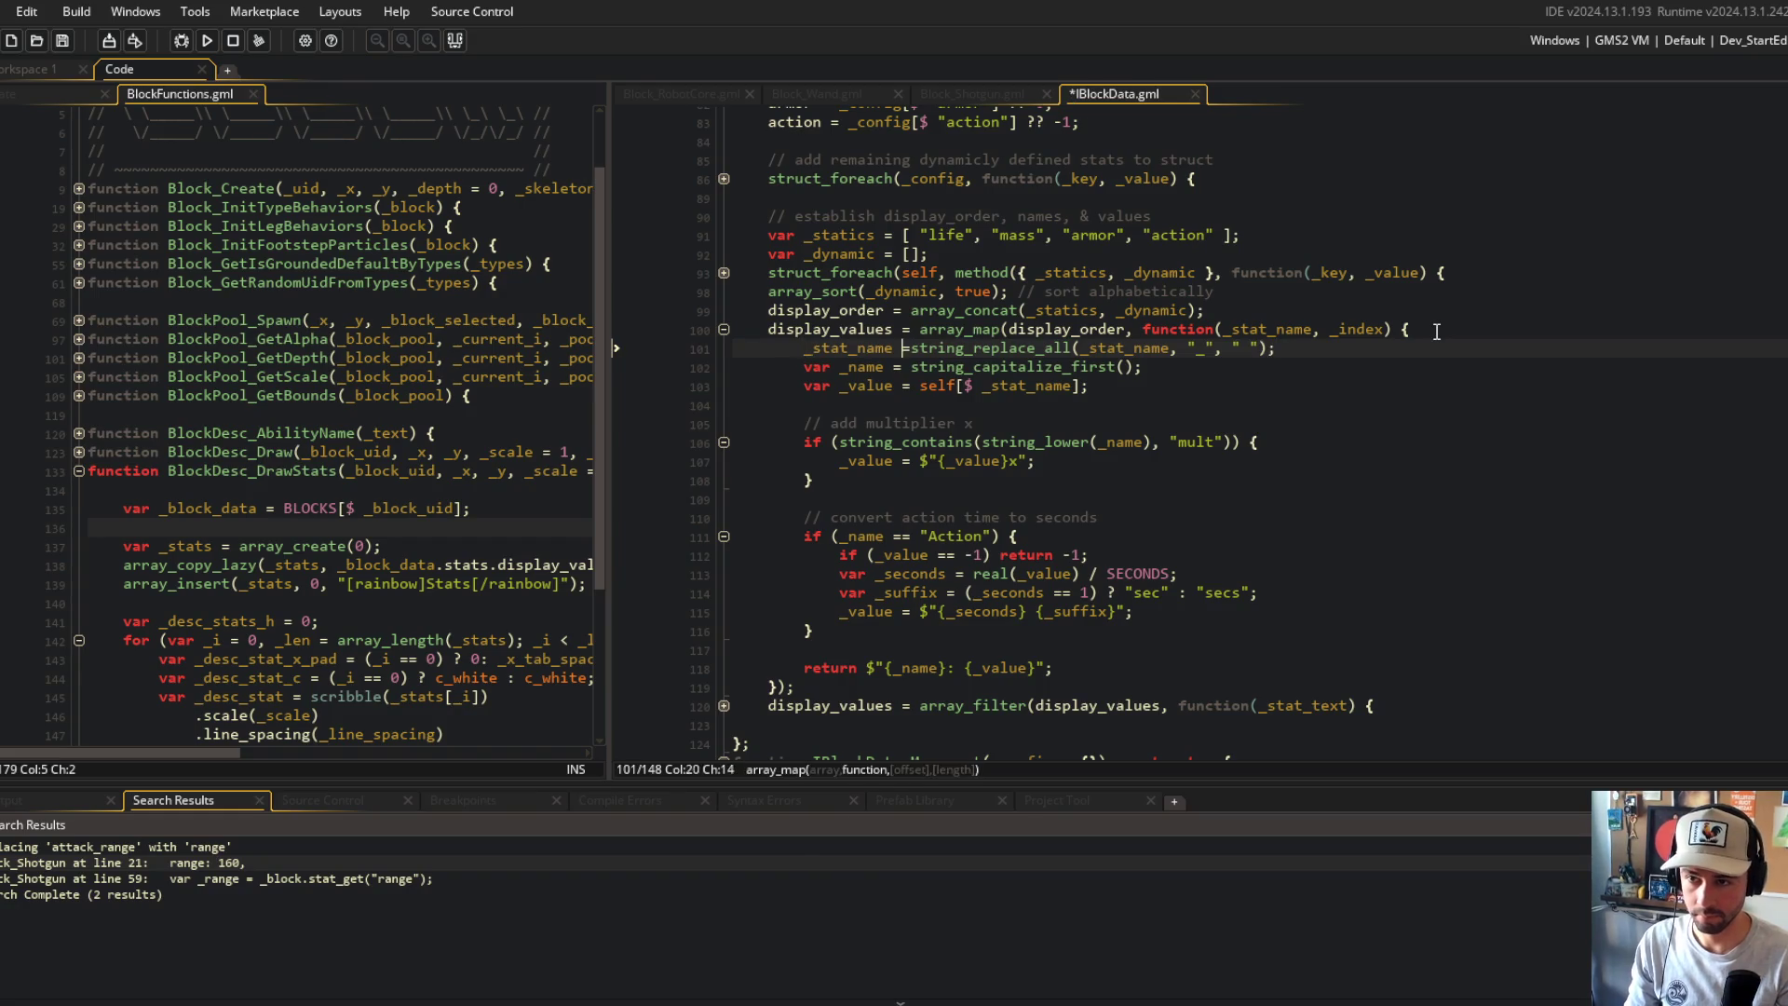
pyautogui.hotkey('ctrl', 's')
pyautogui.press('Down')
pyautogui.hotkey('shift', 'Home')
pyautogui.write('_')
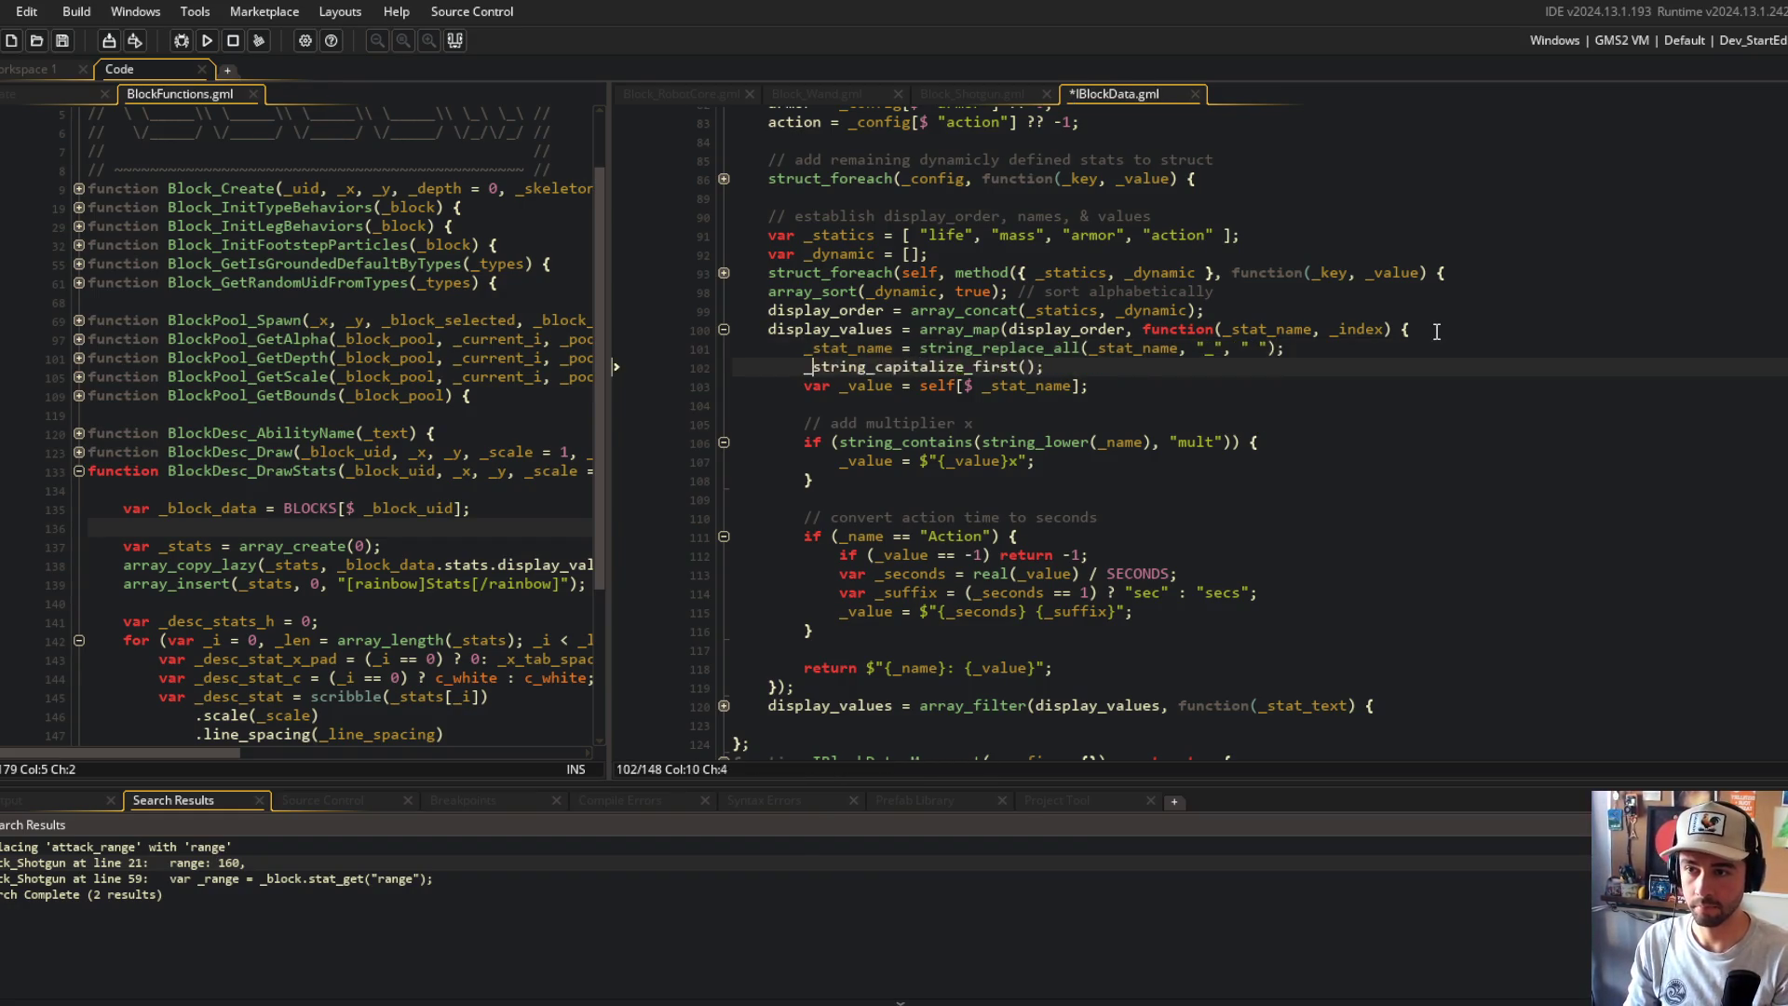
pyautogui.write('name =')
pyautogui.press('End')
pyautogui.hotkey('ctrl', 's')
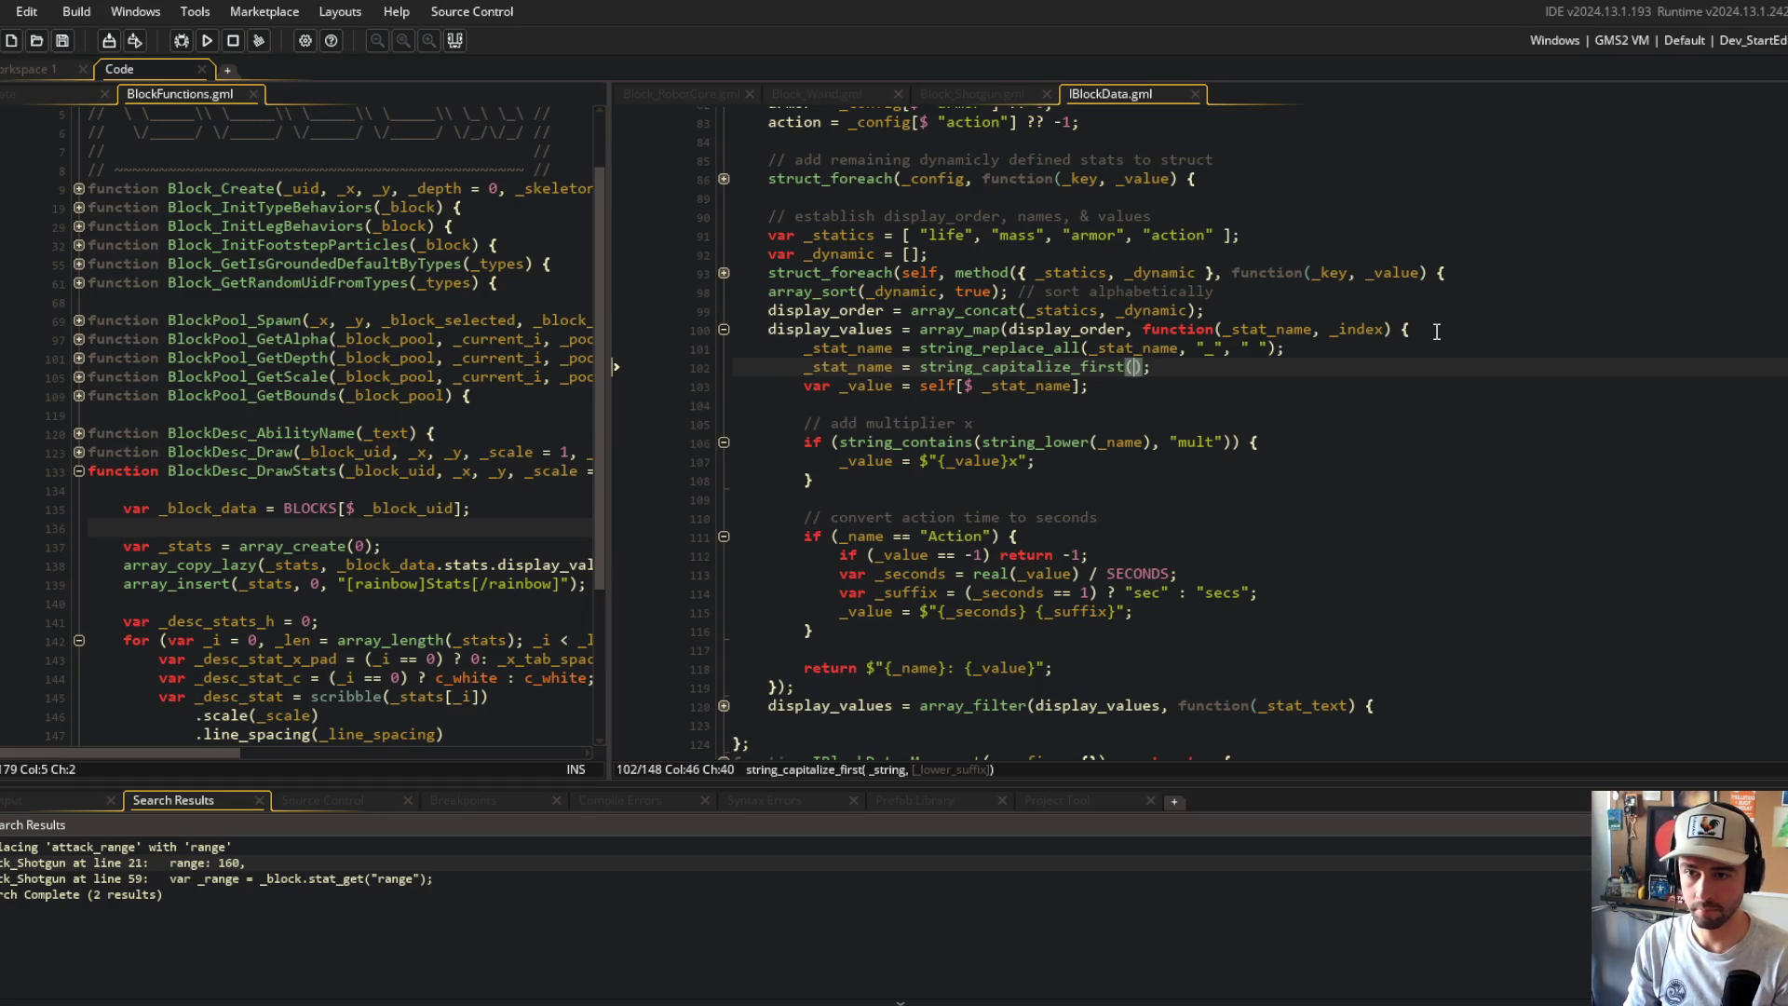
pyautogui.write('_name')
pyautogui.hotkey('ctrl', 's')
# Step: Review every use of _stat_name down to the end of the file
pyautogui.click(1131, 497)
pyautogui.click(1077, 387)
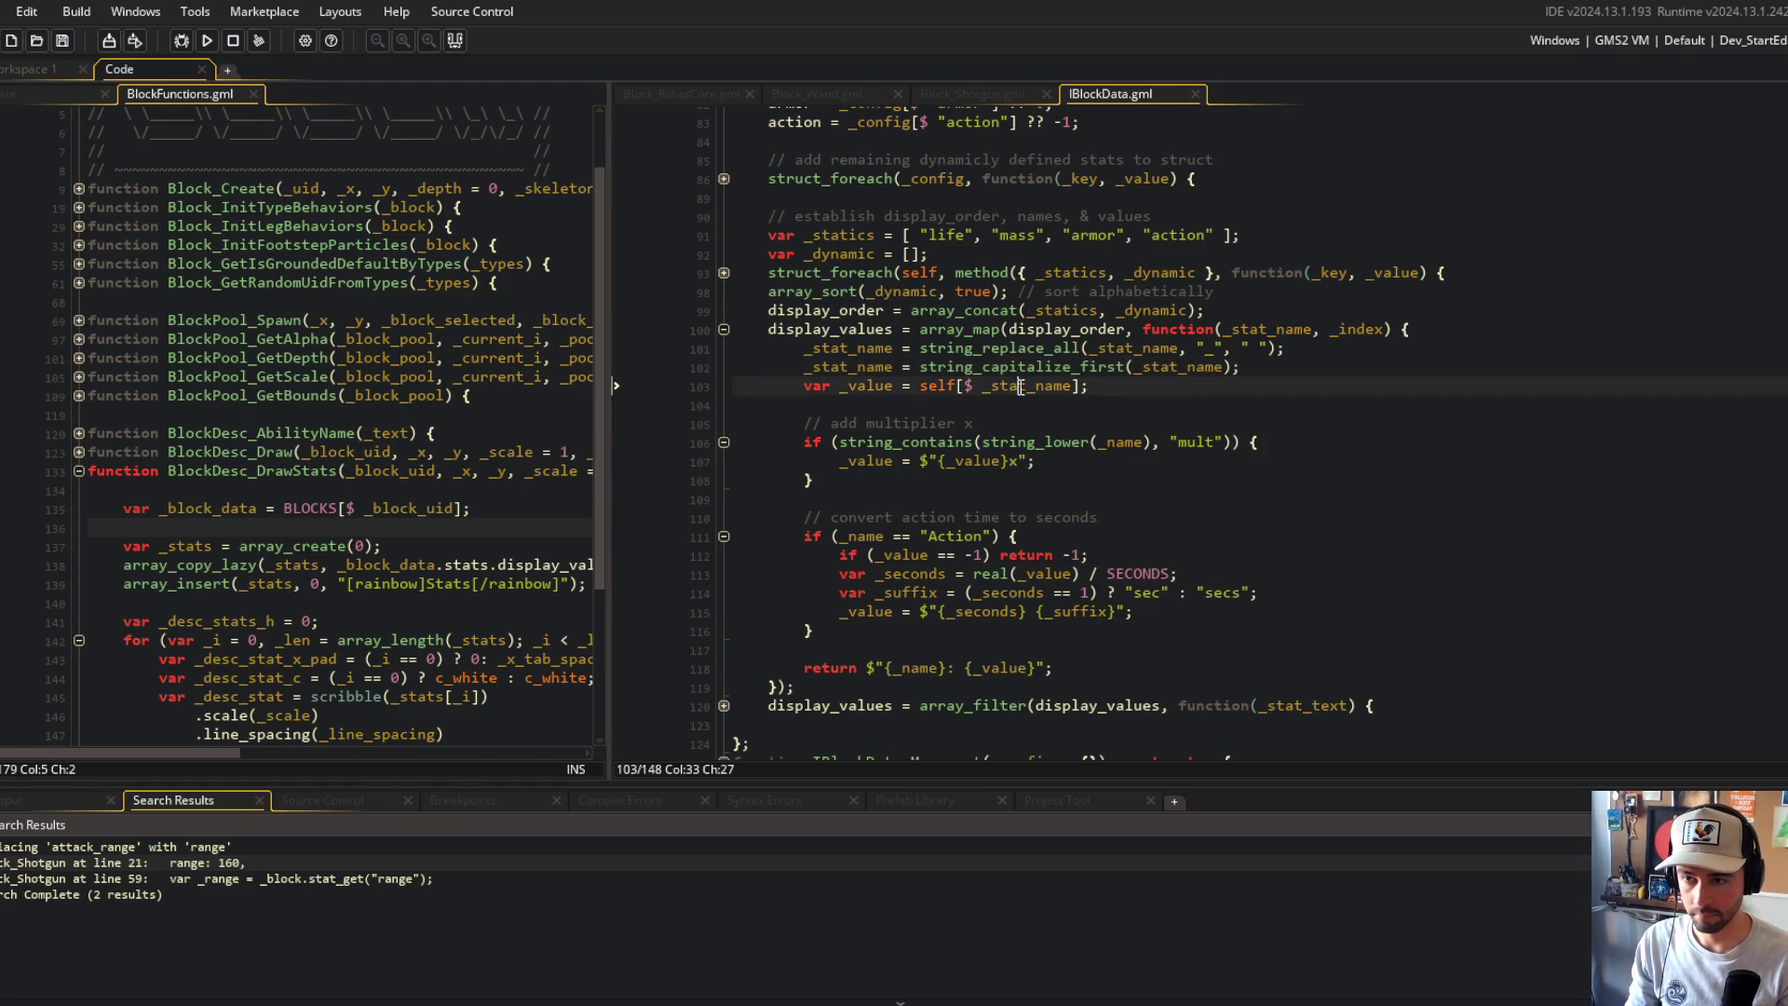
pyautogui.click(894, 367)
pyautogui.click(893, 367)
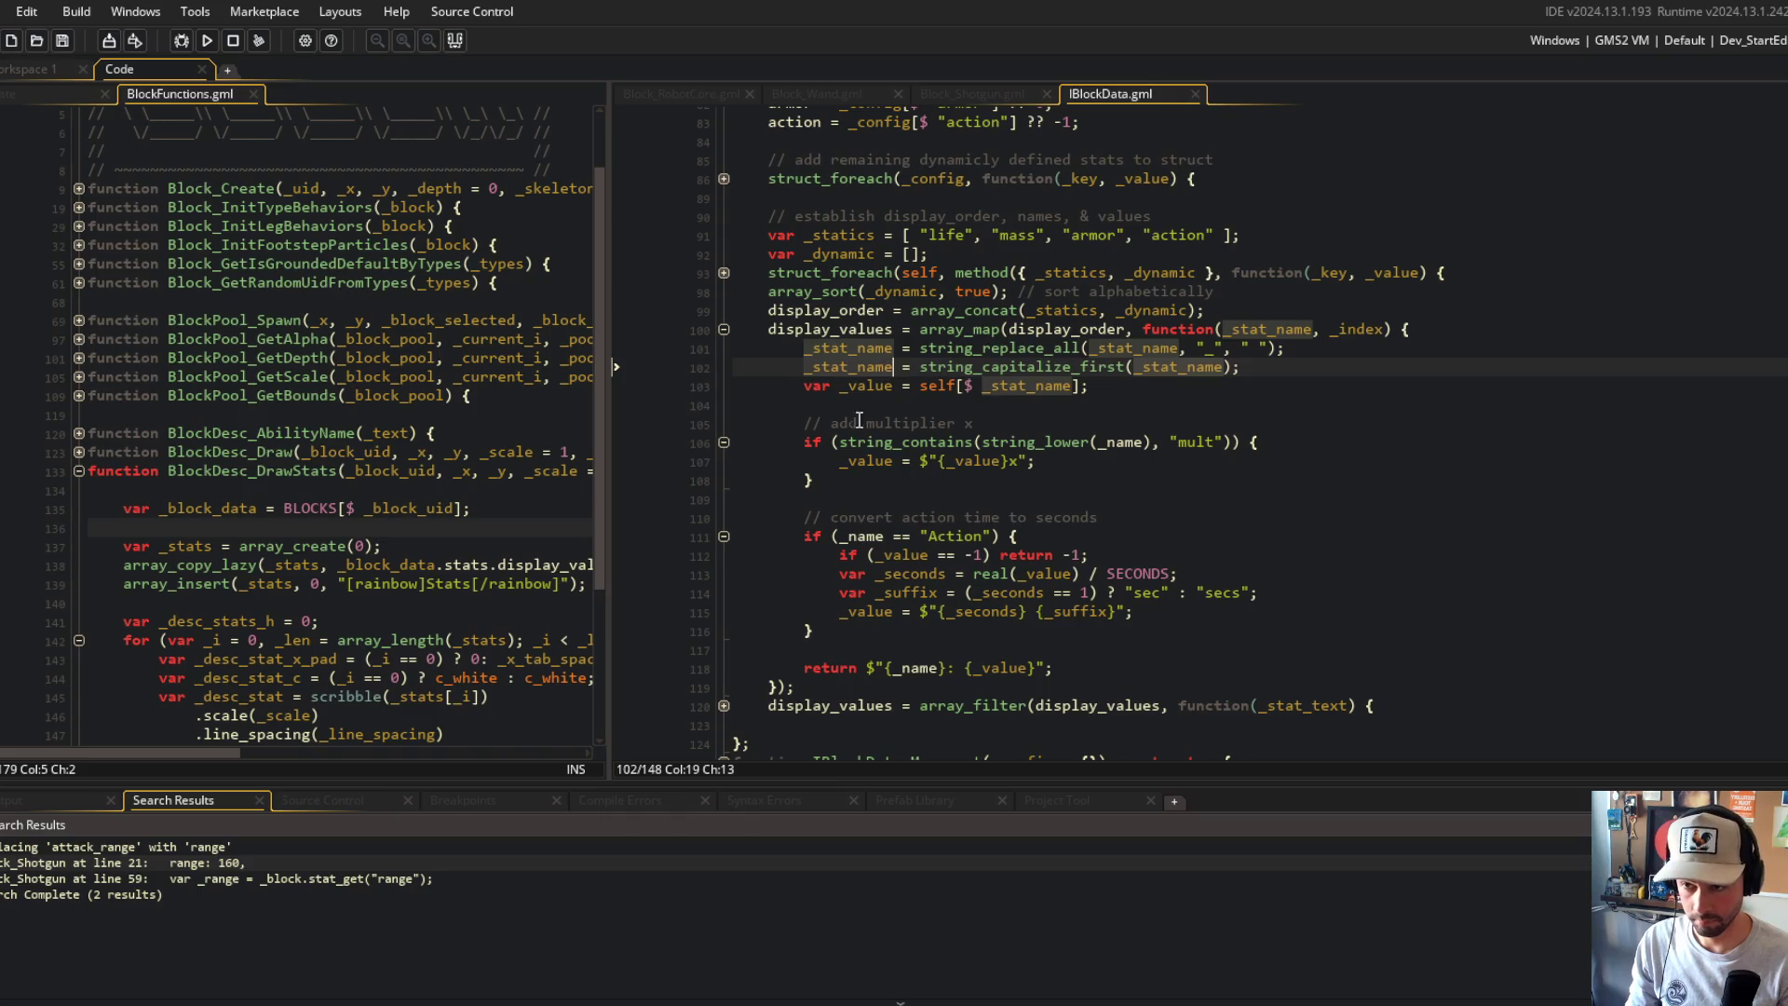
pyautogui.hotkey('ctrl', 'End')
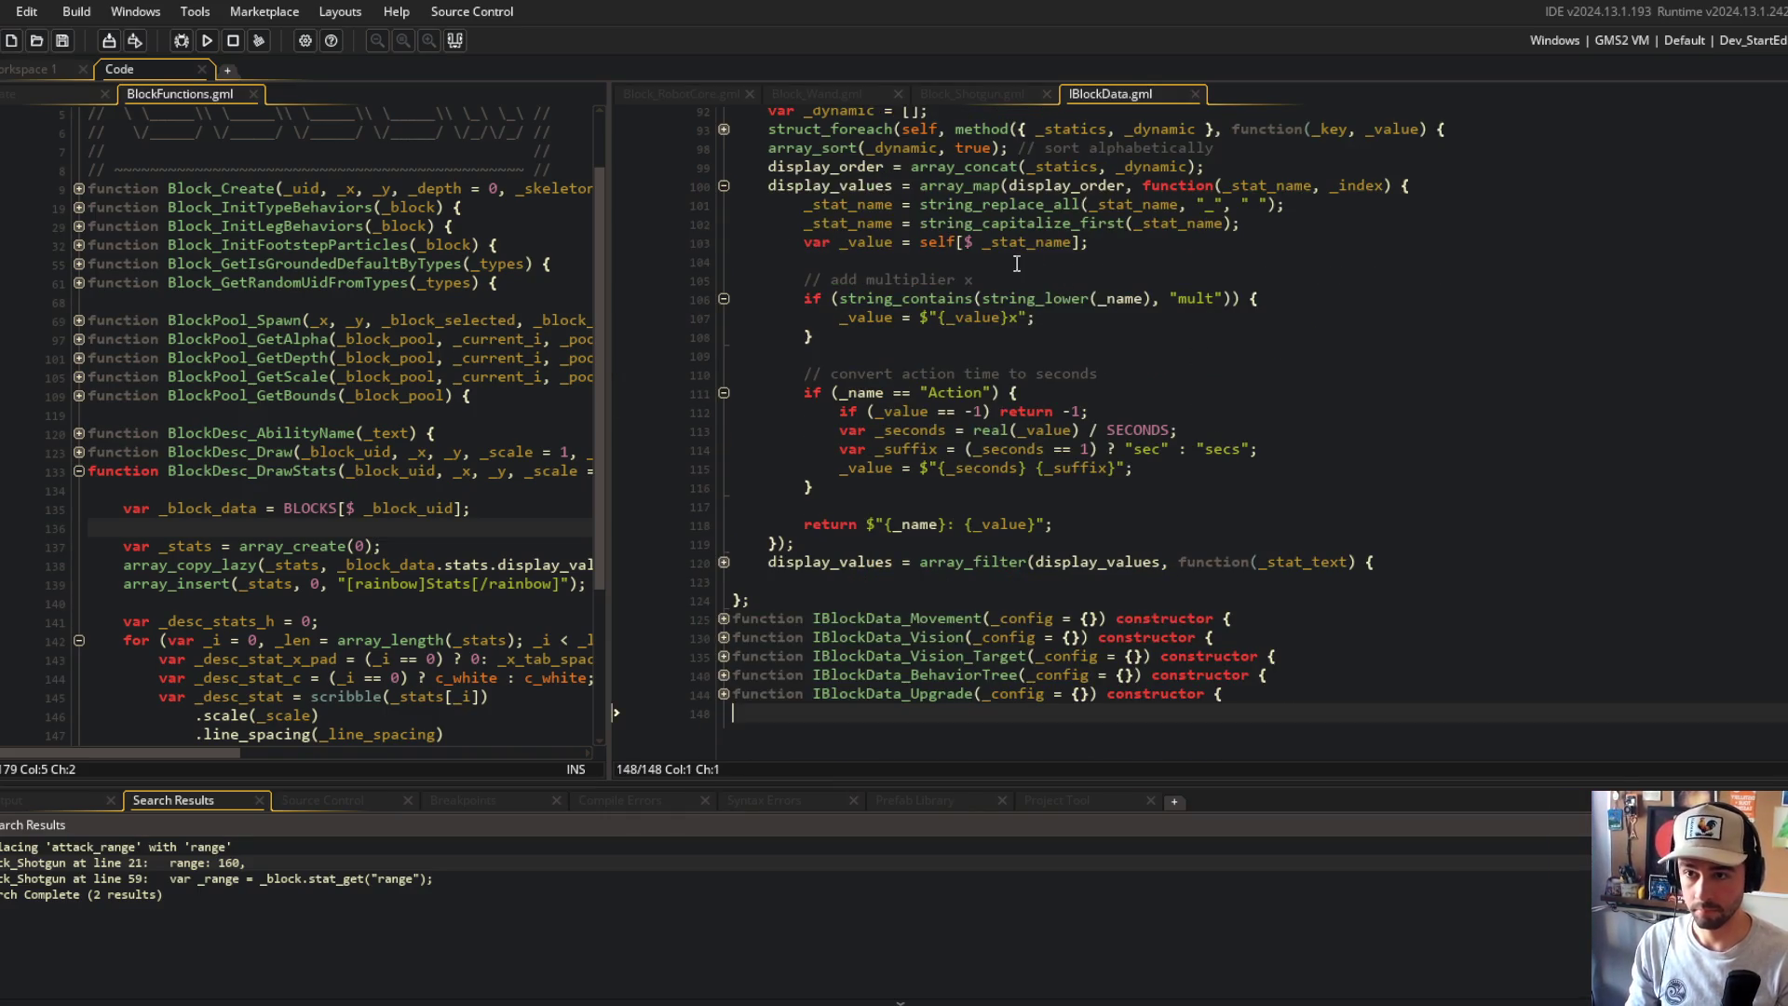
# Step: Move 'var _value = self[$ _stat_name];' above the name formatting lines and save
pyautogui.click(1023, 252)
pyautogui.scroll(2, 1099, 307)
pyautogui.click(1180, 368)
pyautogui.hotkey('shift', 'Home')
pyautogui.press('Delete')
pyautogui.press('Up')
pyautogui.press('Up')
pyautogui.press('Return')
pyautogui.write('var _value = self[$ _stat_name];')
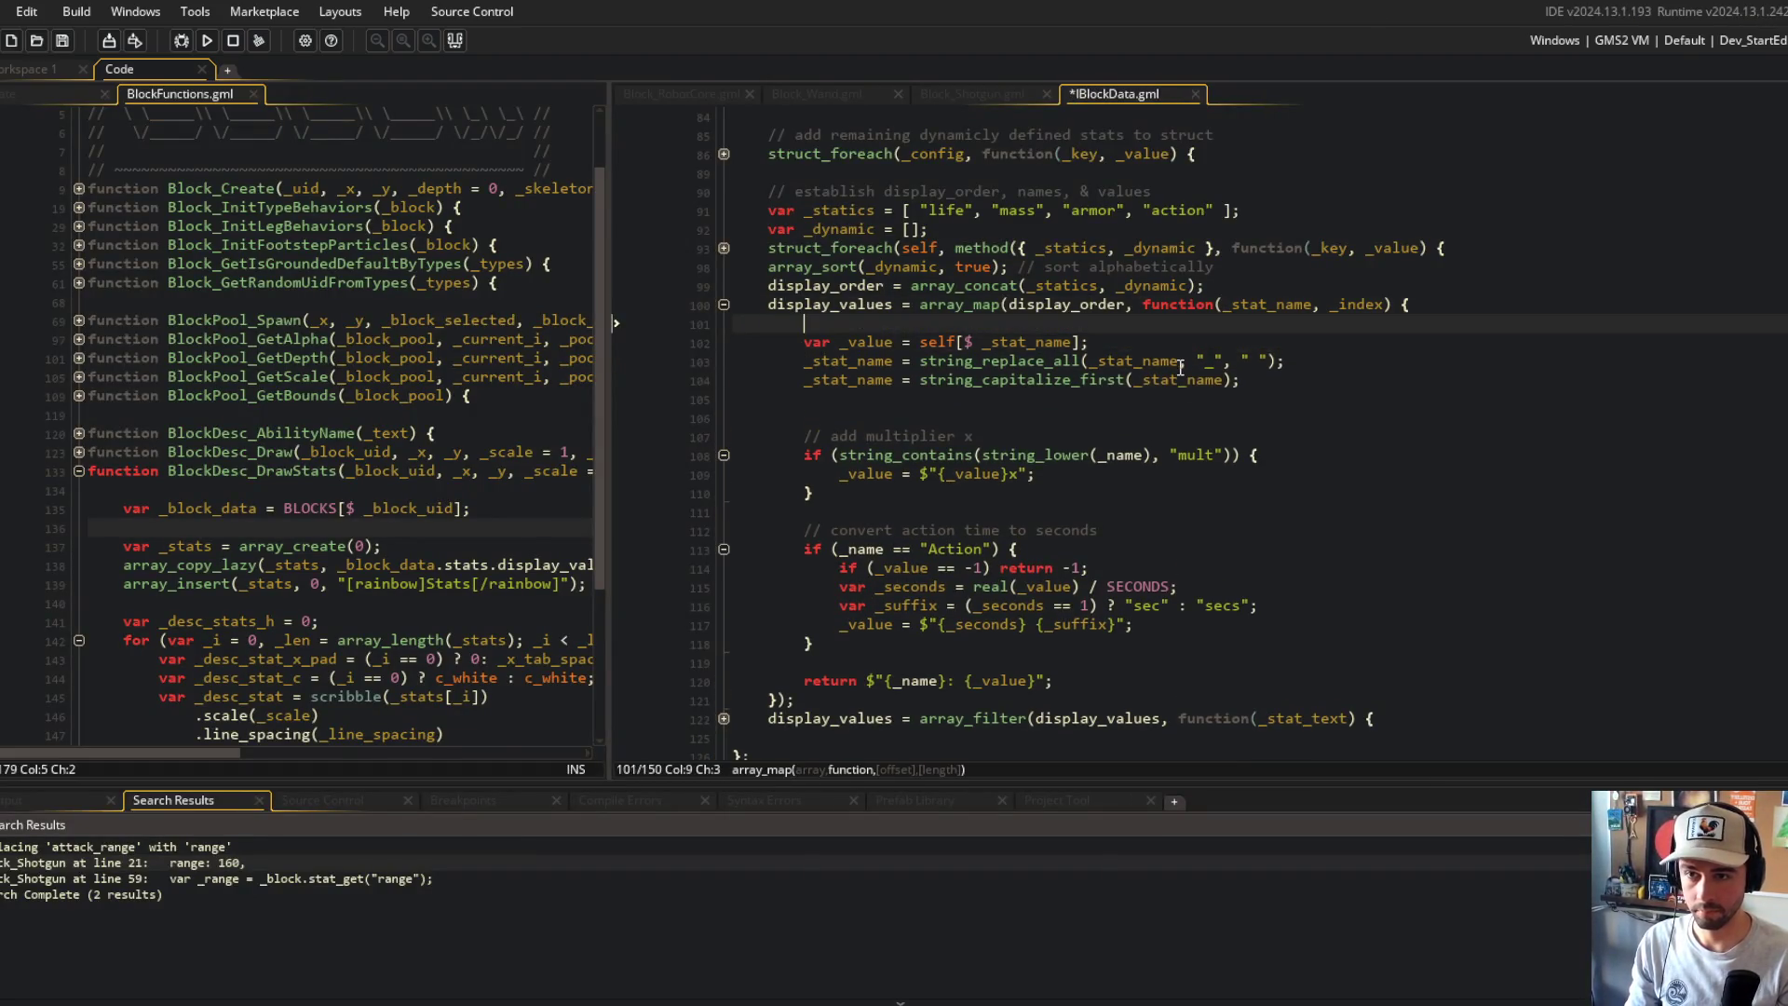
pyautogui.press('Return')
pyautogui.press('Return')
pyautogui.press('Up')
pyautogui.press('Down')
pyautogui.press('Down')
pyautogui.press('Down')
pyautogui.press('BackSpace')
pyautogui.hotkey('ctrl', 's')
# Step: Replace _name with _stat_name on lines 108, 113 and 120
pyautogui.click(847, 399)
pyautogui.doubleClick(847, 399)
pyautogui.hotkey('ctrl', 'c')
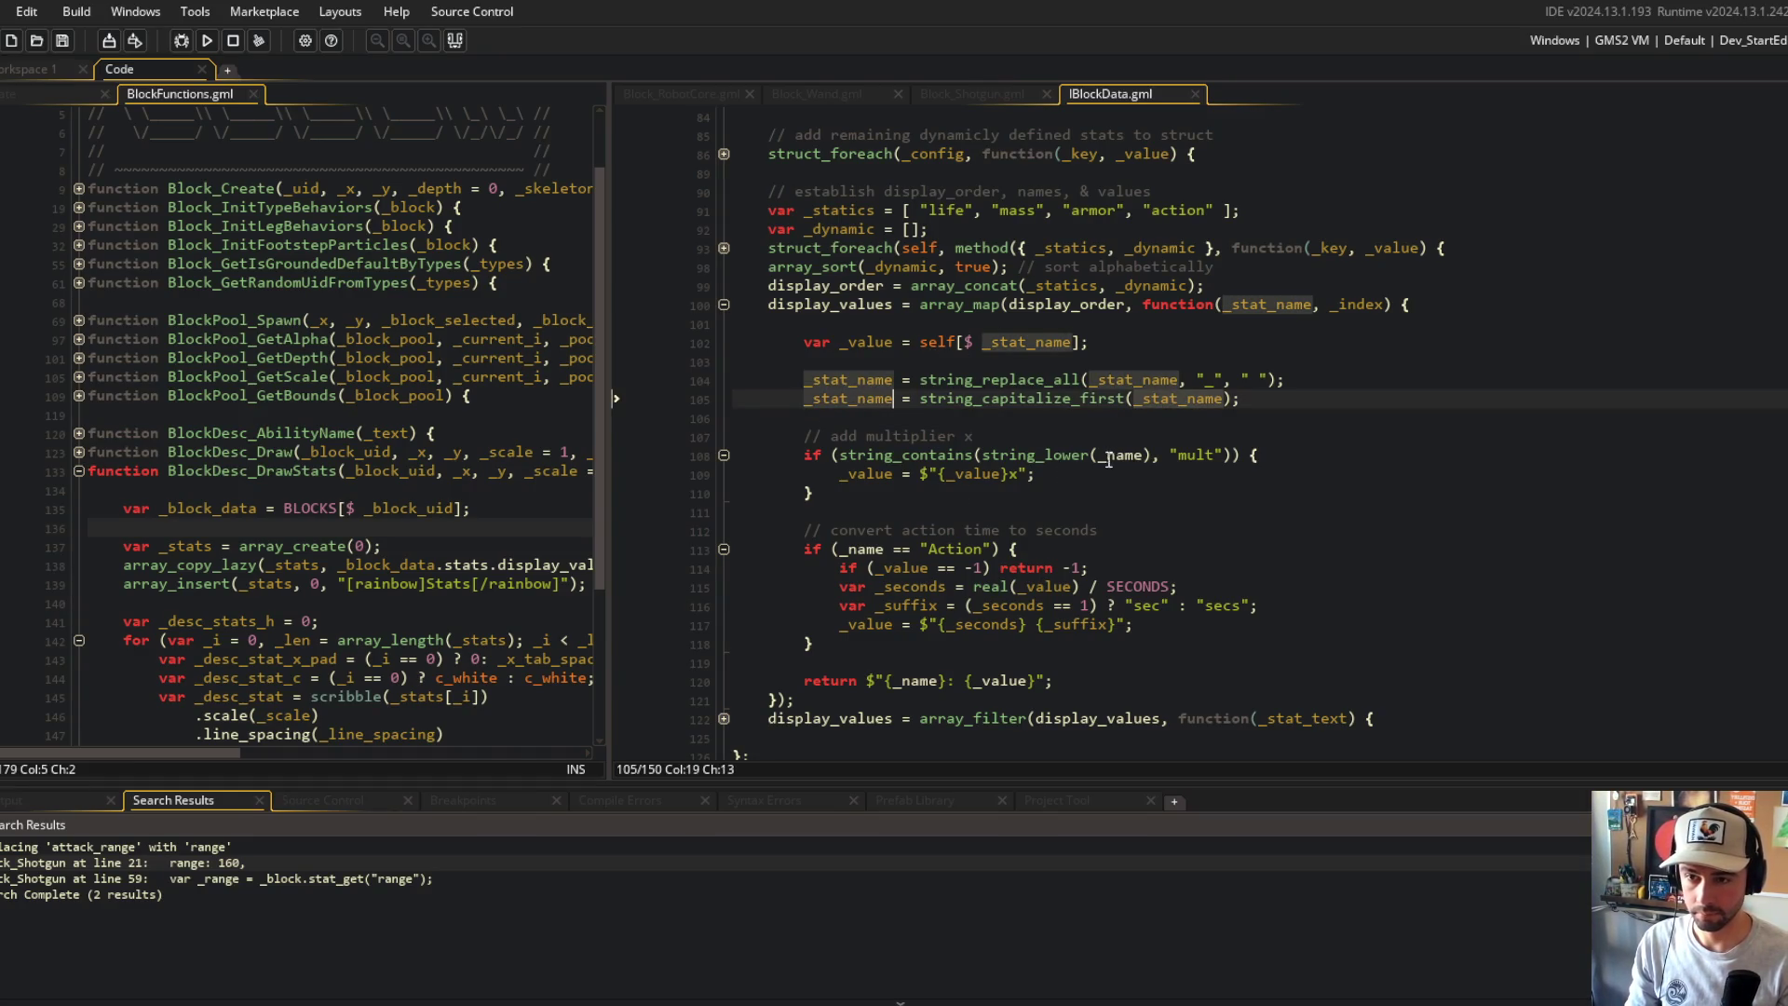
pyautogui.doubleClick(1108, 456)
pyautogui.write('_stat_name')
pyautogui.doubleClick(861, 548)
pyautogui.hotkey('ctrl', 'v')
pyautogui.doubleClick(917, 680)
pyautogui.hotkey('ctrl', 'v')
pyautogui.click(1062, 620)
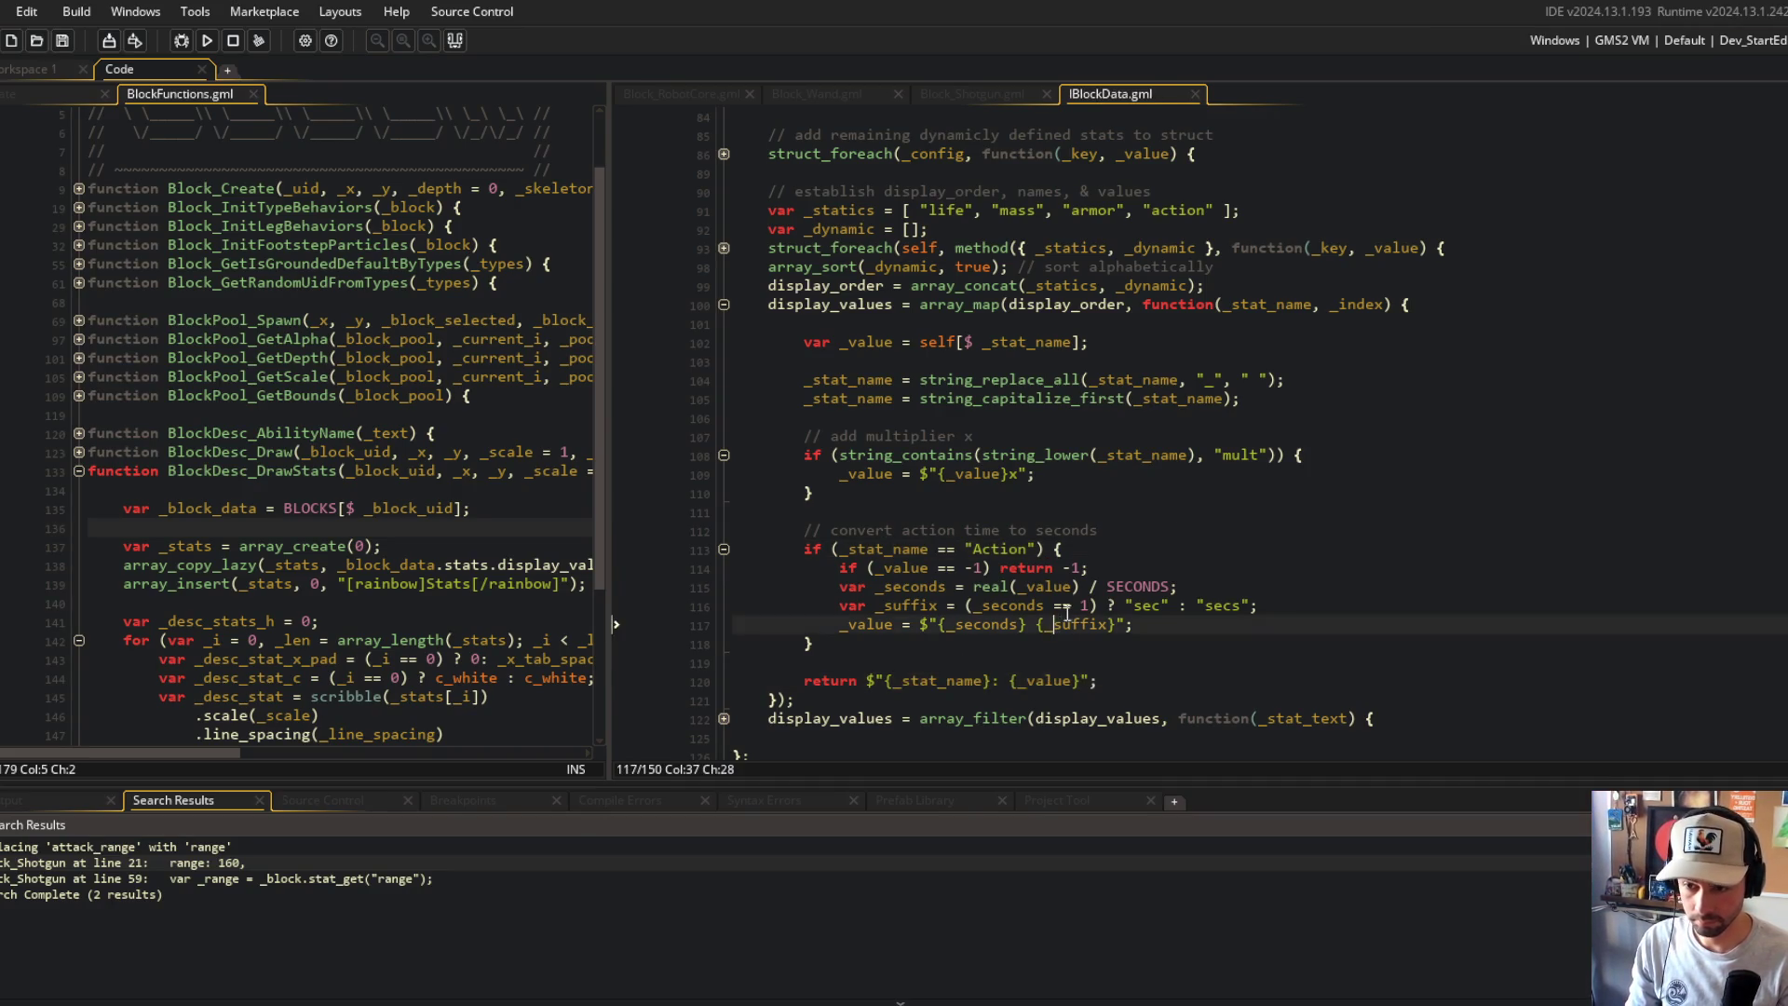
pyautogui.scroll(-4, 1066, 615)
pyautogui.click(1202, 410)
pyautogui.scroll(3, 1205, 392)
# Step: Rename the parameter to _name in the header, value lookup, string_replace_all and string_capitalize_first calls
pyautogui.click(1269, 268)
pyautogui.press('BackSpace')
pyautogui.press('BackSpace')
pyautogui.press('BackSpace')
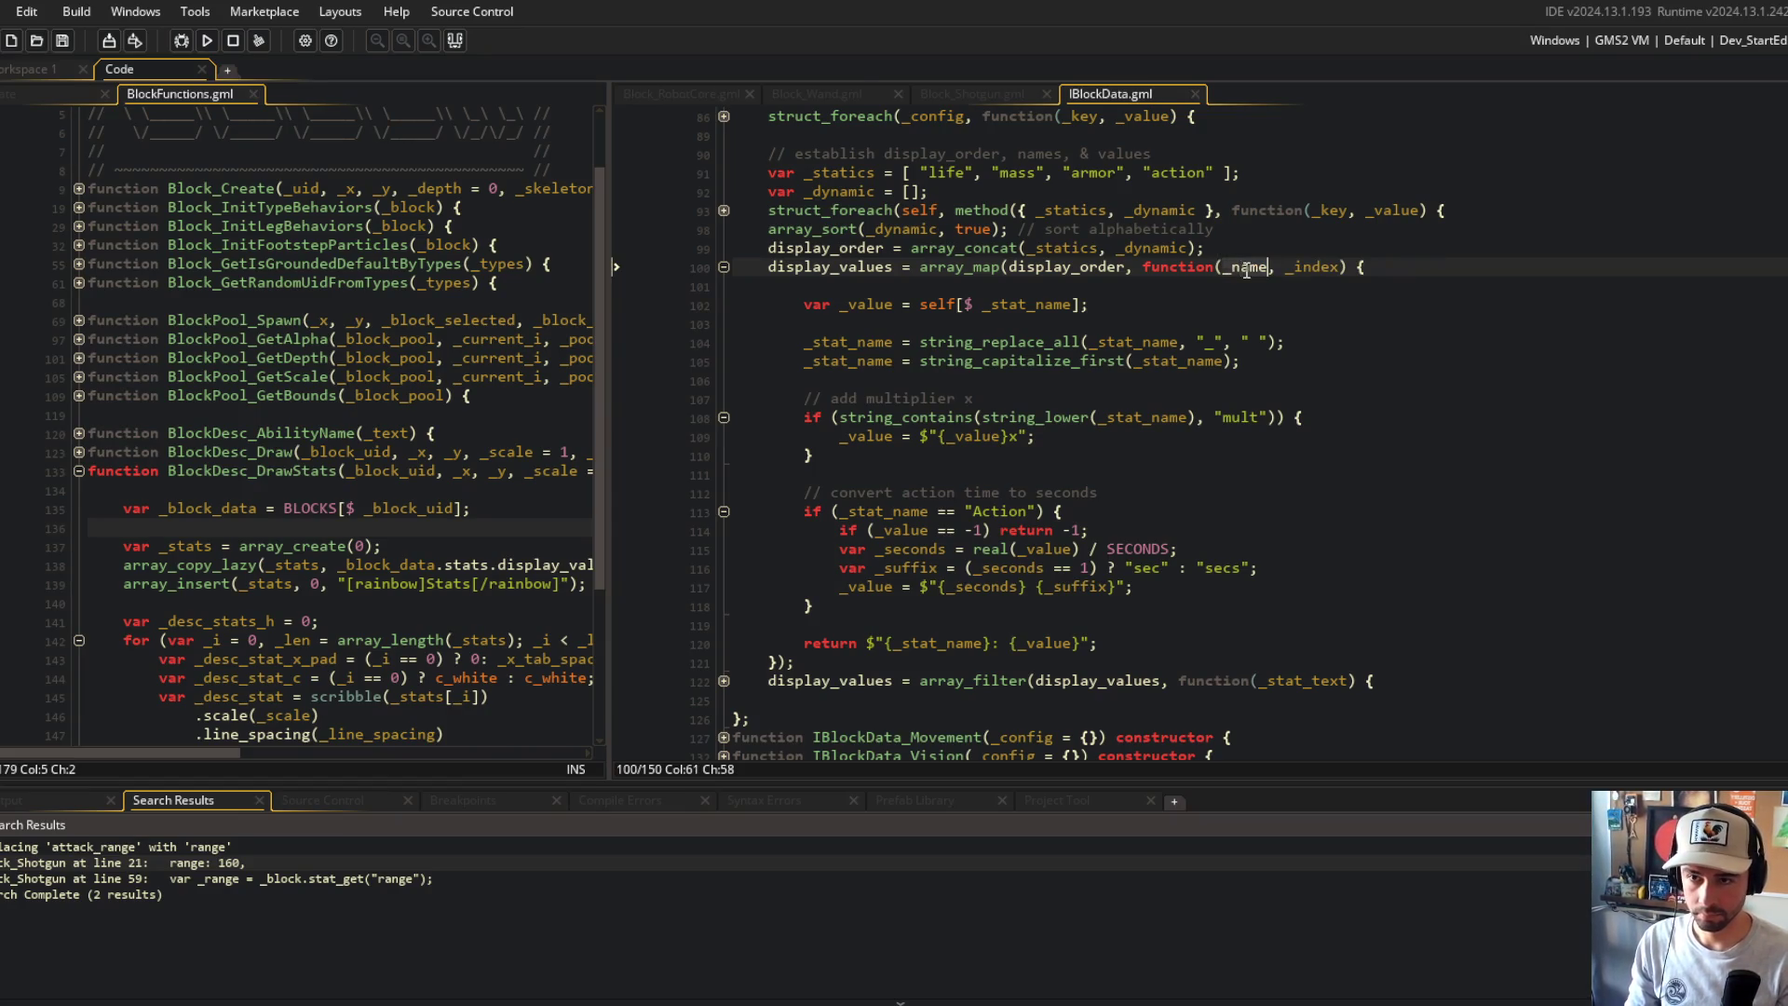
pyautogui.moveTo(849, 365); pyautogui.dragTo(803, 342)
pyautogui.press('Delete')
pyautogui.doubleClick(1025, 304)
pyautogui.write('_name')
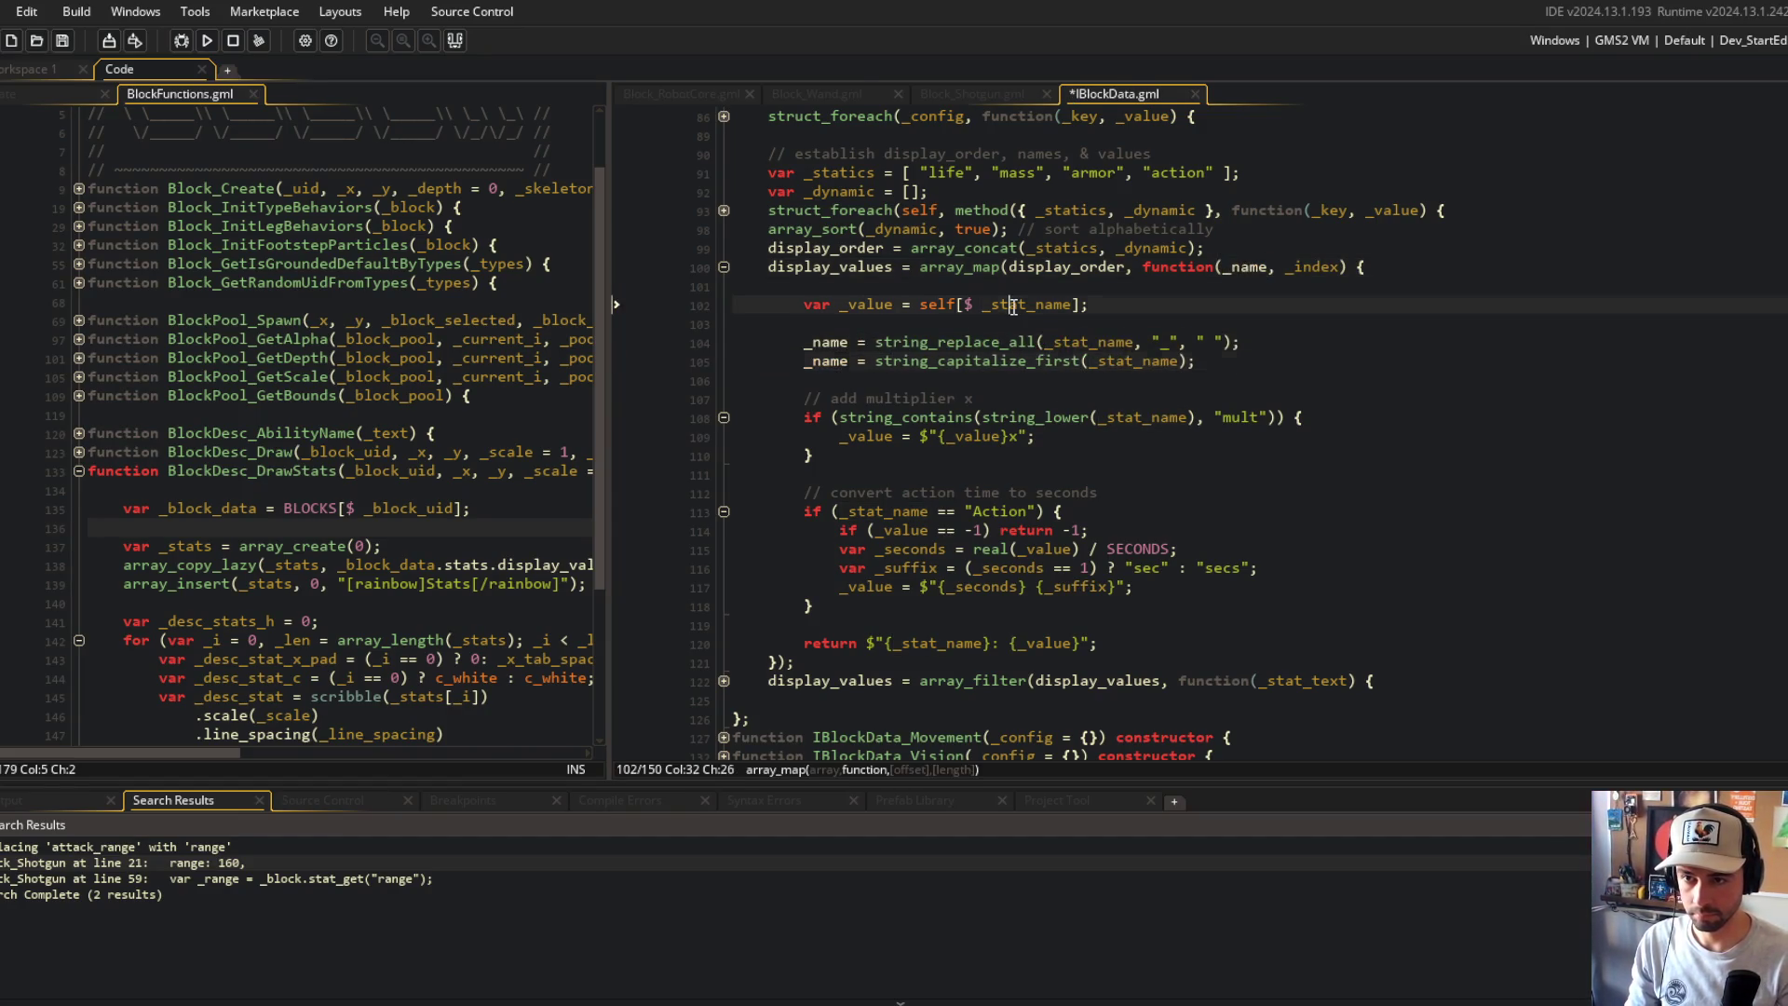
pyautogui.doubleClick(1070, 342)
pyautogui.write('_name')
pyautogui.doubleClick(1138, 362)
pyautogui.write('_name')
# Step: Change _stat_name to _name in the string_lower check, Action comparison and return text, then save
pyautogui.click(1127, 416)
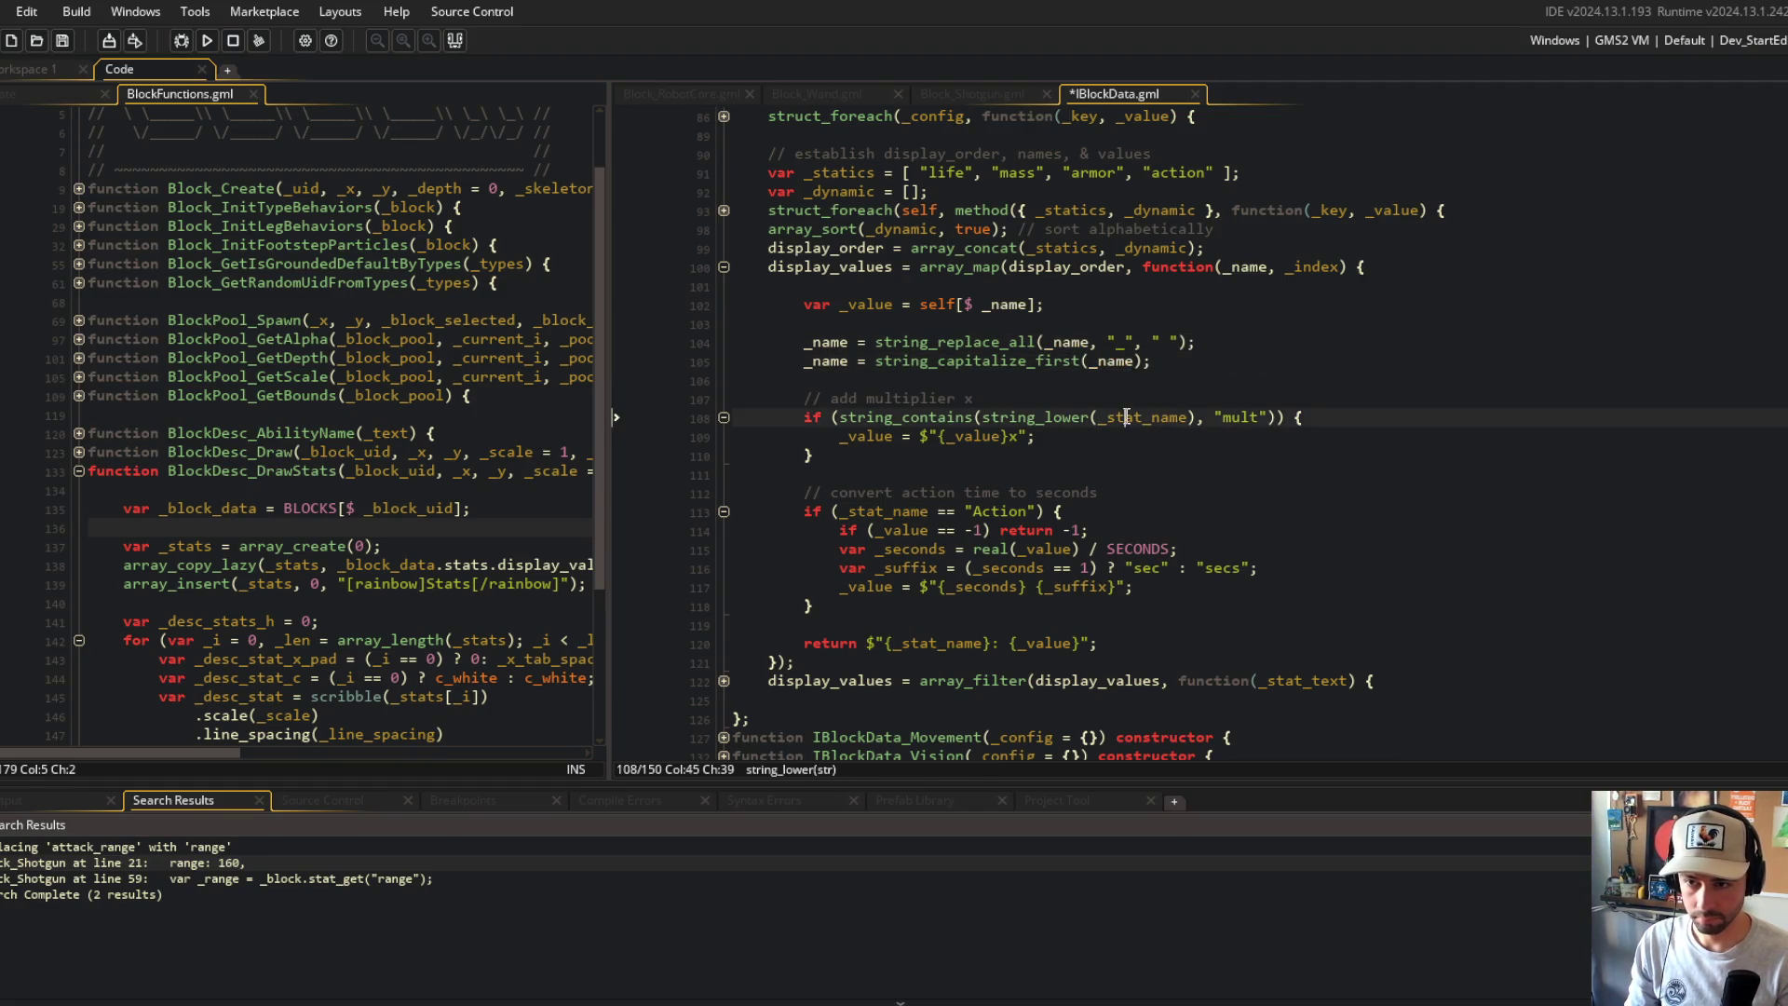
pyautogui.doubleClick(886, 513)
pyautogui.write('_name')
pyautogui.doubleClick(917, 643)
pyautogui.write('_name')
pyautogui.click(1159, 550)
pyautogui.click(1192, 437)
pyautogui.hotkey('ctrl', 's')
pyautogui.scroll(-2, 1192, 436)
pyautogui.click(1152, 443)
# Step: Add '// convert range to units' setting Range's _value to $"{_value / BLOCK_SIZE}", save, and run with F5
pyautogui.click(986, 302)
pyautogui.click(839, 524)
pyautogui.write('// convert range to units if (_name == "Range") { _value = $"_valu')
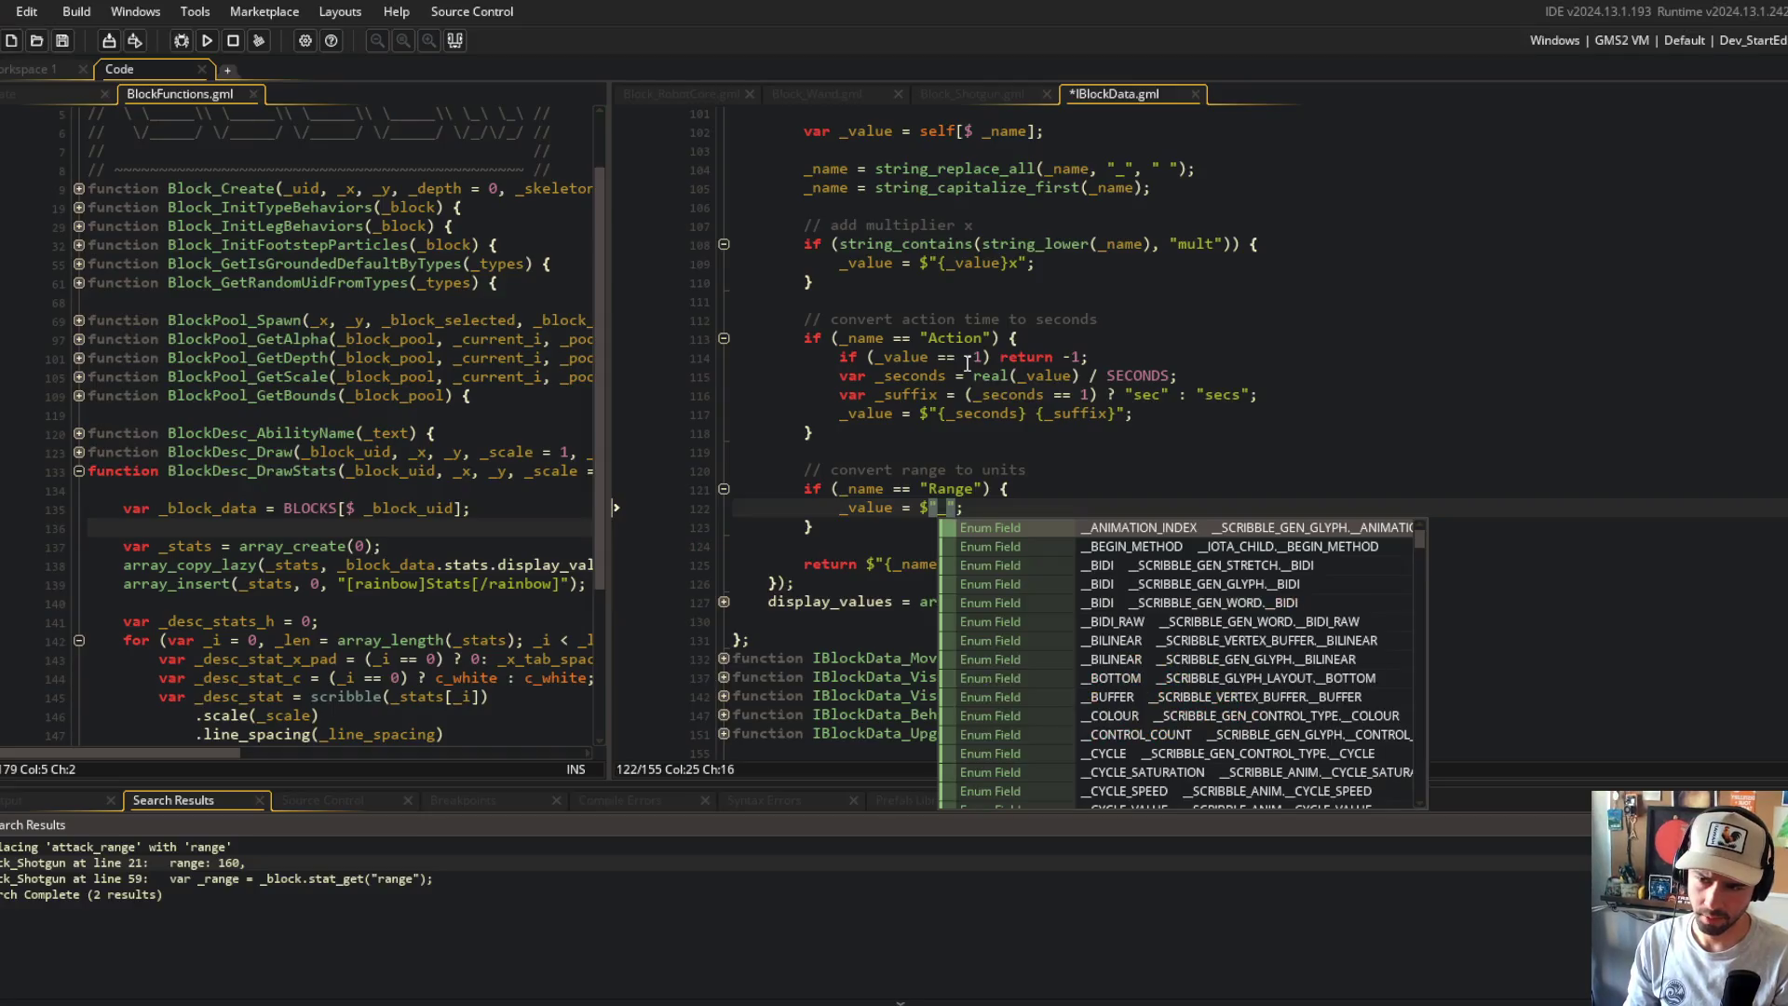
pyautogui.press('BackSpace')
pyautogui.press('BackSpace')
pyautogui.press('BackSpace')
pyautogui.press('Left')
pyautogui.hotkey('ctrl', 's')
pyautogui.write('ue')
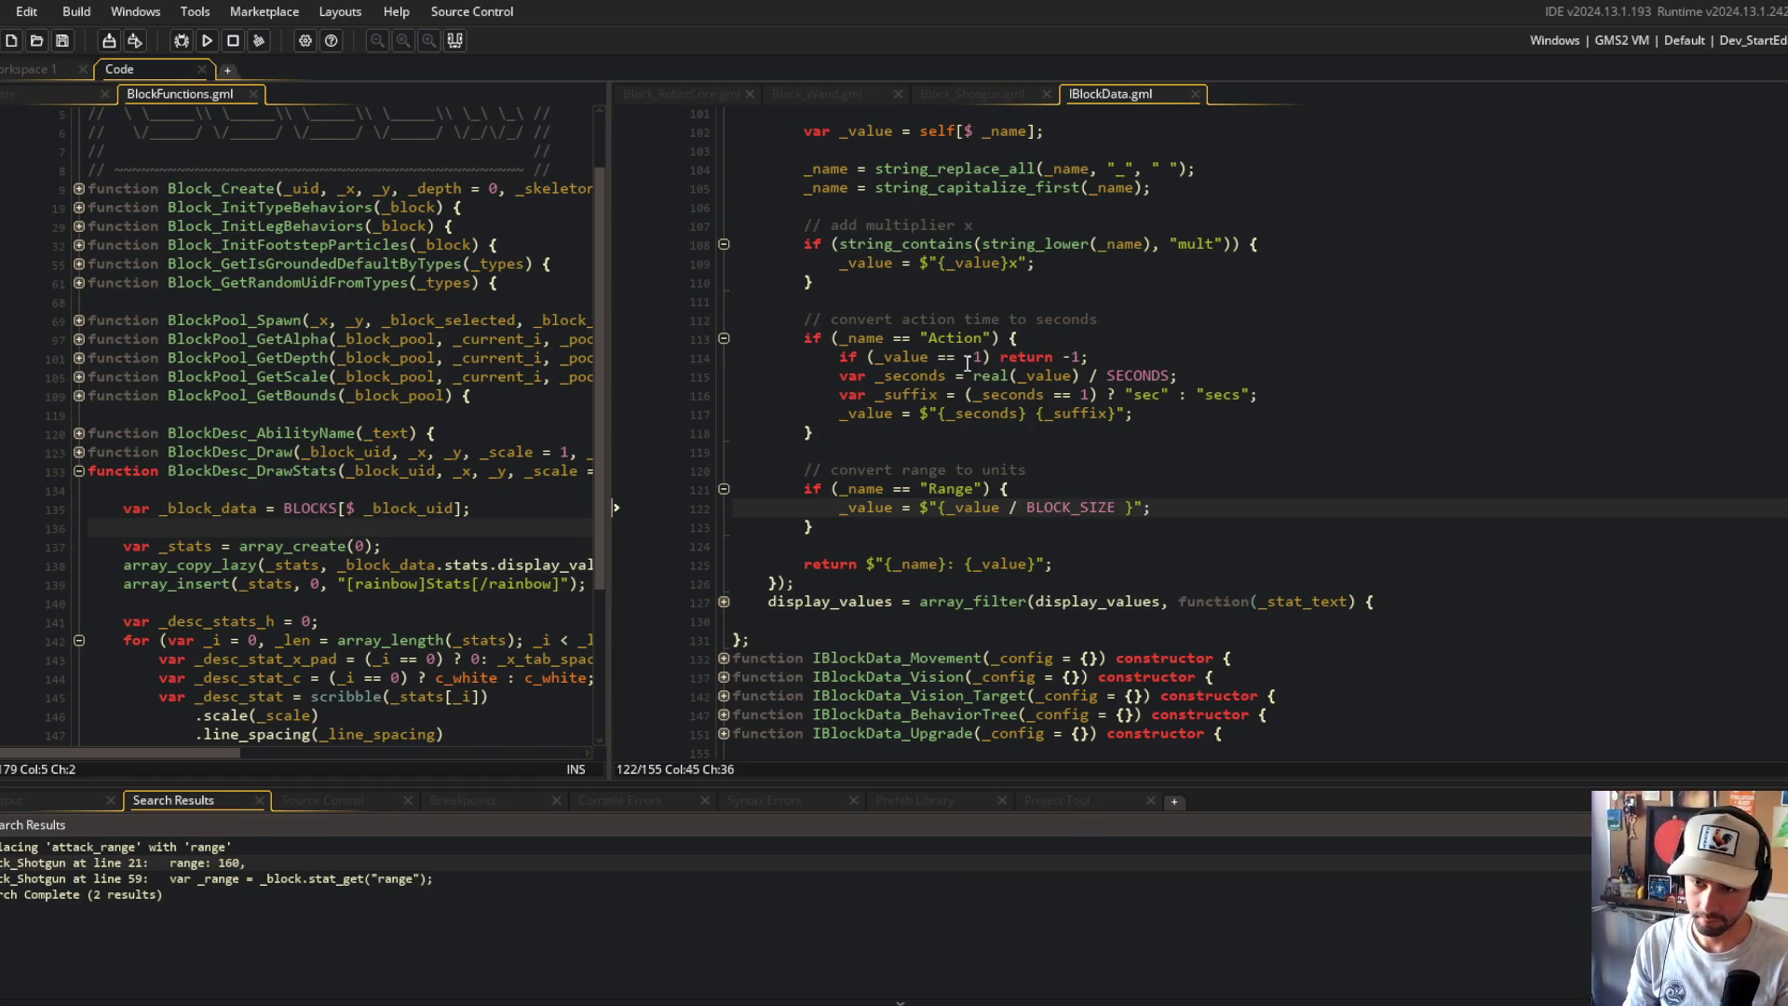
pyautogui.press('BackSpace')
pyautogui.press('F5')
pyautogui.click(1071, 355)
pyautogui.click(1234, 369)
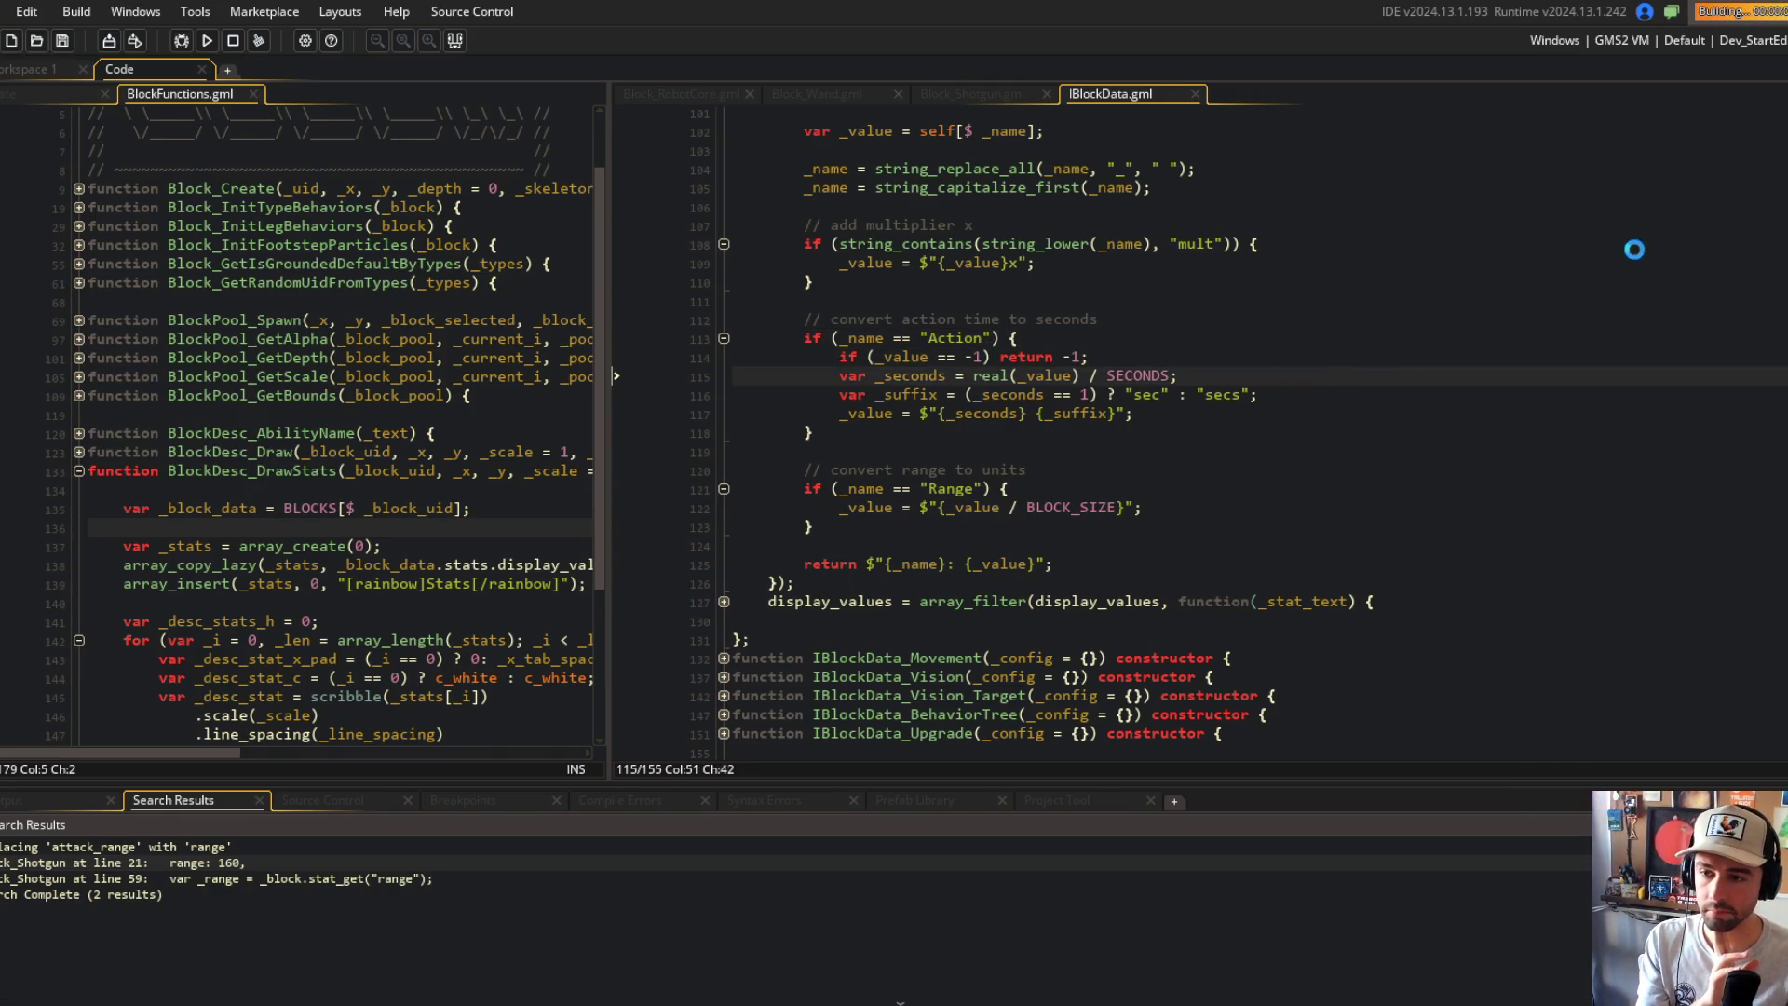
# Step: After seeing Shotgun show Range 3, join the Range check onto the Action block as an else-if
pyautogui.scroll(-1, 1407, 194)
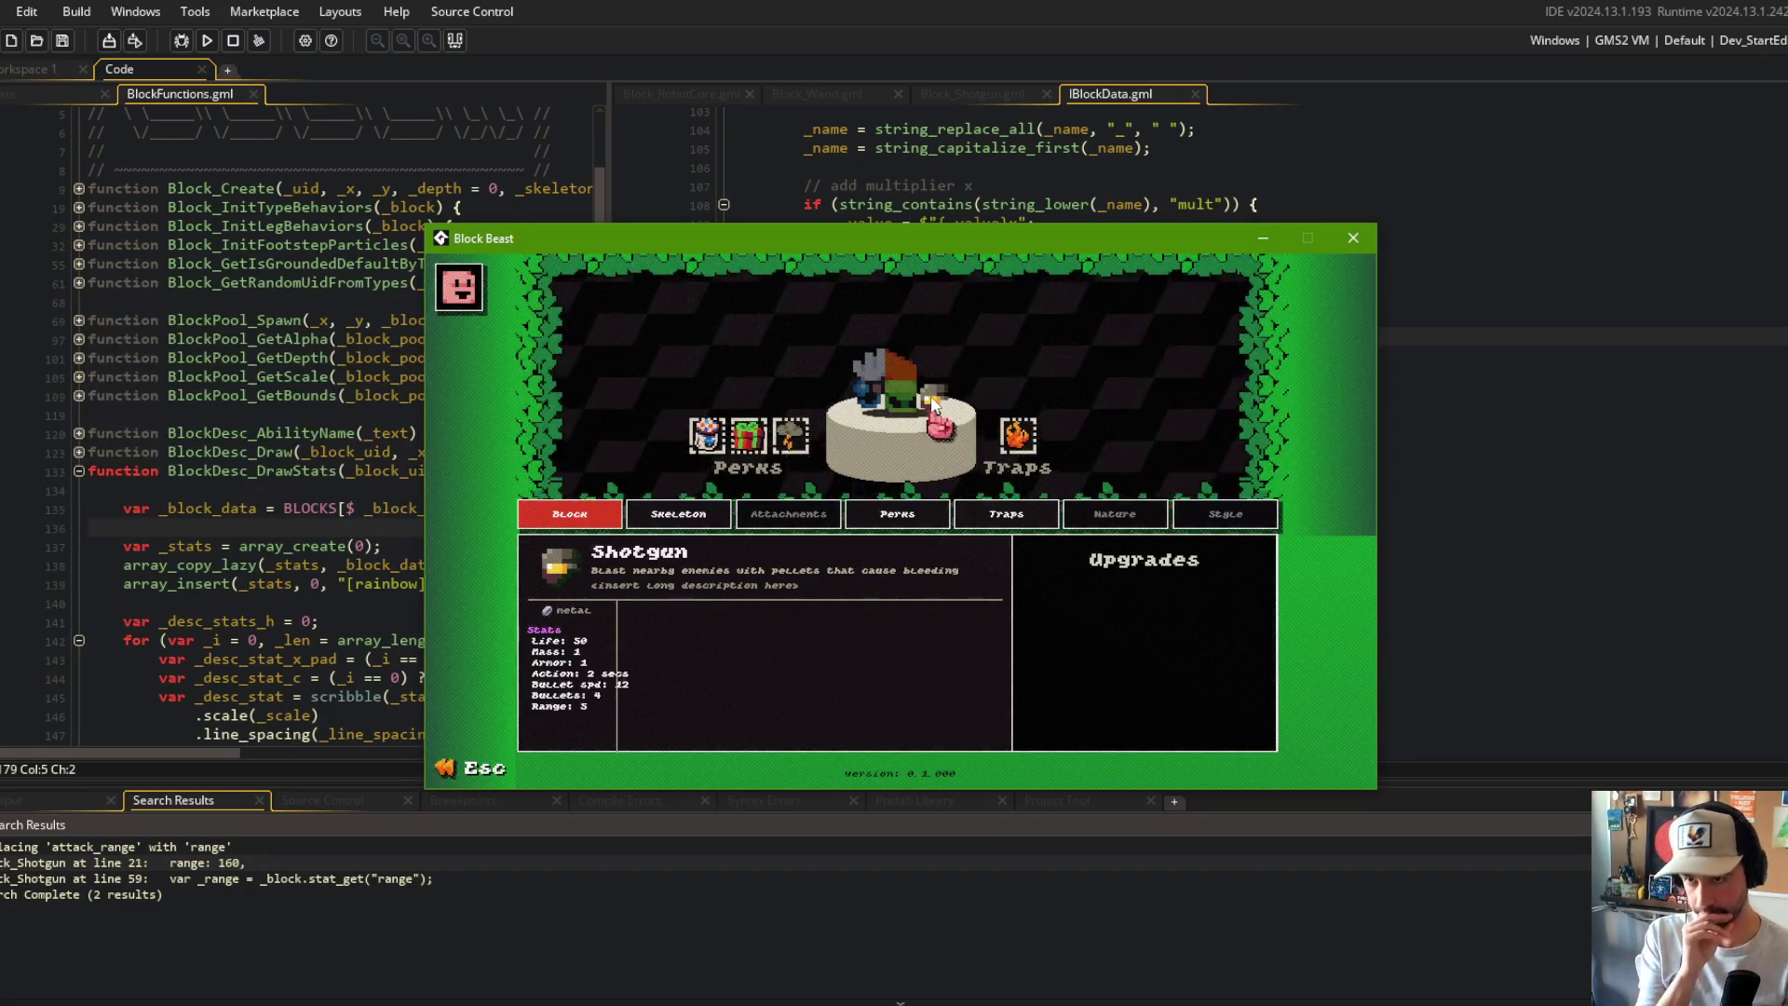
pyautogui.click(945, 169)
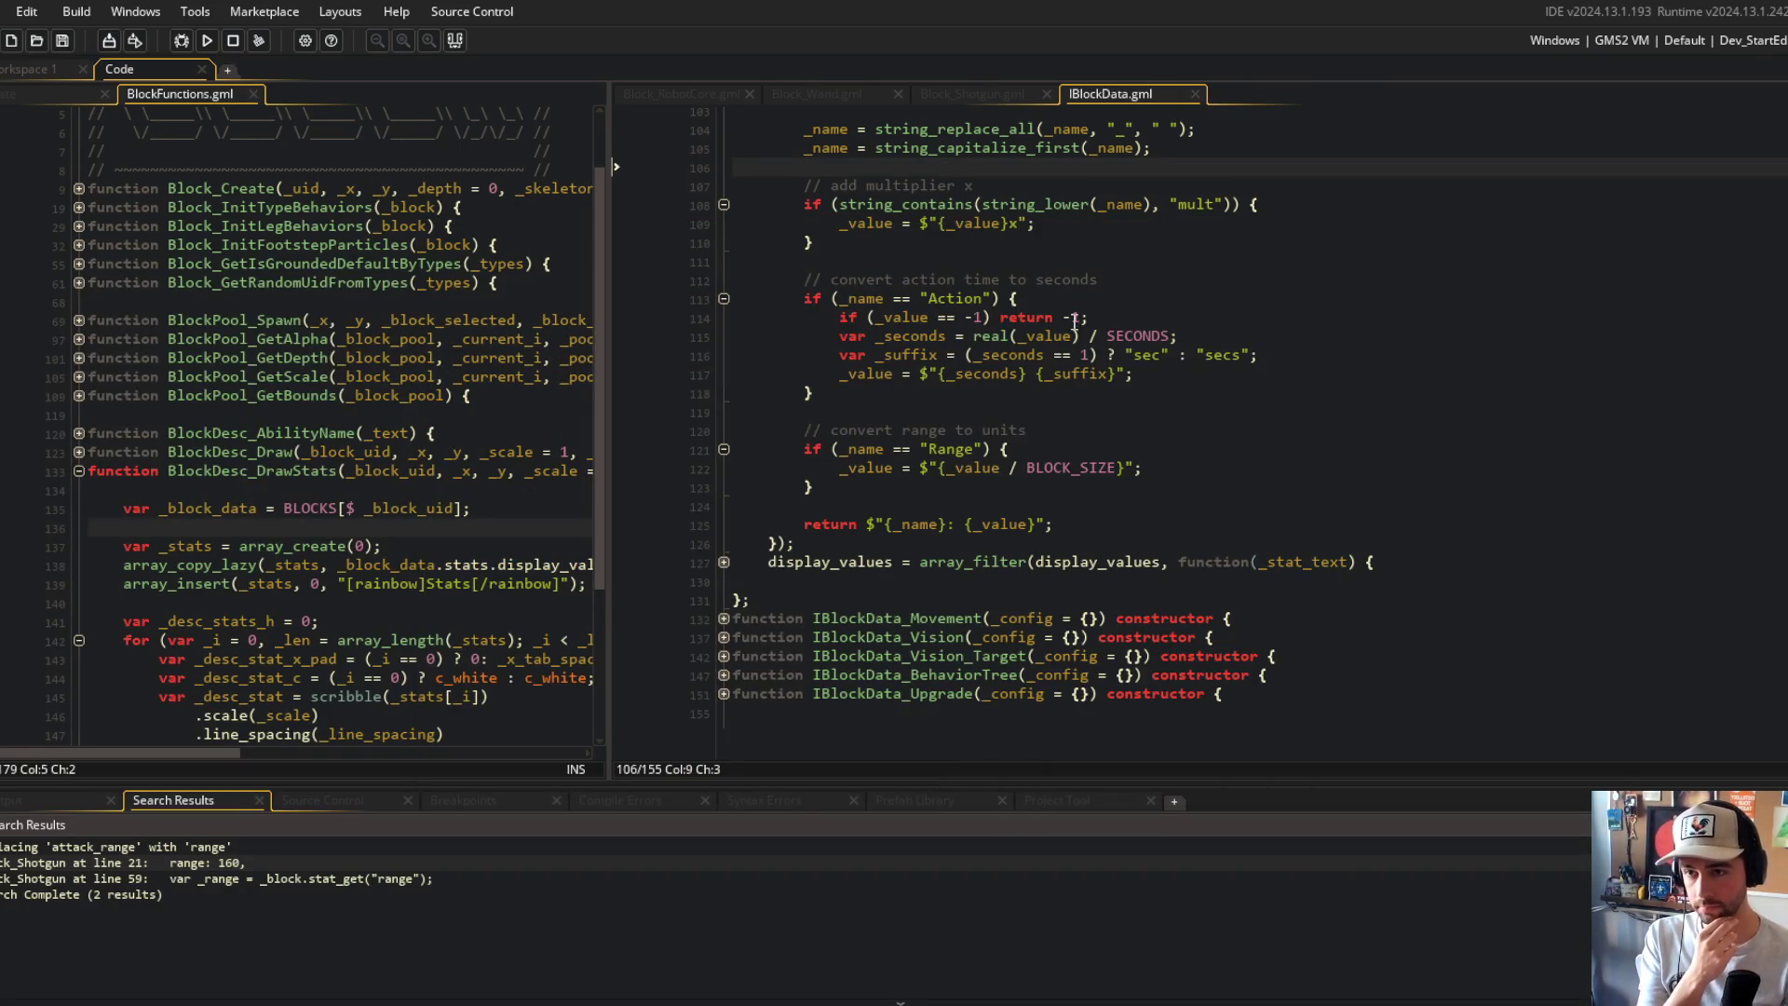
pyautogui.click(798, 449)
pyautogui.write('else')
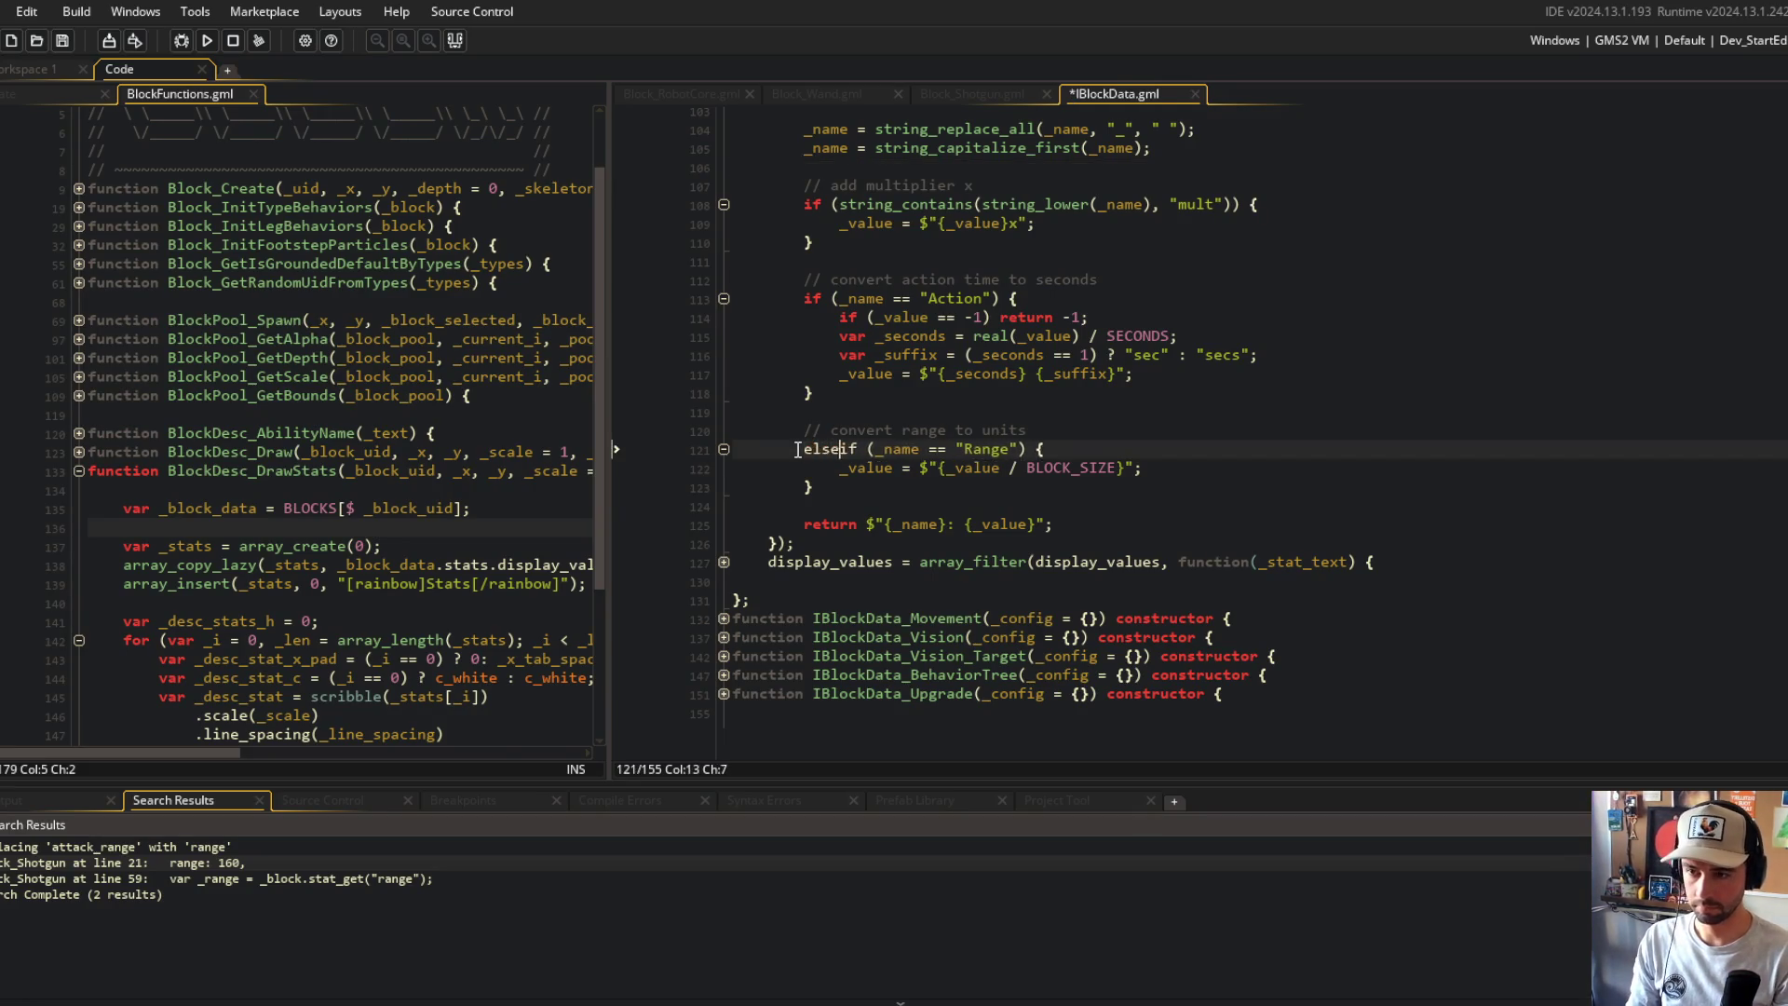
pyautogui.press('Up')
pyautogui.press('Up')
pyautogui.hotkey('ctrl', 'l')
pyautogui.click(1053, 337)
# Step: Insert a switch (_name) with case "Action" and case "Range" branches, each ending in break
pyautogui.click(1179, 300)
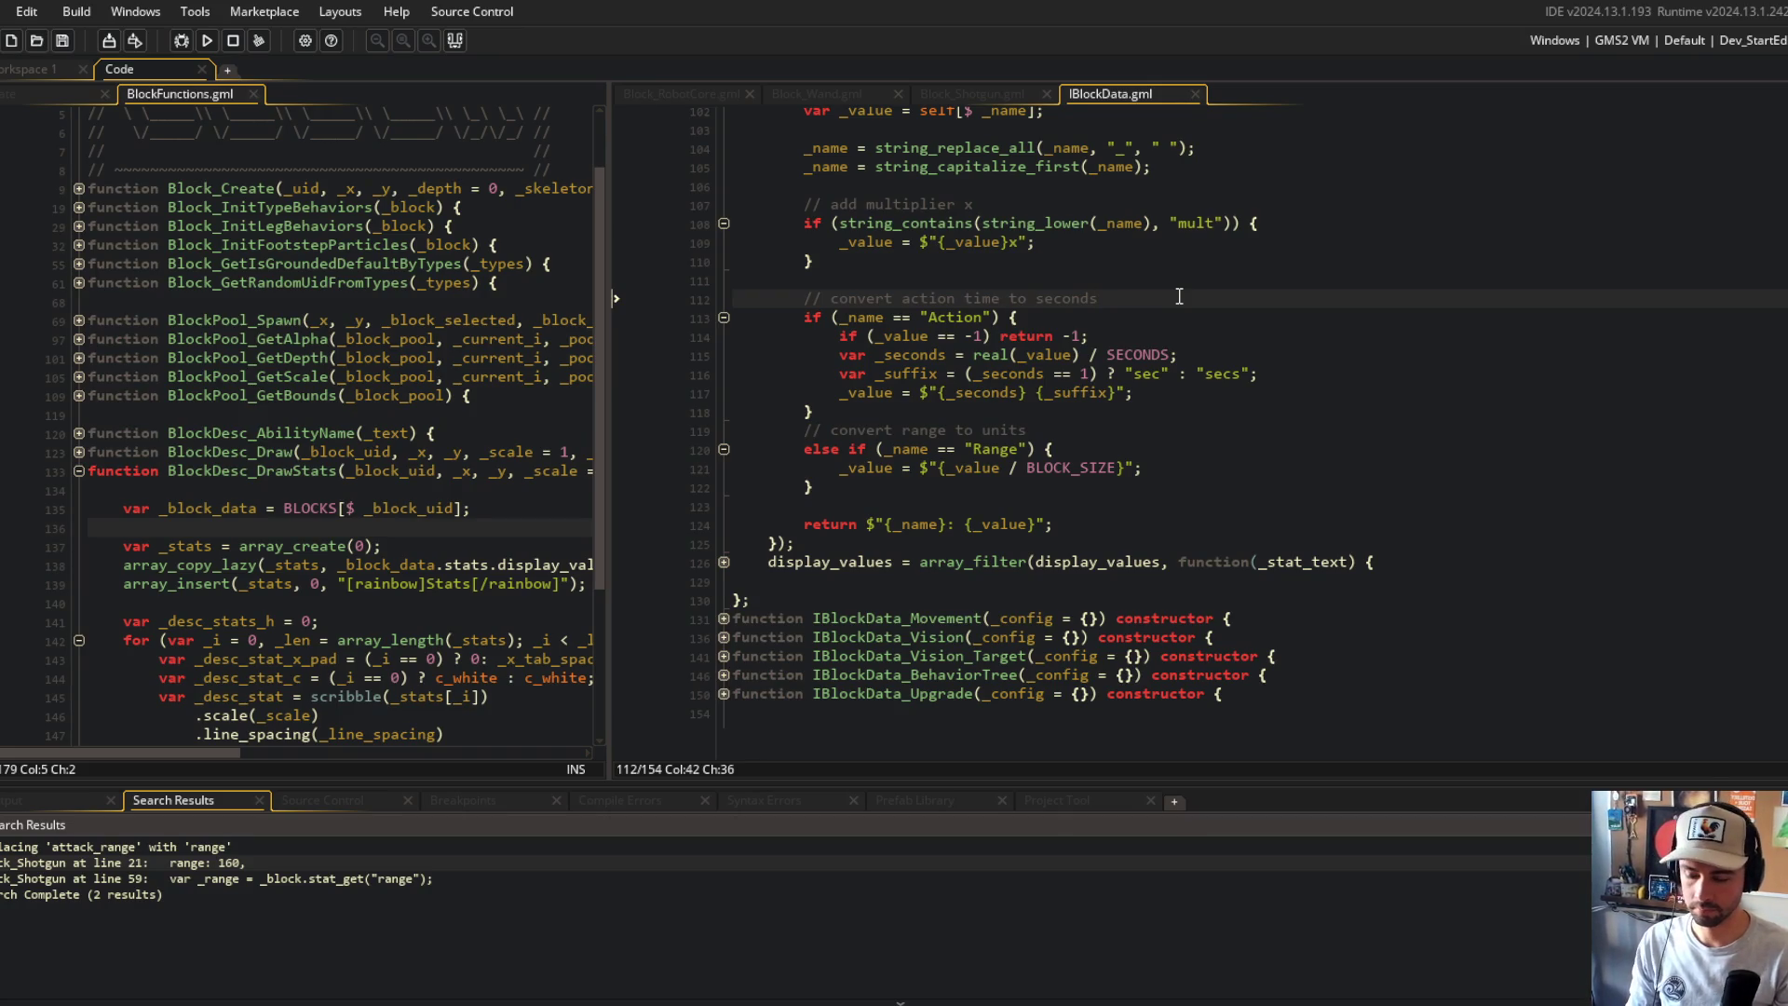
pyautogui.press('Home')
pyautogui.press('Return')
pyautogui.press('Return')
pyautogui.press('Up')
pyautogui.press('Up')
pyautogui.write('switch (_name) {')
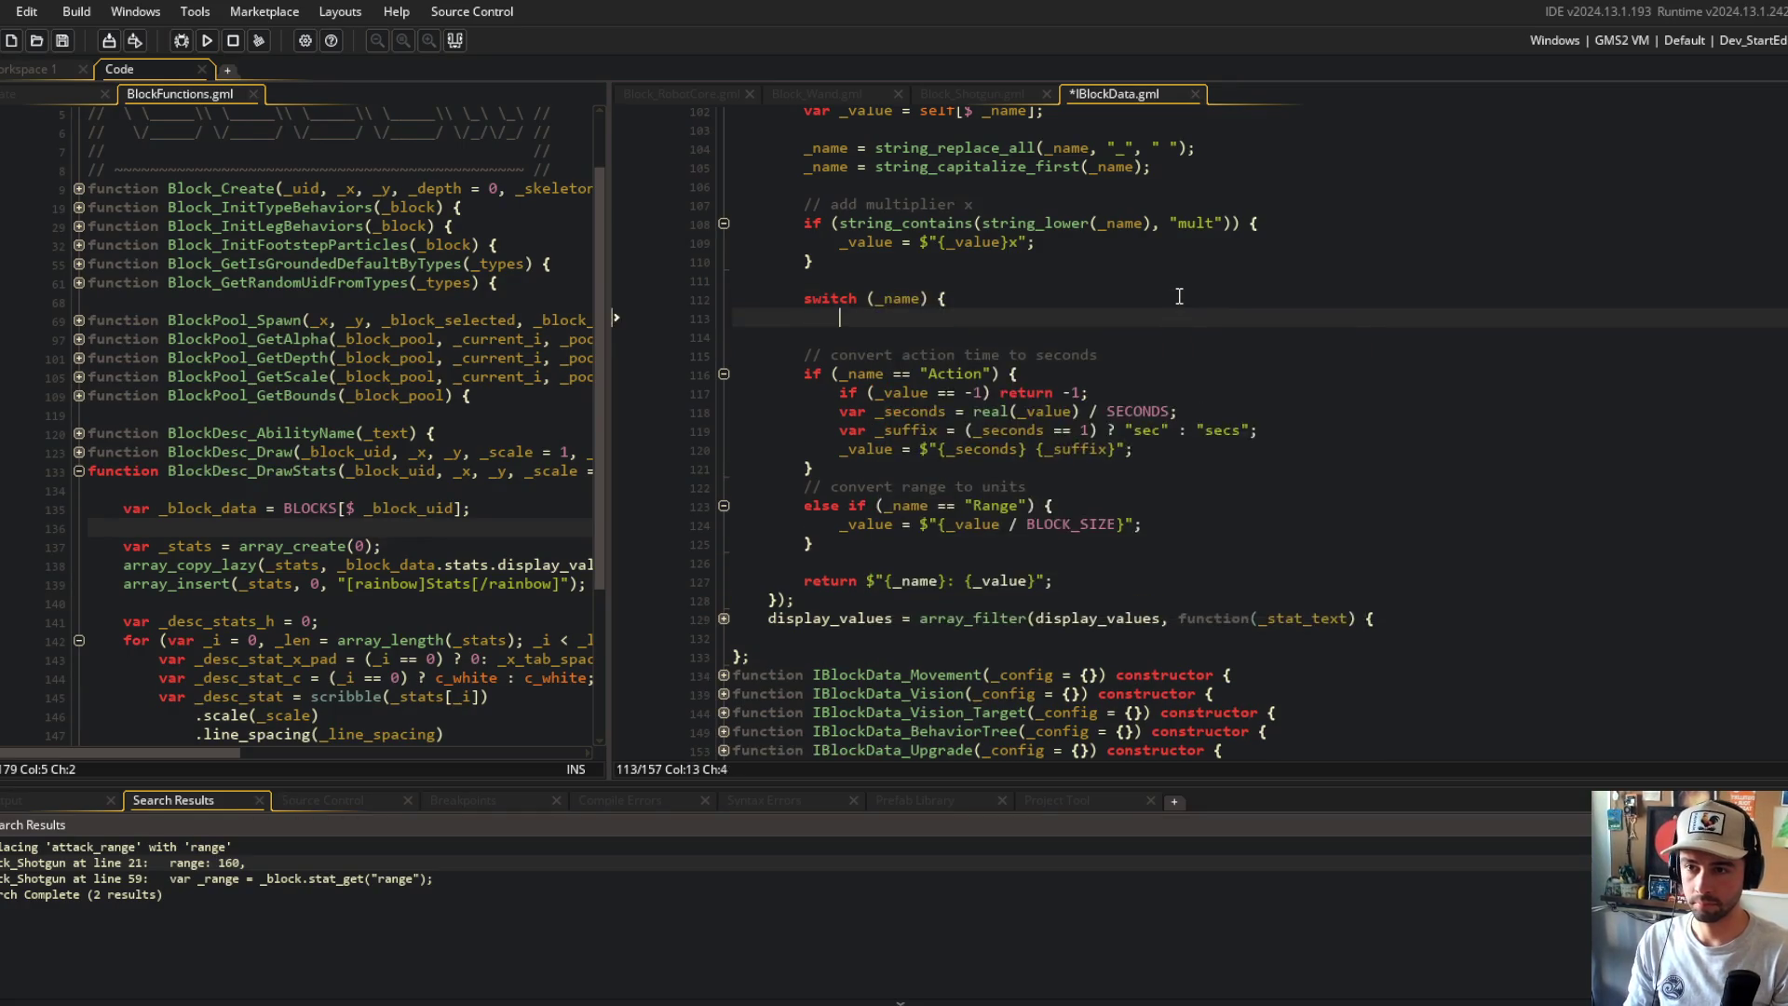
pyautogui.press('Return')
pyautogui.write('case "')
pyautogui.press('Return')
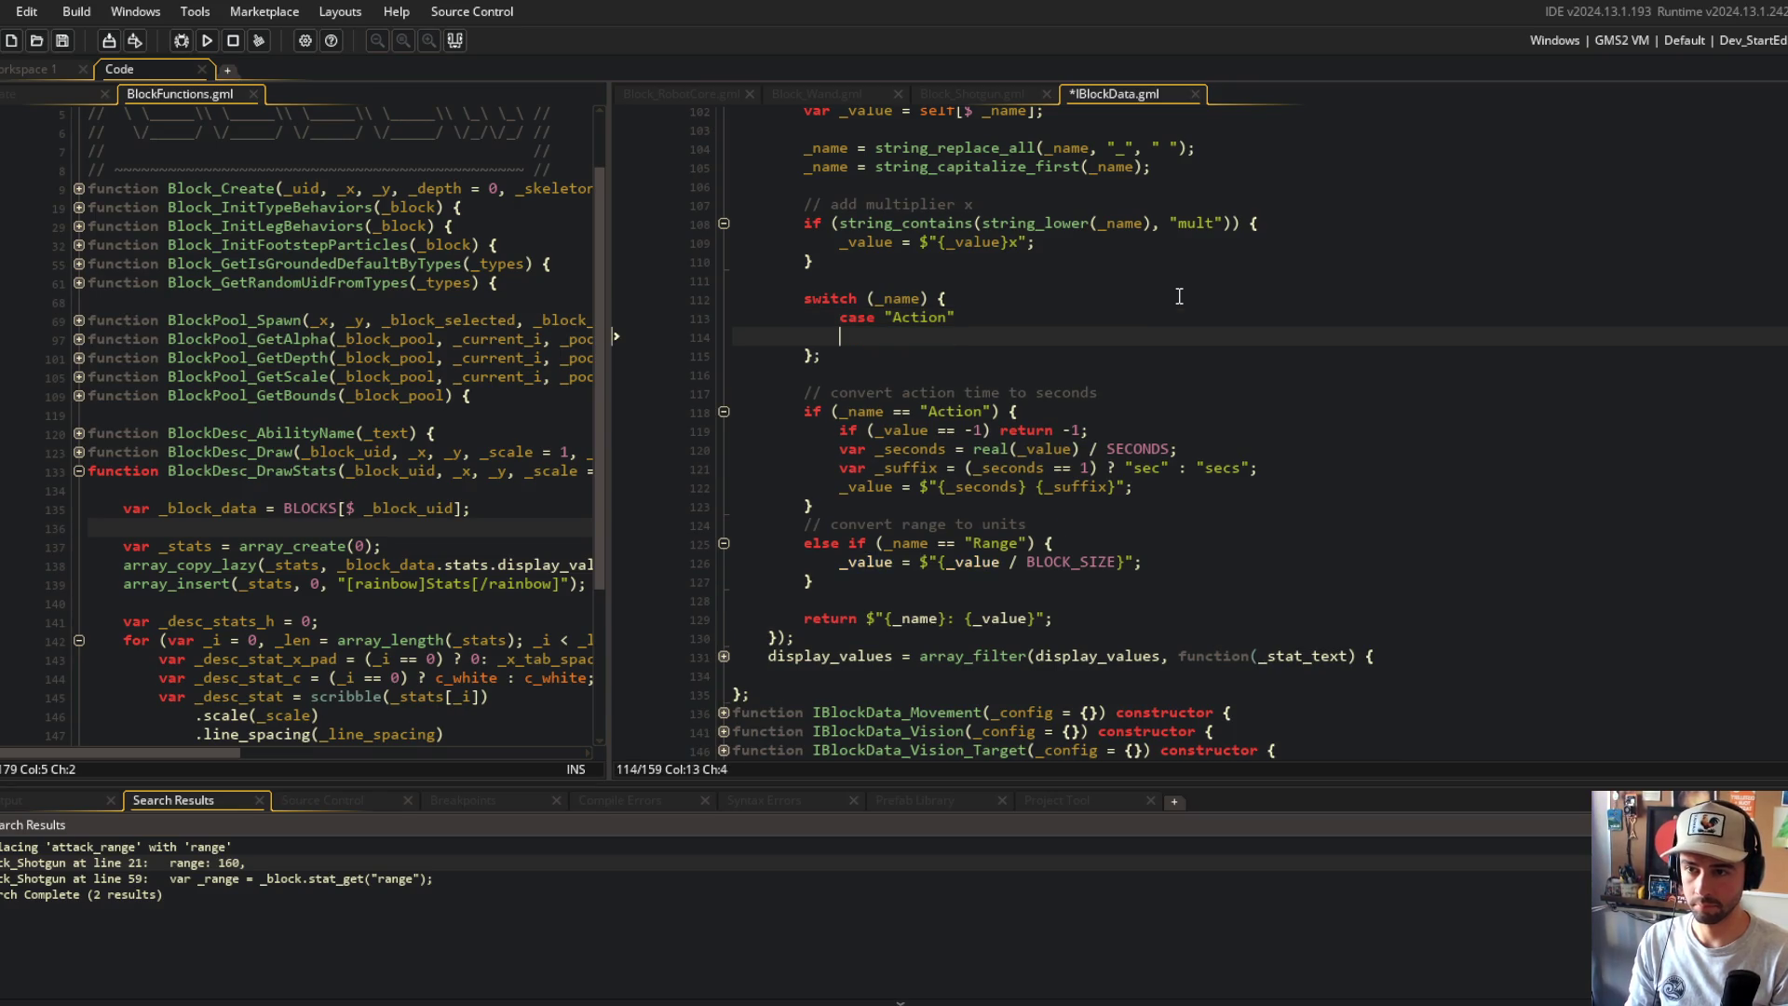
pyautogui.press('BackSpace')
pyautogui.write(':')
pyautogui.press('Escape')
pyautogui.press('Return')
pyautogui.write('break;')
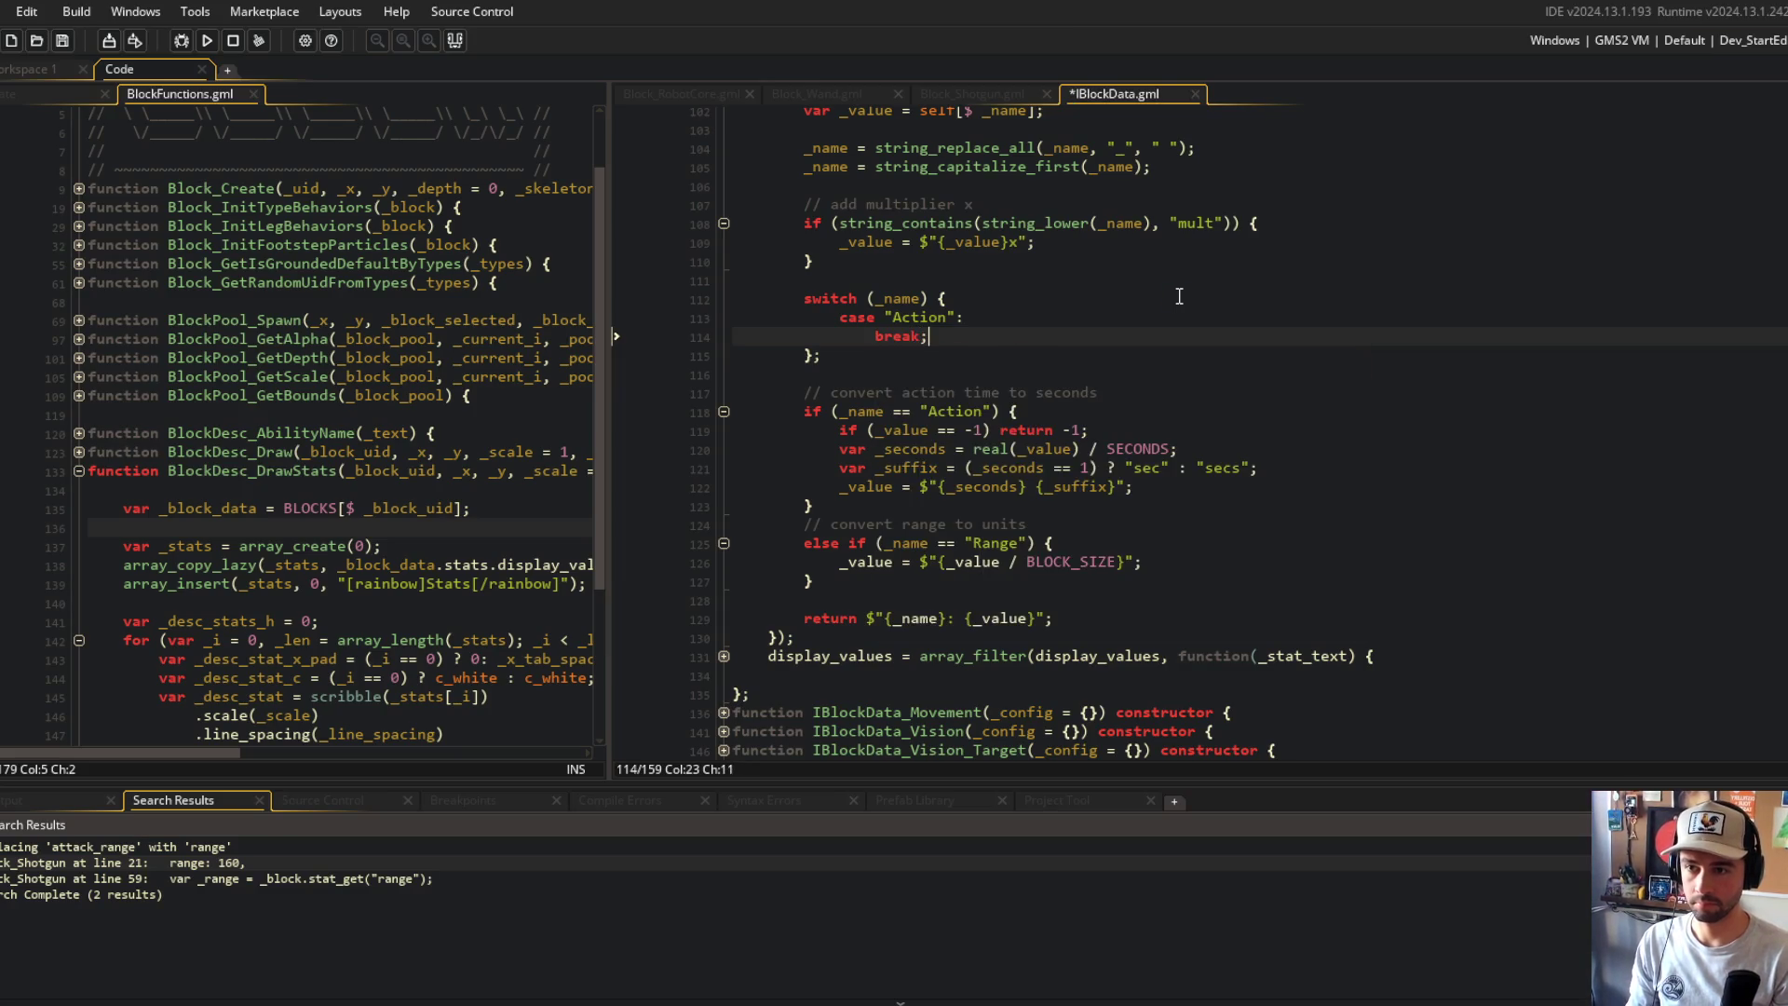
pyautogui.hotkey('shift', 'Up')
pyautogui.hotkey('shift', 'Home')
pyautogui.hotkey('ctrl', 'd')
pyautogui.press('Down')
pyautogui.press('Down')
pyautogui.press('Down')
pyautogui.press('Down')
pyautogui.press('Down')
# Step: Move the Action conversion lines into case "Action" and the BLOCK_SIZE conversion into case "Range"
pyautogui.press('Home')
pyautogui.hotkey('shift', 'Down')
pyautogui.hotkey('shift', 'Down')
pyautogui.hotkey('shift', 'Down')
pyautogui.hotkey('shift', 'End')
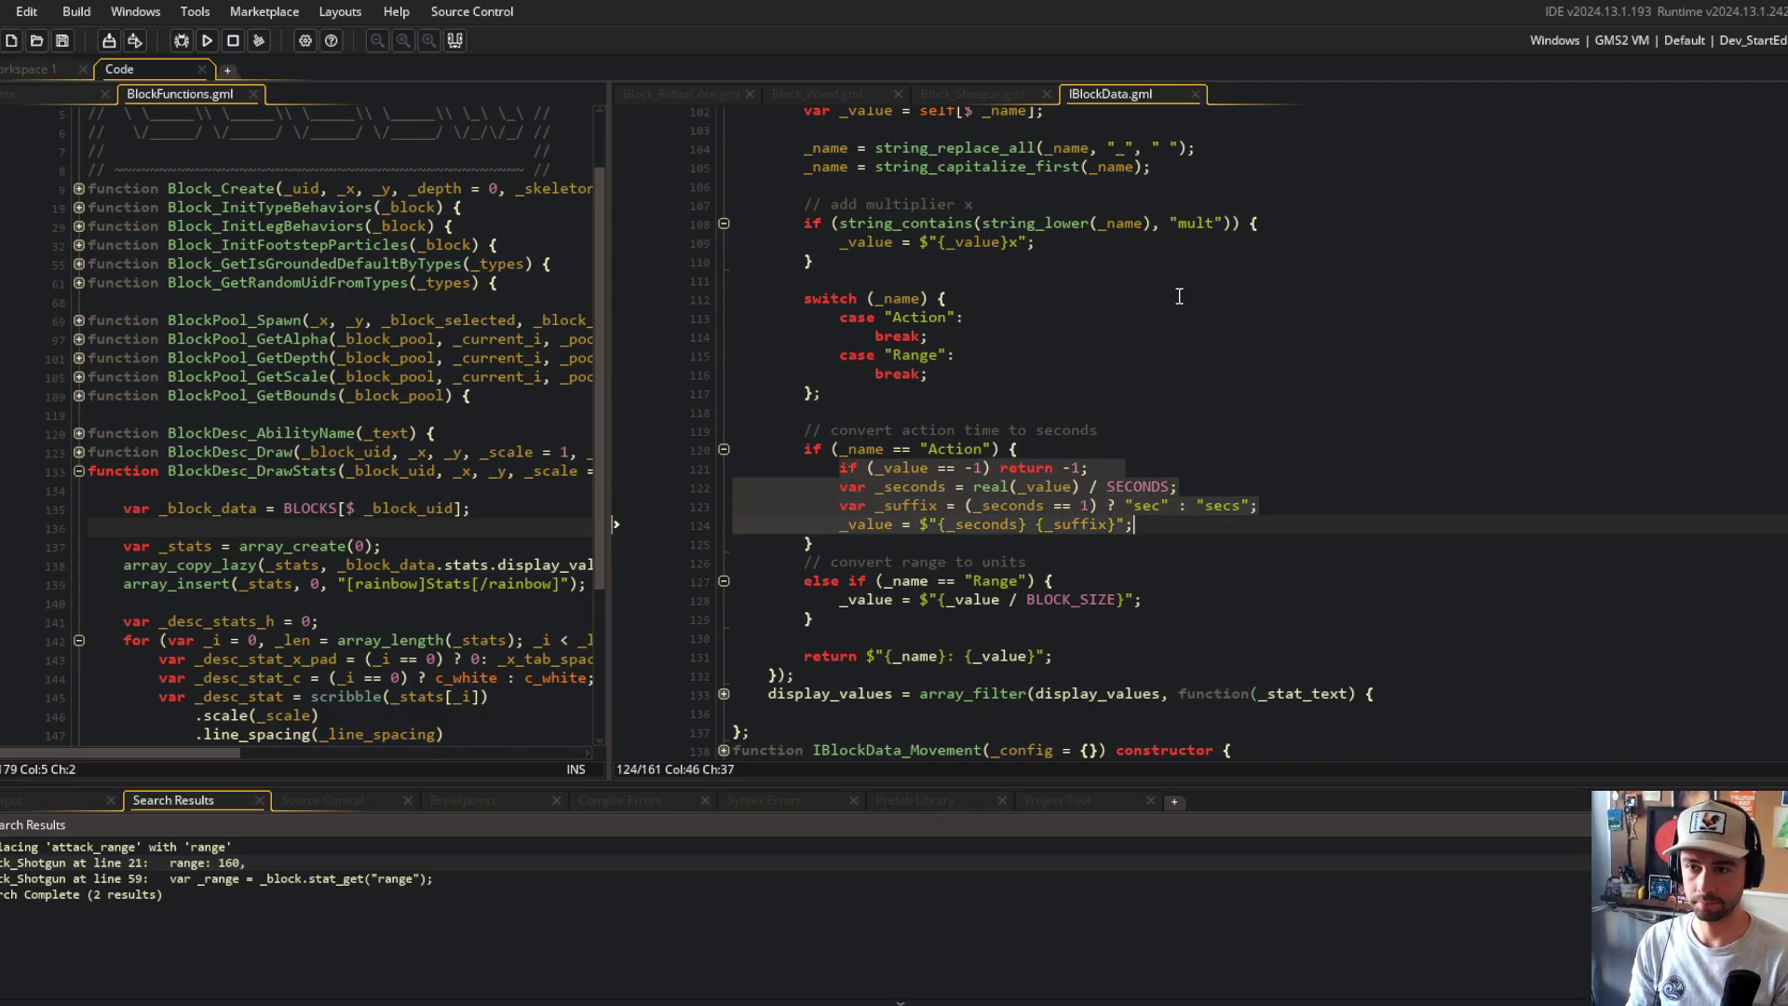
pyautogui.hotkey('alt', 'Up')
pyautogui.hotkey('alt', 'Up')
pyautogui.hotkey('alt', 'Up')
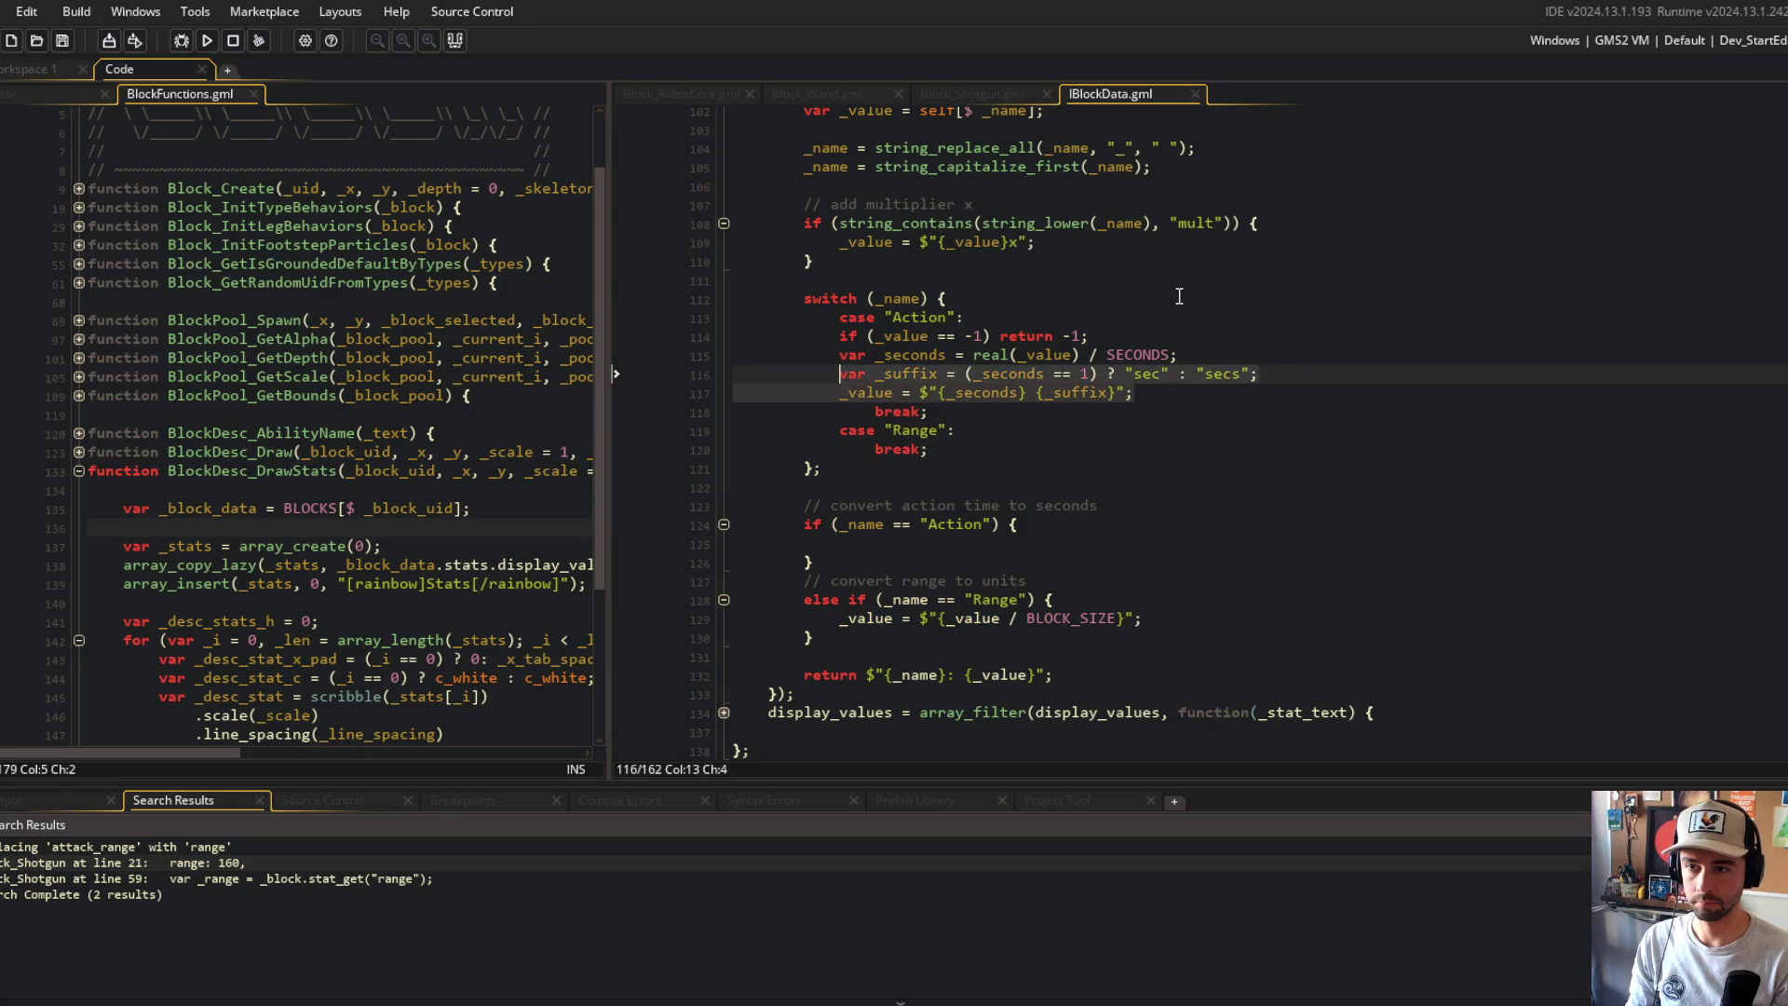
pyautogui.press('Tab')
pyautogui.press('Down')
pyautogui.press('End')
pyautogui.press('Return')
pyautogui.press('Down')
pyautogui.press('Down')
pyautogui.press('Down')
# Step: Put the action time and range comments above their cases, delete the old if blocks, and save
pyautogui.press('Down')
pyautogui.press('Down')
pyautogui.press('Down')
pyautogui.press('End')
pyautogui.hotkey('shift', 'Home')
pyautogui.hotkey('ctrl', 'x')
pyautogui.press('Up')
pyautogui.press('Up')
pyautogui.press('Up')
pyautogui.press('Up')
pyautogui.press('End')
pyautogui.press('Return')
pyautogui.hotkey('ctrl', 'v')
pyautogui.press('Down')
pyautogui.press('Down')
pyautogui.press('Down')
pyautogui.press('Down')
pyautogui.press('End')
pyautogui.hotkey('shift', 'Home')
pyautogui.press('BackSpace')
pyautogui.press('Up')
pyautogui.press('Up')
pyautogui.press('Up')
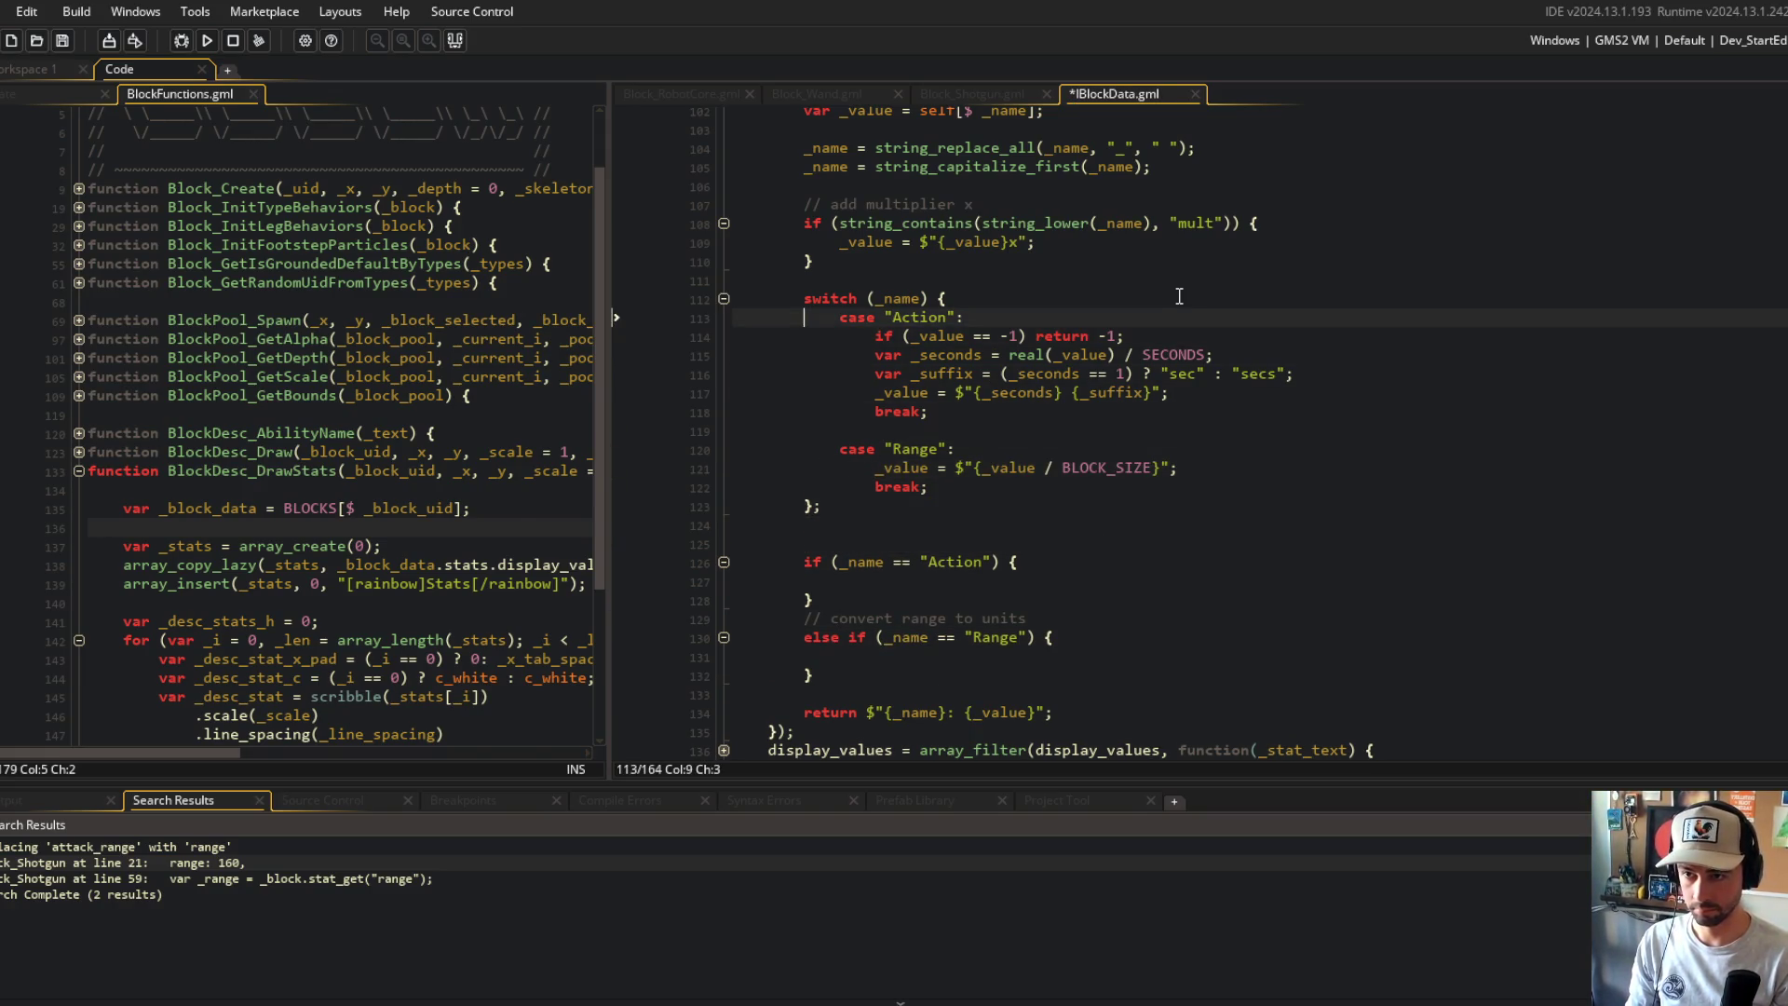
pyautogui.press('Return')
pyautogui.press('Up')
pyautogui.hotkey('ctrl', 'v')
pyautogui.press('Down')
pyautogui.press('Down')
pyautogui.press('Down')
pyautogui.hotkey('ctrl', 's')
pyautogui.hotkey('shift', 'End')
pyautogui.hotkey('ctrl', 'x')
pyautogui.press('Up')
pyautogui.press('Up')
pyautogui.press('Up')
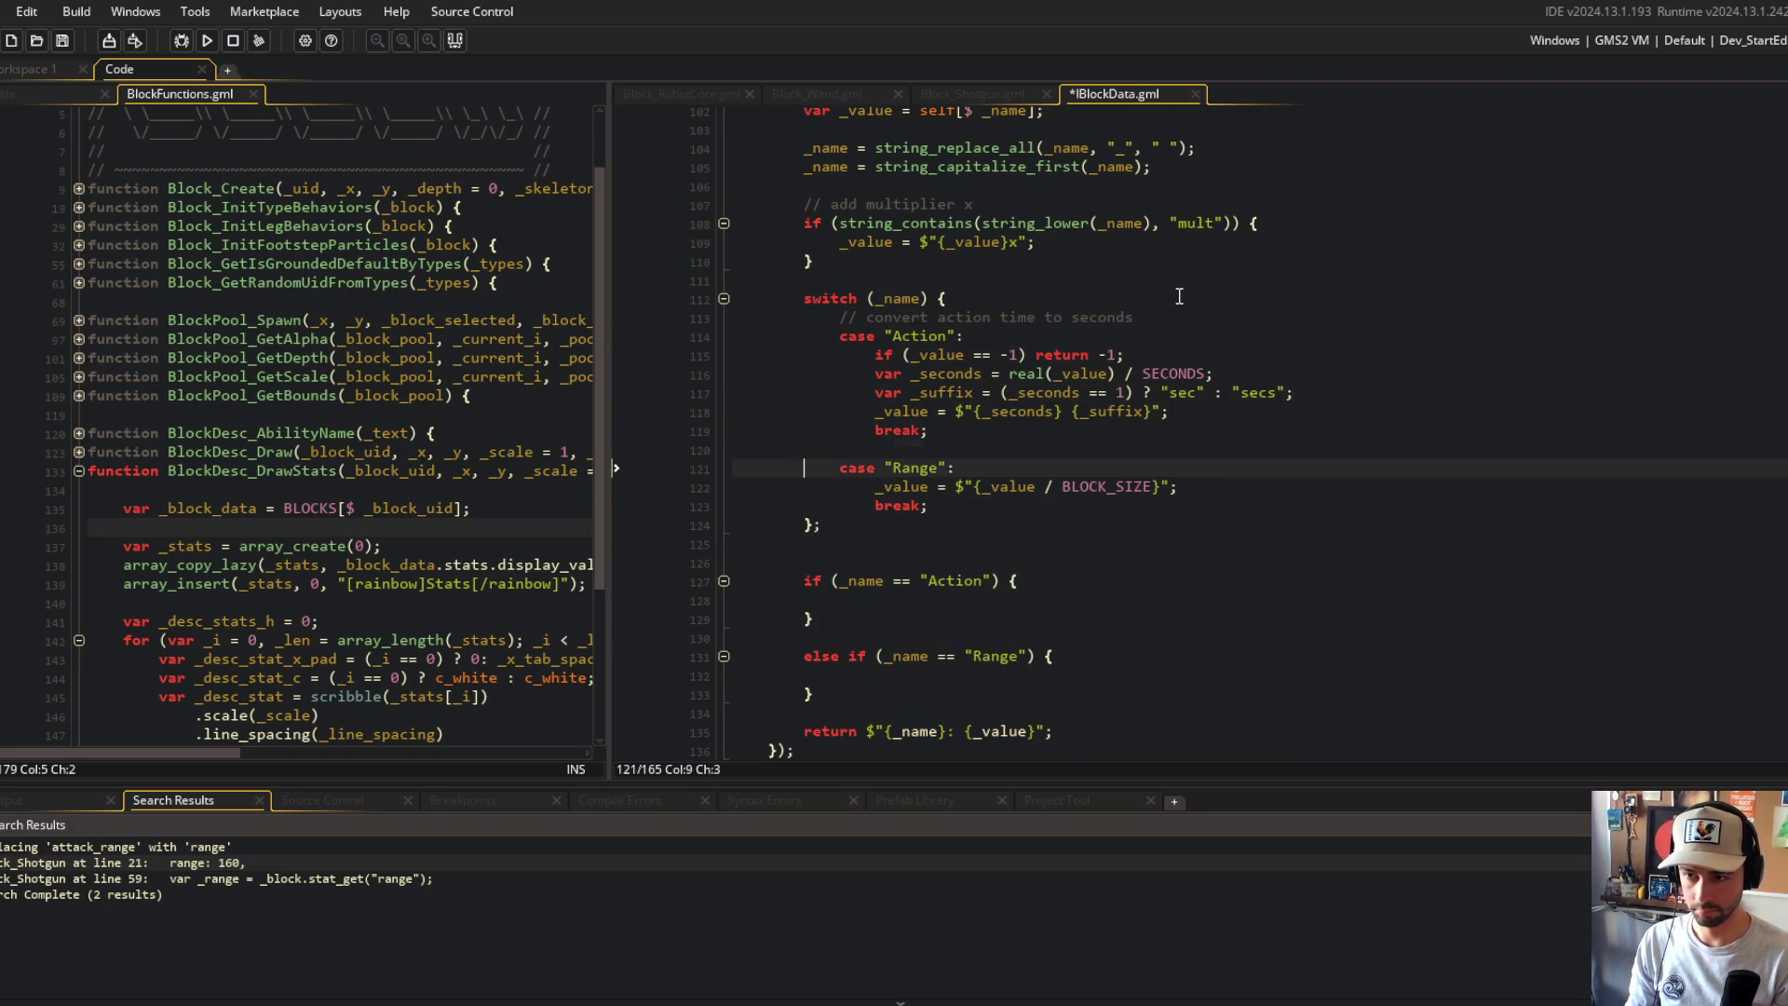
pyautogui.hotkey('ctrl', 'v')
pyautogui.press('Return')
pyautogui.press('End')
pyautogui.press('Down')
pyautogui.press('Down')
pyautogui.press('Down')
pyautogui.hotkey('ctrl', 'd')
pyautogui.hotkey('ctrl', 'd')
pyautogui.hotkey('ctrl', 'd')
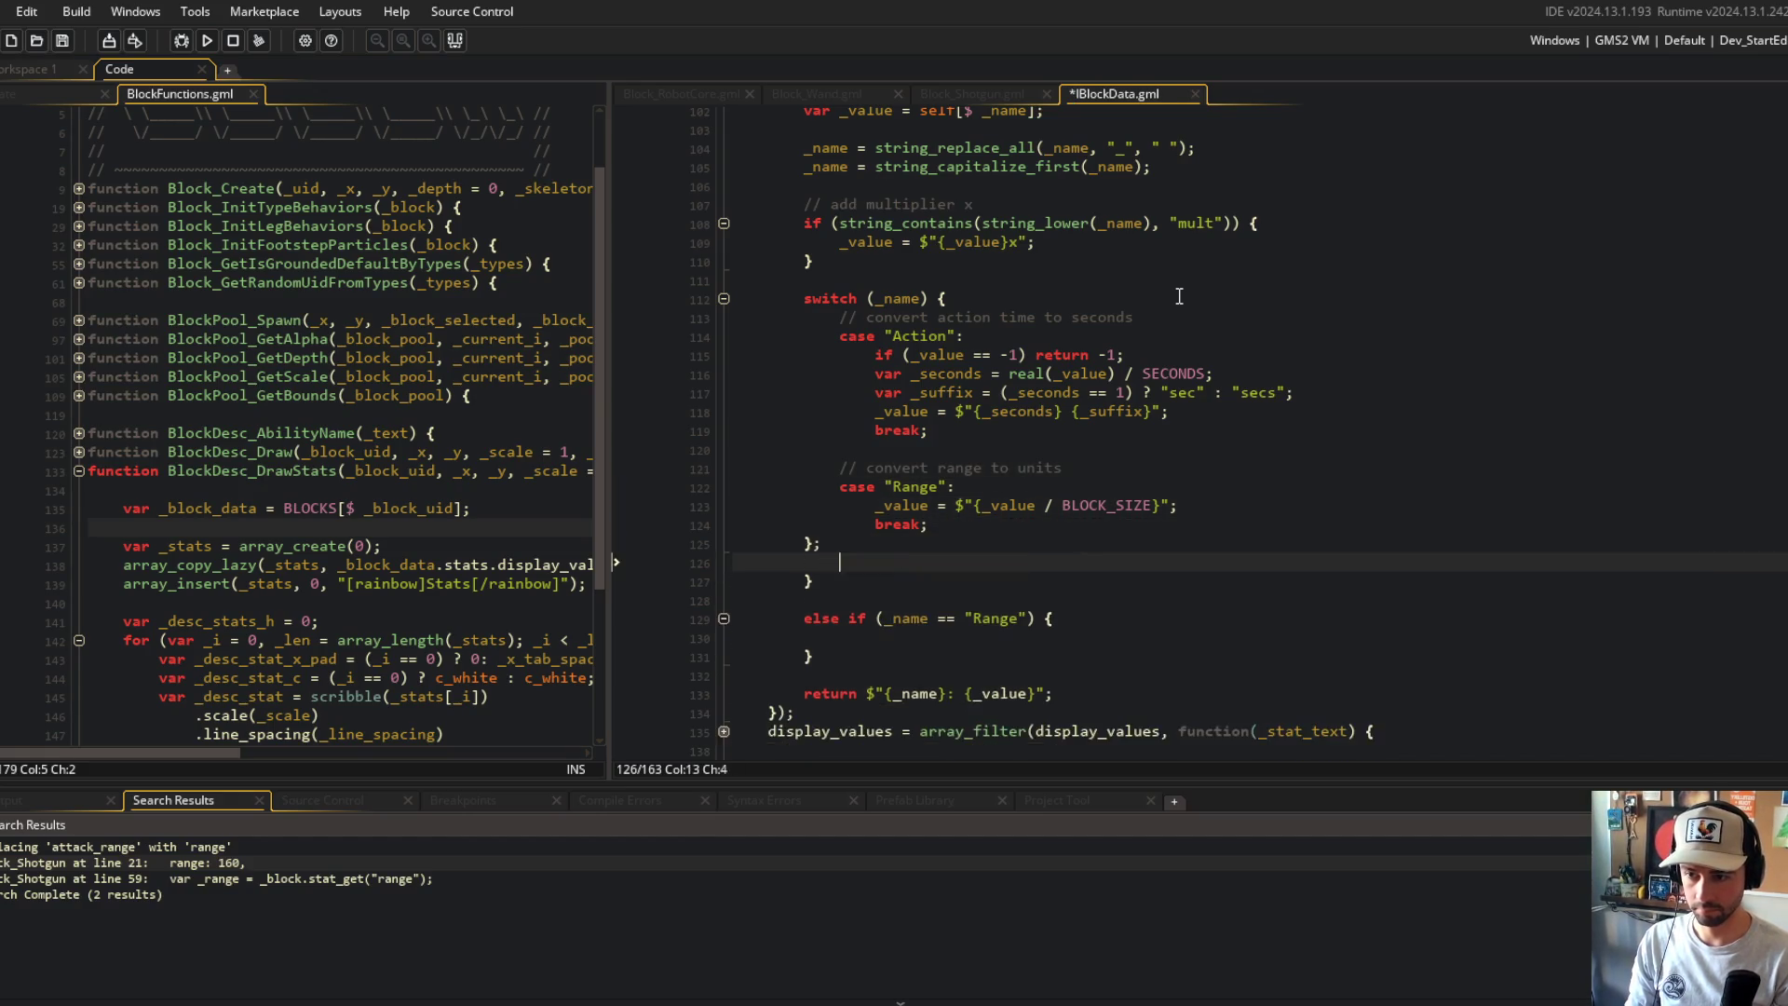
pyautogui.hotkey('ctrl', 's')
# Step: Review the new switch down to the suffix in the Action value line
pyautogui.click(1180, 296)
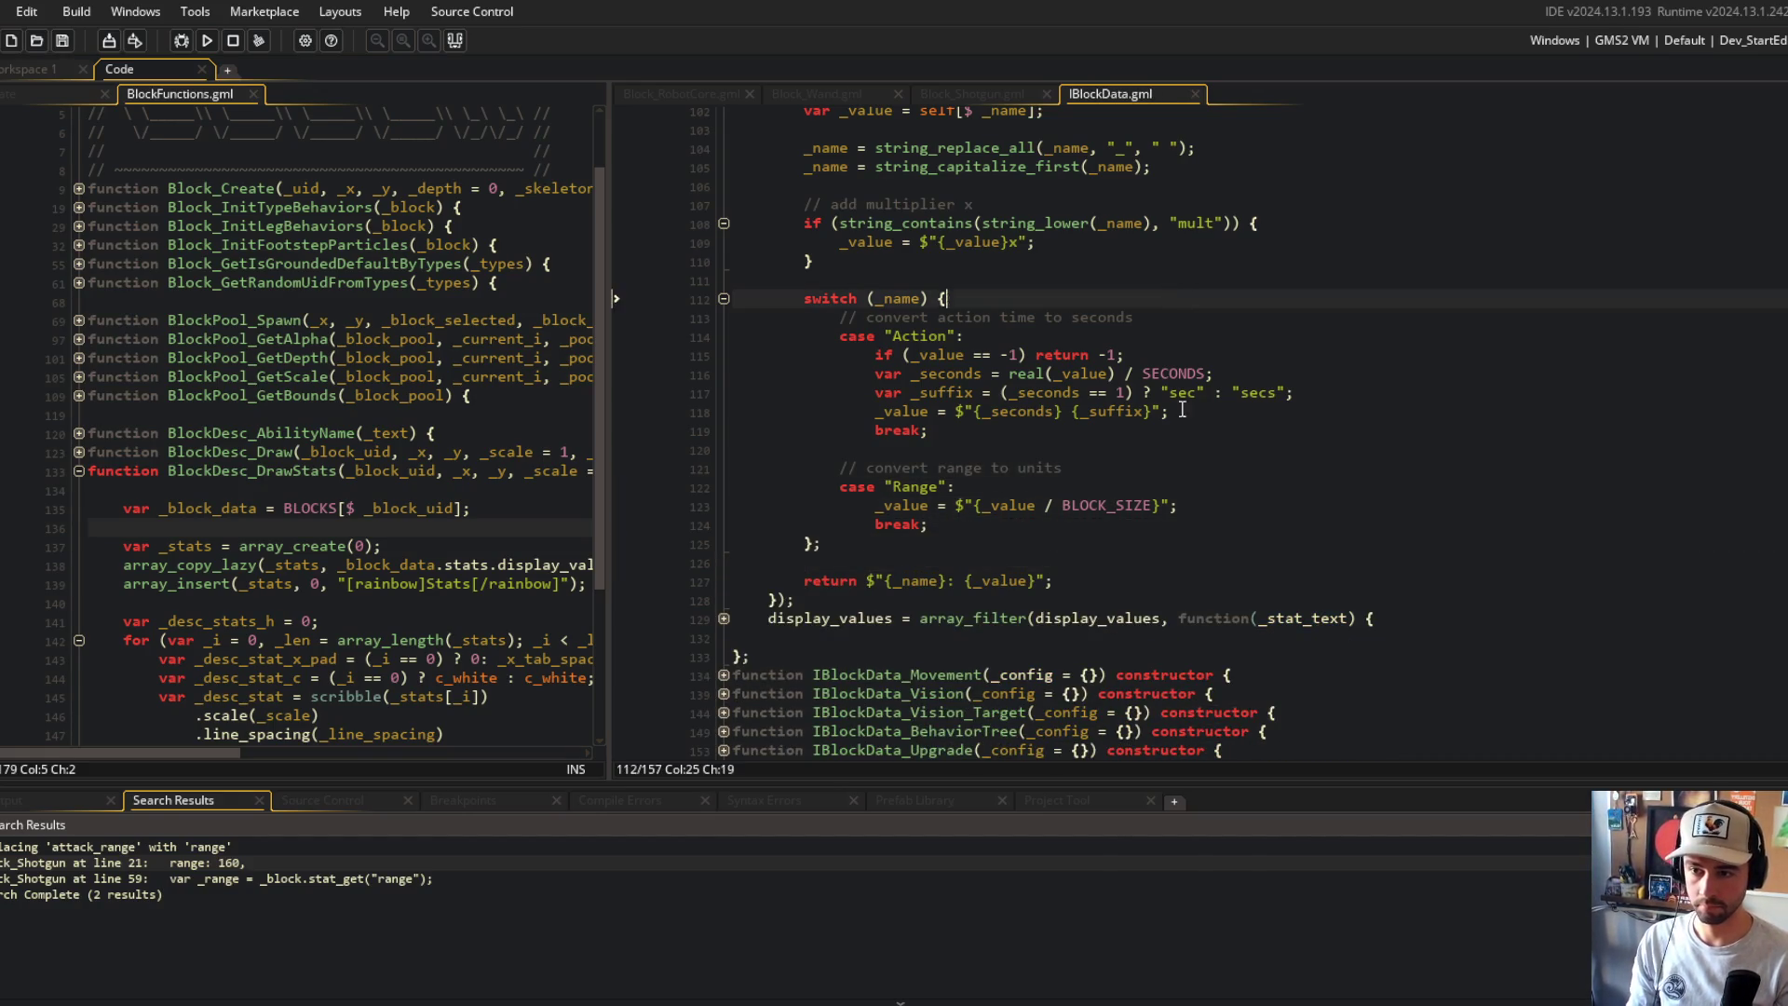
pyautogui.scroll(2, 1150, 406)
pyautogui.scroll(-1, 1149, 406)
pyautogui.click(1101, 357)
pyautogui.click(1053, 412)
pyautogui.click(1145, 451)
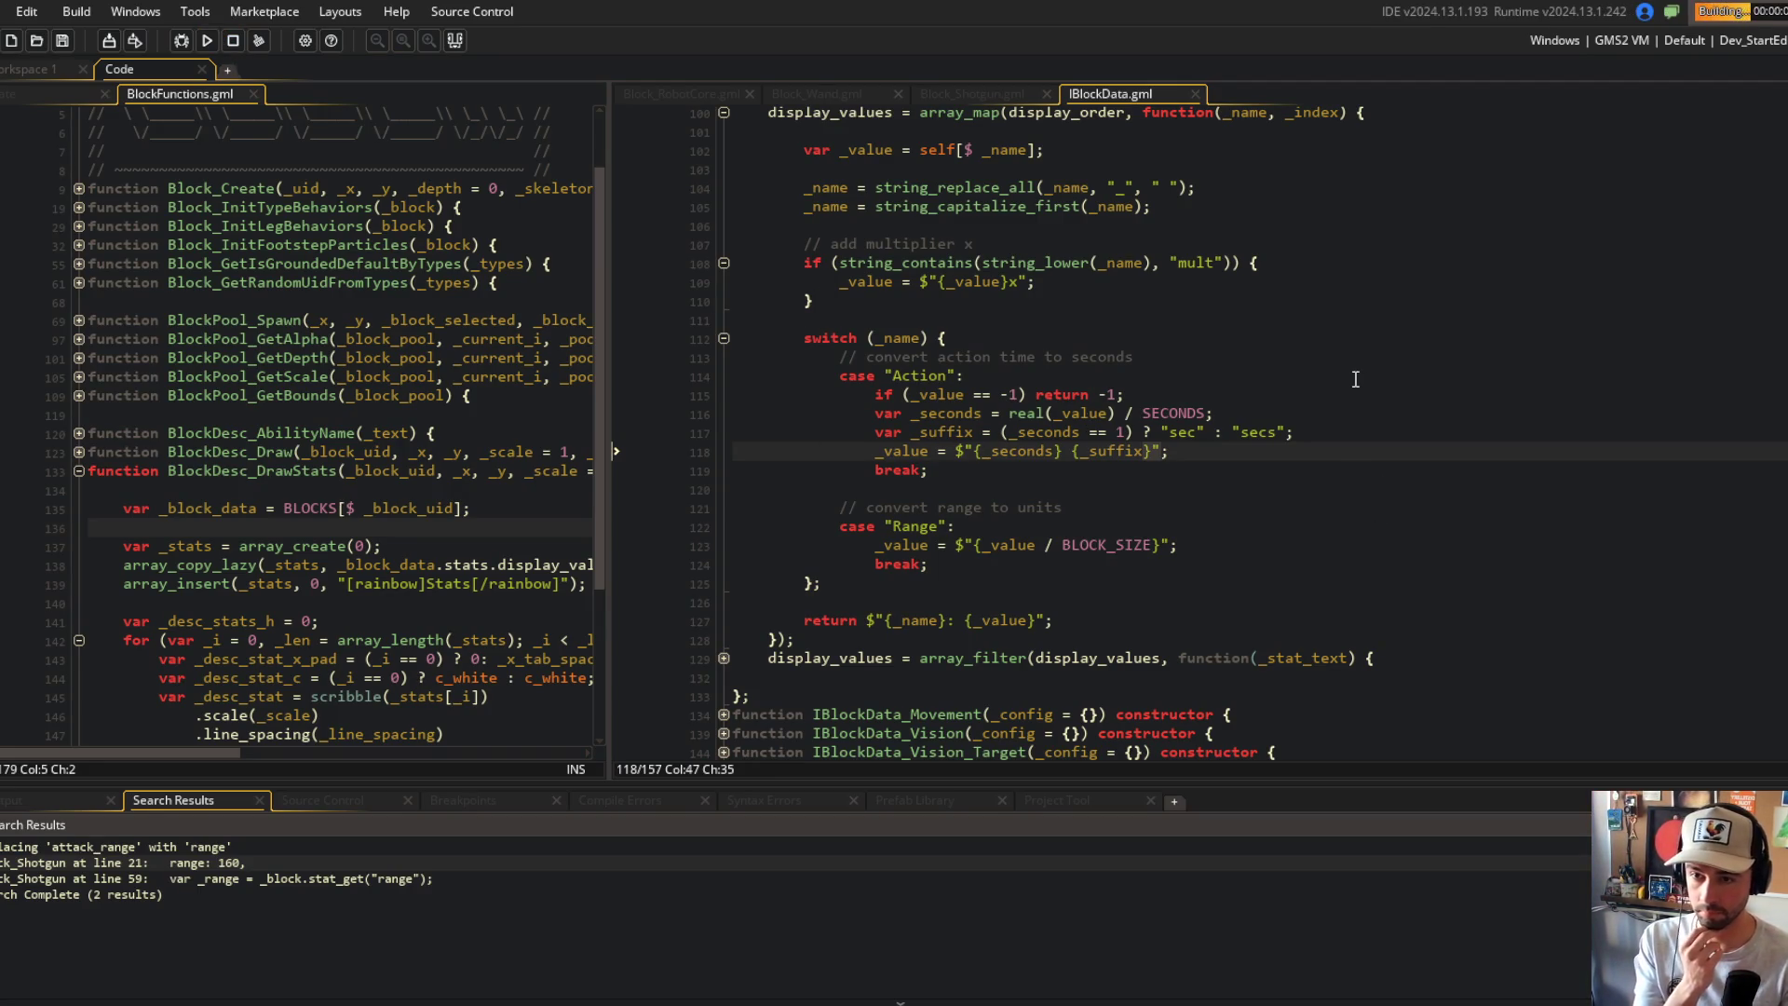
pyautogui.scroll(-1, 1250, 296)
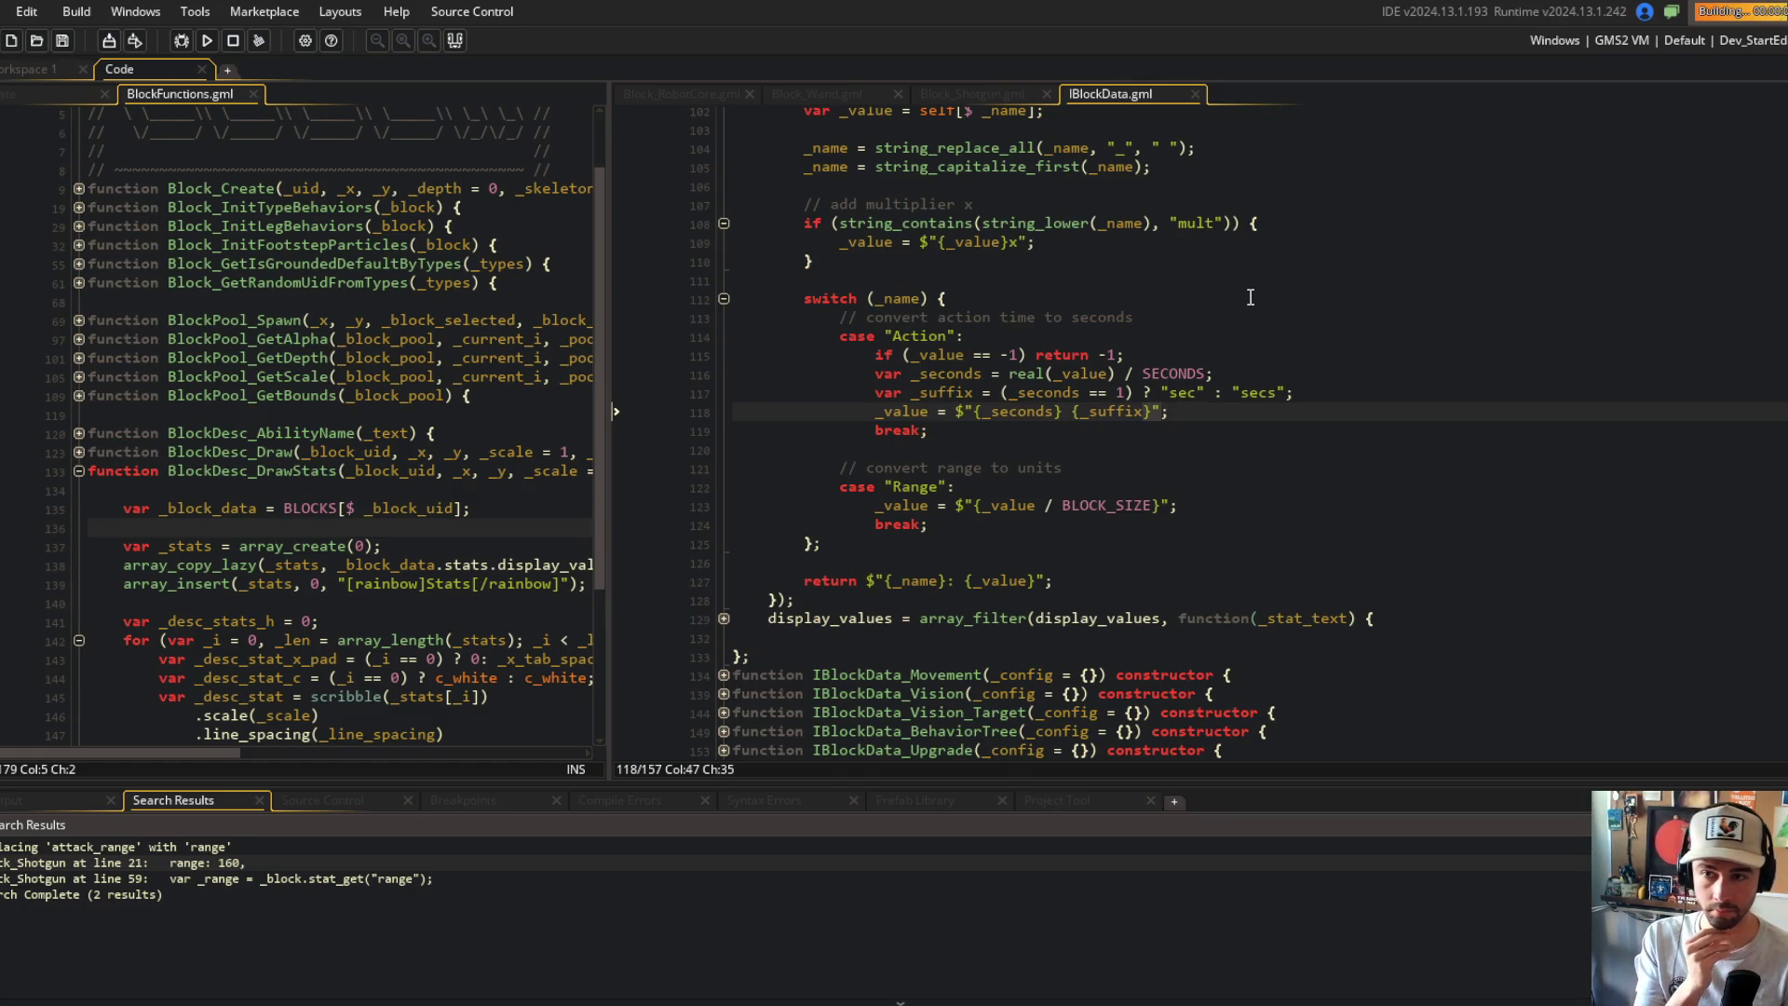
pyautogui.scroll(1, 1250, 296)
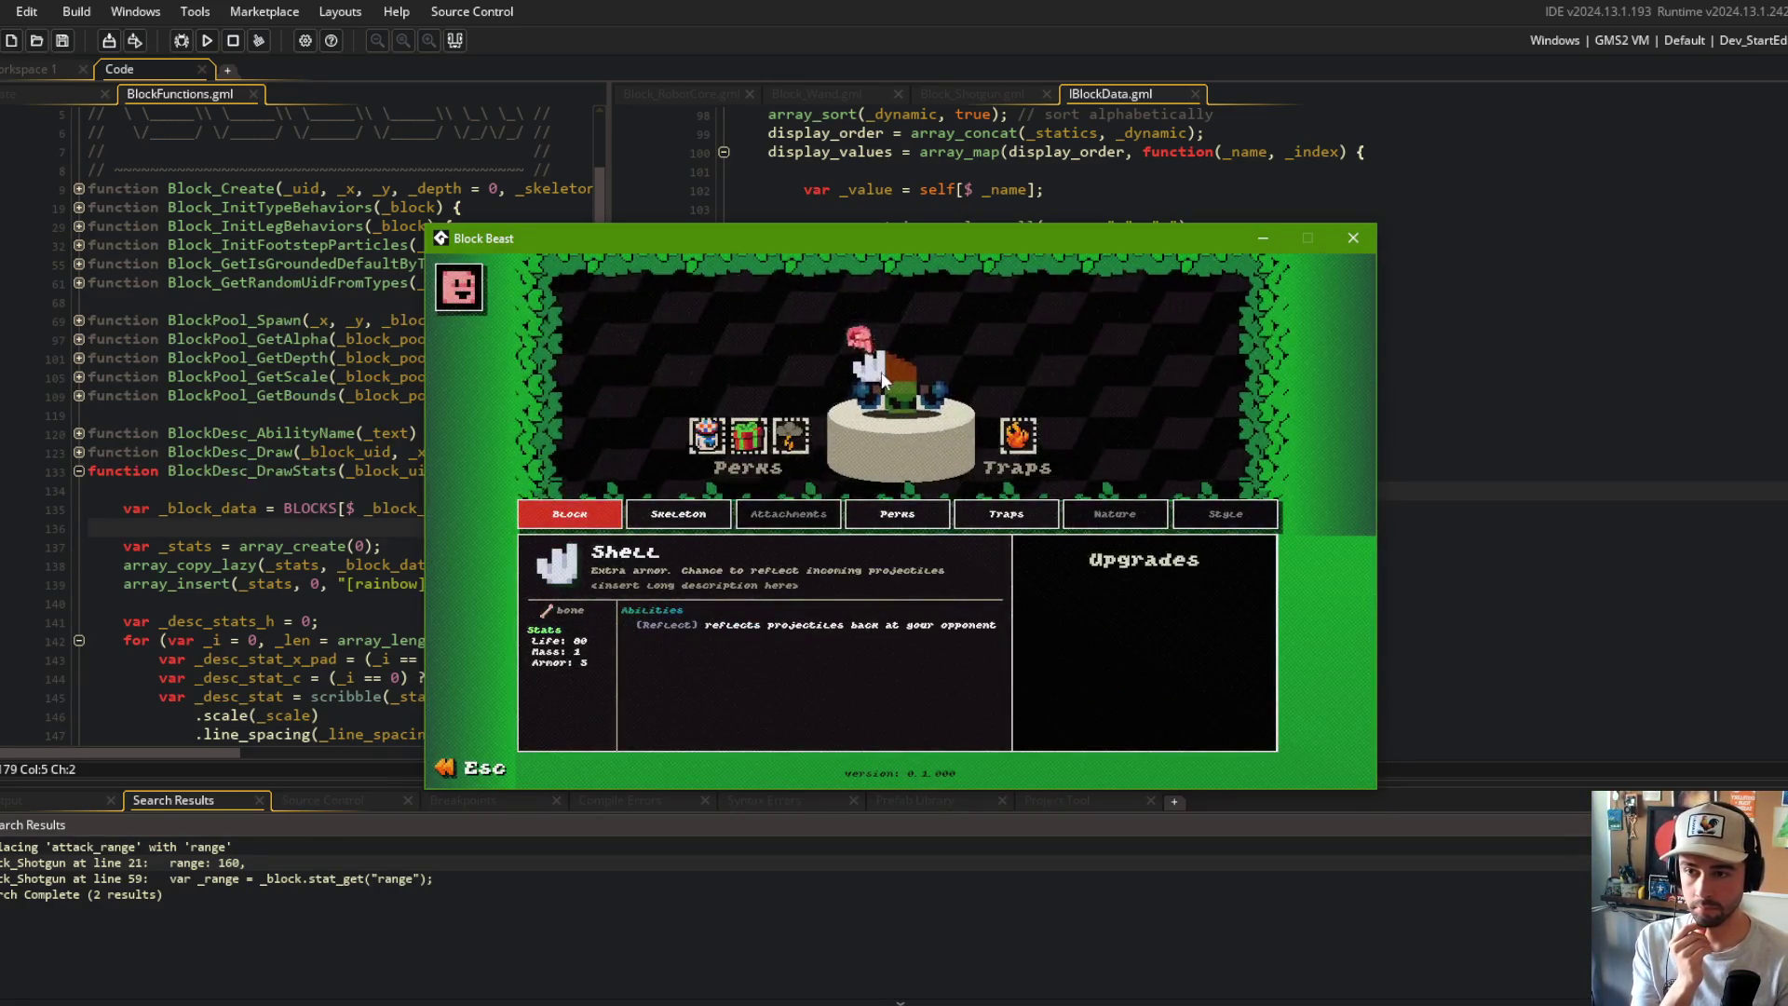
pyautogui.click(882, 382)
pyautogui.click(948, 400)
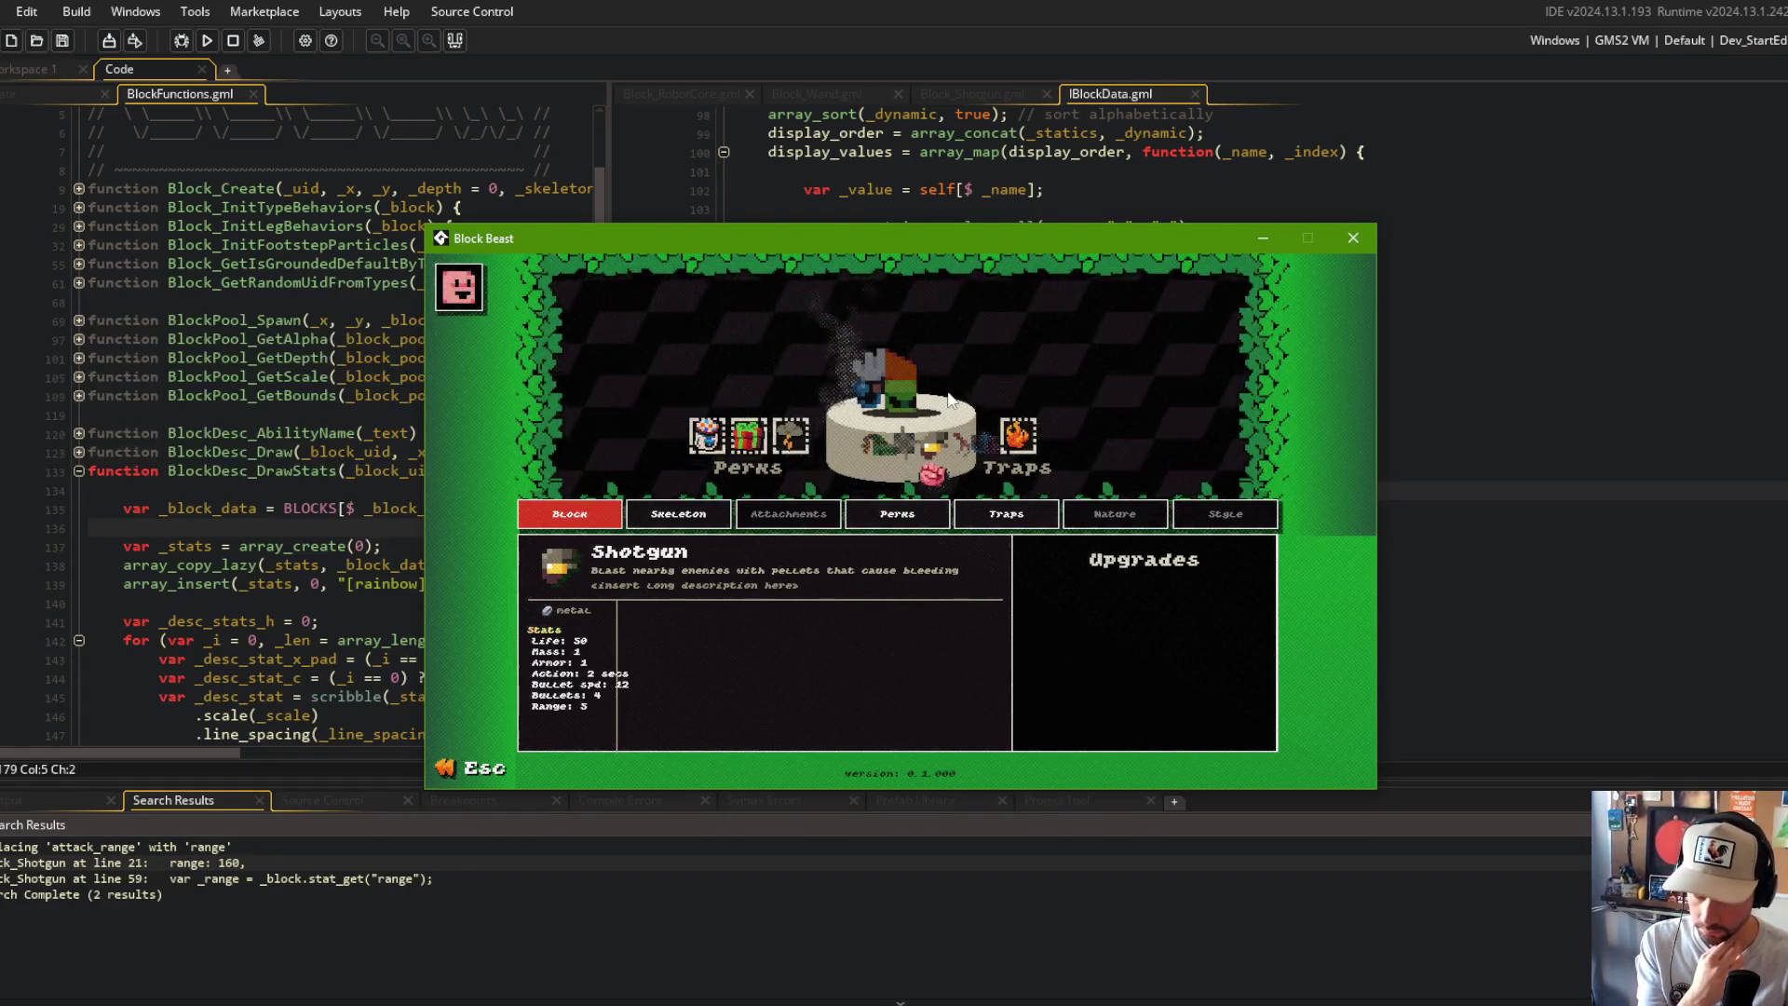
pyautogui.scroll(-2, 950, 400)
pyautogui.scroll(-1, 950, 400)
pyautogui.scroll(1, 950, 400)
pyautogui.scroll(-1, 950, 400)
pyautogui.scroll(1, 950, 401)
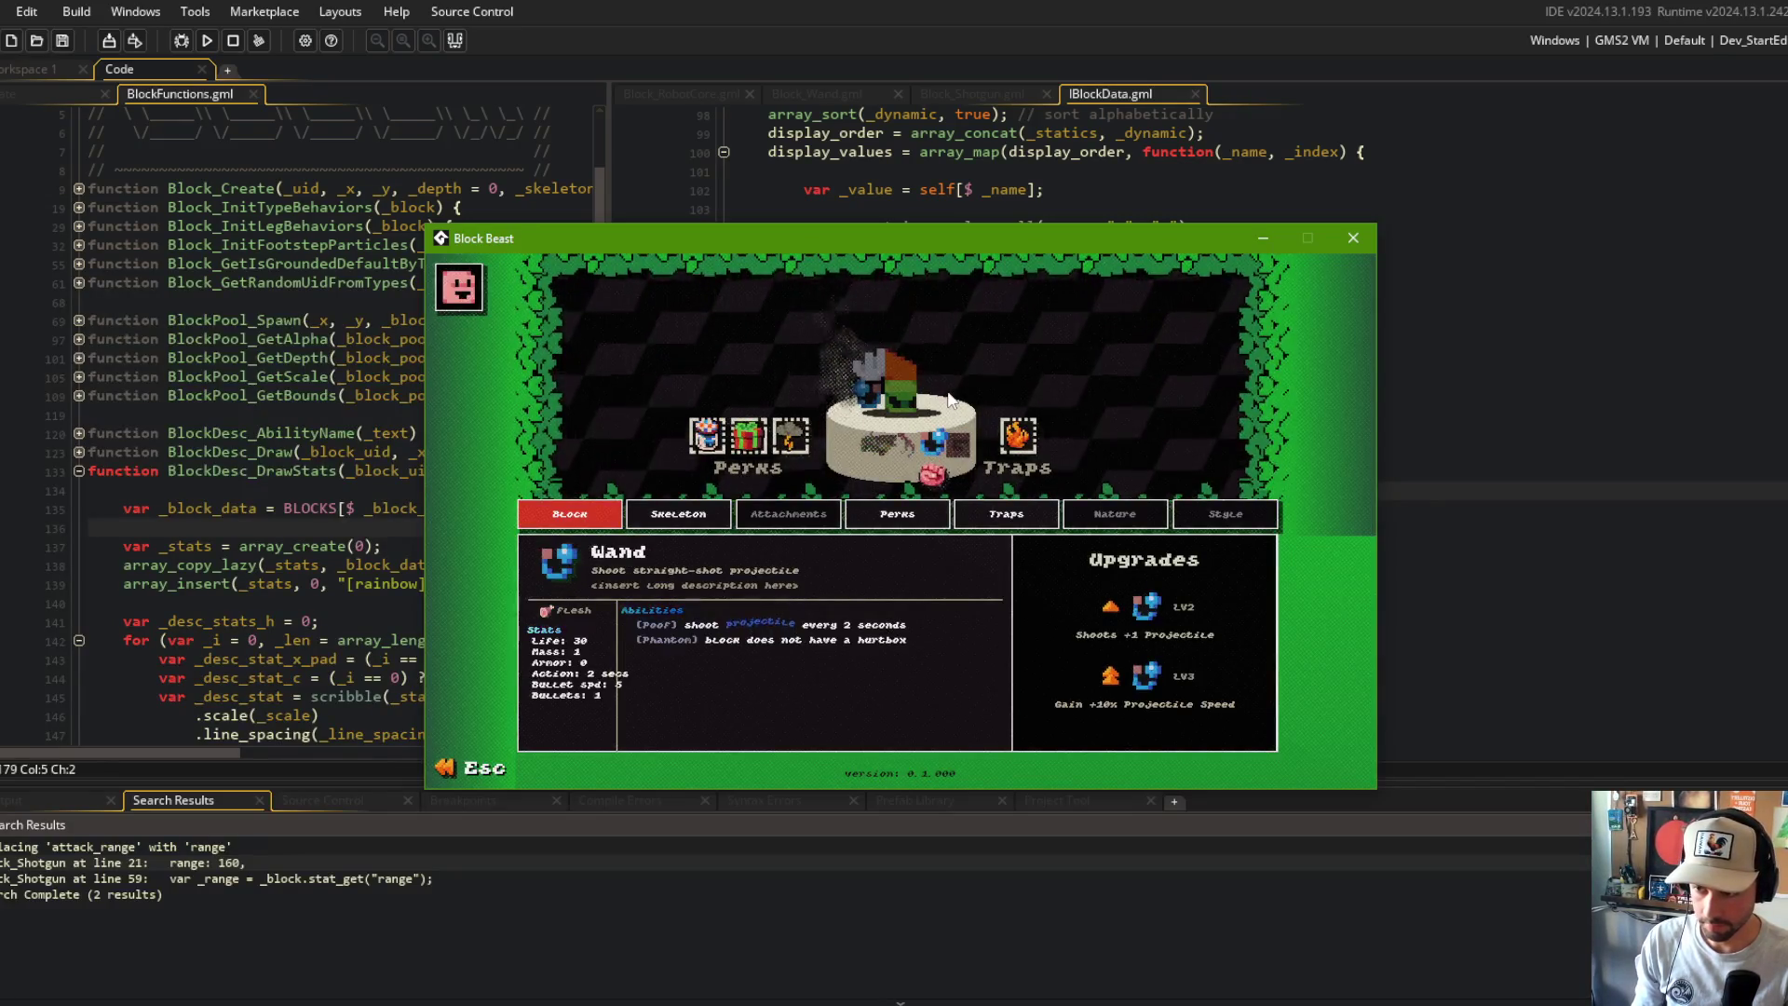
pyautogui.scroll(-1, 950, 401)
pyautogui.scroll(1, 950, 400)
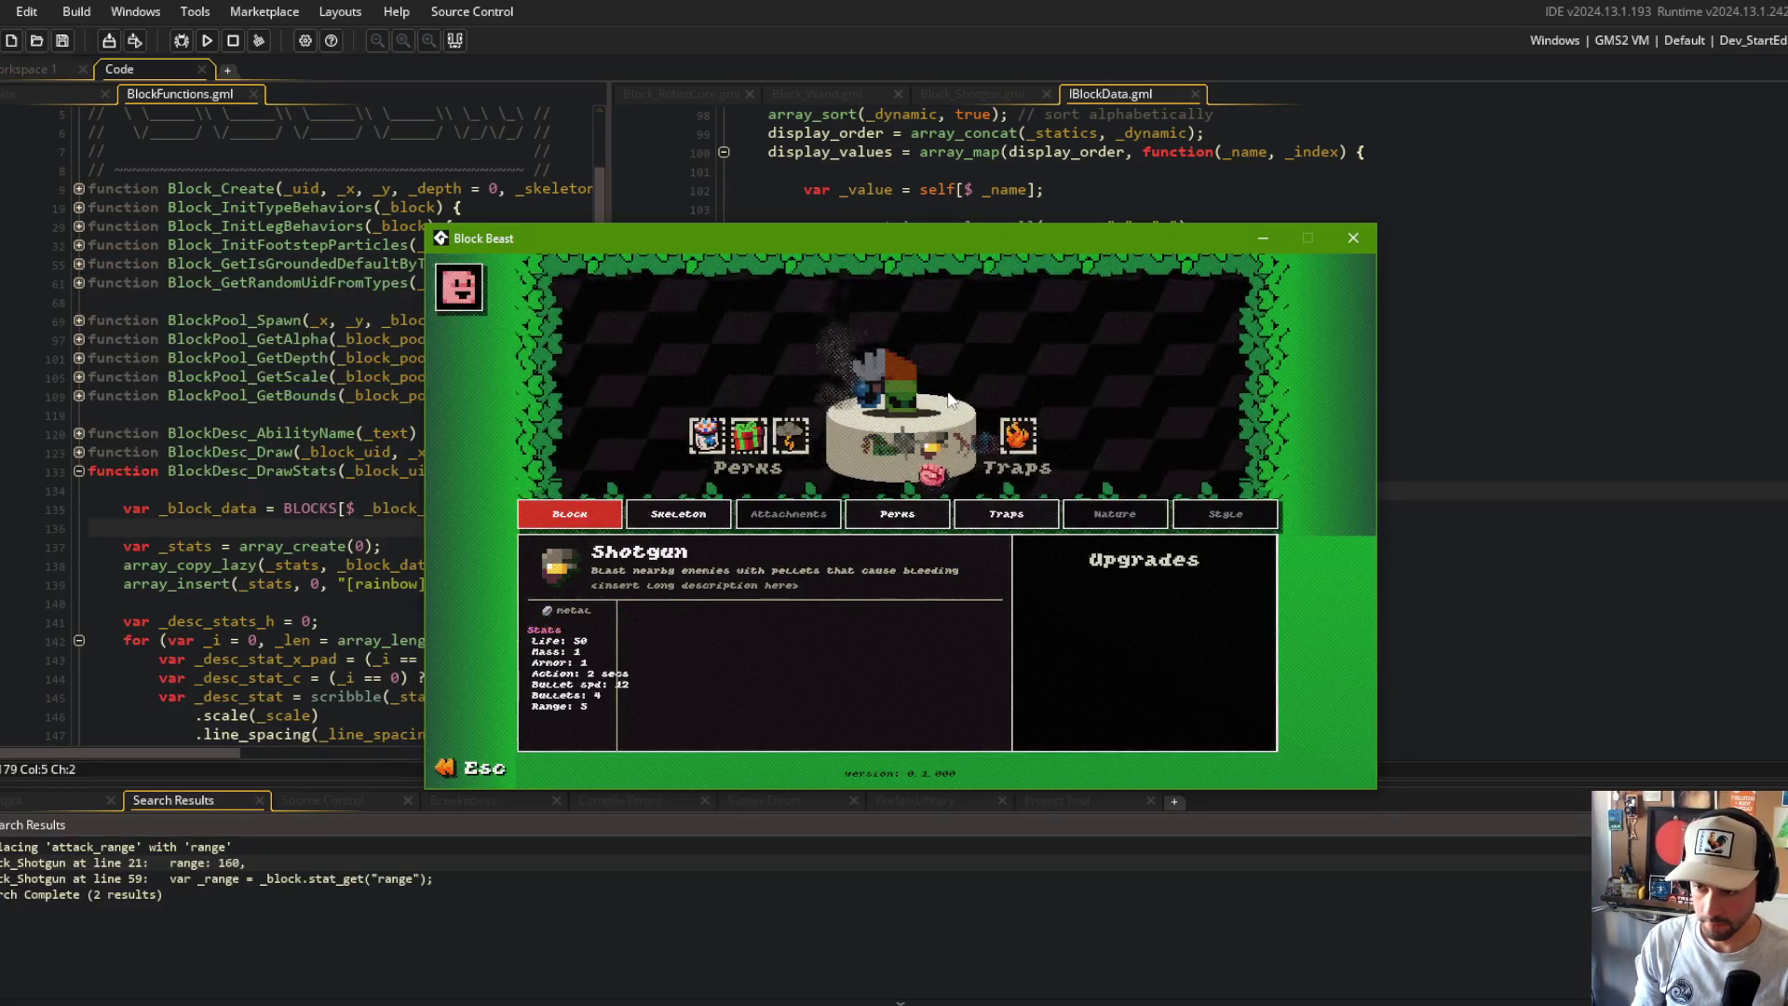
pyautogui.scroll(-1, 950, 400)
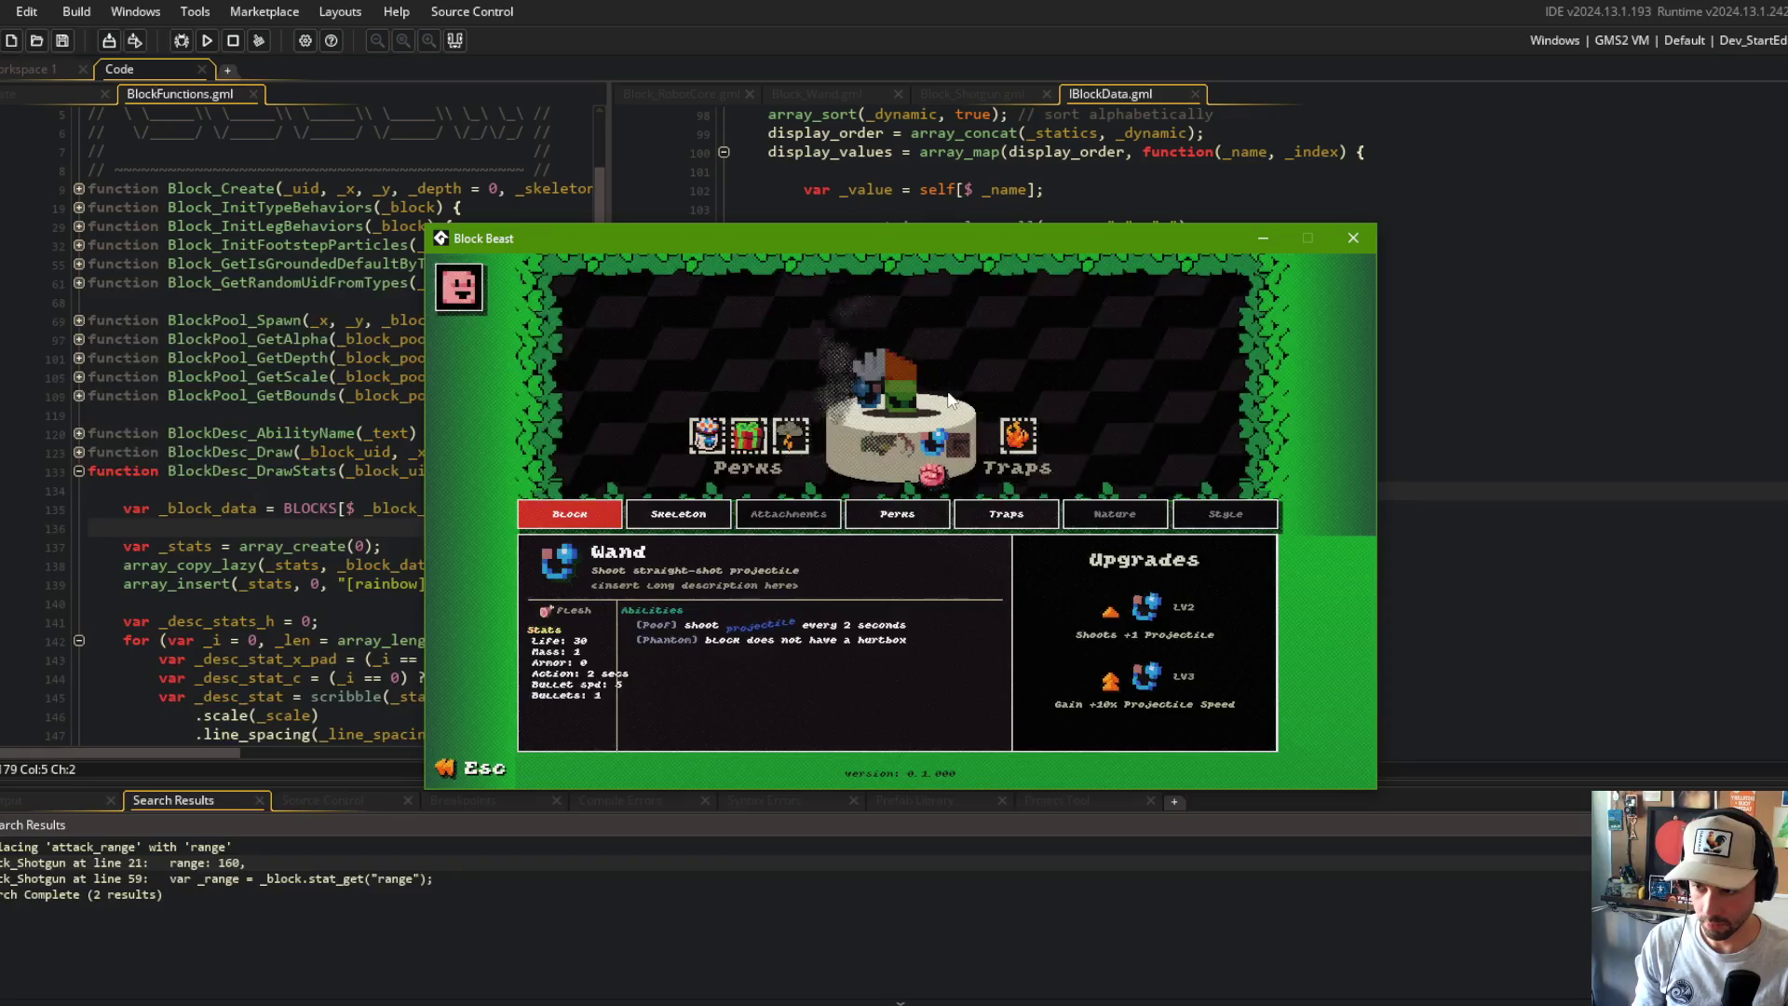
pyautogui.scroll(1, 950, 400)
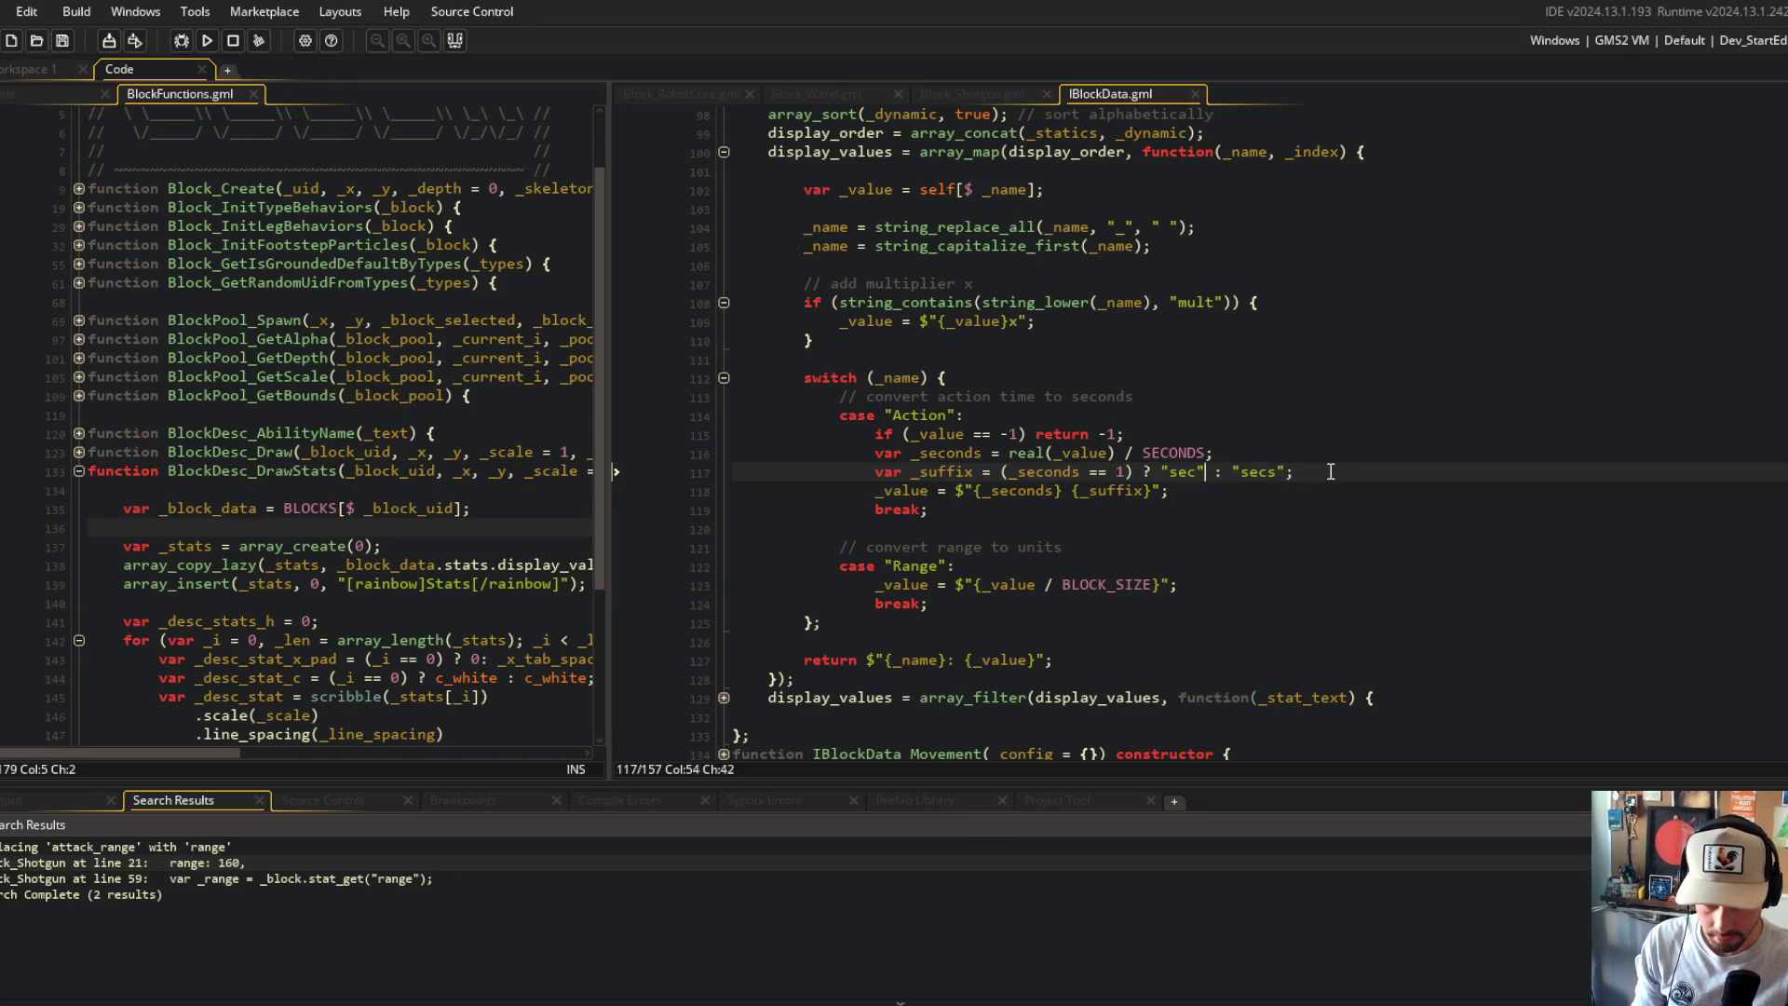
# Step: Delete the var _suffix line from the Action time conversion
pyautogui.press('Down')
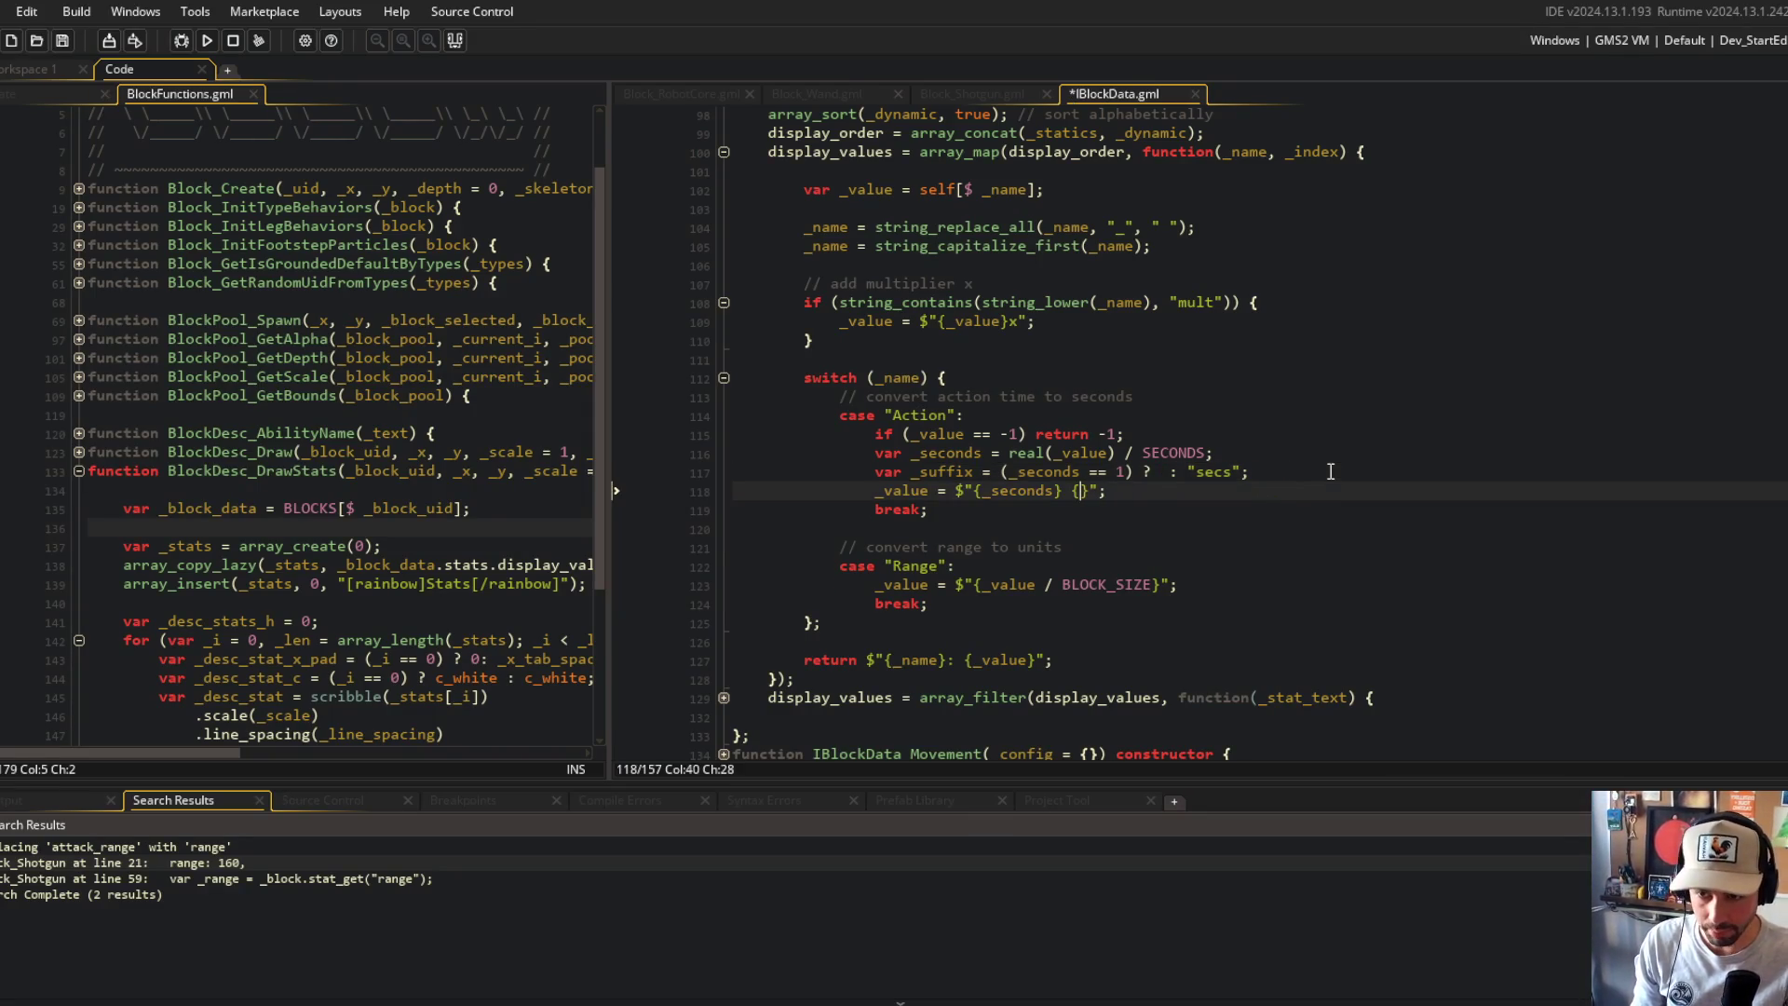
pyautogui.press('Up')
pyautogui.hotkey('ctrl', 'd')
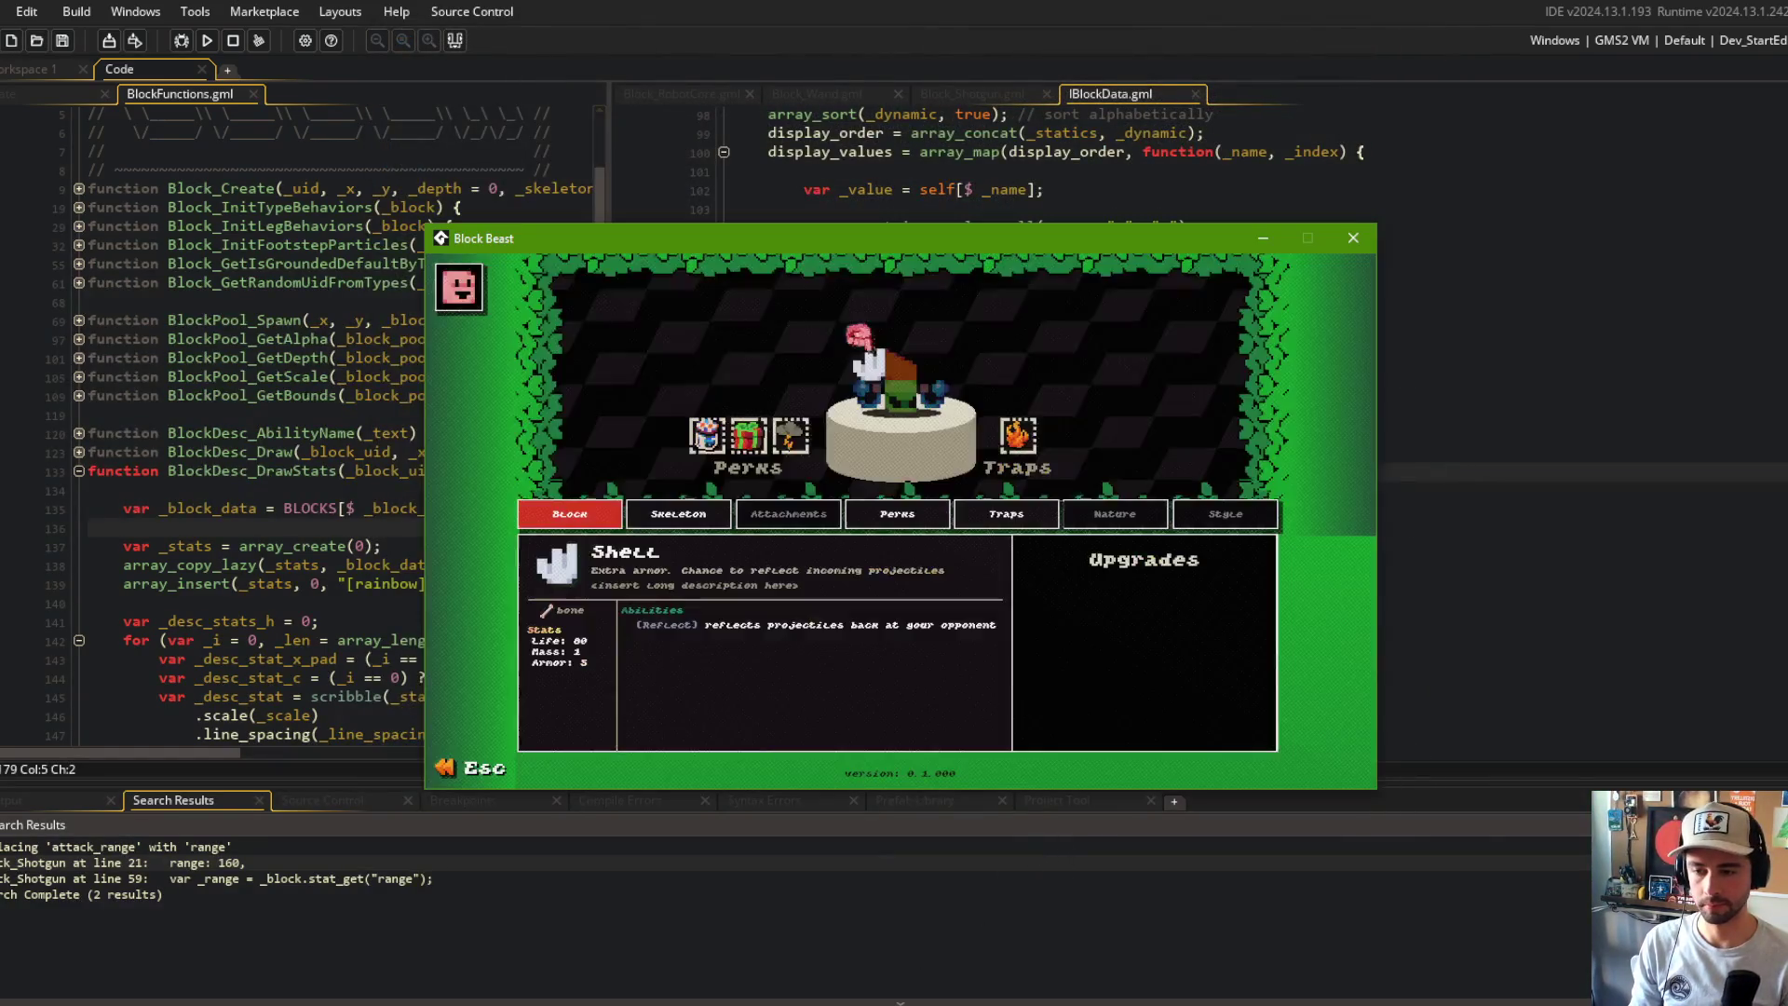
# Step: Cycle the pedestal blocks to inspect the Big Fist, Shotgun, Sawblade and T-Rex cards
pyautogui.click(912, 382)
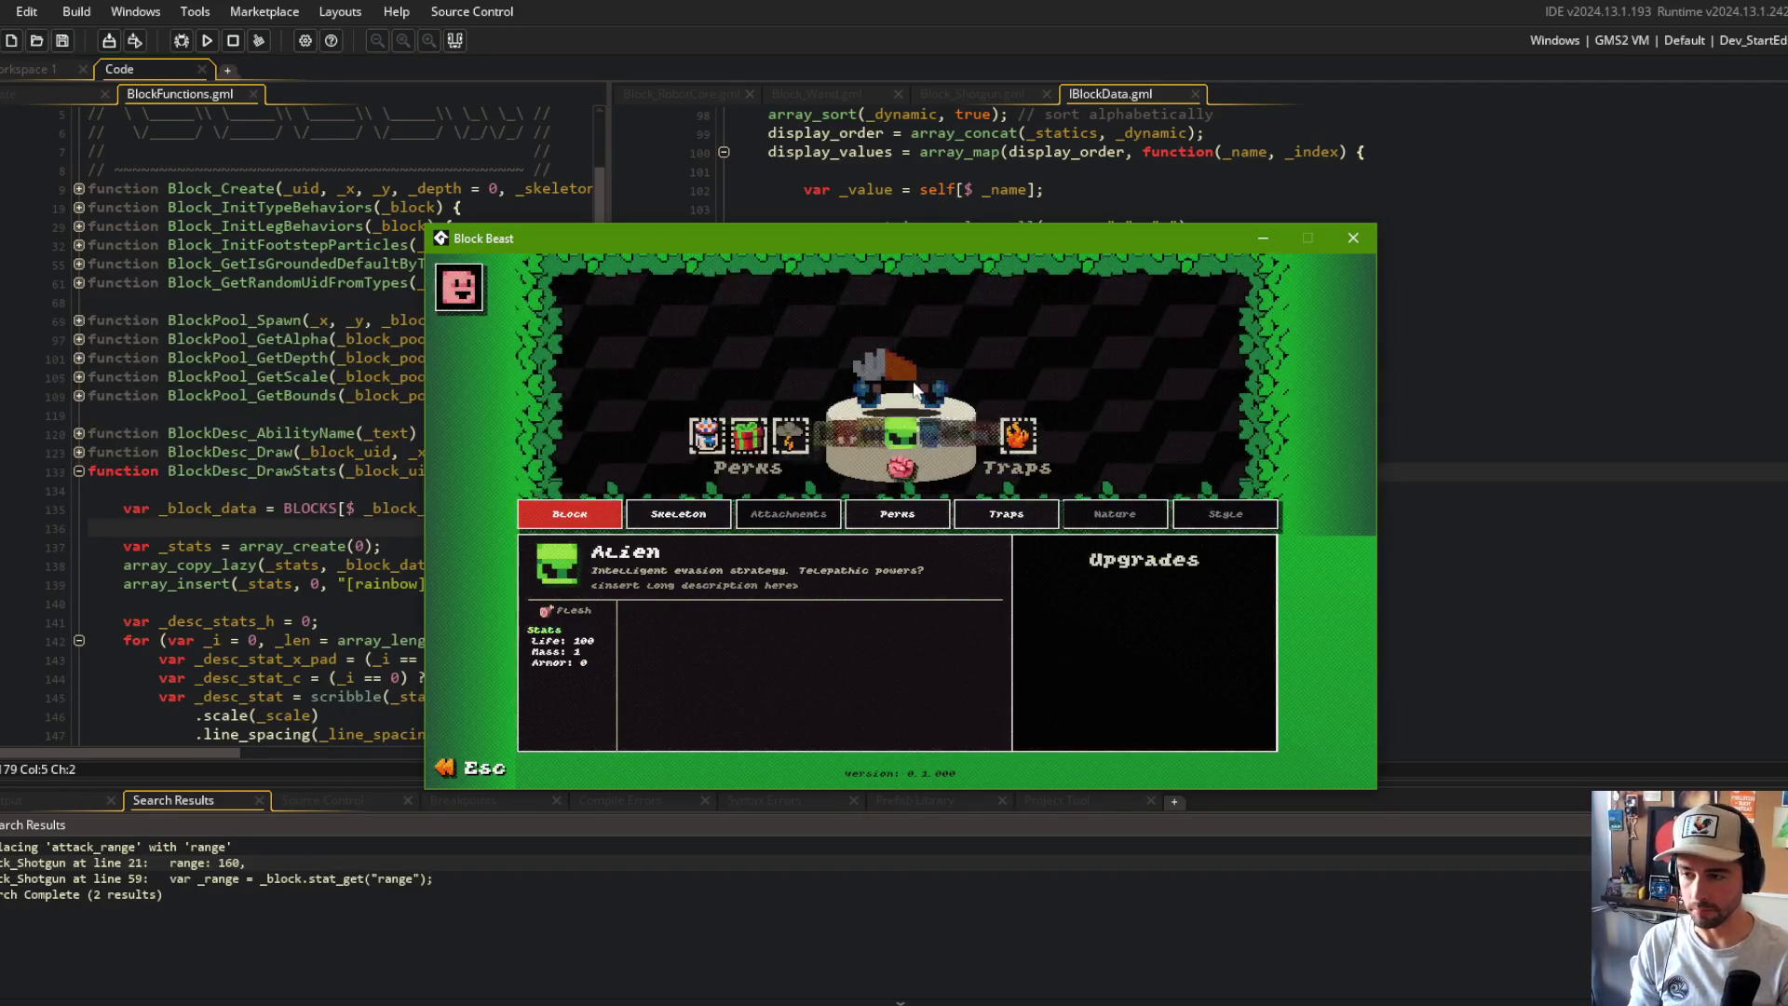
pyautogui.click(913, 382)
pyautogui.click(913, 381)
pyautogui.click(913, 382)
pyautogui.click(913, 382)
pyautogui.click(913, 382)
pyautogui.click(912, 382)
pyautogui.click(913, 382)
pyautogui.click(912, 382)
pyautogui.click(913, 382)
pyautogui.click(913, 382)
pyautogui.click(913, 382)
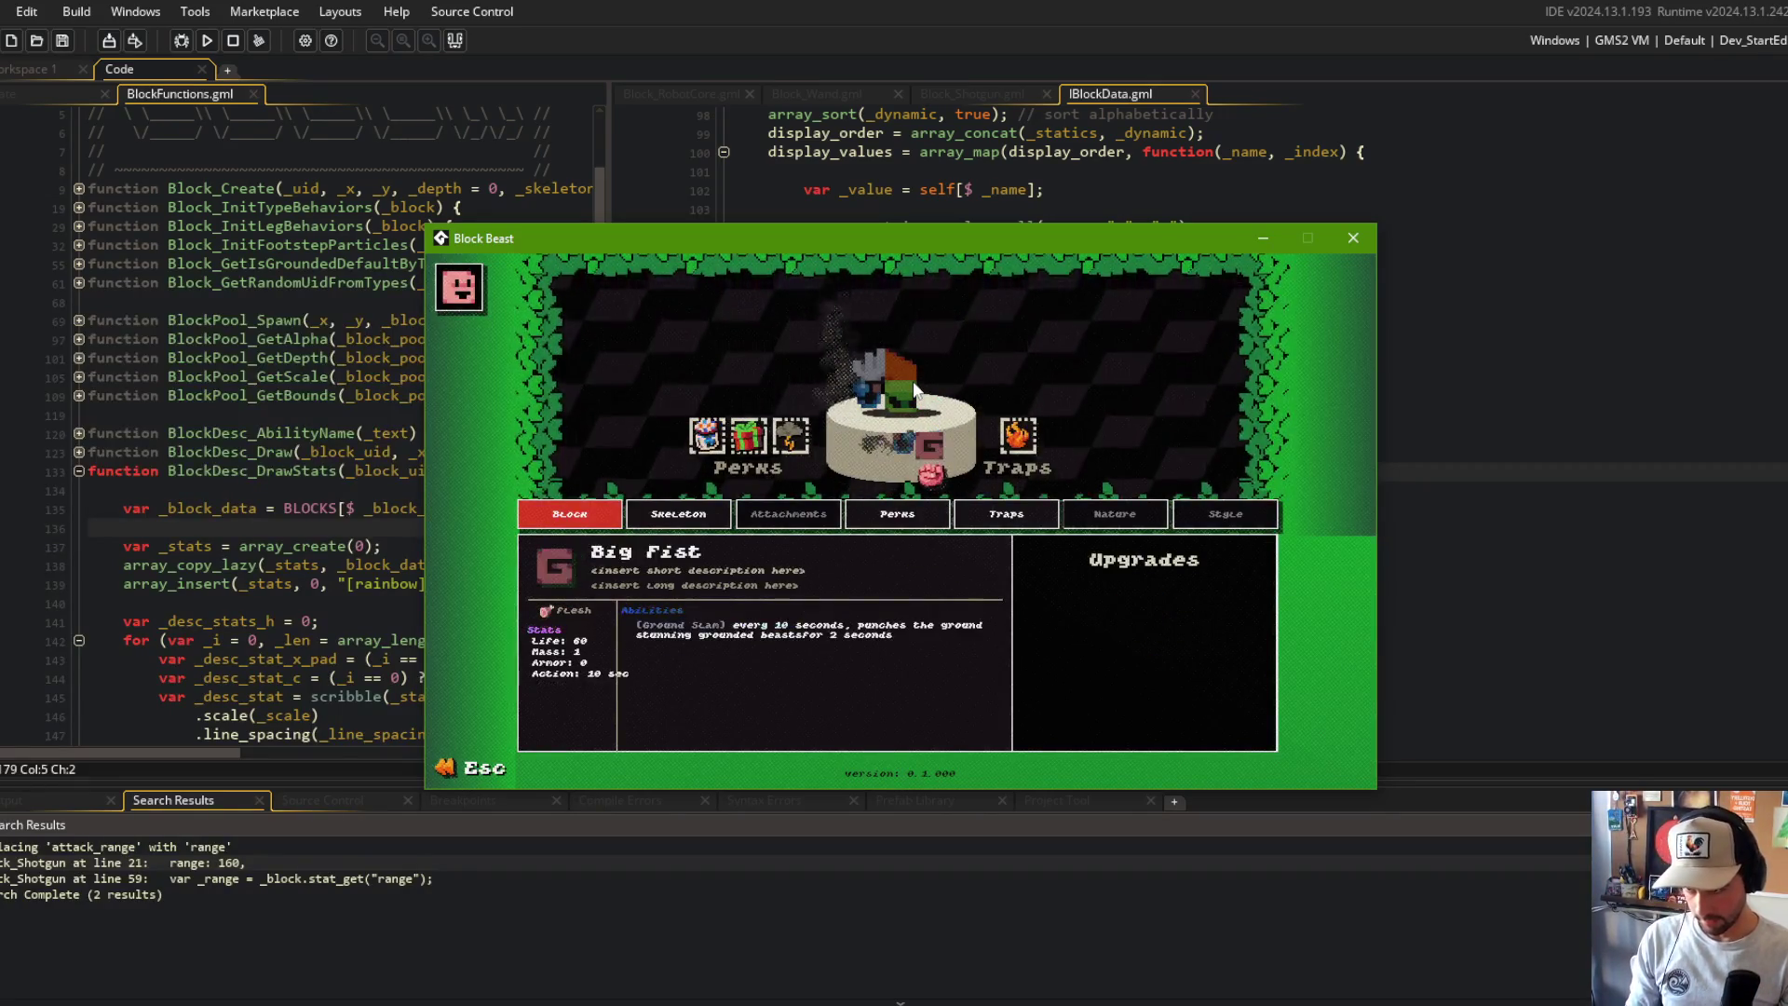
pyautogui.click(913, 382)
pyautogui.click(913, 382)
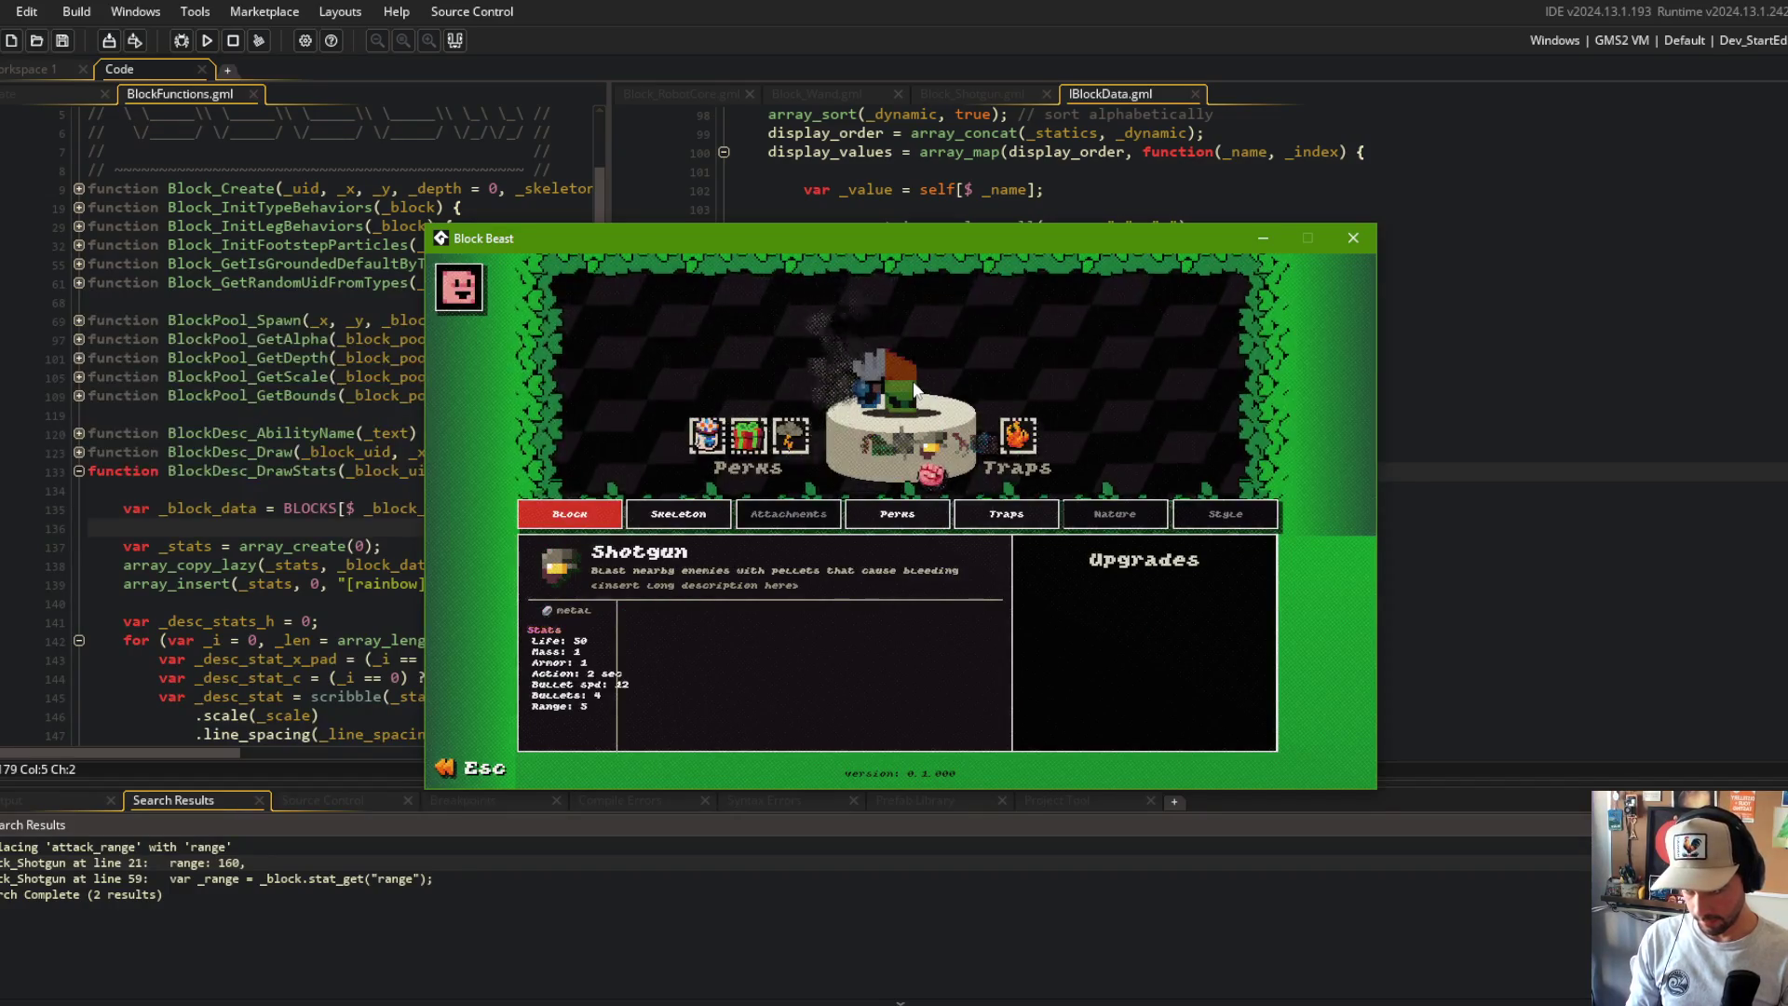
pyautogui.click(914, 388)
pyautogui.click(914, 387)
pyautogui.click(914, 388)
pyautogui.click(915, 387)
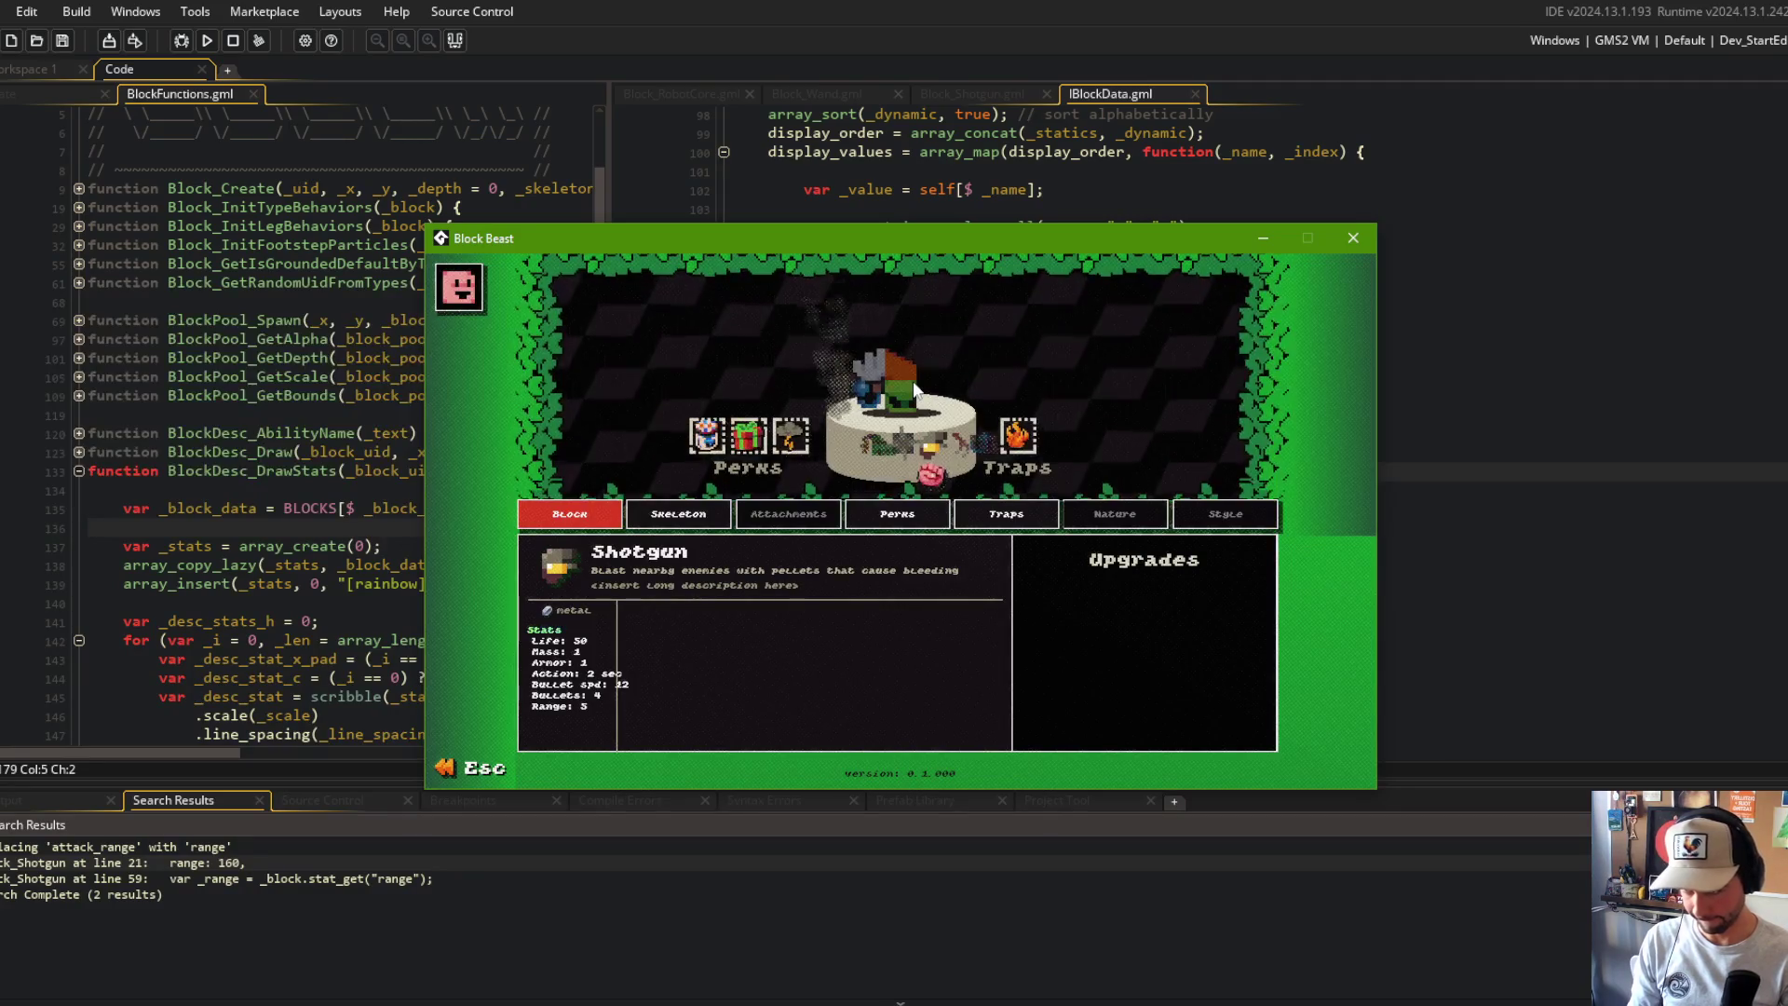
# Step: Move the game window aside, check Big Fist's 10 sec Action, and close the game
pyautogui.moveTo(799, 242)
pyautogui.mouseDown()
pyautogui.moveTo(1104, 110)
pyautogui.moveTo(939, 129)
pyautogui.mouseUp()
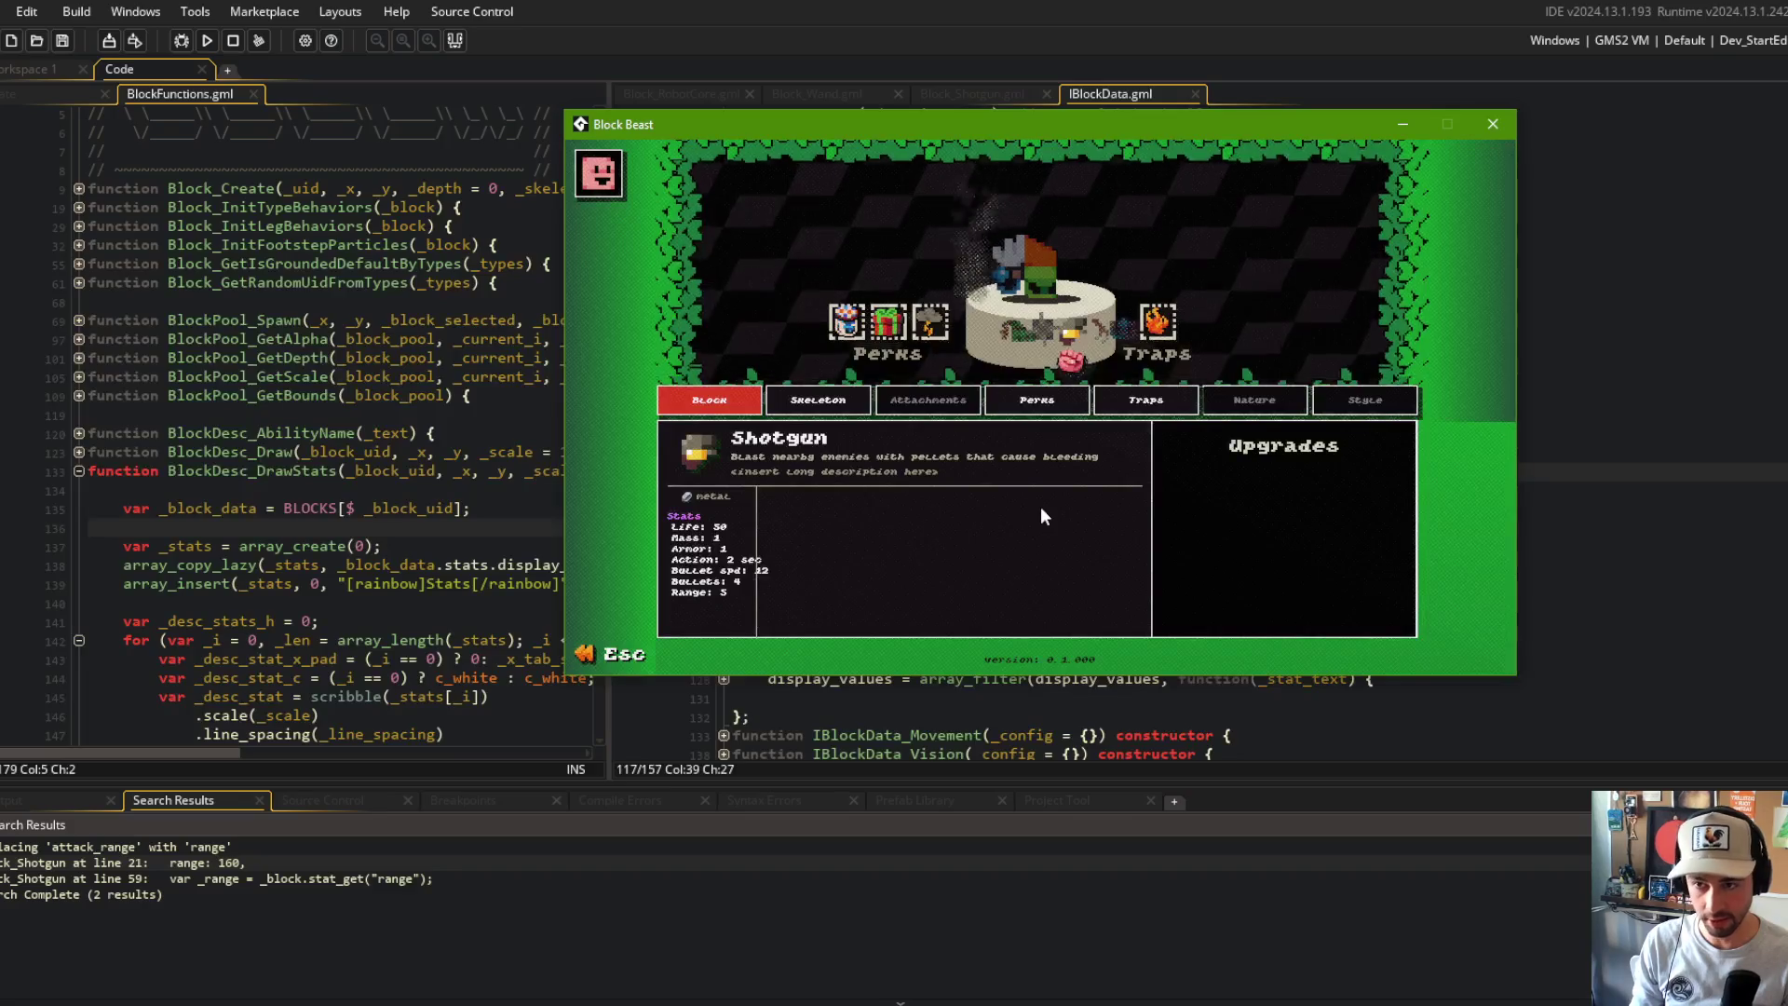
pyautogui.moveTo(1071, 332)
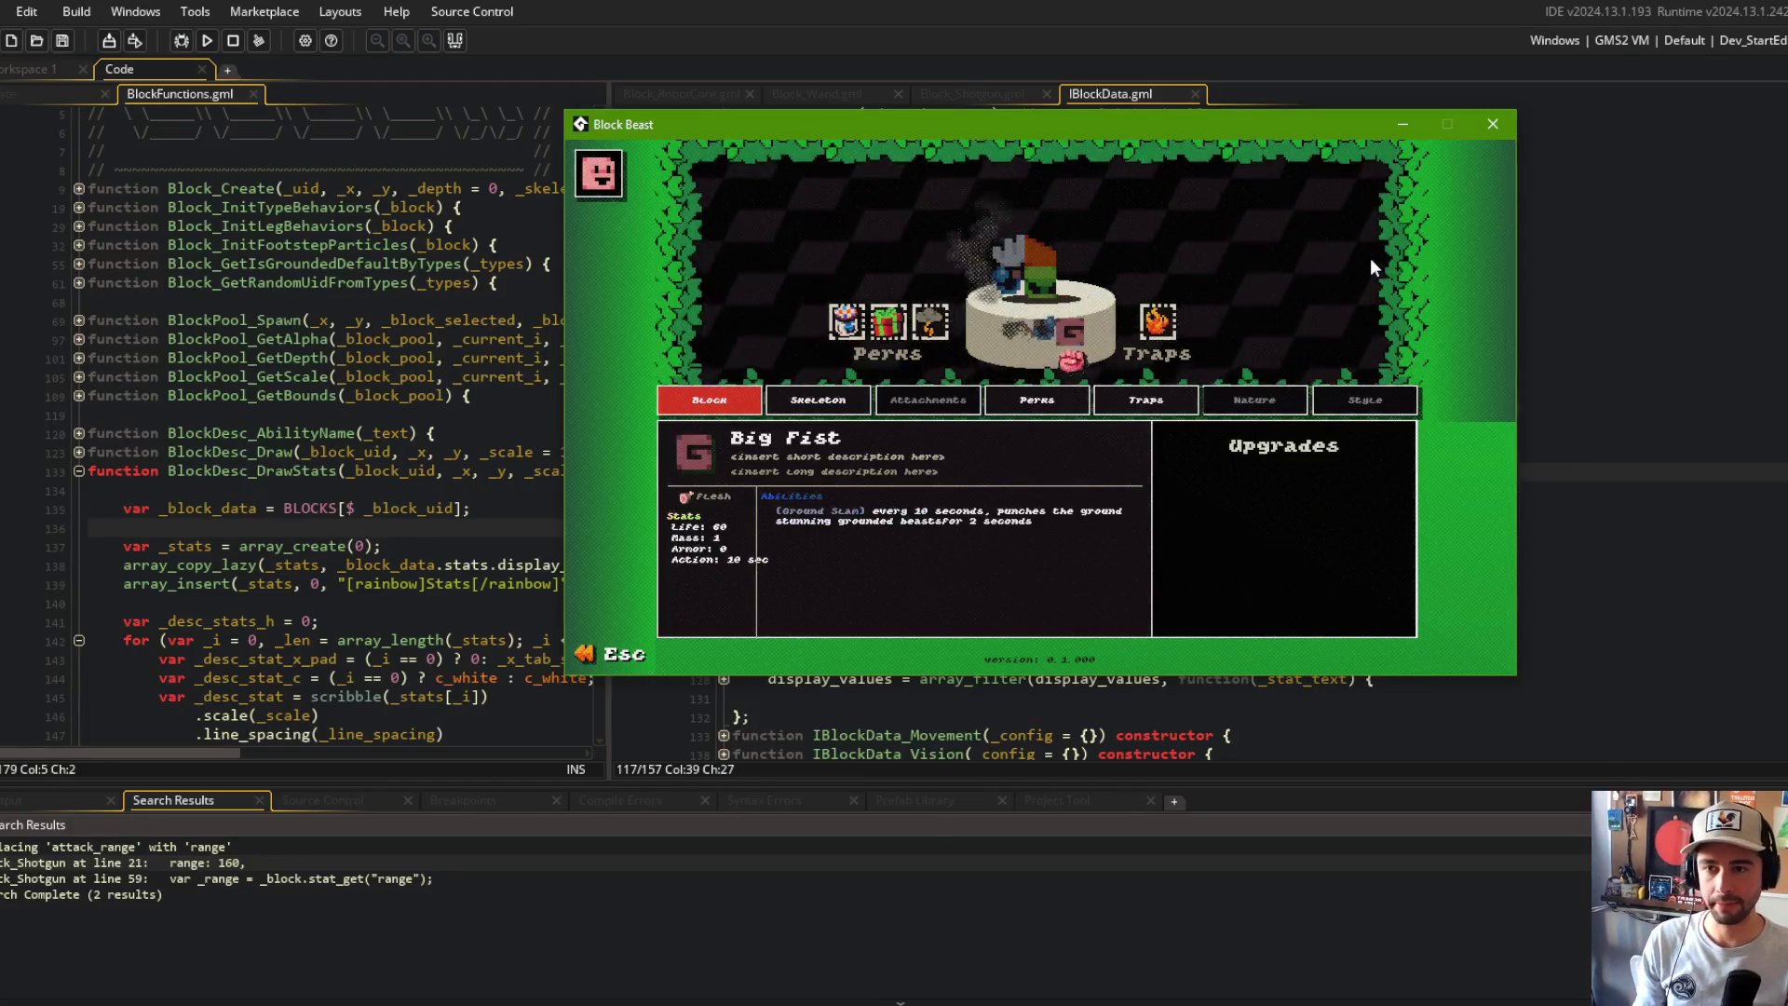
pyautogui.click(1493, 128)
pyautogui.click(1178, 488)
pyautogui.hotkey('ctrl', 't')
# Step: Stage all changes, commit as "adjustments to dynamically displayed block stats", and push to GitHub
pyautogui.write('lo')
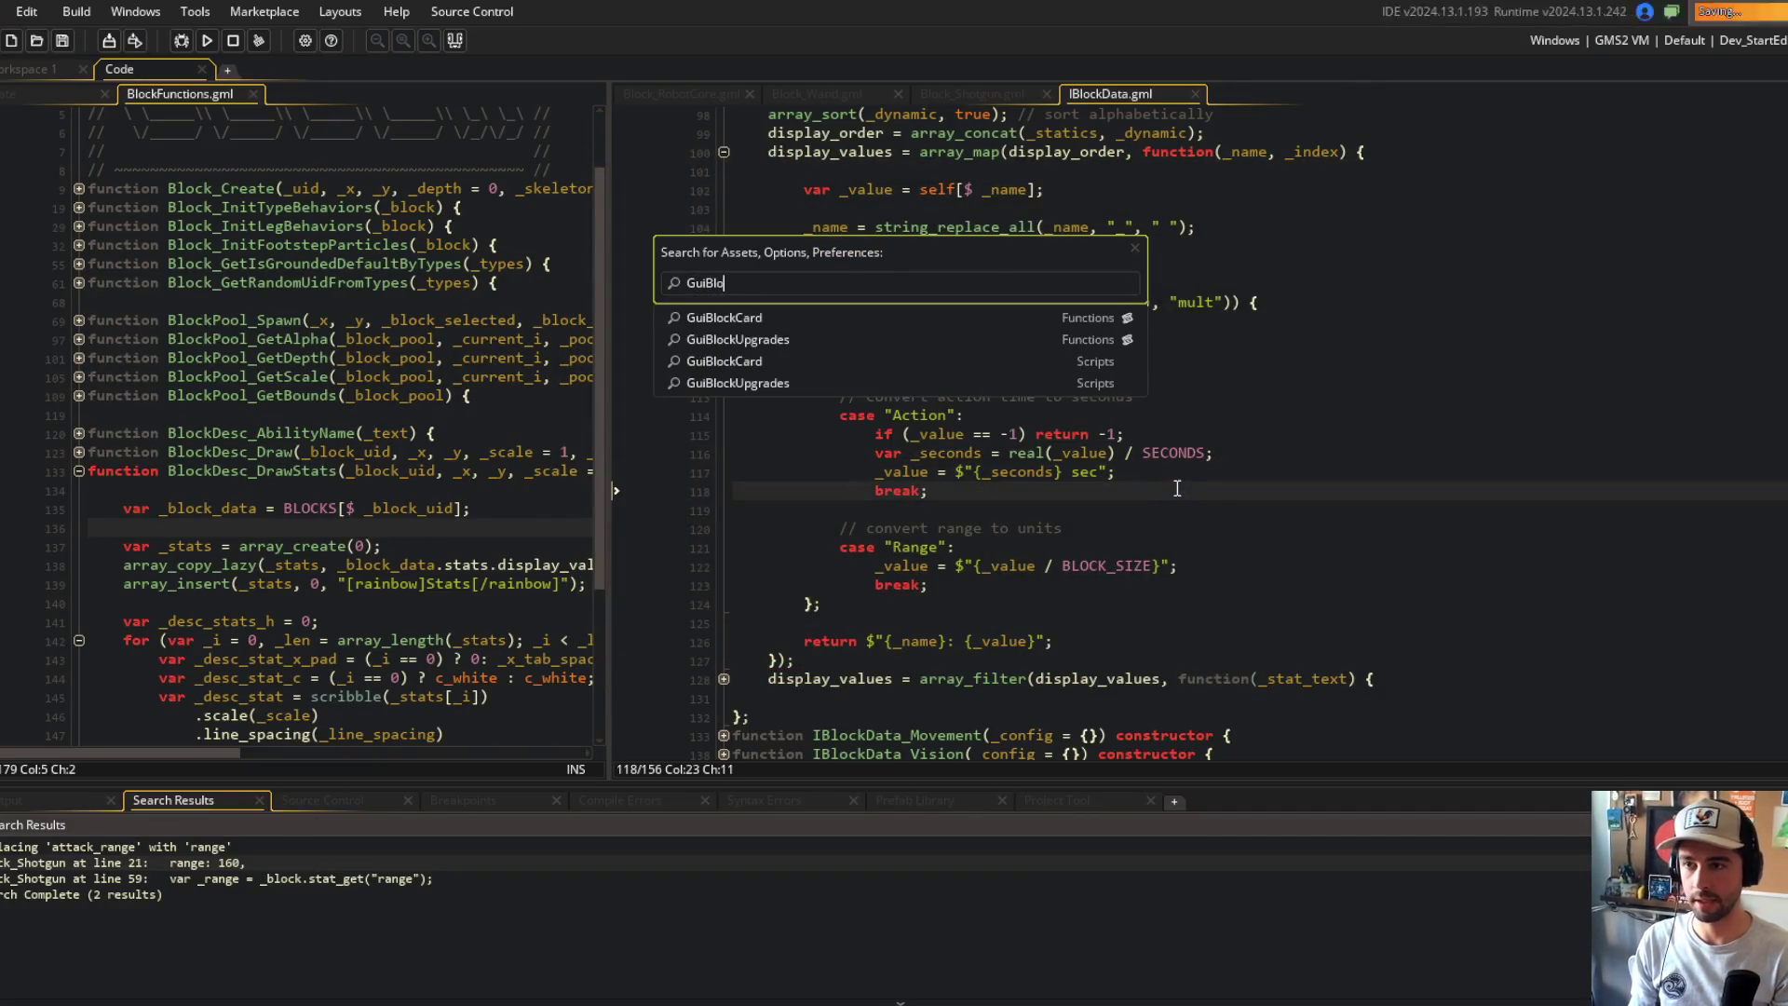
pyautogui.hotkey('alt', 'Tab')
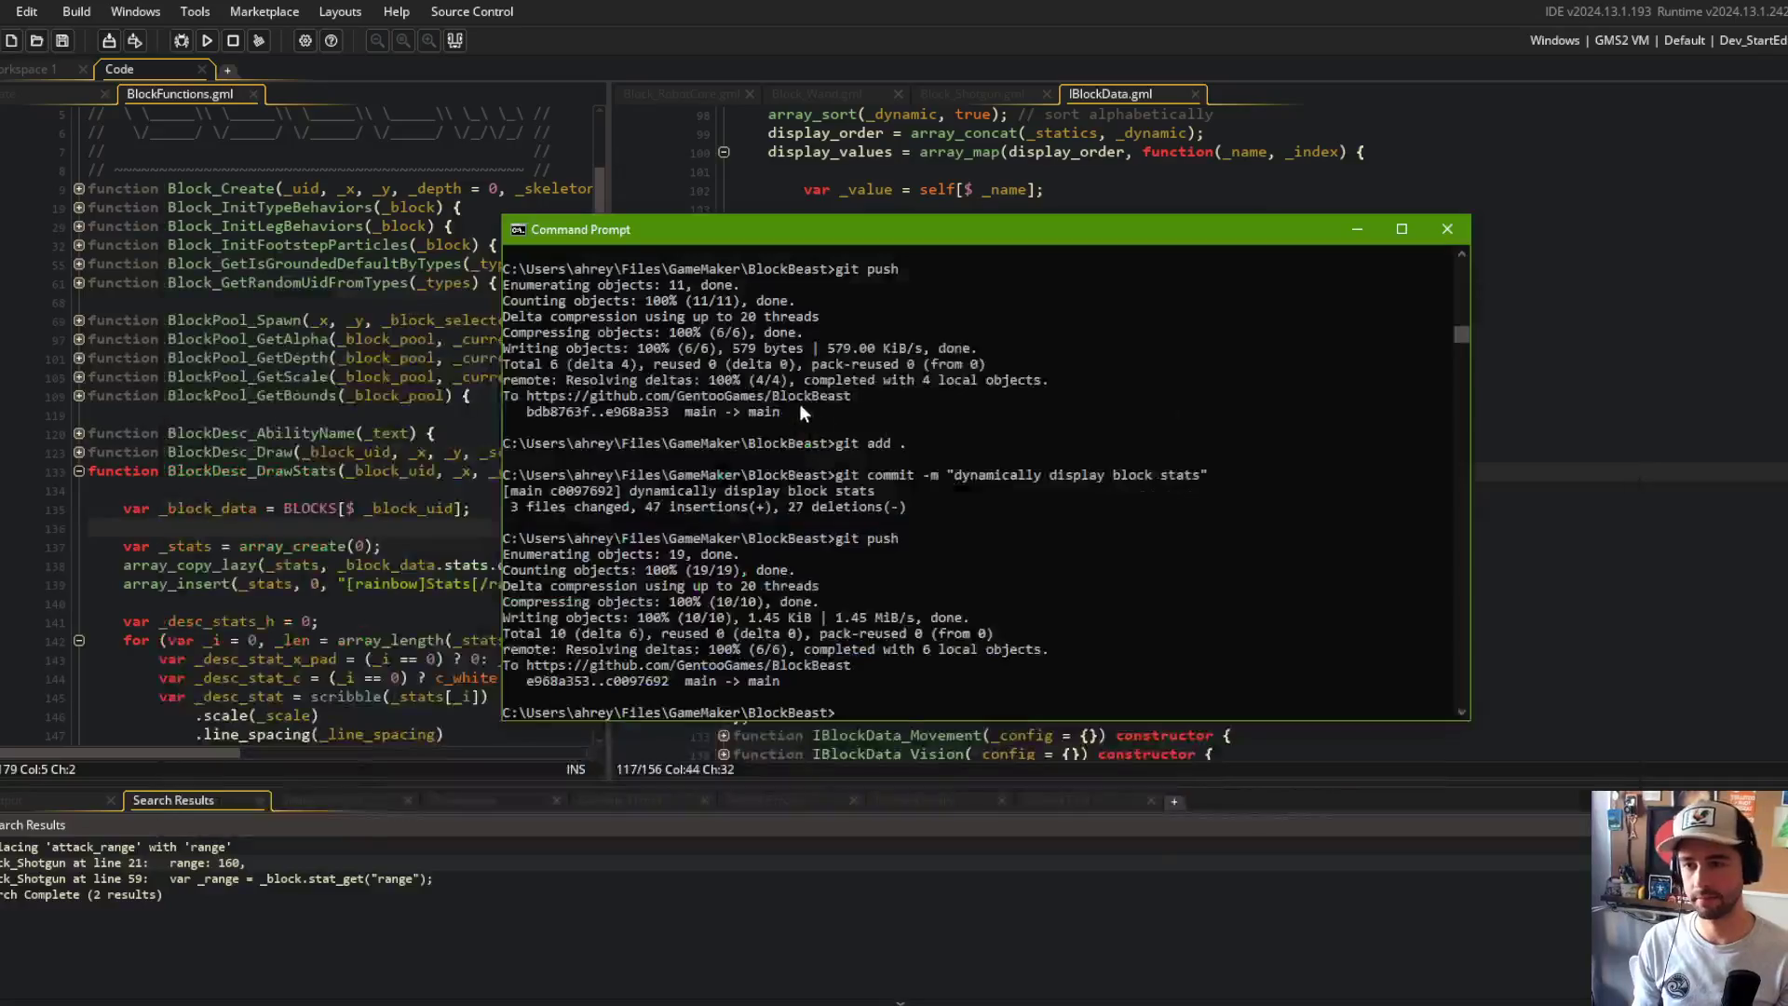
pyautogui.write('git add .')
pyautogui.press('Return')
pyautogui.write('git')
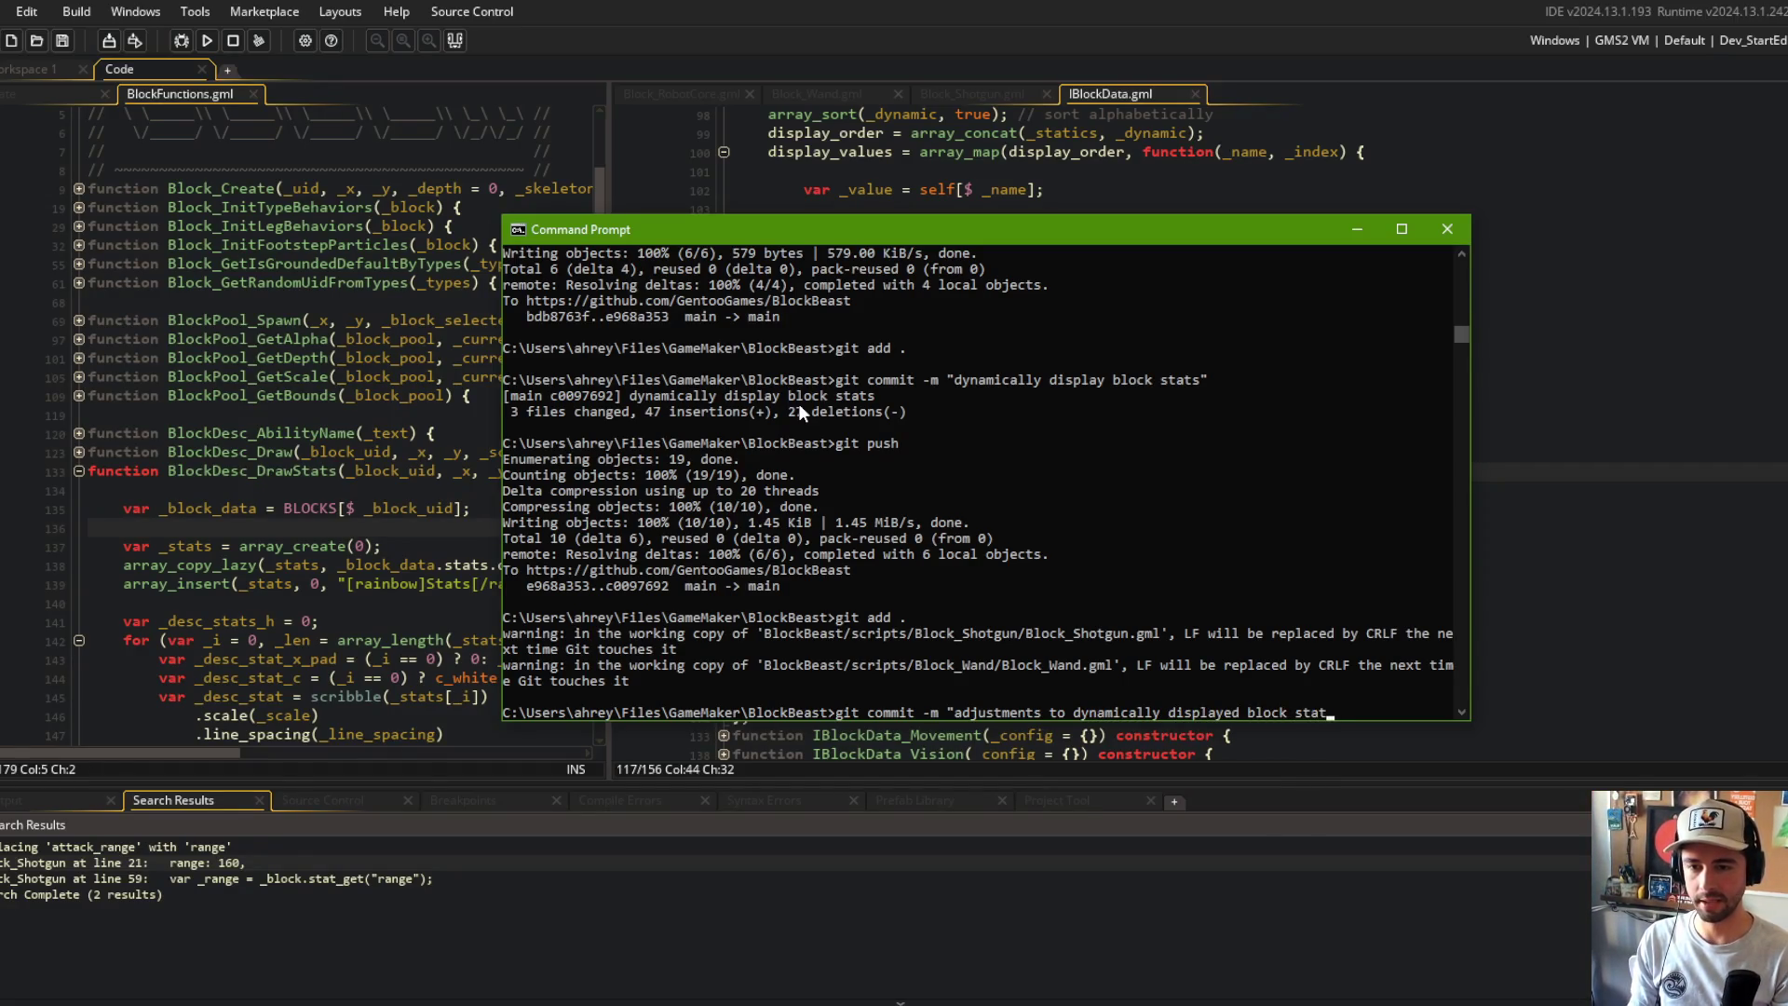
pyautogui.write('s"')
pyautogui.press('Return')
pyautogui.write('git push')
pyautogui.press('Return')
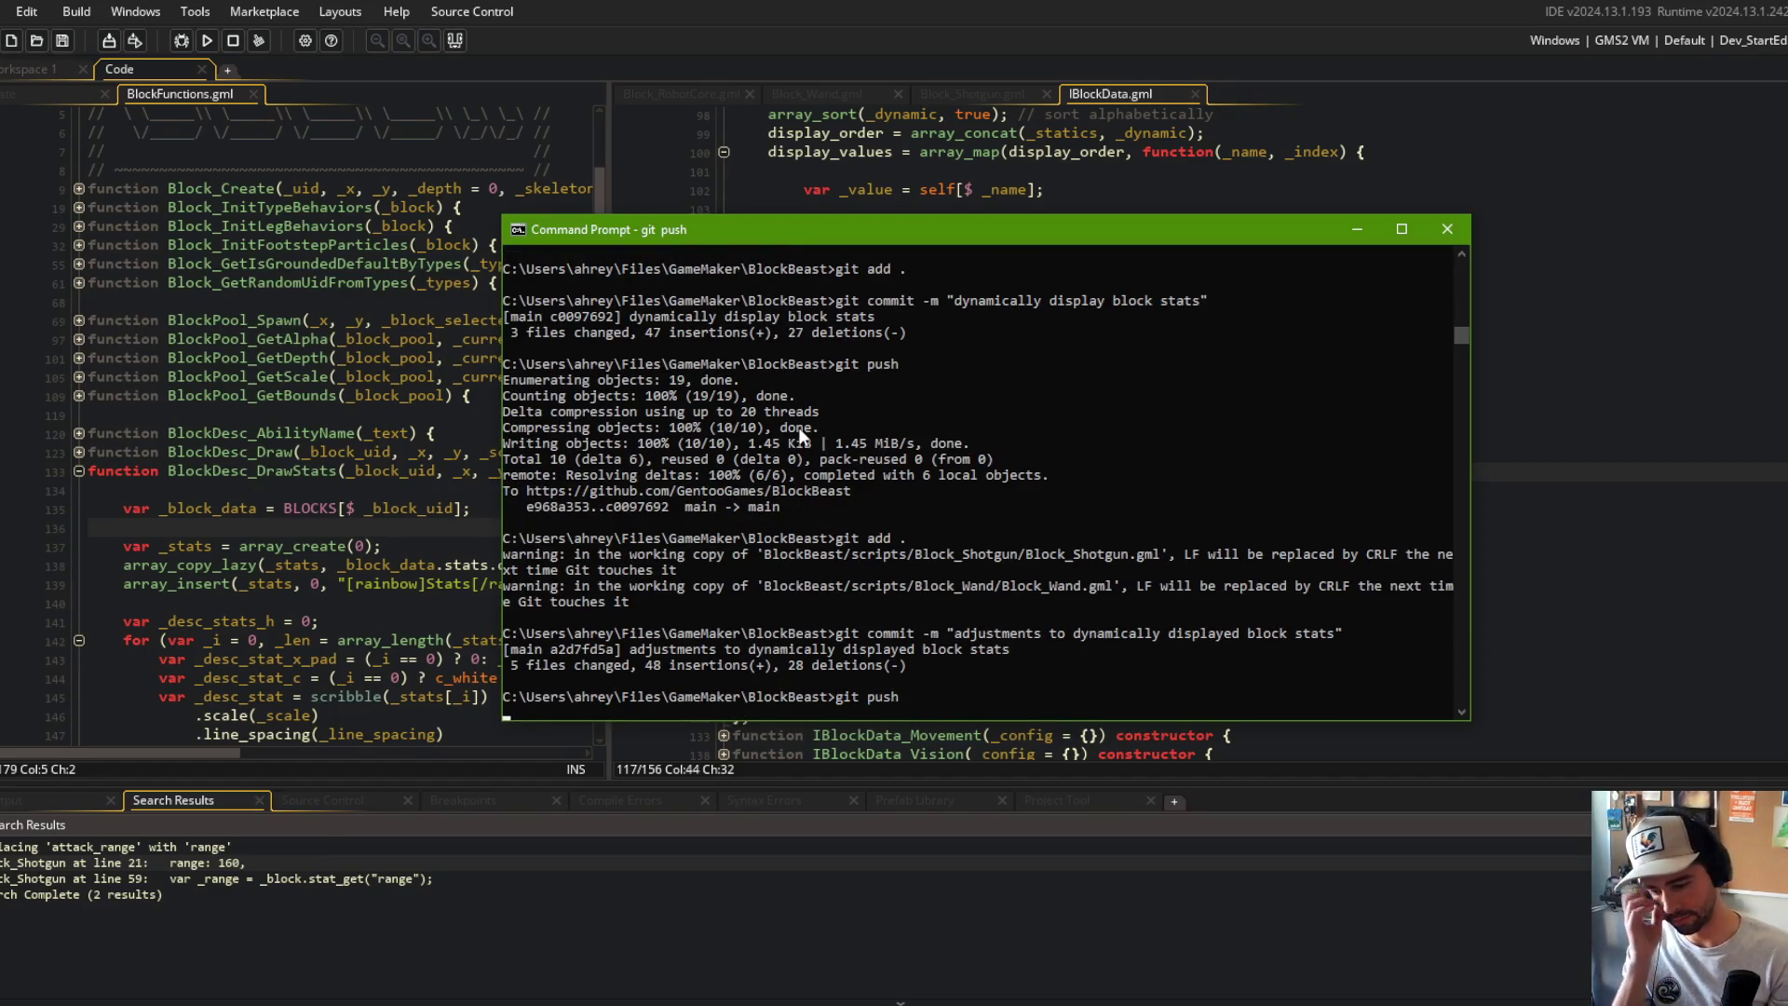
pyautogui.click(1122, 177)
pyautogui.hotkey('ctrl', 't')
pyautogui.write('GuiBlockCar')
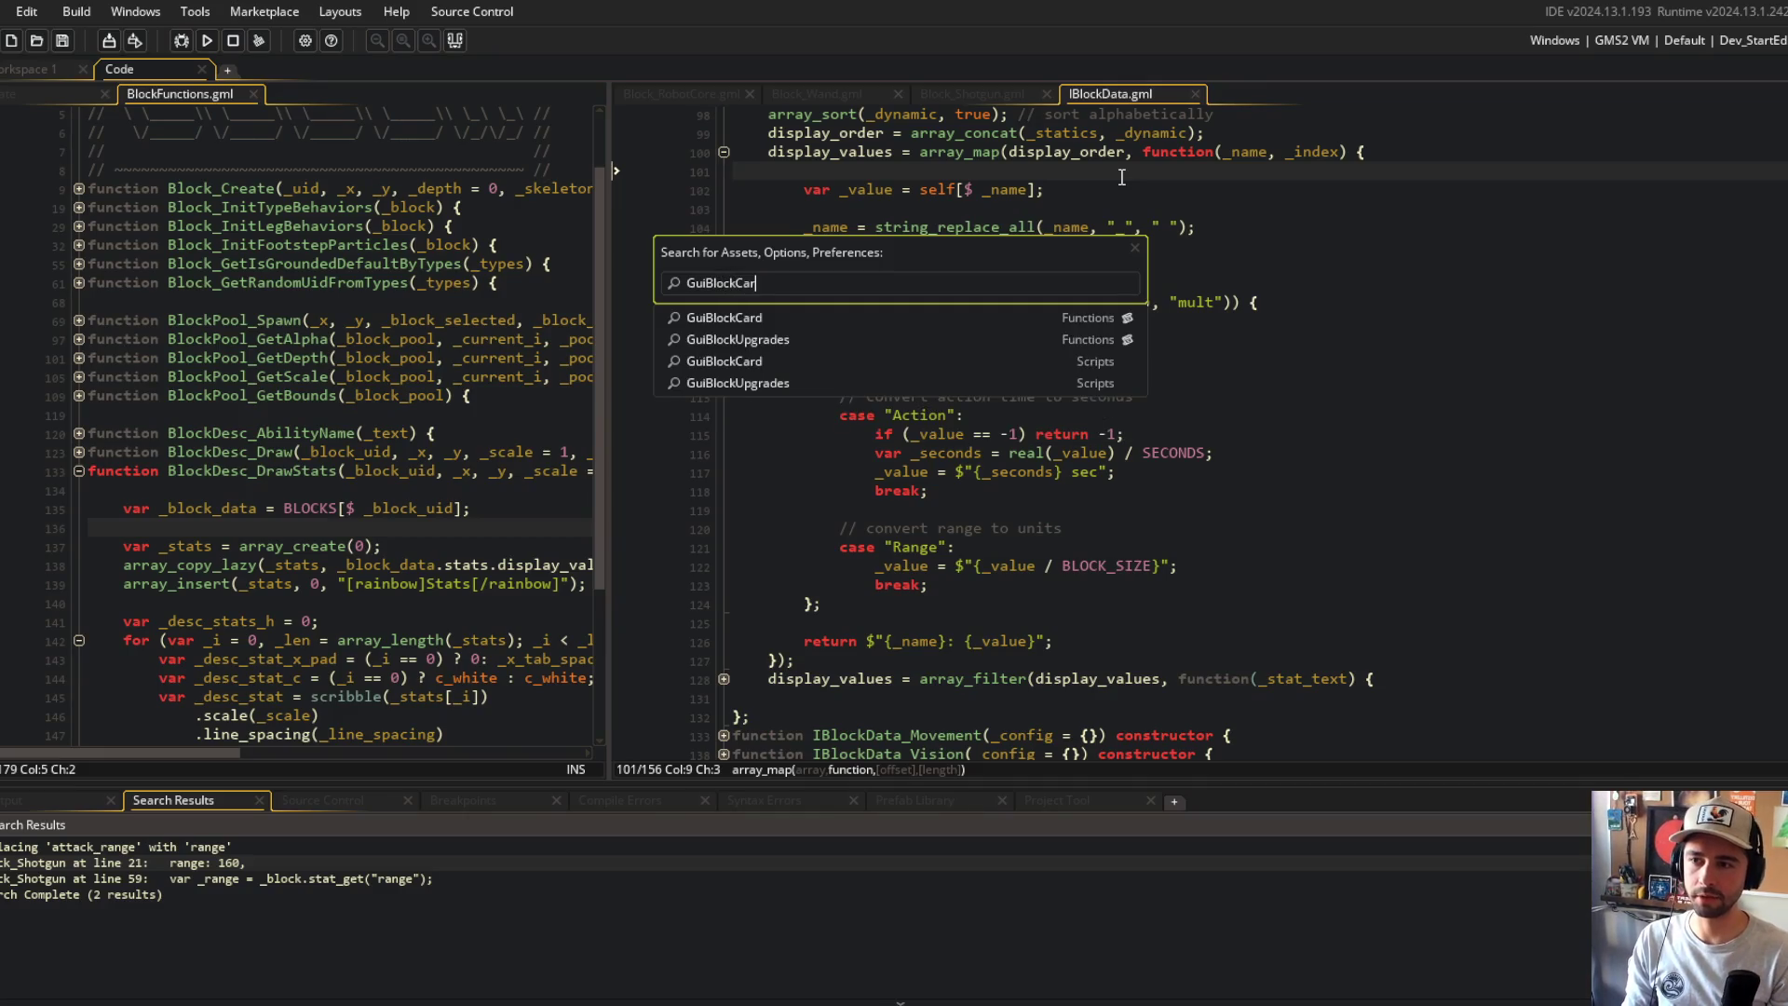
# Step: Open GuiBlockCard.gml, fold all code, and expand the nested with () blocks
pyautogui.press('Return')
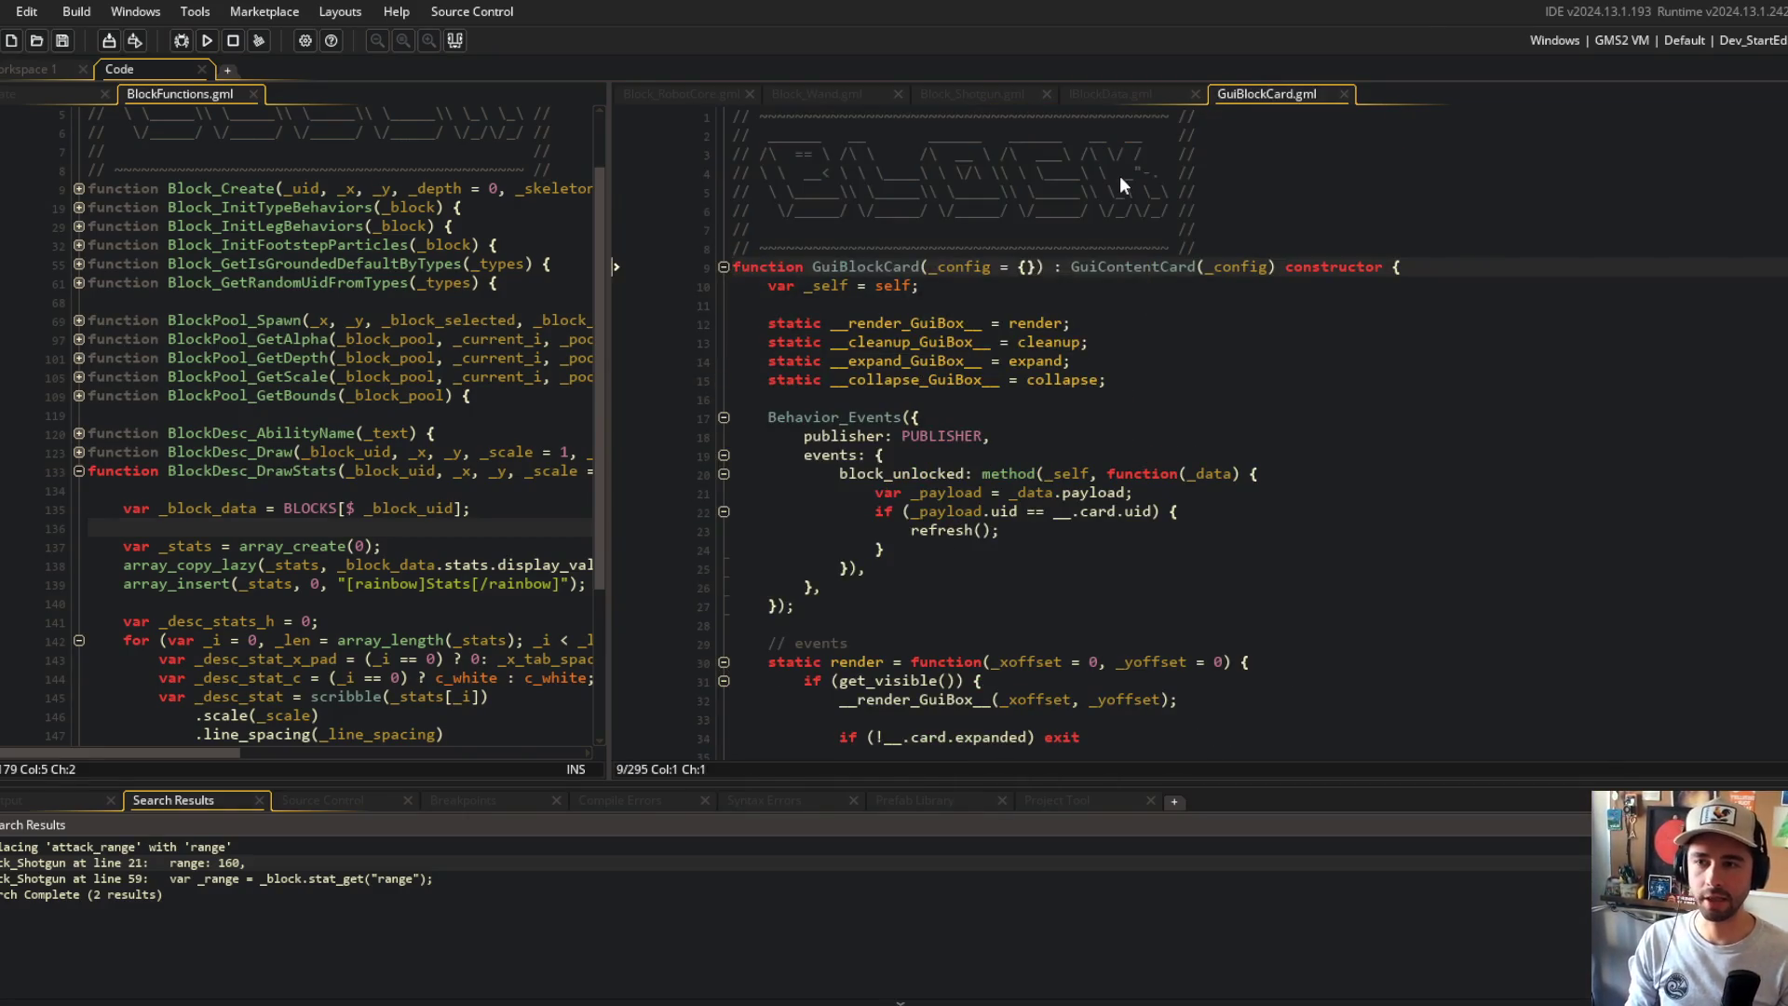
pyautogui.scroll(-8, 1120, 175)
pyautogui.click(1055, 300)
pyautogui.hotkey('ctrl', 'm')
pyautogui.click(723, 268)
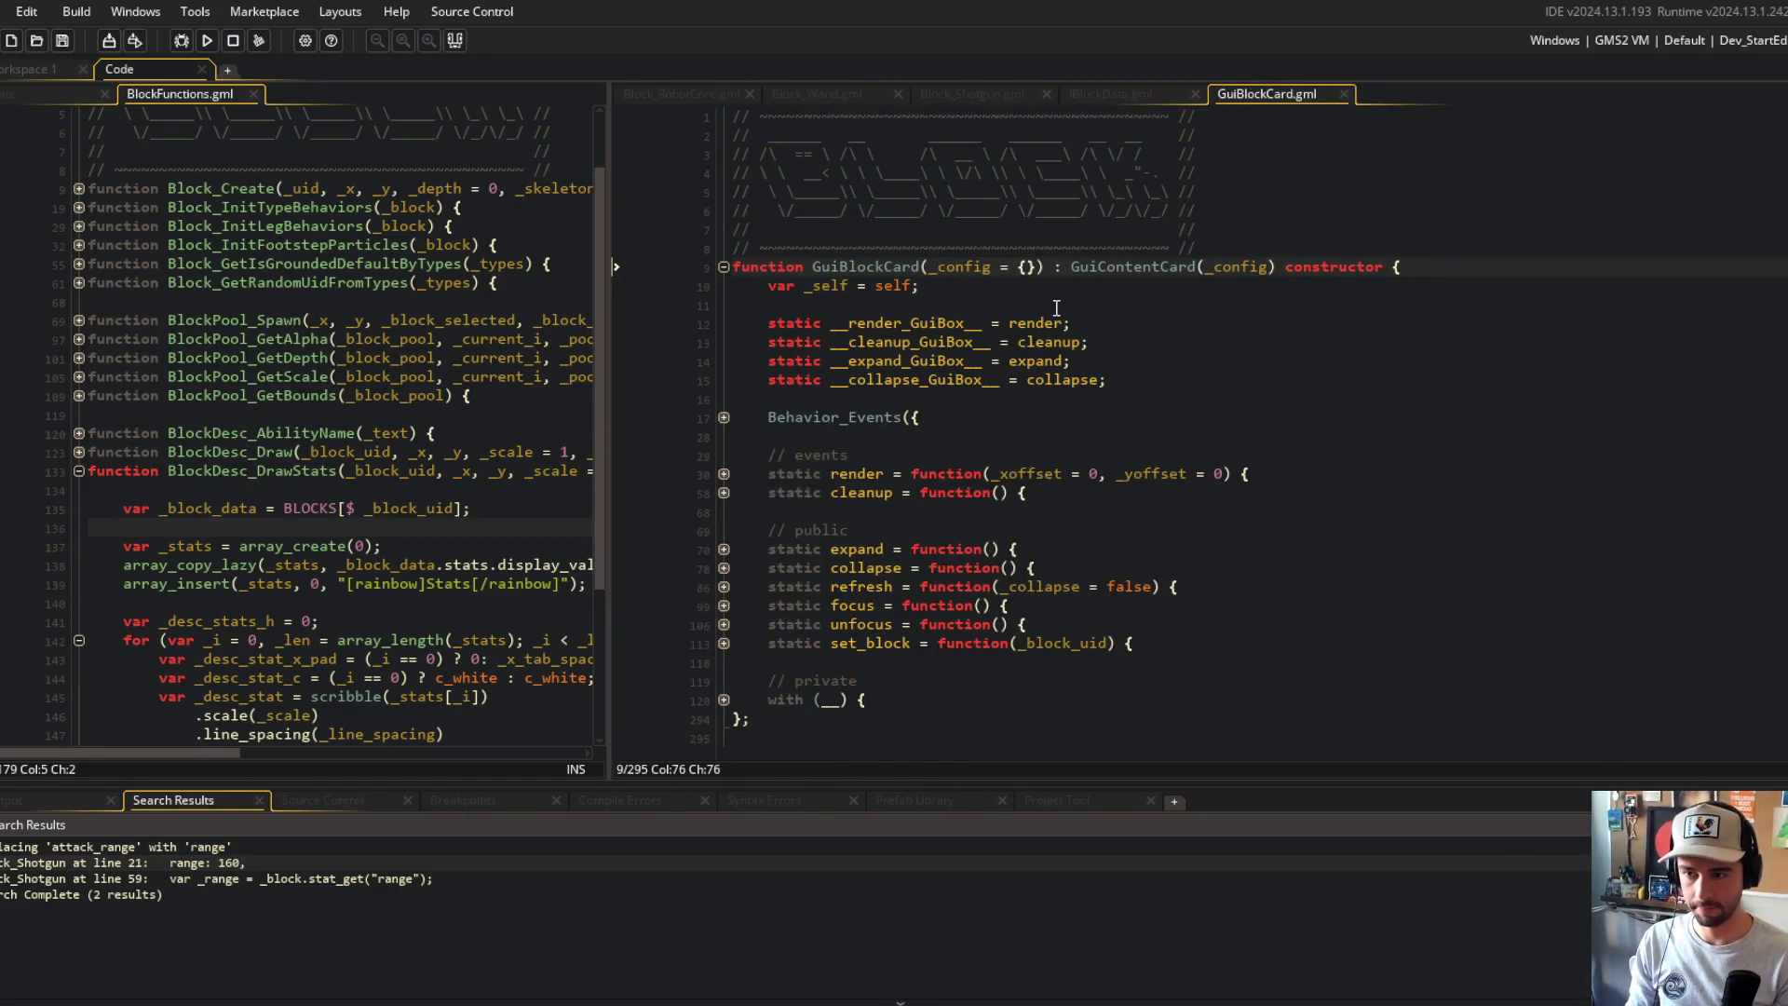
pyautogui.click(727, 674)
pyautogui.click(727, 673)
pyautogui.click(726, 651)
# Step: Expand the GuiBlockUpgrades setup and inspect its 0.30 card-width setting
pyautogui.scroll(-5, 837, 550)
pyautogui.scroll(5, 1030, 331)
pyautogui.click(1170, 407)
pyautogui.scroll(-3, 1168, 394)
pyautogui.scroll(-5, 1168, 394)
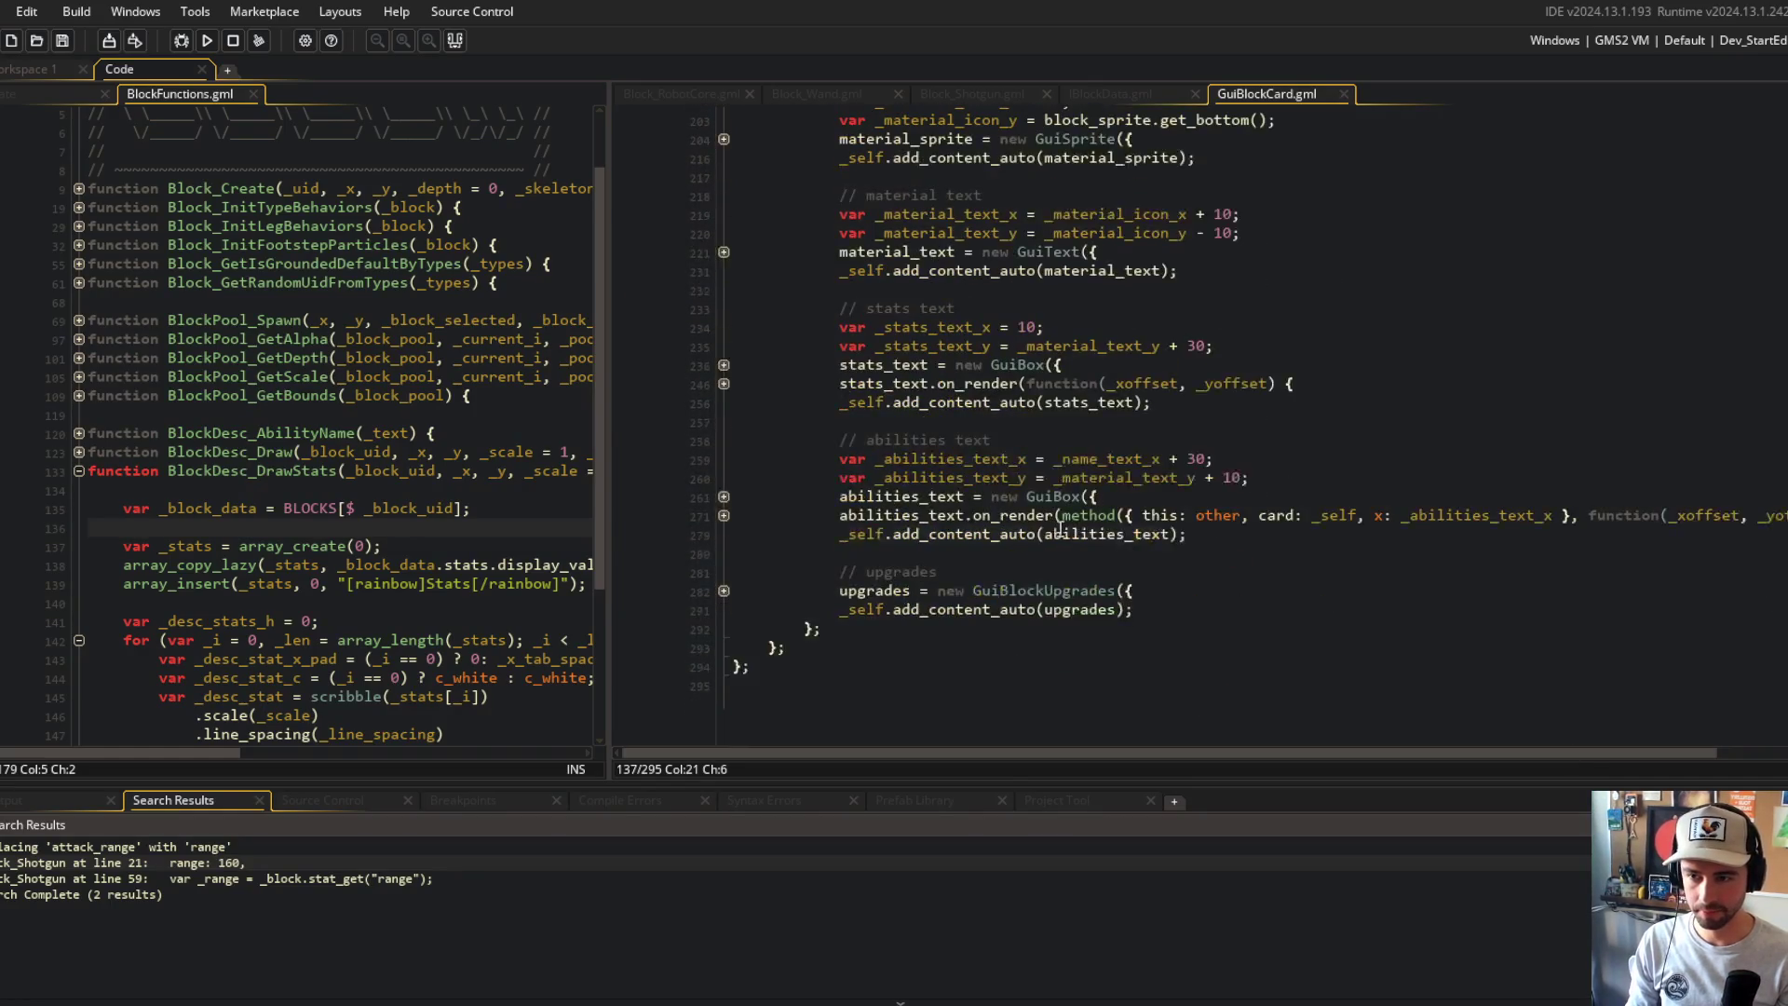
pyautogui.click(724, 606)
pyautogui.scroll(-3, 810, 579)
pyautogui.click(887, 568)
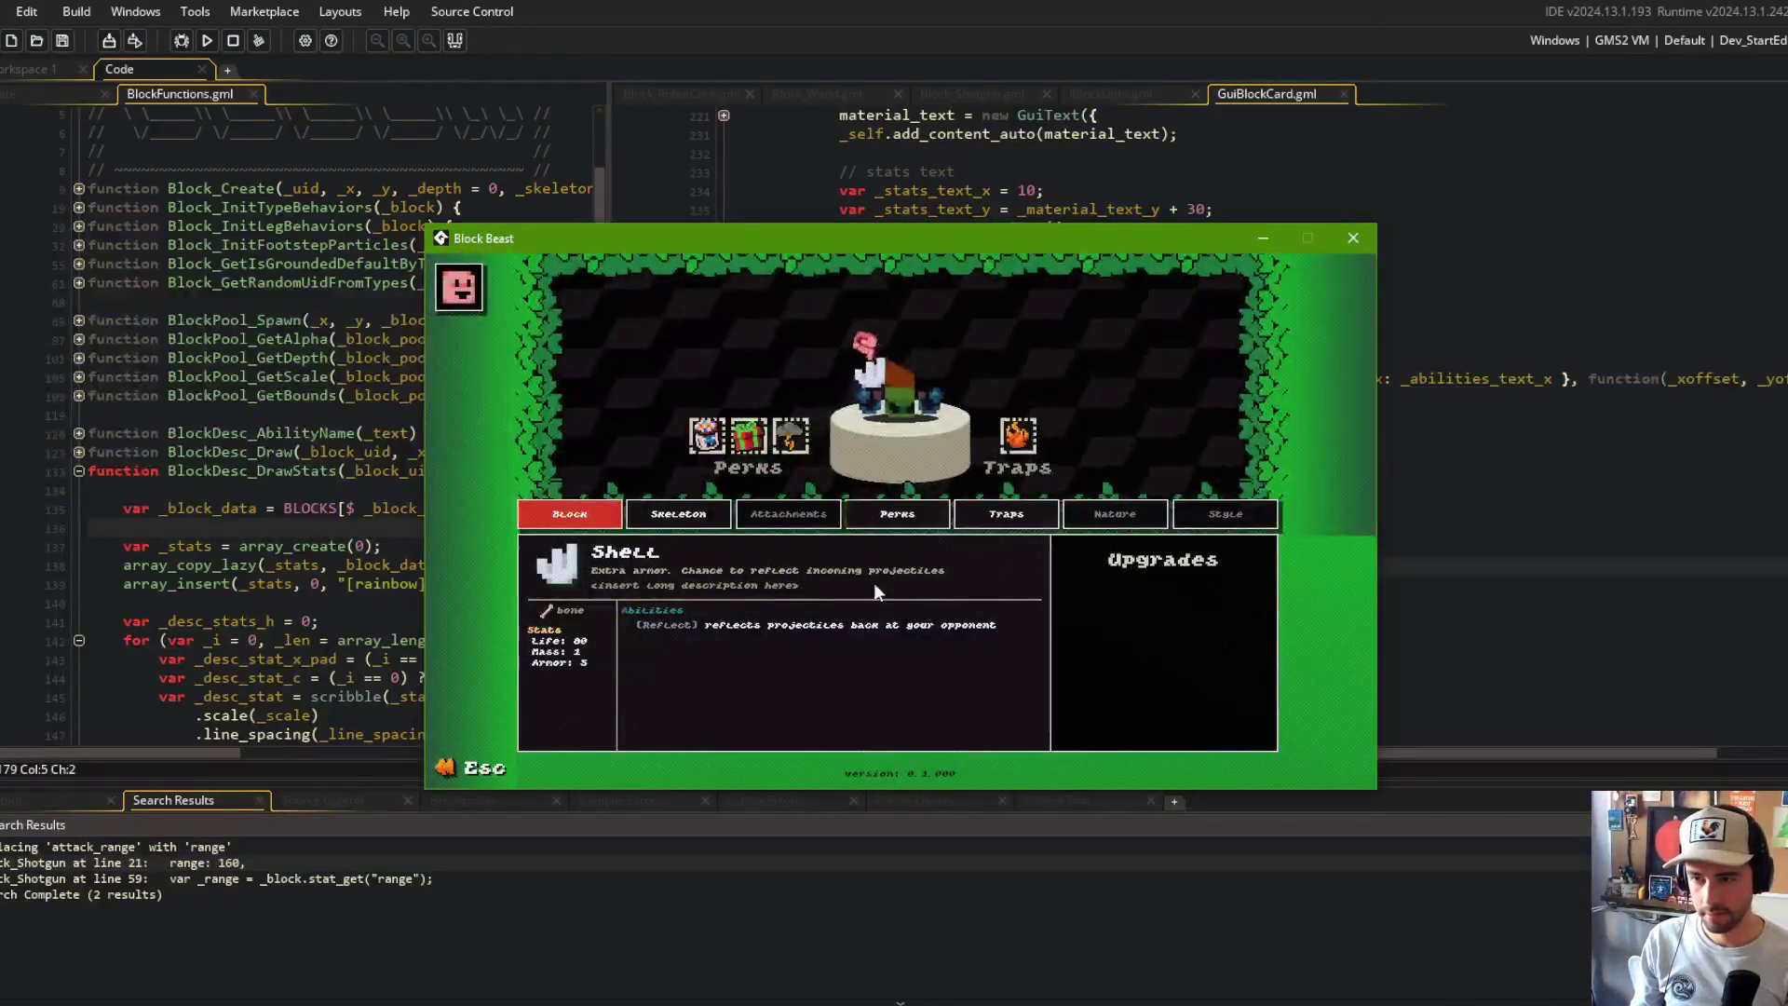
# Step: Check the Wand card, then locate the horizontal and vertical separator _x1 lines in render()
pyautogui.click(931, 389)
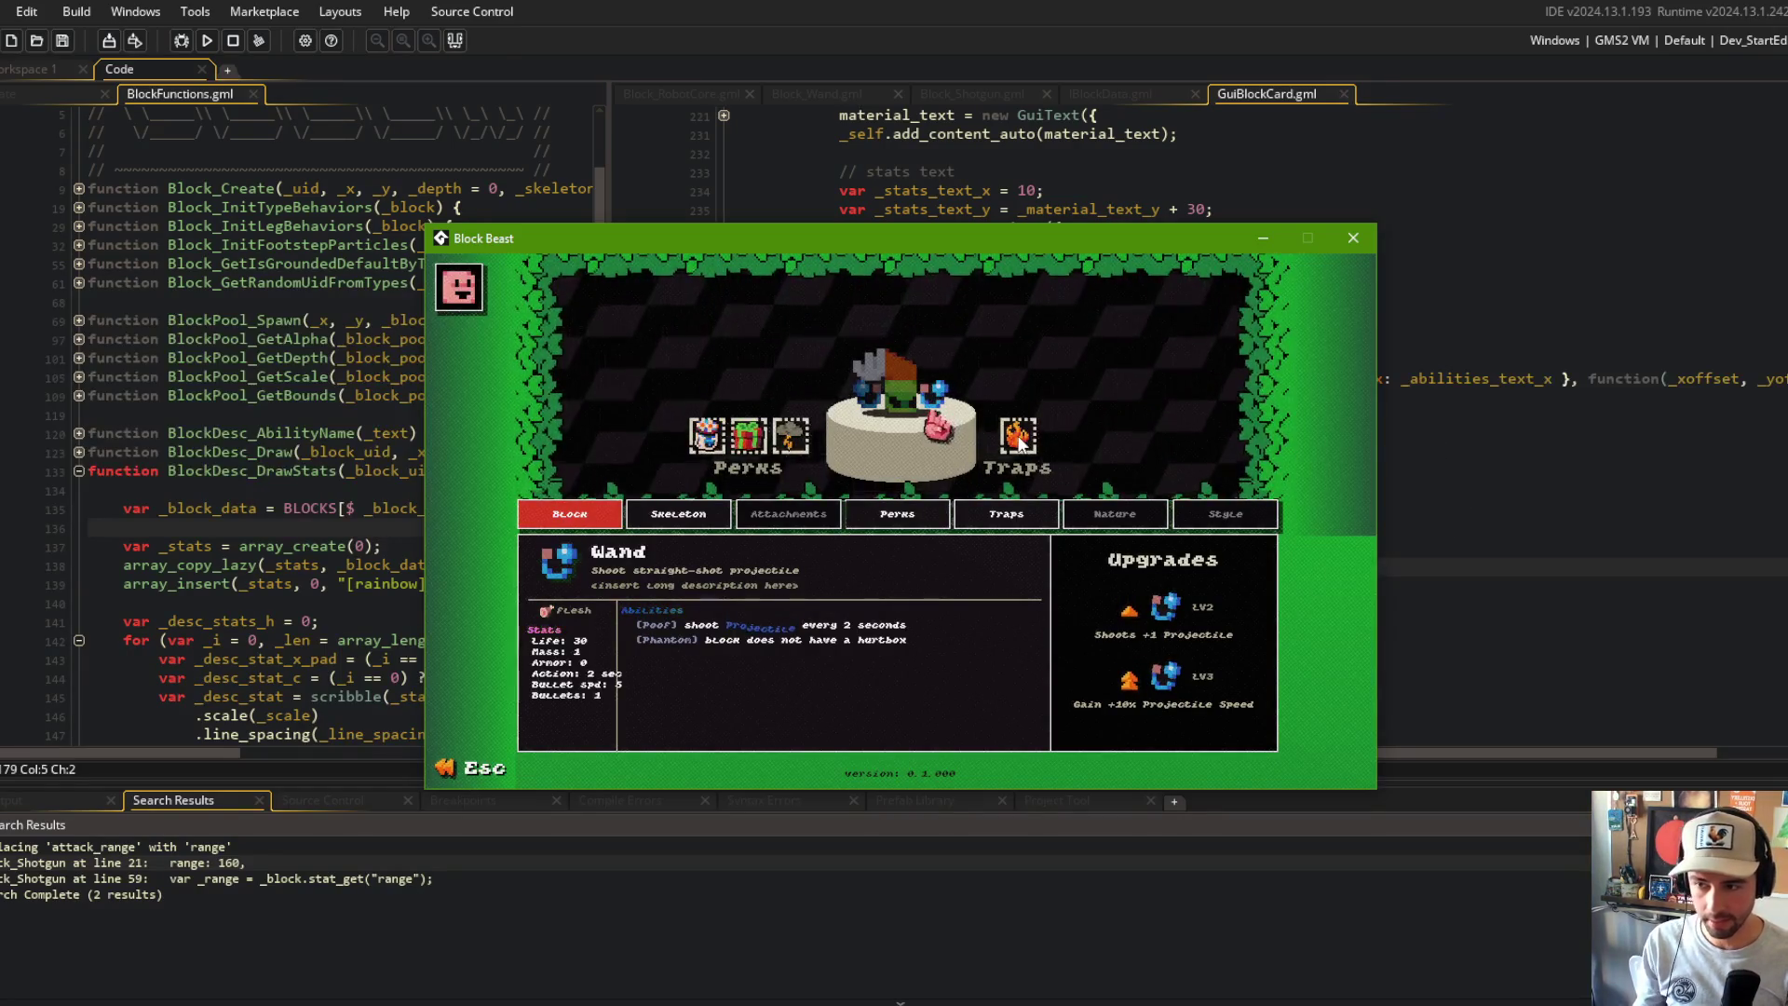
pyautogui.press('Escape')
pyautogui.scroll(2, 964, 357)
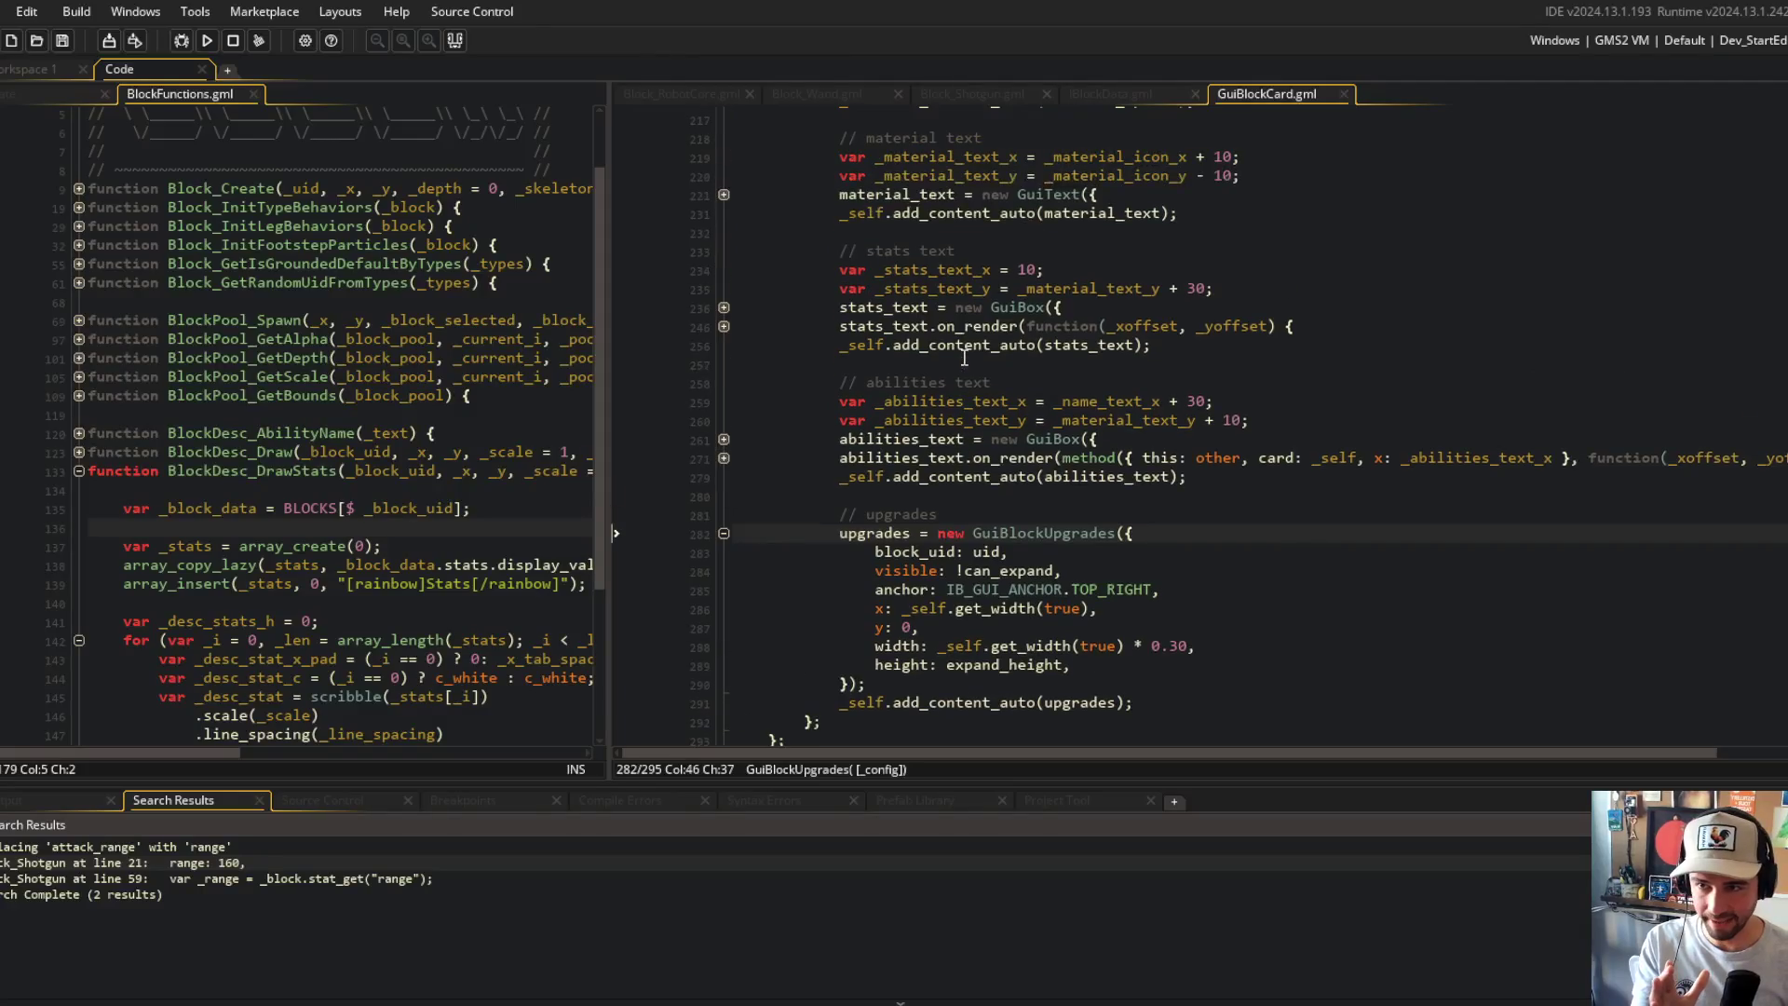
pyautogui.doubleClick(968, 400)
pyautogui.scroll(9, 1078, 399)
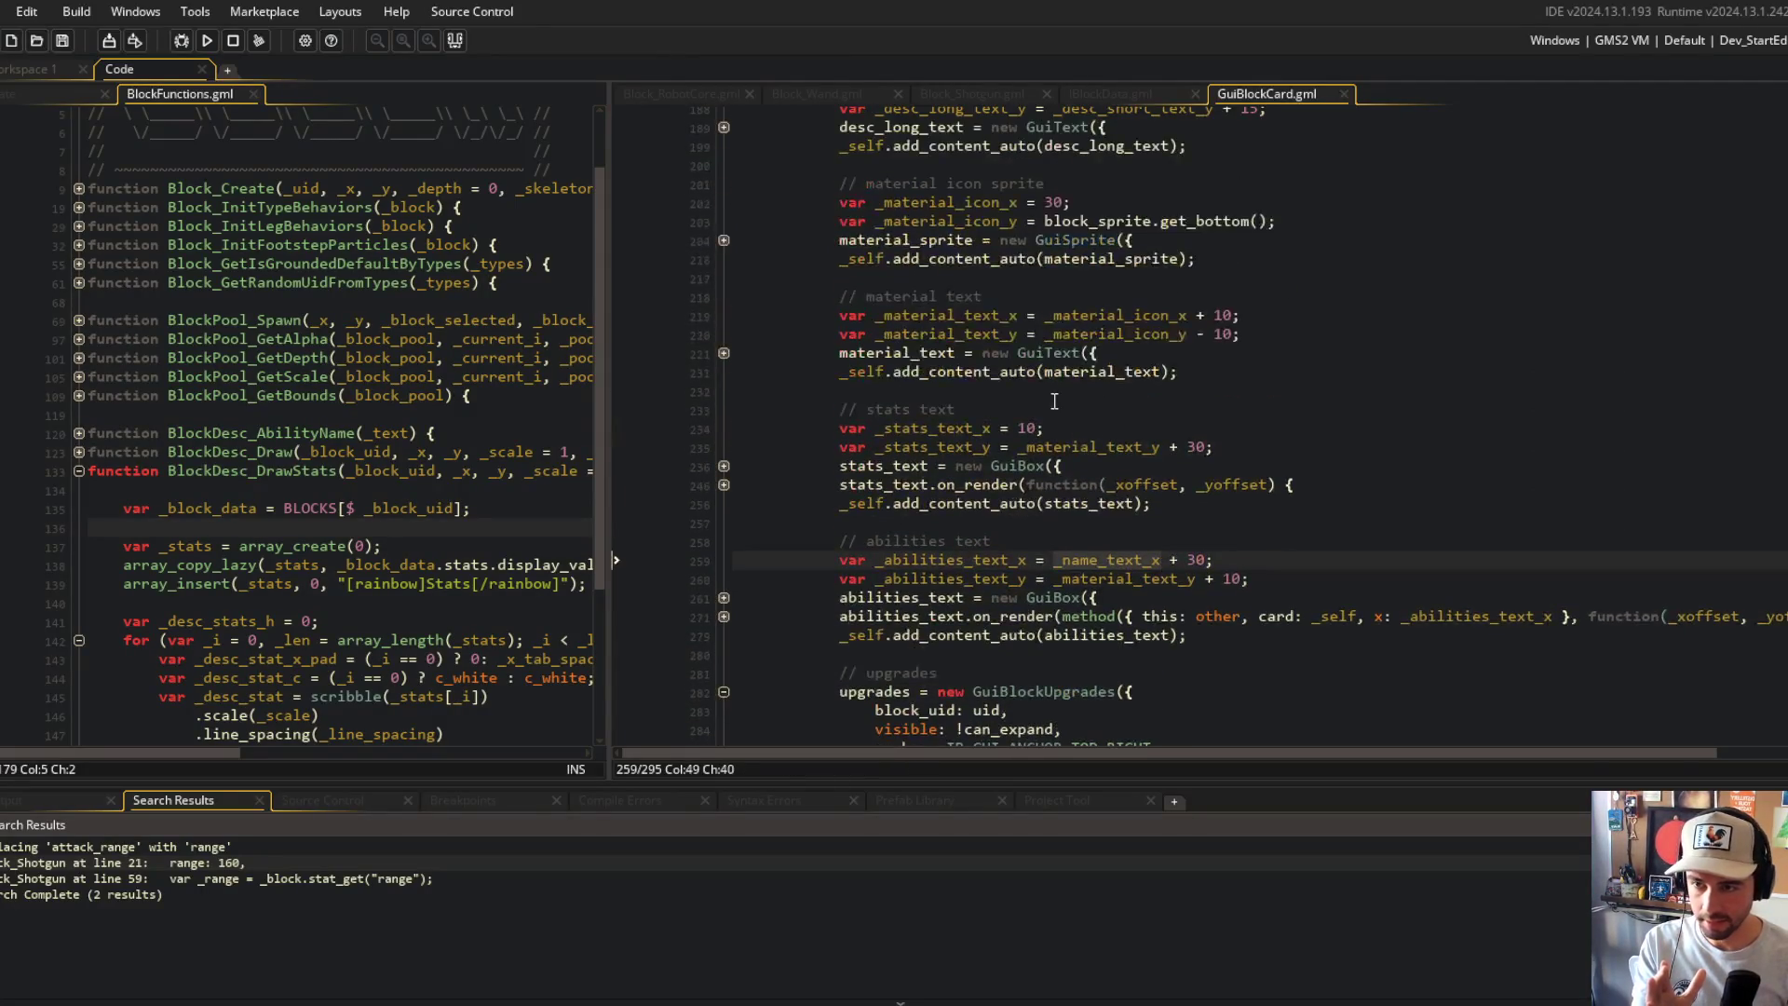
pyautogui.scroll(4, 1038, 403)
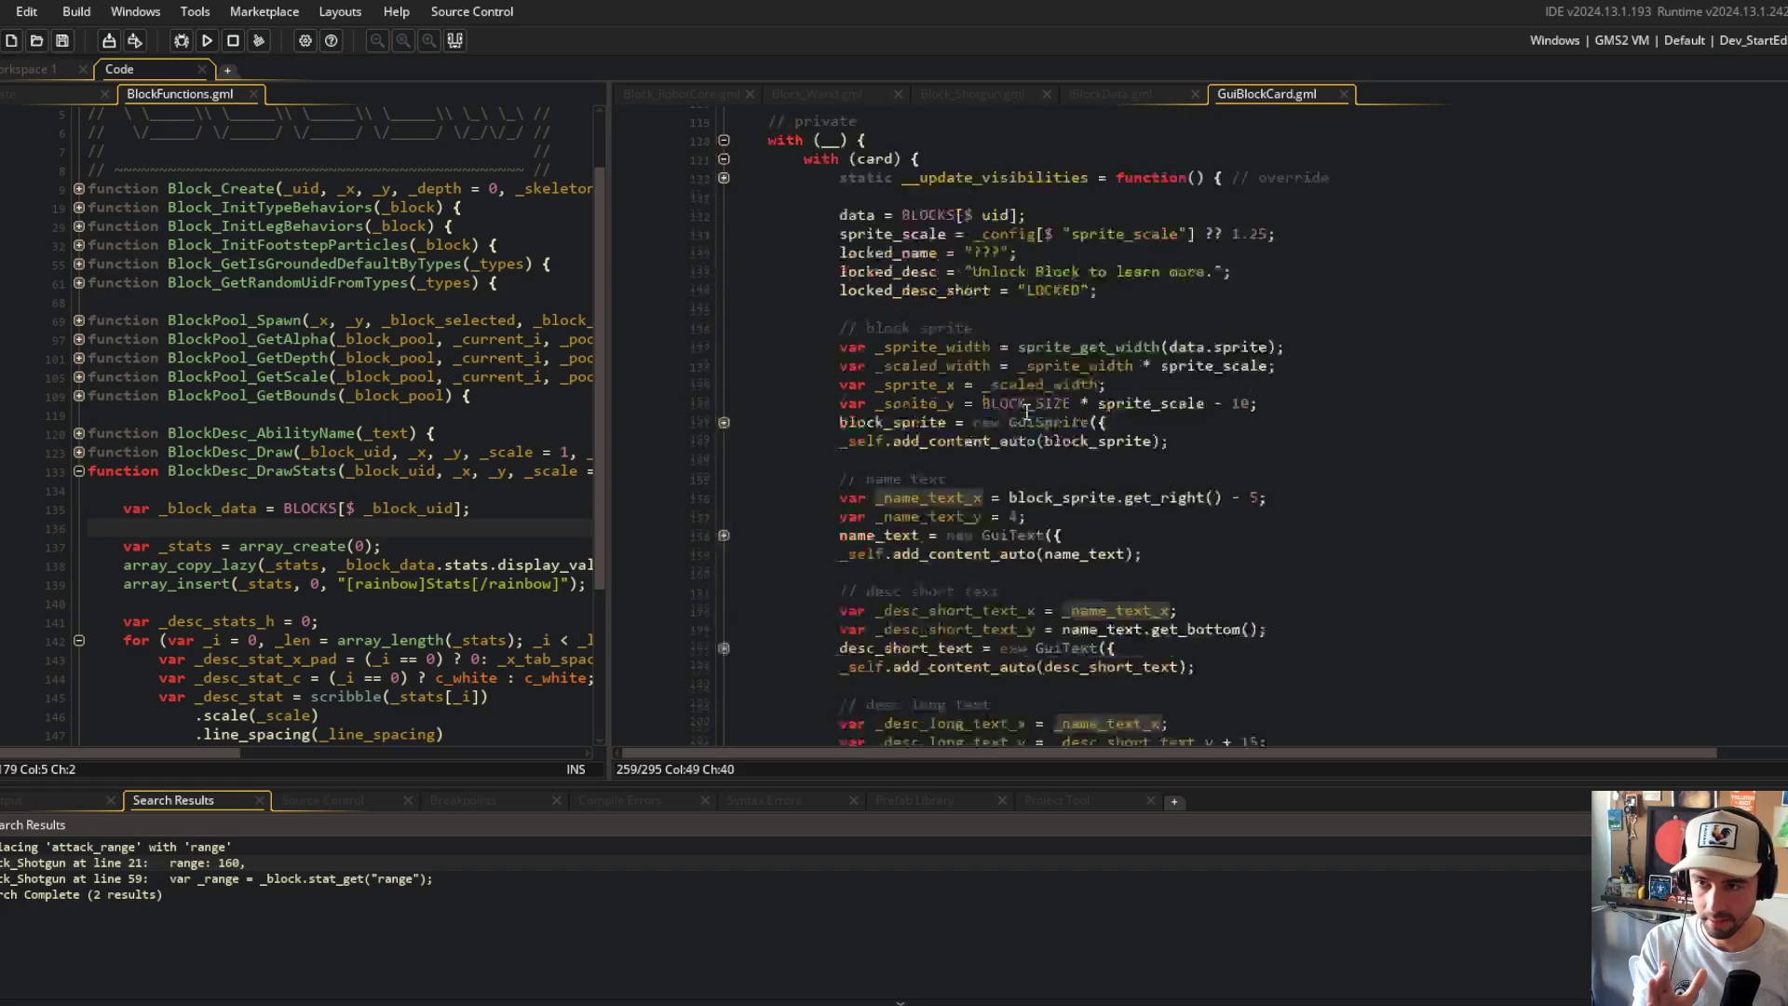
pyautogui.scroll(-10, 1023, 410)
pyautogui.scroll(10, 1074, 366)
pyautogui.scroll(5, 1073, 366)
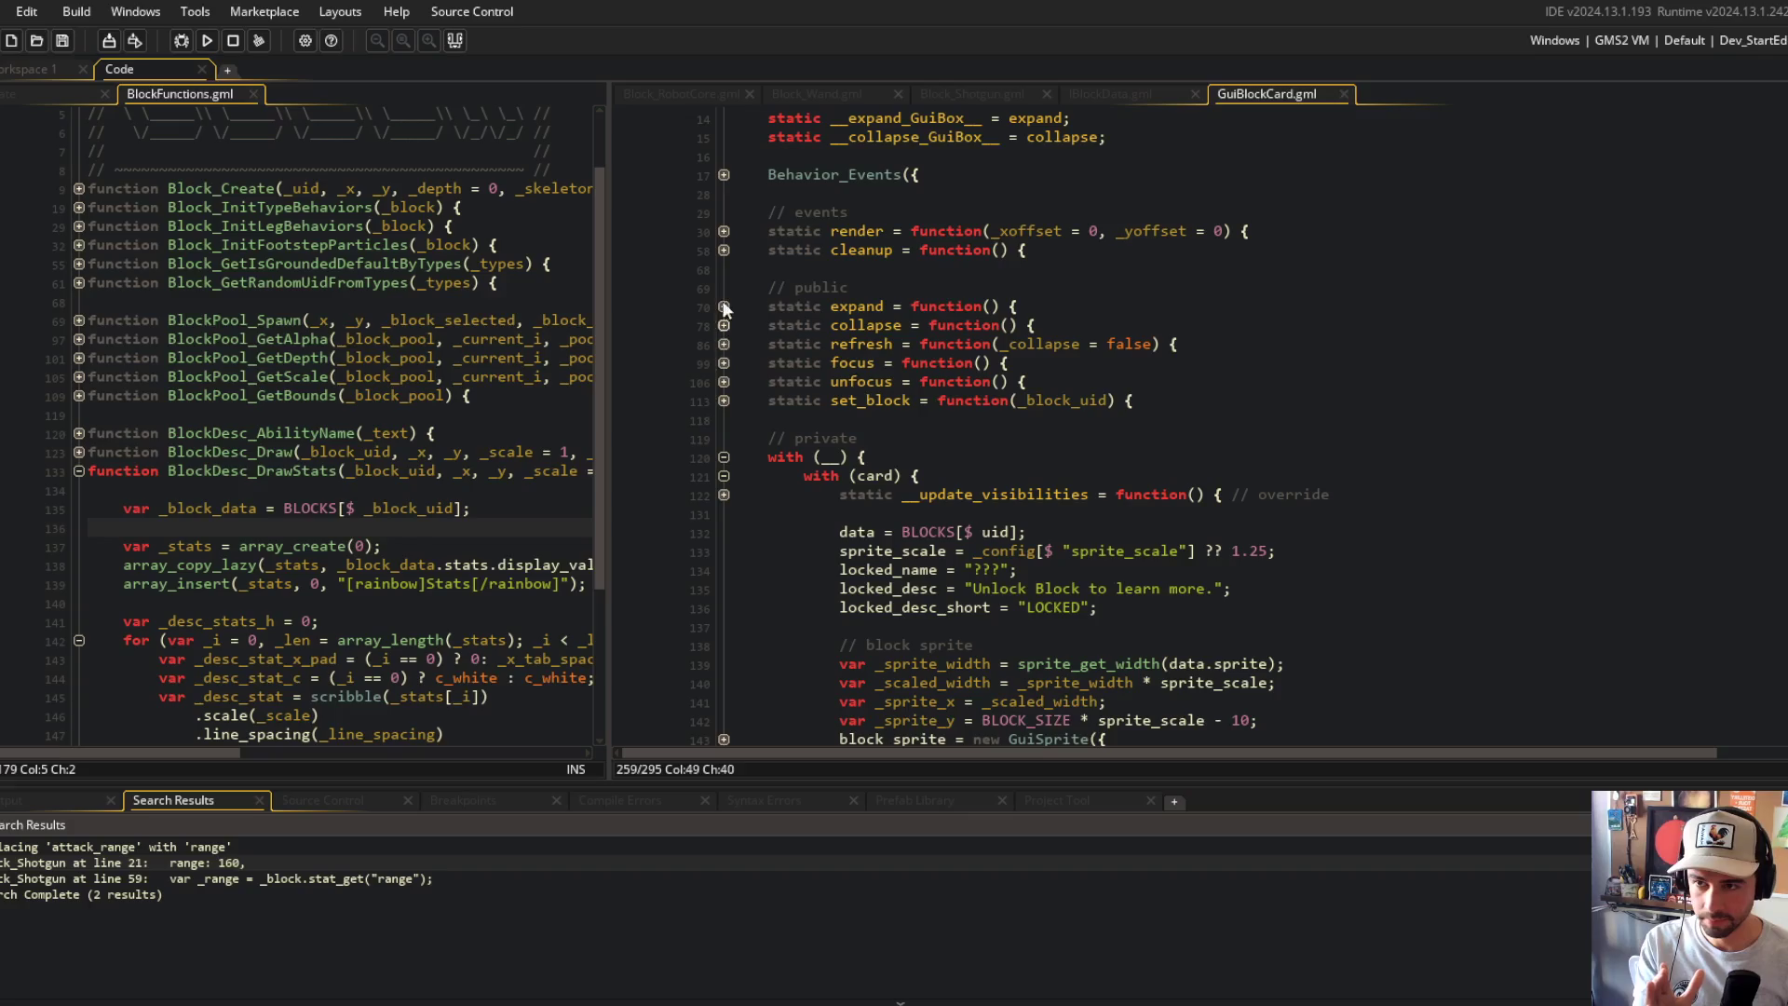
pyautogui.click(724, 232)
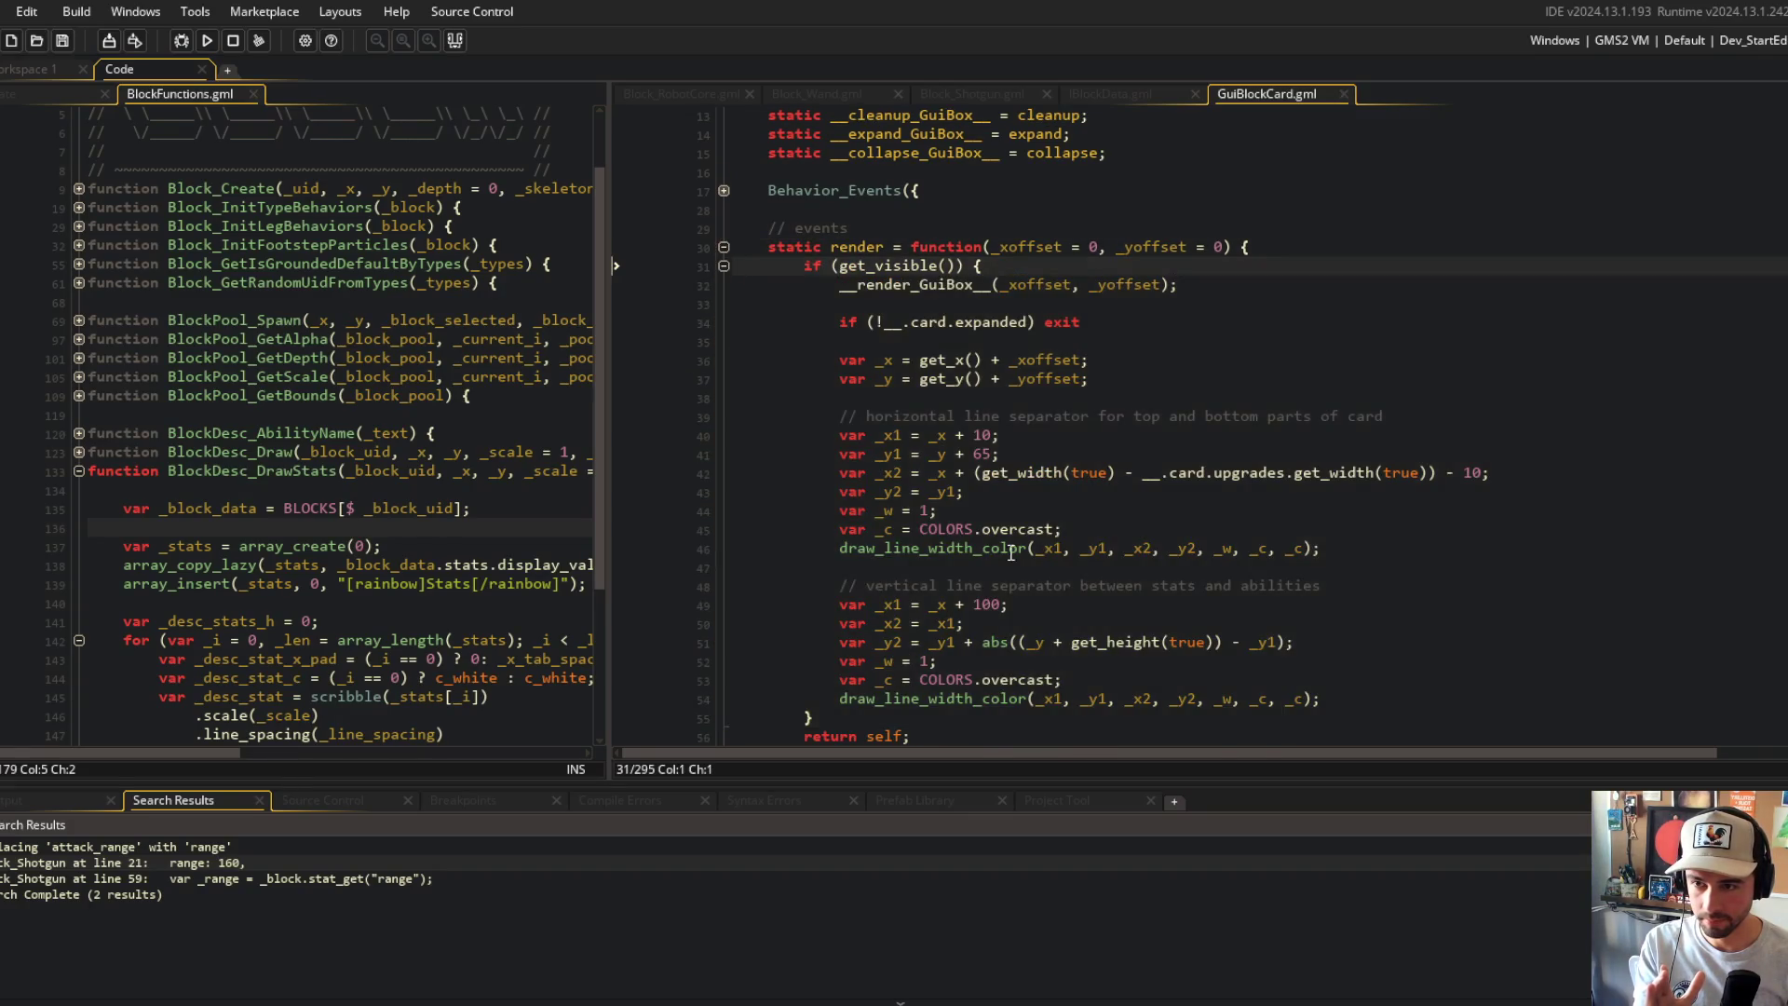
pyautogui.scroll(-7, 1074, 375)
pyautogui.click(893, 195)
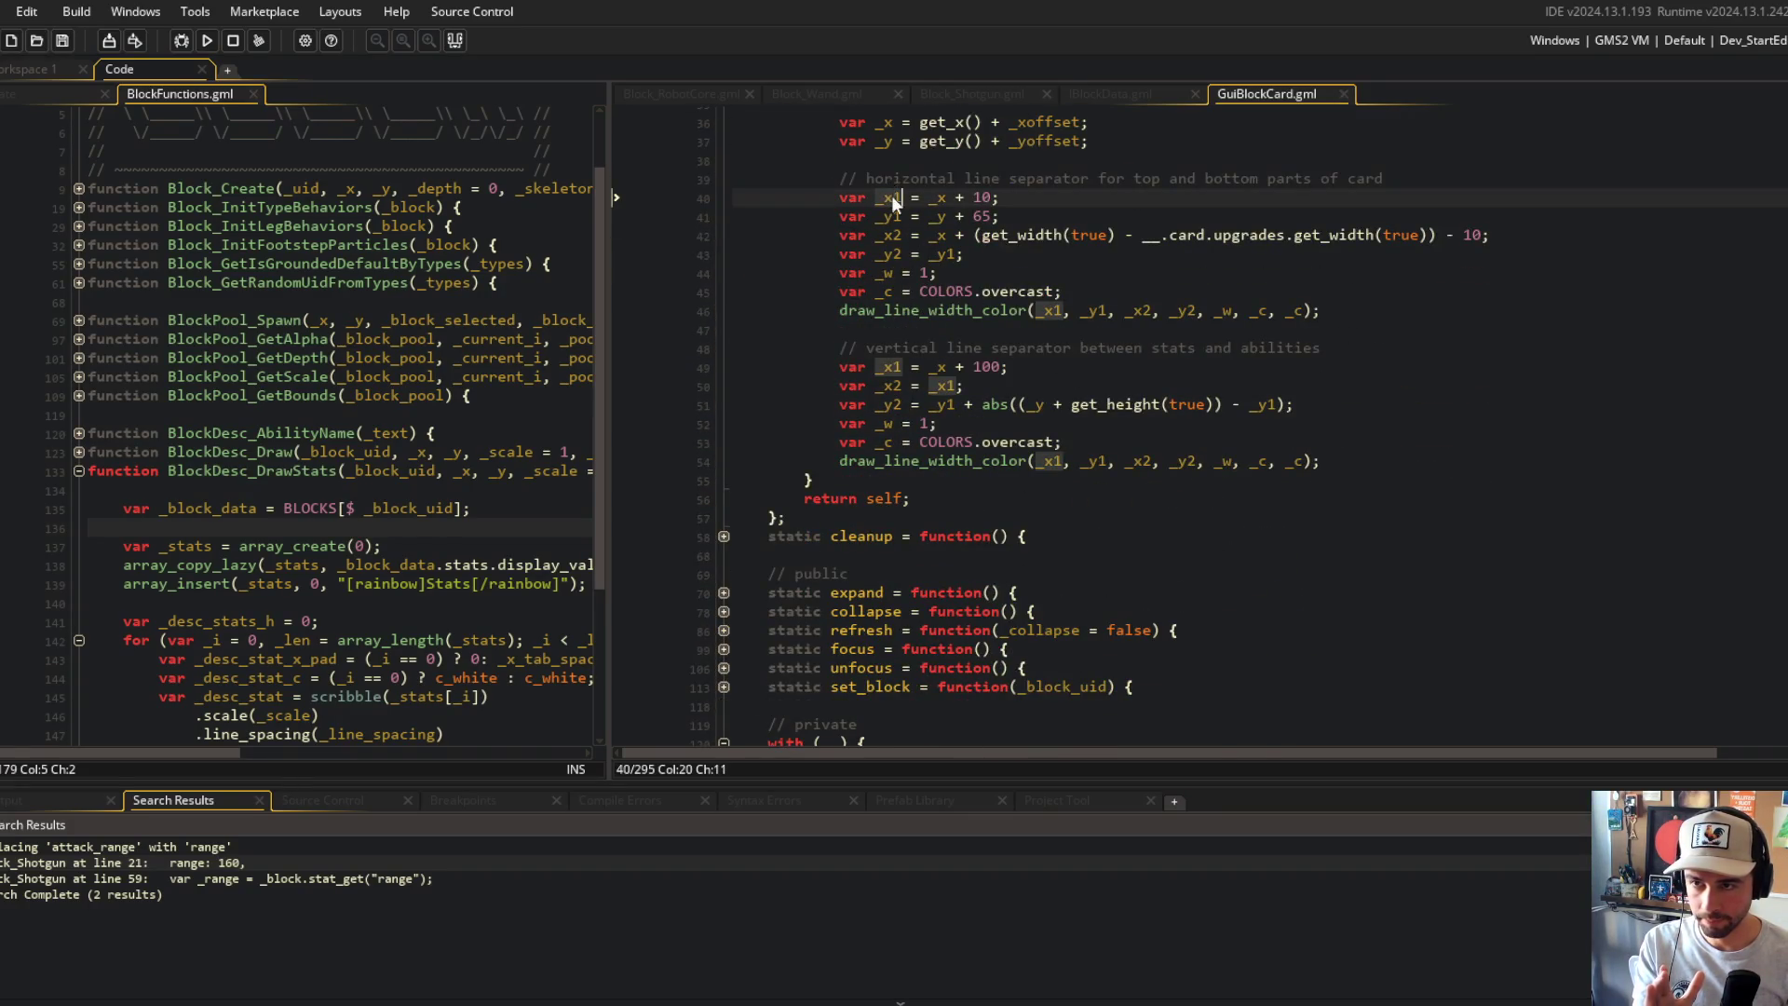
pyautogui.click(888, 367)
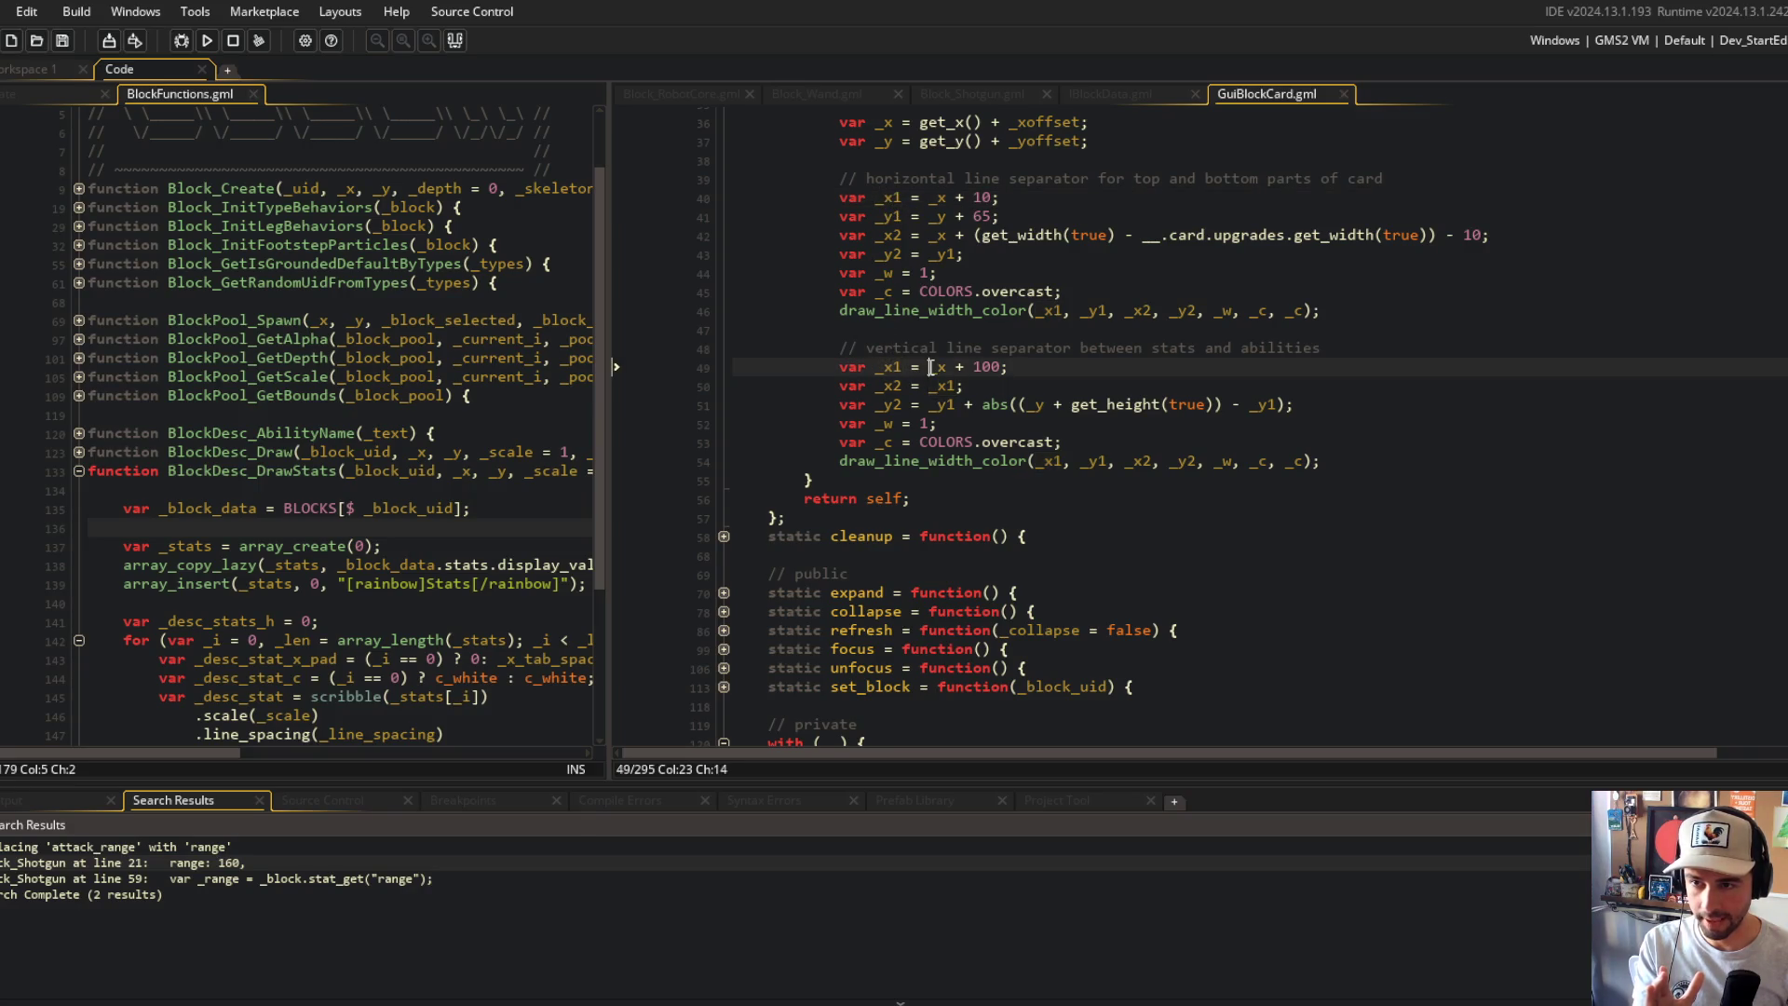
pyautogui.press('F12')
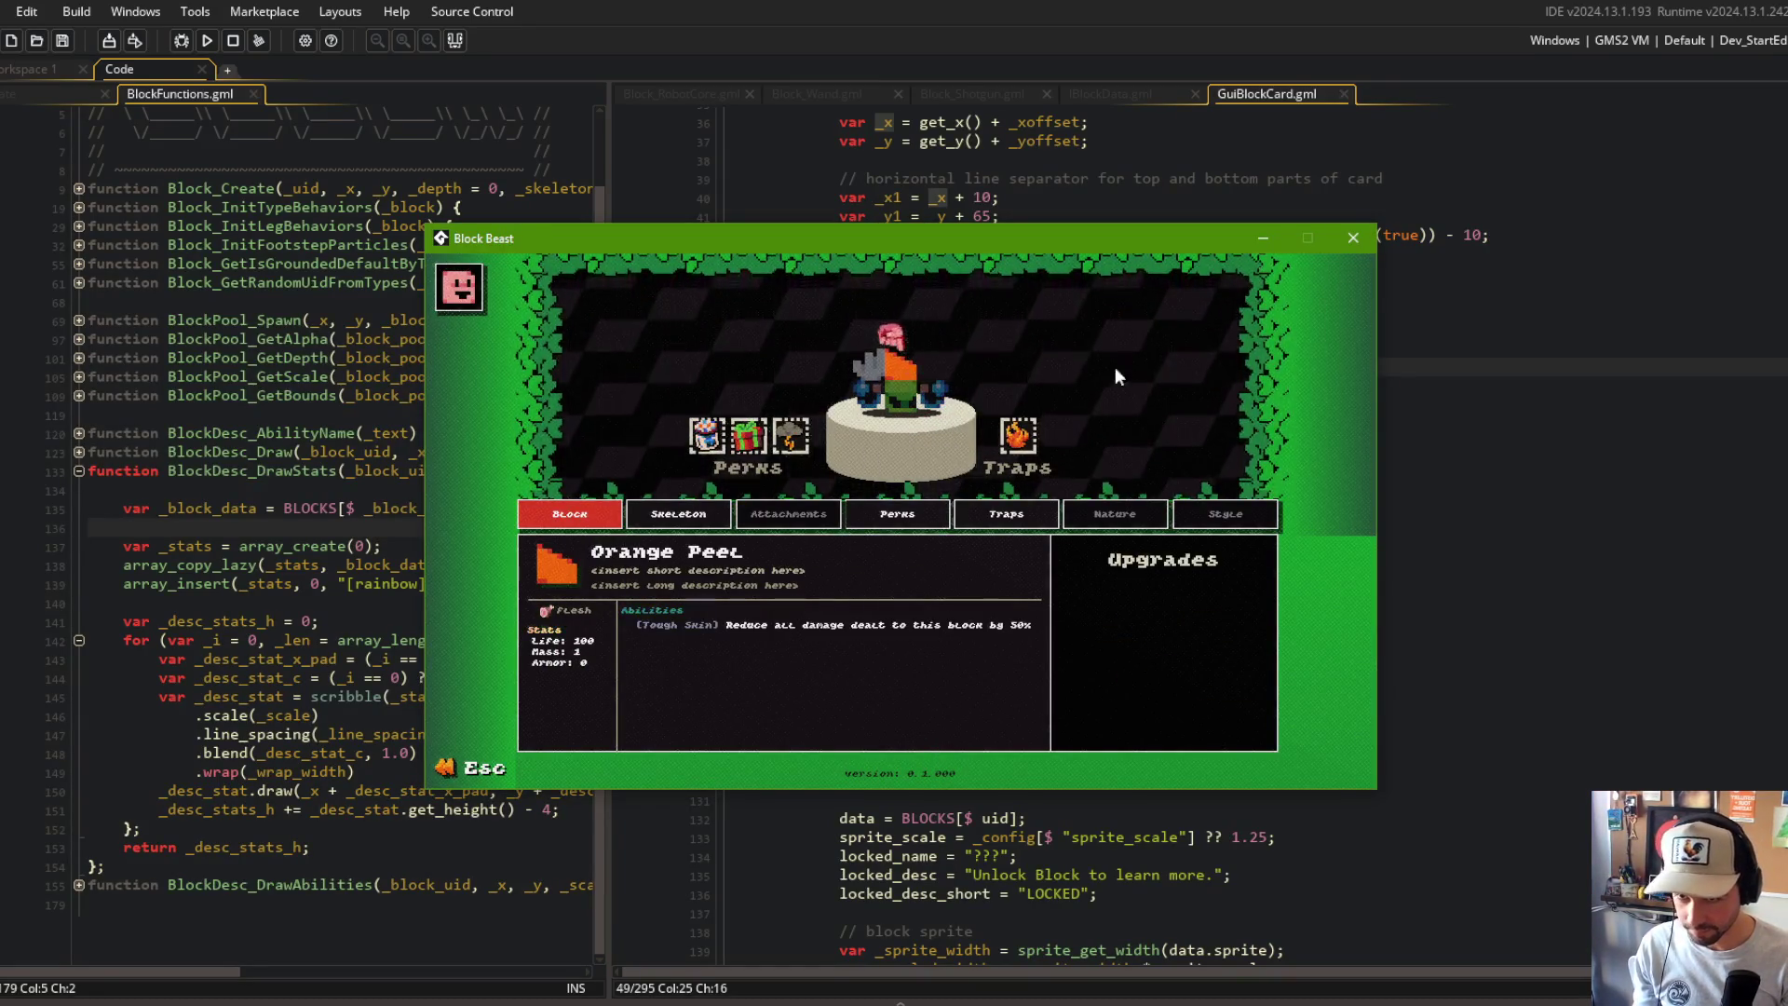
# Step: Set the vertical separator's _x1 to __.card.abilities_text.get_x() - 5 and rerun the game
pyautogui.press('Escape')
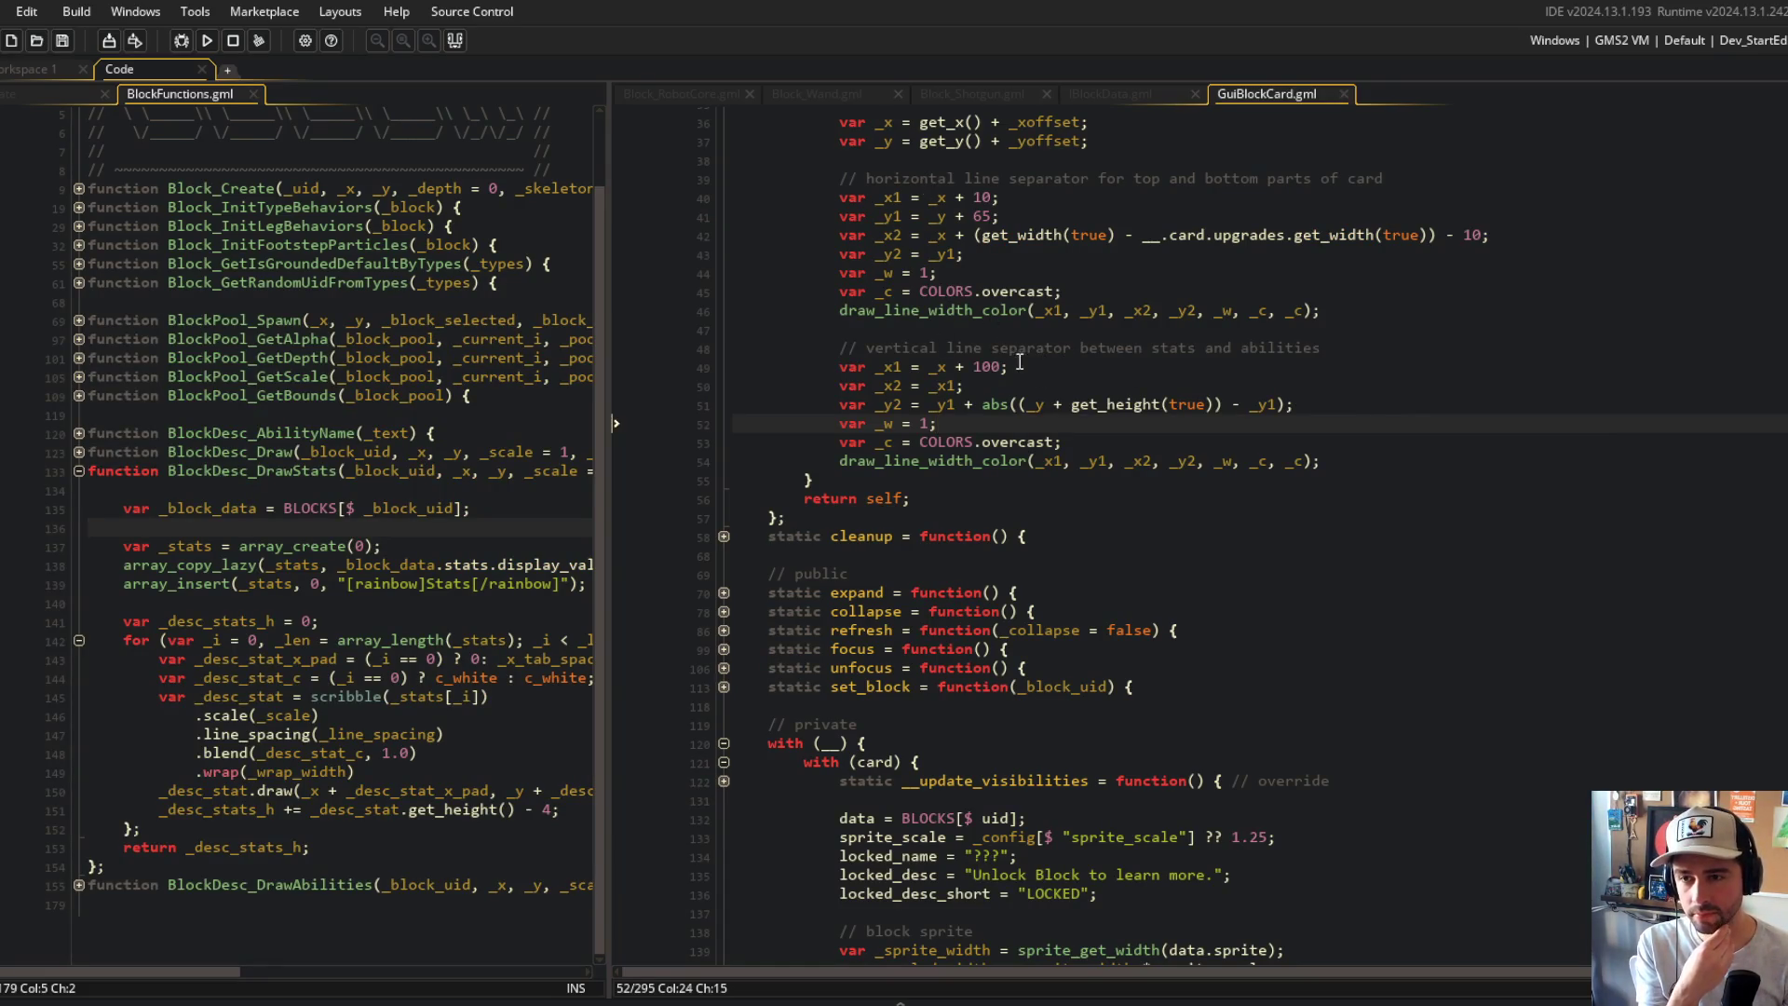
pyautogui.scroll(-20, 1026, 357)
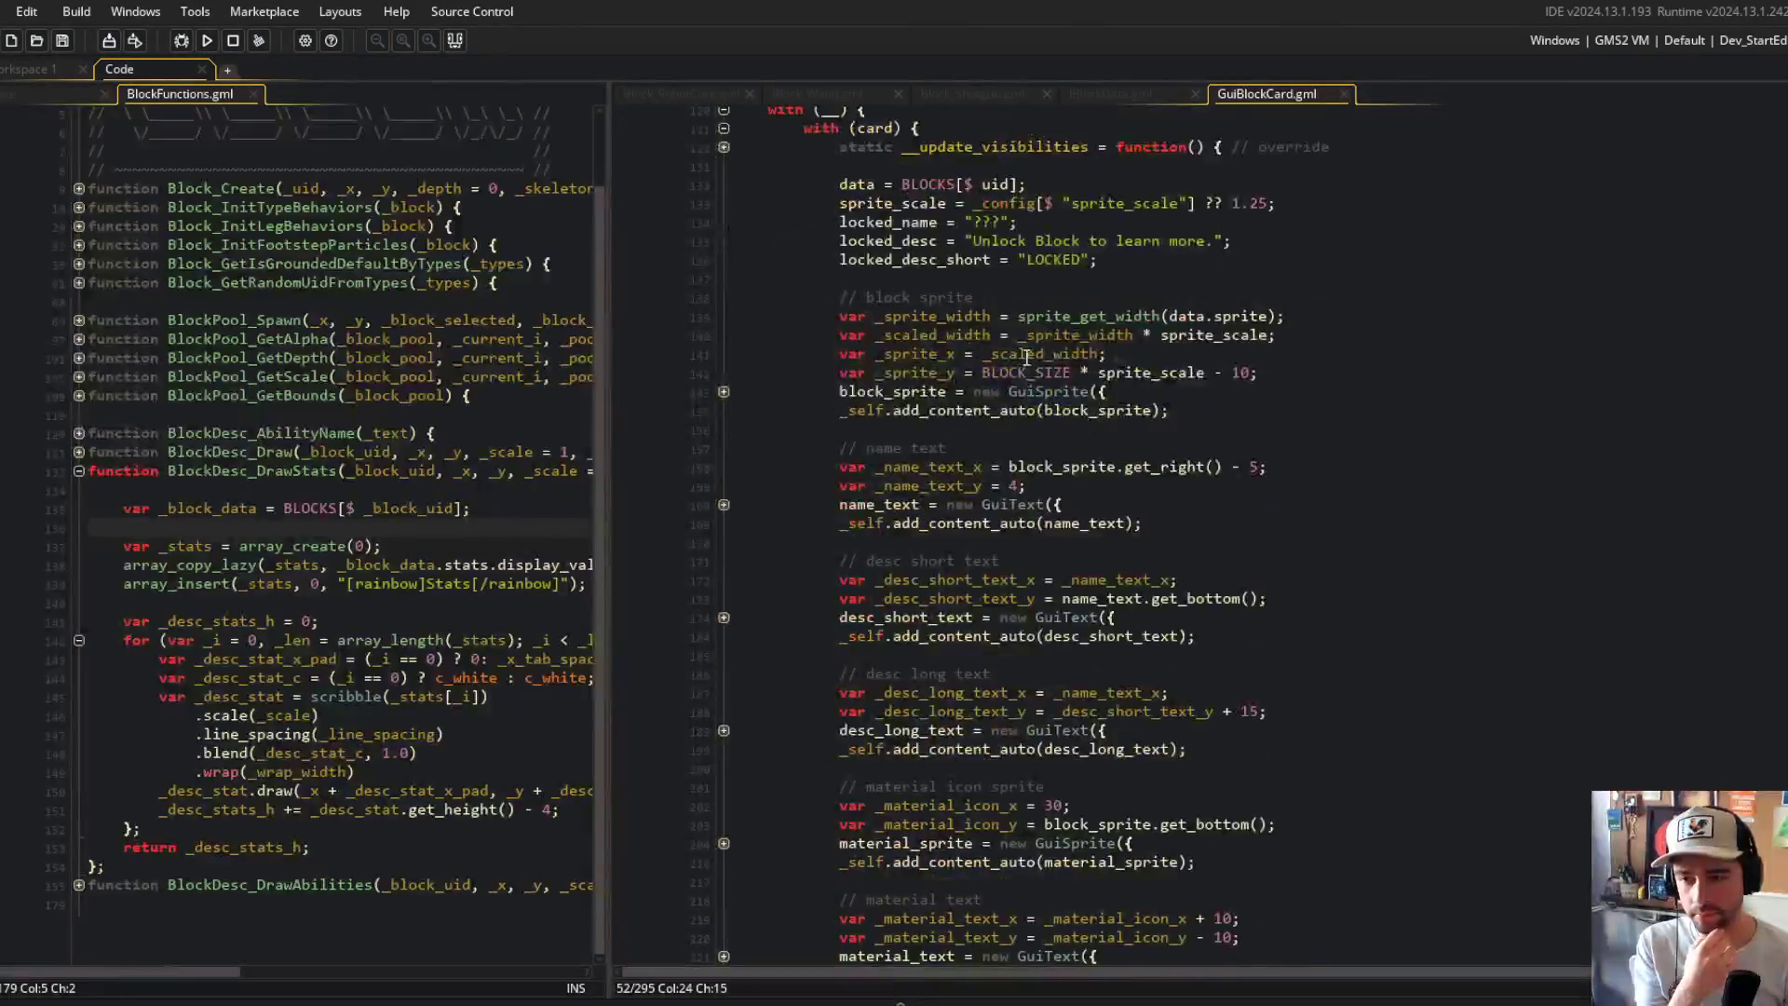
pyautogui.click(937, 609)
pyautogui.click(890, 643)
pyautogui.scroll(20, 890, 642)
pyautogui.scroll(5, 890, 643)
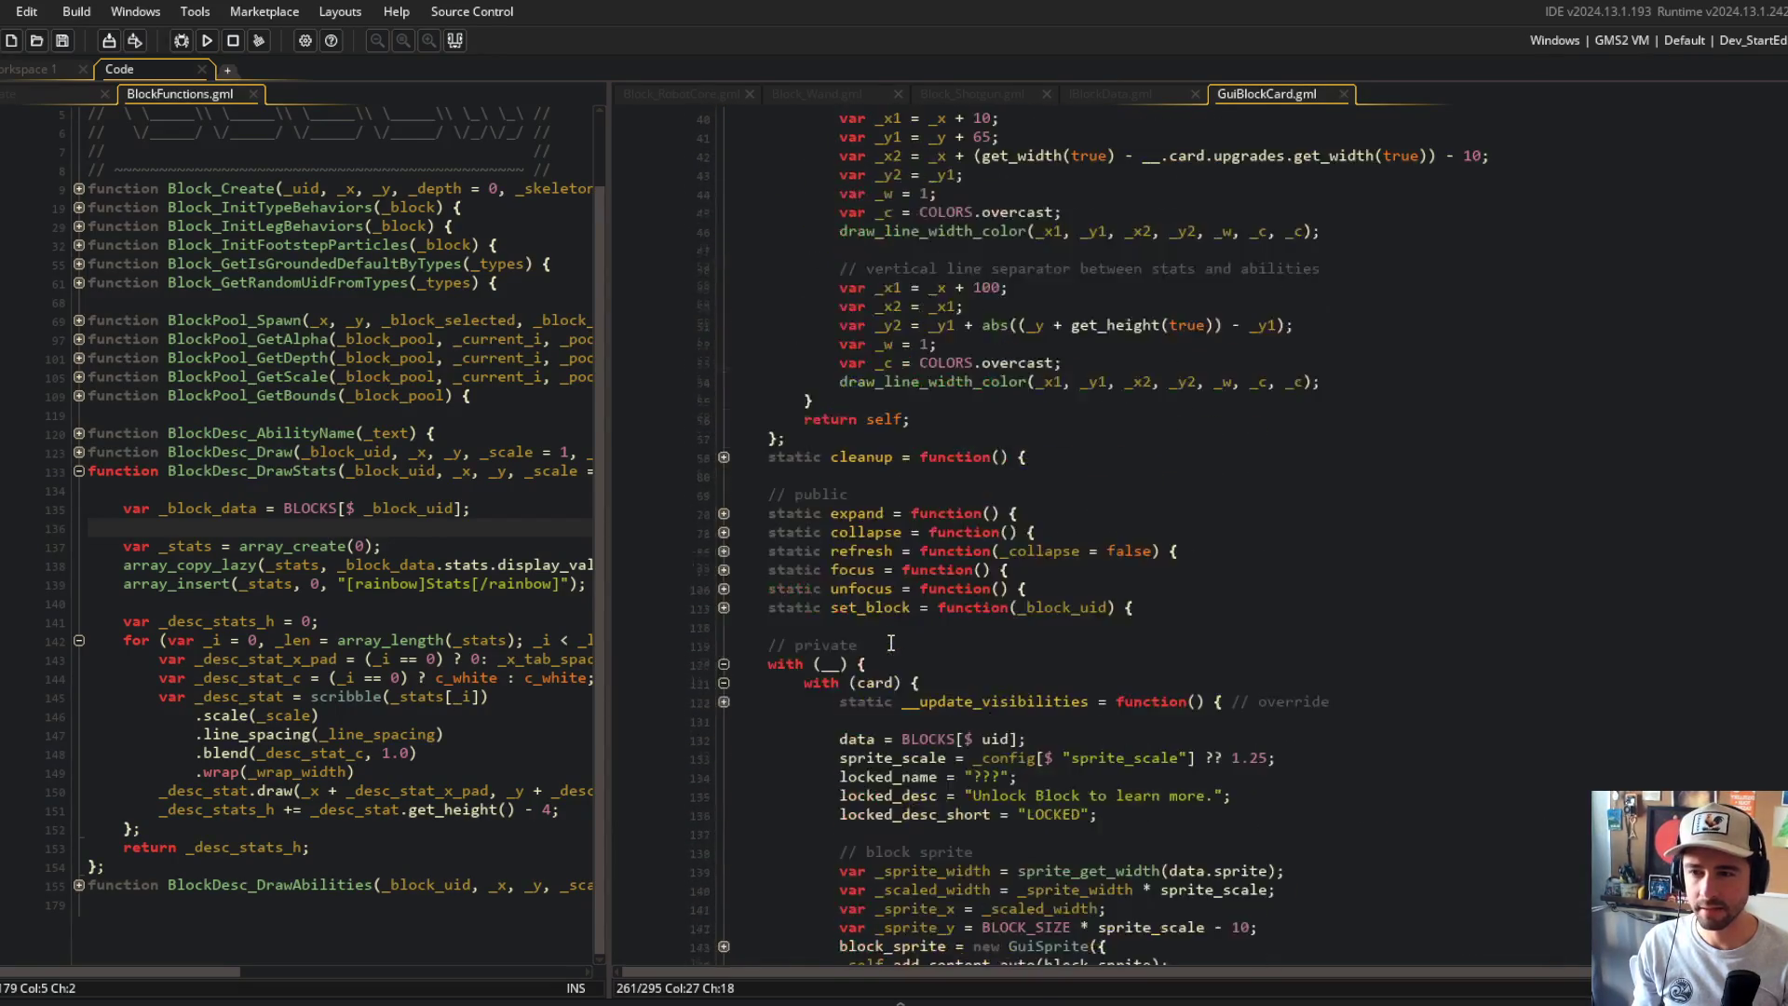
pyautogui.click(1017, 528)
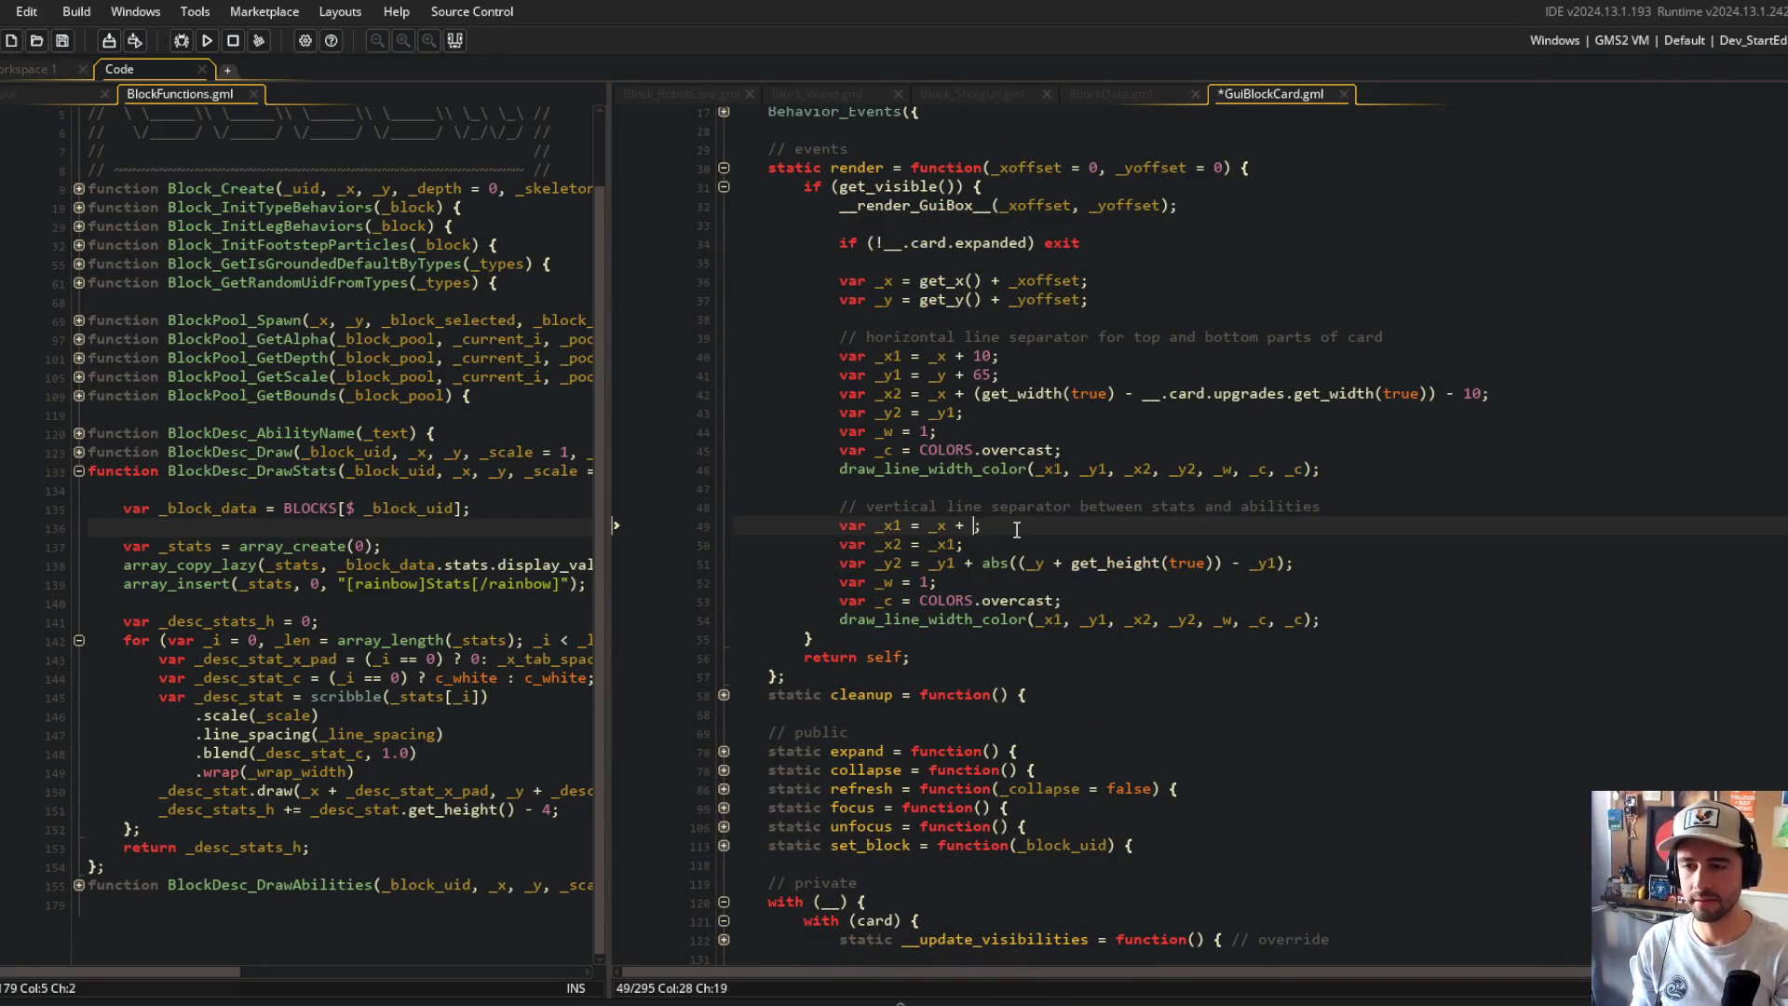
pyautogui.write('_.card.abilities_text.get_x(')
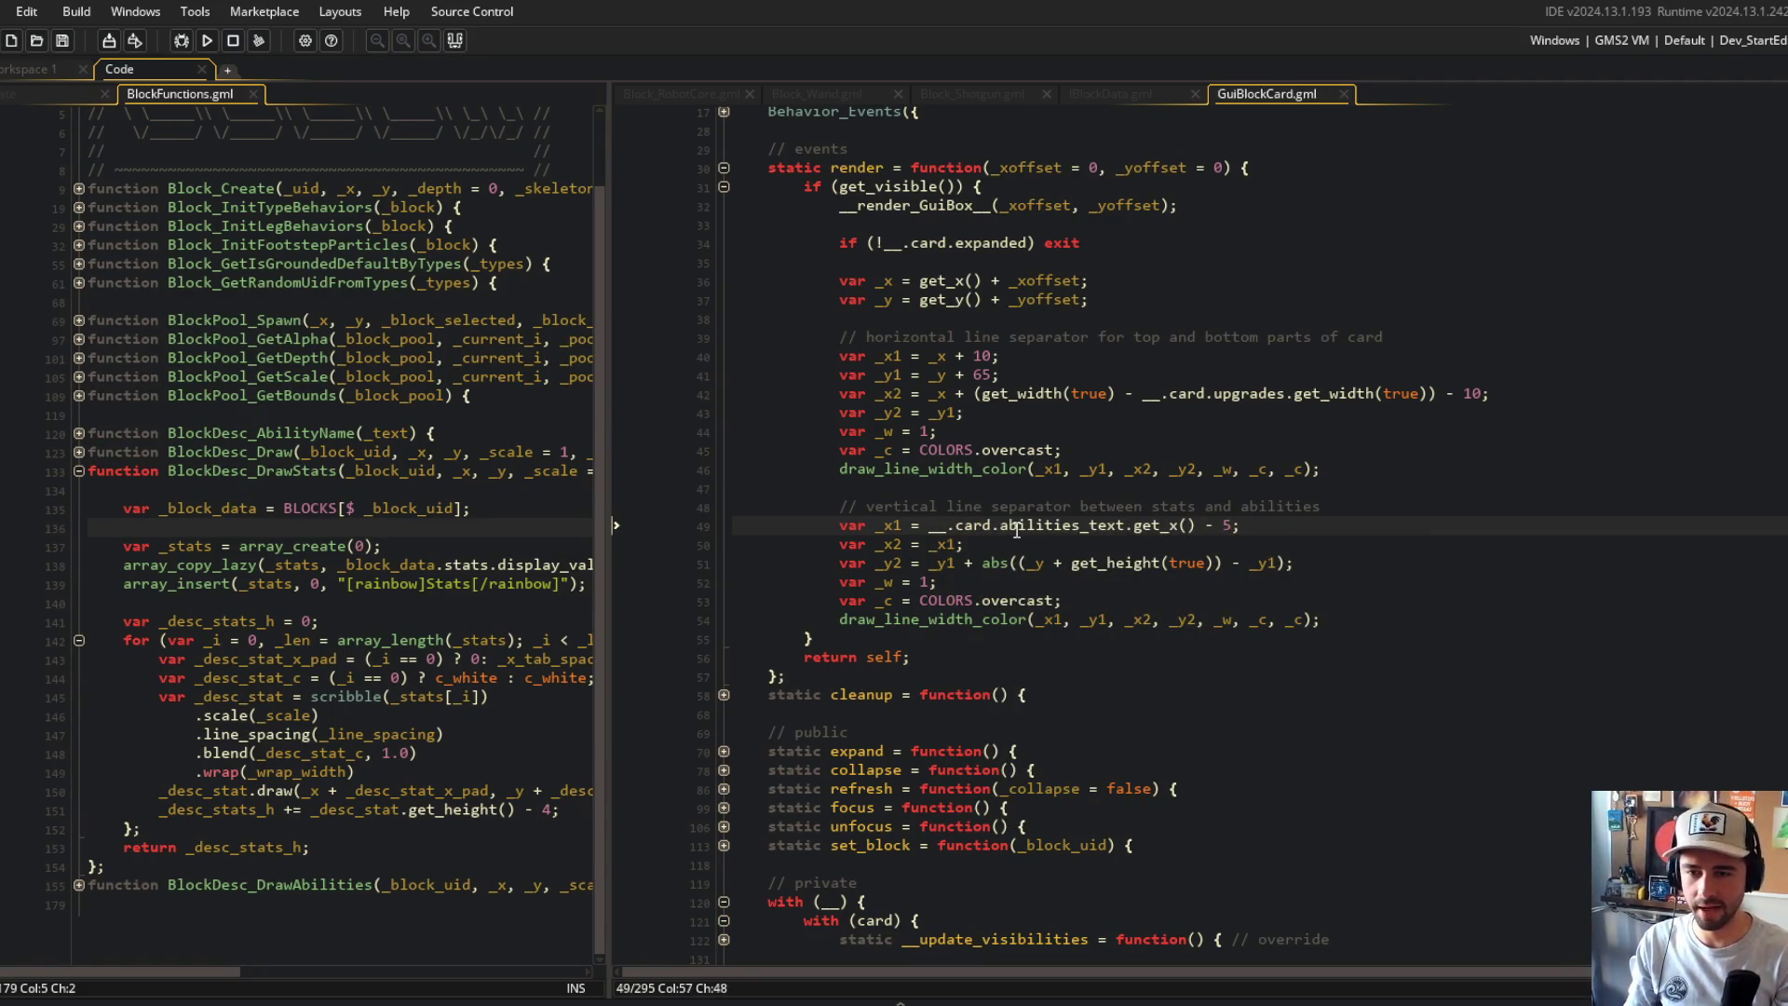
pyautogui.press('F5')
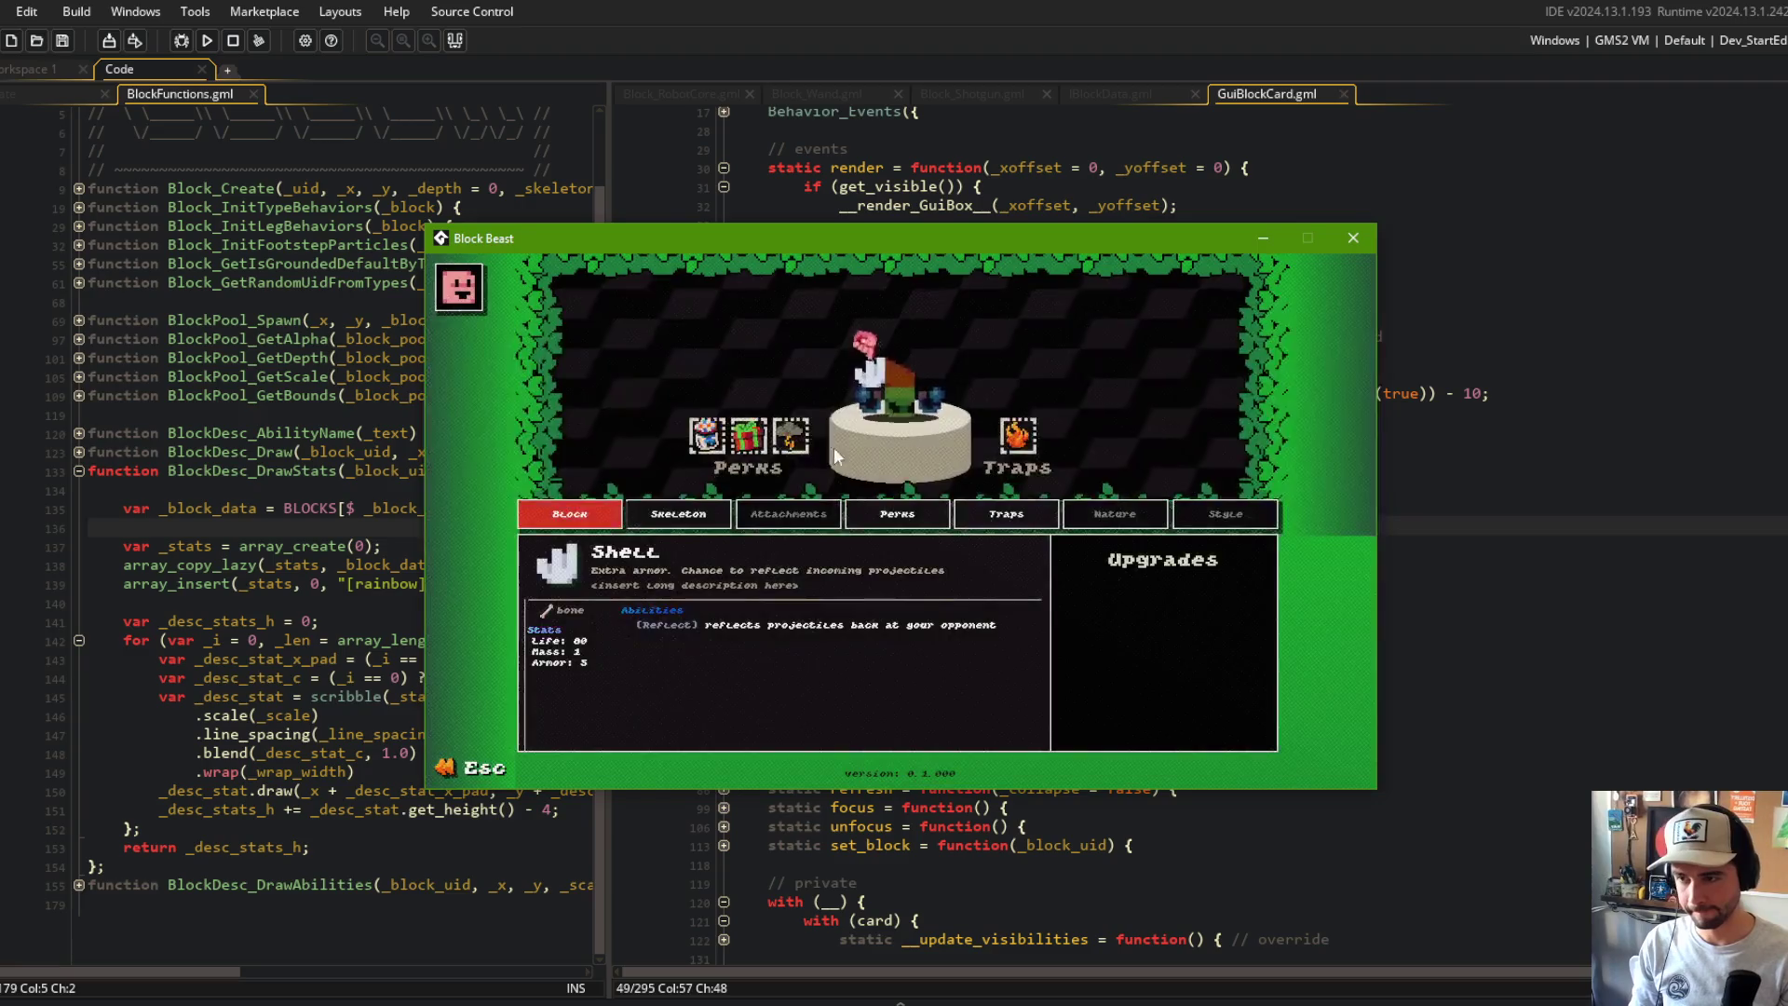
pyautogui.click(836, 450)
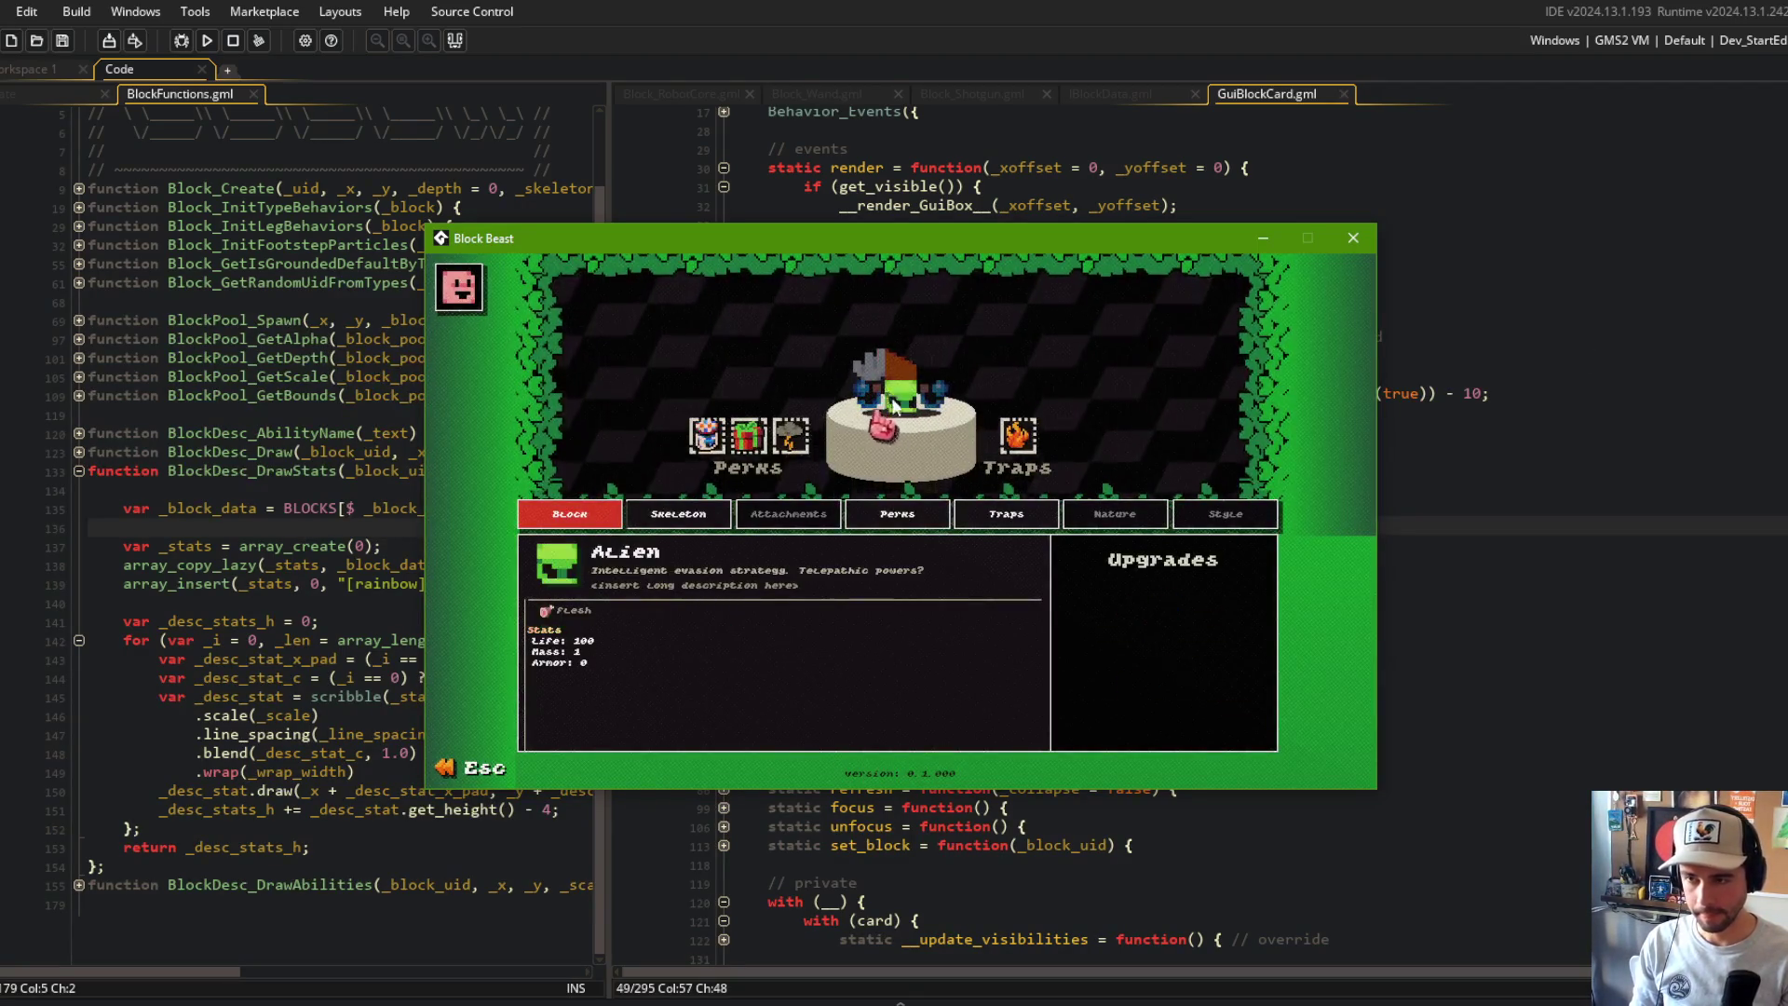
# Step: In the running game, view the Wand, Alien and Orange Peel cards, then close it
pyautogui.click(935, 402)
pyautogui.click(902, 391)
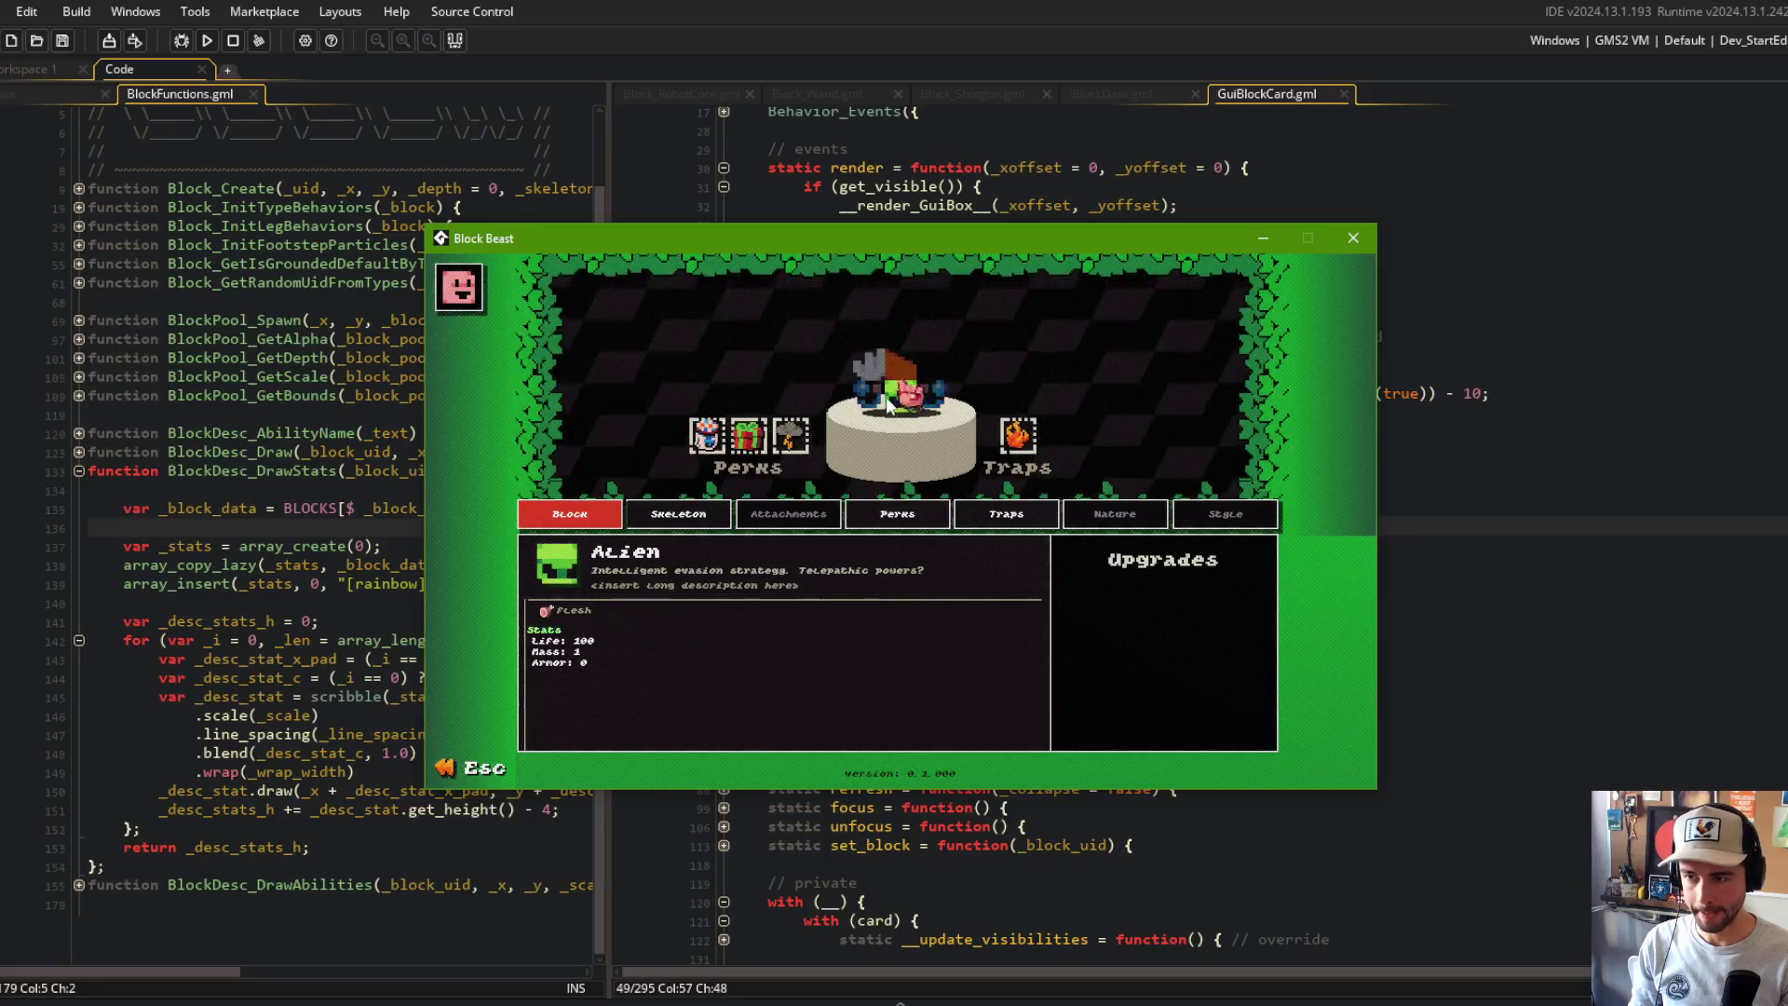
pyautogui.click(890, 368)
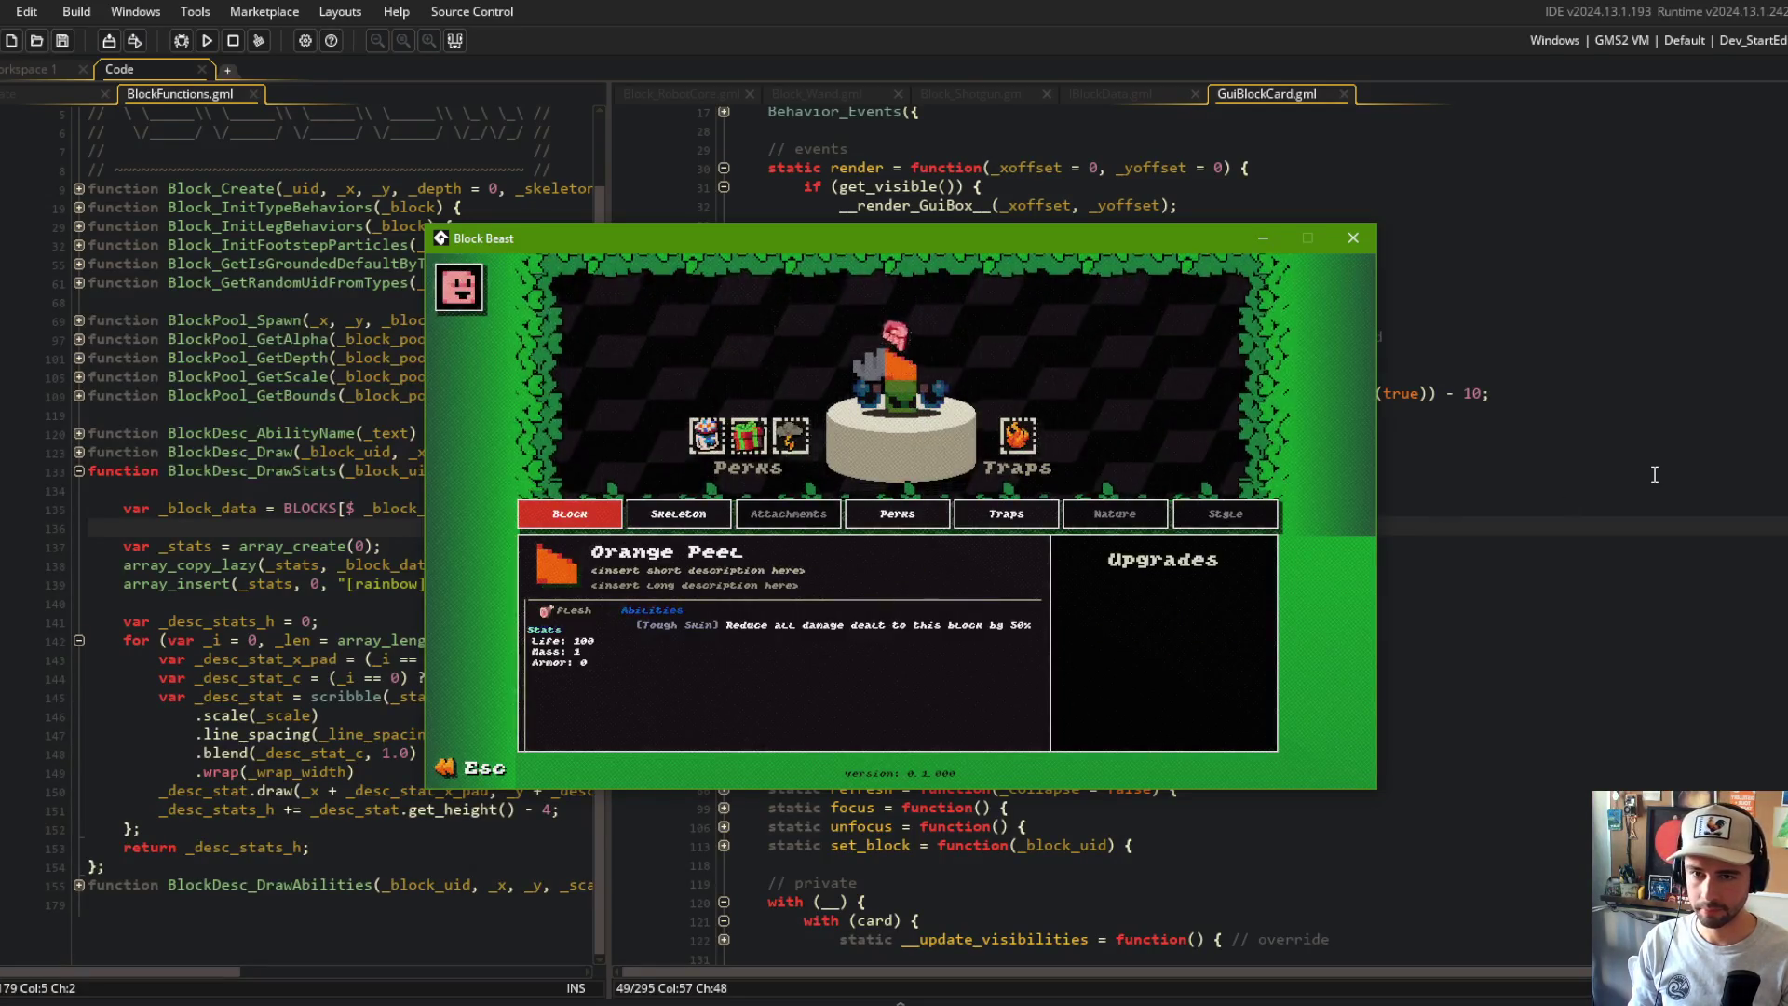
pyautogui.press('Escape')
# Step: On line 49, start the vertical separator at _x + abilities text x, then test-run and close the game
pyautogui.click(933, 394)
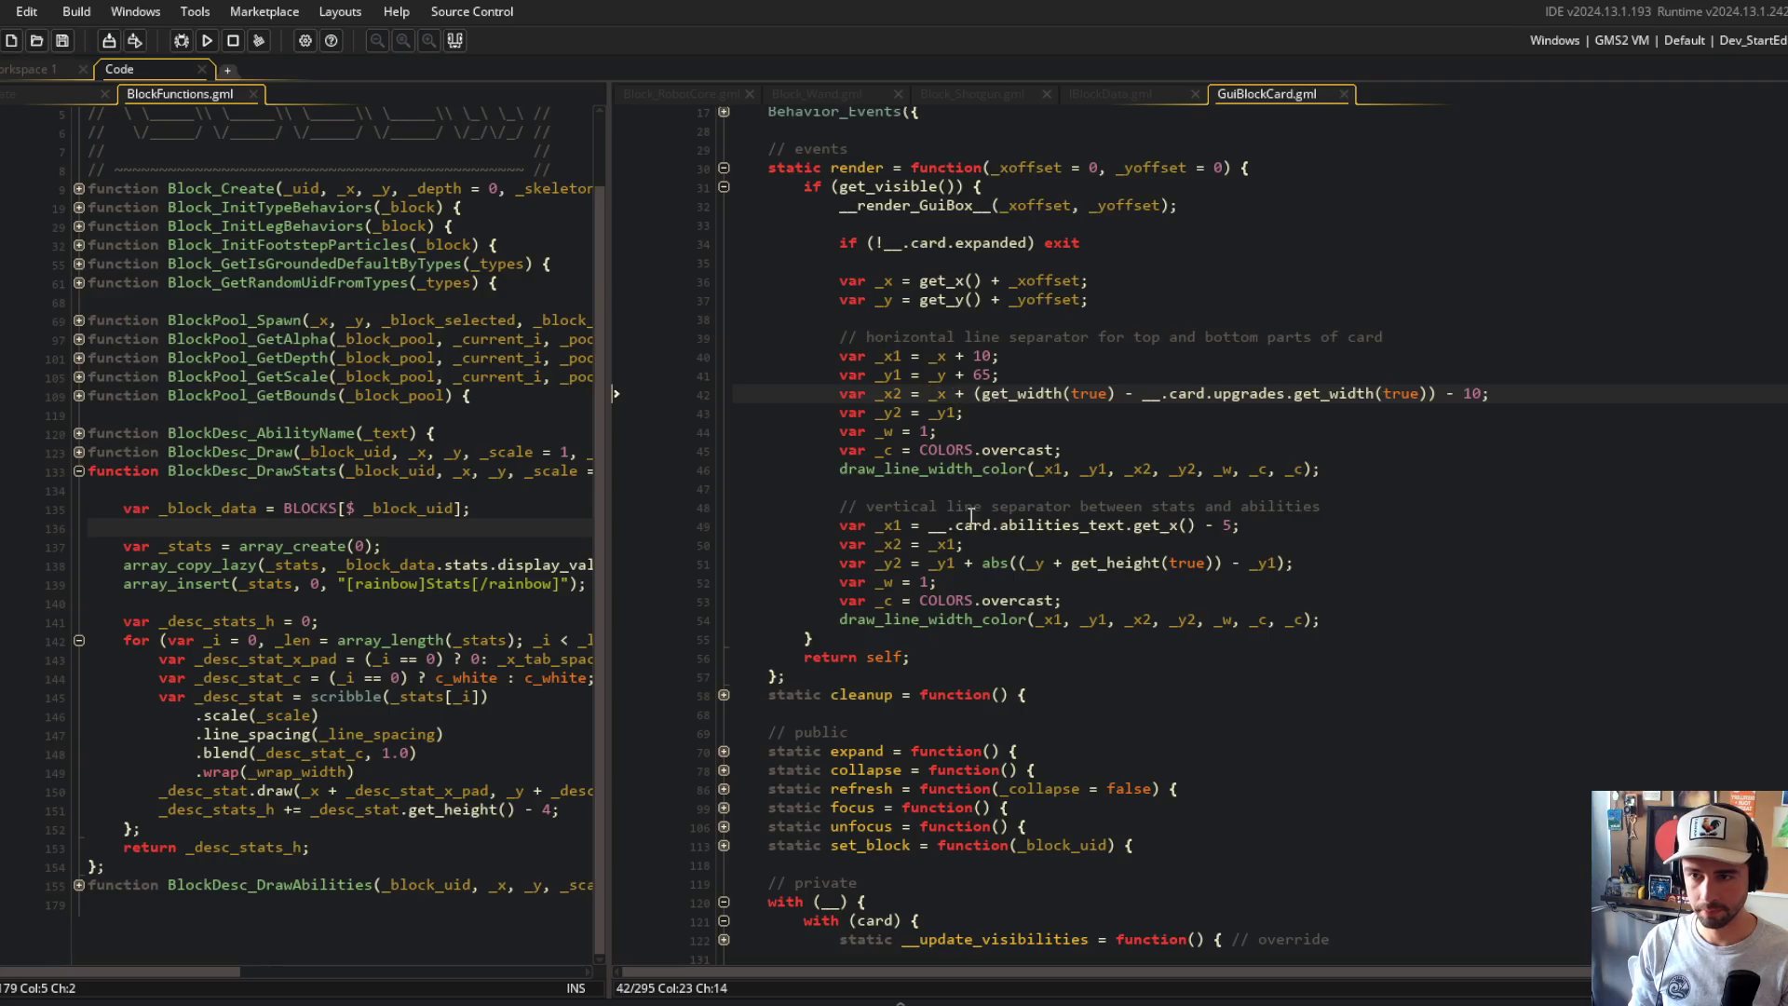
pyautogui.click(938, 525)
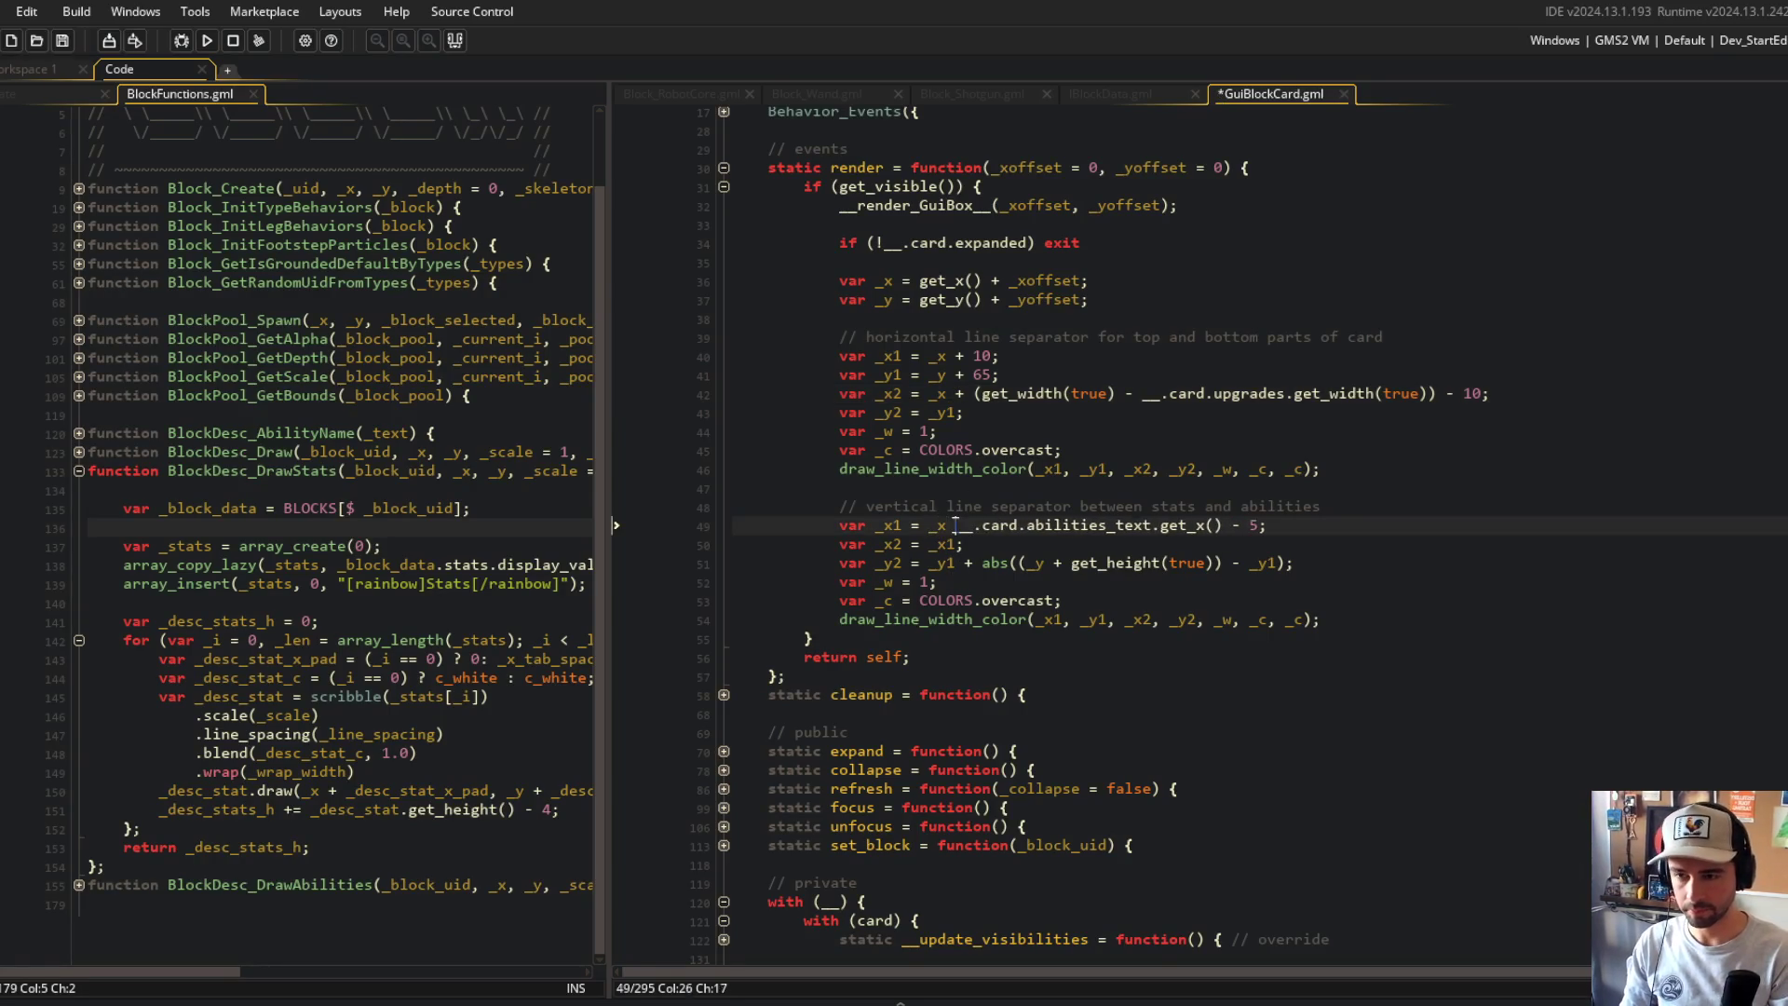
pyautogui.press('F5')
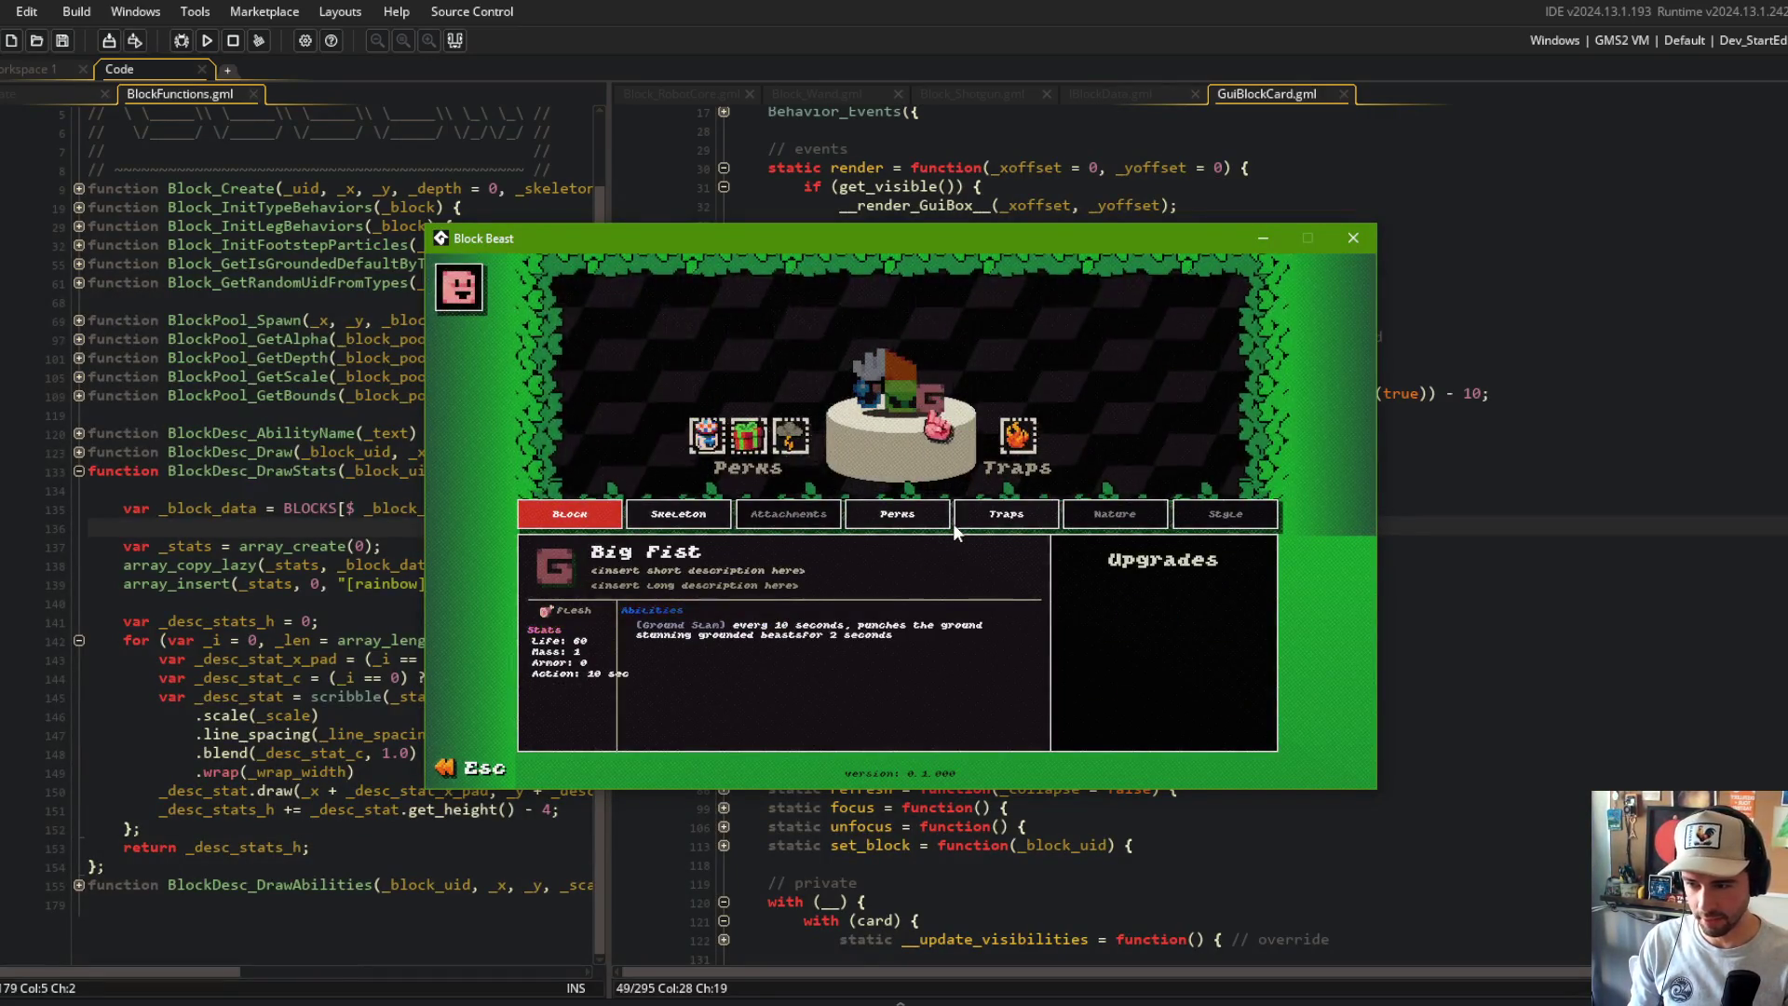
pyautogui.click(1354, 238)
pyautogui.scroll(-15, 1521, 345)
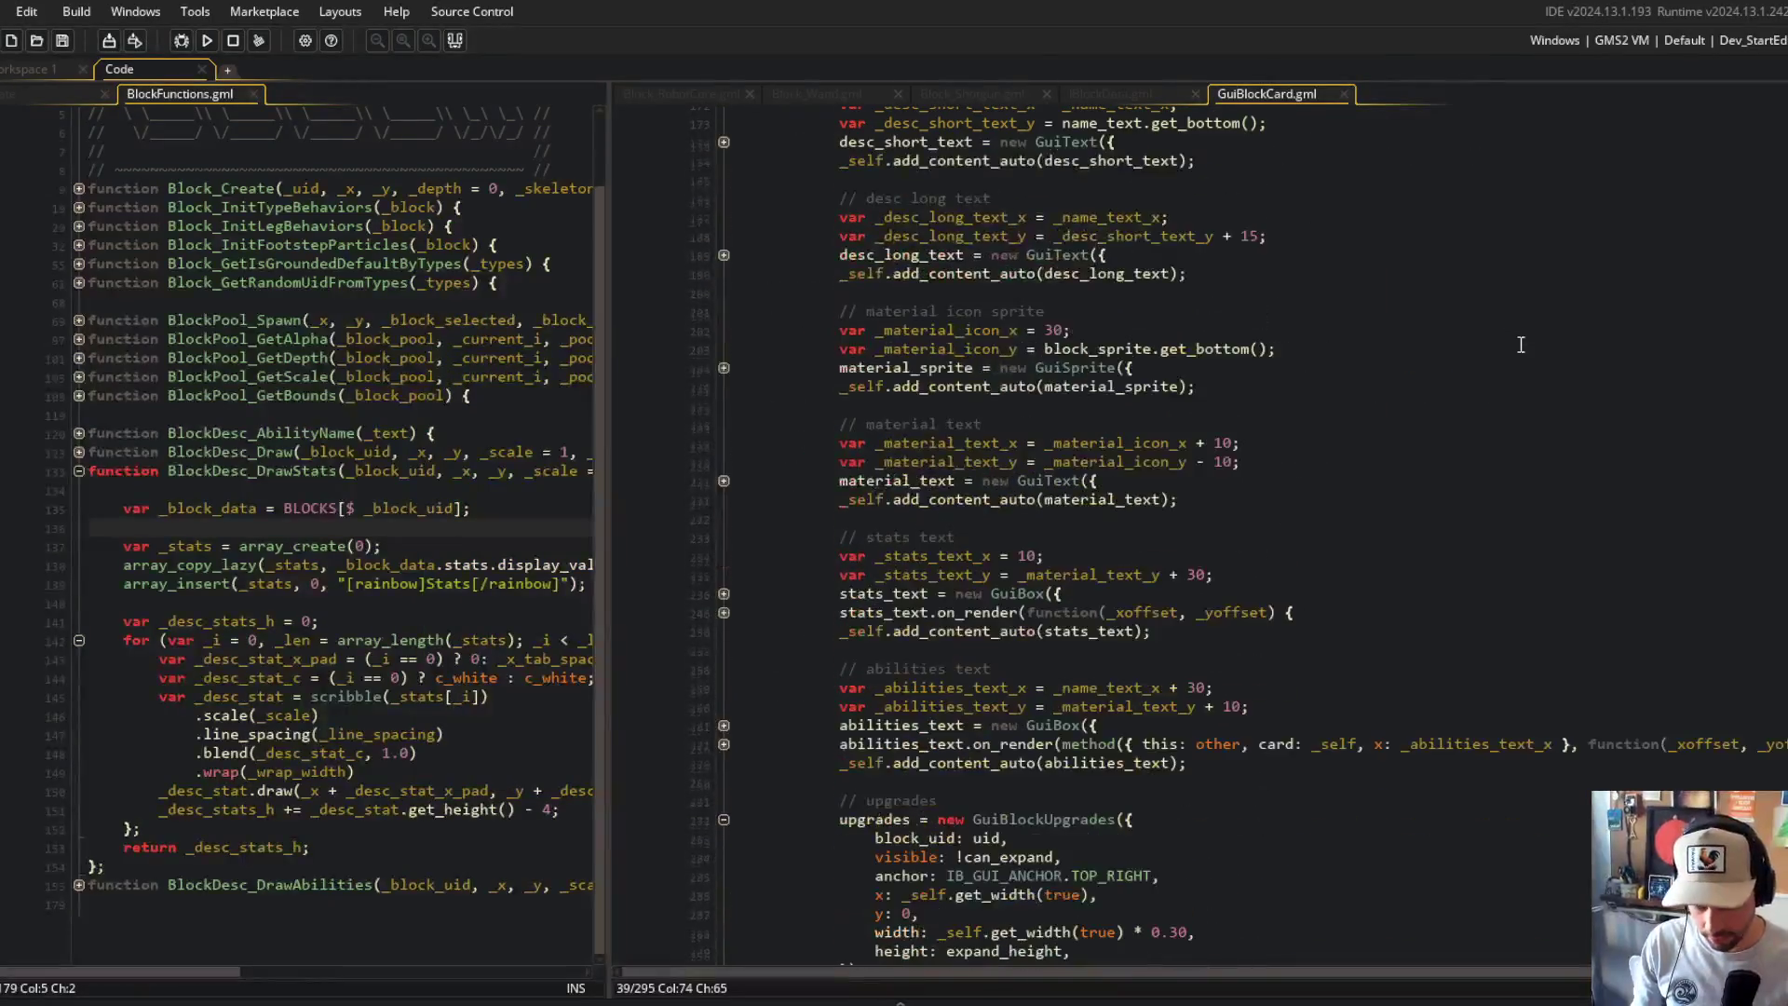
# Step: Raise the abilities text x offset from _name_text_x + 30 to + 50 and run the game
pyautogui.scroll(-2, 1521, 345)
pyautogui.click(970, 612)
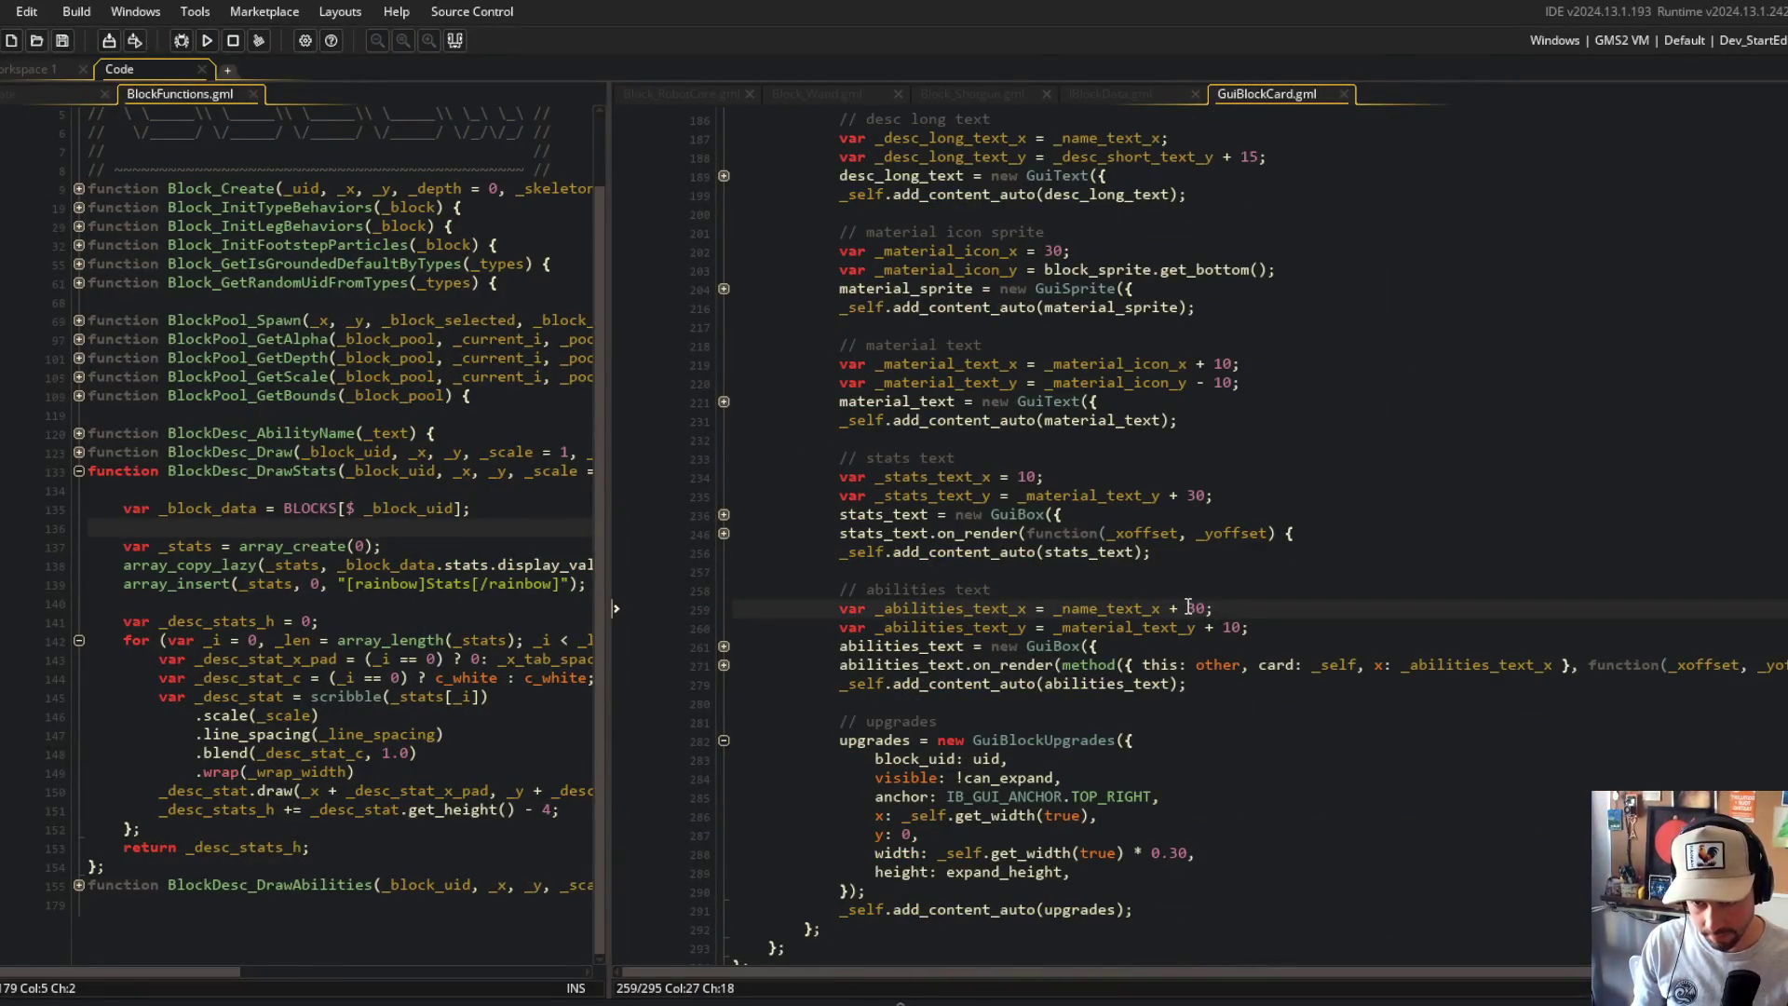
pyautogui.write('5')
pyautogui.press('F5')
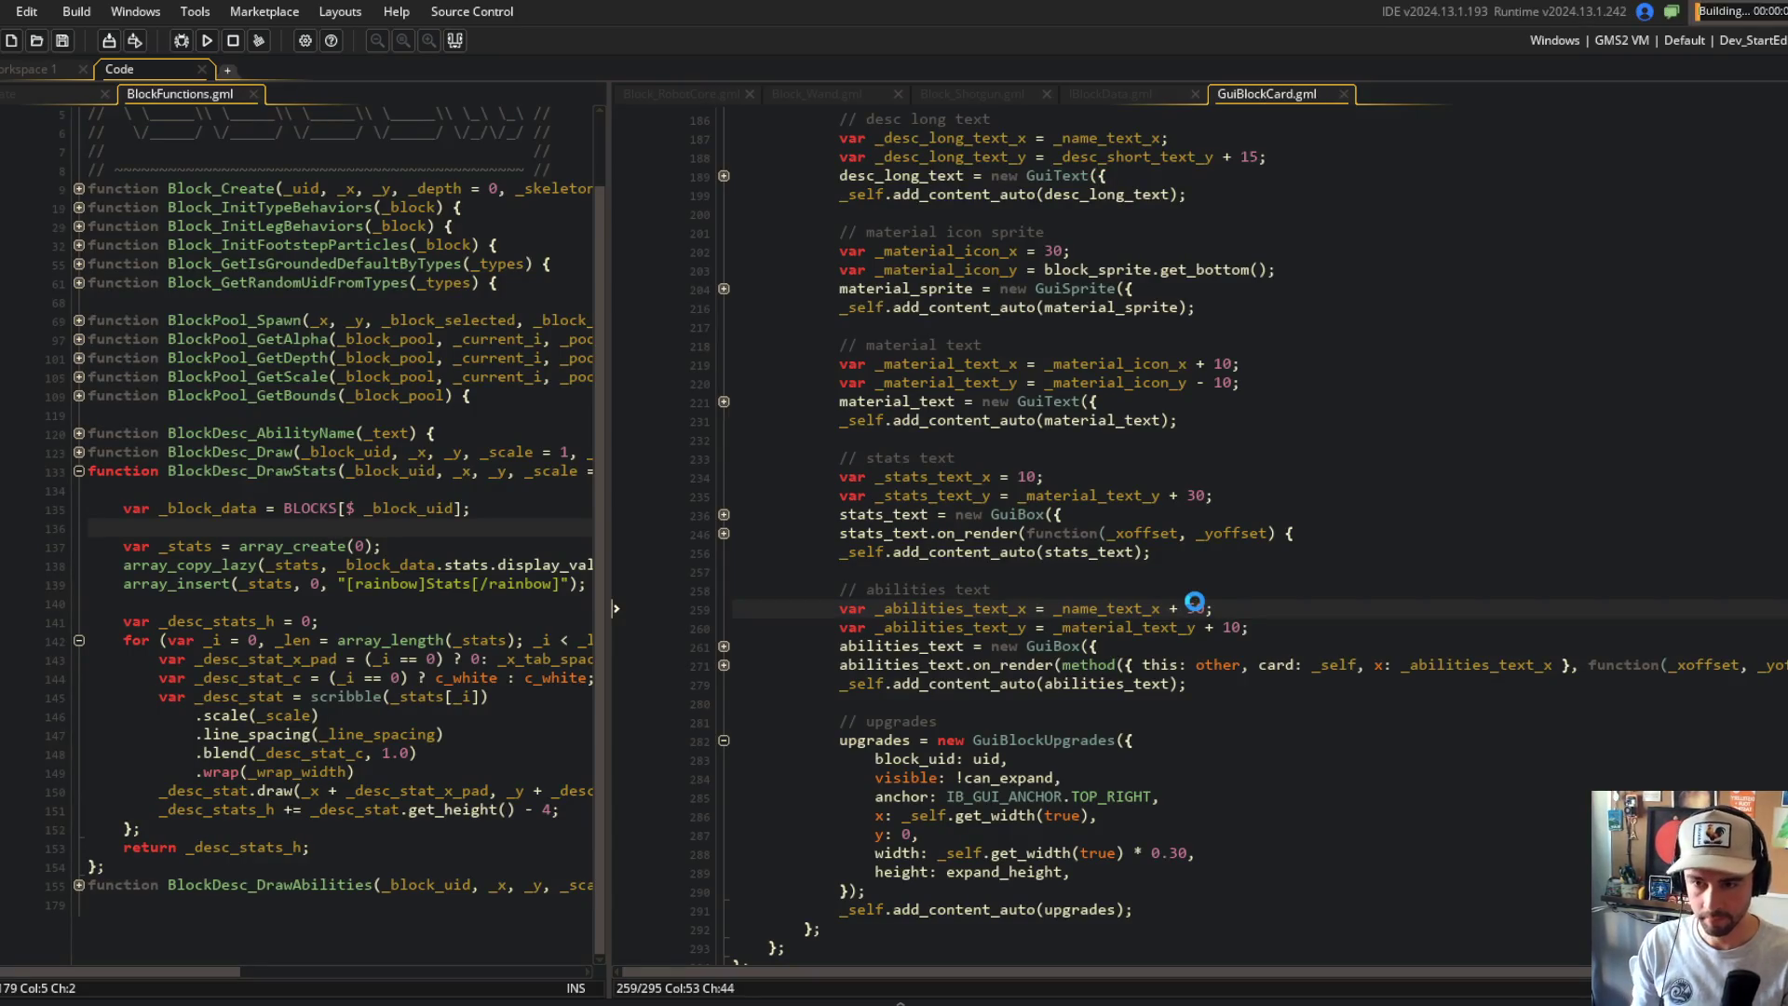
pyautogui.press('Down')
pyautogui.press('Down')
pyautogui.press('Down')
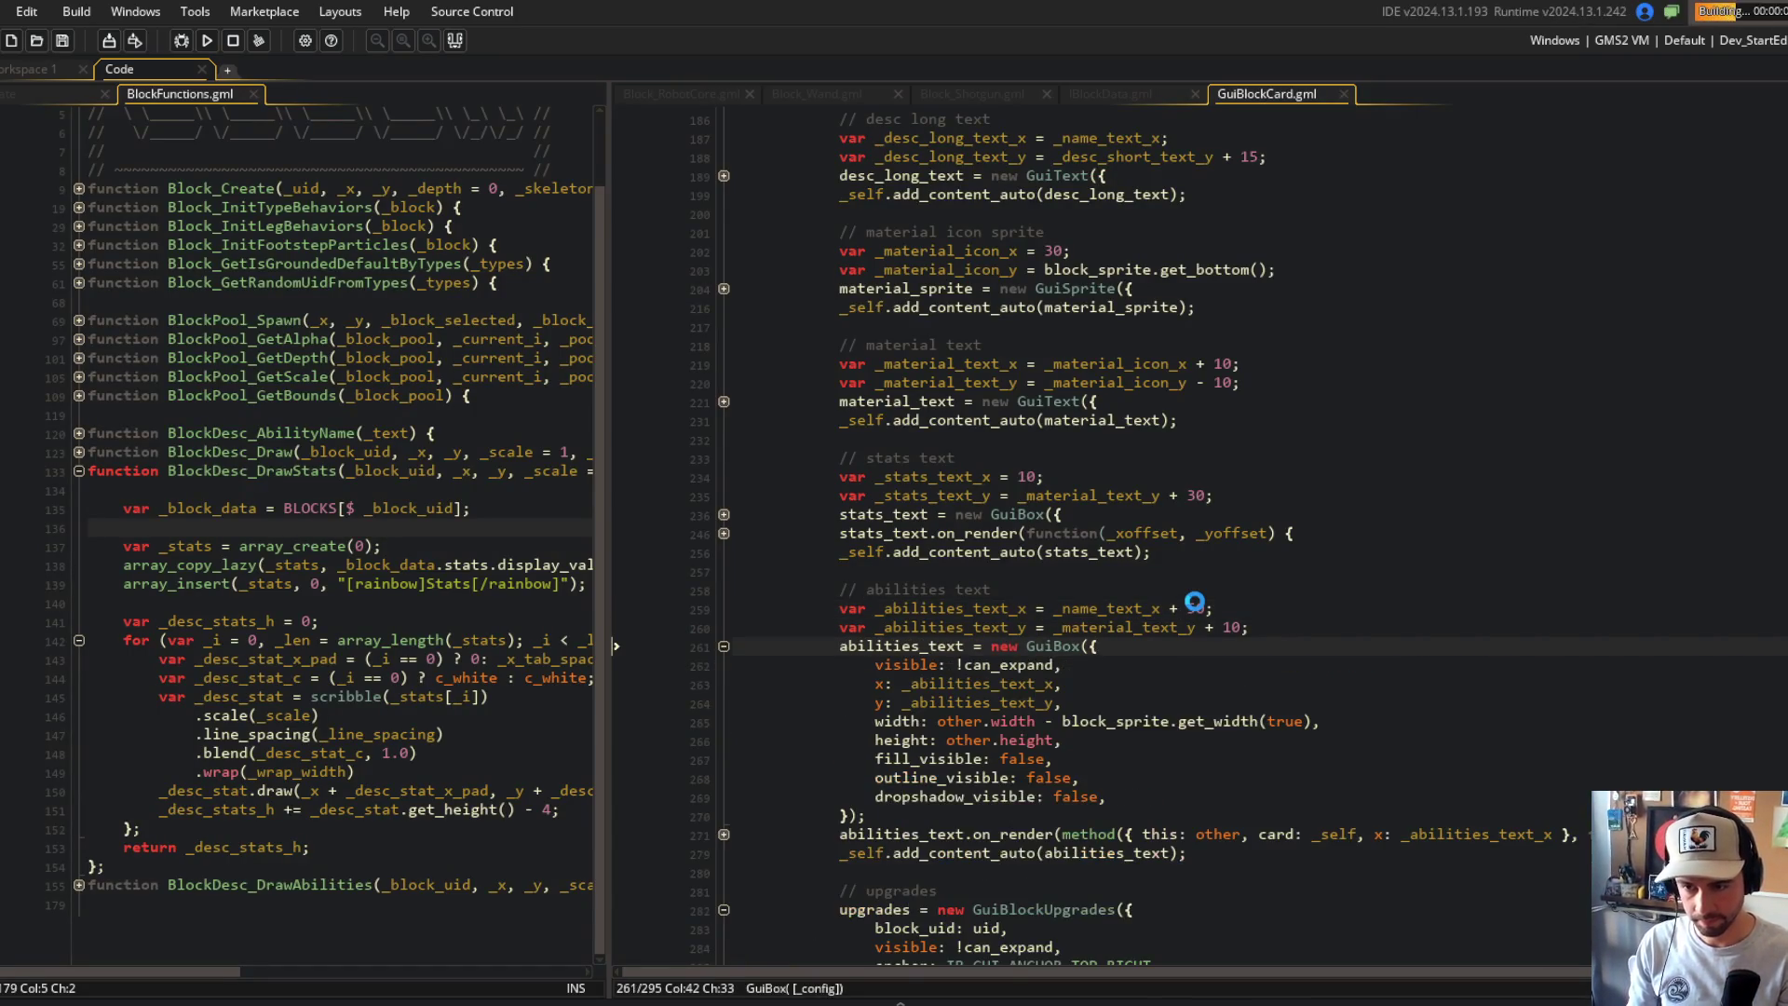
pyautogui.press('Down')
pyautogui.press('Down')
pyautogui.press('Down')
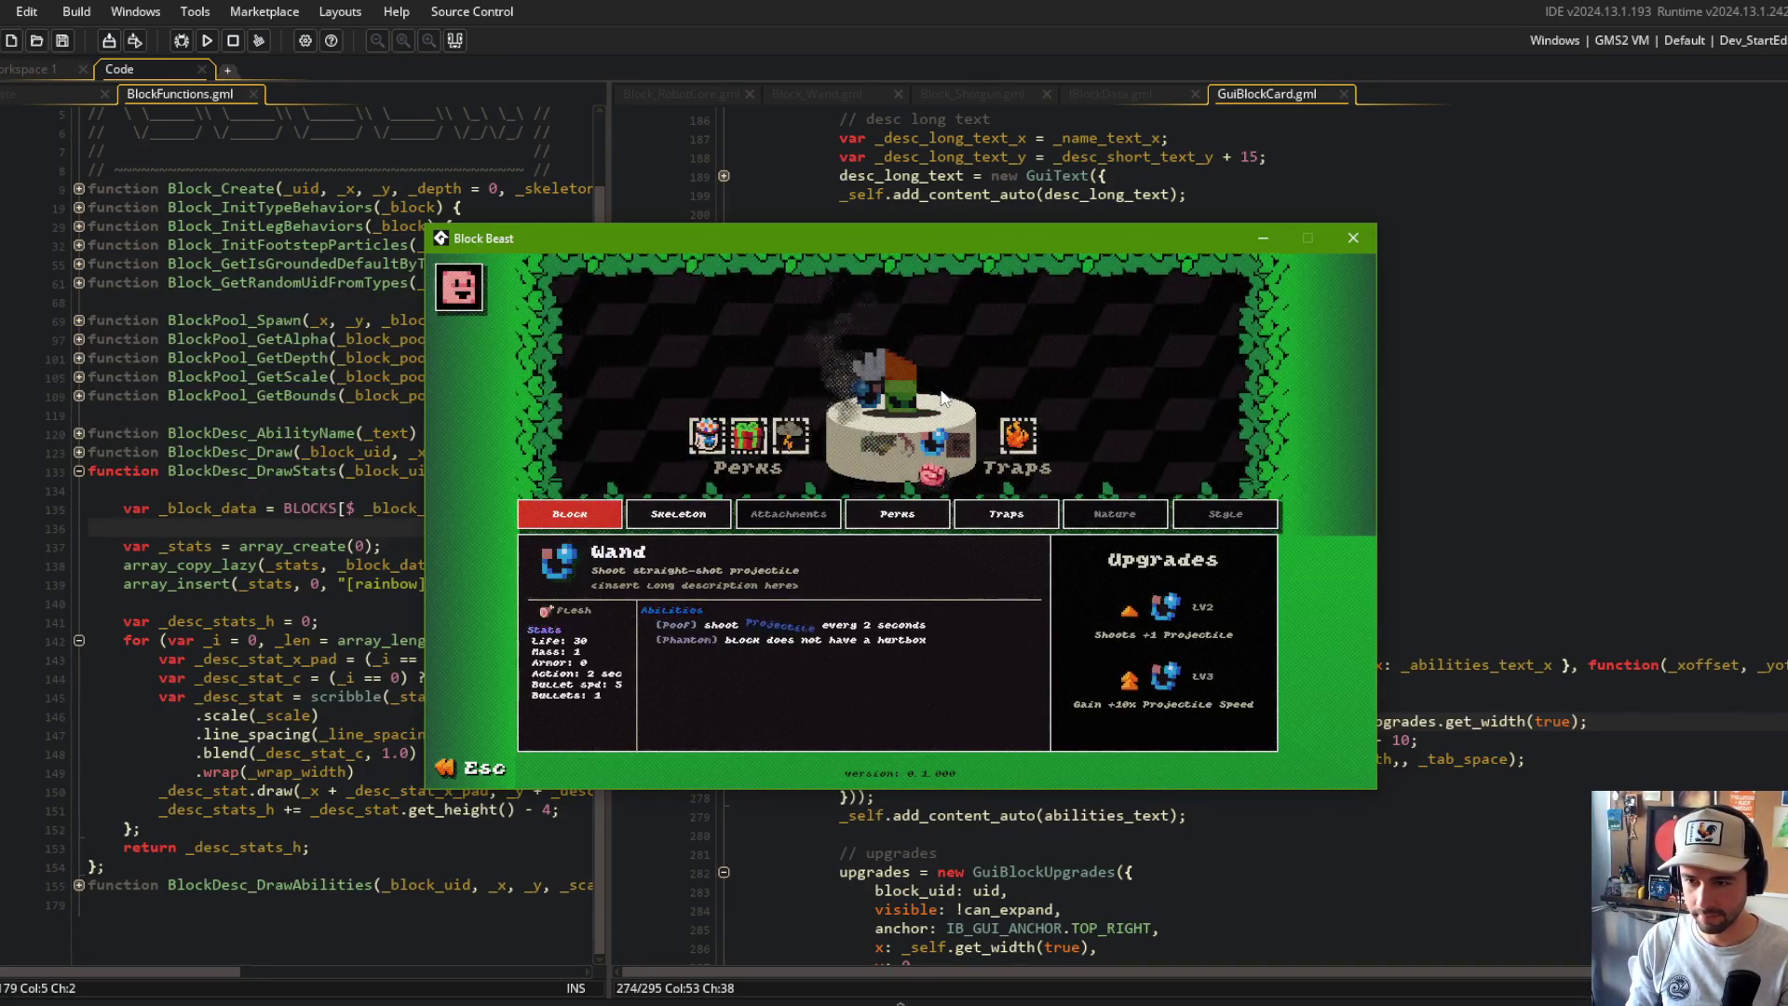
pyautogui.press('Escape')
pyautogui.press('Escape')
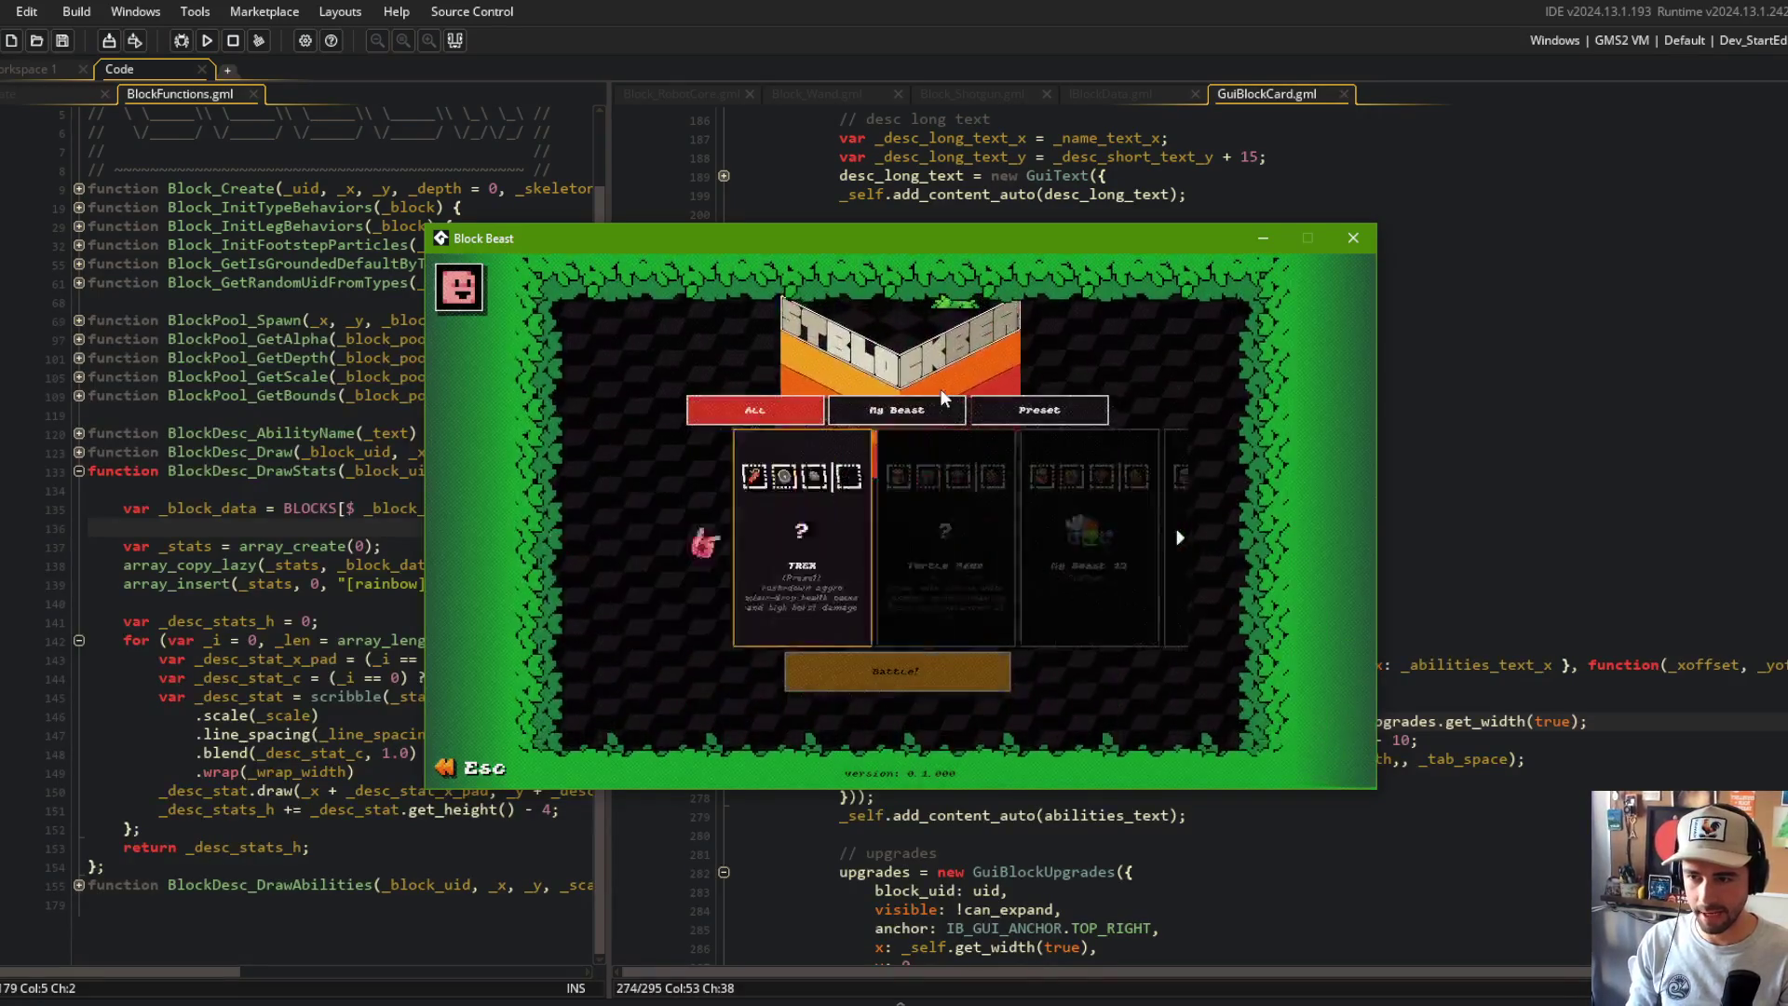
# Step: In the game, go to Library > Blocks, open the Wand card, then close the game
pyautogui.press('Left')
pyautogui.press('Return')
pyautogui.press('Down')
pyautogui.press('Down')
pyautogui.press('Down')
pyautogui.press('Down')
pyautogui.press('Down')
pyautogui.press('Down')
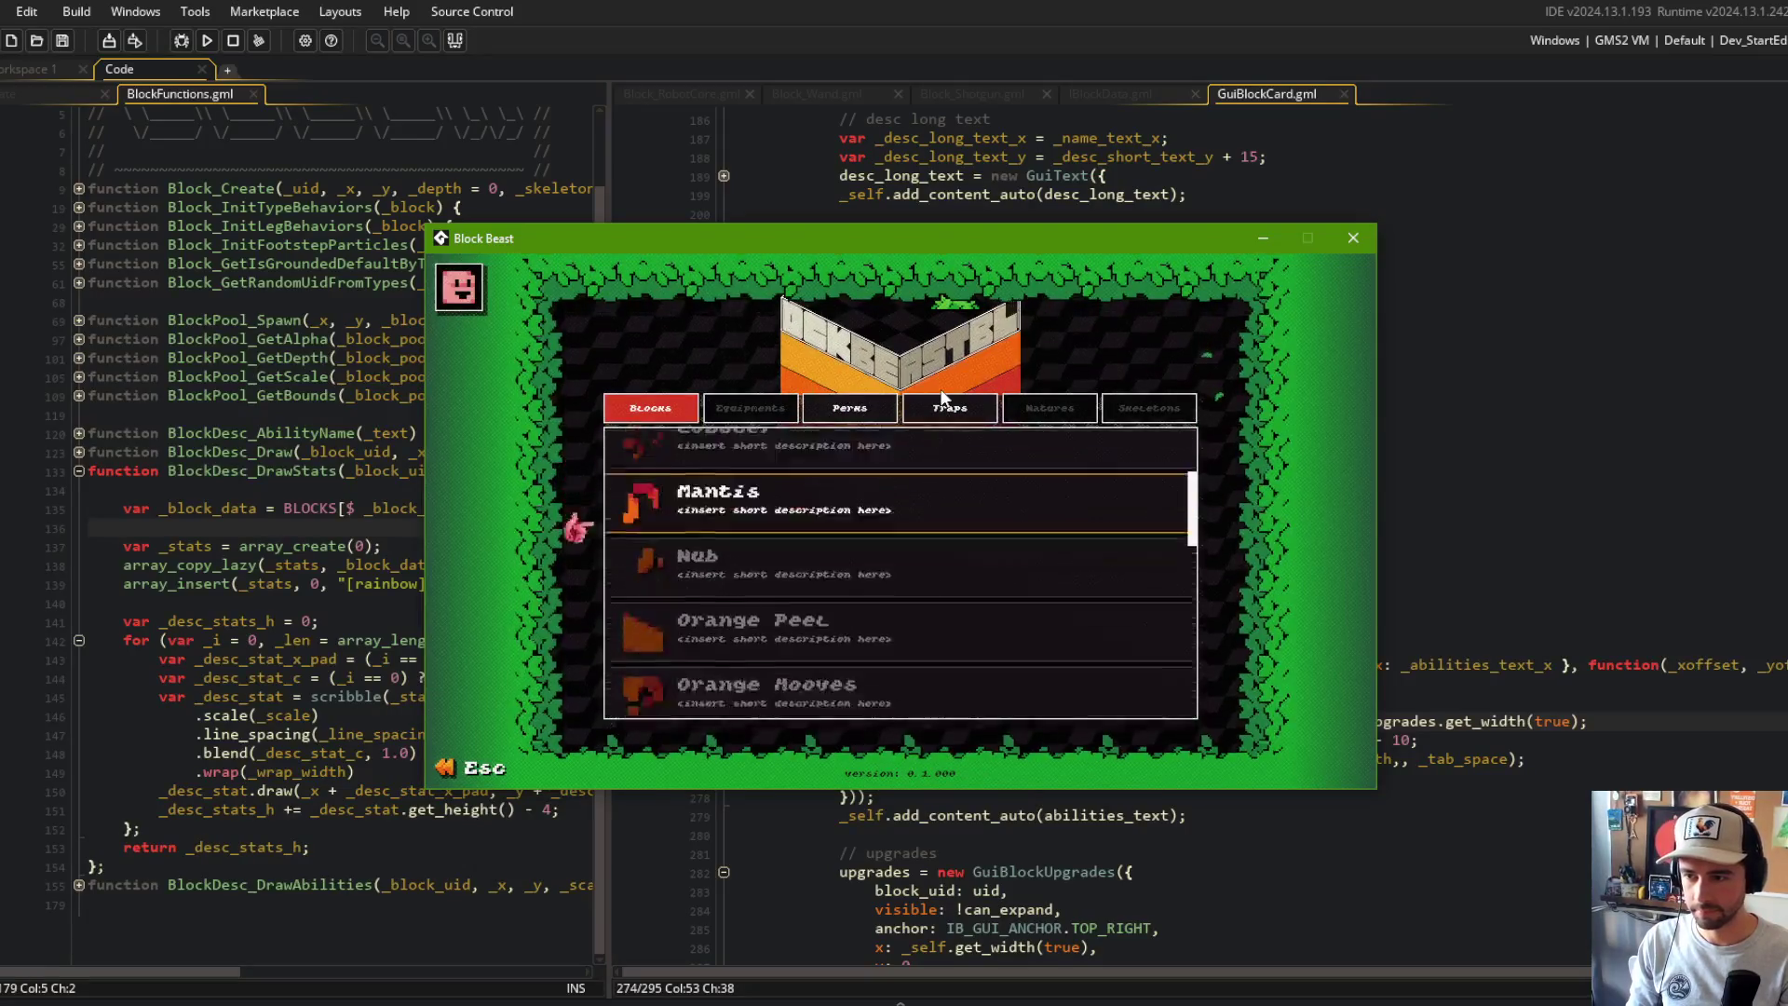
pyautogui.press('Down')
pyautogui.press('Down')
pyautogui.press('Down')
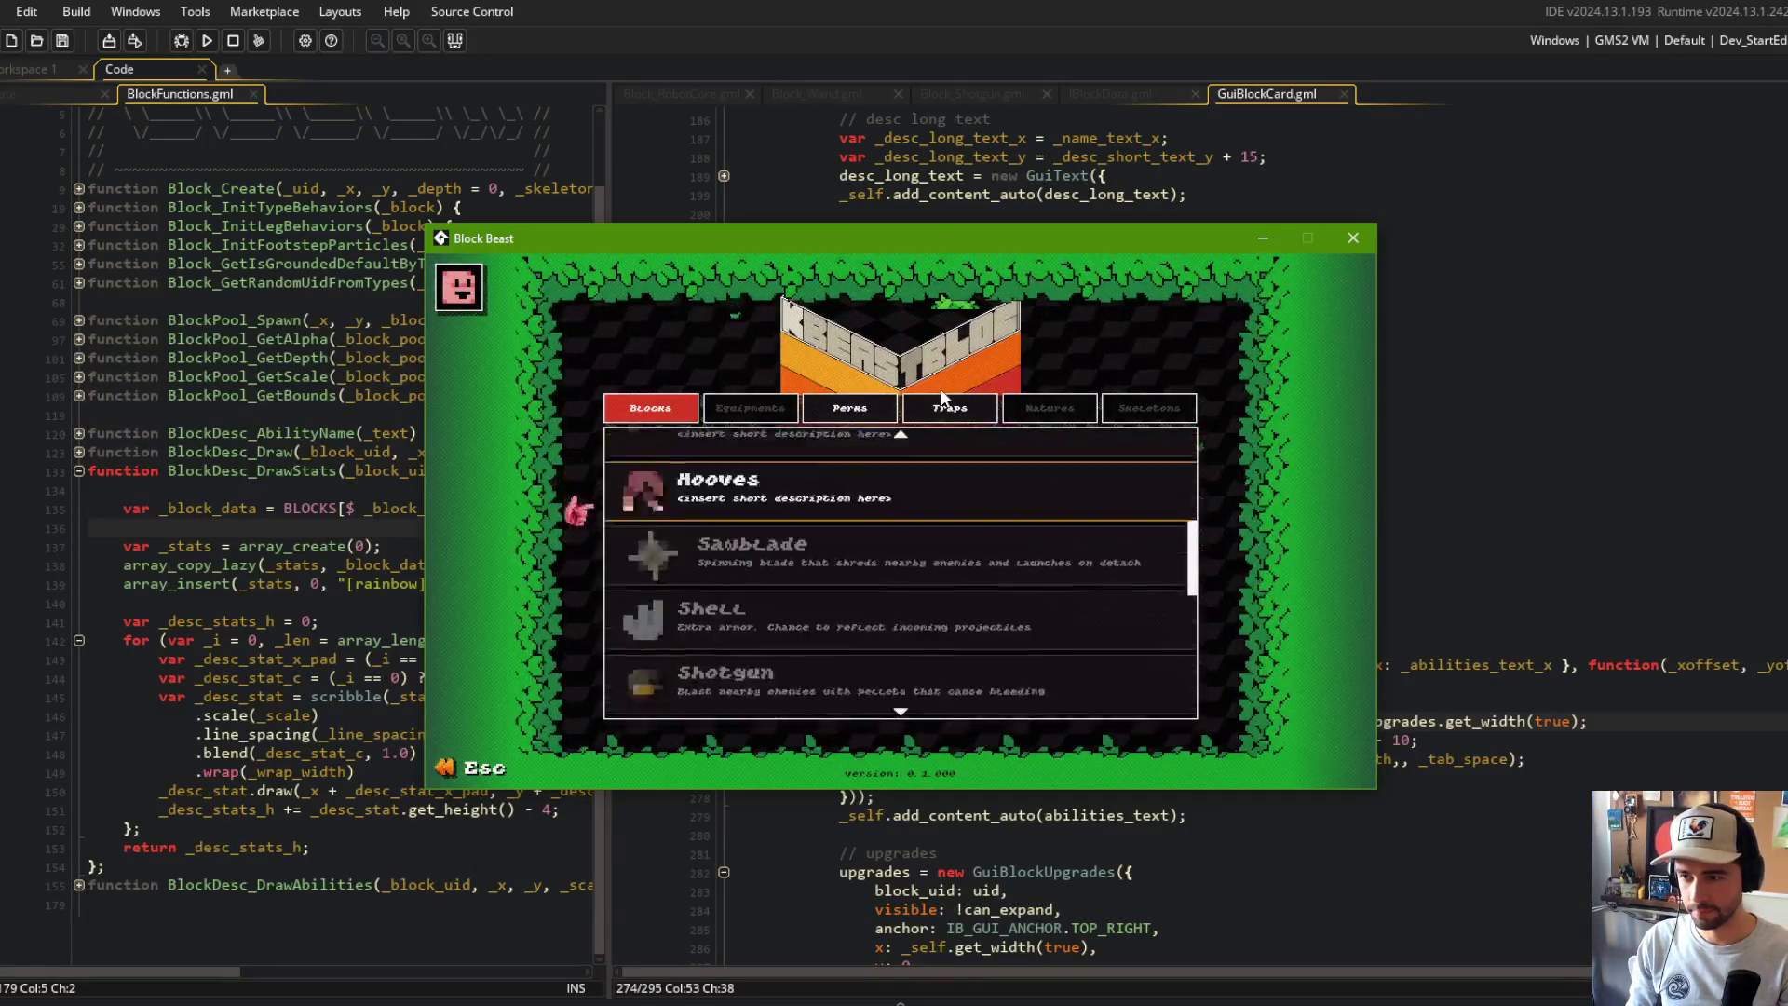
pyautogui.press('Down')
pyautogui.press('Down')
pyautogui.press('Down')
pyautogui.press('Return')
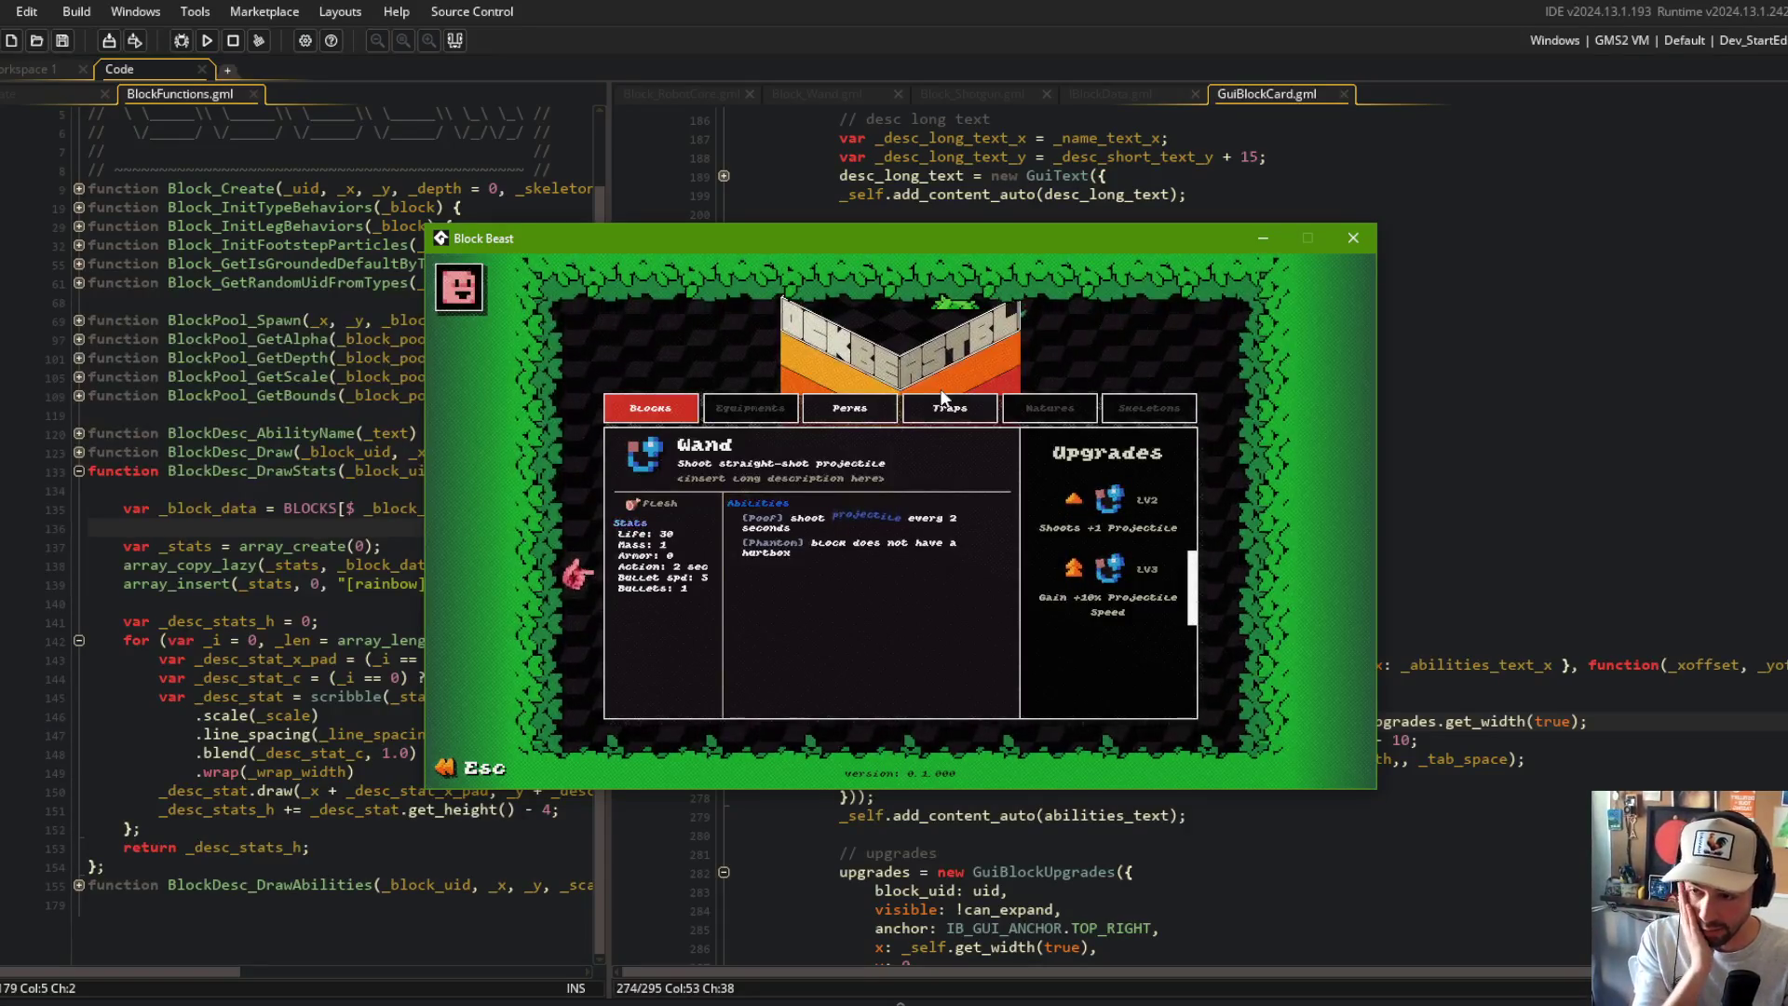
pyautogui.press('Escape')
# Step: Review the abilities text x and y lines, the locked-block check and the draw call arguments
pyautogui.click(1249, 379)
pyautogui.scroll(-2, 1250, 379)
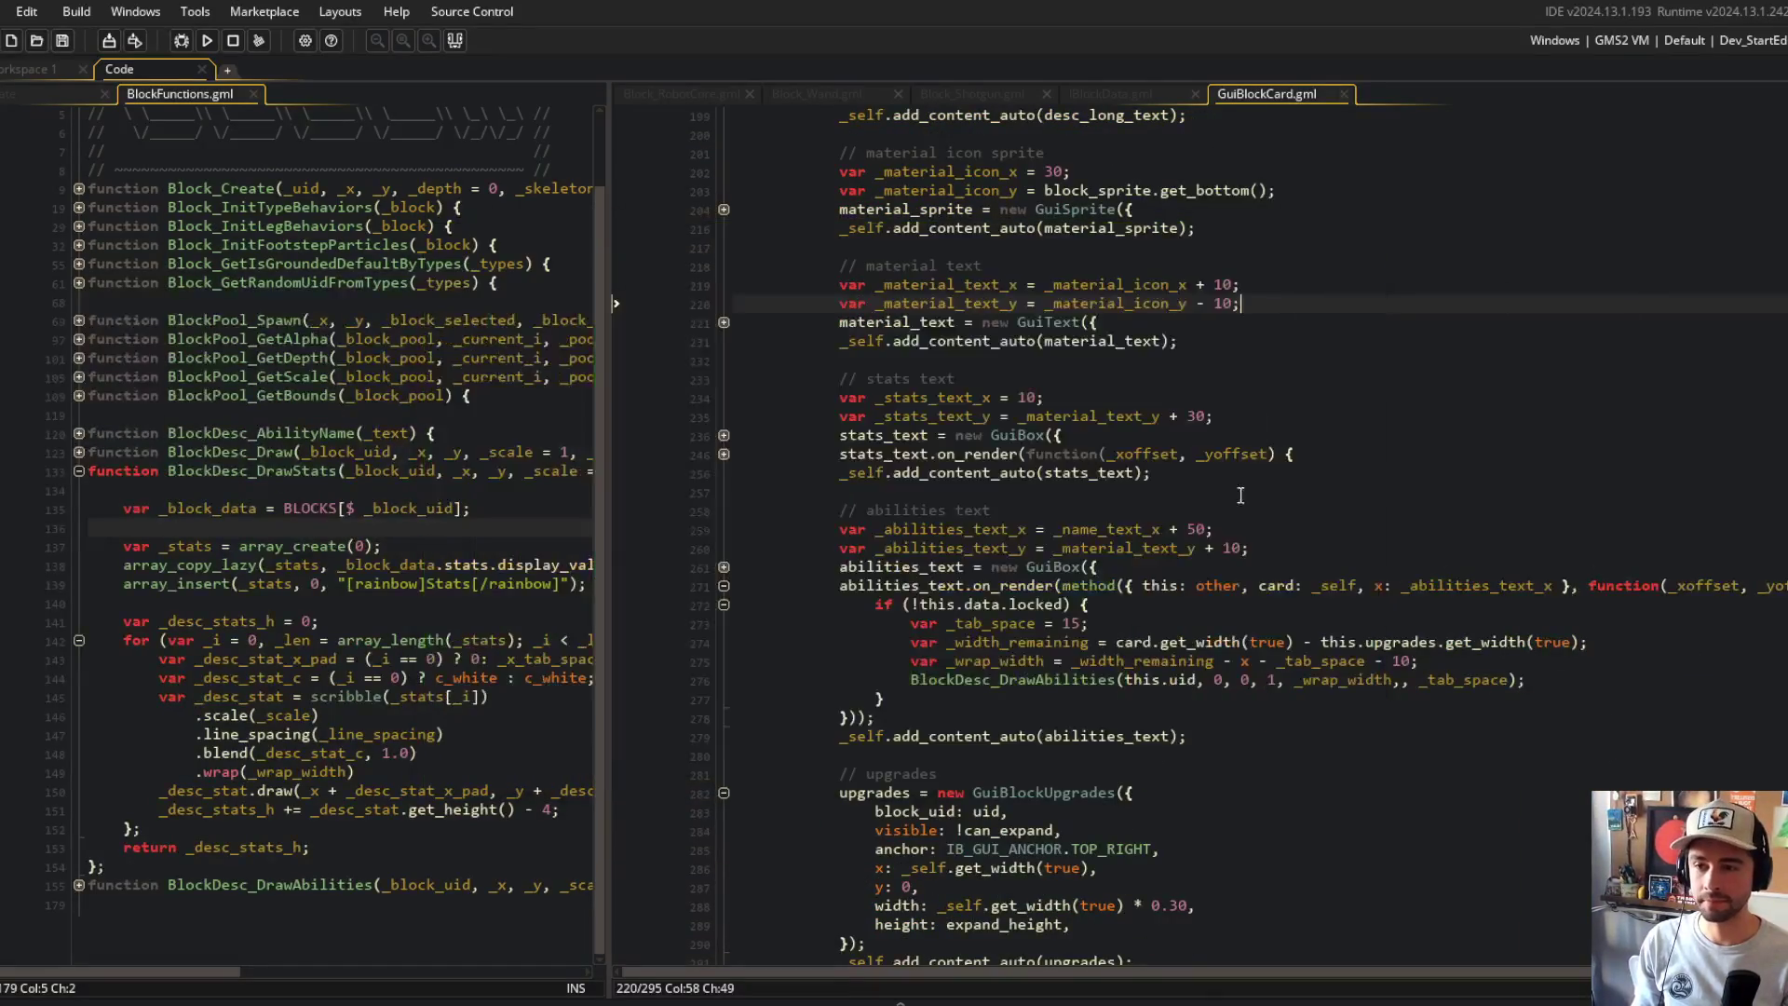
pyautogui.scroll(1, 1000, 437)
pyautogui.scroll(-3, 1000, 438)
pyautogui.click(1018, 450)
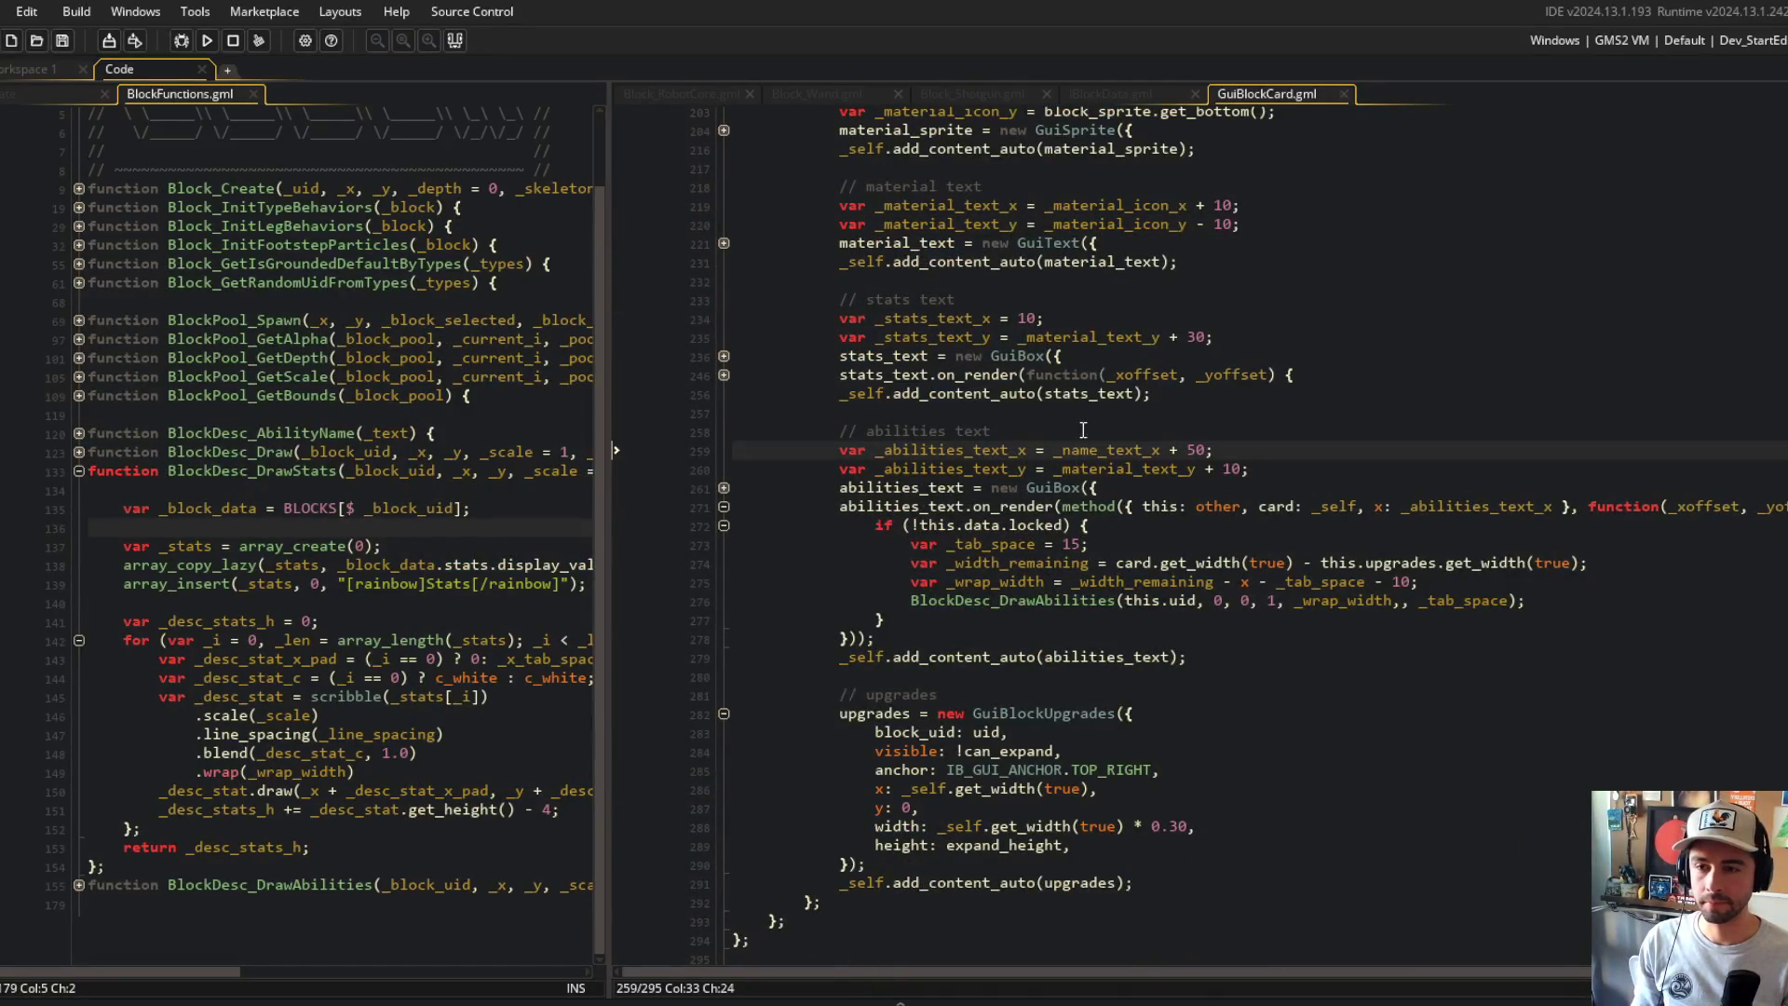
pyautogui.click(958, 470)
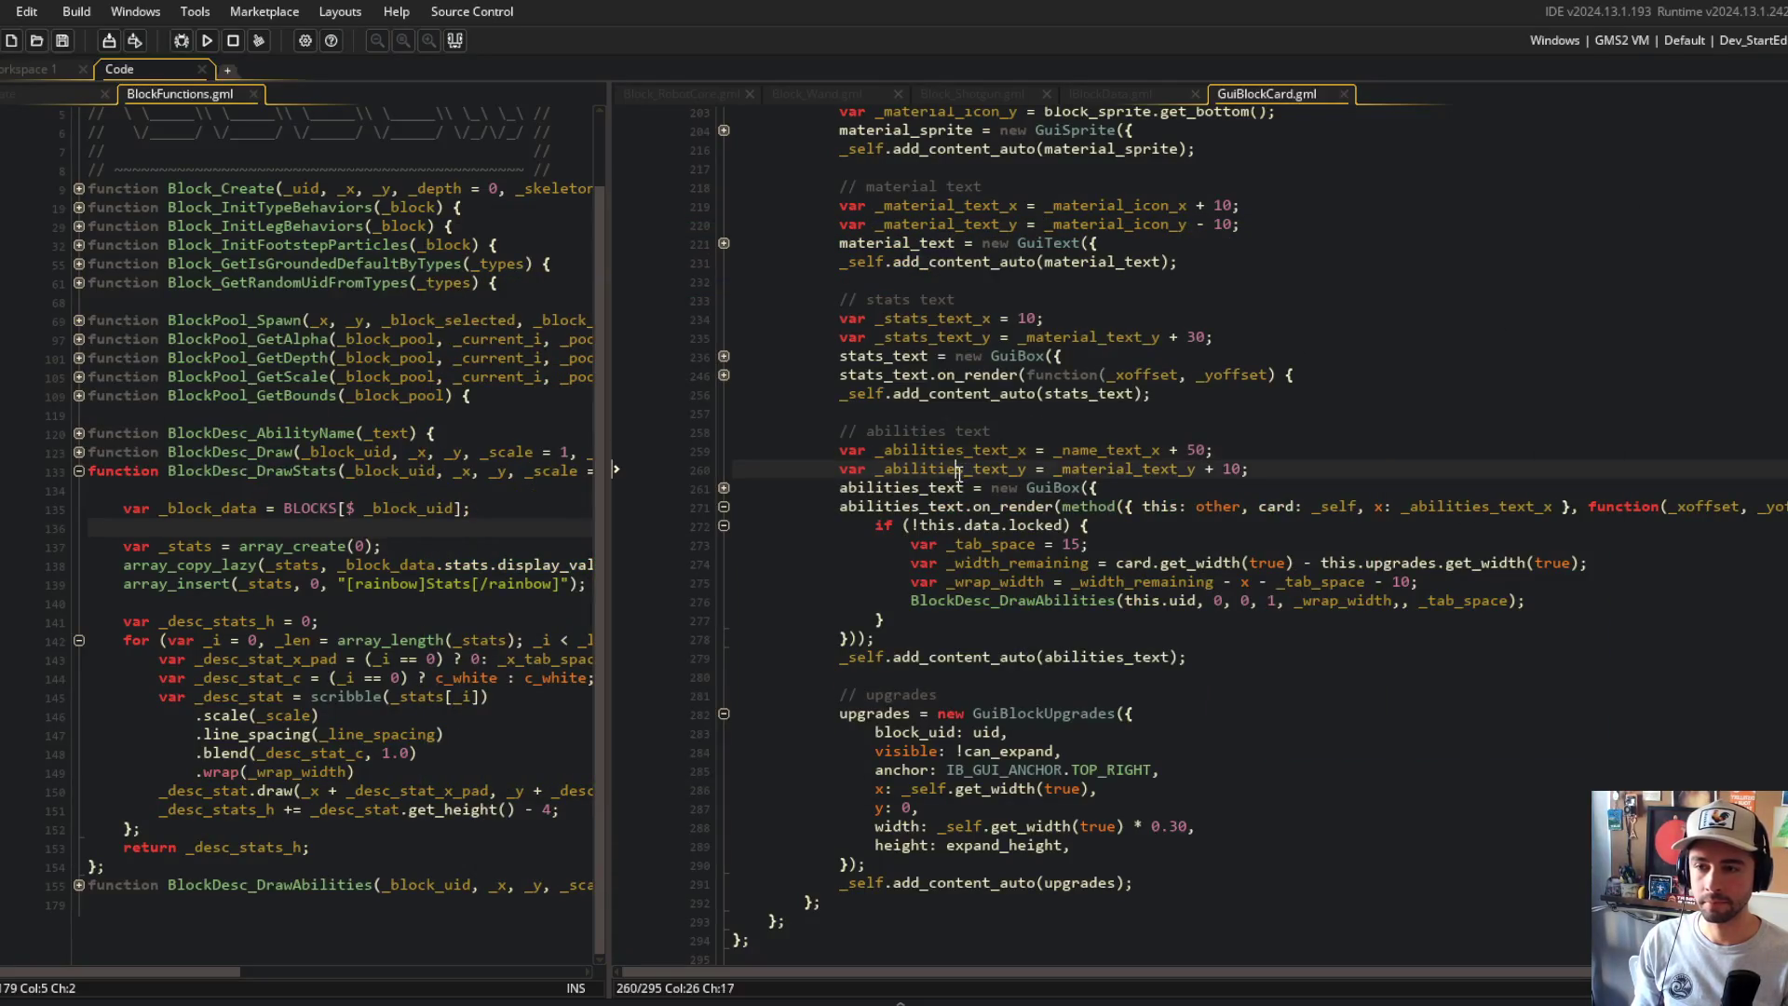
pyautogui.click(1002, 525)
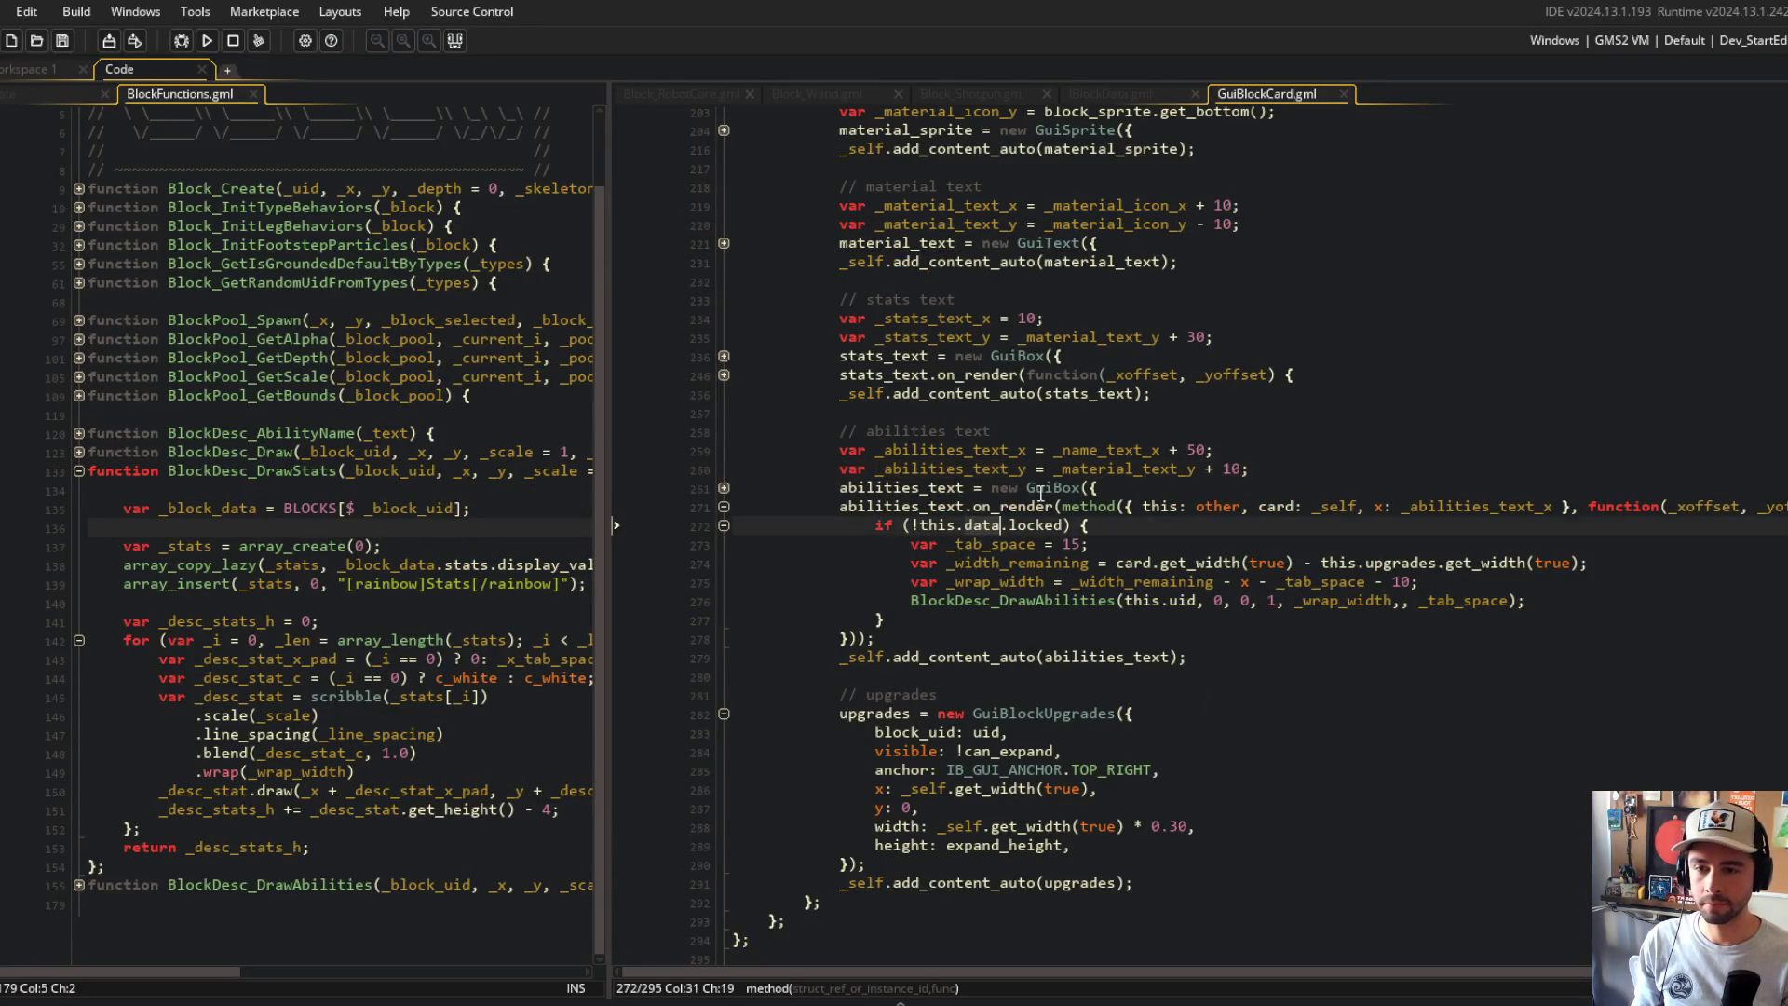
pyautogui.click(1201, 601)
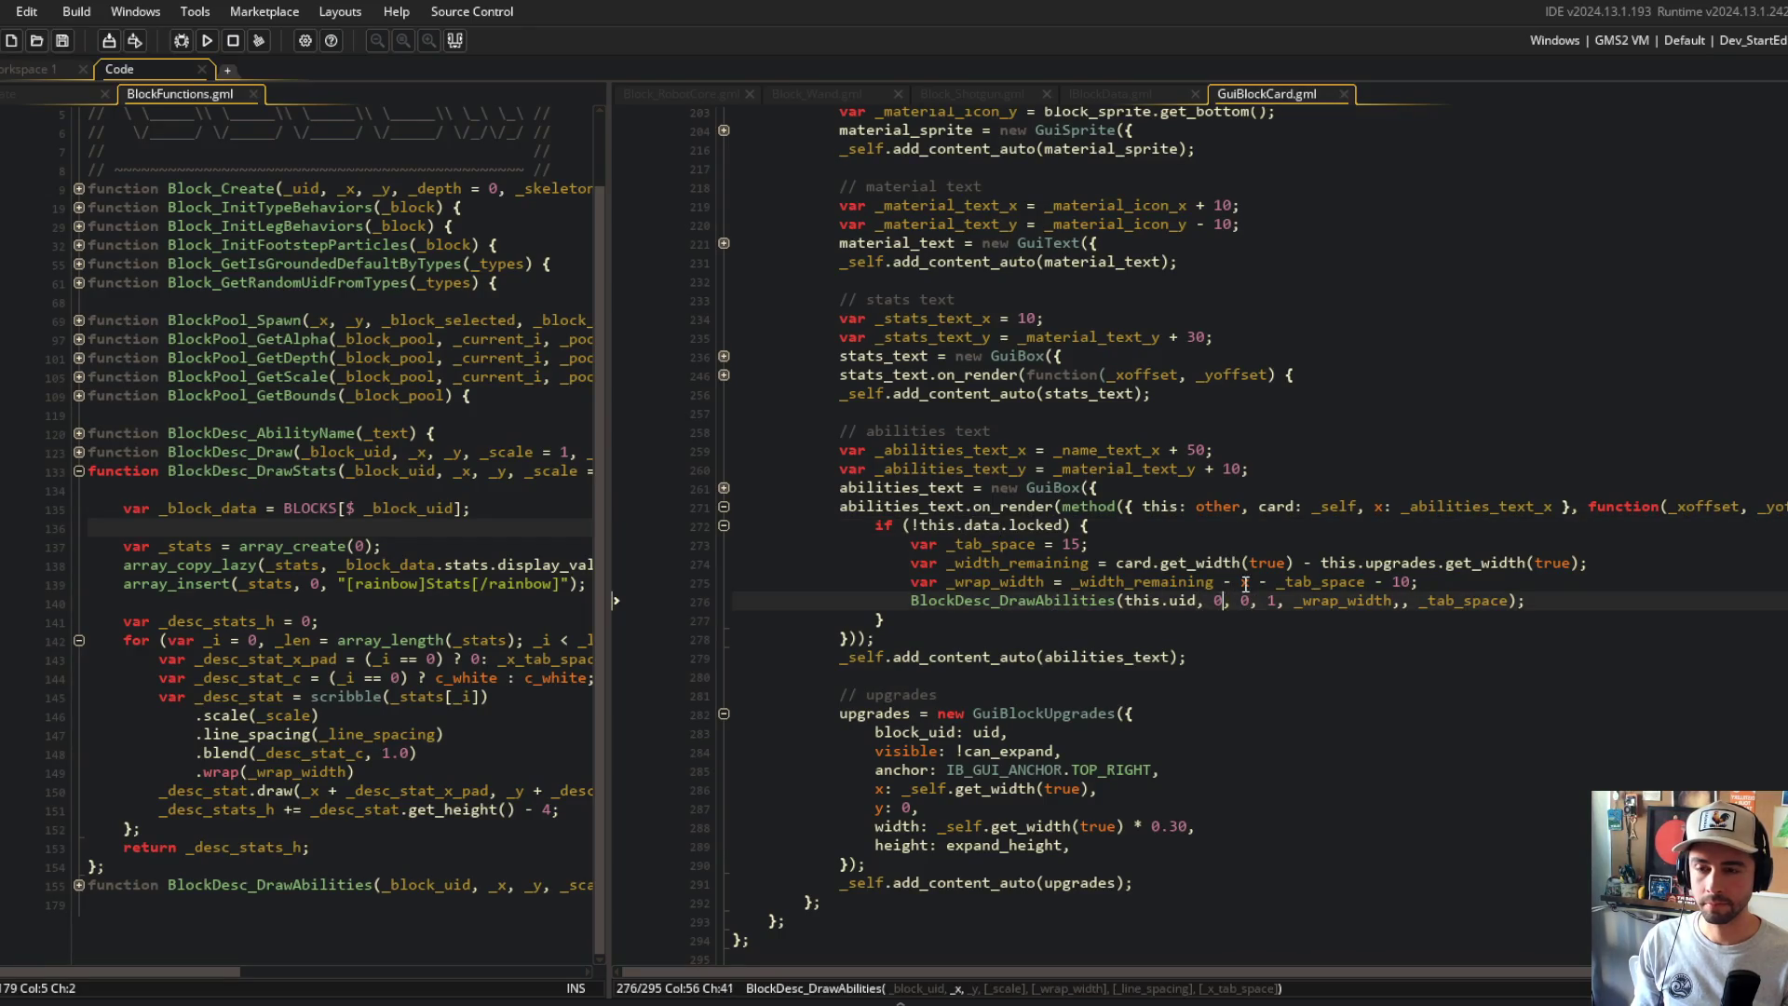
# Step: Compare with the running game, set the abilities _tab_space from 15 to 10, and rebuild and run
pyautogui.hotkey('alt', 'Tab')
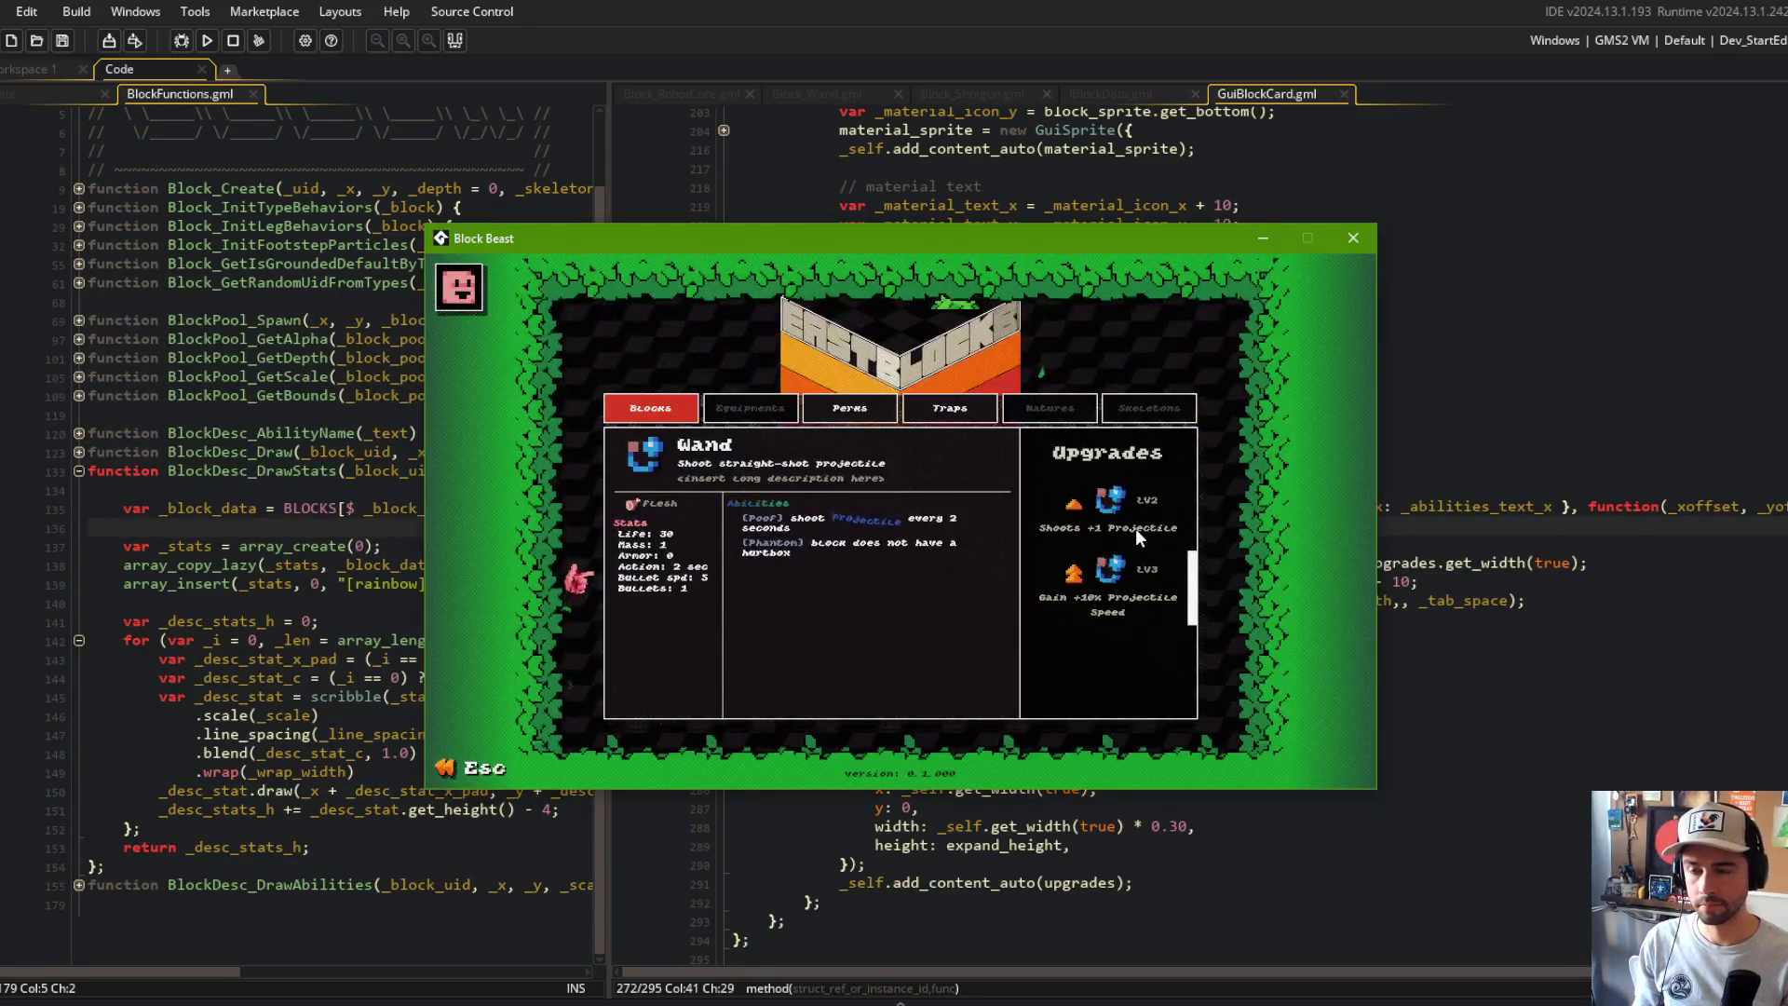
pyautogui.hotkey('alt', 'Tab')
pyautogui.click(1200, 601)
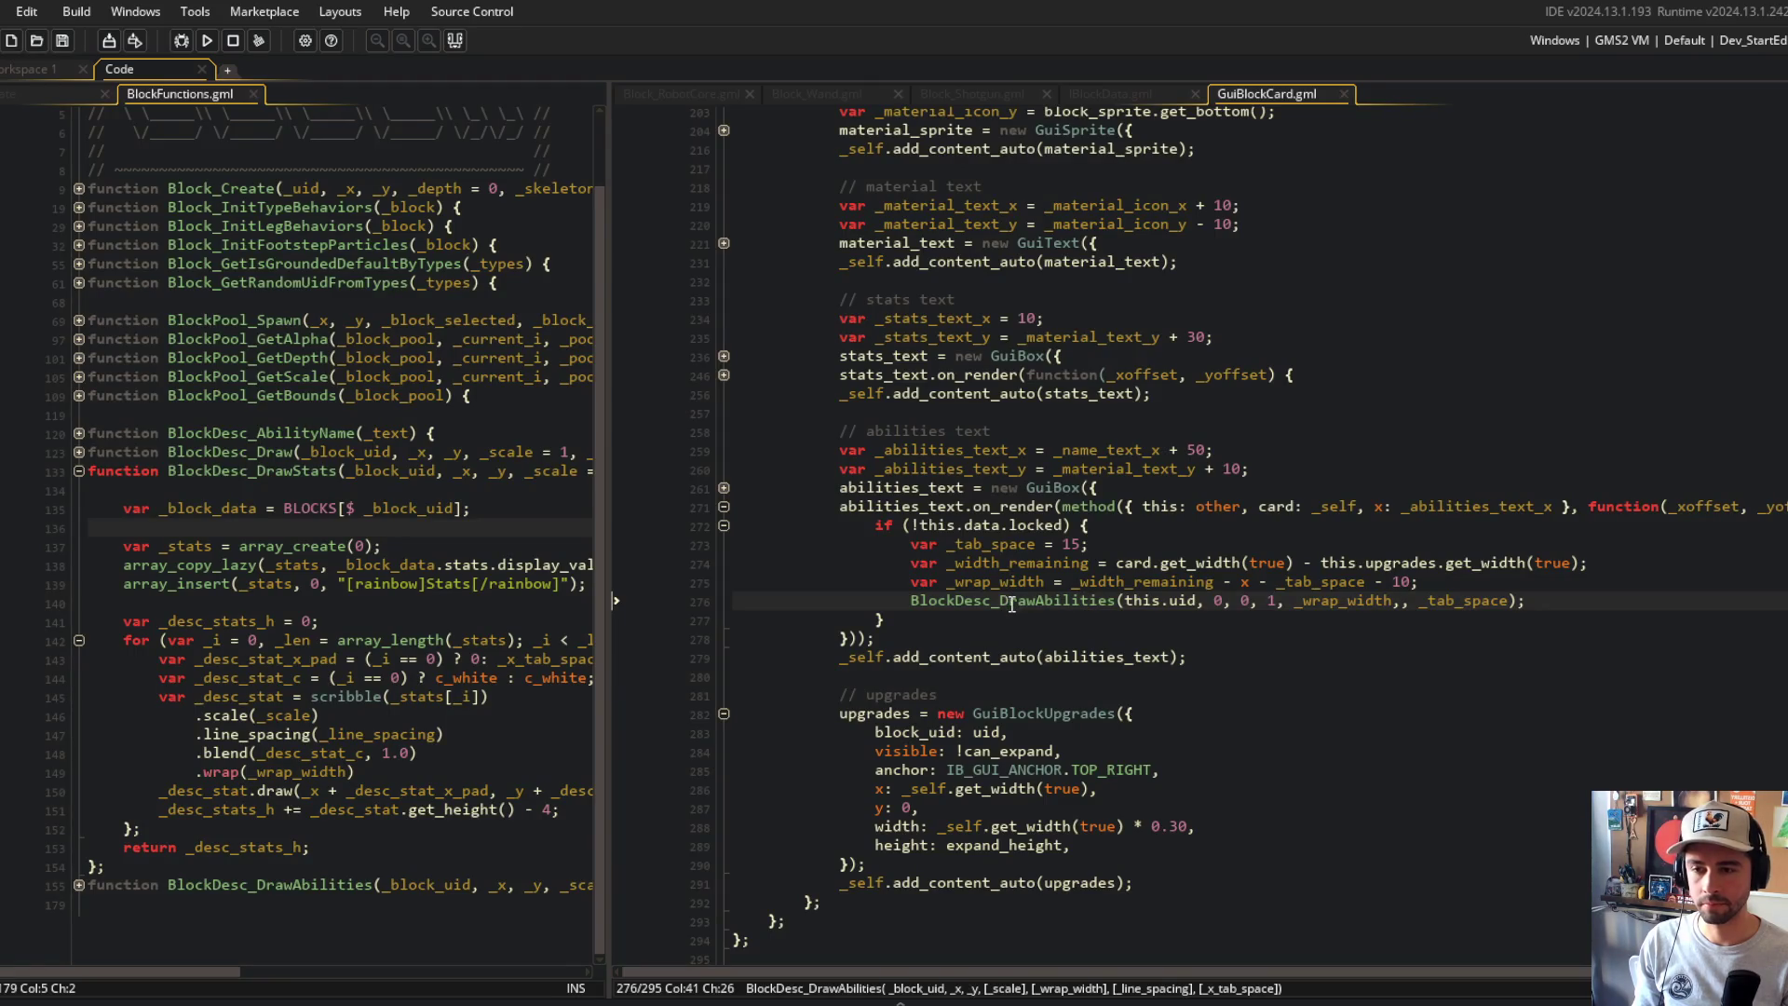
pyautogui.click(1012, 545)
pyautogui.press('F5')
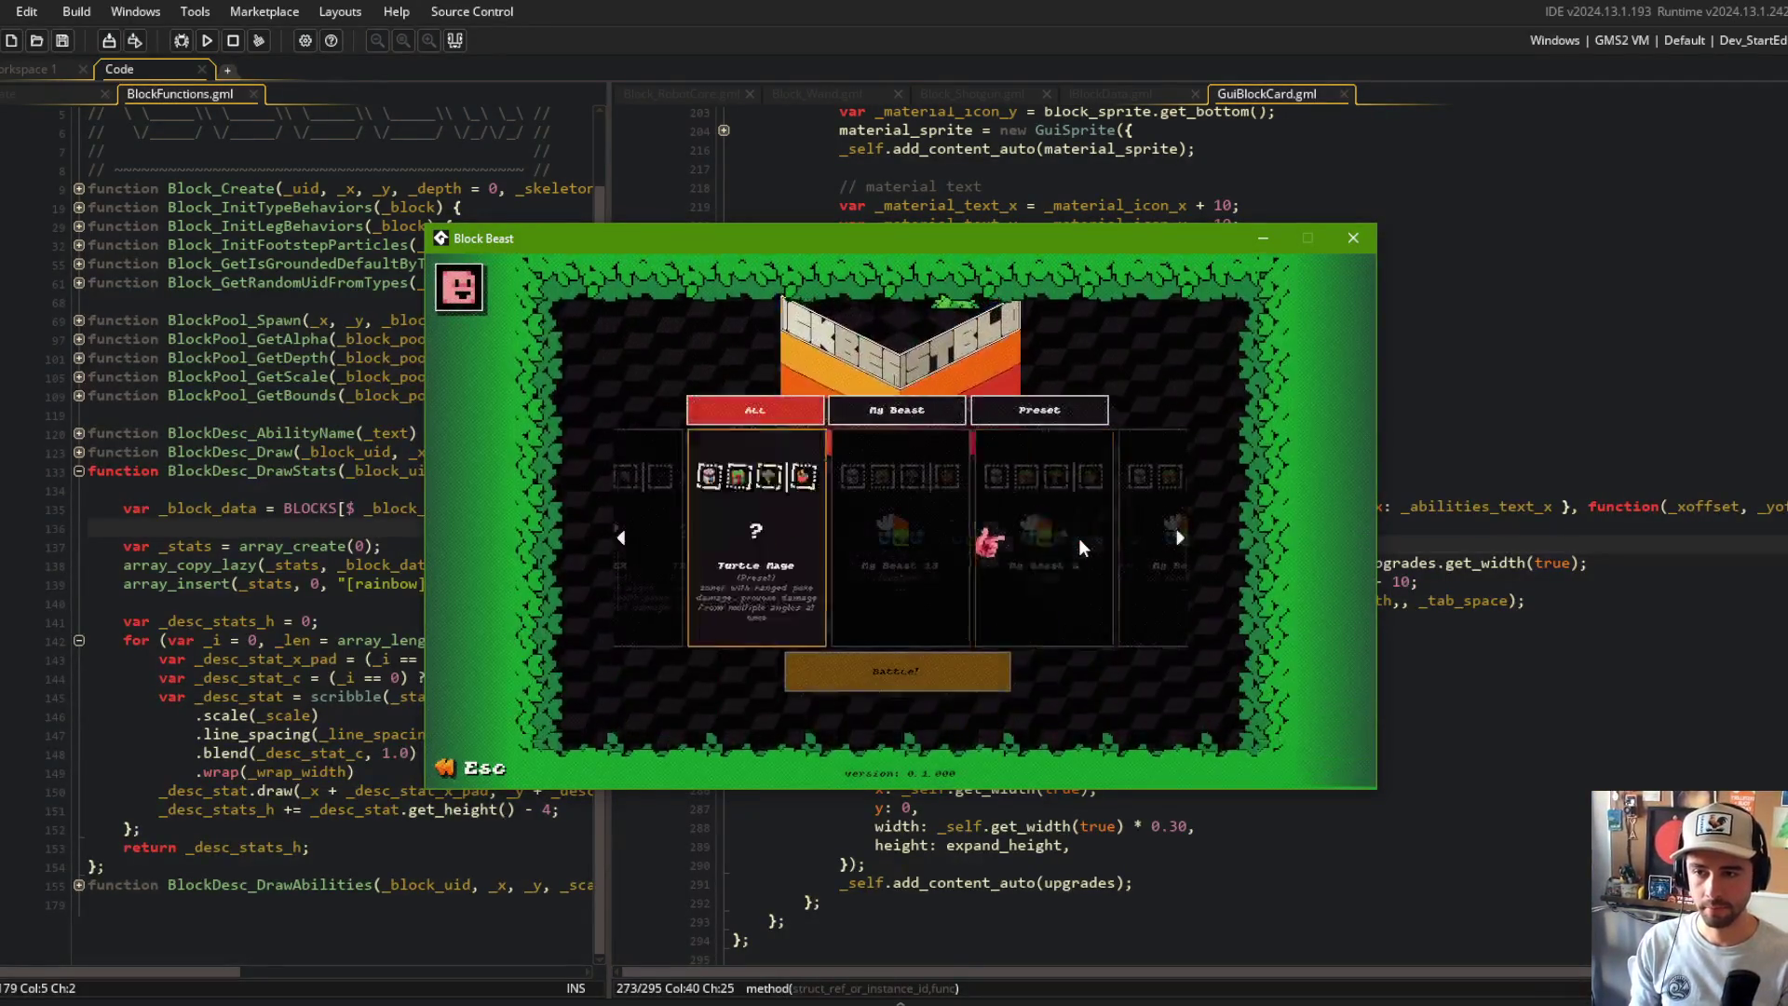
# Step: Scroll the Blocks library list and open the Wand card
pyautogui.scroll(-15, 1078, 538)
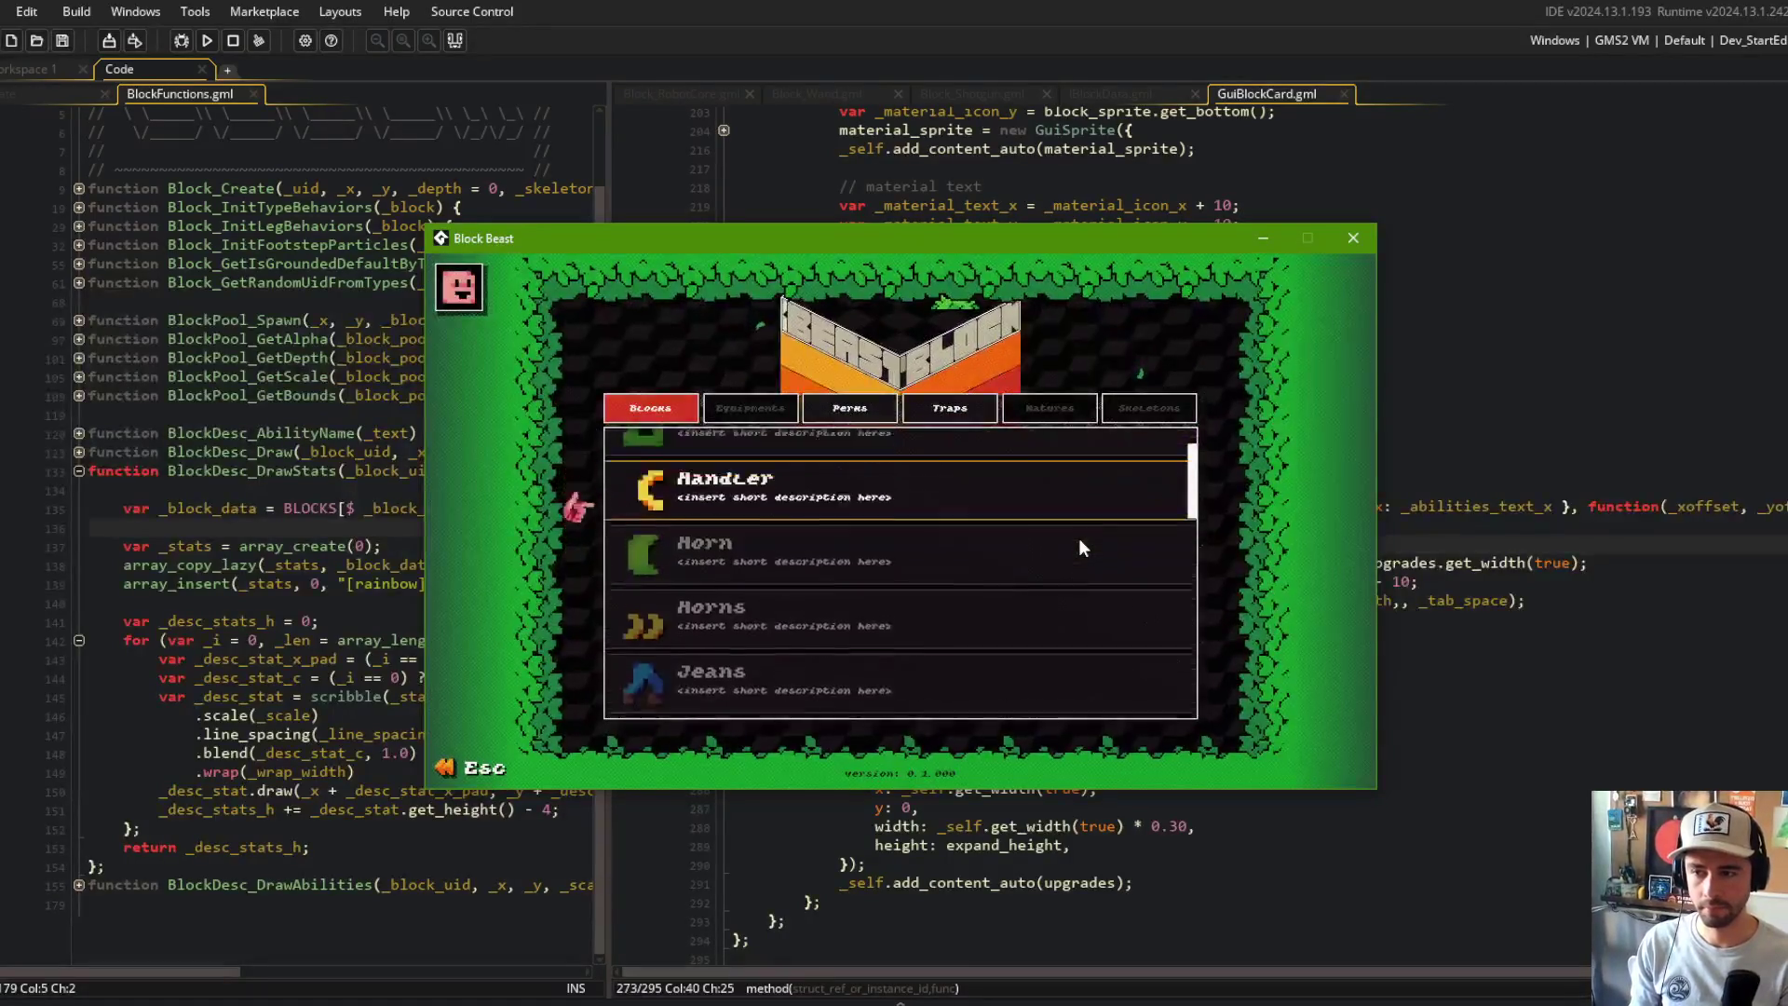
pyautogui.scroll(-15, 897, 521)
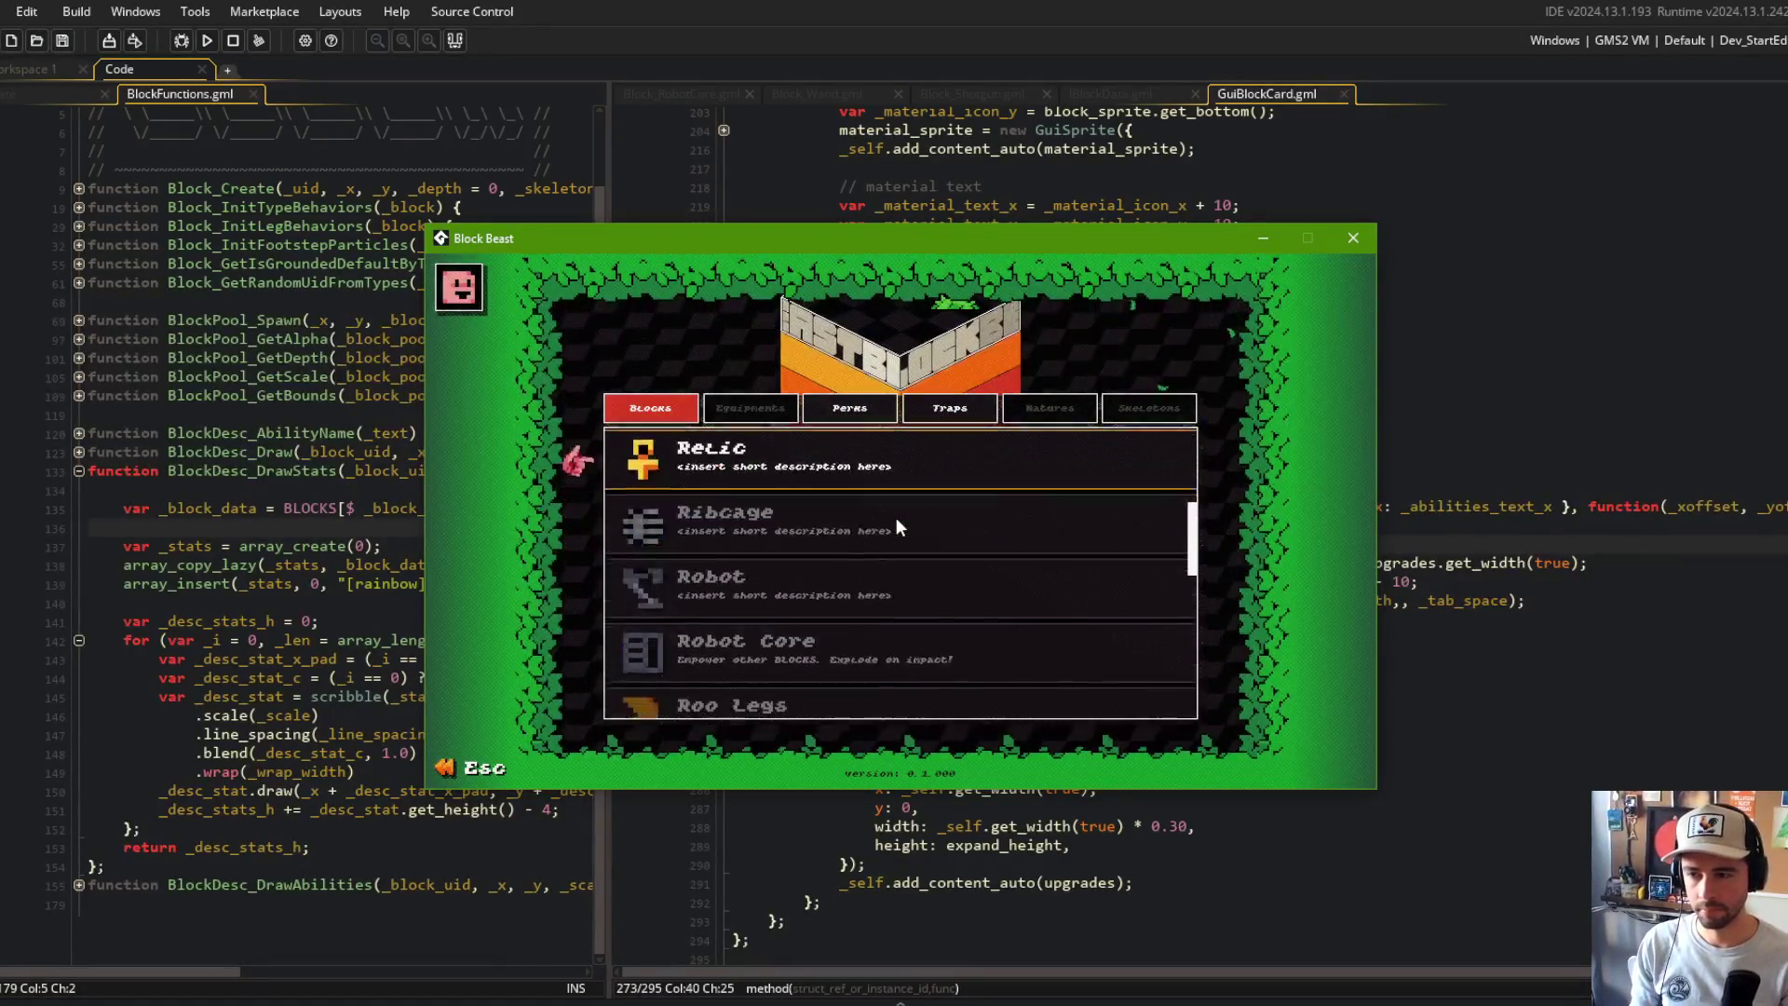
pyautogui.click(791, 641)
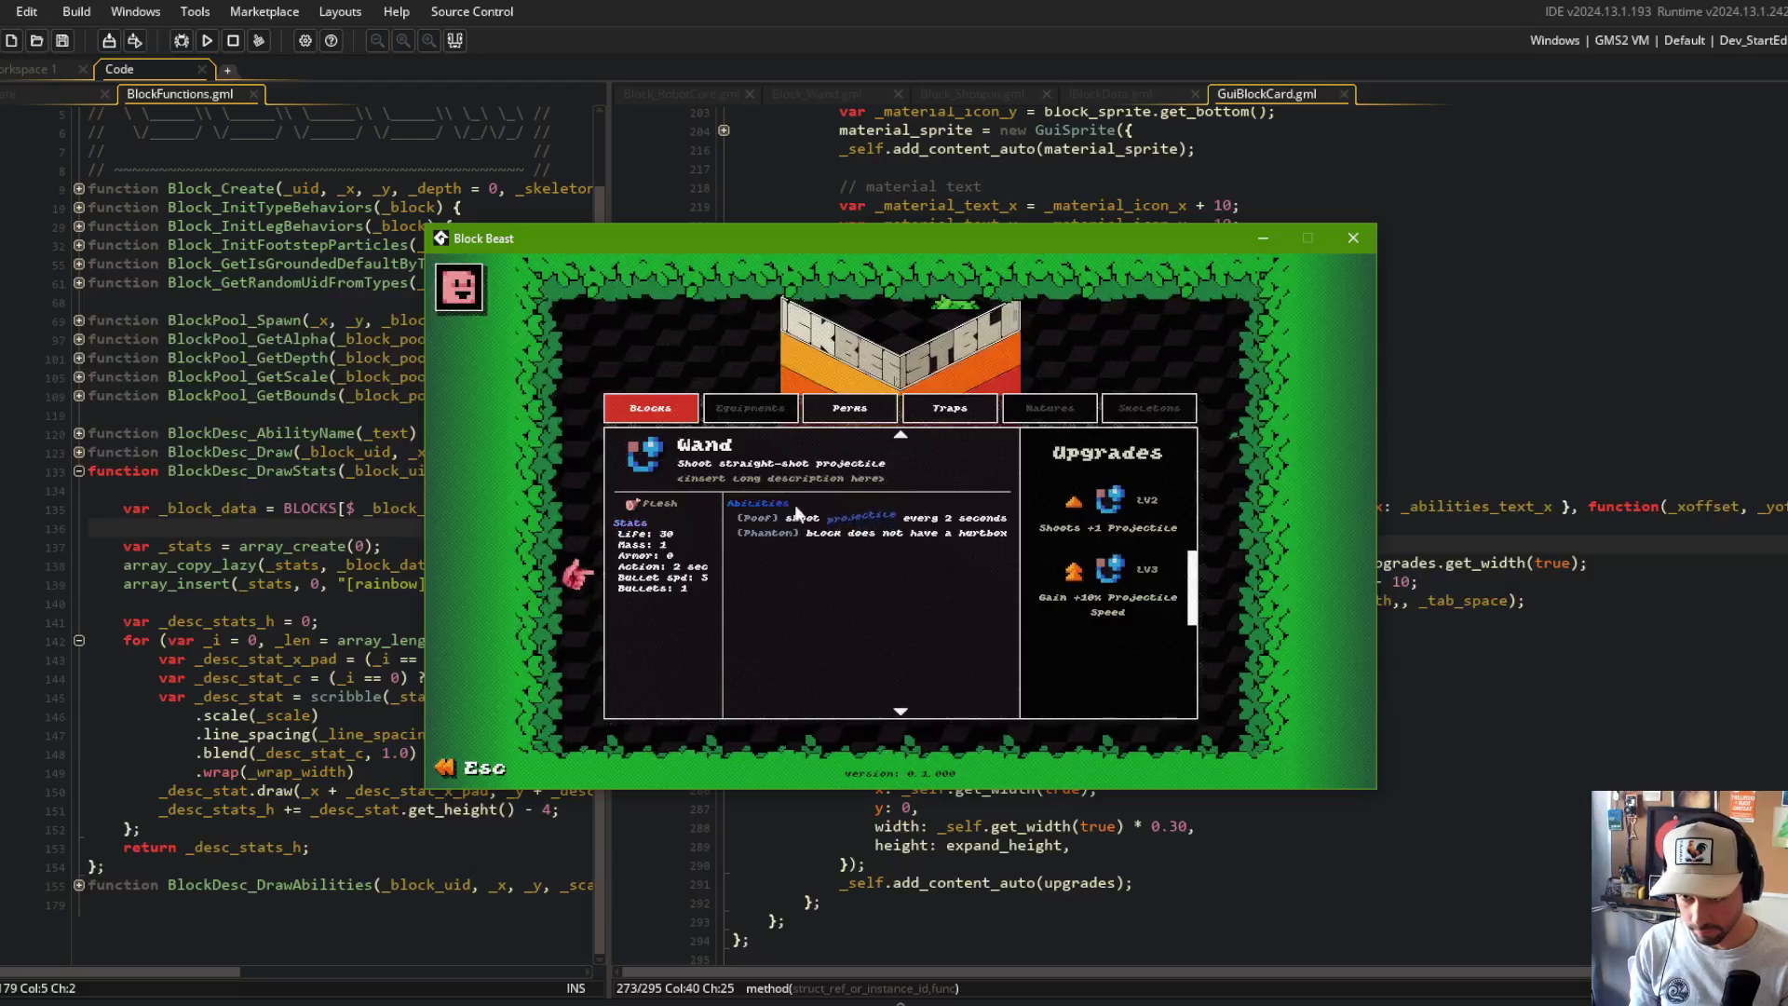
# Step: Look at the Brow, Frog Teeth, Curved and Chipmunk block details in the list
pyautogui.scroll(-5, 818, 526)
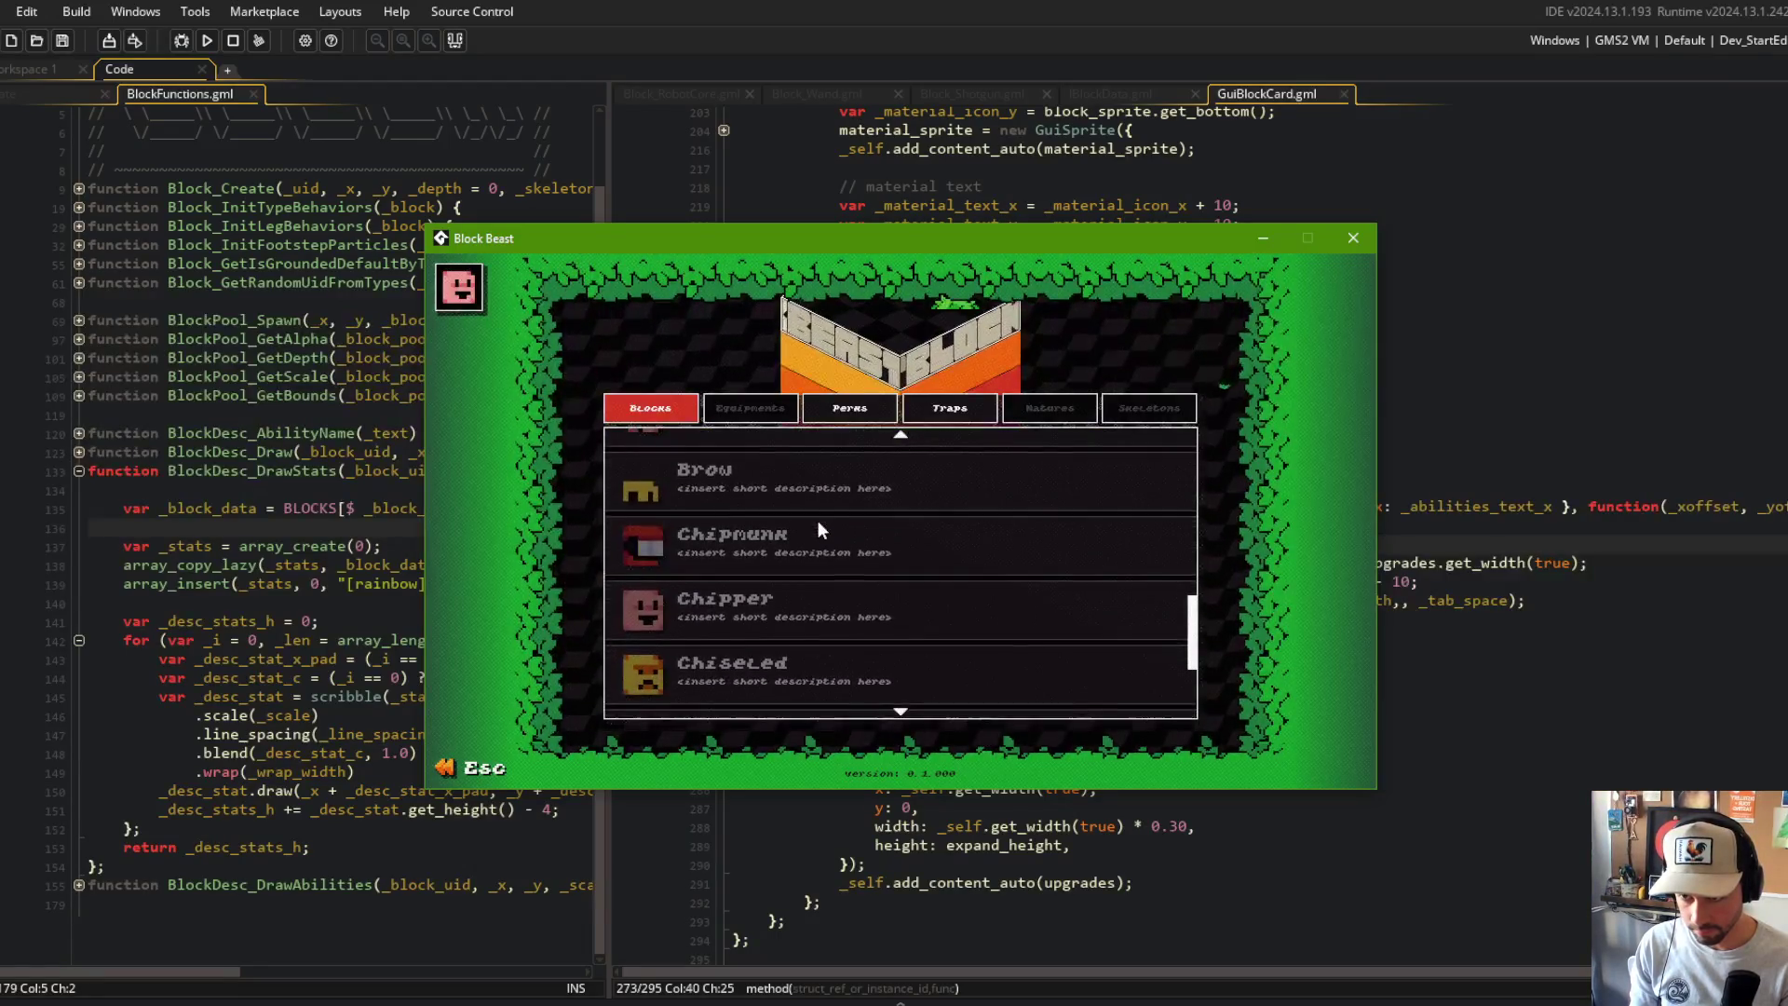
pyautogui.scroll(-1, 817, 529)
pyautogui.click(818, 529)
pyautogui.scroll(-4, 818, 529)
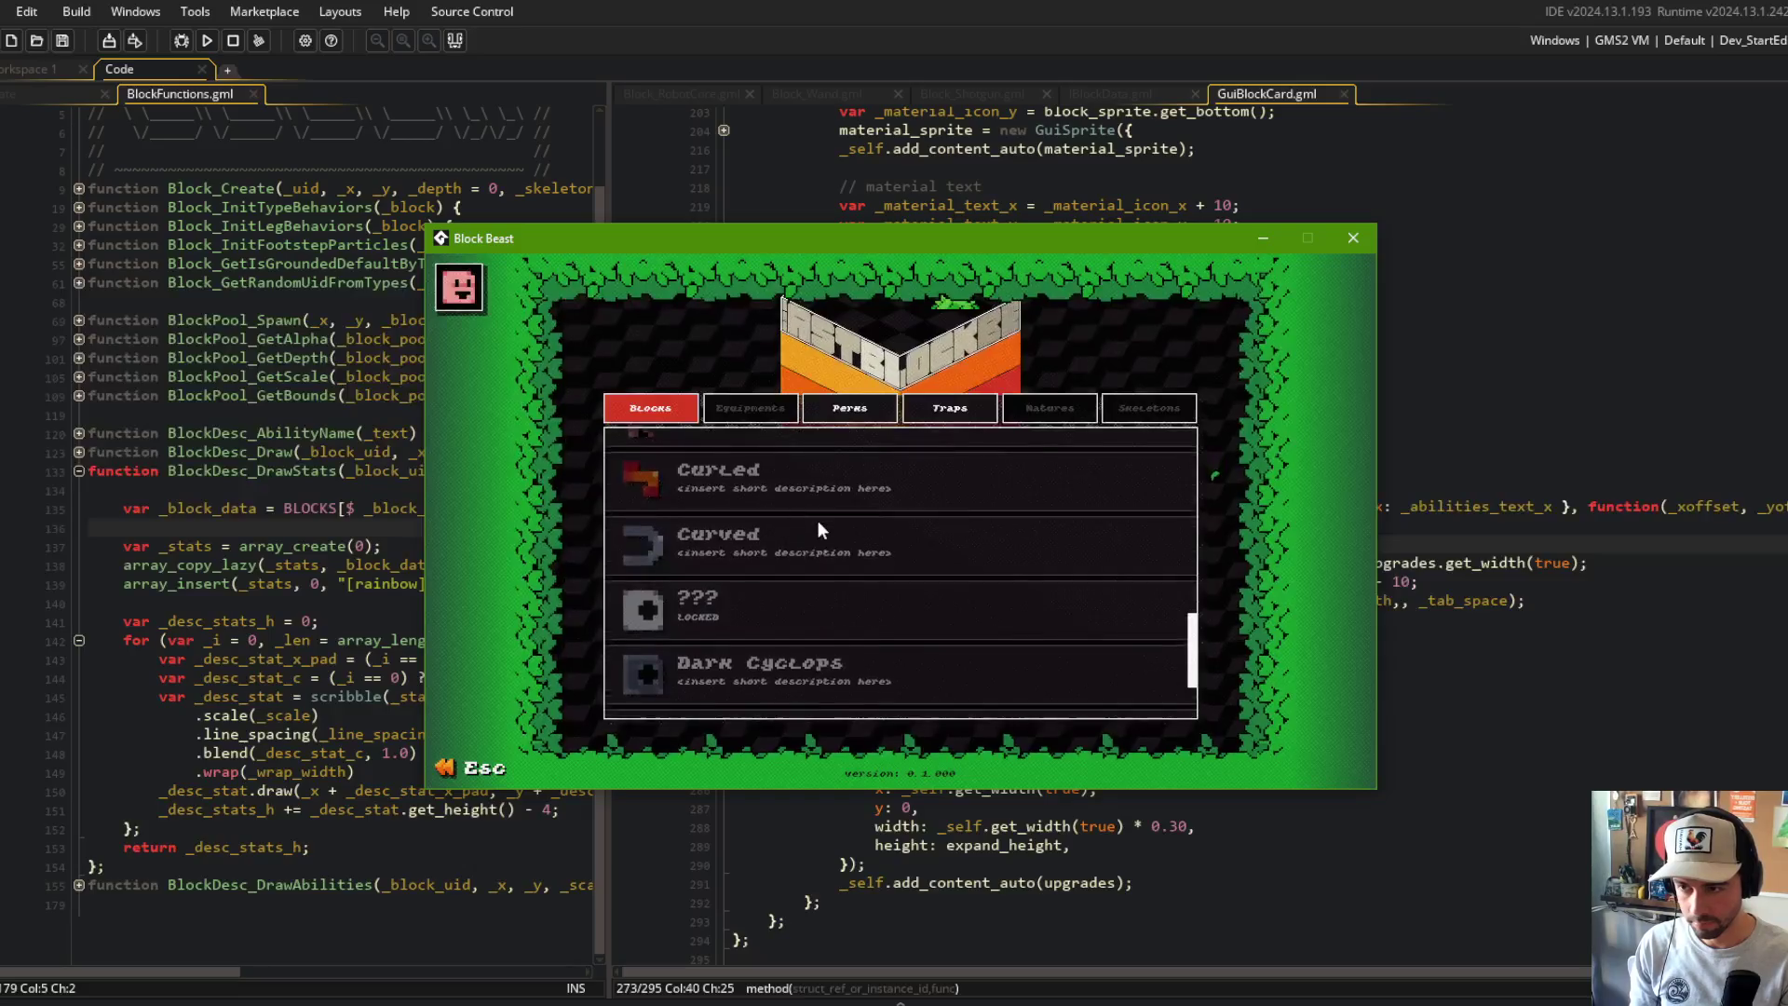
pyautogui.scroll(-9, 818, 522)
pyautogui.scroll(2, 818, 522)
pyautogui.scroll(-3, 818, 521)
pyautogui.click(818, 522)
pyautogui.click(818, 521)
pyautogui.scroll(8, 818, 522)
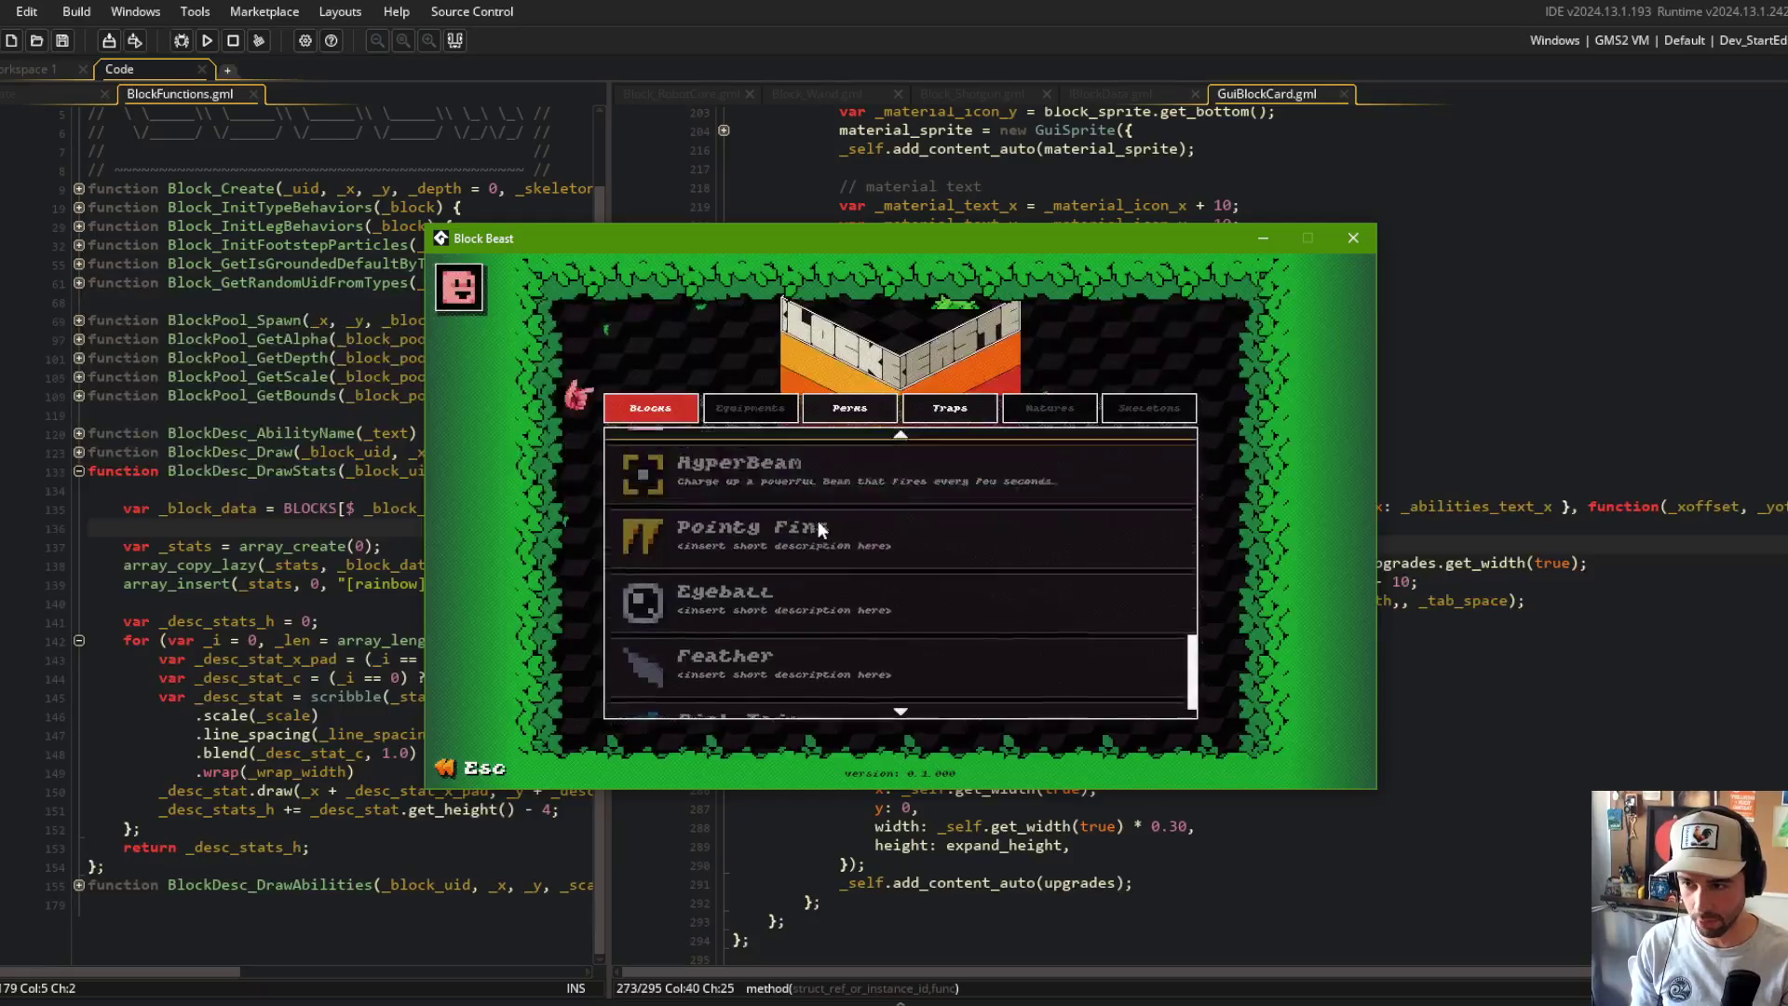
pyautogui.scroll(2, 817, 522)
pyautogui.click(817, 521)
pyautogui.click(818, 522)
pyautogui.scroll(-5, 818, 521)
pyautogui.scroll(3, 818, 521)
pyautogui.scroll(-6, 817, 521)
pyautogui.scroll(1, 817, 521)
pyautogui.scroll(12, 817, 521)
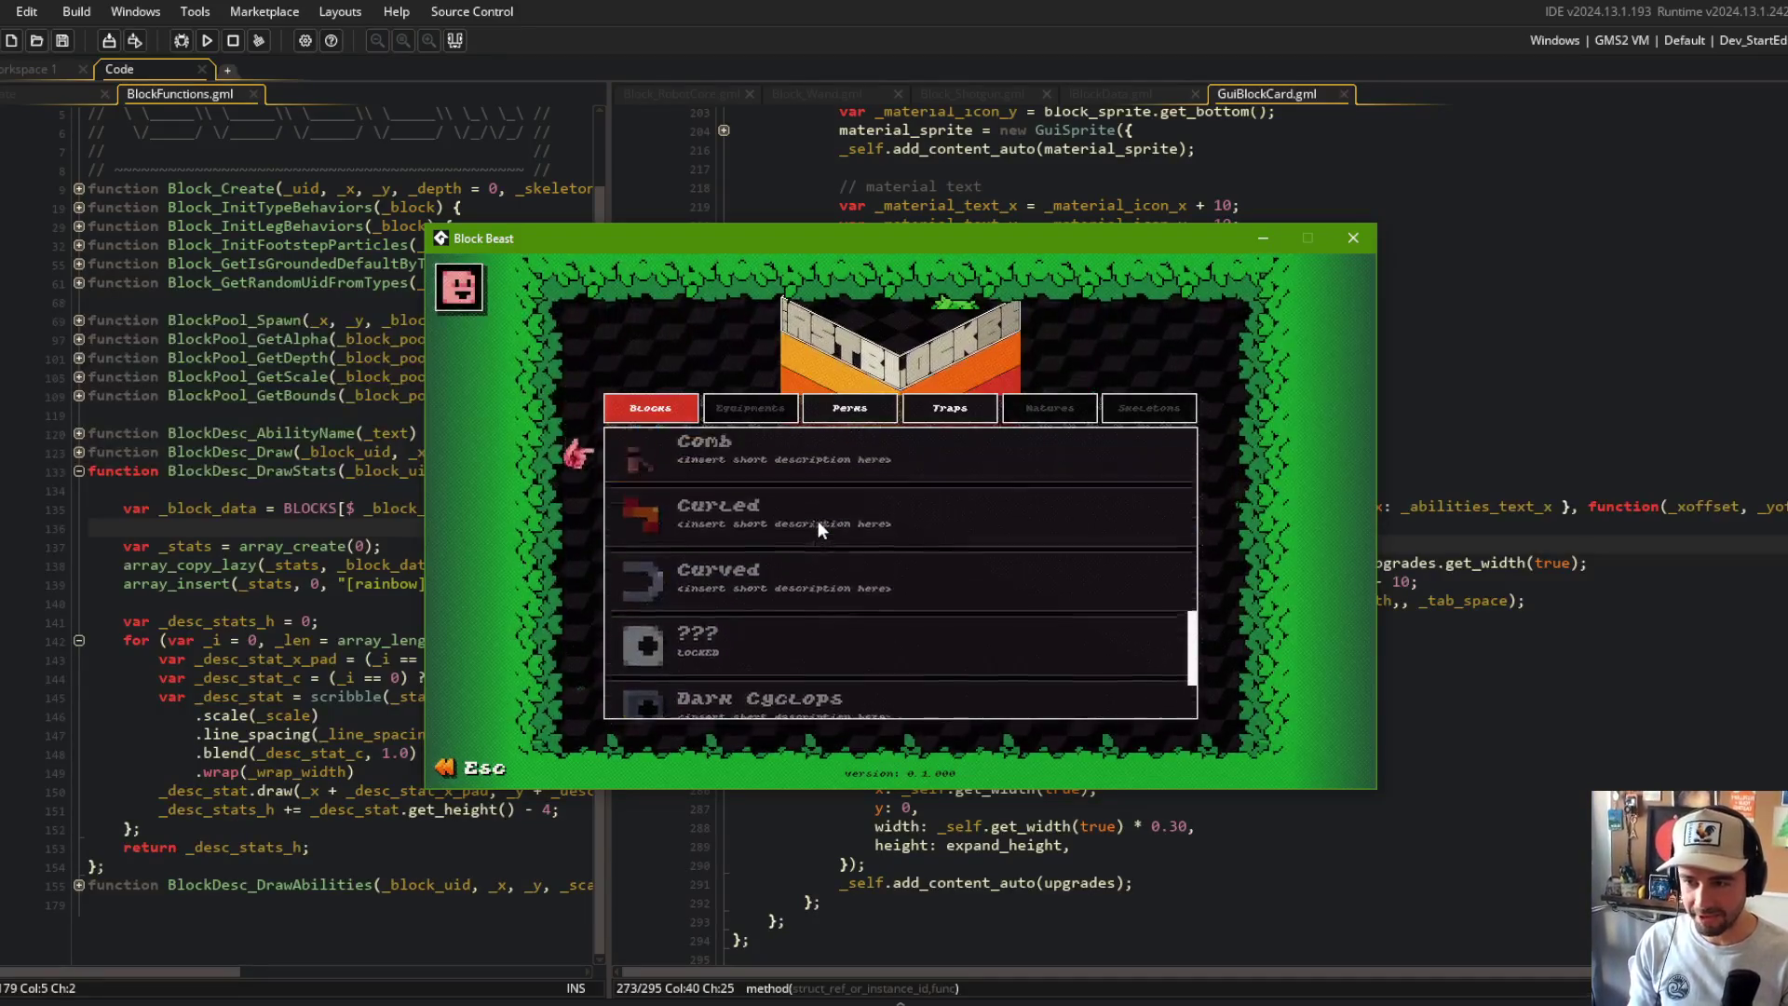
pyautogui.scroll(1, 818, 521)
pyautogui.click(818, 521)
pyautogui.click(818, 522)
# Step: Scroll back up the list and open the Wand card to check its abilities layout
pyautogui.scroll(-2, 817, 522)
pyautogui.scroll(1, 818, 522)
pyautogui.scroll(8, 818, 522)
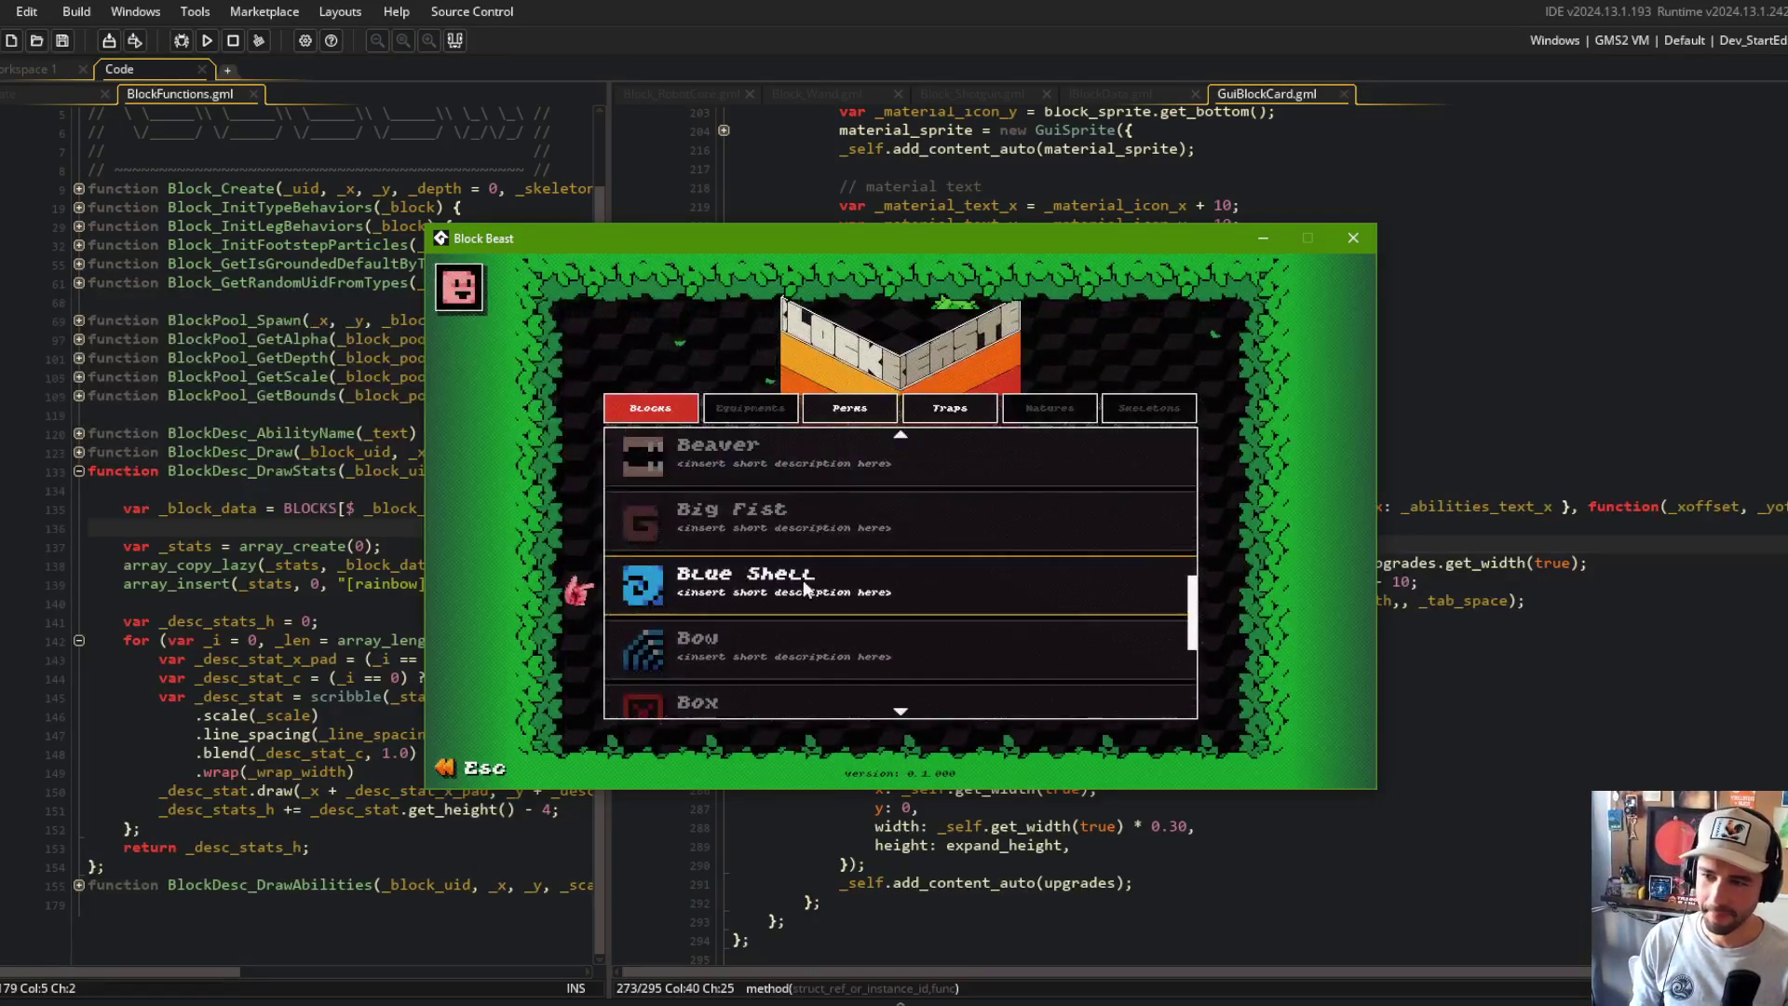
pyautogui.scroll(4, 803, 570)
pyautogui.scroll(-3, 803, 570)
pyautogui.scroll(1, 790, 568)
pyautogui.scroll(2, 778, 544)
pyautogui.click(773, 567)
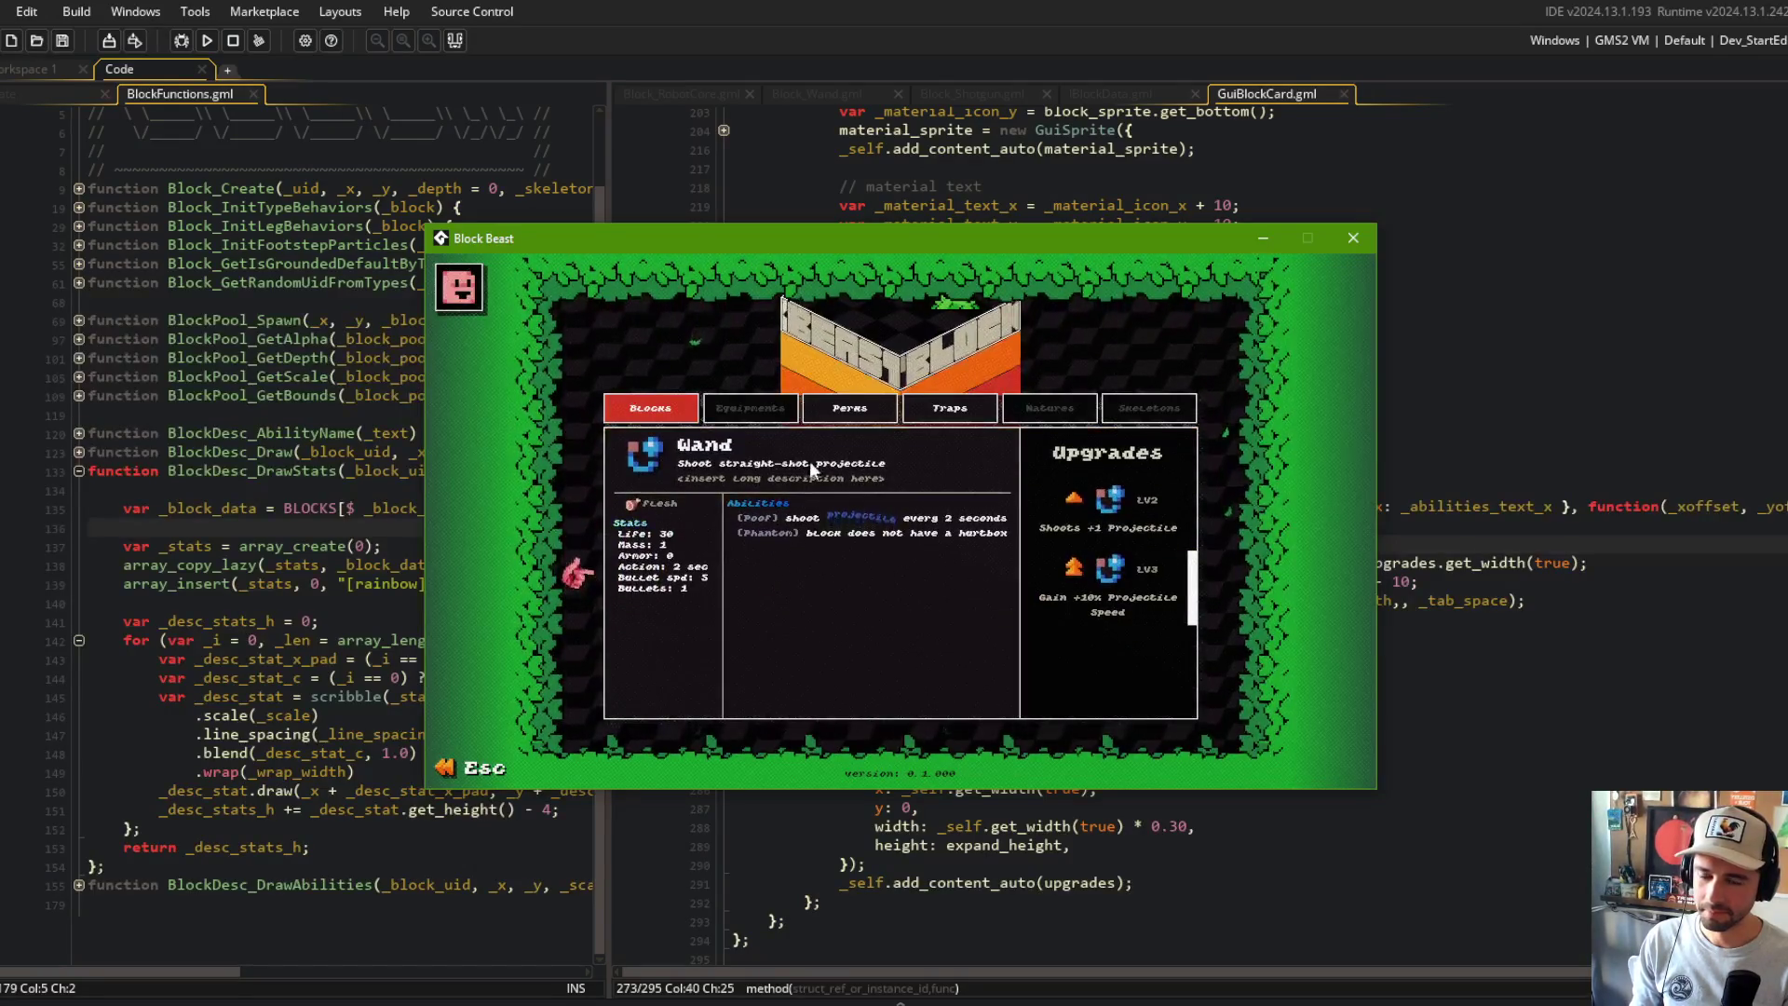
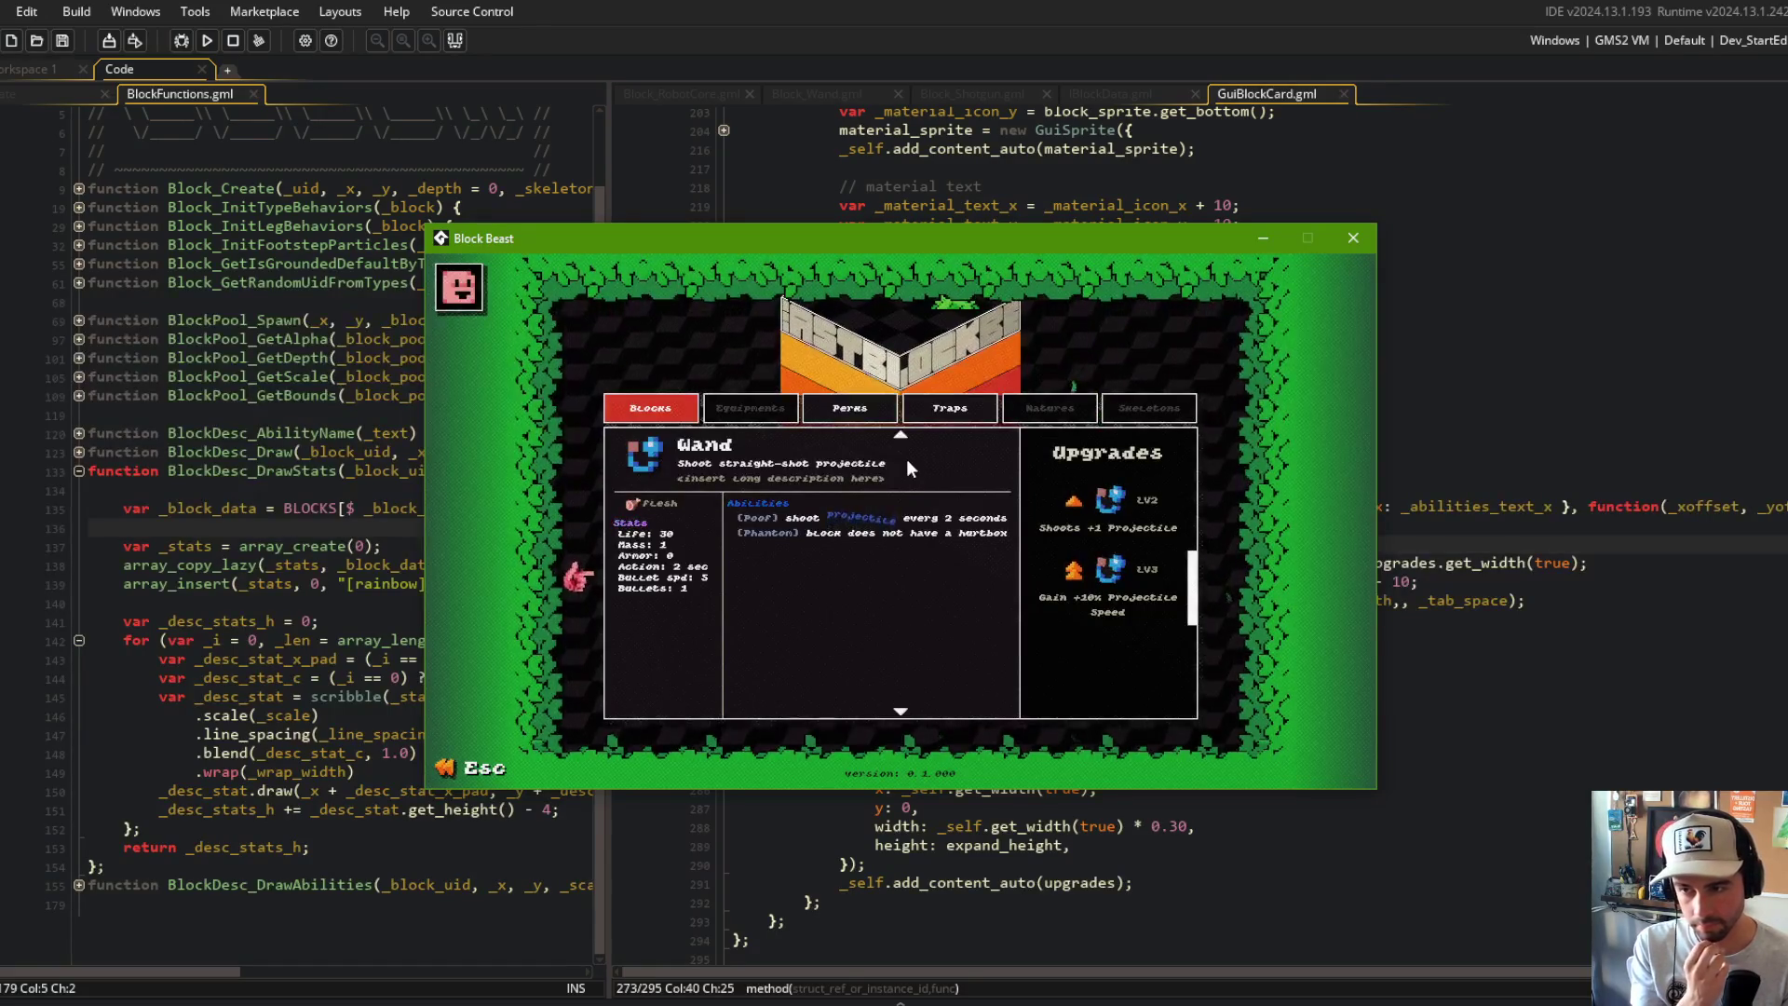
# Step: Change _material_icon_x in GuiBlockCard.gml from 30 to 40 and preview the card in-game
pyautogui.click(952, 205)
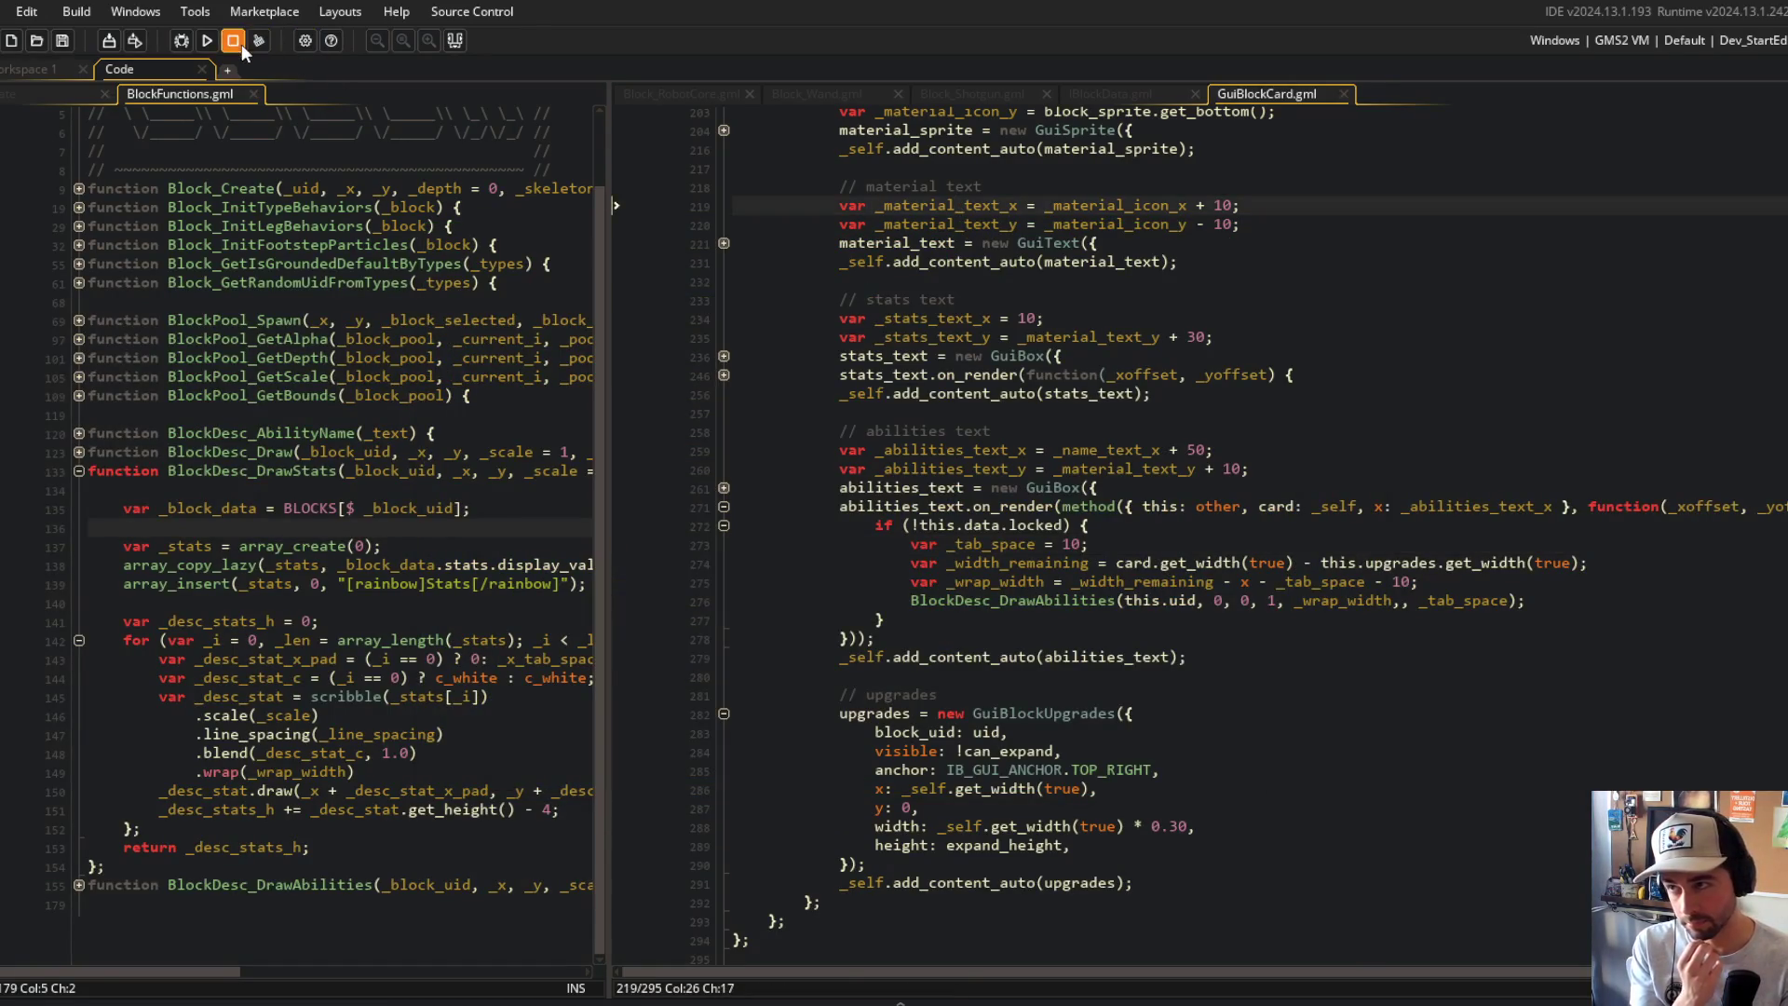
pyautogui.click(1011, 471)
pyautogui.scroll(6, 1011, 470)
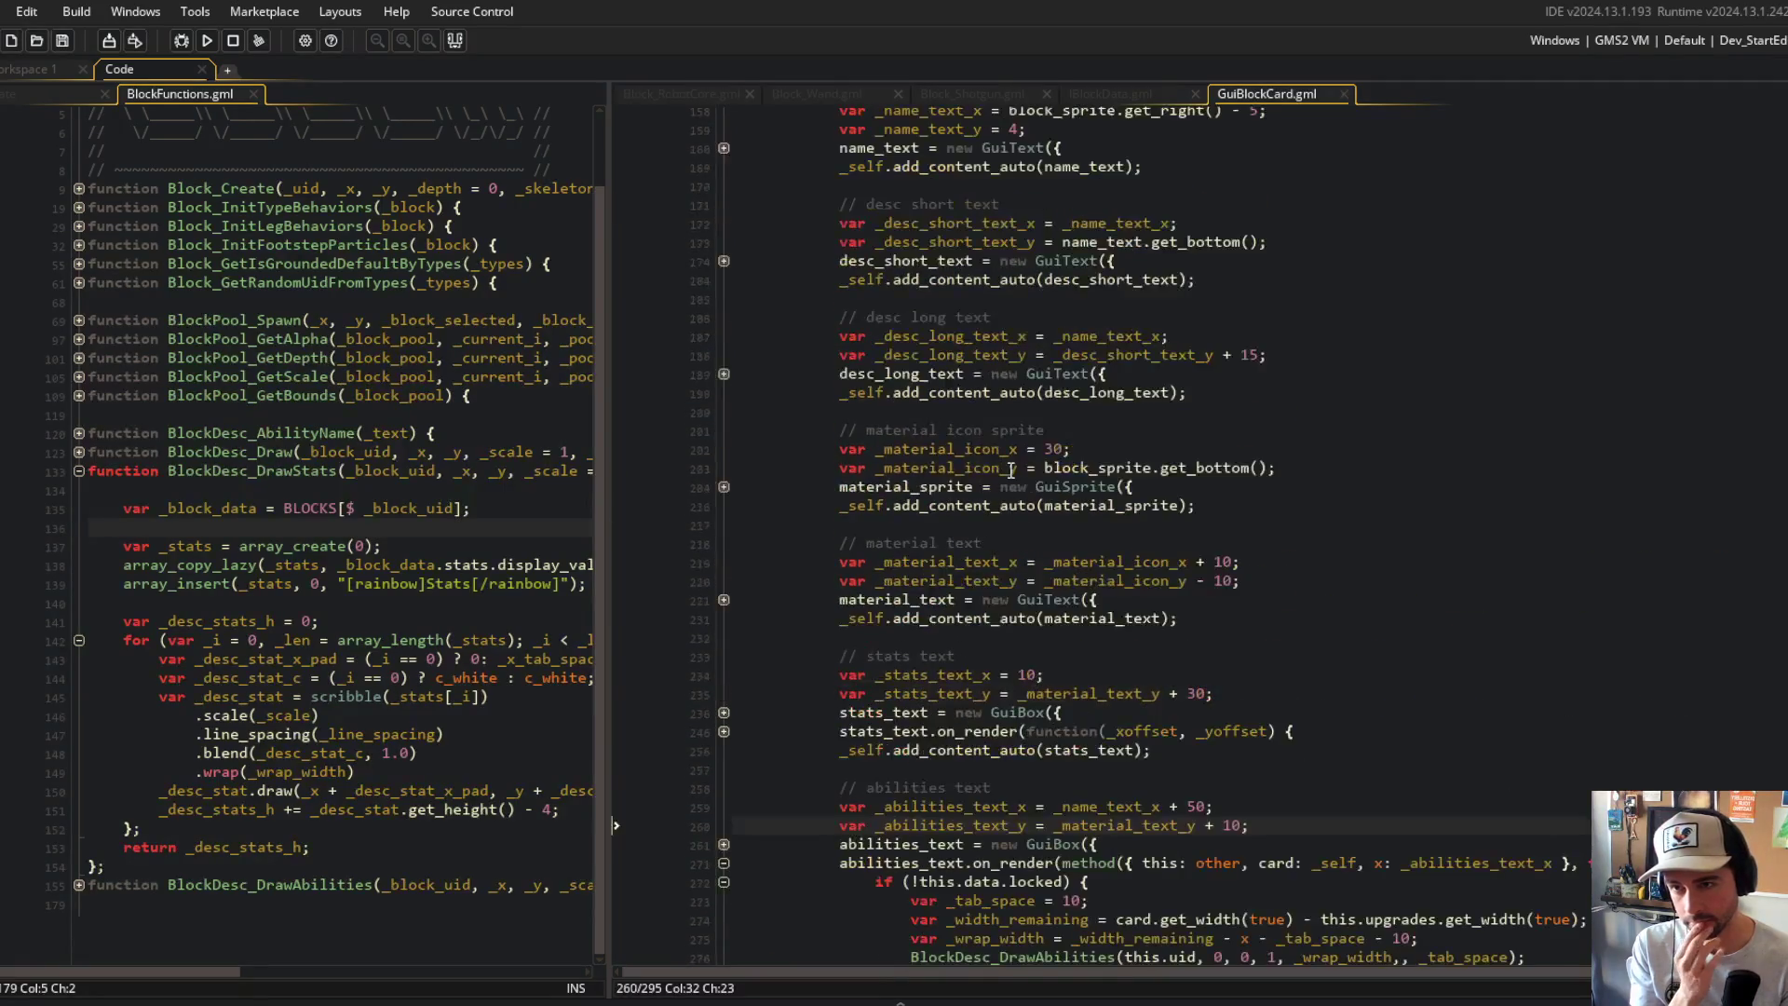
pyautogui.click(1051, 447)
pyautogui.doubleClick(951, 449)
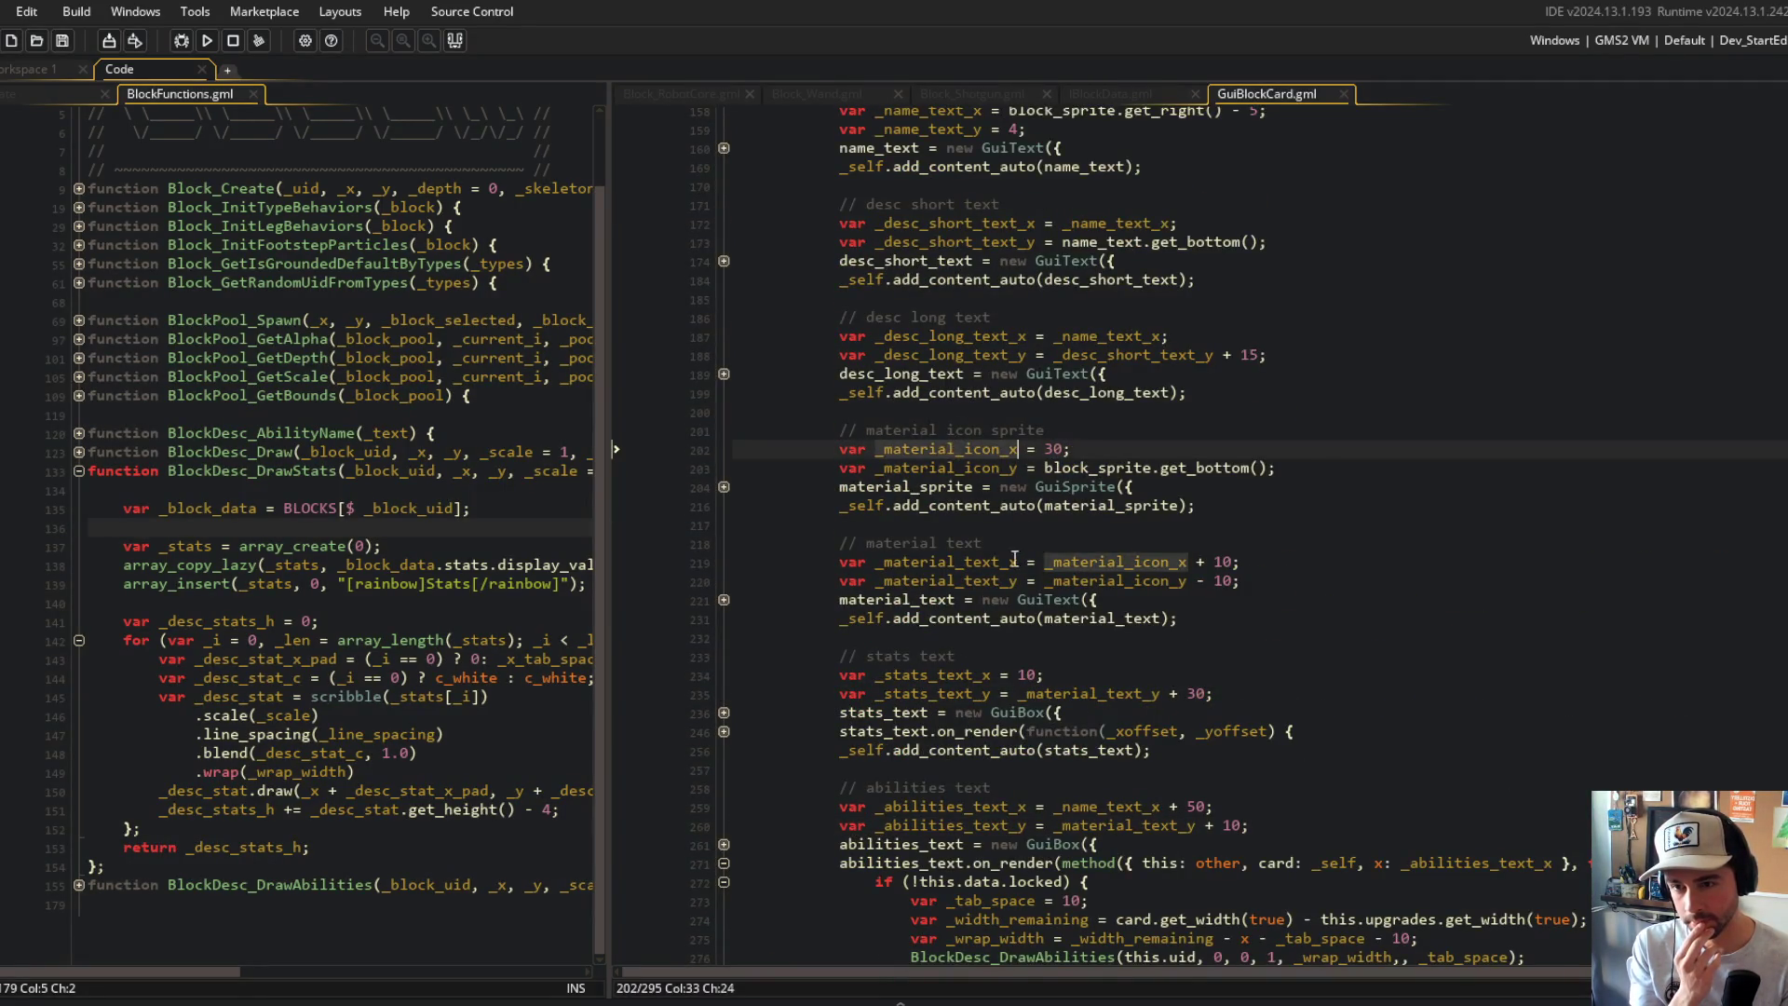
pyautogui.click(1085, 447)
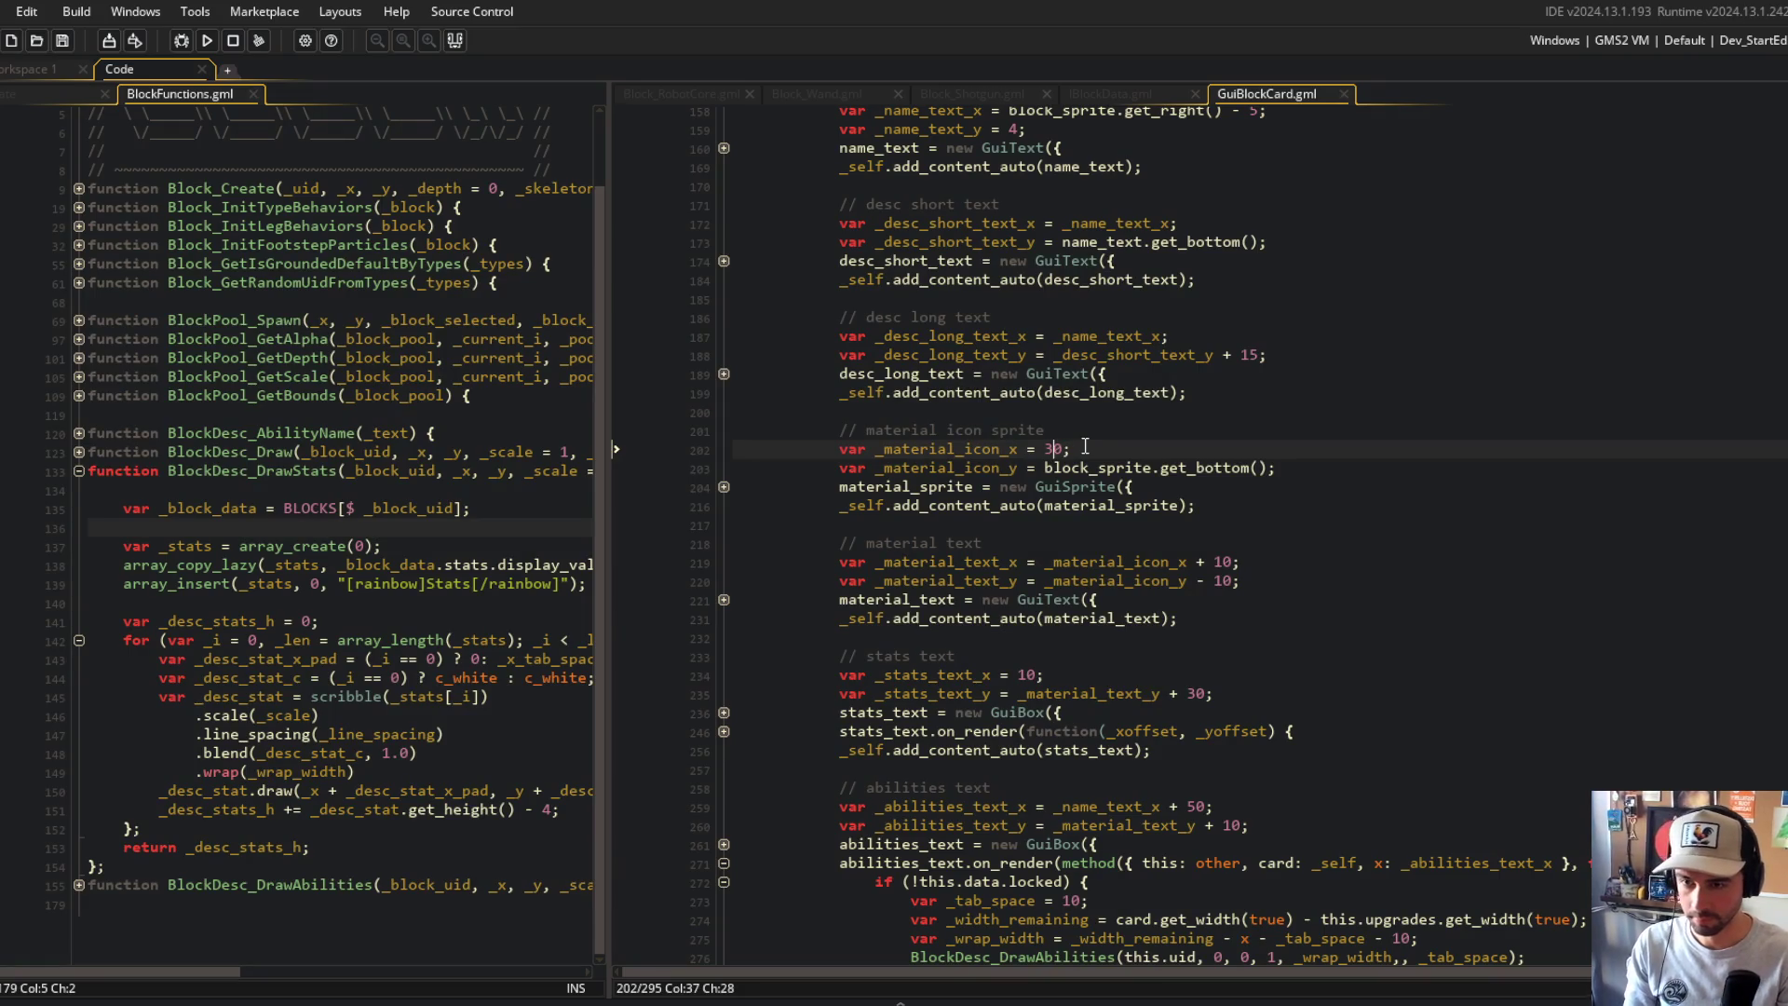
pyautogui.write('45')
pyautogui.press('F5')
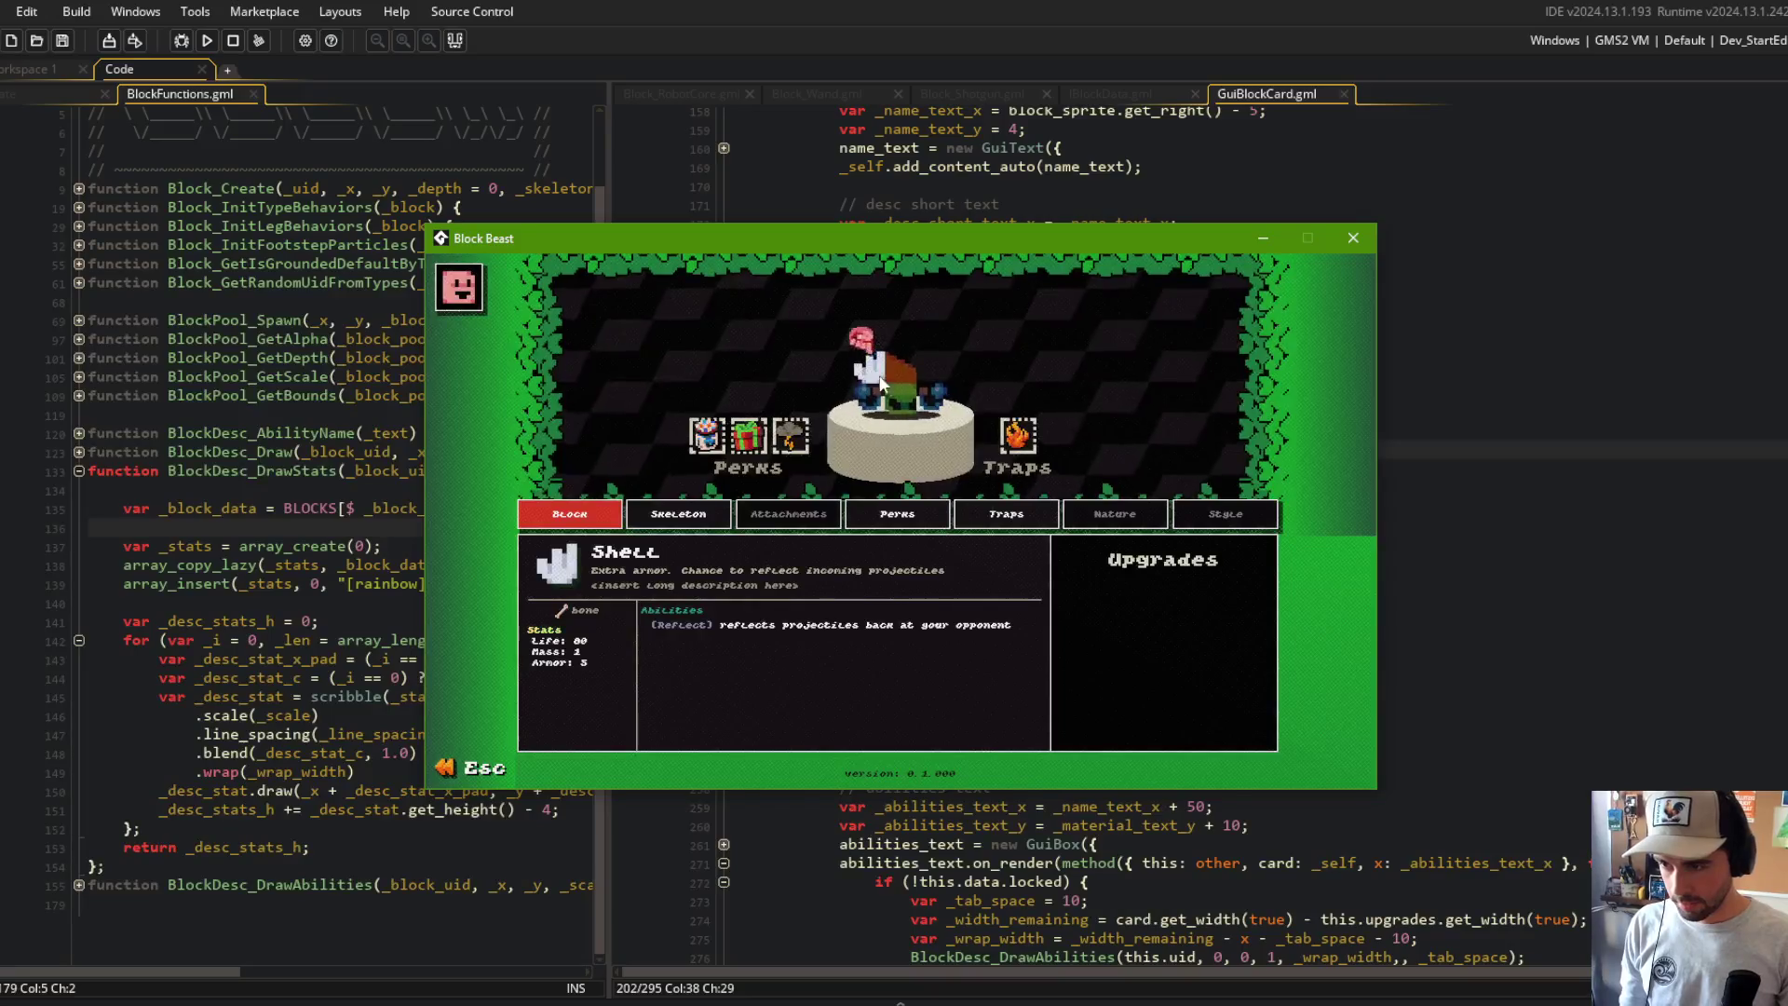
pyautogui.press('Escape')
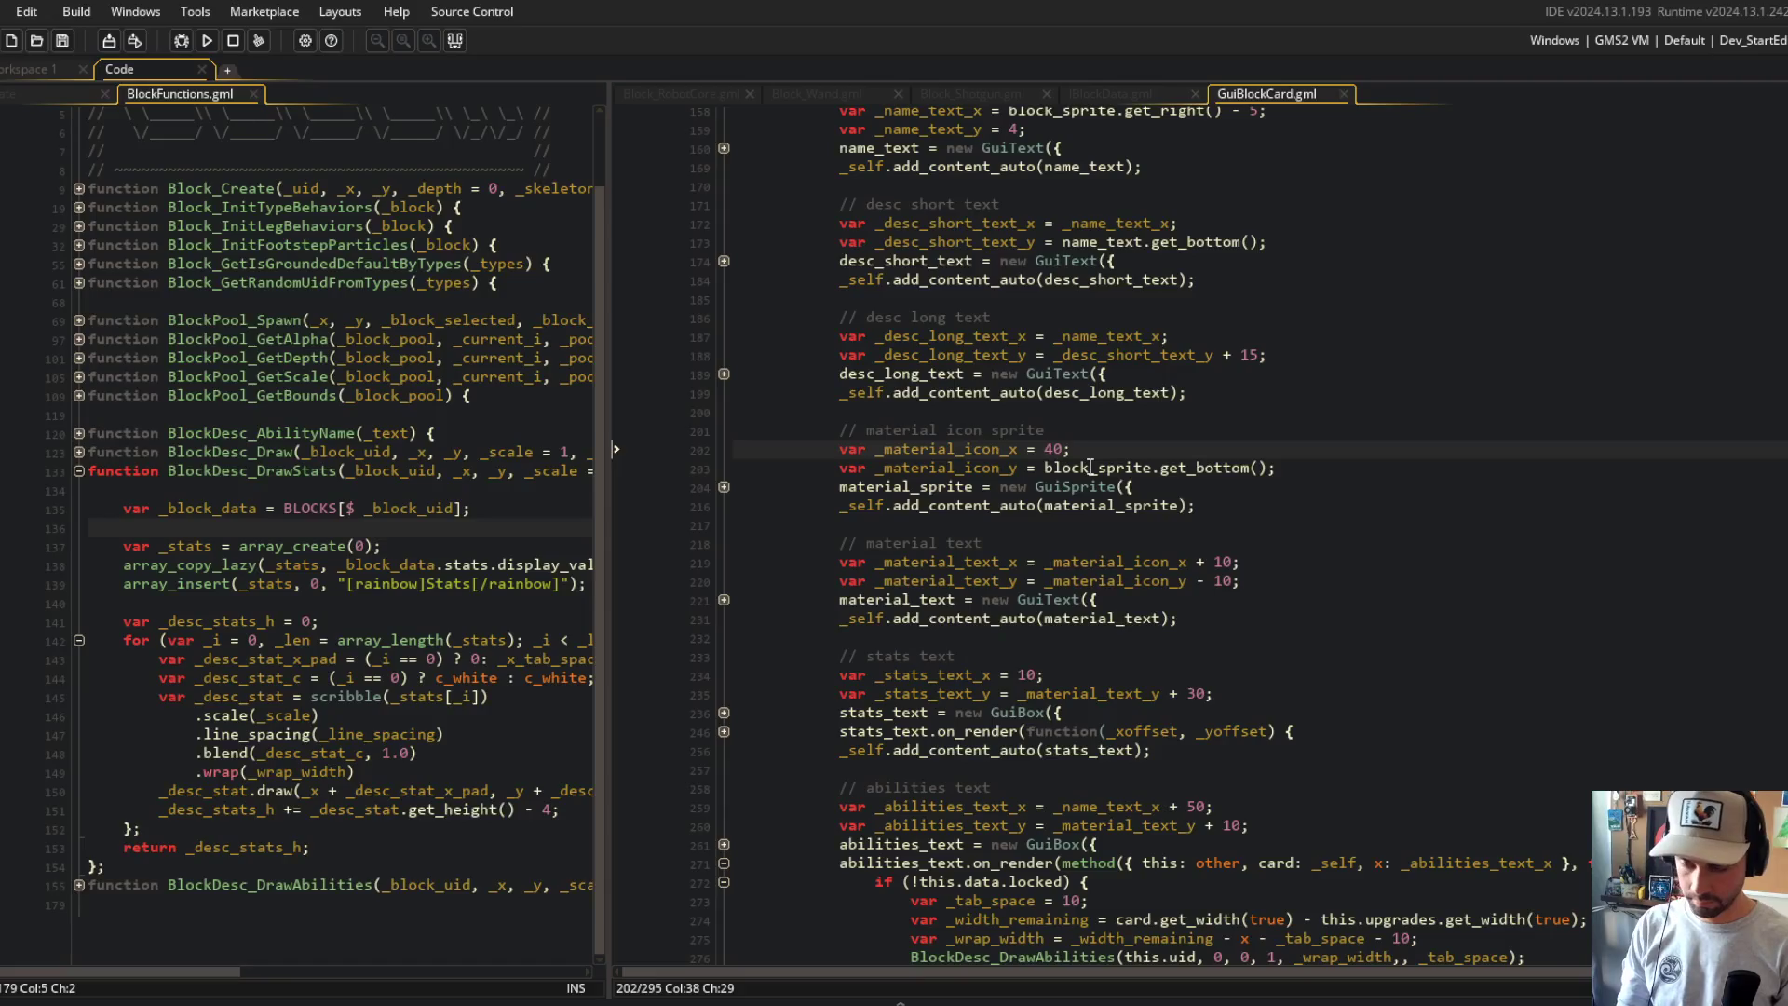
# Step: Stage the changes with git add . and begin the commit message in Command Prompt
pyautogui.hotkey('alt', 'Tab')
pyautogui.click(1372, 382)
pyautogui.write('git add .')
pyautogui.press('Return')
pyautogui.write('git commit -m "minor format adjustments to block card stats and')
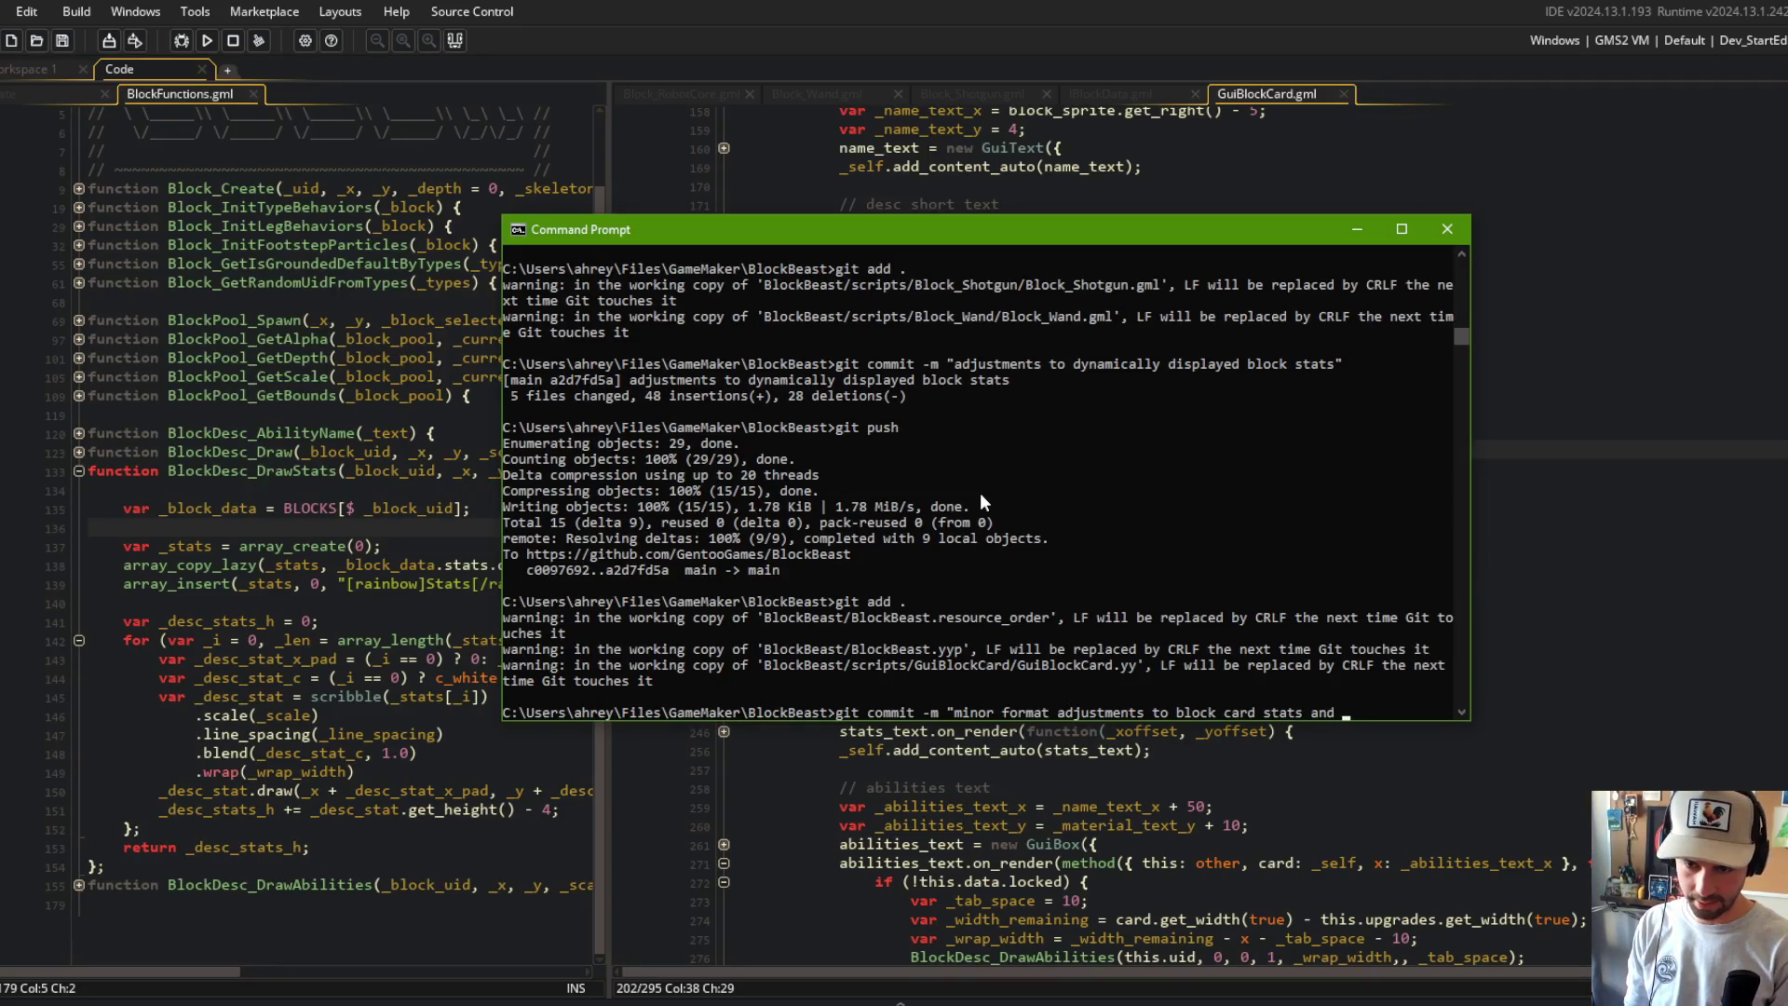
# Step: Commit 'minor format adjustments to block card stats and abilities positioning' and push it to main
pyautogui.write('lities positioning"')
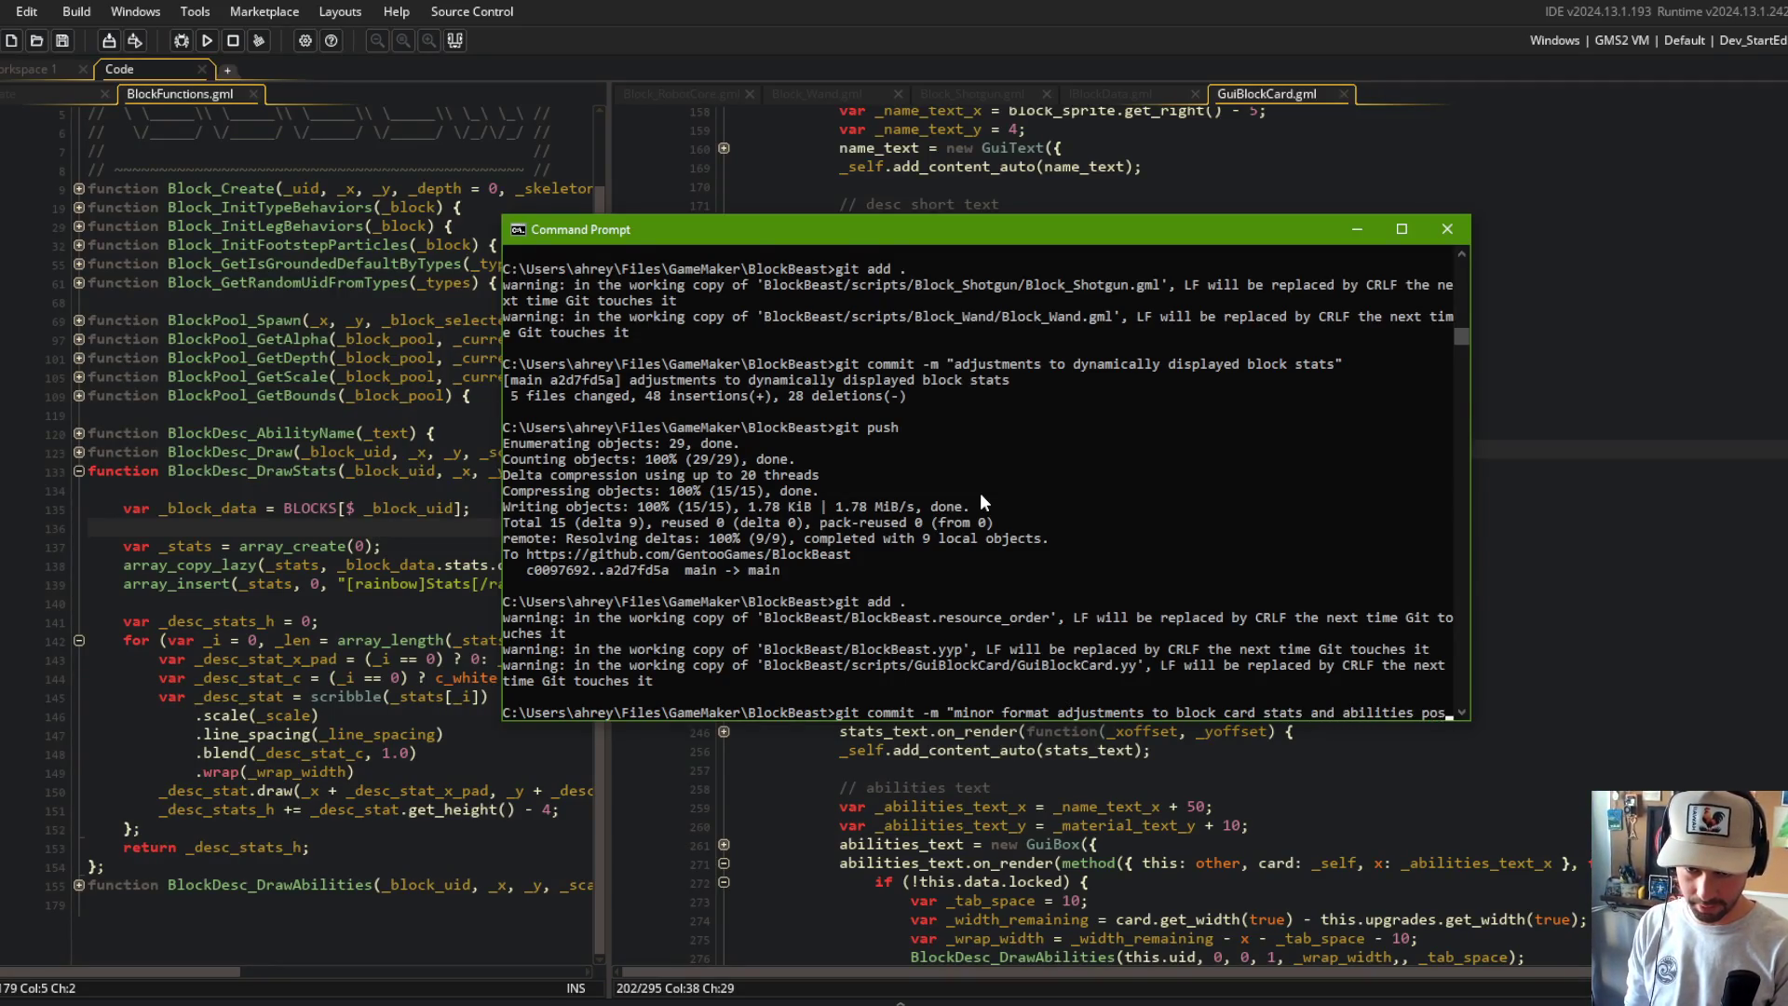
pyautogui.press('Return')
pyautogui.write('git push')
pyautogui.press('Return')
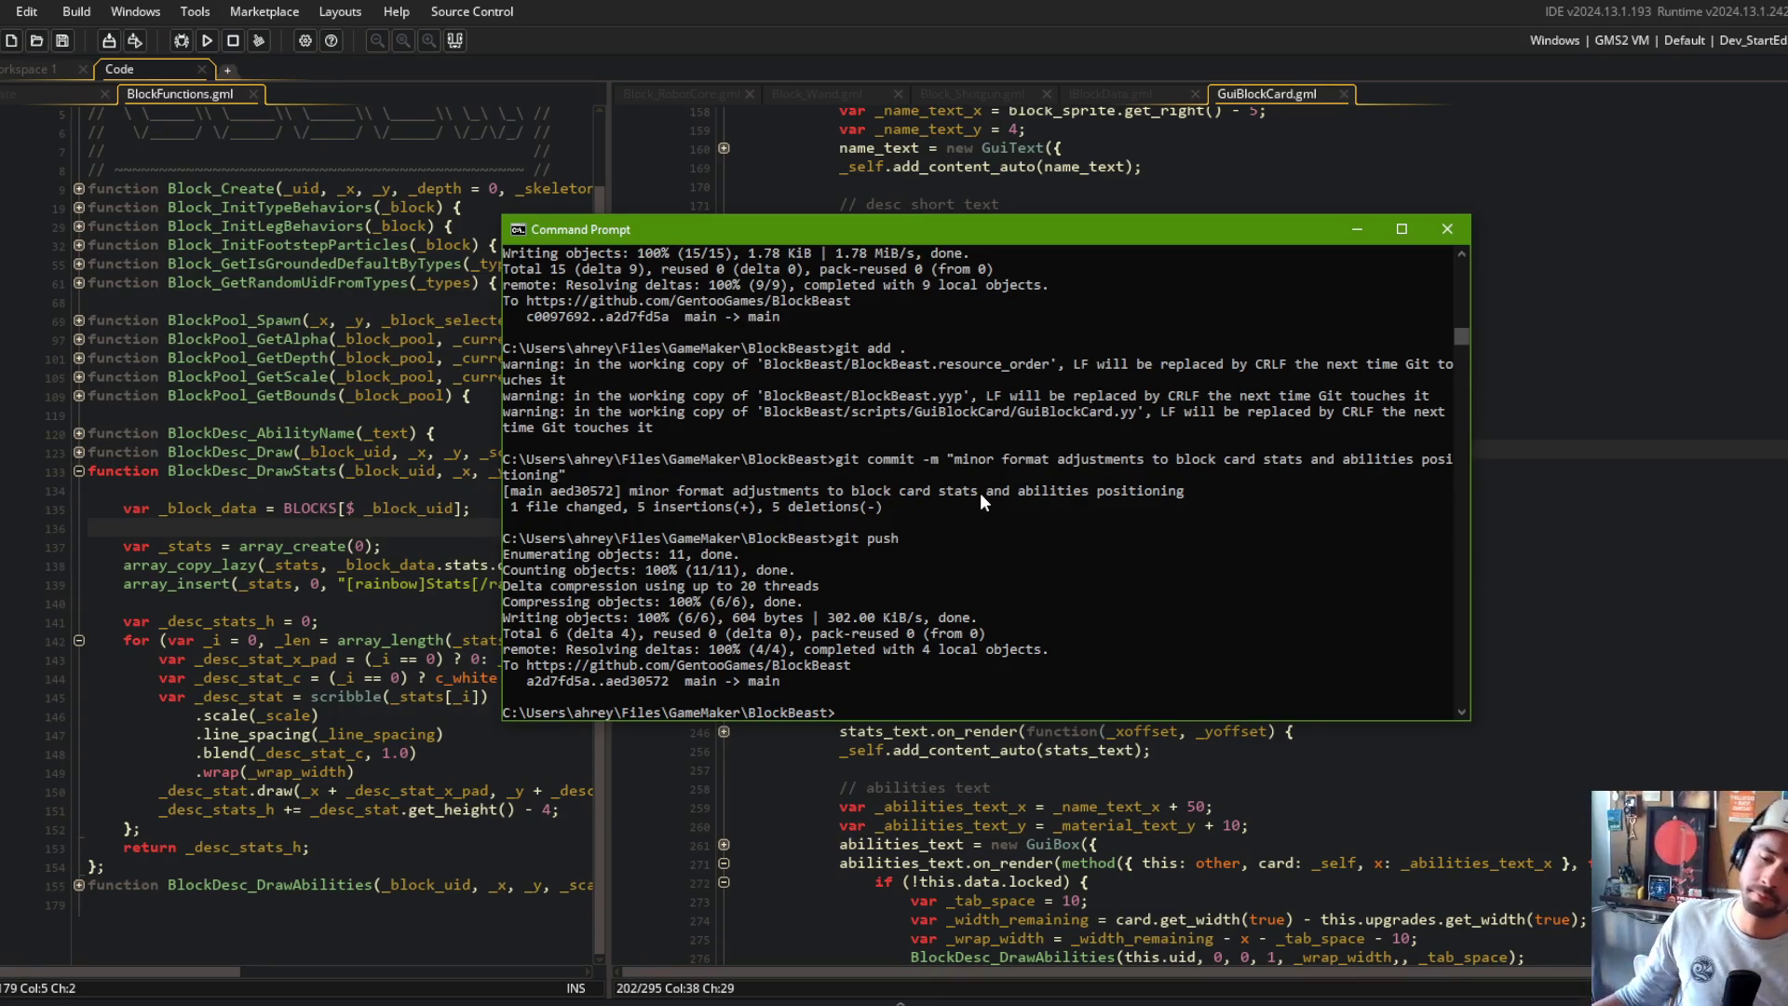
pyautogui.click(209, 40)
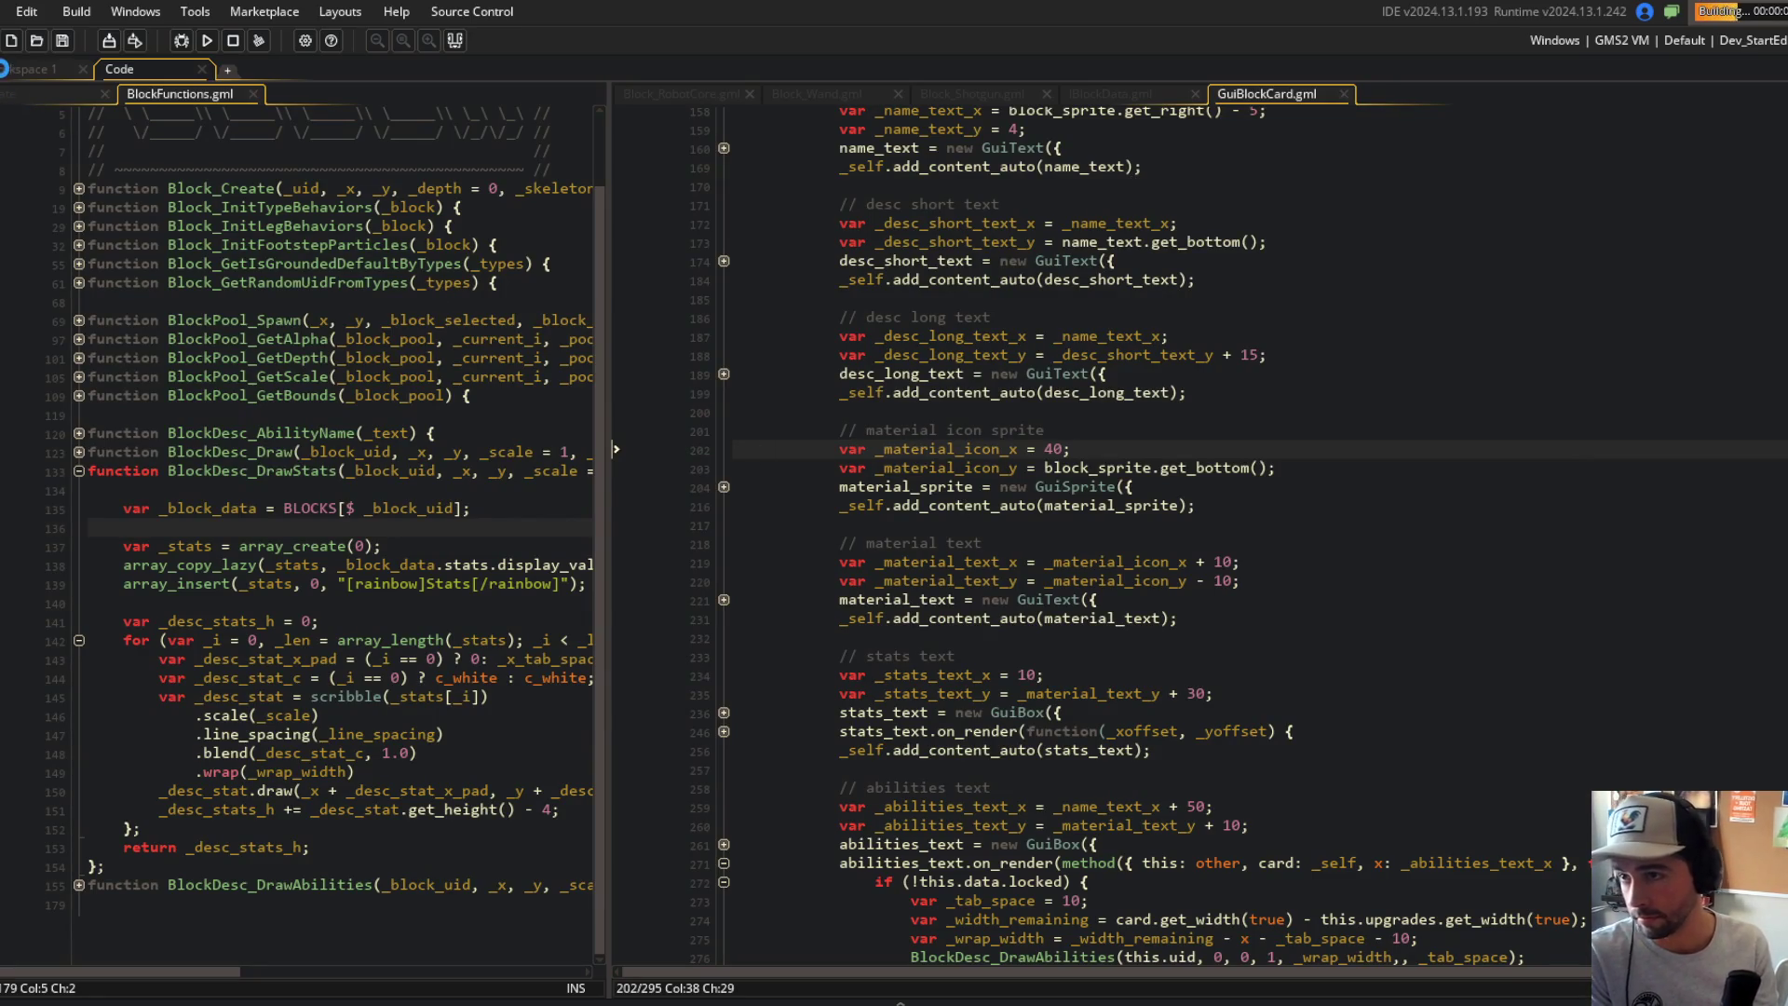
# Step: Open todo.txt and delete the finished block stats display task line
pyautogui.click(5, 69)
pyautogui.hotkey('ctrl', 't')
pyautogui.write('todo')
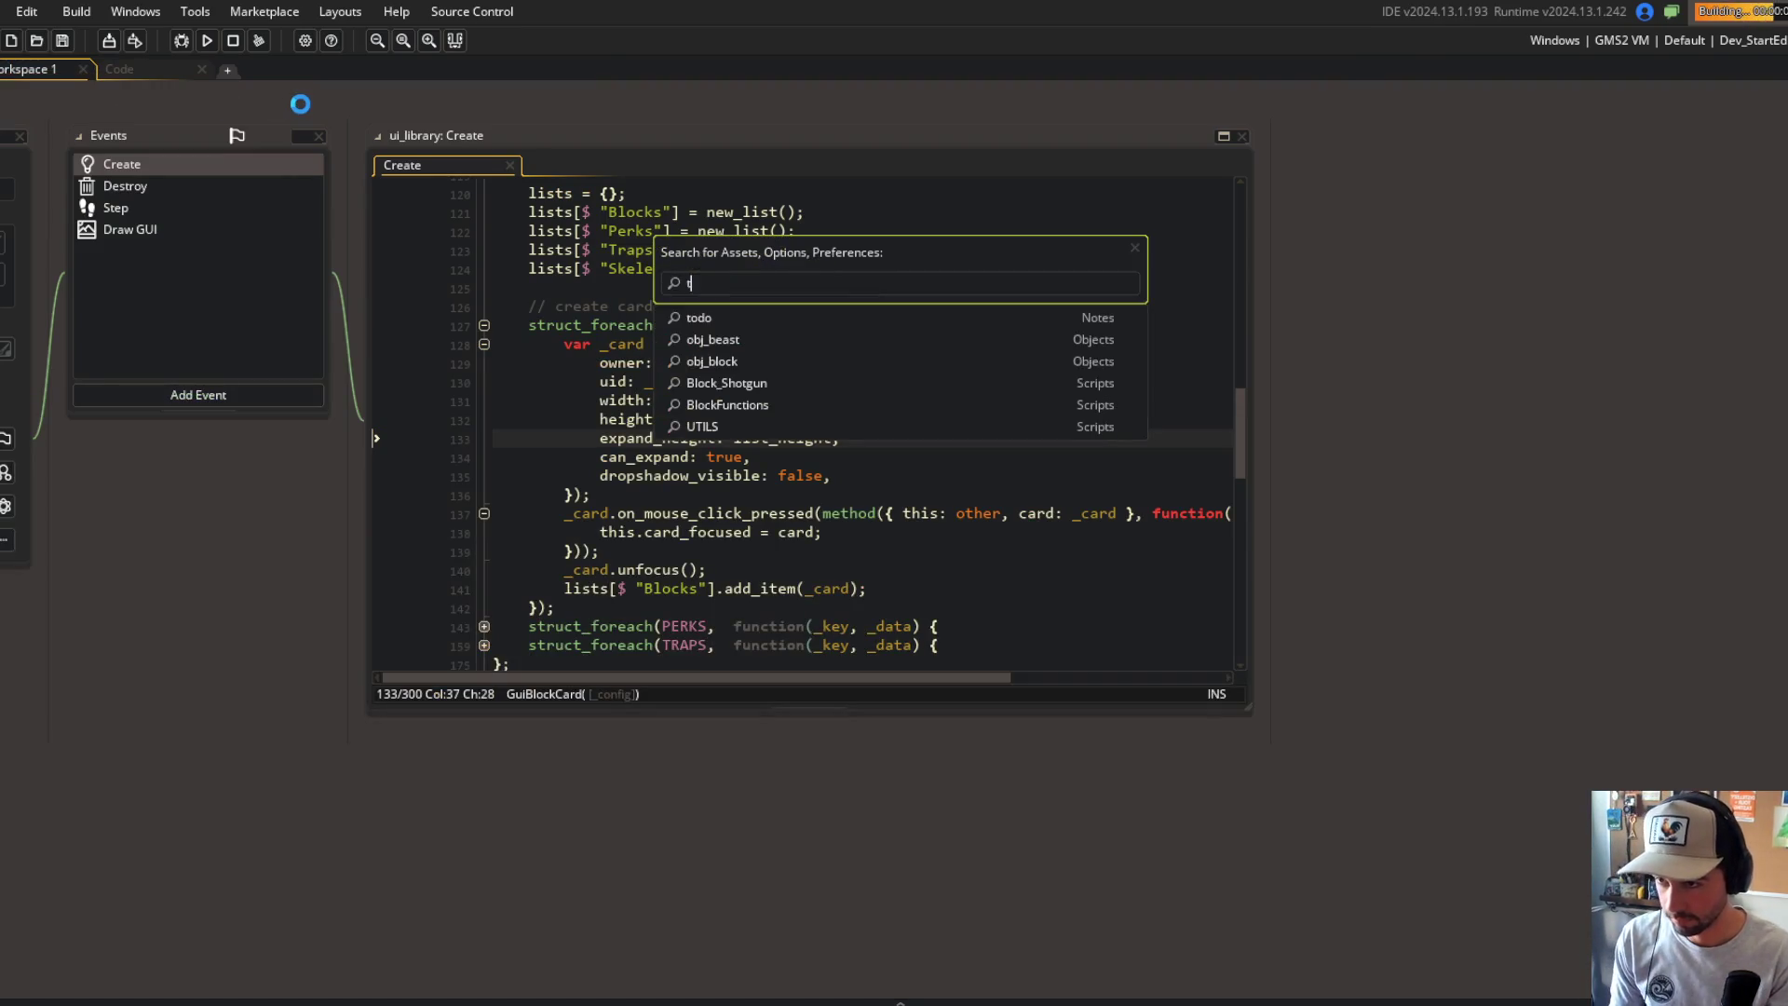
pyautogui.press('Return')
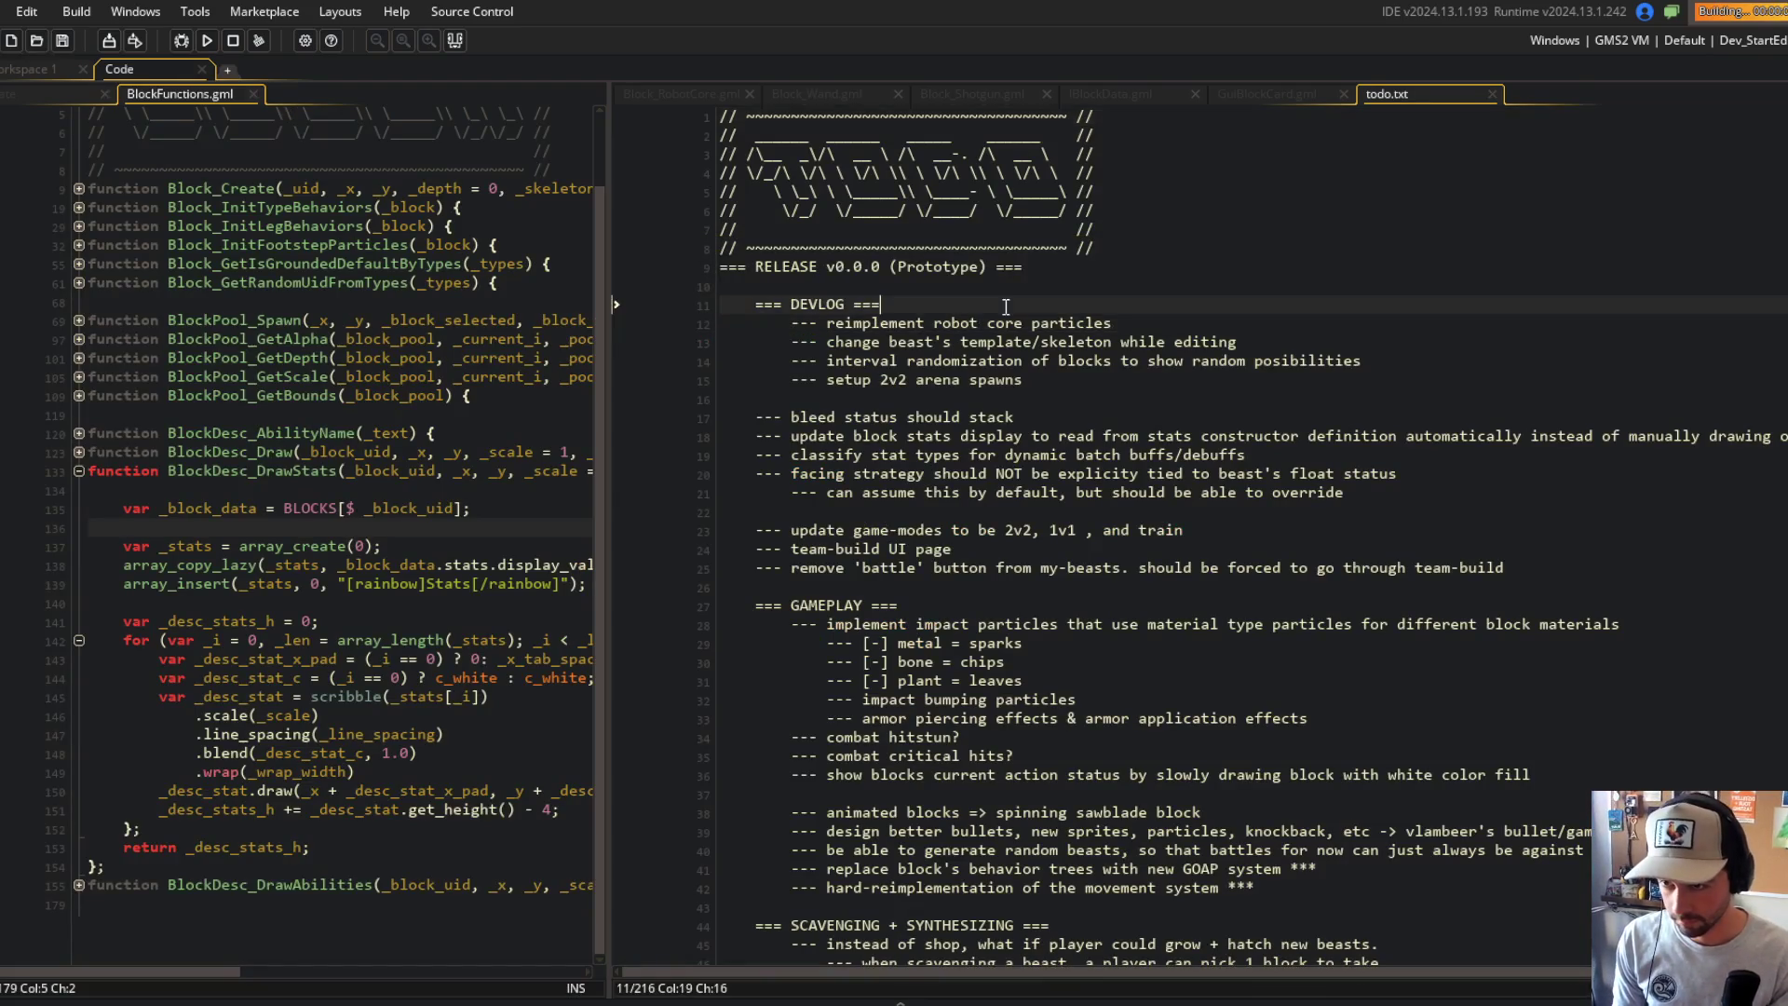
pyautogui.click(985, 326)
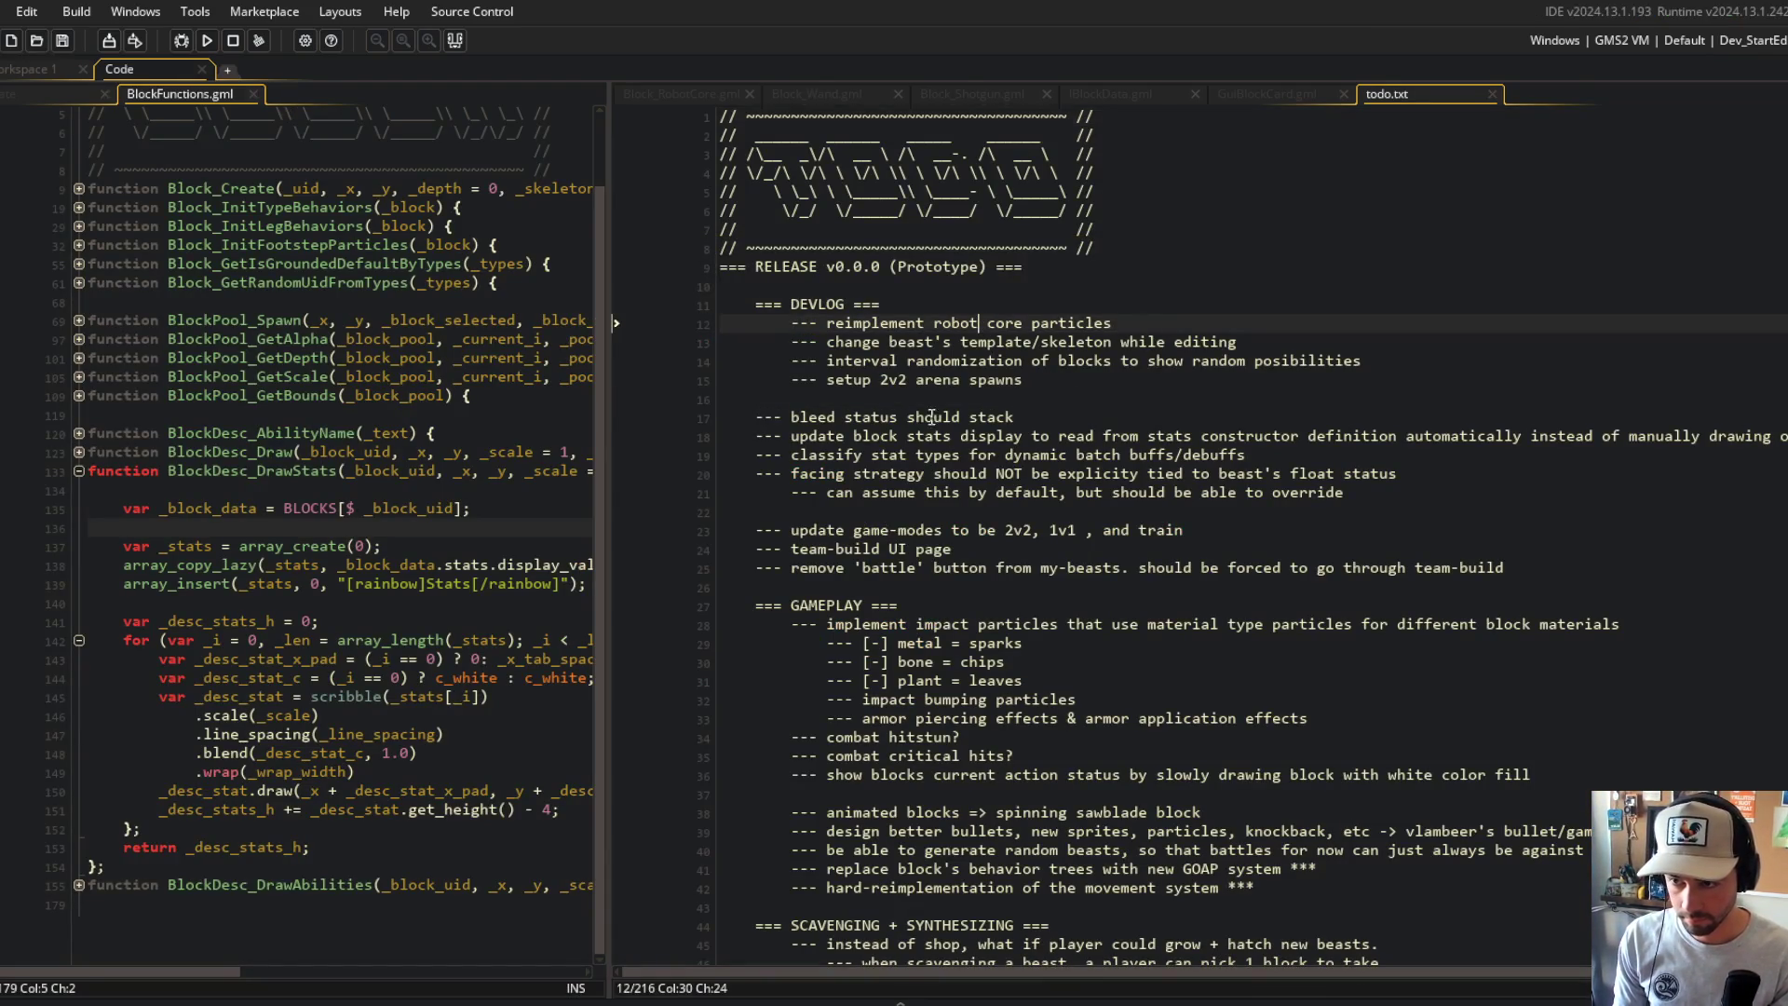
pyautogui.click(890, 531)
pyautogui.click(894, 475)
pyautogui.click(906, 361)
pyautogui.click(864, 342)
pyautogui.click(939, 323)
pyautogui.click(897, 360)
pyautogui.click(942, 326)
pyautogui.click(884, 420)
pyautogui.click(896, 436)
pyautogui.click(1221, 435)
pyautogui.hotkey('ctrl', 'd')
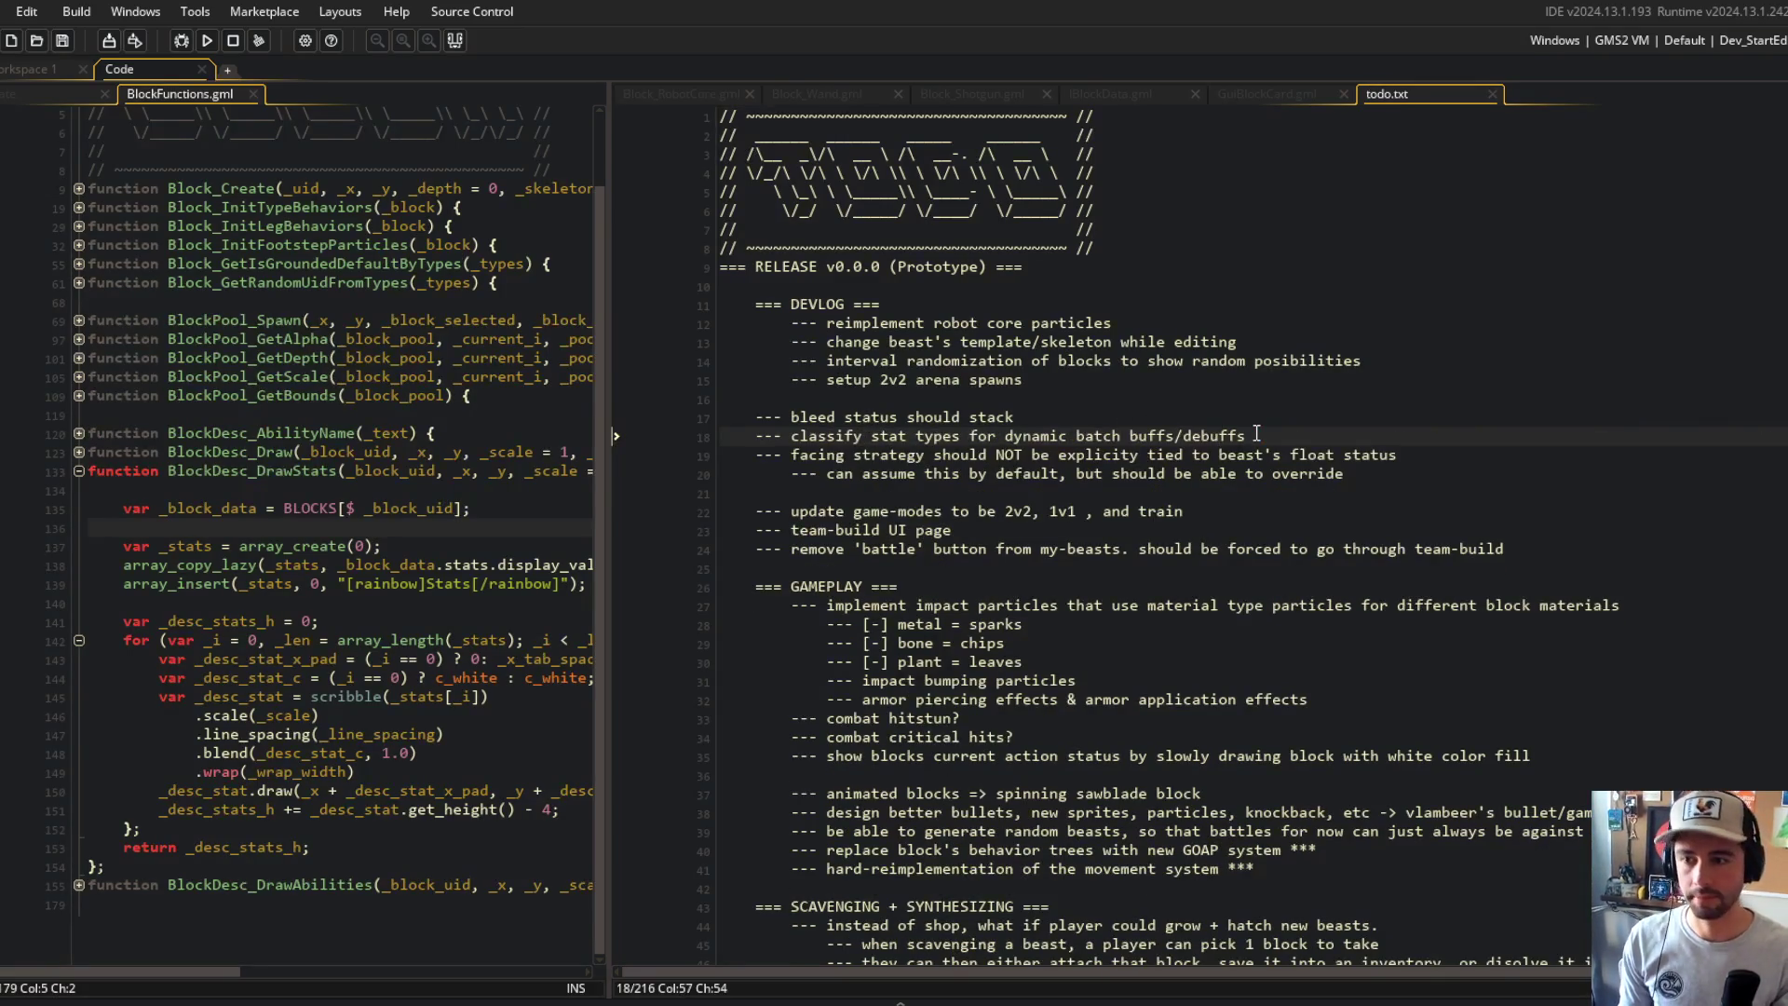
# Step: Close the running game, then stage, commit 'updated todo' and push it
pyautogui.hotkey('alt', 'Tab')
pyautogui.click(1248, 642)
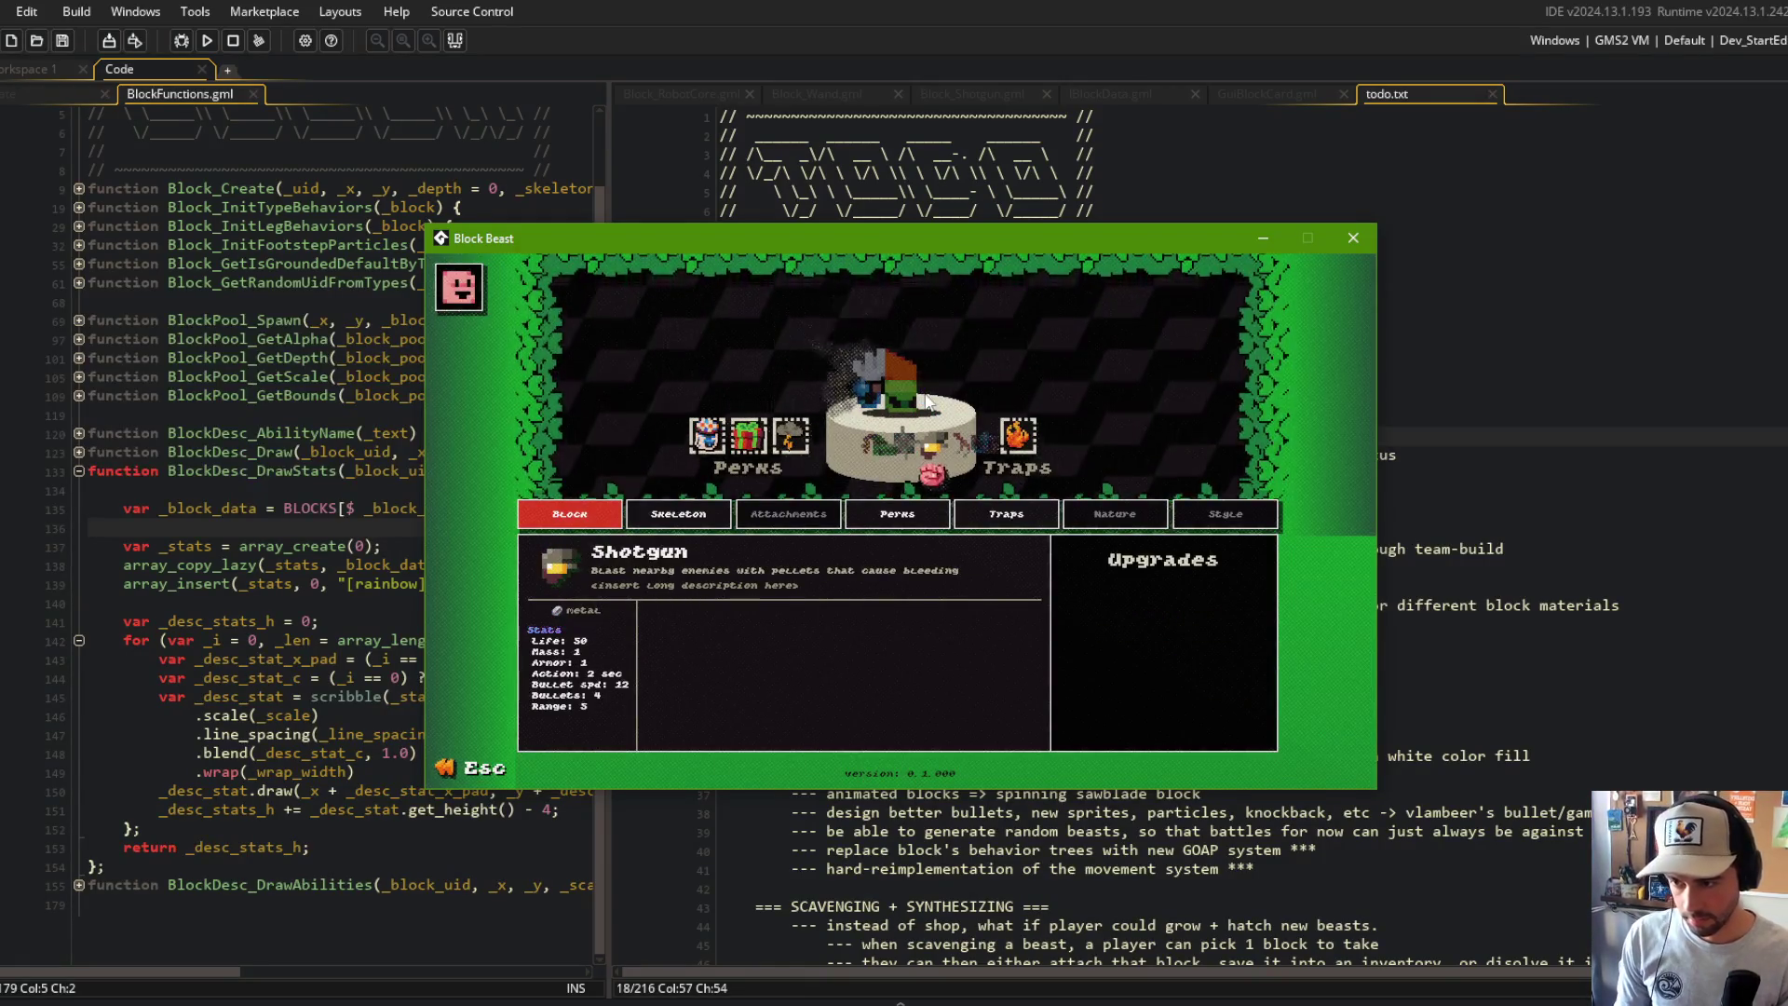
pyautogui.click(1354, 240)
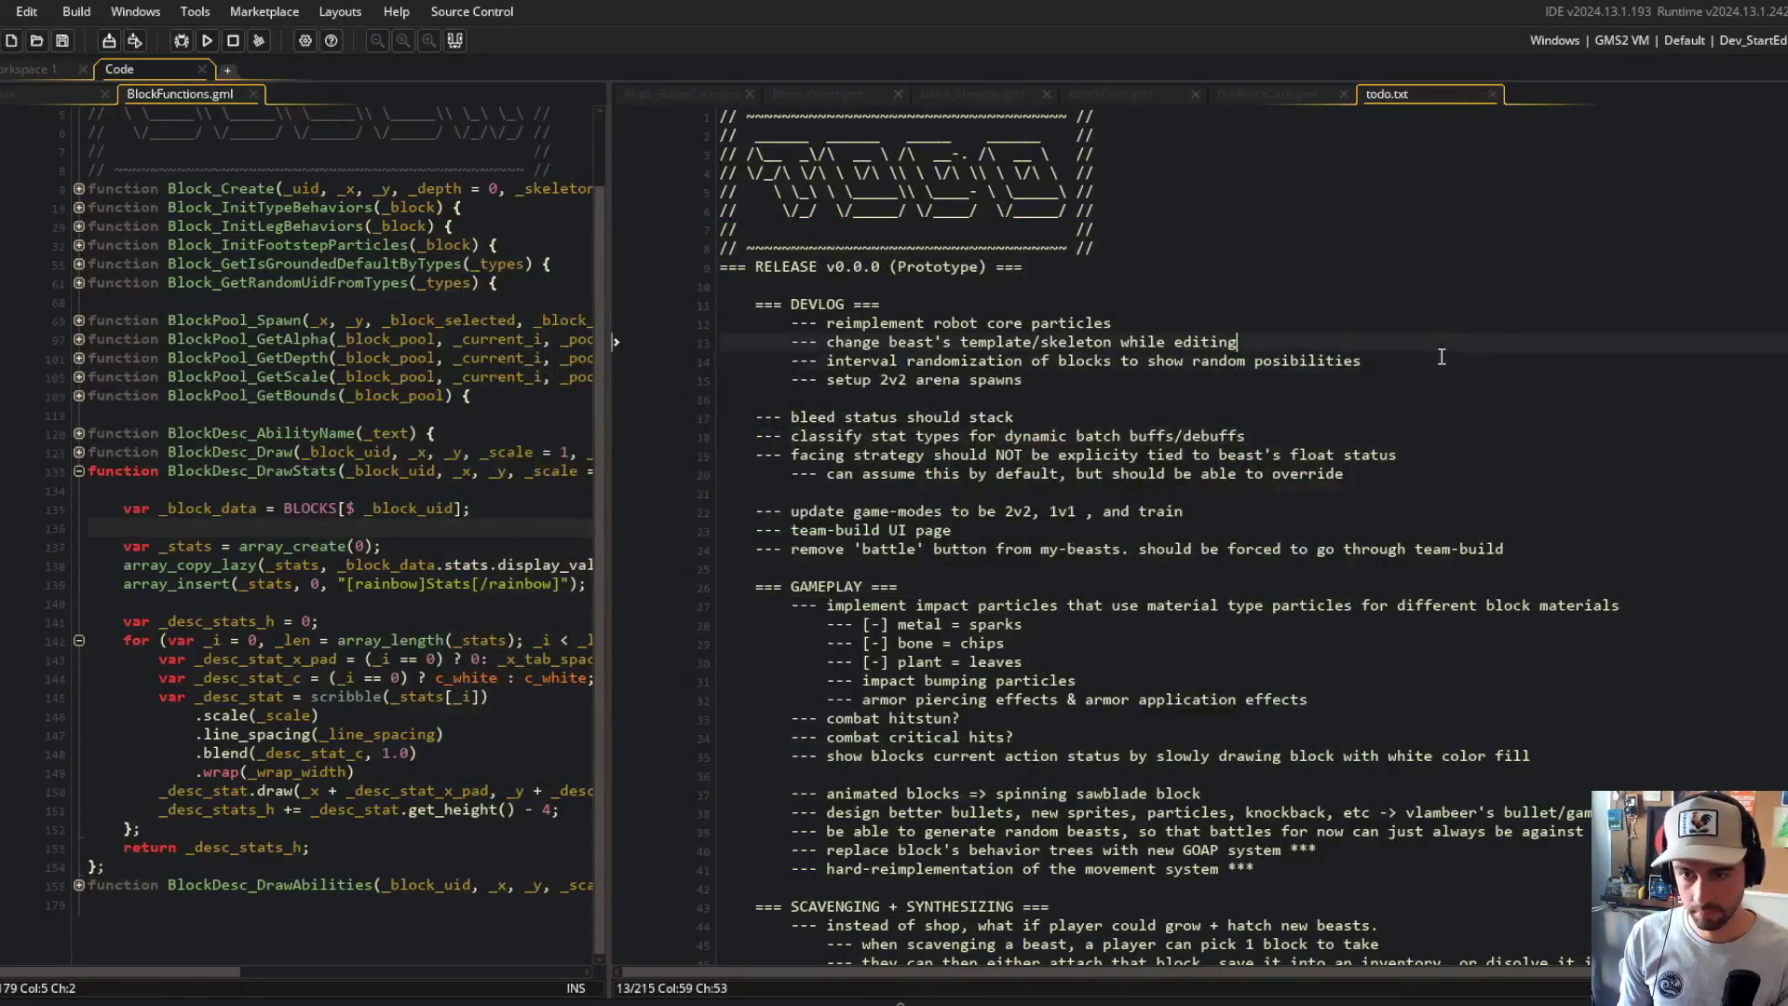
pyautogui.hotkey('alt', 'Tab')
pyautogui.write('git a')
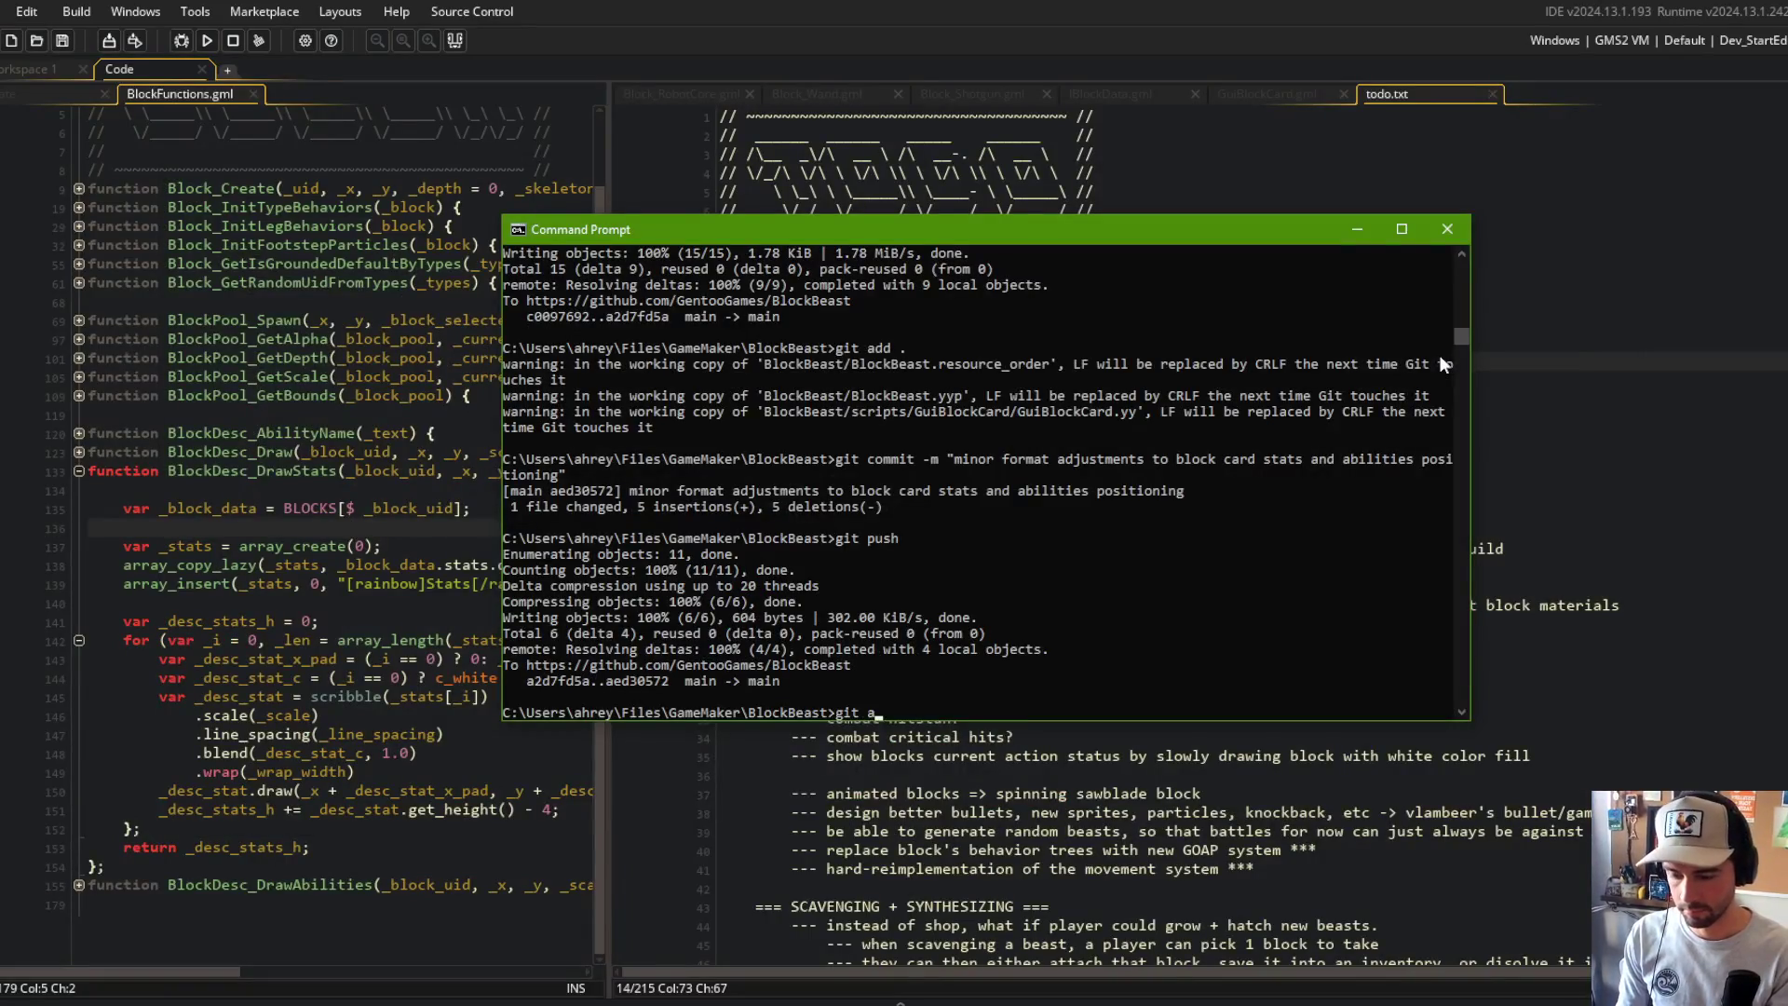
pyautogui.write('dd .')
pyautogui.press('Return')
pyautogui.write('git commit -m "updated todo"')
pyautogui.press('Return')
pyautogui.write('git p')
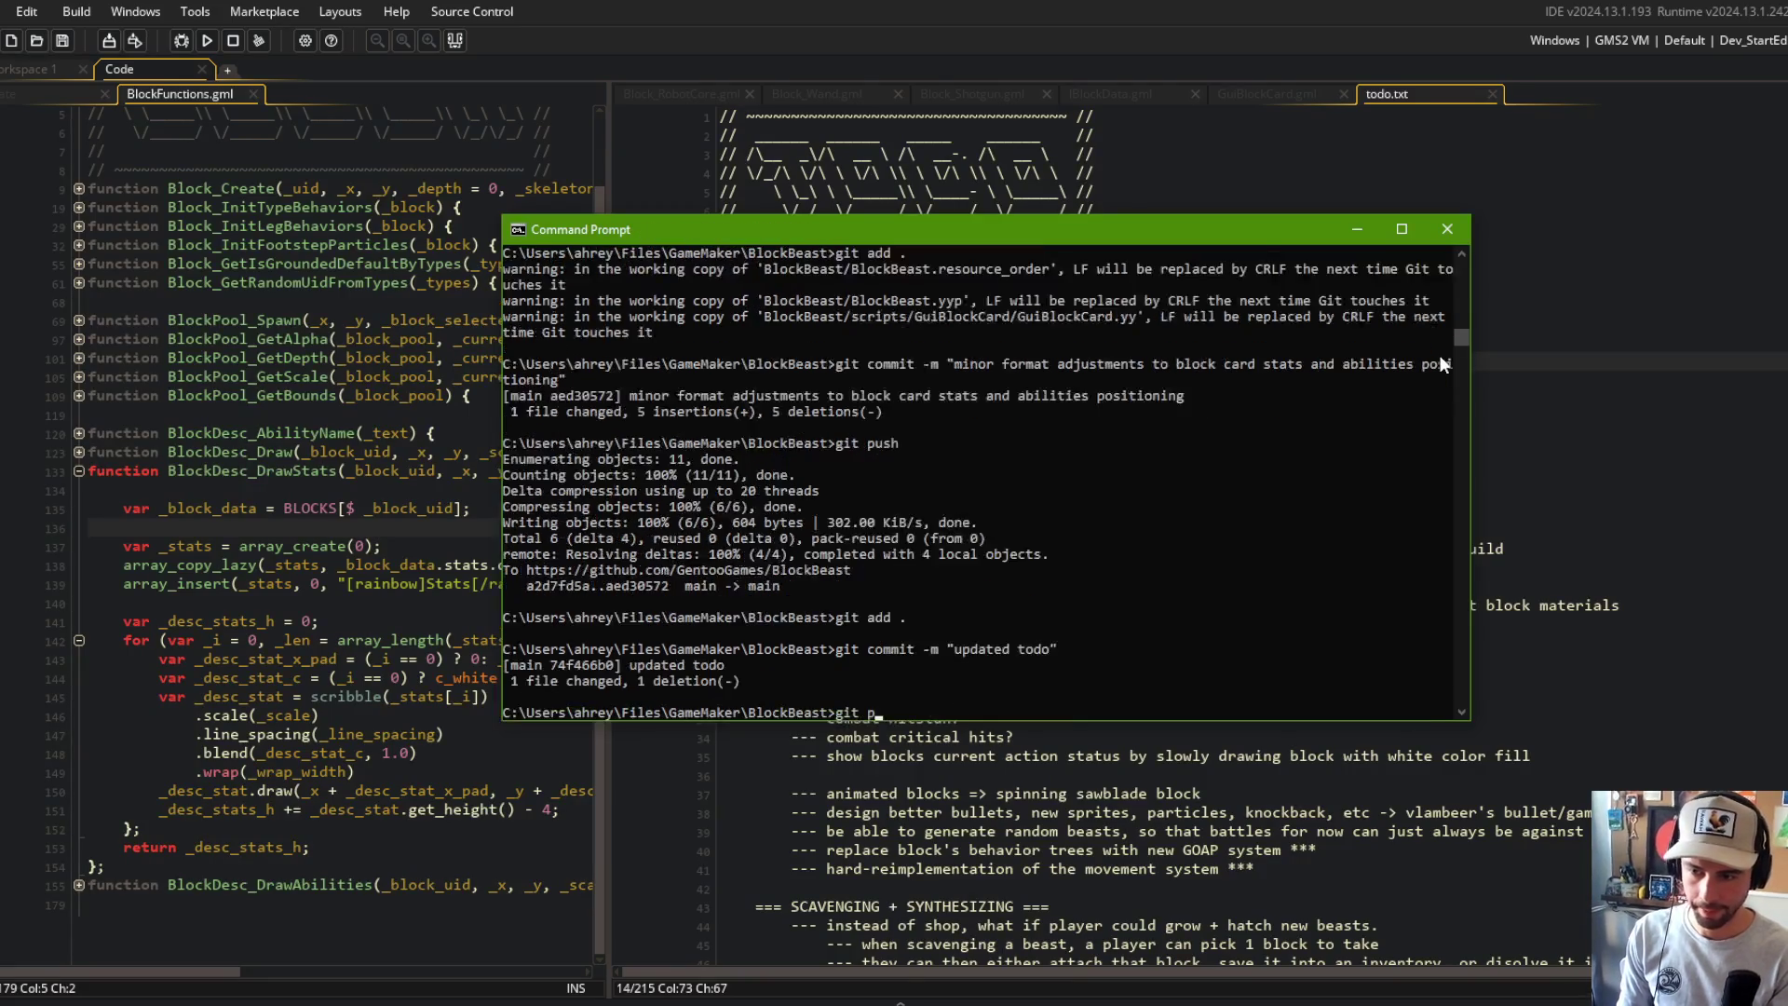
pyautogui.write('ush')
pyautogui.press('Return')
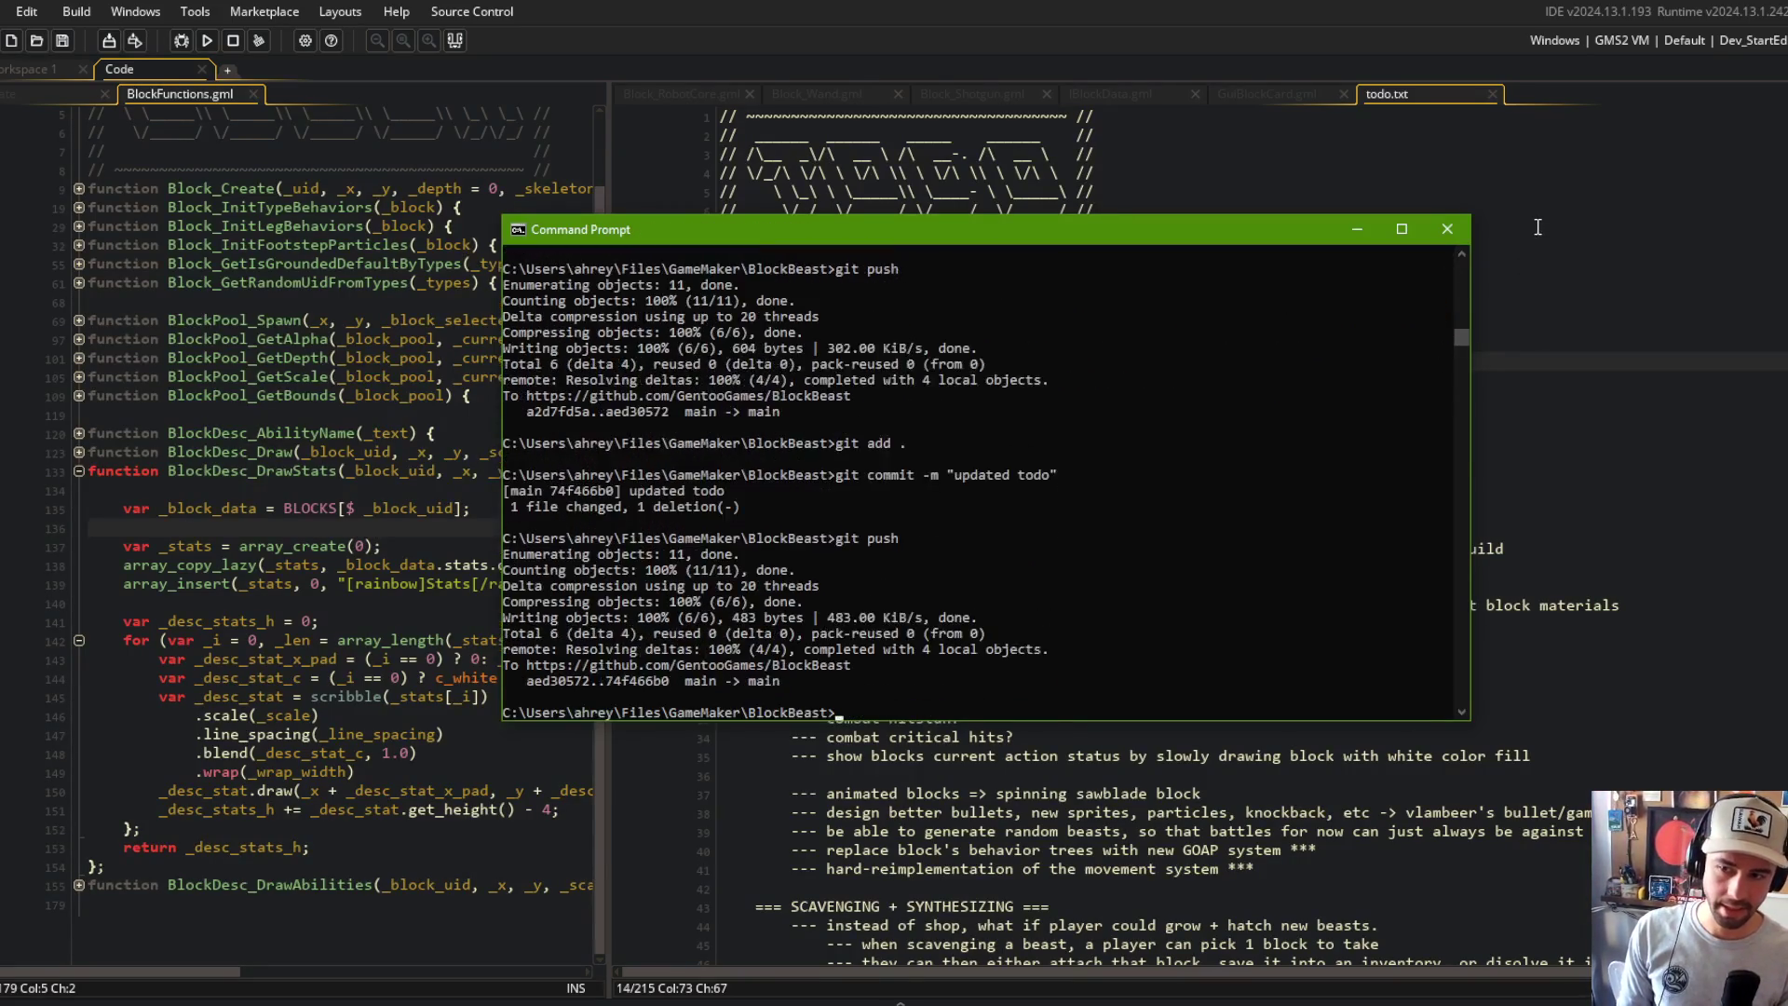
# Step: Return to GameMaker and bring up the IBlockData.gml script
pyautogui.click(1538, 227)
pyautogui.click(1272, 93)
pyautogui.click(1135, 96)
pyautogui.click(1247, 95)
pyautogui.click(1155, 97)
pyautogui.scroll(2, 1120, 235)
pyautogui.scroll(2, 1120, 234)
# Step: Widen the code pane and review the display_values mapping code in IBlockData.gml
pyautogui.click(1274, 93)
pyautogui.click(1117, 93)
pyautogui.scroll(-4, 1109, 322)
pyautogui.doubleClick(1112, 326)
pyautogui.scroll(1, 1122, 333)
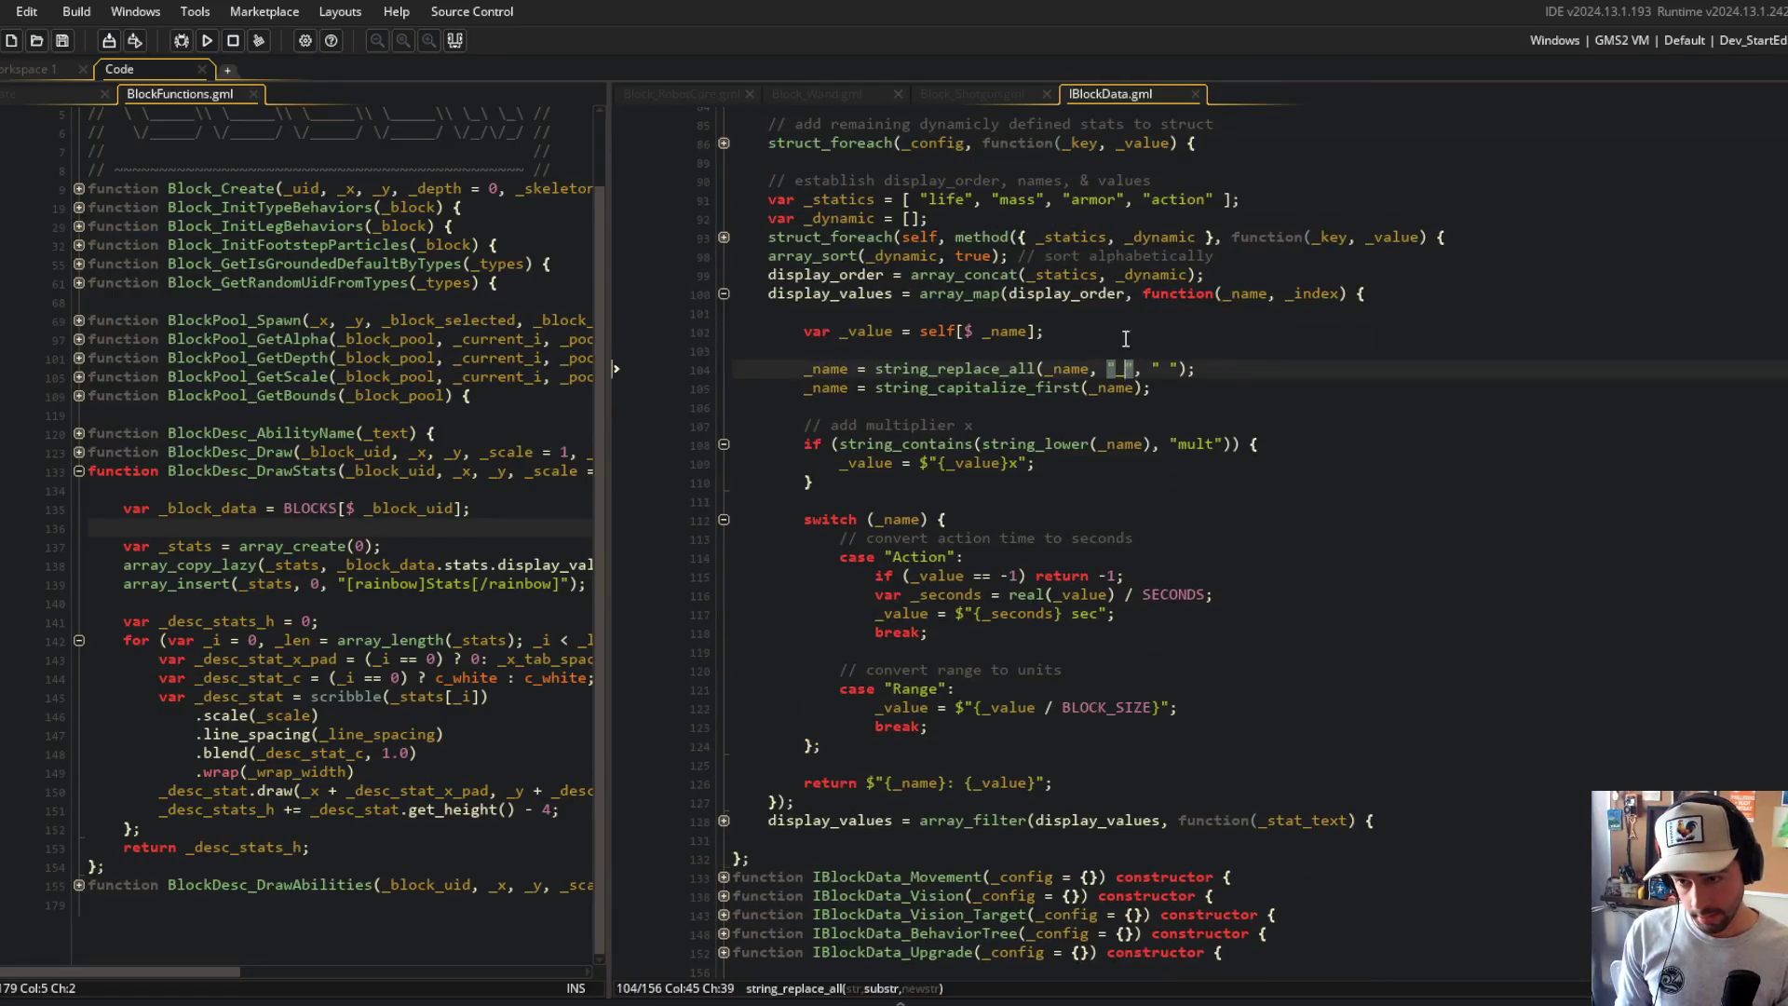
pyautogui.moveTo(613, 286)
pyautogui.mouseDown()
pyautogui.moveTo(807, 287)
pyautogui.moveTo(712, 309)
pyautogui.mouseUp()
pyautogui.scroll(-1, 922, 345)
pyautogui.click(924, 347)
pyautogui.click(1109, 479)
pyautogui.scroll(4, 1142, 487)
pyautogui.click(1285, 470)
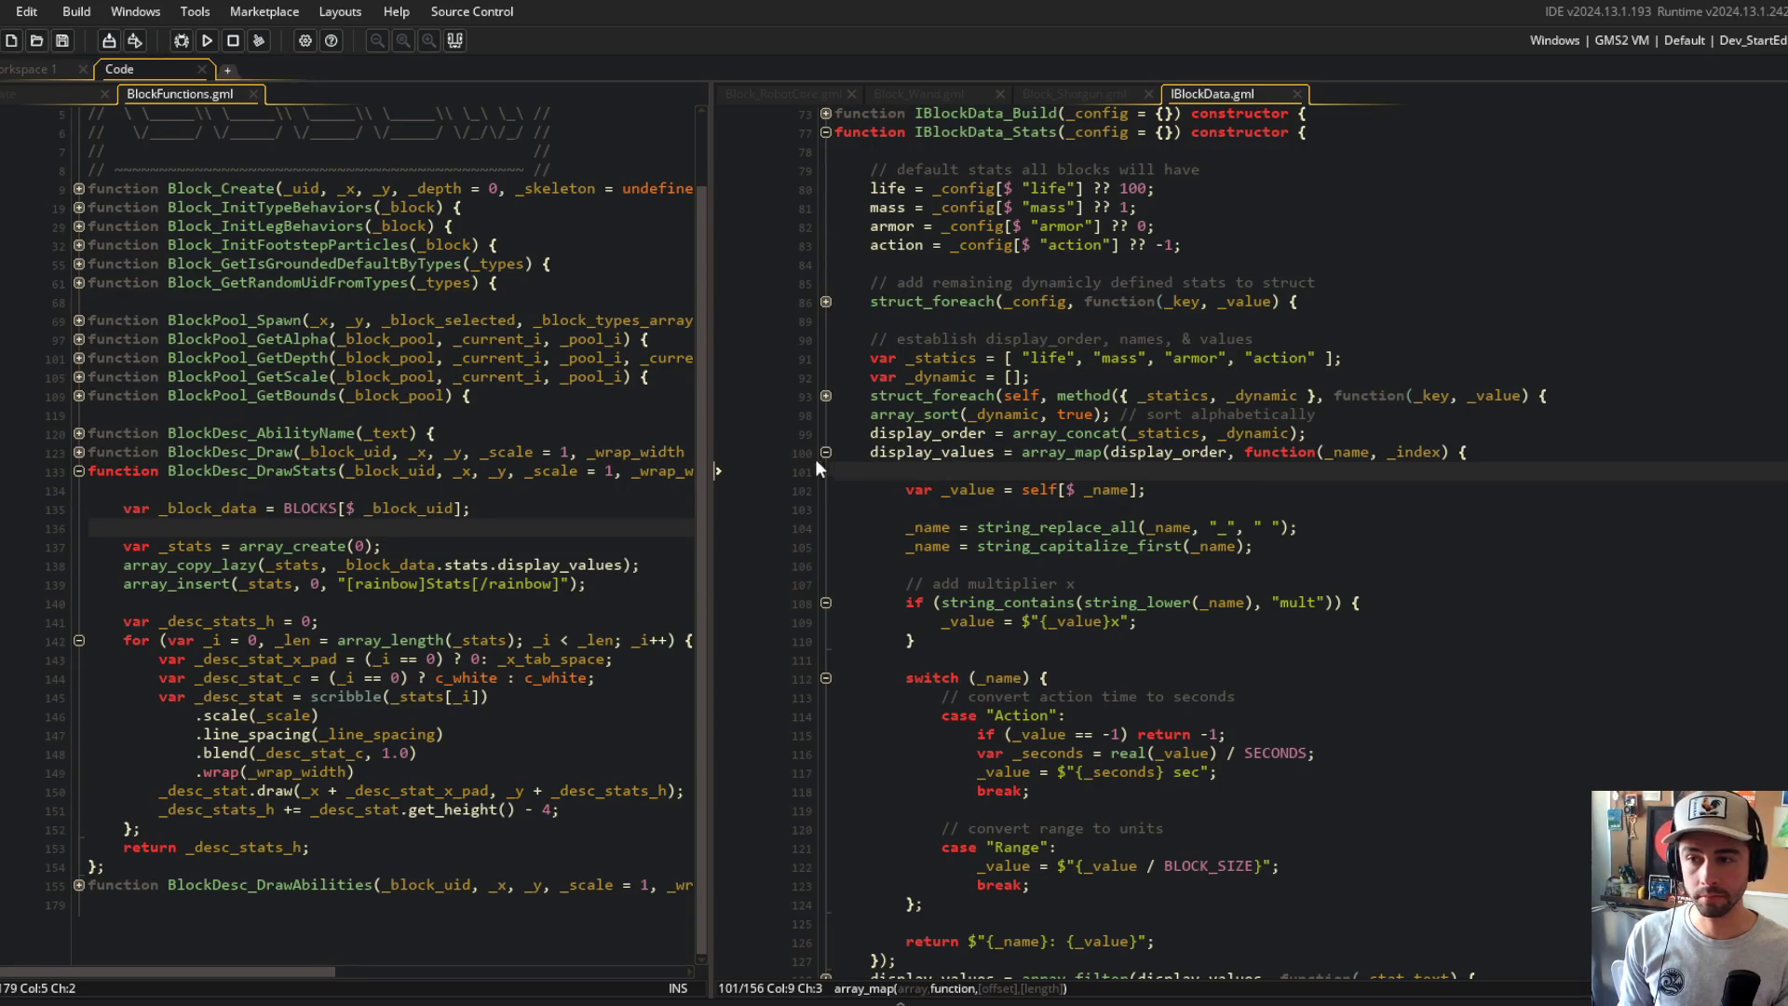
pyautogui.click(824, 452)
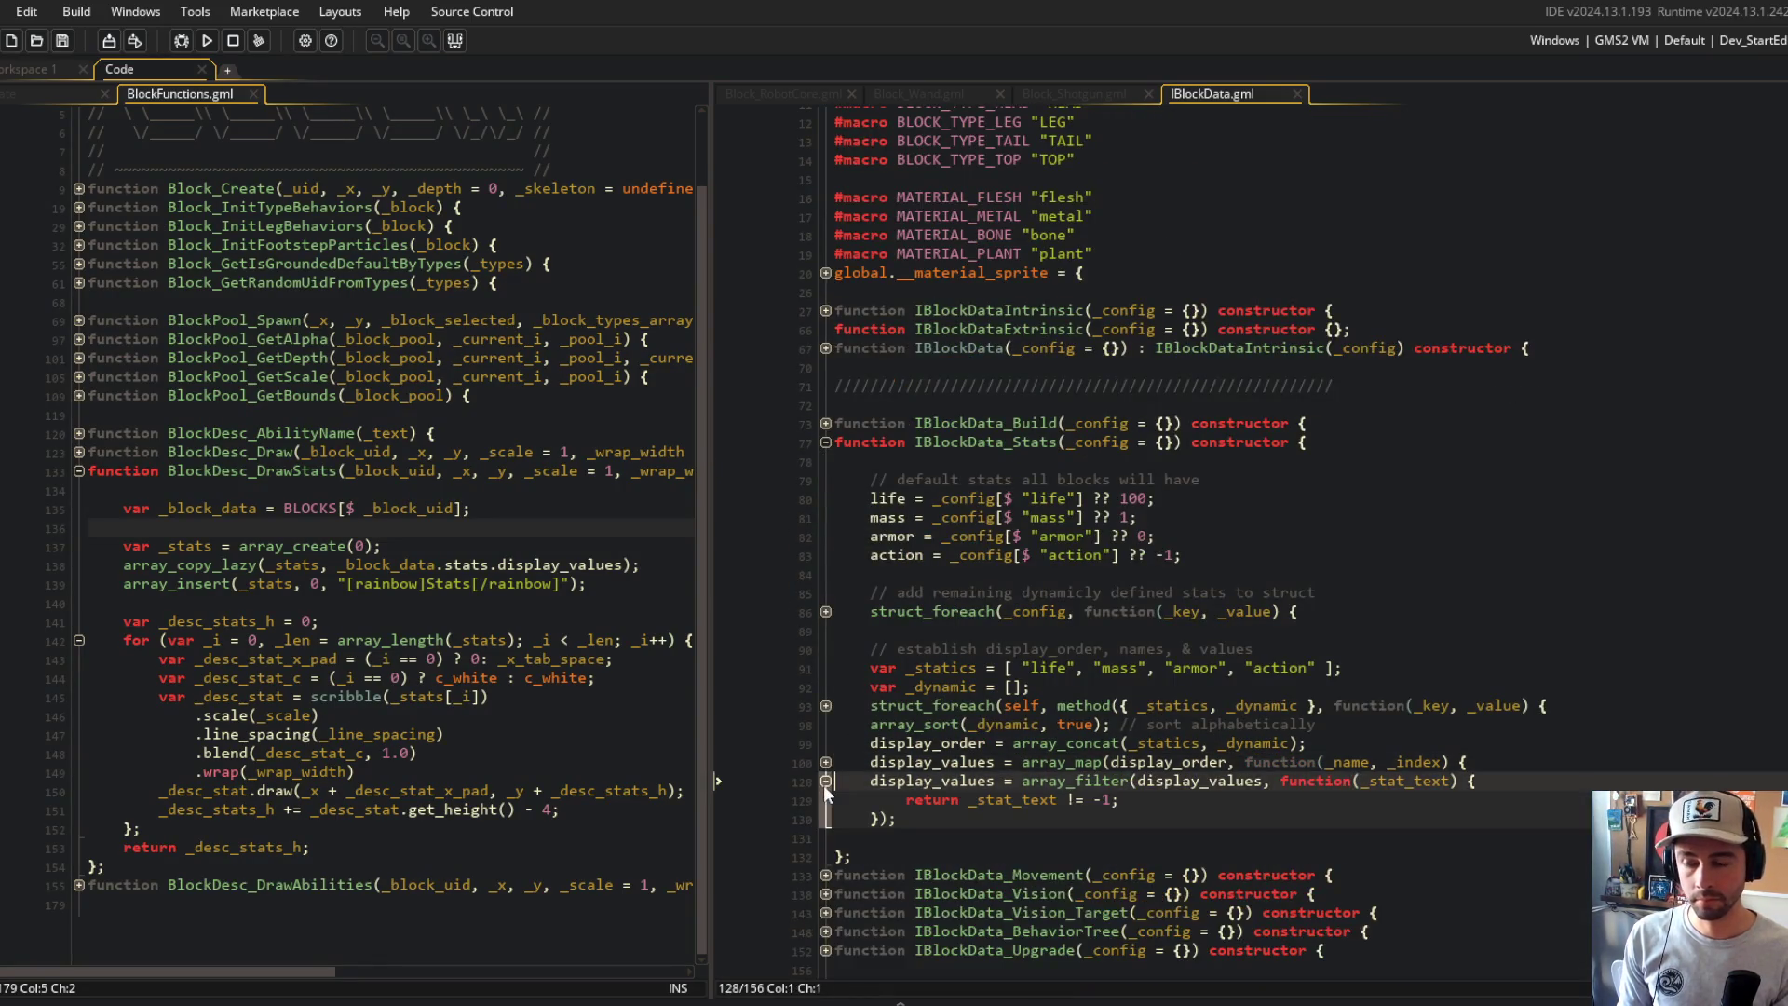
pyautogui.click(825, 762)
pyautogui.scroll(-4, 929, 662)
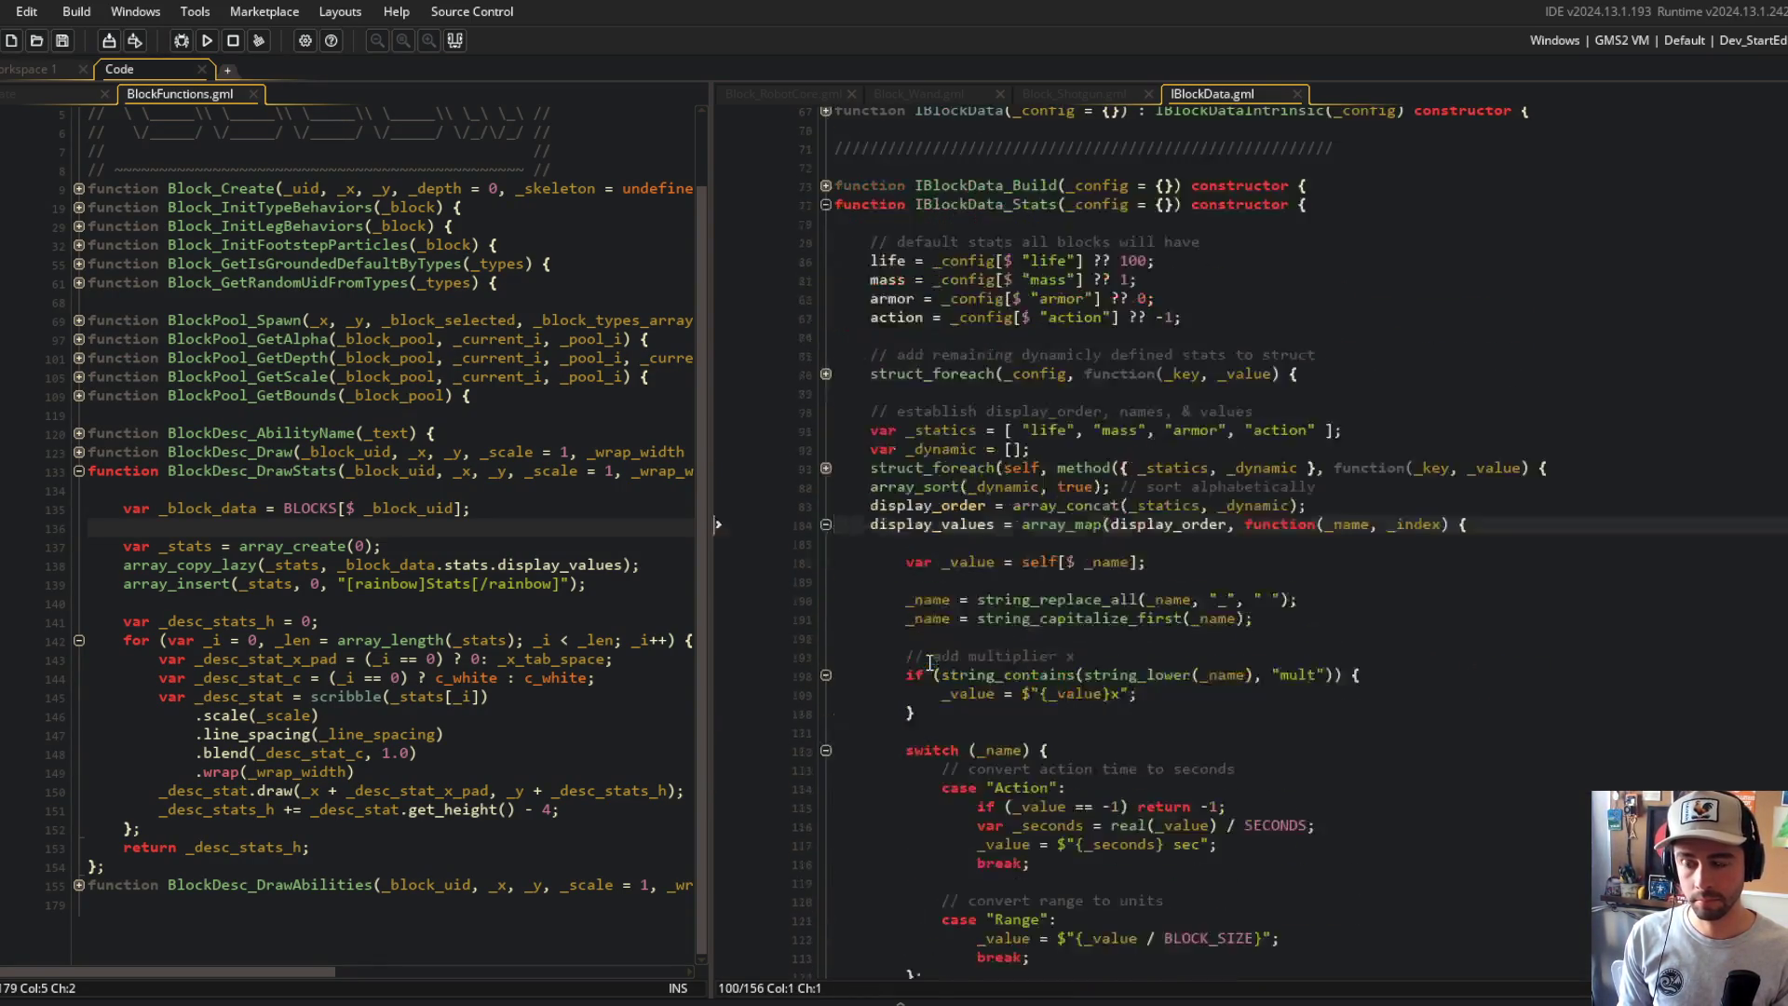
pyautogui.click(1134, 499)
pyautogui.scroll(-4, 1134, 498)
pyautogui.click(870, 286)
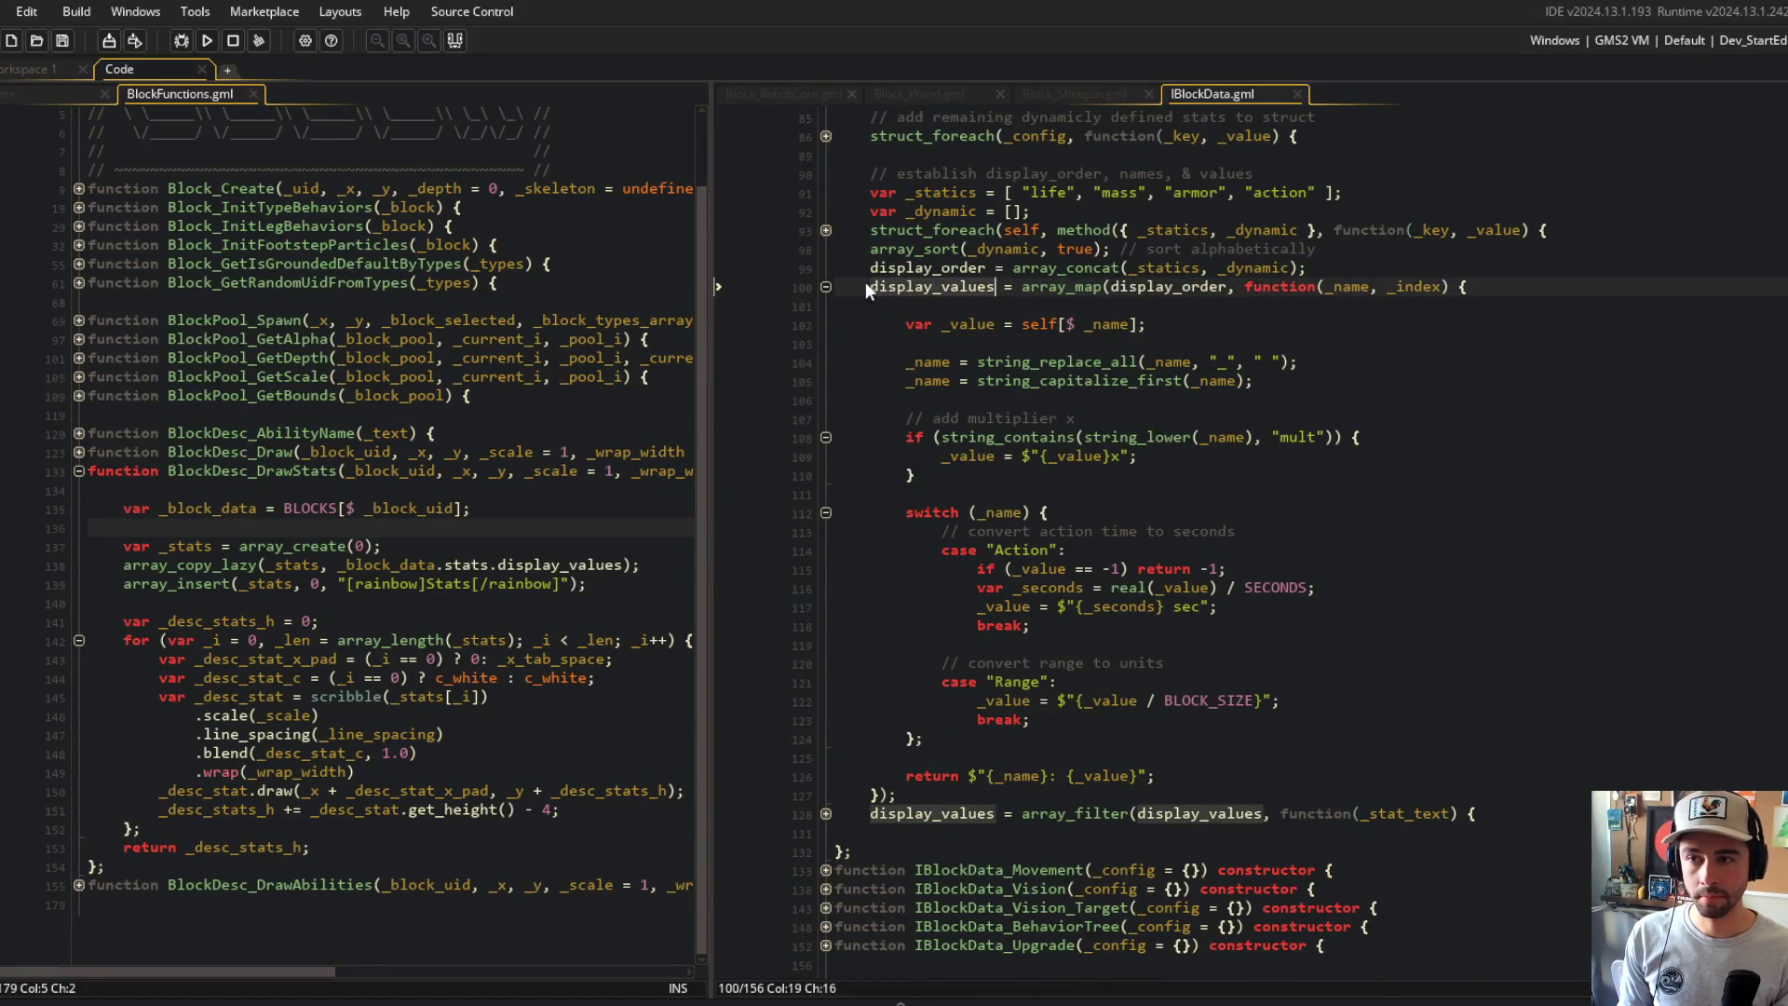
# Step: Add display_values_scribble = 0; after the array_filter line and save
pyautogui.click(1523, 814)
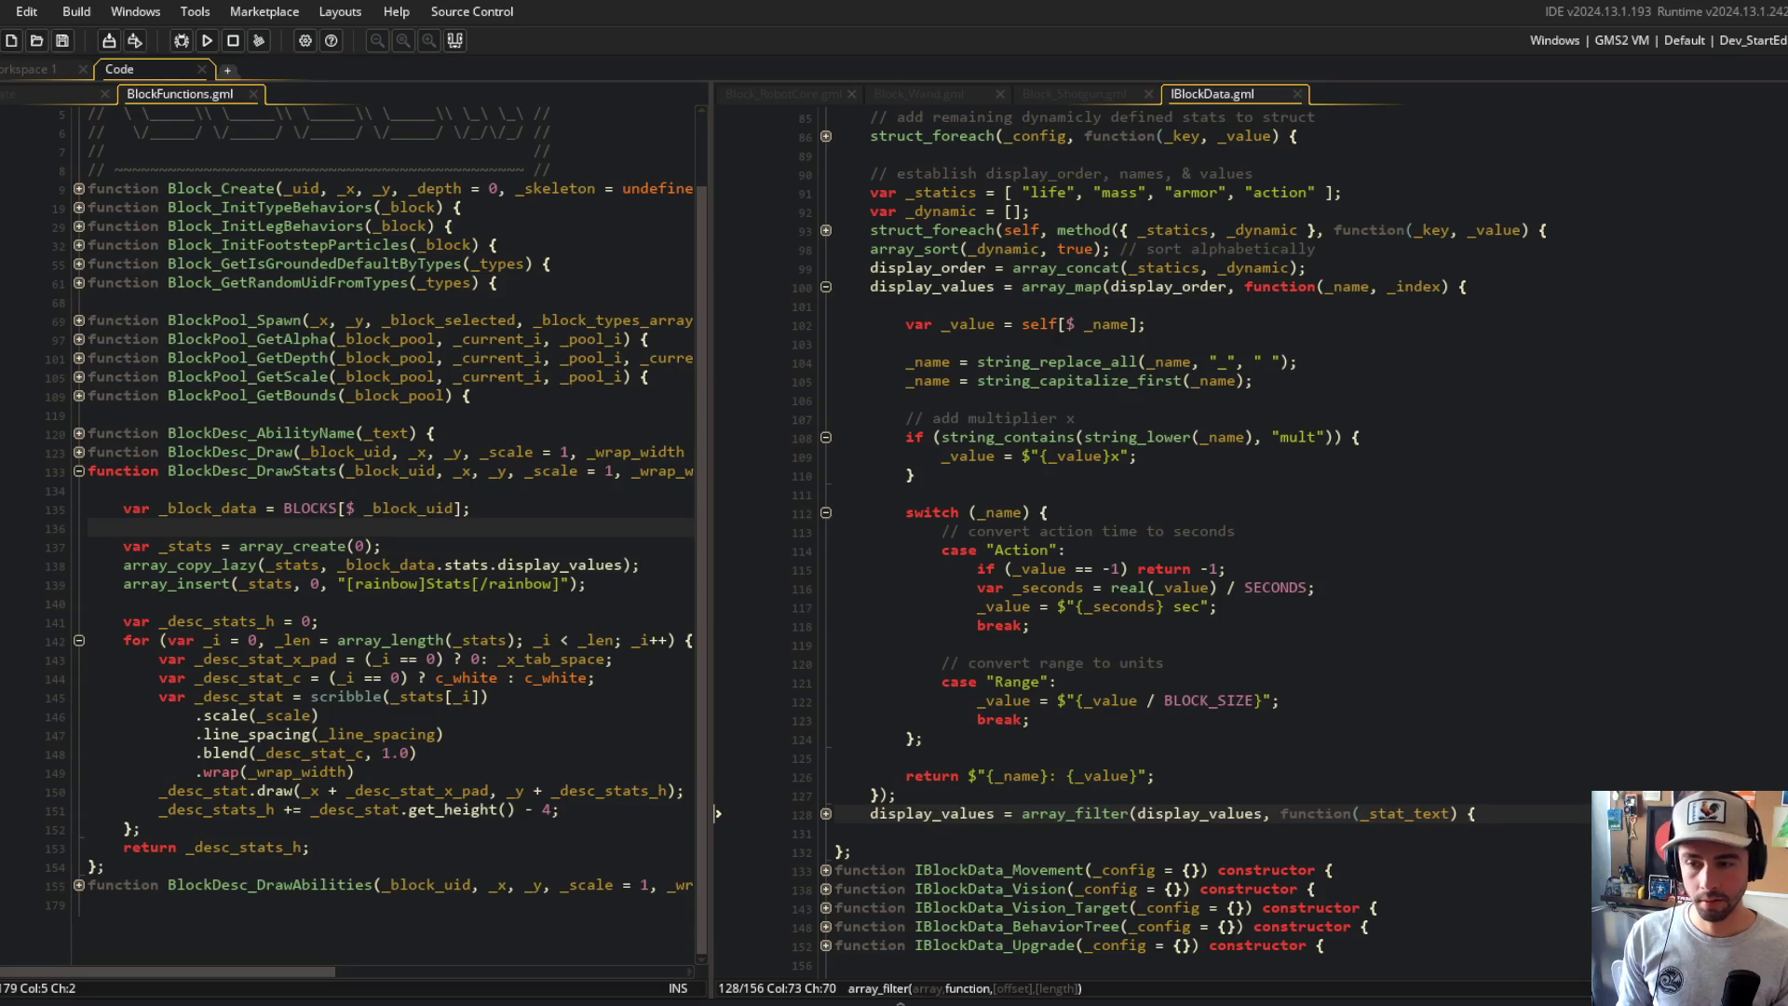
pyautogui.press('Return')
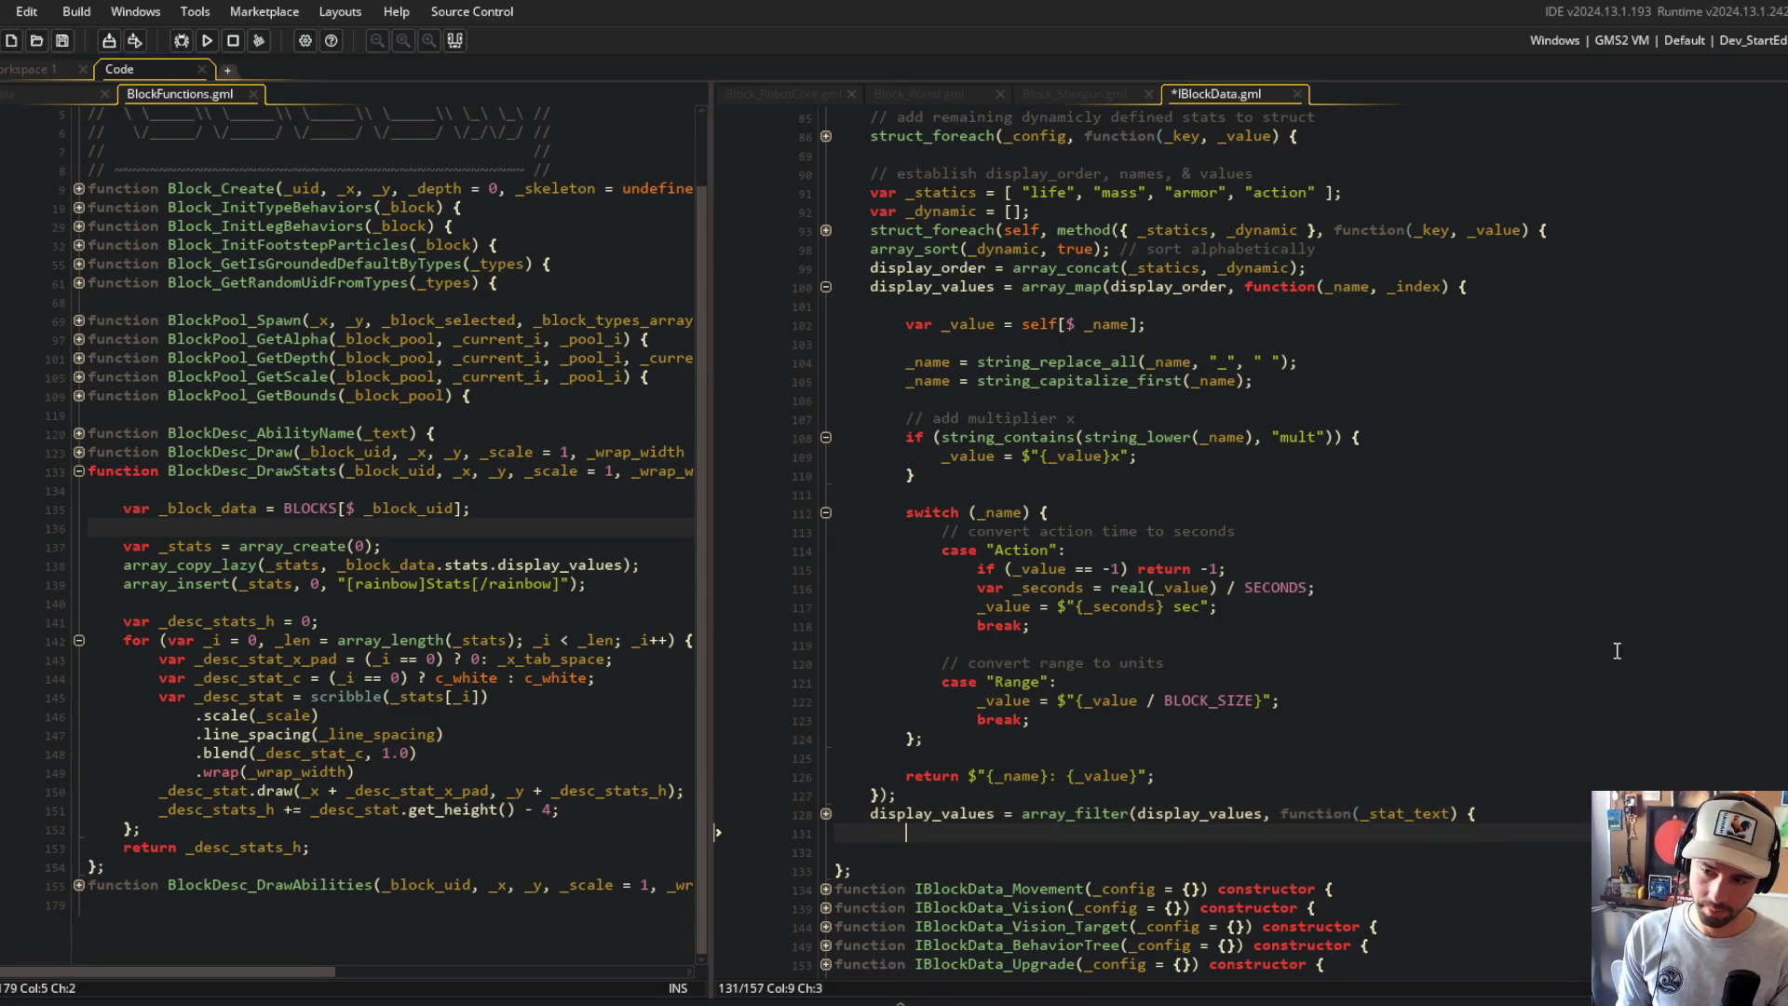
pyautogui.scroll(-1, 1391, 560)
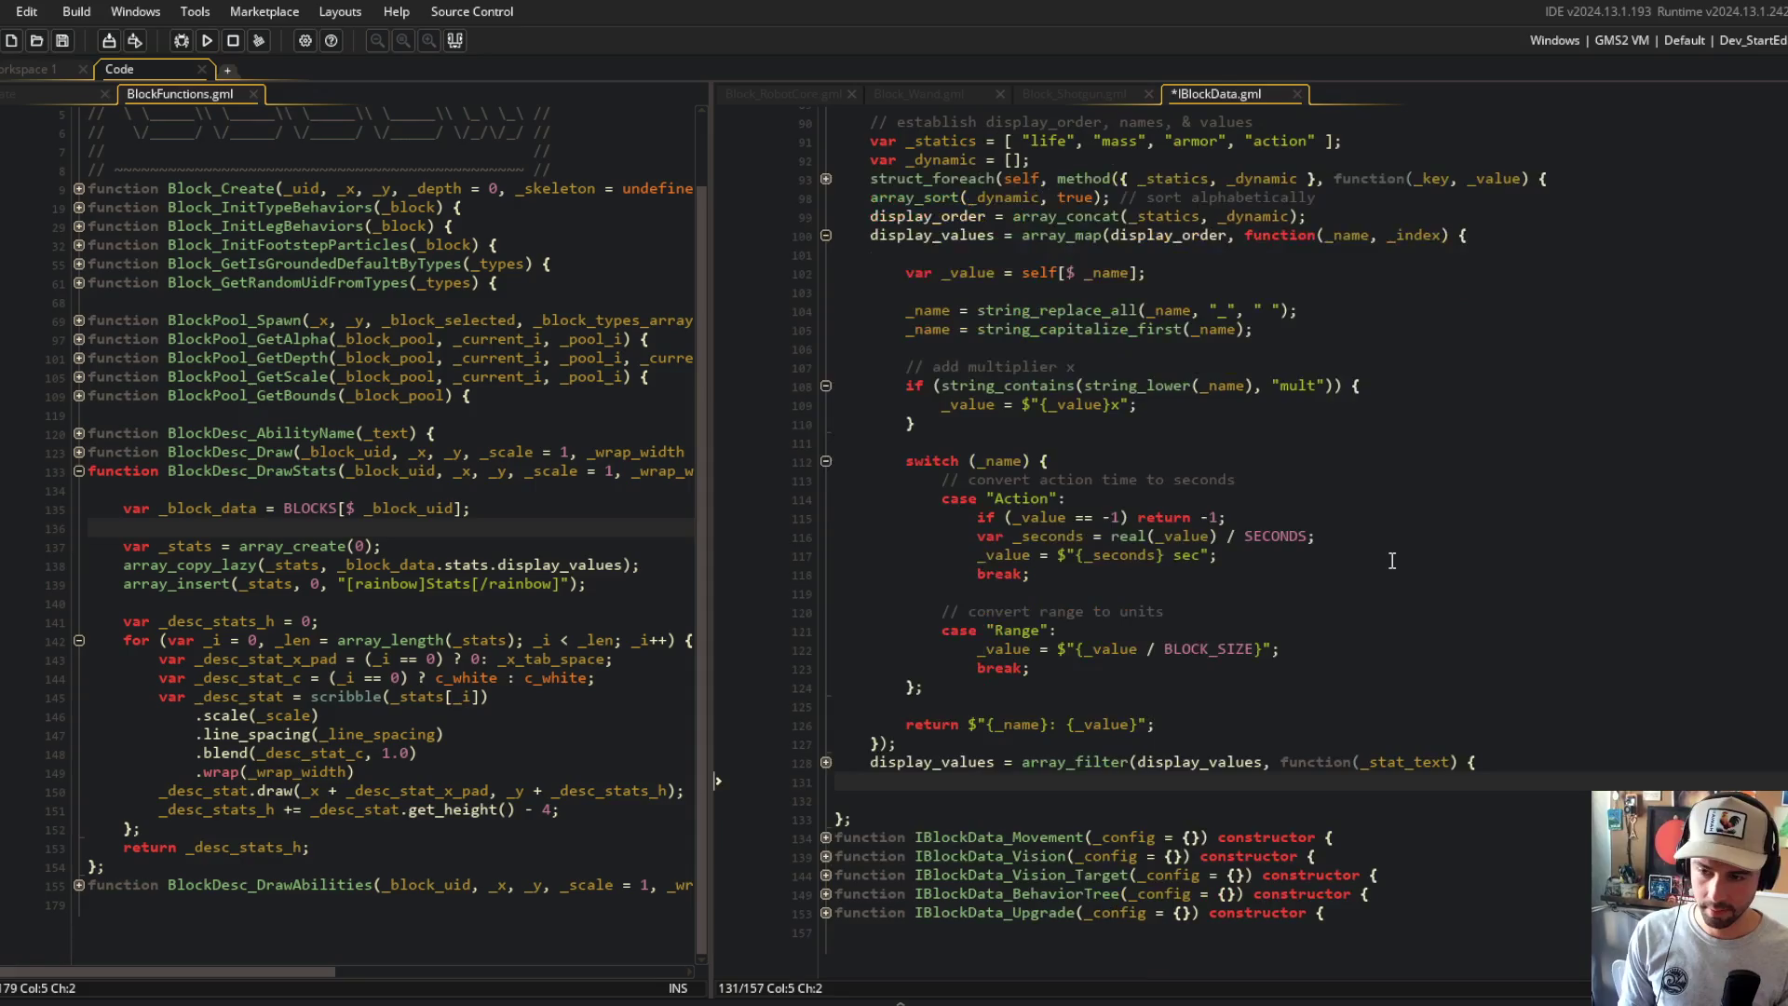
pyautogui.write('display_value')
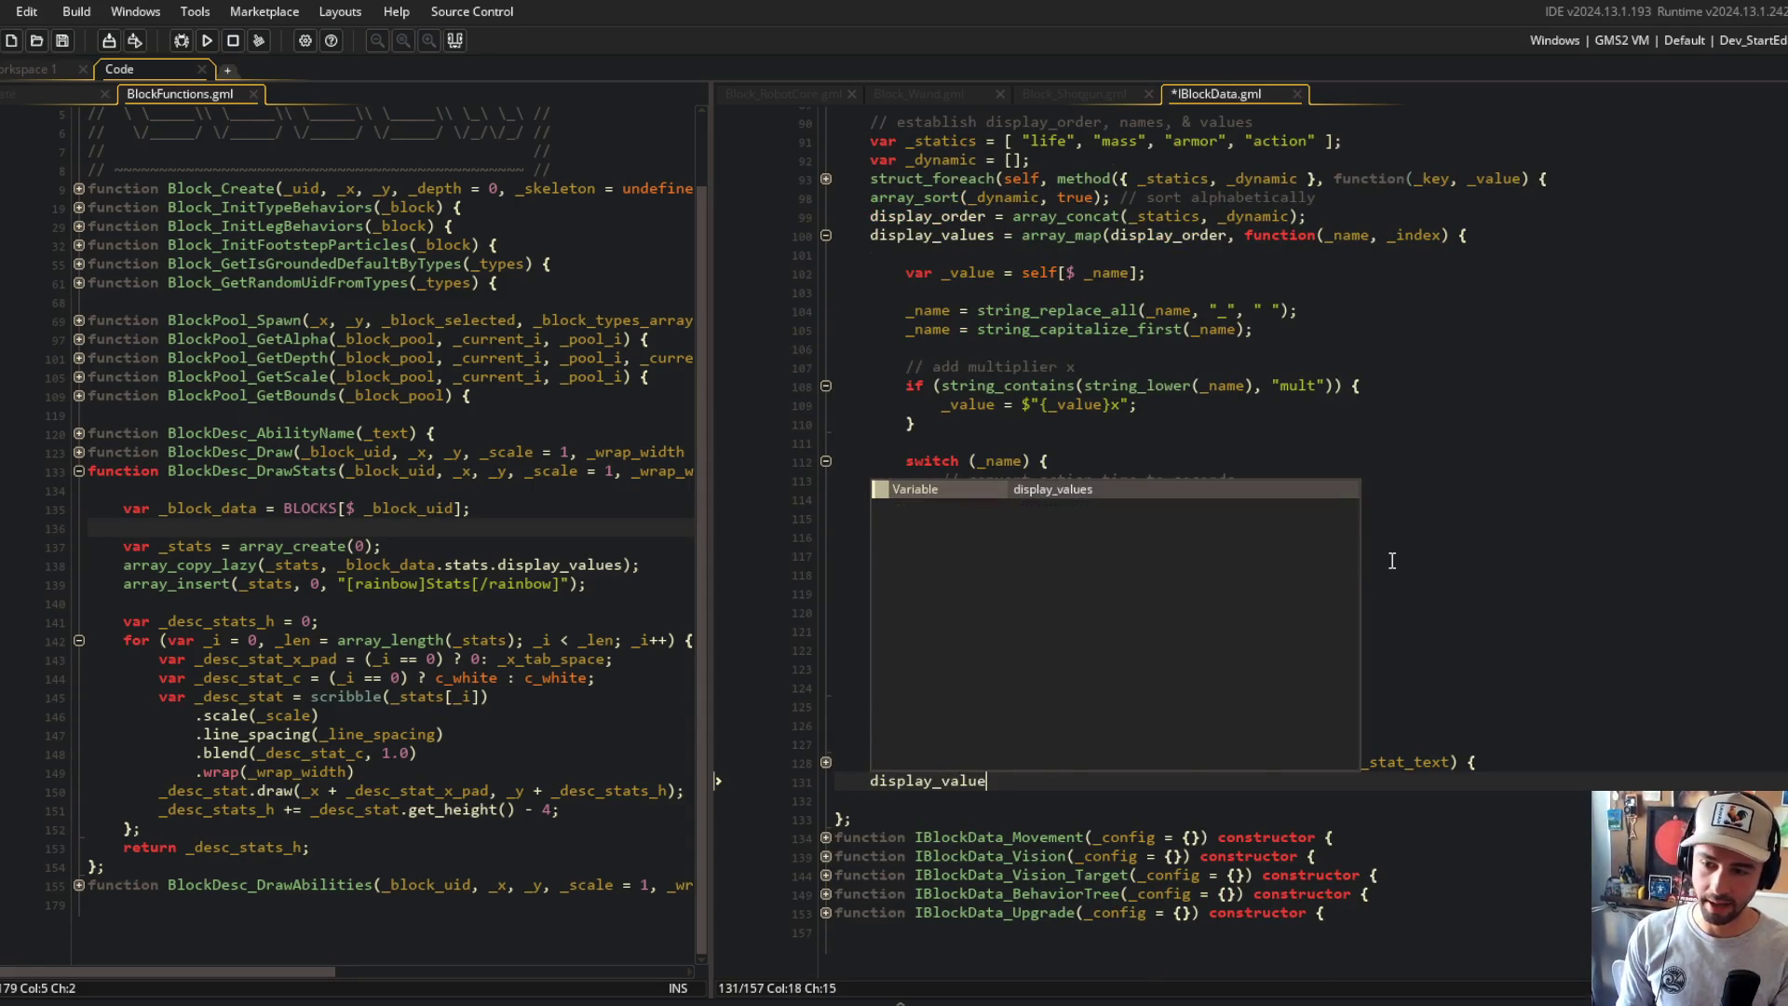
pyautogui.write('s_scribble = 0;')
pyautogui.hotkey('ctrl', 's')
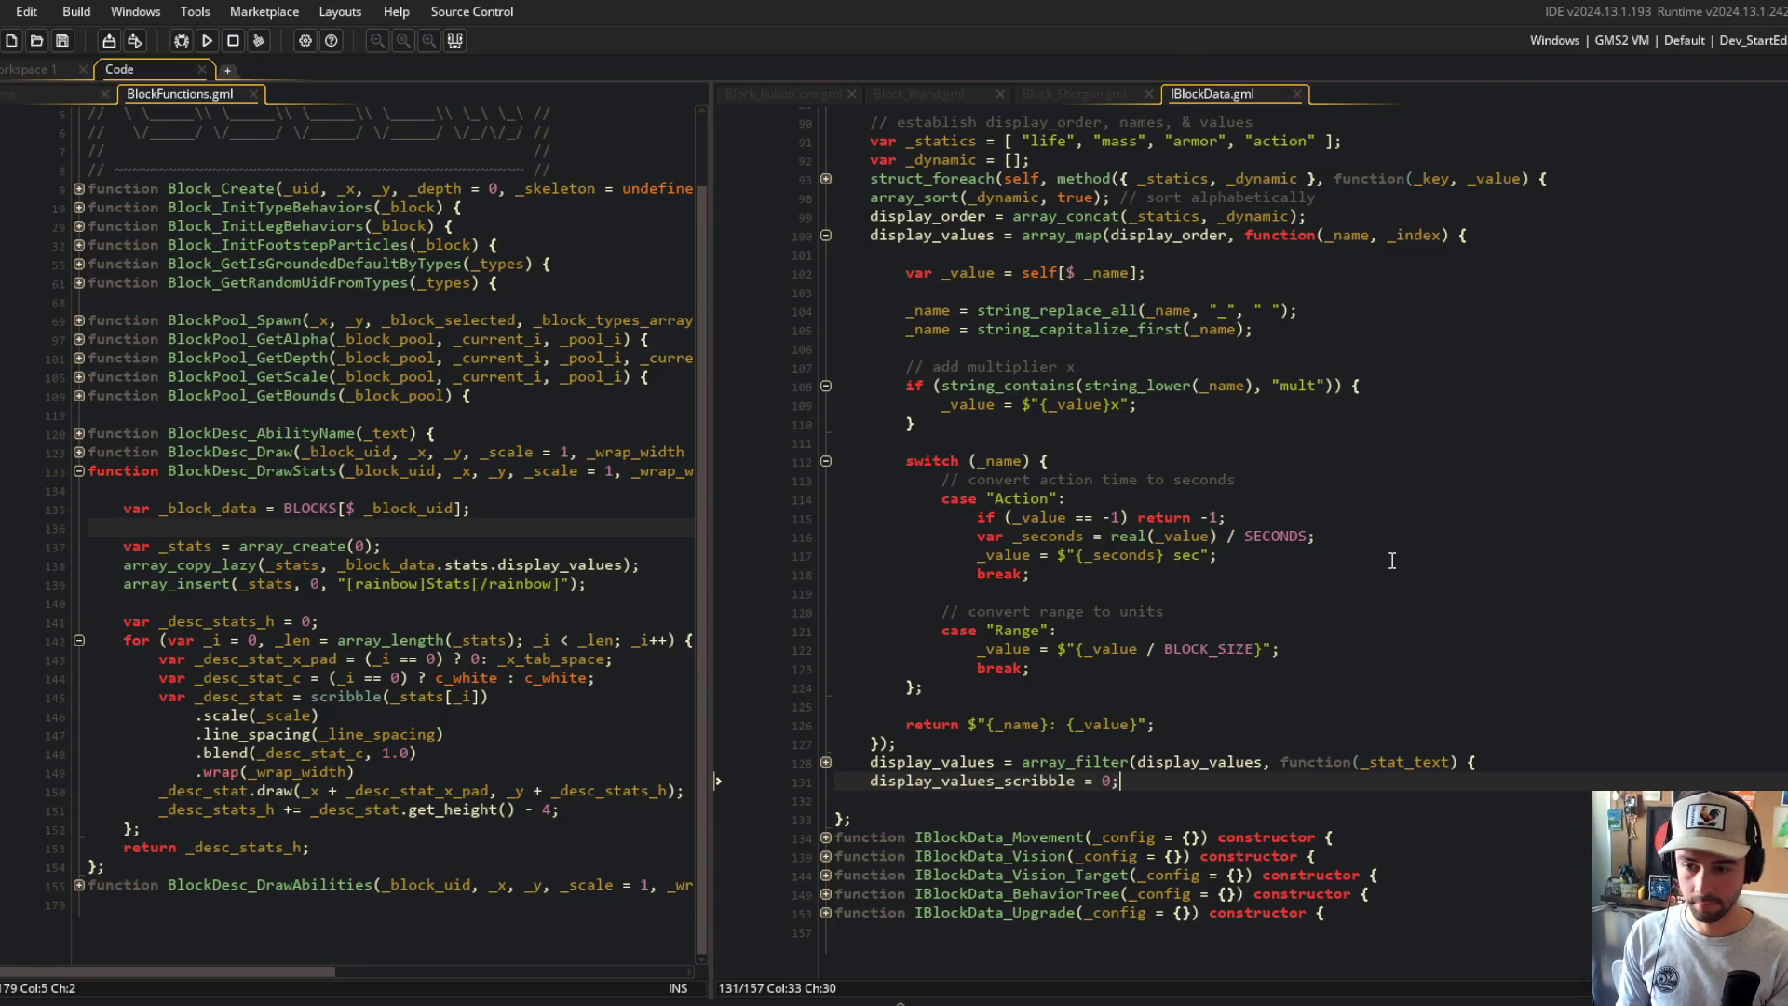
# Step: Replace the 0 with array_map(display_values, function(_stat_text) { }); leaving the body empty
pyautogui.click(1349, 481)
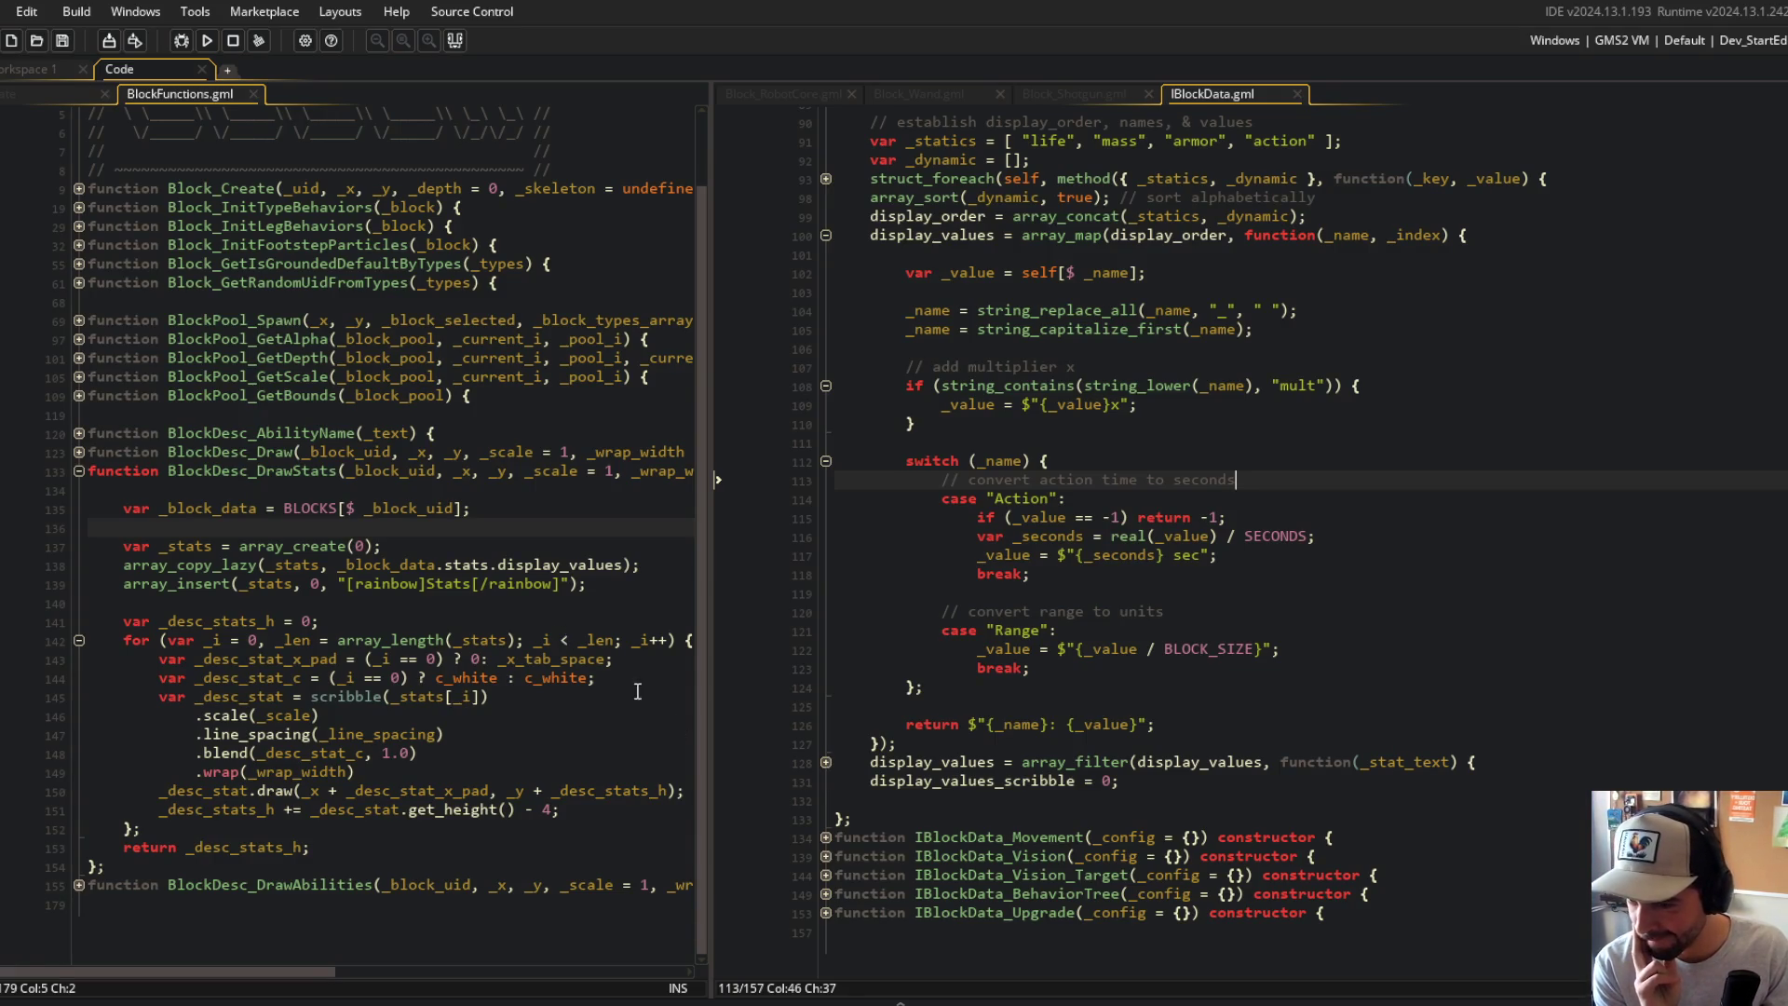
pyautogui.click(1174, 787)
pyautogui.press('BackSpace')
pyautogui.press('BackSpace')
pyautogui.write('array_')
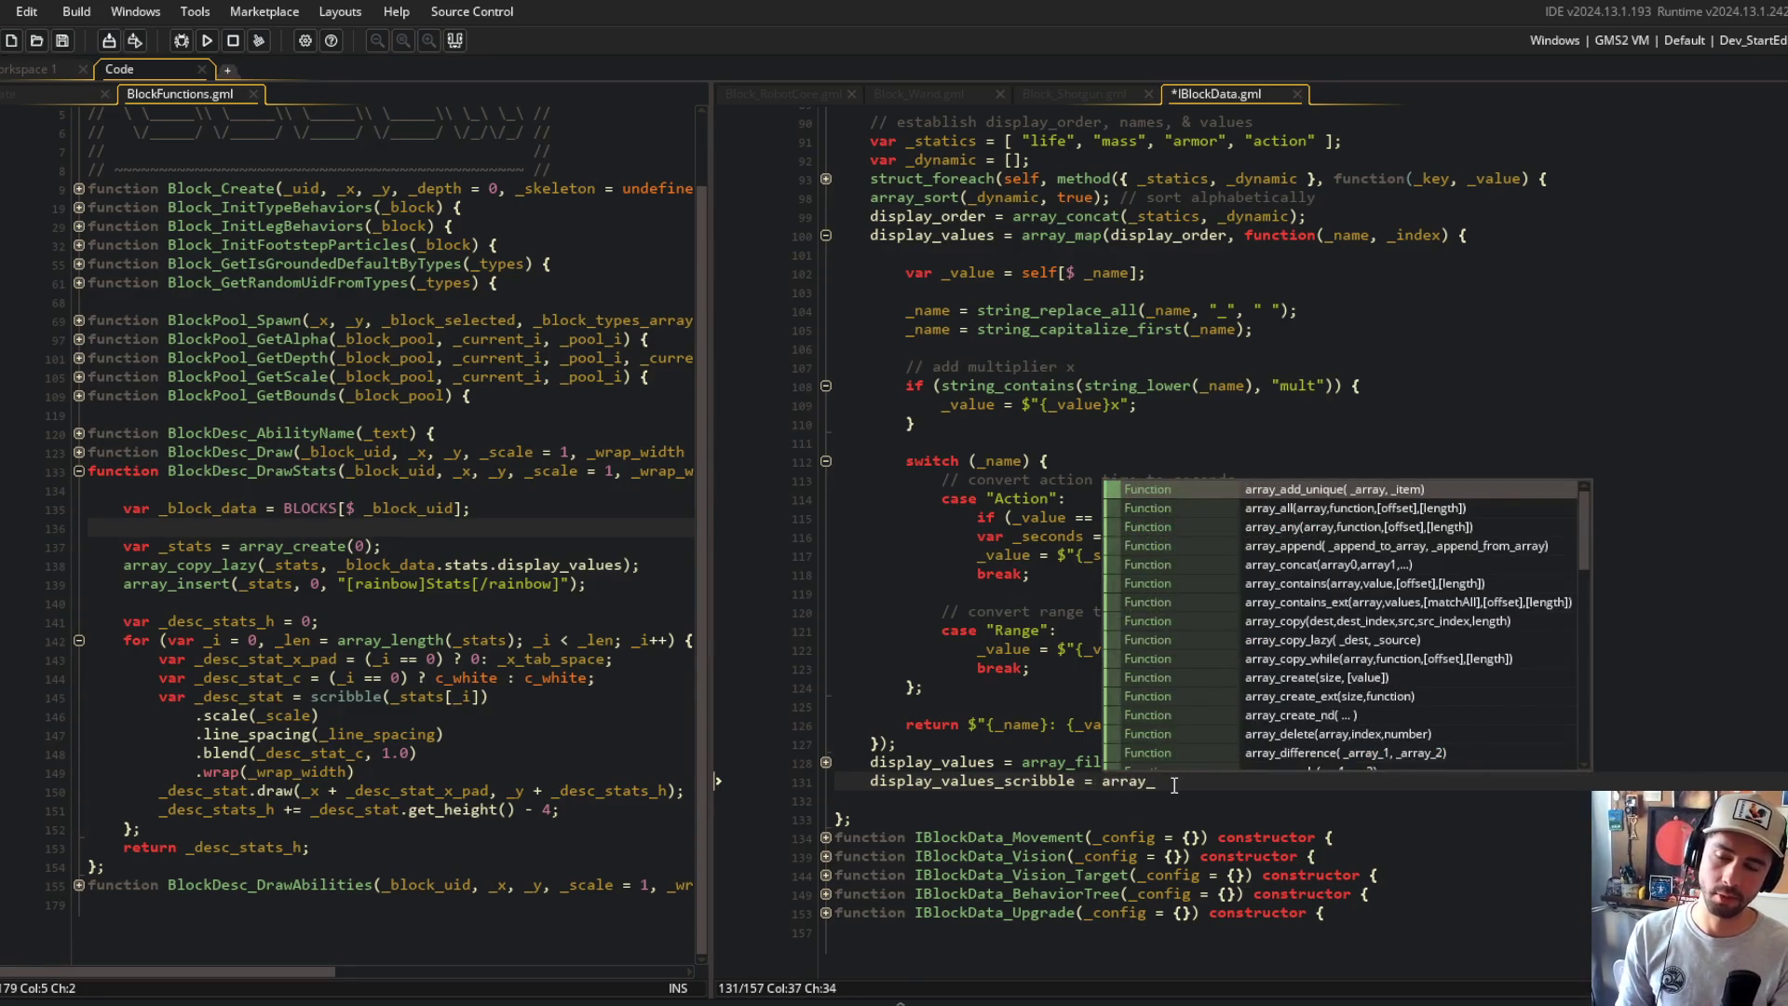
pyautogui.write('map(display_values, functio')
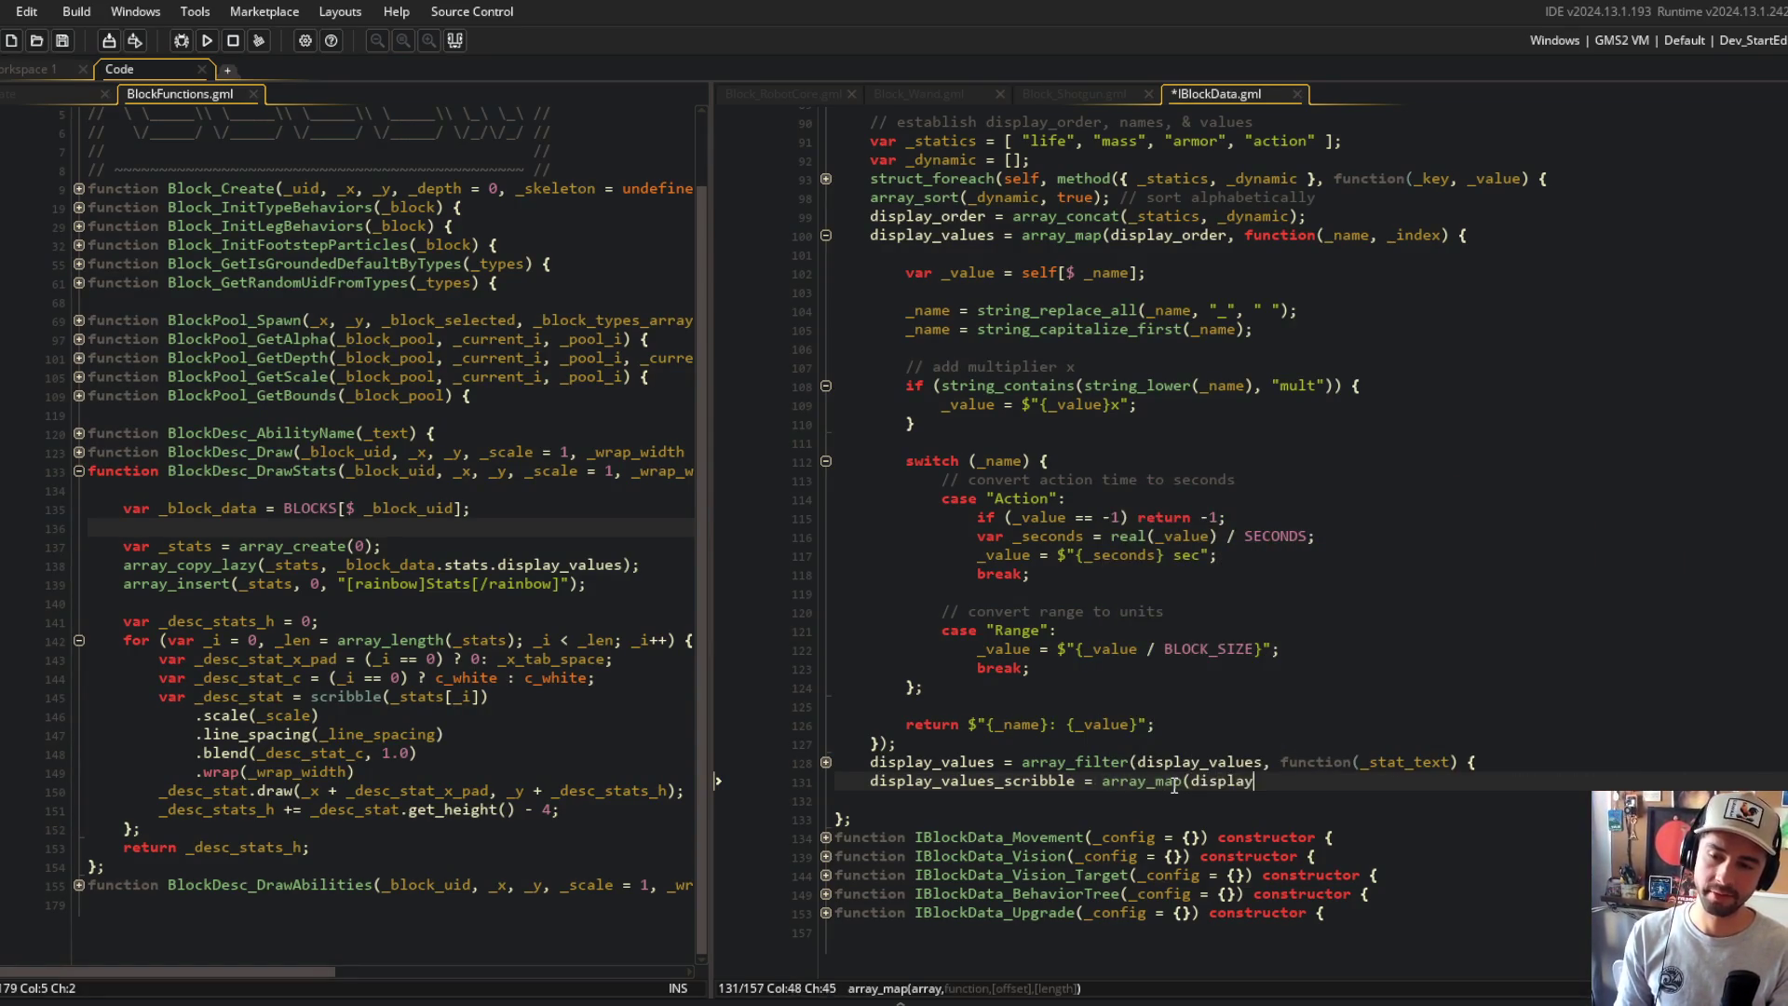
pyautogui.write('n(_')
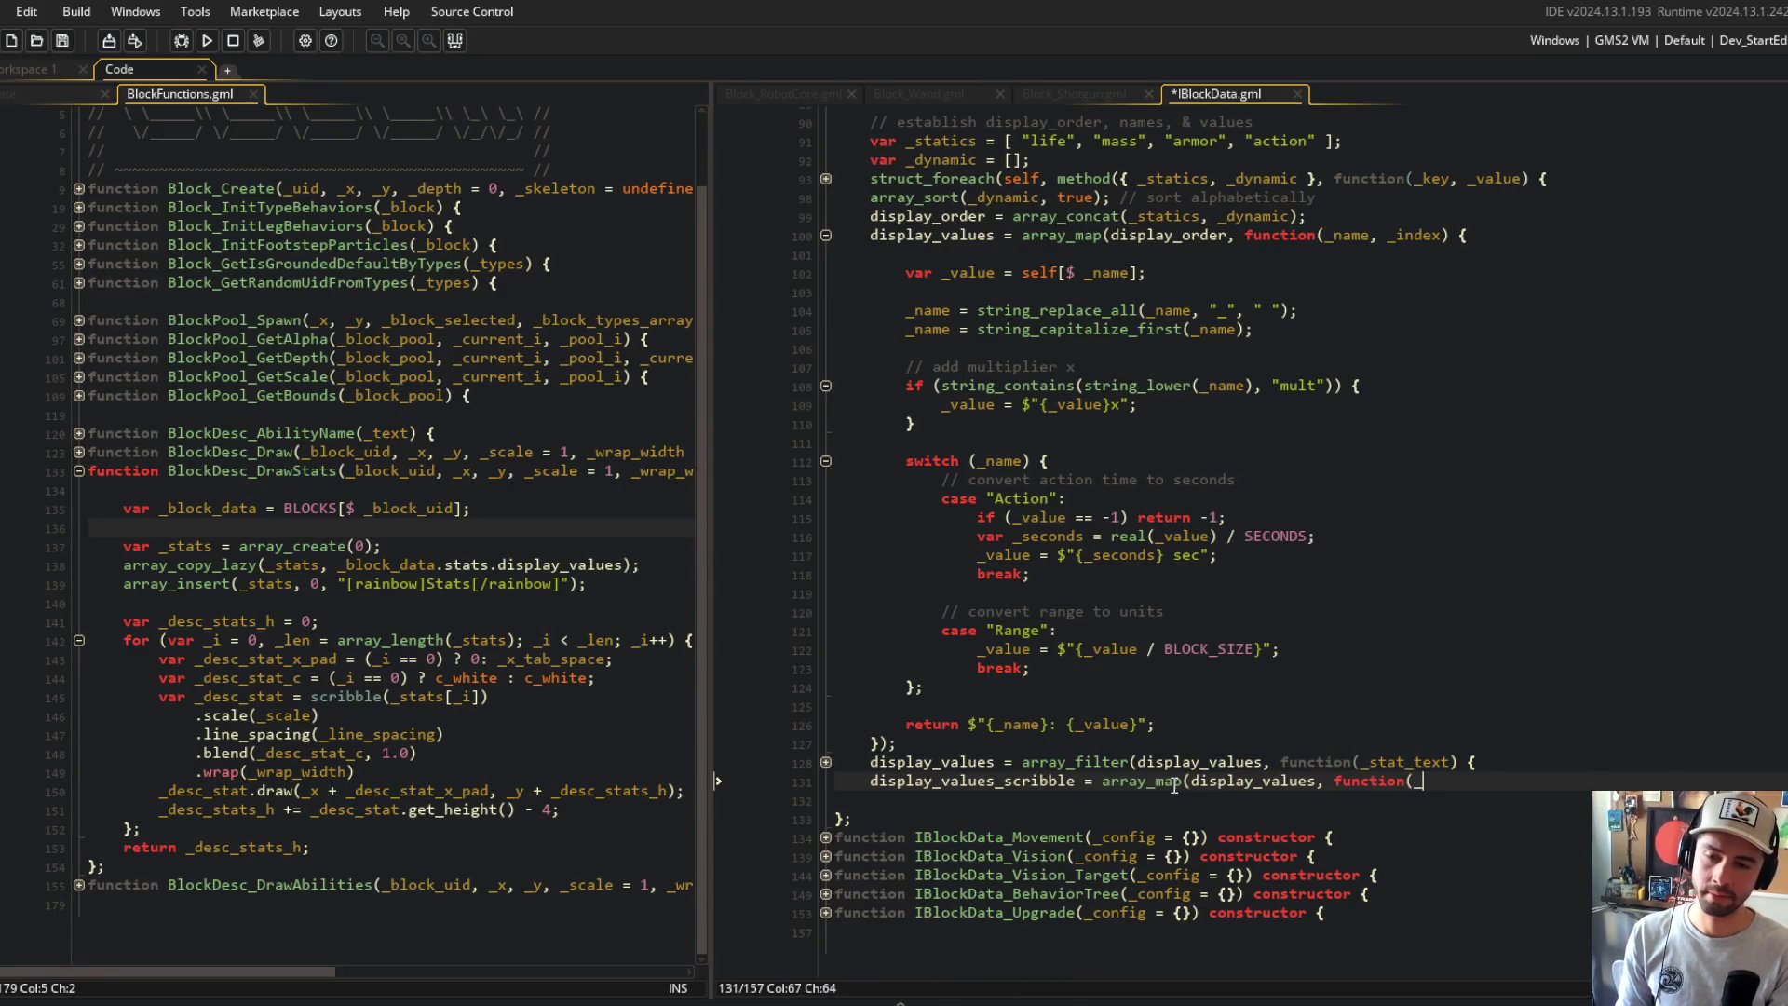
pyautogui.write('stat_text) {')
pyautogui.press('Return')
pyautogui.press('Return')
pyautogui.write('});')
pyautogui.click(989, 769)
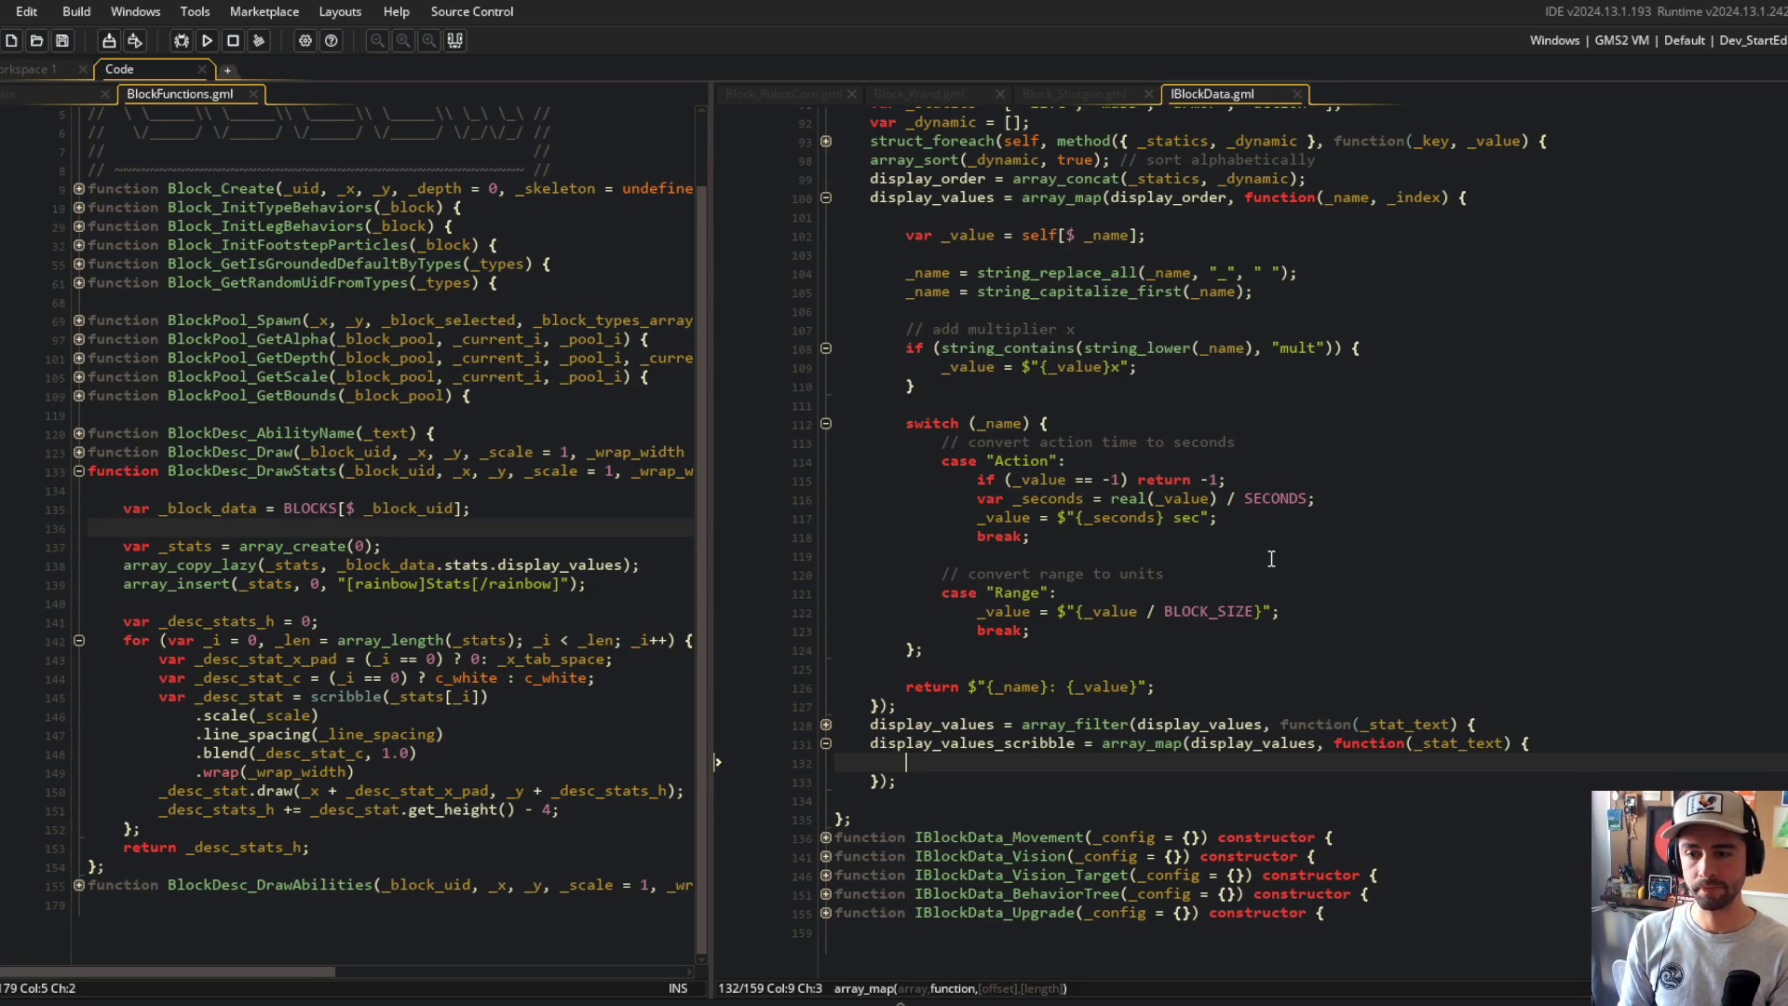
# Step: Start the callback body with _stat_text = $"{_stat_text}" and save
pyautogui.write('_stat')
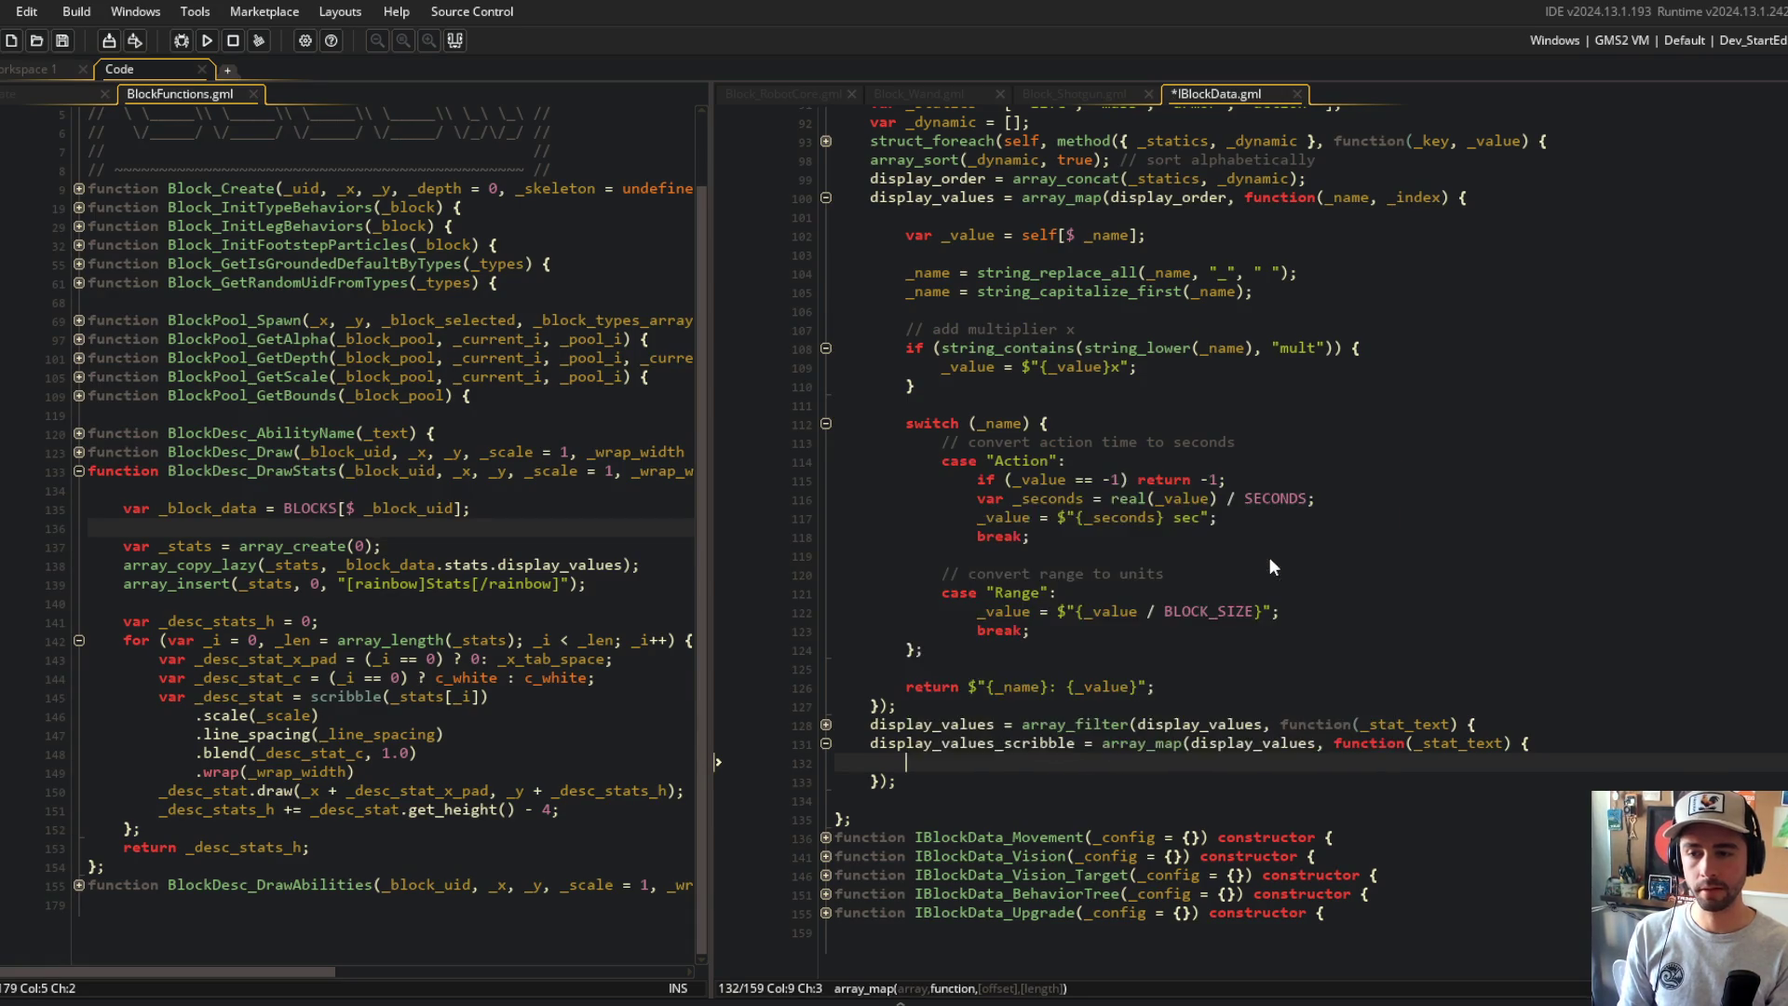
pyautogui.write('_text = $"')
pyautogui.hotkey('ctrl', 's')
pyautogui.write('{_stat_text}')
pyautogui.hotkey('ctrl', 's')
pyautogui.press('Left')
pyautogui.press('Left')
pyautogui.press('Left')
pyautogui.press('Left')
pyautogui.press('Left')
pyautogui.press('Left')
# Step: Check BlockDesc_AbilityName's gray colour tag format in BlockFunctions
pyautogui.click(438, 546)
pyautogui.scroll(1, 458, 786)
pyautogui.click(79, 466)
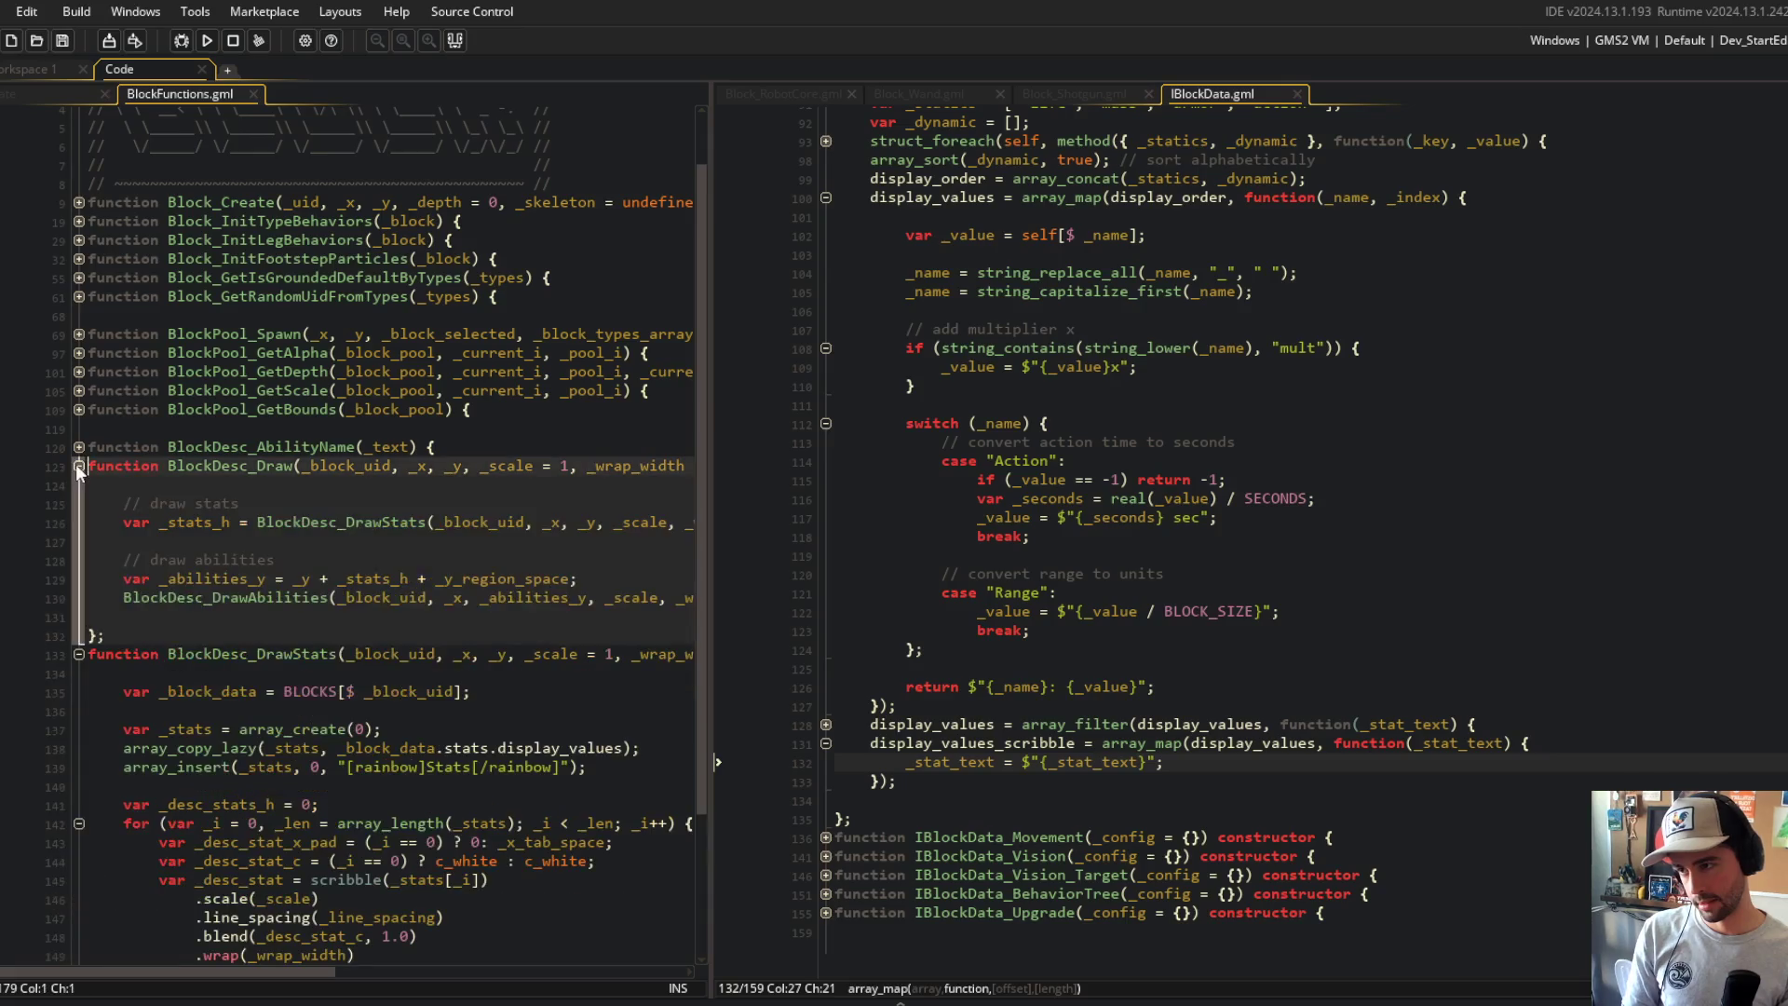
pyautogui.click(79, 447)
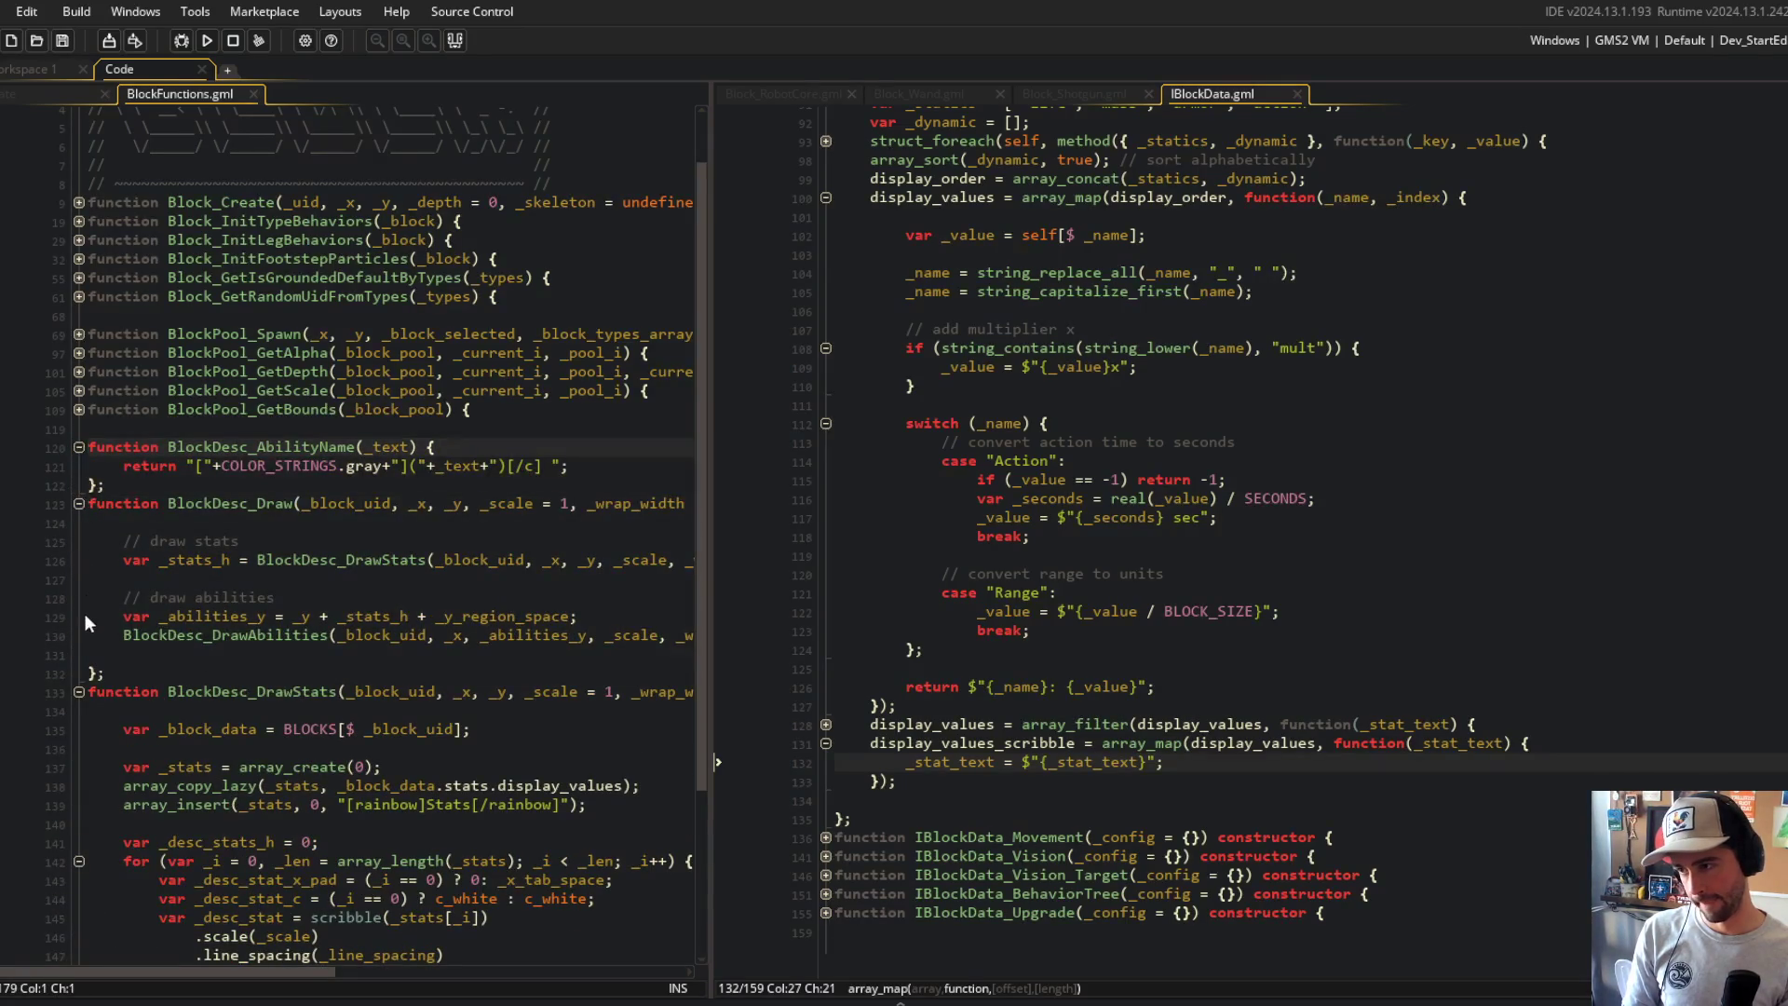
pyautogui.click(294, 466)
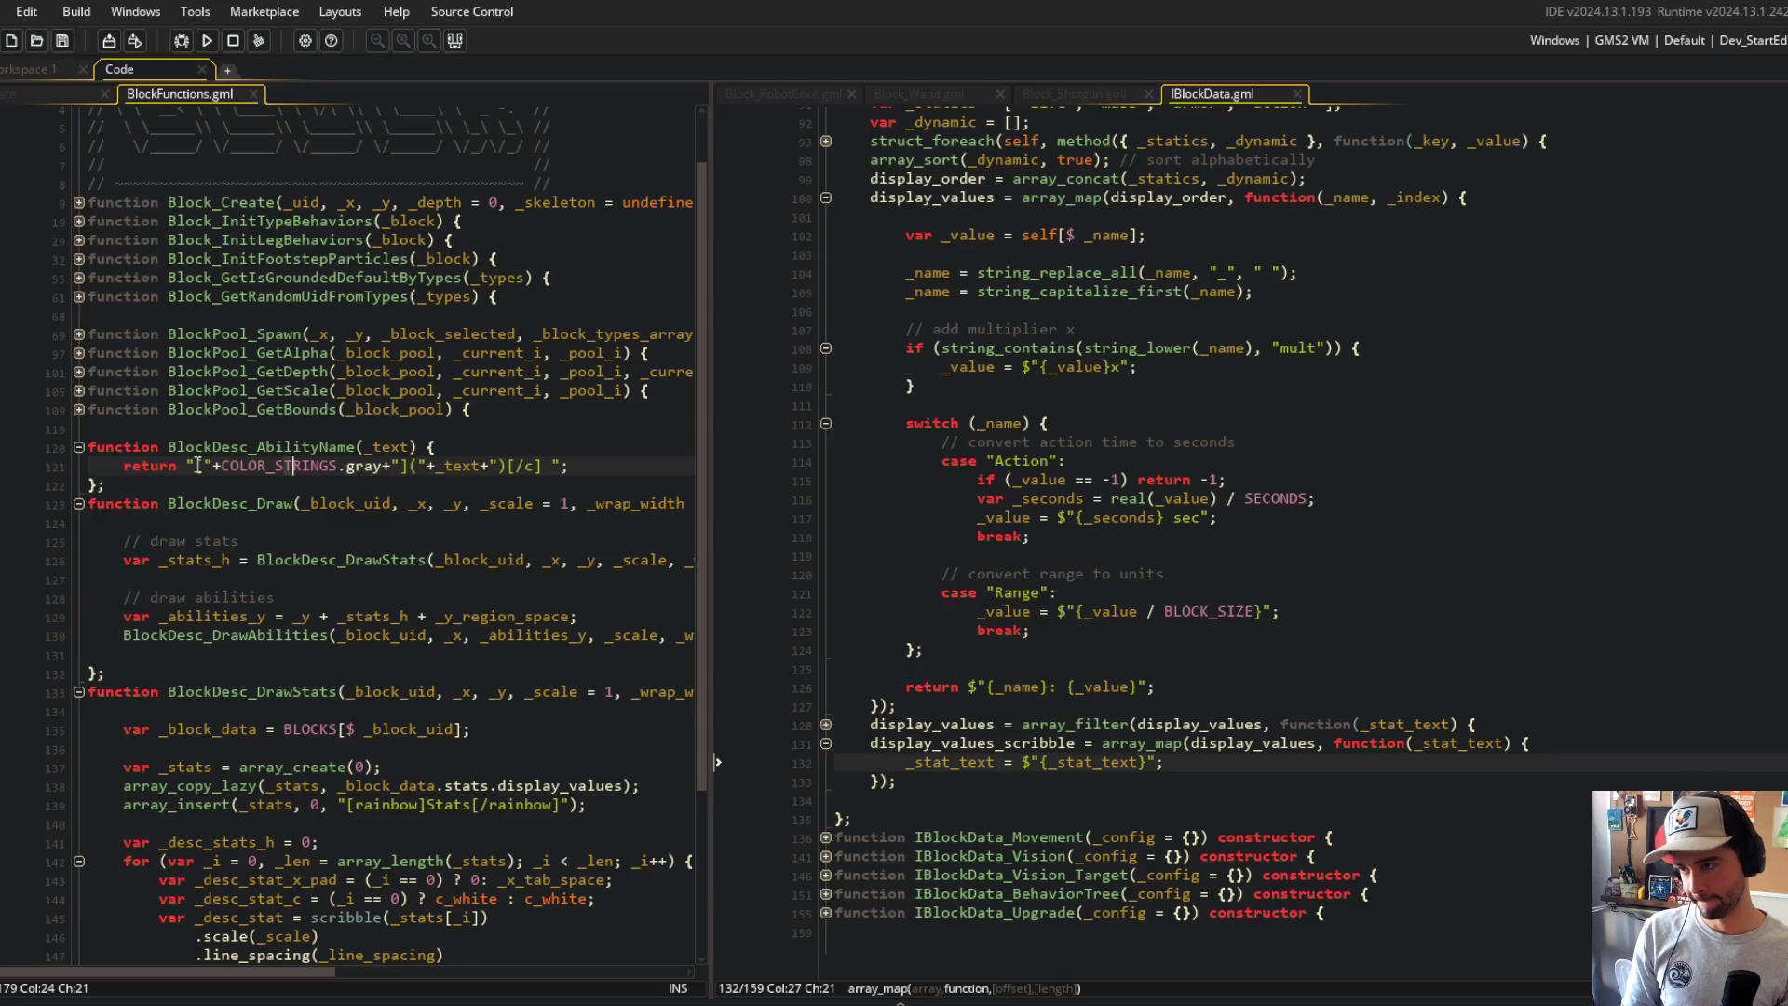
# Step: Wrap the stat text so the string reads $"[{}]({_stat_text})[/c]" and save
pyautogui.click(1035, 762)
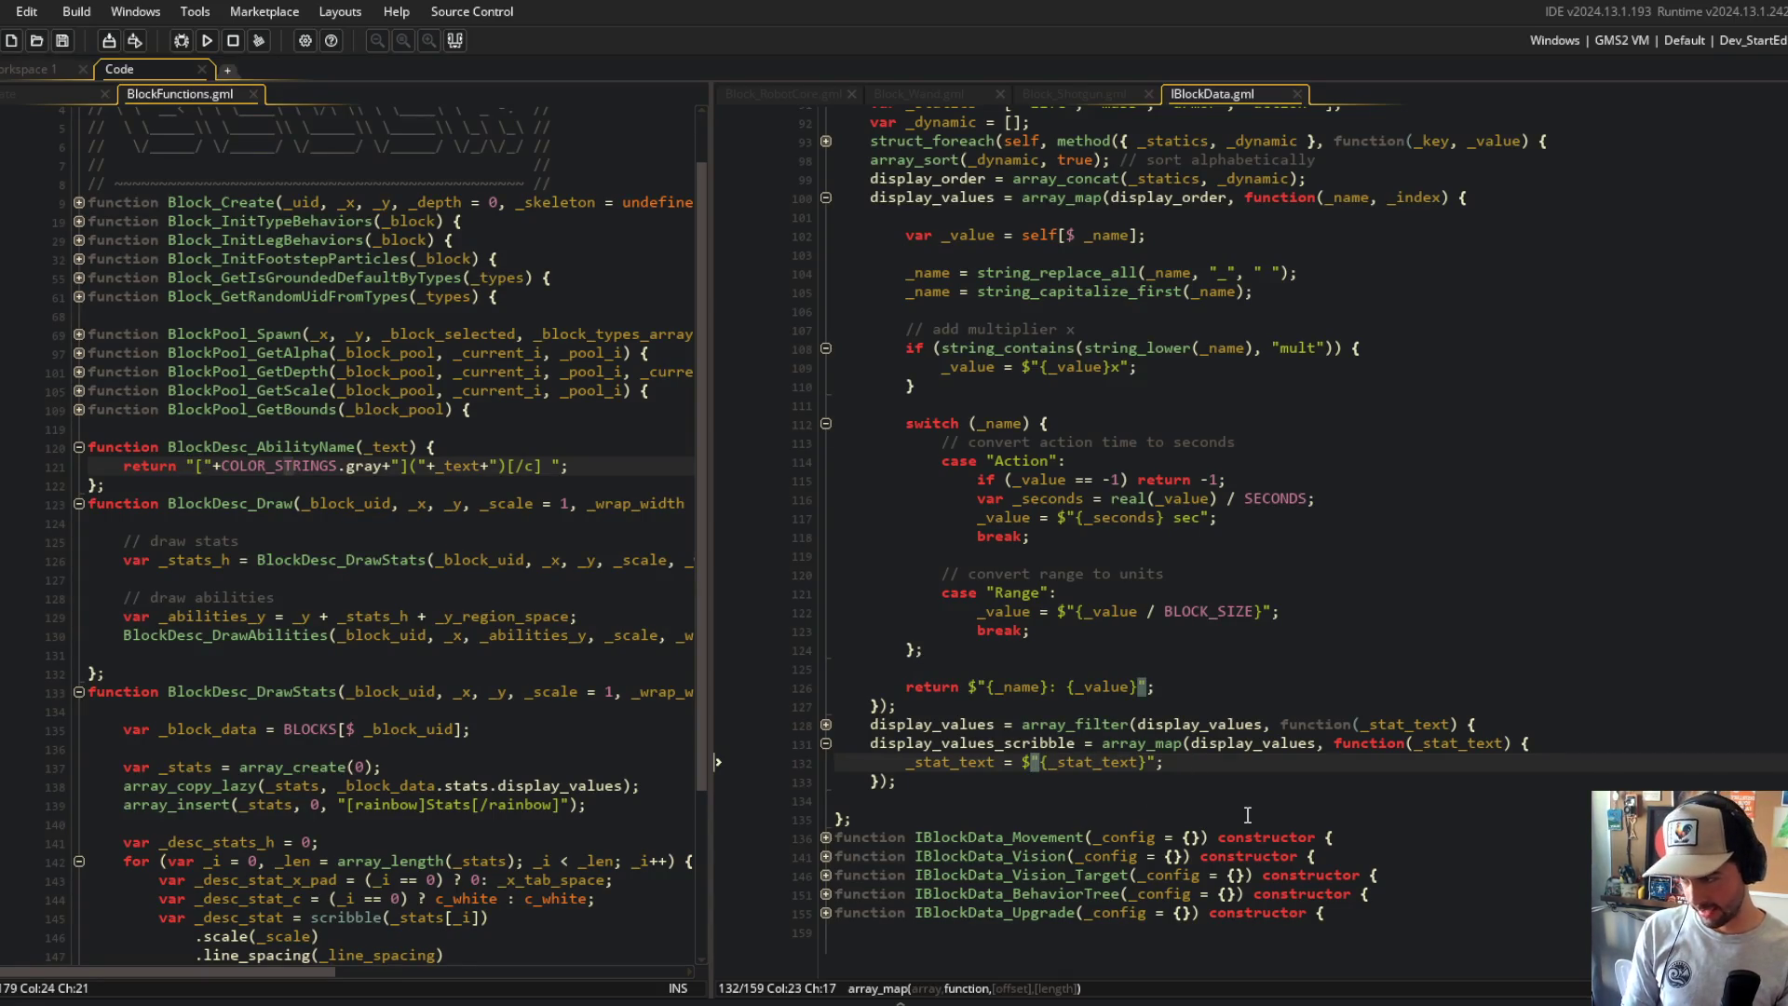
pyautogui.write('[')
pyautogui.press('BackSpace')
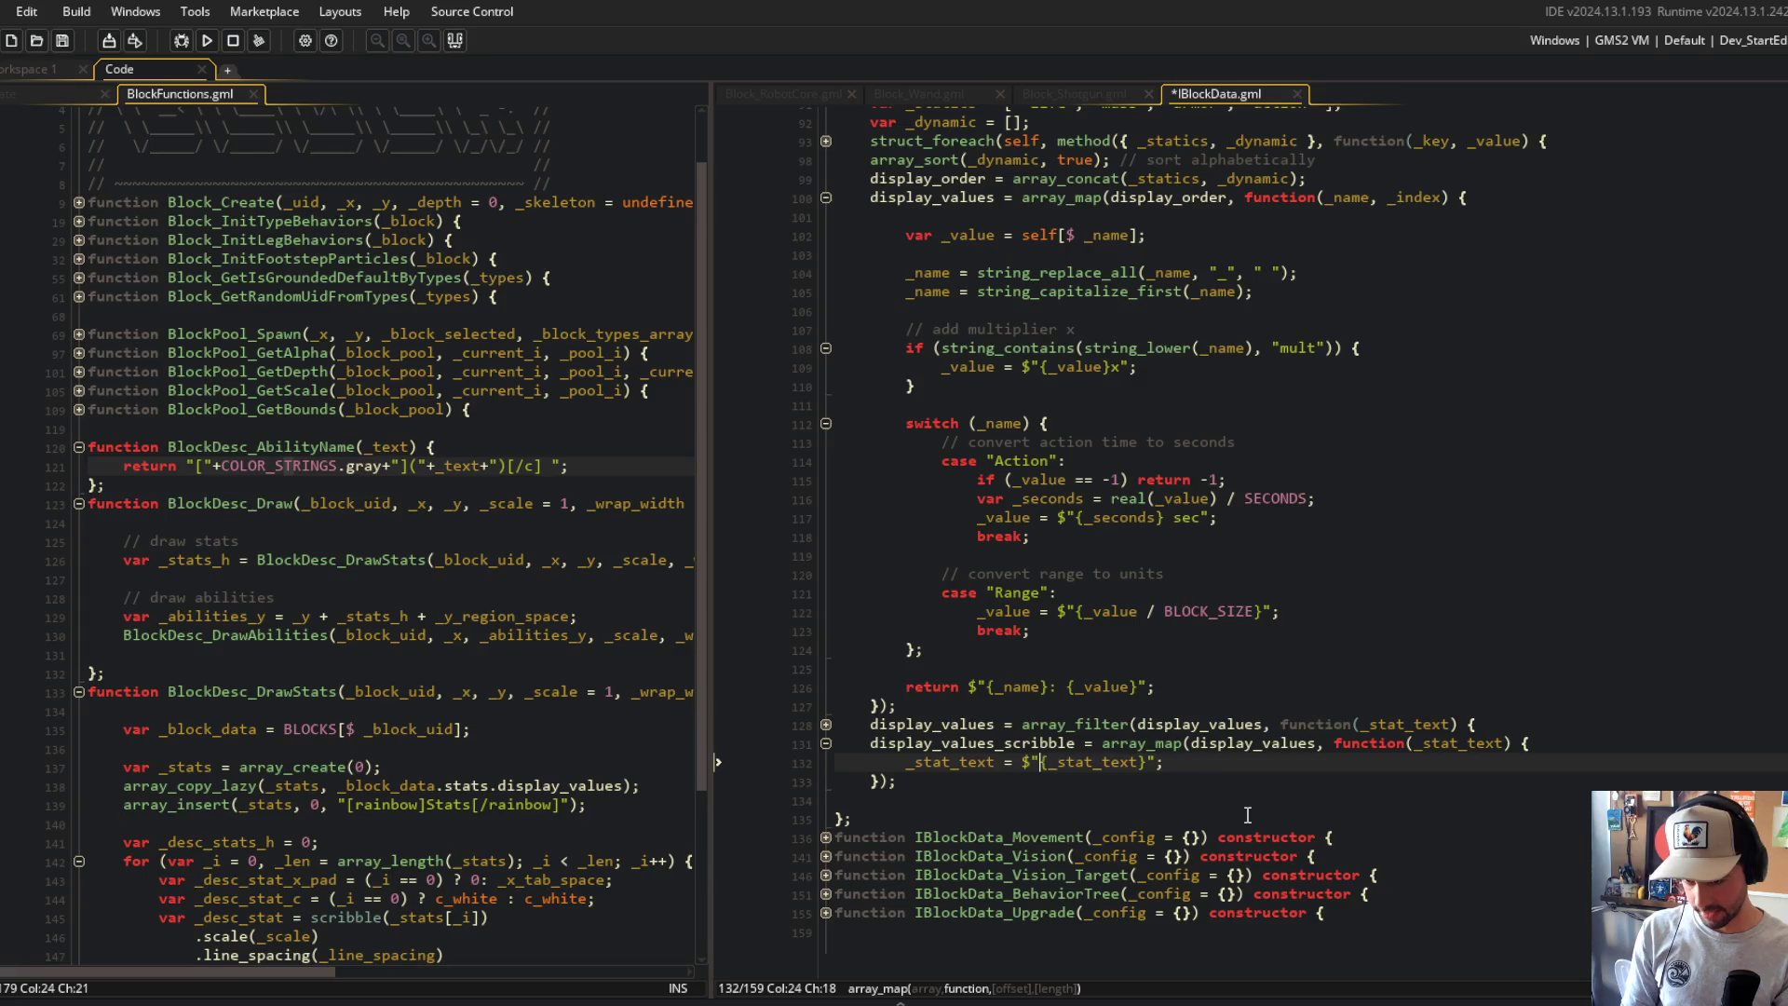
pyautogui.write('[]')
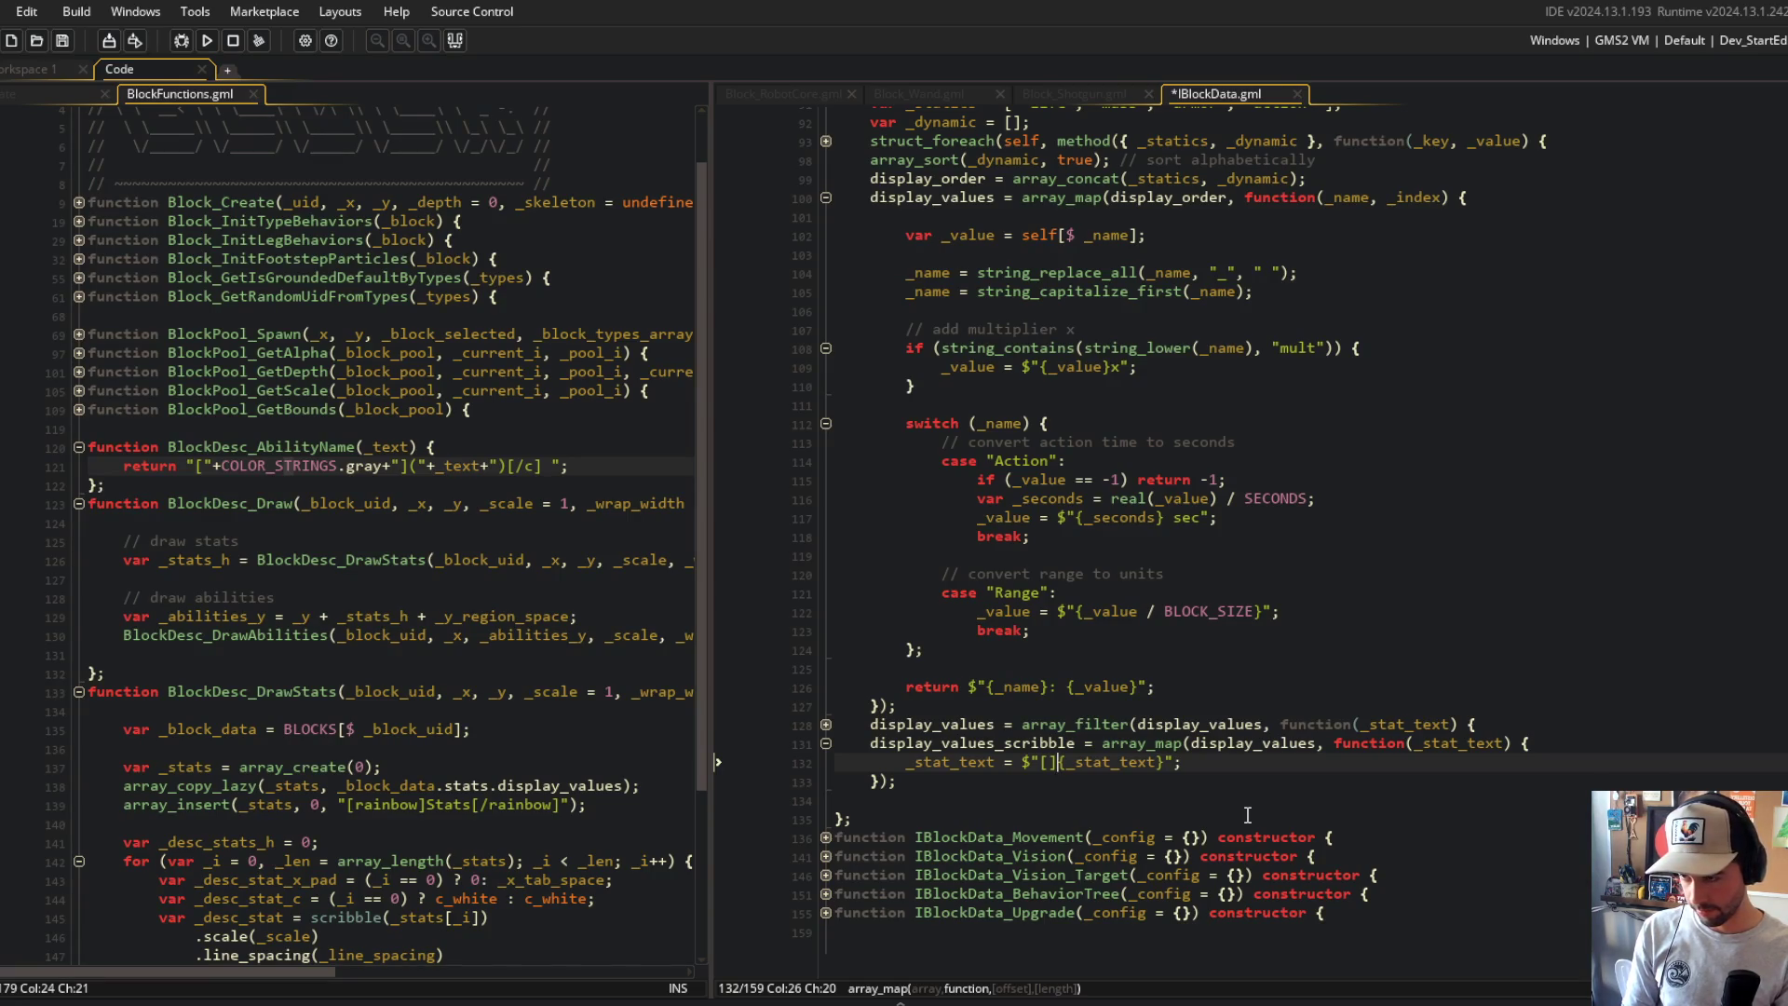
pyautogui.hotkey('ctrl', 'shift', 'Right')
pyautogui.hotkey('ctrl', 'shift', 'Right')
pyautogui.hotkey('ctrl', 'shift', 'Right')
pyautogui.write('(')
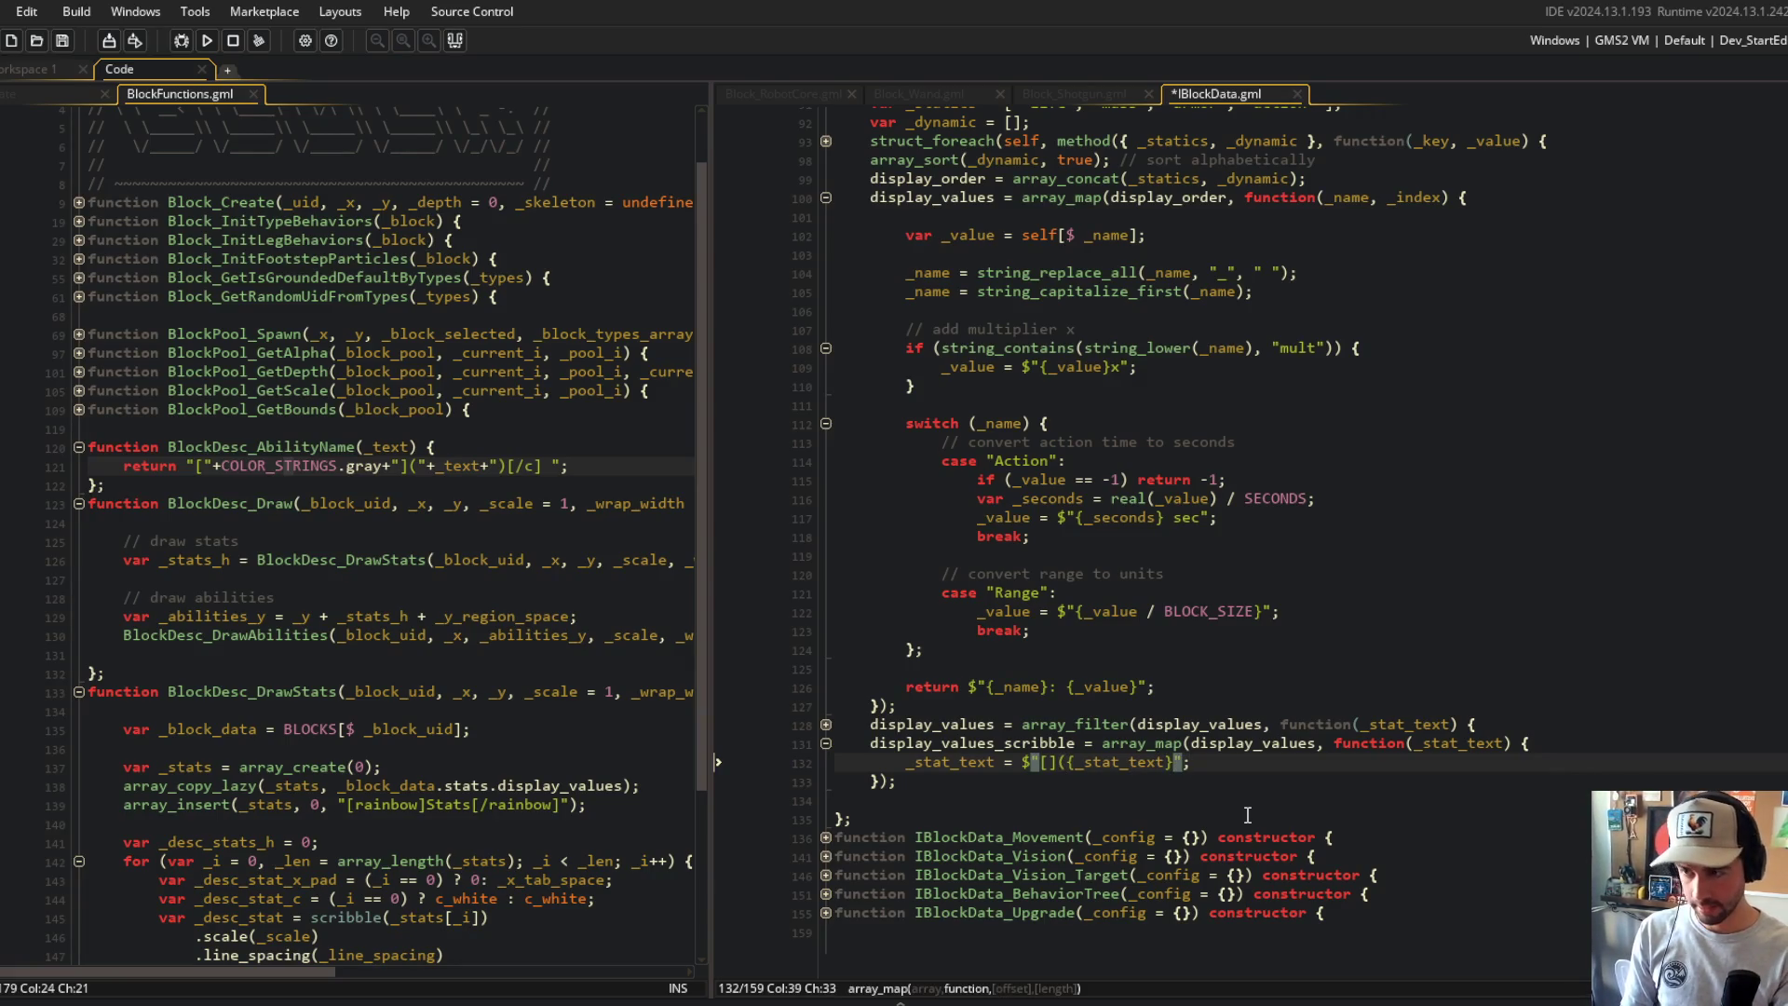
pyautogui.write(')')
pyautogui.write('[/]')
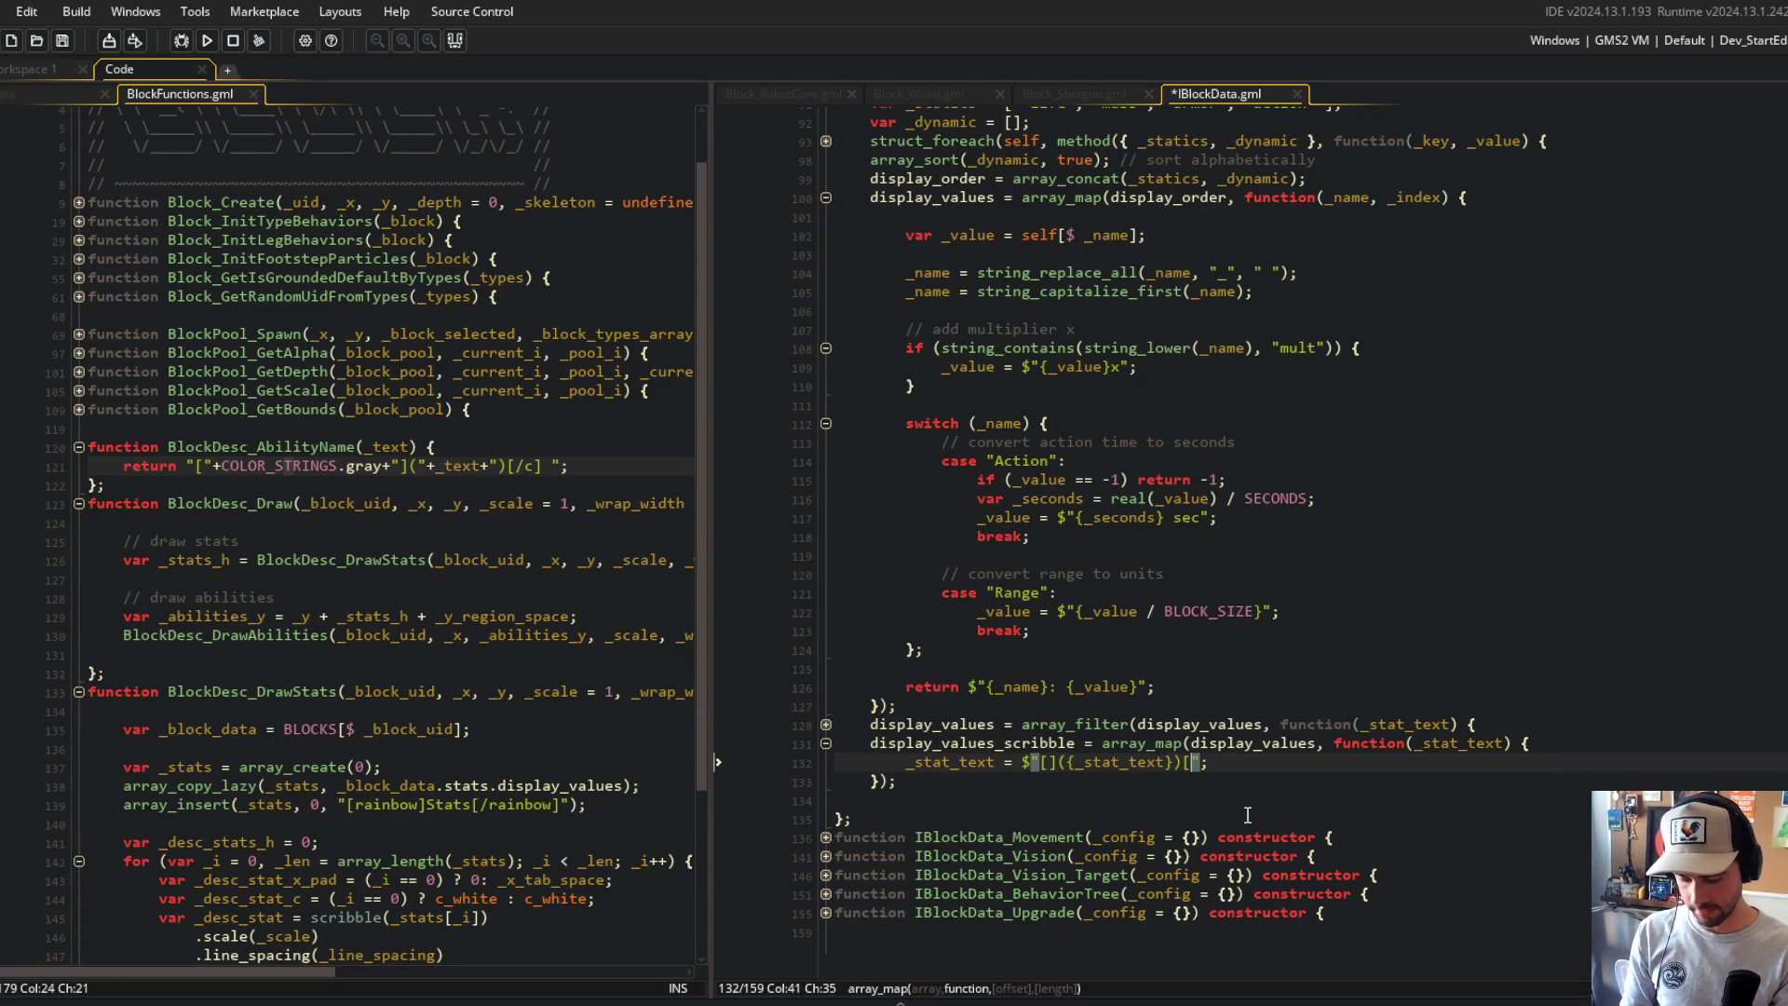
pyautogui.hotkey('ctrl', 's')
pyautogui.press('Left')
pyautogui.write('c')
pyautogui.press('Left')
pyautogui.press('Left')
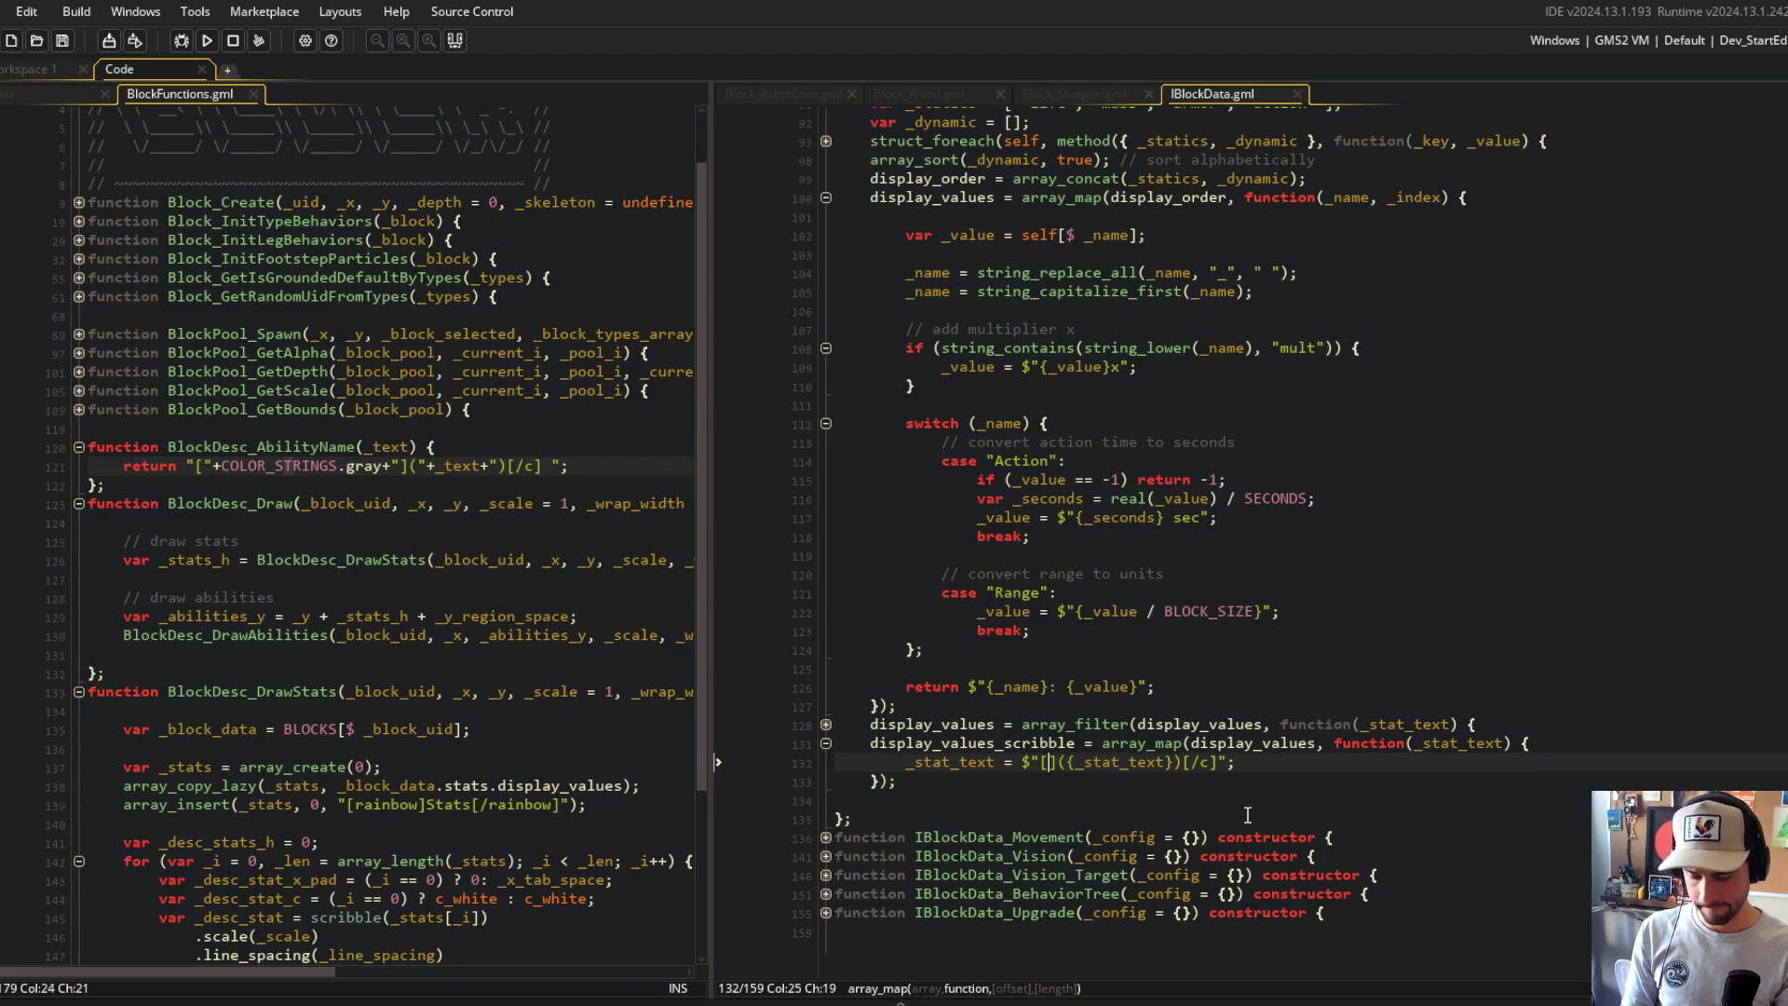
pyautogui.write('{}')
pyautogui.click(213, 466)
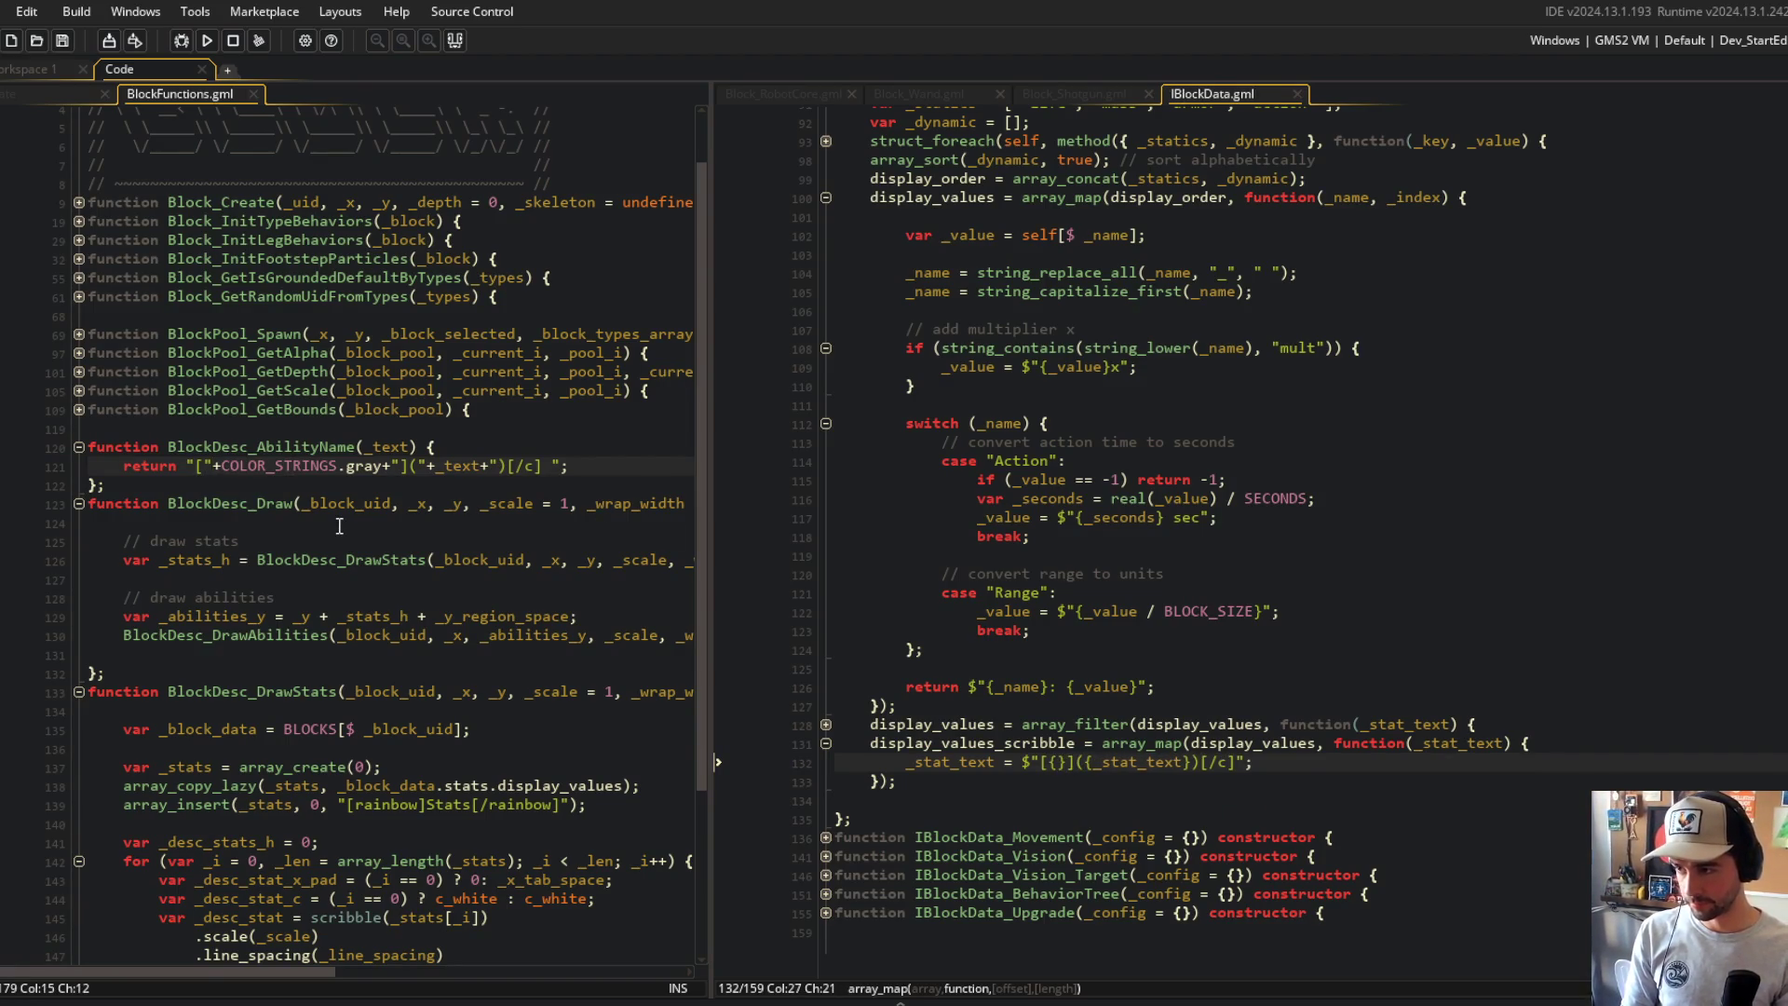
# Step: Make the return string a $ template with {COLOR_STRINGS.gray} replacing the concatenation
pyautogui.write('$')
pyautogui.press('Delete')
pyautogui.write('{')
pyautogui.hotkey('ctrl', 'Right')
pyautogui.hotkey('ctrl', 'Right')
pyautogui.press('Delete')
pyautogui.write('}')
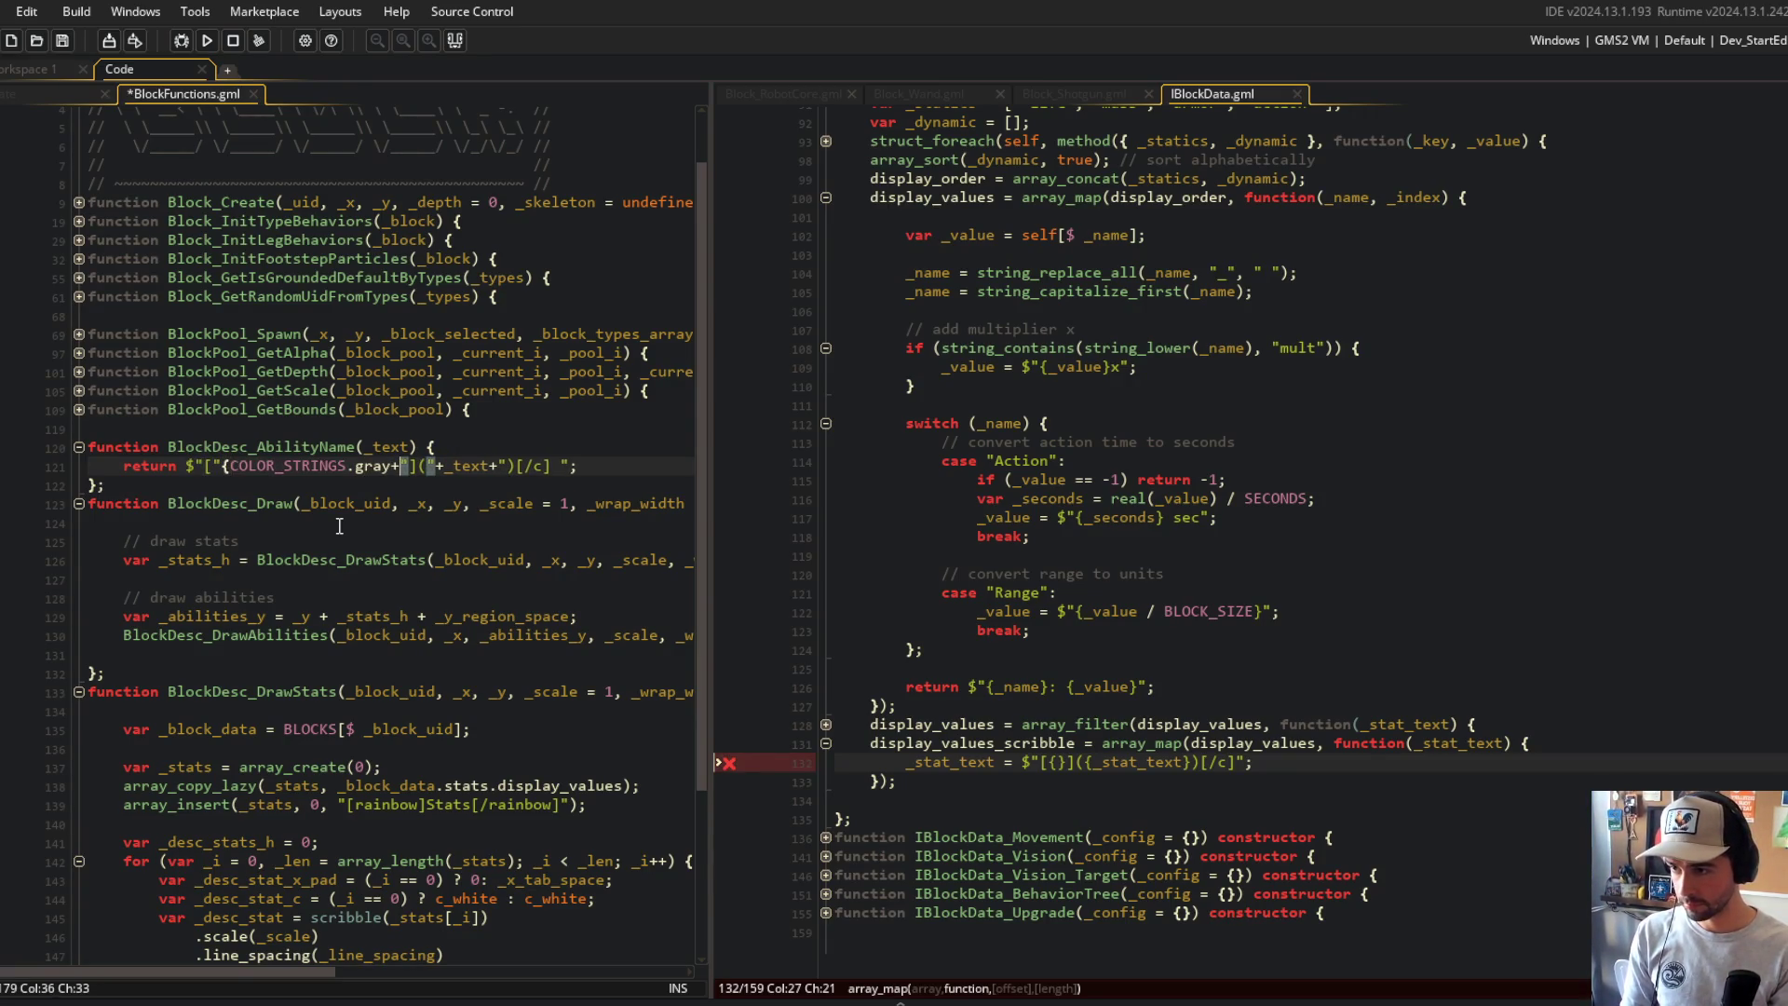
pyautogui.hotkey('ctrl', 's')
pyautogui.press('Down')
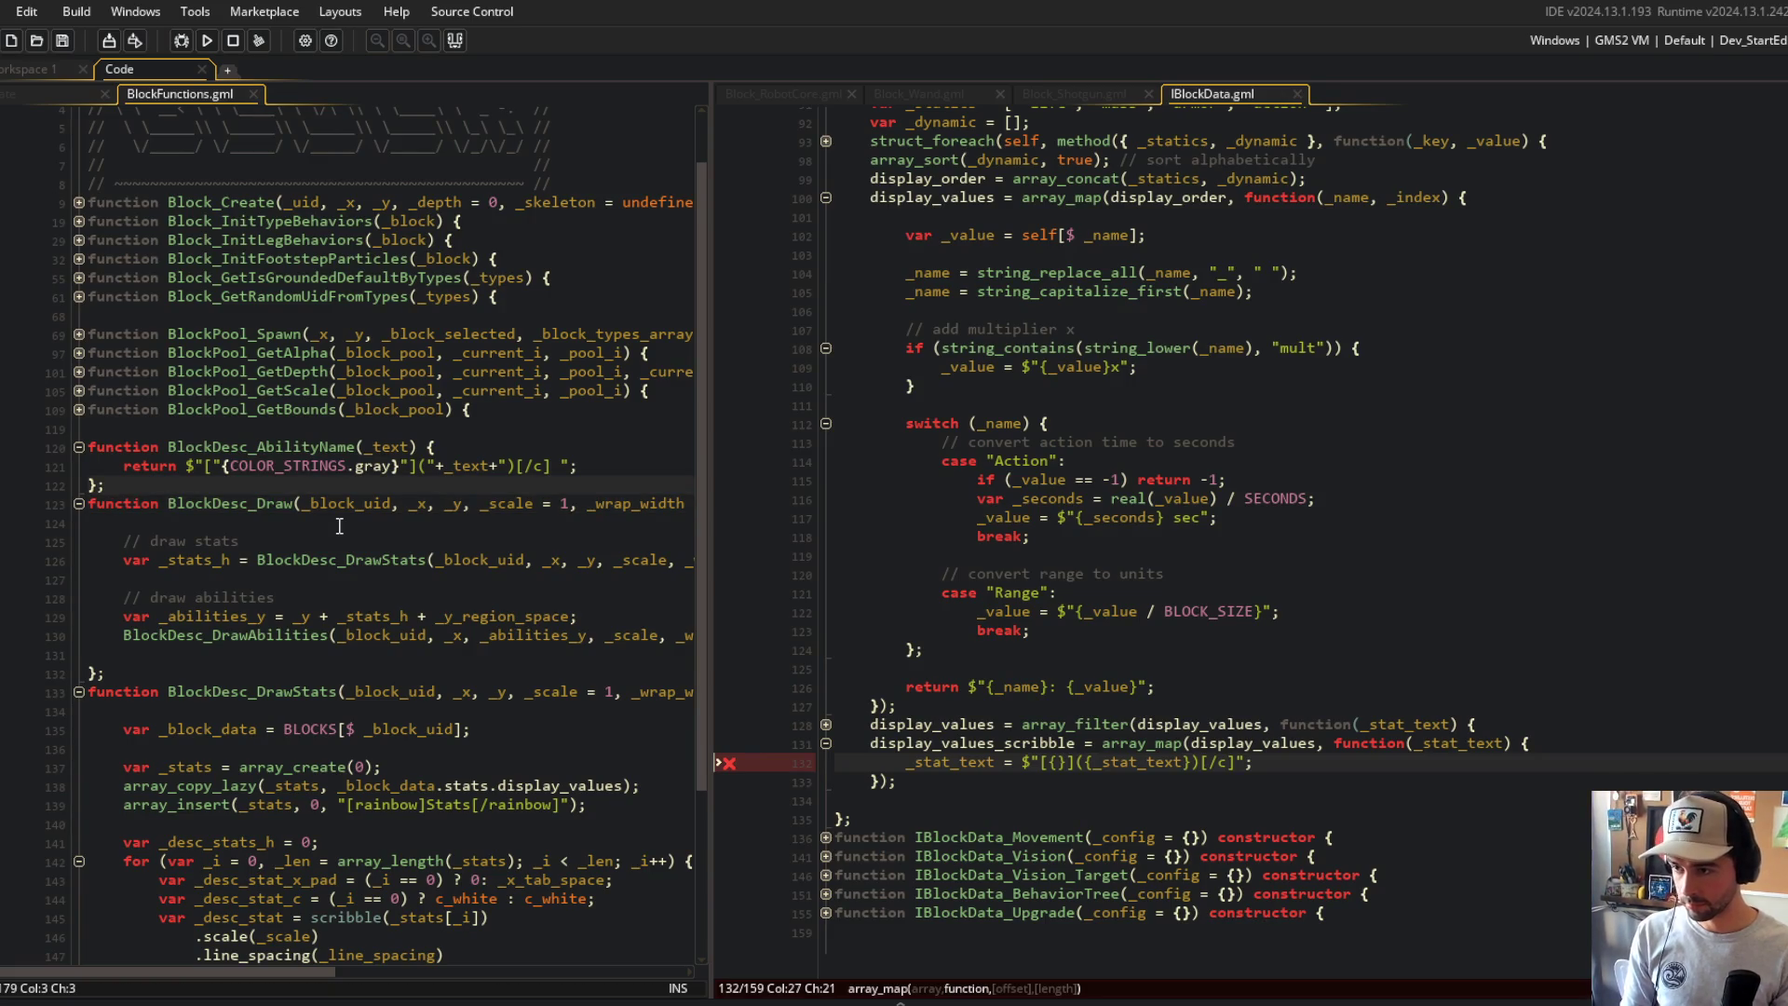
pyautogui.click(222, 466)
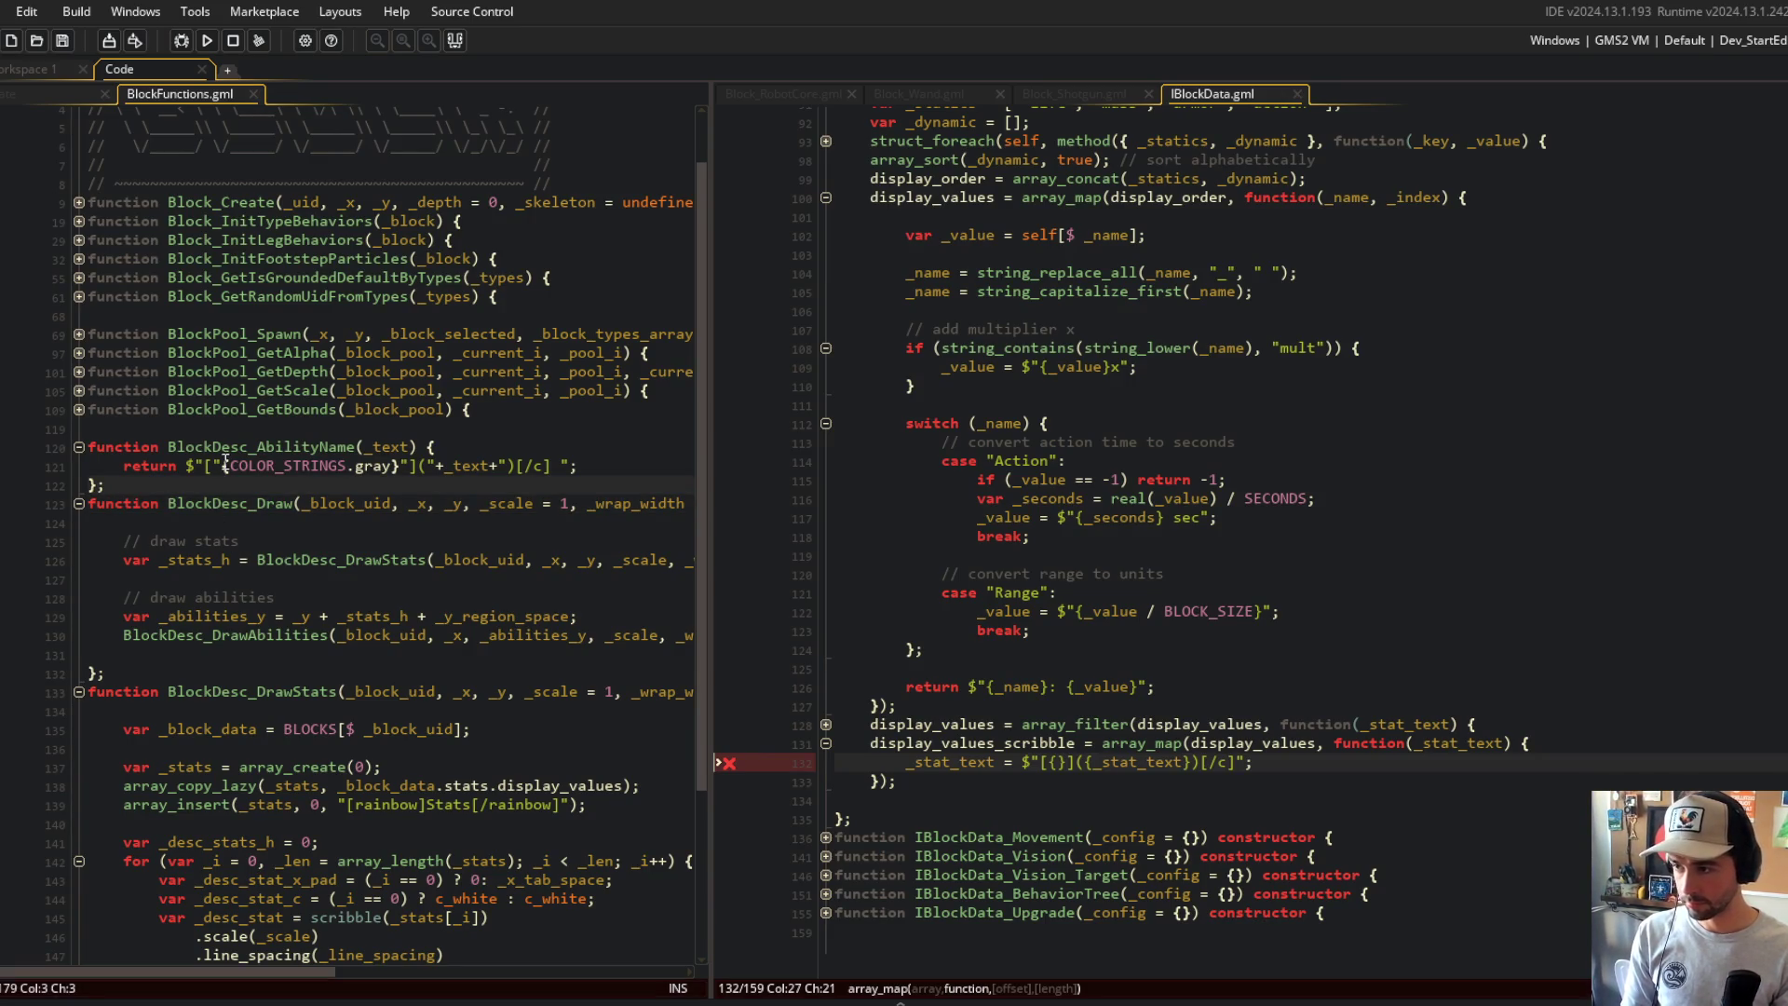
pyautogui.press('BackSpace')
pyautogui.click(340, 475)
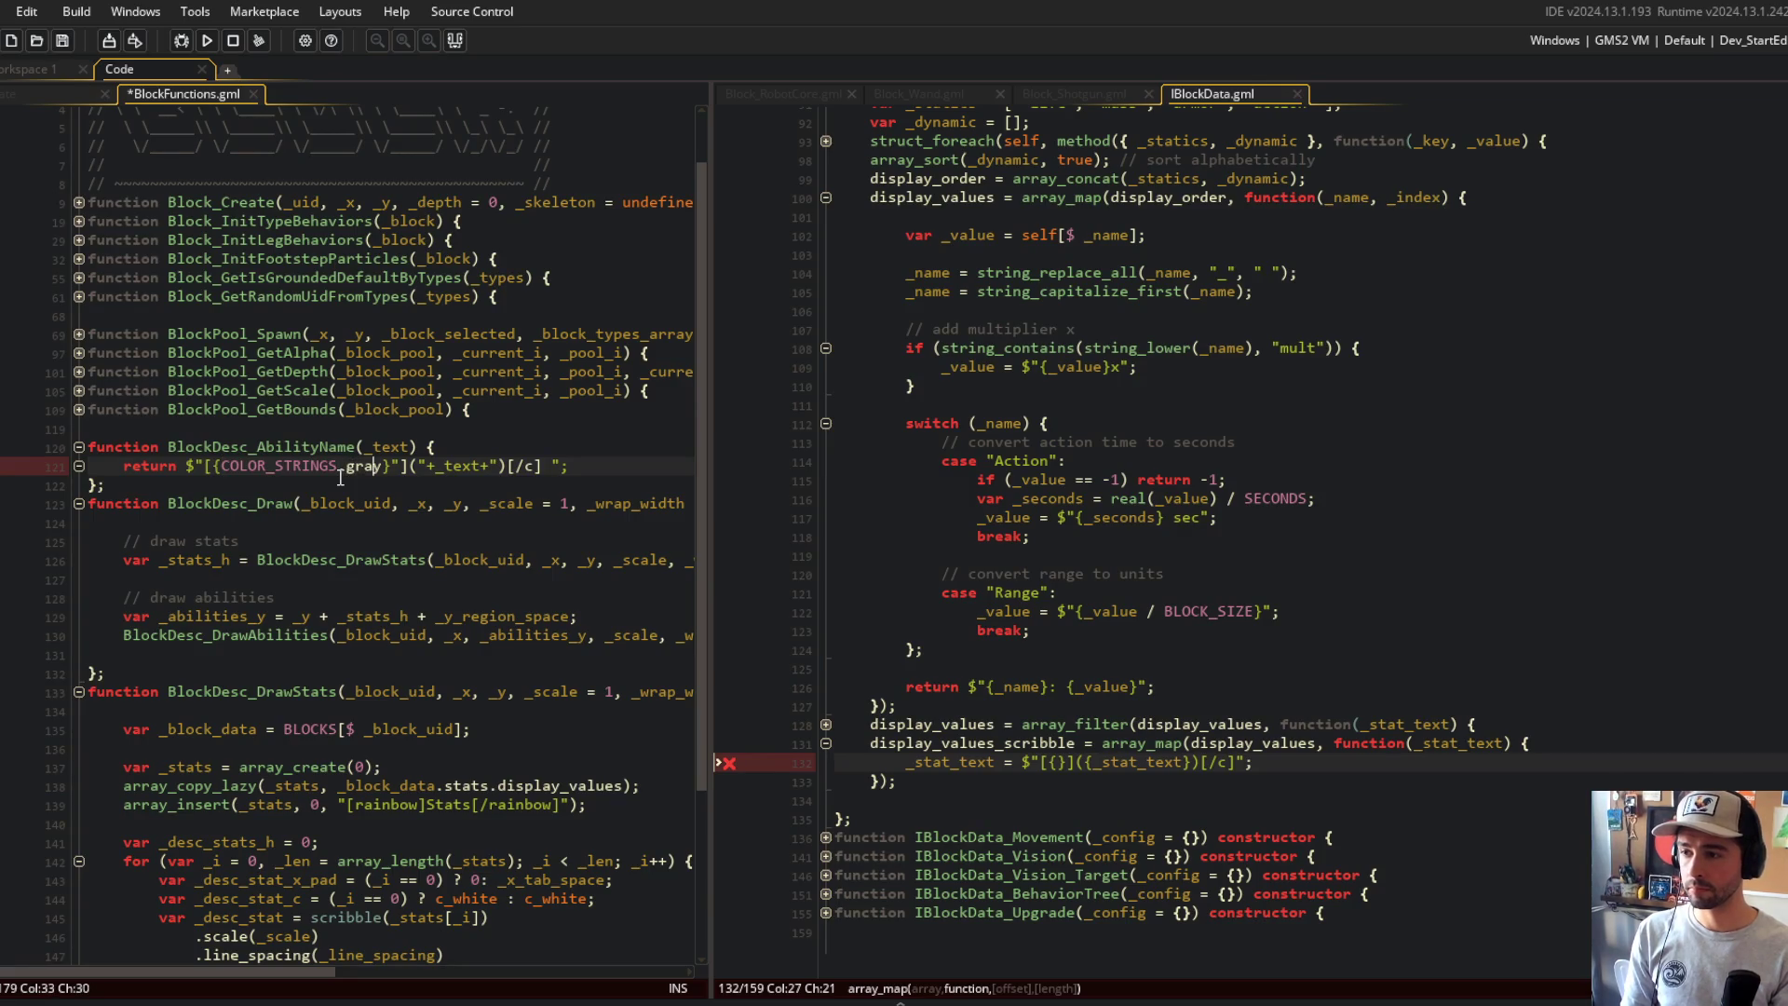
pyautogui.press('BackSpace')
pyautogui.hotkey('ctrl', 's')
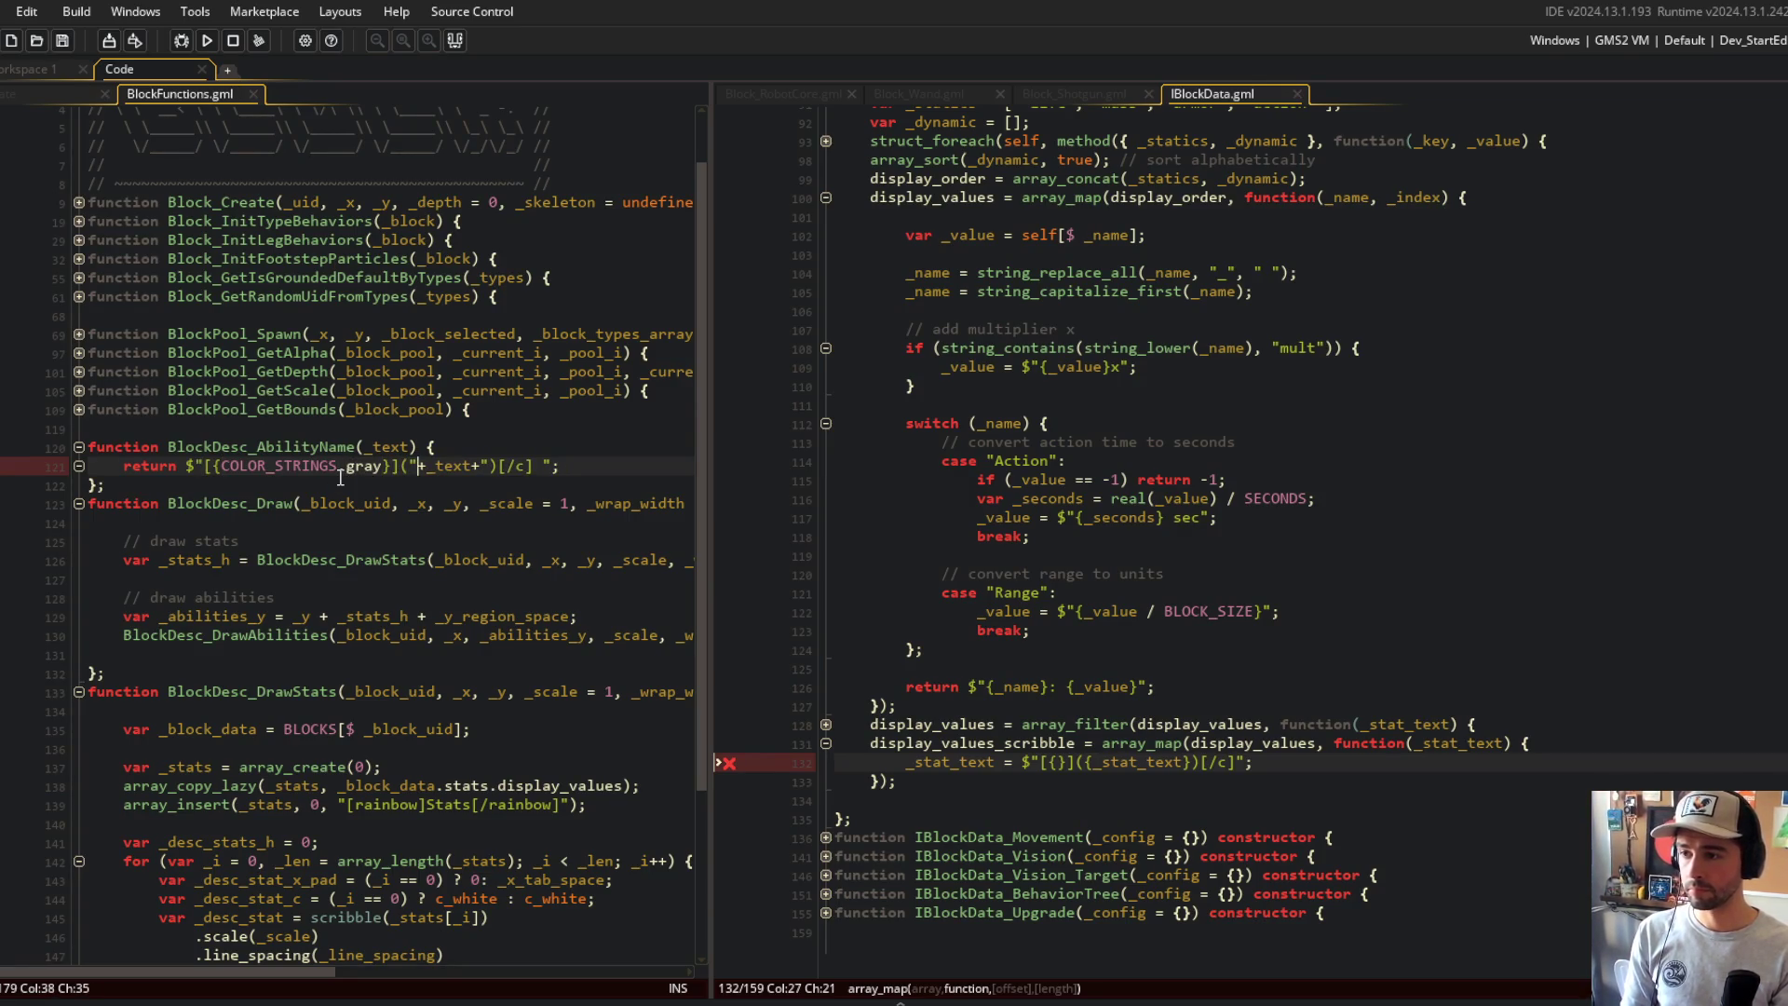
# Step: Replace the _text concatenation with ({_text}) inside the template string
pyautogui.press('Delete')
pyautogui.write('{')
pyautogui.press('Right')
pyautogui.press('Right')
pyautogui.press('Right')
pyautogui.press('Delete')
pyautogui.write('}')
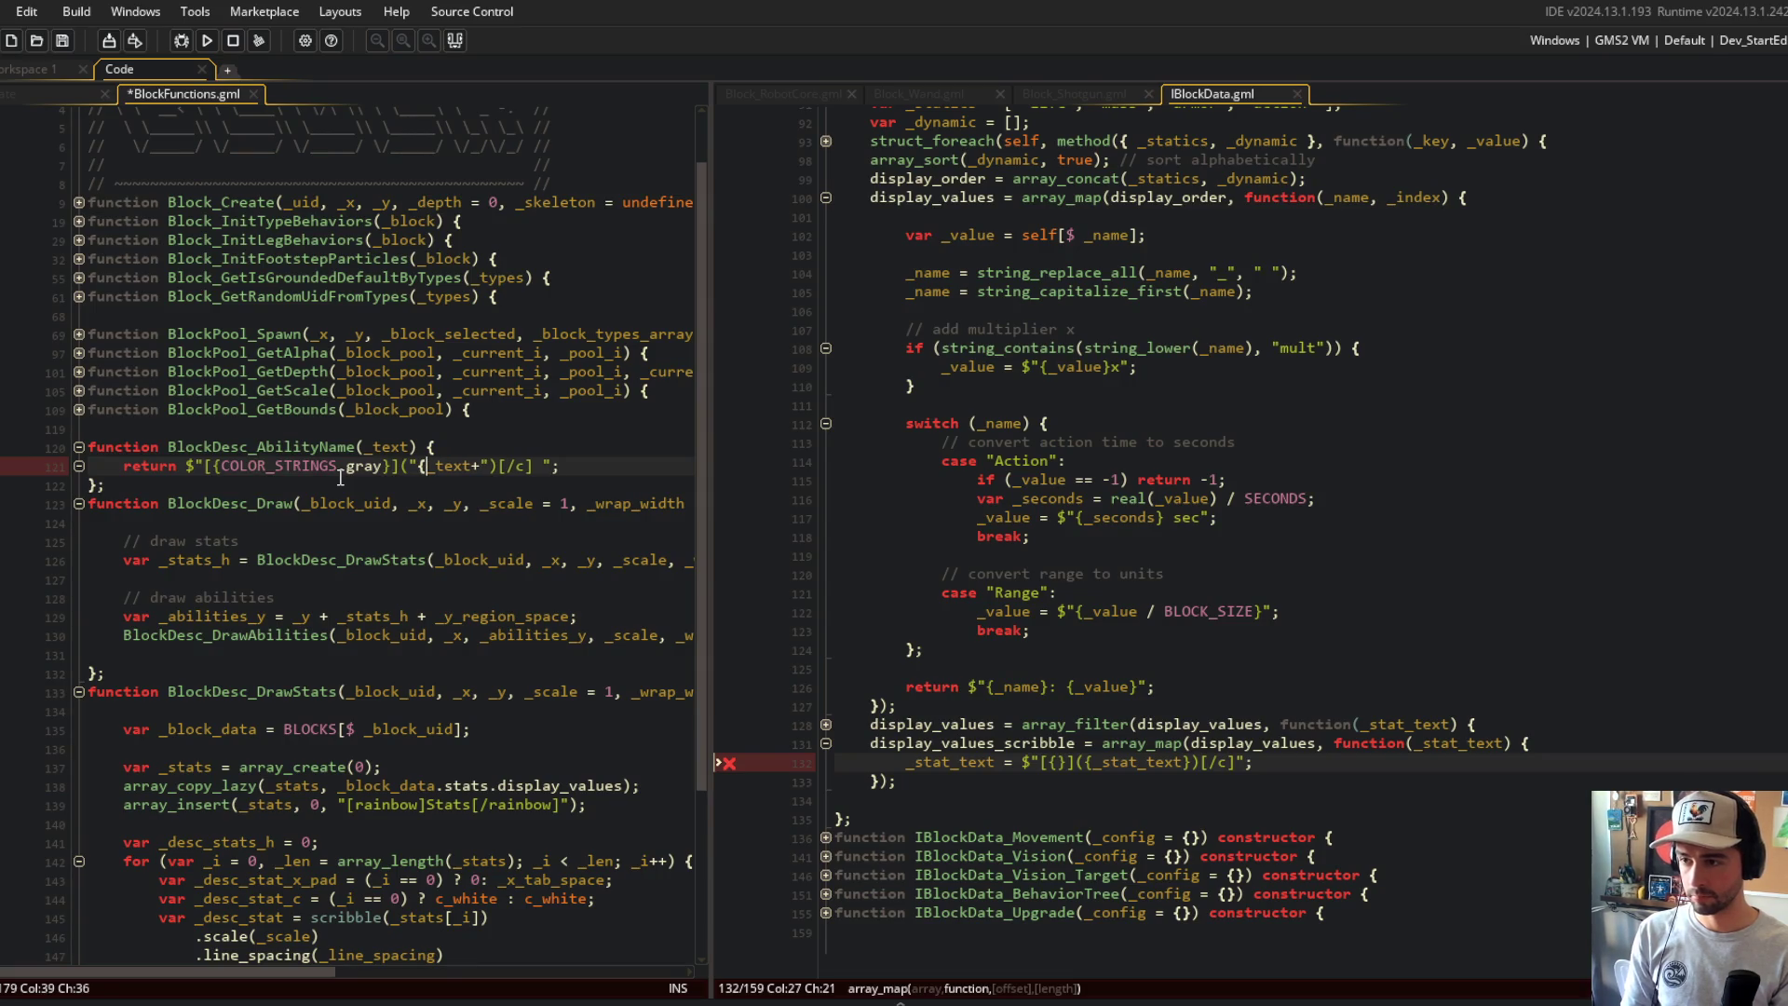
pyautogui.press('Delete')
pyautogui.press('Delete')
pyautogui.press('Left')
pyautogui.press('Left')
pyautogui.press('Left')
pyautogui.press('BackSpace')
pyautogui.press('BackSpace')
pyautogui.press('Delete')
pyautogui.scroll(-1, 340, 477)
pyautogui.write('(')
pyautogui.hotkey('ctrl', 's')
pyautogui.press('Up')
pyautogui.press('Up')
# Step: Remove the trailing space after [/c] and save BlockFunctions.gml
pyautogui.click(599, 451)
pyautogui.press('Left')
pyautogui.press('Left')
pyautogui.press('BackSpace')
pyautogui.hotkey('ctrl', 's')
pyautogui.press('Up')
pyautogui.press('Up')
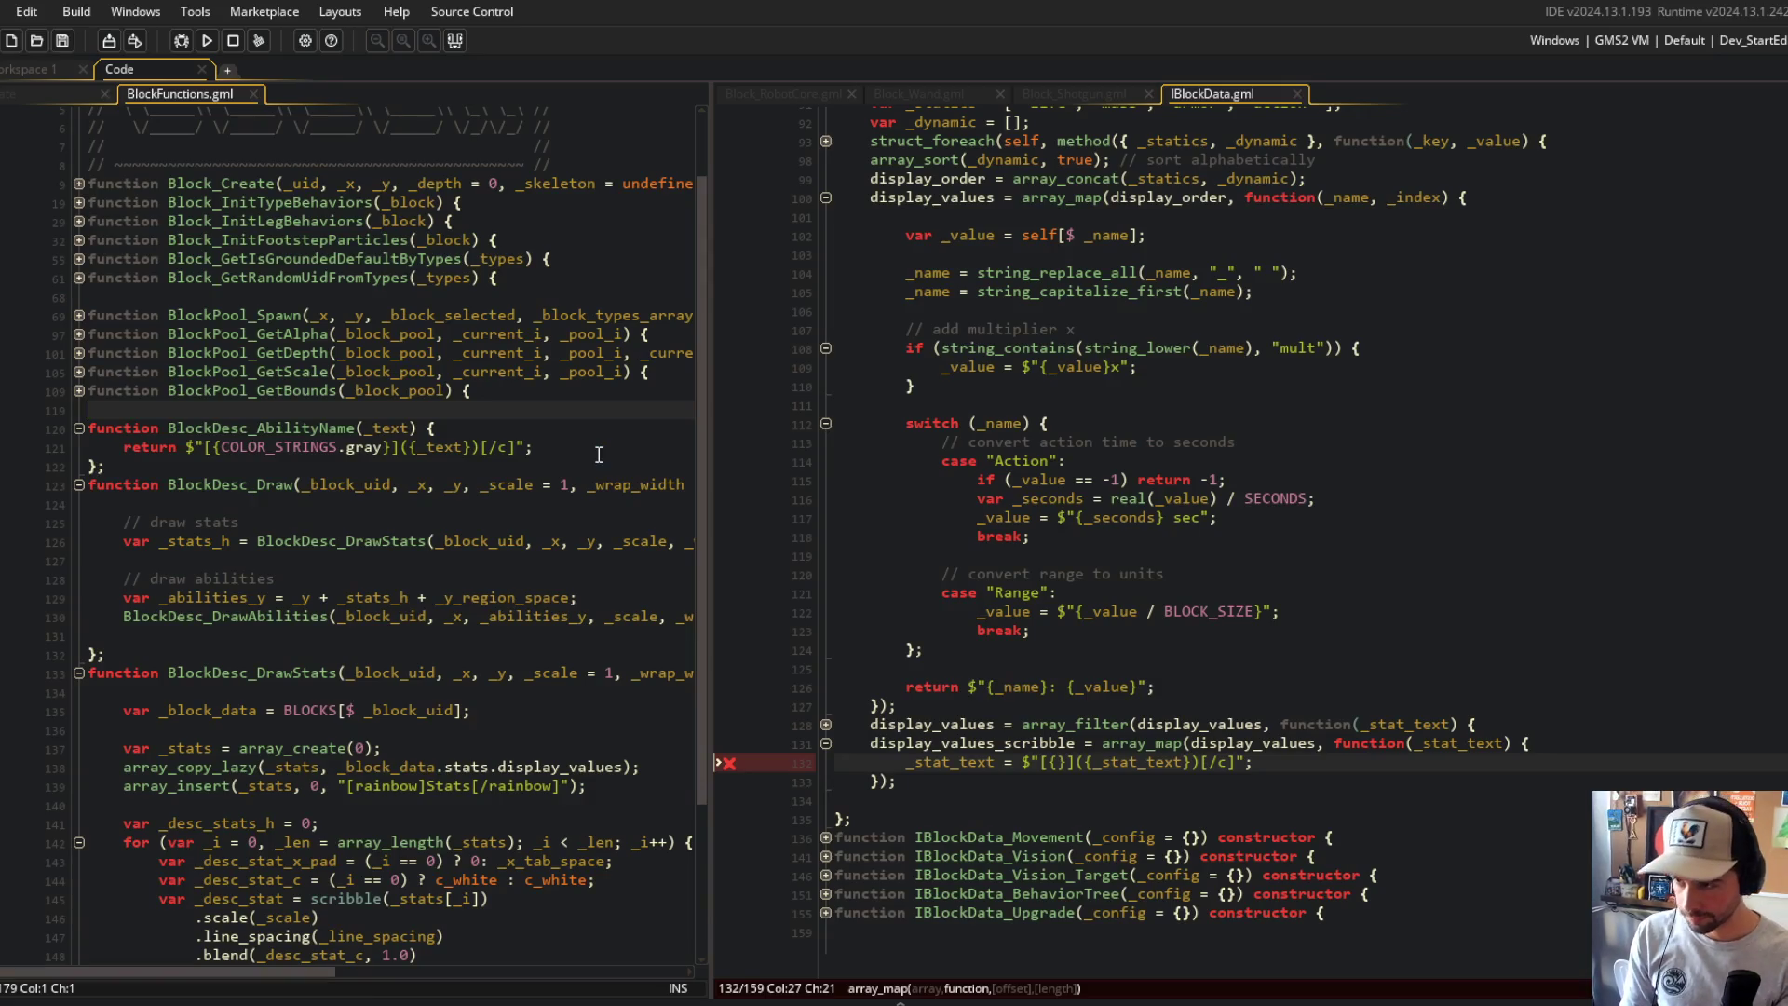
# Step: Fill the empty colour tag braces on IBlockData.gml line 132 with COLOR_STRINGS.gray and save
pyautogui.click(243, 546)
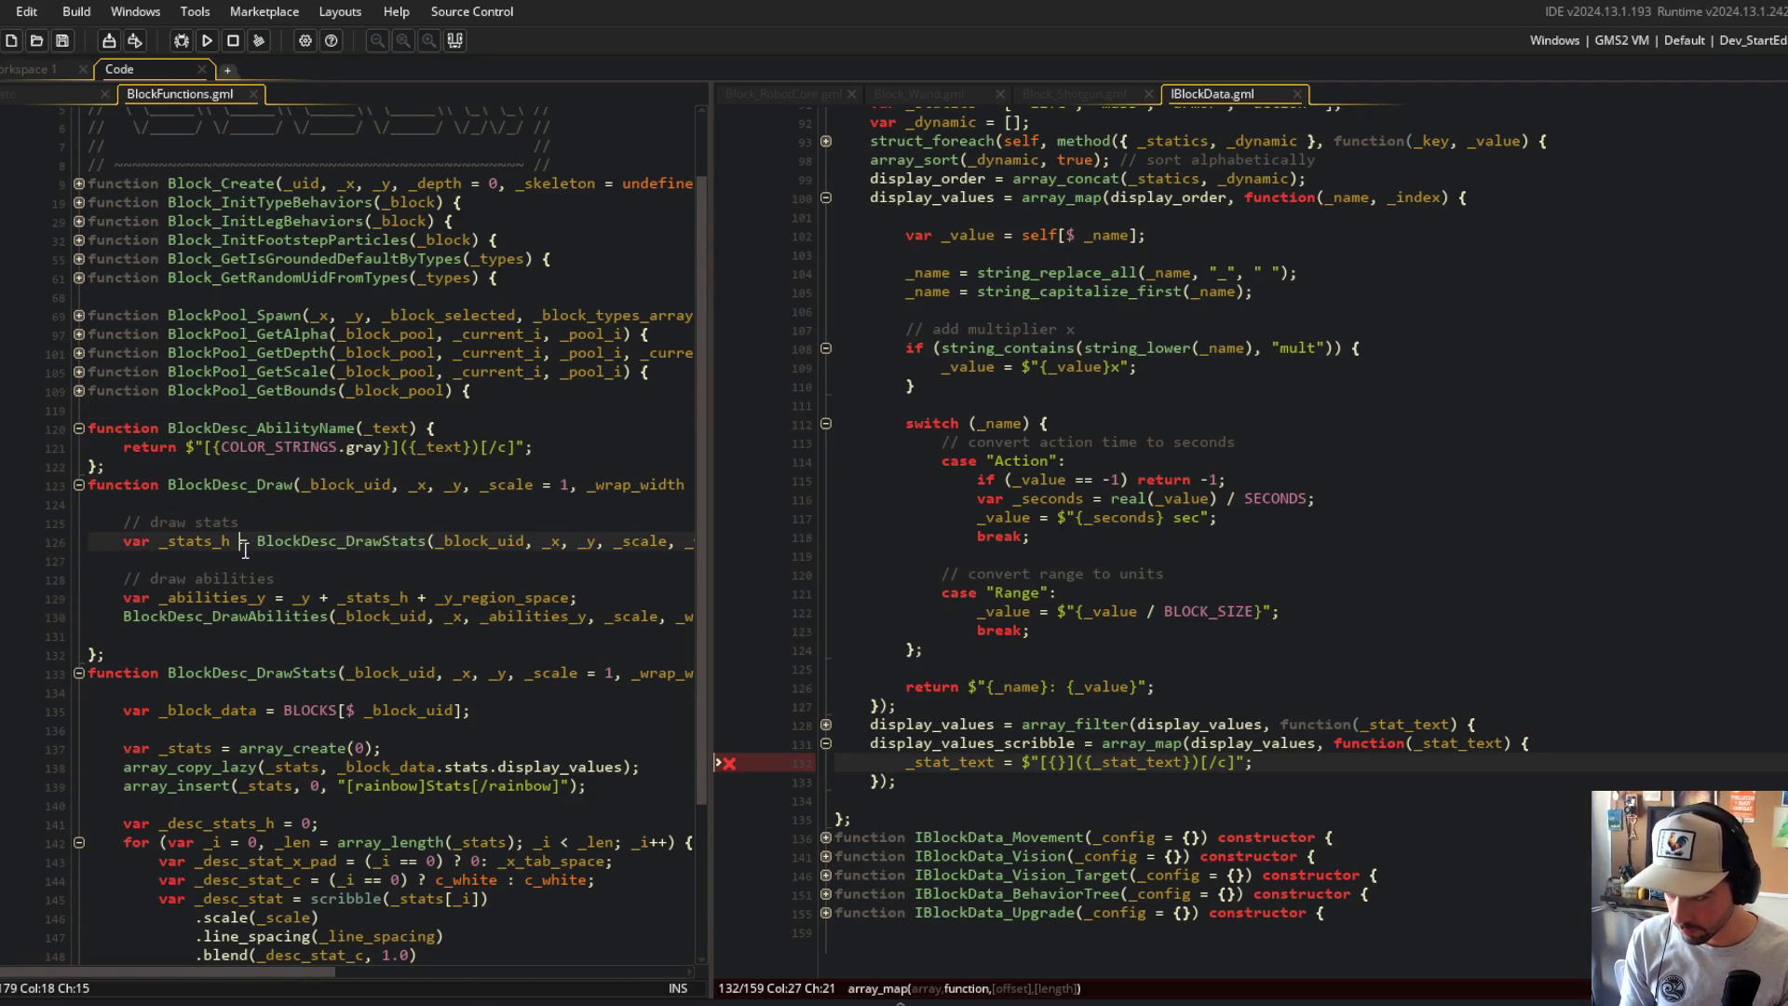
pyautogui.click(413, 355)
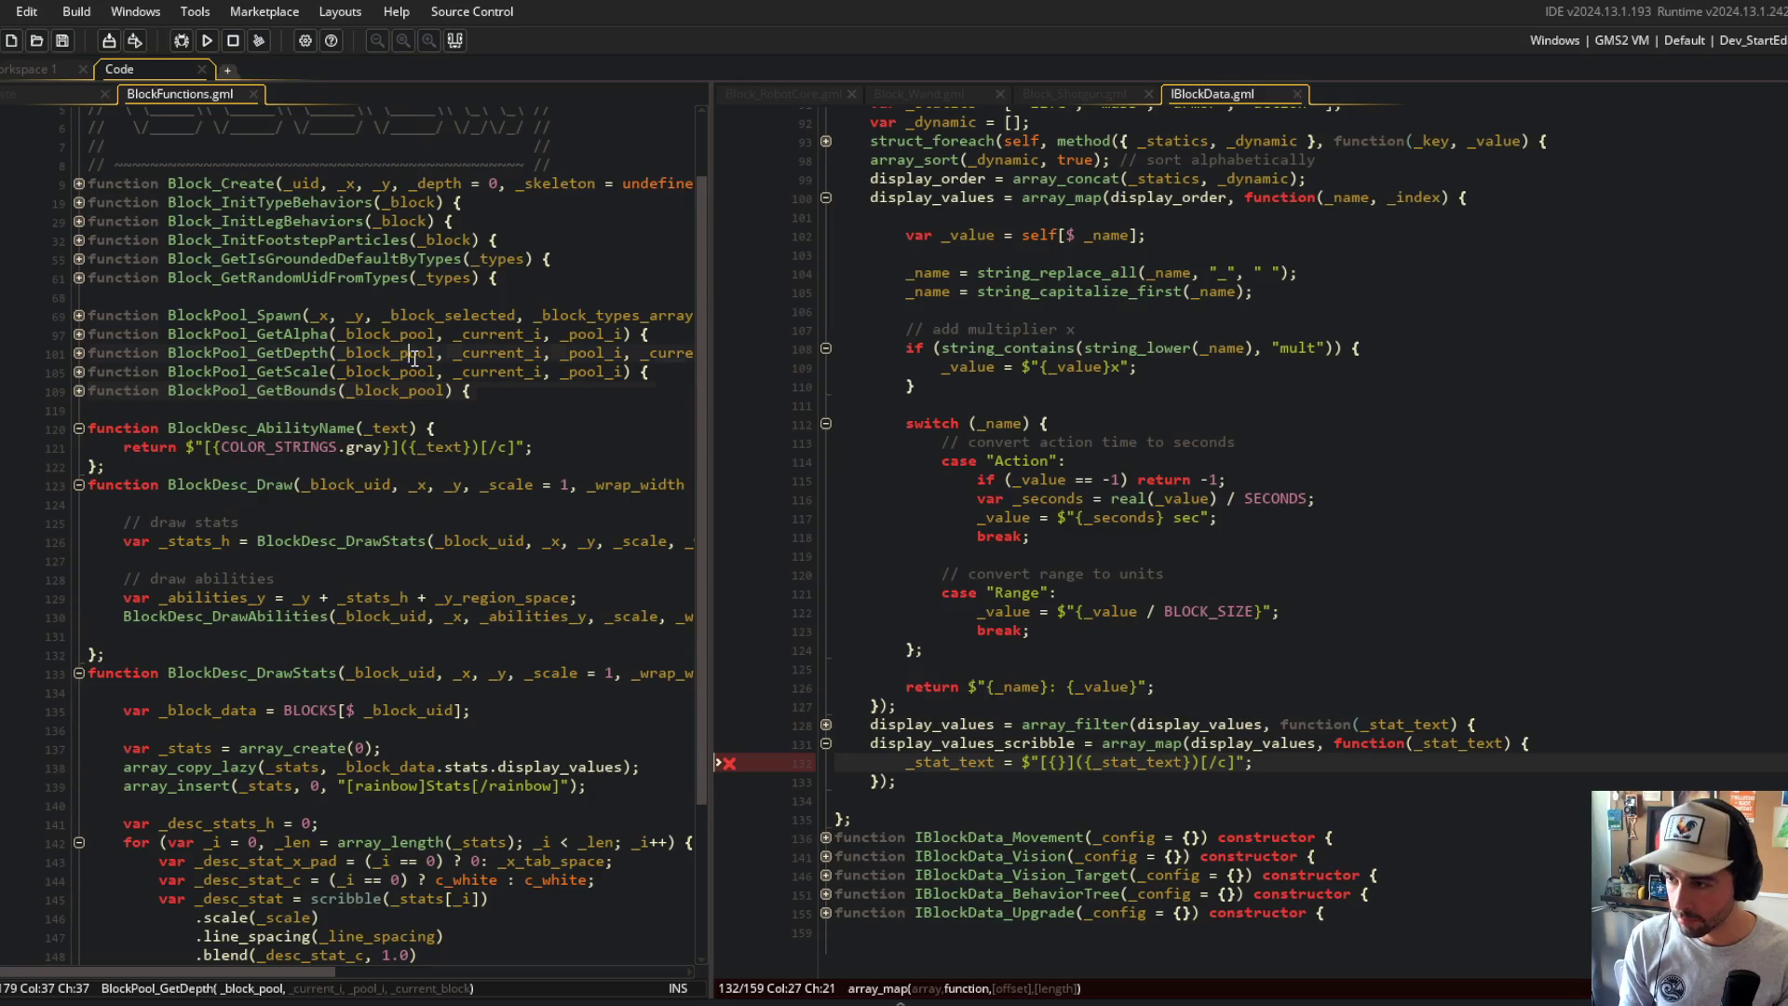
pyautogui.click(1055, 764)
pyautogui.press('Right')
pyautogui.press('Right')
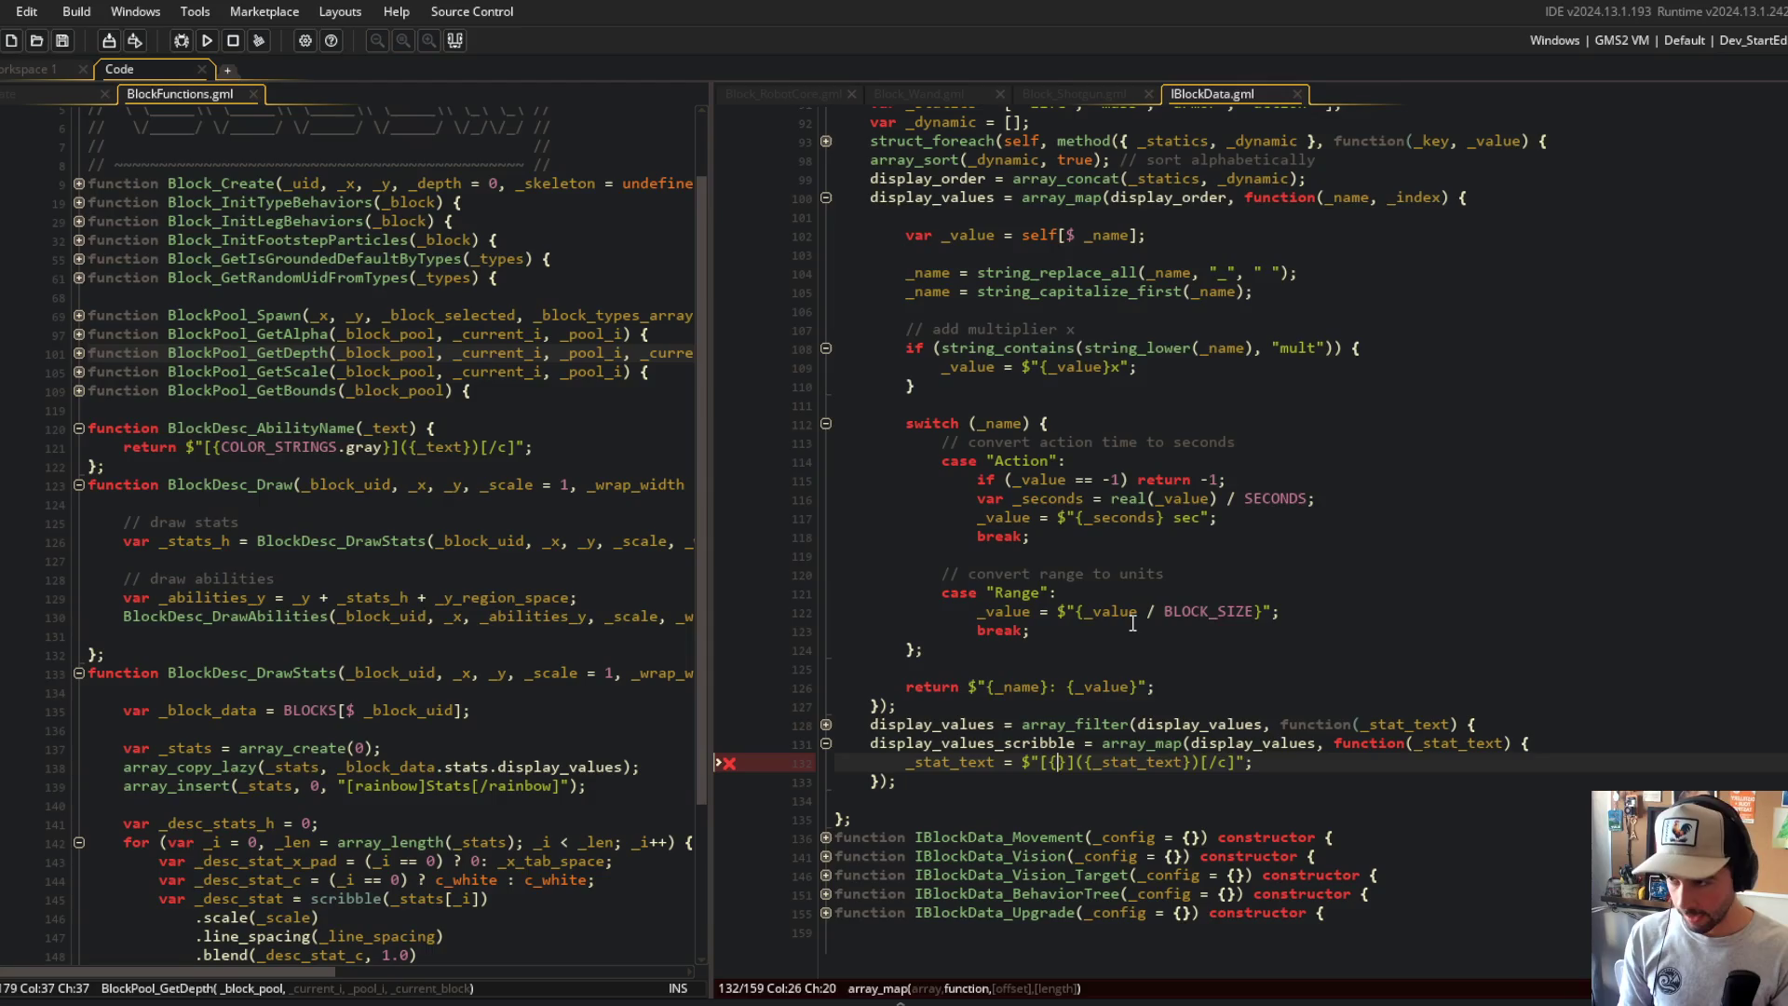
pyautogui.write('COLOR_STRINGS.gray')
pyautogui.hotkey('ctrl', 's')
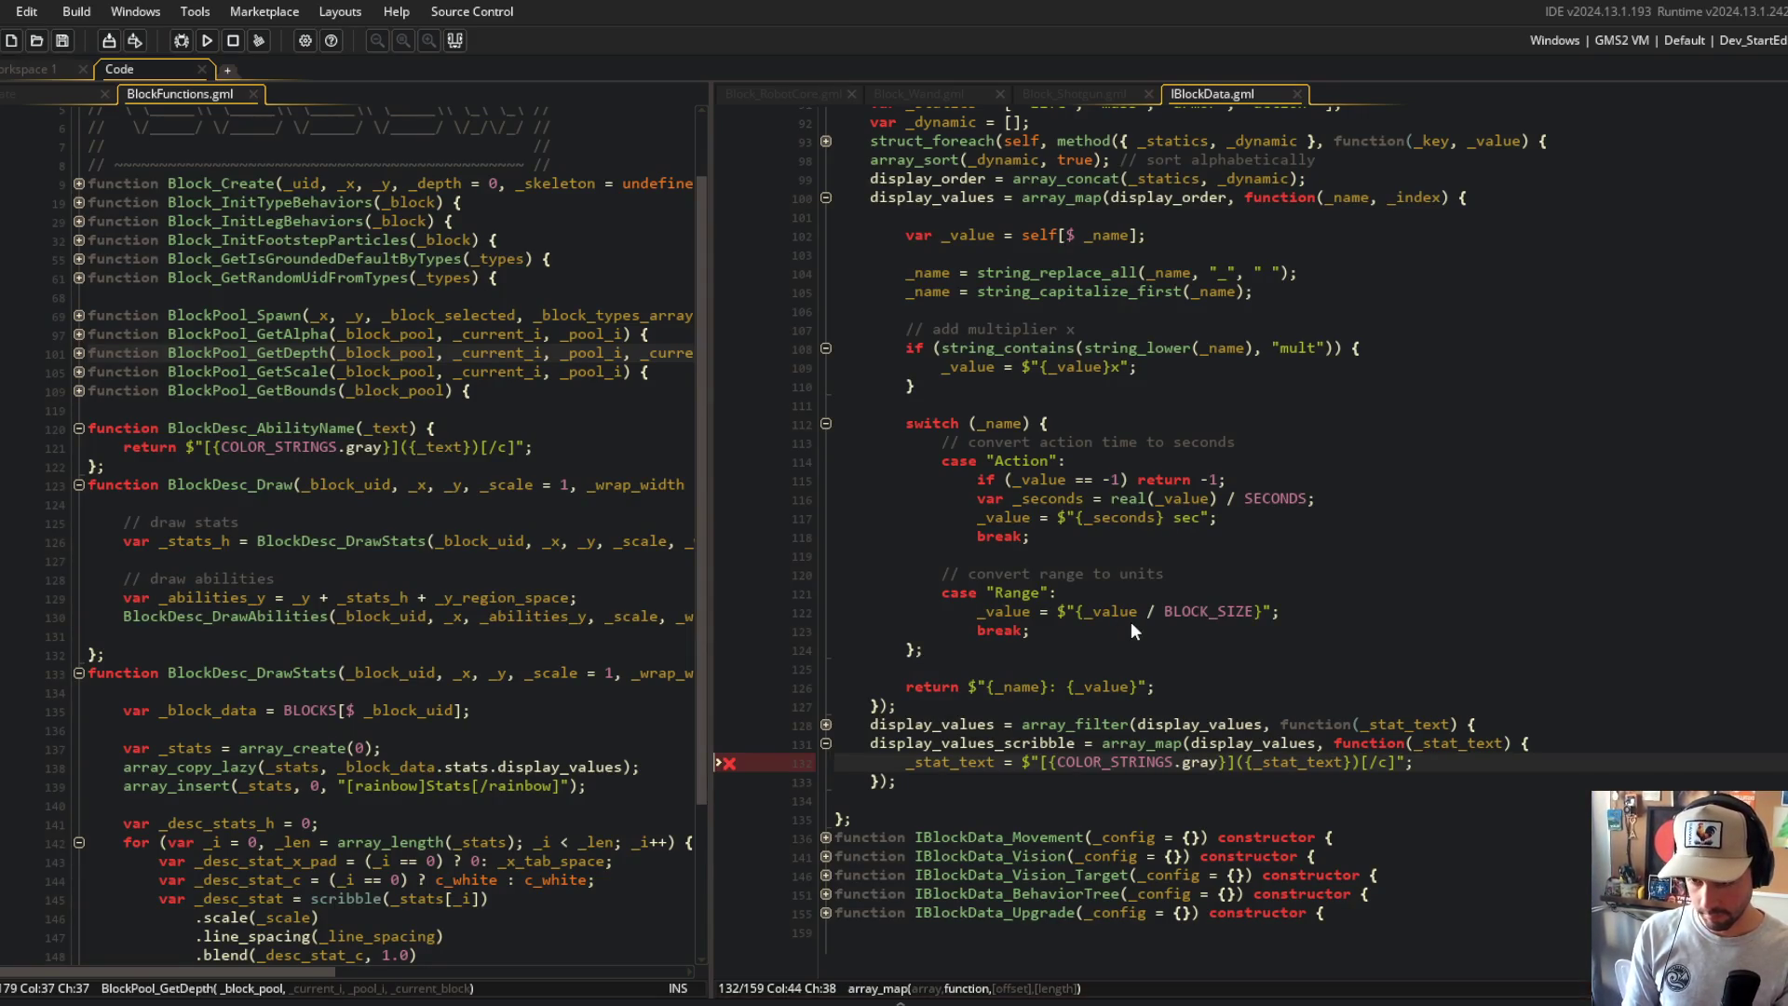
pyautogui.press('Home')
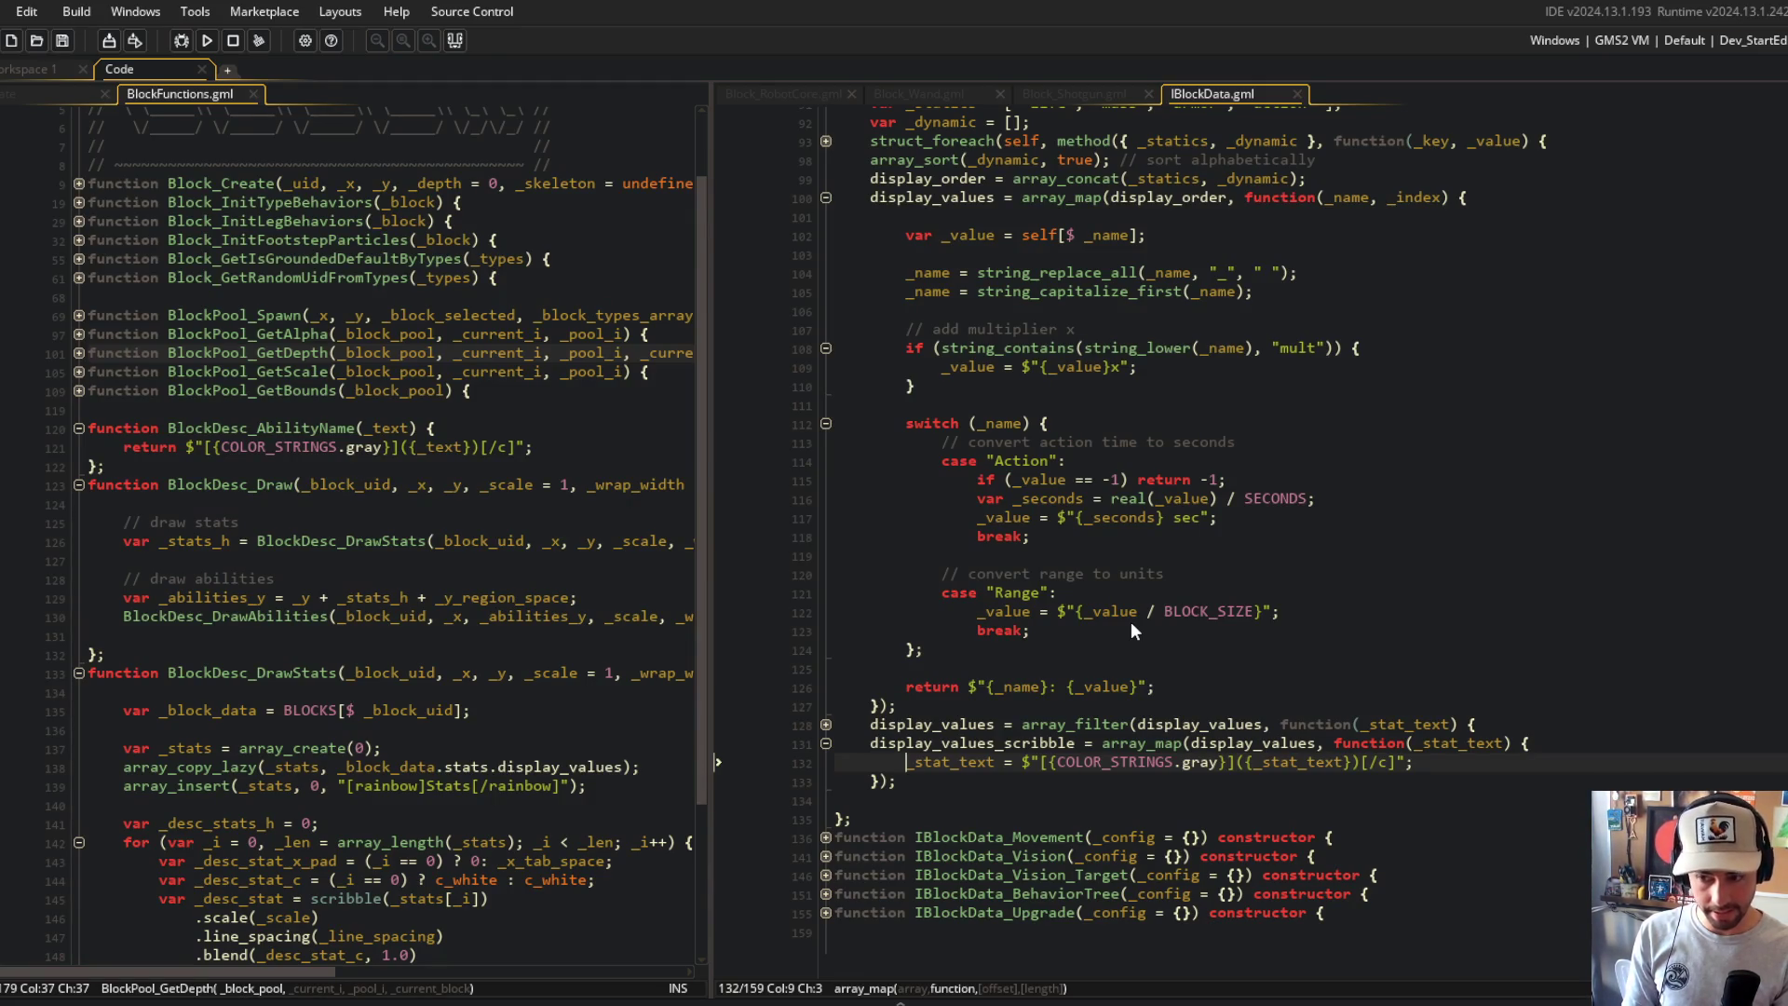
pyautogui.hotkey('ctrl', 'Right')
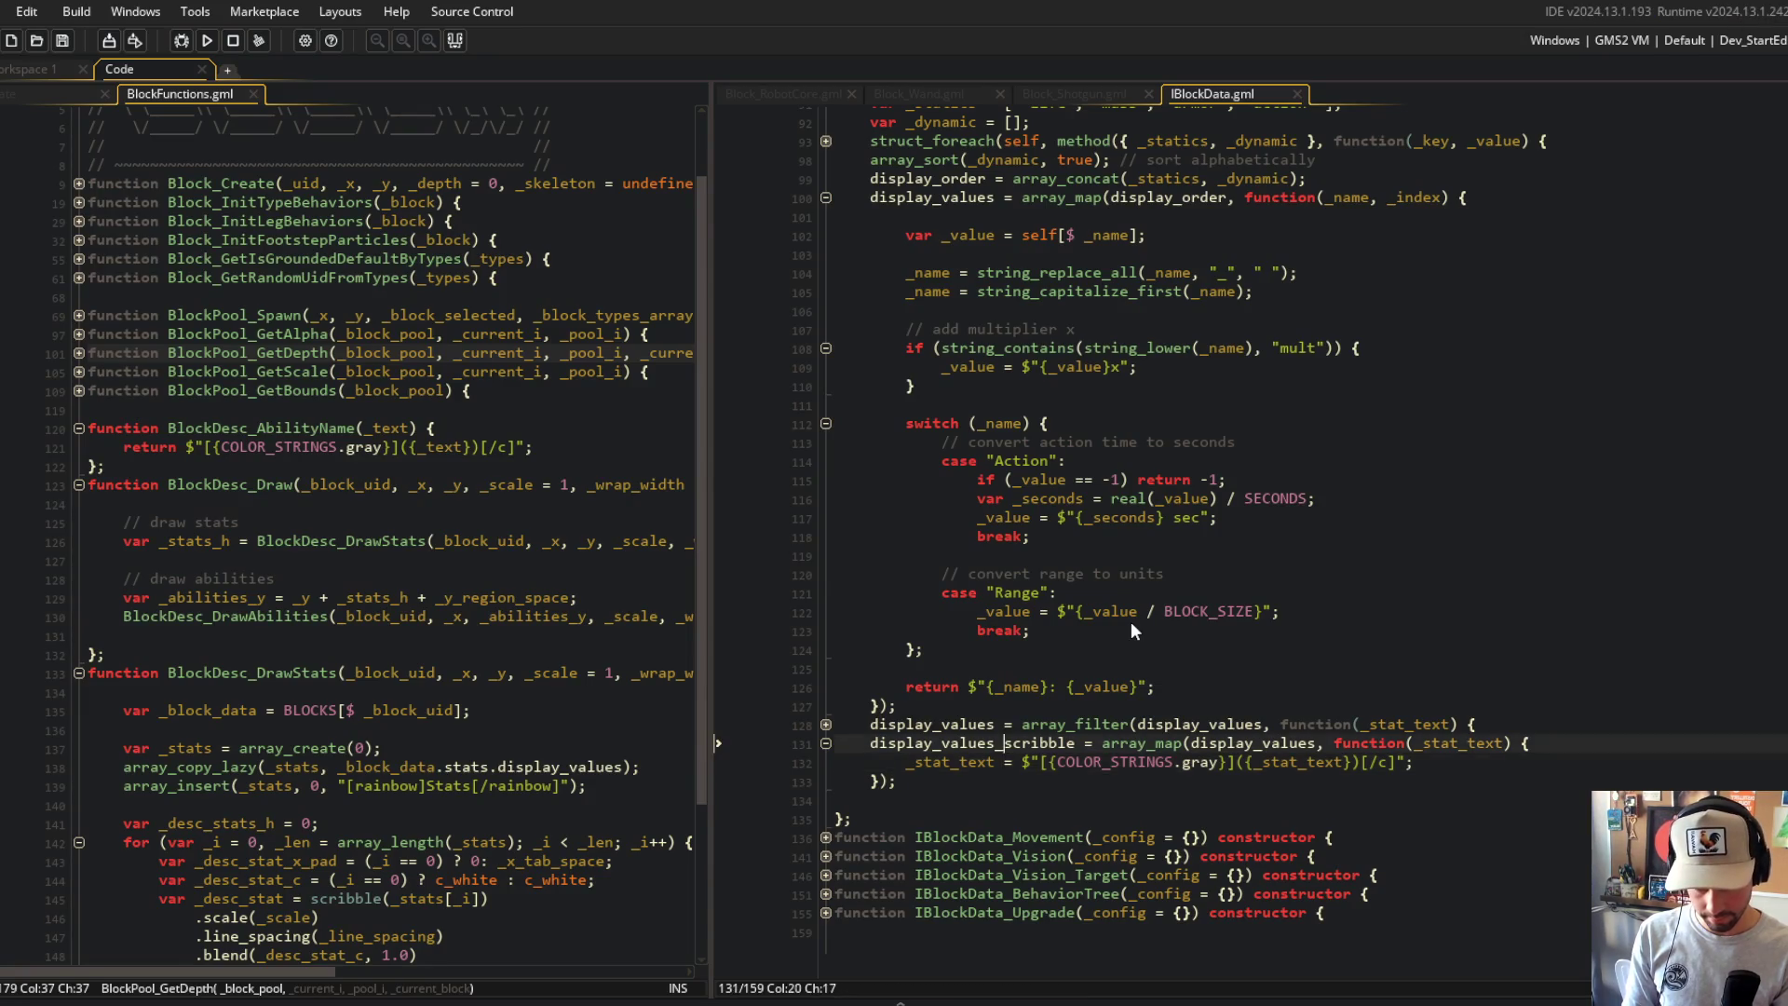
pyautogui.press('Home')
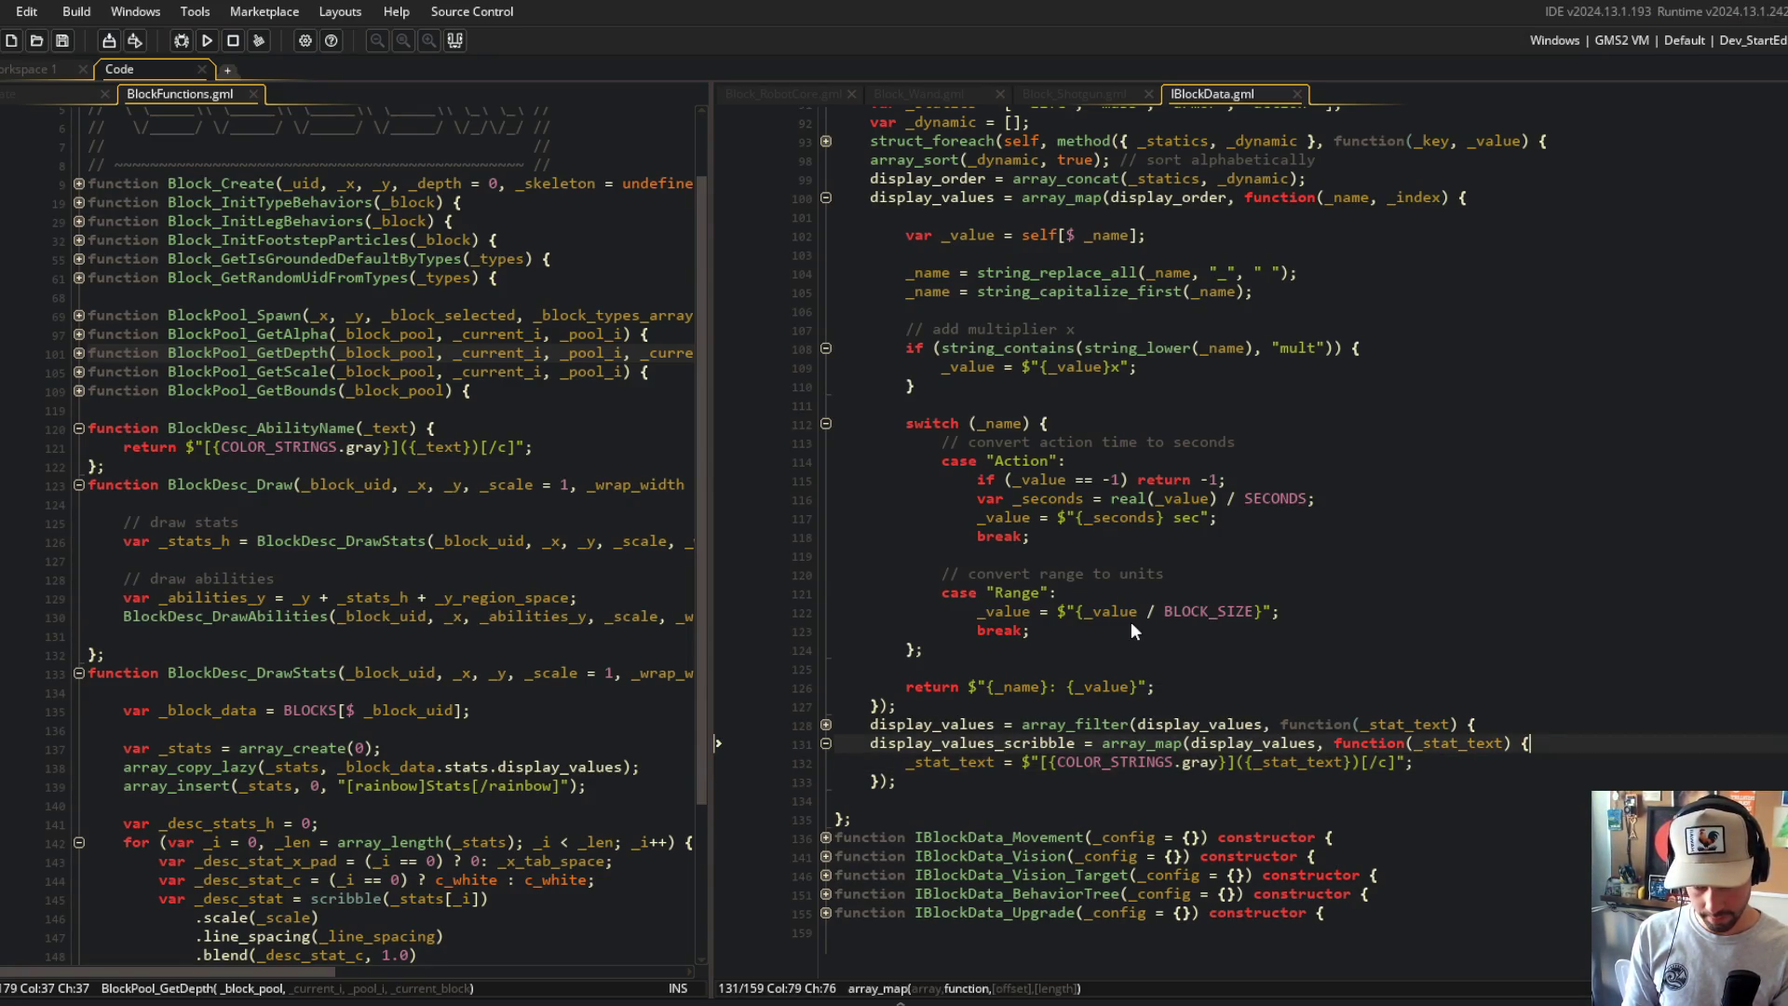
# Step: Insert a line above the stat text computing the colon position with string_pos(":", _stat_text)
pyautogui.press('Return')
pyautogui.press('Up')
pyautogui.write('var _stat_prefix =')
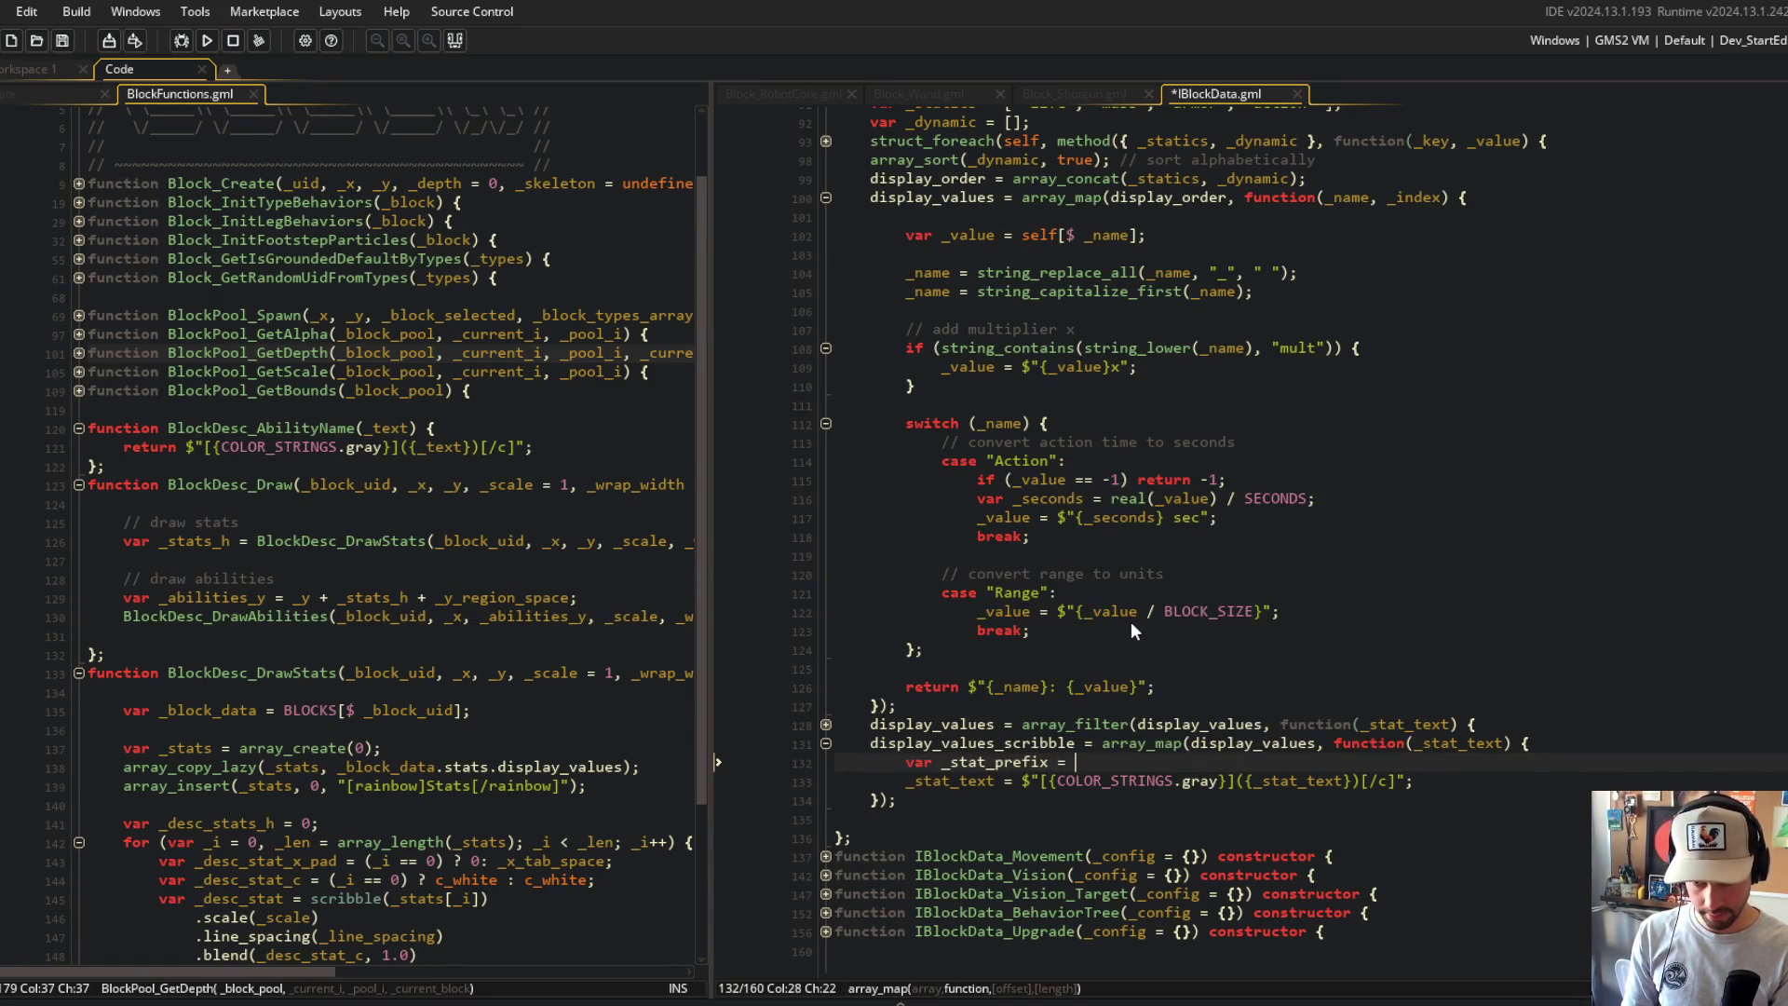
pyautogui.write(' s')
pyautogui.press('BackSpace')
pyautogui.press('BackSpace')
pyautogui.press('BackSpace')
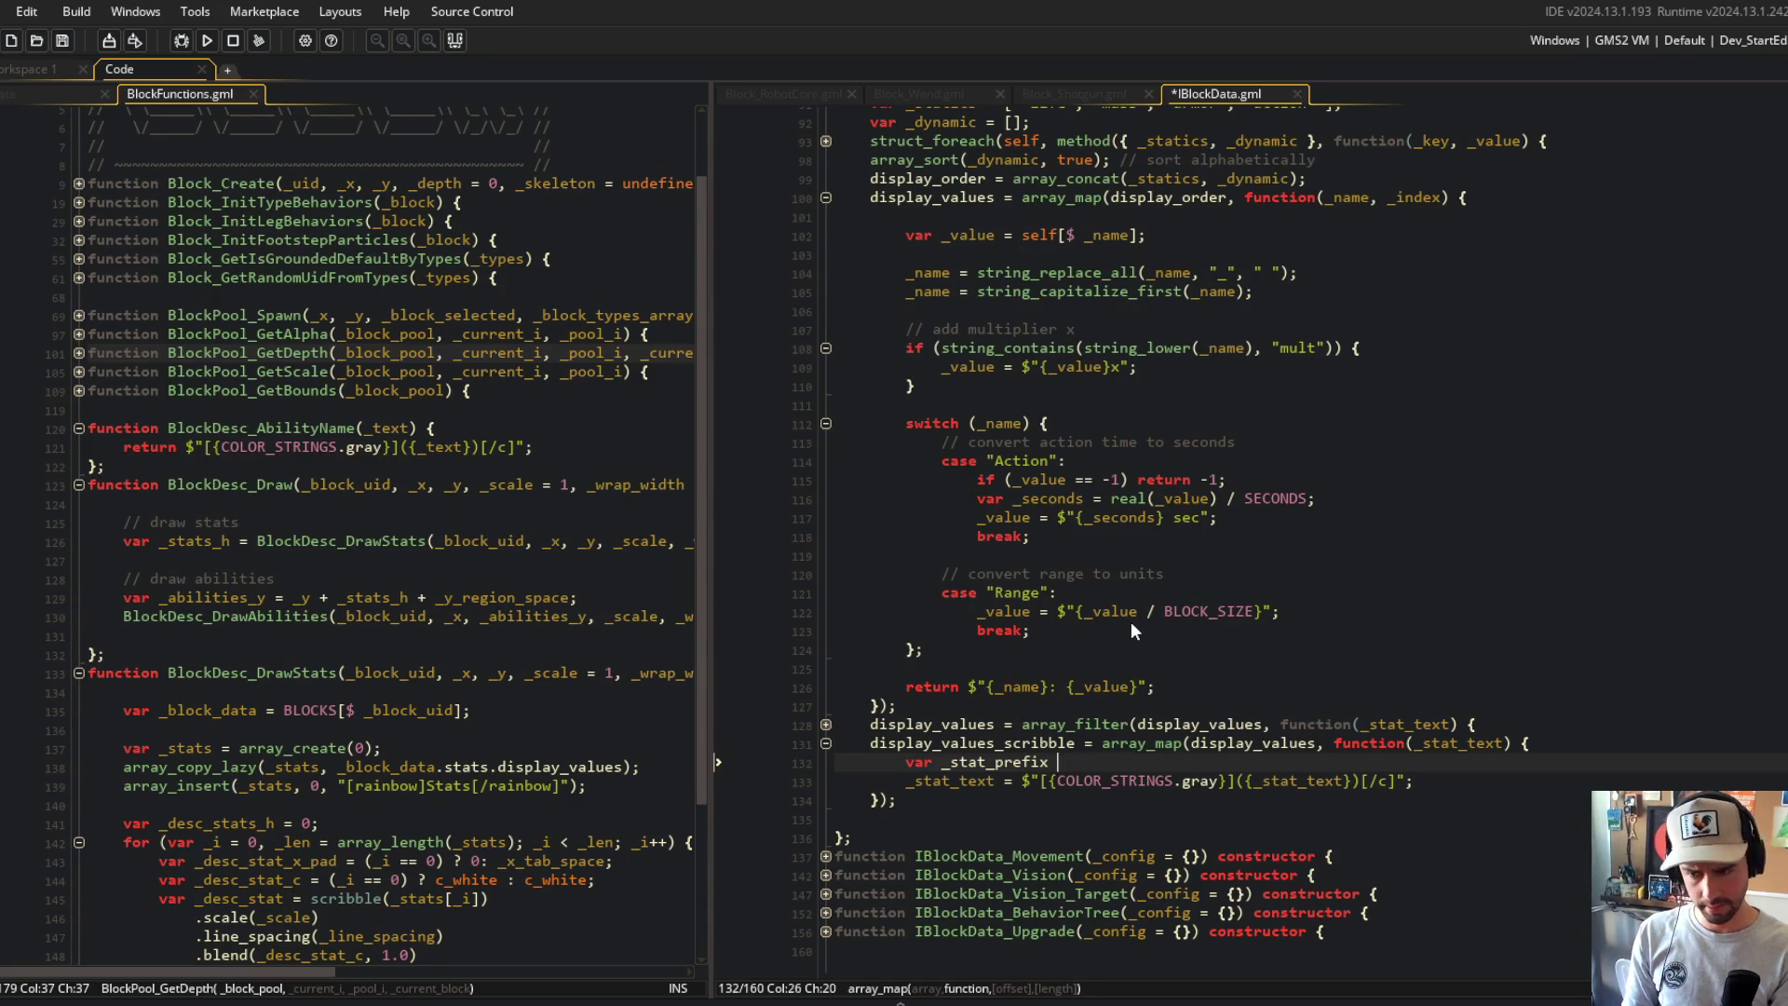
pyautogui.write('color')
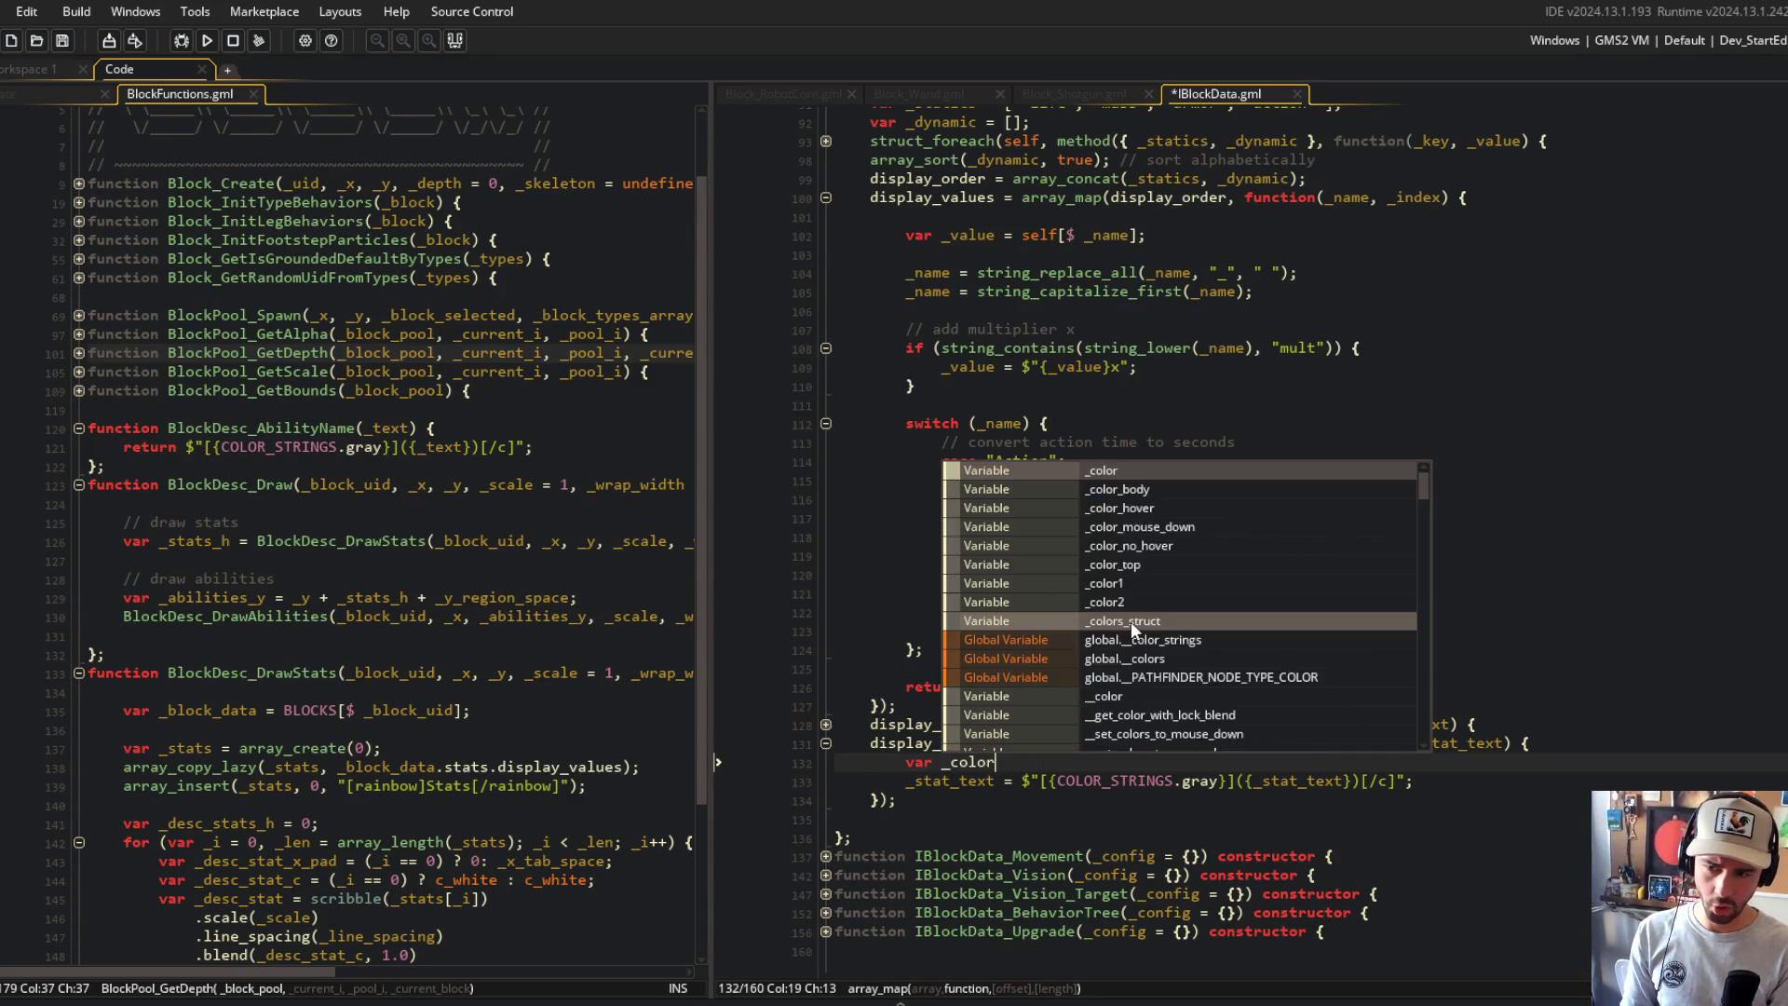
pyautogui.write('_pos = string_char_')
pyautogui.press('BackSpace')
pyautogui.press('BackSpace')
pyautogui.press('BackSpace')
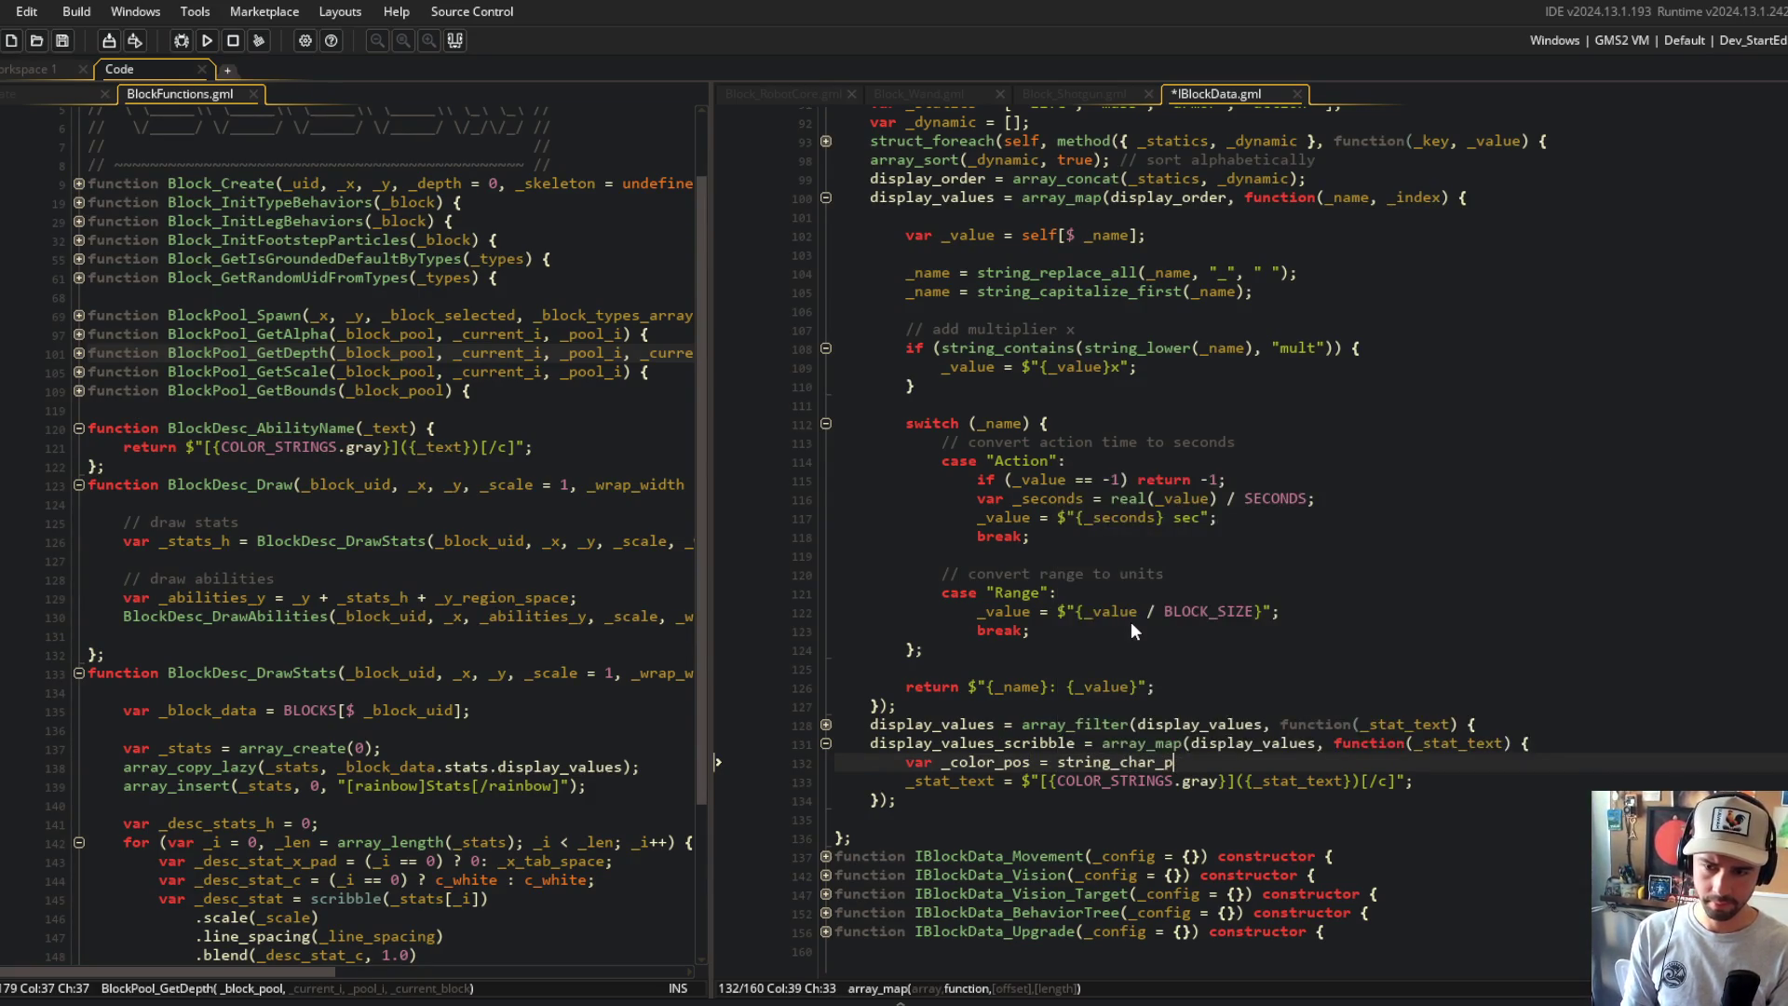
pyautogui.press('BackSpace')
pyautogui.press('BackSpace')
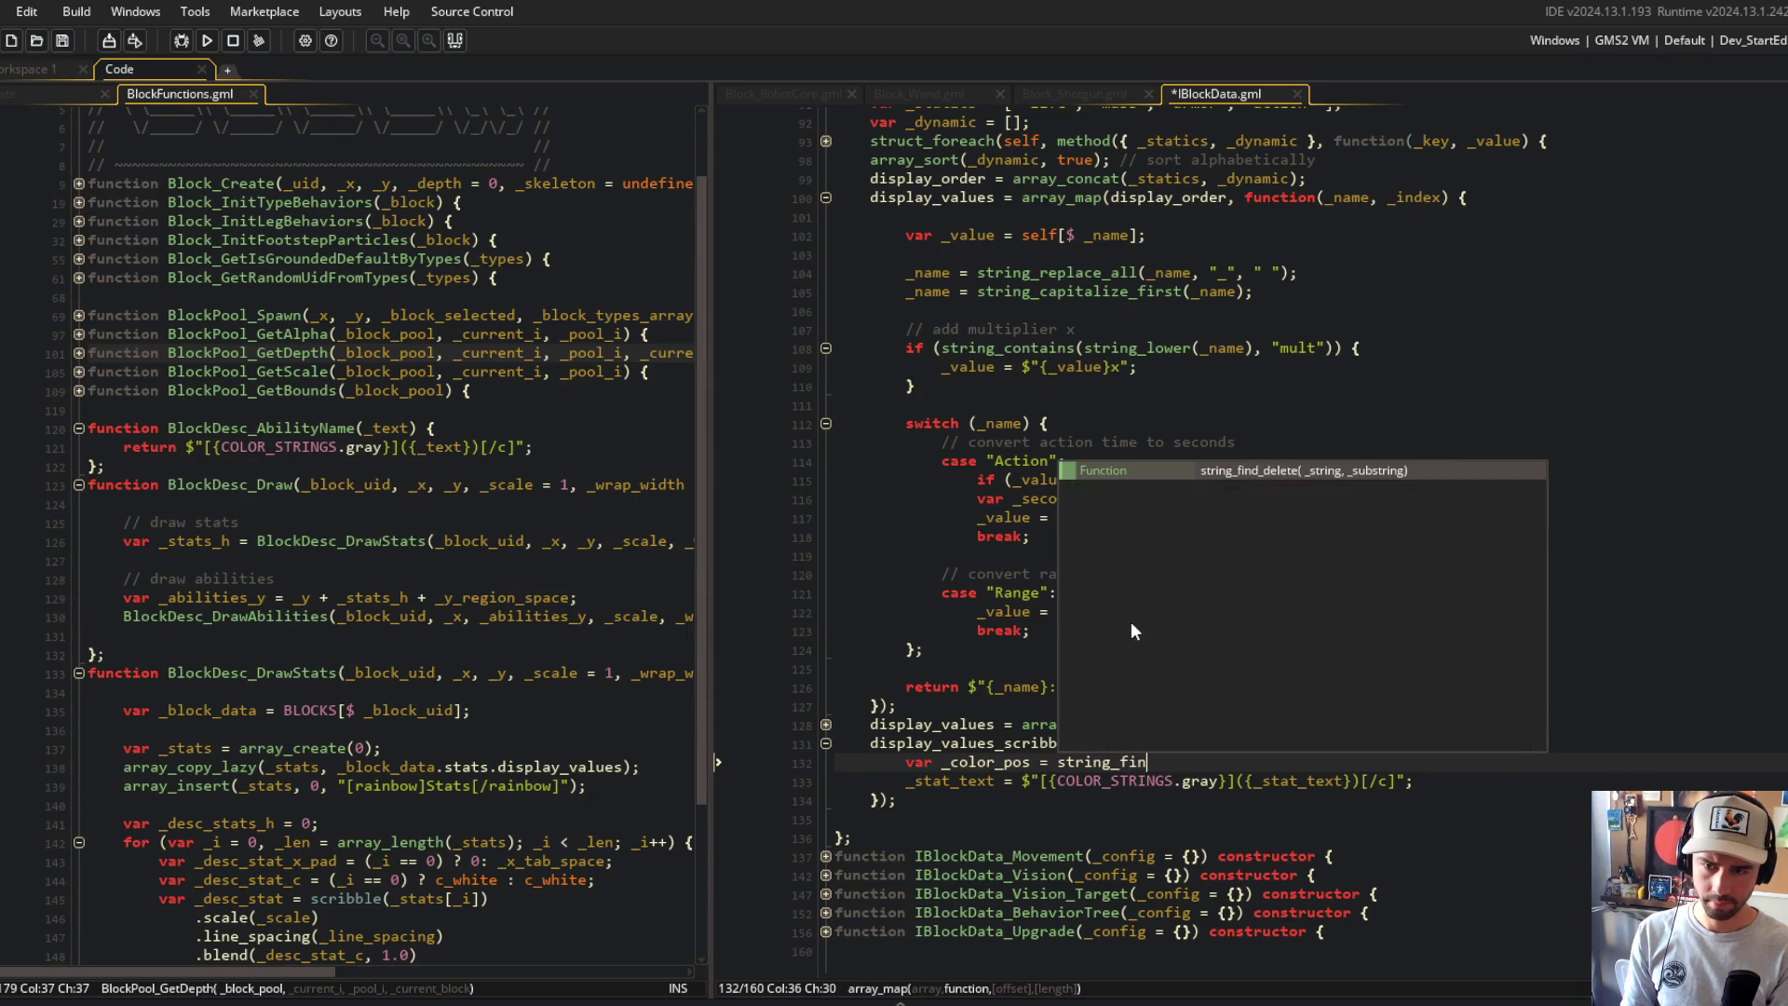
pyautogui.write('po')
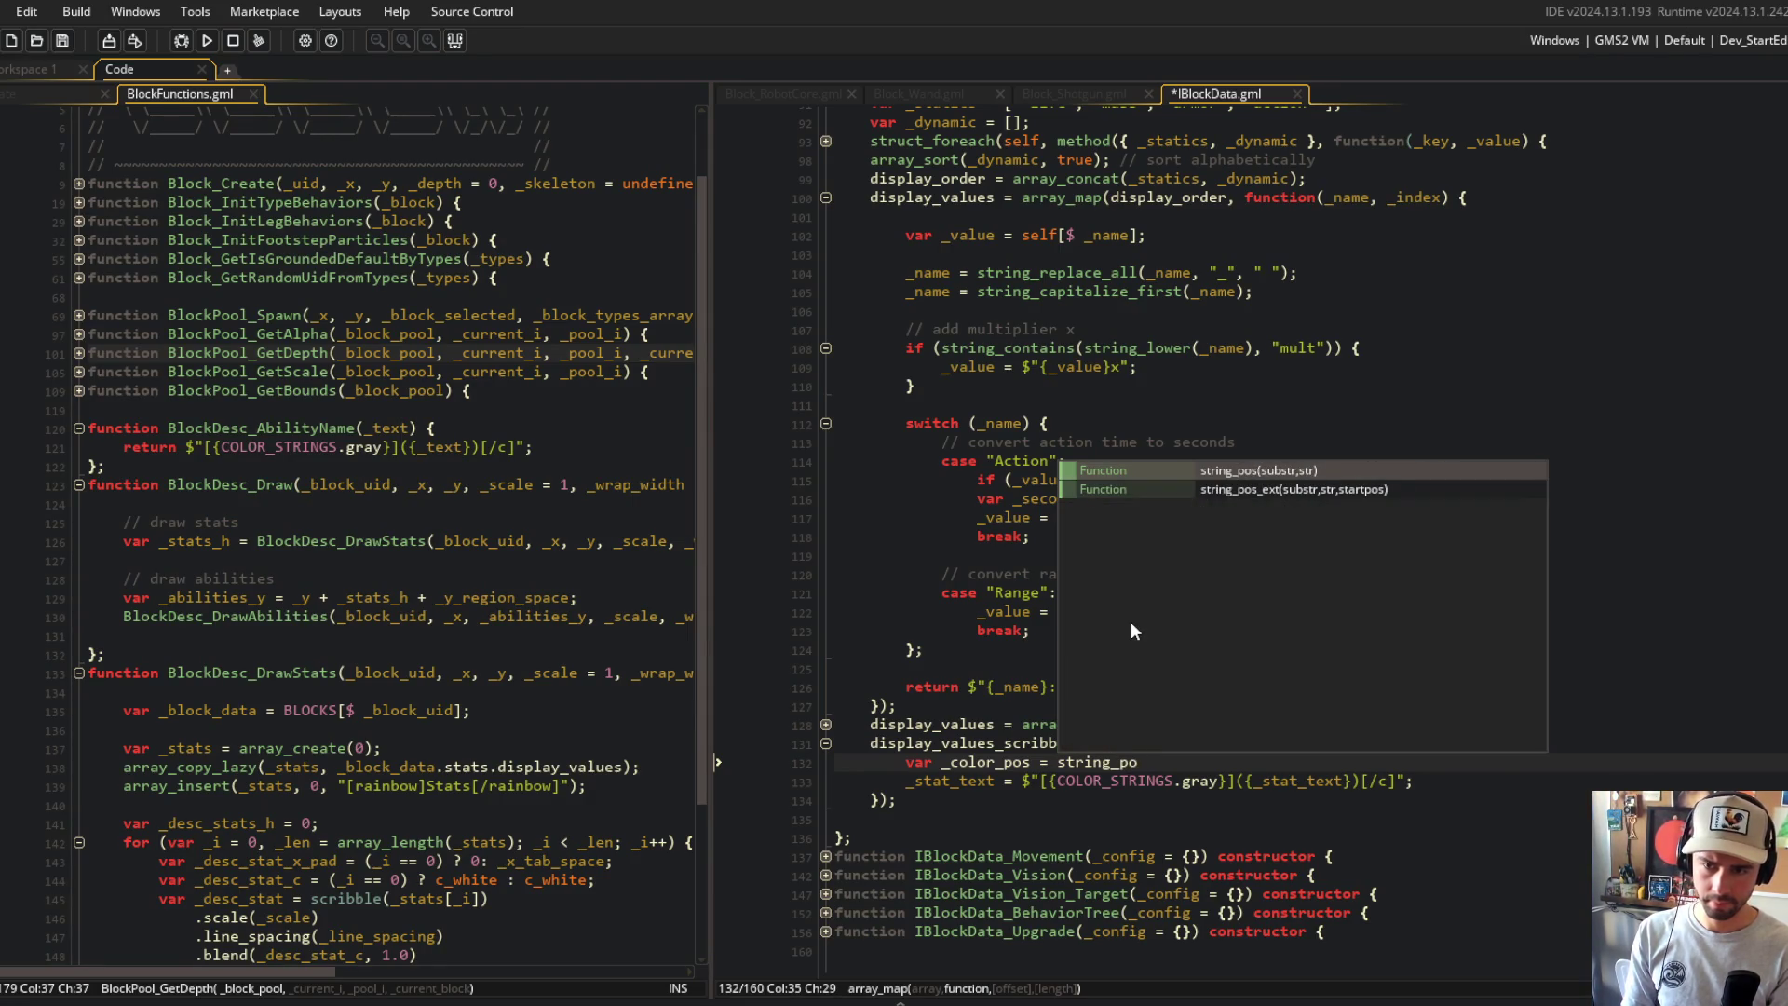
pyautogui.press('Return')
pyautogui.write('":", _')
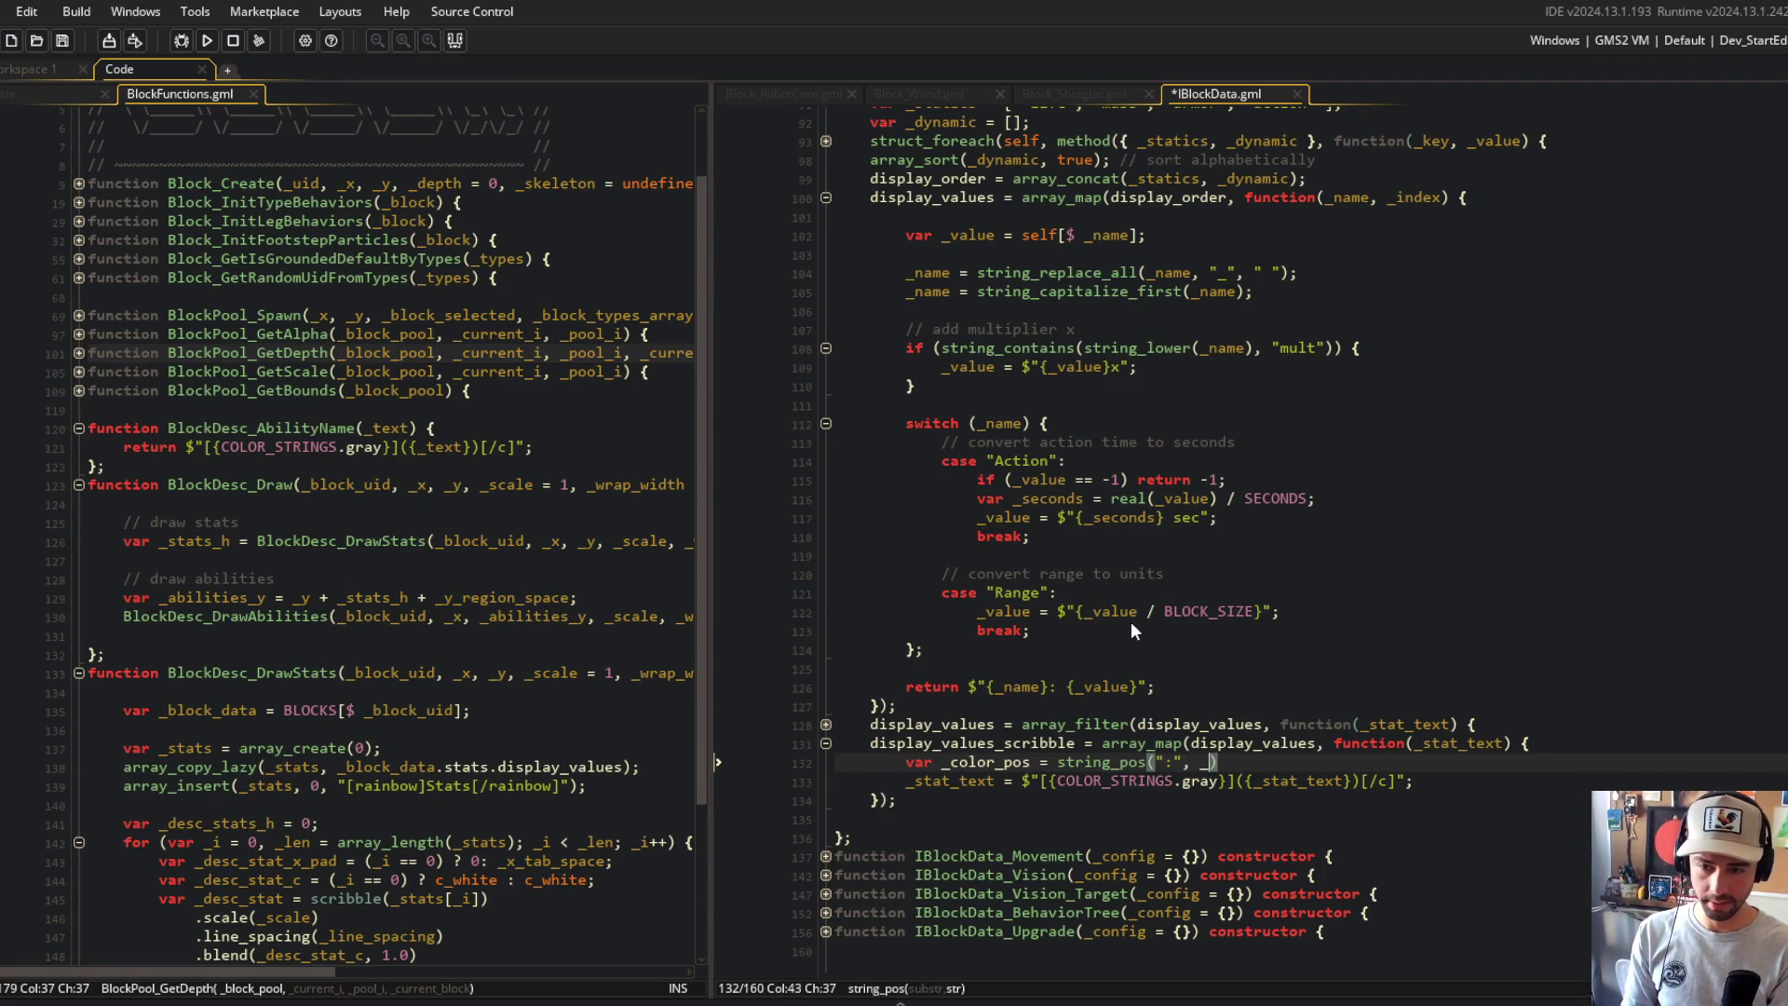
pyautogui.write('stat_text);')
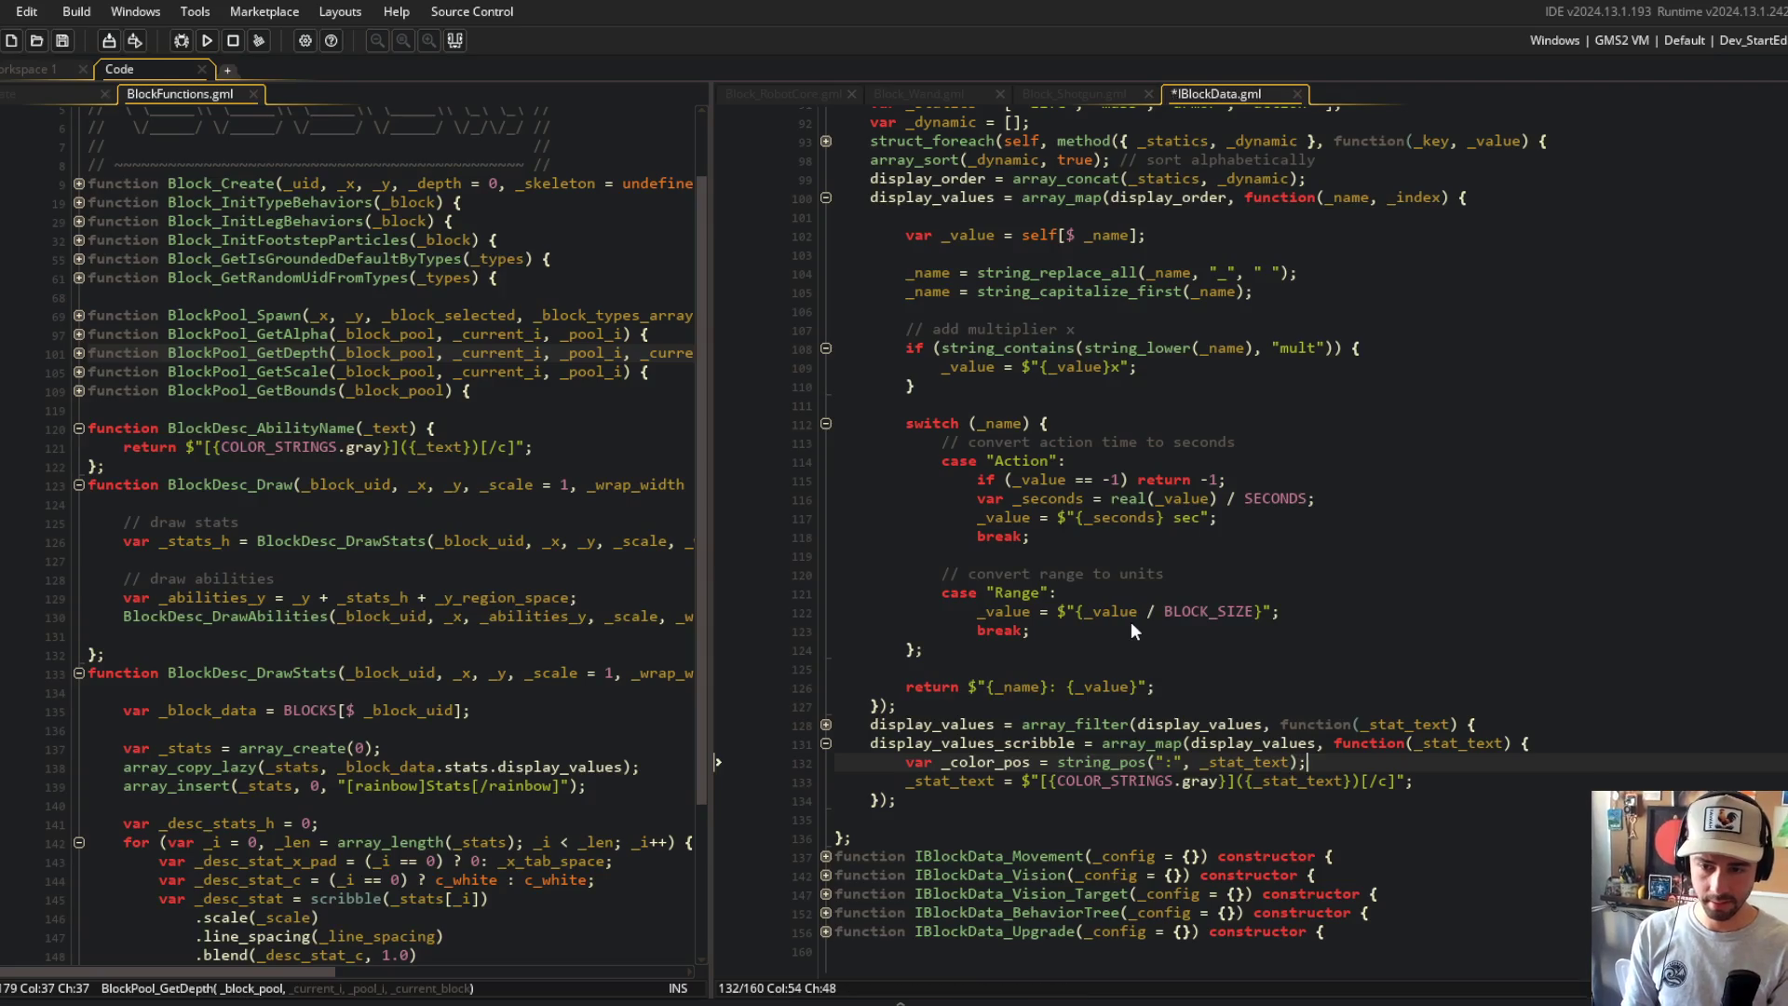
# Step: Add var _prefix = string_delete(_stat_text, 1, _colon_pos); and fix the _color_pos typo to _colon_pos
pyautogui.press('Return')
pyautogui.write('var _')
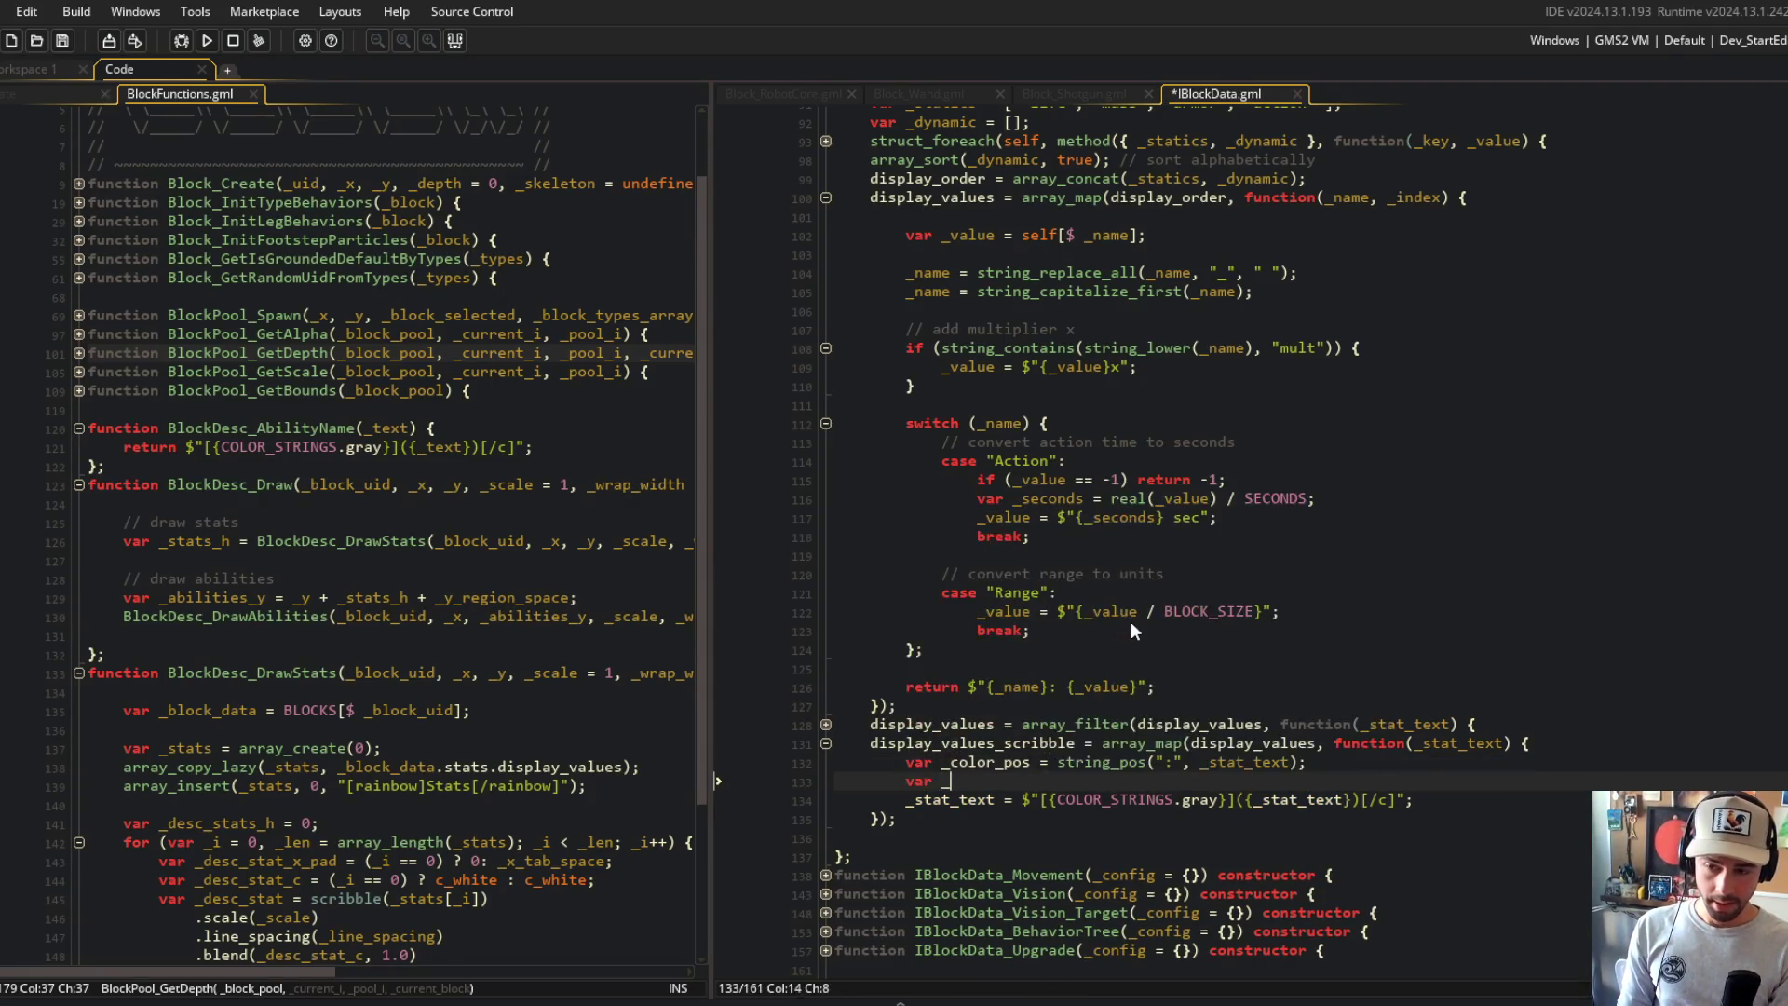
pyautogui.write('prefix = string_')
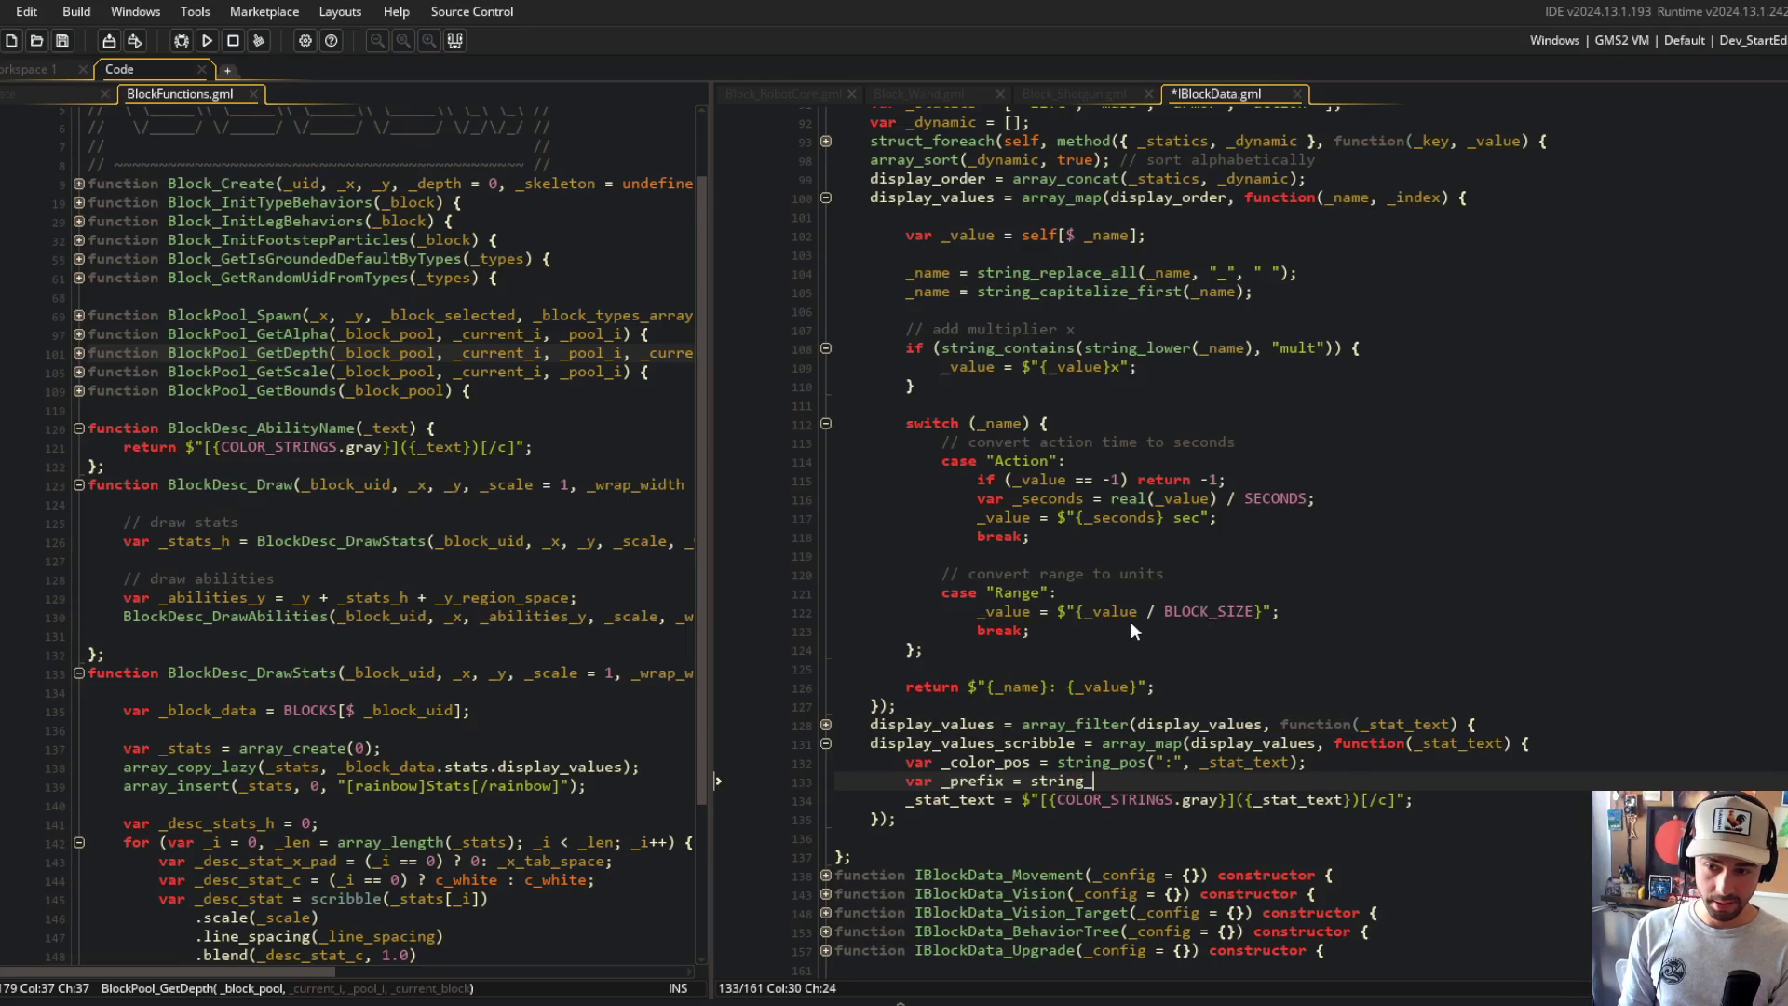
pyautogui.write('delete(_stat_te')
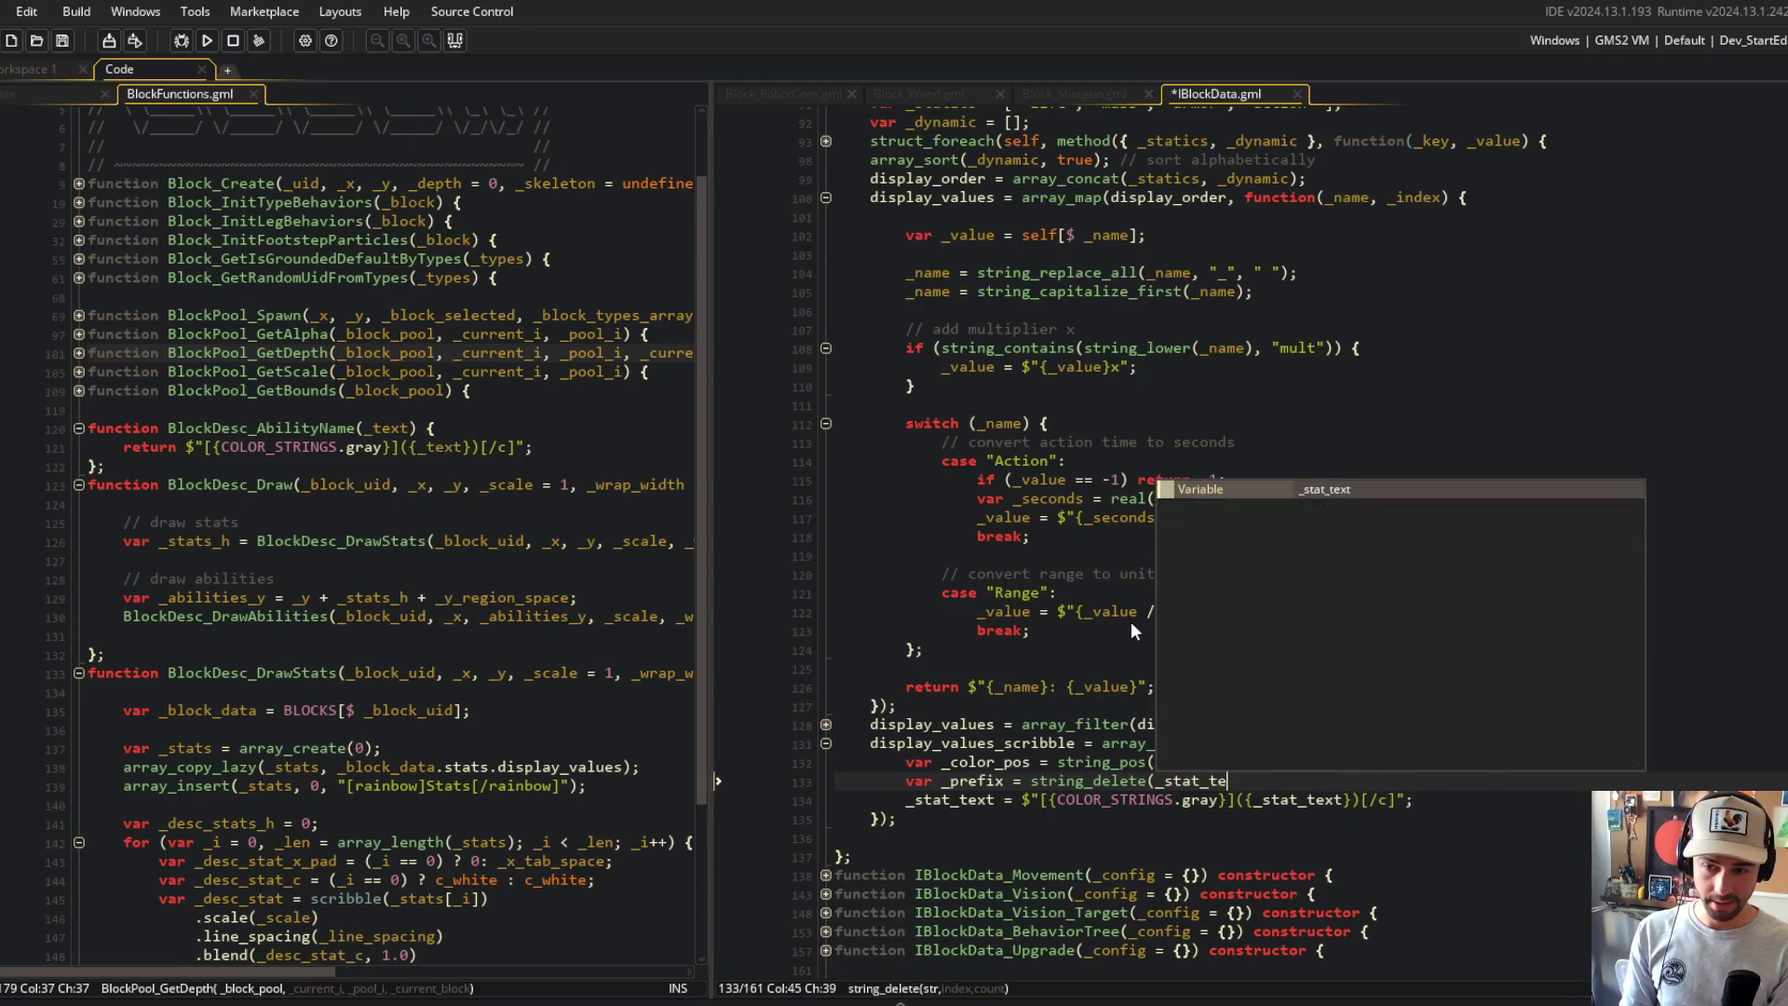
pyautogui.write('xt, 1, _colon_po')
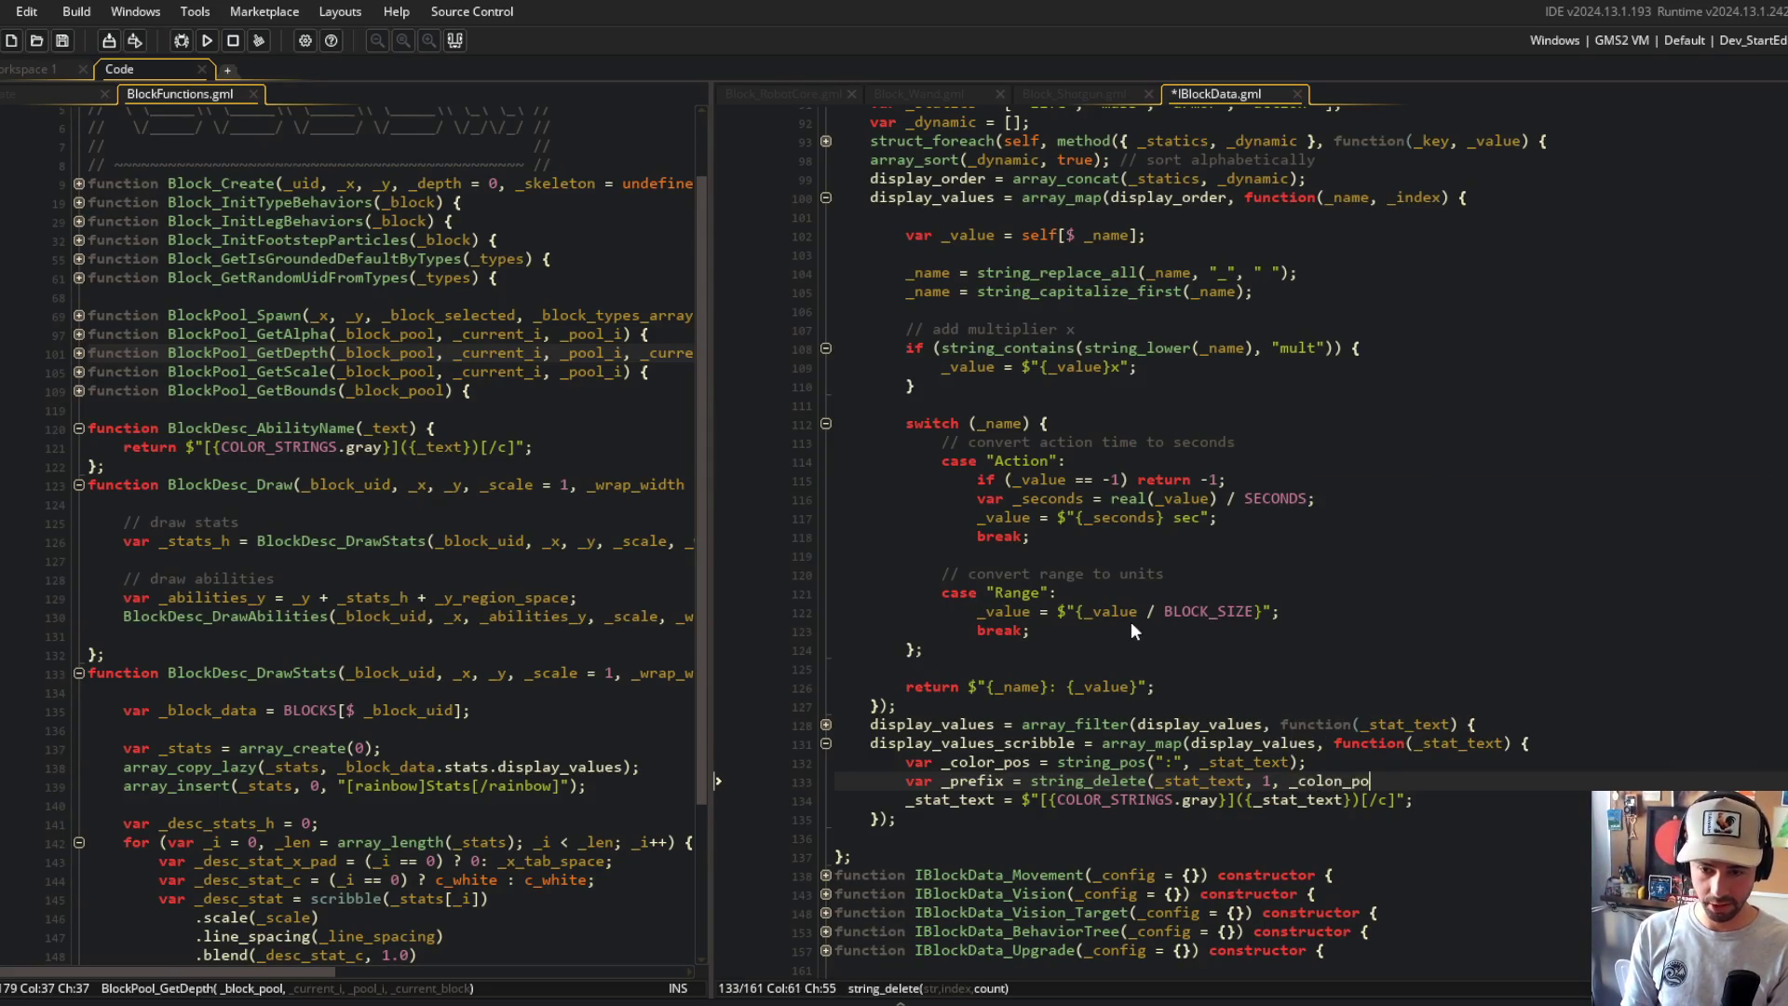
pyautogui.write('s);')
pyautogui.hotkey('ctrl', 's')
pyautogui.press('Up')
pyautogui.press('Home')
pyautogui.hotkey('ctrl', 'Right')
pyautogui.press('Right')
pyautogui.press('Right')
pyautogui.press('Right')
pyautogui.press('BackSpace')
pyautogui.write('n')
# Step: Add a _suffix line using string_delete with _colon_pos and string_length(_stat_text), then save
pyautogui.press('Down')
pyautogui.press('End')
pyautogui.press('Return')
pyautogui.write('var _')
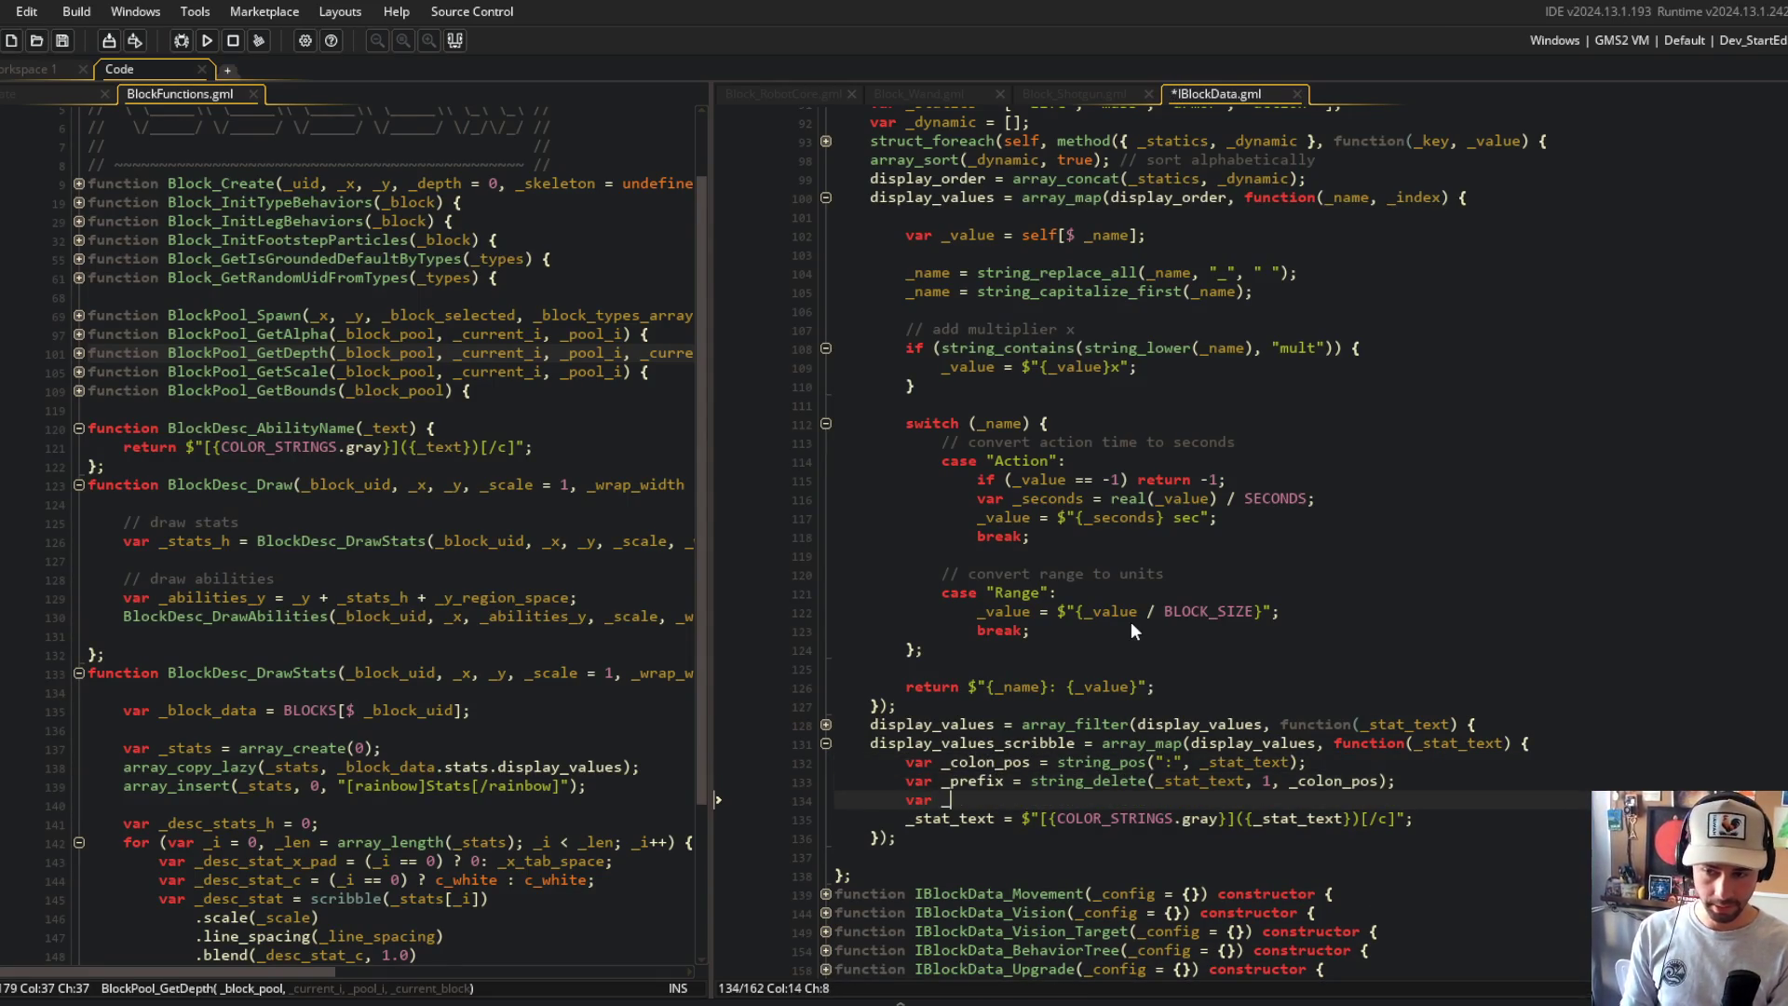
pyautogui.write('suffix = string_delete(_stat_text, _colon_pos, string_length(_tat_te')
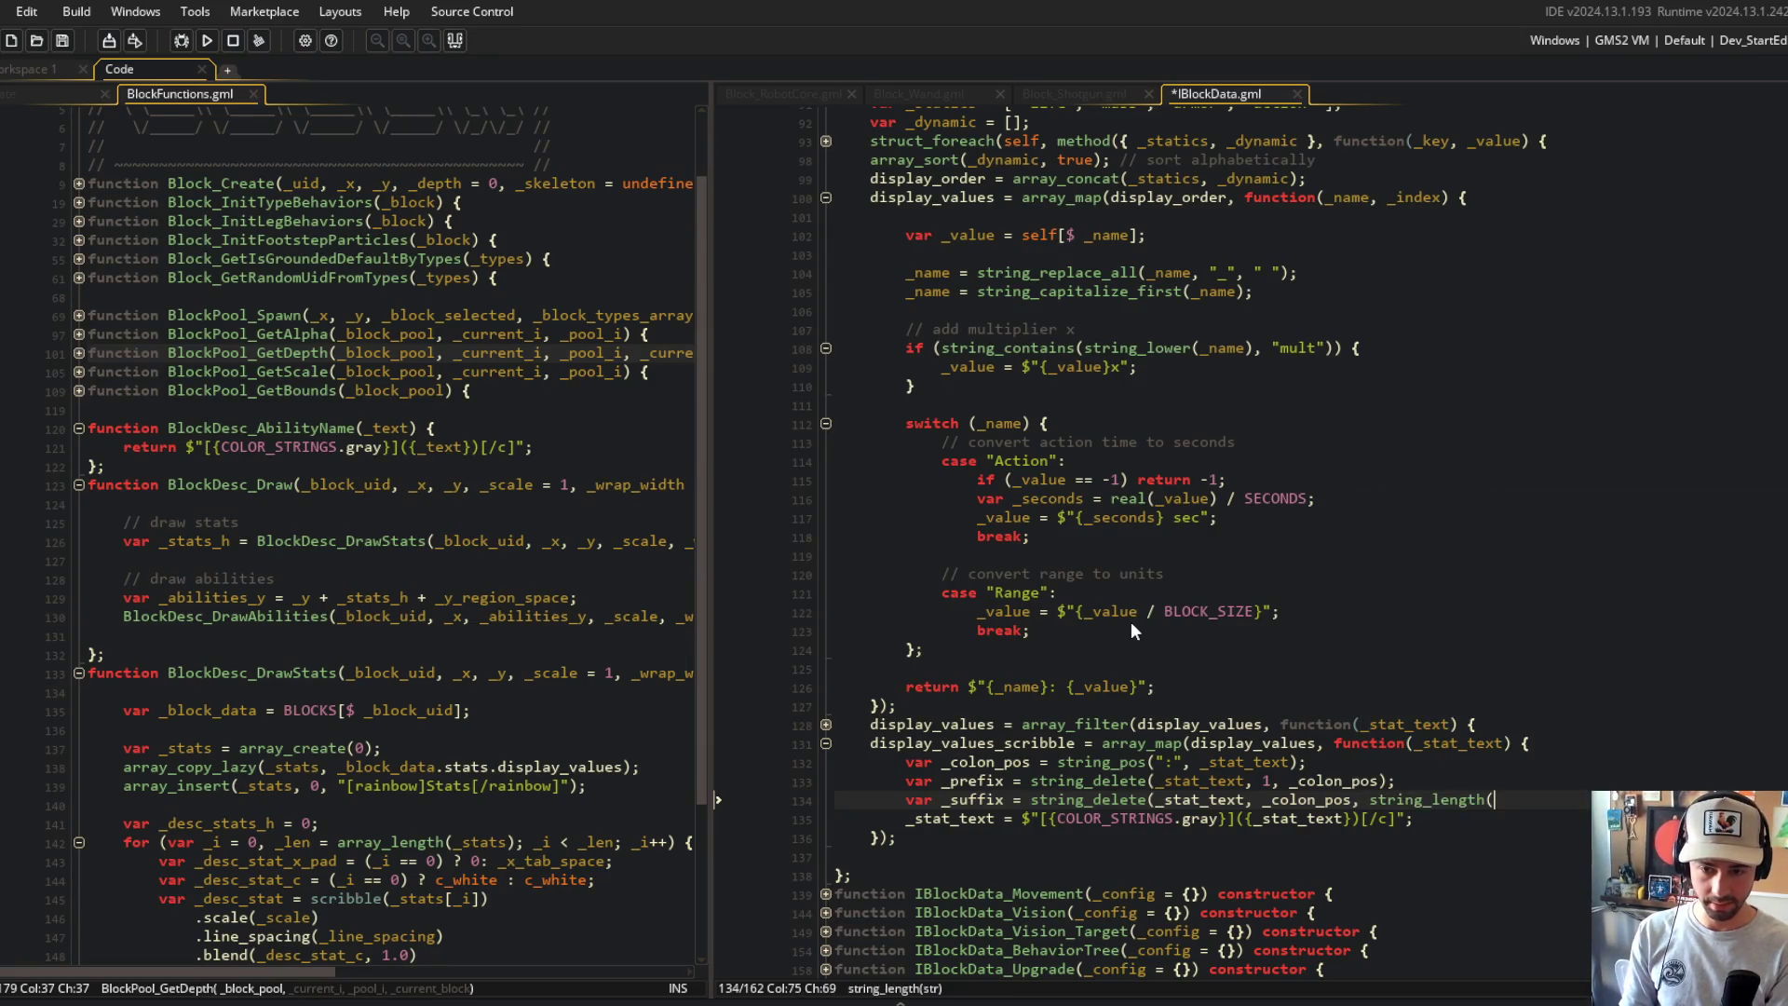
pyautogui.write('stat_text)')
pyautogui.hotkey('ctrl', 's')
# Step: Swap the _prefix and _suffix variable names between the two lines and reorder them
pyautogui.press('Home')
pyautogui.hotkey('ctrl', 'Right')
pyautogui.hotkey('ctrl', 'Delete')
pyautogui.write('_prefix')
pyautogui.hotkey('ctrl', 's')
pyautogui.press('Up')
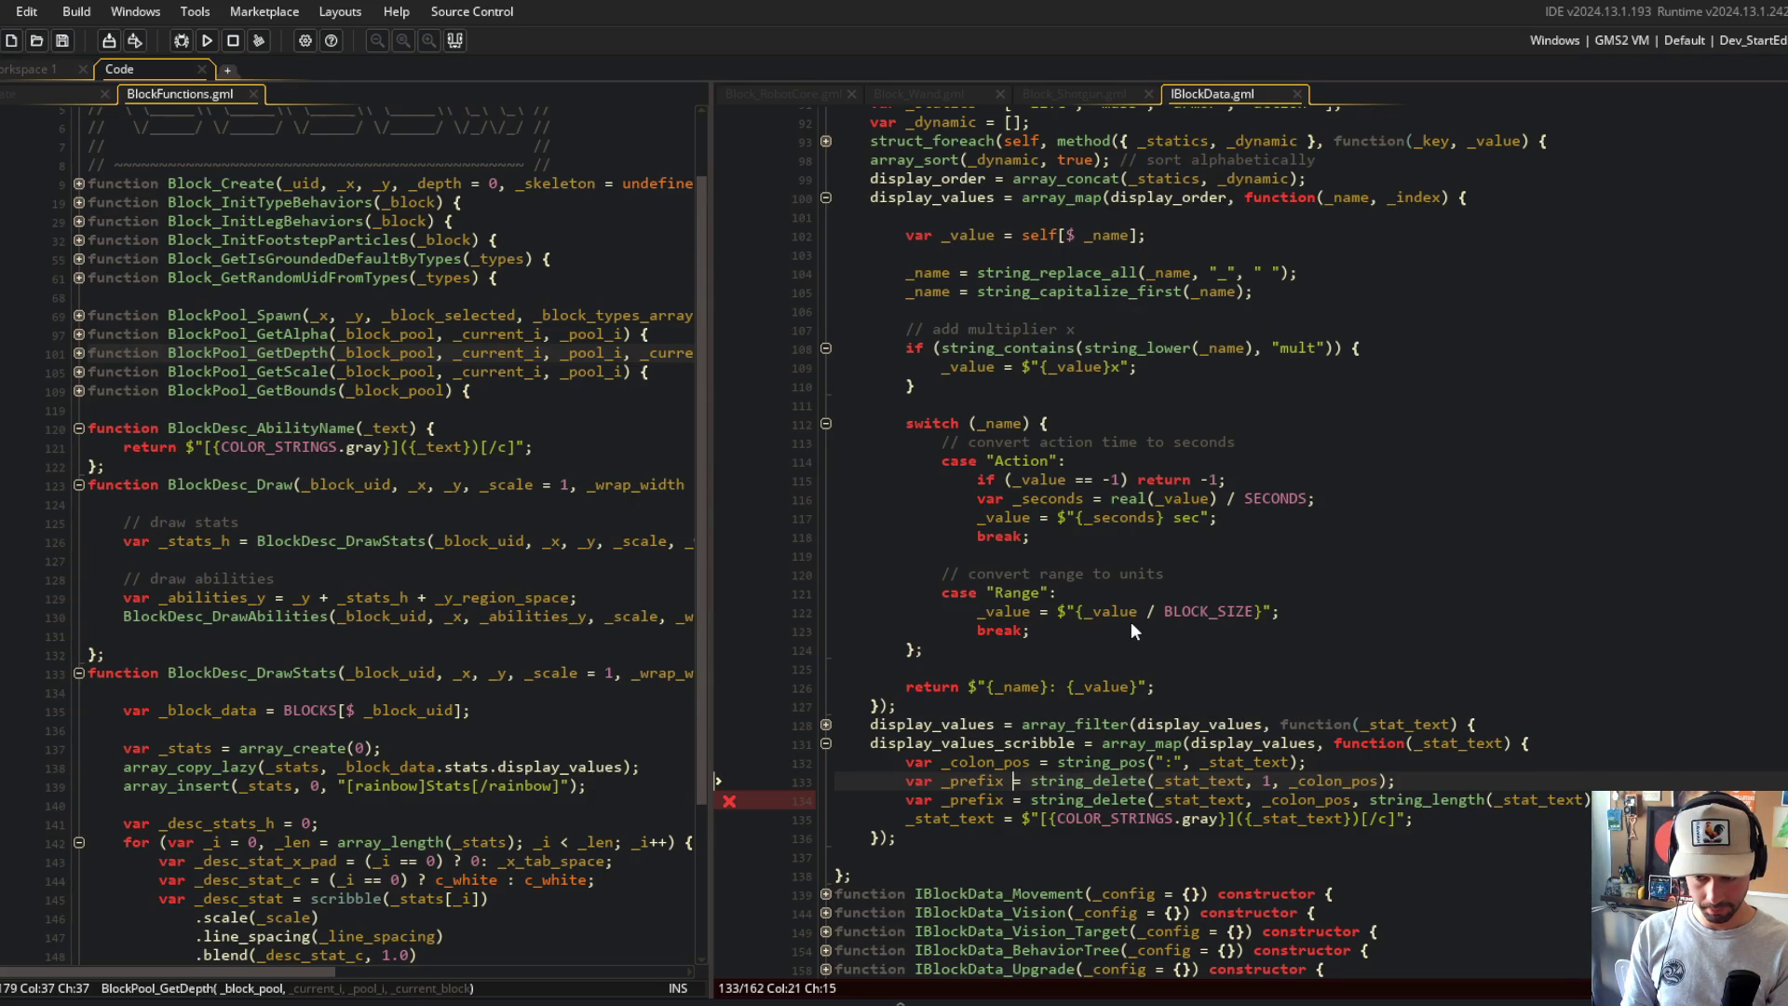
pyautogui.hotkey('ctrl', 'BackSpace')
pyautogui.write('_suffix')
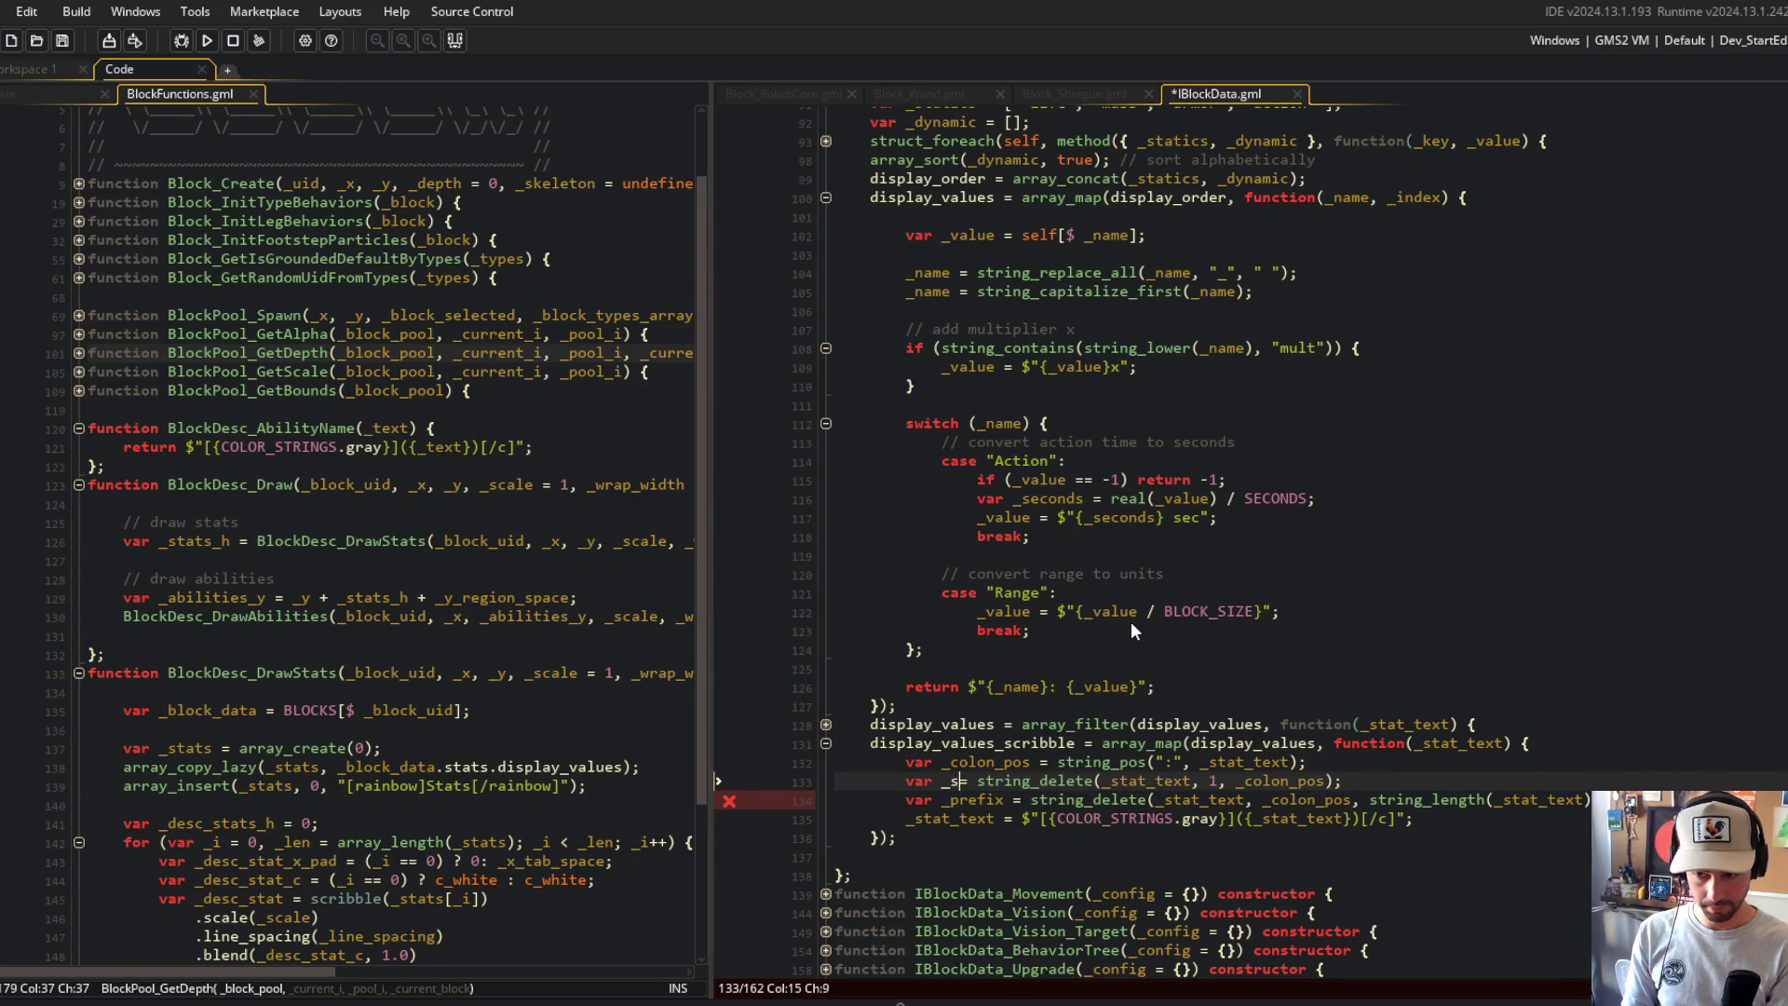
pyautogui.hotkey('ctrl', 's')
pyautogui.hotkey('alt', 'Down')
pyautogui.press('Down')
pyautogui.press('End')
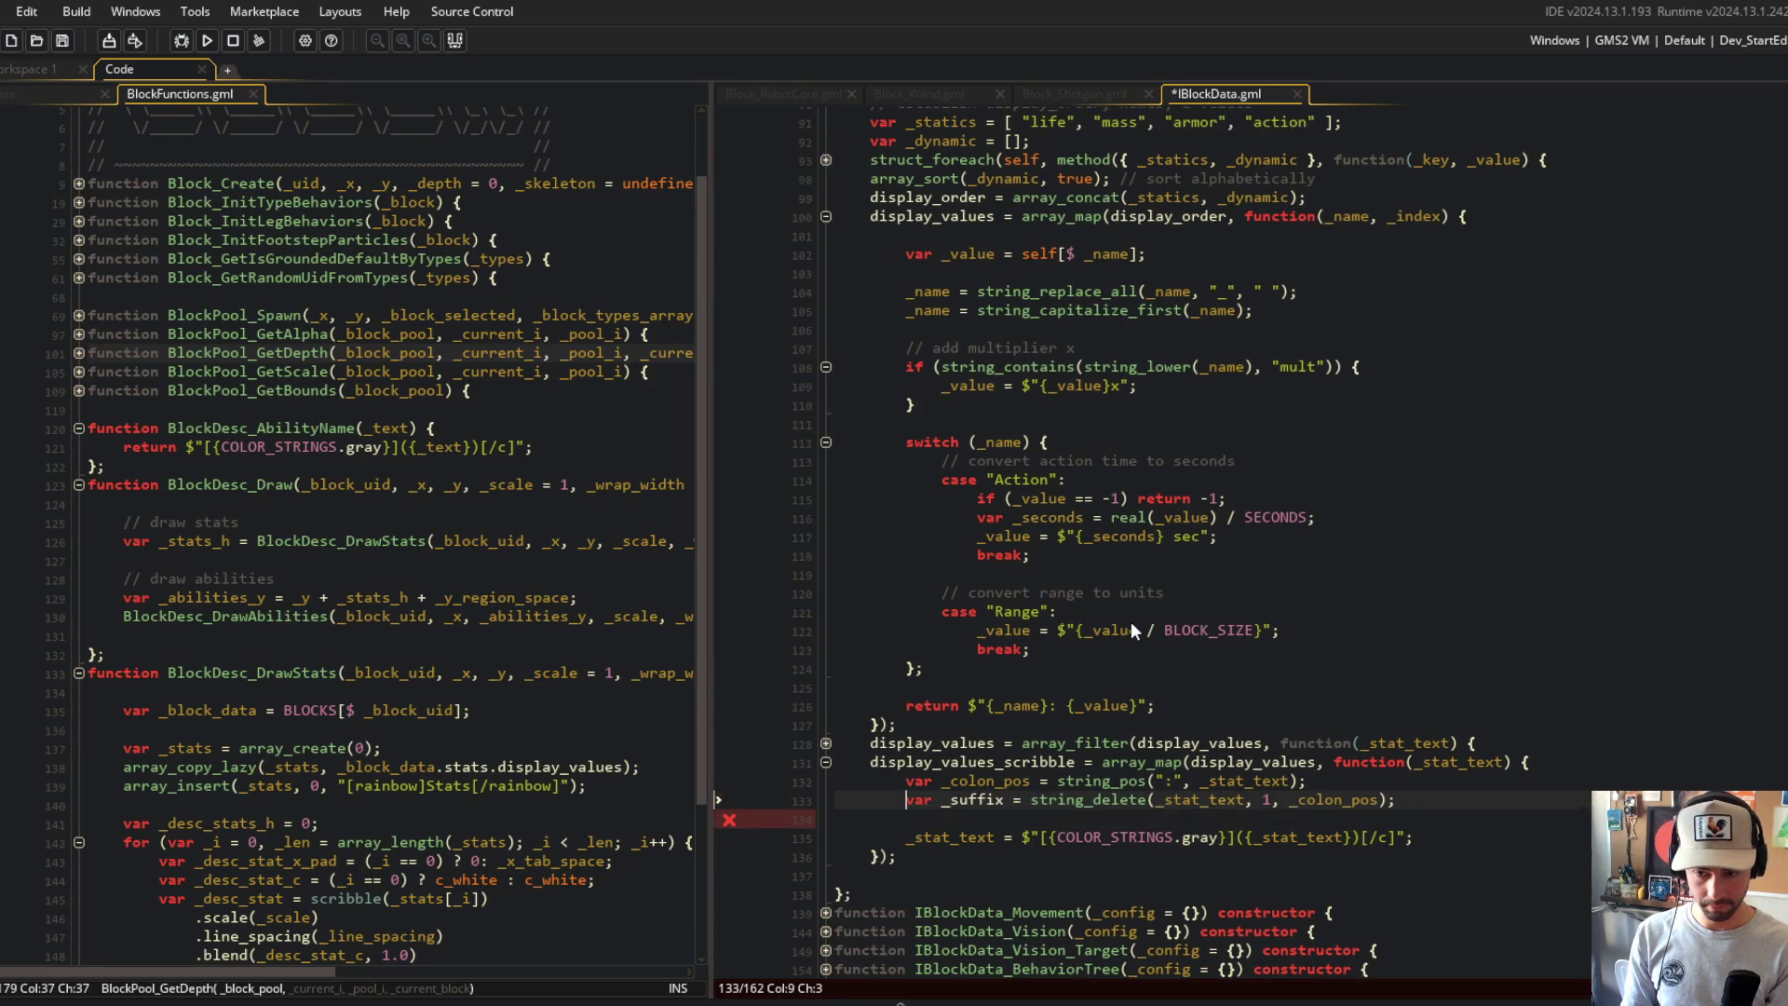
# Step: Fix the unbalanced closing parenthesis at the end of the _prefix line
pyautogui.hotkey('ctrl', 's')
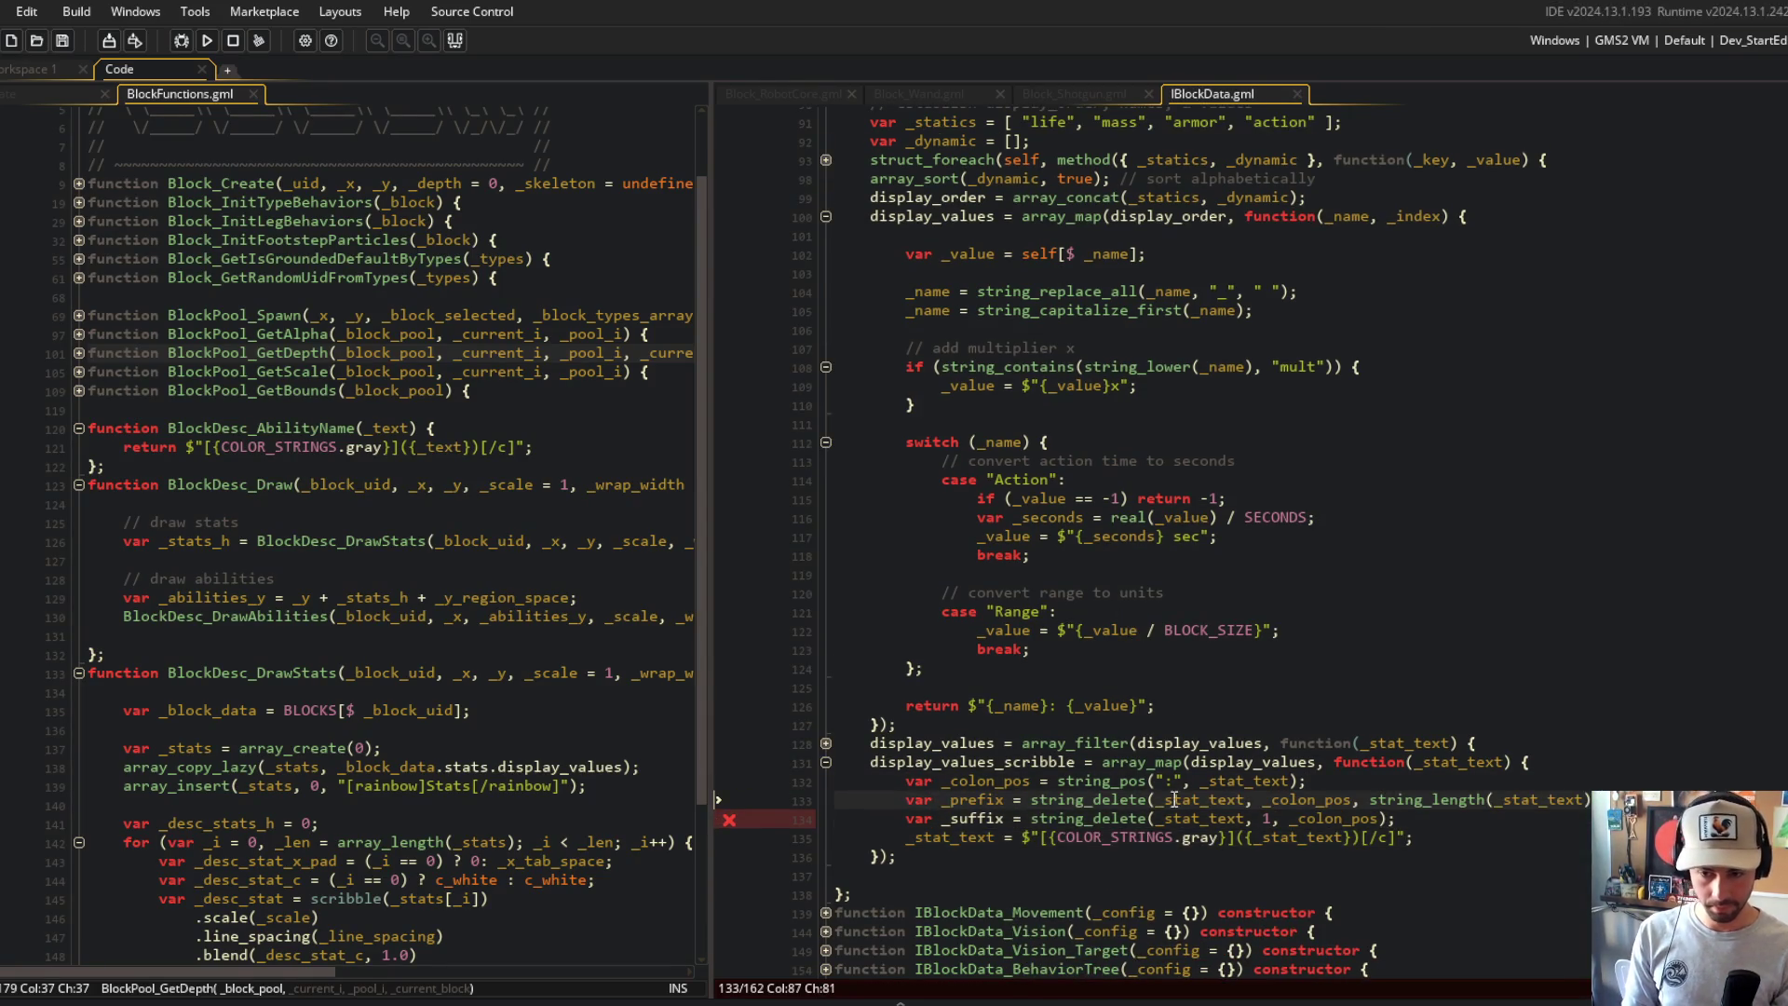
pyautogui.scroll(-2, 1272, 817)
pyautogui.click(1345, 616)
pyautogui.click(1651, 728)
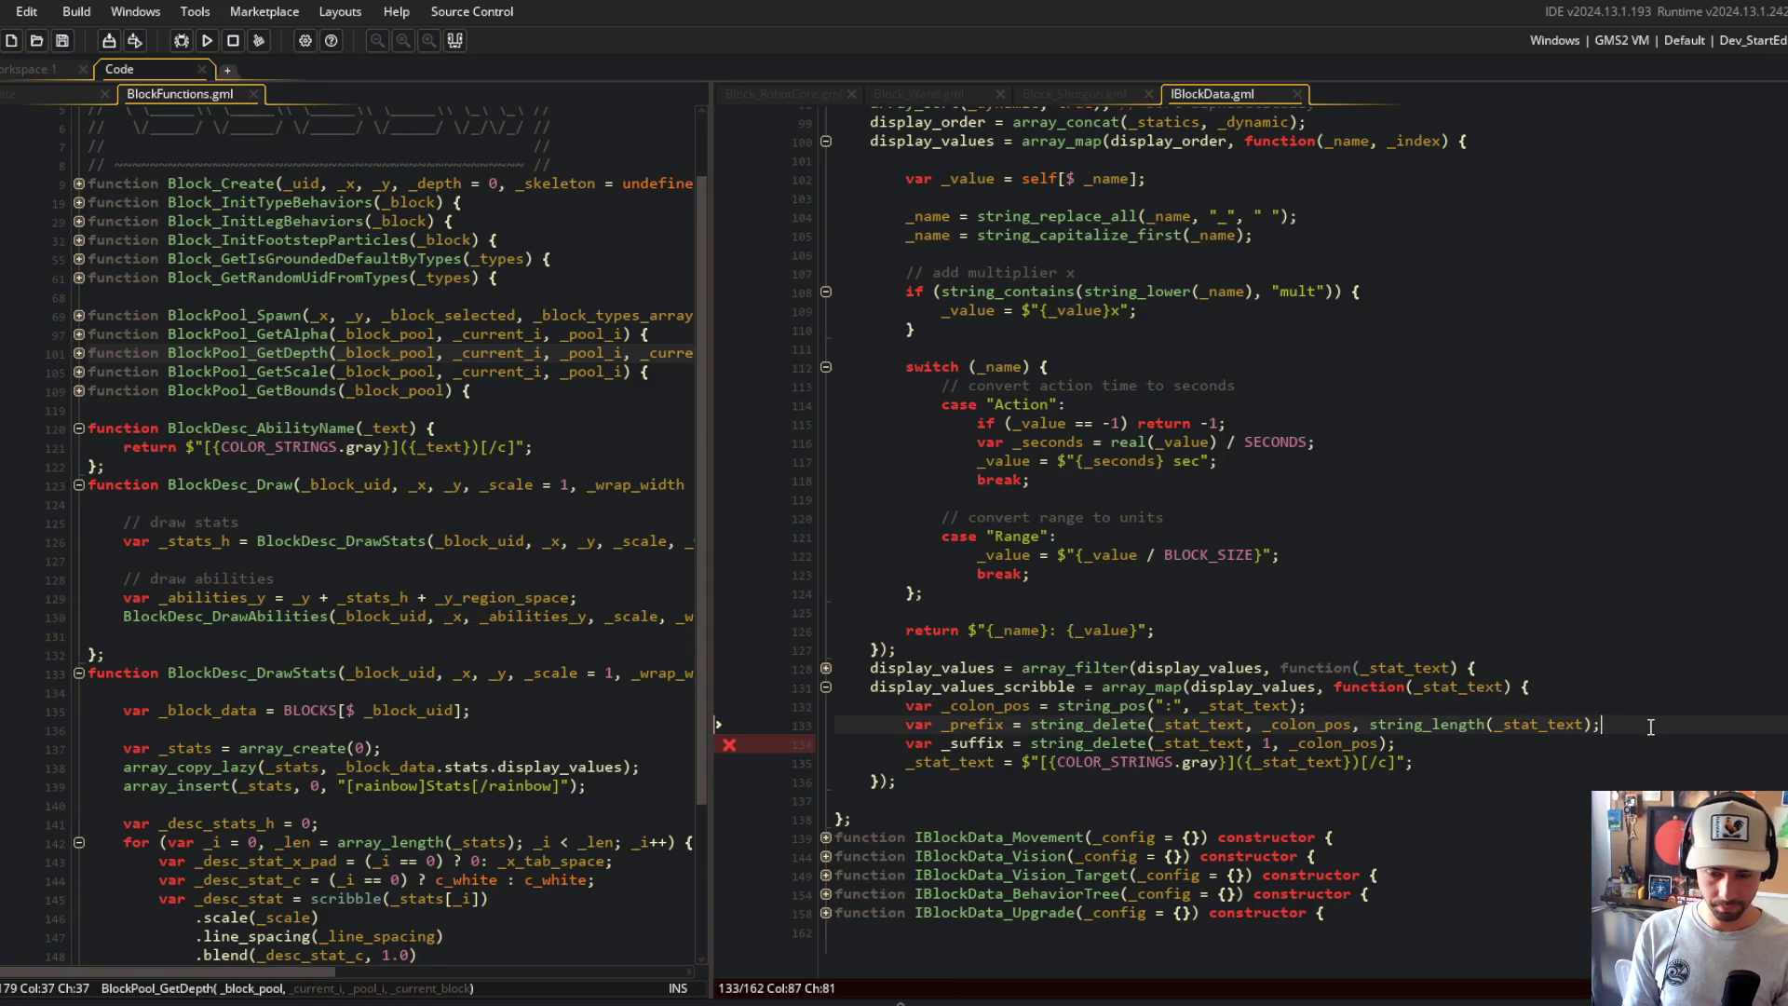
pyautogui.press('BackSpace')
pyautogui.write(');')
# Step: Make the gray-colour formatting line assign to _prefix instead of _stat_text
pyautogui.press('Down')
pyautogui.press('Down')
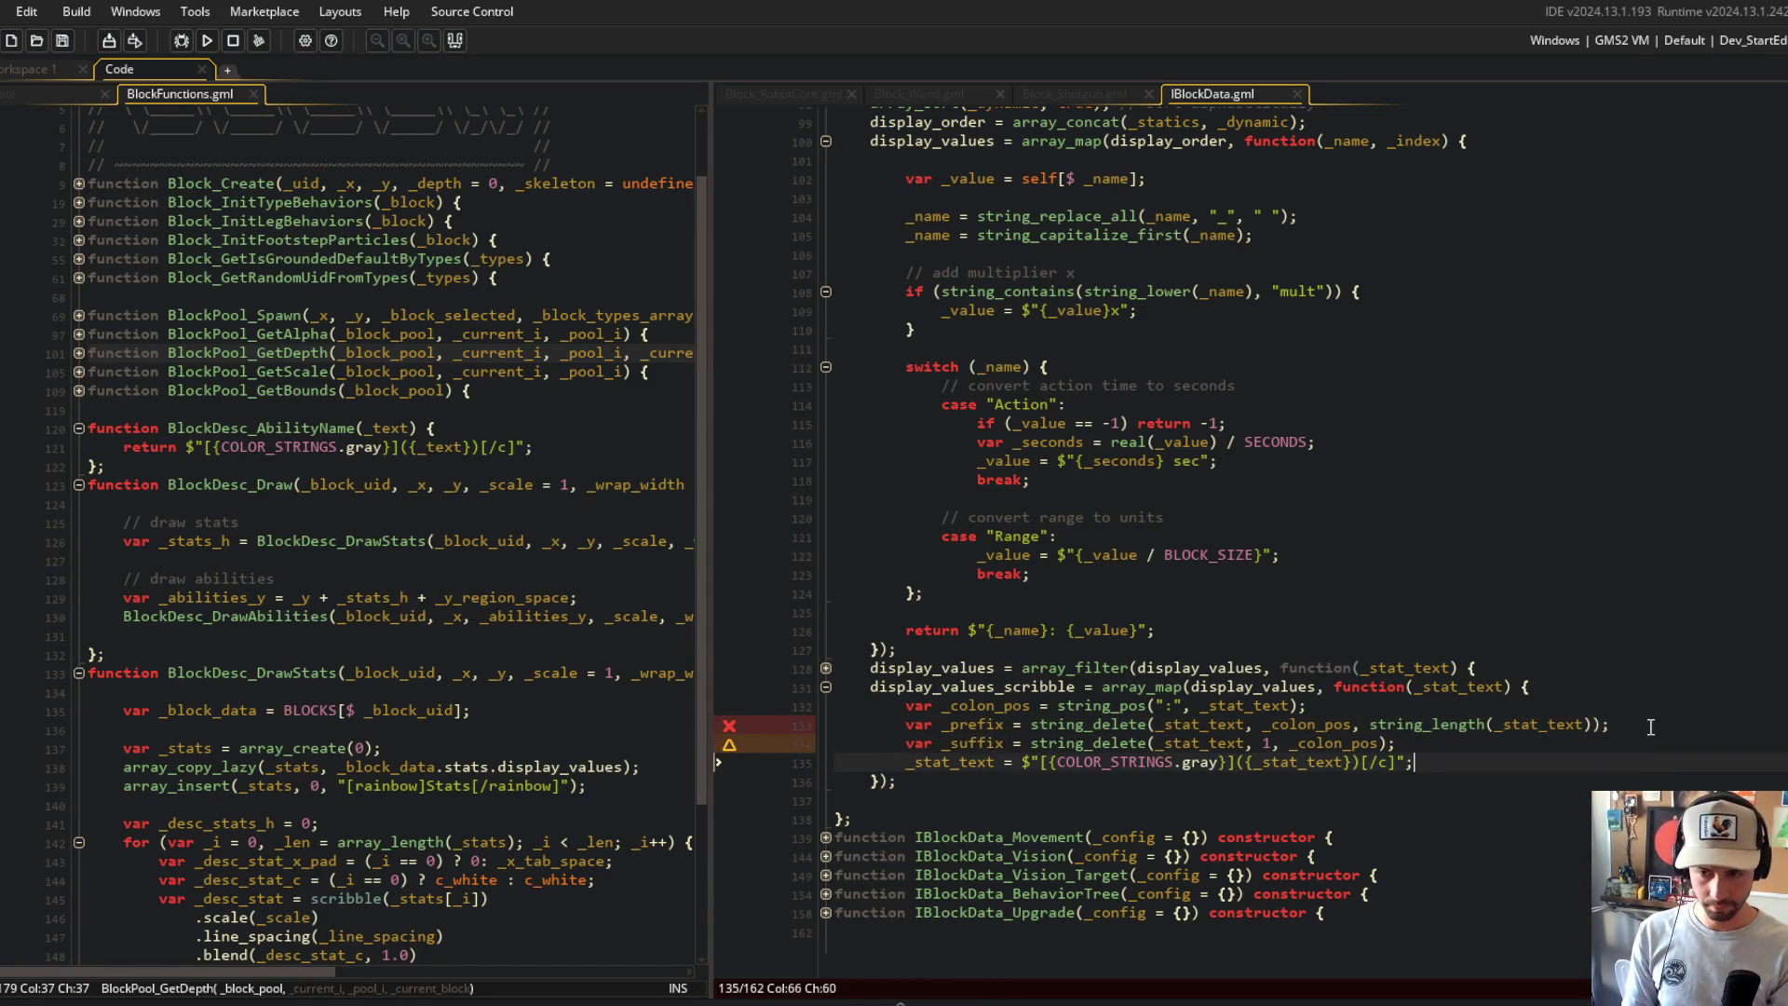
pyautogui.press('Home')
pyautogui.hotkey('ctrl', 'Delete')
pyautogui.hotkey('ctrl', 'Delete')
pyautogui.write('_re')
pyautogui.press('BackSpace')
pyautogui.press('BackSpace')
pyautogui.write('prefix')
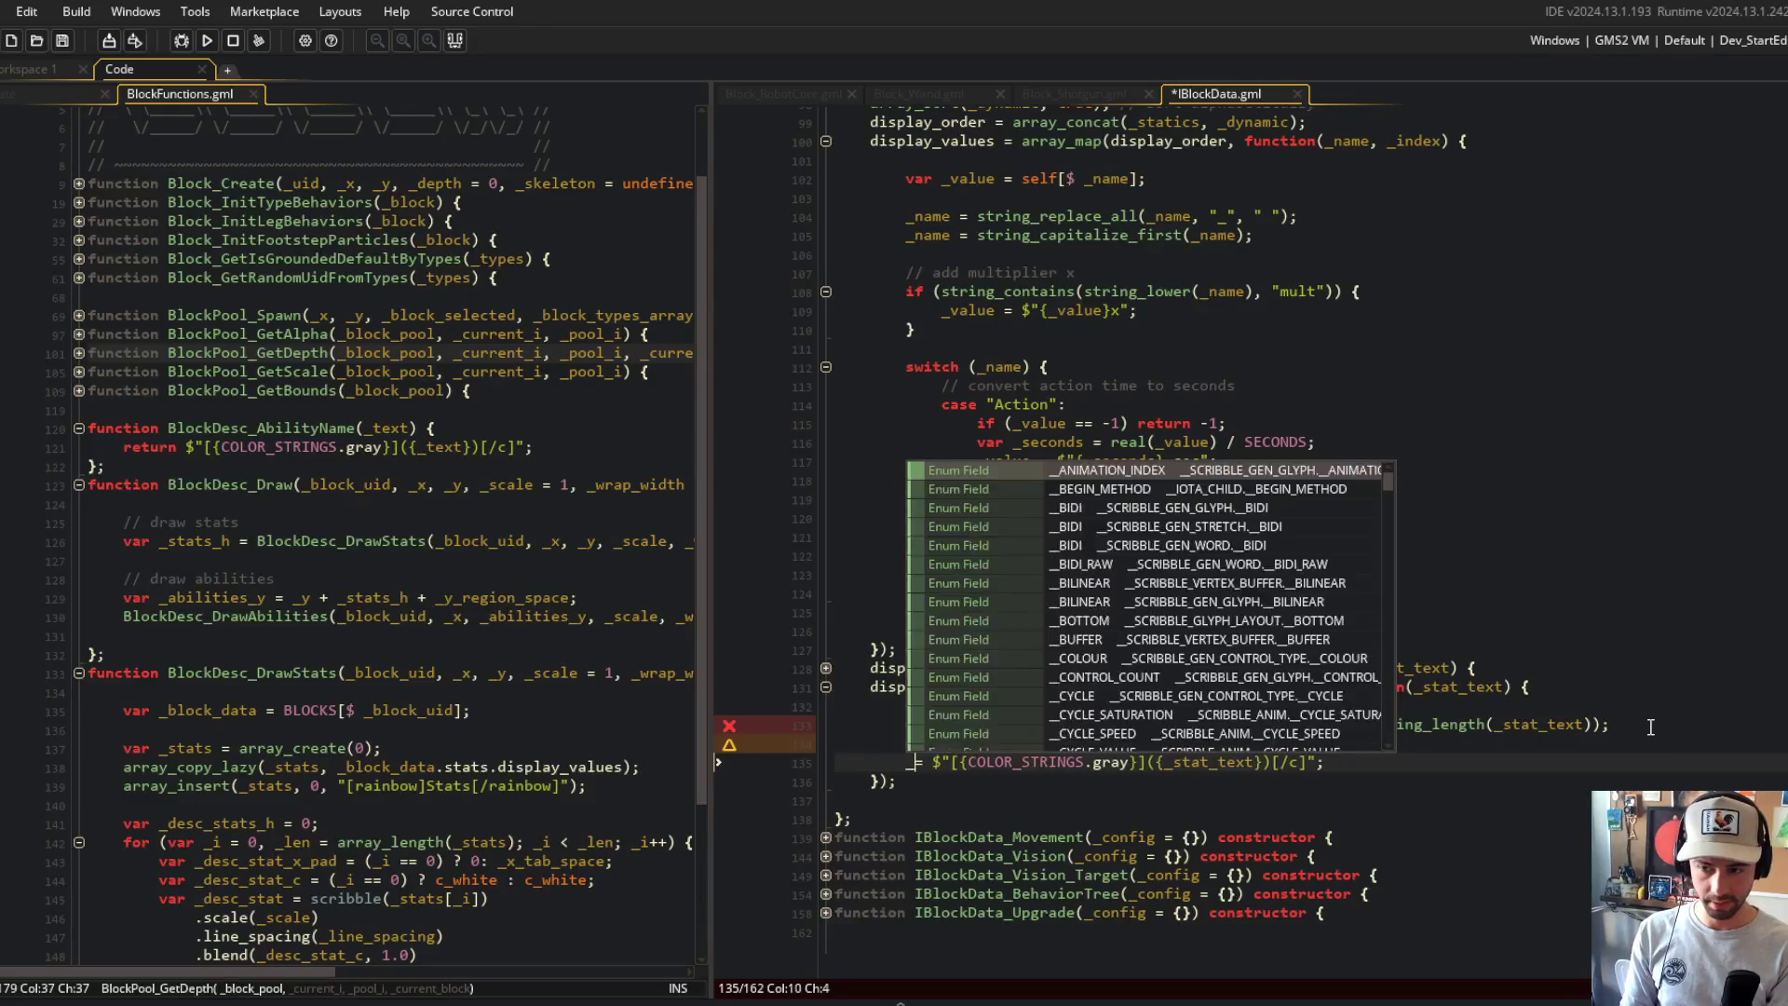
pyautogui.hotkey('ctrl', 's')
# Step: Replace _stat_text inside the gray colour tags with _prefix and save
pyautogui.press('Home')
pyautogui.hotkey('ctrl', 'shift', 'Right')
pyautogui.hotkey('ctrl', 'c')
pyautogui.press('End')
pyautogui.hotkey('ctrl', 'Left')
pyautogui.hotkey('ctrl', 'Left')
pyautogui.hotkey('ctrl', 'Left')
pyautogui.hotkey('ctrl', 'shift', 'Right')
pyautogui.hotkey('ctrl', 'v')
pyautogui.press('End')
pyautogui.hotkey('ctrl', 's')
# Step: Add return $"{_prefix}: {_suffix}"; below the formatting line and save
pyautogui.press('Return')
pyautogui.write('retu')
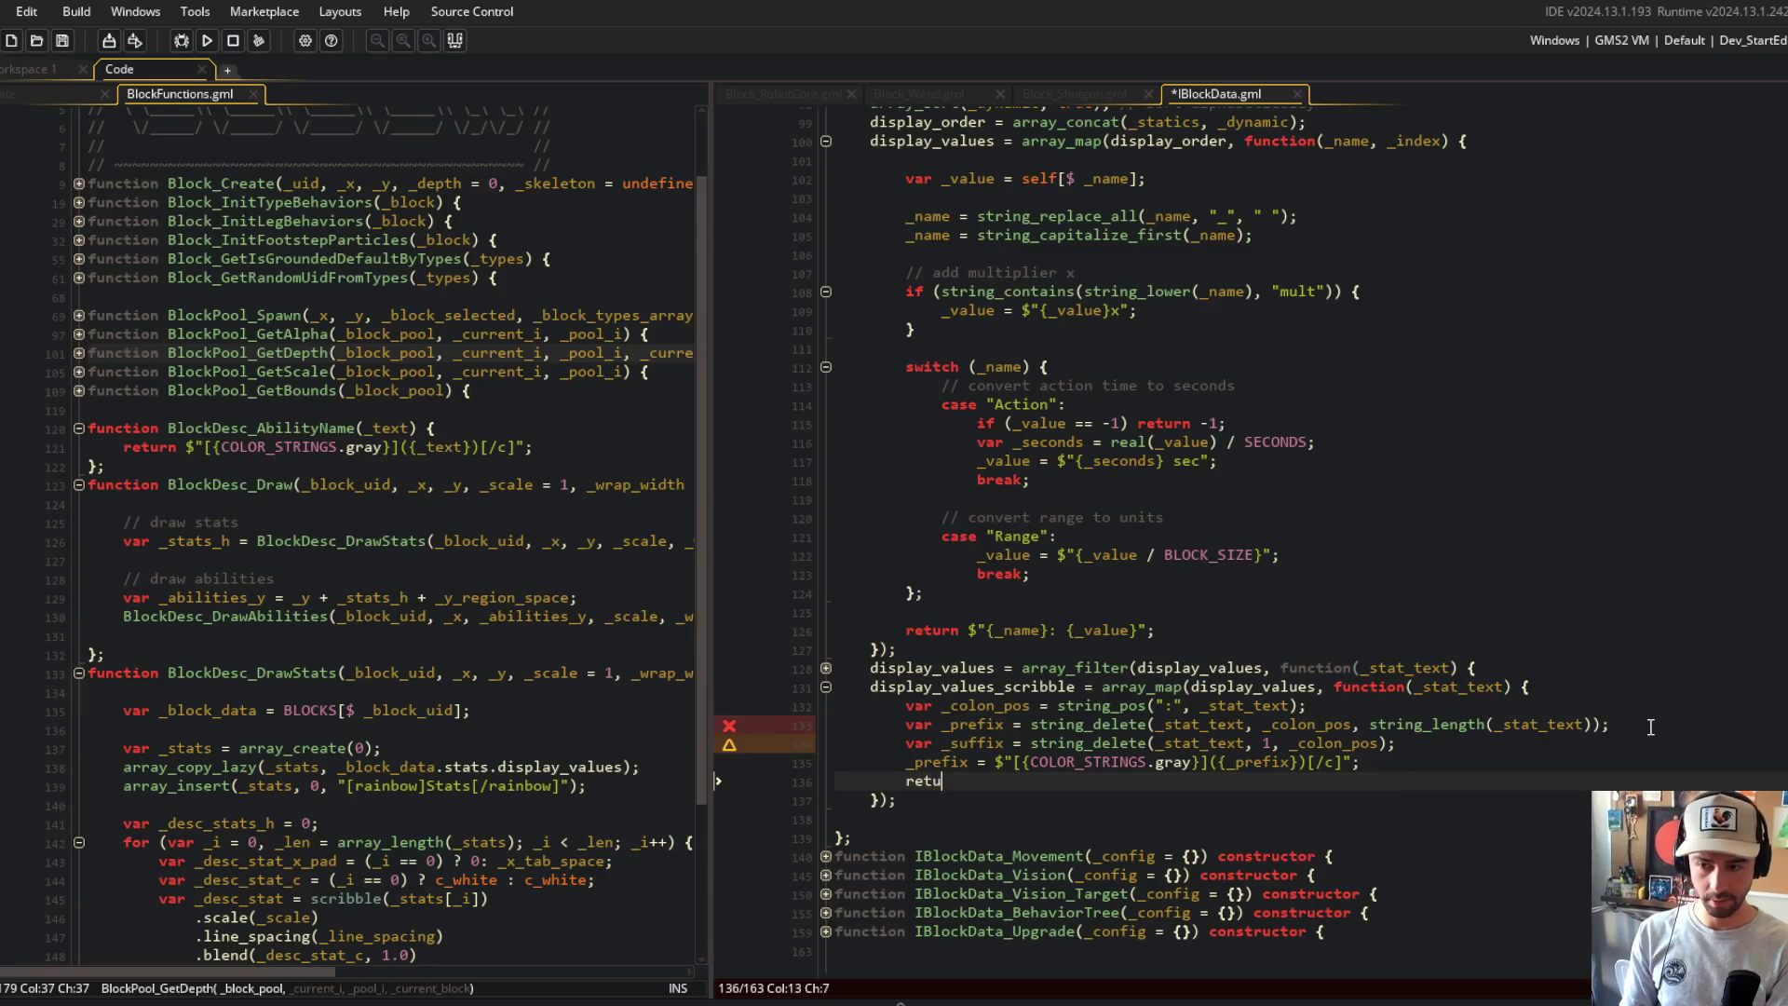
pyautogui.press('BackSpace')
pyautogui.write('$')
pyautogui.press('BackSpace')
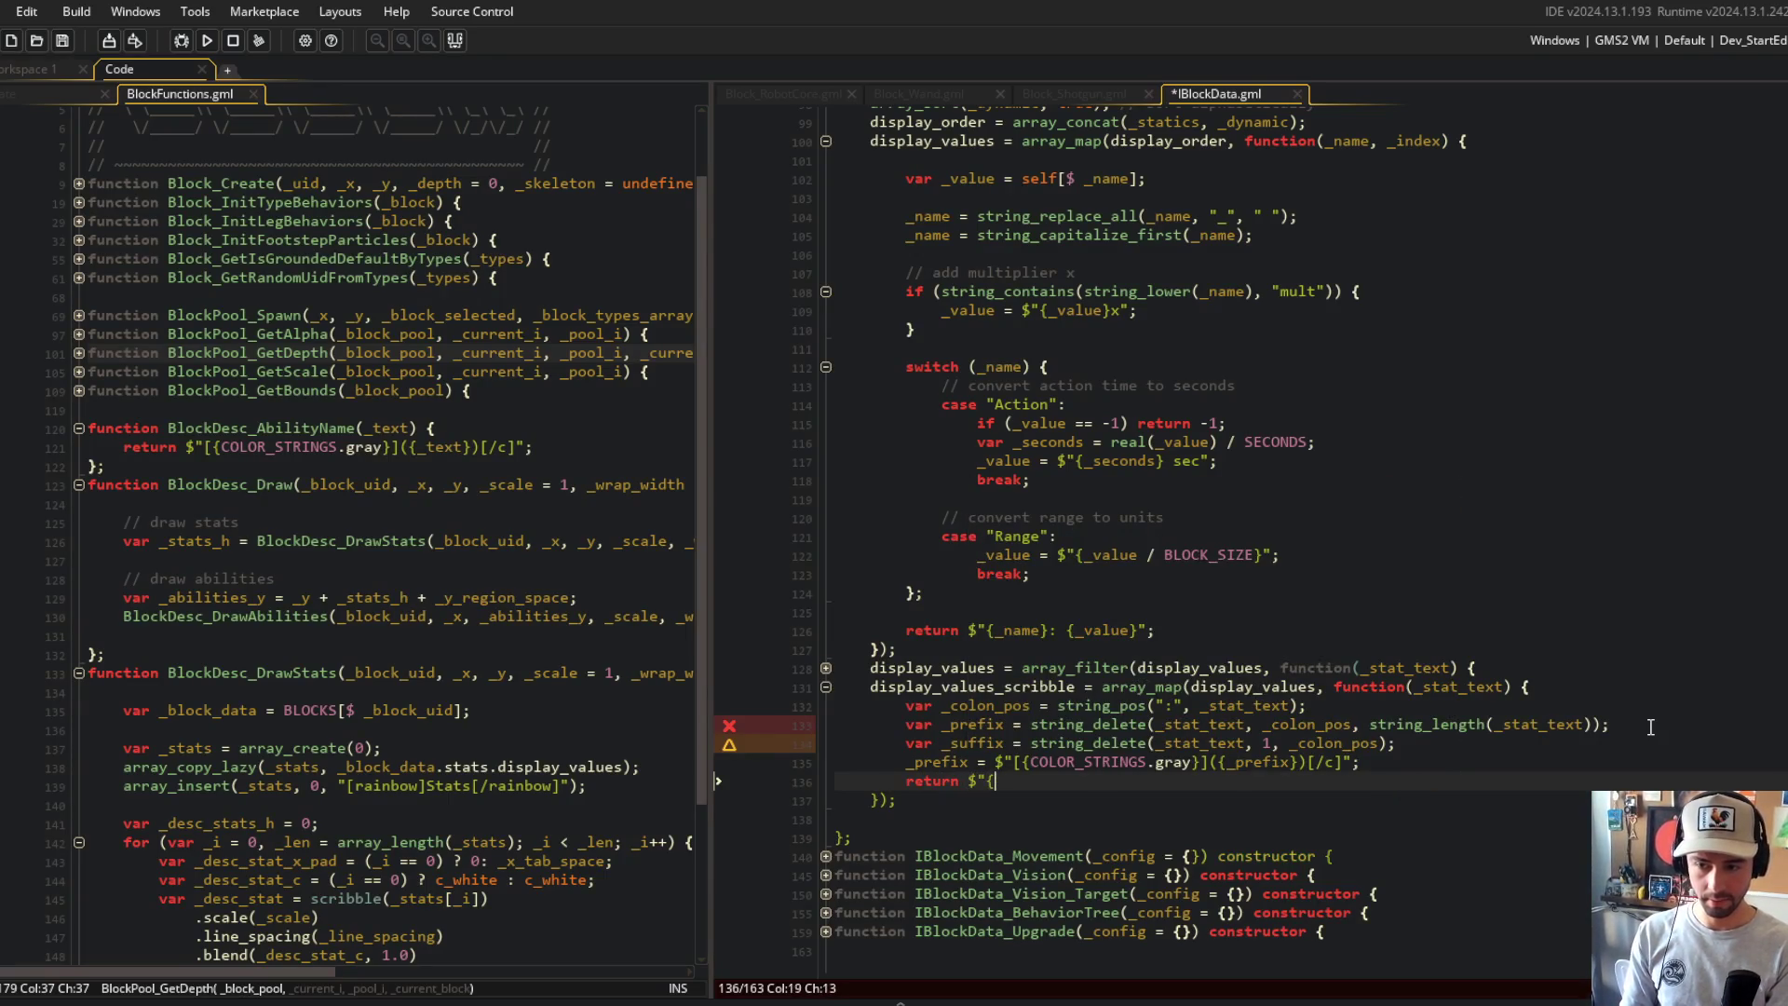
pyautogui.write('_prefix}: {')
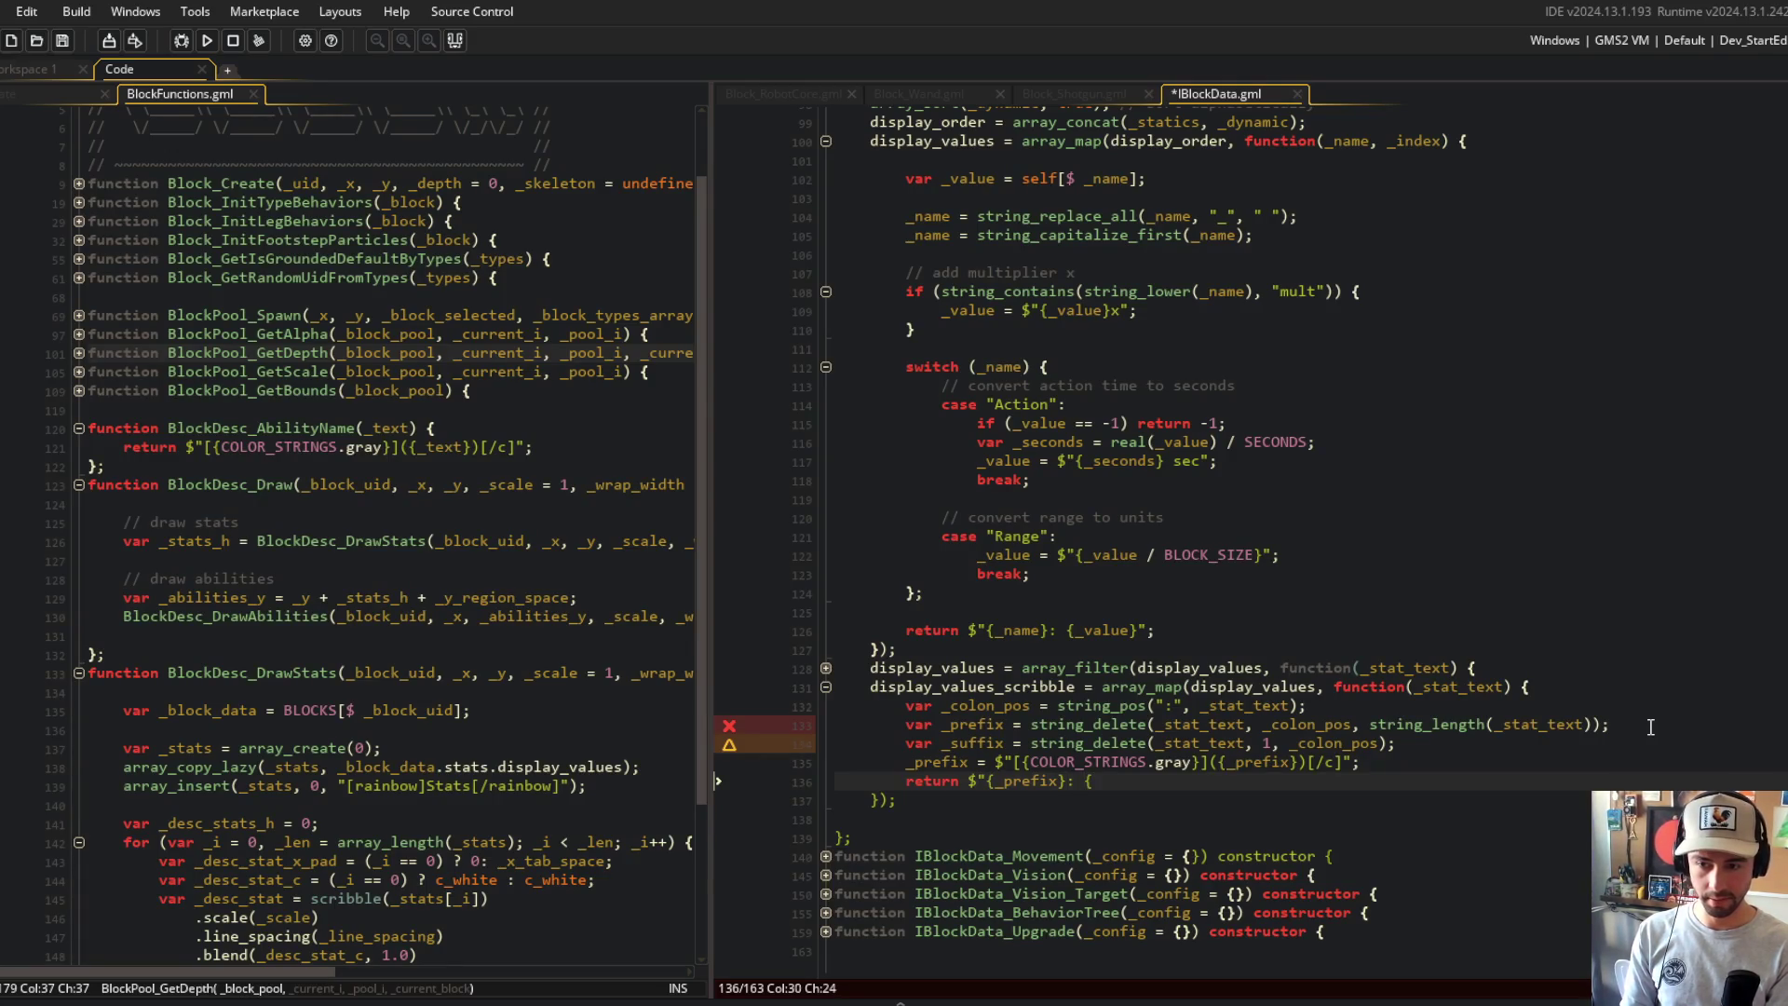
pyautogui.write('_suffix}";')
pyautogui.hotkey('ctrl', 's')
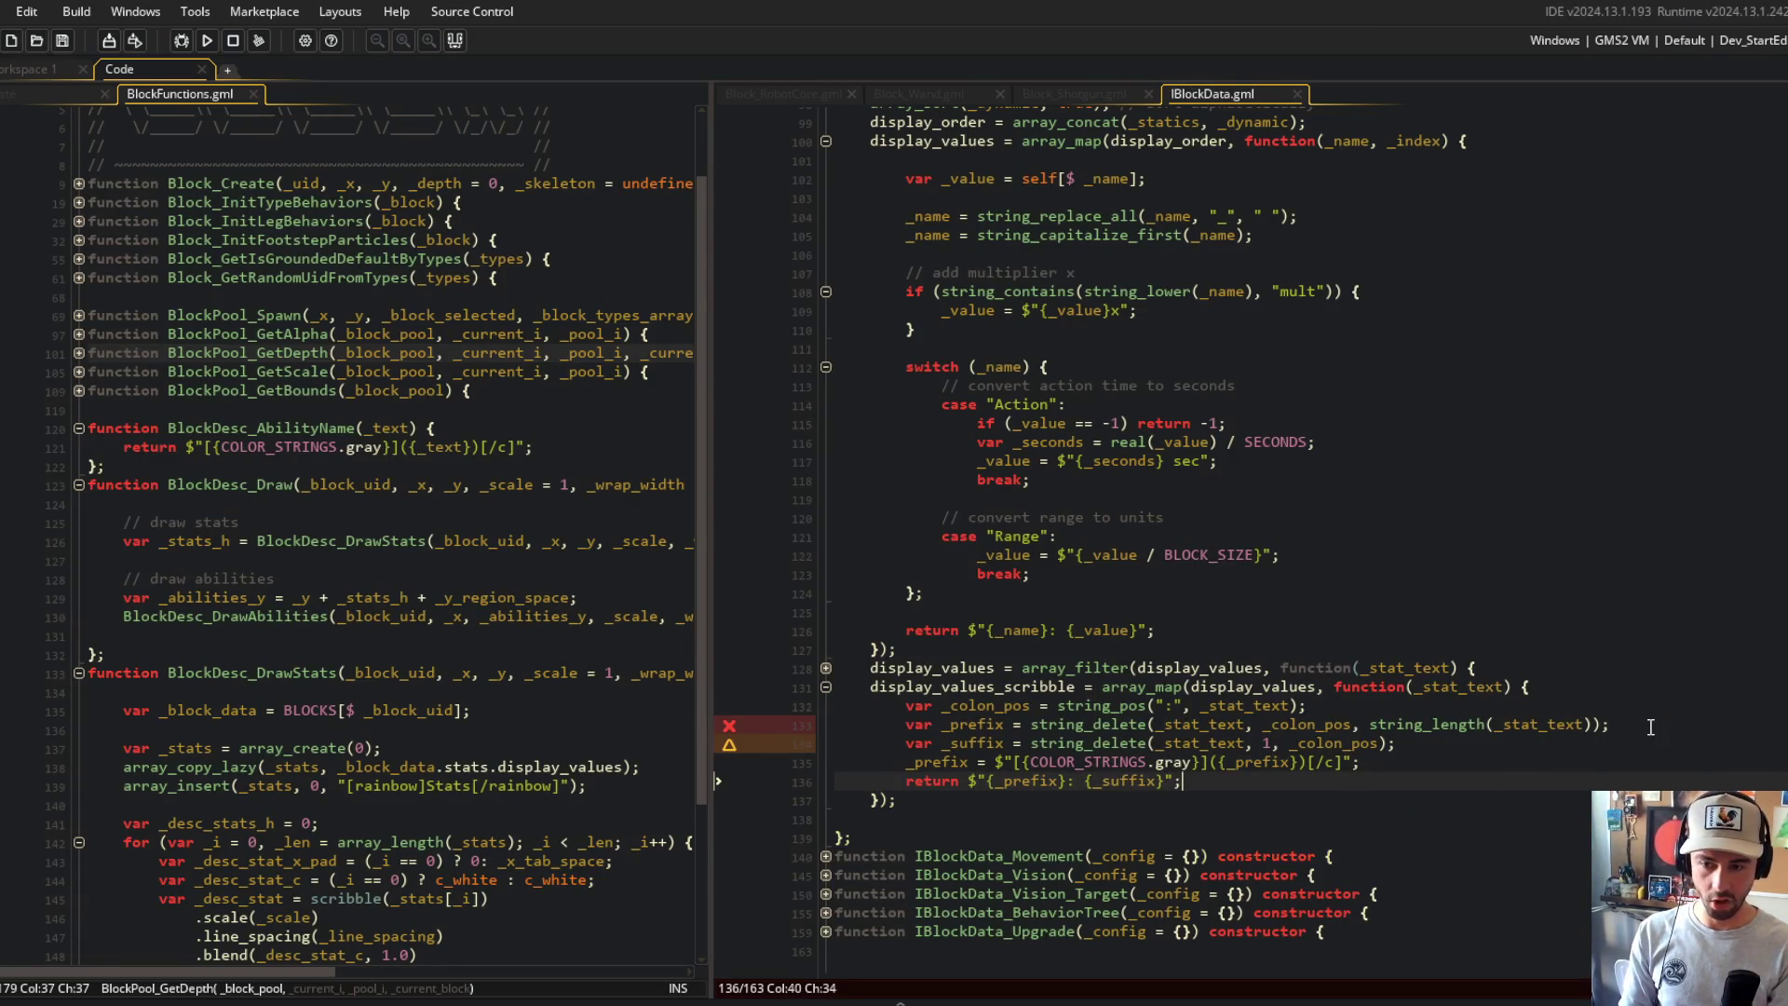
pyautogui.scroll(-1, 1304, 652)
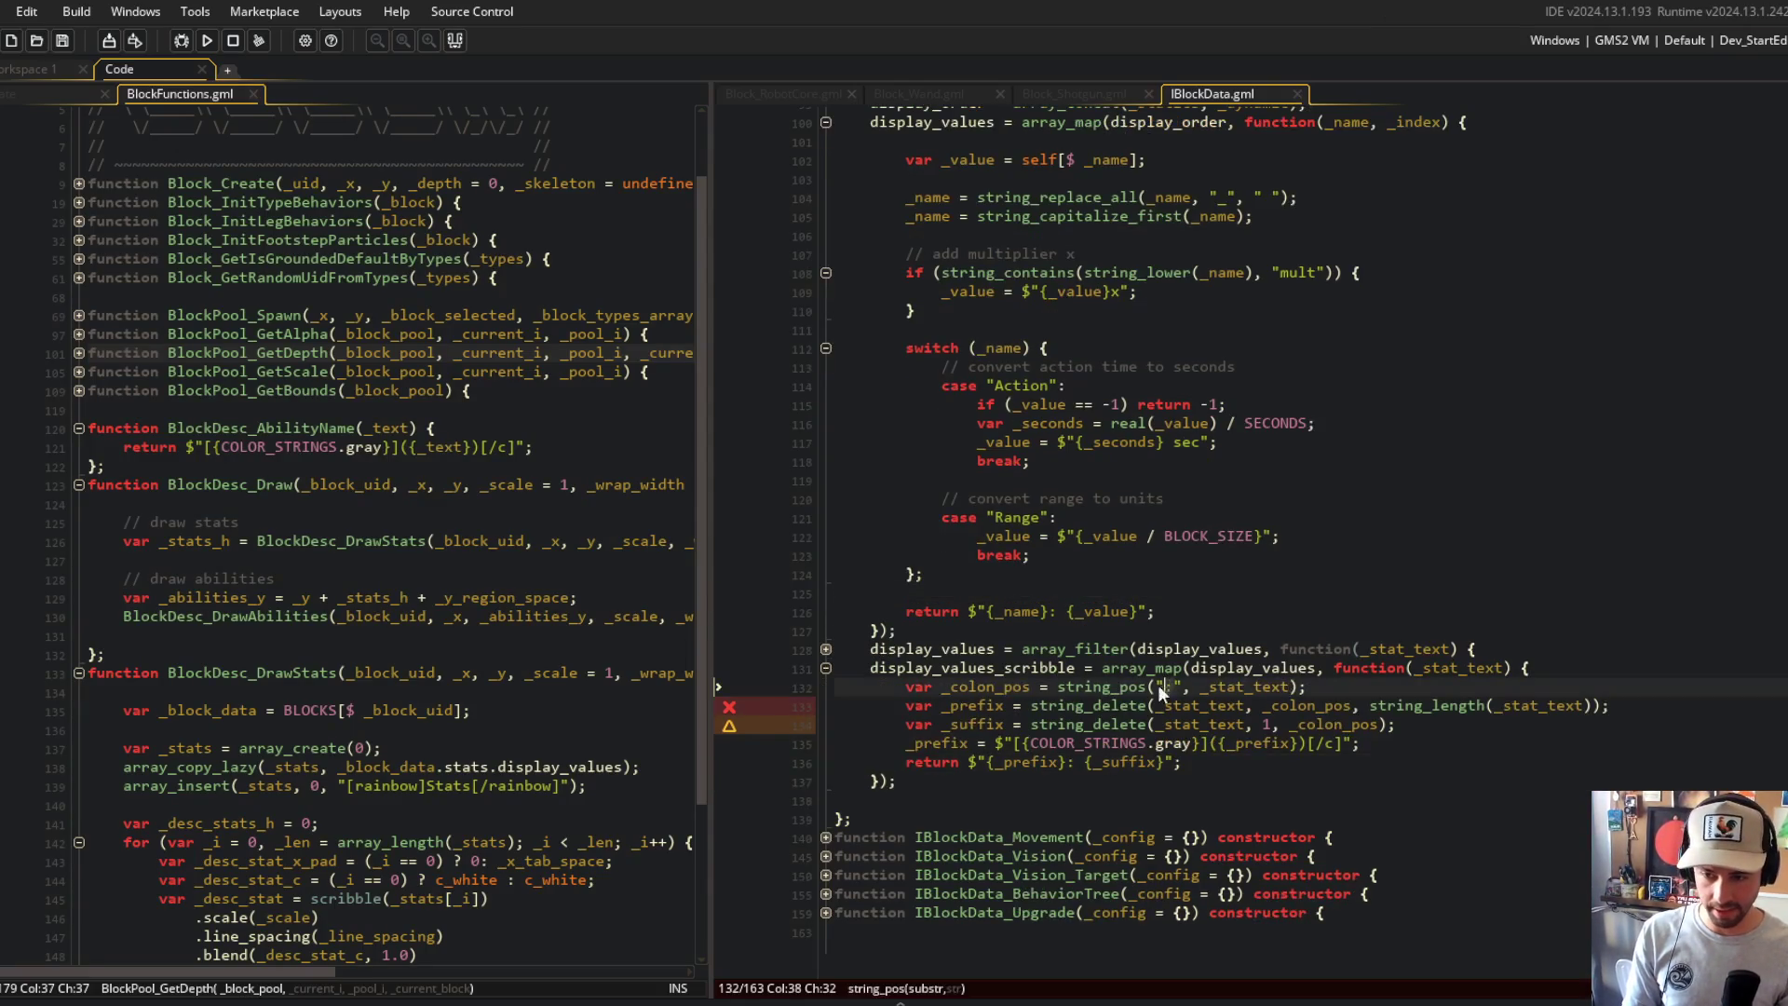
# Step: Replace display_values with display_values_scribble on line 138 of BlockDesc_DrawStats in BlockFunctions.gml
pyautogui.moveTo(837, 687); pyautogui.dragTo(1092, 743)
pyautogui.doubleClick(1025, 667)
pyautogui.hotkey('ctrl', 'c')
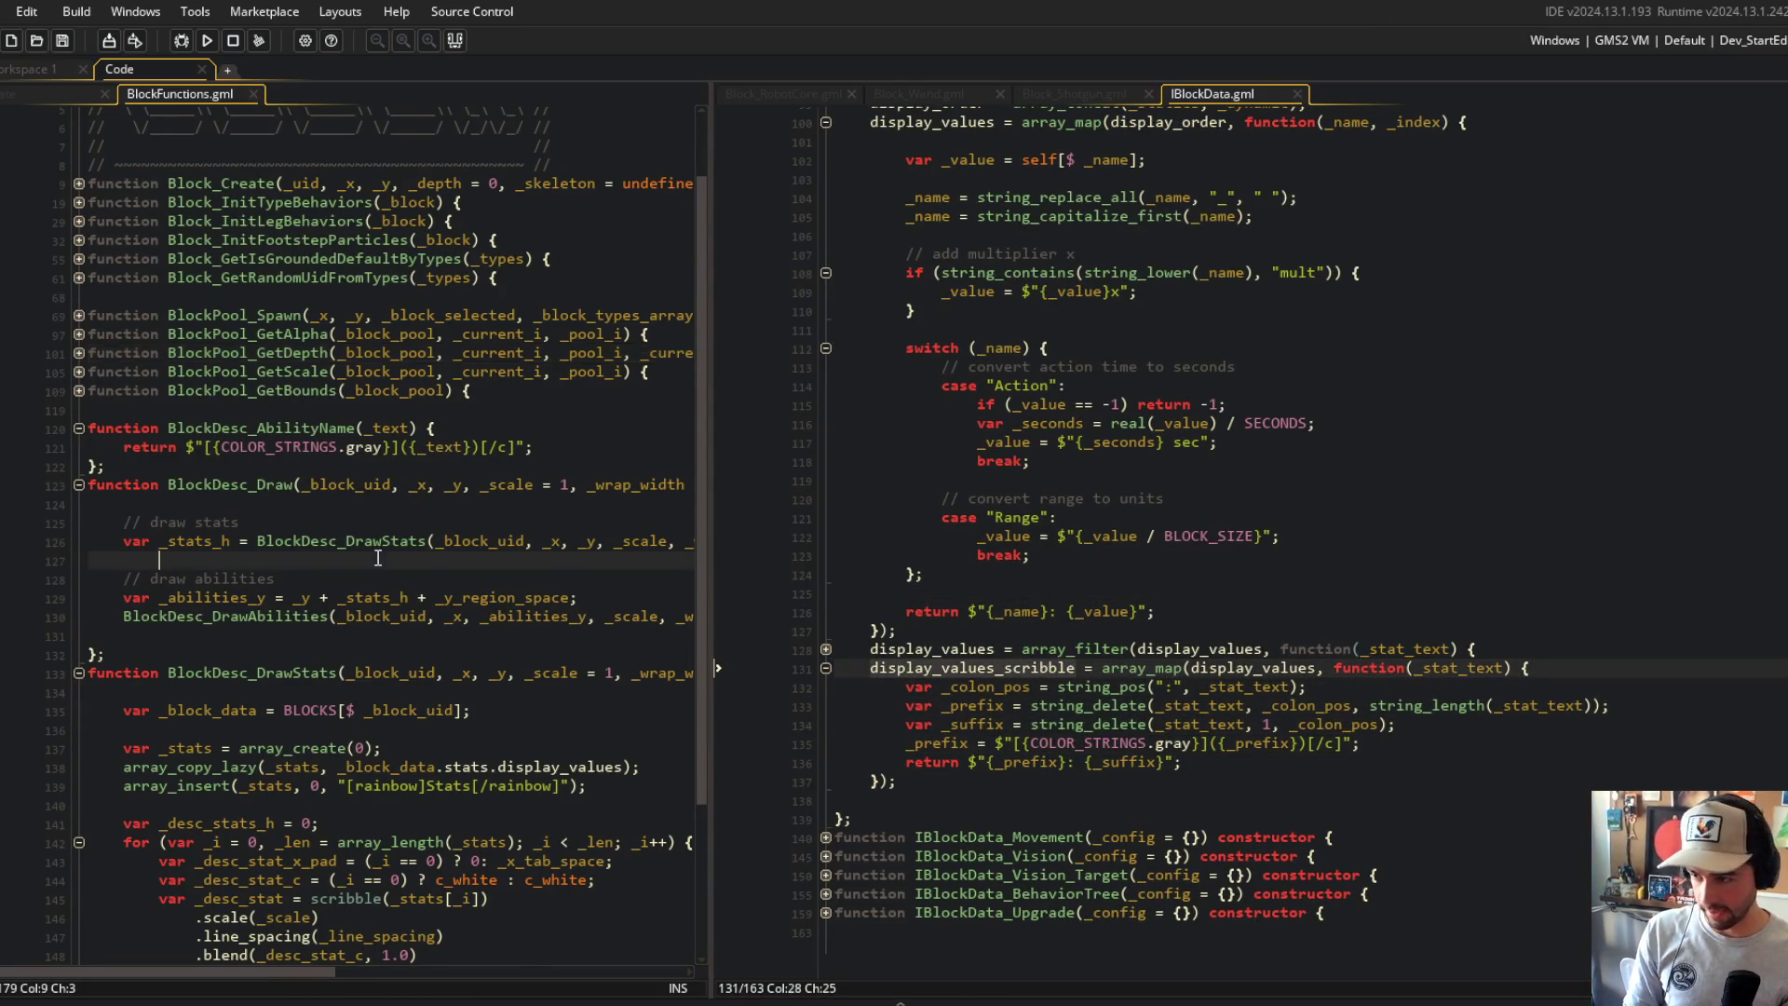
pyautogui.scroll(-3, 373, 596)
pyautogui.click(326, 597)
pyautogui.click(549, 572)
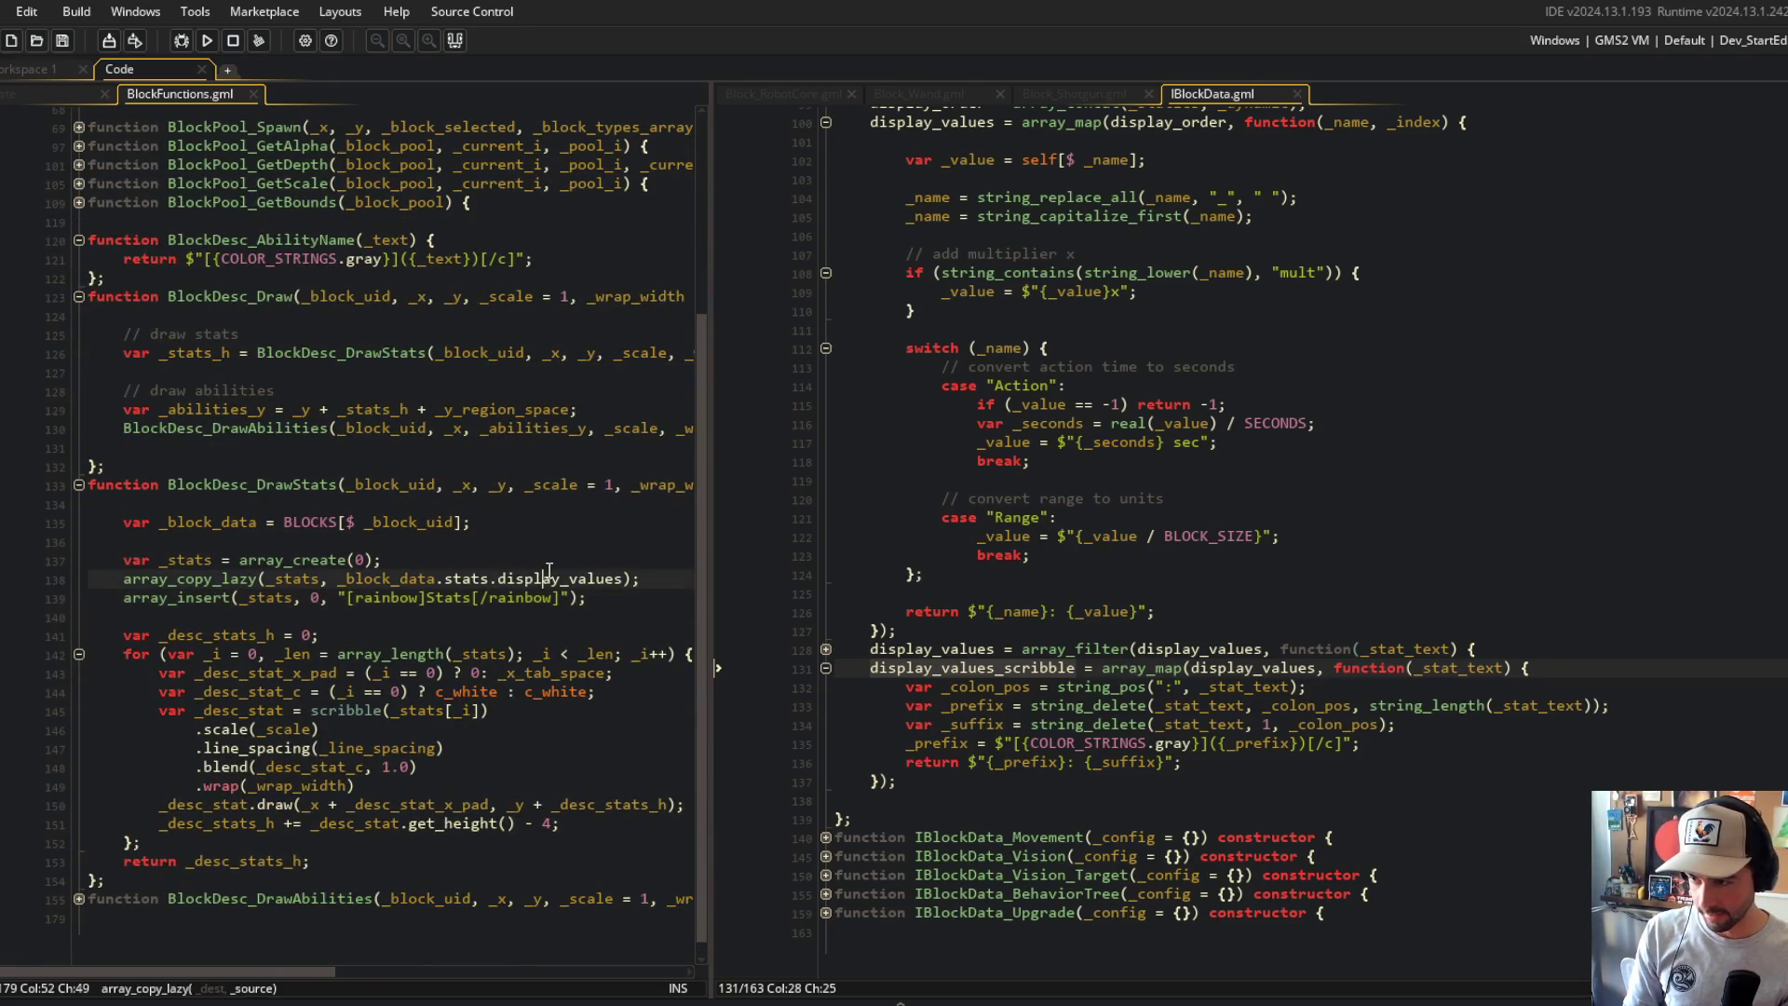
pyautogui.doubleClick(570, 578)
pyautogui.hotkey('ctrl', 'v')
# Step: Build and run the game, then widen the BlockFunctions code pane
pyautogui.click(207, 41)
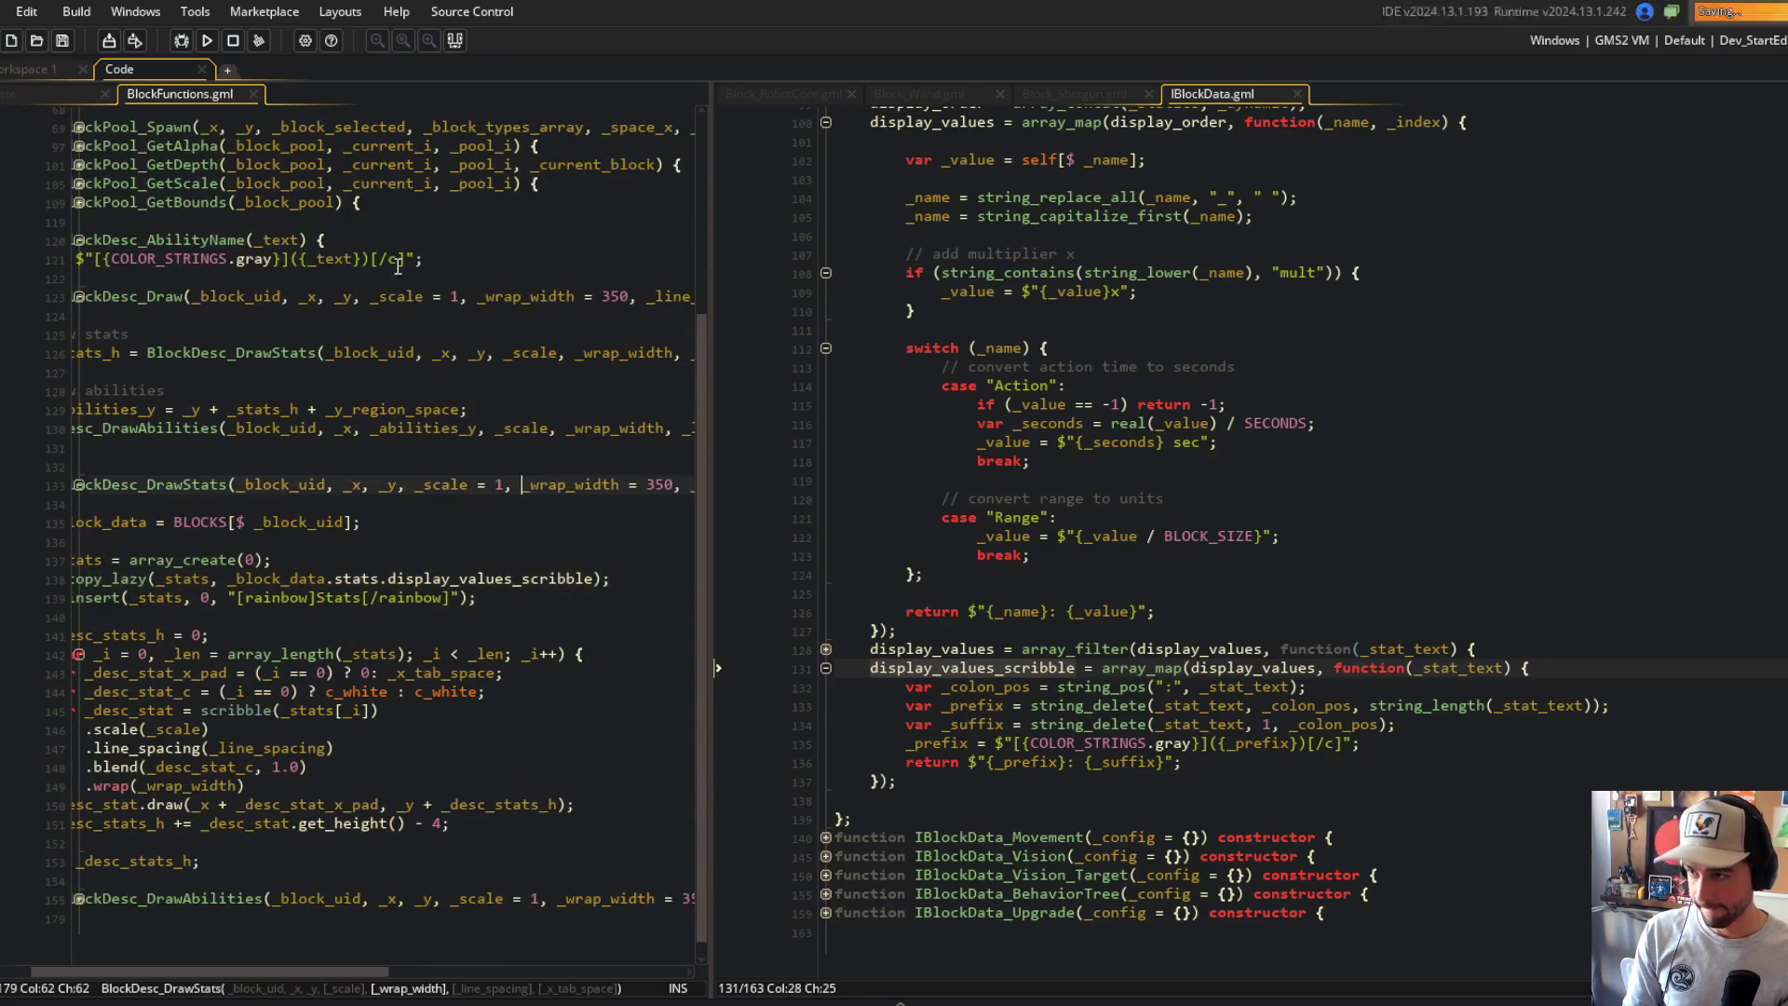
pyautogui.click(386, 340)
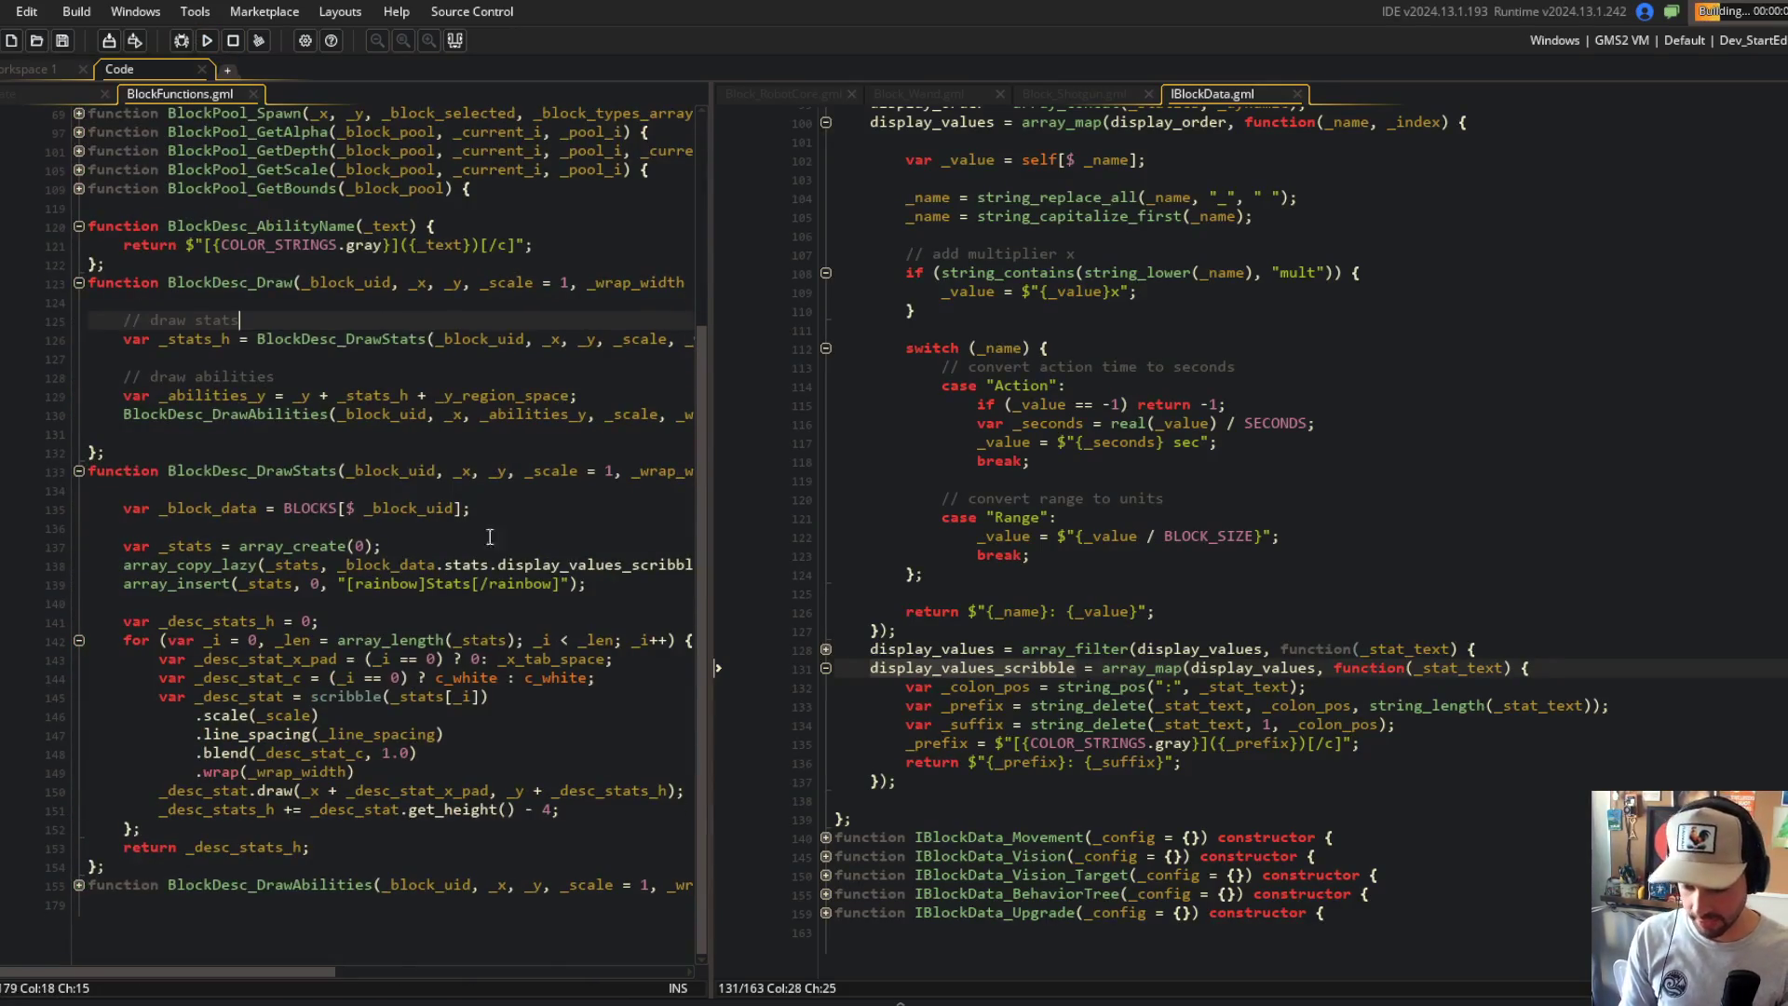
pyautogui.moveTo(708, 470); pyautogui.dragTo(819, 559)
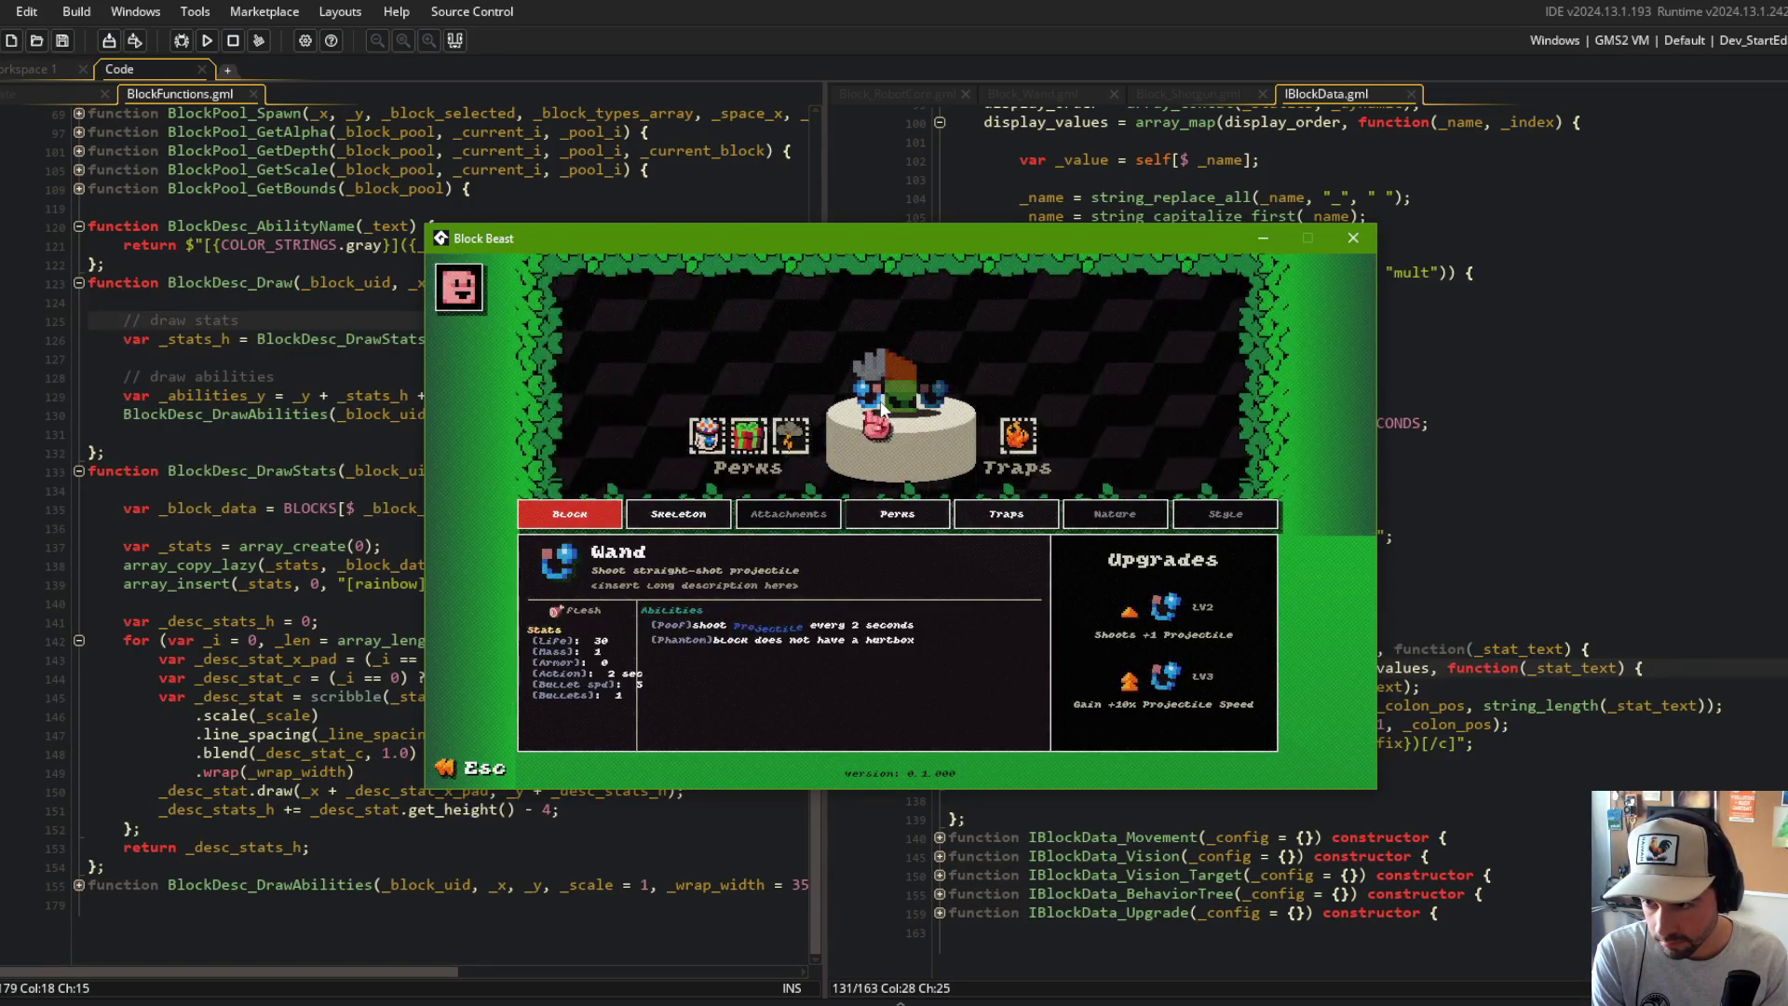
# Step: Delete the stray '(' before the prefix, save, and run the game again
pyautogui.click(1606, 559)
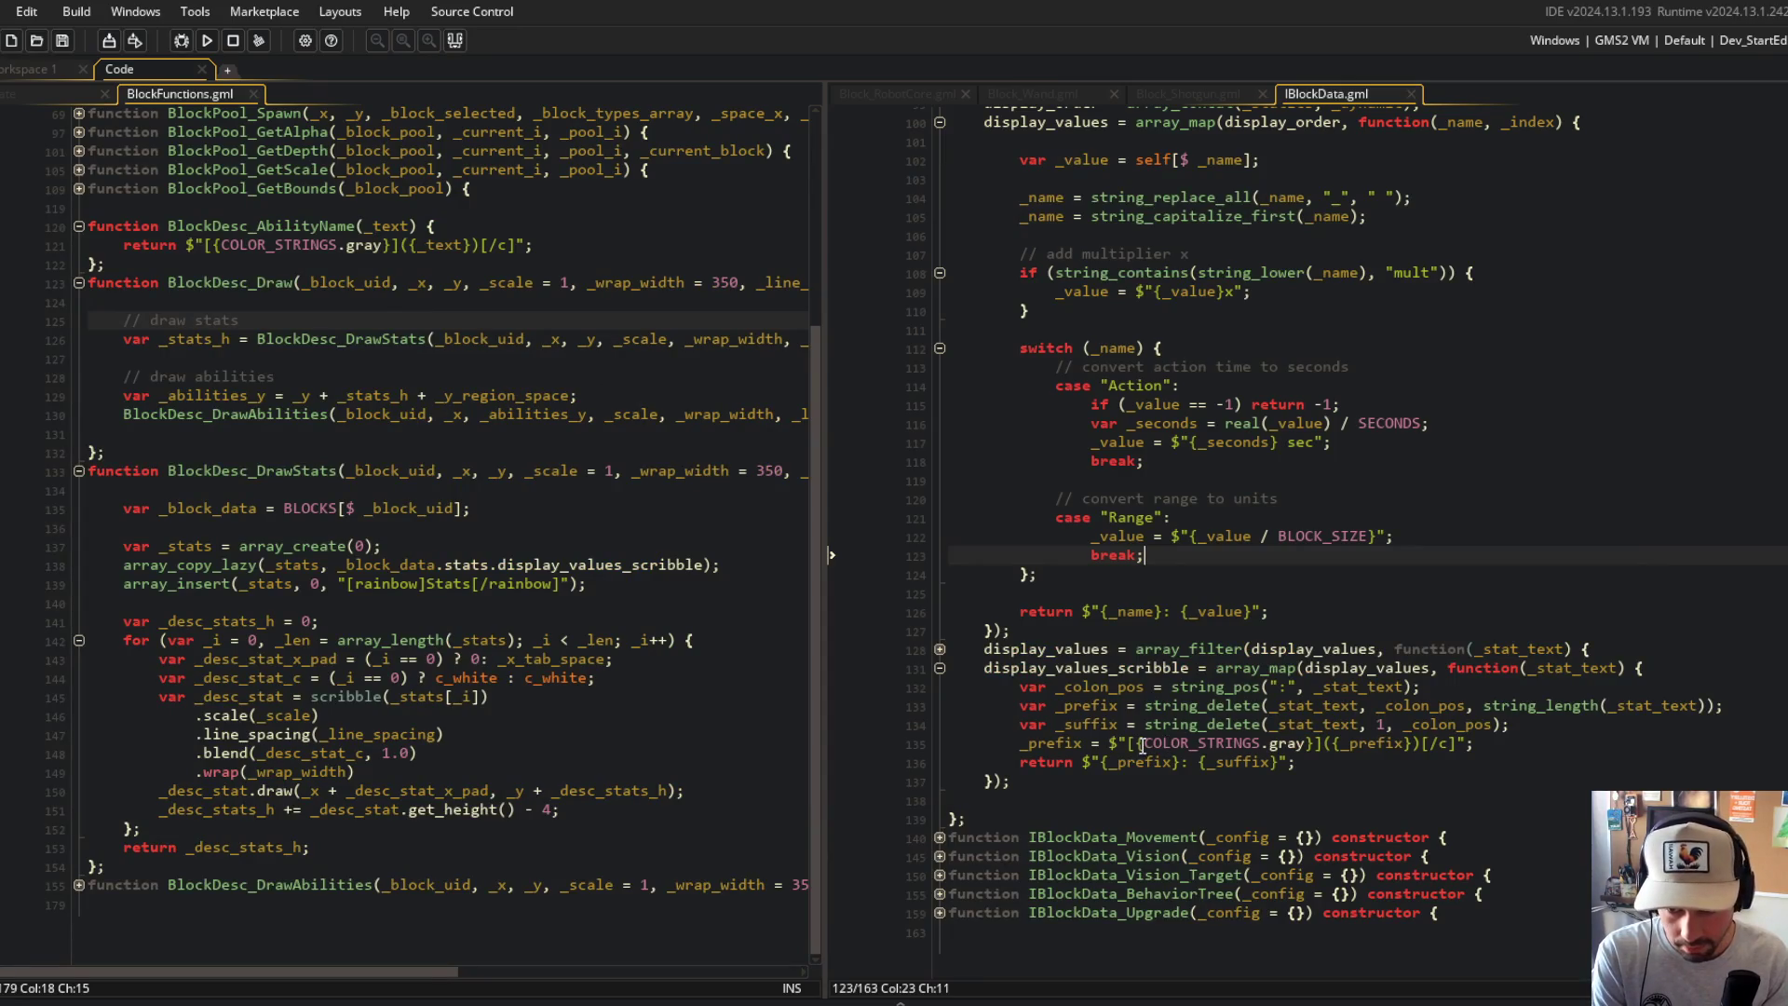
pyautogui.click(1339, 742)
pyautogui.press('BackSpace')
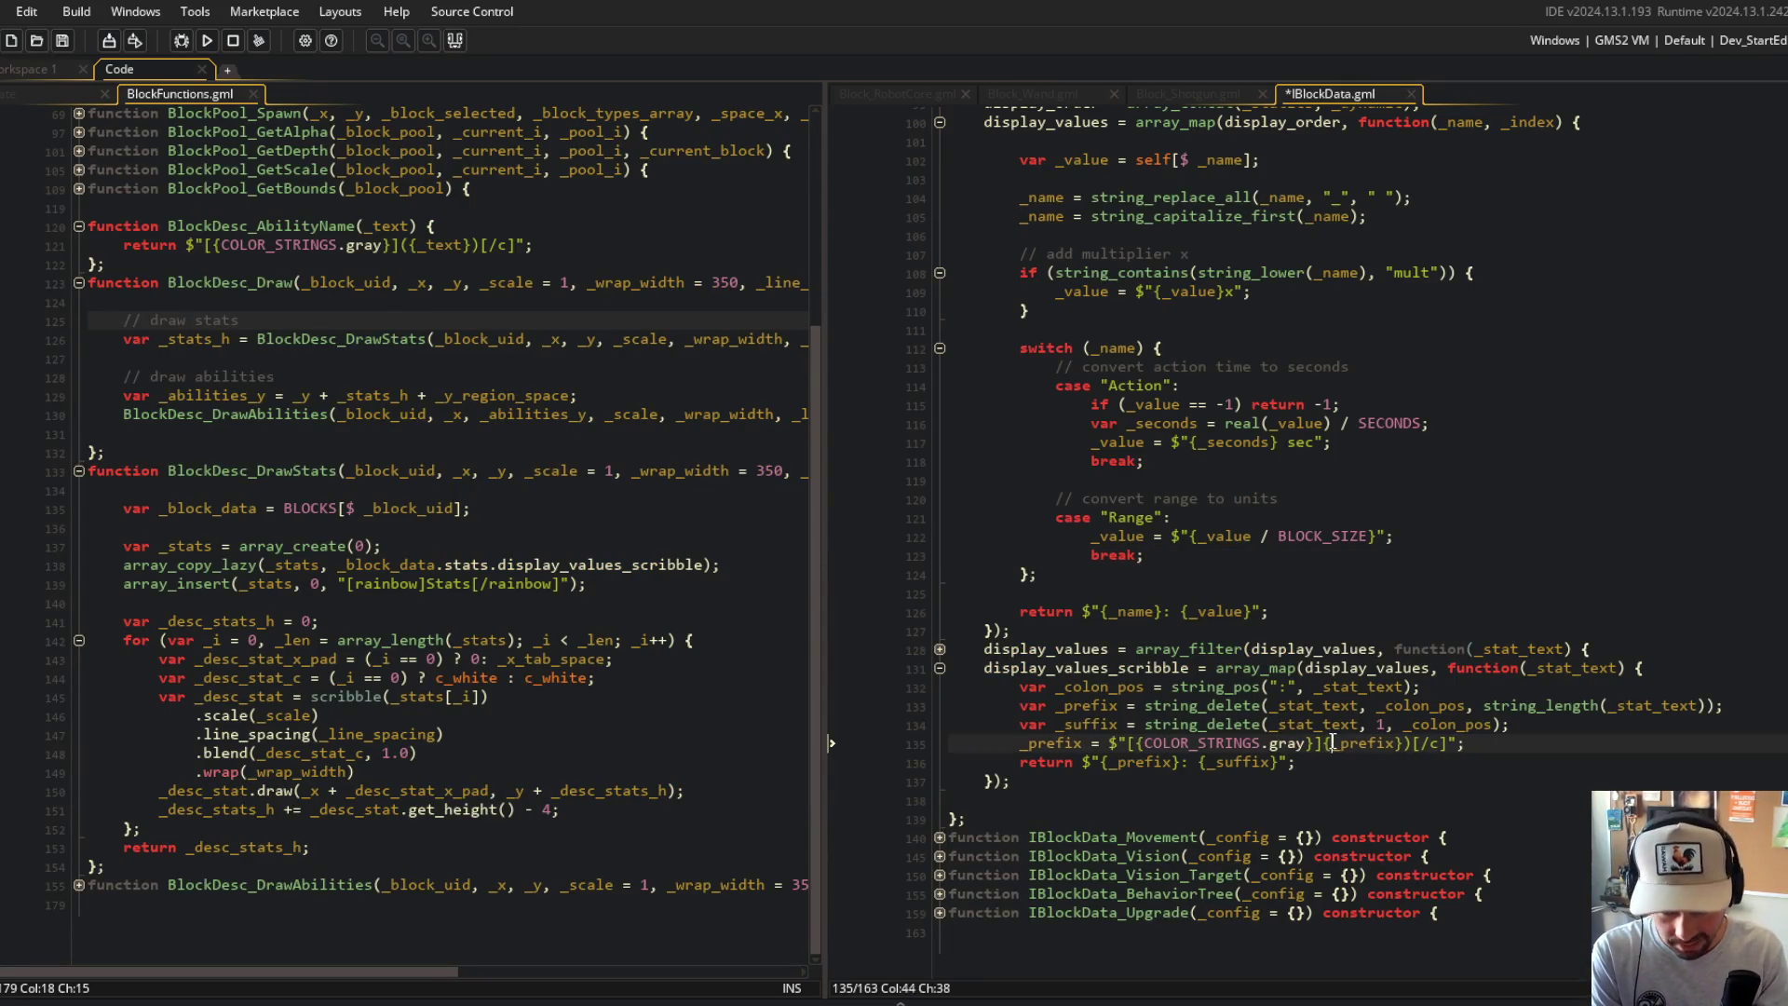
pyautogui.hotkey('ctrl', 's')
pyautogui.hotkey('alt', 'Tab')
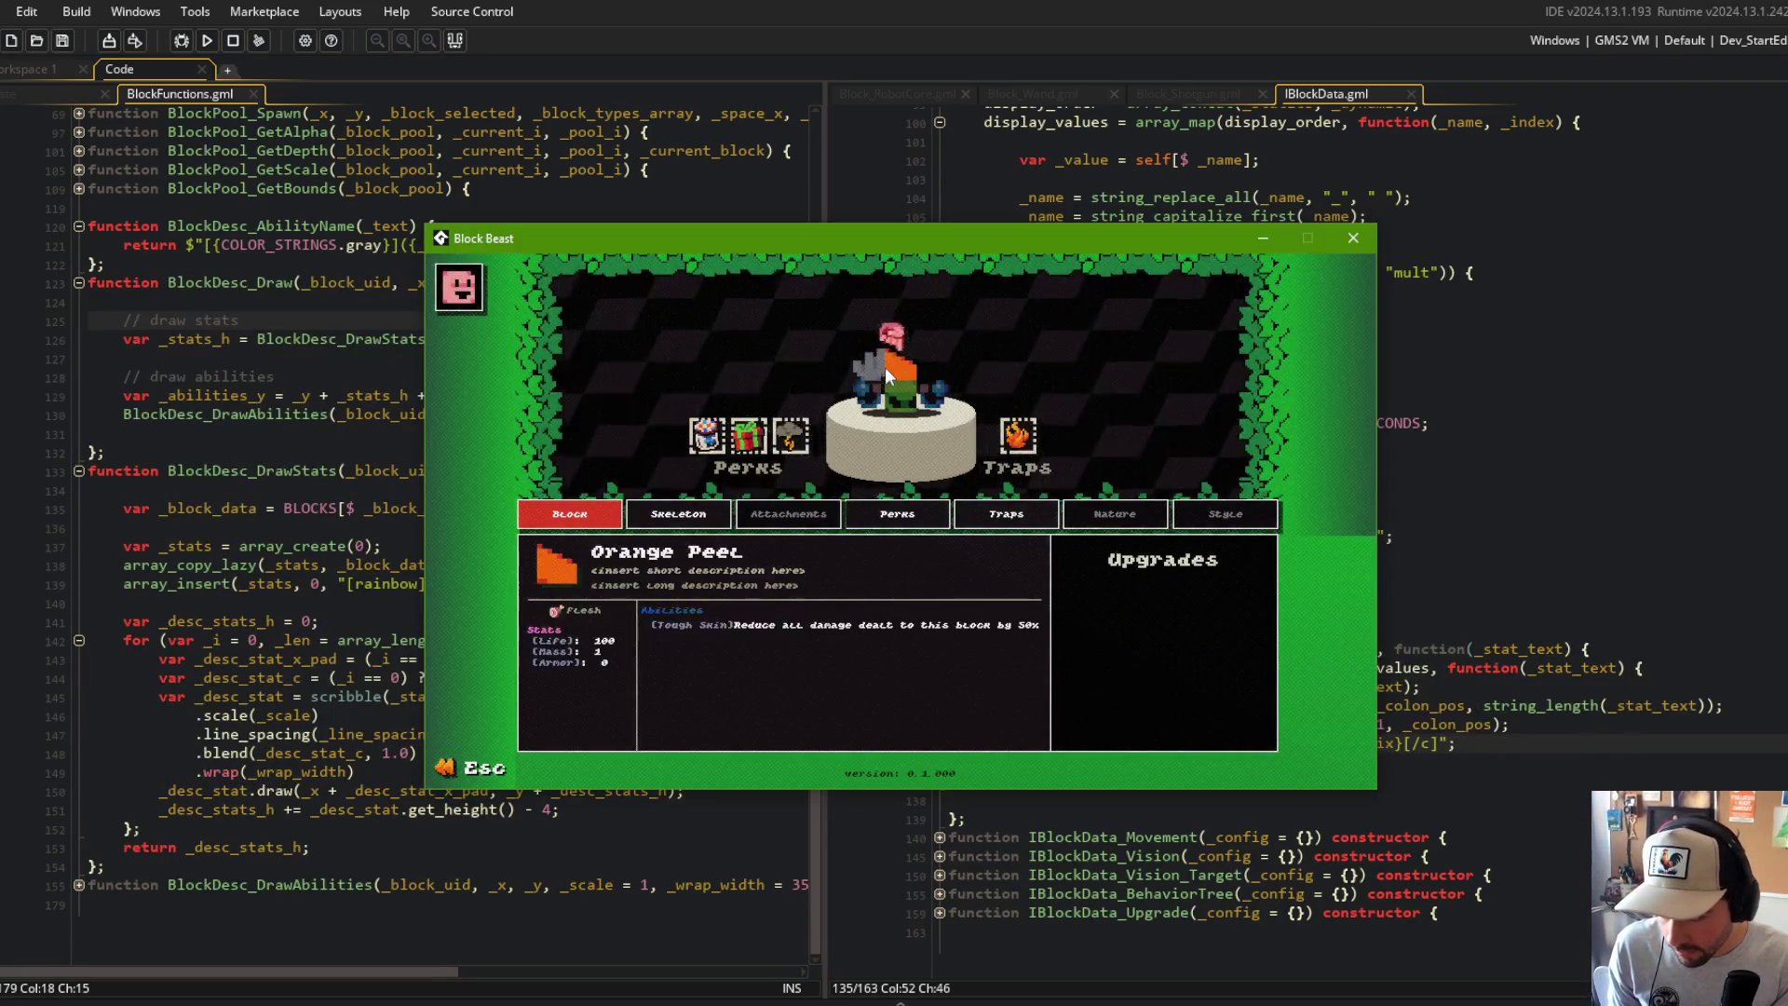
pyautogui.click(1304, 630)
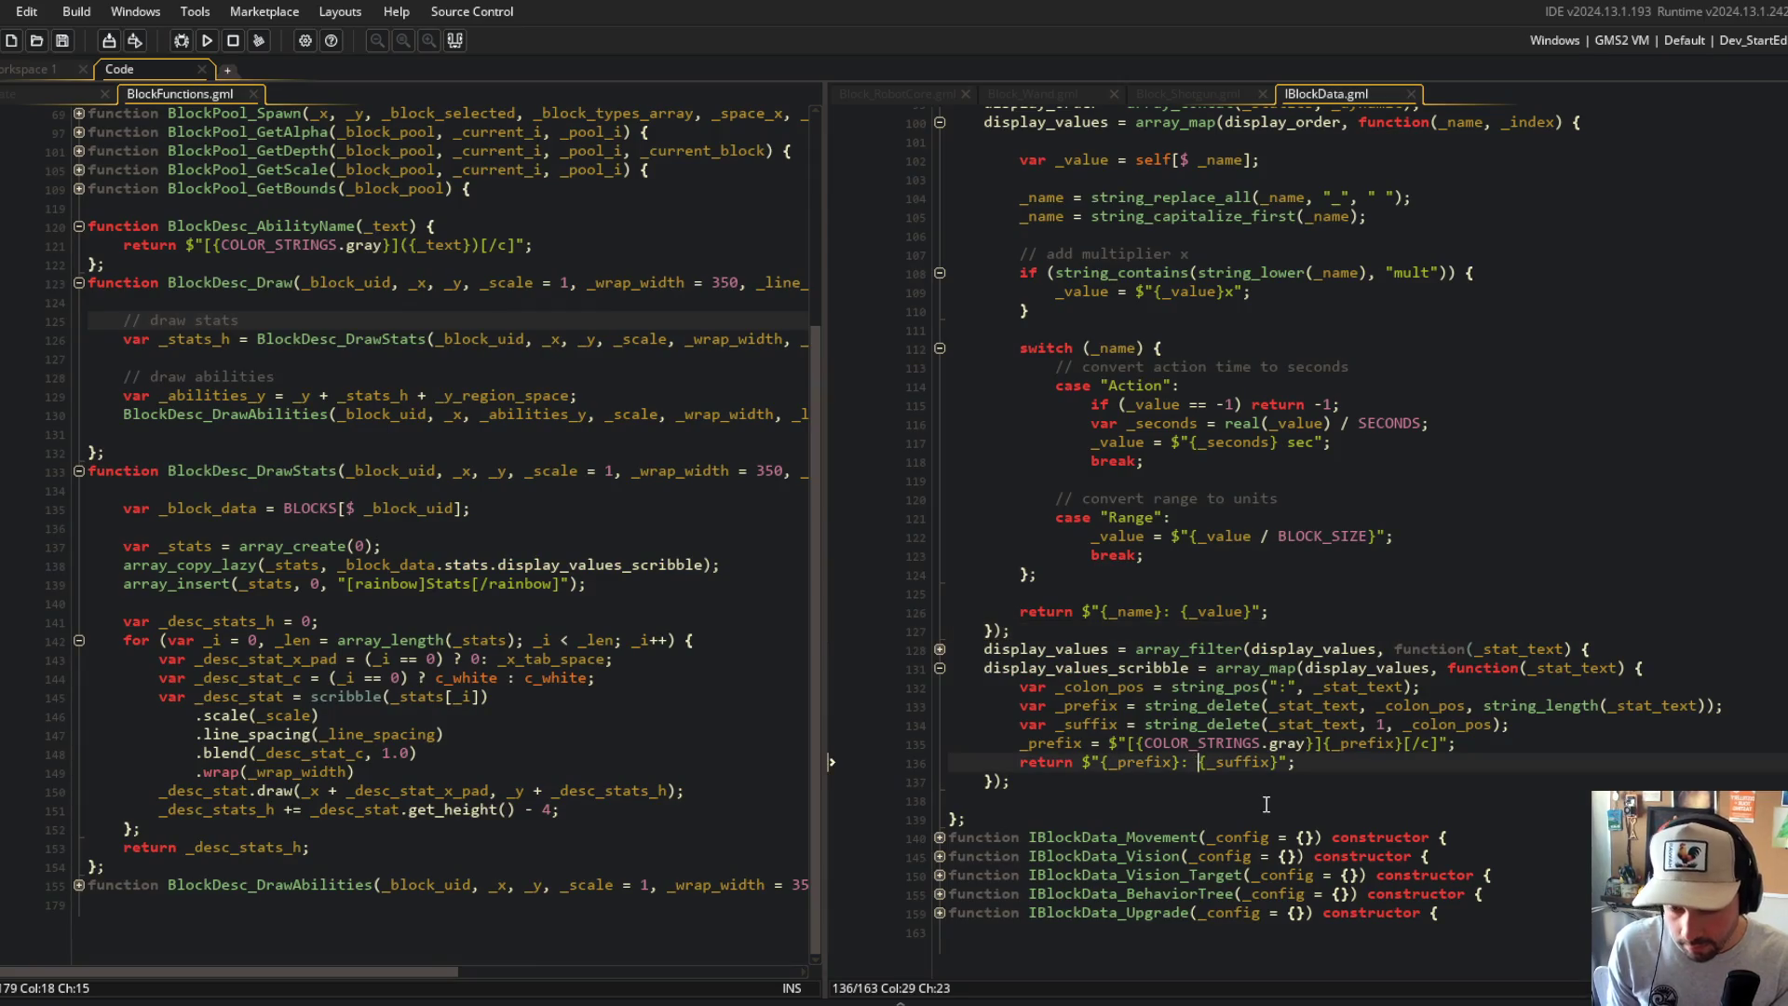
pyautogui.hotkey('alt', 'Tab')
pyautogui.hotkey('alt', 'Tab')
pyautogui.click(1333, 442)
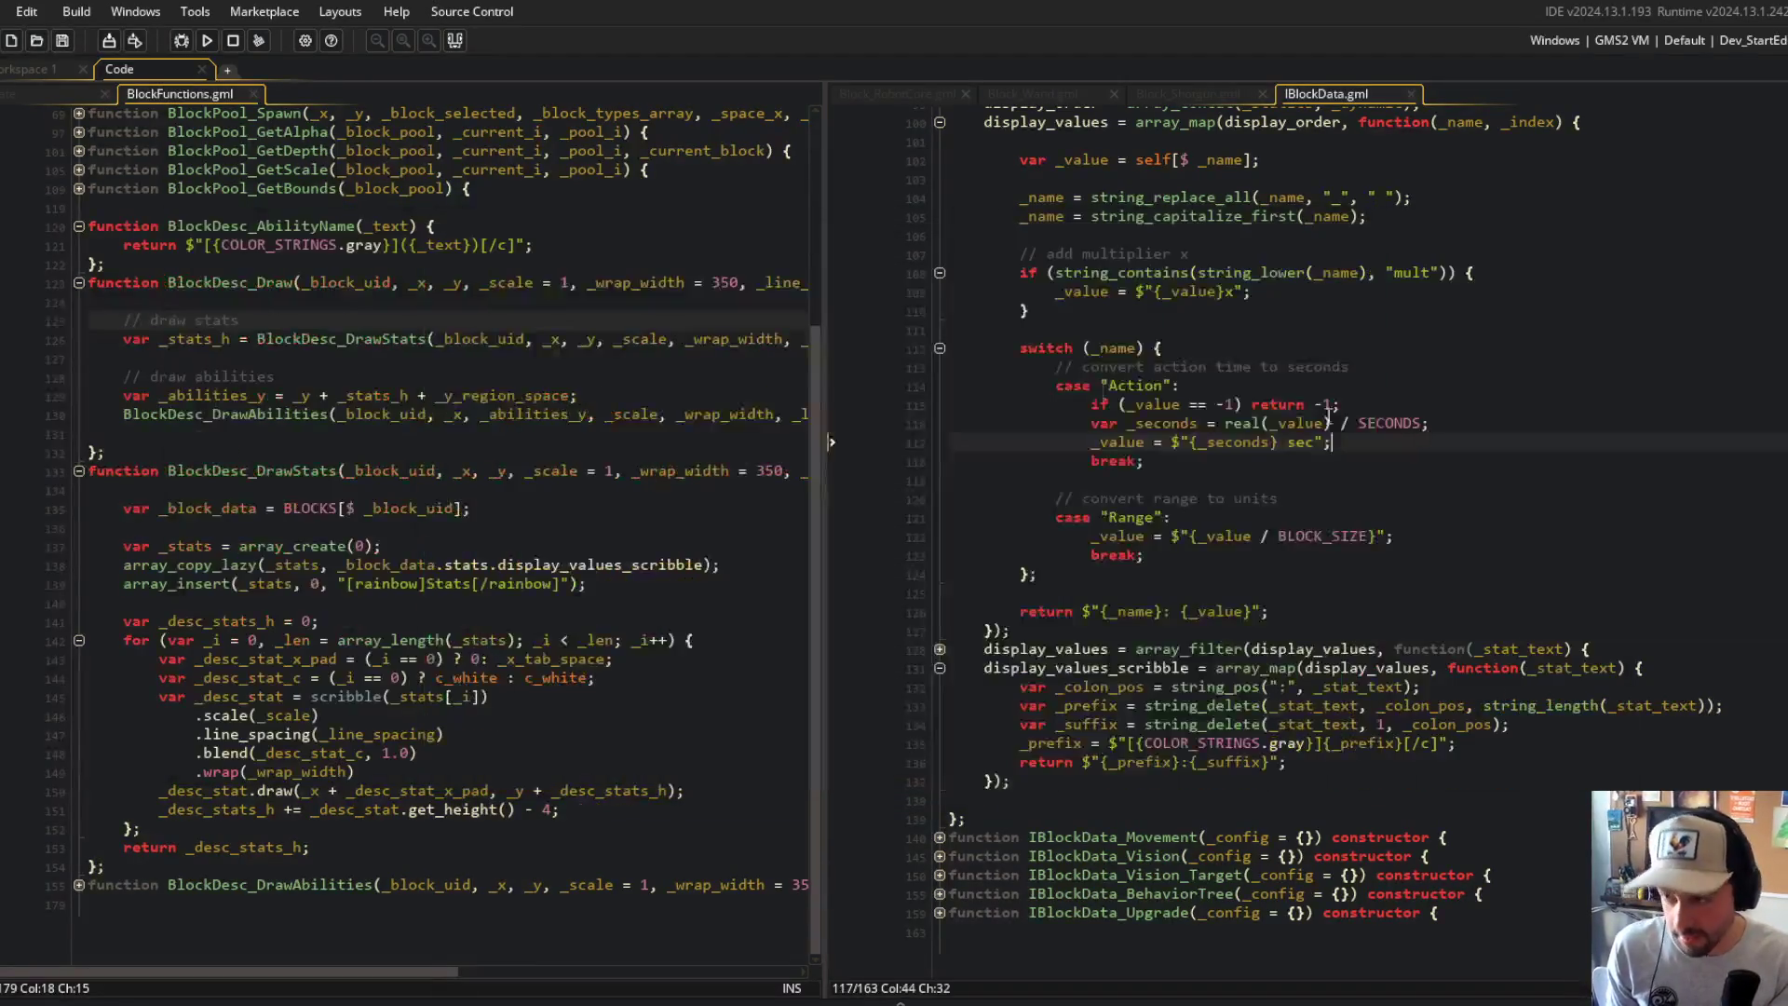
pyautogui.click(207, 40)
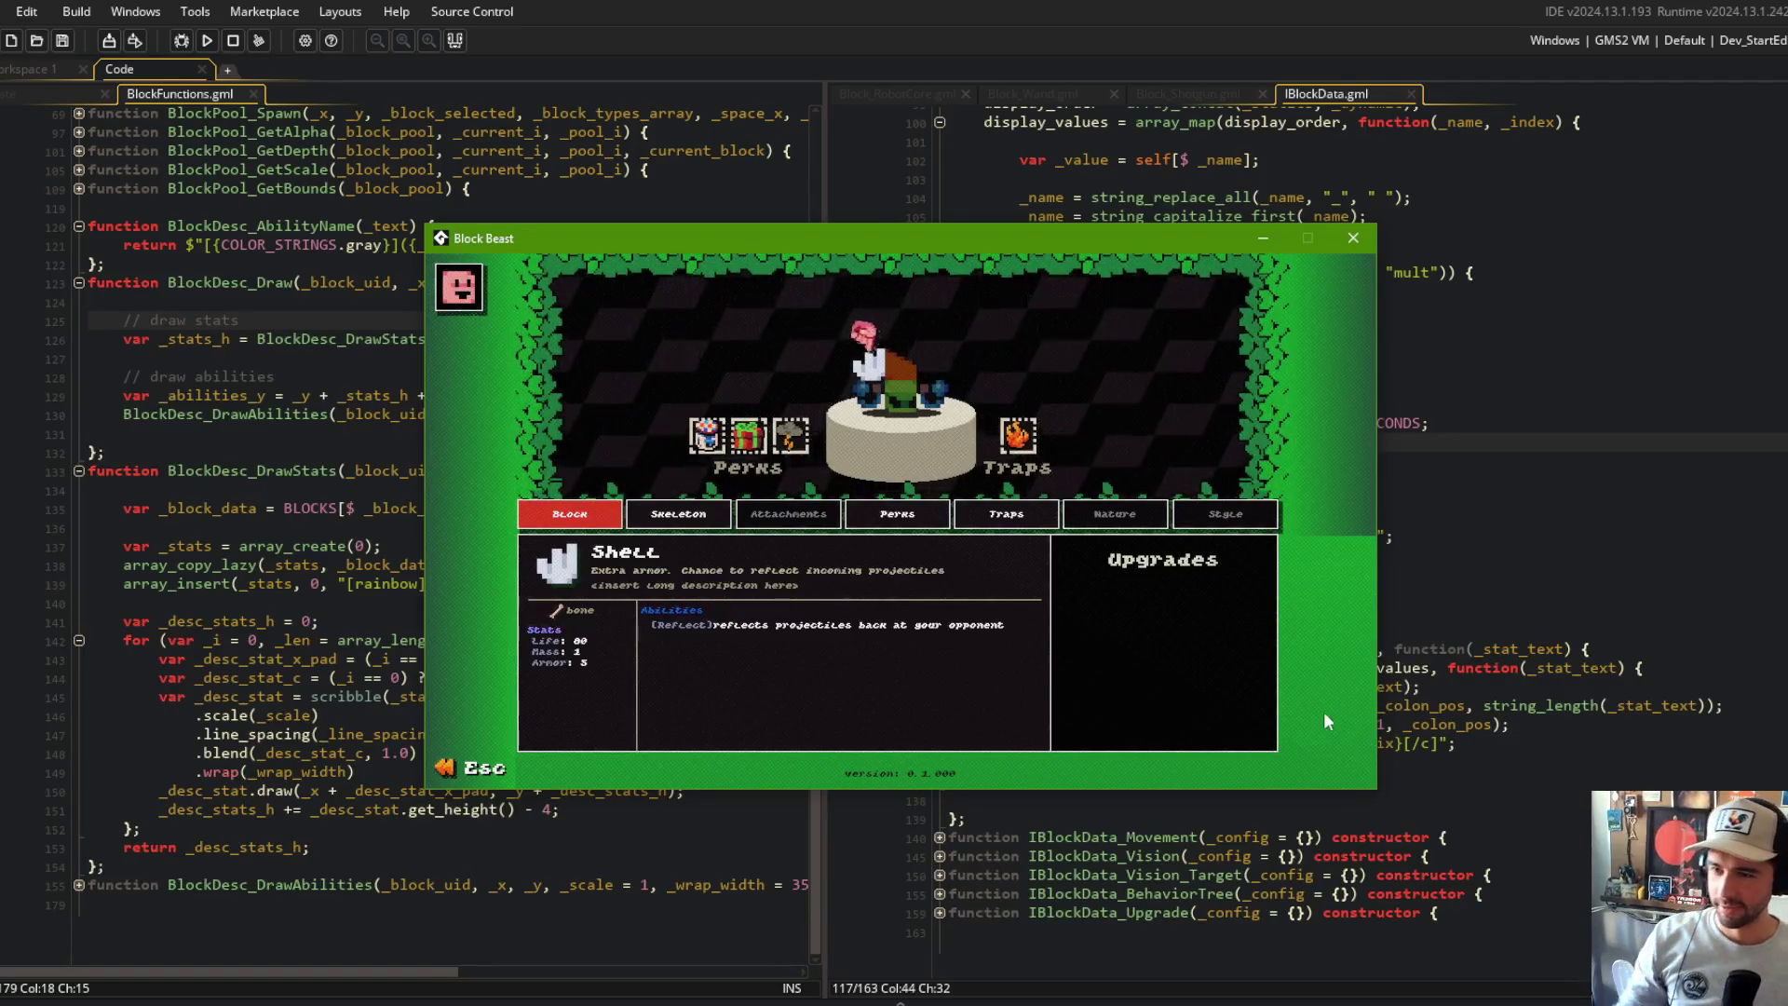
# Step: Attach the Shell, Big Fist and Shotgun parts to check their stats, then close the game
pyautogui.click(919, 398)
pyautogui.click(919, 398)
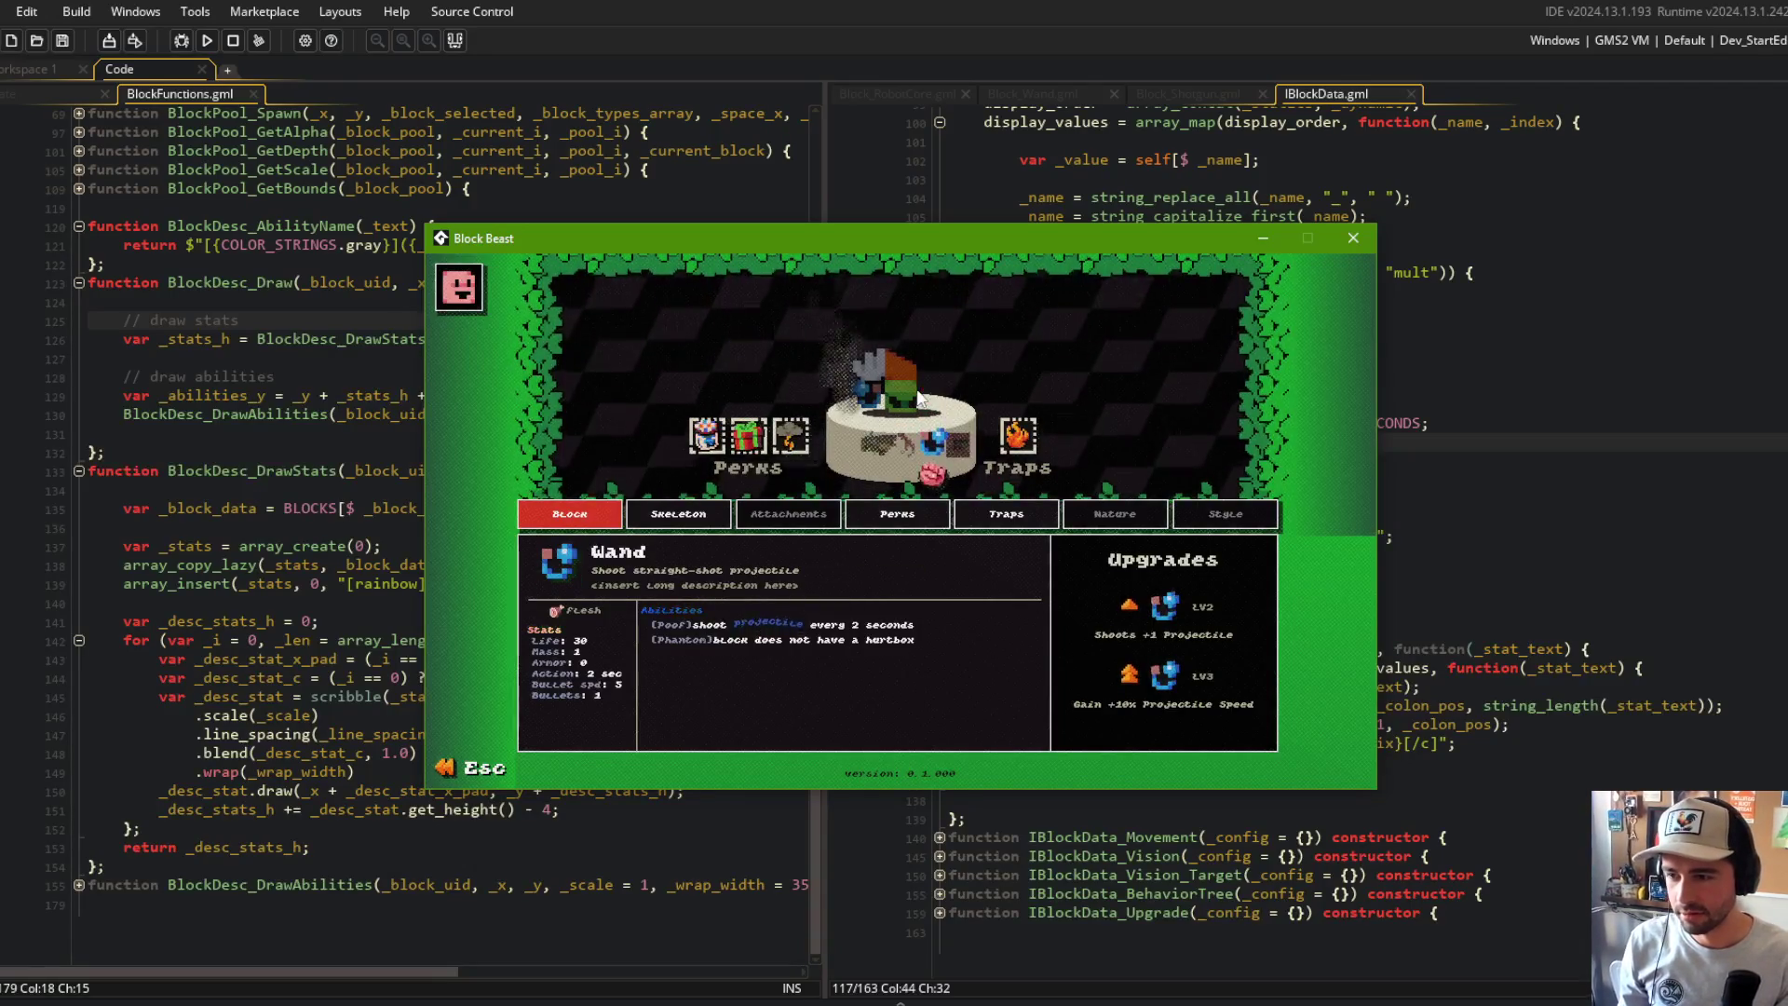
pyautogui.click(920, 398)
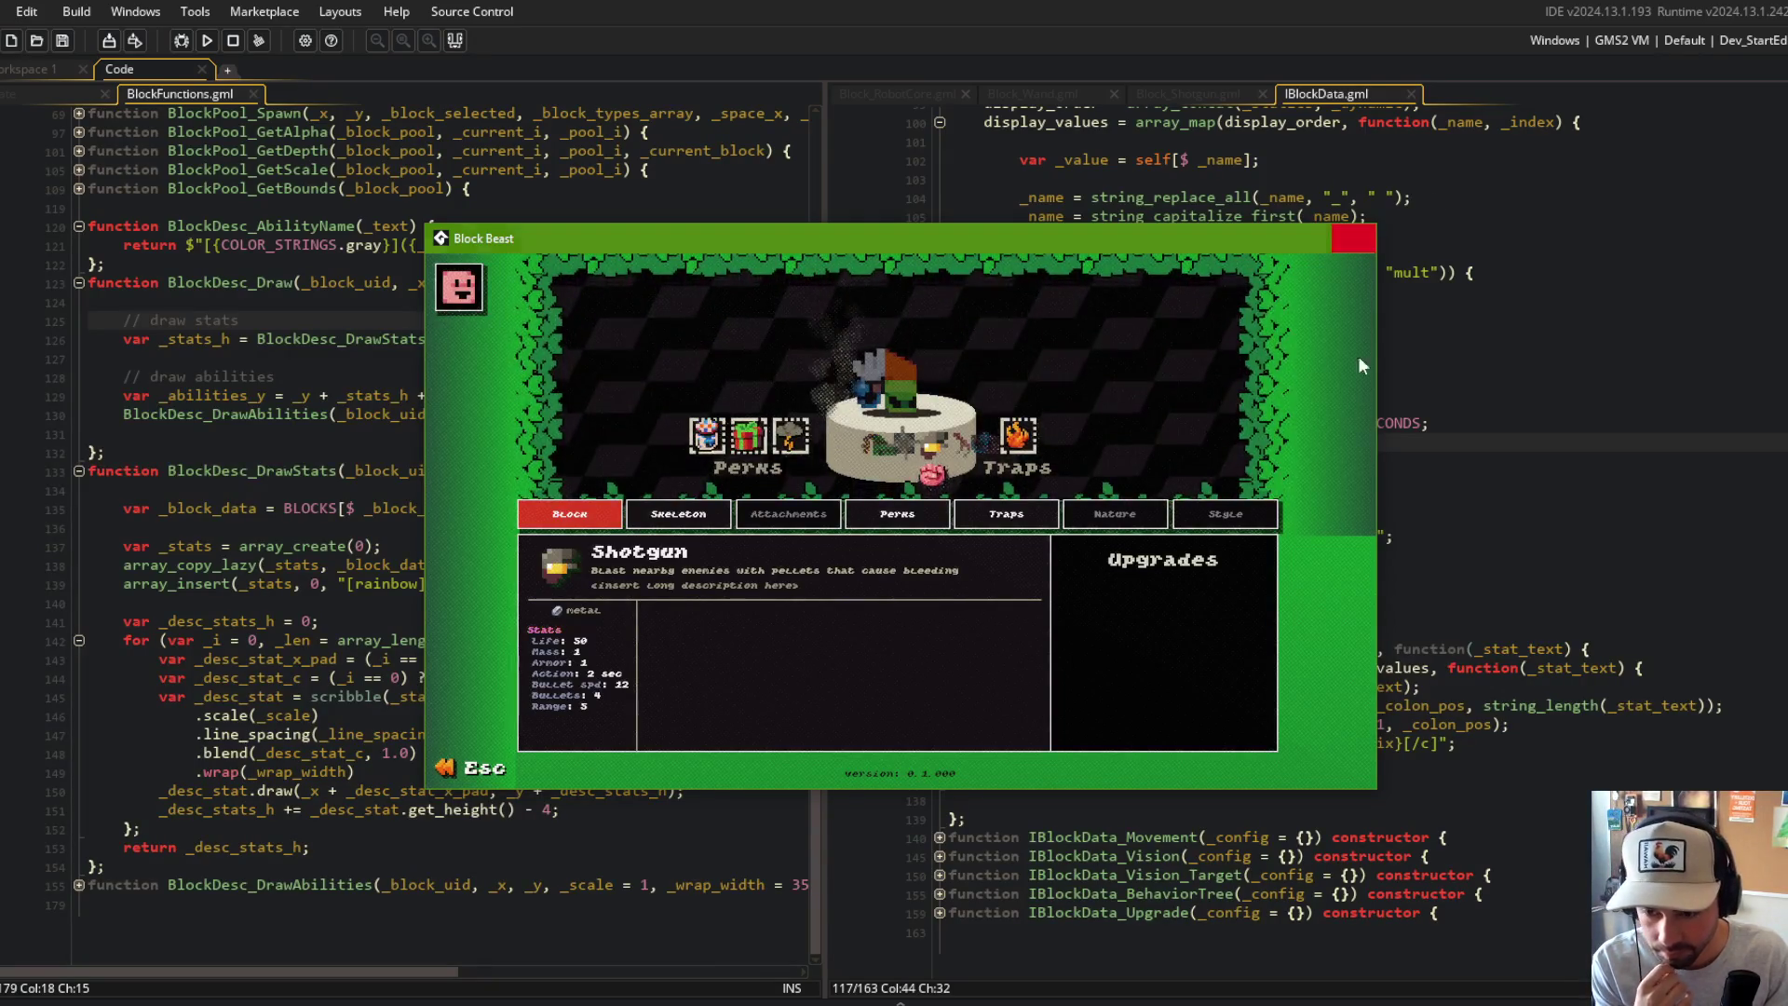
pyautogui.click(1354, 237)
# Step: Move the colon inside the gray [/c] prefix, drop it from the return string, and save
pyautogui.click(1389, 754)
pyautogui.click(1404, 742)
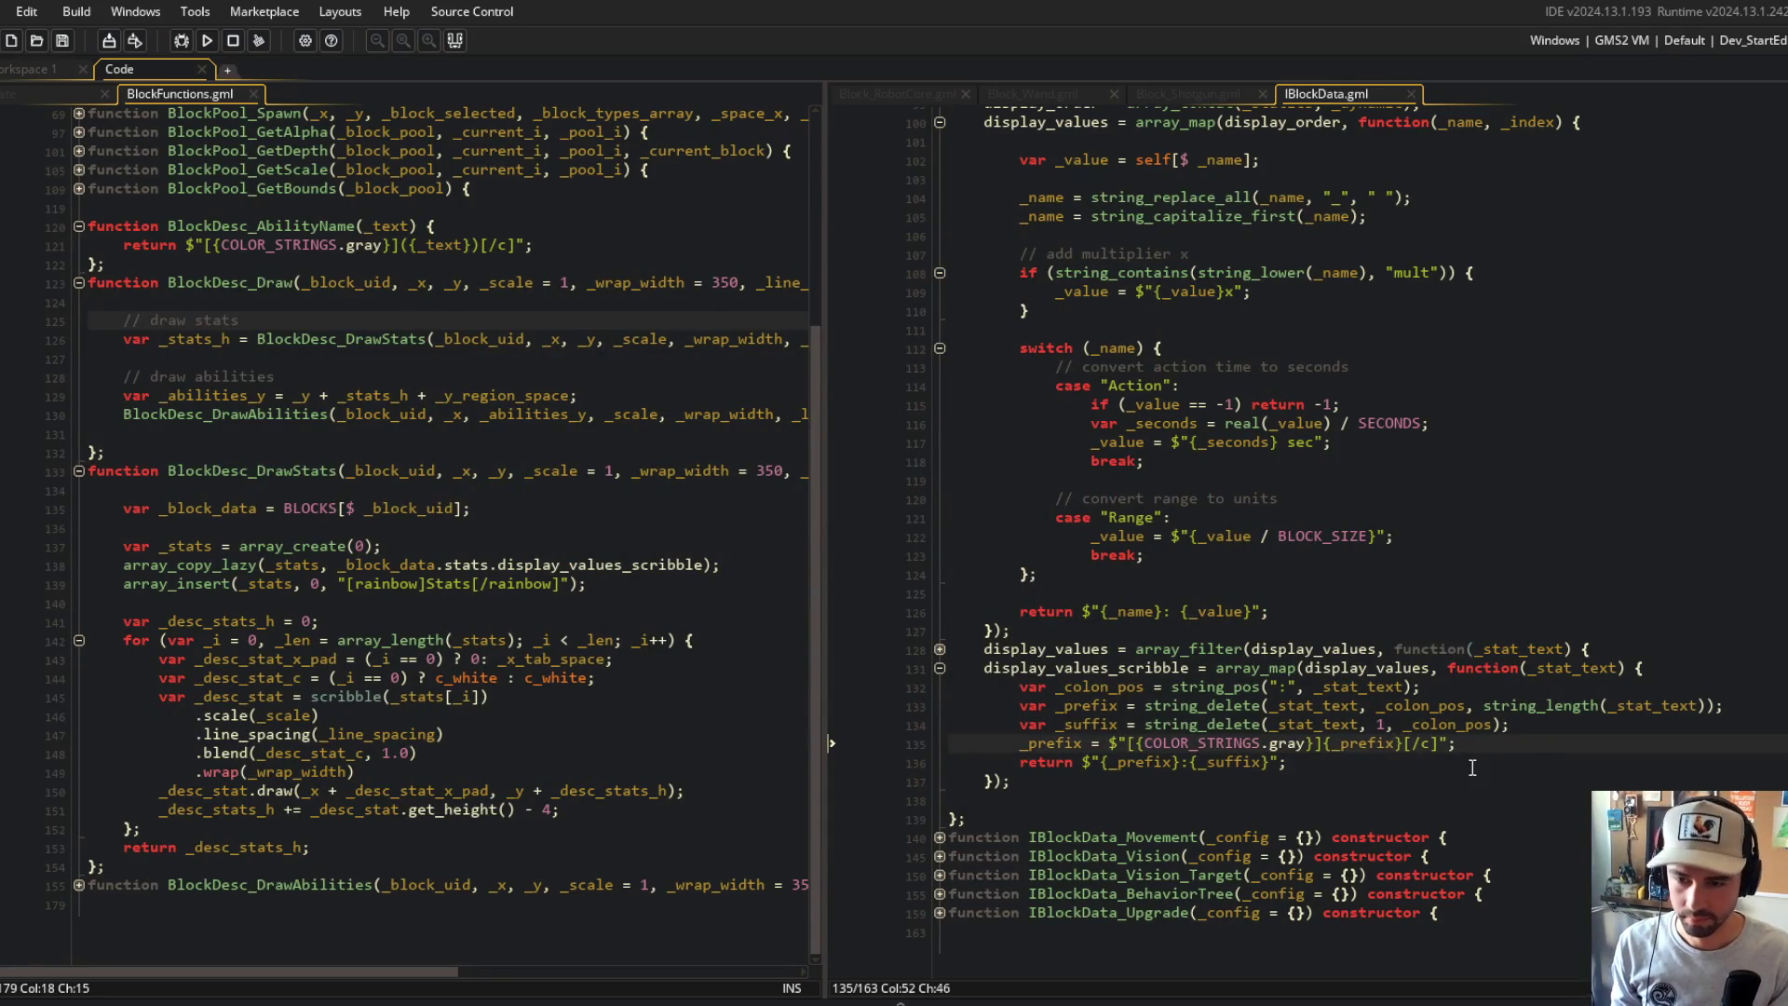
pyautogui.write(':')
pyautogui.press('Down')
pyautogui.press('Left')
pyautogui.press('Left')
pyautogui.press('Left')
pyautogui.press('BackSpace')
pyautogui.hotkey('ctrl', 's')
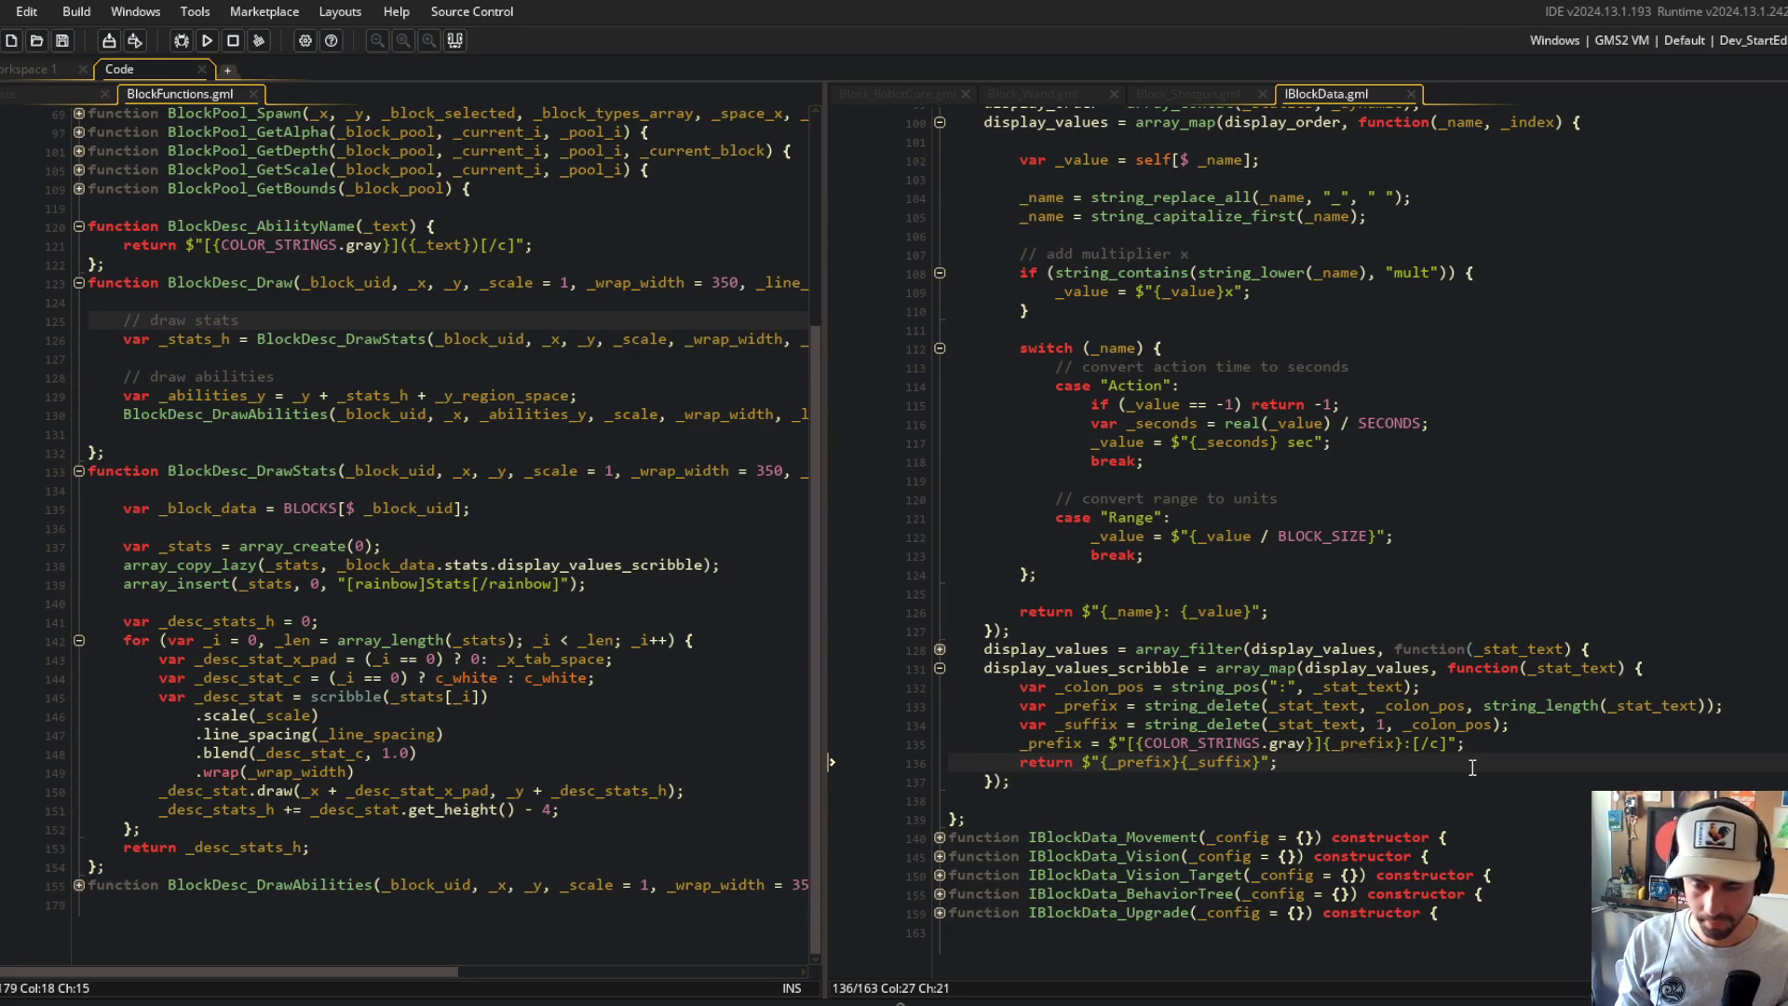
# Step: Jump to the COLOR_STRINGS definition in MACROS.gml and expand the folded color_strings block
pyautogui.middleClick(1201, 742)
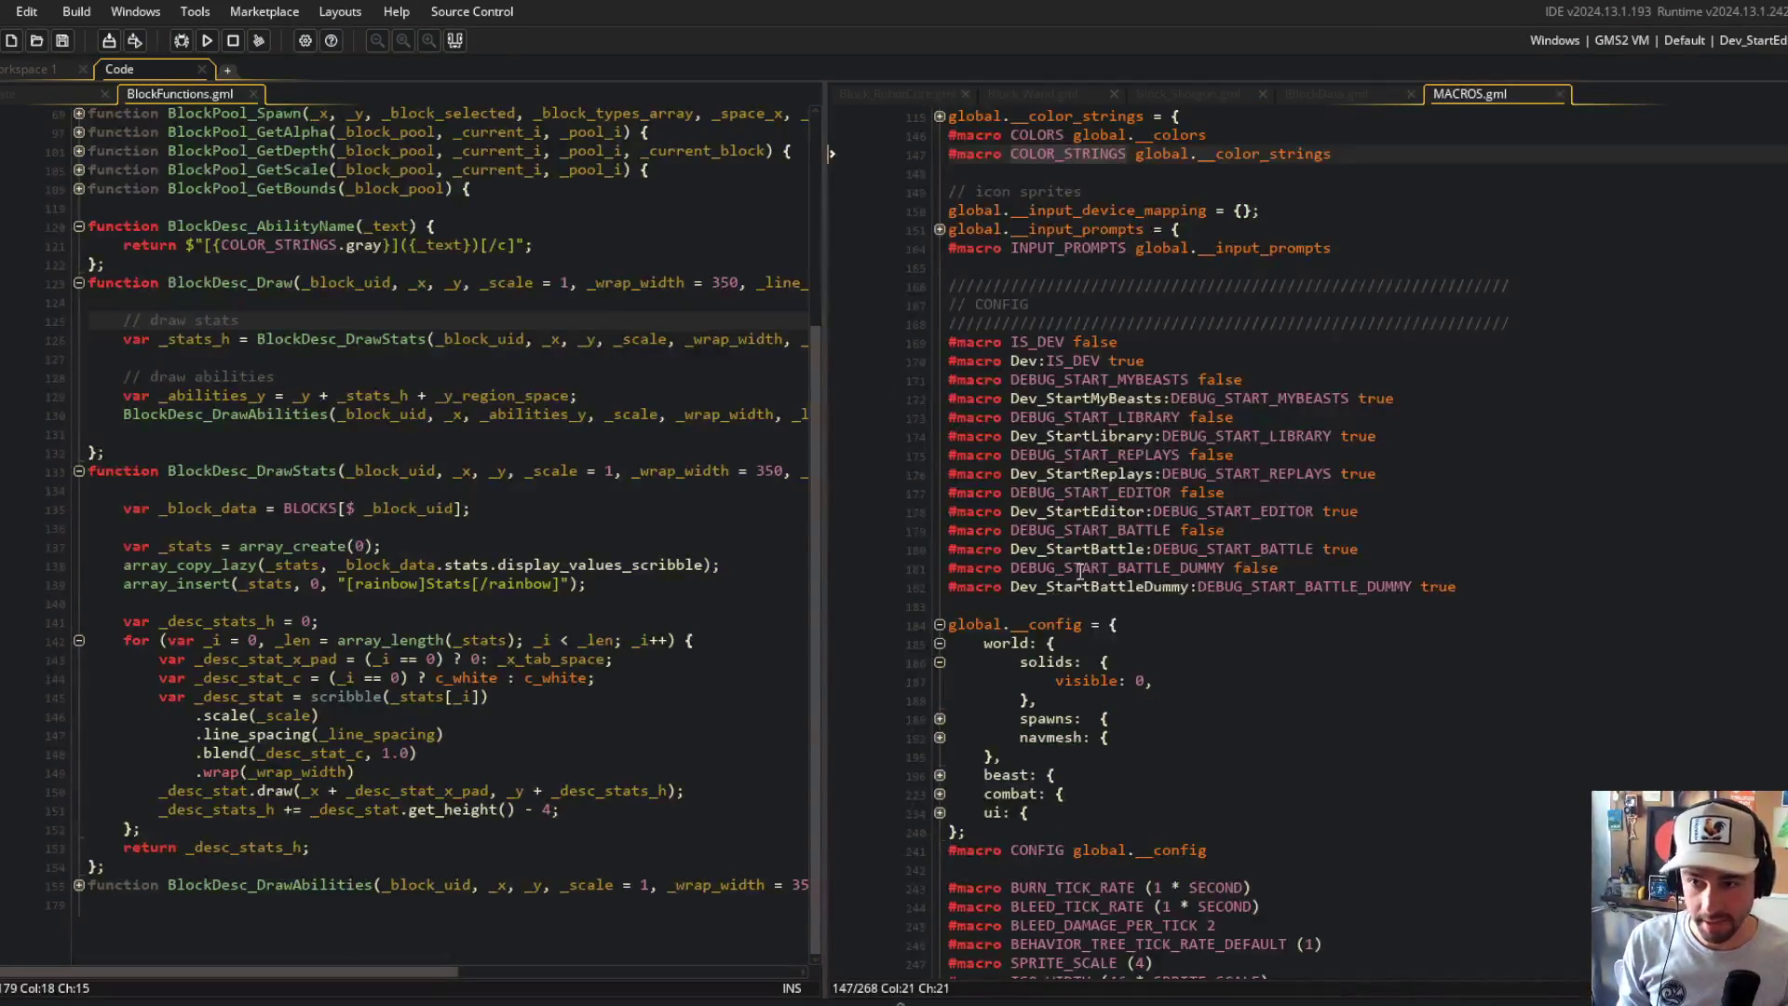
pyautogui.scroll(3, 1081, 522)
pyautogui.click(939, 314)
pyautogui.scroll(-4, 1012, 587)
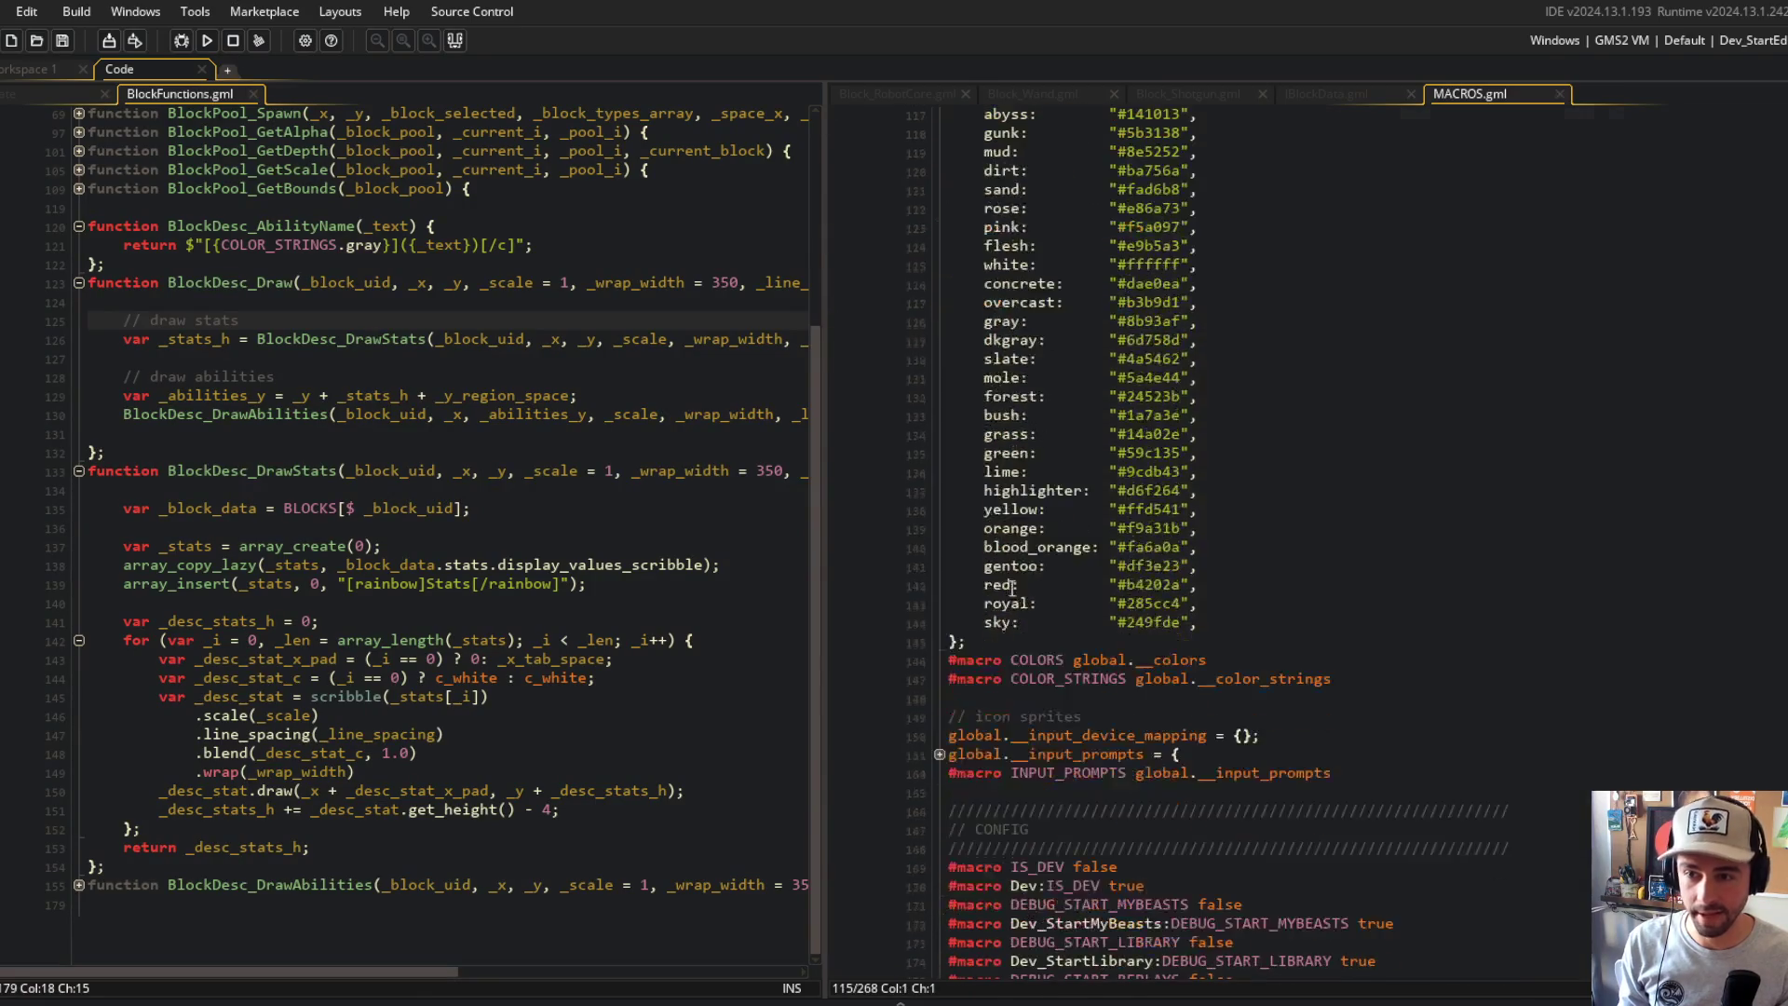
pyautogui.scroll(9, 1044, 291)
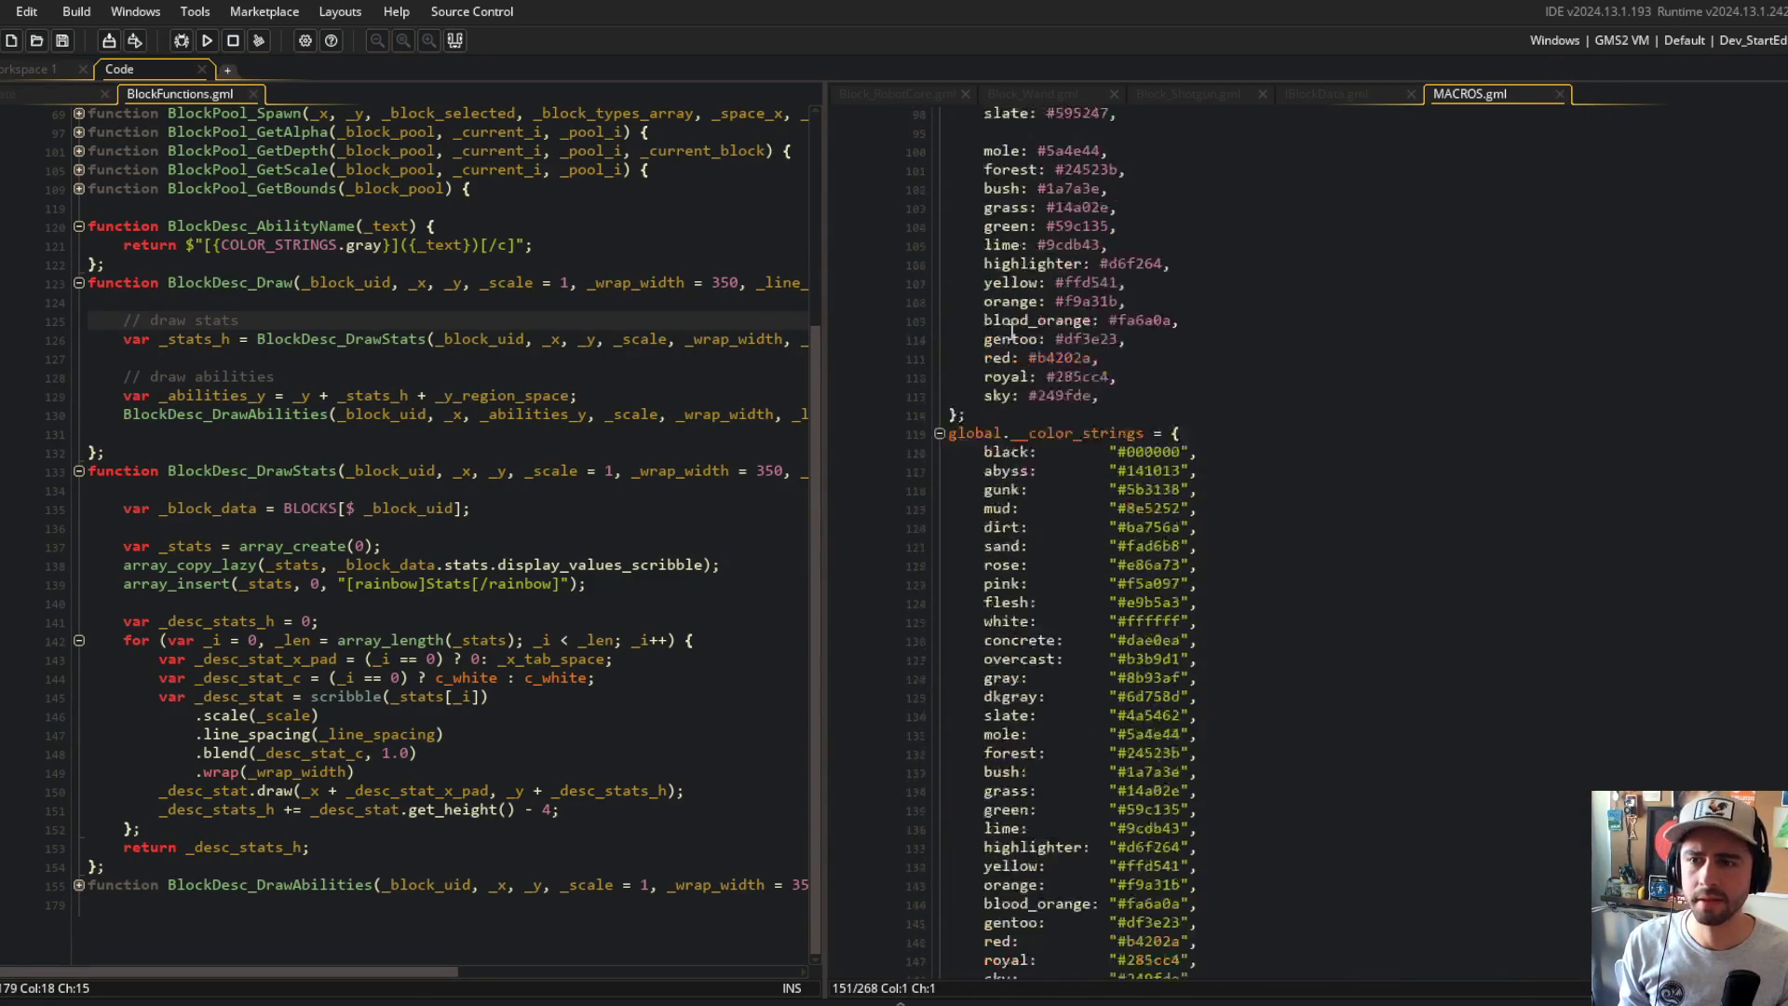
pyautogui.scroll(4, 1043, 291)
pyautogui.moveTo(1141, 488)
pyautogui.mouseDown()
pyautogui.moveTo(843, 186)
pyautogui.moveTo(952, 260)
pyautogui.mouseUp()
pyautogui.moveTo(1118, 337); pyautogui.dragTo(857, 224)
pyautogui.hotkey('ctrl', 'c')
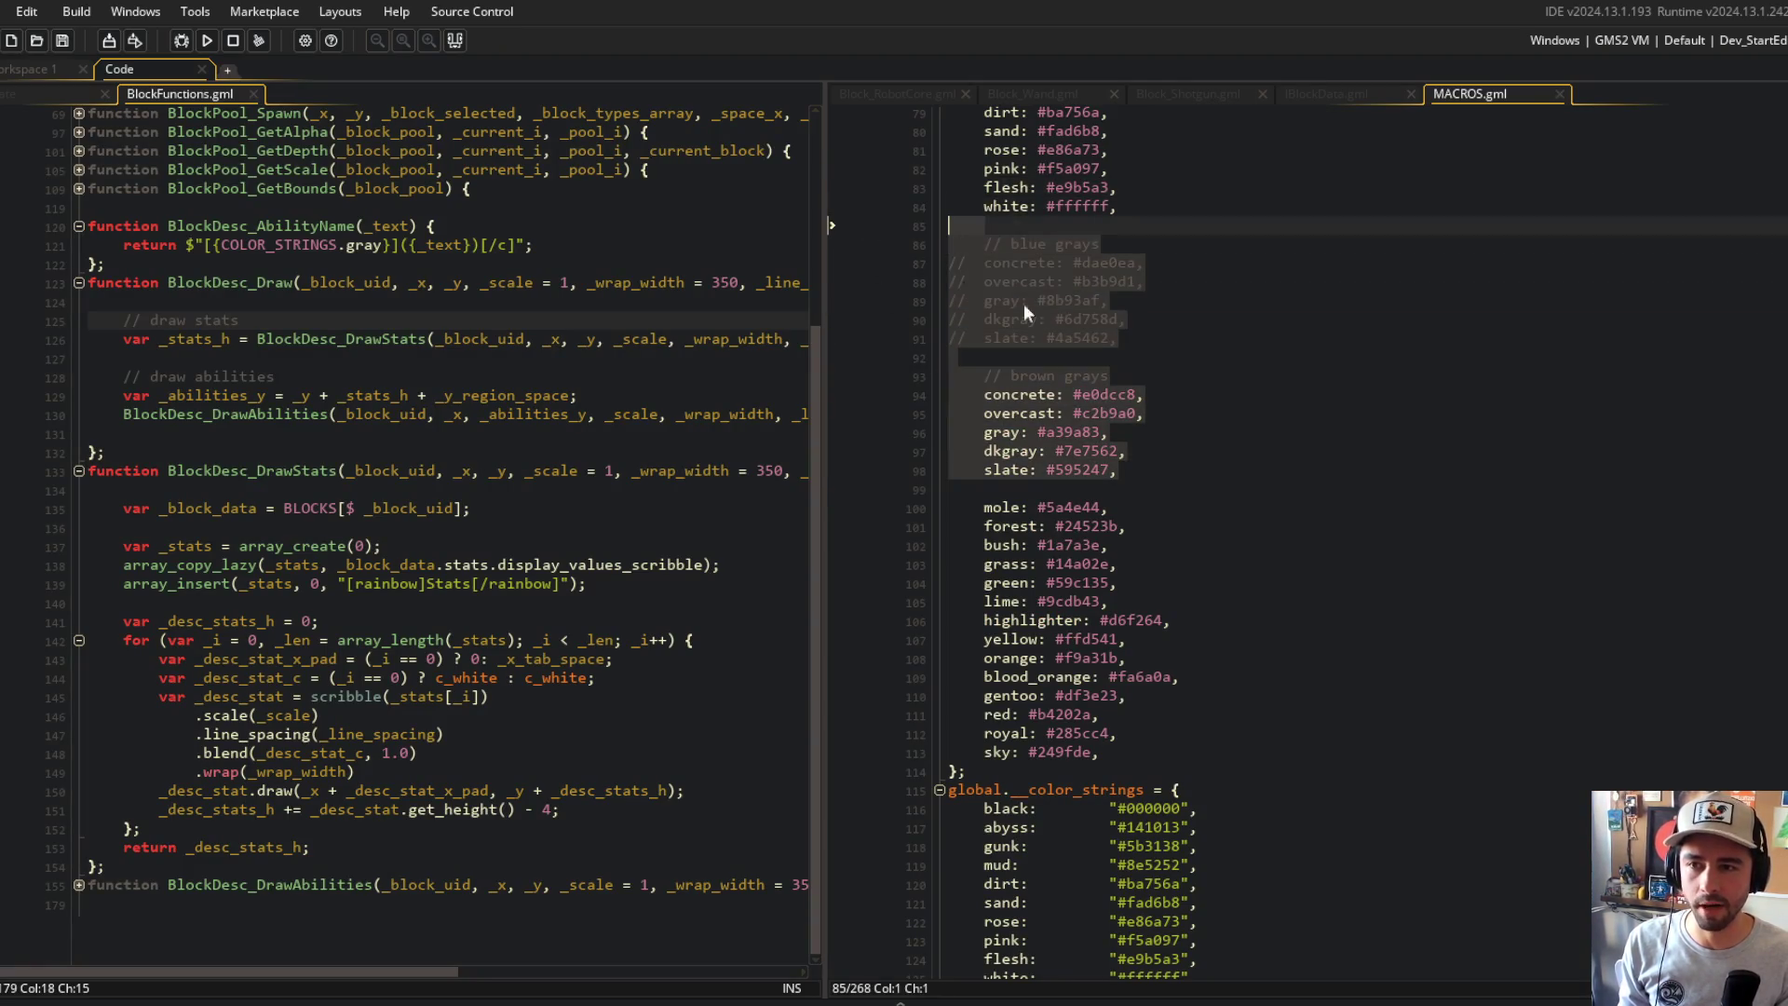
pyautogui.scroll(-9, 1024, 303)
pyautogui.scroll(10, 1201, 387)
pyautogui.scroll(-6, 1257, 558)
# Step: Paste the blue and brown gray colour definitions below the slate entry and save
pyautogui.click(1339, 581)
pyautogui.press('Down')
pyautogui.press('Down')
pyautogui.press('Down')
pyautogui.press('Return')
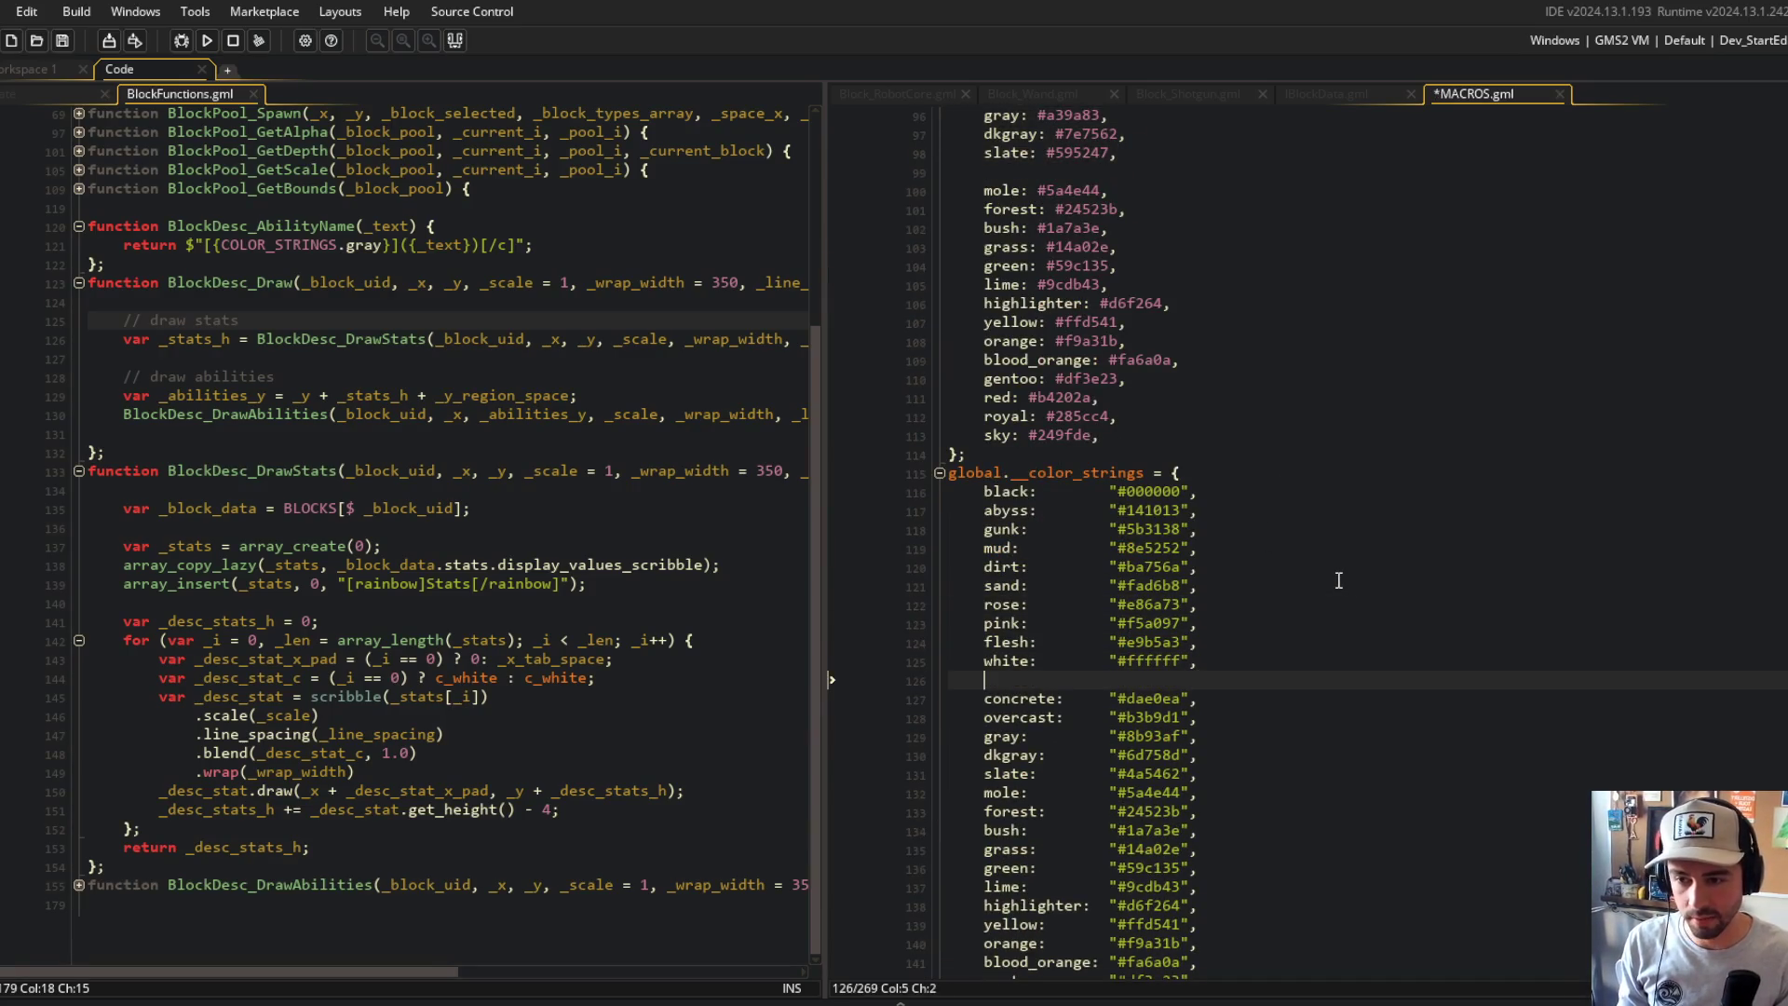
pyautogui.scroll(-3, 1309, 443)
pyautogui.scroll(8, 1307, 443)
pyautogui.scroll(-10, 1293, 438)
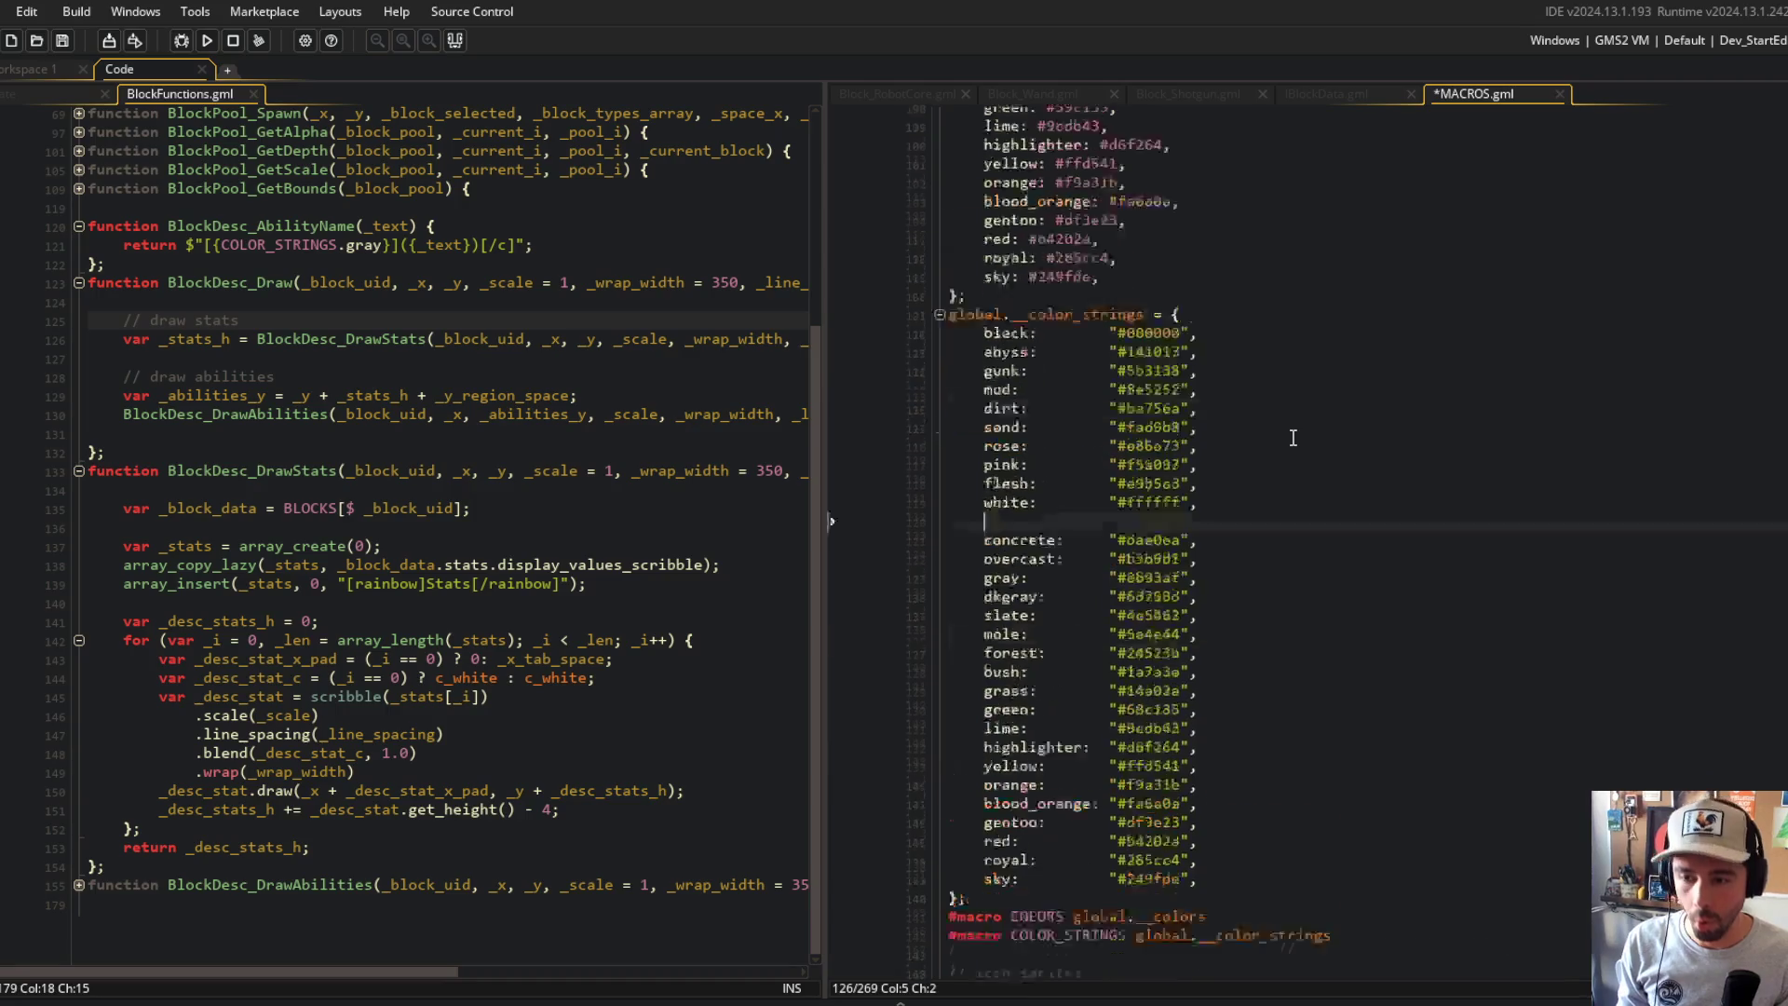
pyautogui.click(1350, 529)
pyautogui.press('Up')
pyautogui.press('Up')
pyautogui.press('Return')
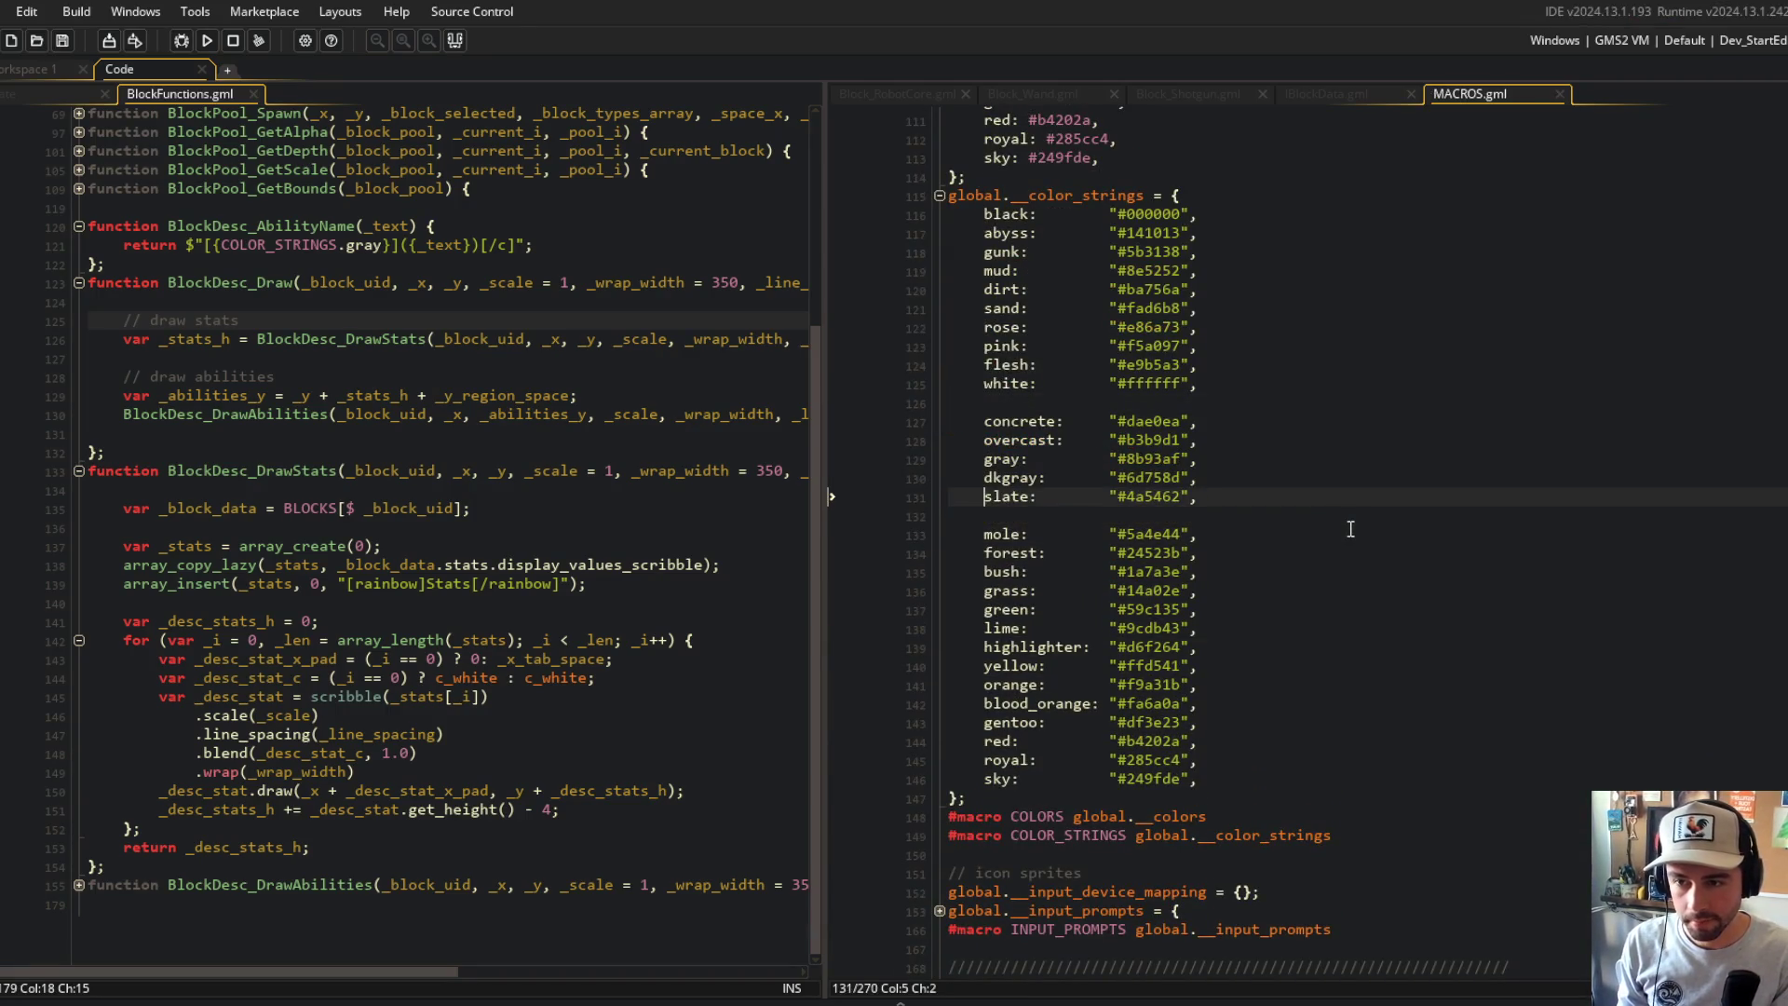
pyautogui.press('Return')
pyautogui.press('Return')
pyautogui.press('Up')
pyautogui.hotkey('ctrl', 'v')
pyautogui.hotkey('ctrl', 's')
# Step: Move the blue grays comment above concrete and comment out the blue gray entries
pyautogui.click(1204, 553)
pyautogui.hotkey('shift', 'Home')
pyautogui.hotkey('ctrl', 'x')
pyautogui.press('Up')
pyautogui.press('Up')
pyautogui.press('Up')
pyautogui.press('Return')
pyautogui.hotkey('ctrl', 'v')
pyautogui.hotkey('ctrl', 's')
pyautogui.hotkey('shift', 'Down')
pyautogui.hotkey('shift', 'Down')
pyautogui.hotkey('shift', 'Down')
pyautogui.hotkey('ctrl', 'k')
pyautogui.hotkey('ctrl', 'd')
pyautogui.hotkey('ctrl', 'd')
pyautogui.hotkey('ctrl', 'd')
pyautogui.hotkey('ctrl', 'd')
pyautogui.hotkey('ctrl', 'd')
pyautogui.hotkey('ctrl', 's')
pyautogui.press('Down')
pyautogui.press('Down')
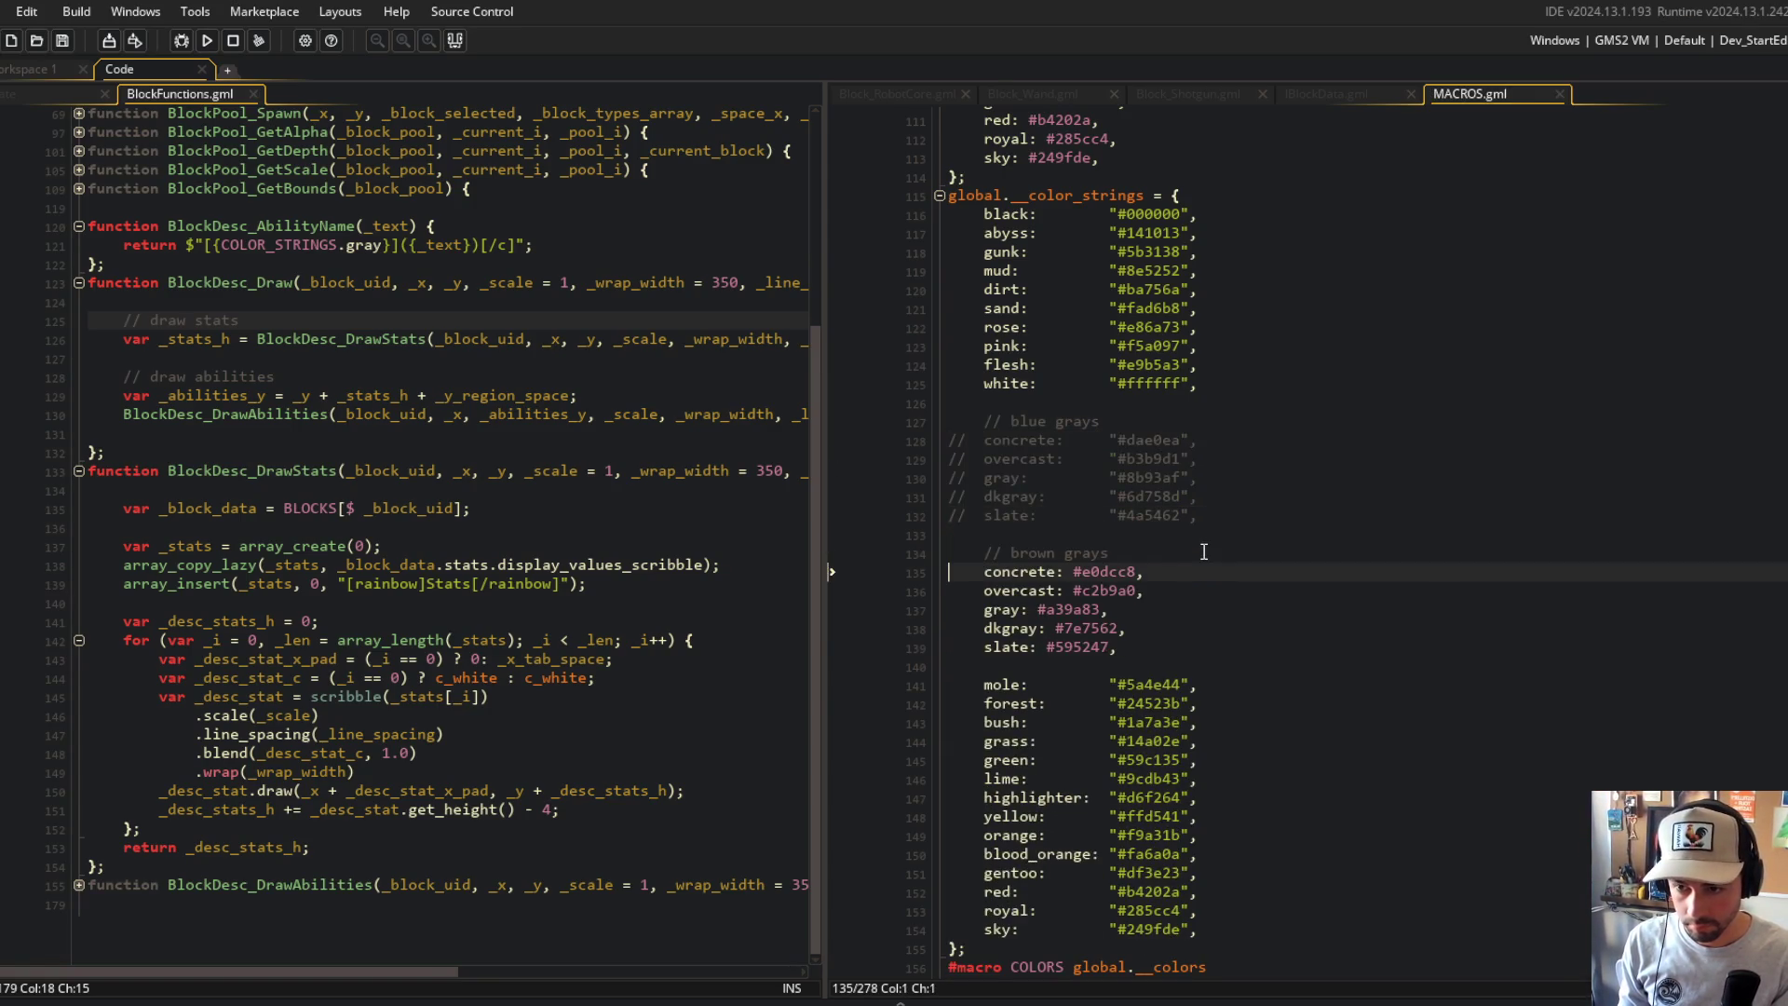
# Step: Add the missing quotes around the brown gray hex values, including concrete and slate, and save
pyautogui.write('"')
pyautogui.write('"')
pyautogui.press('Down')
pyautogui.press('Left')
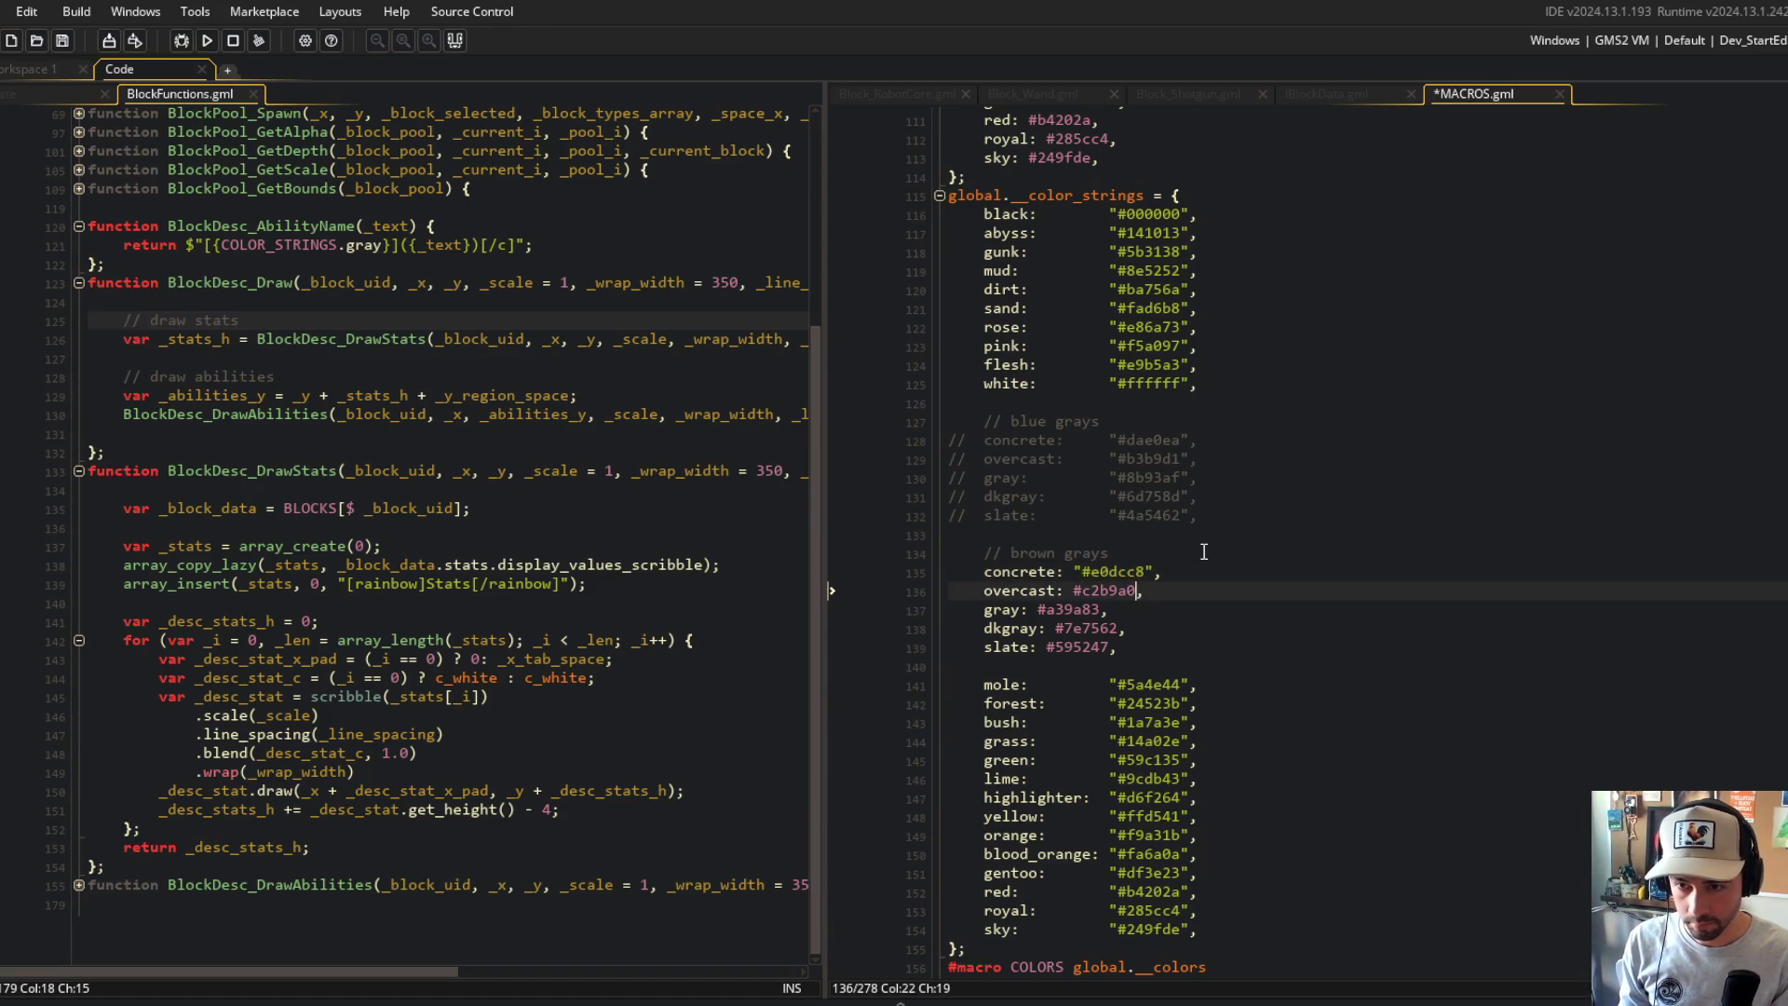
pyautogui.write('"')
pyautogui.press('Down')
pyautogui.write('"')
pyautogui.press('Down')
pyautogui.write('"')
pyautogui.press('Down')
pyautogui.press('Left')
pyautogui.press('Left')
pyautogui.write('""')
pyautogui.press('Up')
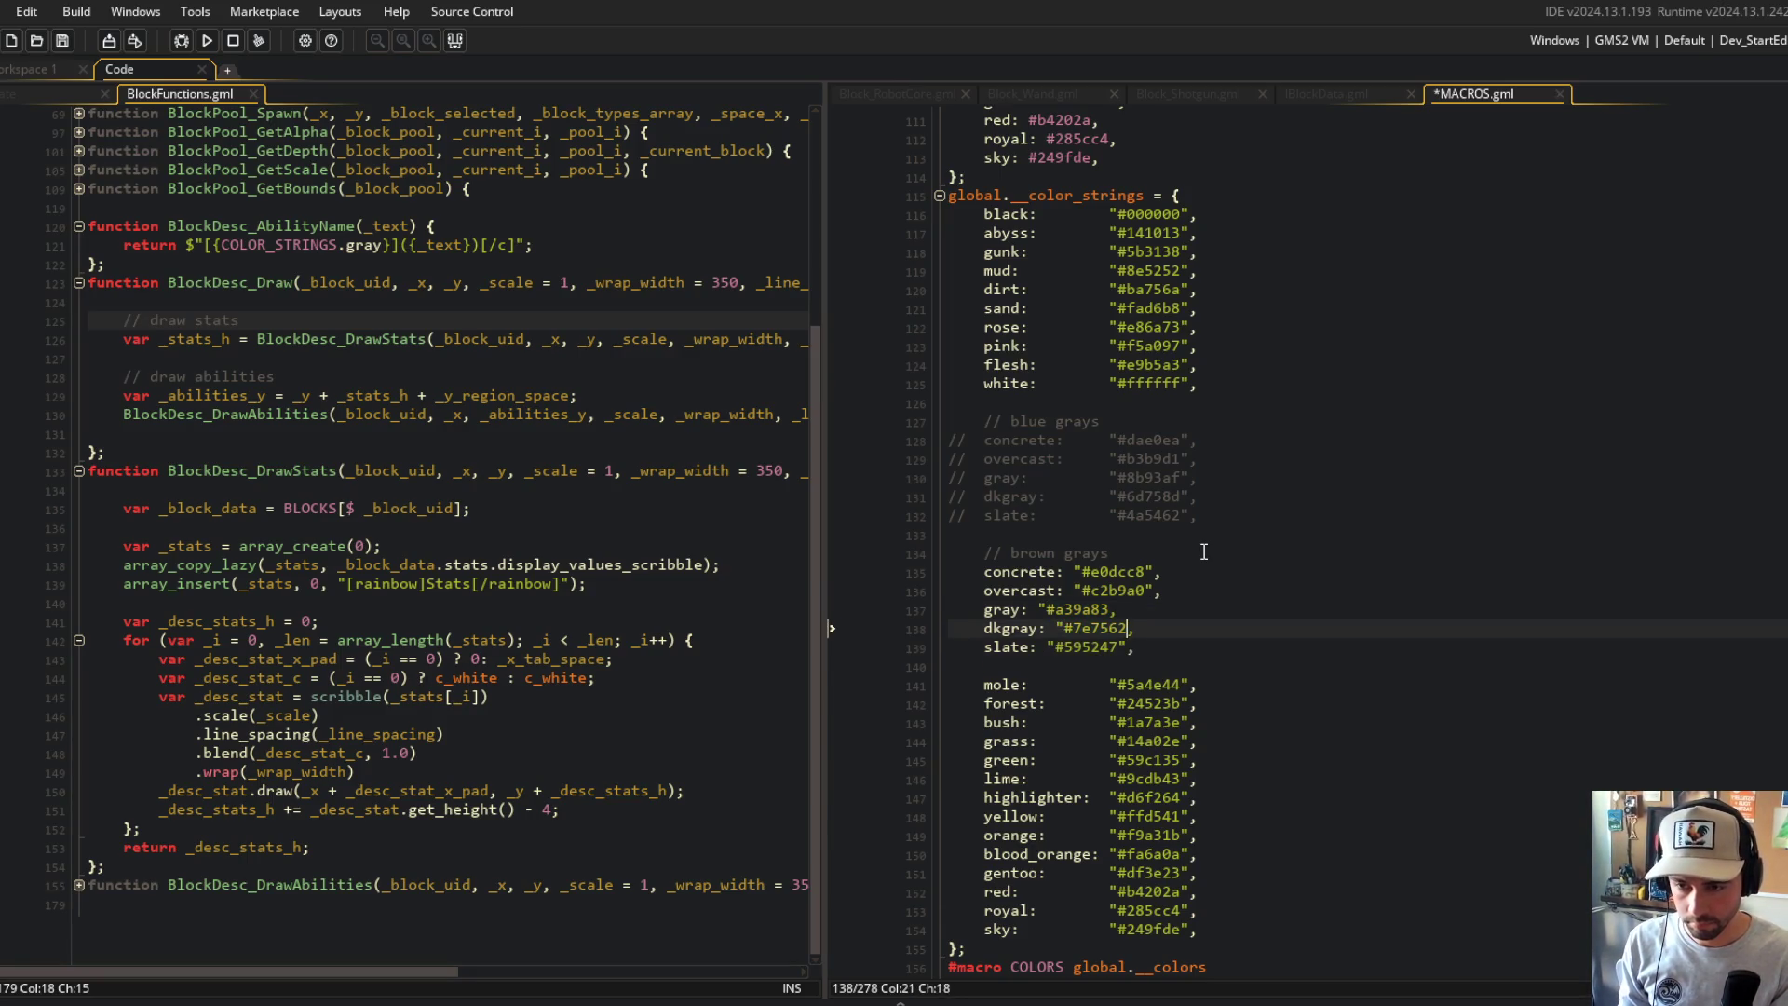
pyautogui.press('Up')
pyautogui.write('"')
pyautogui.hotkey('ctrl', 's')
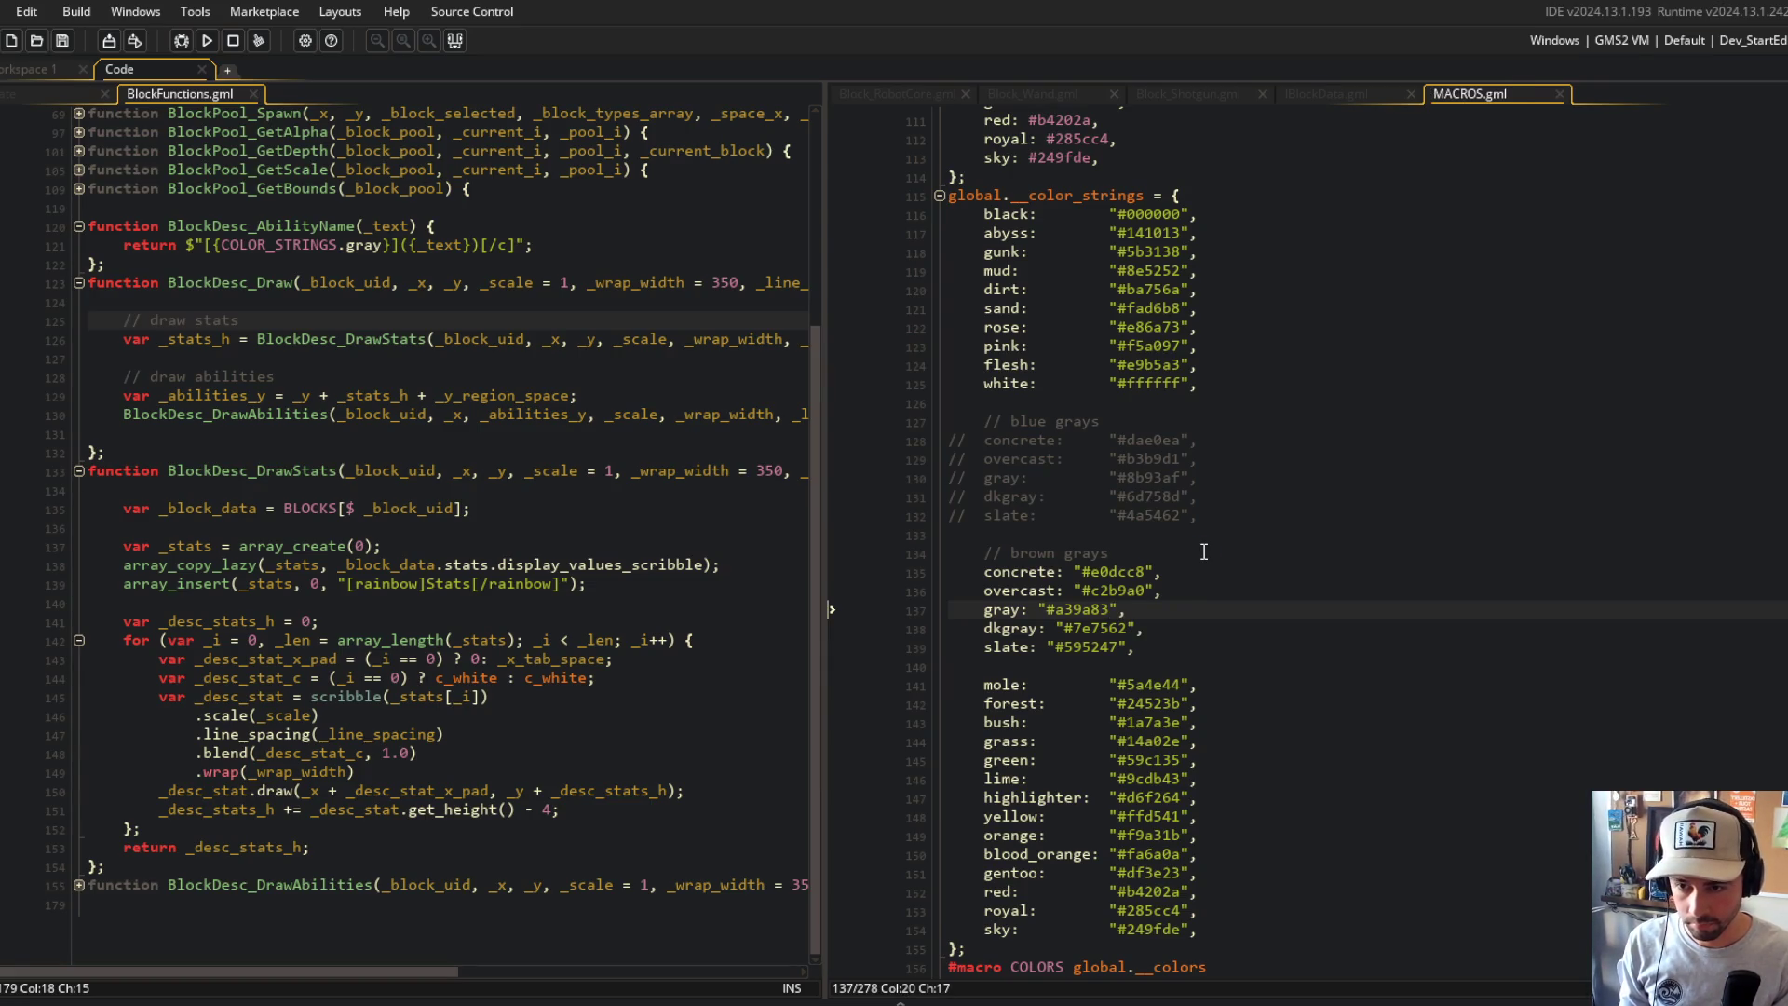
# Step: Tab-align the gray, dkgray and slate values with the rest of the list and save
pyautogui.press('Up')
pyautogui.press('Right')
pyautogui.press('Right')
pyautogui.press('Tab')
pyautogui.press('Tab')
pyautogui.press('Up')
pyautogui.press('Tab')
pyautogui.press('Tab')
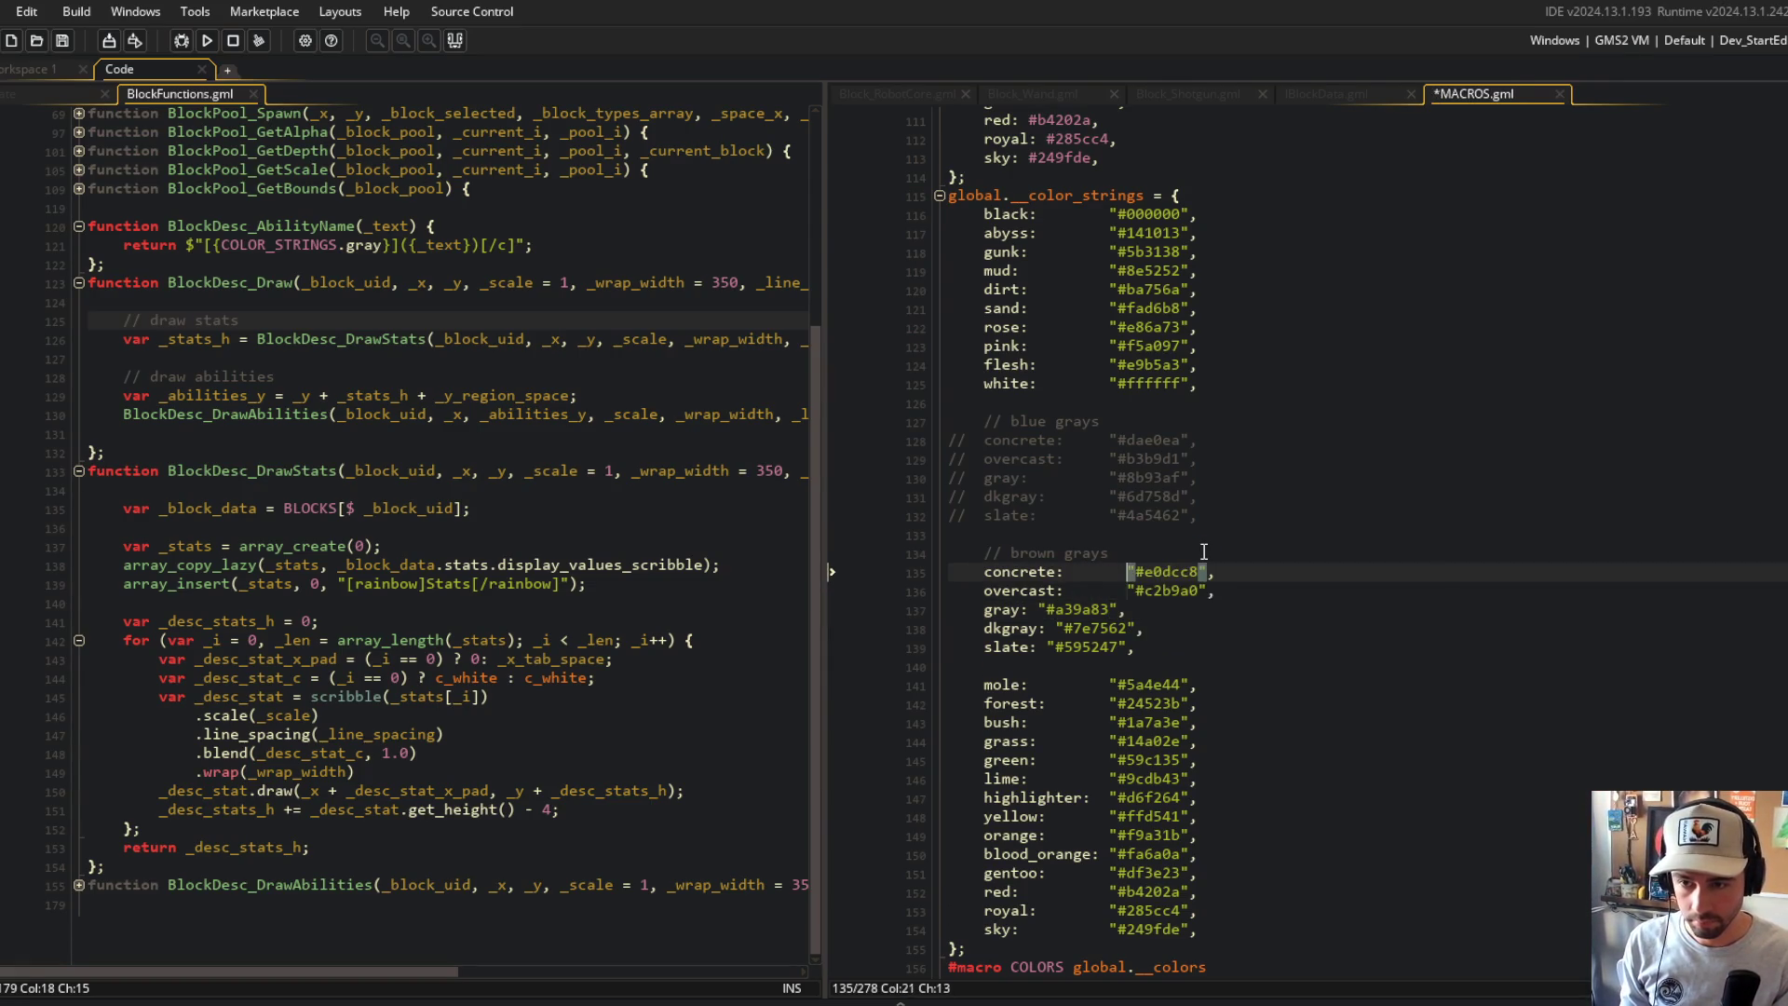
pyautogui.hotkey('ctrl', 'z')
pyautogui.hotkey('ctrl', 'z')
pyautogui.hotkey('ctrl', 'z')
pyautogui.press('Left')
pyautogui.press('Left')
pyautogui.press('Tab')
pyautogui.press('Tab')
pyautogui.press('Down')
pyautogui.press('Left')
pyautogui.press('Left')
pyautogui.press('Left')
pyautogui.press('Tab')
pyautogui.press('Tab')
pyautogui.hotkey('ctrl', 's')
pyautogui.press('Down')
pyautogui.press('Tab')
pyautogui.press('Tab')
pyautogui.hotkey('ctrl', 's')
# Step: Build and run the game with F5 and close MACROS.gml
pyautogui.scroll(-2, 1437, 380)
pyautogui.click(1455, 358)
pyautogui.scroll(-2, 1311, 309)
pyautogui.click(1210, 362)
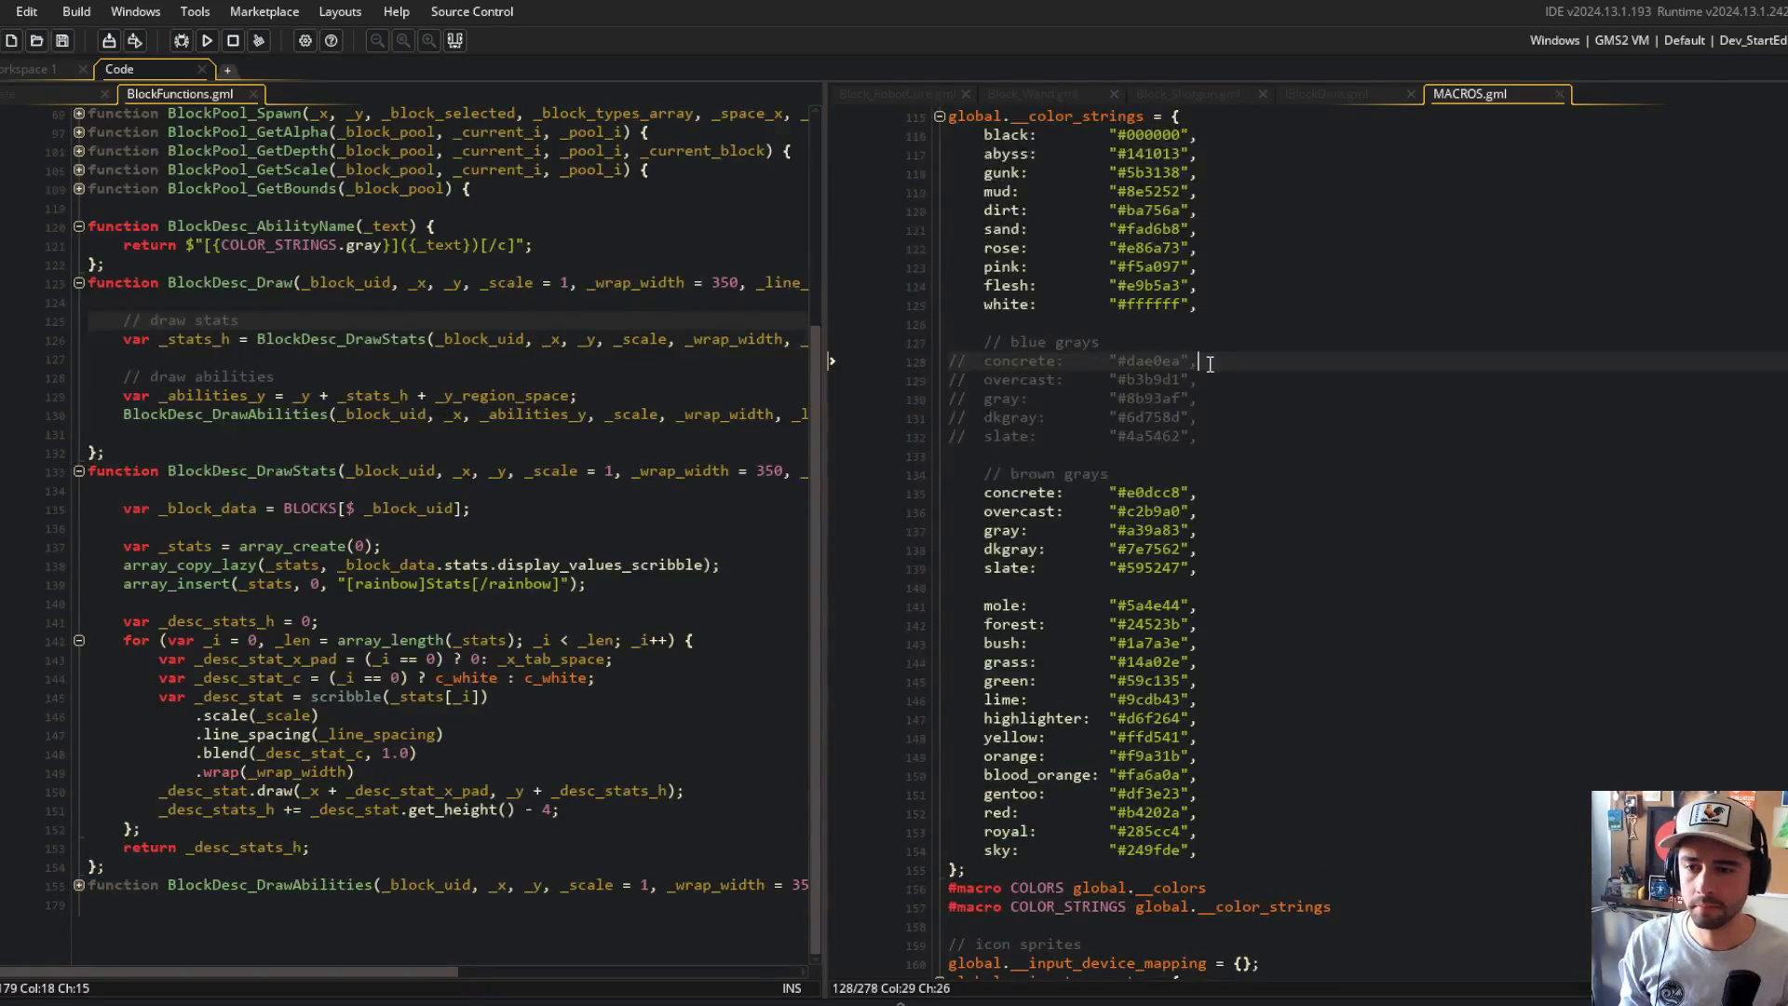
pyautogui.click(436, 354)
pyautogui.press('F5')
pyautogui.click(1312, 321)
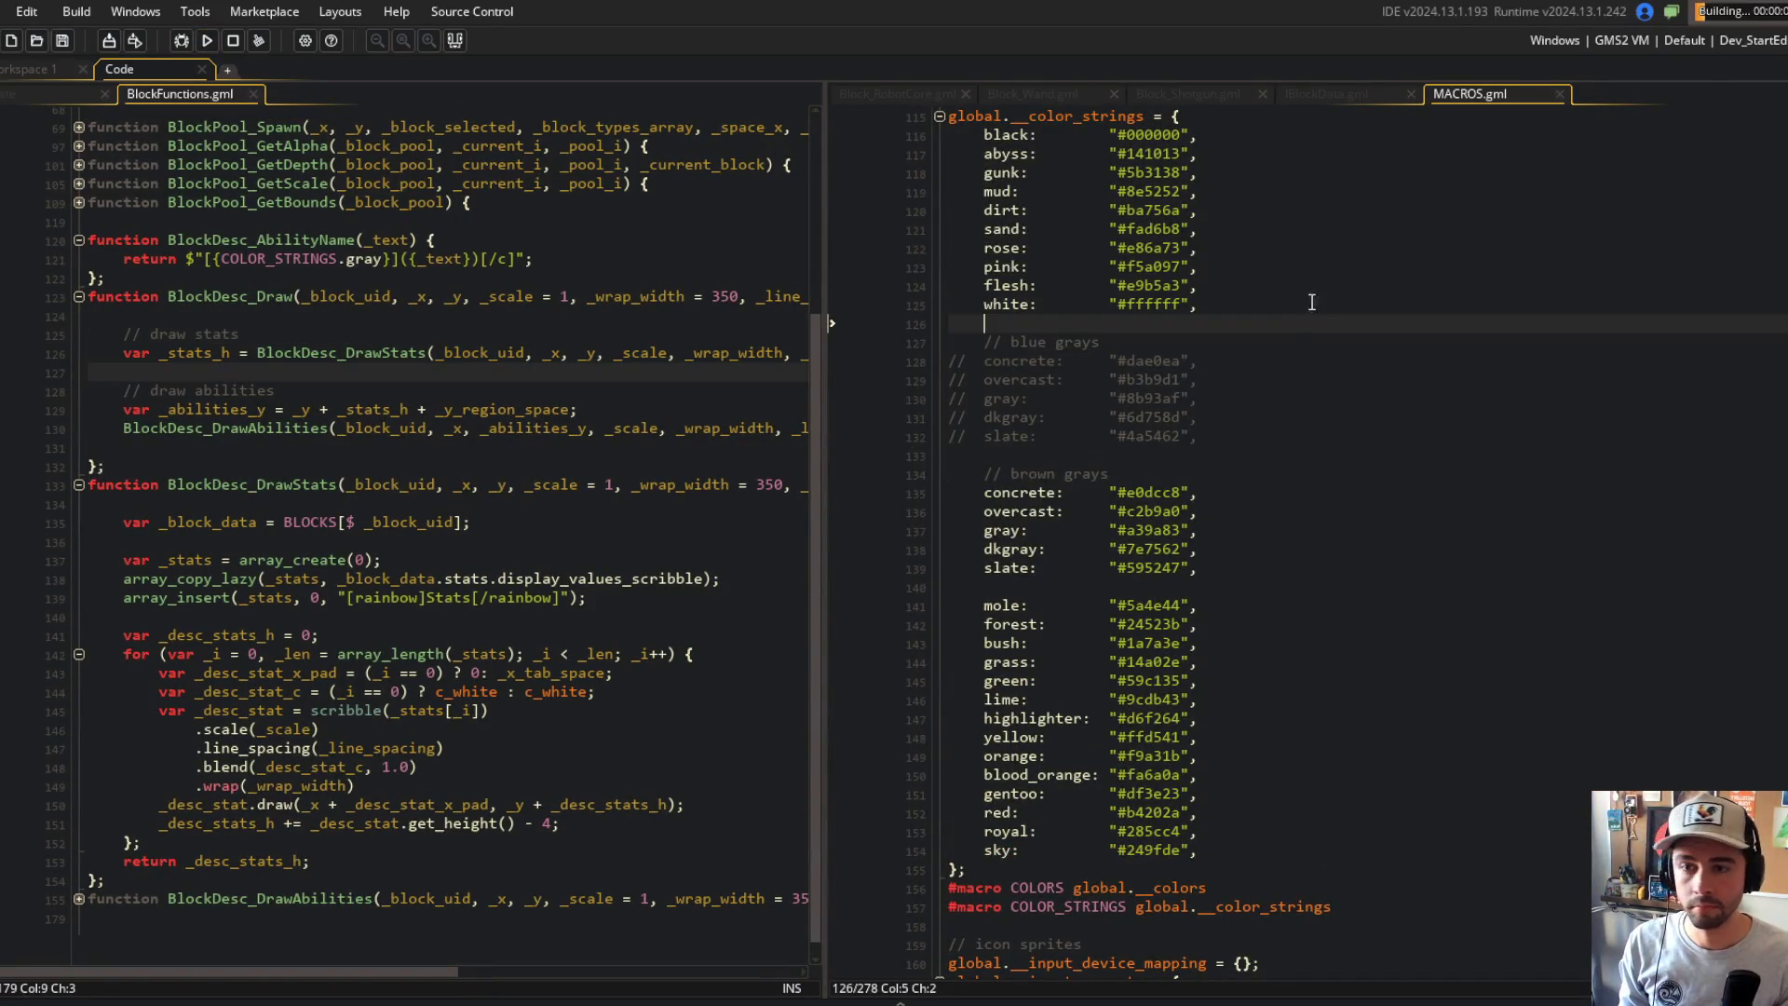
pyautogui.middleClick(1497, 86)
pyautogui.click(1315, 372)
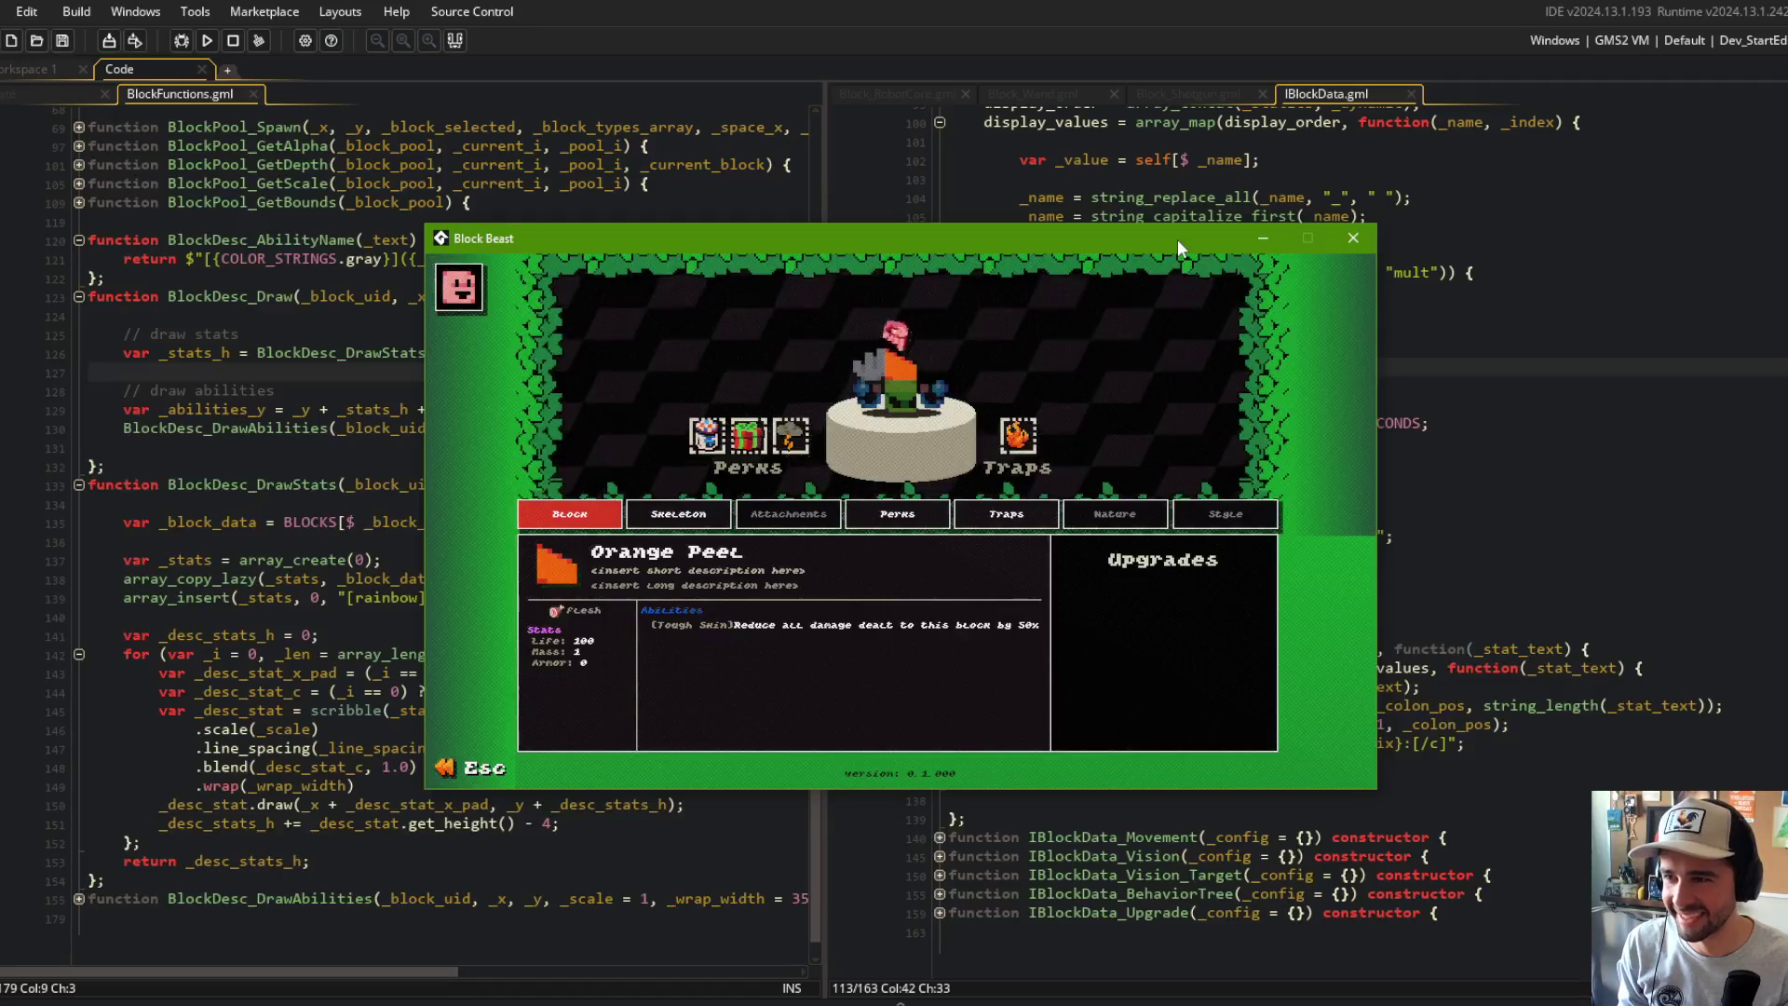
# Step: Close the game, add a space after [/c] in BlockDesc_AbilityName's return string, and rerun
pyautogui.press('Escape')
pyautogui.click(546, 241)
pyautogui.click(521, 260)
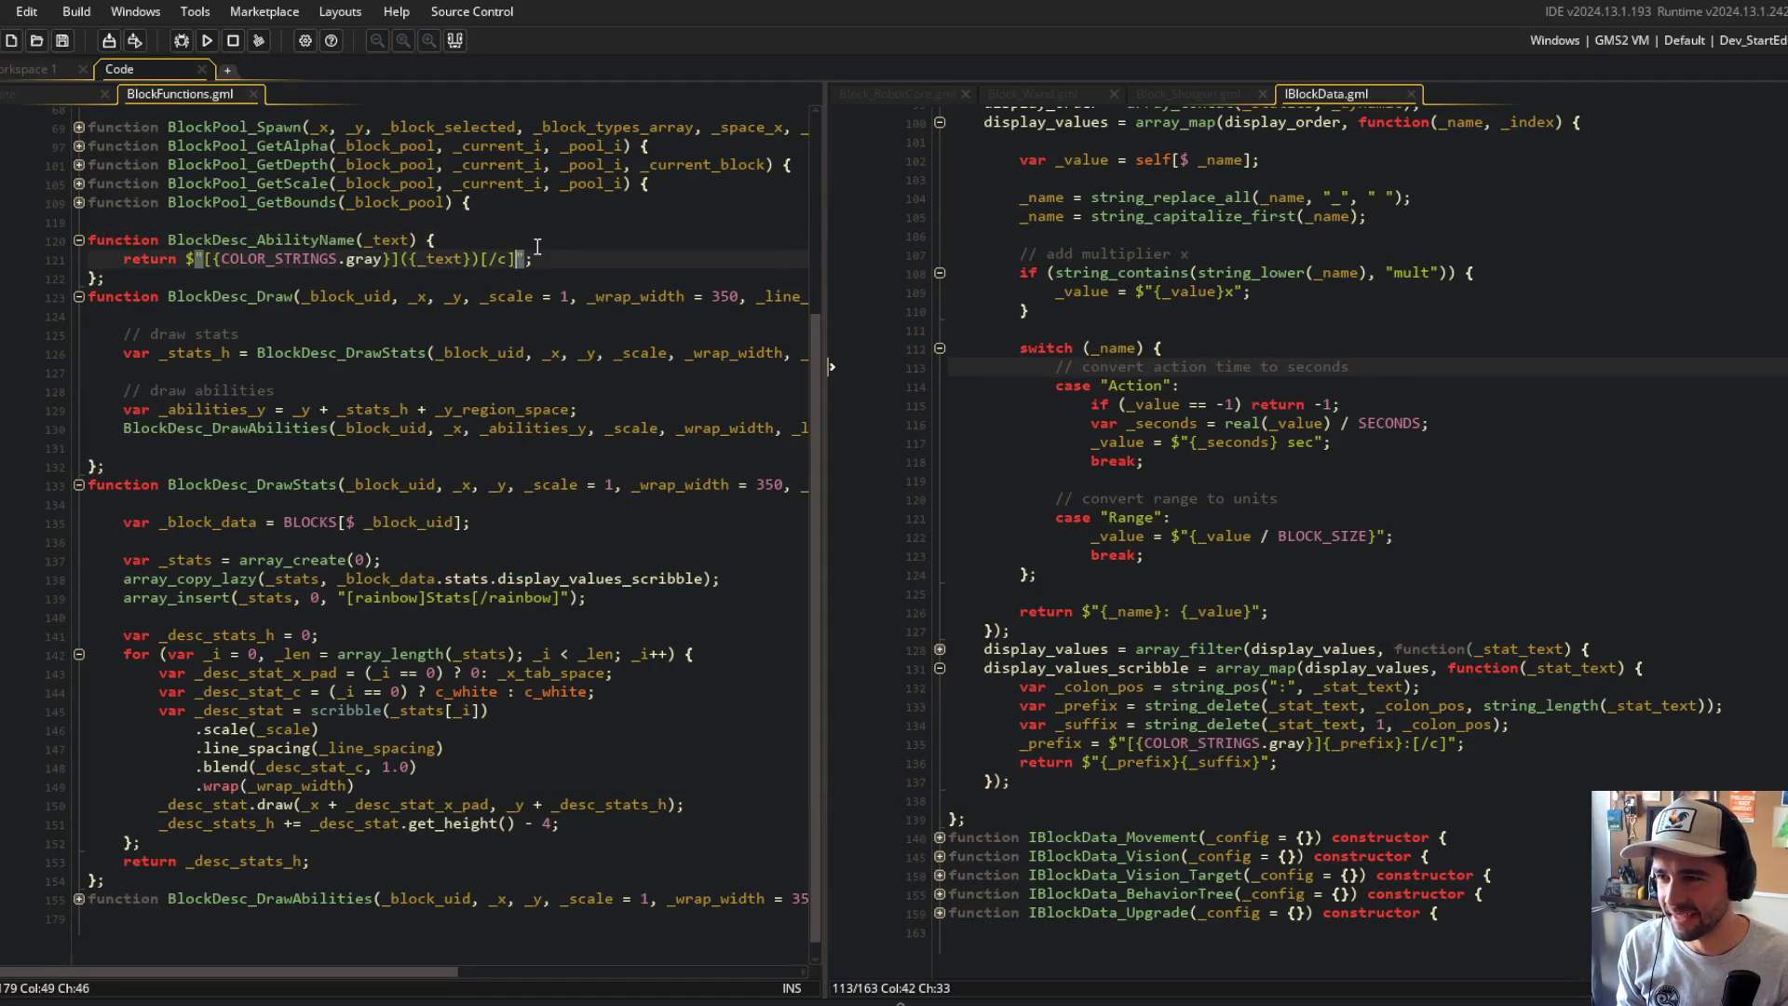
pyautogui.click(535, 217)
pyautogui.click(203, 46)
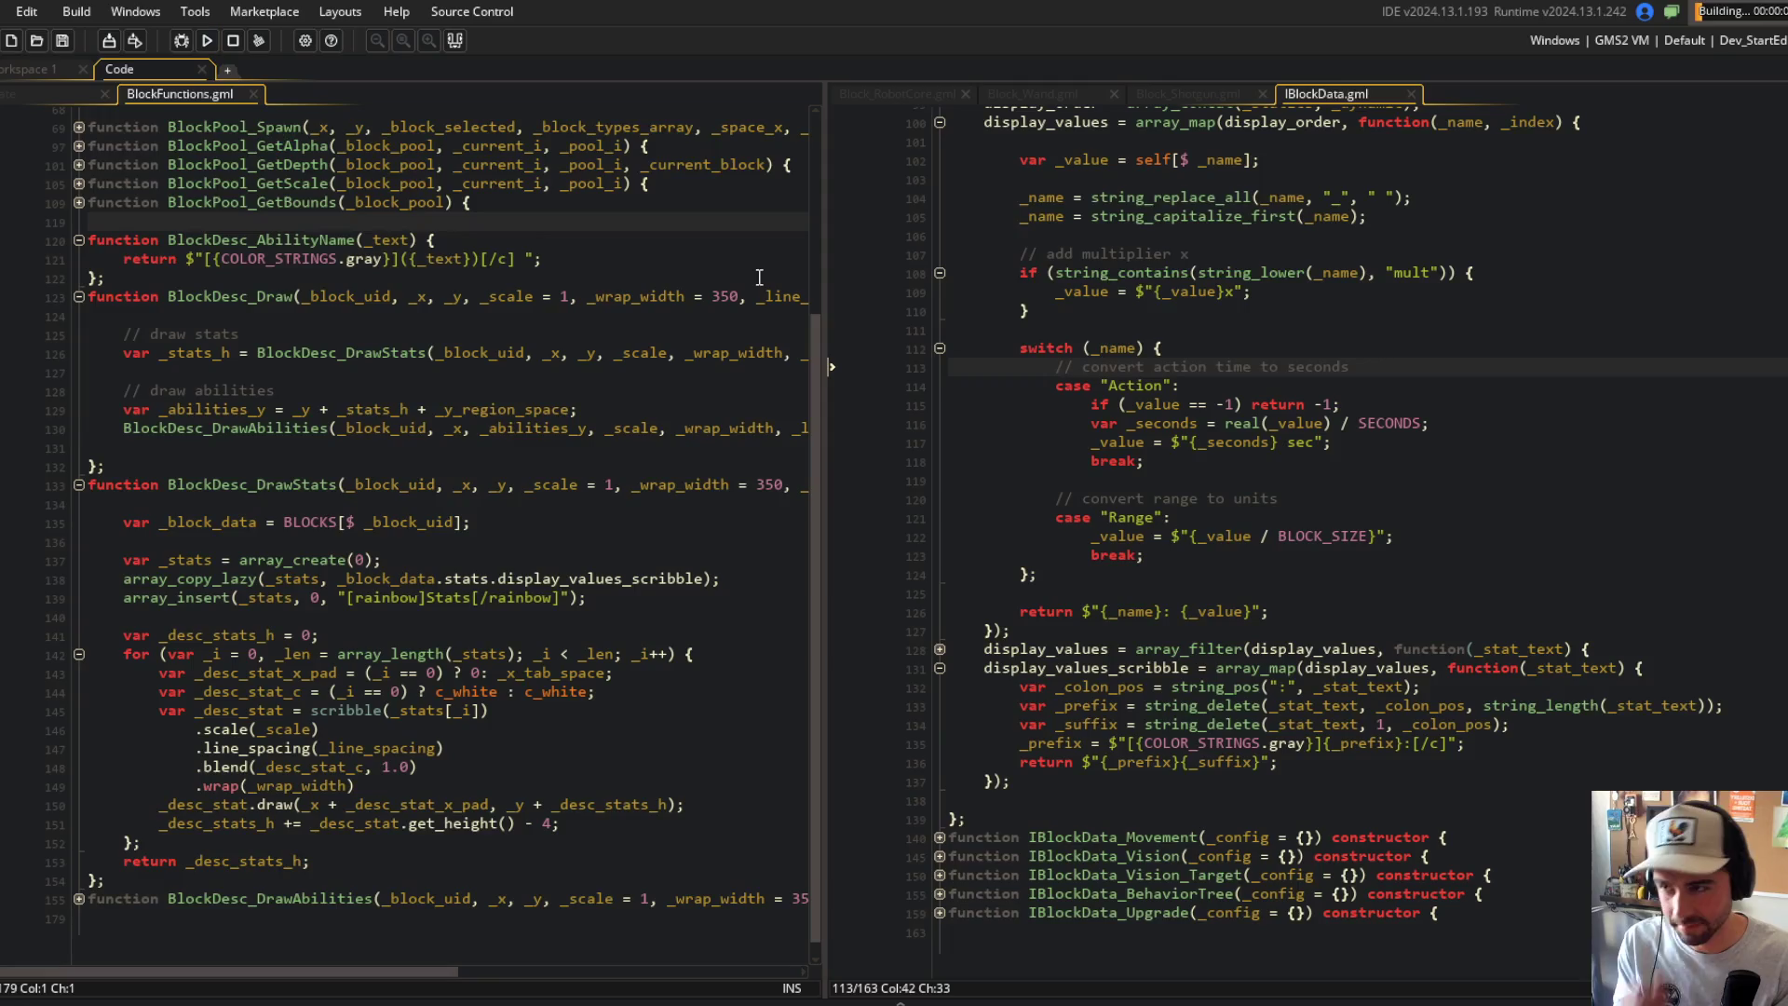
pyautogui.click(465, 316)
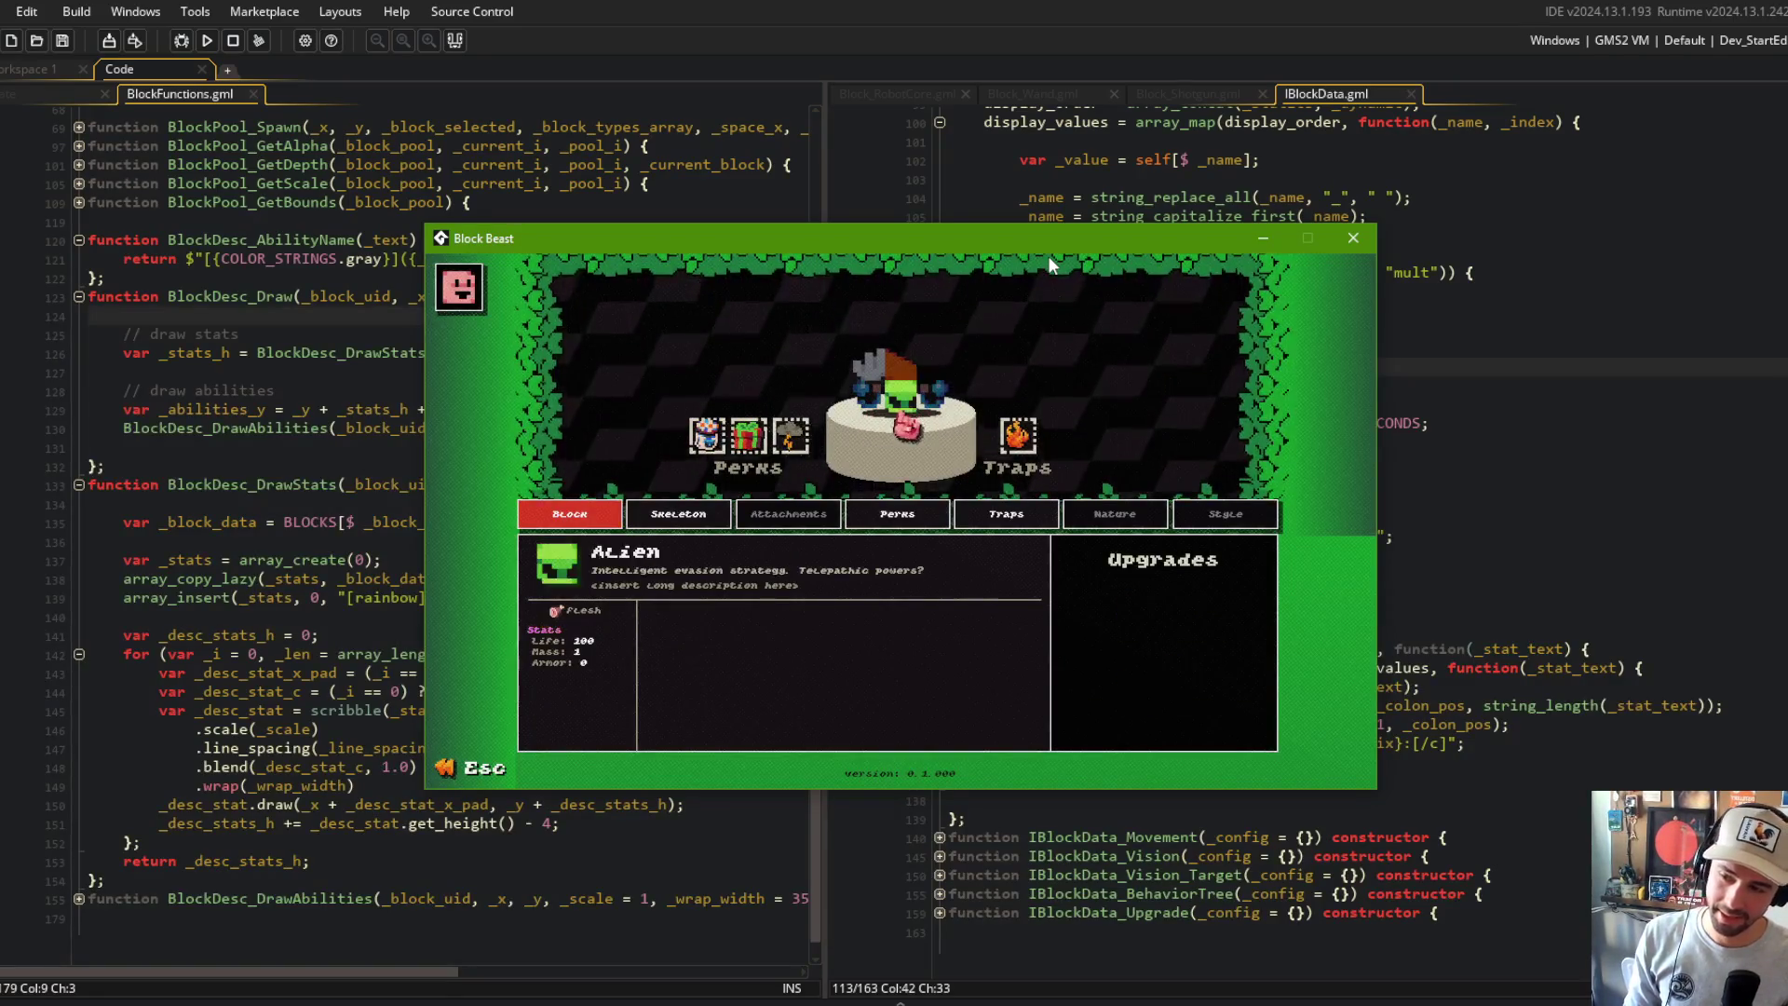
pyautogui.click(1527, 411)
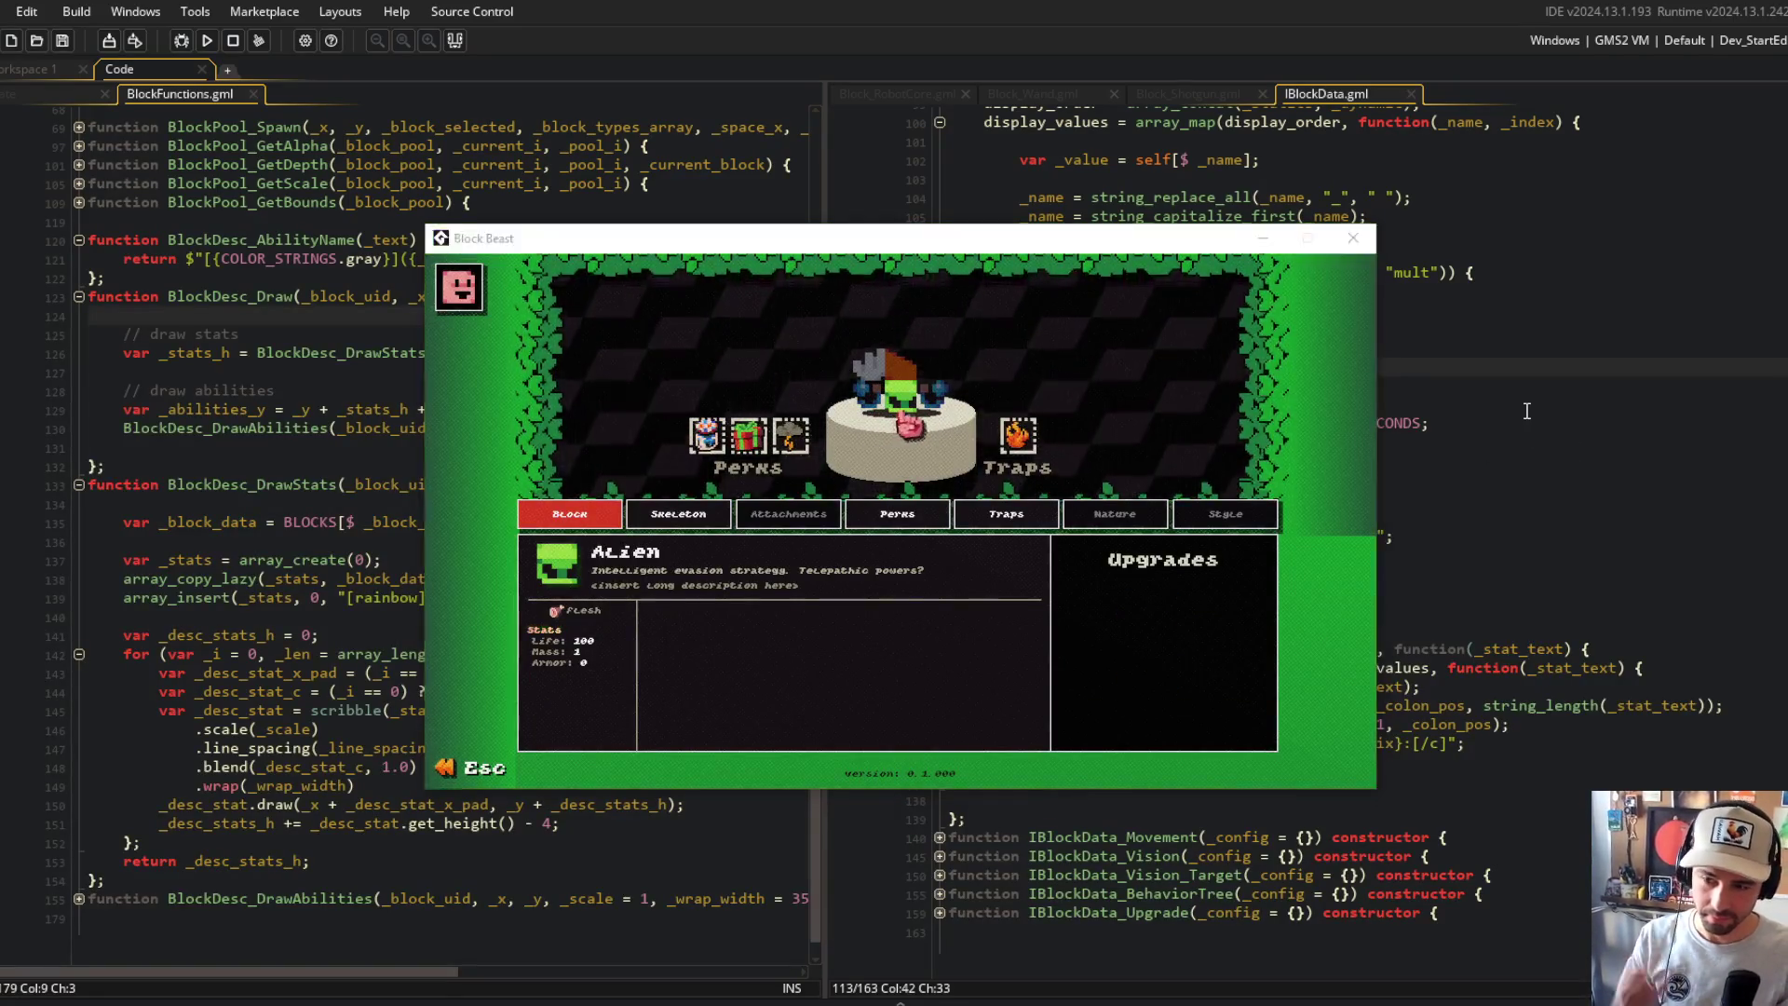
# Step: Add a _suffix line below _prefix in IBlockData.gml wrapping the value in a COLOR_STRINGS tag
pyautogui.click(1526, 411)
pyautogui.click(1623, 727)
pyautogui.press('Return')
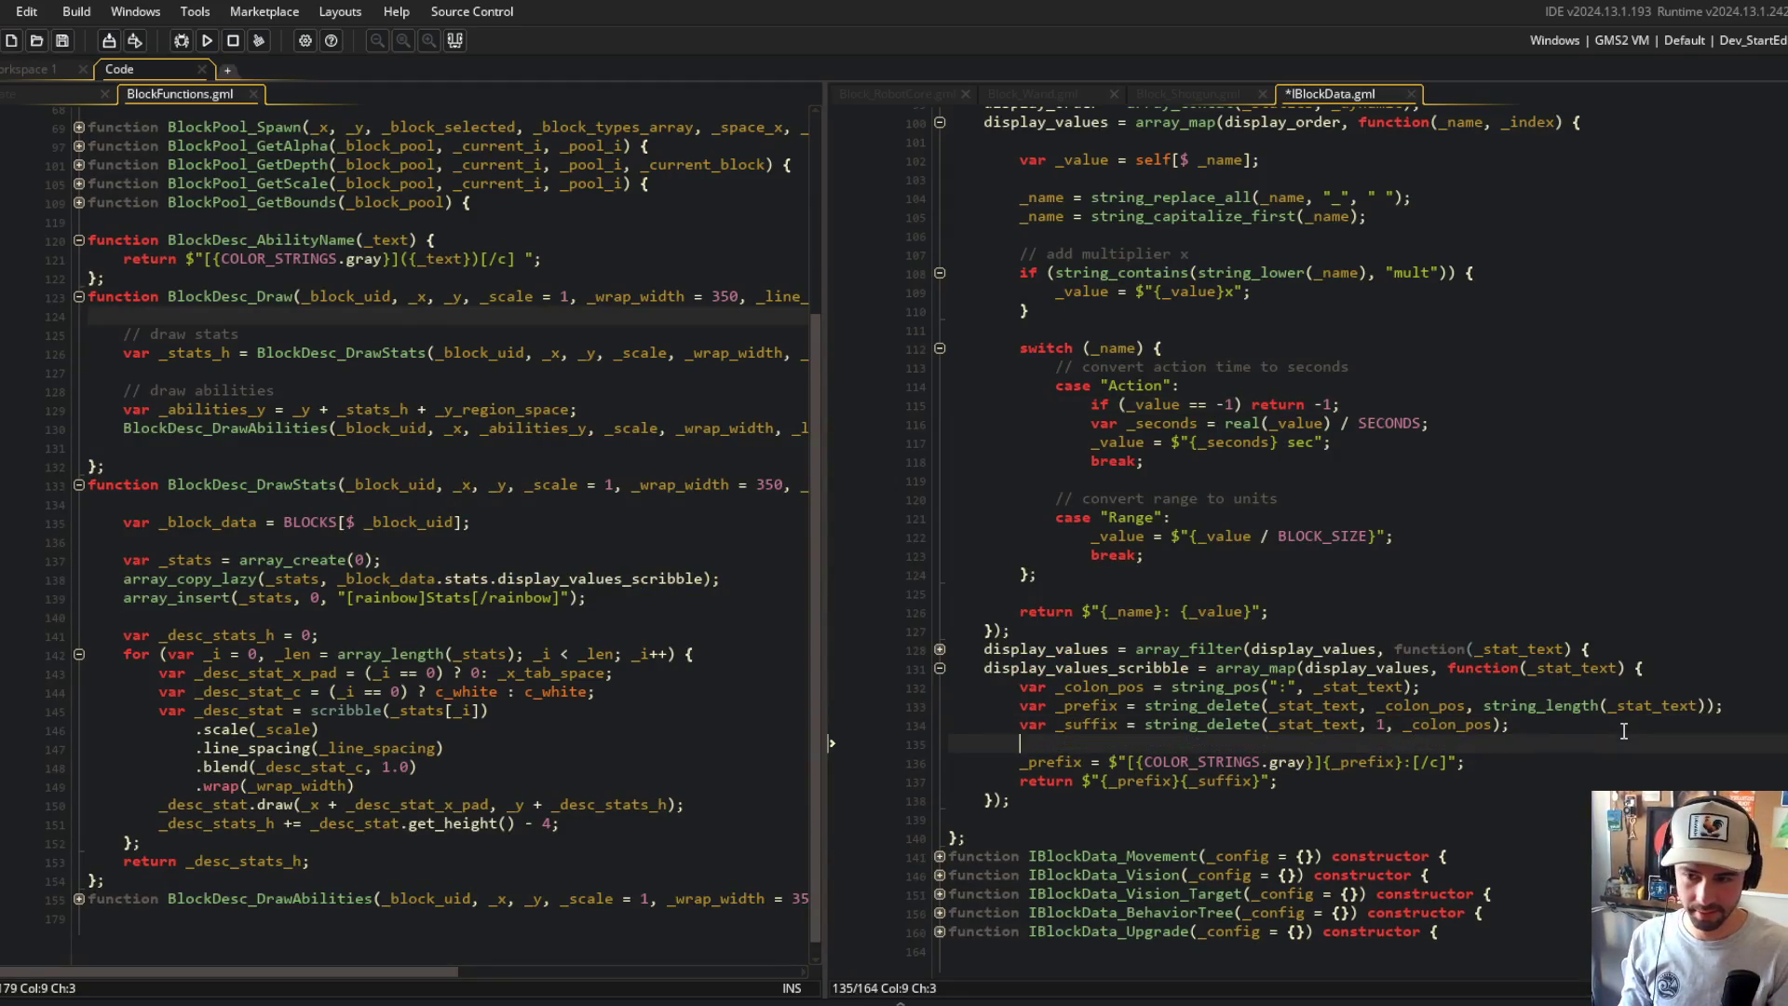
pyautogui.press('Delete')
pyautogui.press('End')
pyautogui.press('Return')
pyautogui.write('_s')
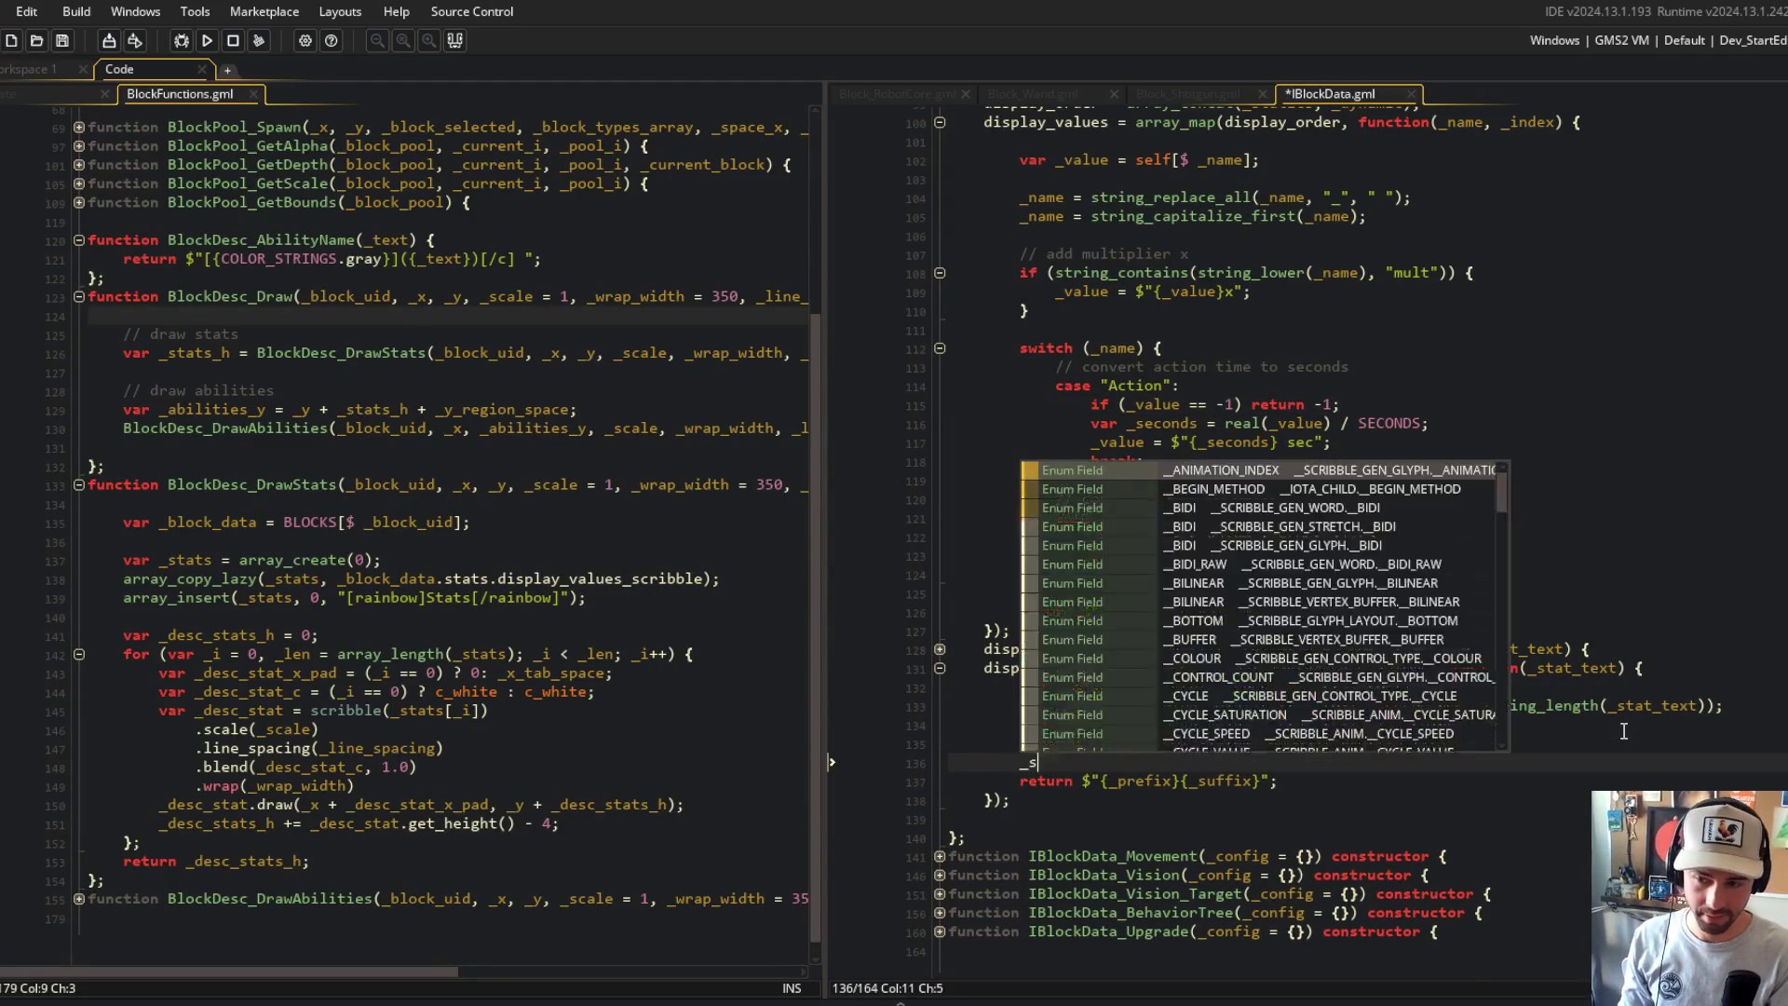
pyautogui.write('uffix =')
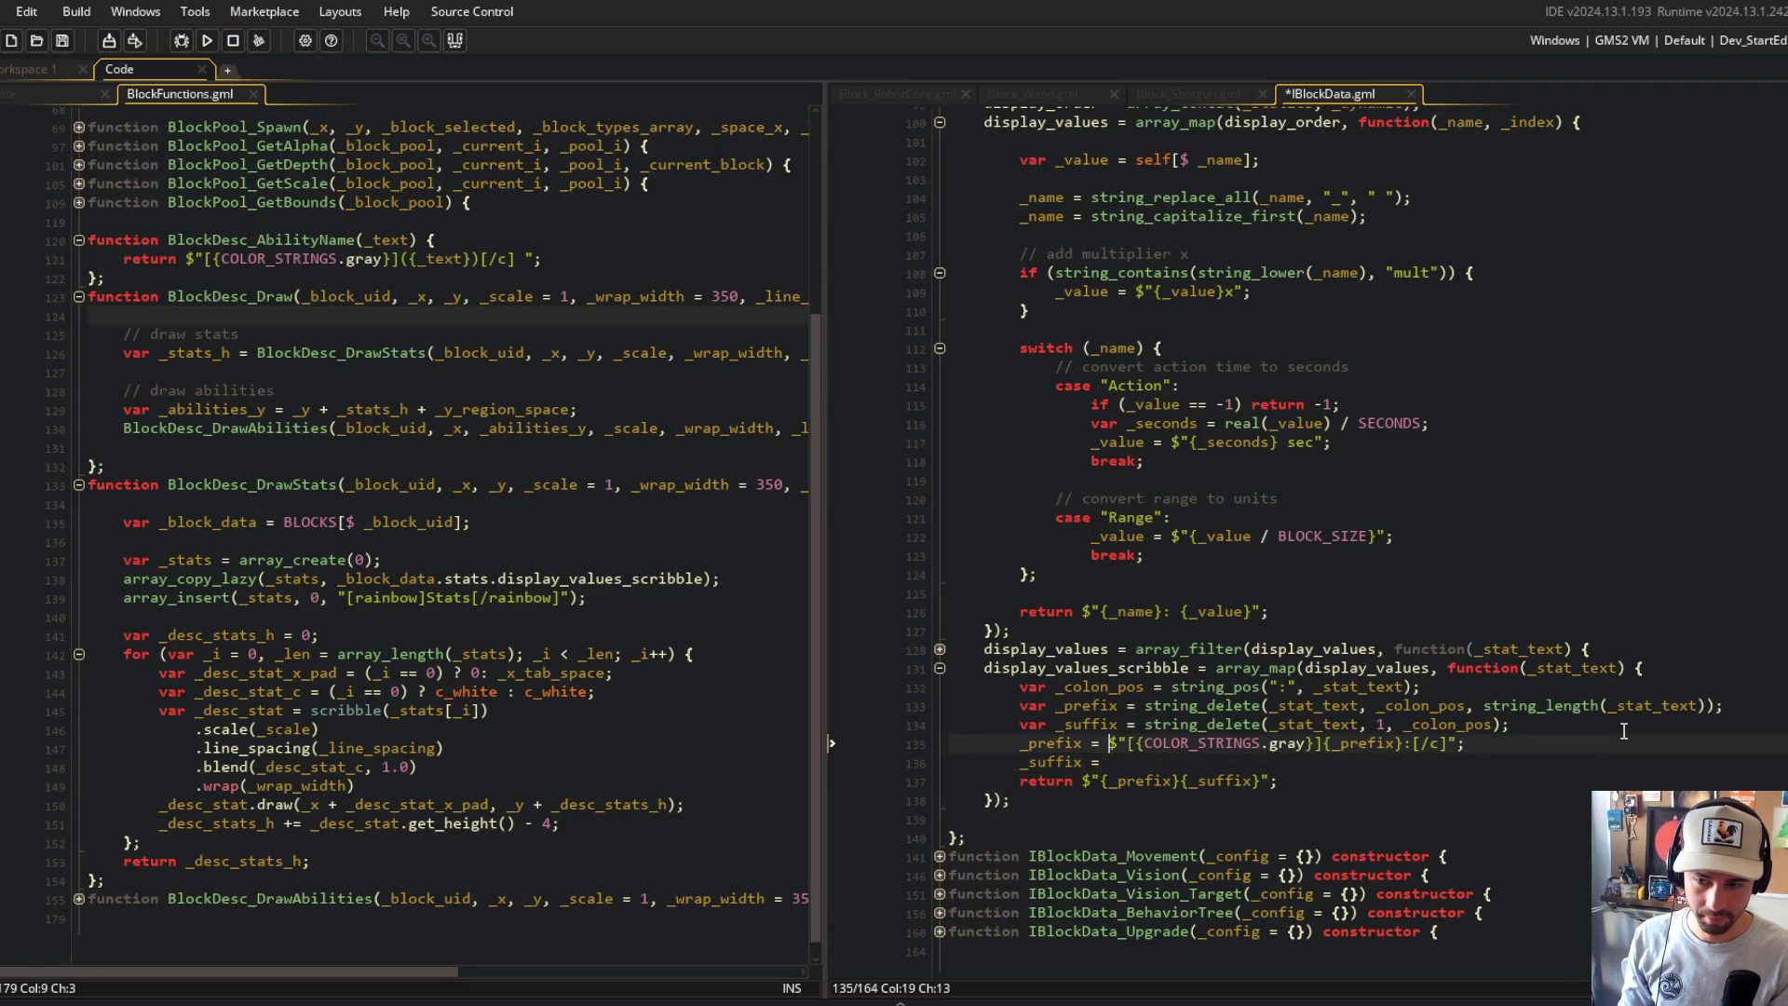
pyautogui.write('$"[{COLOR_STRINGS.gray}]{_prefix}:[/c]";')
pyautogui.hotkey('ctrl', 's')
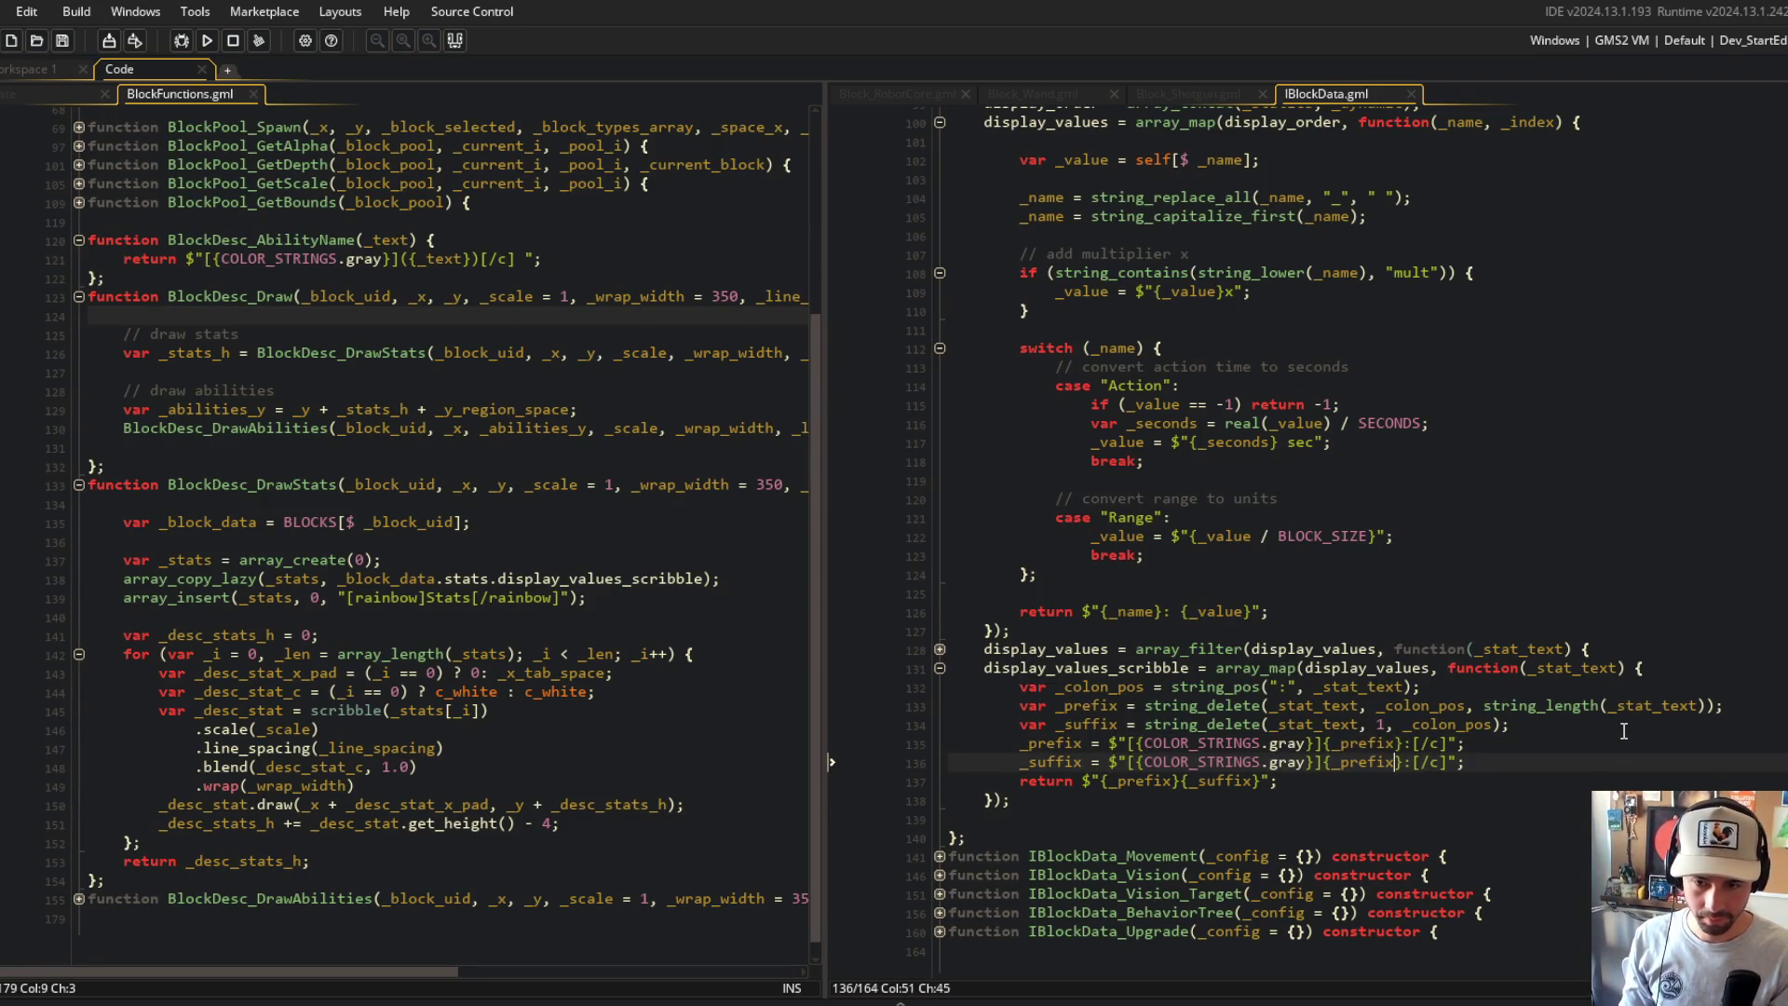
pyautogui.hotkey('ctrl', 'BackSpace')
pyautogui.write('_suffix')
pyautogui.press('Escape')
pyautogui.press('Left')
pyautogui.press('Left')
pyautogui.press('Left')
pyautogui.press('BackSpace')
pyautogui.press('BackSpace')
pyautogui.press('BackSpace')
pyautogui.write('white')
pyautogui.press('Escape')
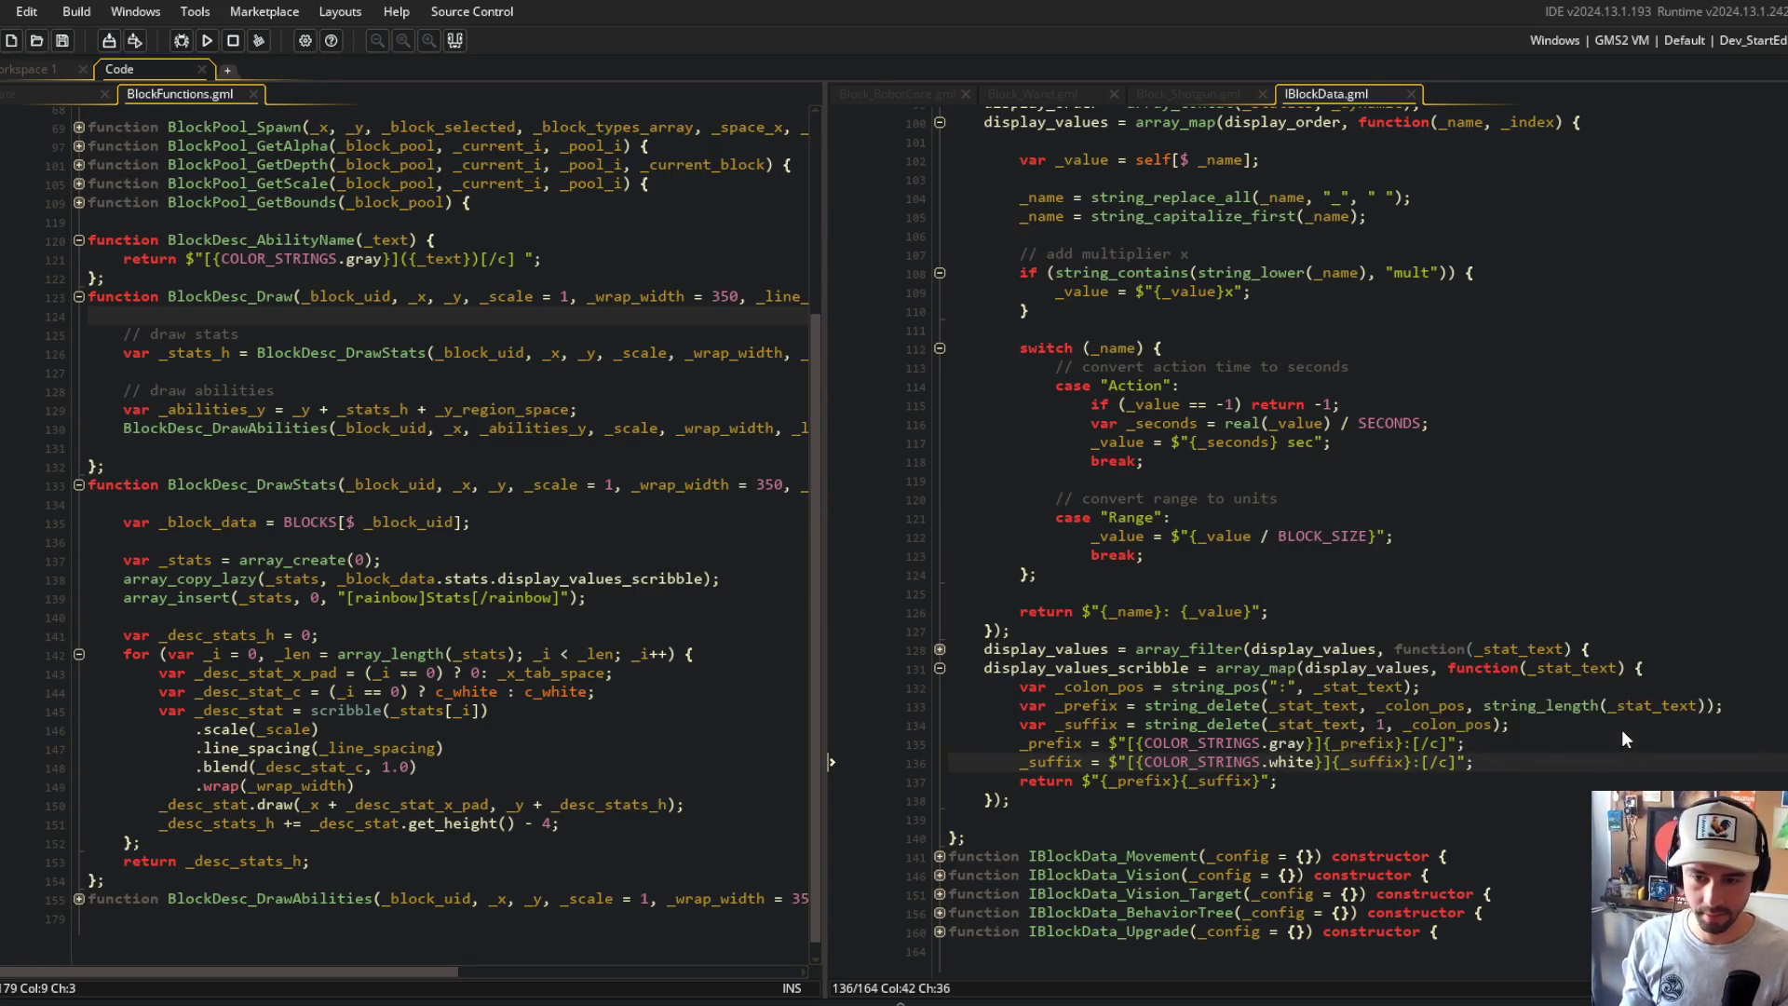
# Step: Colour _prefix with COLOR_STRINGS.white and _suffix with COLOR_STRINGS.gray, then build and run
pyautogui.scroll(-1, 1622, 739)
pyautogui.doubleClick(1281, 727)
pyautogui.write('wh')
pyautogui.doubleClick(1280, 744)
pyautogui.write('gray')
pyautogui.press('F5')
pyautogui.click(1159, 422)
pyautogui.click(1221, 440)
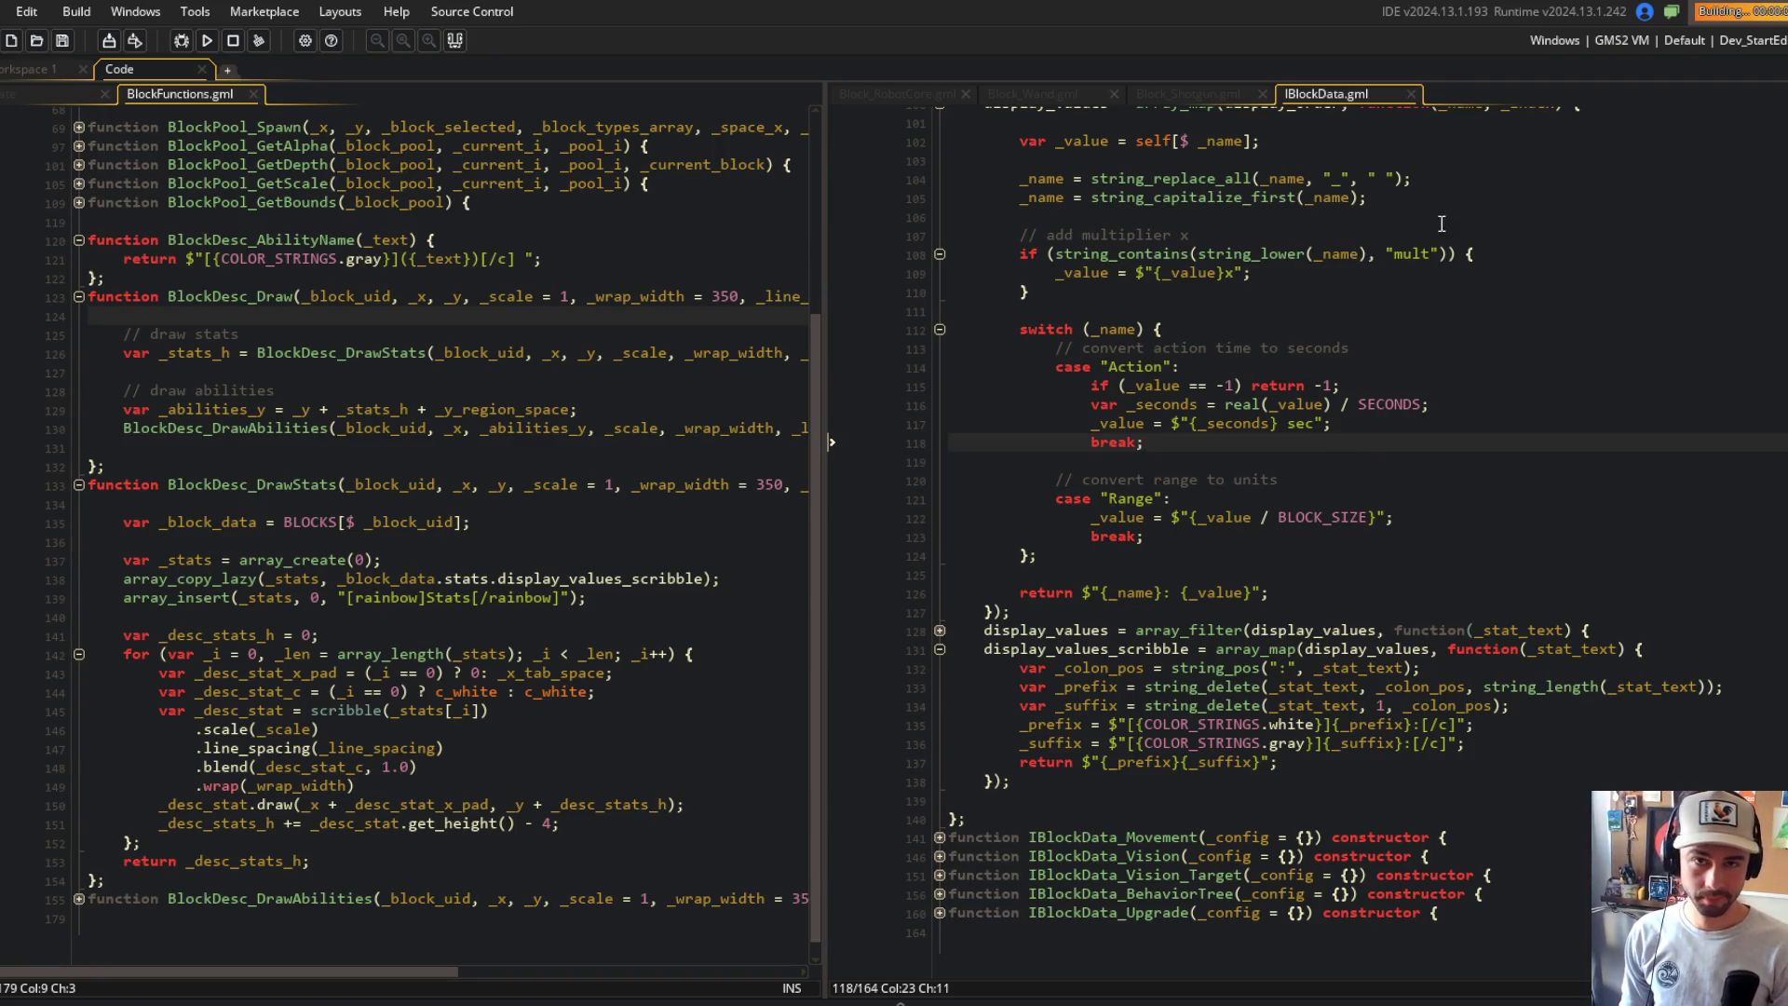
# Step: Check the running game, then change the _suffix colour to COLOR_STRINGS.white and save
pyautogui.scroll(-2, 887, 372)
pyautogui.scroll(1, 892, 415)
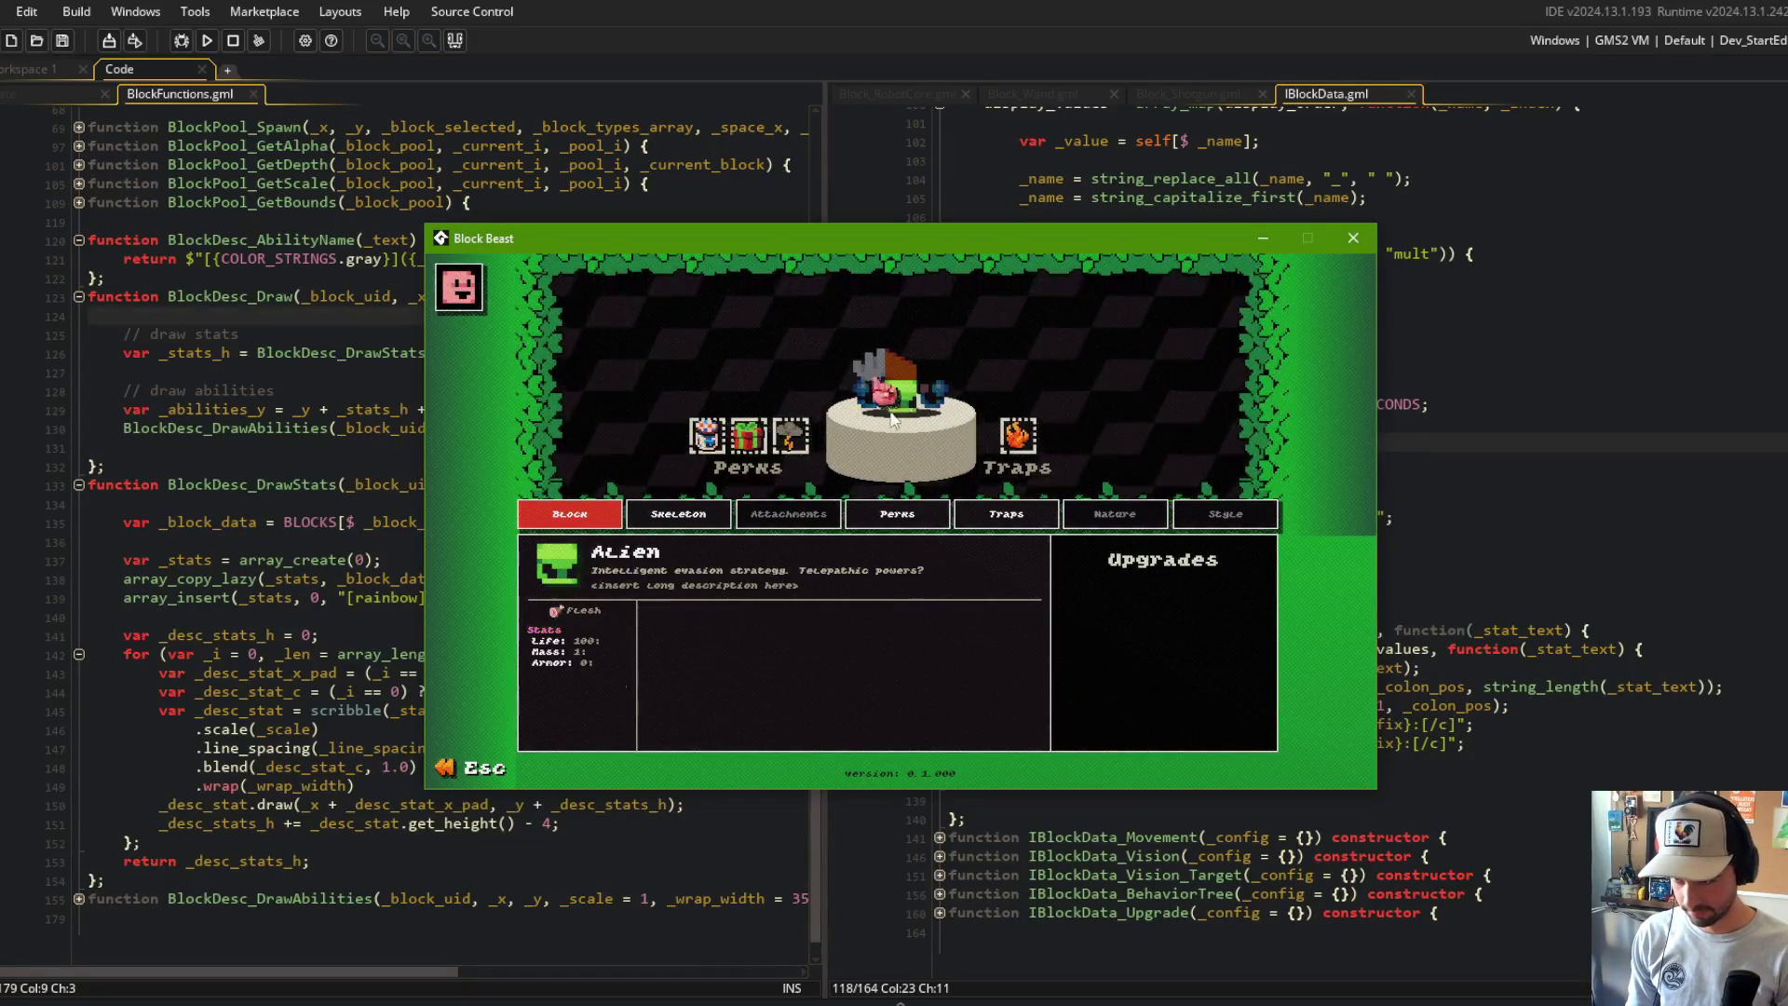
pyautogui.click(1435, 743)
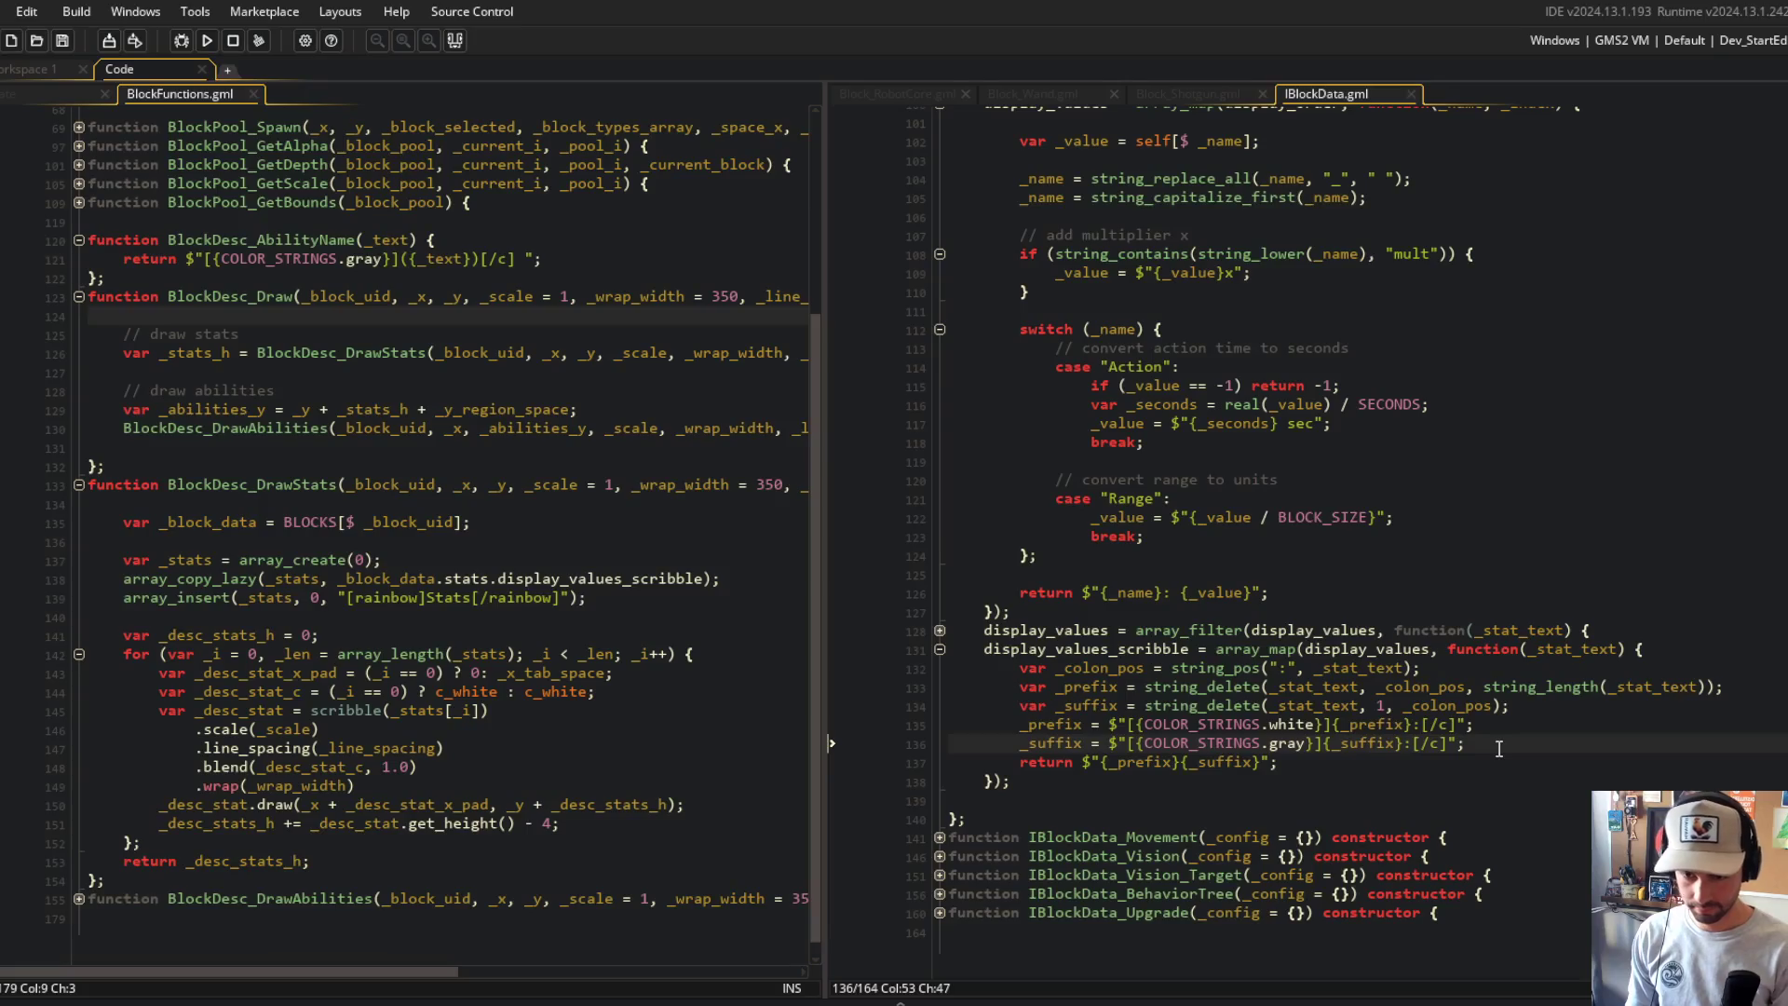
pyautogui.hotkey('alt', 'Tab')
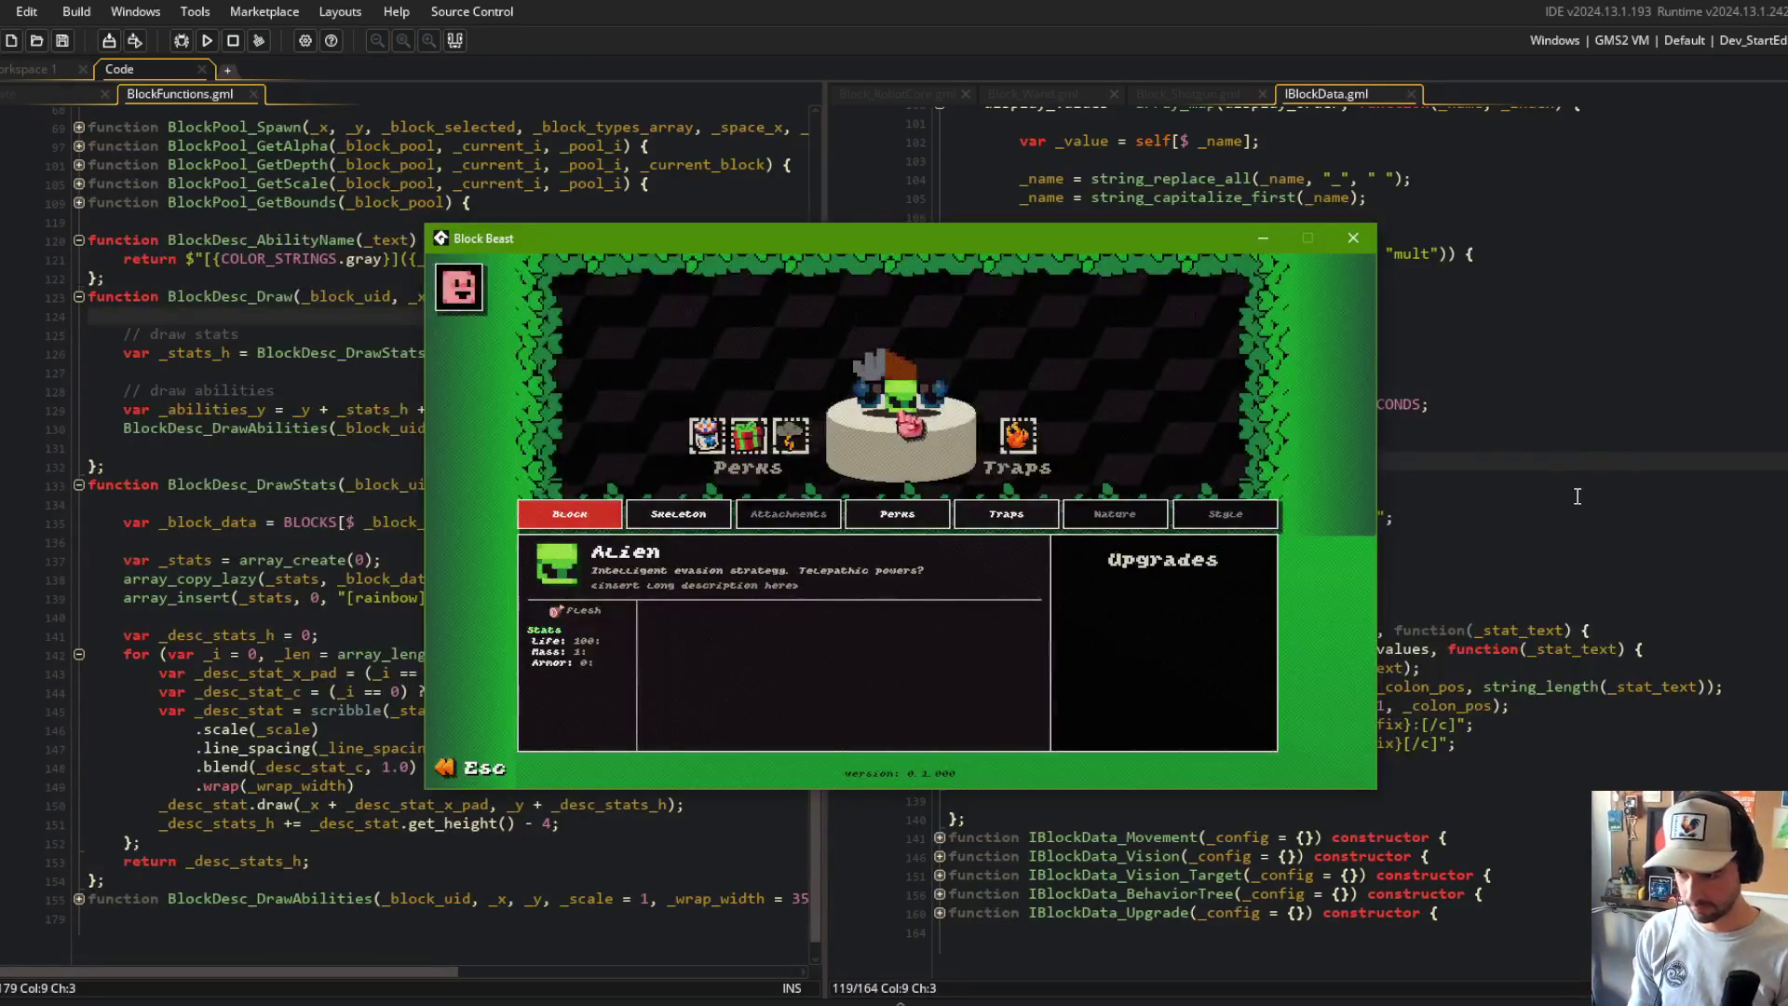
pyautogui.scroll(-1, 990, 400)
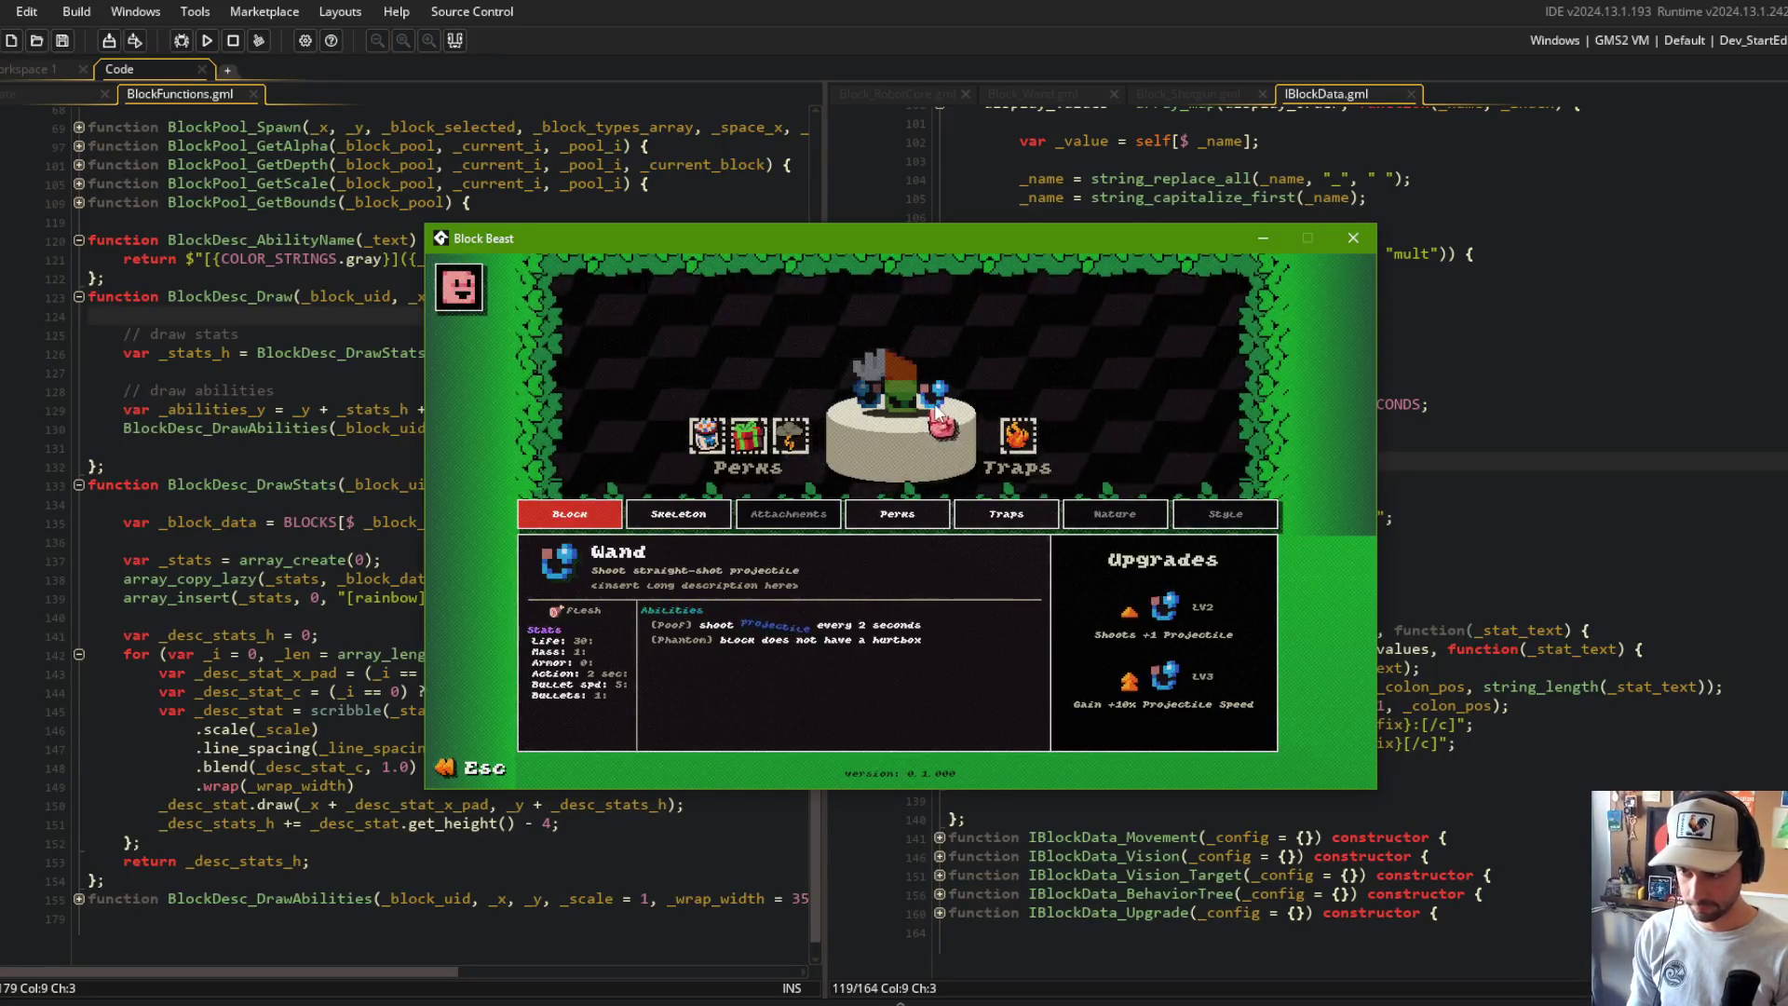
pyautogui.click(1482, 613)
pyautogui.click(1526, 719)
pyautogui.doubleClick(1276, 743)
pyautogui.press('Return')
pyautogui.hotkey('ctrl', 's')
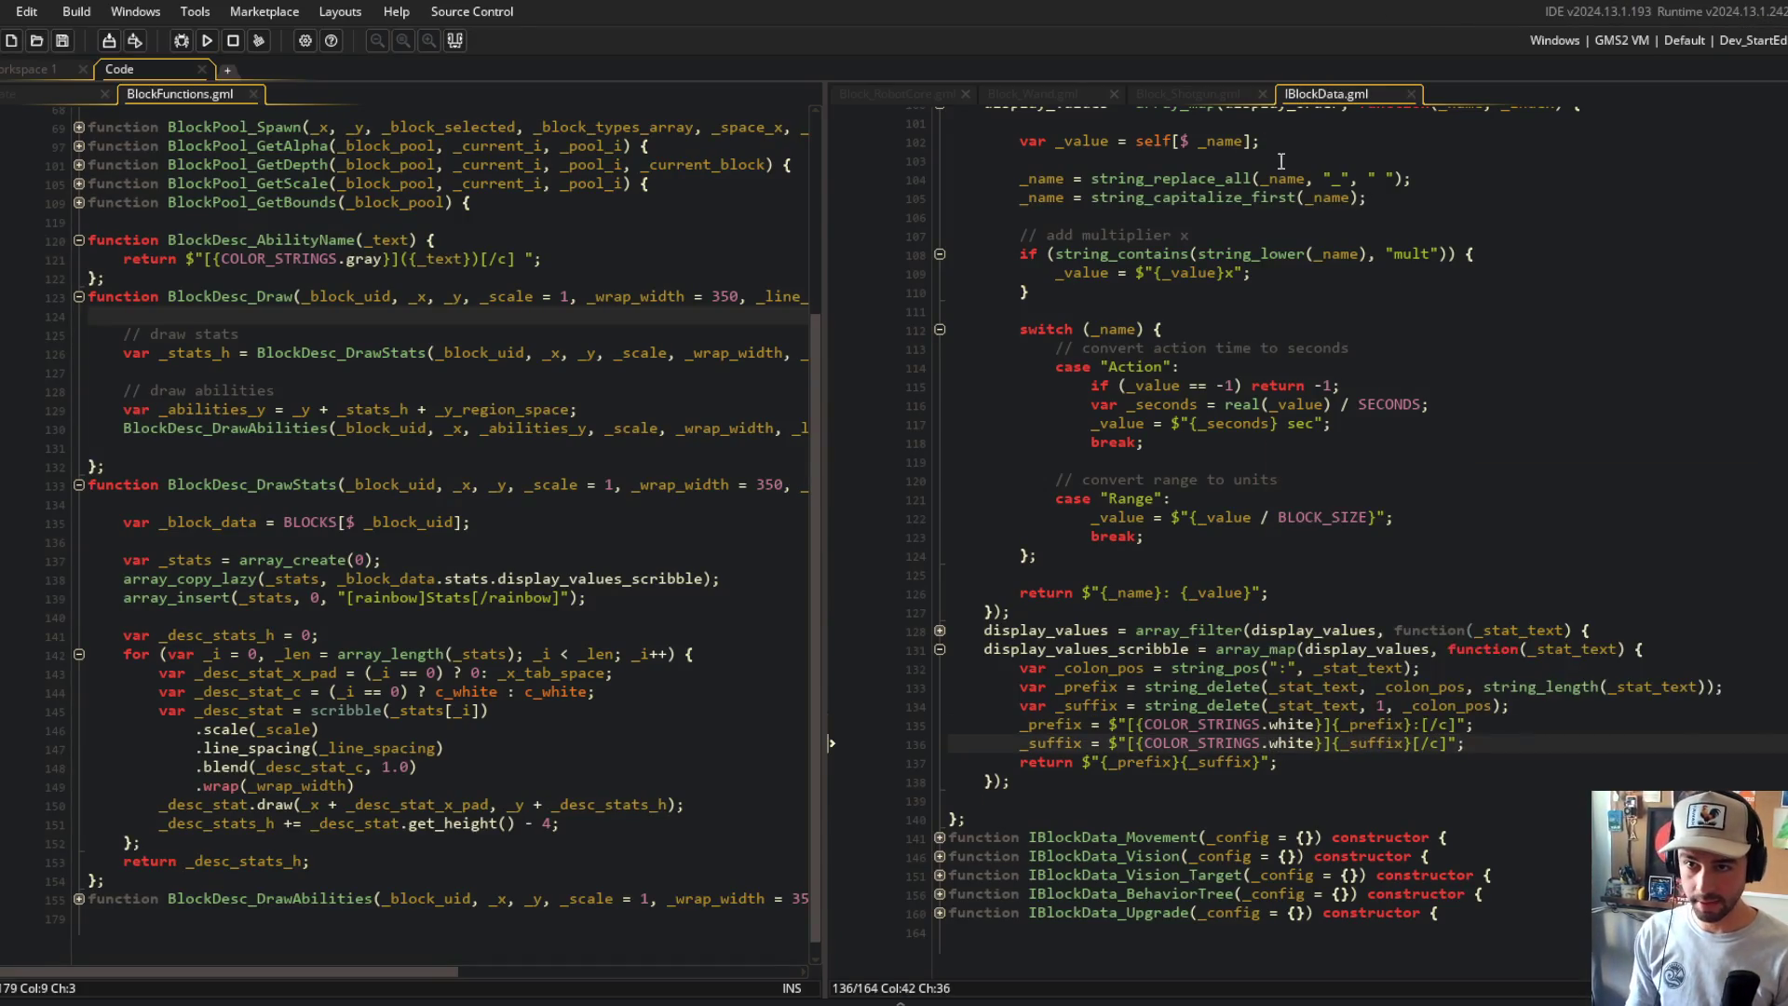
# Step: Review the gray shades in MACROS.gml, set _prefix to COLOR_STRINGS.overcast, and run the game
pyautogui.middleClick(1181, 724)
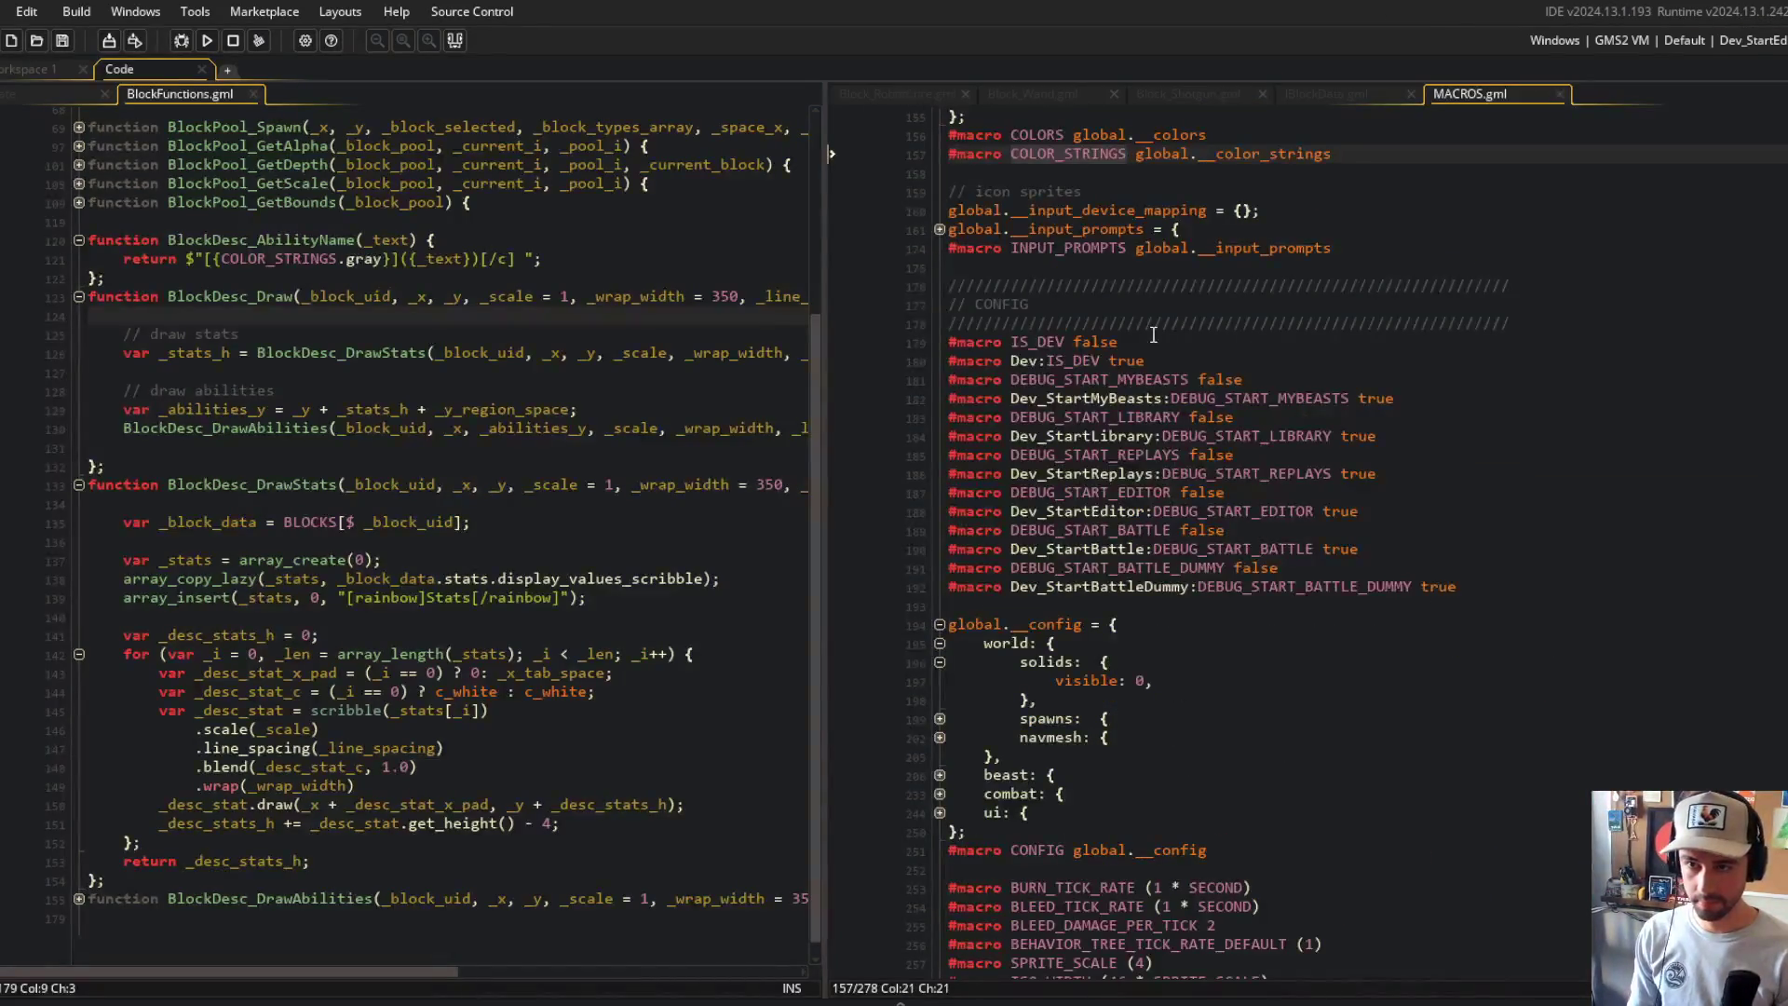
pyautogui.scroll(8, 1153, 335)
pyautogui.click(1017, 252)
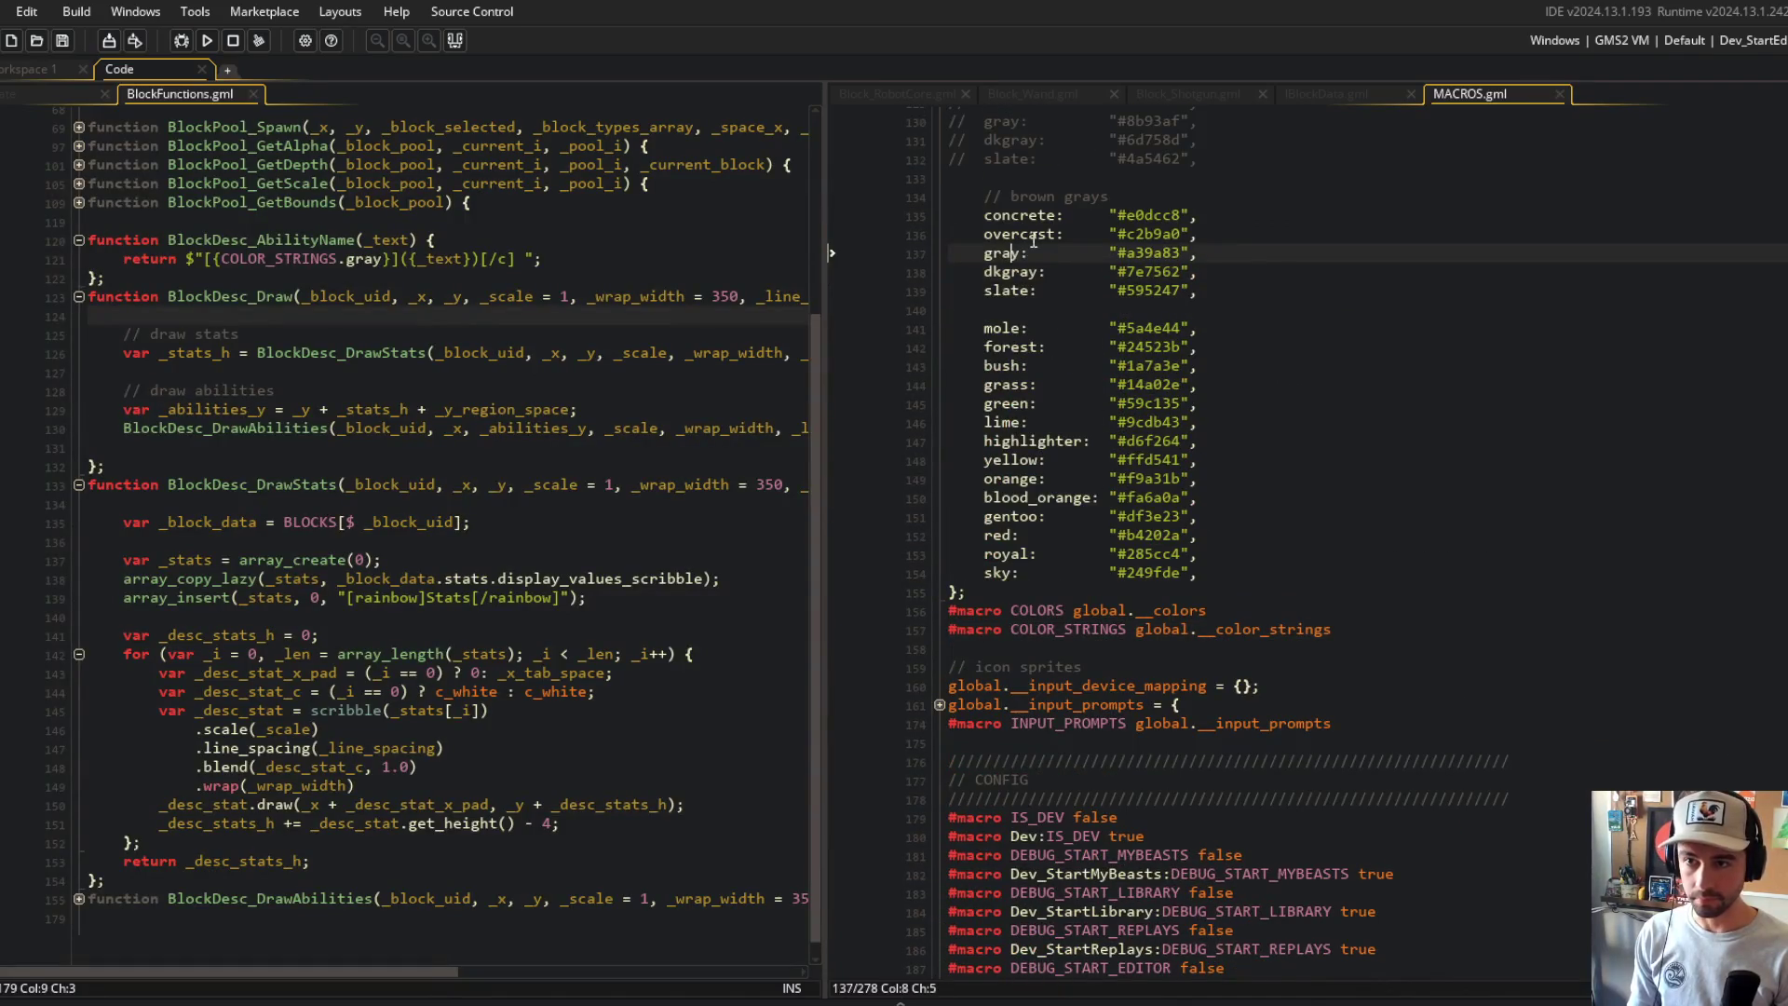
pyautogui.click(1365, 99)
pyautogui.doubleClick(1297, 725)
pyautogui.write('overcast')
pyautogui.click(1437, 537)
pyautogui.click(212, 45)
pyautogui.click(1385, 611)
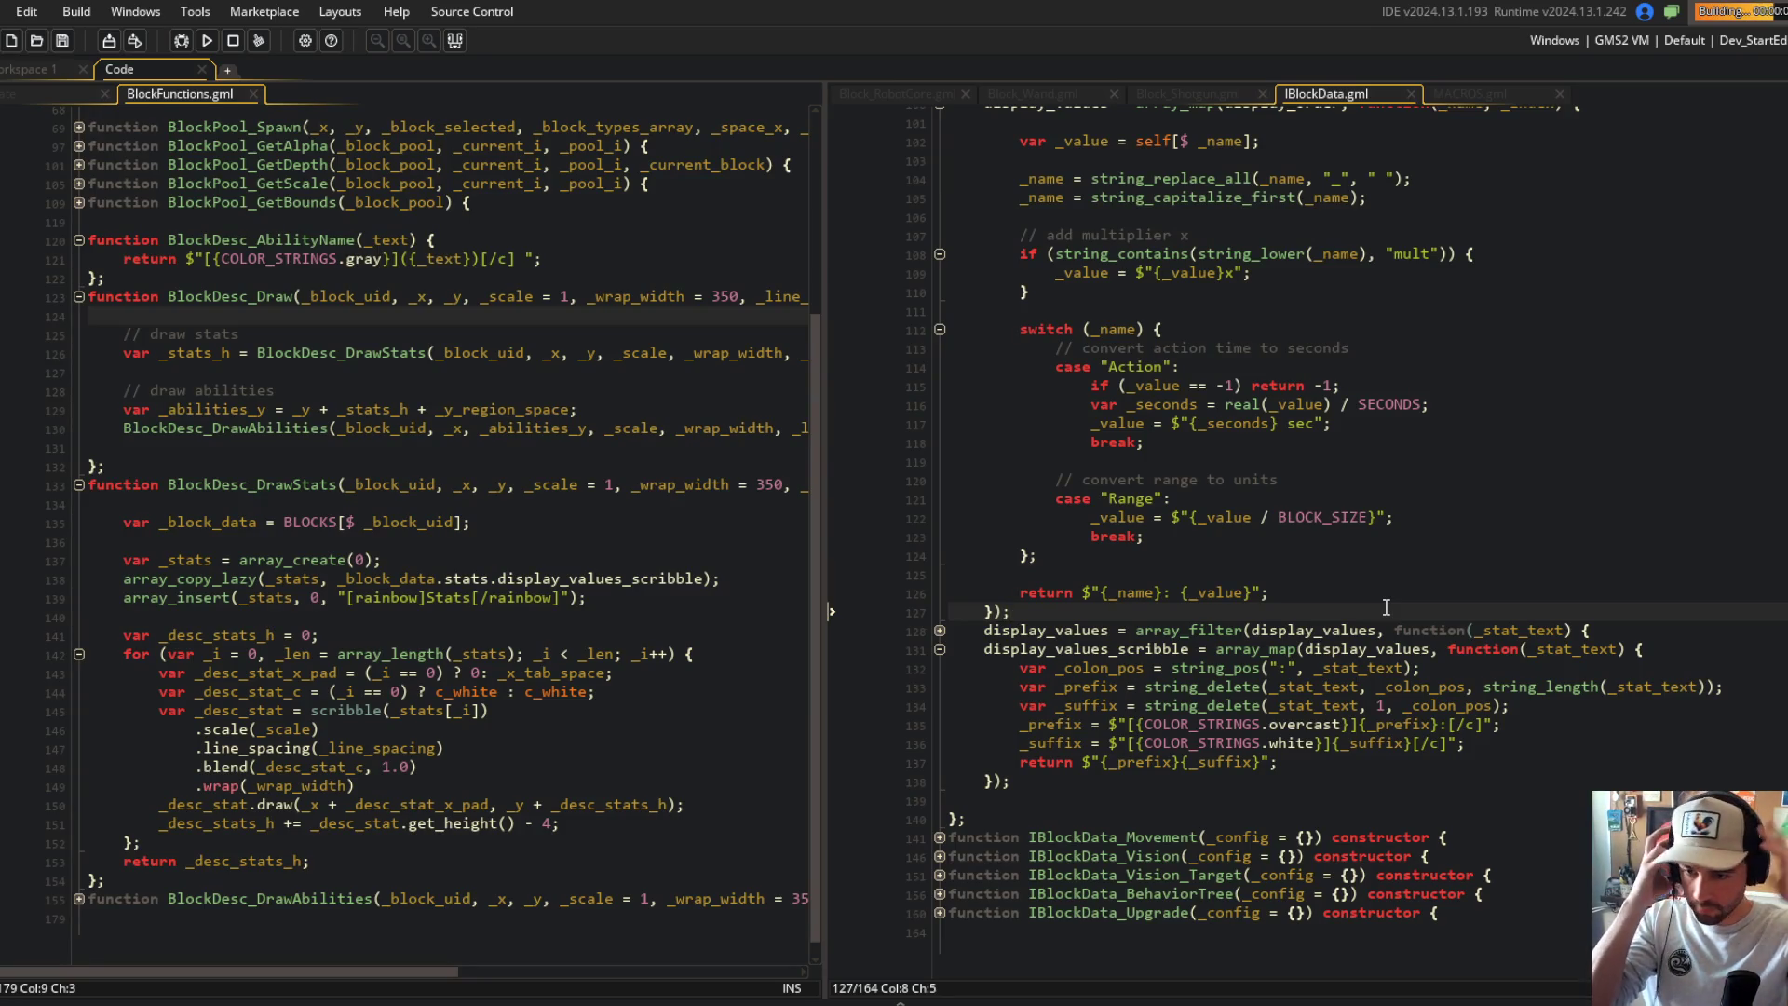
pyautogui.click(1448, 565)
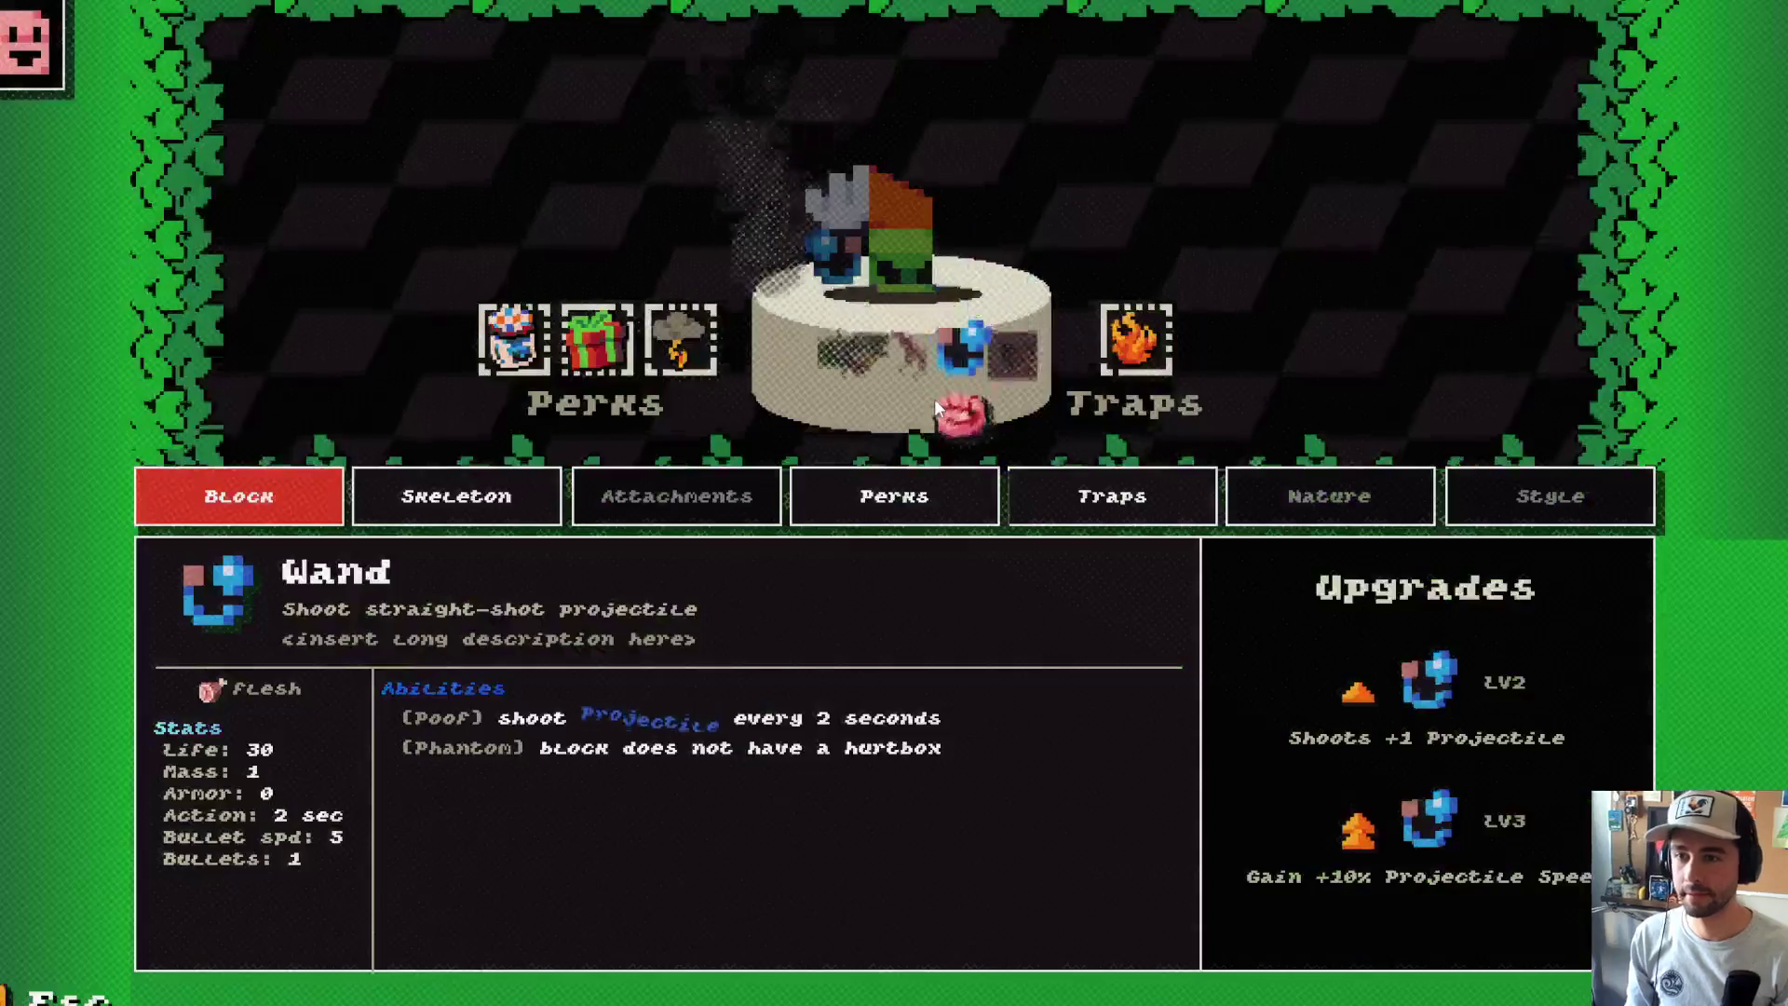
pyautogui.click(935, 399)
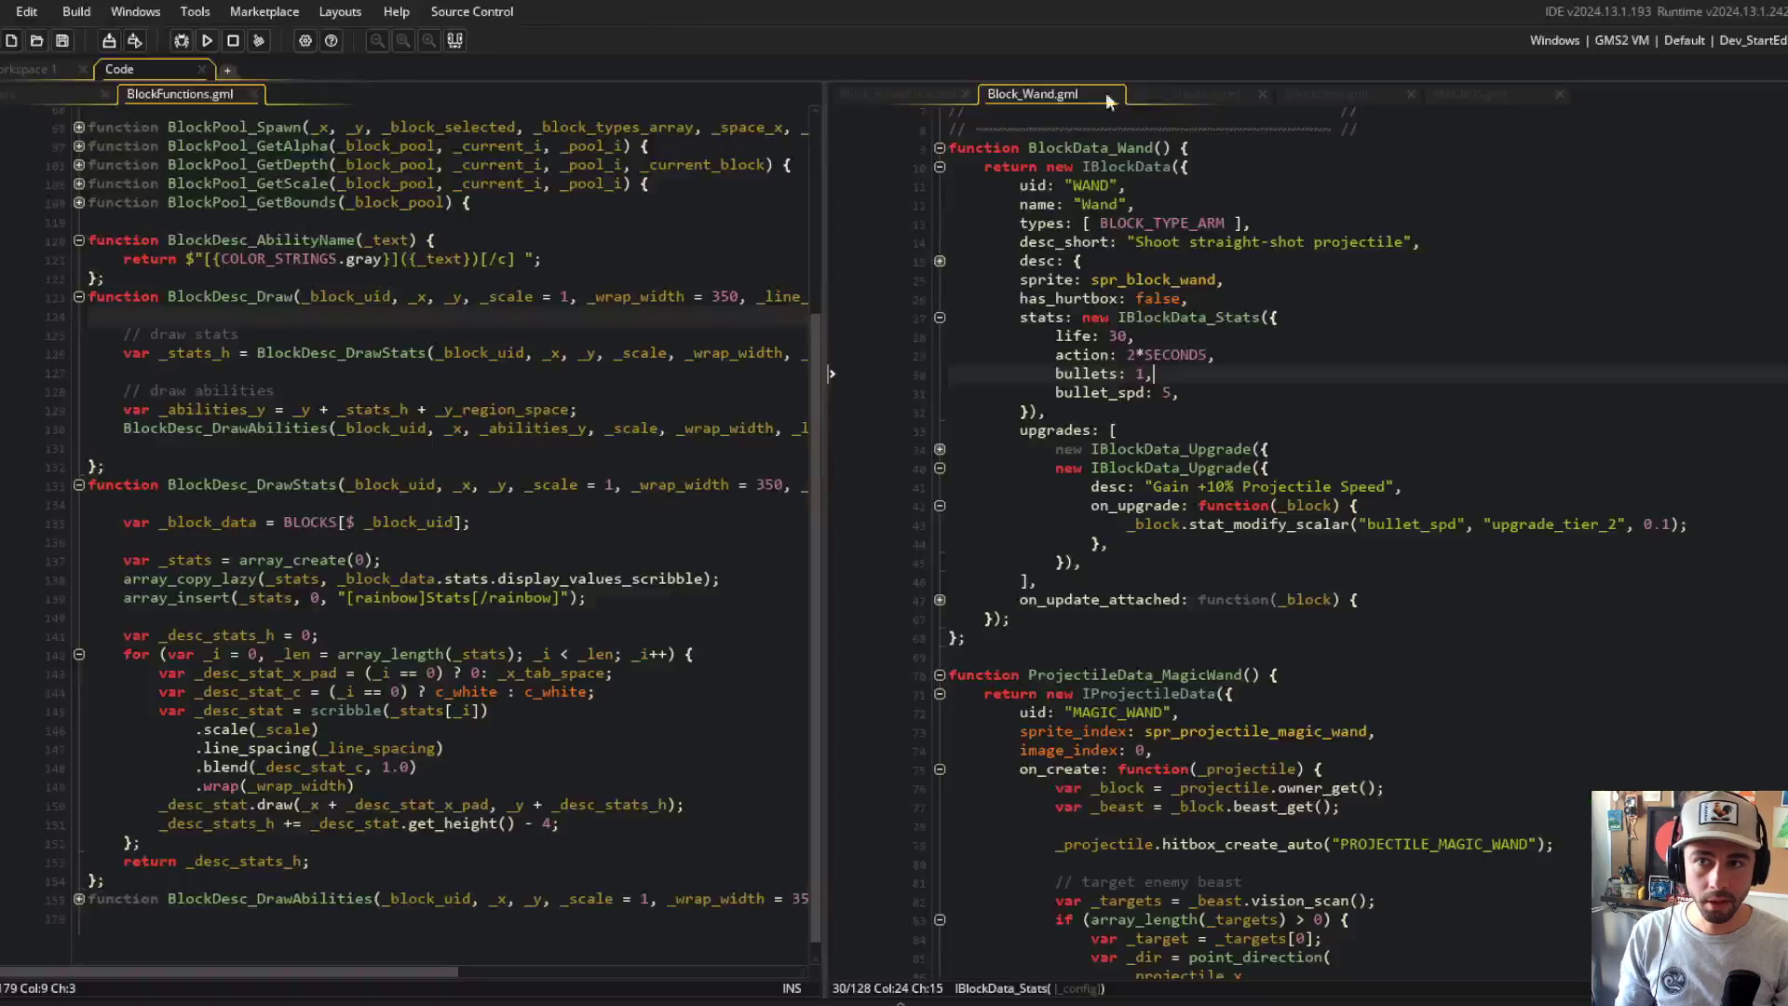
pyautogui.click(1315, 97)
# Step: Close MACROS.gml and return to the multiplier check in IBlockData.gml
pyautogui.click(1466, 82)
pyautogui.click(1481, 87)
pyautogui.middleClick(1481, 93)
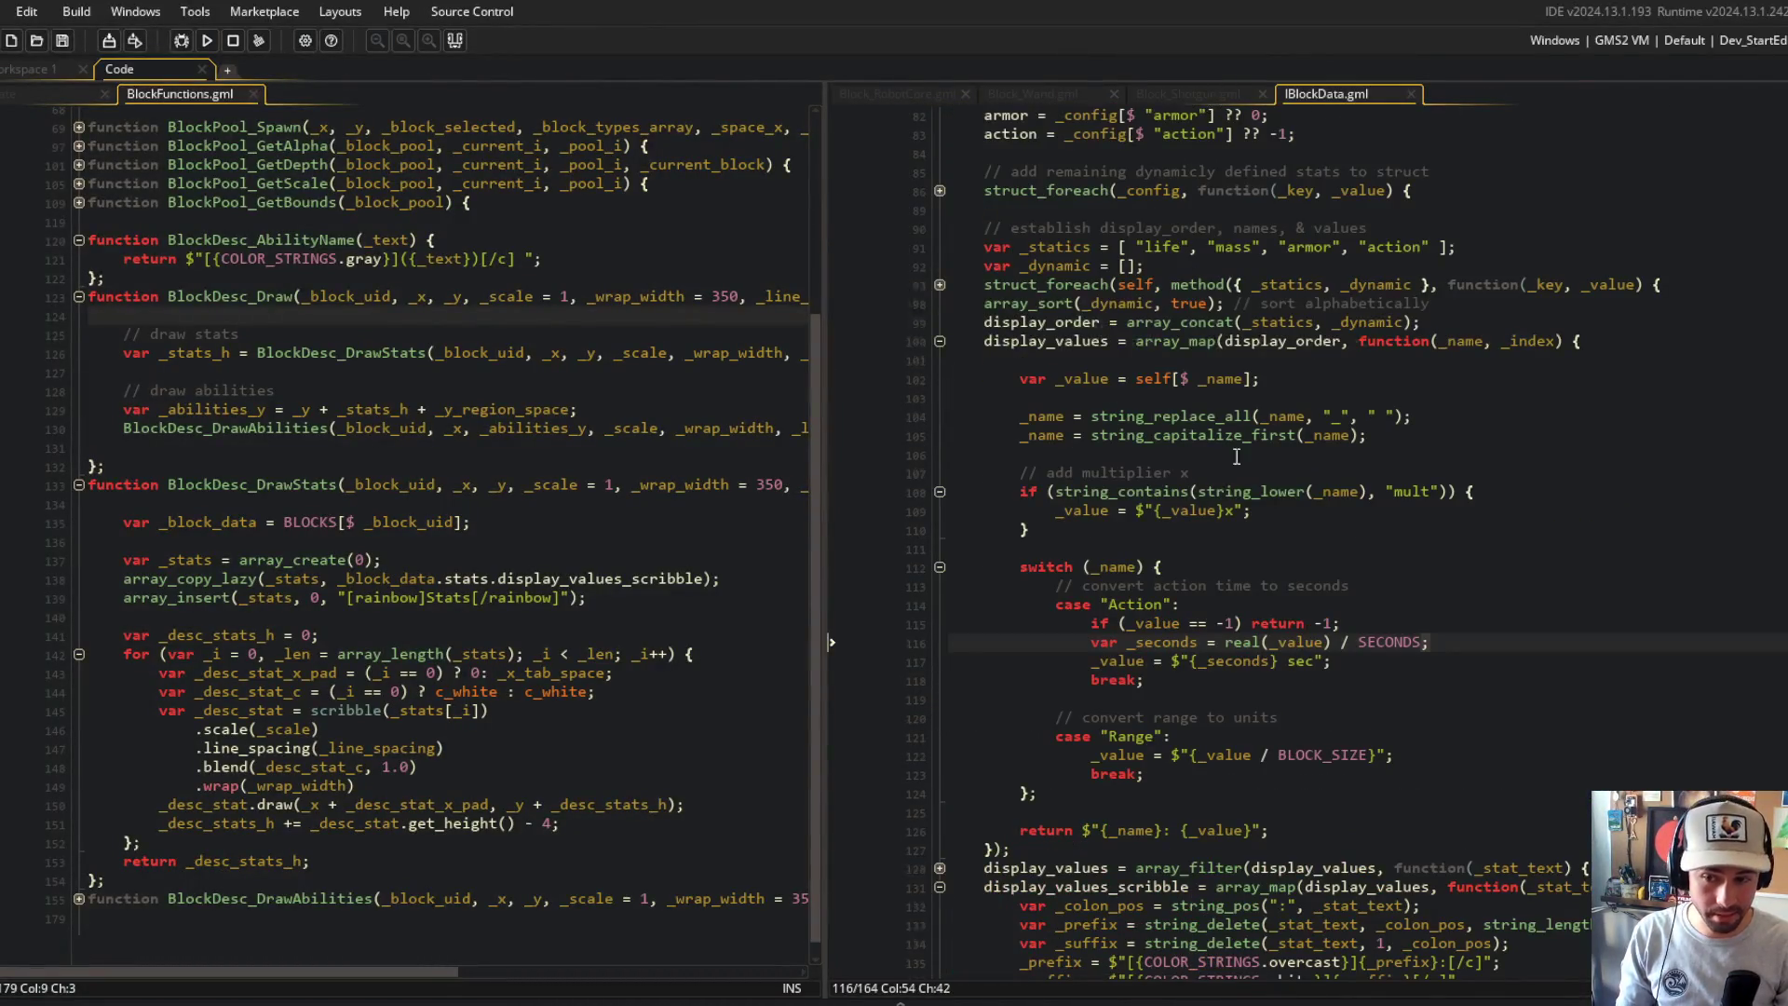
pyautogui.scroll(-5, 1236, 456)
pyautogui.scroll(5, 1164, 457)
pyautogui.click(1062, 457)
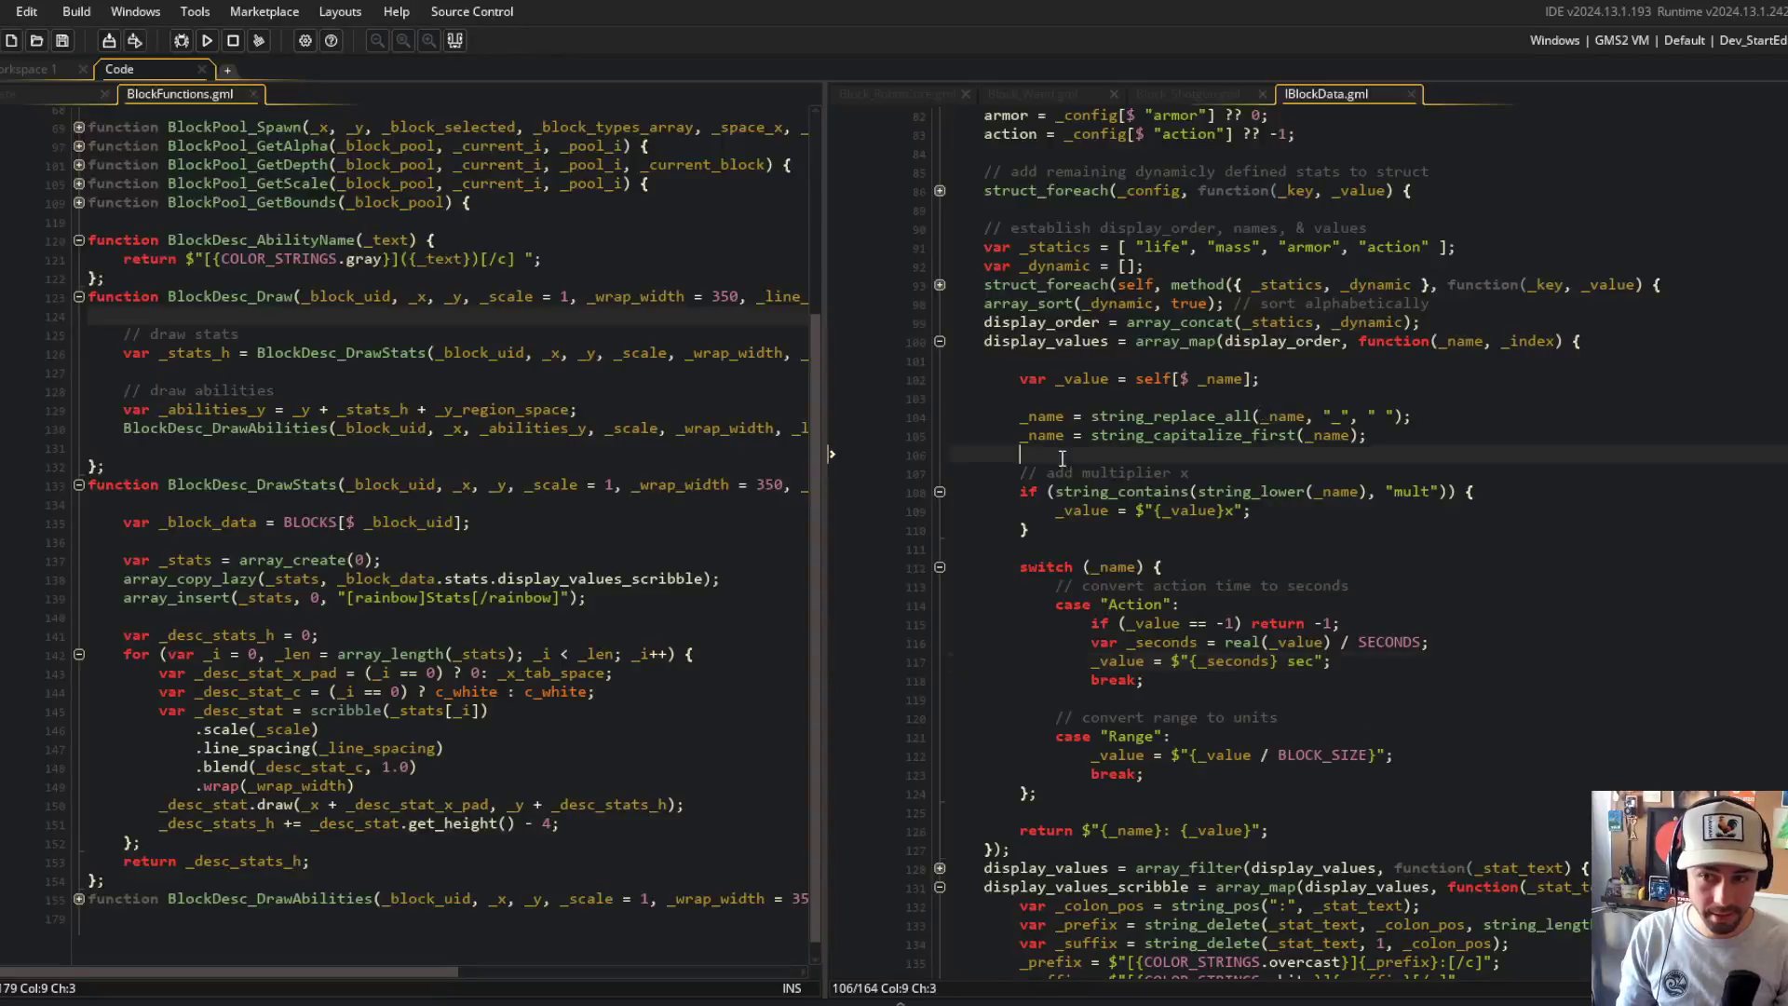
pyautogui.click(1220, 486)
pyautogui.press('Up')
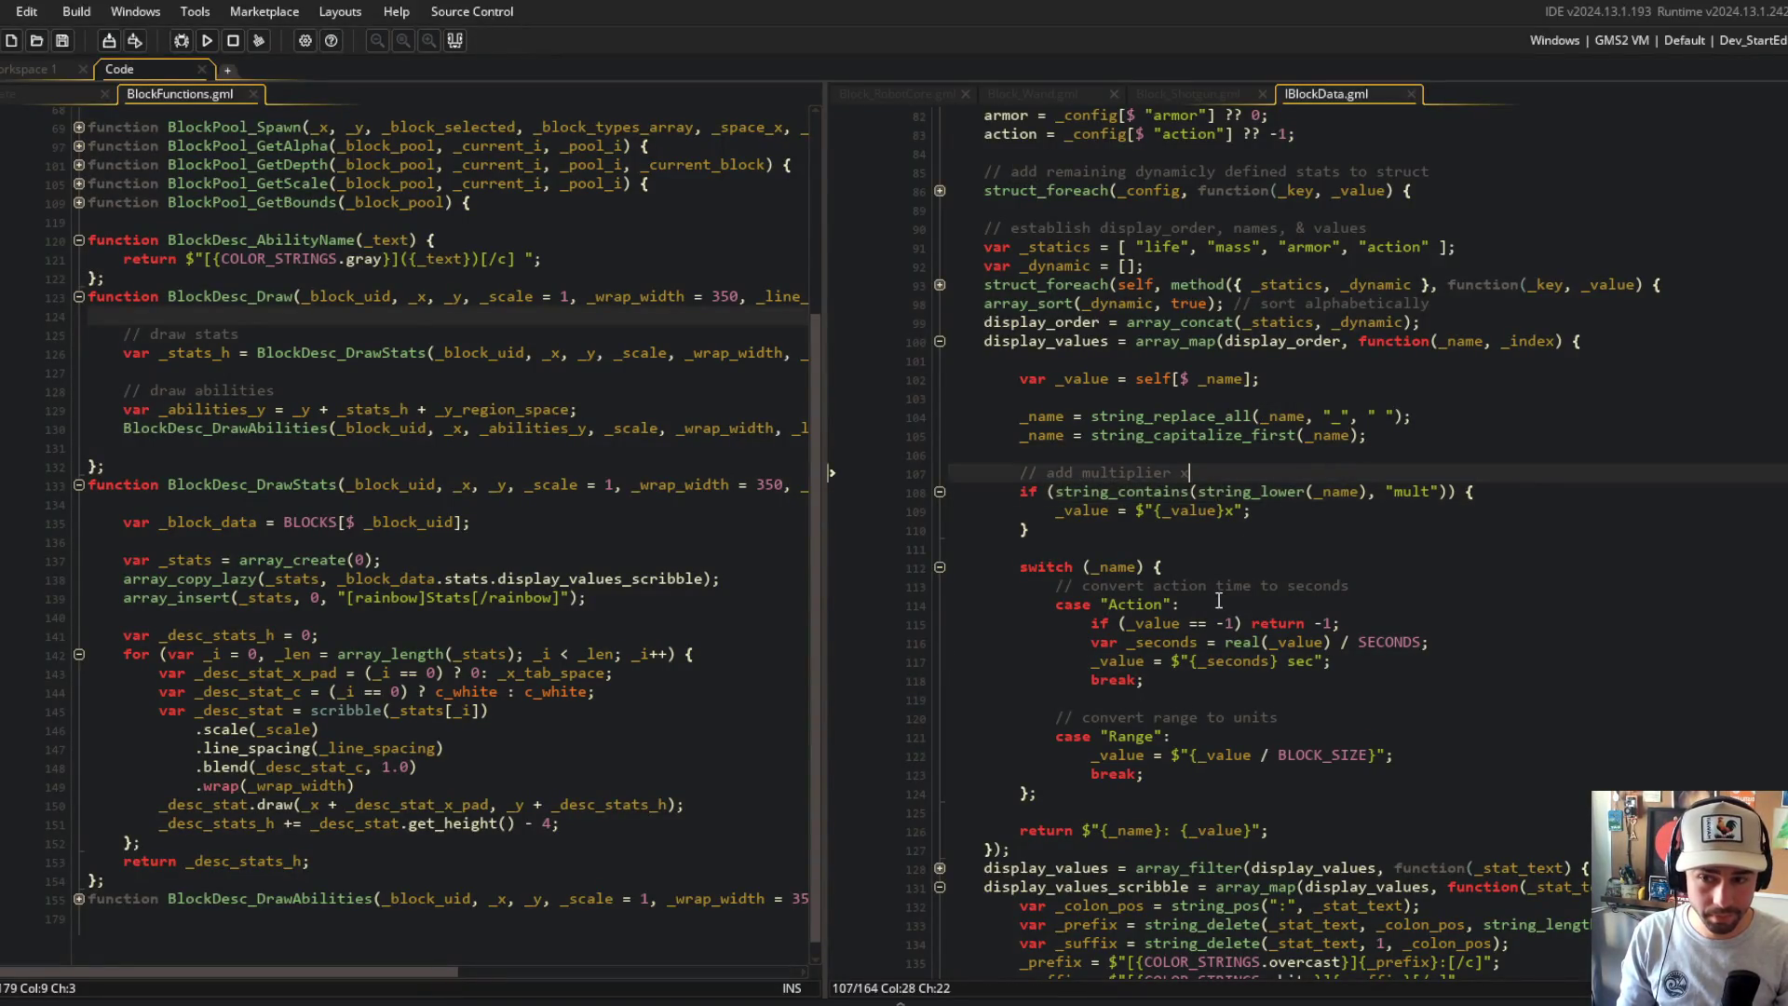
pyautogui.click(1121, 556)
pyautogui.scroll(-3, 1413, 554)
# Step: Below the mult check, add if (string_contains(string_lower(_name), "spd")) with an empty body
pyautogui.click(1144, 371)
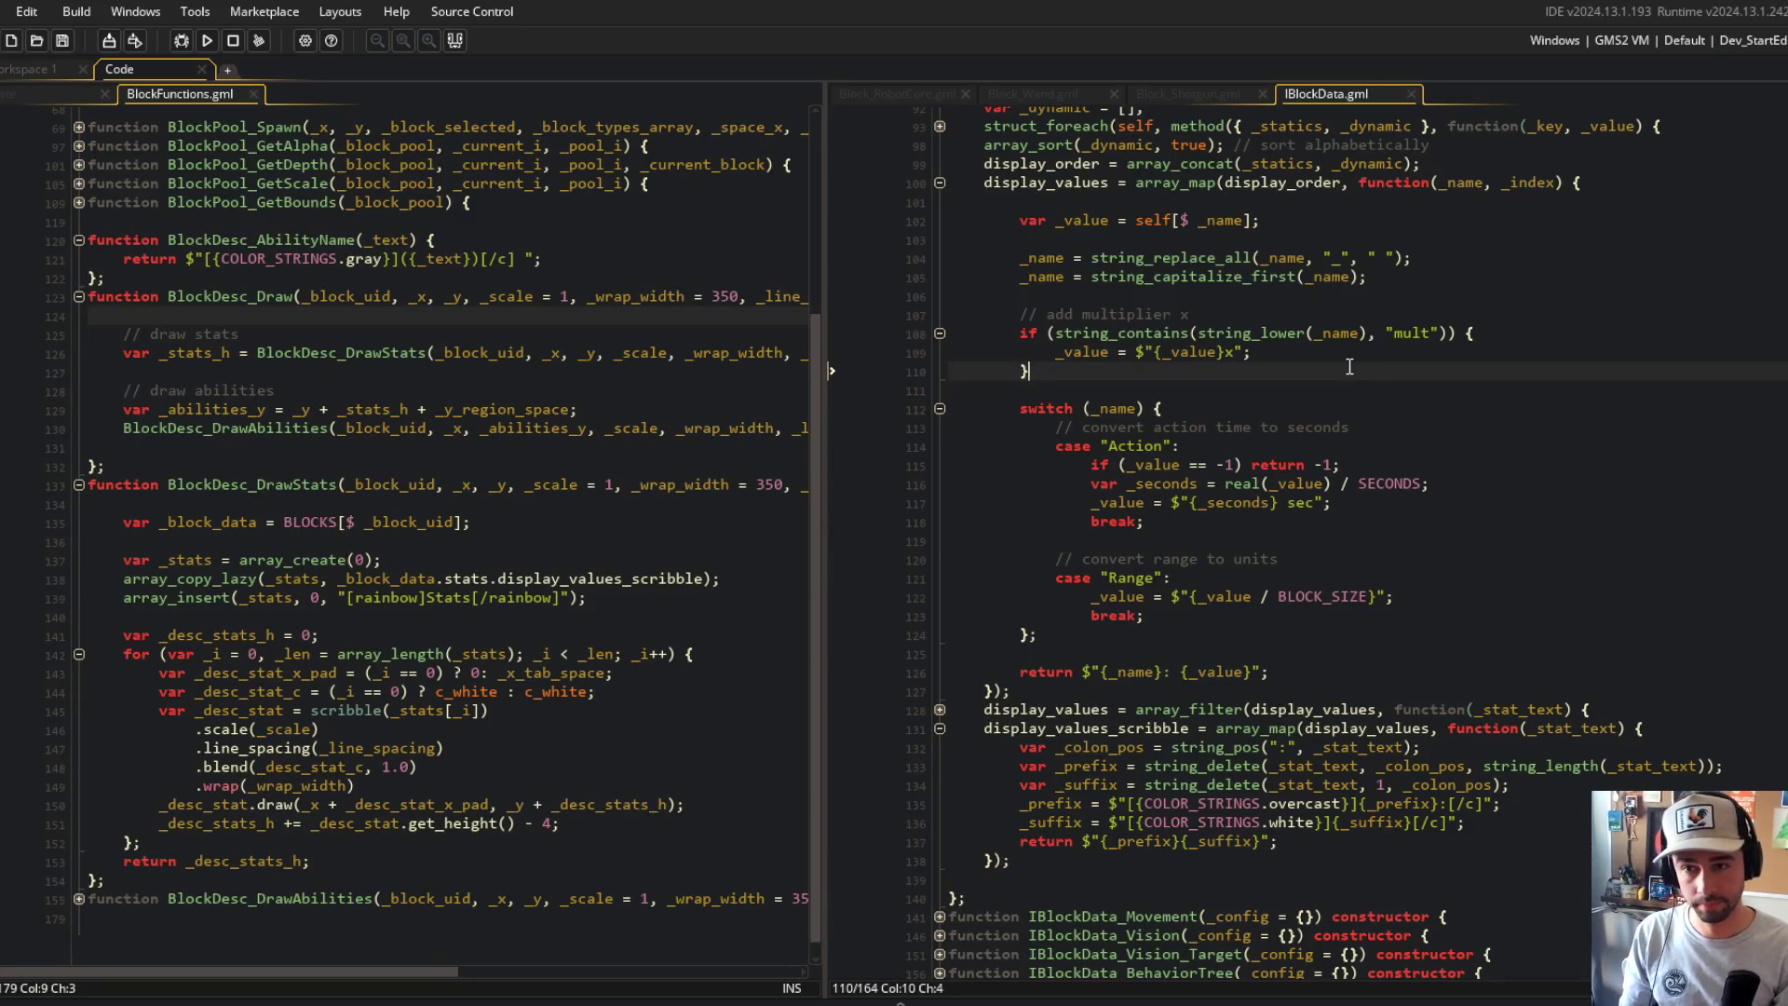
pyautogui.press('Return')
pyautogui.press('Return')
pyautogui.write('if (string_contains(string_lower(_na')
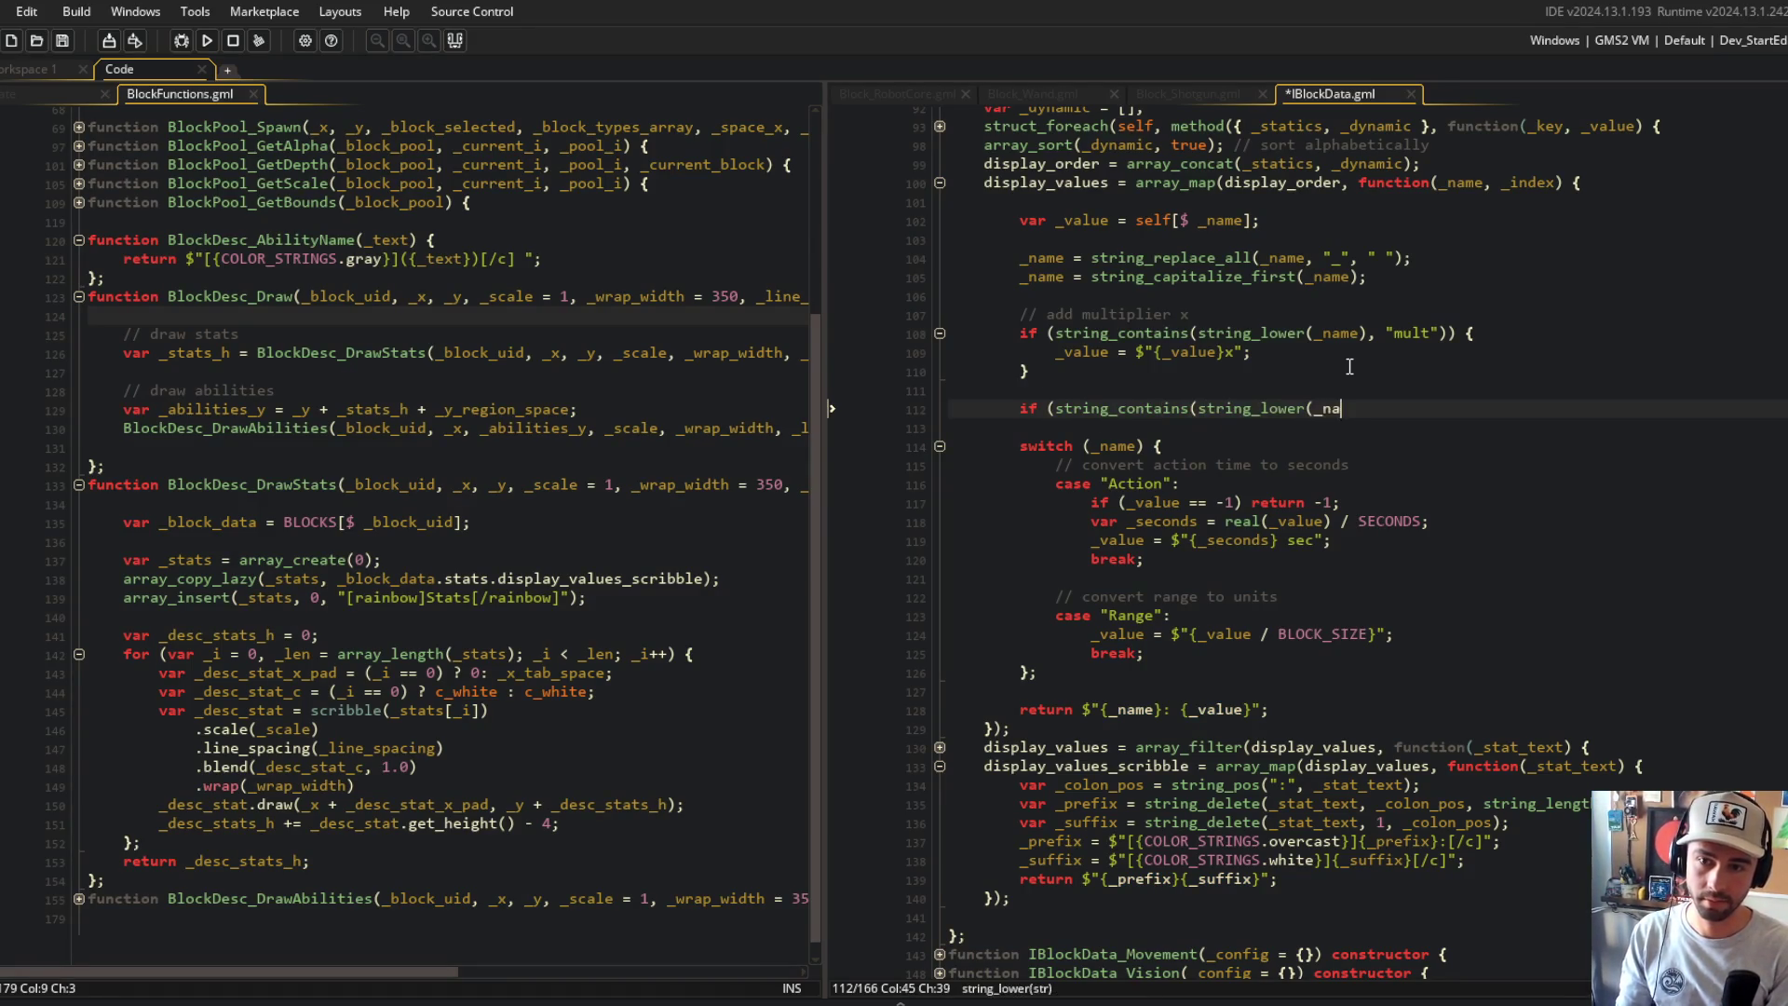
pyautogui.write('me), "')
pyautogui.press('Return')
pyautogui.press('BackSpace')
pyautogui.write('s')
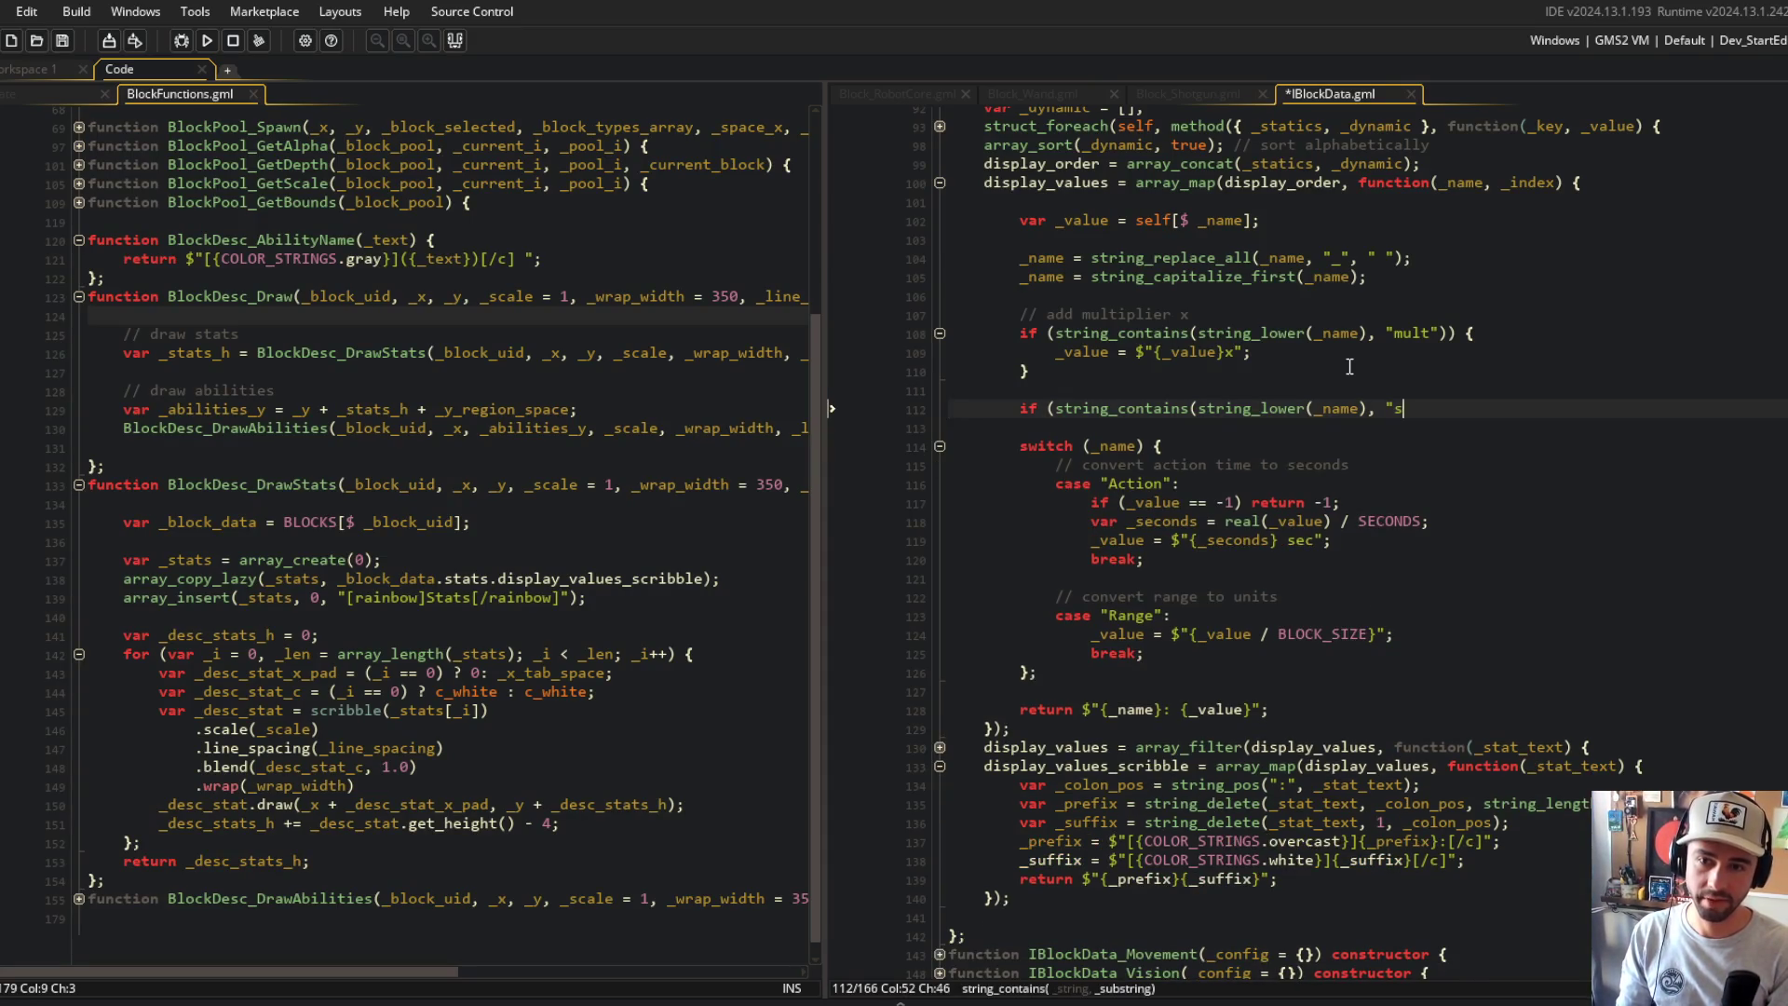
pyautogui.write('{')
pyautogui.press('Return')
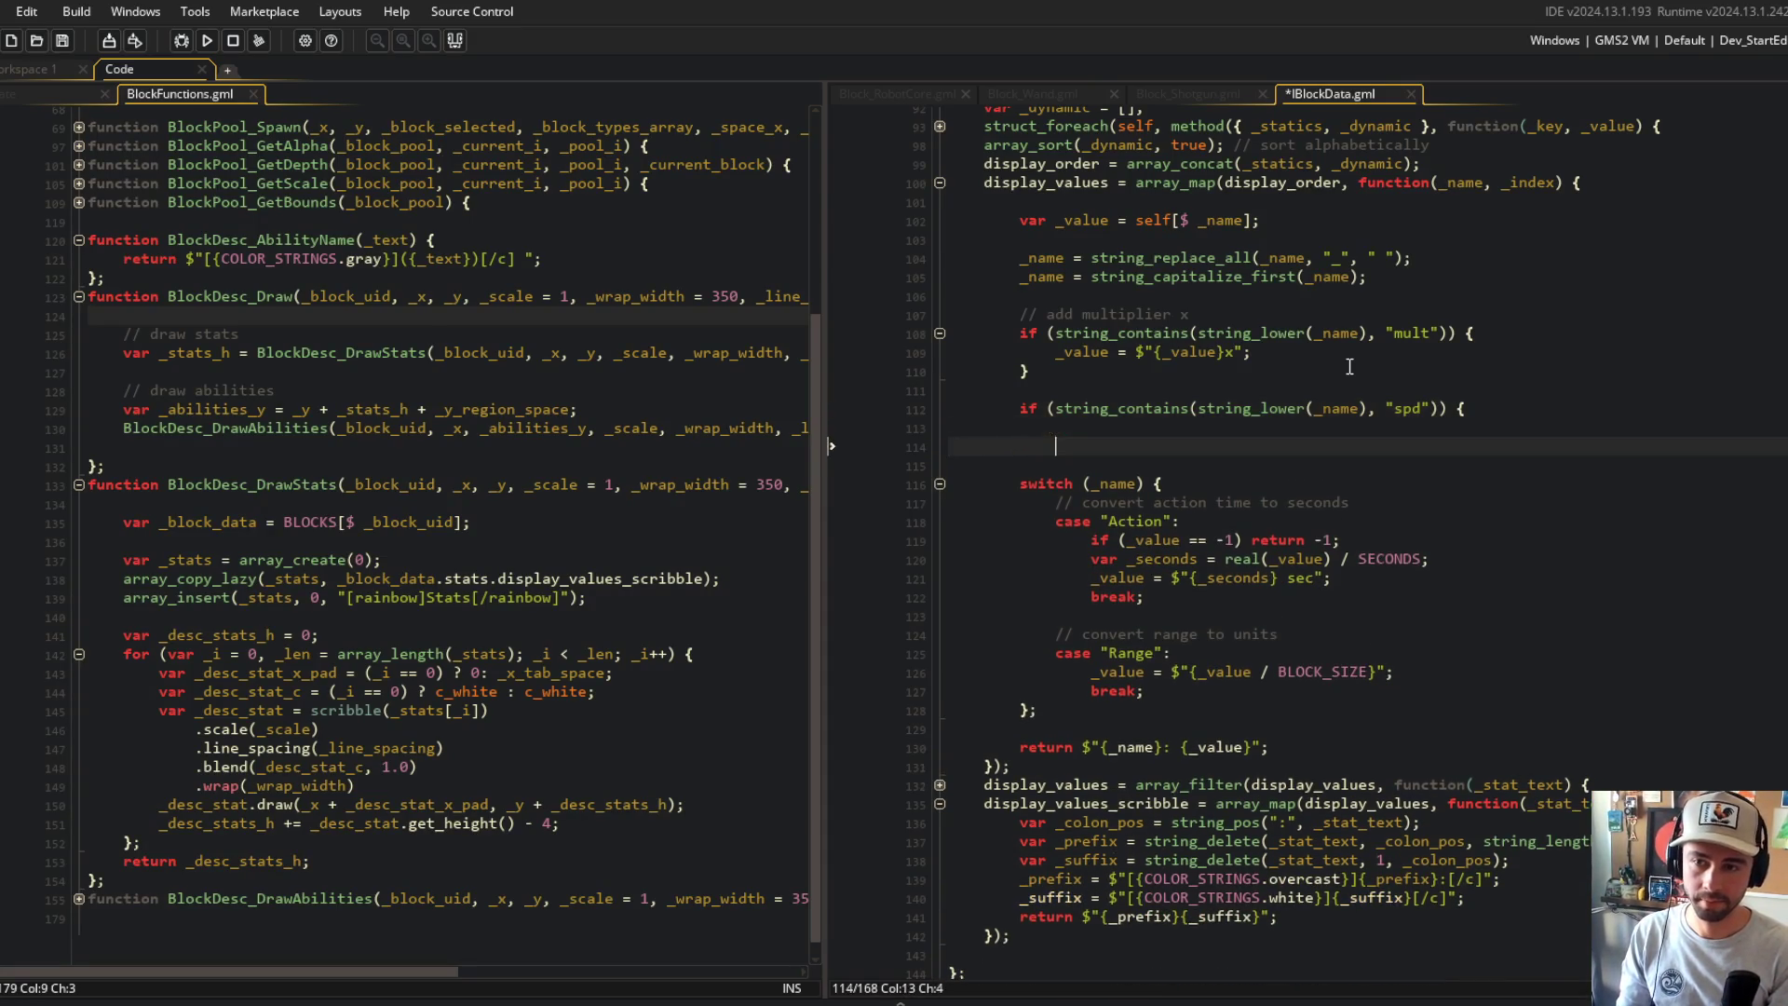
pyautogui.write('_value = ";')
pyautogui.hotkey('ctrl', 's')
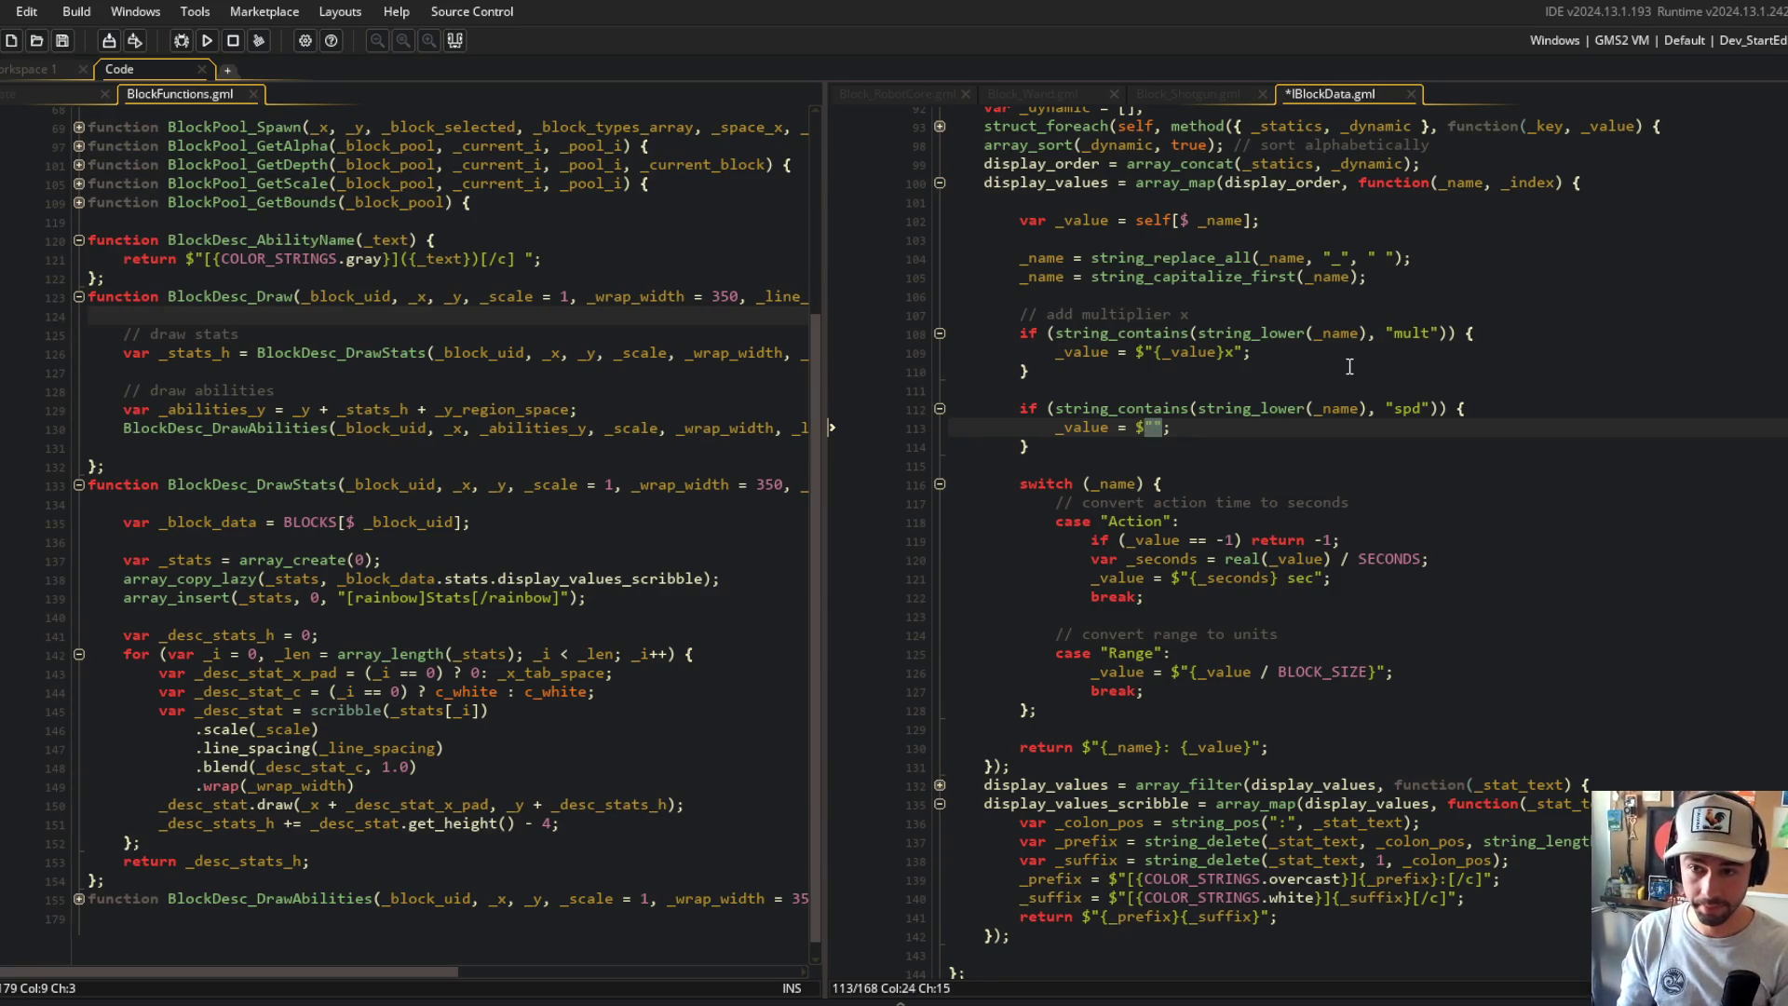
# Step: Fill the body with _value = $"{_value / BLOCK_SIZE}/sec"; and save the script
pyautogui.write('value / B')
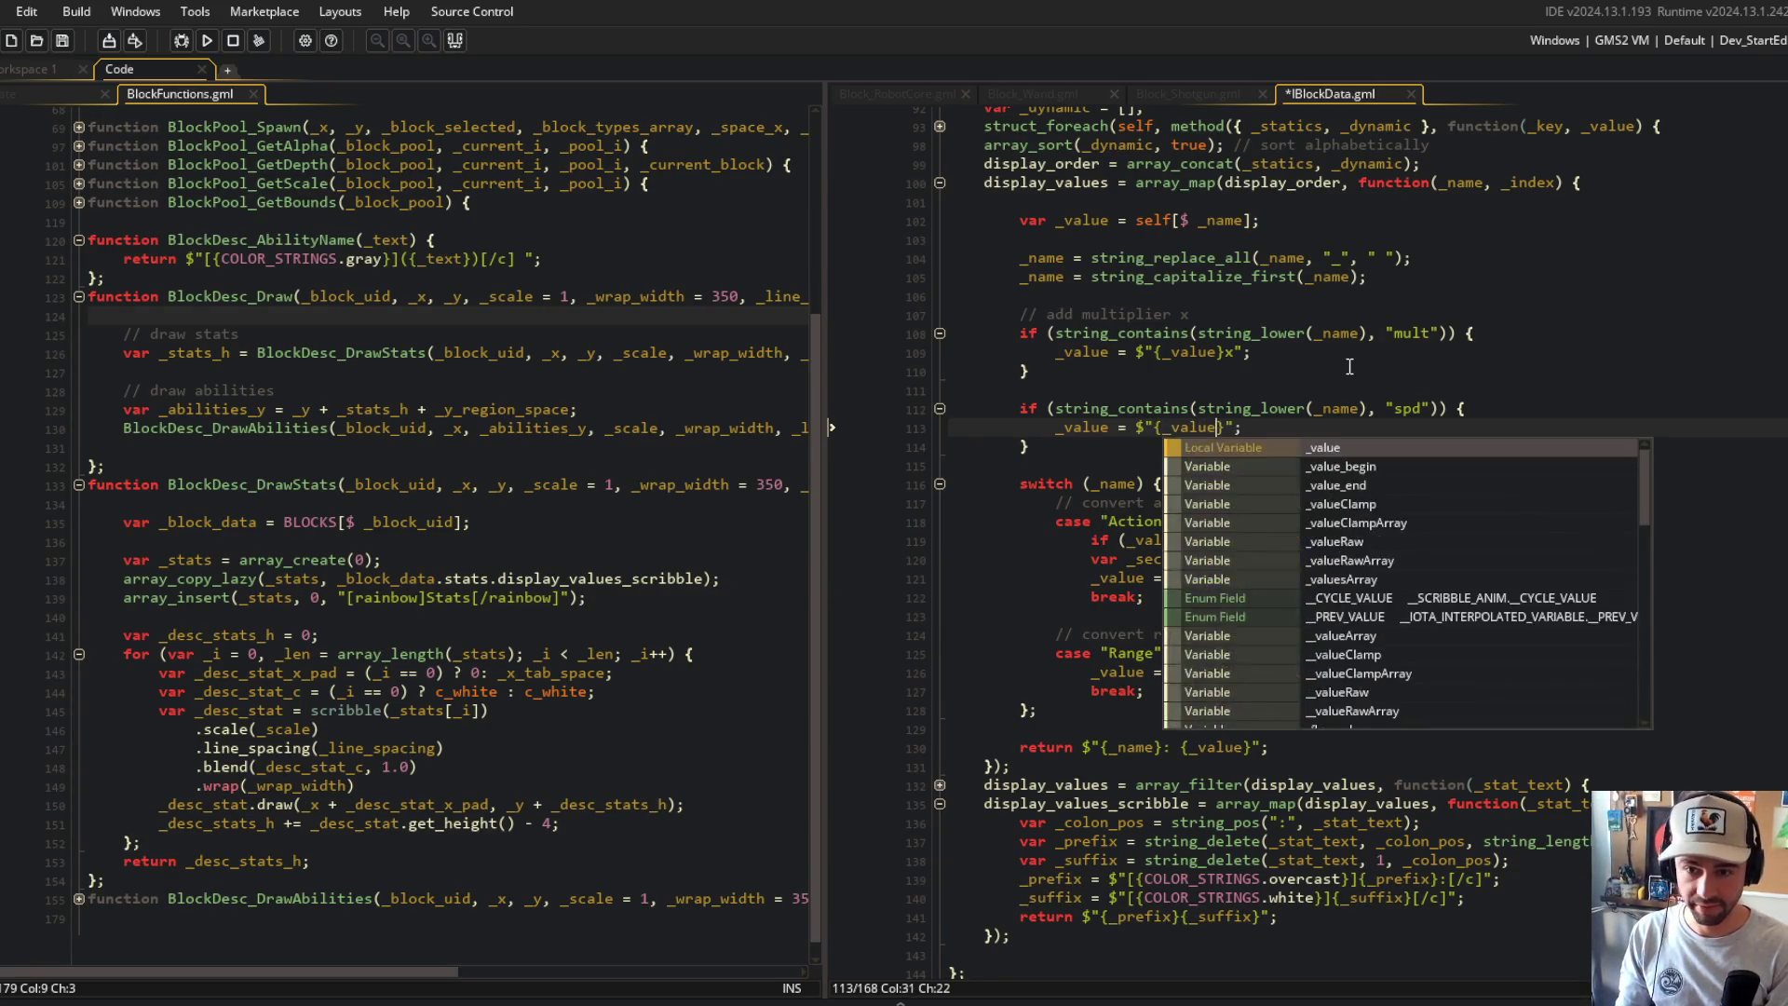
pyautogui.write('LOCK_SIZE')
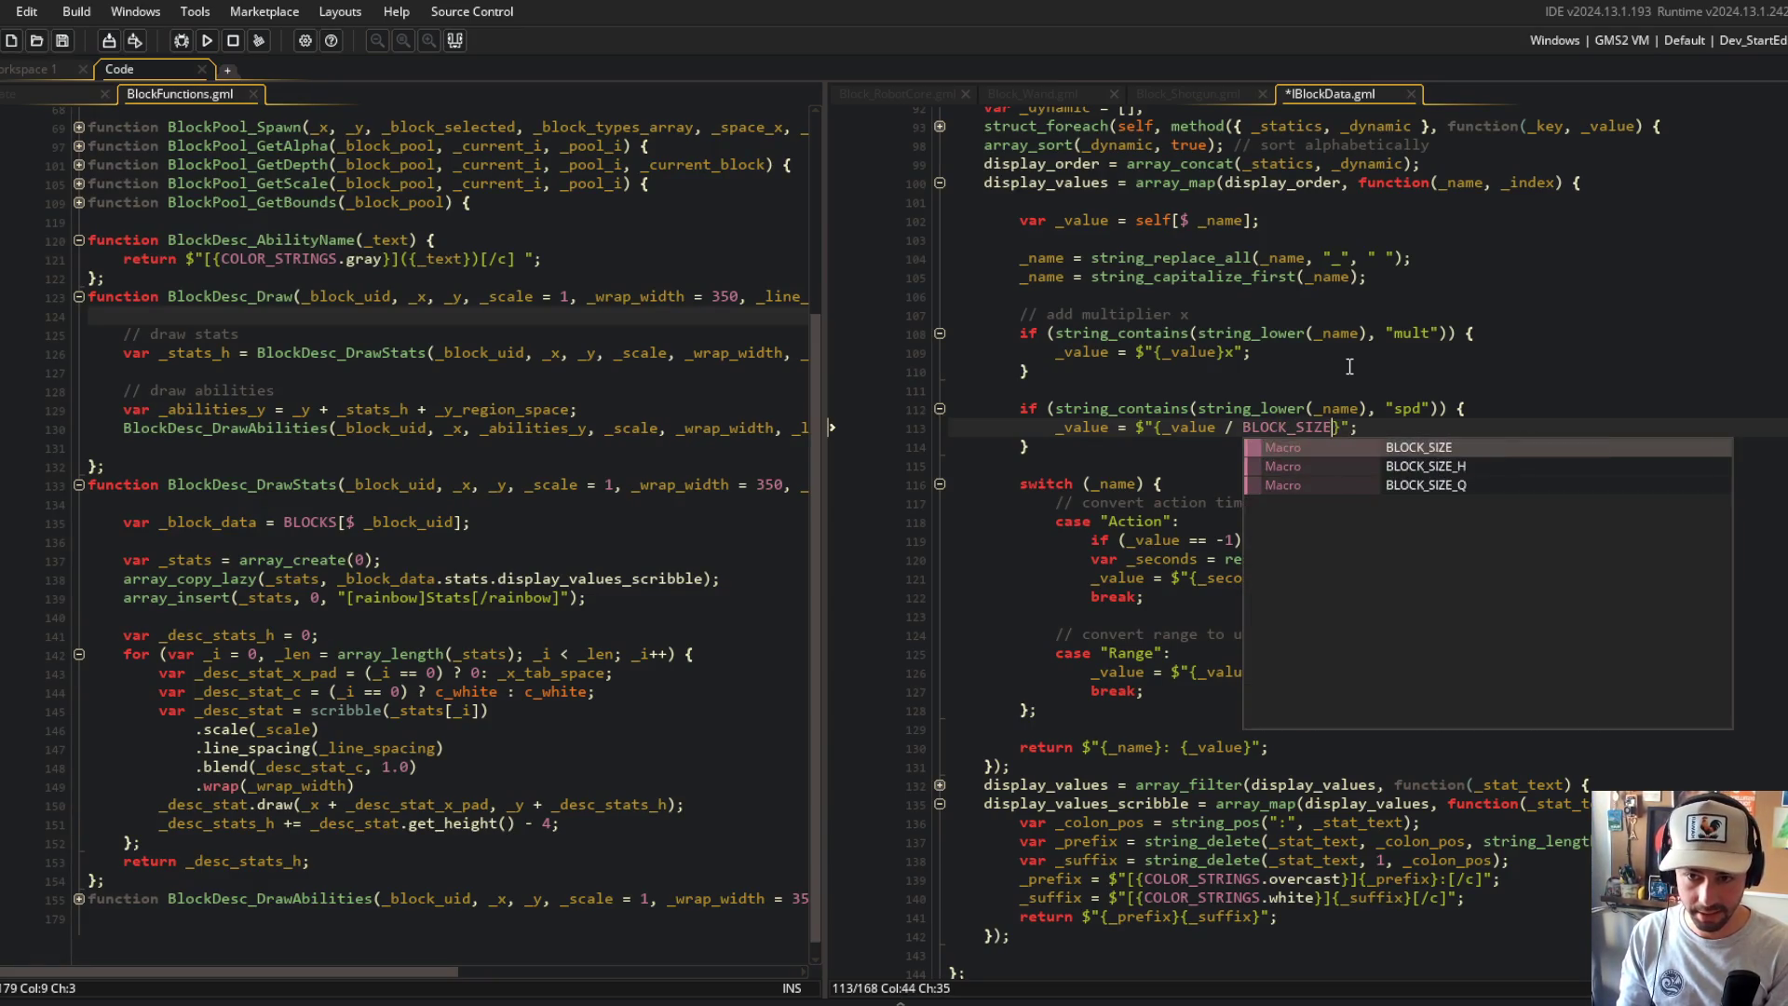
pyautogui.press('Return')
pyautogui.hotkey('ctrl', 's')
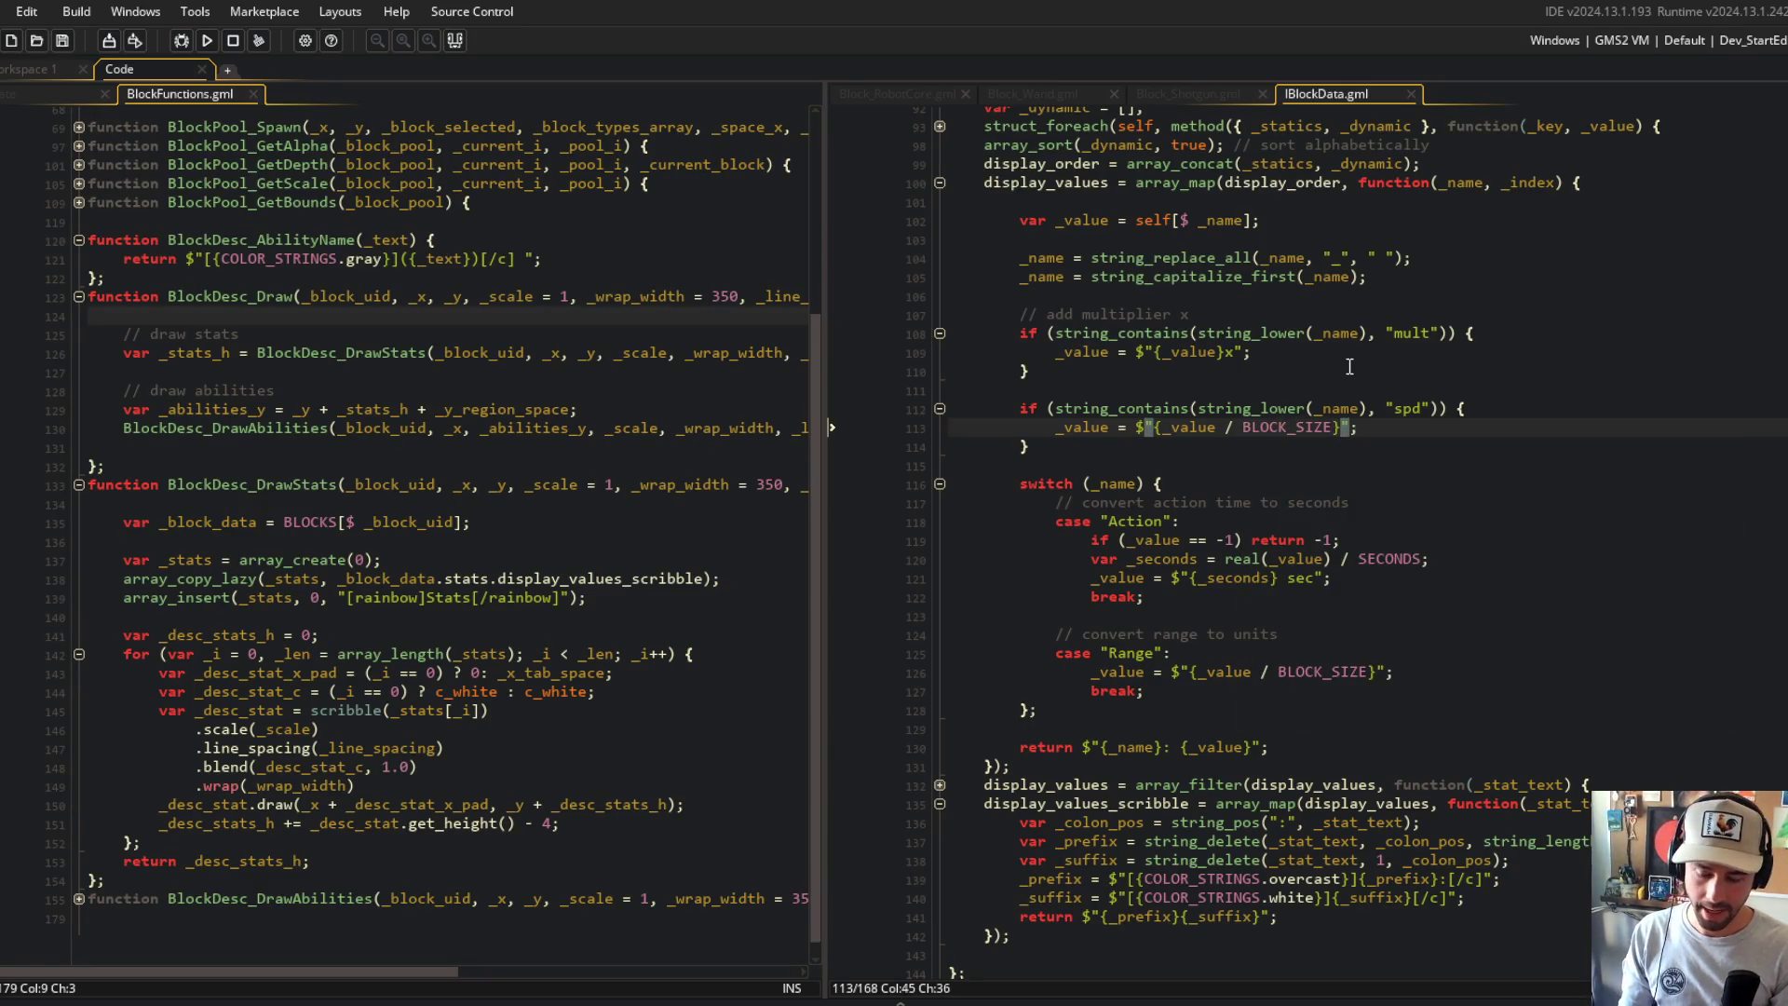
pyautogui.write('/sec')
pyautogui.press('Escape')
pyautogui.press('Up')
pyautogui.press('Up')
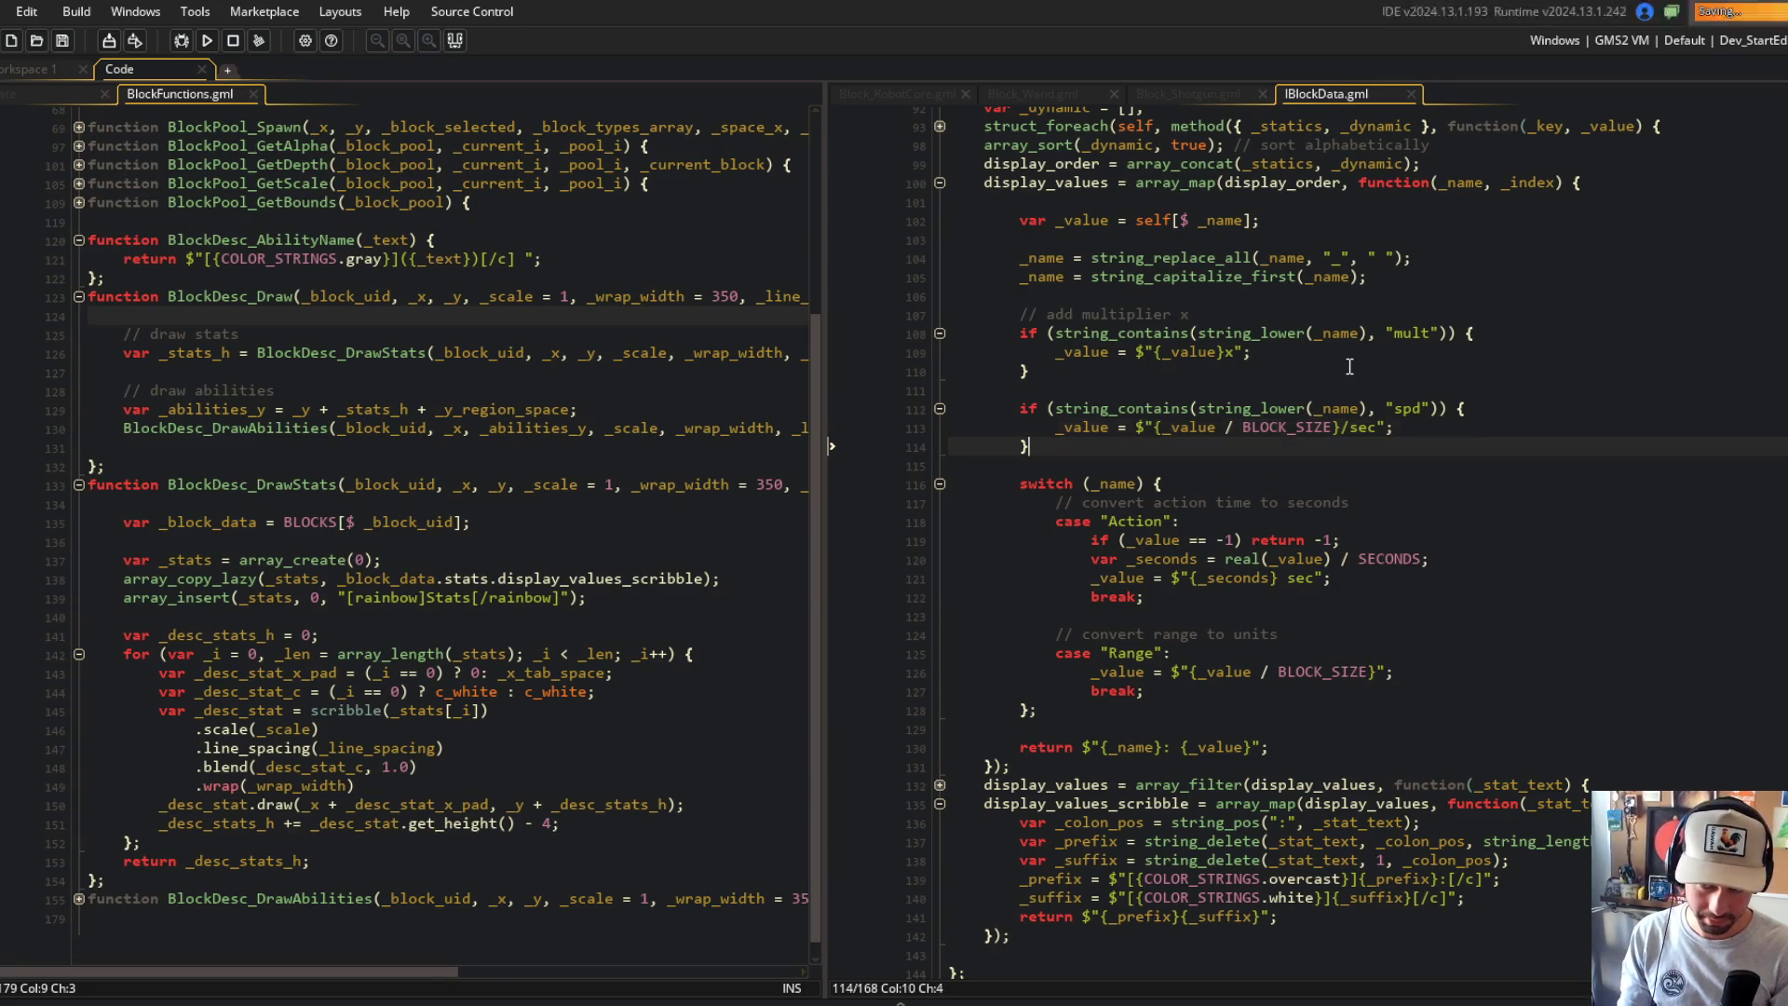
pyautogui.hotkey('ctrl', 'd')
pyautogui.hotkey('ctrl', 's')
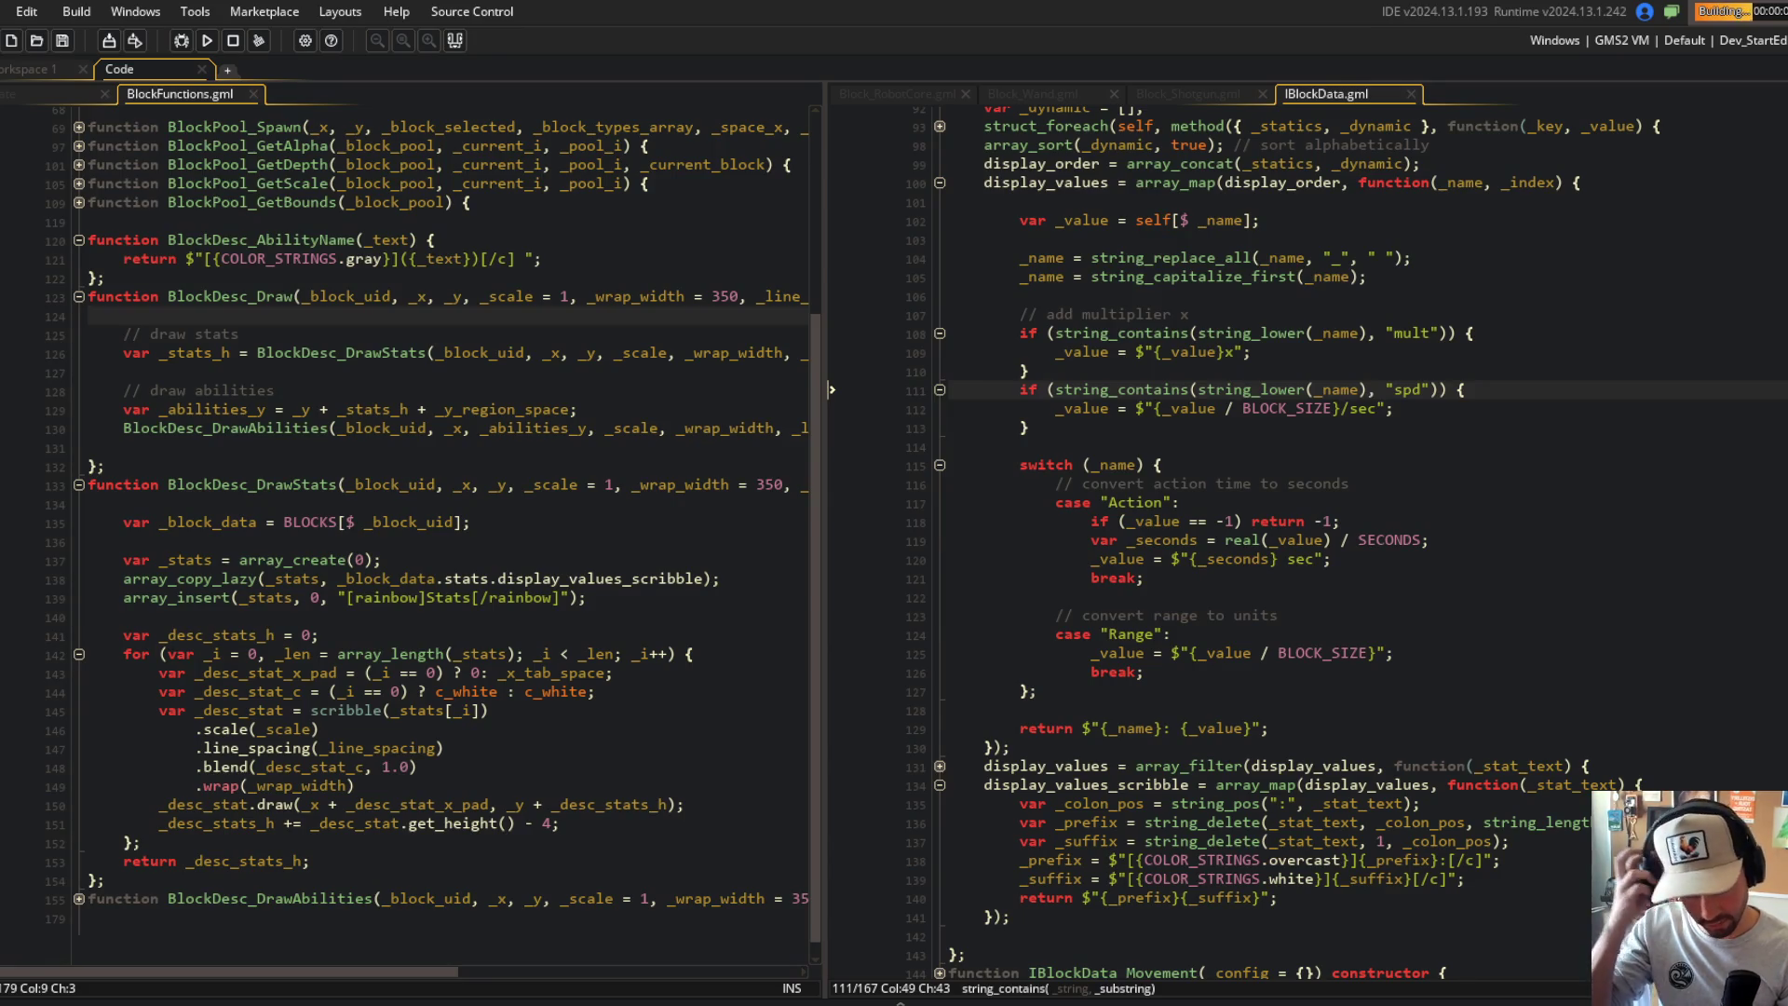
# Step: Start the build and bring the running Block Beast game window to the front
pyautogui.click(1423, 408)
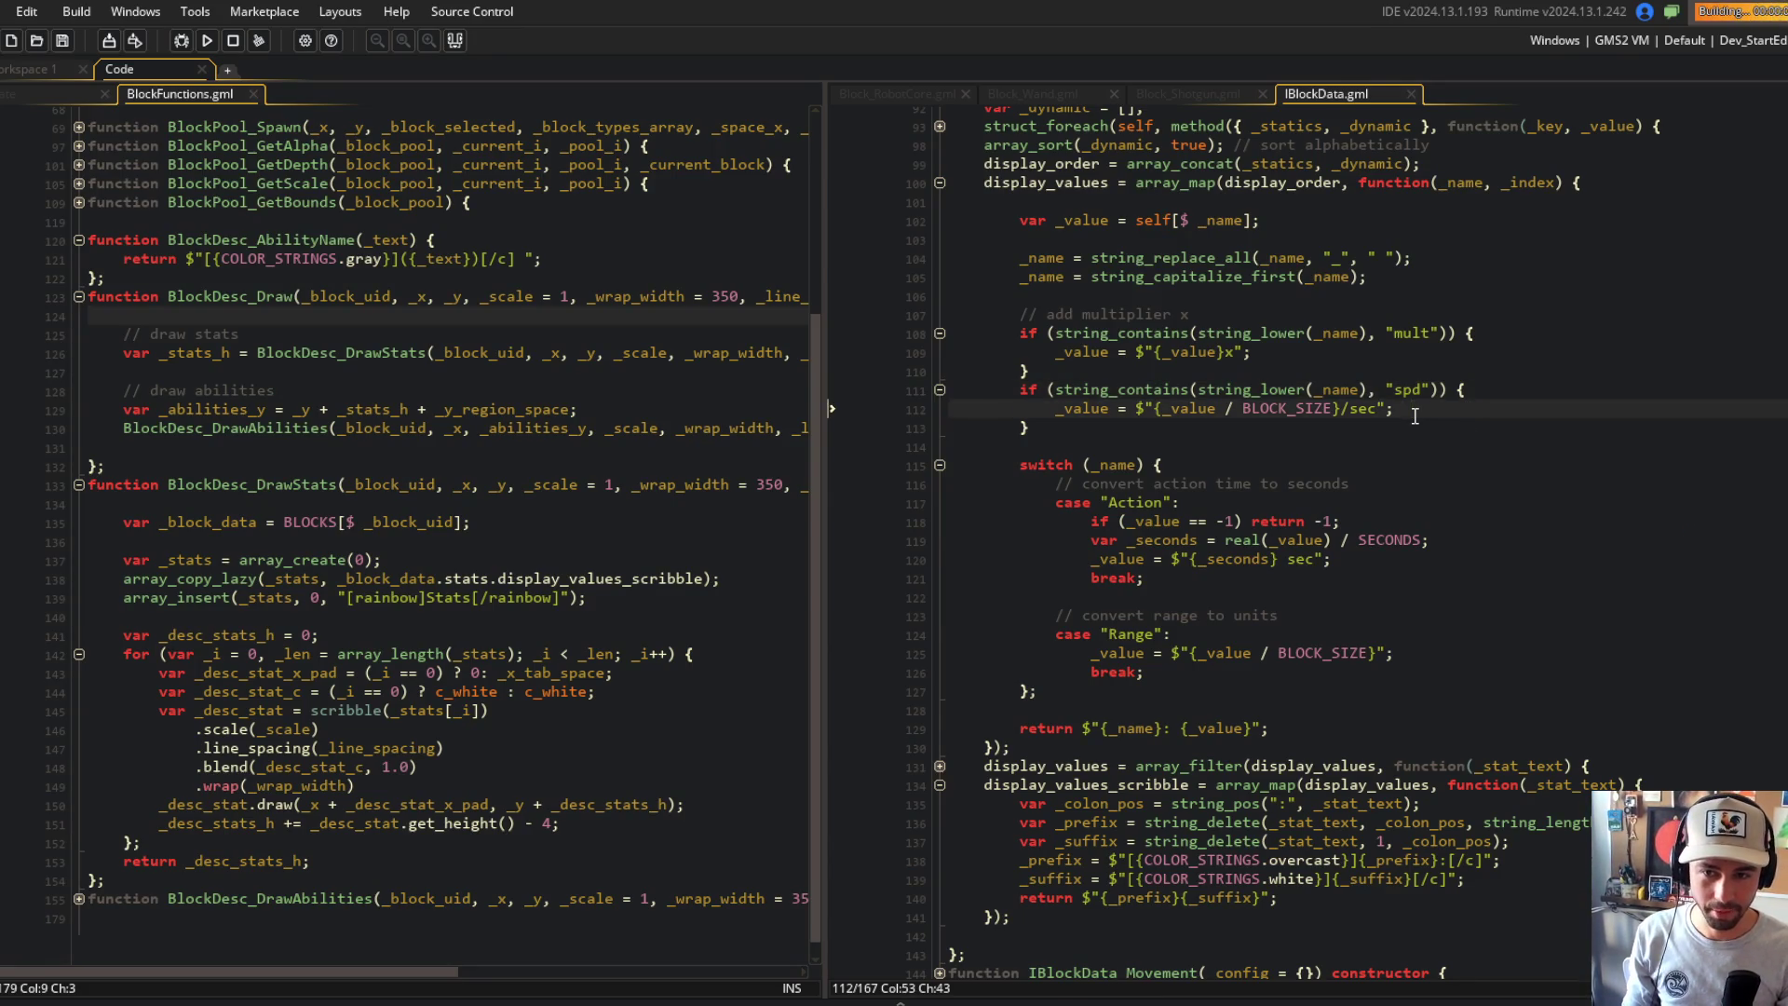
pyautogui.click(1572, 354)
pyautogui.click(1341, 389)
pyautogui.hotkey('alt', 'Tab')
pyautogui.click(1259, 685)
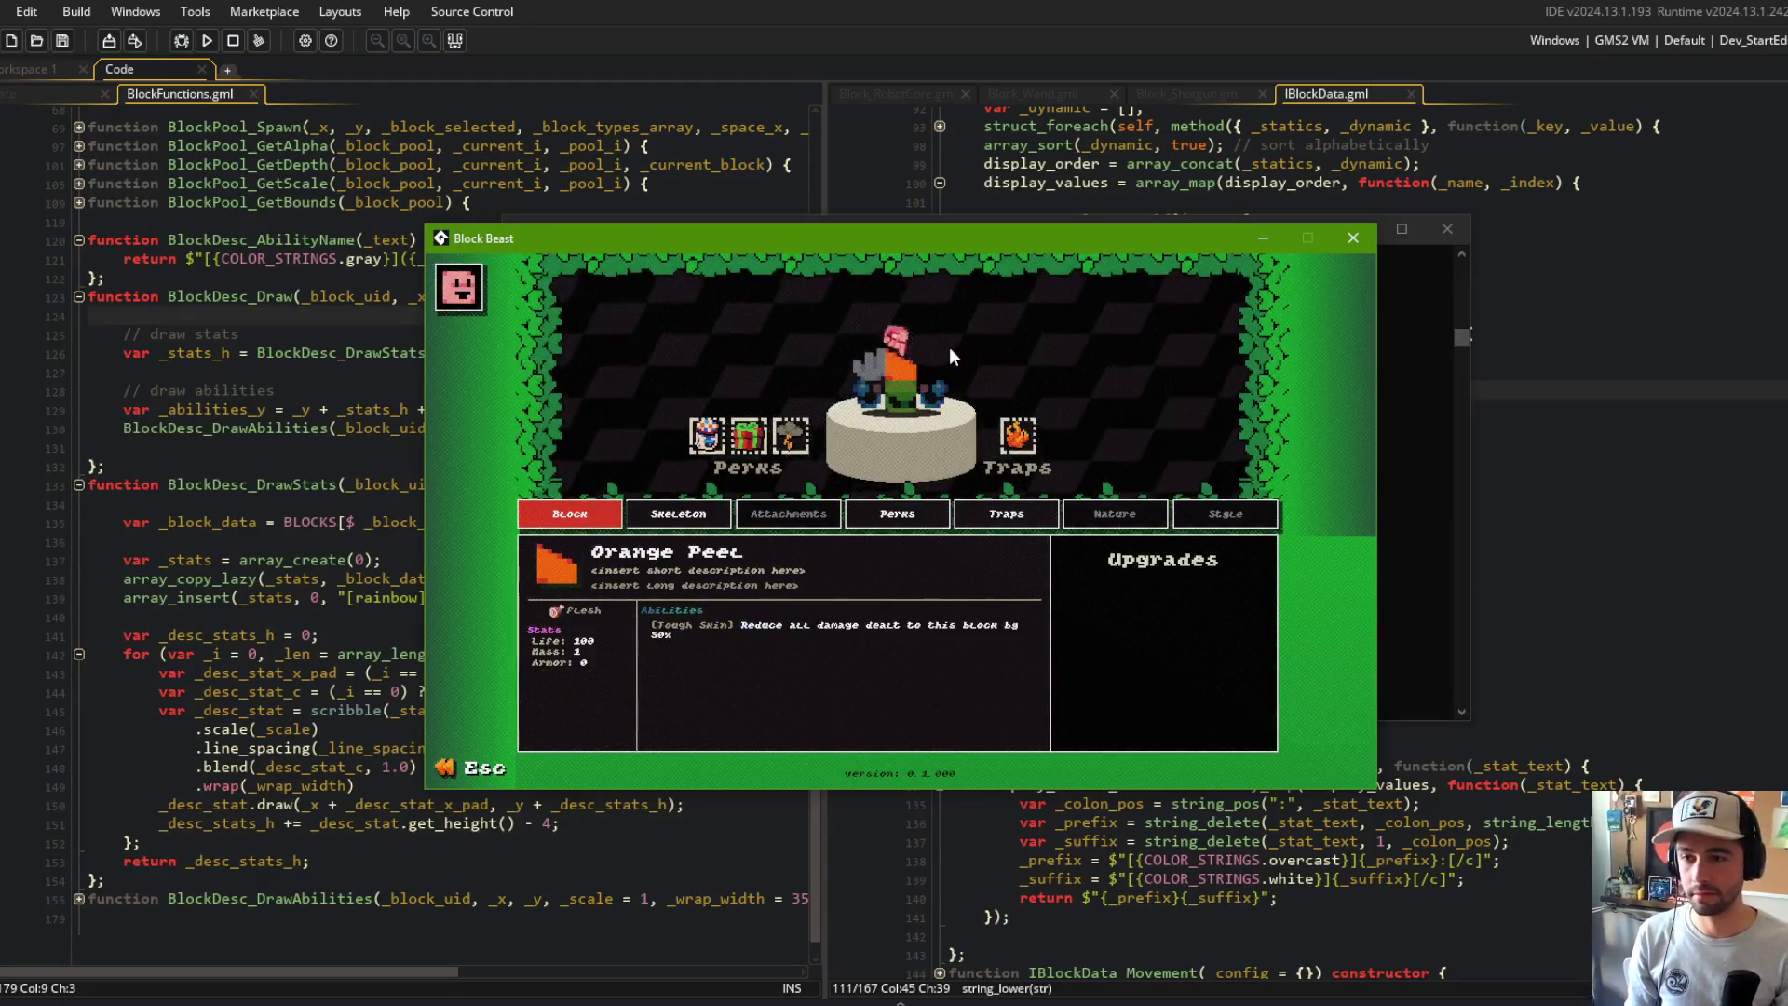
# Step: Scroll over the pedestal block until the Shotgun's stats card shows, then close the game
pyautogui.scroll(-1, 949, 346)
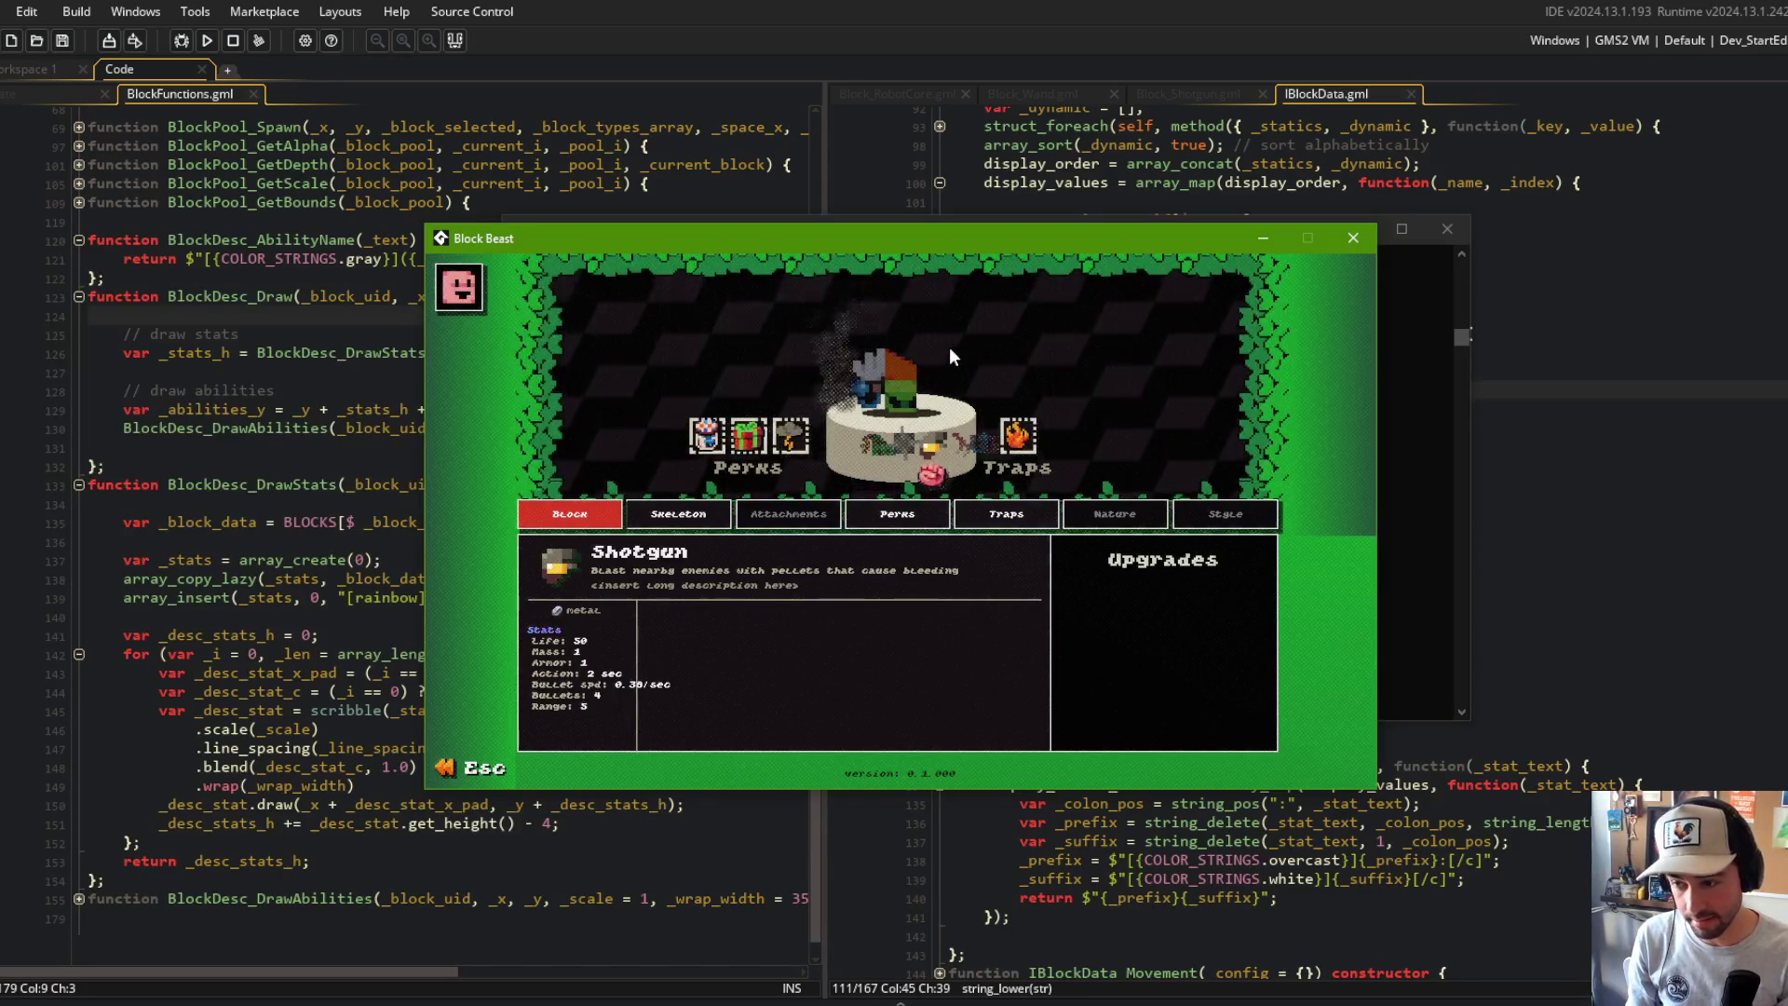
pyautogui.scroll(-1, 948, 346)
pyautogui.scroll(1, 949, 346)
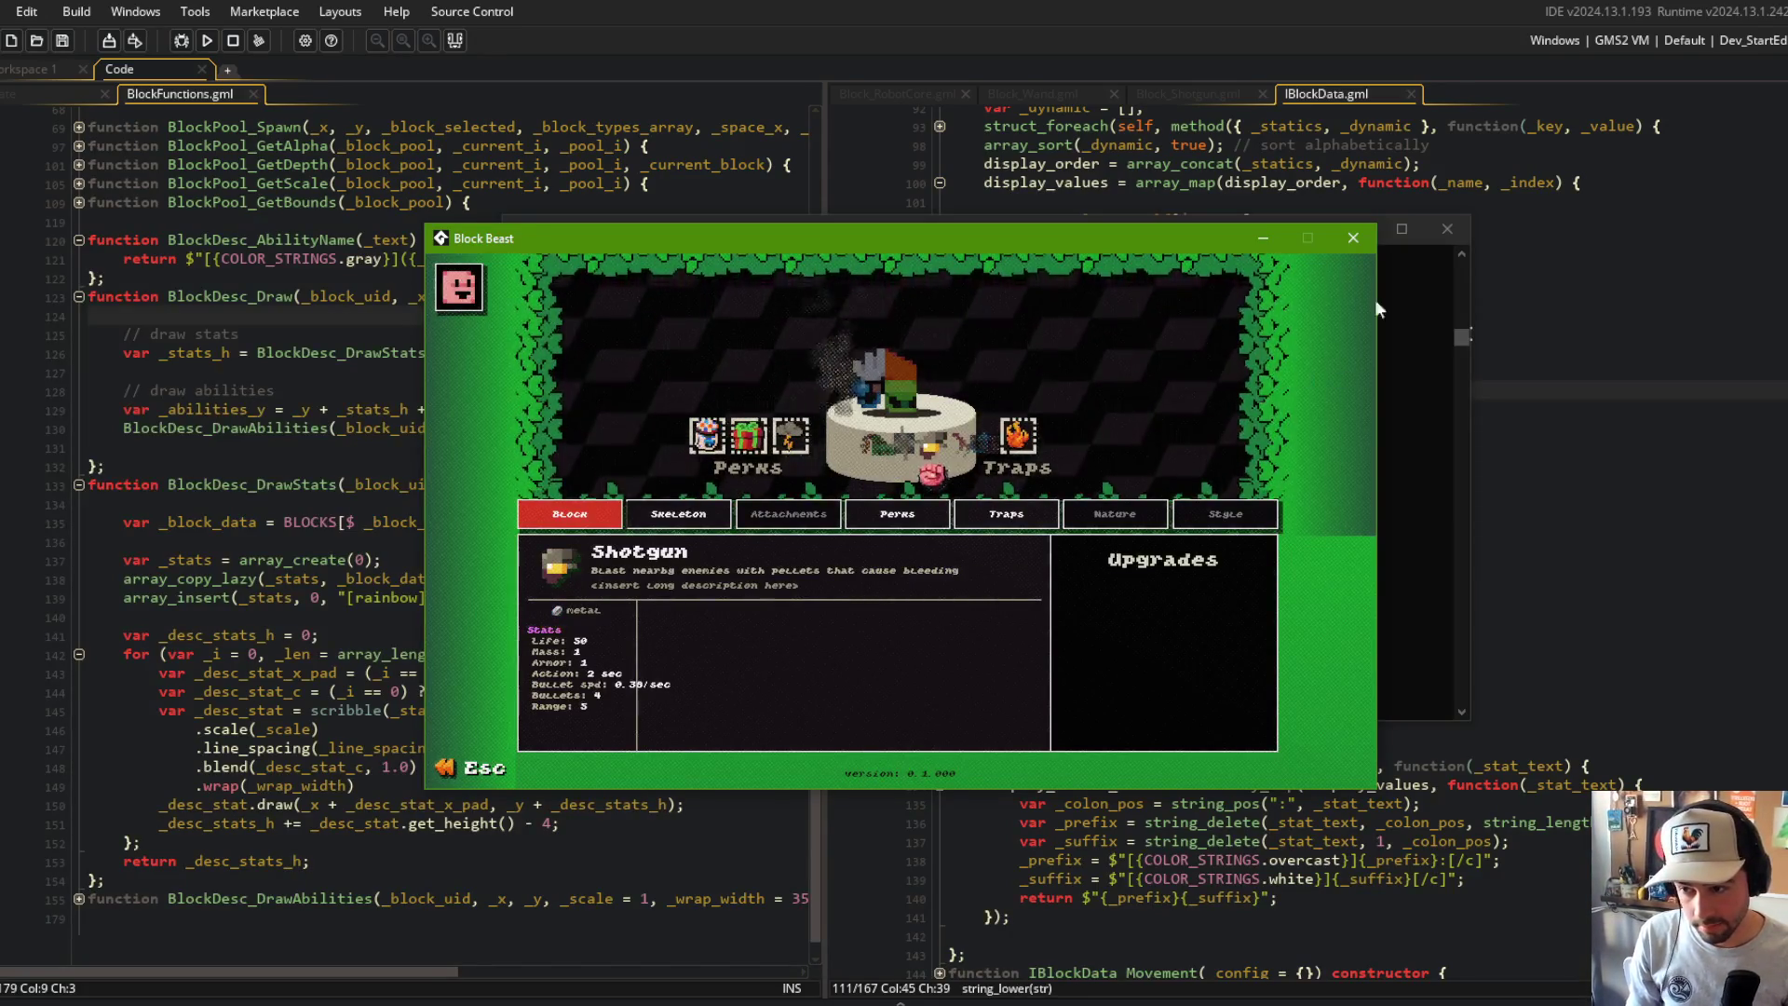
pyautogui.click(1356, 242)
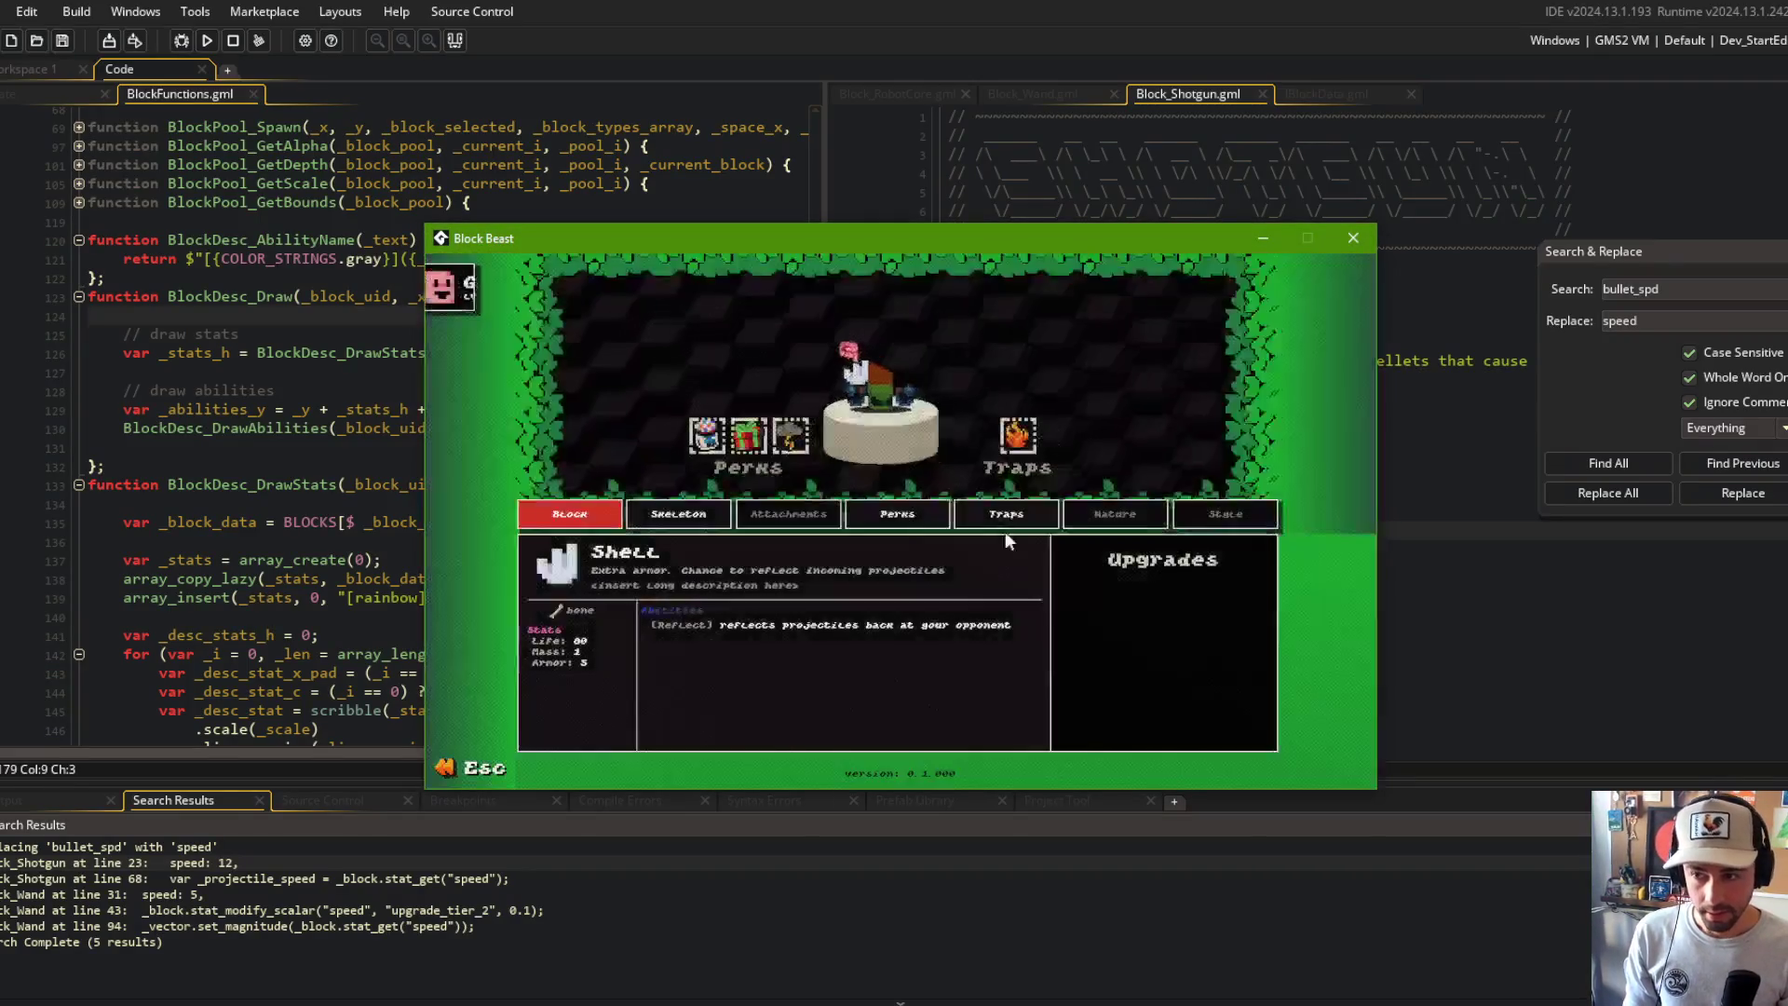
# Step: Cycle the pedestal from the Wand to the Orange Peel block, then close the game
pyautogui.click(905, 391)
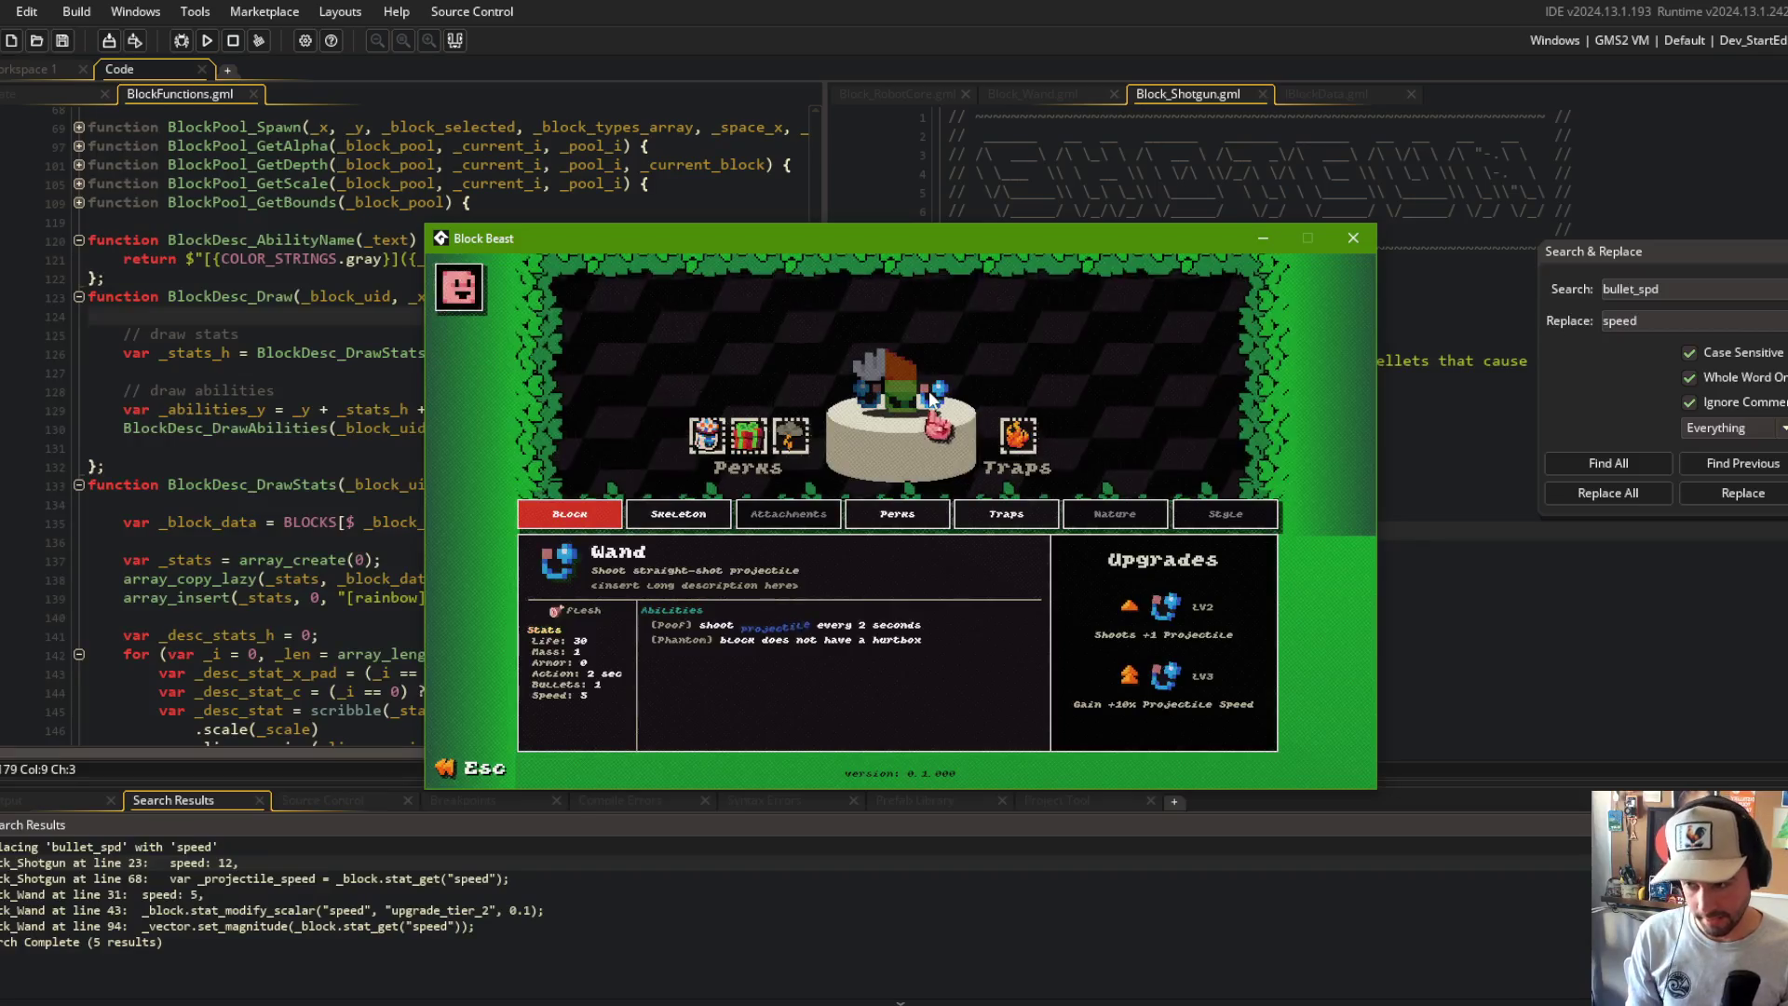
pyautogui.click(930, 393)
pyautogui.click(932, 395)
pyautogui.click(934, 397)
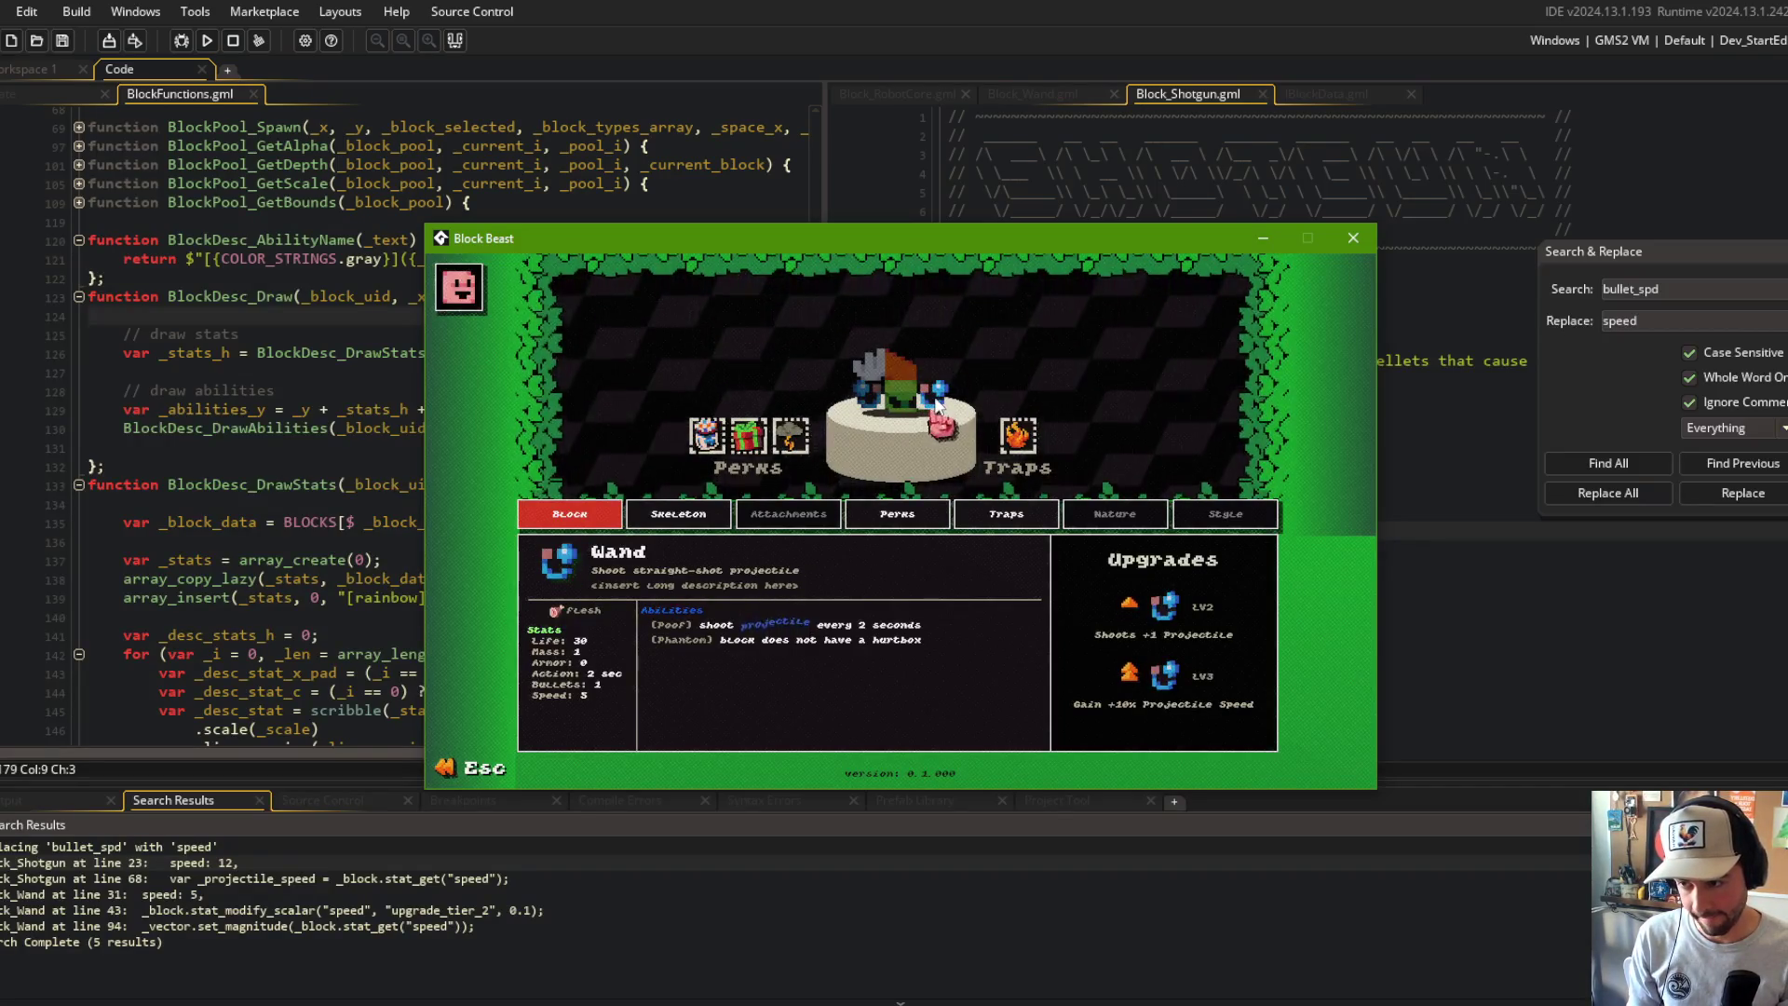
pyautogui.click(935, 400)
pyautogui.click(935, 399)
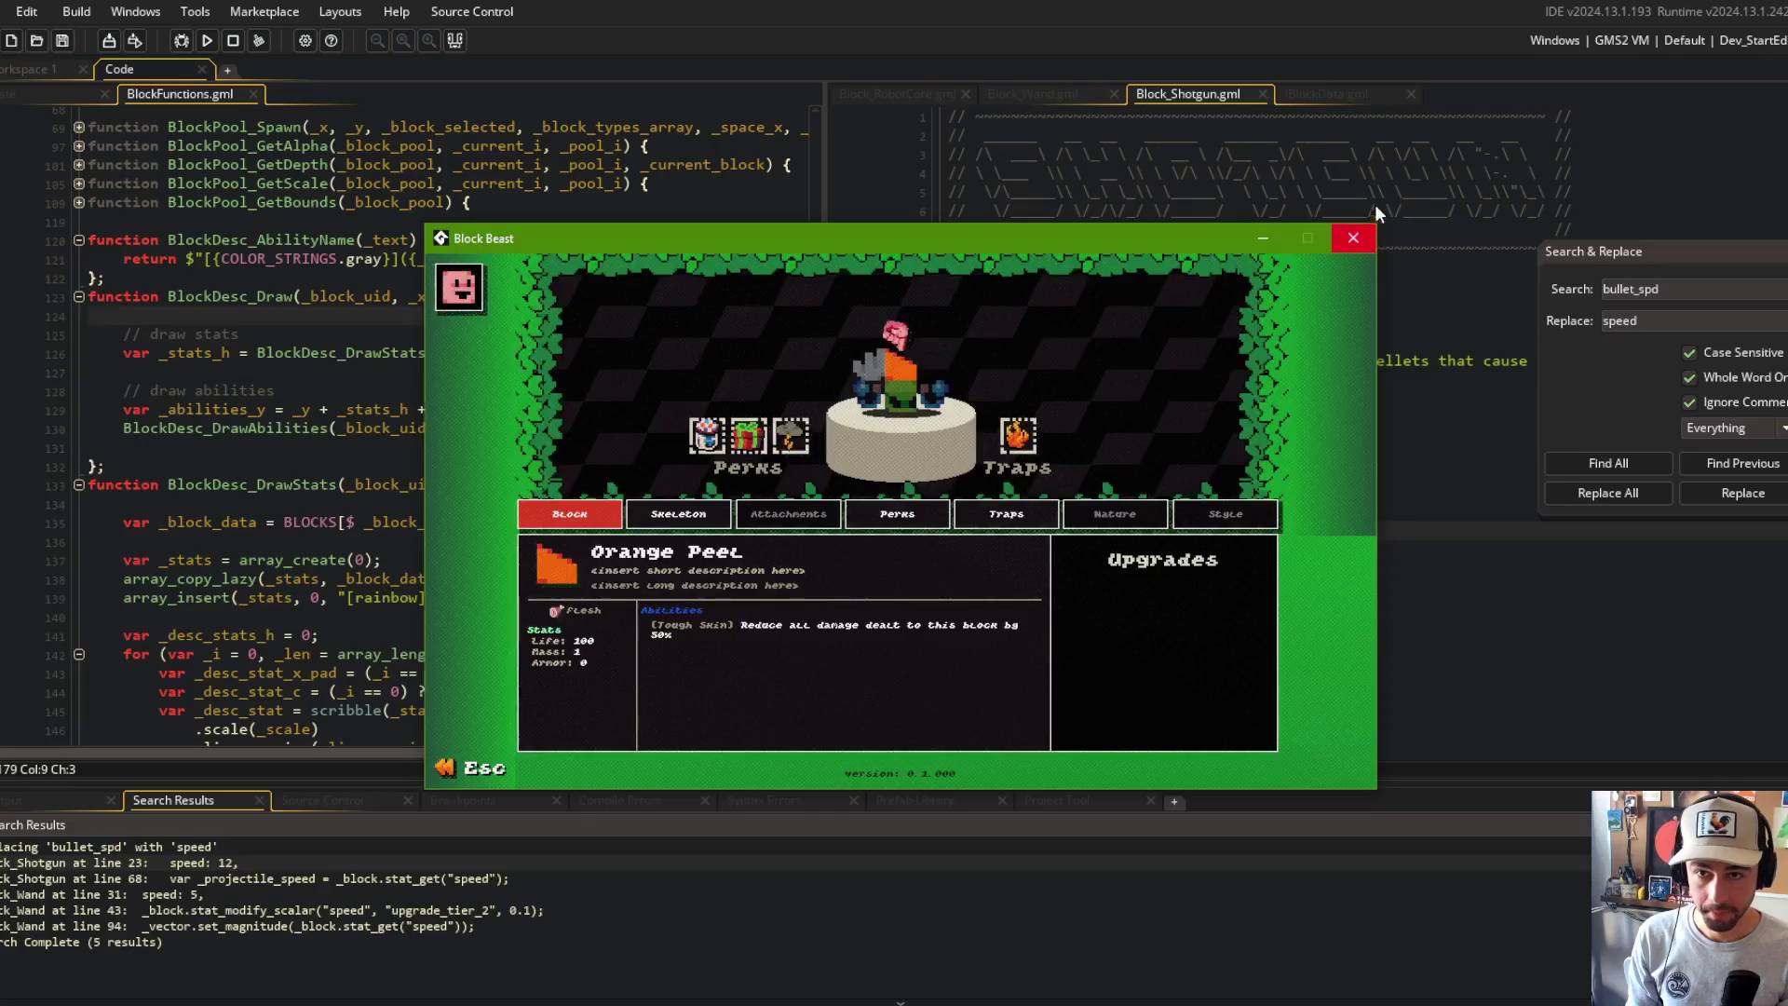
pyautogui.click(1354, 238)
# Step: Change the "spd" match on line 111 of IBlockData.gml to "speed" and save
pyautogui.click(1048, 89)
pyautogui.scroll(-3, 1161, 292)
pyautogui.scroll(-8, 1162, 292)
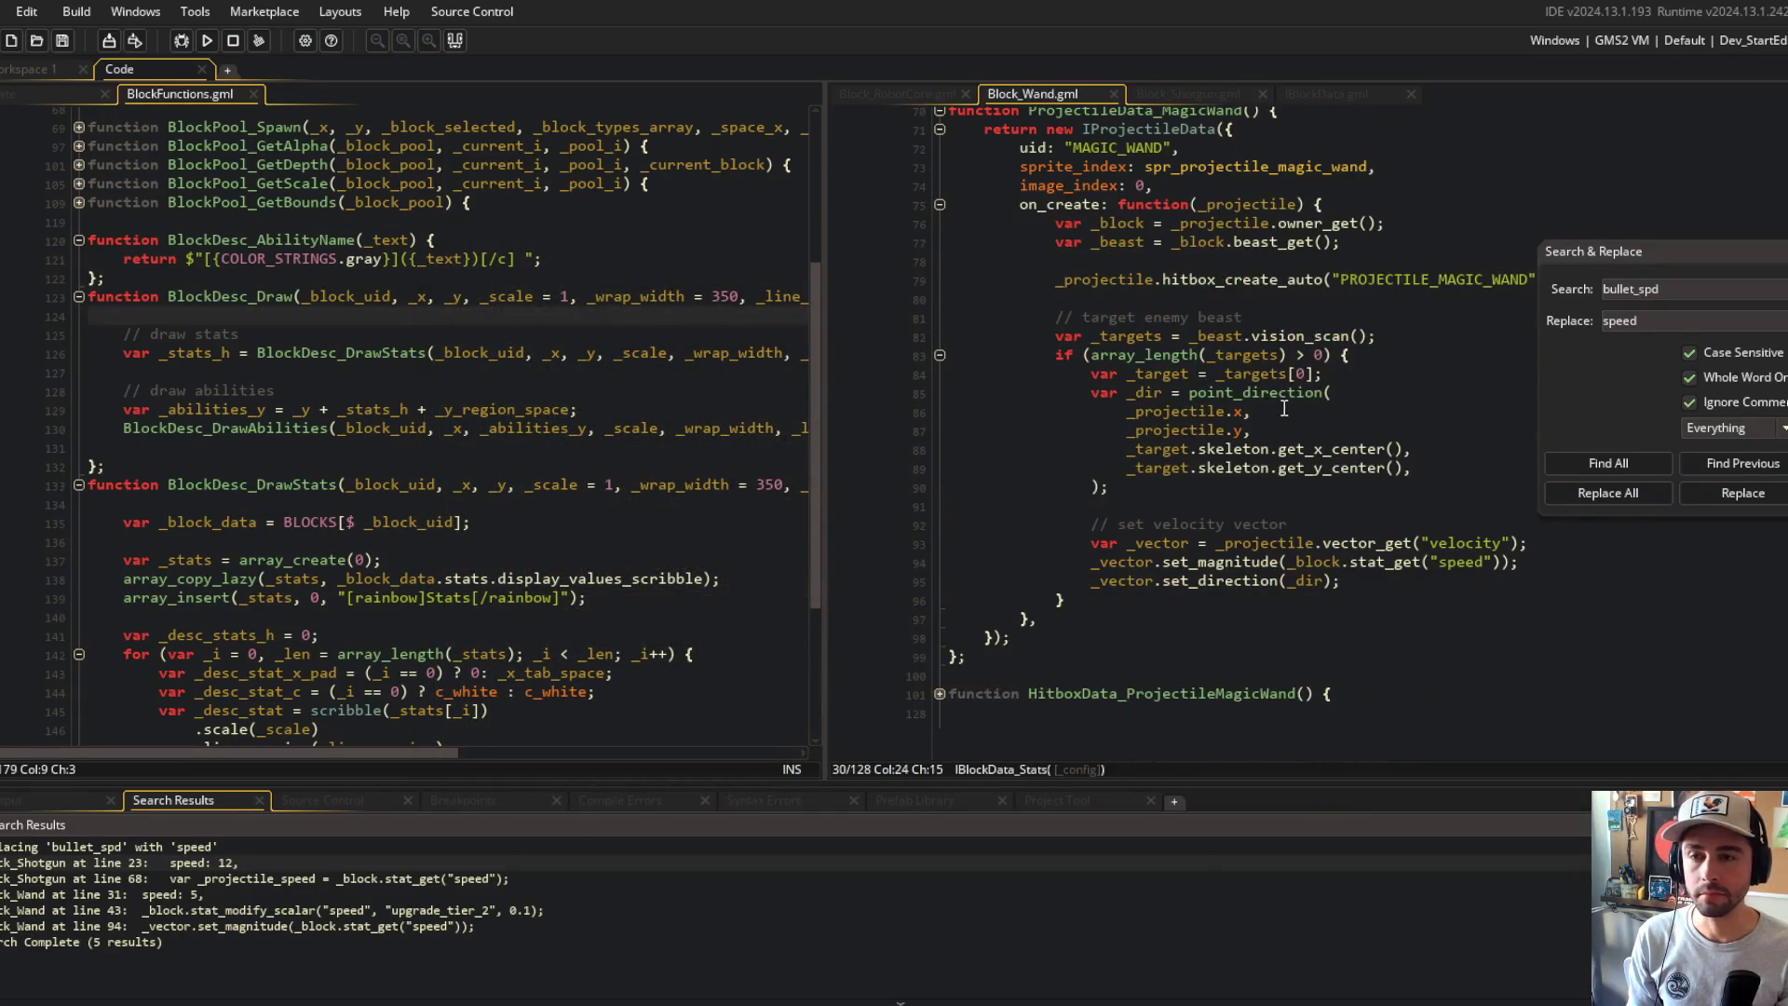
pyautogui.scroll(15, 1284, 409)
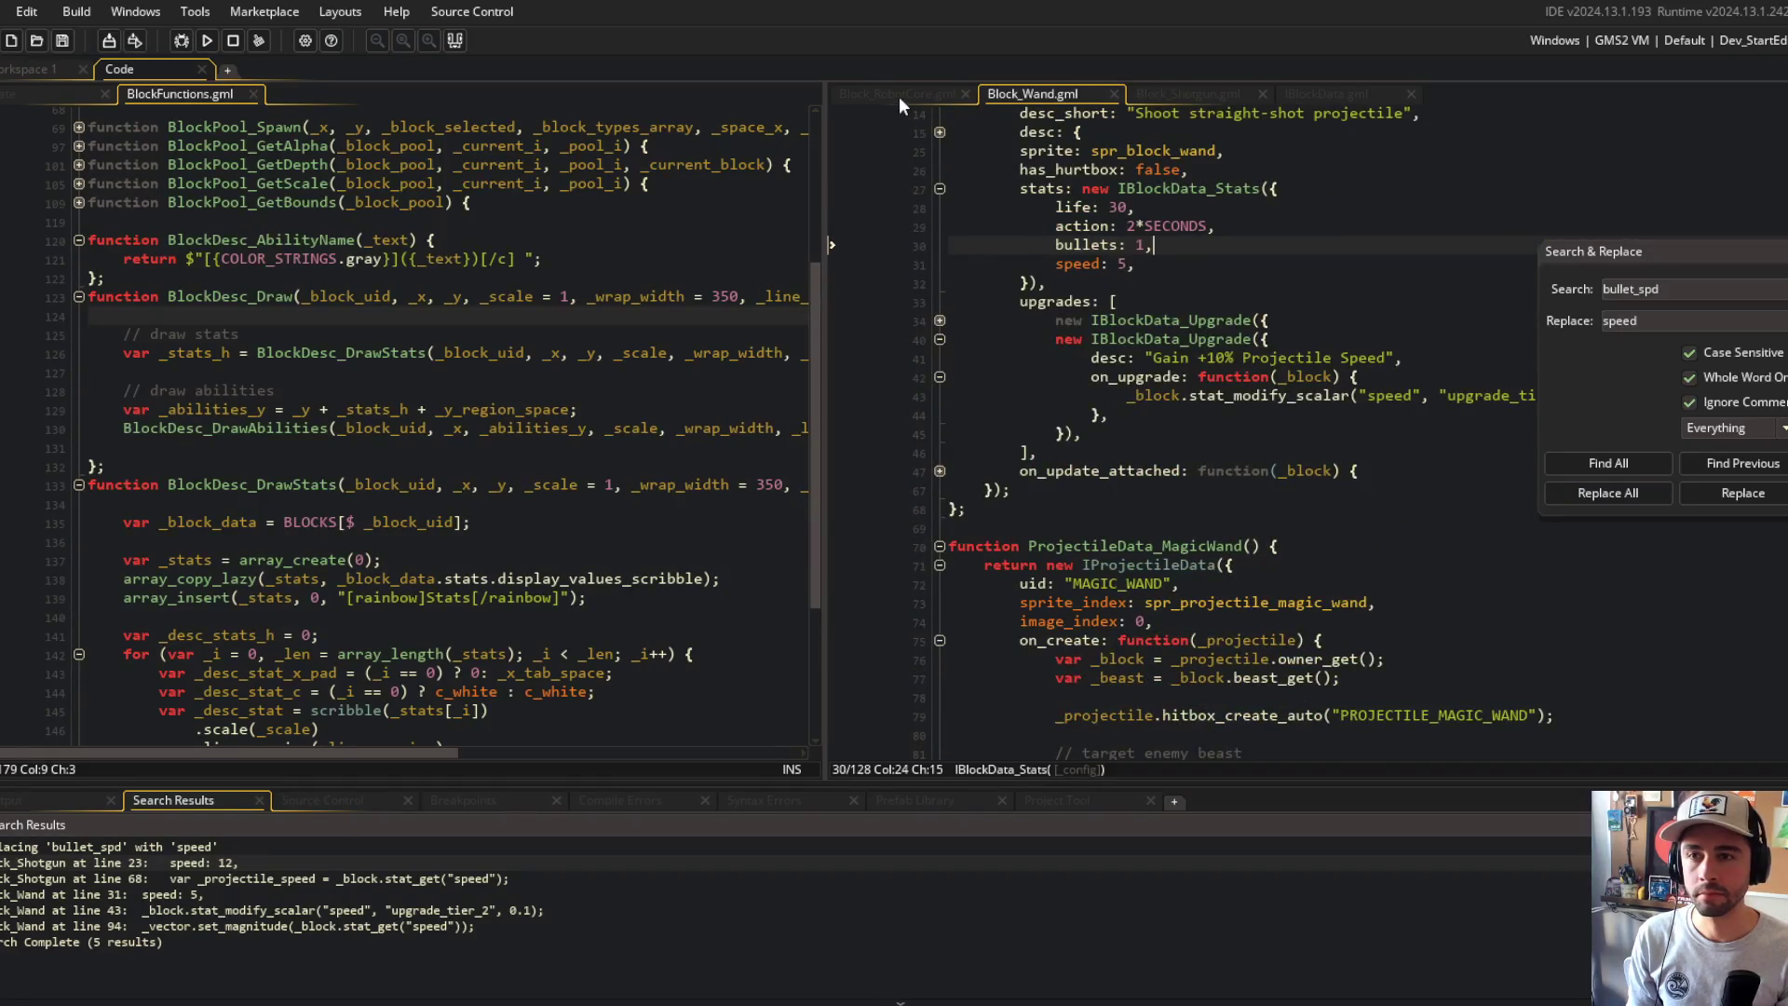
pyautogui.click(1324, 93)
pyautogui.scroll(5, 1334, 454)
pyautogui.click(1308, 411)
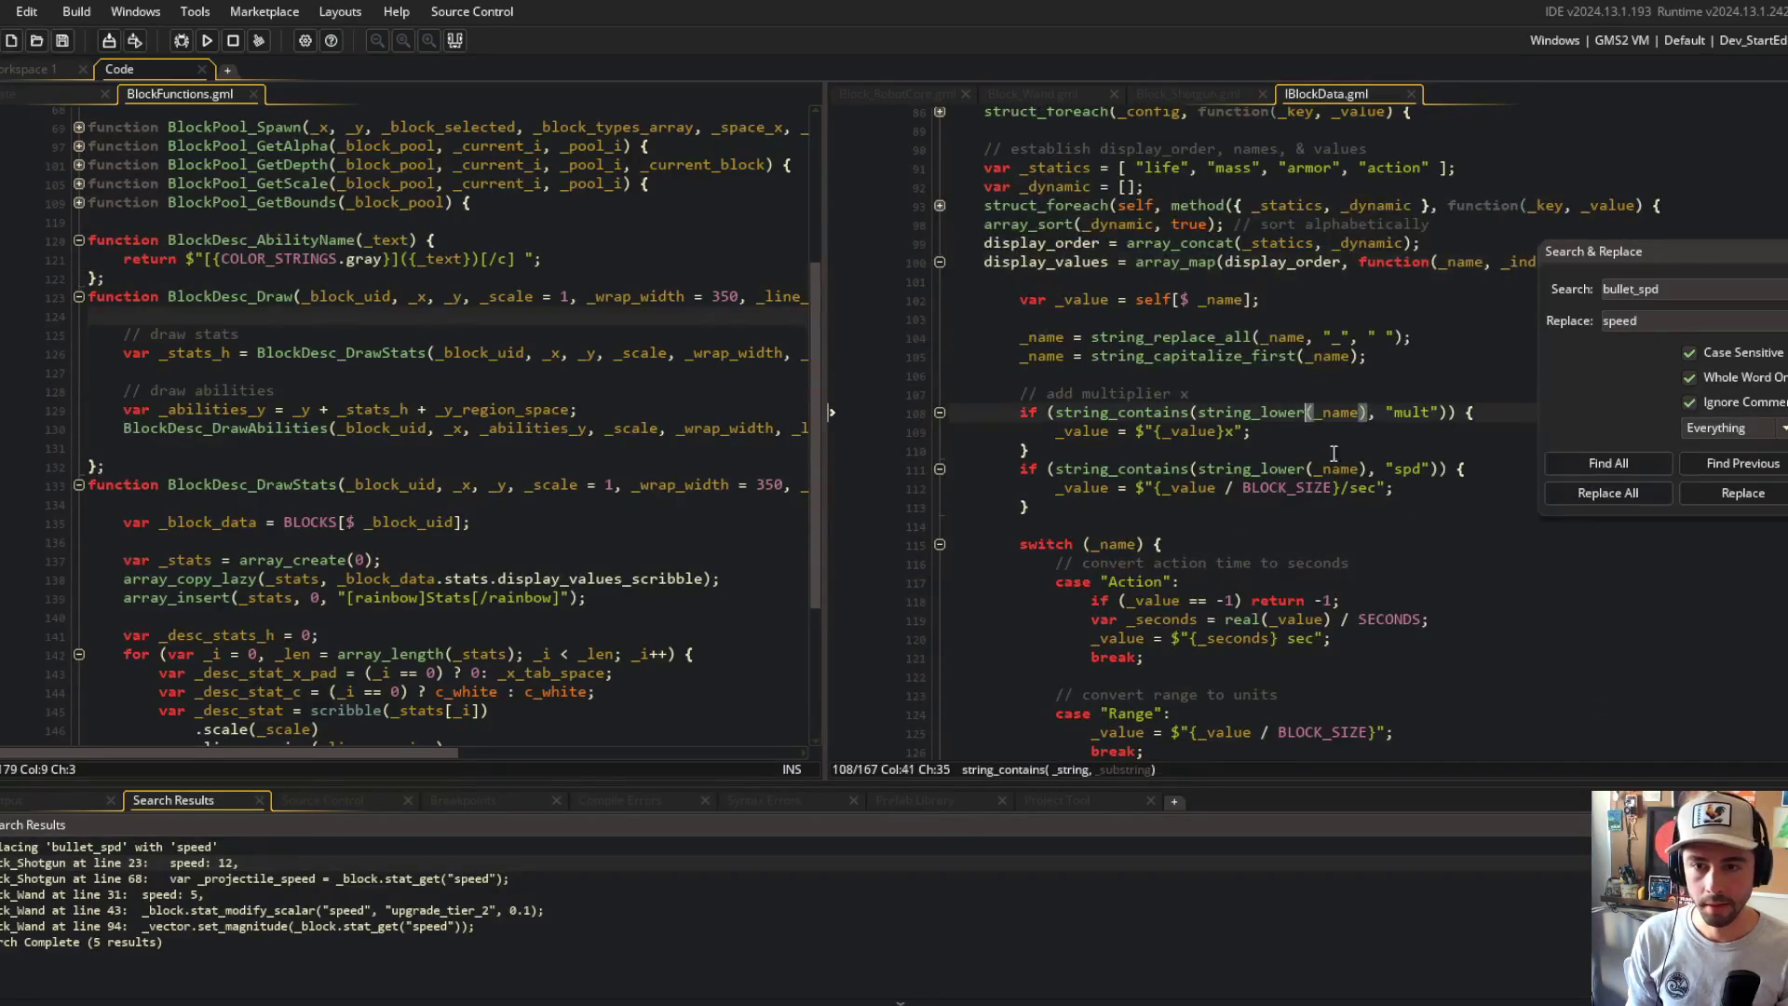
pyautogui.doubleClick(1418, 468)
pyautogui.hotkey('ctrl', 's')
# Step: Add a "convert speed into units-per-second" comment above the speed check
pyautogui.click(1394, 363)
pyautogui.click(1254, 433)
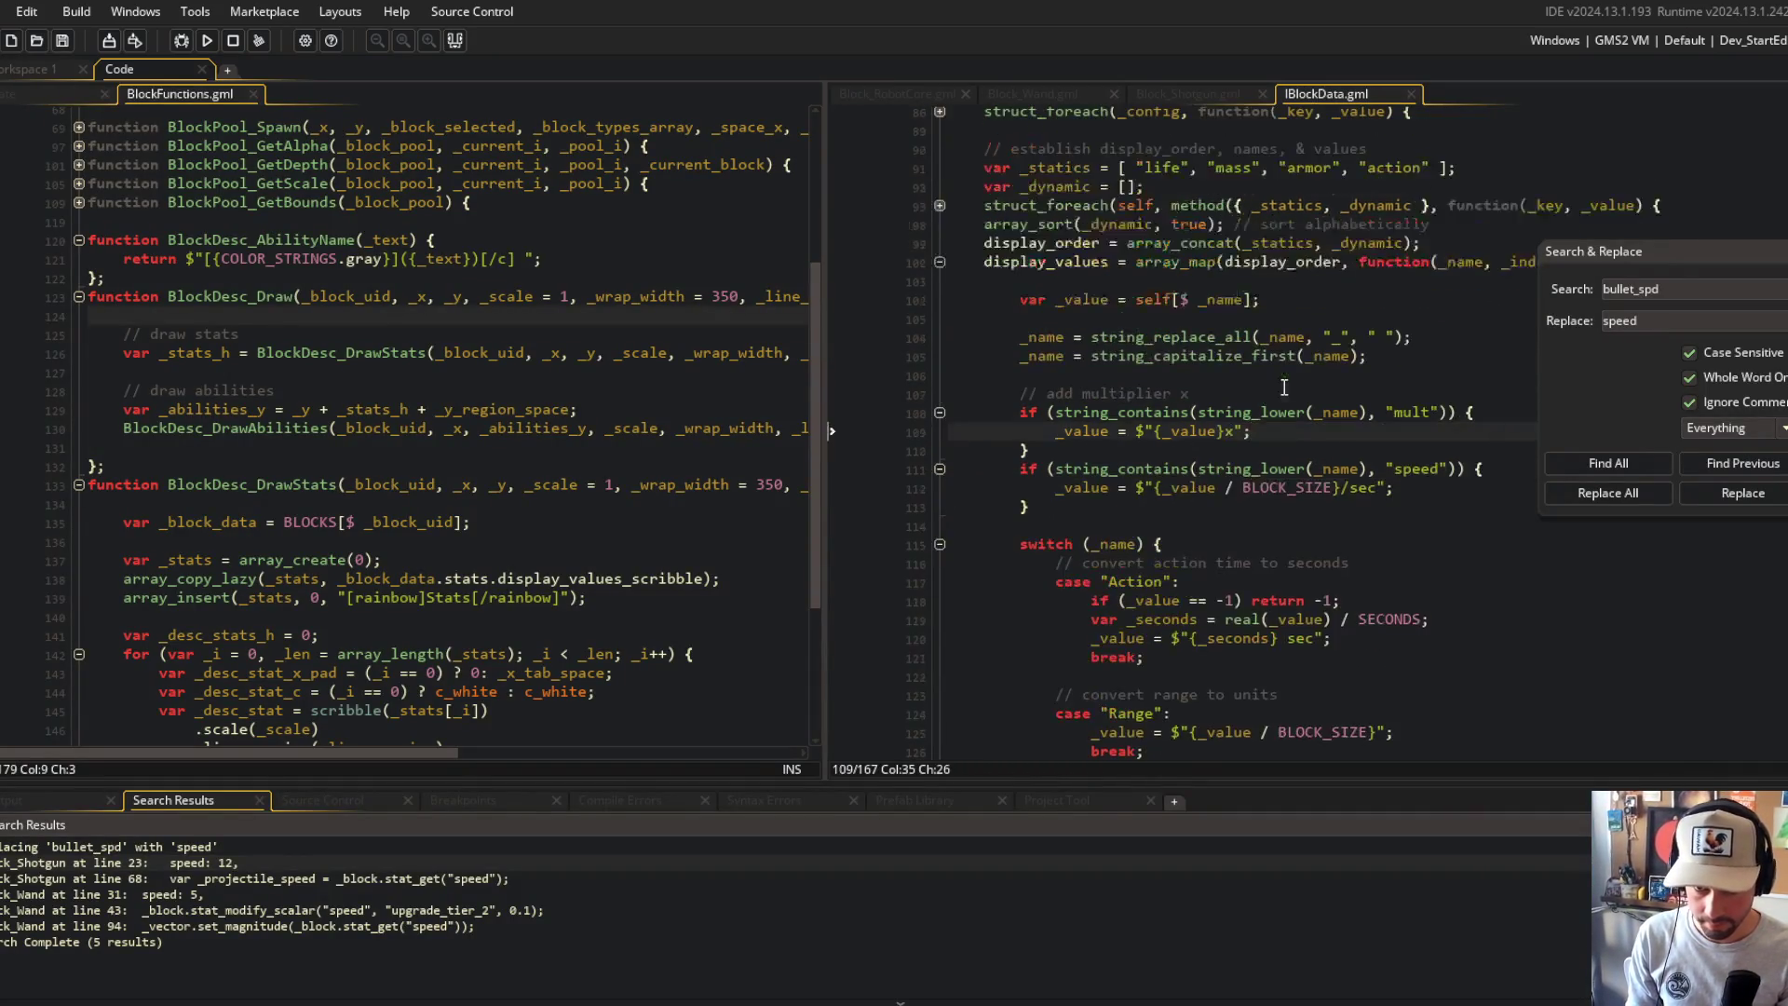
pyautogui.moveTo(1658, 265); pyautogui.dragTo(1667, 266)
pyautogui.click(1153, 456)
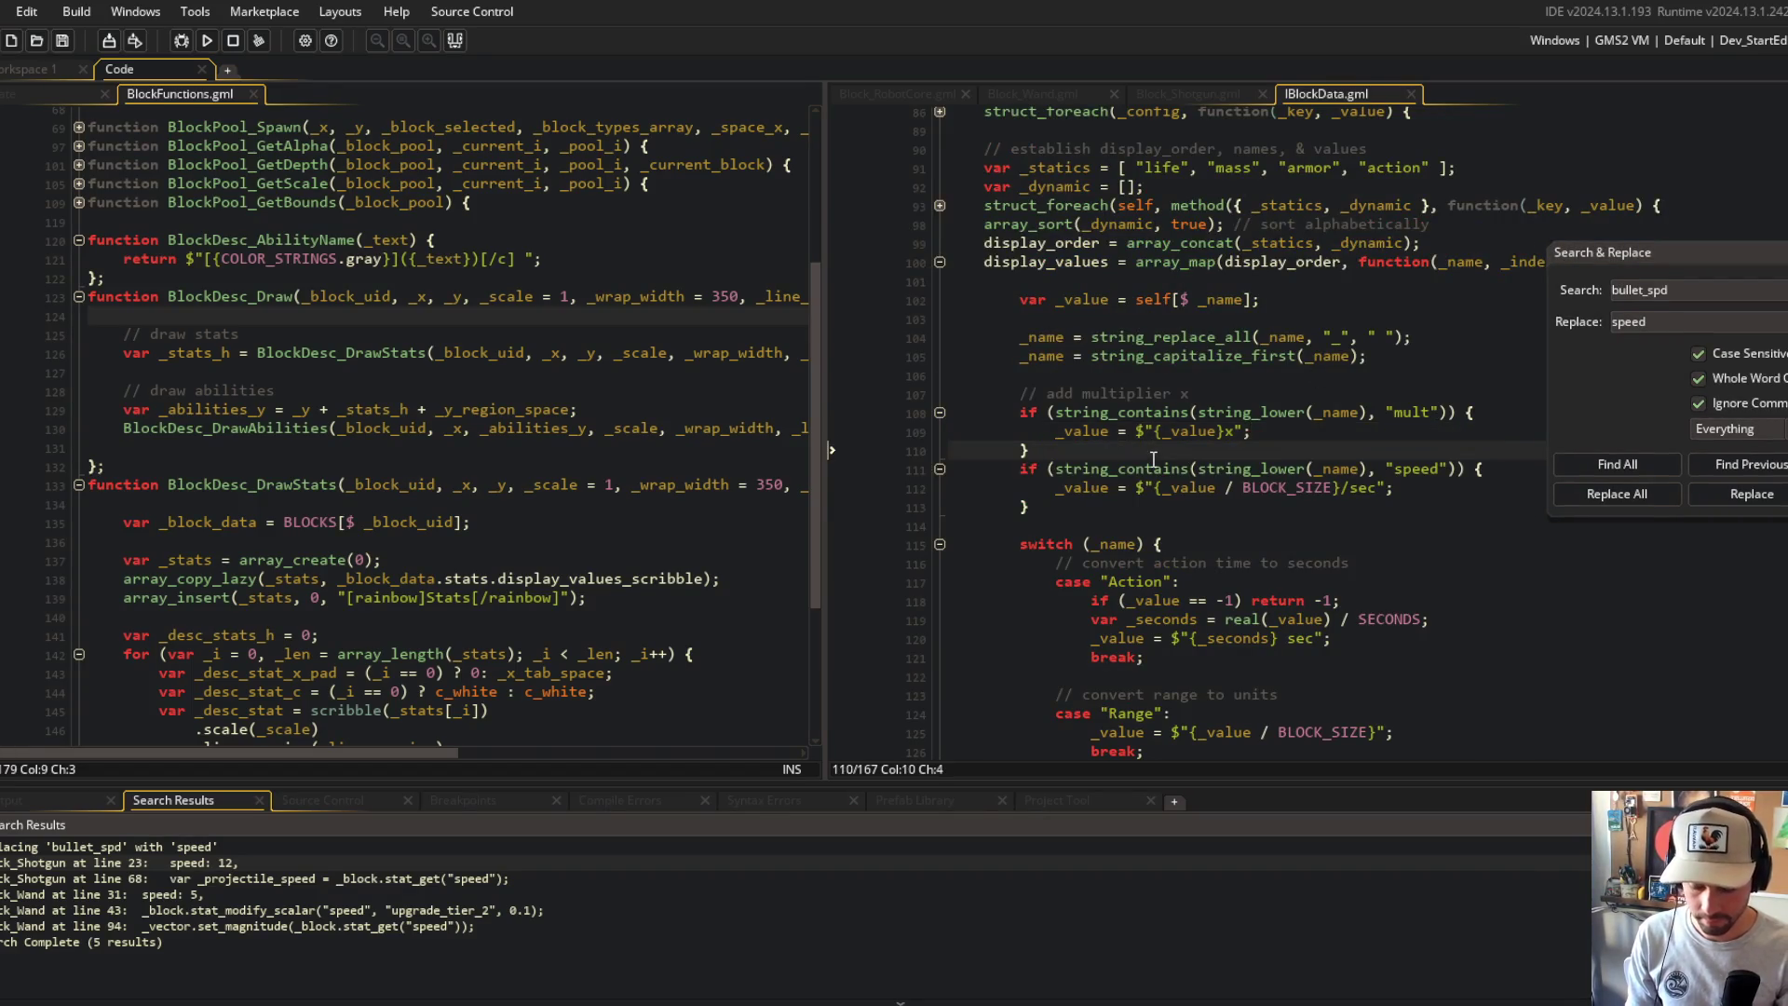
pyautogui.press('Return')
pyautogui.press('Return')
pyautogui.write('// convert speed into units-')
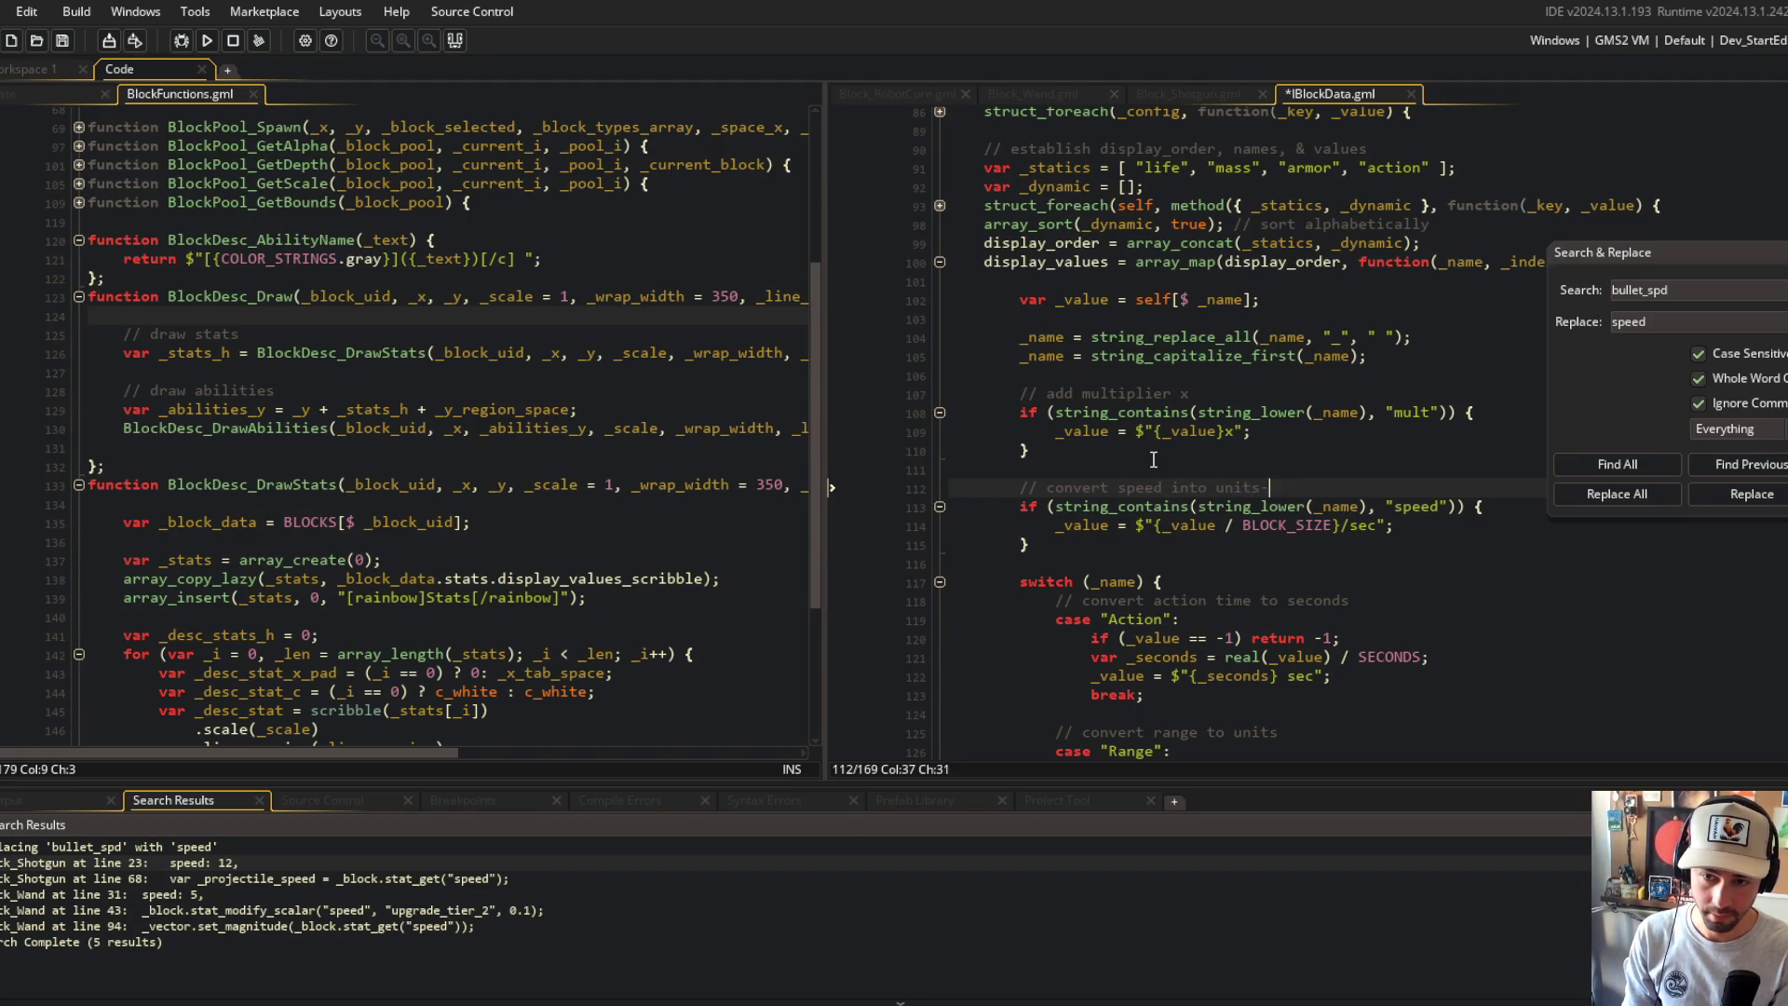
pyautogui.write('-per-second')
pyautogui.click(1499, 438)
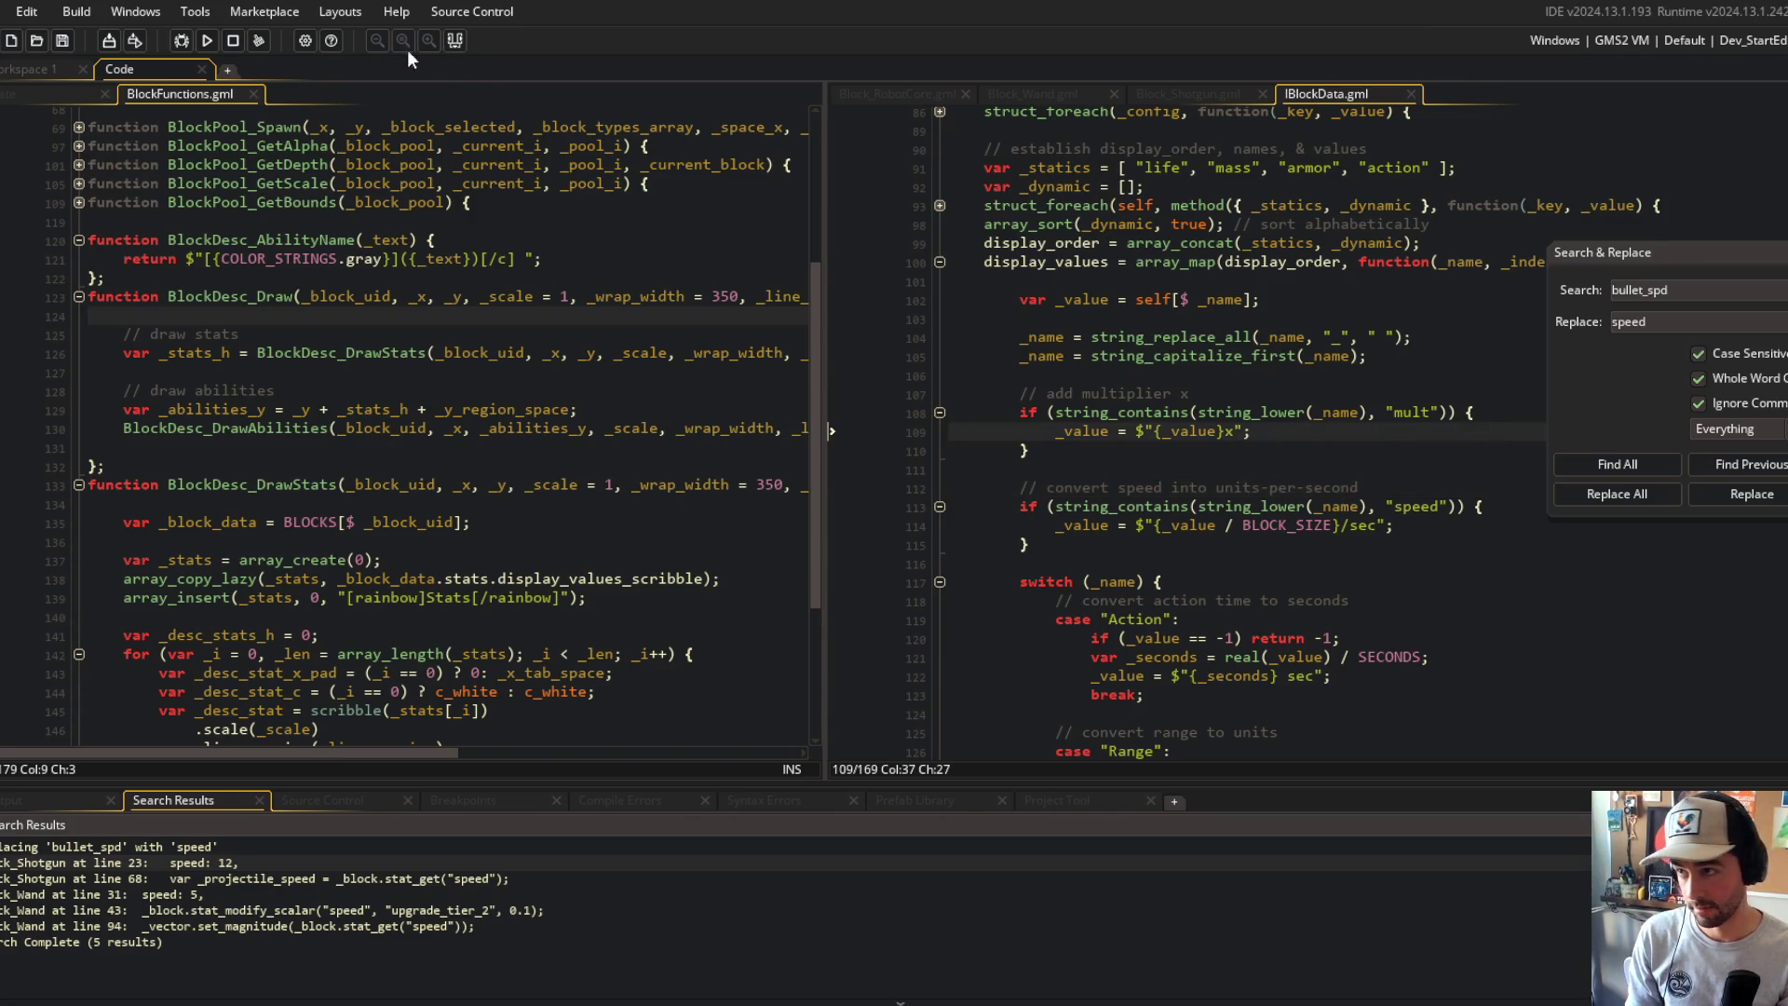
# Step: Close the Search & Replace panel and return to the code
pyautogui.moveTo(1610, 272); pyautogui.dragTo(1481, 261)
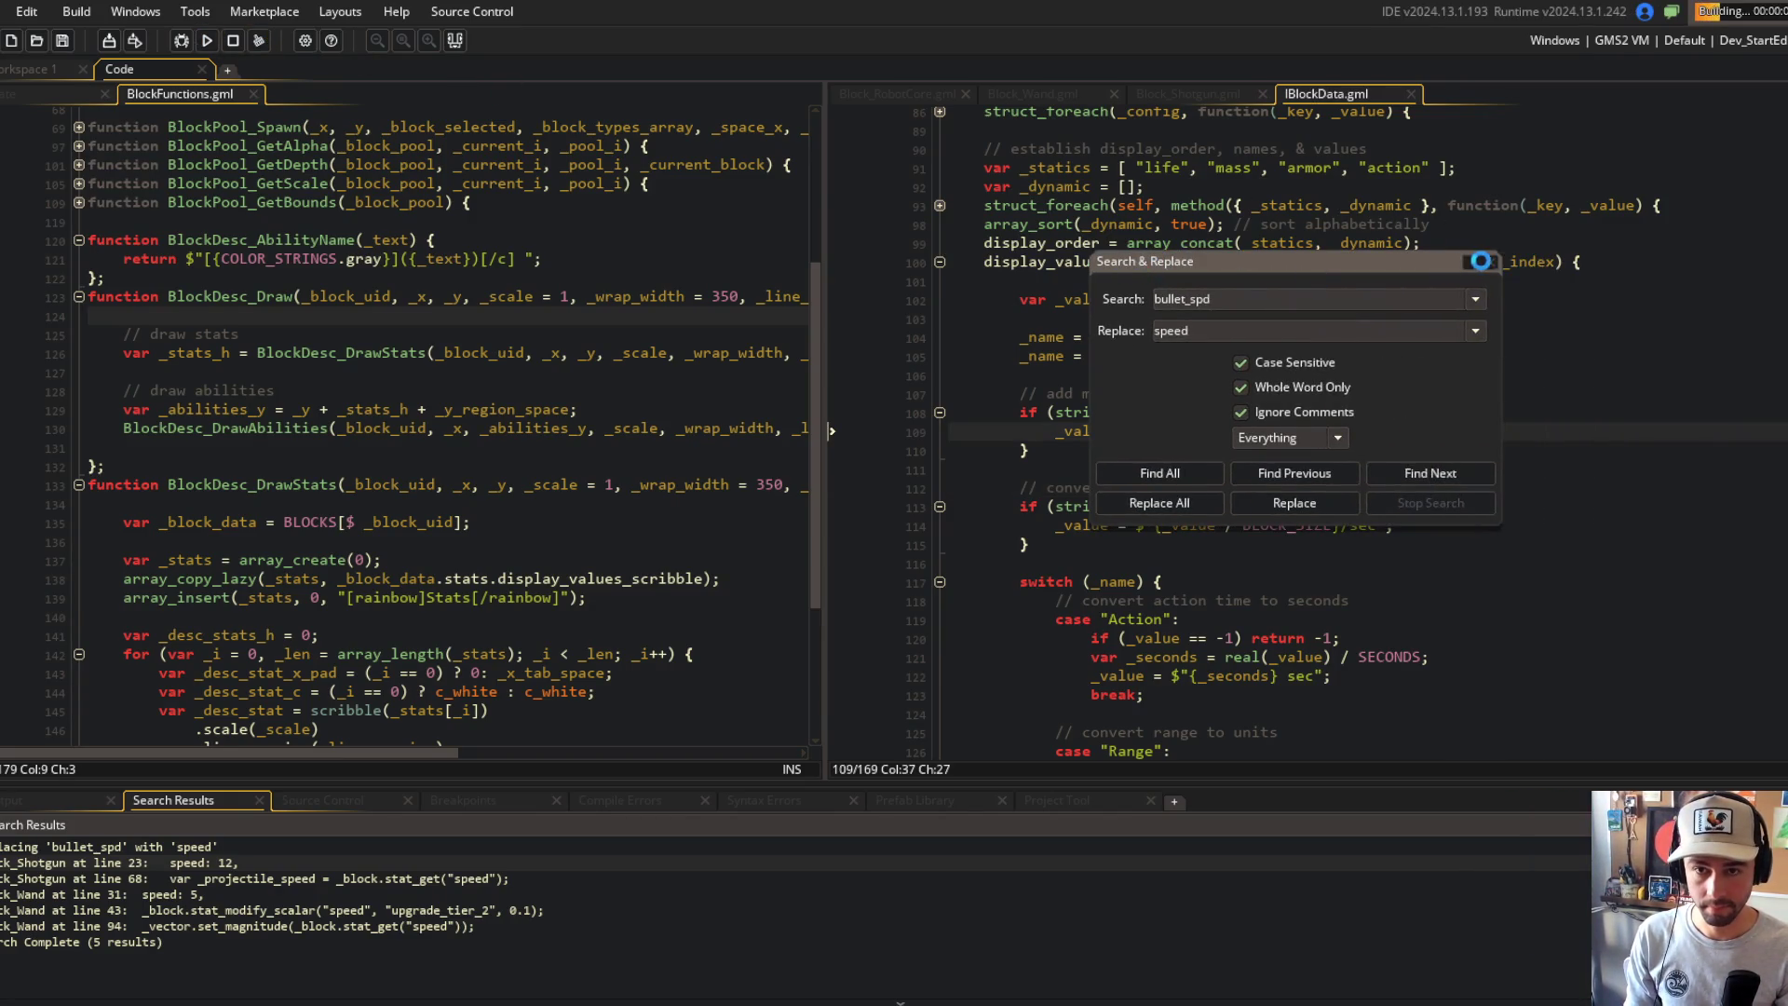
pyautogui.click(1464, 167)
pyautogui.scroll(1, 1464, 160)
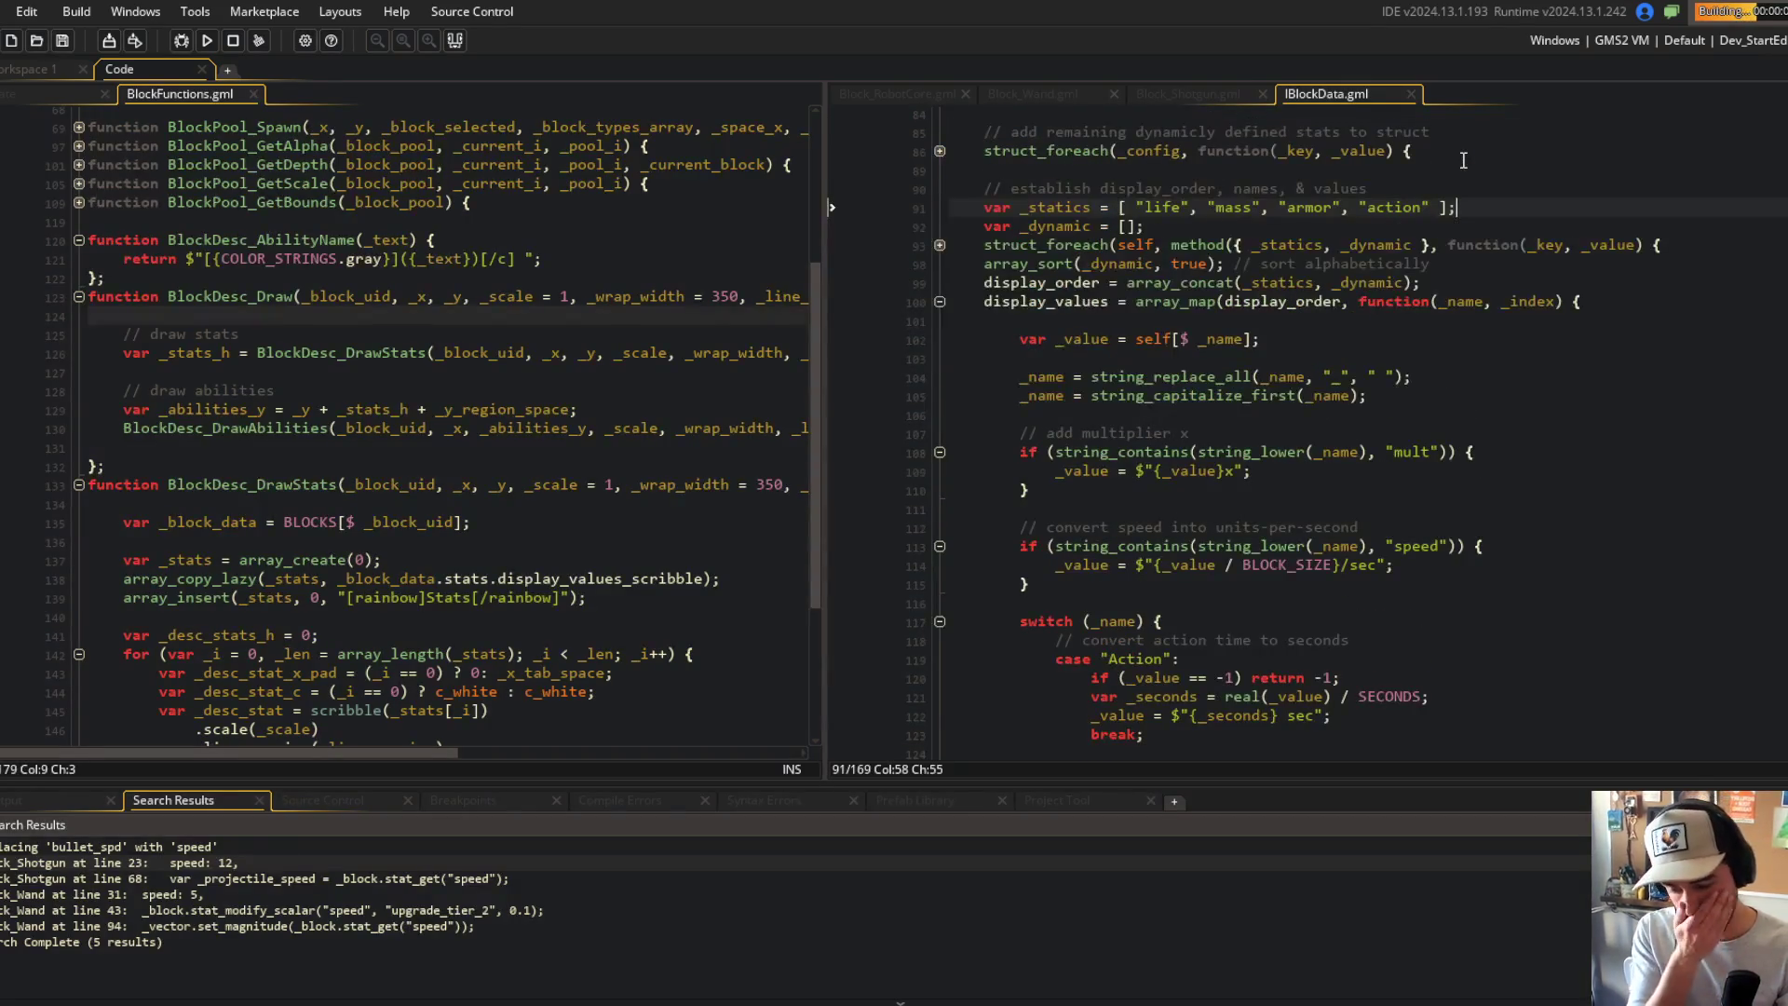
pyautogui.click(1412, 261)
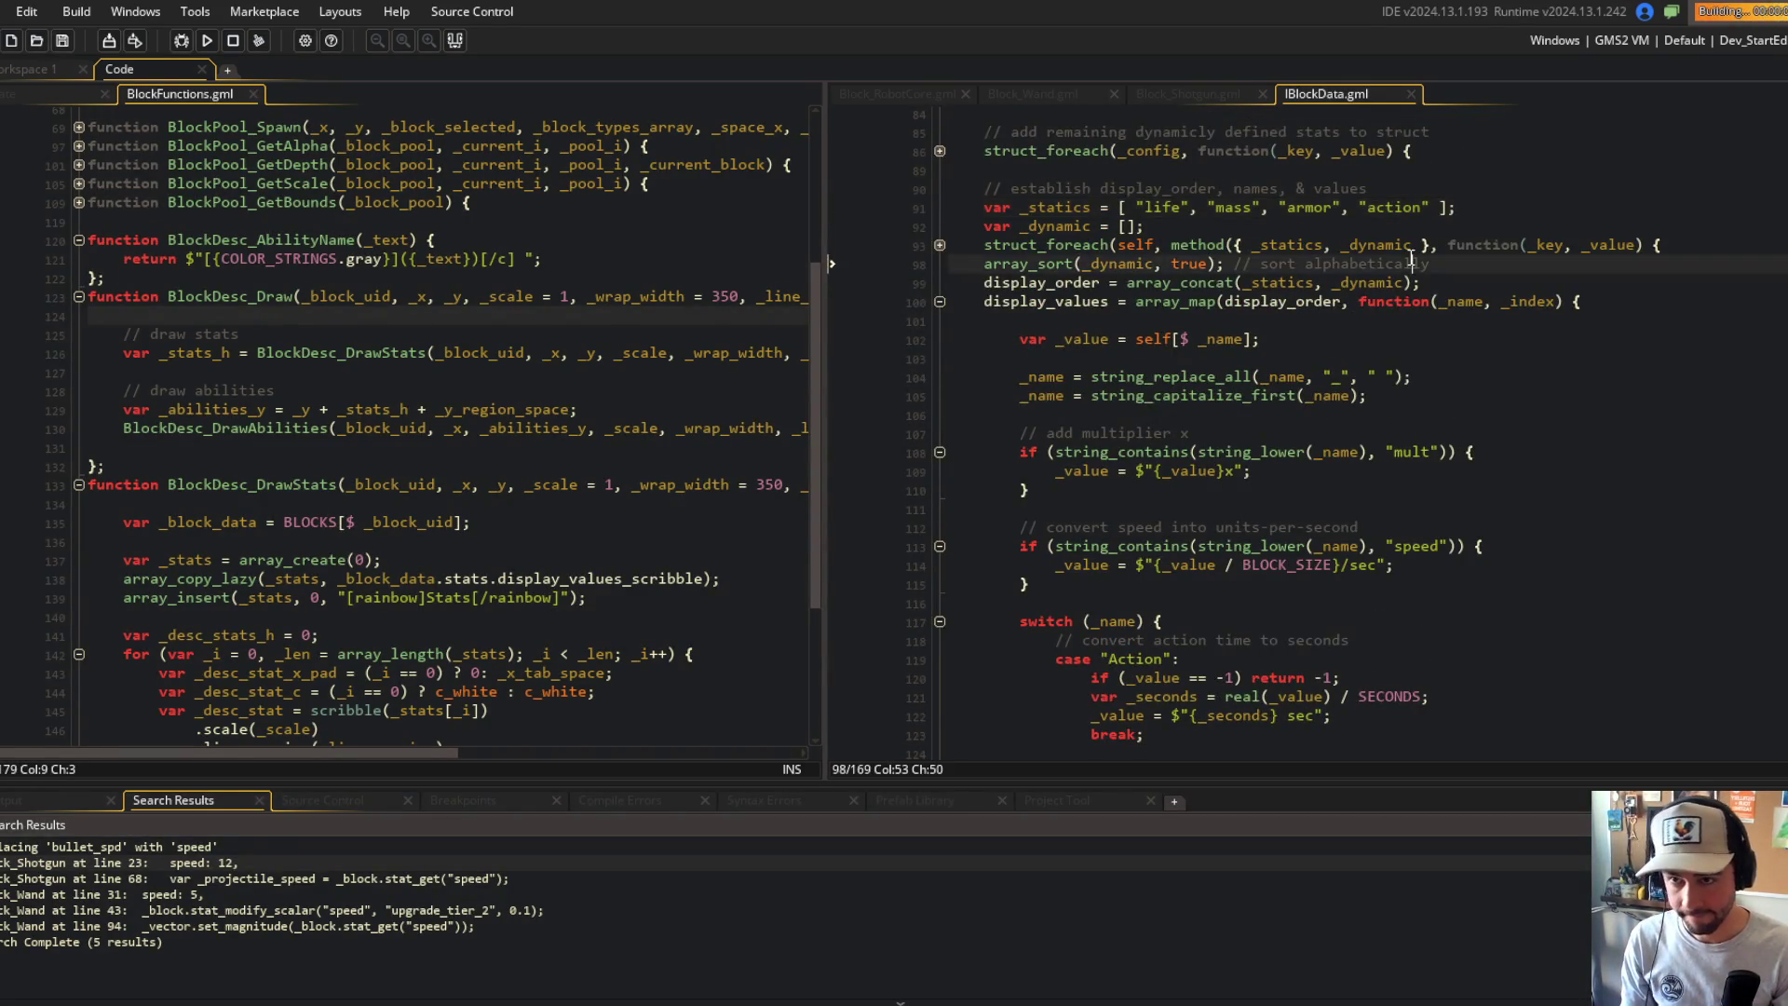
pyautogui.scroll(2, 1411, 257)
pyautogui.scroll(-6, 1411, 257)
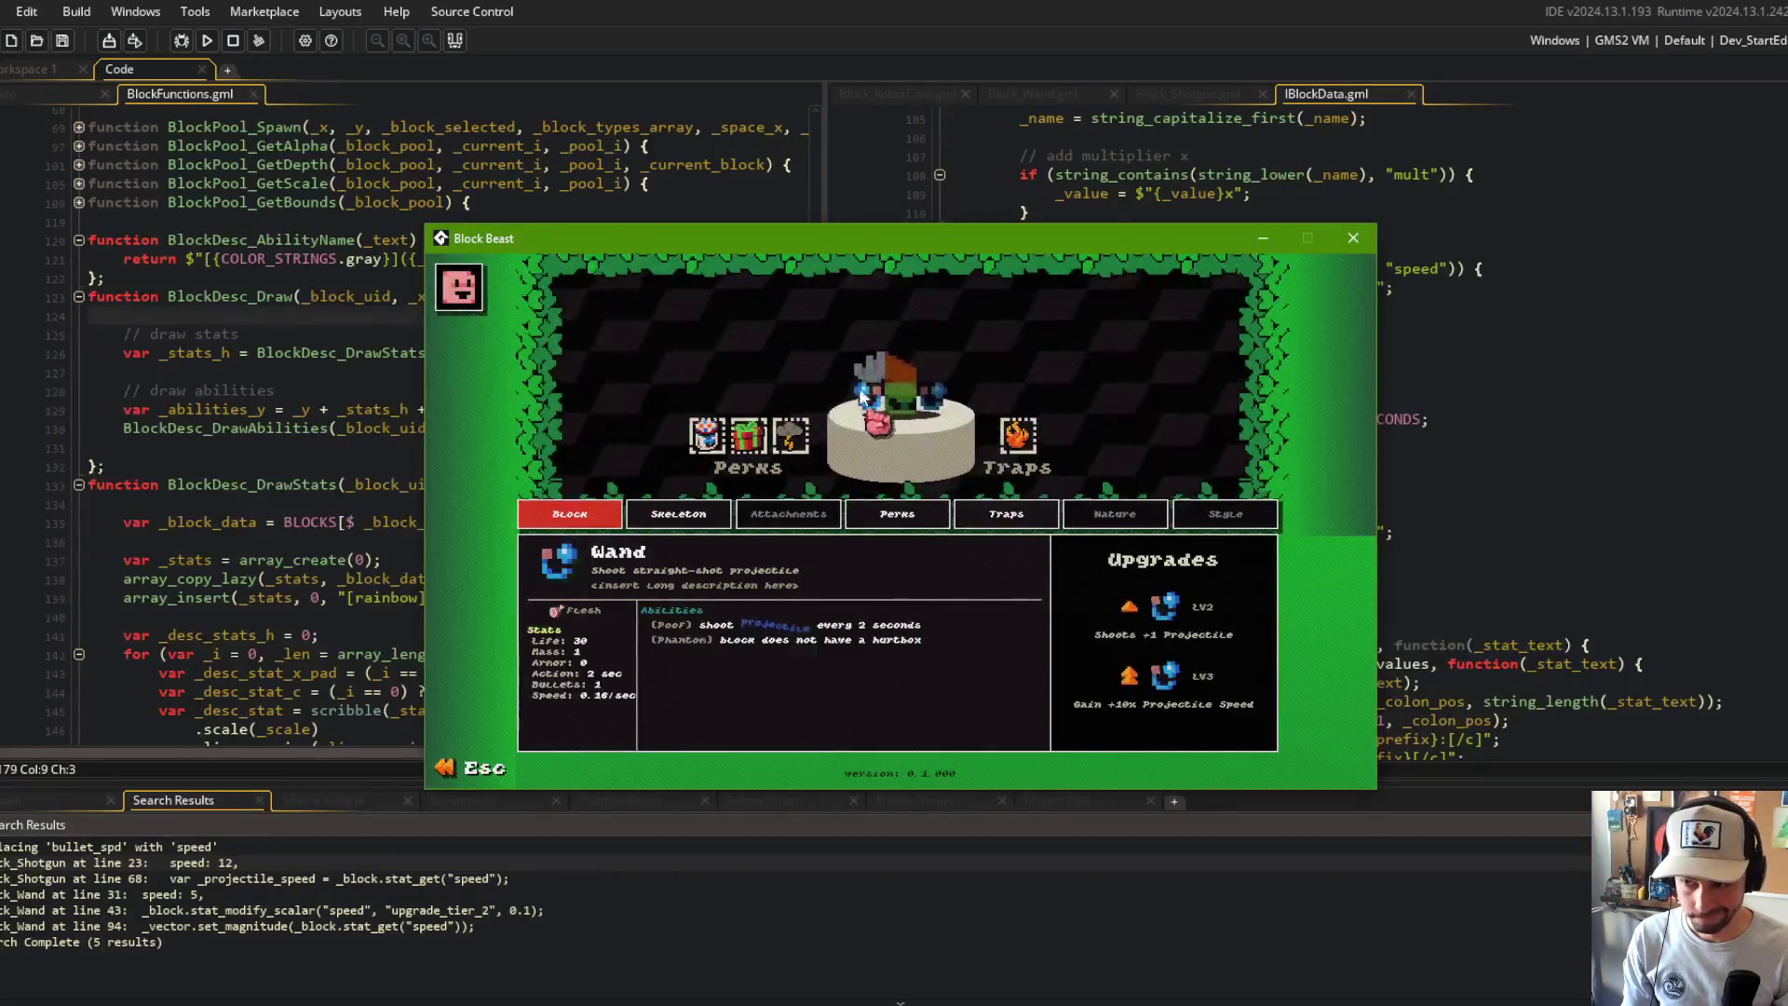
# Step: Inspect the Wand in the game, then open it under Library > Blocks to confirm Speed: 0.16/sec
pyautogui.moveTo(934, 427)
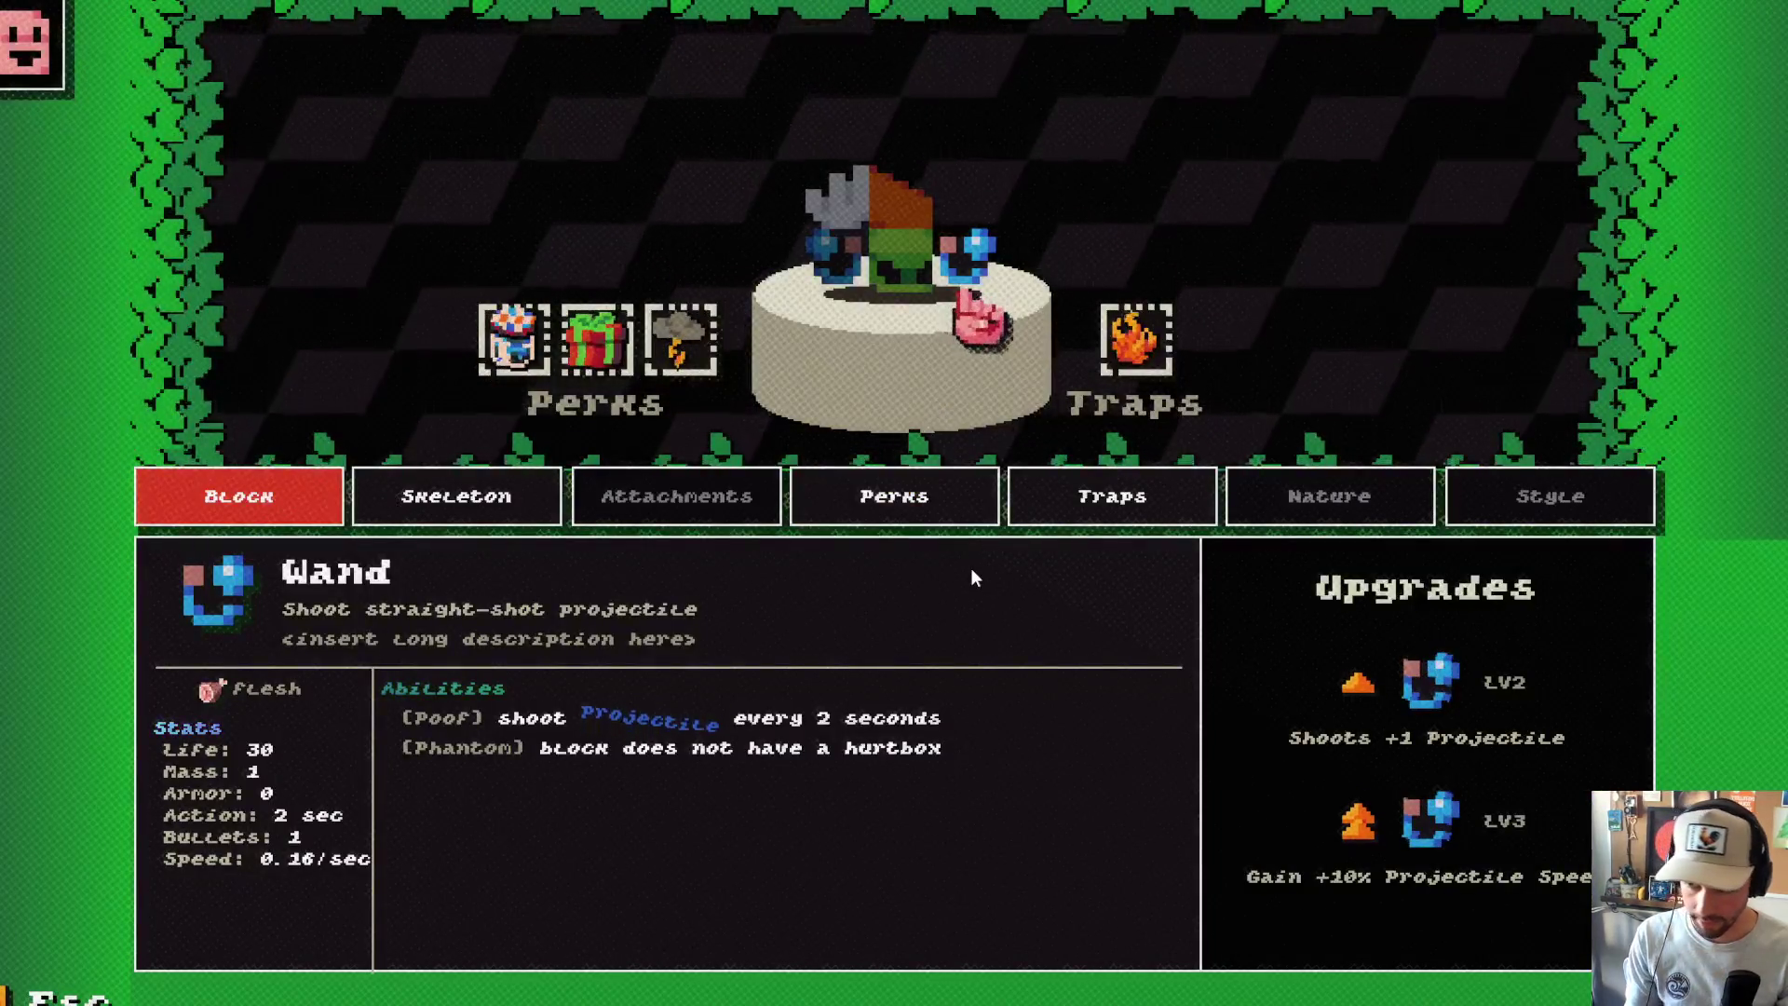
pyautogui.press('Escape')
pyautogui.press('Escape')
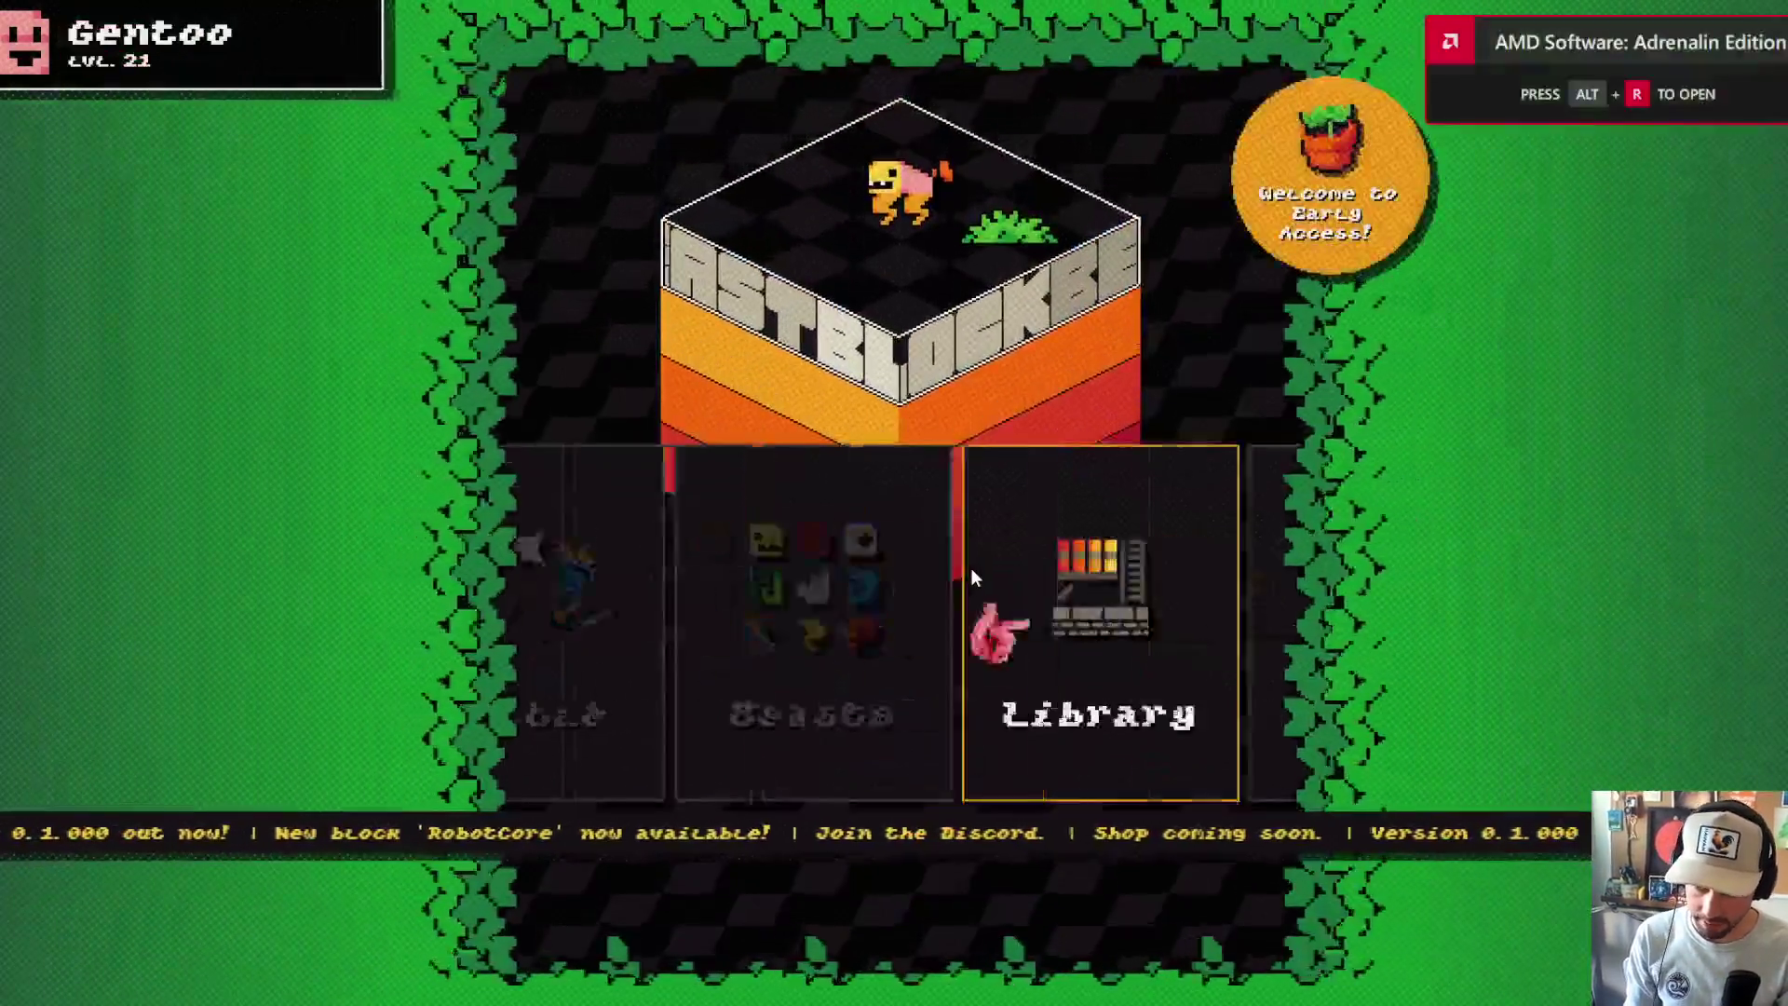
pyautogui.click(970, 570)
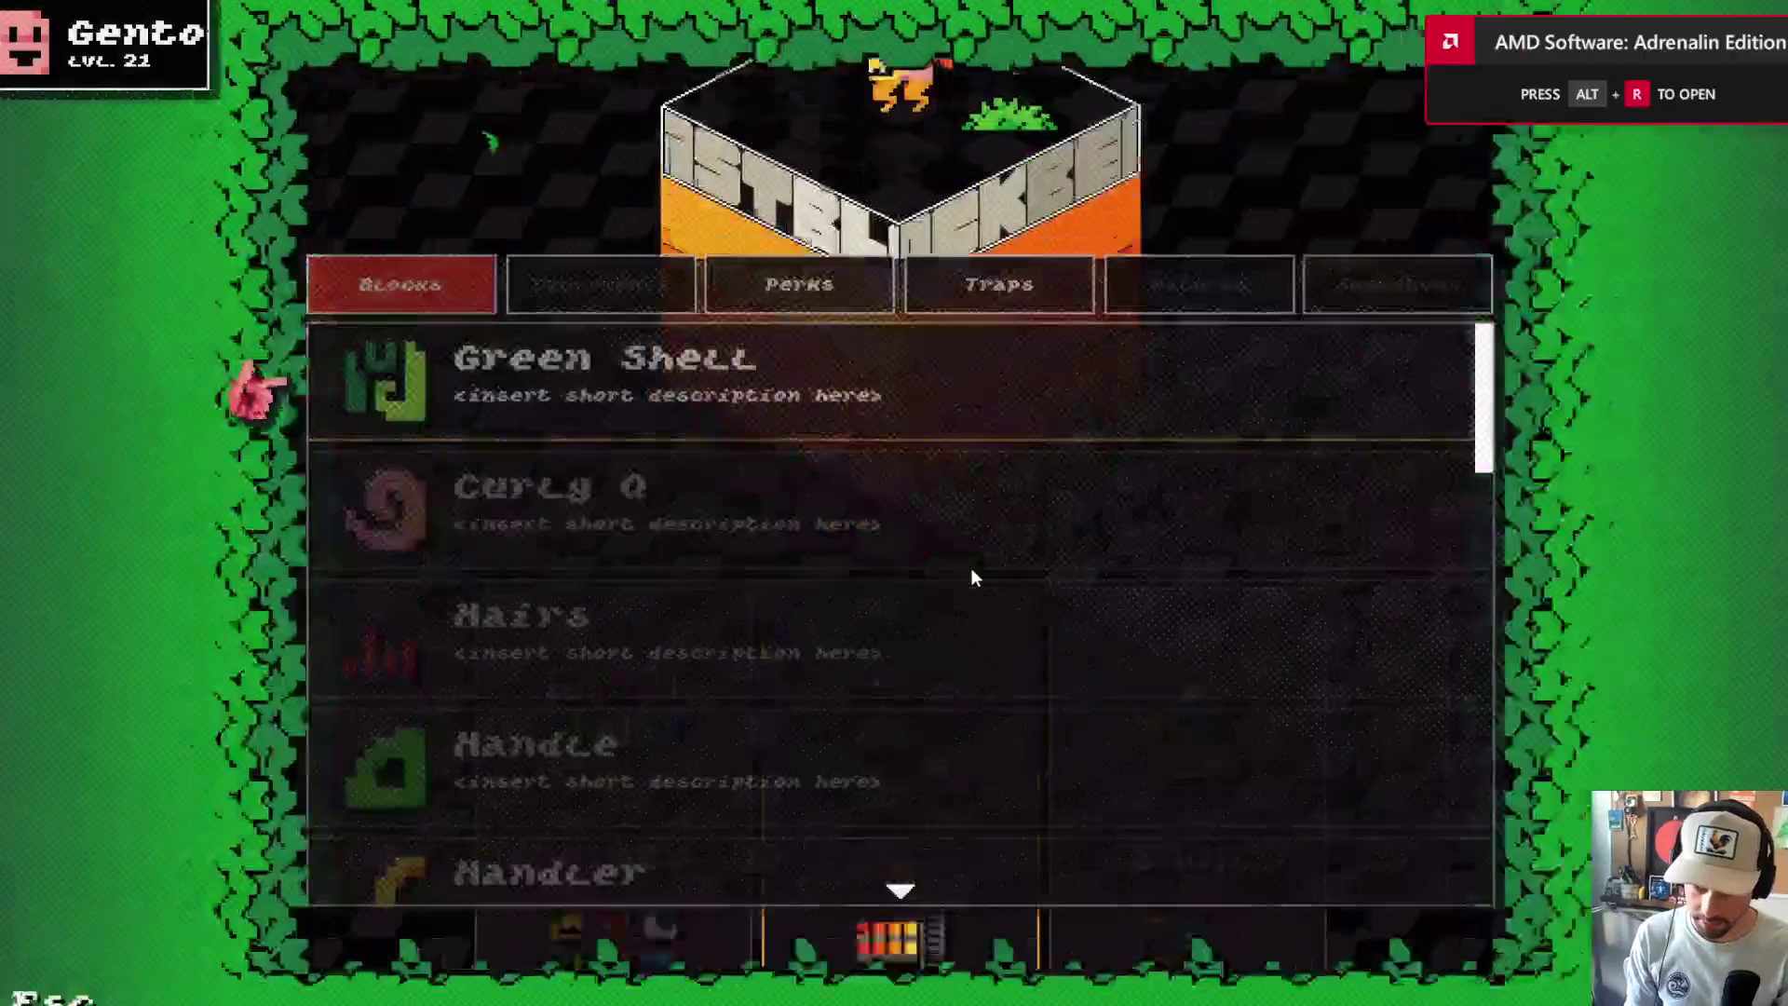
pyautogui.scroll(-10, 836, 564)
pyautogui.scroll(-15, 837, 565)
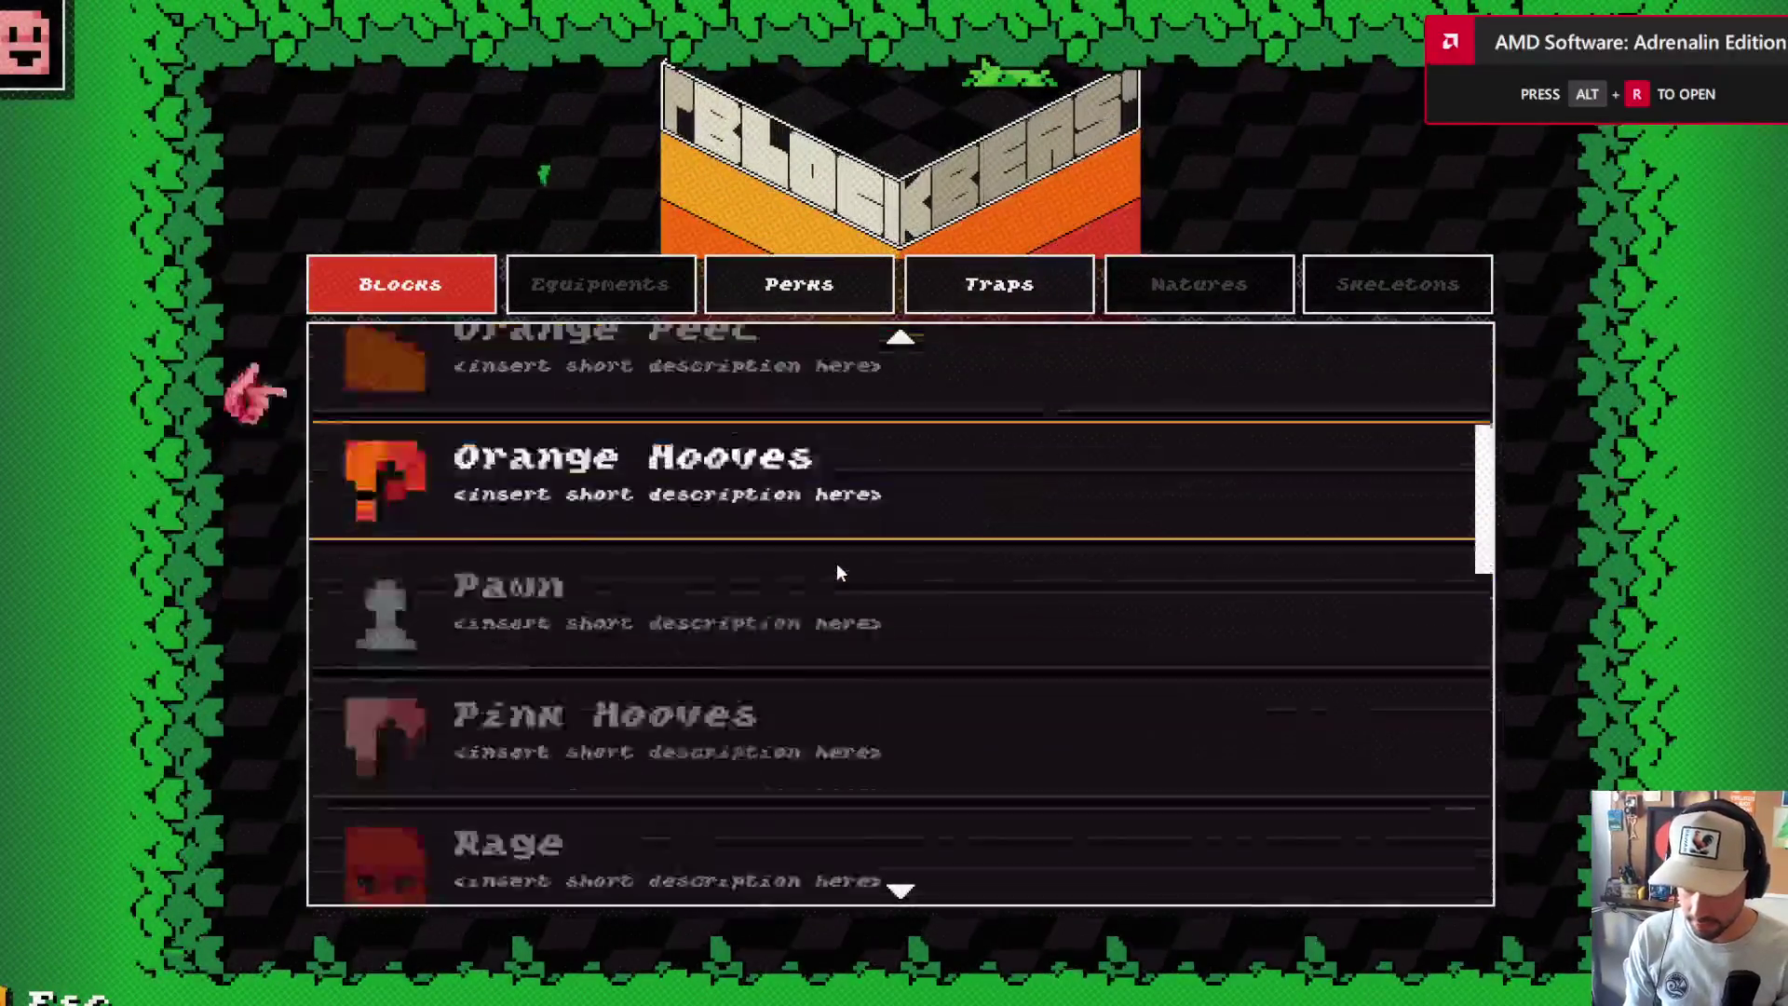
pyautogui.scroll(5, 836, 567)
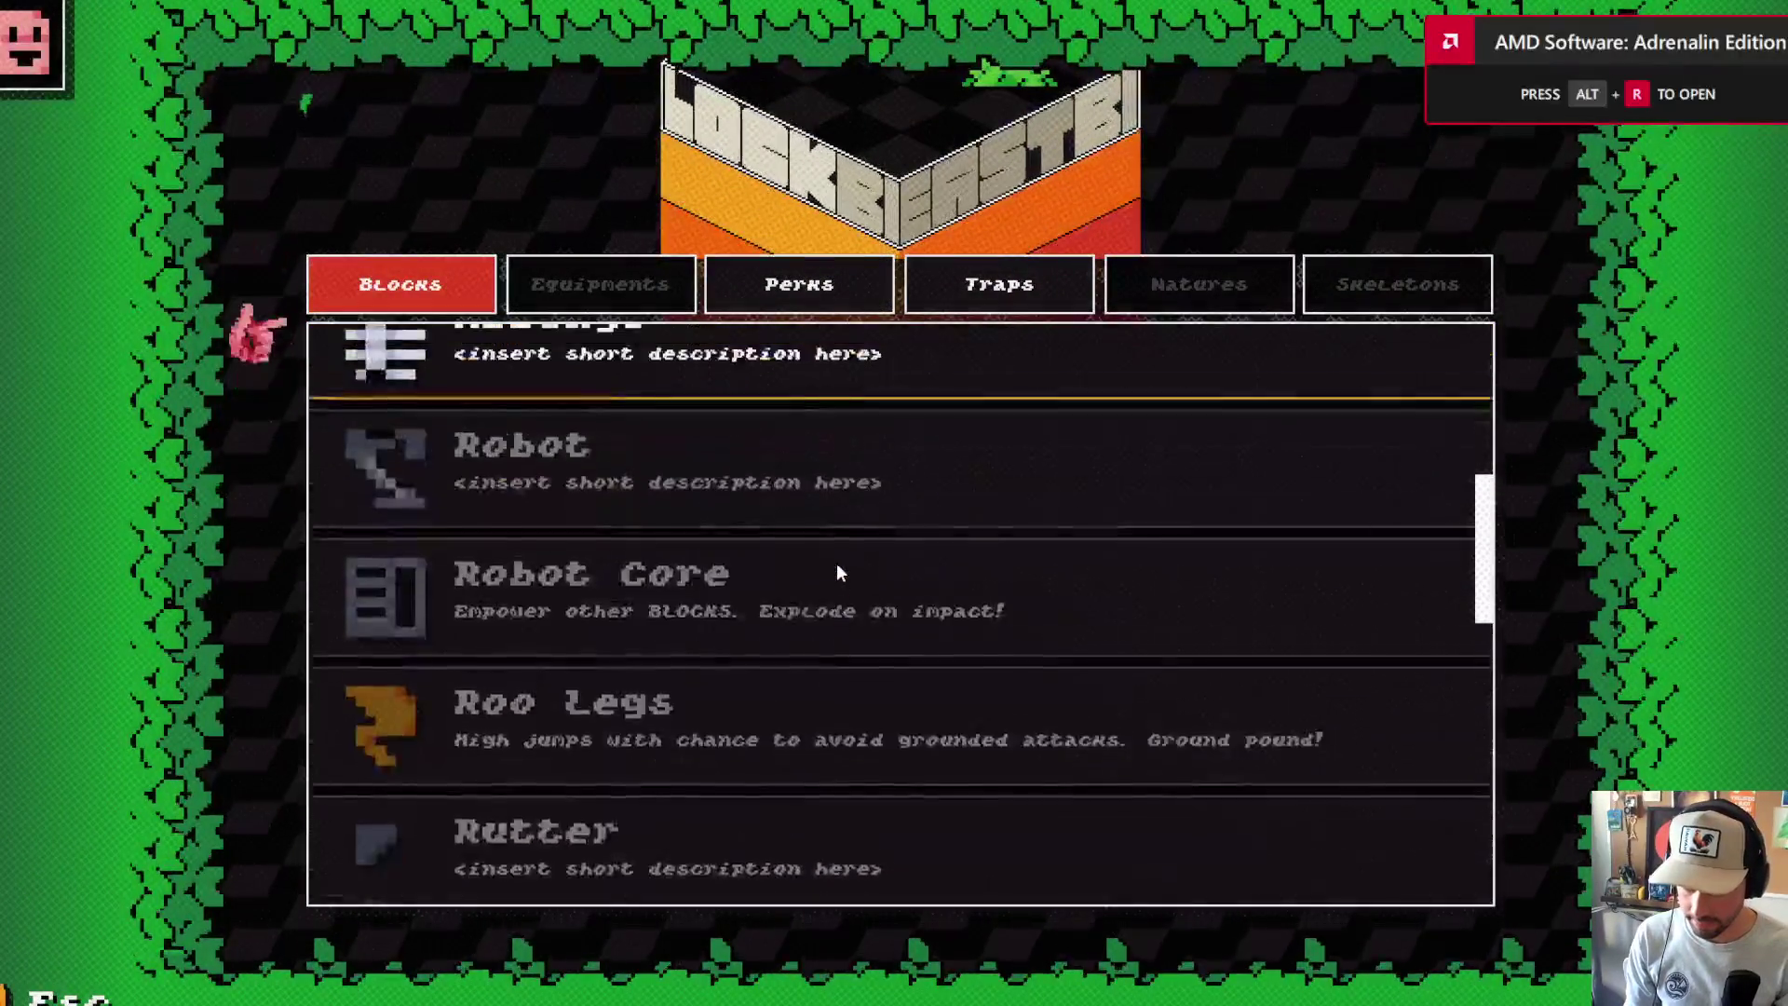
pyautogui.scroll(-15, 836, 566)
pyautogui.click(795, 511)
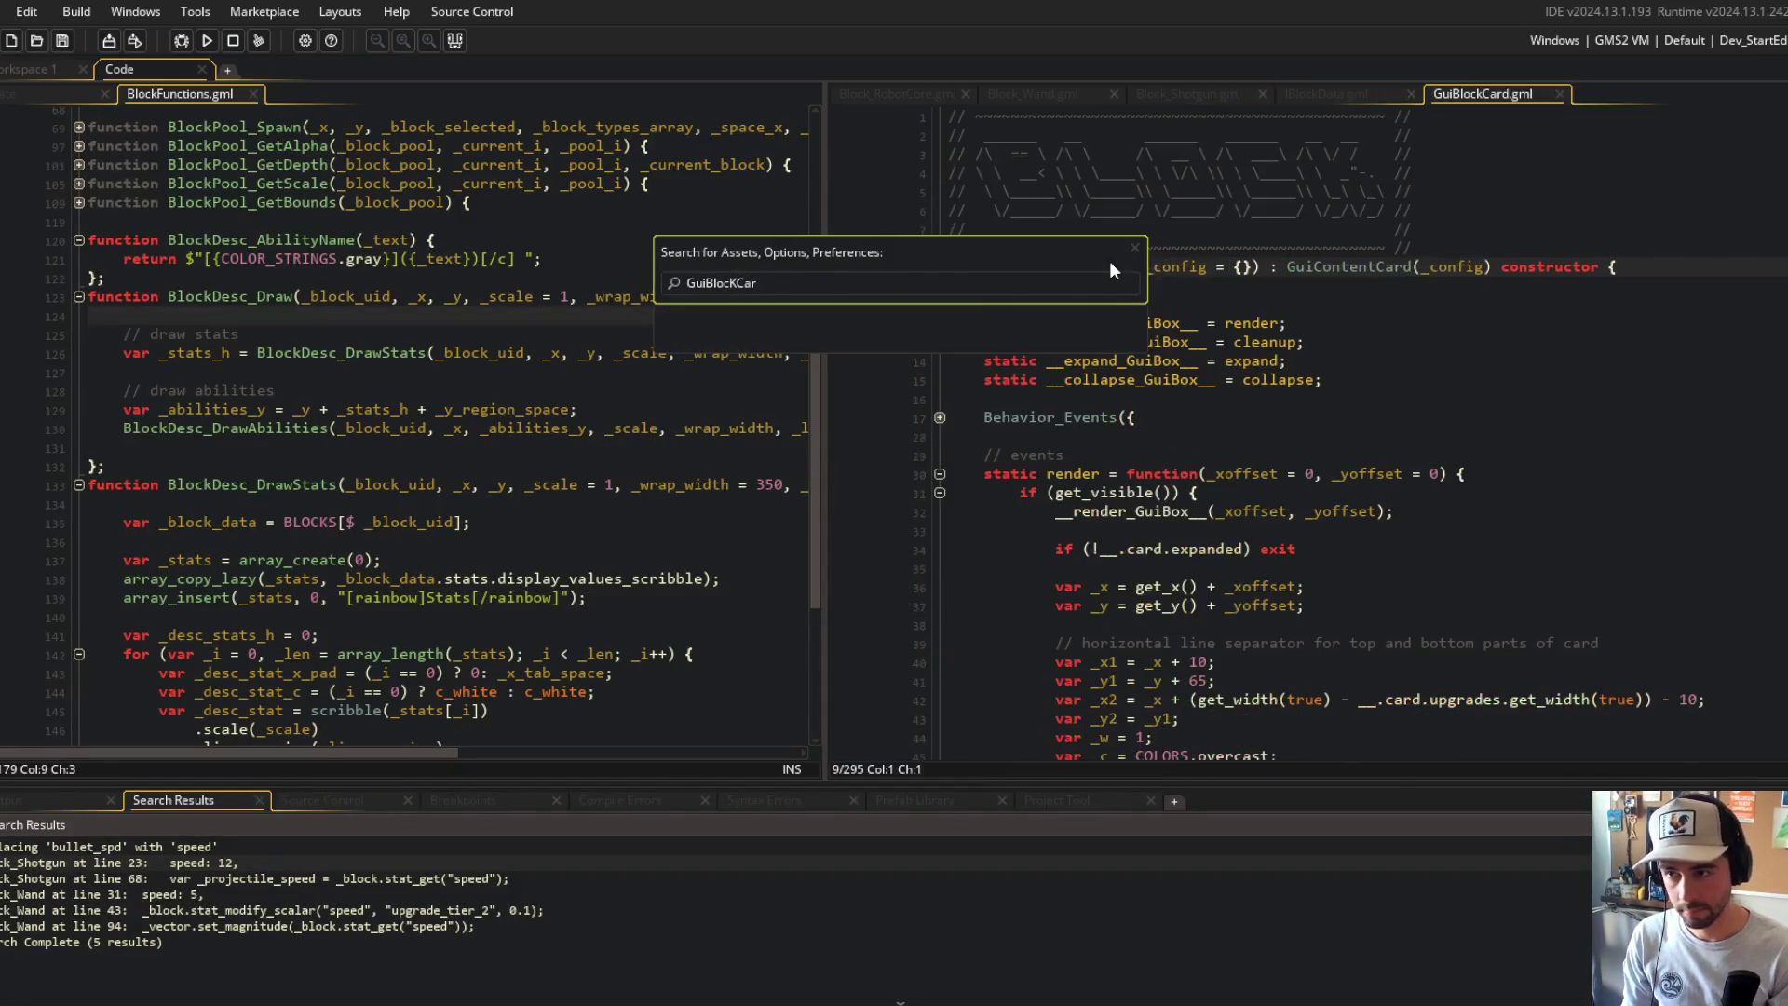
# Step: Open GuiBlockCard.gml and go to the abilities text offset on line 259
pyautogui.click(1272, 549)
pyautogui.scroll(-15, 1271, 548)
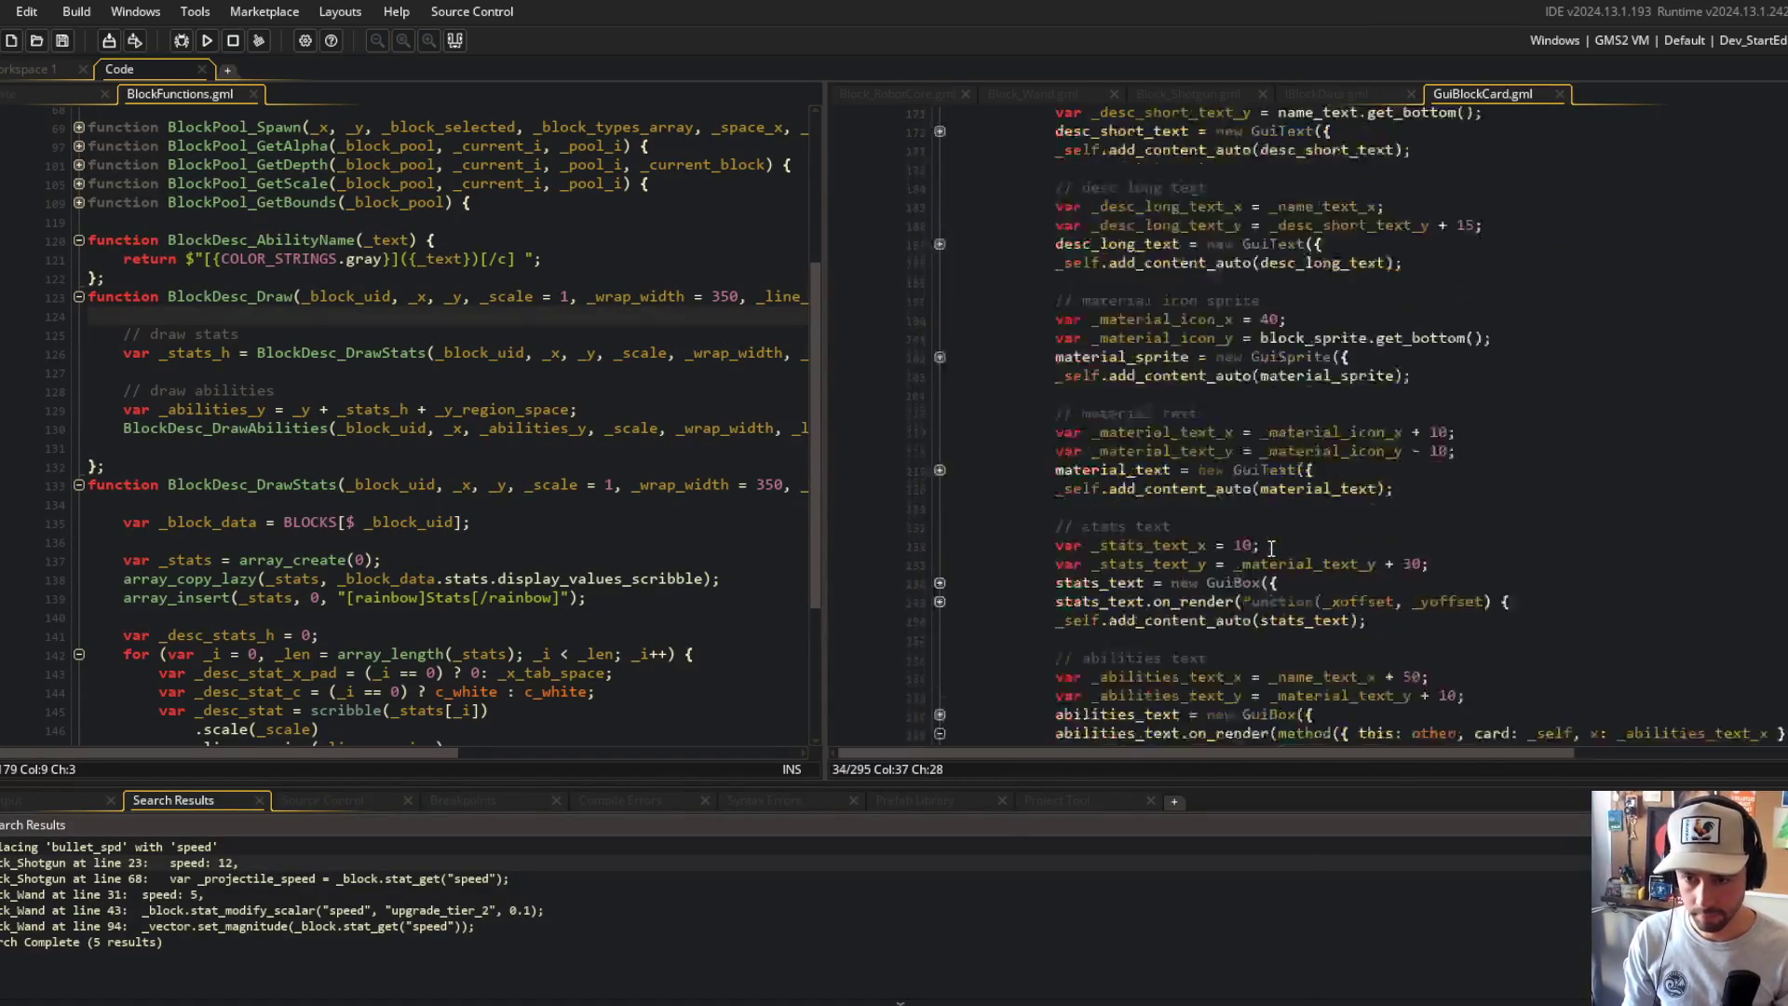
pyautogui.click(1471, 439)
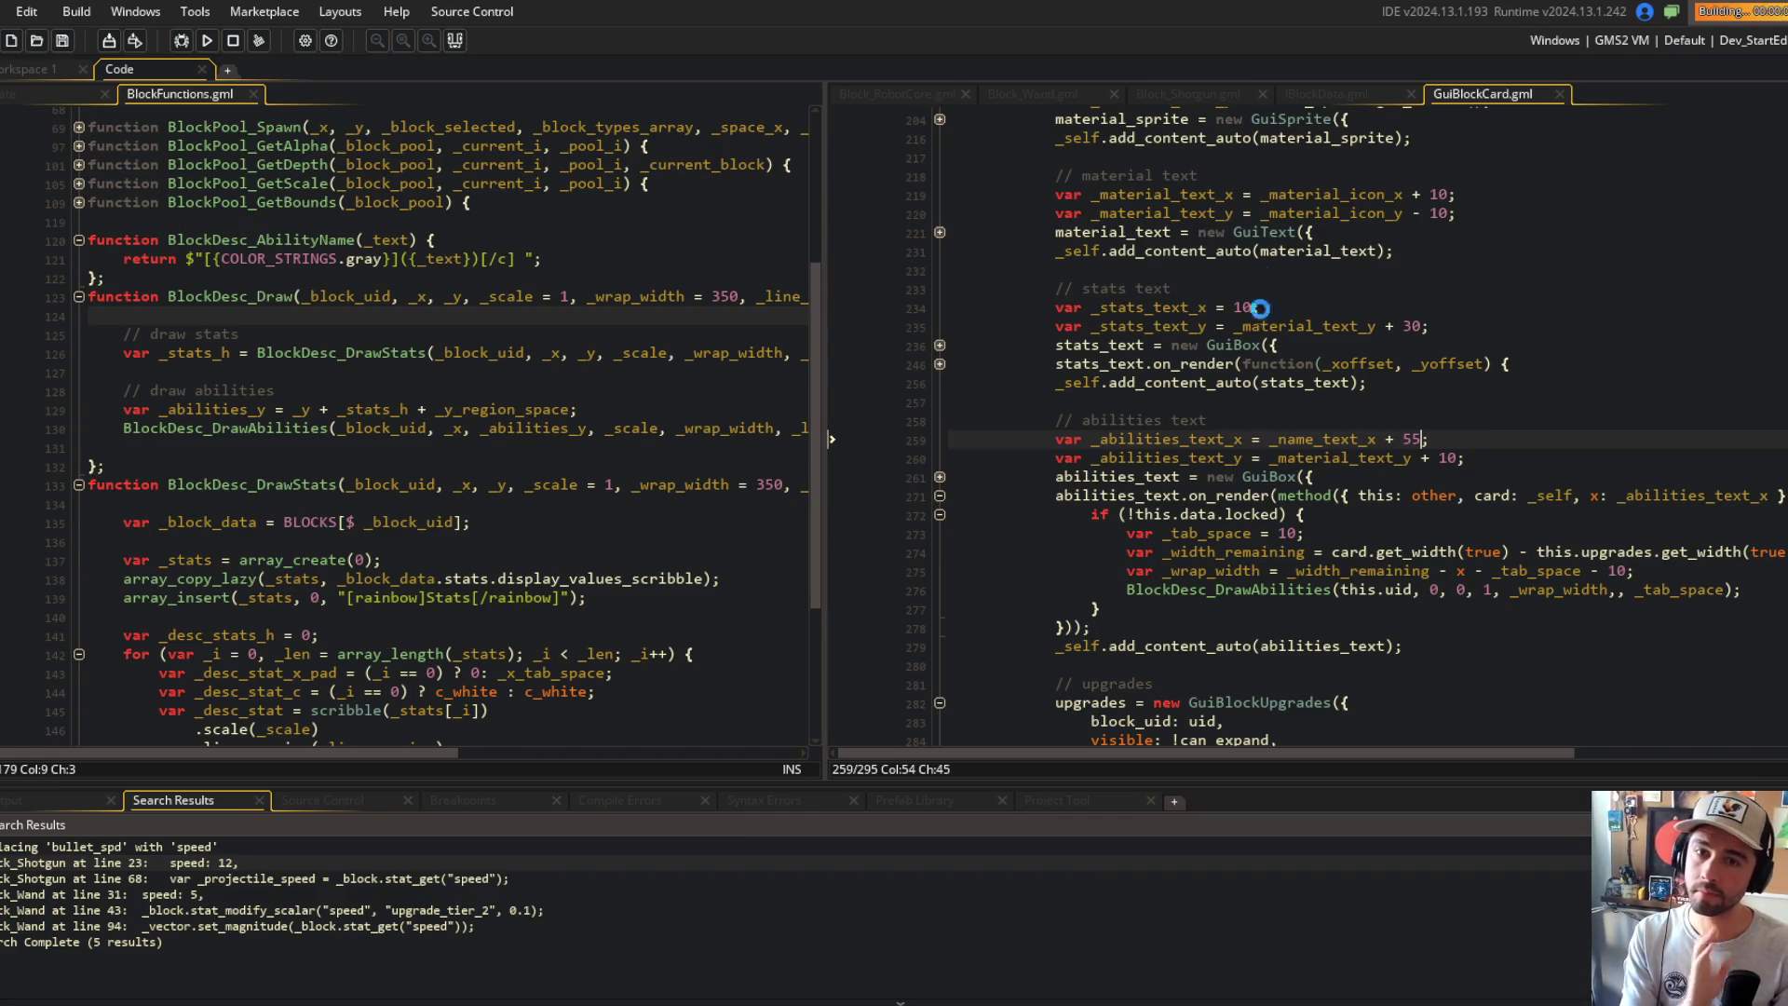
pyautogui.scroll(-4, 1258, 326)
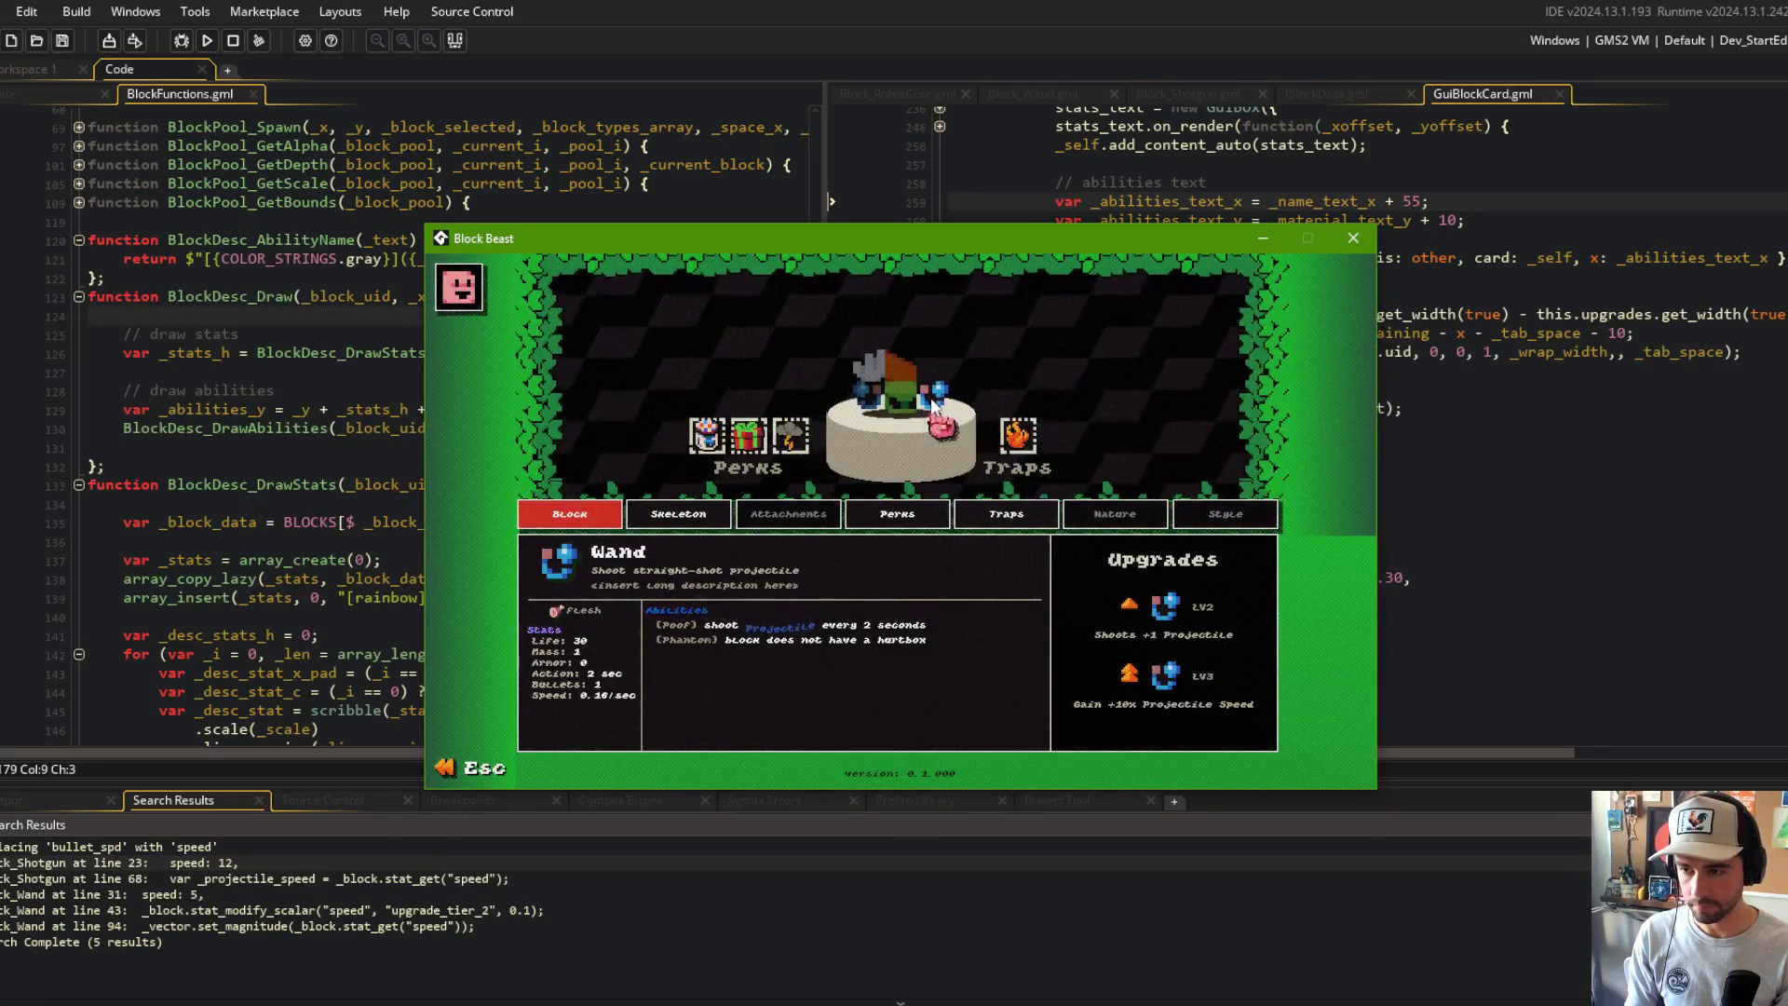
# Step: Back out of the block editor to the beast selection screen and scroll through it
pyautogui.press('Escape')
pyautogui.scroll(-4, 1014, 559)
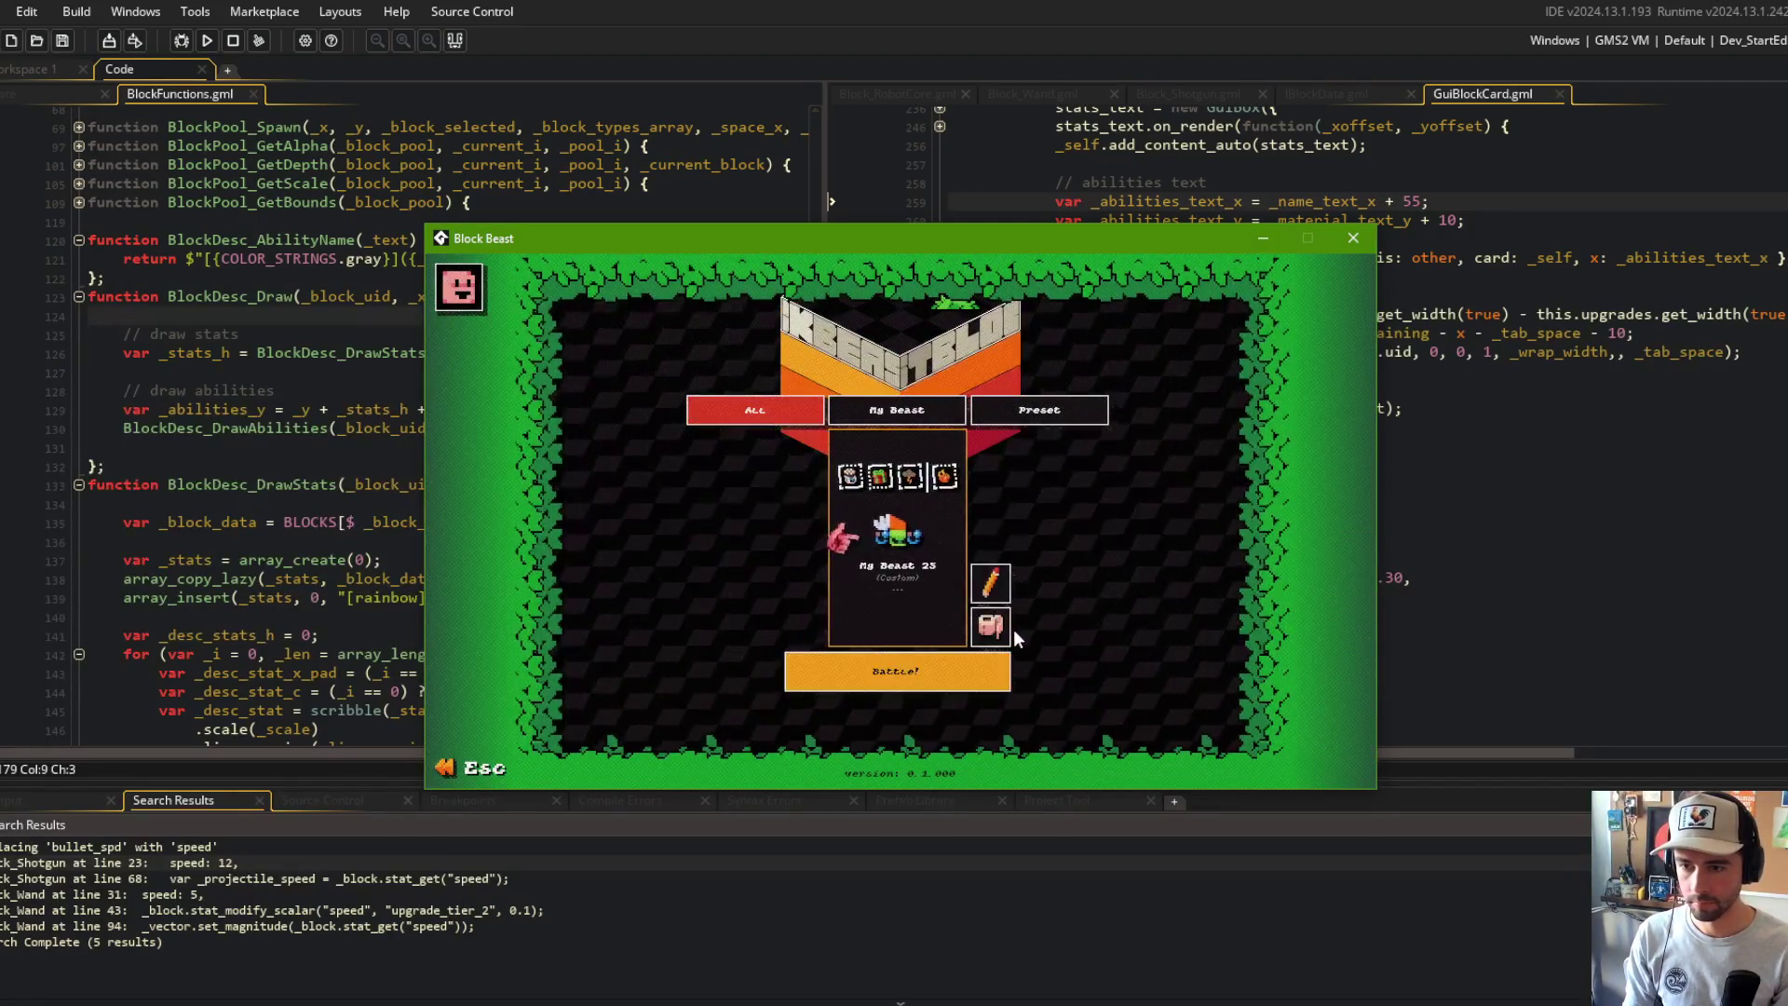
pyautogui.scroll(-5, 1045, 511)
pyautogui.scroll(-5, 1045, 511)
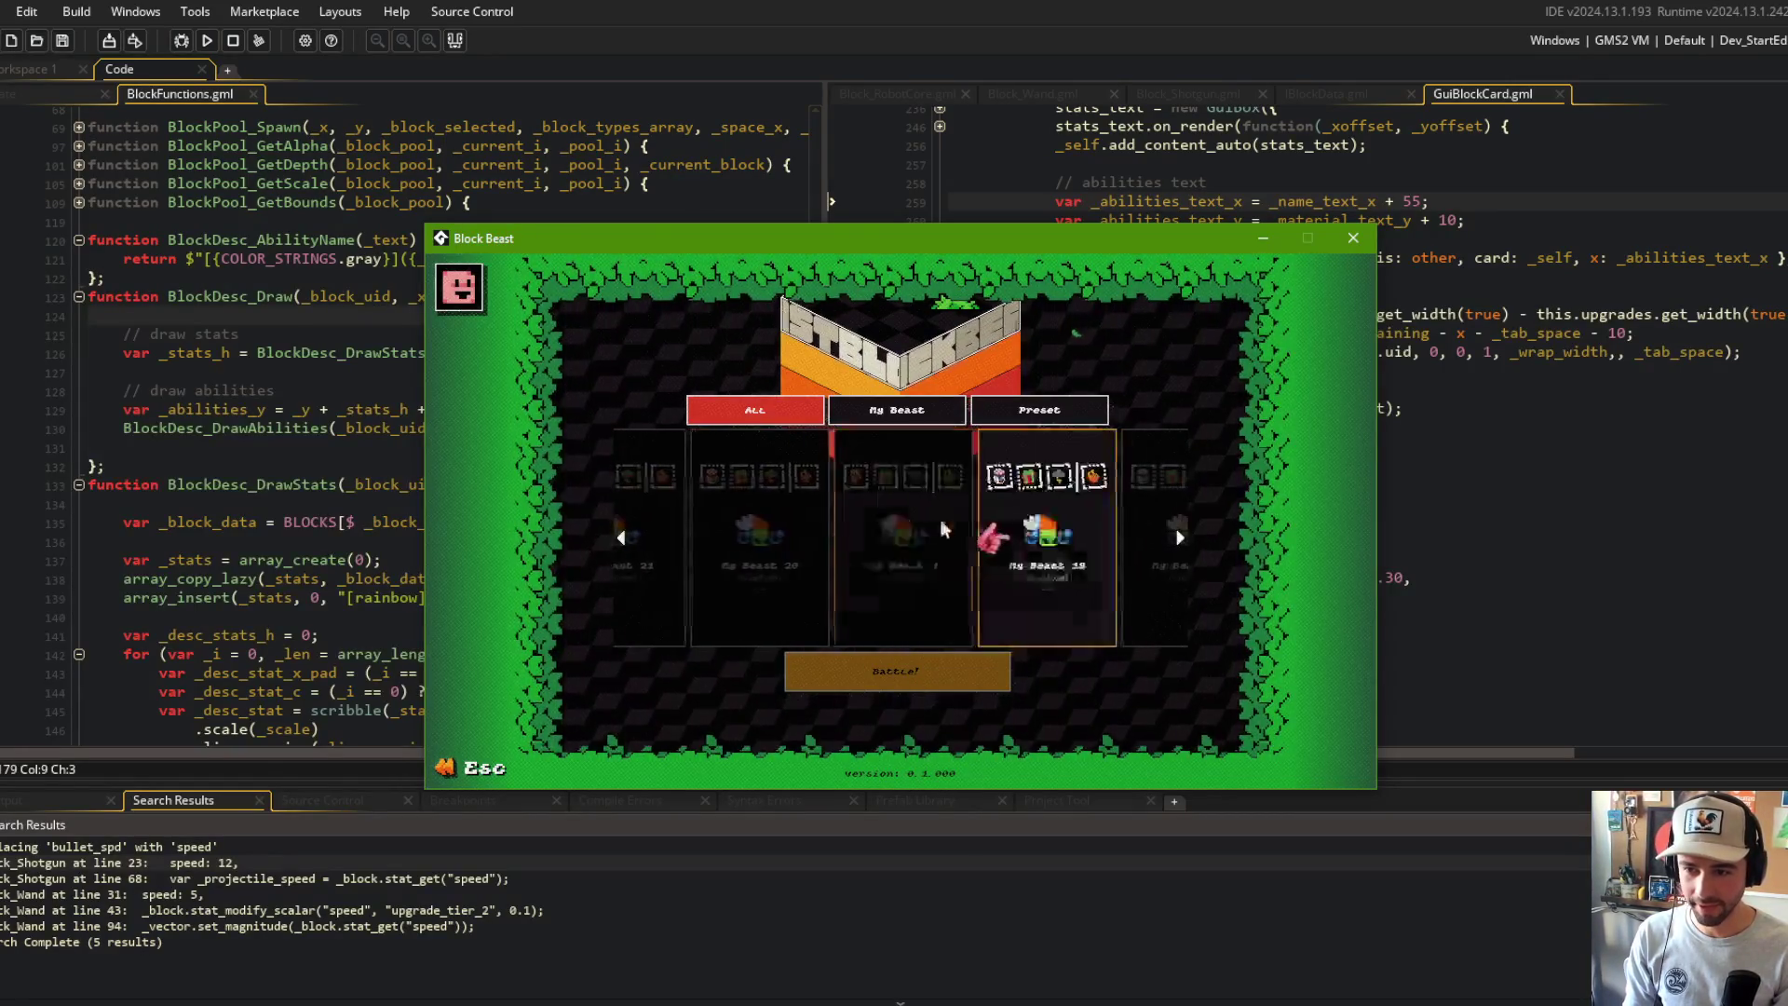
pyautogui.scroll(-5, 940, 549)
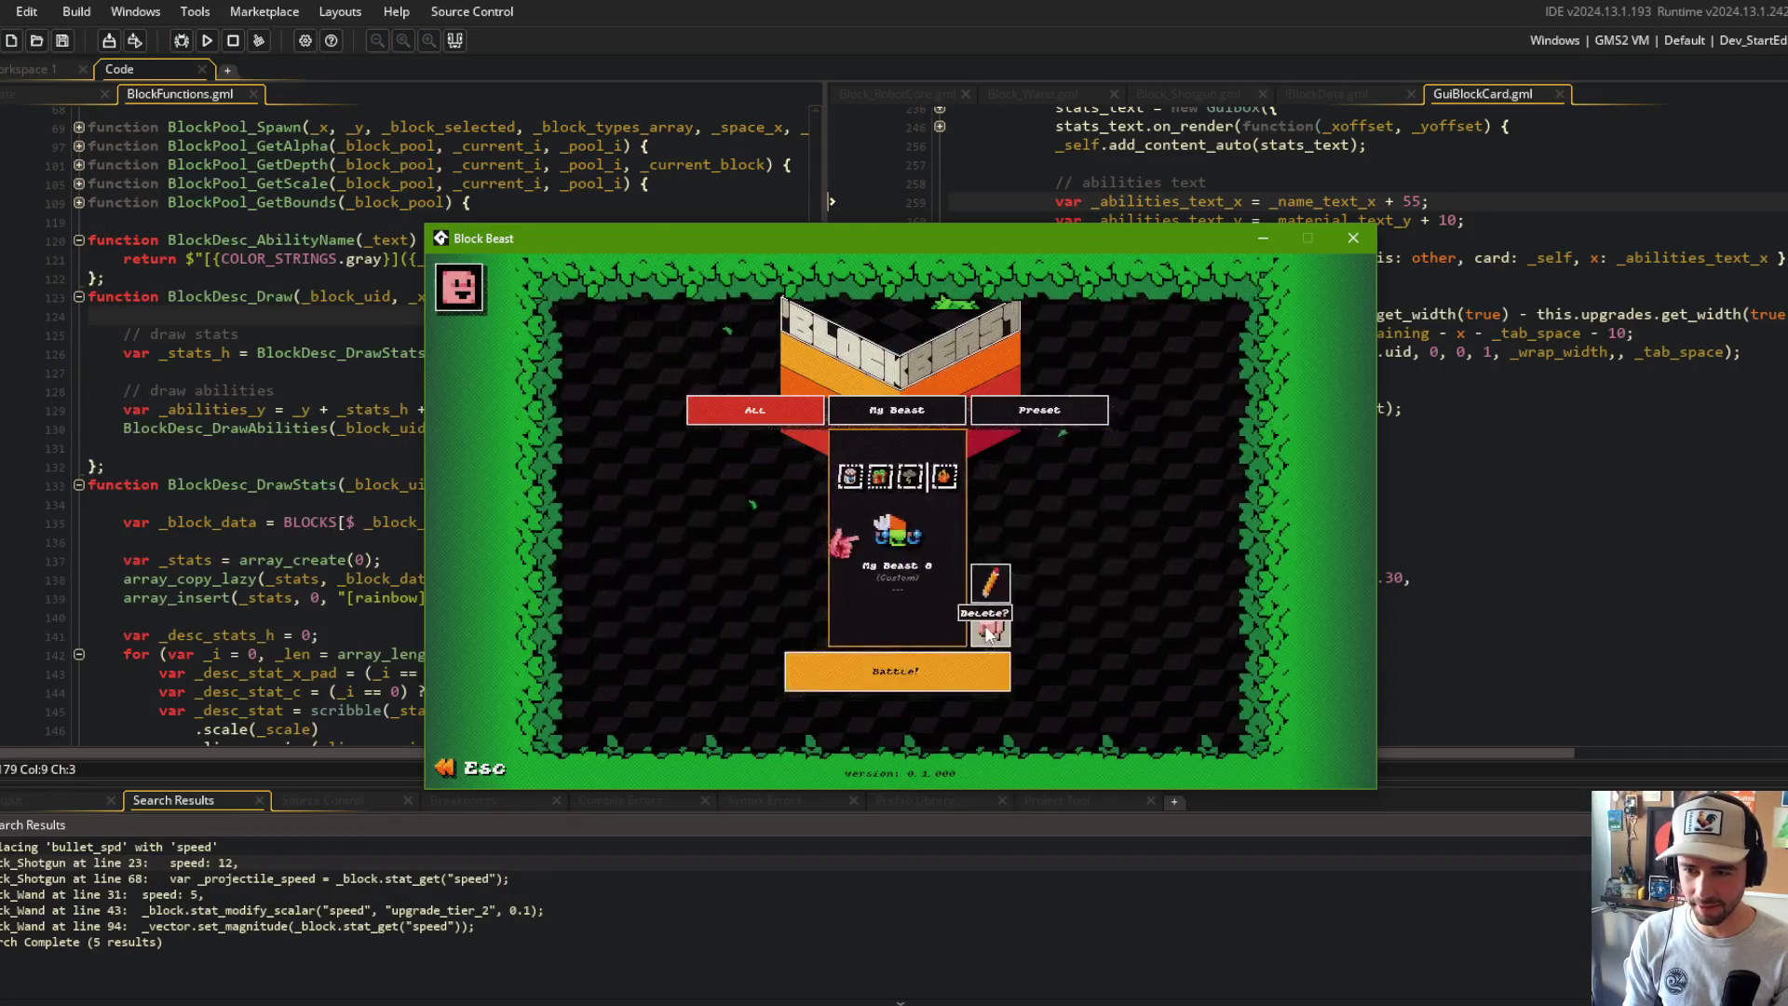
pyautogui.scroll(-5, 955, 551)
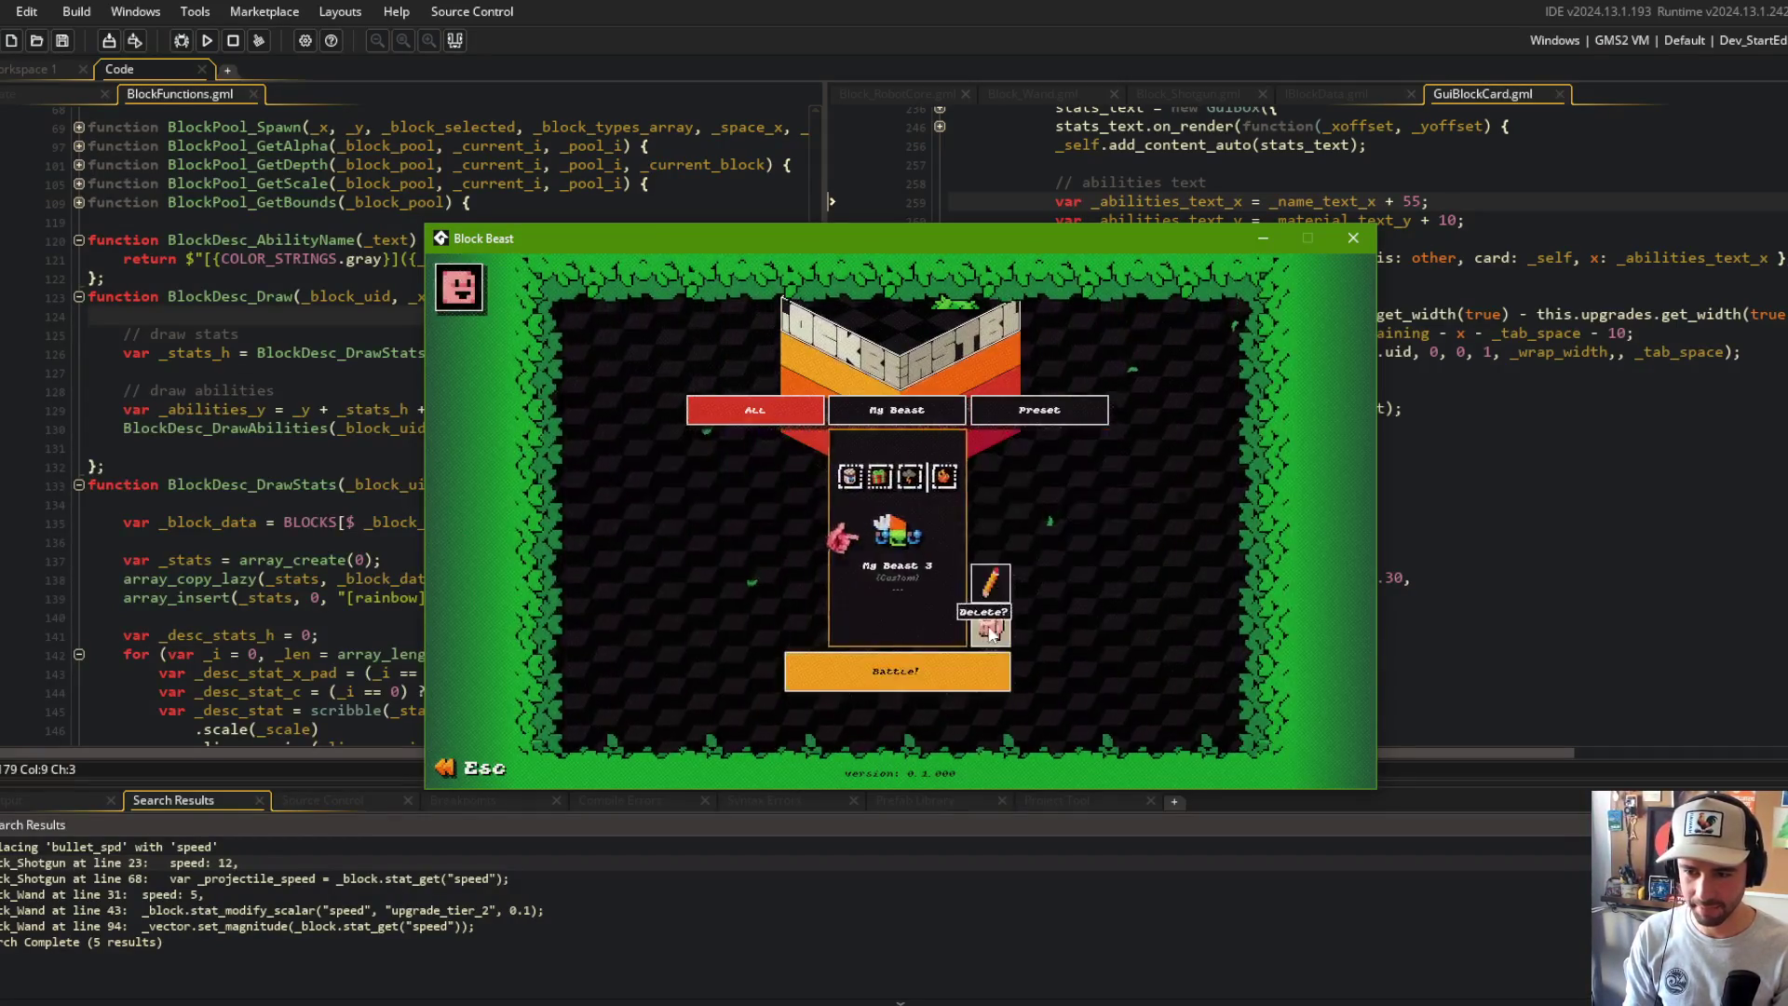
pyautogui.scroll(-5, 925, 573)
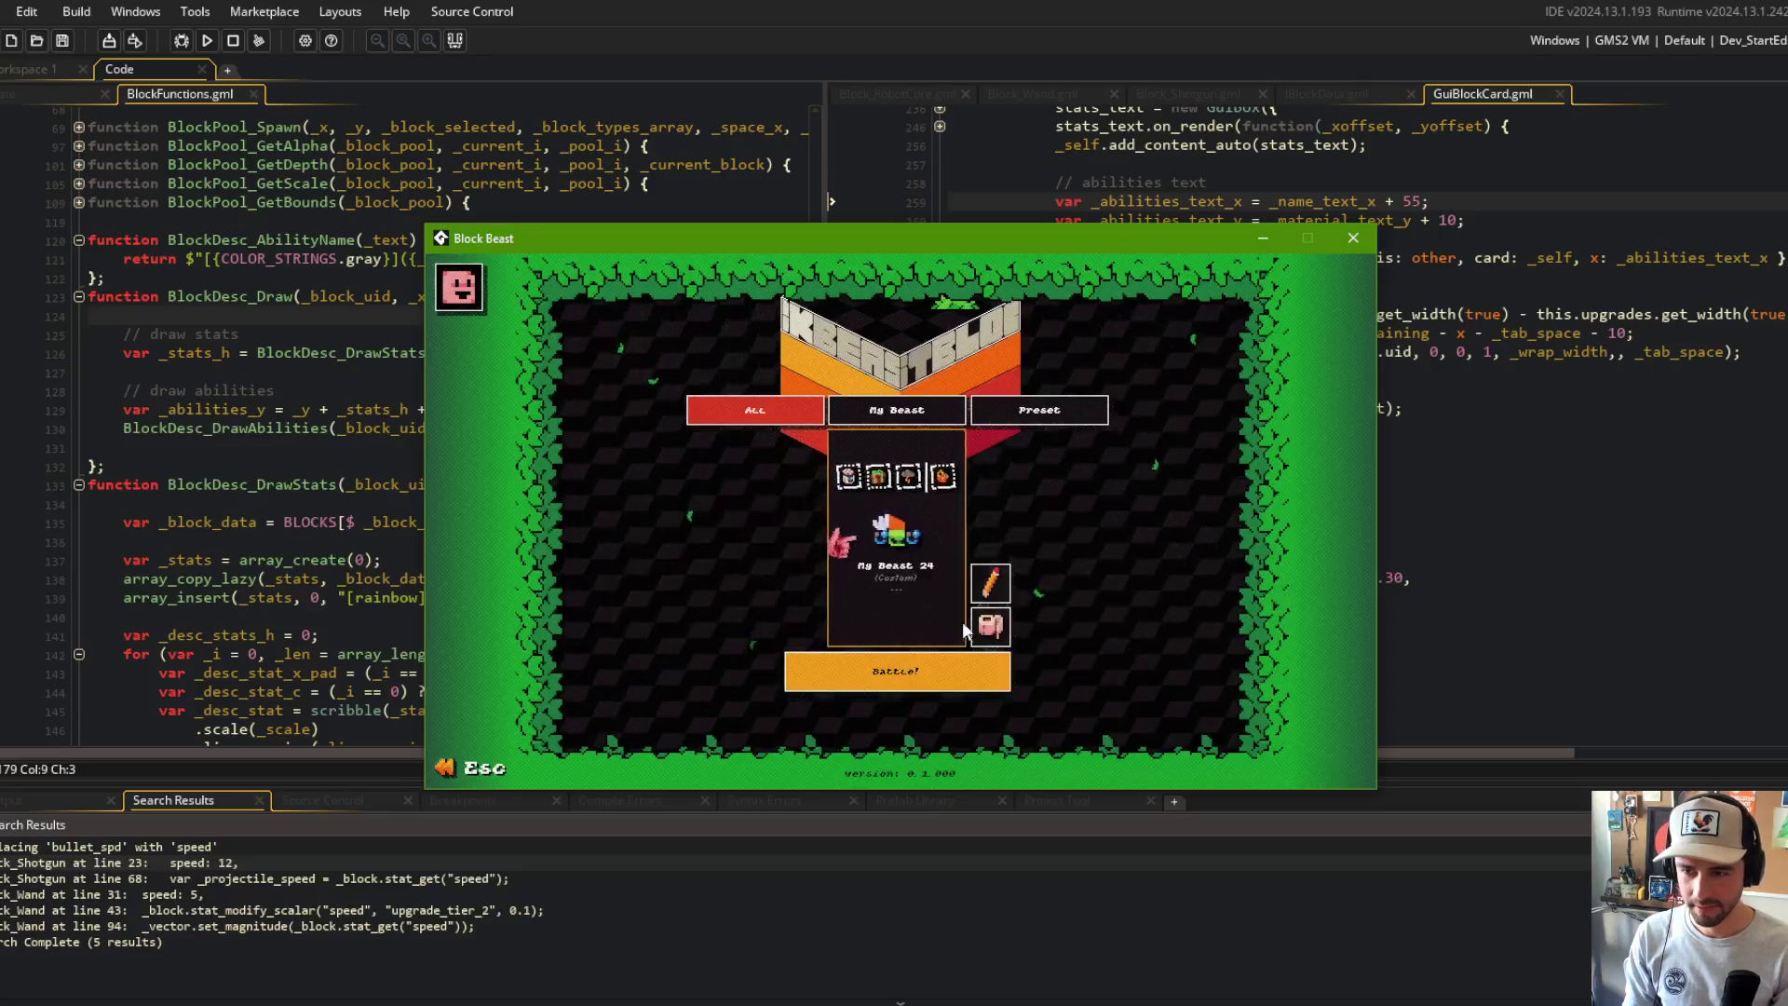
pyautogui.scroll(-5, 969, 622)
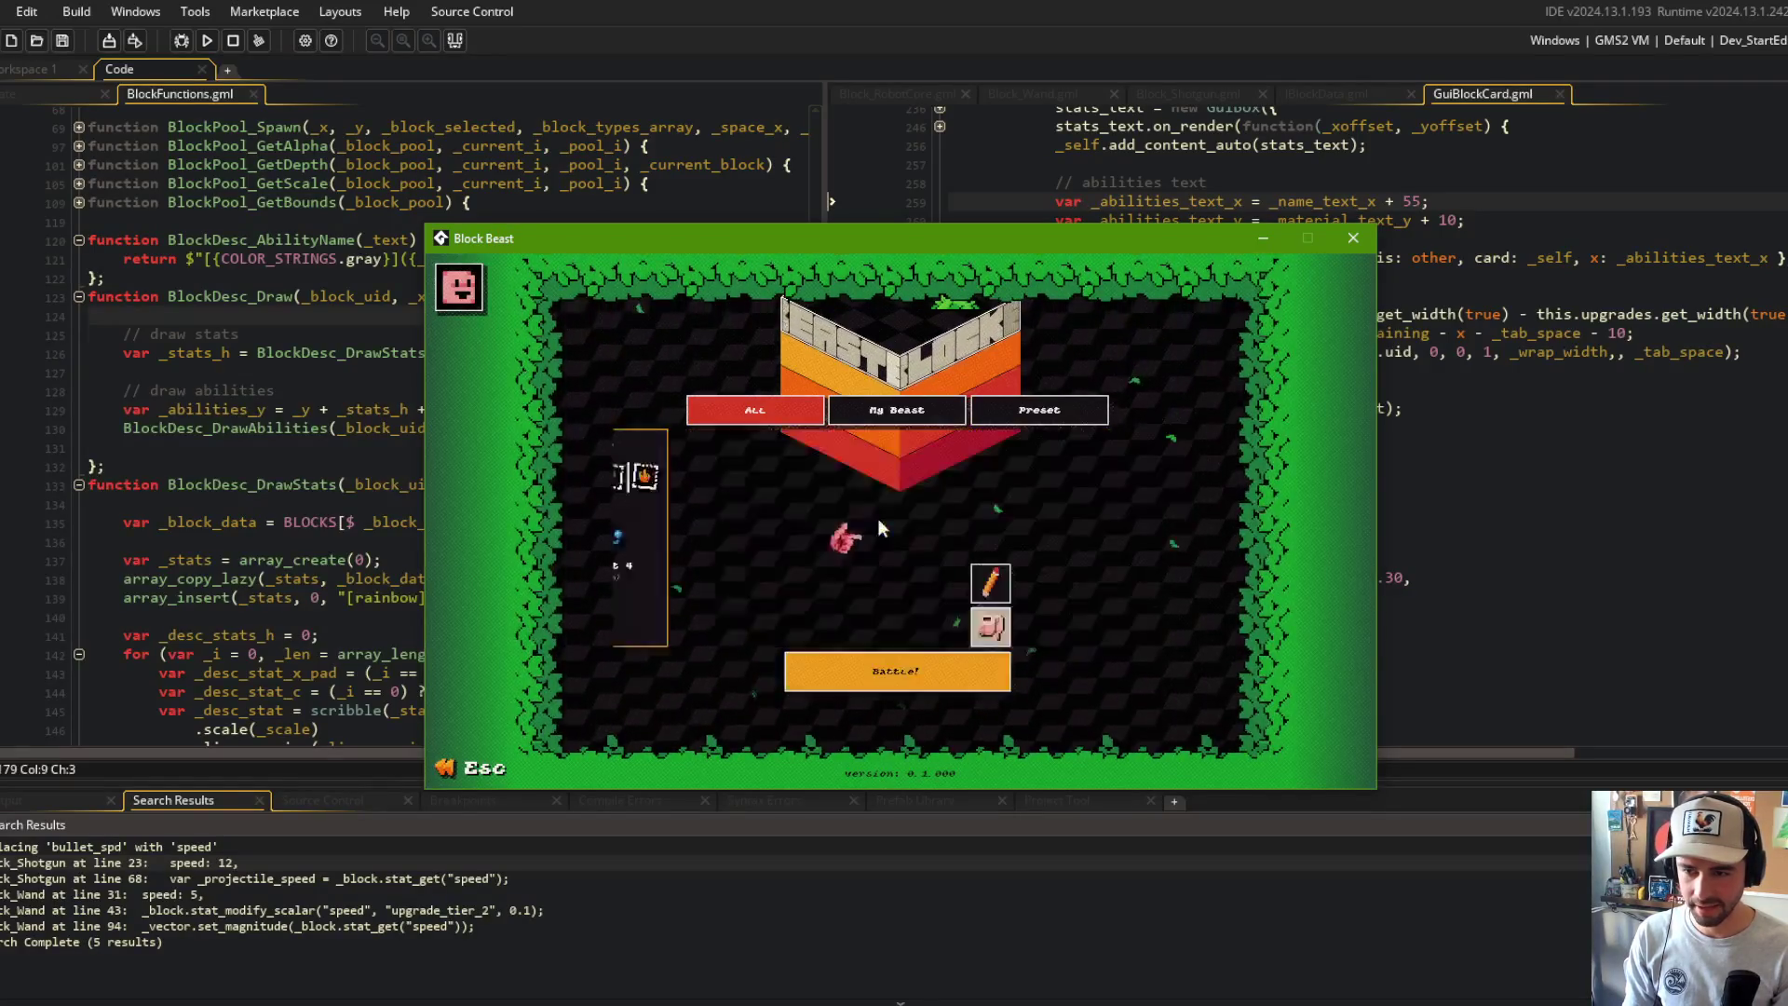
pyautogui.scroll(-5, 1001, 631)
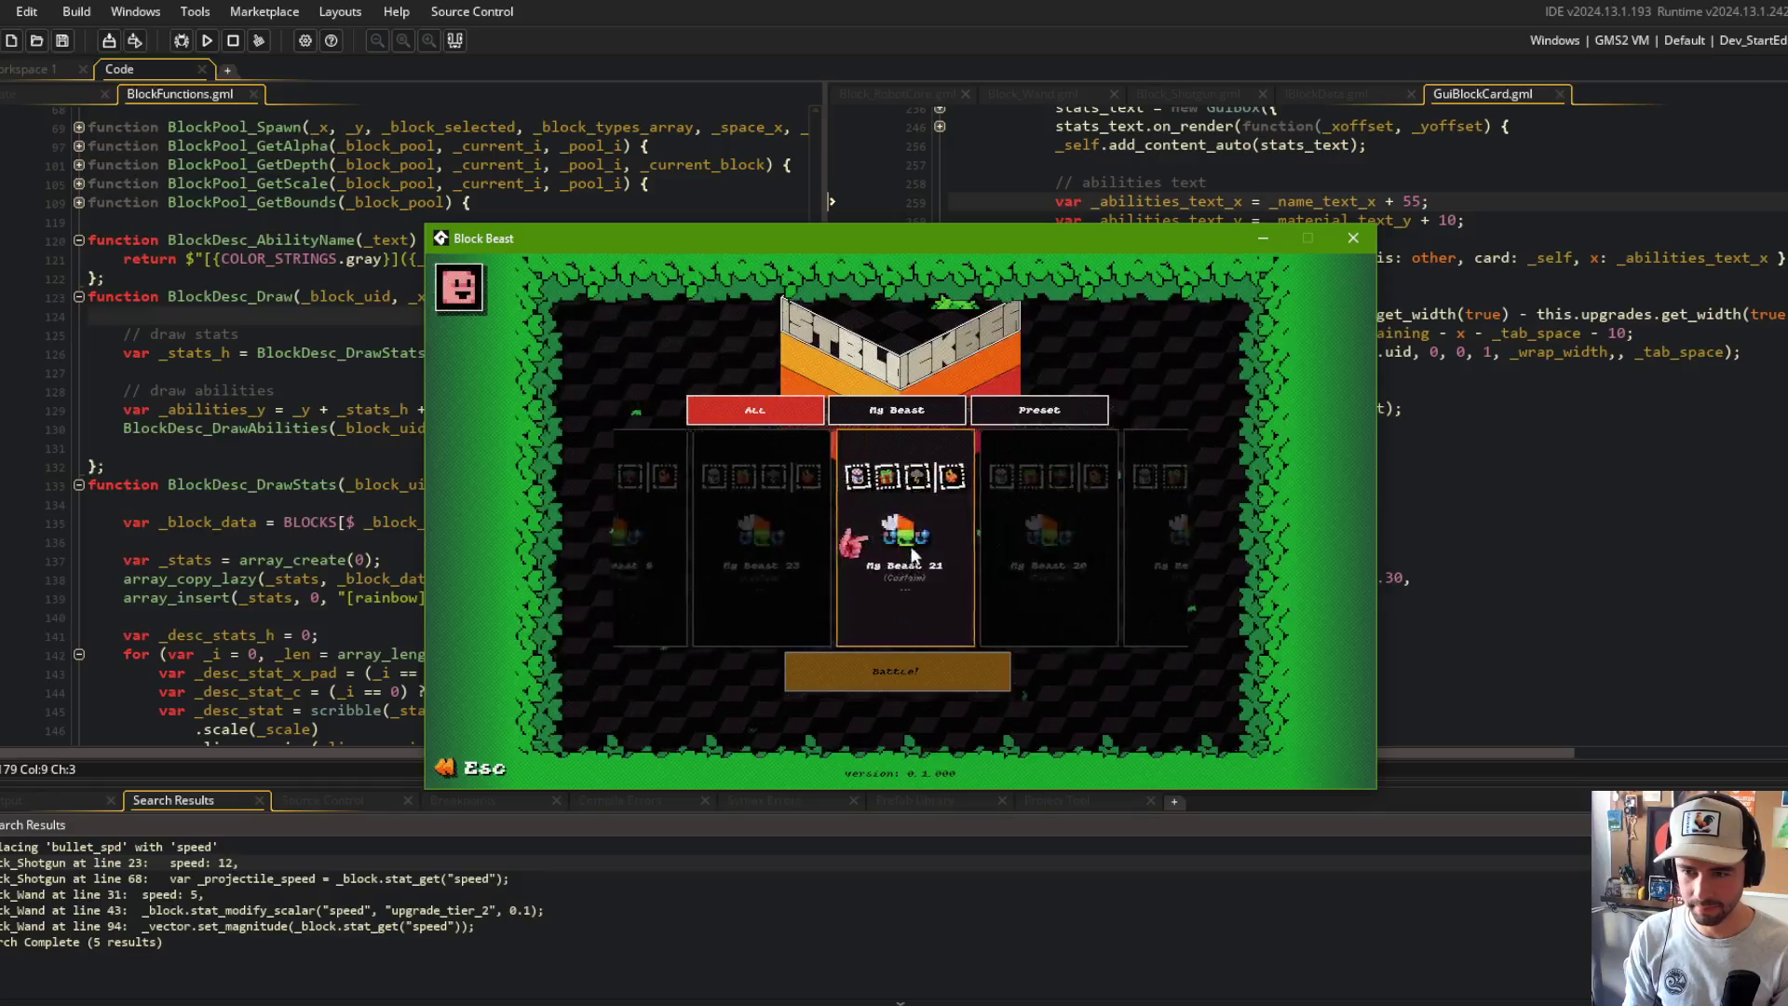
pyautogui.scroll(-5, 955, 618)
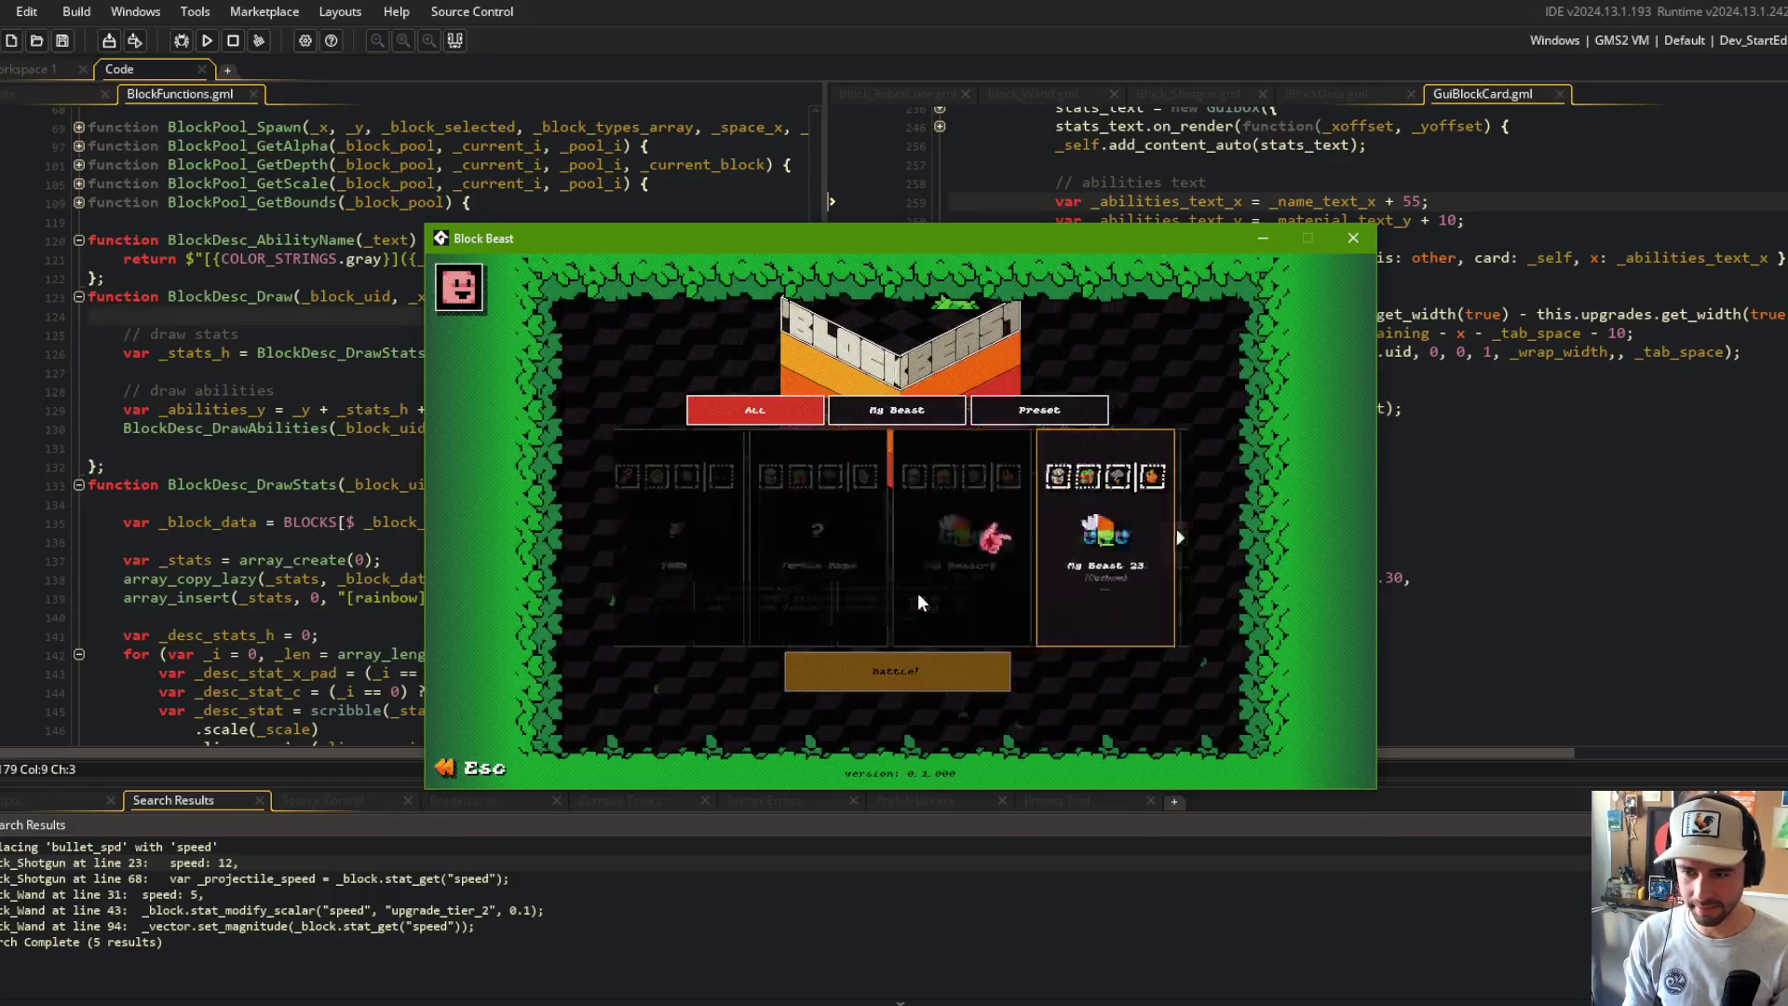
pyautogui.scroll(-5, 956, 577)
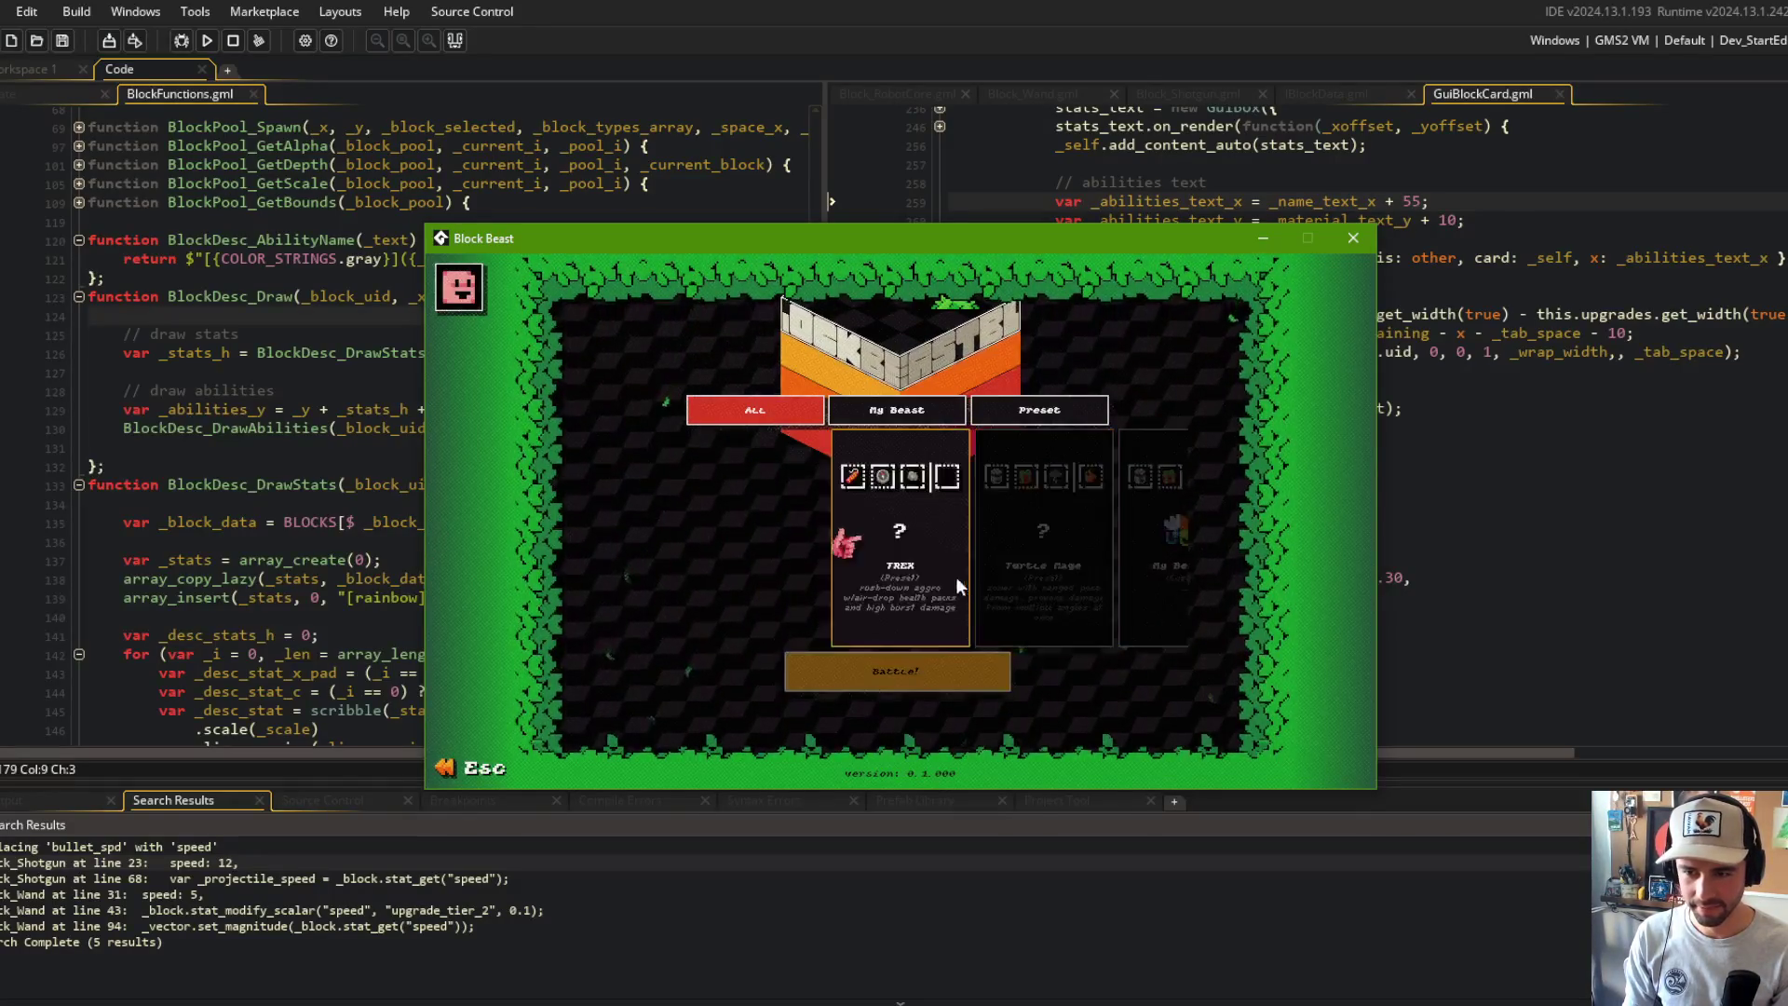
pyautogui.scroll(-5, 904, 570)
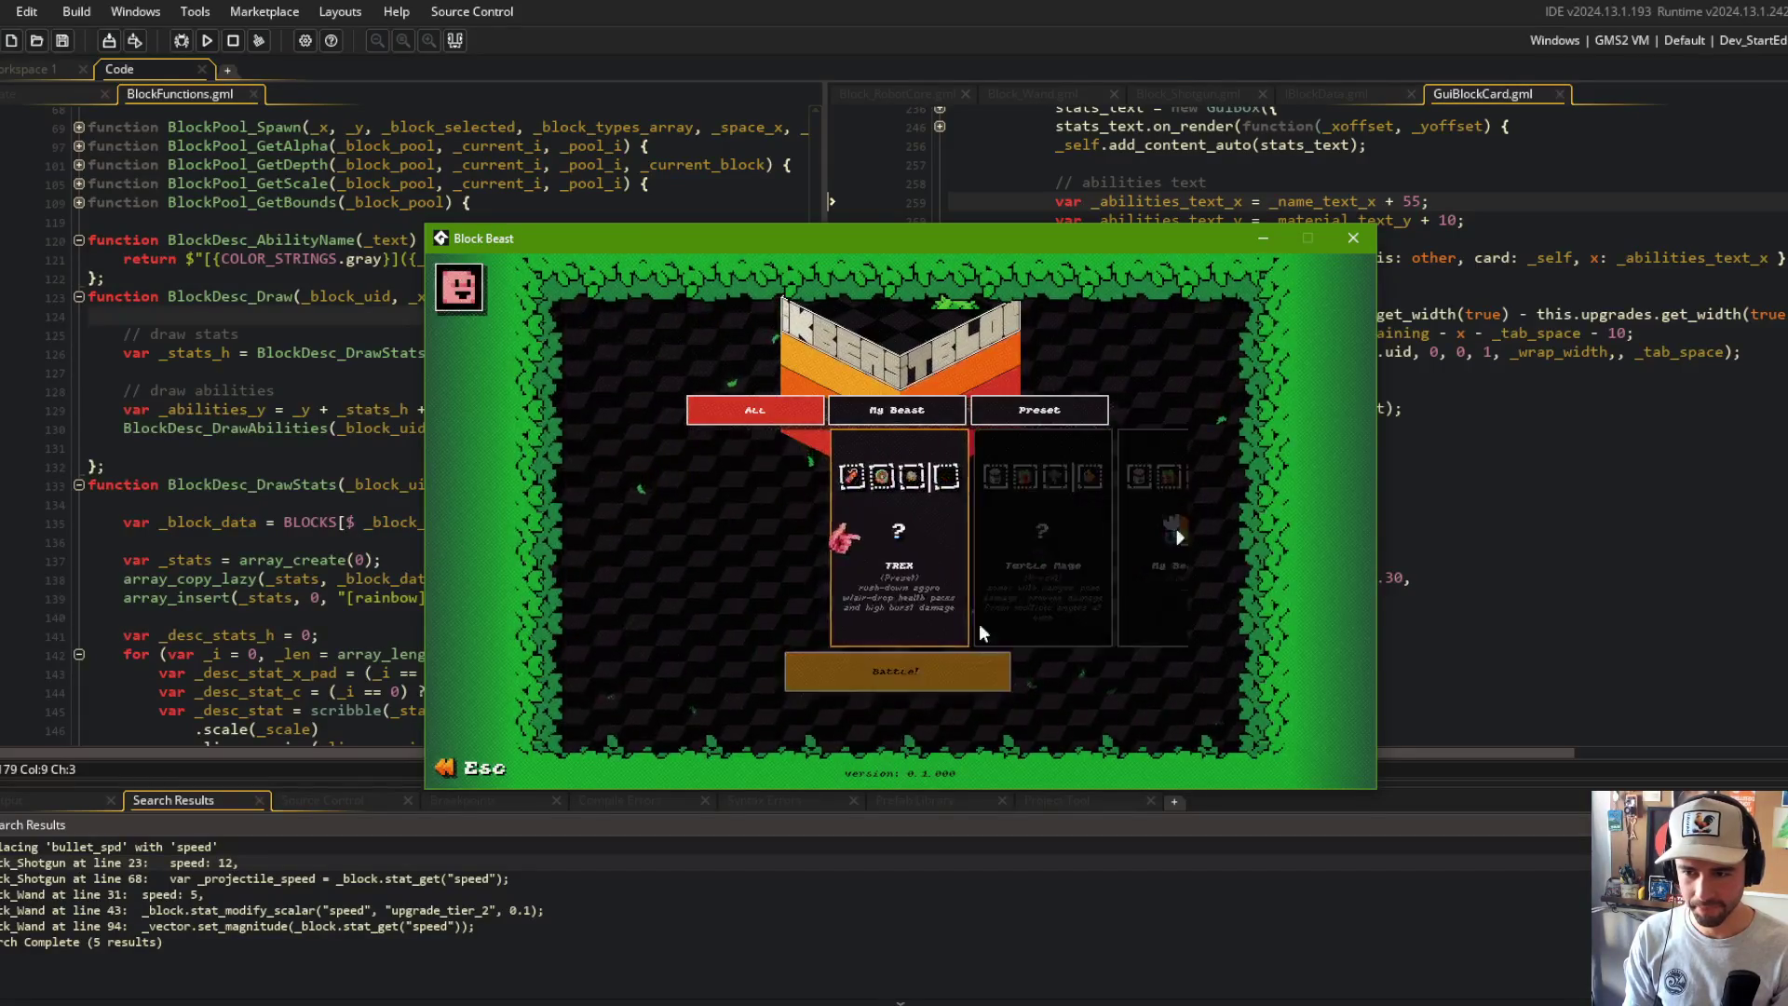
pyautogui.scroll(-5, 934, 538)
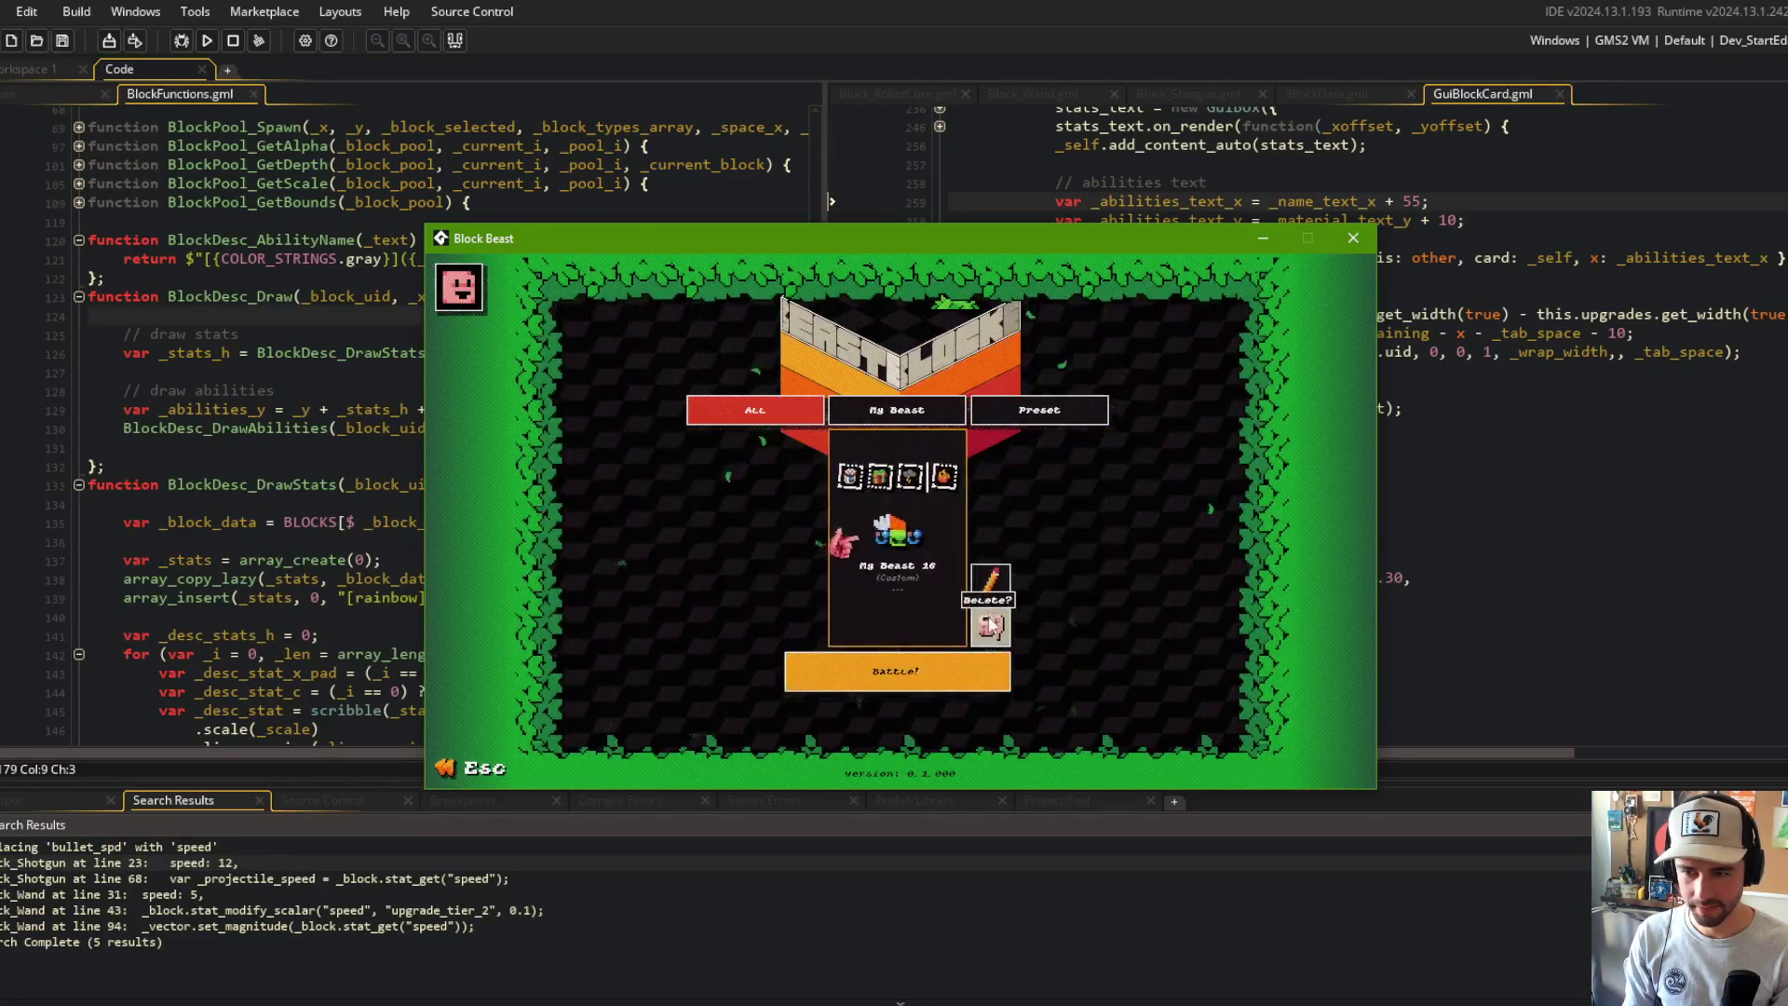
pyautogui.scroll(-5, 930, 541)
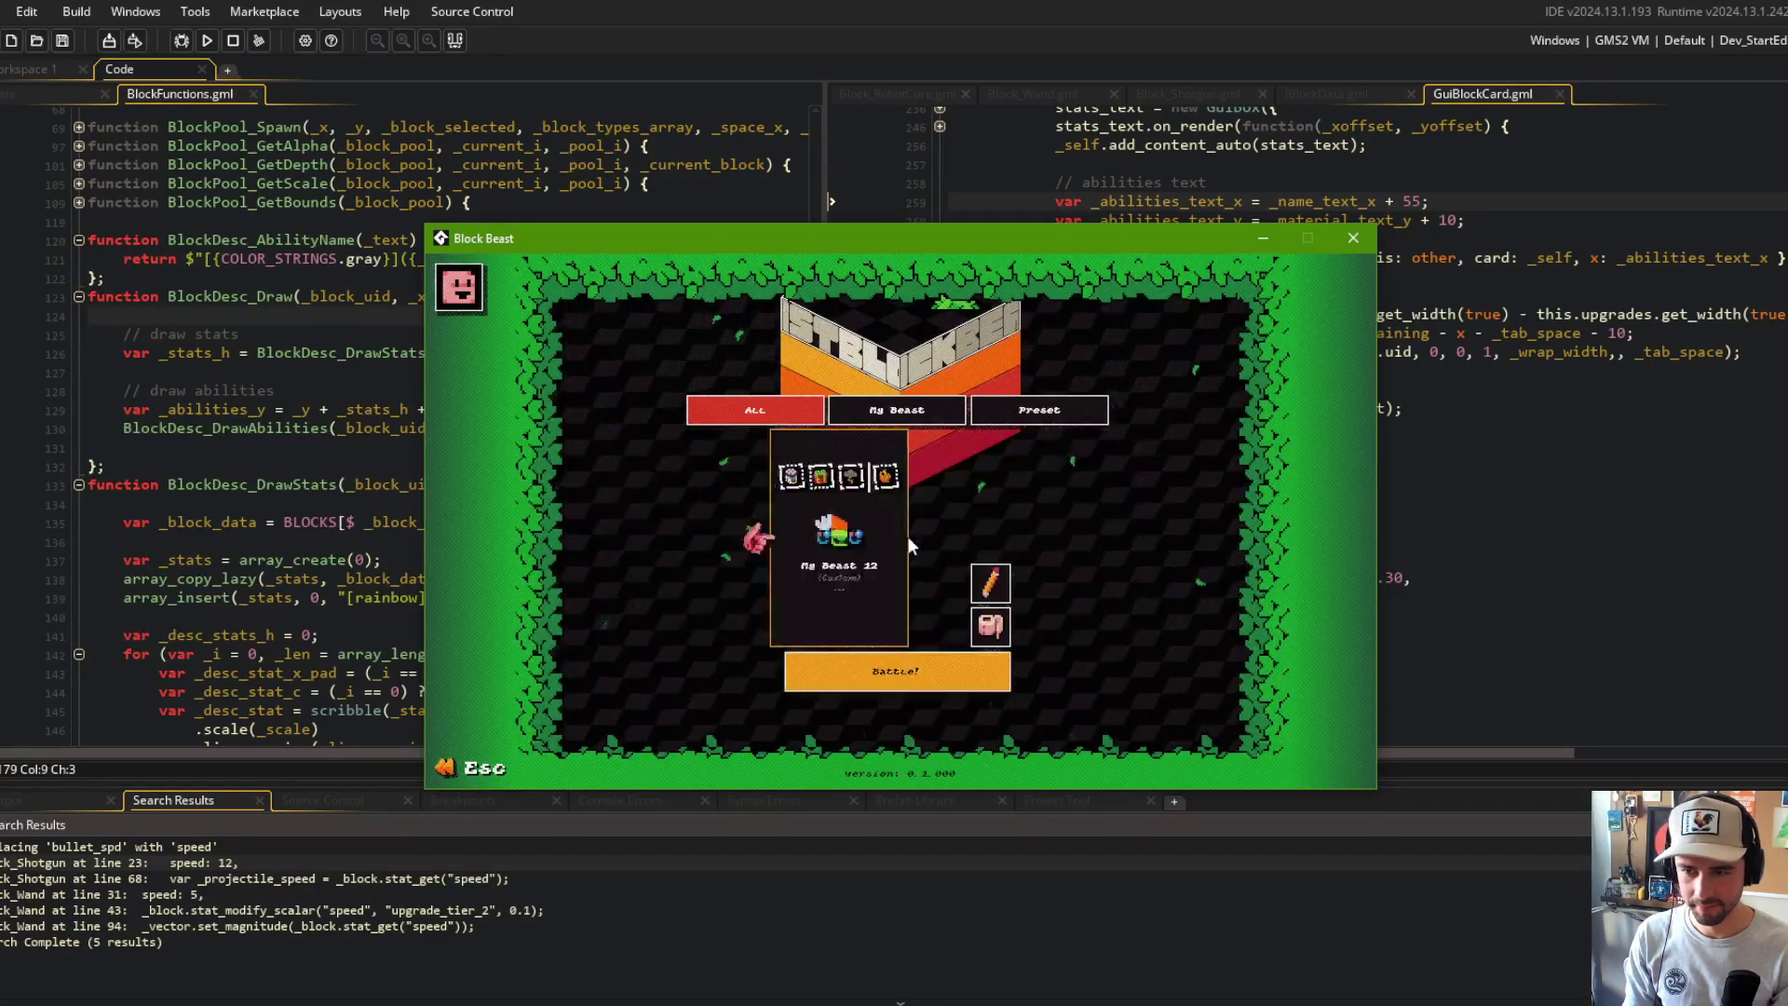
pyautogui.scroll(-4, 973, 621)
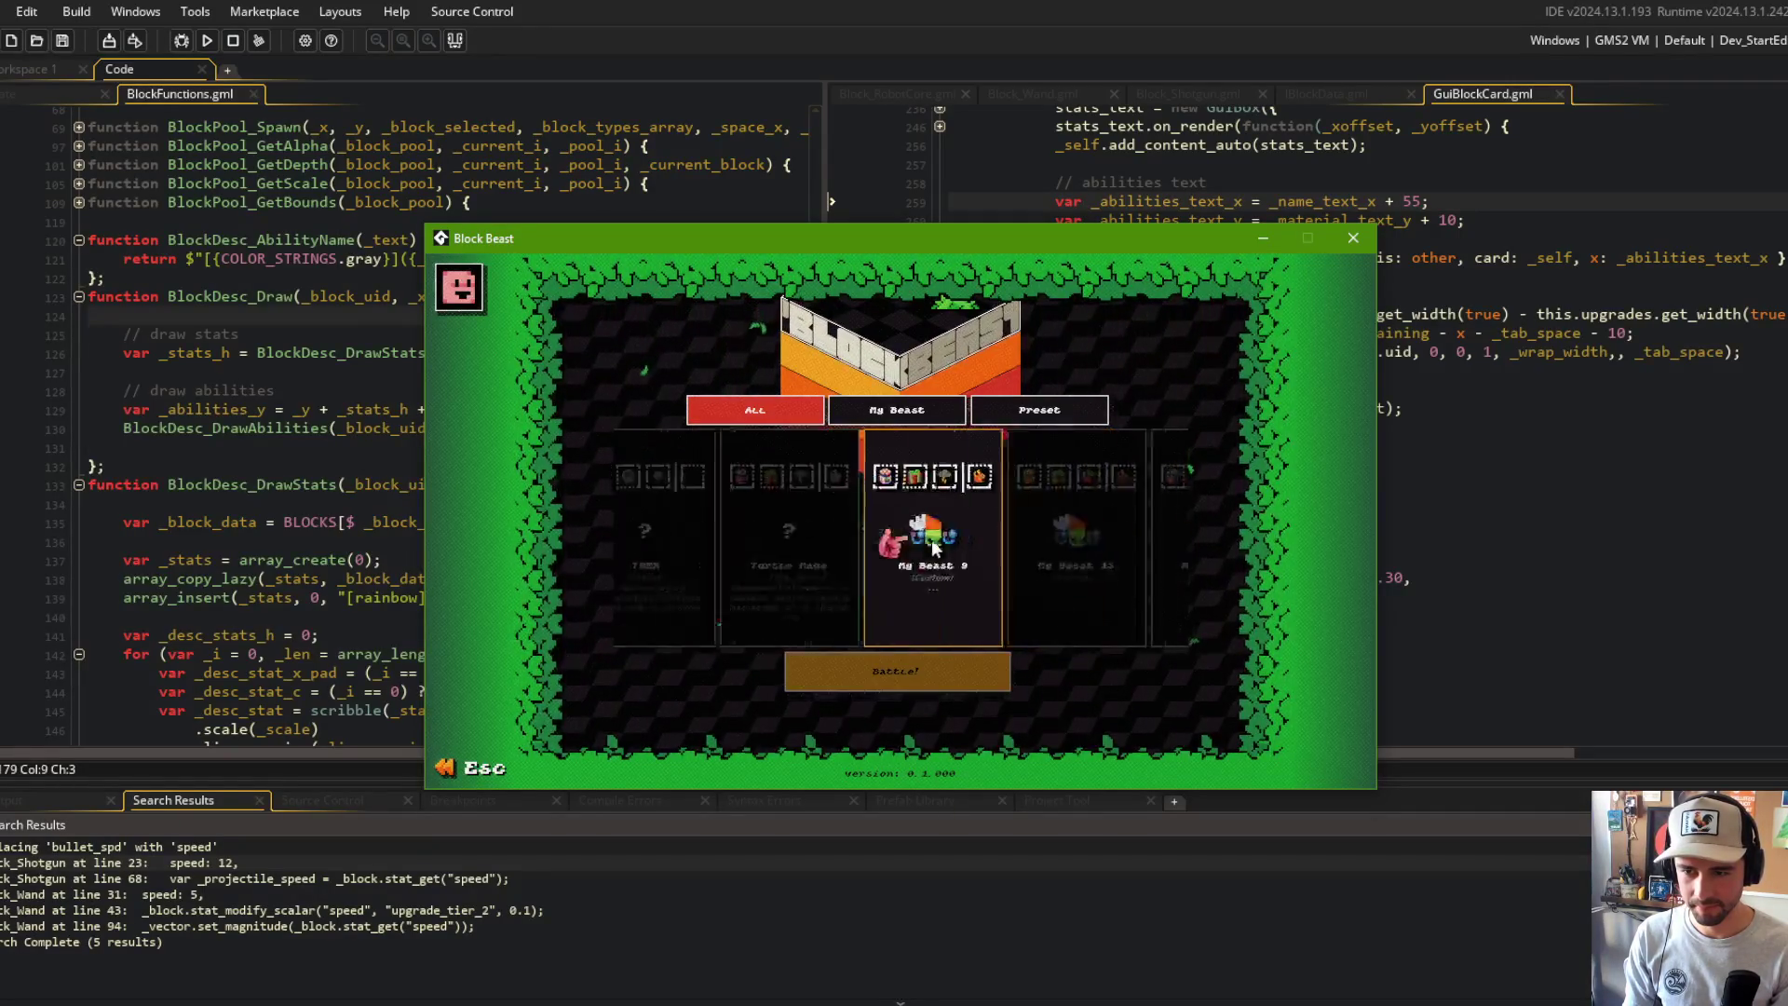
pyautogui.scroll(-4, 907, 545)
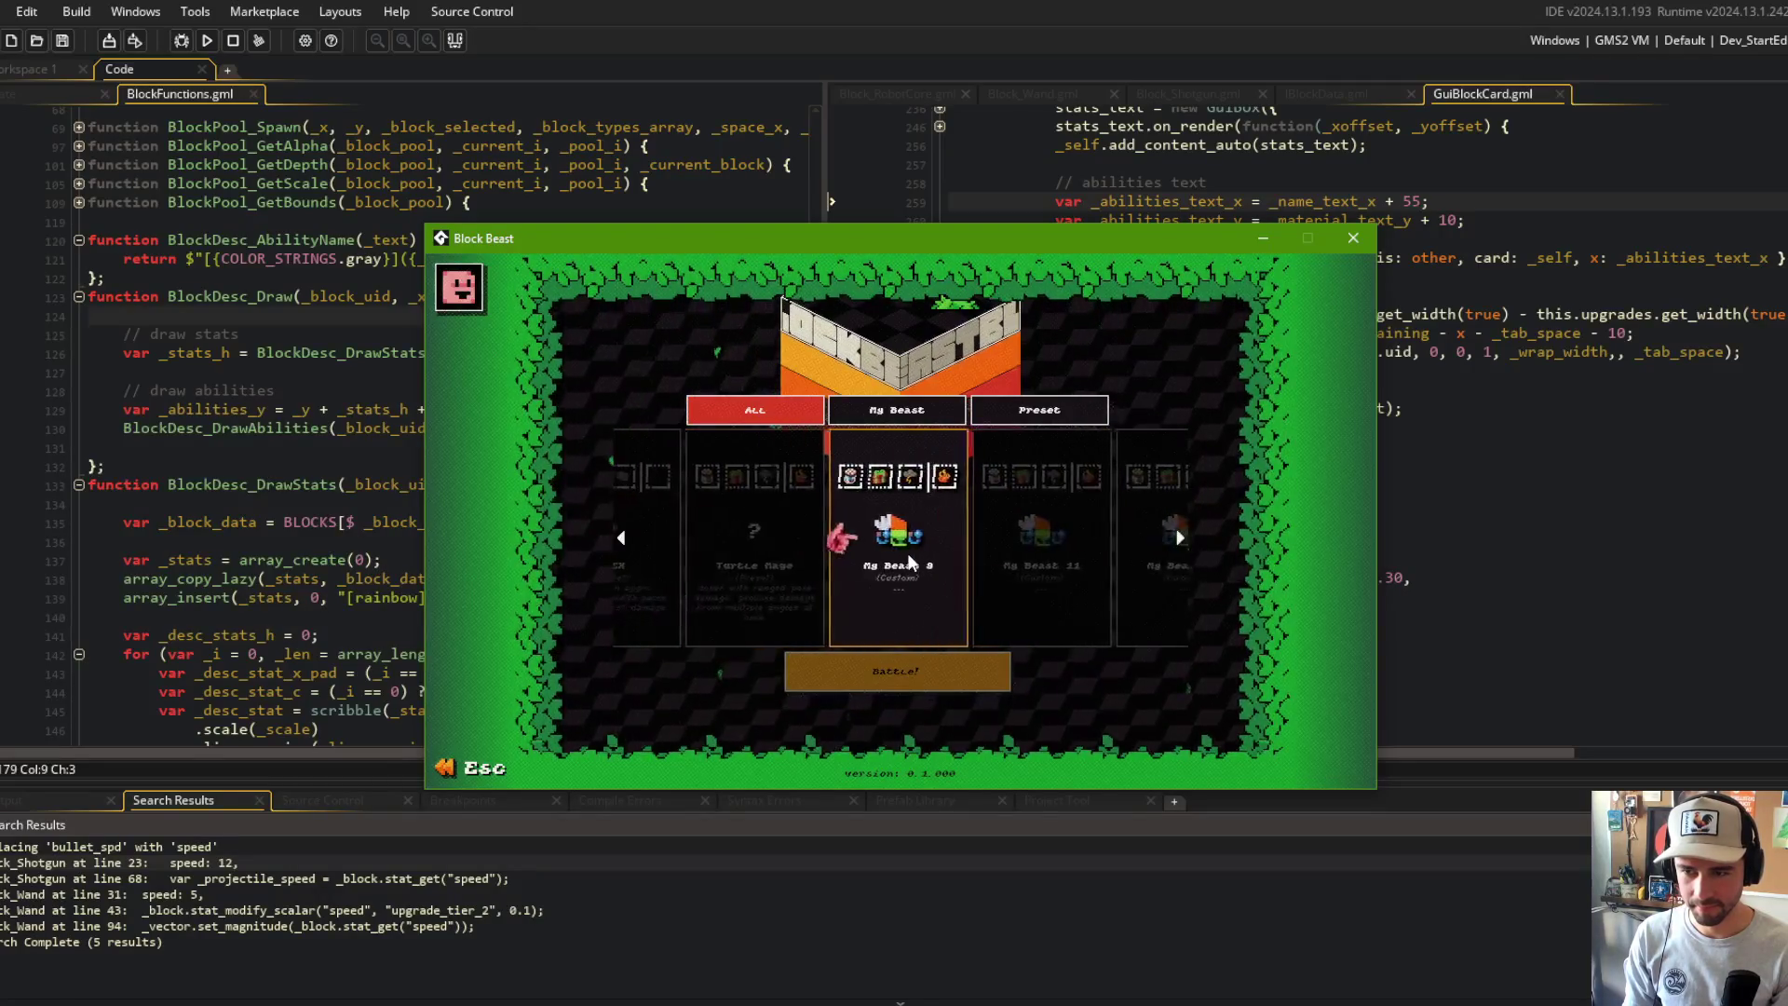
pyautogui.scroll(-4, 950, 607)
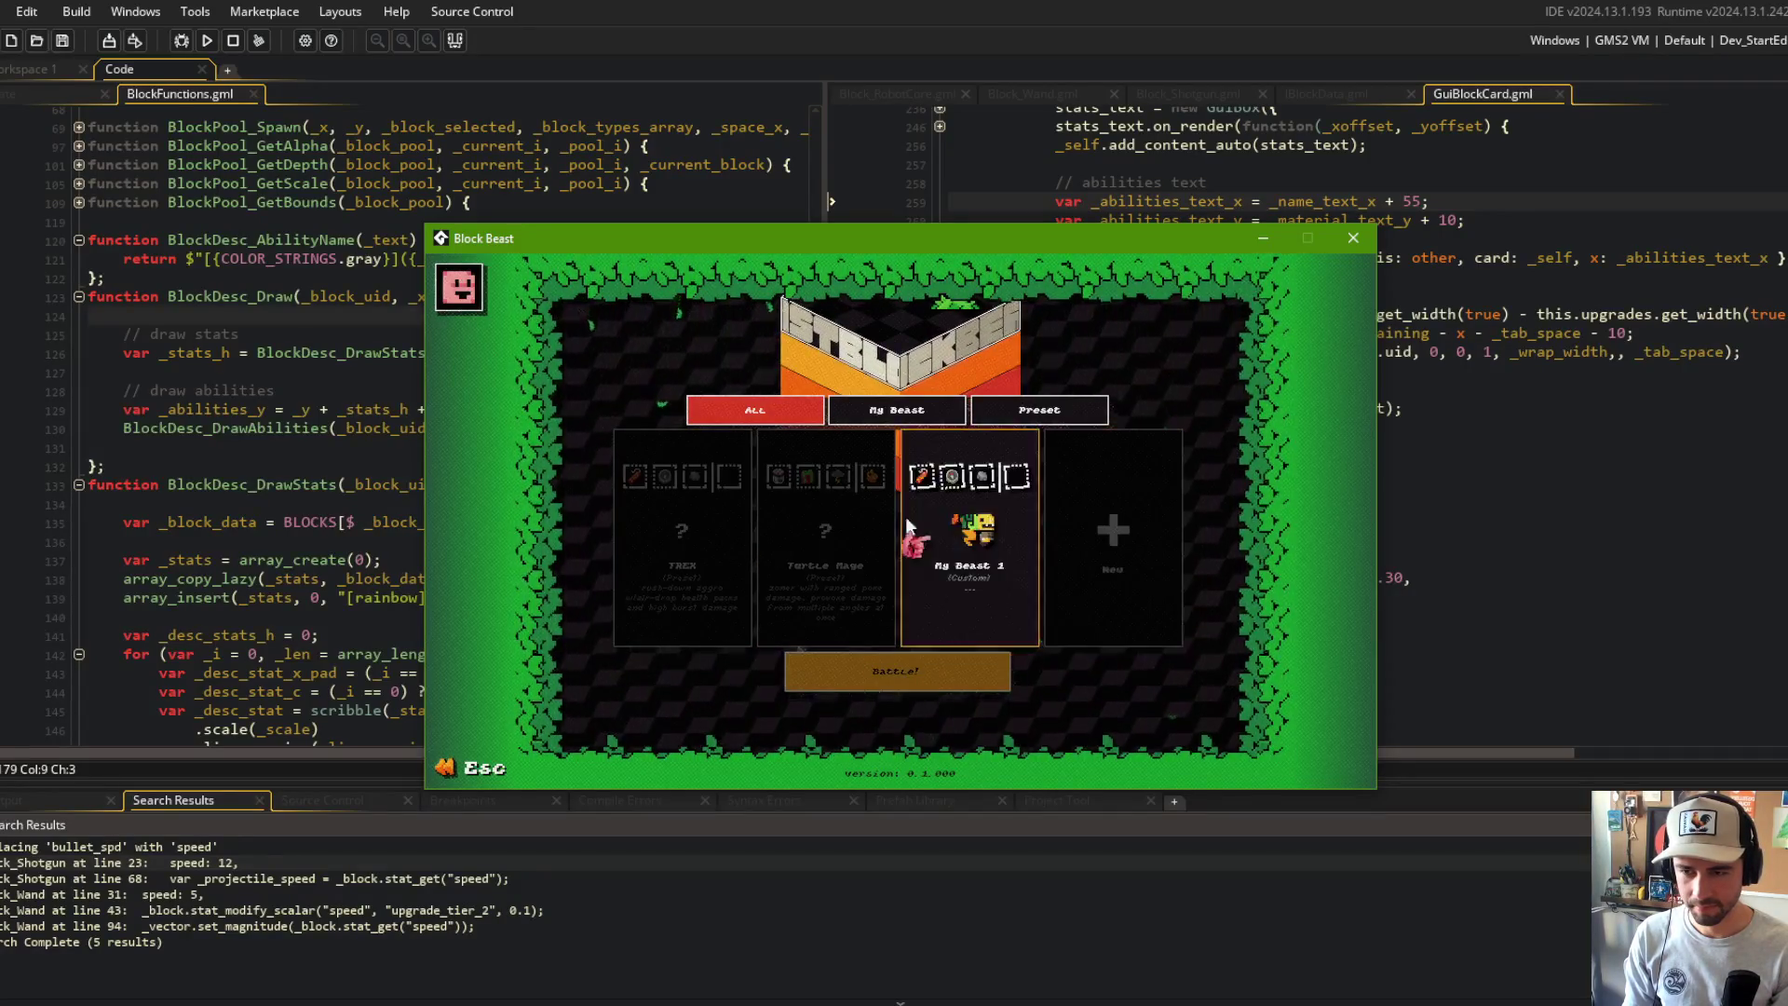
# Step: Close the game, rerun it with the current code, and step through the beast cards
pyautogui.click(1353, 242)
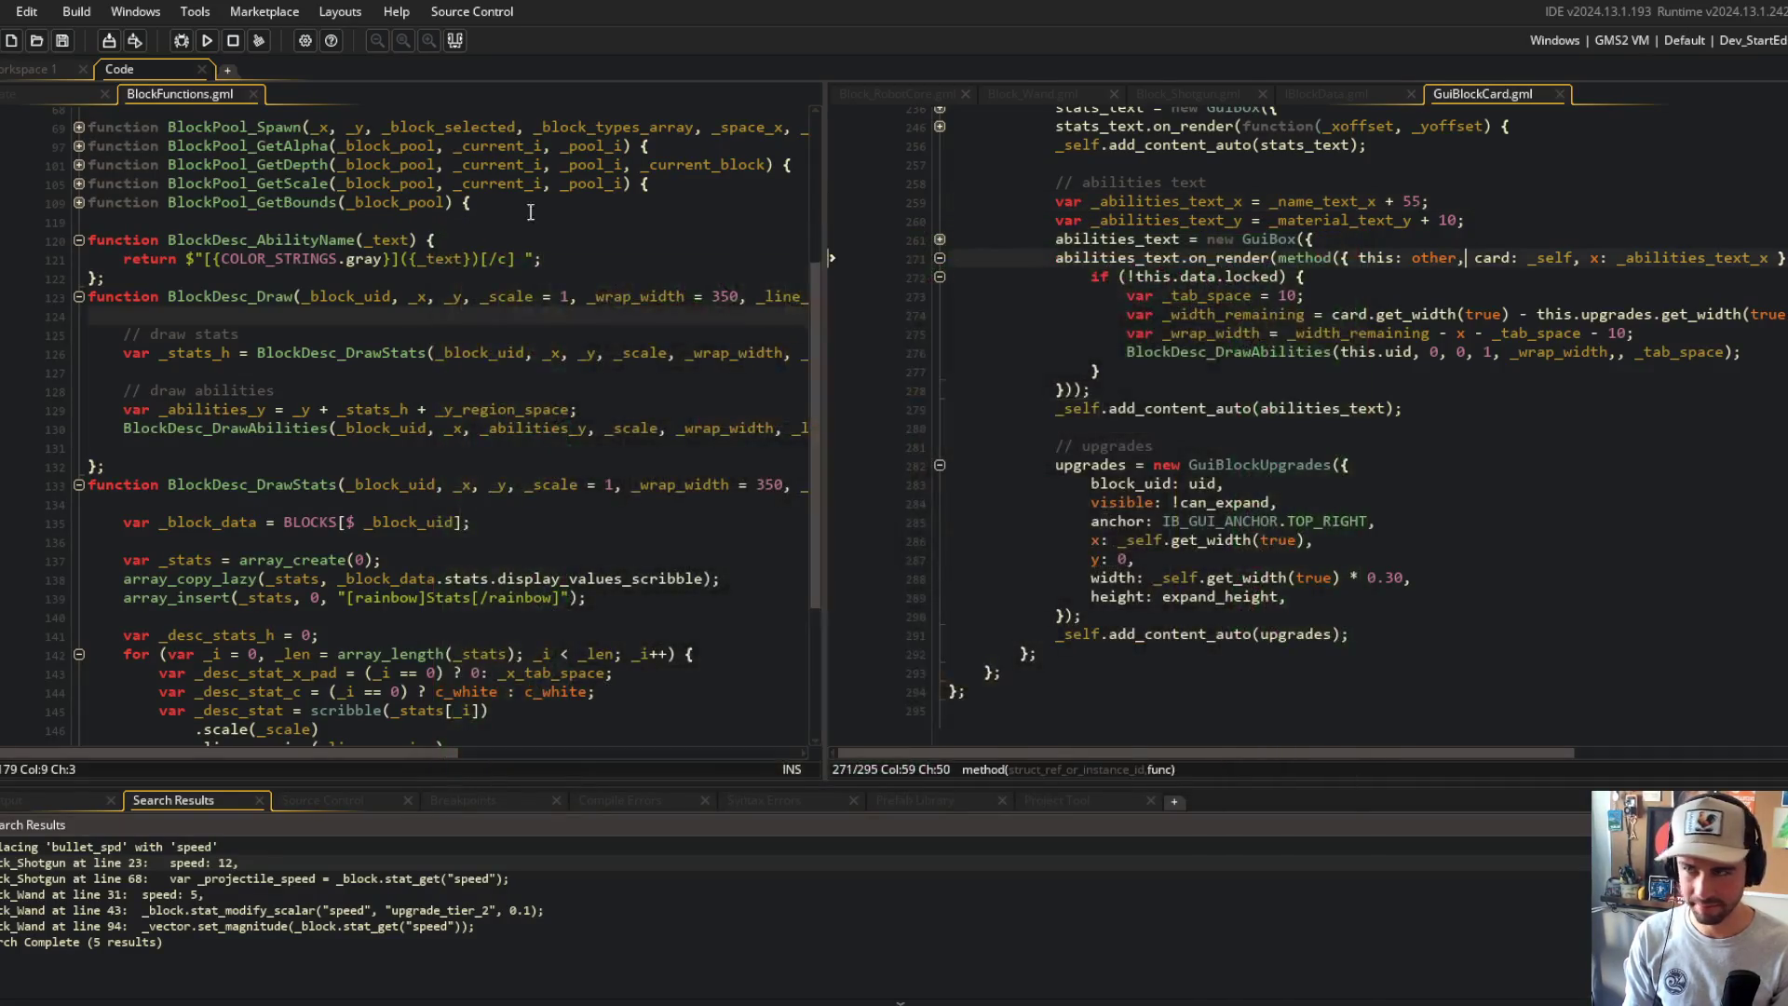
pyautogui.click(205, 41)
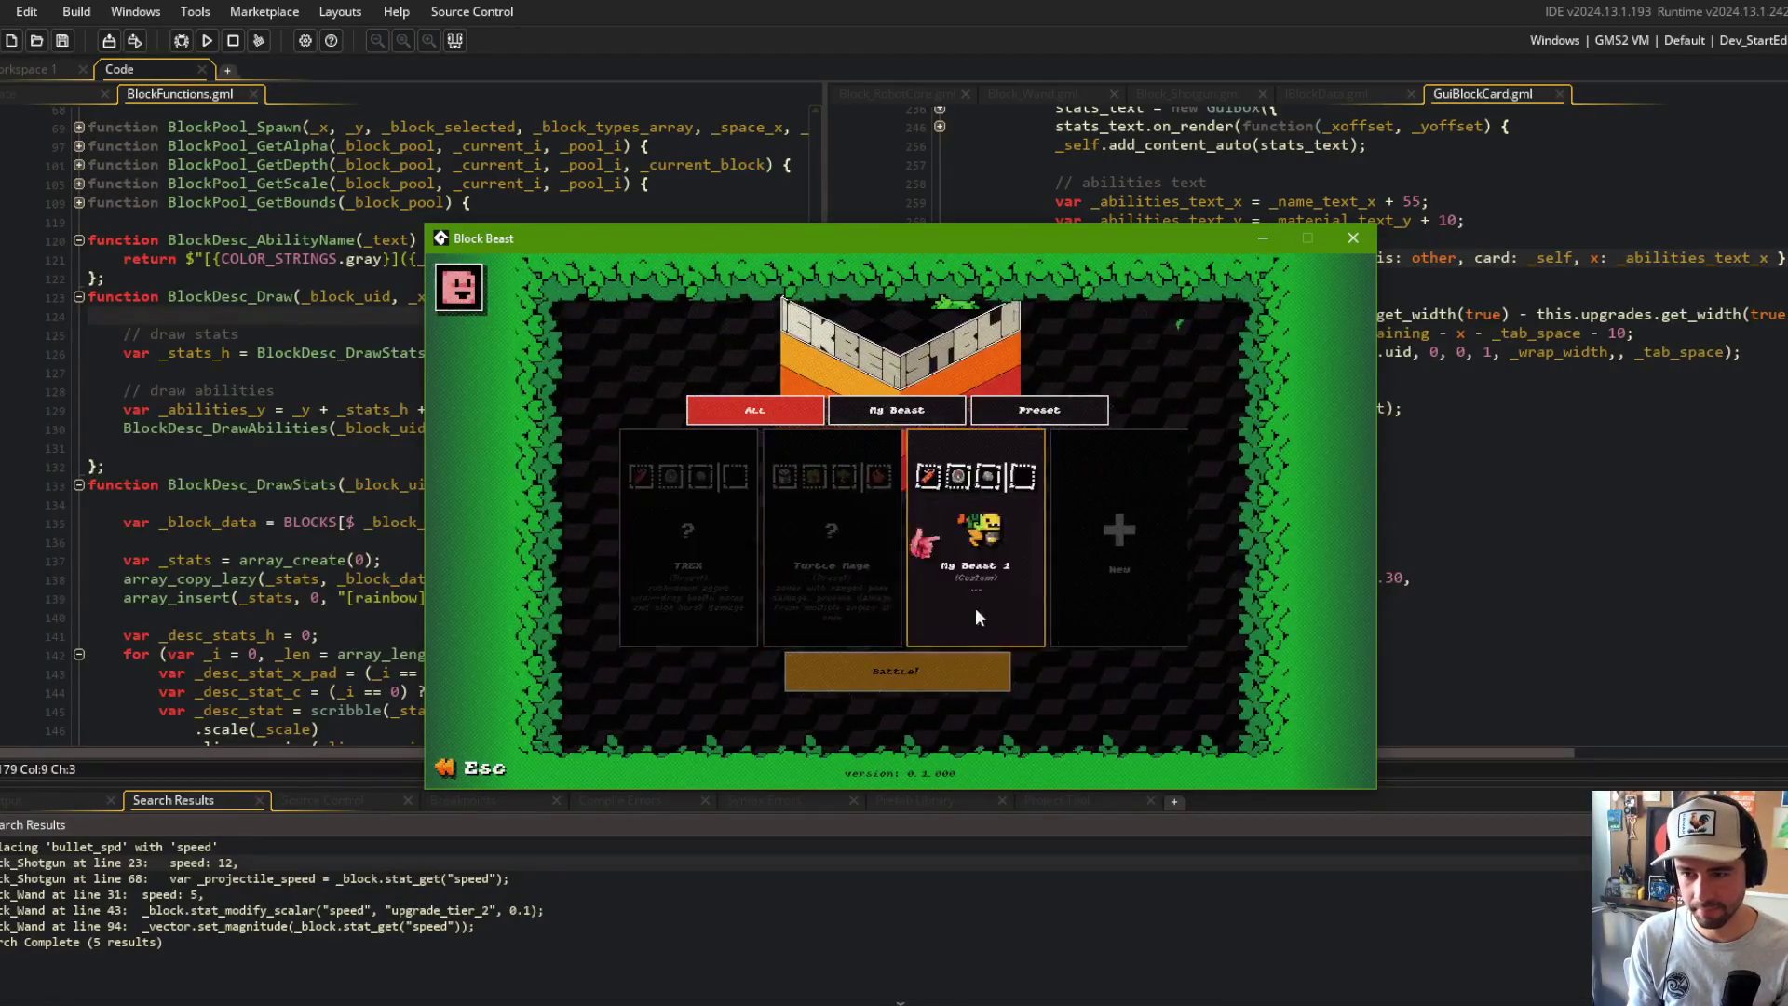
pyautogui.press('Left')
pyautogui.press('Left')
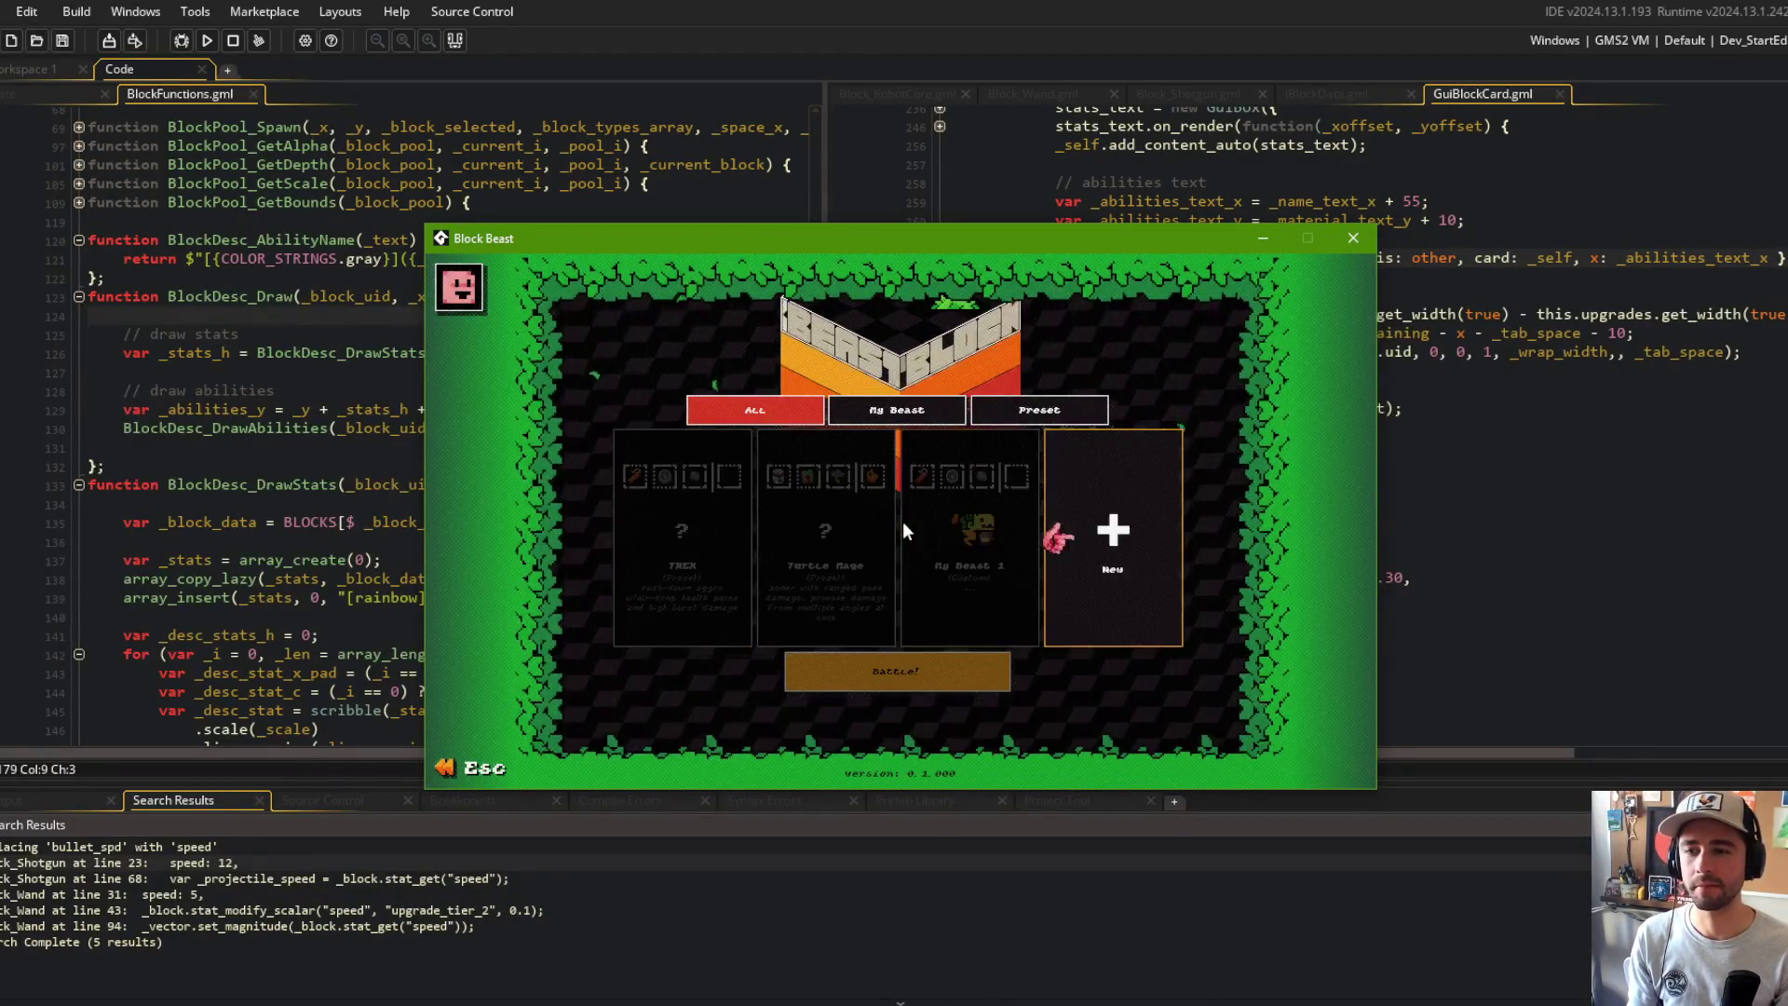
# Step: Open the Library from the main menu and view the Wand and Teeth block details
pyautogui.press('Escape')
pyautogui.press('Right')
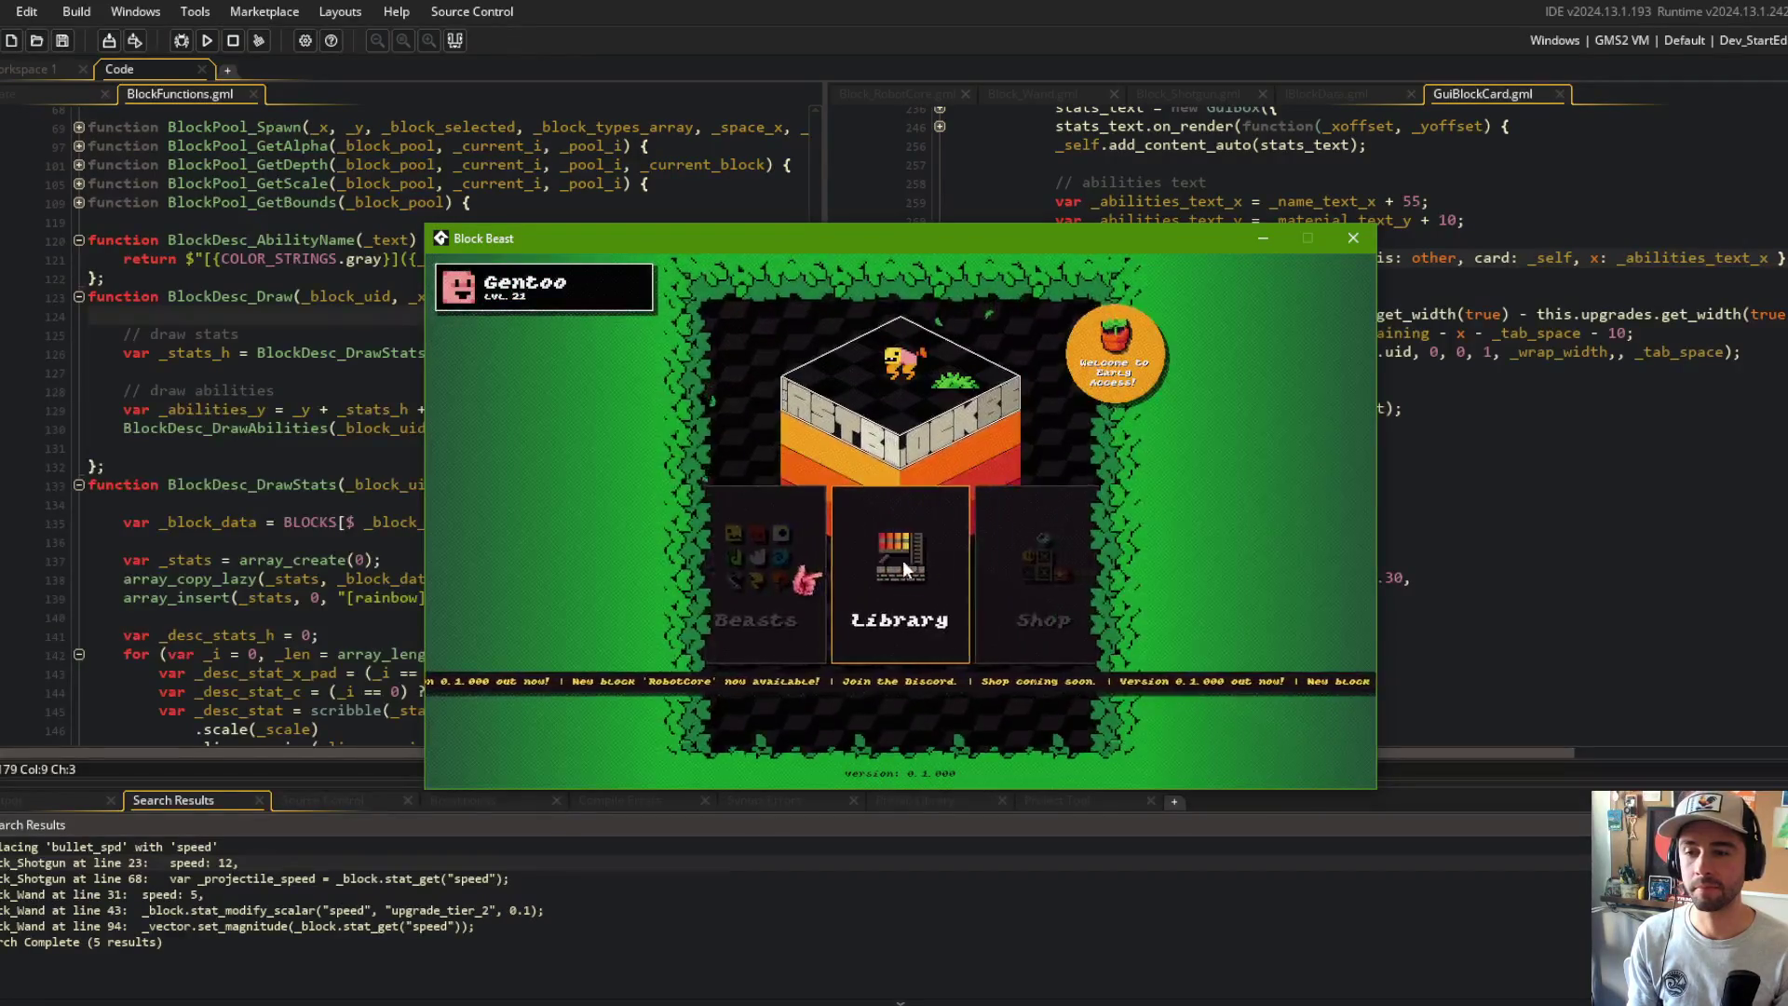
pyautogui.press('Return')
pyautogui.press('Down')
pyautogui.press('Down')
pyautogui.press('Down')
pyautogui.press('Down')
pyautogui.press('Down')
pyautogui.press('Down')
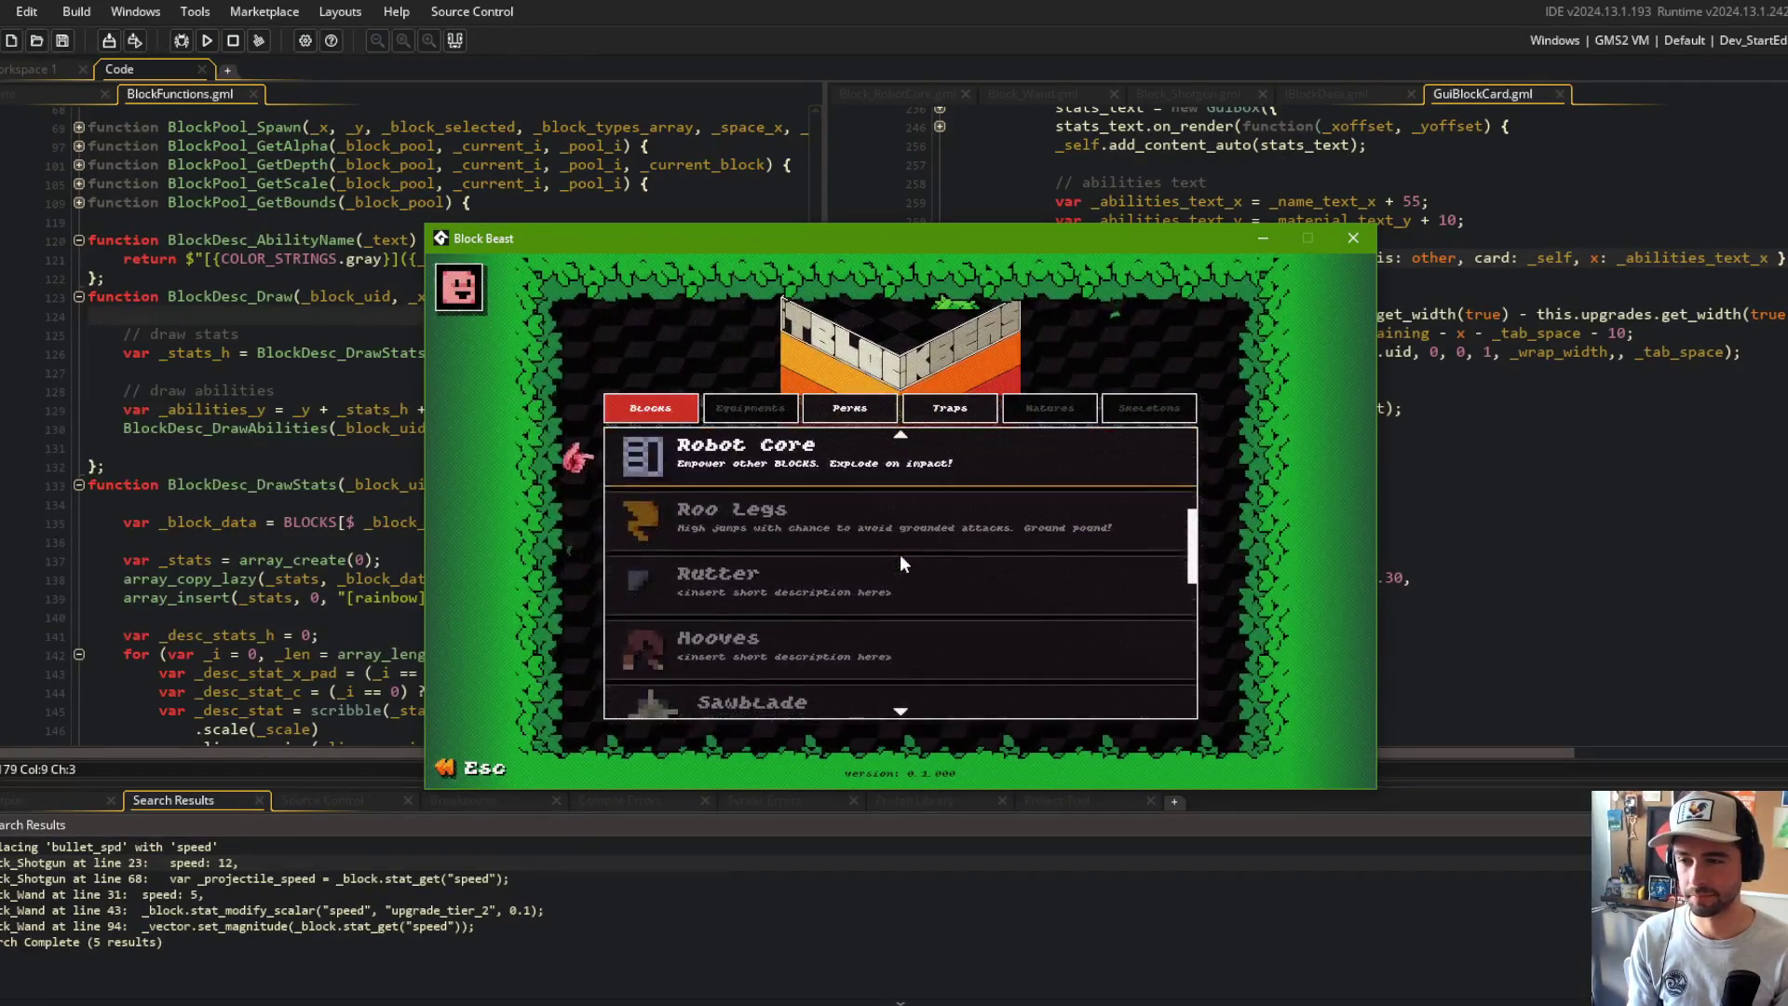
pyautogui.press('Return')
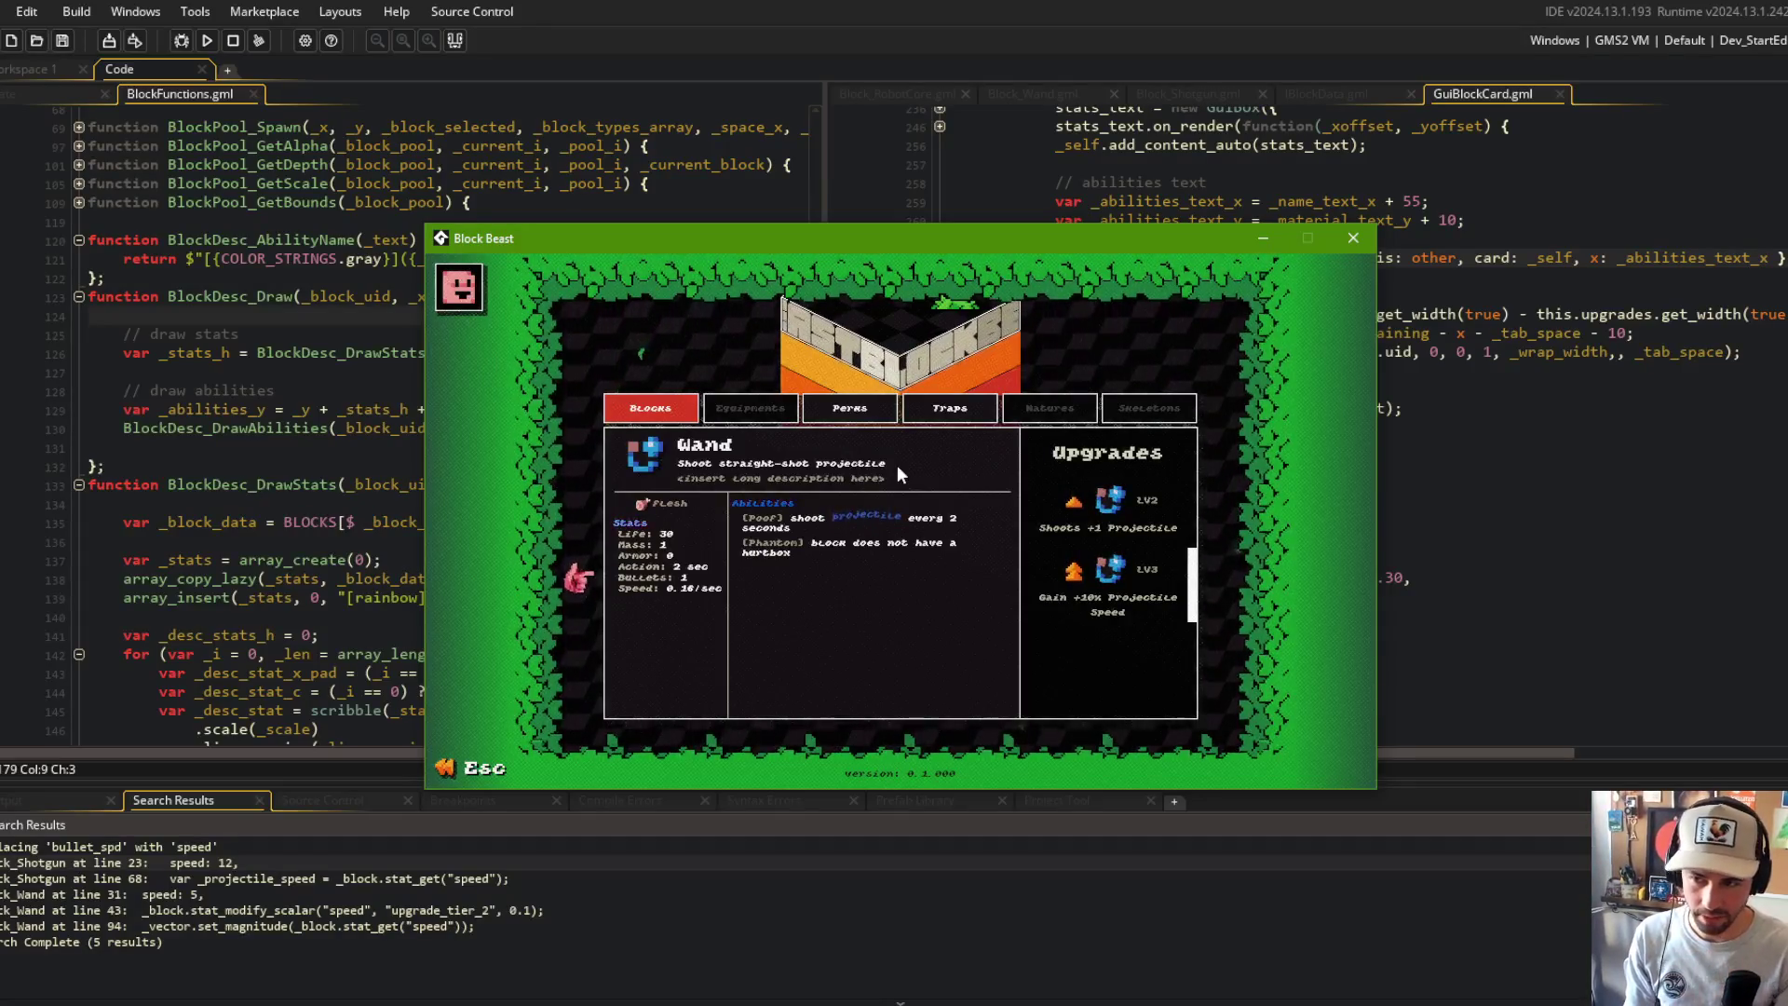
pyautogui.click(843, 486)
pyautogui.click(830, 473)
pyautogui.click(830, 475)
# Step: View the Dino Head and Robot Core block details, then quit the game
pyautogui.scroll(-4, 829, 540)
pyautogui.scroll(-9, 823, 535)
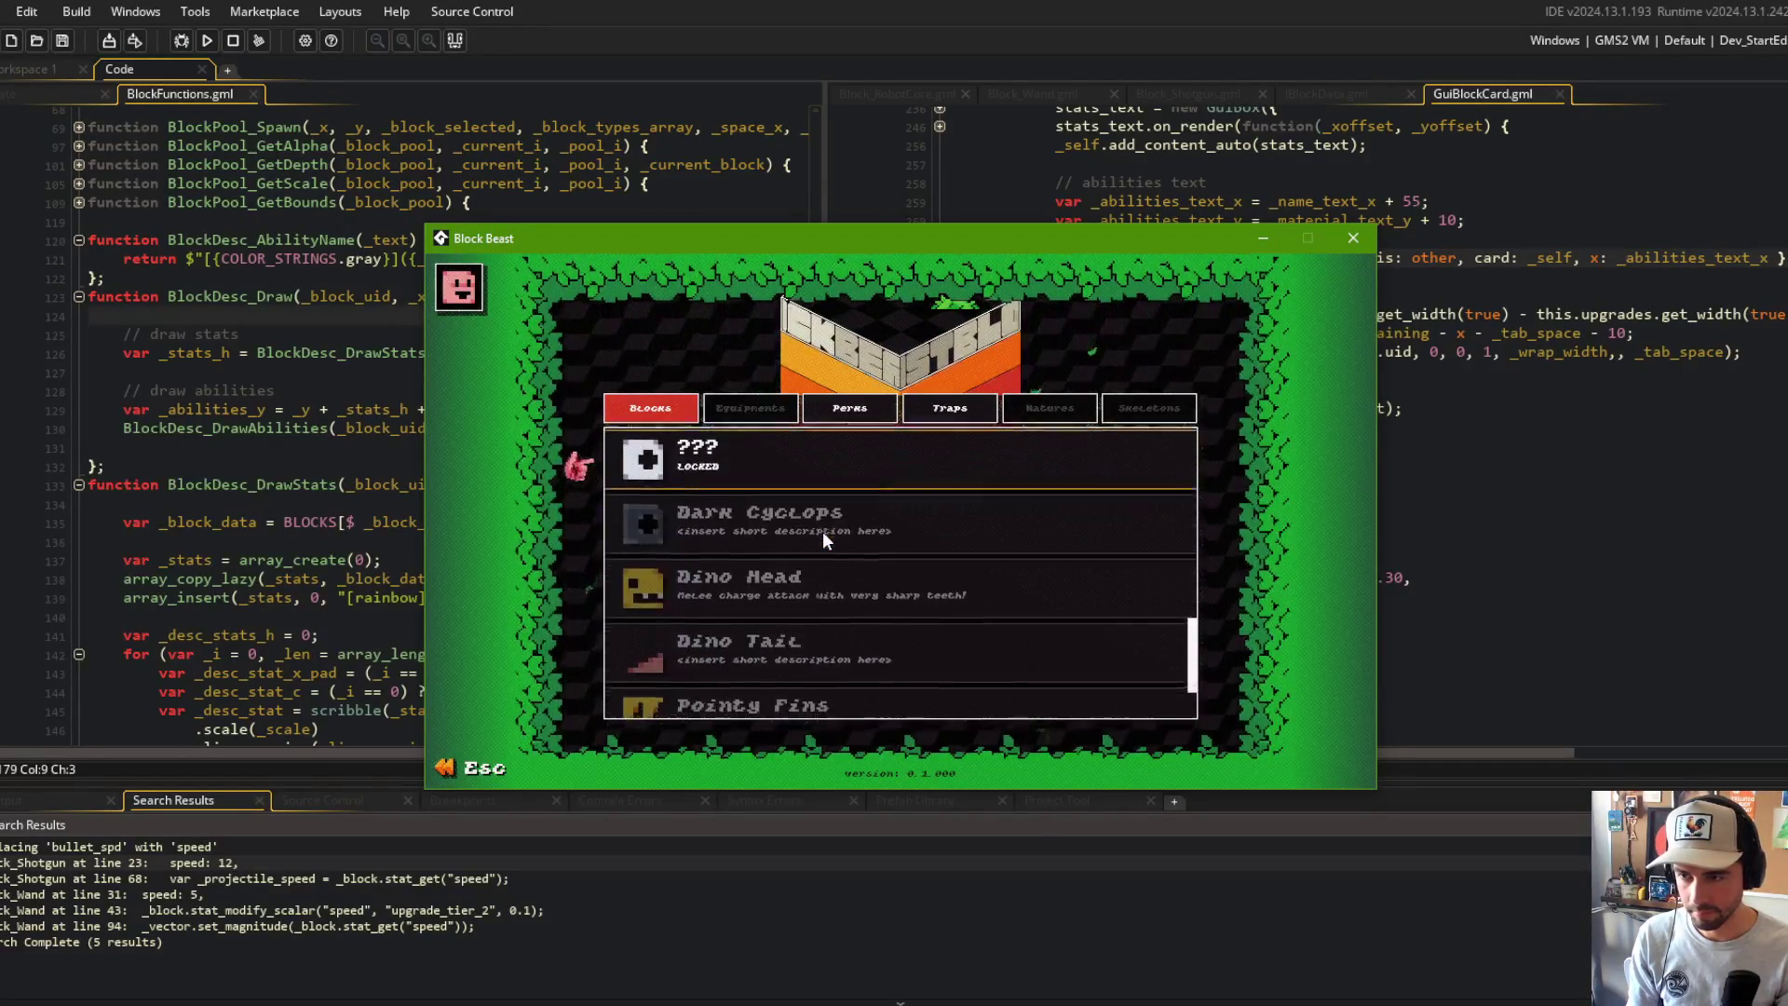
pyautogui.click(816, 455)
pyautogui.click(816, 455)
pyautogui.scroll(-4, 814, 471)
pyautogui.scroll(15, 816, 503)
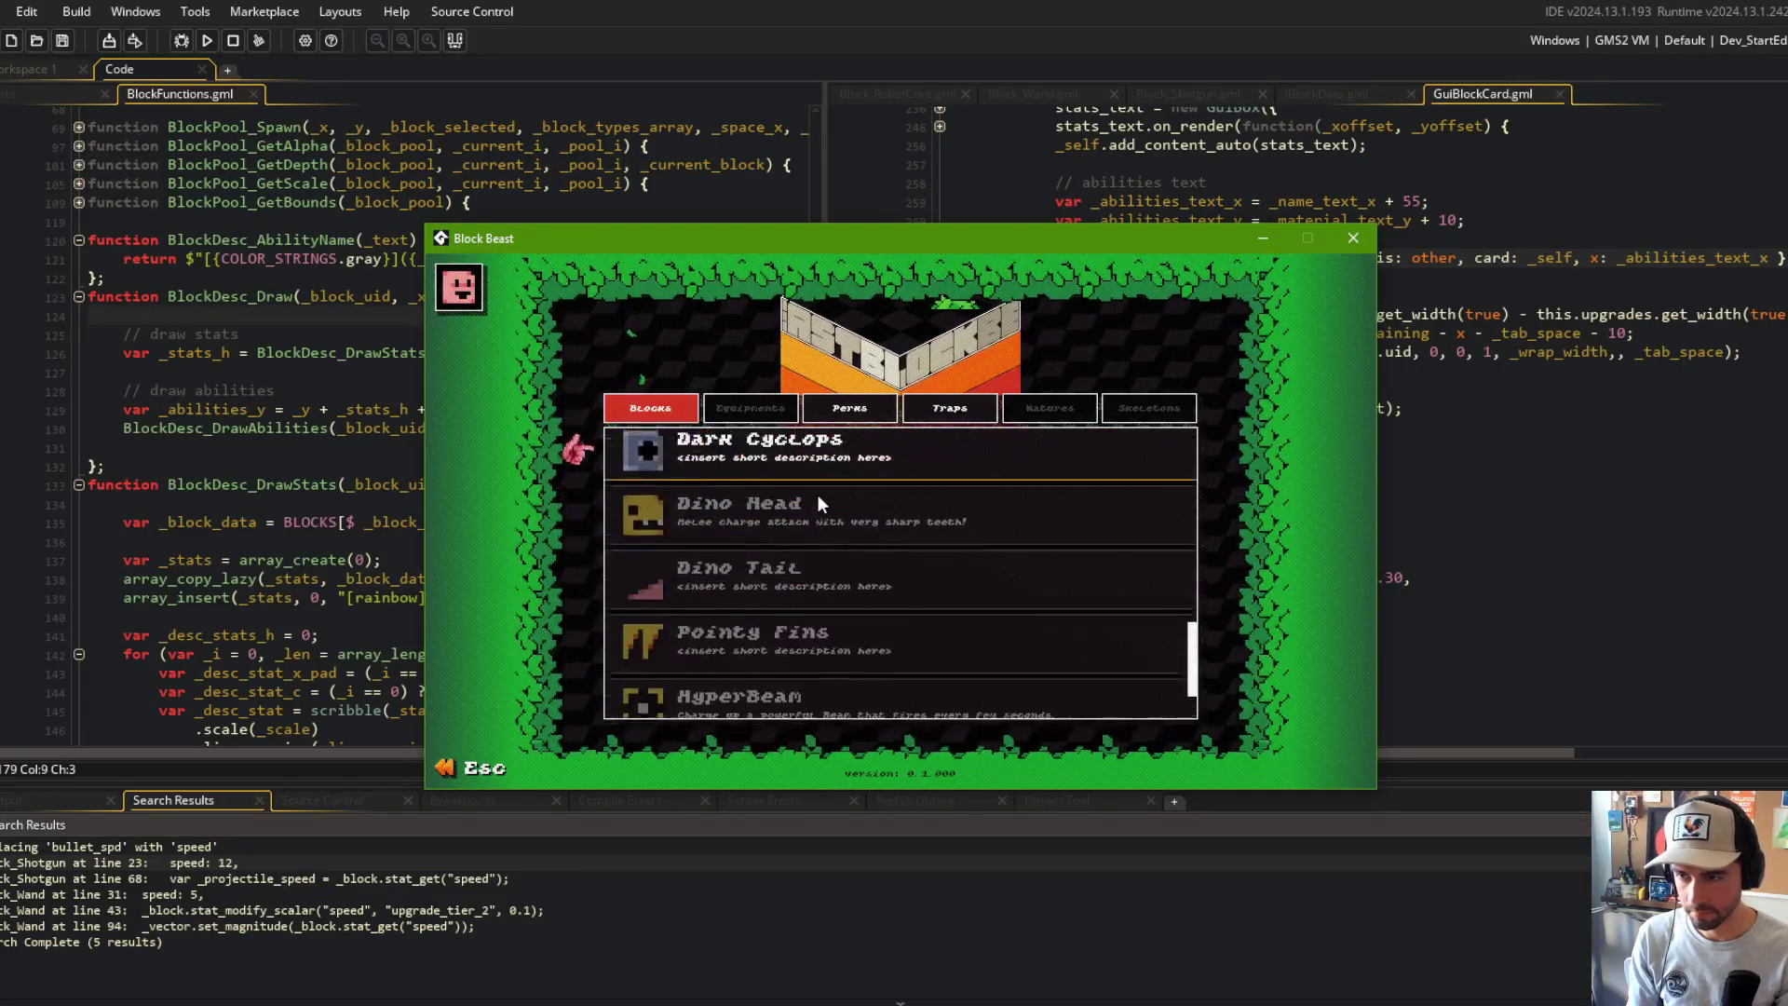
pyautogui.scroll(-10, 811, 576)
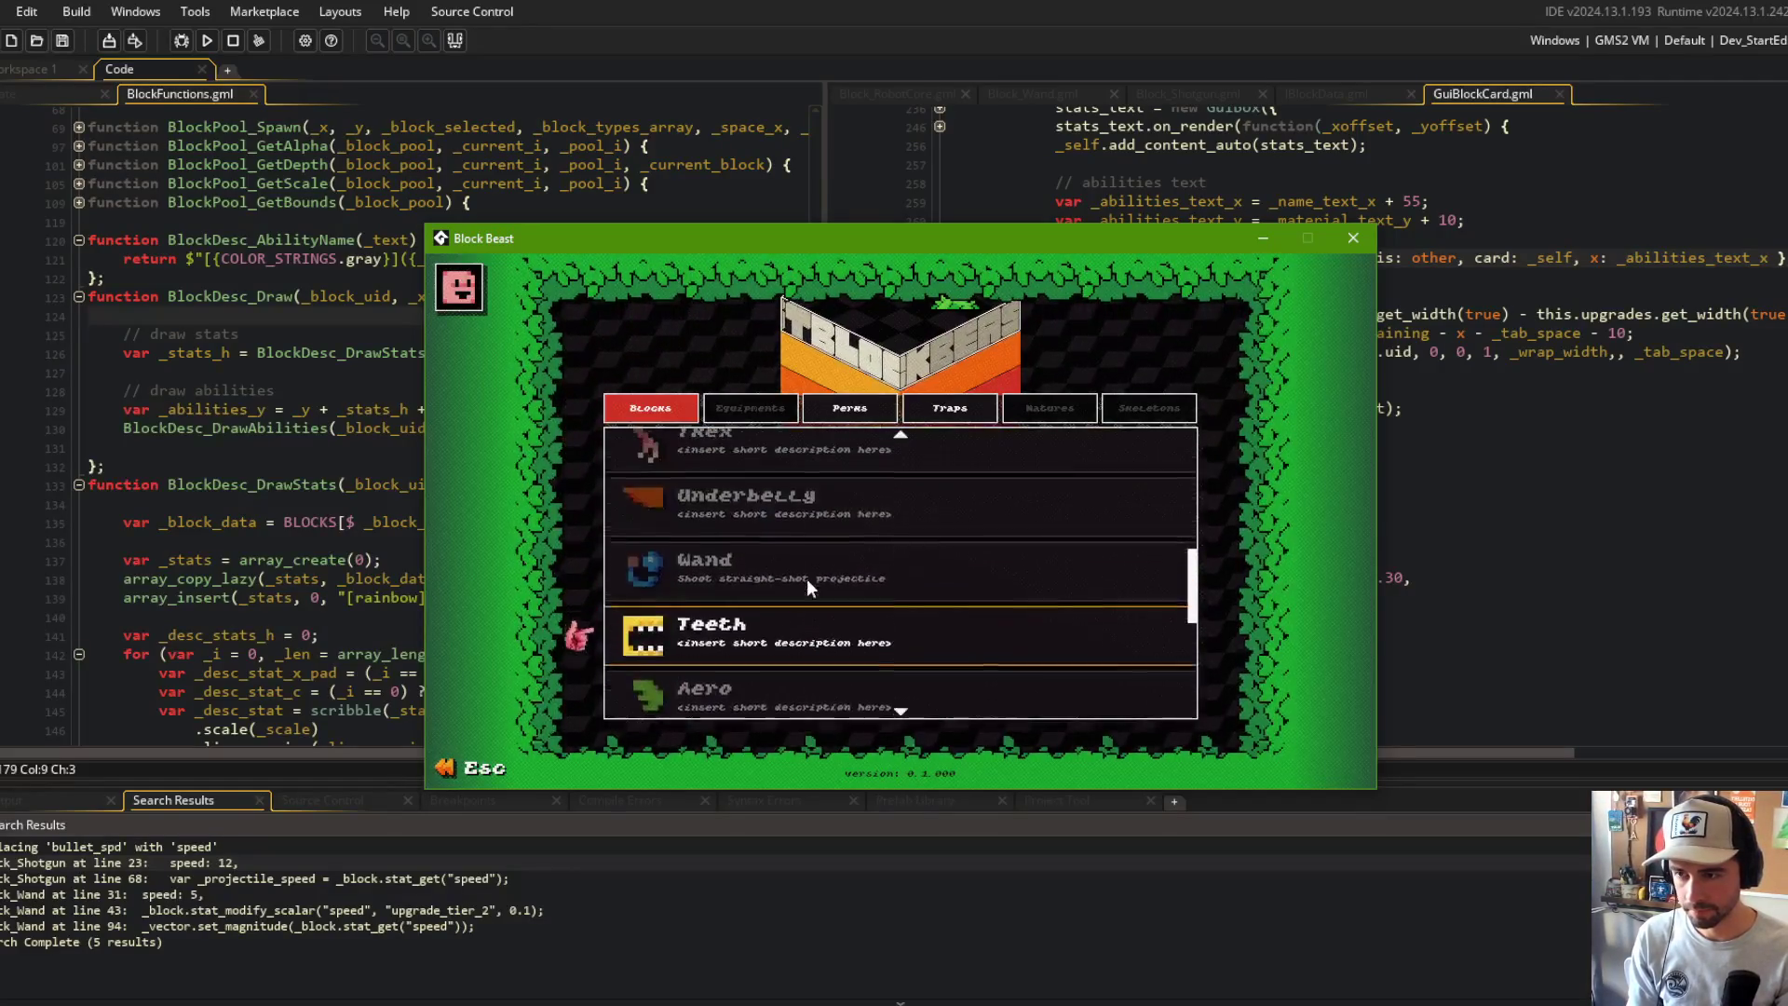
pyautogui.scroll(4, 807, 580)
pyautogui.scroll(4, 806, 587)
pyautogui.scroll(-4, 806, 587)
pyautogui.click(801, 585)
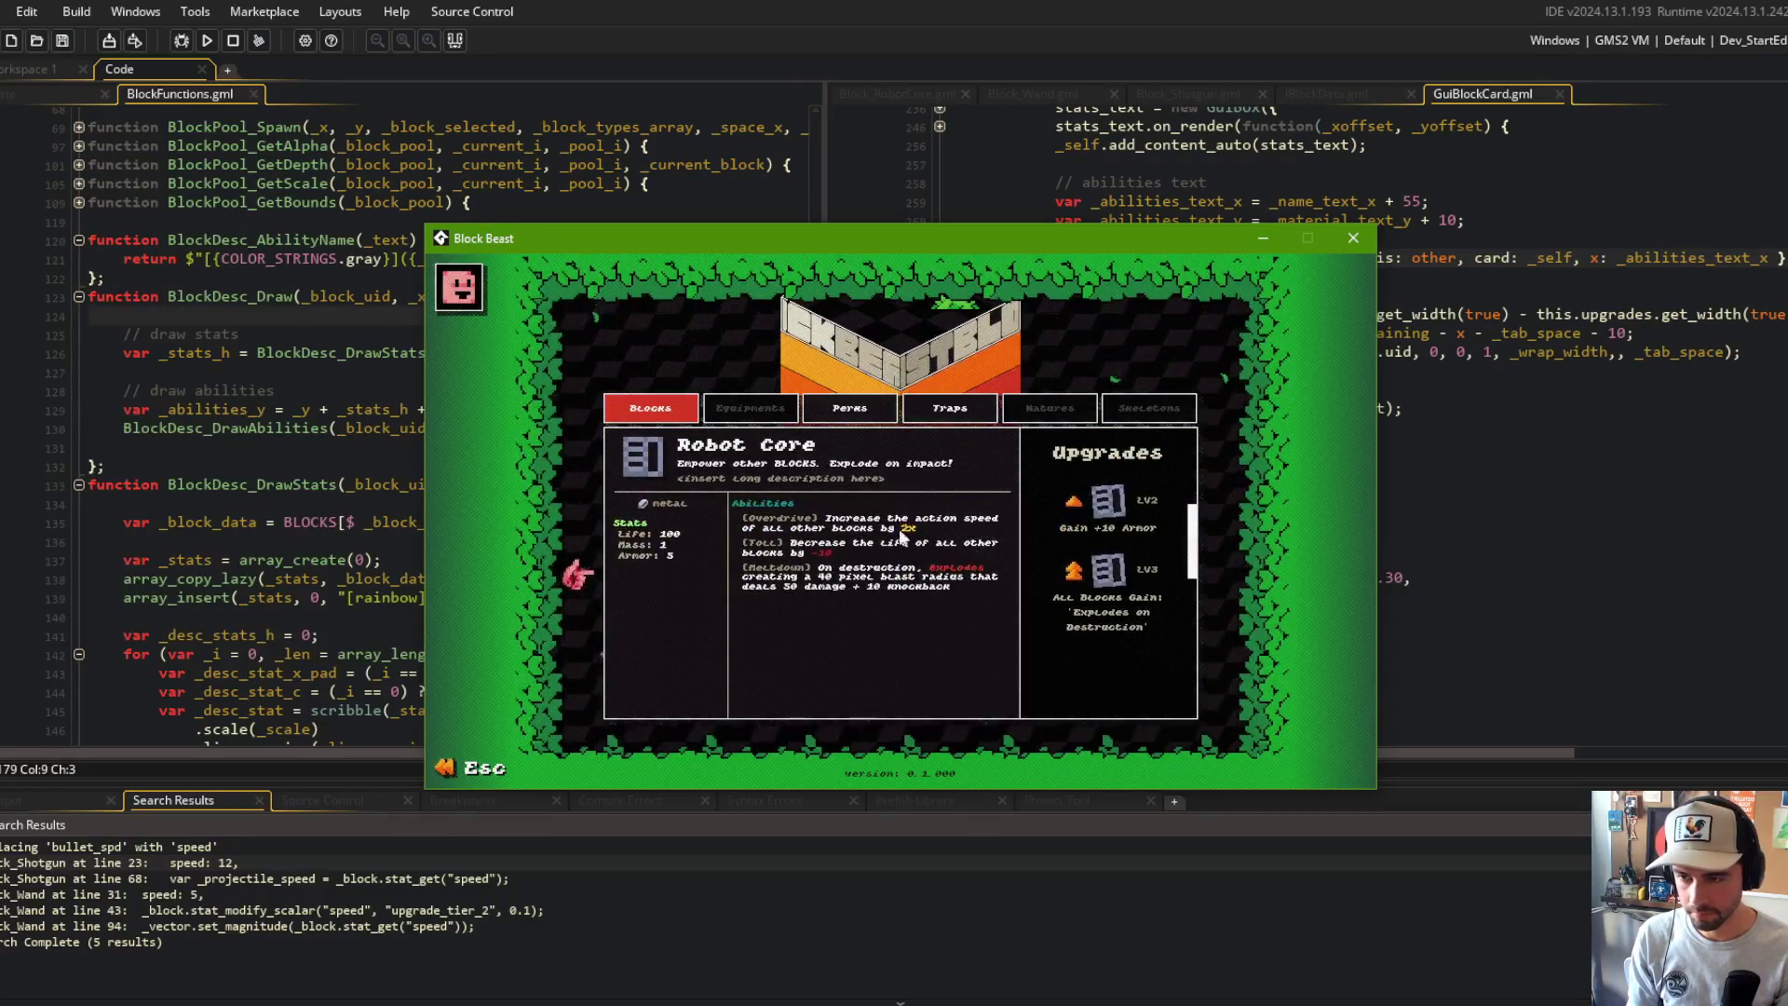
pyautogui.click(1353, 240)
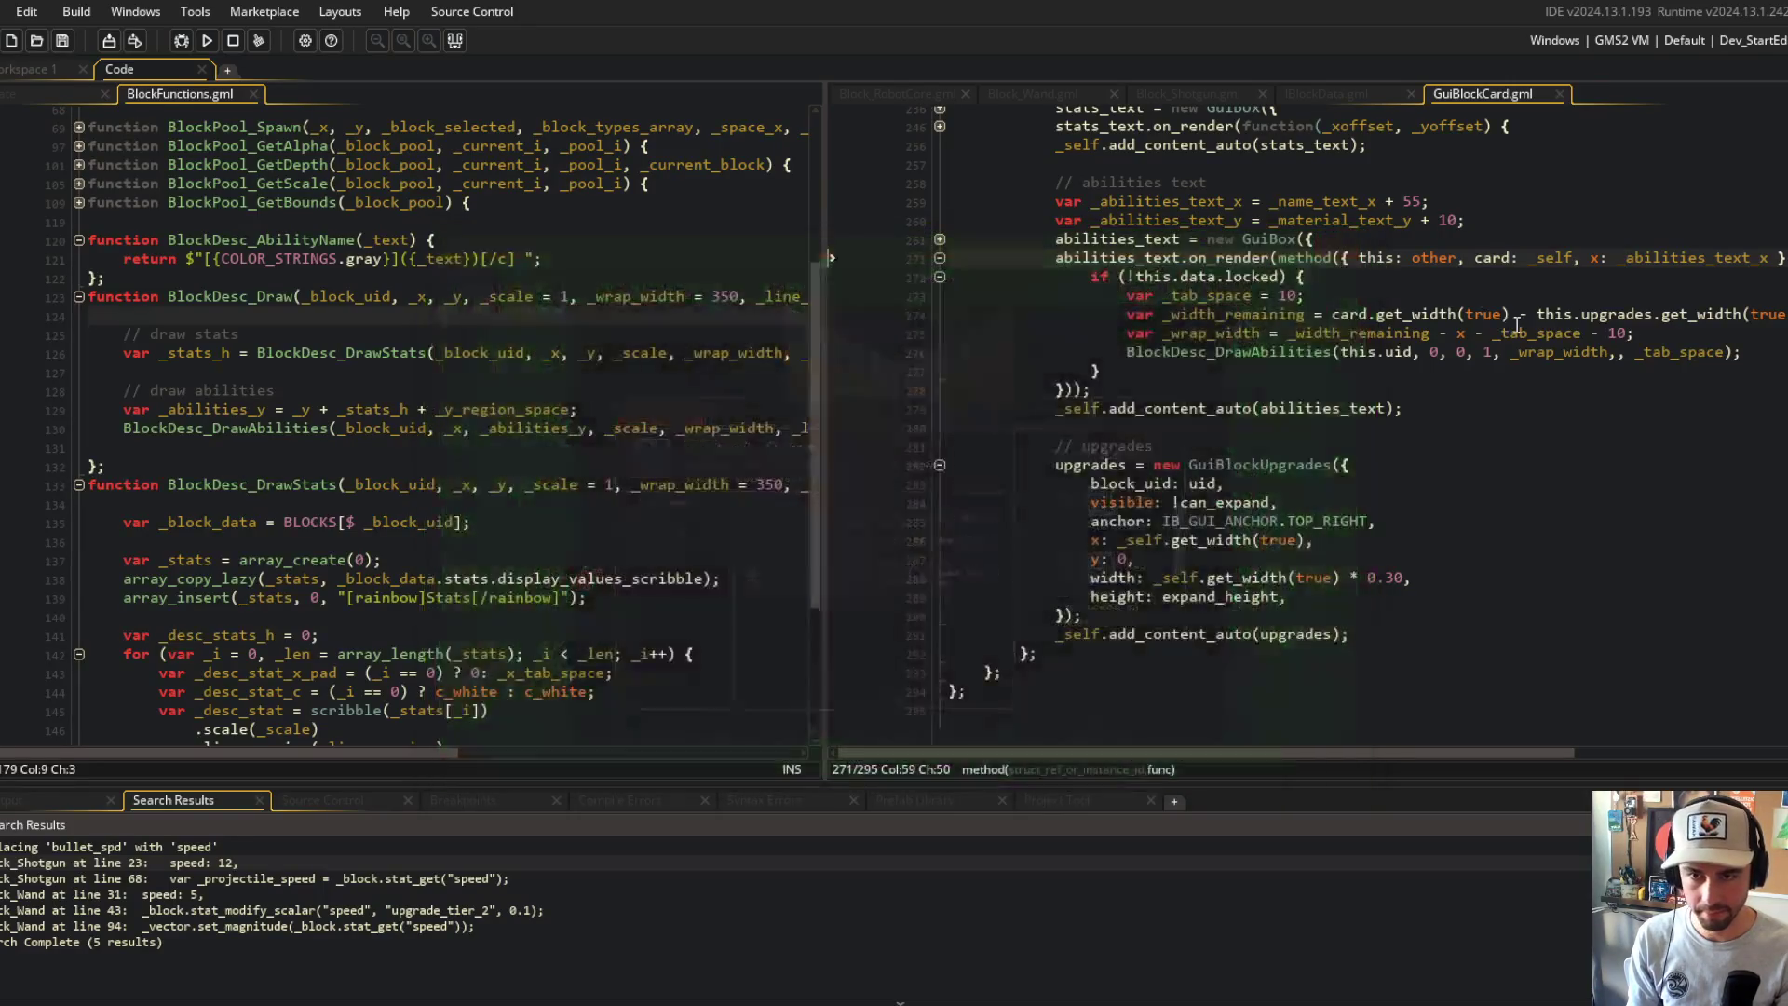
# Step: Scroll BlockFunctions.gml and unfold the BlockDesc_DrawAbilities function
pyautogui.scroll(4, 421, 321)
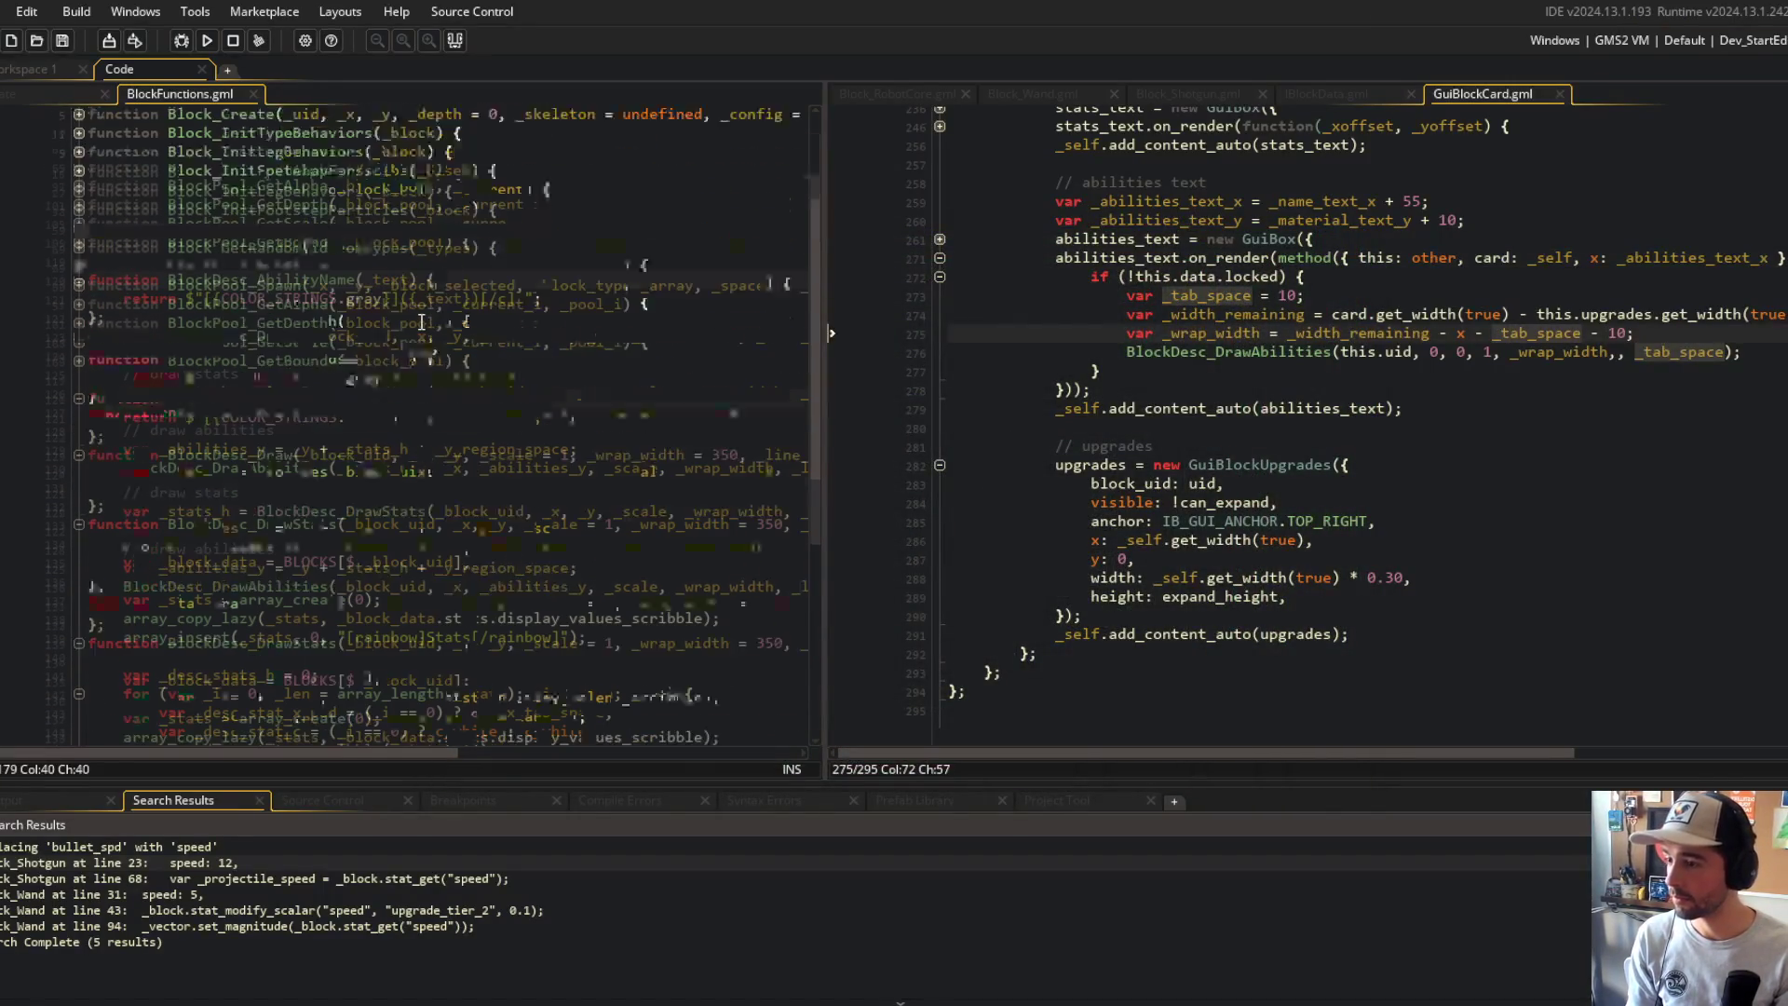
pyautogui.scroll(-4, 421, 321)
pyautogui.click(307, 372)
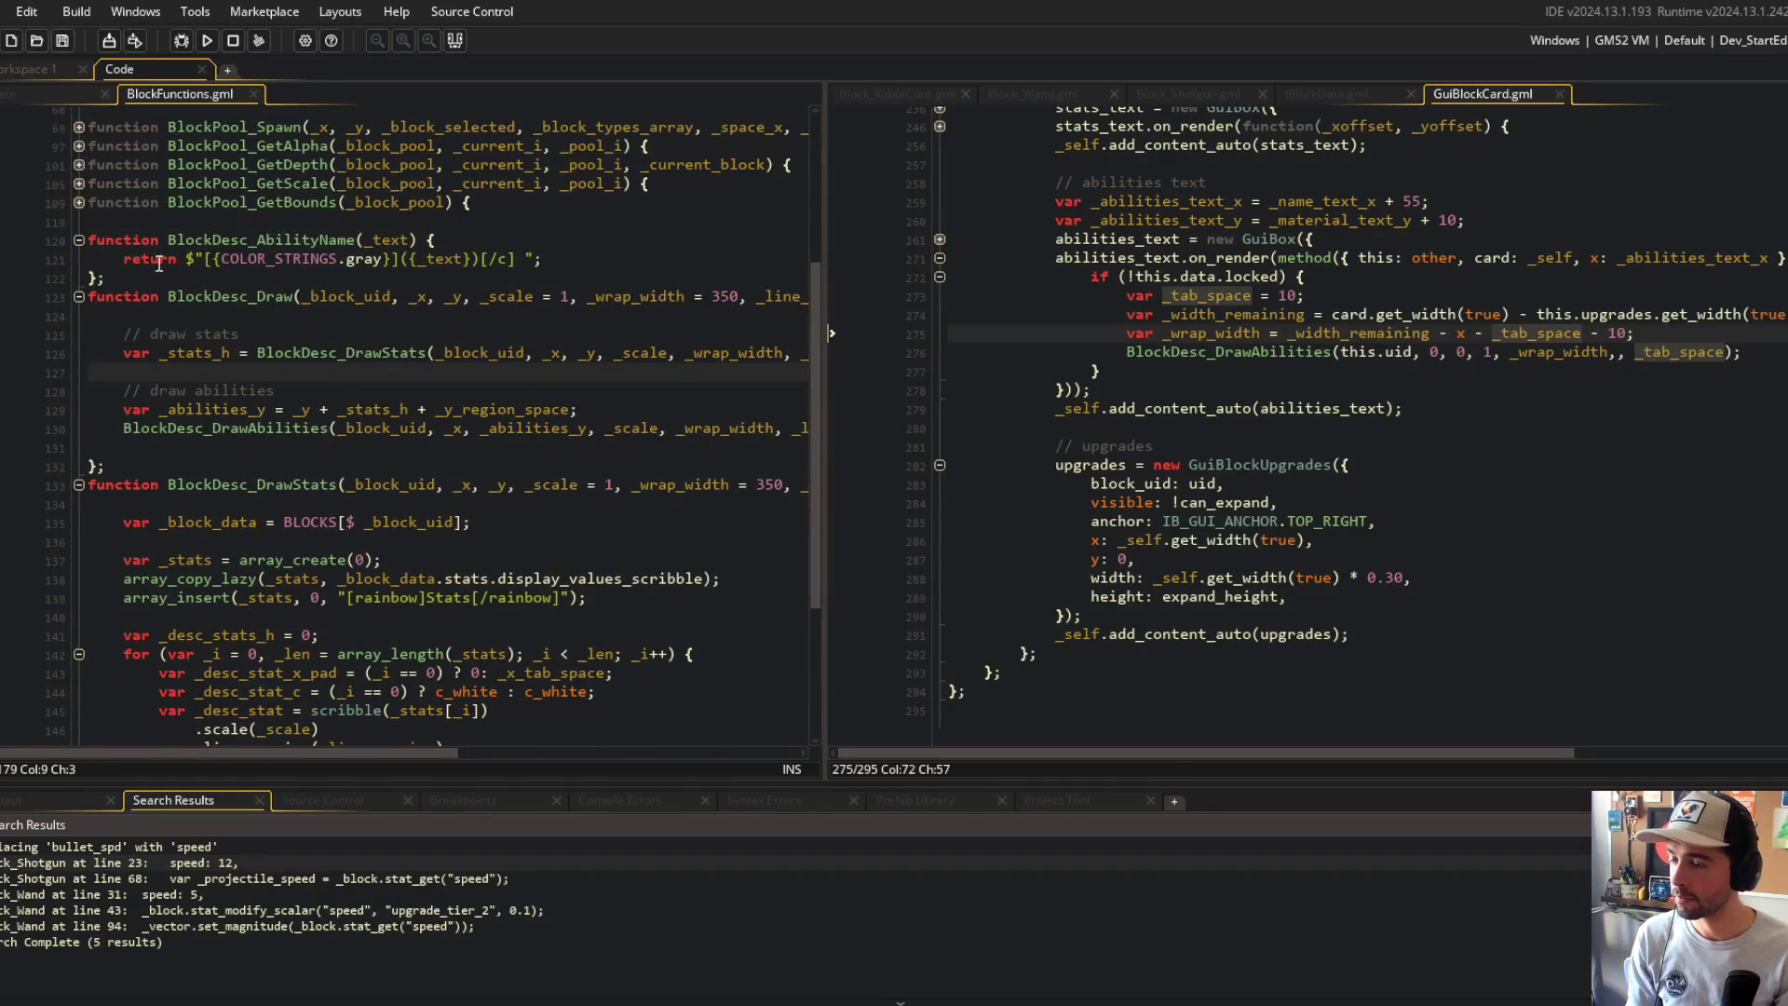
pyautogui.scroll(-4, 214, 372)
pyautogui.click(80, 667)
pyautogui.scroll(-7, 377, 398)
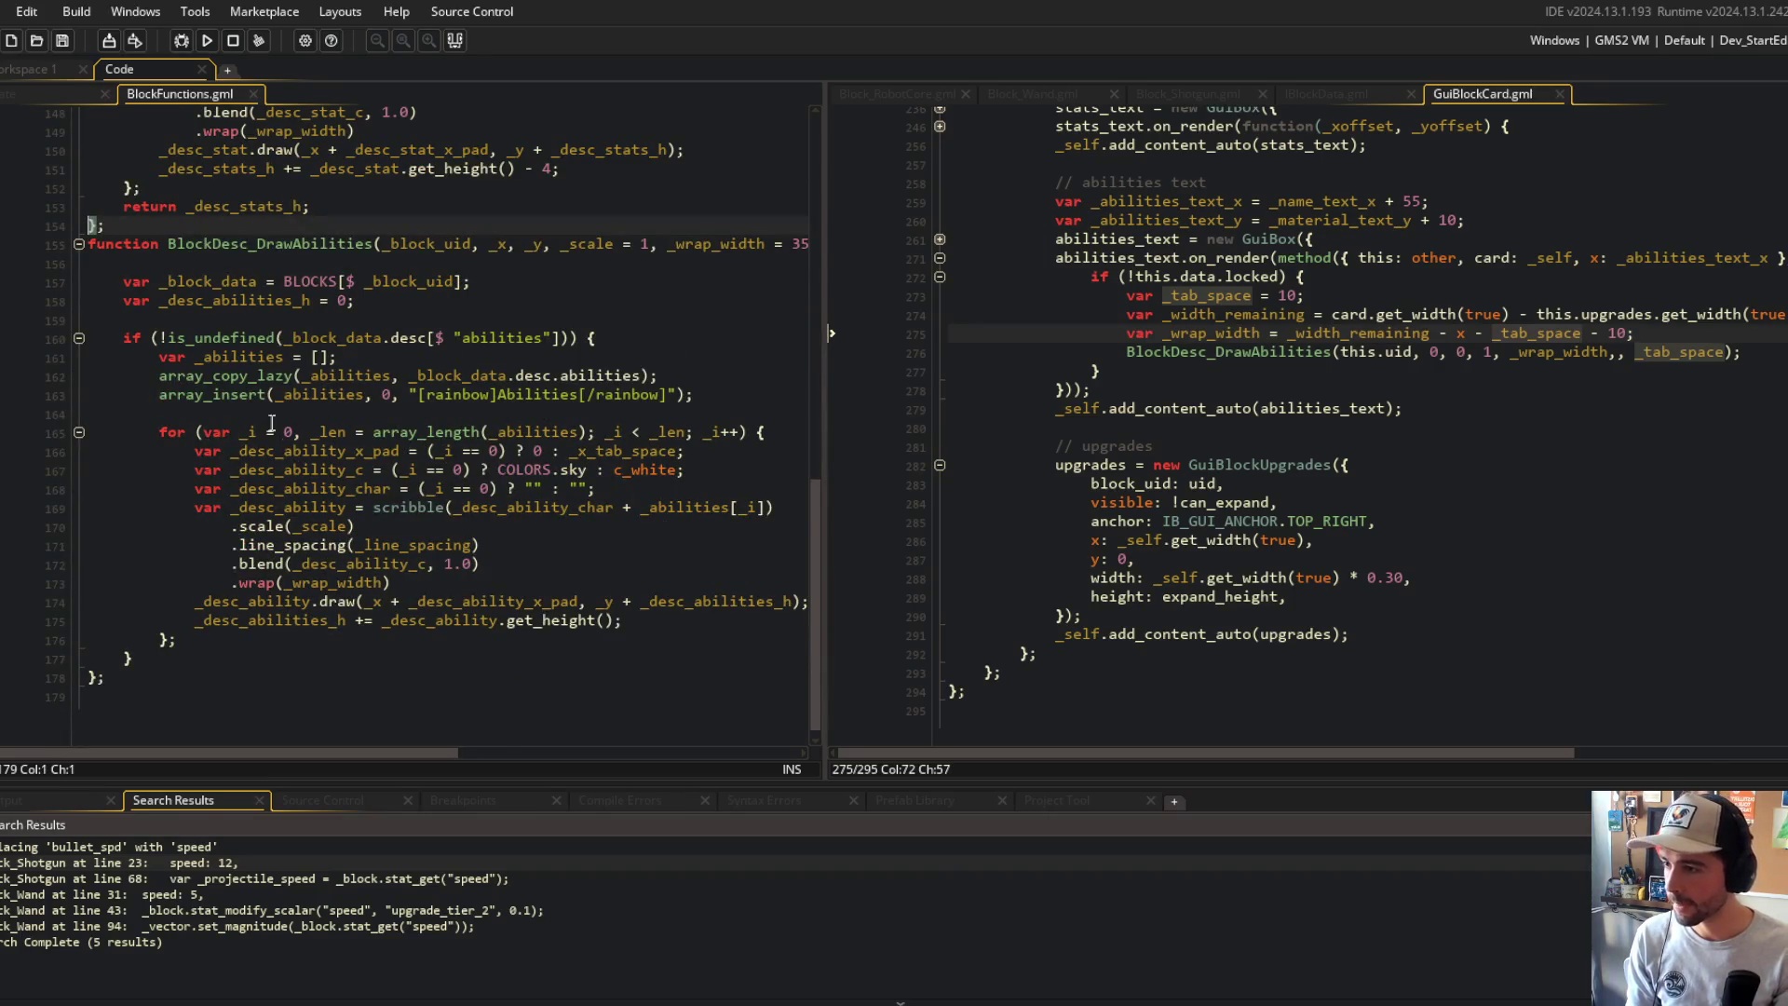
# Step: Inspect the Abilities header insert, highlight every use of _abilities, and widen the code pane
pyautogui.click(324, 343)
pyautogui.press('Down')
pyautogui.press('Down')
pyautogui.press('Down')
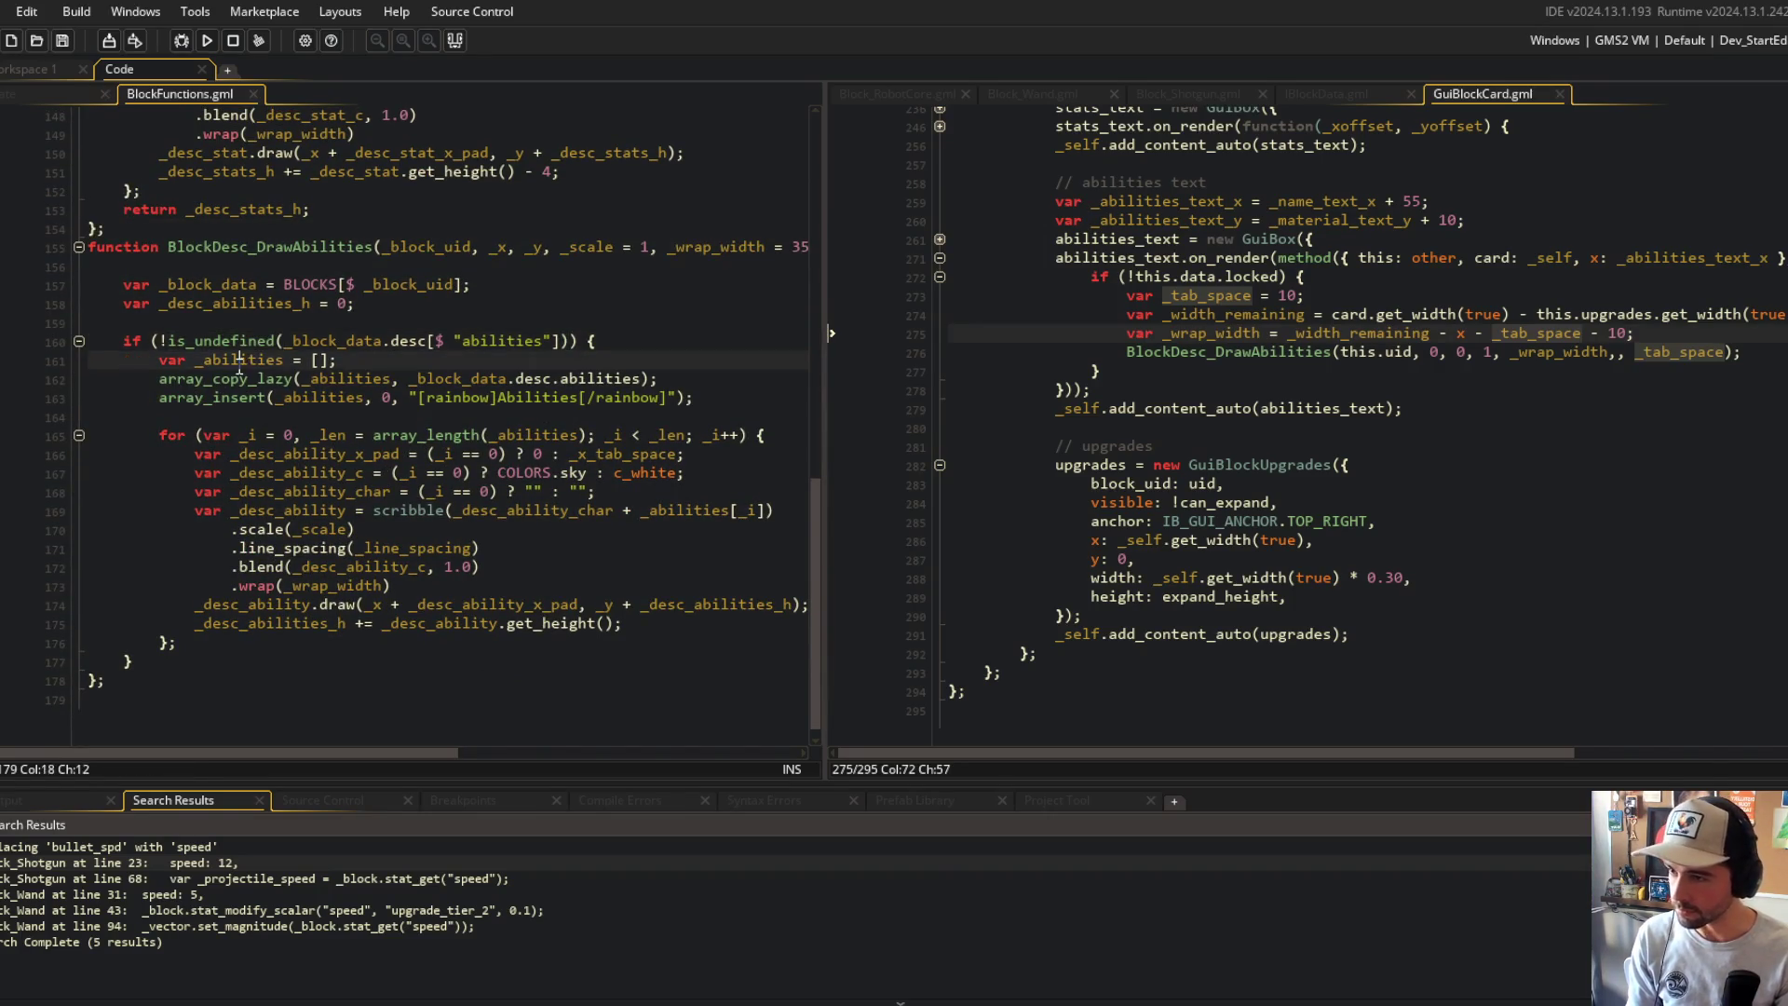
pyautogui.press('Up')
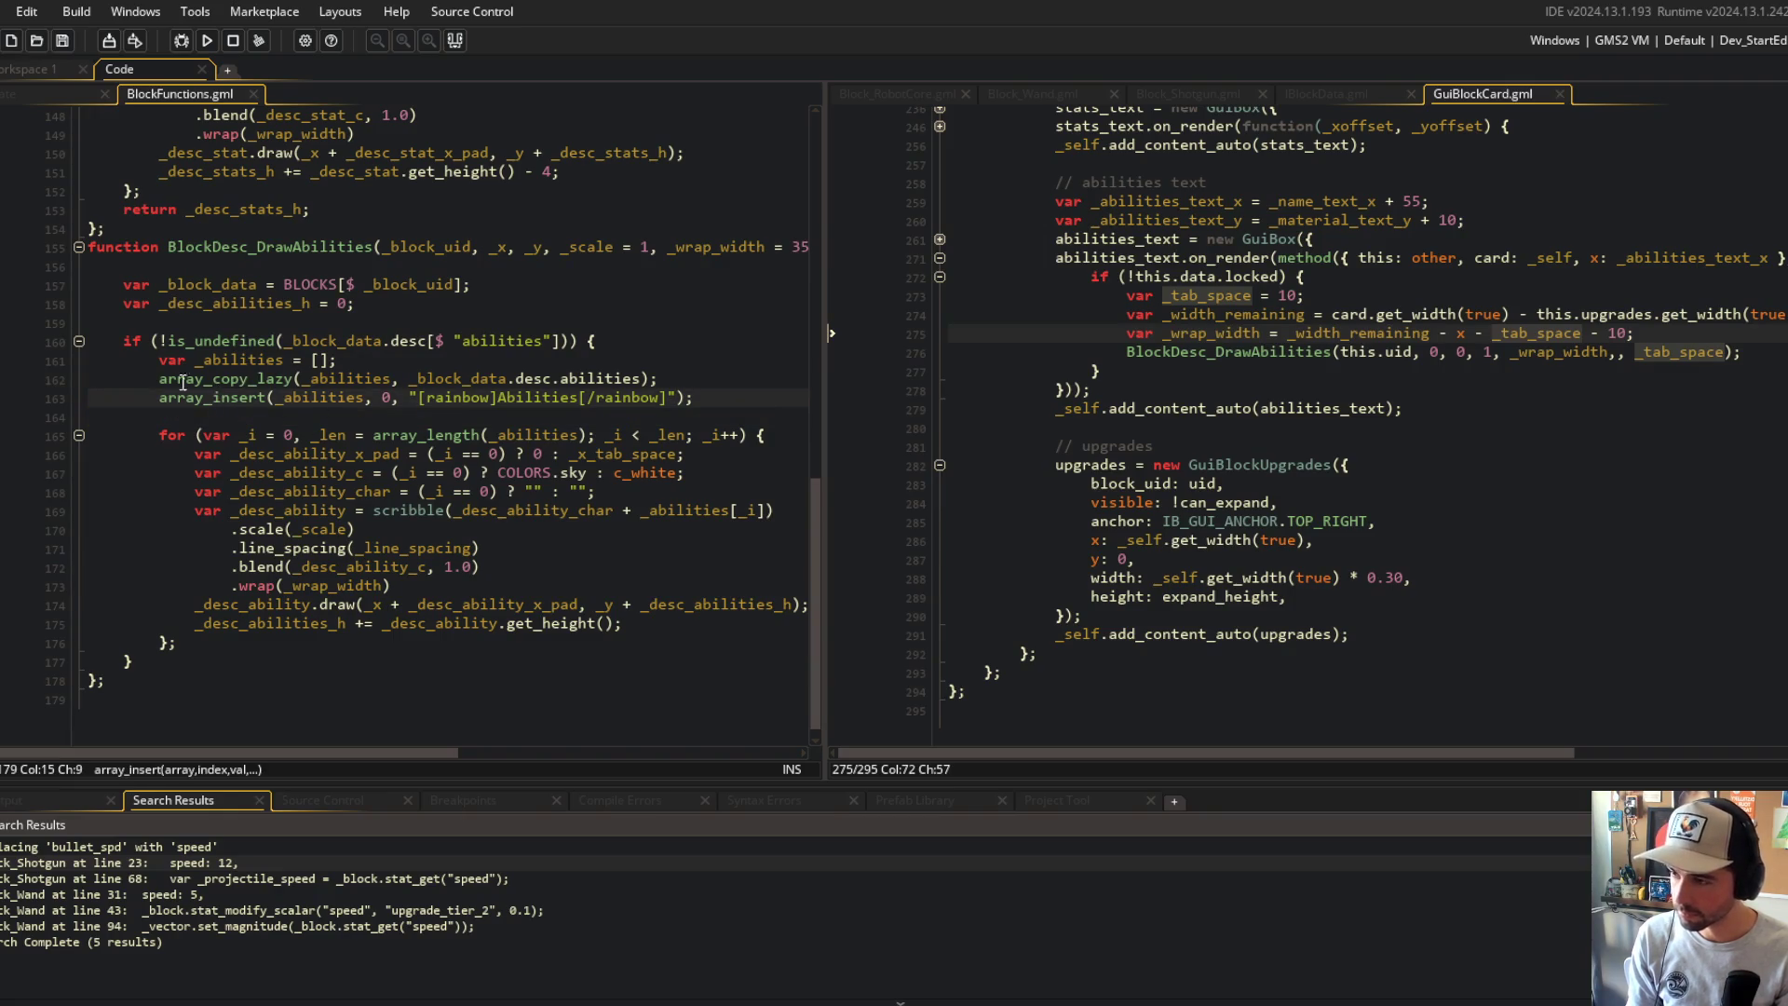
pyautogui.click(429, 398)
pyautogui.click(311, 379)
pyautogui.doubleClick(313, 399)
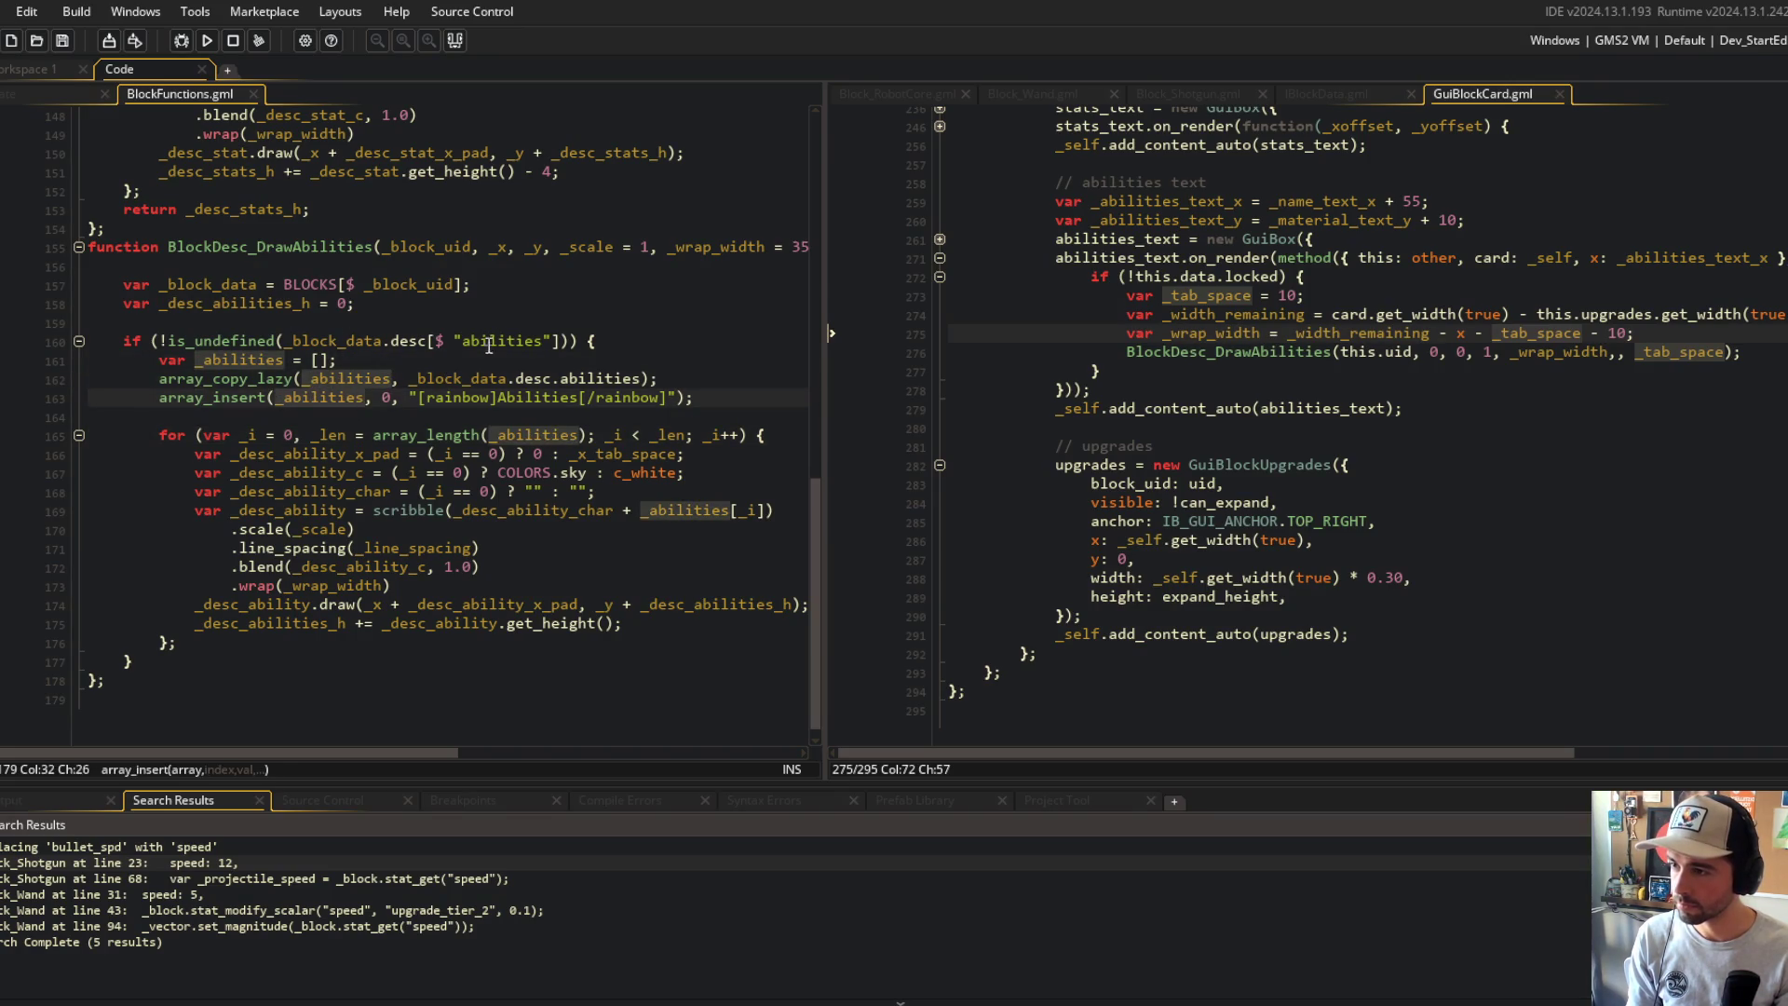
pyautogui.moveTo(826, 244); pyautogui.dragTo(895, 244)
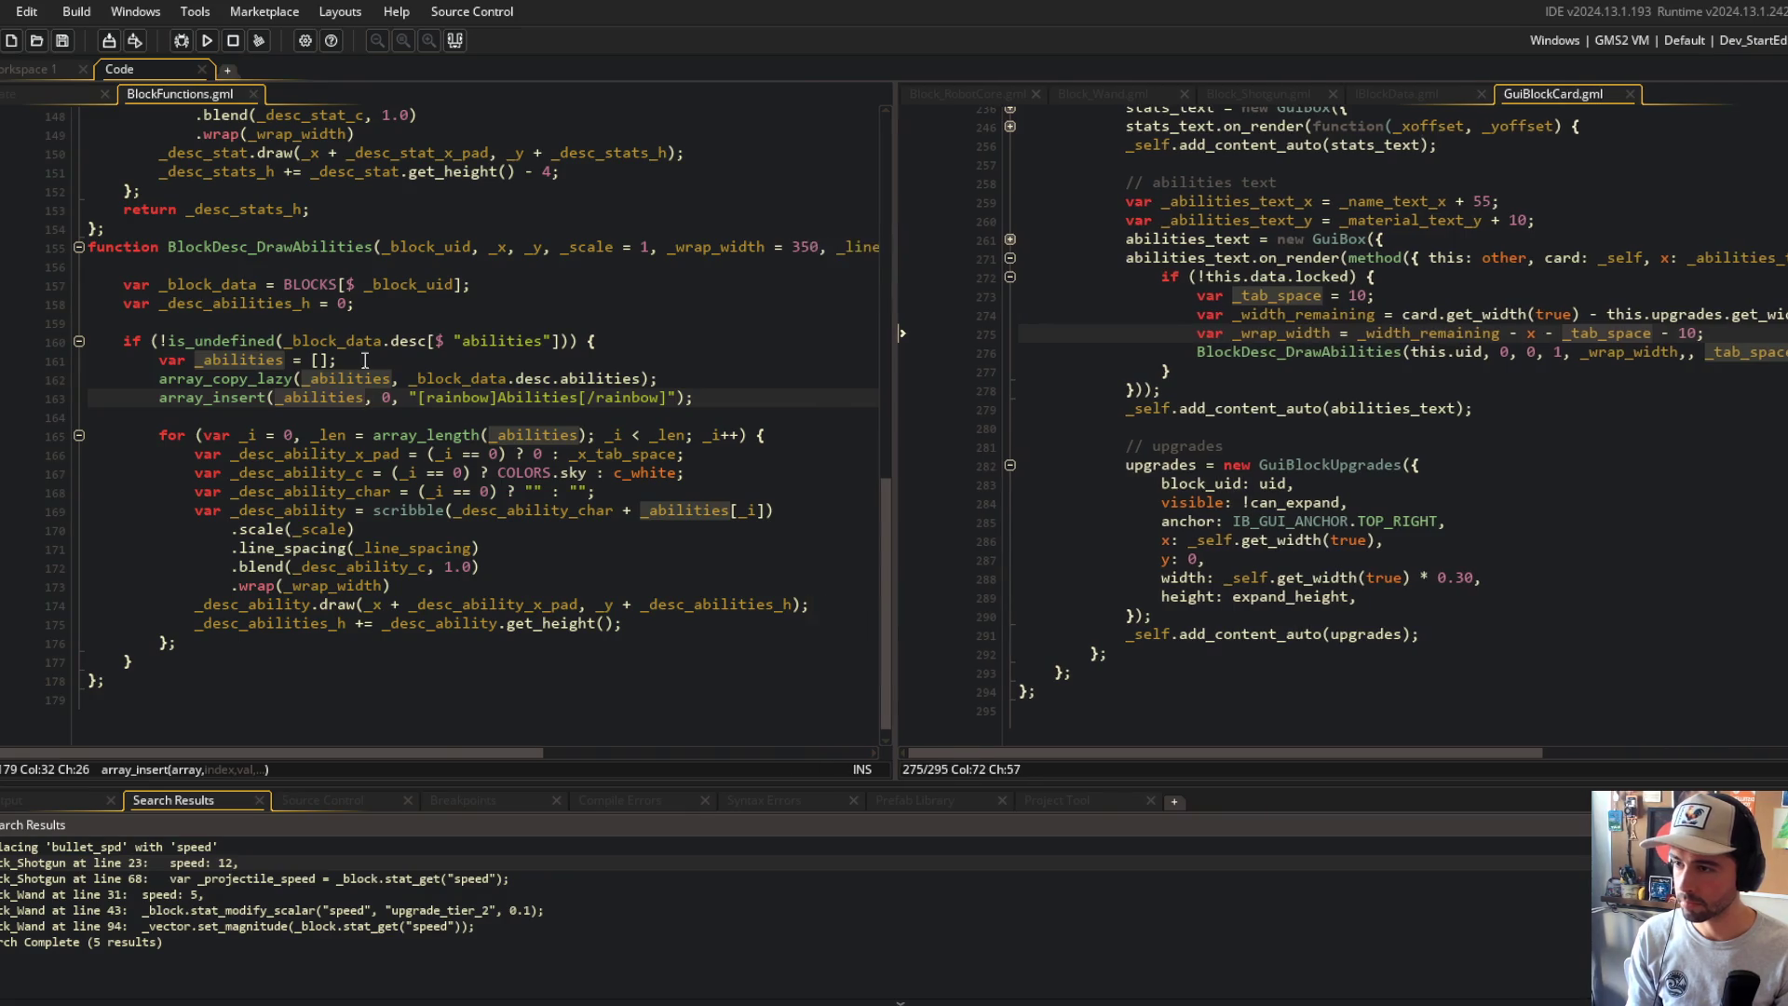
# Step: Initialise _abilities on line 161 with array_create(0) instead of the empty literal, and save
pyautogui.click(343, 361)
pyautogui.press('BackSpace')
pyautogui.press('BackSpace')
pyautogui.write('y_create(0);')
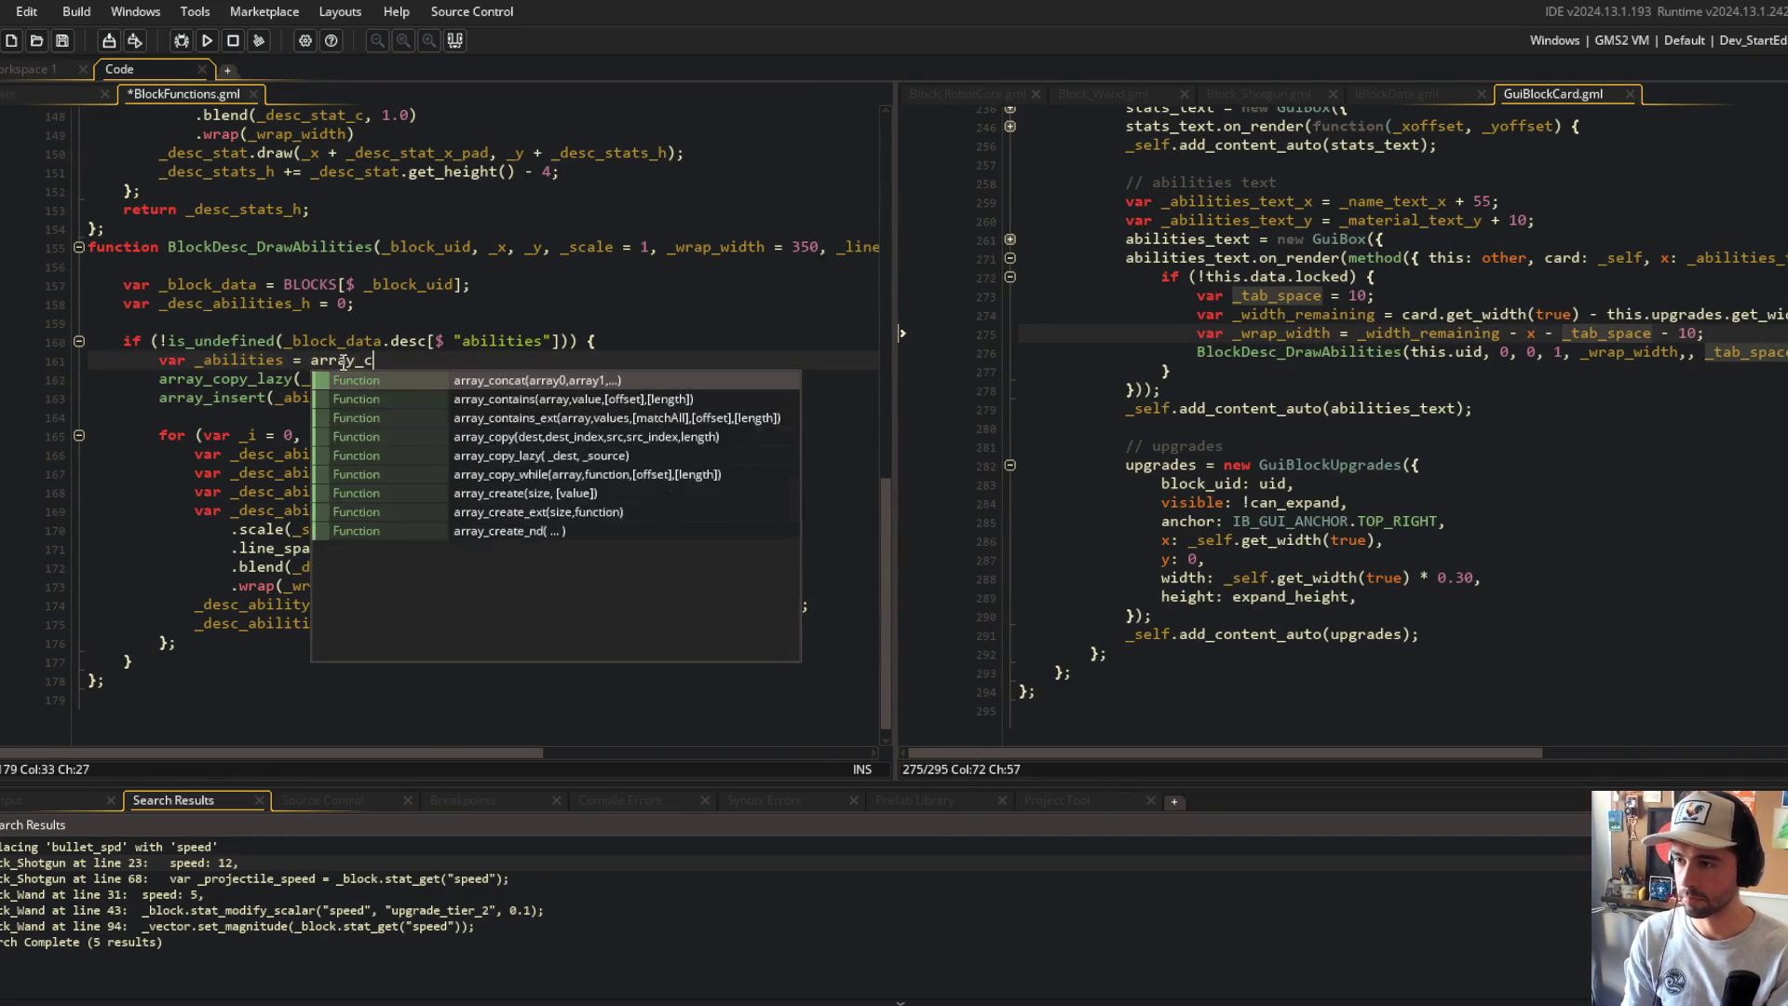
pyautogui.hotkey('ctrl', 's')
# Step: Review the is_undefined check and every use of _abilities and _desc_ability_c
pyautogui.click(392, 341)
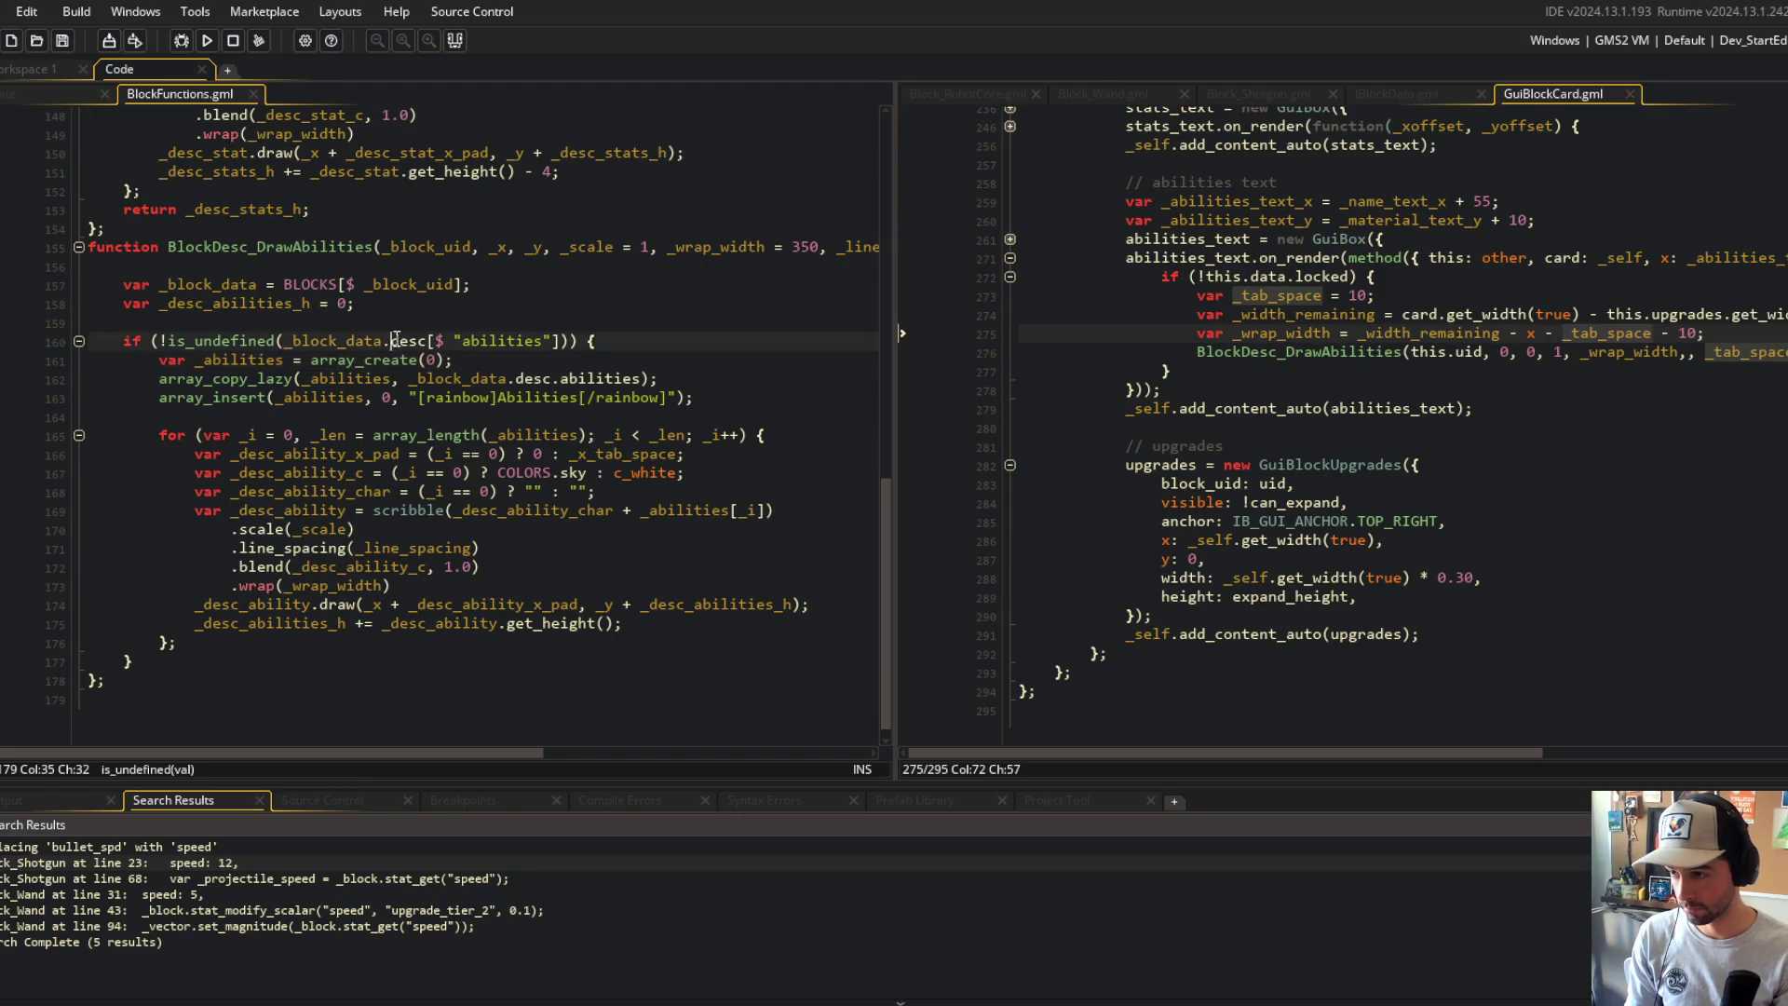
pyautogui.doubleClick(540, 435)
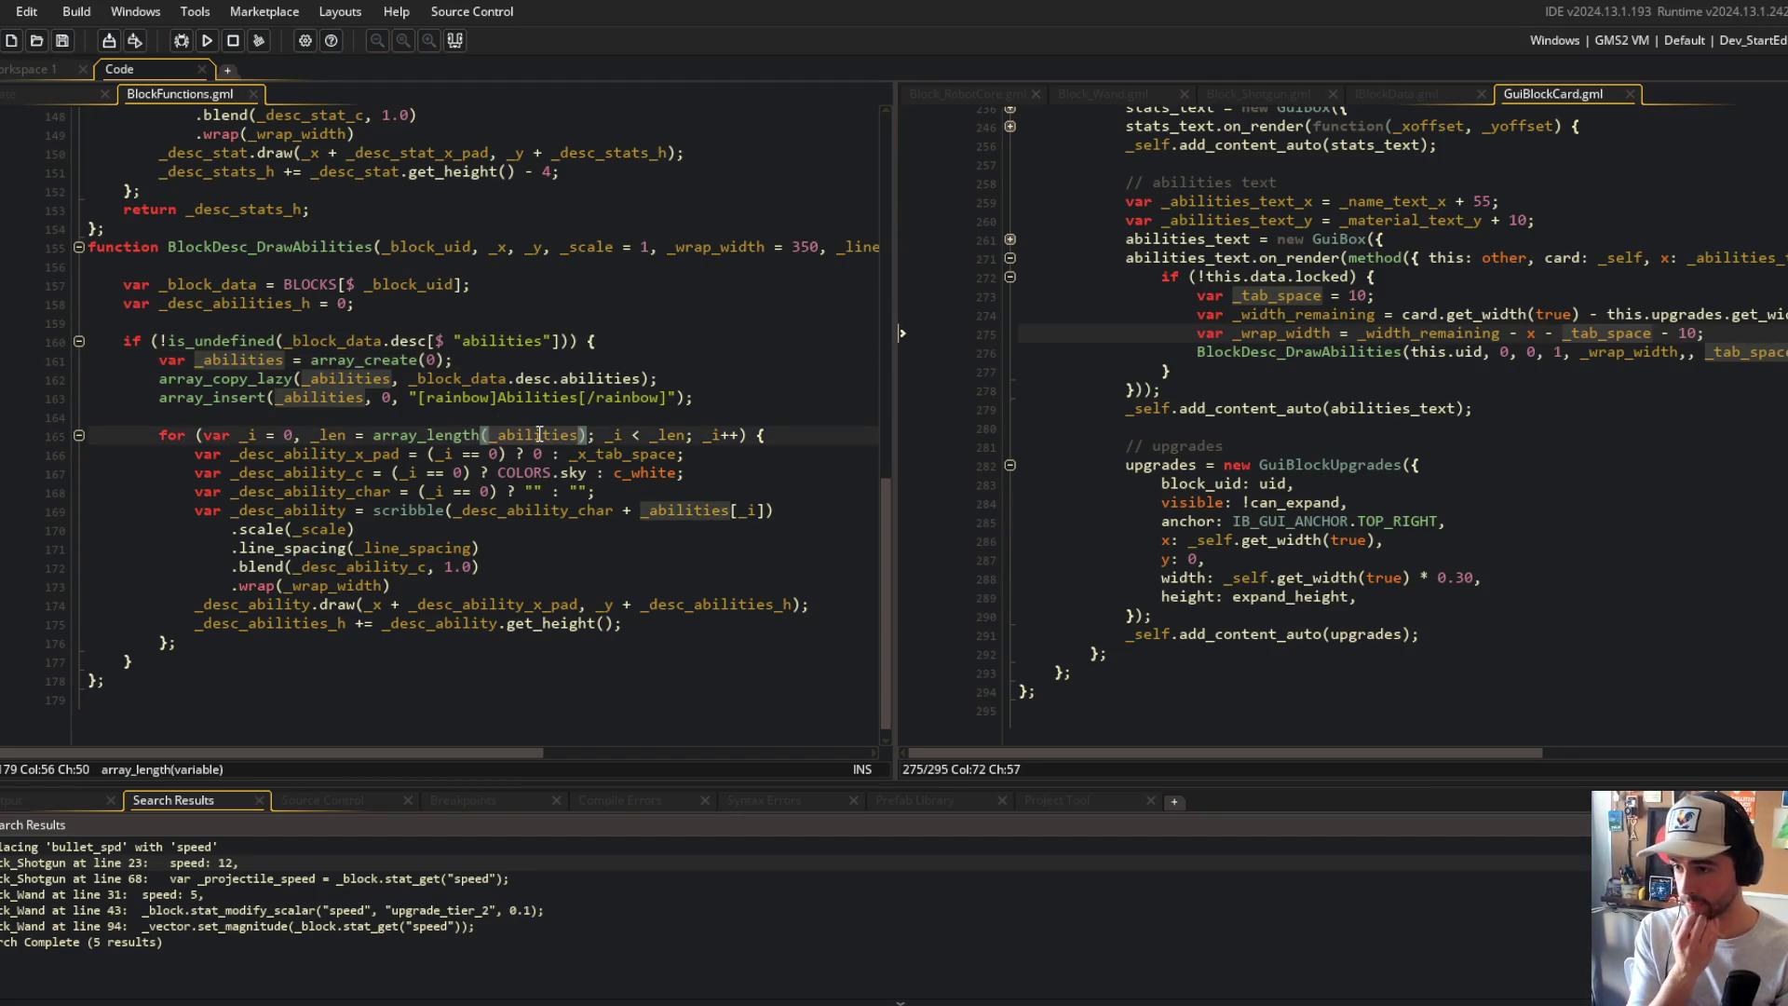
pyautogui.doubleClick(336, 473)
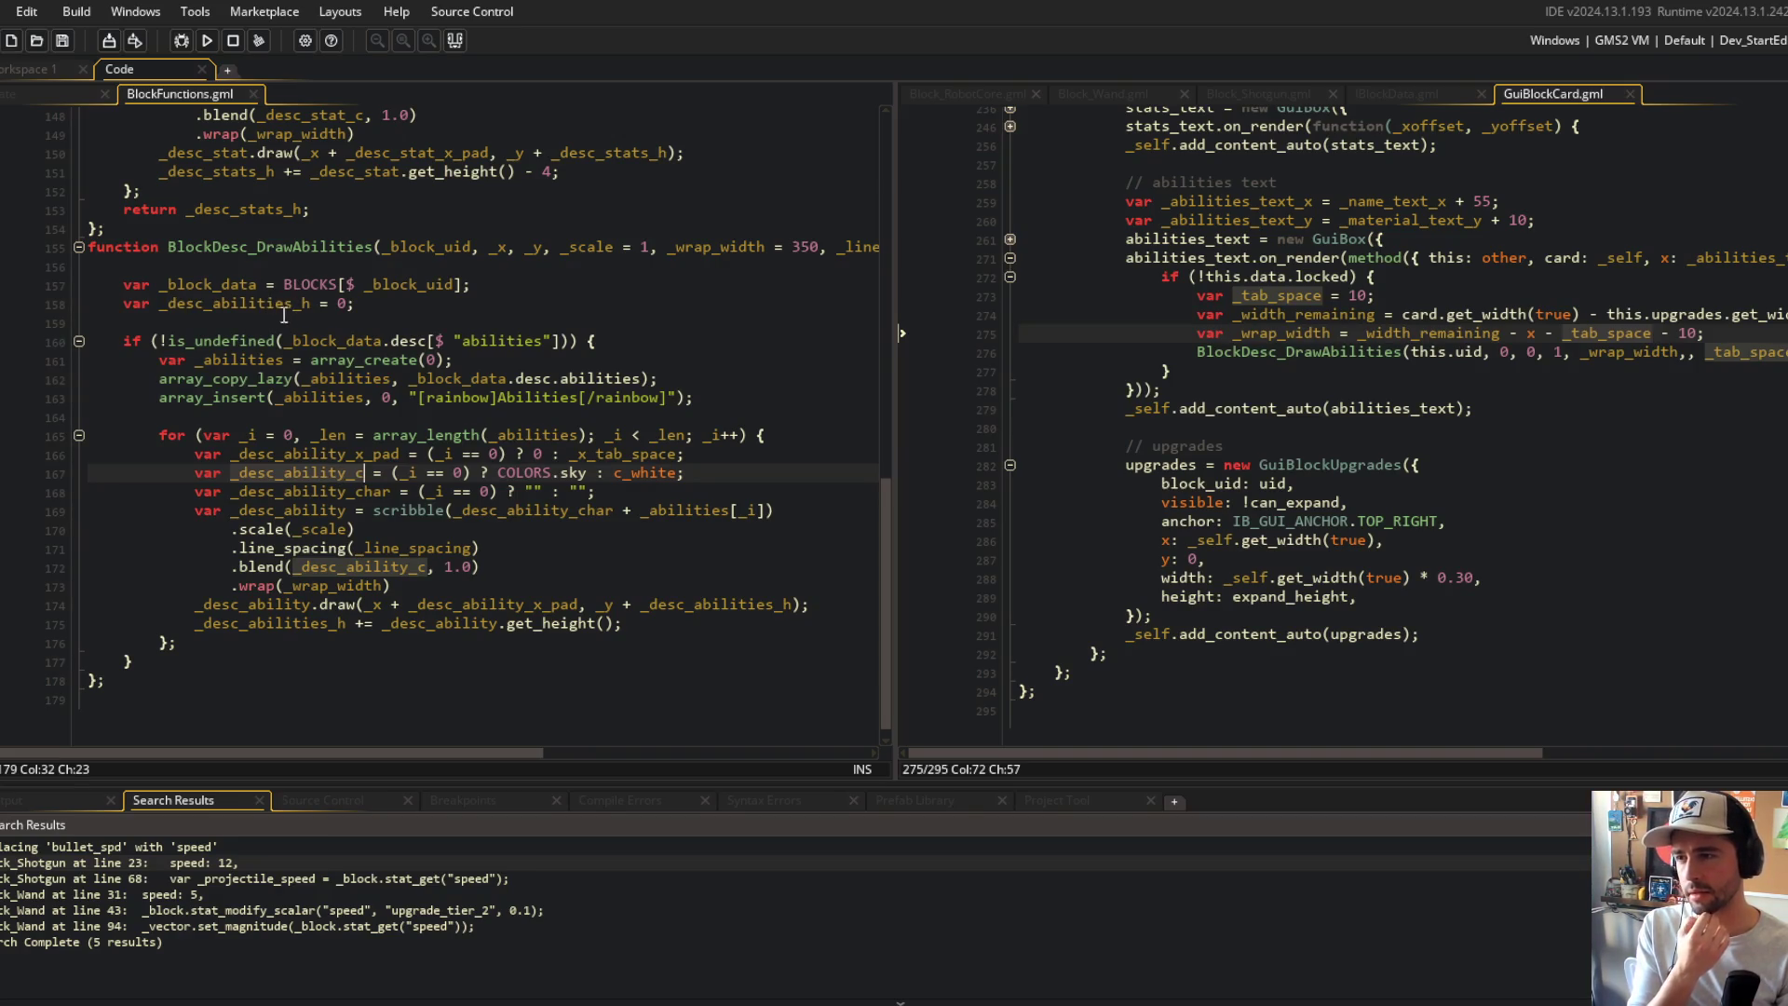
pyautogui.click(280, 359)
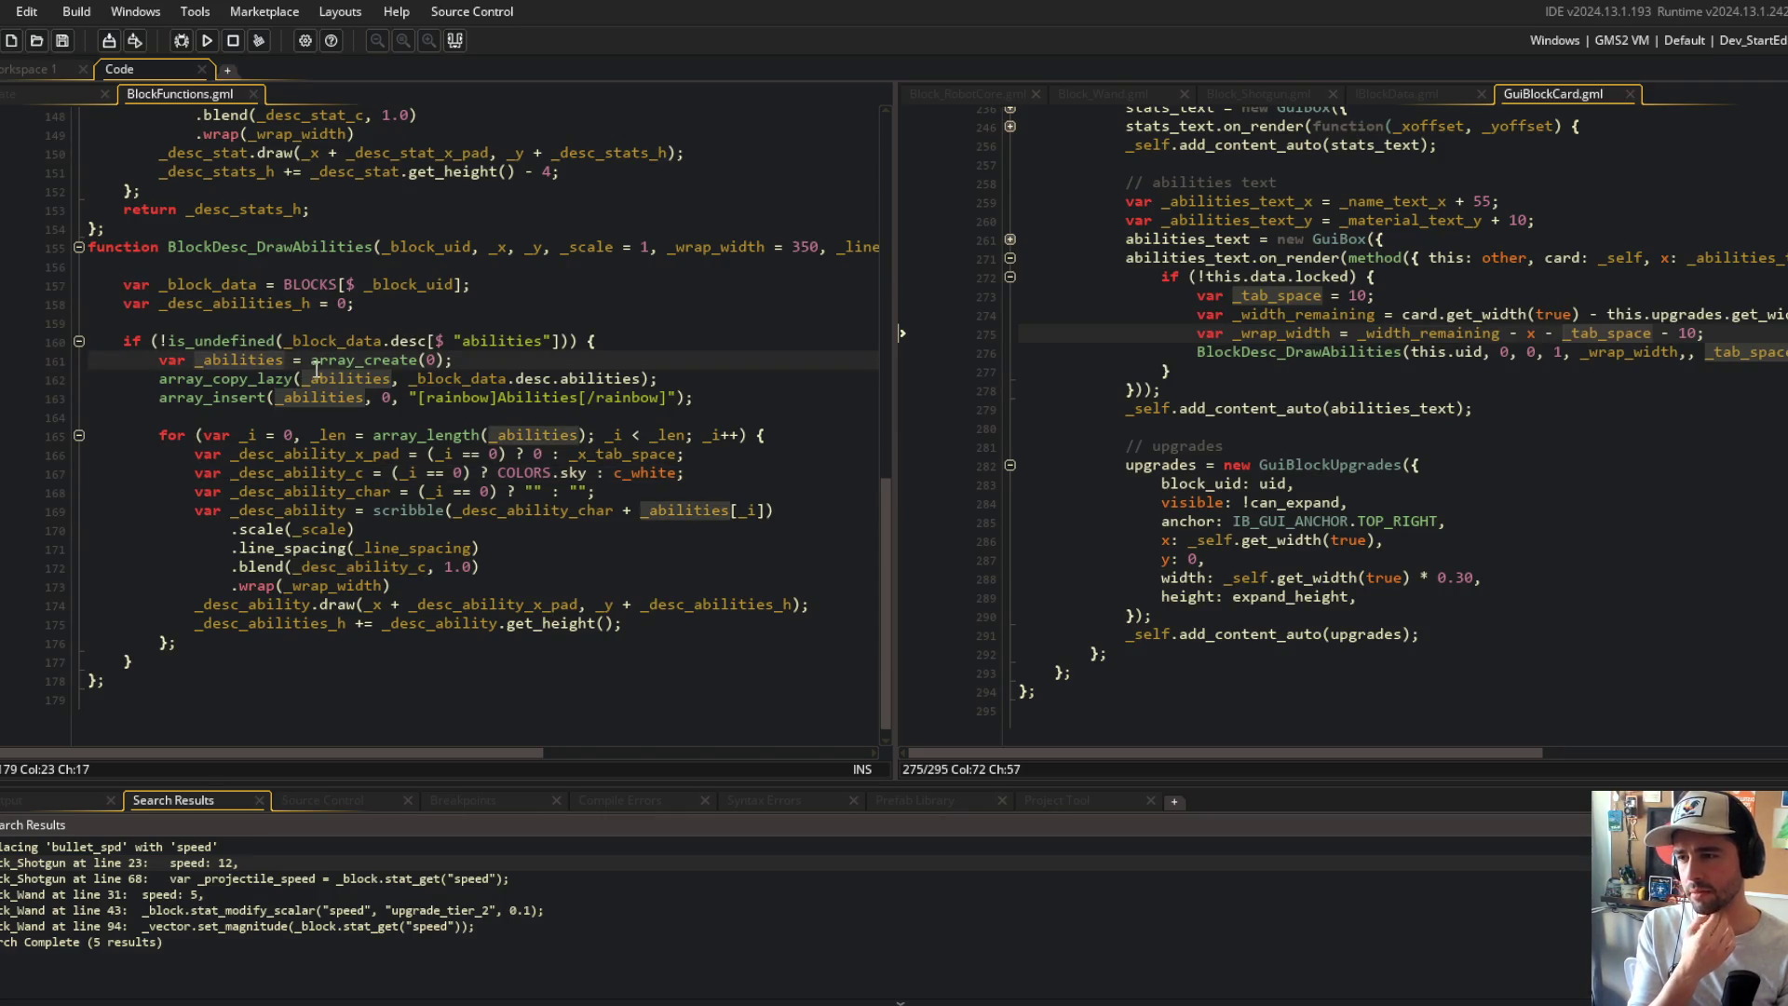
pyautogui.click(566, 378)
pyautogui.click(1195, 344)
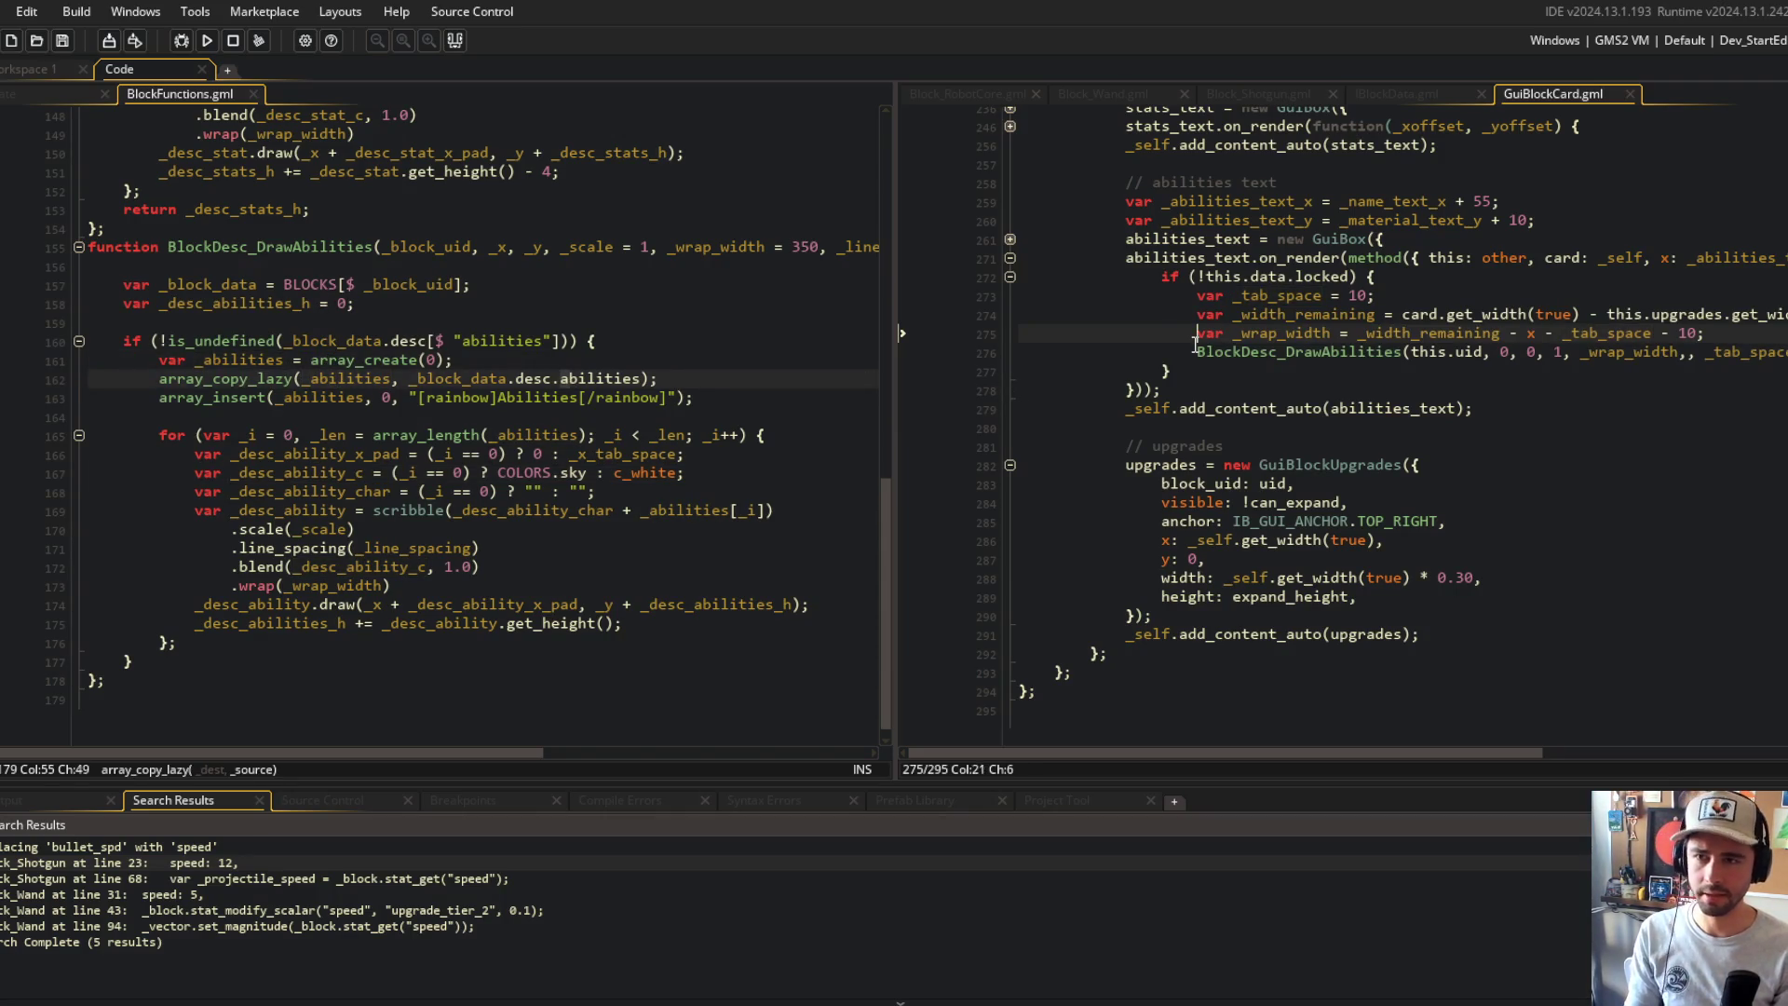
pyautogui.hotkey('ctrl', 't')
# Step: In Block_RobotCore, move the Overdrive and Toll ability descriptions onto new lines
pyautogui.click(968, 93)
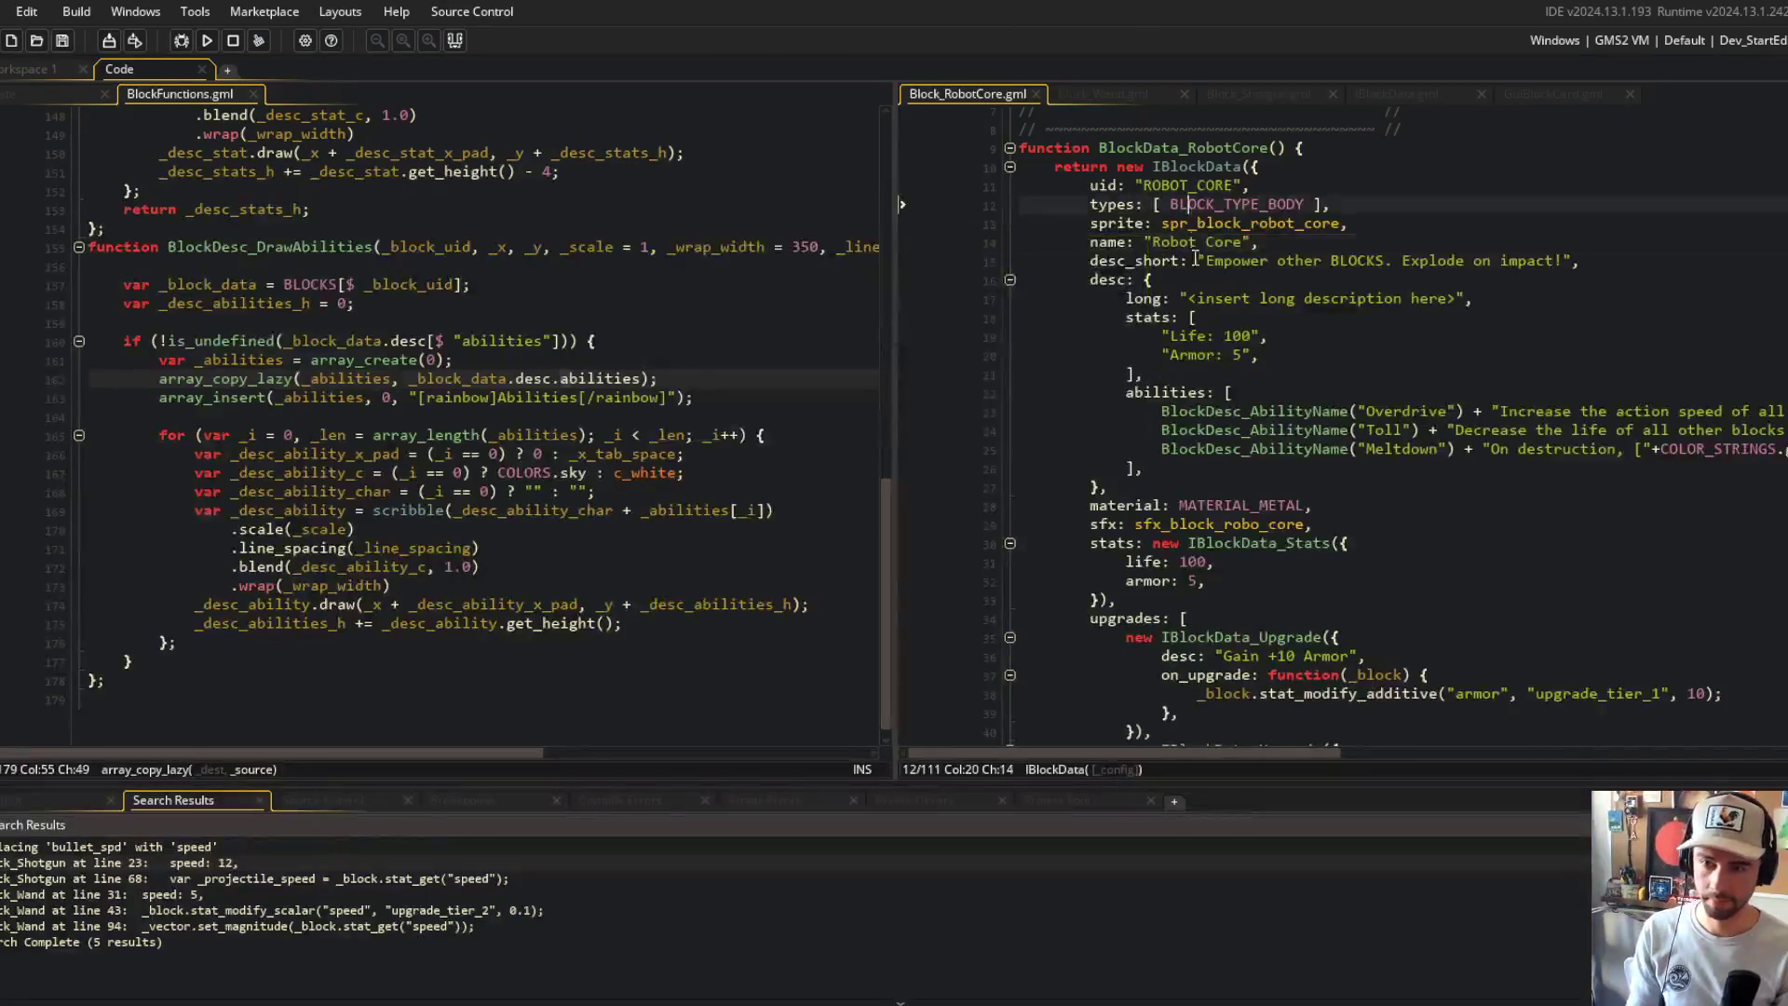
pyautogui.moveTo(1234, 392); pyautogui.dragTo(1279, 474)
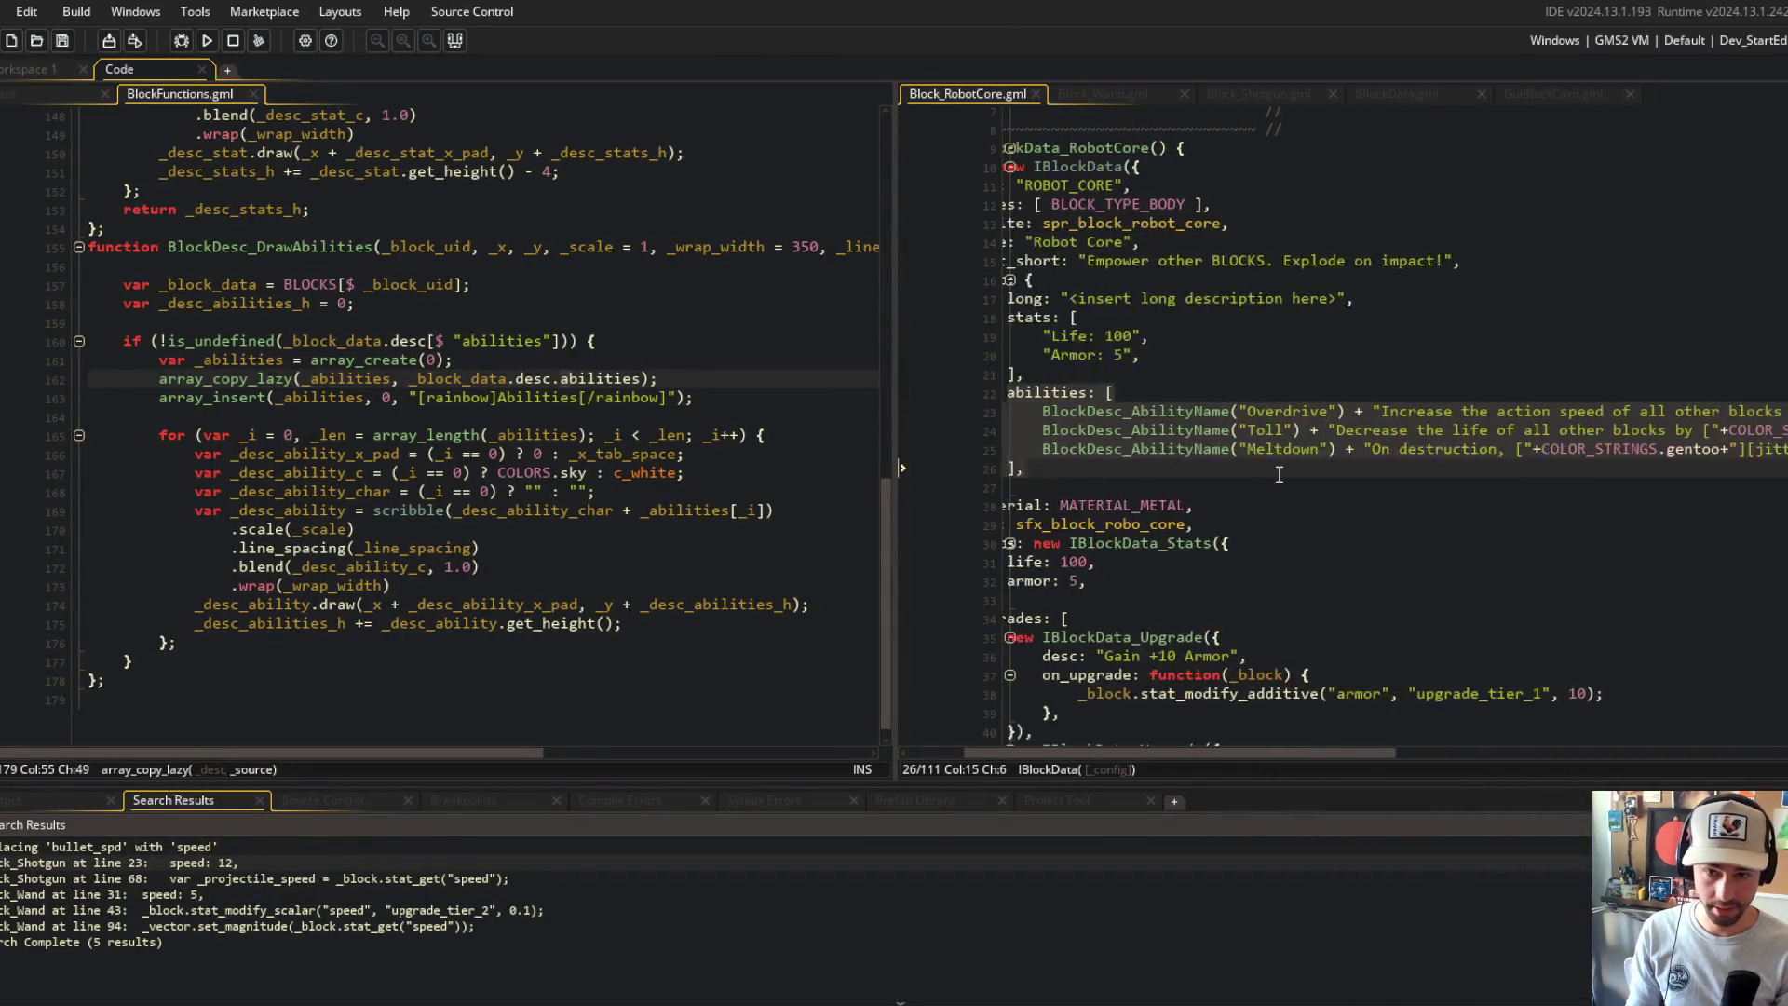
pyautogui.click(1332, 410)
pyautogui.click(1386, 413)
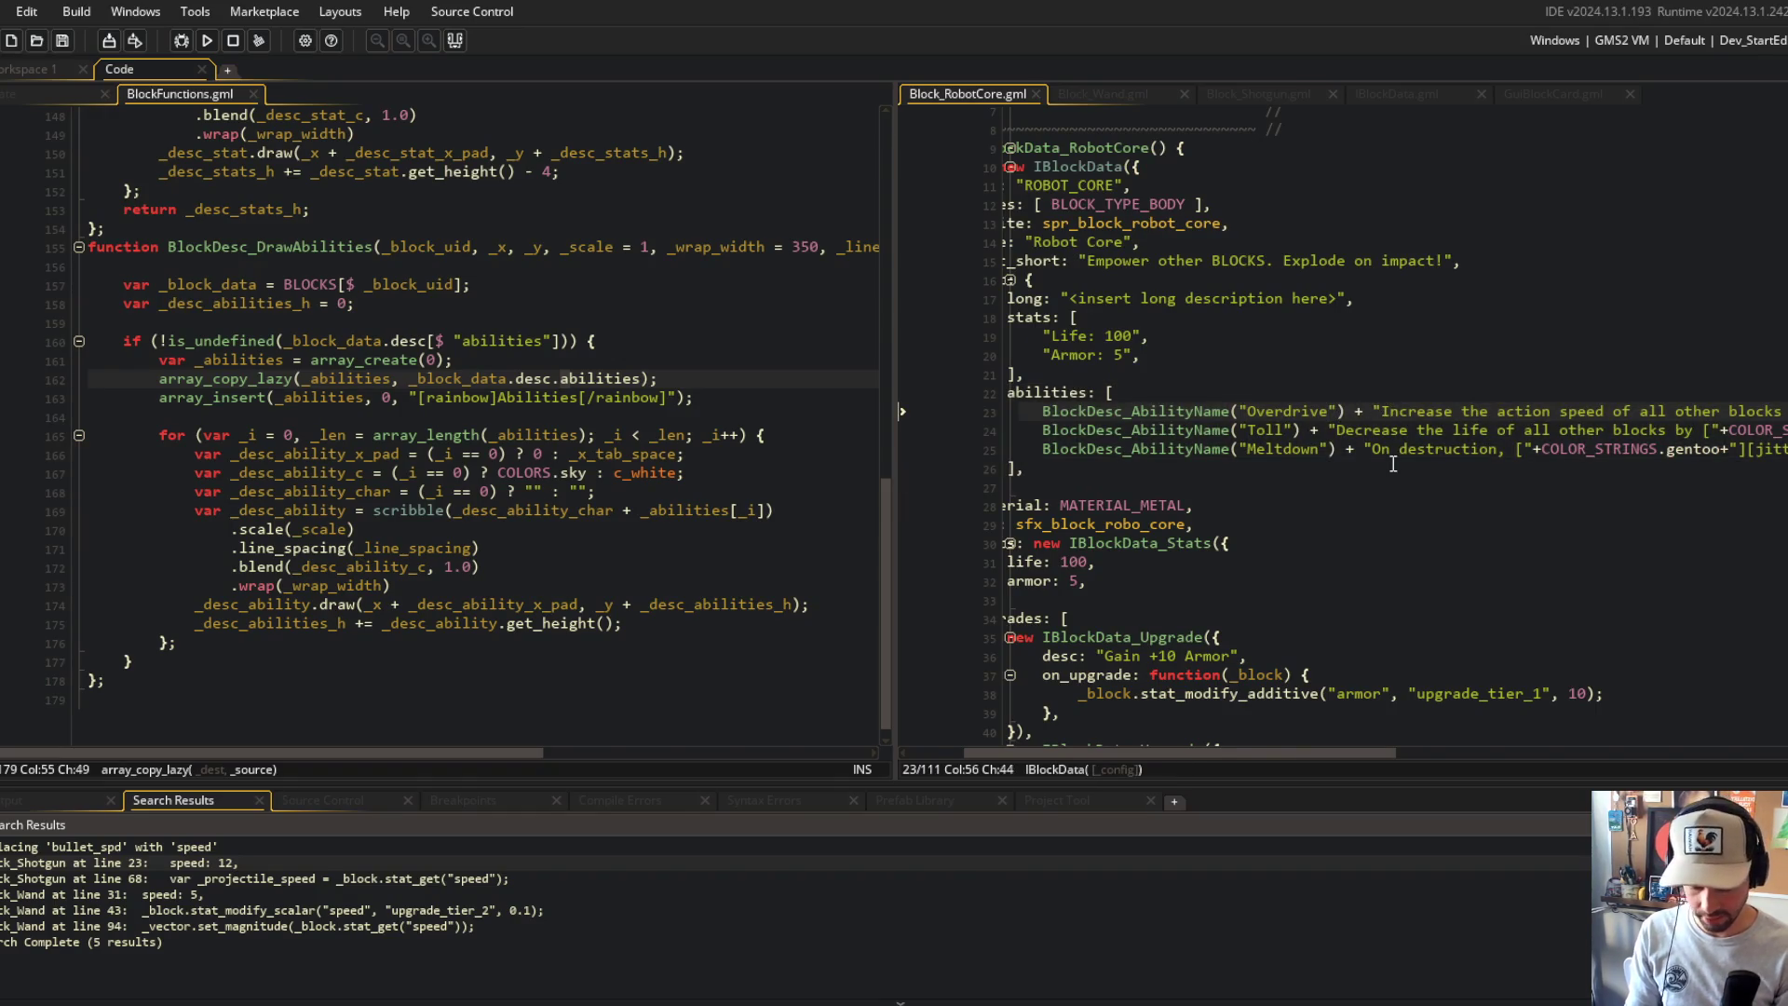
pyautogui.write('\\')
pyautogui.press('Down')
pyautogui.hotkey('ctrl', 'Left')
# Step: Line-break the Meltdown description, then run the game to check the card and close it
pyautogui.press('Down')
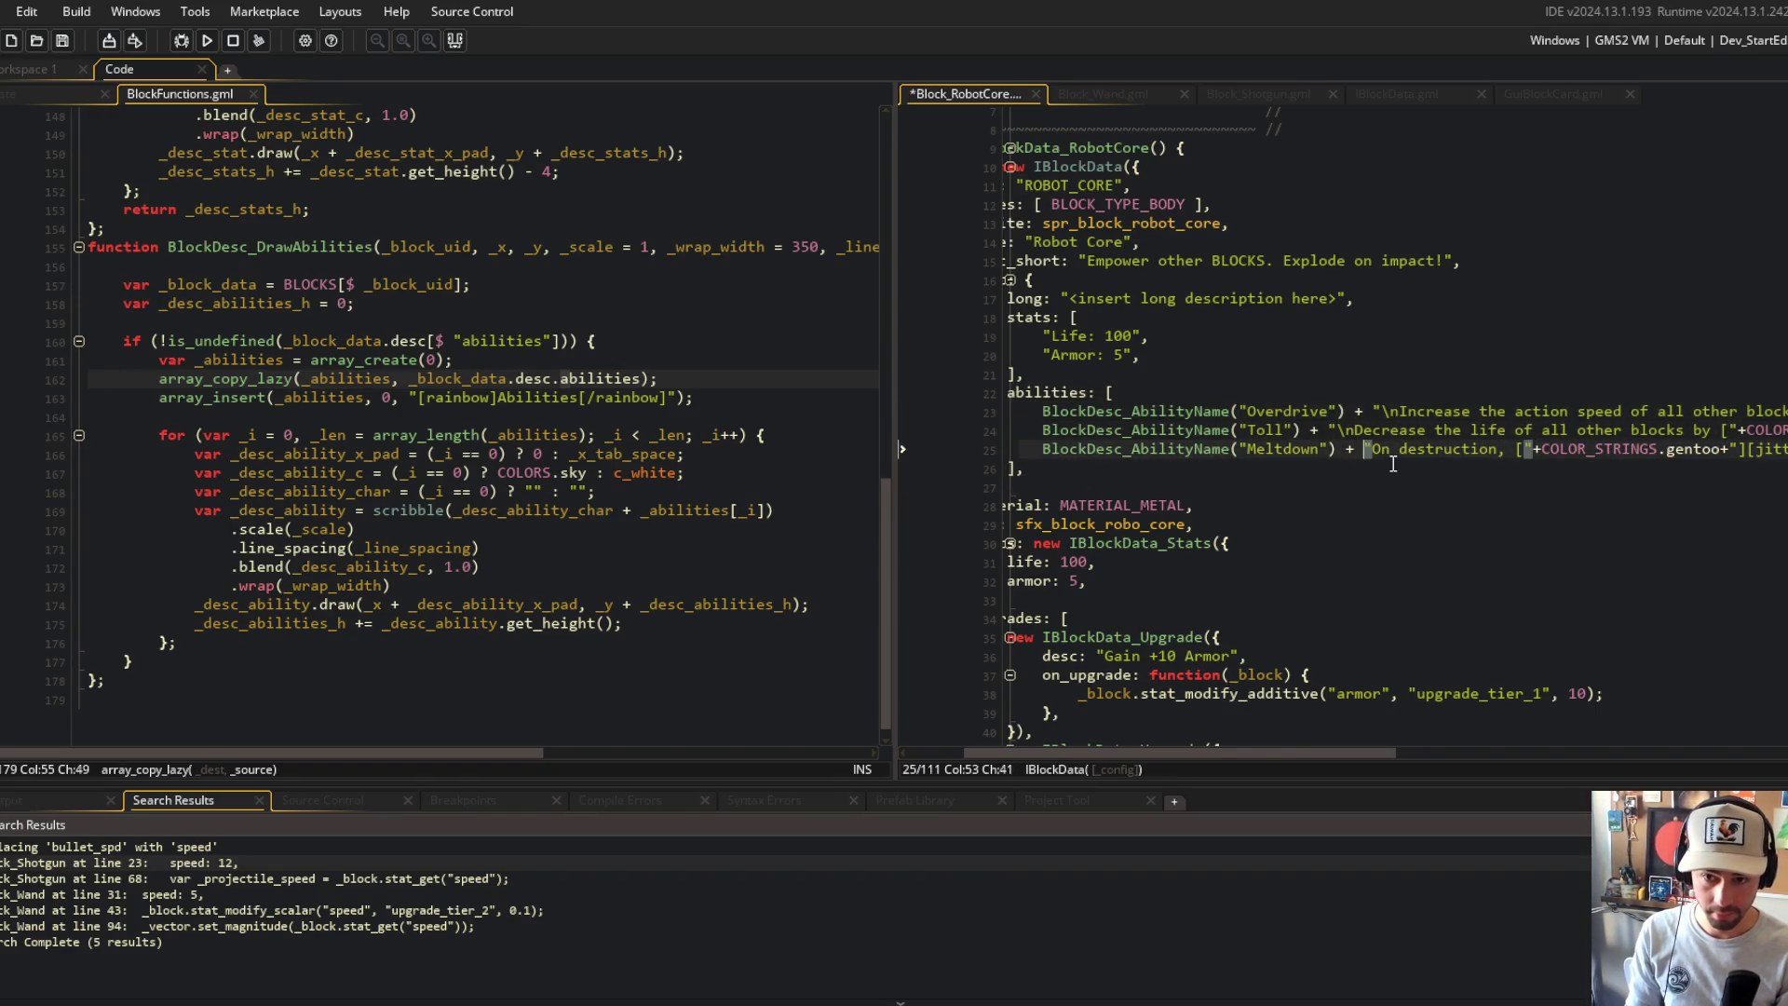
pyautogui.press('F5')
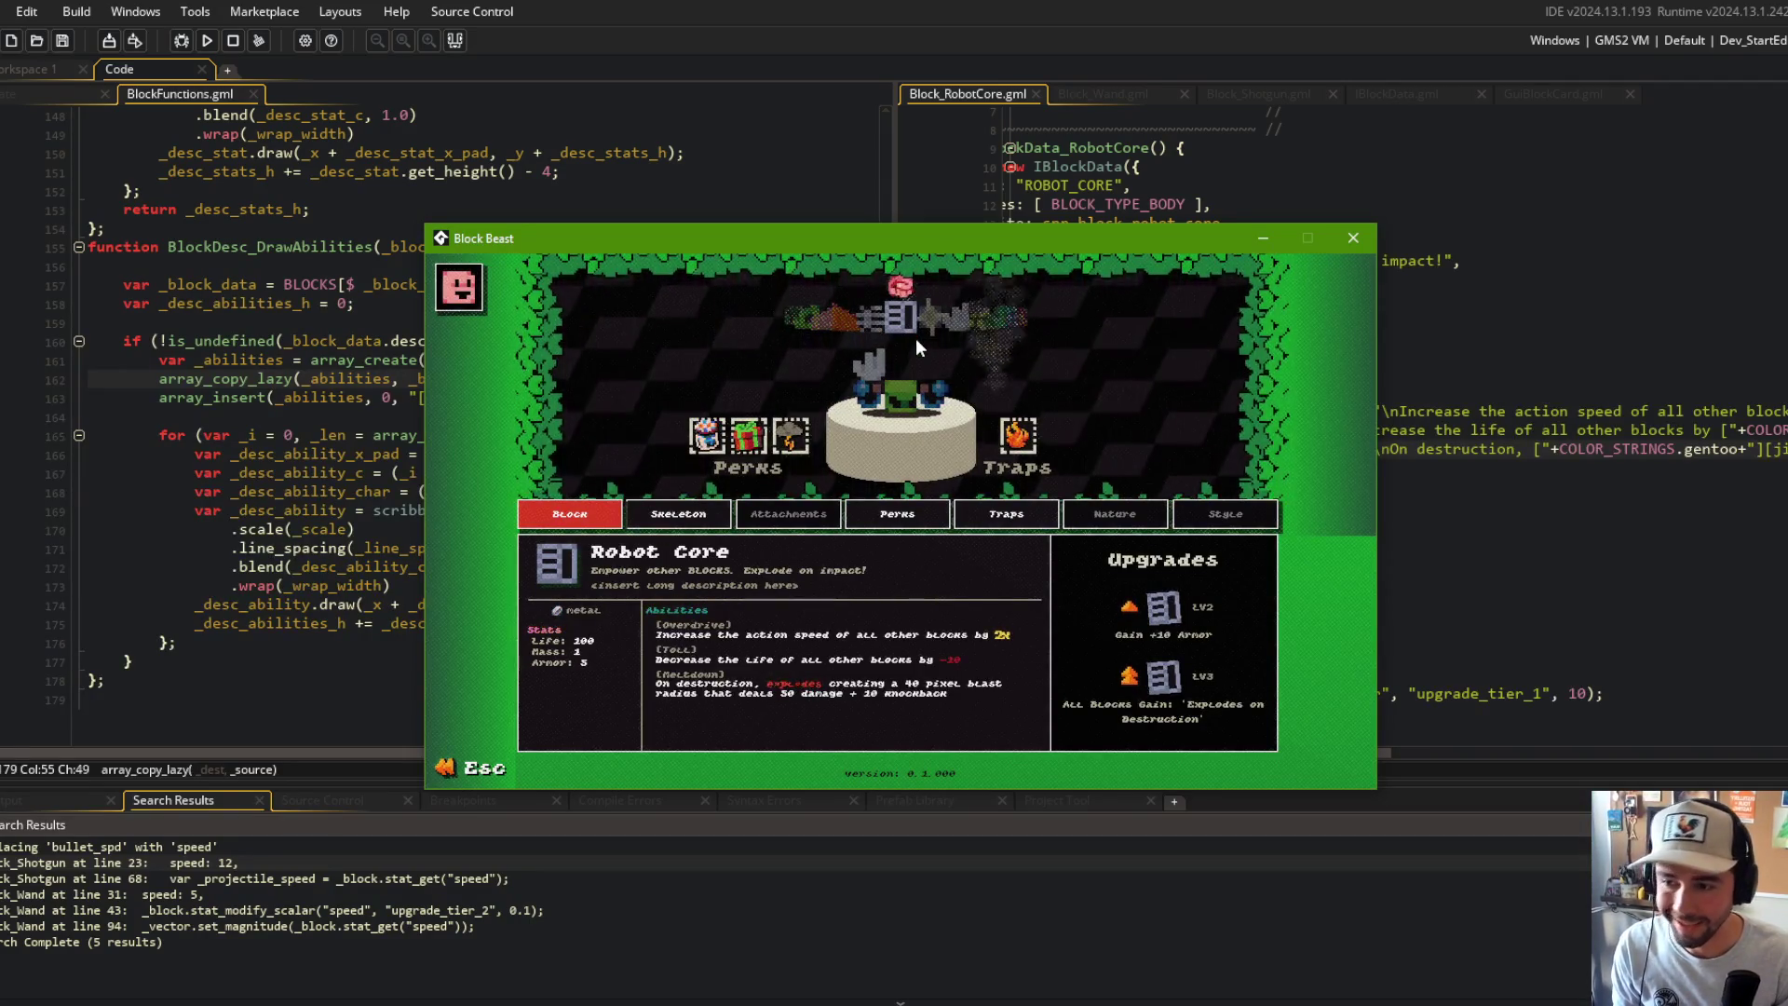
pyautogui.click(1353, 238)
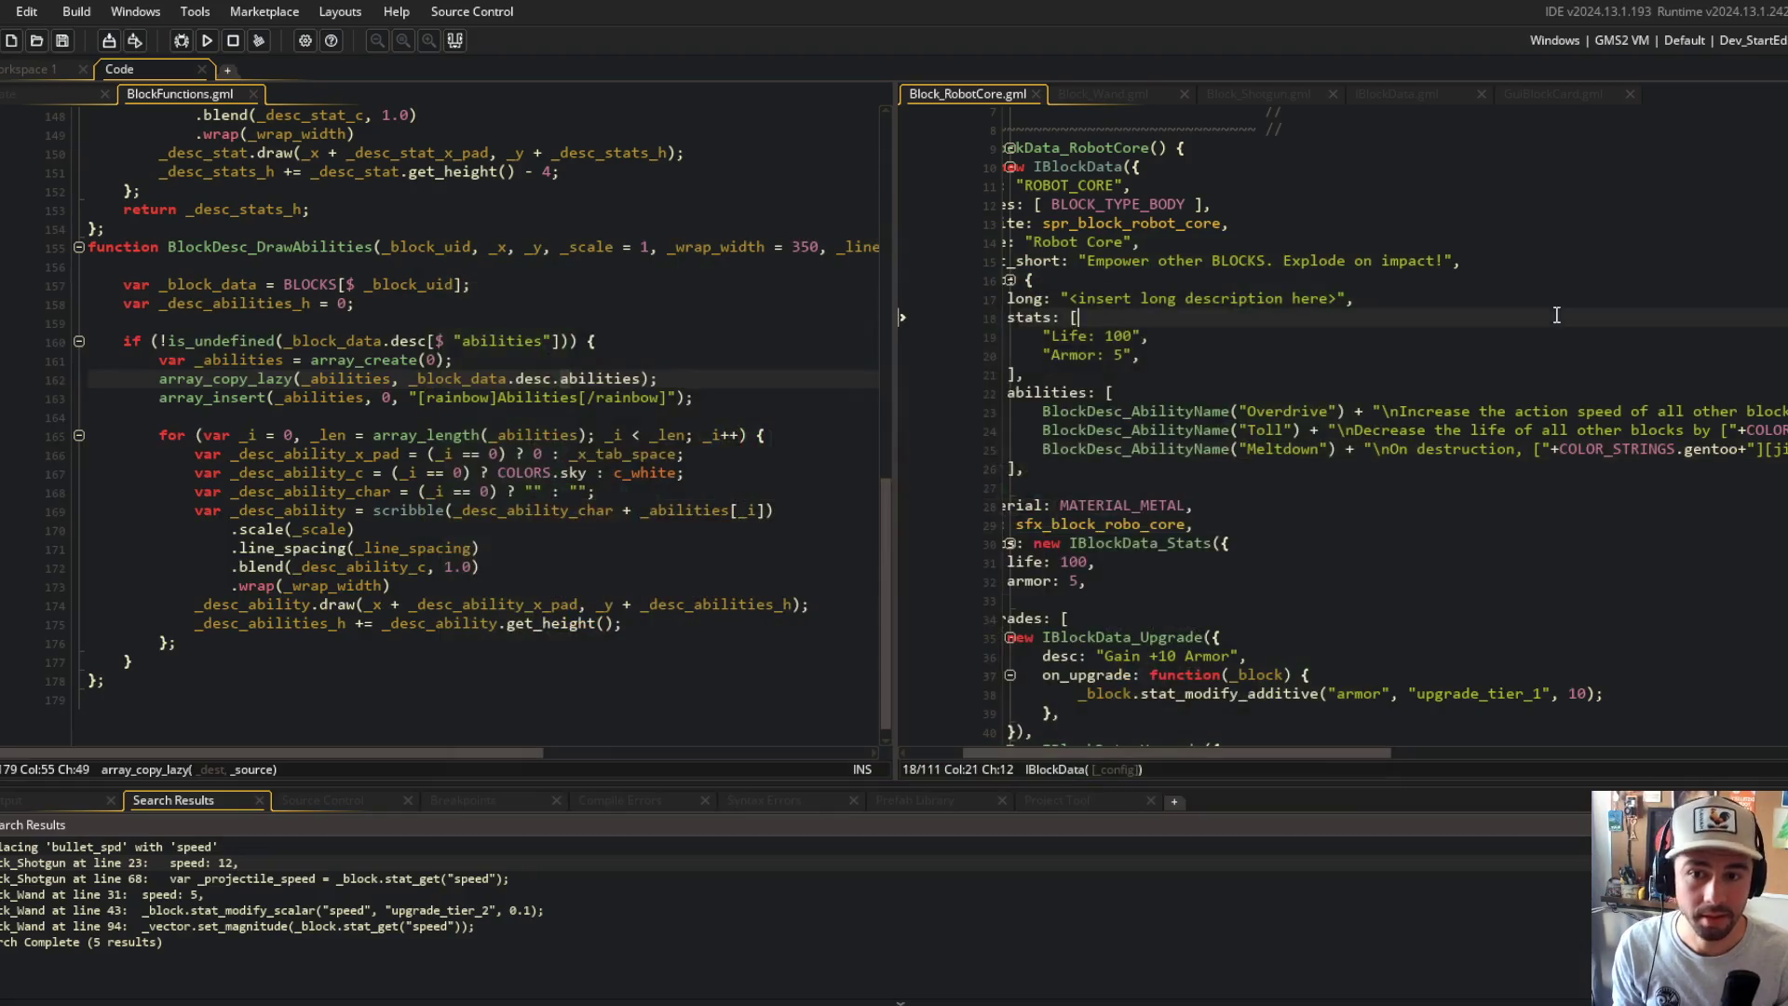
# Step: Search the project for BlockDesc_AbilityName using case-sensitive, stricter matching
pyautogui.doubleClick(1187, 412)
pyautogui.hotkey('ctrl', 'shift', 'f')
pyautogui.click(1118, 474)
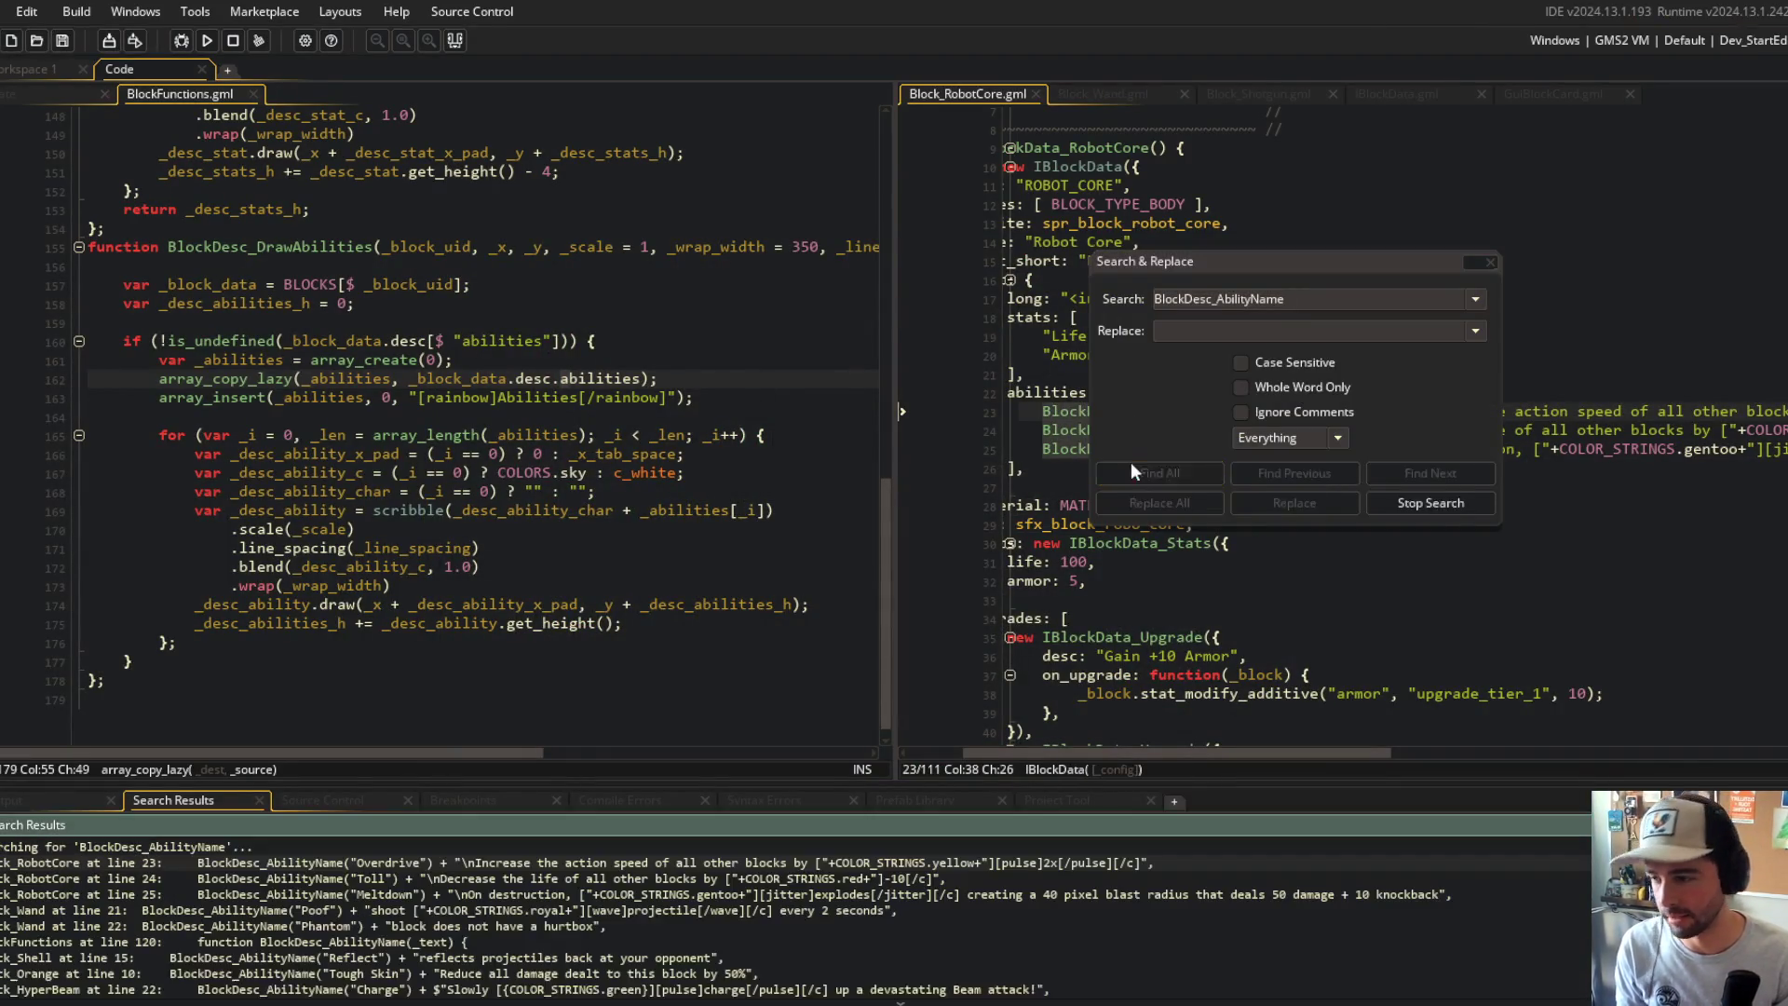
pyautogui.click(1242, 363)
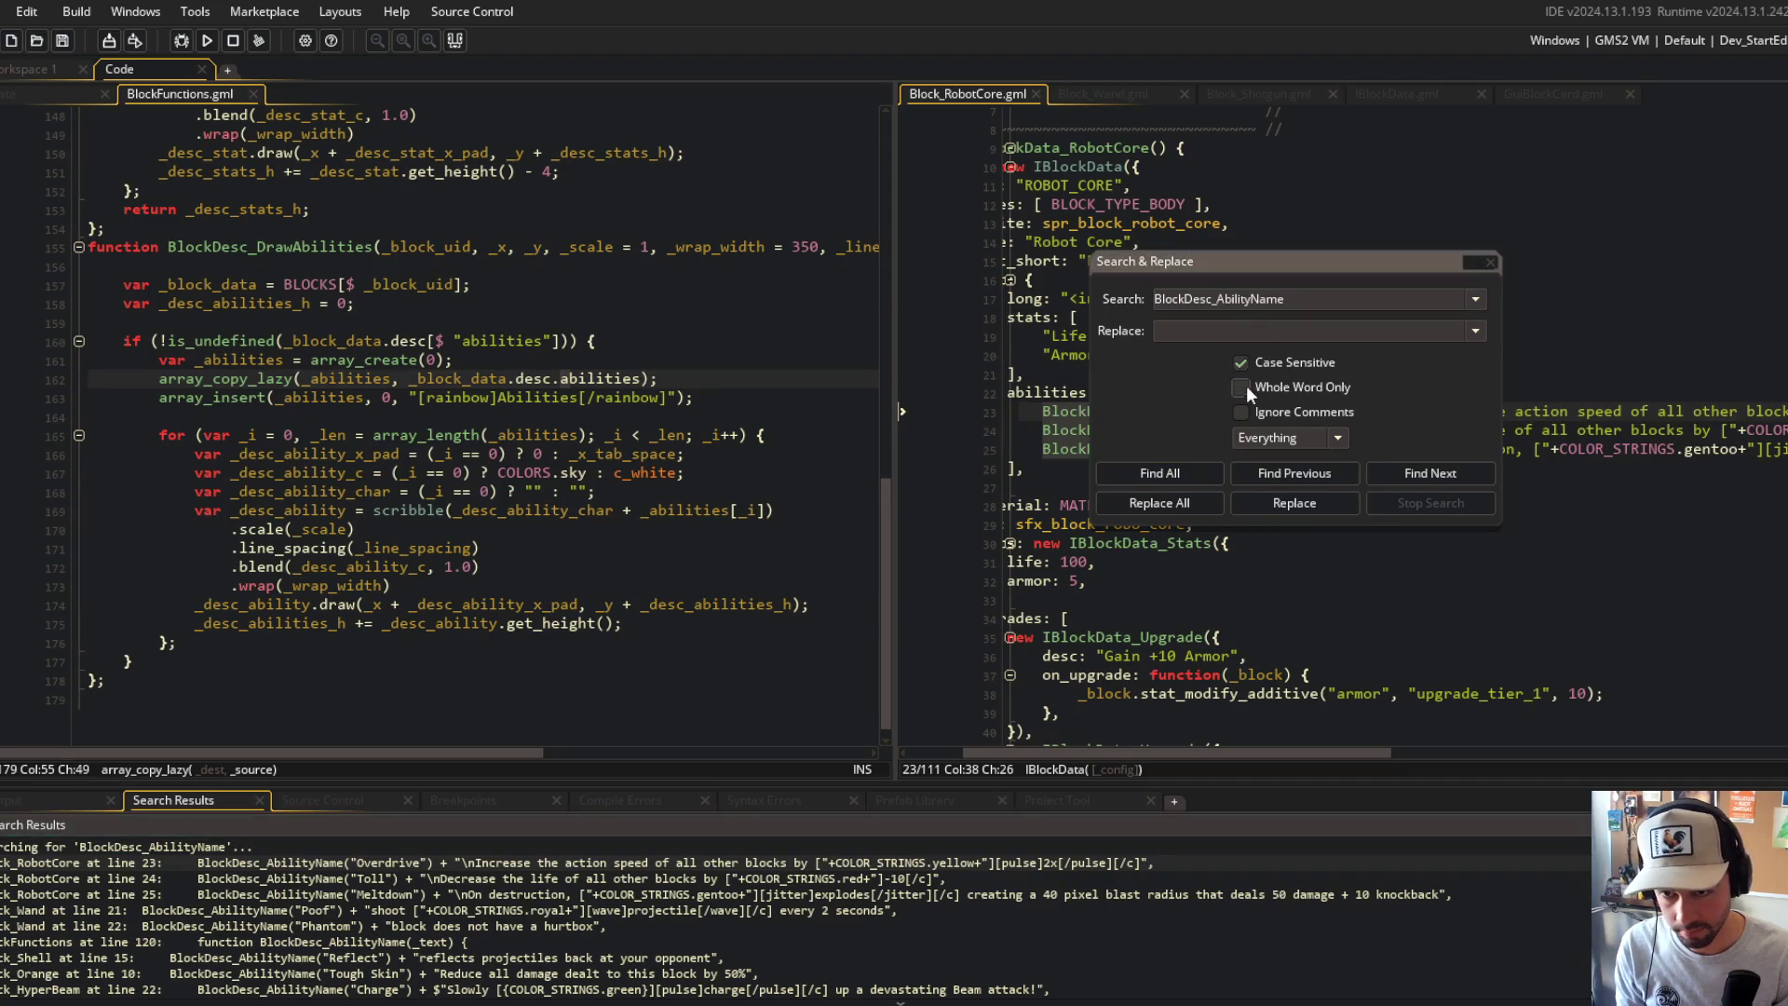
pyautogui.click(1160, 473)
pyautogui.scroll(-2, 293, 885)
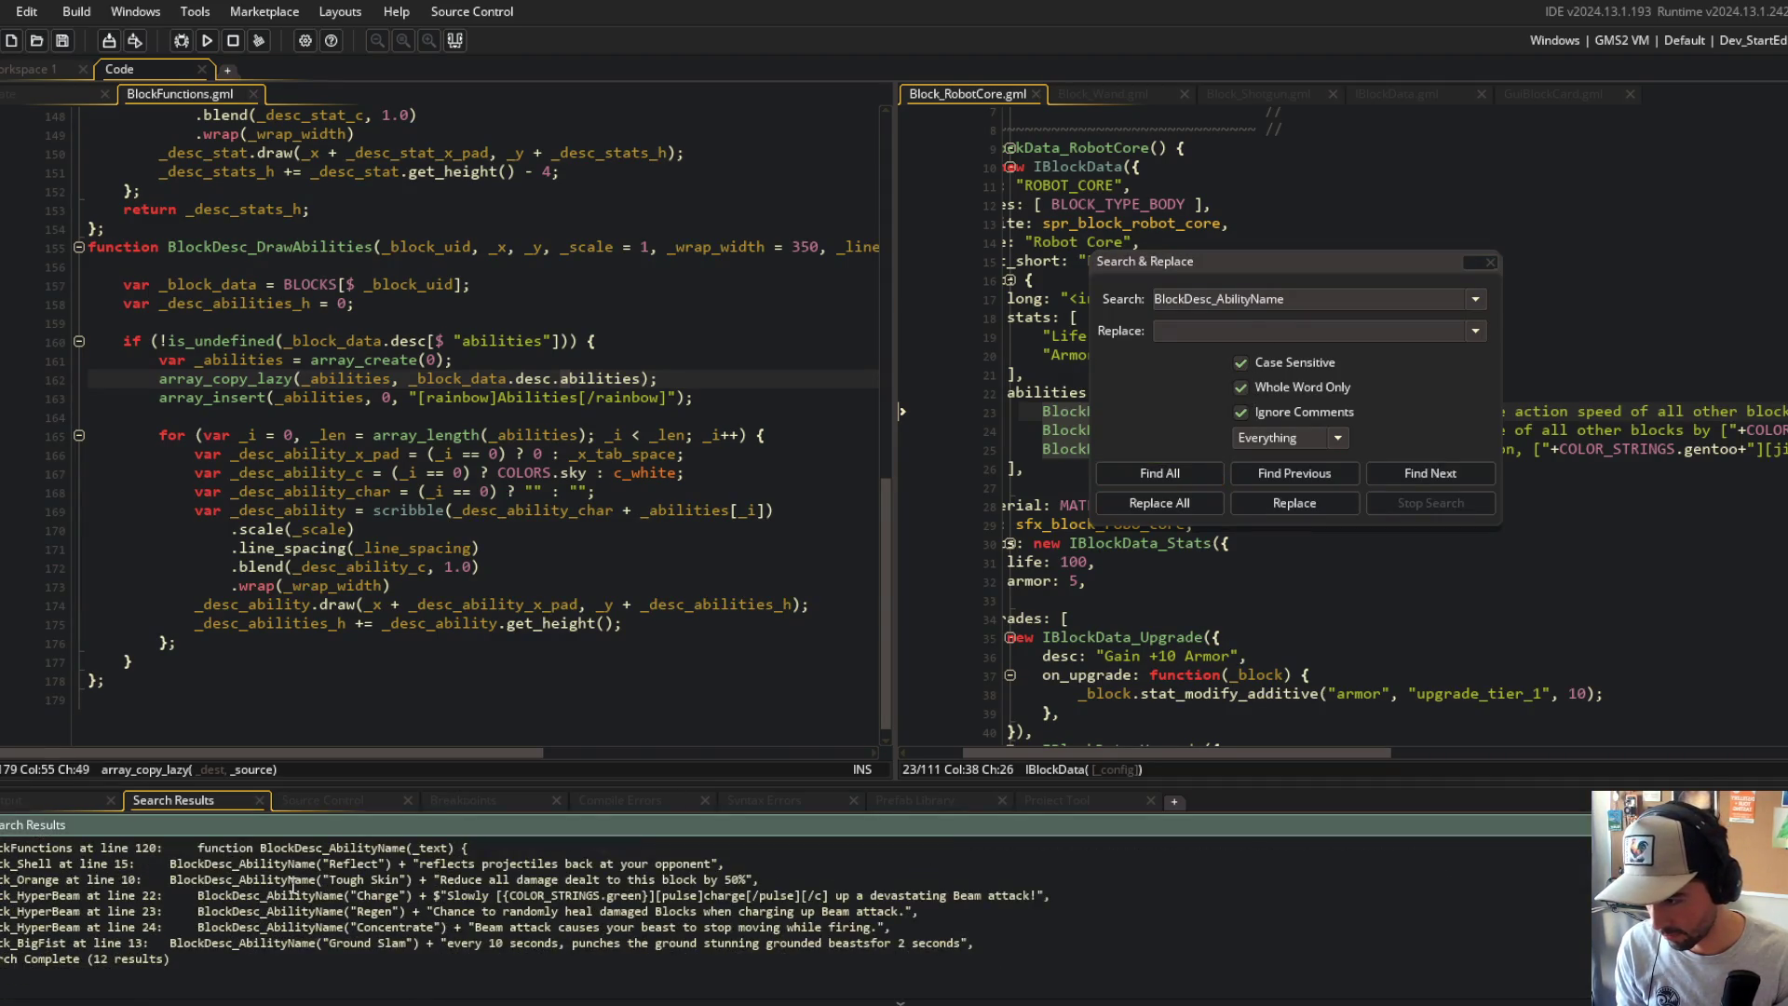
# Step: Rename the function definition to BlockDesc_AbilityText and save
pyautogui.doubleClick(295, 849)
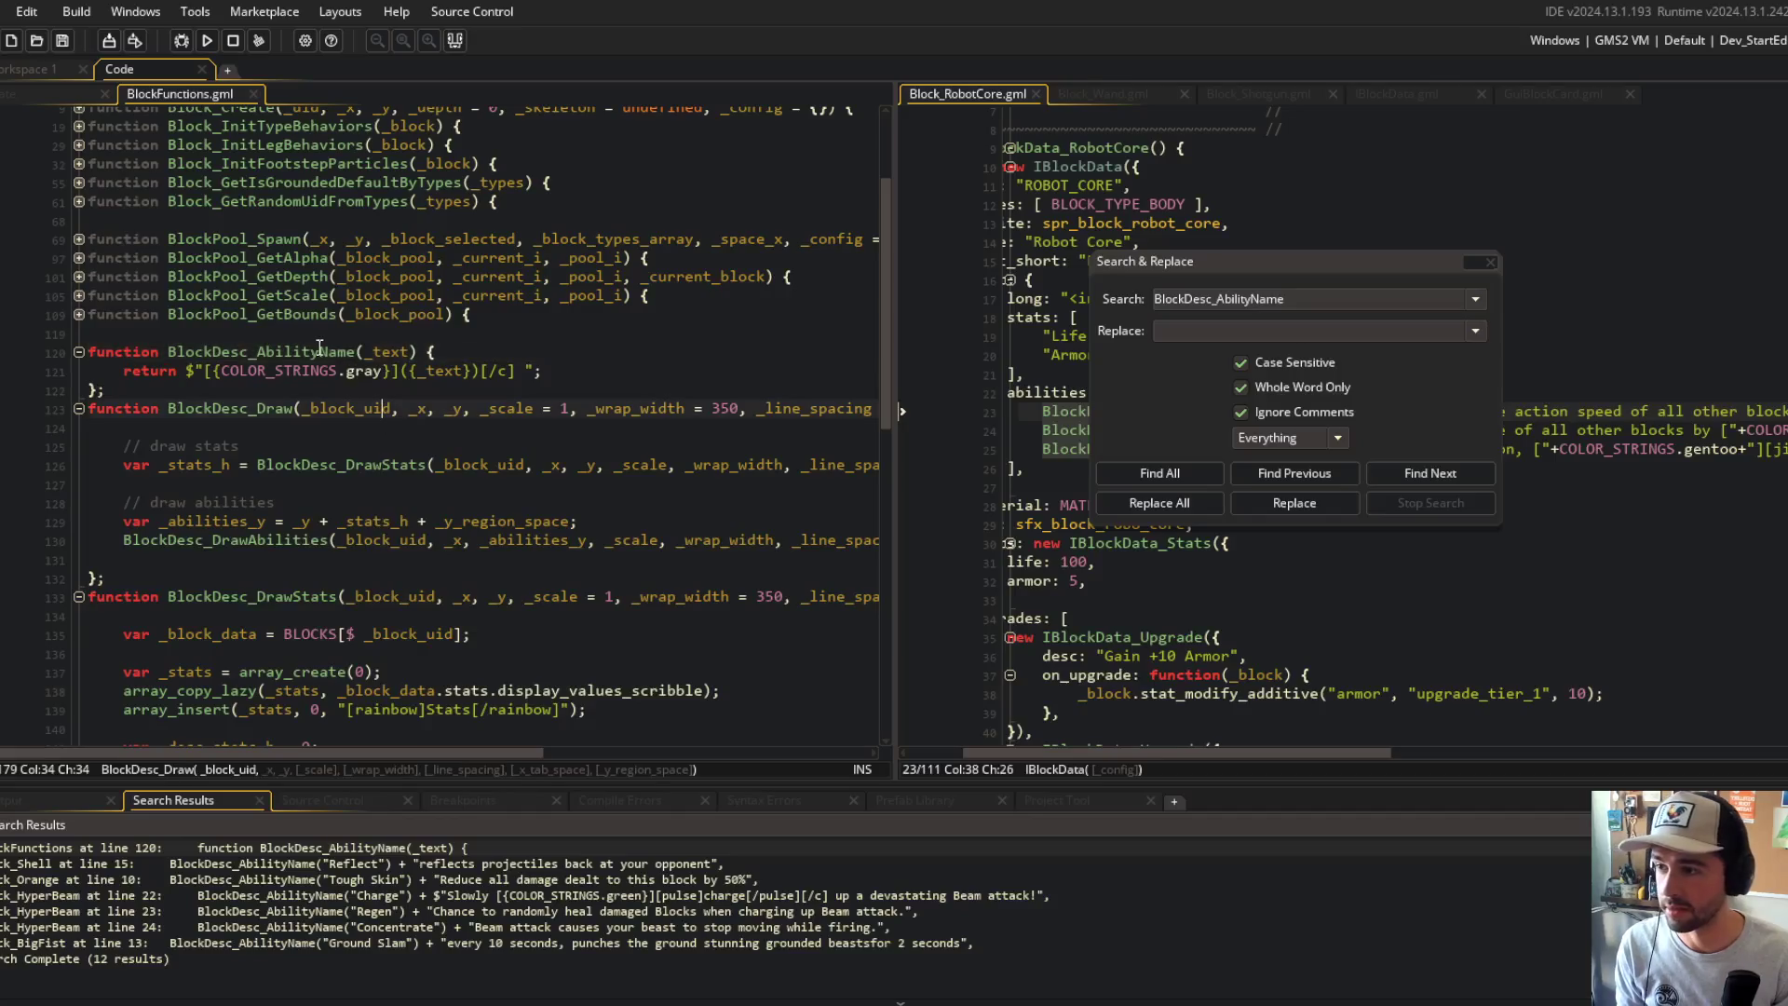
pyautogui.press('Delete')
pyautogui.press('Delete')
pyautogui.press('Delete')
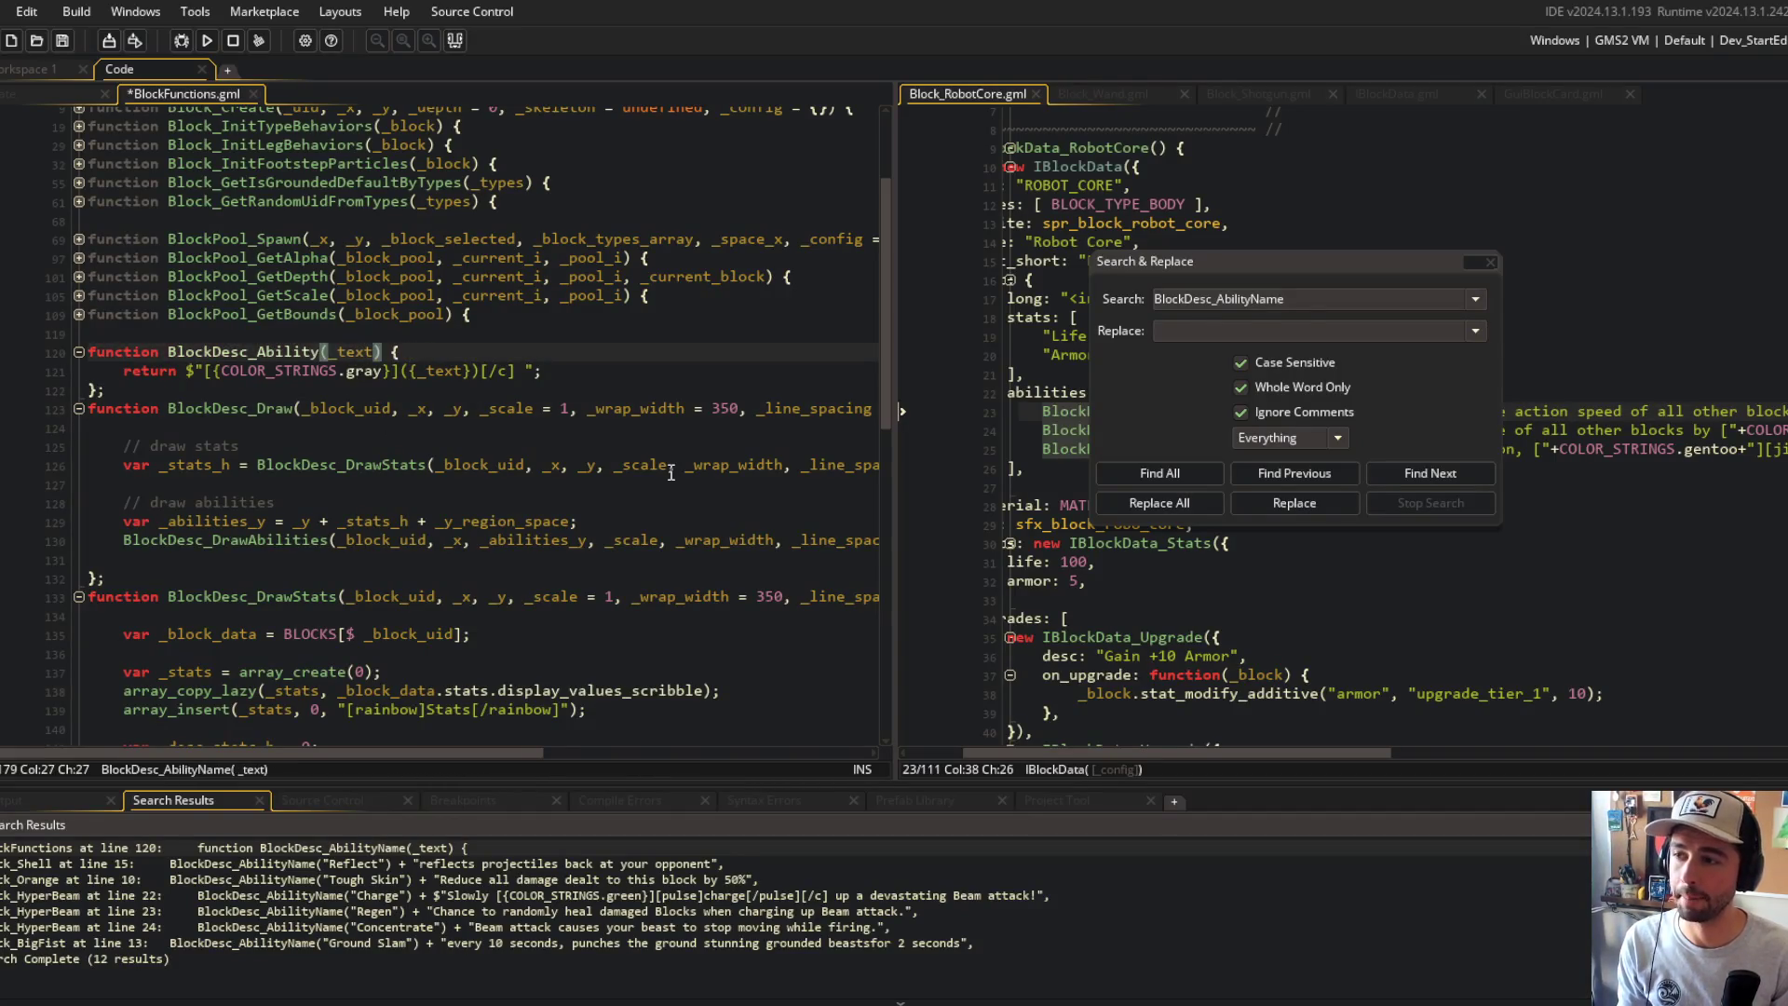
pyautogui.write('Text')
pyautogui.hotkey('ctrl', 's')
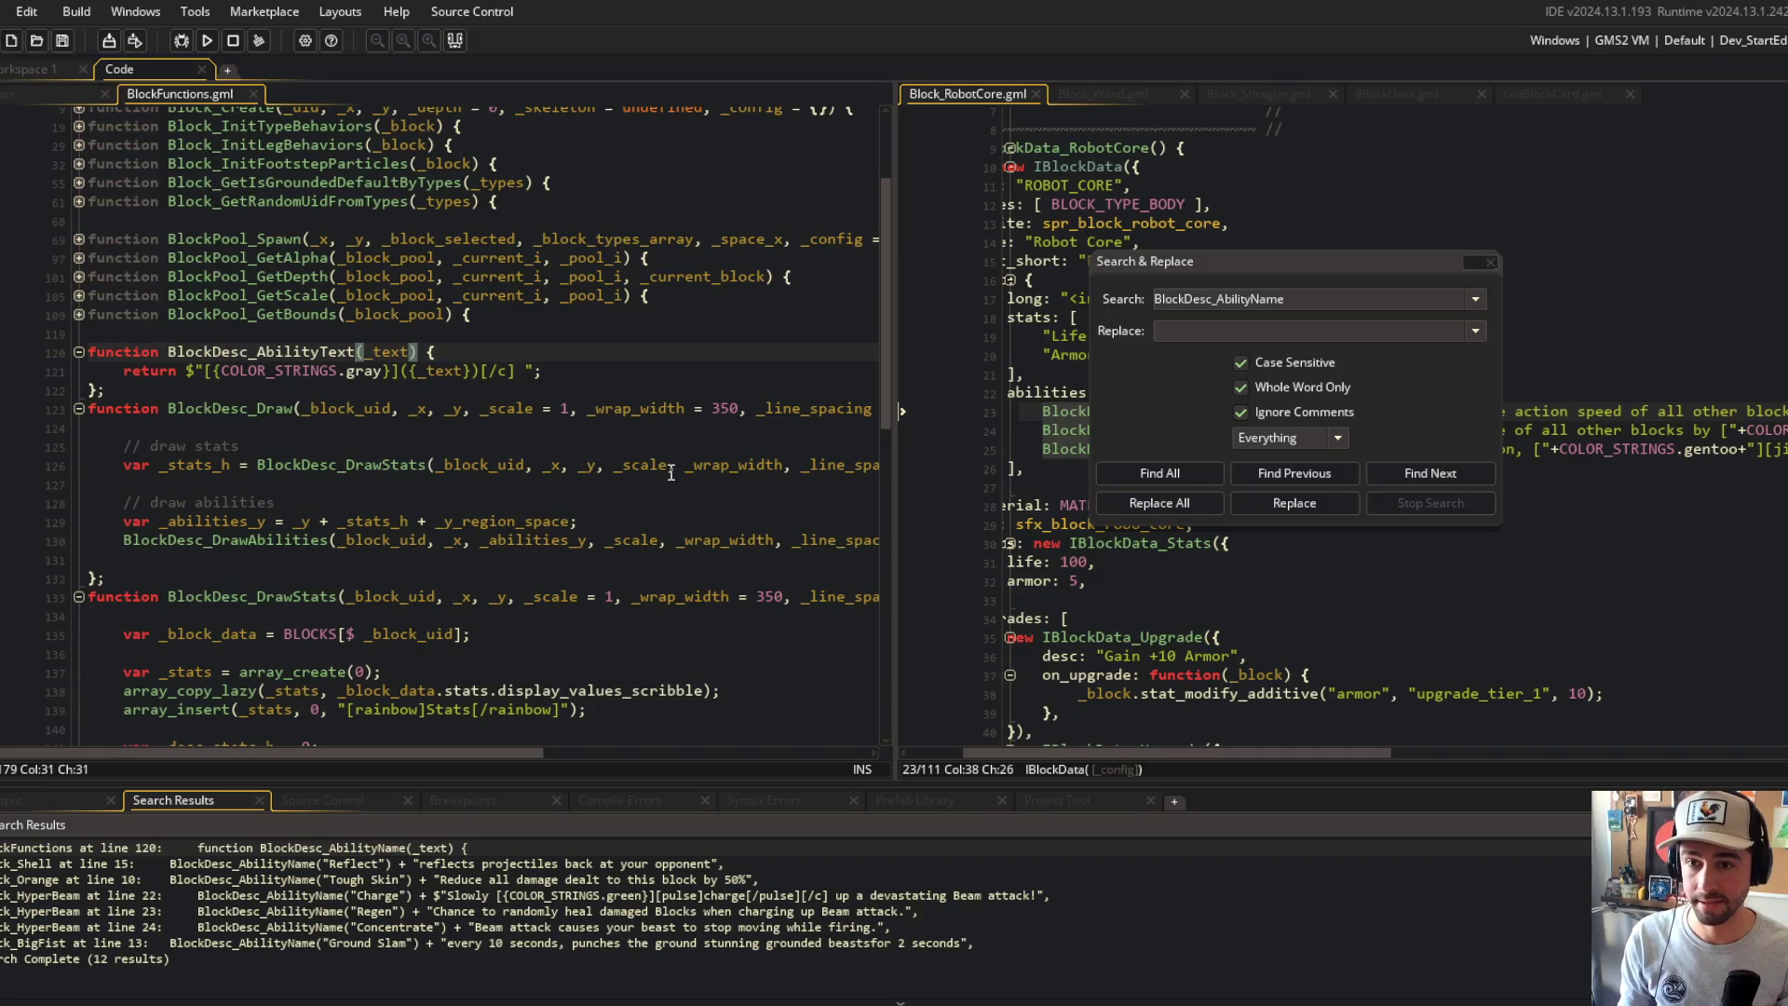
# Step: Replace all BlockDesc_AbilityName occurrences with BlockDesc_AbilityText across the project and confirm
pyautogui.click(1386, 298)
pyautogui.hotkey('ctrl', 'c')
pyautogui.press('Tab')
pyautogui.hotkey('ctrl', 'v')
pyautogui.press('BackSpace')
pyautogui.press('BackSpace')
pyautogui.press('BackSpace')
pyautogui.write('Text')
pyautogui.click(1169, 503)
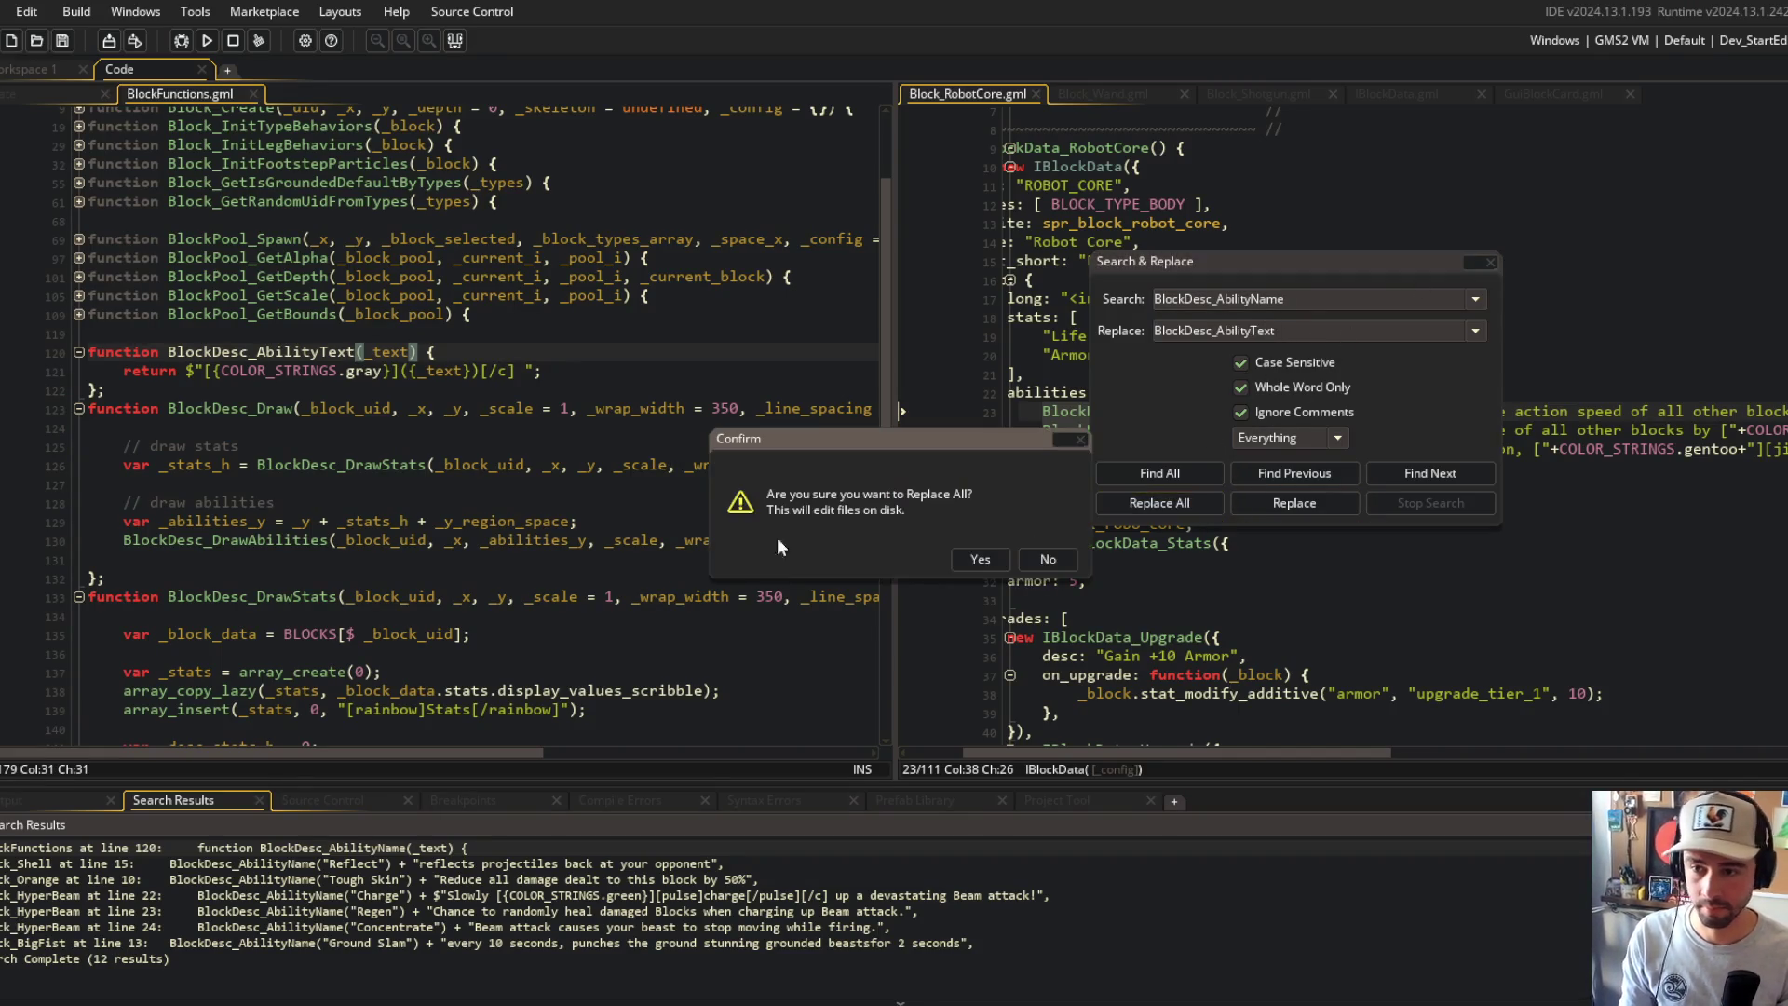
pyautogui.click(980, 559)
pyautogui.click(507, 464)
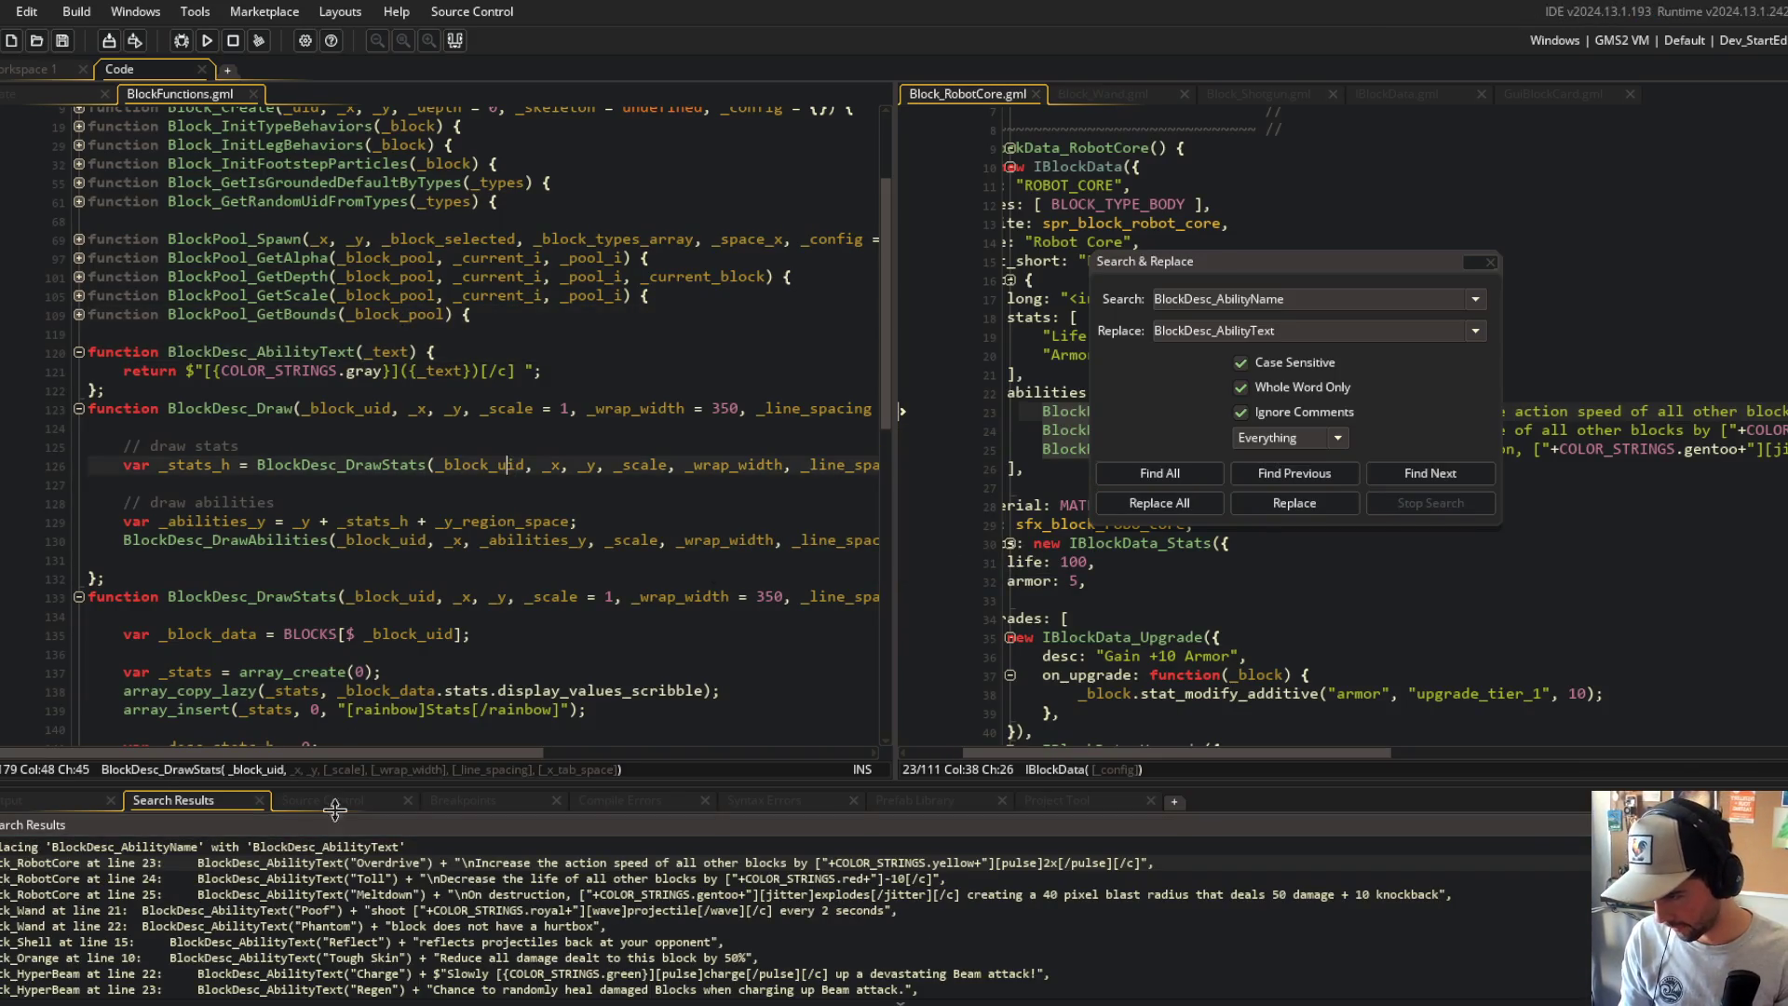
# Step: Verify the replacements in Block_Wand, Block_Shell, Block_Orange, Block_HyperBeam and Block_BigFist
pyautogui.doubleClick(90, 926)
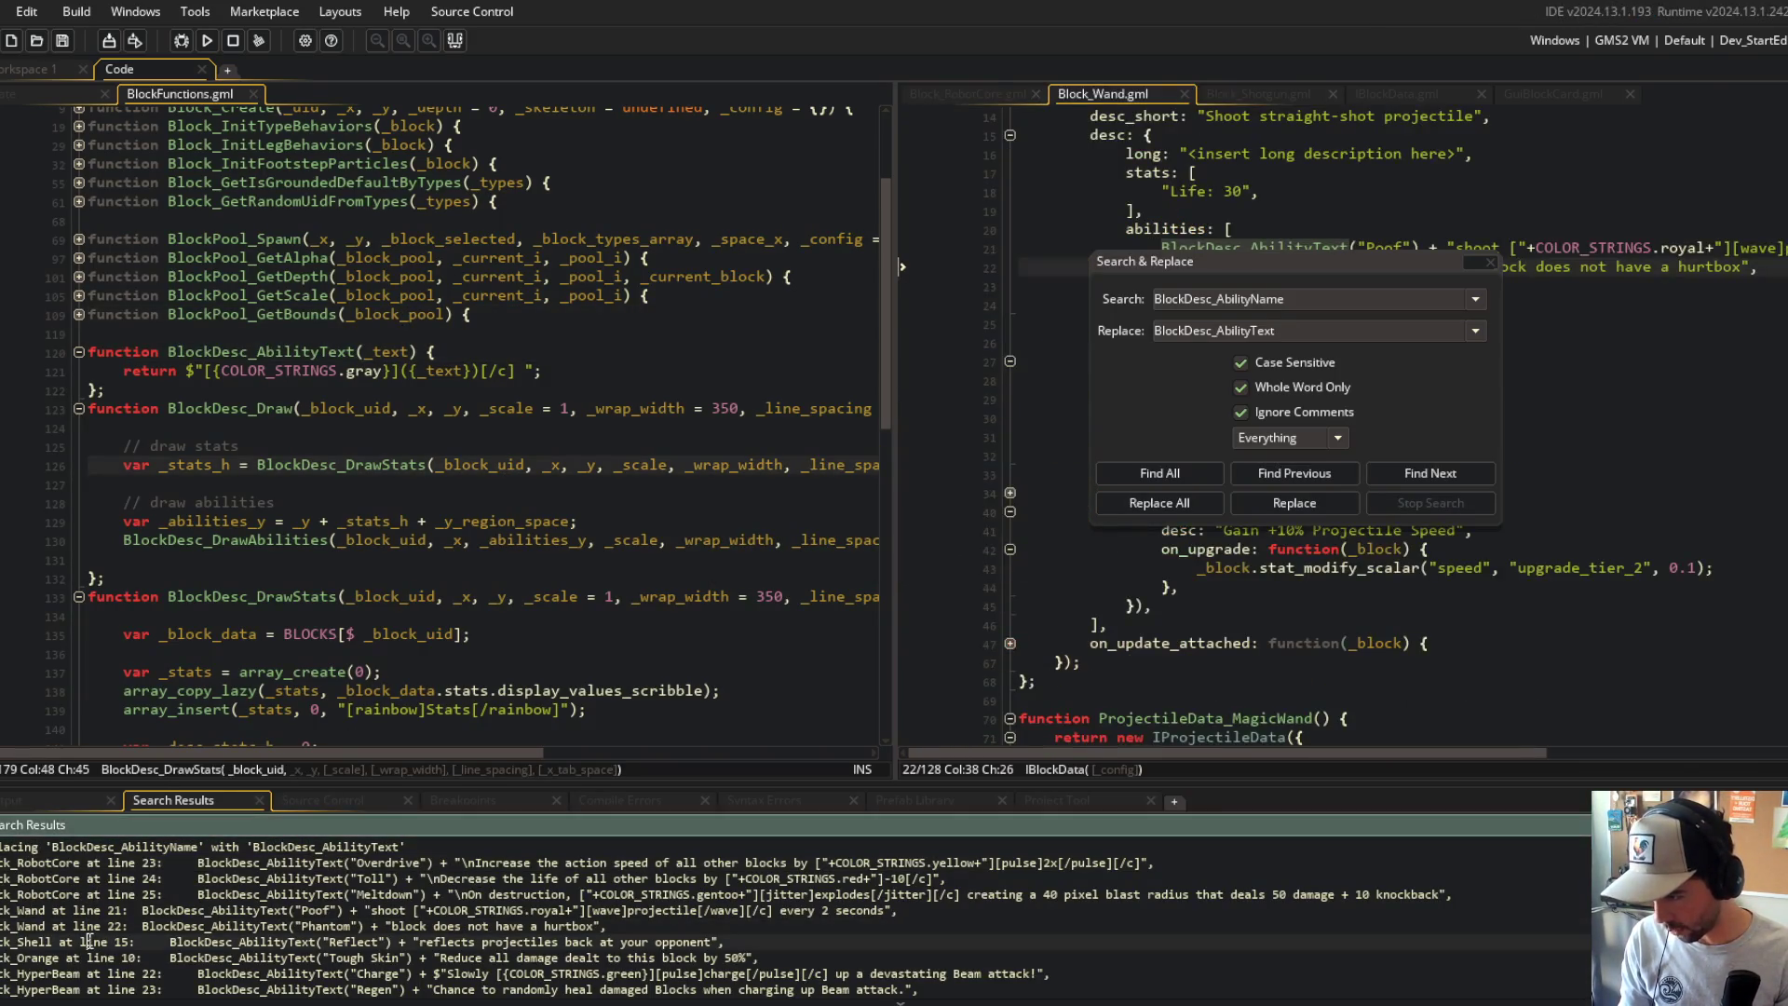
pyautogui.doubleClick(91, 942)
pyautogui.doubleClick(90, 957)
pyautogui.doubleClick(90, 974)
pyautogui.scroll(-2, 90, 978)
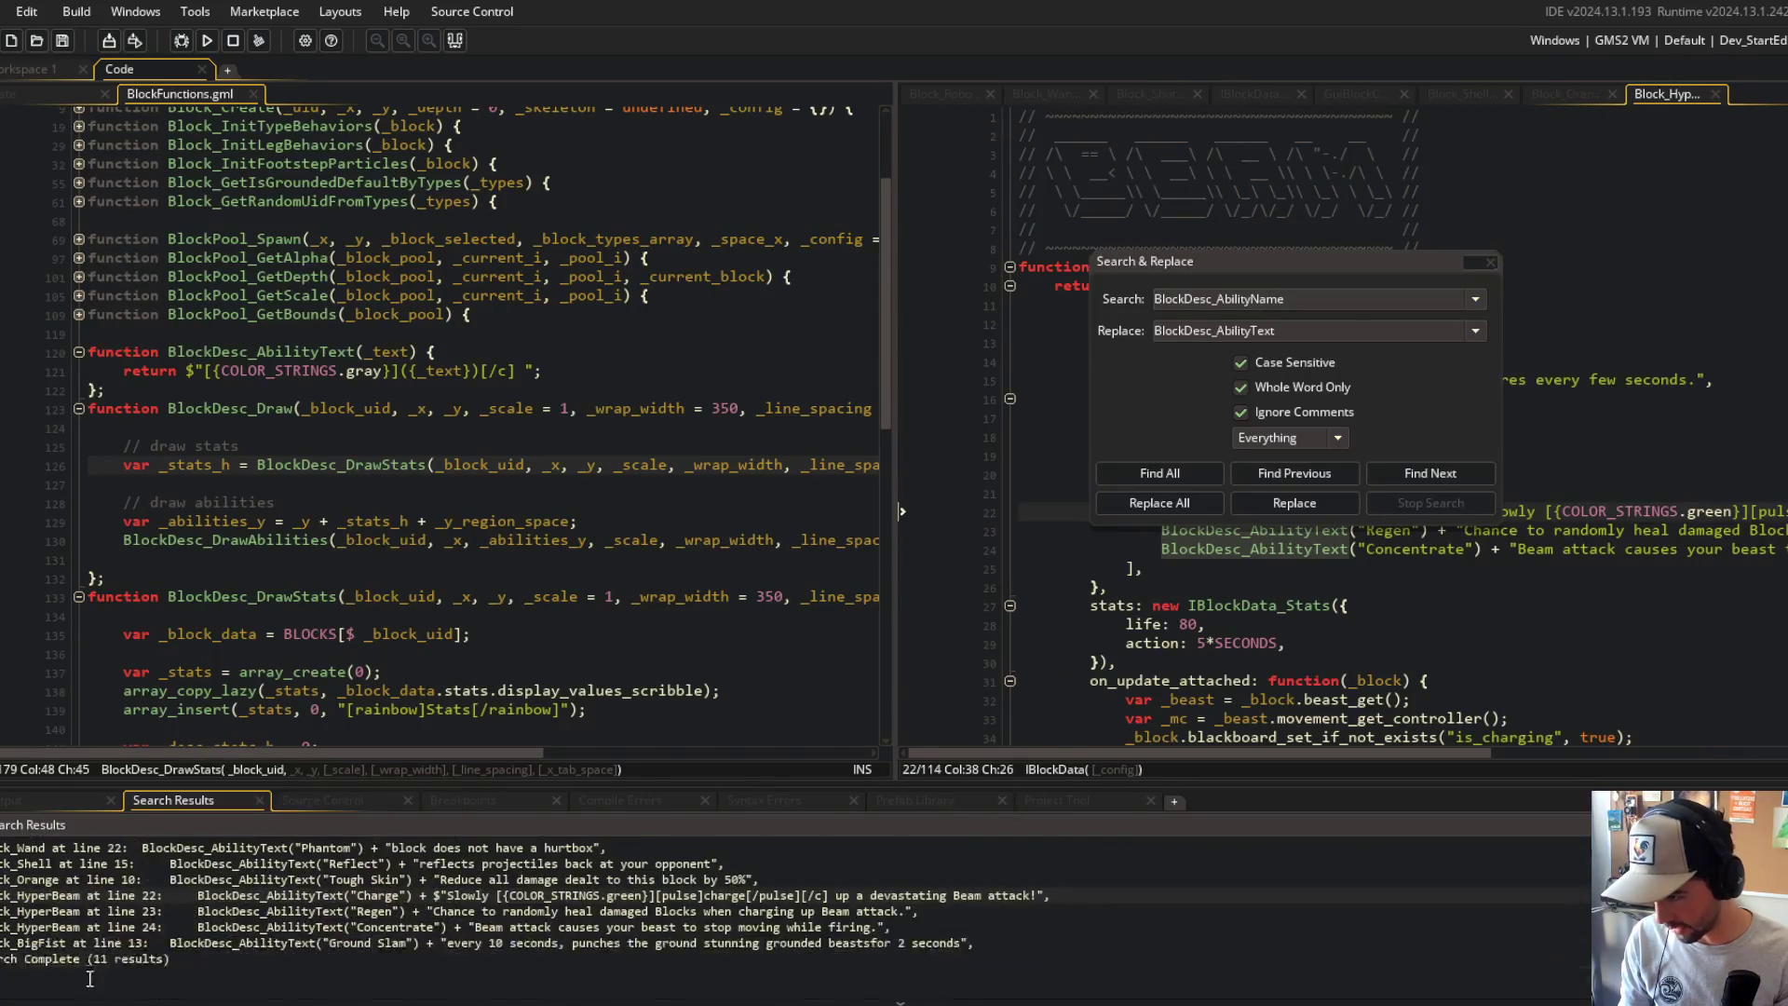
pyautogui.doubleClick(85, 945)
pyautogui.scroll(2, 84, 944)
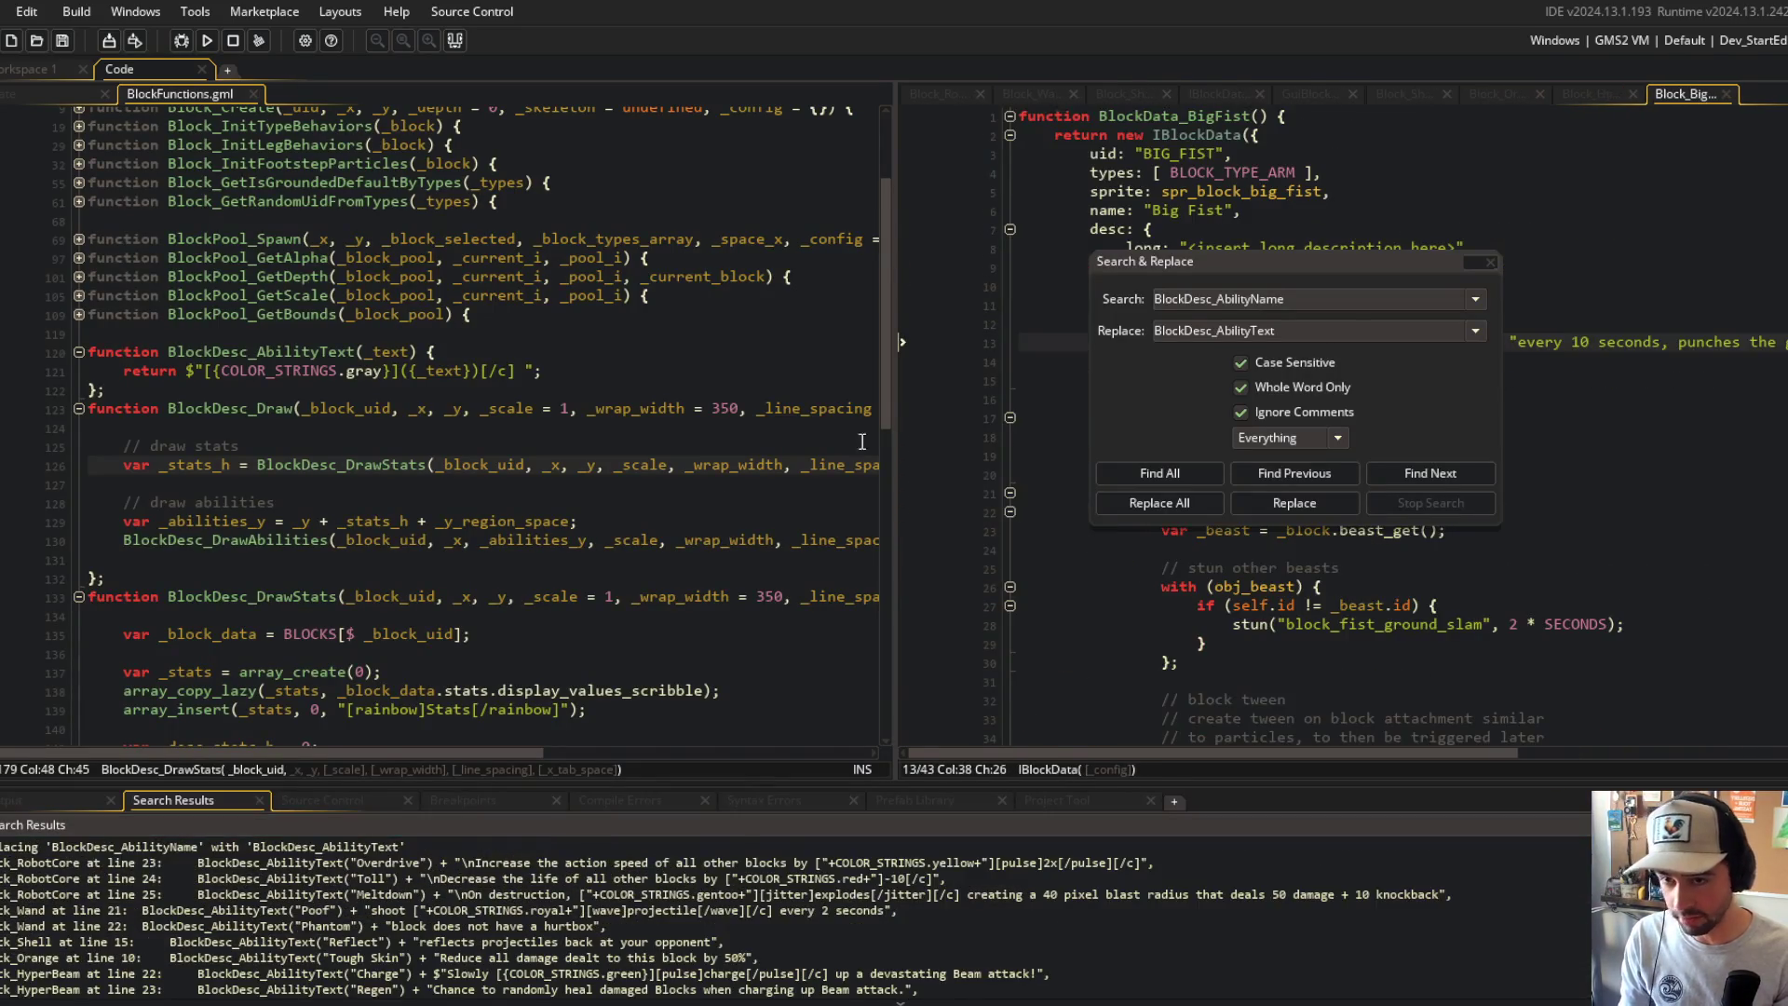
pyautogui.click(1491, 262)
pyautogui.click(409, 371)
pyautogui.click(427, 351)
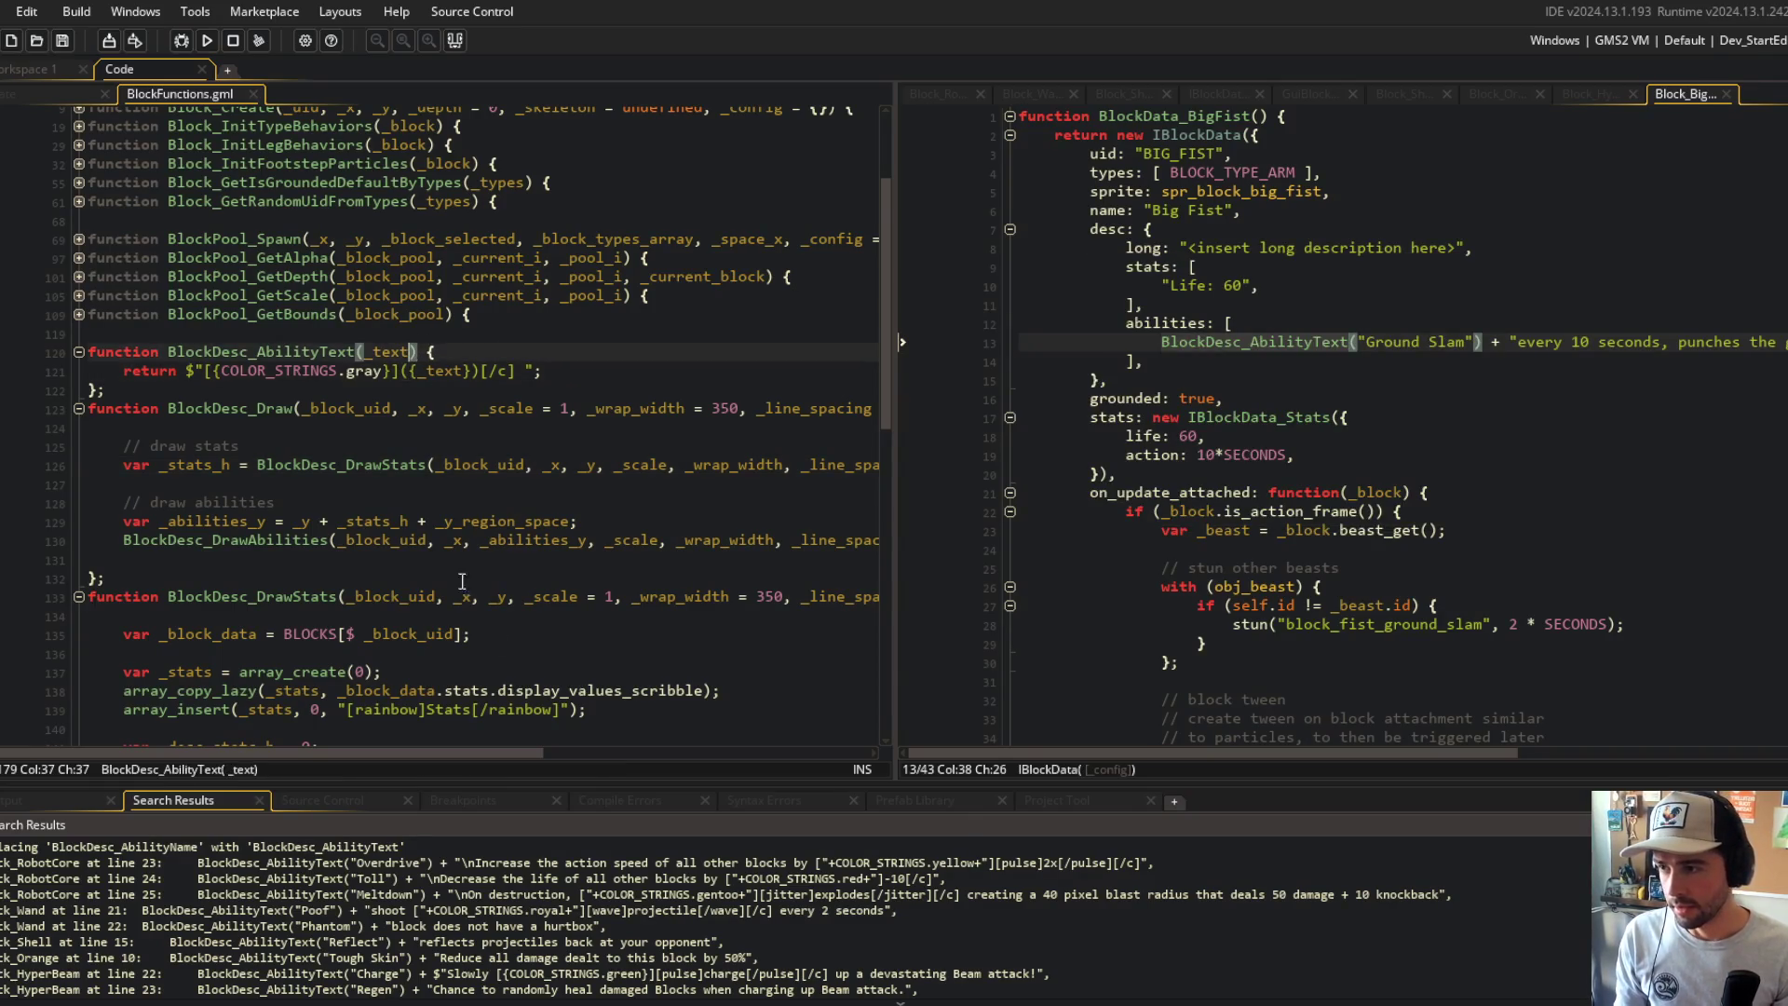
# Step: Store the gray name in _name and return it combined with {_body}, then save
pyautogui.press('Down')
pyautogui.write('var _name =')
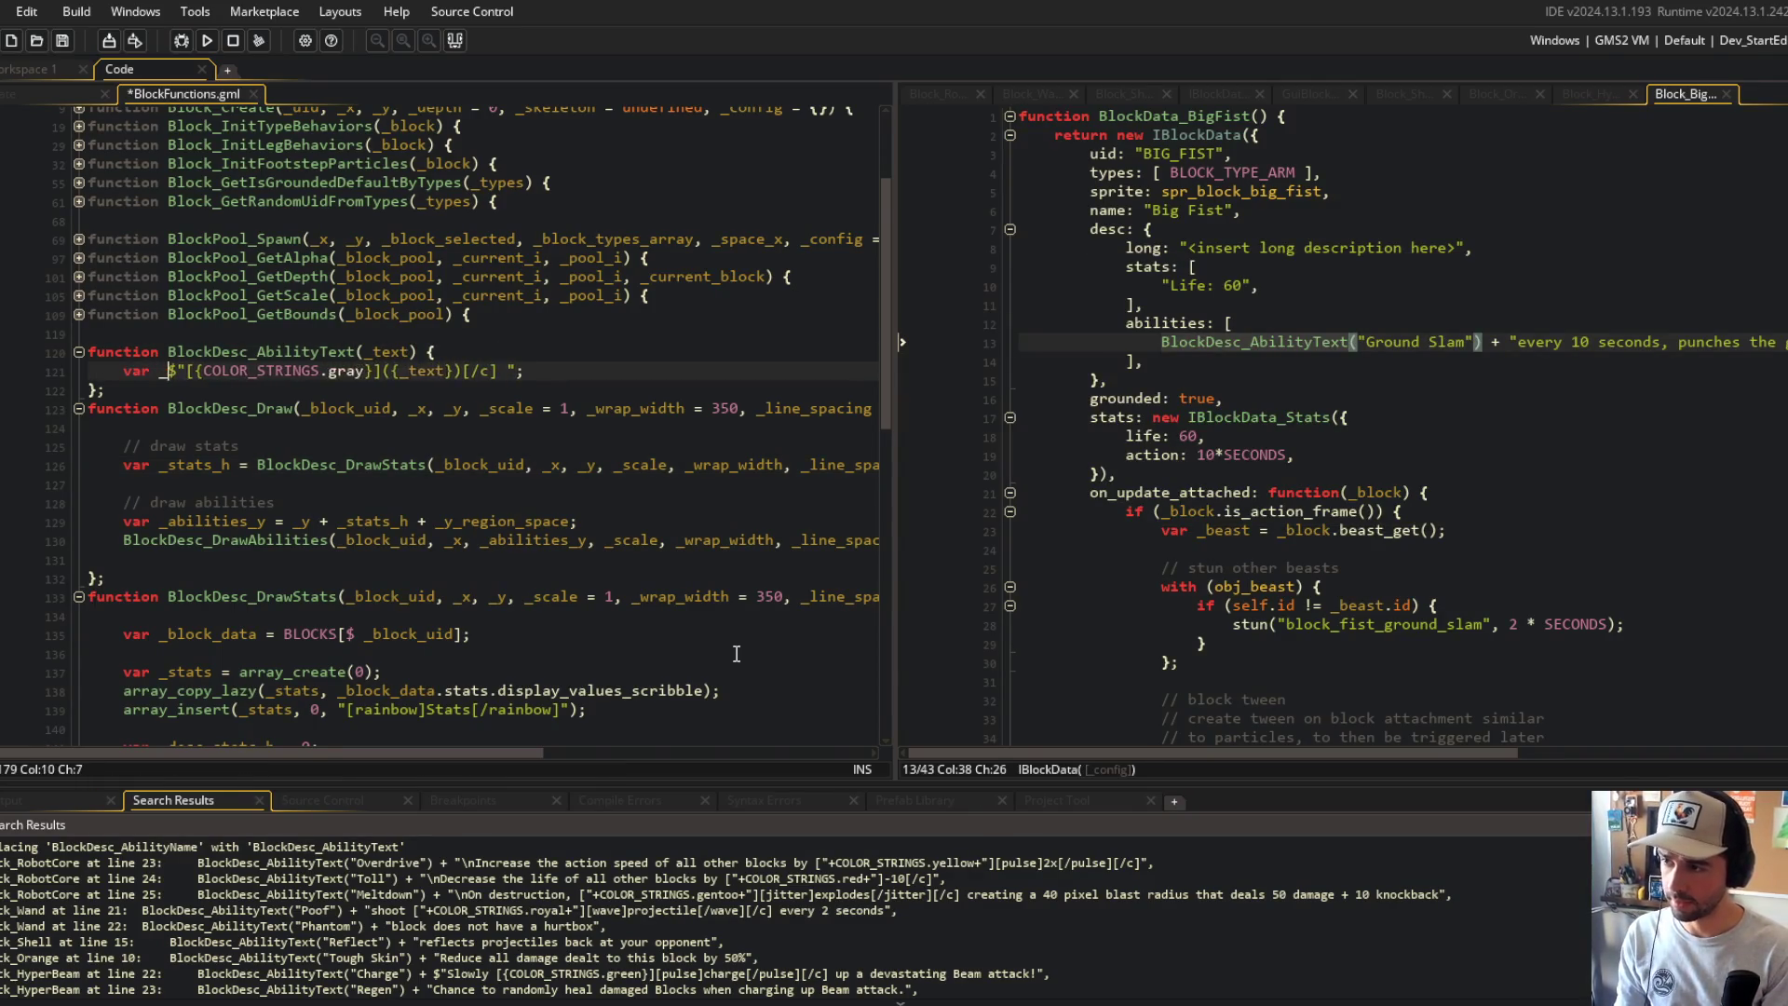
pyautogui.press('End')
pyautogui.press('Return')
pyautogui.write('v')
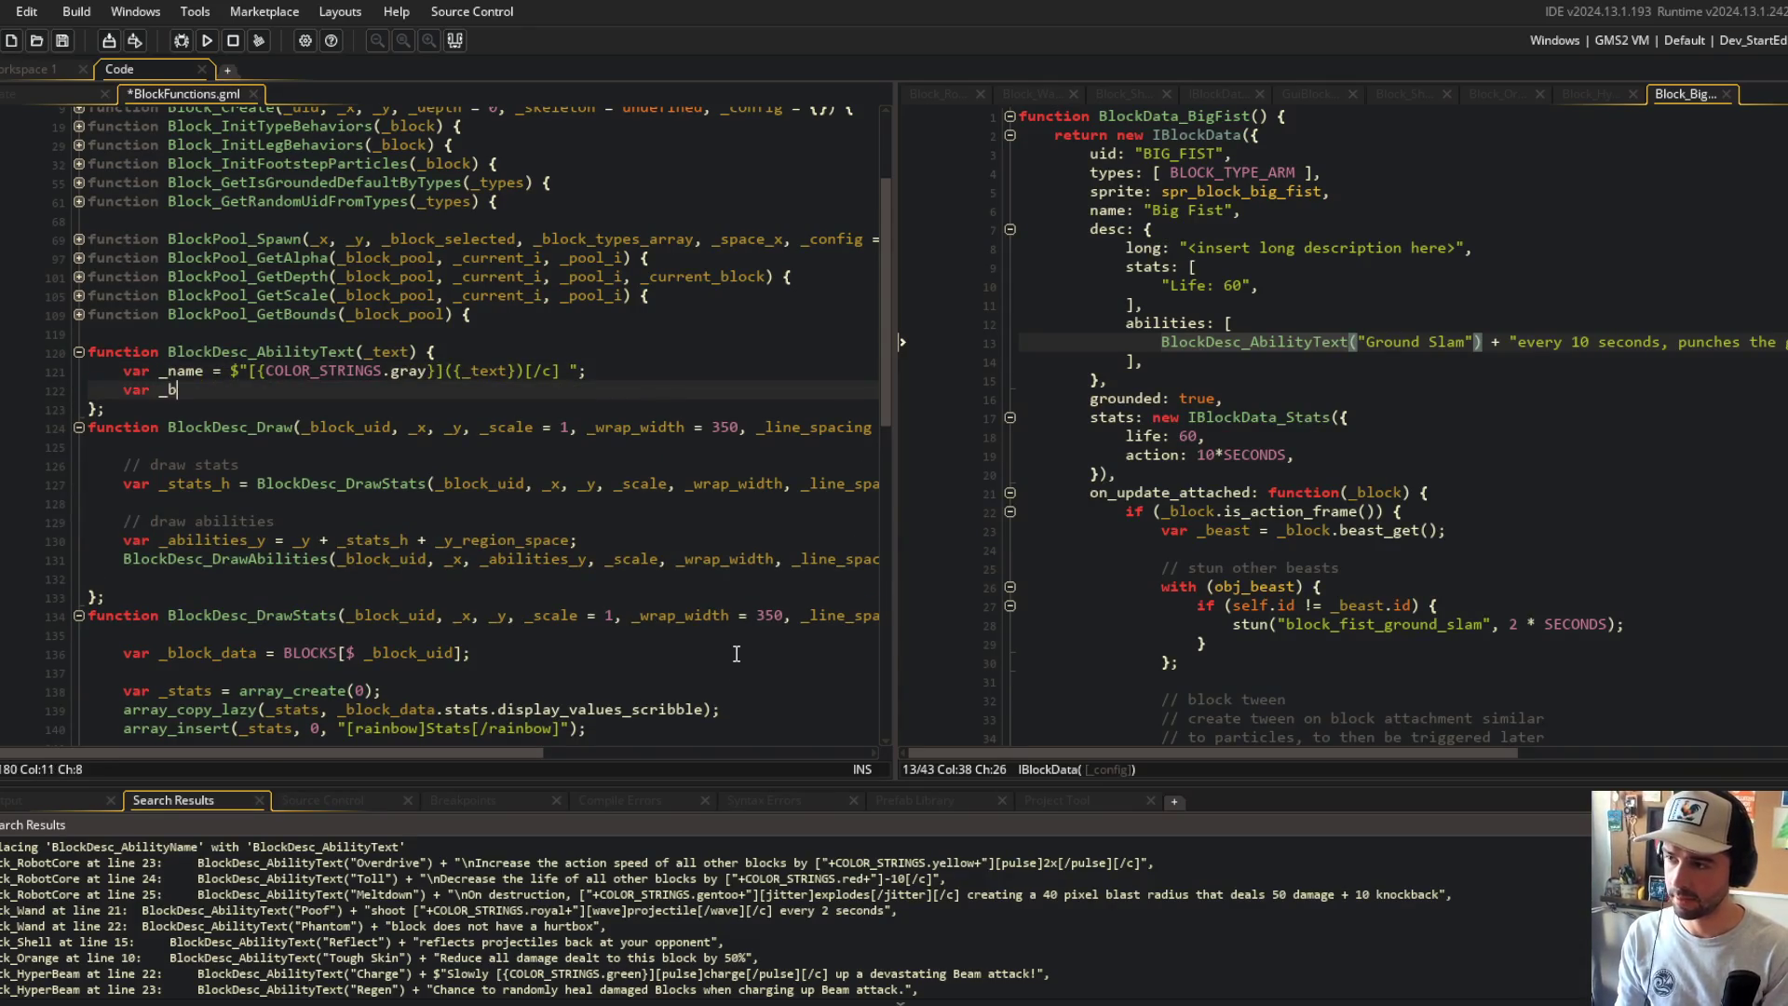
pyautogui.hotkey('ctrl', 'BackSpace')
pyautogui.hotkey('ctrl', 'BackSpace')
pyautogui.write('rn')
pyautogui.press('Left')
pyautogui.press('Left')
pyautogui.write('{_b')
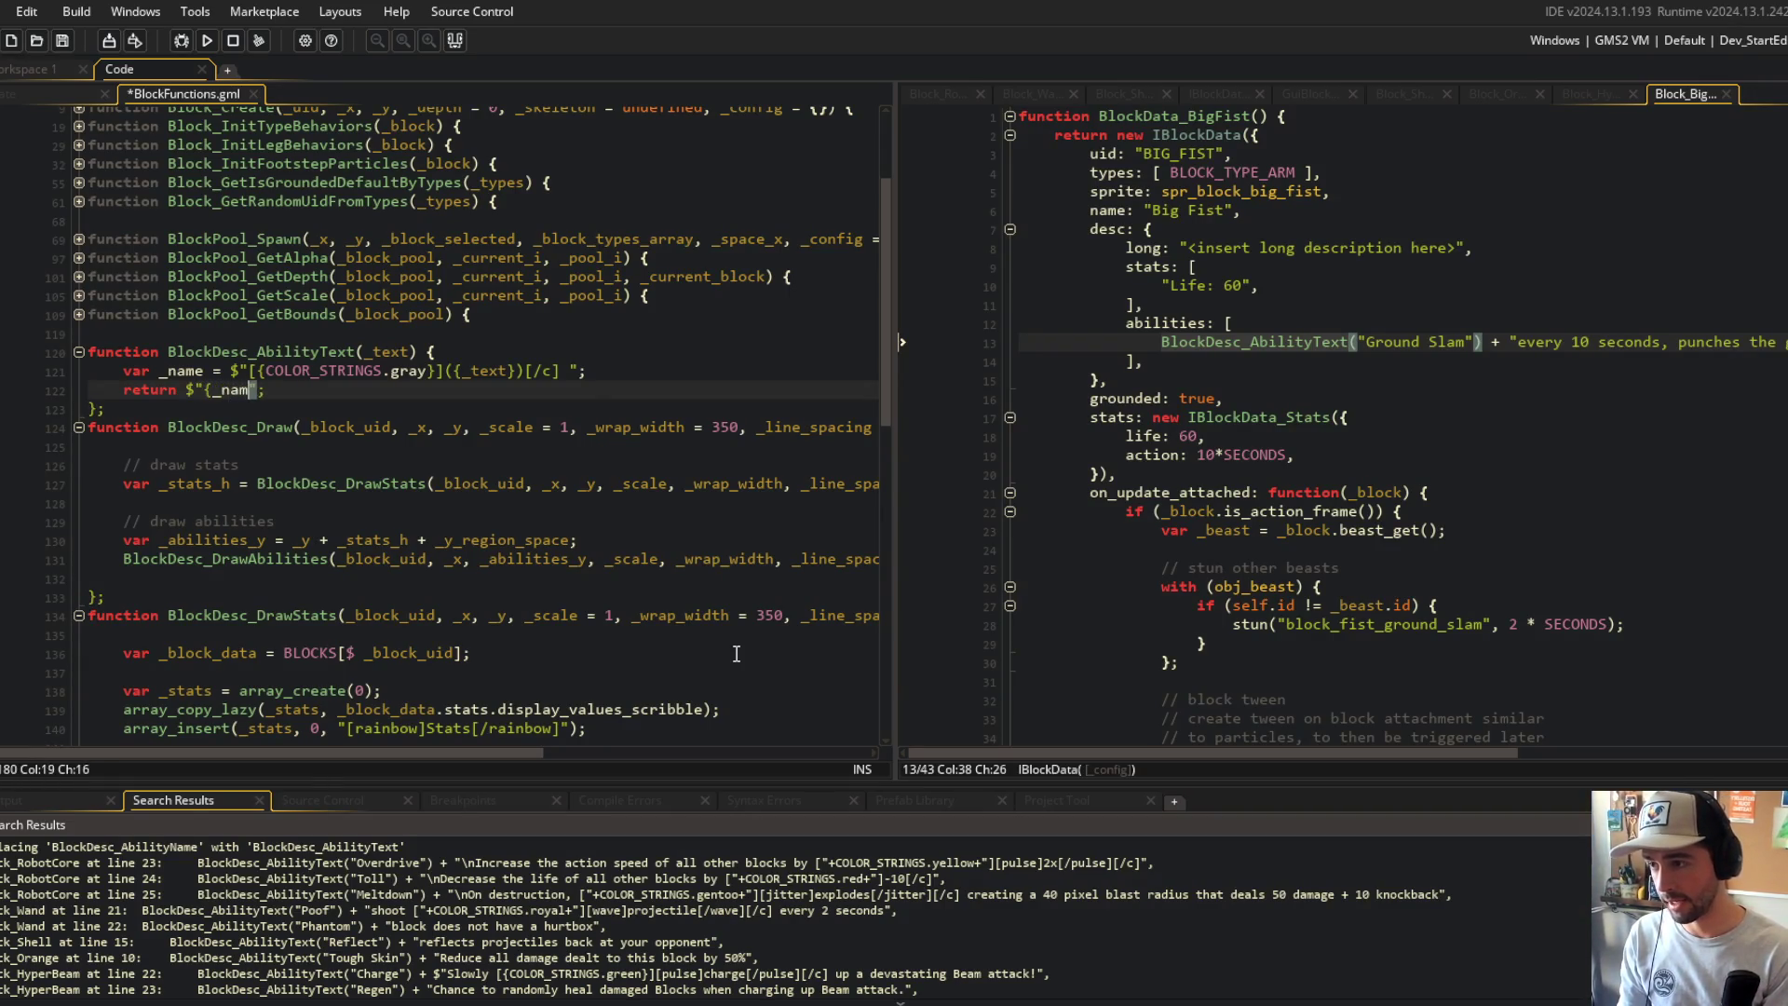
pyautogui.write('ody}')
pyautogui.hotkey('ctrl', 's')
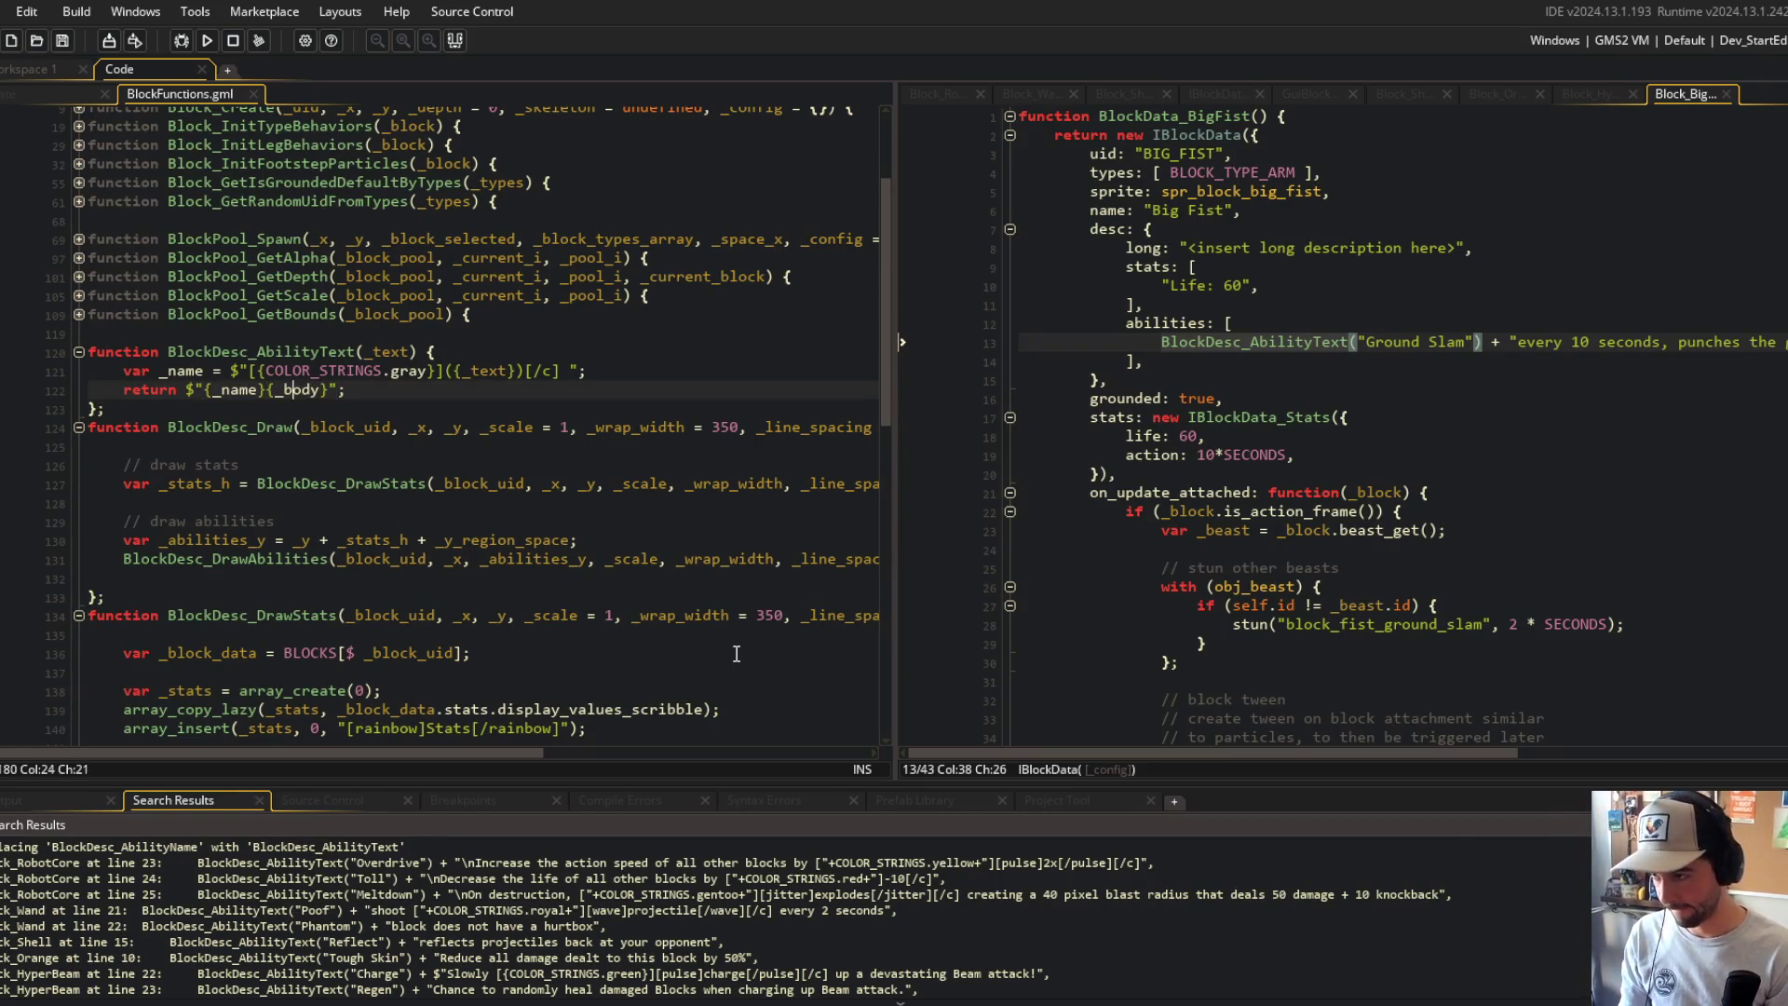
# Step: Separate name and body with a line break and add a _body parameter to the signature
pyautogui.press('Up')
pyautogui.press('Up')
pyautogui.press('End')
pyautogui.press('Left')
pyautogui.press('Left')
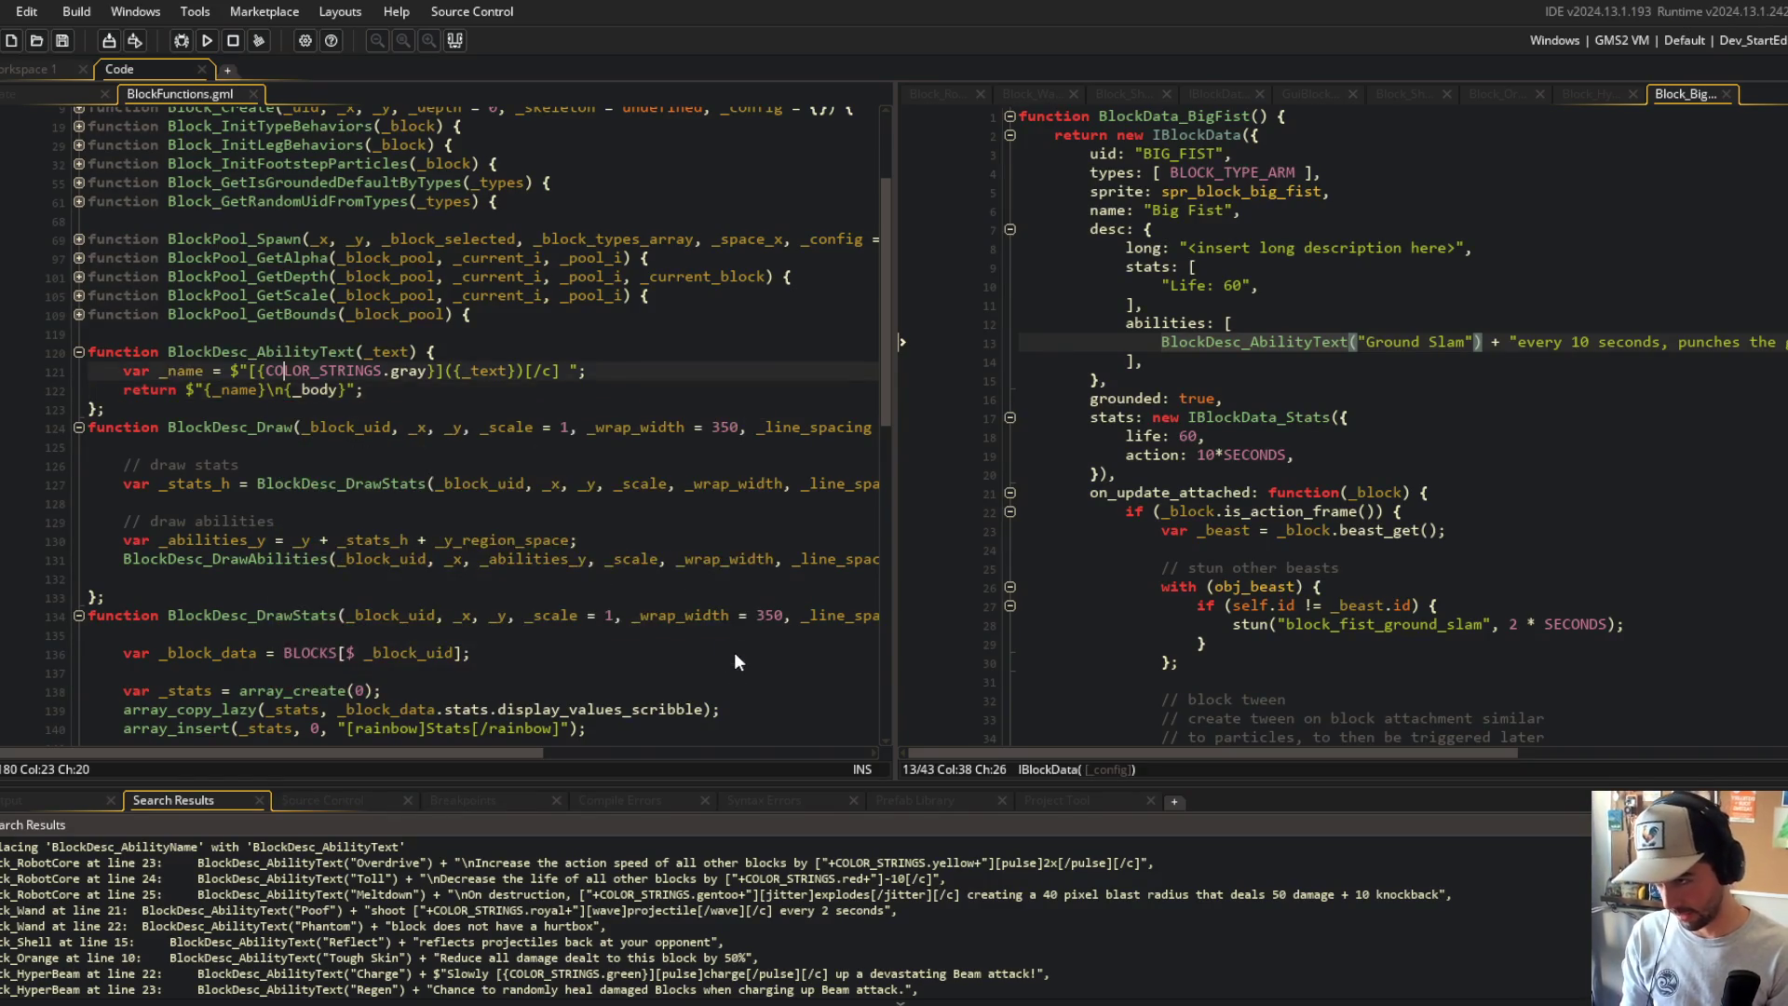
pyautogui.press('Left')
pyautogui.write(', _body')
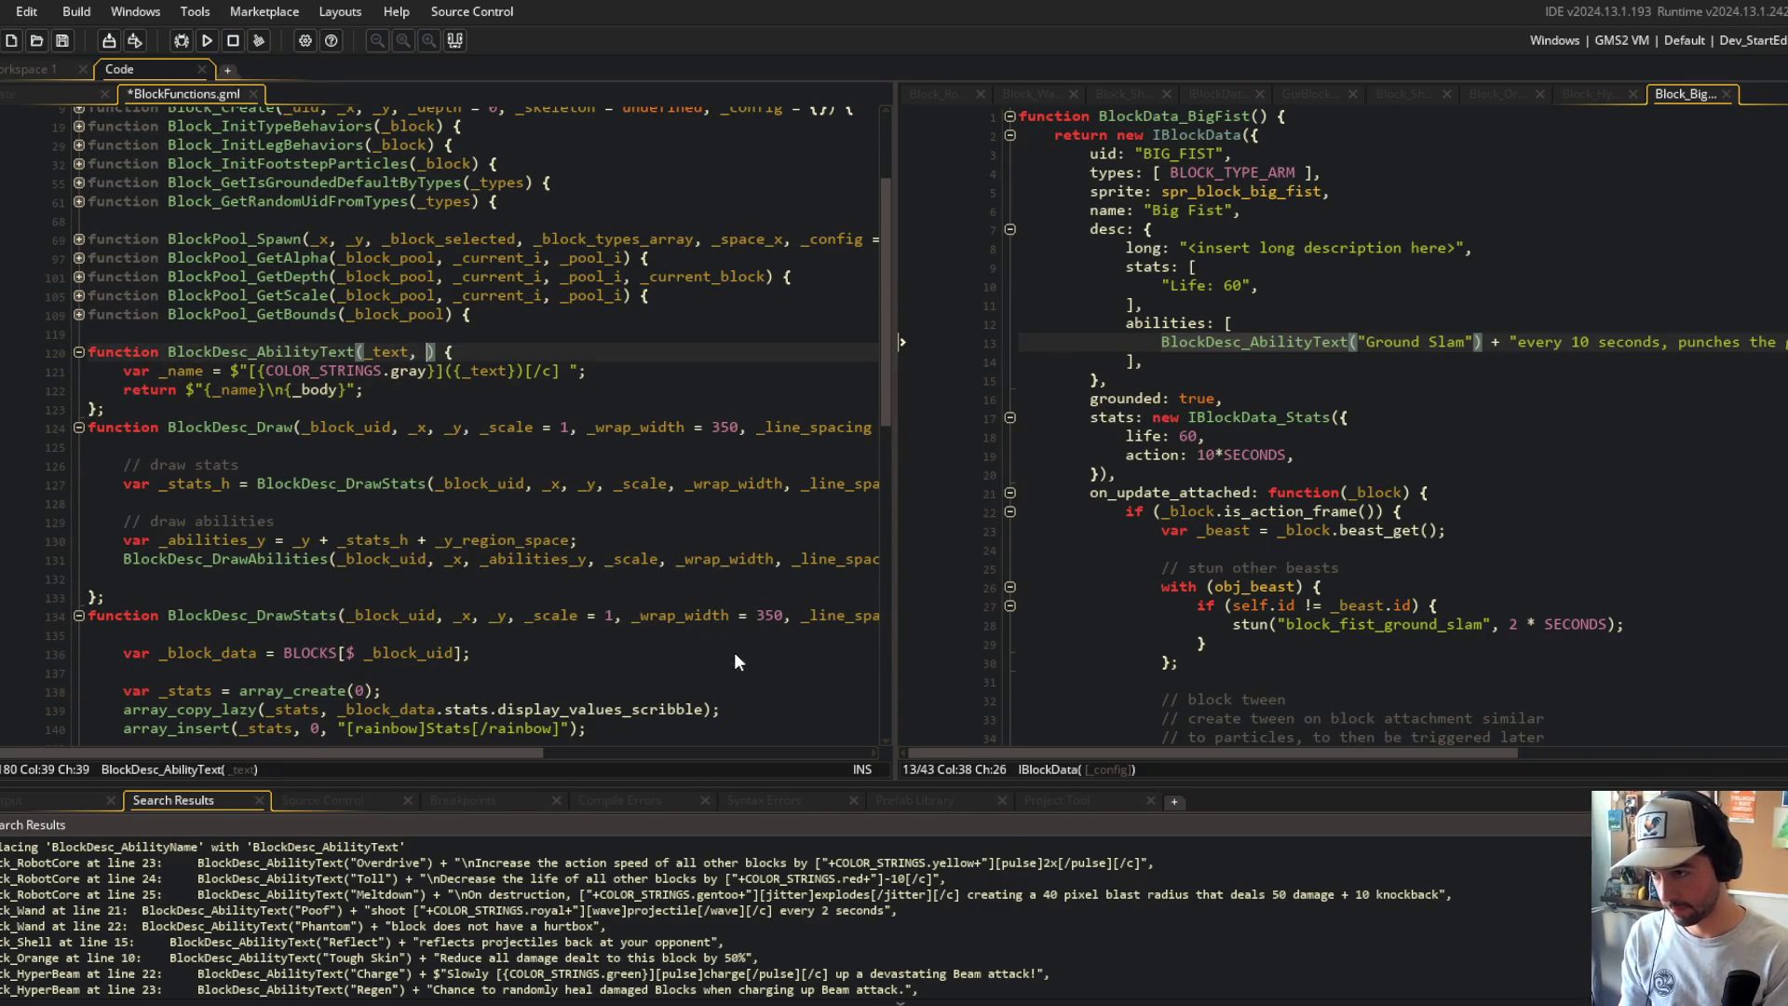
pyautogui.press('Escape')
pyautogui.click(620, 376)
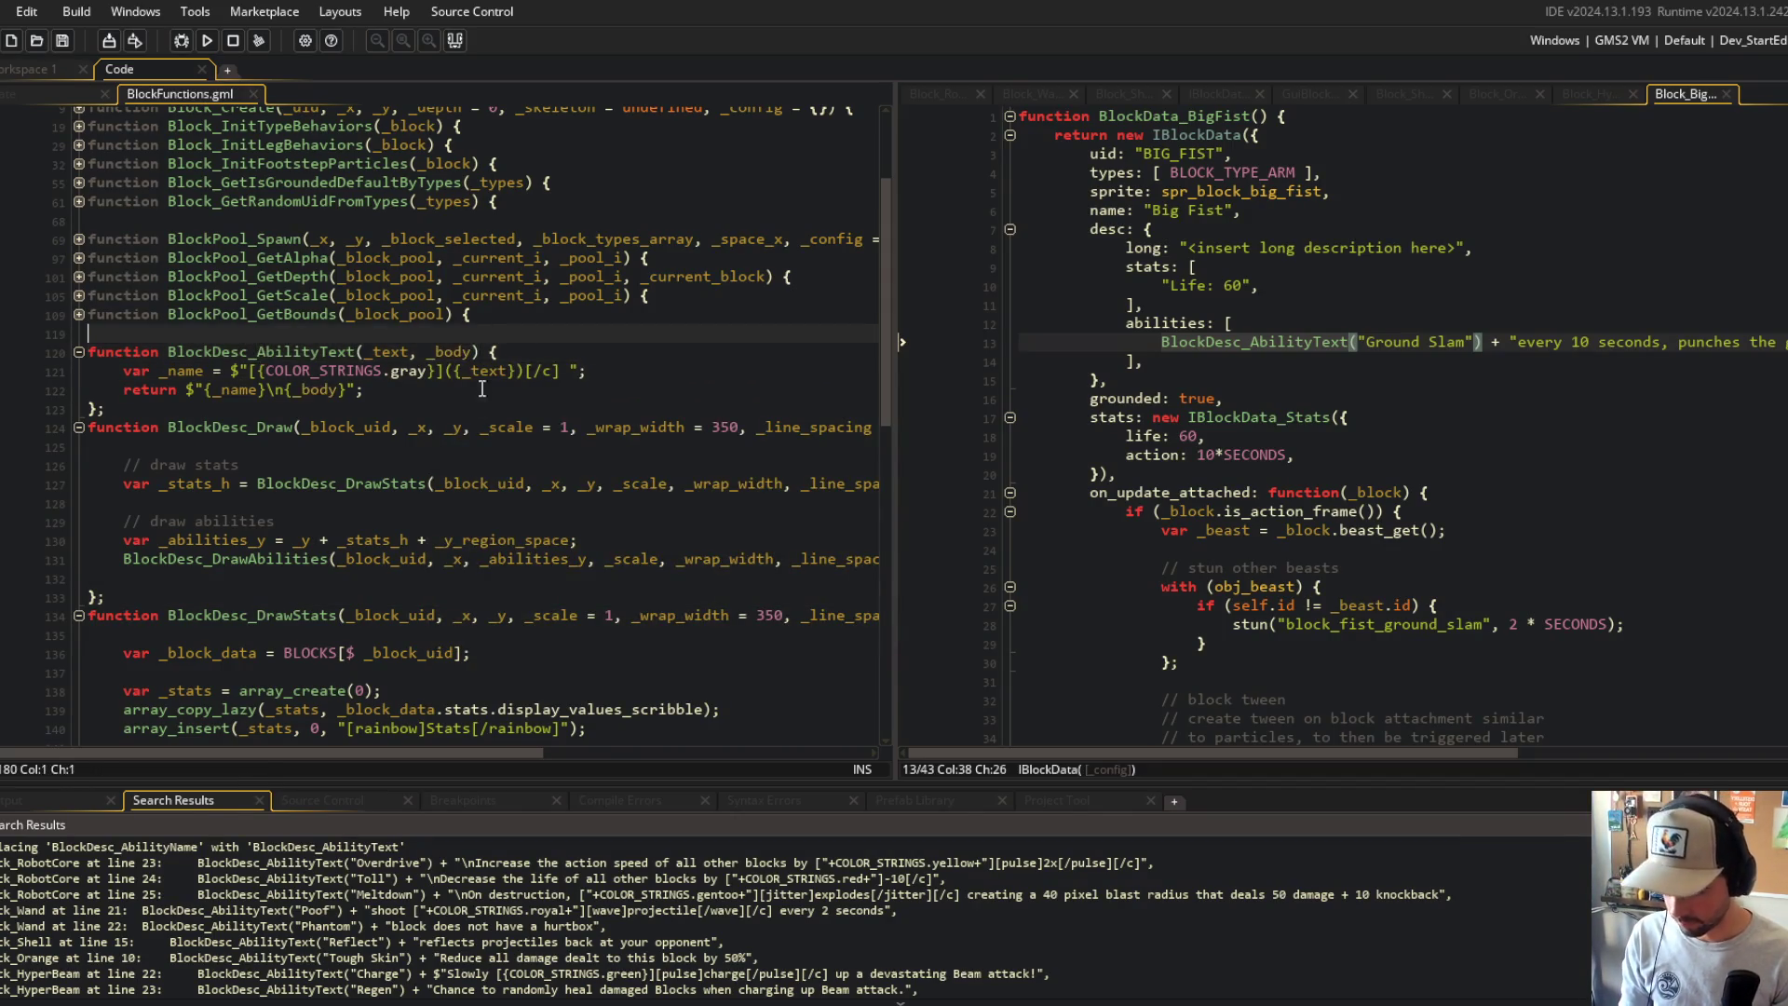
# Step: In Big Fist's Ground Slam call, pass the description as a second argument instead of concatenating
pyautogui.click(577, 520)
pyautogui.click(1328, 416)
pyautogui.click(1515, 342)
pyautogui.press('BackSpace')
pyautogui.press('BackSpace')
pyautogui.press('BackSpace')
pyautogui.write(',')
pyautogui.press('End')
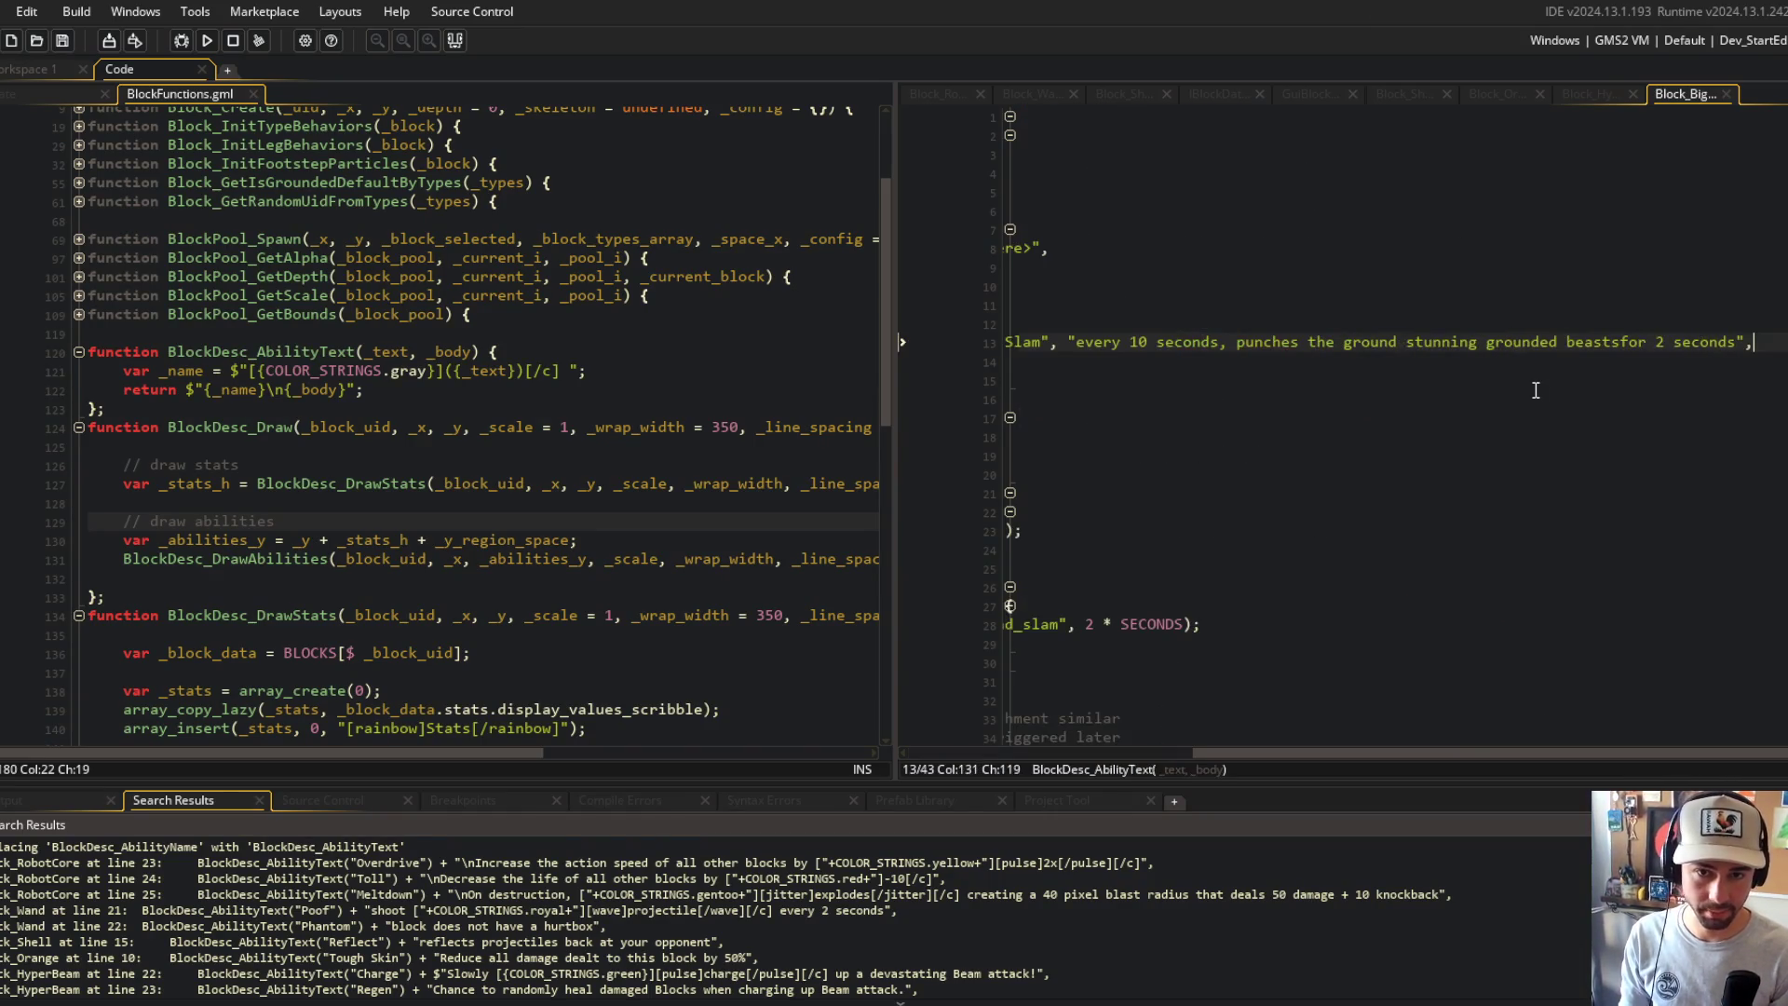
# Step: In HyperBeam, replace ') + ' with ', ' after the Charge, Regen and Concentrate ability names
pyautogui.press('Home')
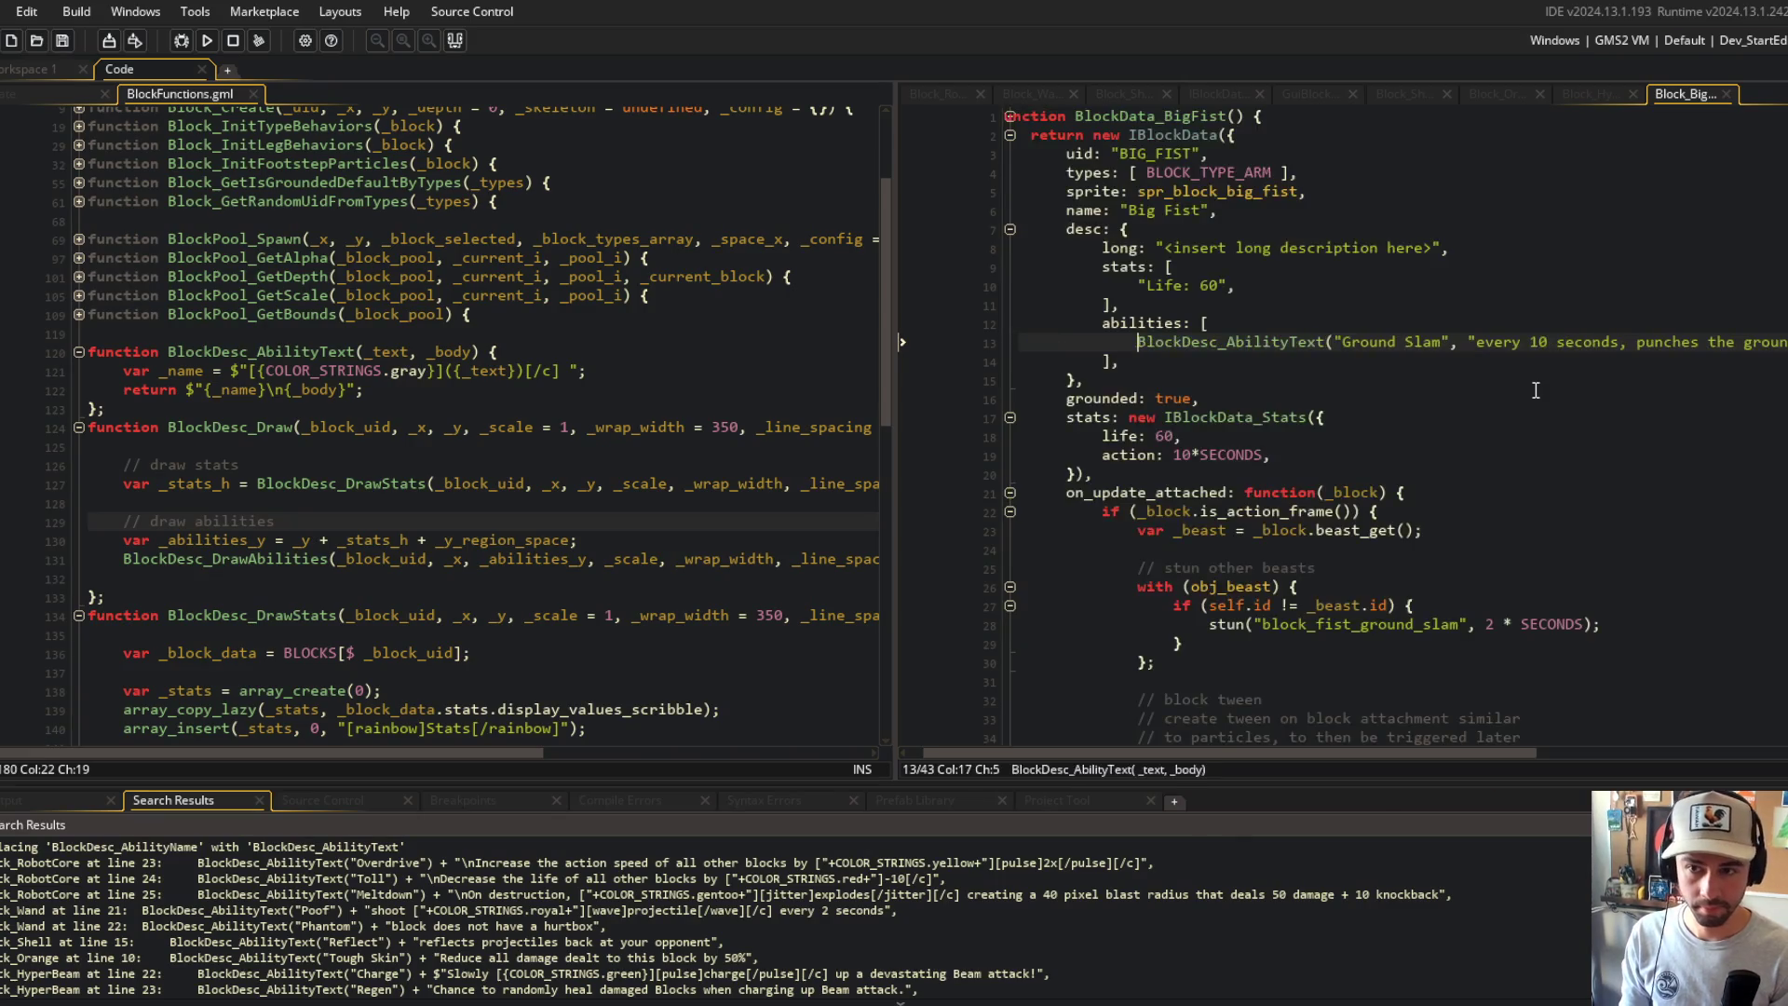
pyautogui.hotkey('ctrl', 'w')
pyautogui.click(1462, 511)
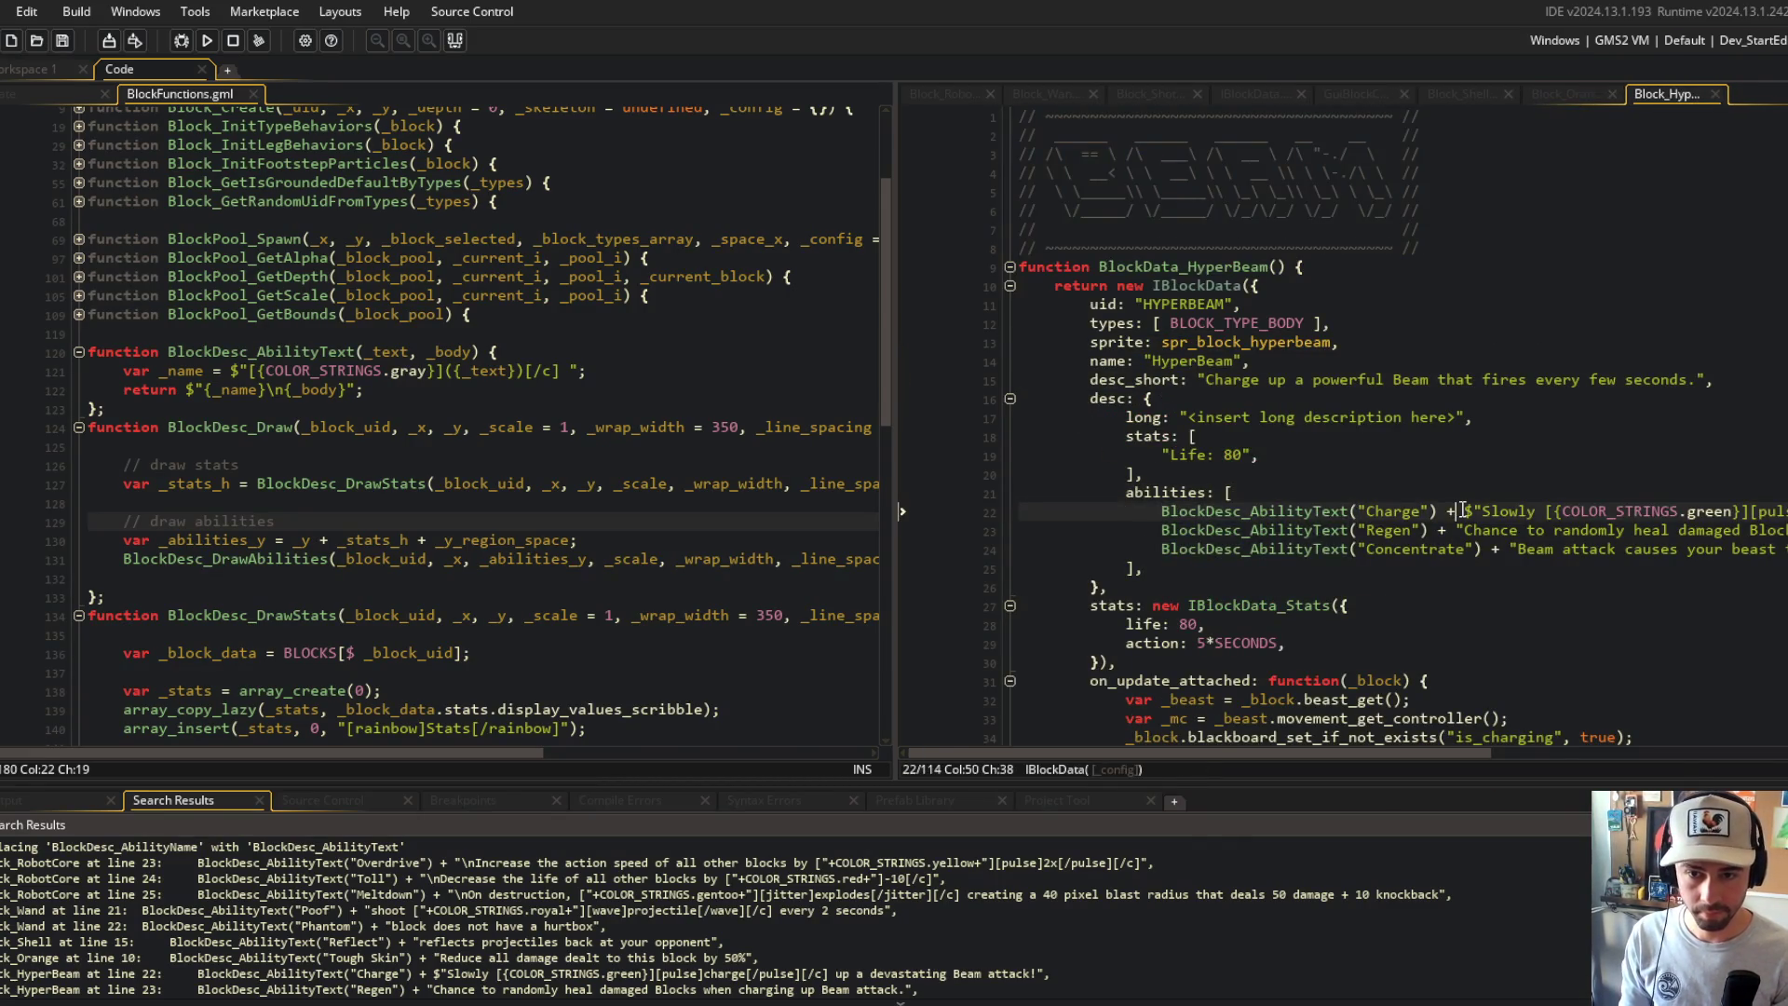
pyautogui.press('BackSpace')
pyautogui.press('BackSpace')
pyautogui.press('BackSpace')
pyautogui.write(',')
pyautogui.press('Down')
pyautogui.press('BackSpace')
pyautogui.press('BackSpace')
pyautogui.press('BackSpace')
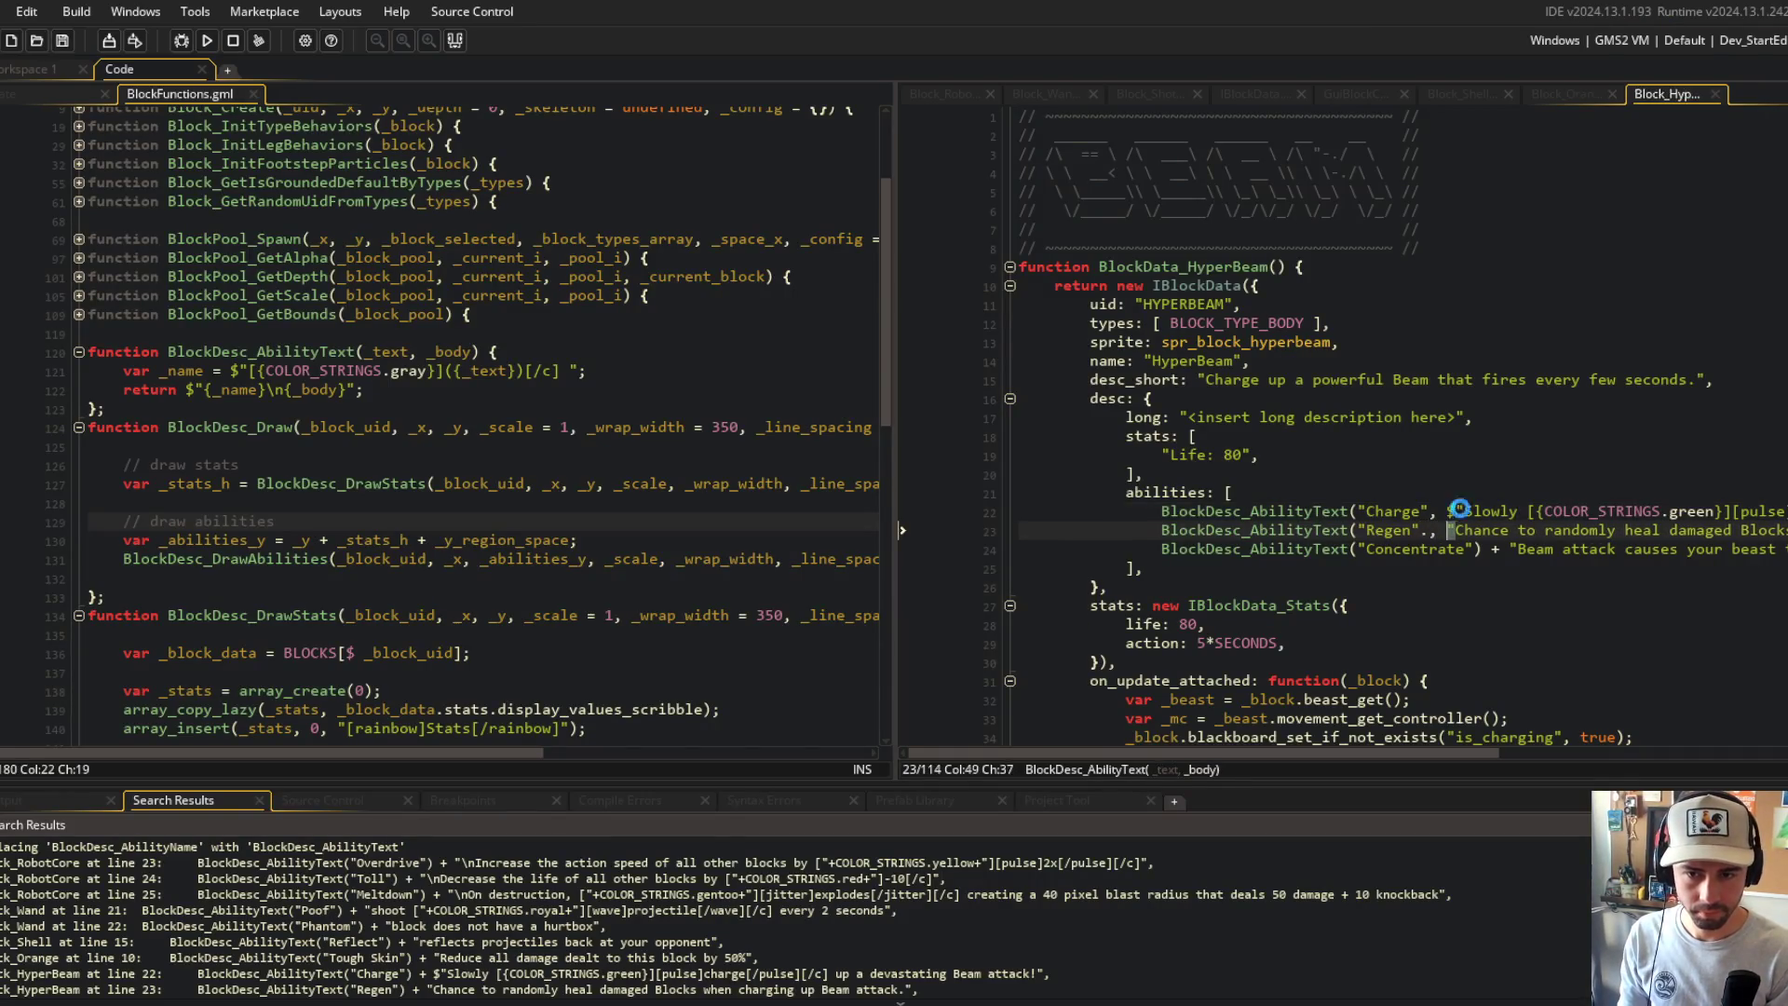
pyautogui.write(',')
pyautogui.hotkey('ctrl', 's')
pyautogui.press('Down')
pyautogui.press('Right')
pyautogui.press('Right')
pyautogui.press('Right')
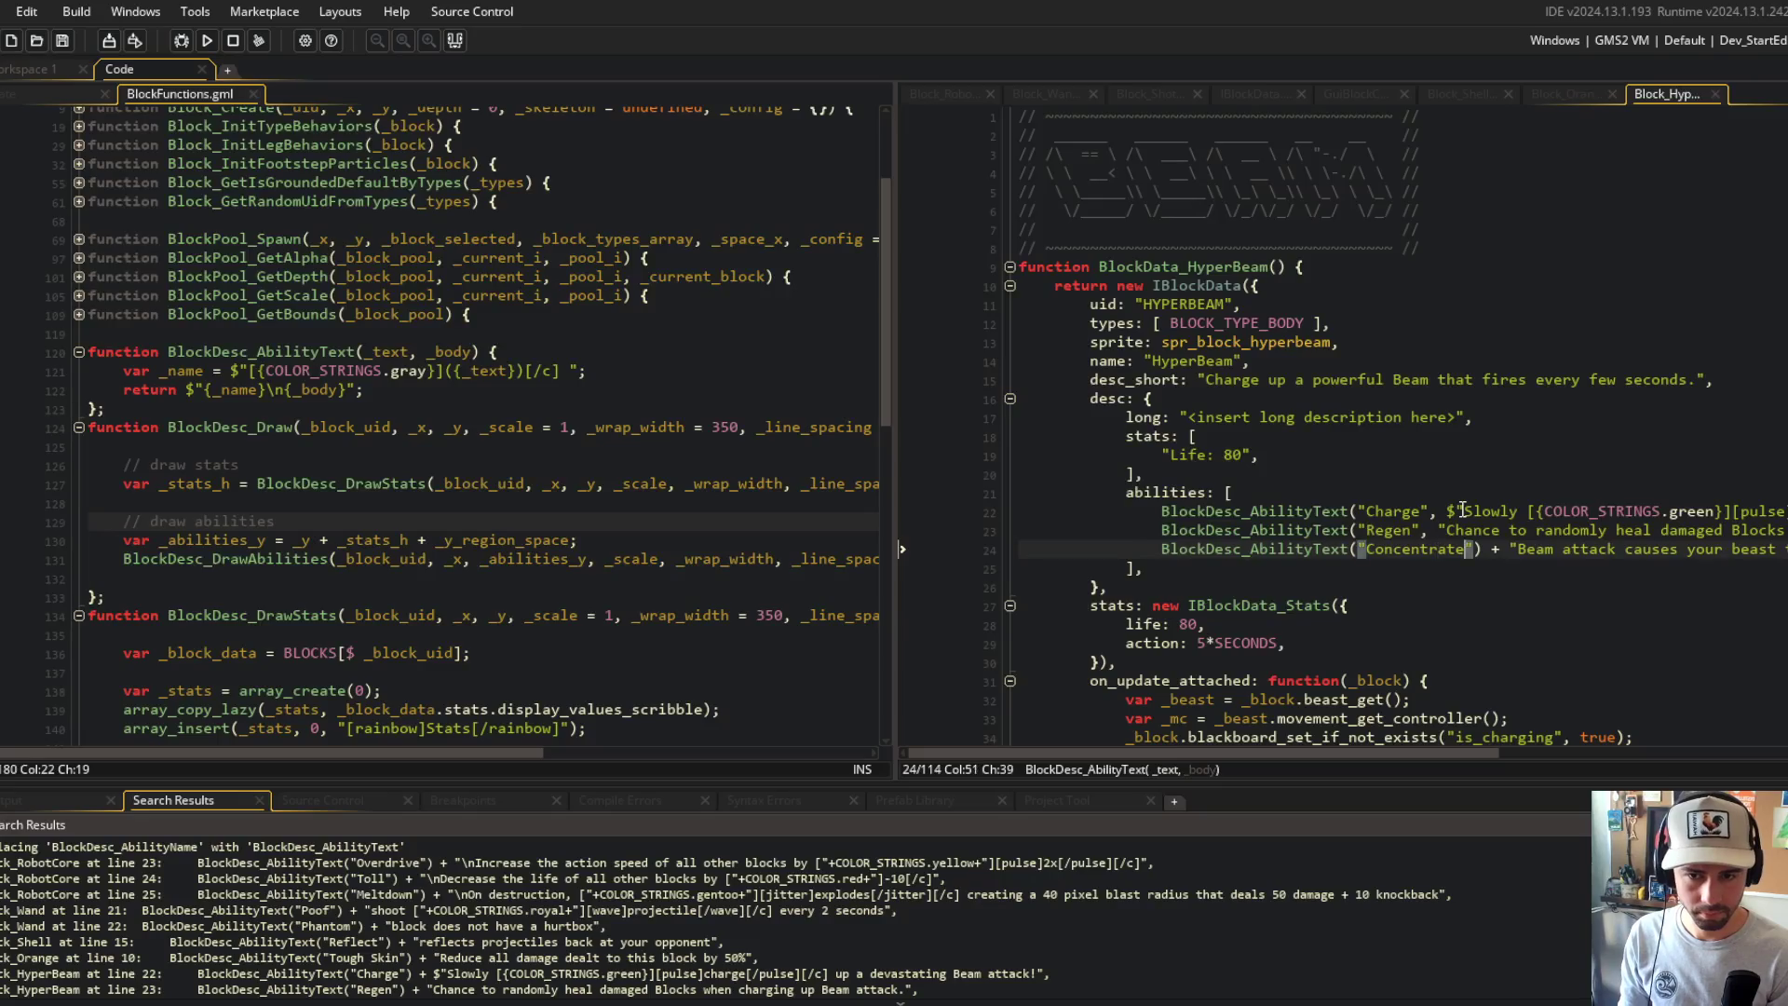
pyautogui.press('Delete')
pyautogui.press('Delete')
pyautogui.press('BackSpace')
pyautogui.press('BackSpace')
pyautogui.write(',')
# Step: Add closing parentheses to the Concentrate, Regen and Charge lines, then save and close HyperBeam
pyautogui.hotkey('ctrl', 's')
pyautogui.press('End')
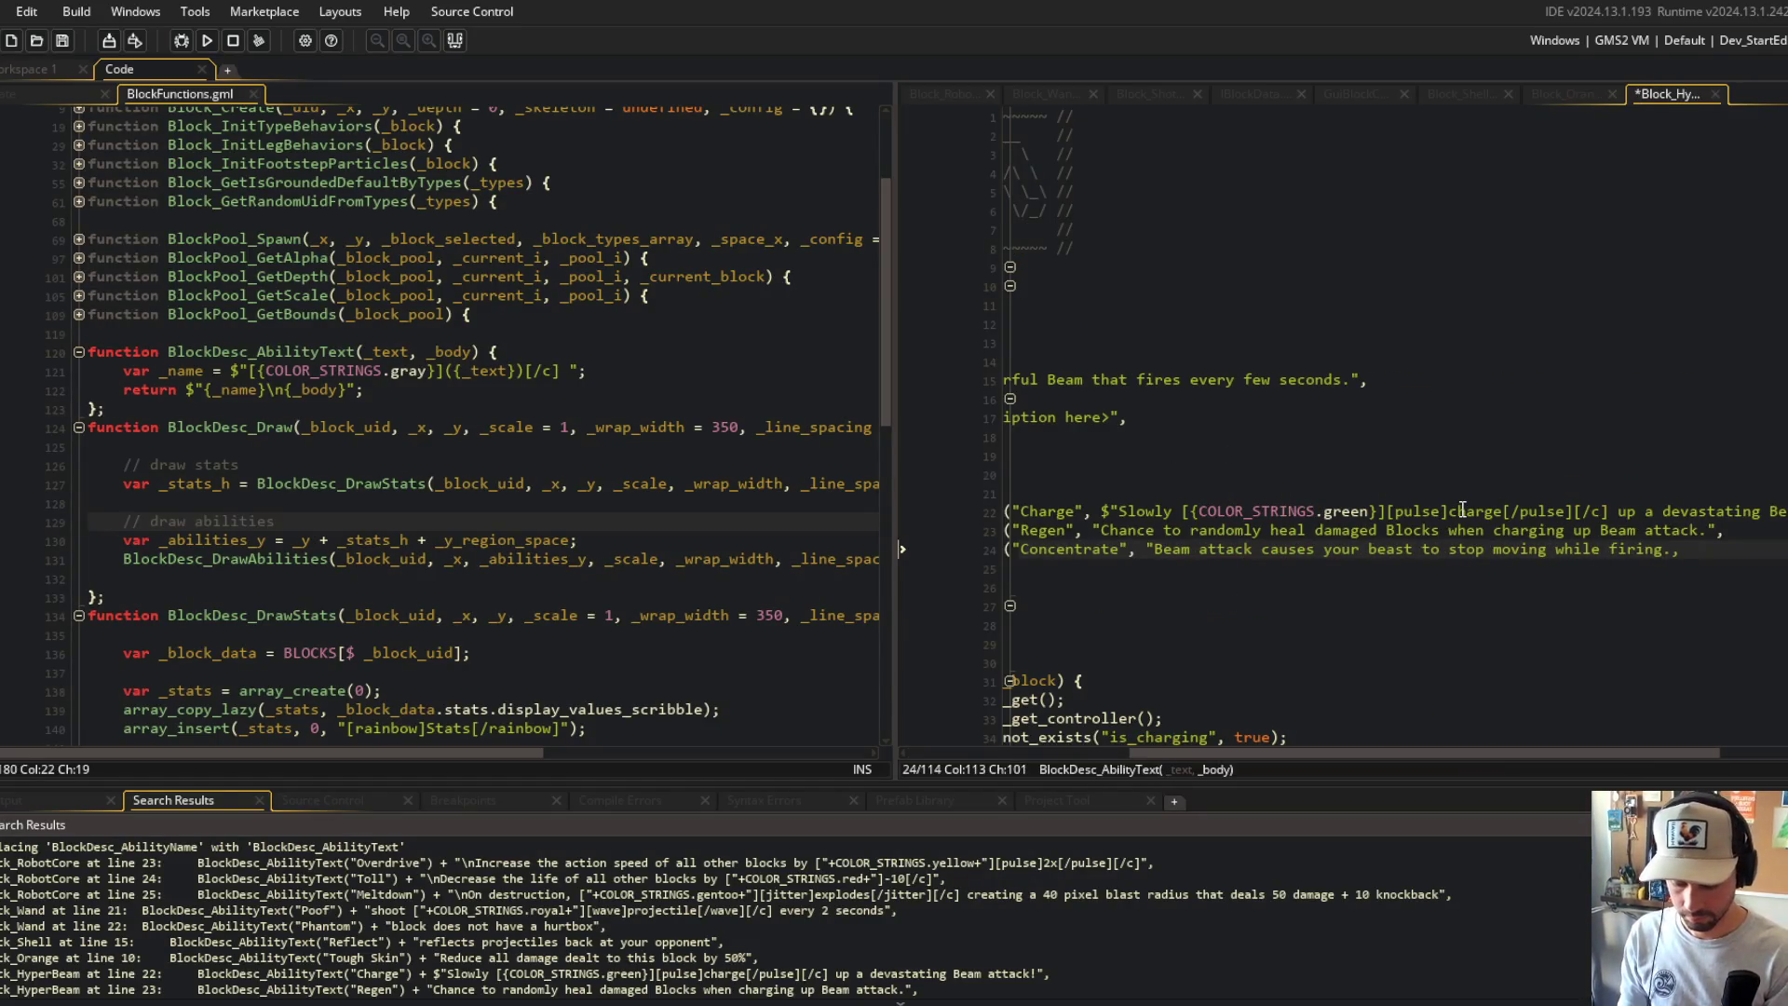
pyautogui.write(',')
pyautogui.hotkey('ctrl', 's')
pyautogui.press('Up')
pyautogui.press('End')
pyautogui.write(')')
pyautogui.press('Up')
pyautogui.press('End')
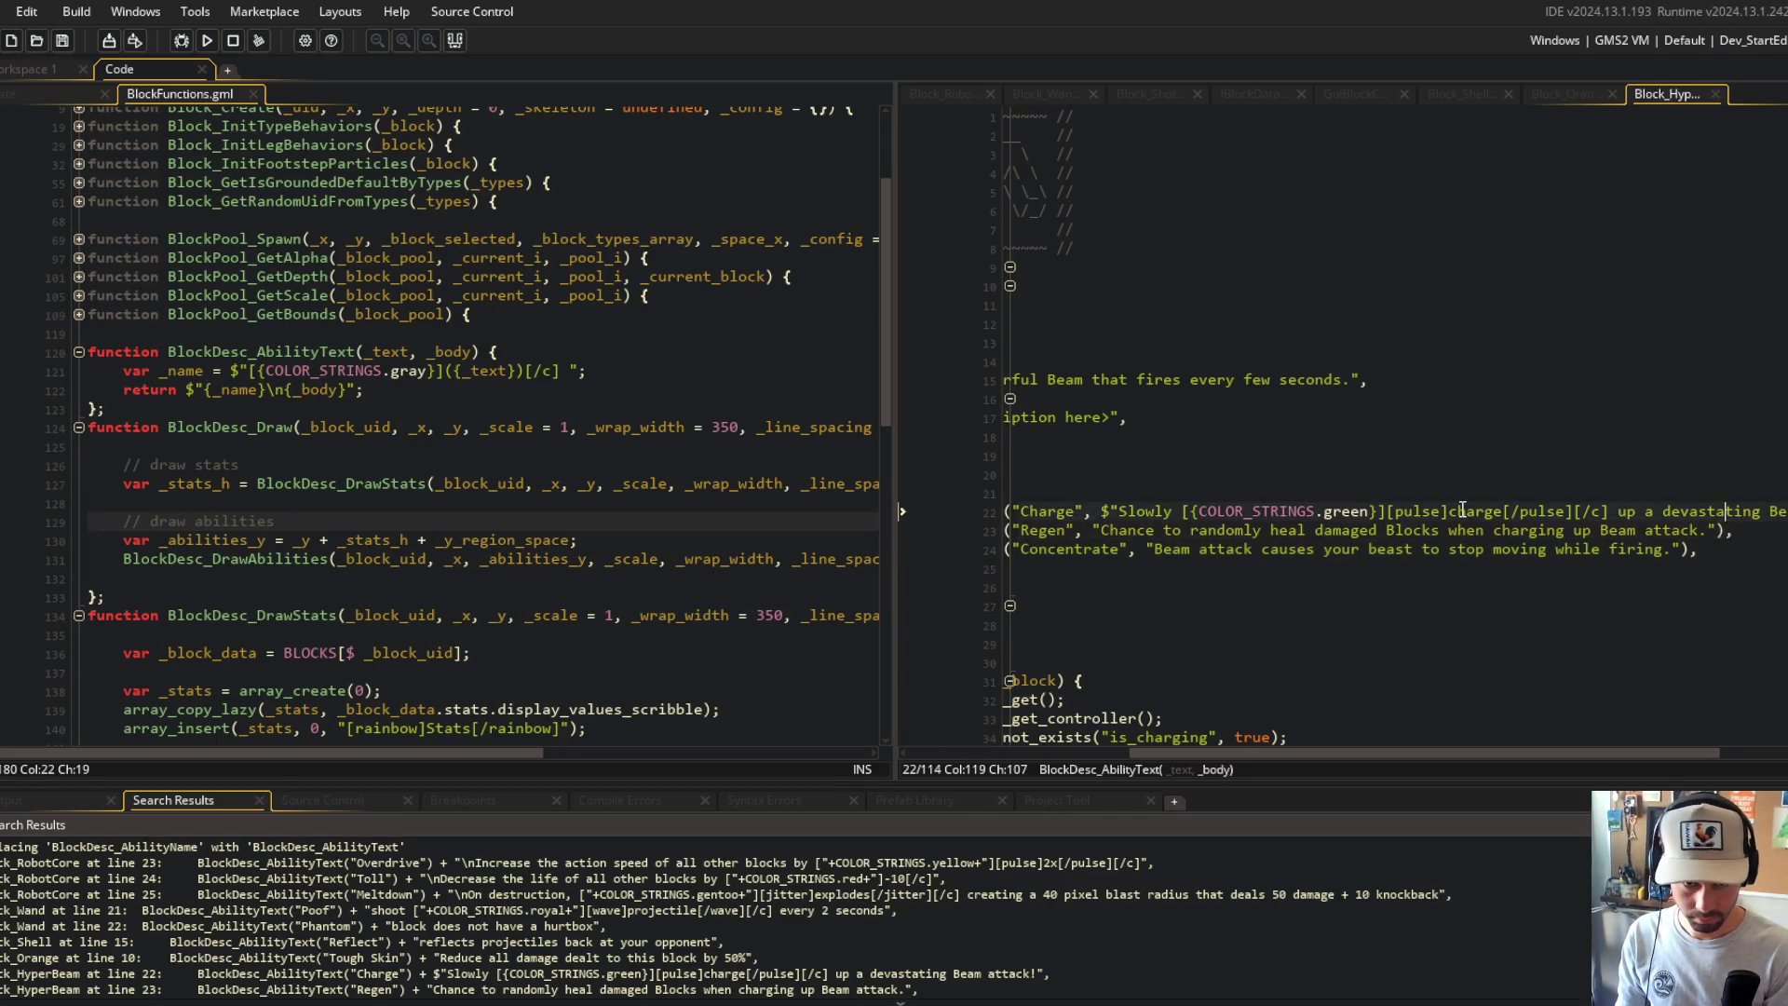
pyautogui.write('),')
pyautogui.hotkey('ctrl', 'w')
# Step: In the Orange script, replace the separator after Tough Skin with a comma and close it
pyautogui.click(1419, 342)
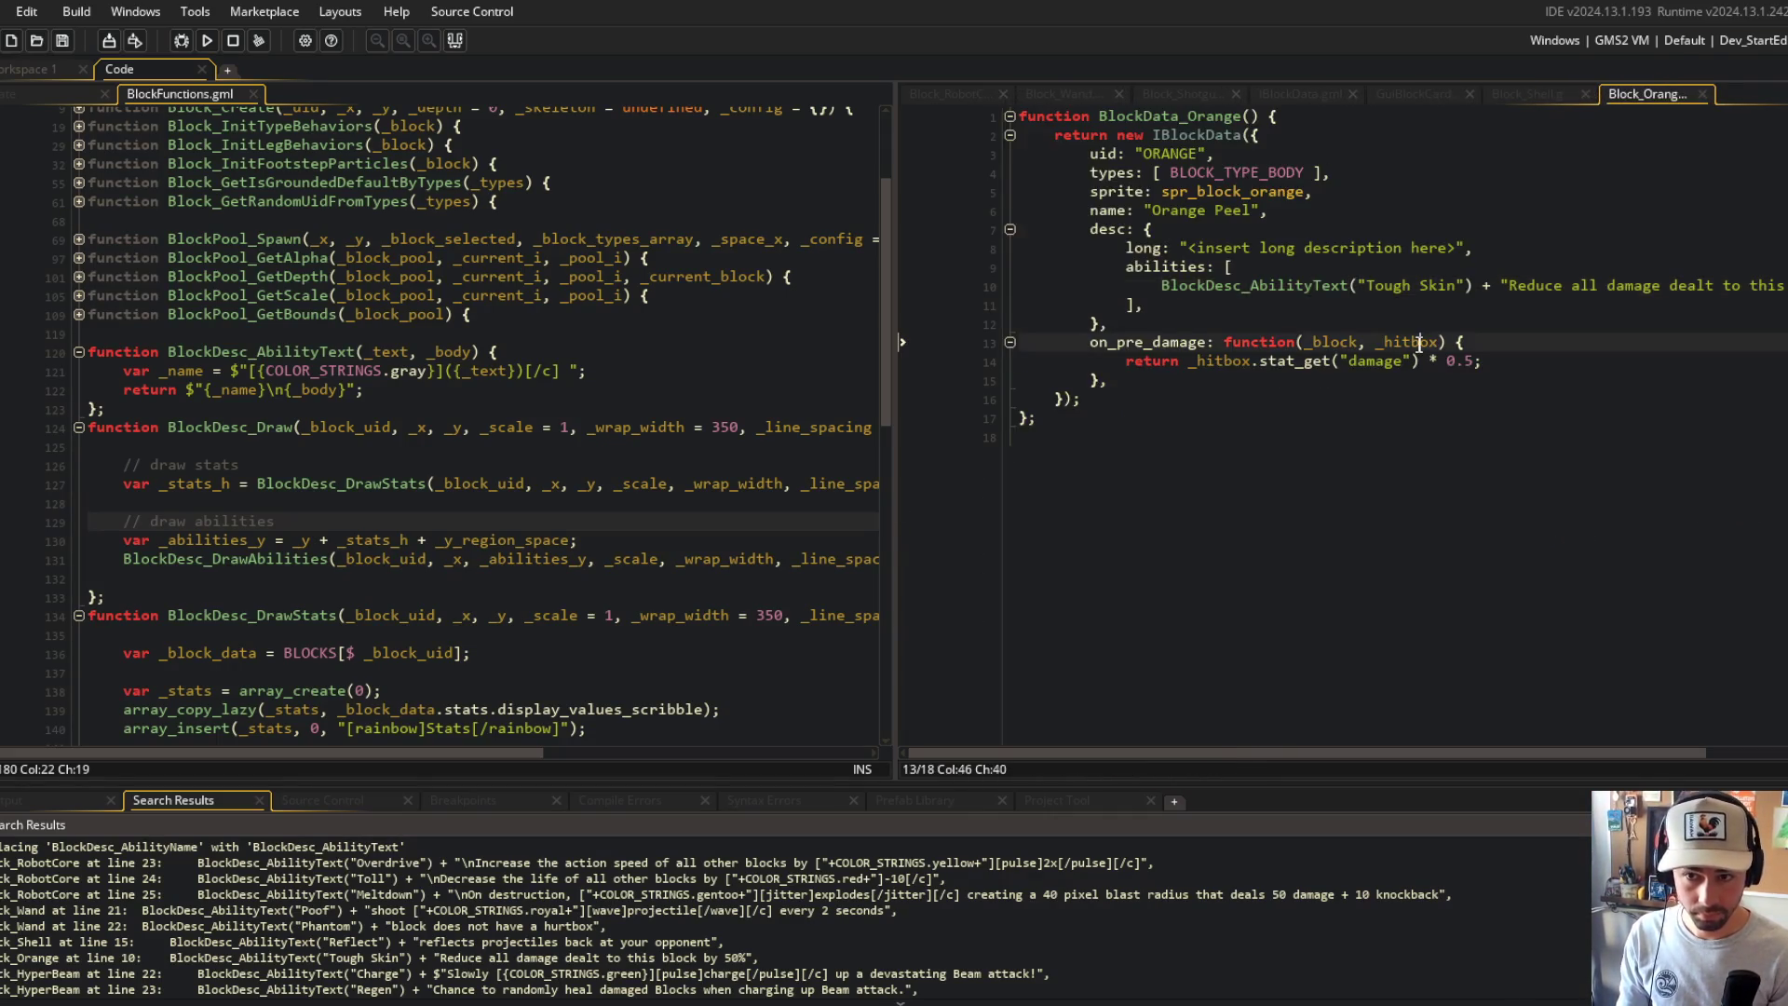
pyautogui.click(1521, 290)
pyautogui.press('Left')
pyautogui.press('Left')
pyautogui.press('BackSpace')
pyautogui.press('BackSpace')
pyautogui.press('BackSpace')
pyautogui.write(',')
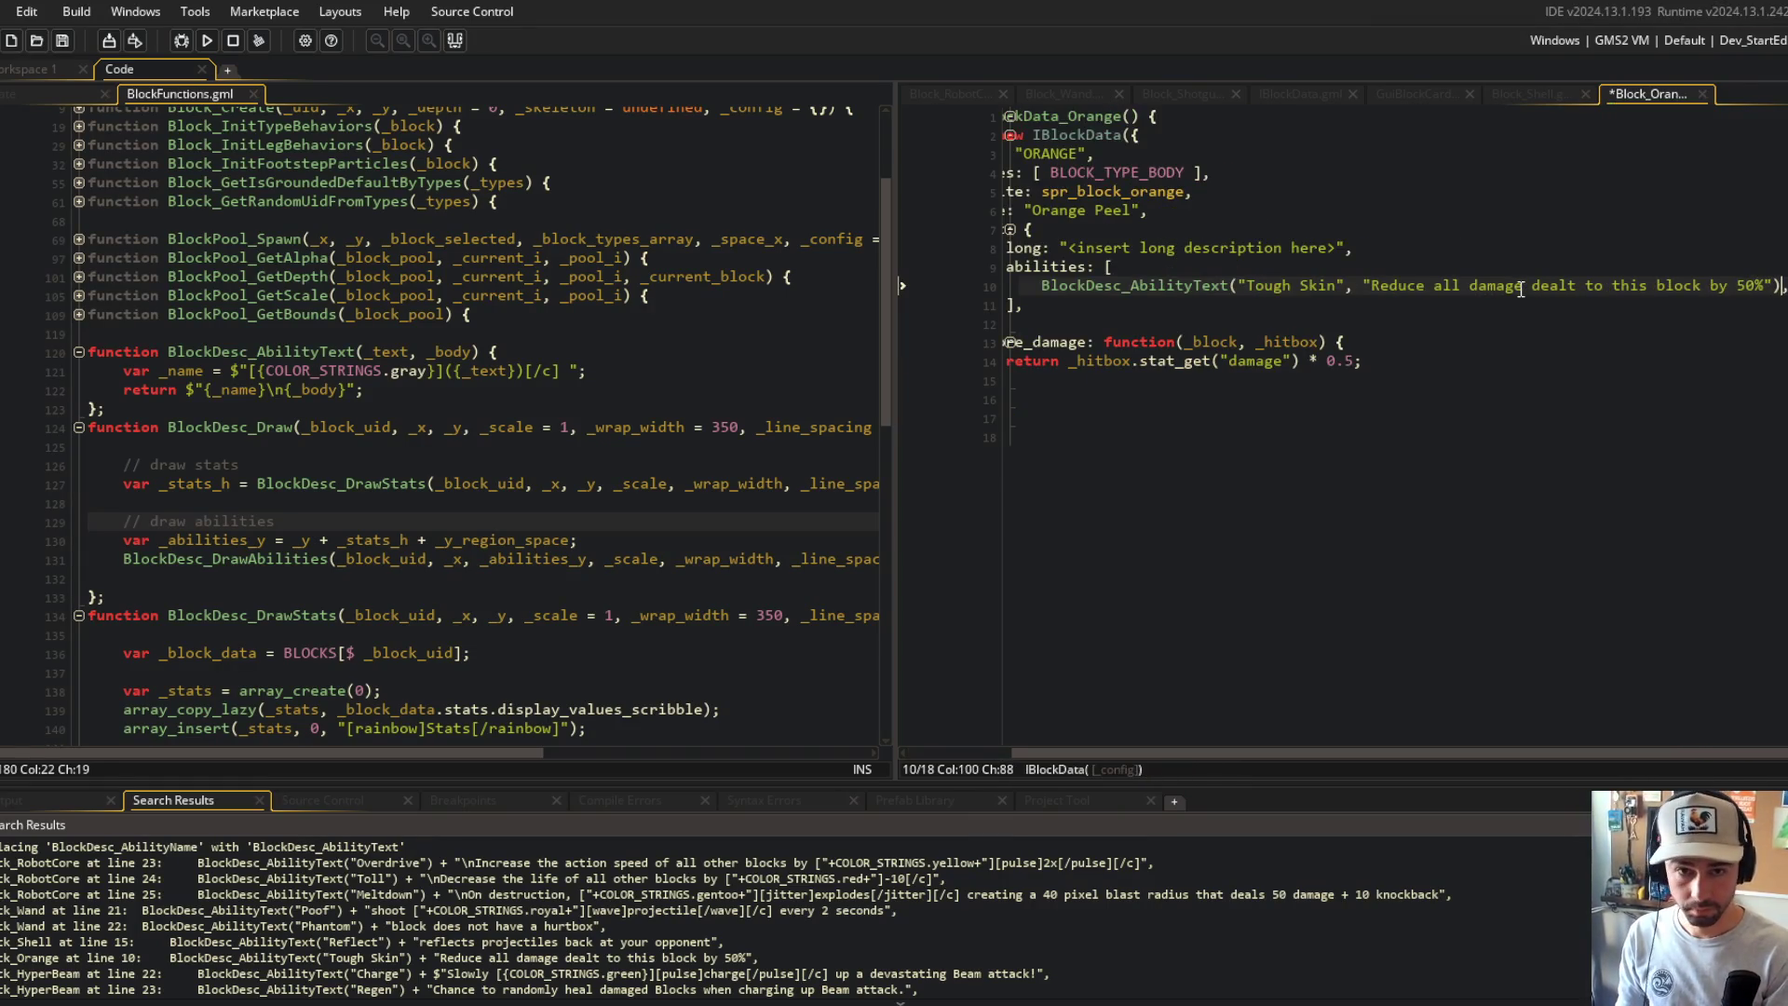
pyautogui.hotkey('ctrl', 'w')
# Step: In the Shell script, replace ') + ' after Reflect with a comma and close it
pyautogui.click(1478, 379)
pyautogui.press('BackSpace')
pyautogui.press('BackSpace')
pyautogui.press('BackSpace')
pyautogui.write(',')
pyautogui.press('End')
pyautogui.hotkey('ctrl', 'w')
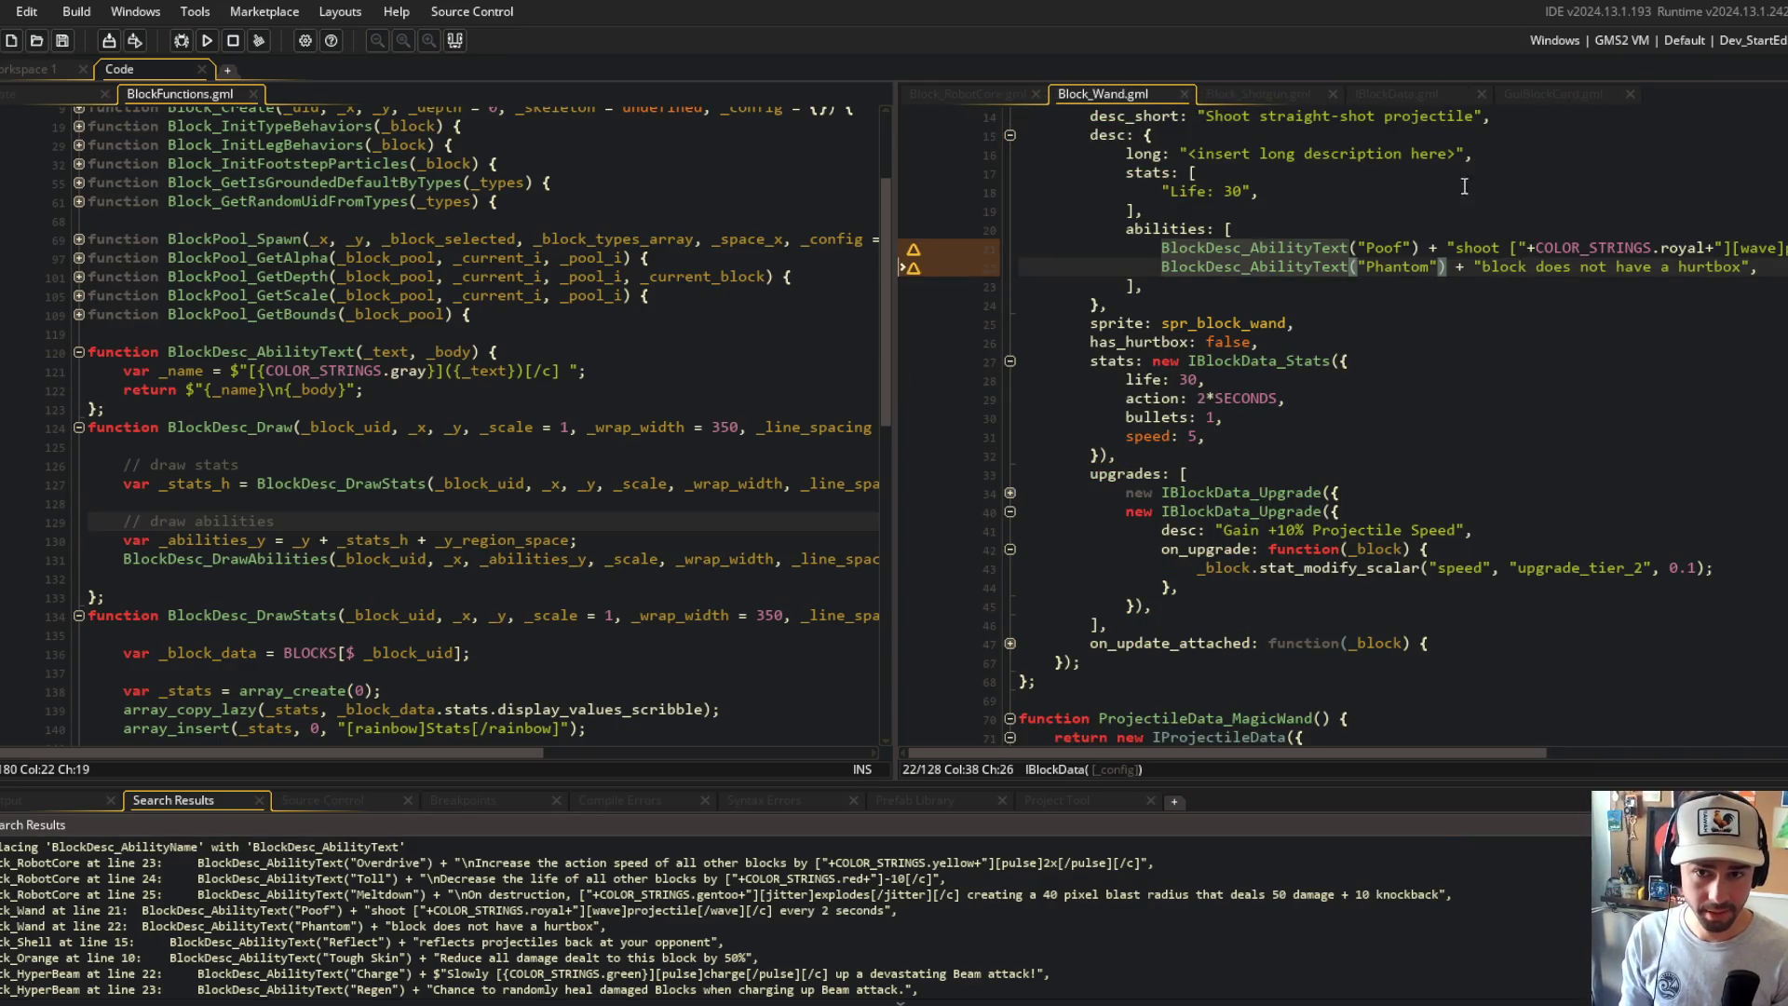
# Step: In the Wand script, replace ') + ' after Poof with a comma, save, and close it
pyautogui.click(1449, 266)
pyautogui.press('Up')
pyautogui.press('BackSpace')
pyautogui.press('BackSpace')
pyautogui.press('BackSpace')
pyautogui.write(',')
pyautogui.press('End')
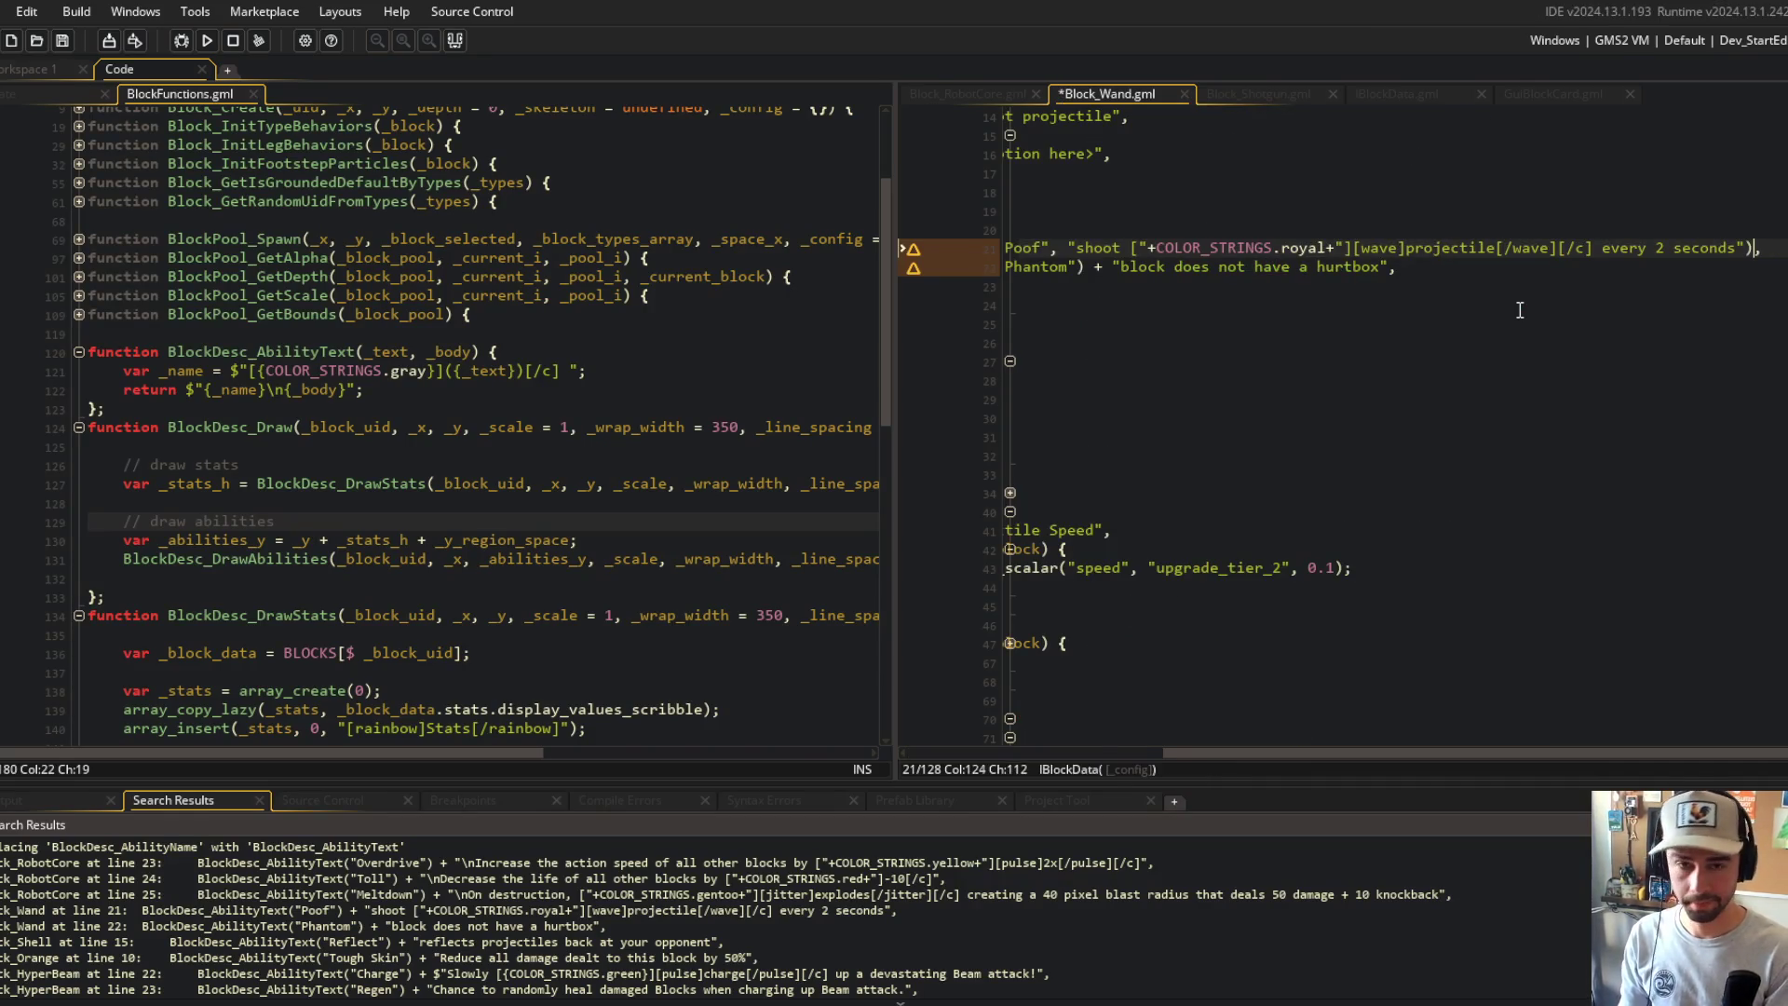
pyautogui.hotkey('ctrl', 's')
pyautogui.press('Down')
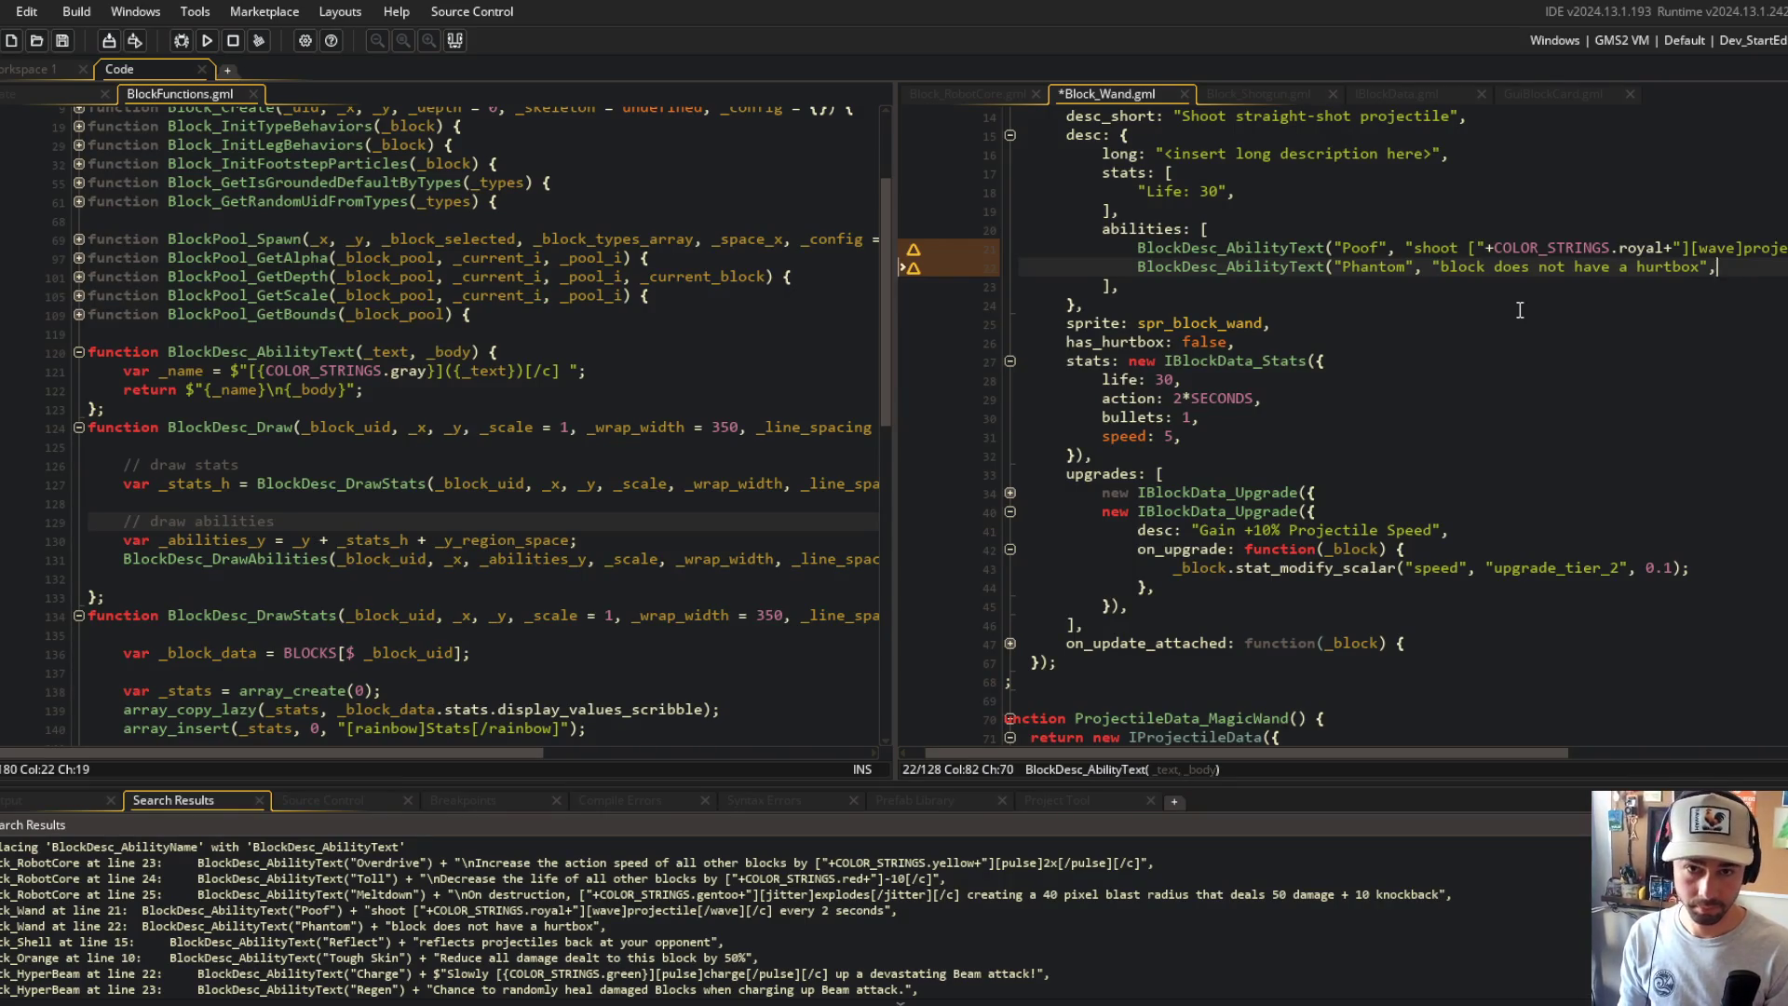
pyautogui.hotkey('ctrl', 'w')
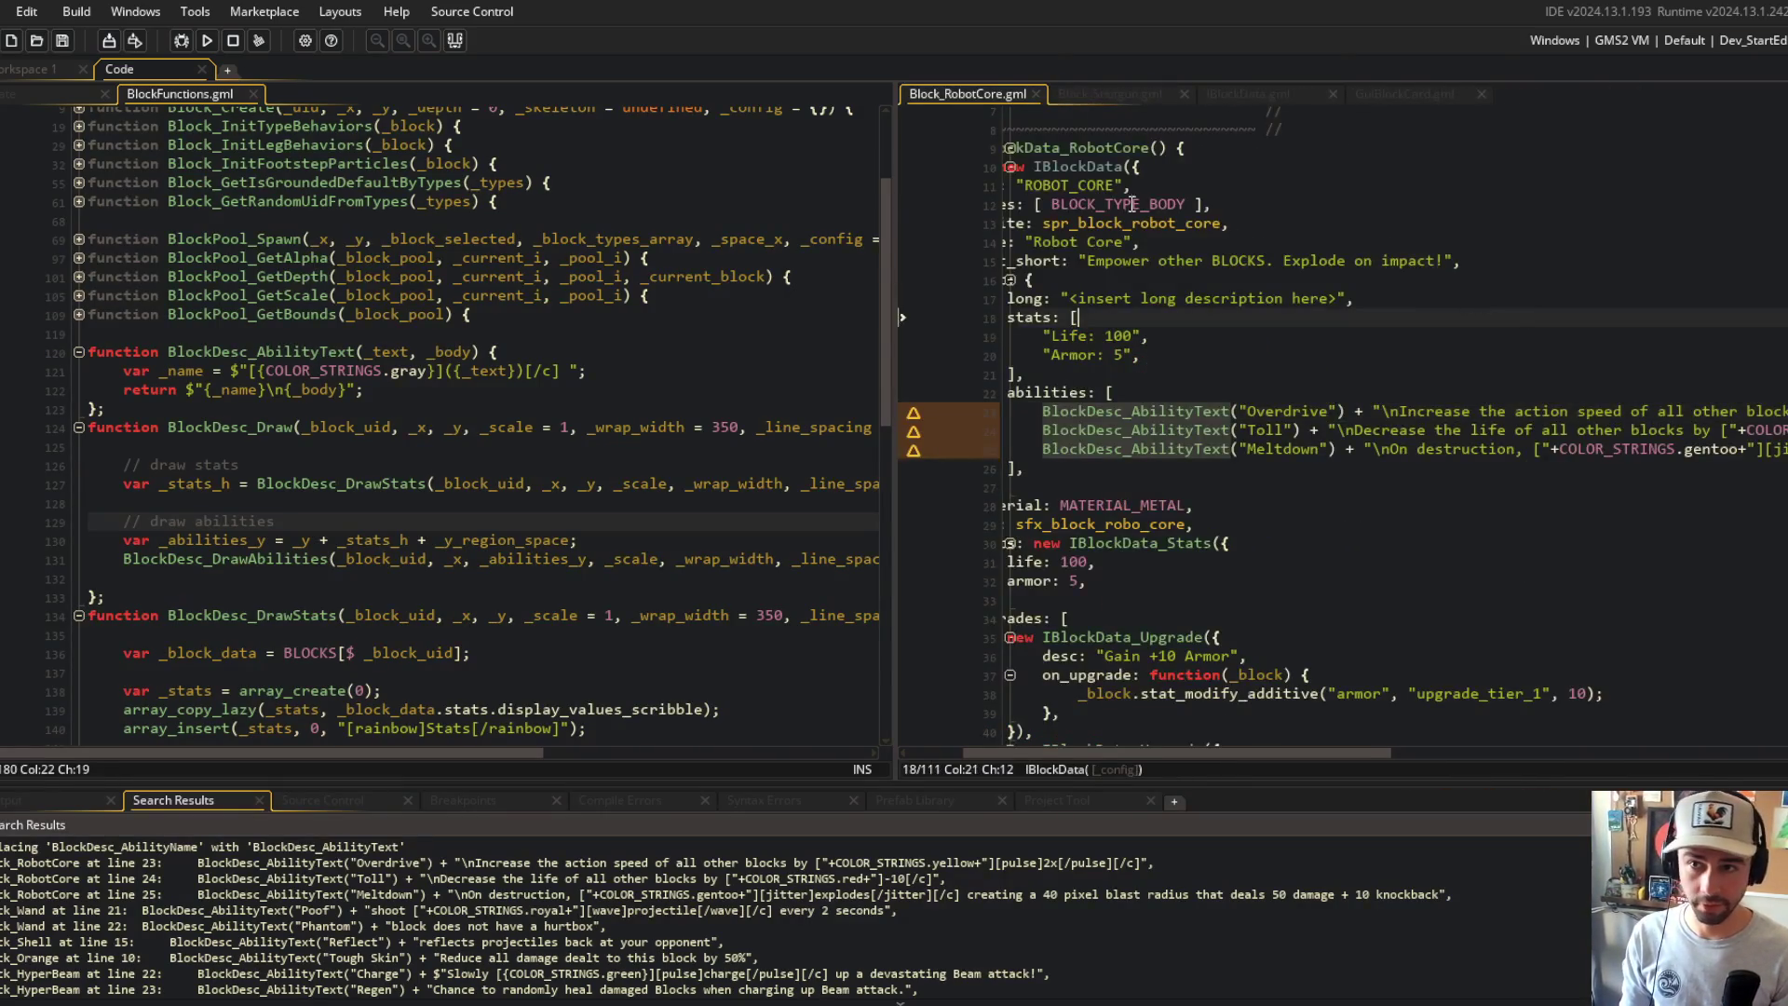
# Step: In RobotCore, separate the Overdrive, Toll and Meltdown names from their descriptions, dropping leading line breaks
pyautogui.click(1373, 411)
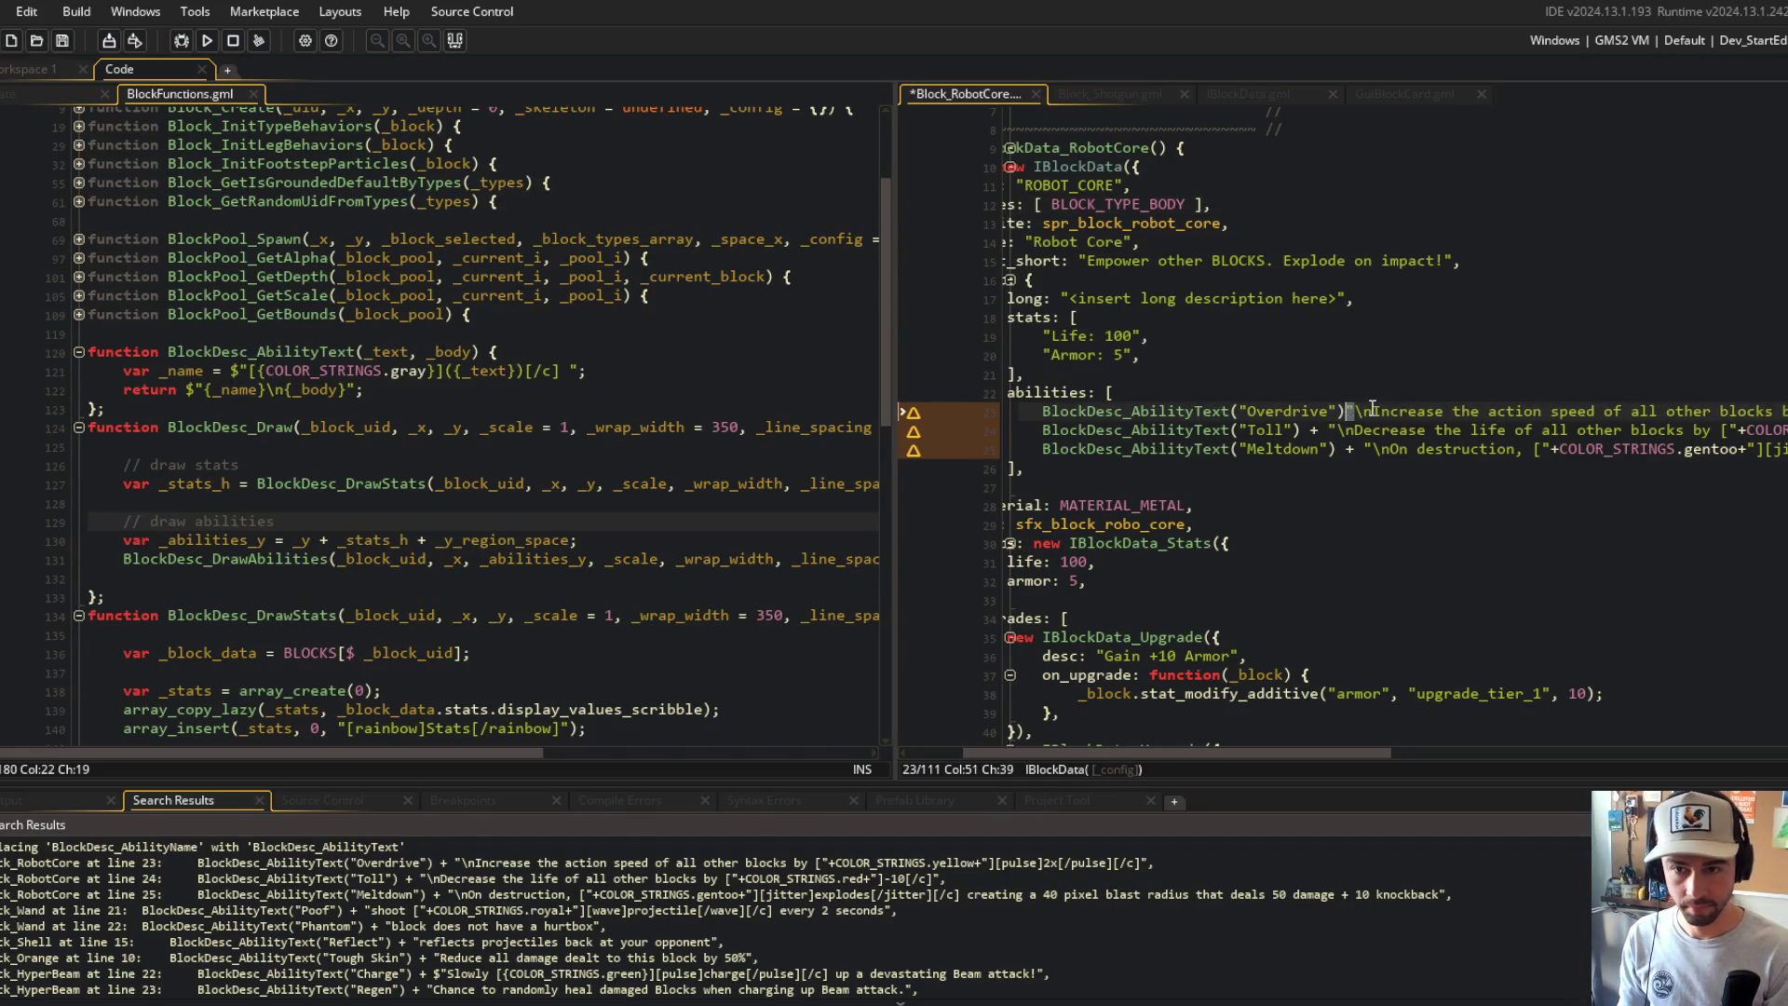
pyautogui.press('BackSpace')
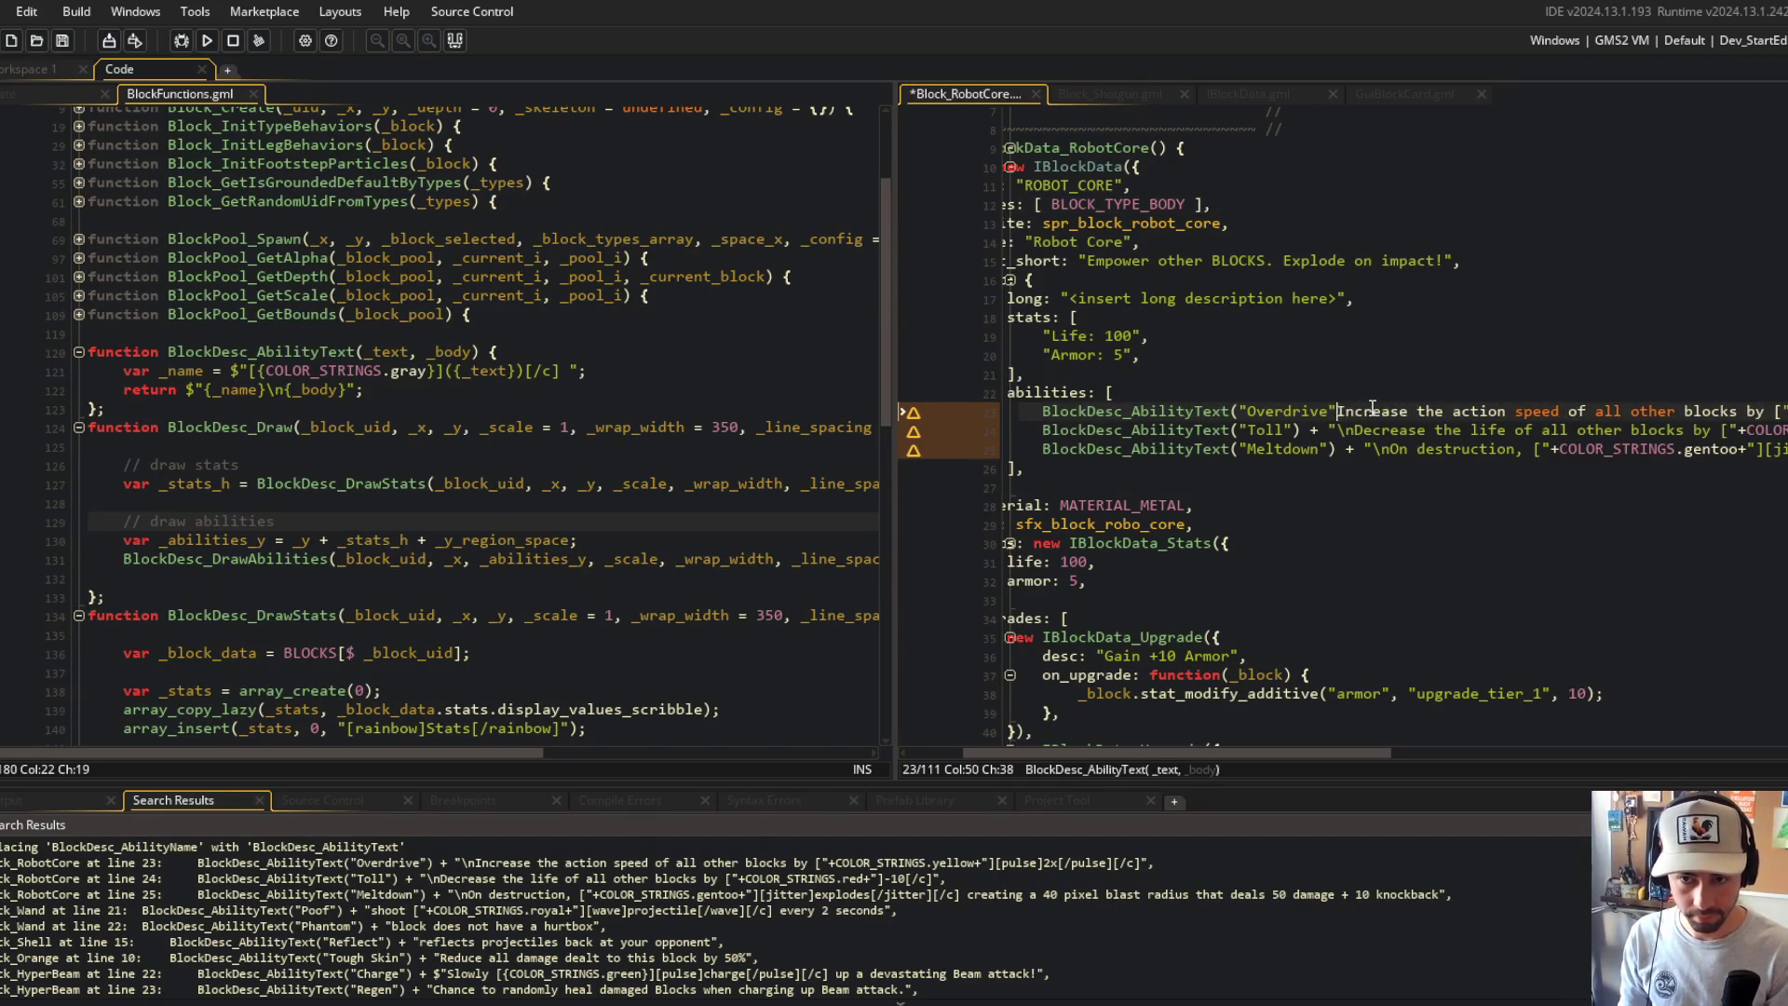
pyautogui.write('",')
pyautogui.press('Down')
pyautogui.press('Left')
pyautogui.press('BackSpace')
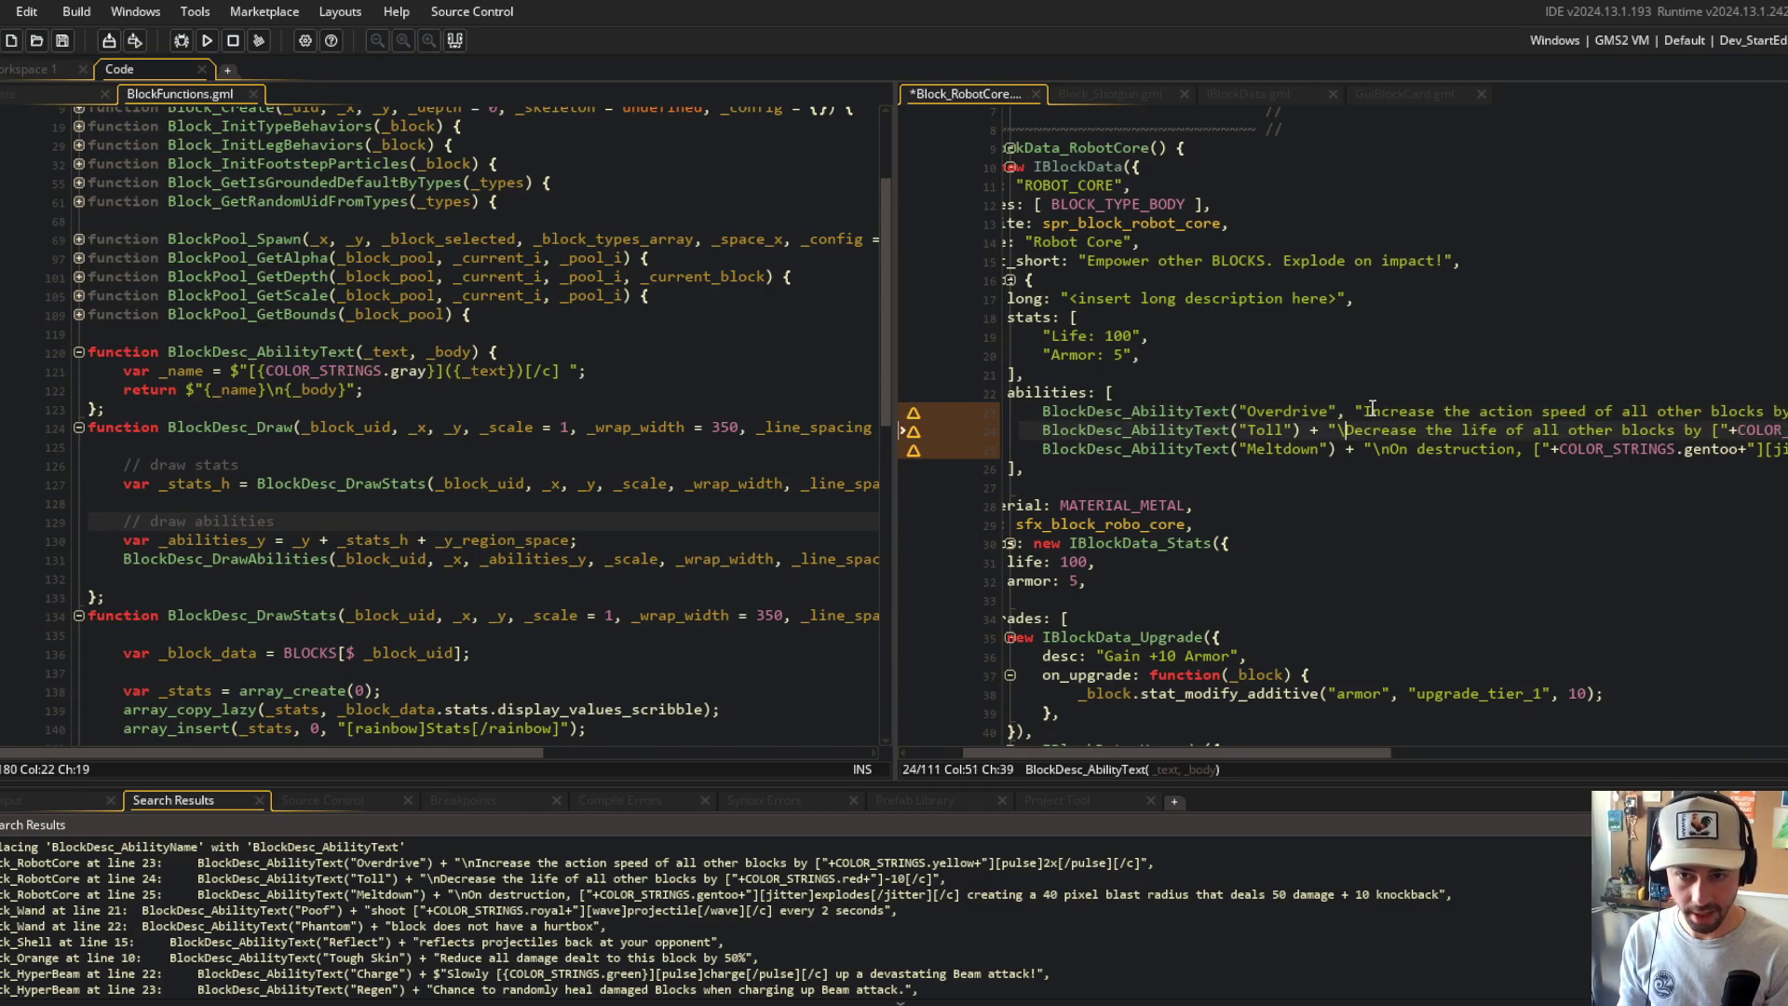
pyautogui.press('Left')
pyautogui.press('BackSpace')
pyautogui.press('BackSpace')
pyautogui.press('BackSpace')
pyautogui.write(',')
pyautogui.press('Down')
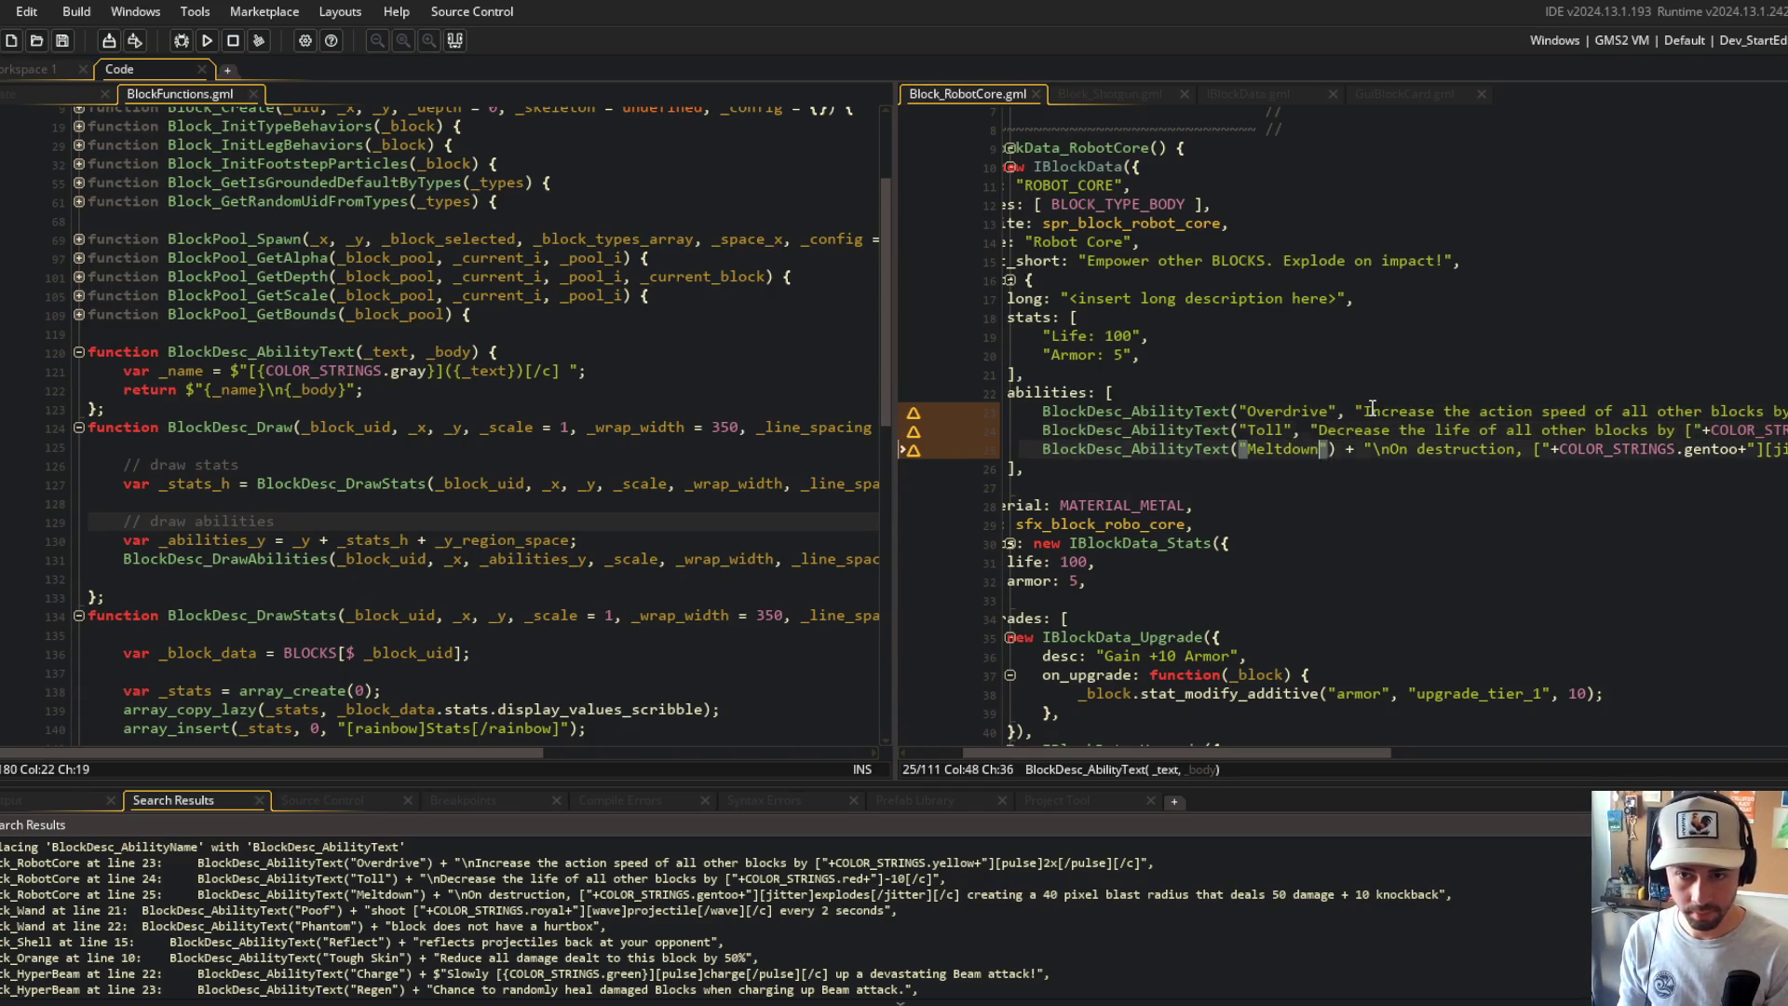
pyautogui.press('BackSpace')
pyautogui.press('BackSpace')
pyautogui.press('BackSpace')
pyautogui.write(',')
pyautogui.press('End')
# Step: Add closing parentheses to the RobotCore Toll and Overdrive calls and save the script
pyautogui.press('Left')
pyautogui.hotkey('ctrl', 's')
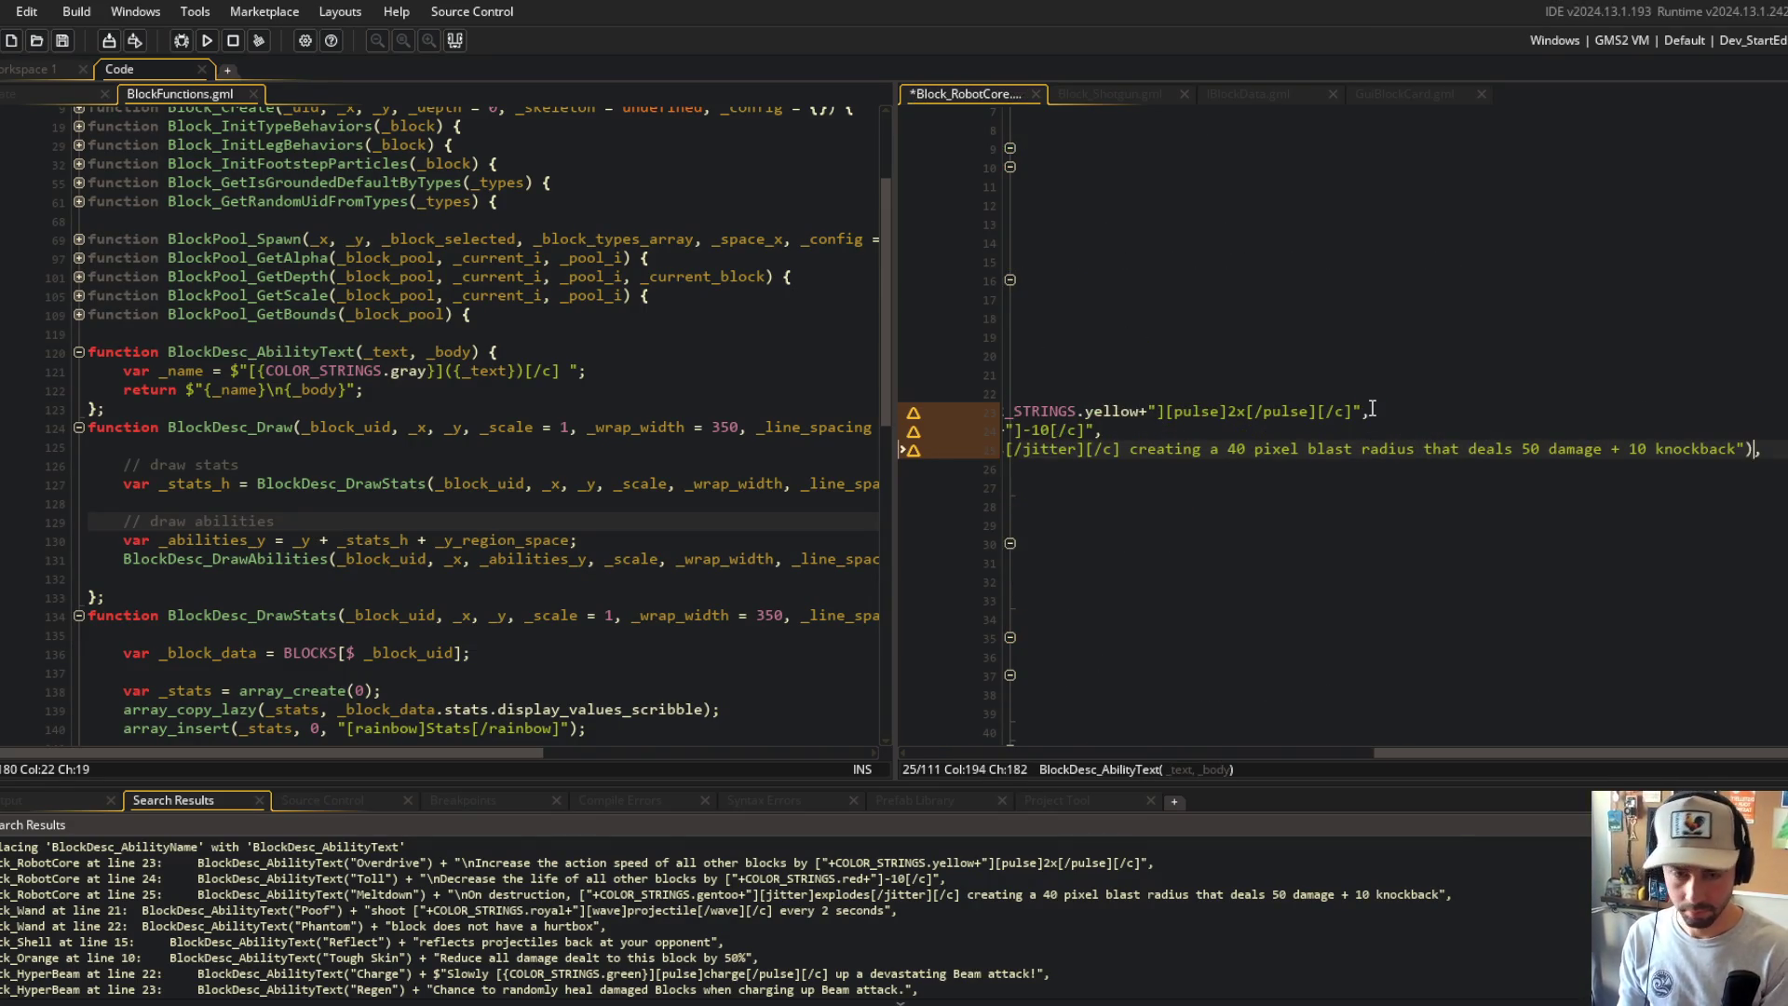
pyautogui.press('Up')
pyautogui.press('End')
pyautogui.press('Left')
pyautogui.write(')')
pyautogui.press('Up')
pyautogui.press('End')
pyautogui.press('Left')
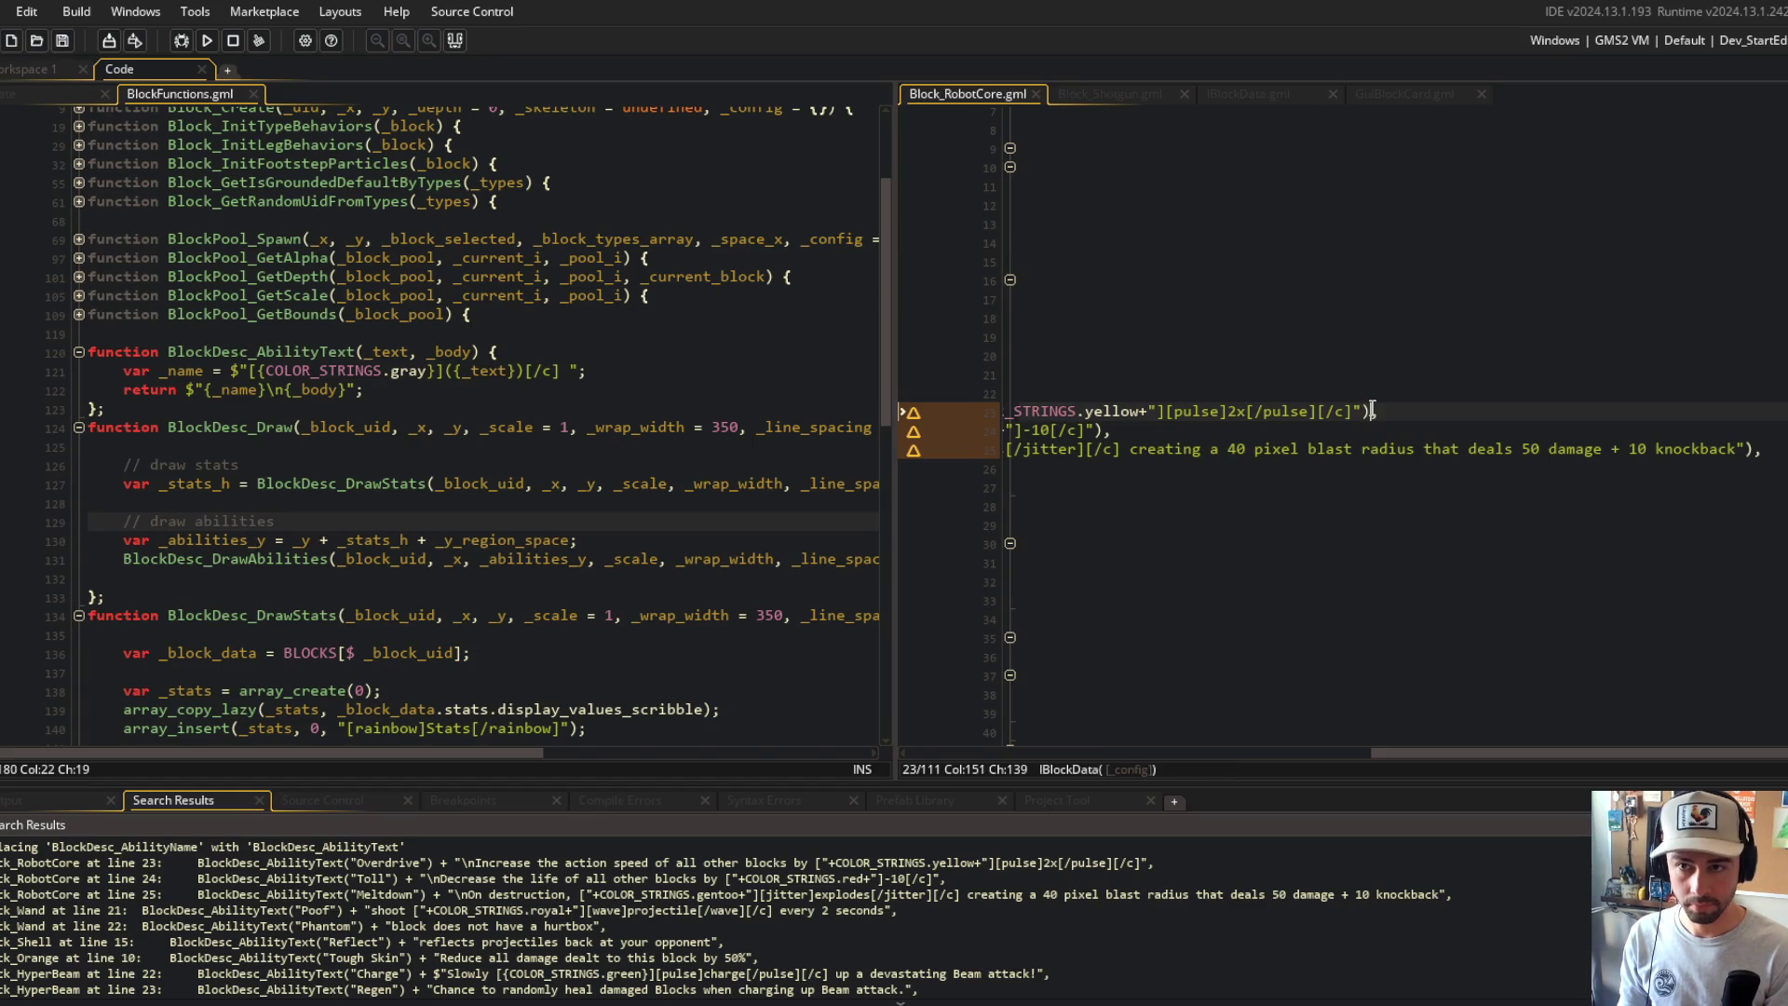
pyautogui.hscroll(-10, 1351, 409)
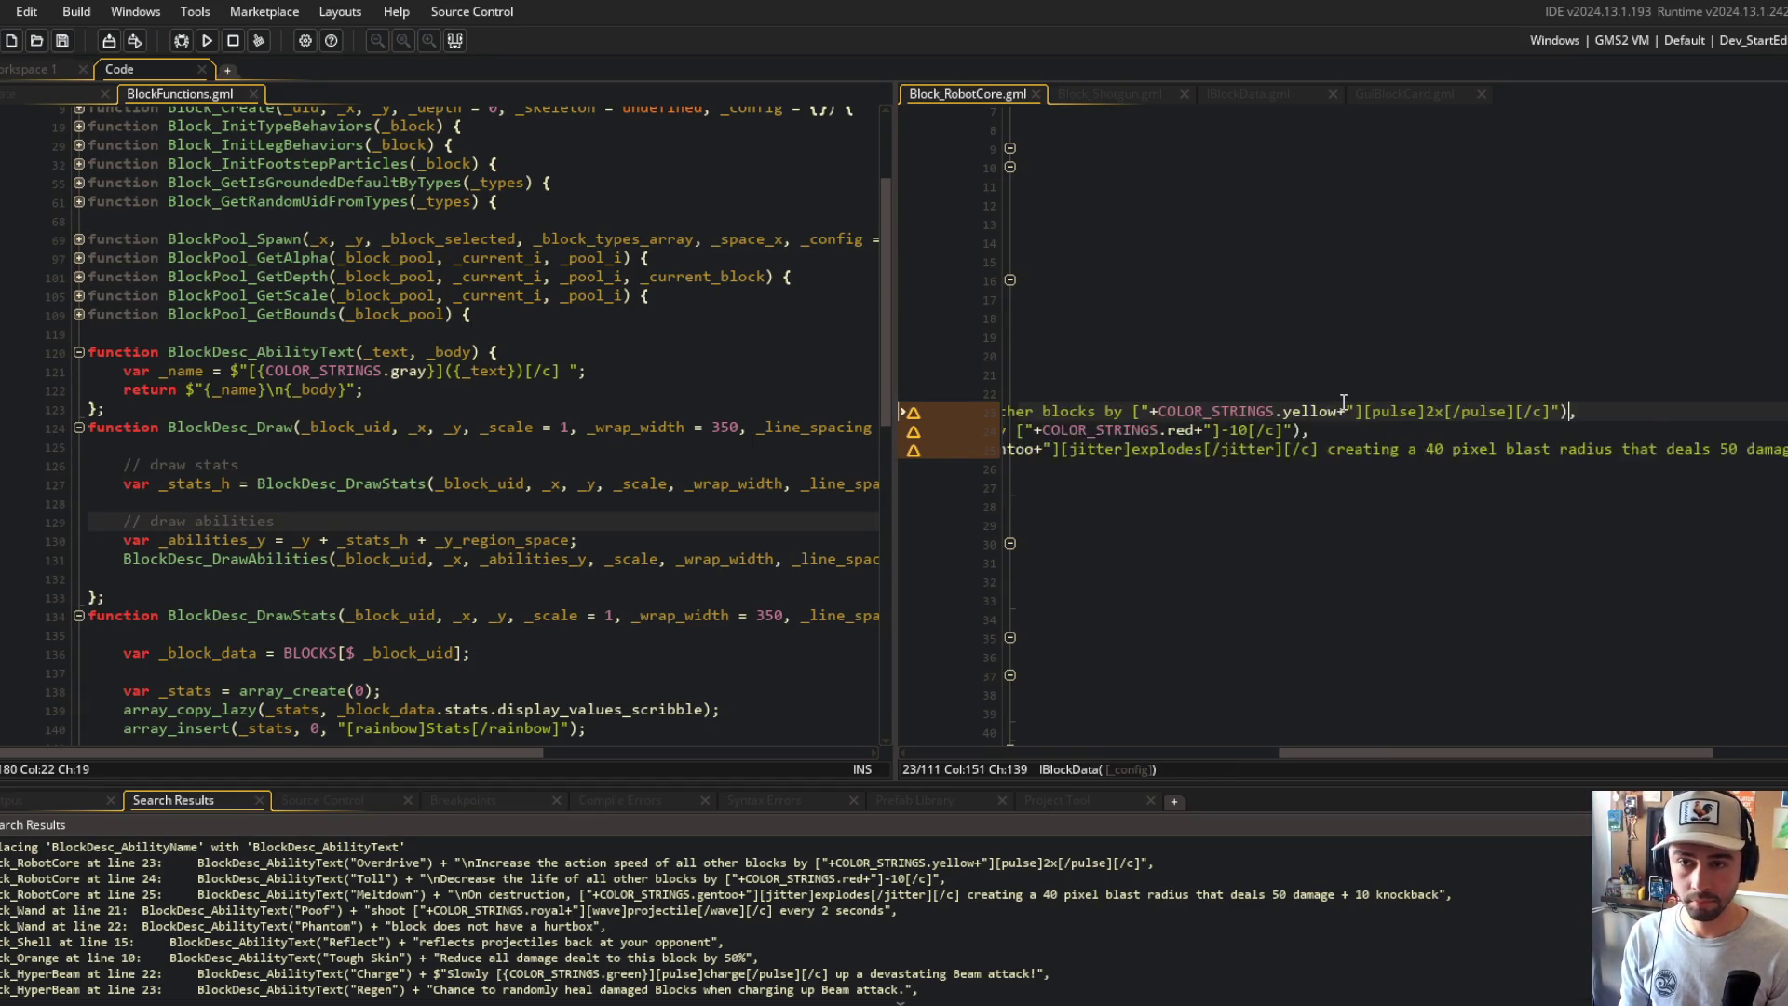
pyautogui.click(1398, 298)
pyautogui.click(1323, 285)
pyautogui.hotkey('ctrl', 't')
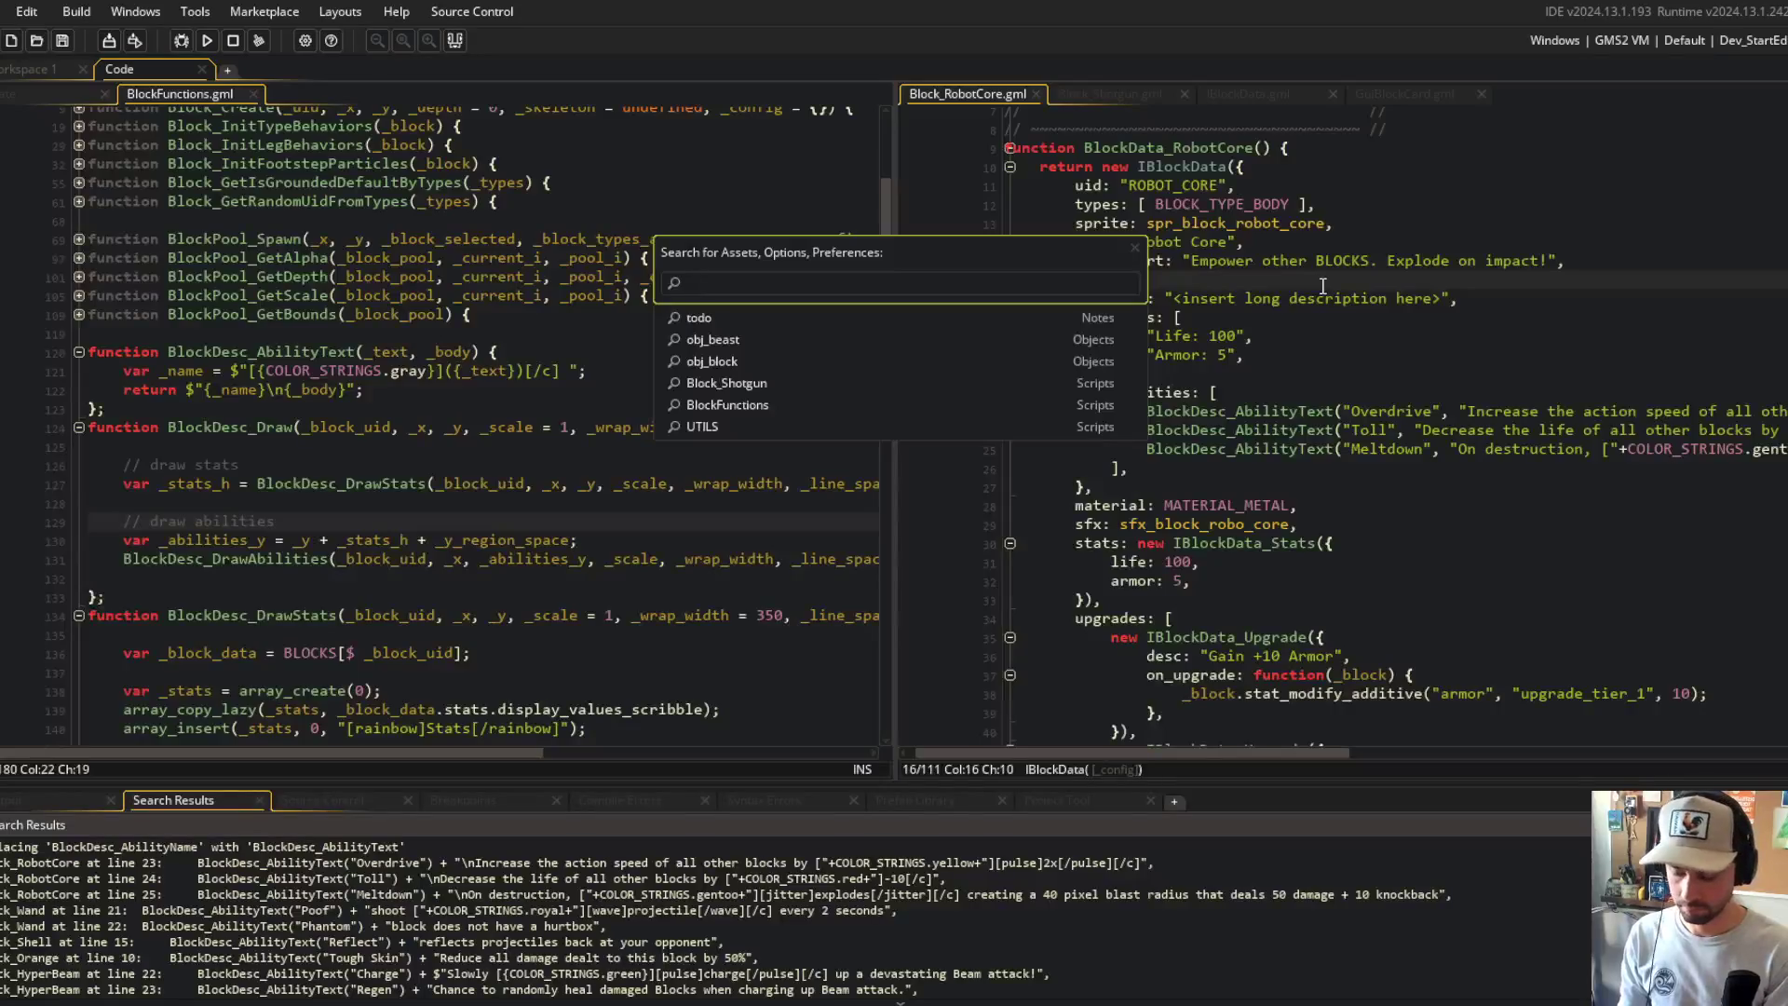
# Step: Reopen Block_Orange and Block_Shell to check their converted ability entries
pyautogui.write('block_ora')
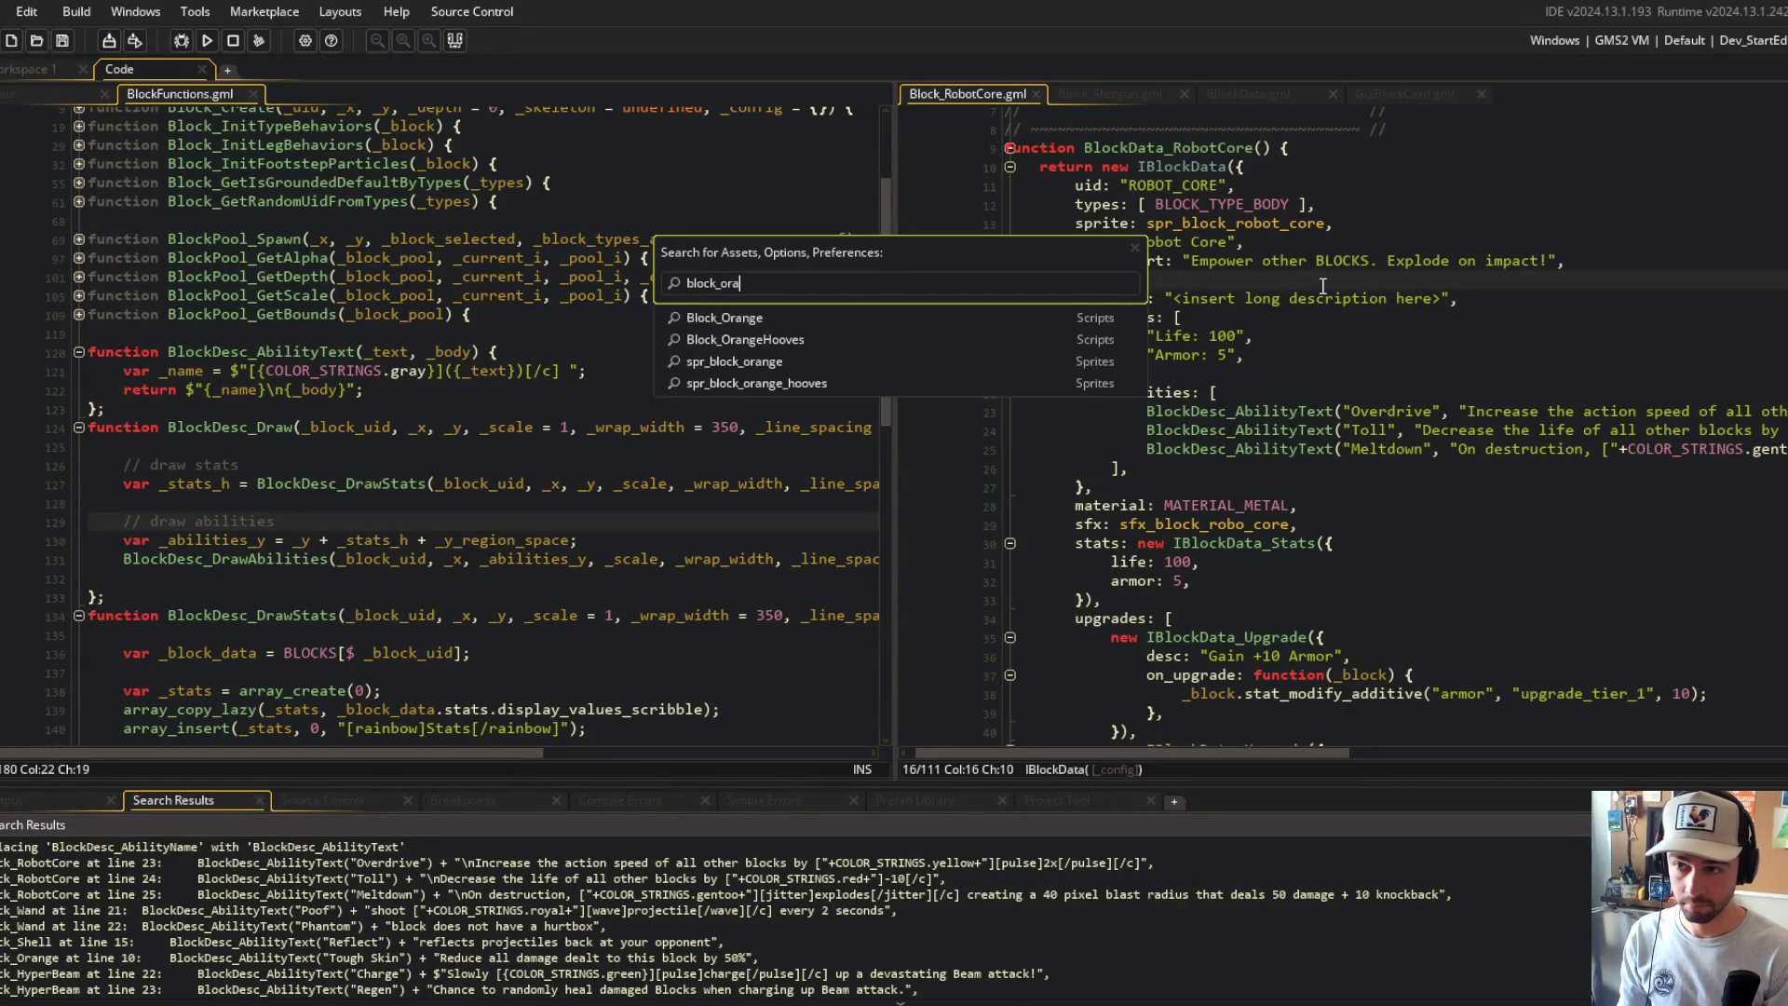
pyautogui.press('Return')
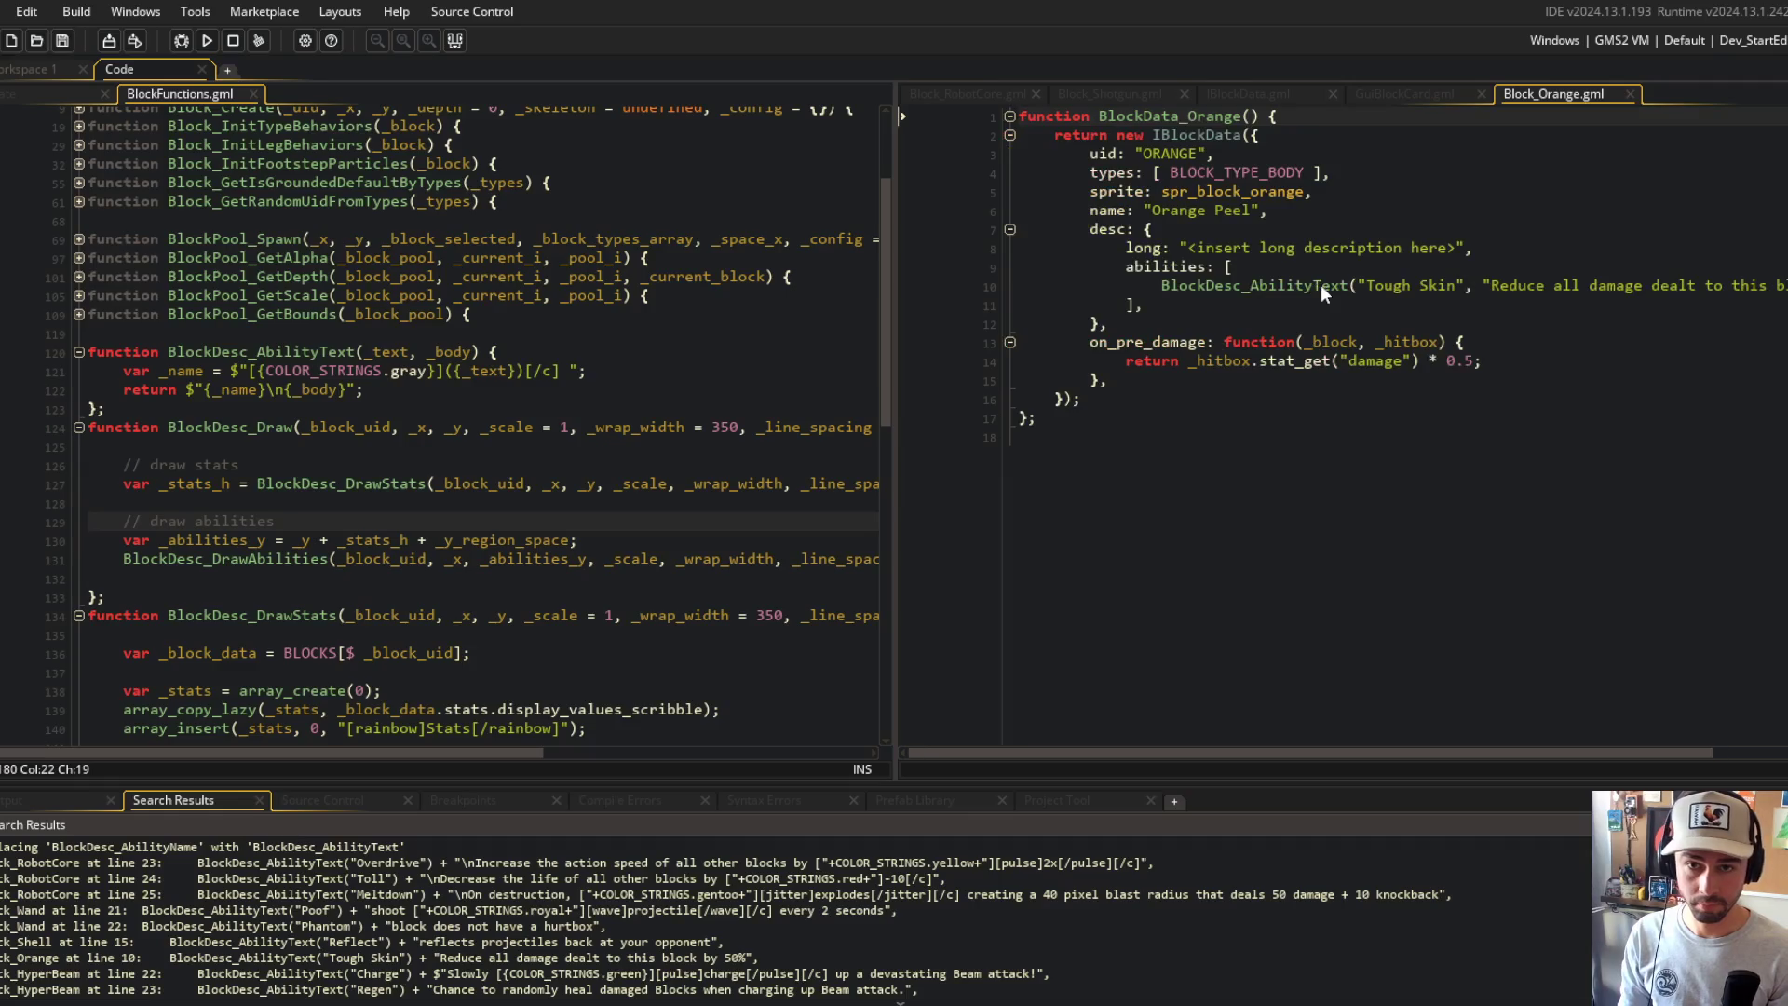
pyautogui.hotkey('ctrl', 'w')
pyautogui.hotkey('ctrl', 't')
pyautogui.write('block_she')
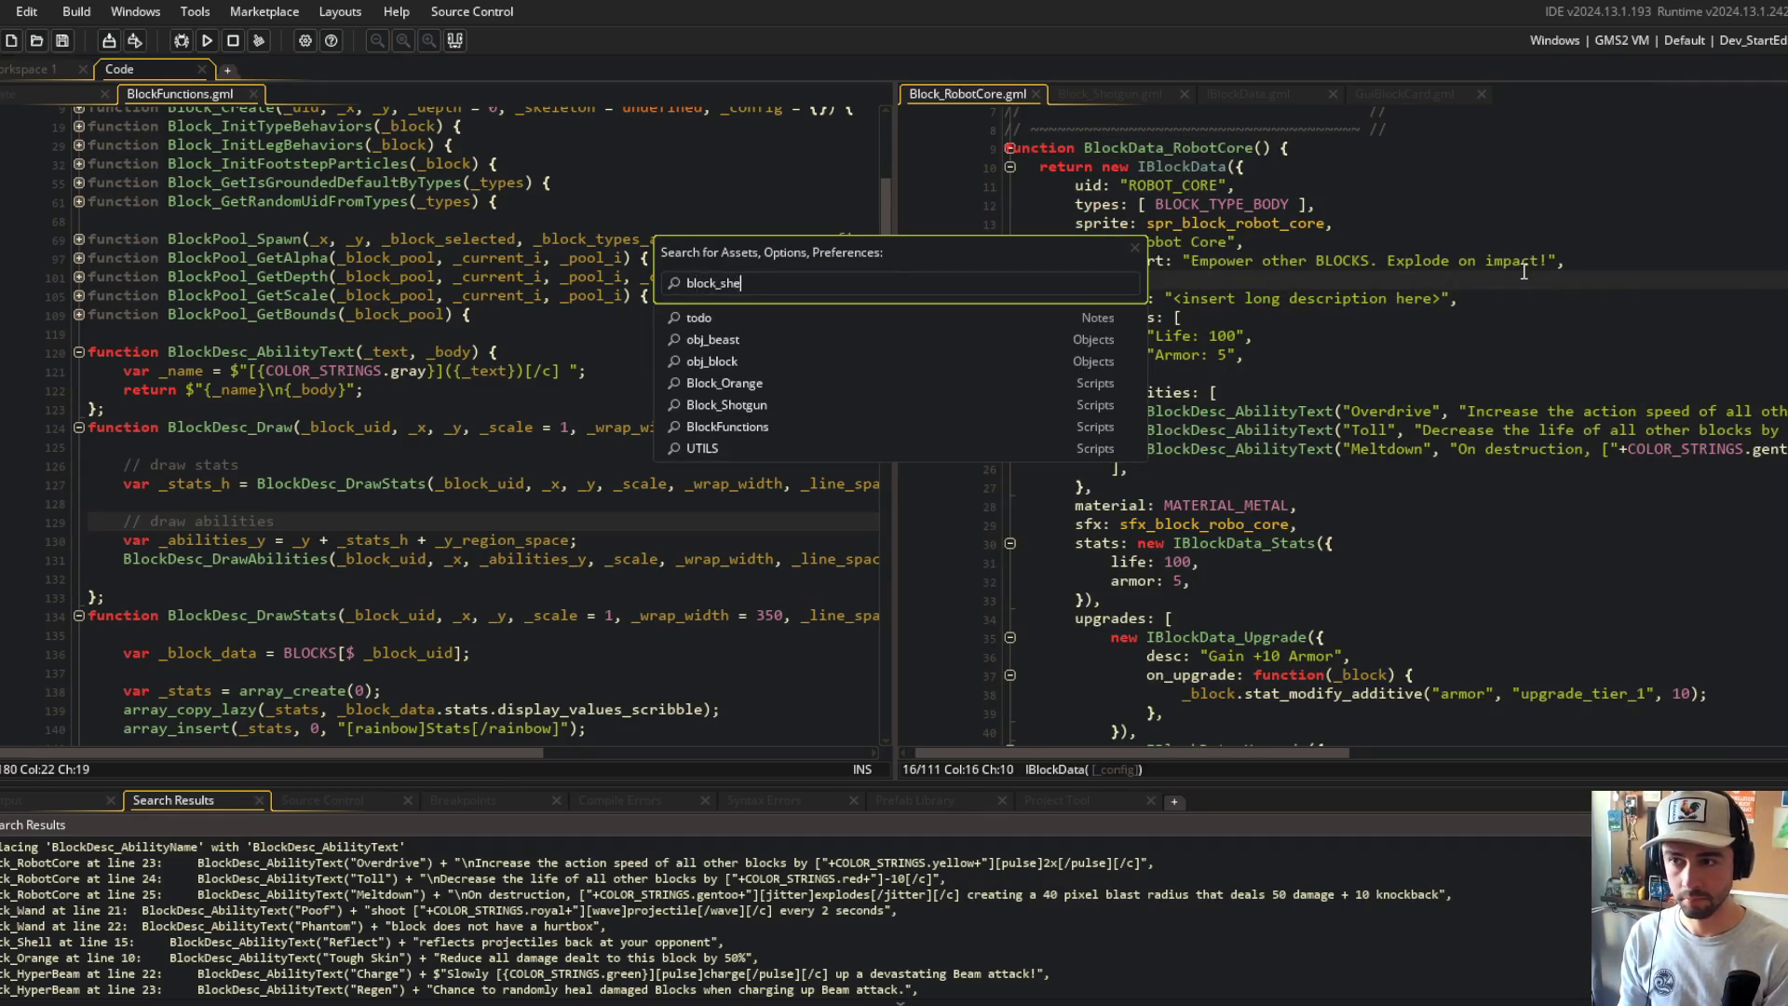
pyautogui.write('ll')
pyautogui.press('Return')
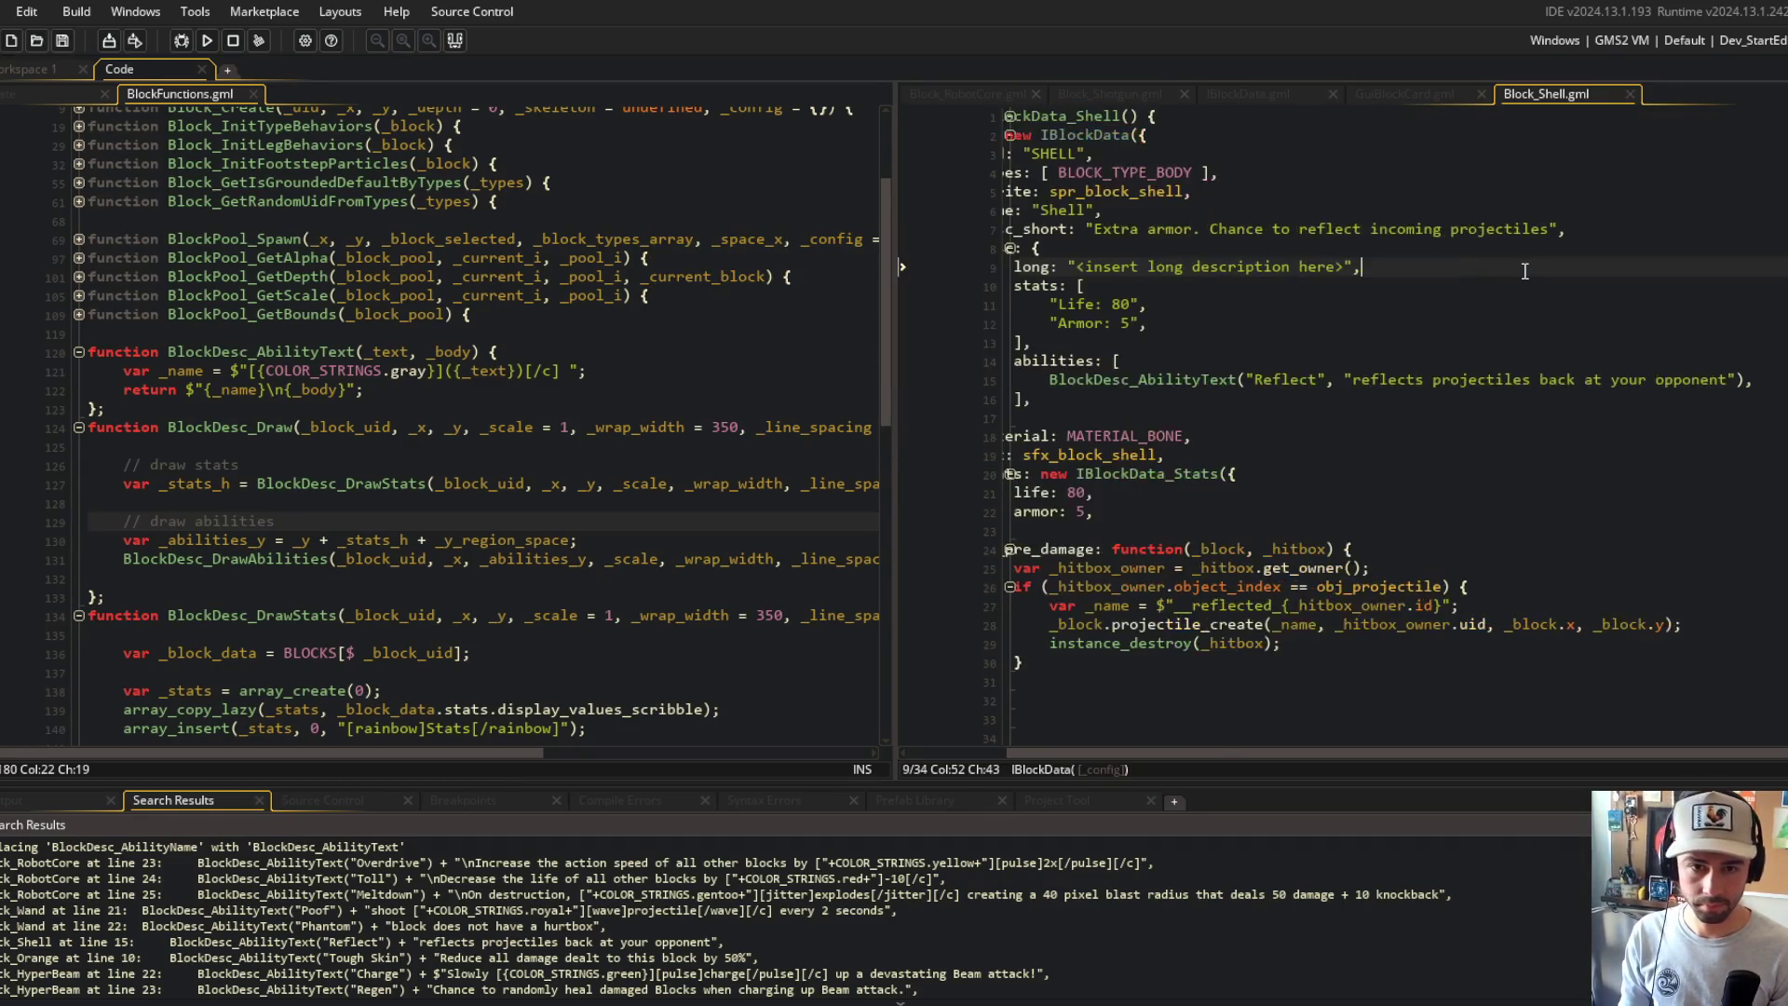
pyautogui.hotkey('ctrl', 'w')
# Step: Check the RobotCore script, switch to GuiBlockCard, and build and run the game with F5
pyautogui.click(1296, 264)
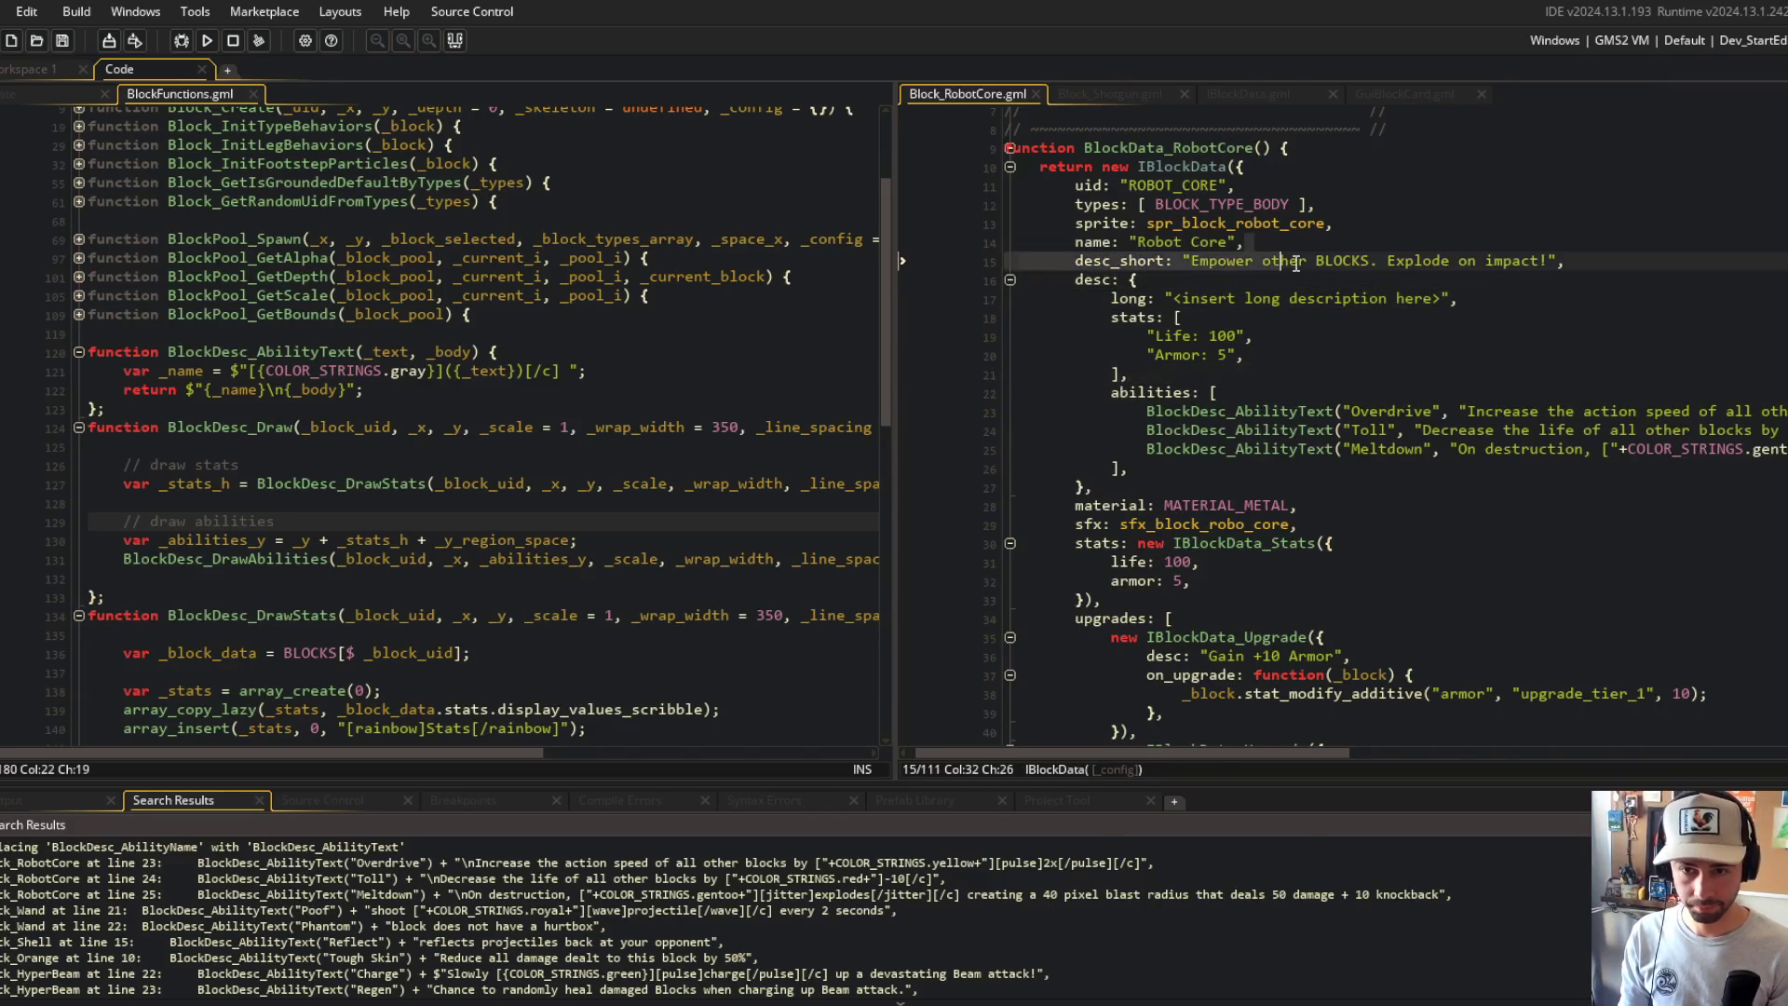
pyautogui.hscroll(5, 1295, 264)
pyautogui.hscroll(-5, 1296, 264)
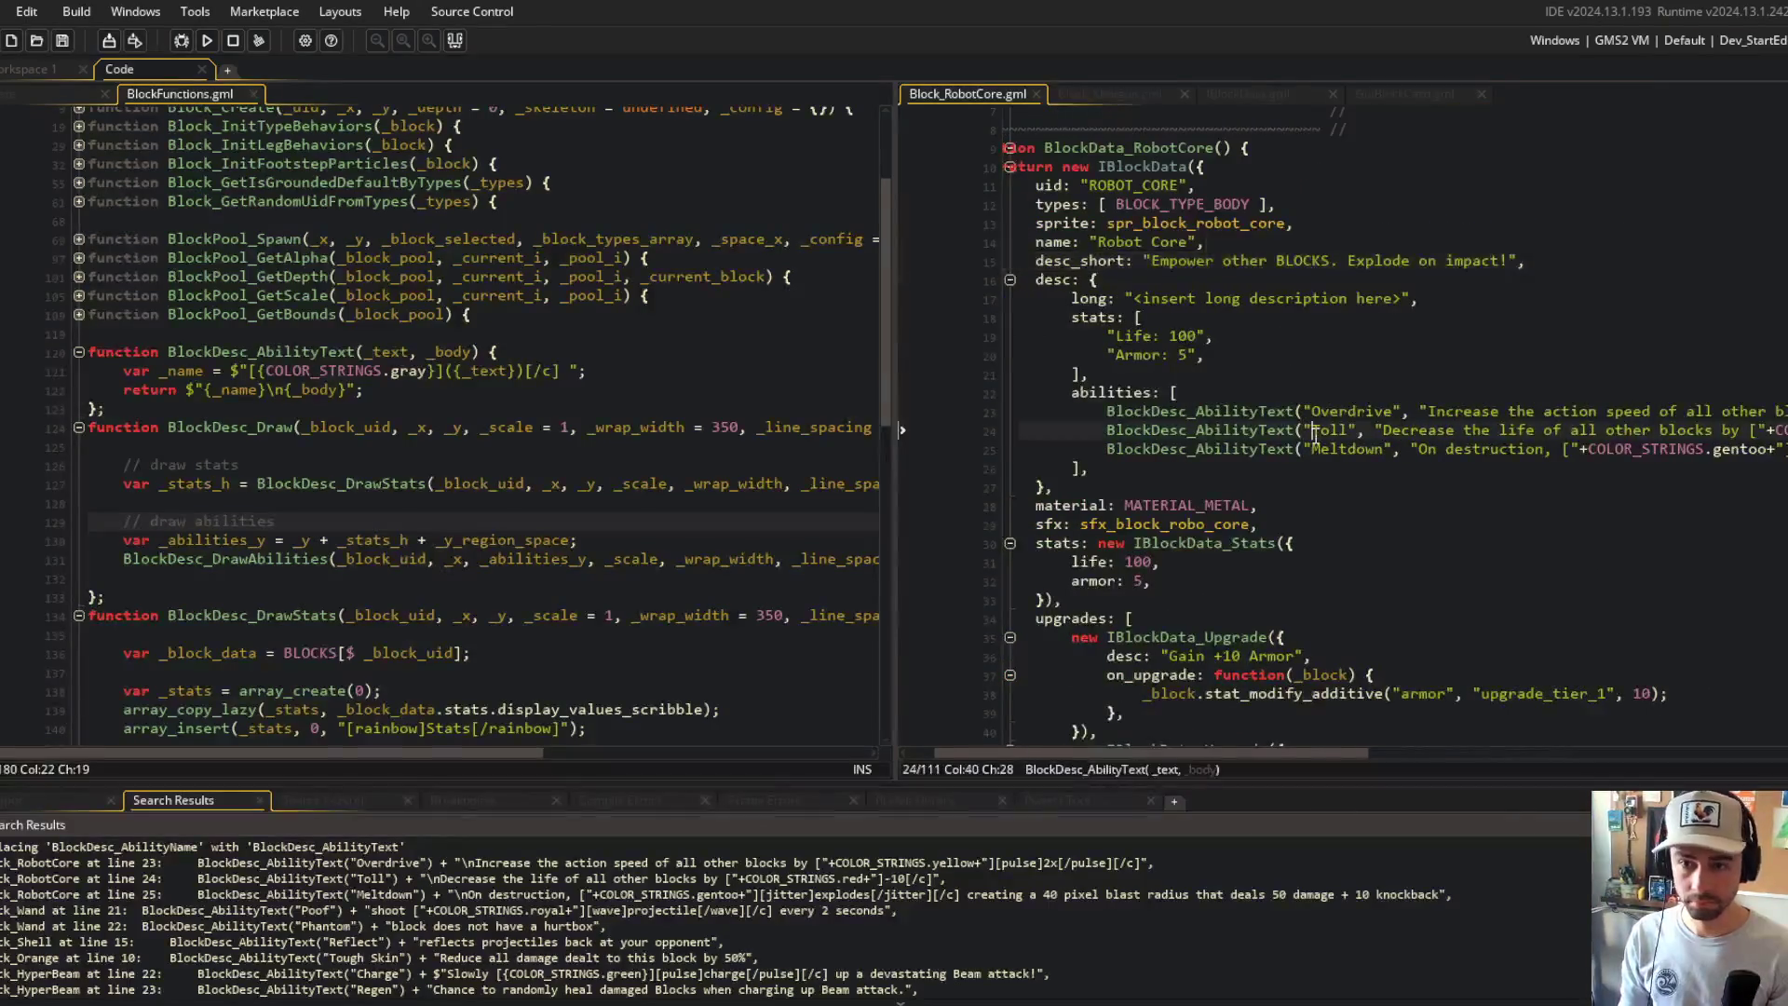
pyautogui.hotkey('ctrl', 'w')
pyautogui.click(960, 93)
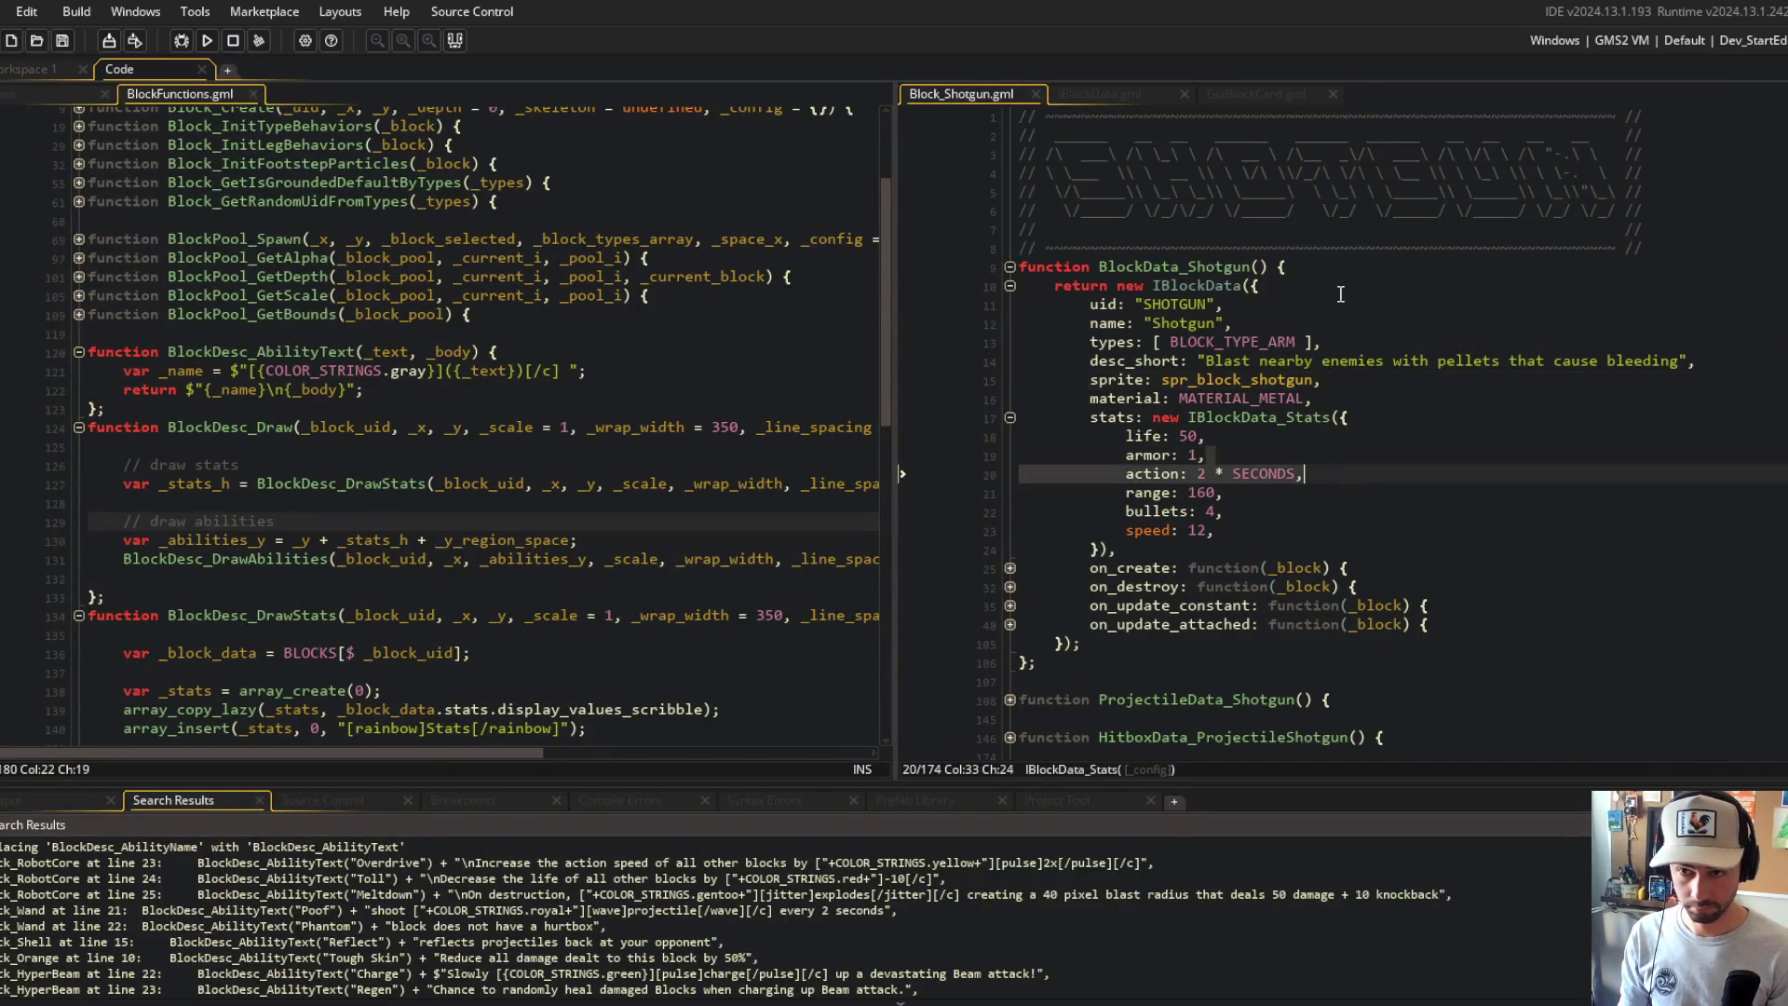
pyautogui.click(1103, 93)
pyautogui.click(1257, 93)
pyautogui.click(431, 258)
pyautogui.press('F5')
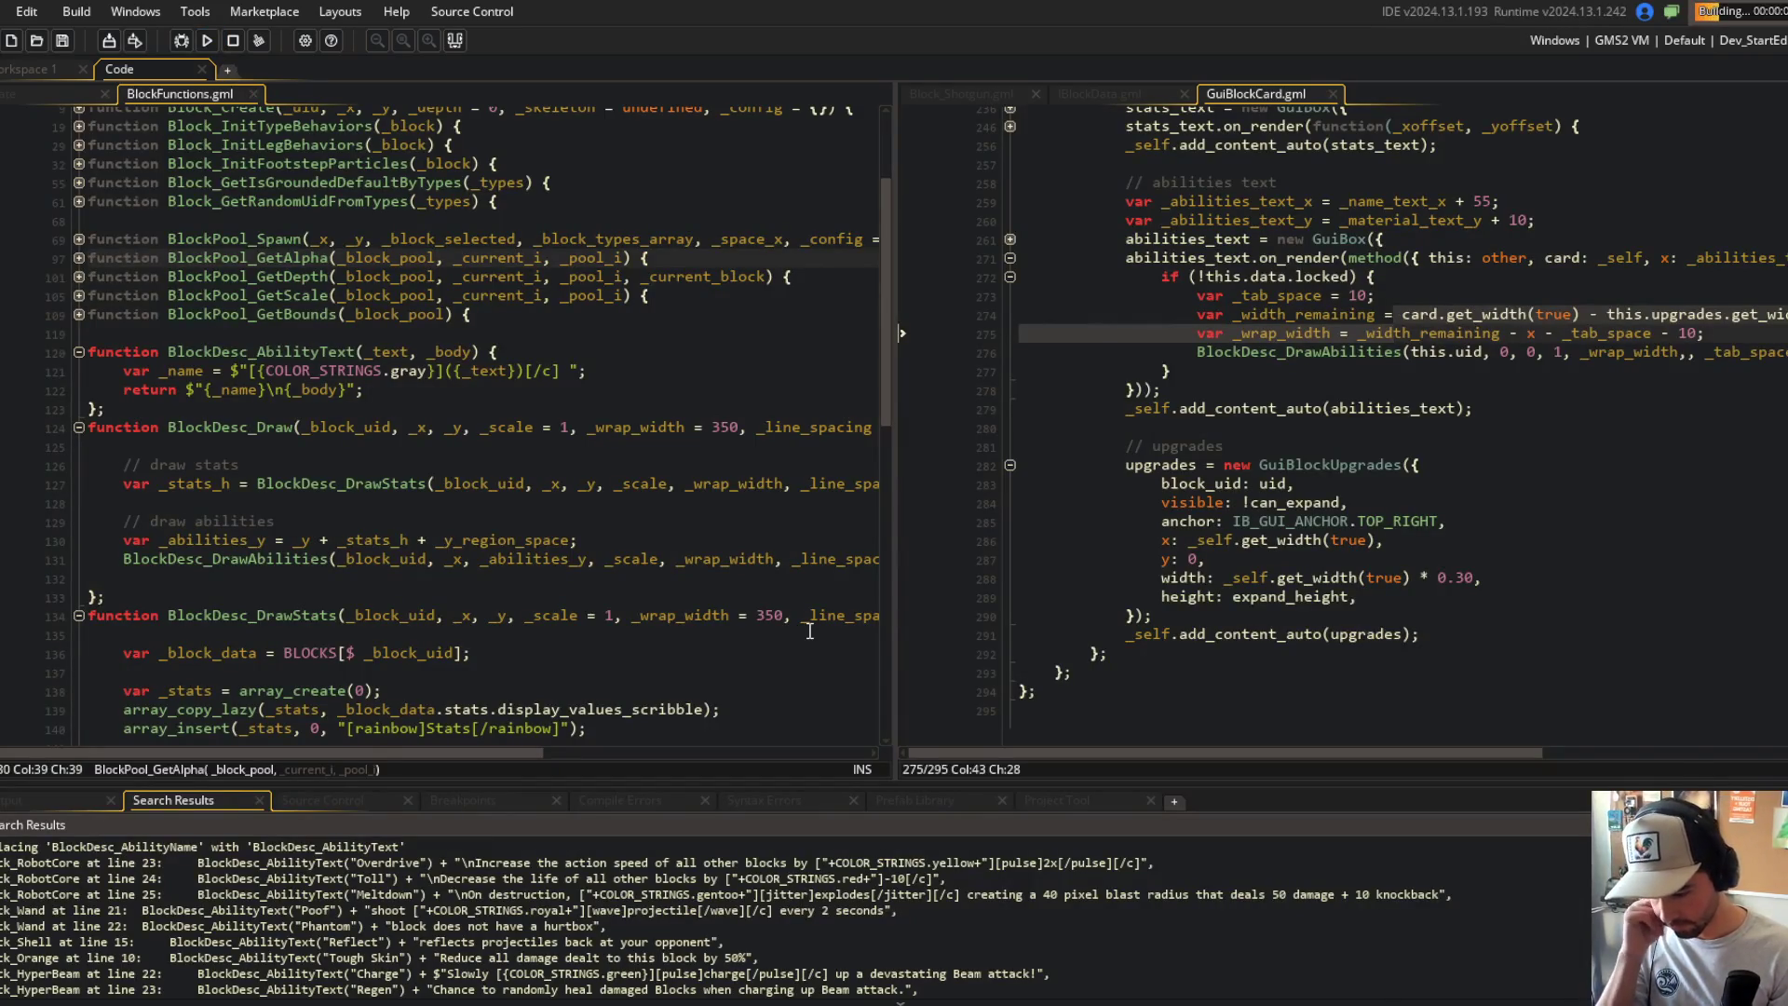
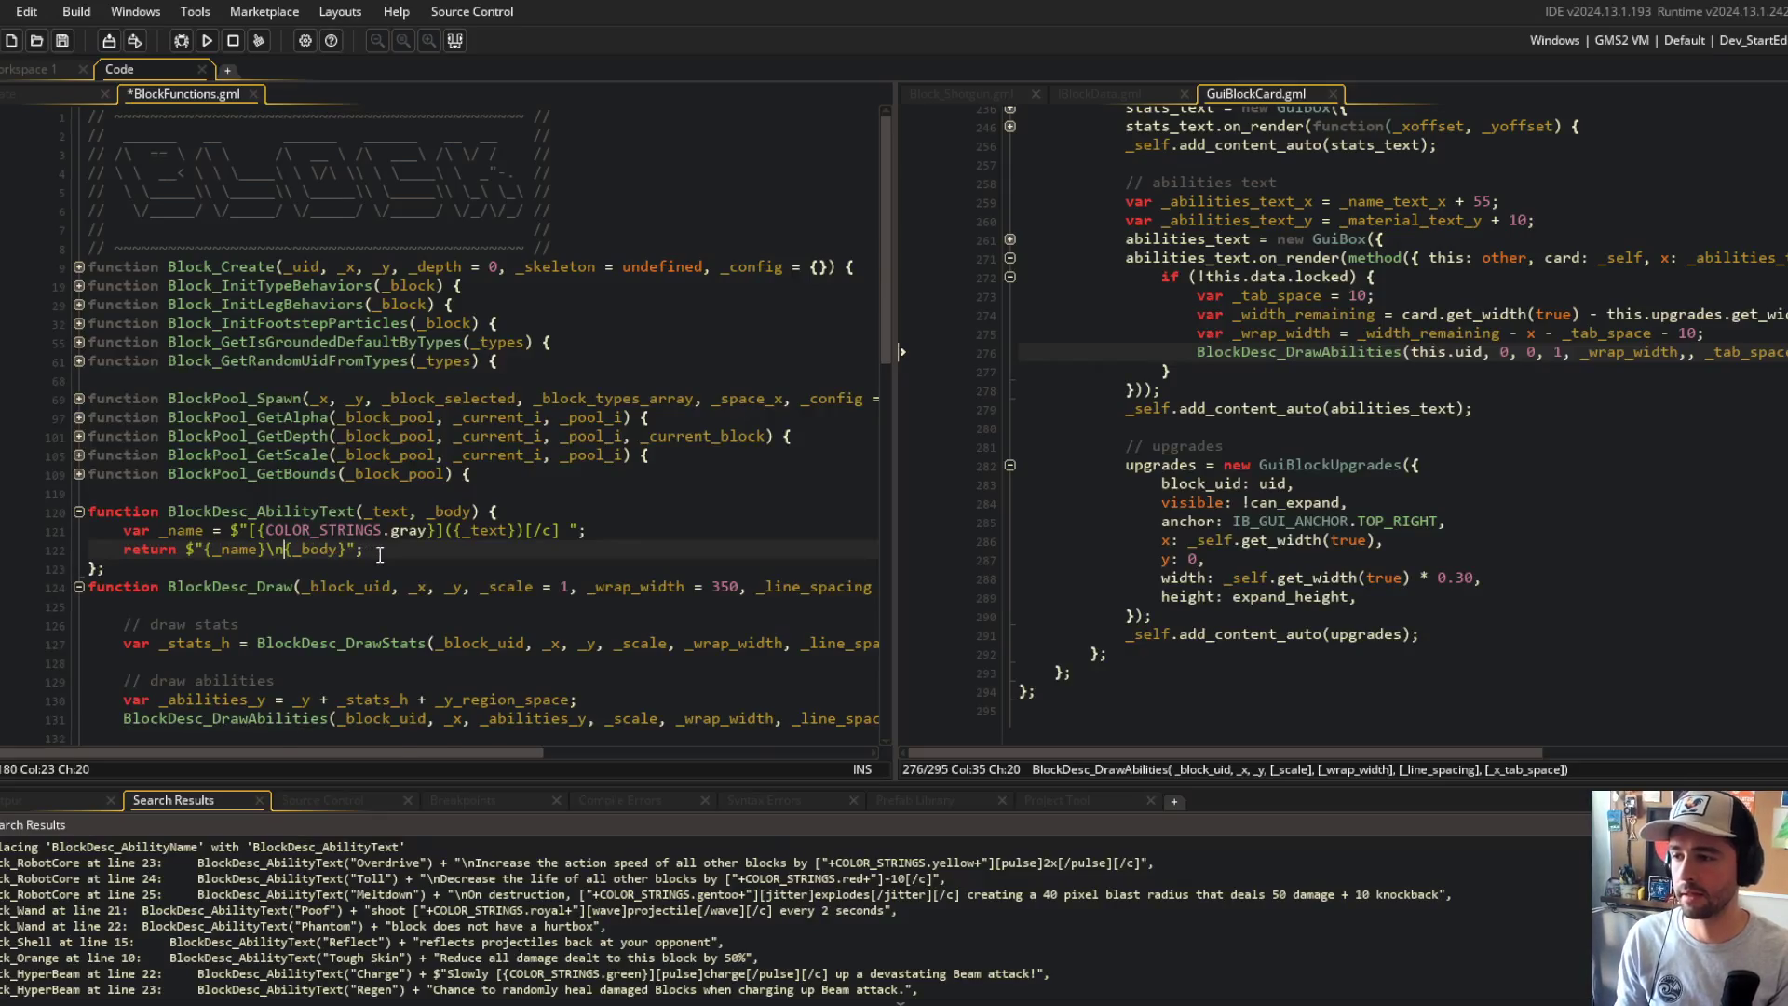
# Step: Save BlockFunctions.gml with the tab-indented ability name and build and run the game with F5
pyautogui.hotkey('ctrl', 's')
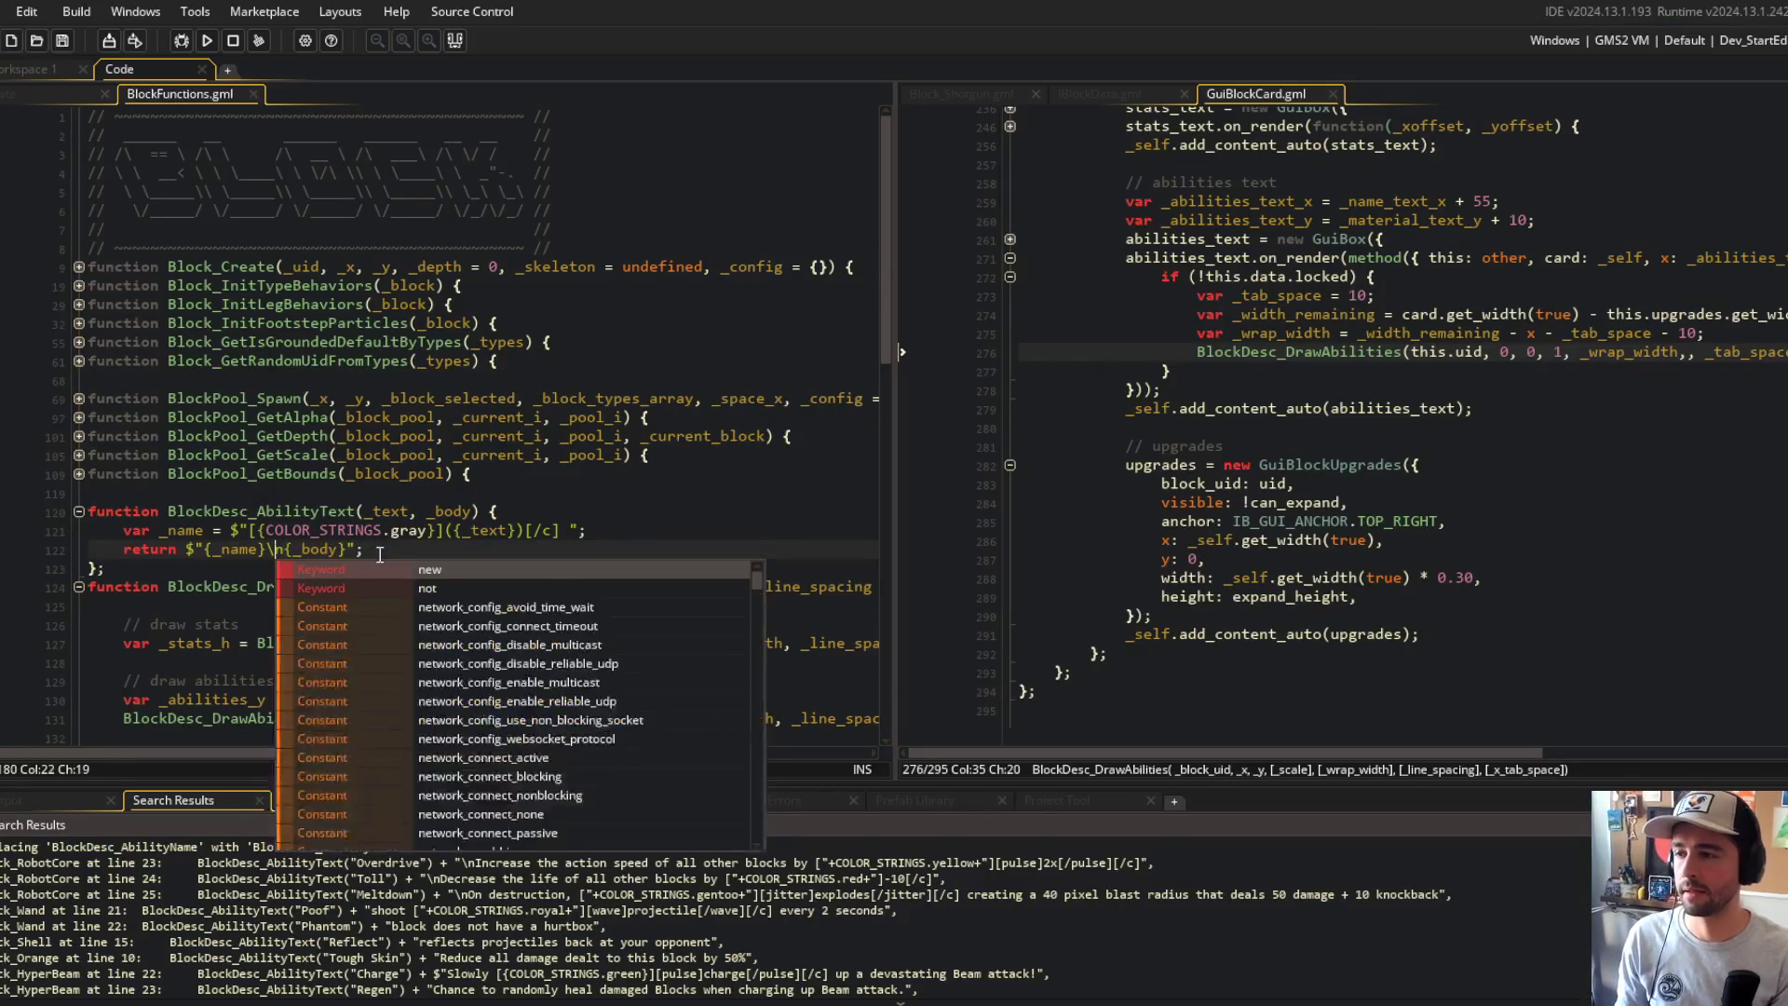
pyautogui.hotkey('ctrl', 's')
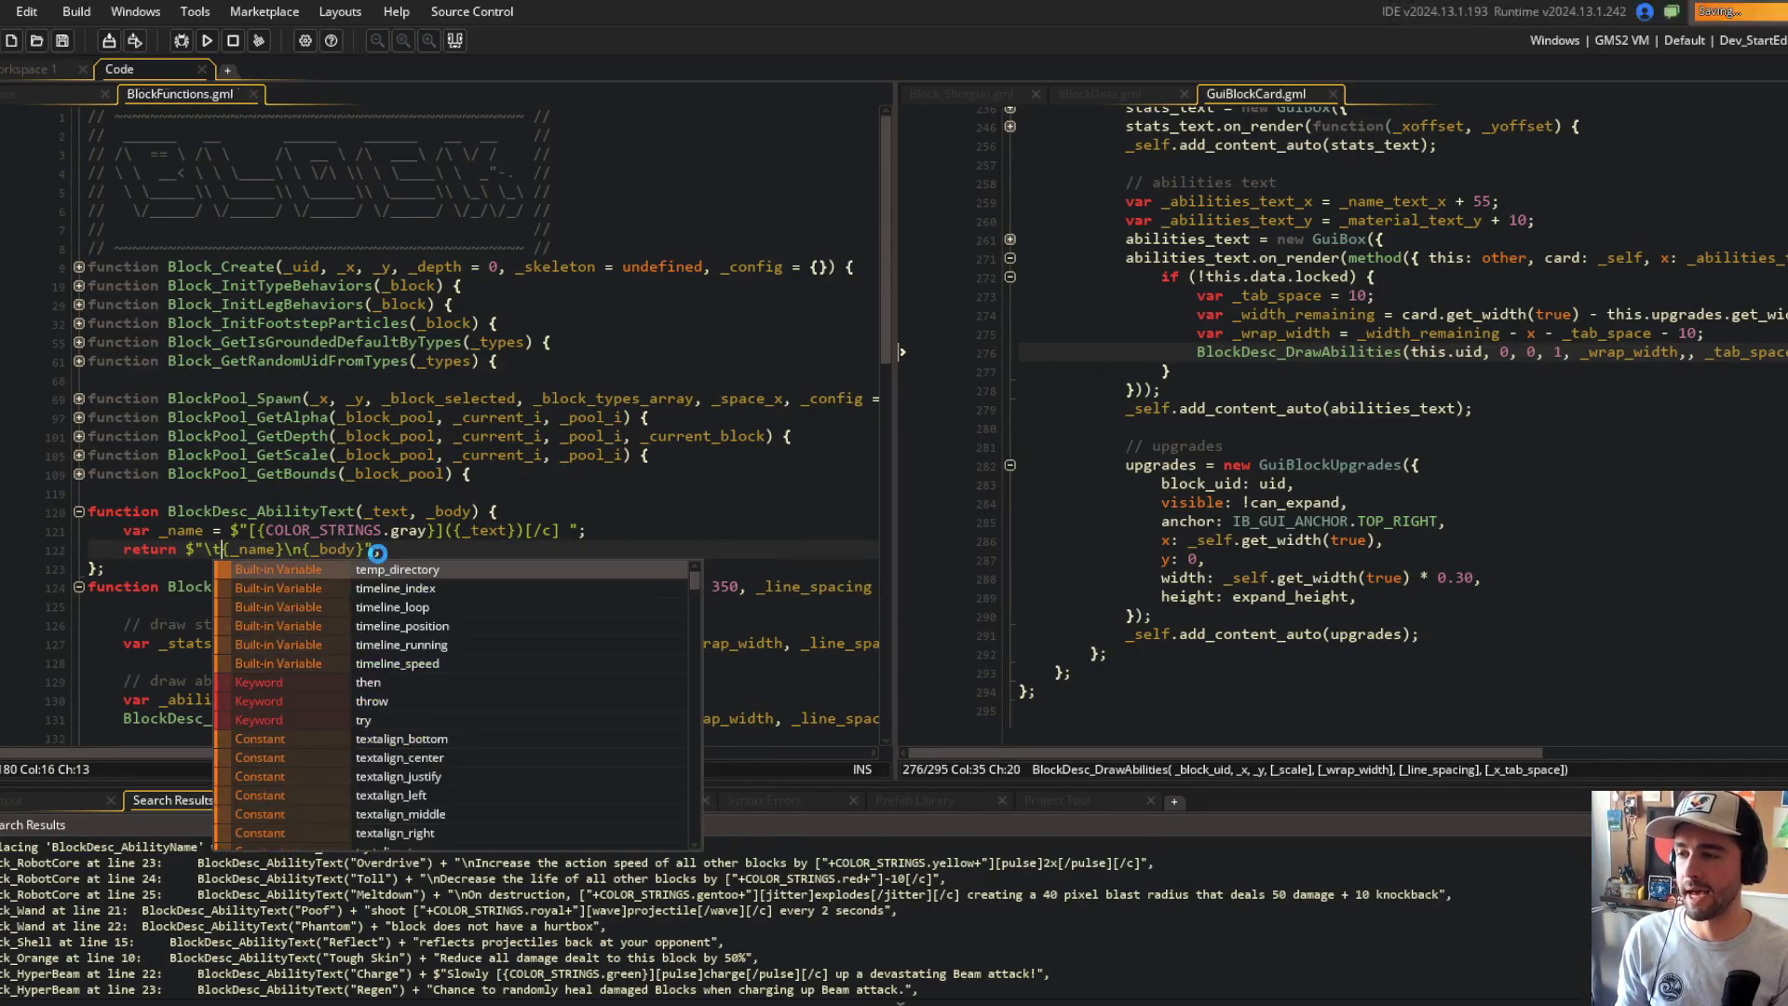
pyautogui.press('F5')
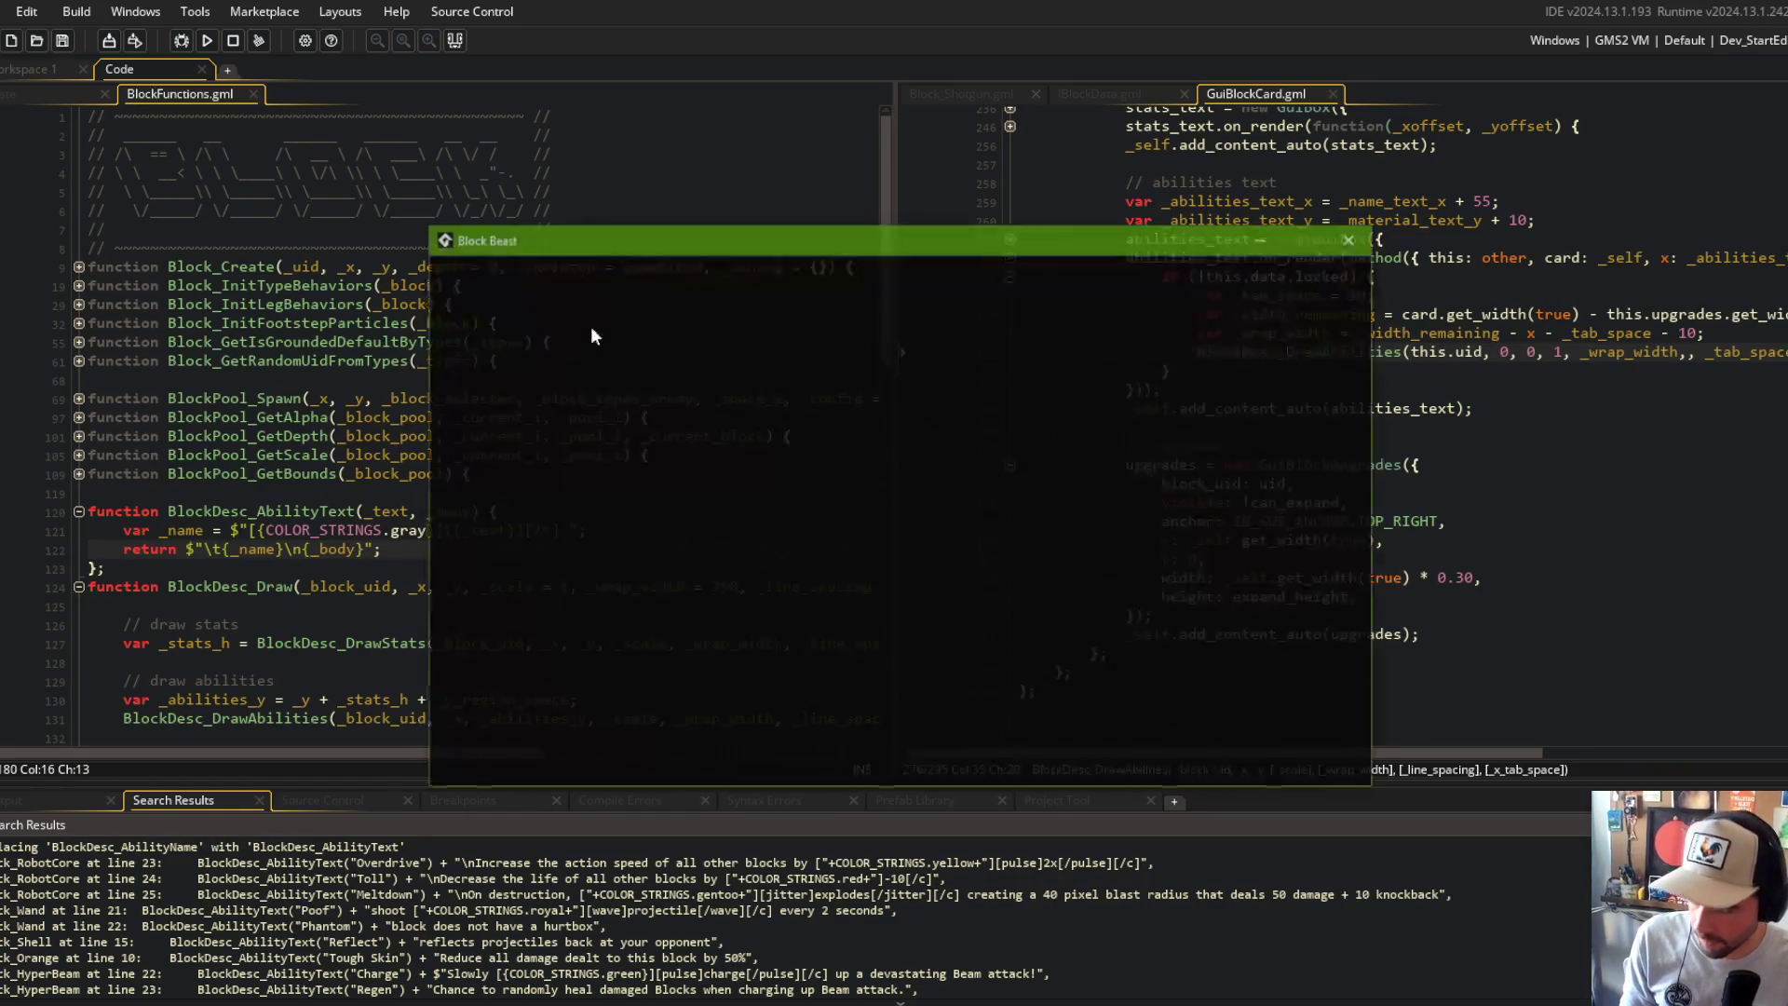
# Step: Scroll through the running game's blocks, then rebuild and relaunch it from the IDE
pyautogui.scroll(-2, 901, 375)
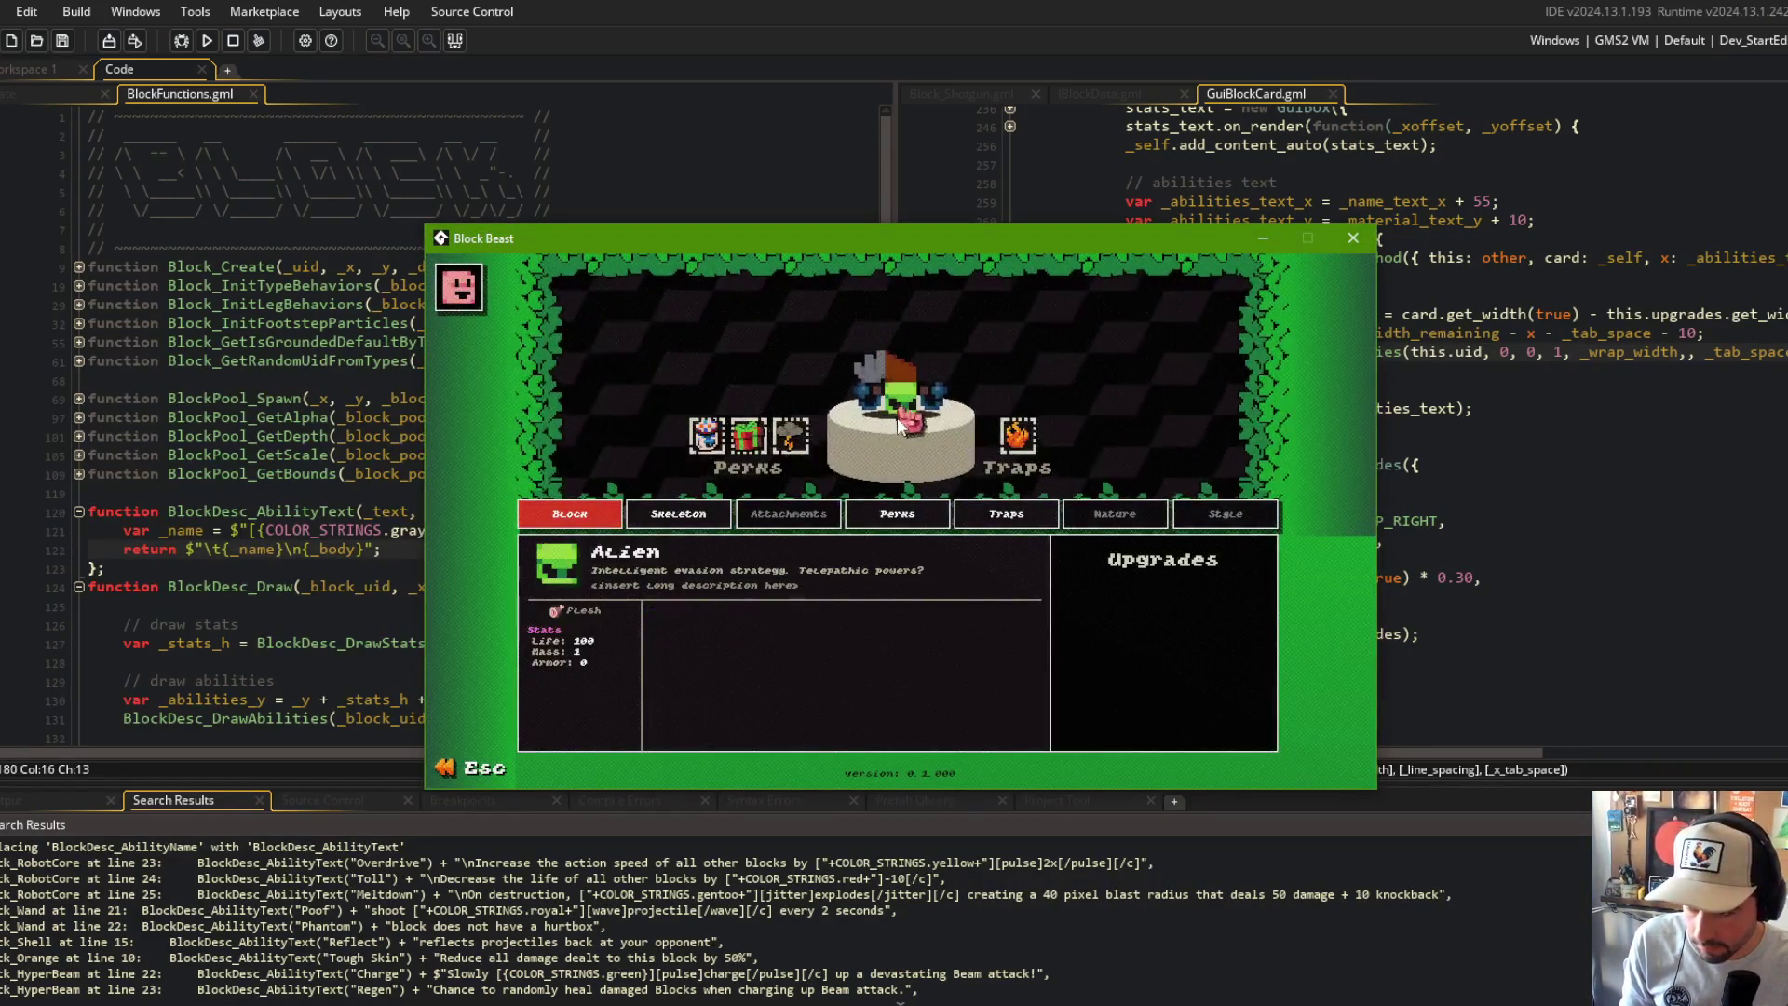
pyautogui.scroll(-2, 902, 374)
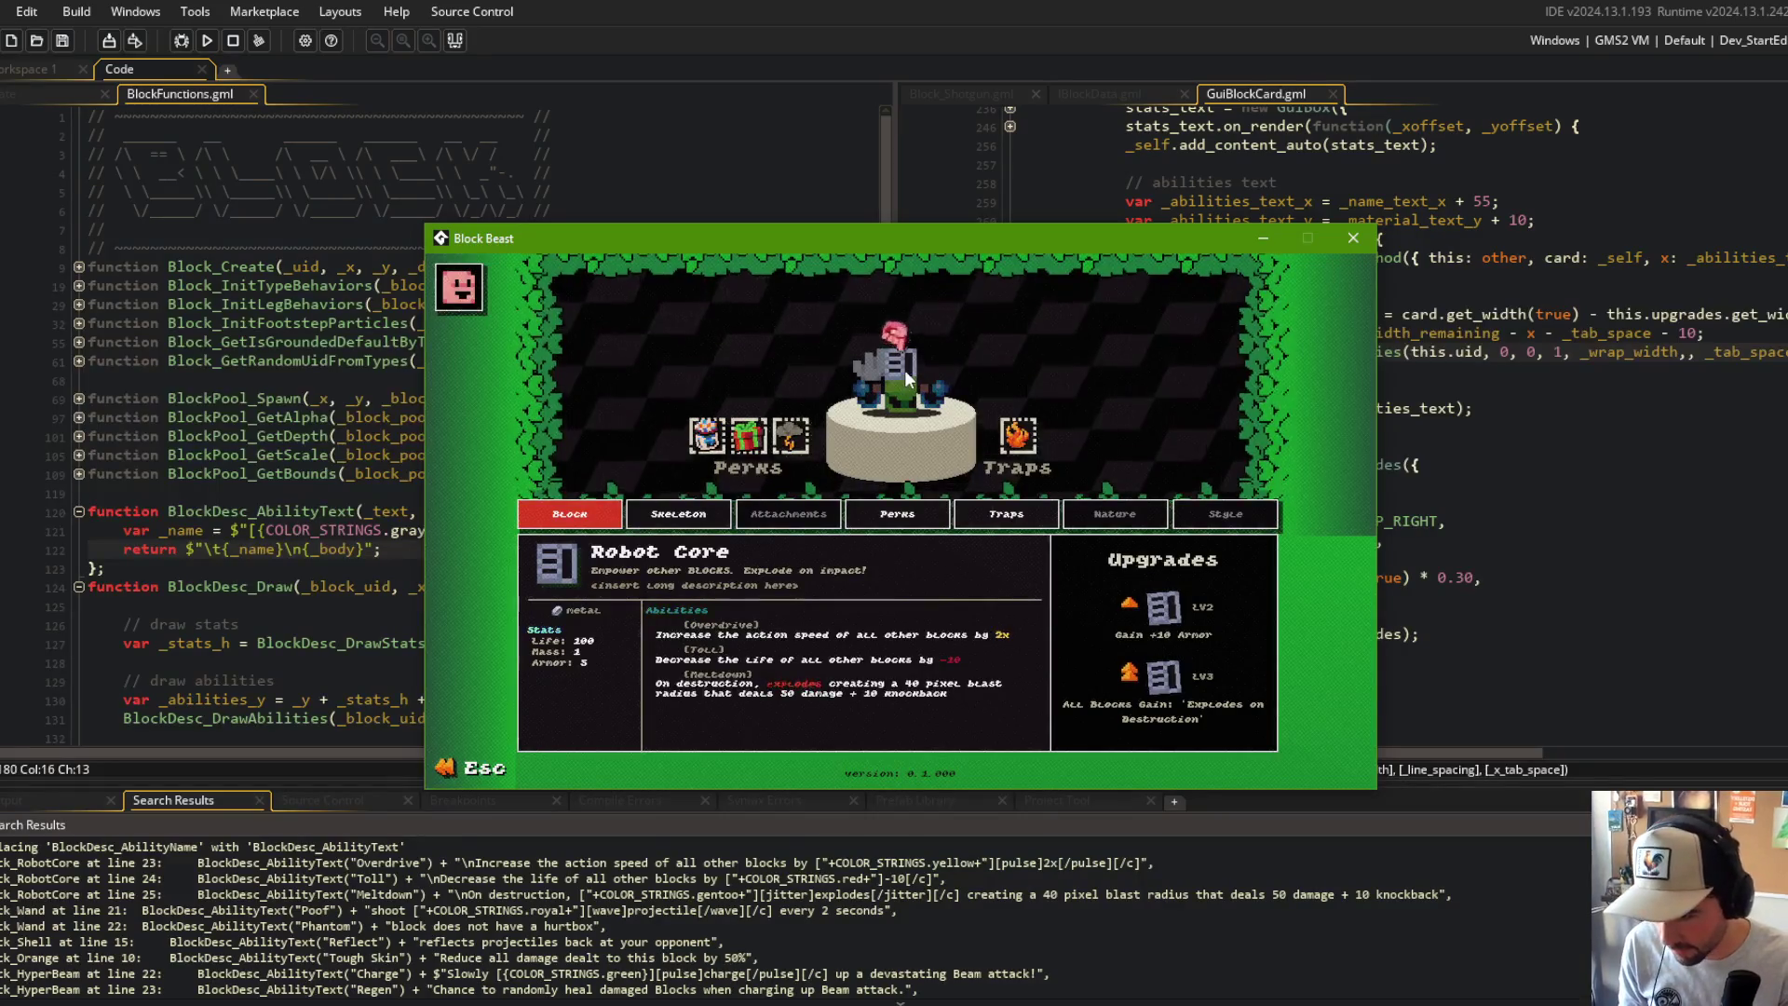
pyautogui.scroll(-1, 903, 371)
pyautogui.click(213, 549)
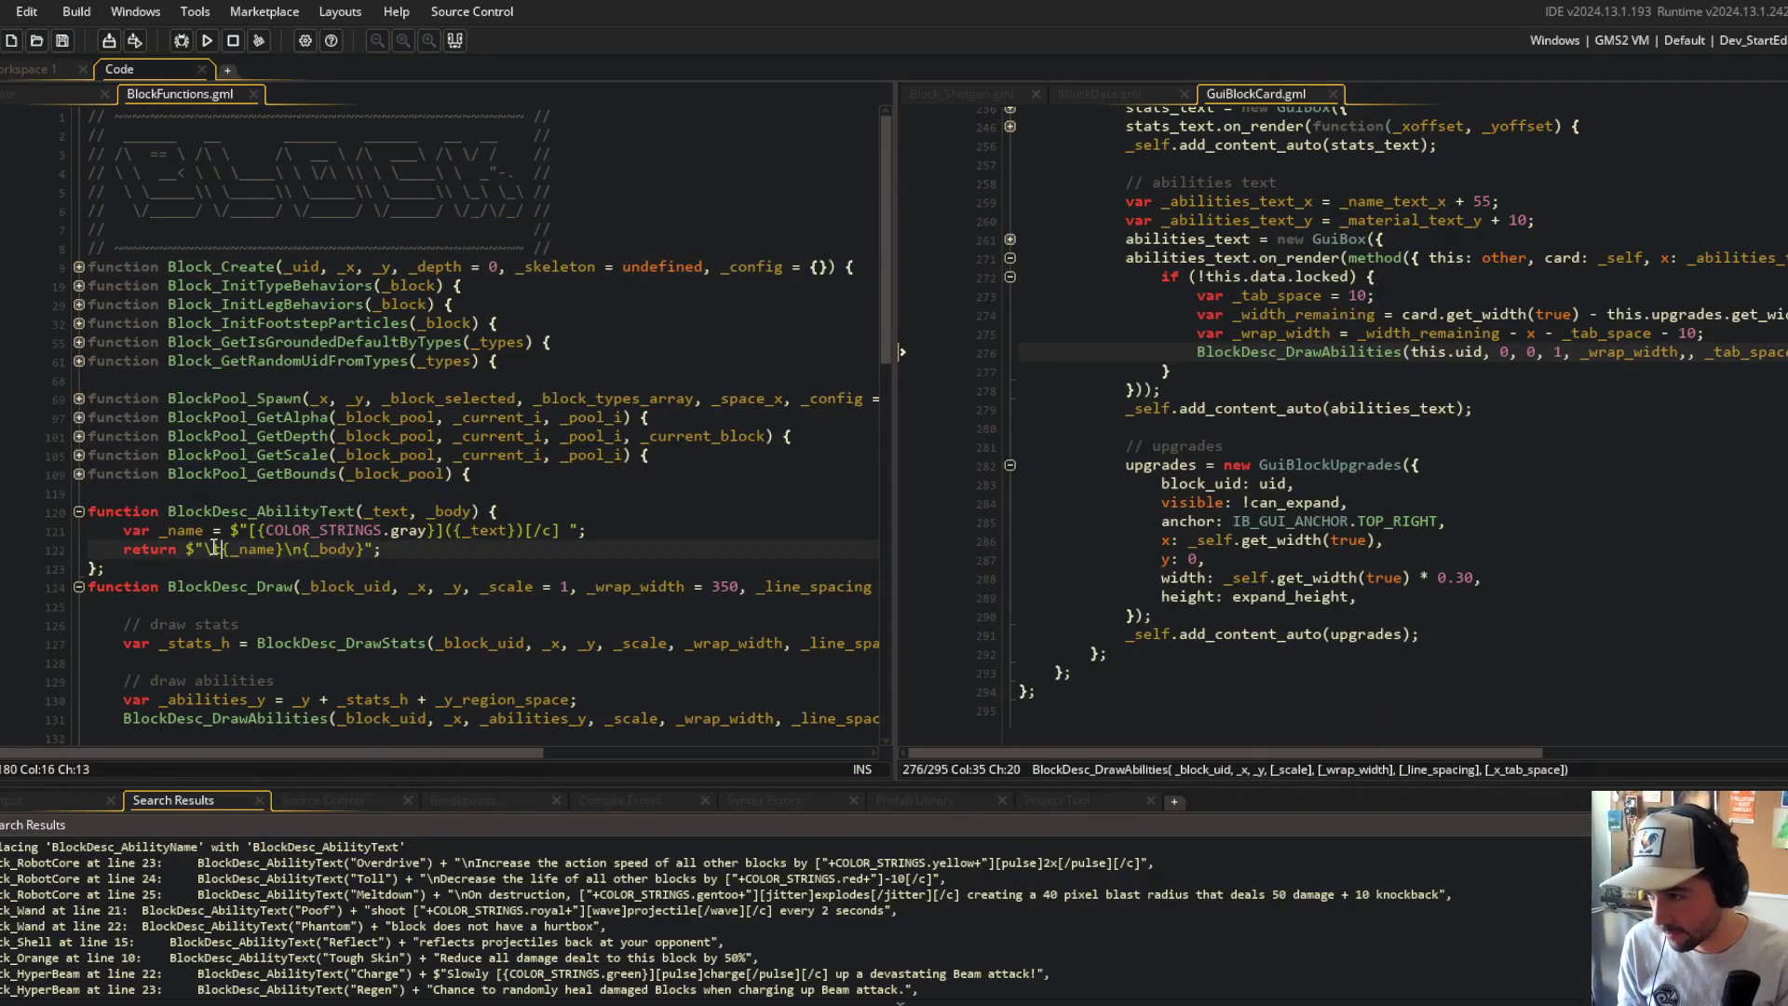
pyautogui.press('F5')
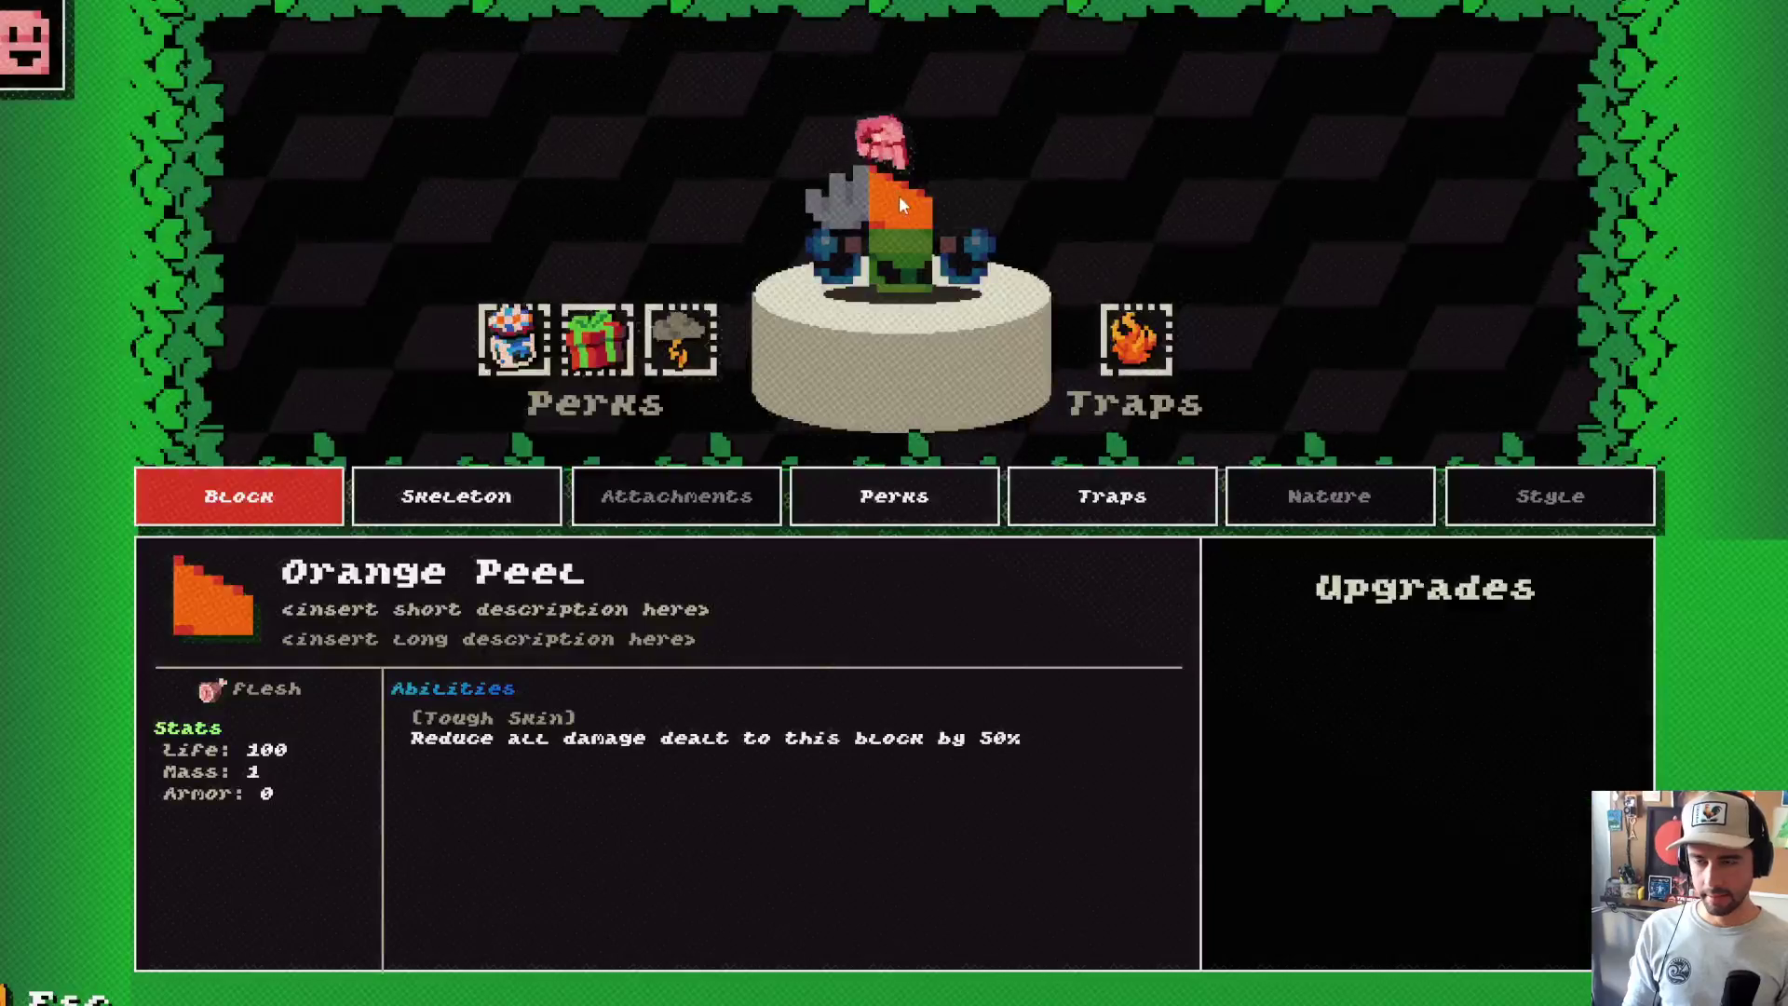
# Step: Browse the Wand, Alien, Shell and Robot Core block cards to check the indented ability names
pyautogui.scroll(-1, 897, 212)
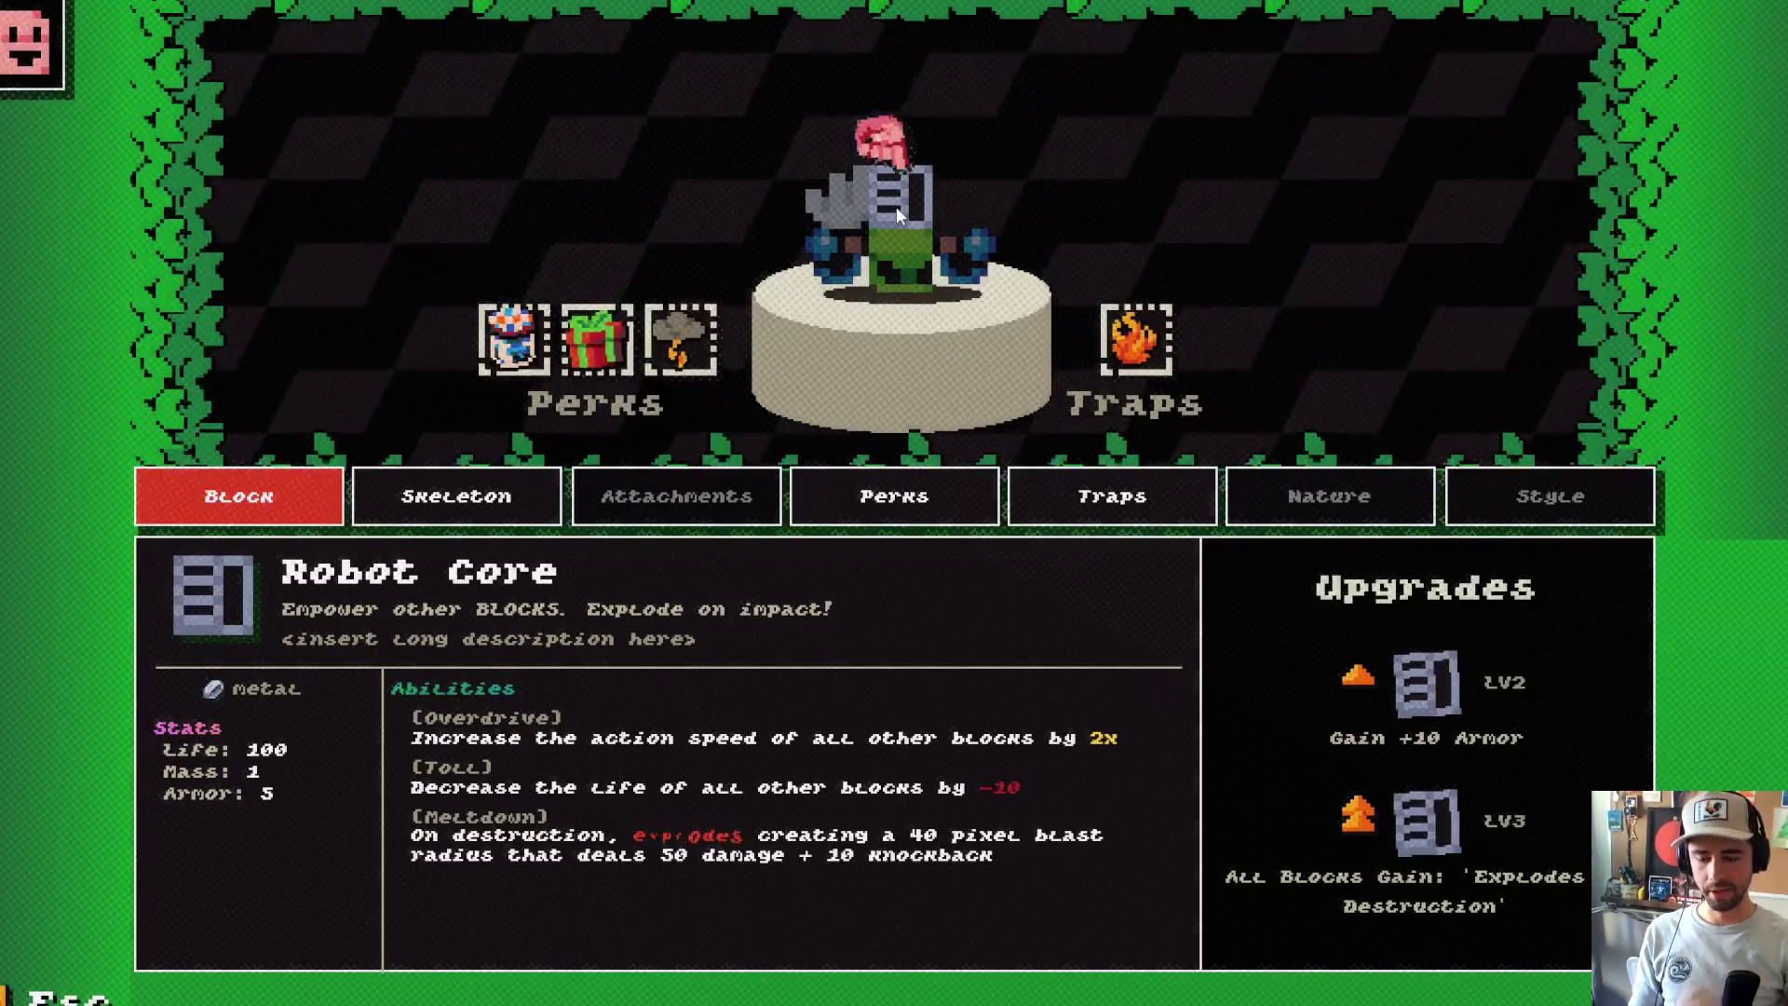
pyautogui.press('Down')
pyautogui.press('Right')
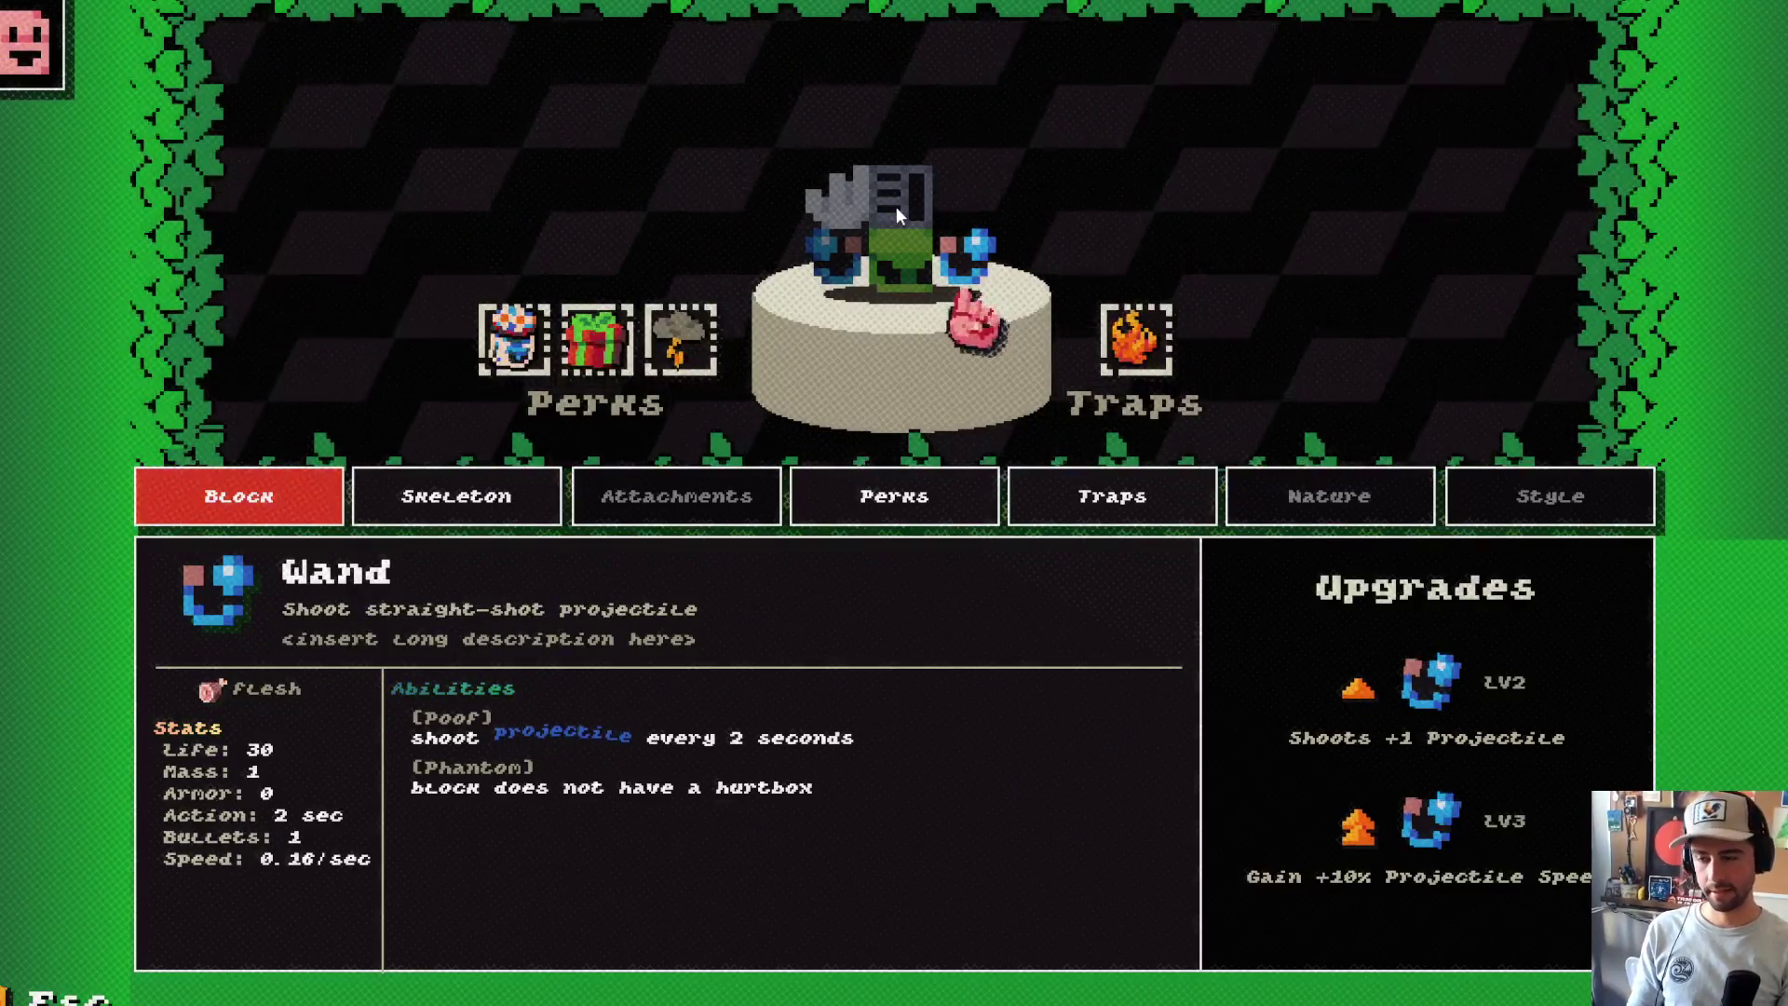
pyautogui.press('Down')
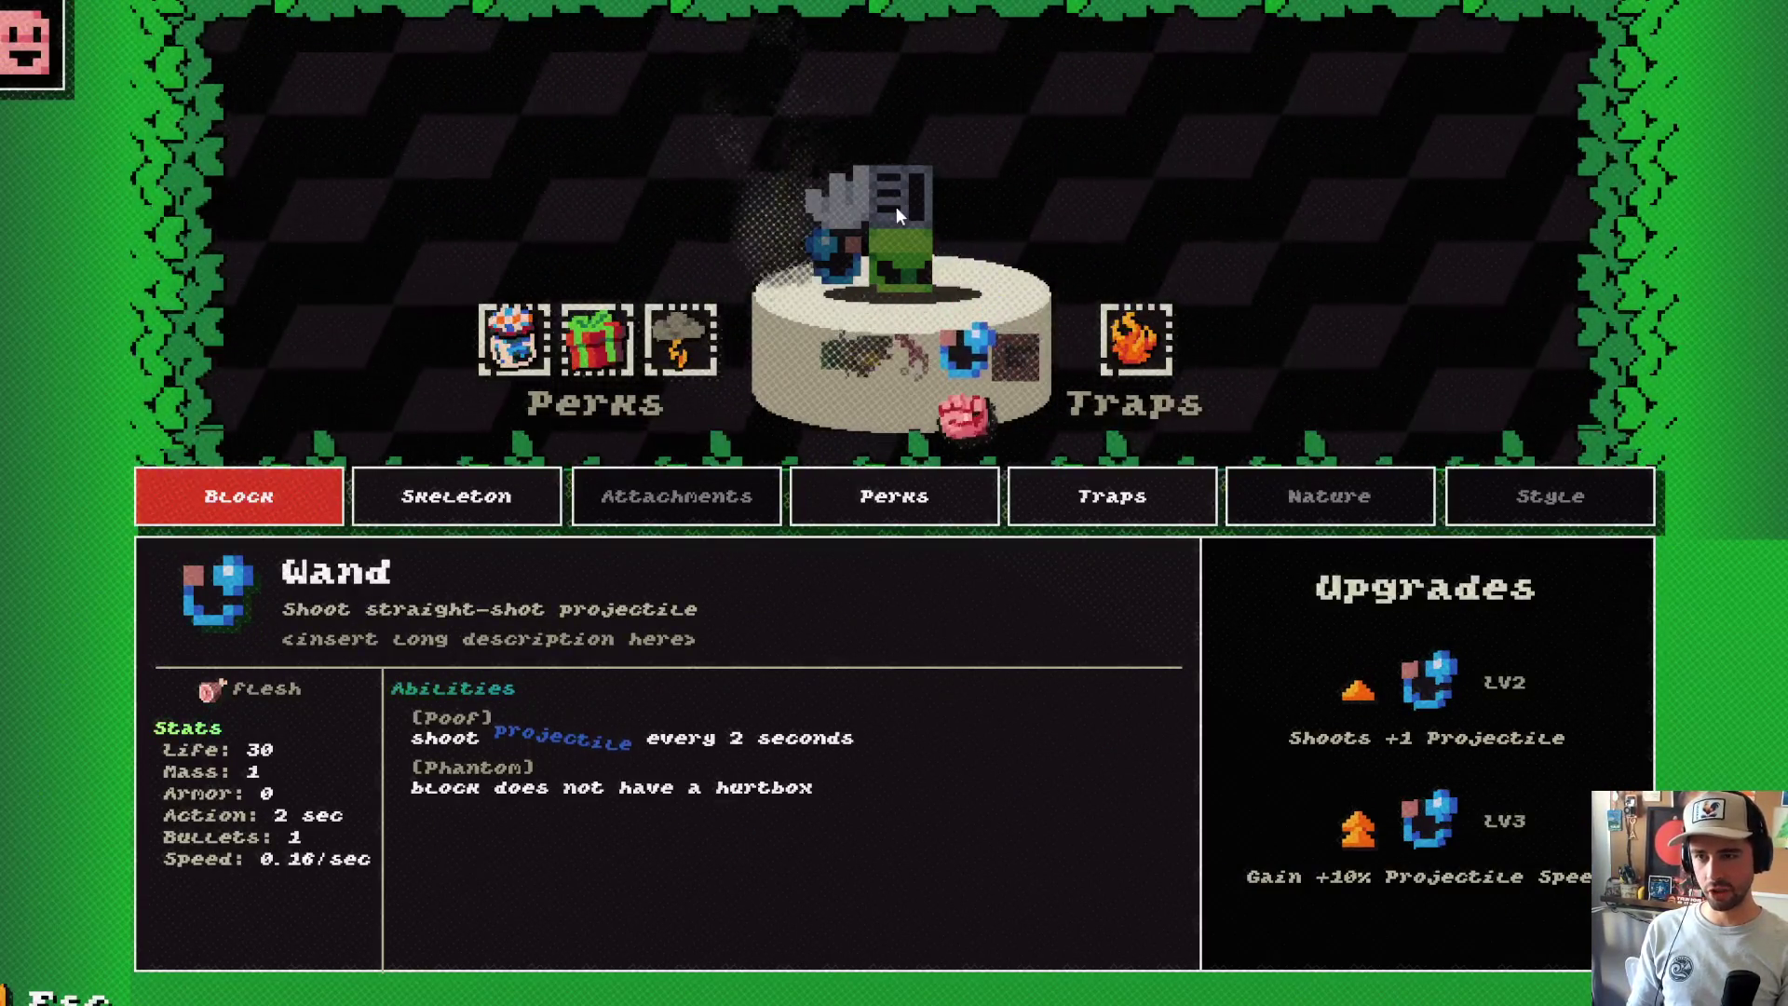
pyautogui.press('Left')
pyautogui.press('Left')
pyautogui.press('Left')
pyautogui.press('Left')
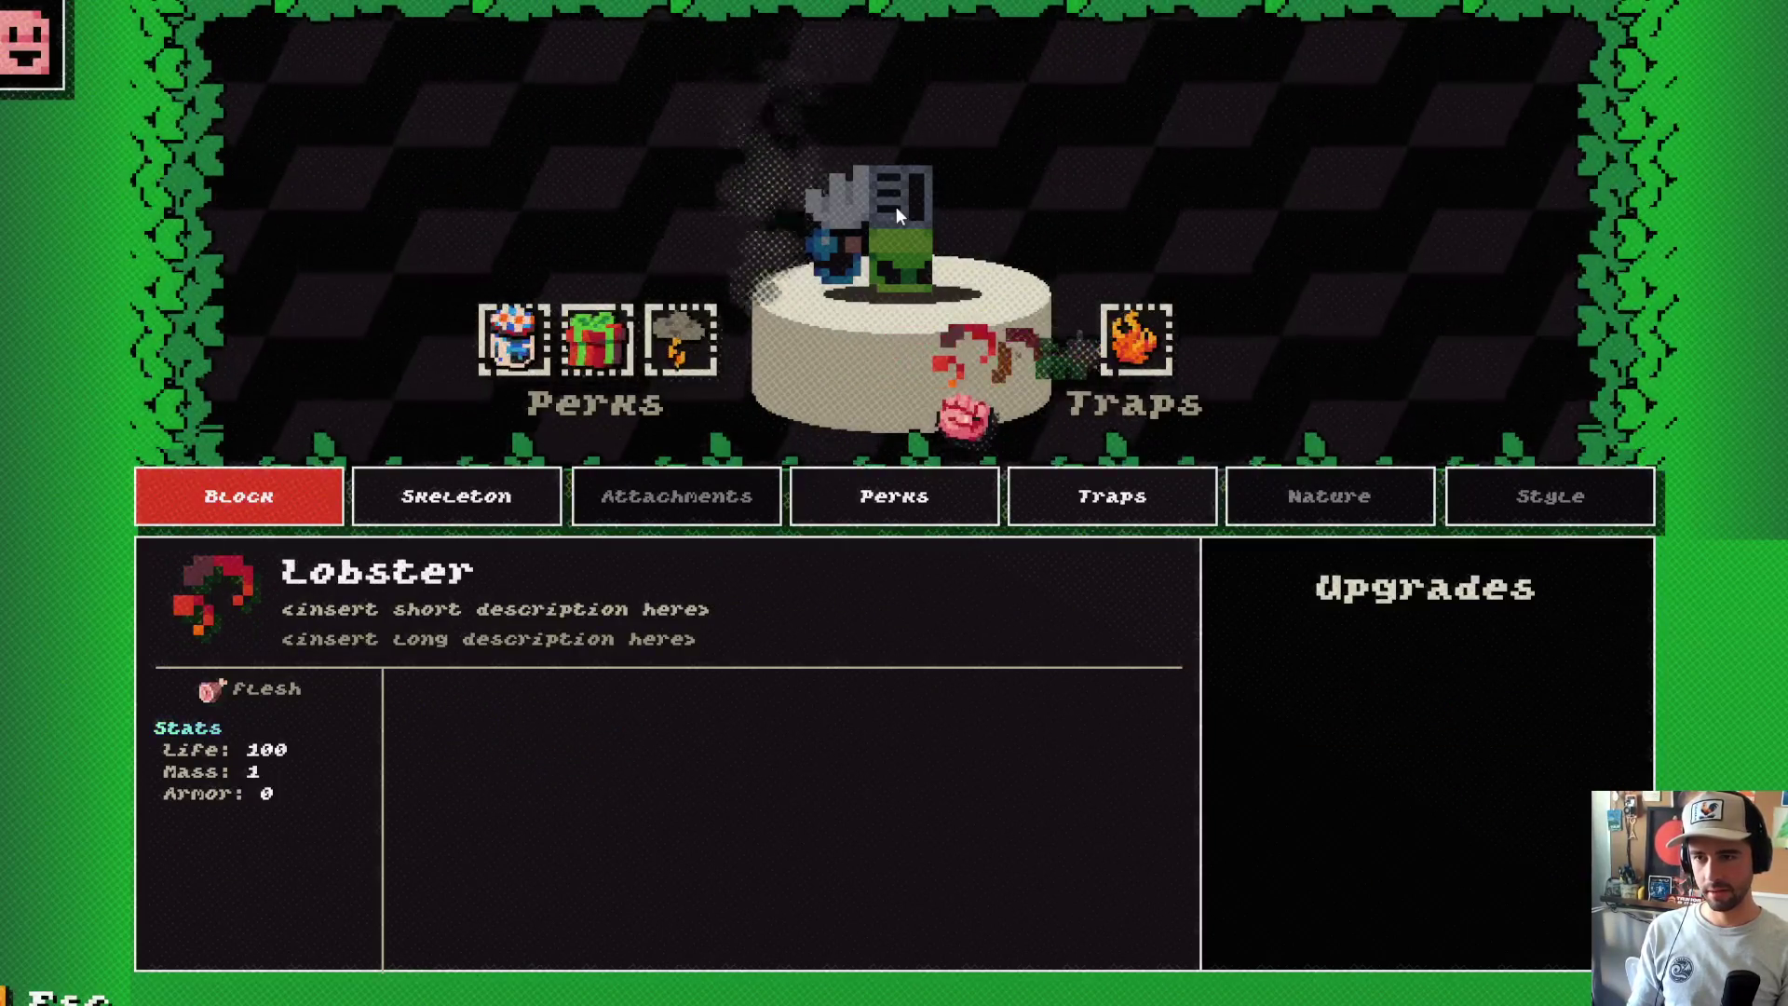
pyautogui.press('Right')
pyautogui.press('Up')
pyautogui.press('Right')
pyautogui.press('Down')
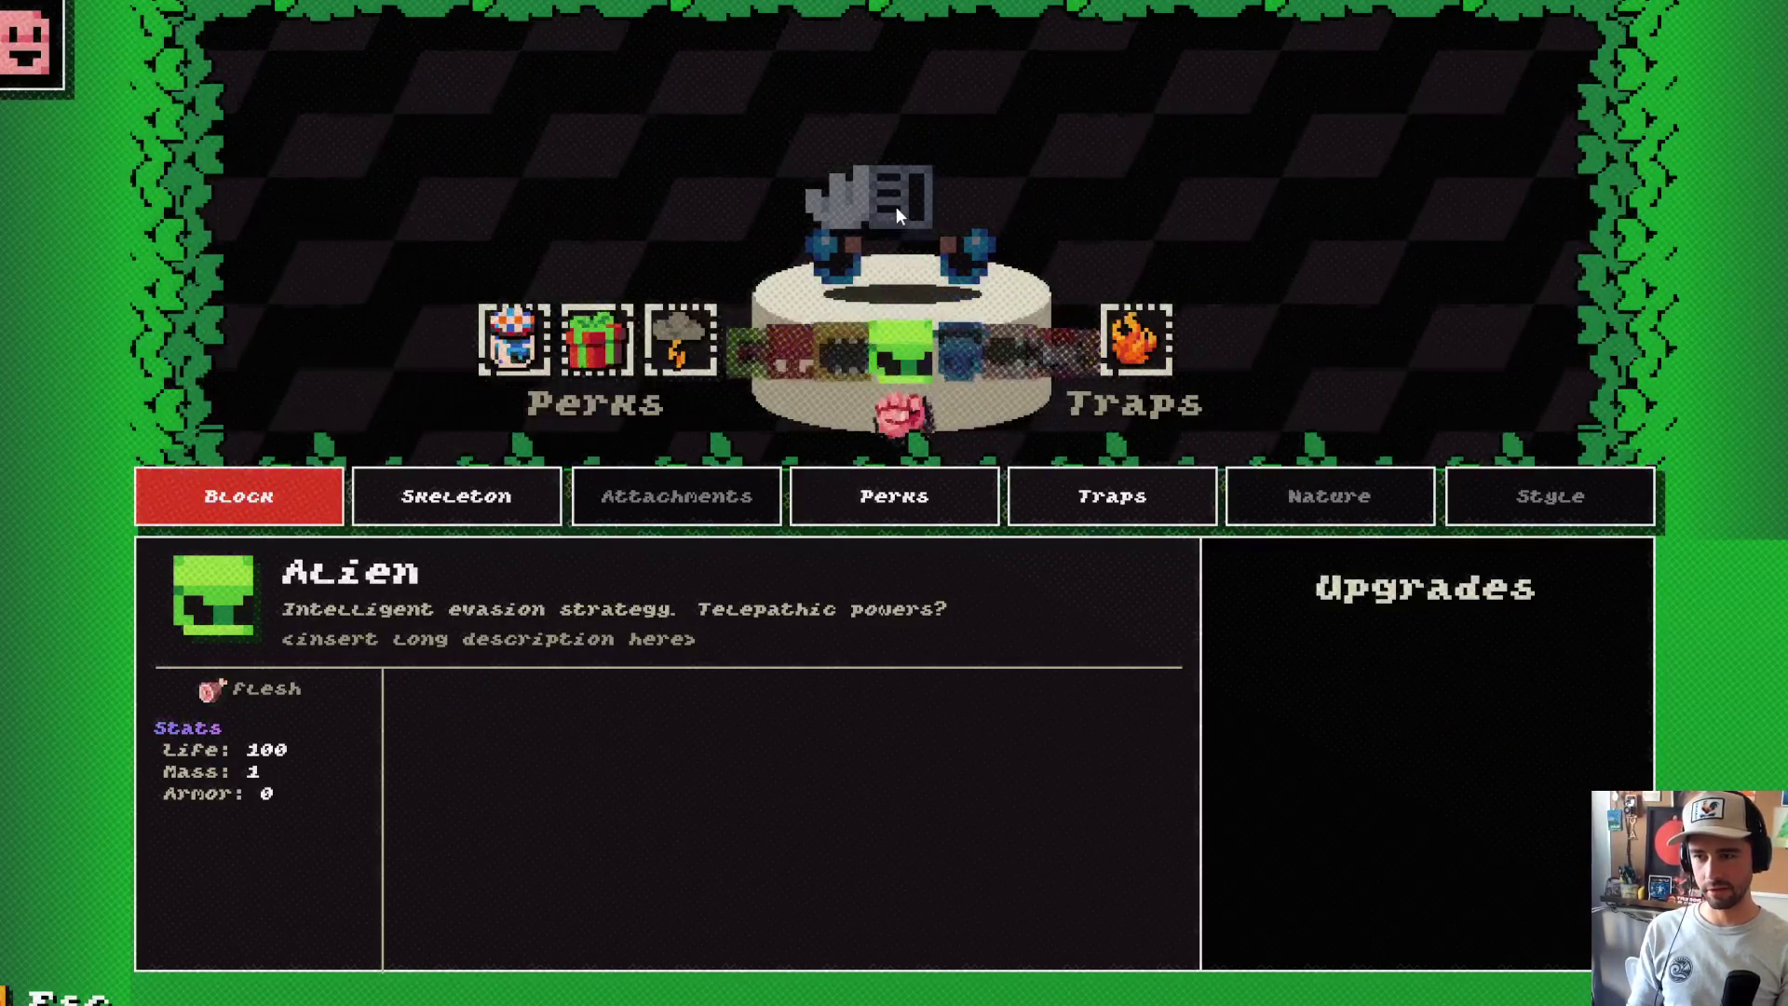
pyautogui.press('Right')
pyautogui.press('Right')
pyautogui.press('Right')
pyautogui.press('Up')
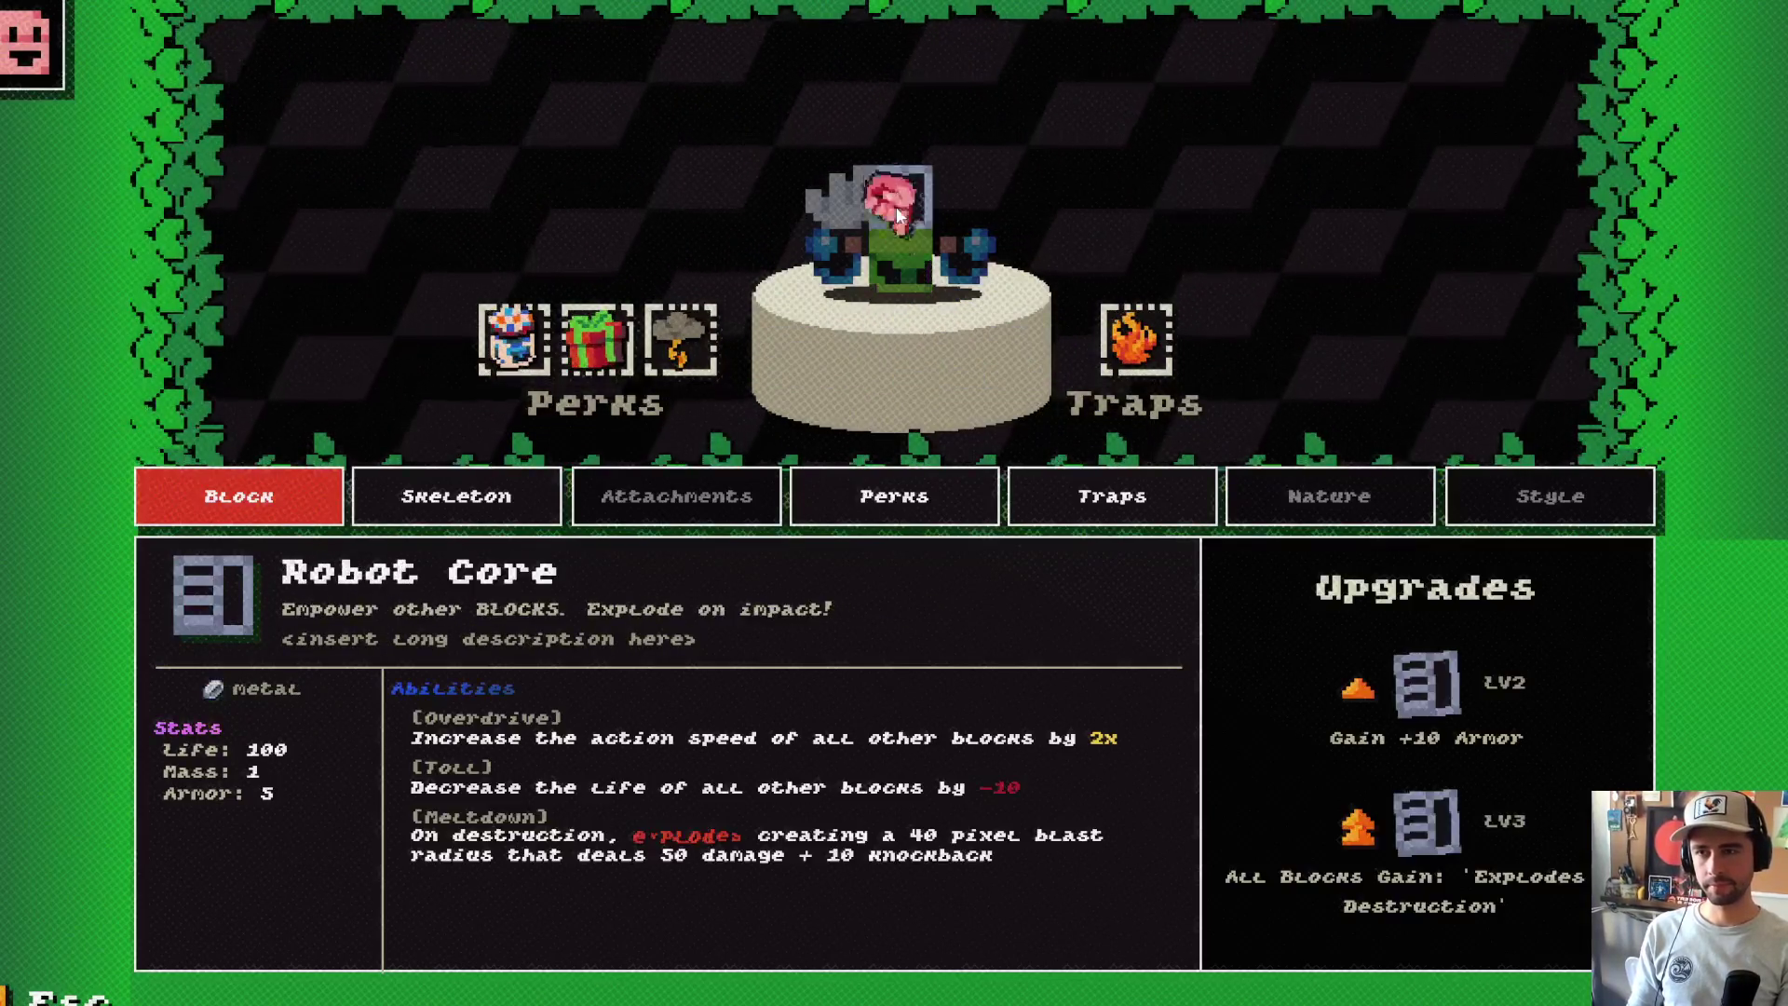
pyautogui.press('Left')
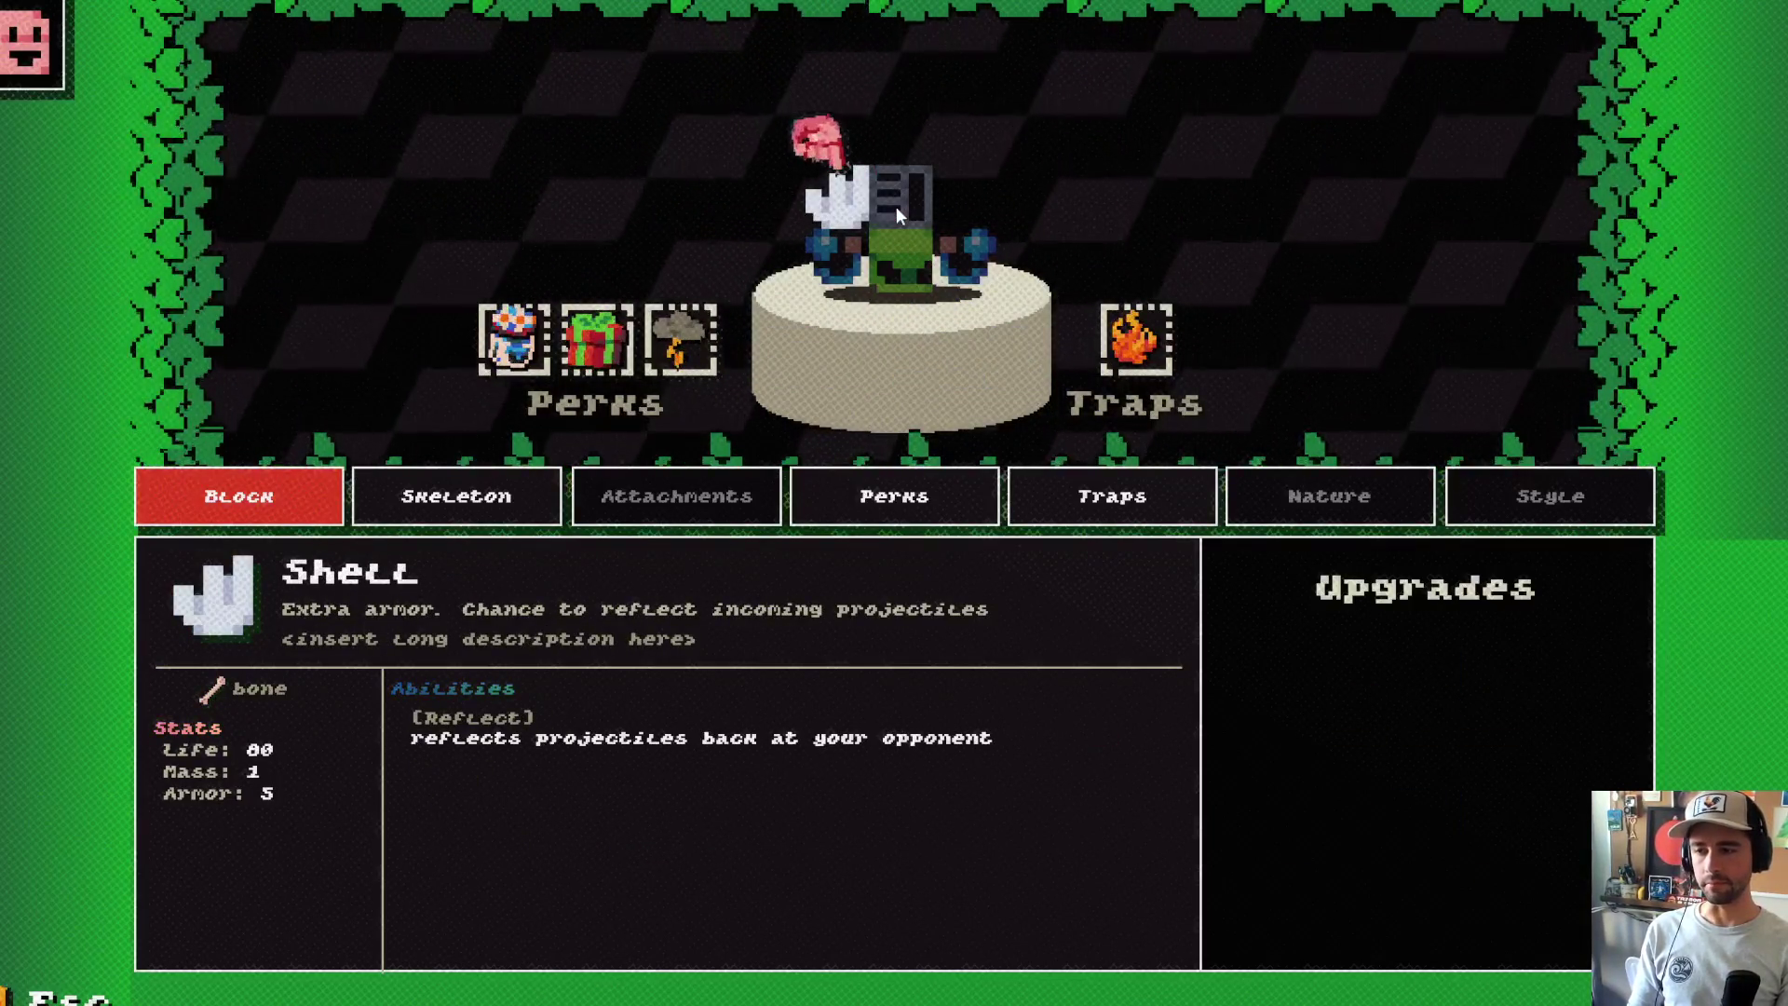
pyautogui.press('Right')
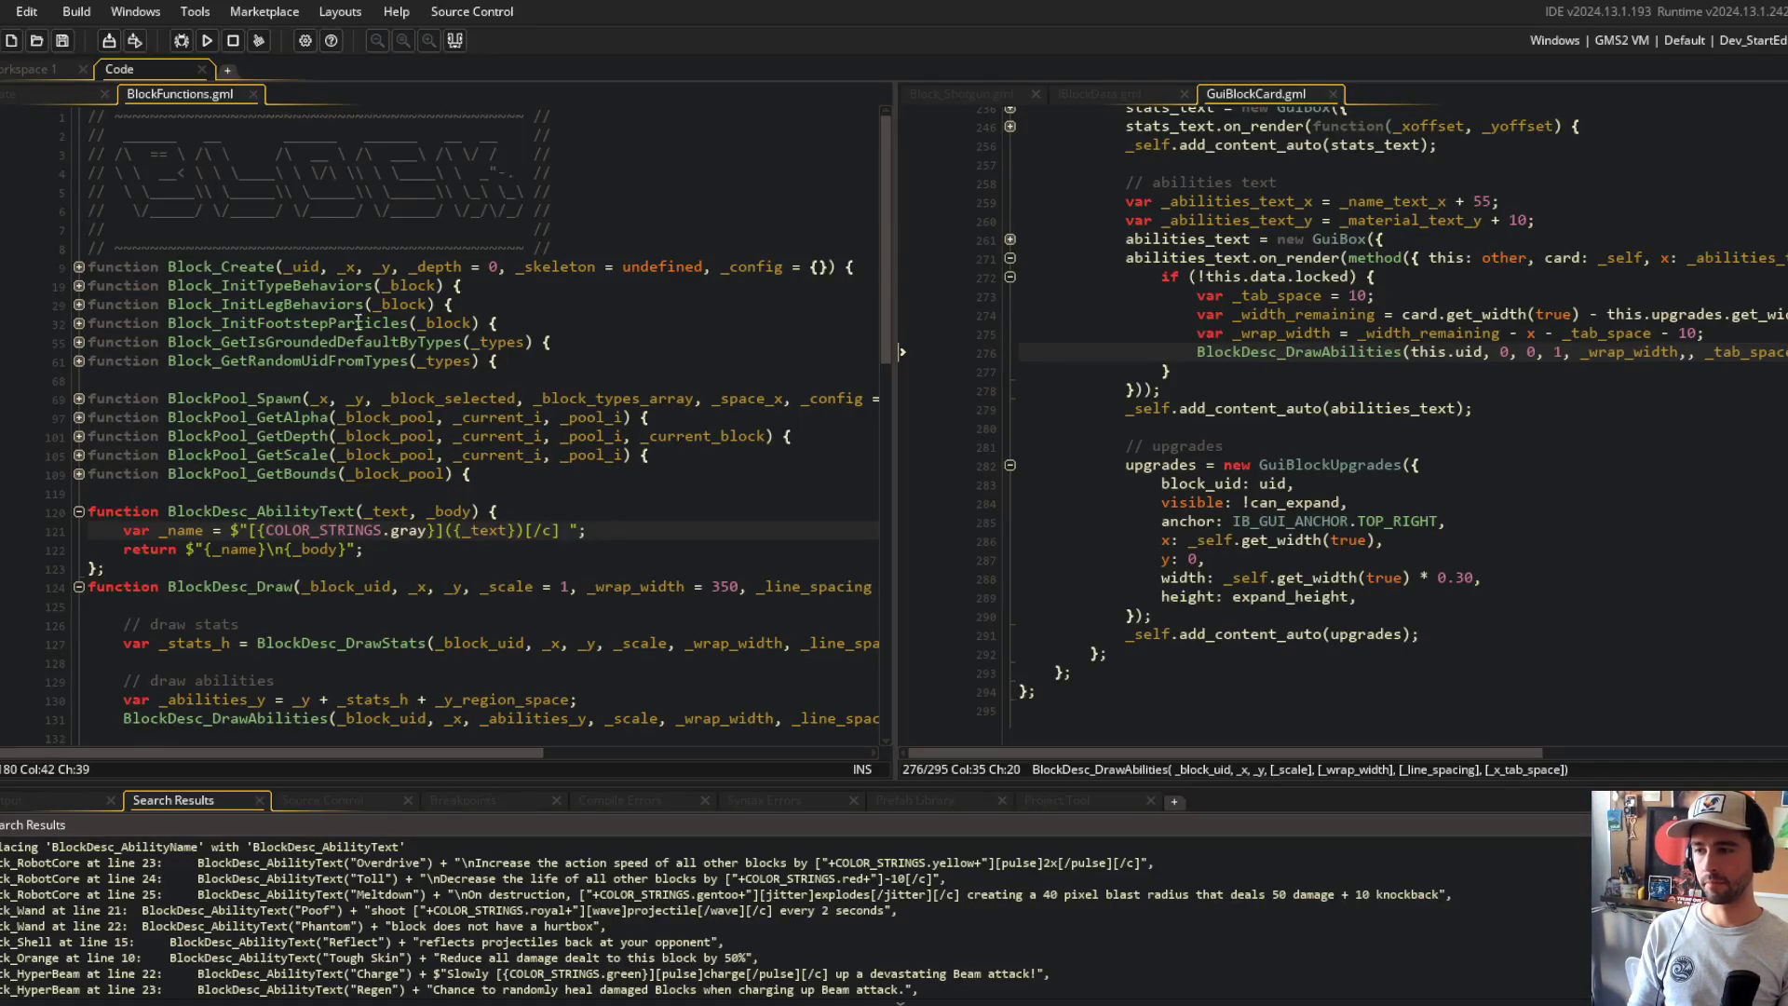
# Step: Delete one character from the _name format string on line 121 of BlockDesc_AbilityText
pyautogui.press('BackSpace')
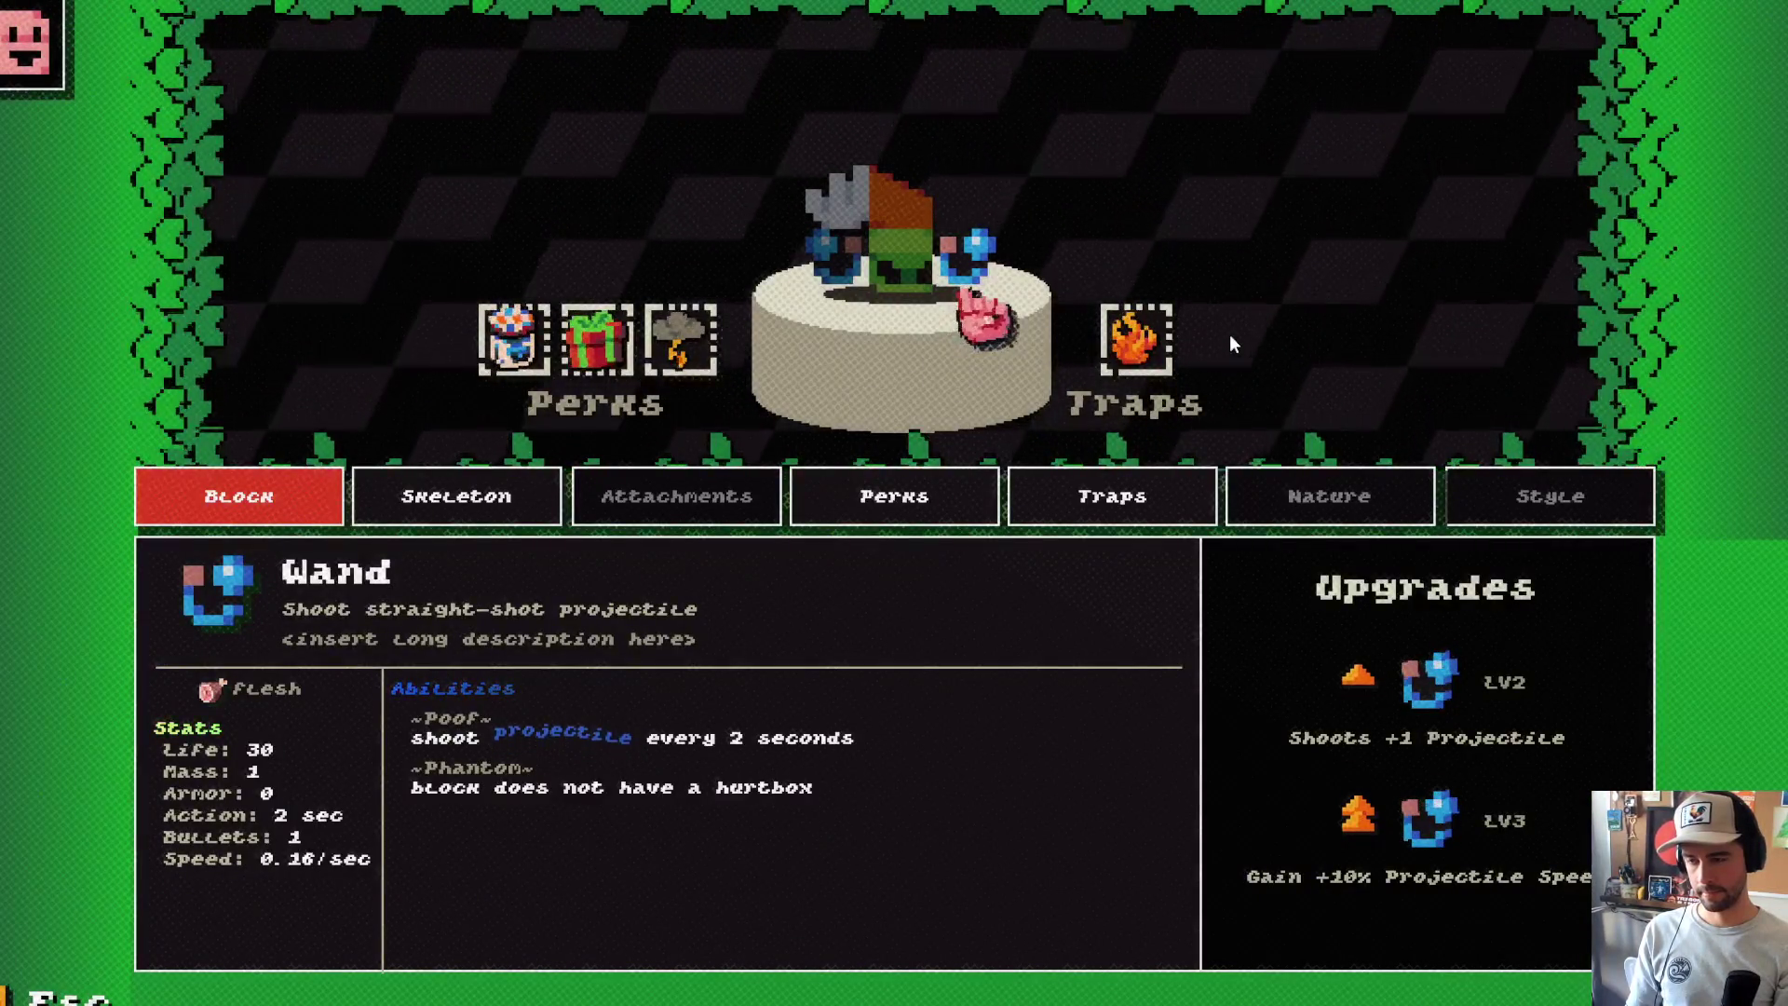
# Step: Compare tilde-wrapped ability names on the Wand, Alien and Orange Peel cards, then swap in Robot Core
pyautogui.press('Left')
pyautogui.press('Right')
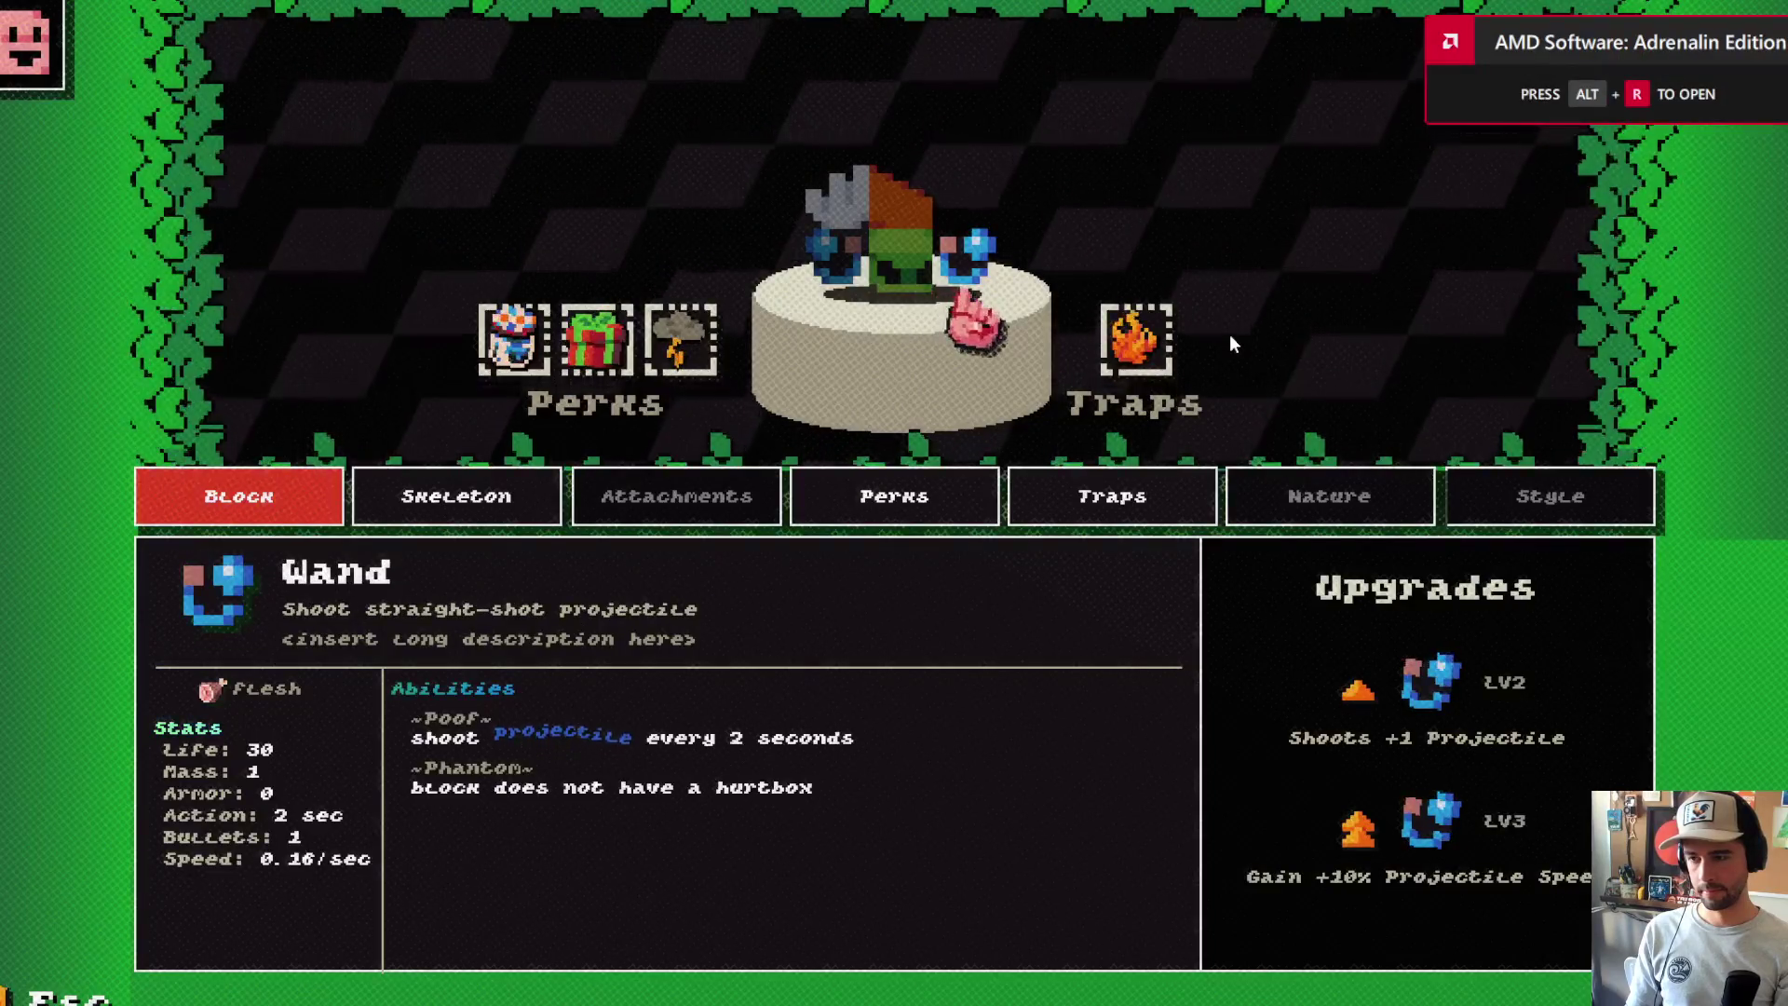
pyautogui.press('Left')
pyautogui.press('Up')
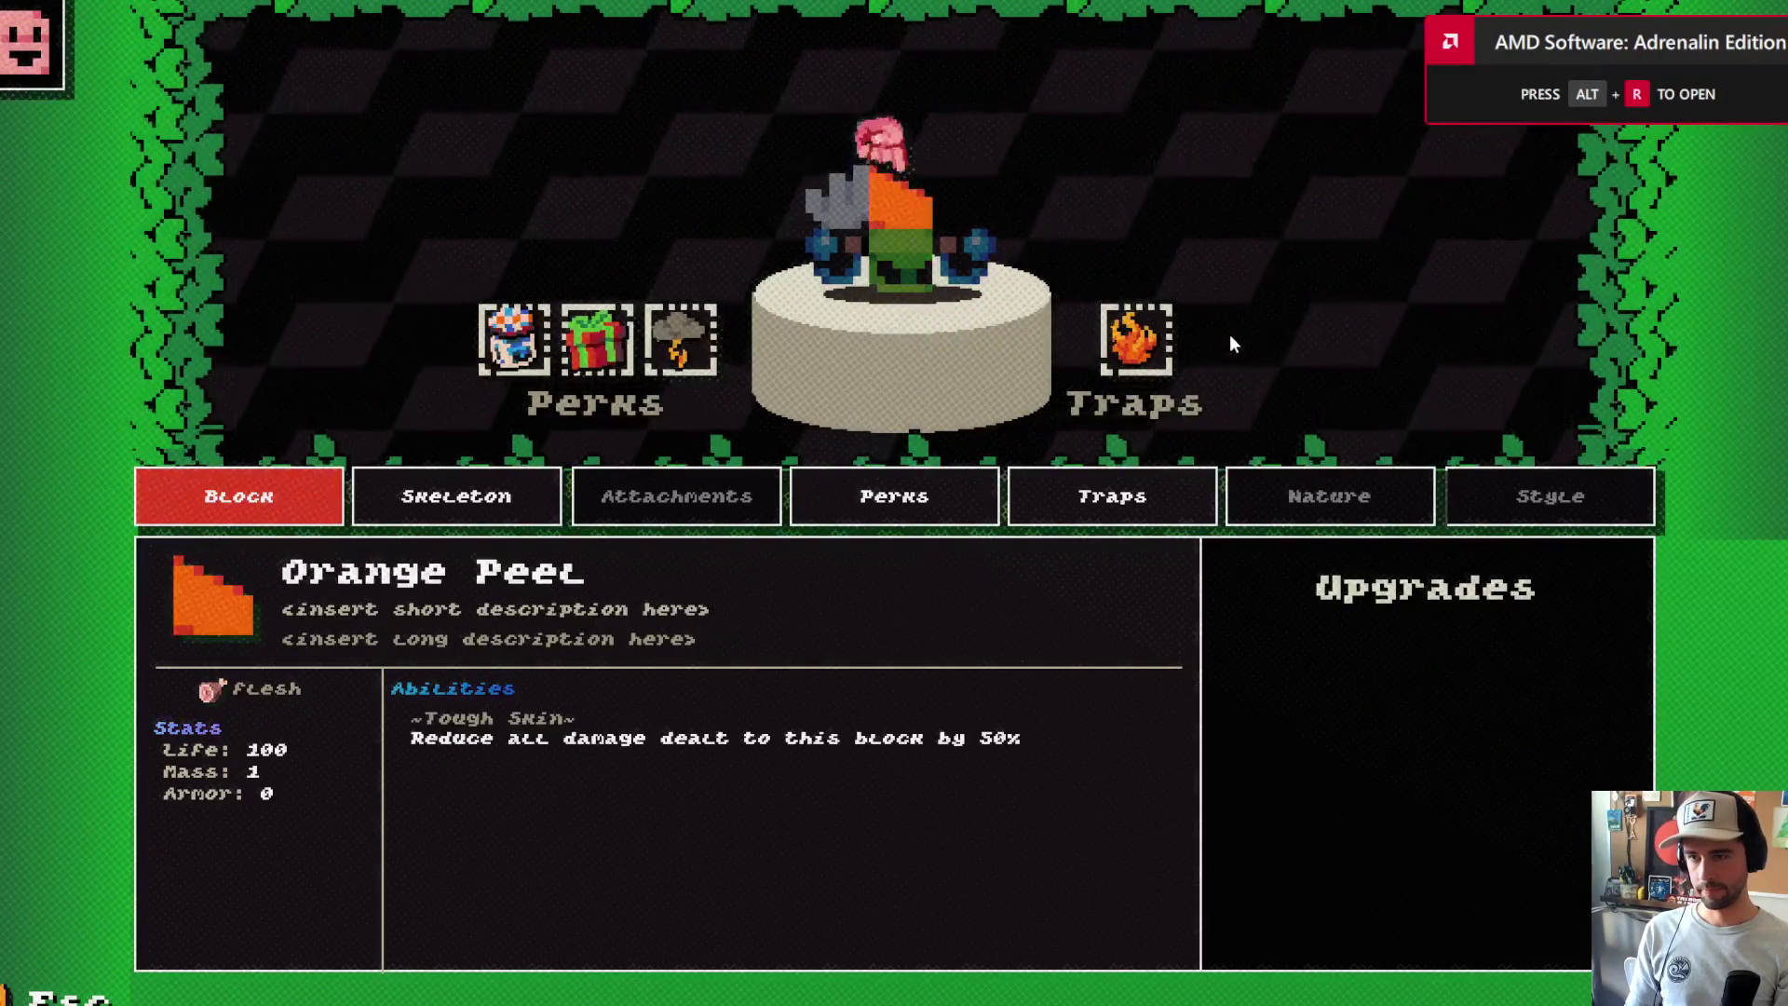
pyautogui.press('Right')
pyautogui.press('Up')
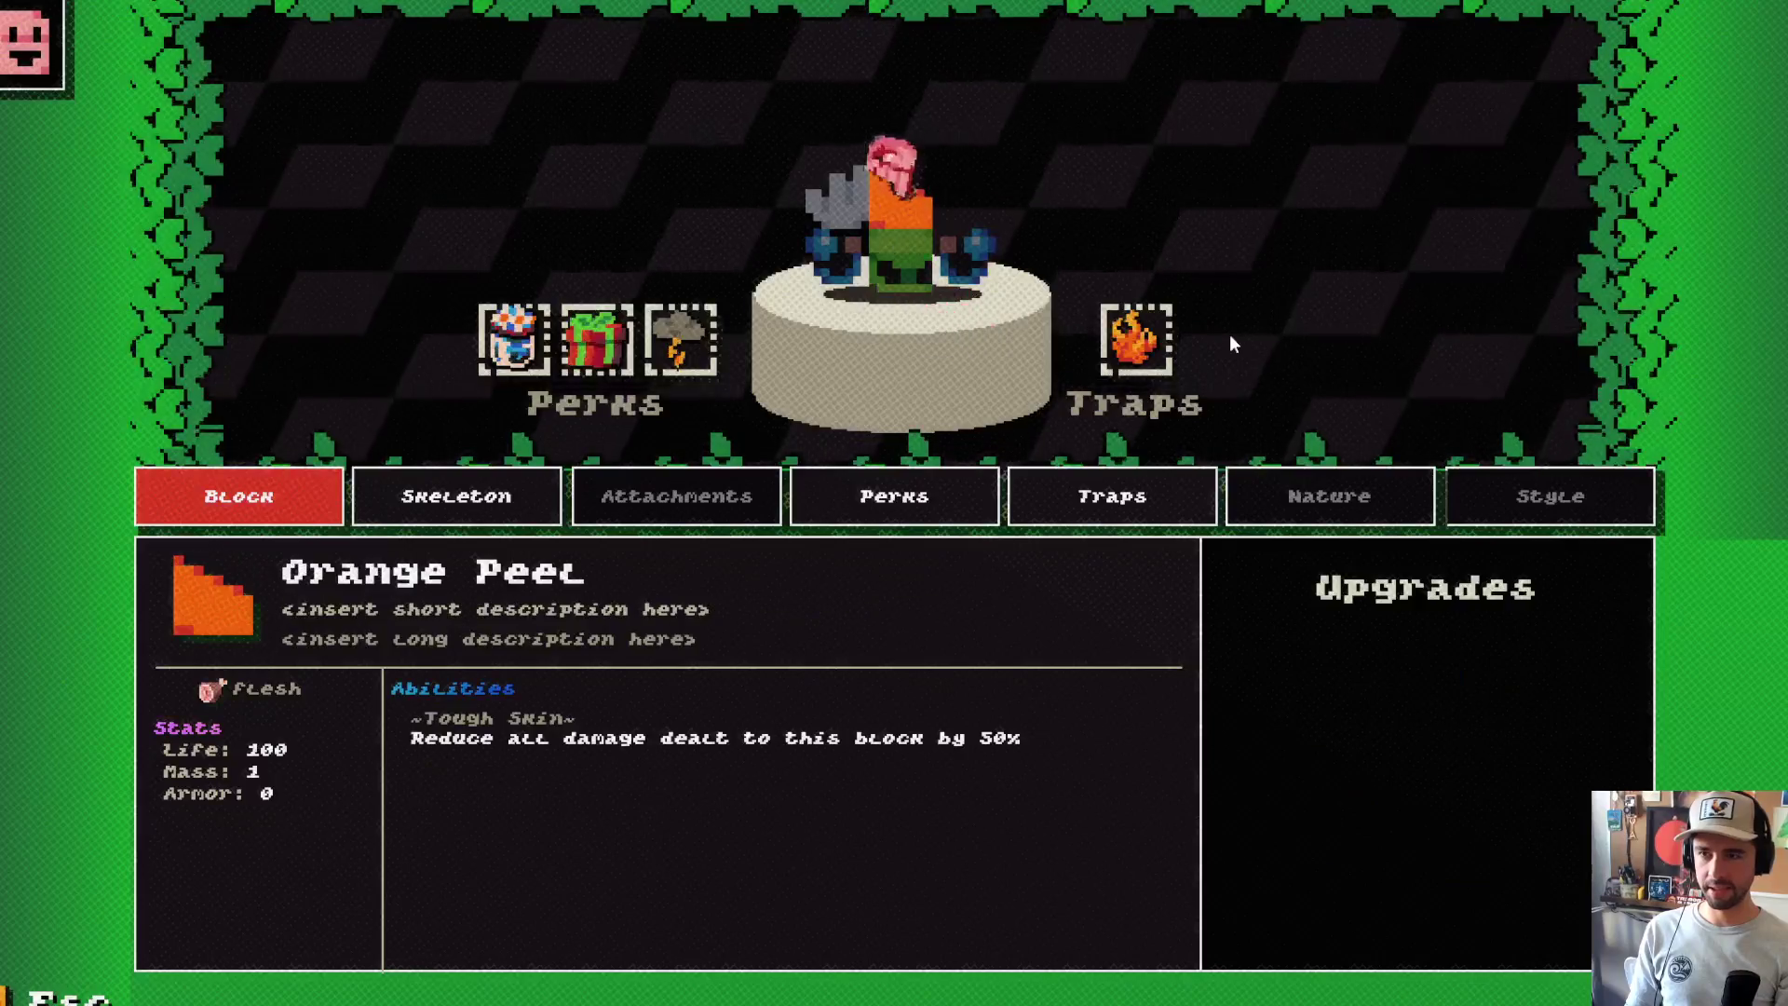
pyautogui.press('Down')
pyautogui.press('Up')
pyautogui.press('Right')
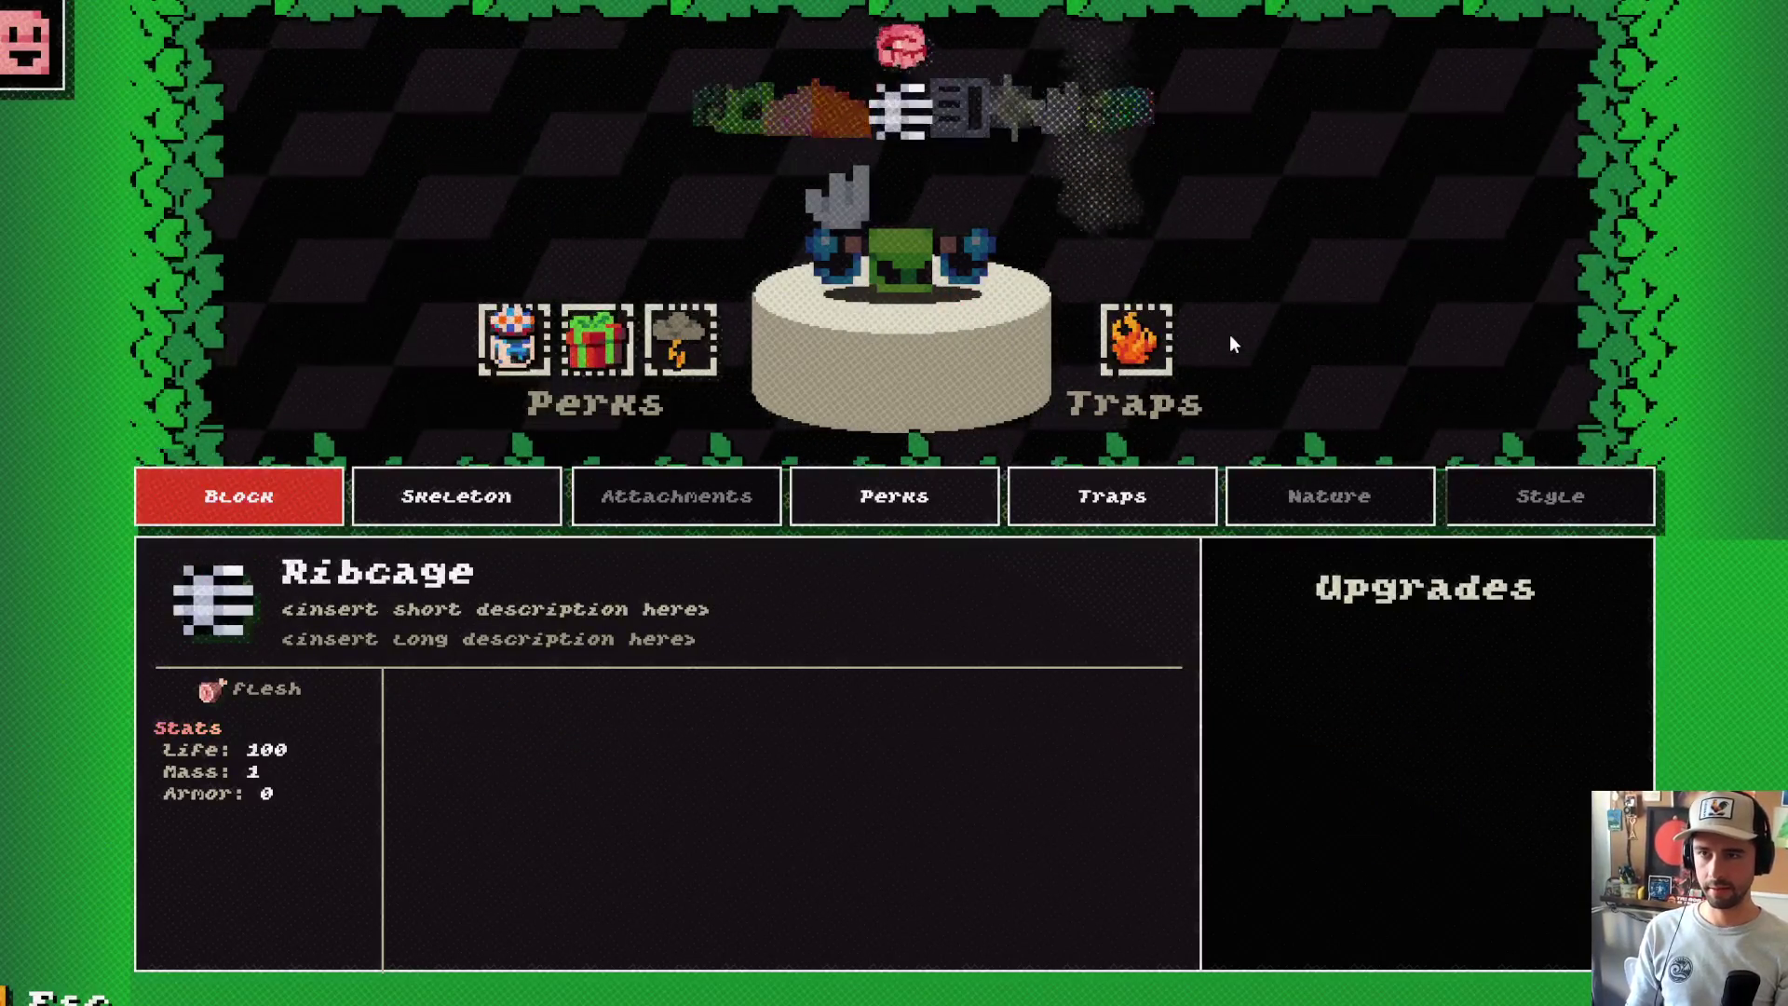
pyautogui.press('Right')
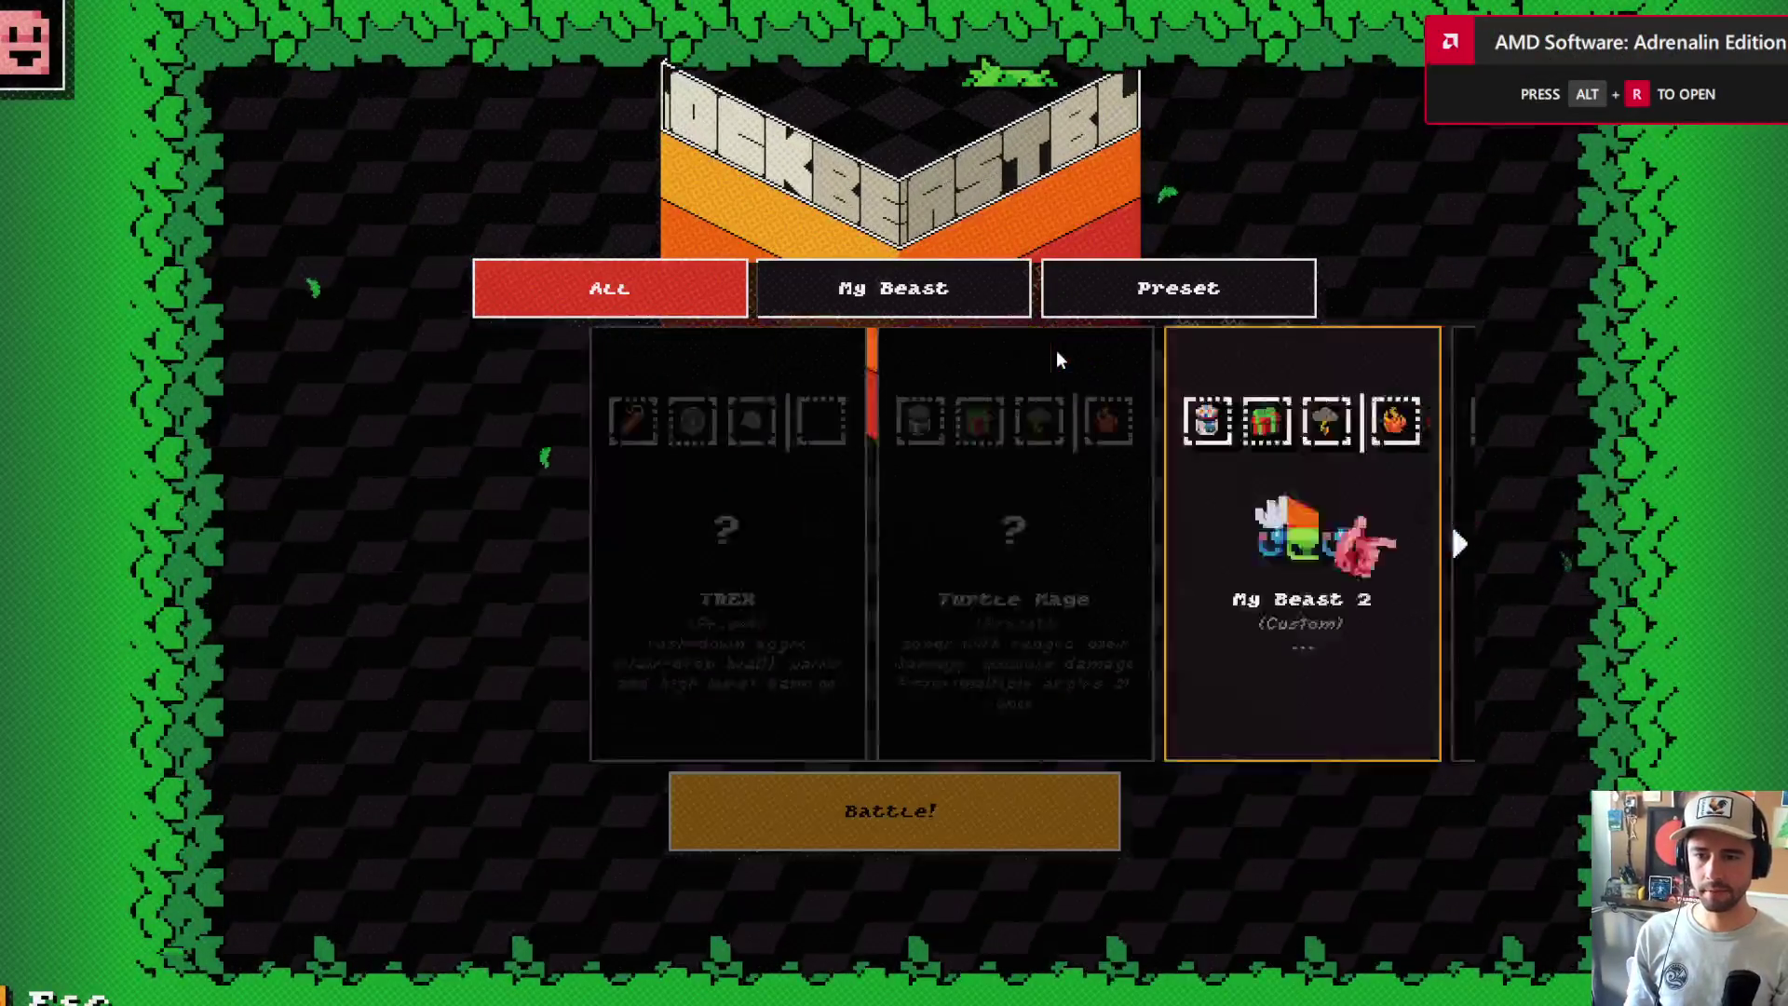
pyautogui.press('Escape')
pyautogui.press('Return')
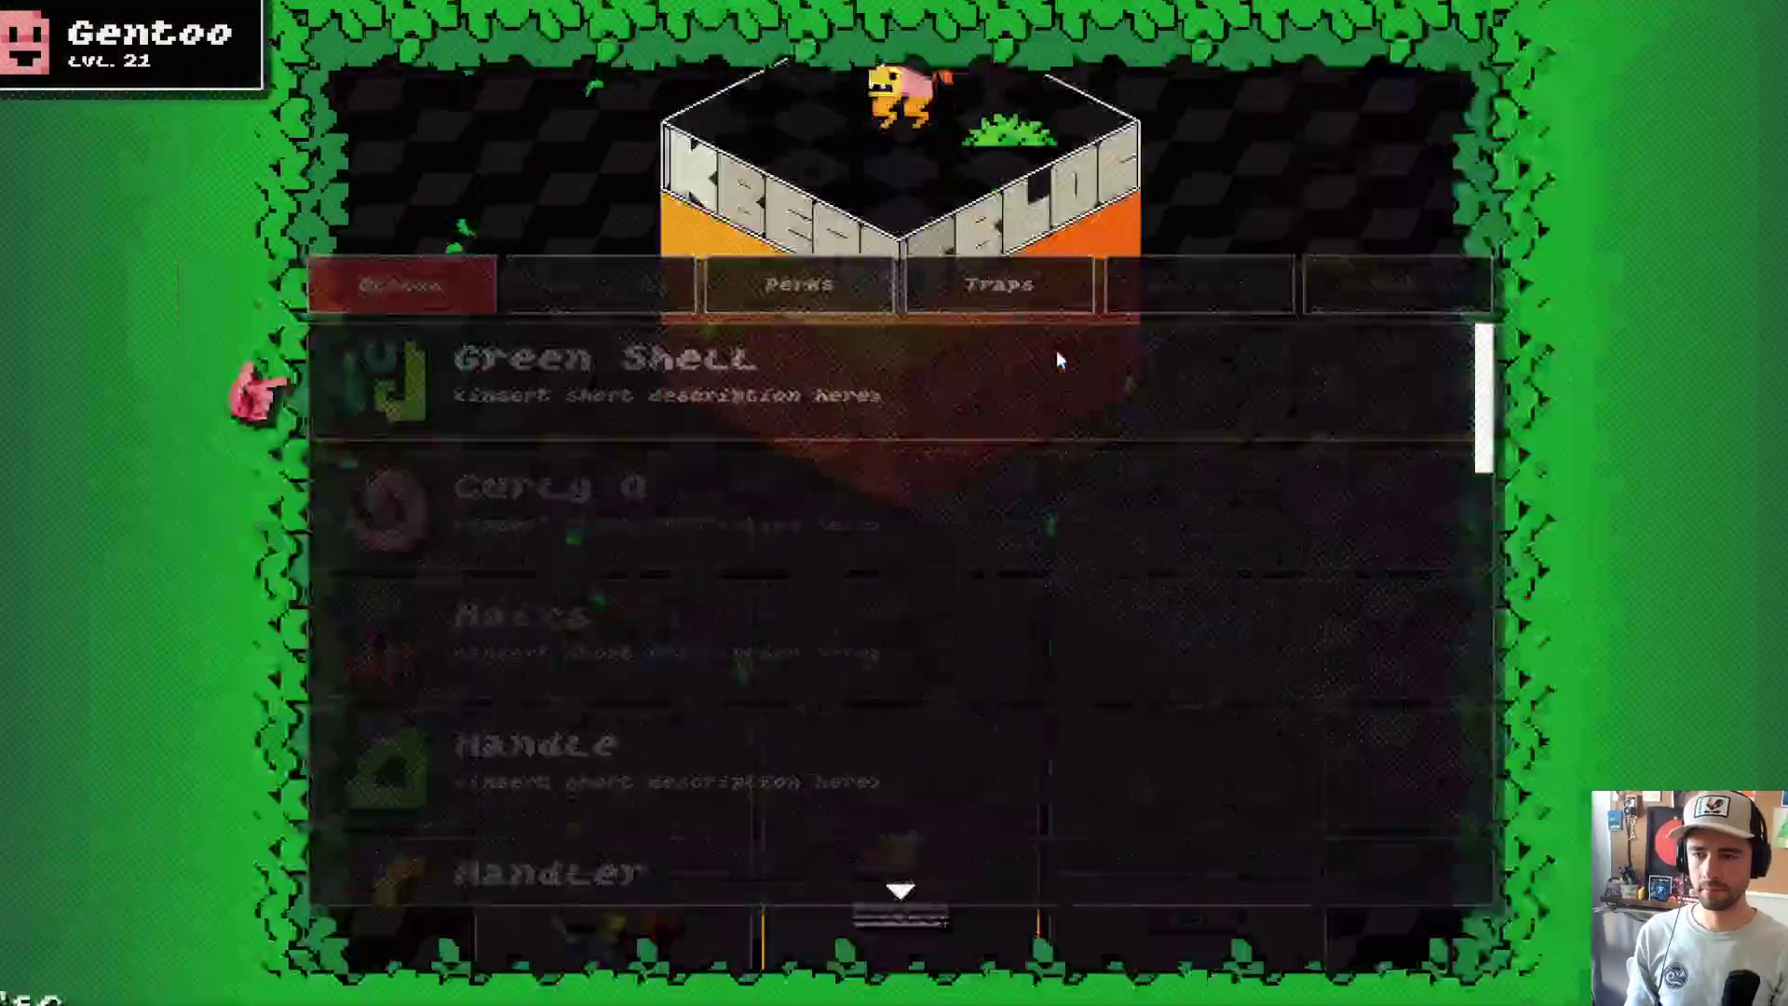
pyautogui.press('Down')
pyautogui.press('Down')
pyautogui.press('Down')
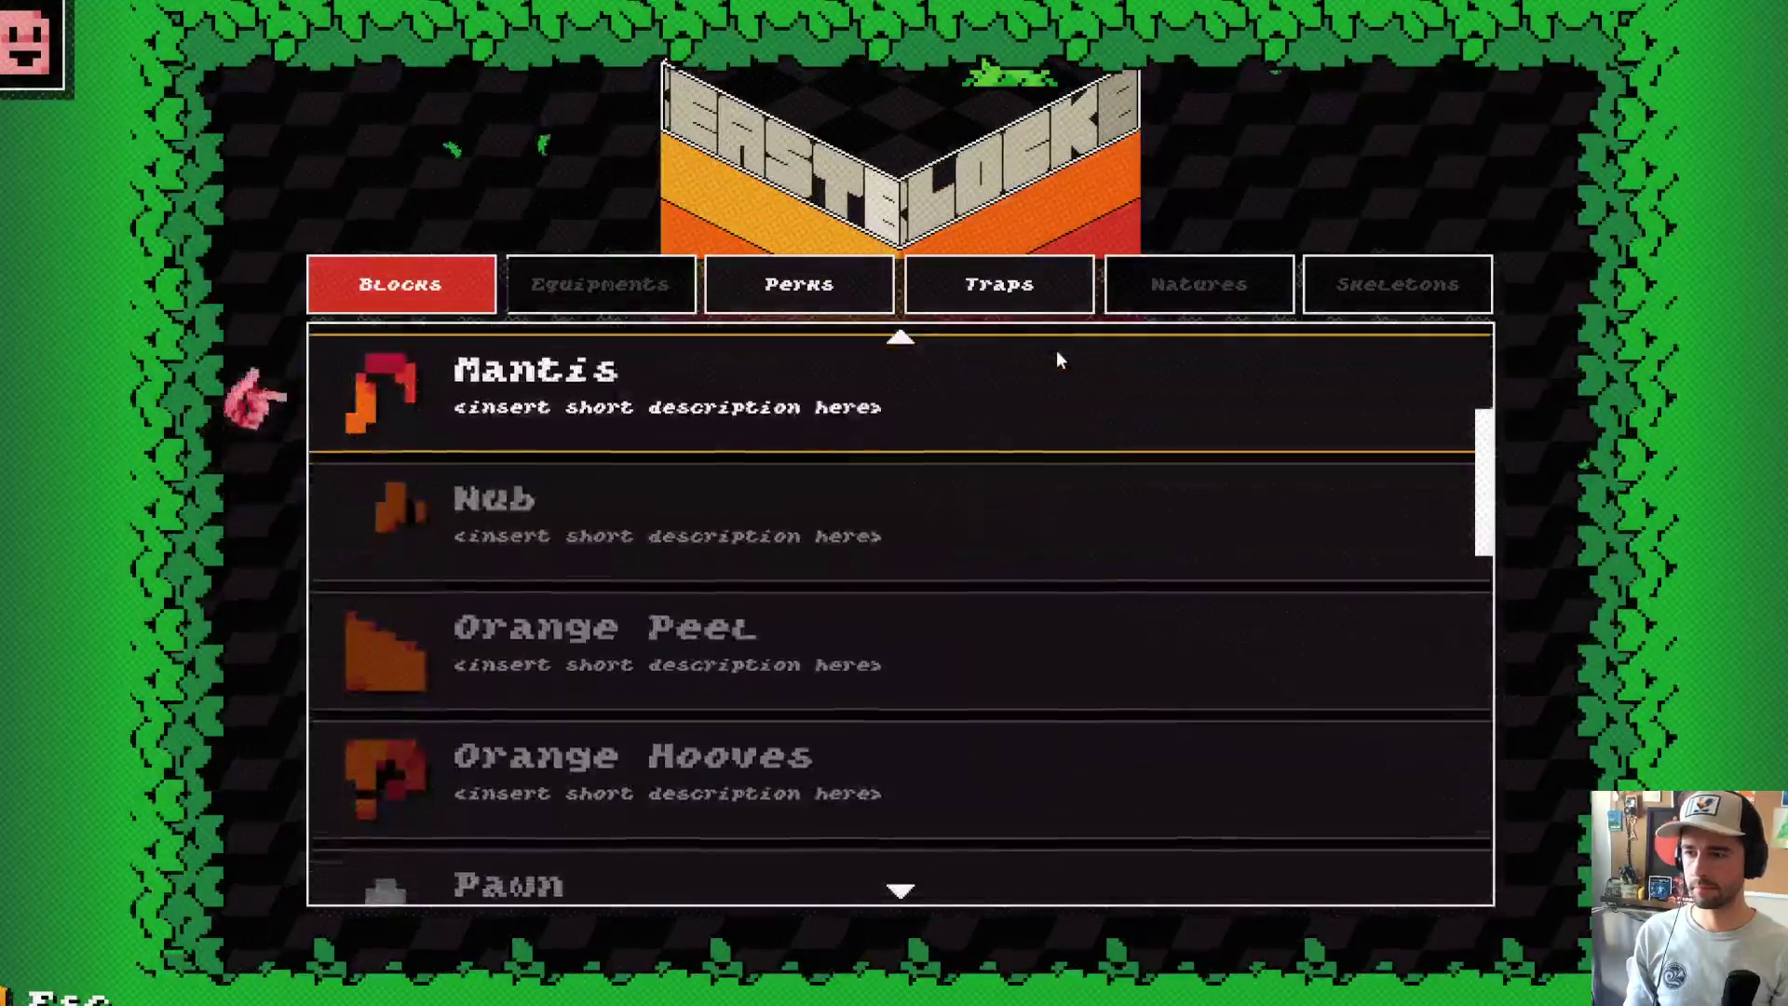
pyautogui.press('Down')
pyautogui.press('Down')
pyautogui.press('Down')
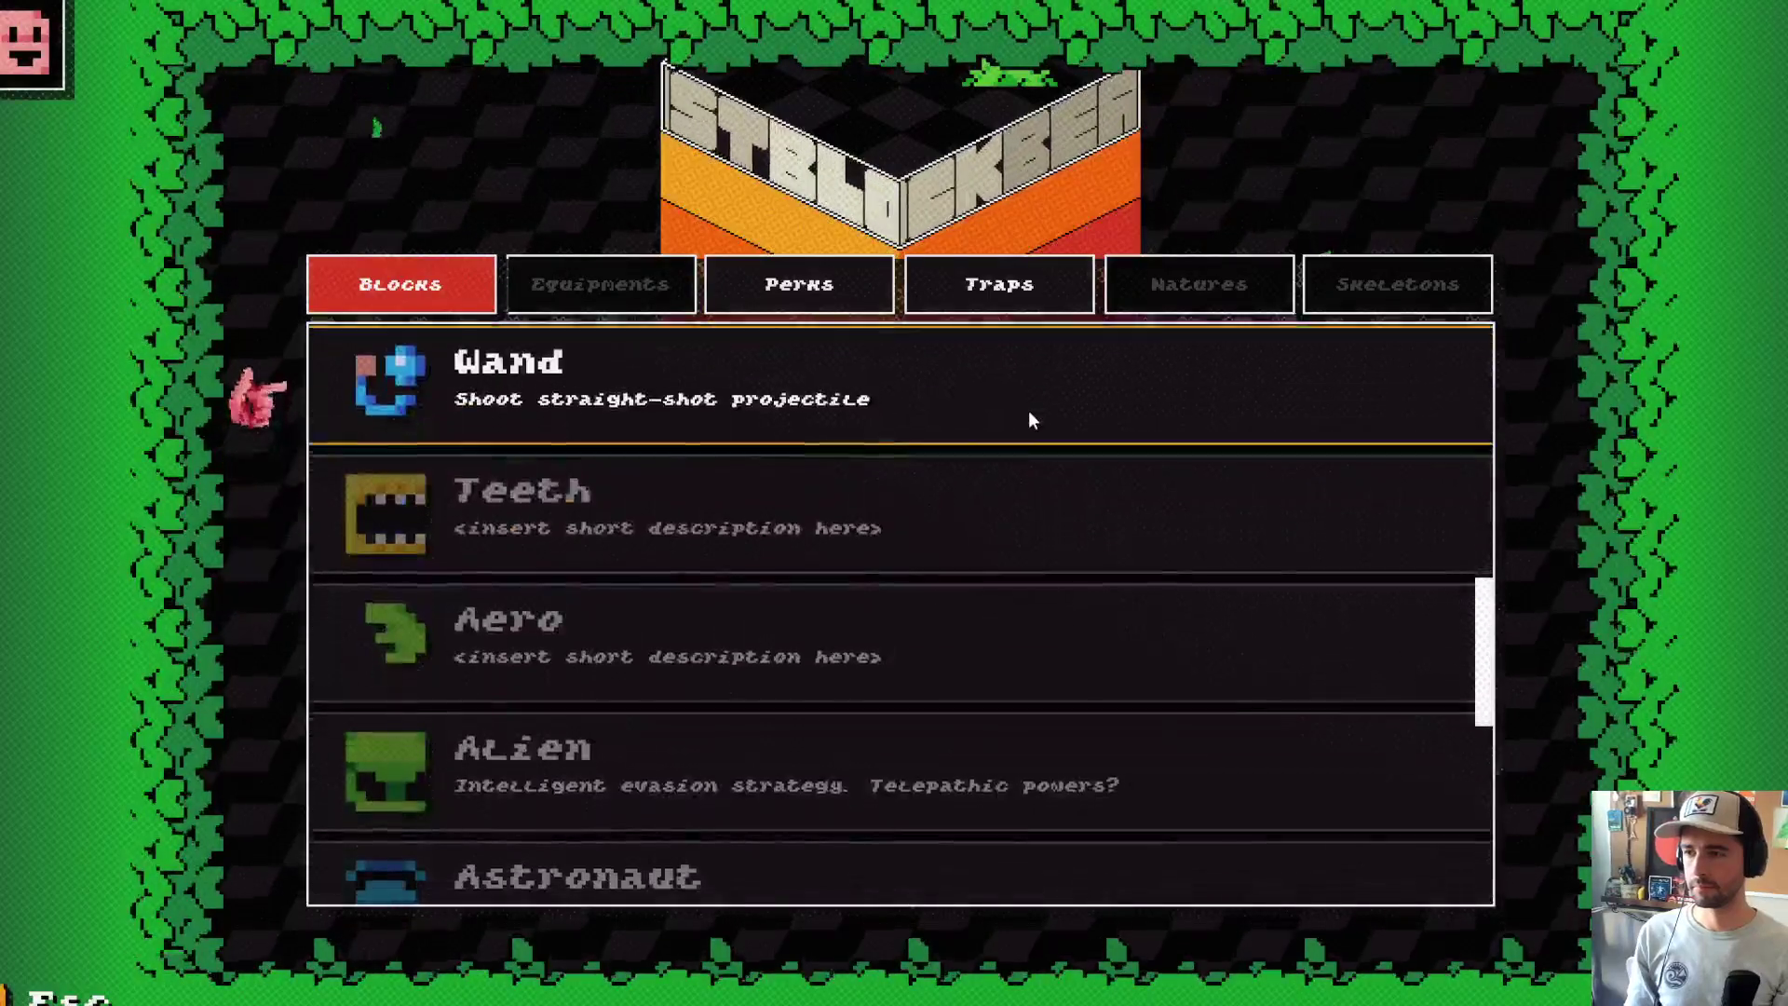
pyautogui.press('Return')
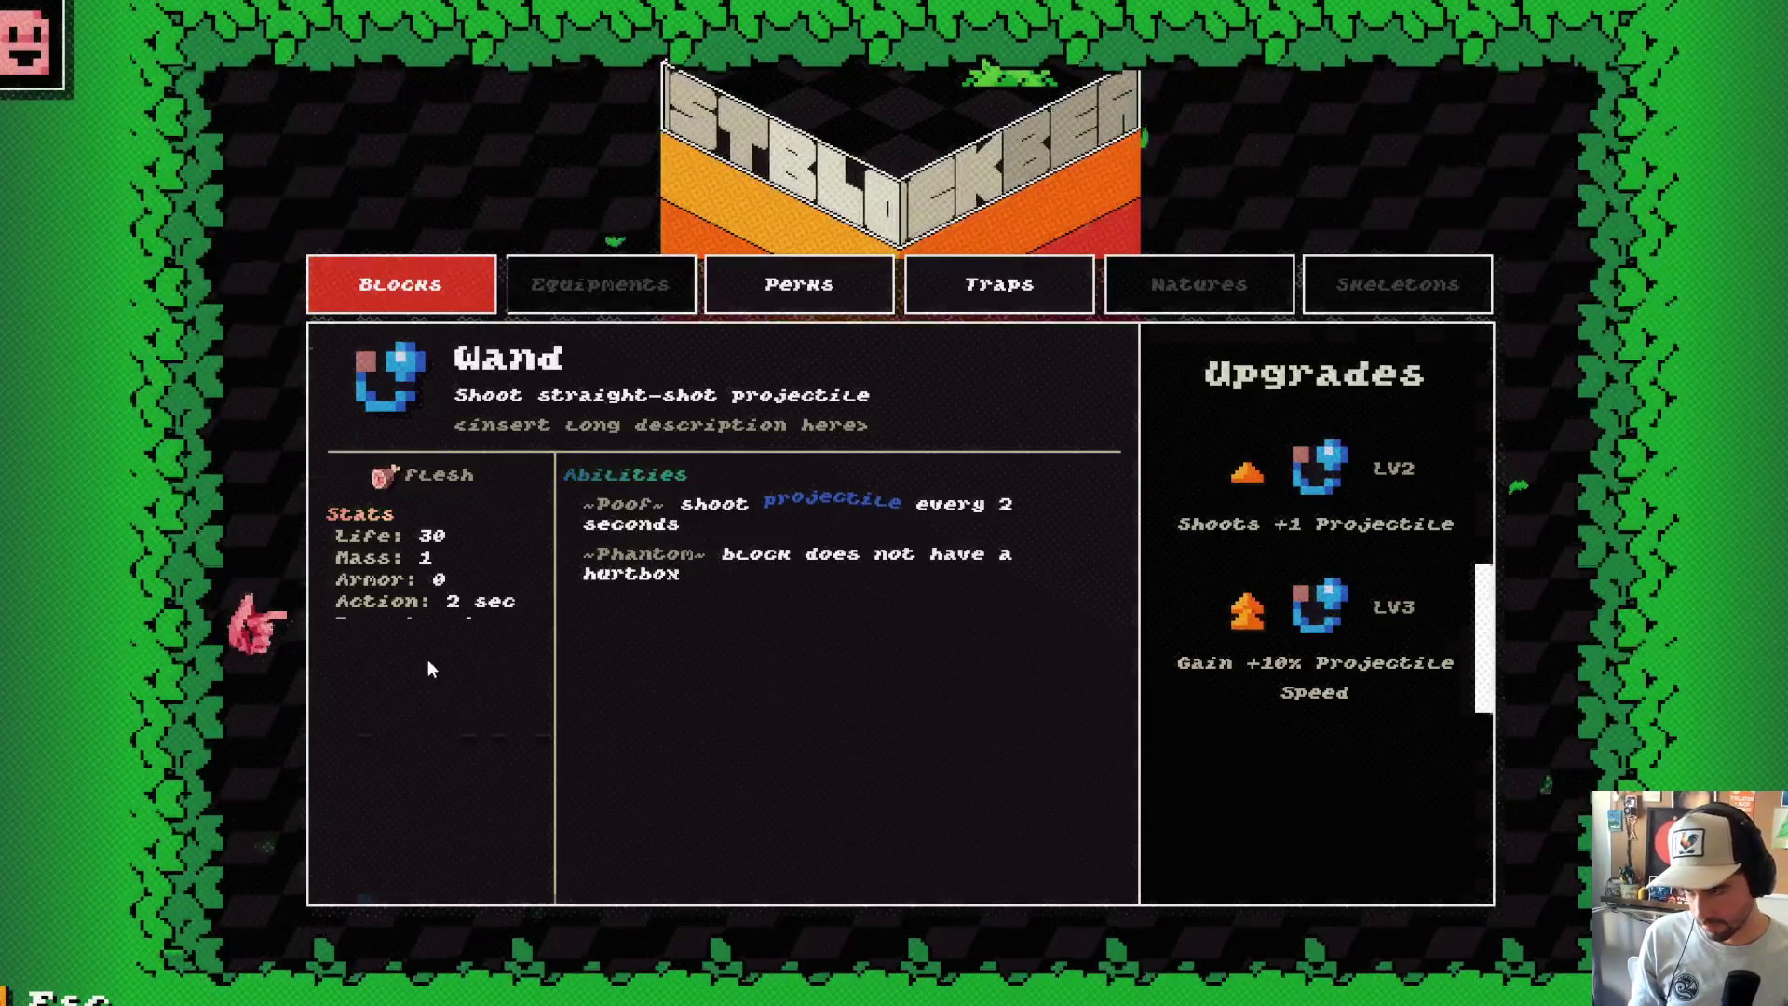
pyautogui.press('Escape')
pyautogui.scroll(-3, 555, 535)
pyautogui.scroll(-10, 544, 568)
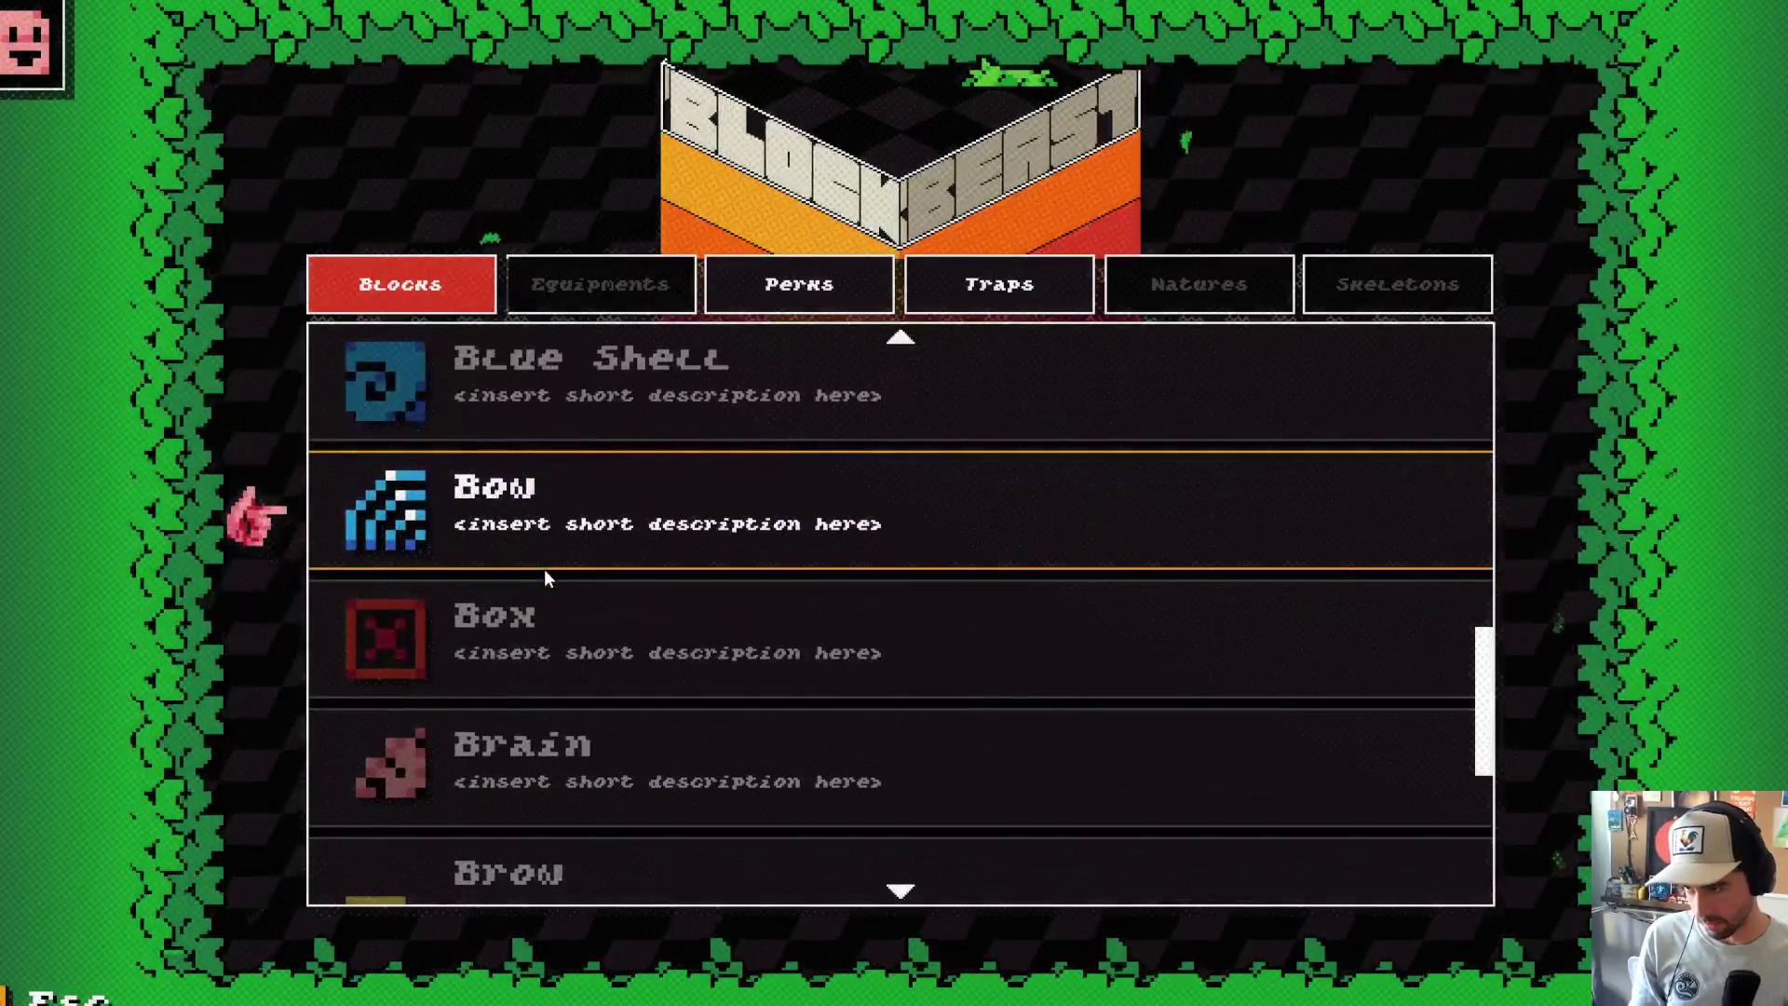
pyautogui.scroll(-5, 547, 579)
pyautogui.scroll(20, 548, 580)
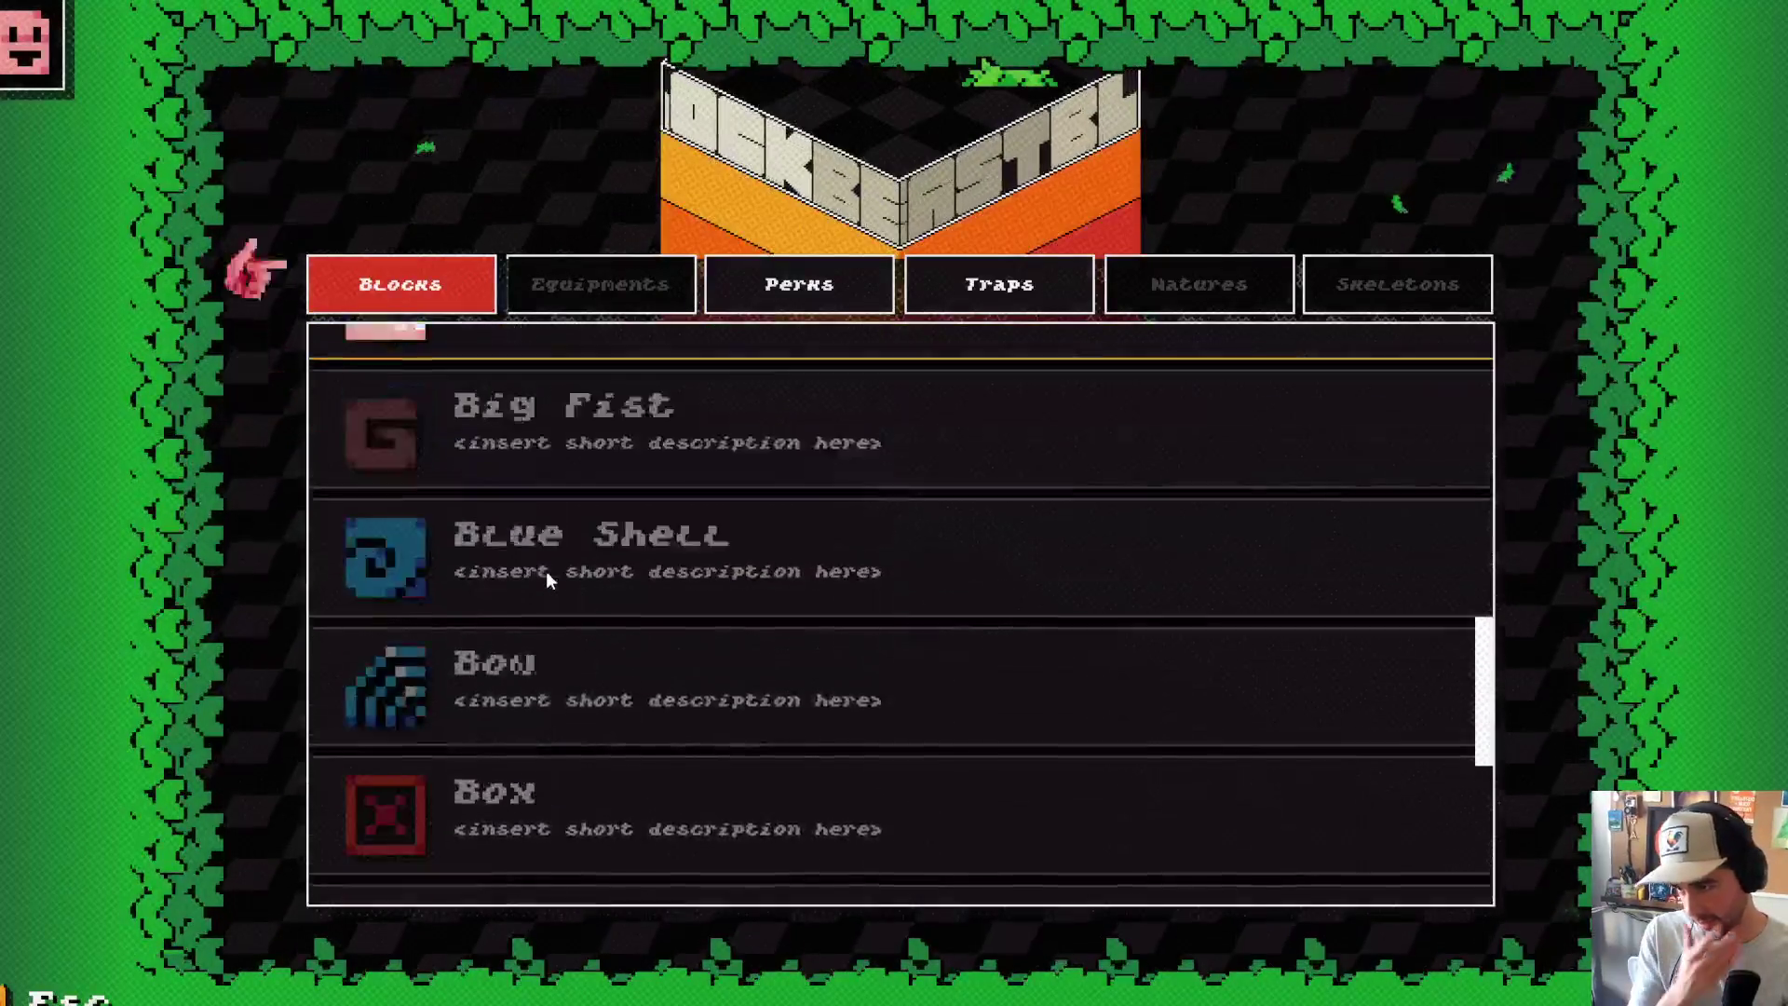
pyautogui.scroll(3, 546, 572)
pyautogui.click(547, 597)
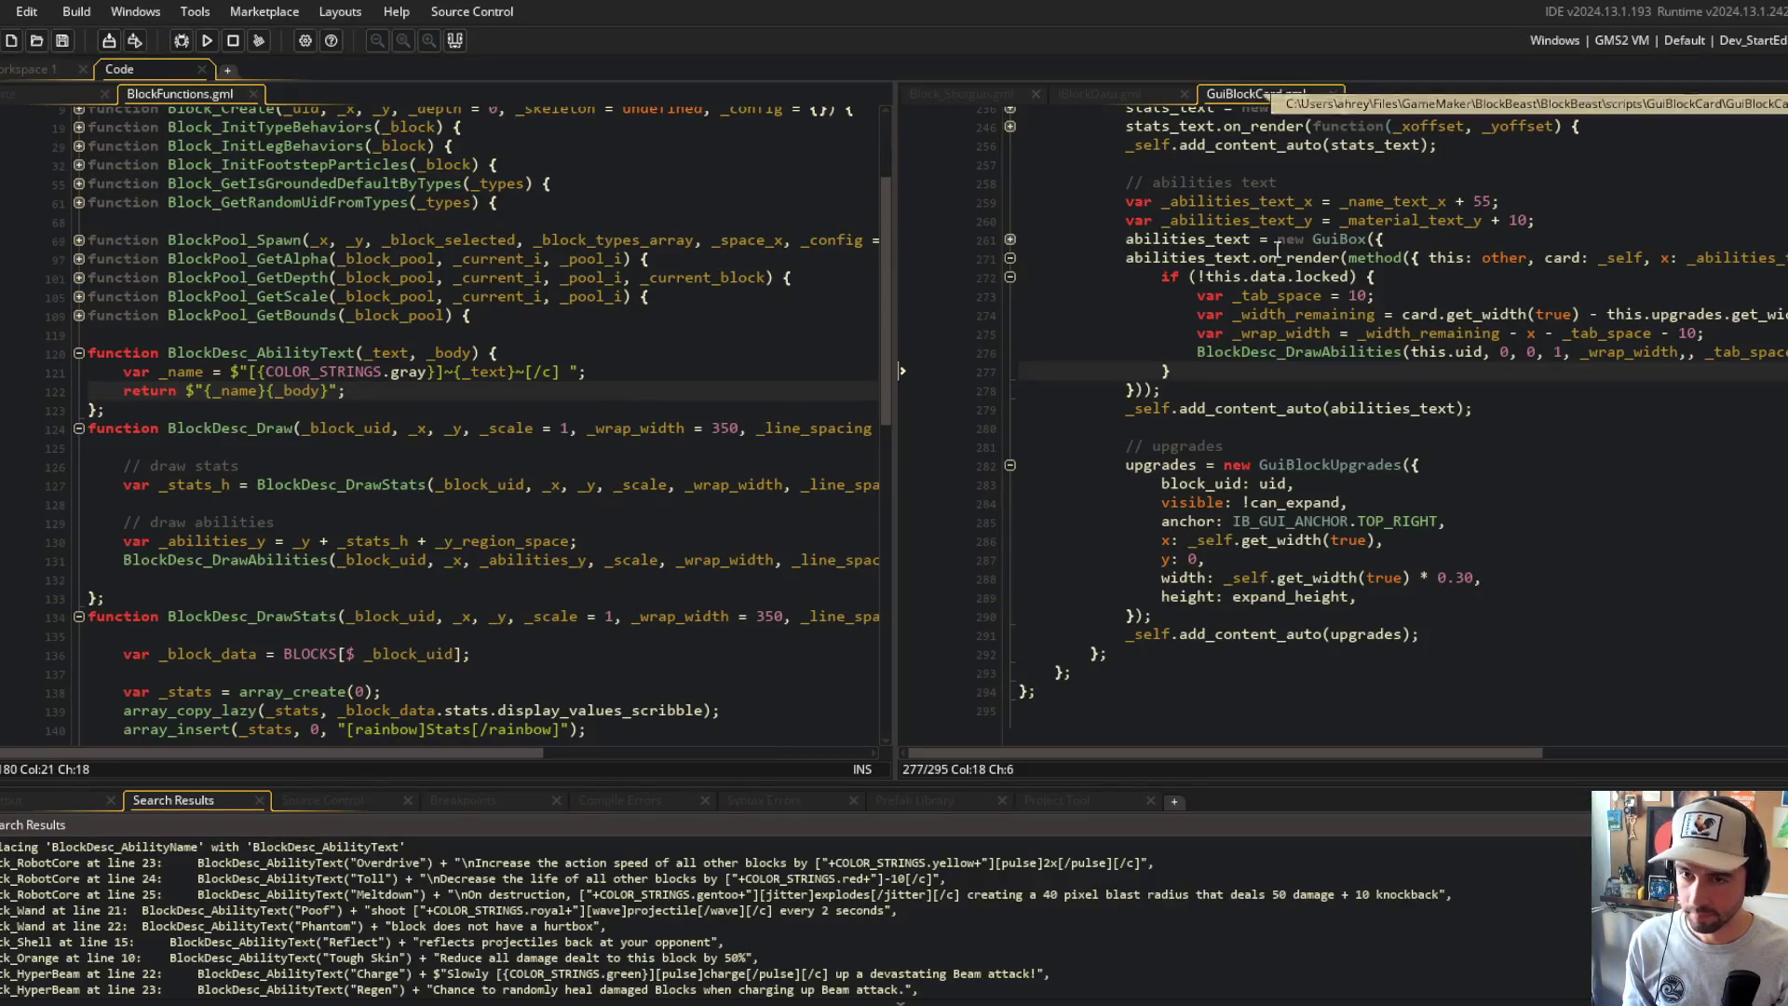
# Step: Set _tab_space to 6 in GuiBlockCard.gml and save
pyautogui.click(1385, 300)
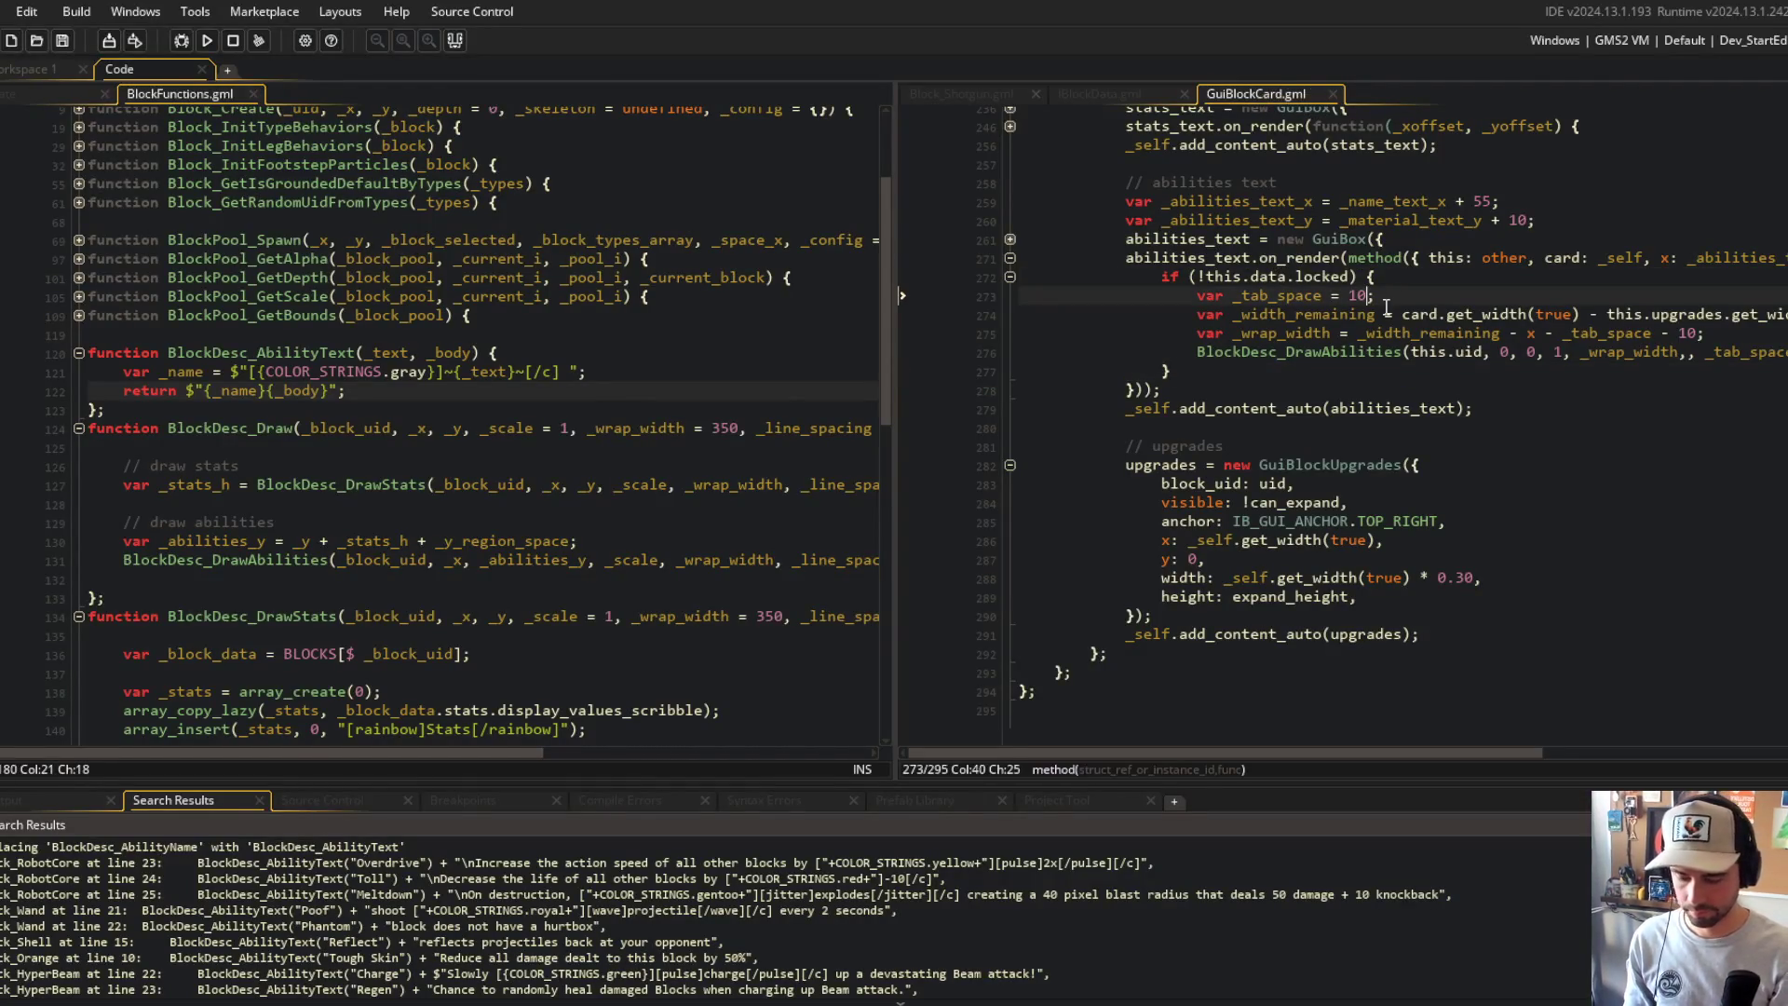
pyautogui.hotkey('ctrl', 's')
pyautogui.press('Down')
pyautogui.press('Down')
pyautogui.press('Up')
pyautogui.press('Up')
pyautogui.press('Up')
# Step: Add var _wrap_pad = 6 below it and subtract _wrap_pad from the abilities wrap width
pyautogui.click(1387, 300)
pyautogui.press('Return')
pyautogui.write('var _wrap_pad = 6;')
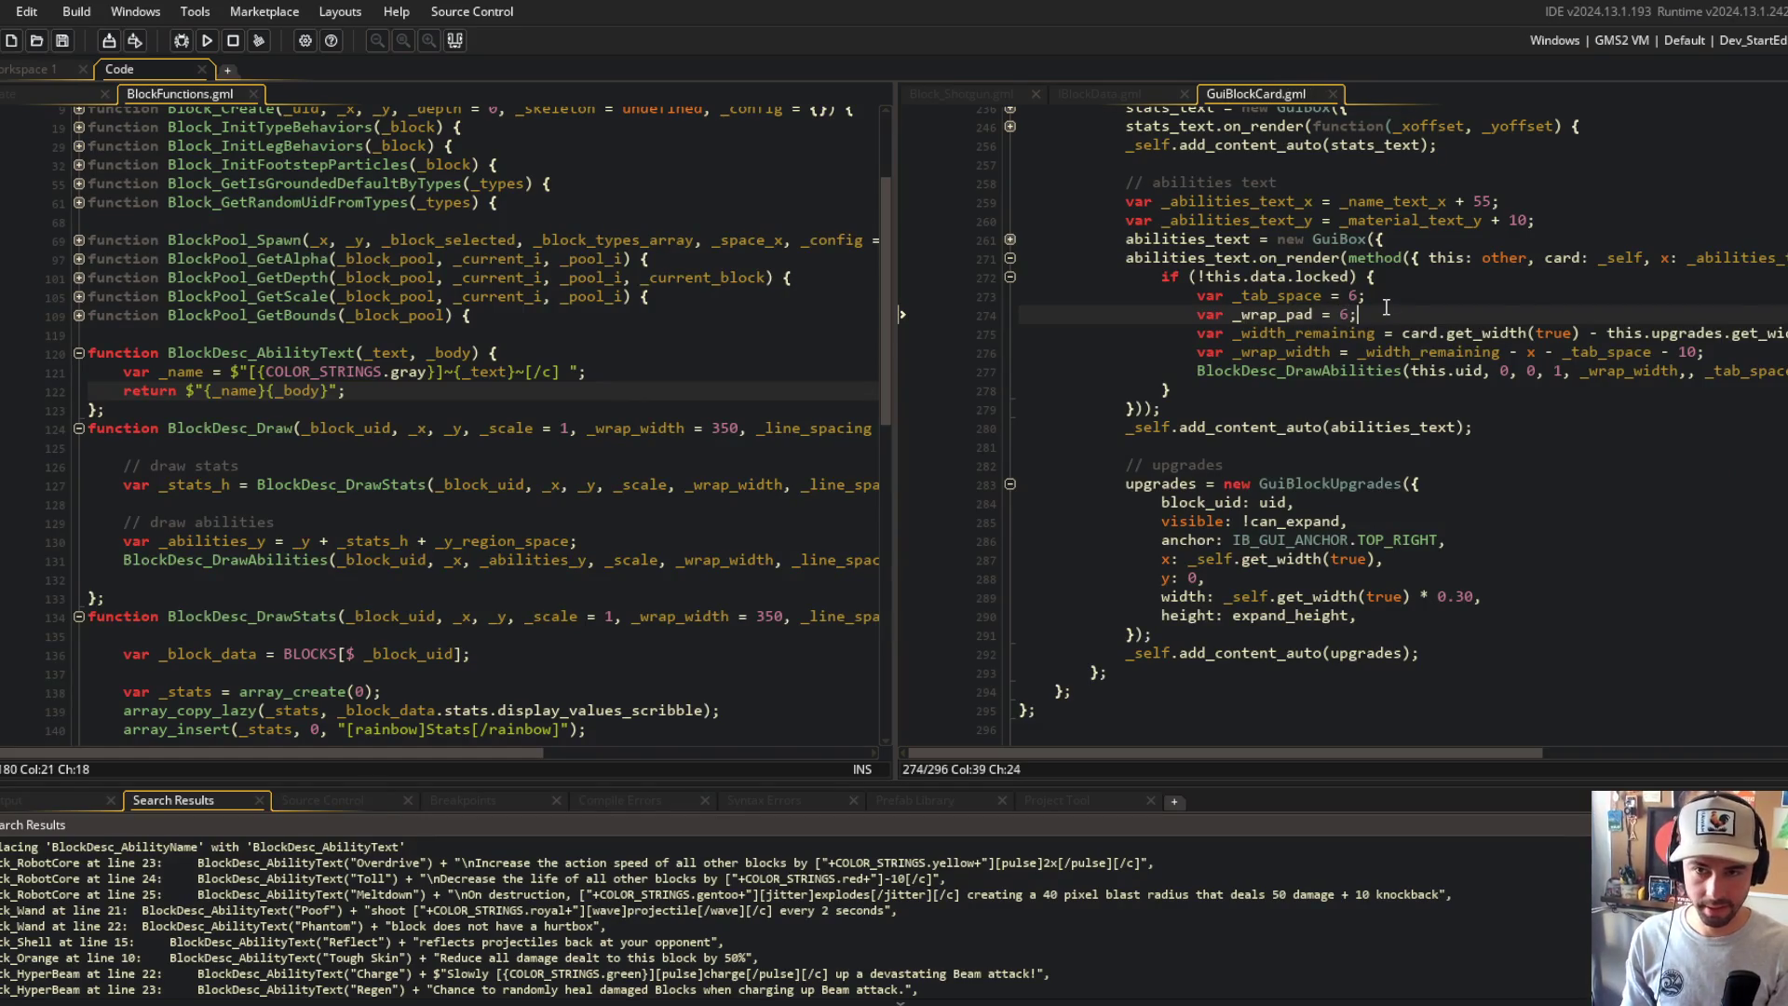
pyautogui.press('Down')
pyautogui.press('End')
pyautogui.press('Down')
pyautogui.press('Left')
pyautogui.write('_poad')
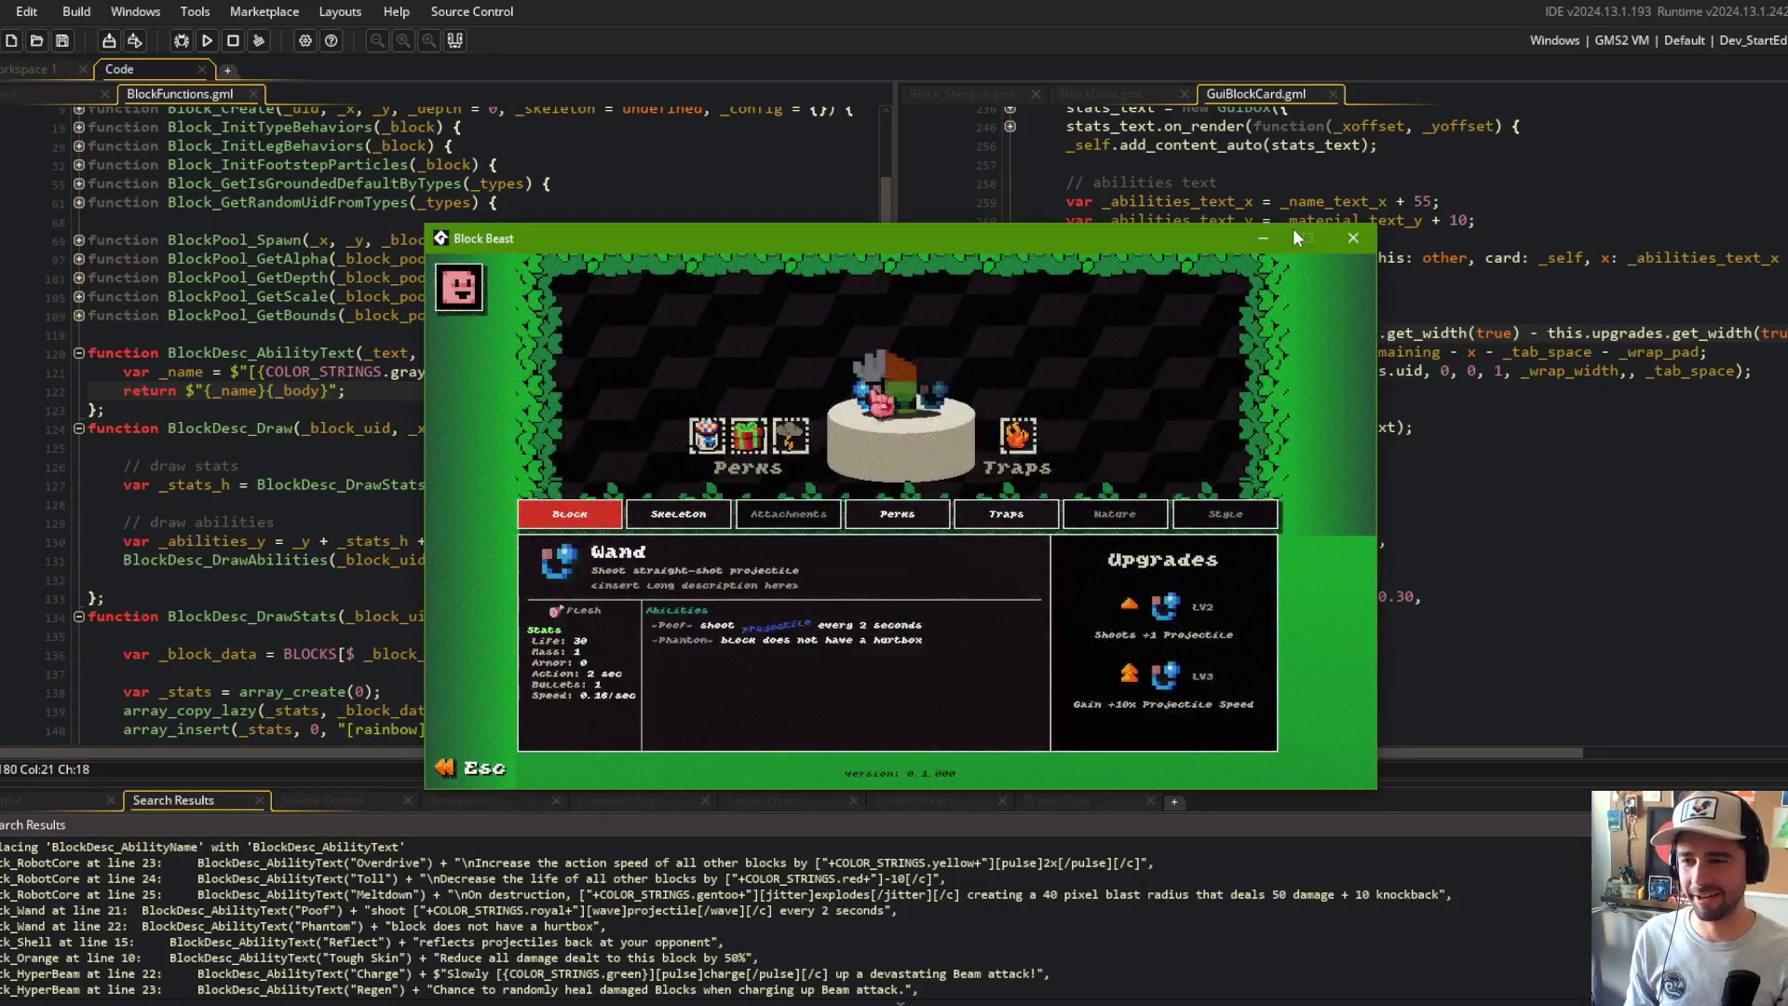
# Step: Return to the main menu, open the Library and view the Wand card's padded abilities
pyautogui.press('Escape')
pyautogui.press('Escape')
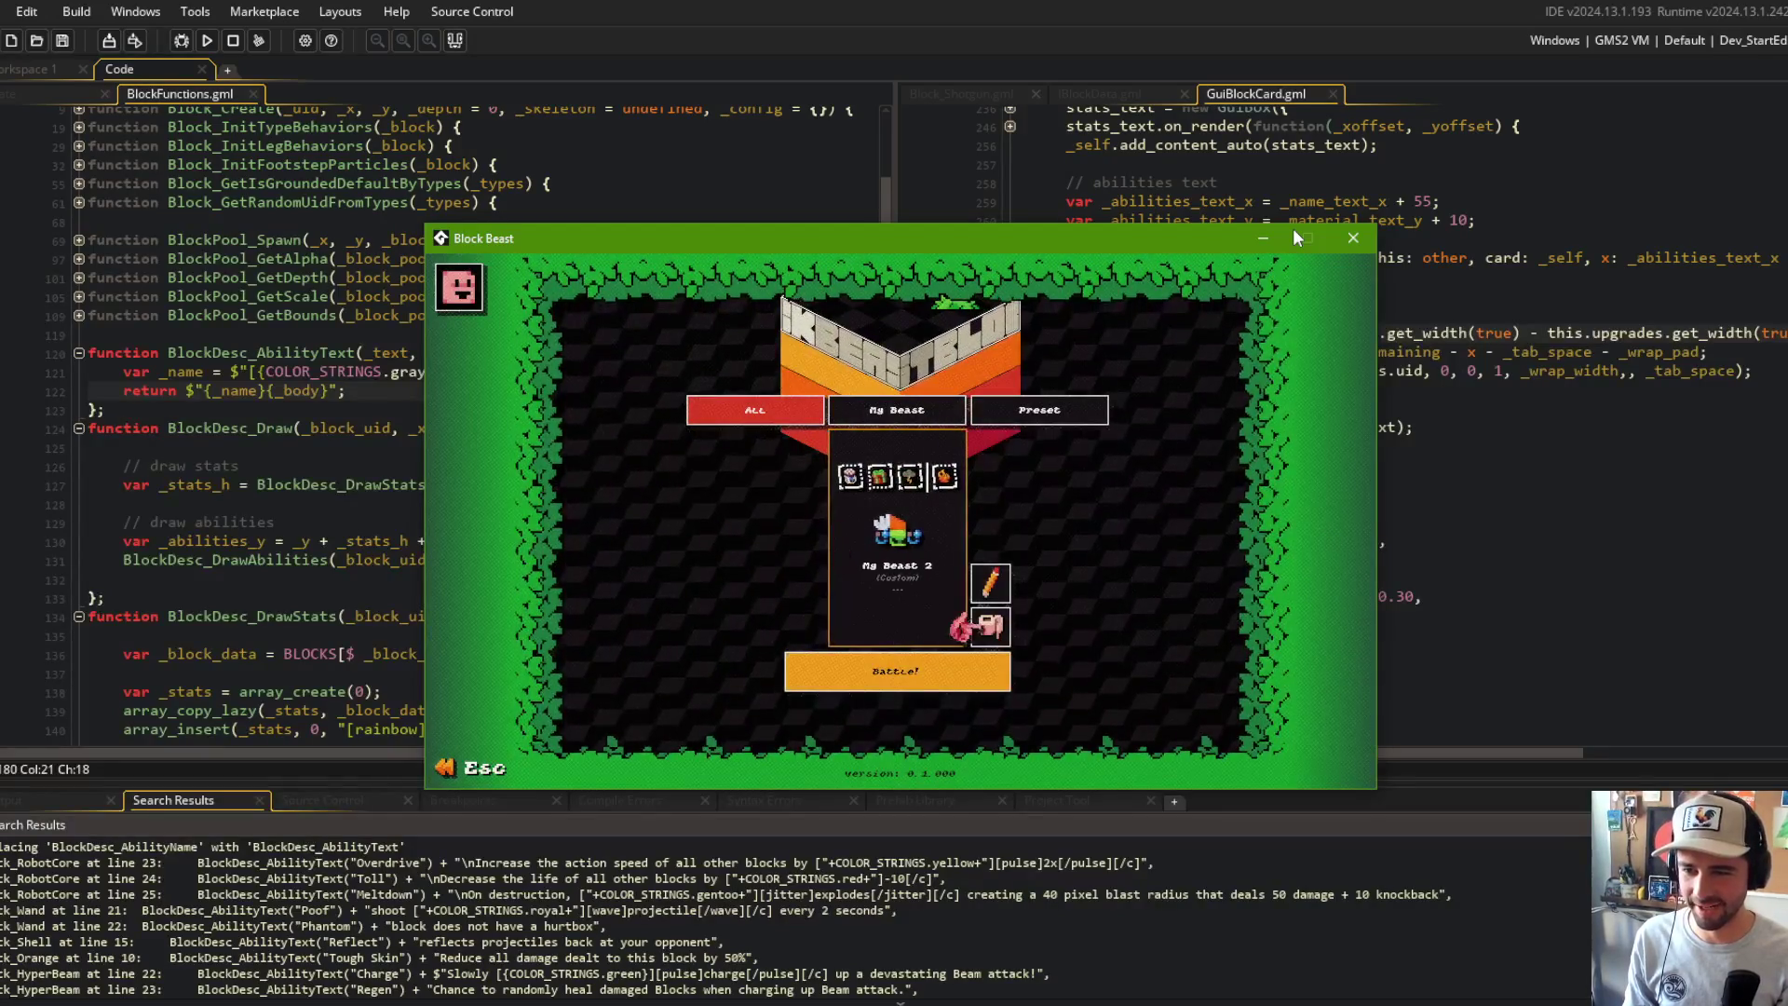
pyautogui.press('Right')
pyautogui.press('Left')
pyautogui.press('Right')
pyautogui.press('Right')
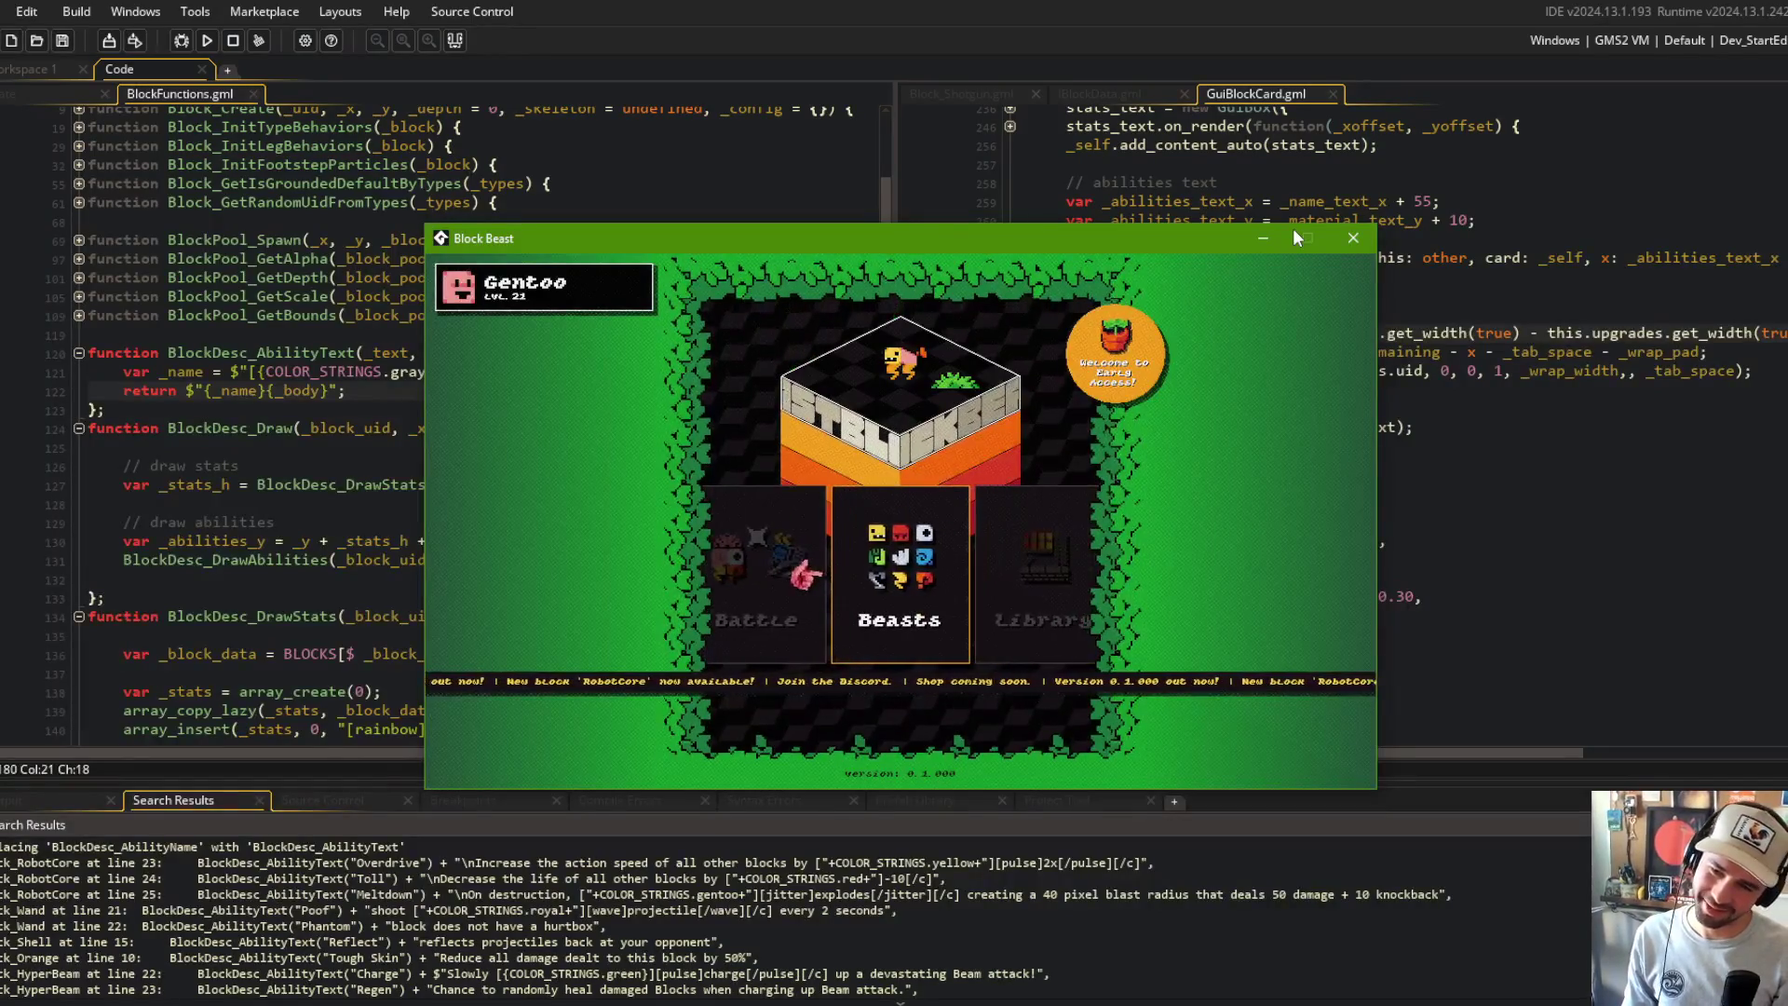
pyautogui.press('Return')
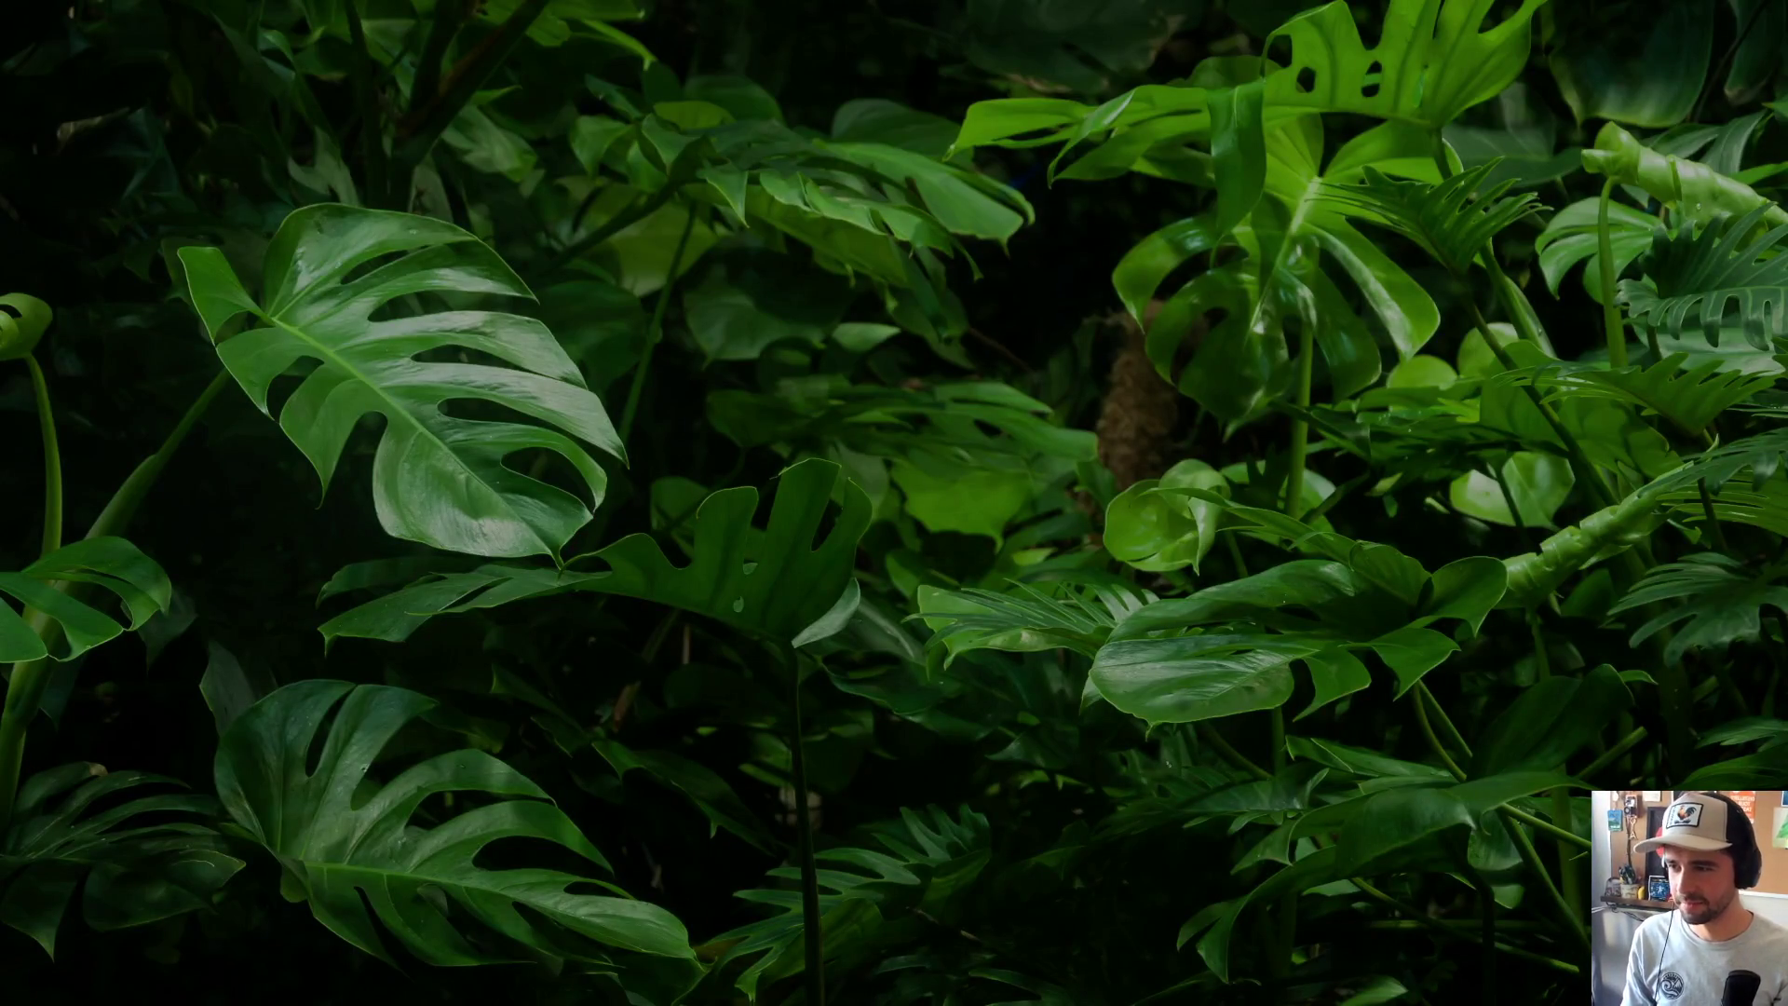
pyautogui.scroll(-12, 881, 585)
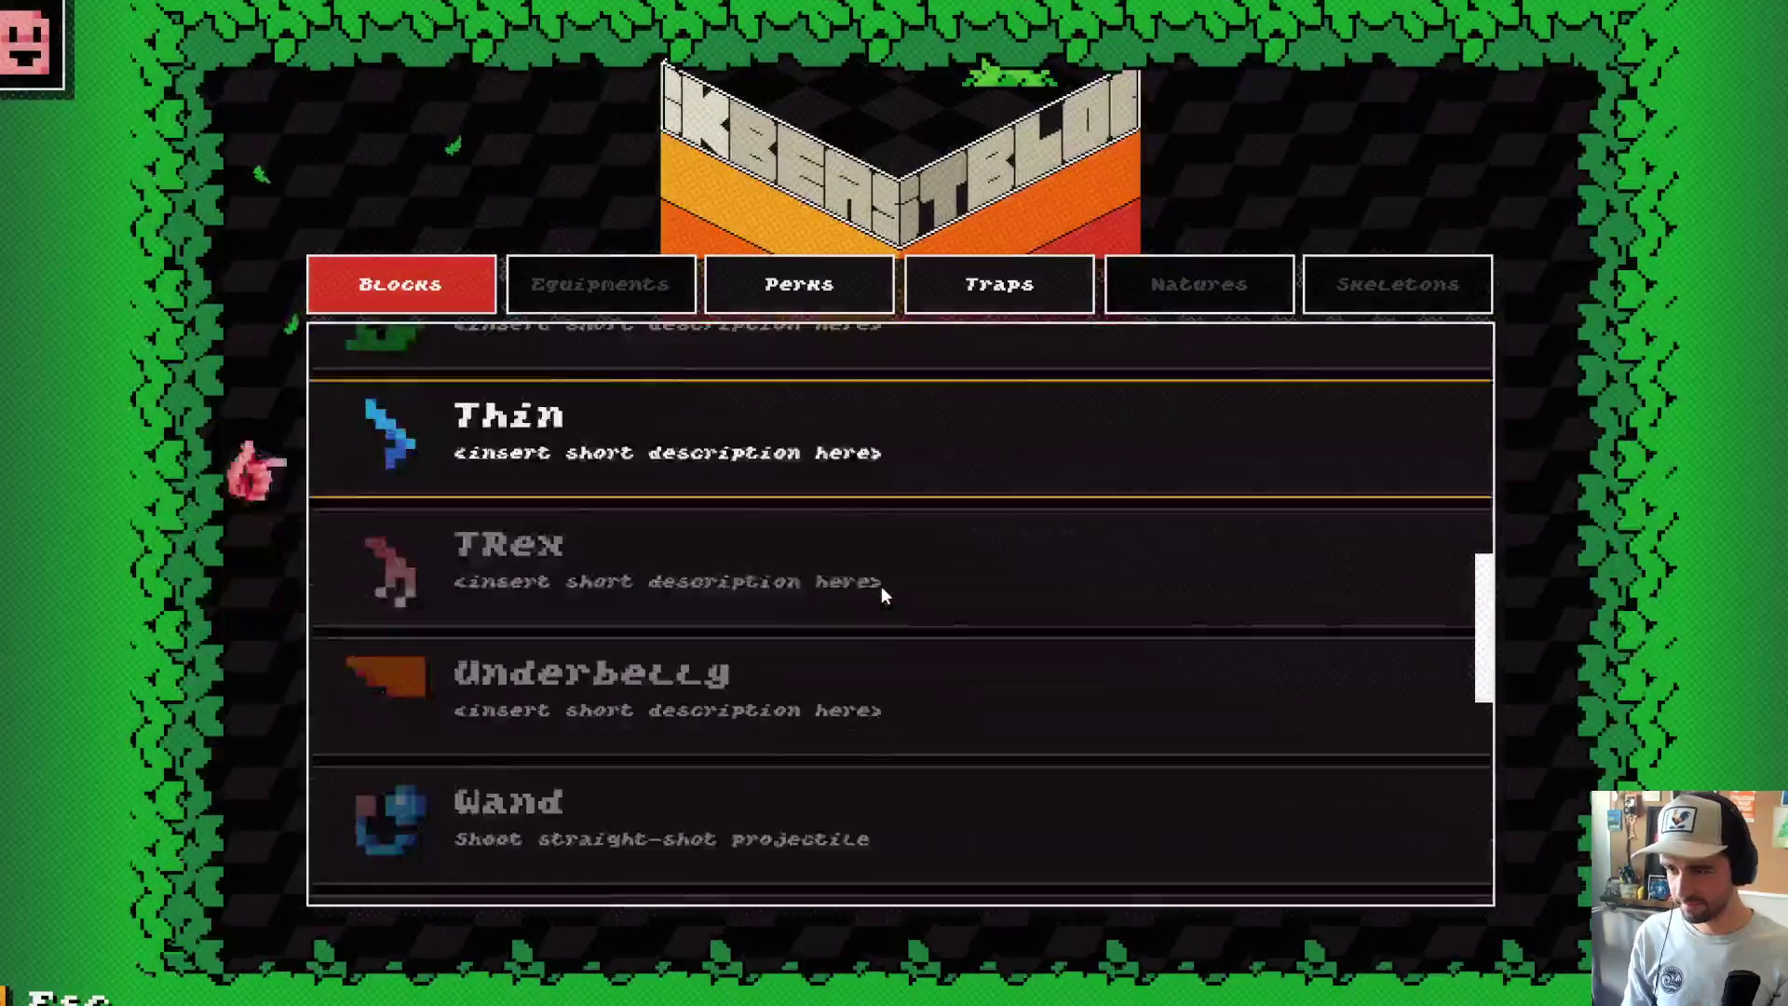
pyautogui.click(759, 719)
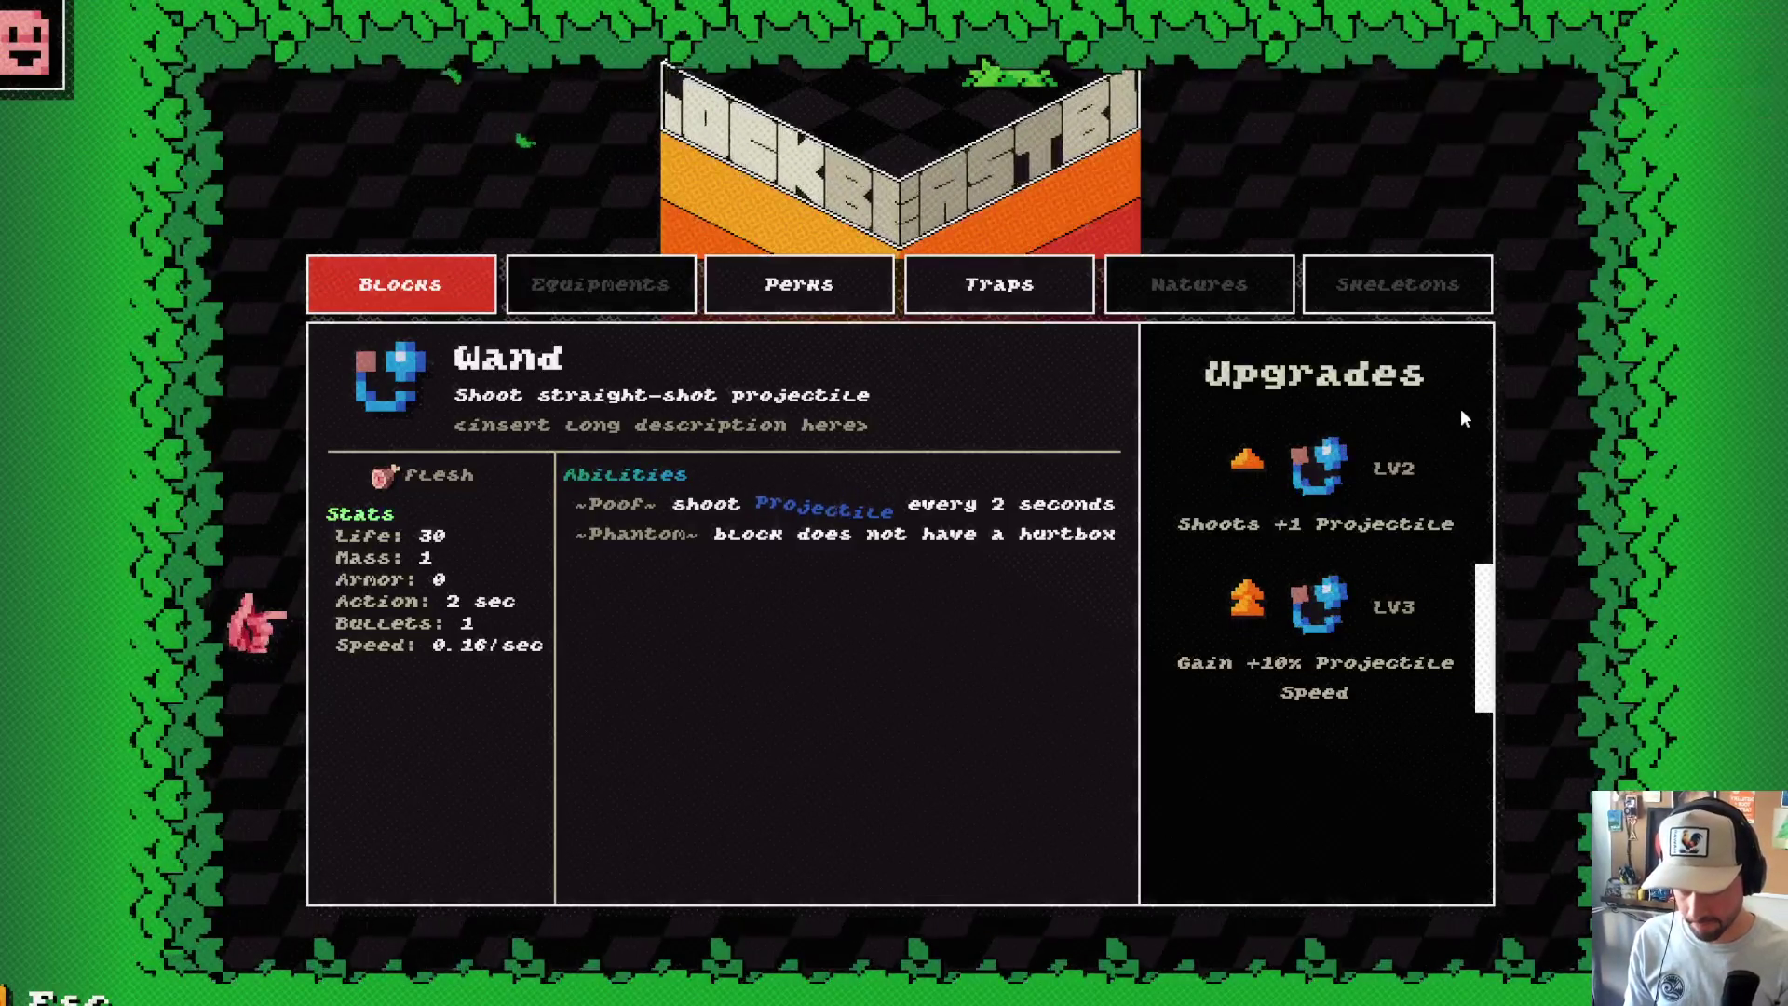
pyautogui.press('Escape')
# Step: Move through the Blocks list to Robot Core and open its detail card
pyautogui.press('Down')
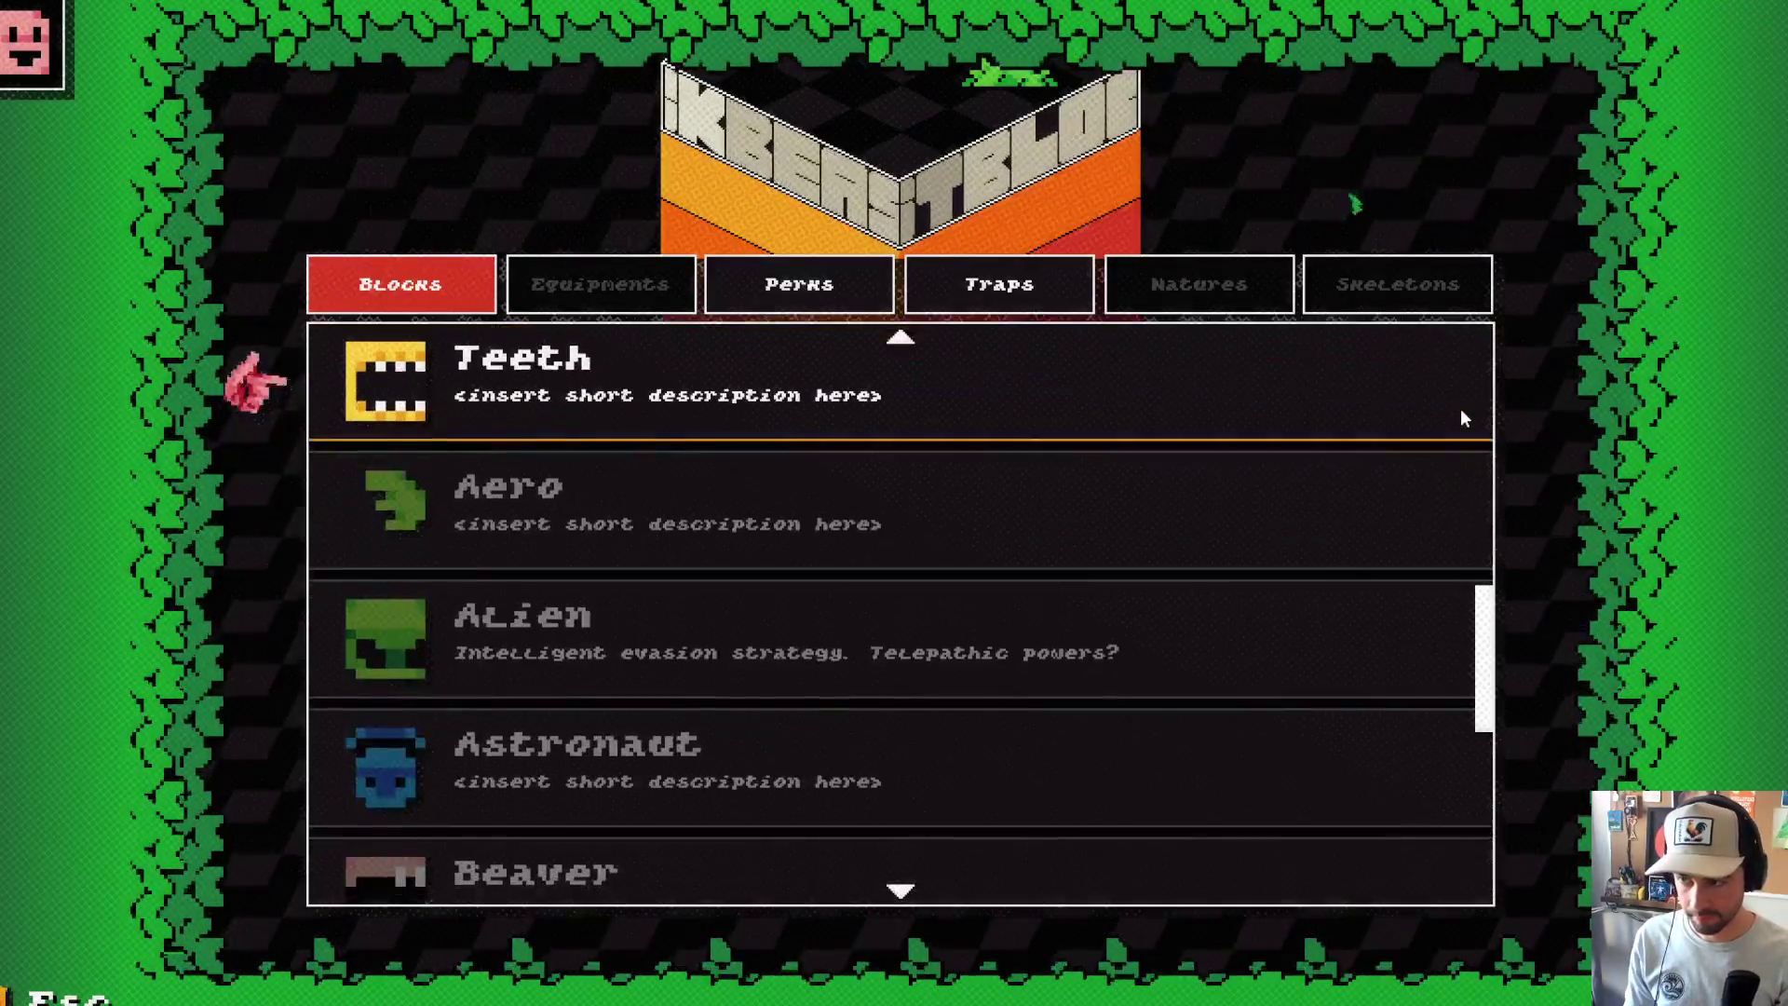
pyautogui.press('Down')
pyautogui.press('Down')
pyautogui.press('Down')
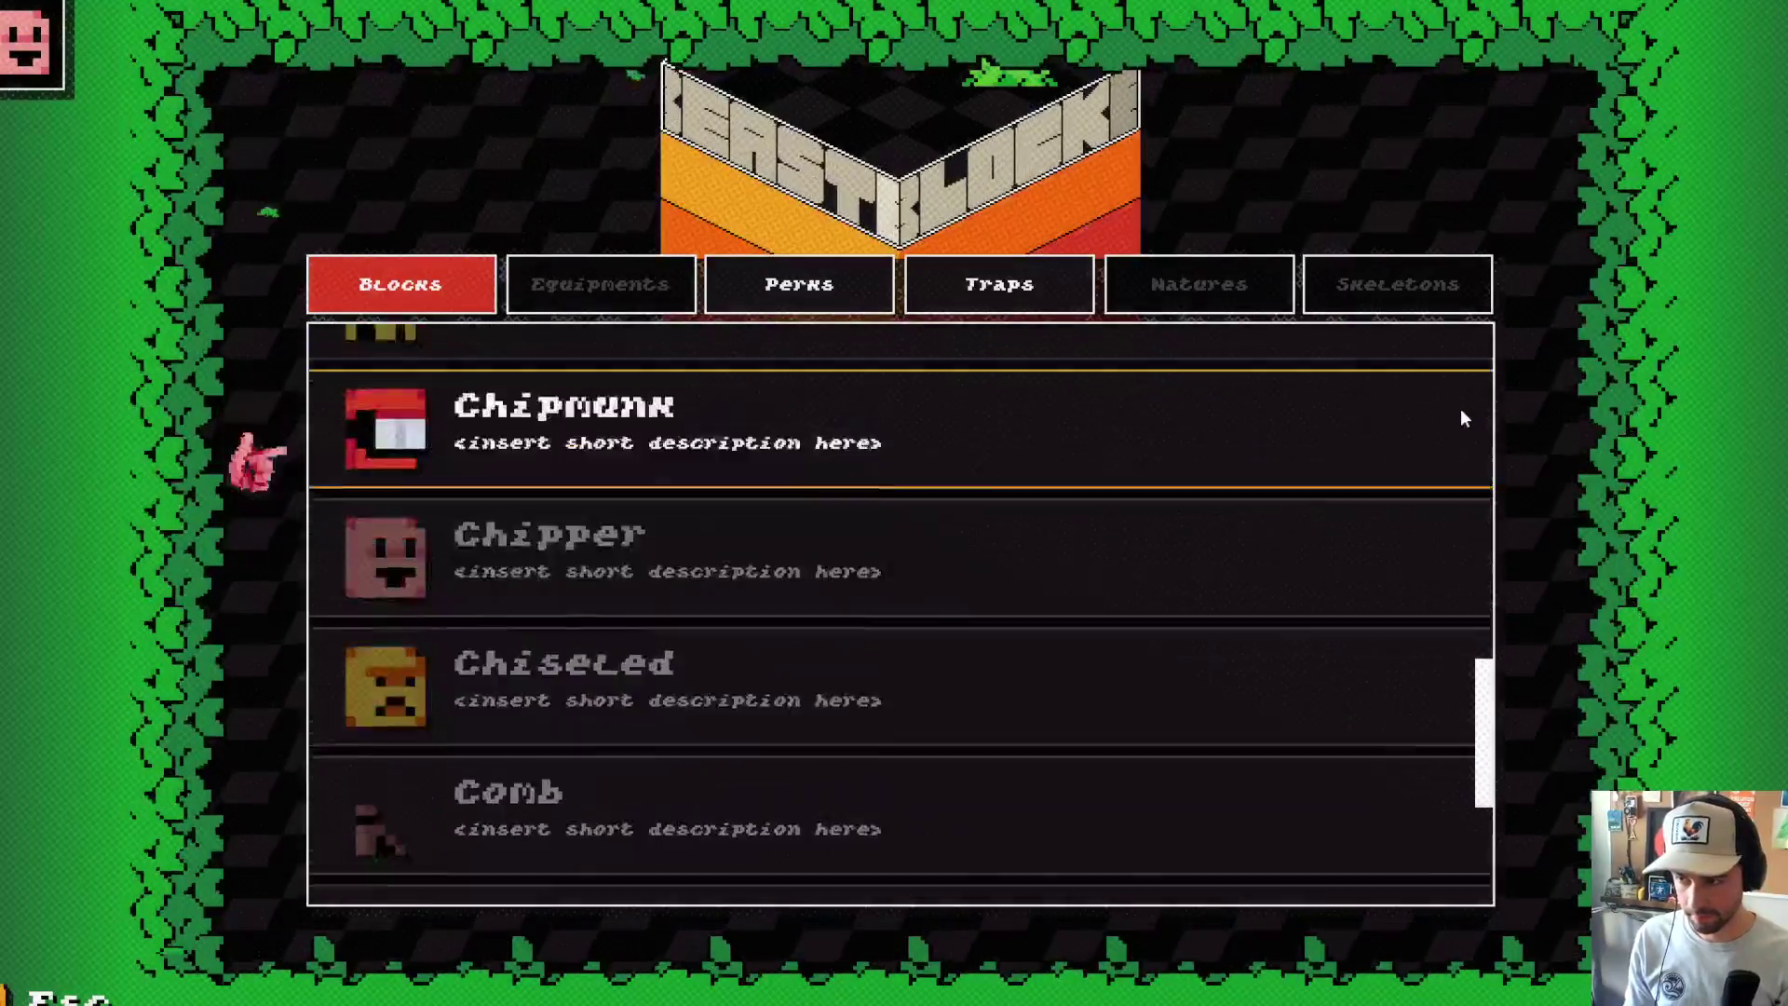
pyautogui.press('Down')
pyautogui.press('Down')
pyautogui.press('Down')
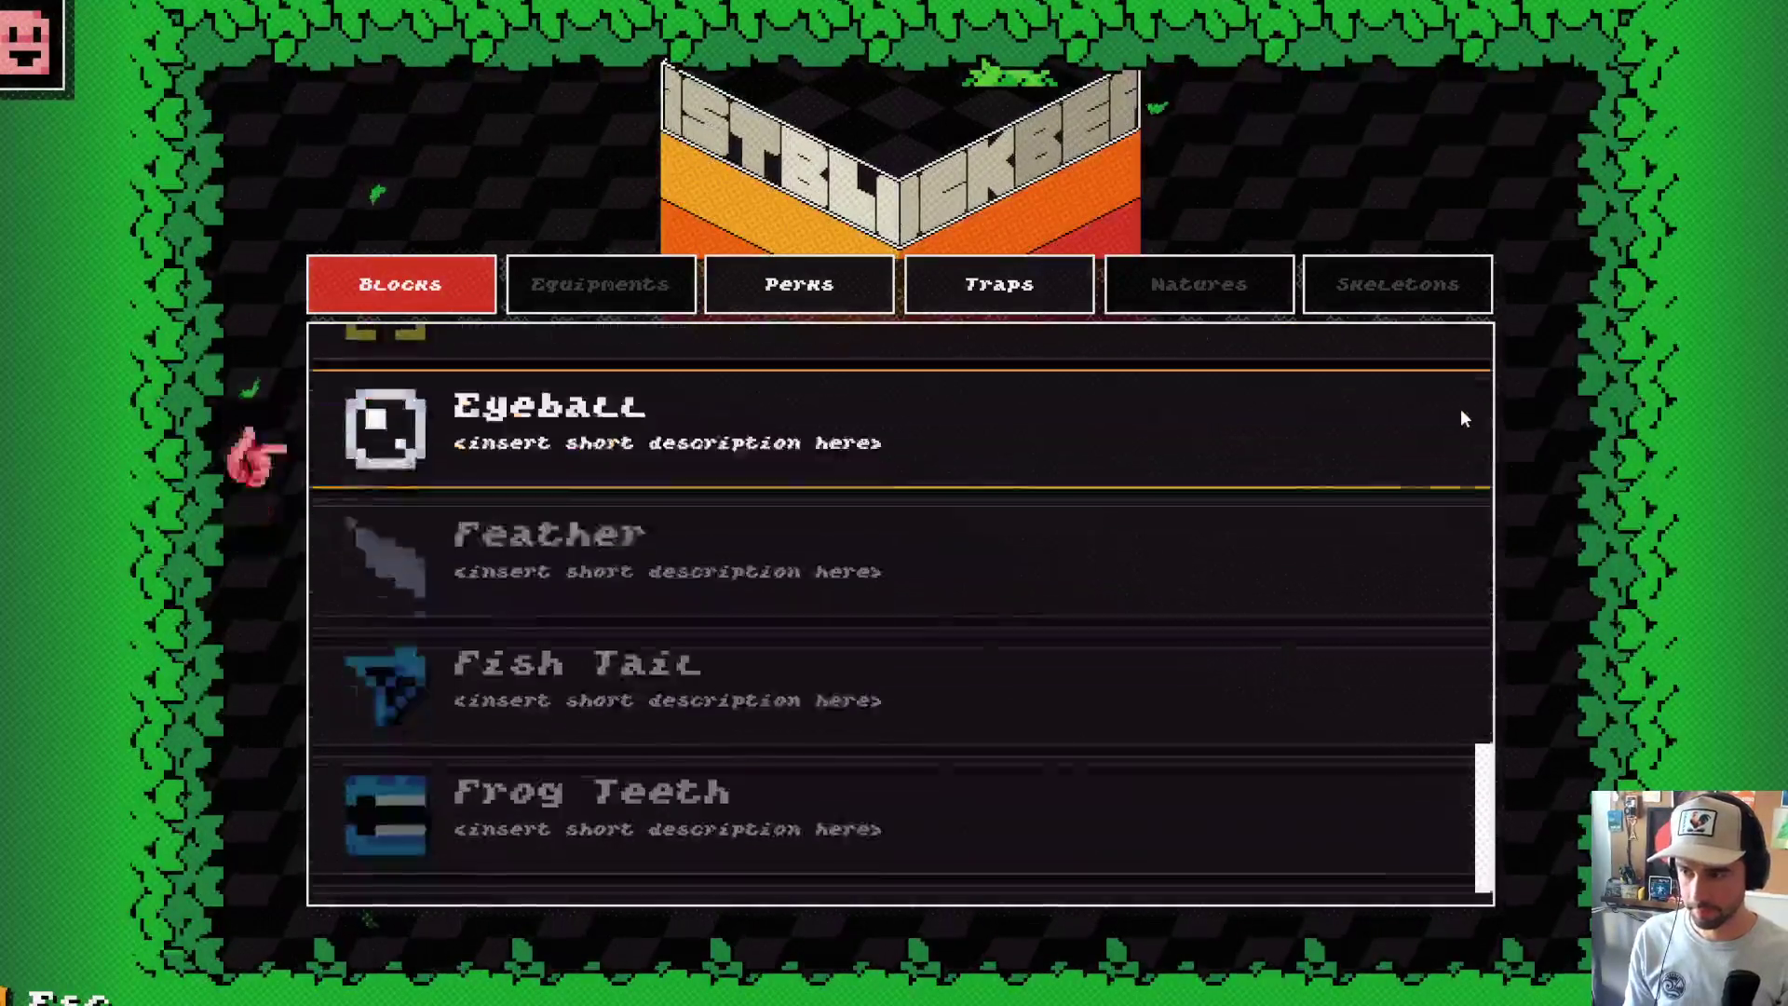
pyautogui.press('Up')
pyautogui.press('Up')
pyautogui.press('Up')
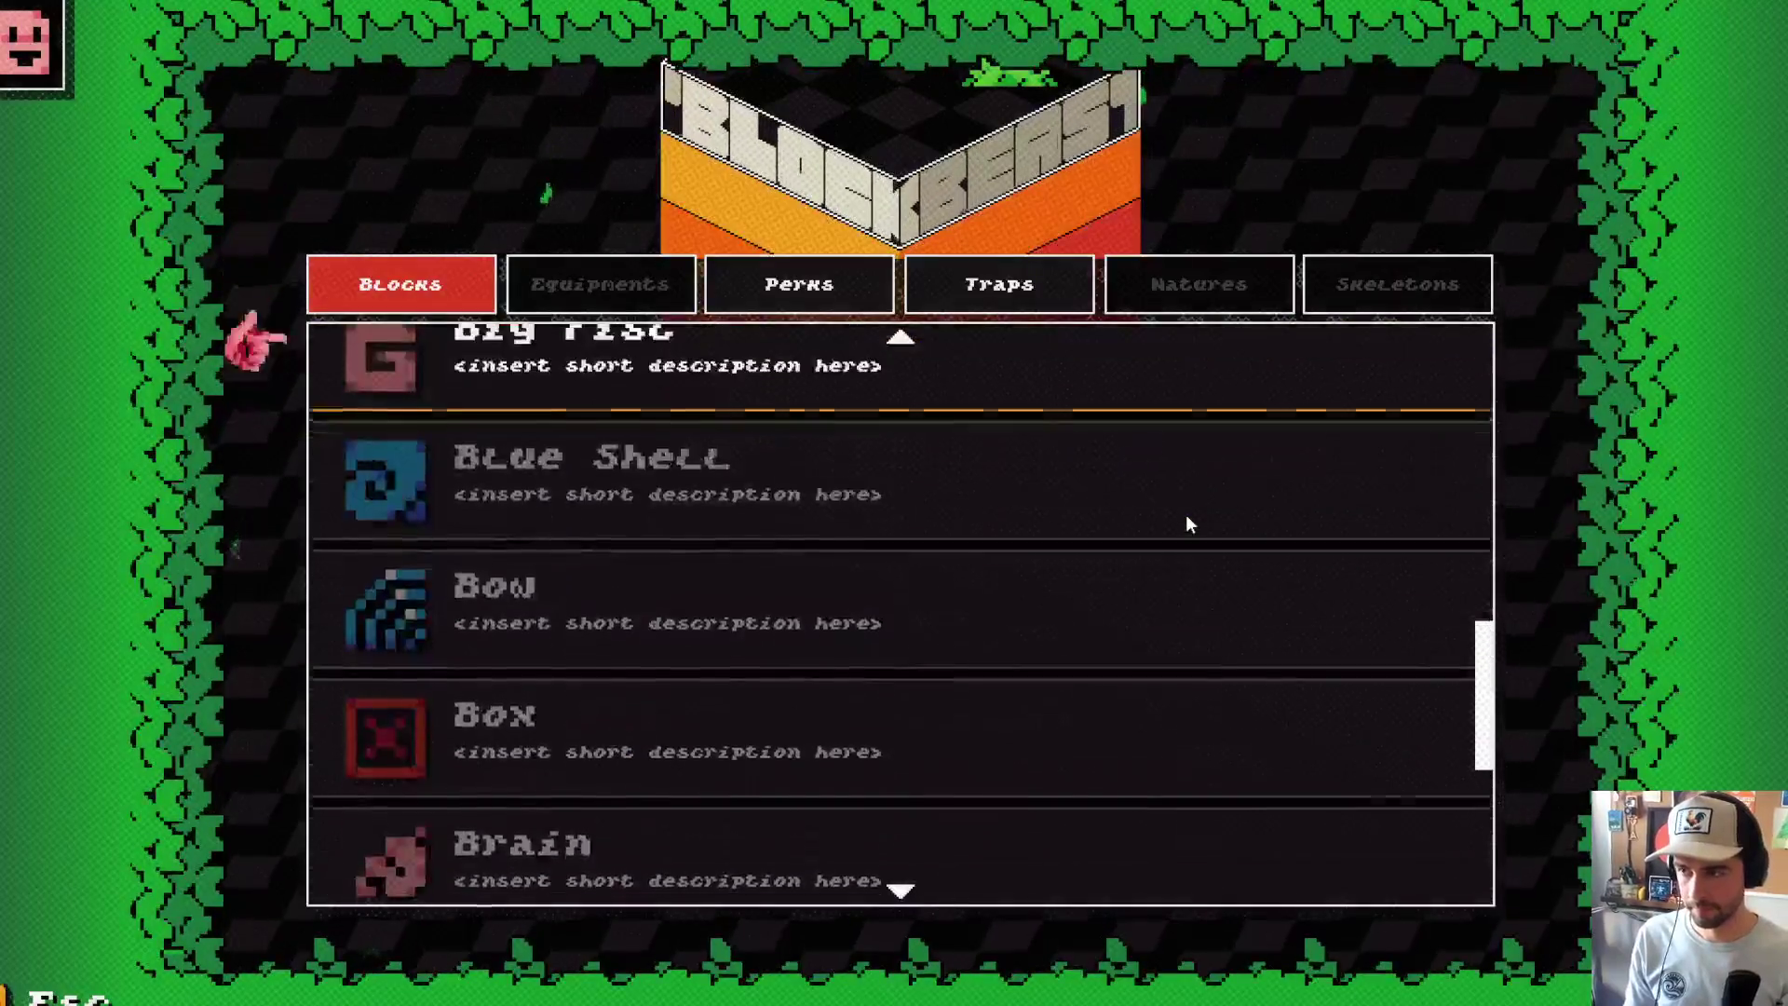
pyautogui.press('Up')
pyautogui.press('Up')
pyautogui.press('Up')
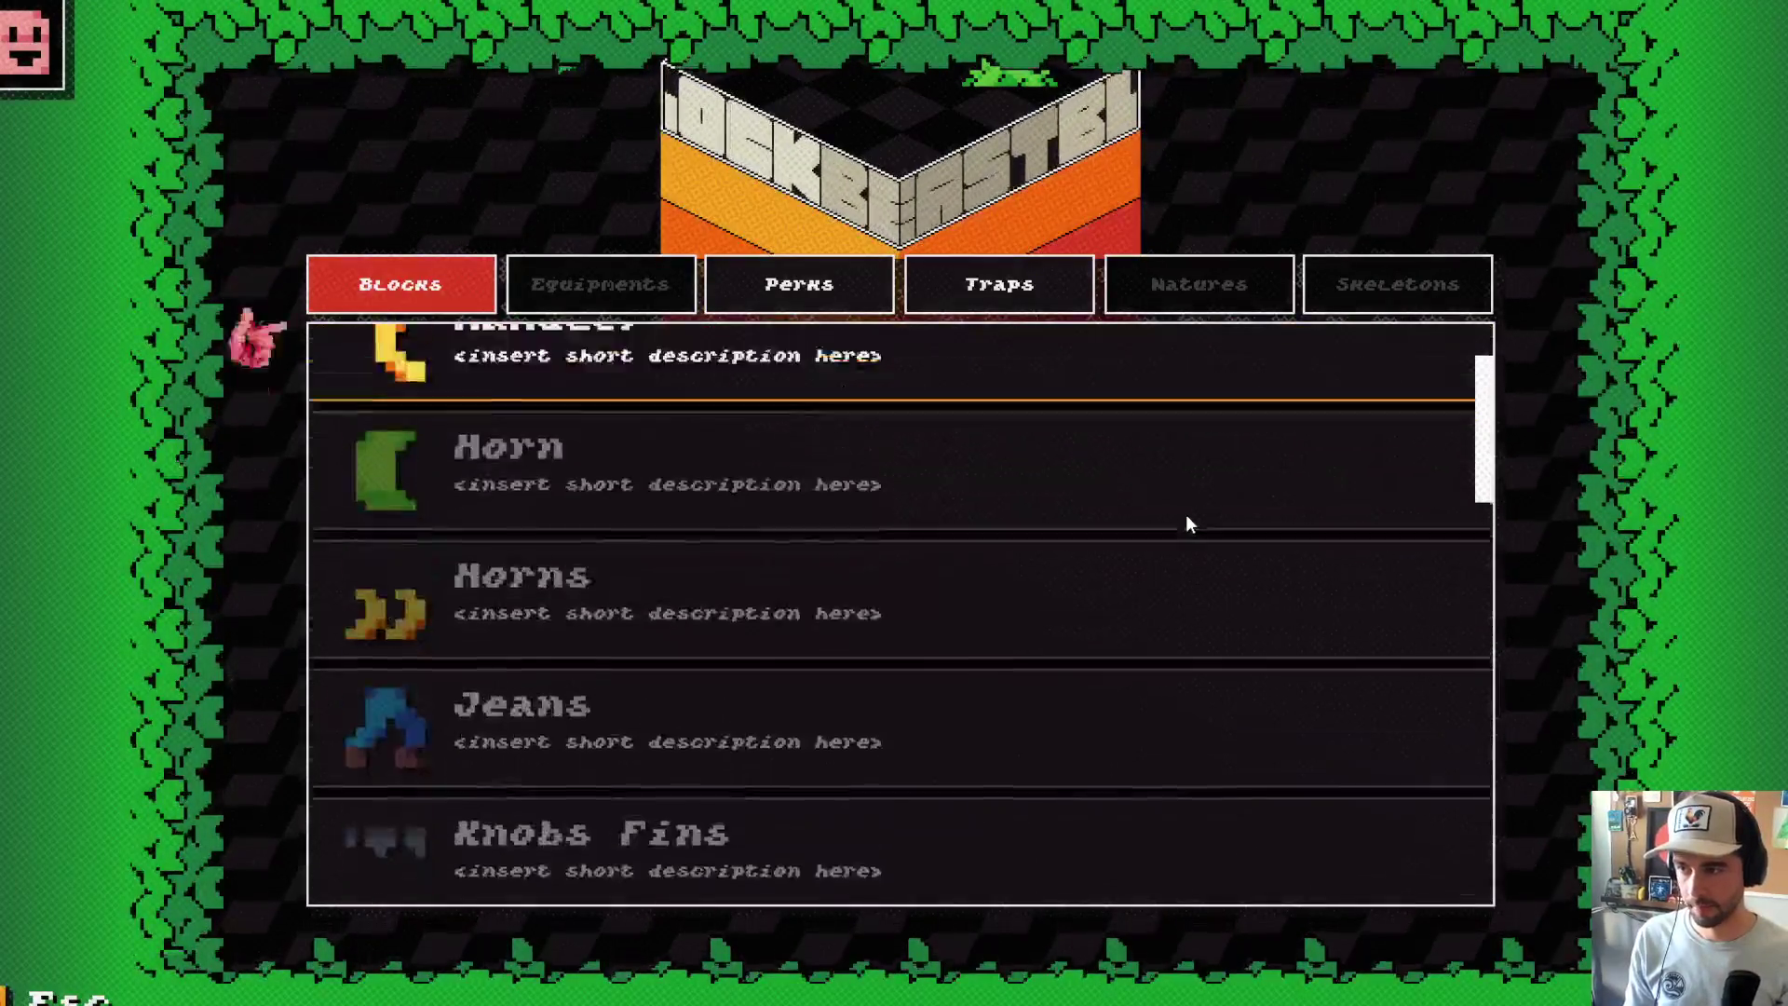
pyautogui.press('Down')
pyautogui.press('Down')
pyautogui.press('Down')
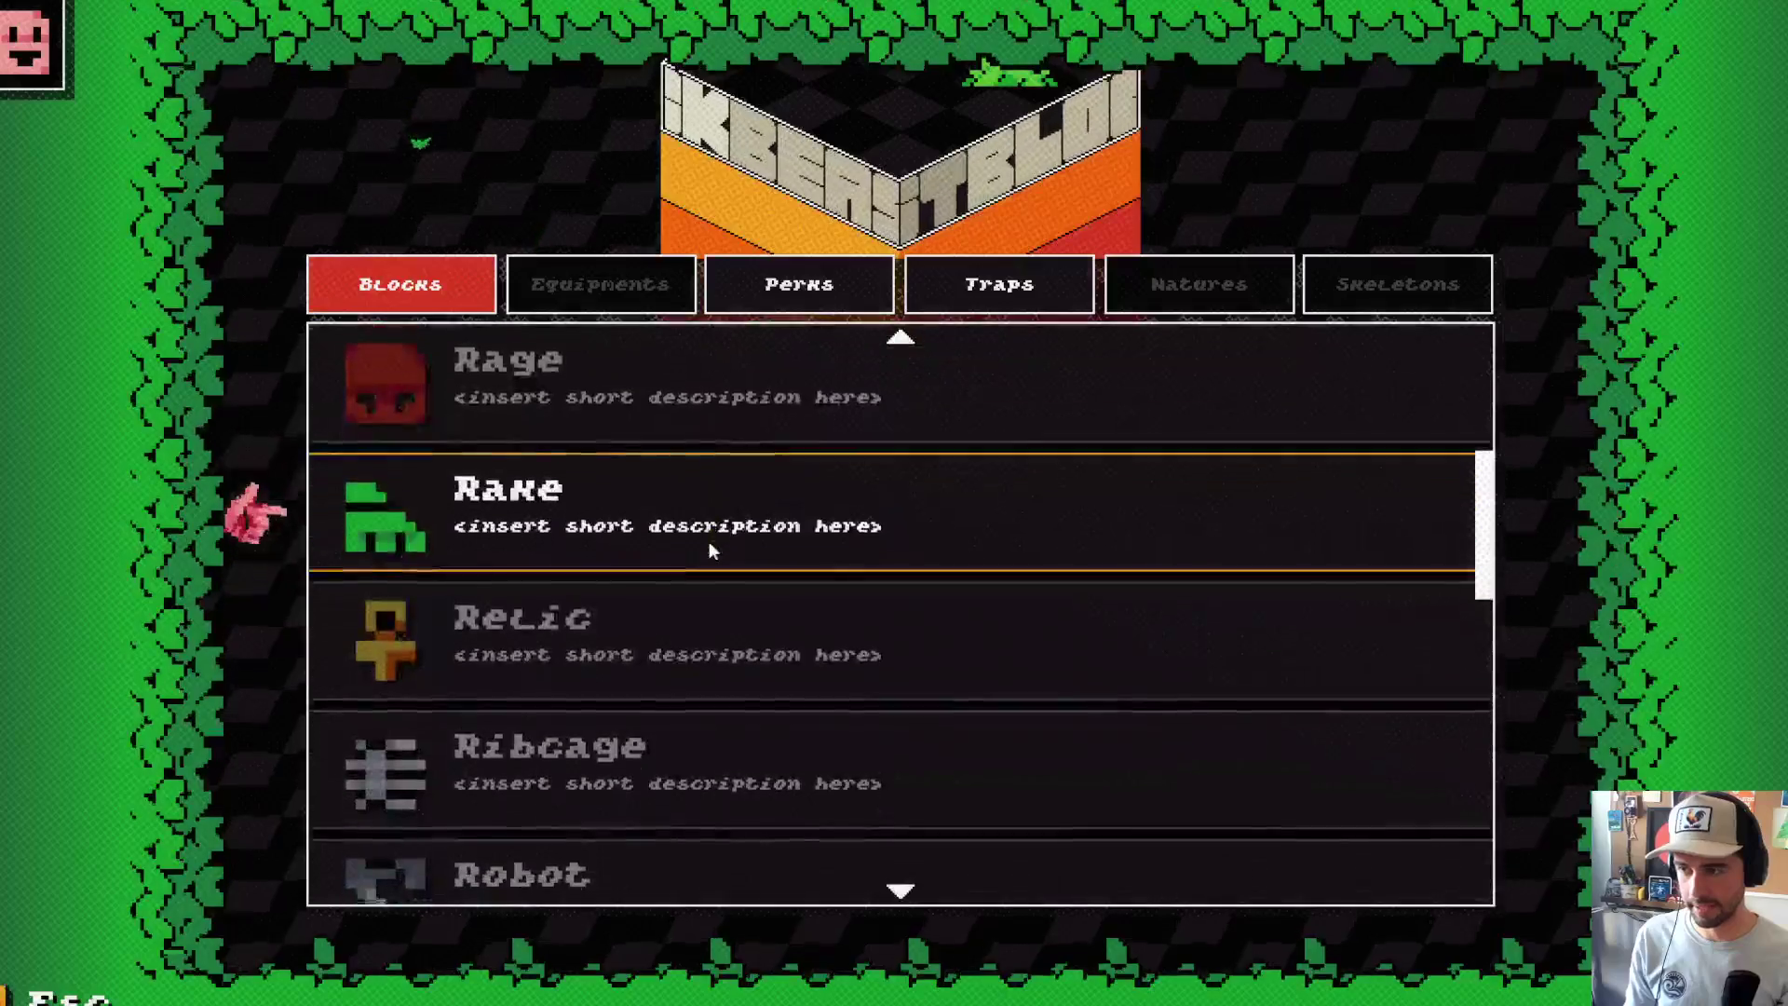
pyautogui.press('Down')
pyautogui.press('Up')
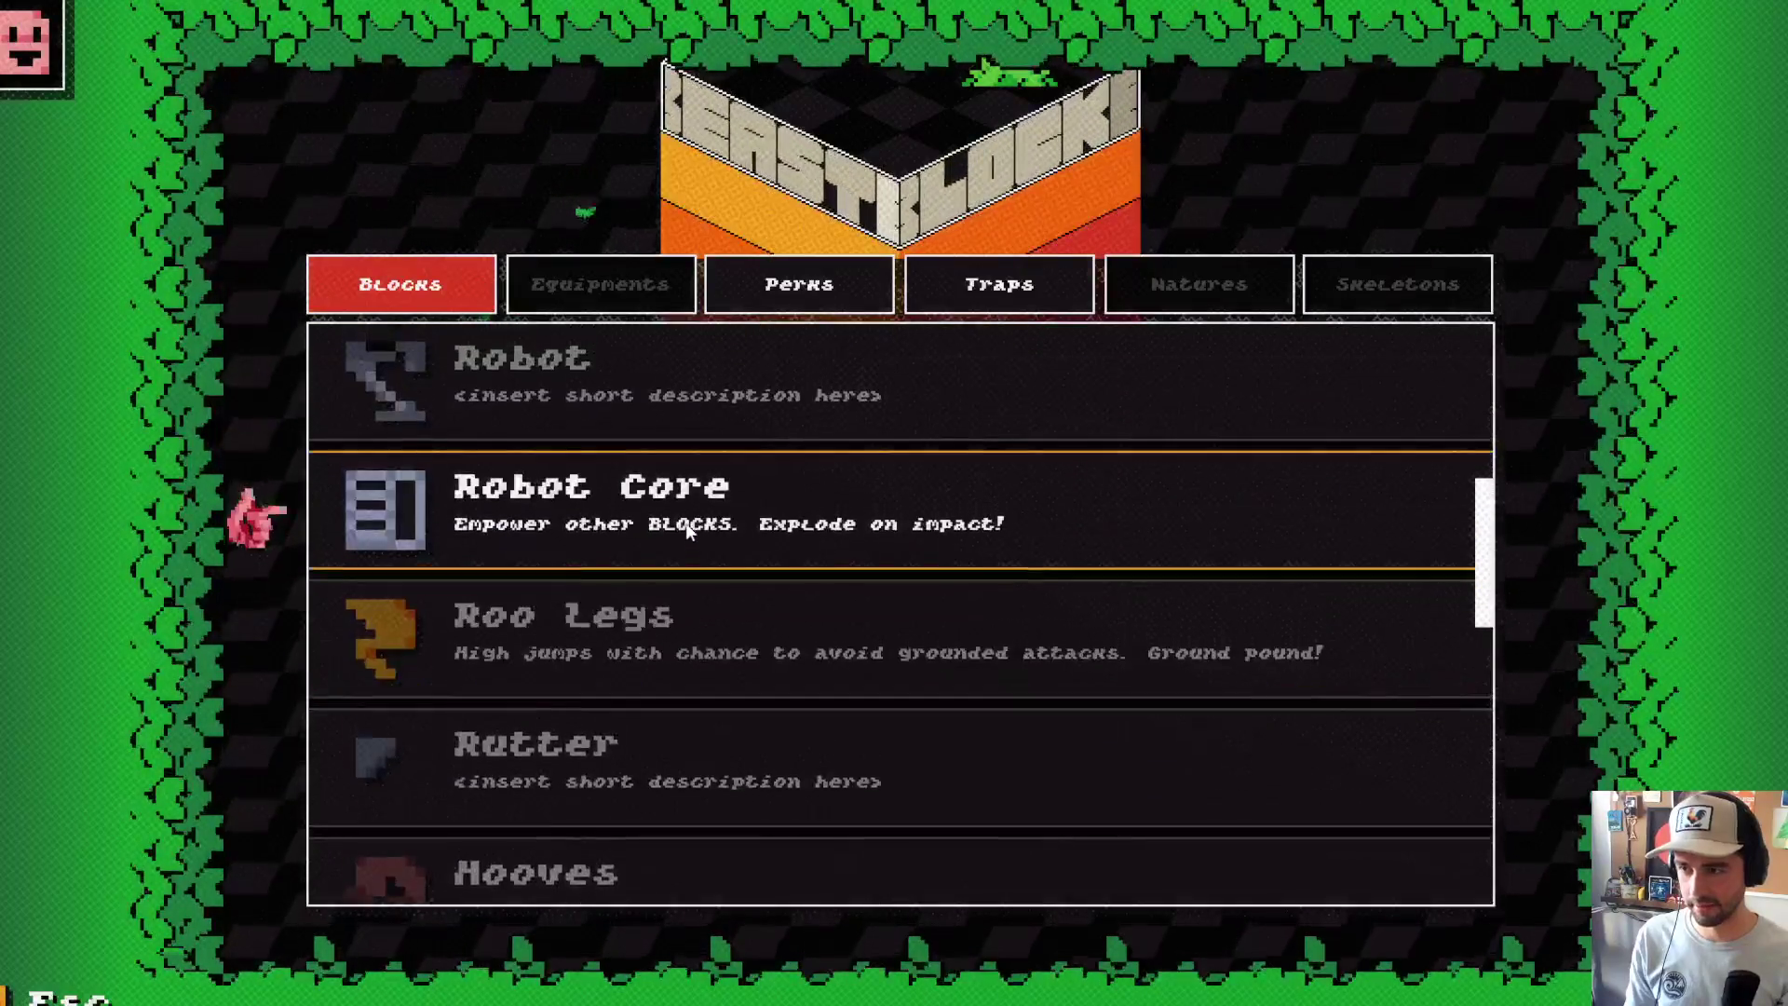
pyautogui.press('Return')
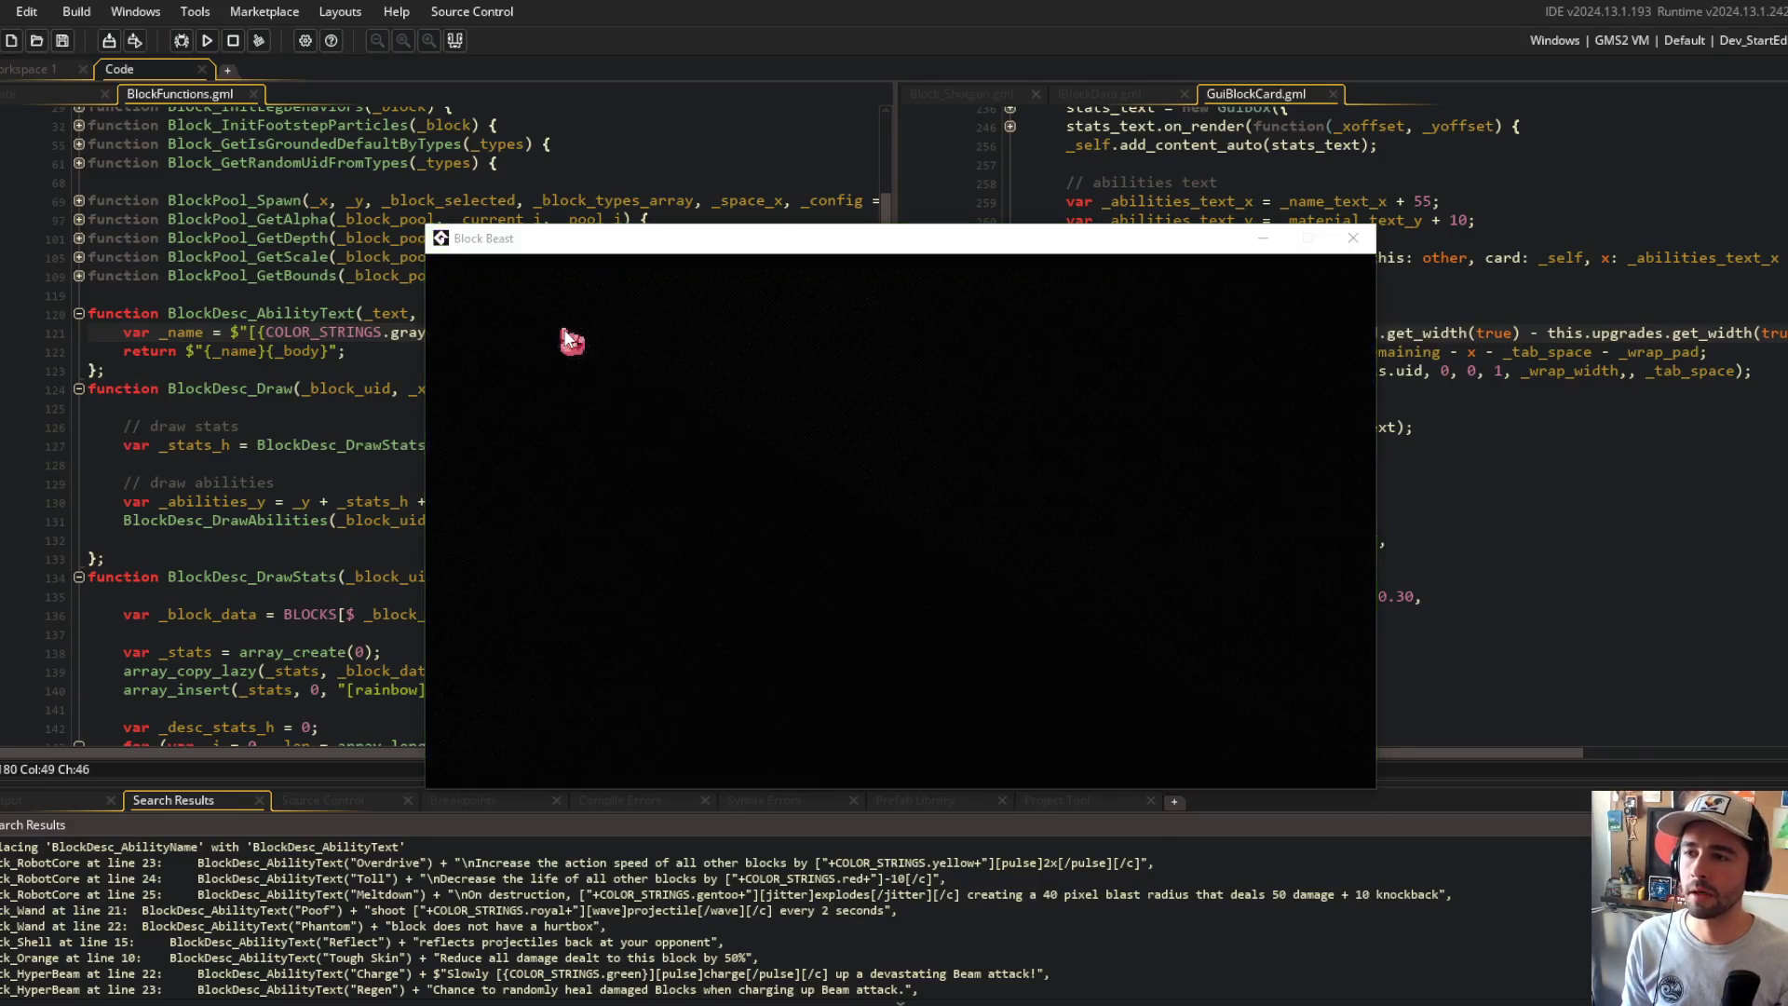
# Step: Rename the _body parameter to _desc and update the return string, saving BlockFunctions.gml
pyautogui.click(563, 333)
pyautogui.press('Down')
pyautogui.press('Home')
pyautogui.hotkey('ctrl', 'Right')
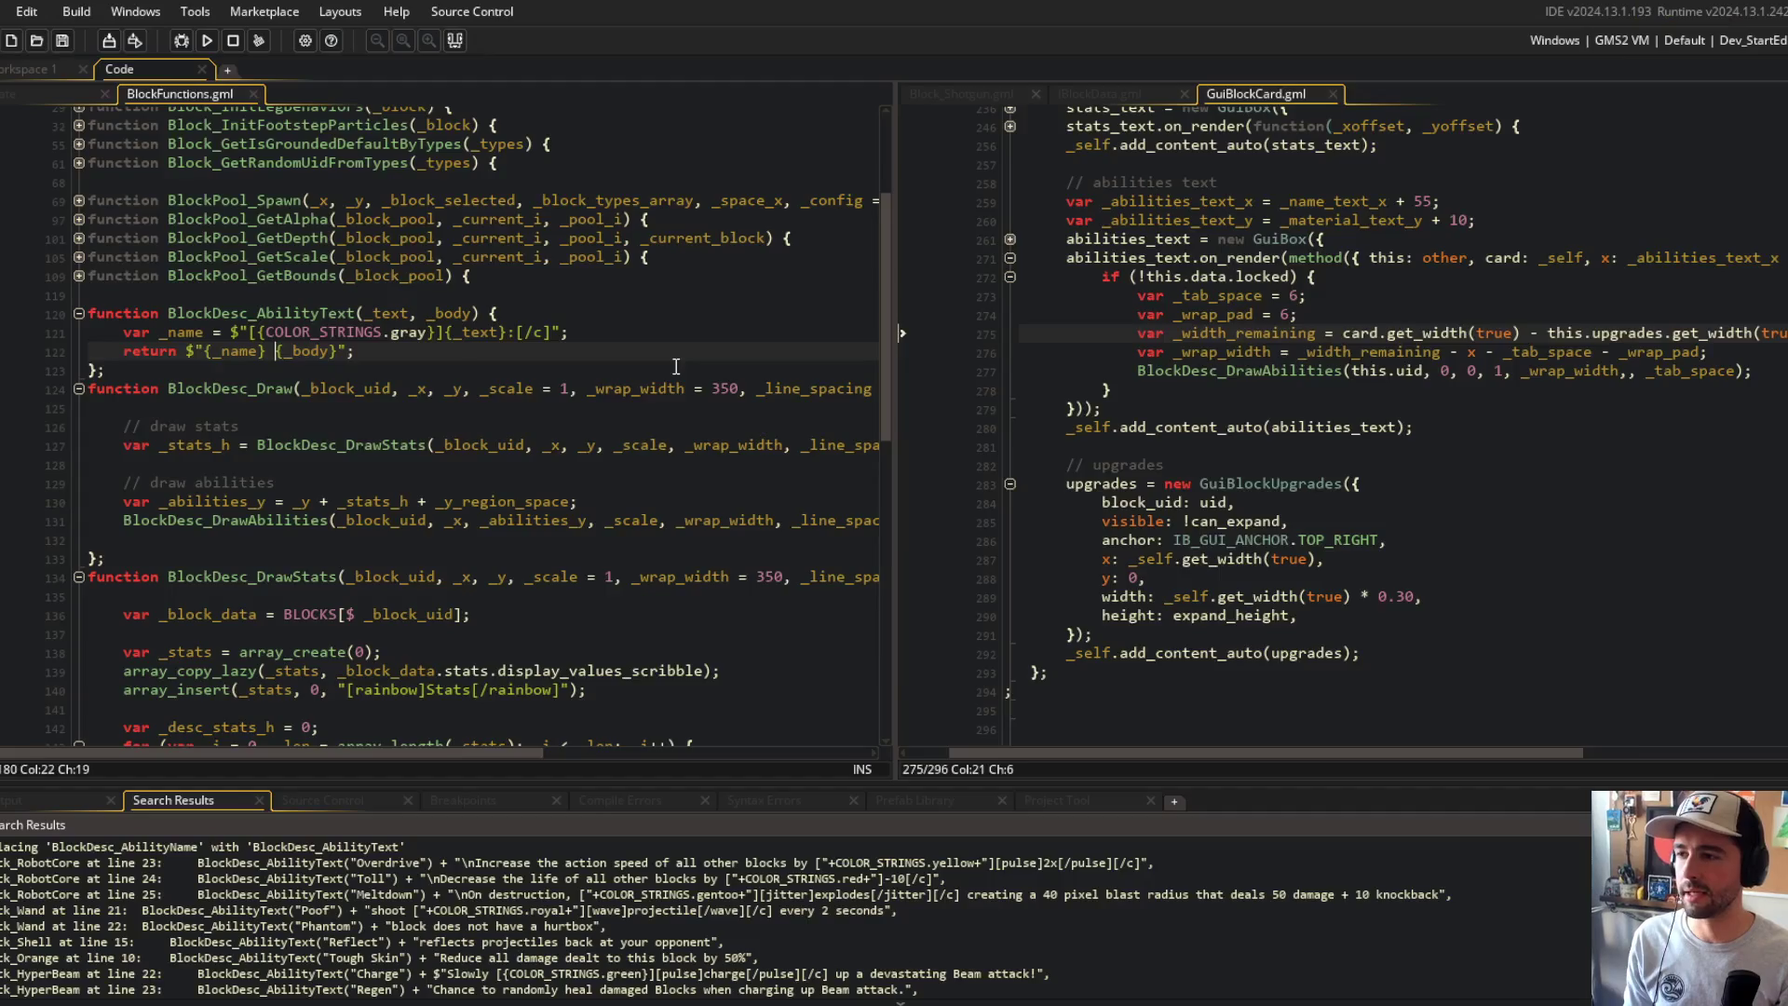
pyautogui.click(198, 351)
pyautogui.doubleClick(440, 316)
pyautogui.write('_desc')
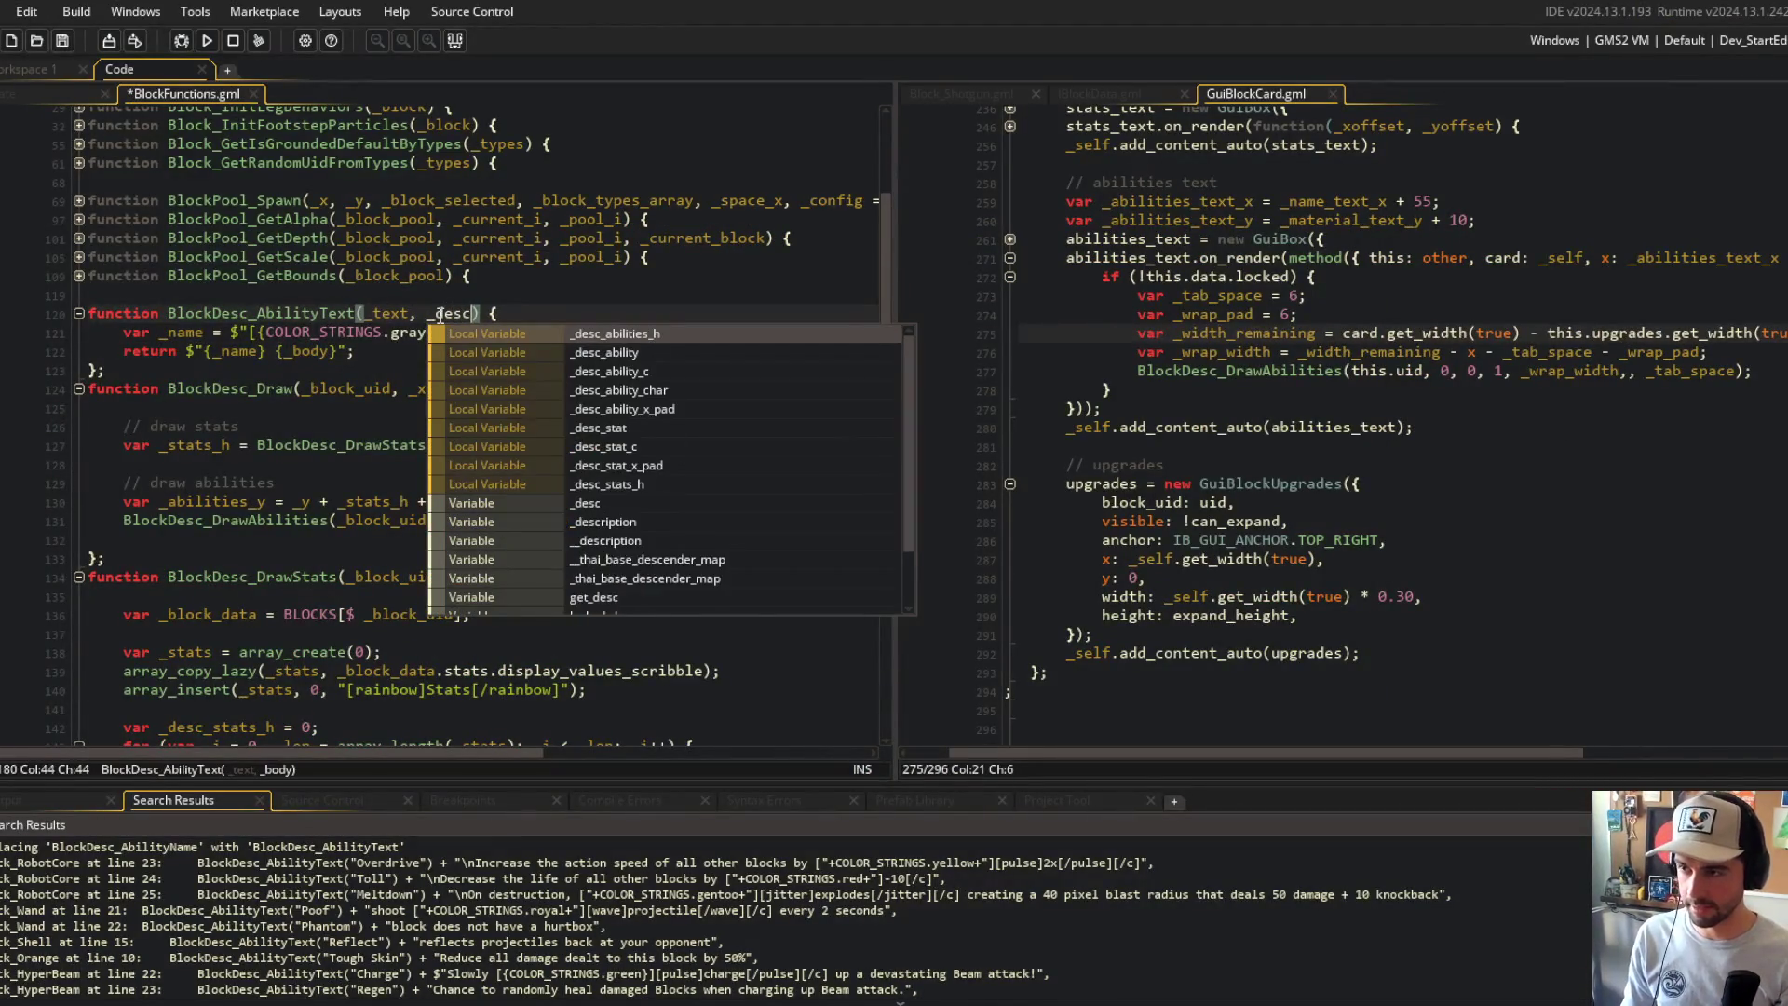
pyautogui.hotkey('ctrl', 's')
pyautogui.click(301, 351)
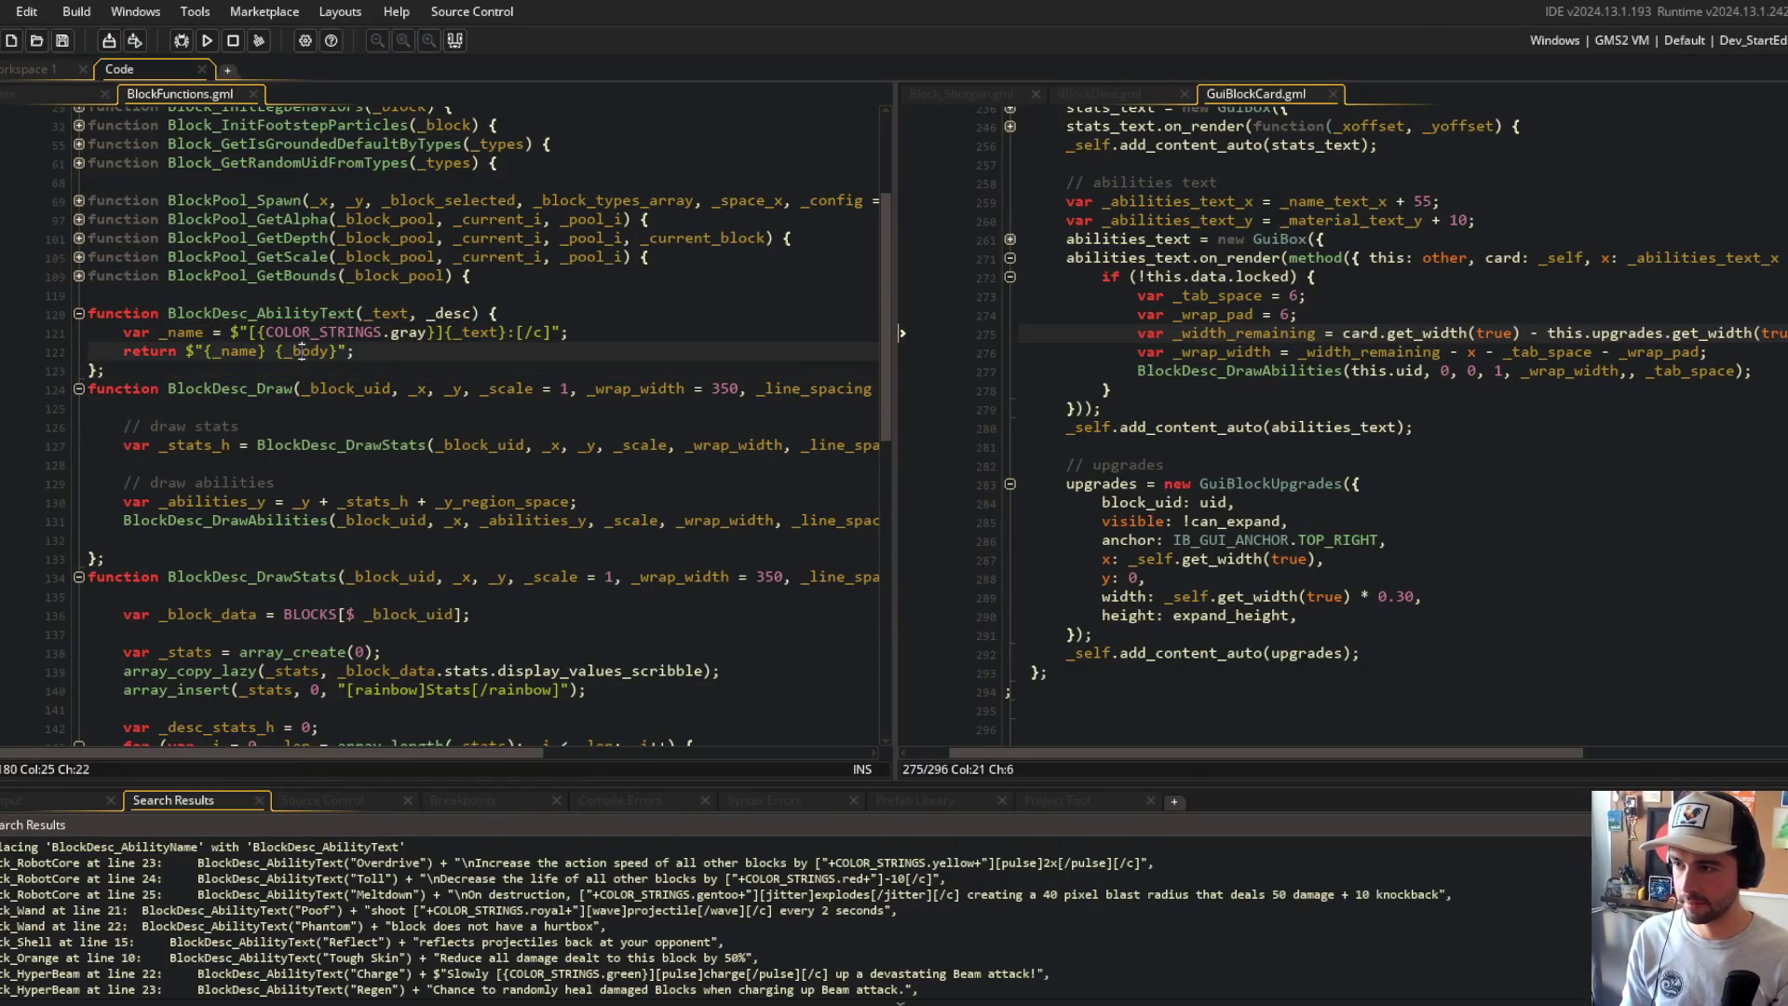
pyautogui.hotkey('ctrl', 's')
pyautogui.write('esc')
# Step: Rename the _text parameter to _name and drop the var keyword before _name
pyautogui.click(391, 312)
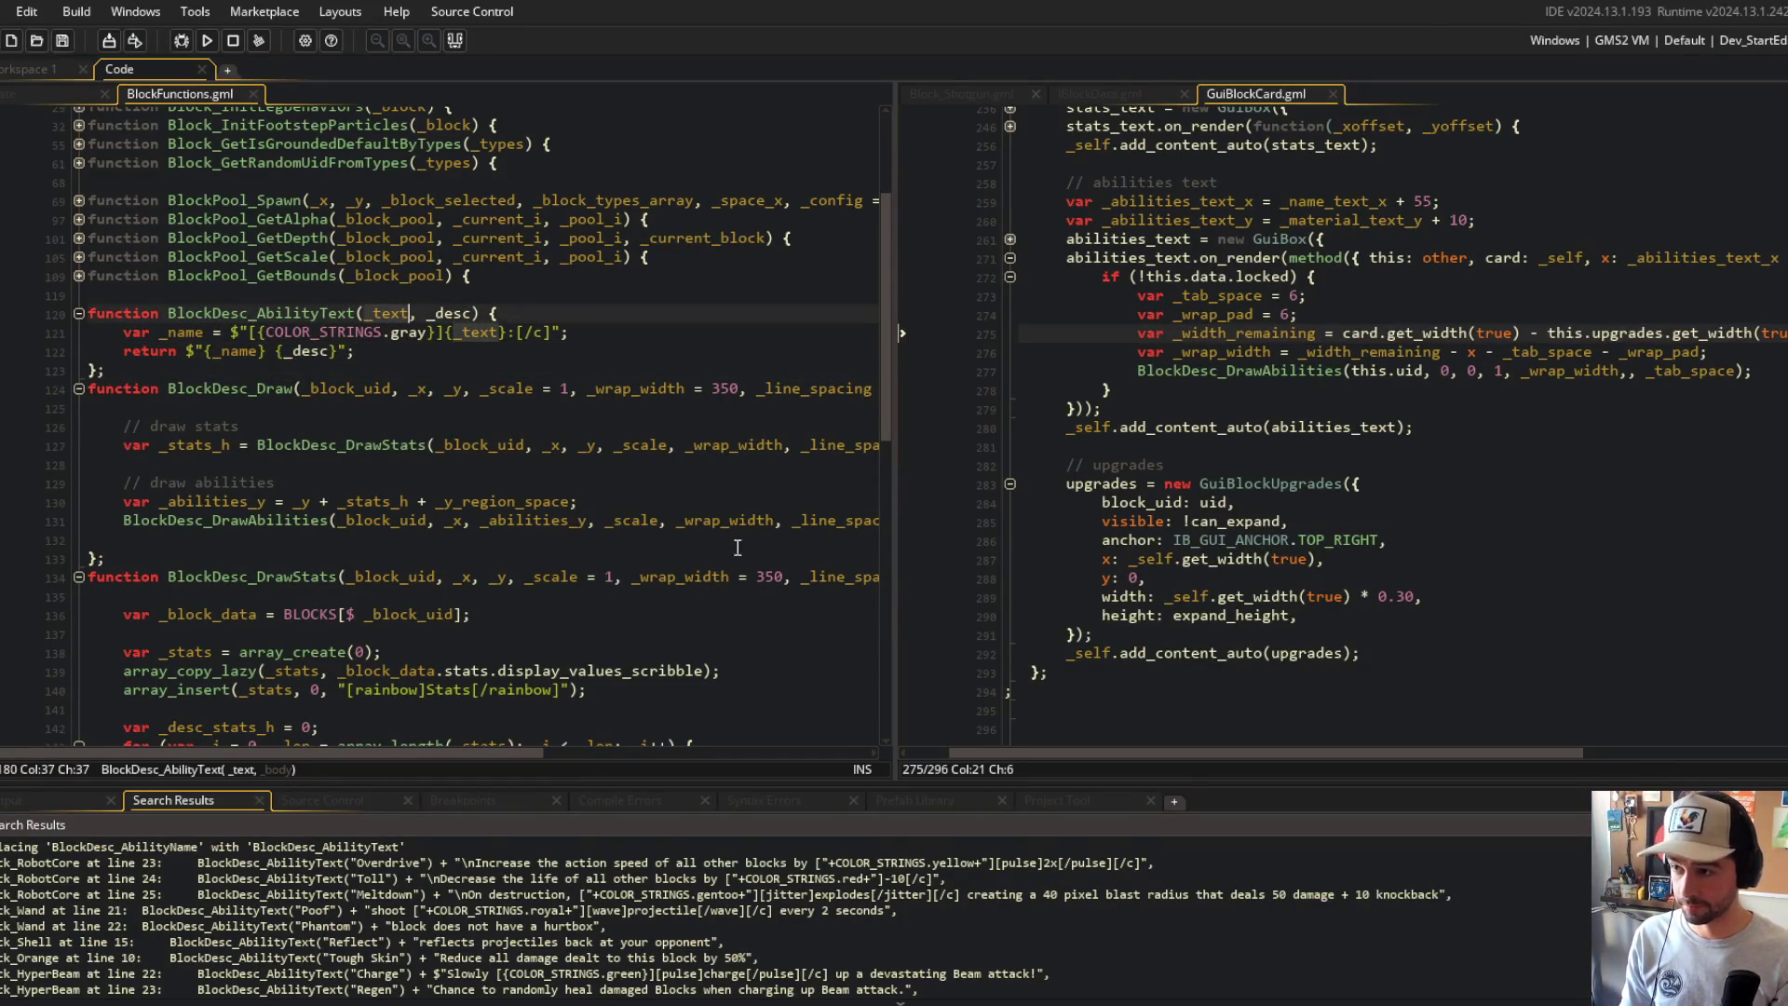
pyautogui.write('_name')
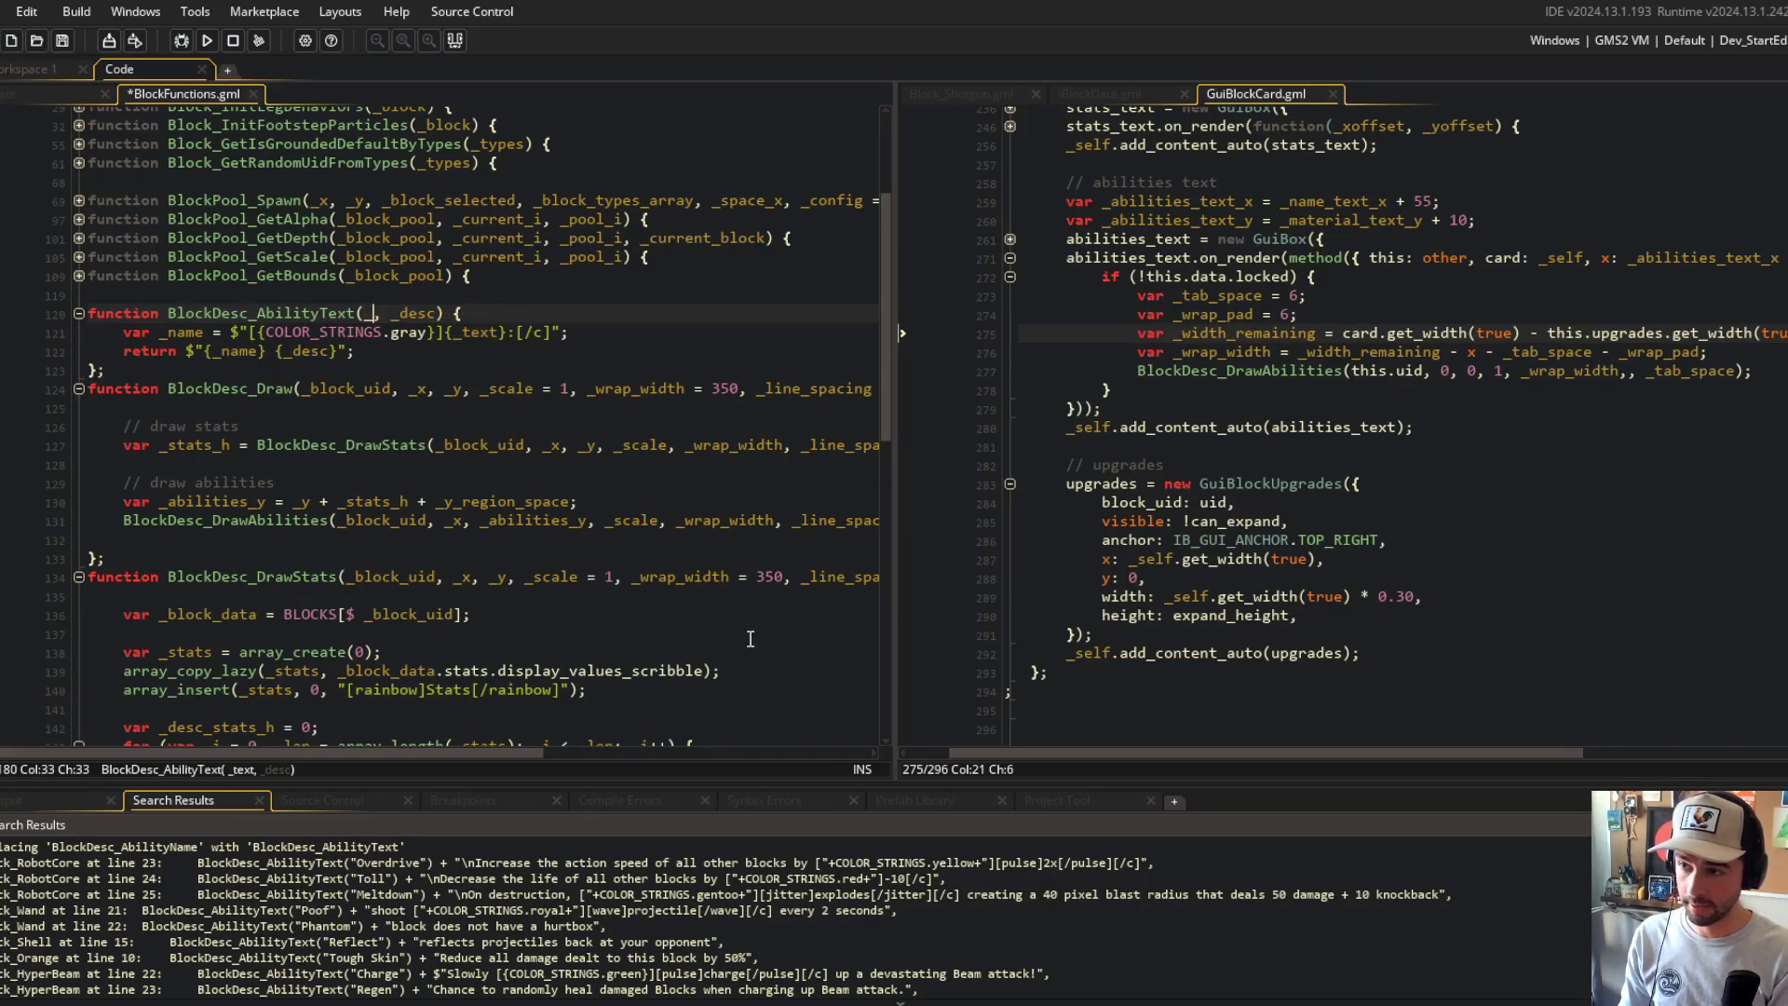
pyautogui.hotkey('ctrl', 's')
pyautogui.click(466, 332)
pyautogui.press('Home')
pyautogui.hotkey('ctrl', 'Delete')
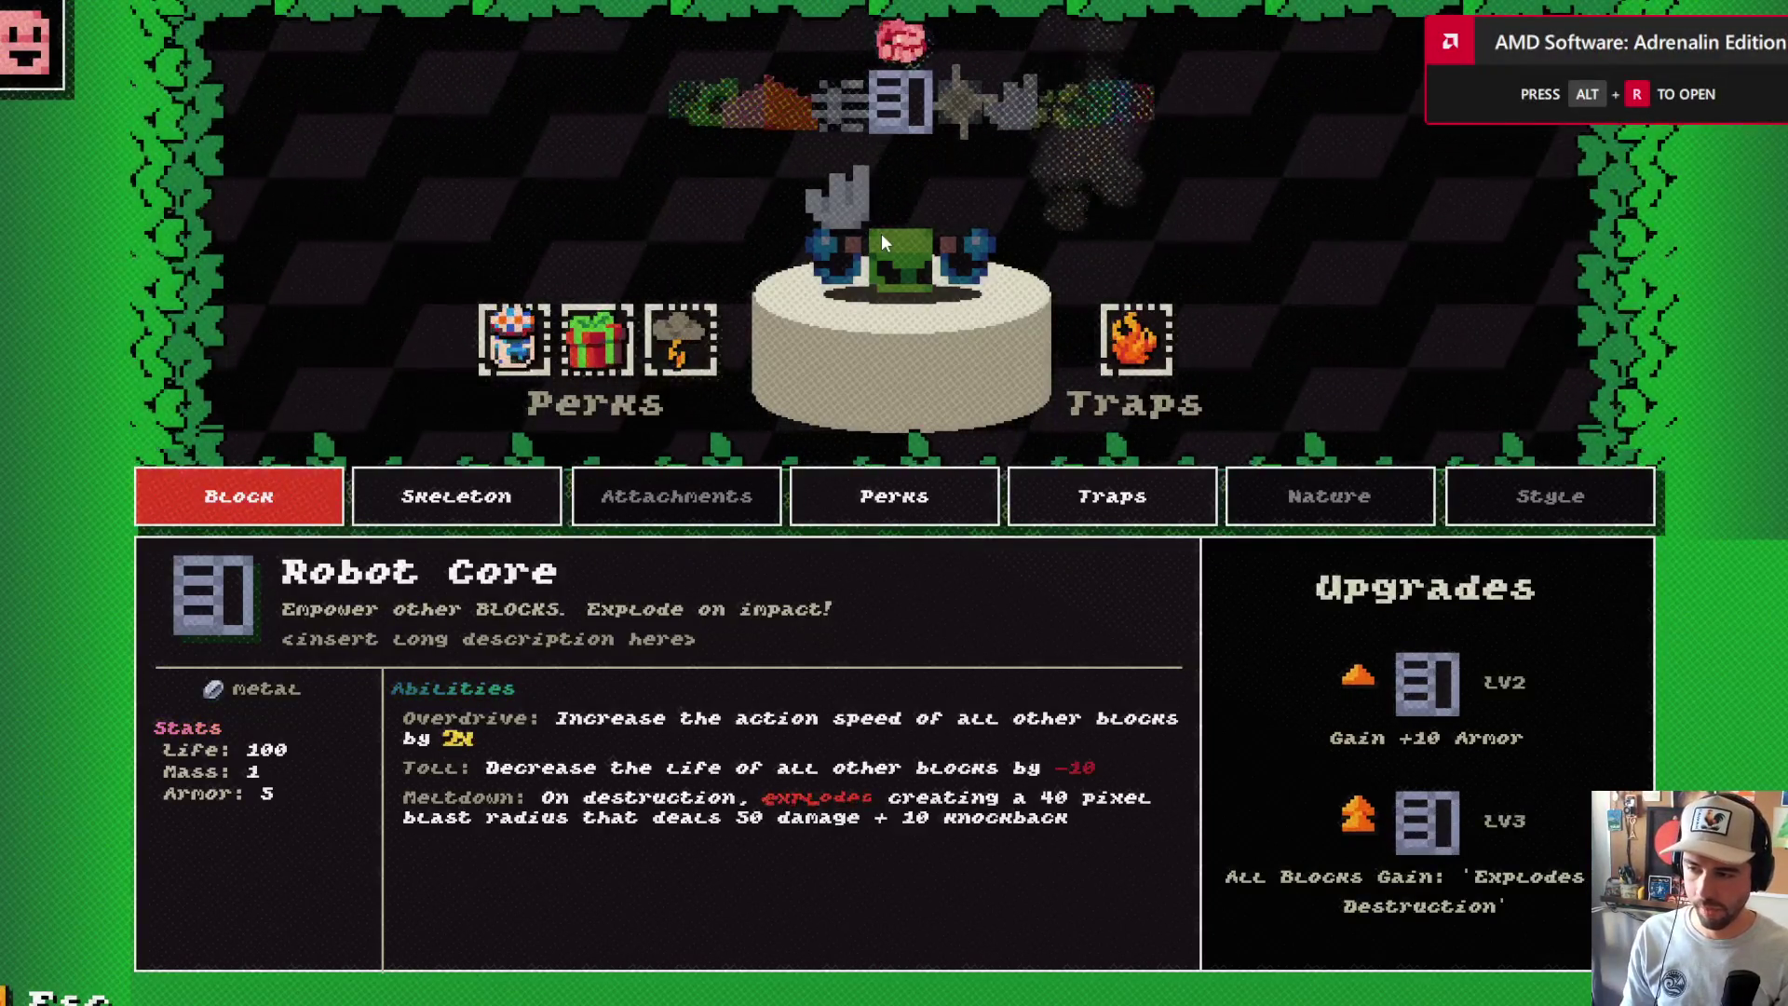
# Step: Reattach Robot Core from the carousel and back out of the beast editor to the main menu
pyautogui.press('Left')
pyautogui.press('Left')
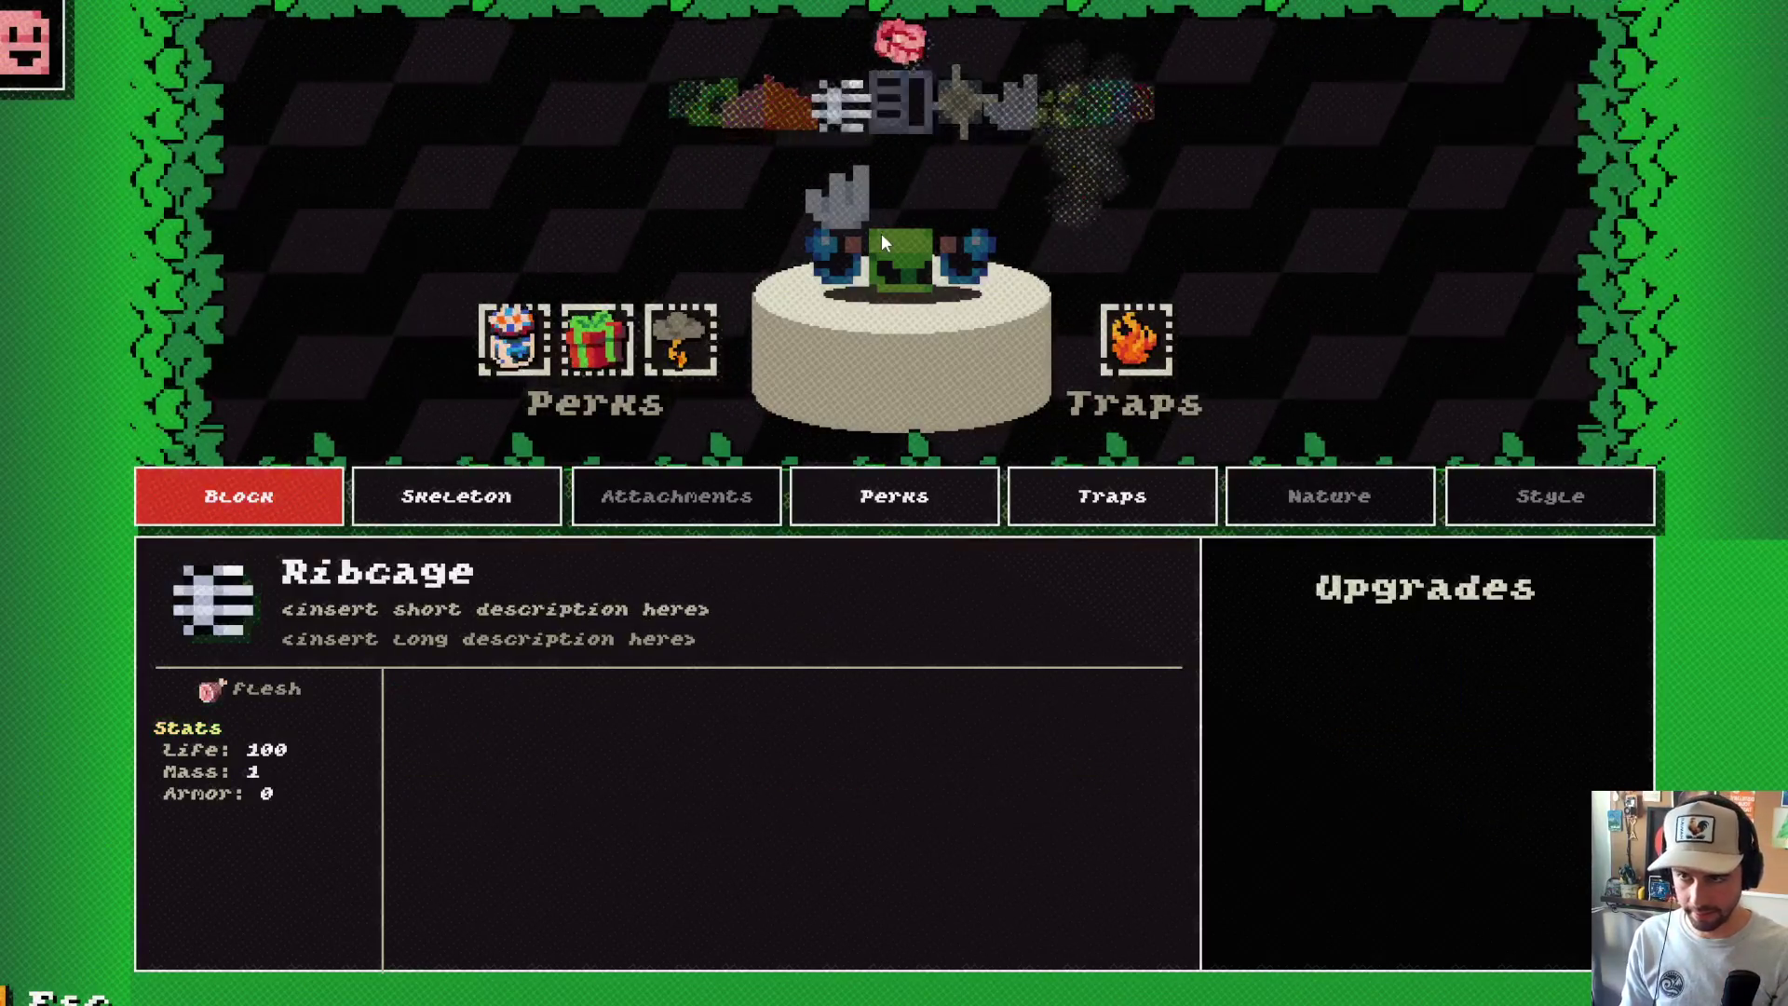
pyautogui.press('Right')
pyautogui.press('Right')
pyautogui.press('Return')
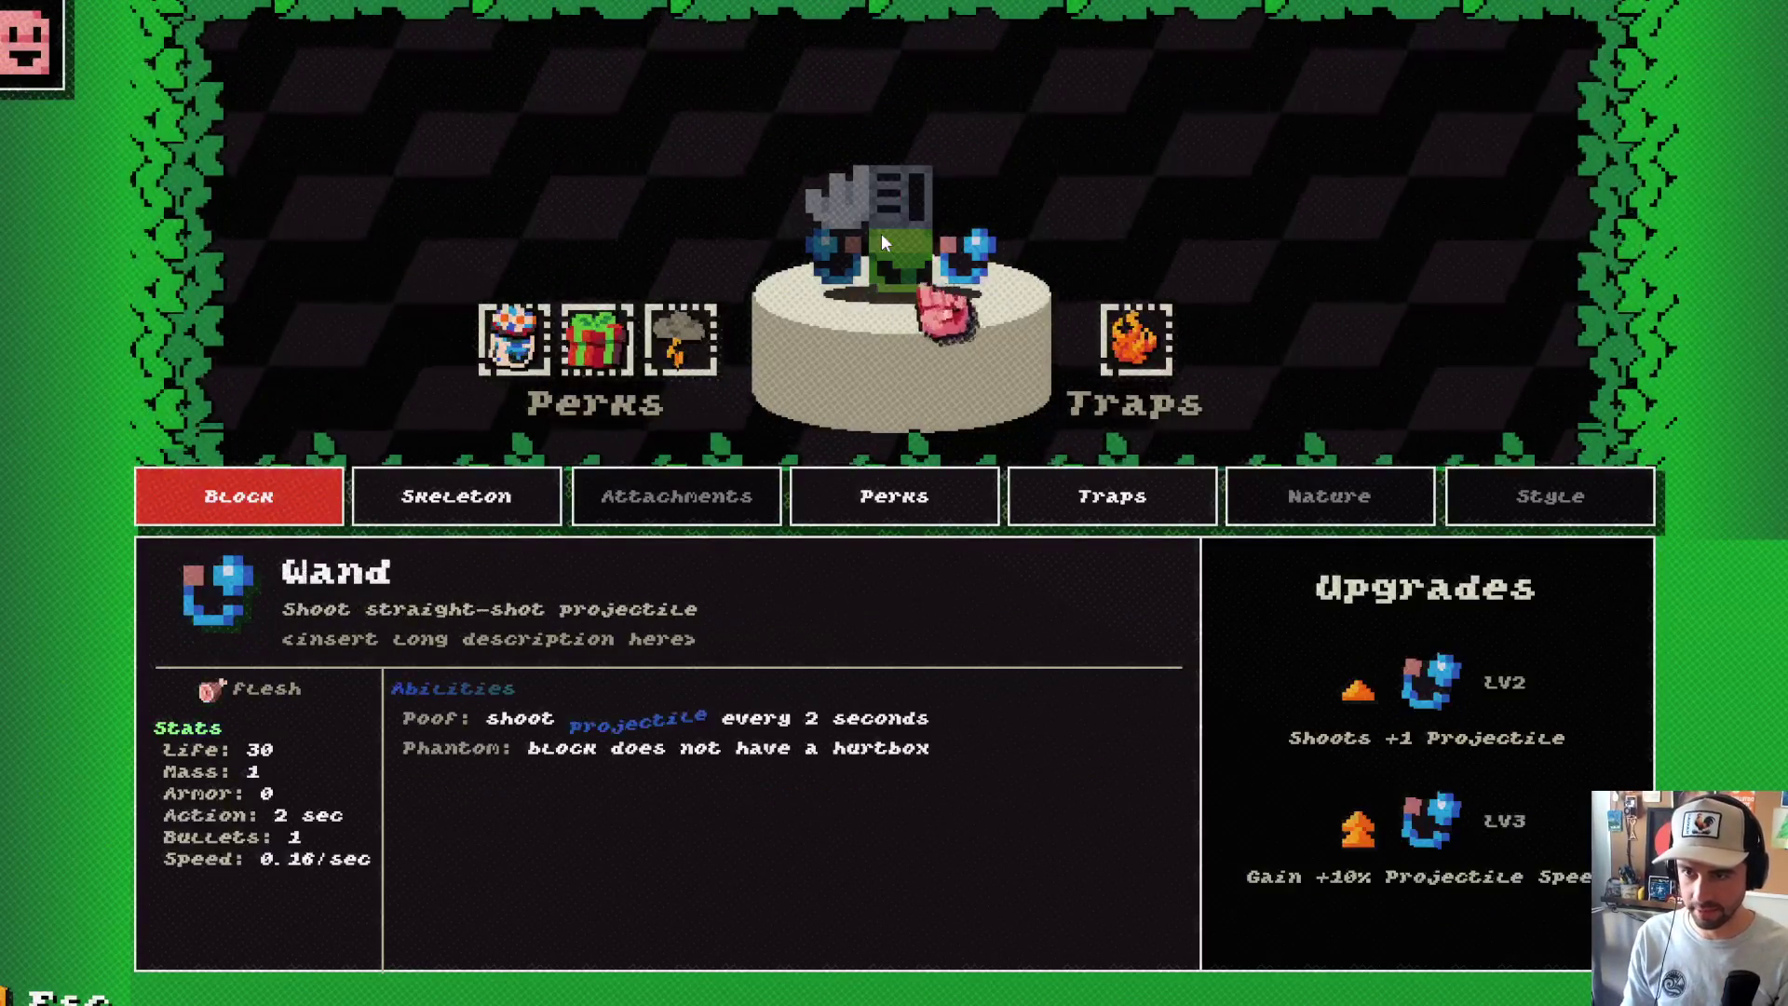
pyautogui.press('Escape')
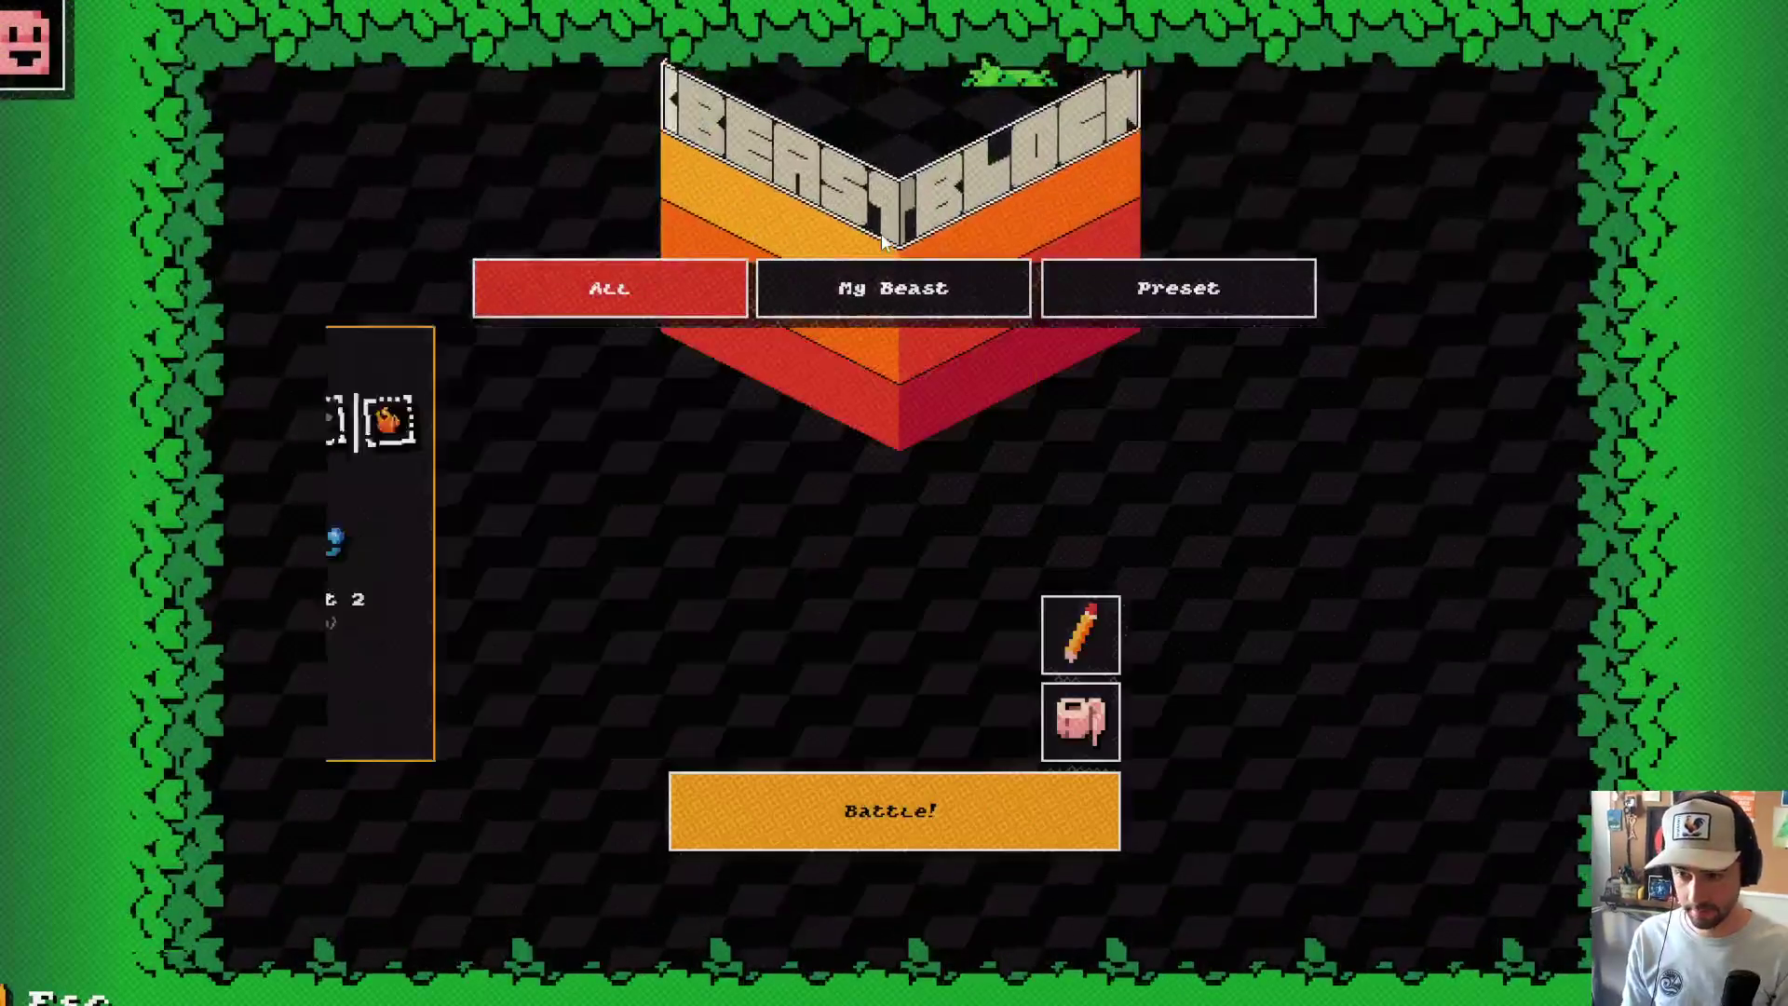
pyautogui.press('Escape')
# Step: Open the Library, view the Wand card, then switch to the Perks list
pyautogui.press('Return')
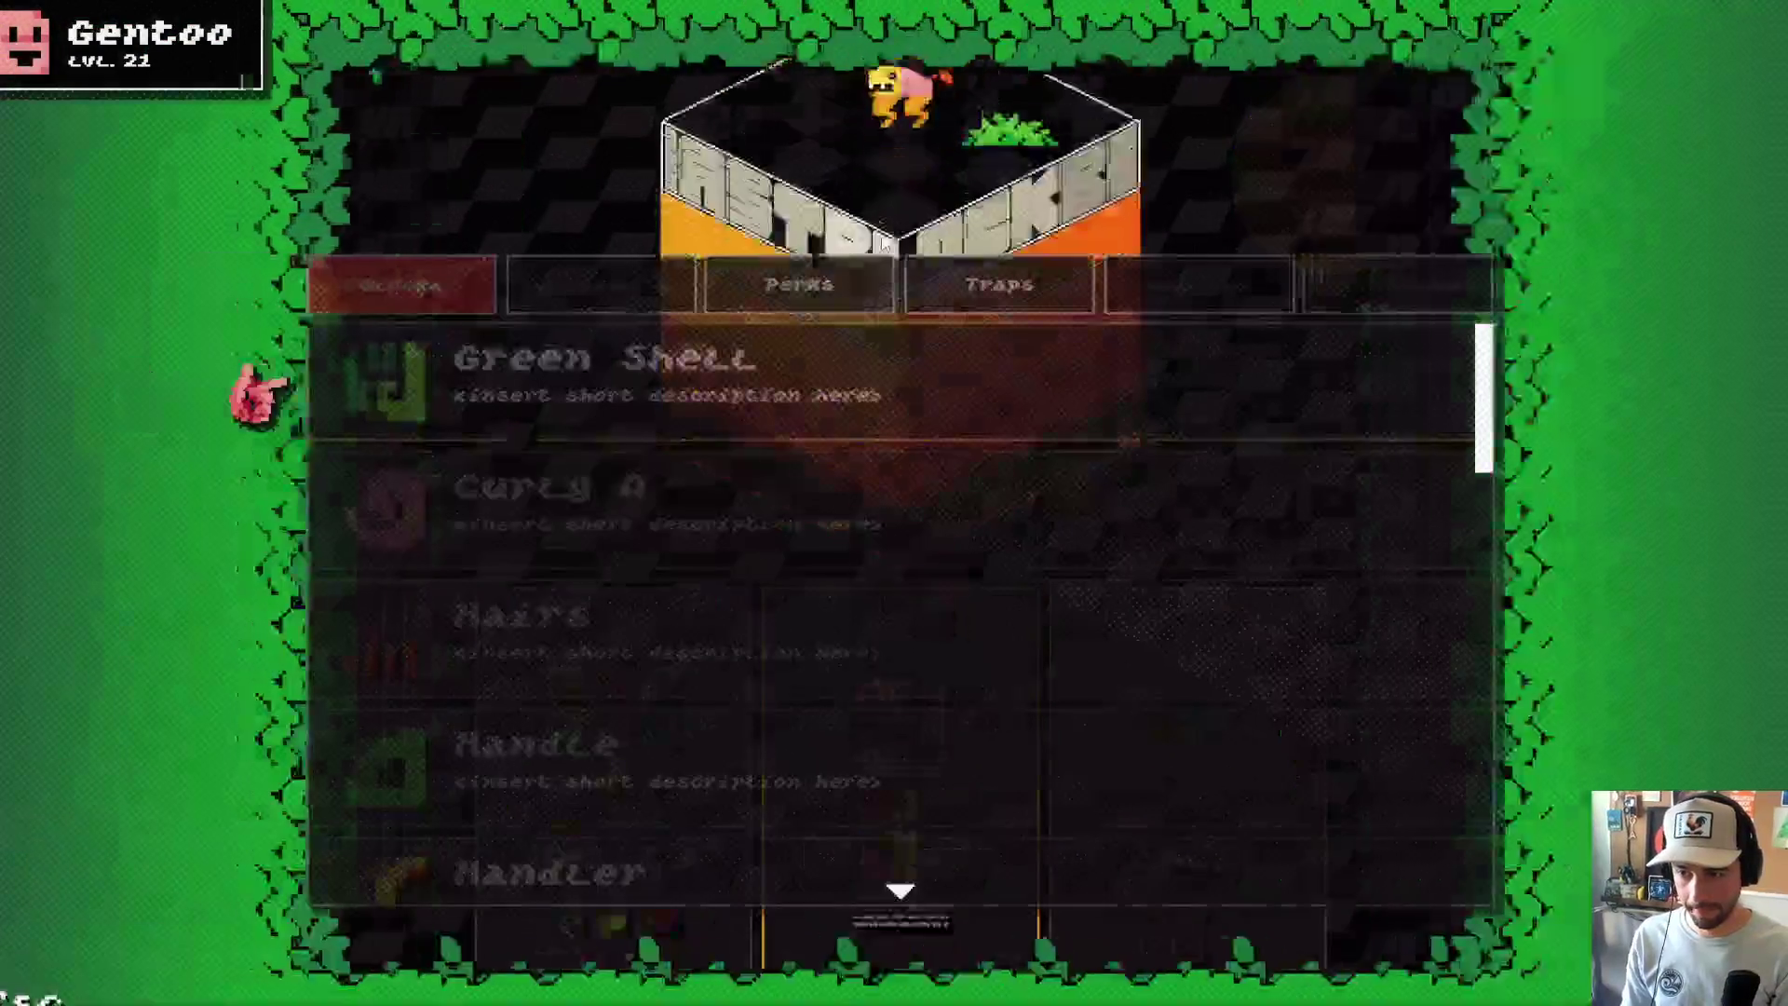
pyautogui.press('Down')
pyautogui.press('Down')
pyautogui.press('Down')
pyautogui.press('Down')
pyautogui.press('Down')
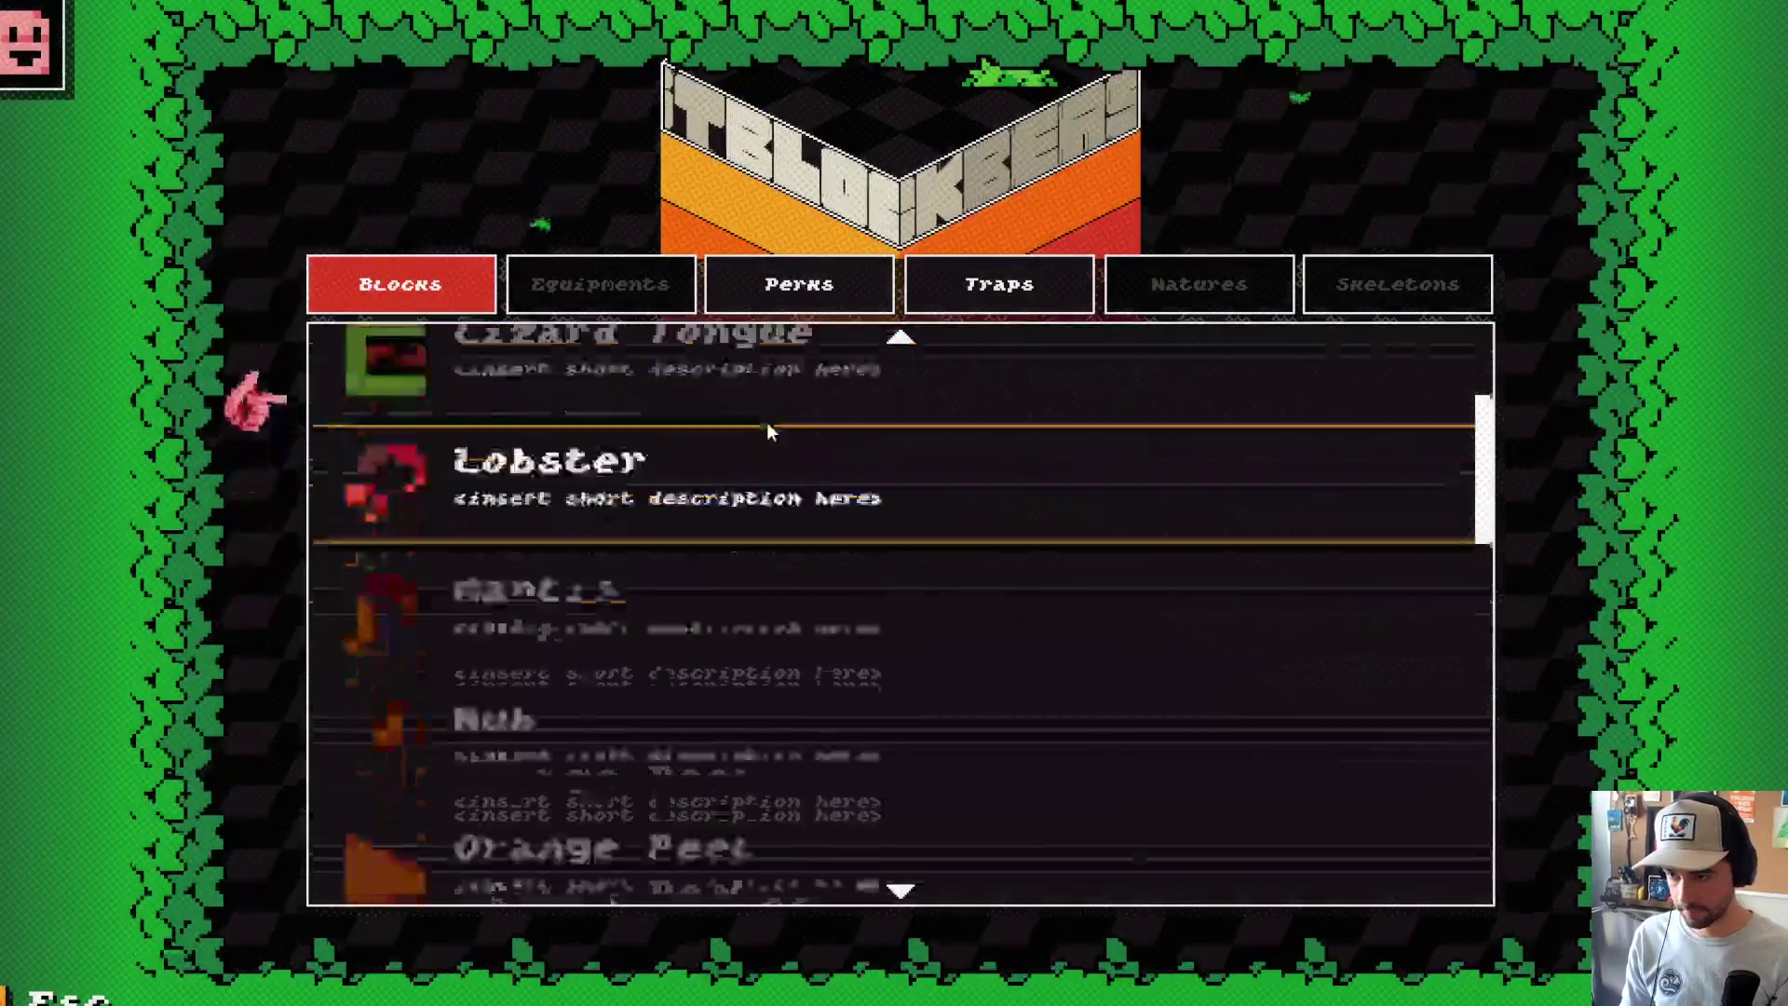
pyautogui.press('Down')
pyautogui.press('Down')
pyautogui.press('Down')
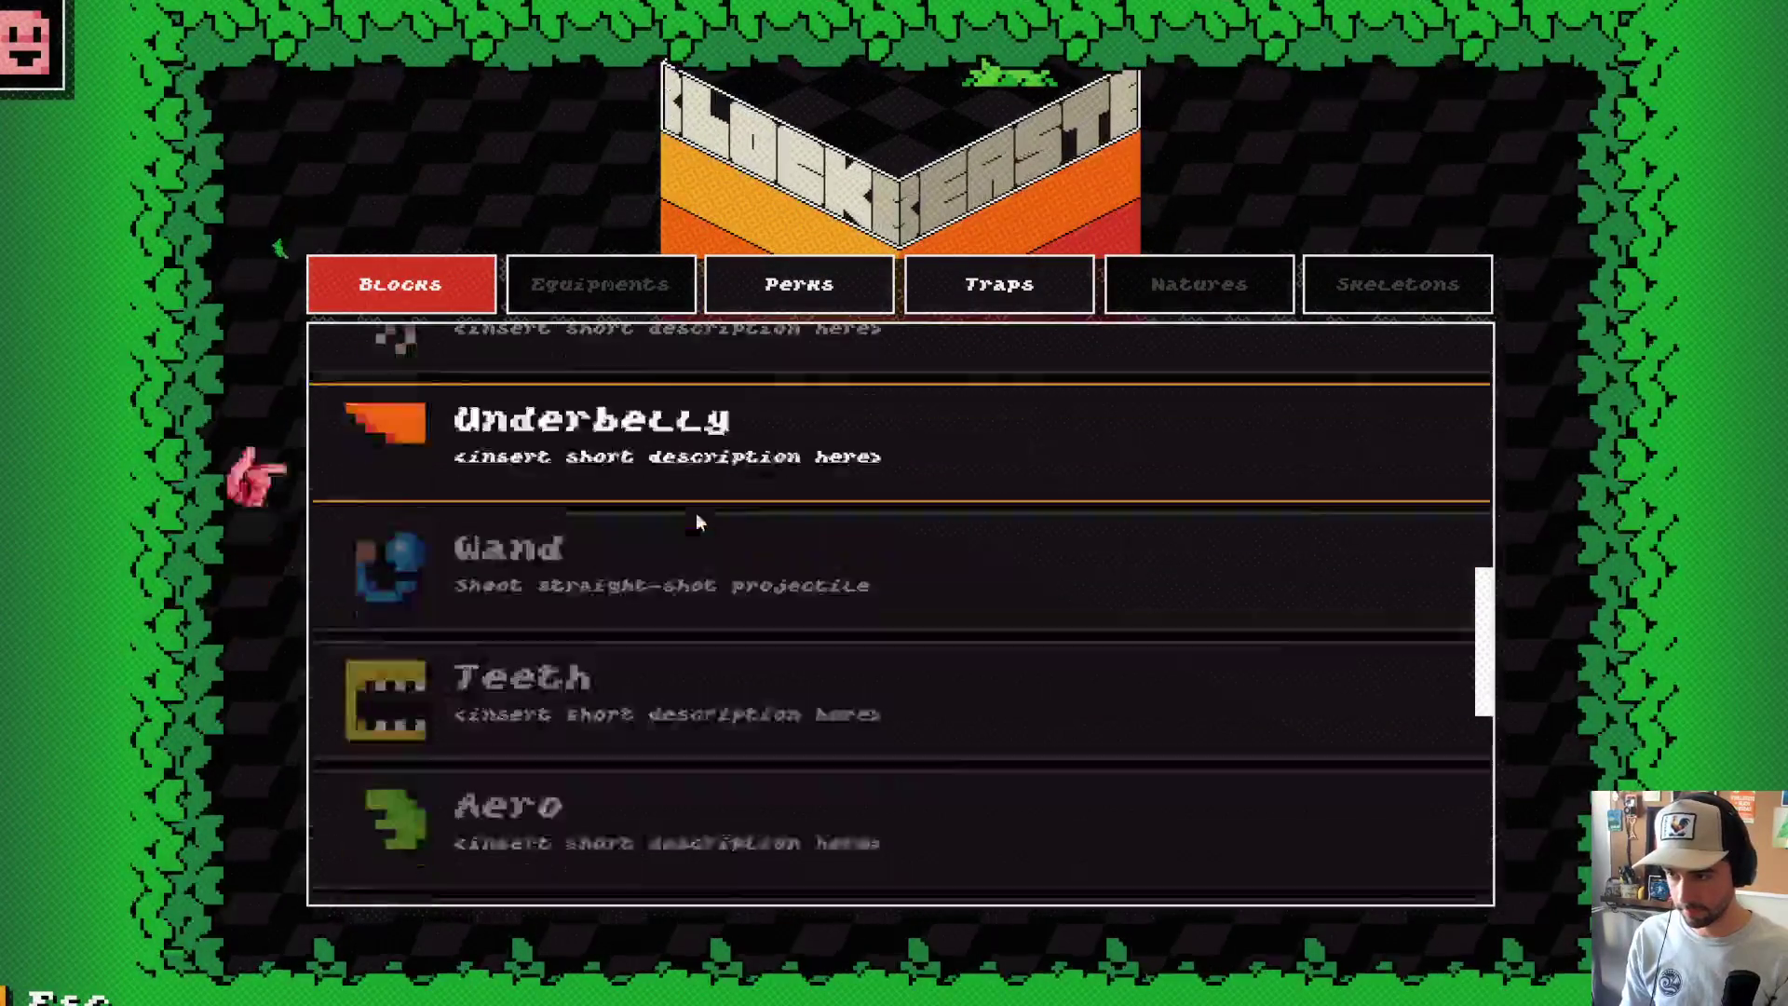
pyautogui.press('Return')
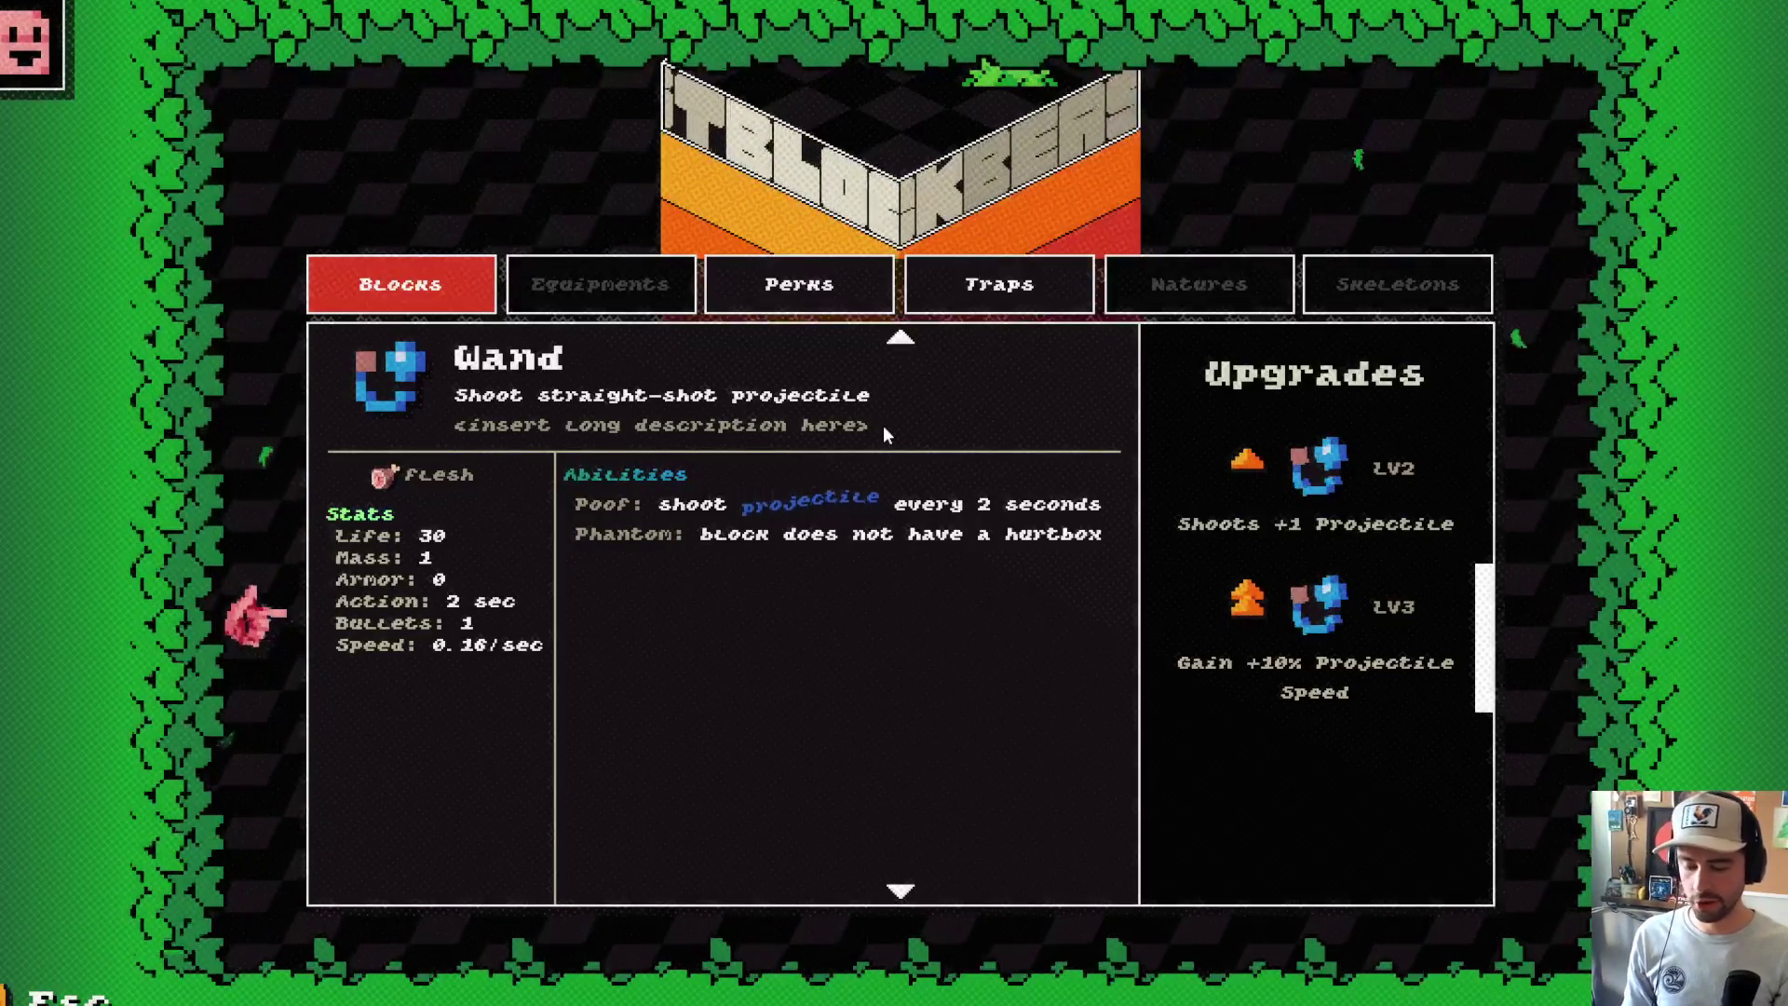
pyautogui.click(832, 277)
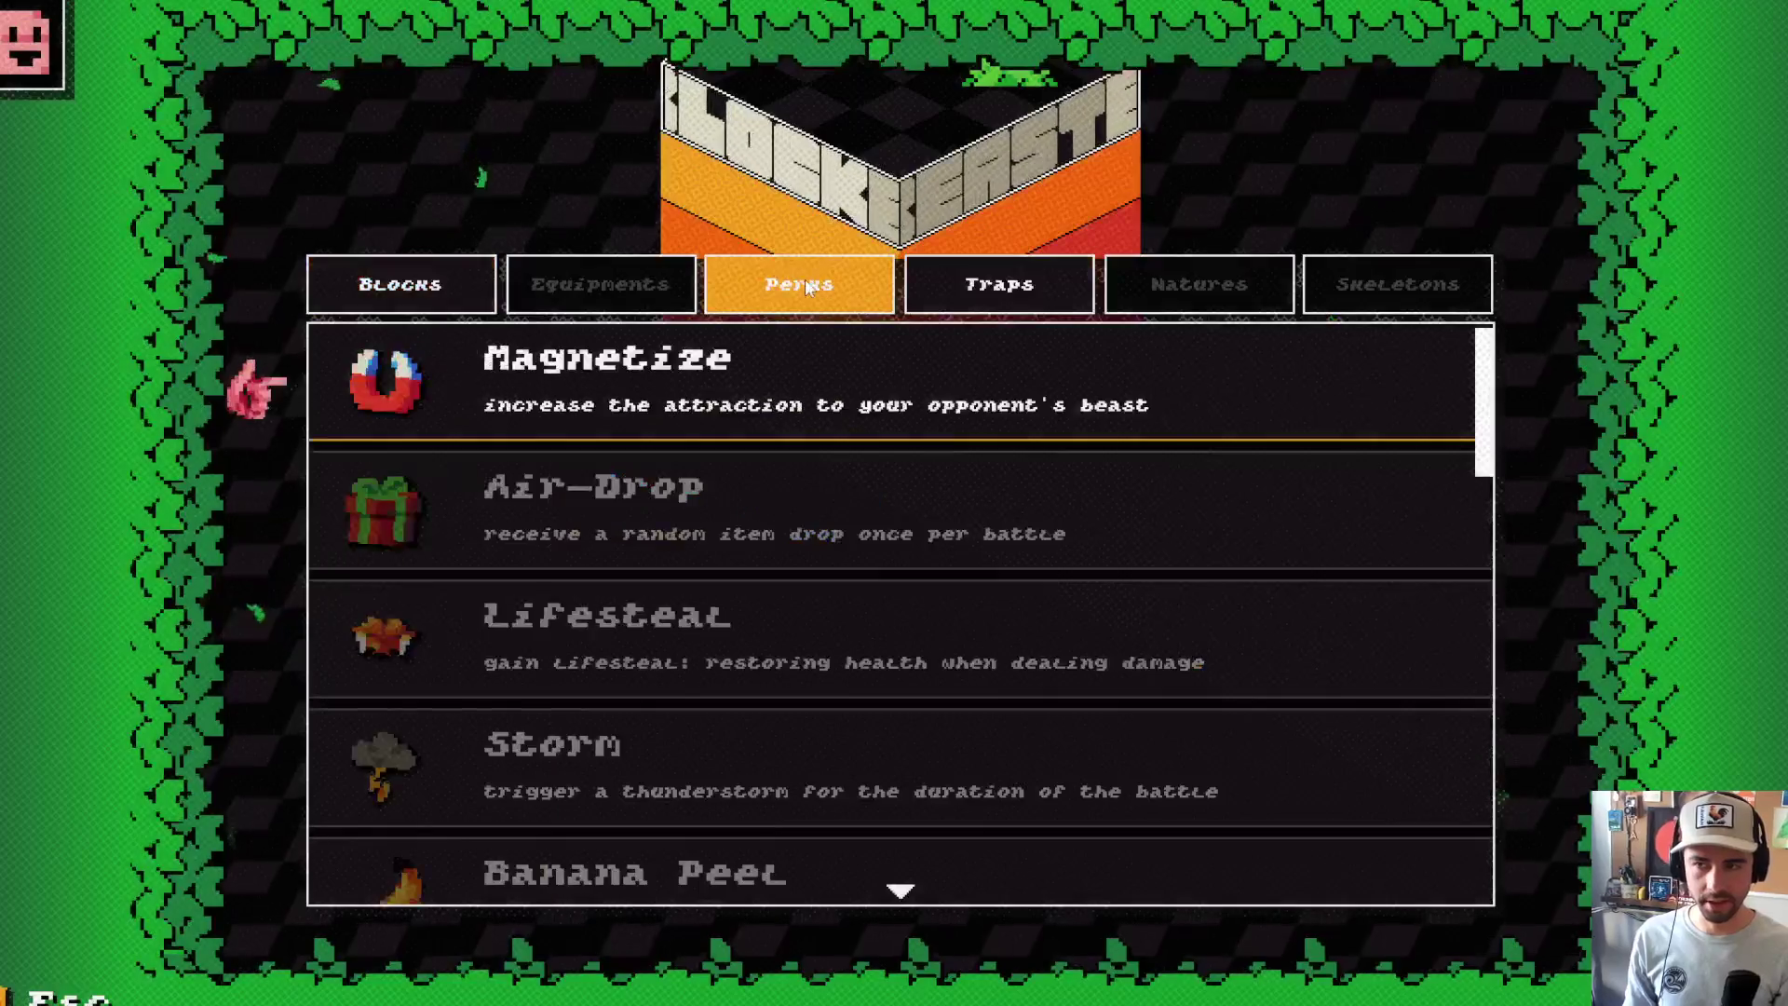
# Step: Switch back to the Blocks list and open the Robot Core detail card
pyautogui.click(447, 289)
pyautogui.scroll(-10, 568, 434)
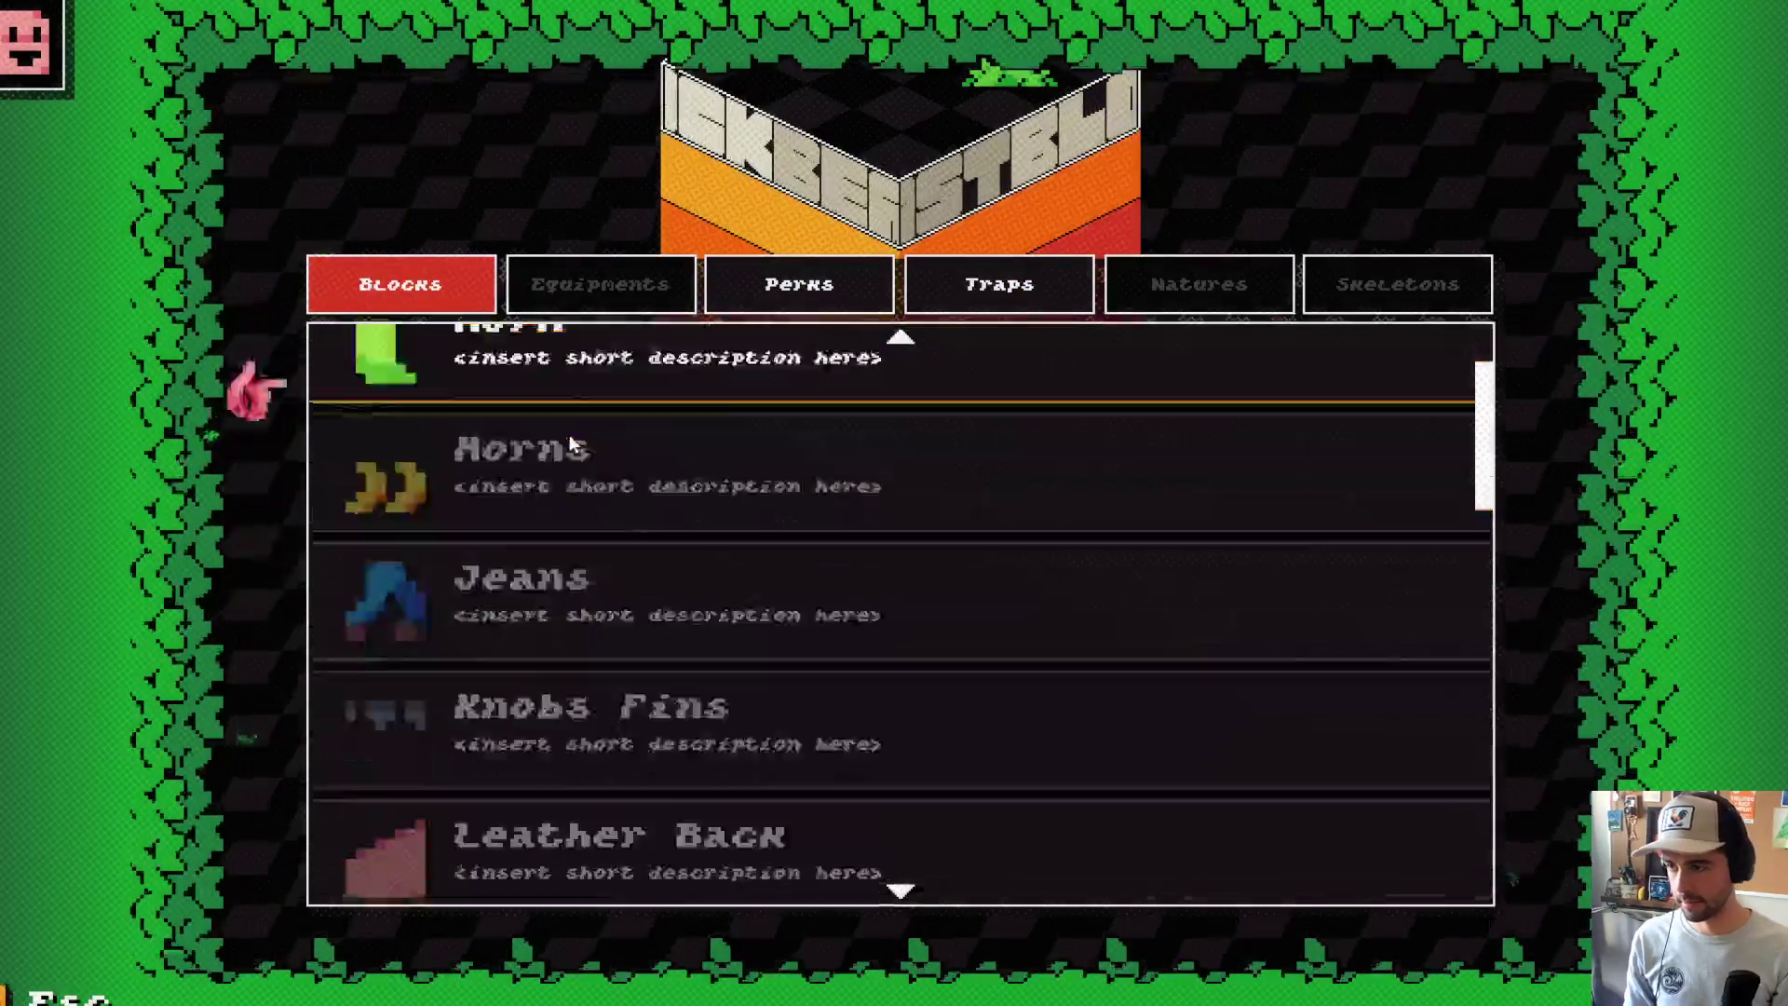
pyautogui.scroll(-10, 596, 521)
pyautogui.scroll(5, 607, 564)
pyautogui.click(607, 557)
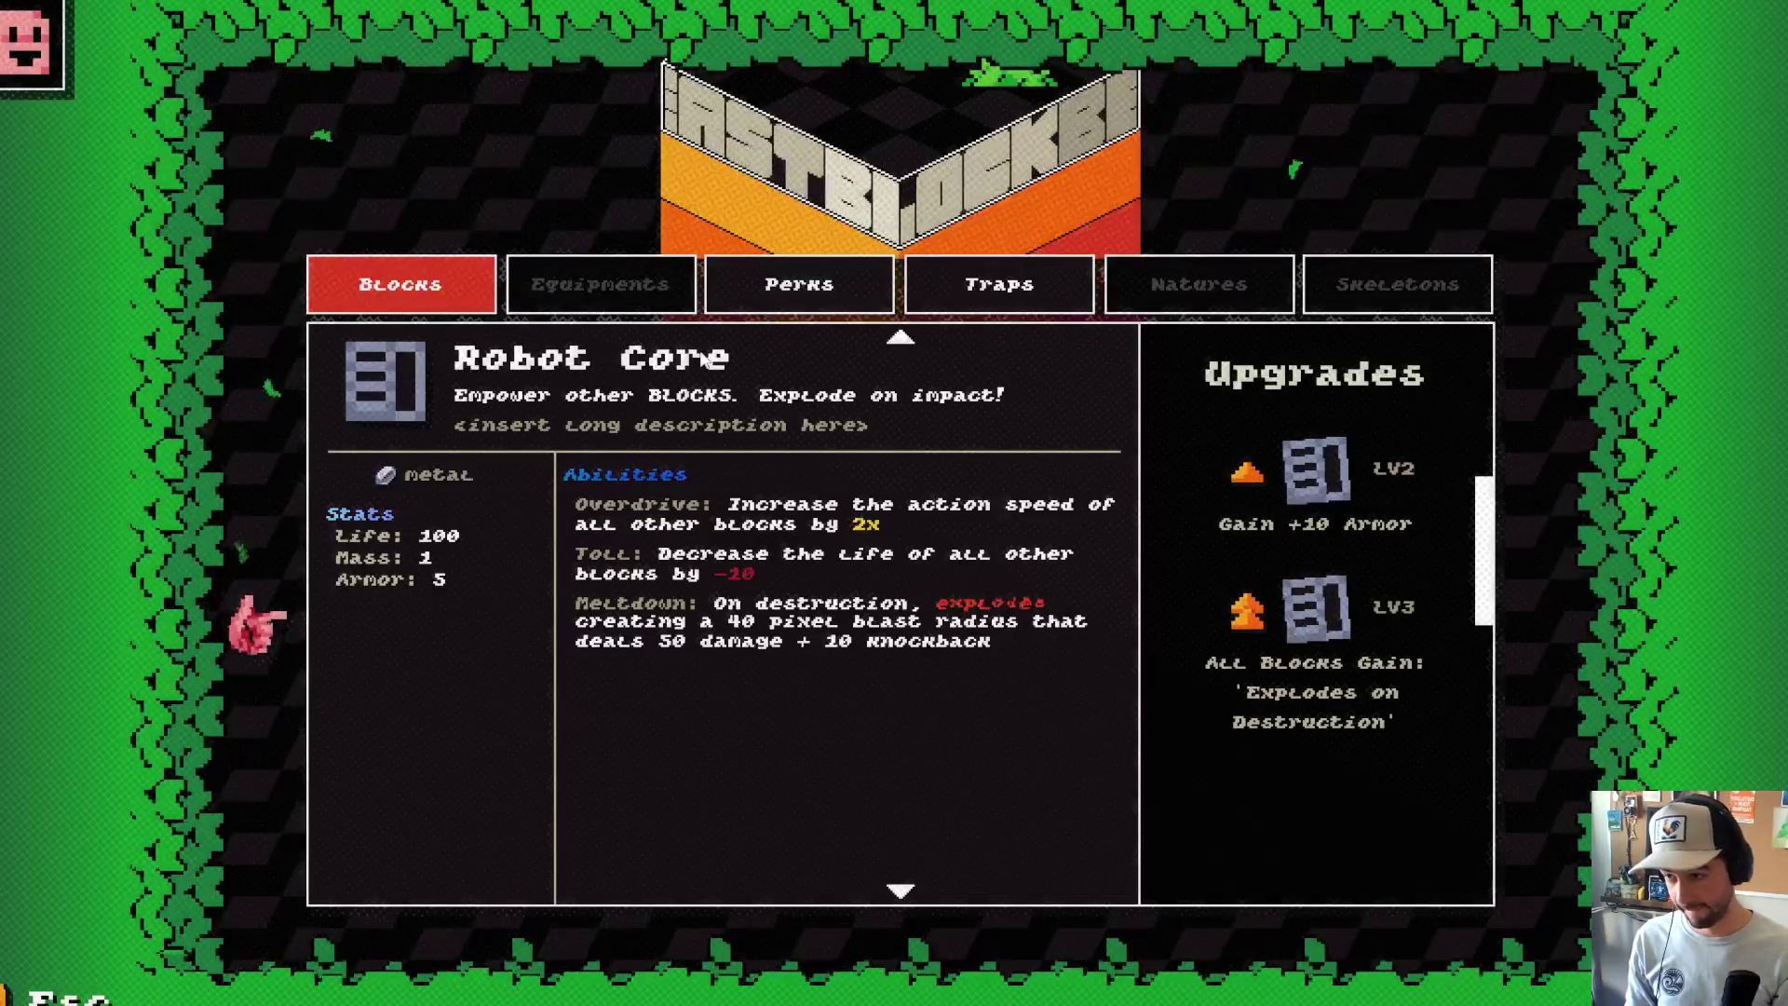
pyautogui.scroll(-8, 722, 350)
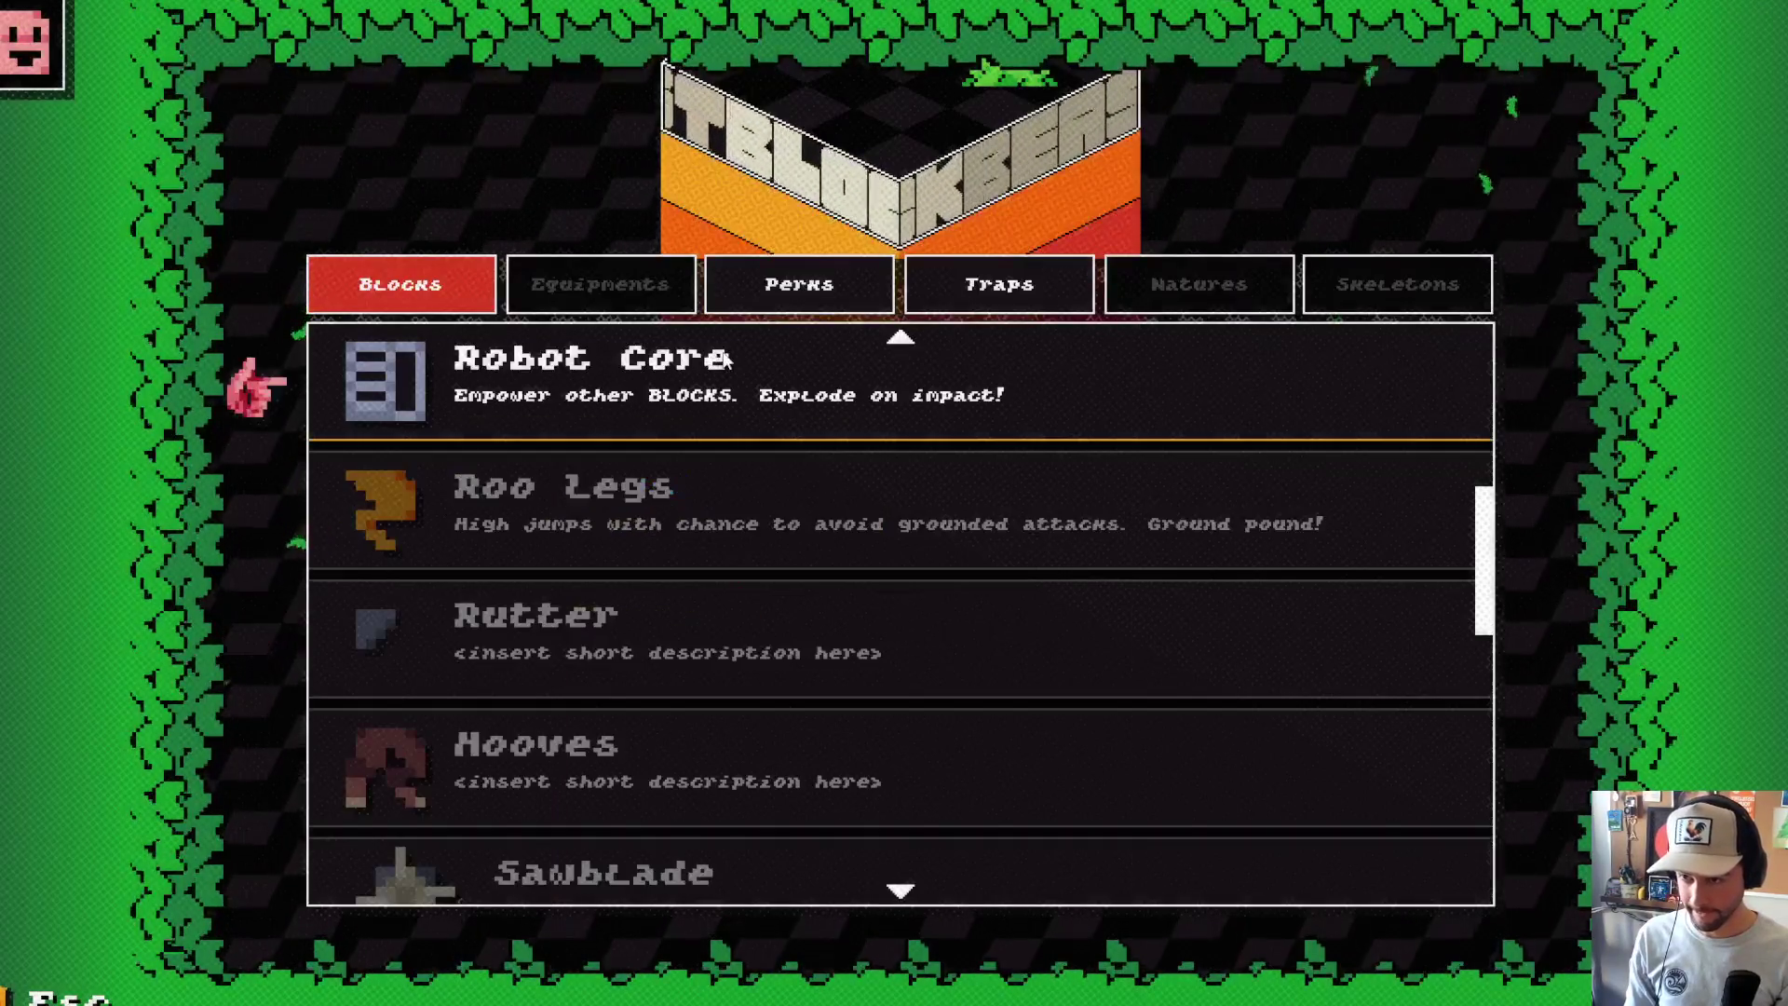
pyautogui.scroll(2, 725, 361)
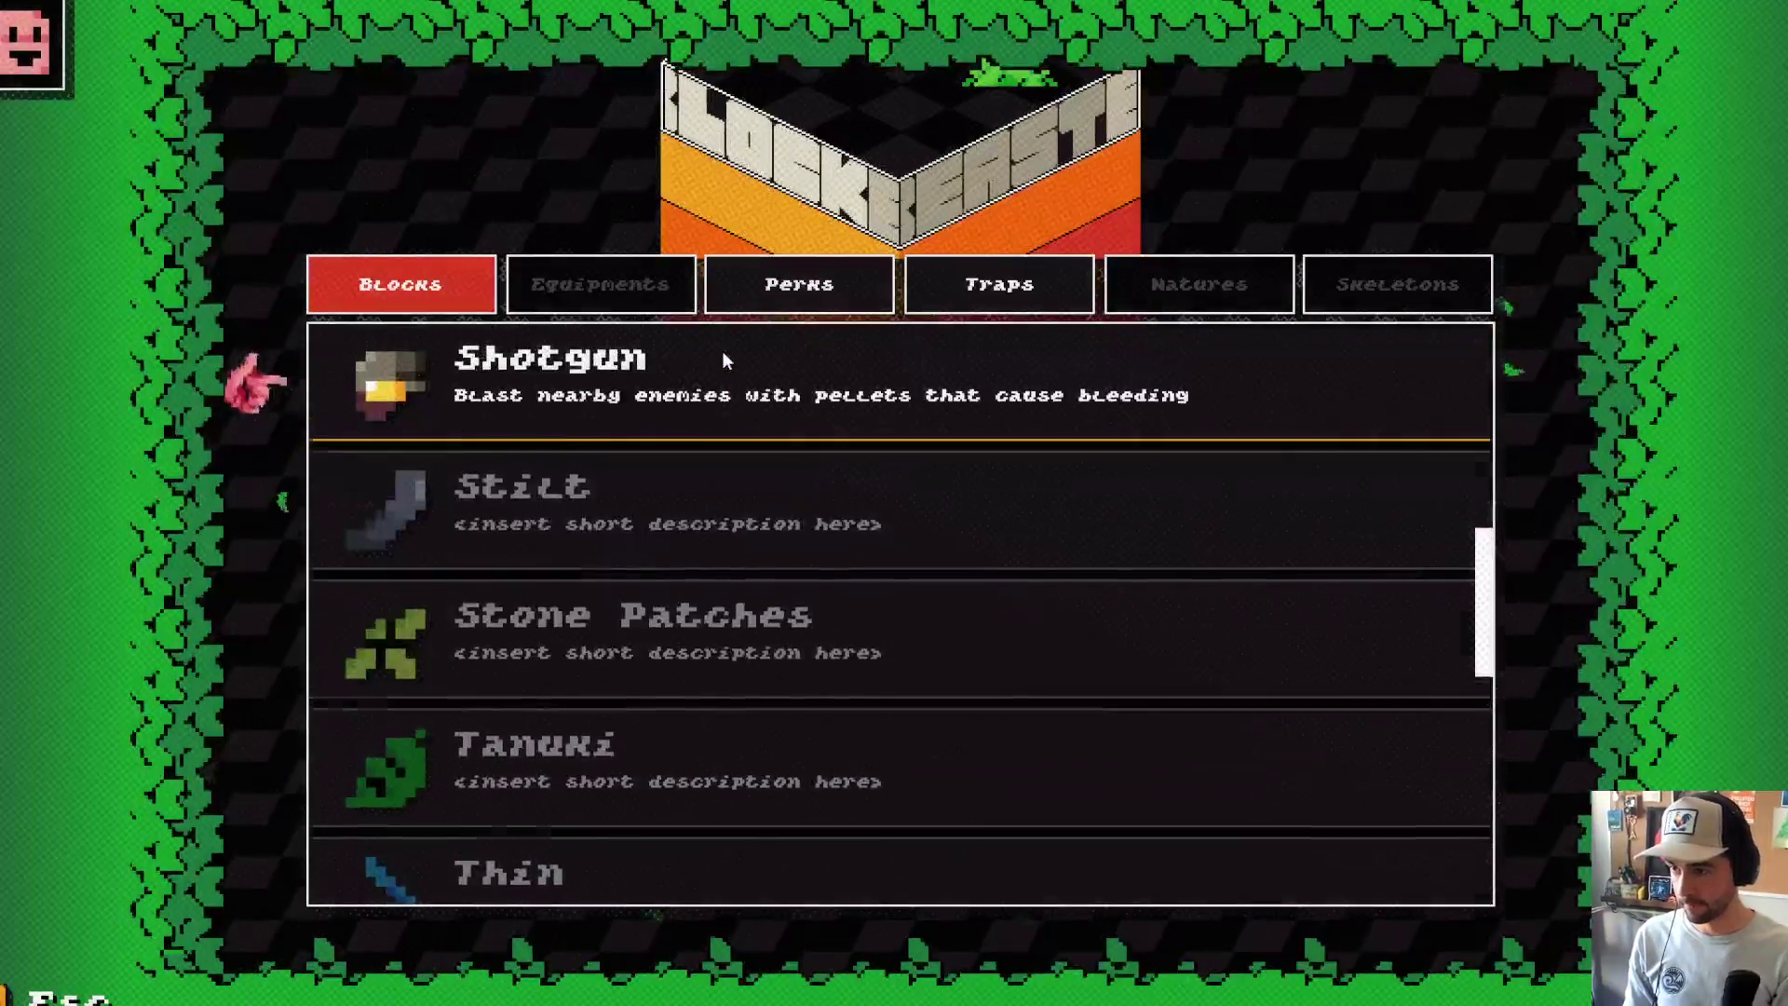
# Step: Open the Shotgun card, then return to the Robot Core card to compare ability text
pyautogui.click(726, 360)
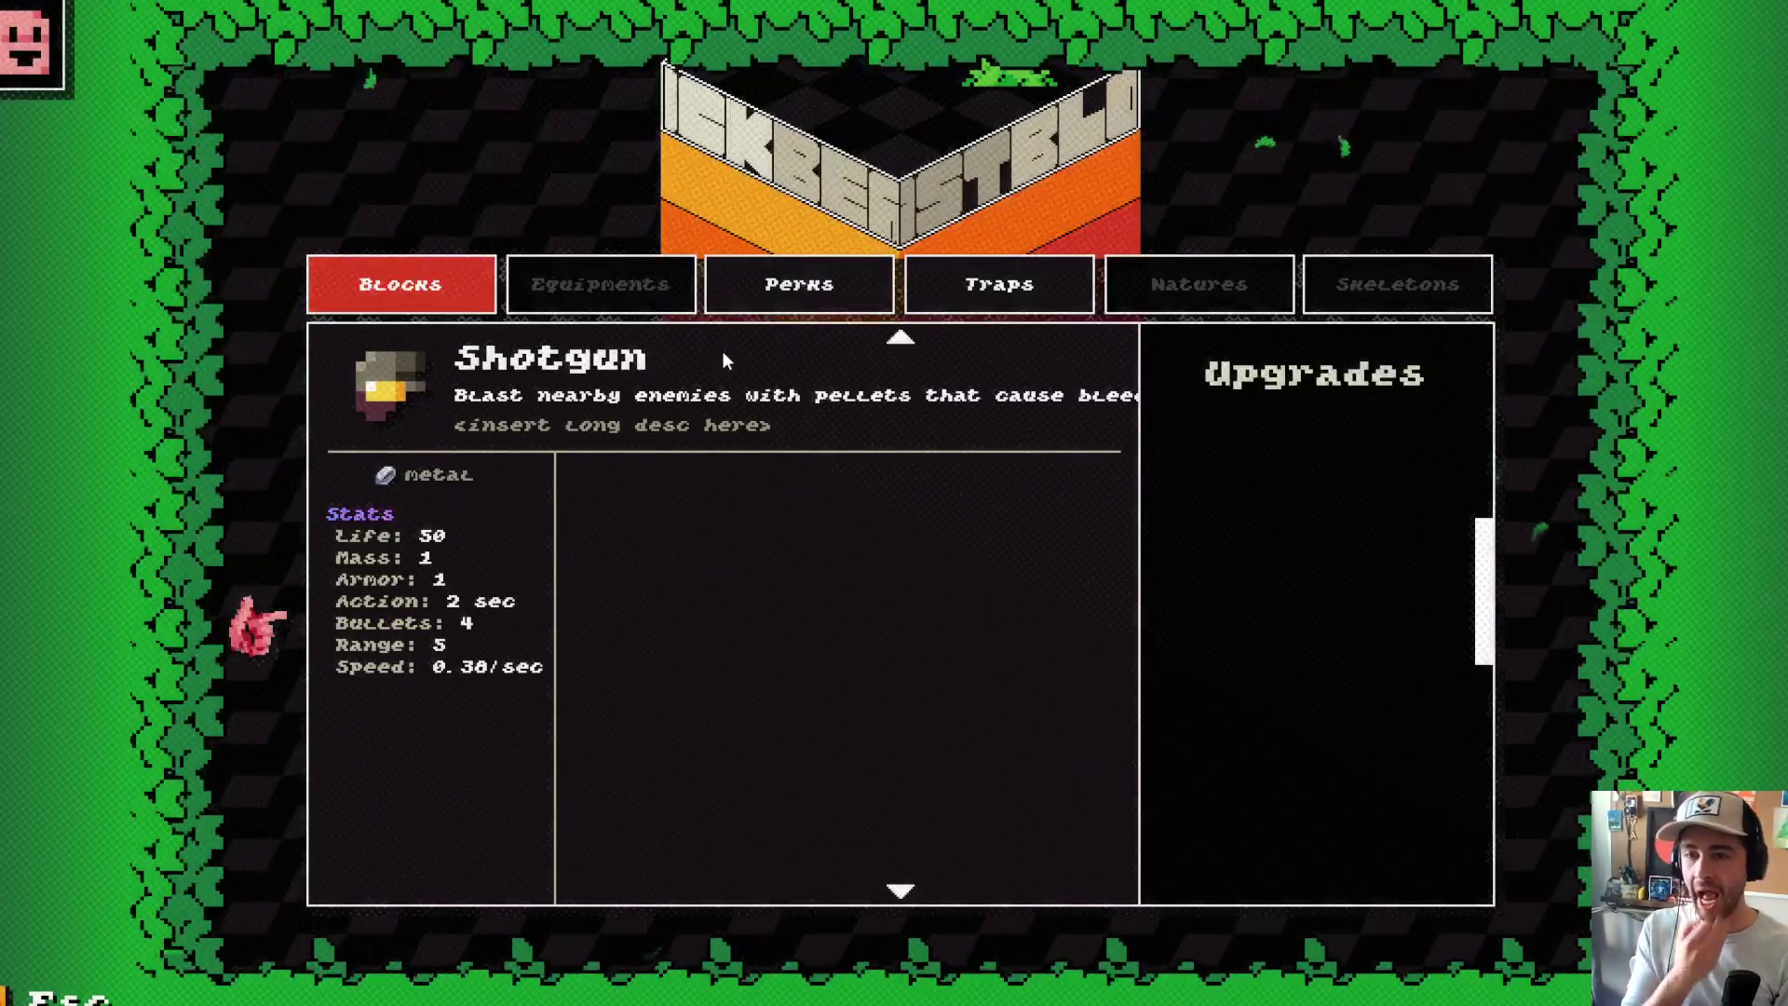
pyautogui.scroll(1, 723, 350)
pyautogui.scroll(-2, 723, 350)
pyautogui.scroll(1, 723, 350)
pyautogui.click(722, 350)
pyautogui.click(723, 350)
pyautogui.scroll(7, 723, 350)
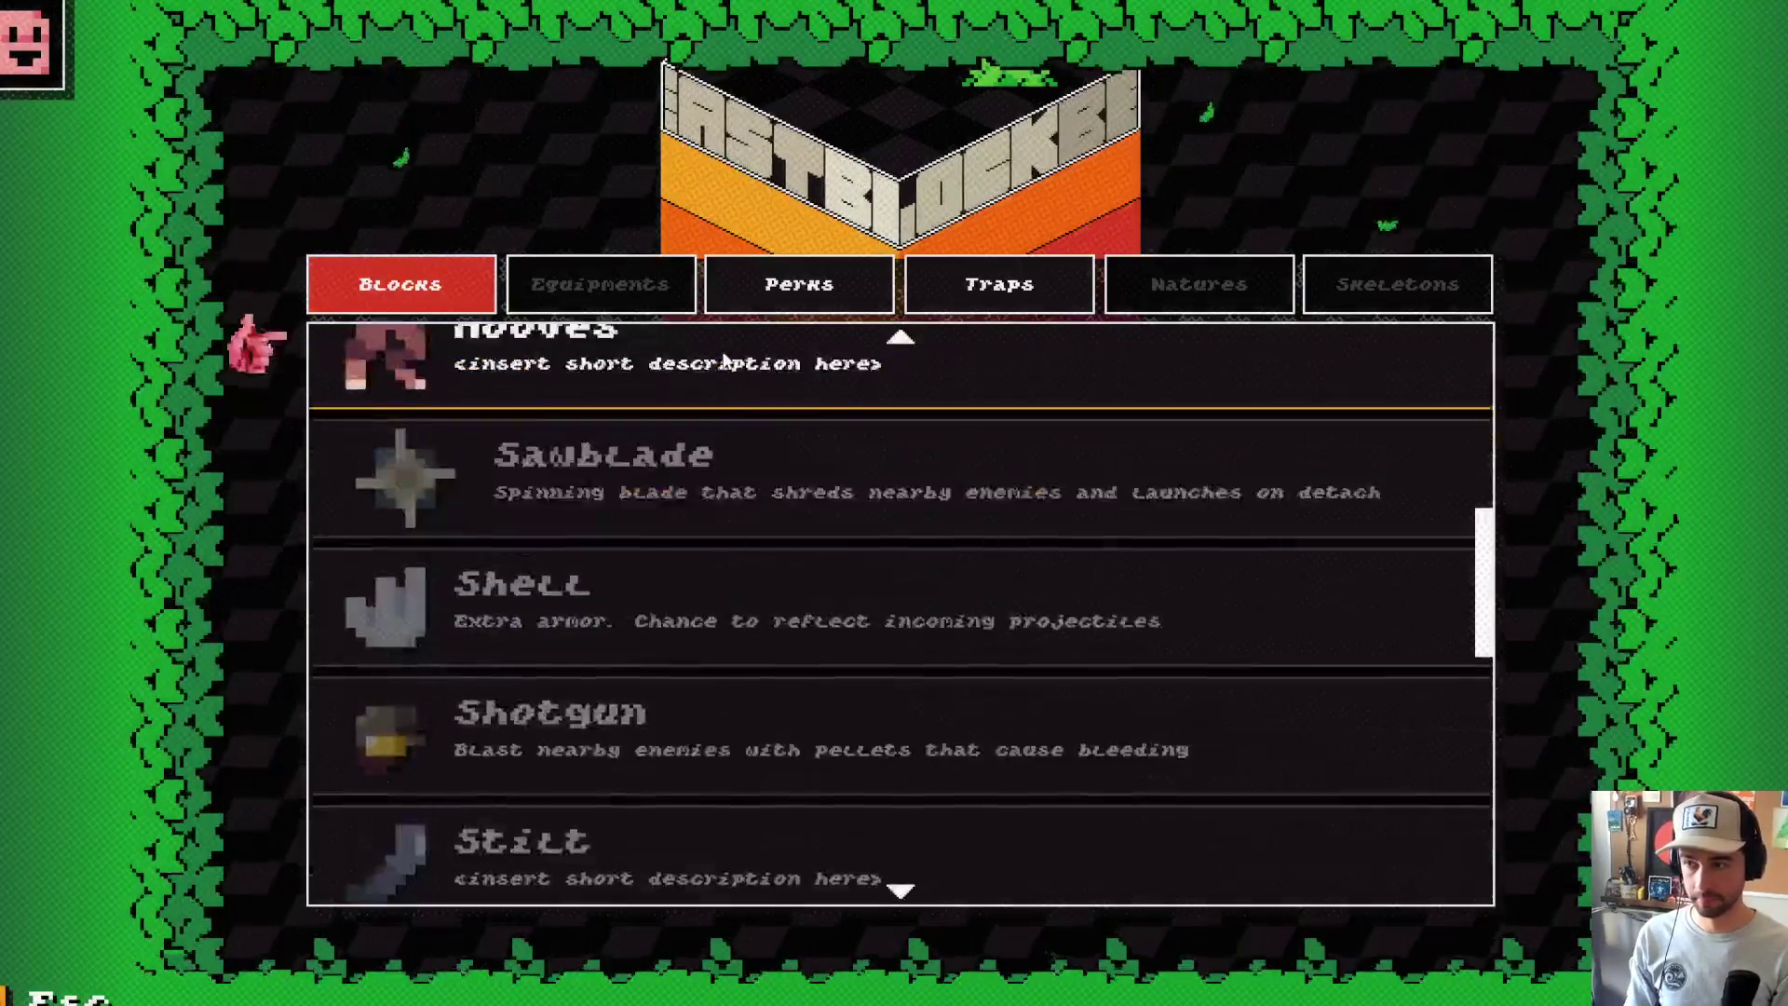
pyautogui.click(722, 351)
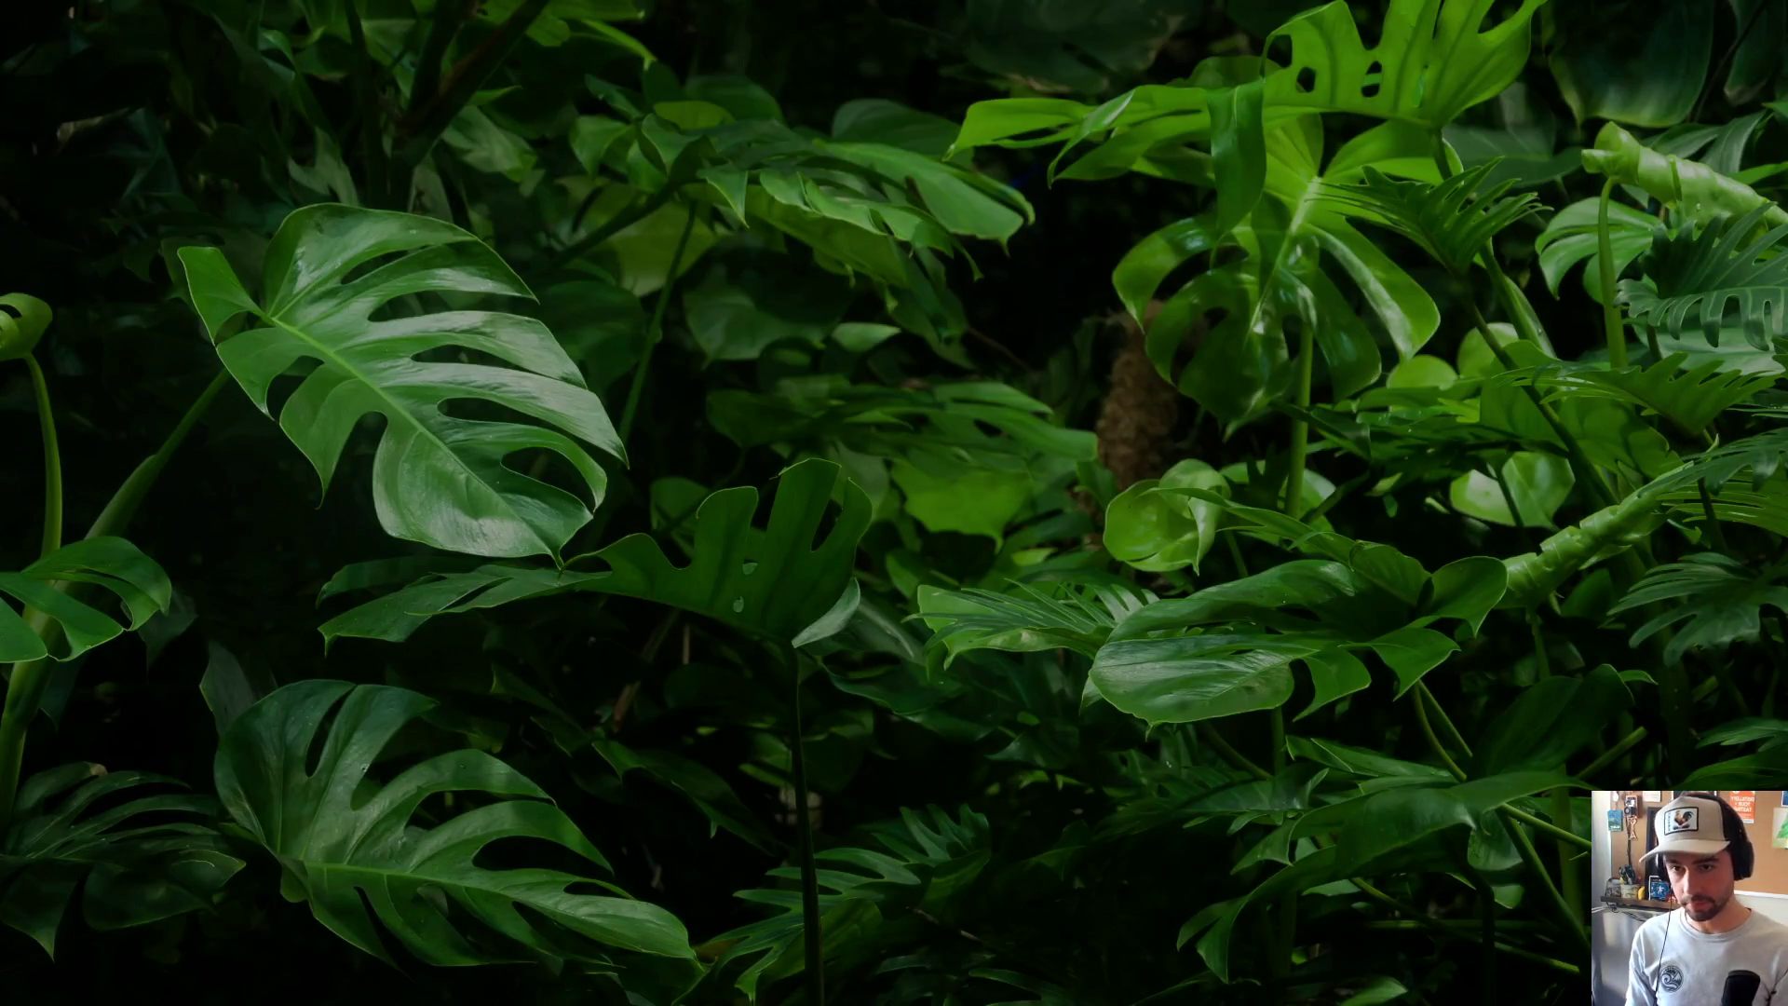
# Step: Switch to Command Prompt and stage all changes with git add
pyautogui.hotkey('alt', 'Tab')
pyautogui.click(1389, 384)
pyautogui.write('add .')
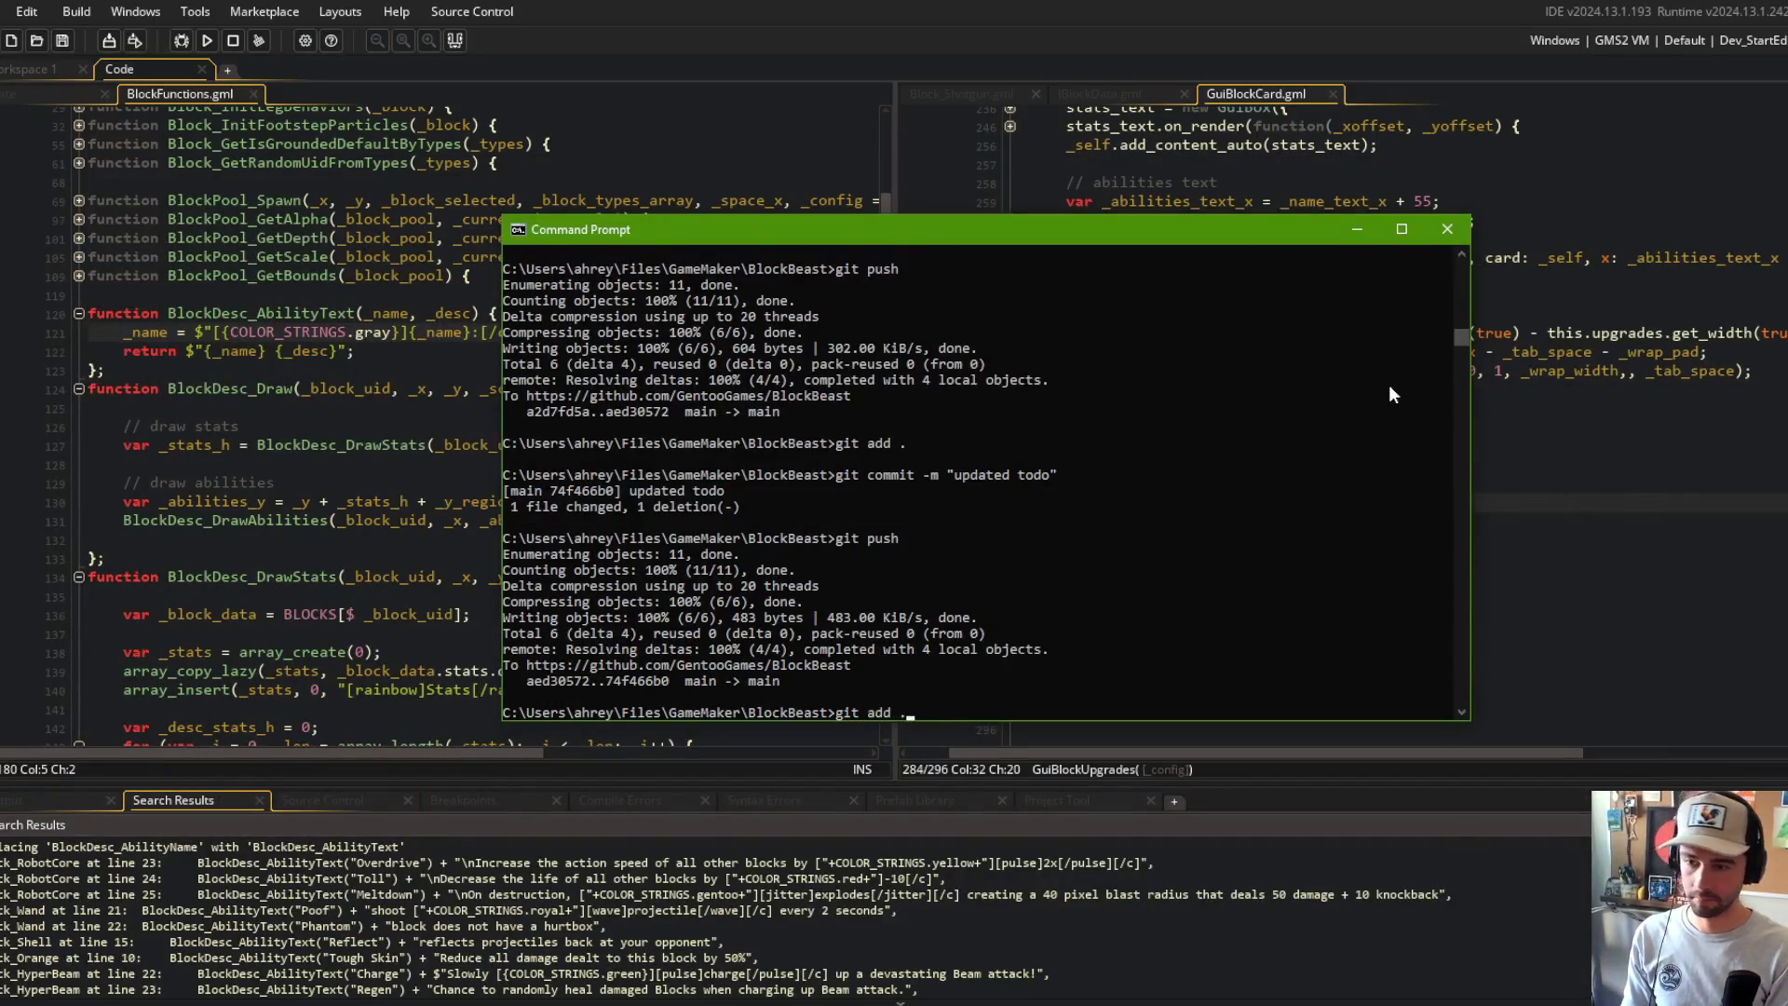
pyautogui.press('Return')
# Step: Commit as "more formatting to GuiCardBlock abilities text", push to main, and return to GameMaker
pyautogui.write('git commit -m "more formatting to GuiCardBlock abilities text')
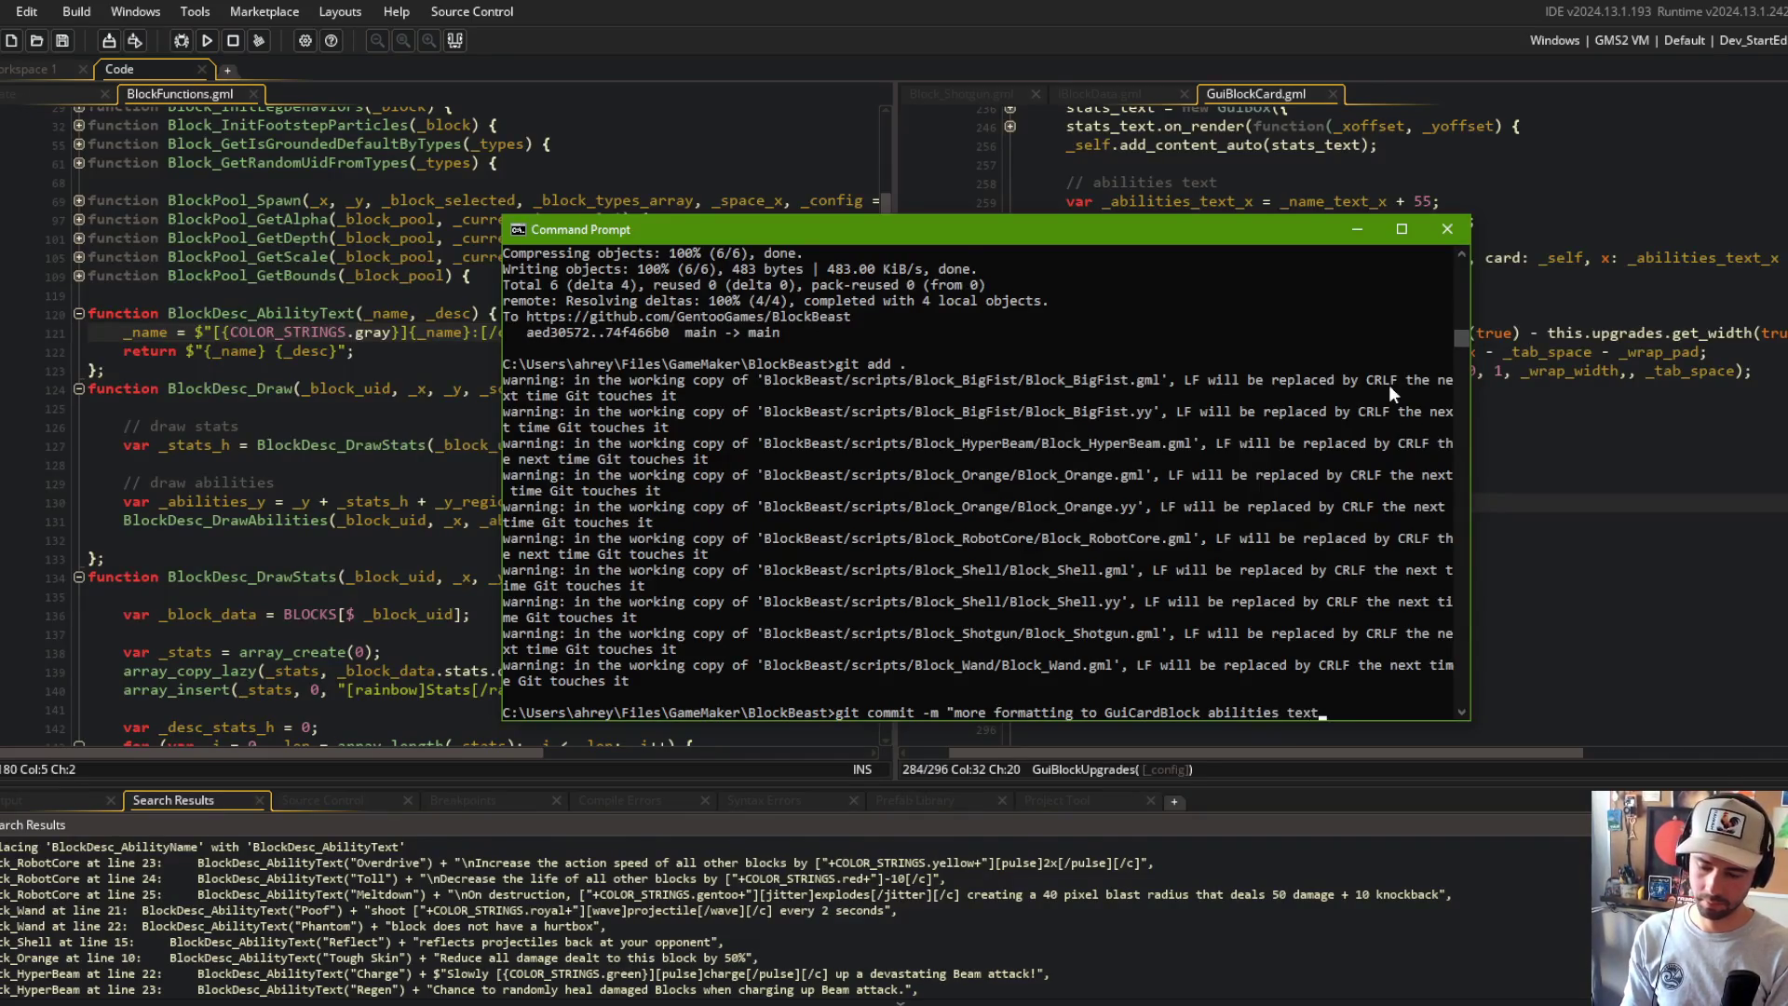
pyautogui.write('"')
pyautogui.press('Return')
pyautogui.write('git pusit push')
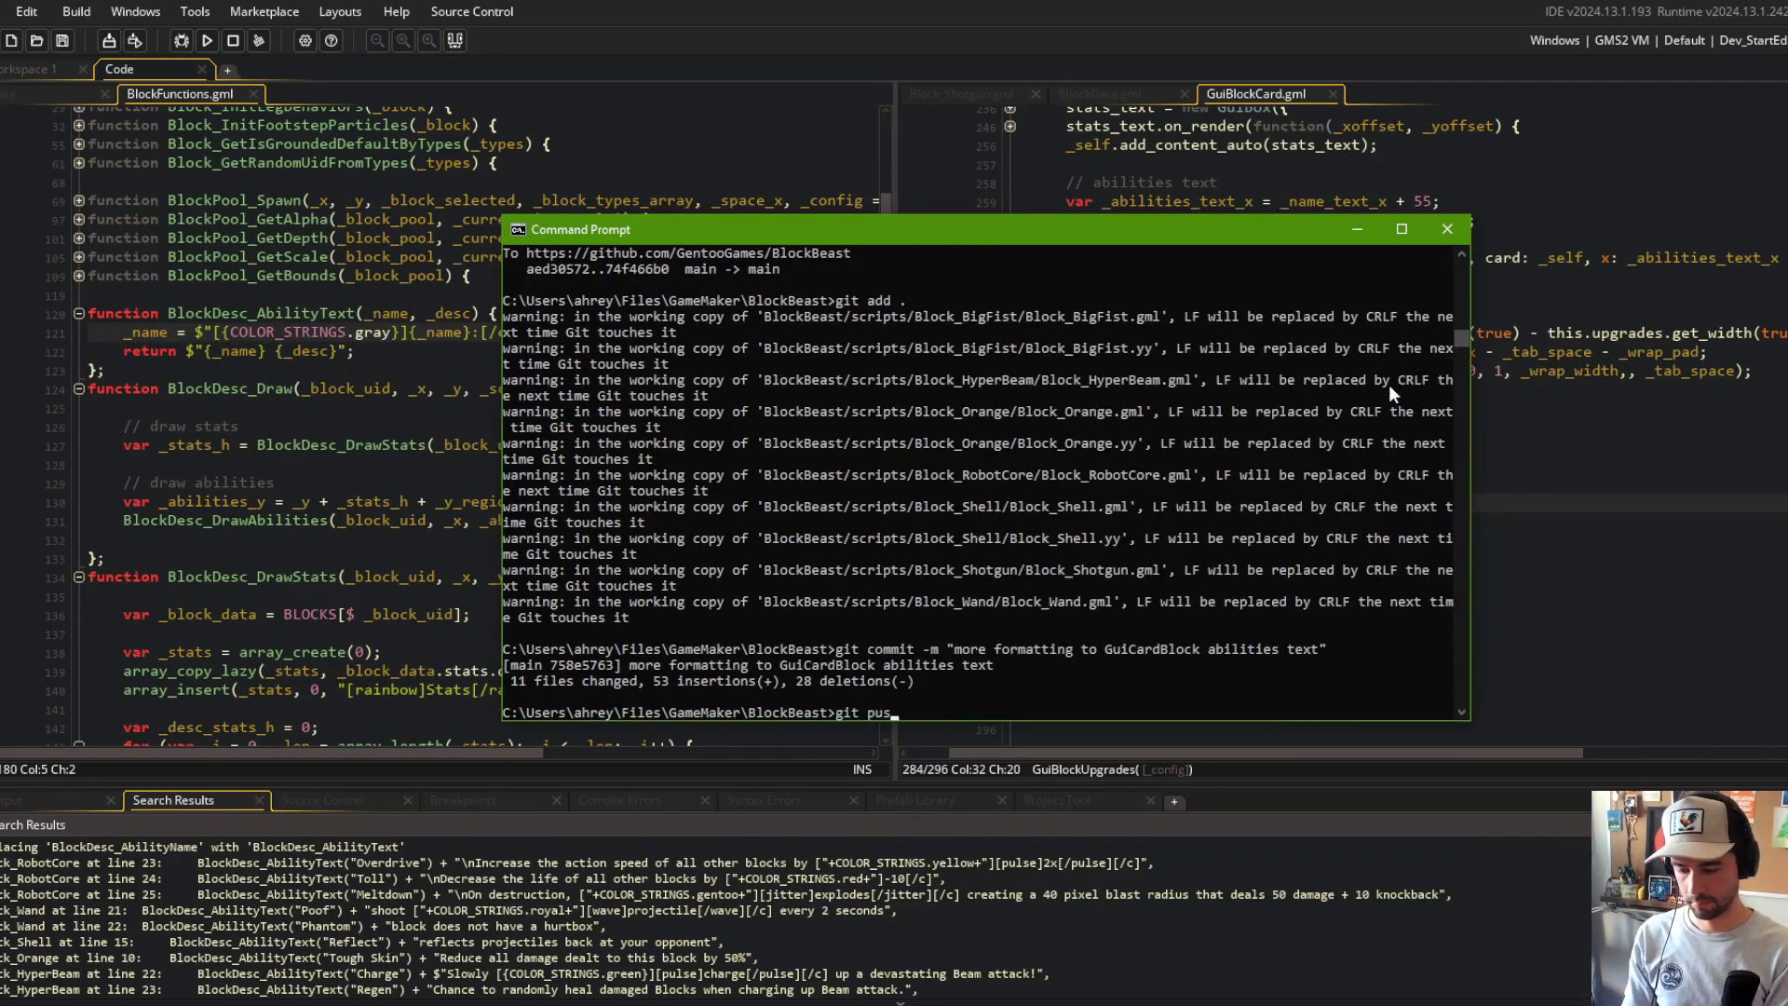
pyautogui.press('Return')
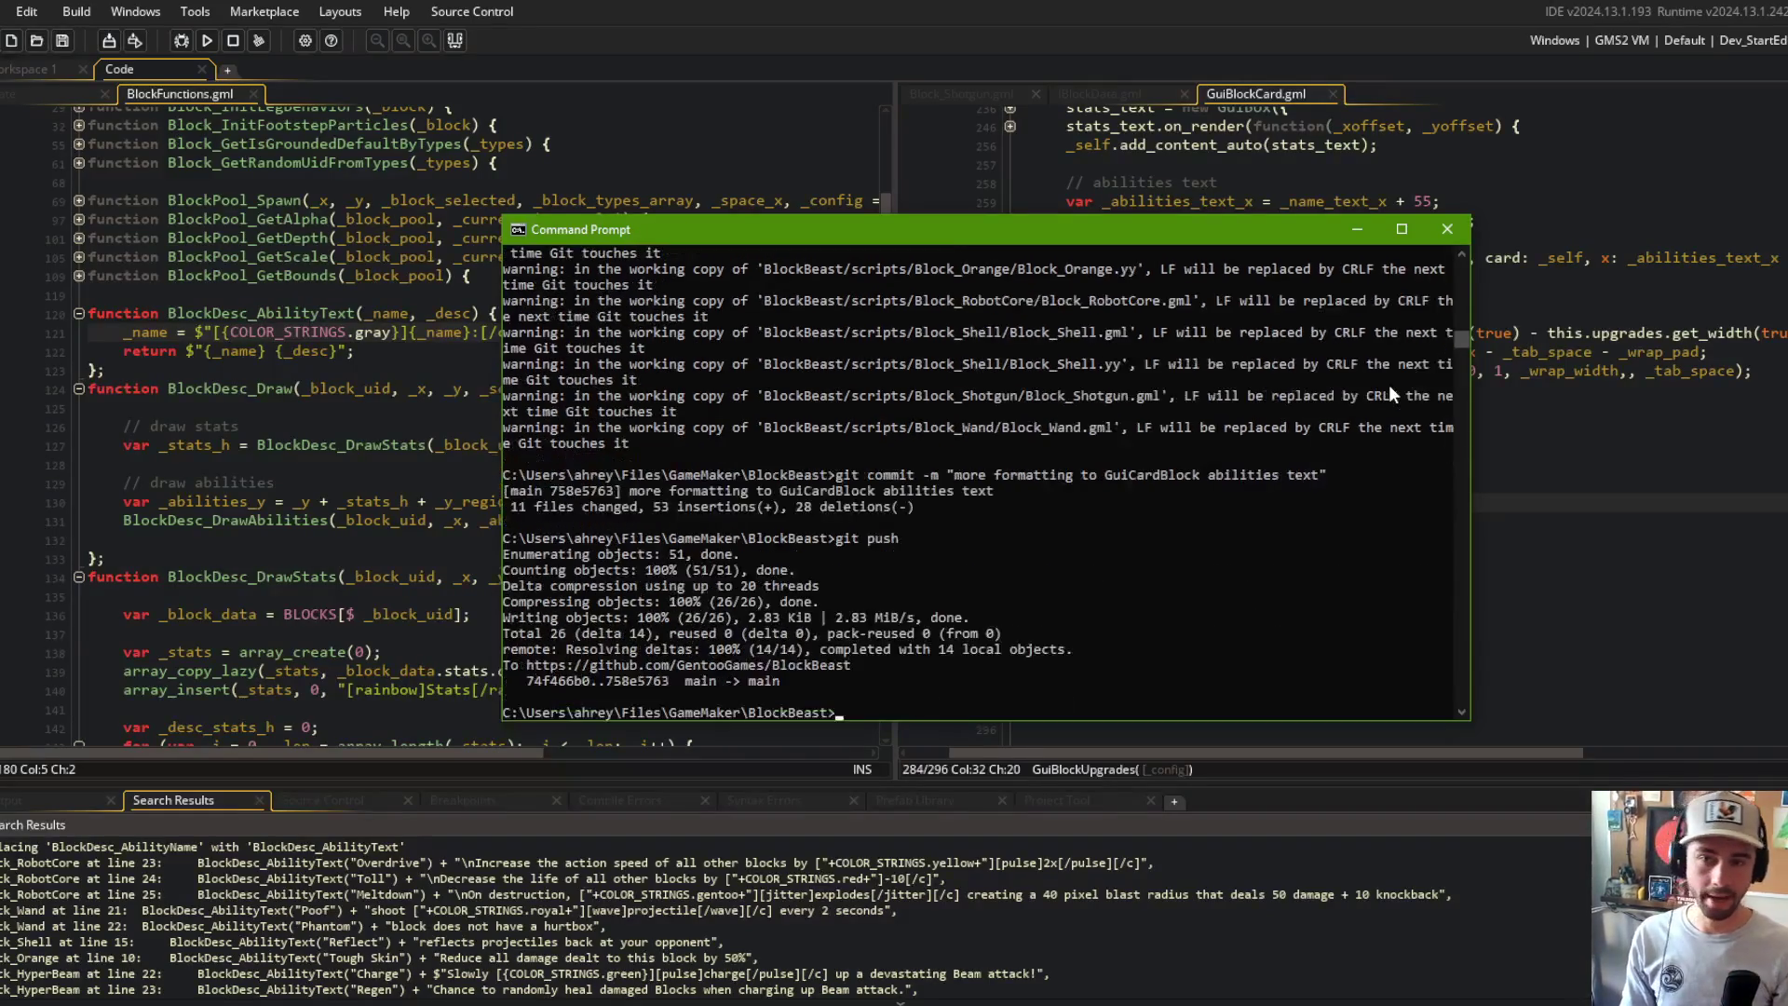
pyautogui.hotkey('alt', 'Tab')
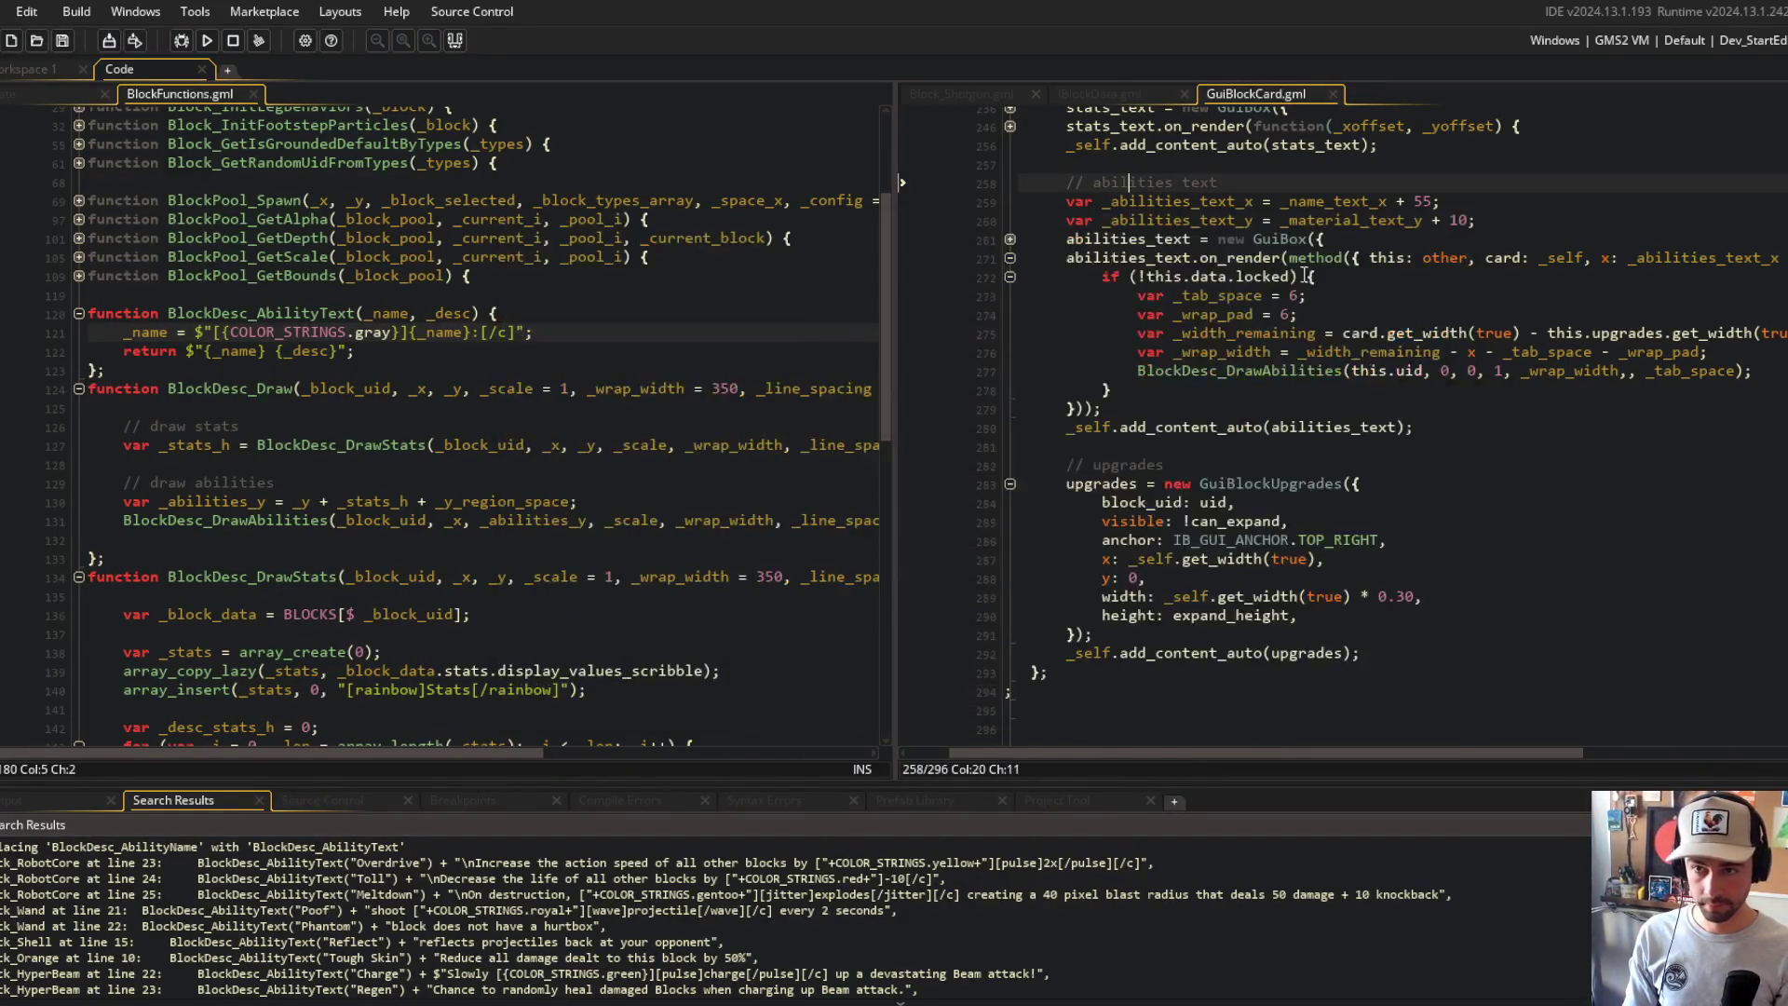
# Step: Fold the functions in BlockFunctions.gml and return to the start of line 124
pyautogui.click(631, 236)
pyautogui.scroll(3, 632, 236)
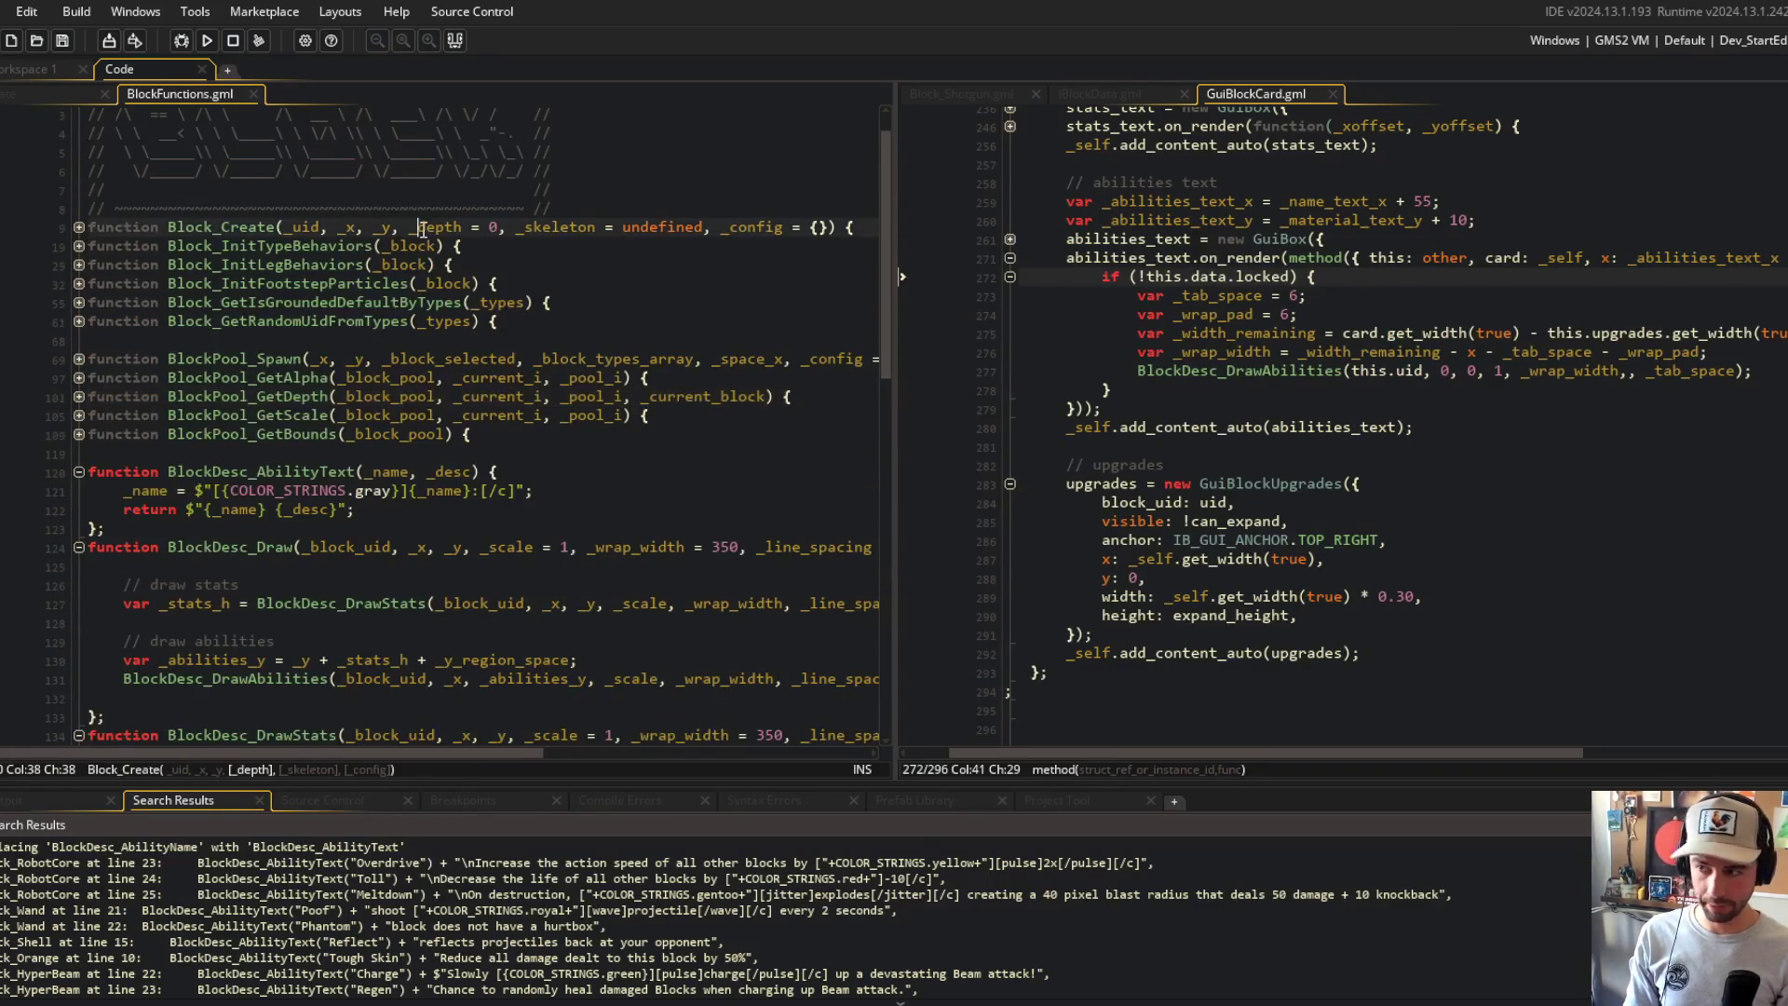
pyautogui.click(209, 456)
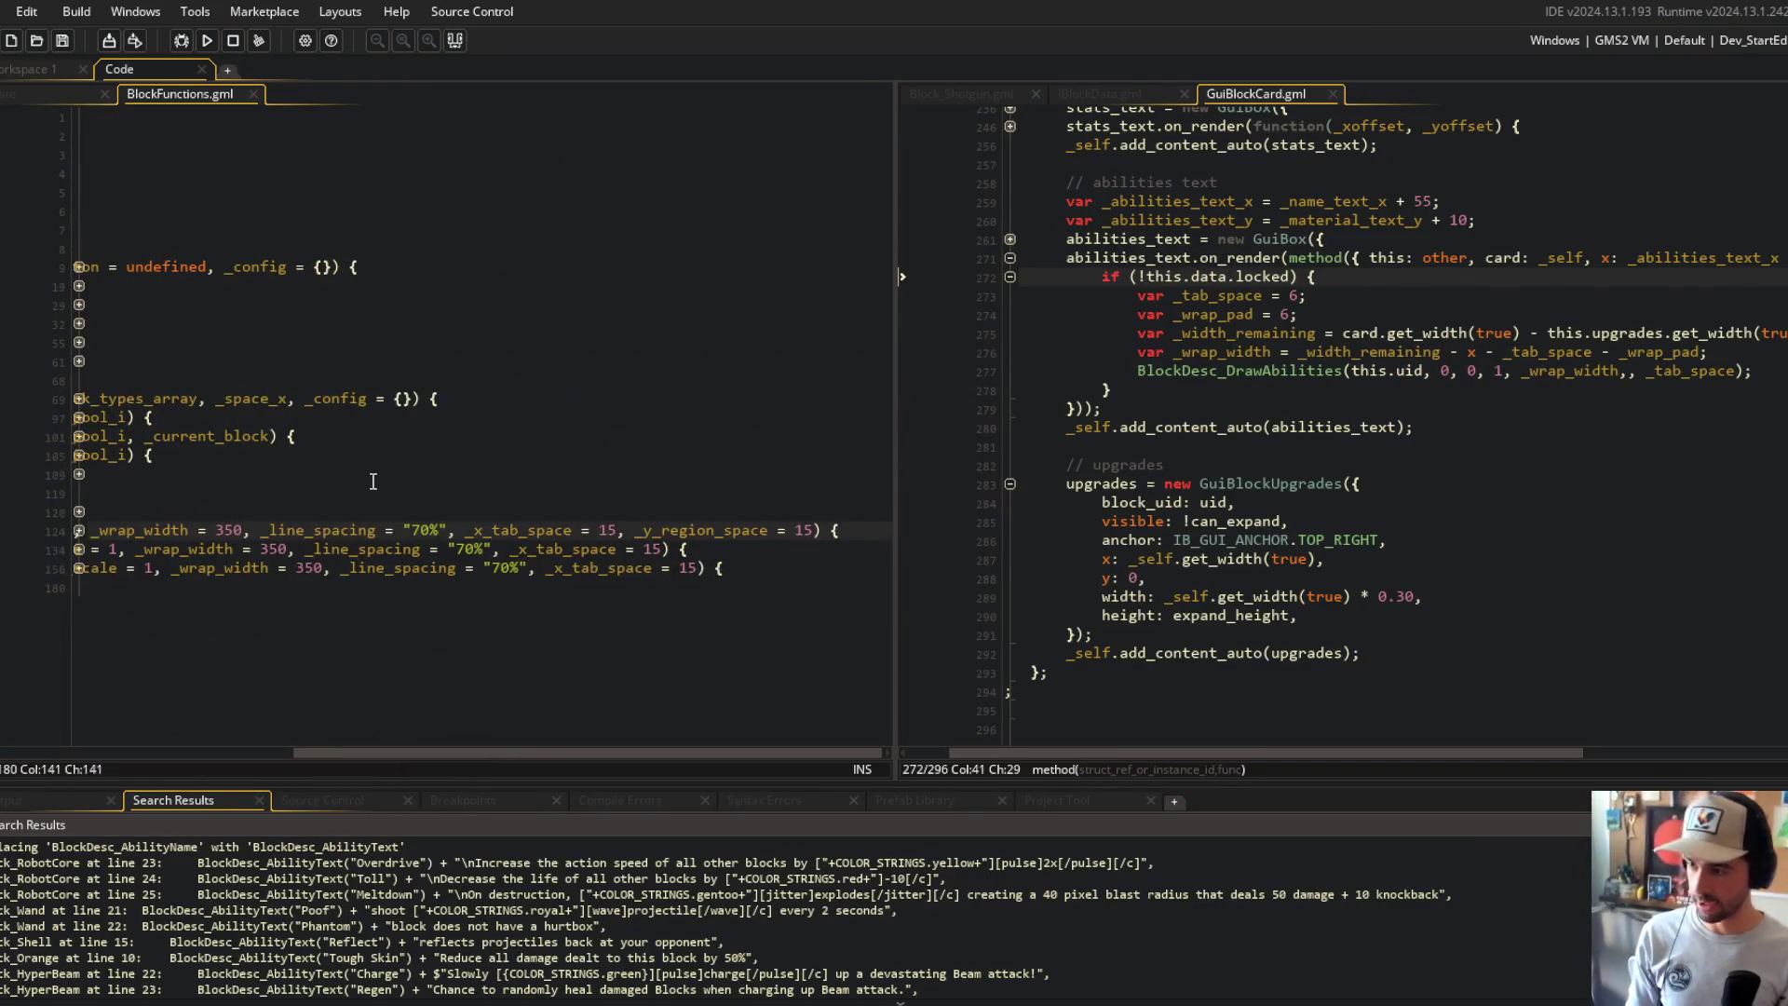
pyautogui.press('Home')
# Step: Place the caret in the abilities text code and bring up the asset search with Ctrl+T
pyautogui.click(1138, 258)
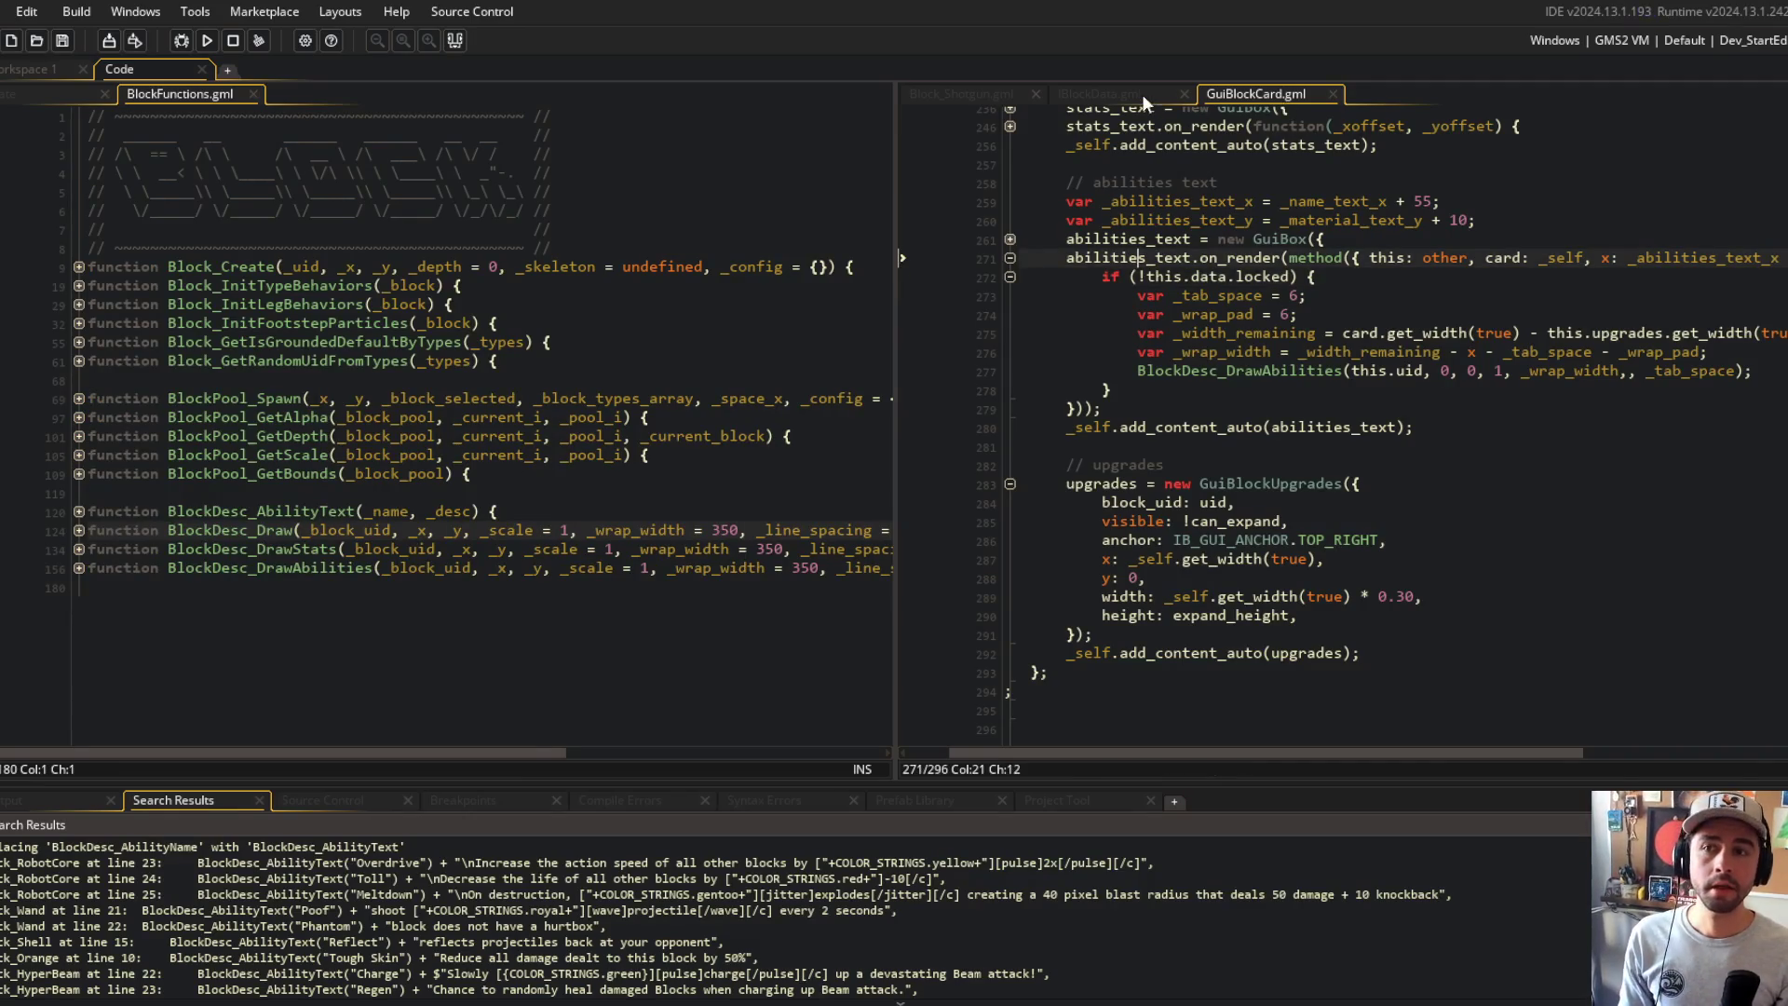
pyautogui.click(1192, 241)
pyautogui.hotkey('ctrl', 't')
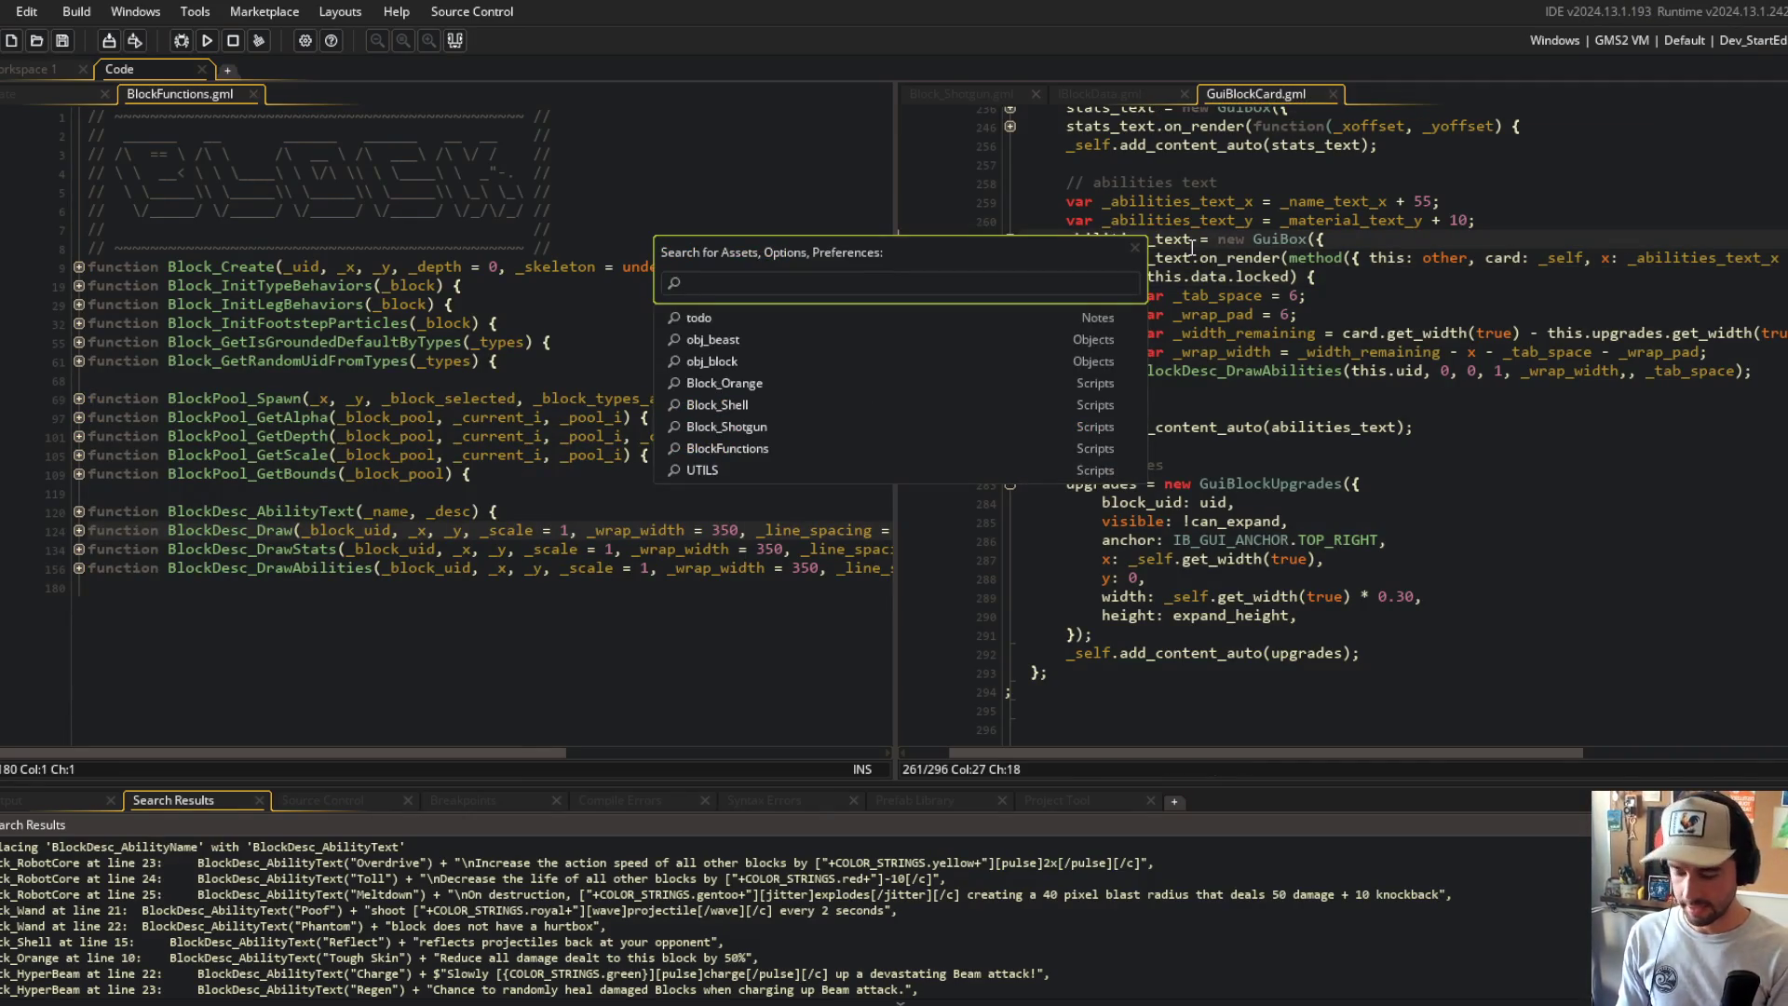